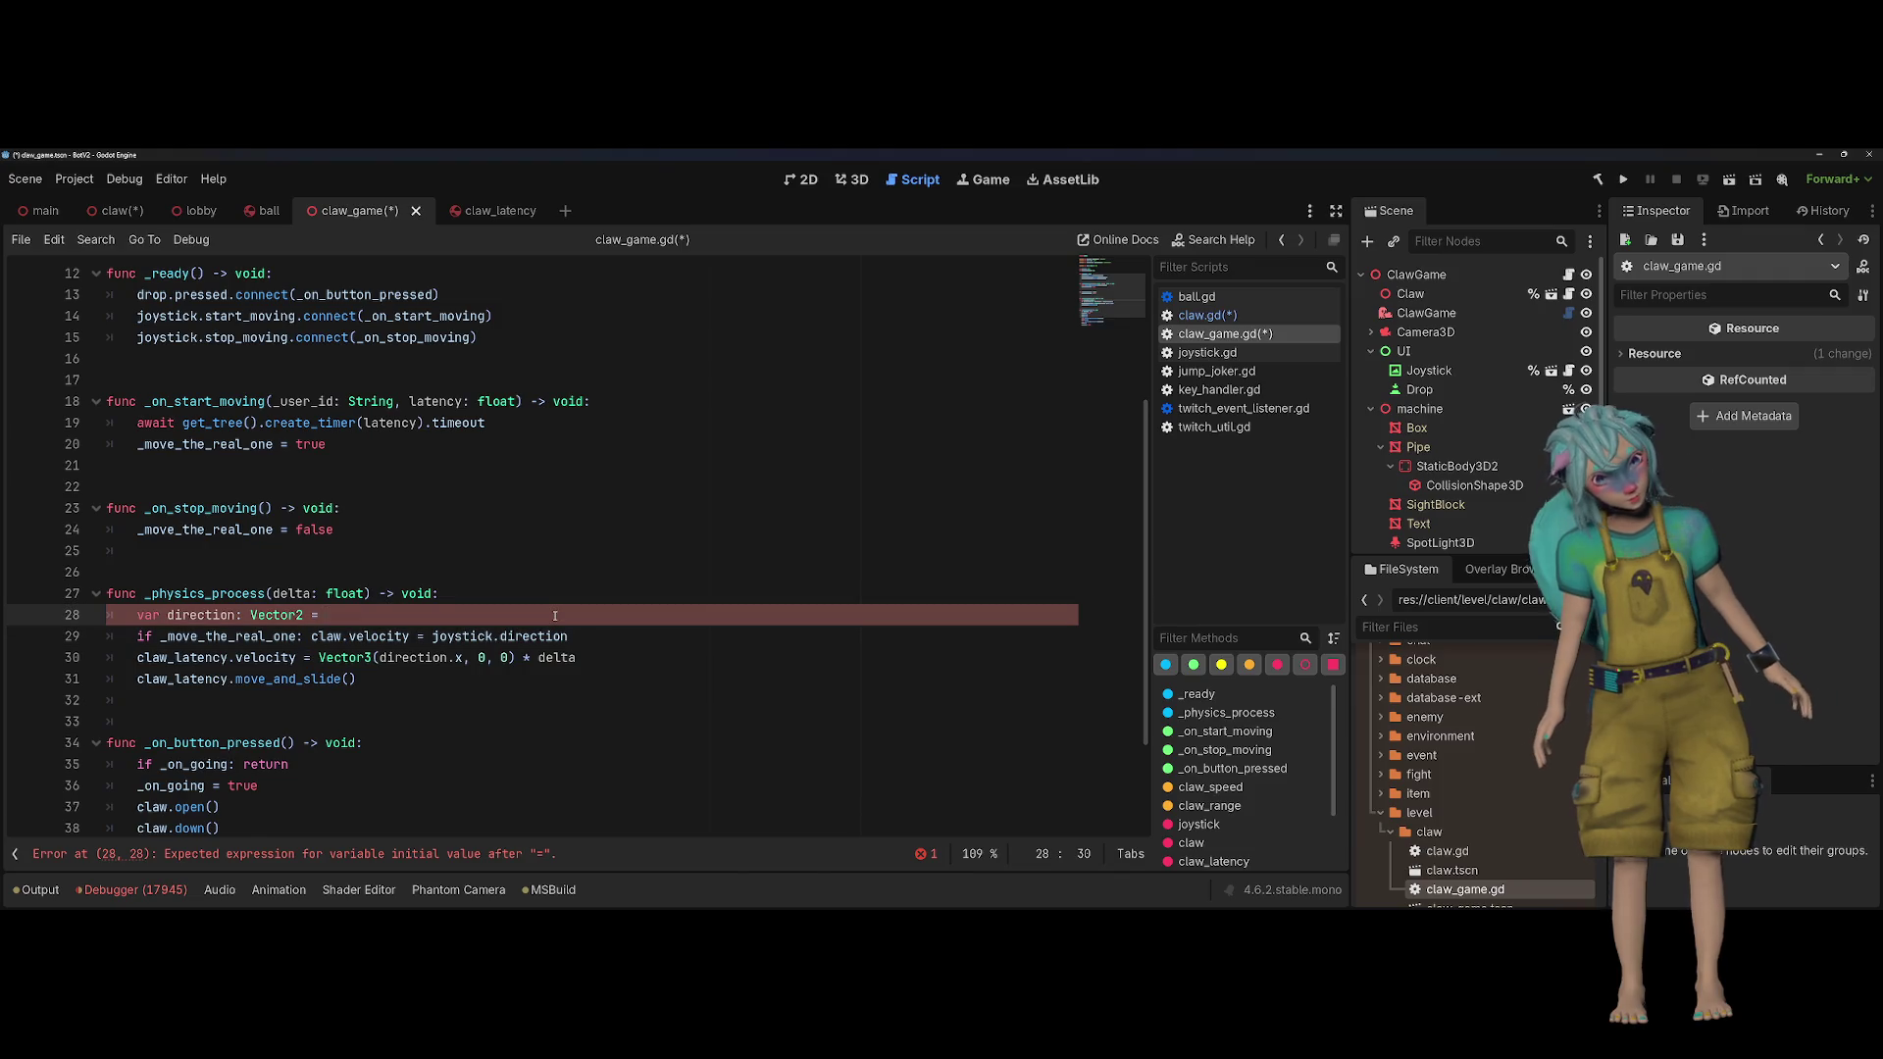
Step: Delete the unfinished 'var direction: Vector2 =' line from claw_game.gd and switch to claw.gd
{"action": "key", "text": "ctrl+shift+k"}
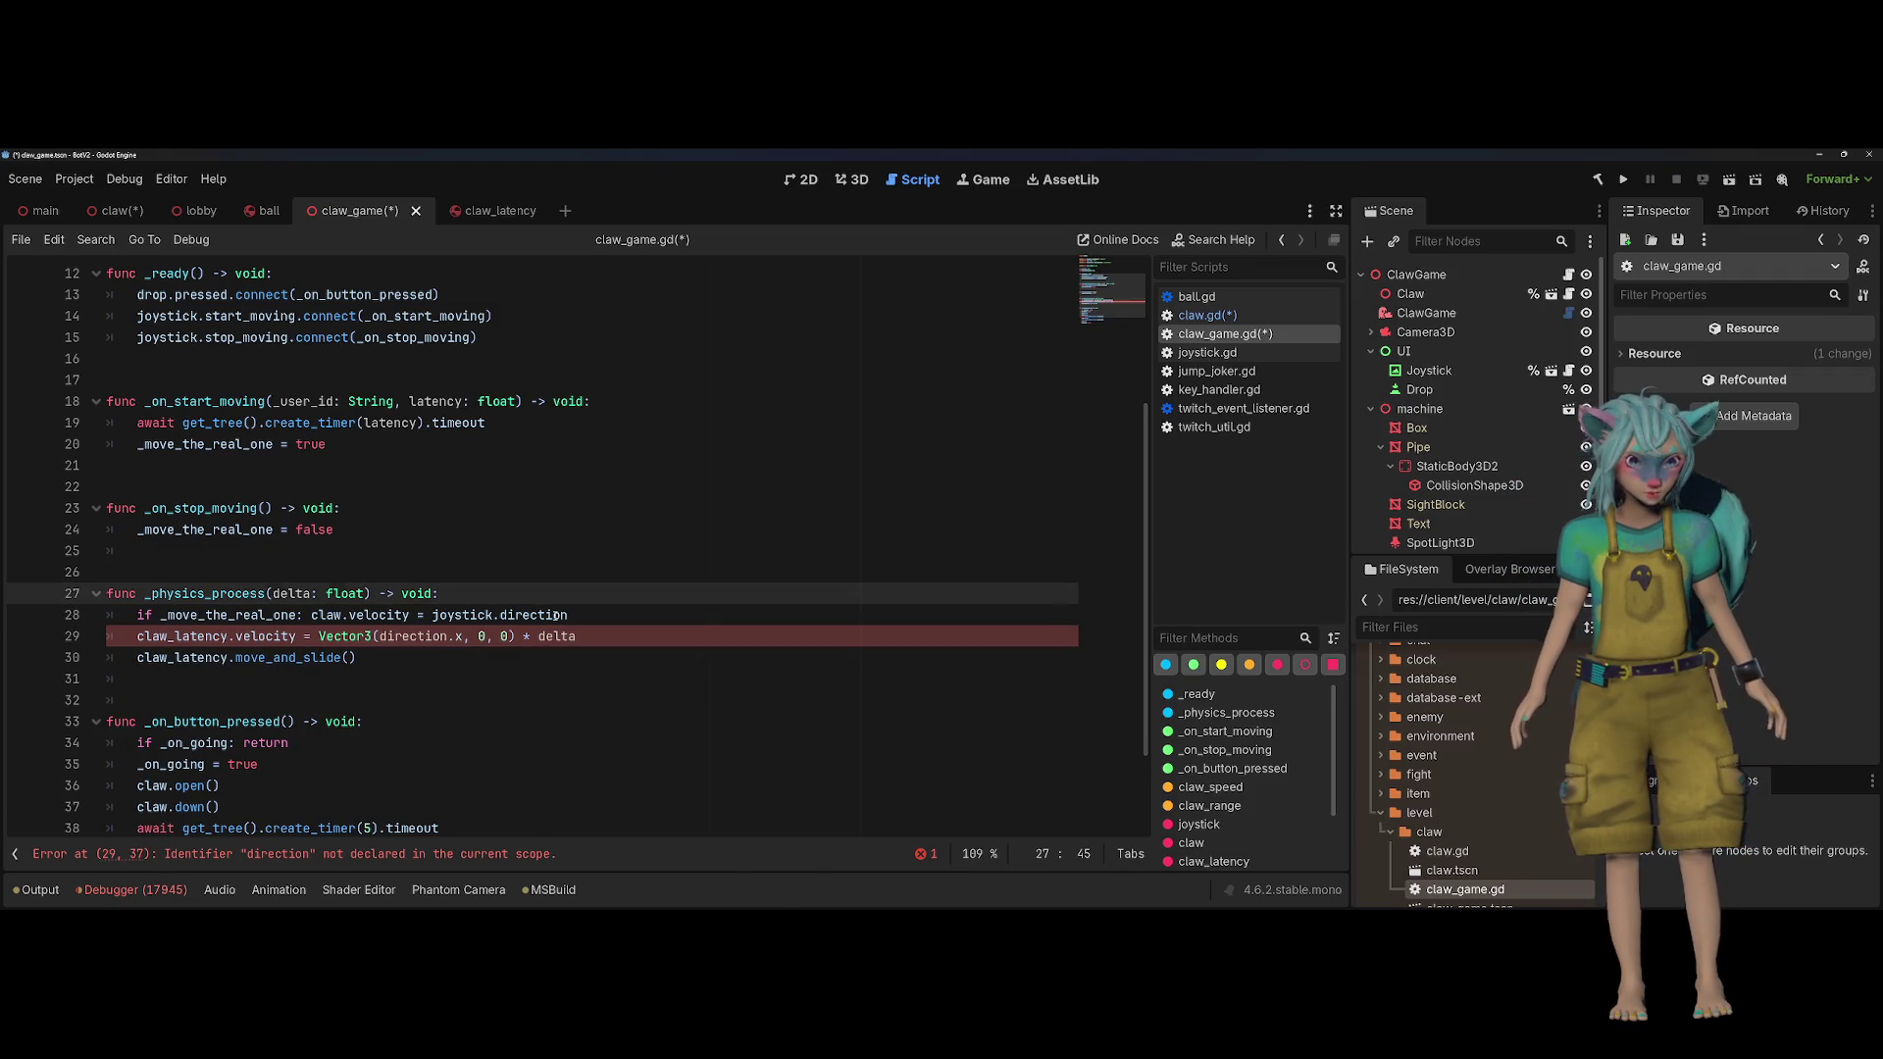
{"action": "key", "text": "Down"}
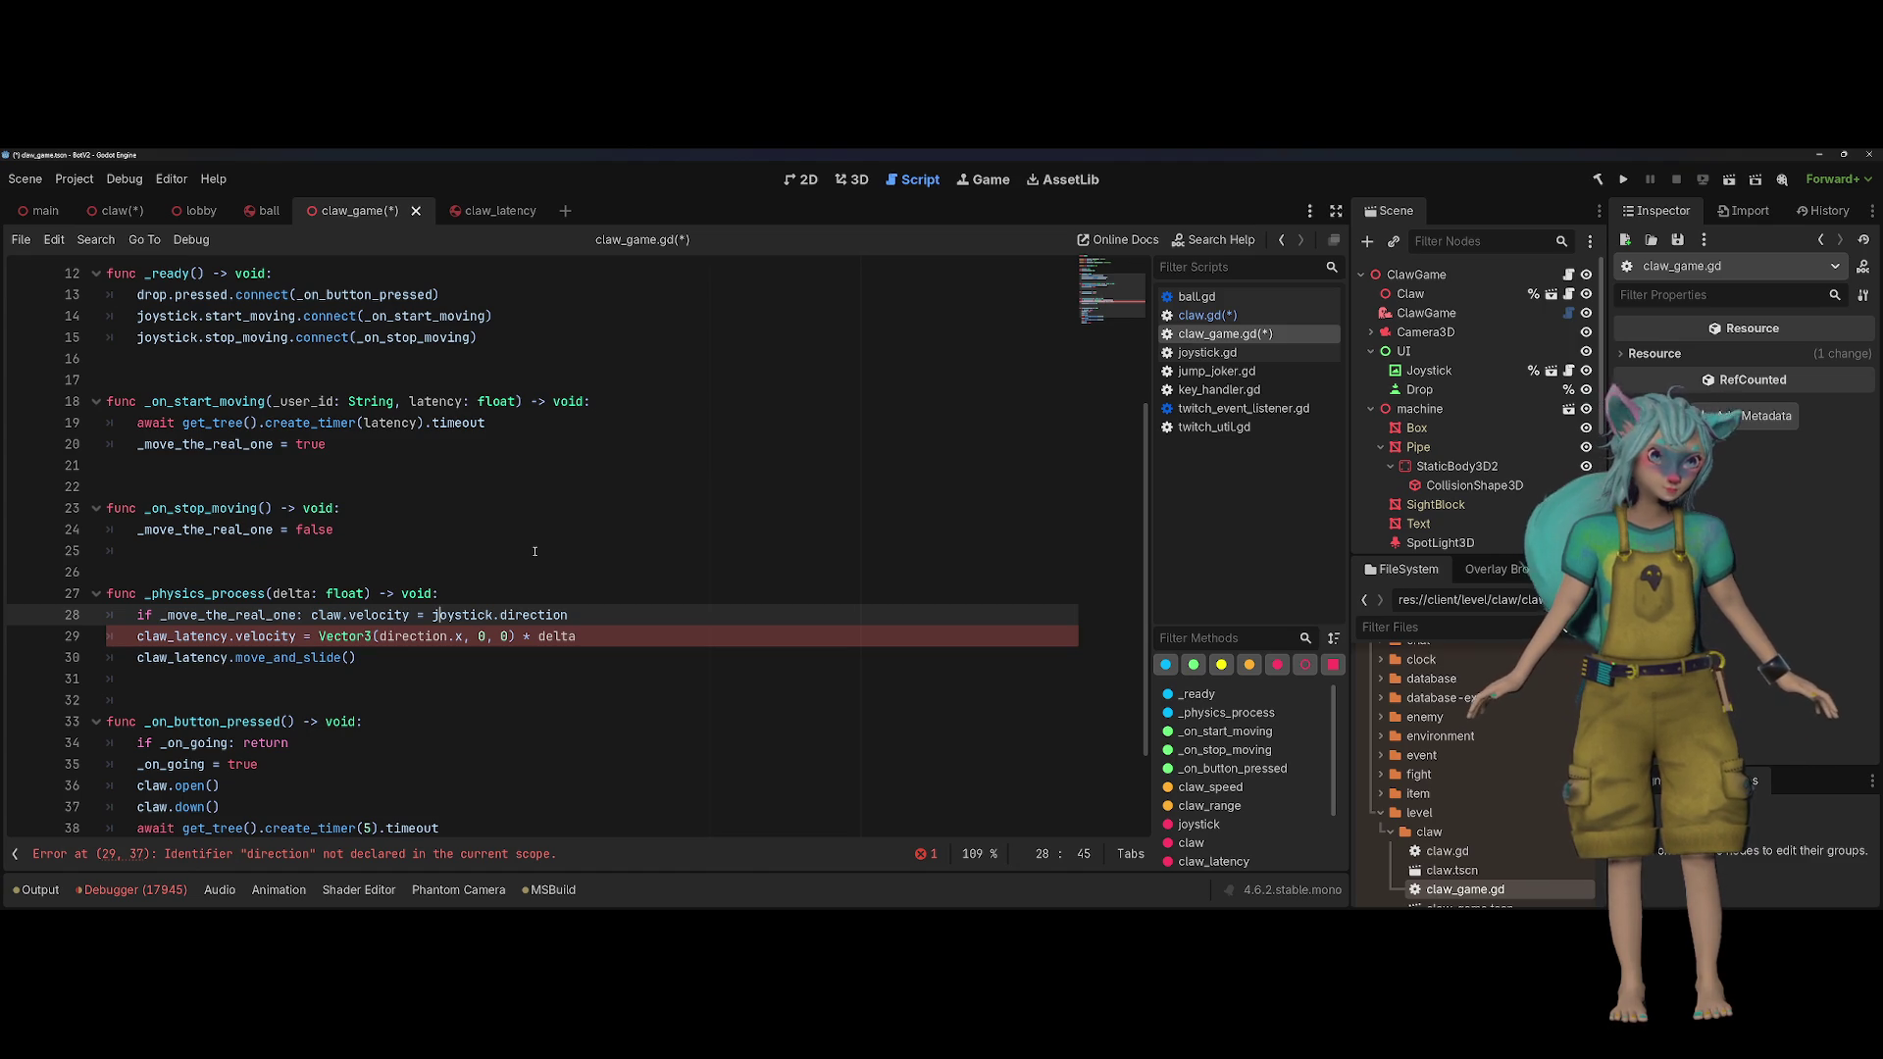
{"action": "left_click", "coordinate": [628, 487]}
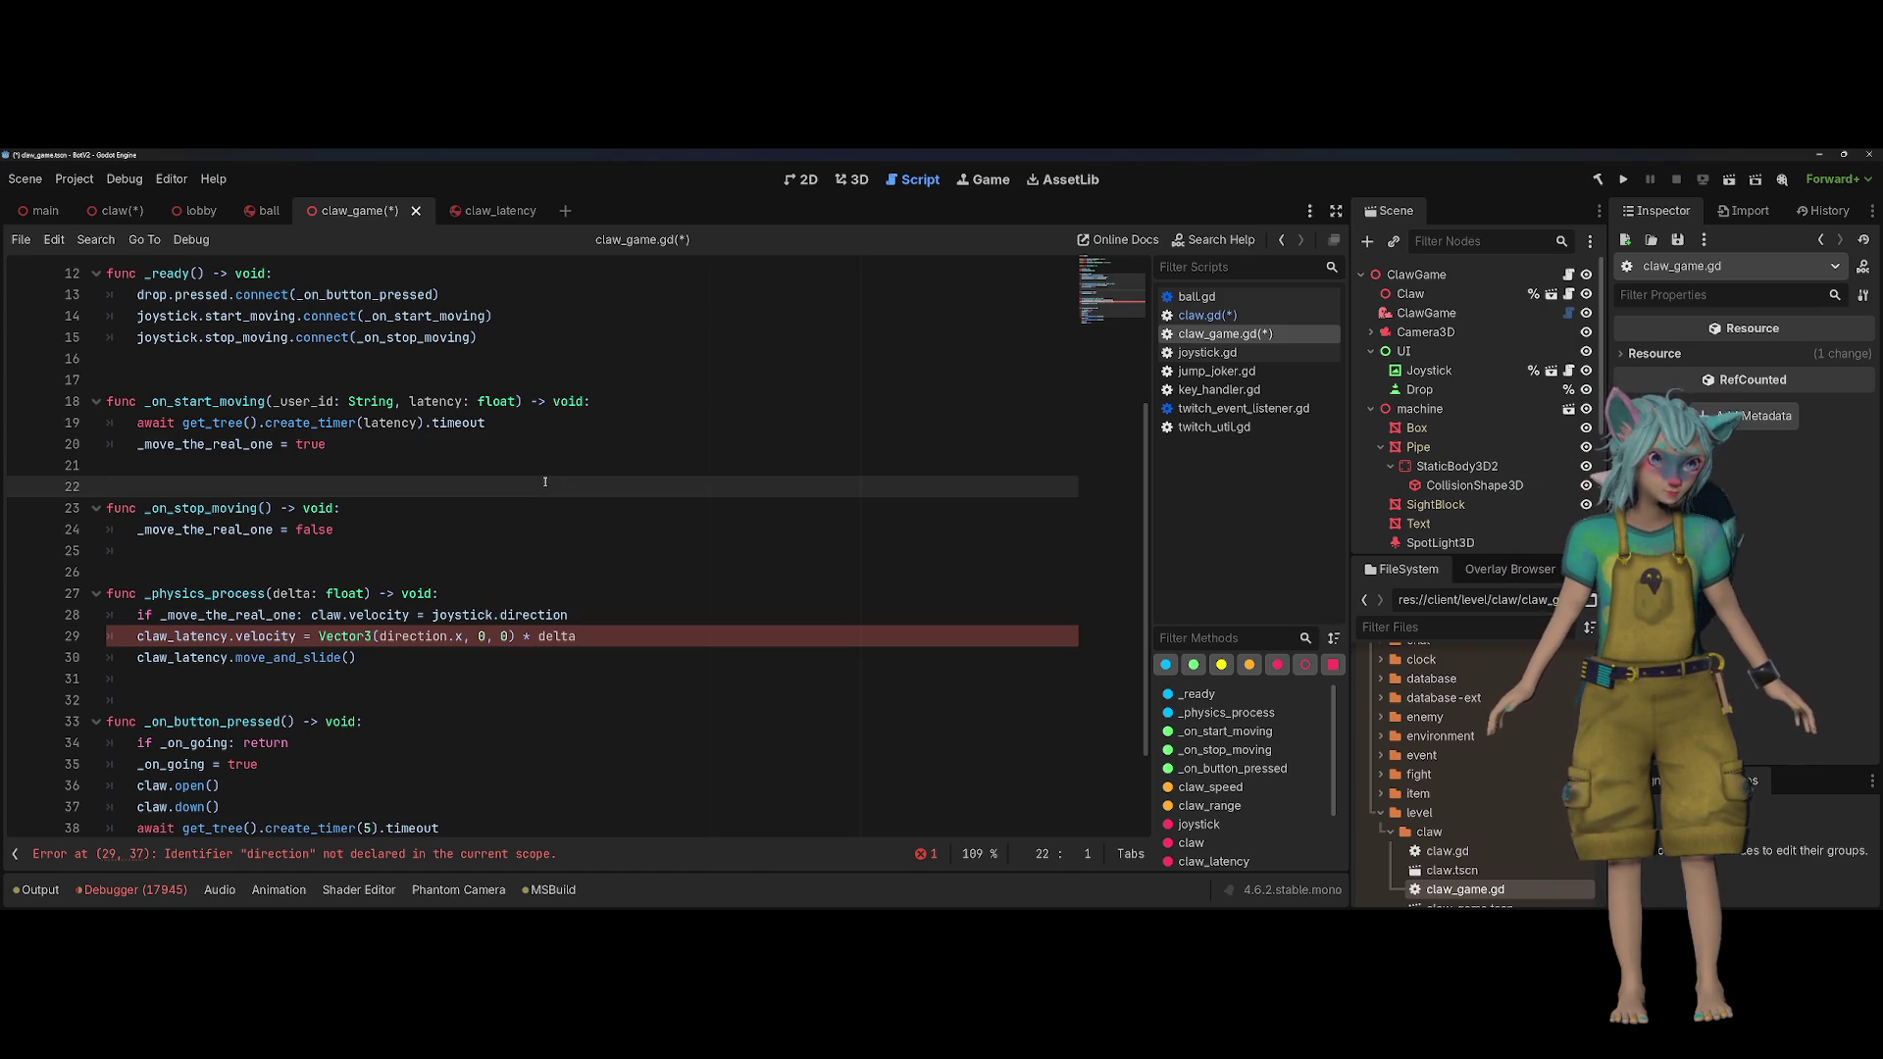
{"action": "left_click", "coordinate": [1210, 314]}
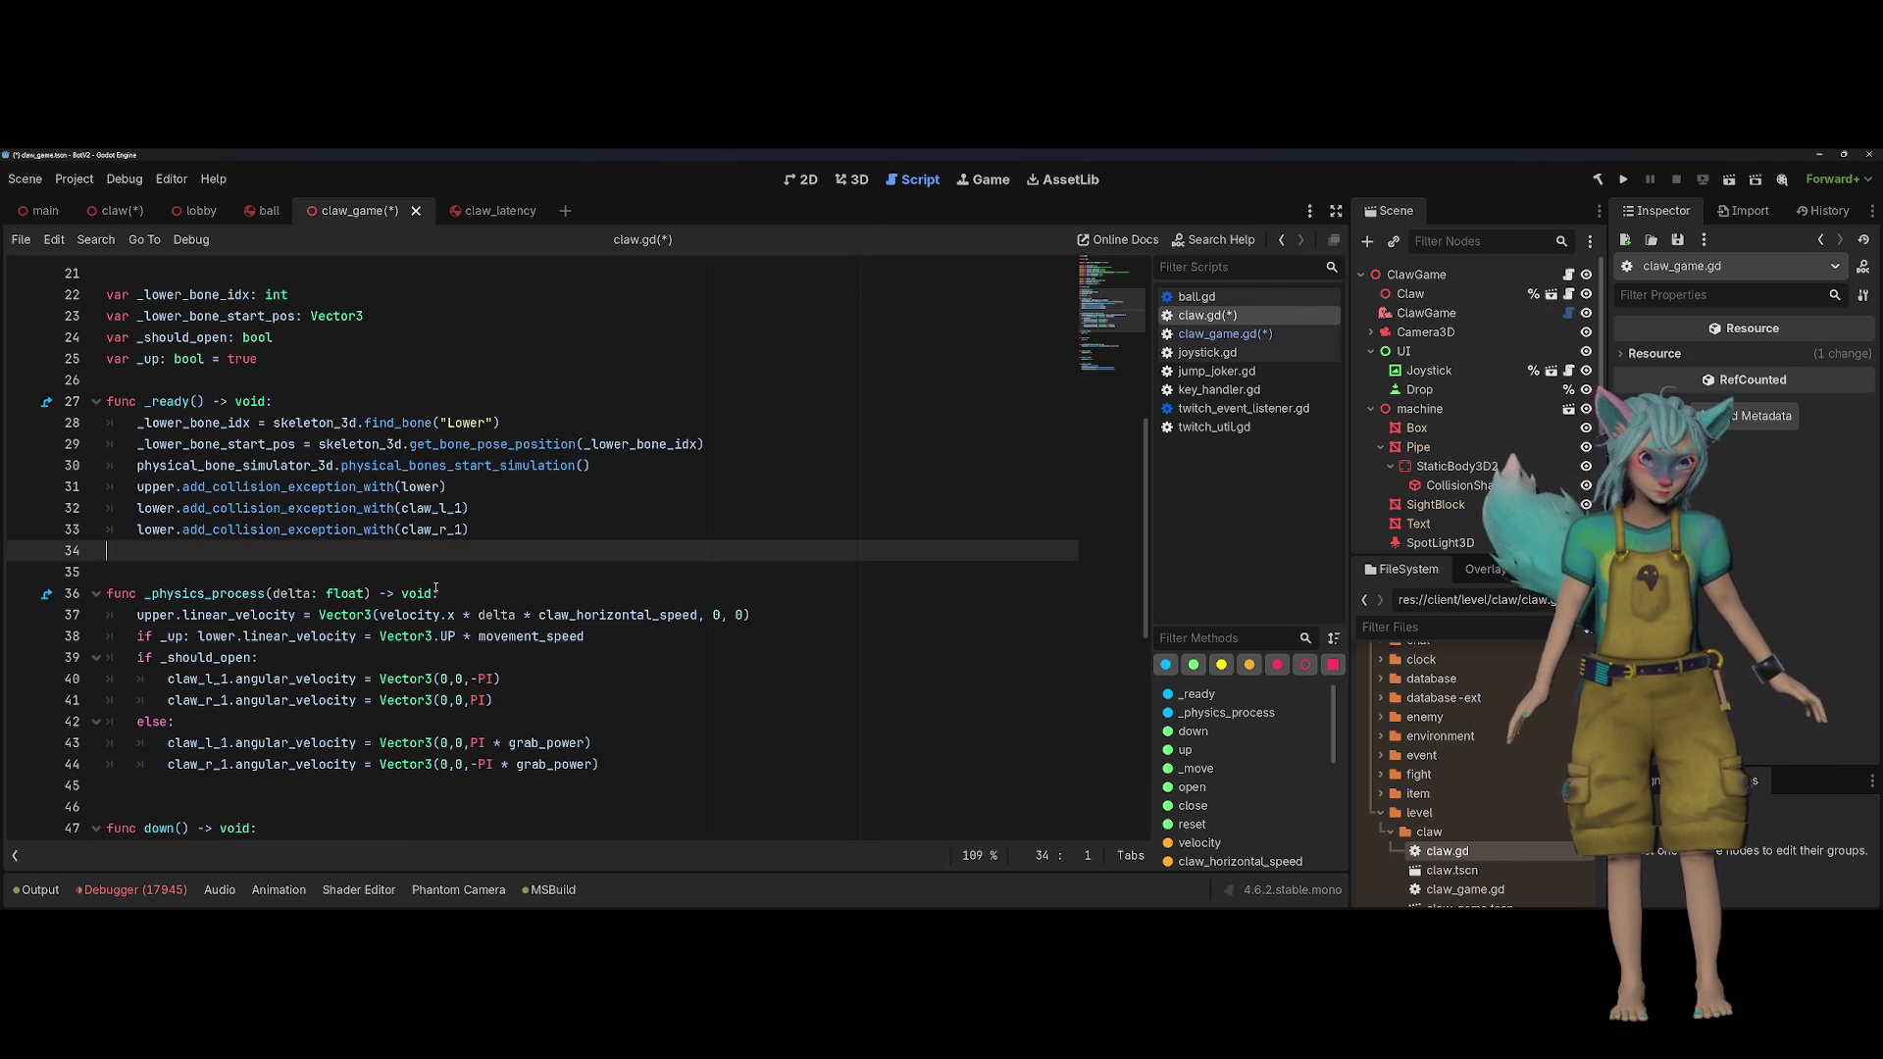
Step: Type a 'func start_move()' declaration on new lines after _ready in claw.gd
{"action": "key", "text": "Return"}
{"action": "key", "text": "Return"}
{"action": "key", "text": "Up"}
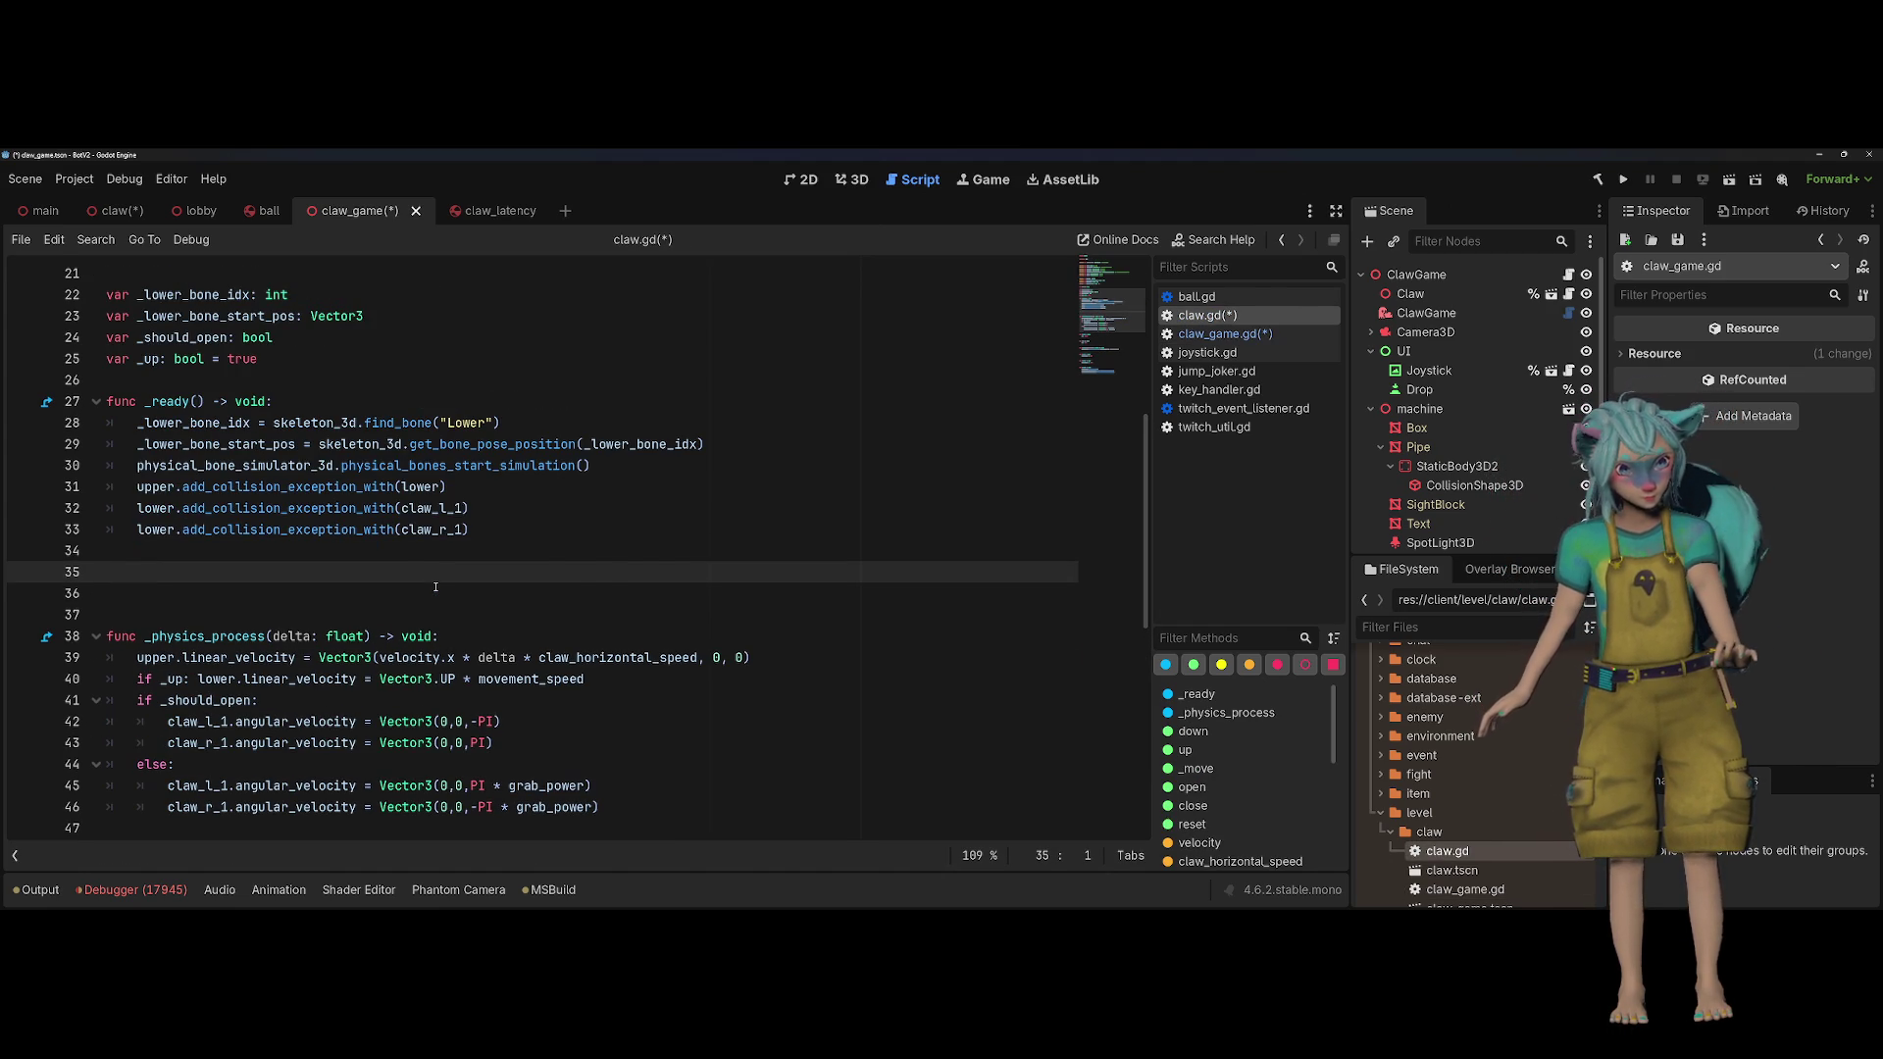
{"action": "scroll", "coordinate": [436, 586], "scroll_direction": "up", "scroll_amount": 1}
{"action": "type", "text": "fun"}
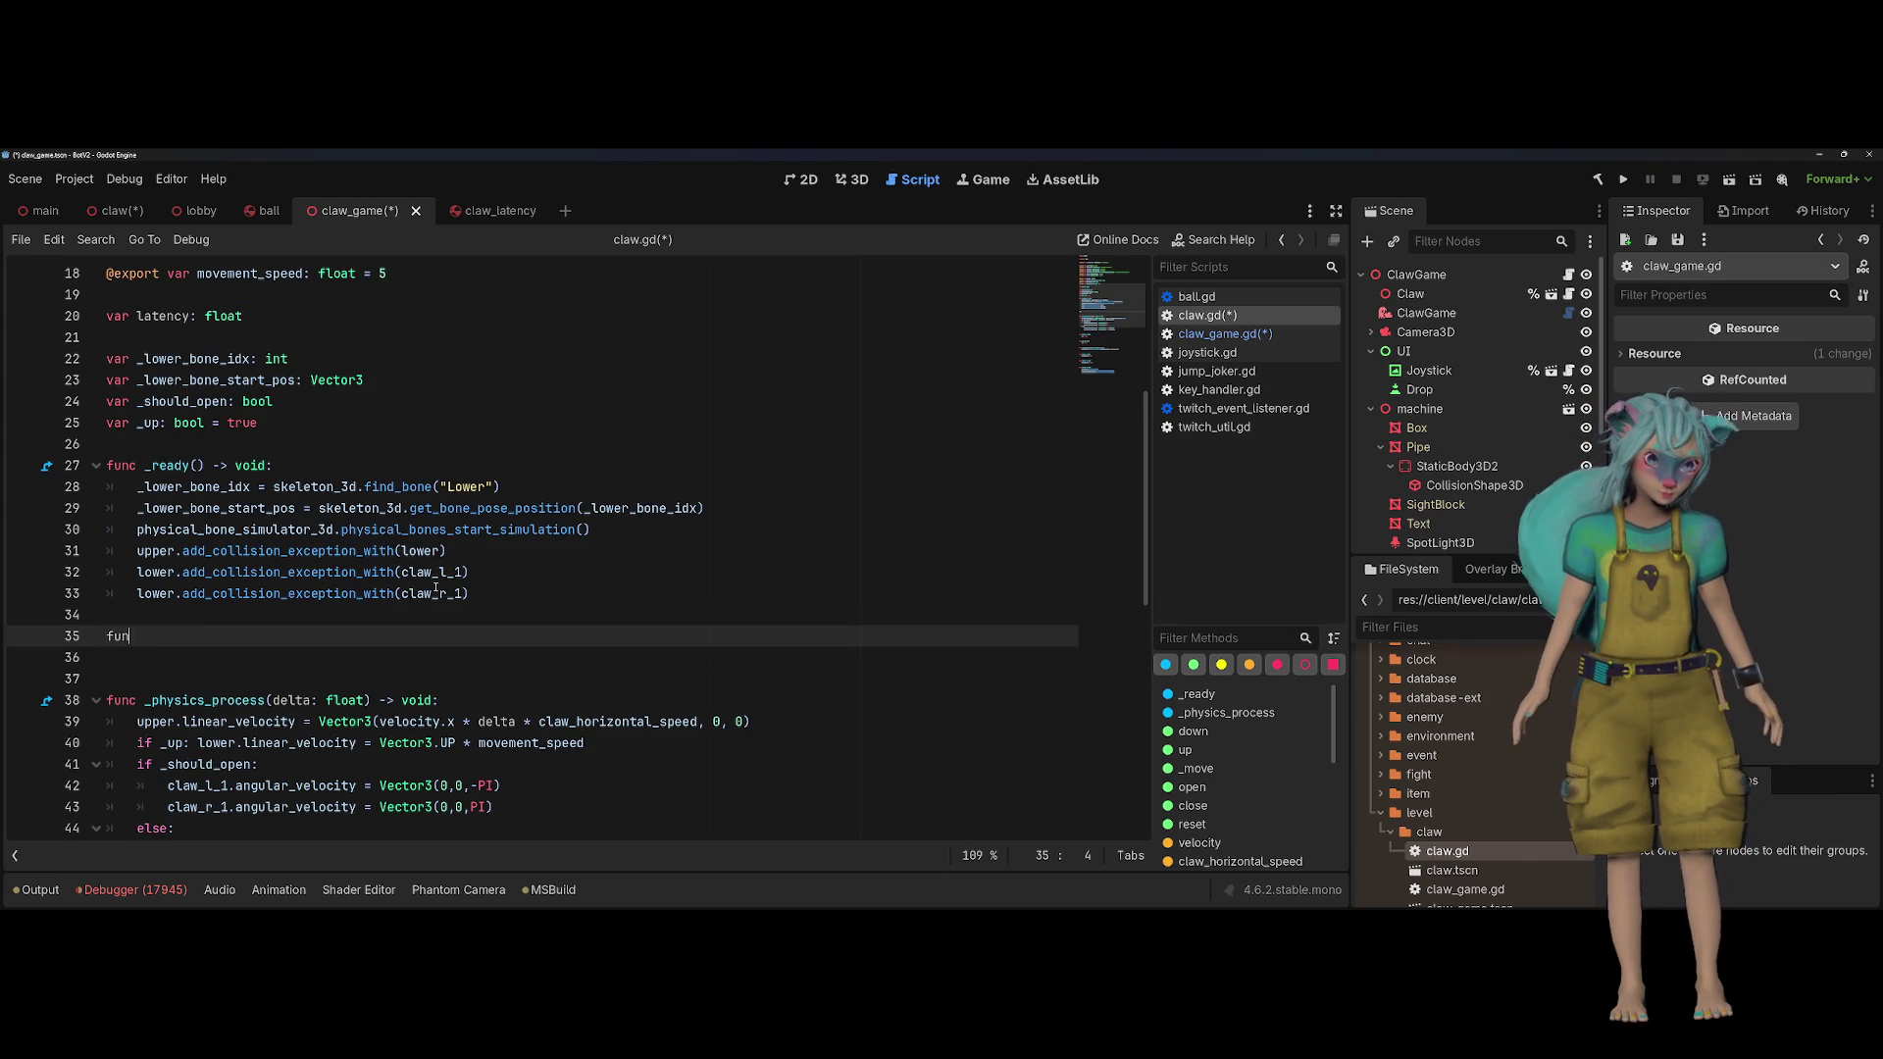
{"action": "type", "text": "c start_move()"}
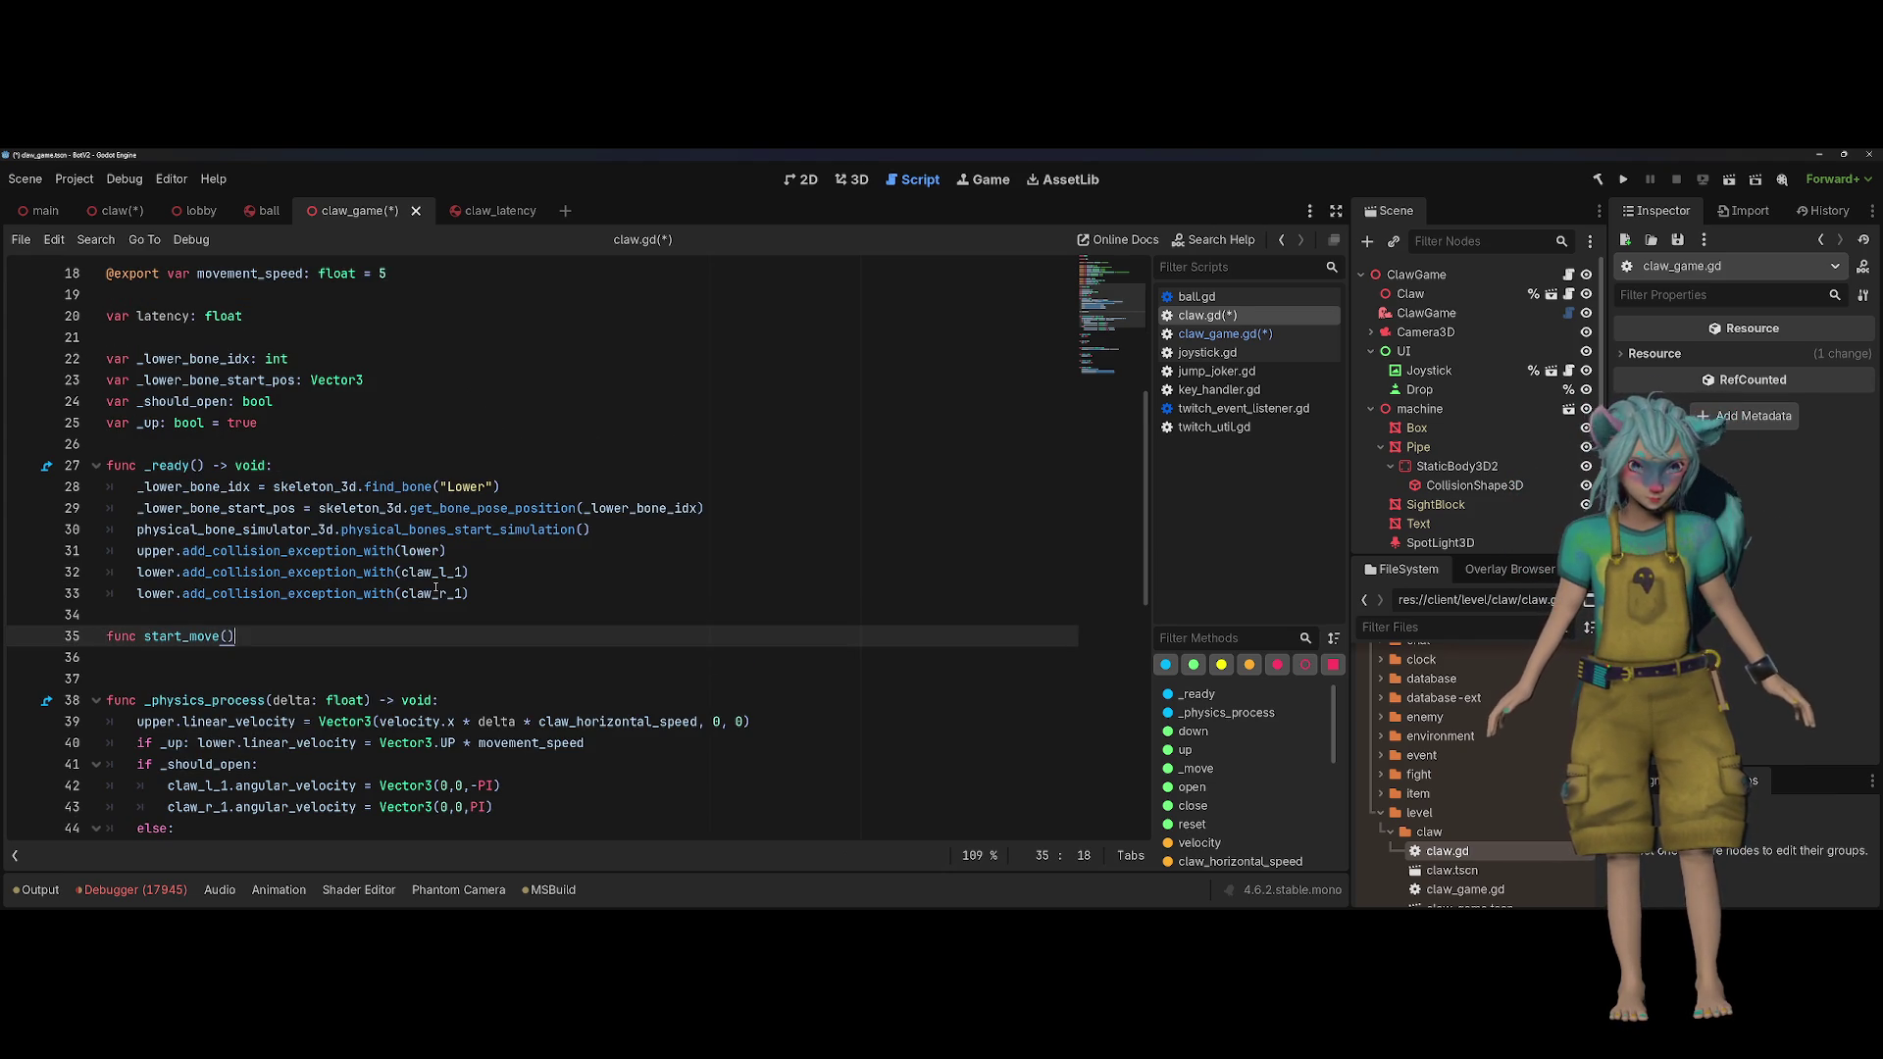
Step: Duplicate it as stop_move, give both functions '-> void:' returns, and return to claw_game.gd
{"action": "key", "text": "ctrl+shift+d"}
{"action": "key", "text": "ctrl+Left"}
{"action": "key", "text": "ctrl+Left"}
{"action": "key", "text": "Delete"}
{"action": "key", "text": "Delete"}
{"action": "key", "text": "Delete"}
{"action": "key", "text": "Delete"}
{"action": "key", "text": "Delete"}
{"action": "type", "text": "st"}
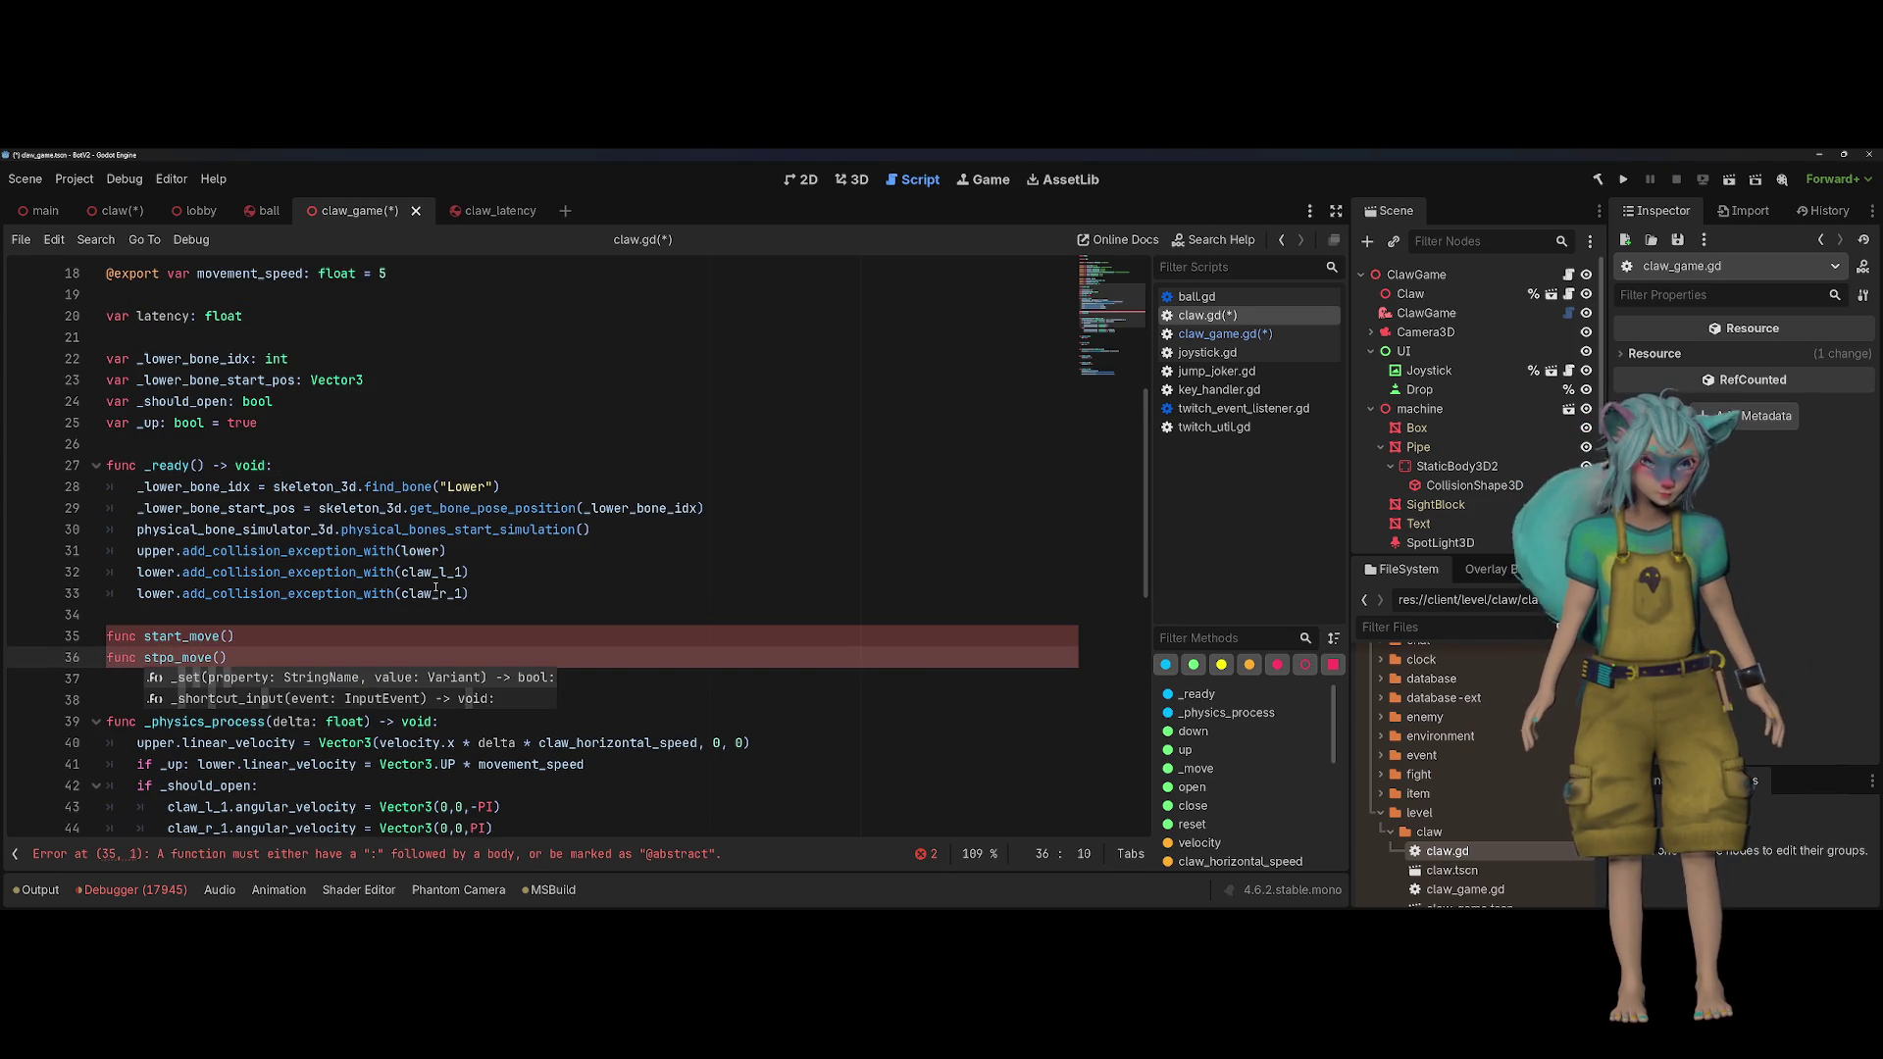
{"action": "type", "text": "op"}
{"action": "key", "text": "End"}
{"action": "type", "text": "-> void:"}
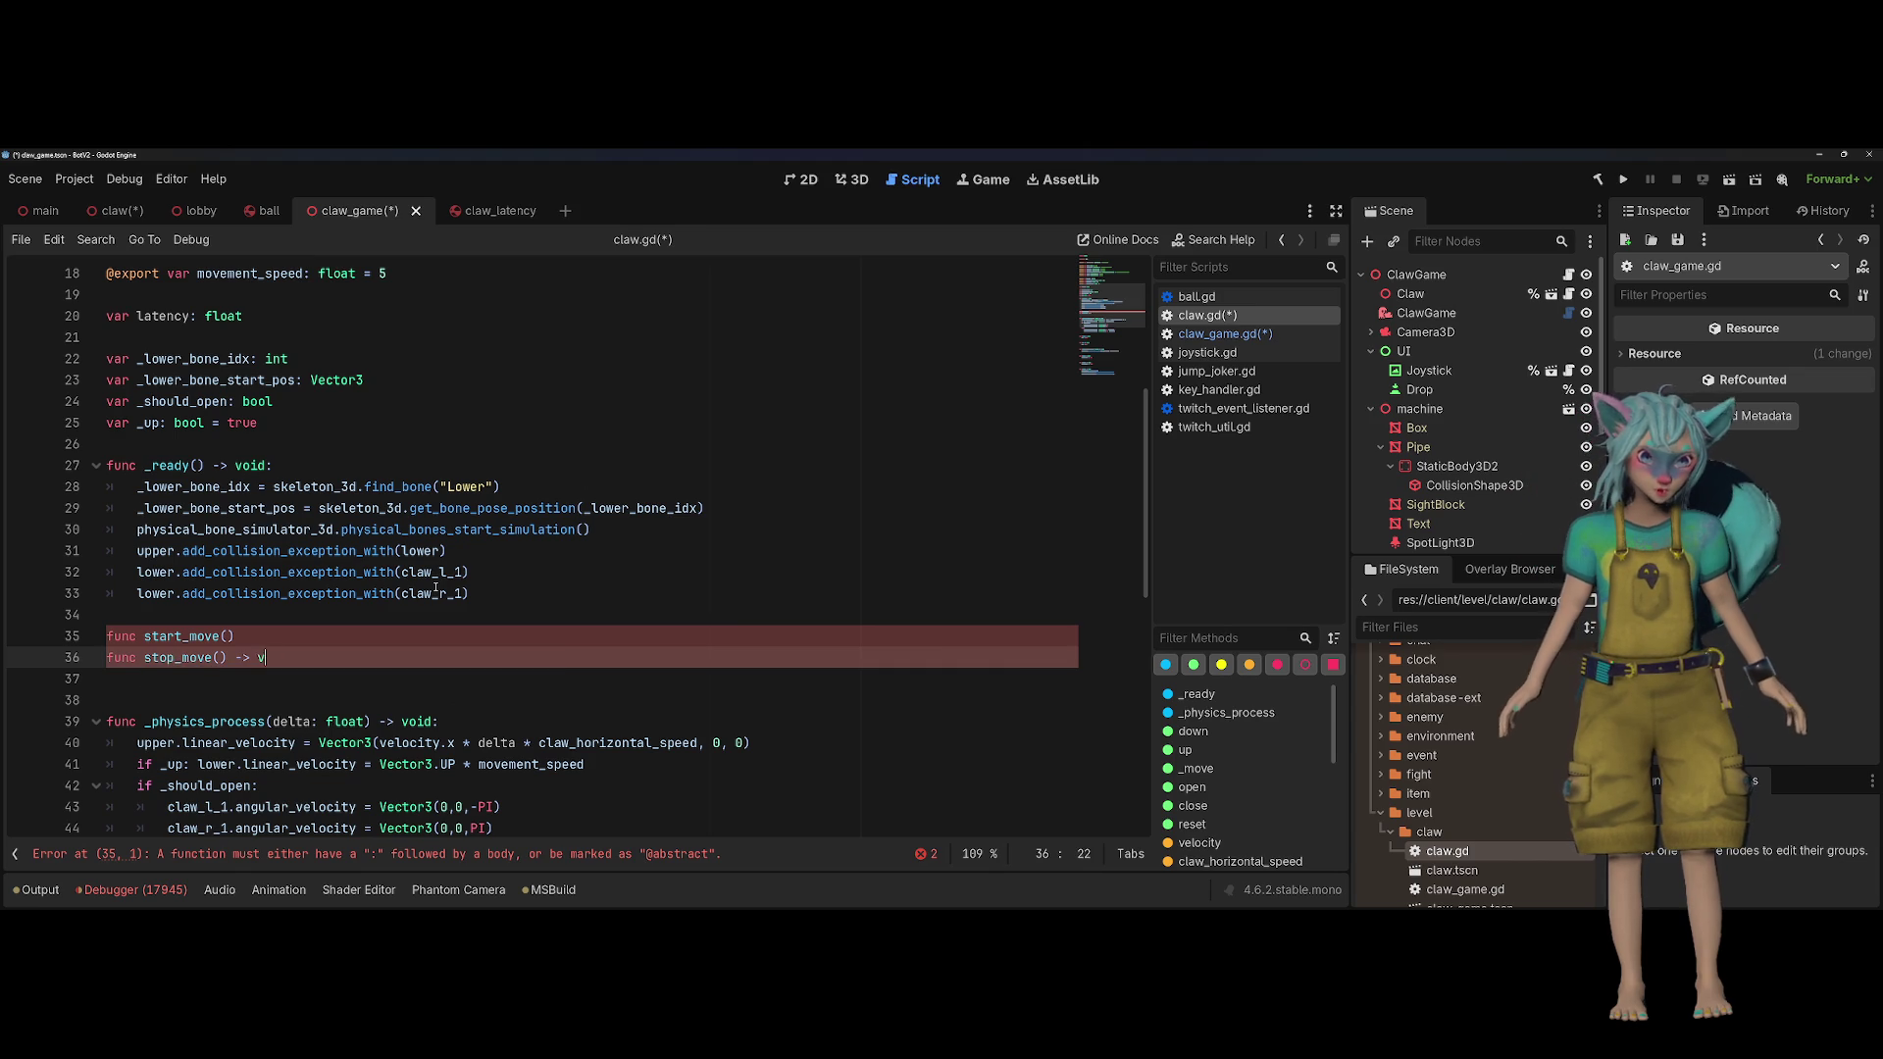
{"action": "key", "text": "Up"}
{"action": "type", "text": "-> void:"}
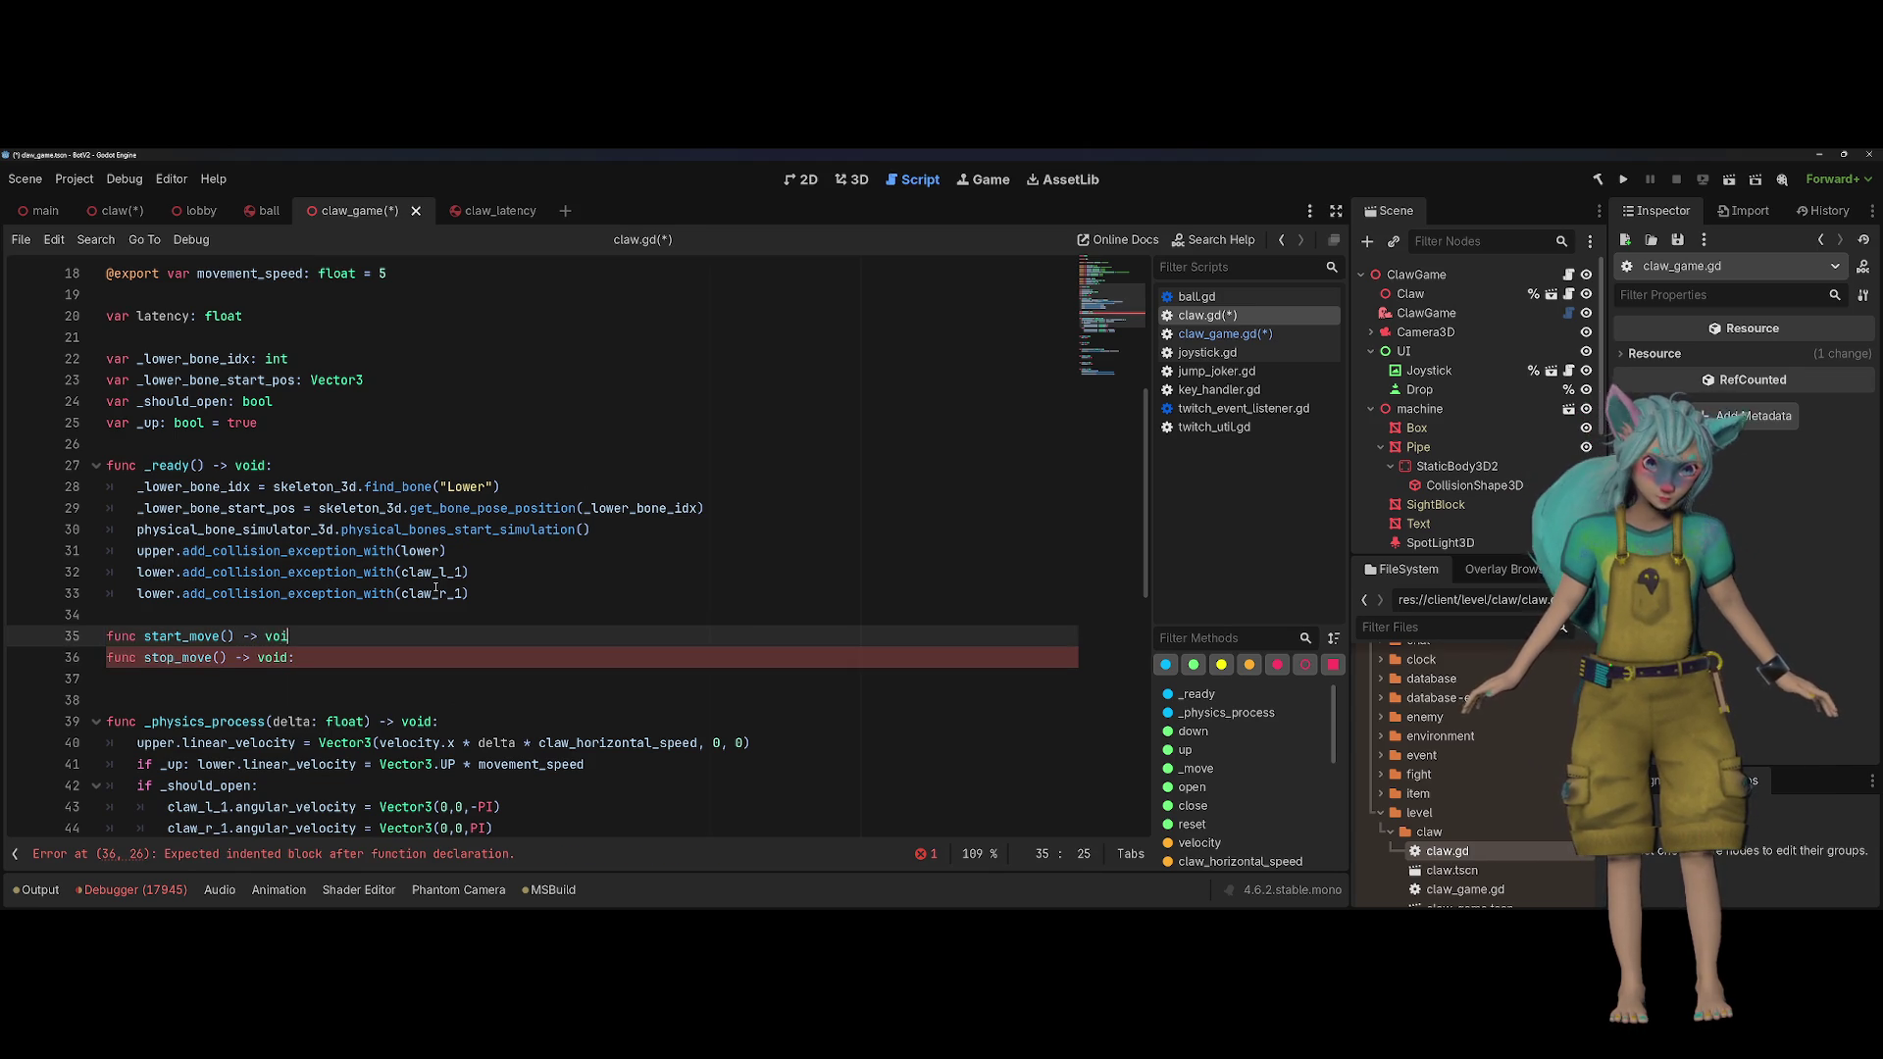
{"action": "key", "text": "alt+Left"}
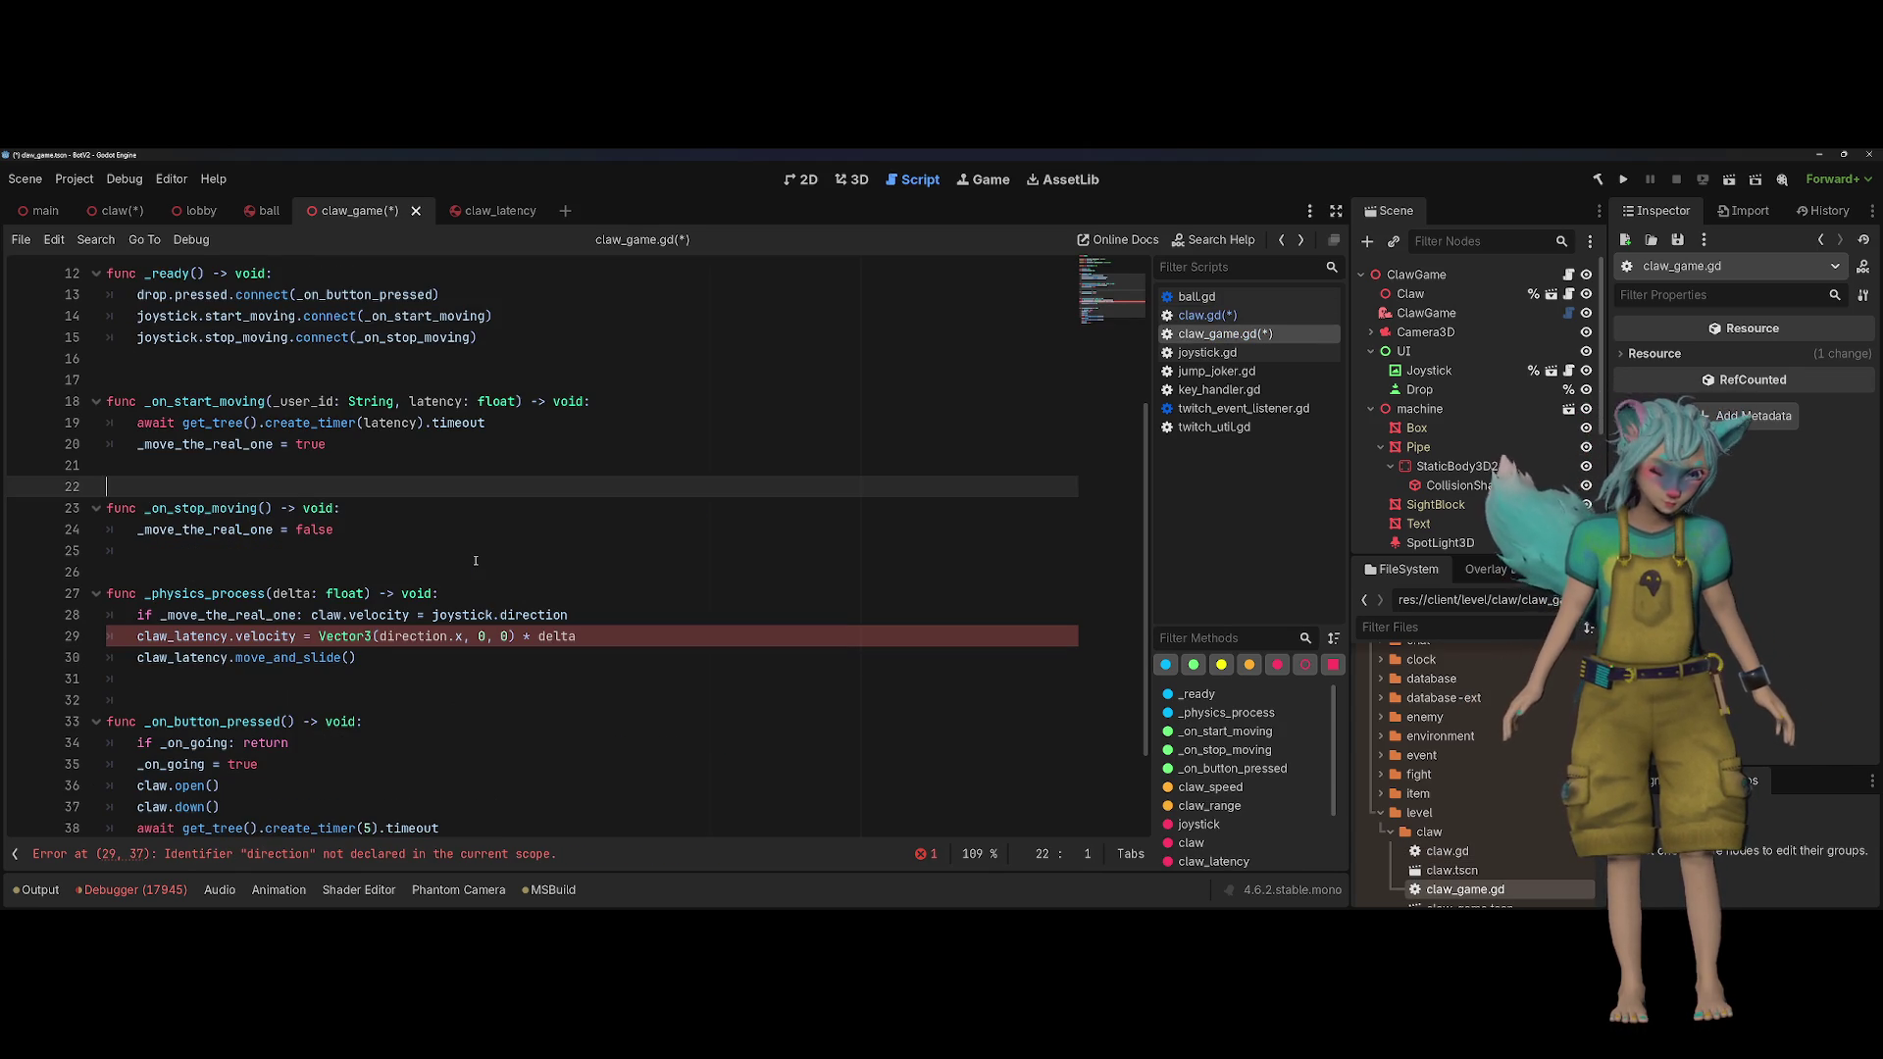
Step: Insert a new line after the await timer line in _on_start_moving and begin typing 'claw.'
{"action": "key", "text": "Up"}
{"action": "key", "text": "Up"}
{"action": "key", "text": "End"}
{"action": "key", "text": "shift+Up"}
{"action": "key", "text": "shift+Home"}
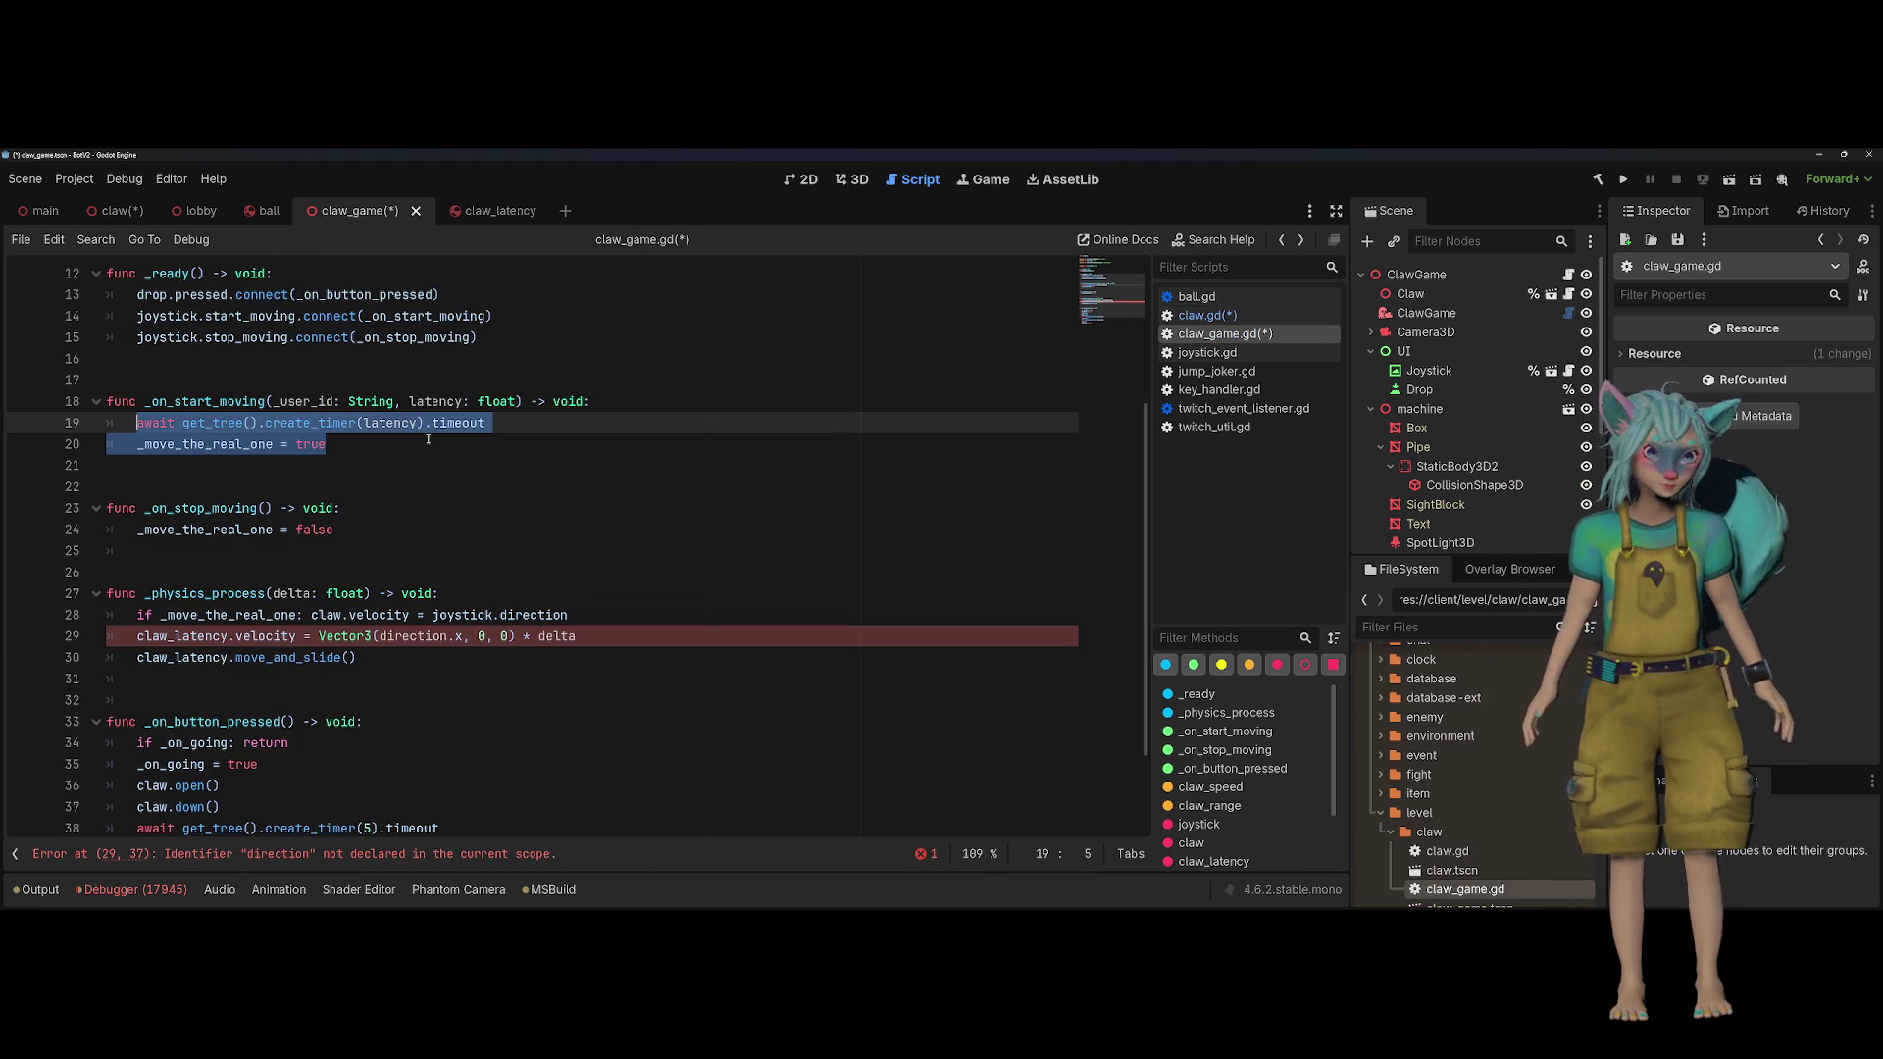
{"action": "key", "text": "End"}
{"action": "key", "text": "Return"}
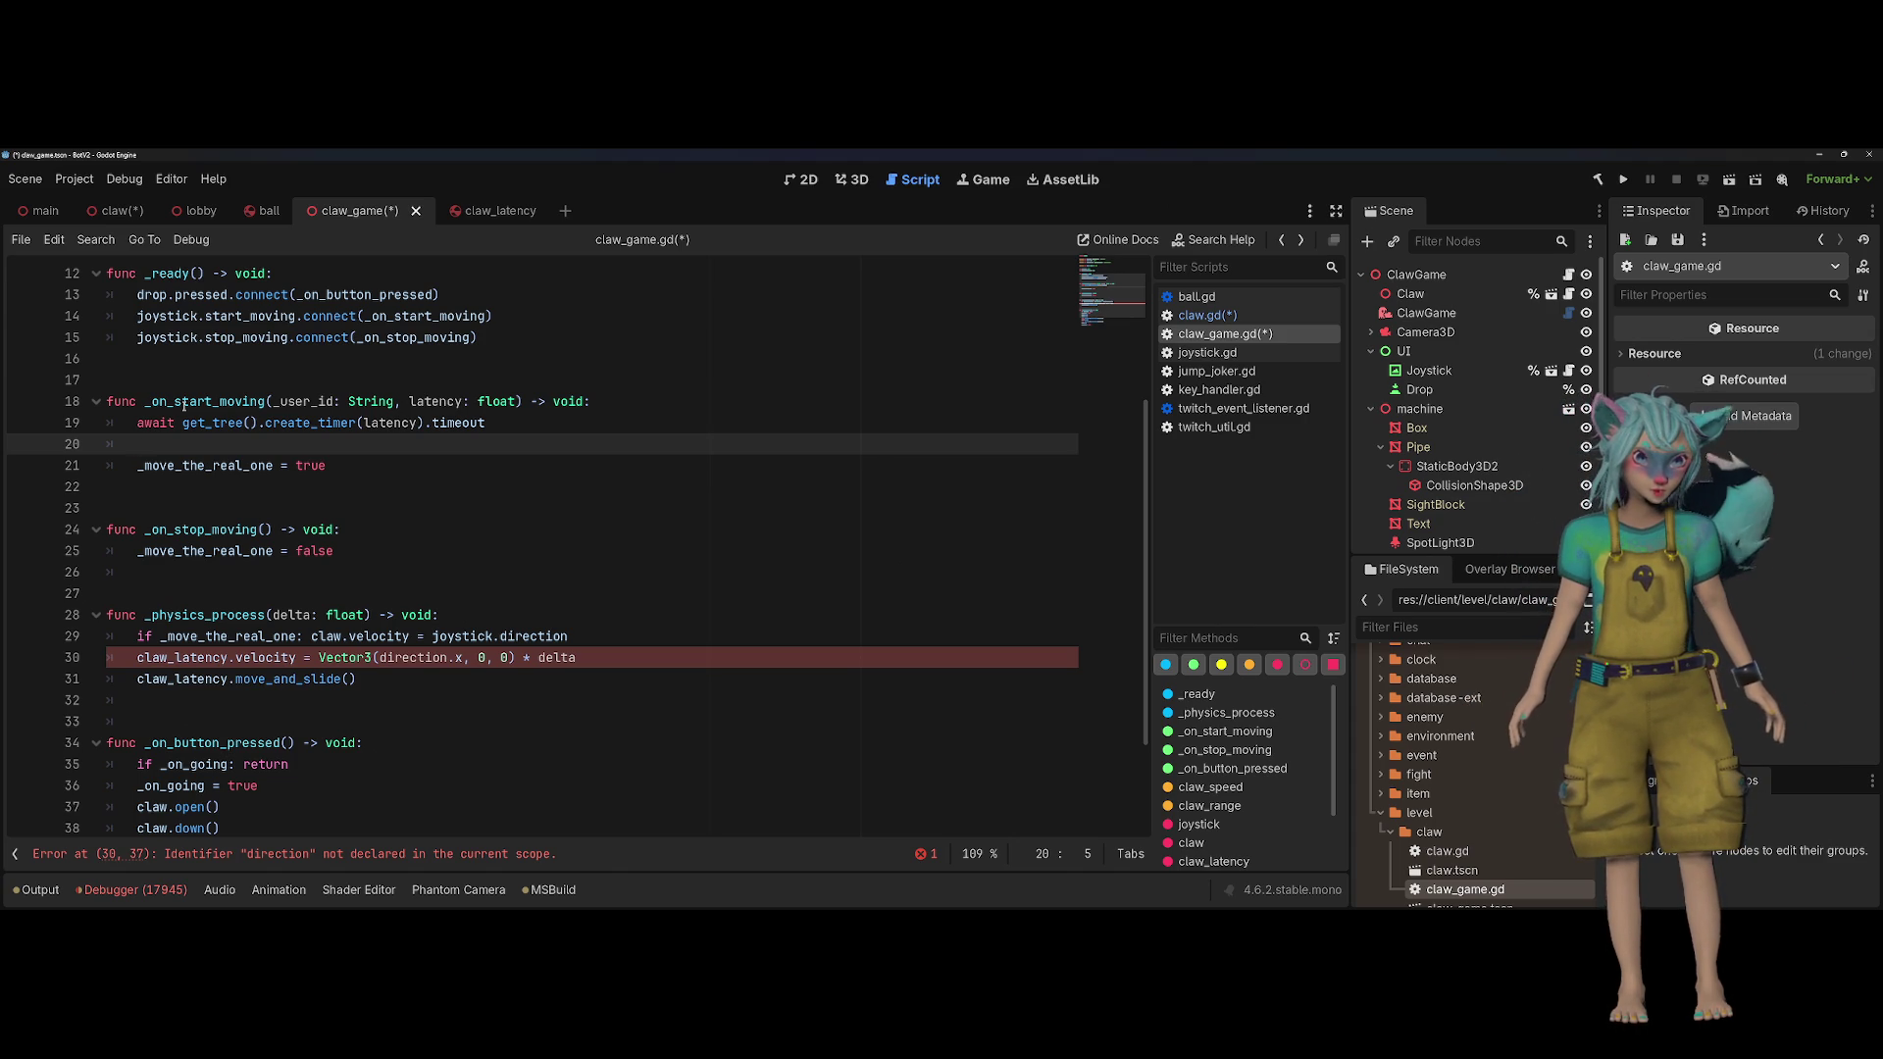
{"action": "type", "text": "claw."}
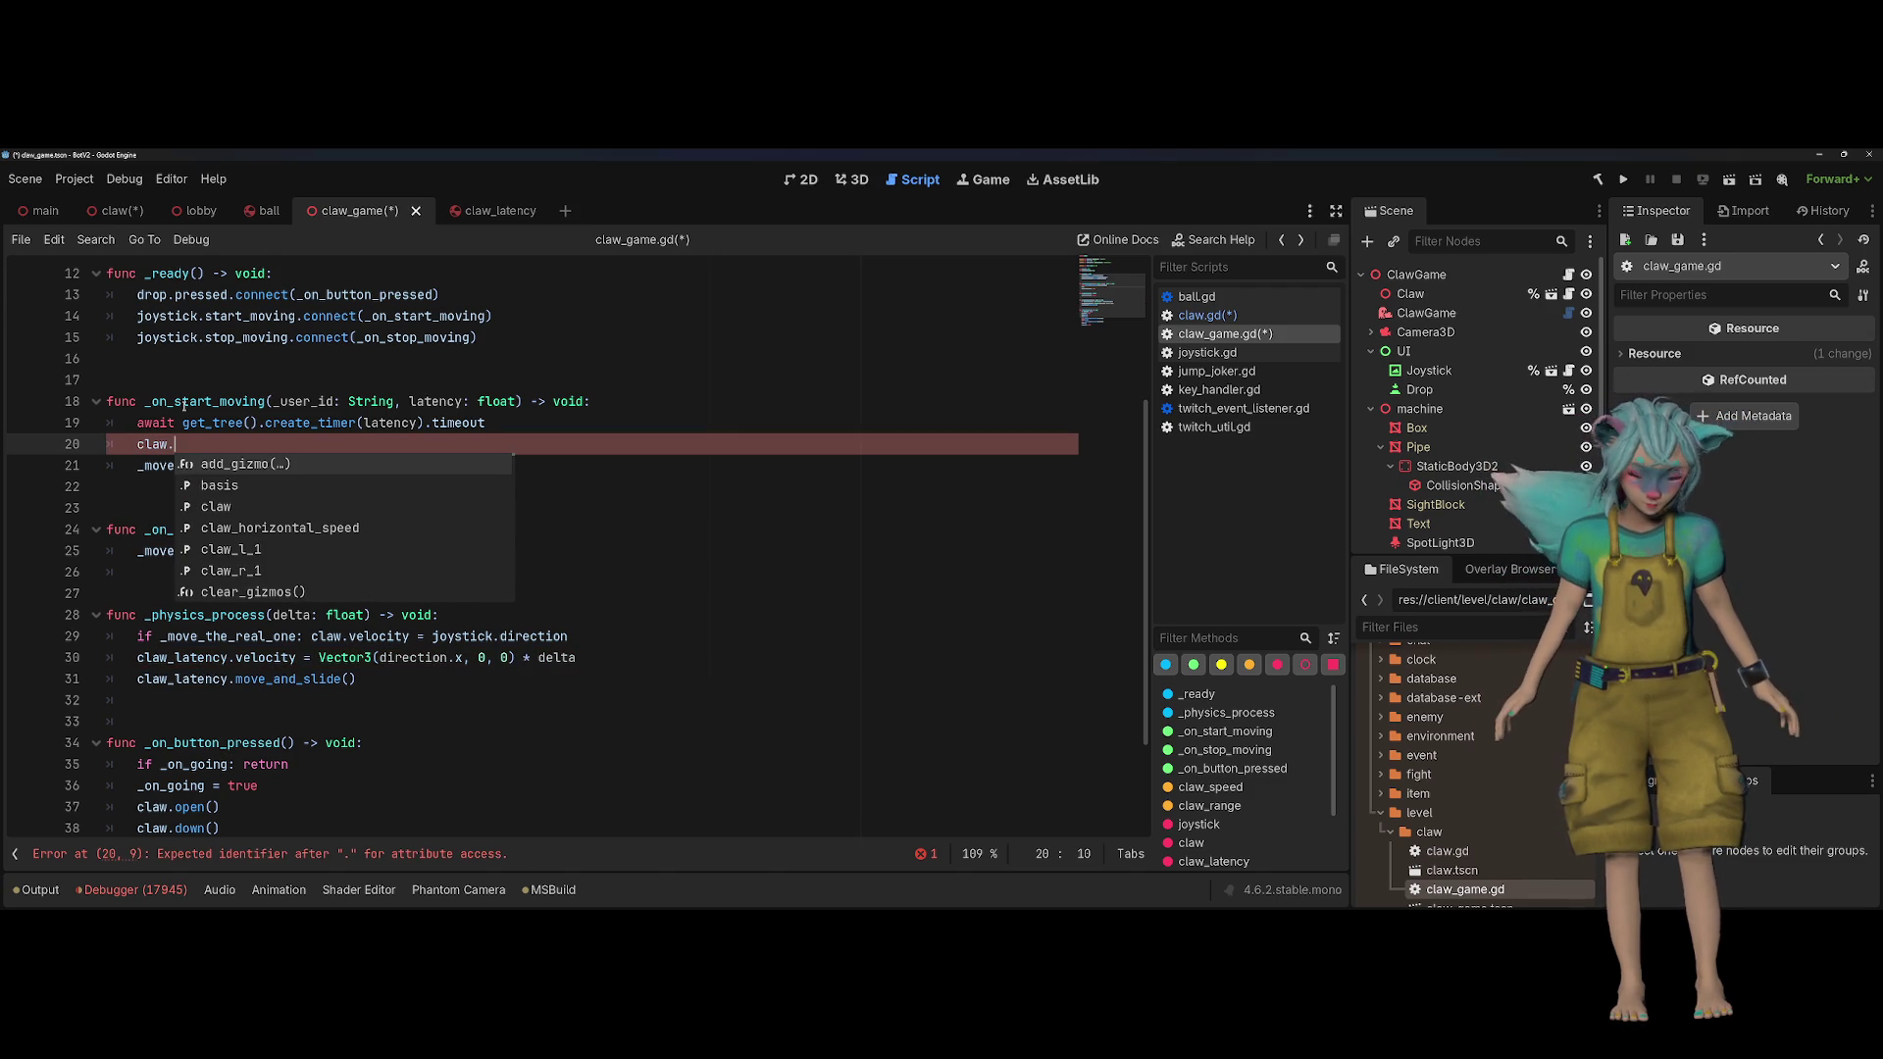
Step: Start typing the claw.start call, then save claw.gd from the script list
{"action": "key", "text": "Down"}
{"action": "key", "text": "Down"}
{"action": "key", "text": "Down"}
{"action": "key", "text": "Down"}
{"action": "key", "text": "Down"}
{"action": "key", "text": "Down"}
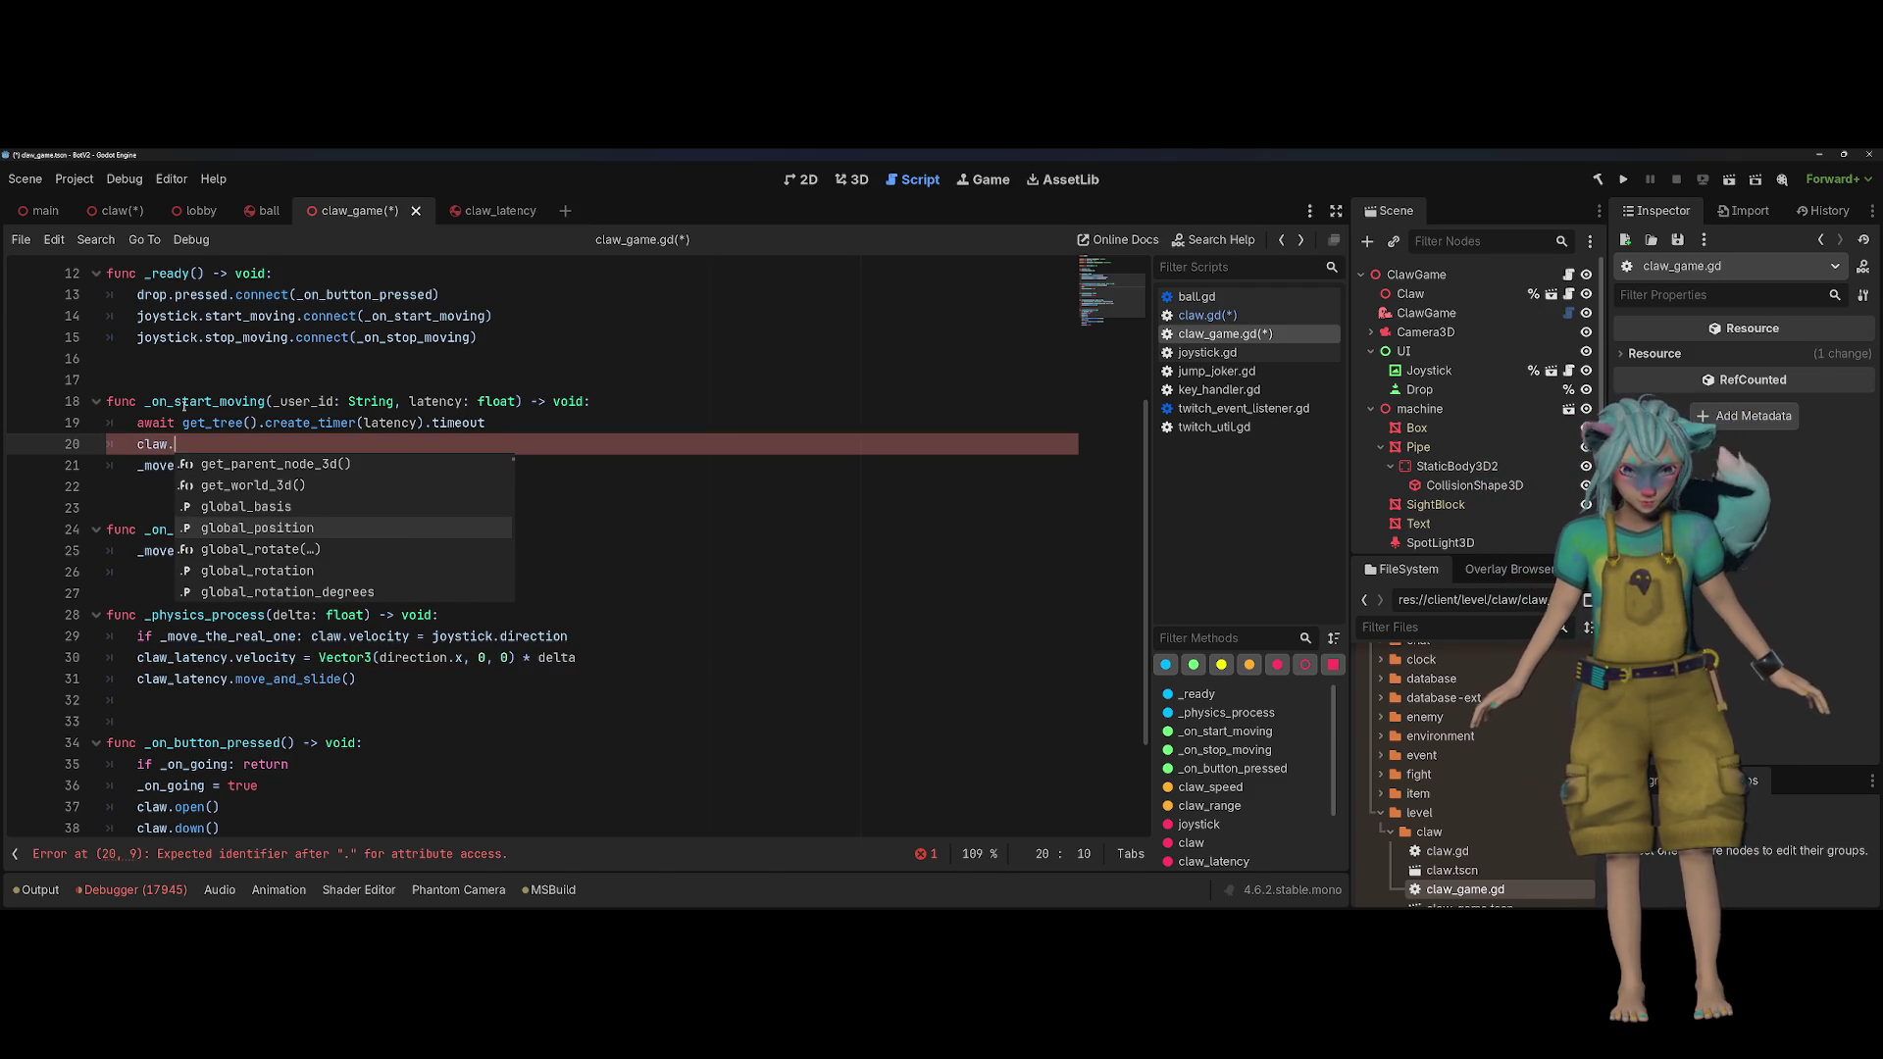
{"action": "type", "text": "start"}
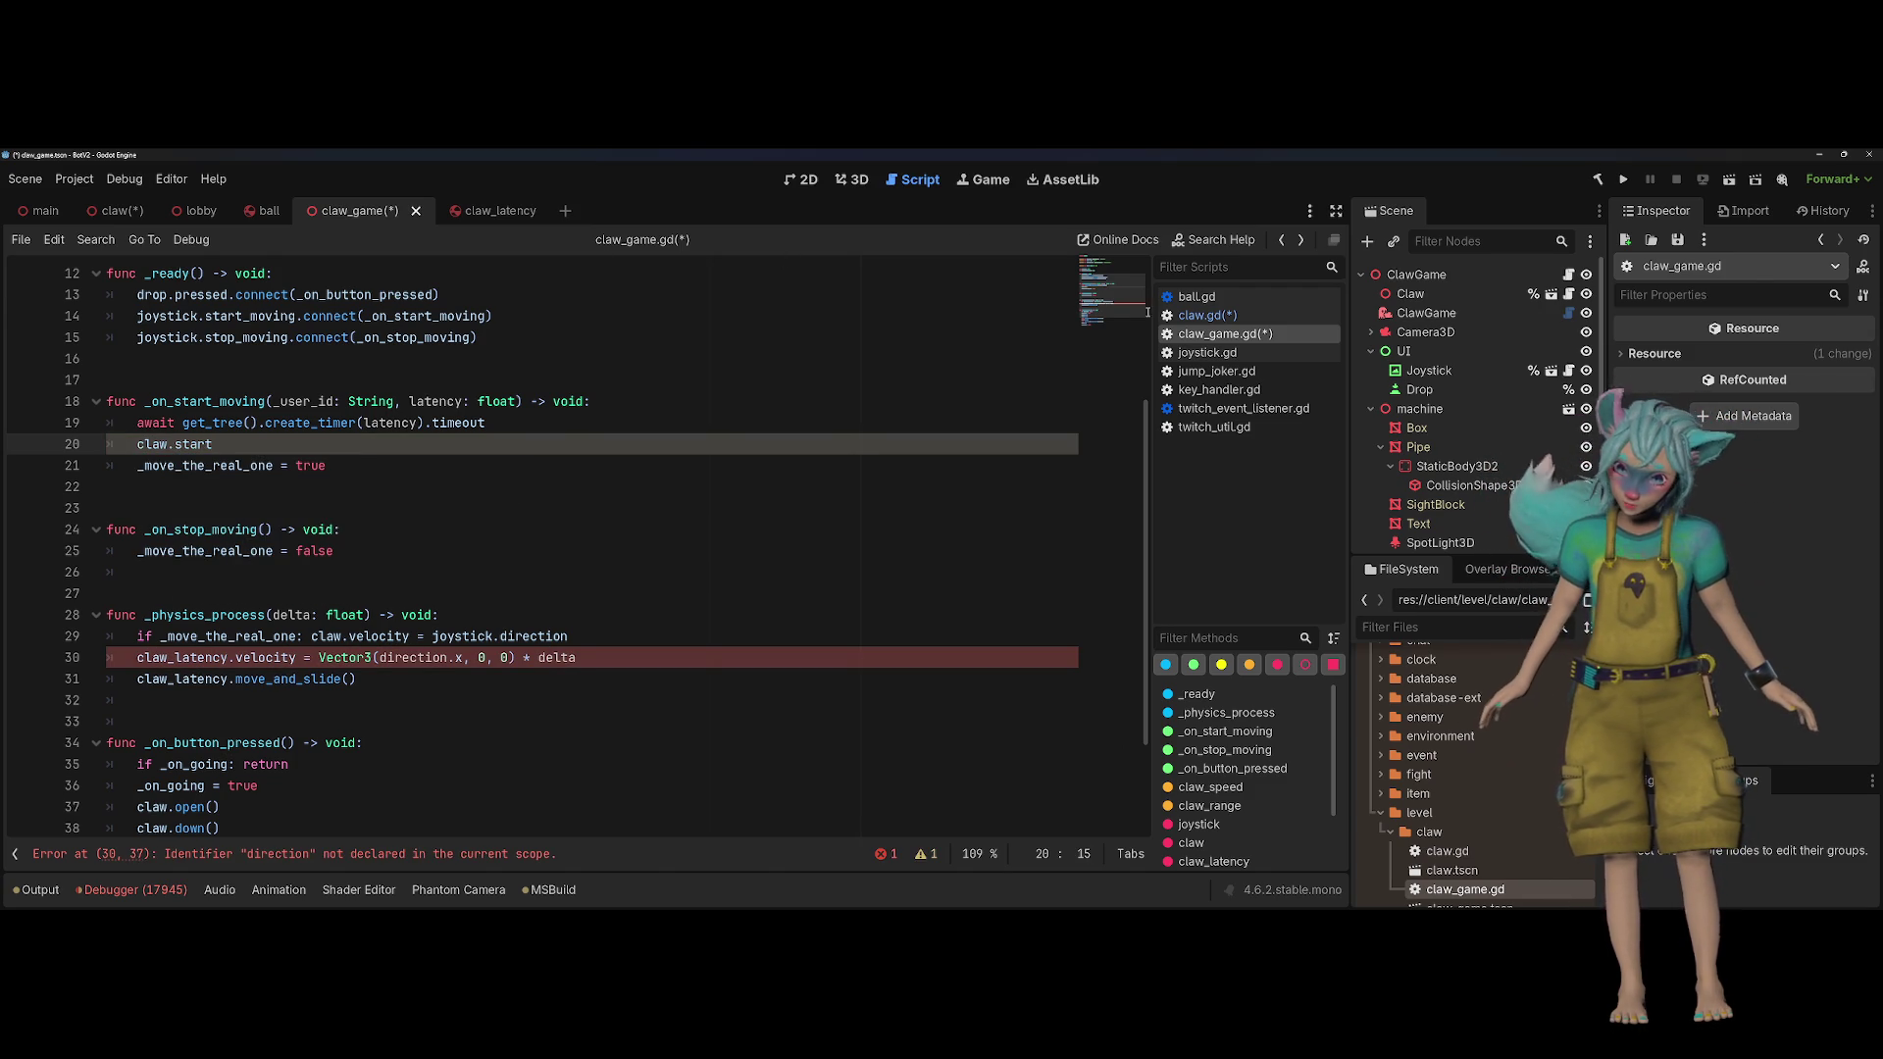
{"action": "left_click", "coordinate": [1201, 314]}
{"action": "right_click", "coordinate": [1226, 312]}
{"action": "left_click", "coordinate": [1275, 330]}
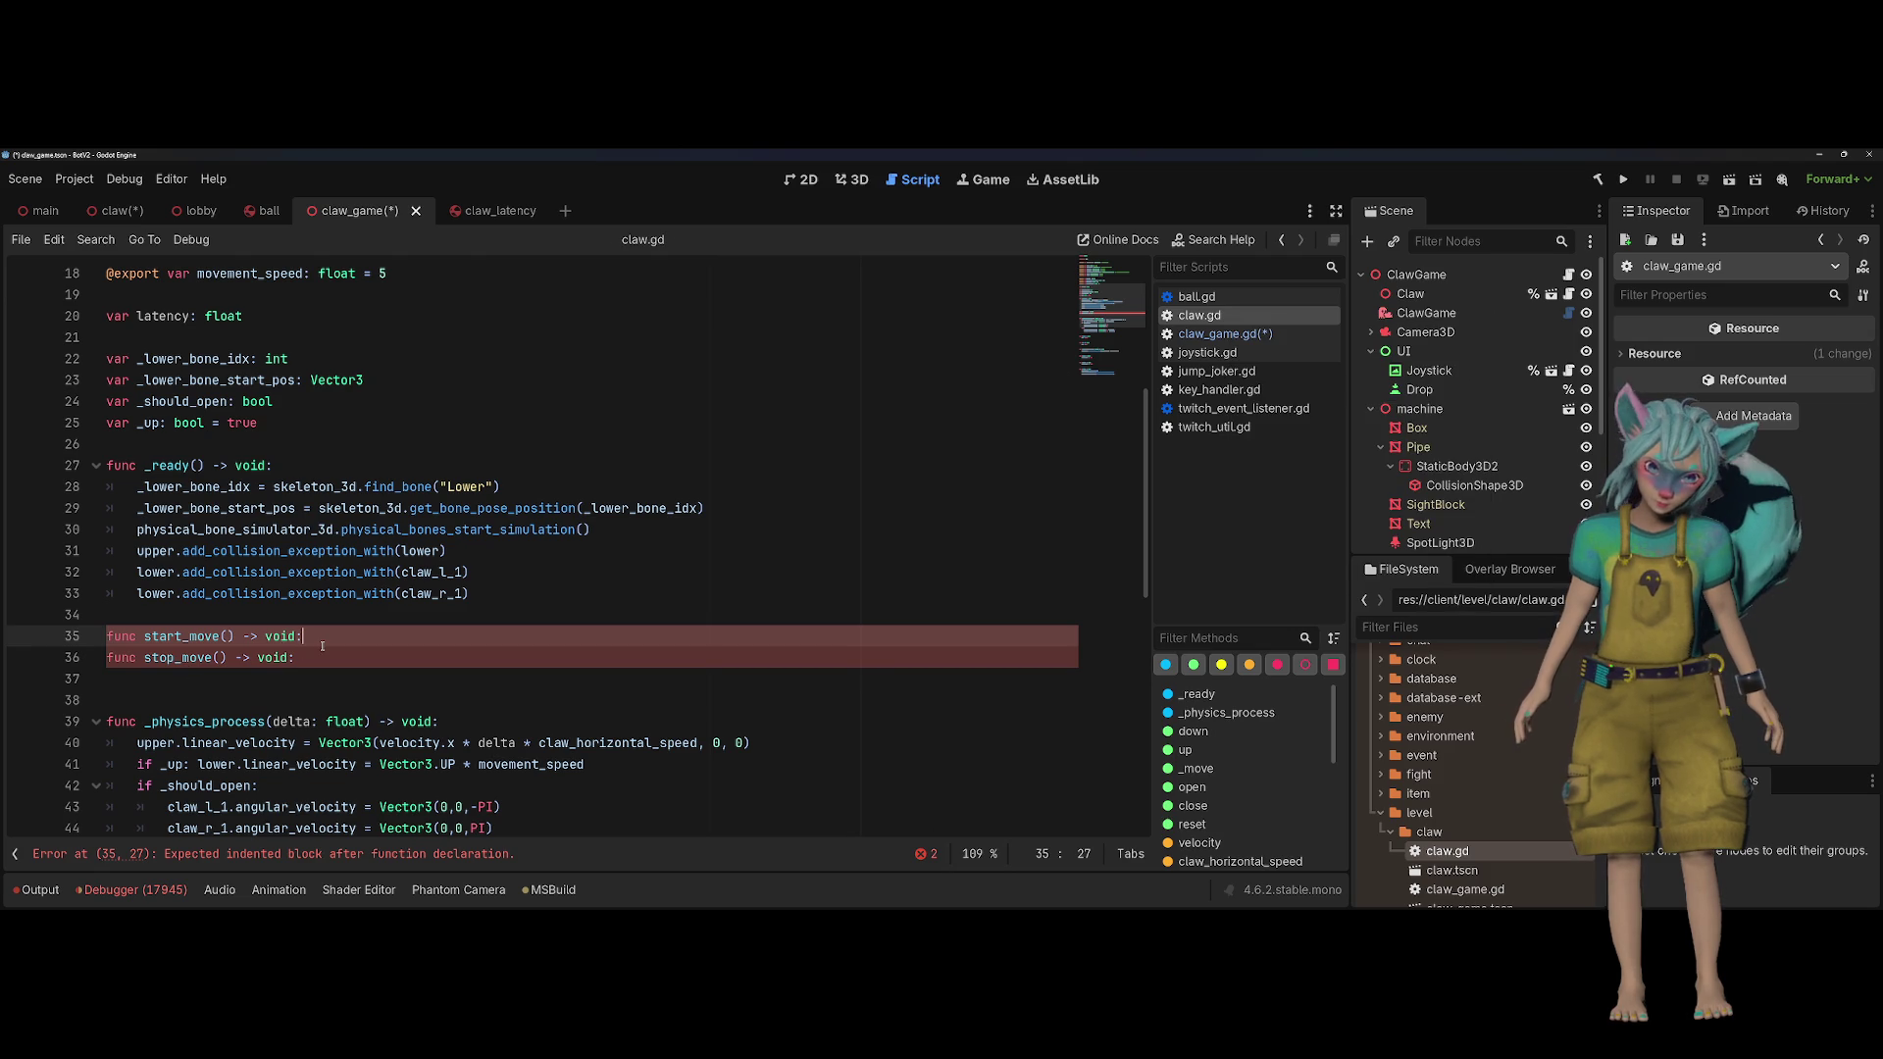
Step: Give start_move and stop_move in claw.gd placeholder 'pass' bodies
{"action": "key", "text": "Return"}
{"action": "type", "text": "pass"}
{"action": "key", "text": "Down"}
{"action": "key", "text": "End"}
{"action": "key", "text": "Return"}
{"action": "type", "text": "pass"}
Step: Complete the claw.start_move() call in _on_start_moving, saving claw.gd again
{"action": "key", "text": "alt+Left"}
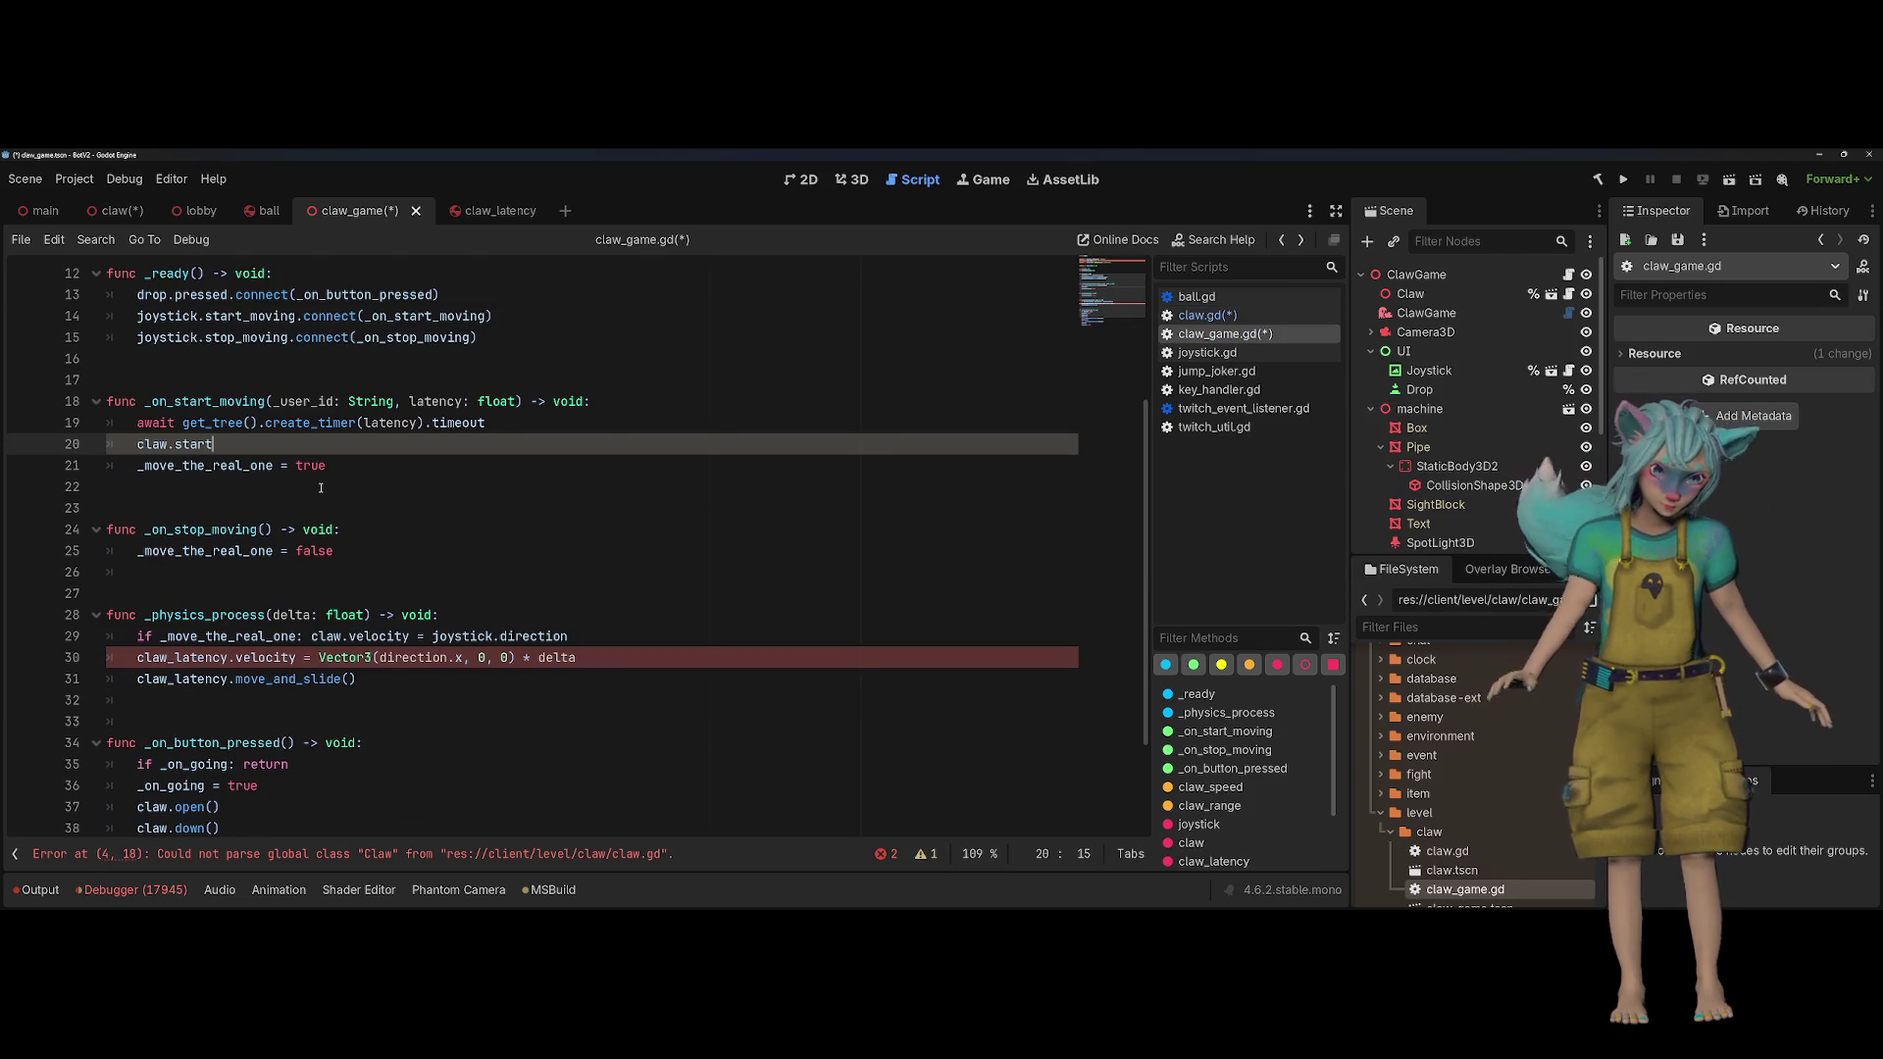
{"action": "type", "text": "_mo"}
{"action": "key", "text": "Return"}
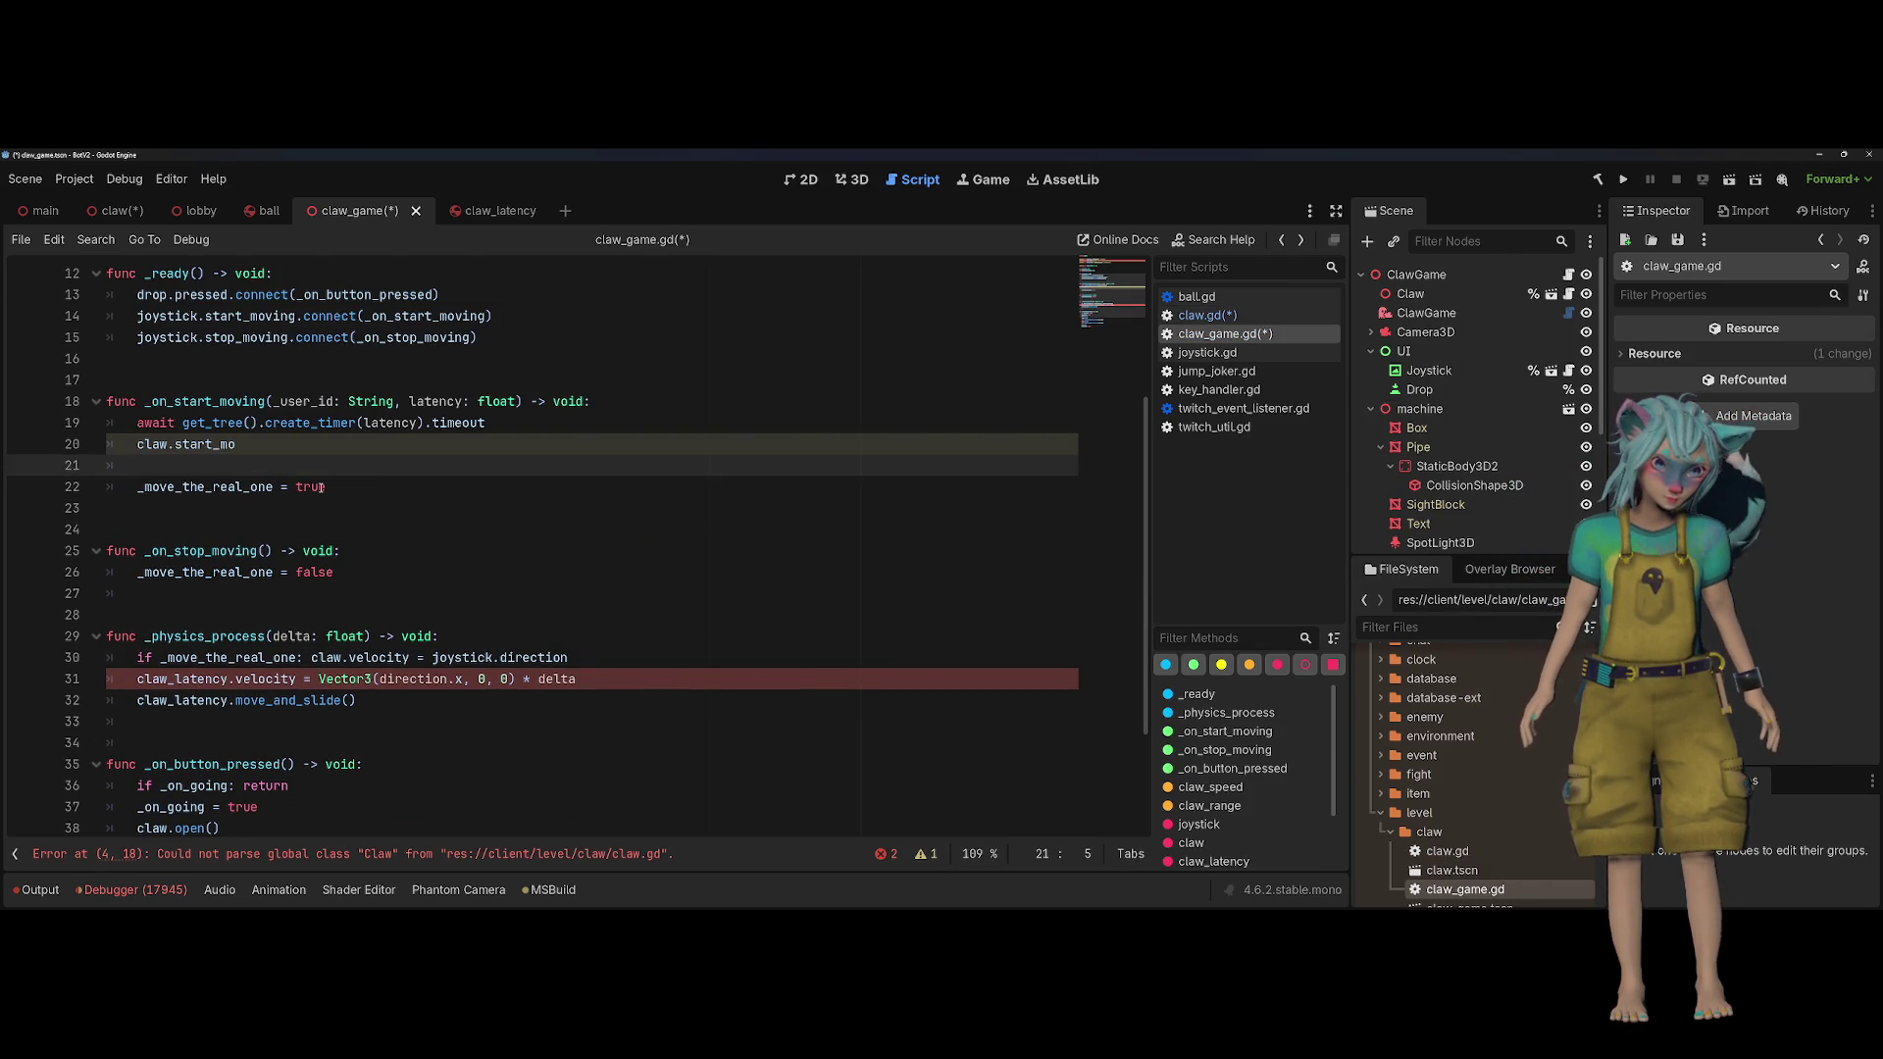
{"action": "key", "text": "Up"}
{"action": "key", "text": "End"}
{"action": "right_click", "coordinate": [1202, 315]}
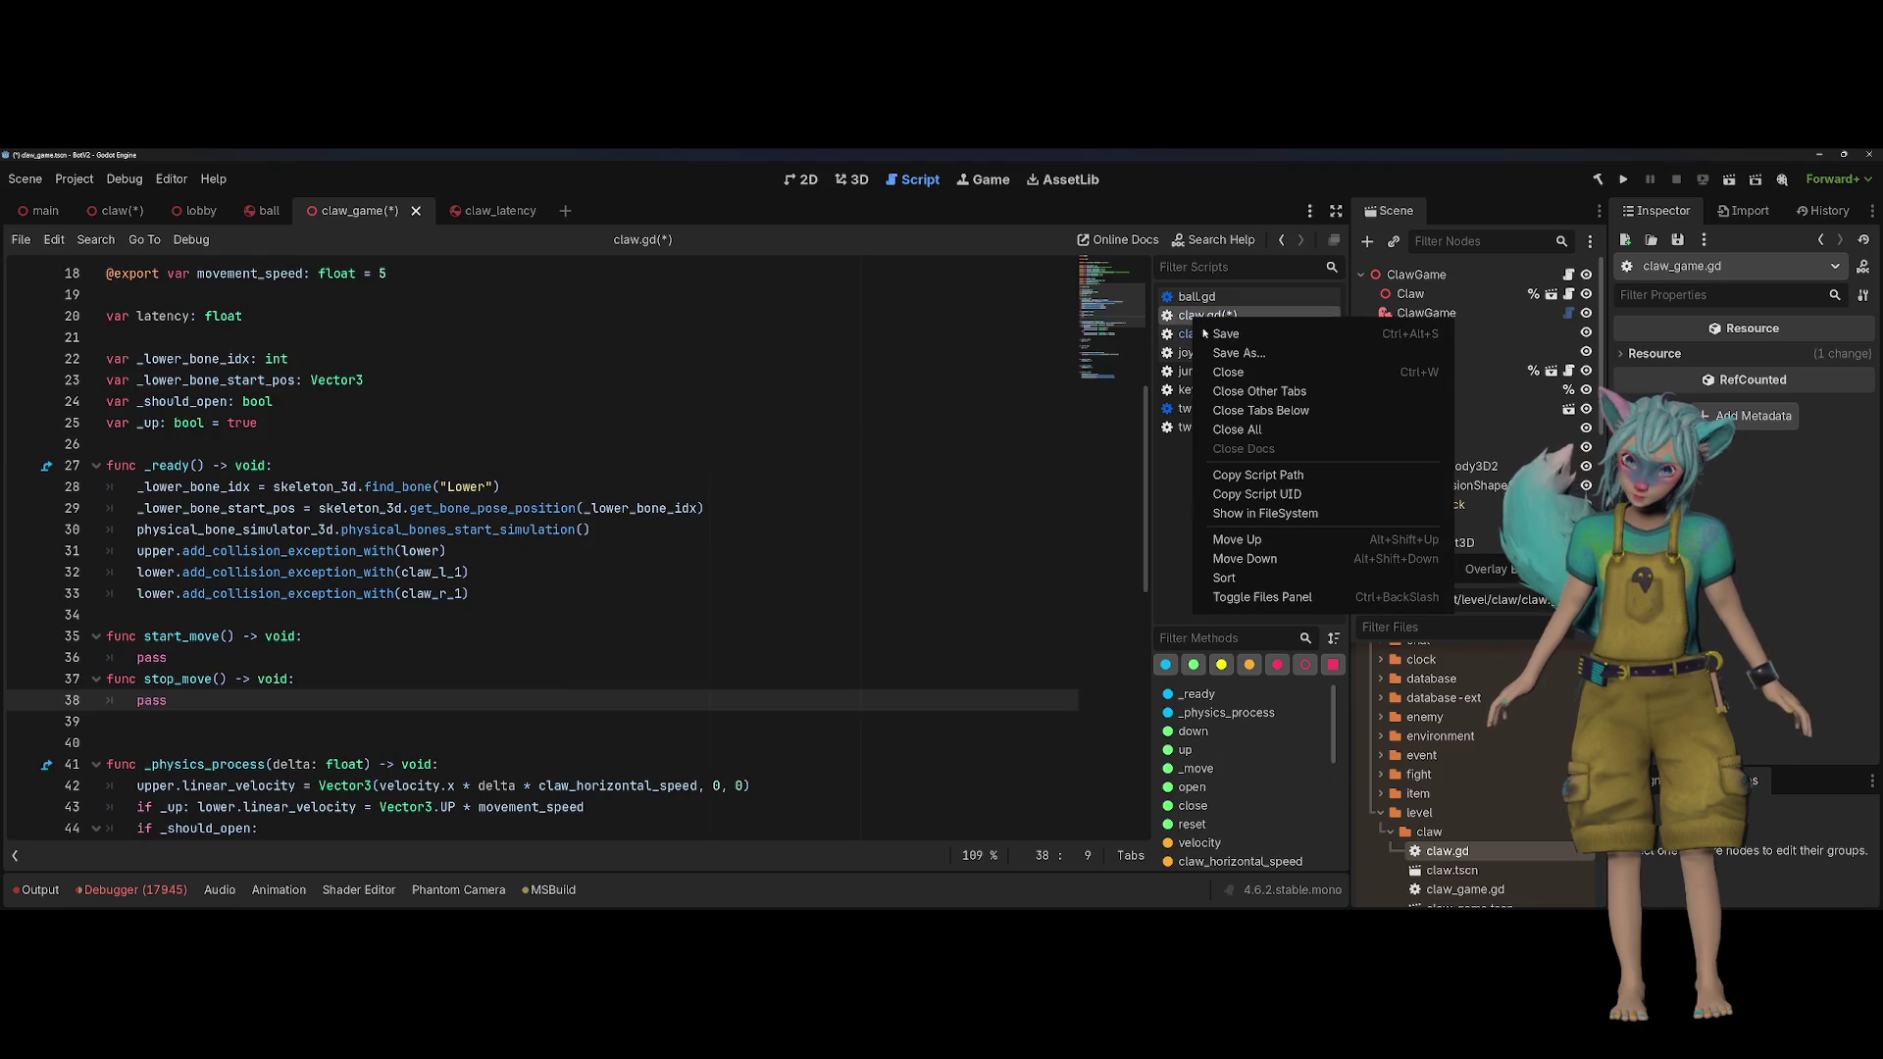
{"action": "left_click", "coordinate": [1275, 334]}
{"action": "left_click", "coordinate": [1226, 334]}
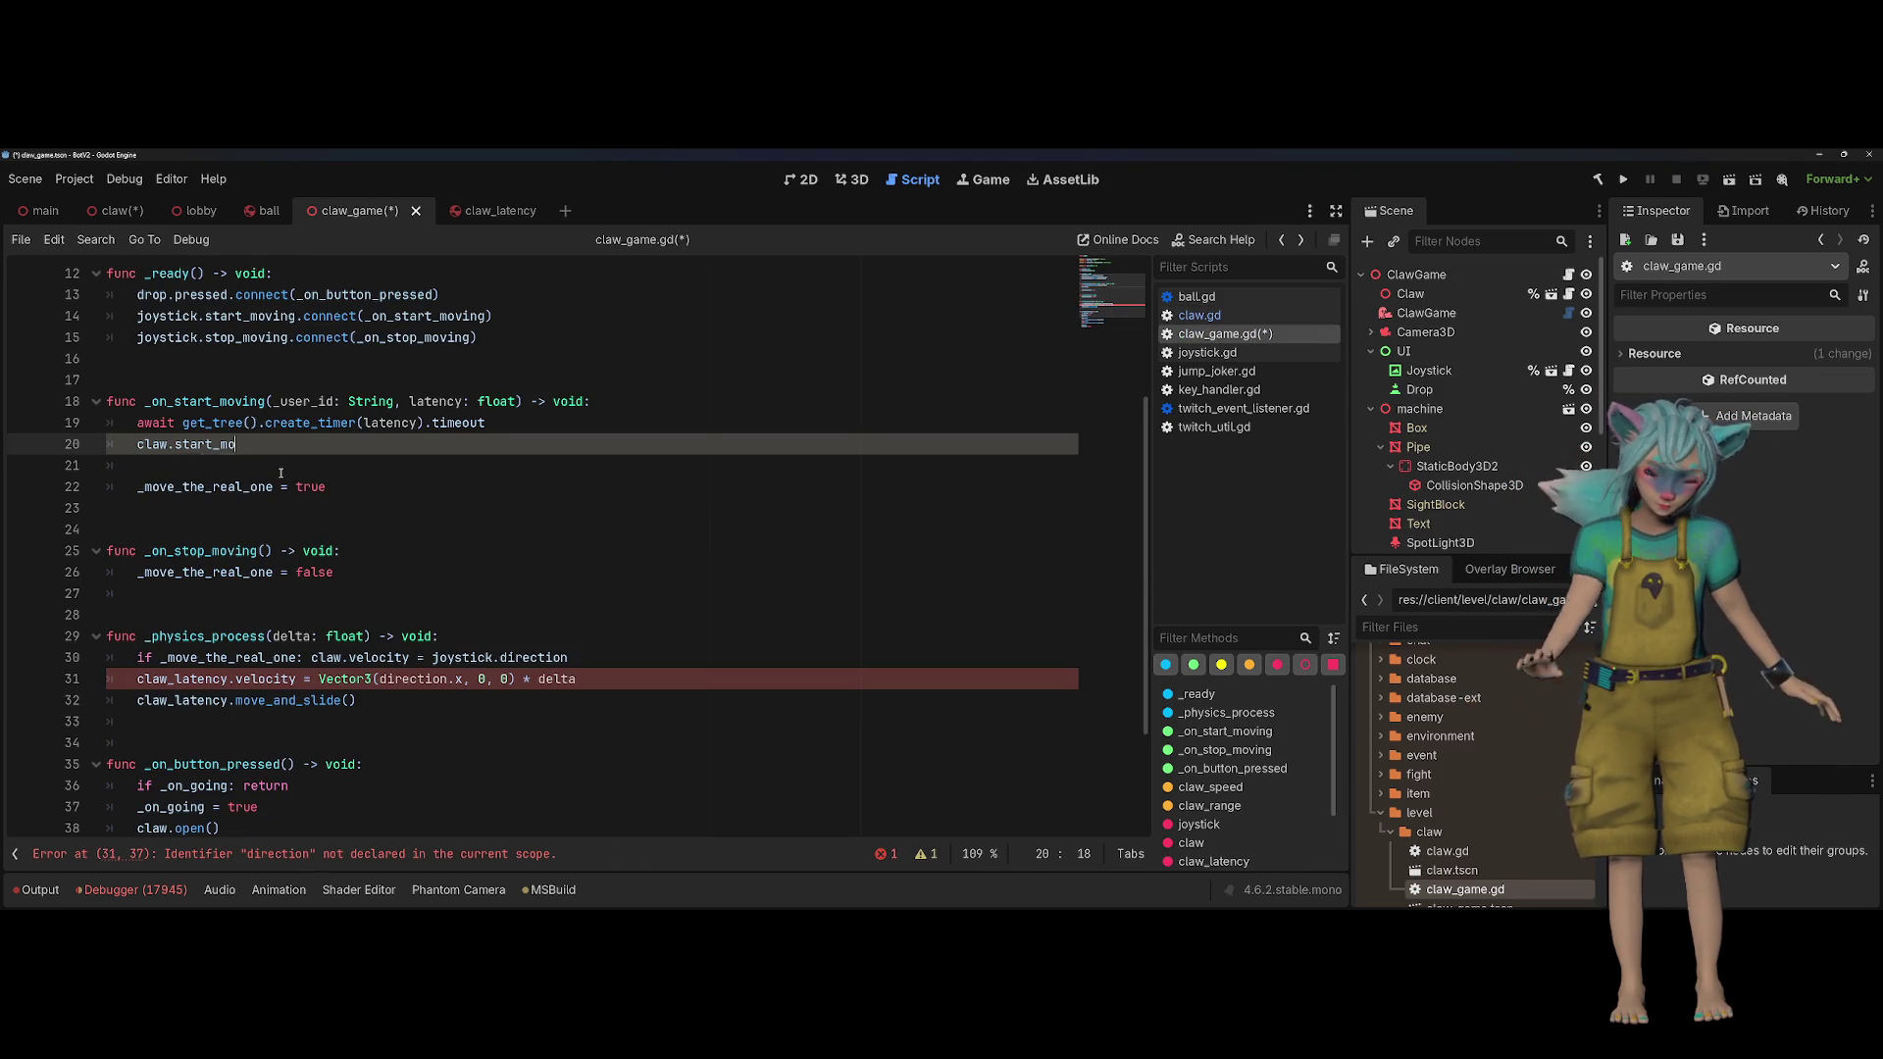
{"action": "key", "text": "ctrl+space"}
Step: Copy the call into _on_stop_moving and change it to claw.stop_move()
{"action": "key", "text": "Return"}
{"action": "key", "text": "Down"}
{"action": "key", "text": "Down"}
{"action": "key", "text": "Down"}
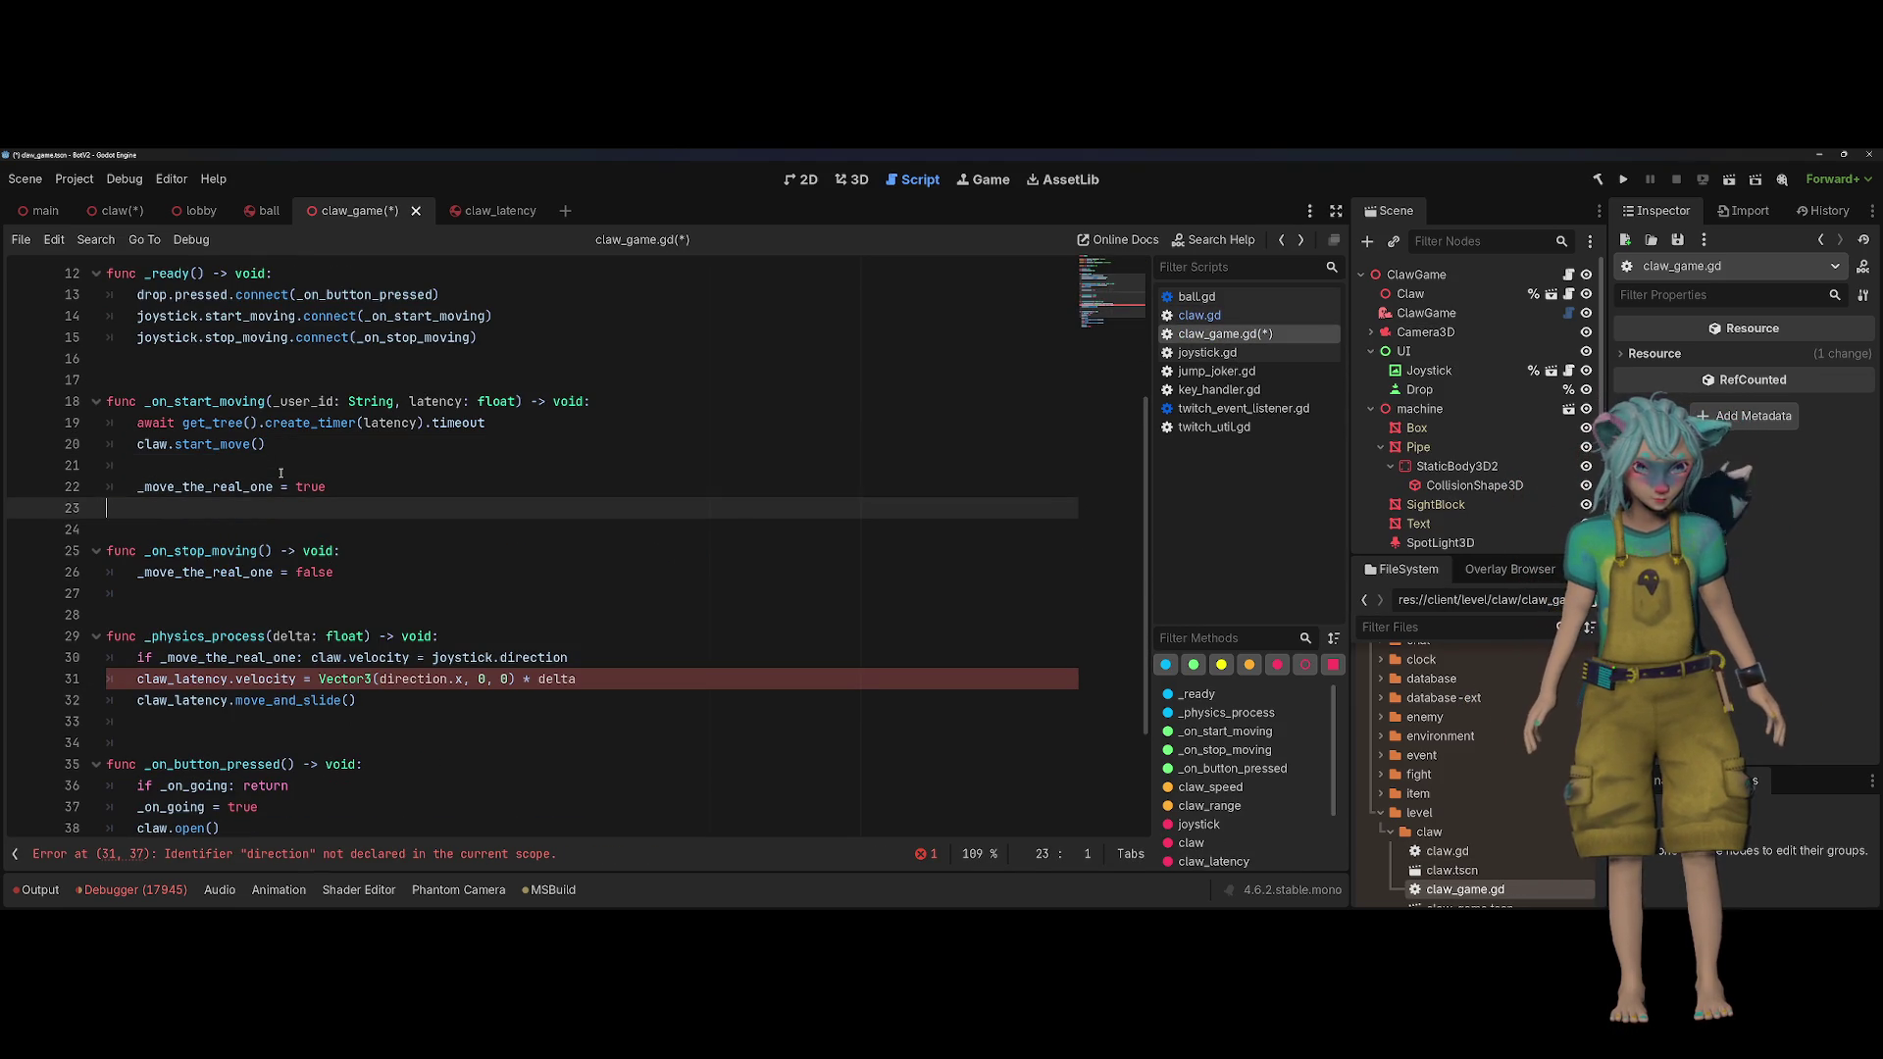
{"action": "key", "text": "Down"}
{"action": "key", "text": "Down"}
{"action": "key", "text": "End"}
{"action": "key", "text": "Return"}
{"action": "type", "text": "claw.start_move()"}
{"action": "key", "text": "ctrl+Left"}
{"action": "key", "text": "ctrl+Left"}
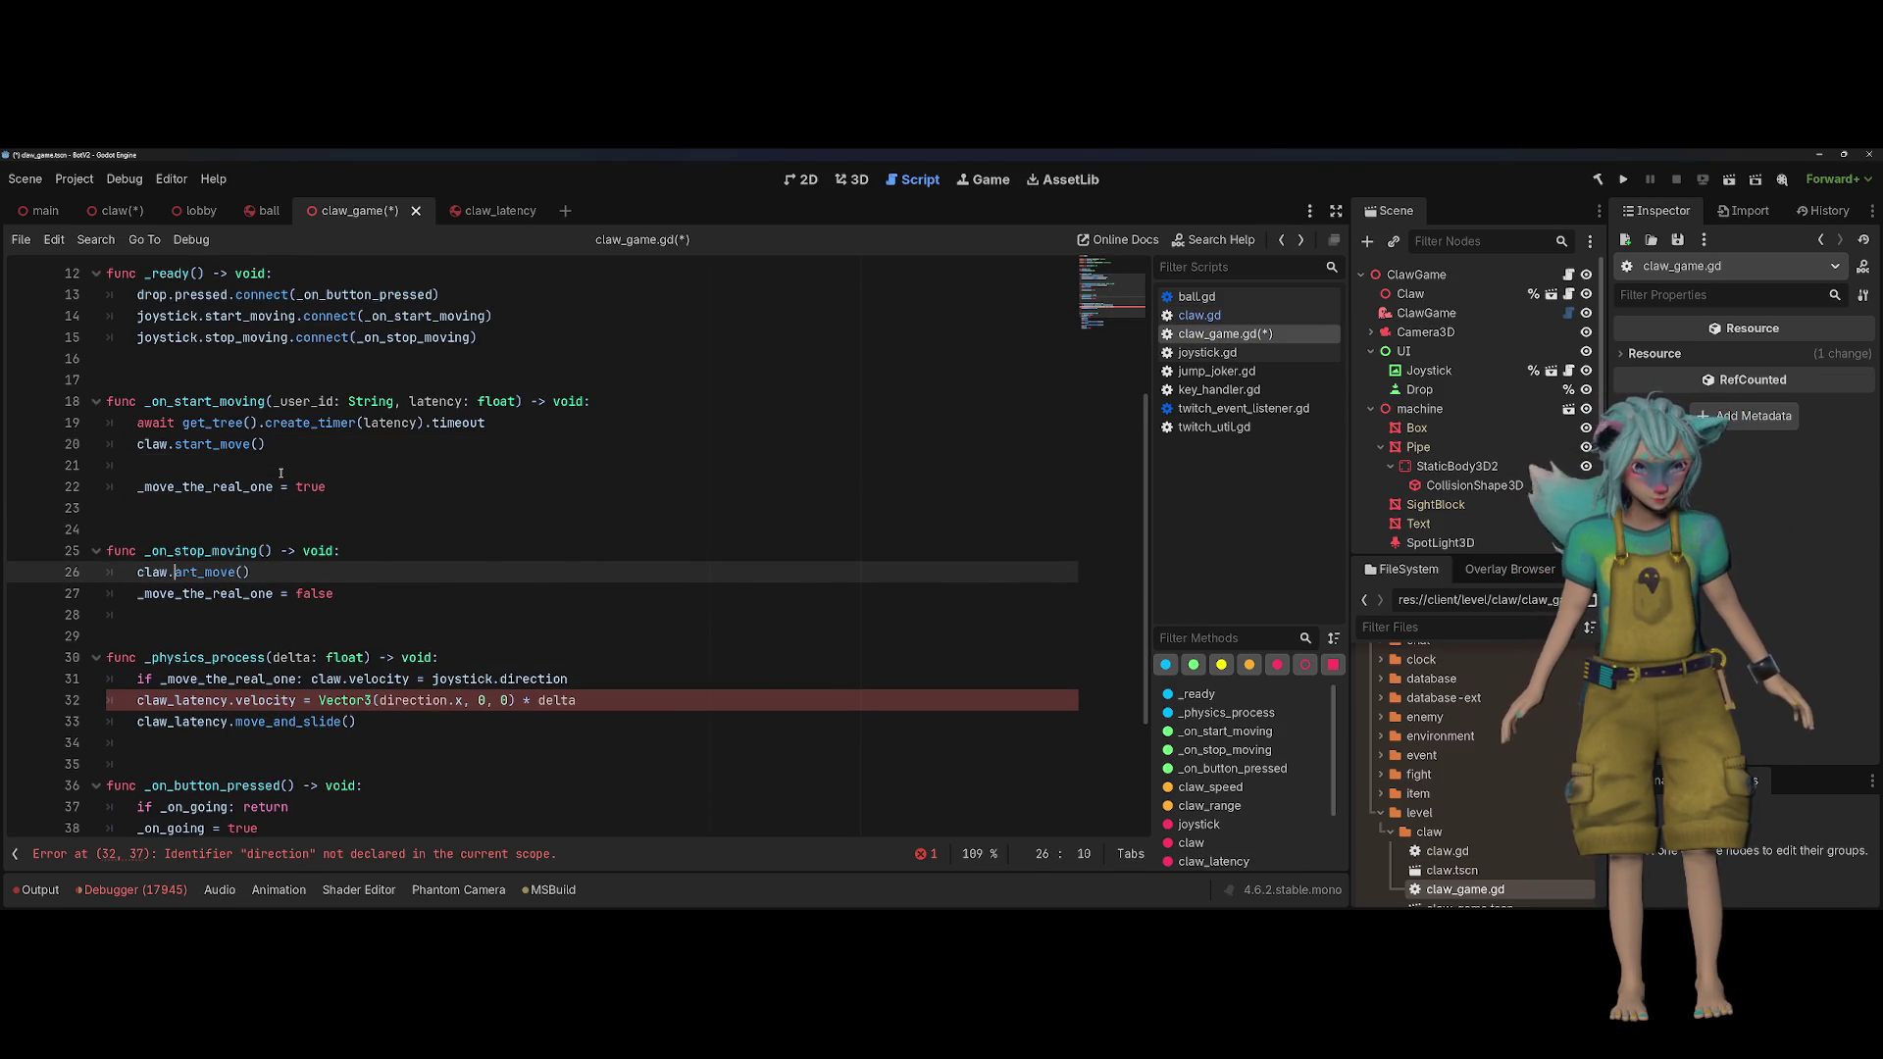
{"action": "key", "text": "ctrl+Delete"}
{"action": "type", "text": "stop"}
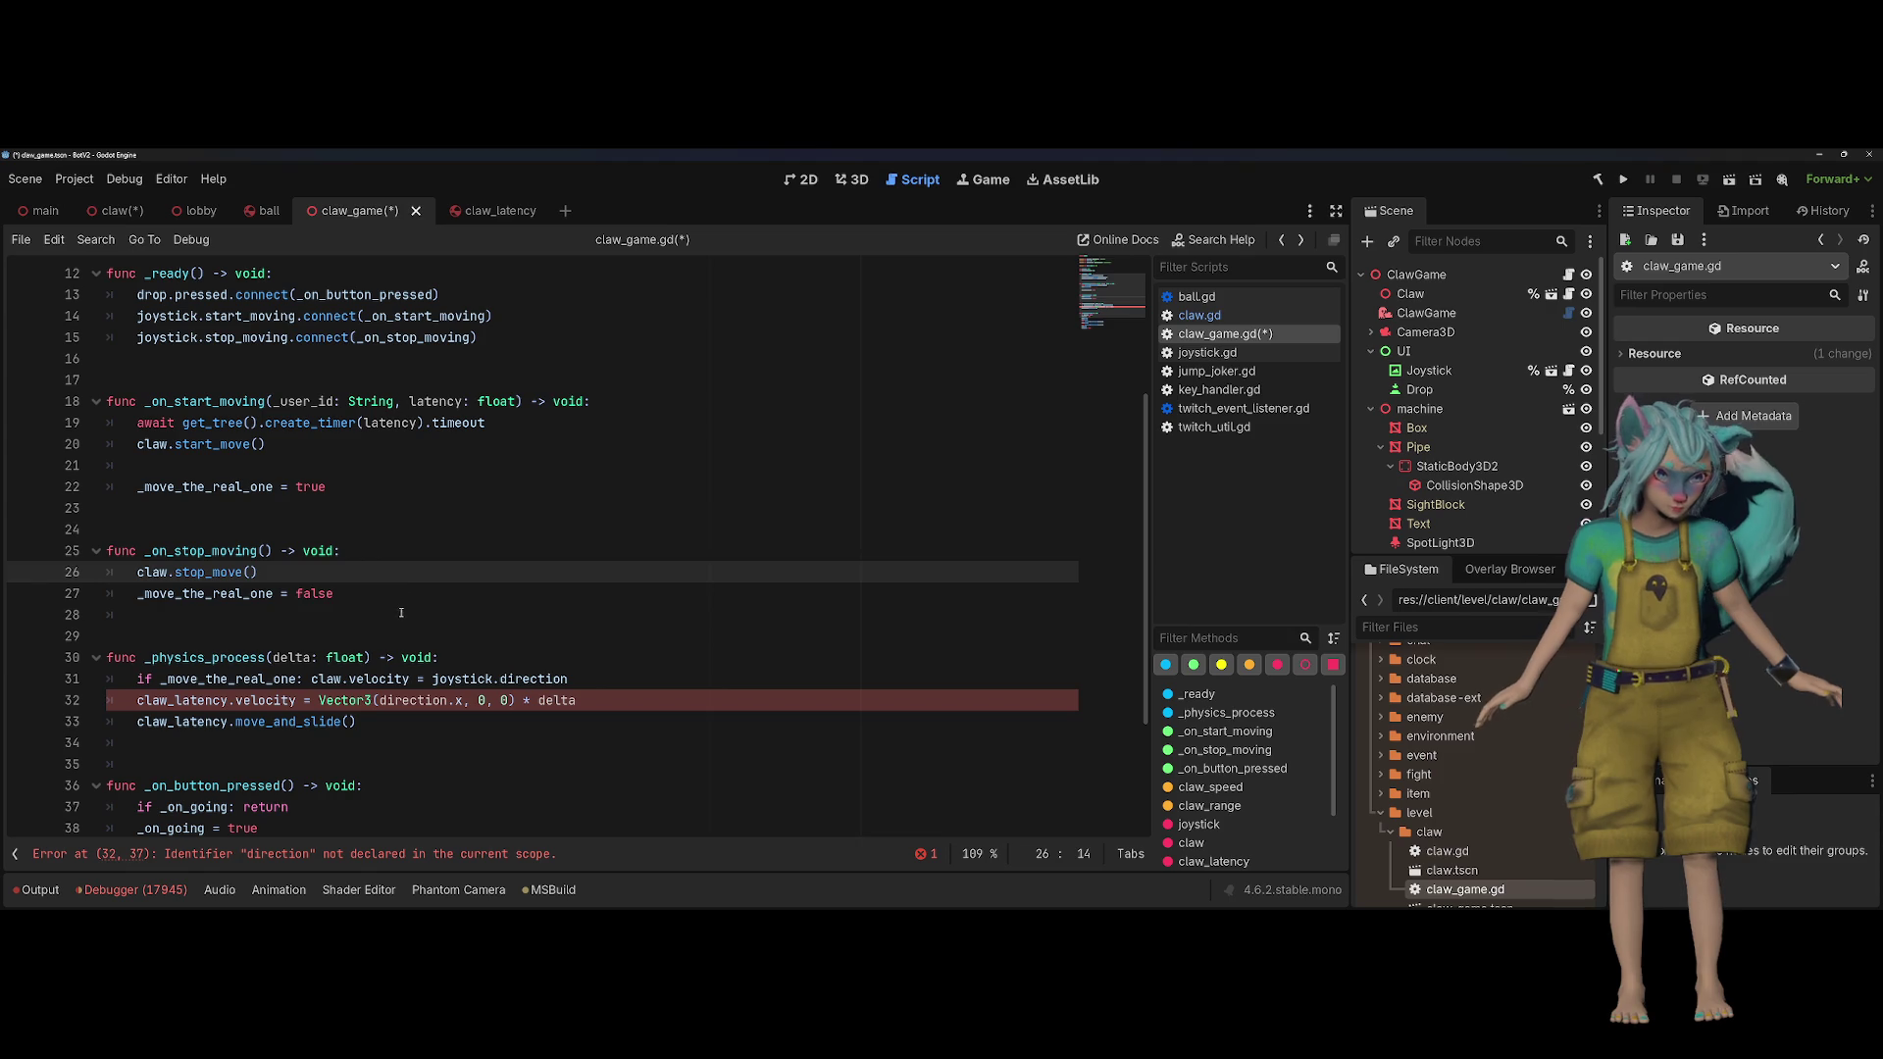
Step: Delete the '_move_the_real_one = false' and '_move_the_real_one = true' assignment lines
{"action": "key", "text": "Down"}
{"action": "key", "text": "End"}
{"action": "key", "text": "shift+Up"}
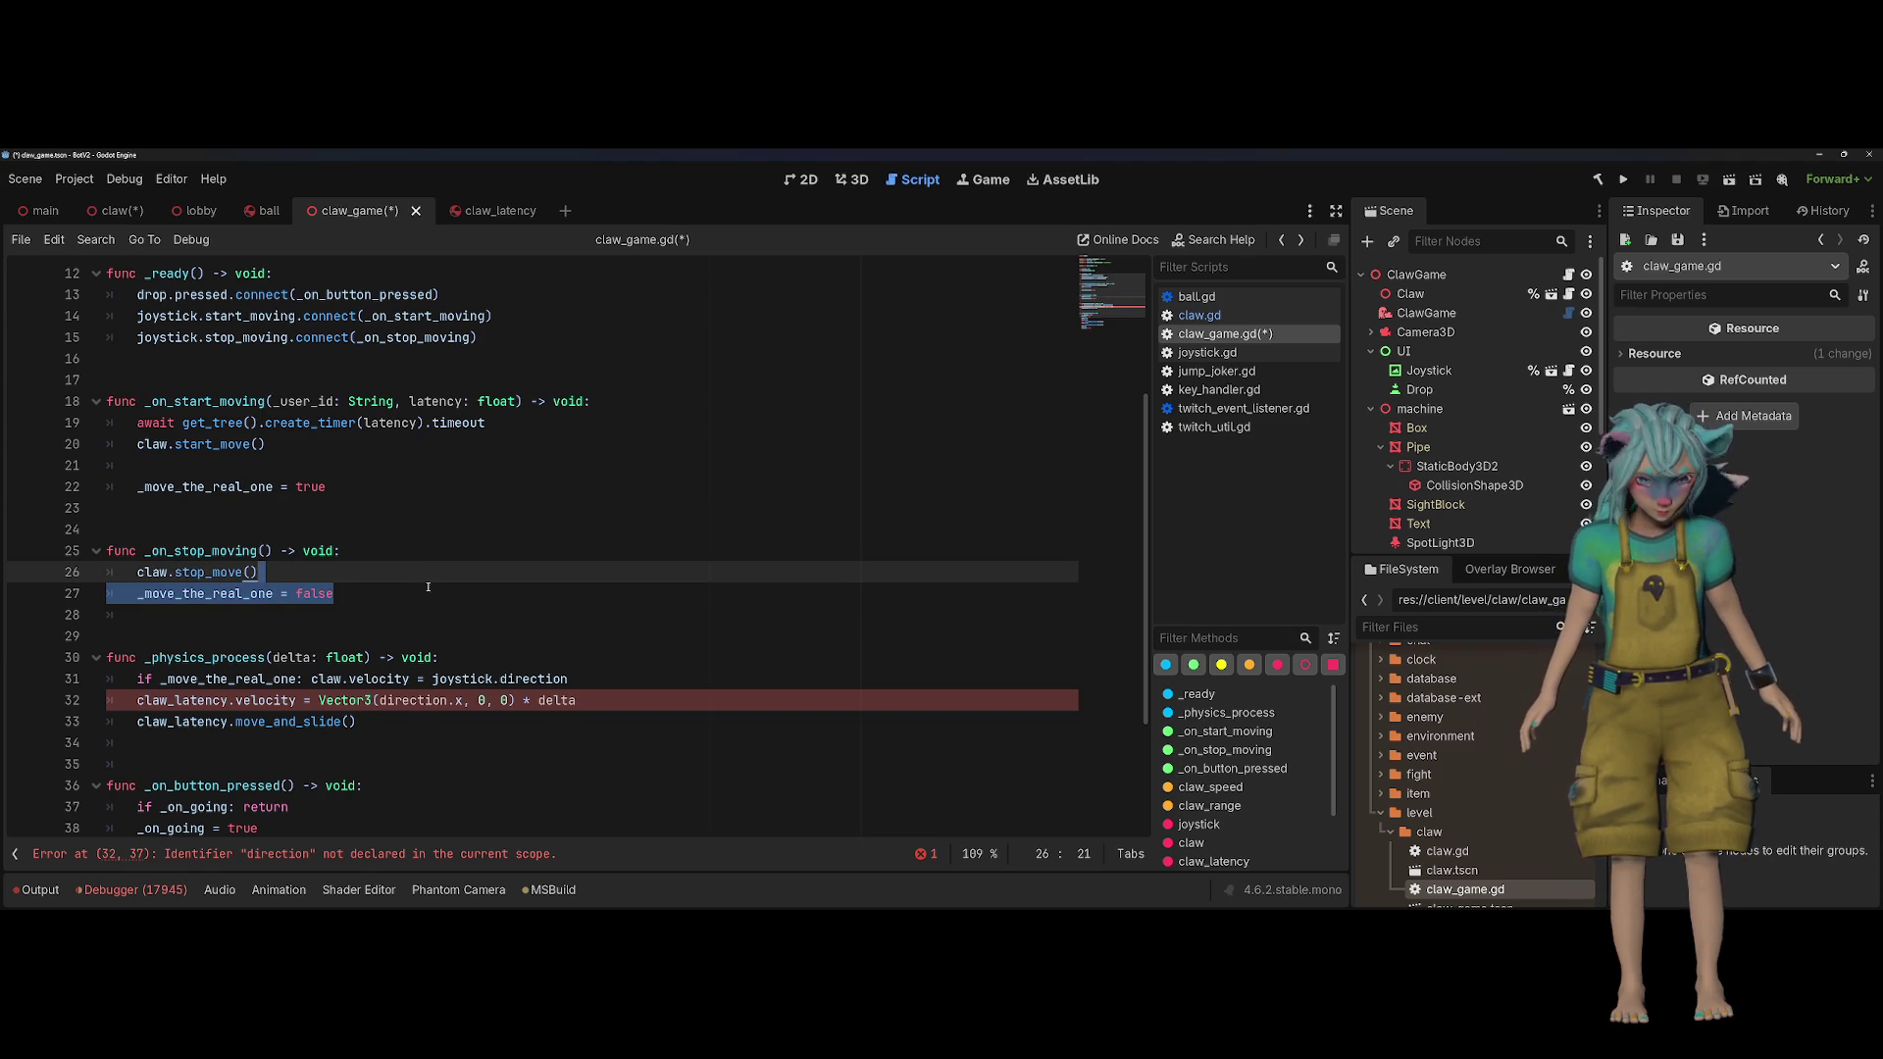
{"action": "key", "text": "BackSpace"}
{"action": "key", "text": "Up"}
{"action": "key", "text": "Up"}
{"action": "key", "text": "Up"}
{"action": "key", "text": "End"}
{"action": "key", "text": "shift+Up"}
{"action": "key", "text": "shift+Up"}
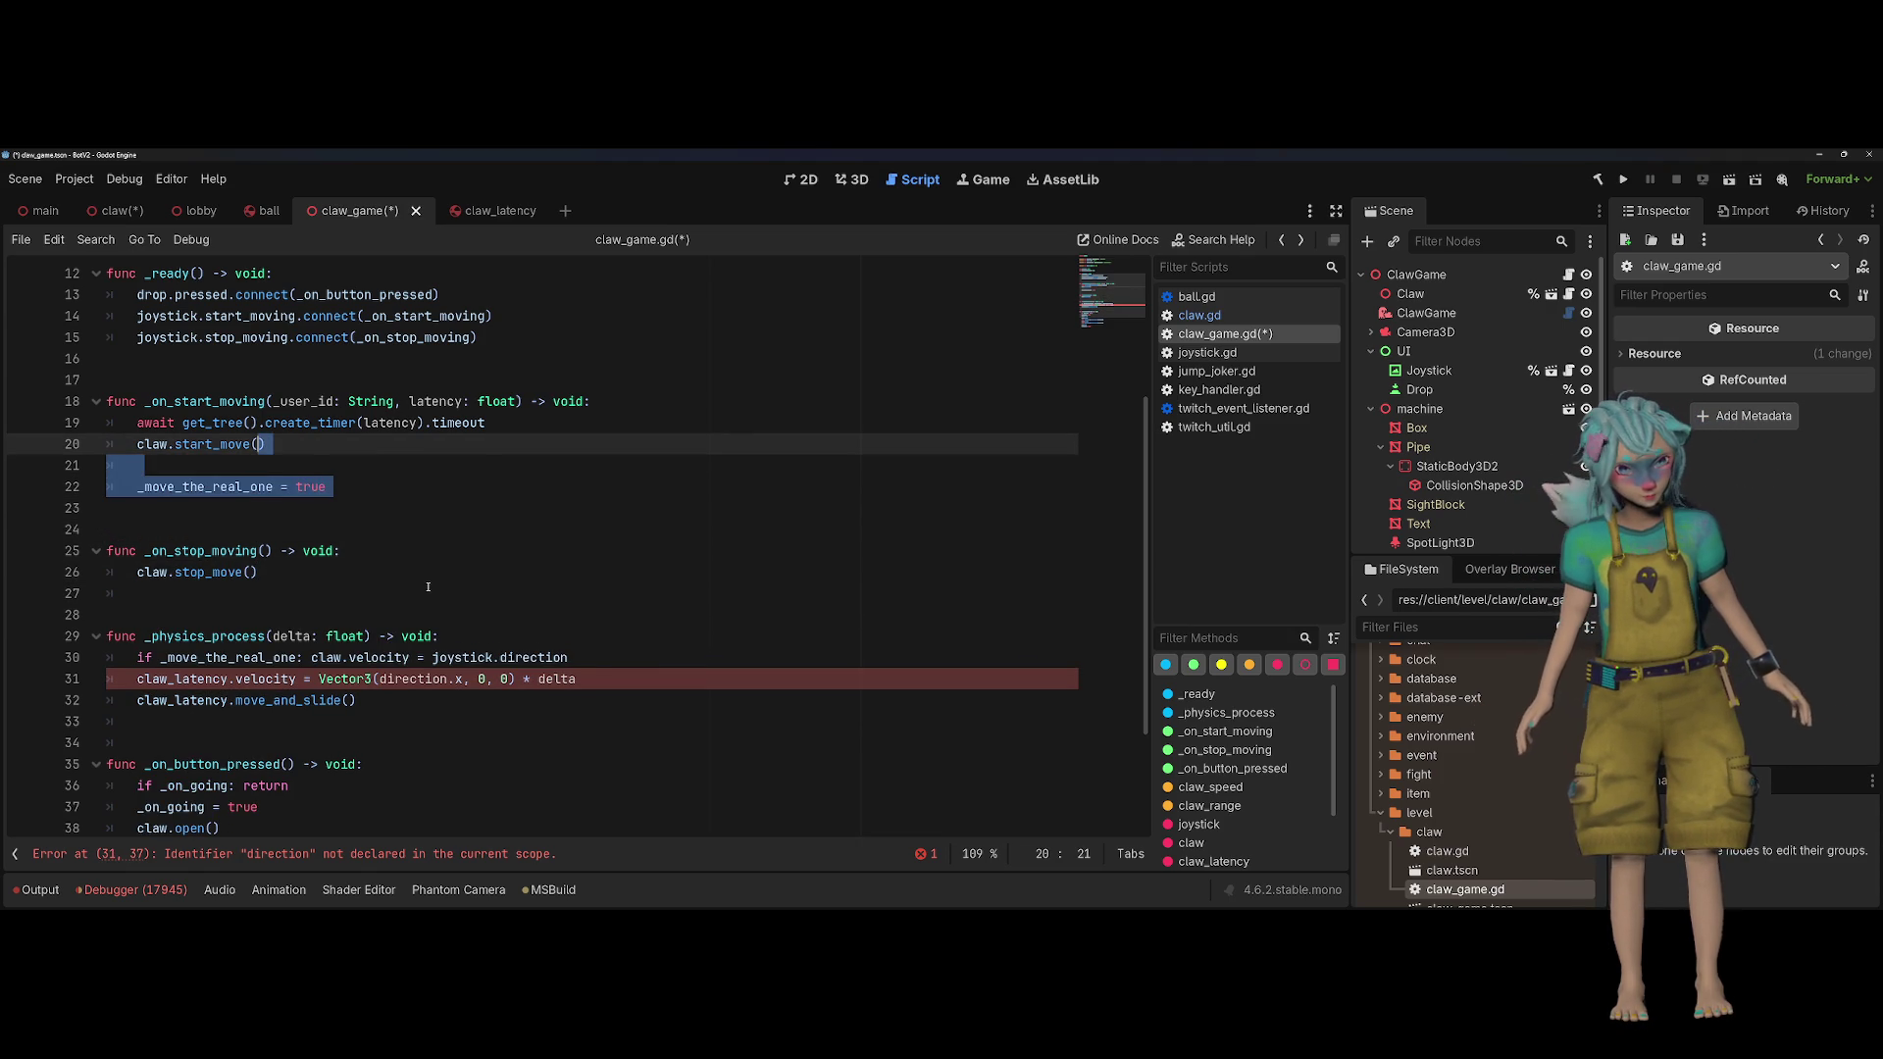
{"action": "key", "text": "BackSpace"}
Step: Remove the claw_latency velocity and move_and_slide lines from _physics_process
{"action": "scroll", "coordinate": [339, 576], "scroll_direction": "up", "scroll_amount": 1}
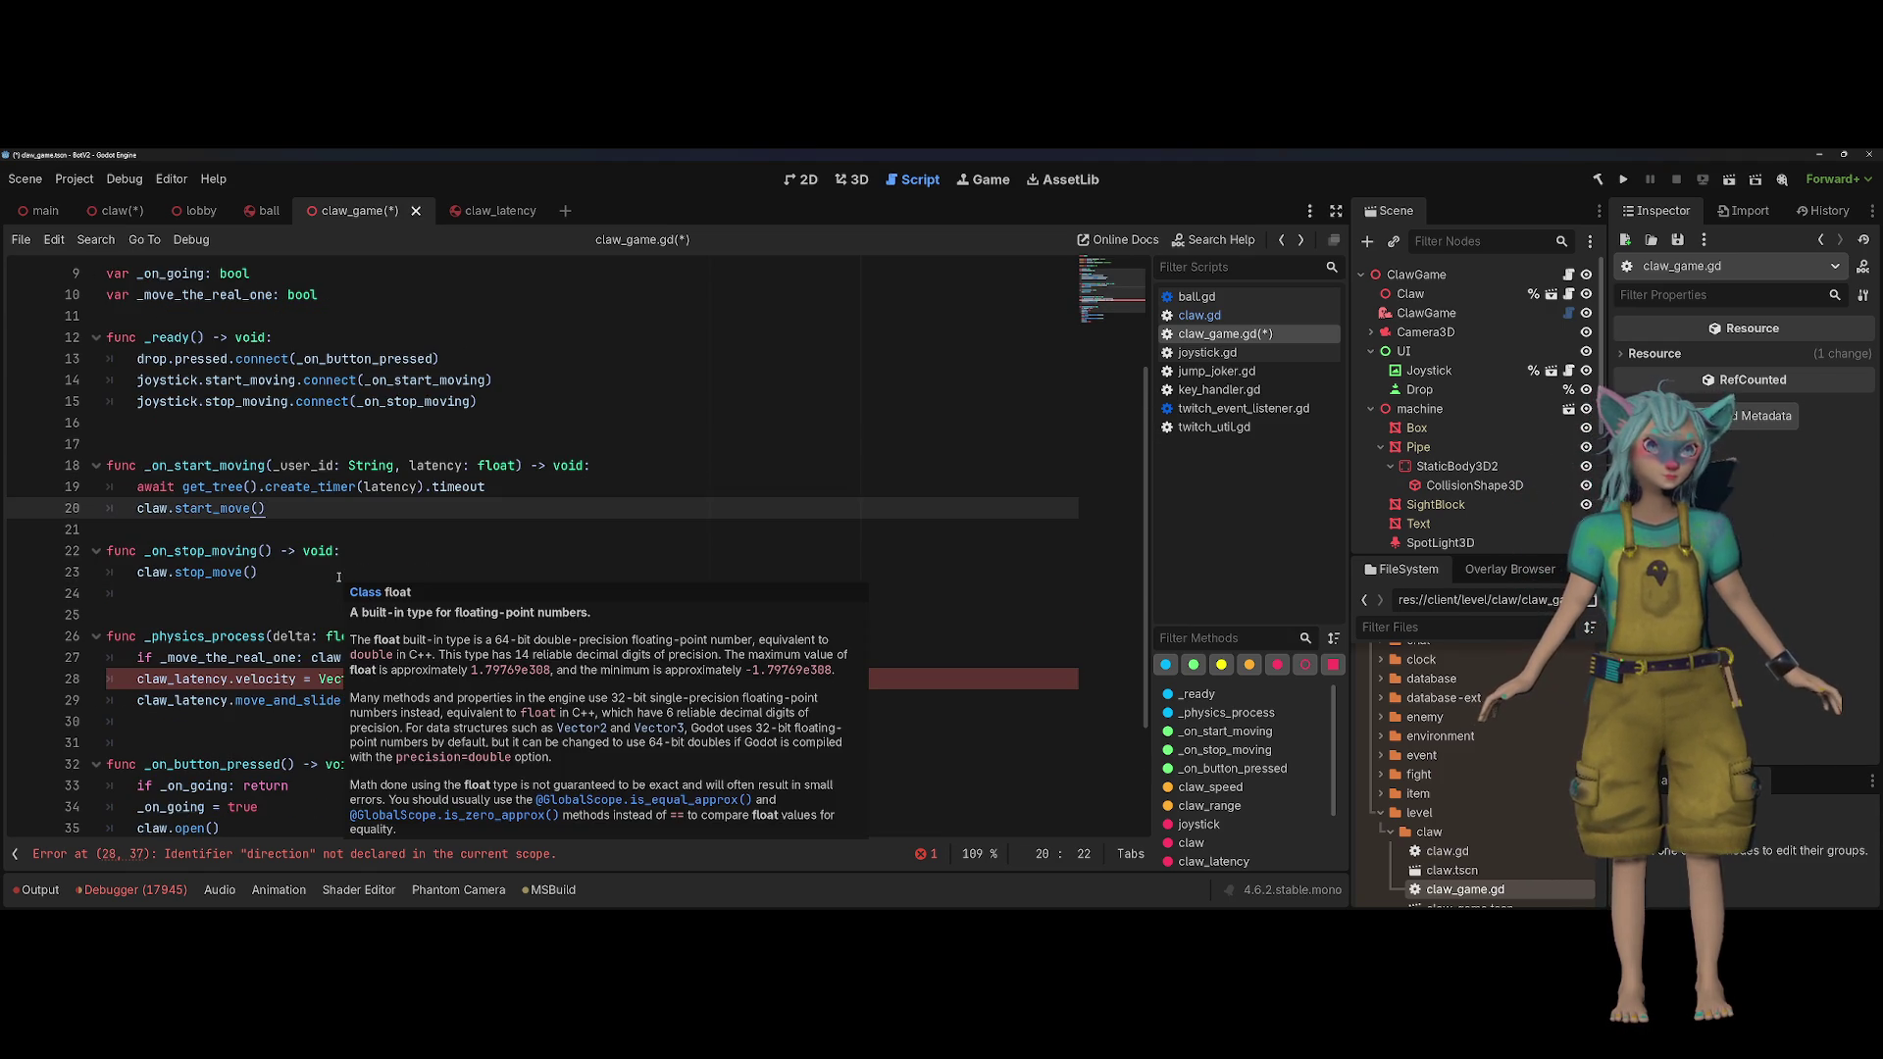
{"action": "key", "text": "Return"}
{"action": "left_click", "coordinate": [647, 701]}
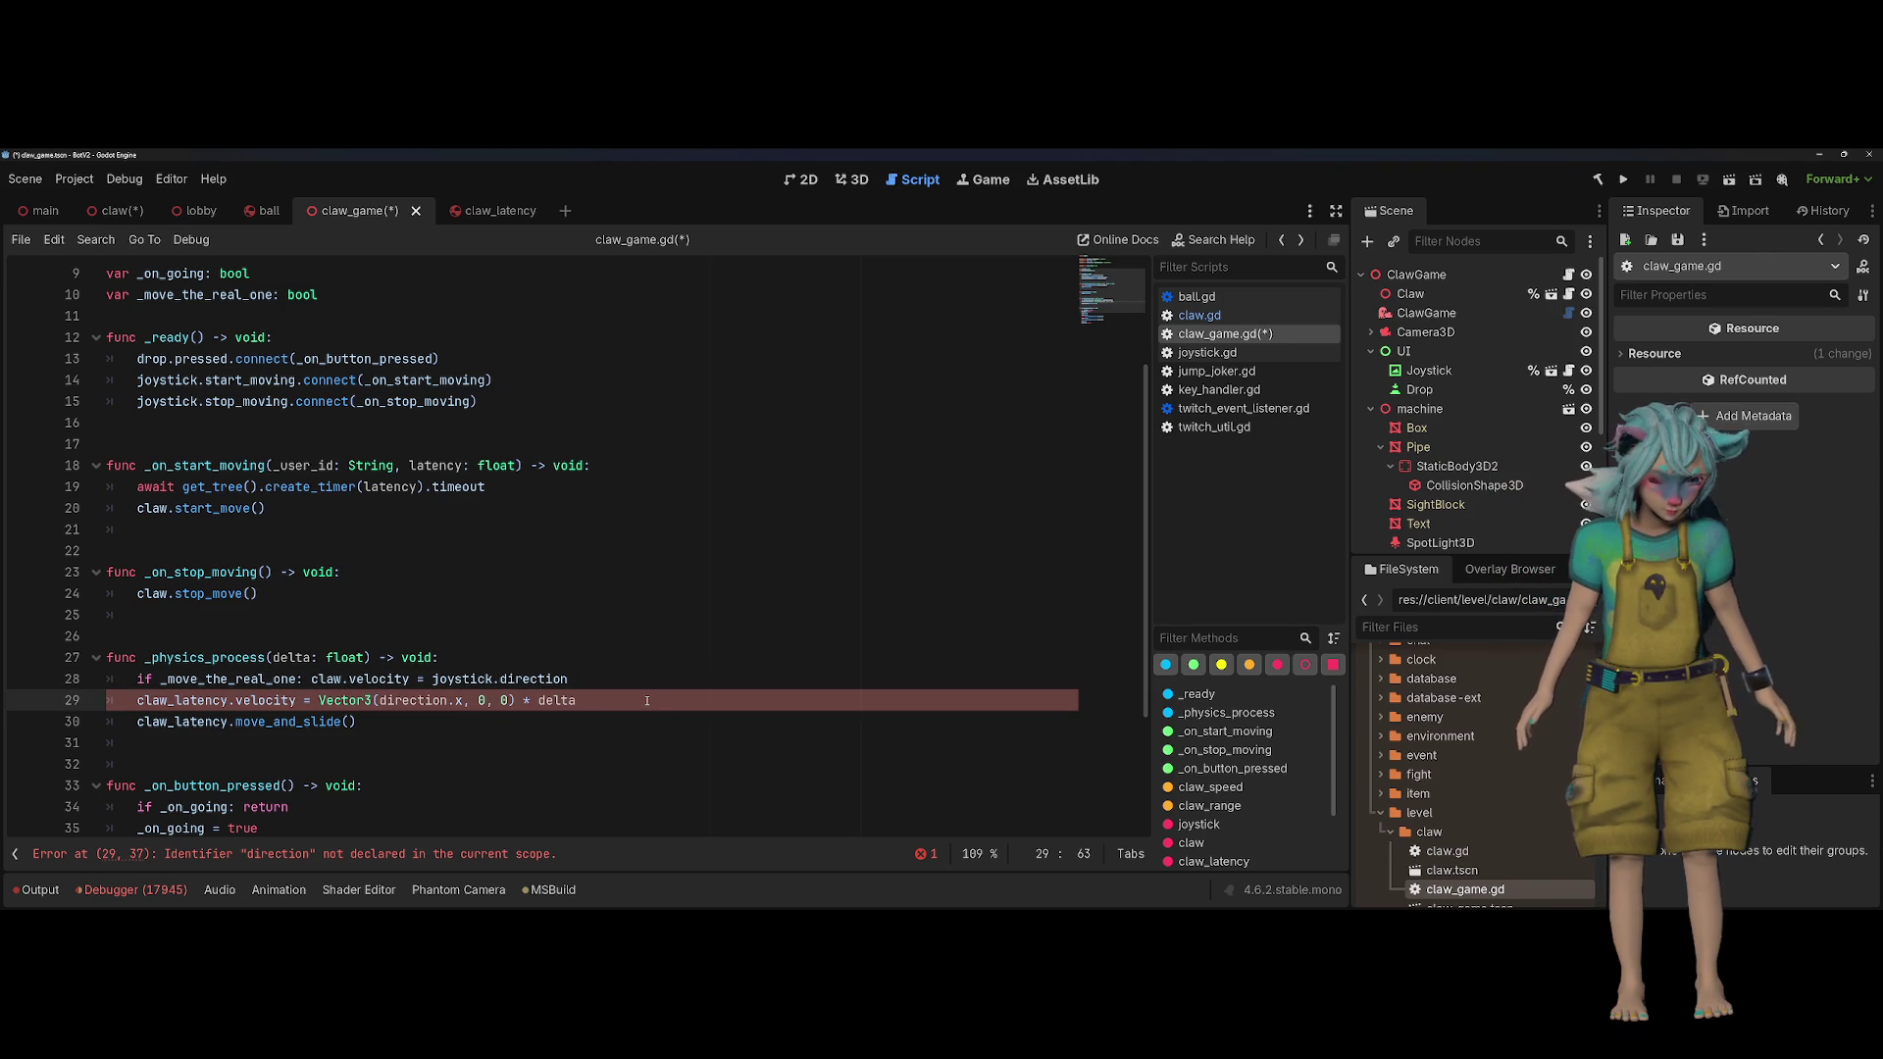
{"action": "left_click", "coordinate": [534, 721]}
{"action": "key", "text": "shift+Up"}
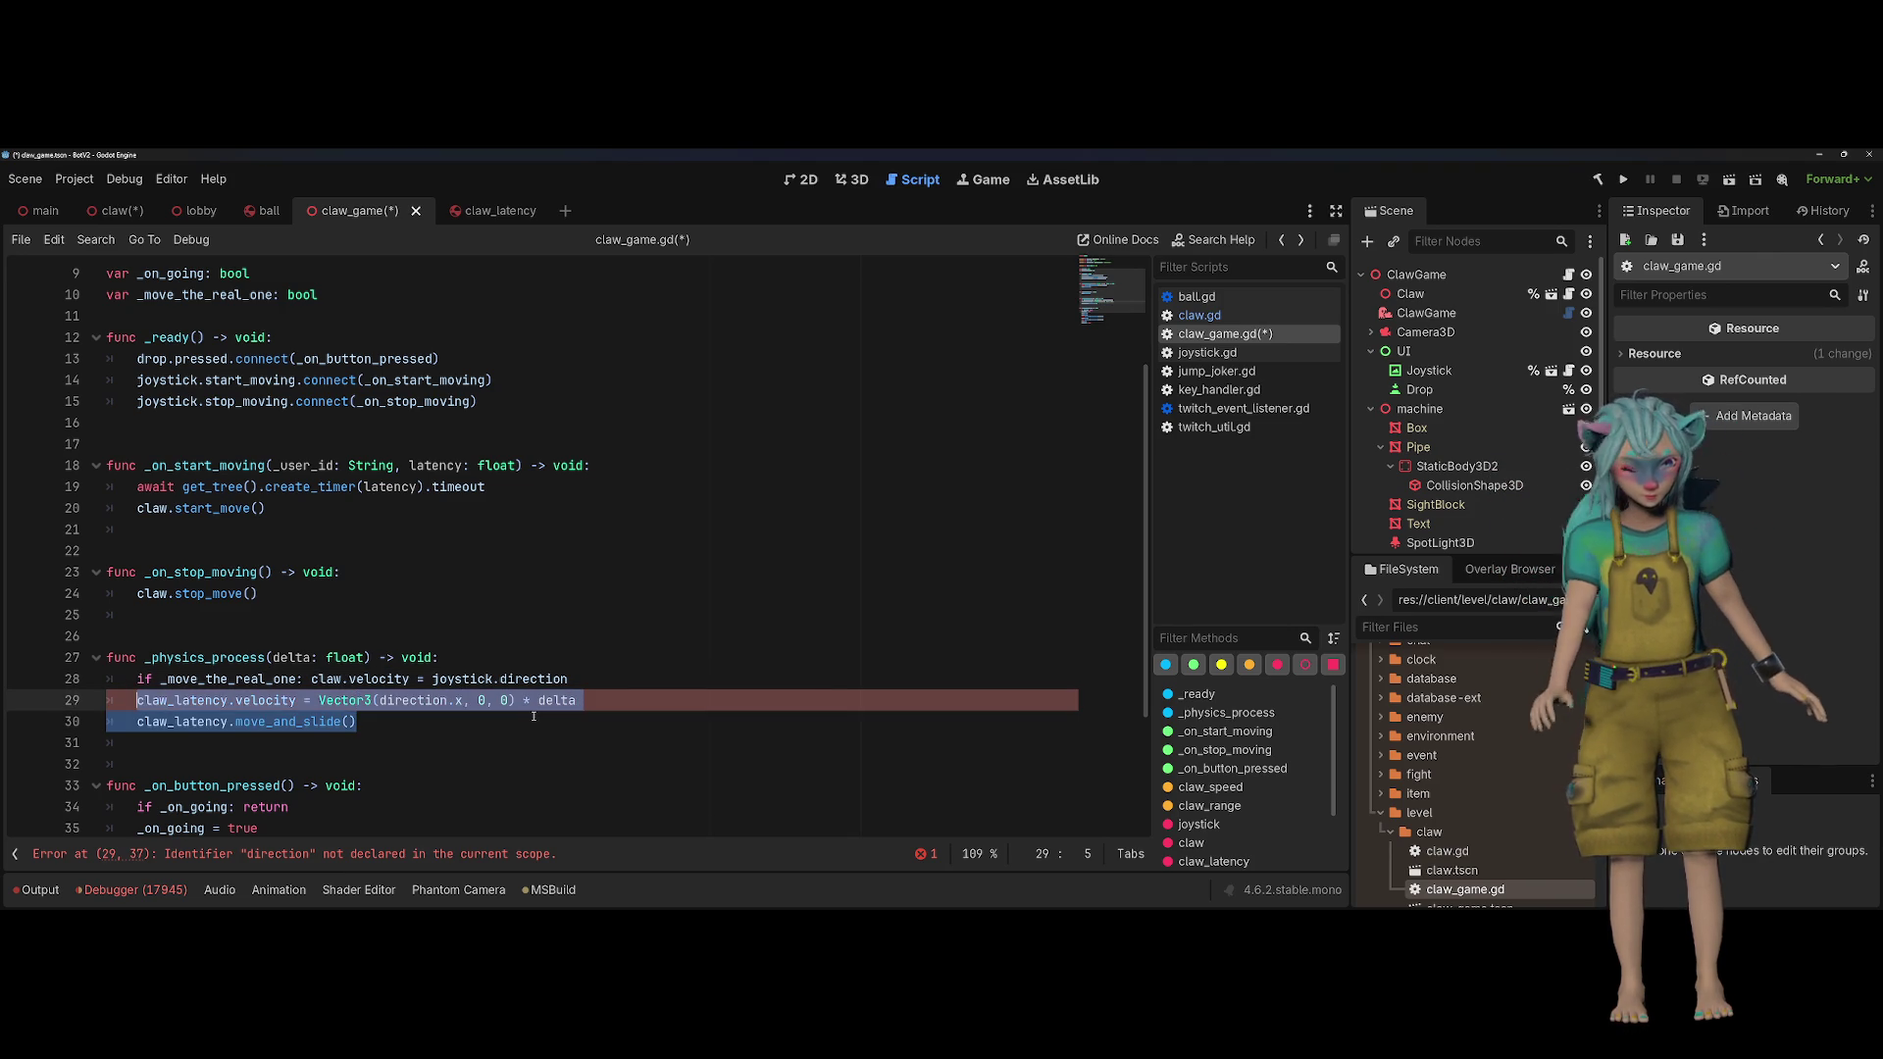
{"action": "key", "text": "shift+Home"}
{"action": "key", "text": "BackSpace"}
{"action": "key", "text": "Up"}
{"action": "key", "text": "End"}
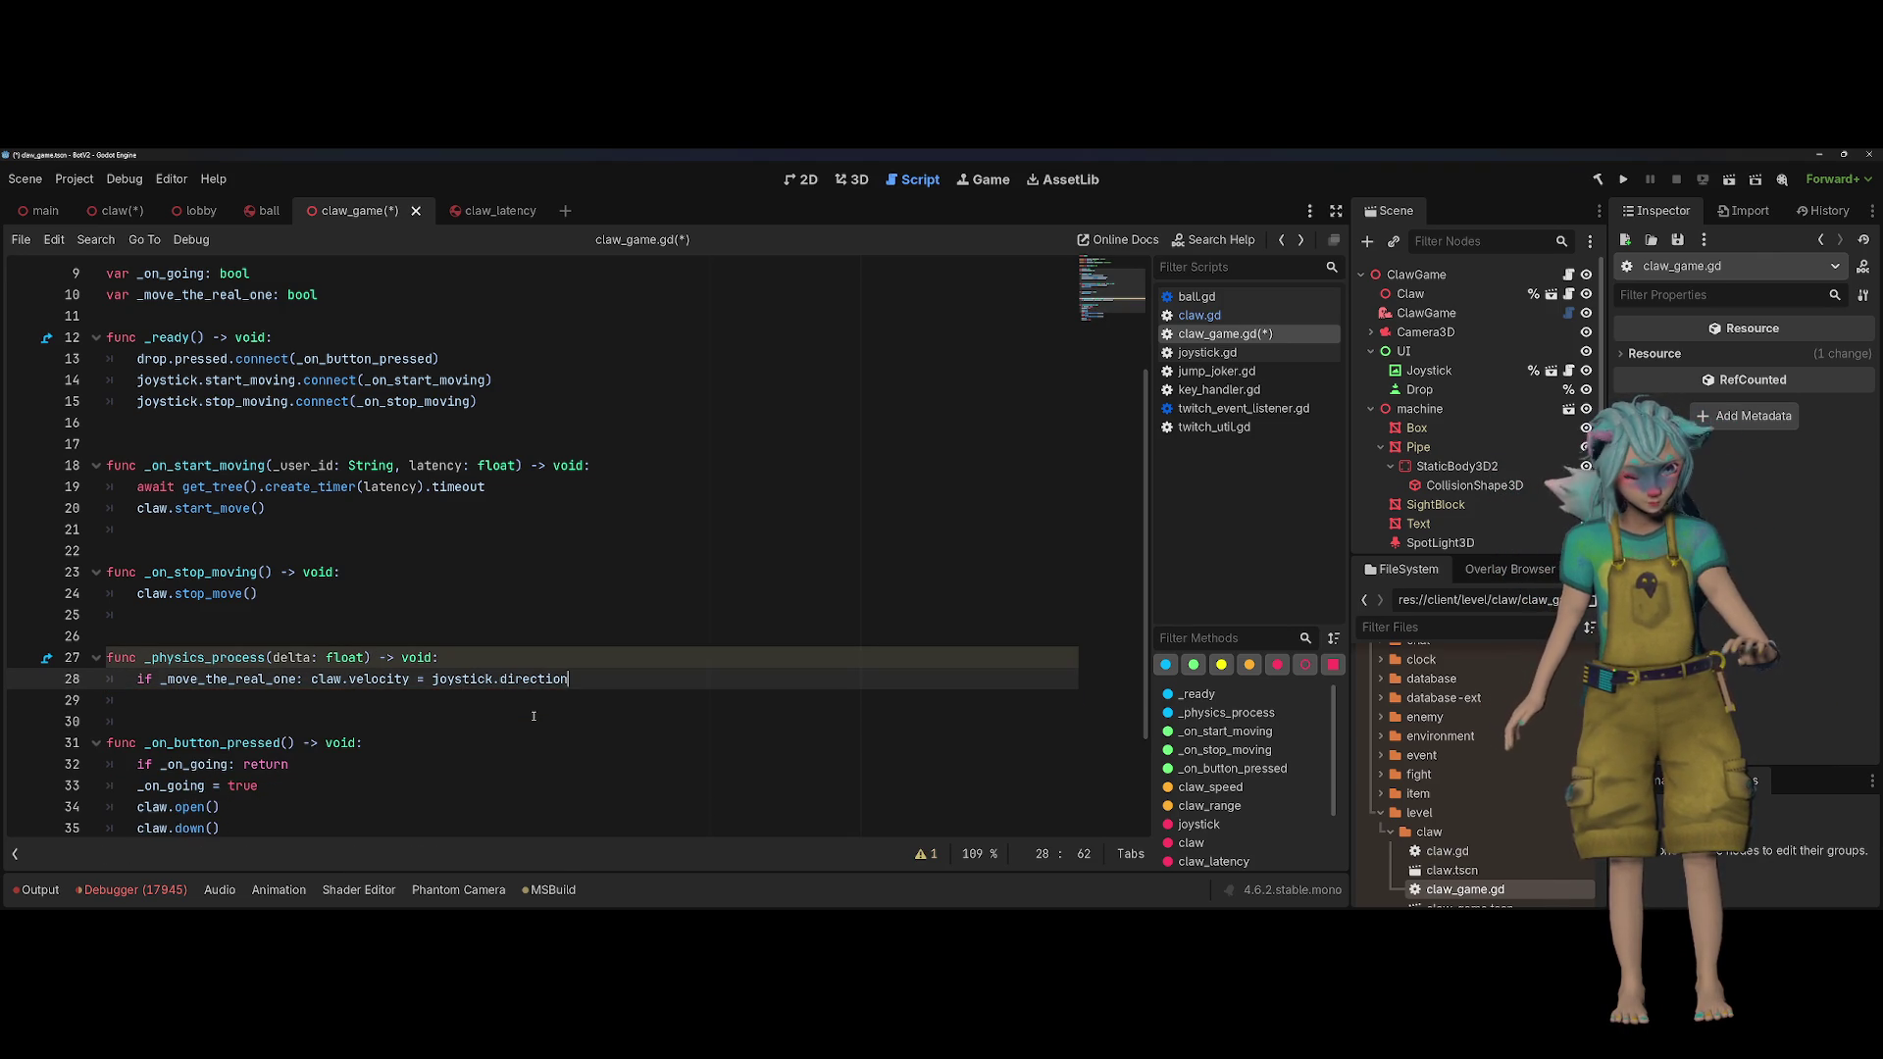
Step: Delete the leftover 'if _move_the_real_one' check and its variable declaration, then save
{"action": "key", "text": "Home"}
{"action": "key", "text": "ctrl+shift+Right"}
{"action": "key", "text": "ctrl+shift+Right"}
{"action": "key", "text": "ctrl+shift+Right"}
{"action": "key", "text": "ctrl+shift+Left"}
{"action": "key", "text": "BackSpace"}
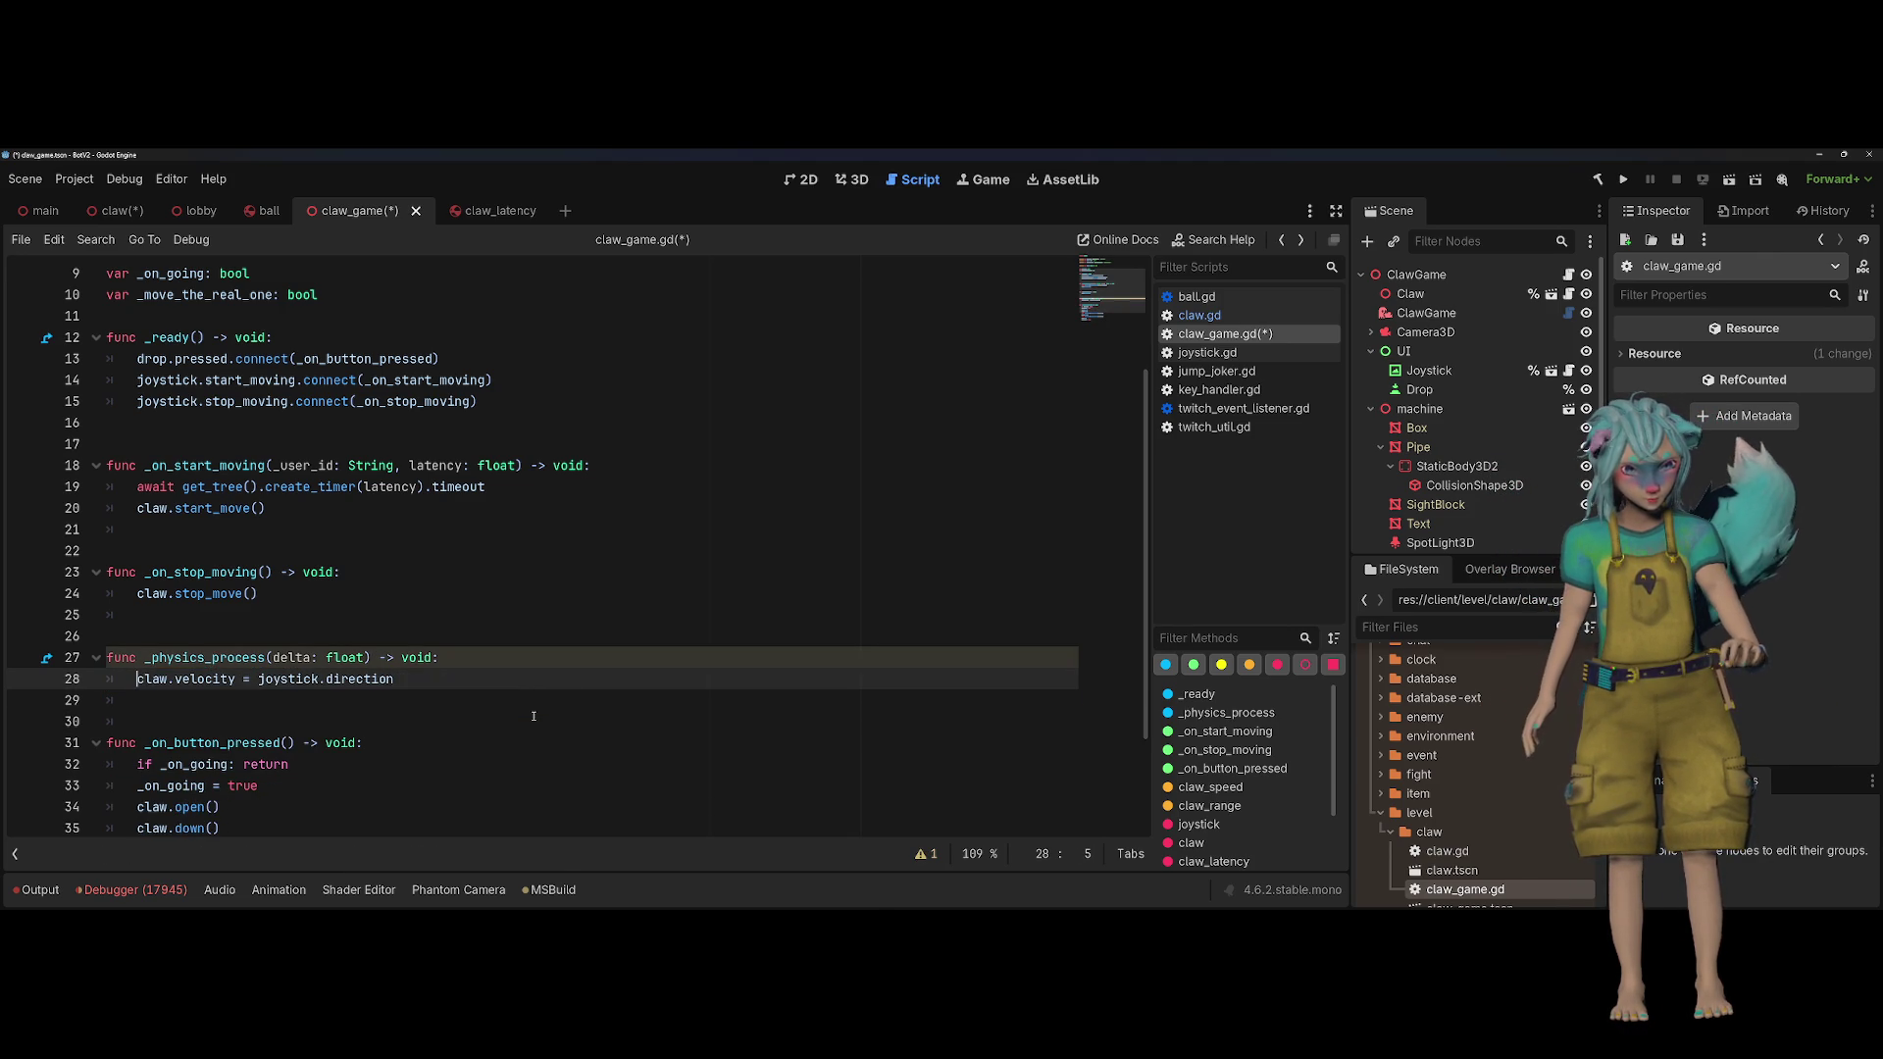
{"action": "key", "text": "Down"}
{"action": "scroll", "coordinate": [534, 716], "scroll_direction": "up", "scroll_amount": 1}
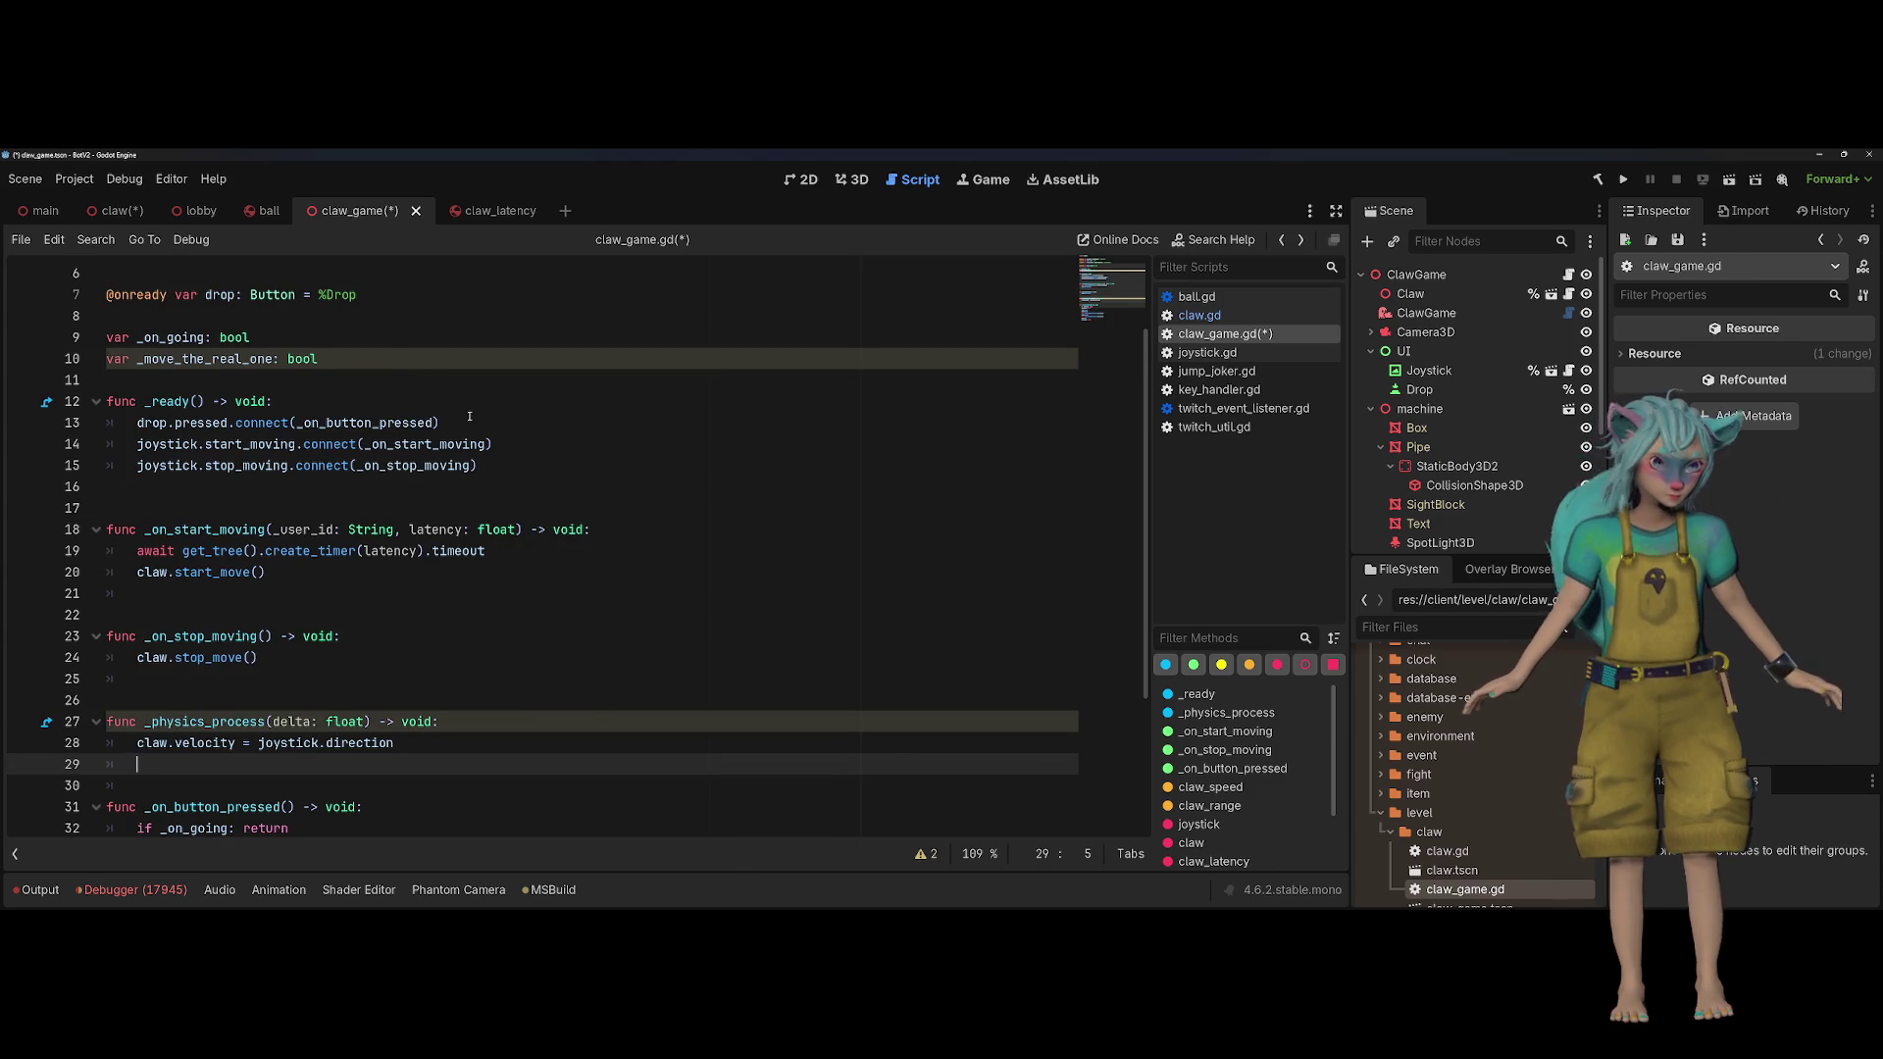
{"action": "left_click_drag", "start_coordinate": [386, 359], "coordinate": [394, 340]}
{"action": "key", "text": "BackSpace"}
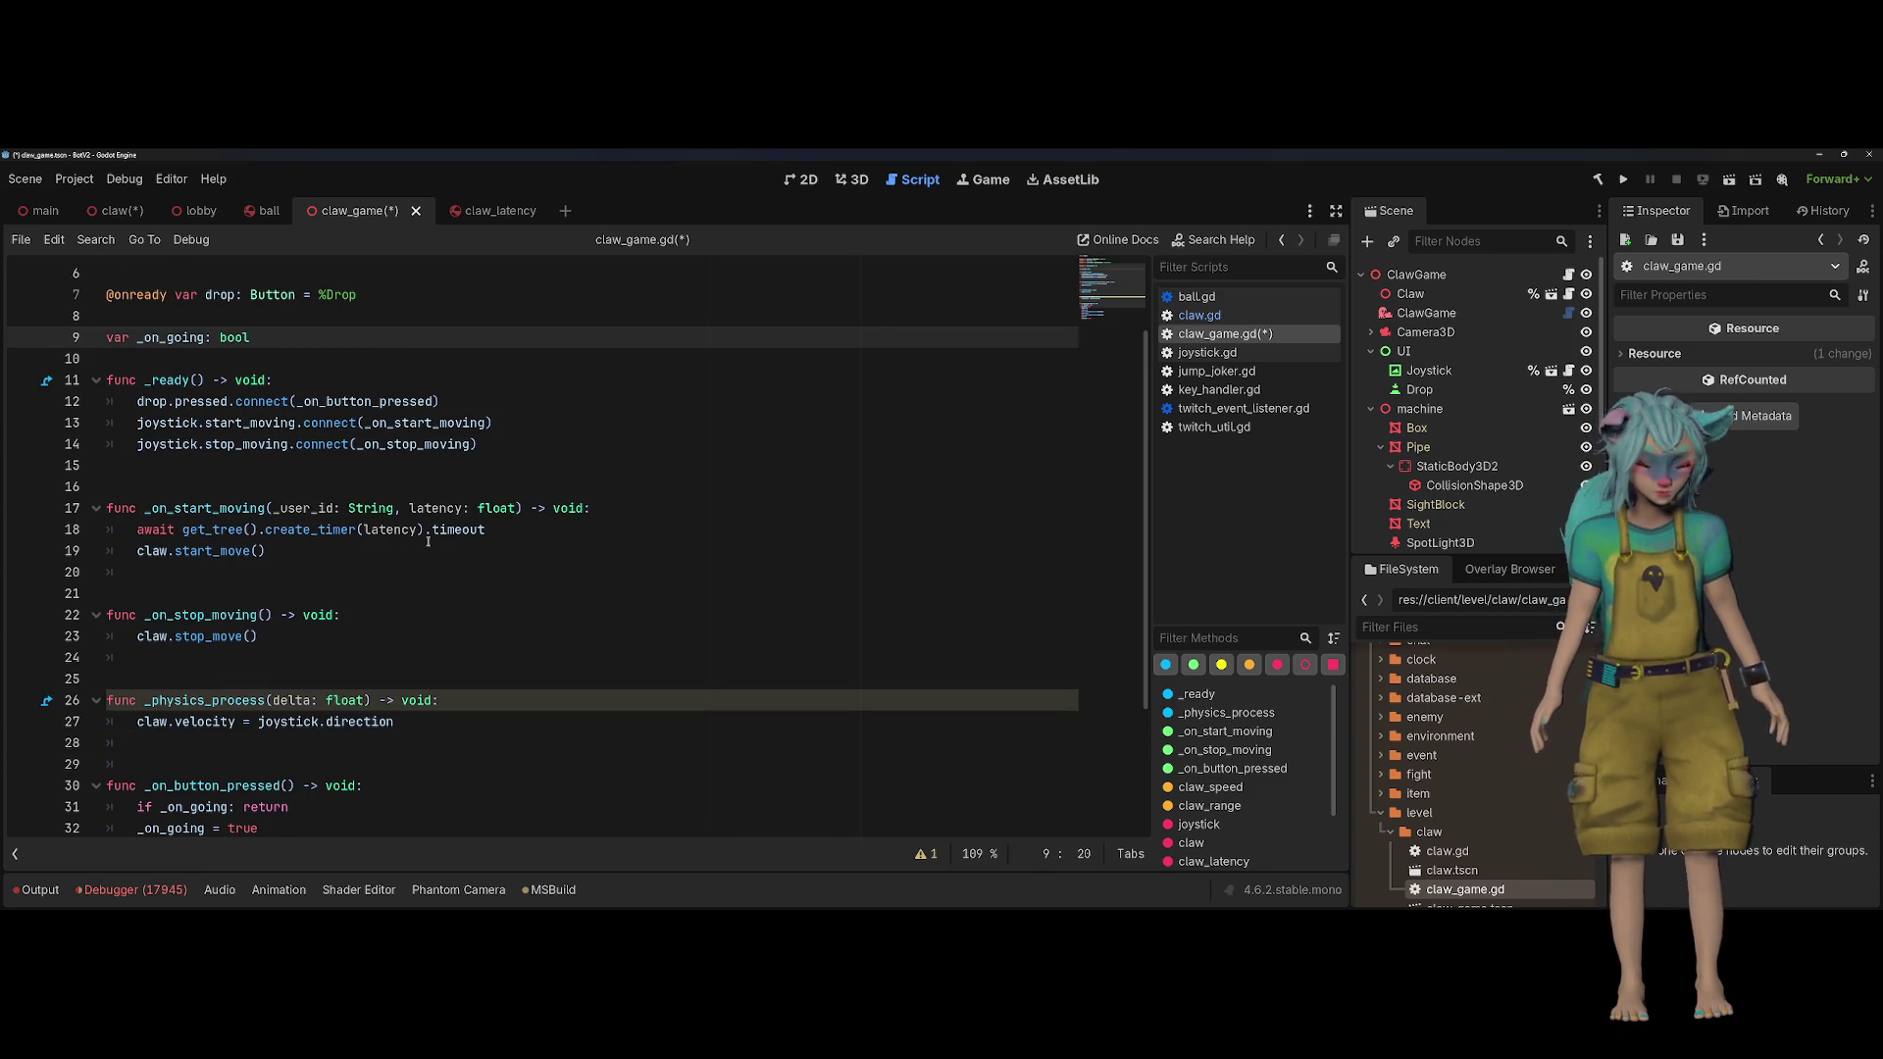
{"action": "key", "text": "ctrl+s"}
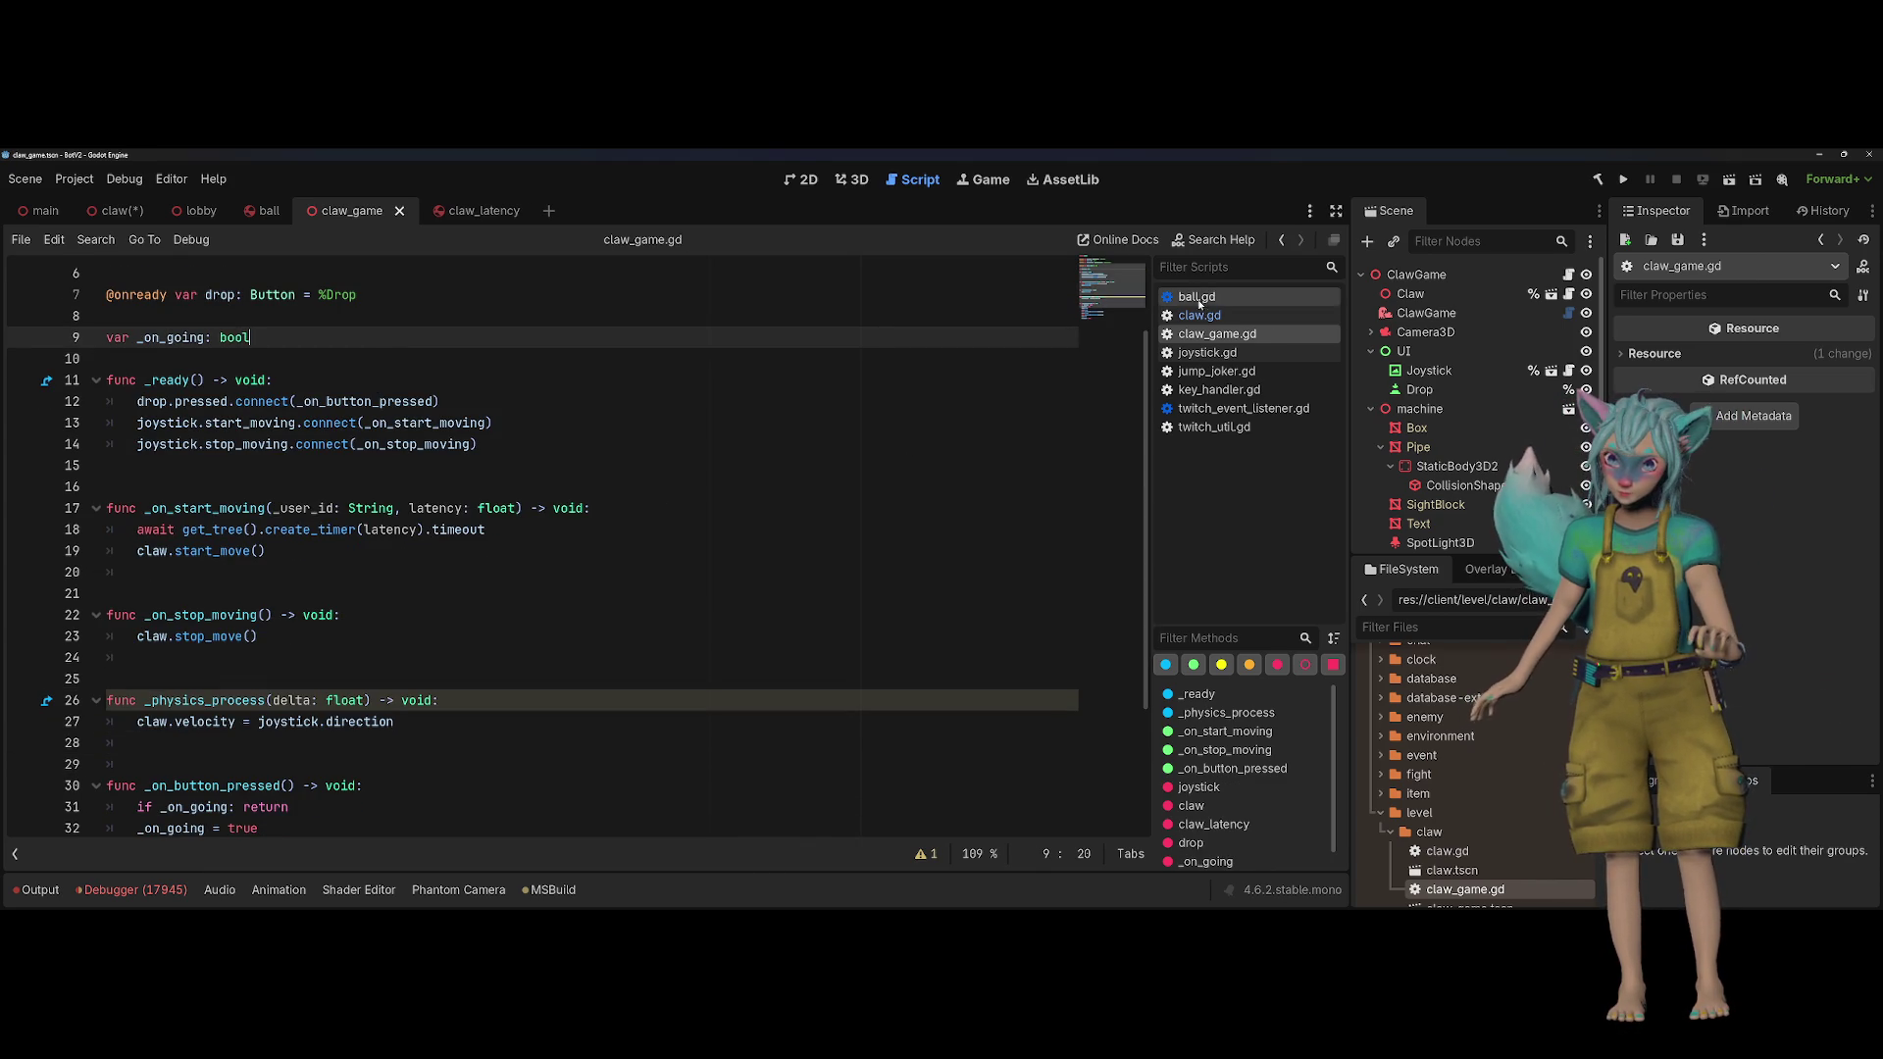
Step: Open claw.gd and add a new line inside start_move
{"action": "left_click", "coordinate": [1221, 314]}
{"action": "left_click", "coordinate": [702, 470]}
{"action": "scroll", "coordinate": [702, 470], "scroll_direction": "down", "scroll_amount": 1}
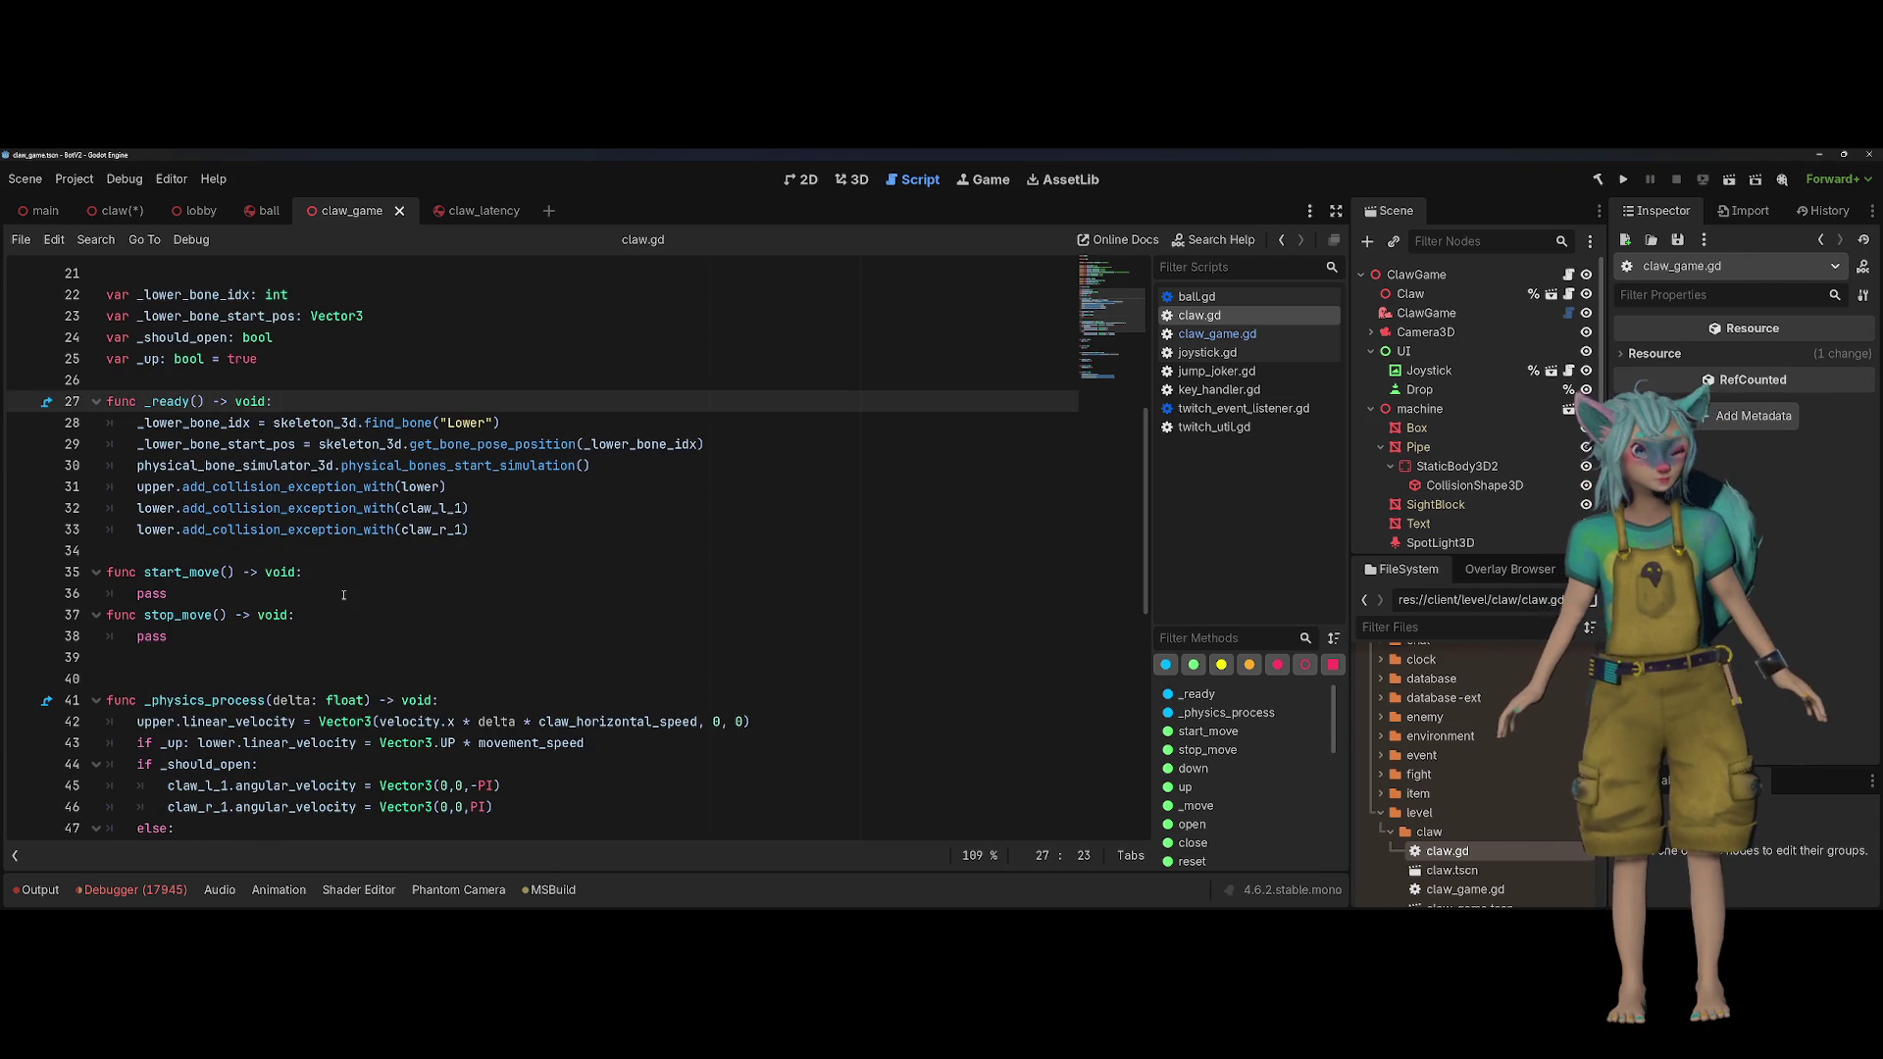
{"action": "left_click", "coordinate": [343, 595]}
{"action": "key", "text": "Return"}
{"action": "scroll", "coordinate": [343, 594], "scroll_direction": "up", "scroll_amount": 3}
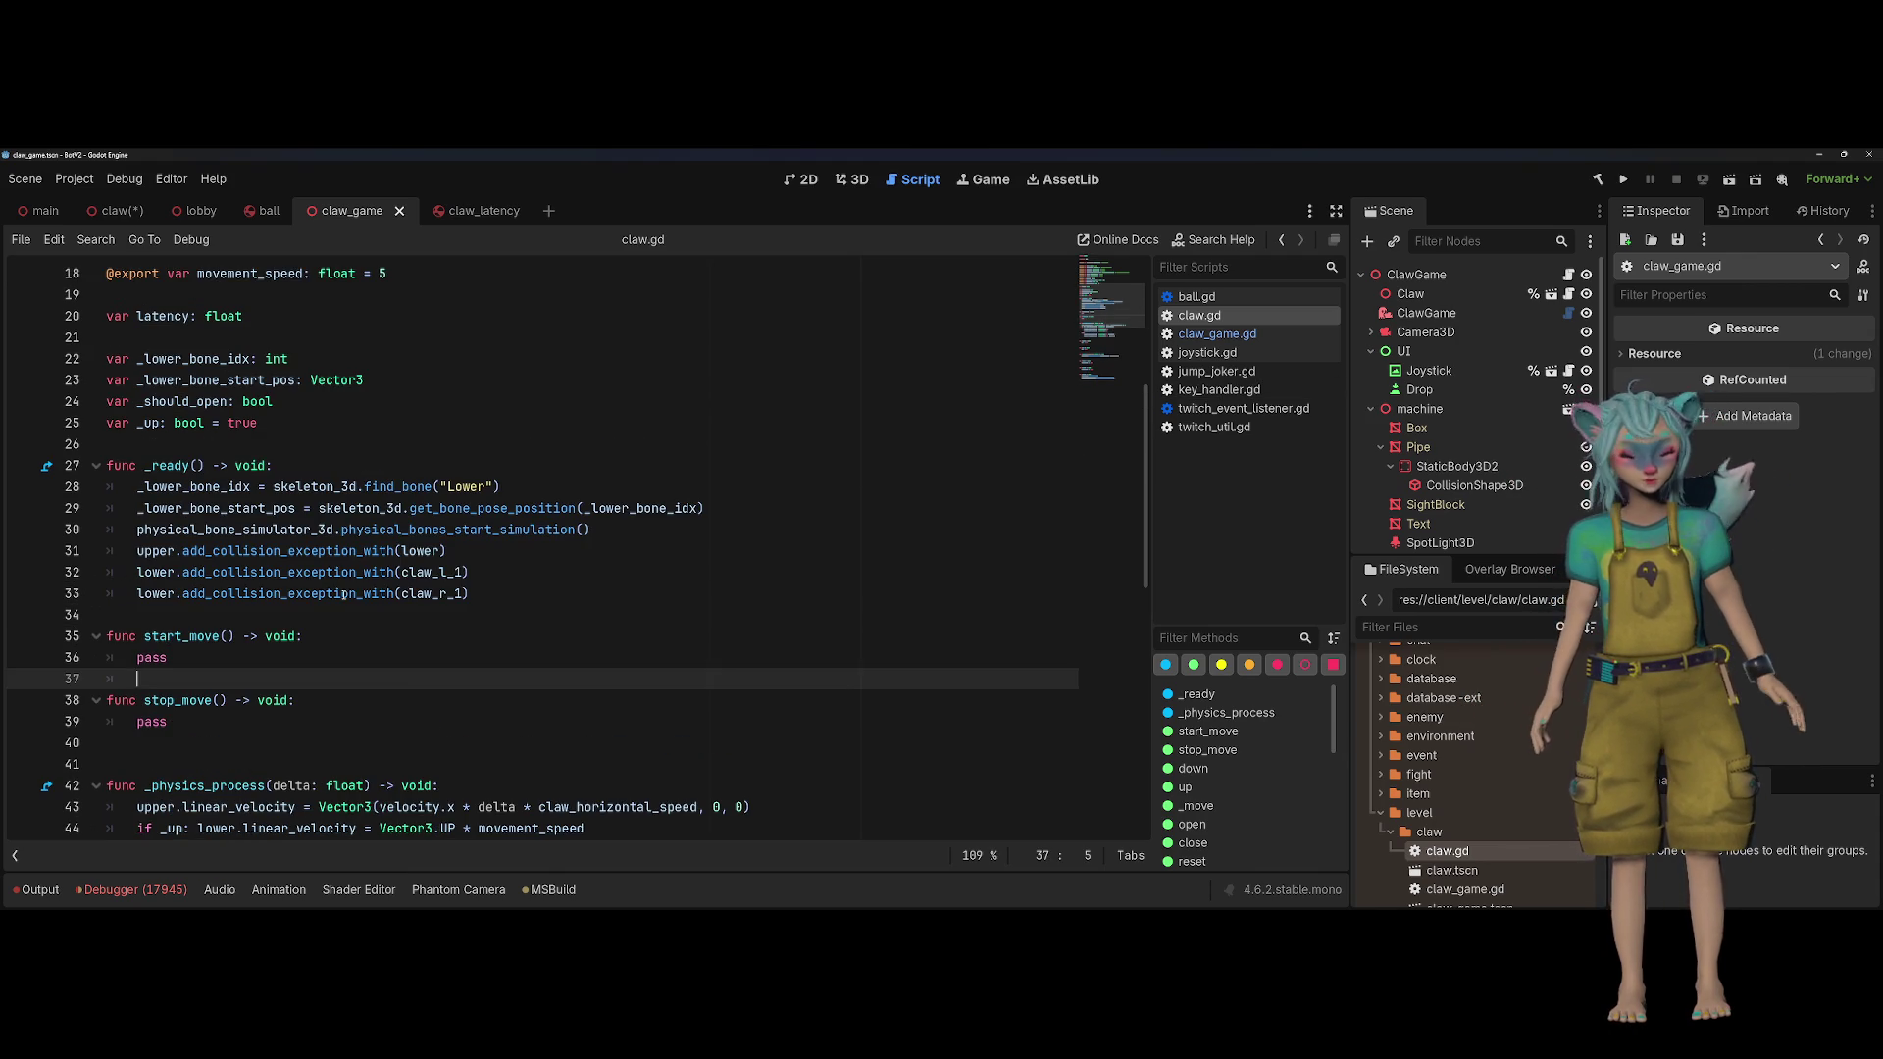
Step: Declare 'var _move_real_one: bool = false' below the _up variable
{"action": "left_click", "coordinate": [366, 407]}
{"action": "key", "text": "Down"}
{"action": "key", "text": "Return"}
{"action": "type", "text": "var _move_real"}
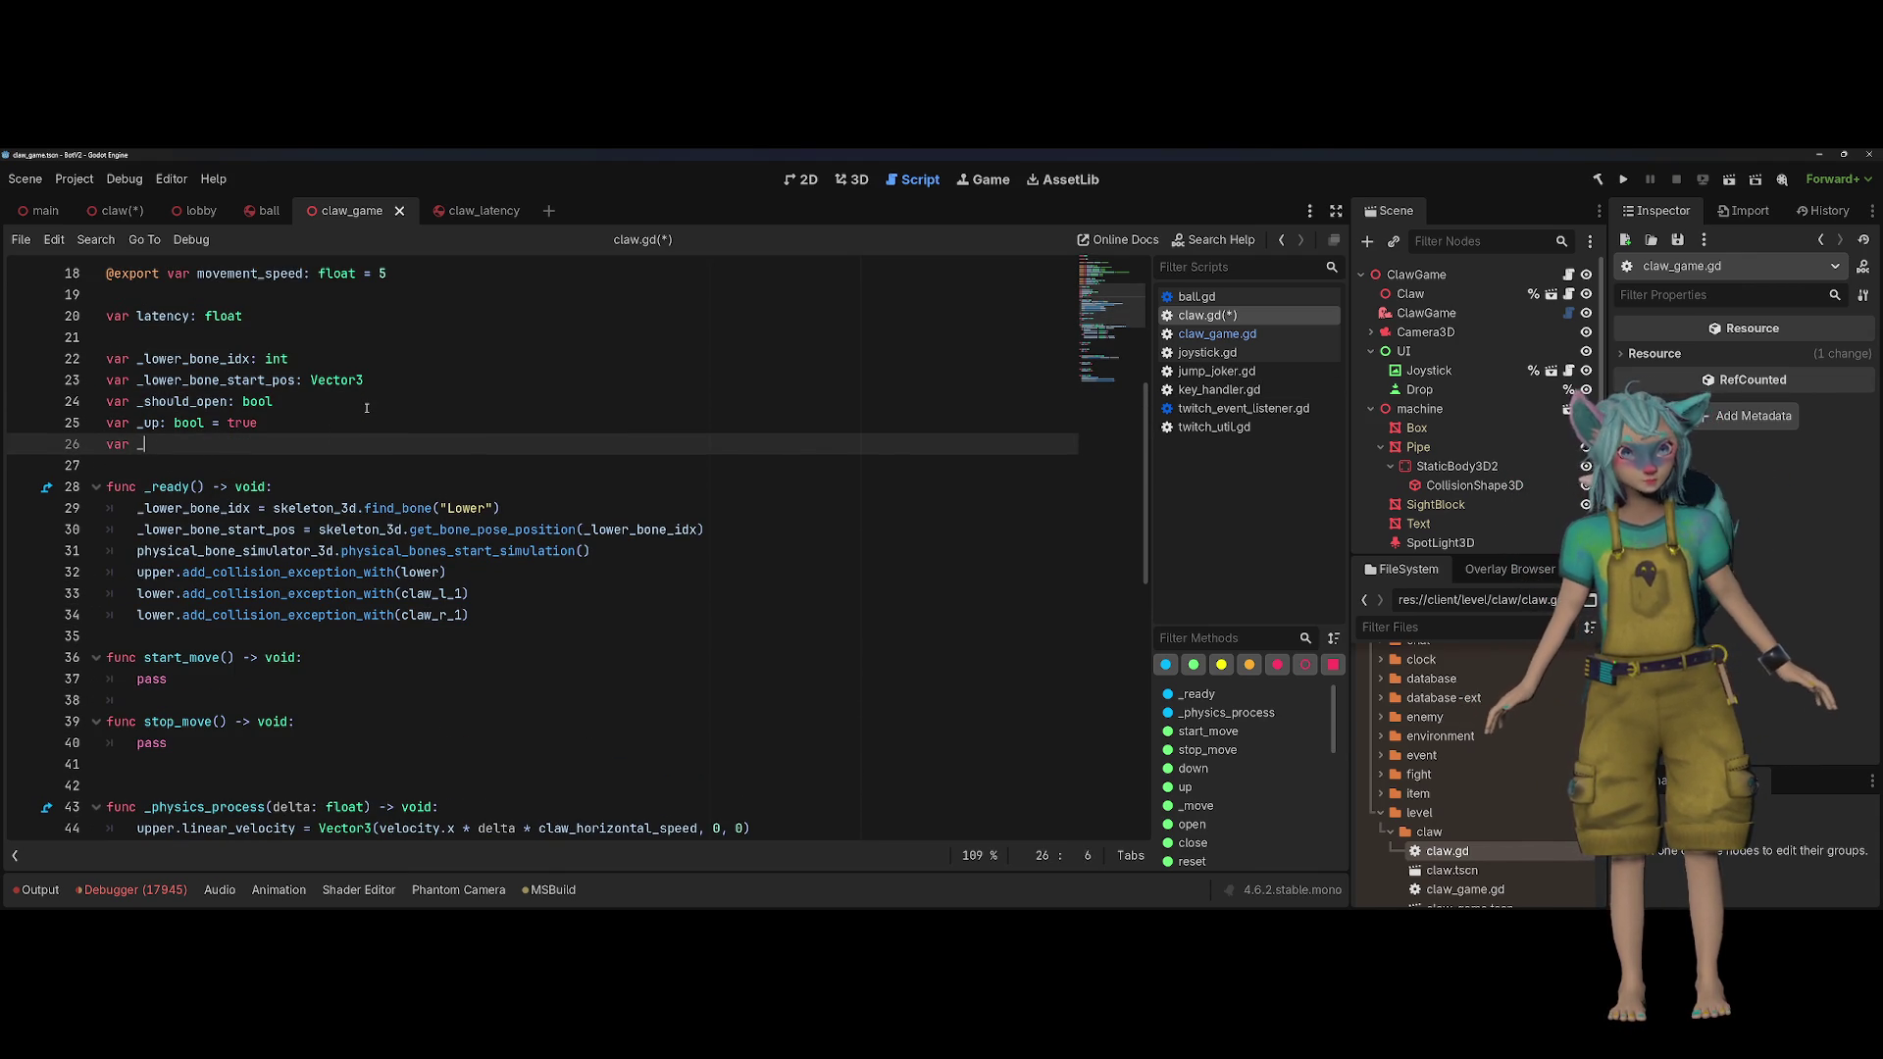
{"action": "type", "text": "_one: bv"}
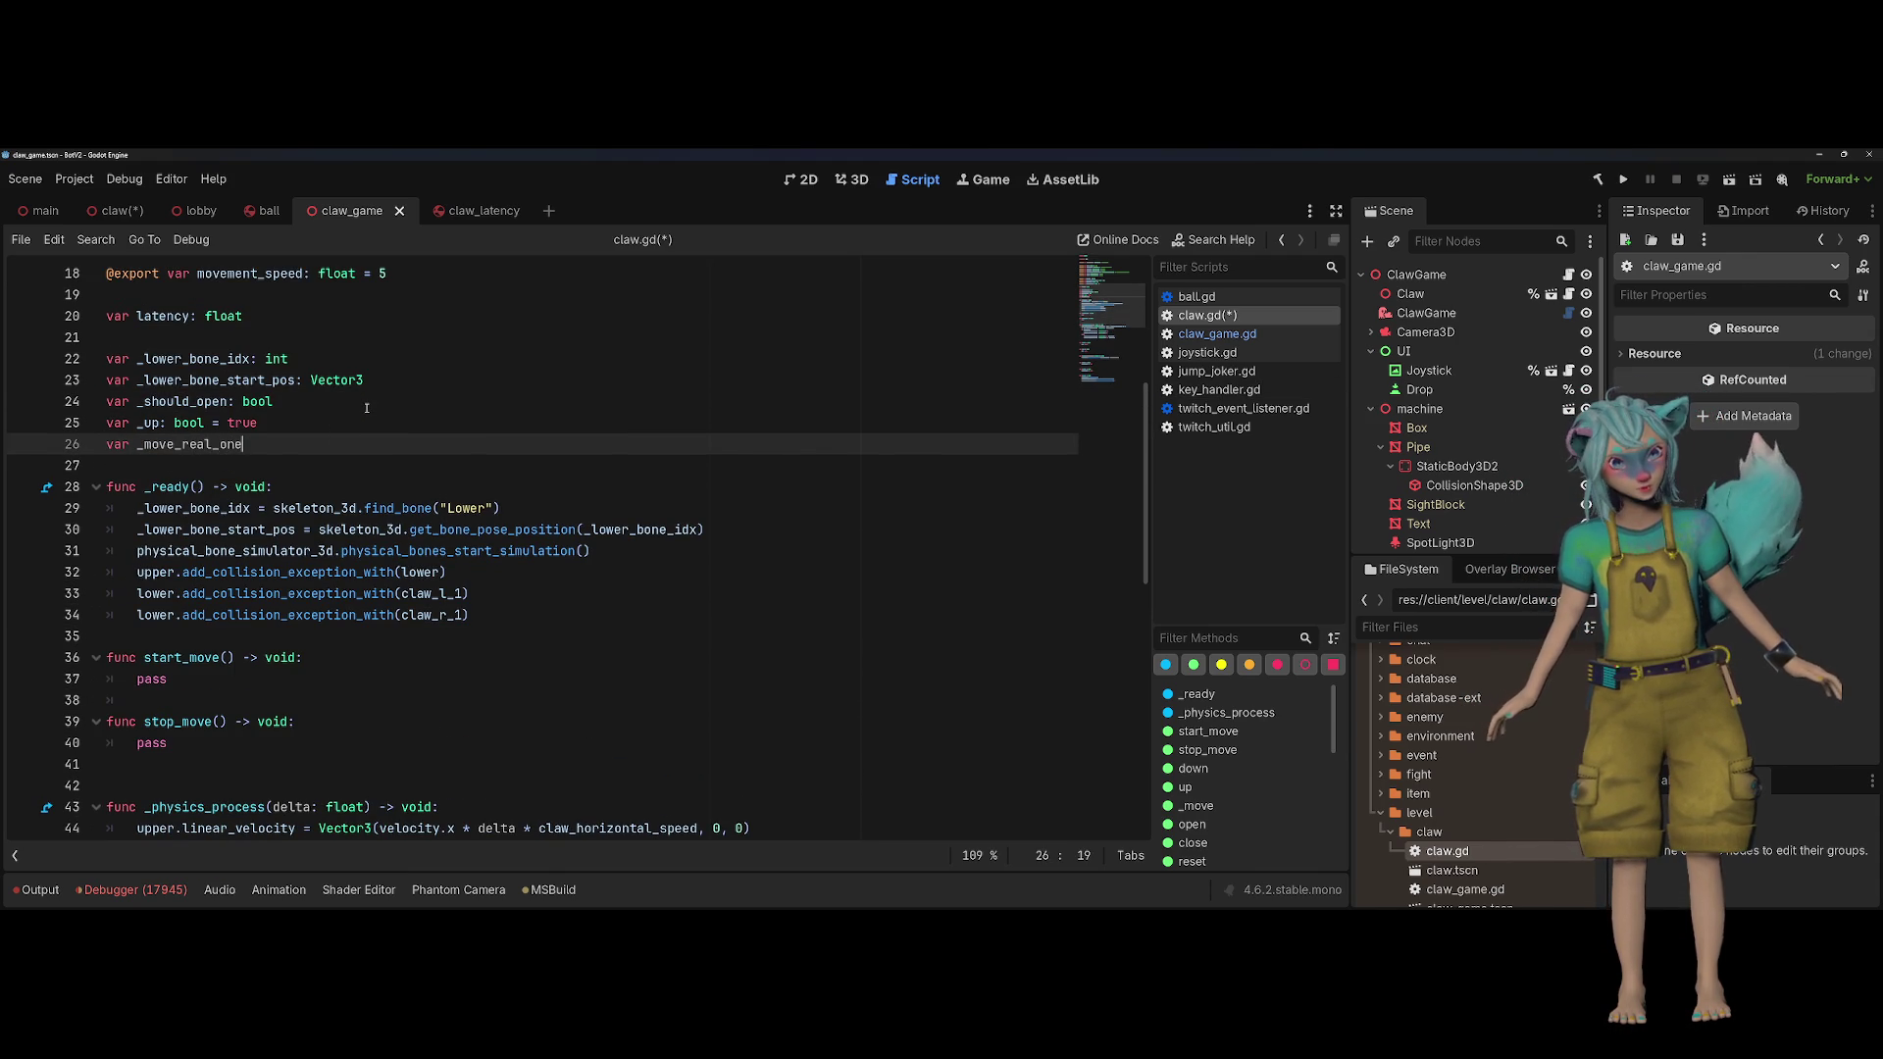
{"action": "key", "text": "BackSpace"}
{"action": "type", "text": "ool = false"}
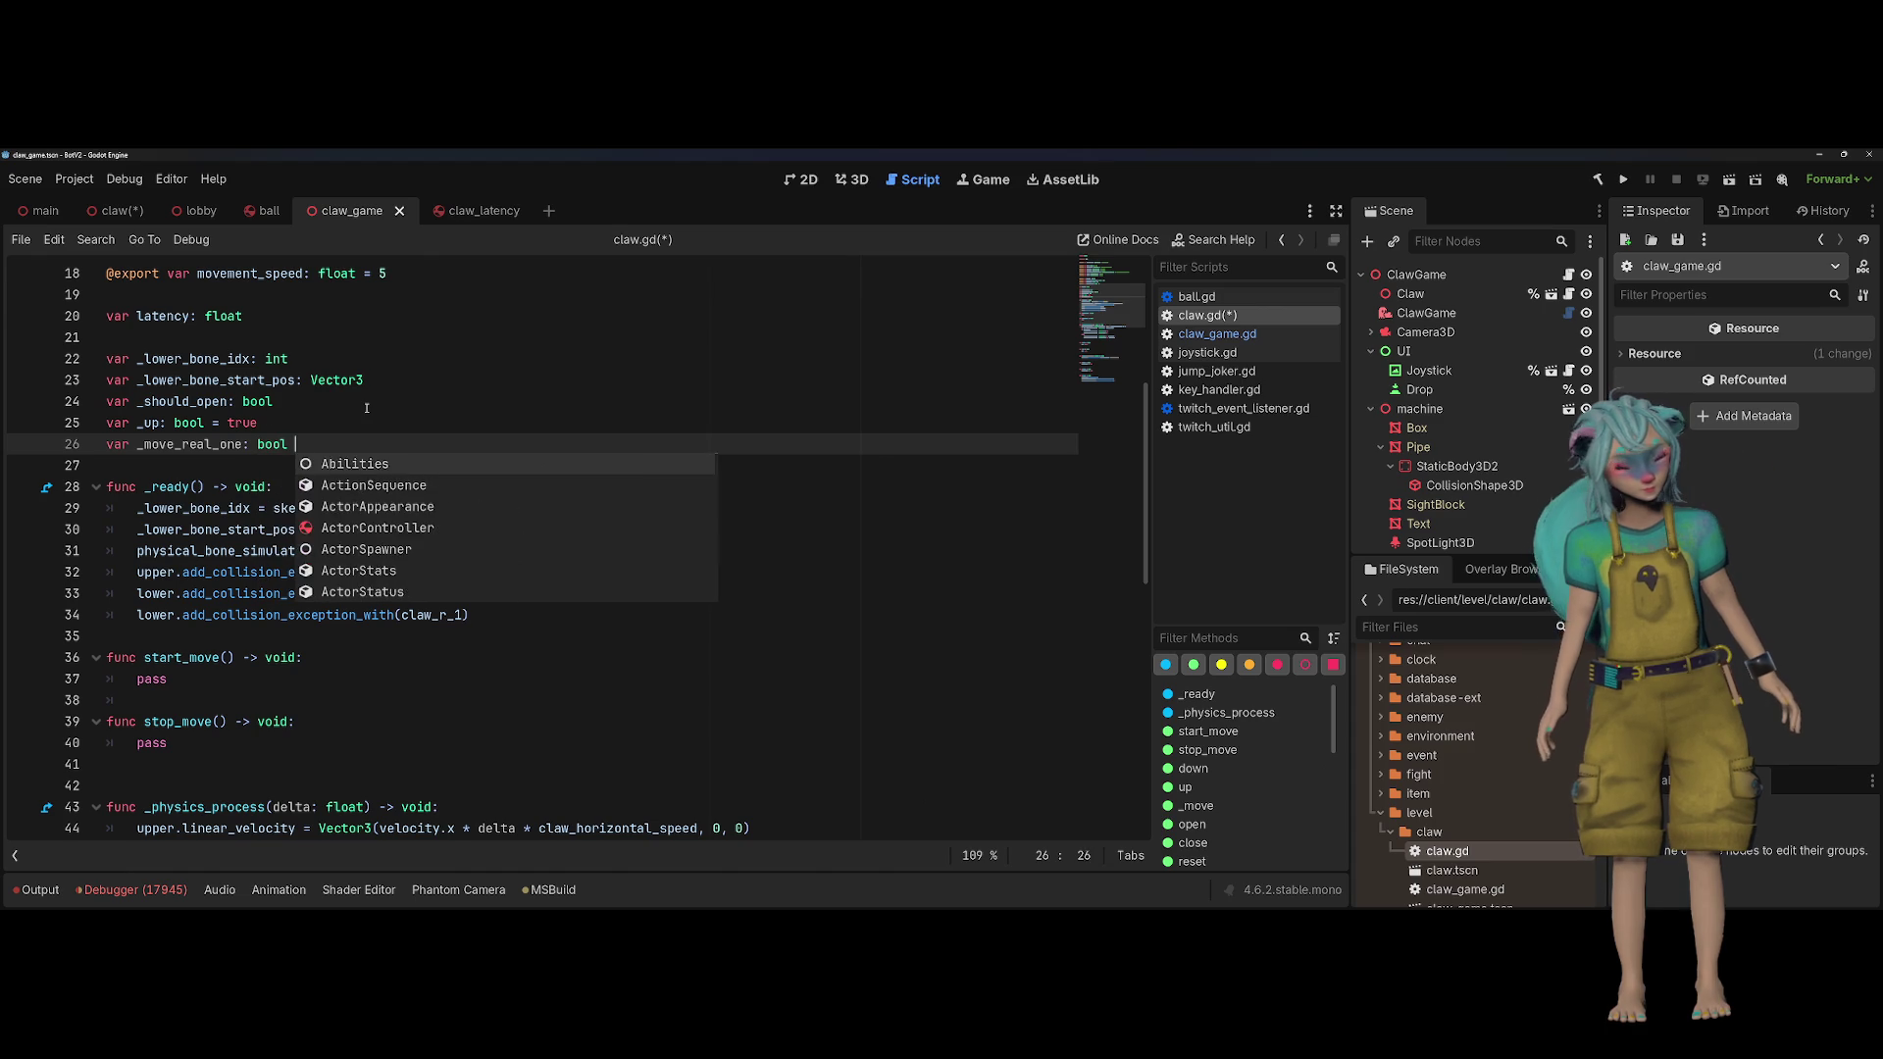
{"action": "key", "text": "Escape"}
{"action": "triple_click", "coordinate": [191, 445]}
Step: Set _move_real_one = true in start_move and _move_real_one = false in stop_move
{"action": "left_click", "coordinate": [341, 664]}
{"action": "key", "text": "Return"}
{"action": "type", "text": "_move_real_one = true"}
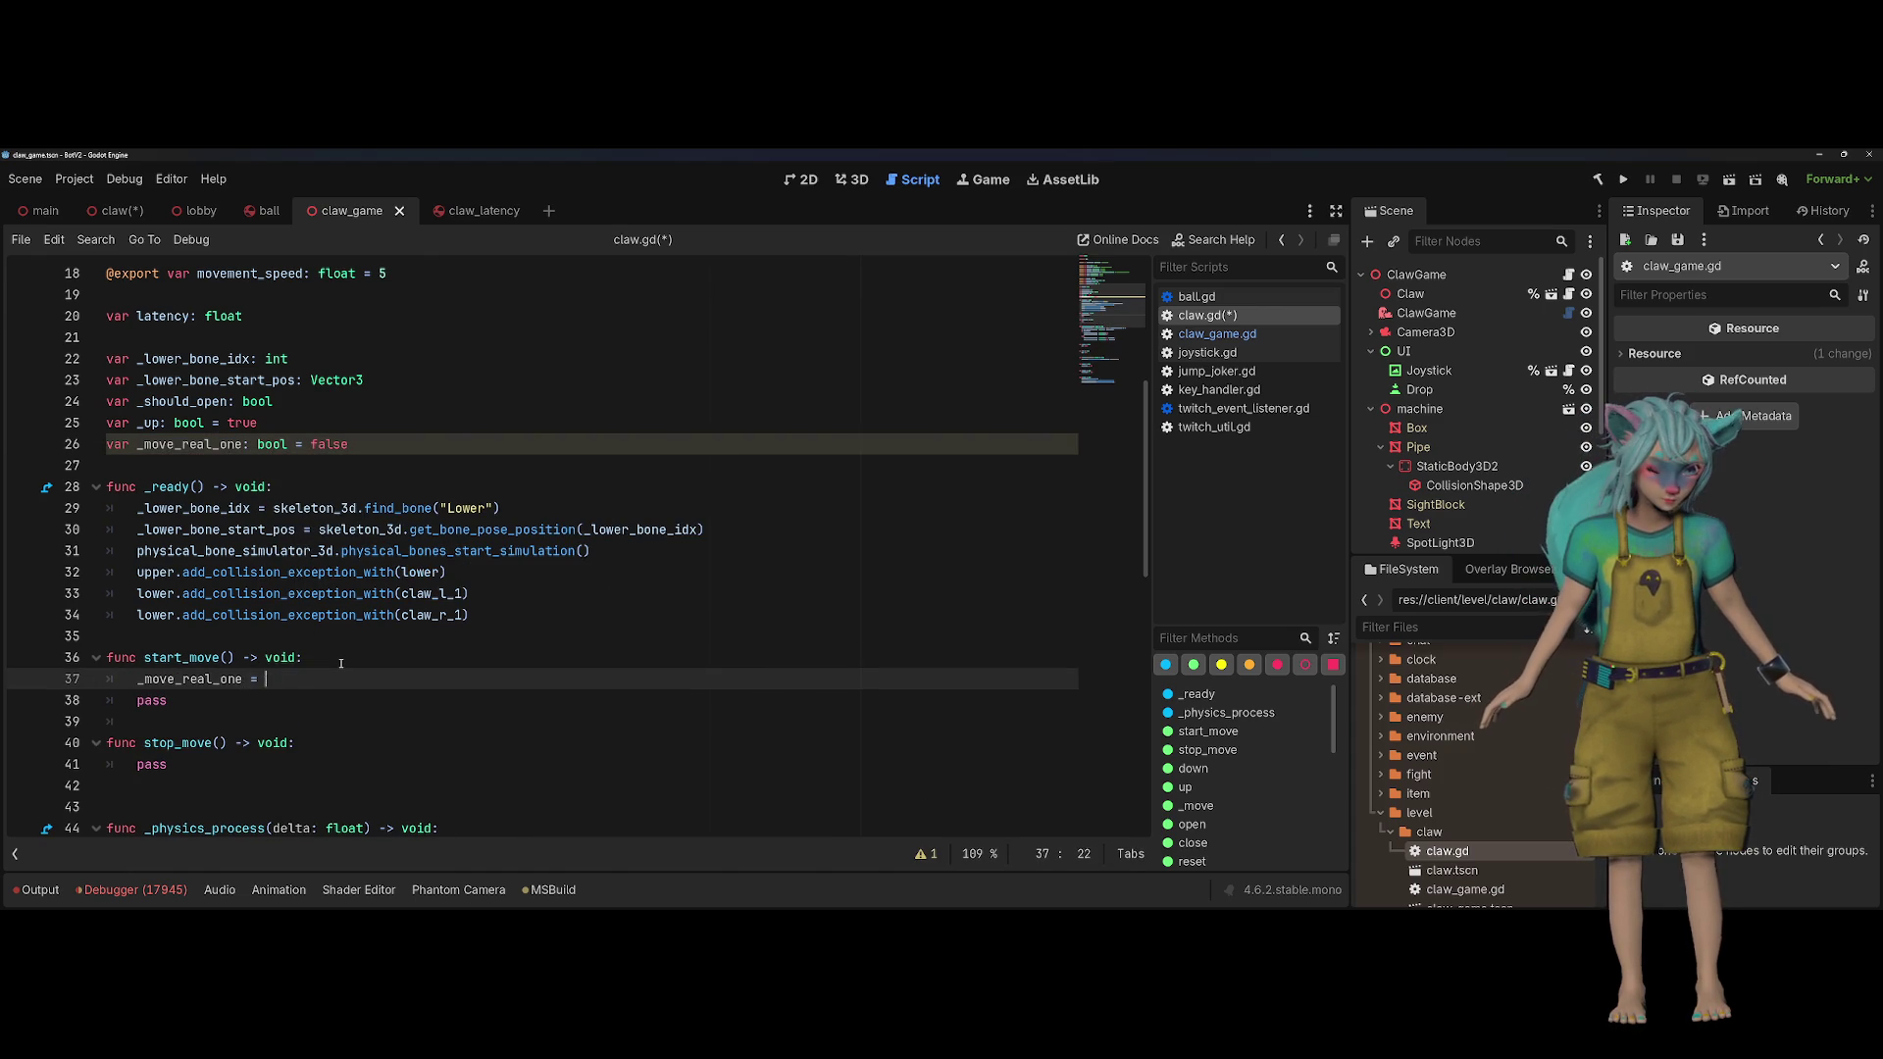
{"action": "key", "text": "Down"}
{"action": "key", "text": "Down"}
{"action": "key", "text": "Down"}
{"action": "key", "text": "Return"}
{"action": "type", "text": "_move_real_one = false"}
Step: Remove the leftover pass lines from start_move and stop_move
{"action": "key", "text": "Up"}
{"action": "key", "text": "Up"}
{"action": "key", "text": "Up"}
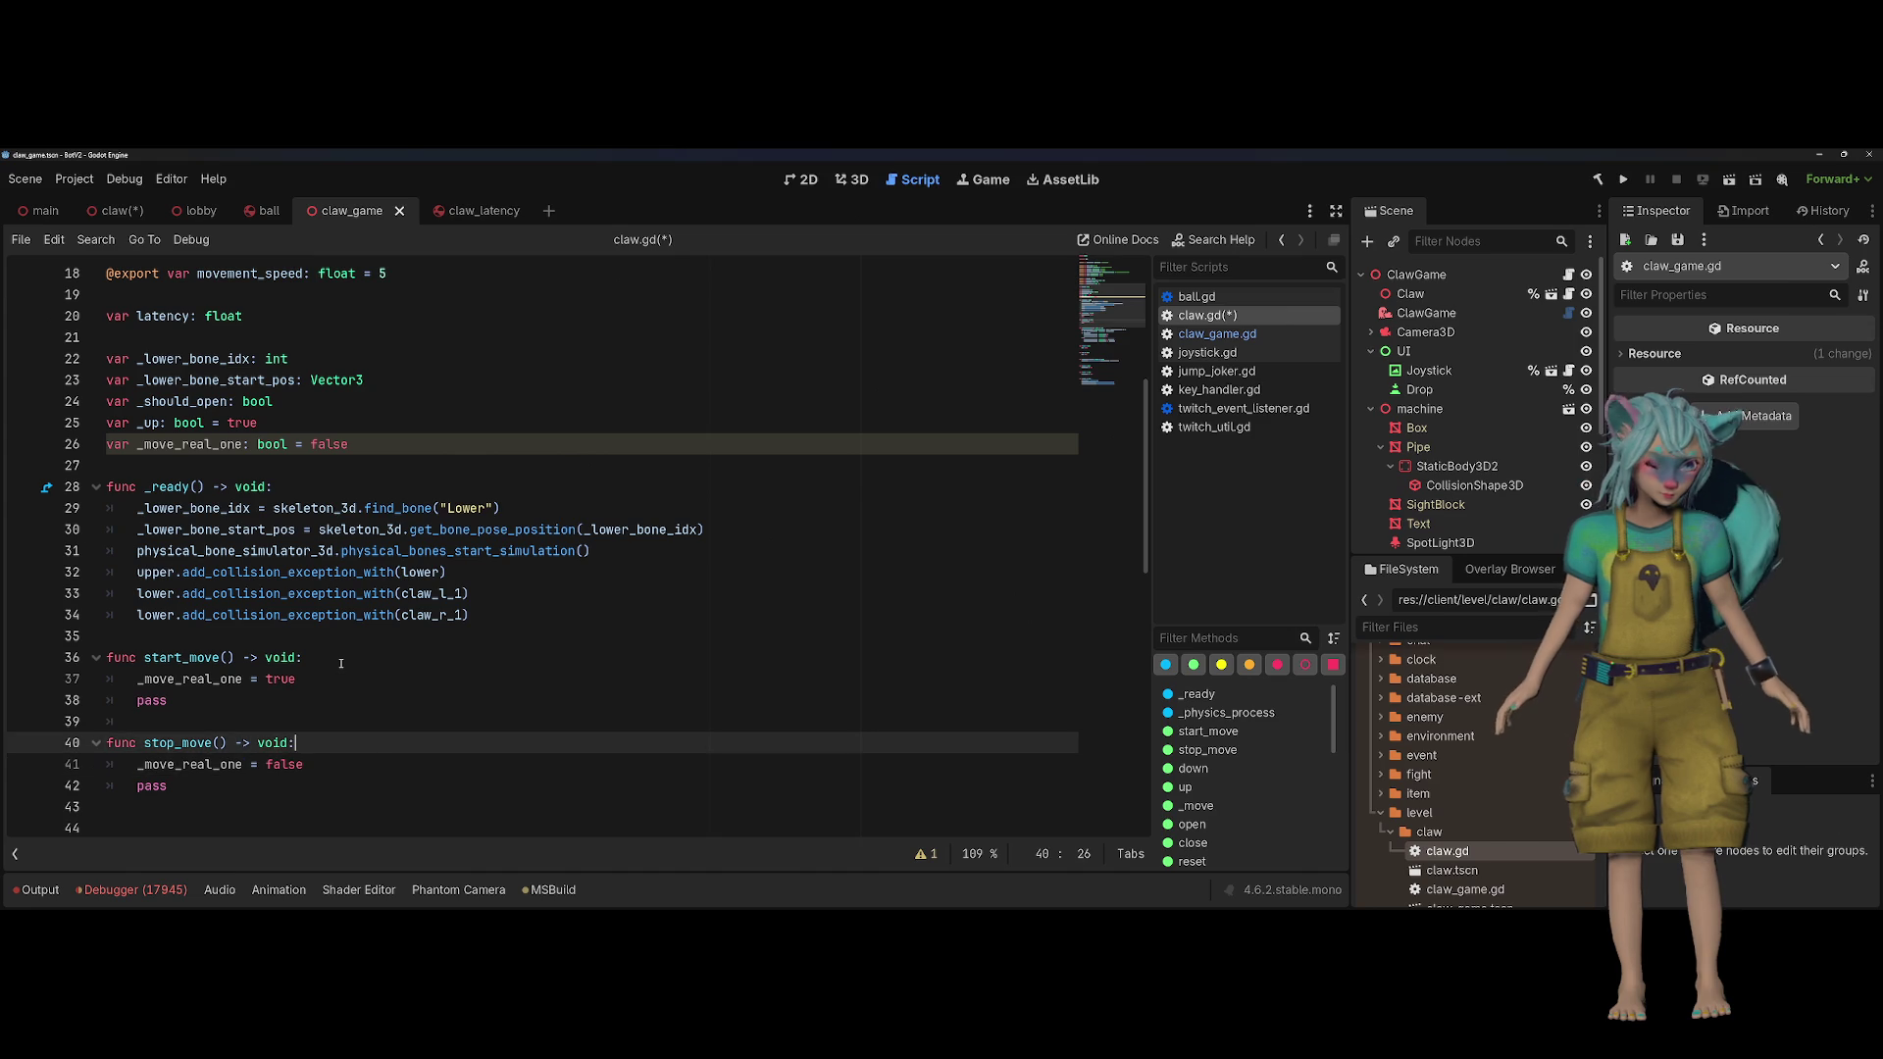
{"action": "key", "text": "BackSpace"}
{"action": "key", "text": "BackSpace"}
{"action": "key", "text": "BackSpace"}
{"action": "key", "text": "Down"}
{"action": "key", "text": "Return"}
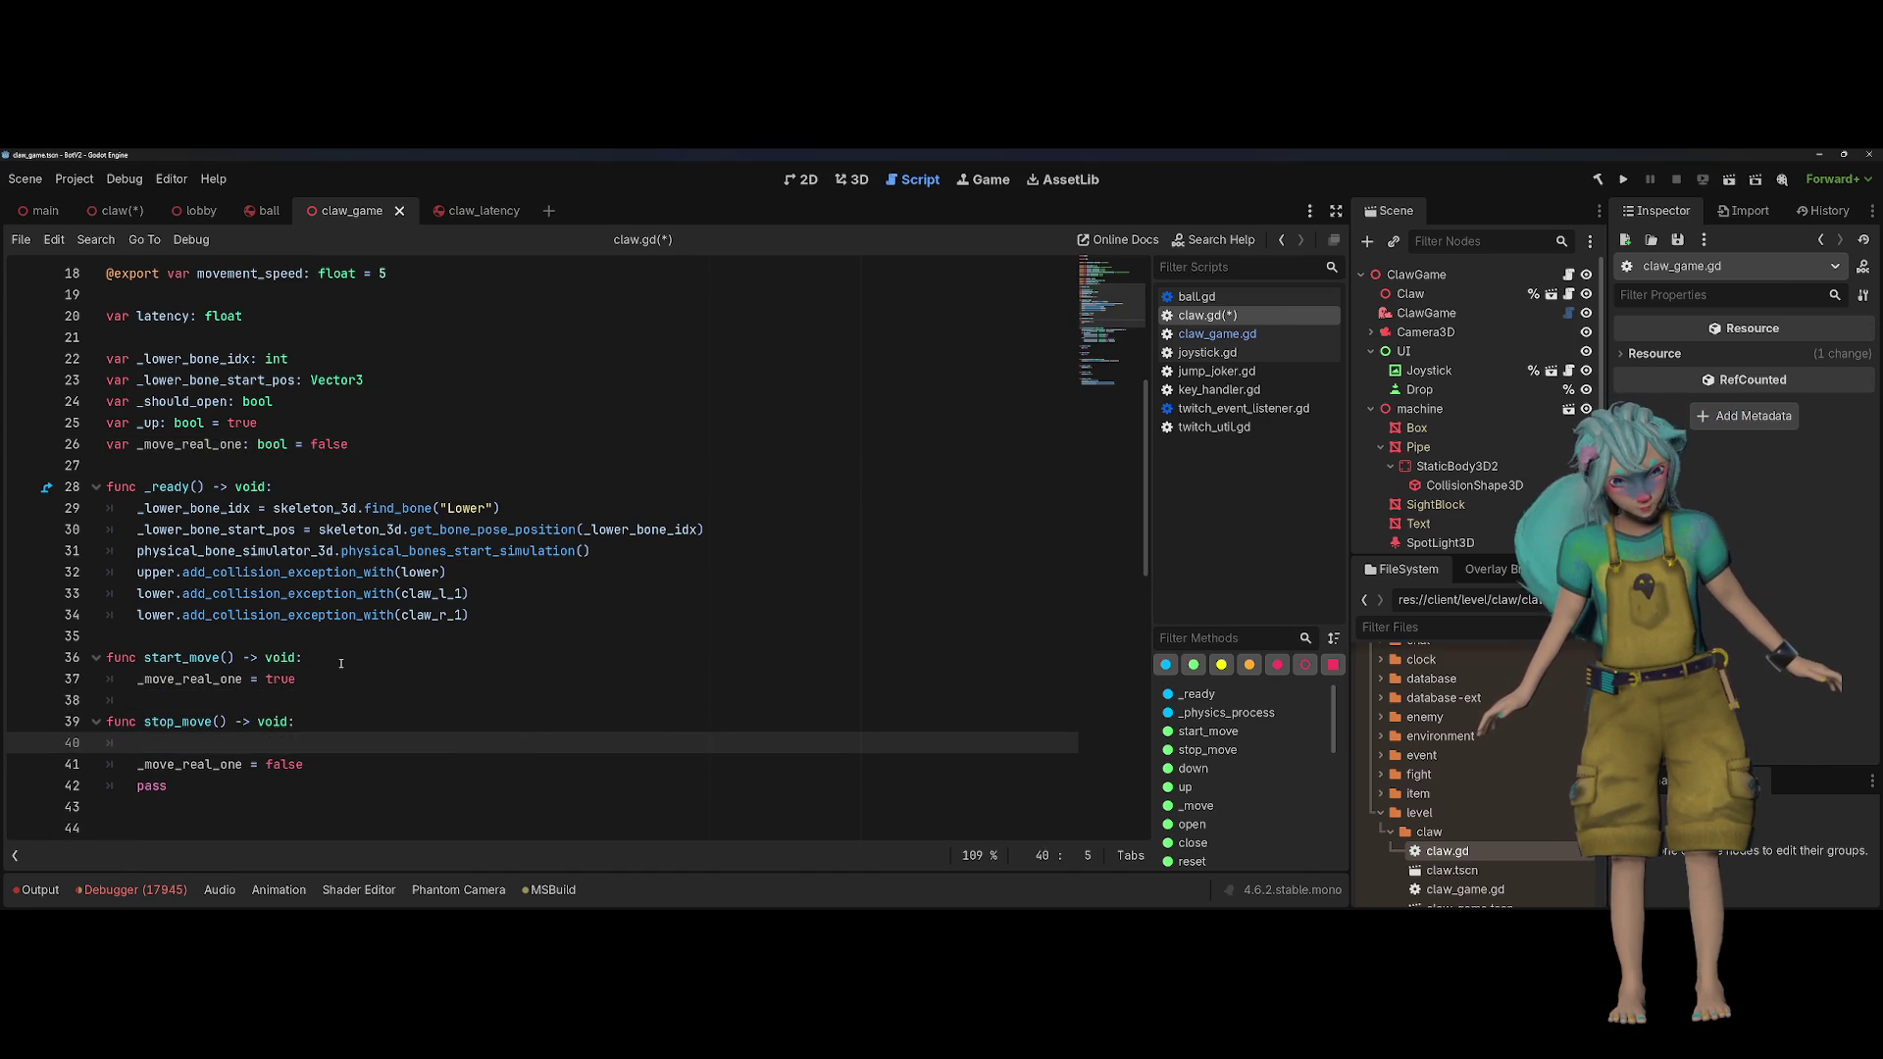
{"action": "key", "text": "BackSpace"}
{"action": "key", "text": "Return"}
{"action": "key", "text": "Down"}
{"action": "key", "text": "Down"}
{"action": "key", "text": "Down"}
{"action": "key", "text": "End"}
{"action": "key", "text": "BackSpace"}
{"action": "key", "text": "BackSpace"}
{"action": "key", "text": "BackSpace"}
Step: Clear stray indentation on blank lines and add spacing above start_move
{"action": "key", "text": "Up"}
{"action": "key", "text": "Up"}
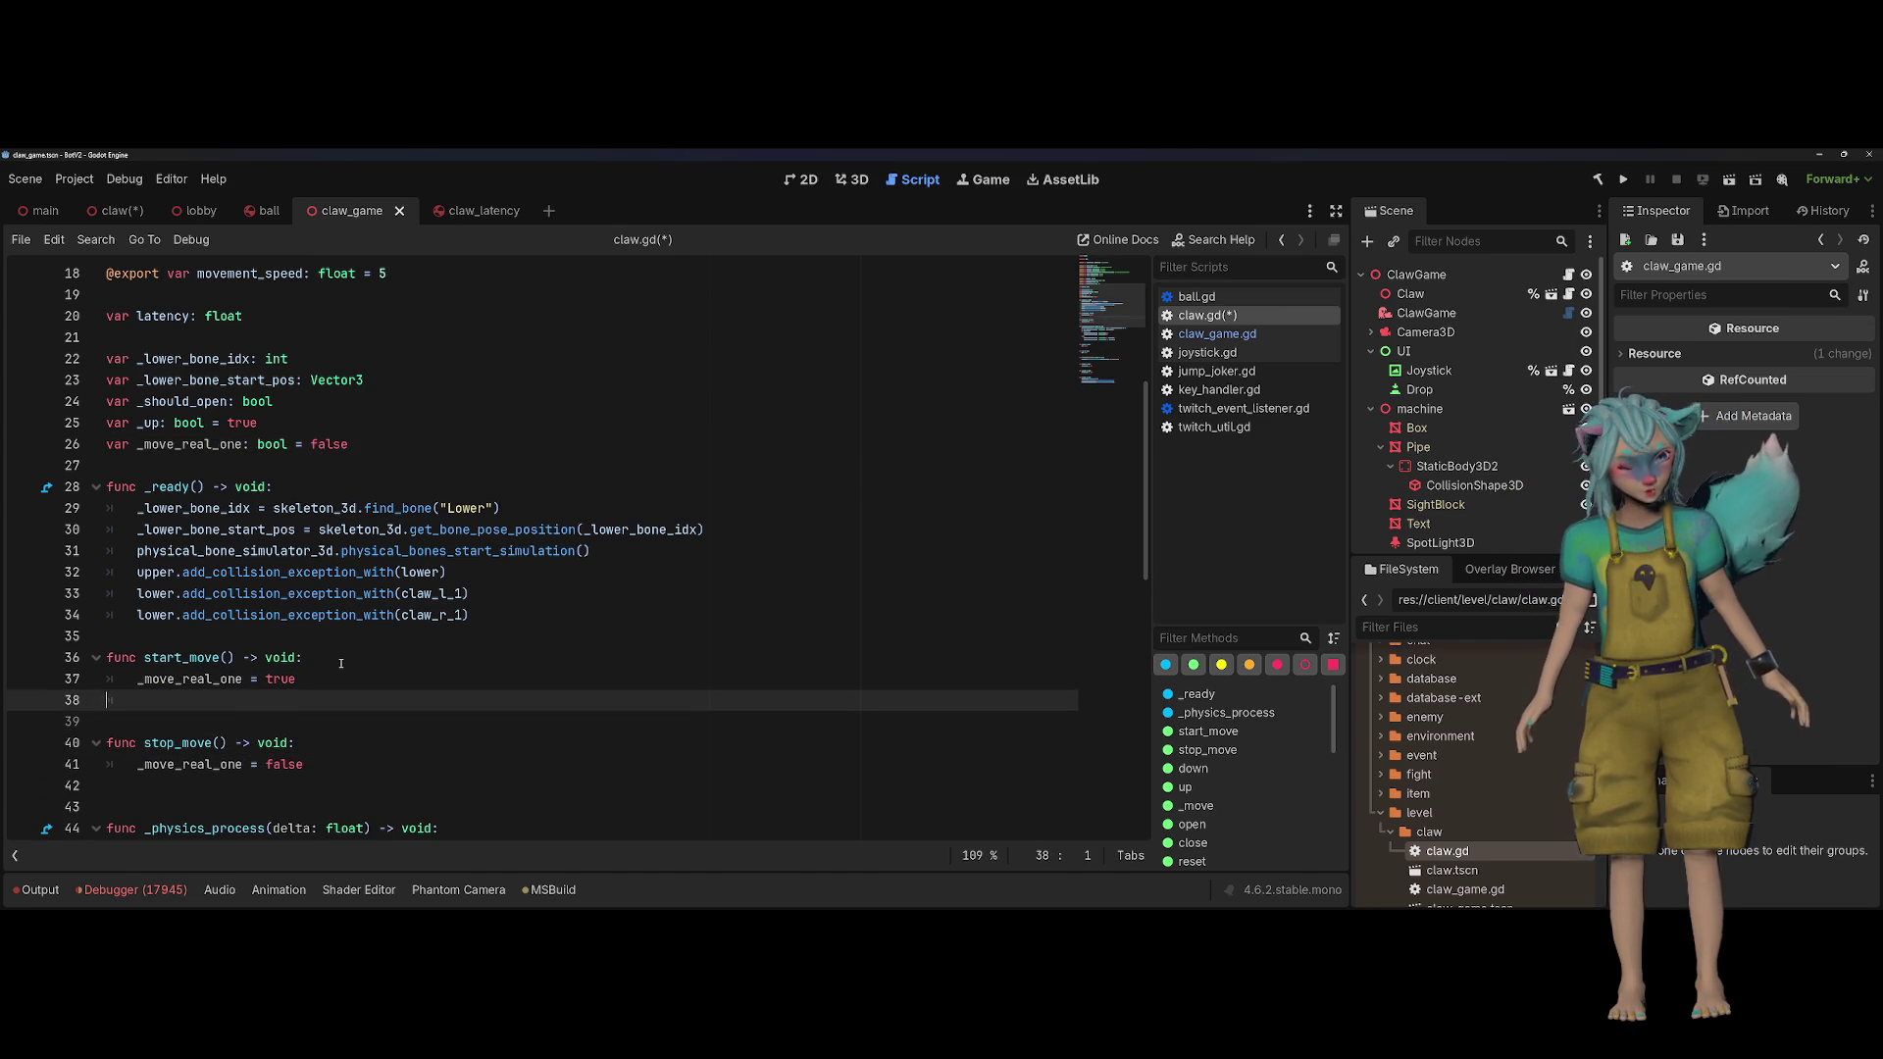
{"action": "key", "text": "Up"}
{"action": "key", "text": "Down"}
{"action": "key", "text": "BackSpace"}
{"action": "key", "text": "Up"}
{"action": "key", "text": "BackSpace"}
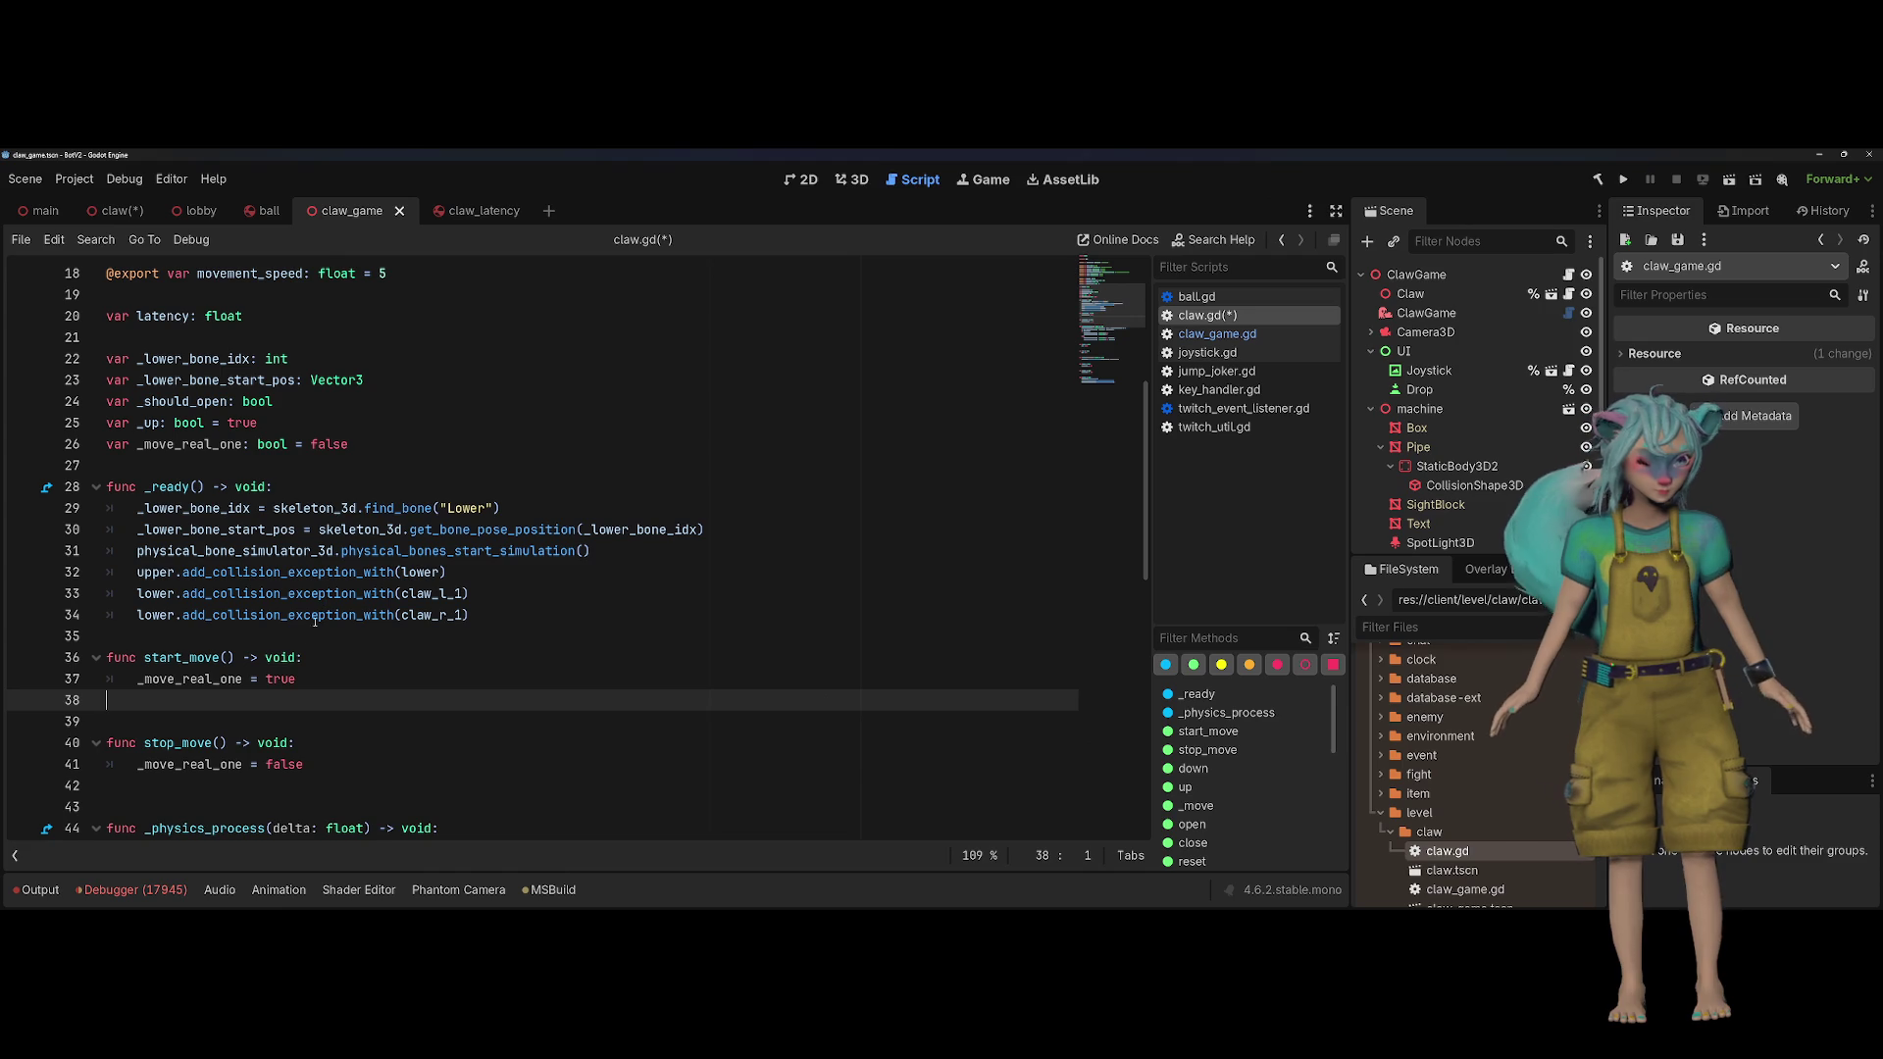
{"action": "key", "text": "Up"}
{"action": "key", "text": "Up"}
{"action": "key", "text": "Up"}
{"action": "key", "text": "Return"}
{"action": "scroll", "coordinate": [510, 619], "scroll_direction": "down", "scroll_amount": 5}
{"action": "left_click", "coordinate": [577, 633]}
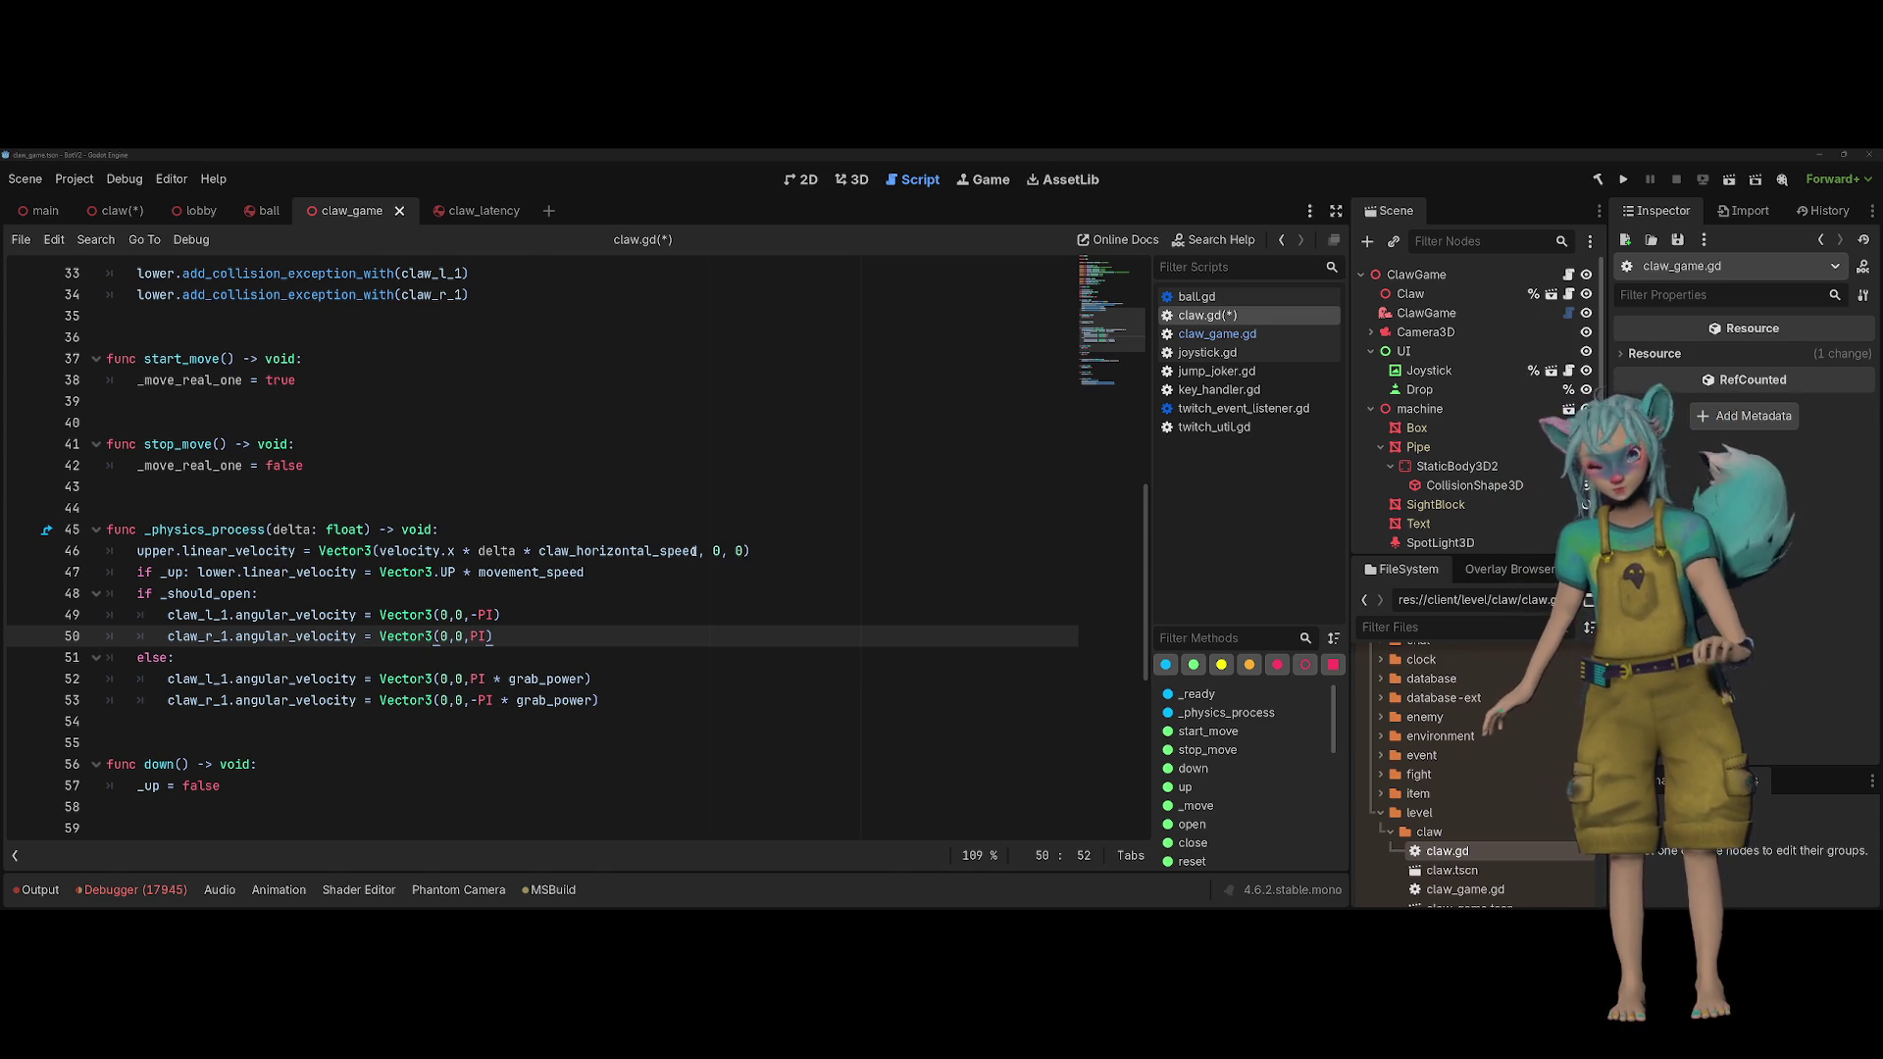
{"action": "left_click", "coordinate": [700, 539]}
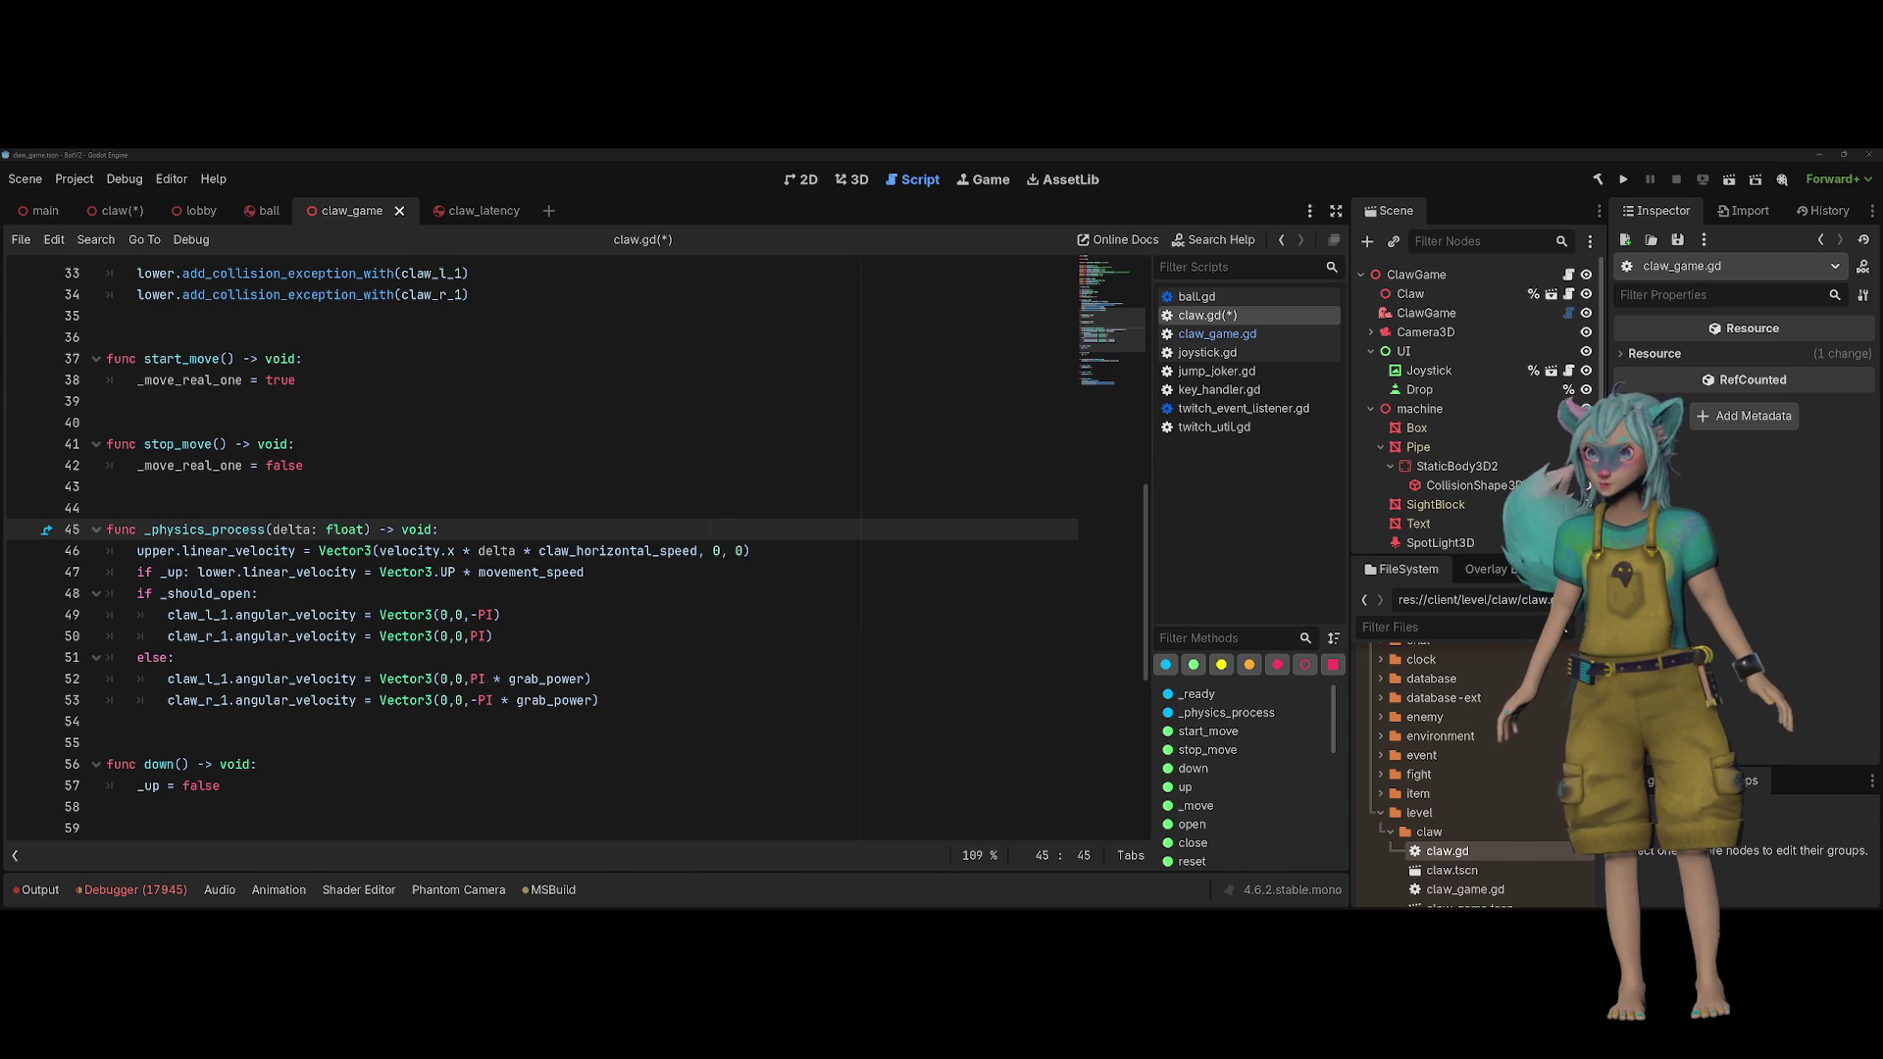
{"action": "left_click", "coordinate": [779, 619]}
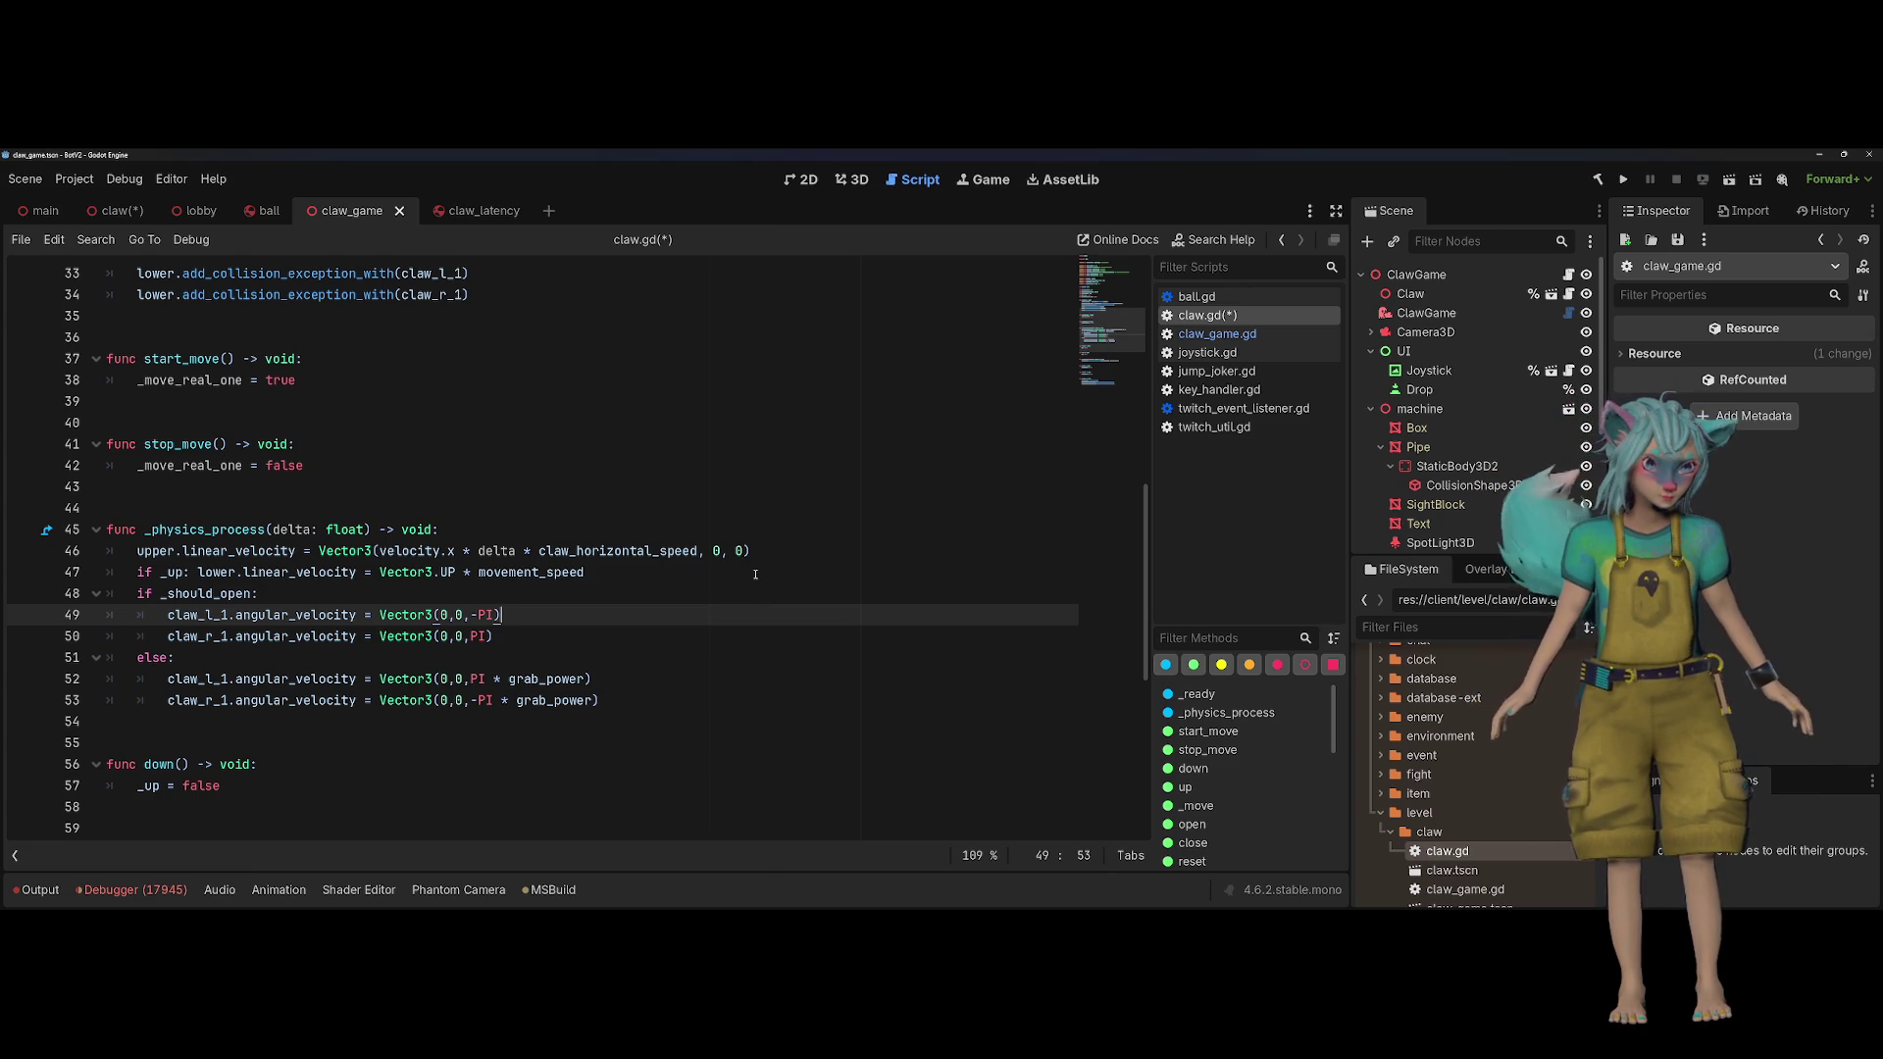
{"action": "left_click", "coordinate": [756, 686]}
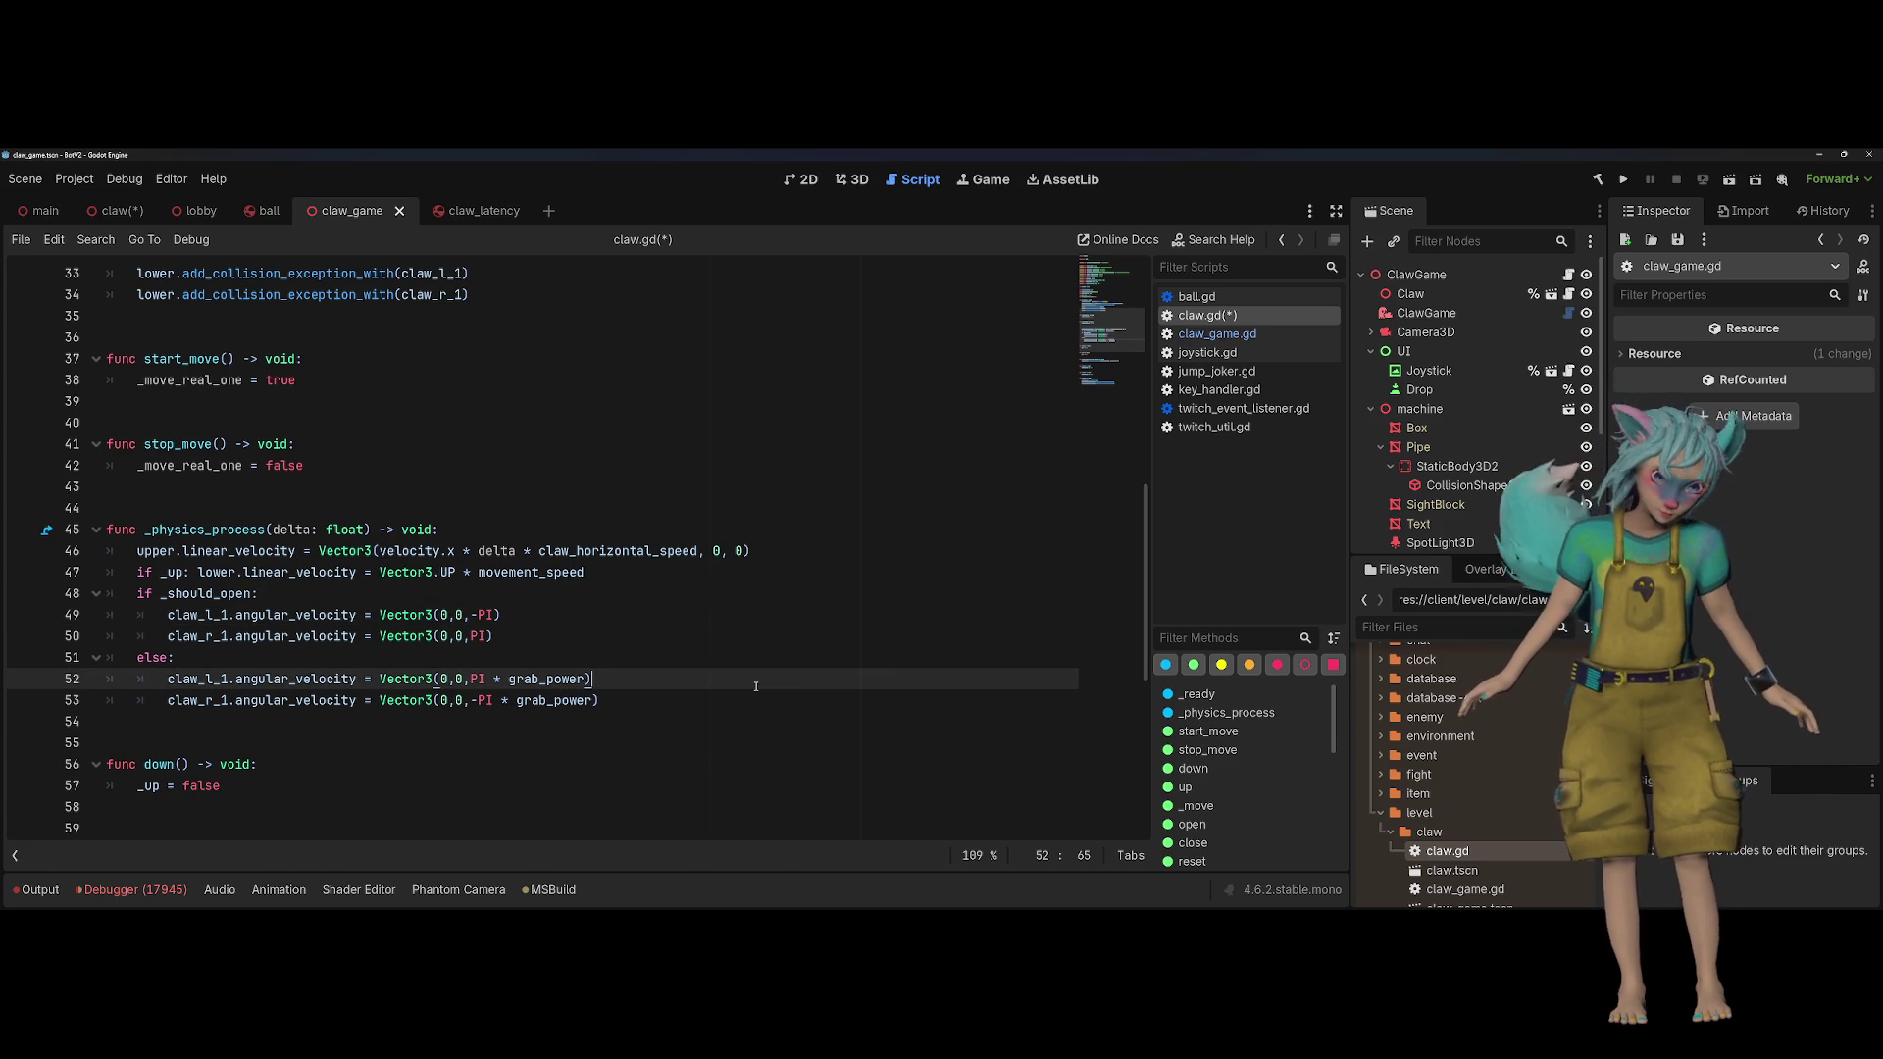
{"action": "scroll", "coordinate": [755, 685], "scroll_direction": "up", "scroll_amount": 2}
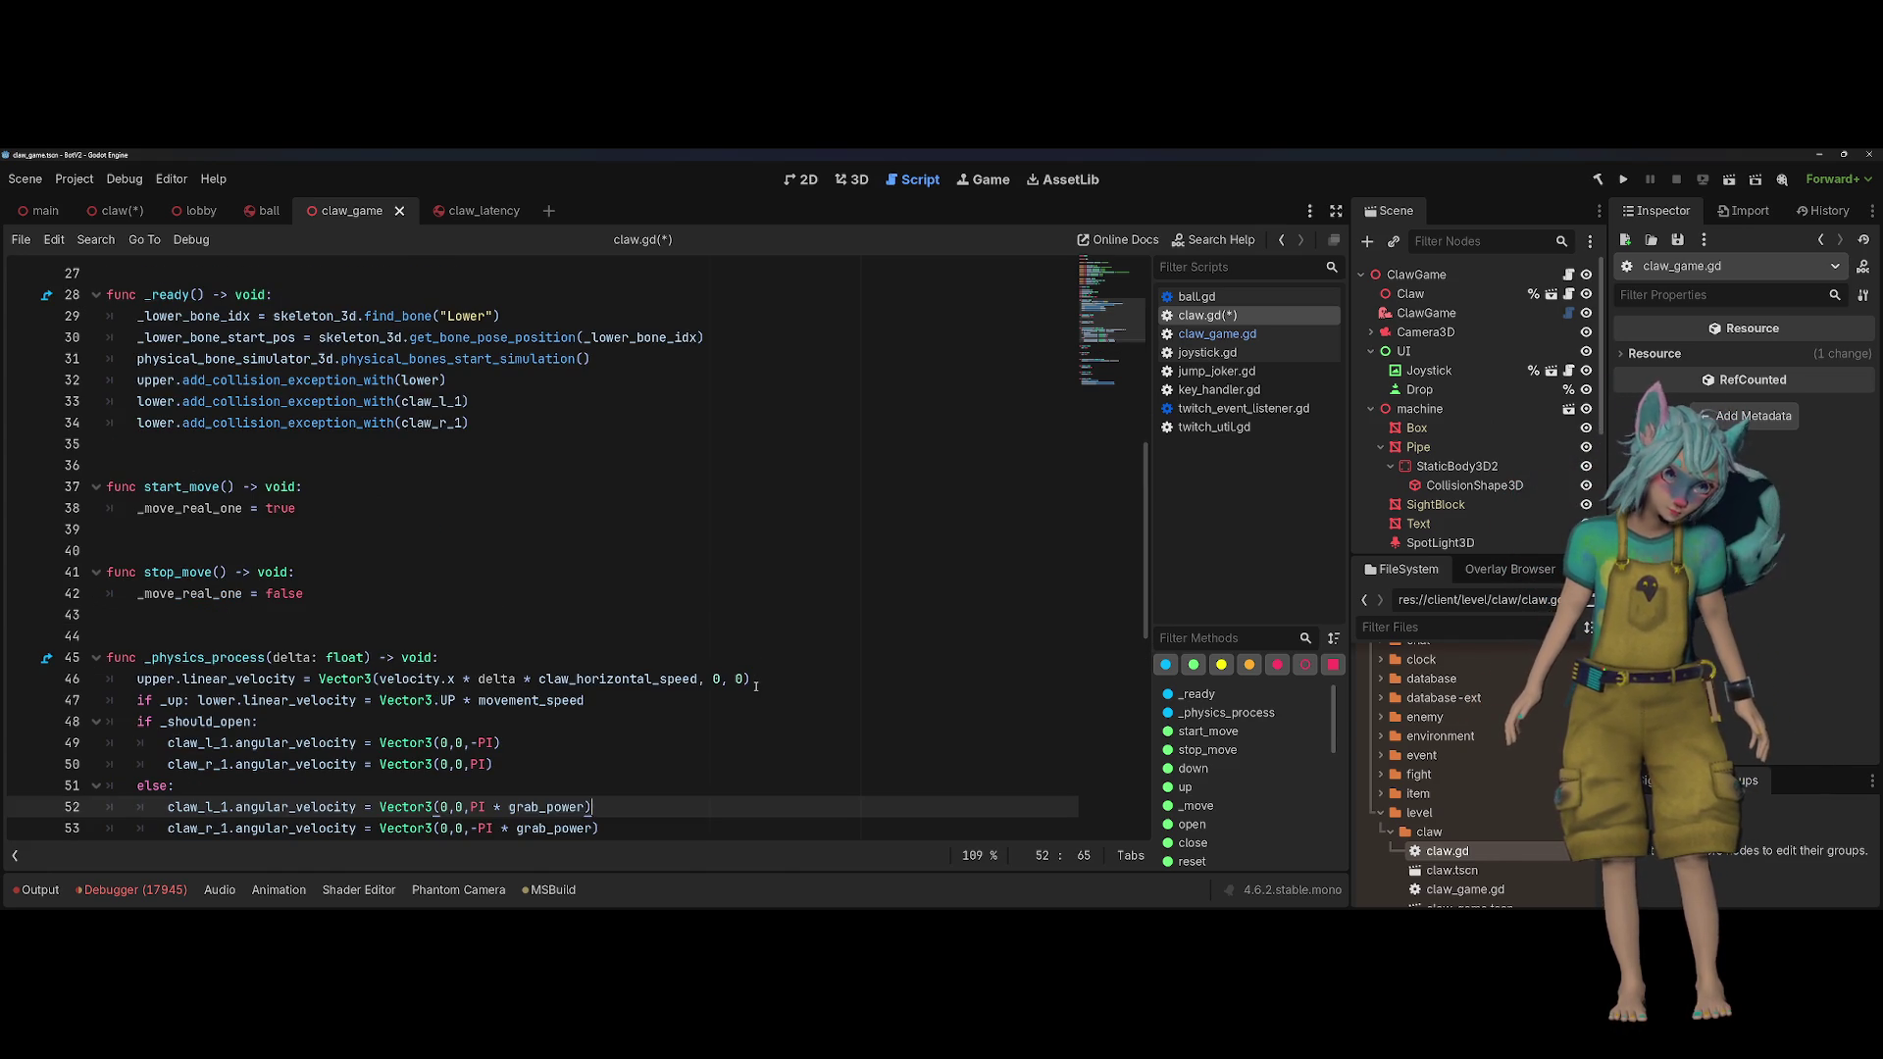
{"action": "scroll", "coordinate": [755, 686], "scroll_direction": "down", "scroll_amount": 2}
{"action": "left_click", "coordinate": [608, 510]}
{"action": "left_click", "coordinate": [602, 534]}
{"action": "key", "text": "Return"}
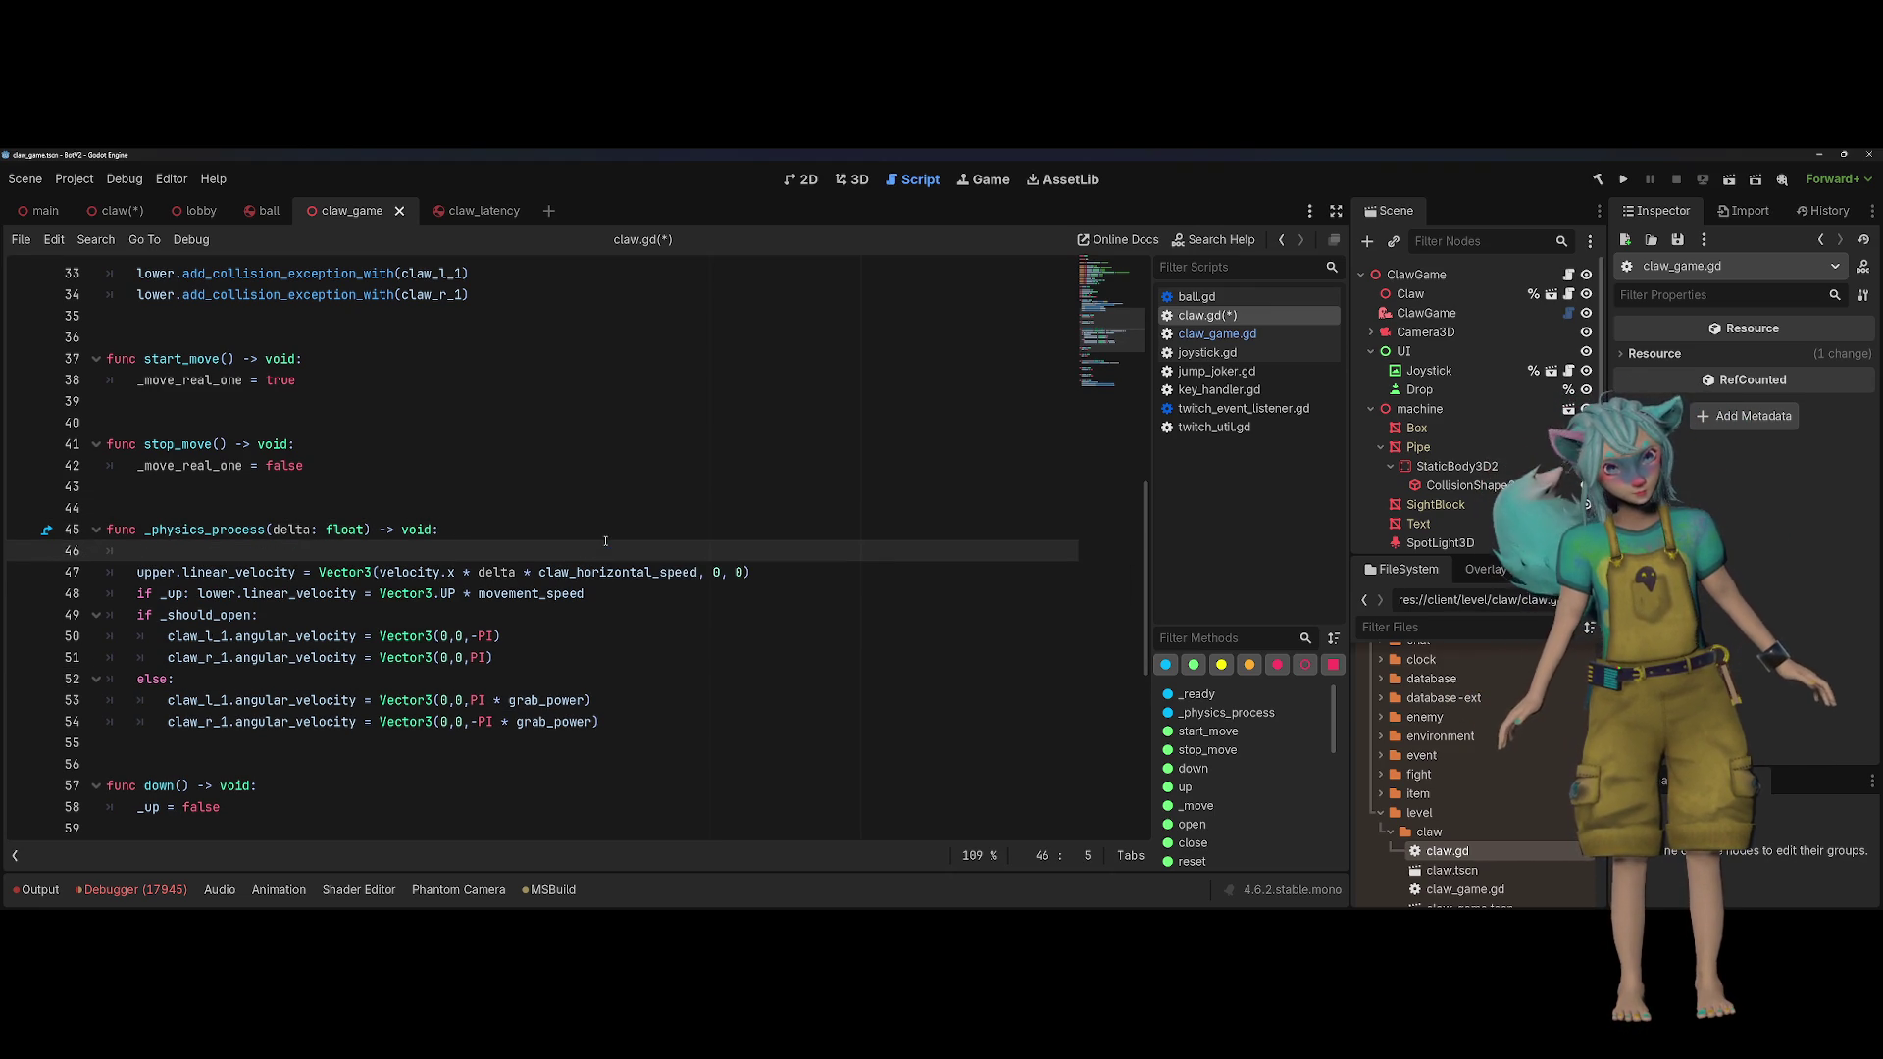
Step: Nest the upper velocity line under a new 'if _move_real_one:' condition
{"action": "type", "text": "if "}
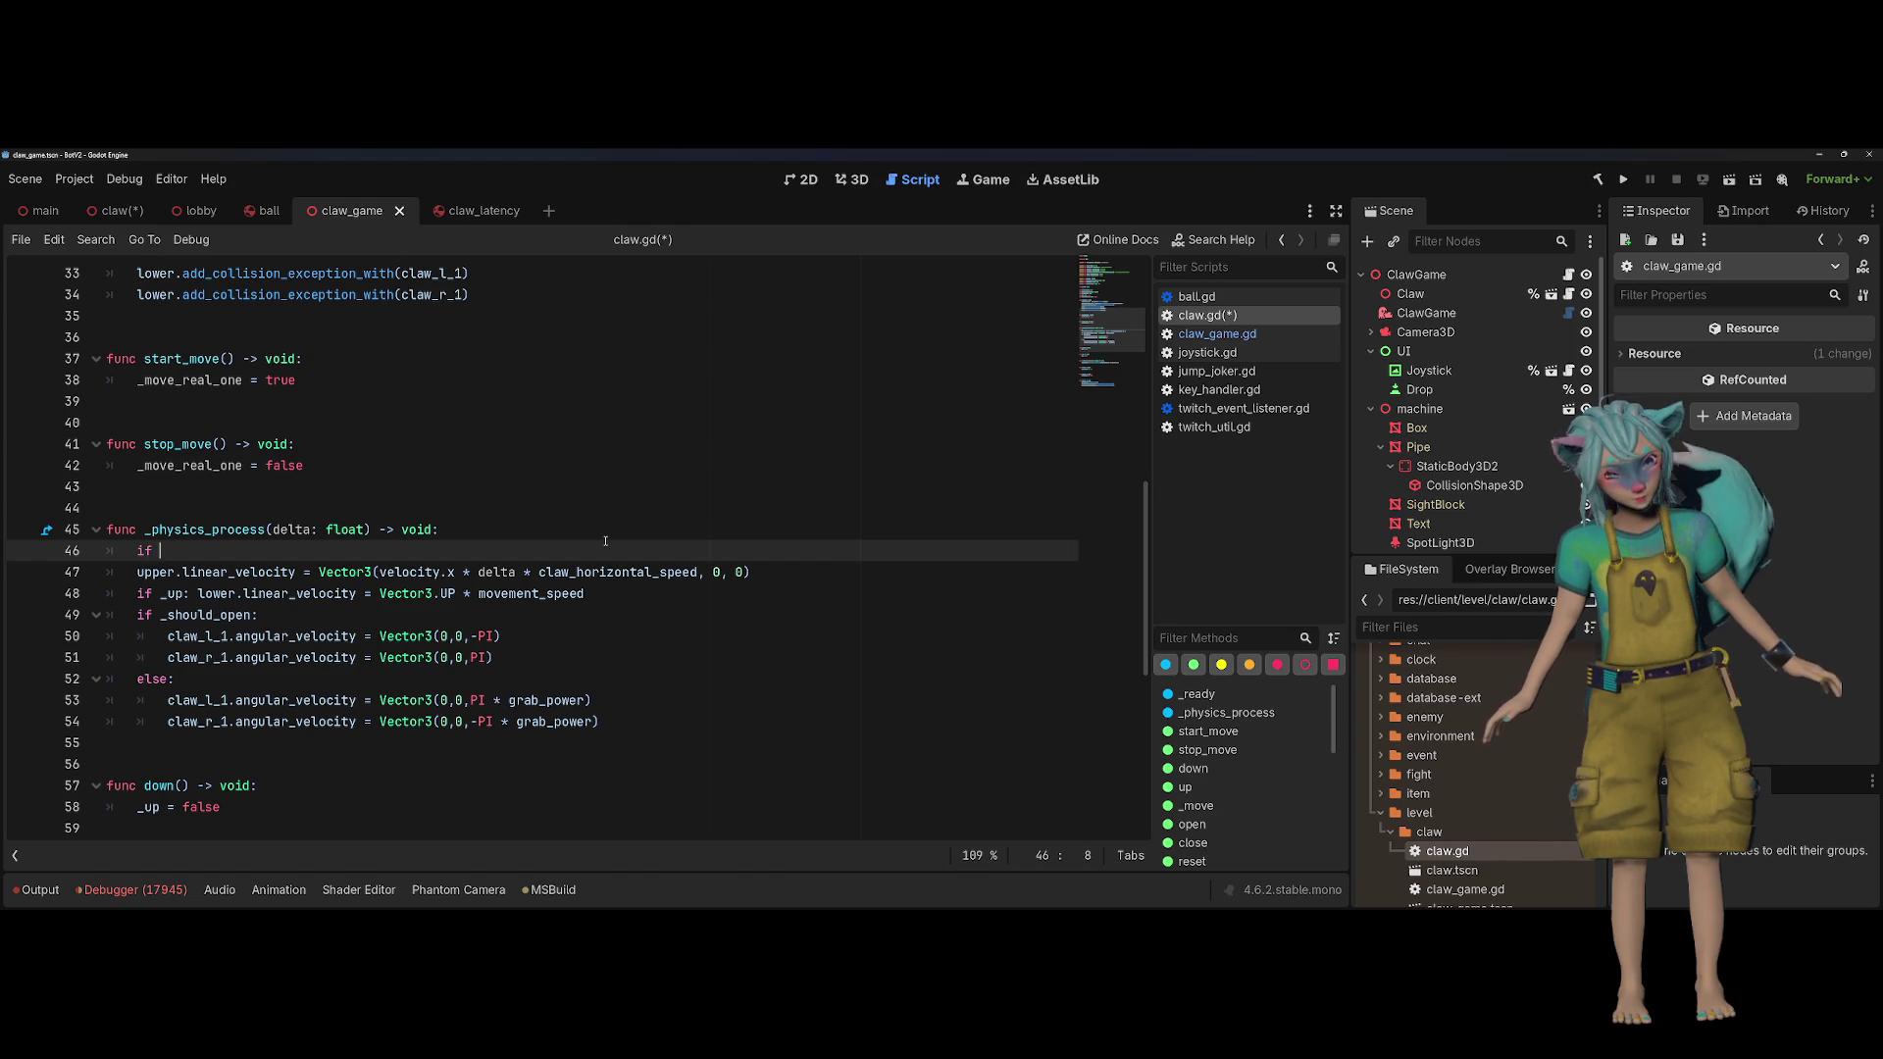
{"action": "type", "text": "_move_real_one:"}
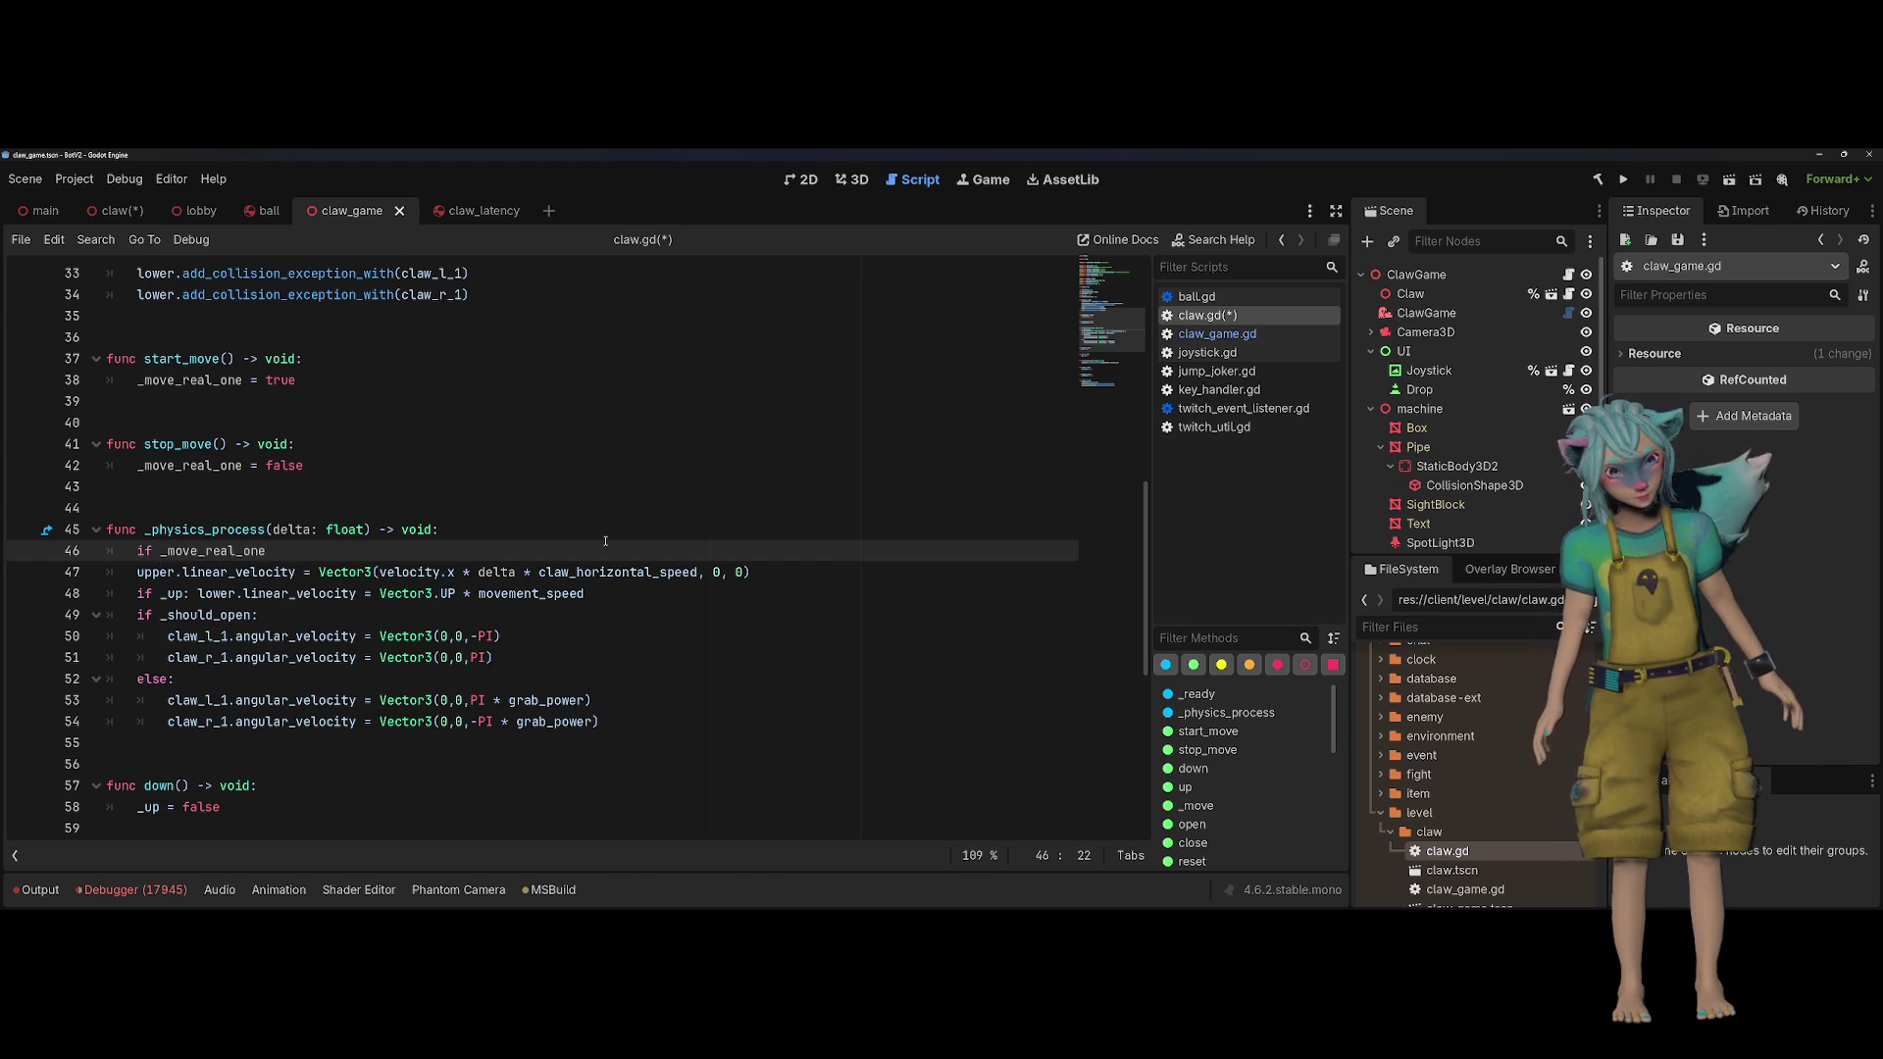
{"action": "key", "text": "Down"}
{"action": "key", "text": "Home"}
{"action": "key", "text": "Tab"}
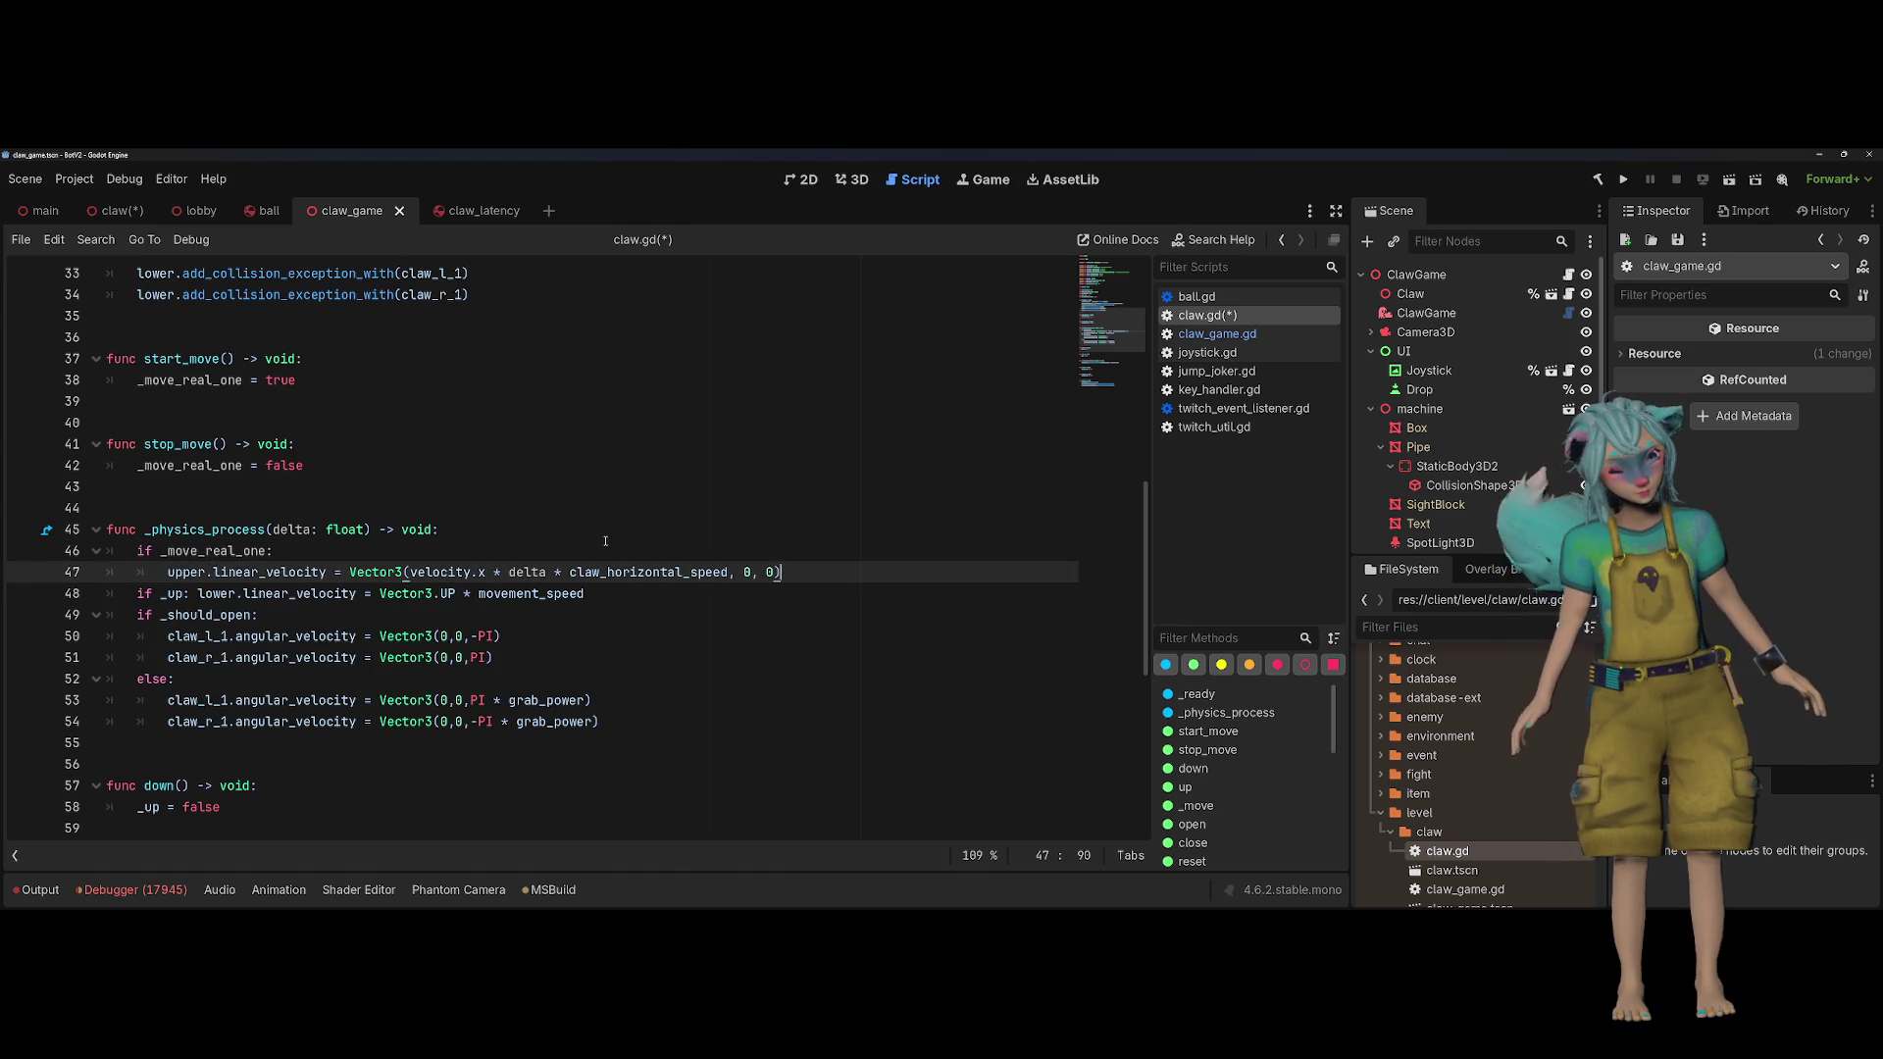
{"action": "key", "text": "Return"}
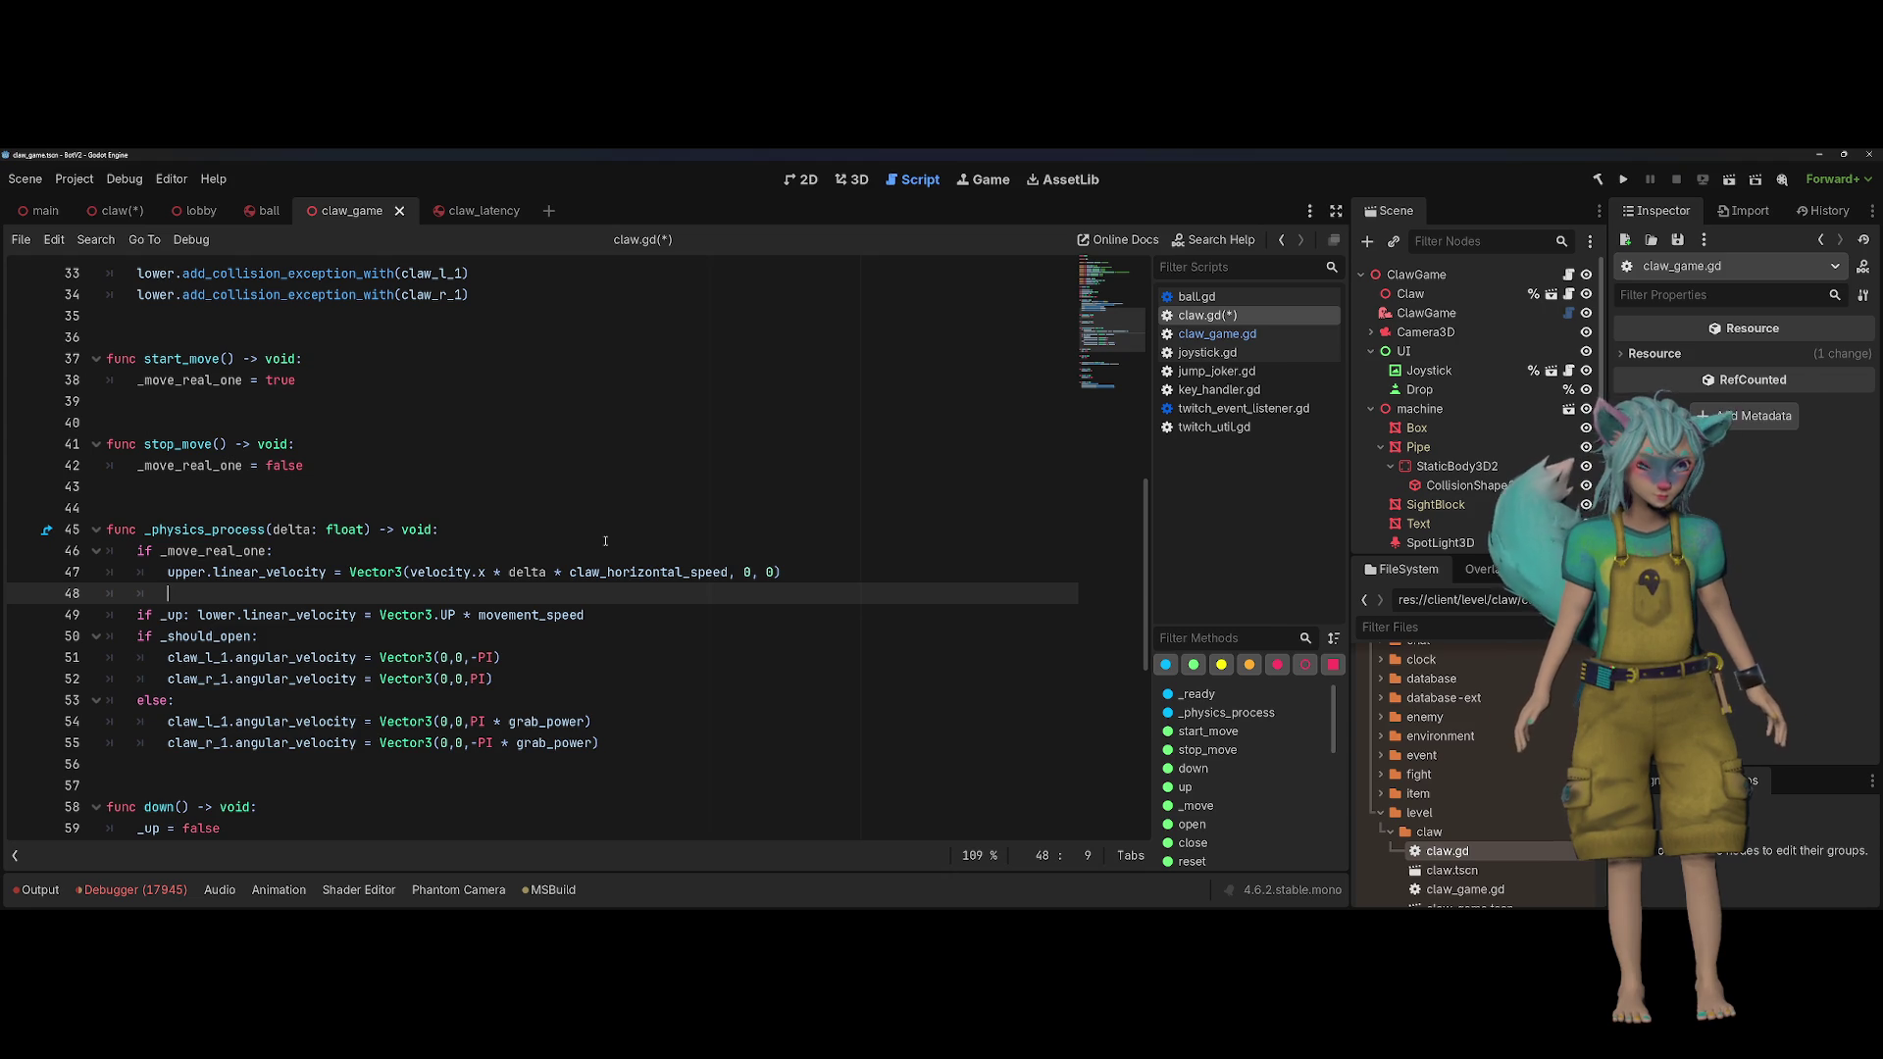
Step: Start a claw_latency.linear_velocity line after the guarded upper velocity line
{"action": "scroll", "coordinate": [606, 540], "scroll_direction": "up", "scroll_amount": 1}
{"action": "scroll", "coordinate": [605, 541], "scroll_direction": "up", "scroll_amount": 10}
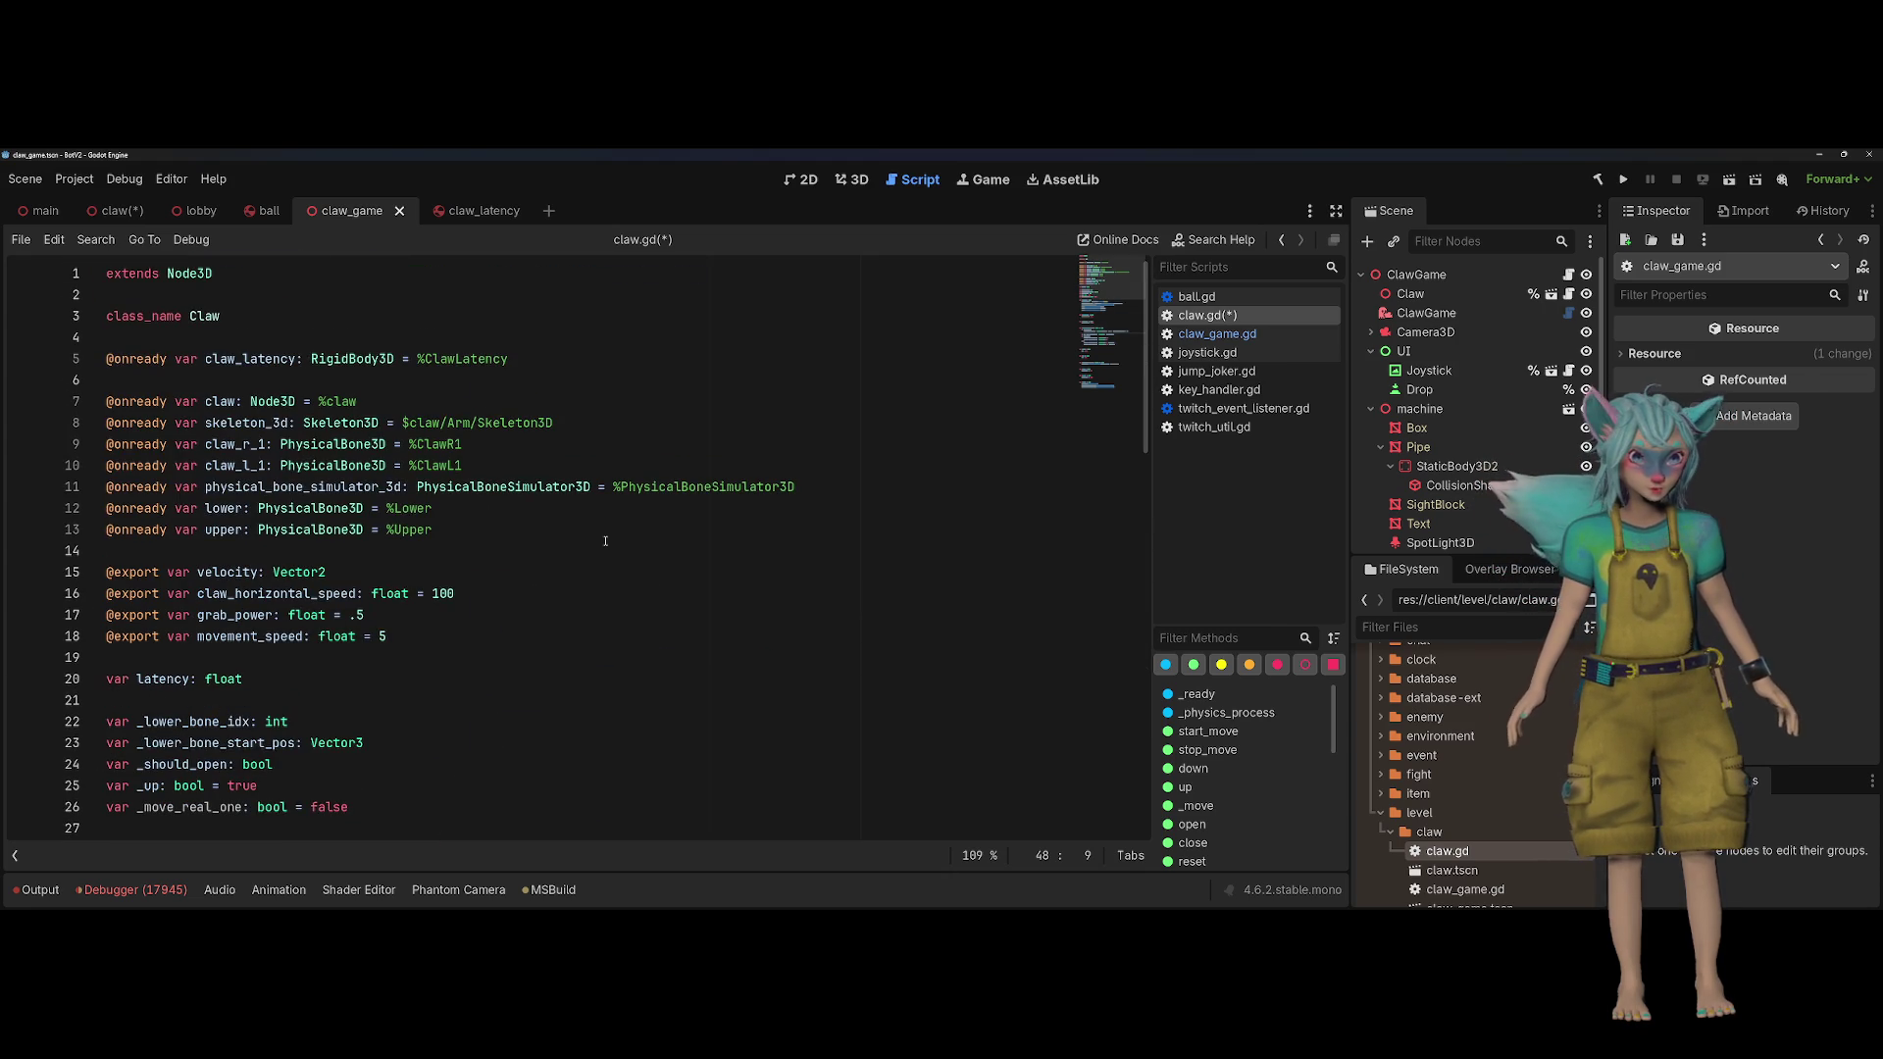
{"action": "double_click", "coordinate": [250, 359]}
{"action": "scroll", "coordinate": [468, 415], "scroll_direction": "down", "scroll_amount": 11}
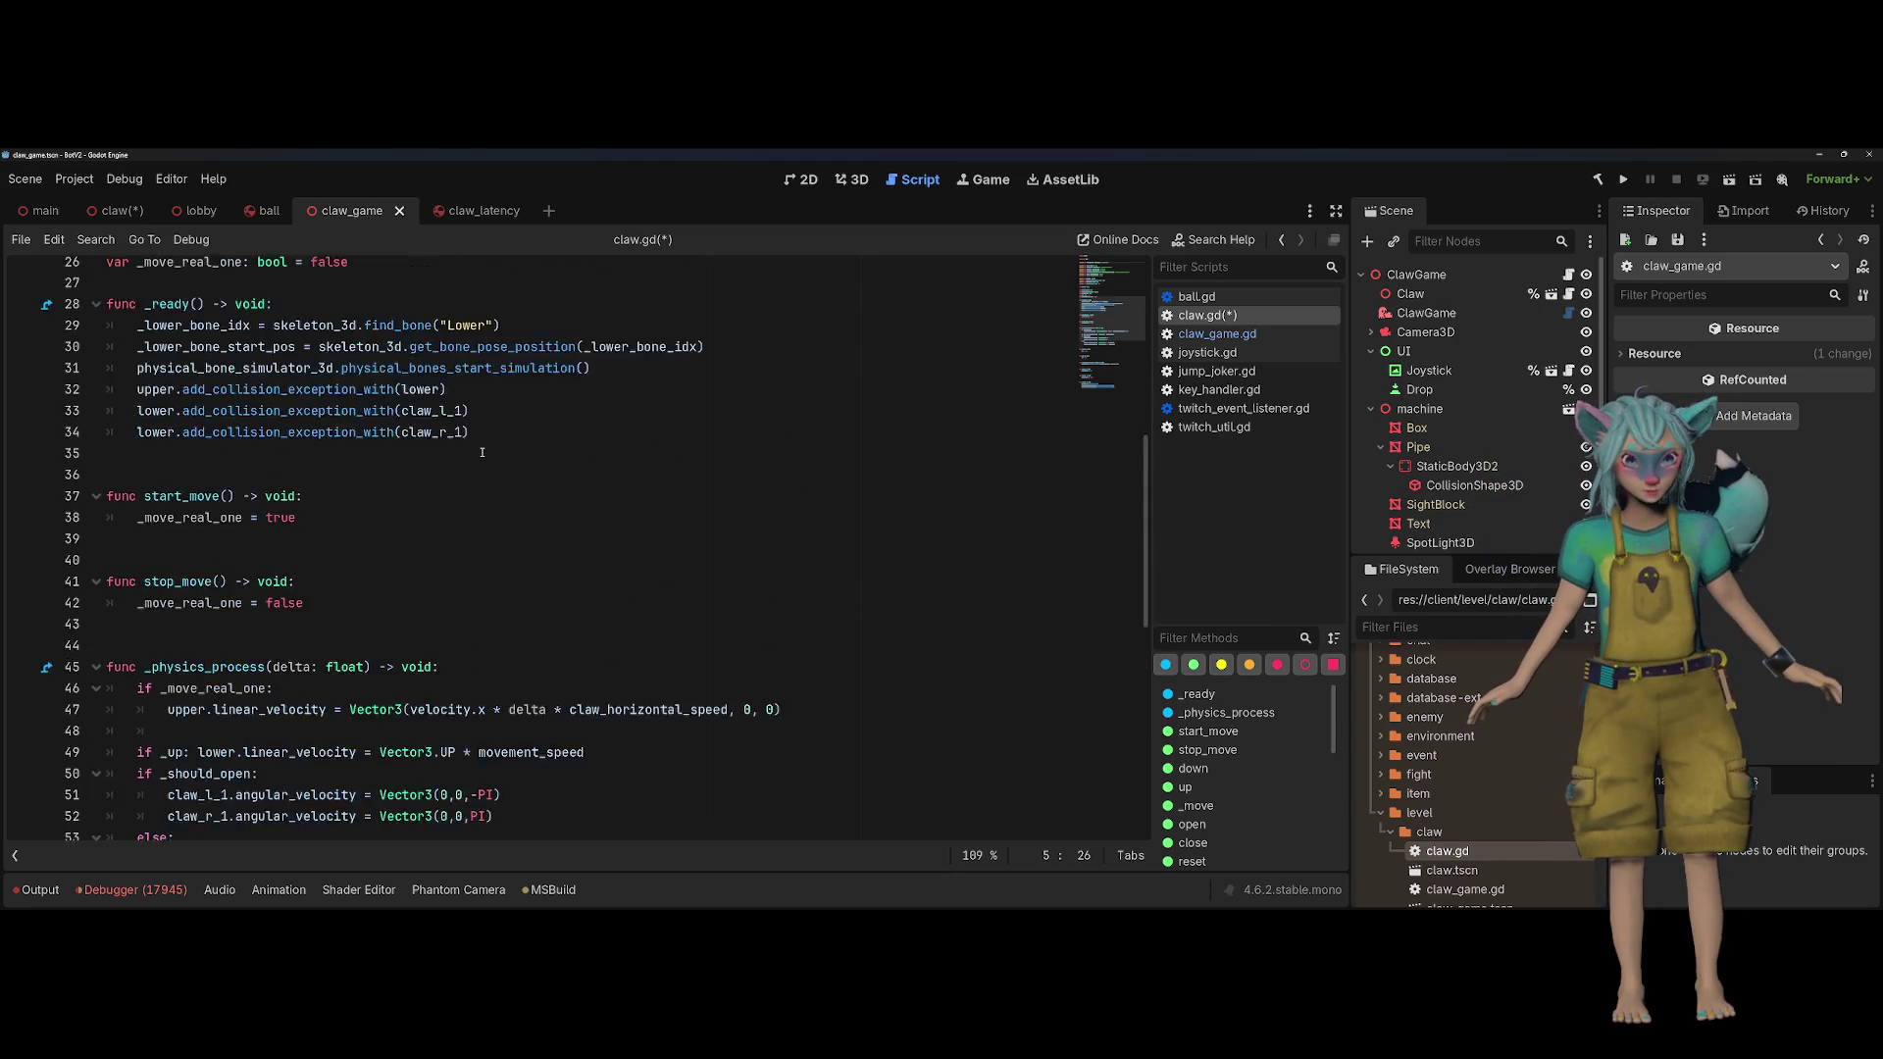
{"action": "left_click", "coordinate": [319, 569]}
{"action": "type", "text": "claw_latency."}
{"action": "type", "text": ".li"}
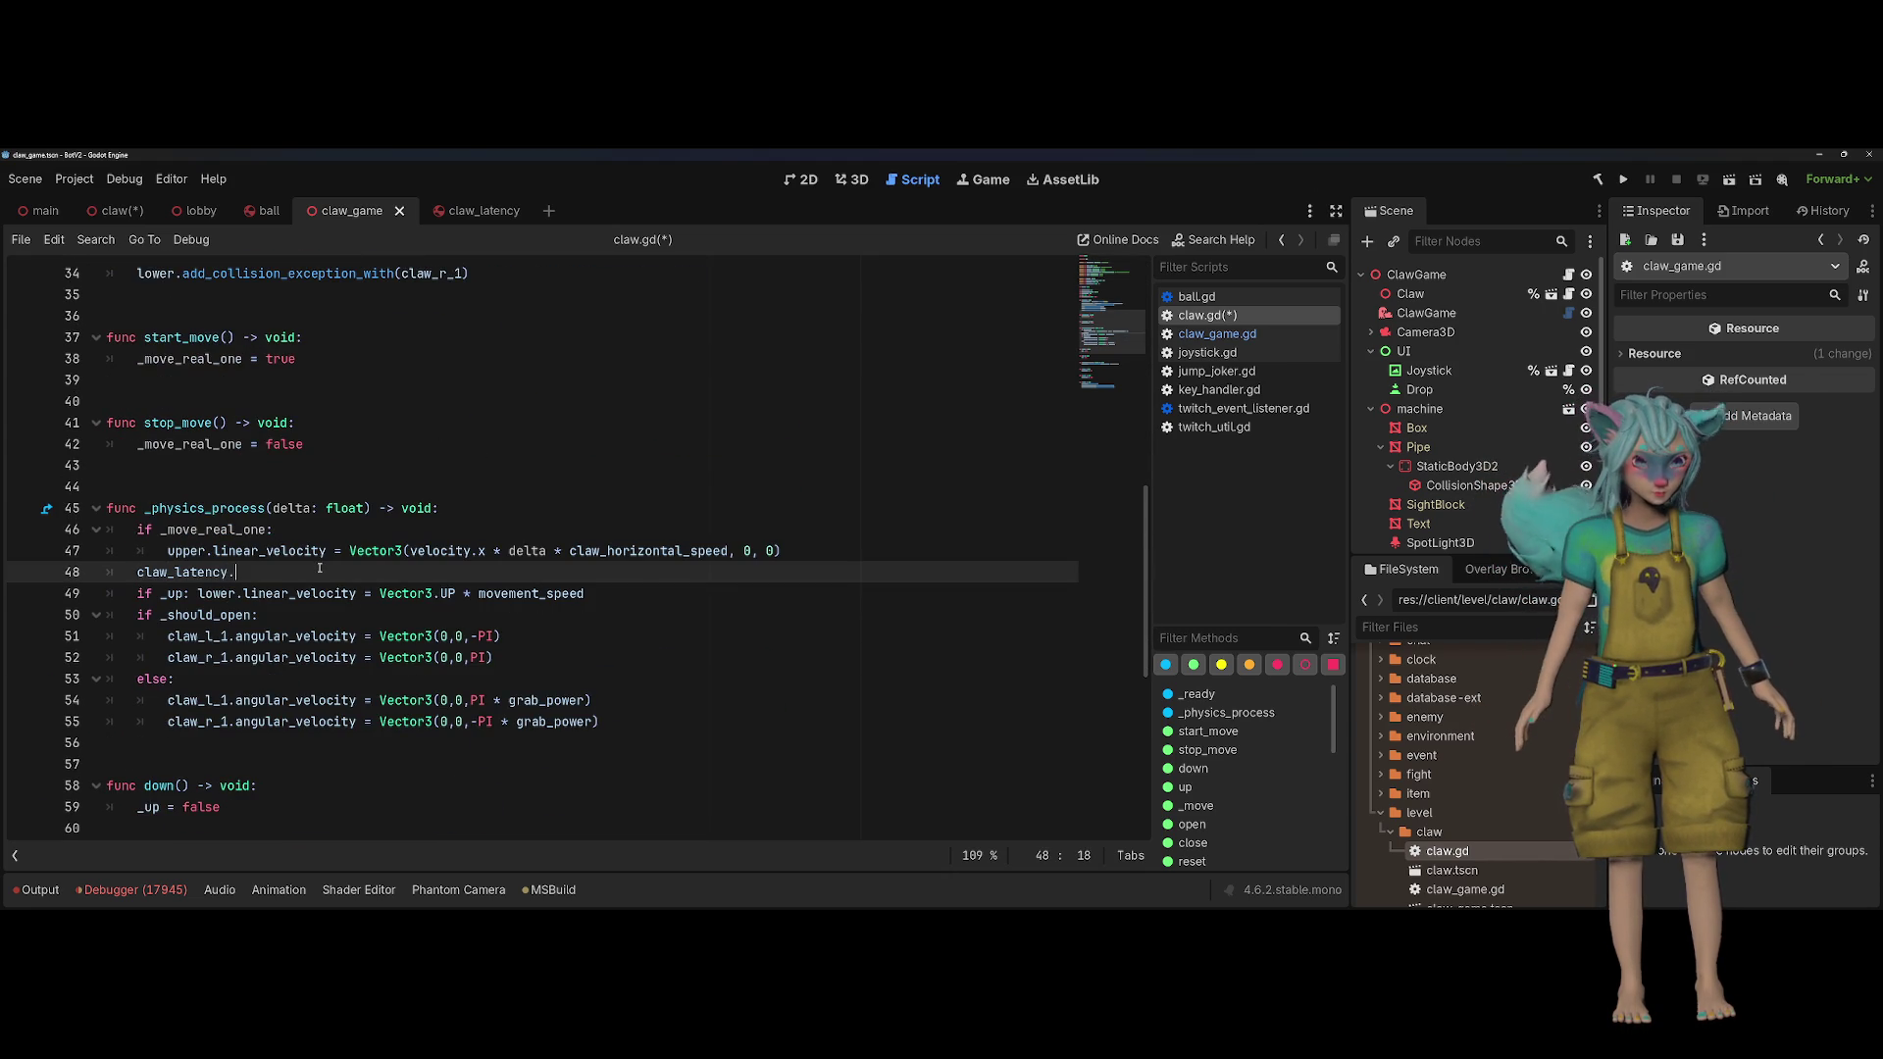
{"action": "key", "text": "Down"}
{"action": "key", "text": "Down"}
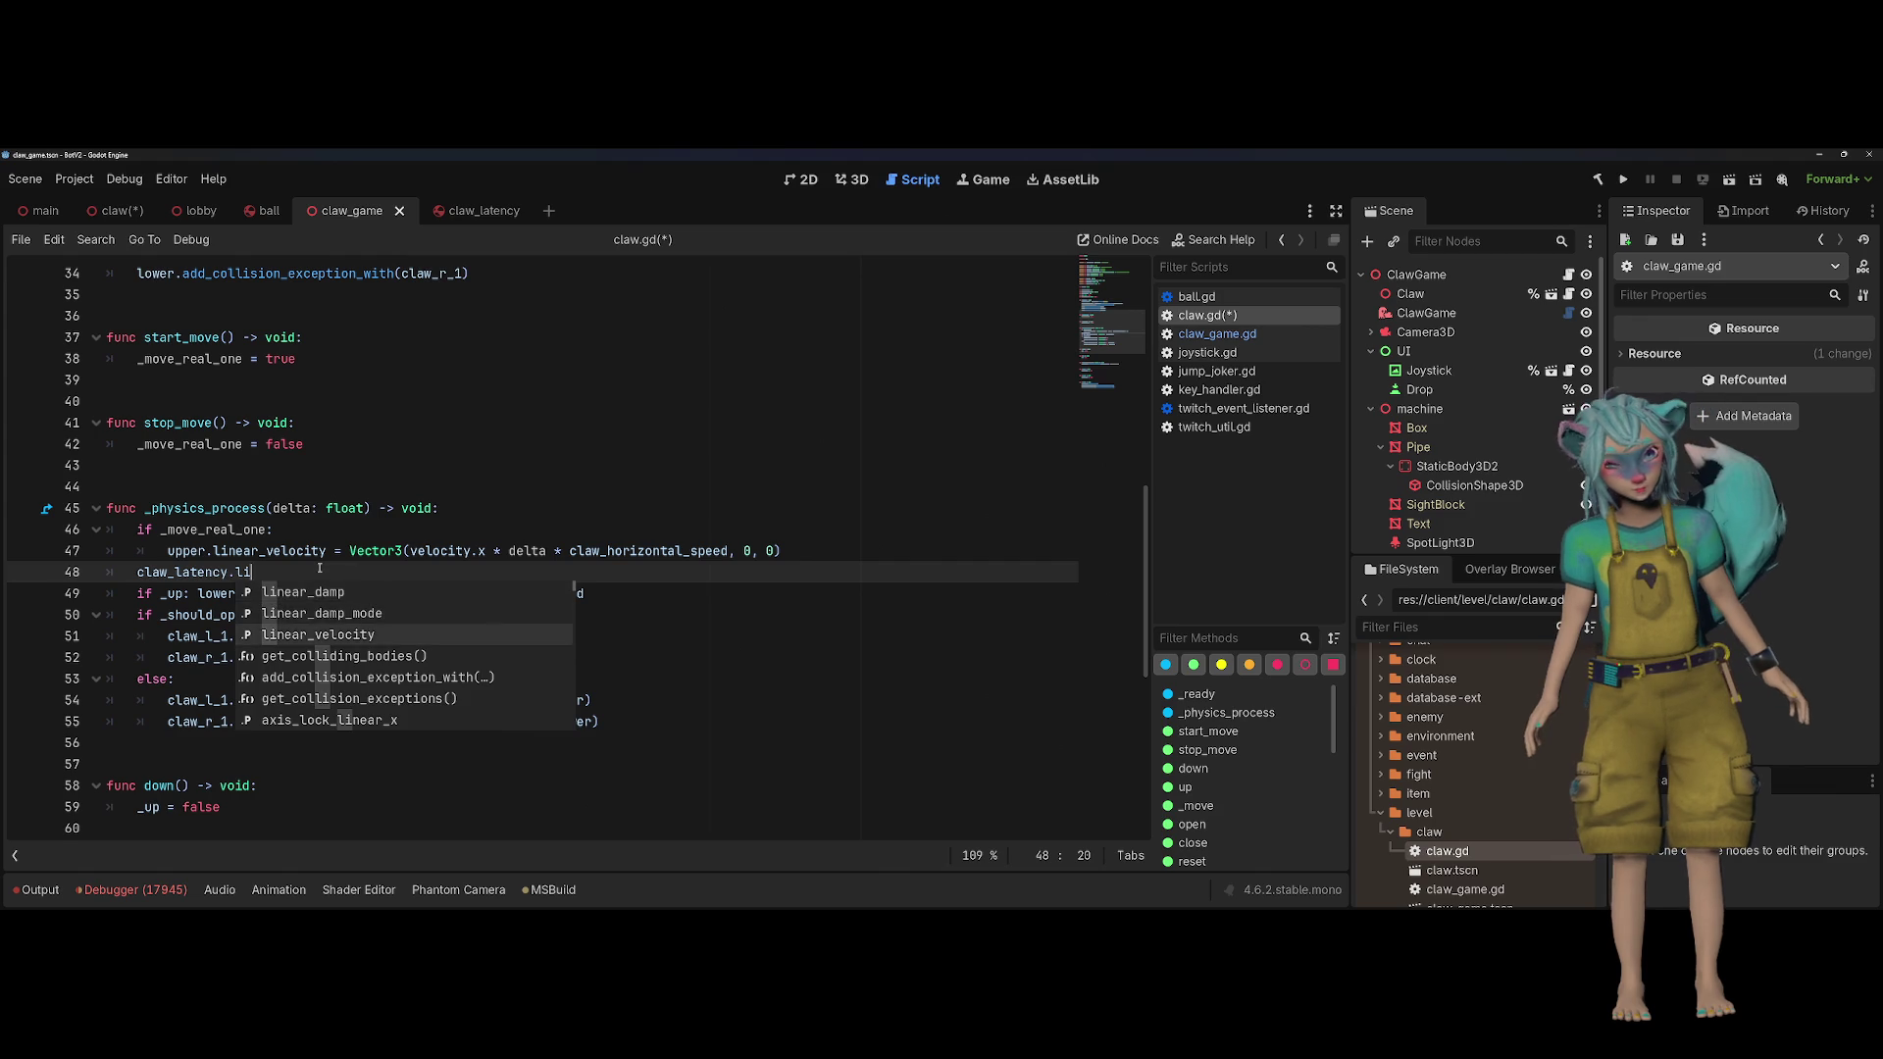
{"action": "key", "text": "Return"}
Step: Assign claw_latency.linear_velocity the same Vector3 expression used for upper
{"action": "key", "text": "Up"}
{"action": "key", "text": "shift+End"}
{"action": "key", "text": "ctrl+c"}
{"action": "key", "text": "Down"}
{"action": "key", "text": "ctrl+v"}
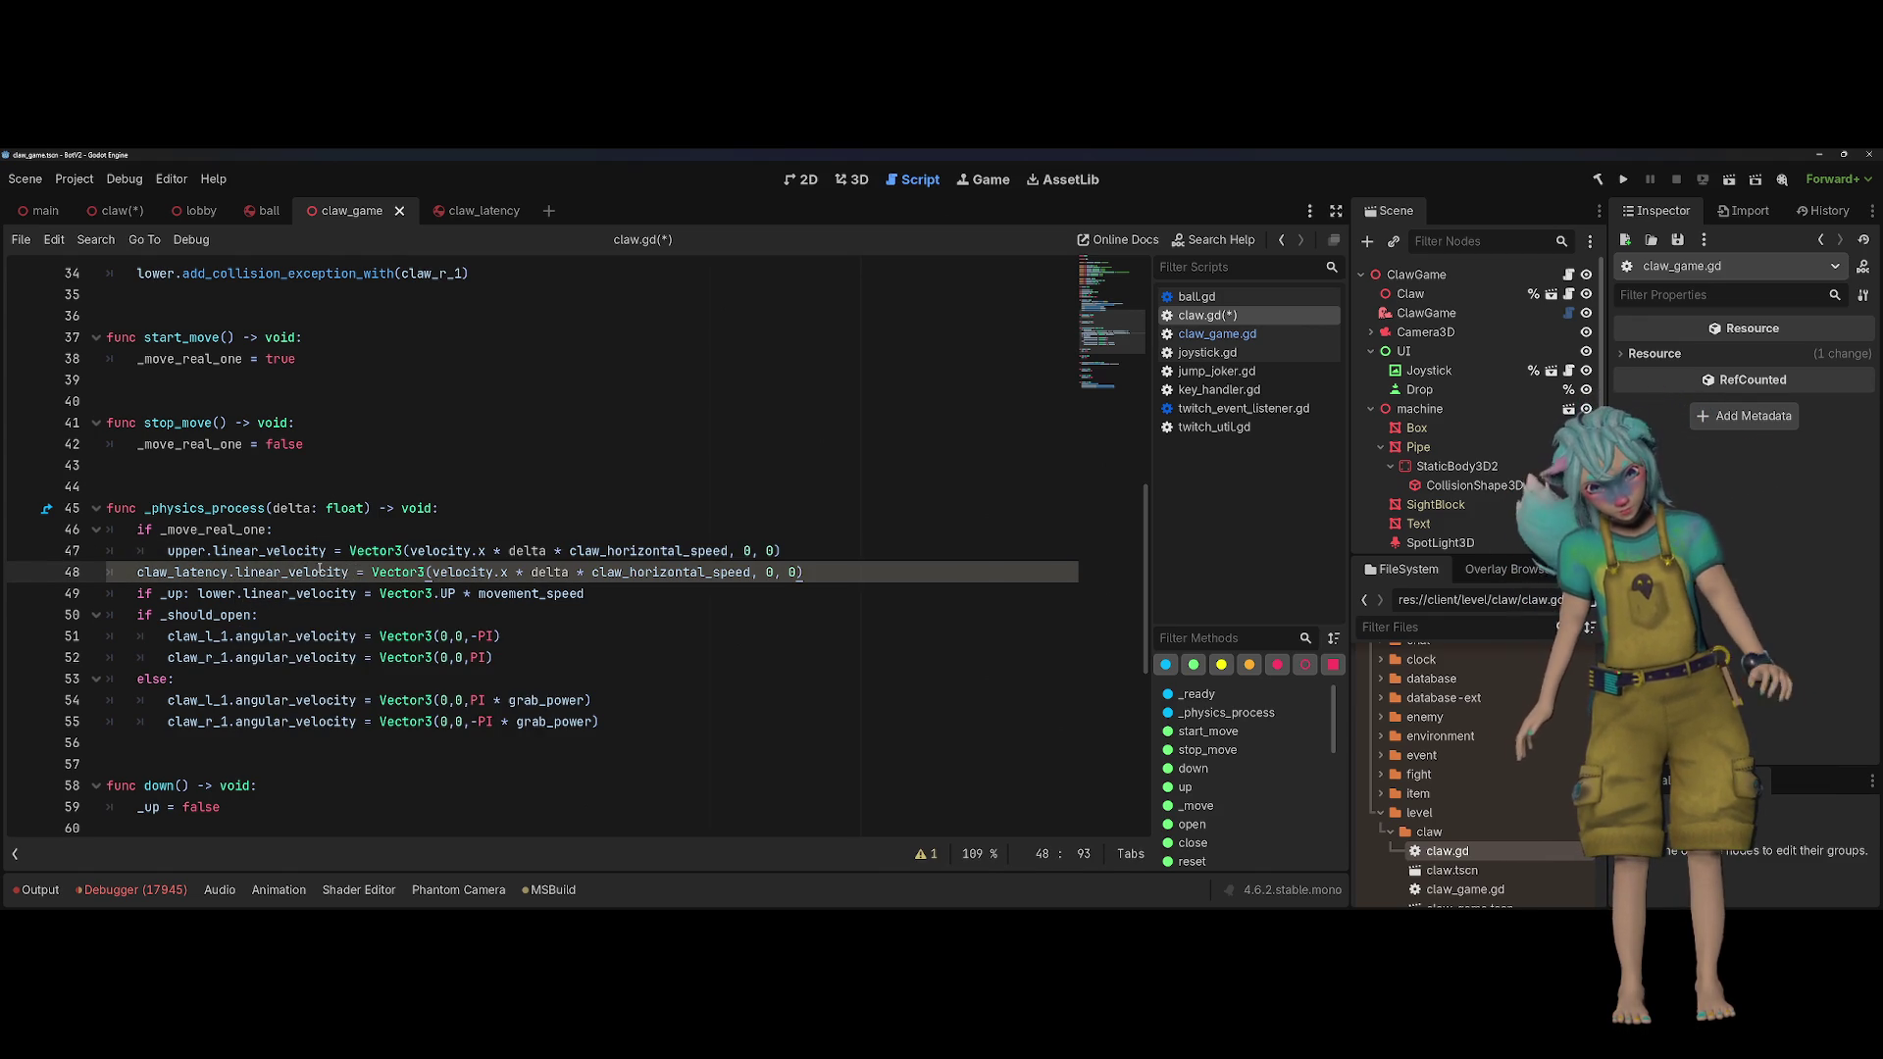
{"action": "key", "text": "Return"}
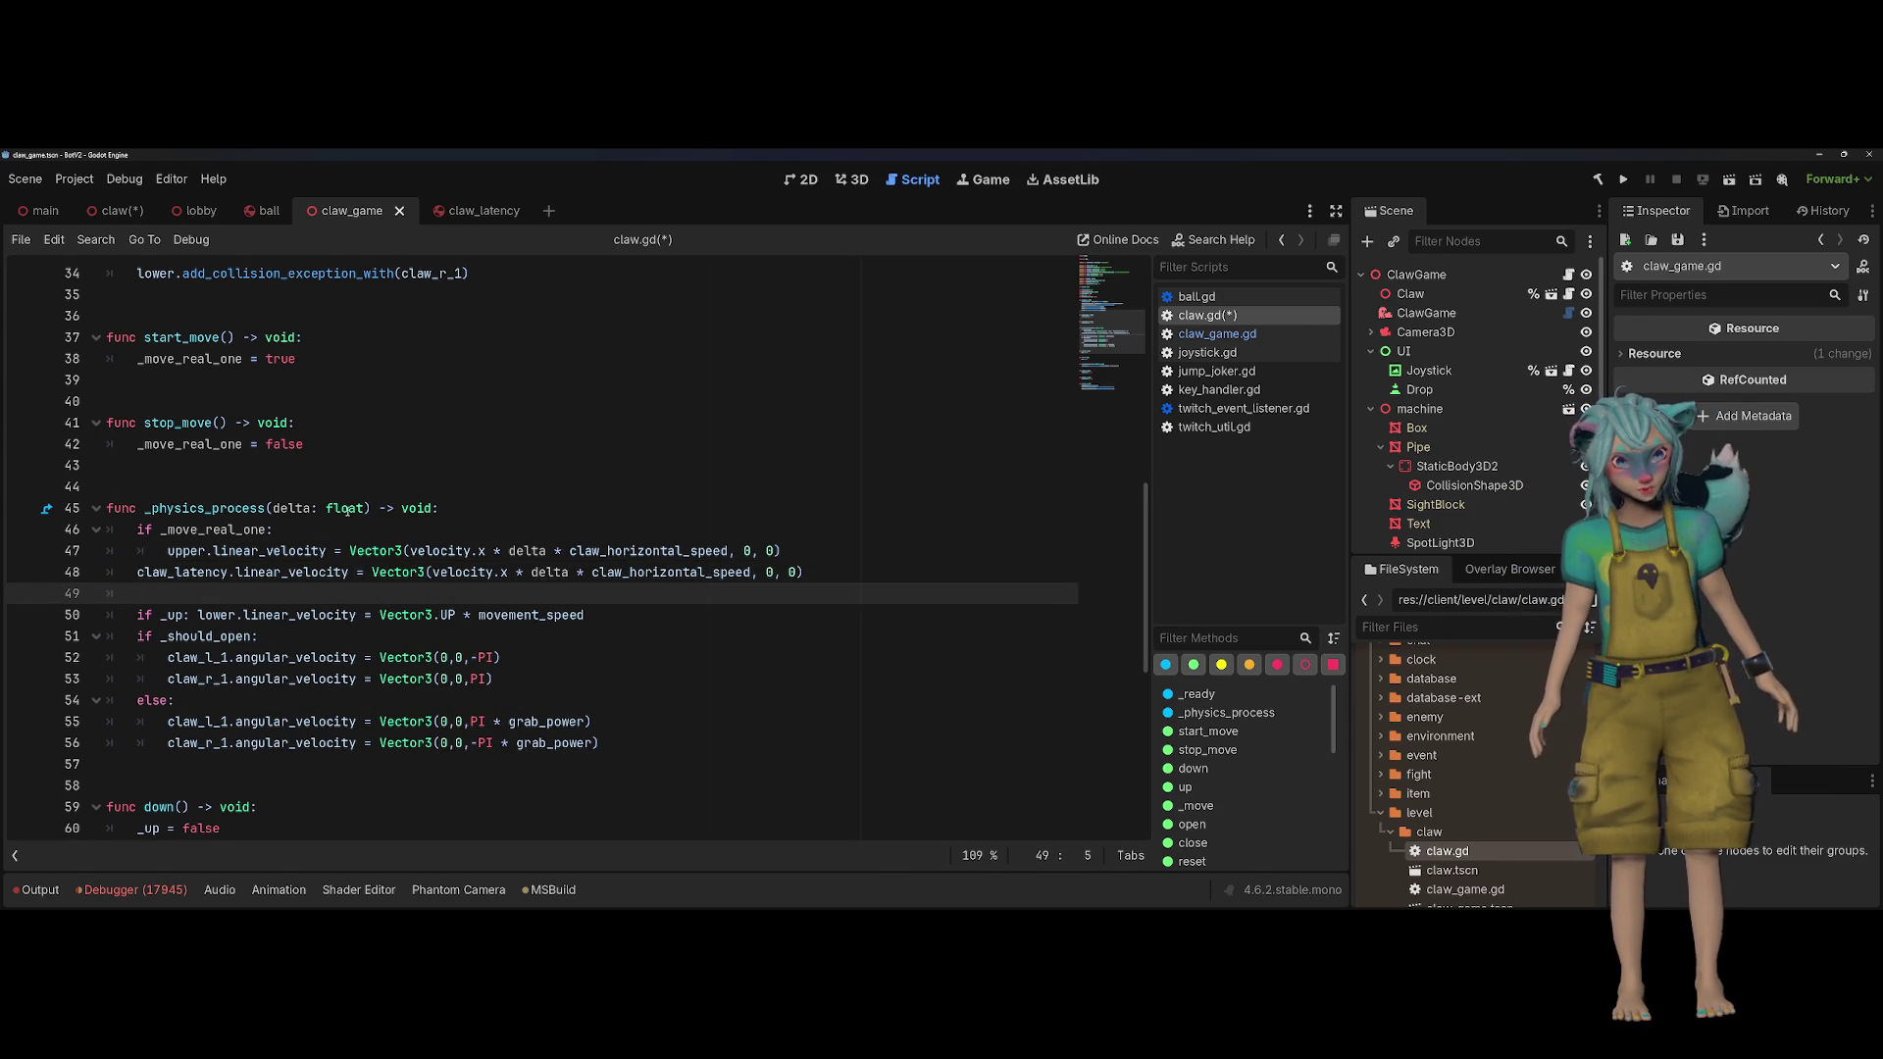
{"action": "left_click", "coordinate": [373, 445]}
{"action": "key", "text": "Return"}
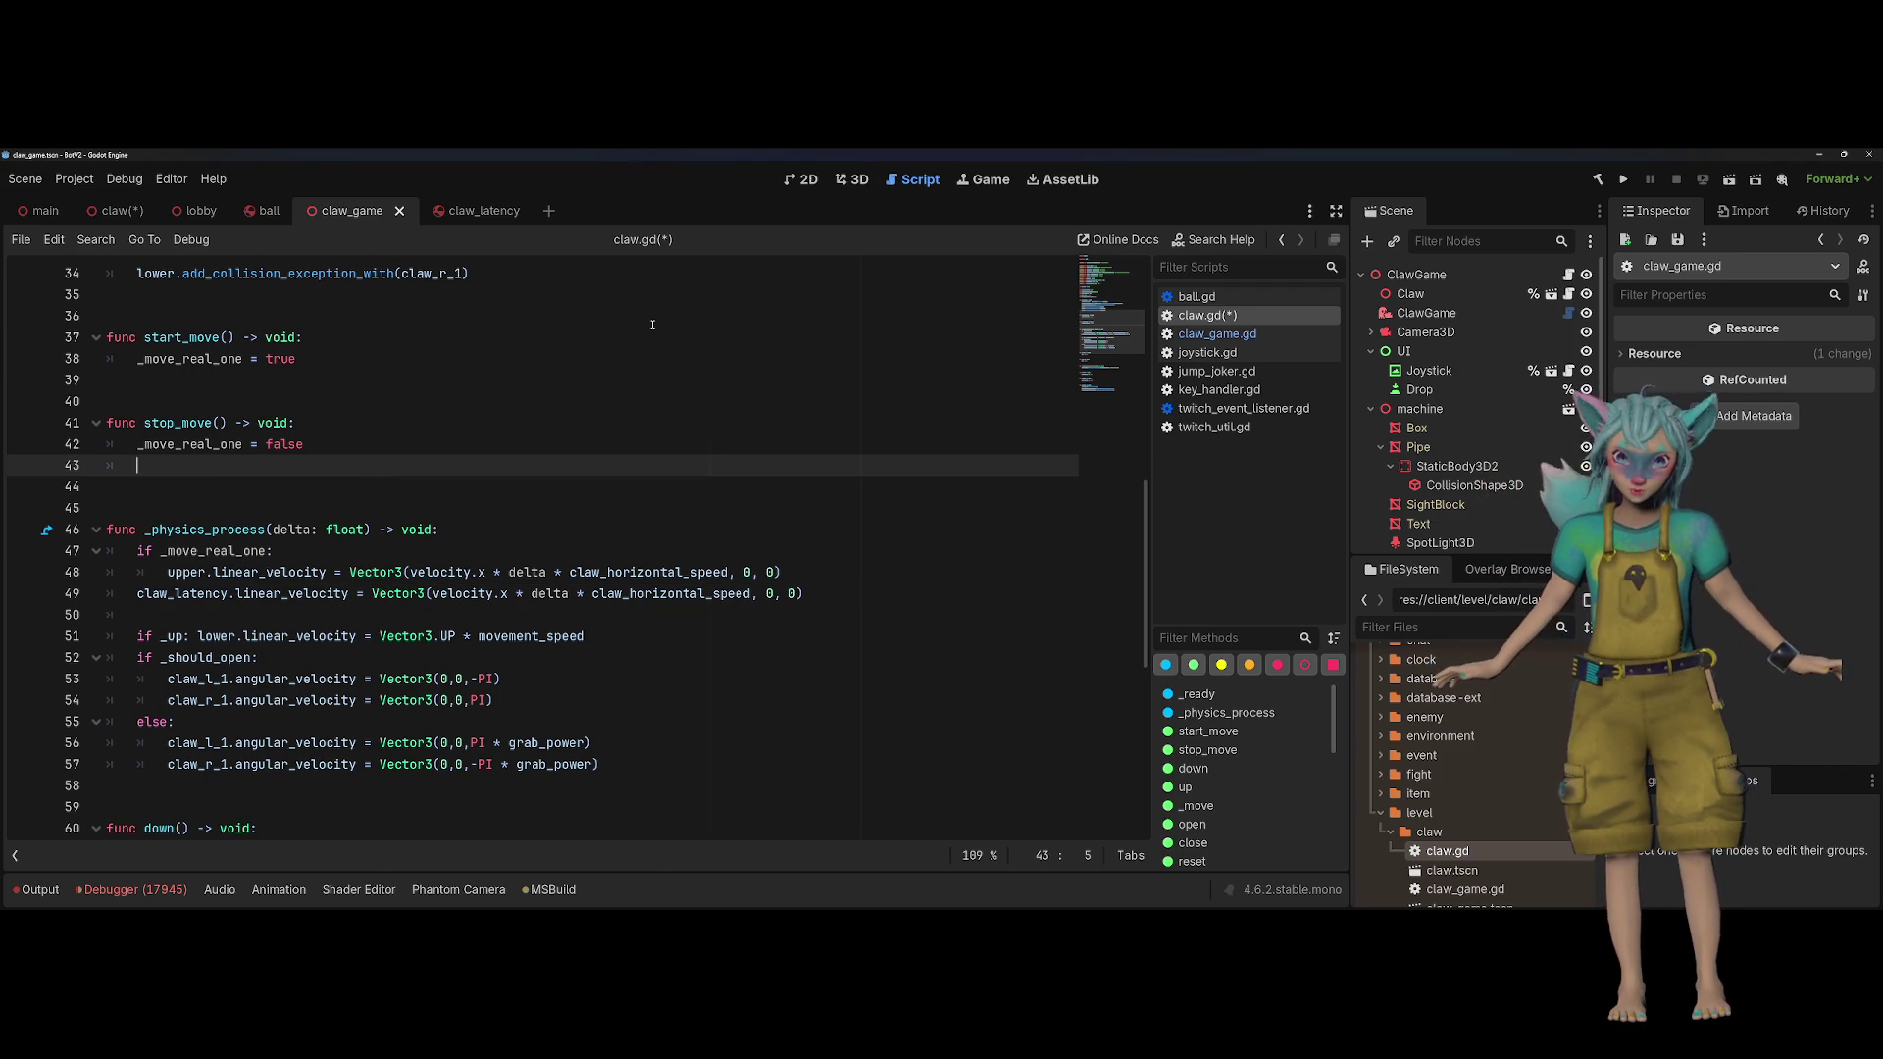
Step: Write line 43 in stop_move as 'claw_latency.global_position = upper.global_position' using autocomplete
{"action": "double_click", "coordinate": [181, 594]}
{"action": "key", "text": "ctrl+c"}
{"action": "left_click", "coordinate": [255, 462]}
{"action": "key", "text": "ctrl+v"}
{"action": "type", "text": ".global"}
{"action": "key", "text": "Down"}
{"action": "key", "text": "Return"}
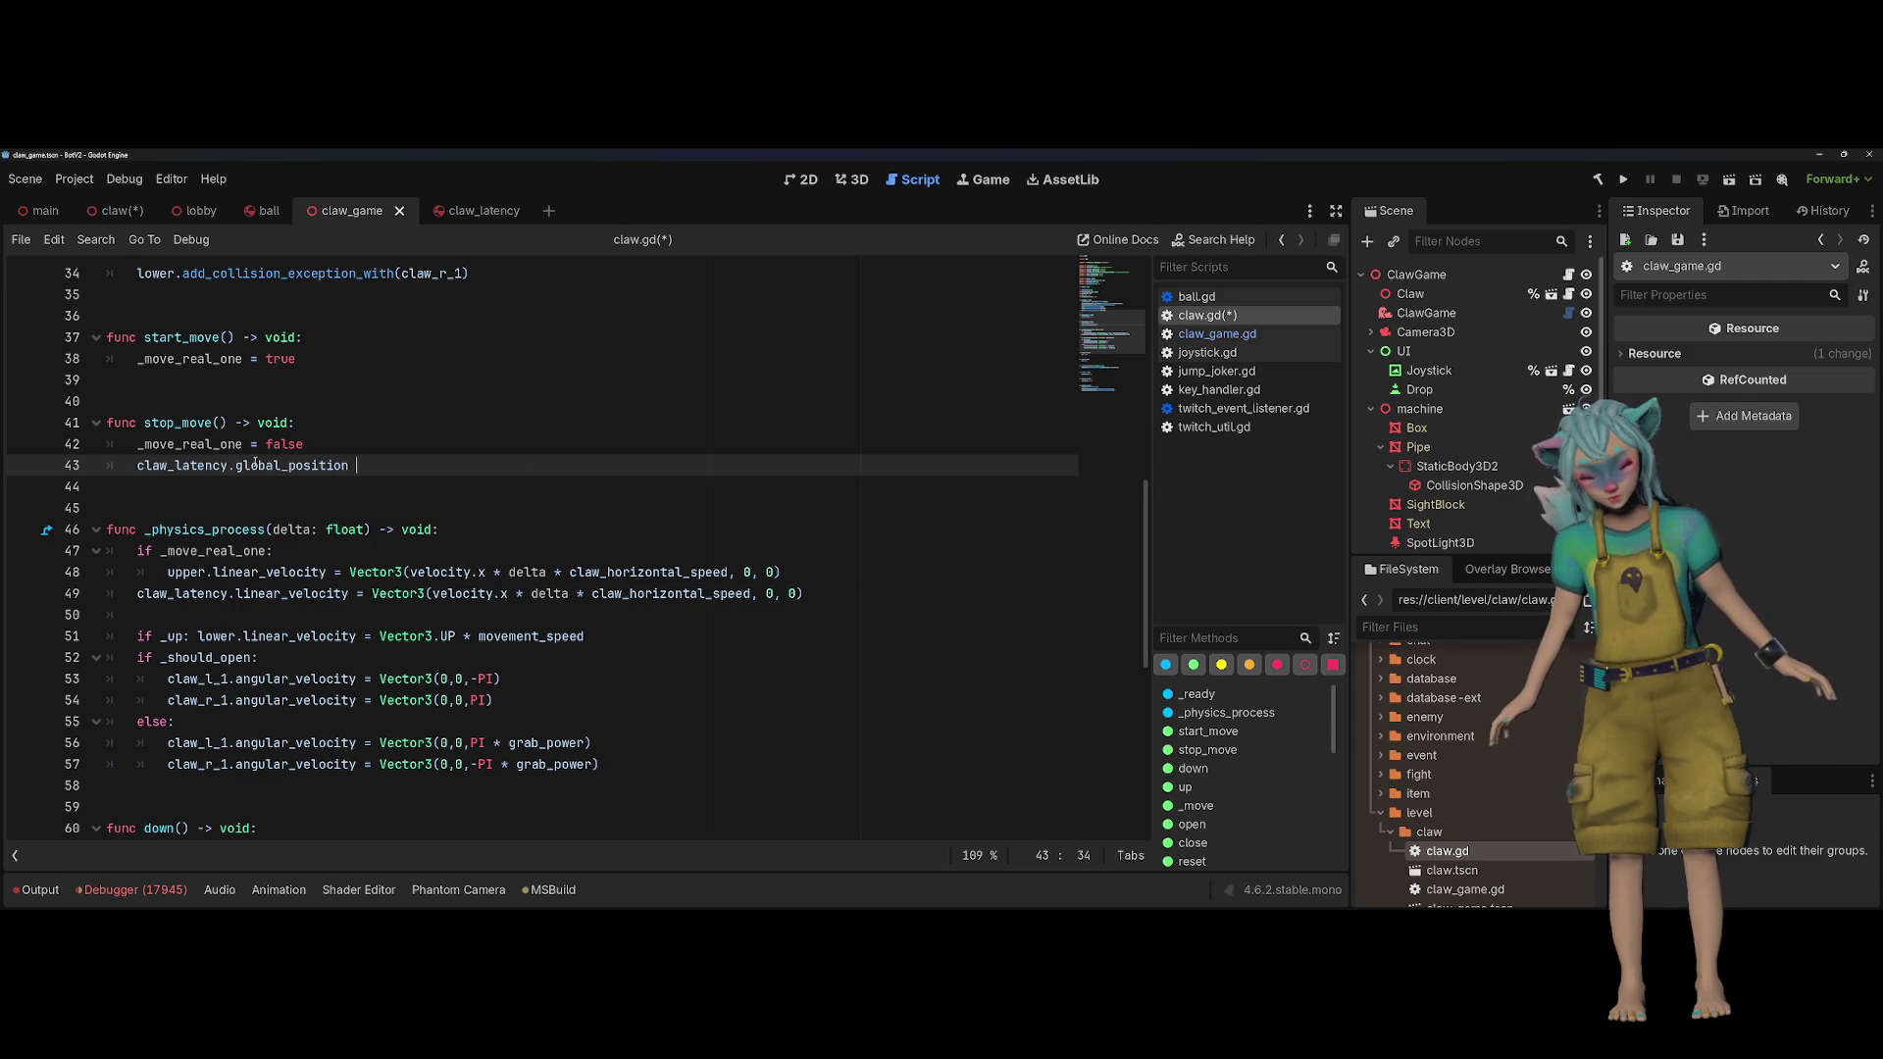
{"action": "type", "text": "= upper.gl"}
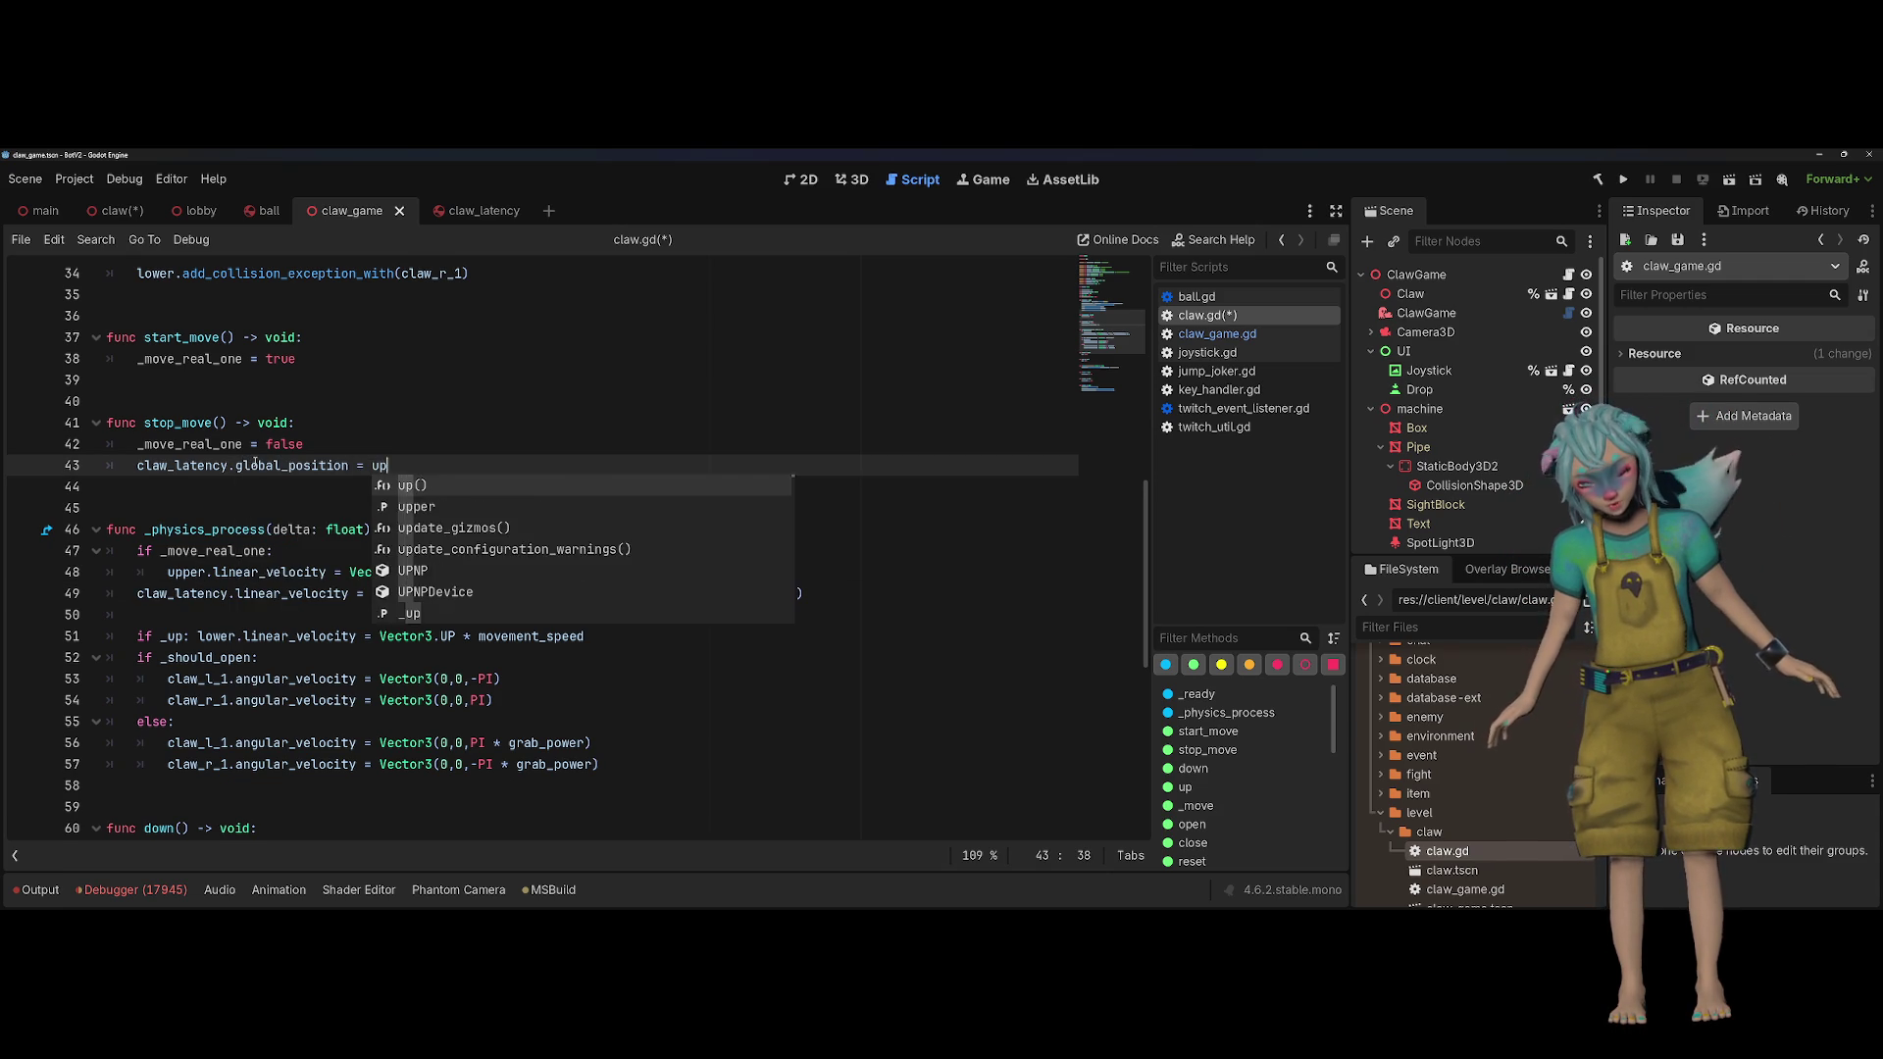
{"action": "type", "text": "obal"}
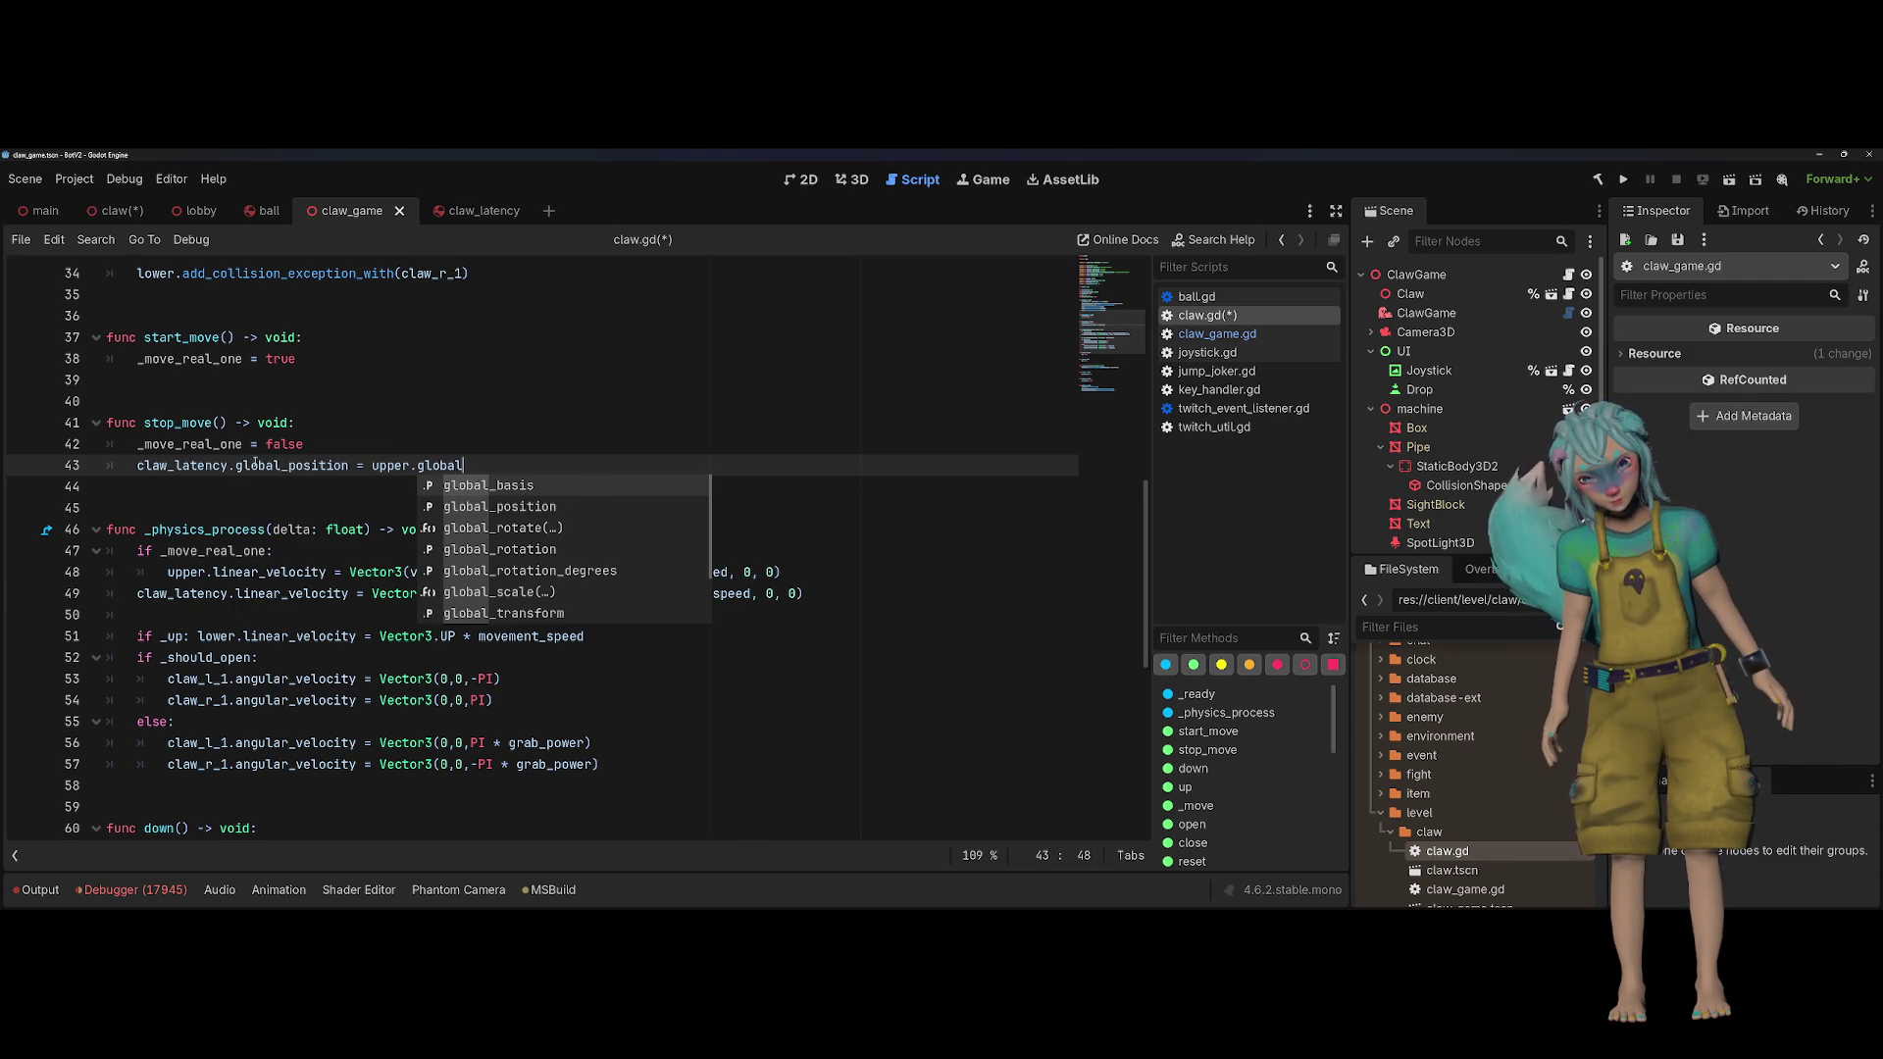
{"action": "key", "text": "Down"}
{"action": "key", "text": "Return"}
{"action": "key", "text": "Up"}
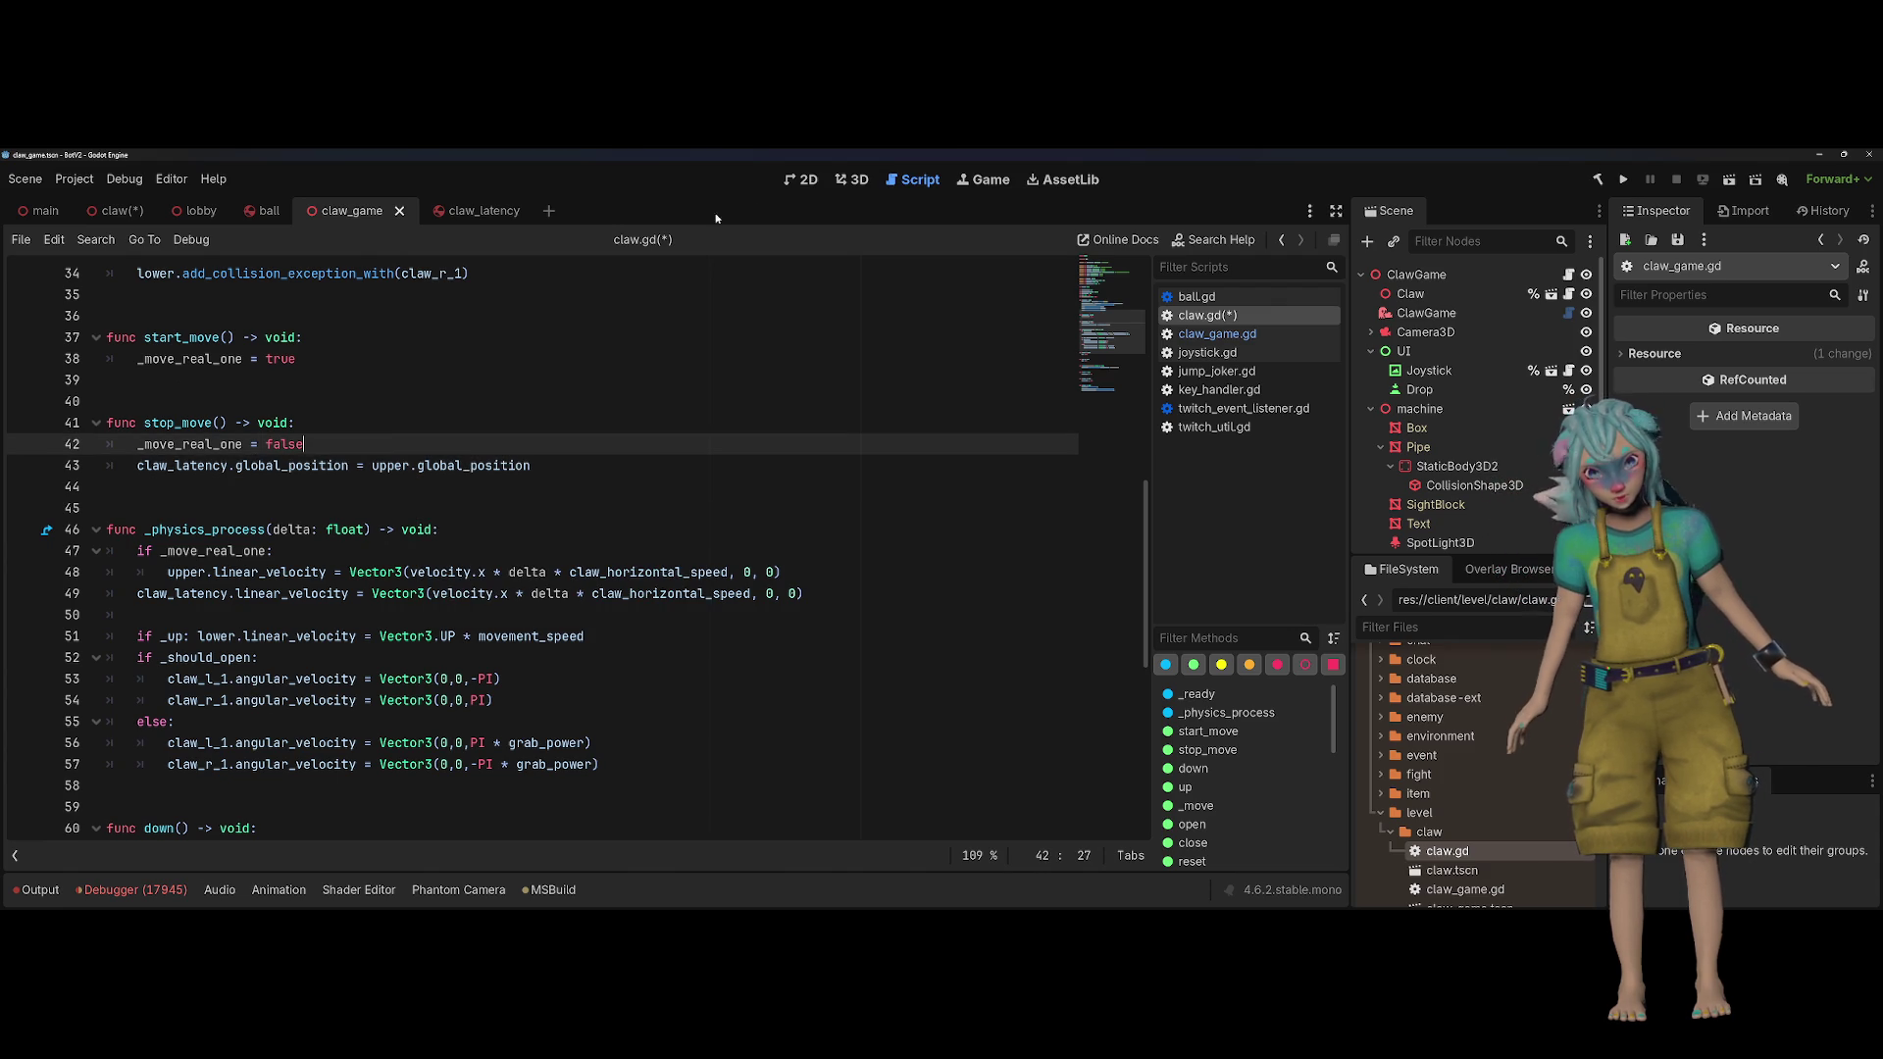
Step: Save the scene and claw.gd from the 3D view, and run the project
{"action": "left_click", "coordinate": [850, 184]}
{"action": "scroll", "coordinate": [712, 390], "scroll_direction": "down", "scroll_amount": 5}
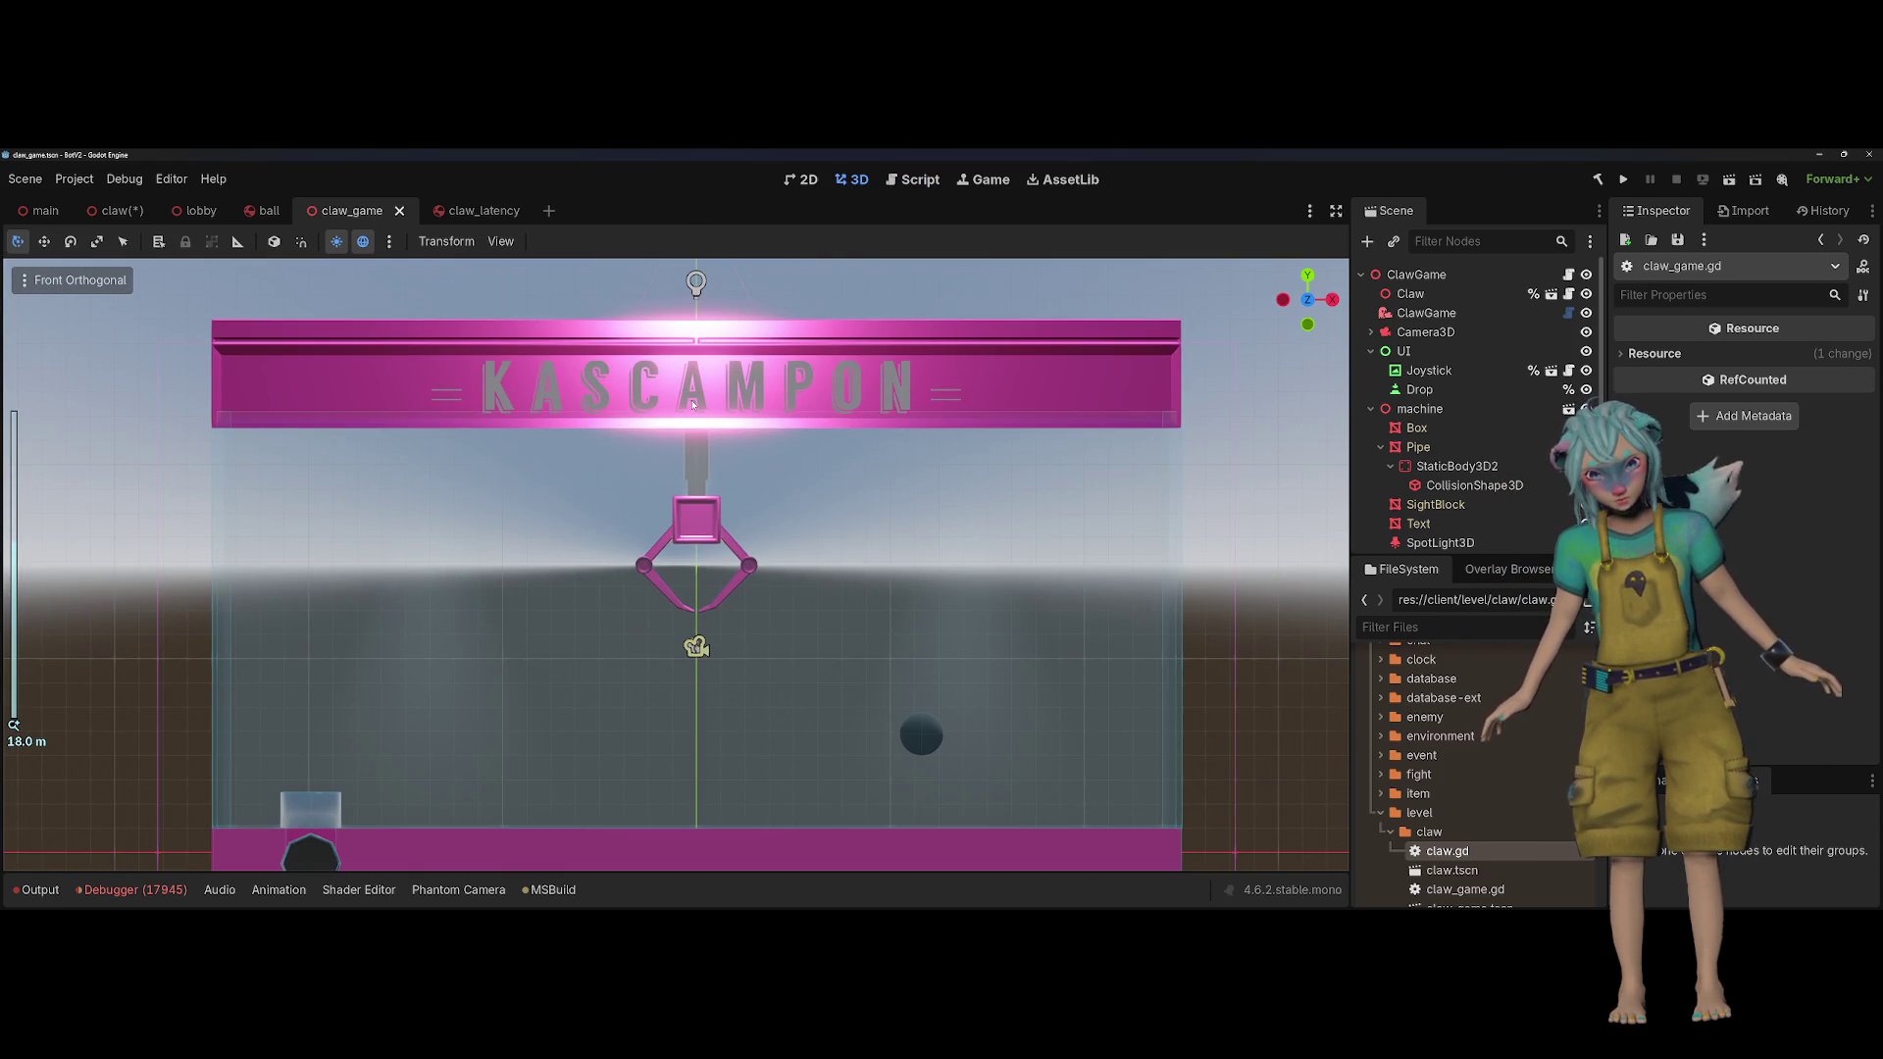
{"action": "key", "text": "ctrl+s"}
{"action": "left_click", "coordinate": [912, 179]}
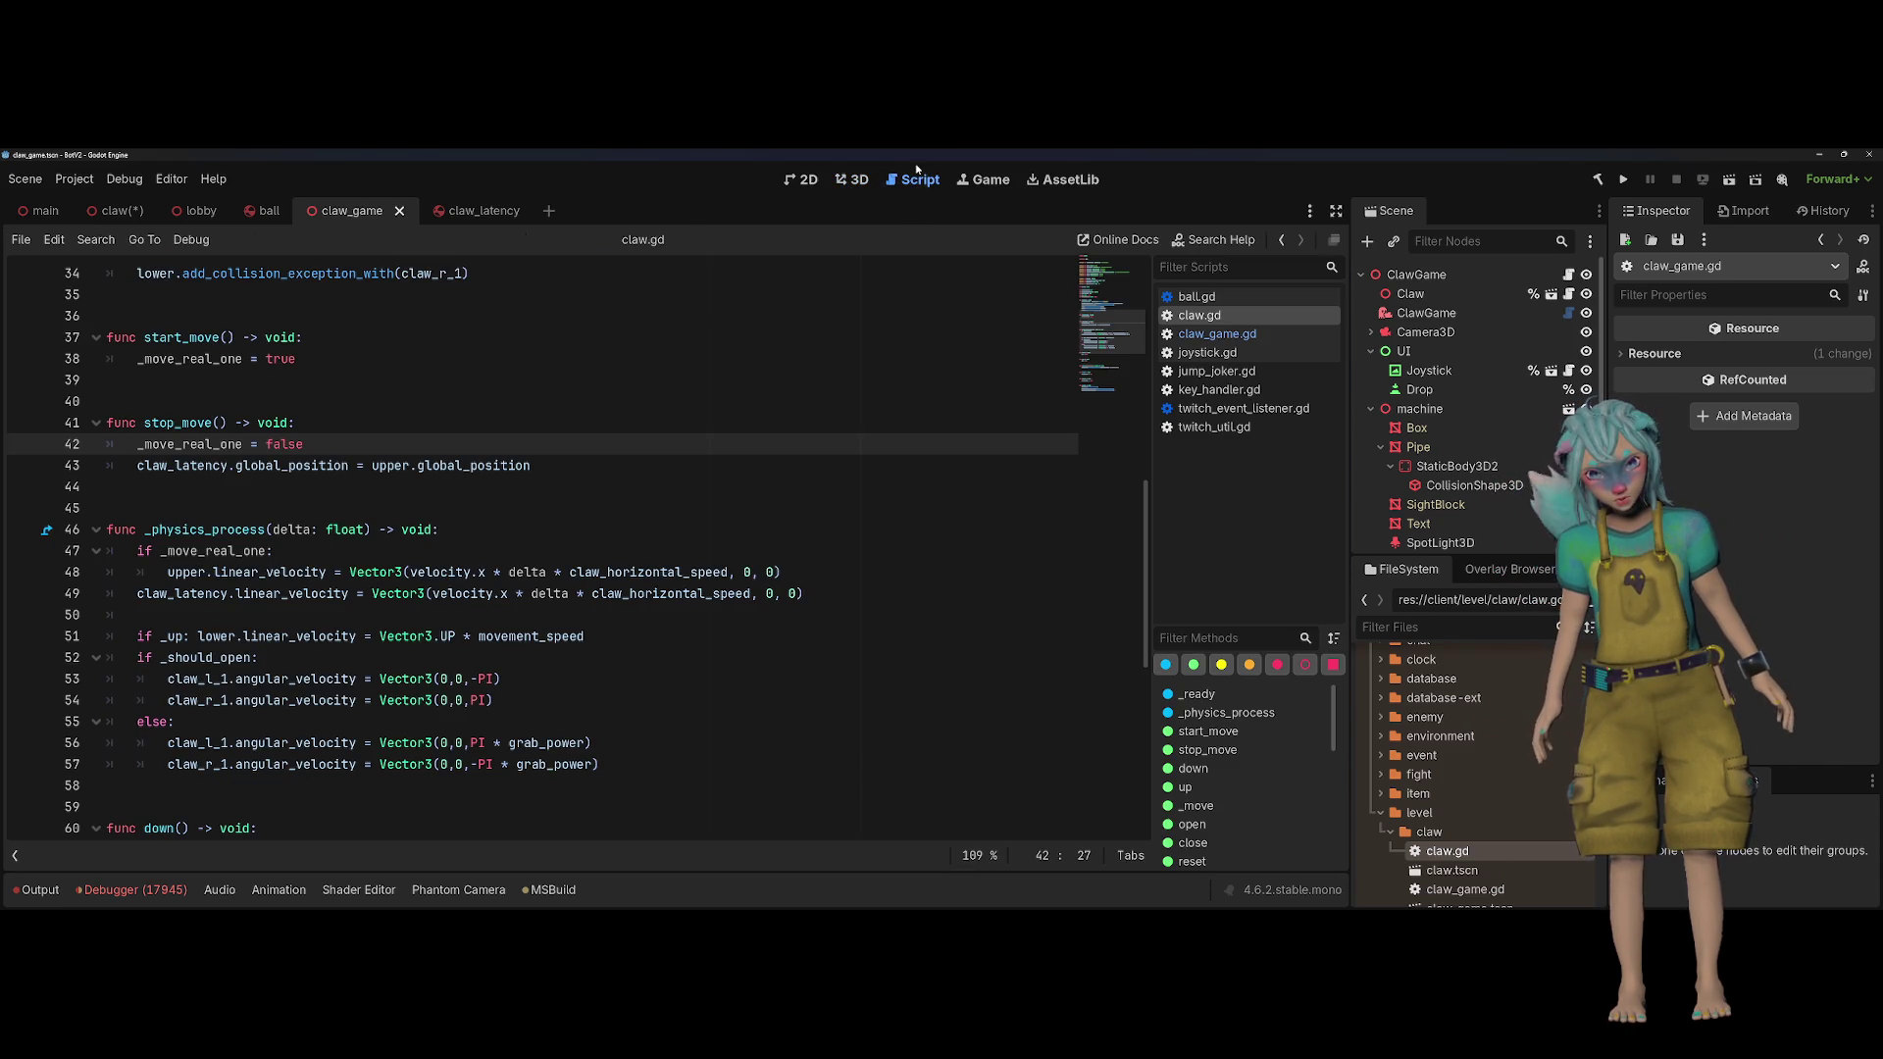
{"action": "scroll", "coordinate": [495, 637], "scroll_direction": "up", "scroll_amount": 1}
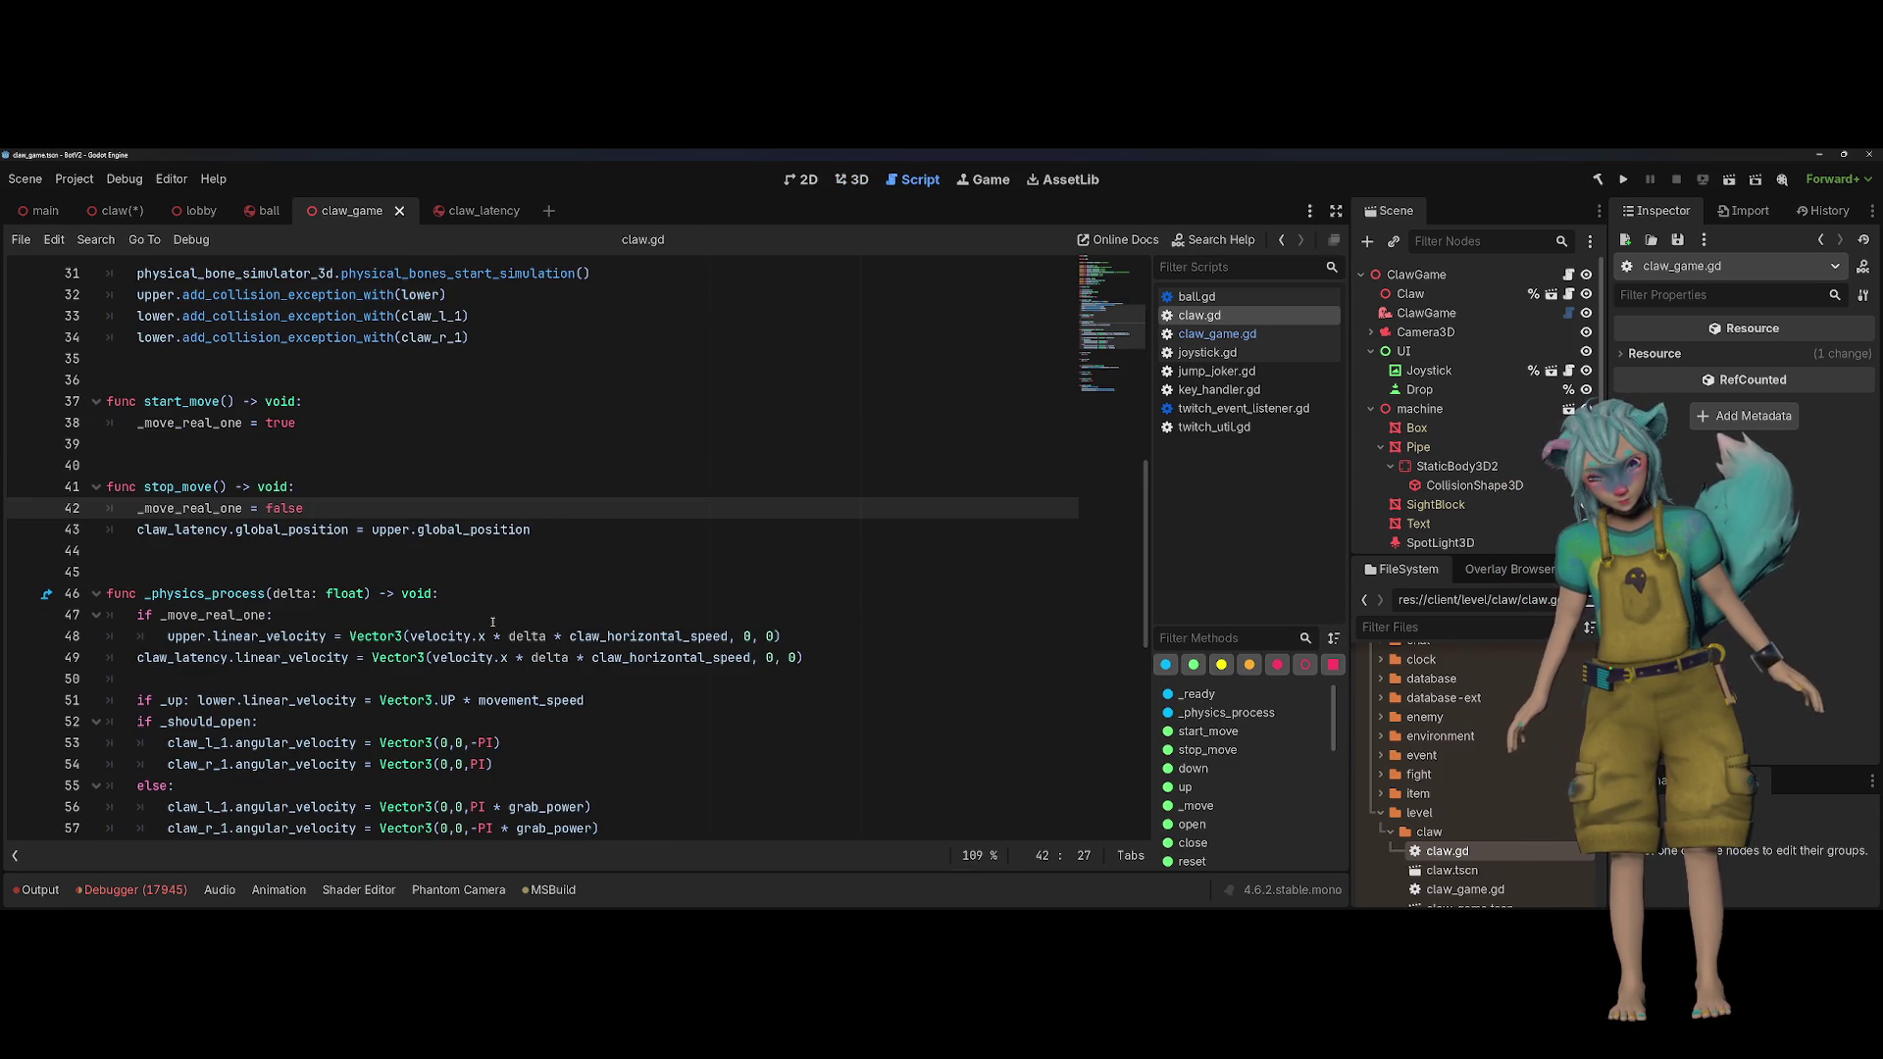
{"action": "left_click", "coordinate": [1624, 182]}
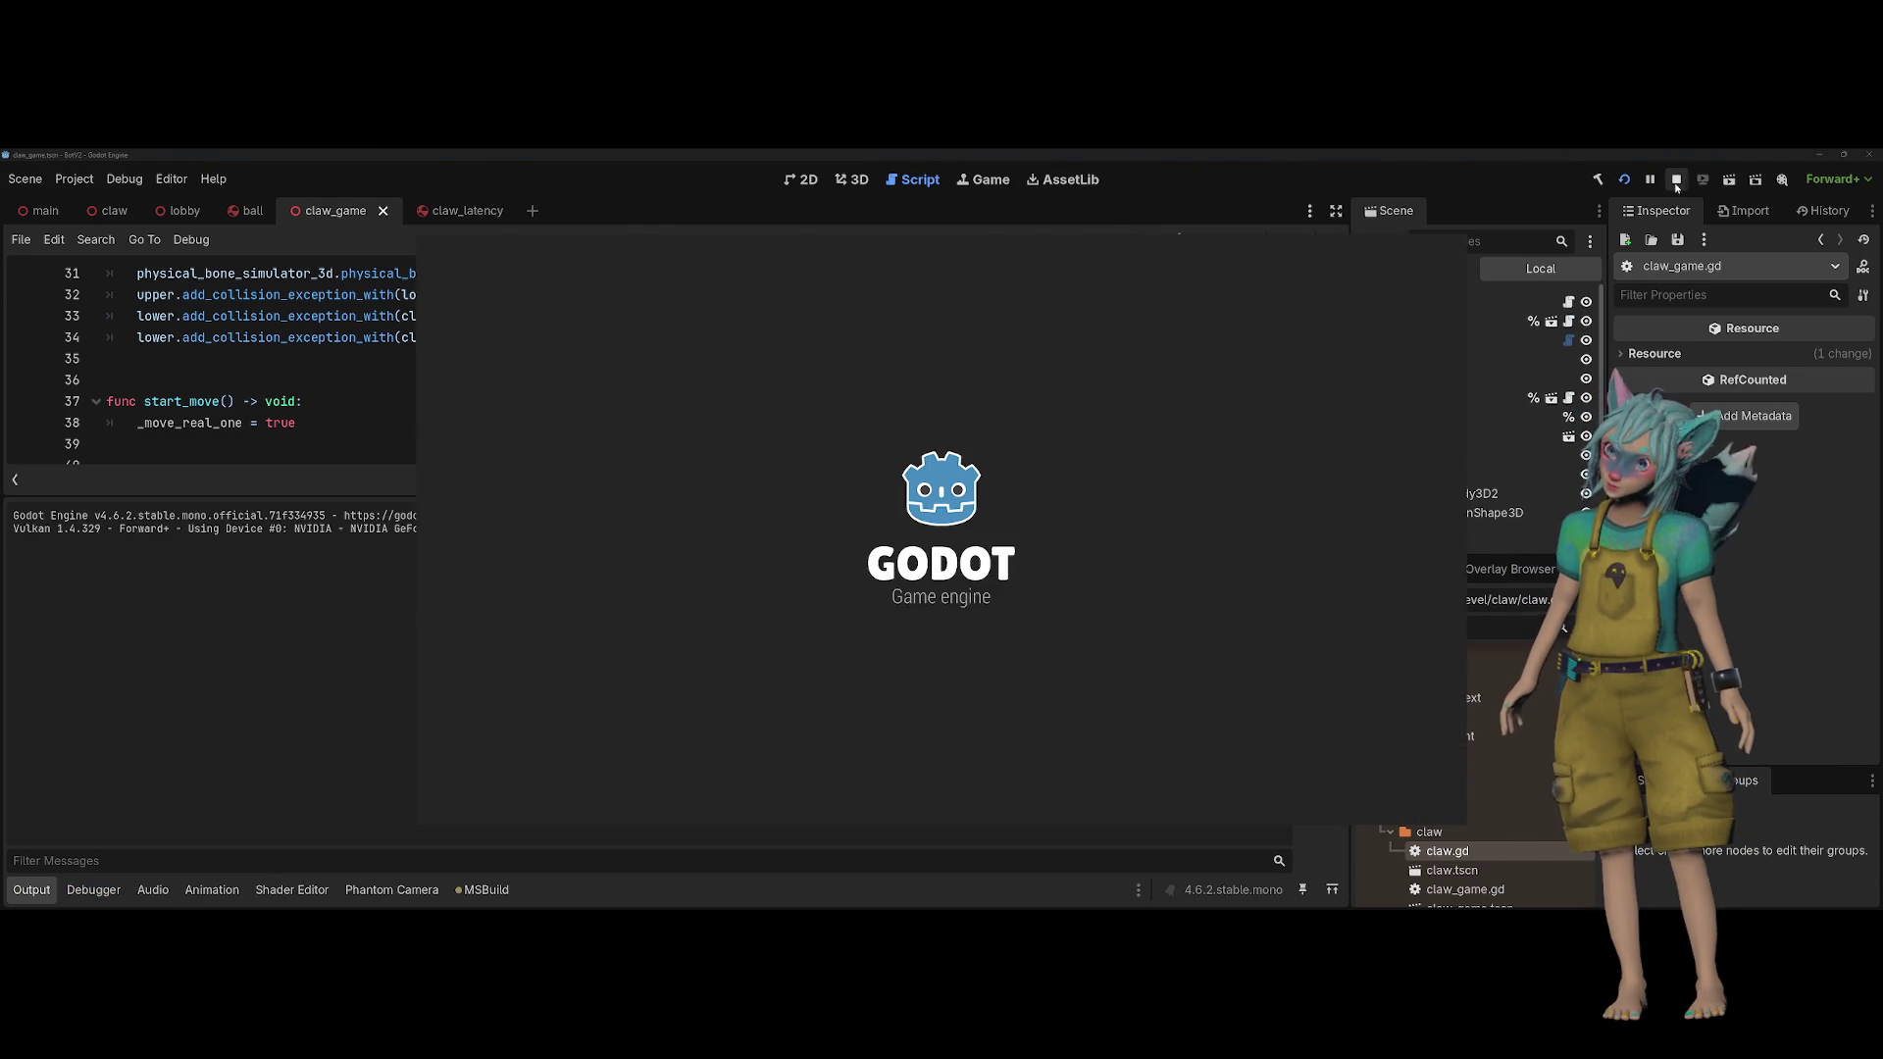
{"action": "left_click", "coordinate": [31, 890]}
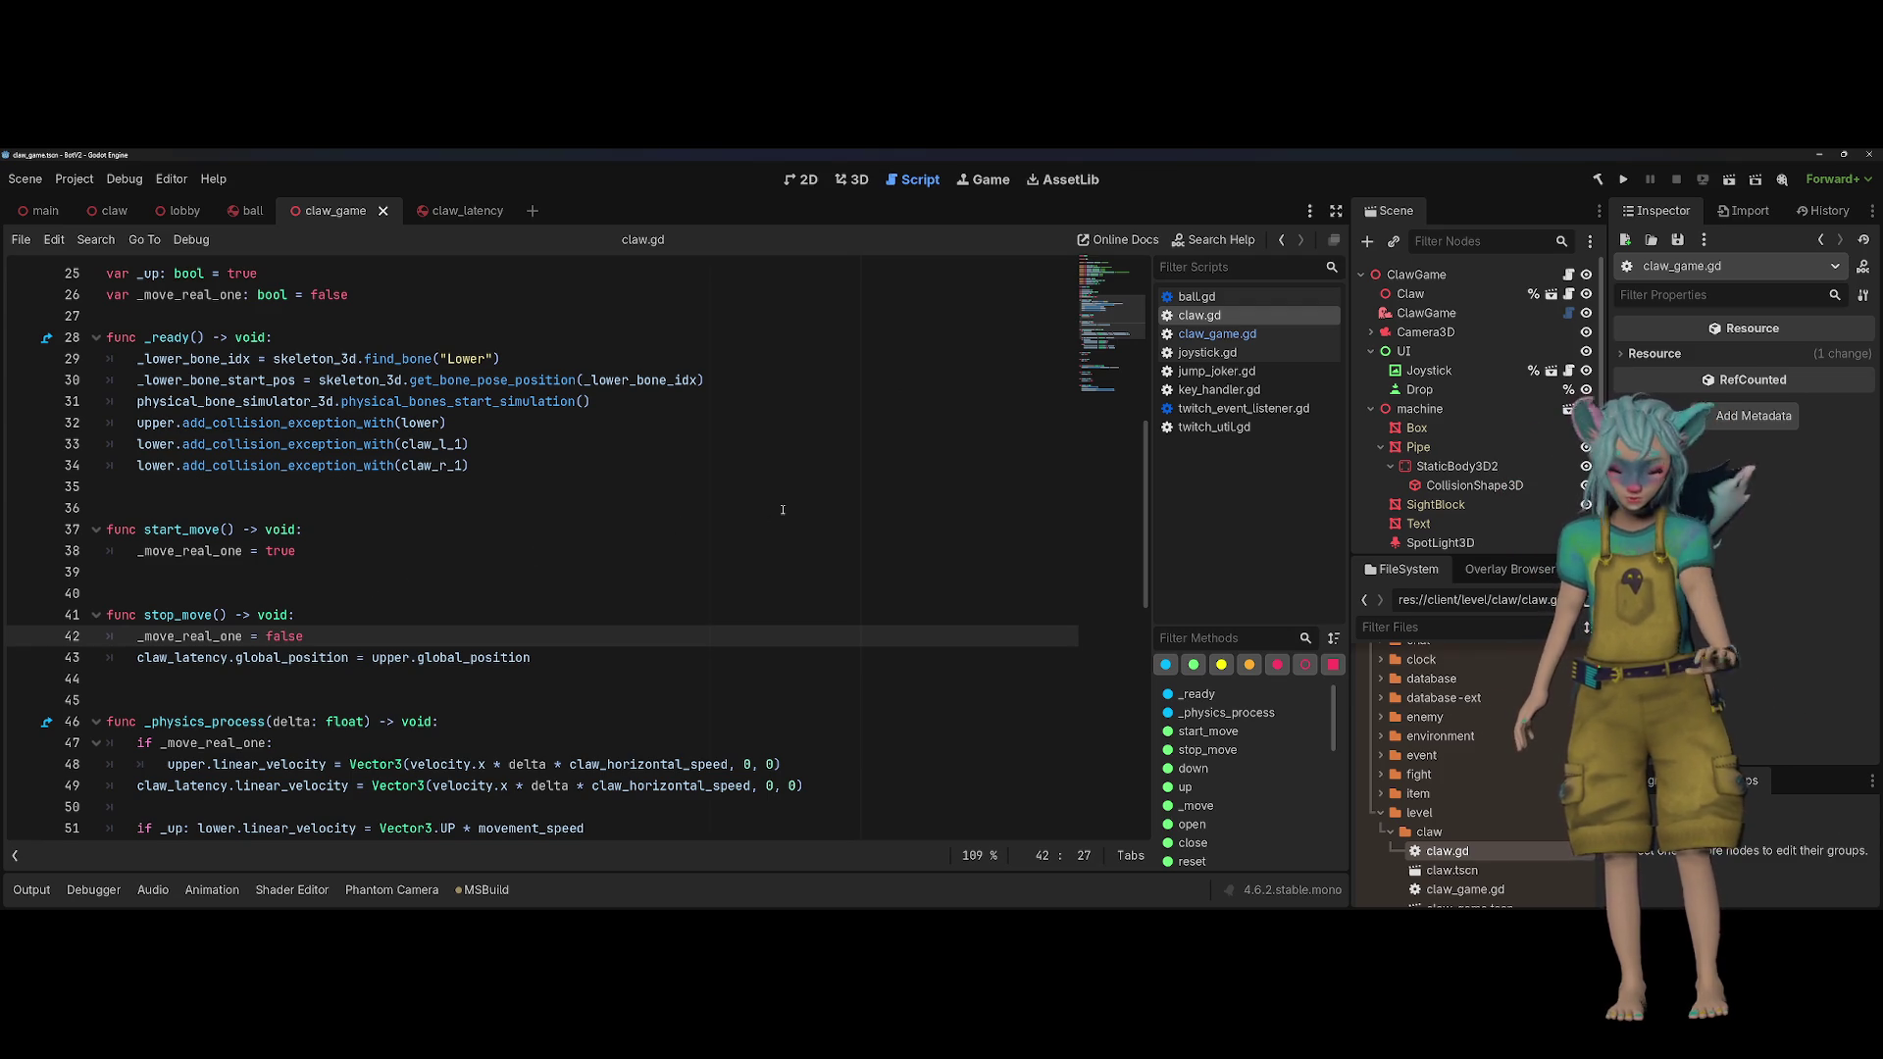
{"action": "scroll", "coordinate": [981, 481], "scroll_direction": "up", "scroll_amount": 1}
{"action": "left_click", "coordinate": [573, 538]}
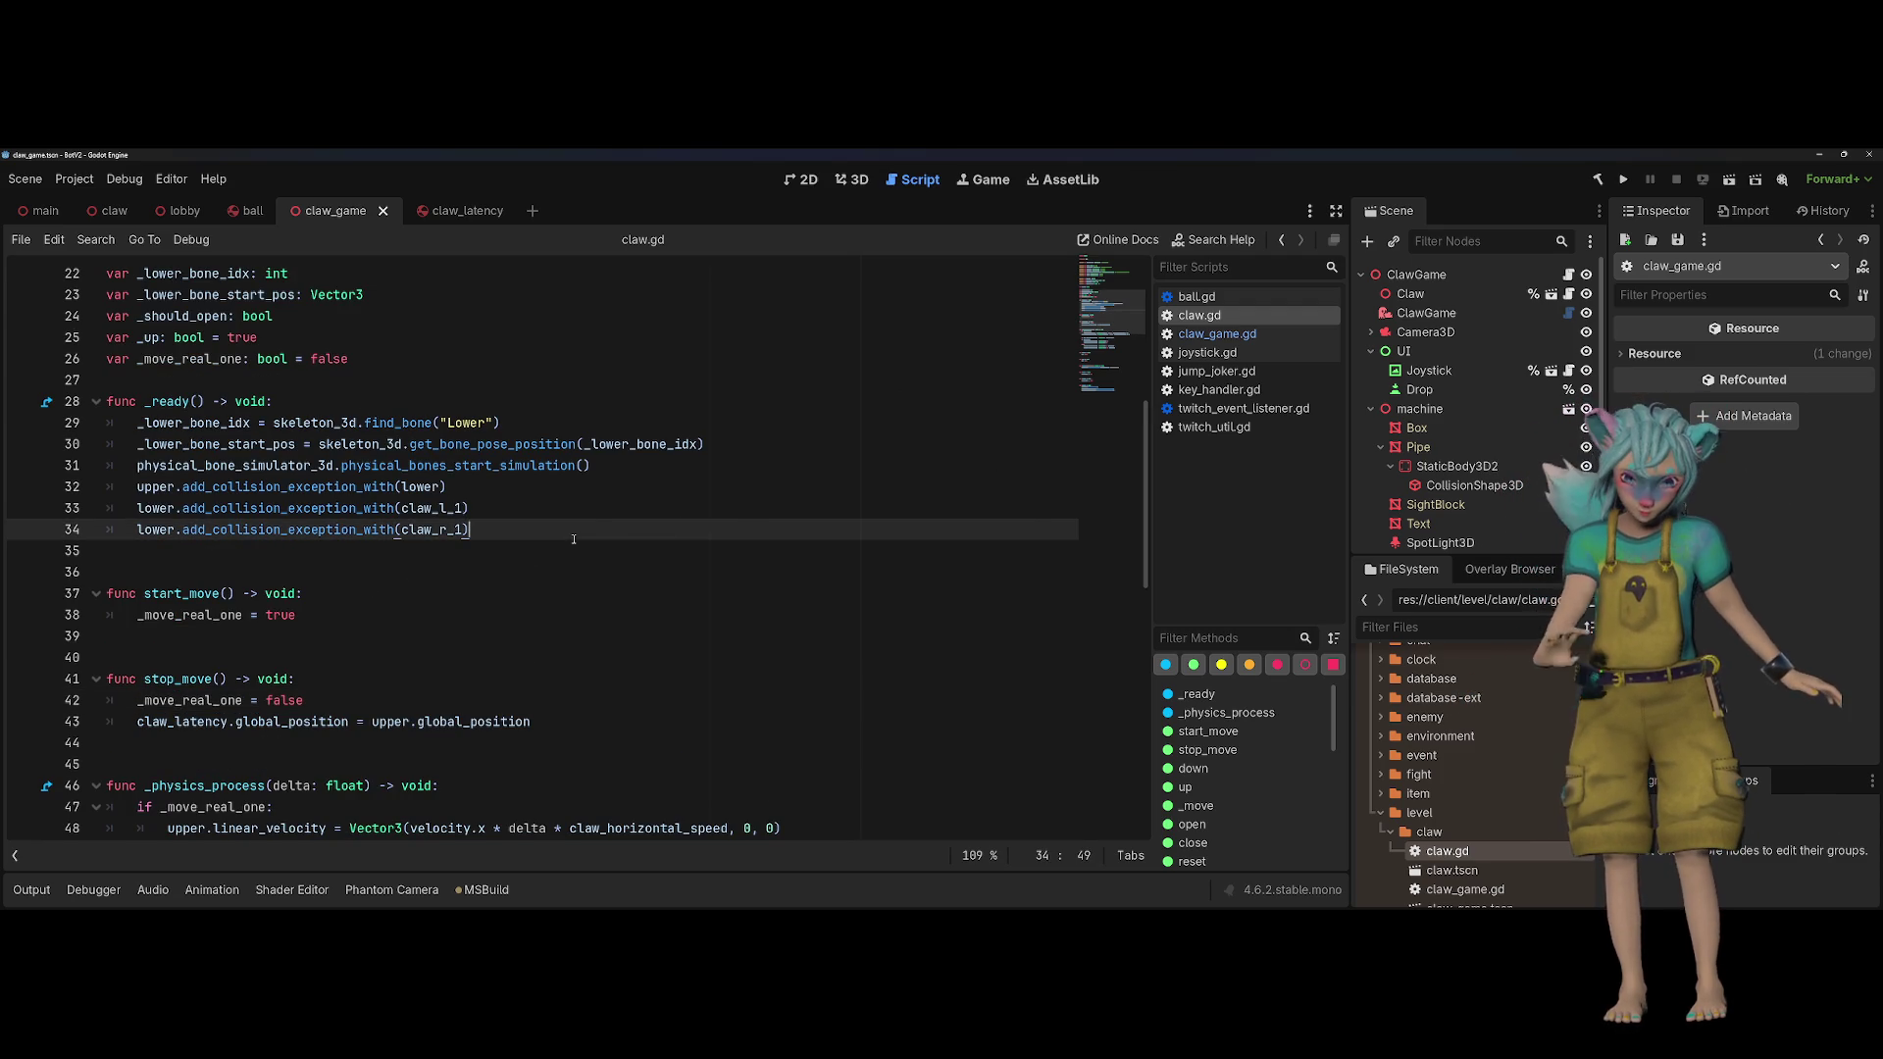
{"action": "key", "text": "shift+alt+o"}
{"action": "type", "text": "grim"}
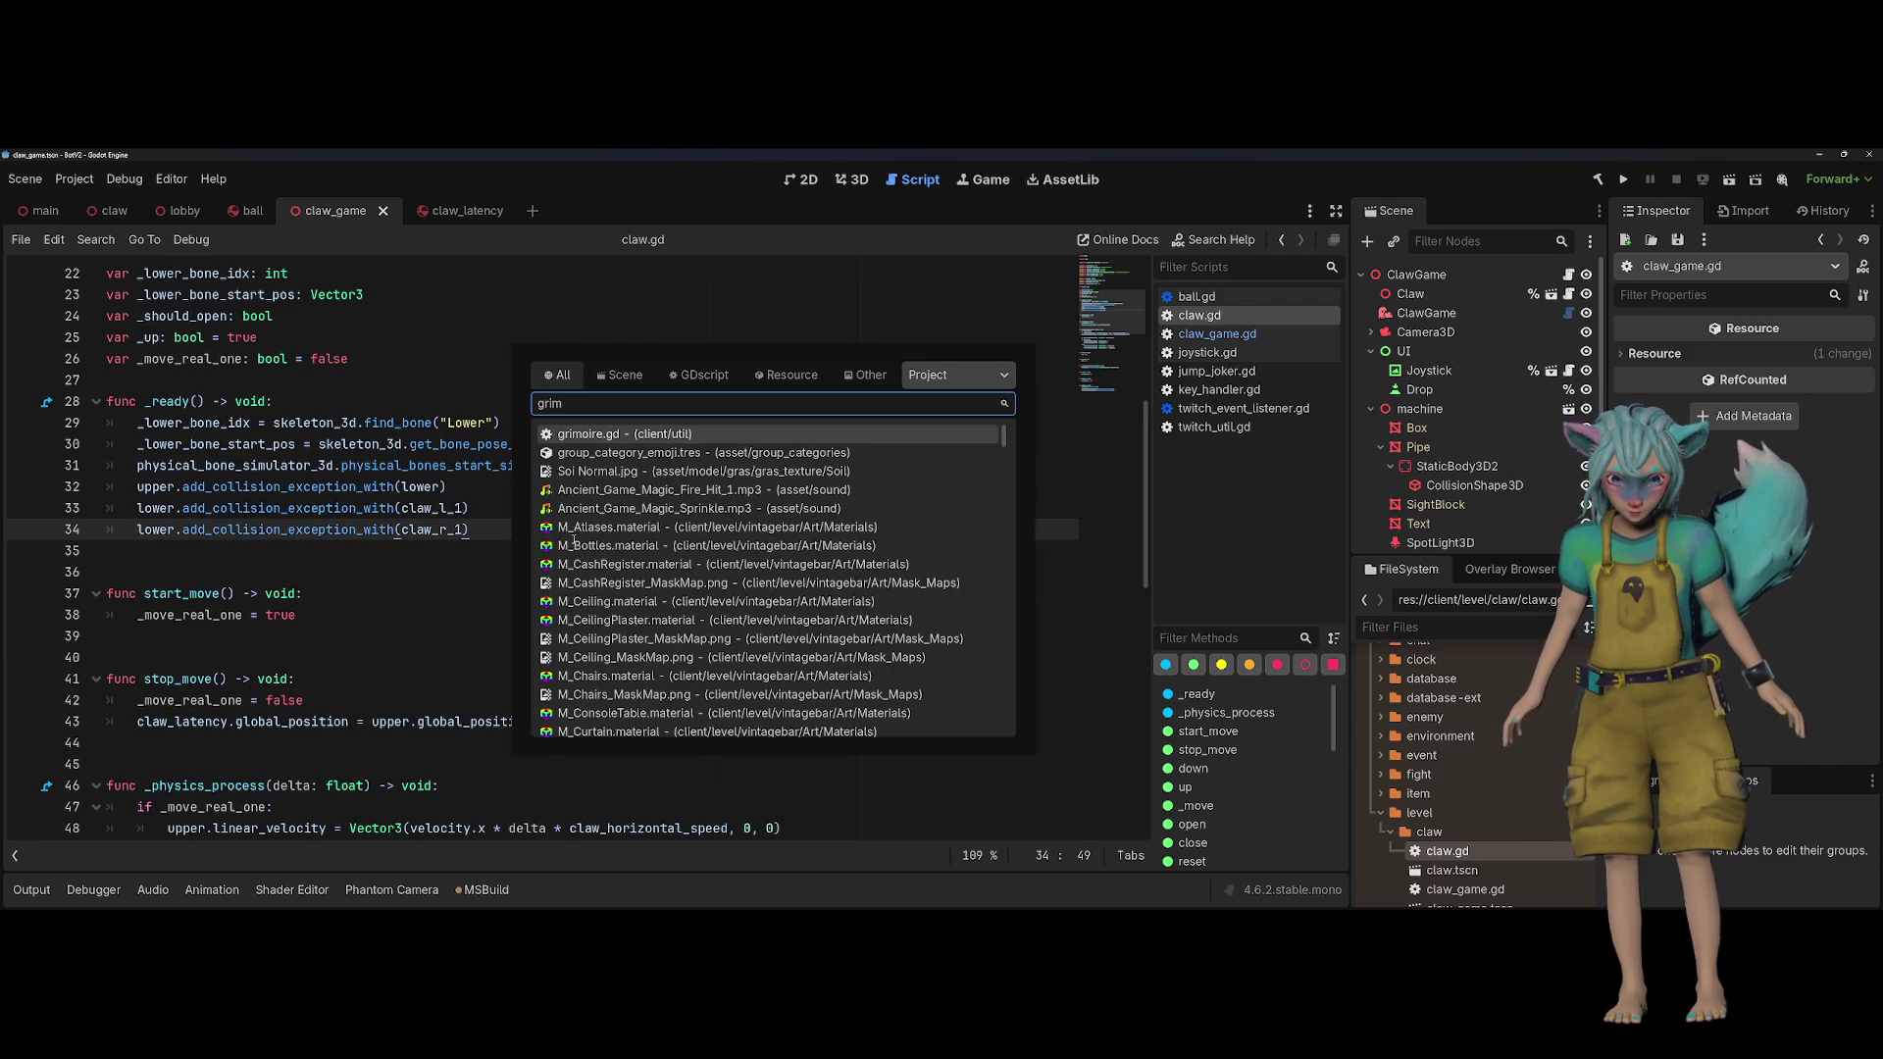
Step: Open grimoire.gd and review get_heat_event and its TWITCH_BROADCASTER_USER reference
{"action": "key", "text": "Return"}
{"action": "scroll", "coordinate": [574, 538], "scroll_direction": "down", "scroll_amount": 7}
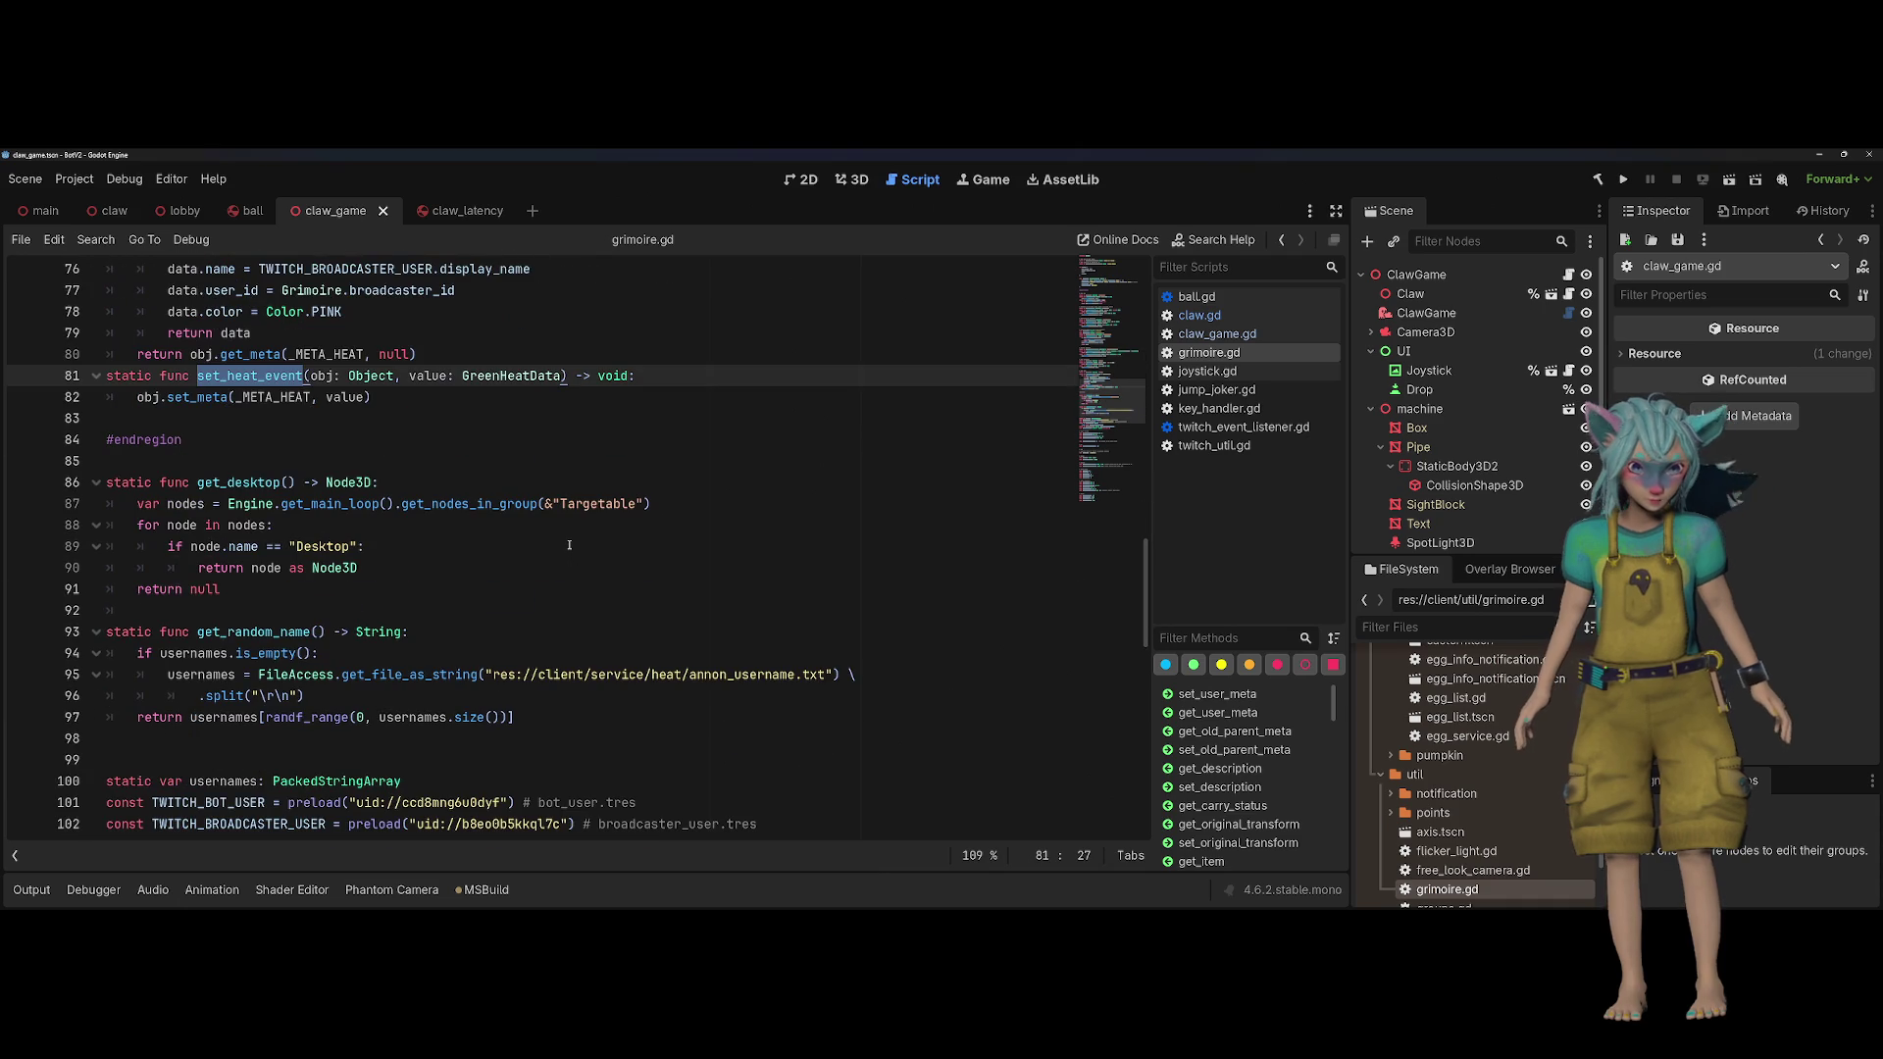
{"action": "key", "text": "Down"}
{"action": "key", "text": "Down"}
{"action": "scroll", "coordinate": [252, 359], "scroll_direction": "up", "scroll_amount": 2}
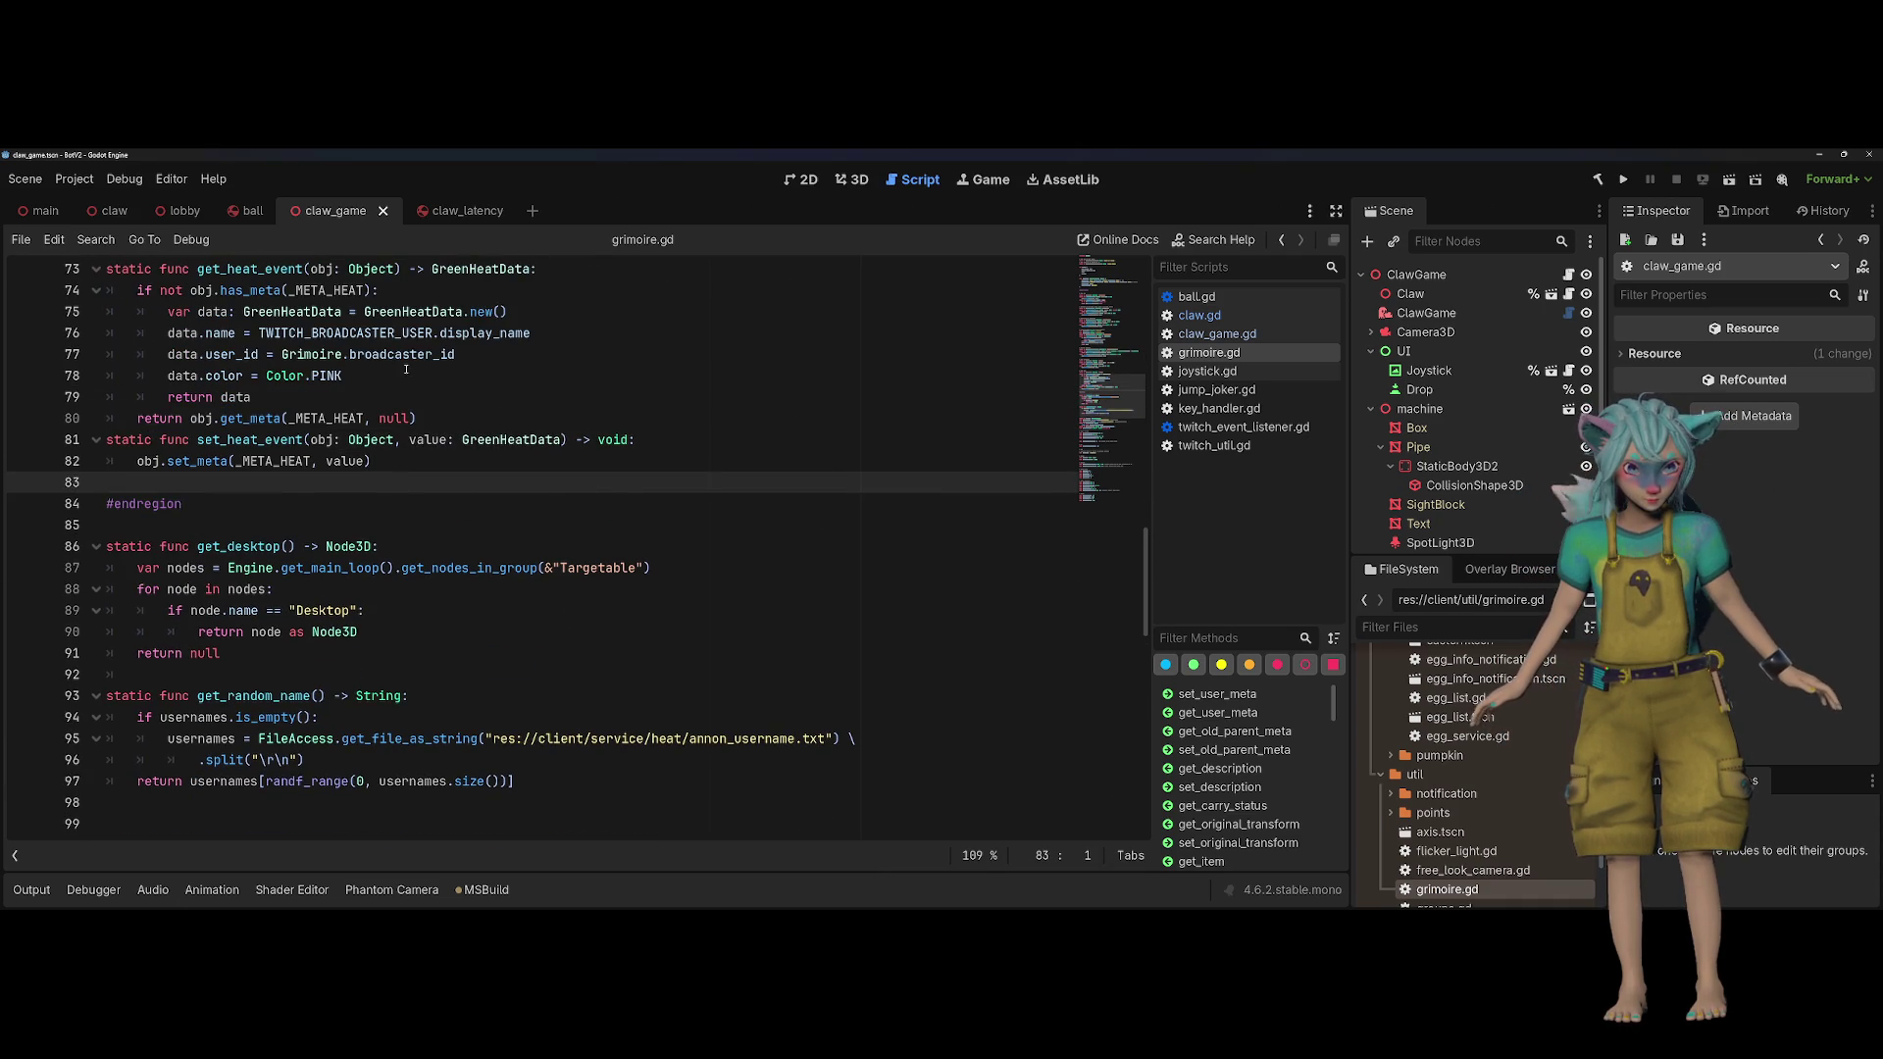
{"action": "left_click", "coordinate": [252, 356]}
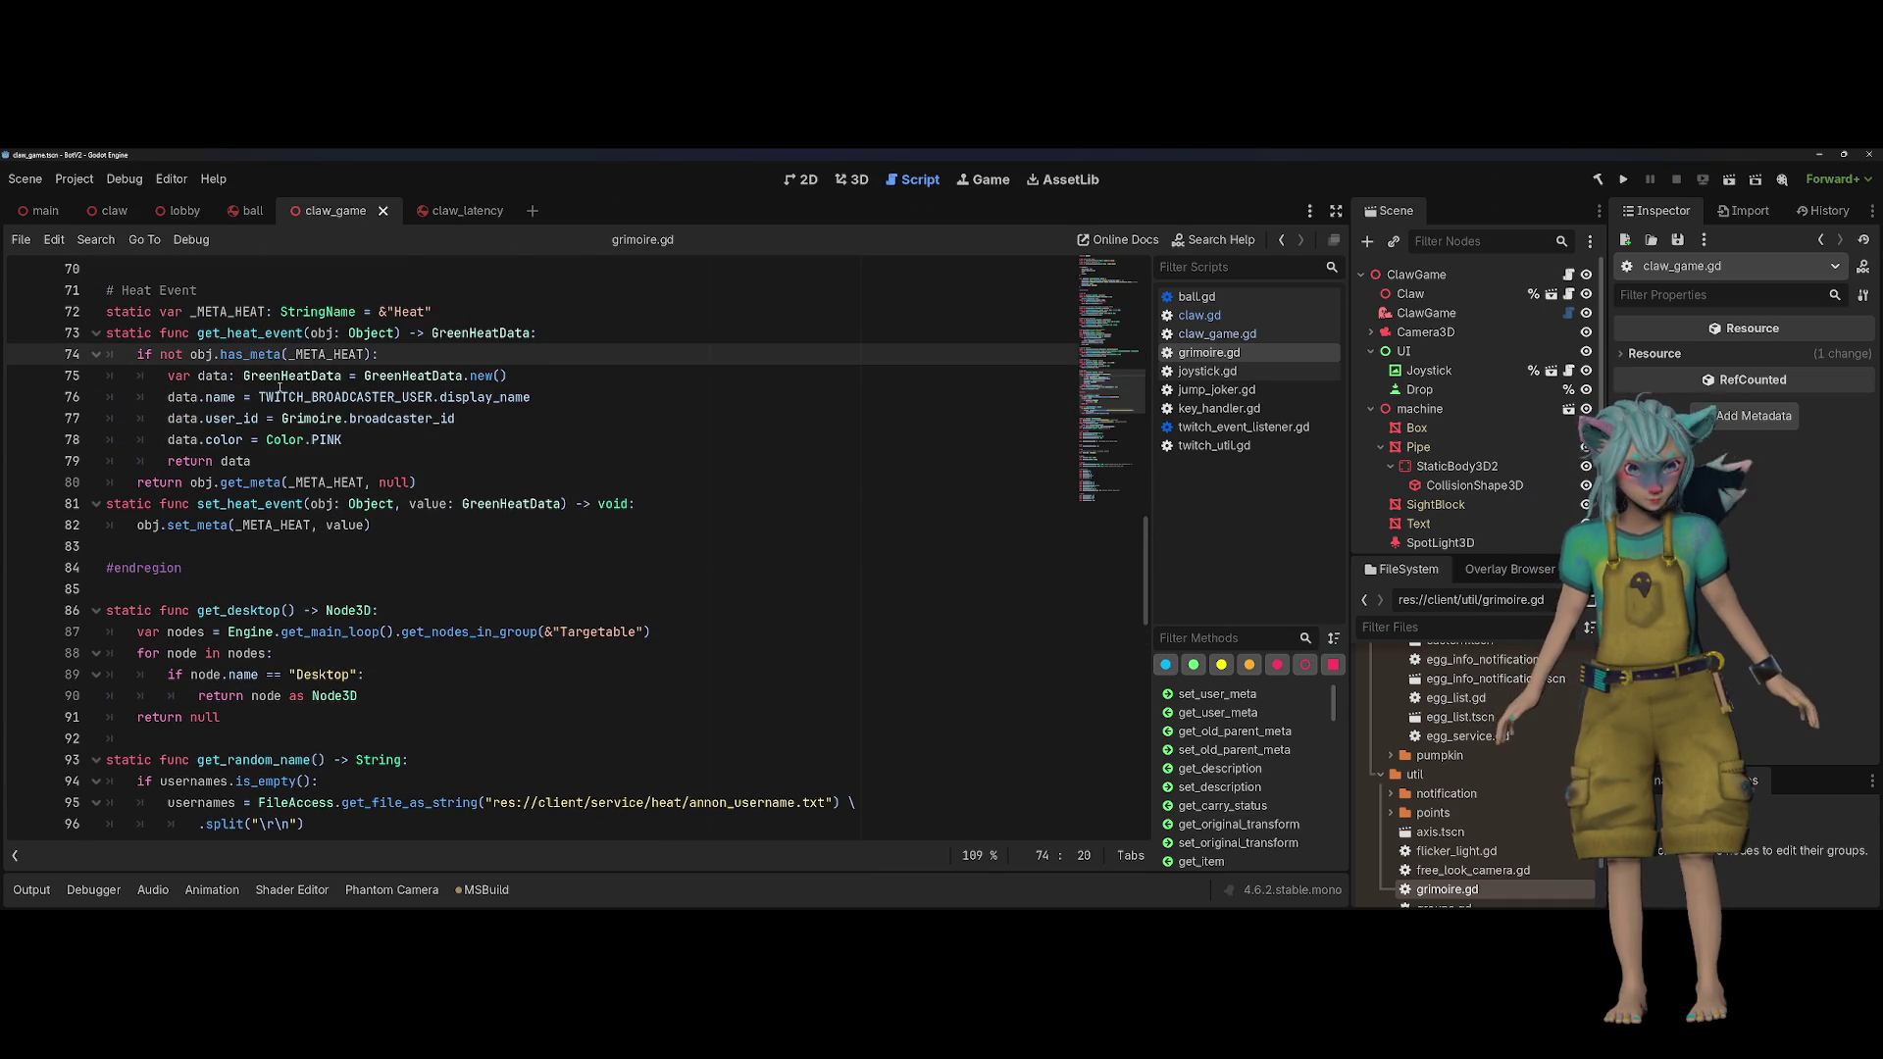
{"action": "double_click", "coordinate": [281, 396]}
Step: Add 'data.latency = 1' below data.color, save grimoire.gd, and run the project
{"action": "left_click", "coordinate": [380, 446]}
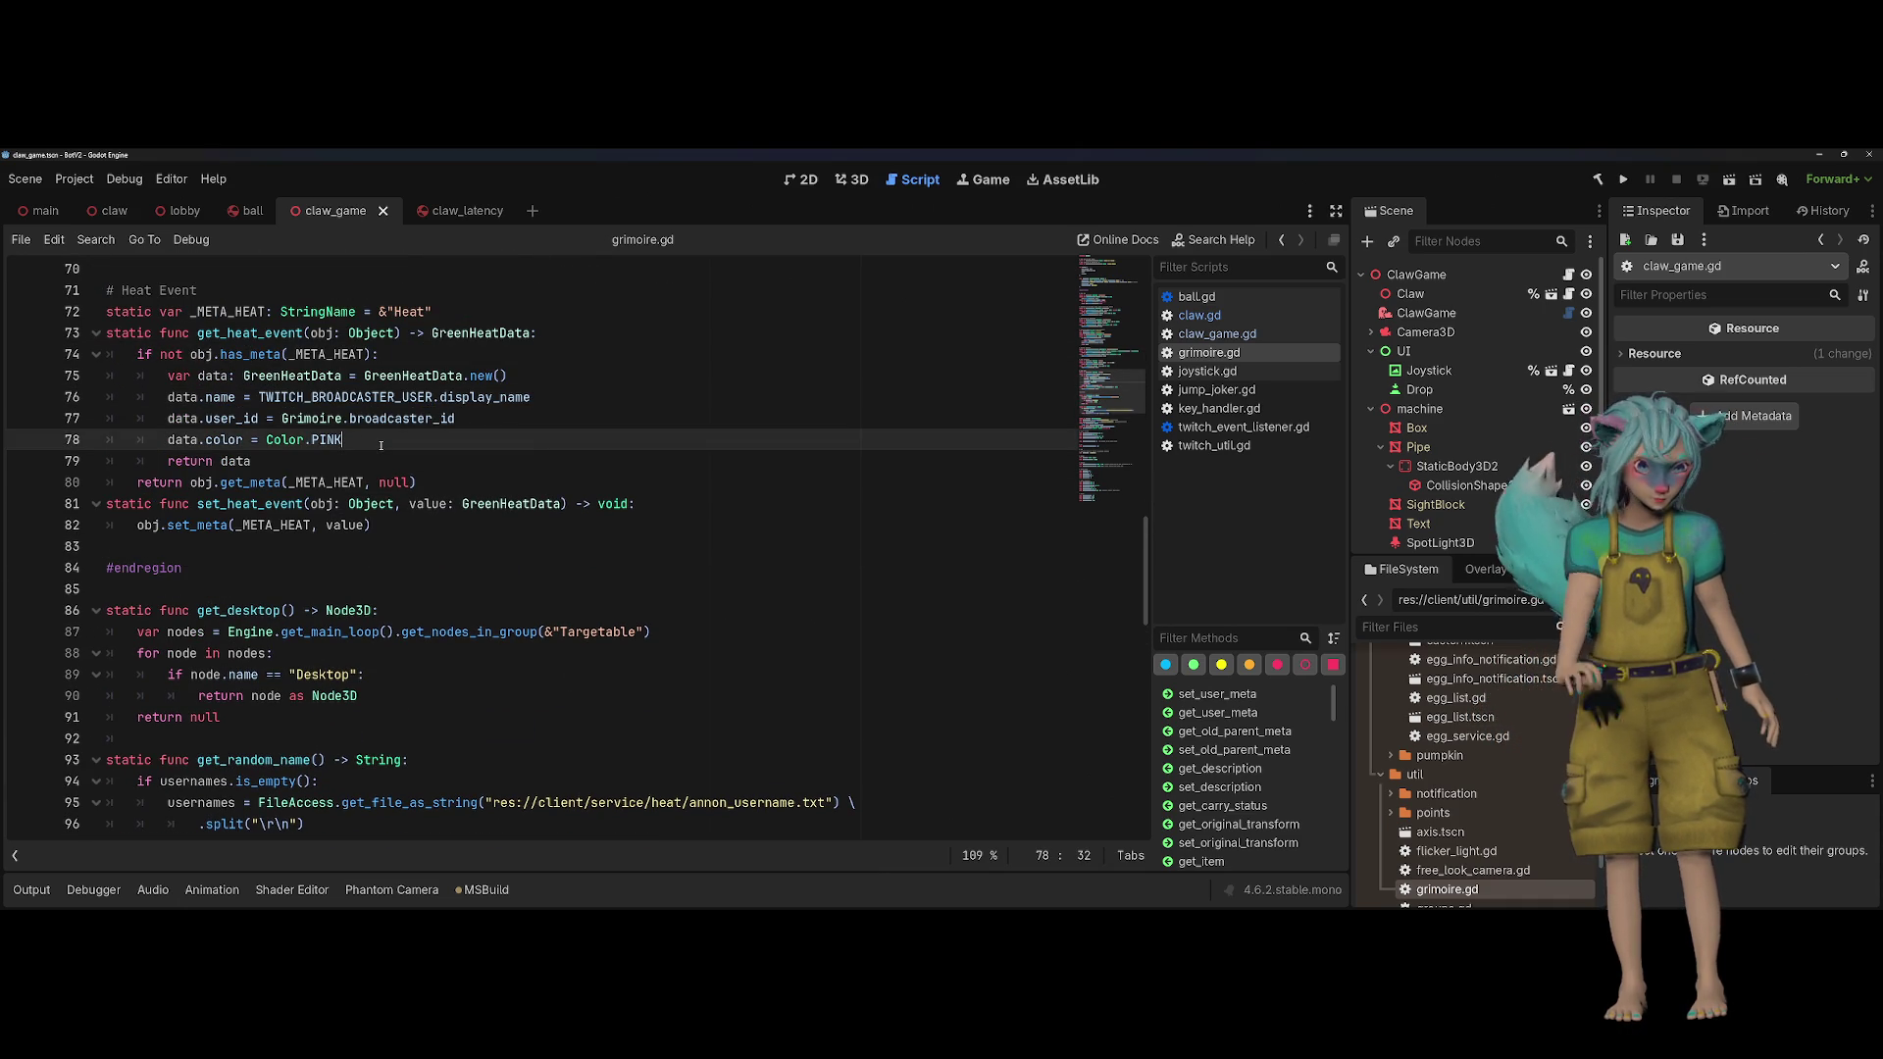
{"action": "key", "text": "Return"}
{"action": "type", "text": "data.la"}
{"action": "key", "text": "Return"}
{"action": "type", "text": "= 1"}
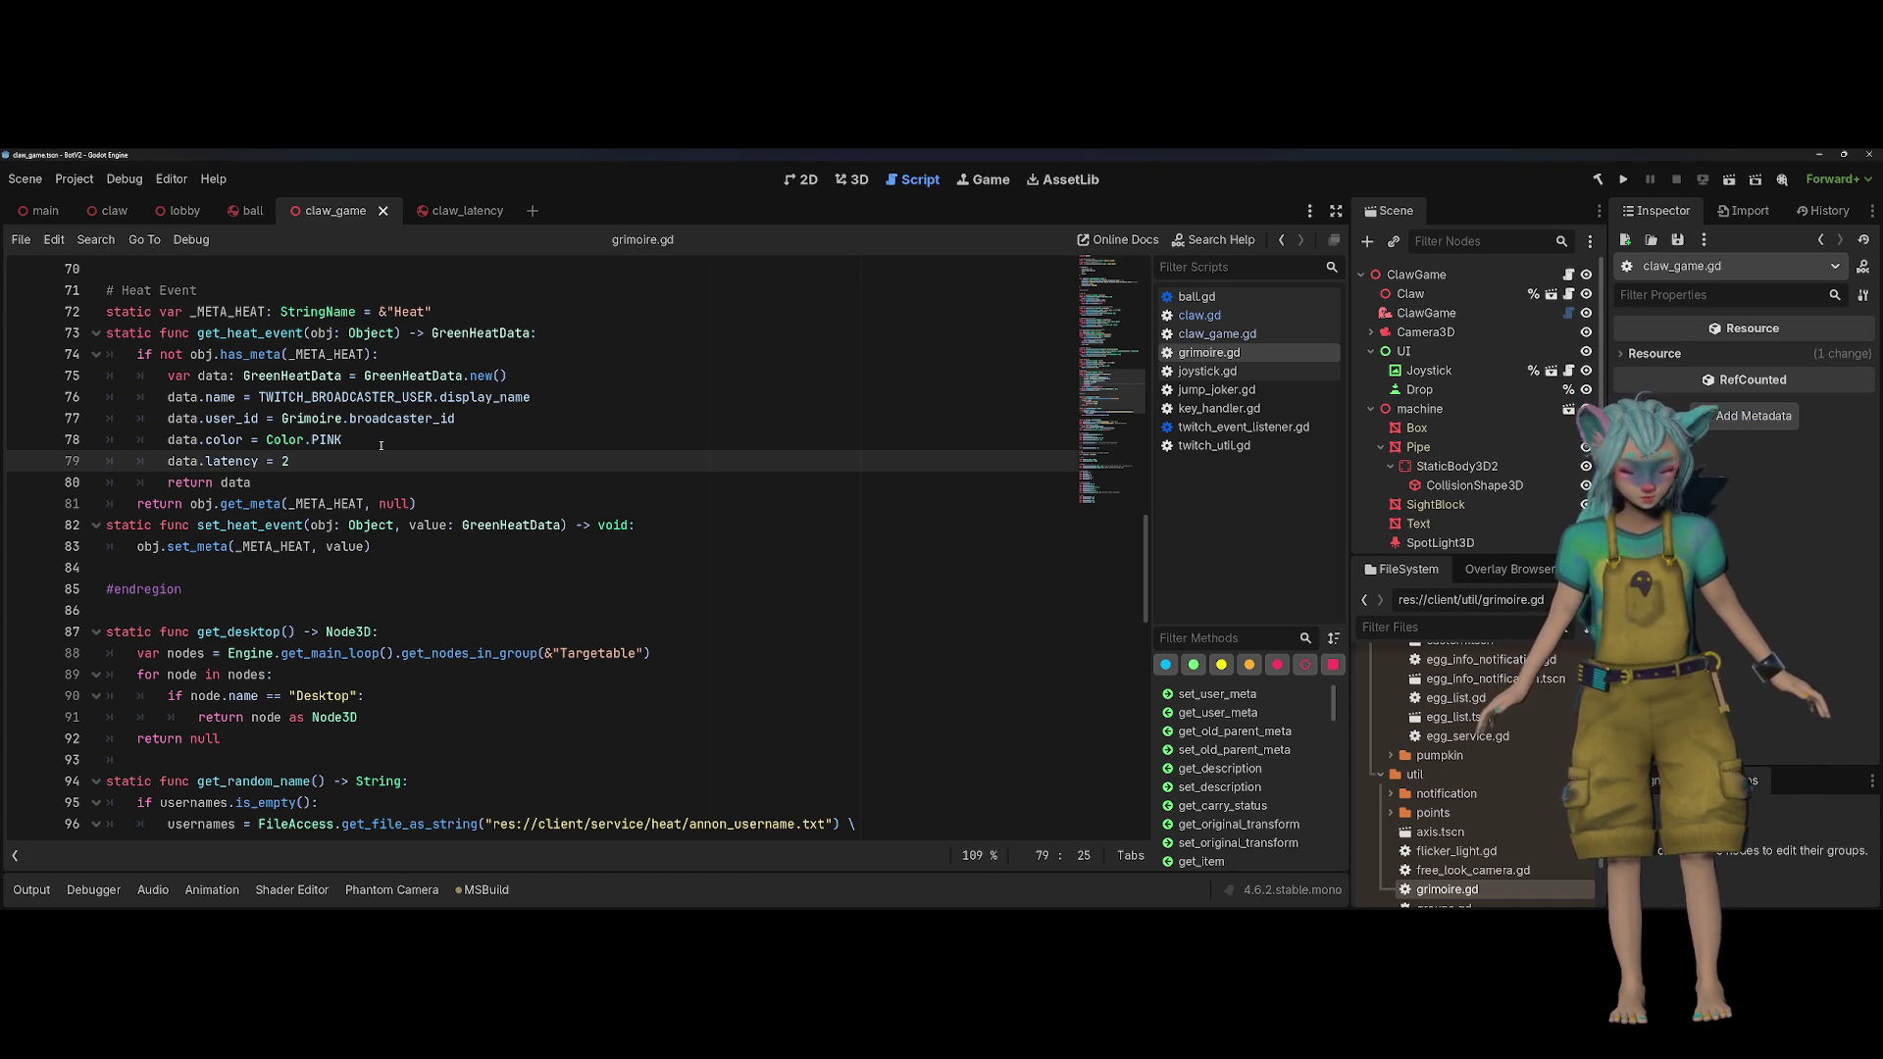
{"action": "key", "text": "ctrl+s"}
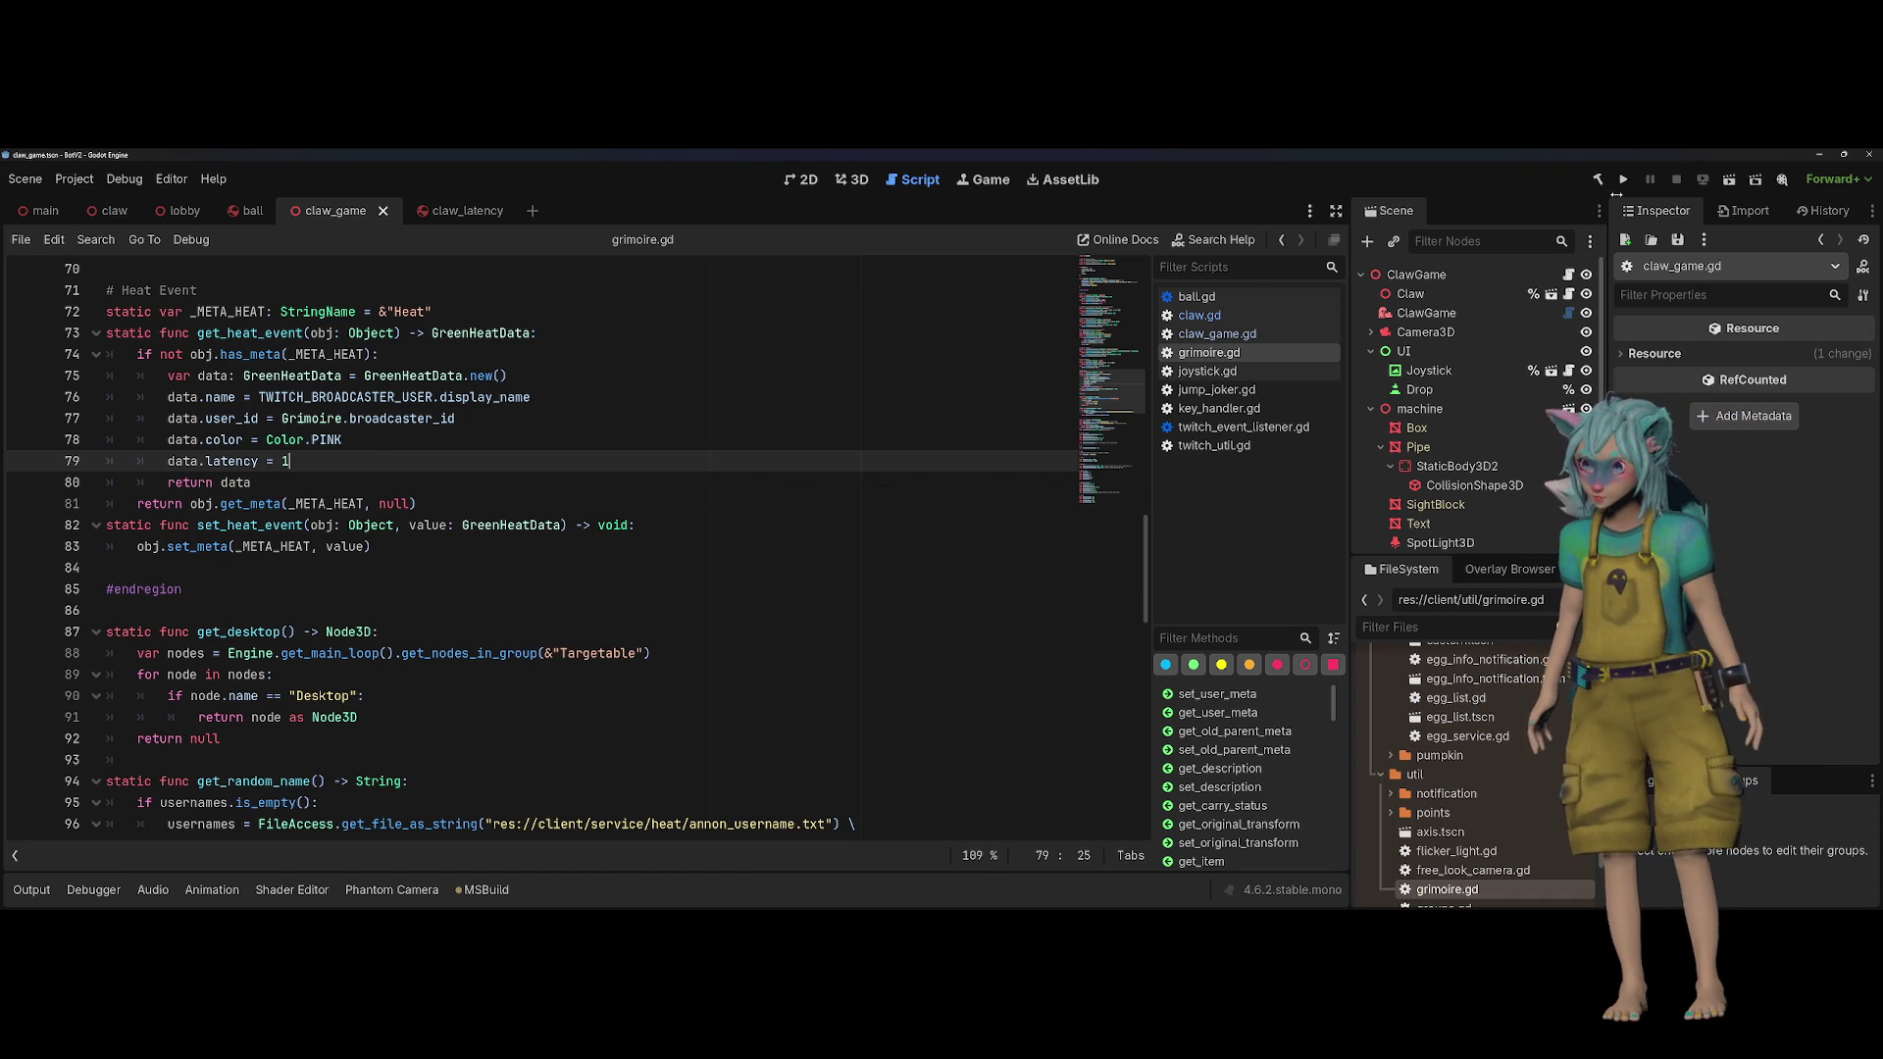
{"action": "left_click", "coordinate": [1623, 179]}
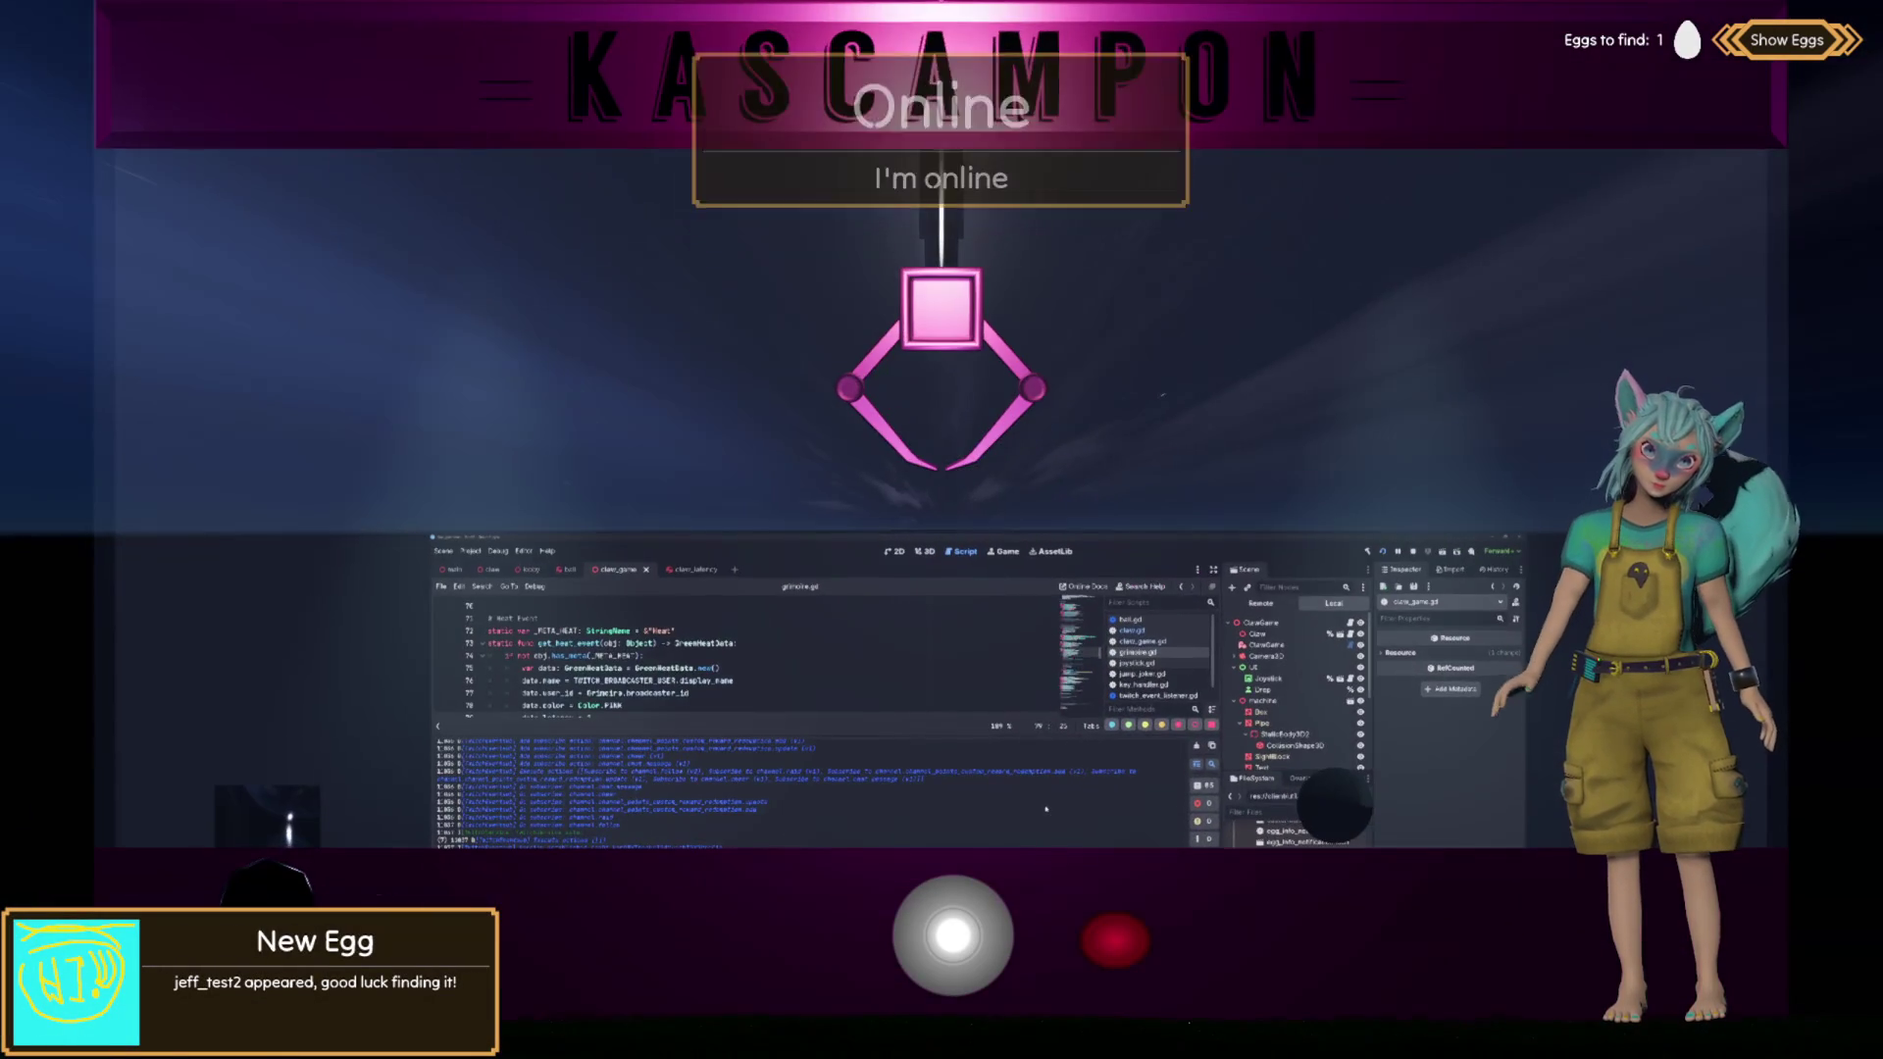
Step: Steer the claw right then left with the joystick, and hide the Output panel
{"action": "left_click_drag", "start_coordinate": [958, 943], "coordinate": [1108, 939]}
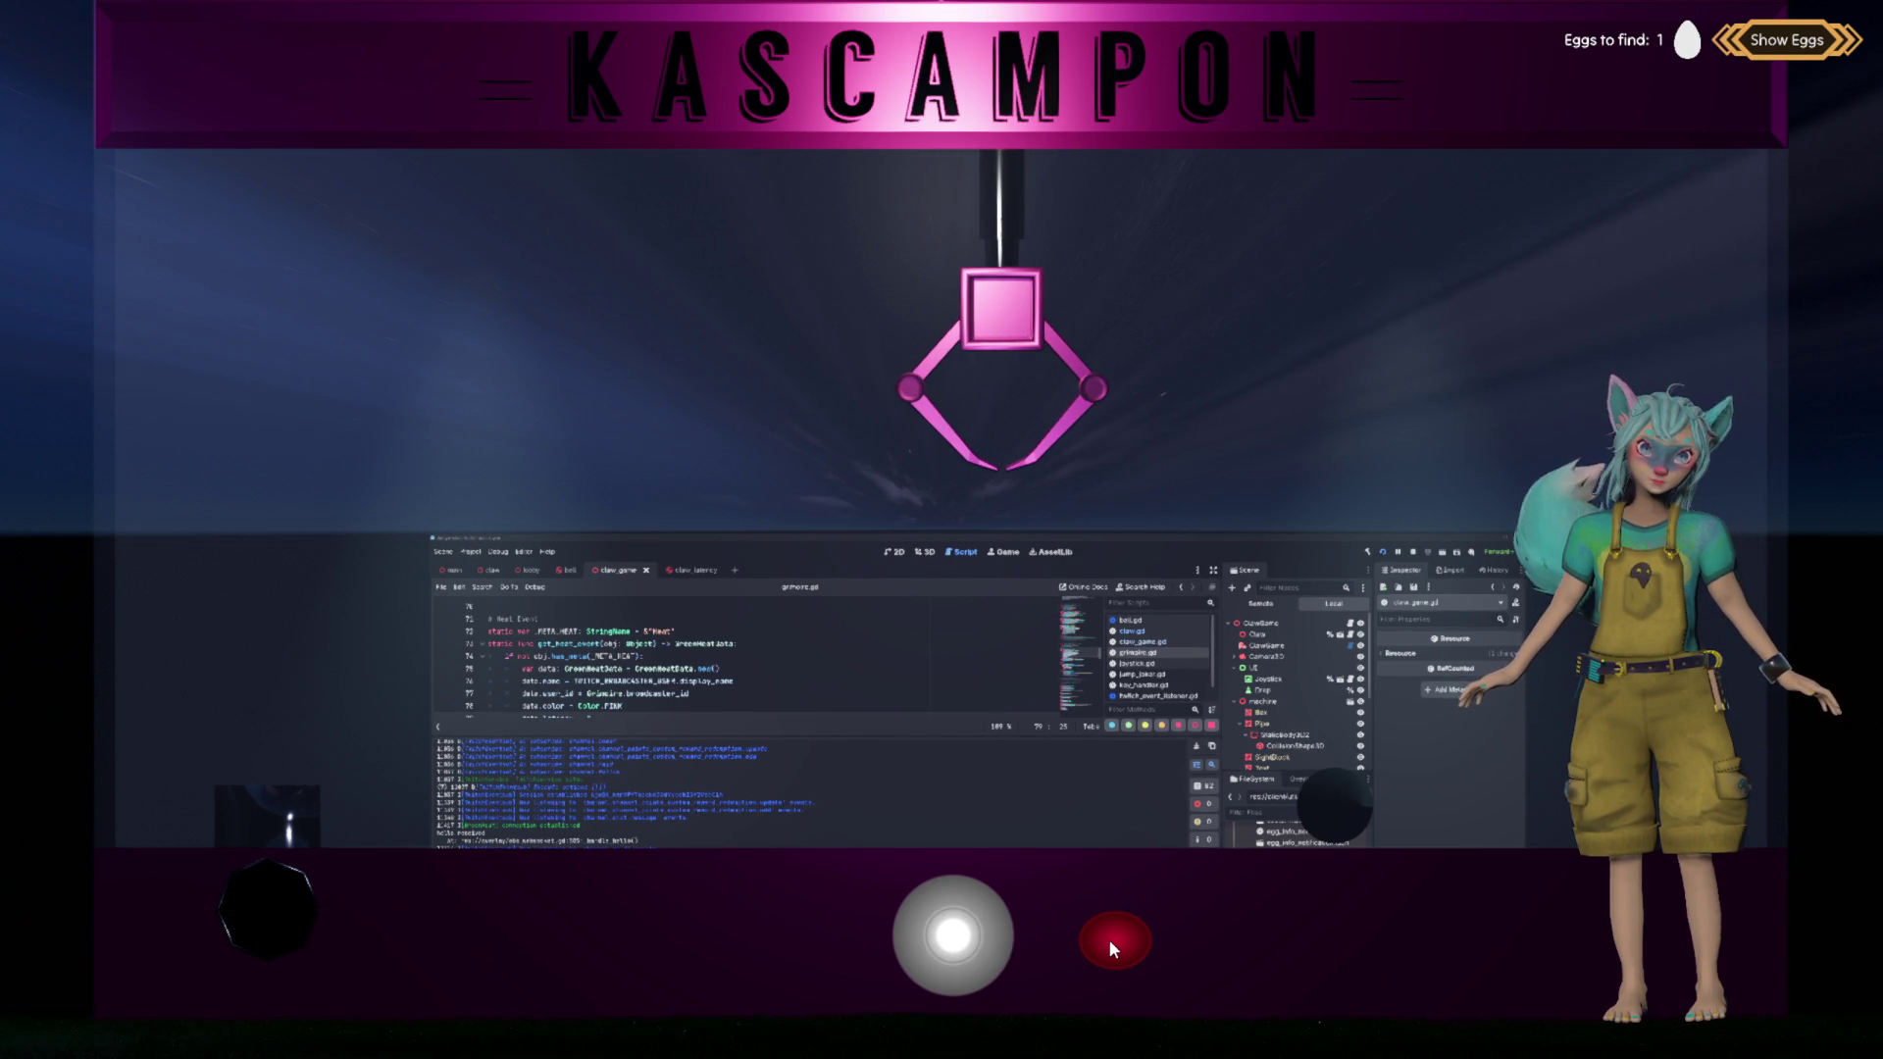
{"action": "left_click_drag", "start_coordinate": [951, 937], "coordinate": [702, 939]}
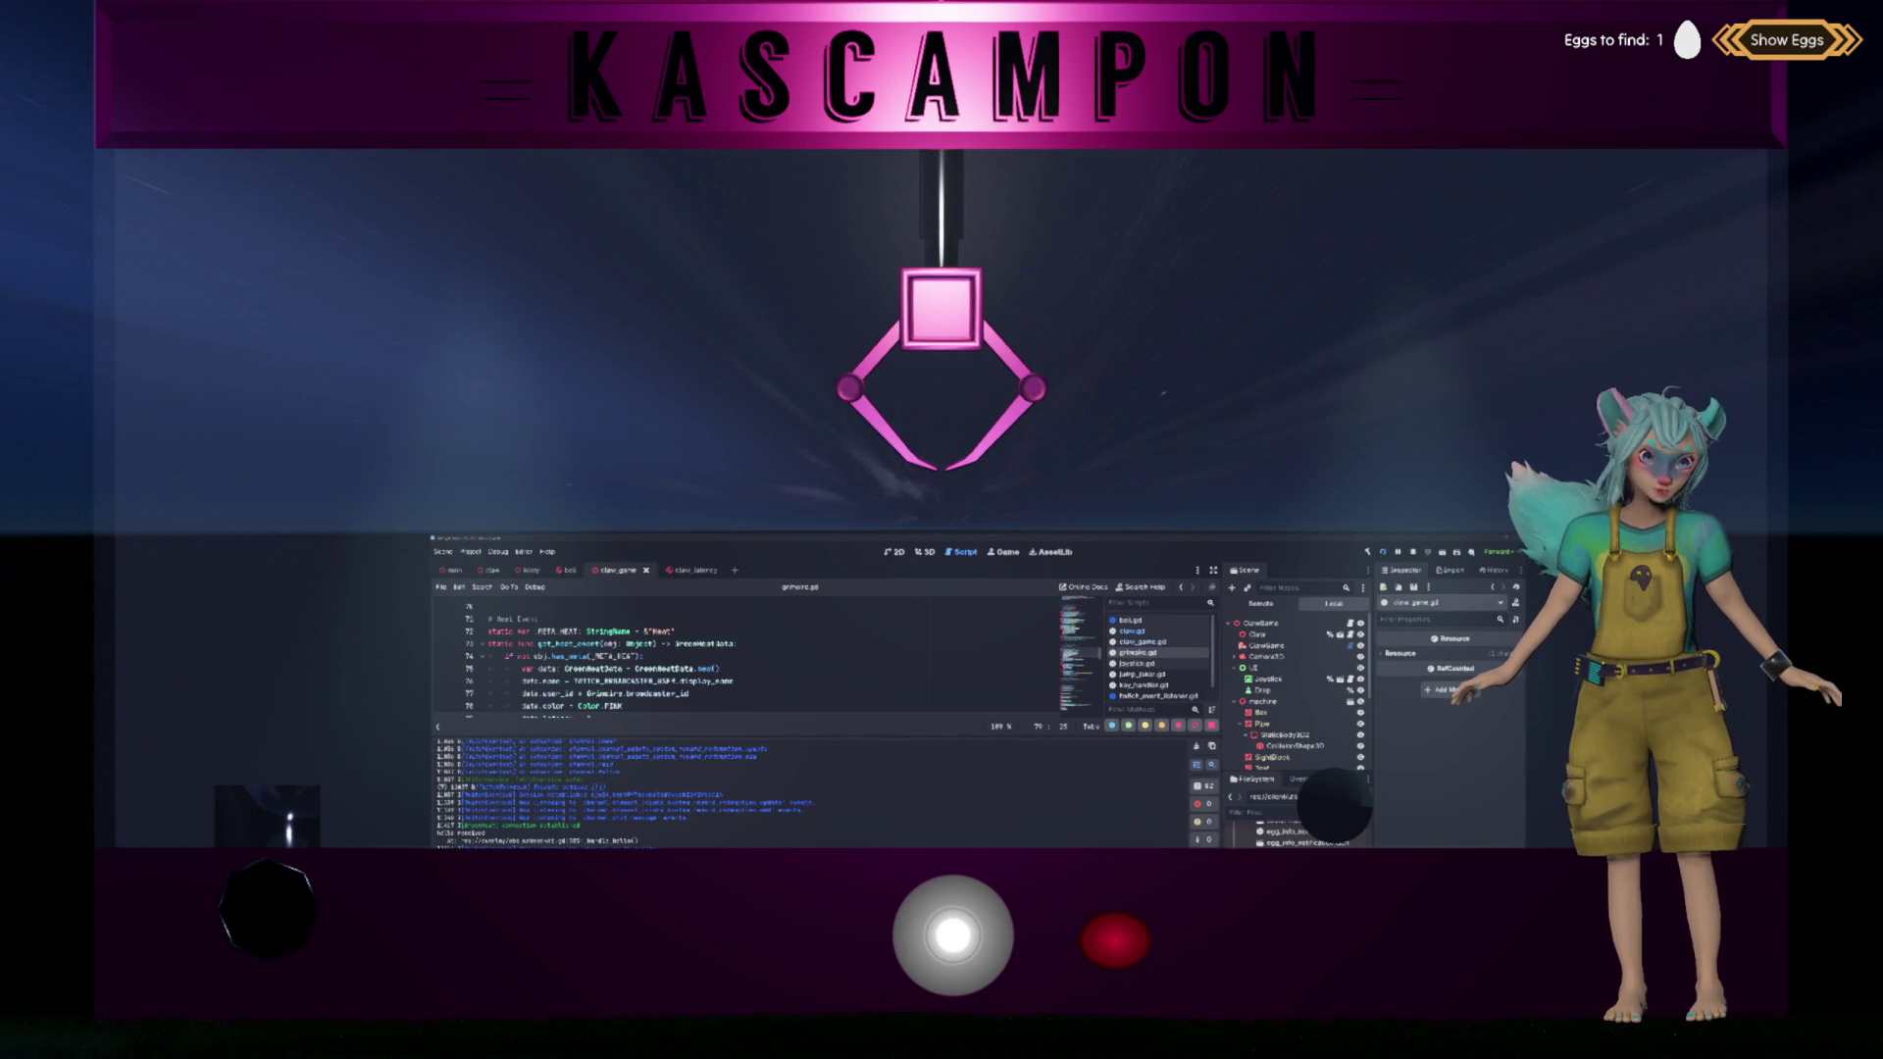
{"action": "key", "text": "ctrl+j"}
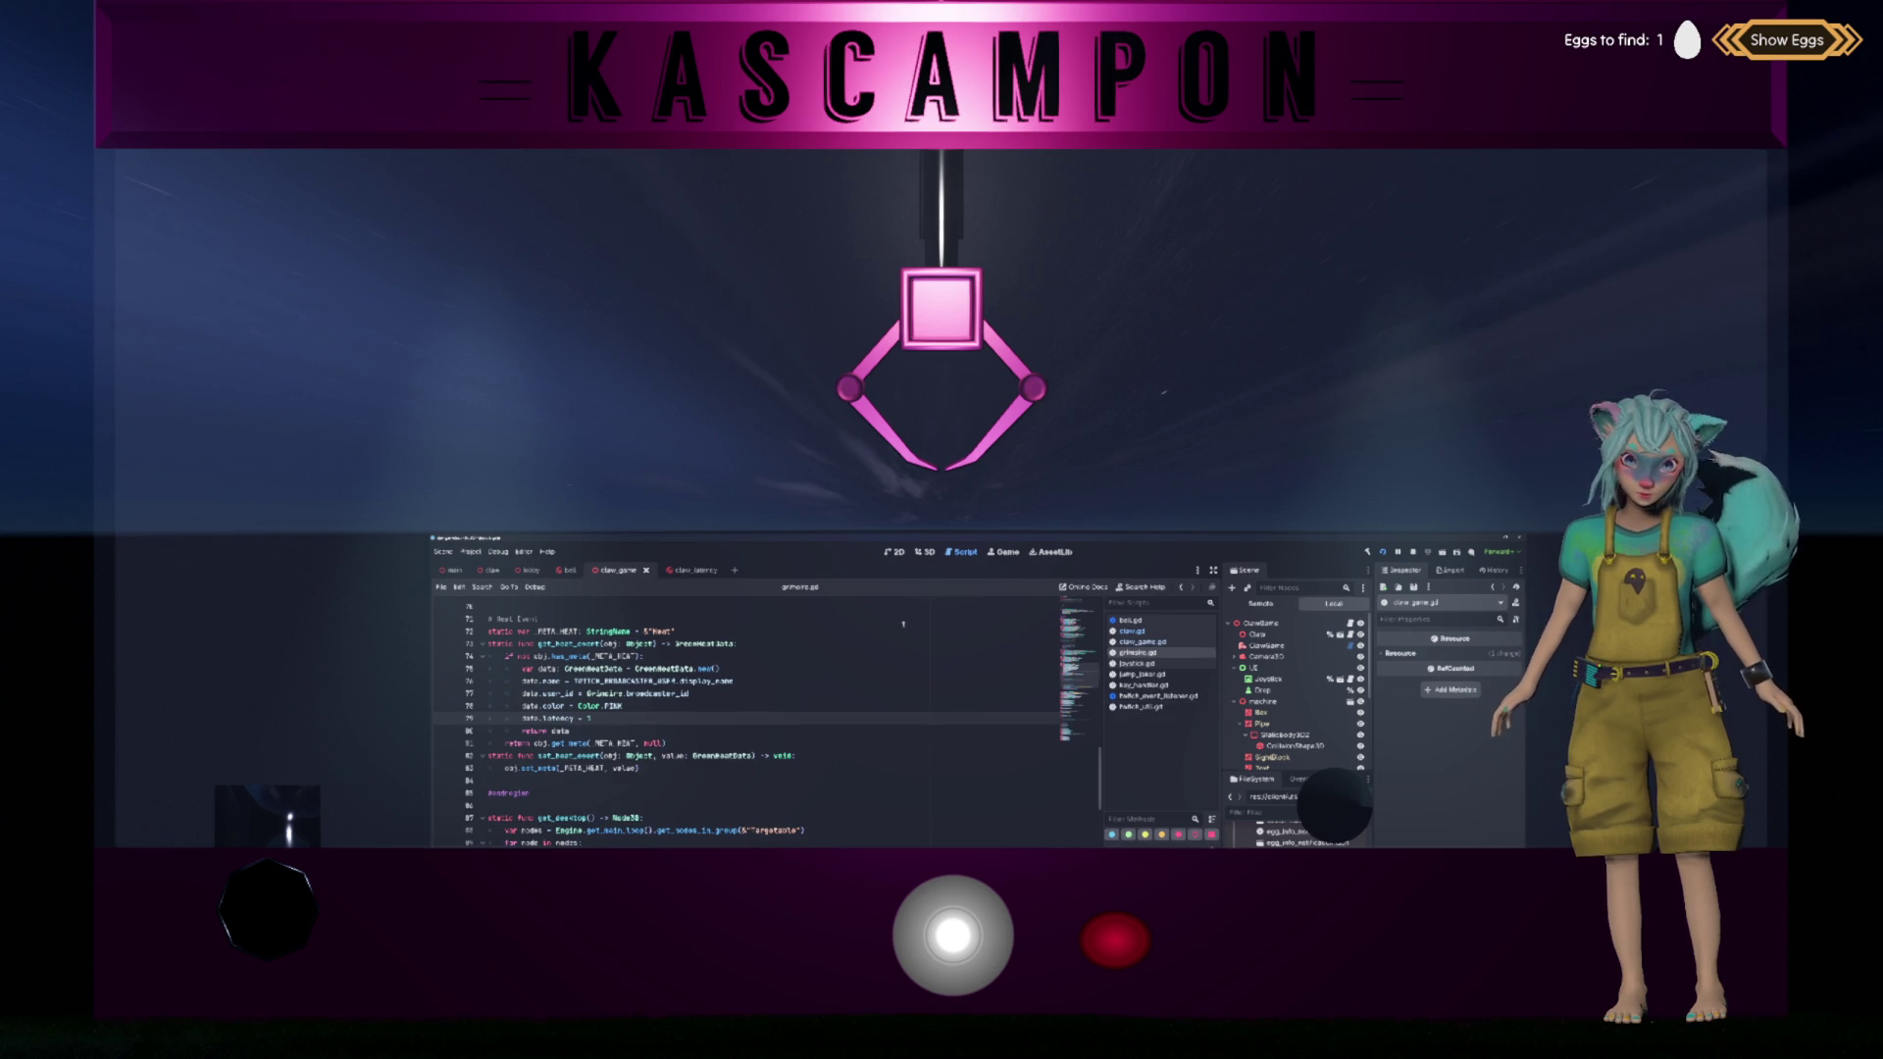
Step: Inspect the claw_latency scene in the 3D viewport, then relaunch the claw game
{"action": "left_click", "coordinate": [686, 570]}
{"action": "left_click", "coordinate": [924, 553]}
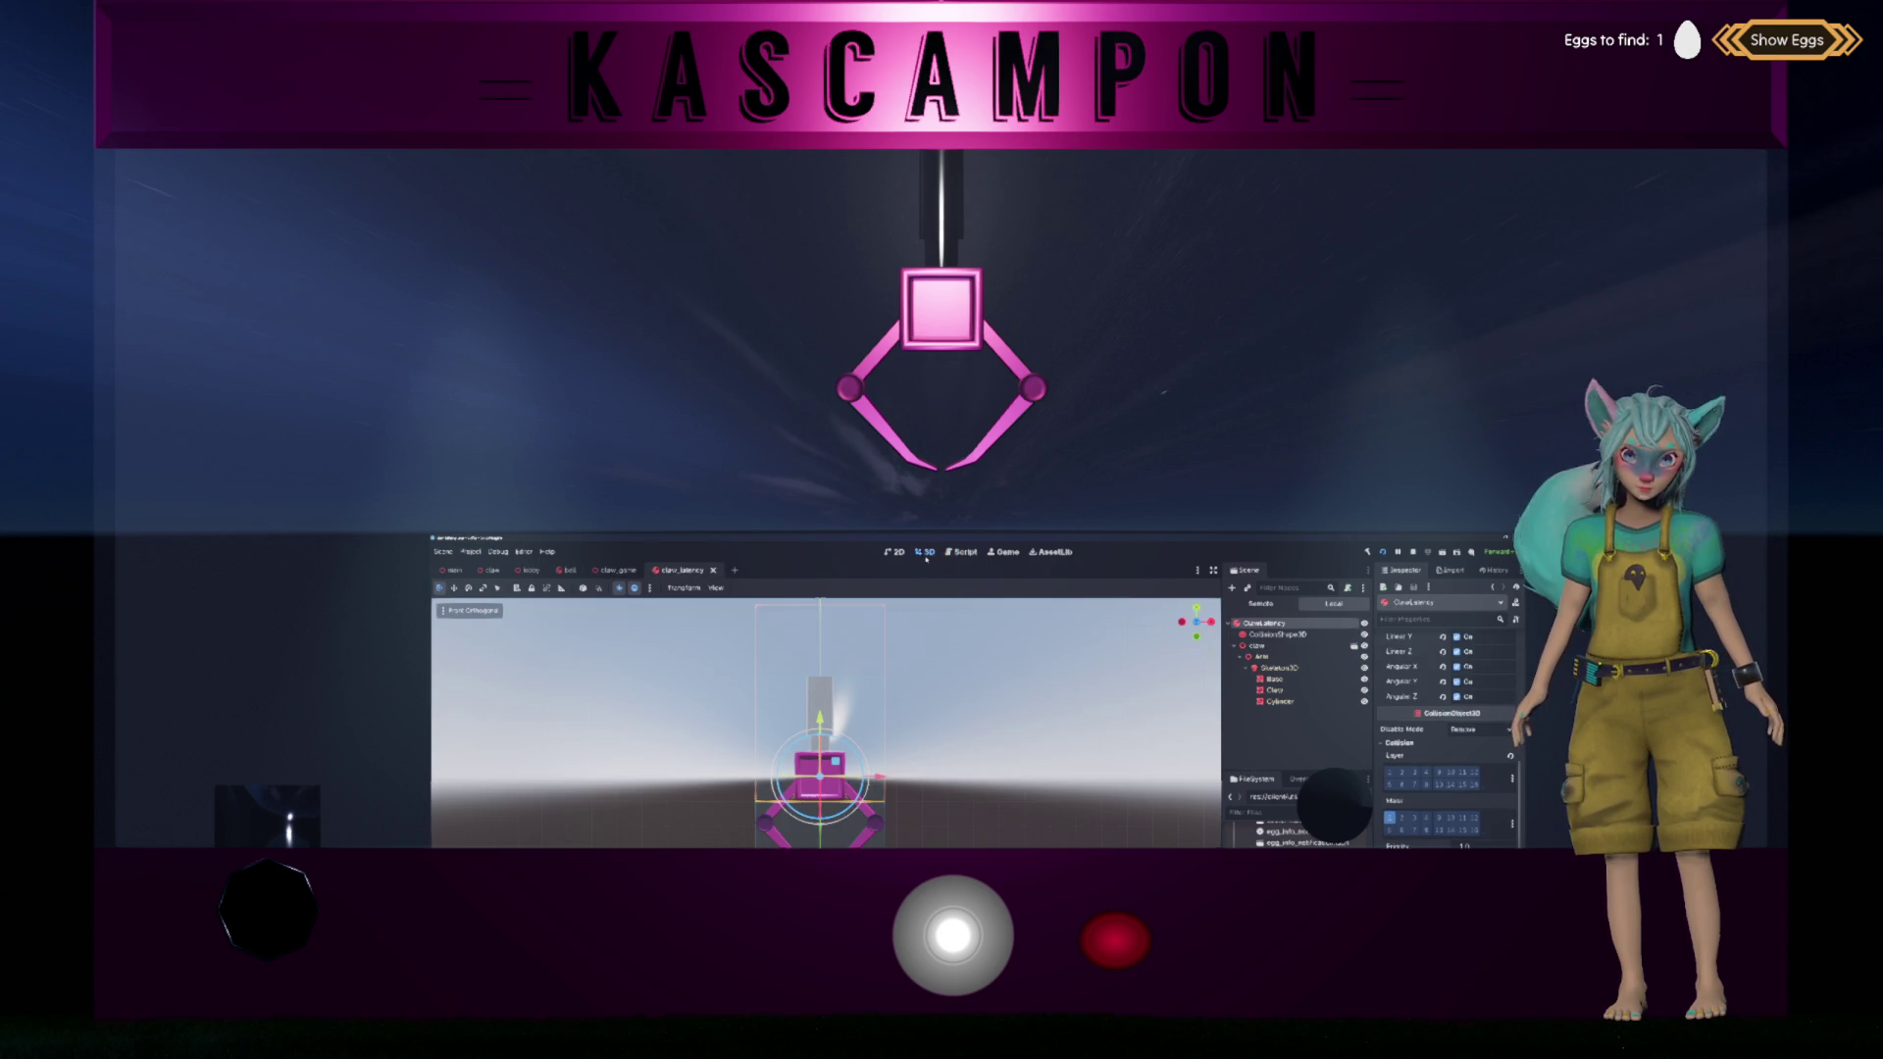
{"action": "mouse_move", "coordinate": [932, 667]}
{"action": "left_mouse_down"}
{"action": "mouse_move", "coordinate": [913, 677]}
{"action": "mouse_move", "coordinate": [939, 682]}
{"action": "left_mouse_up"}
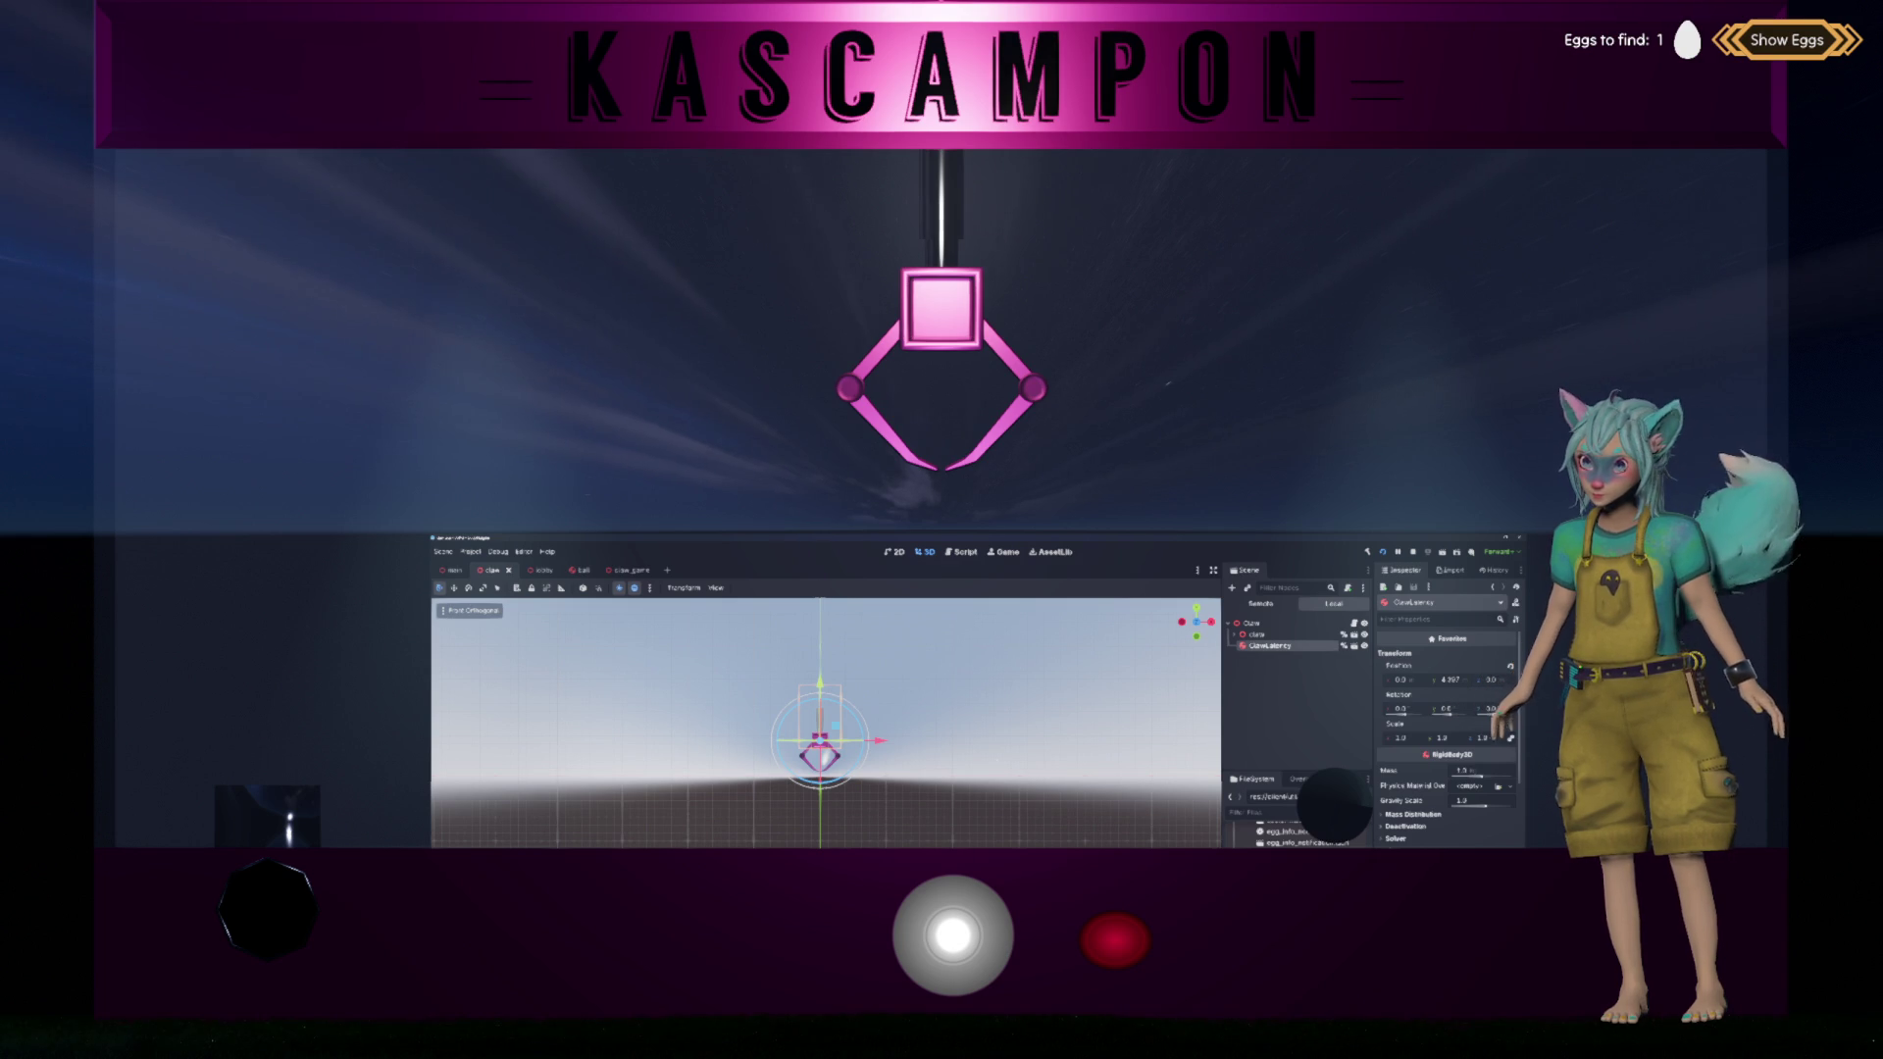
{"action": "left_click", "coordinate": [1598, 179]}
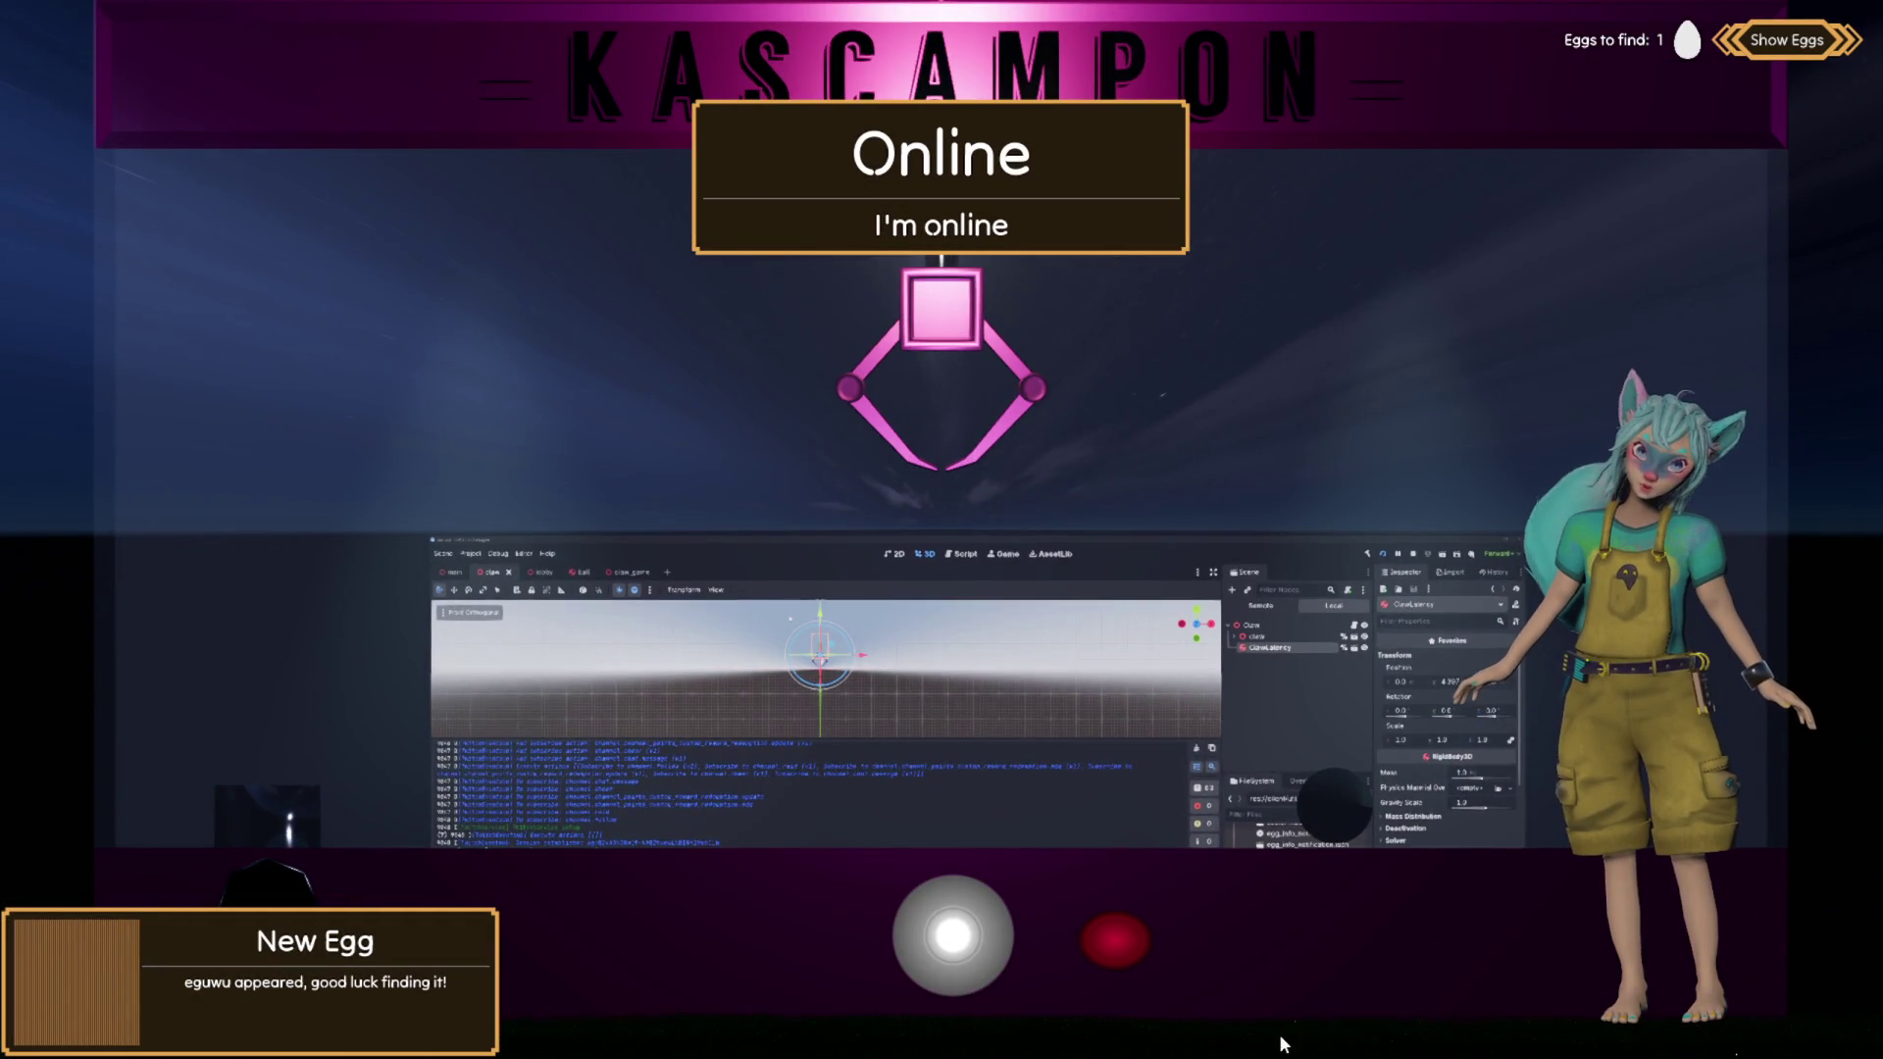
Step: Steer the claw left, then toward the lower right with the on-screen joystick
{"action": "mouse_move", "coordinate": [959, 952]}
{"action": "left_mouse_down"}
{"action": "mouse_move", "coordinate": [743, 955]}
{"action": "mouse_move", "coordinate": [684, 913]}
{"action": "left_mouse_up"}
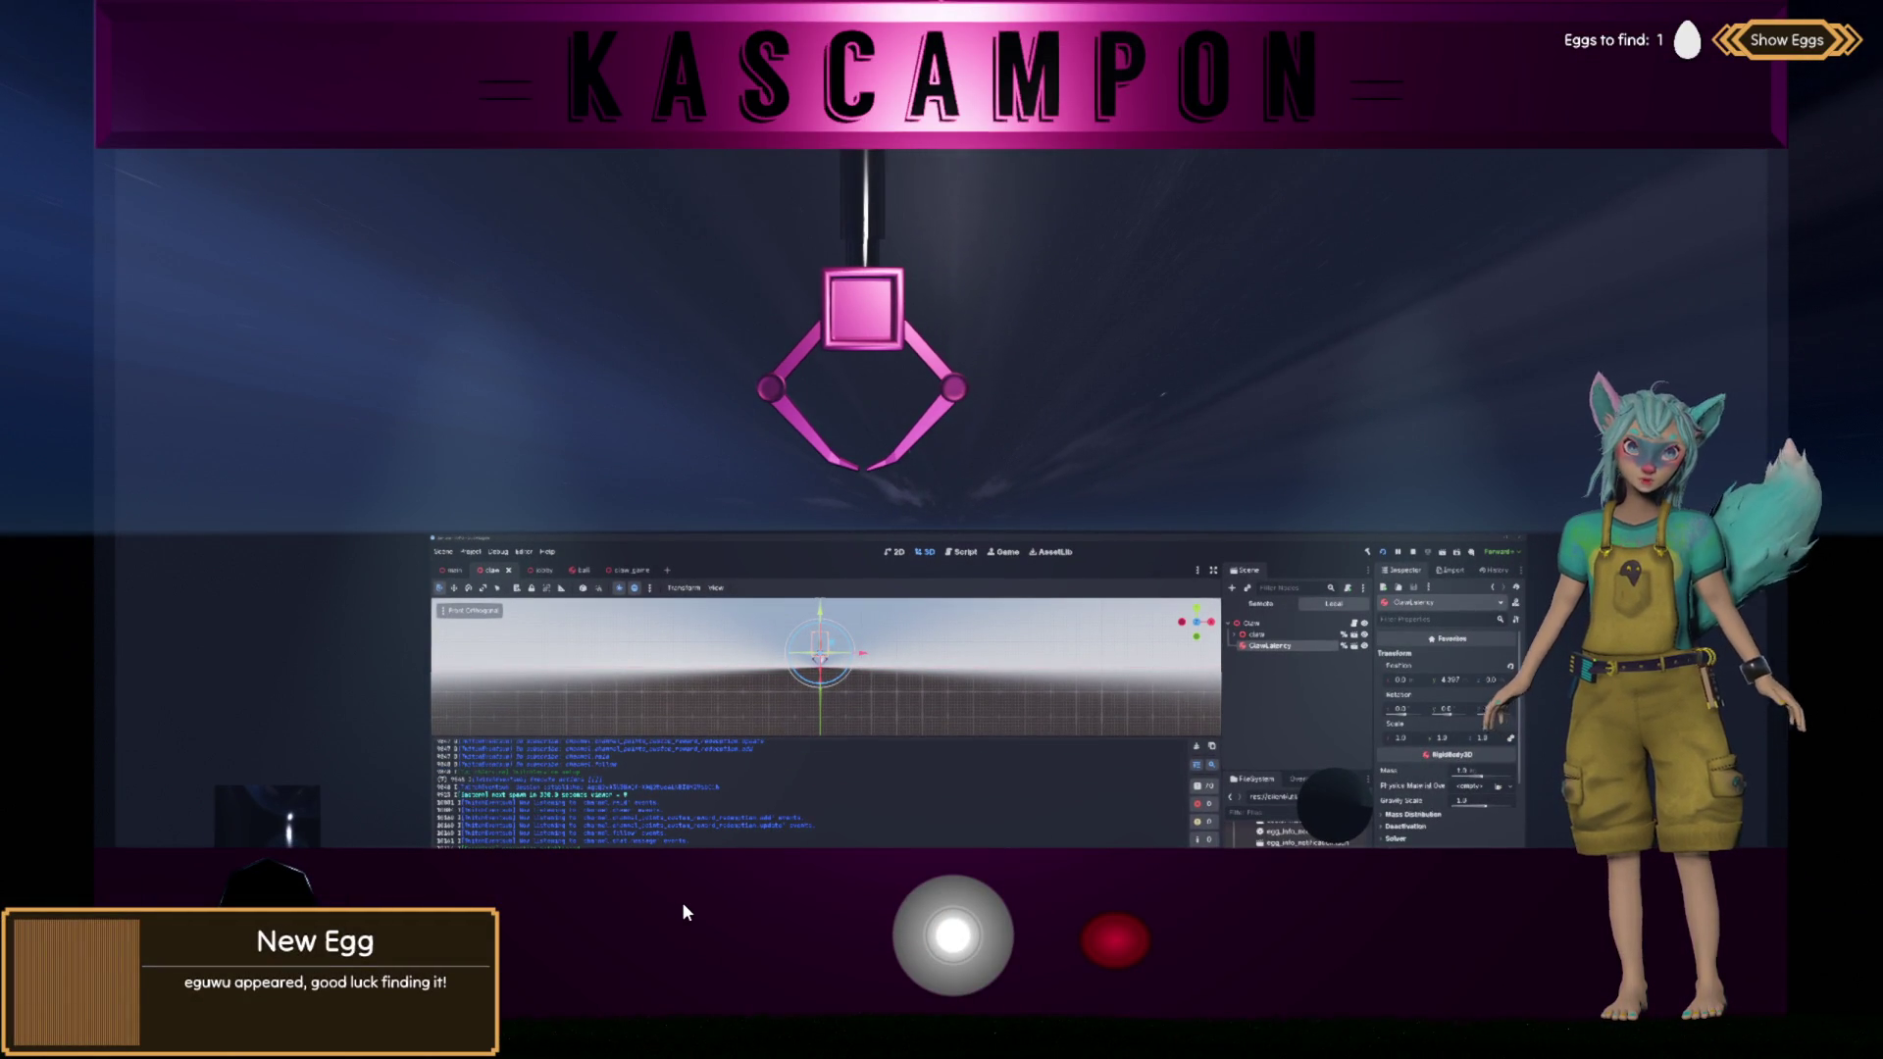
{"action": "left_click_drag", "start_coordinate": [945, 939], "coordinate": [1319, 967]}
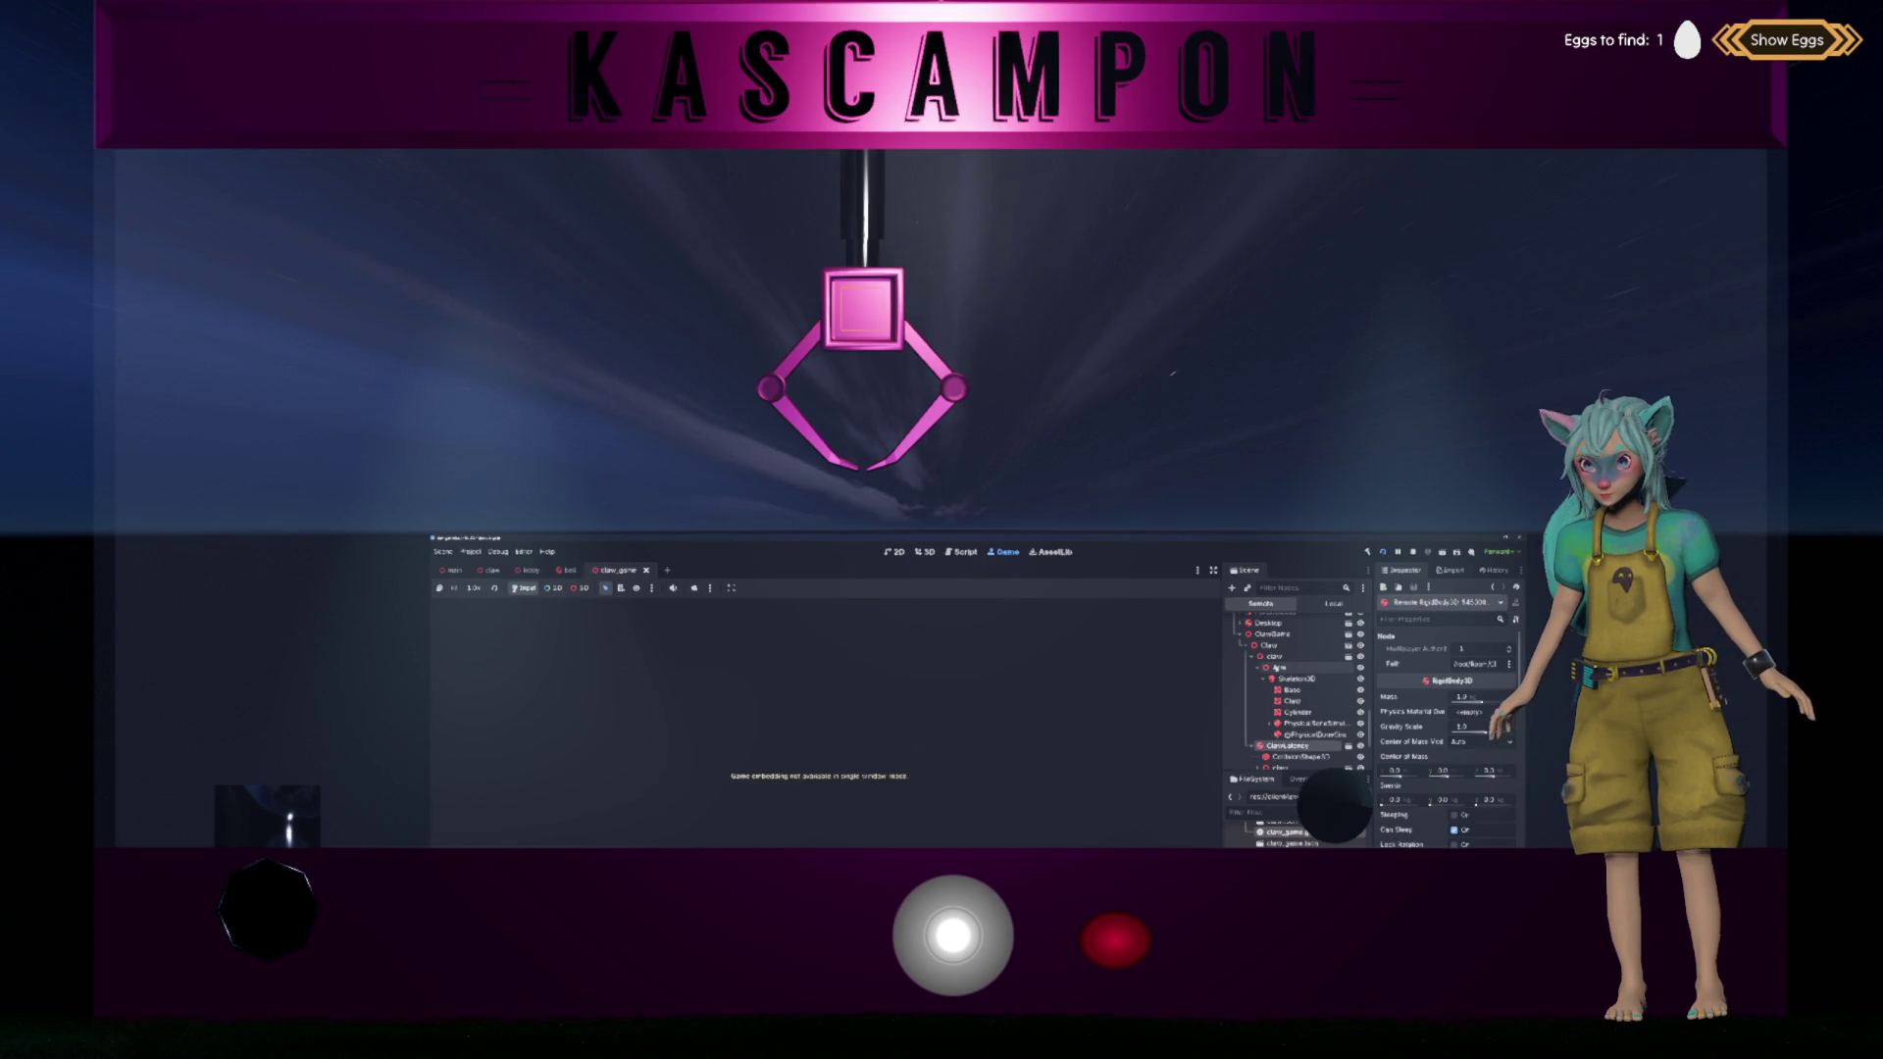
Step: In the Remote tree, inspect the Skeleton3D, Claw, Cylinder and Upper bone nodes
{"action": "left_click", "coordinate": [1296, 679]}
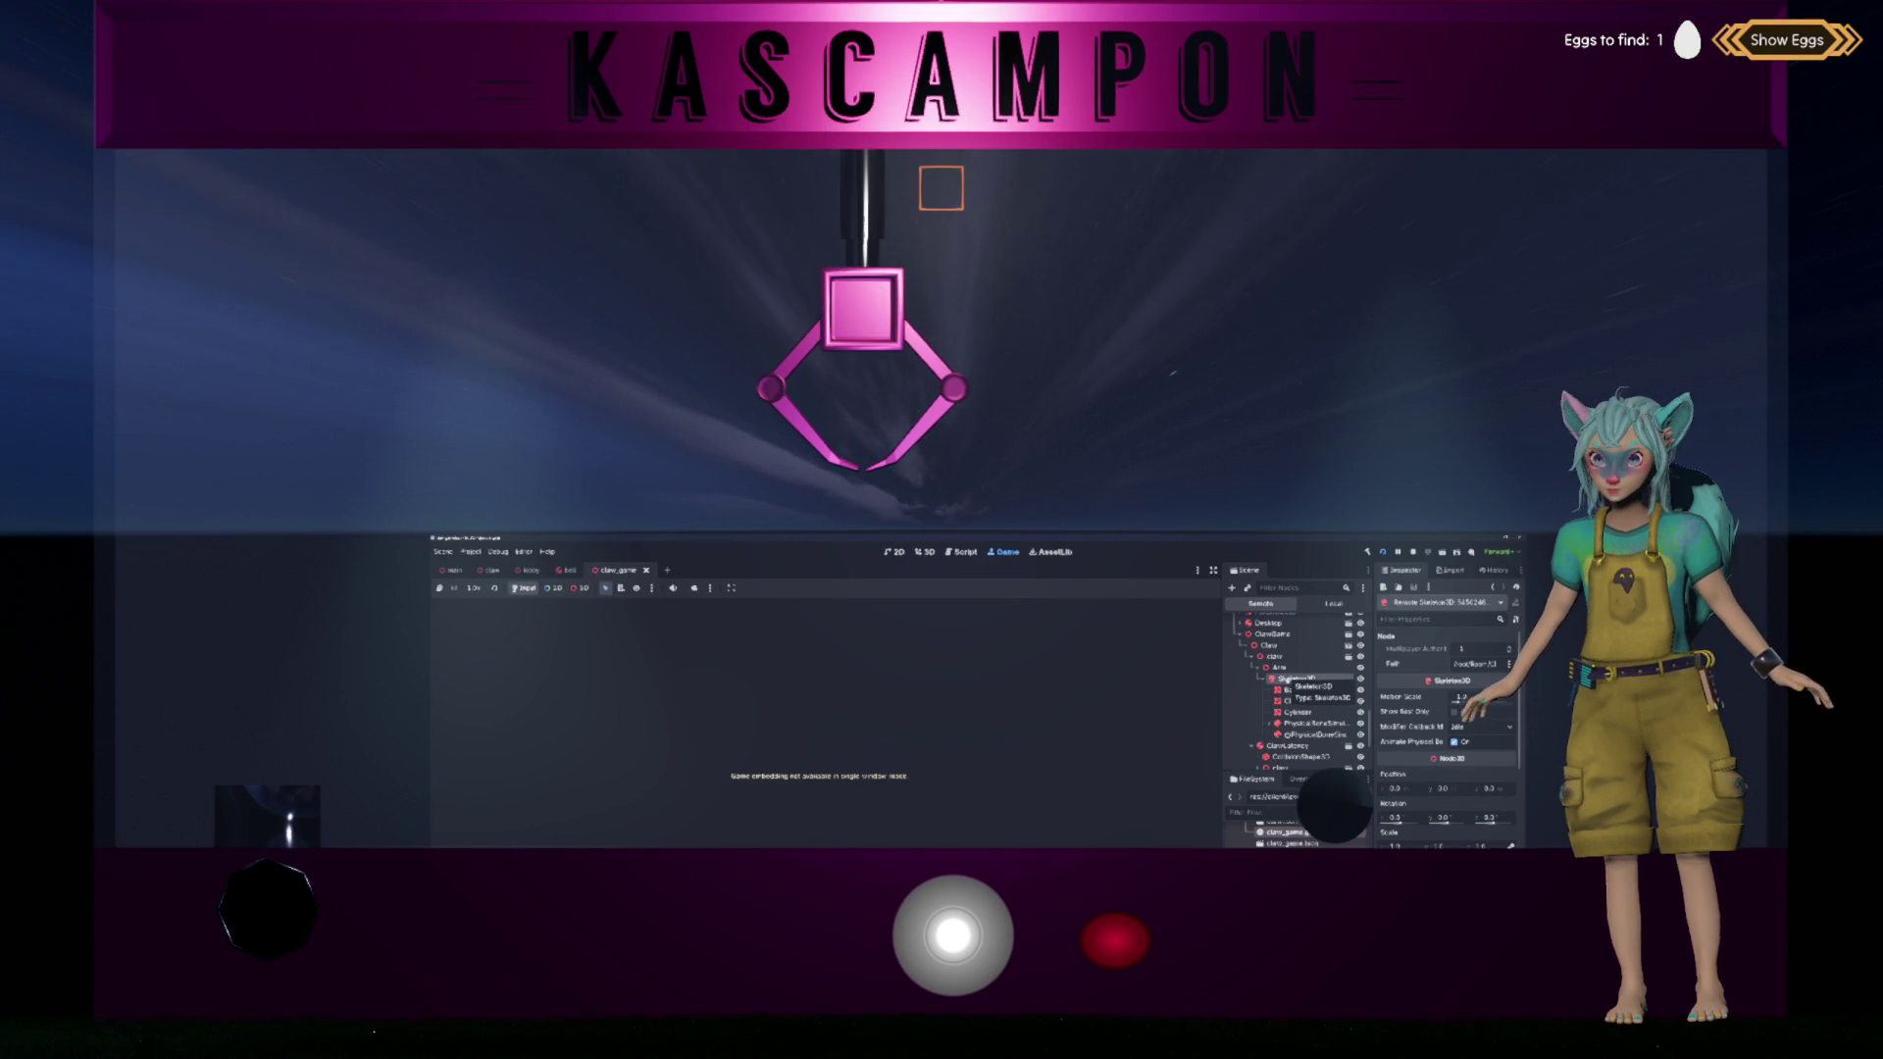
{"action": "left_click", "coordinate": [1293, 701]}
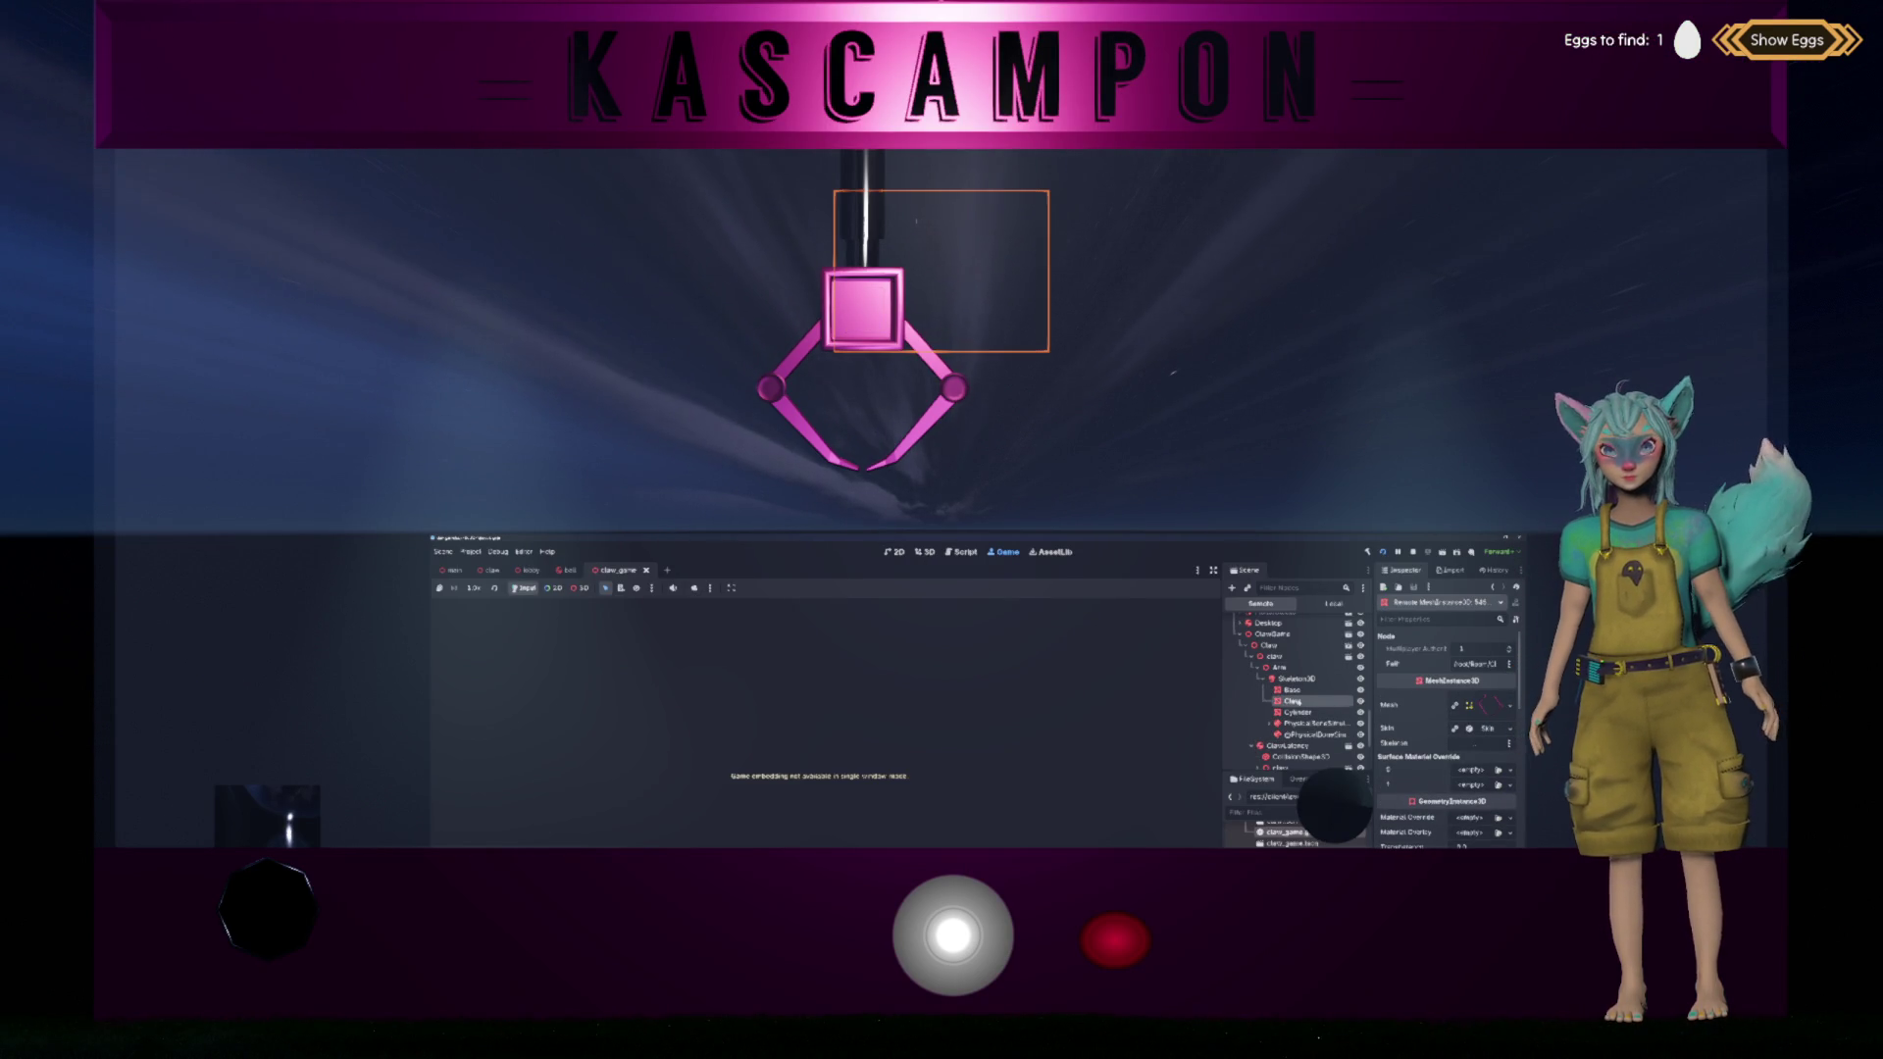
{"action": "left_click", "coordinate": [1298, 712]}
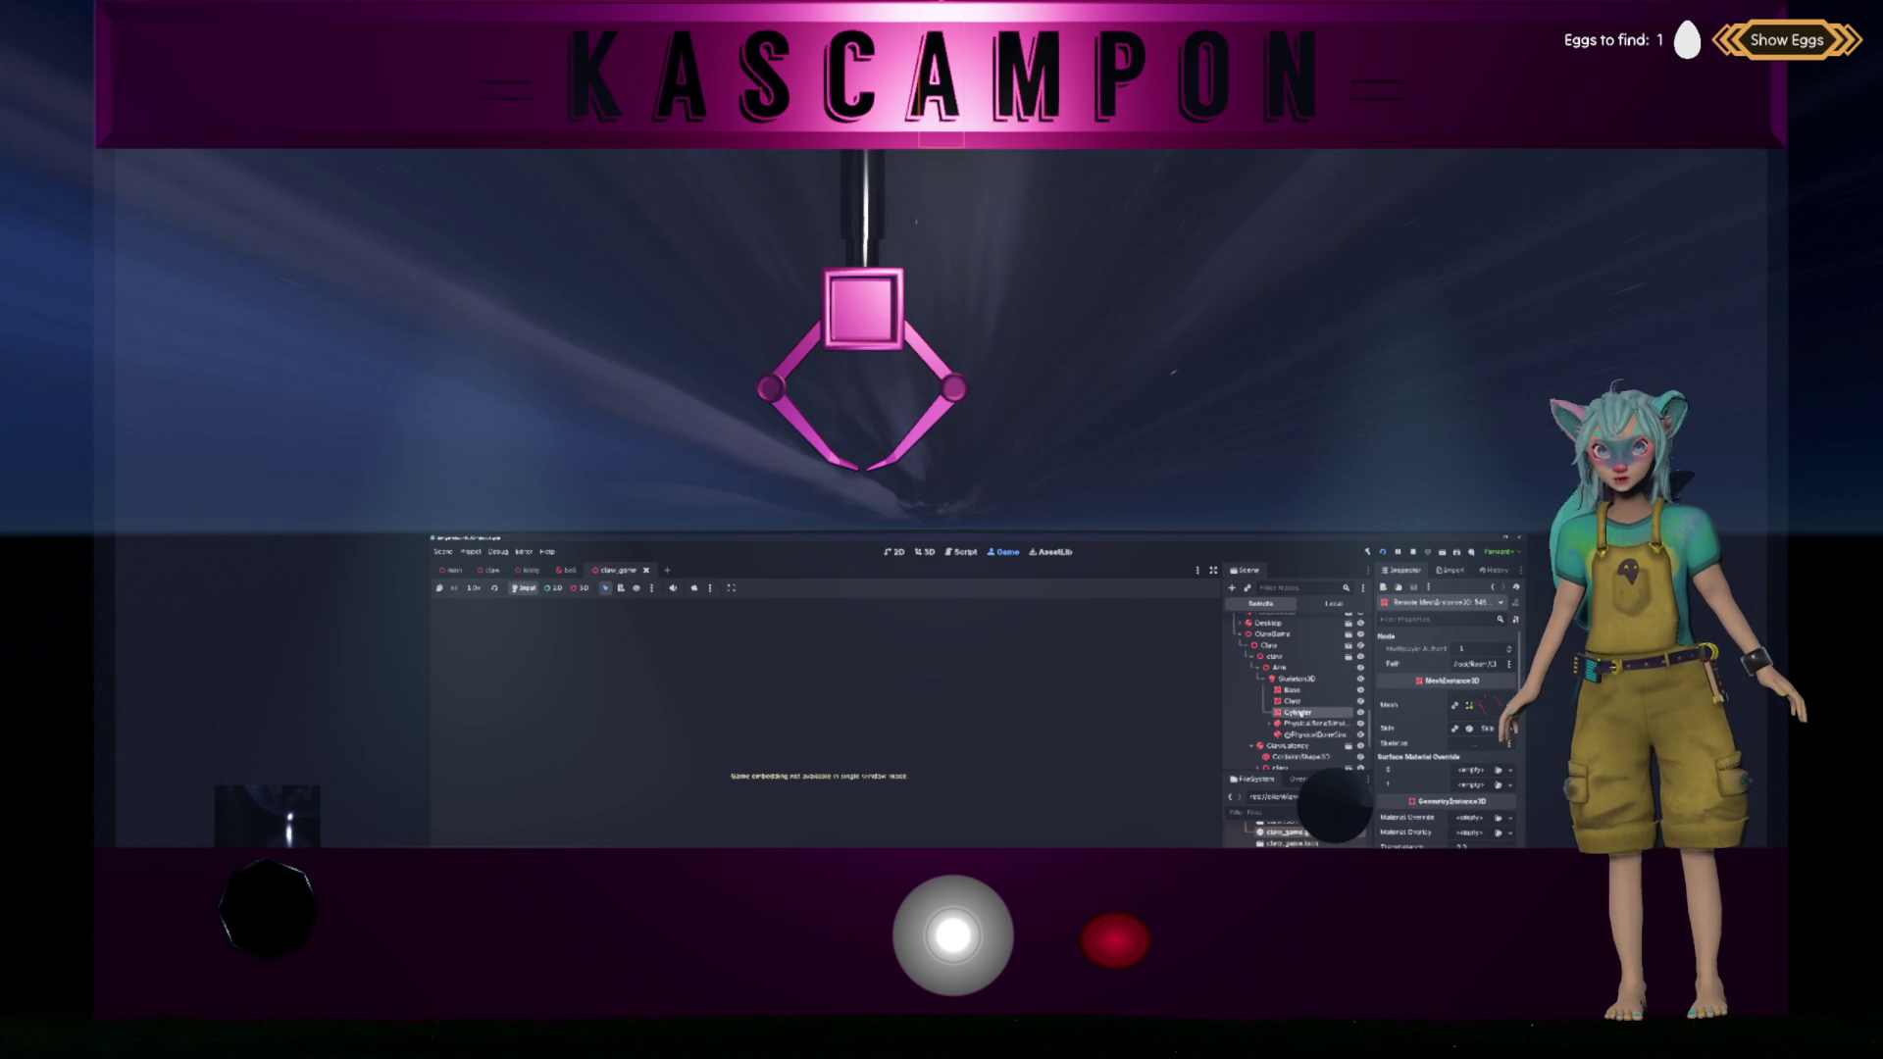
{"action": "left_click", "coordinate": [1310, 723]}
{"action": "left_click", "coordinate": [1272, 723]}
{"action": "left_click", "coordinate": [1301, 735]}
{"action": "left_click", "coordinate": [1277, 735]}
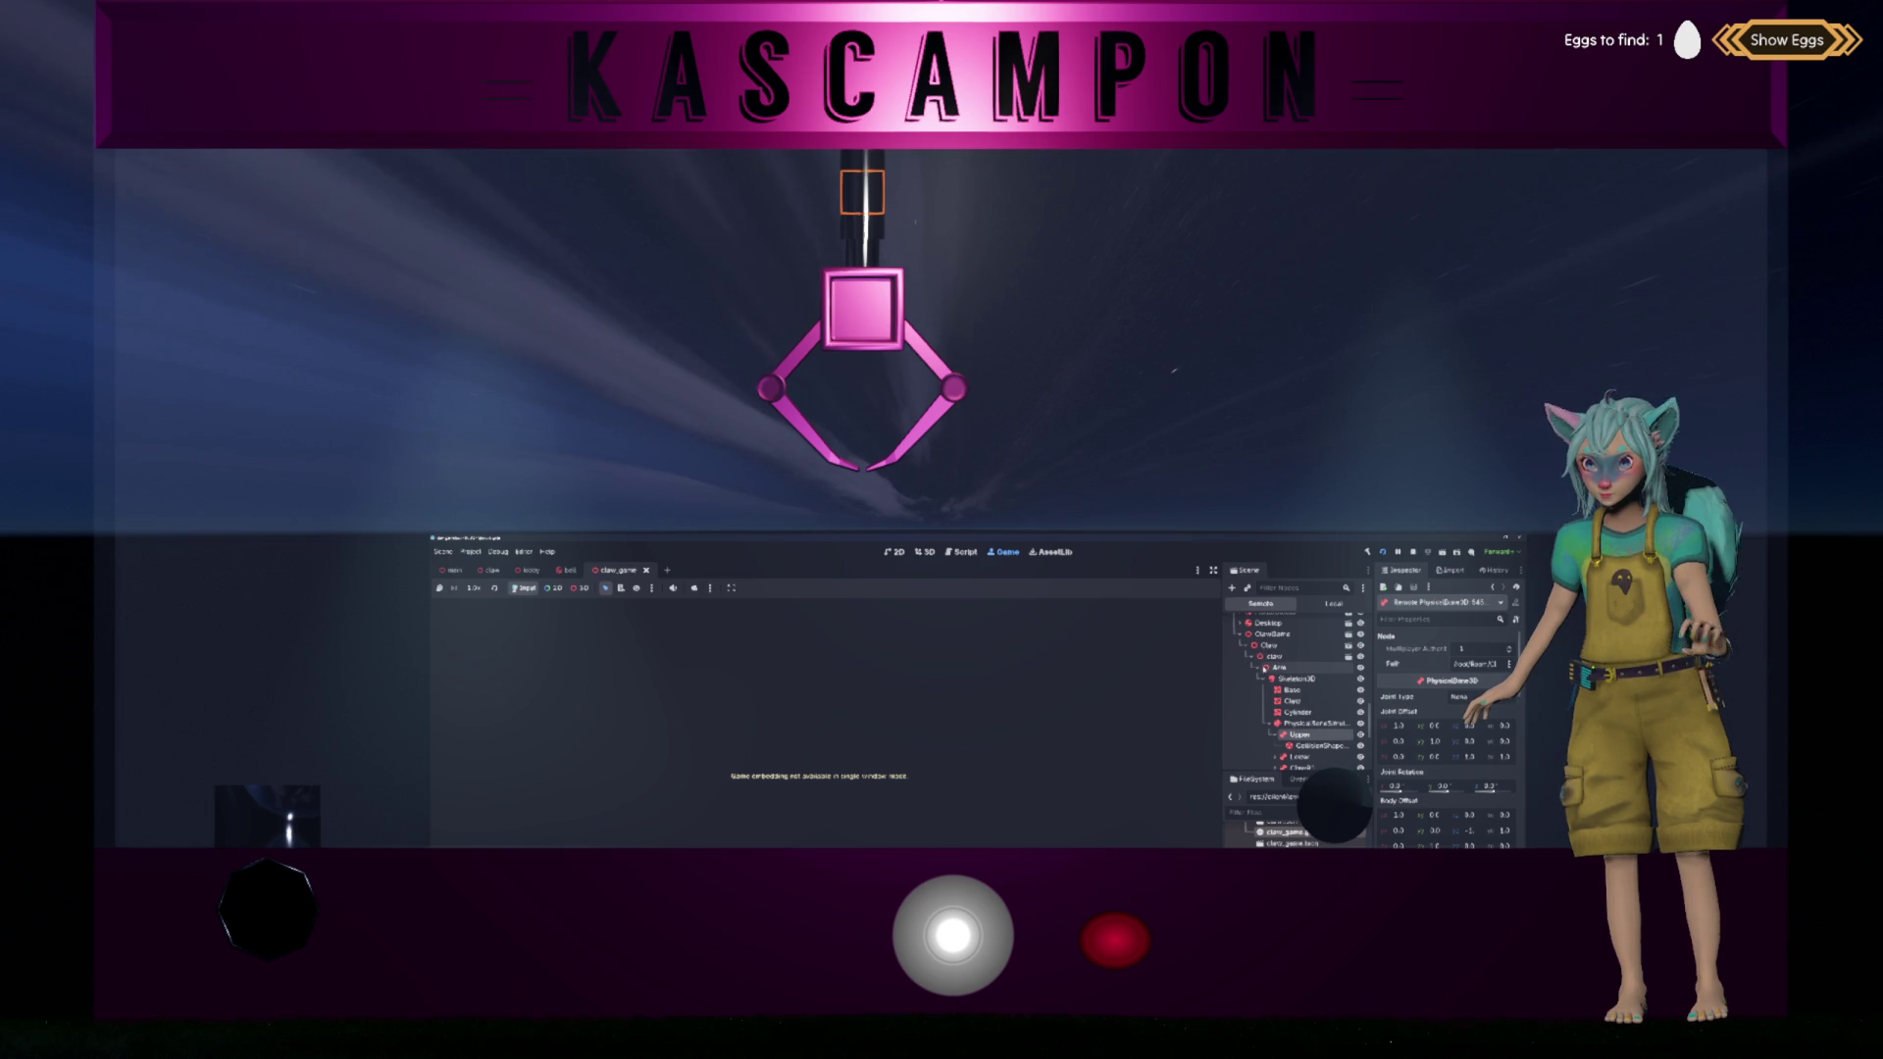
Step: Inspect the Arm, CollisionShape3D and claw nodes, collapsing the Arm and claw branches
{"action": "left_click", "coordinate": [1280, 668]}
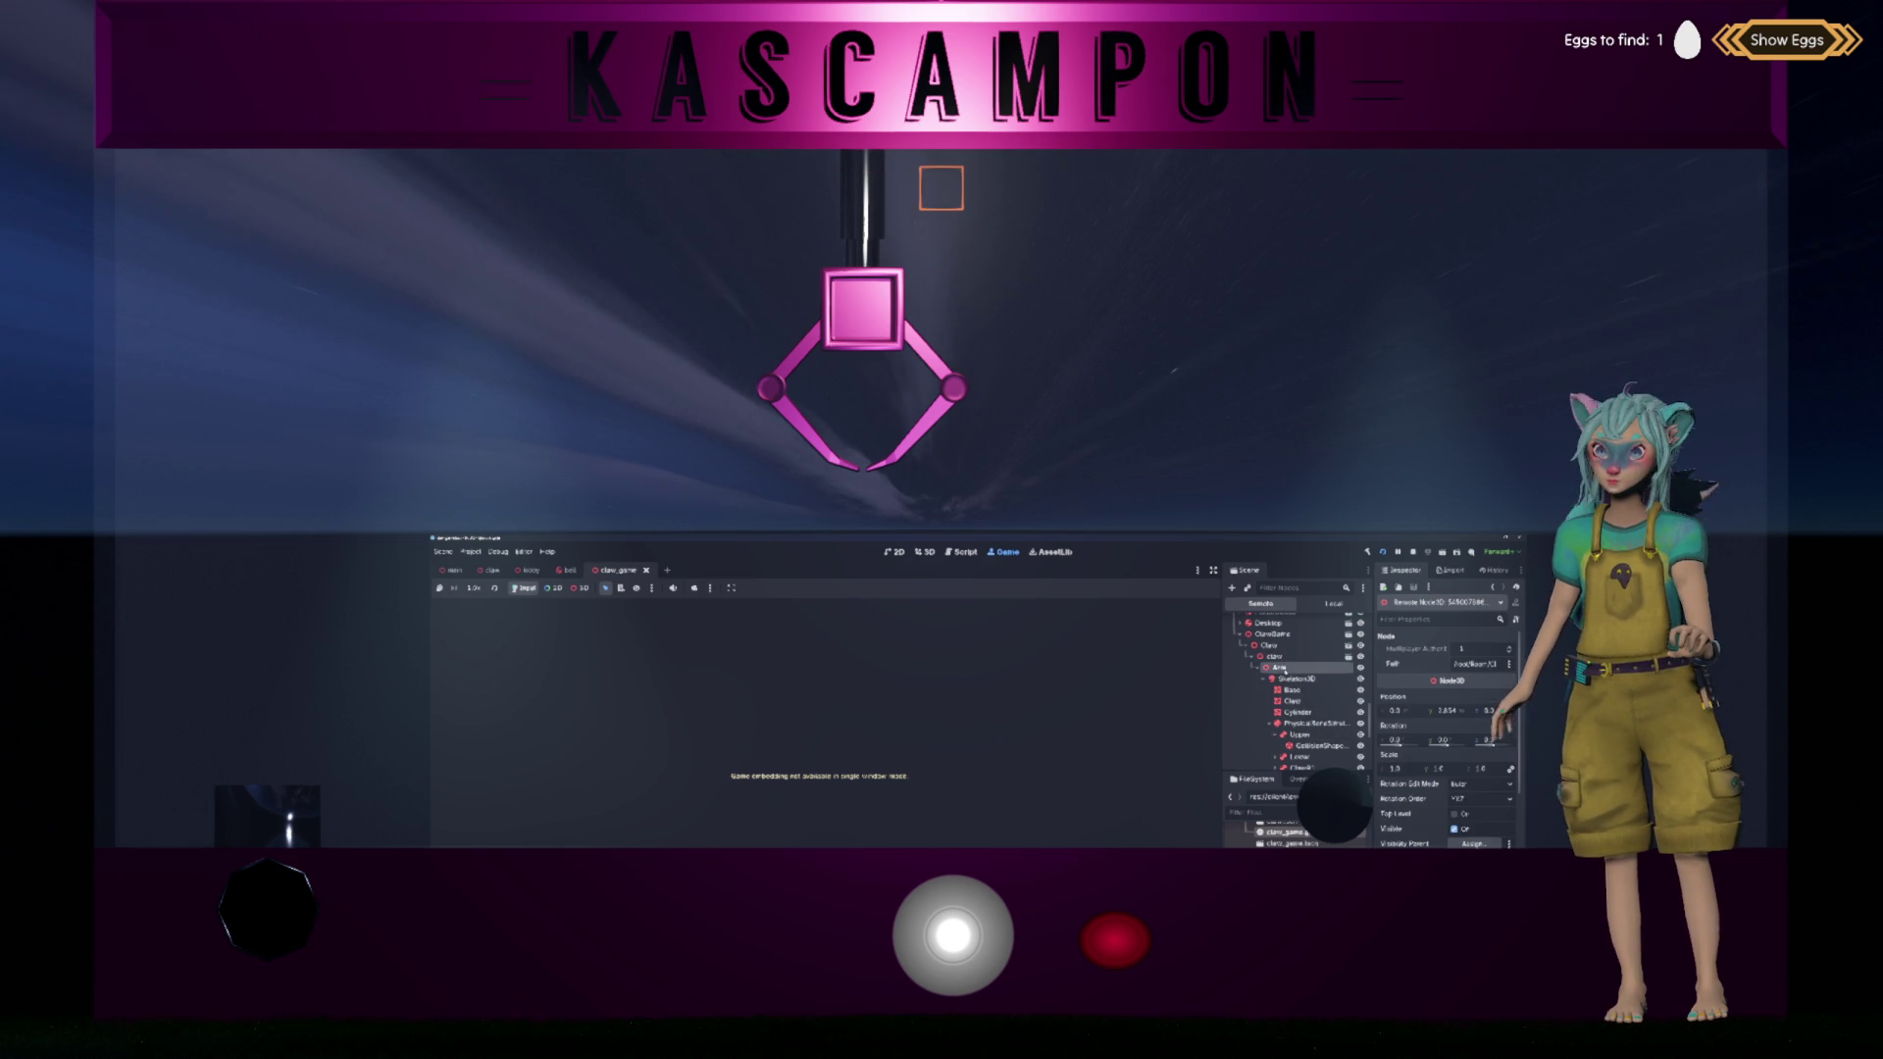
{"action": "left_click", "coordinate": [1259, 668]}
{"action": "left_click", "coordinate": [1287, 691]}
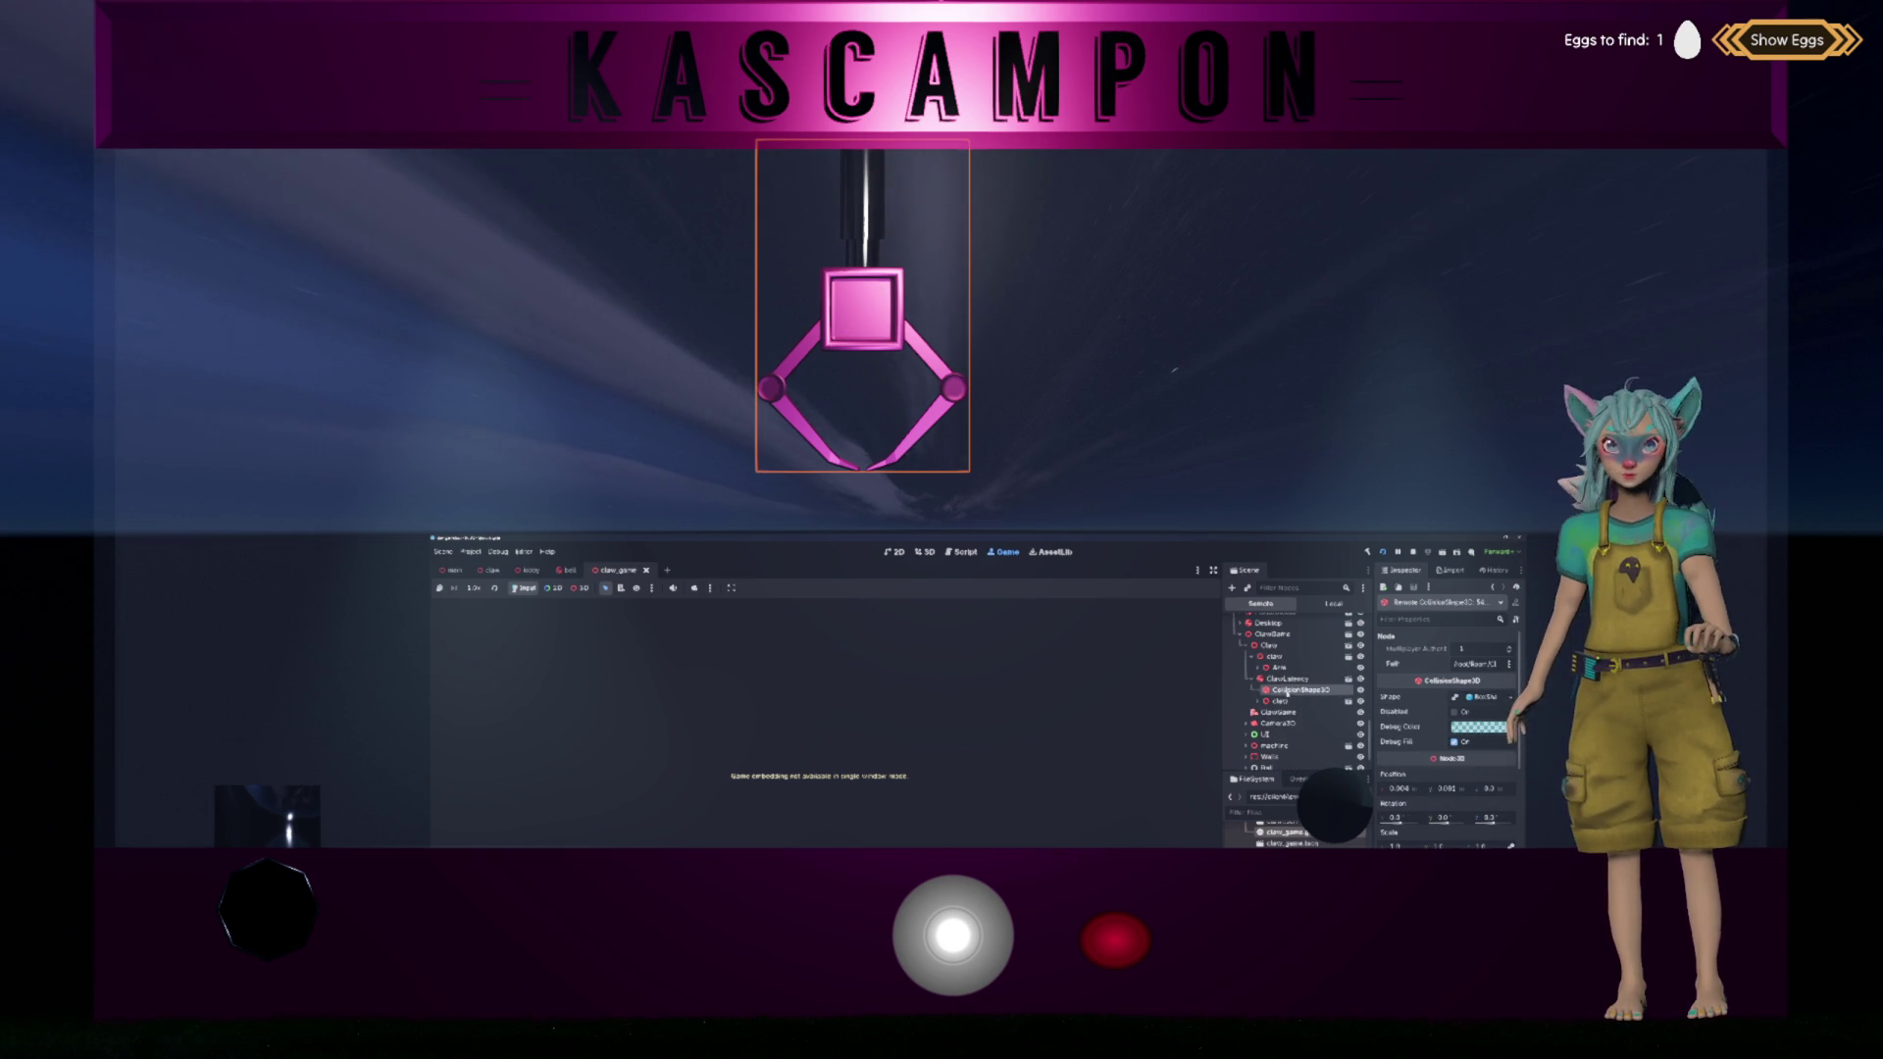
{"action": "left_click", "coordinate": [1282, 701]}
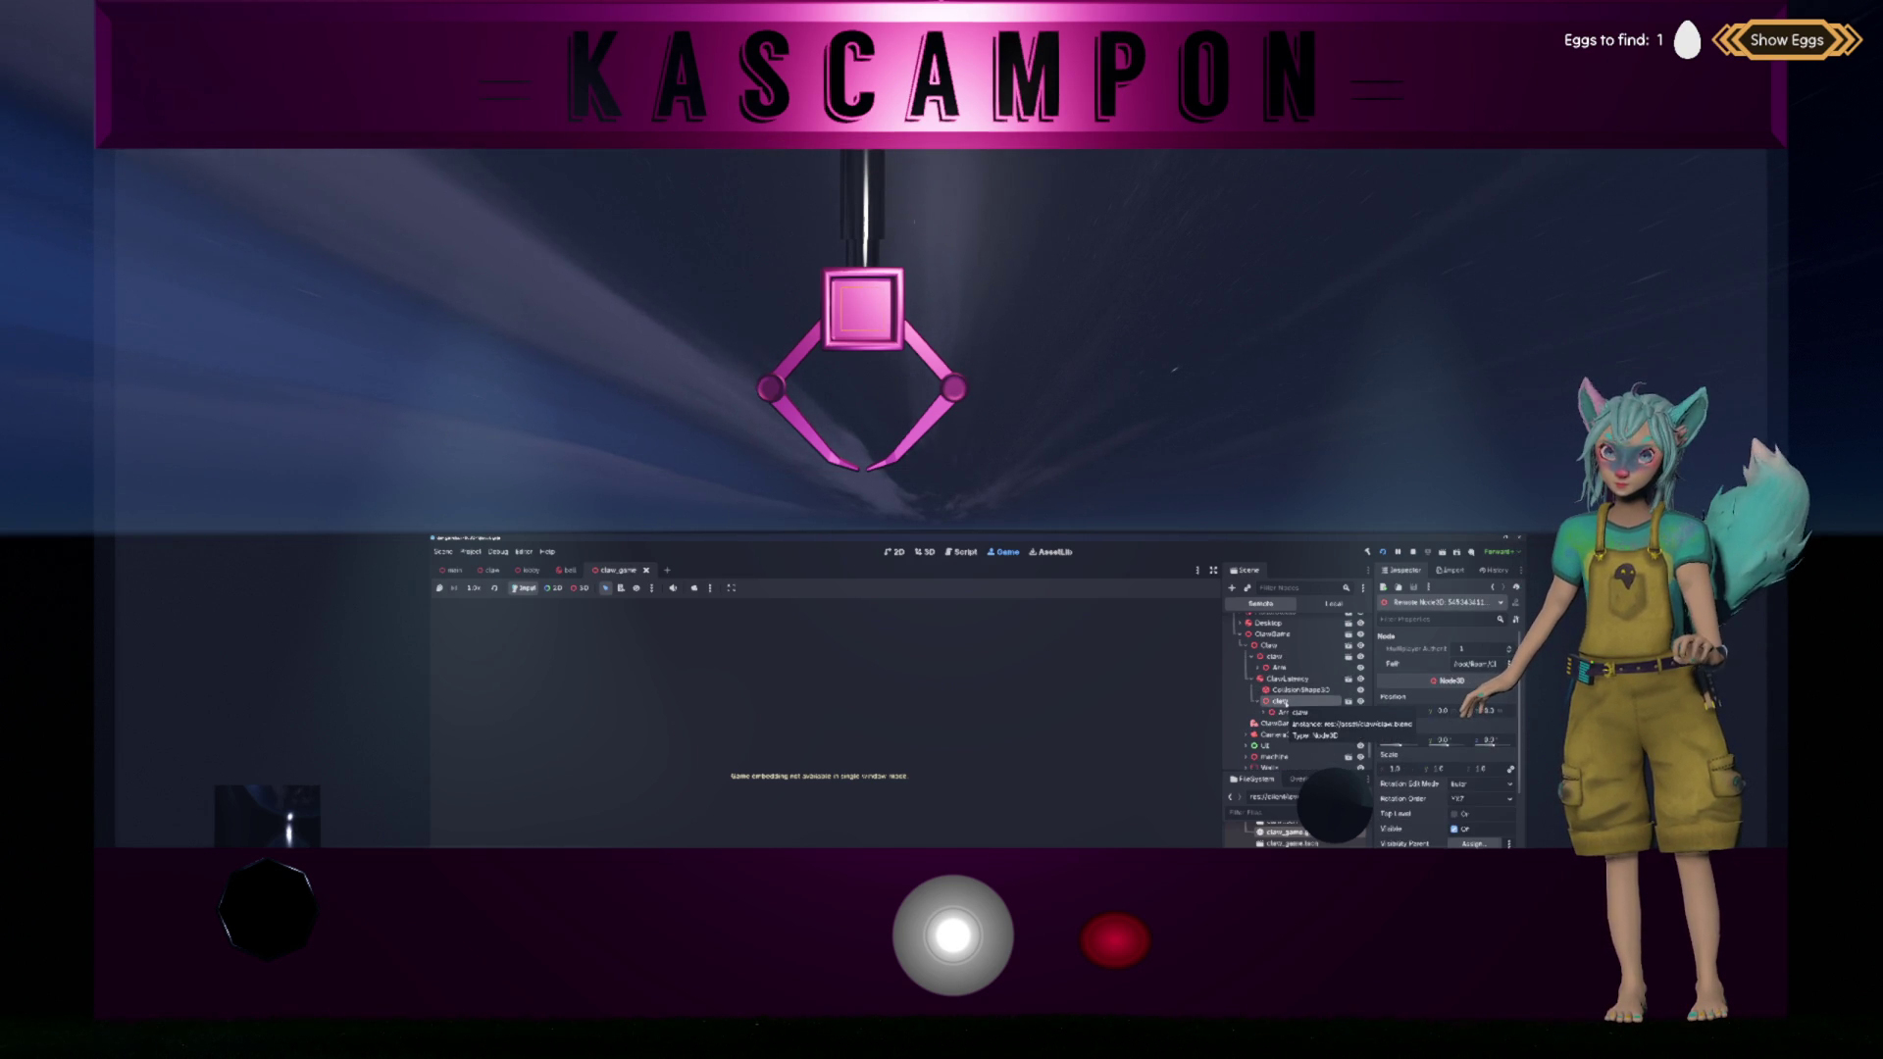
{"action": "left_click", "coordinate": [1258, 702]}
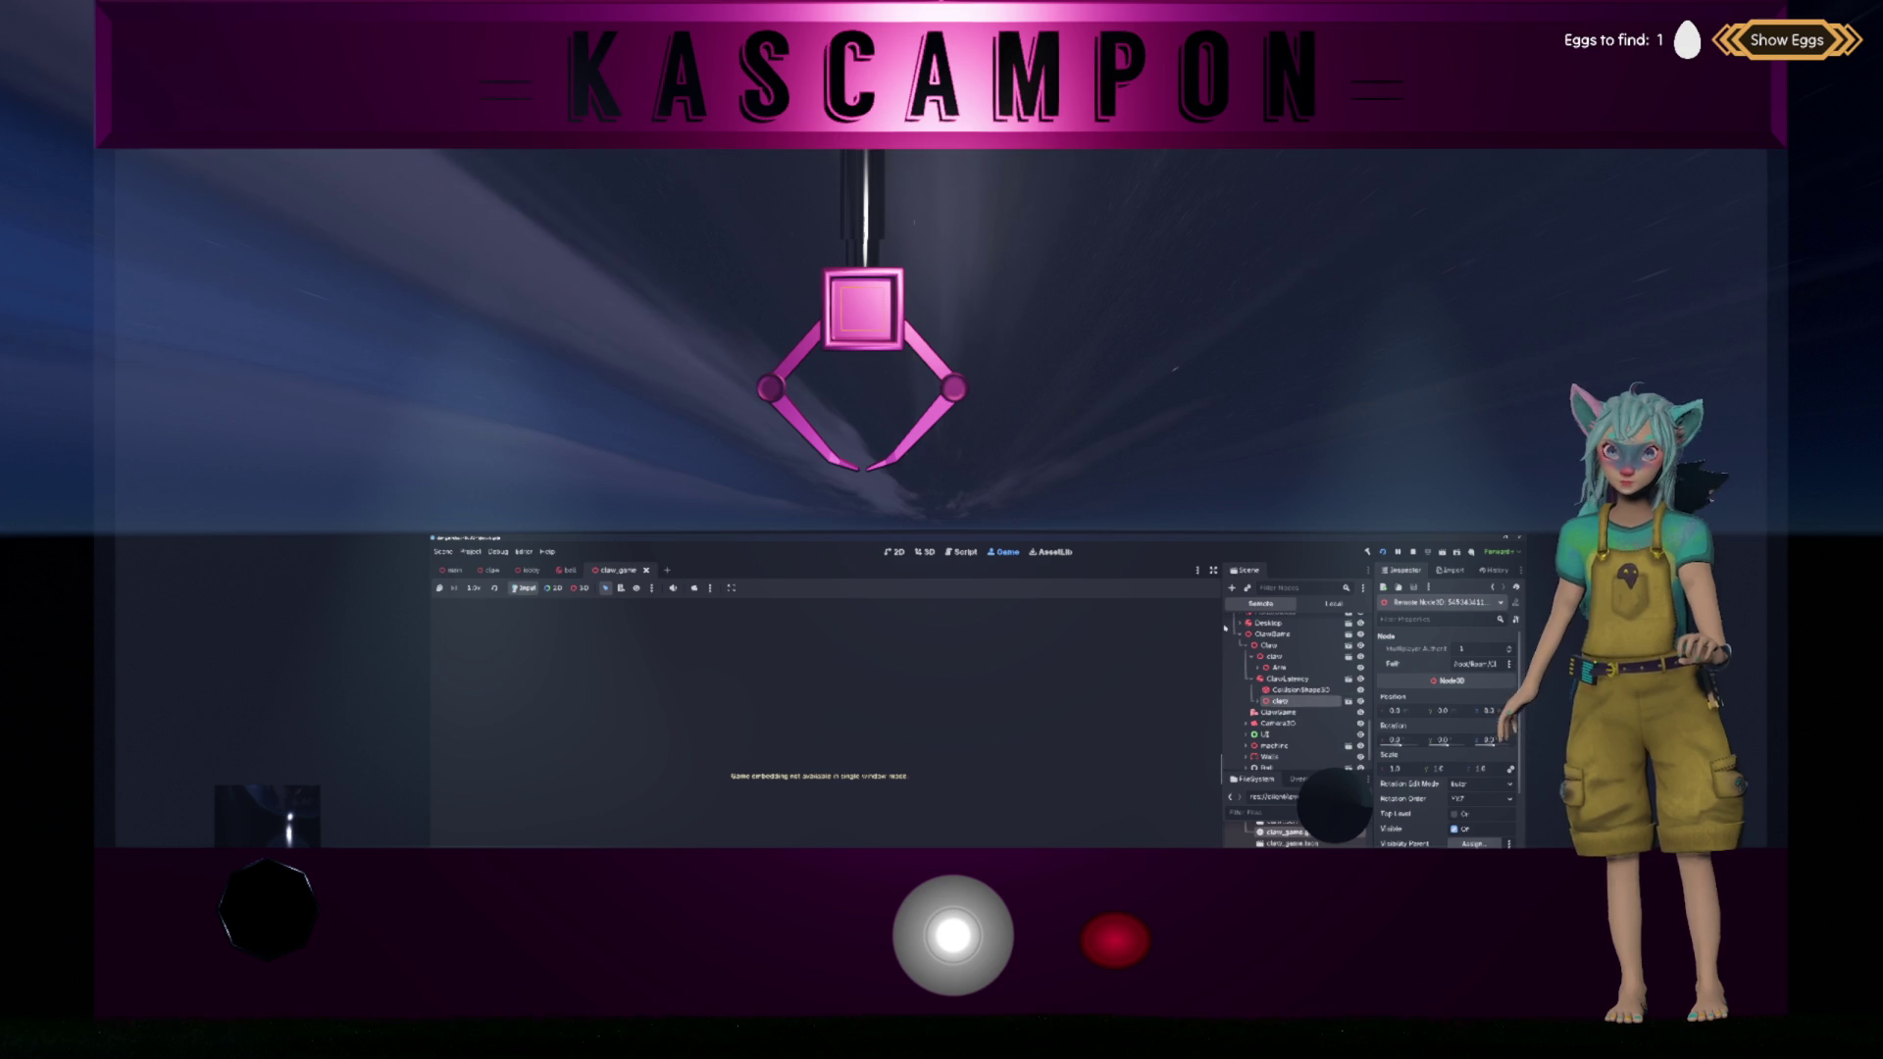
{"action": "left_click", "coordinate": [924, 552]}
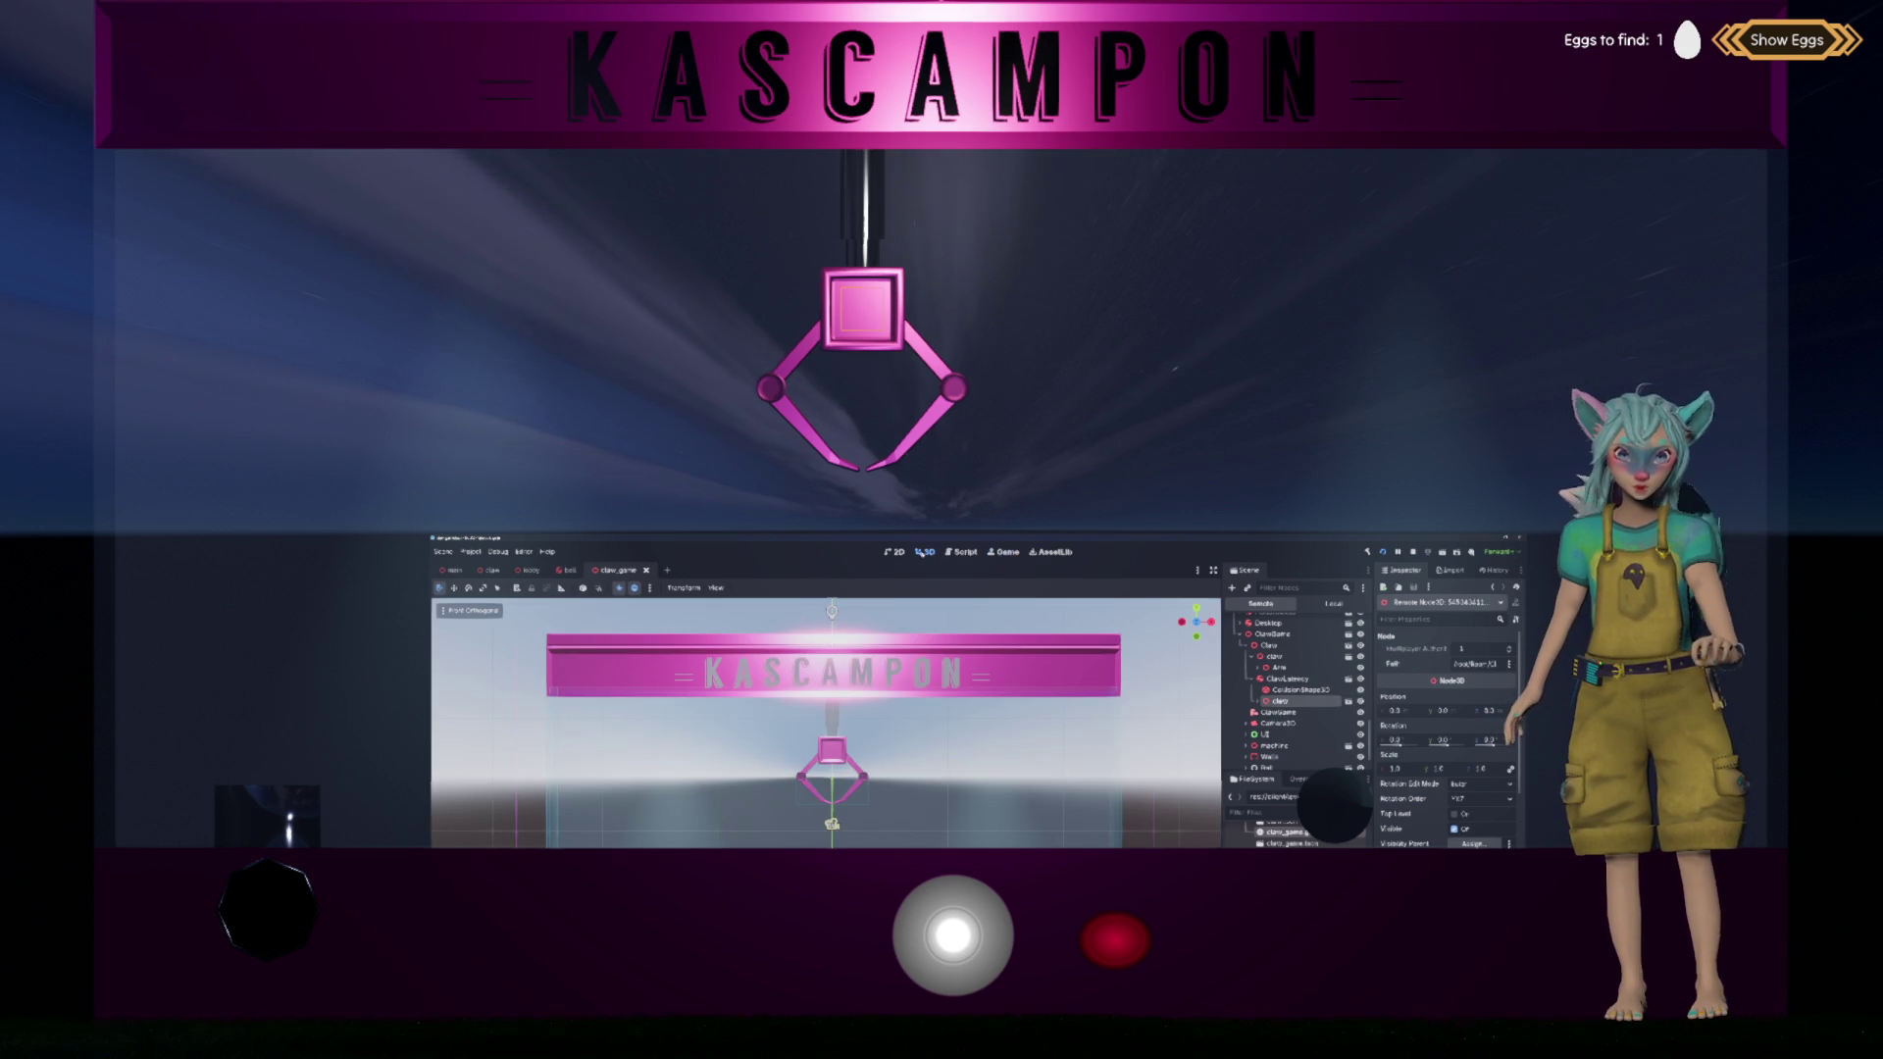
Step: Open the claw_latency scene in the 3D view with its Local node tree
{"action": "left_click", "coordinate": [957, 555]}
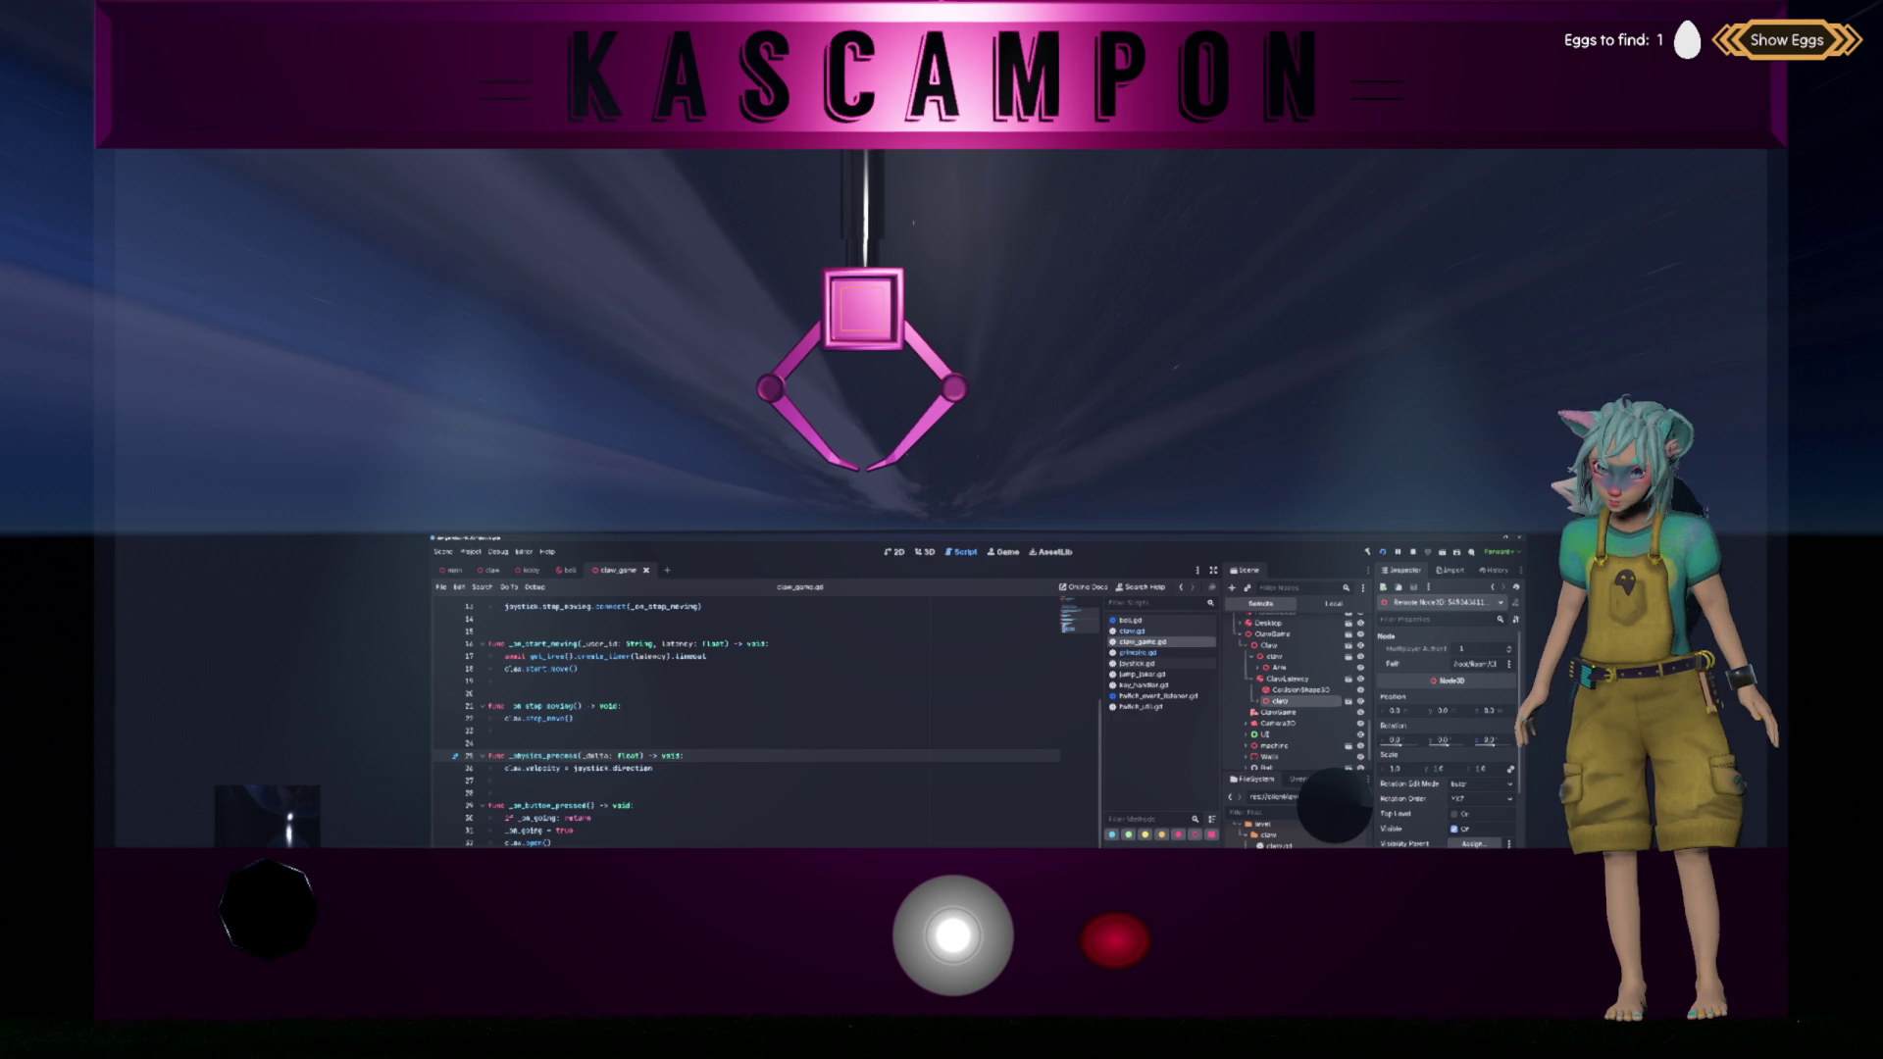
{"action": "left_click", "coordinate": [1348, 678]}
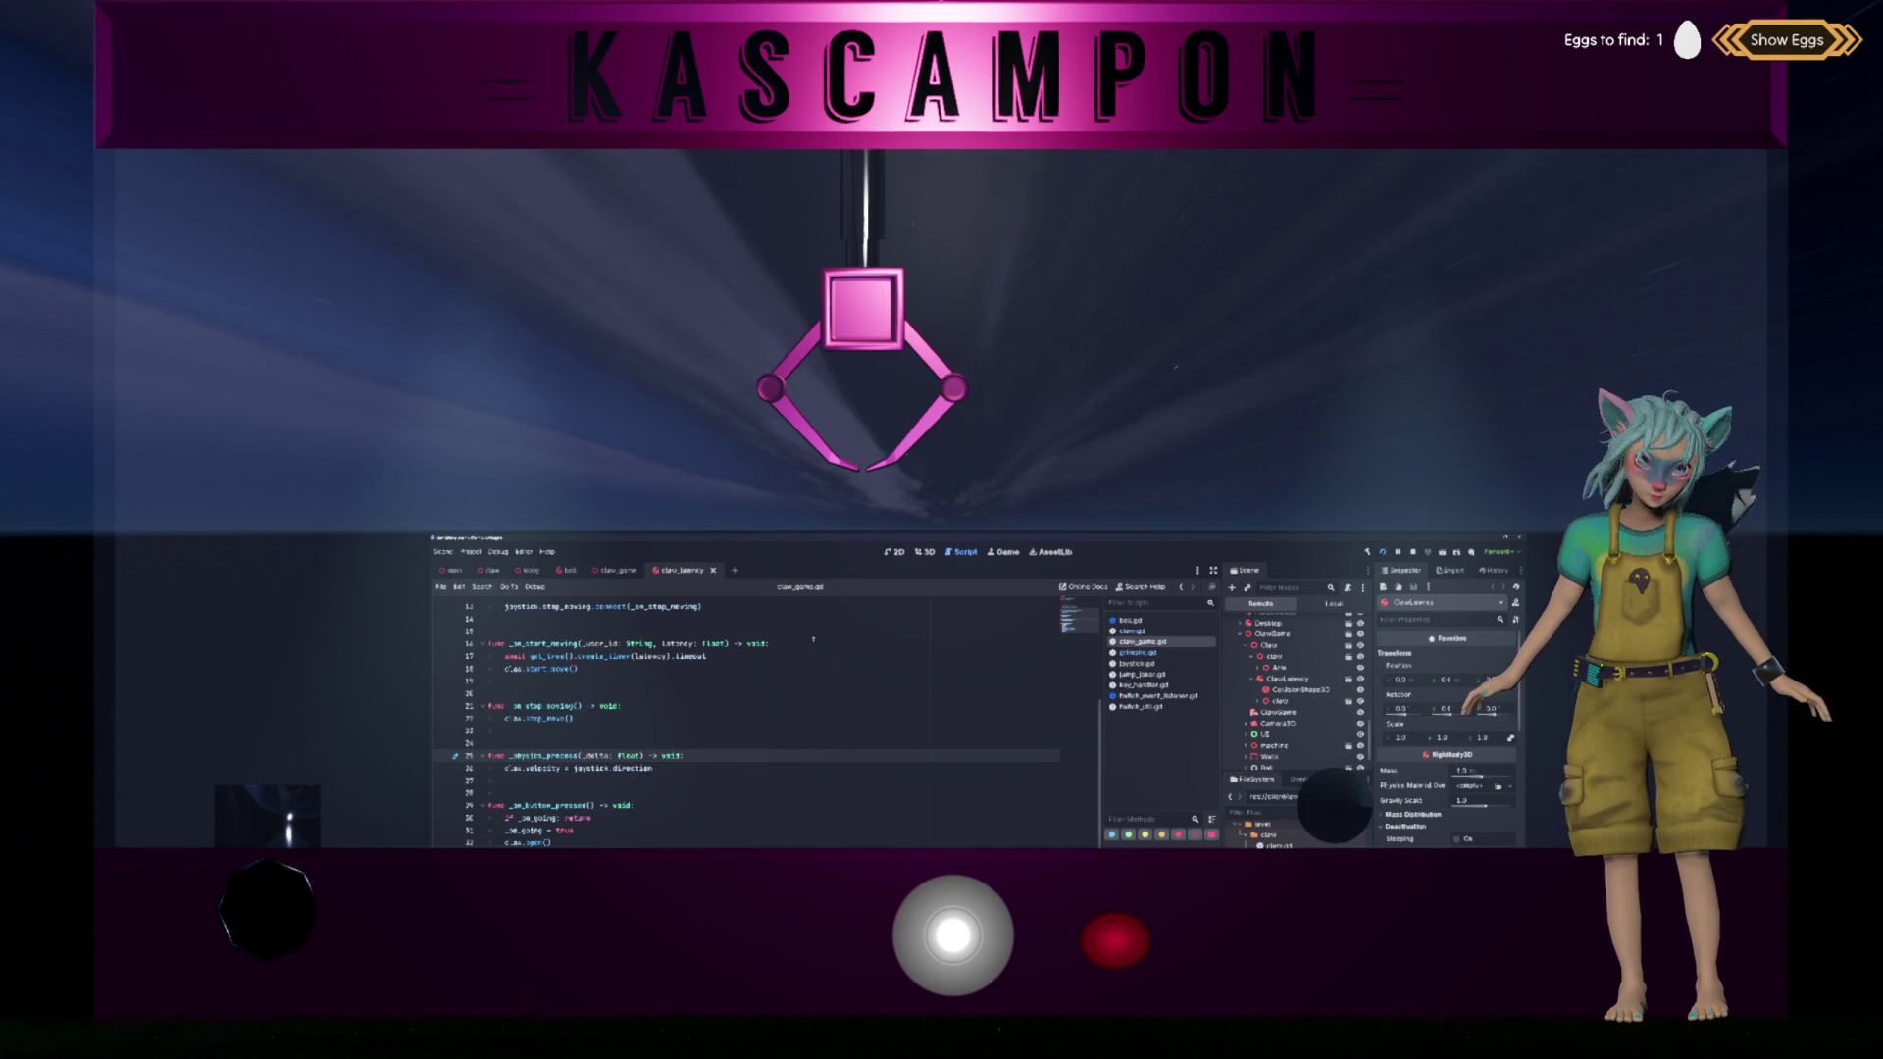
{"action": "left_click", "coordinate": [920, 553]}
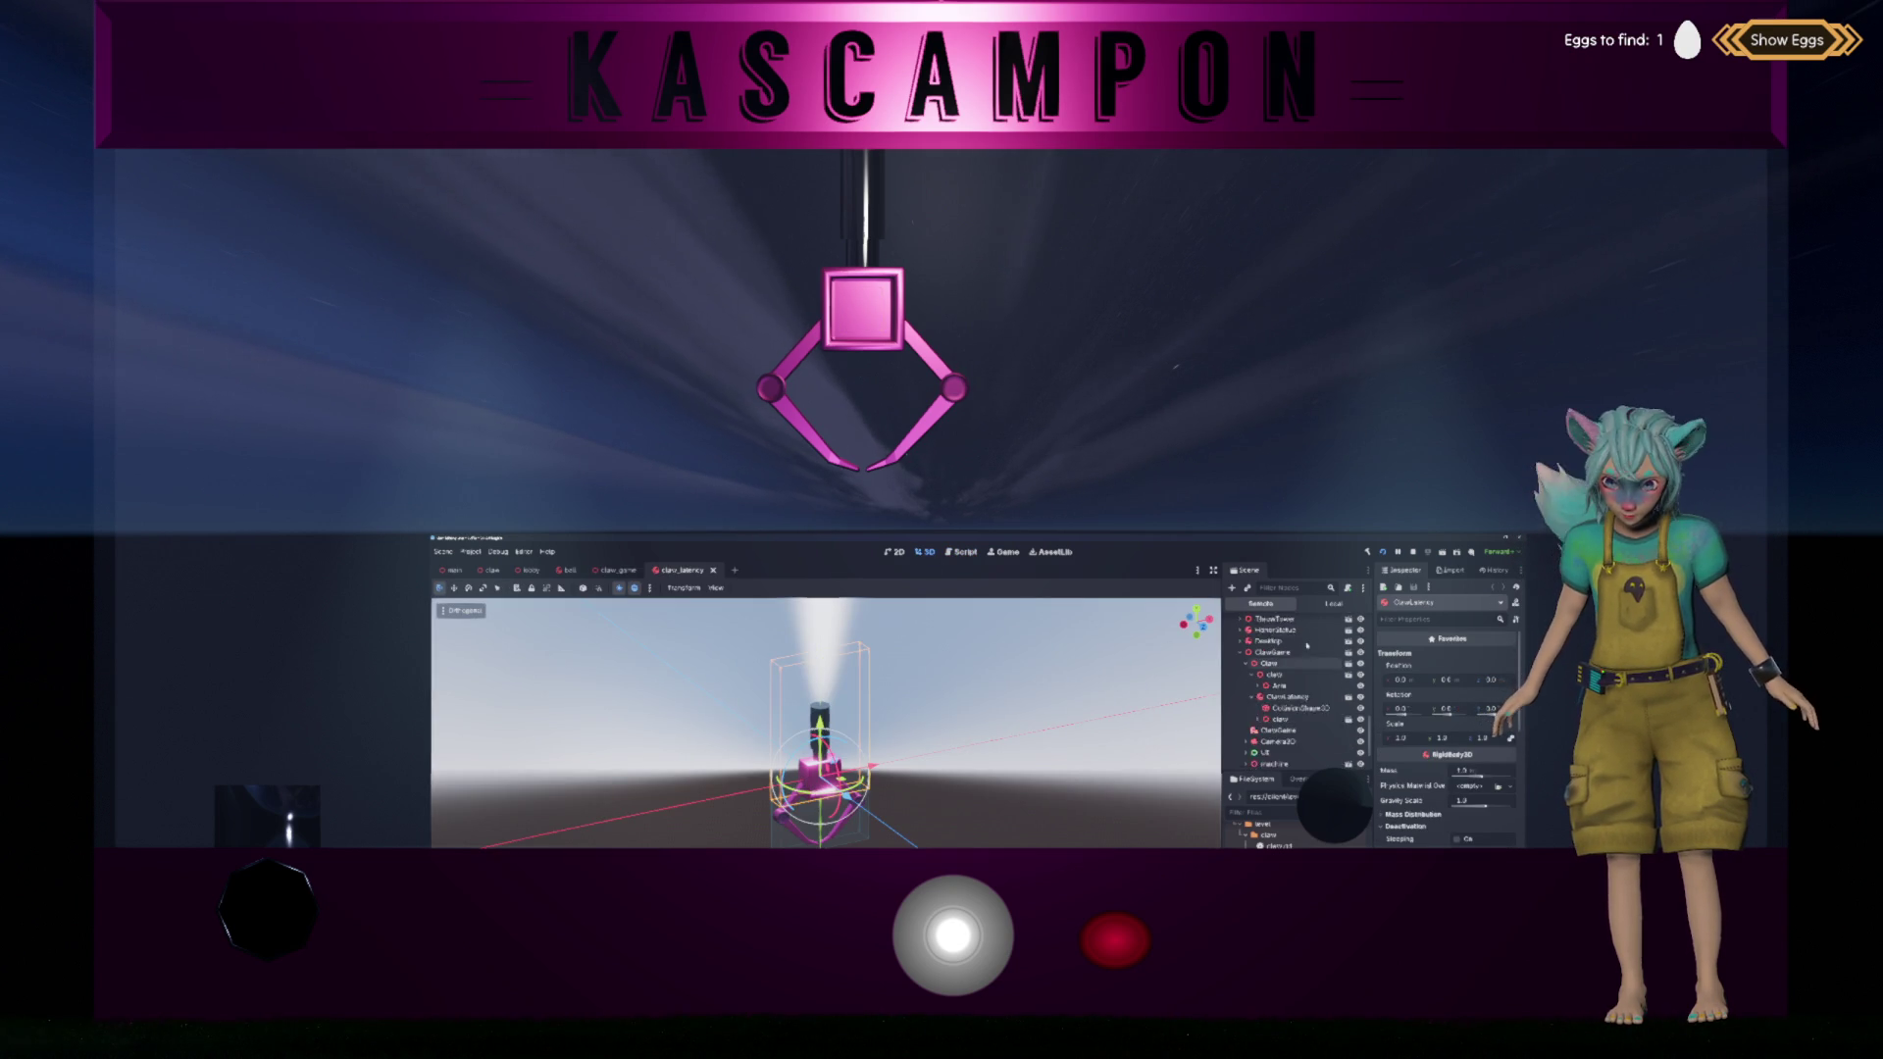
{"action": "left_click", "coordinate": [1334, 603]}
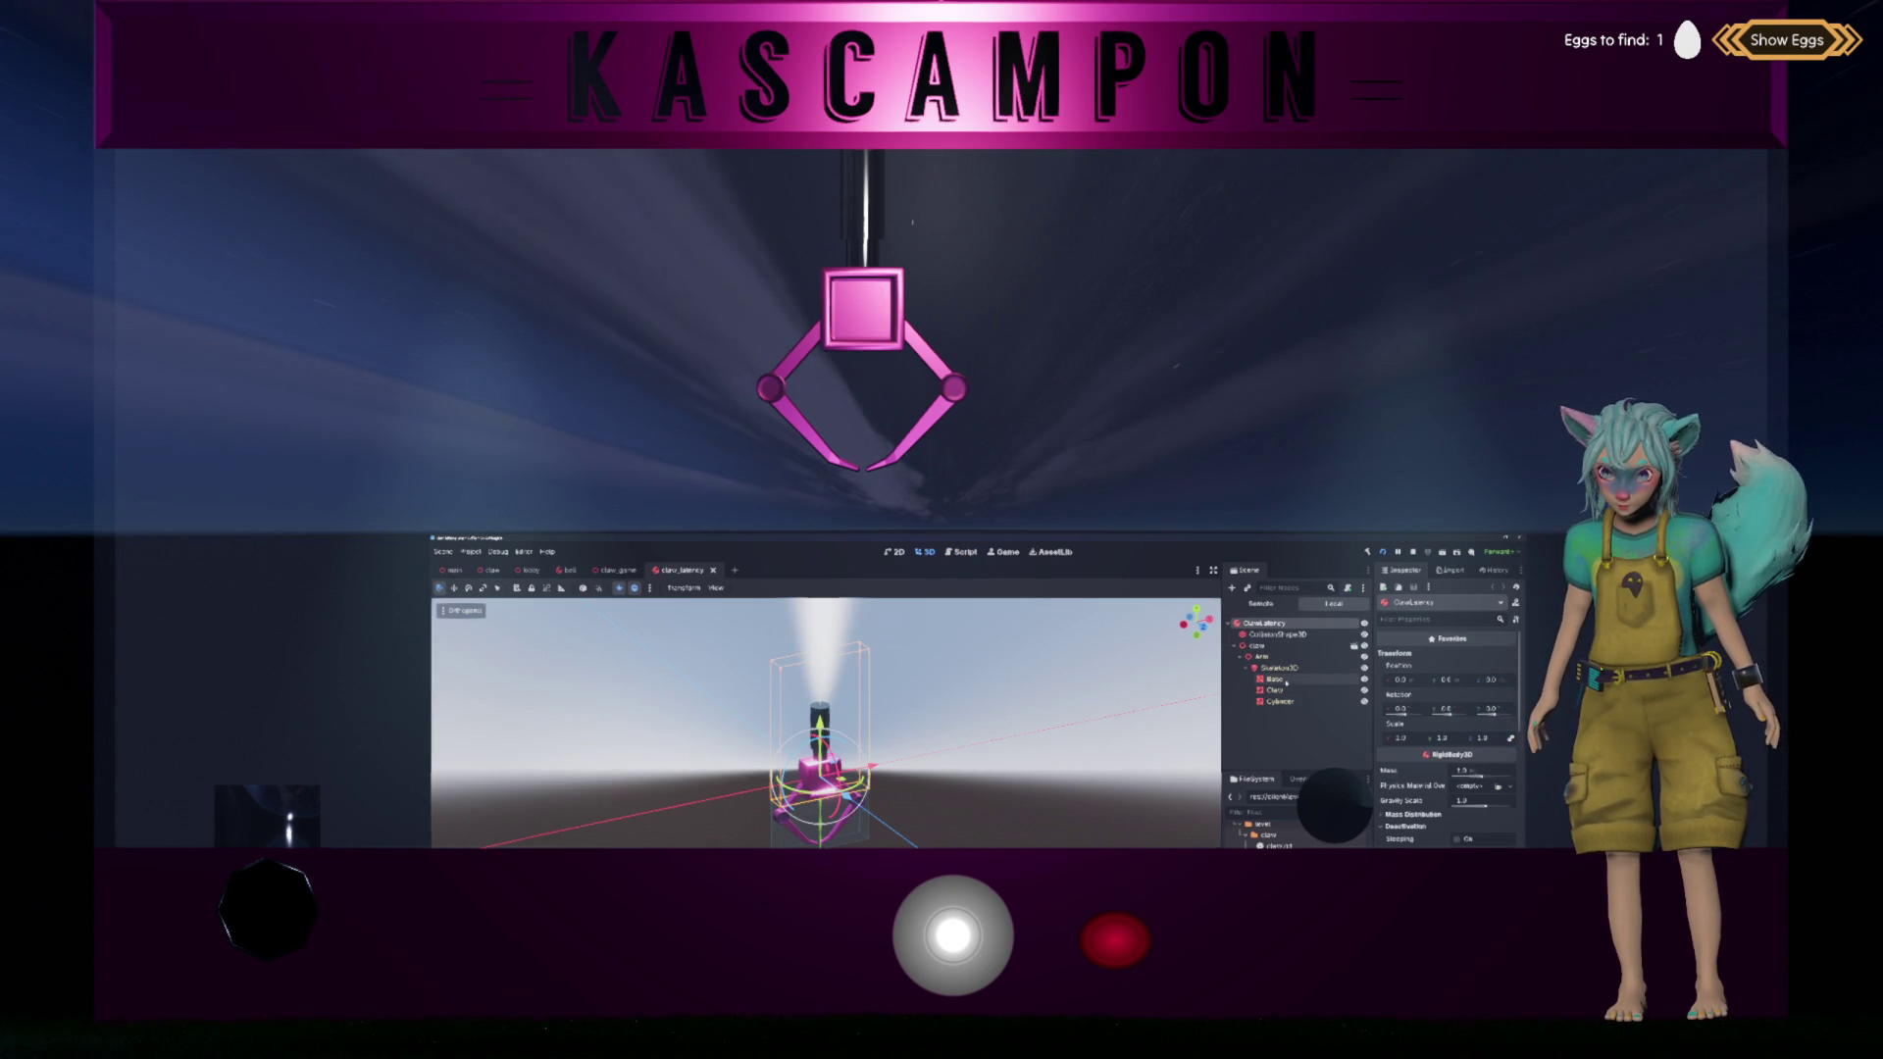
Step: Give the Base and Claw meshes new white Surface Material Override materials
{"action": "left_click", "coordinate": [1274, 678]}
{"action": "left_click", "coordinate": [1428, 780]}
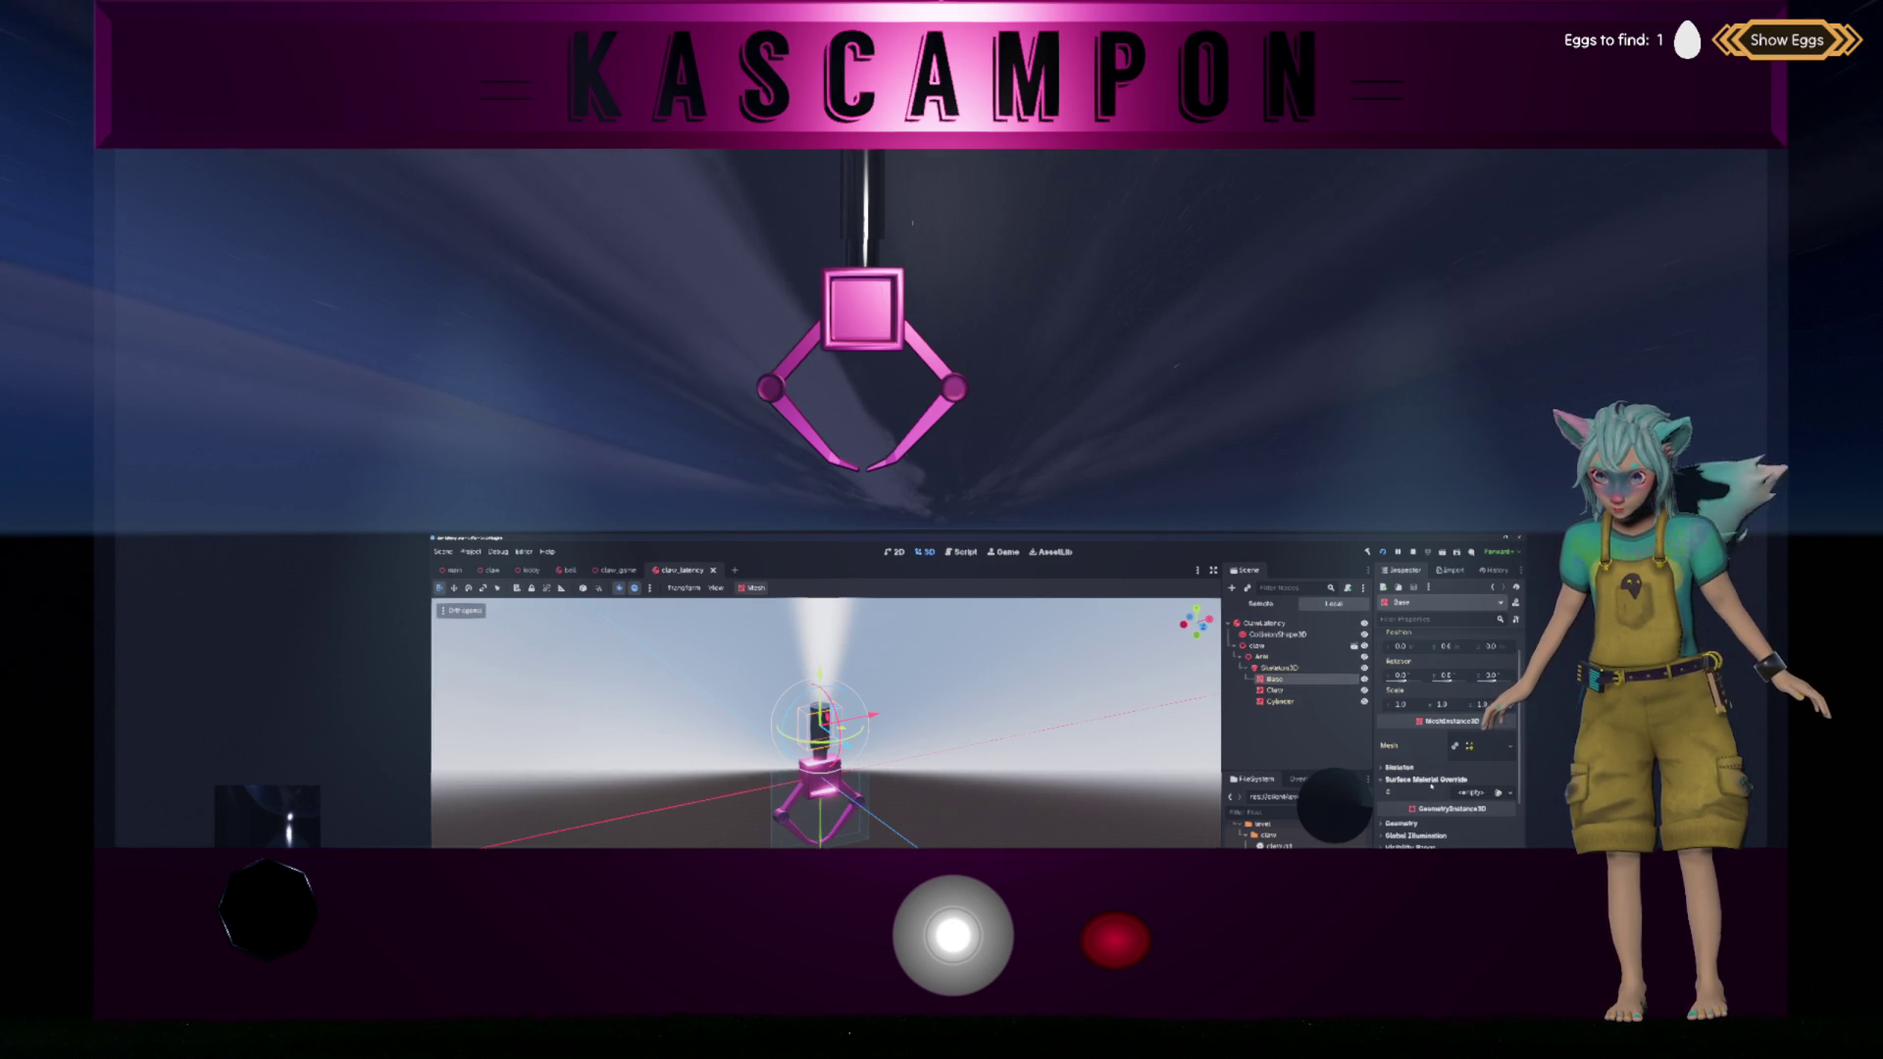
{"action": "left_click", "coordinate": [1471, 793]}
{"action": "left_click", "coordinate": [1462, 814]}
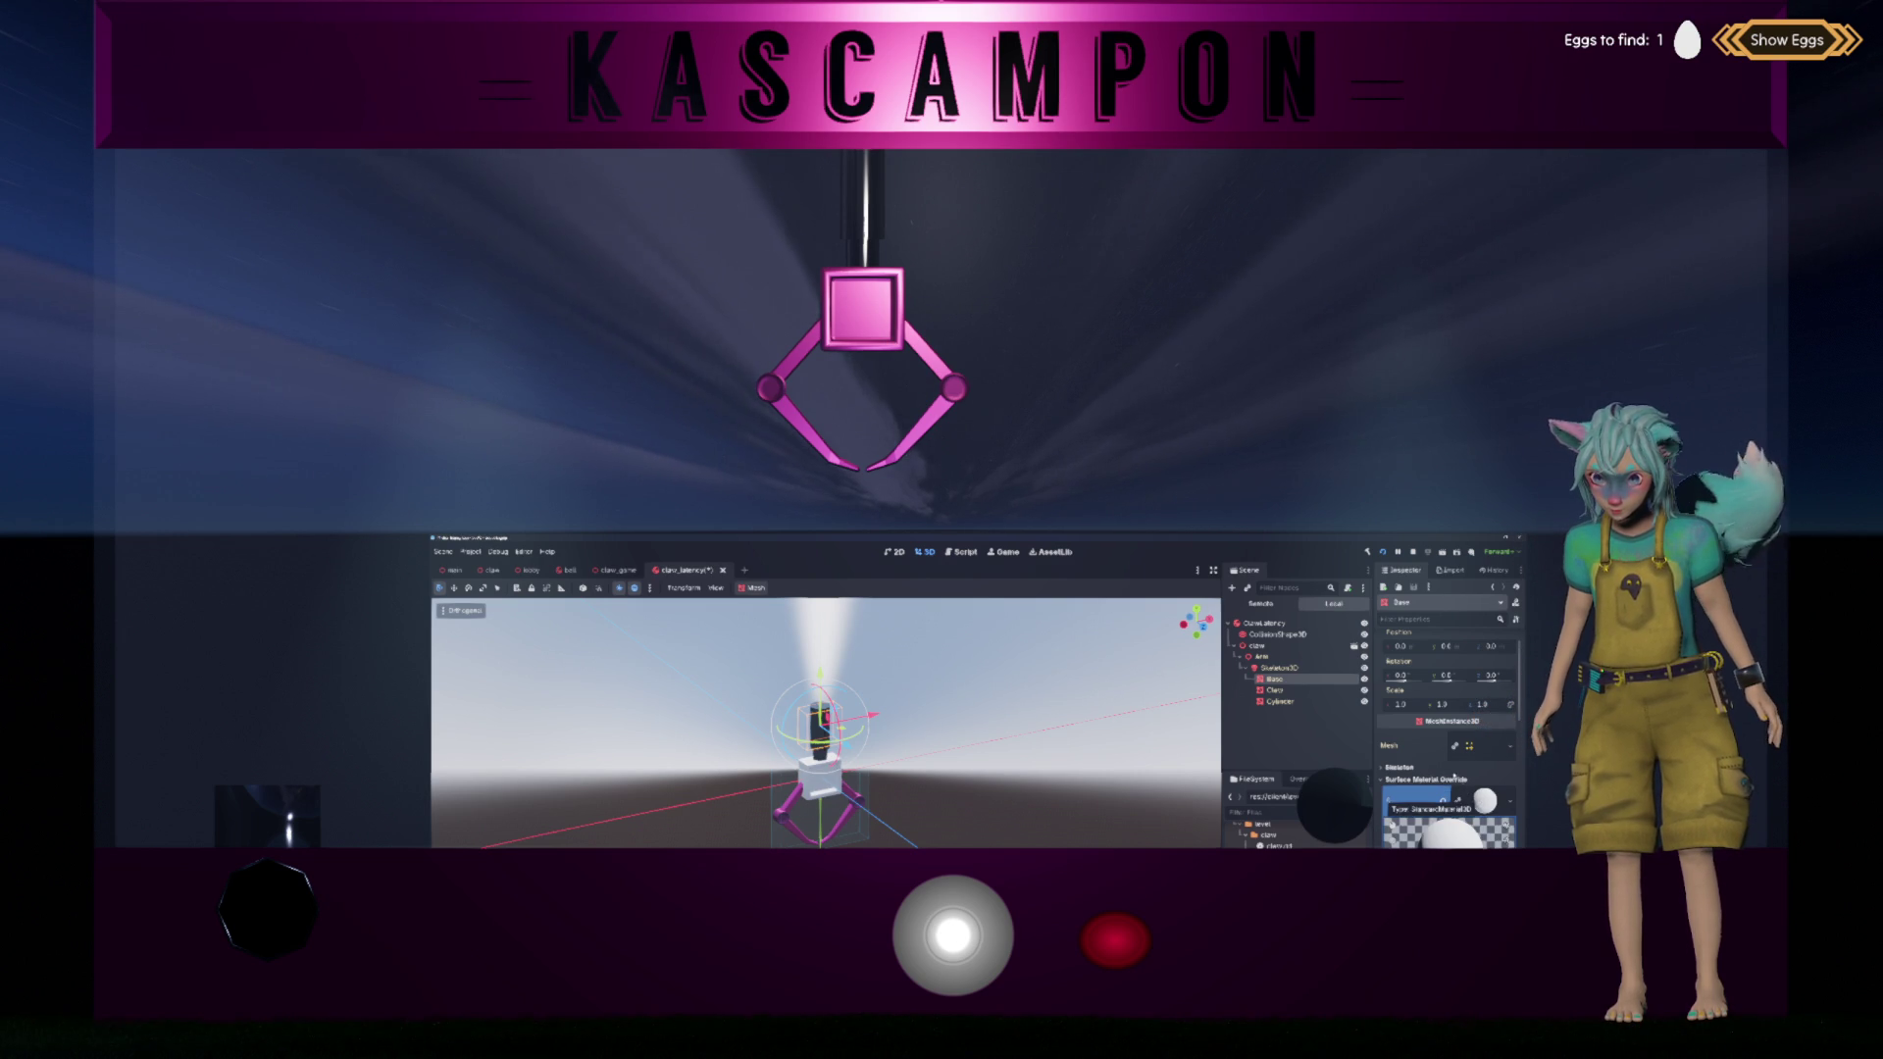
{"action": "left_click", "coordinate": [1274, 690]}
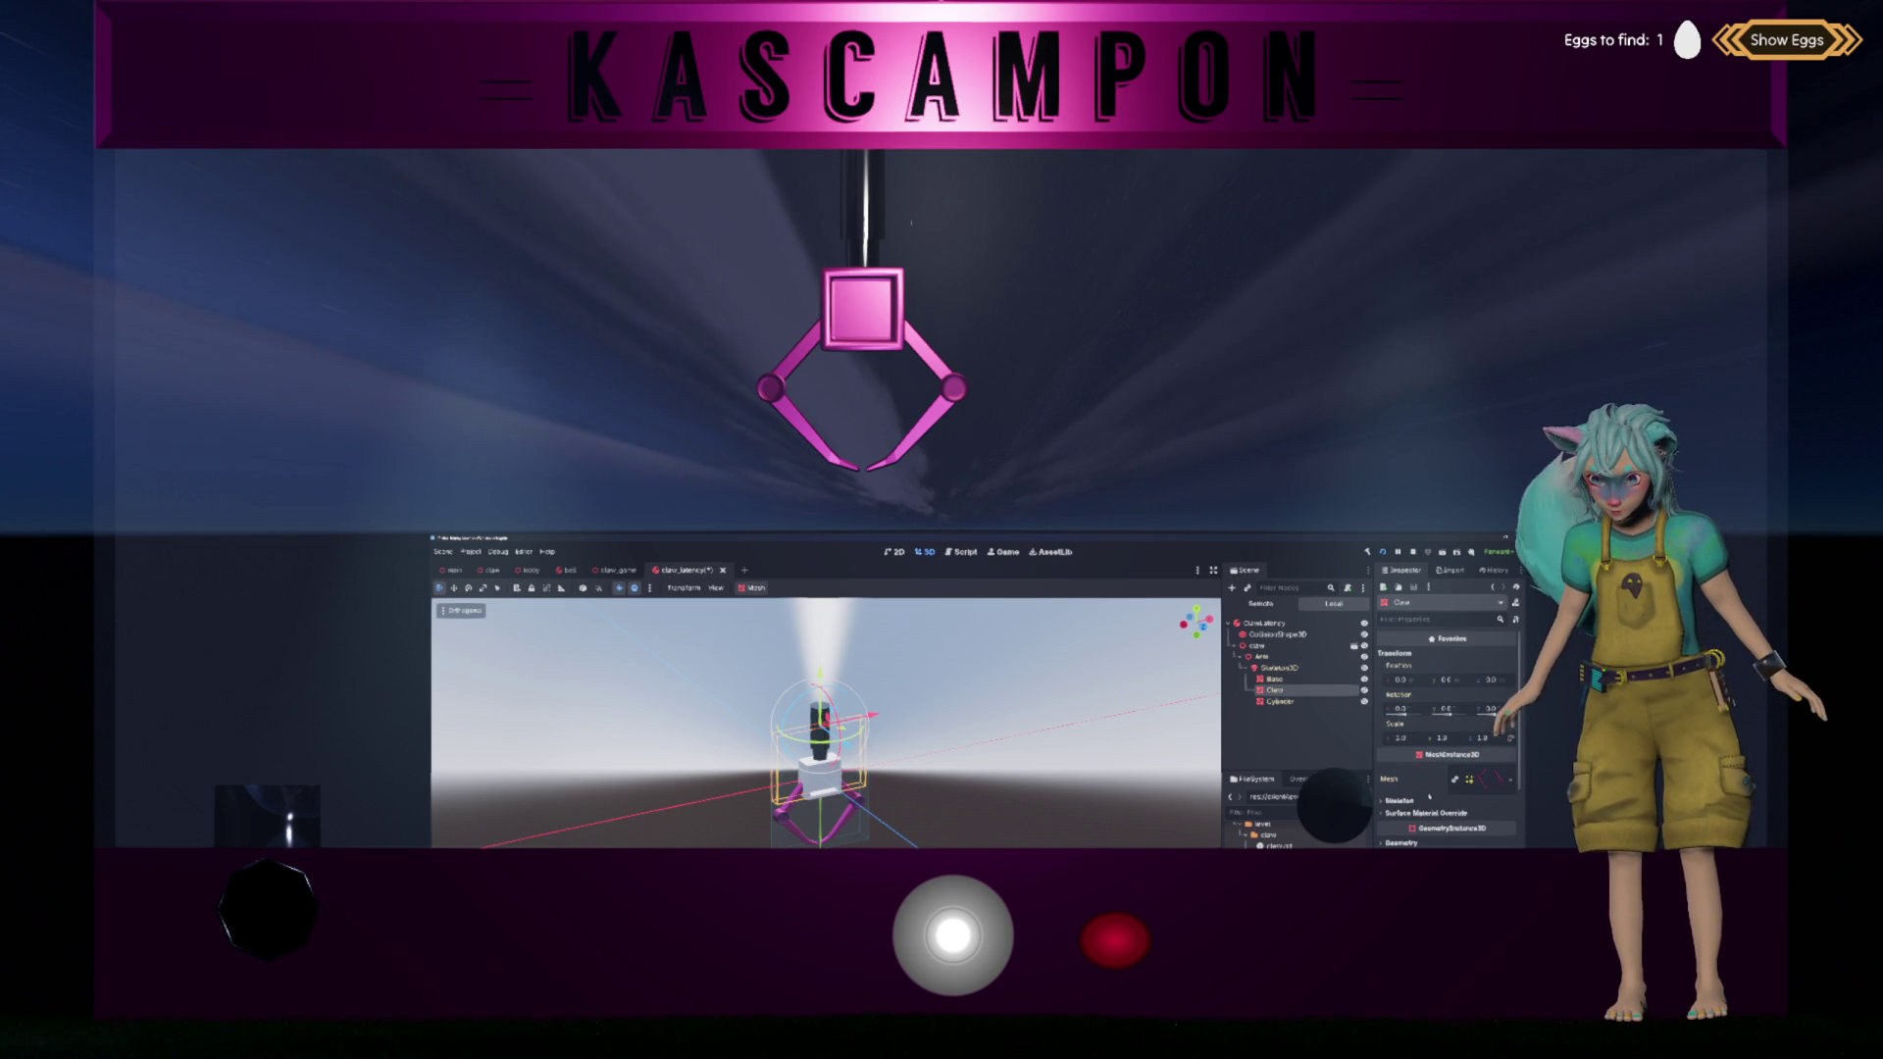
{"action": "left_click", "coordinate": [1428, 813]}
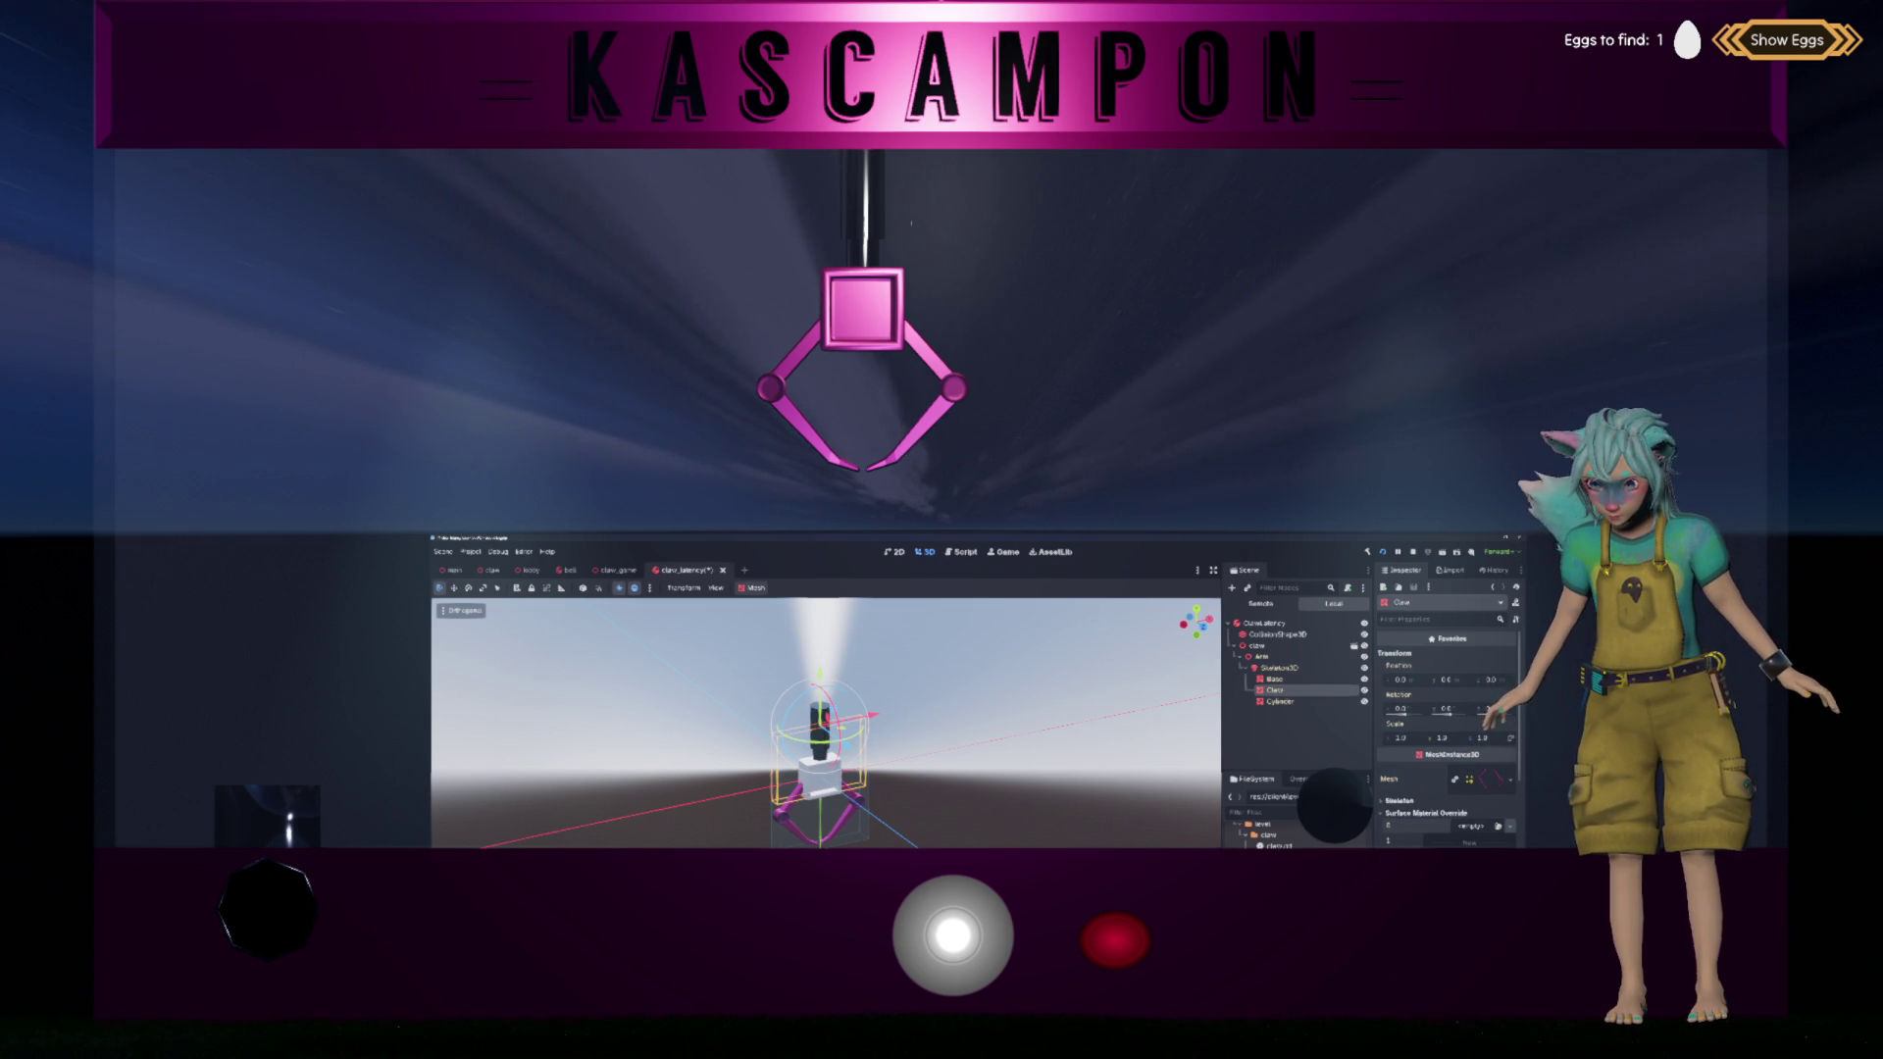
{"action": "left_click", "coordinate": [1468, 842]}
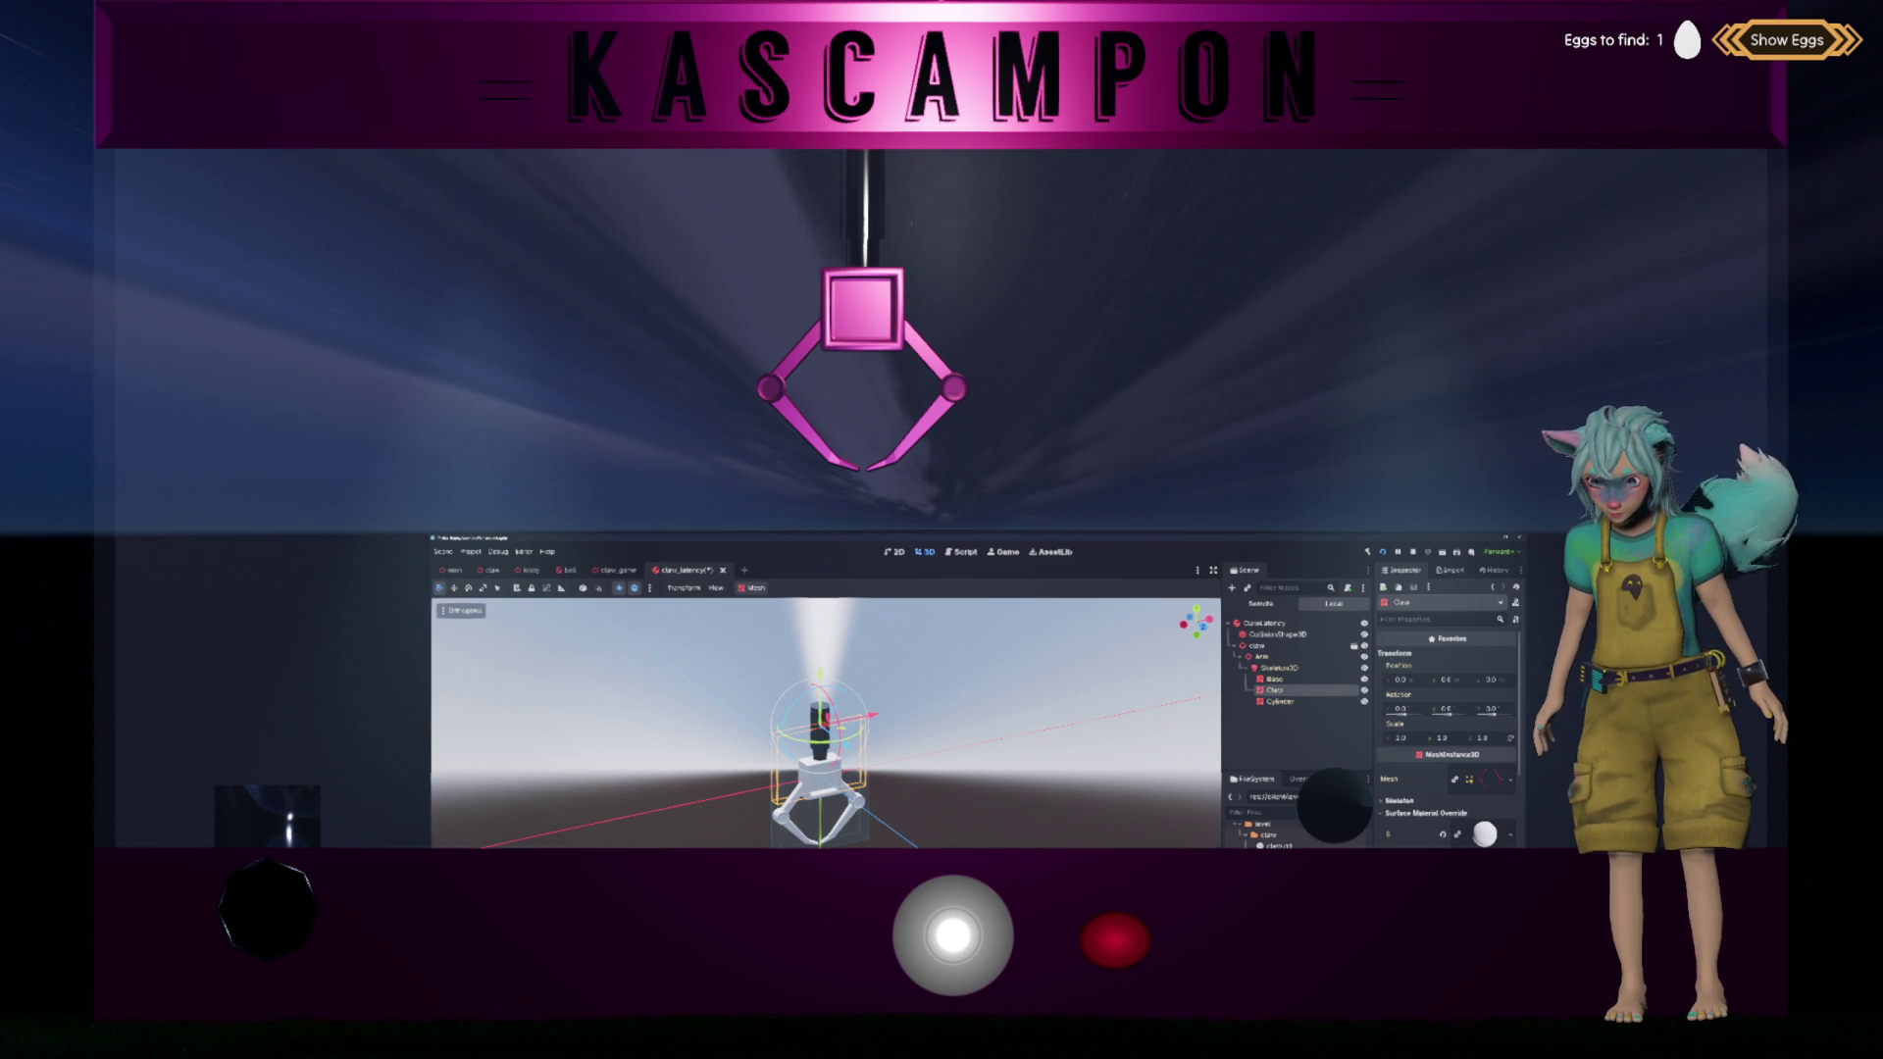
Step: Give the Cylinder a new StandardMaterial3D override and save the claw_latency scene
{"action": "left_click", "coordinate": [1295, 701]}
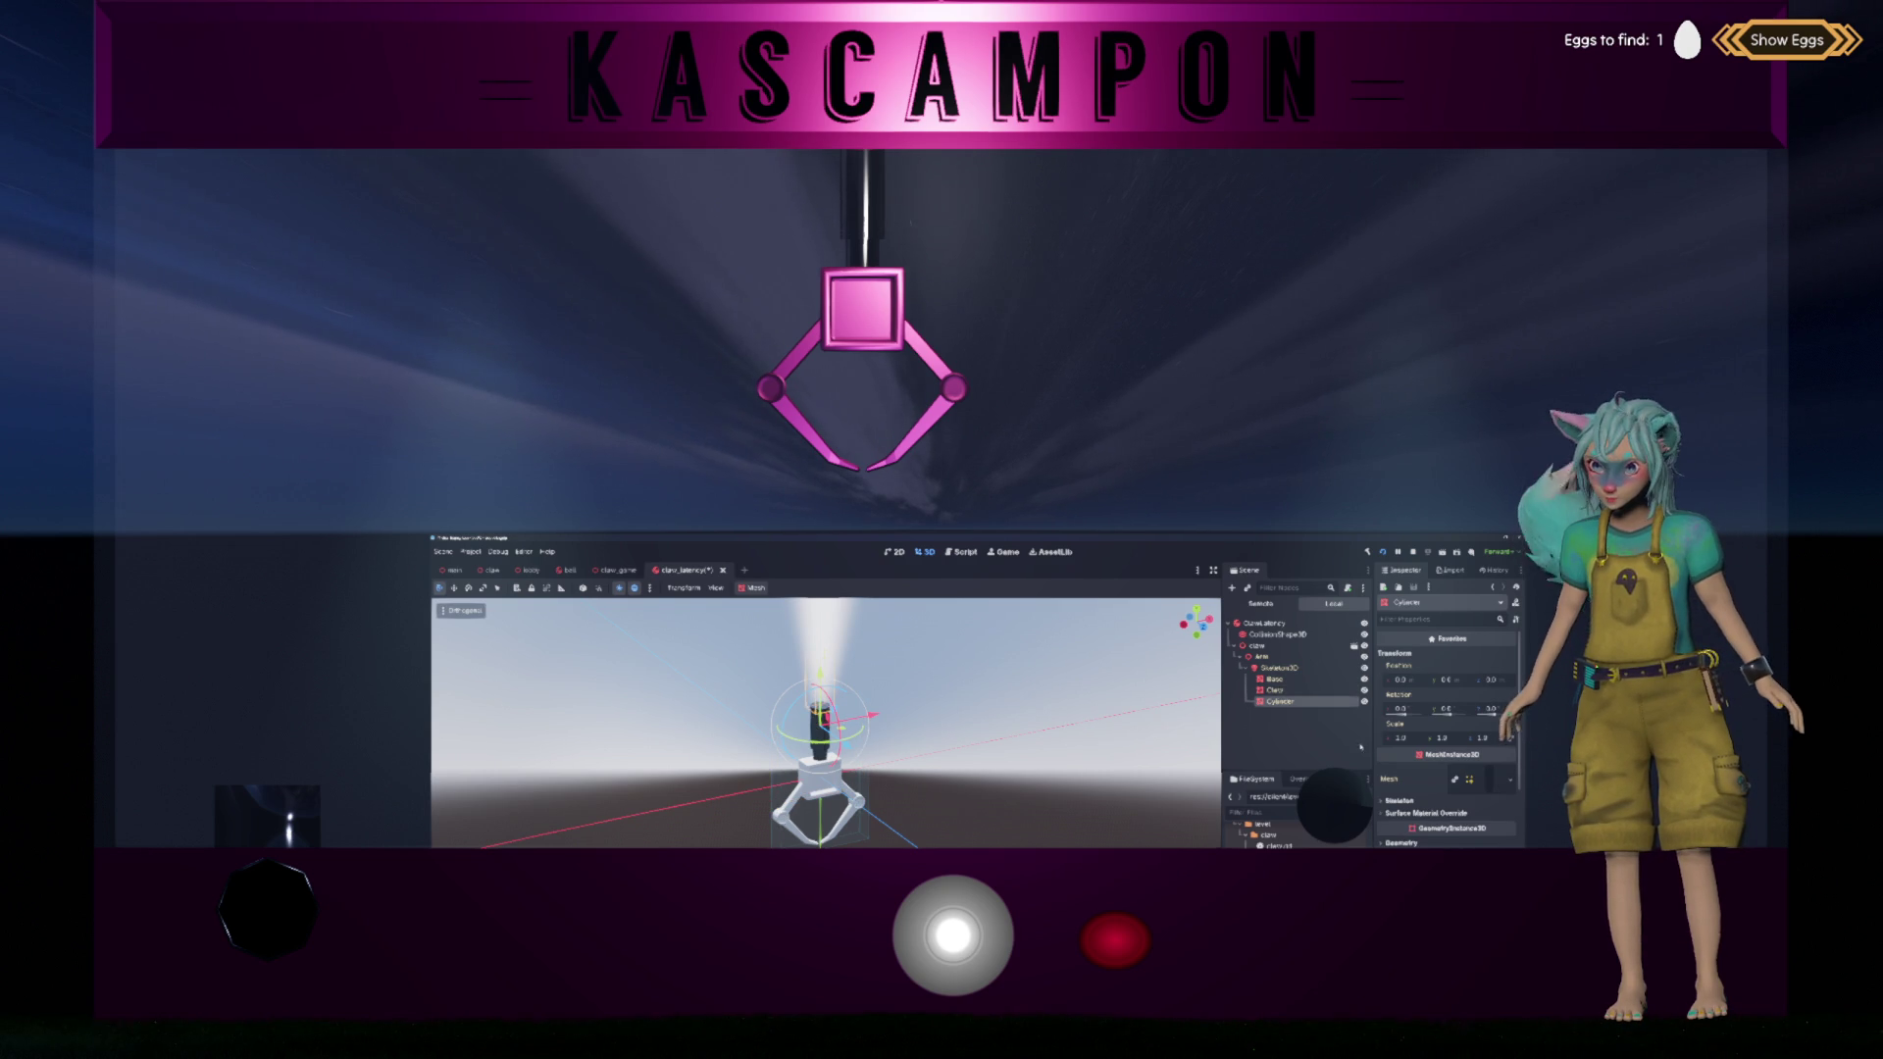
{"action": "left_click", "coordinate": [1493, 780]}
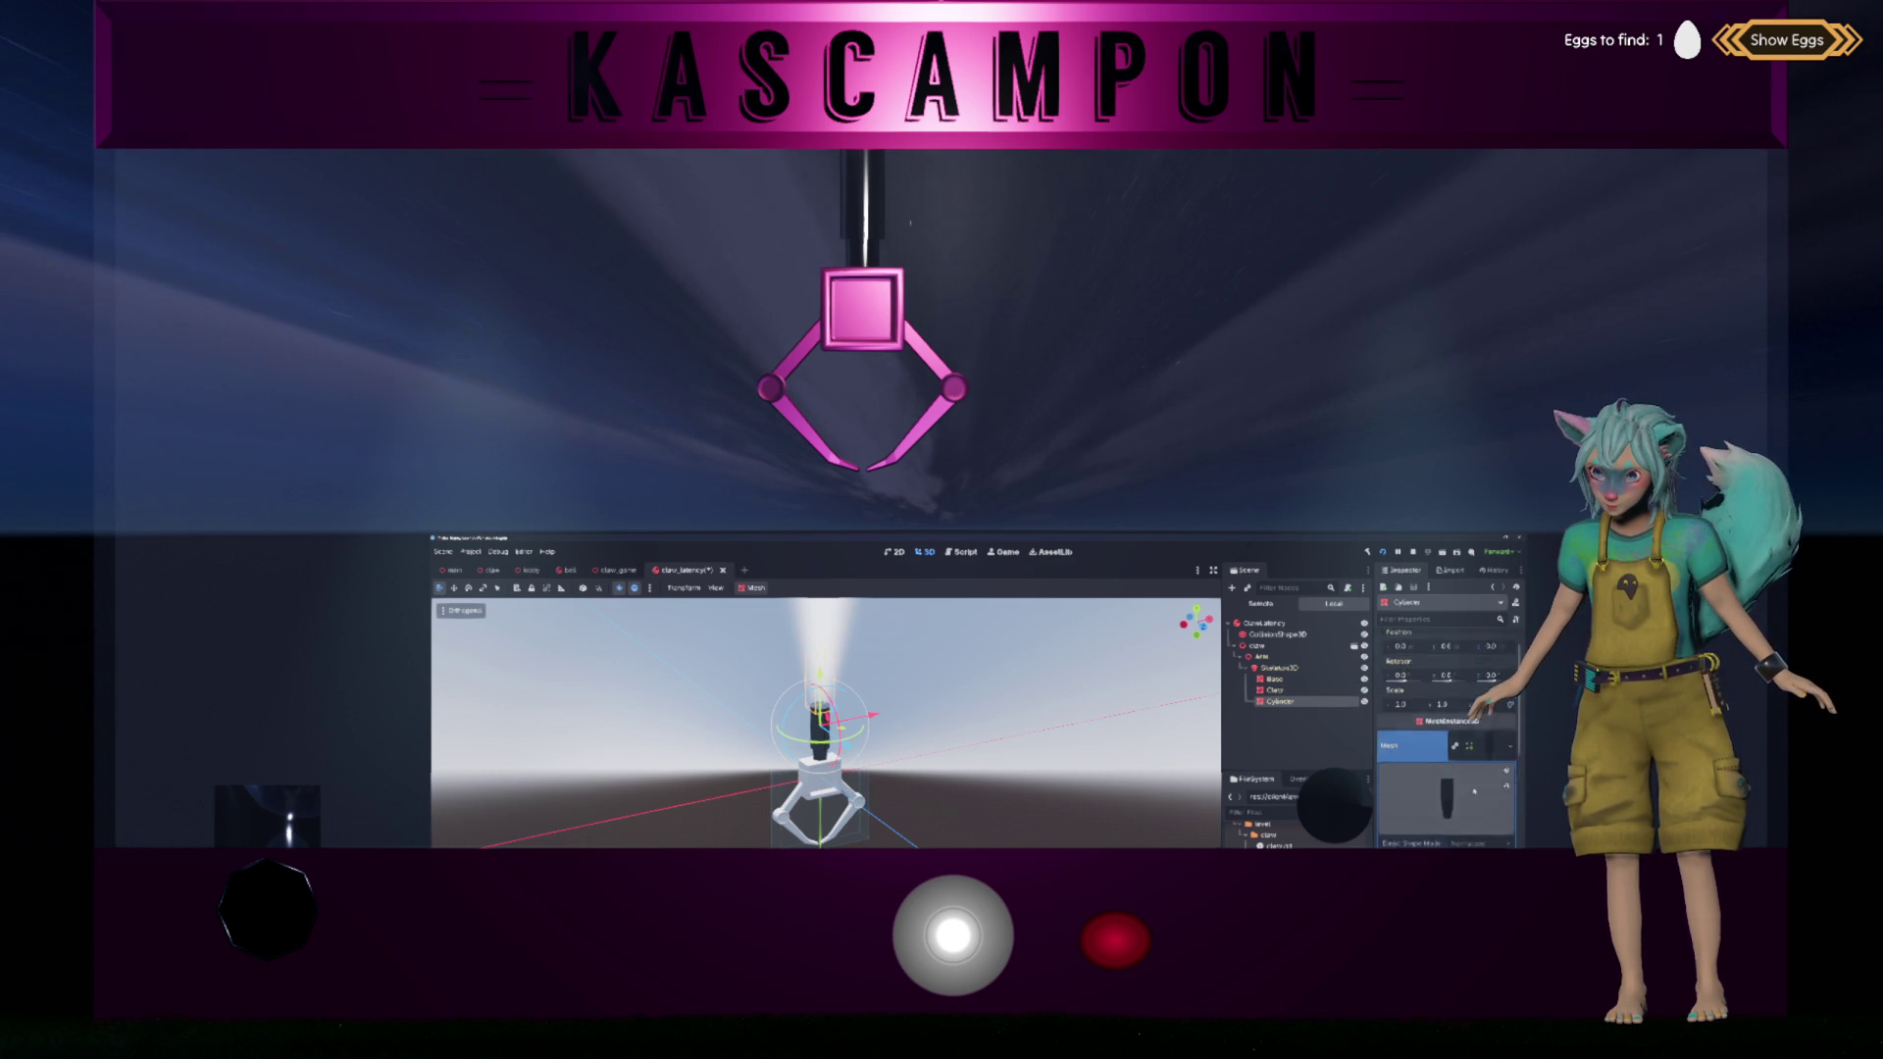
{"action": "scroll", "coordinate": [1495, 780], "scroll_direction": "down", "scroll_amount": 3}
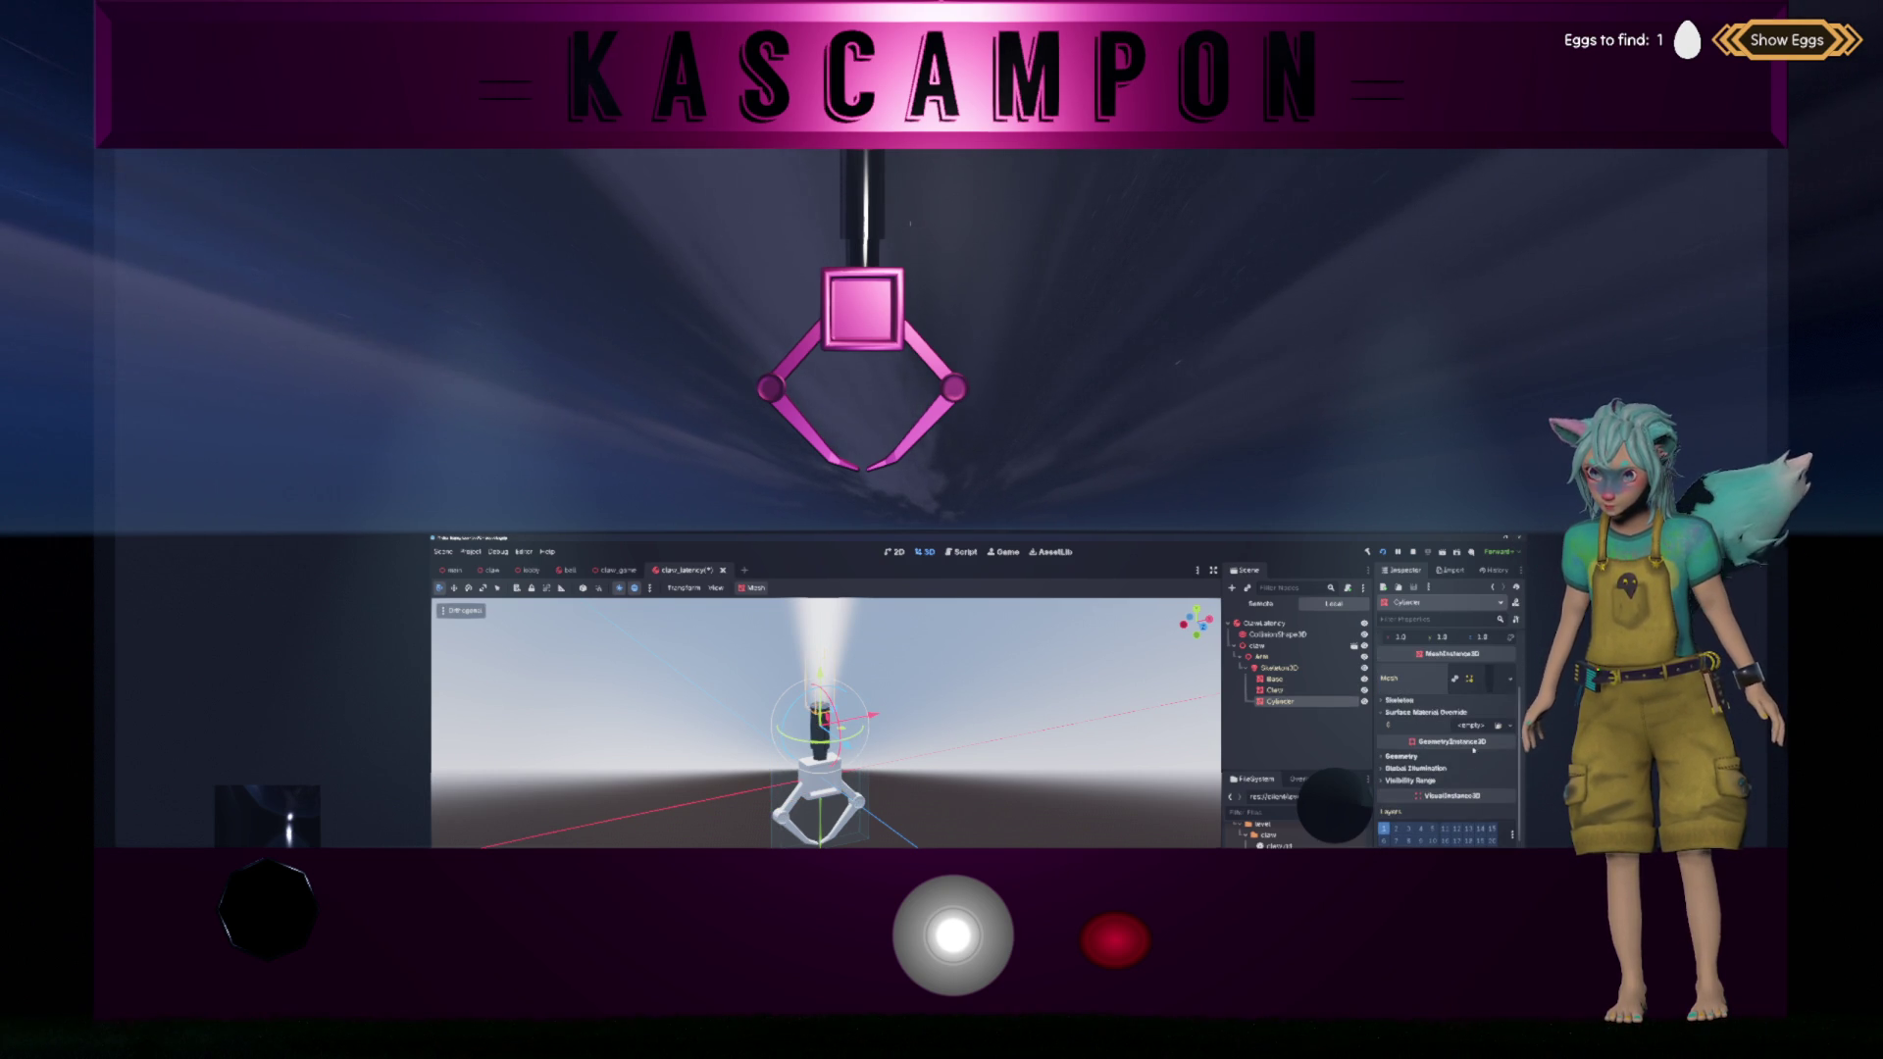
{"action": "left_click", "coordinate": [1510, 726]}
{"action": "left_click", "coordinate": [1471, 753]}
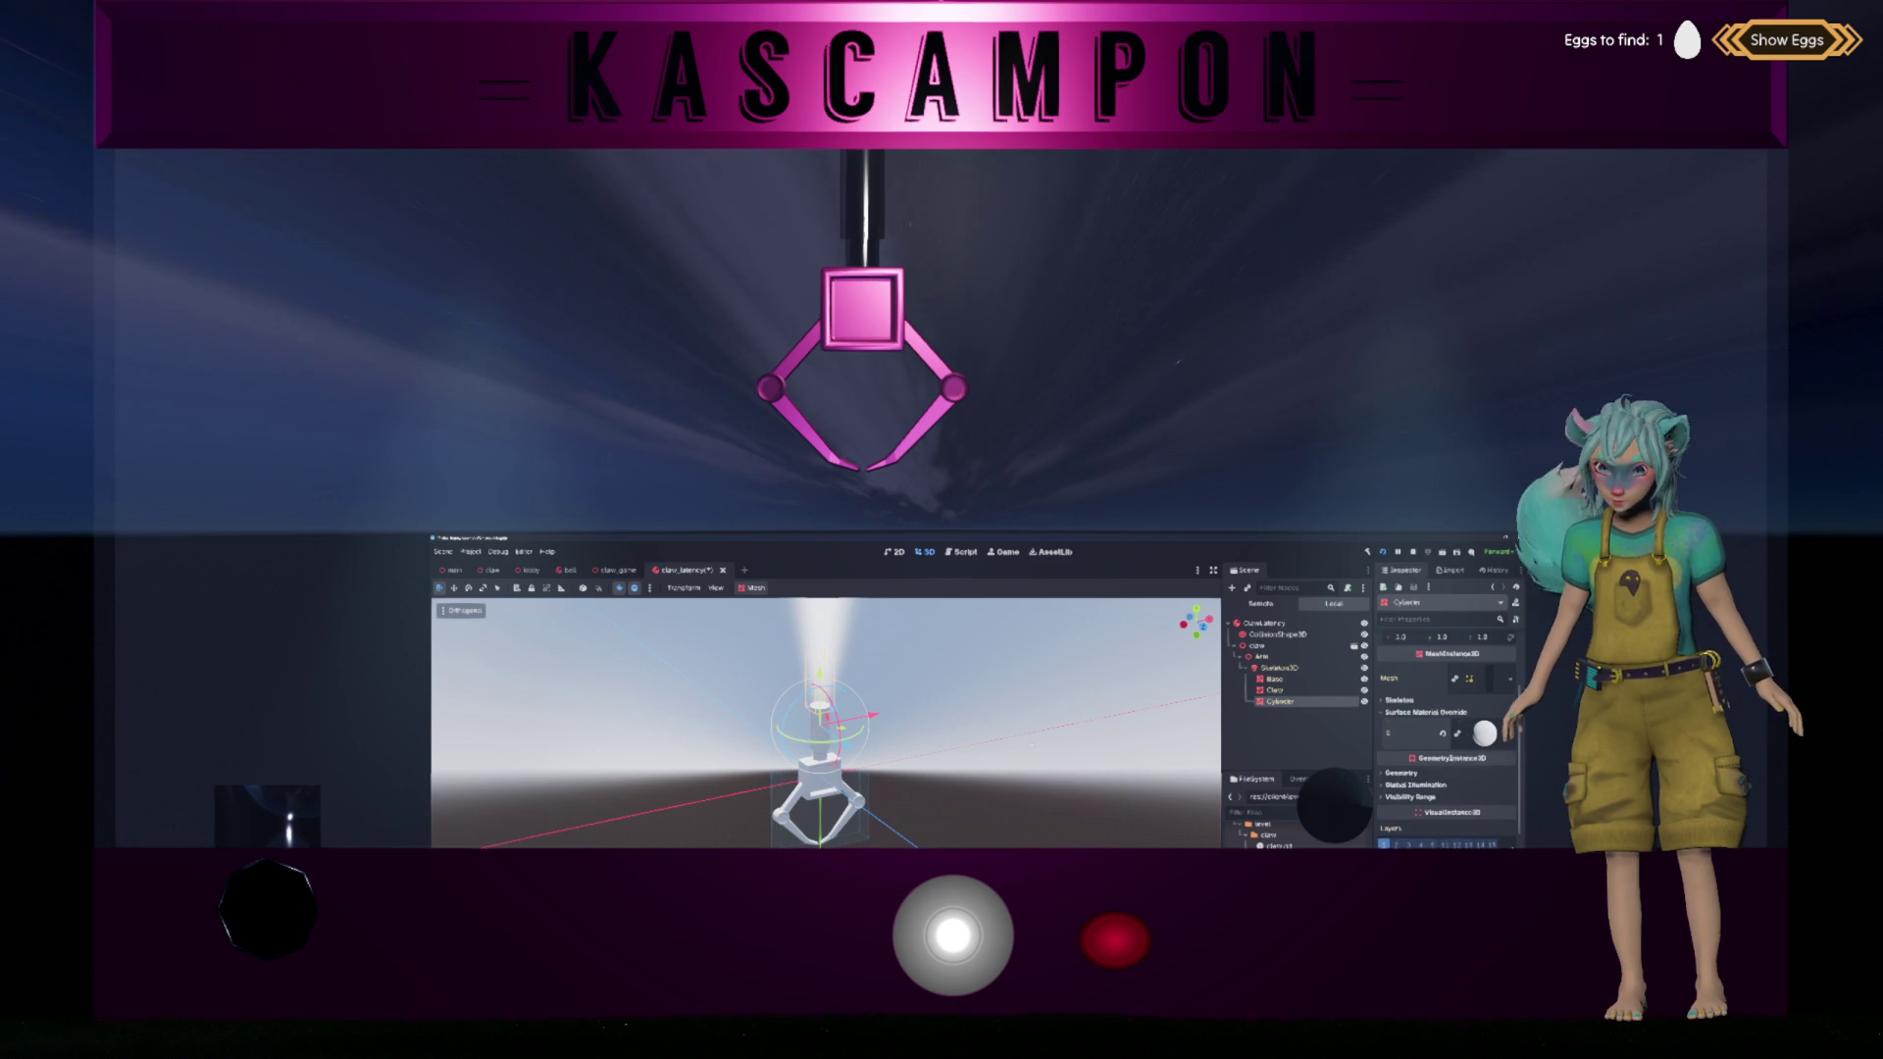
{"action": "key", "text": "ctrl+s"}
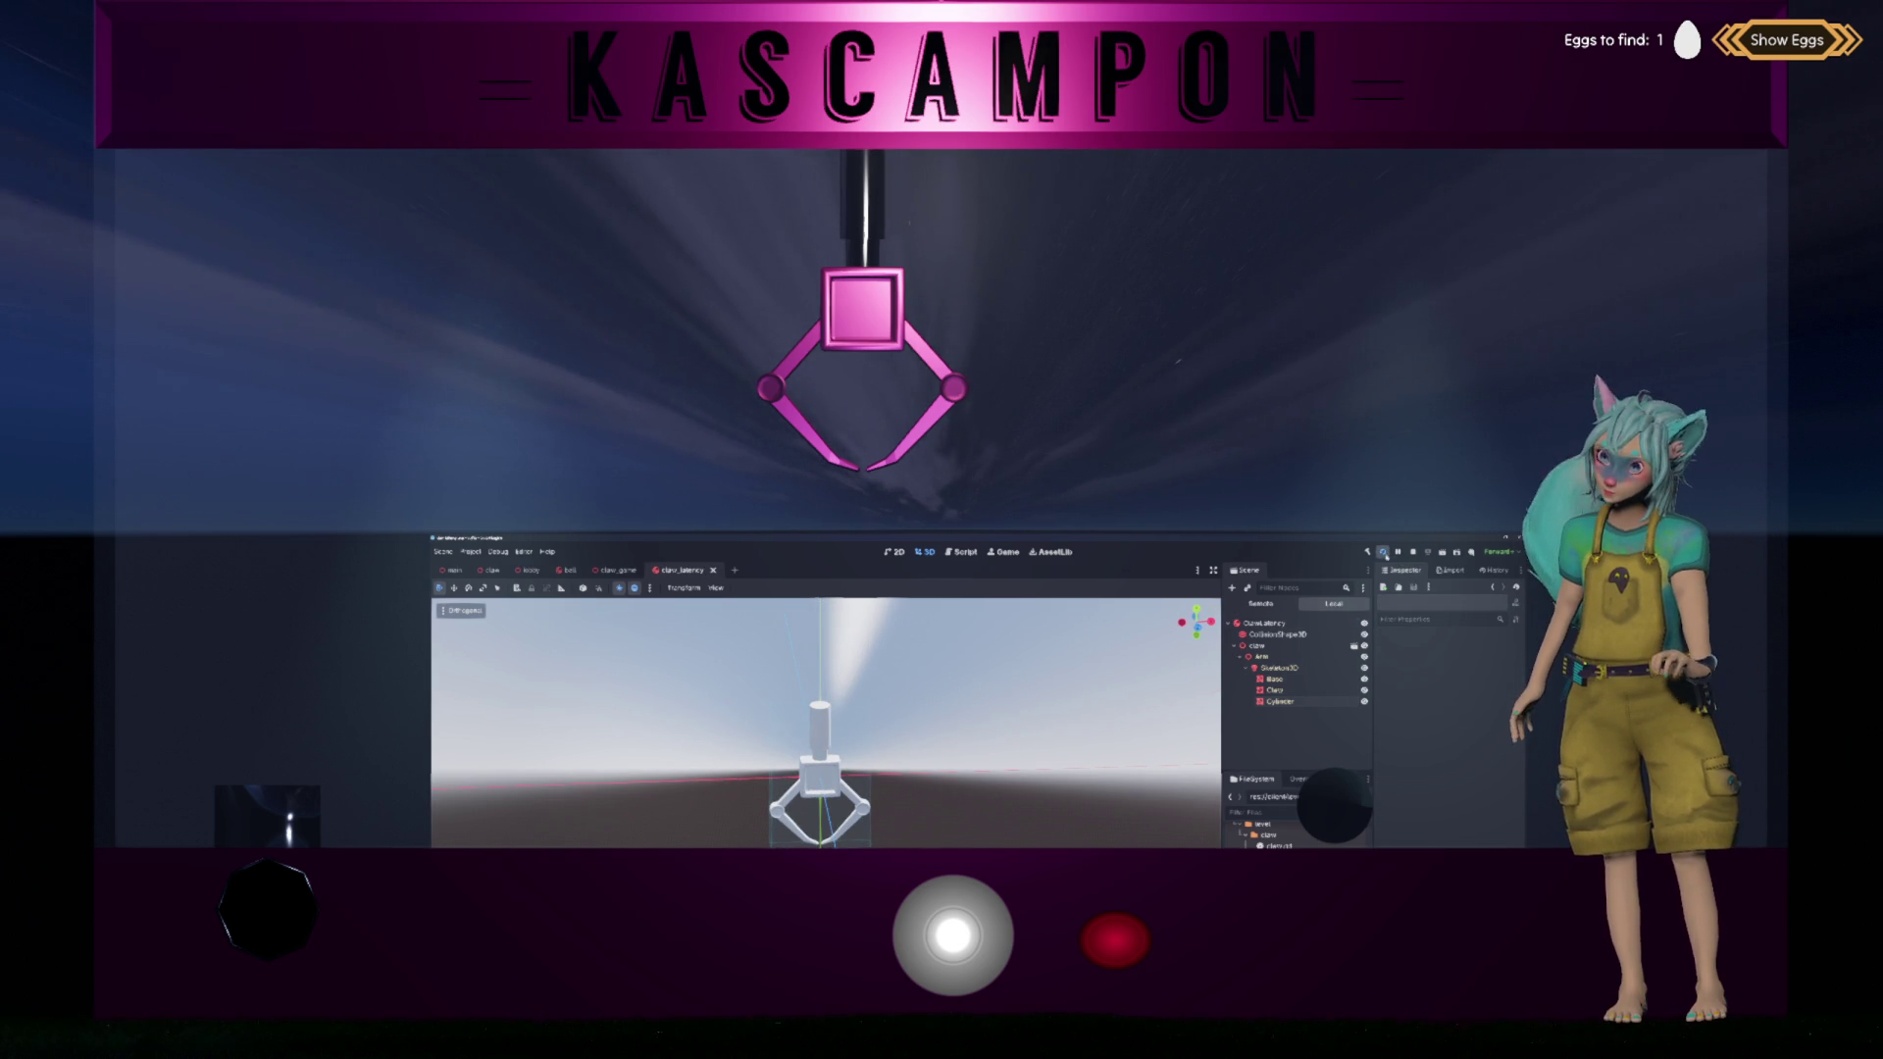
Step: Run the project and steer the now-white claw to the left
{"action": "left_click", "coordinate": [1384, 553]}
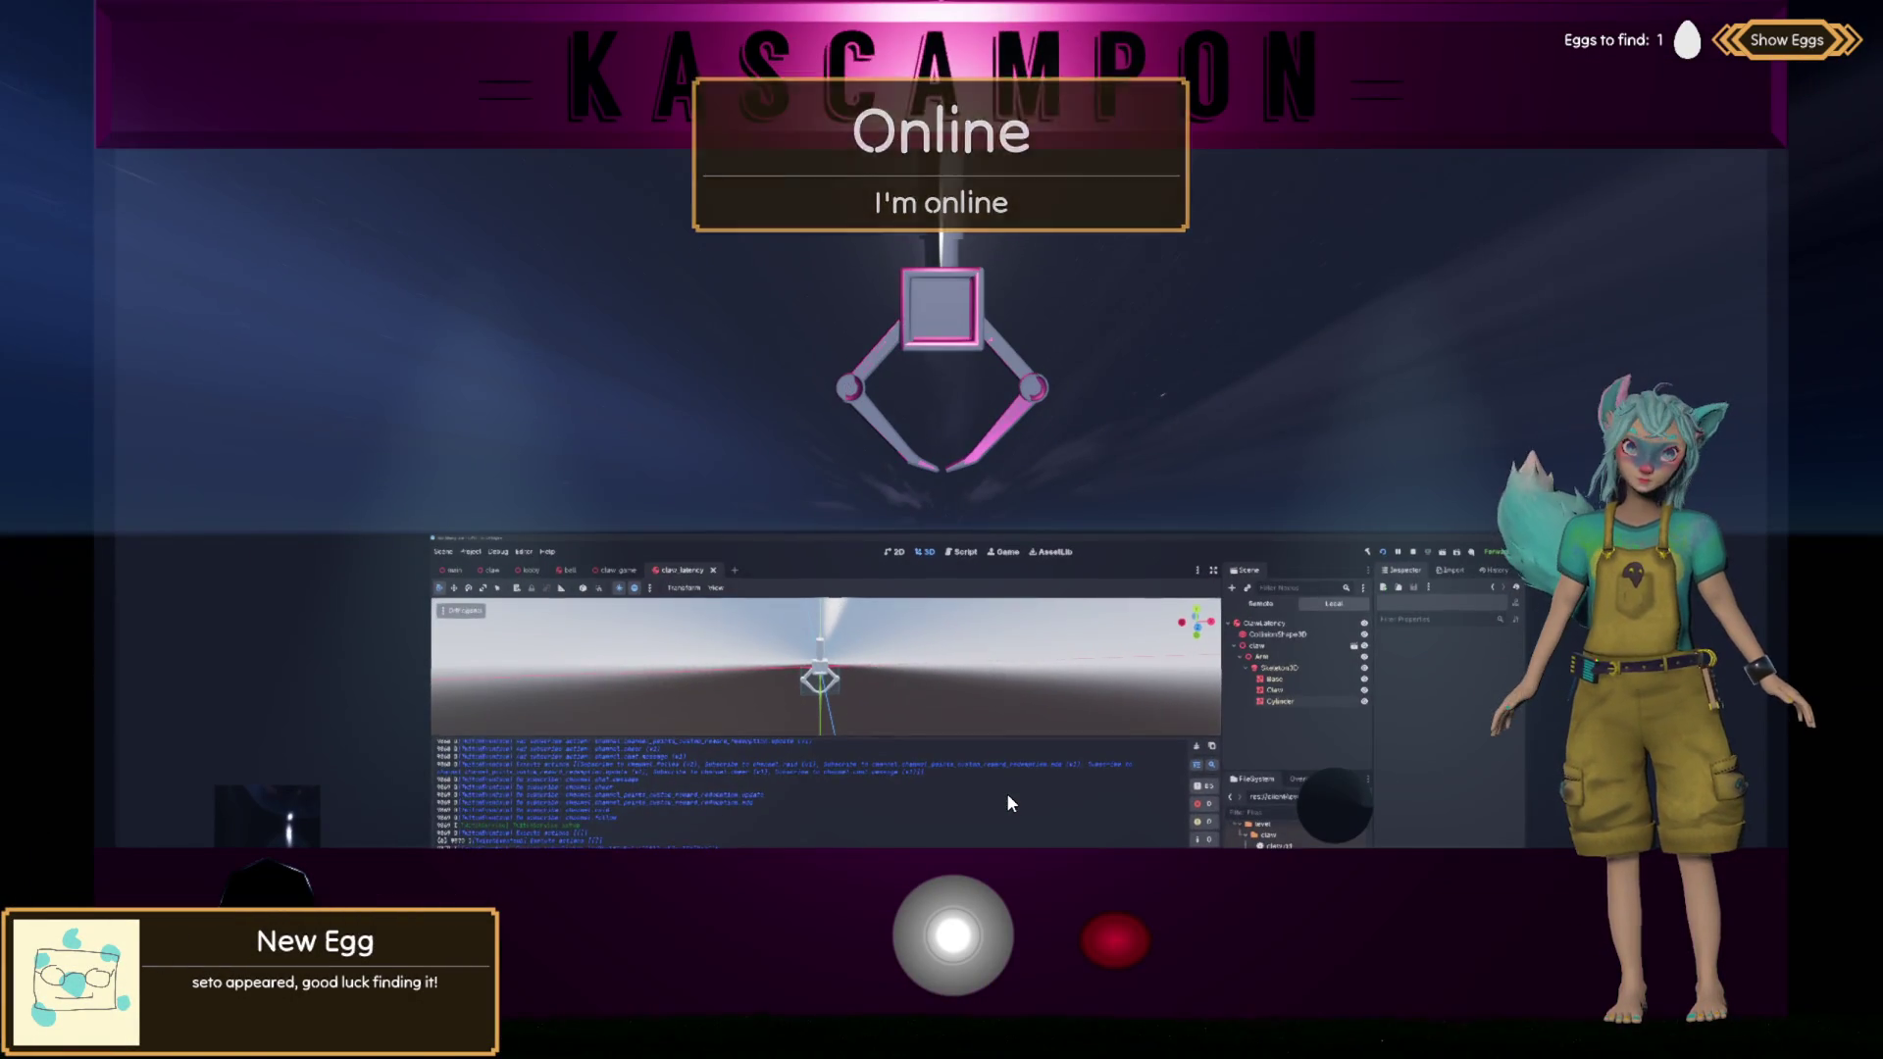
{"action": "left_click_drag", "start_coordinate": [961, 933], "coordinate": [705, 916]}
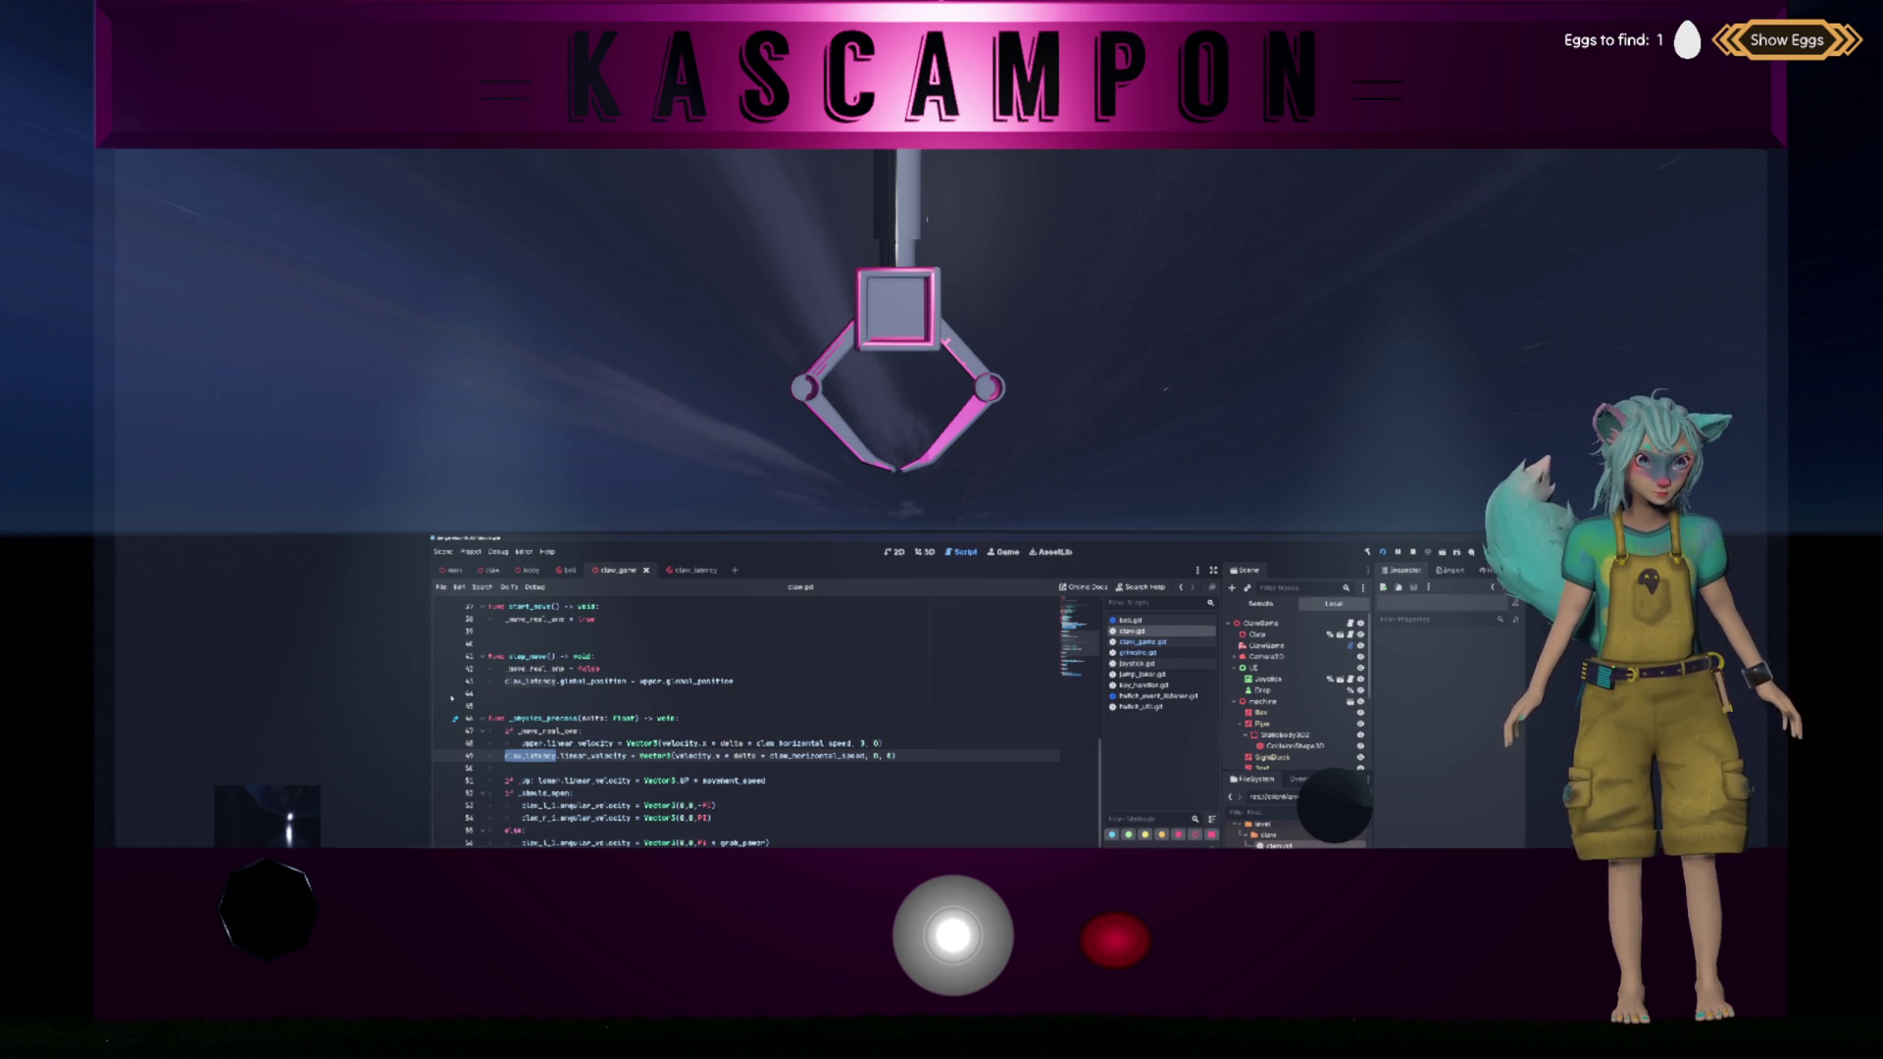
Step: Steer the claw right, then scroll claw.gd and pick out claw_latency on line 49
{"action": "left_click_drag", "start_coordinate": [953, 935], "coordinate": [1221, 944]}
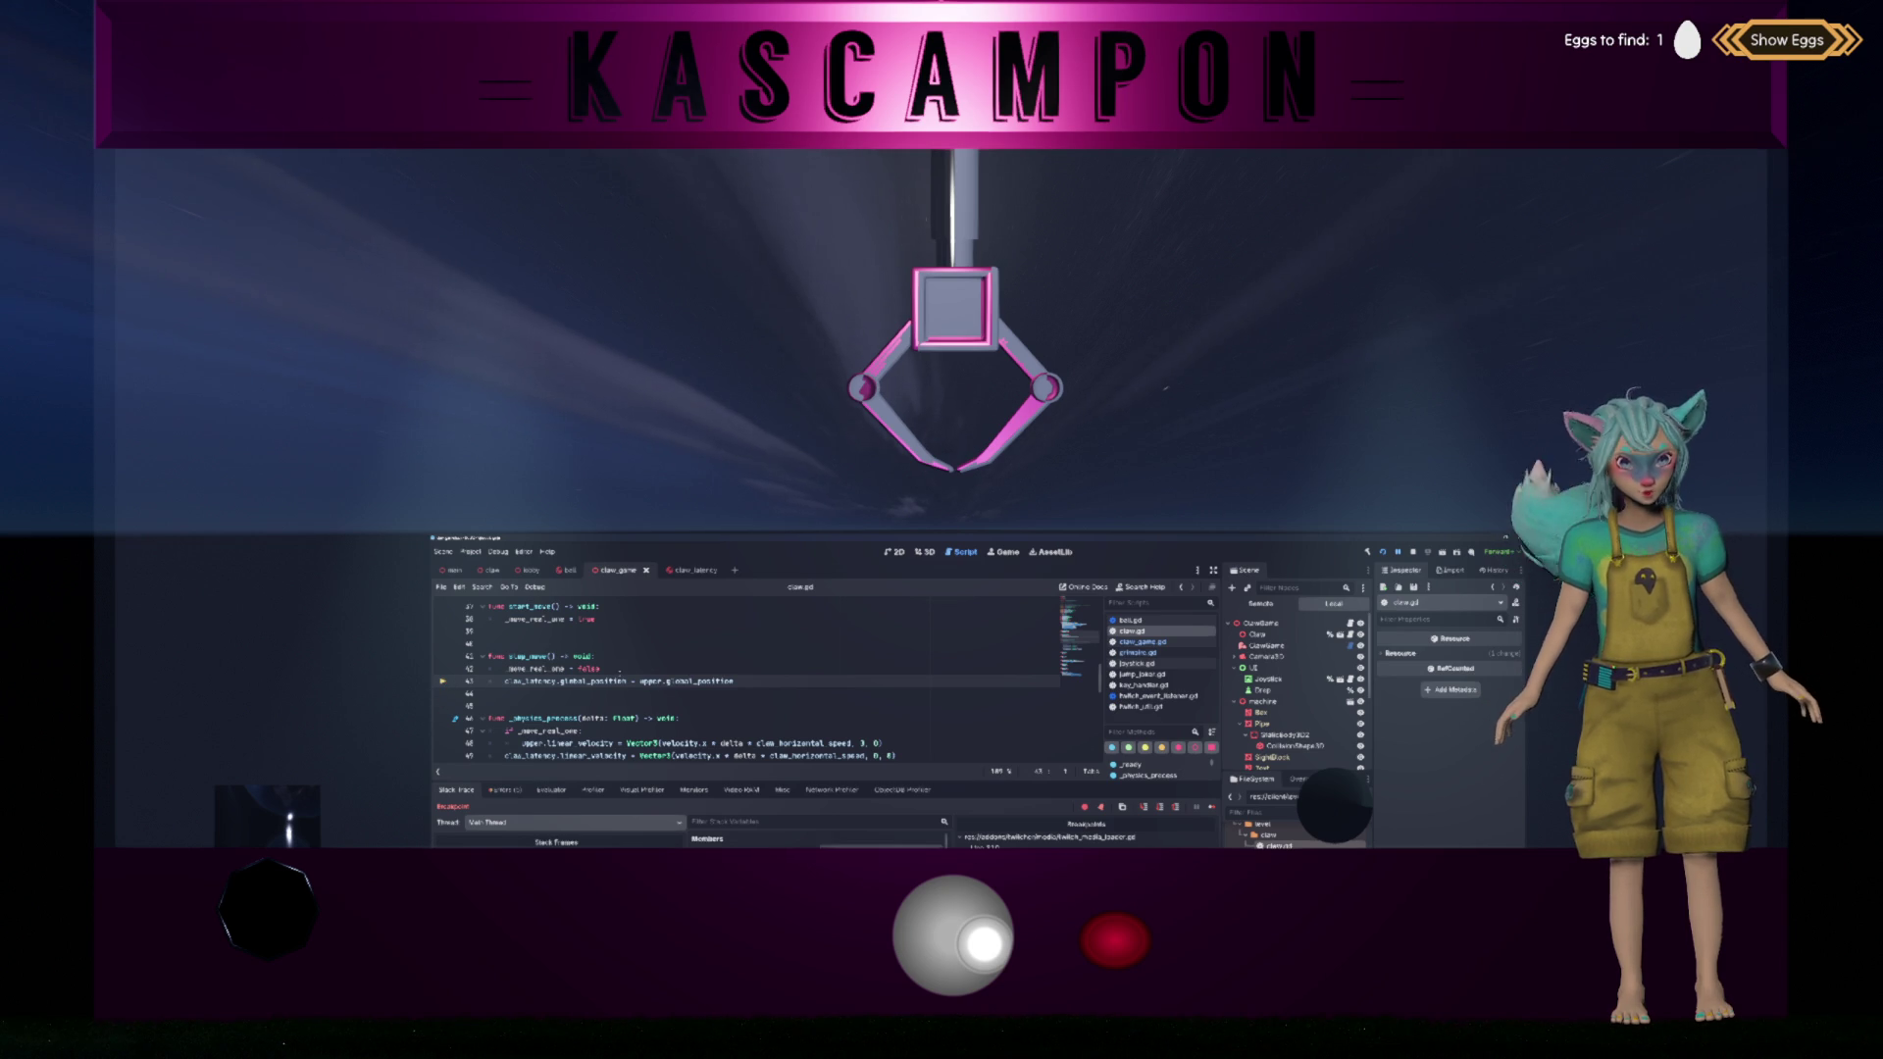
{"action": "scroll", "coordinate": [626, 673], "scroll_direction": "up", "scroll_amount": 2}
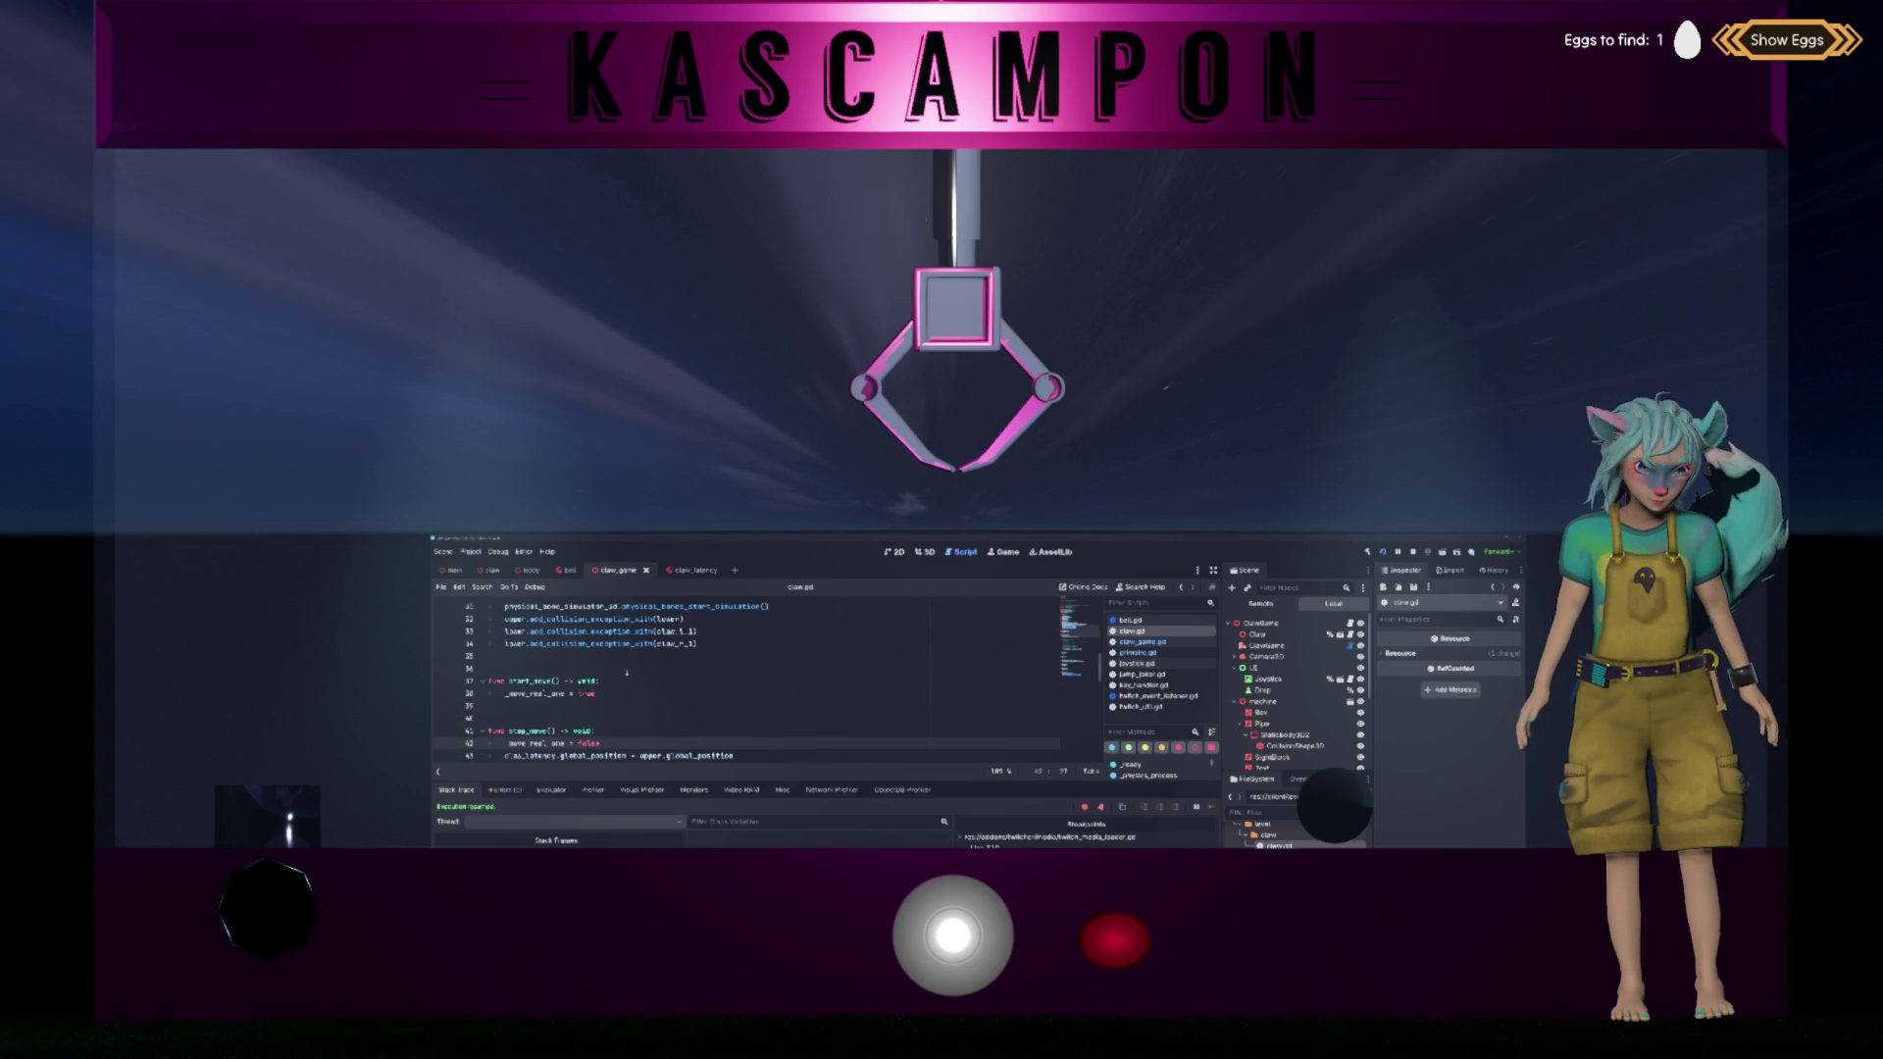
{"action": "scroll", "coordinate": [627, 673], "scroll_direction": "up", "scroll_amount": 3}
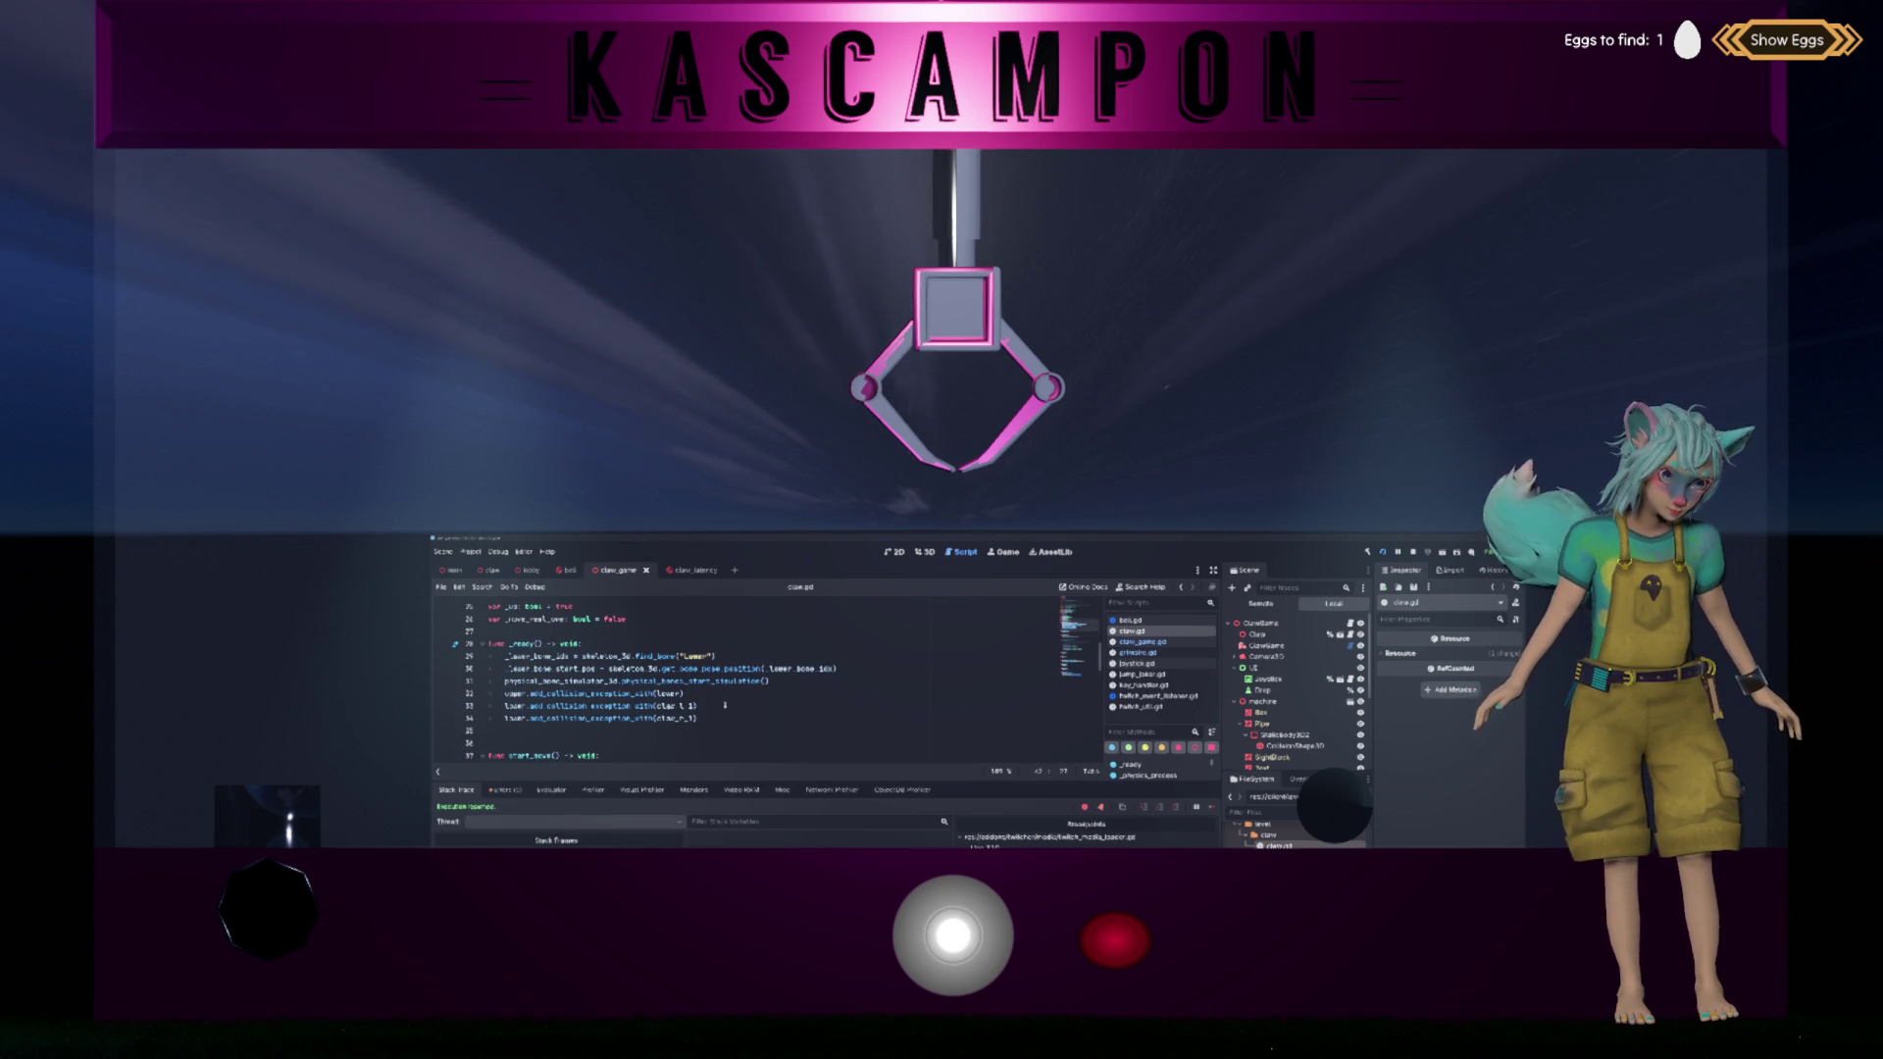
{"action": "scroll", "coordinate": [725, 706], "scroll_direction": "up", "scroll_amount": 1}
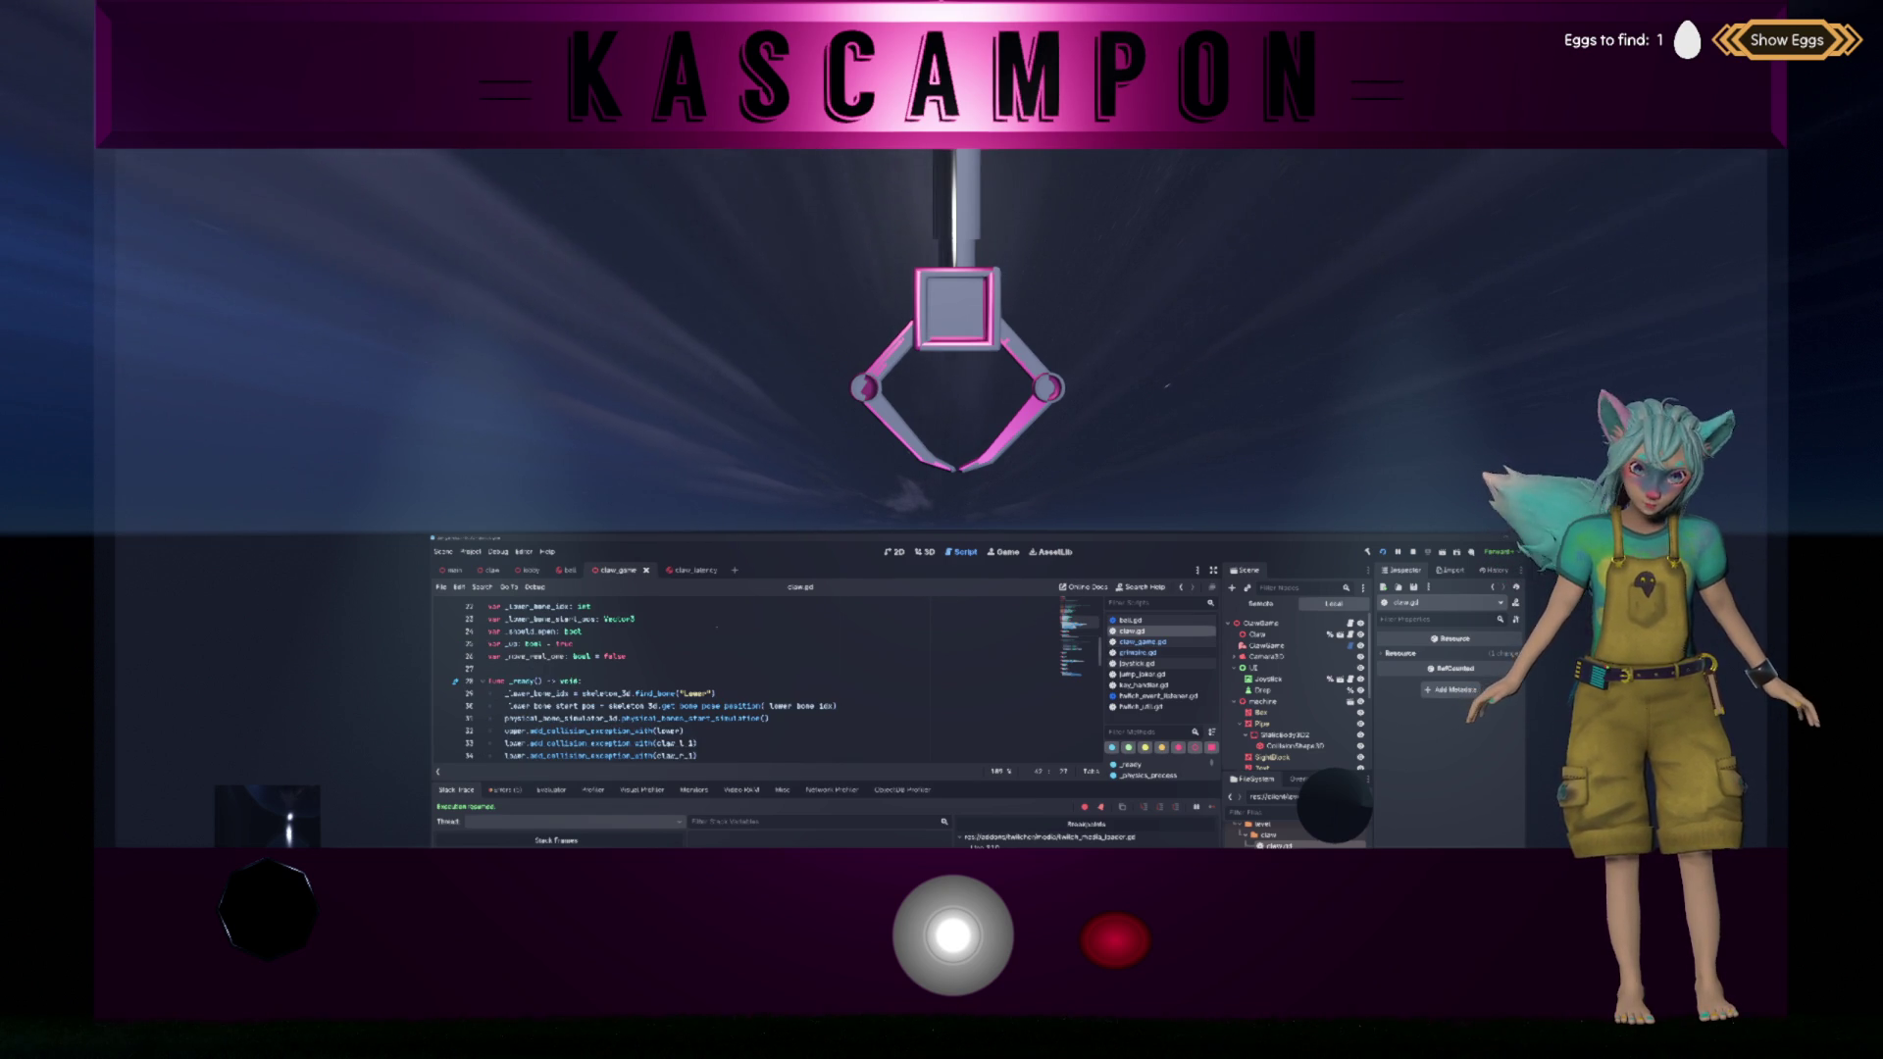
{"action": "scroll", "coordinate": [712, 623], "scroll_direction": "up", "scroll_amount": 1}
{"action": "scroll", "coordinate": [712, 623], "scroll_direction": "up", "scroll_amount": 1}
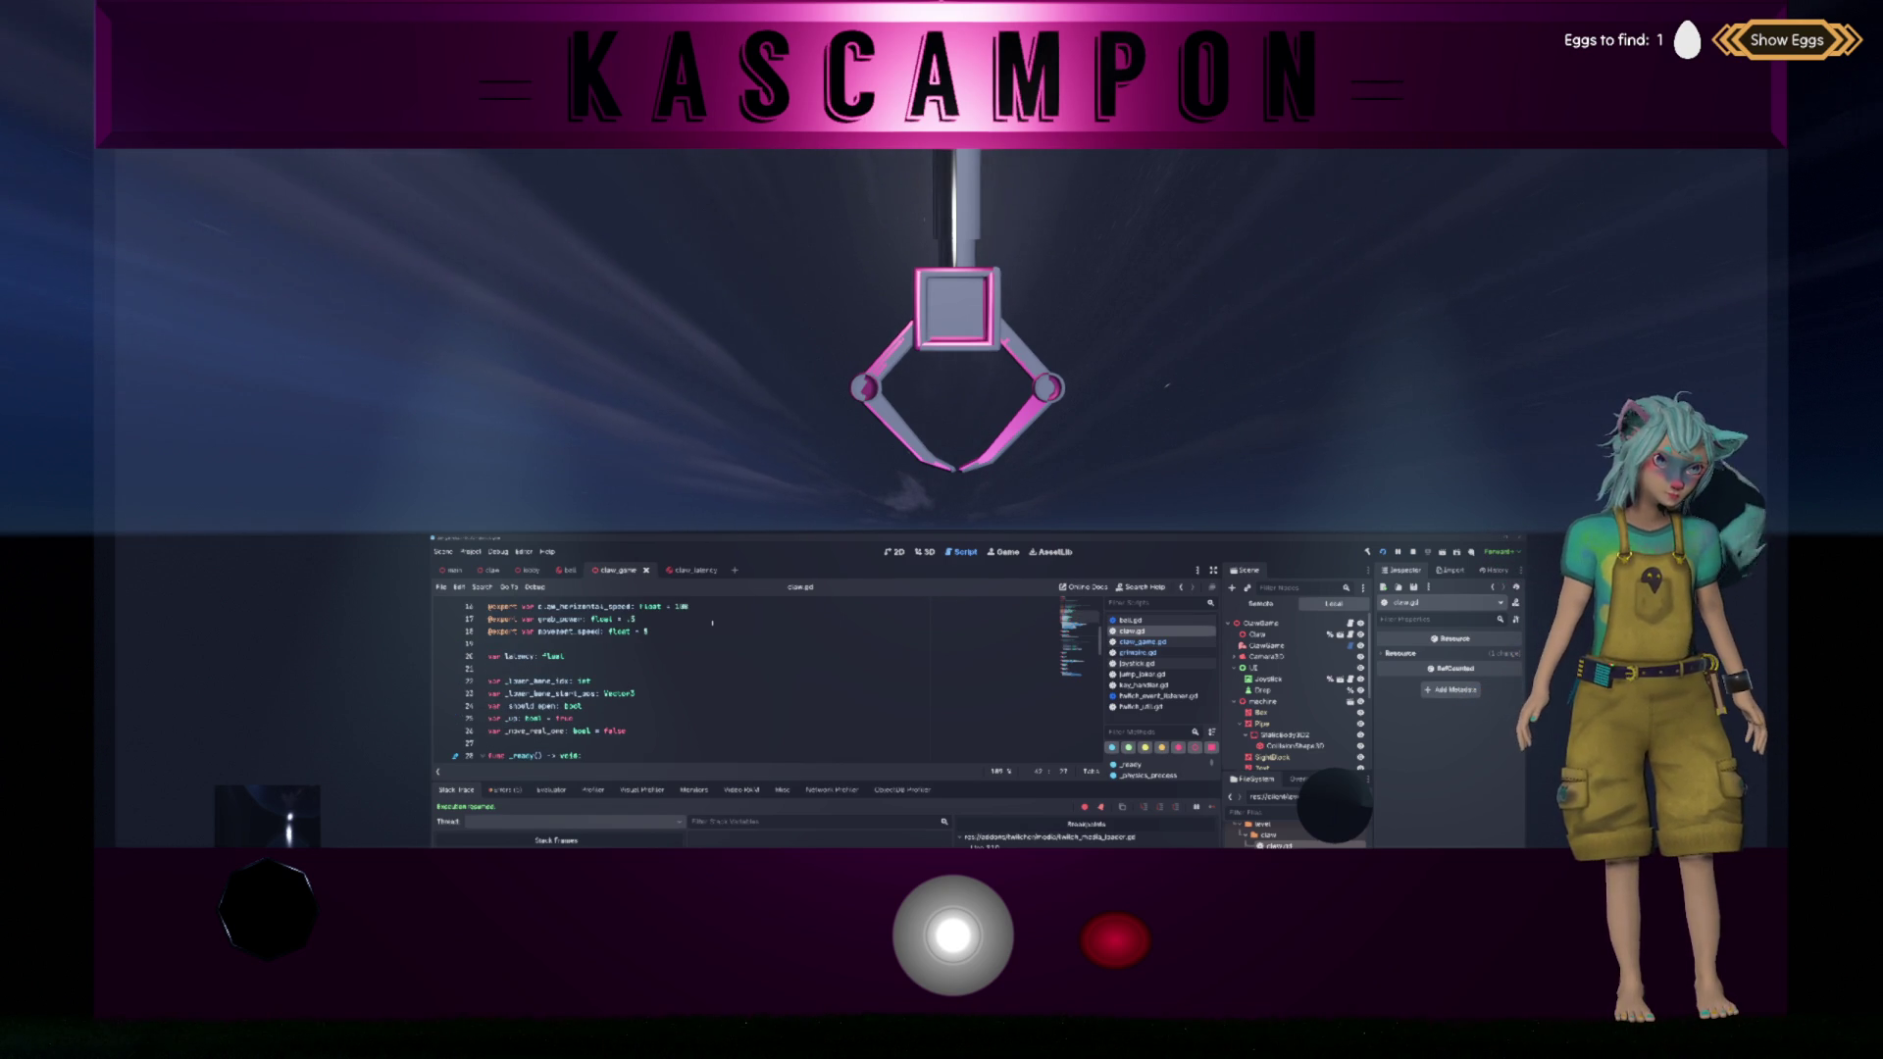
{"action": "scroll", "coordinate": [713, 623], "scroll_direction": "up", "scroll_amount": 4}
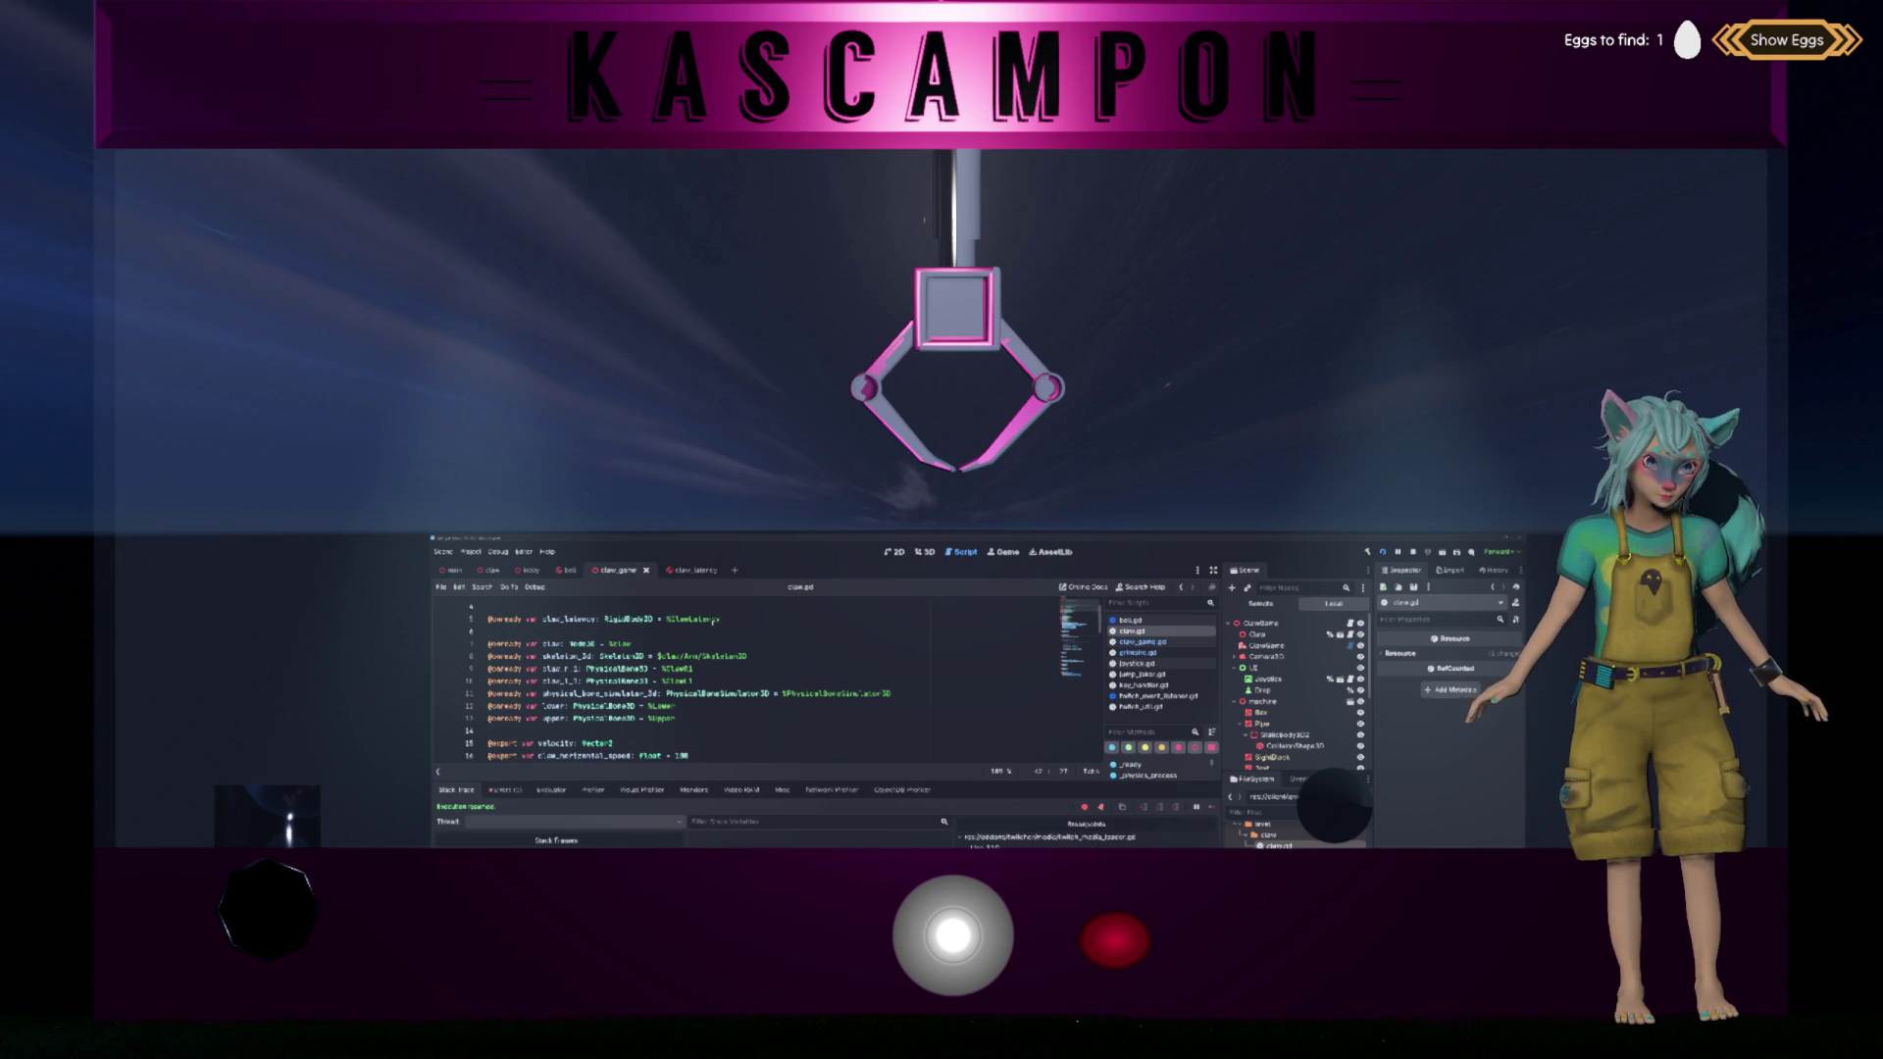
{"action": "scroll", "coordinate": [712, 621], "scroll_direction": "down", "scroll_amount": 13}
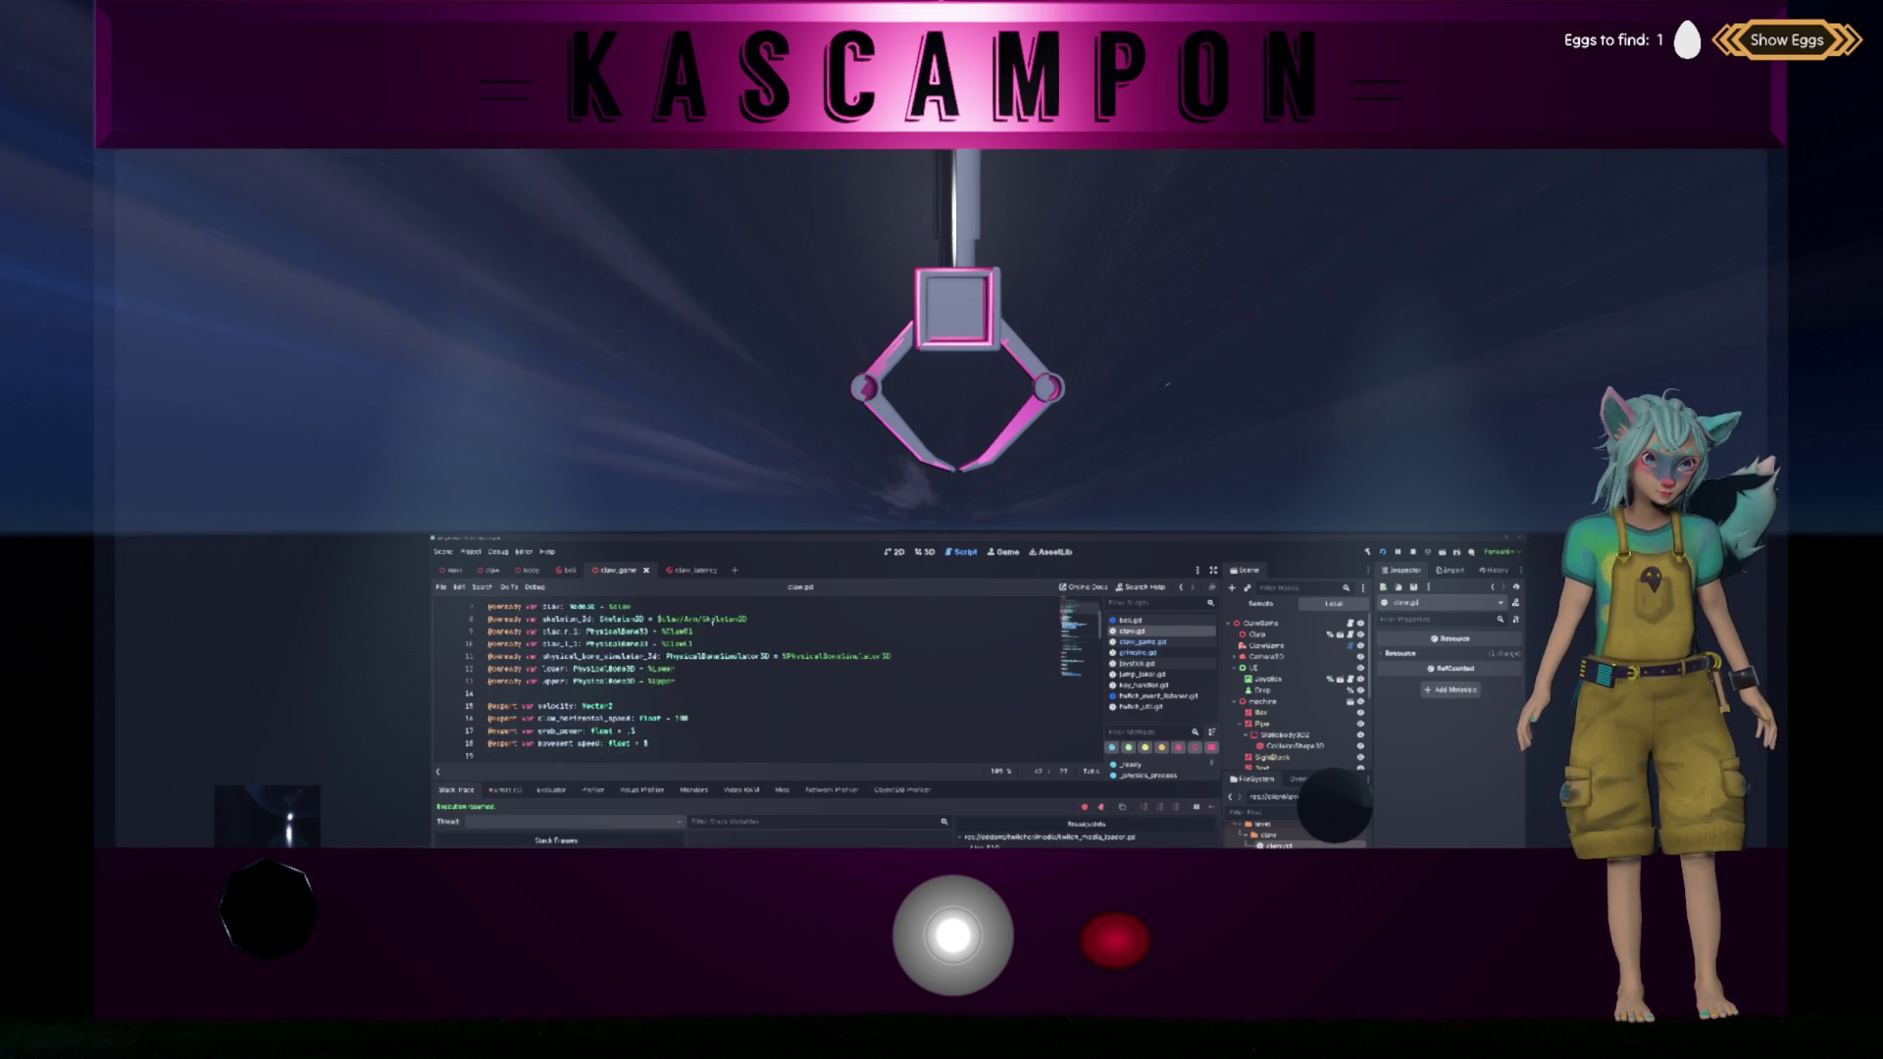
{"action": "scroll", "coordinate": [712, 622], "scroll_direction": "down", "scroll_amount": 1}
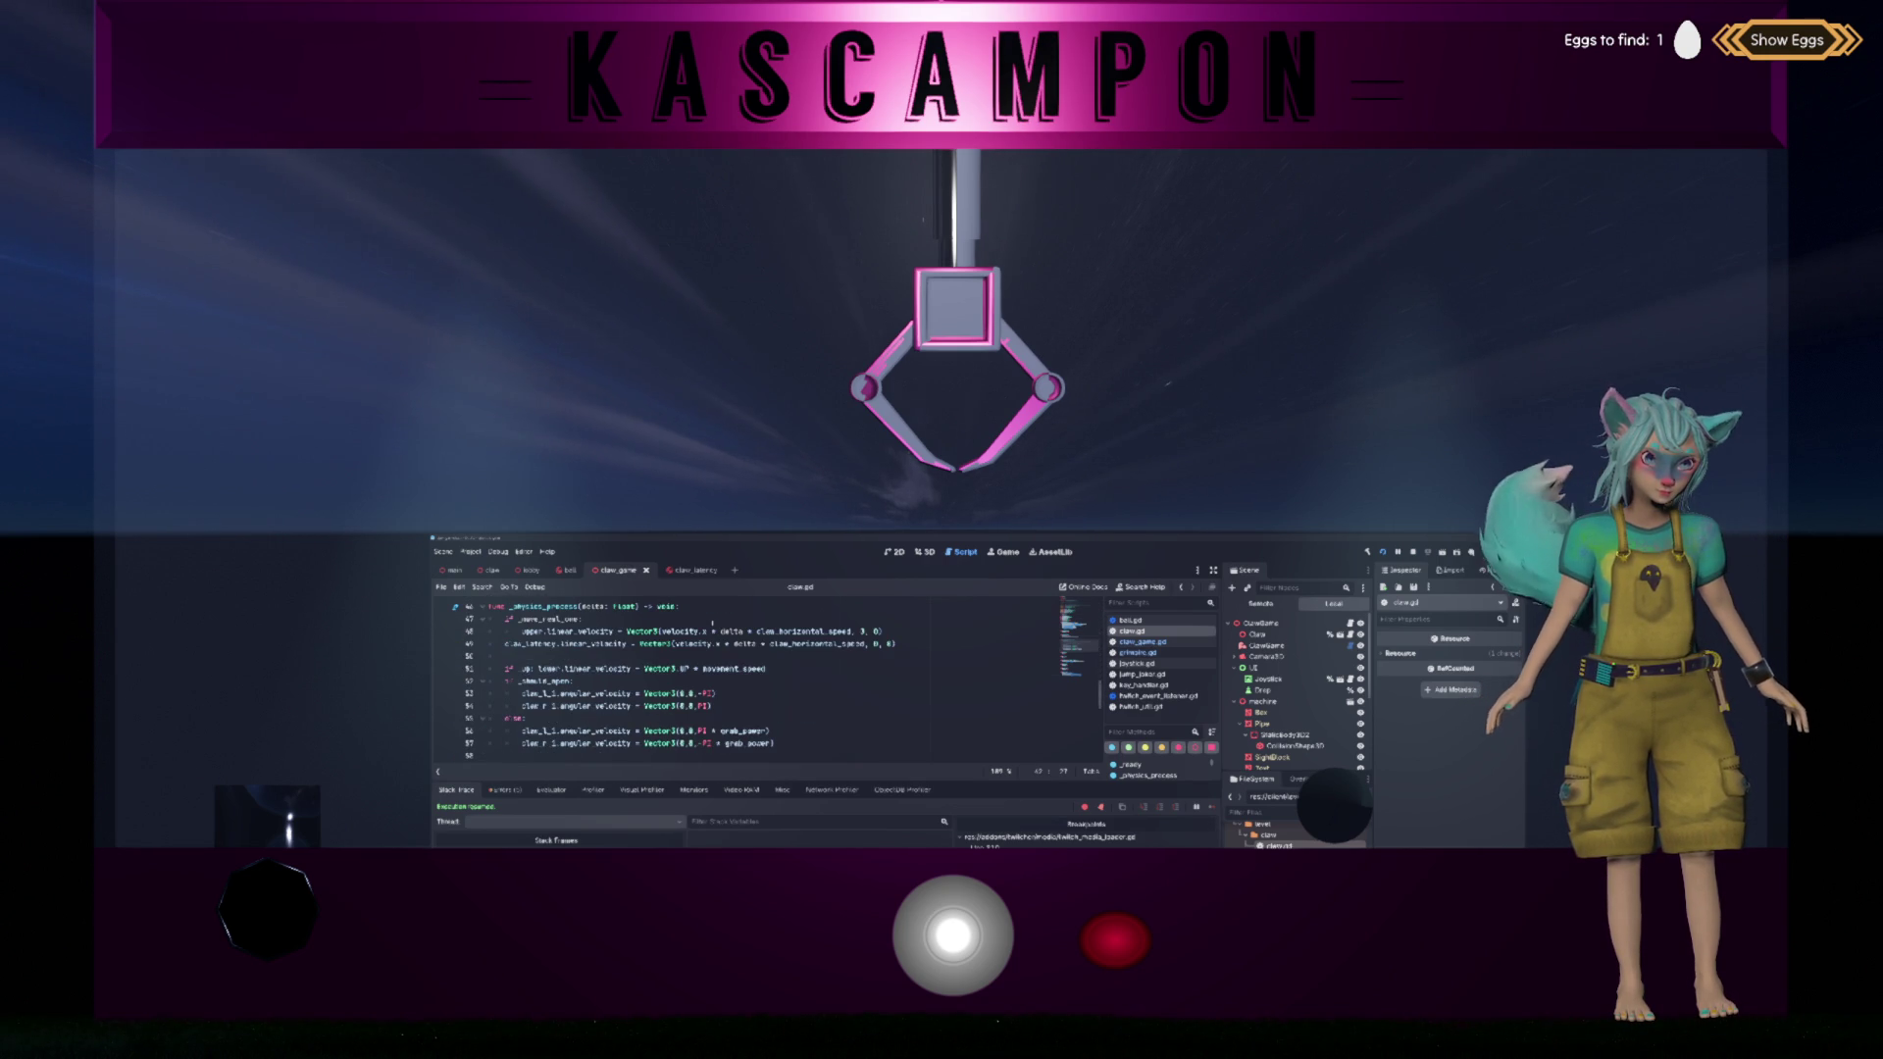
{"action": "double_click", "coordinate": [530, 645]}
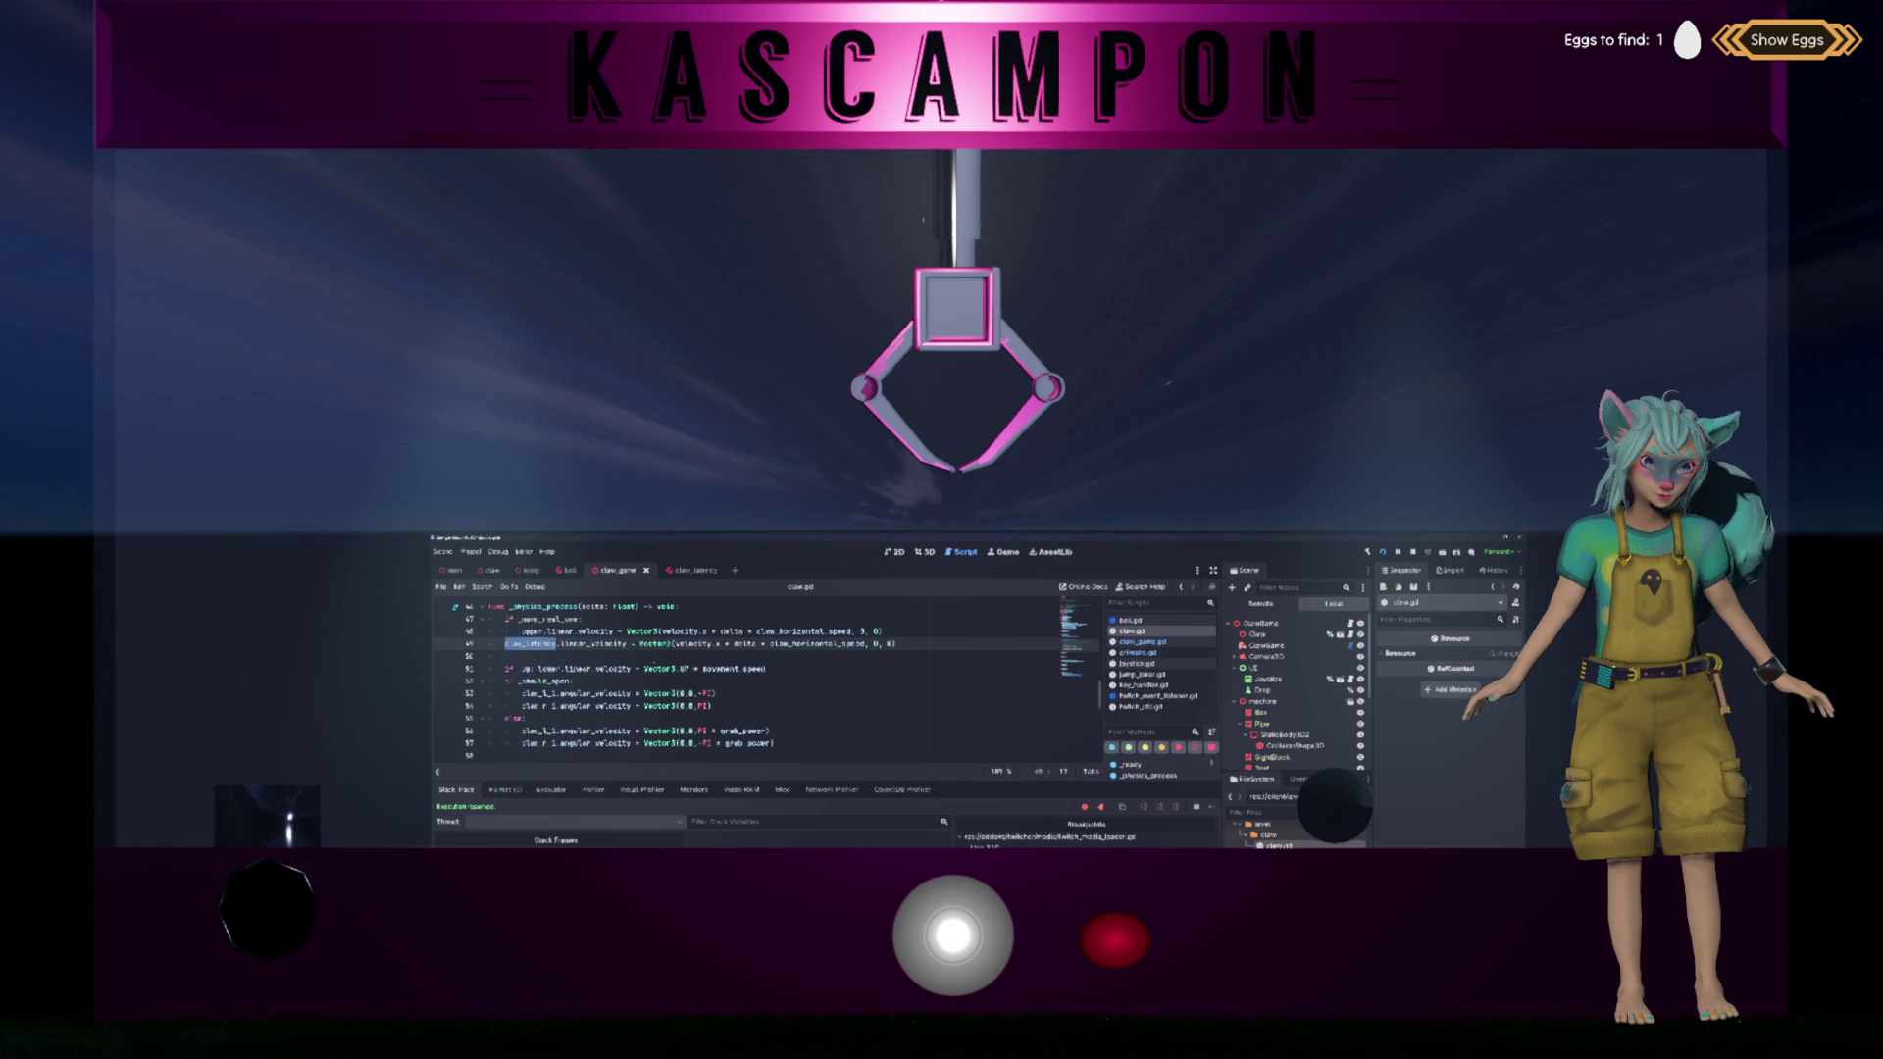
Step: Select line 48, the upper.linear_velocity assignment, while reviewing the physics process code
{"action": "scroll", "coordinate": [751, 665], "scroll_direction": "up", "scroll_amount": 3}
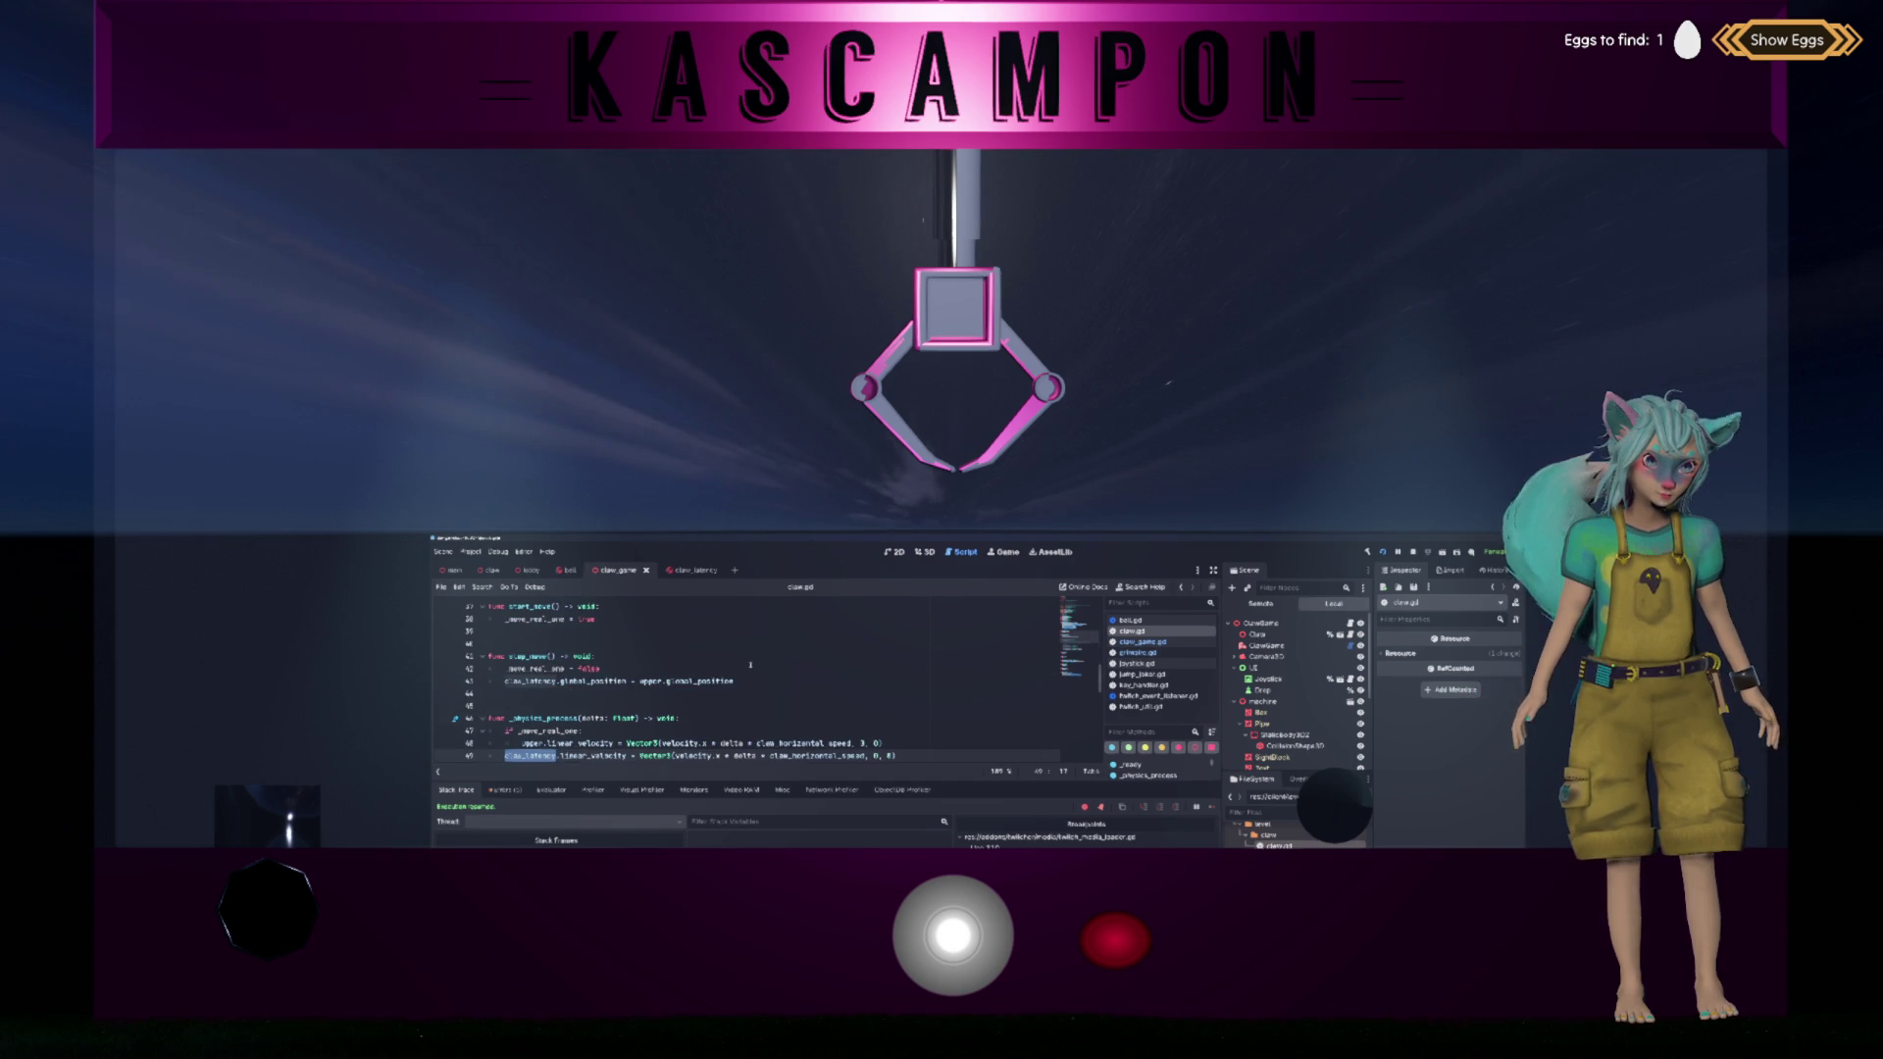
{"action": "scroll", "coordinate": [775, 659], "scroll_direction": "down", "scroll_amount": 2}
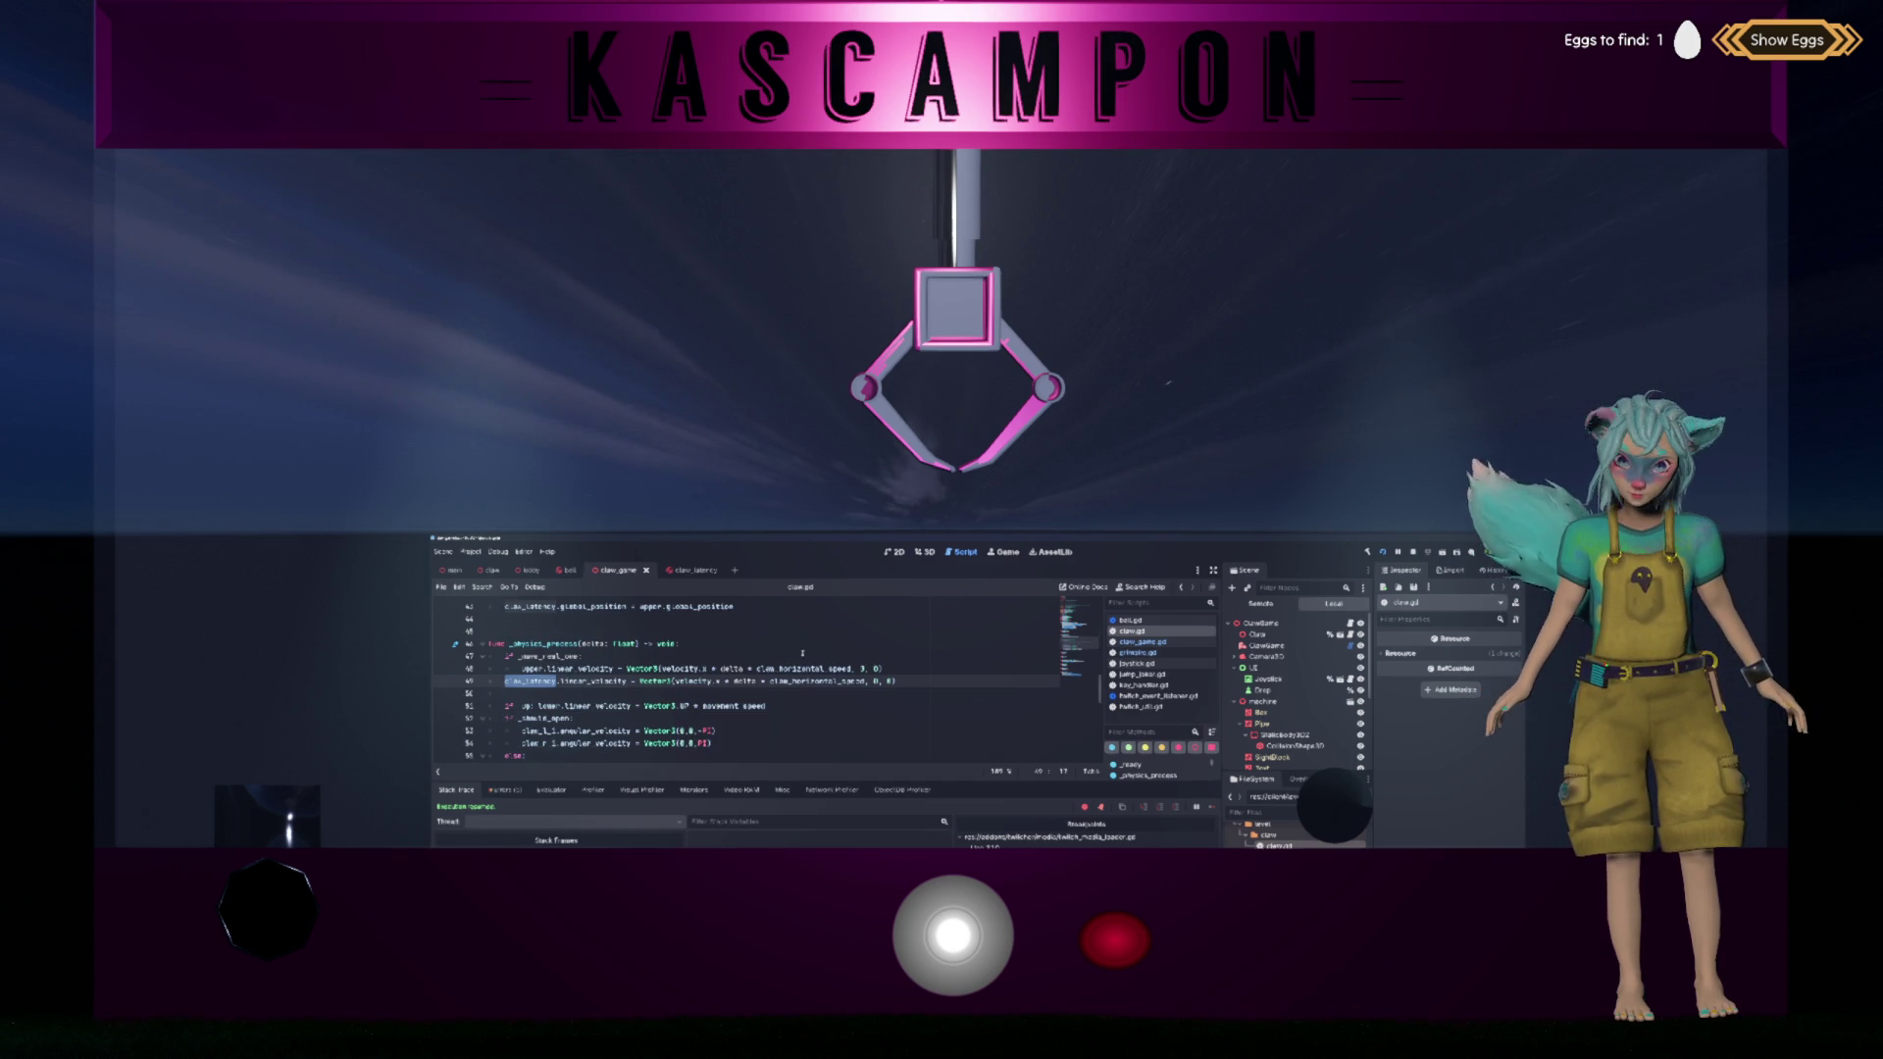
{"action": "scroll", "coordinate": [802, 665], "scroll_direction": "up", "scroll_amount": 2}
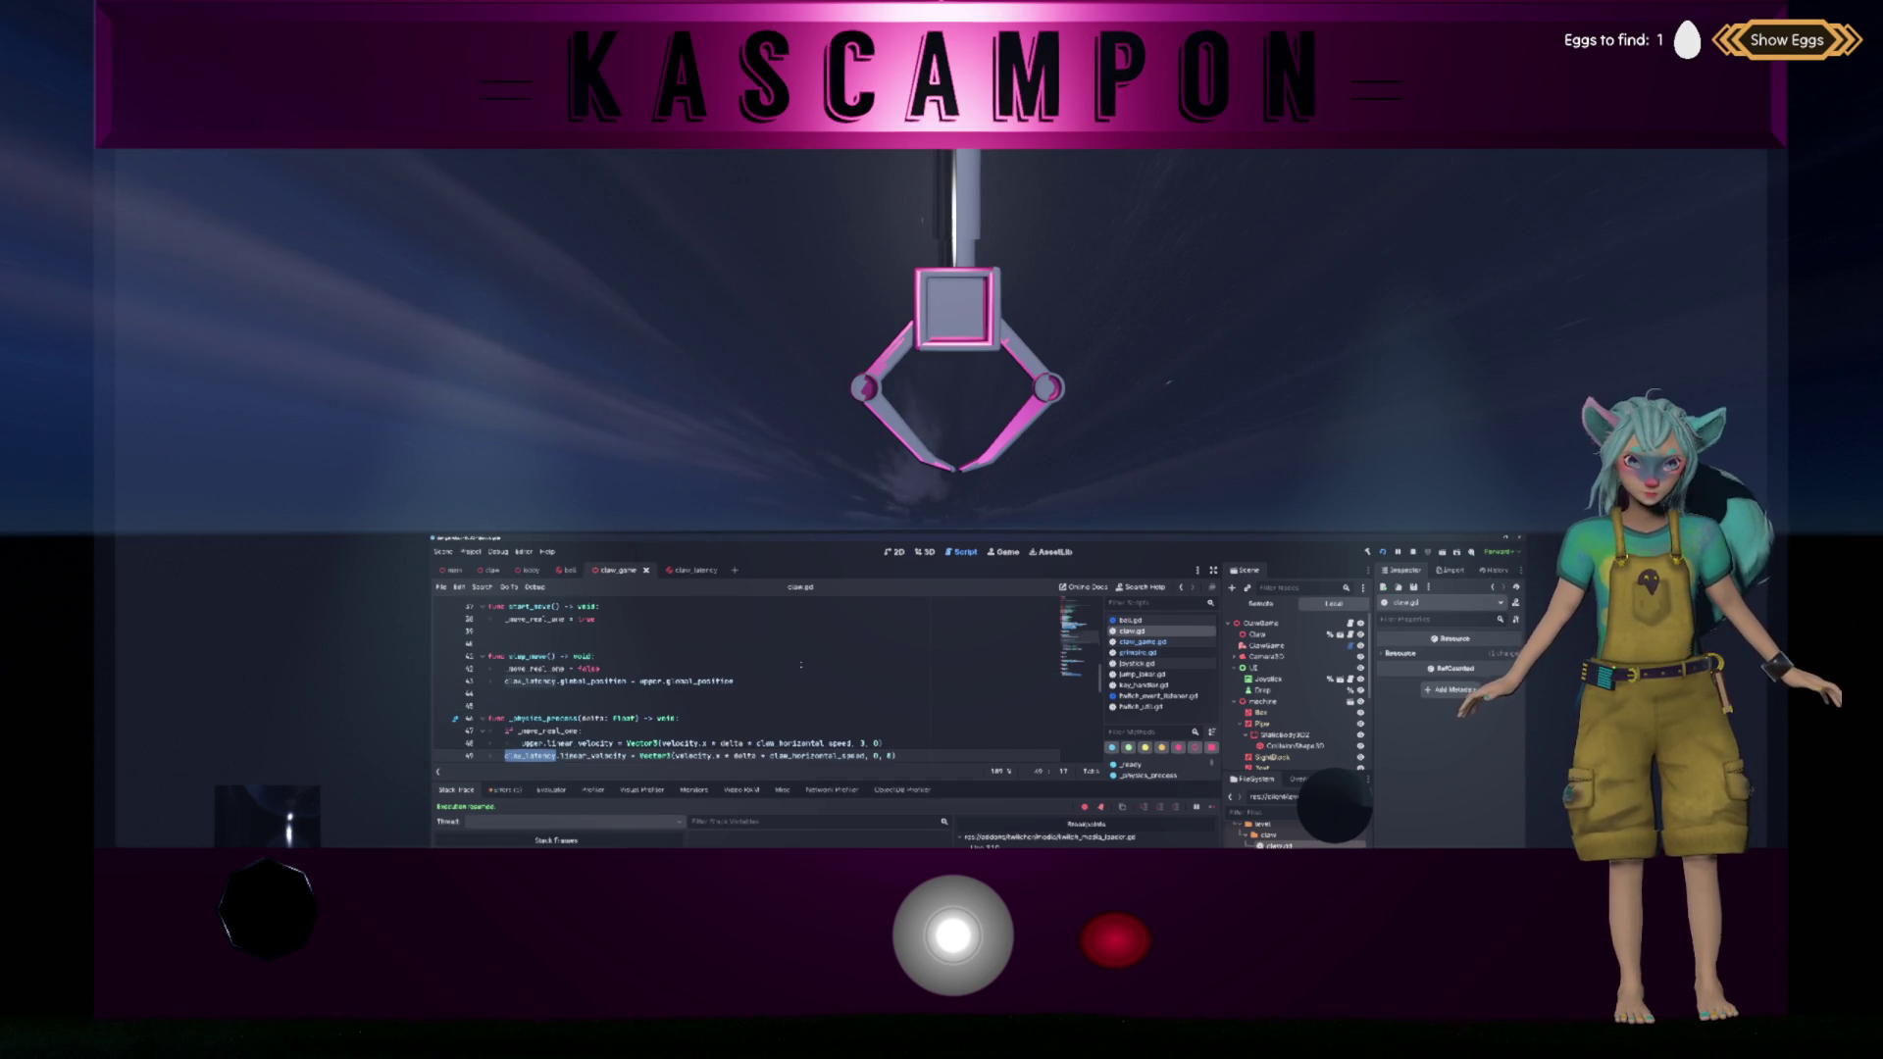
{"action": "scroll", "coordinate": [802, 667], "scroll_direction": "down", "scroll_amount": 1}
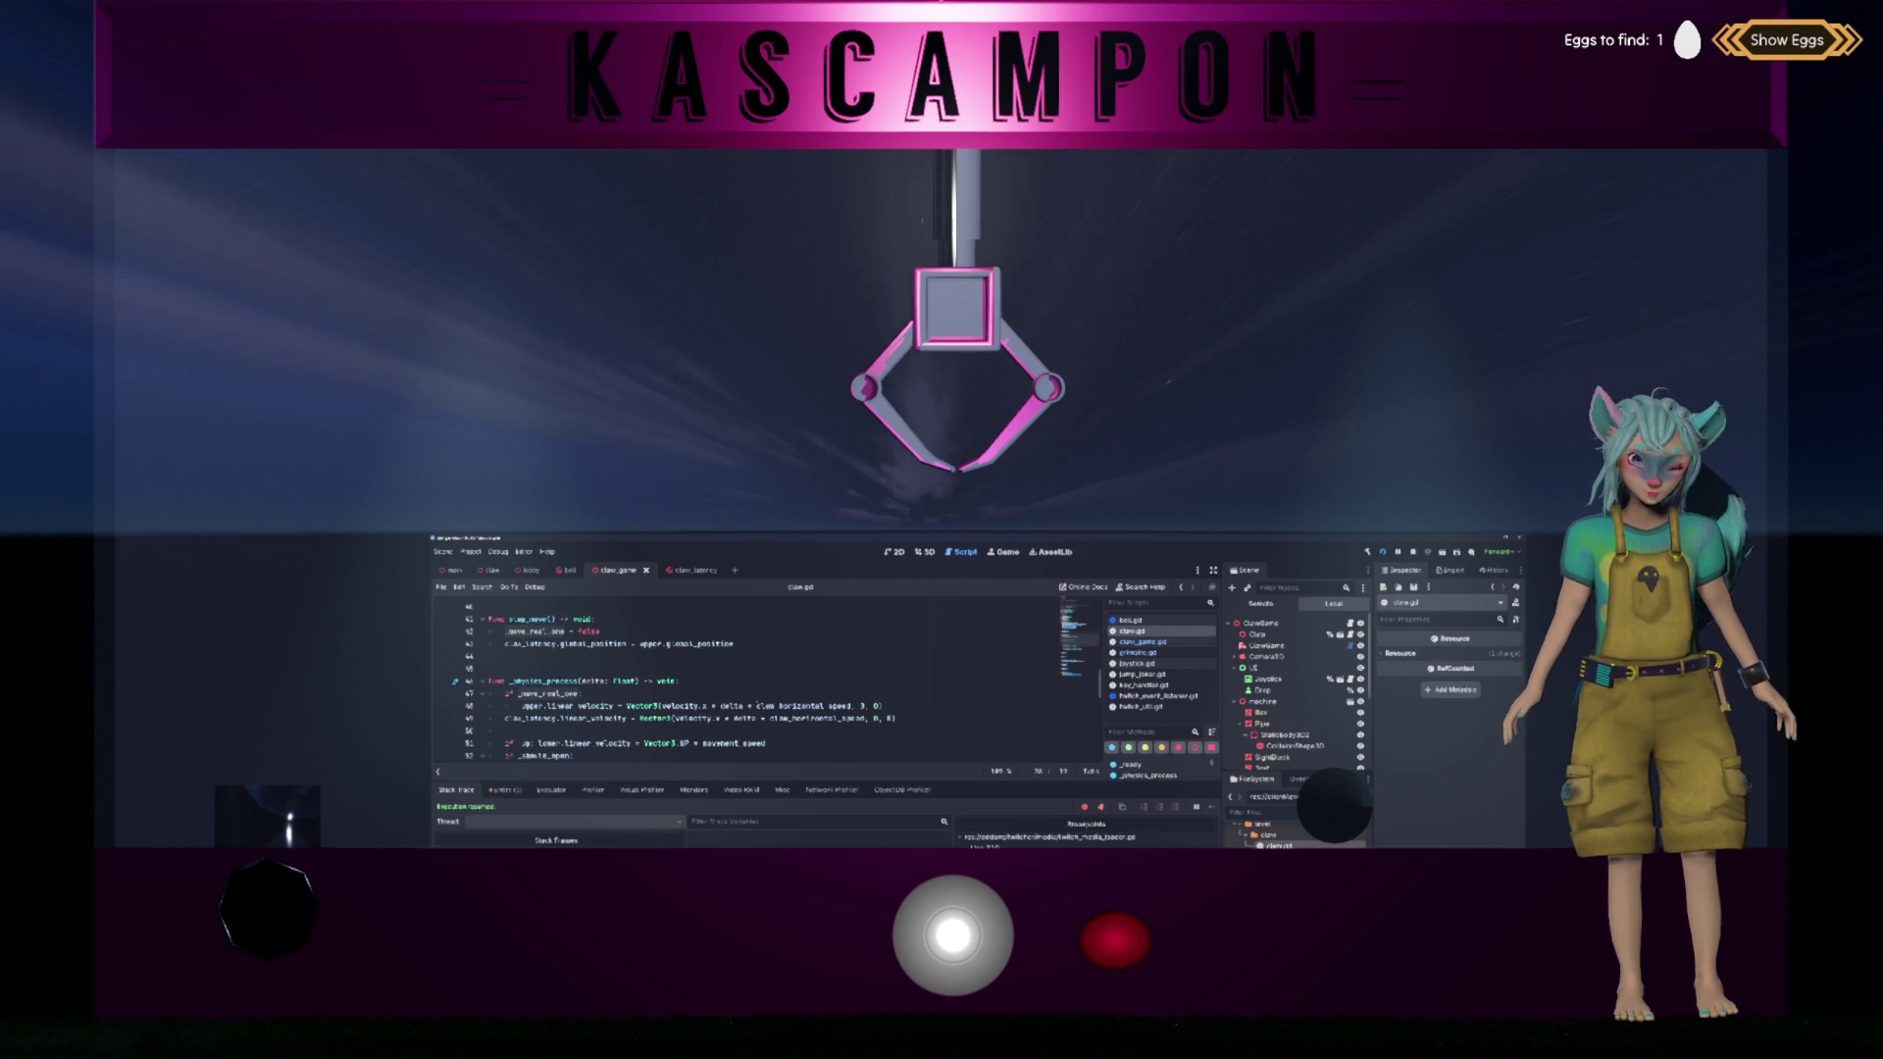
{"action": "triple_click", "coordinate": [757, 705]}
{"action": "scroll", "coordinate": [889, 707], "scroll_direction": "down", "scroll_amount": 9}
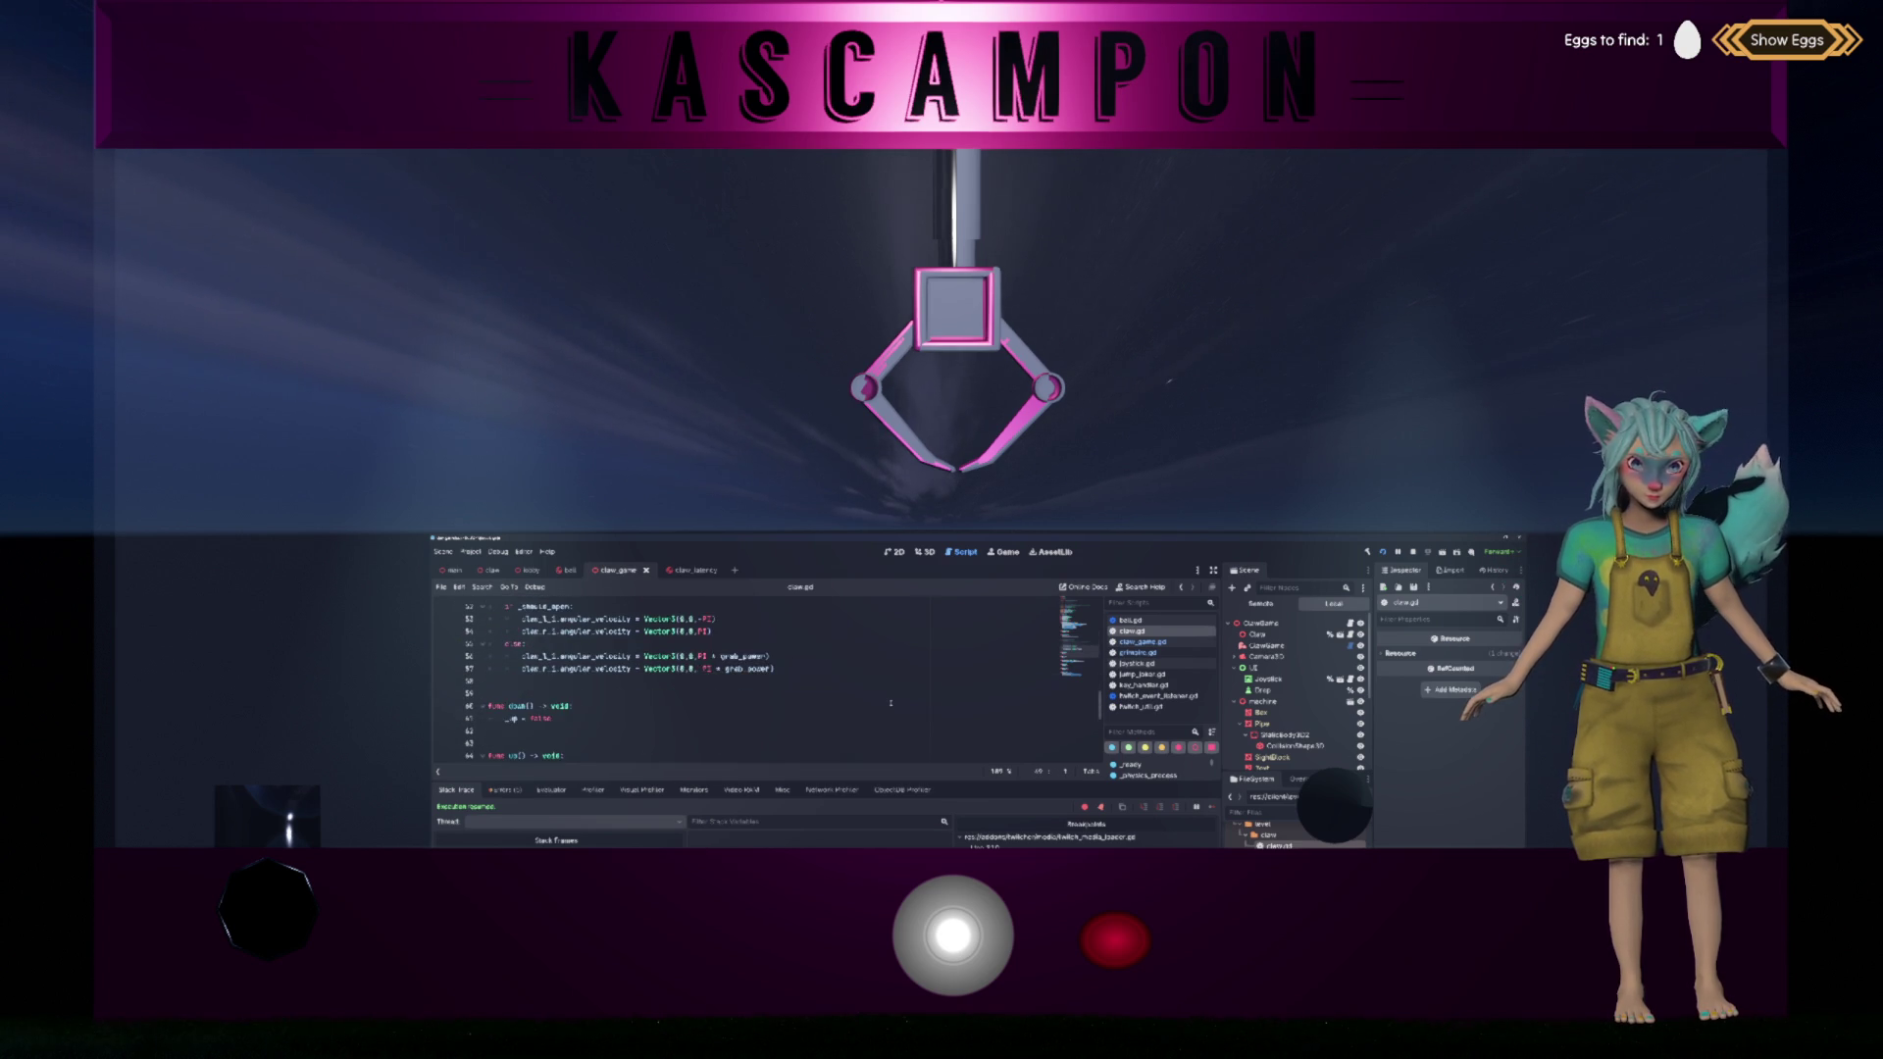
{"action": "scroll", "coordinate": [891, 702], "scroll_direction": "up", "scroll_amount": 8}
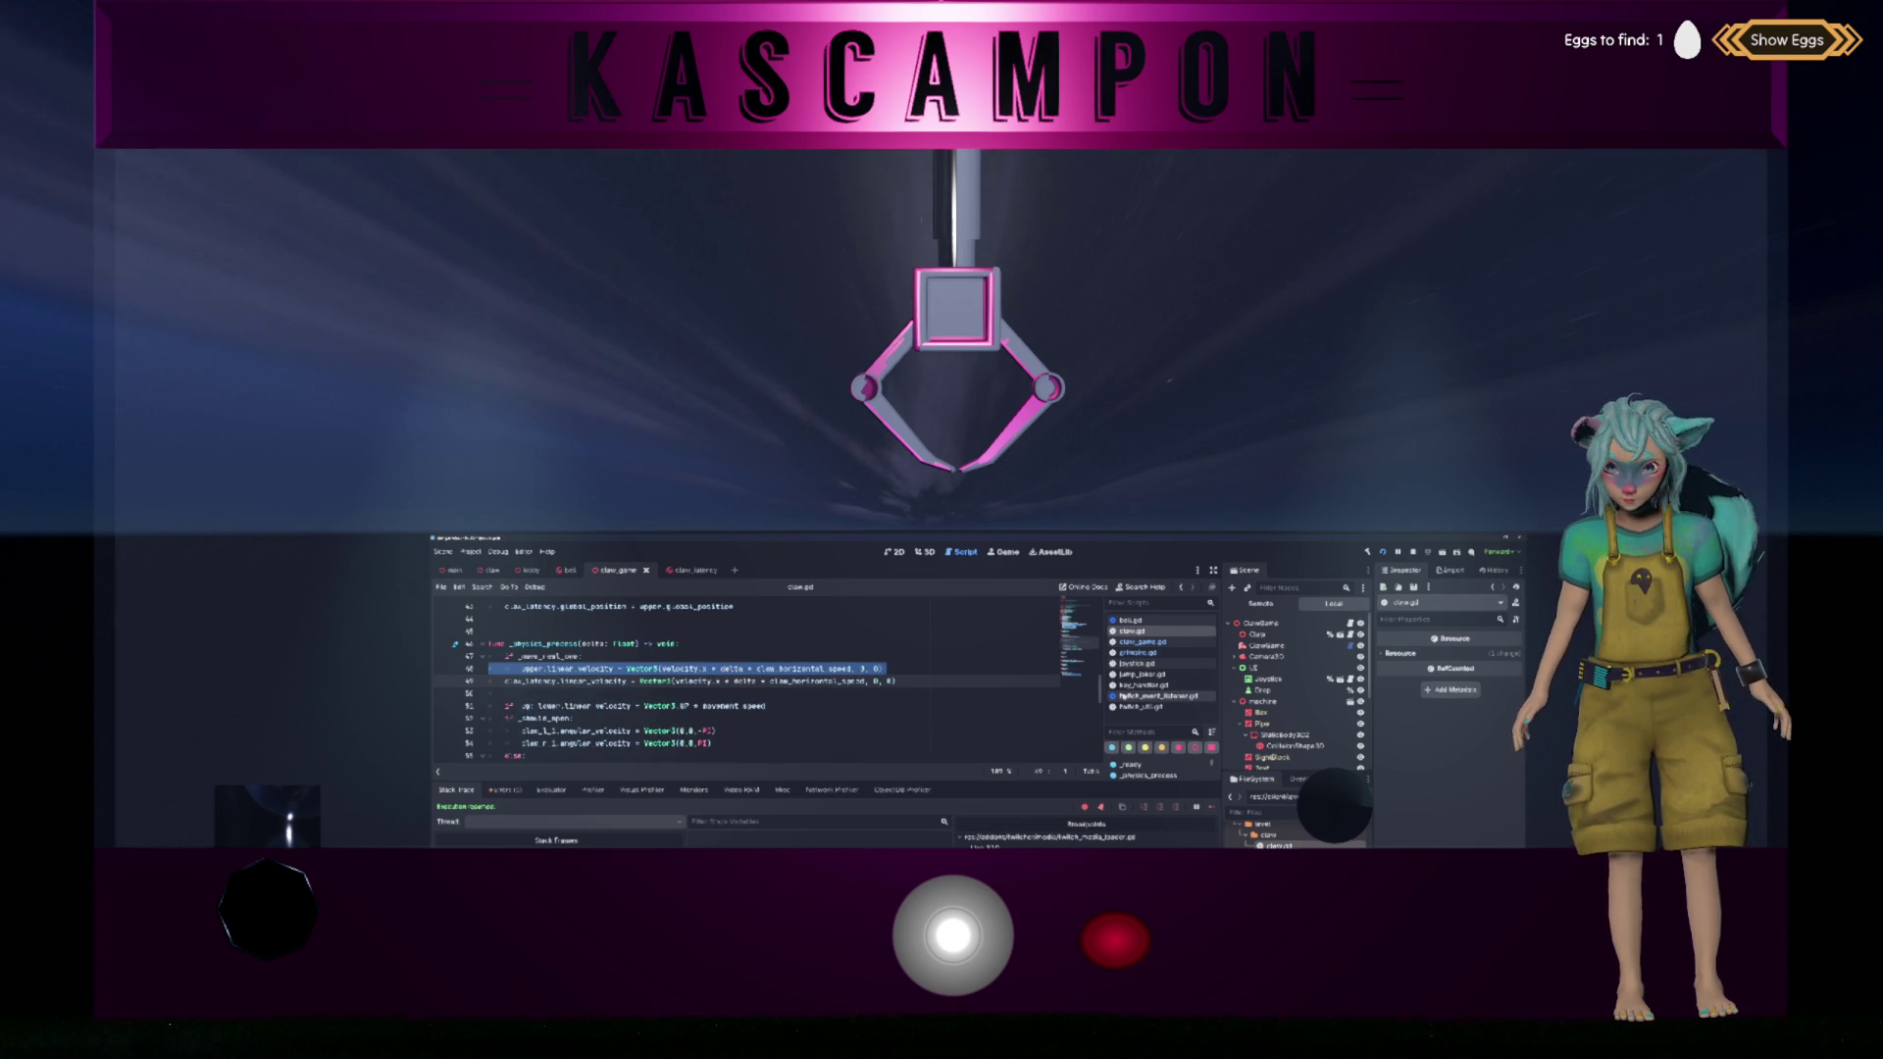
{"action": "scroll", "coordinate": [1304, 695], "scroll_direction": "down", "scroll_amount": 1}
{"action": "scroll", "coordinate": [1302, 695], "scroll_direction": "down", "scroll_amount": 1}
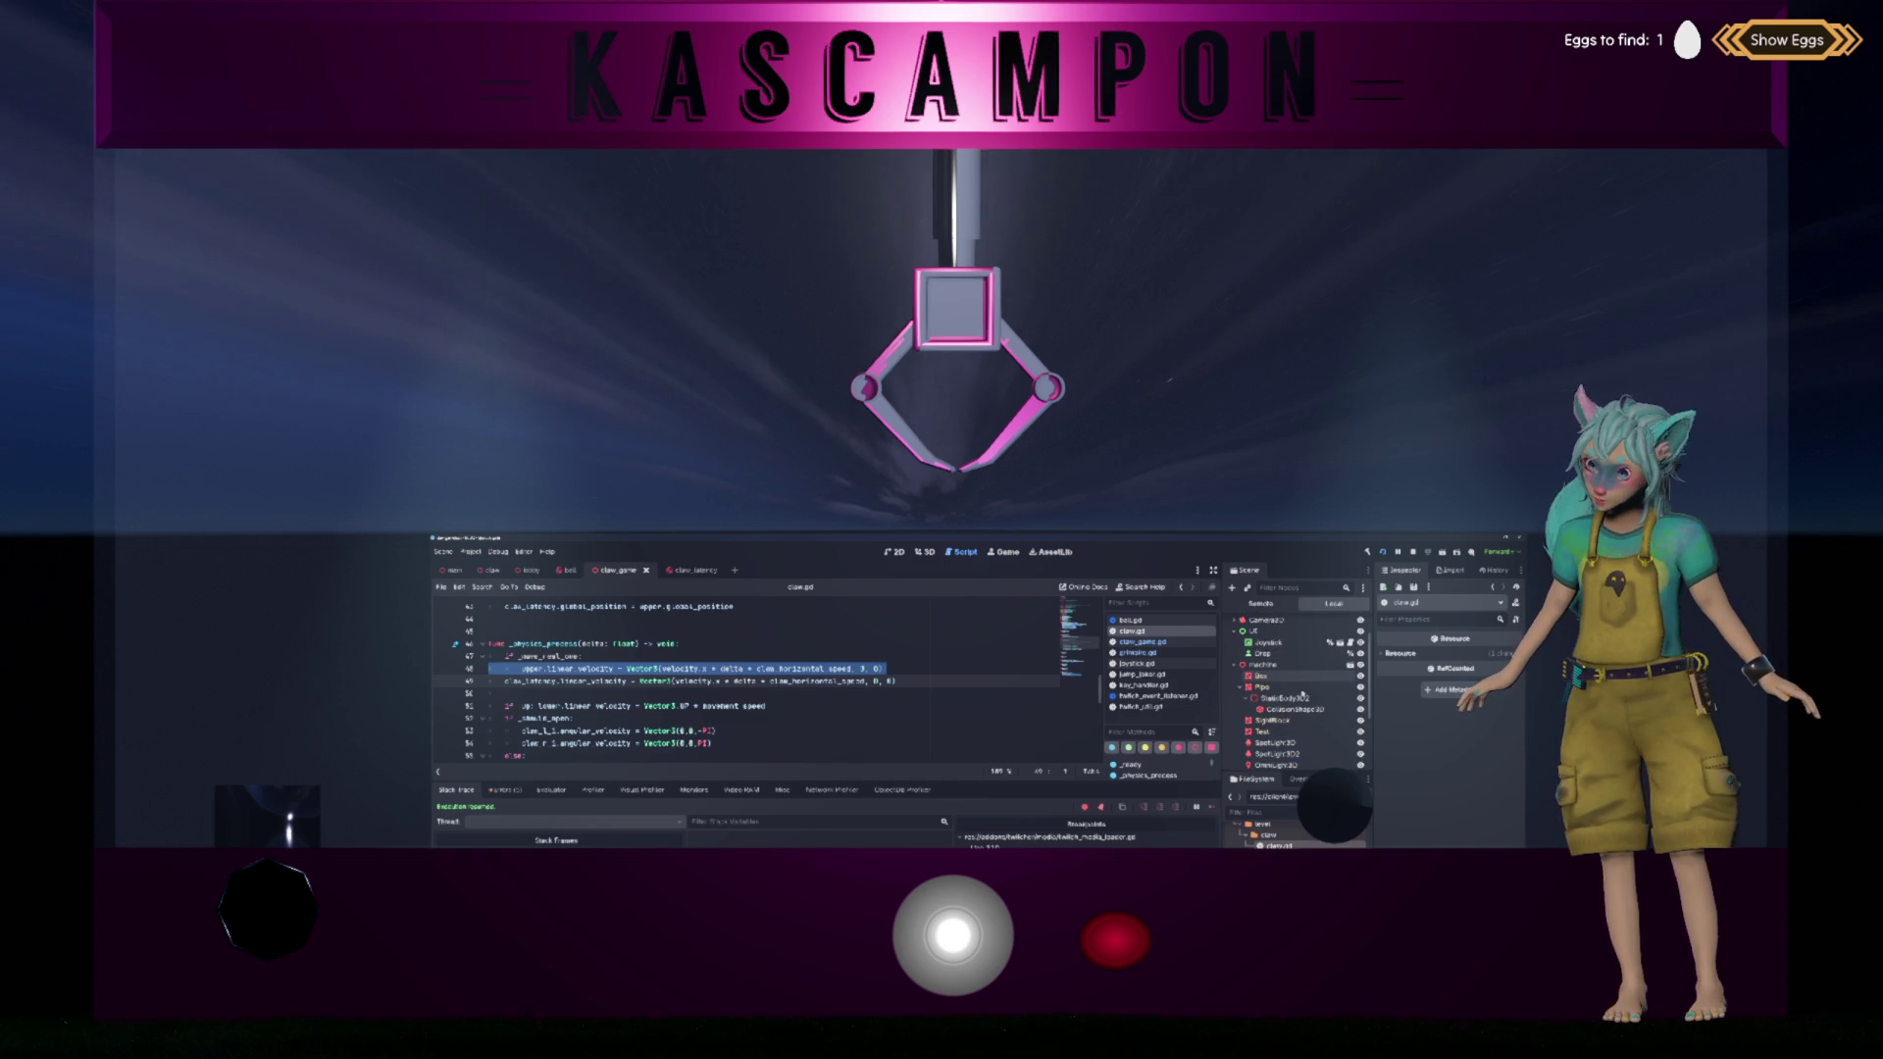
Step: Select the ClawLatency root node in the claw_latency scene, then save and run the game
{"action": "left_click", "coordinate": [681, 570]}
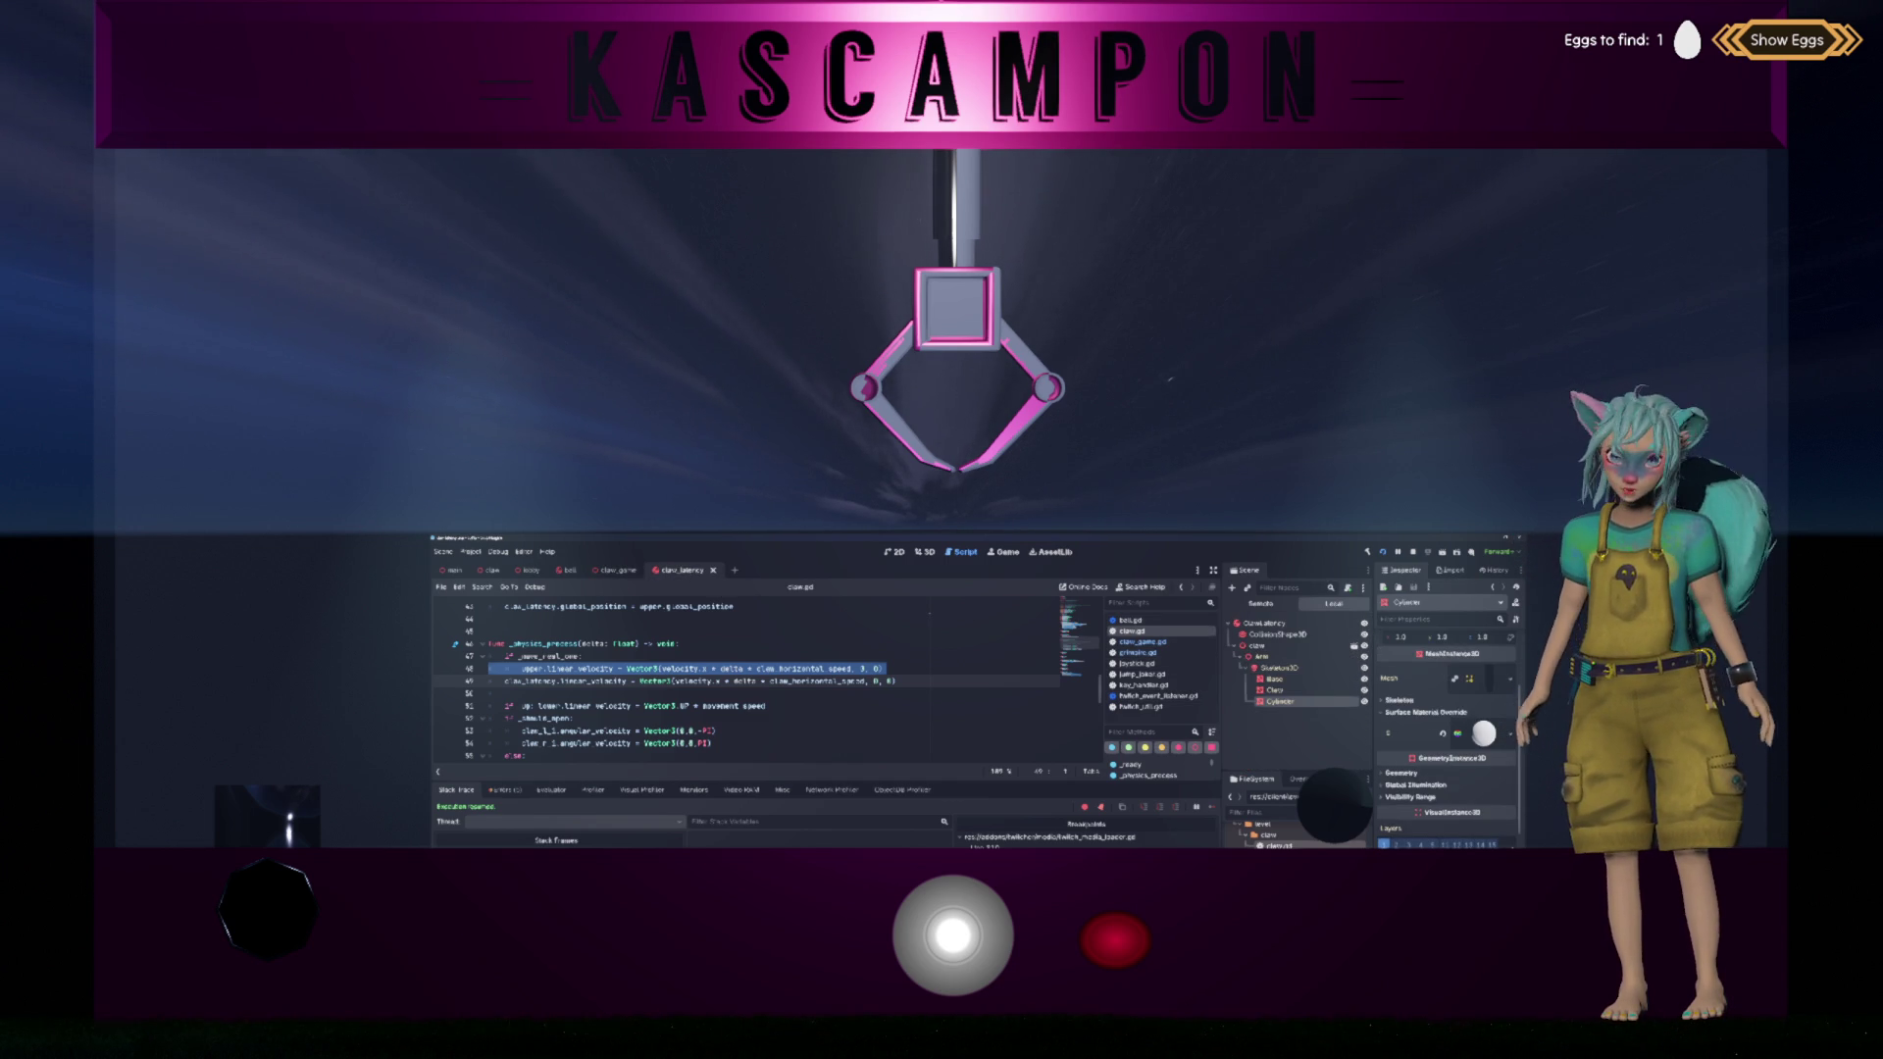
{"action": "left_click", "coordinate": [1266, 623]}
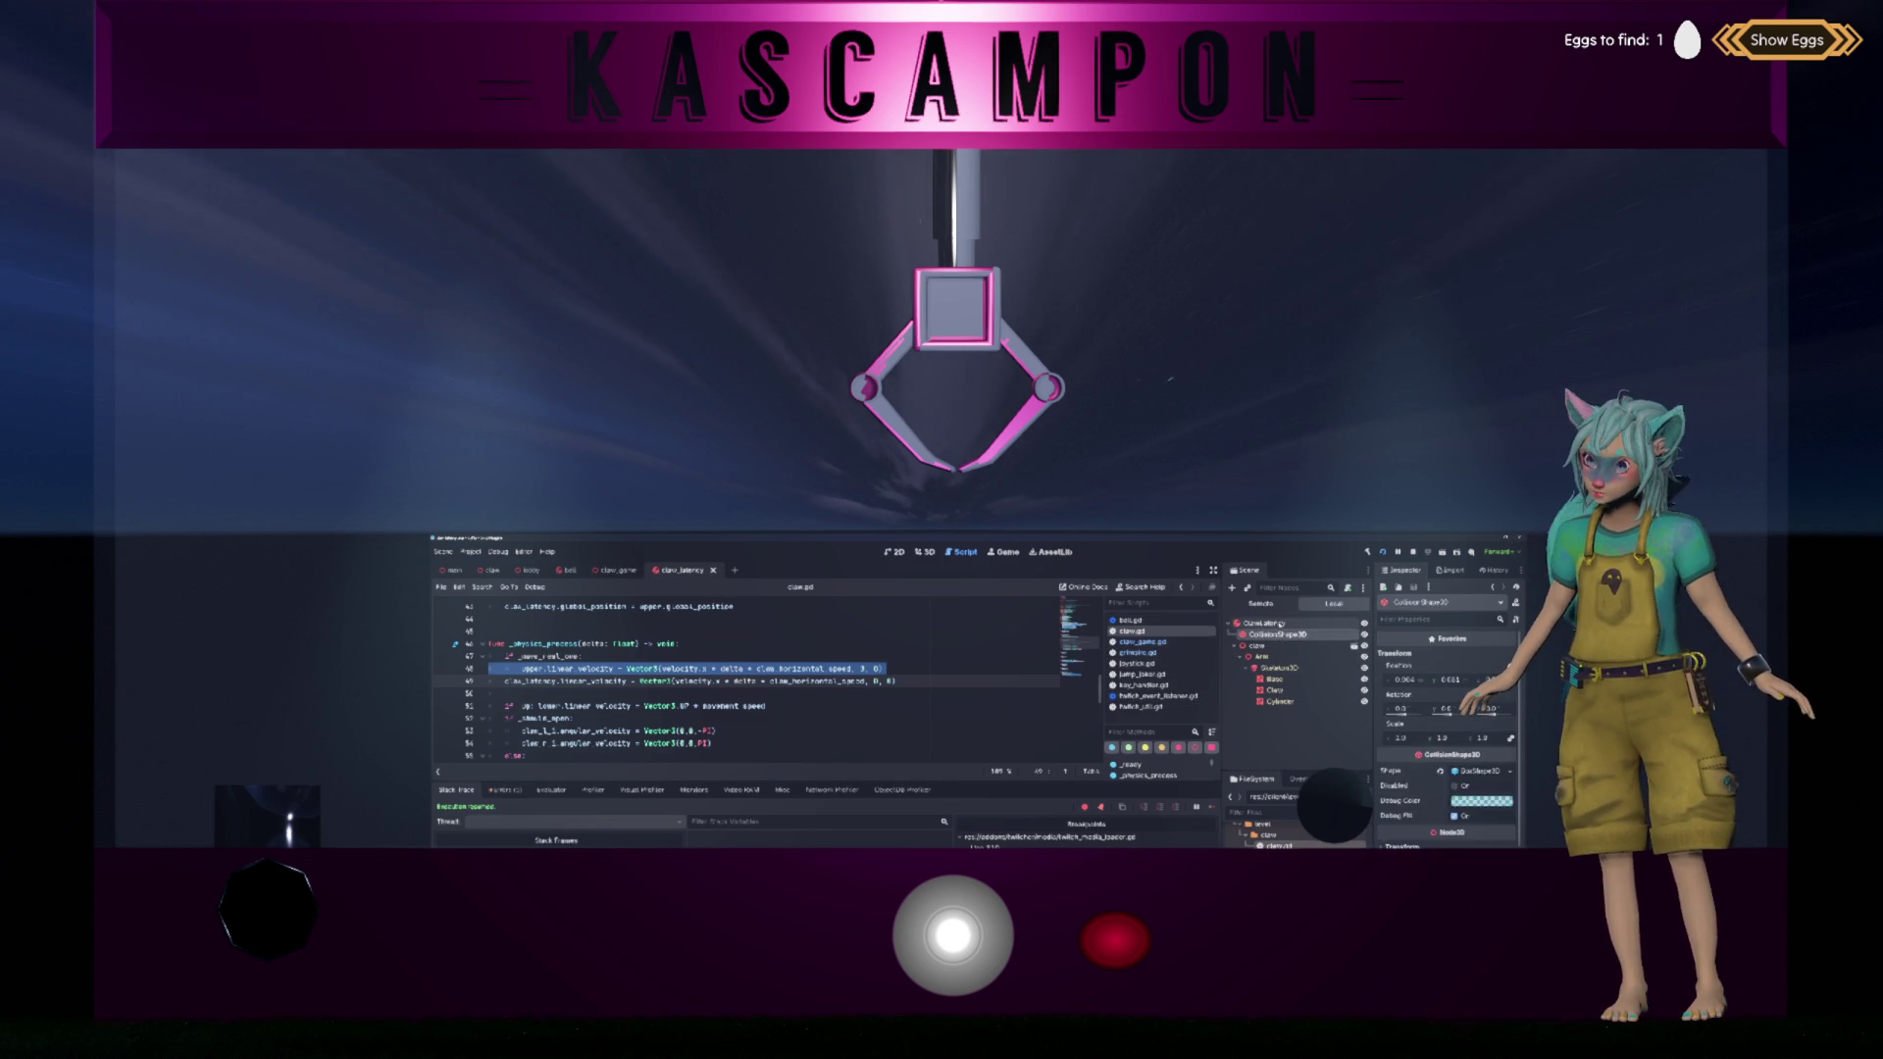
{"action": "scroll", "coordinate": [1427, 771], "scroll_direction": "down", "scroll_amount": 10}
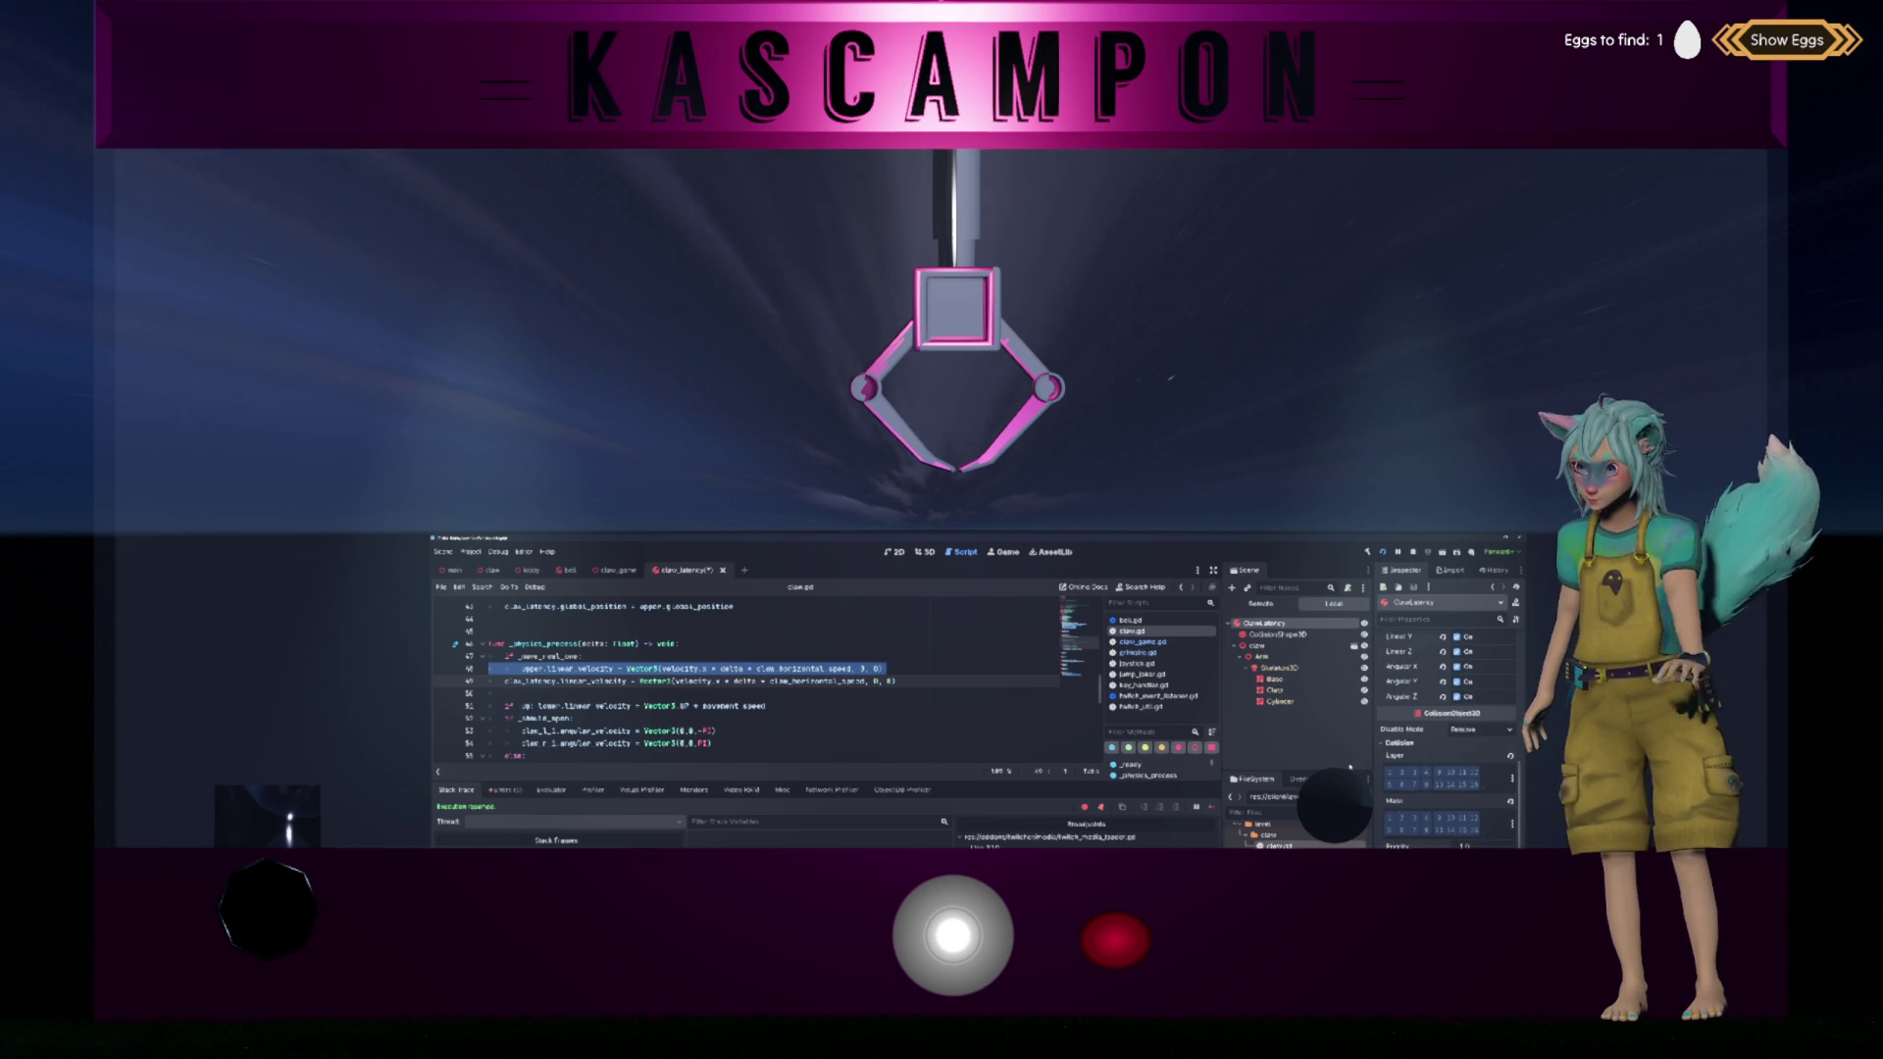
{"action": "key", "text": "ctrl+s"}
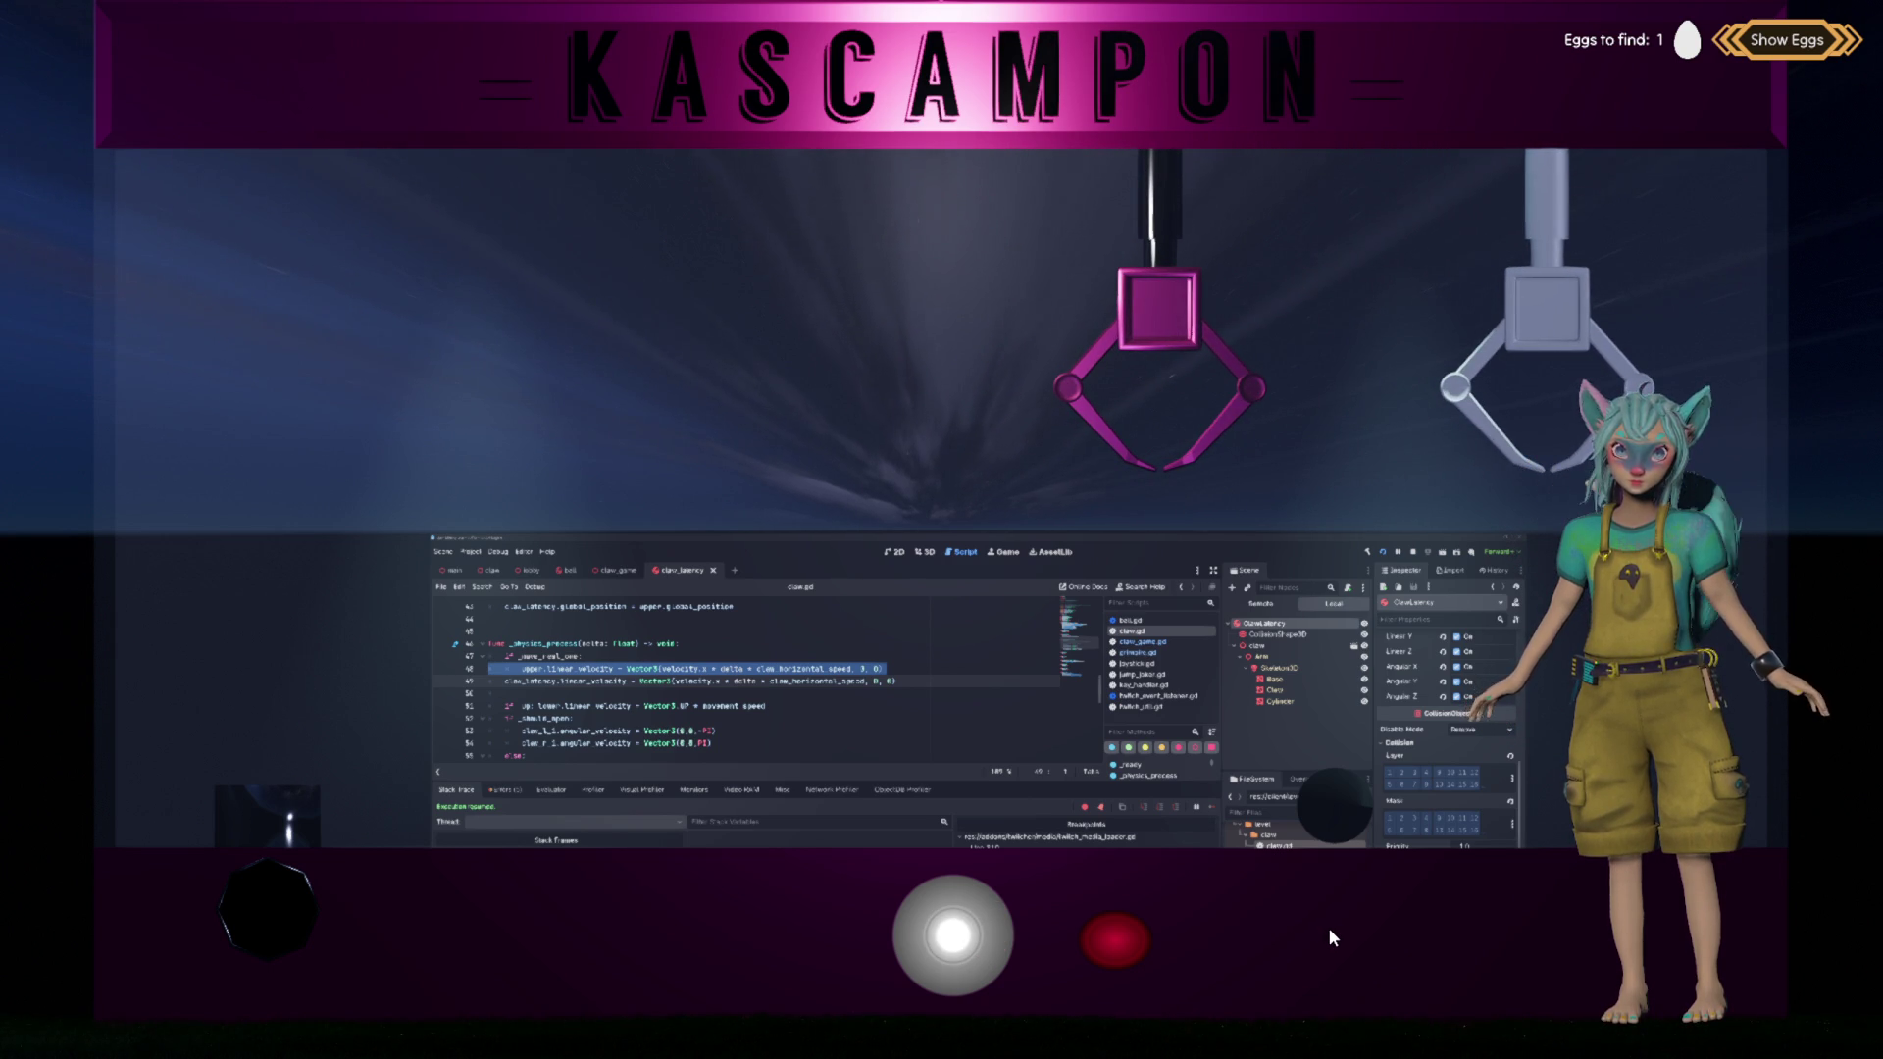
Step: Switch the Scene dock to the running game's Remote tree and select the Room node
{"action": "left_click", "coordinate": [638, 705]}
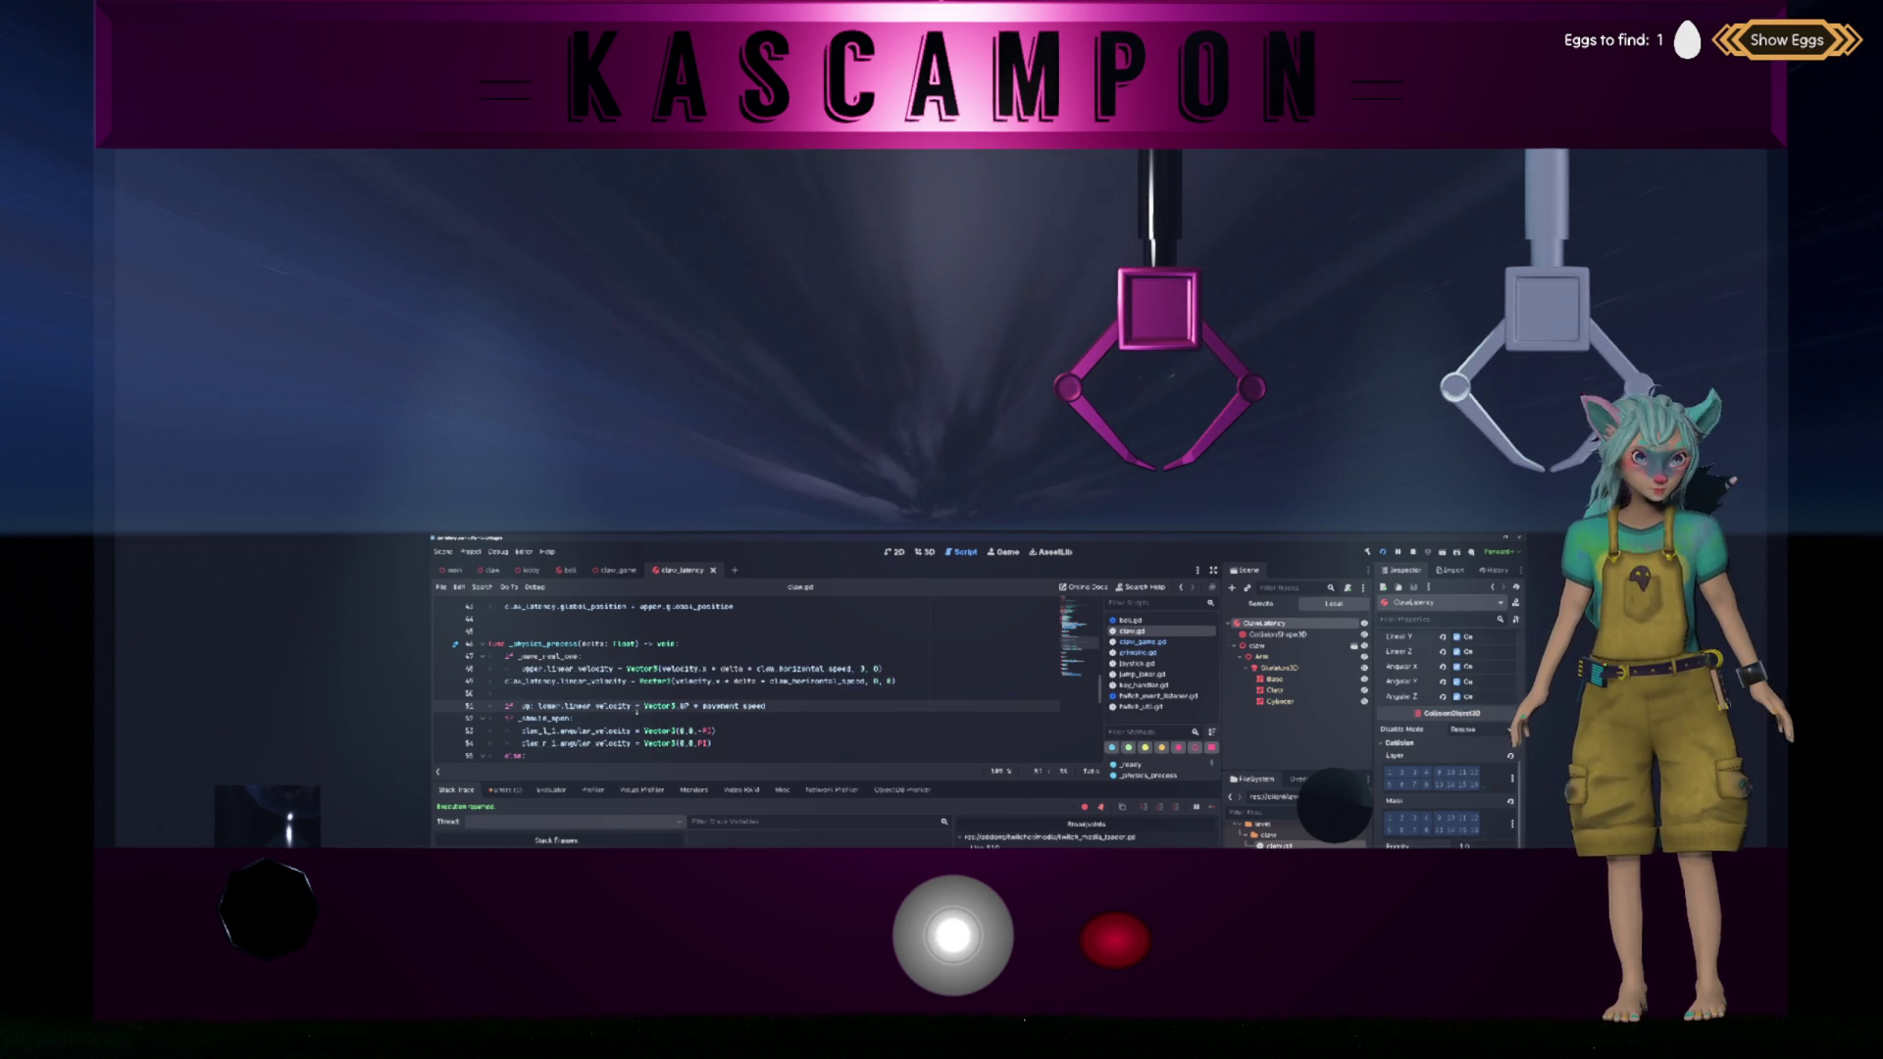
{"action": "scroll", "coordinate": [745, 686], "scroll_direction": "up", "scroll_amount": 1}
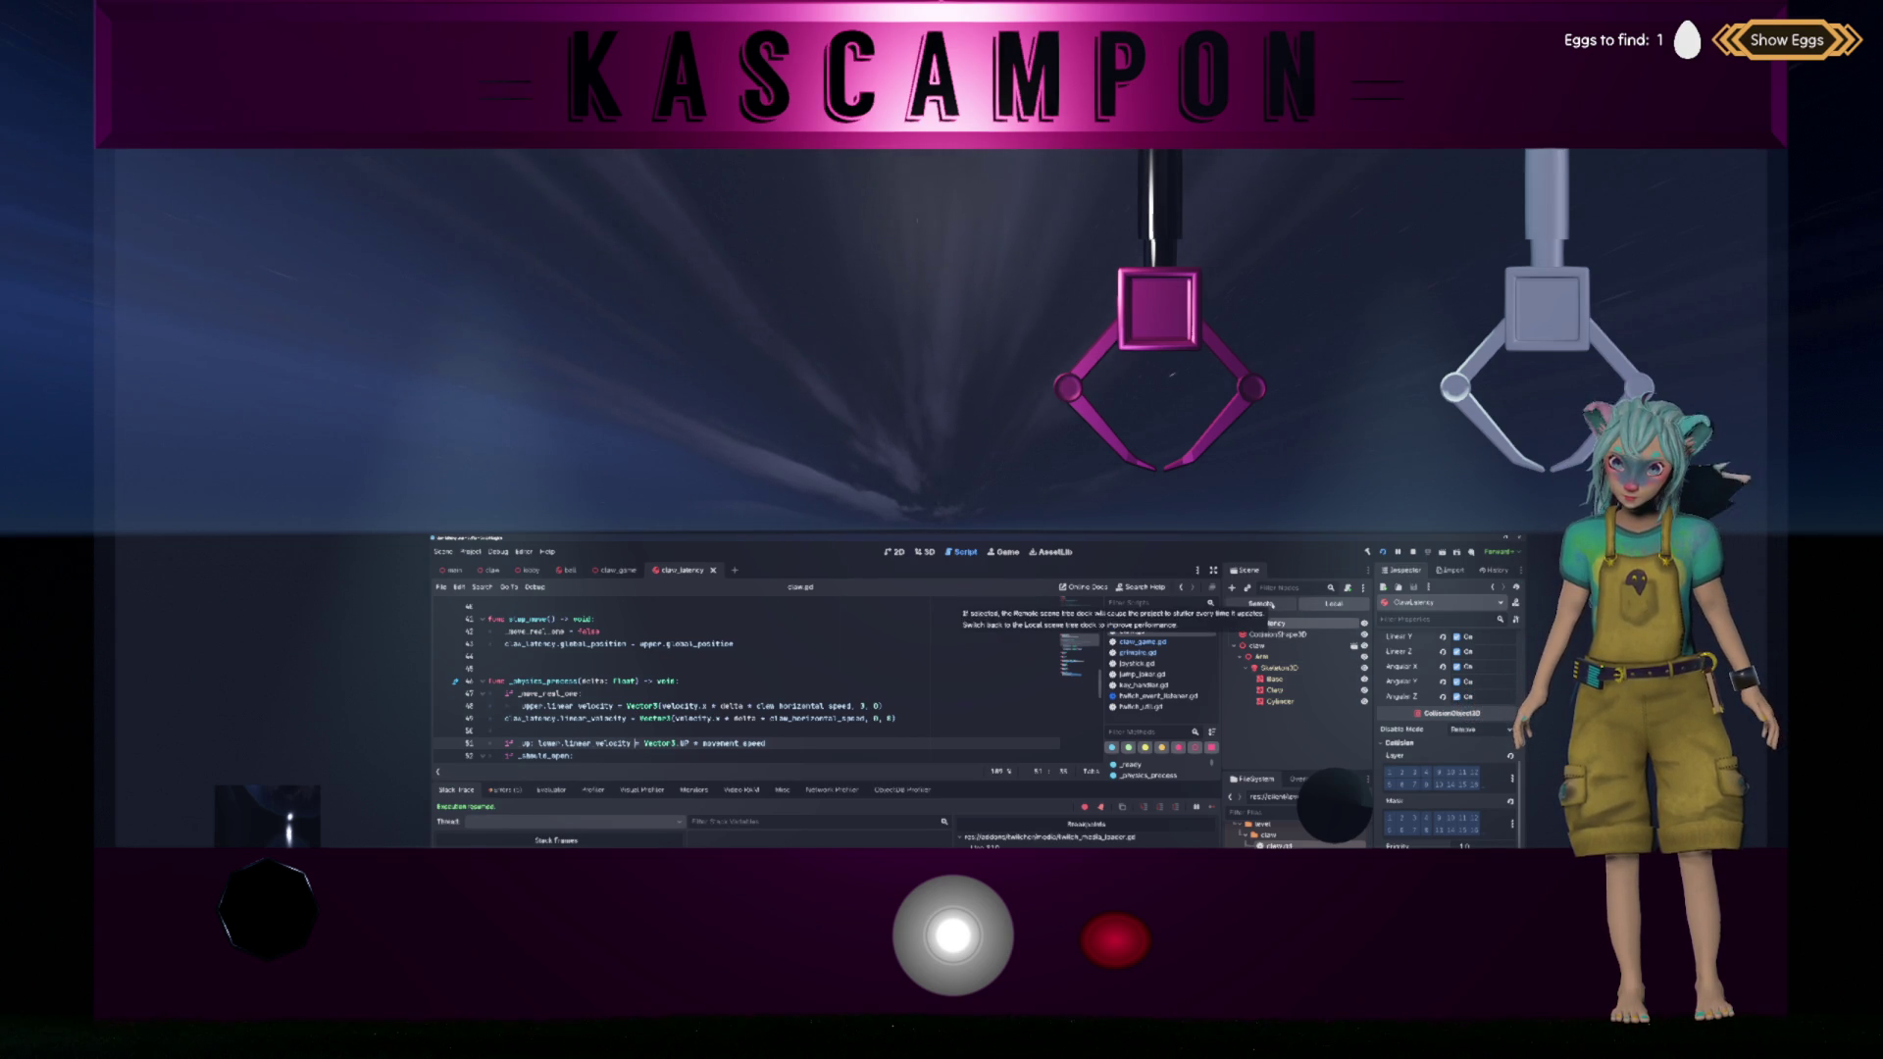
{"action": "left_click", "coordinate": [1272, 605]}
{"action": "scroll", "coordinate": [1285, 687], "scroll_direction": "down", "scroll_amount": 3}
{"action": "left_click", "coordinate": [1258, 736]}
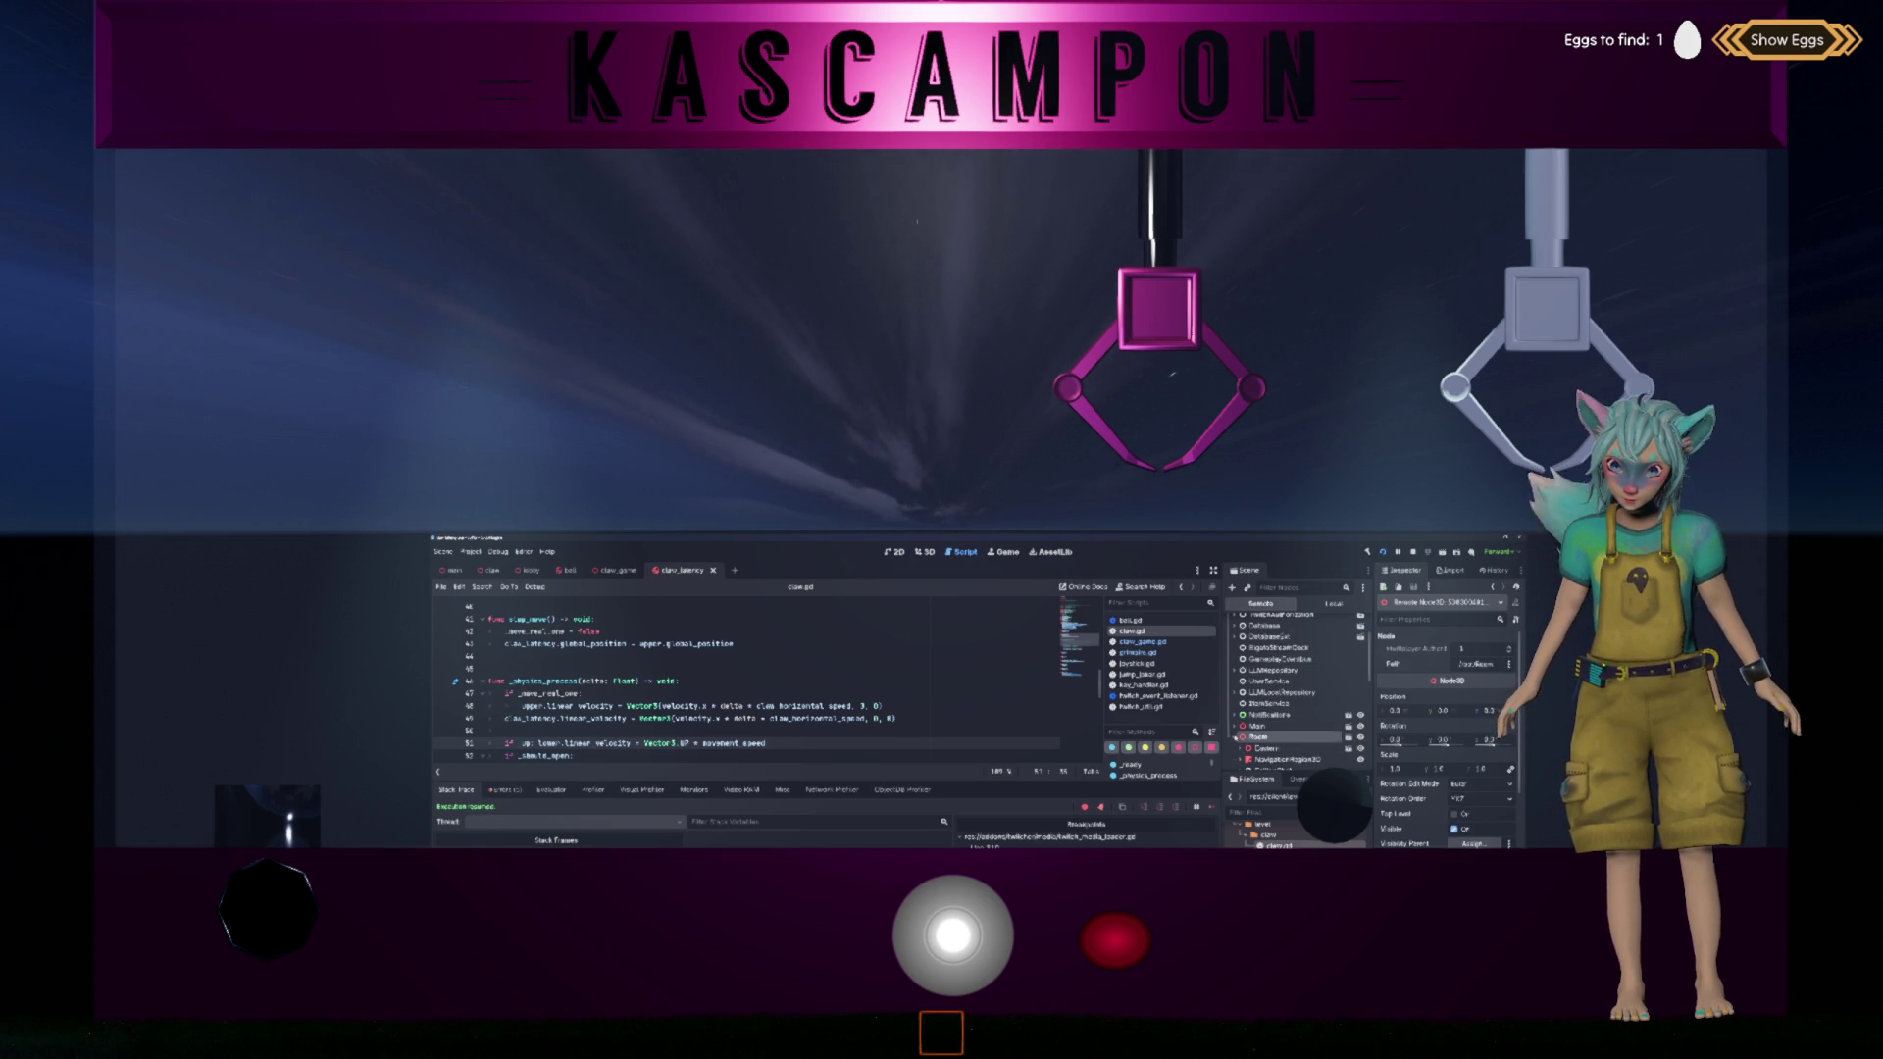
Step: Scroll down the live scene tree and expand the Claw node
{"action": "scroll", "coordinate": [1271, 727], "scroll_direction": "down", "scroll_amount": 5}
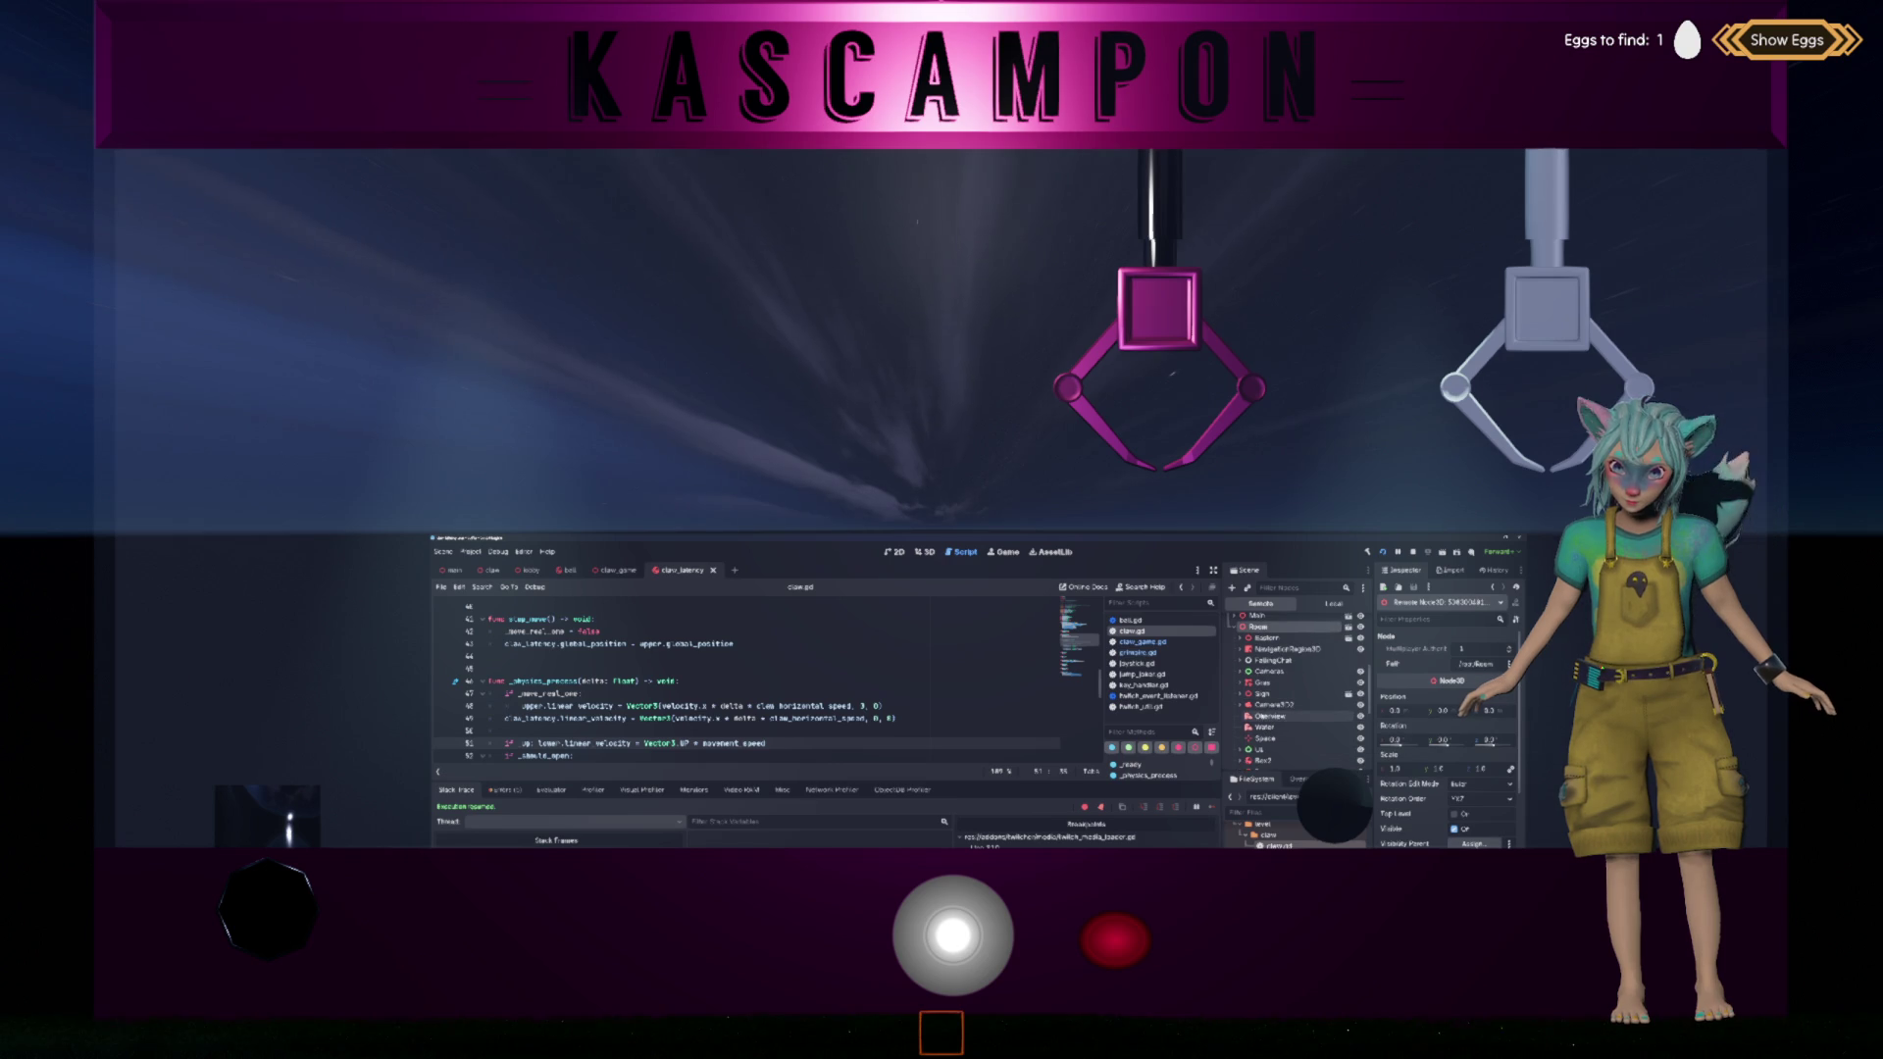
{"action": "scroll", "coordinate": [1272, 728], "scroll_direction": "down", "scroll_amount": 3}
{"action": "scroll", "coordinate": [1277, 736], "scroll_direction": "down", "scroll_amount": 3}
{"action": "scroll", "coordinate": [1277, 736], "scroll_direction": "down", "scroll_amount": 3}
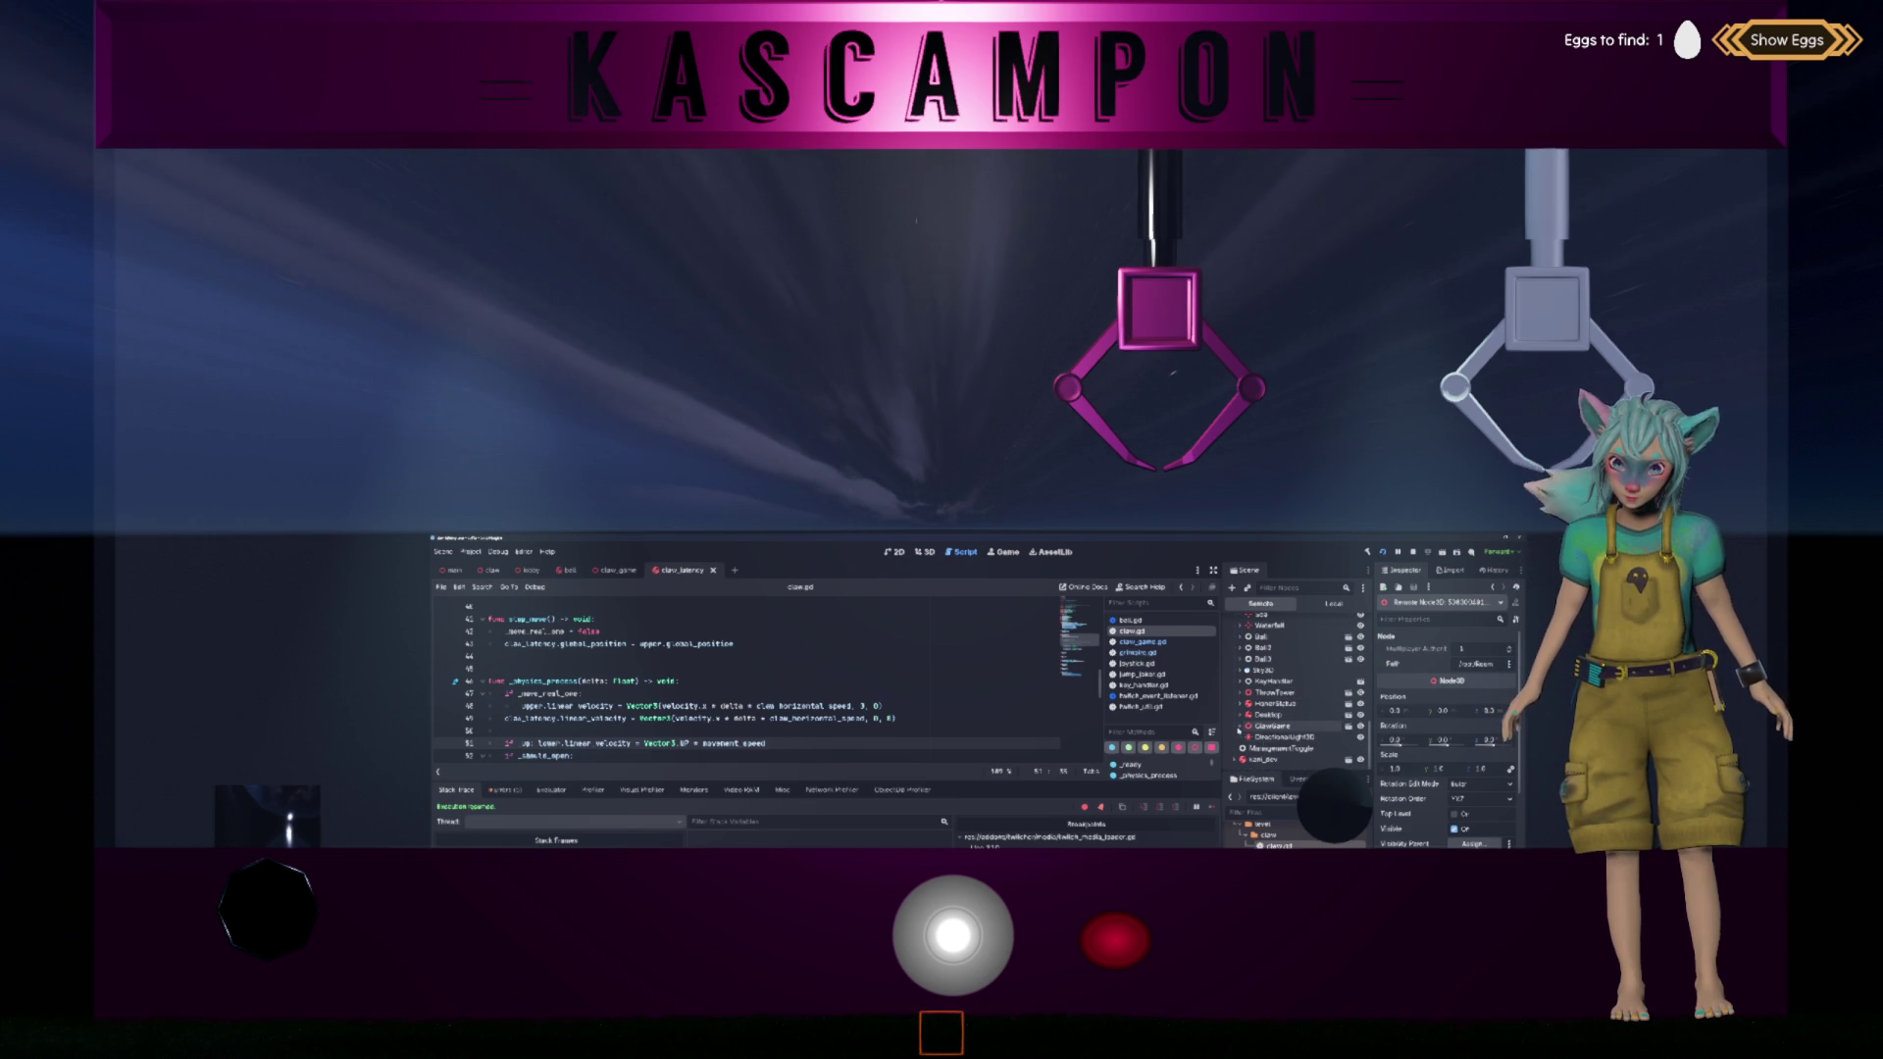
{"action": "scroll", "coordinate": [1240, 732], "scroll_direction": "down", "scroll_amount": 2}
{"action": "scroll", "coordinate": [1239, 732], "scroll_direction": "down", "scroll_amount": 2}
{"action": "left_click", "coordinate": [1243, 681]}
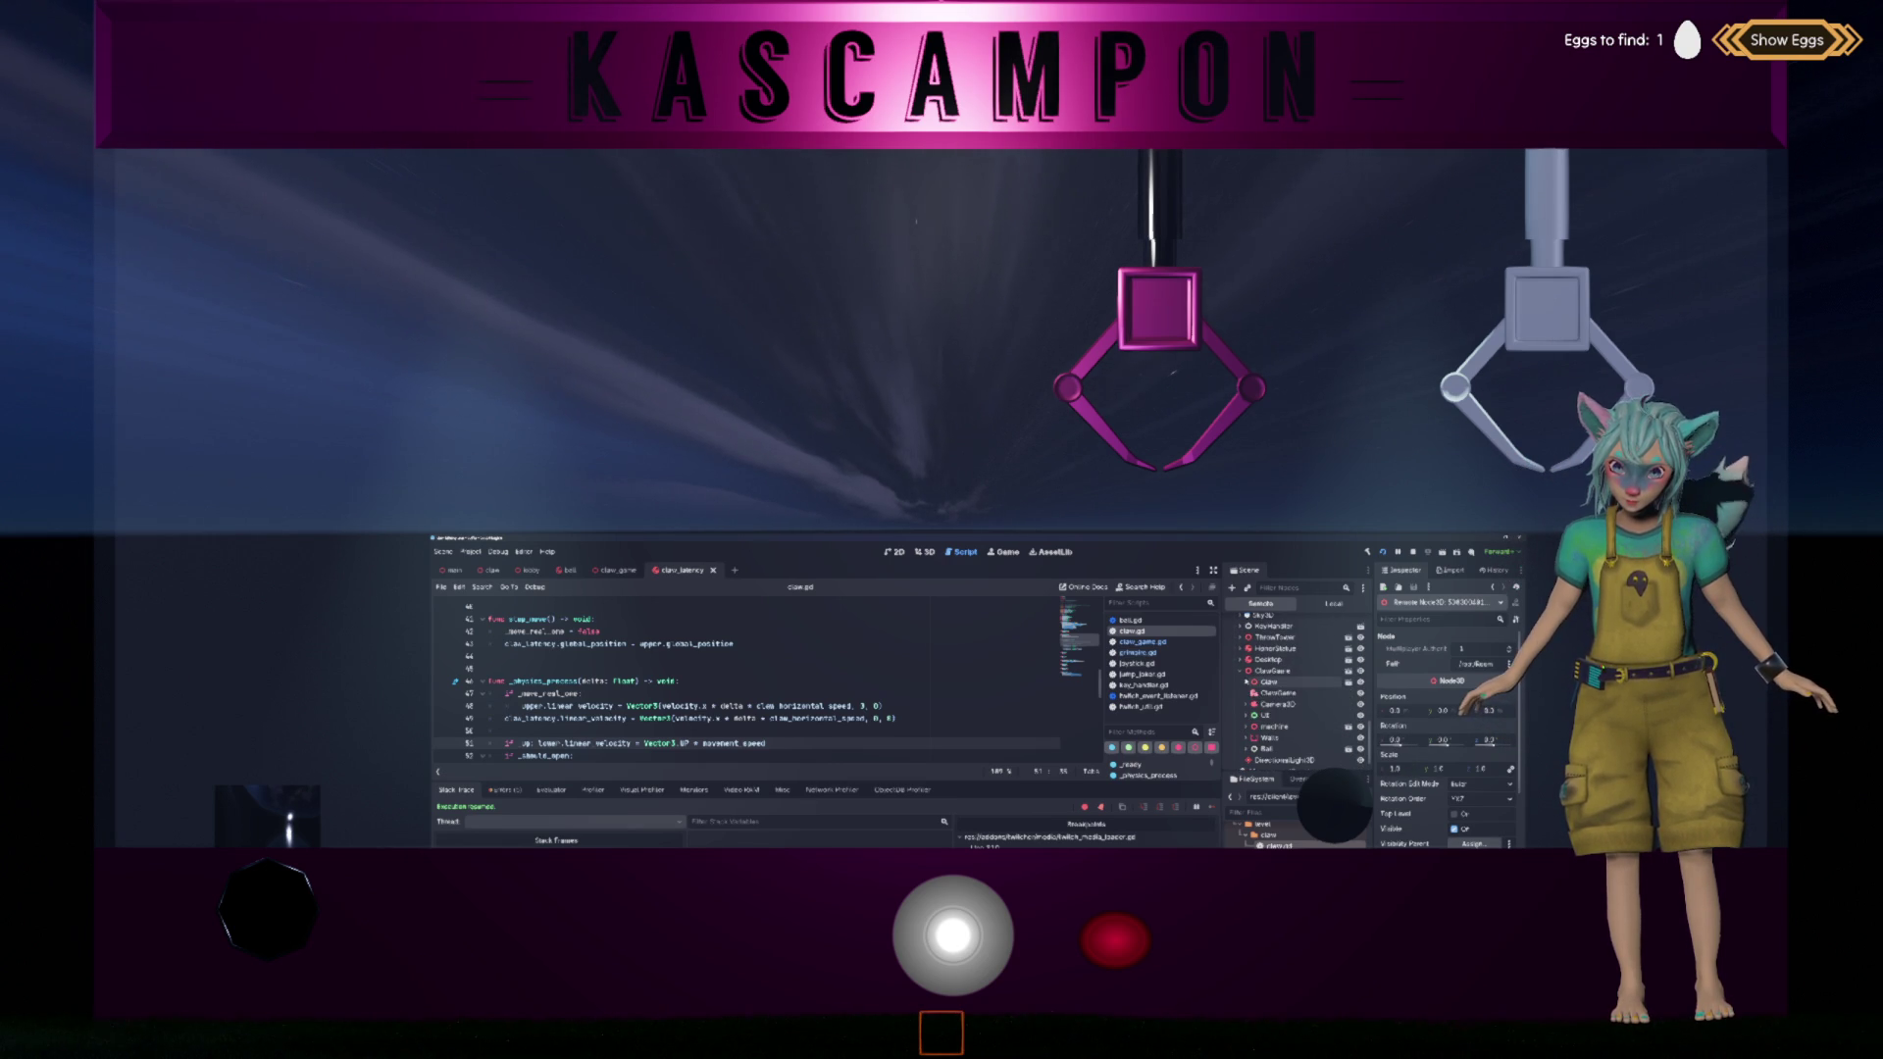
Step: Expand the live Claw > claw > Arm > Skeleton3D > PhysicalBoneSimulator3D hierarchy
{"action": "left_click", "coordinate": [1270, 682]}
{"action": "left_click", "coordinate": [1274, 693]}
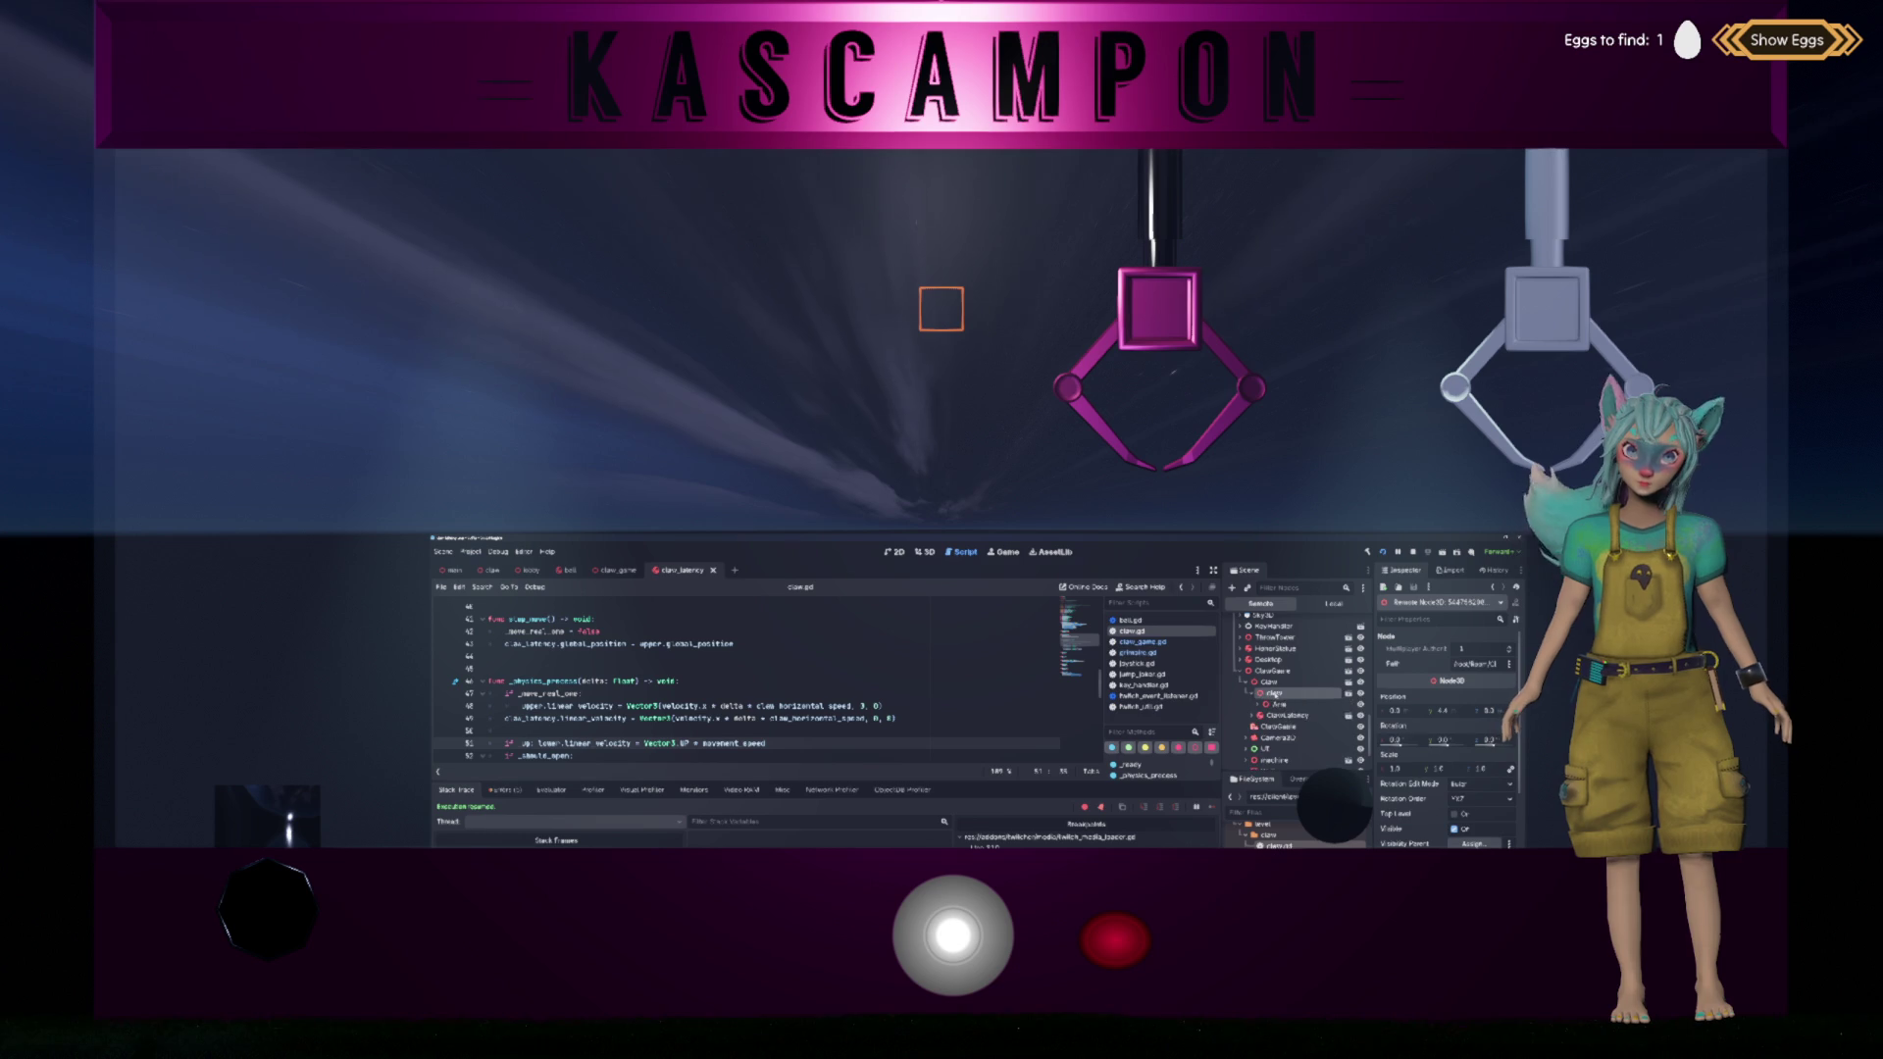
{"action": "left_click", "coordinate": [1252, 693]}
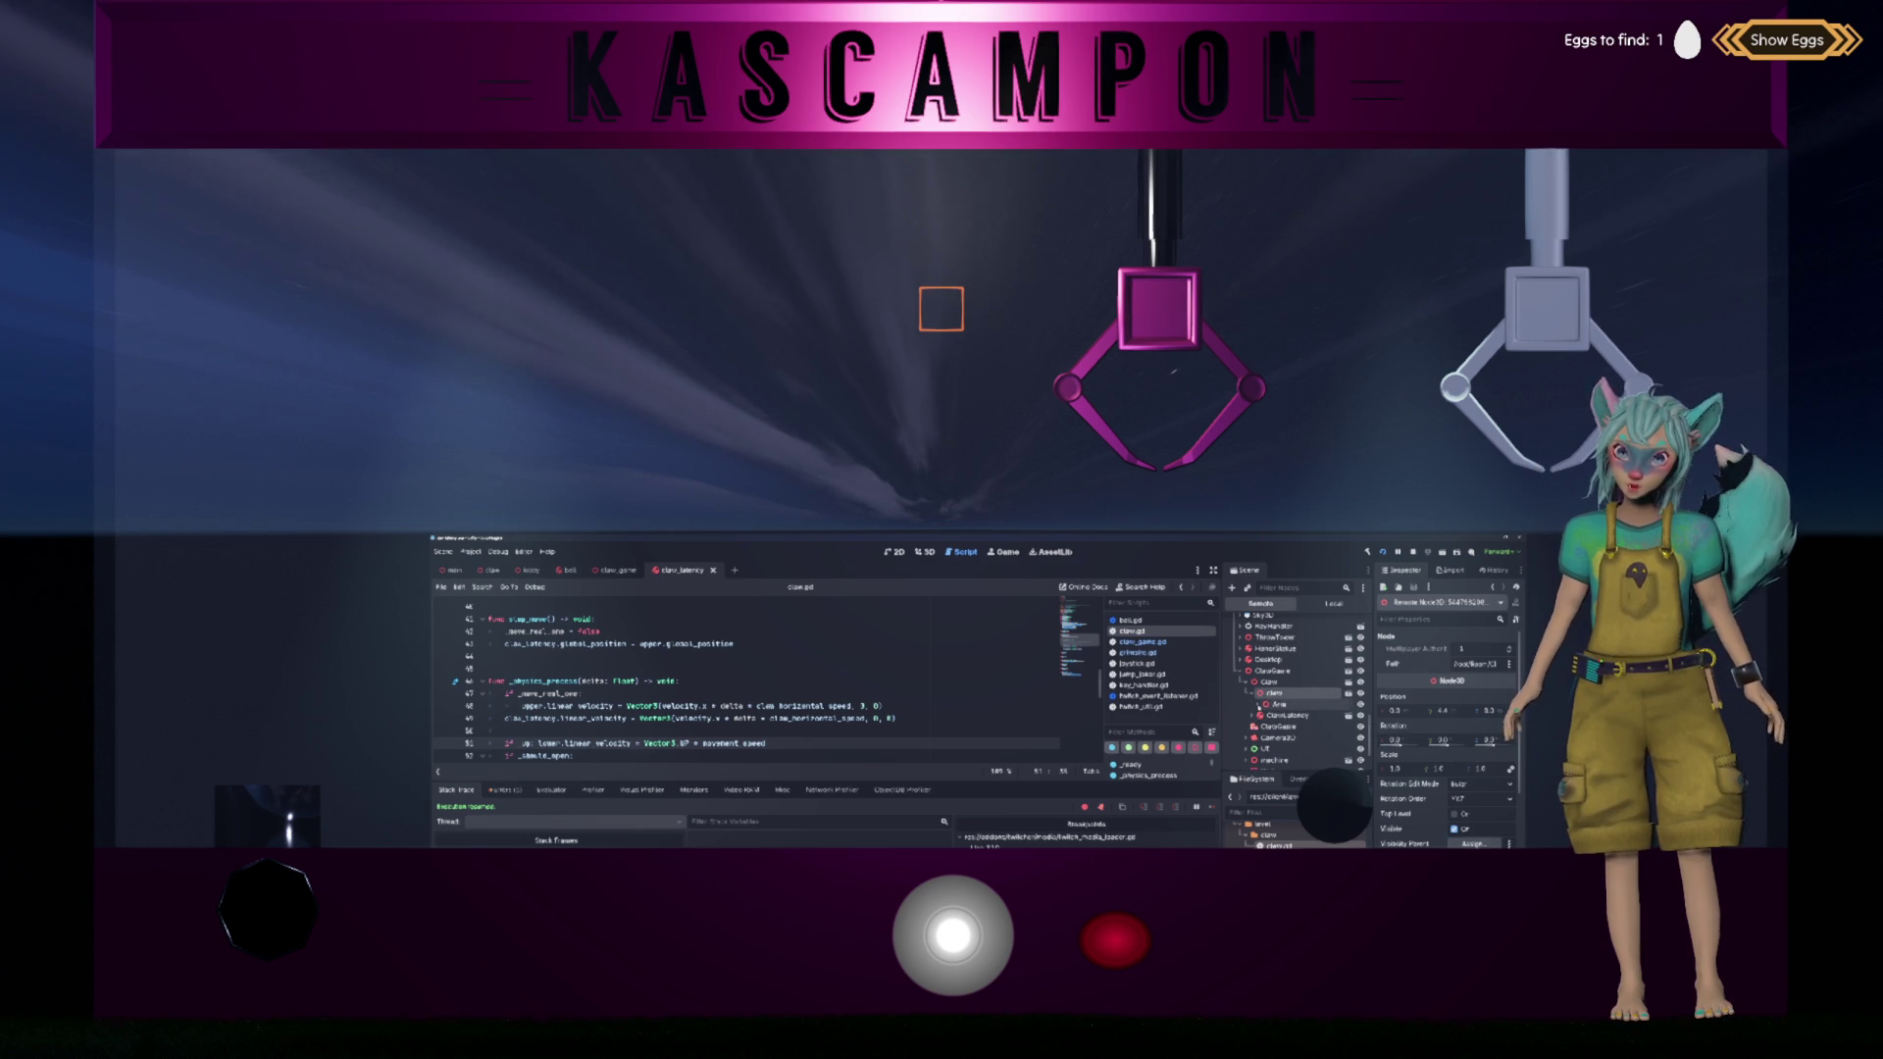
{"action": "left_click", "coordinate": [1275, 704]}
{"action": "left_click", "coordinate": [1266, 704]}
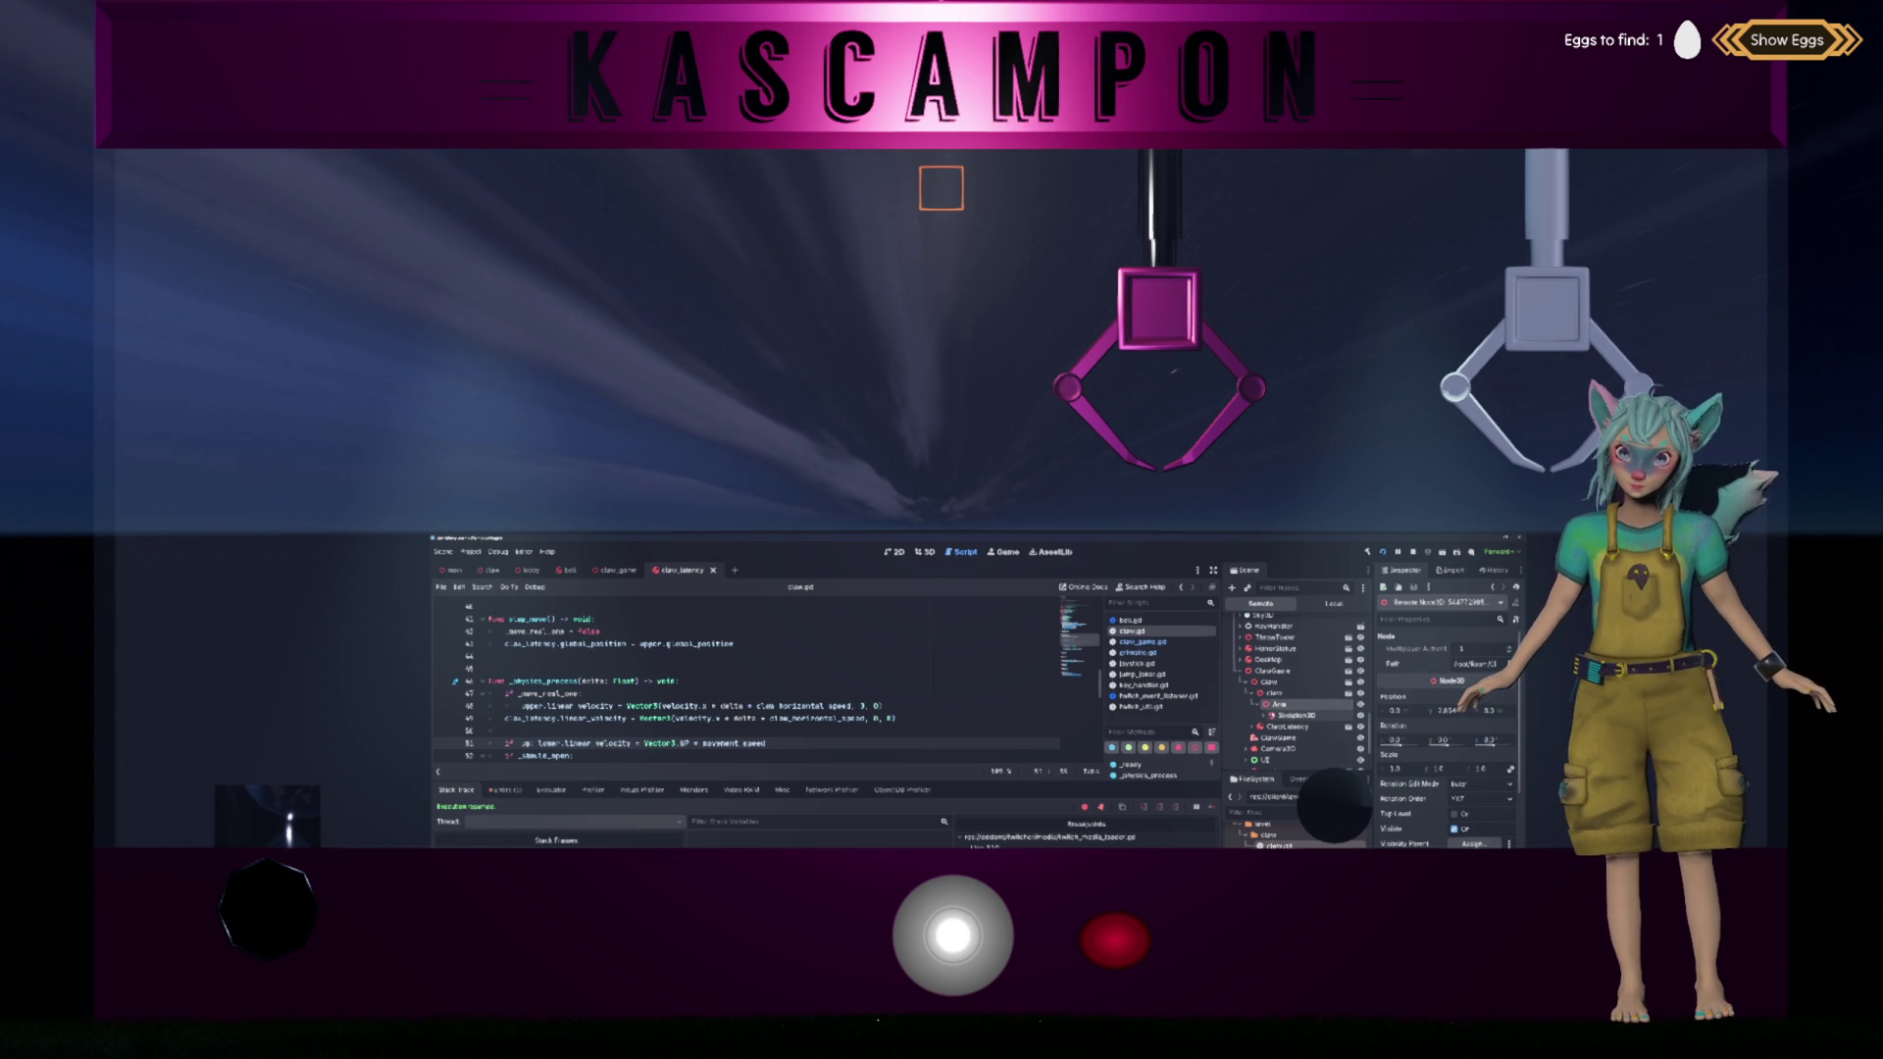
{"action": "left_click", "coordinate": [1275, 715]}
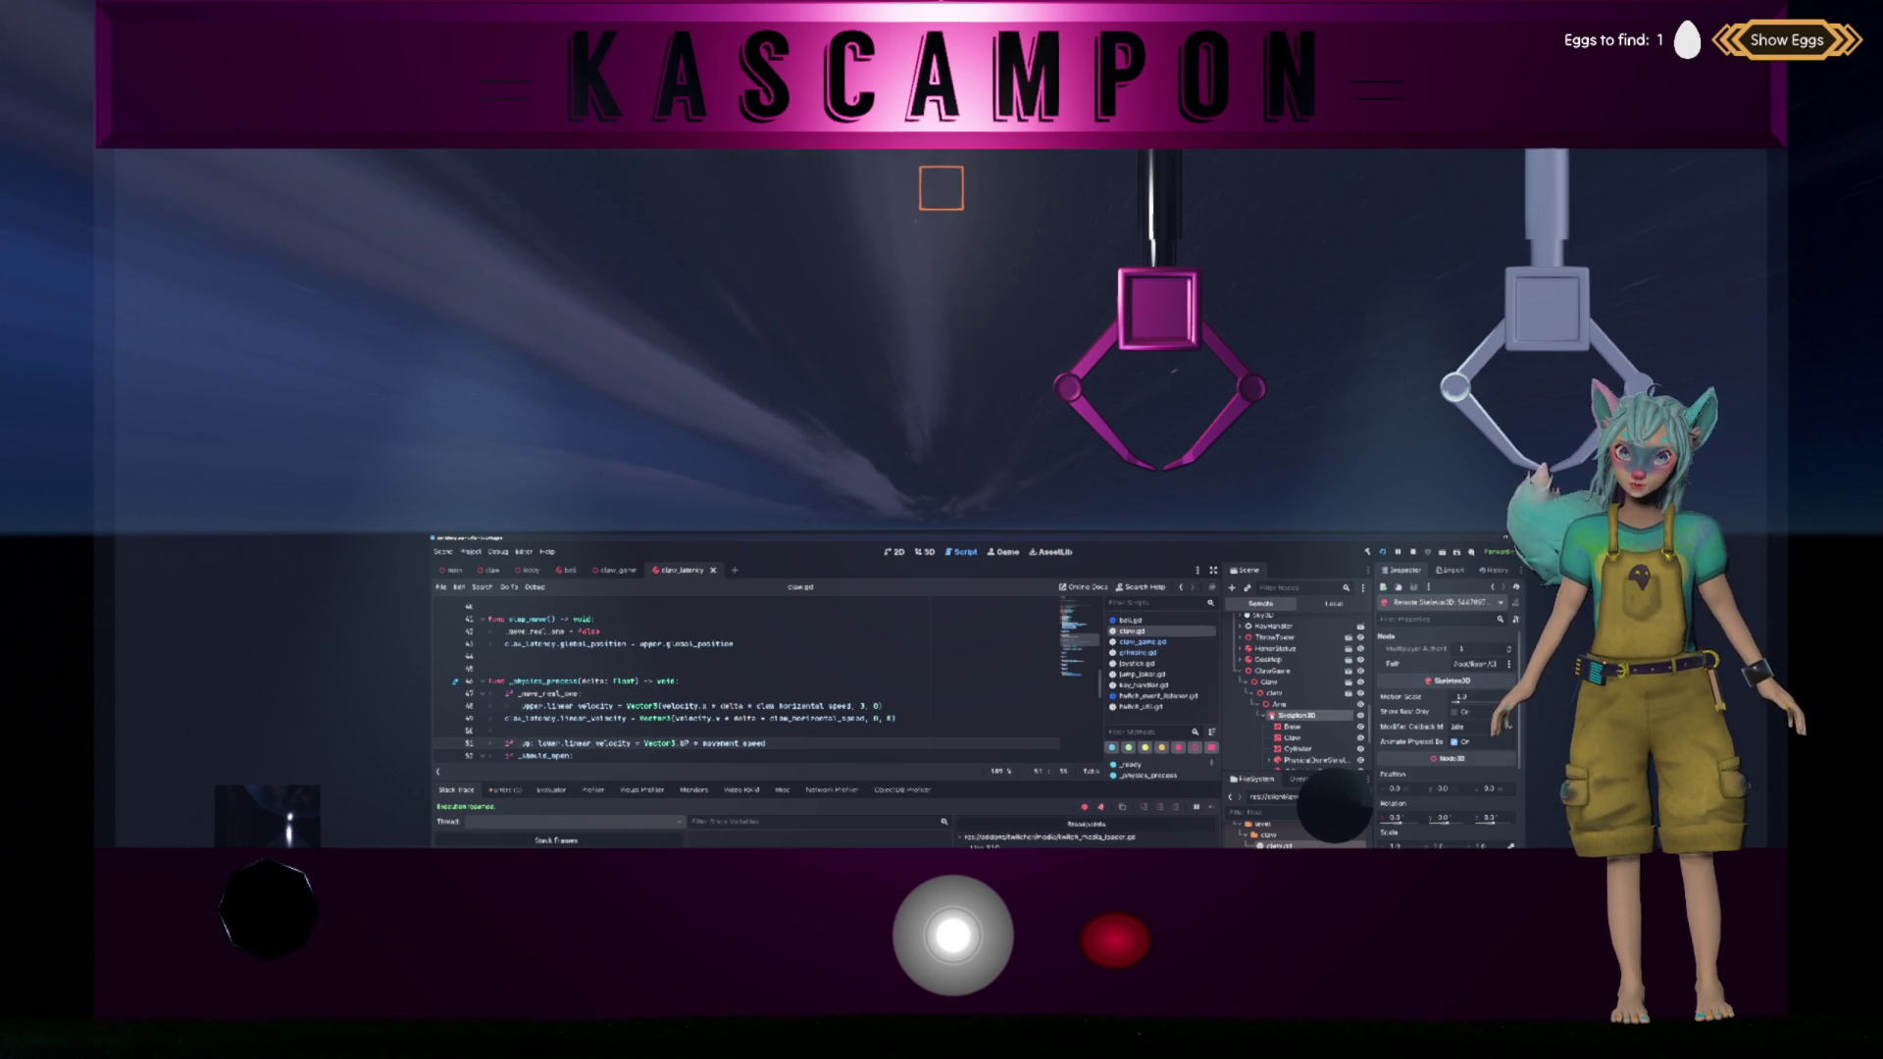
{"action": "left_click", "coordinate": [1265, 715]}
{"action": "scroll", "coordinate": [1294, 706], "scroll_direction": "down", "scroll_amount": 1}
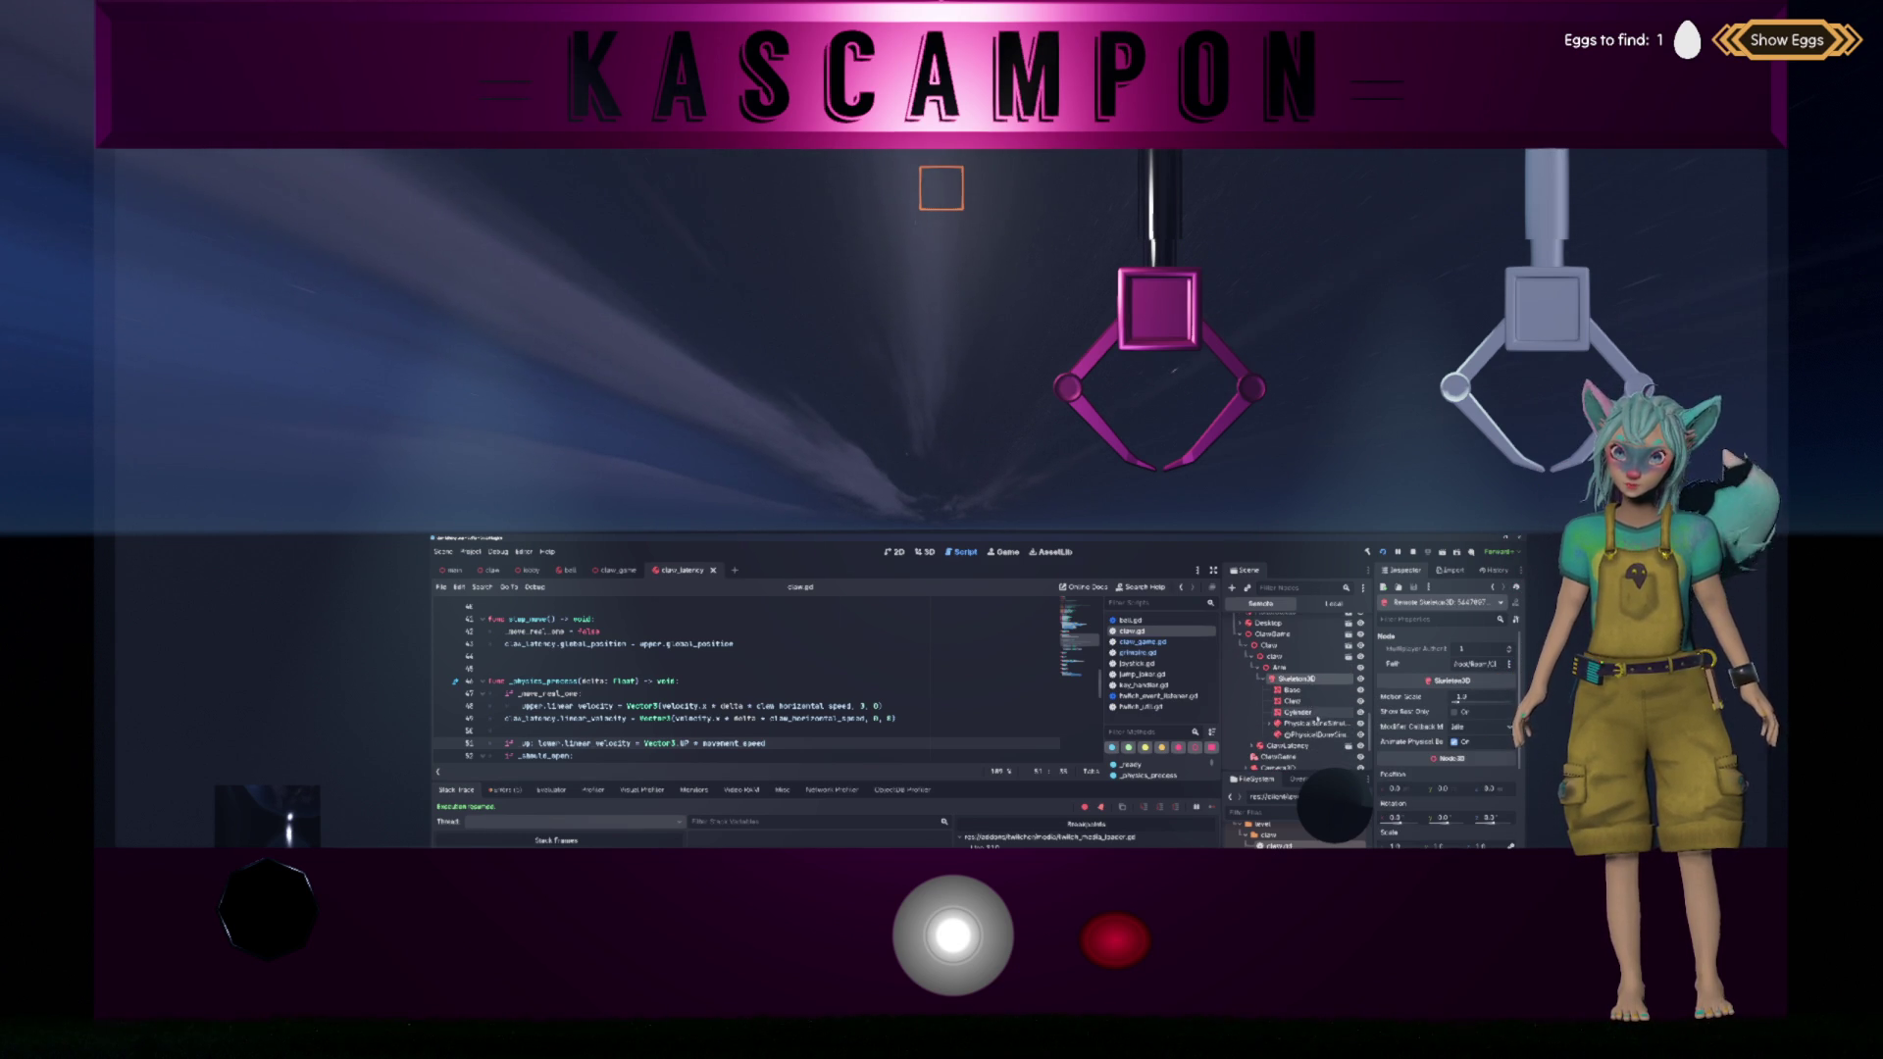
{"action": "left_click", "coordinate": [1267, 725]}
Step: Inspect the Upper physical bone, expand it to show its collision shape, and review its properties
{"action": "left_click", "coordinate": [1296, 734]}
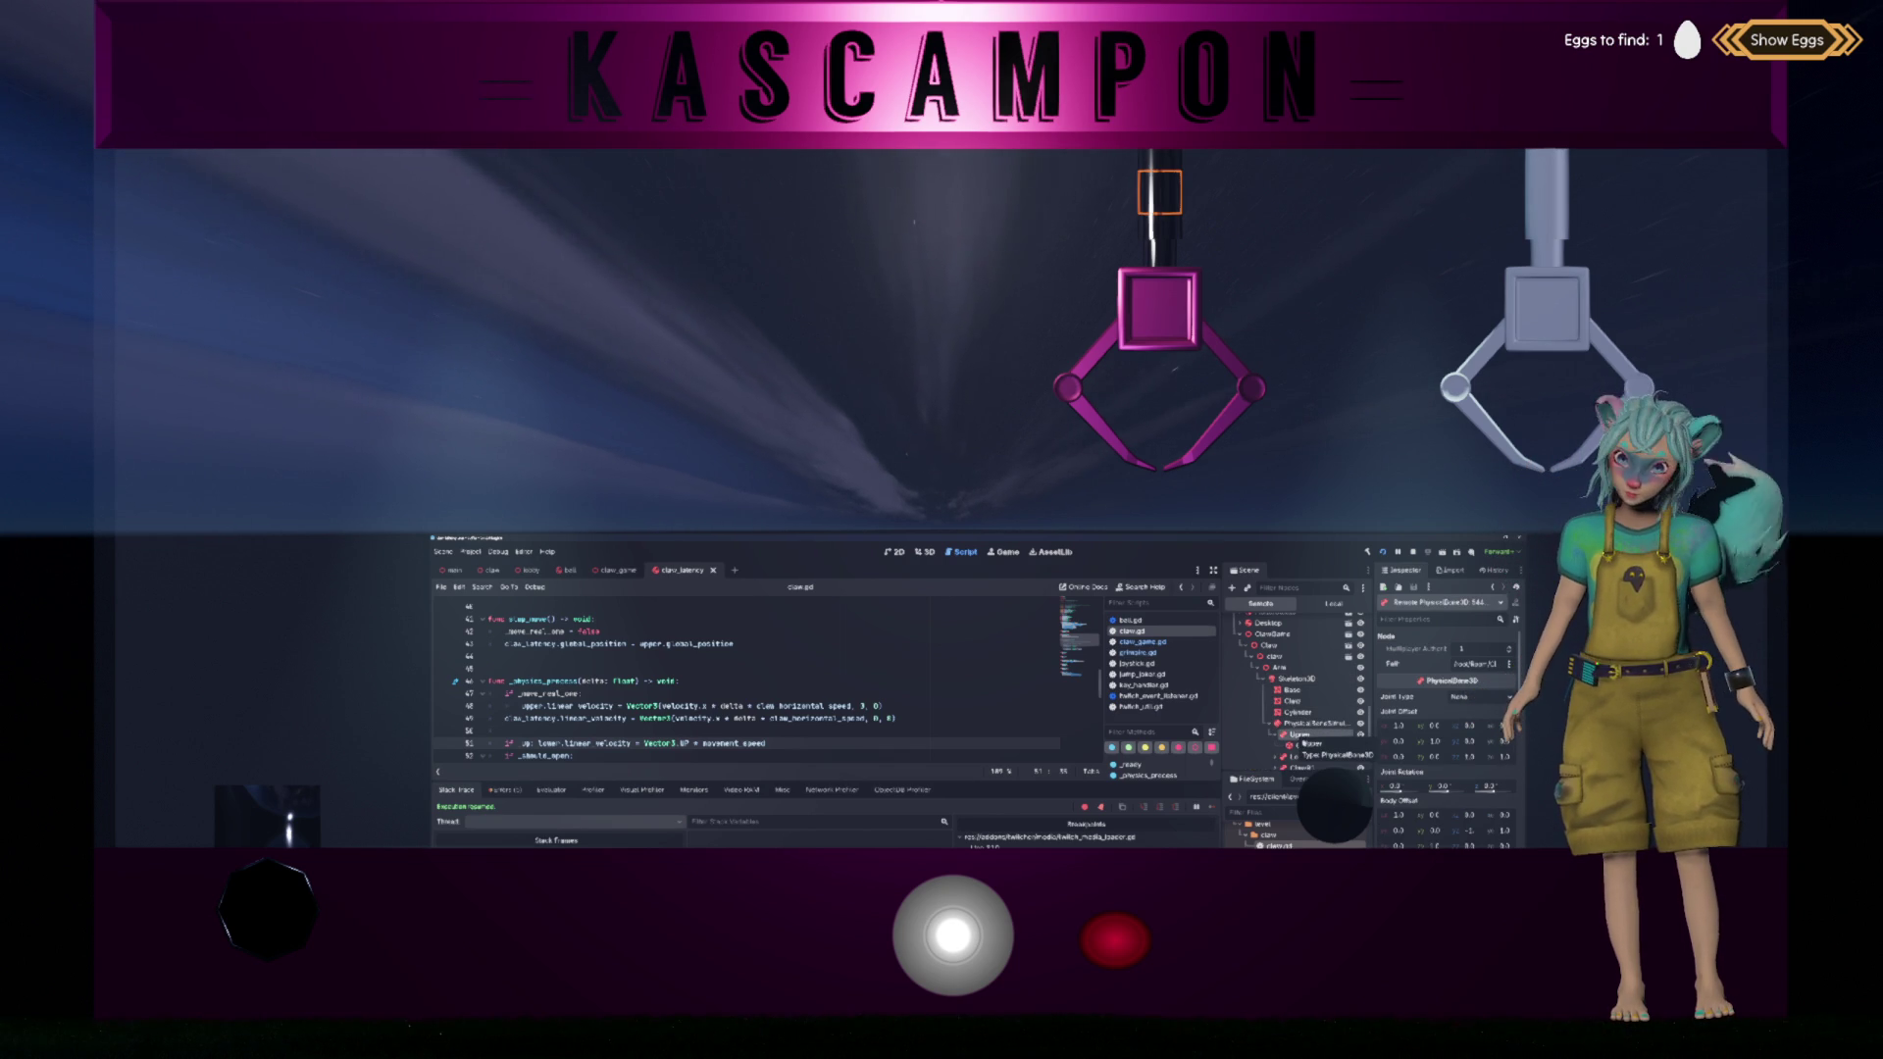
{"action": "left_click", "coordinate": [1278, 734]}
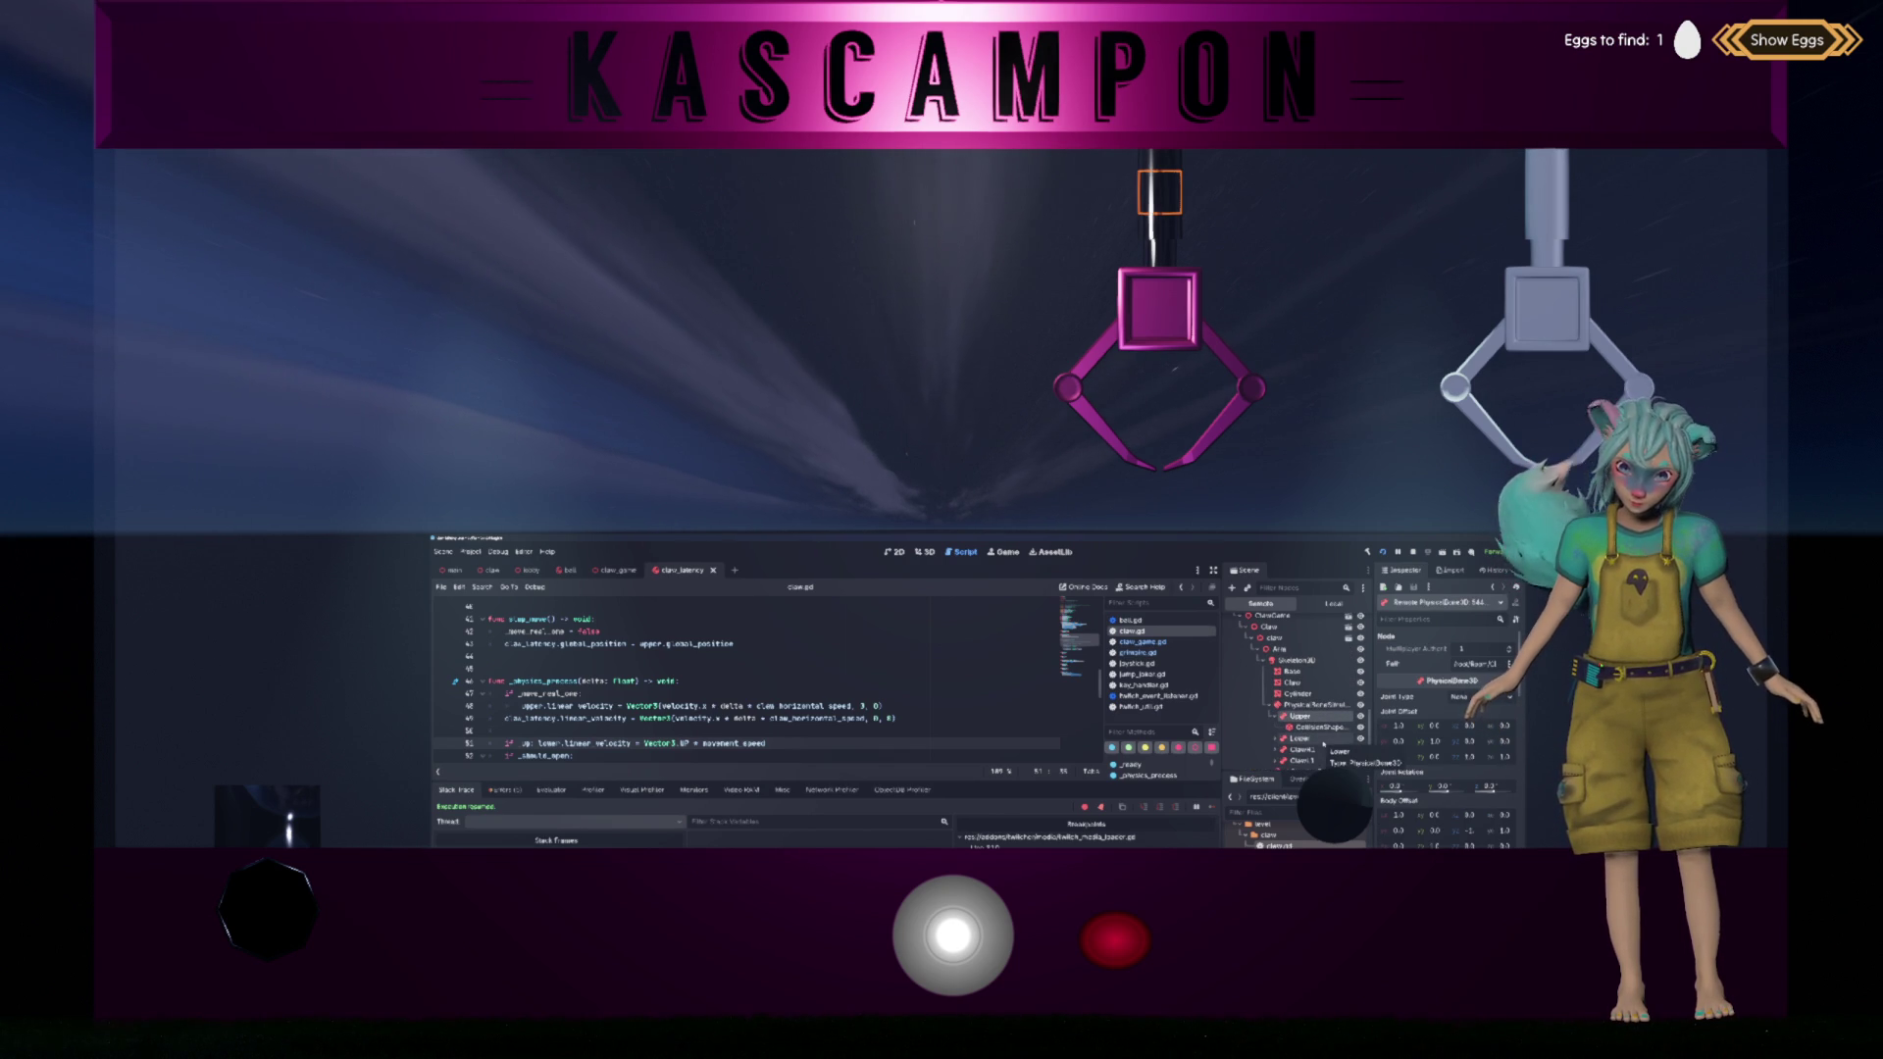
{"action": "scroll", "coordinate": [1404, 649], "scroll_direction": "down", "scroll_amount": 5}
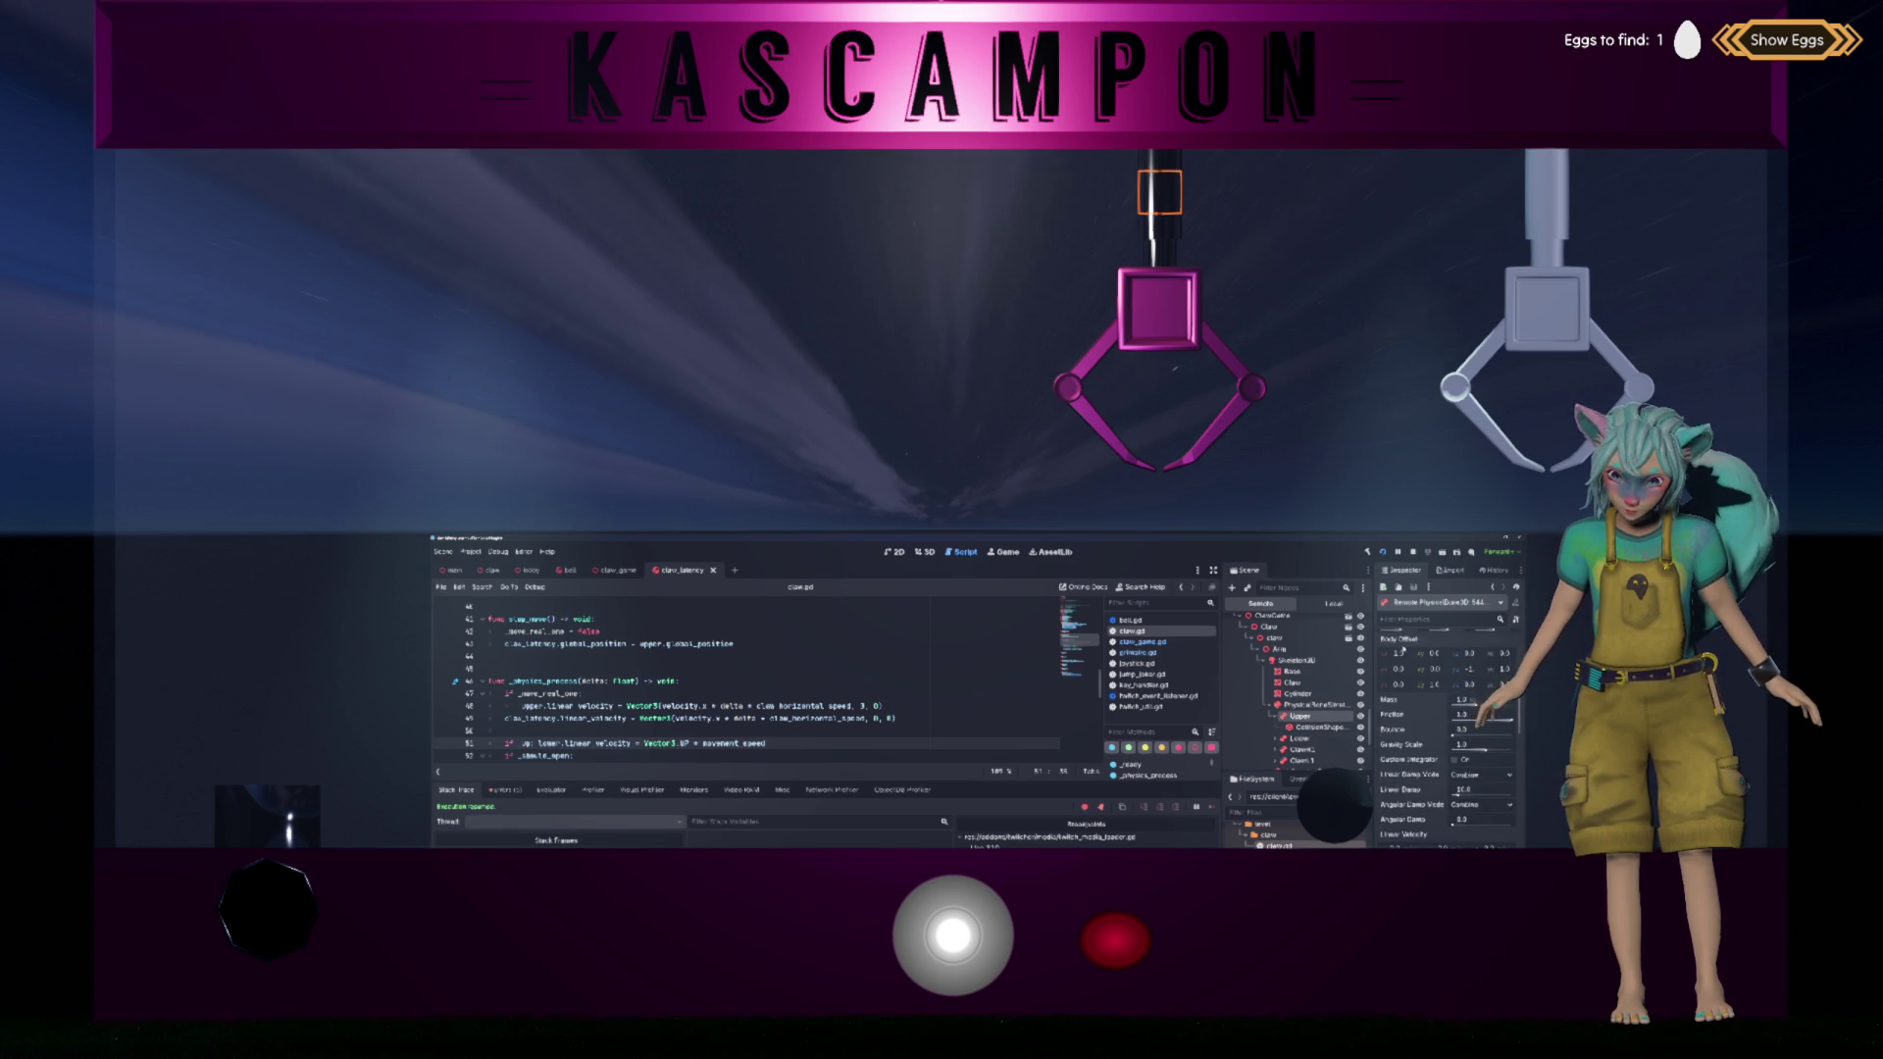
{"action": "scroll", "coordinate": [1402, 653], "scroll_direction": "down", "scroll_amount": 10}
{"action": "scroll", "coordinate": [1403, 655], "scroll_direction": "down", "scroll_amount": 3}
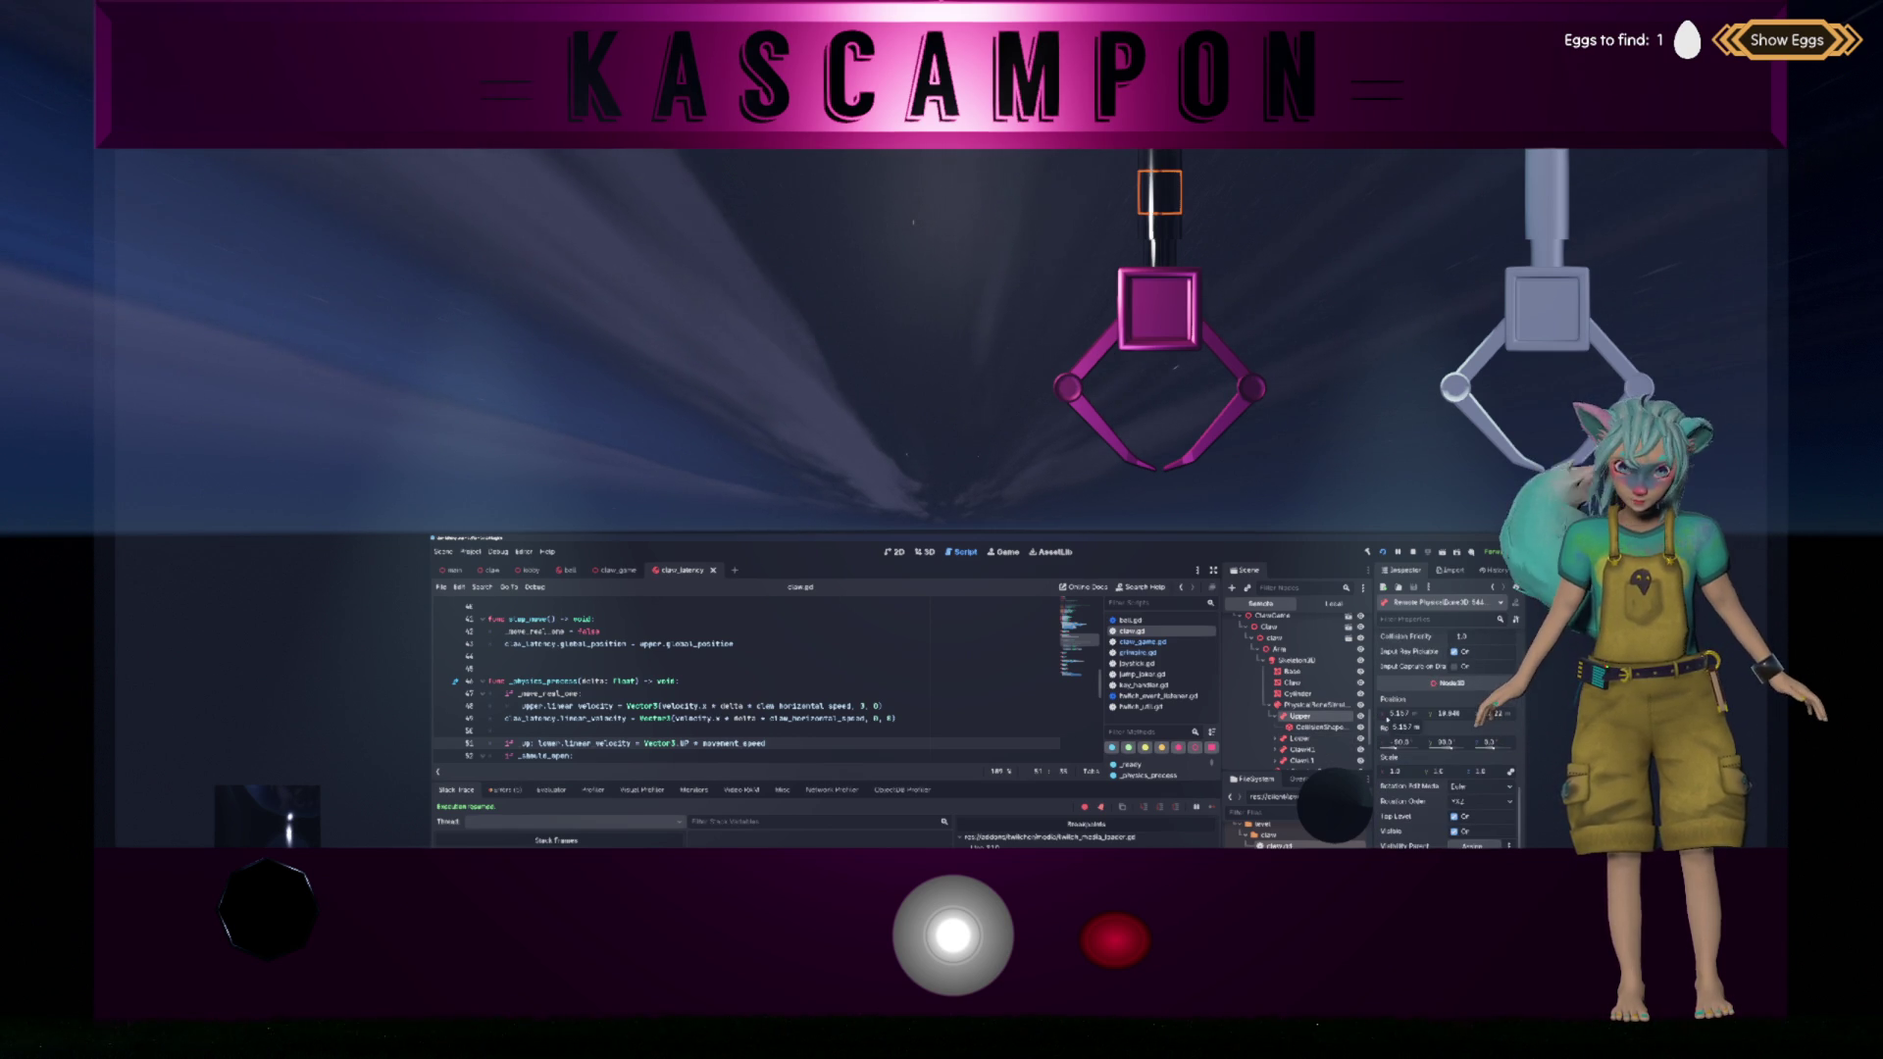
{"action": "scroll", "coordinate": [736, 677], "scroll_direction": "up", "scroll_amount": 1}
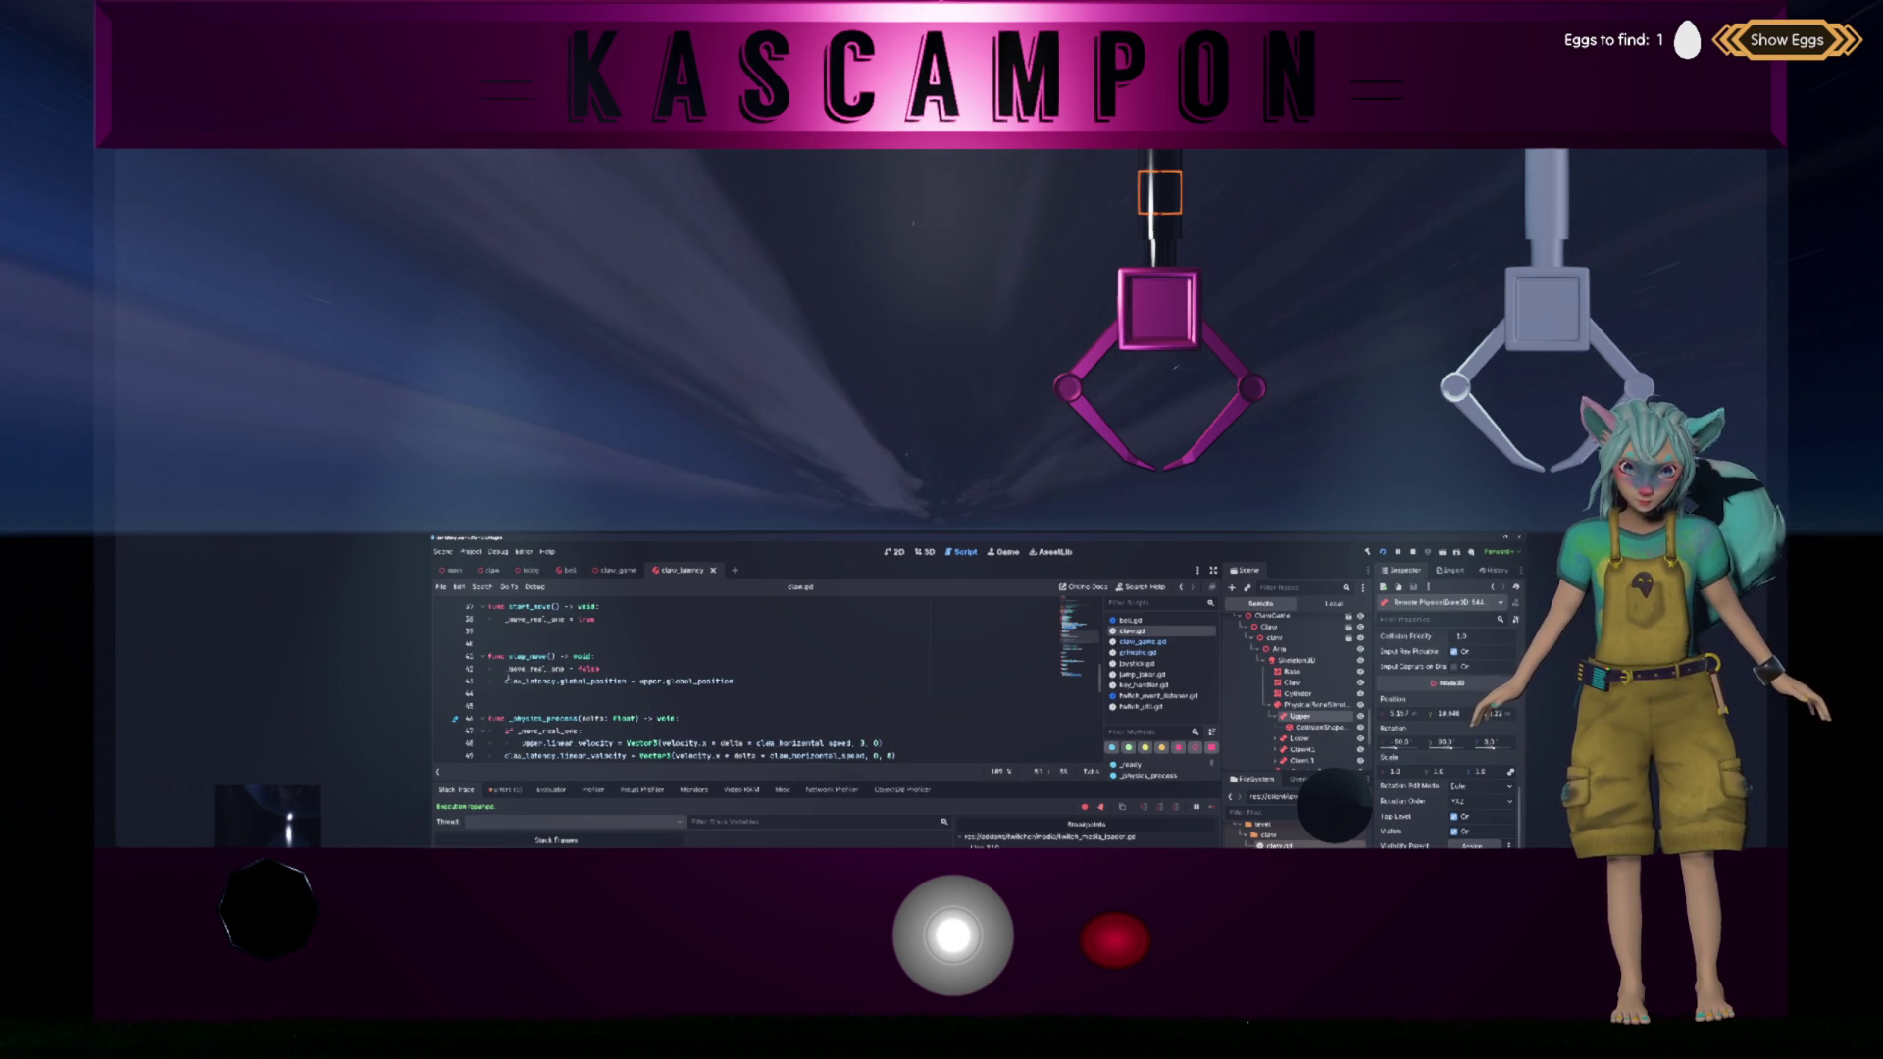
Step: Select claw_latency and global_position on line 43, then inspect the live ClawLatency node
{"action": "double_click", "coordinate": [520, 681]}
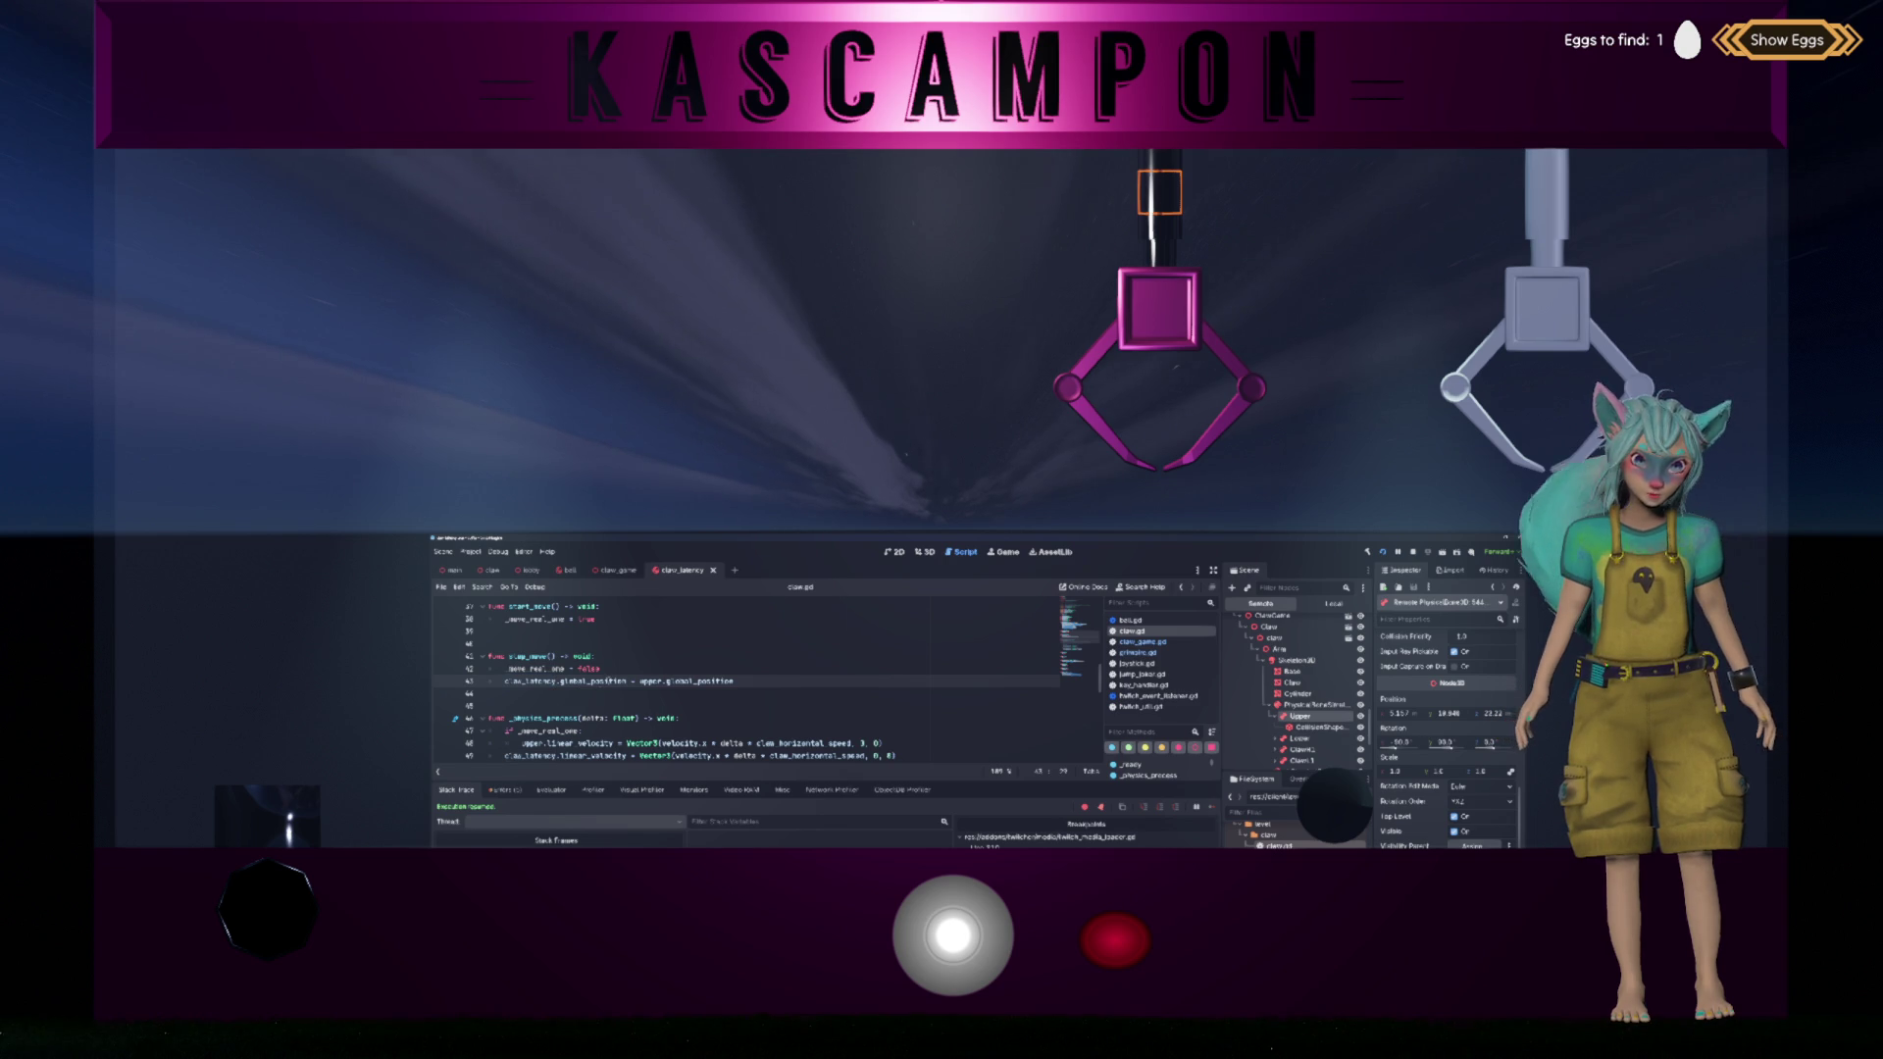
{"action": "double_click", "coordinate": [594, 681]}
{"action": "scroll", "coordinate": [1327, 694], "scroll_direction": "down", "scroll_amount": 3}
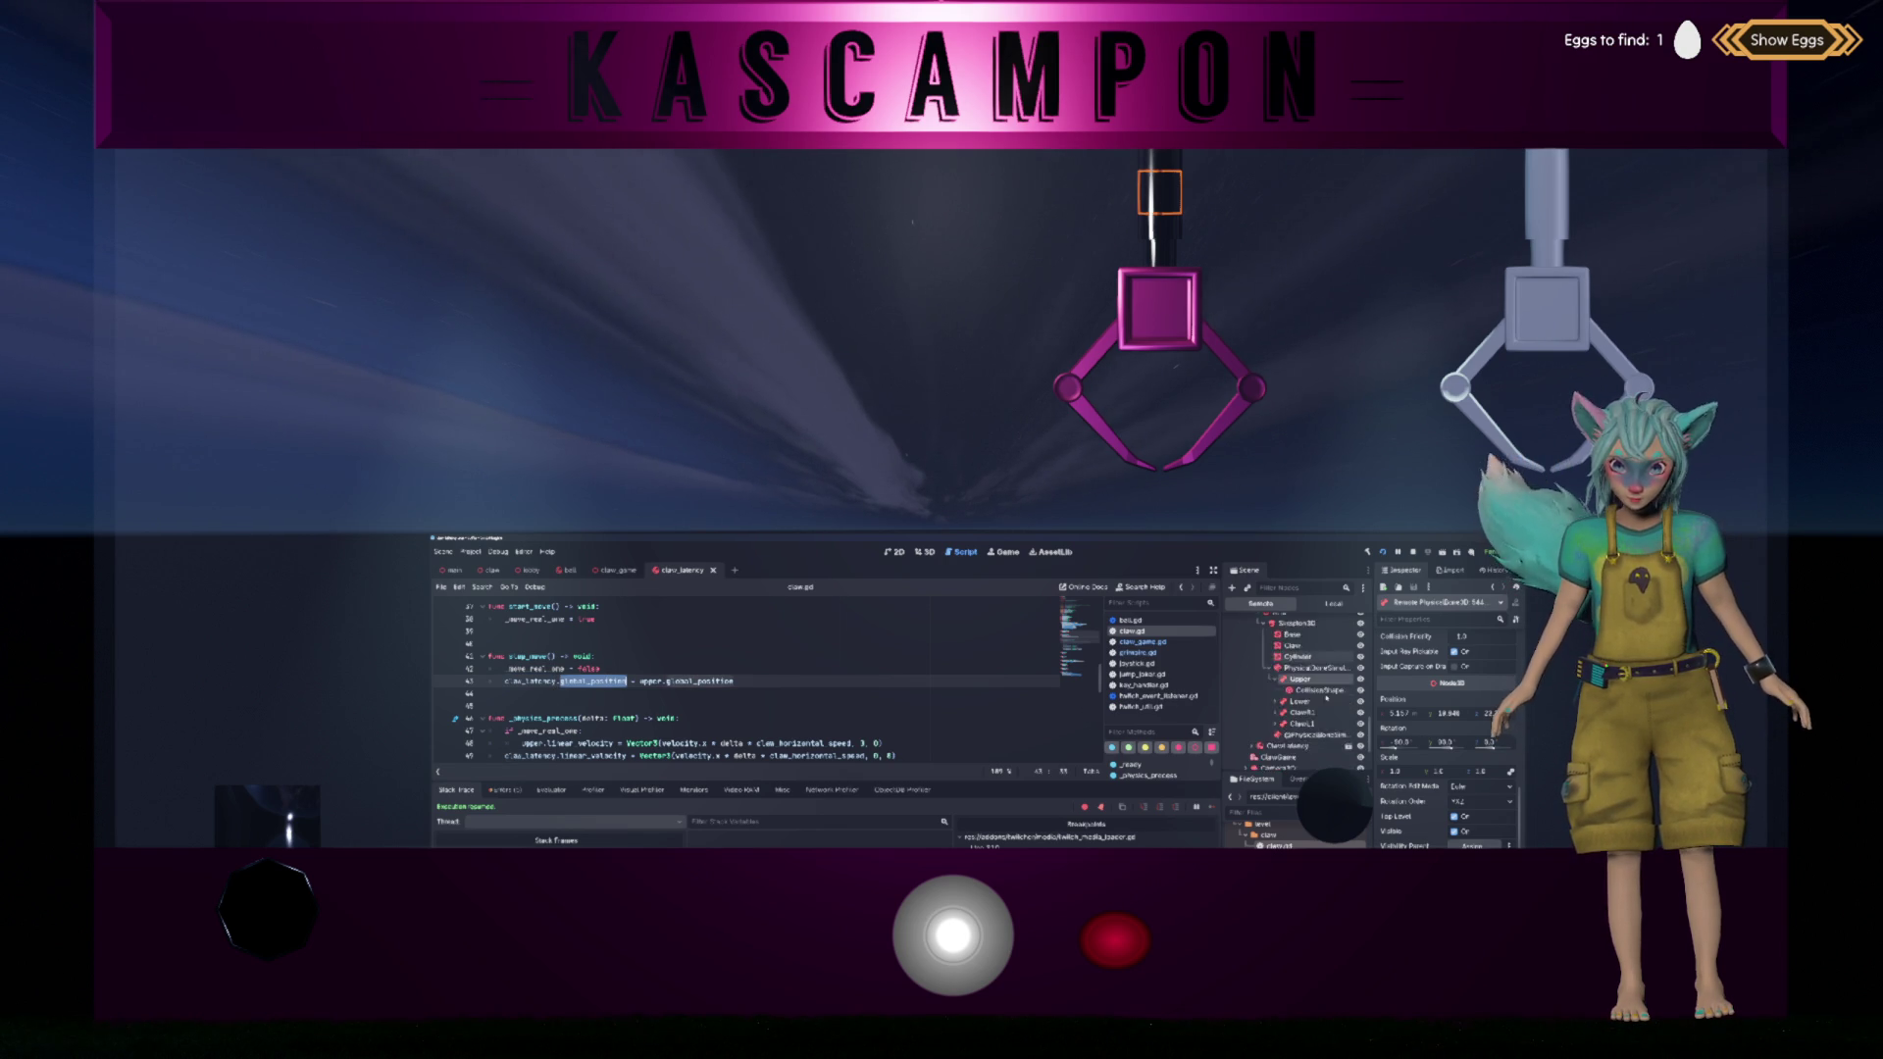
{"action": "left_click", "coordinate": [1315, 697]}
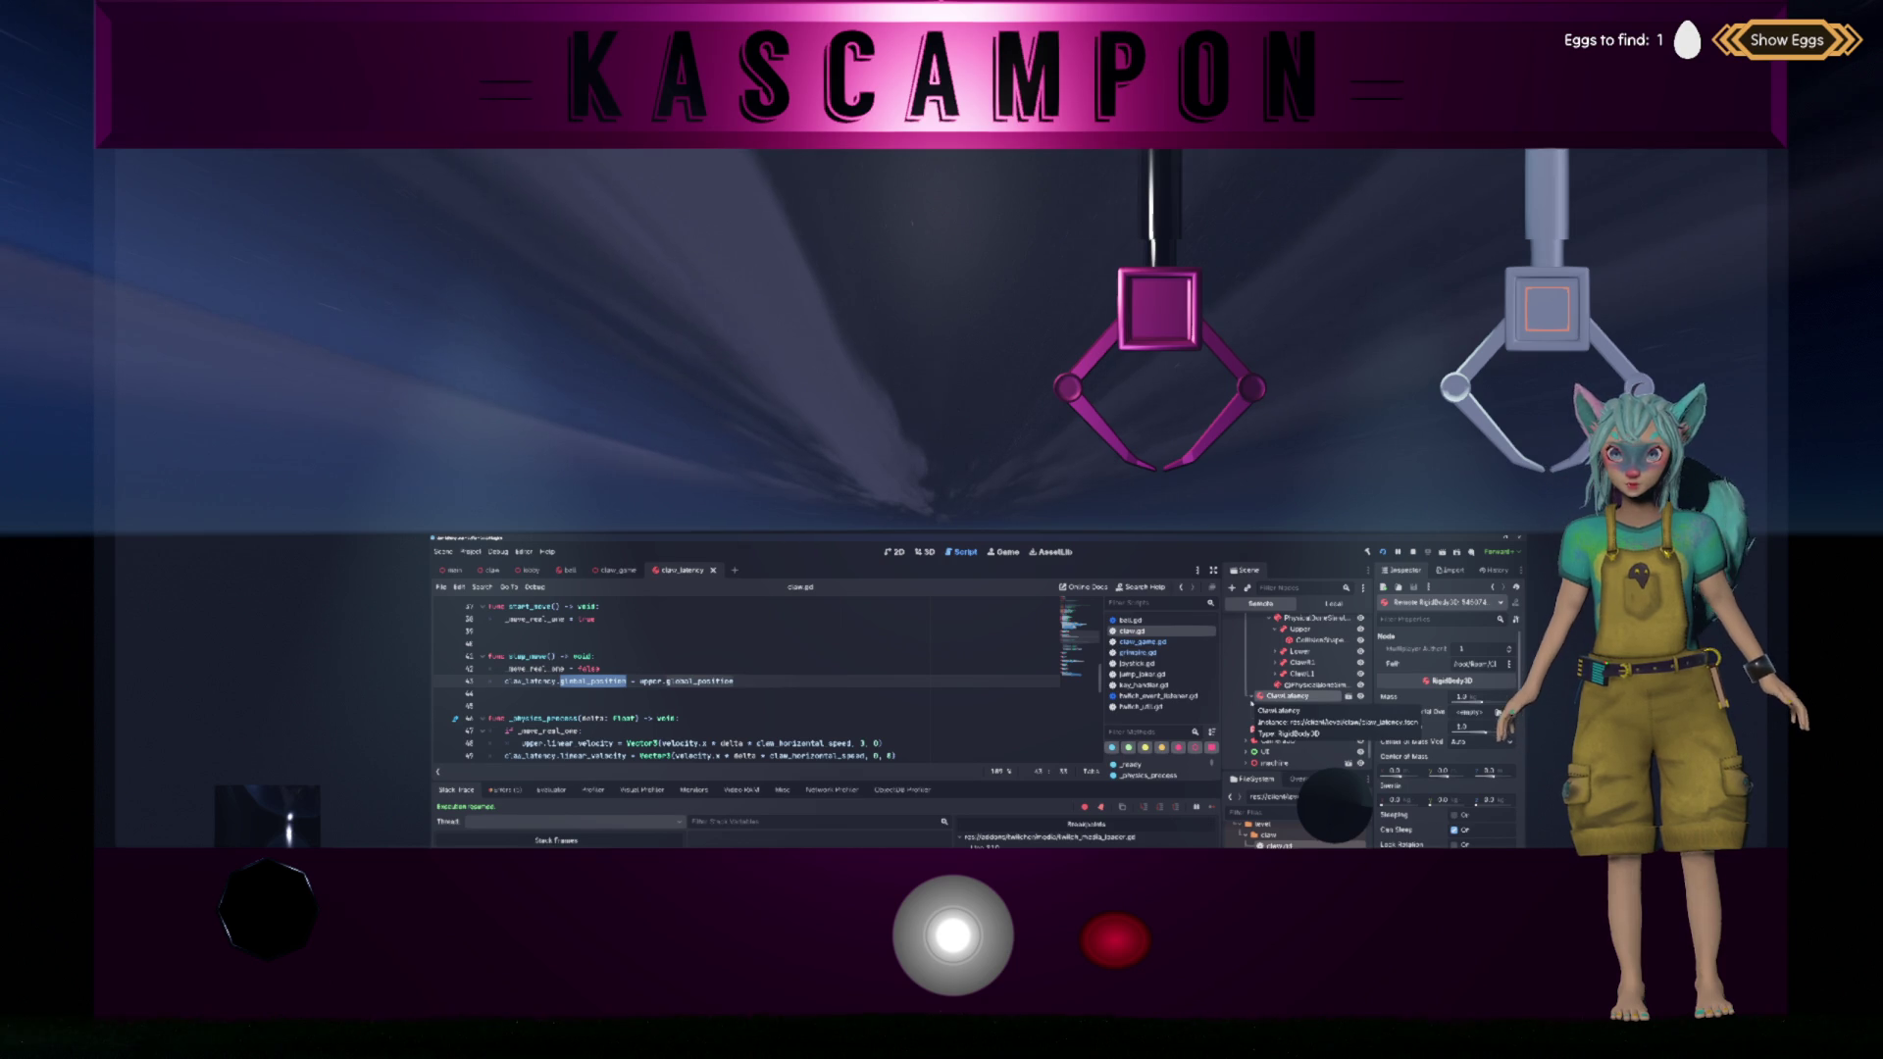
Step: Inspect the live Lower, Claw, Cylinder and Upper nodes, then the ClawLatency RigidBody3D
{"action": "left_click", "coordinate": [1297, 652]}
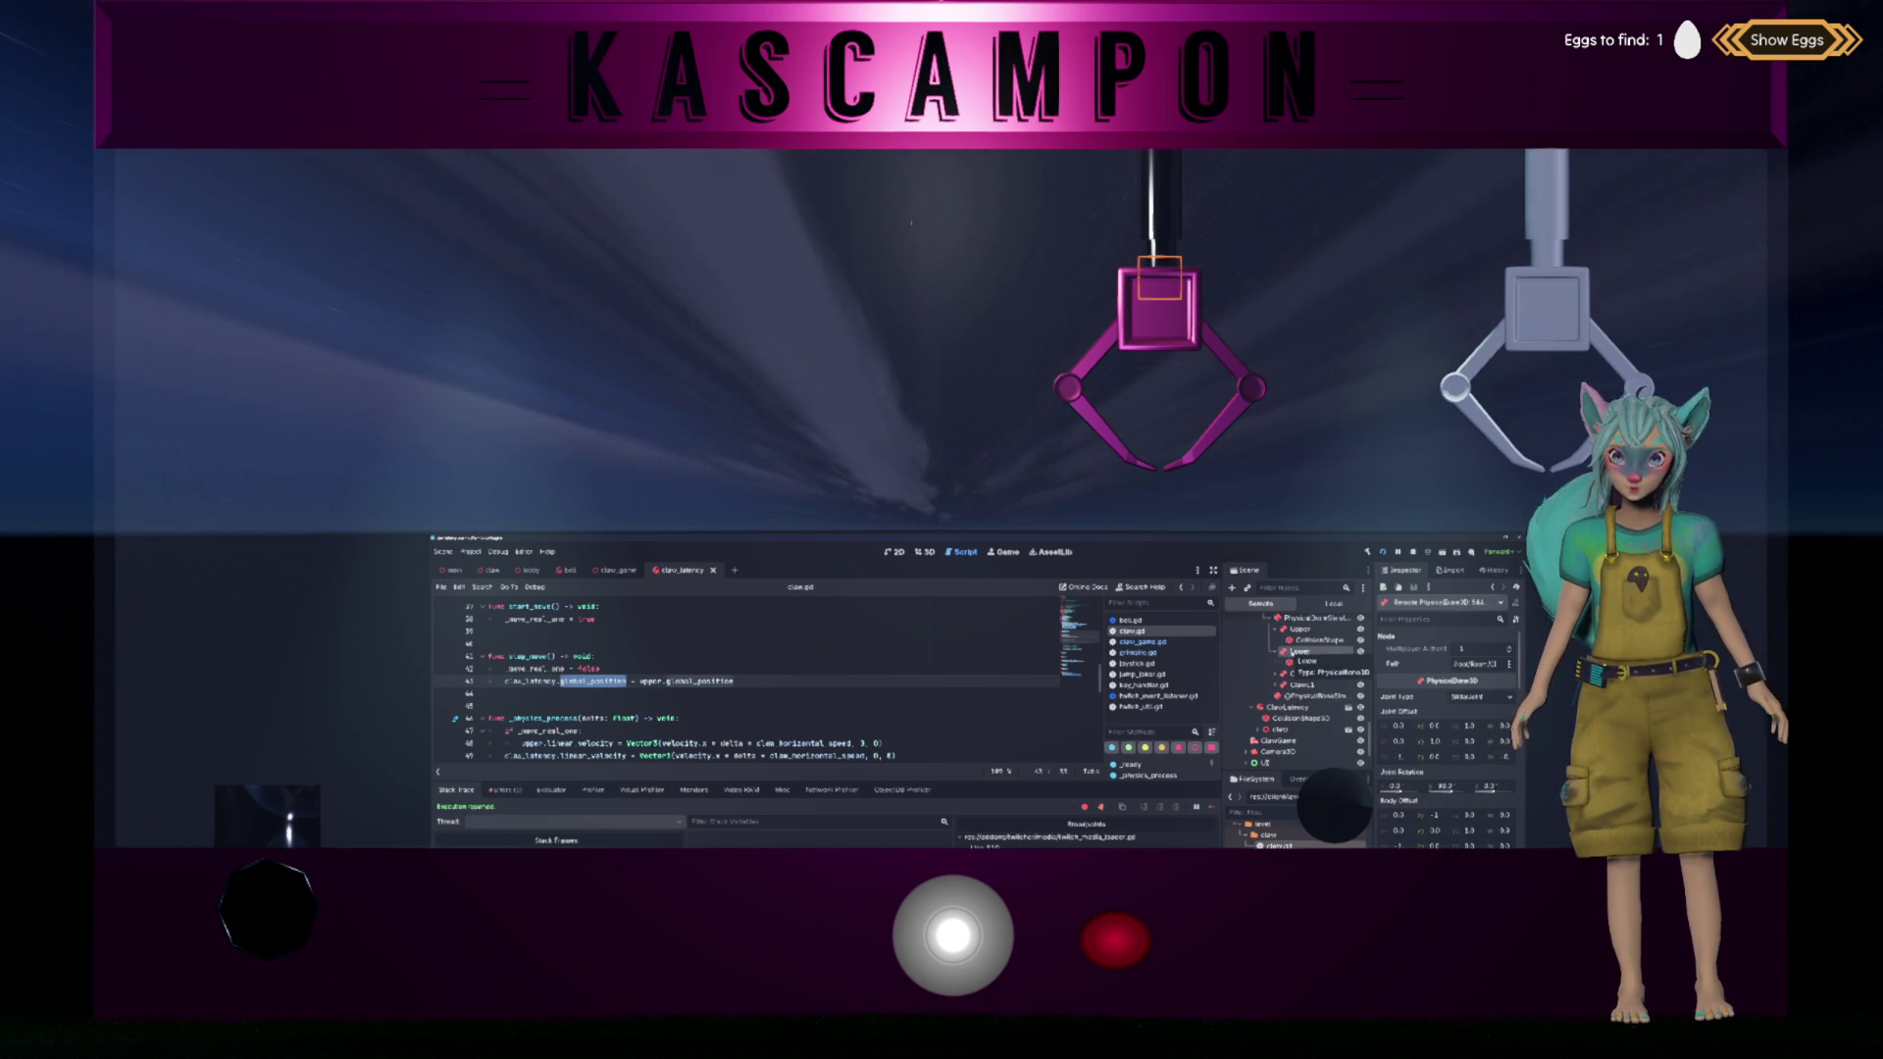
{"action": "left_click", "coordinate": [1297, 677]}
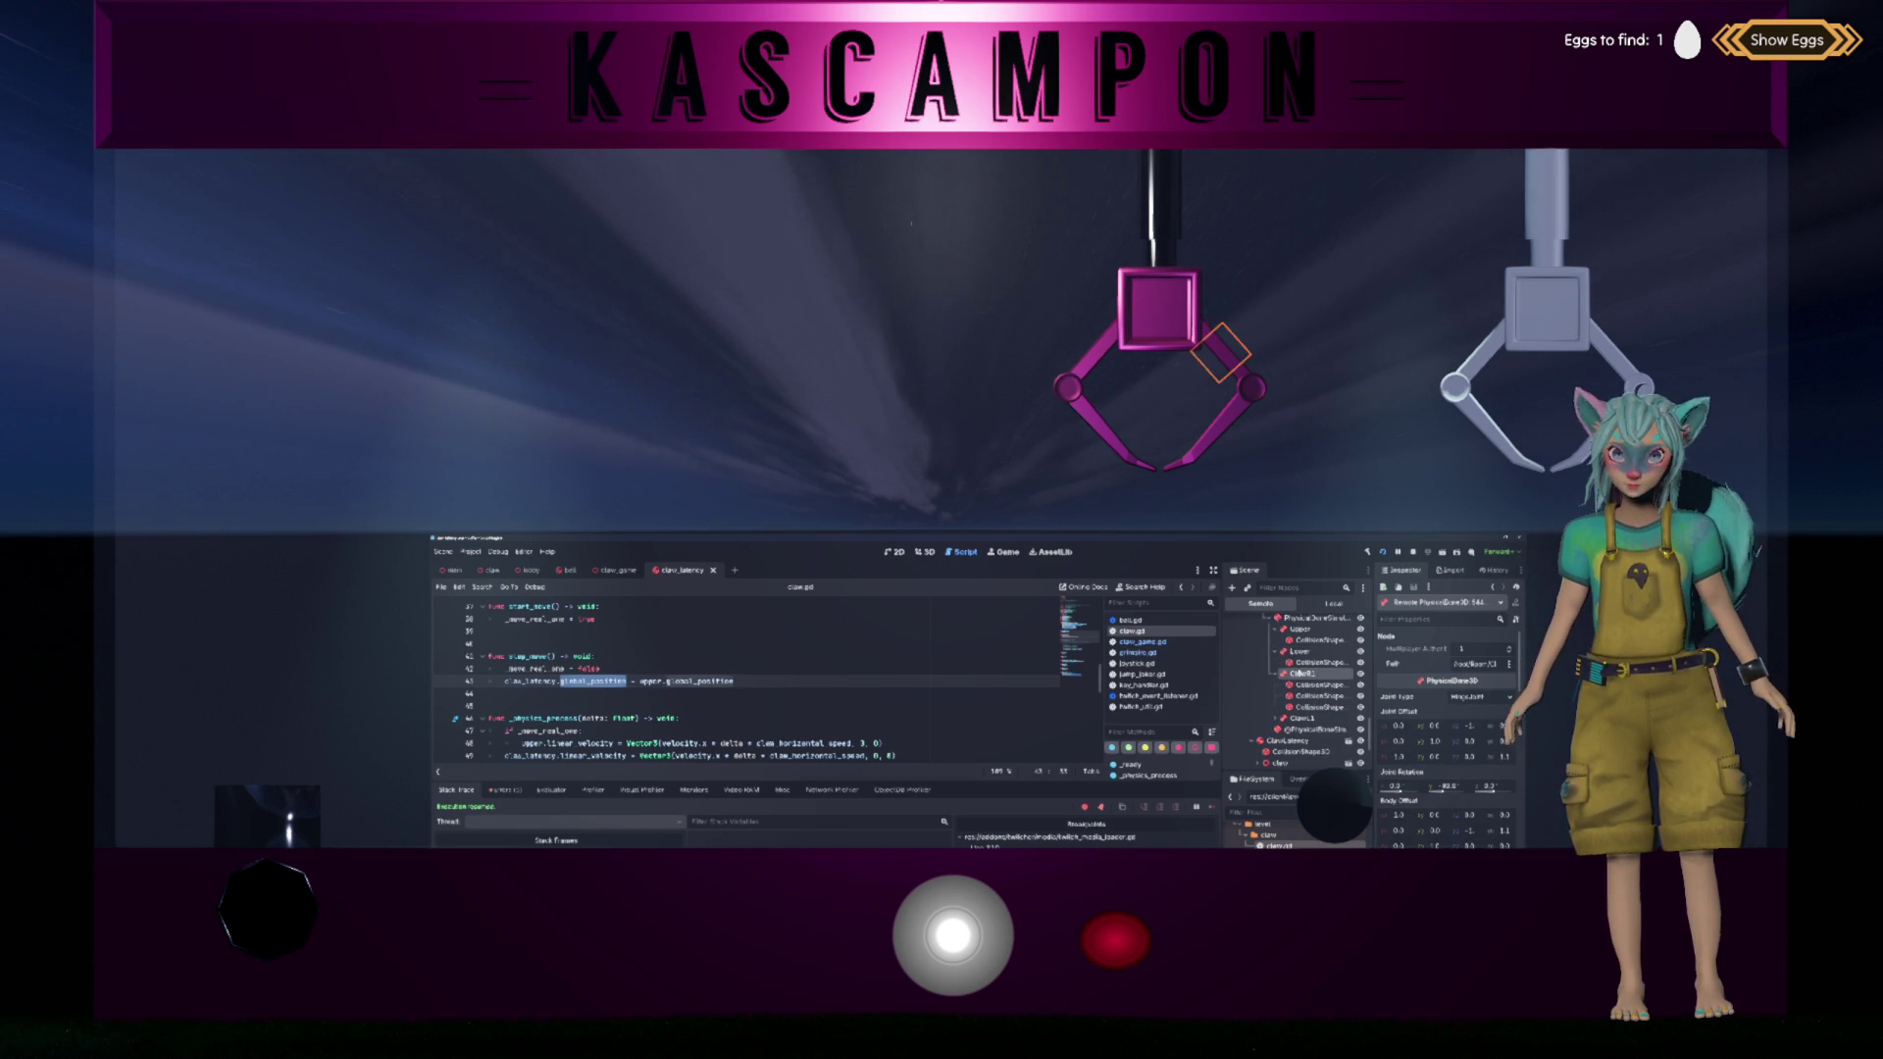
{"action": "left_click", "coordinate": [1296, 651]}
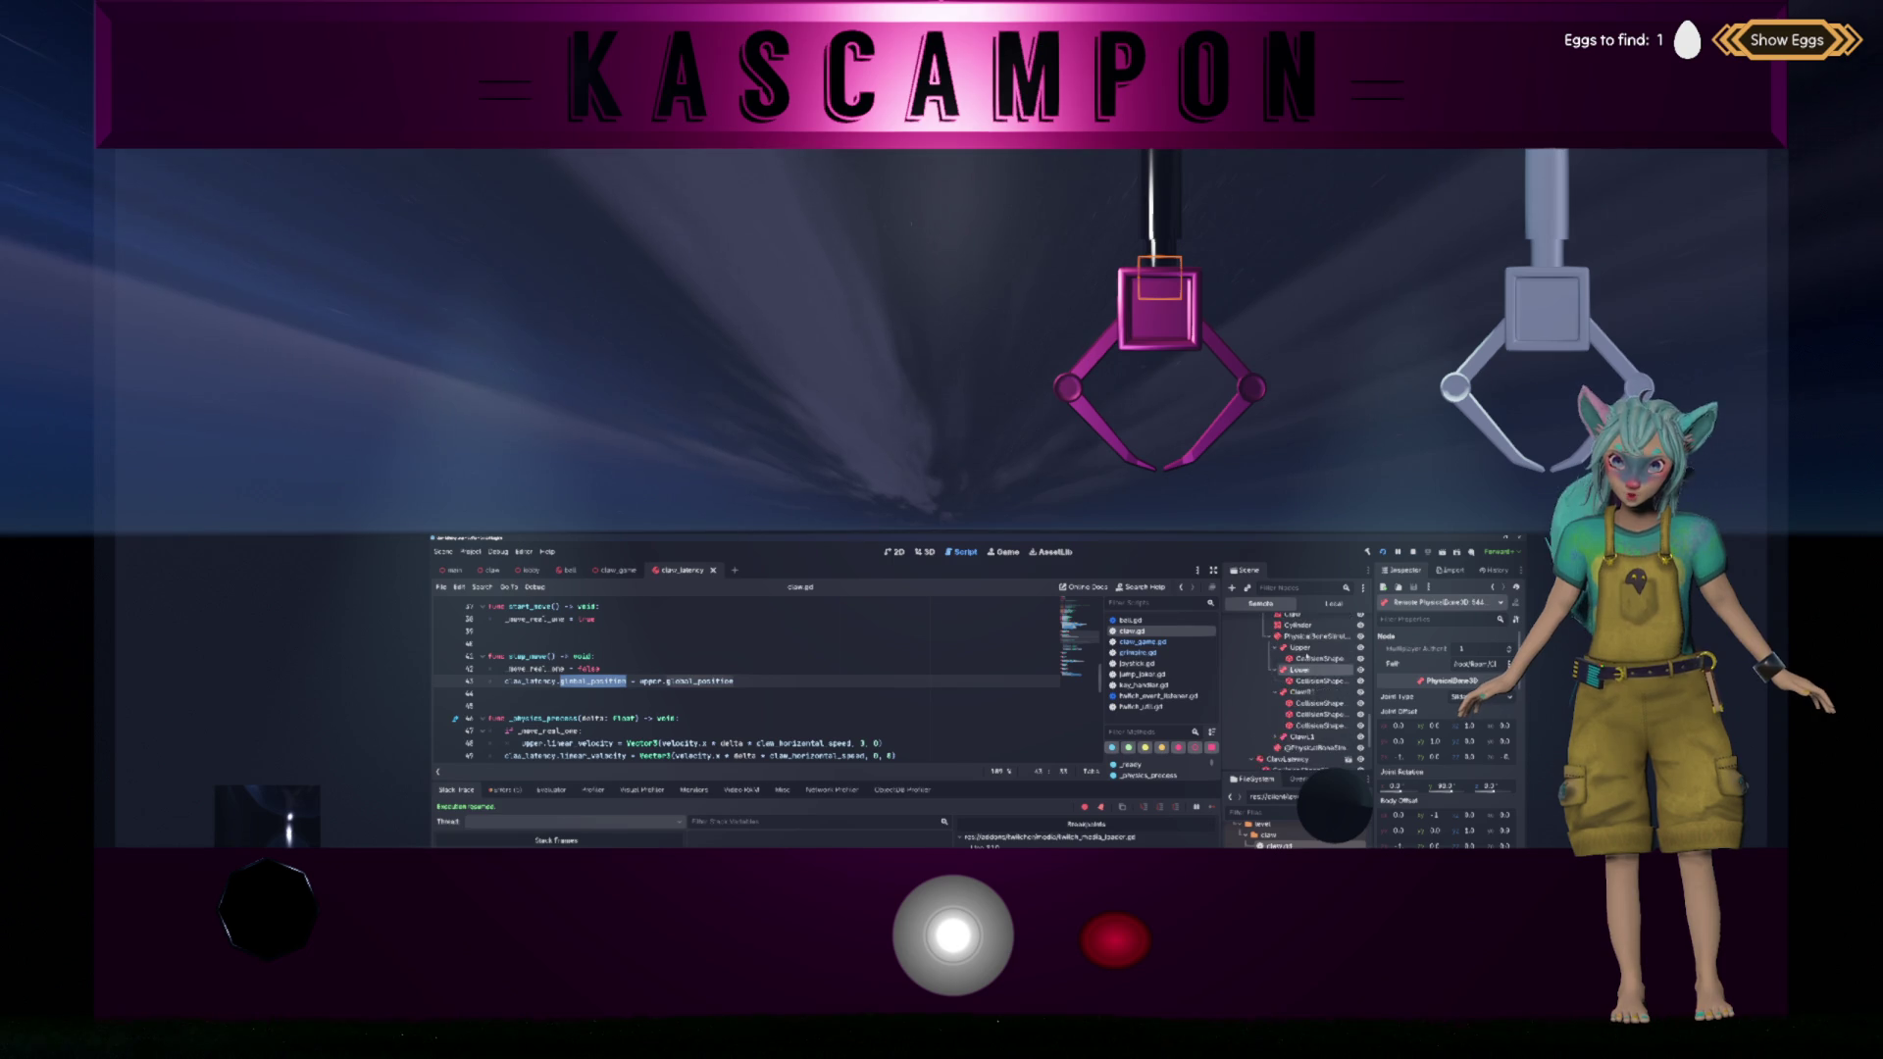
{"action": "left_click", "coordinate": [1293, 634]}
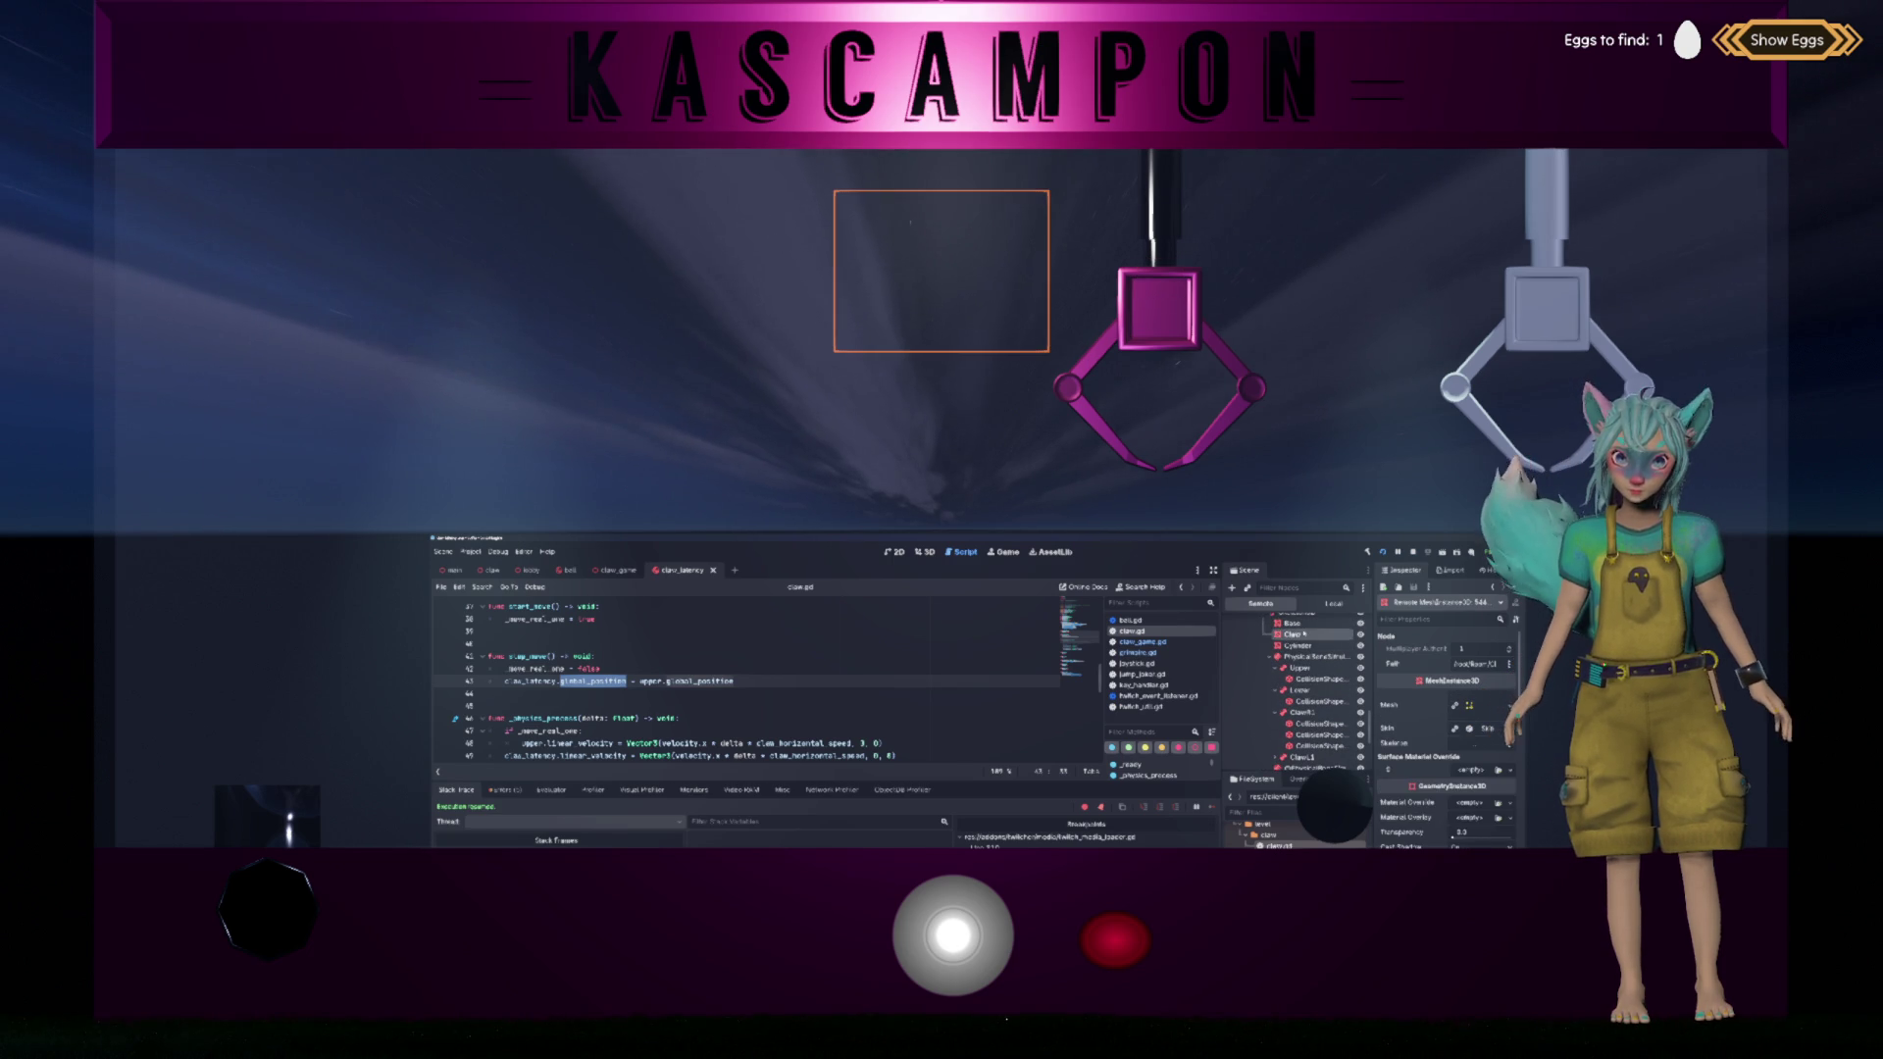
{"action": "left_click", "coordinate": [1299, 646]}
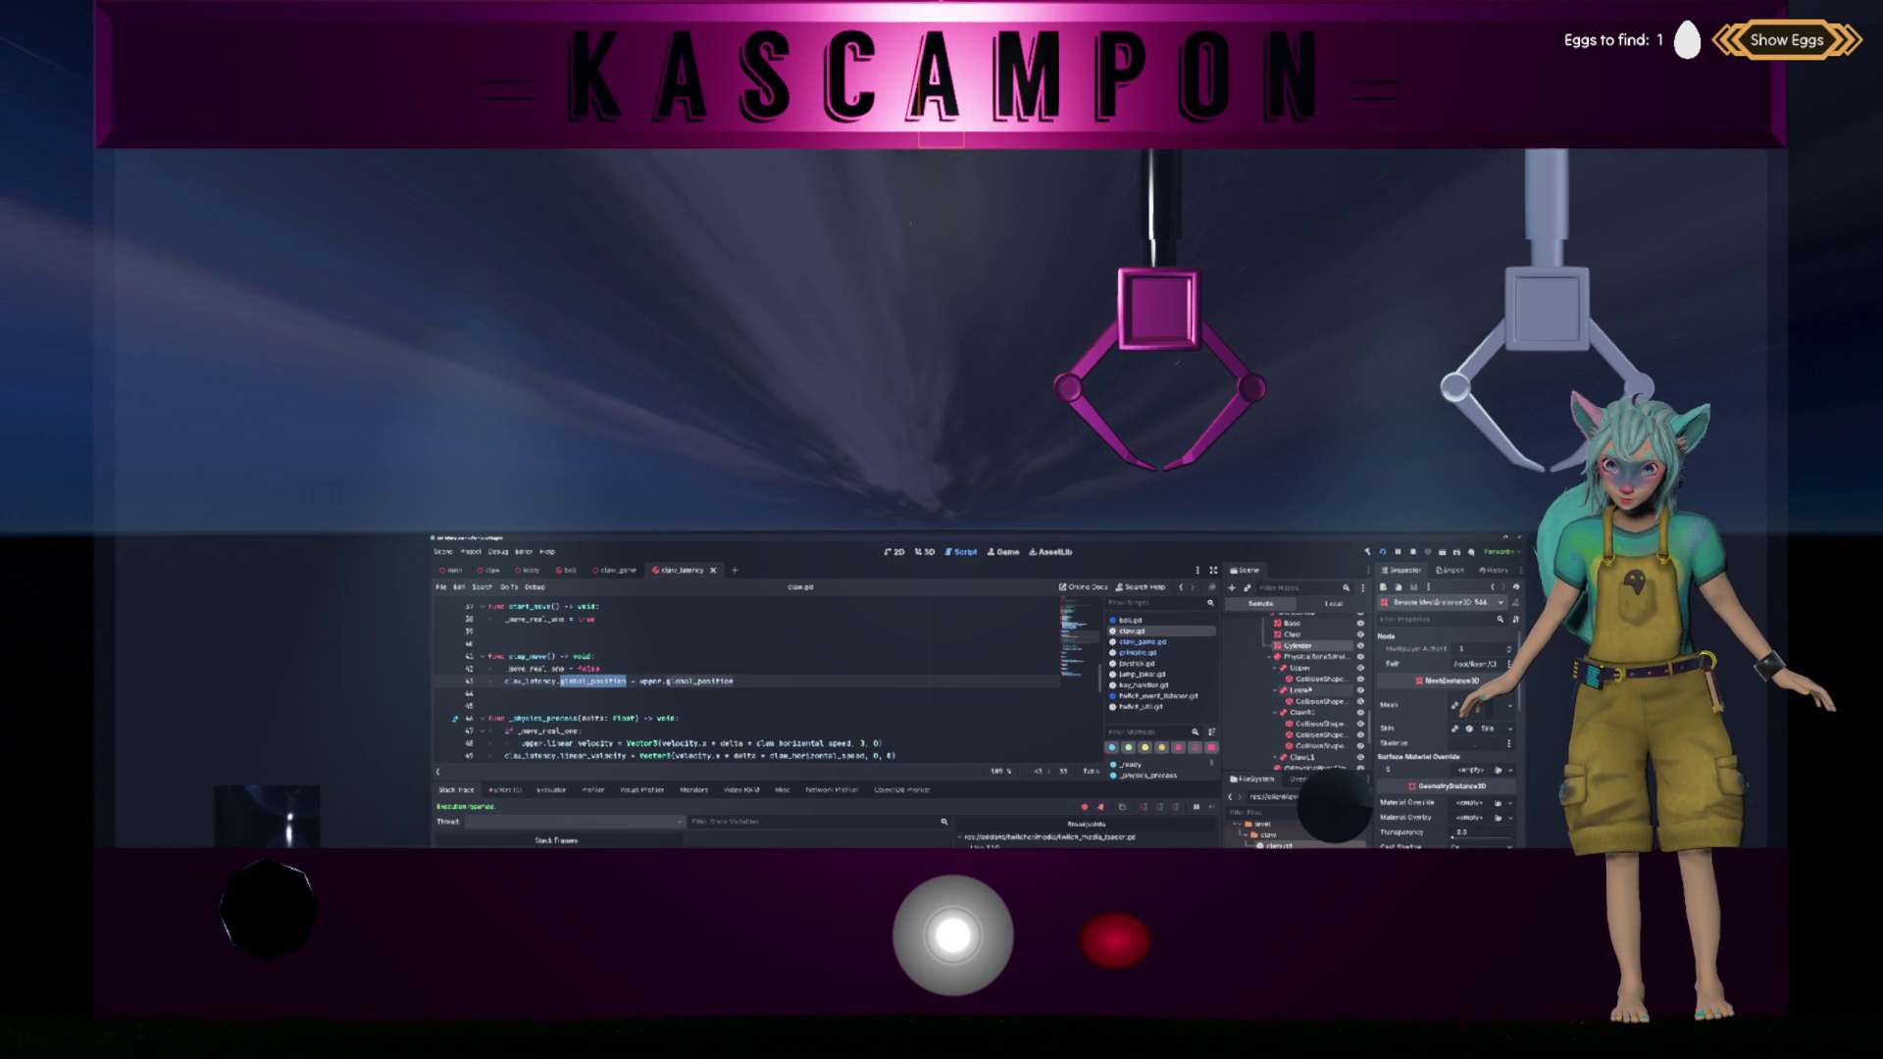
{"action": "left_click", "coordinate": [1301, 668]}
{"action": "scroll", "coordinate": [1300, 668], "scroll_direction": "down", "scroll_amount": 4}
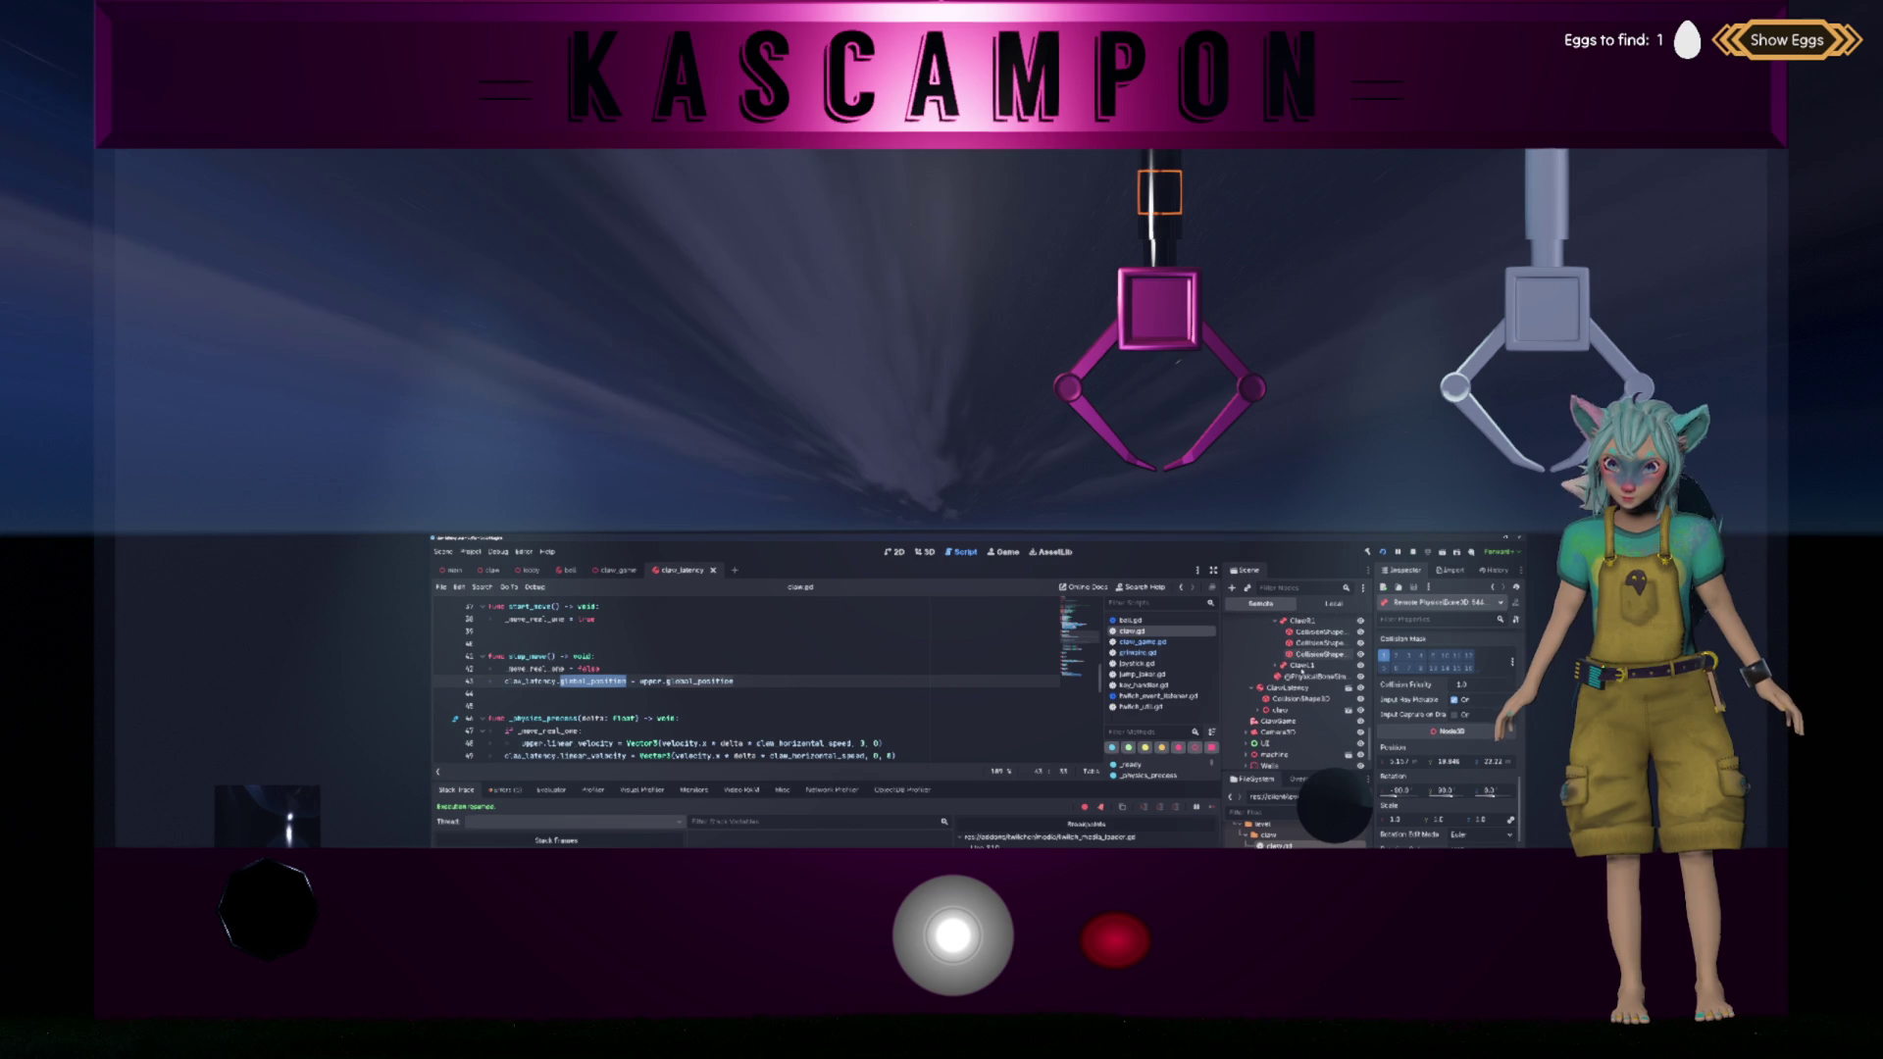
{"action": "left_click", "coordinate": [1291, 687]}
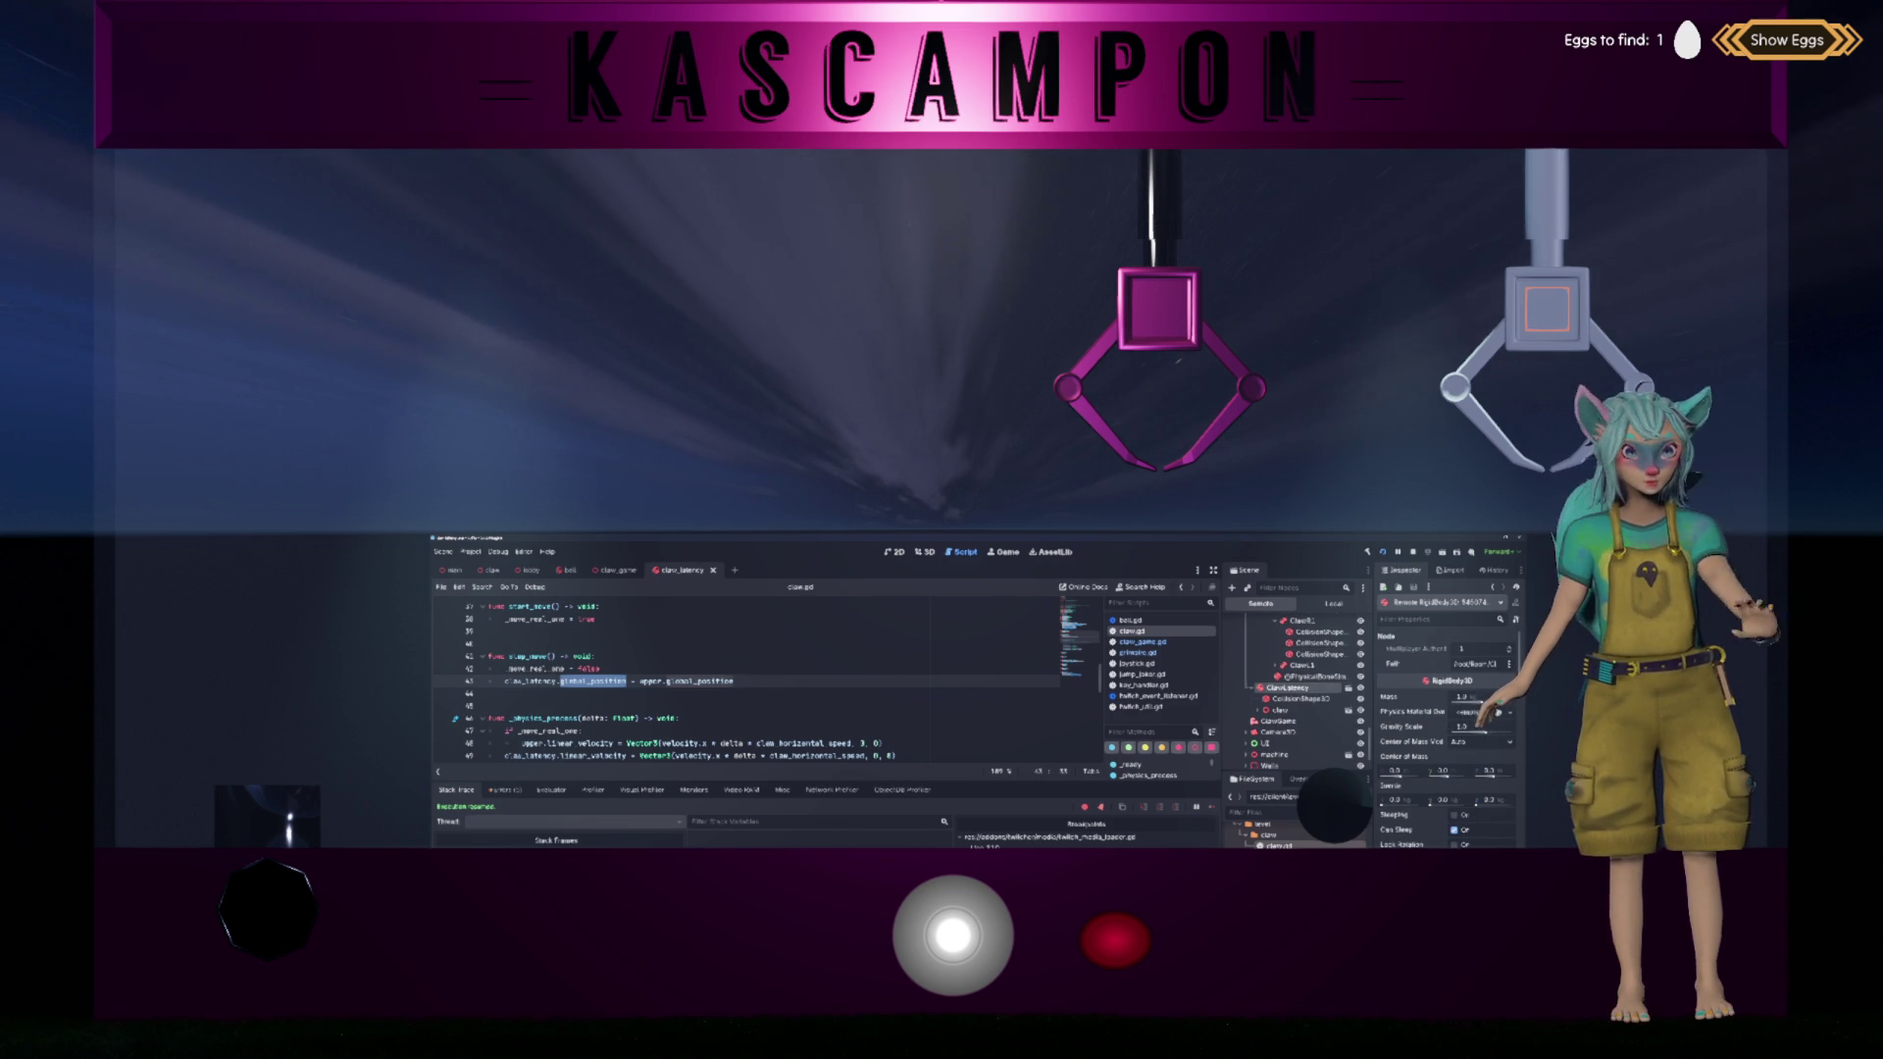
{"action": "left_click", "coordinate": [617, 681]}
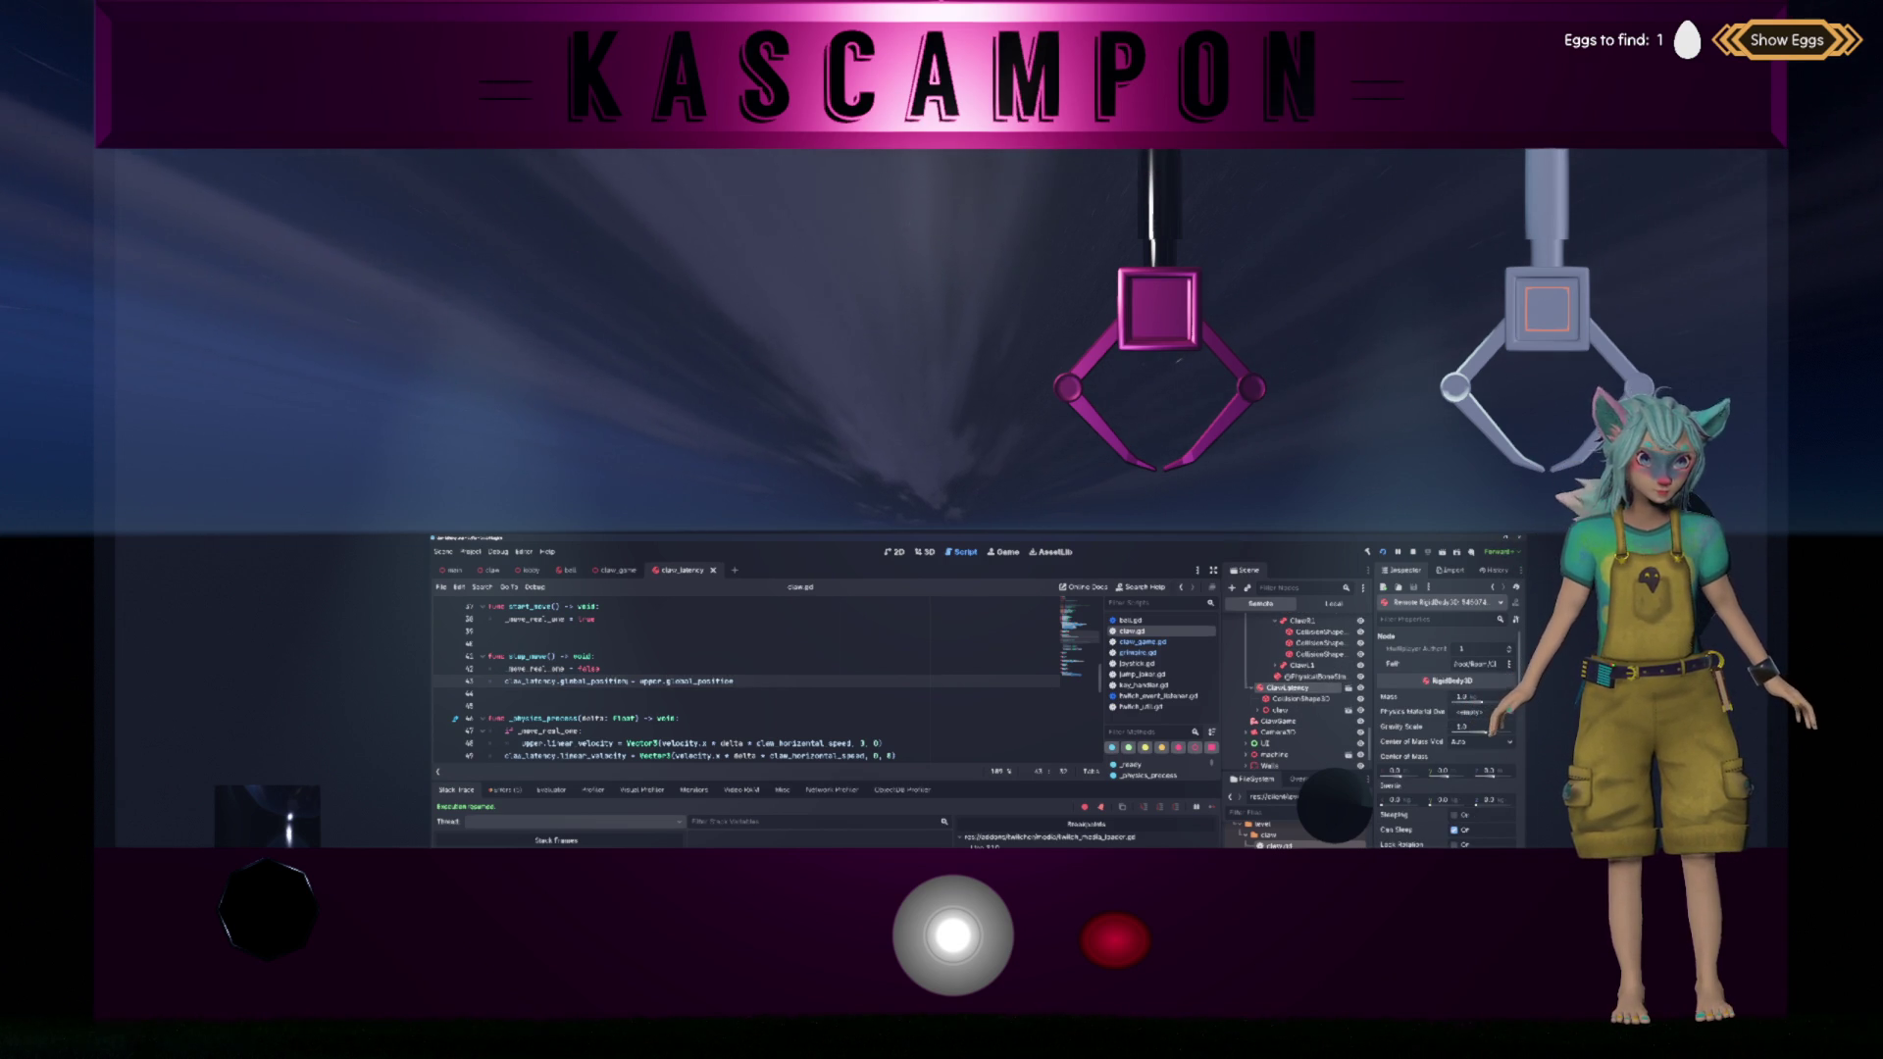
Step: Append .x to both global_position references on line 43 and save claw.gd
{"action": "type", "text": ".x"}
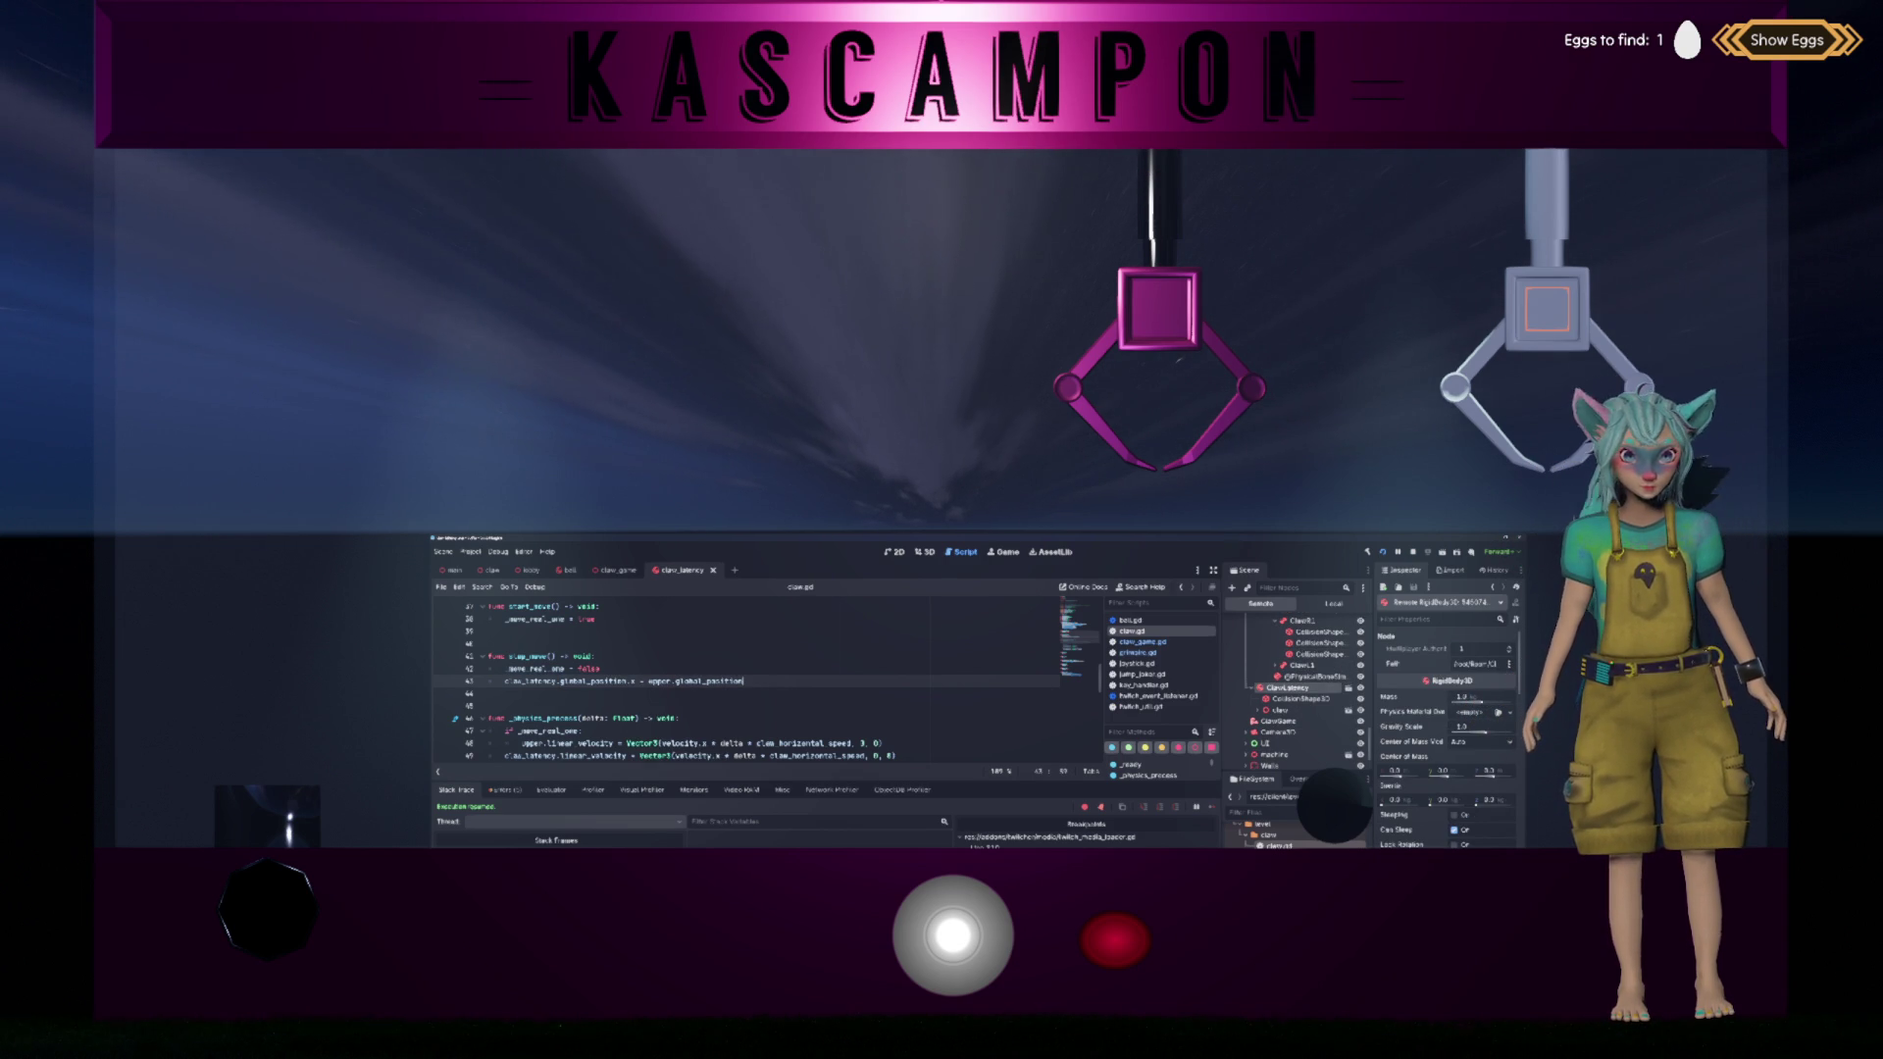
{"action": "type", "text": ".x"}
{"action": "key", "text": "Up"}
{"action": "key", "text": "ctrl+s"}
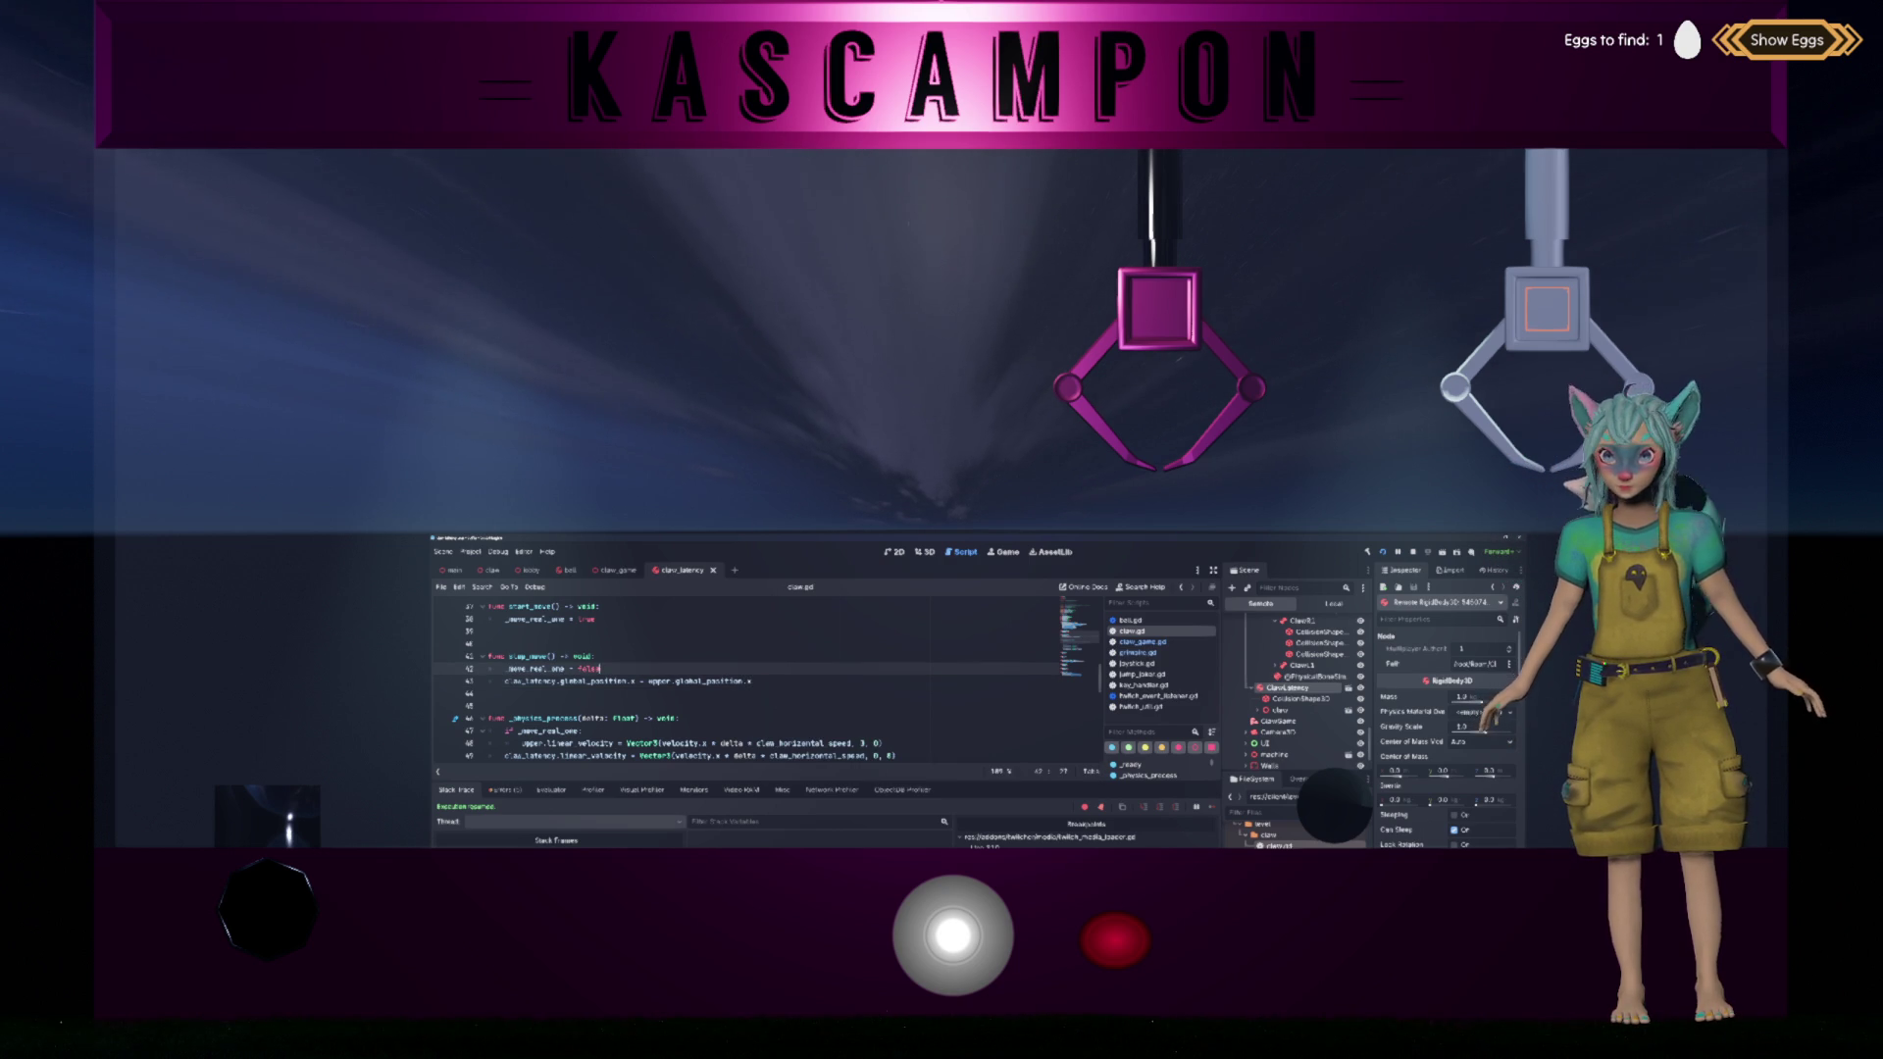
{"action": "scroll", "coordinate": [747, 682], "scroll_direction": "up", "scroll_amount": 1}
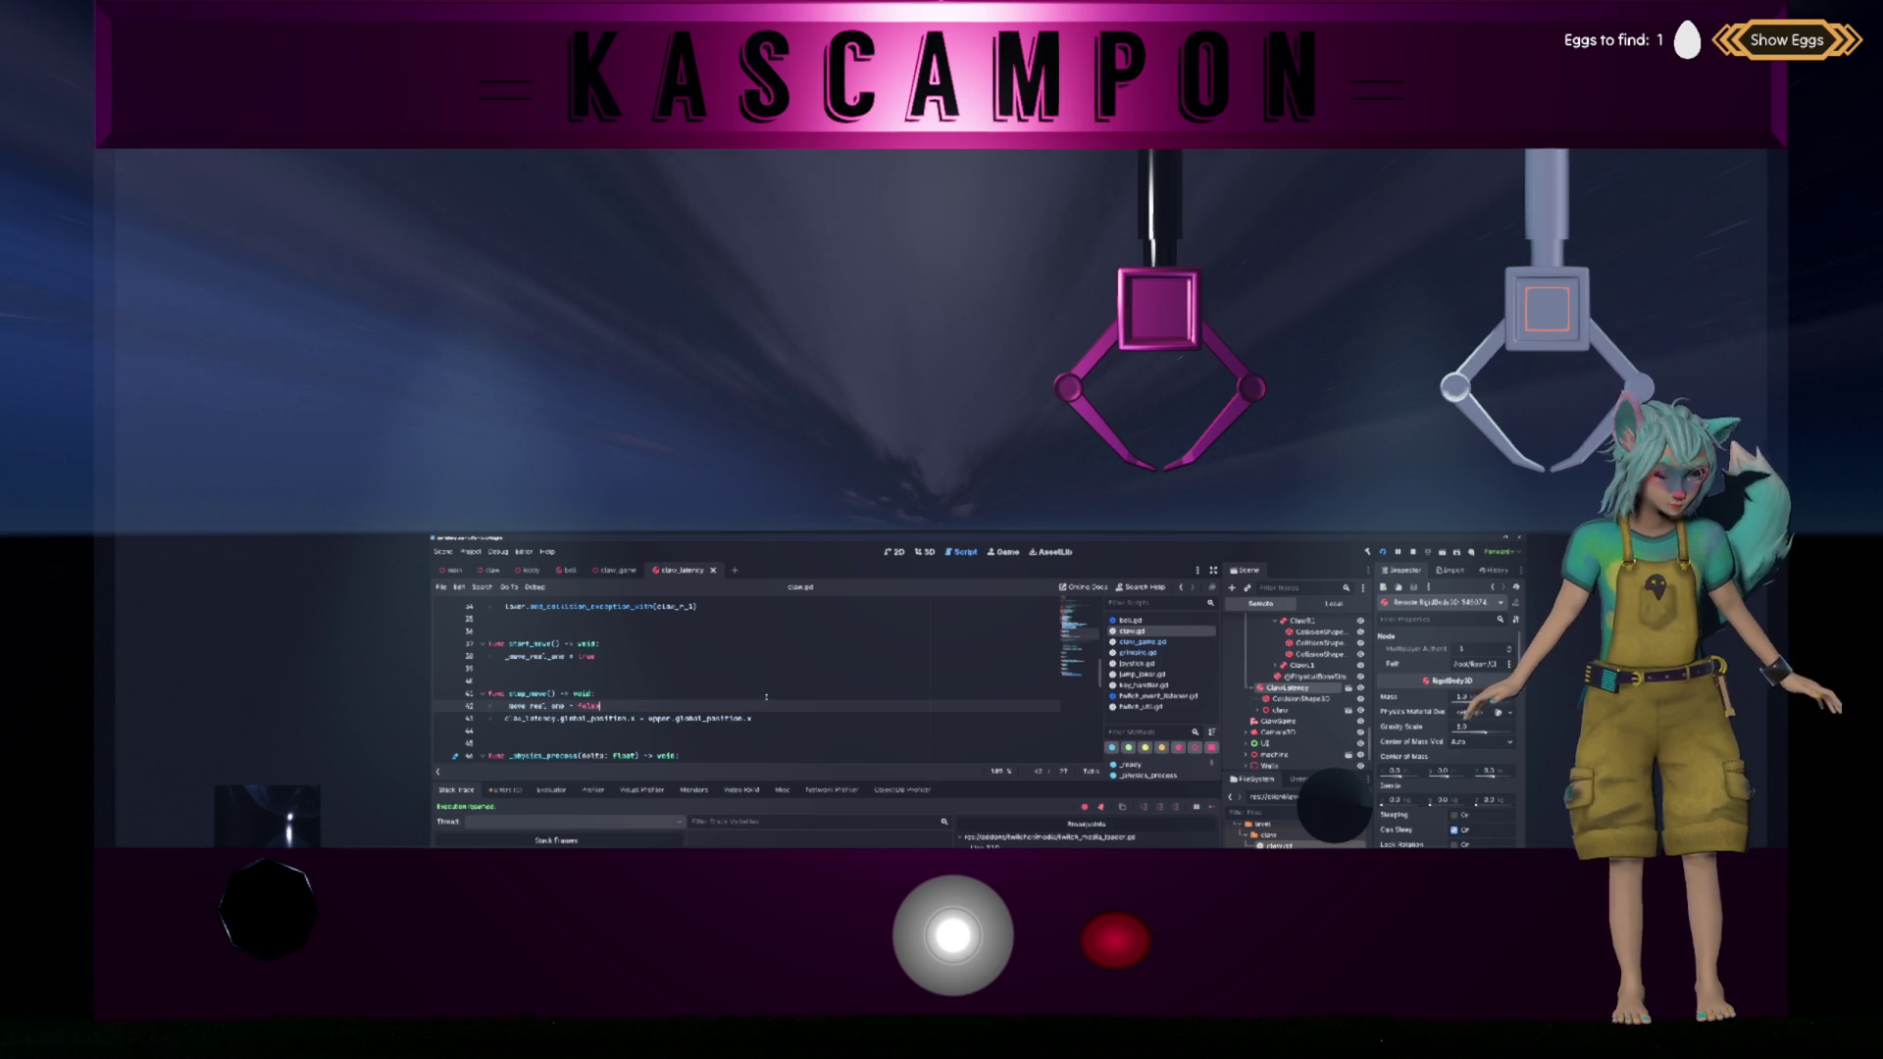
Step: Start a new 'claw_latency.' line above line 43, browse its member suggestions, and open Search Help
{"action": "double_click", "coordinate": [593, 718]}
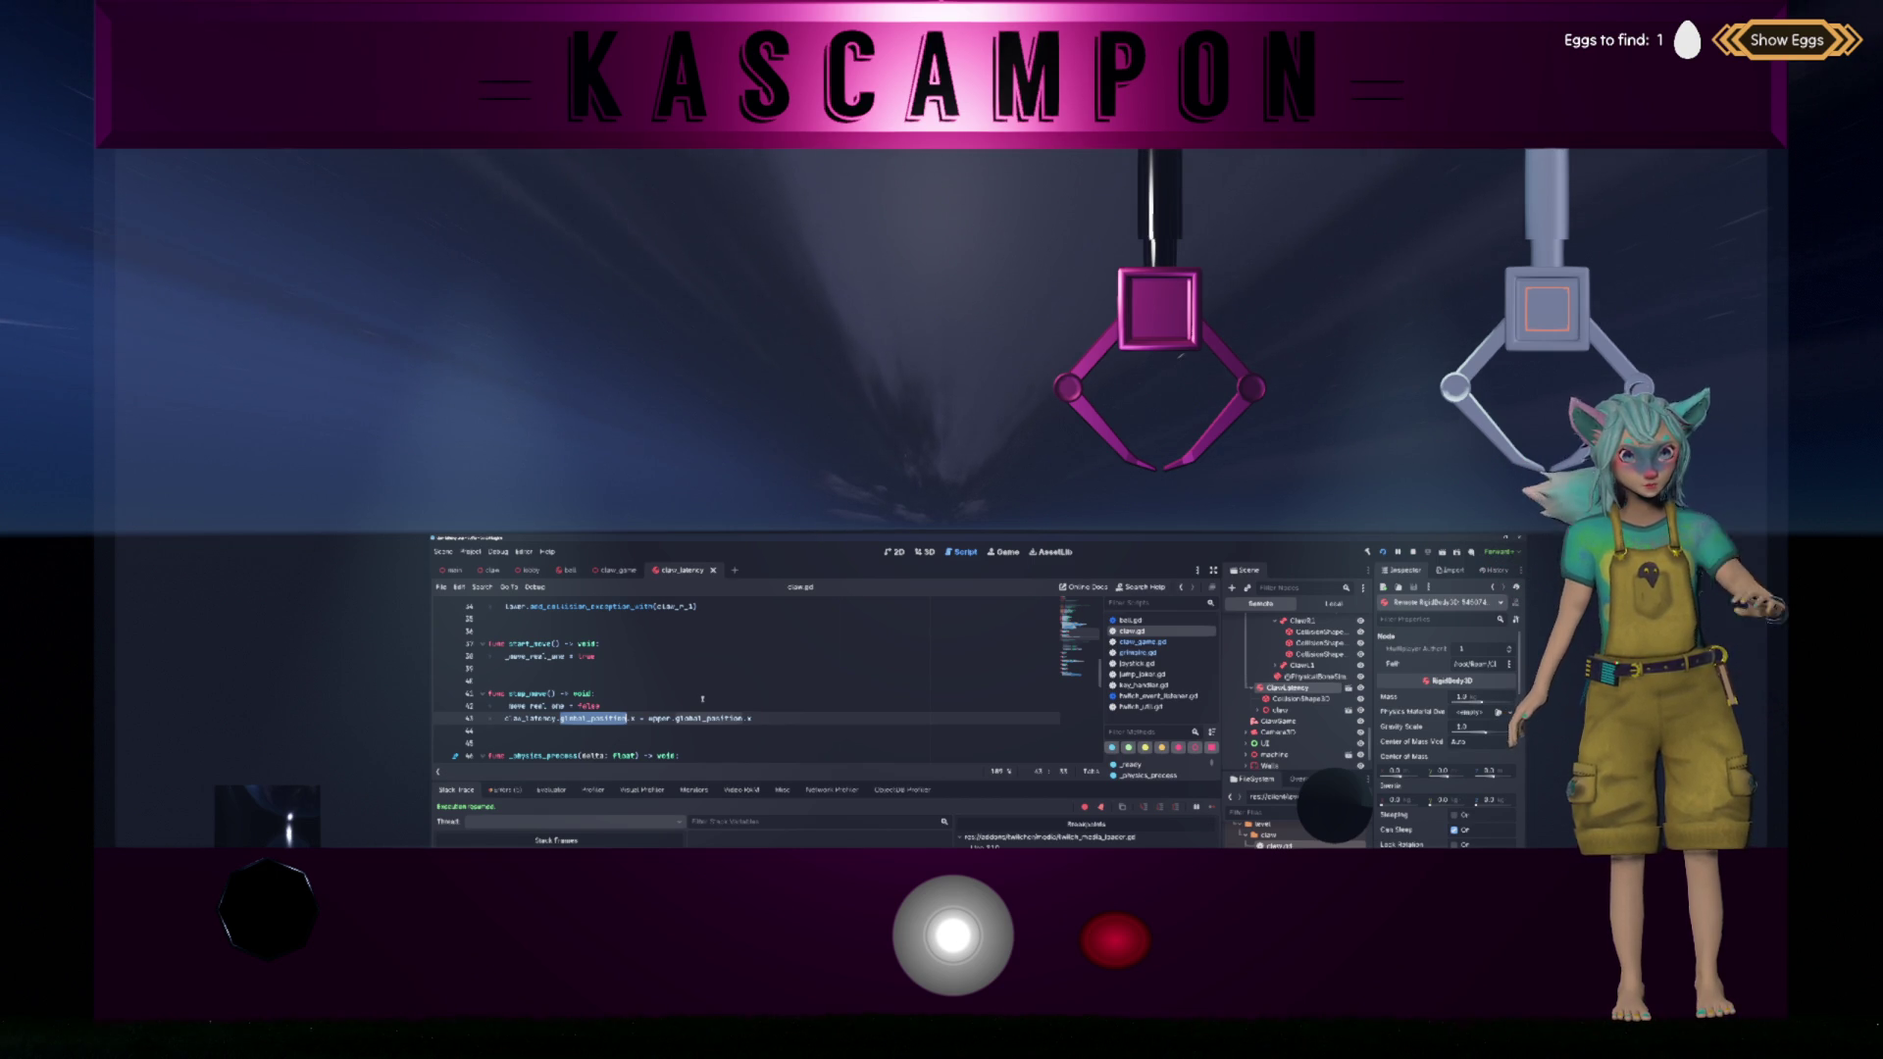
{"action": "left_click", "coordinate": [703, 696]}
{"action": "key", "text": "Down"}
{"action": "key", "text": "Down"}
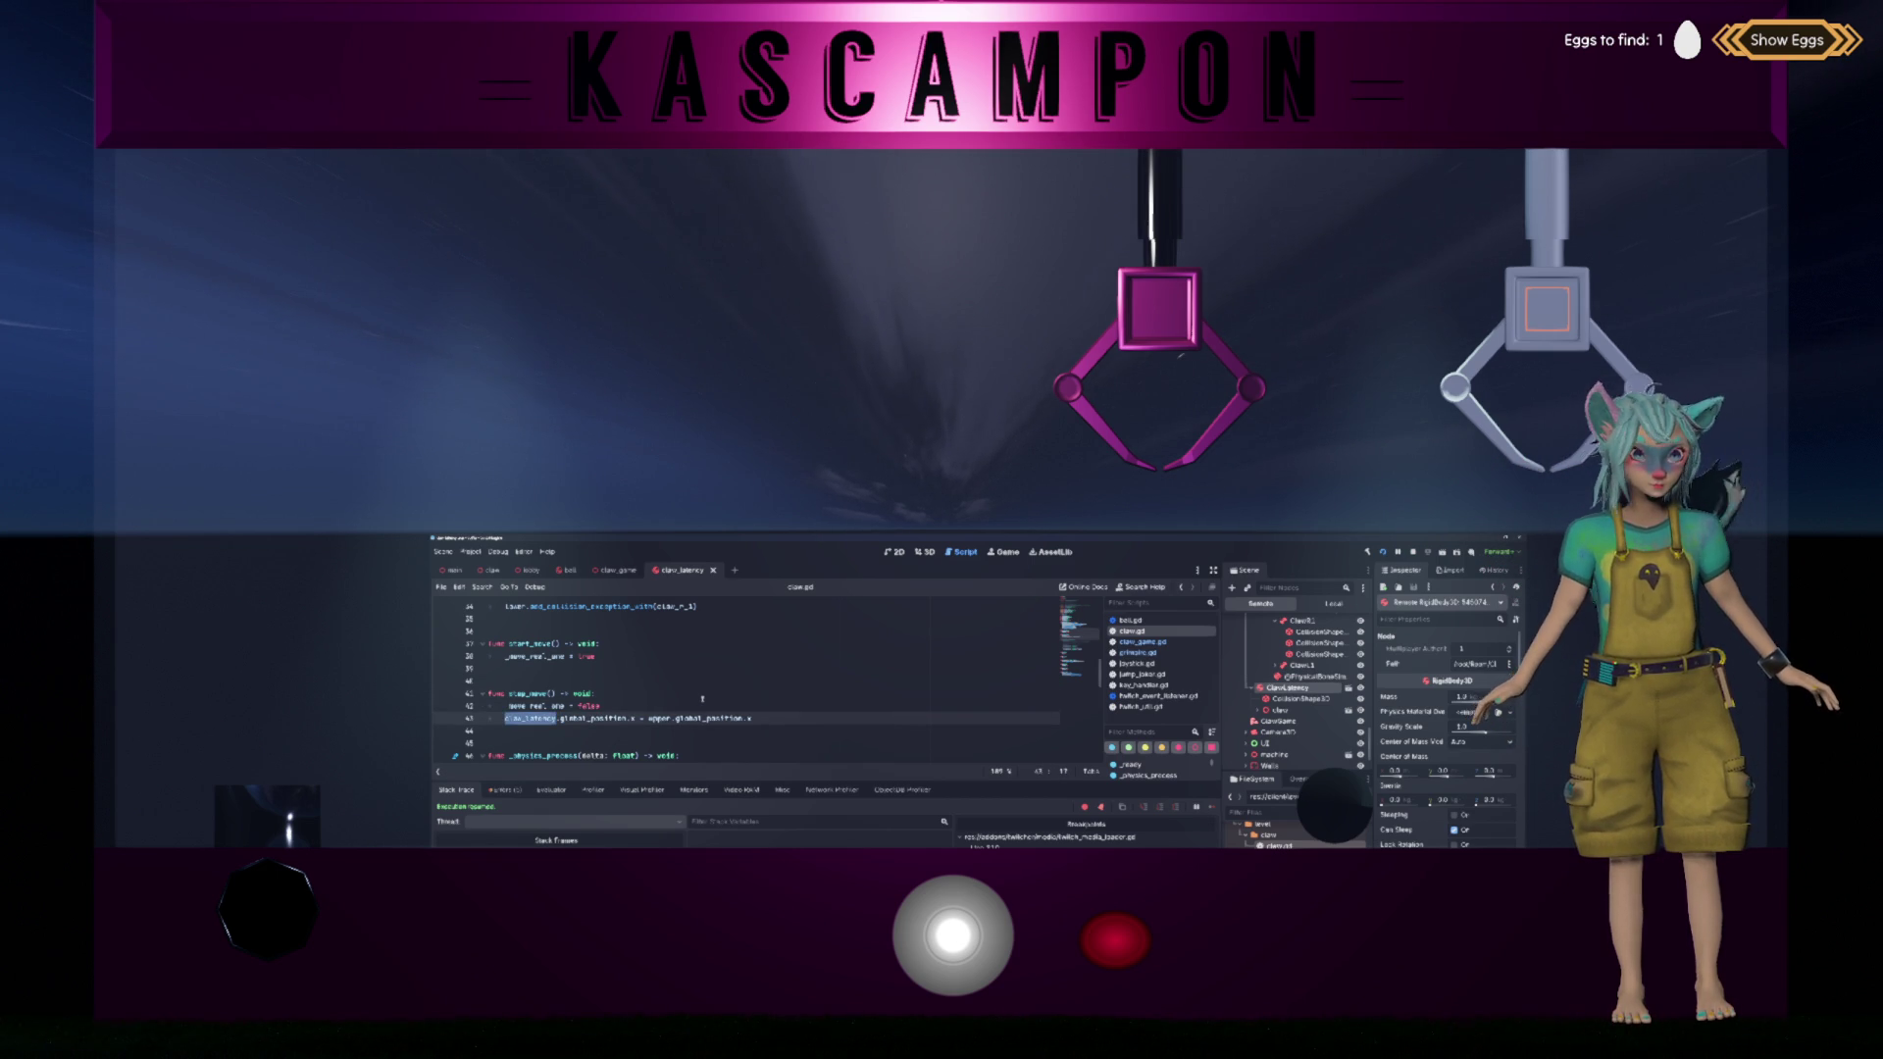
{"action": "key", "text": "Return"}
{"action": "key", "text": "Up"}
{"action": "type", "text": "claw_latency."}
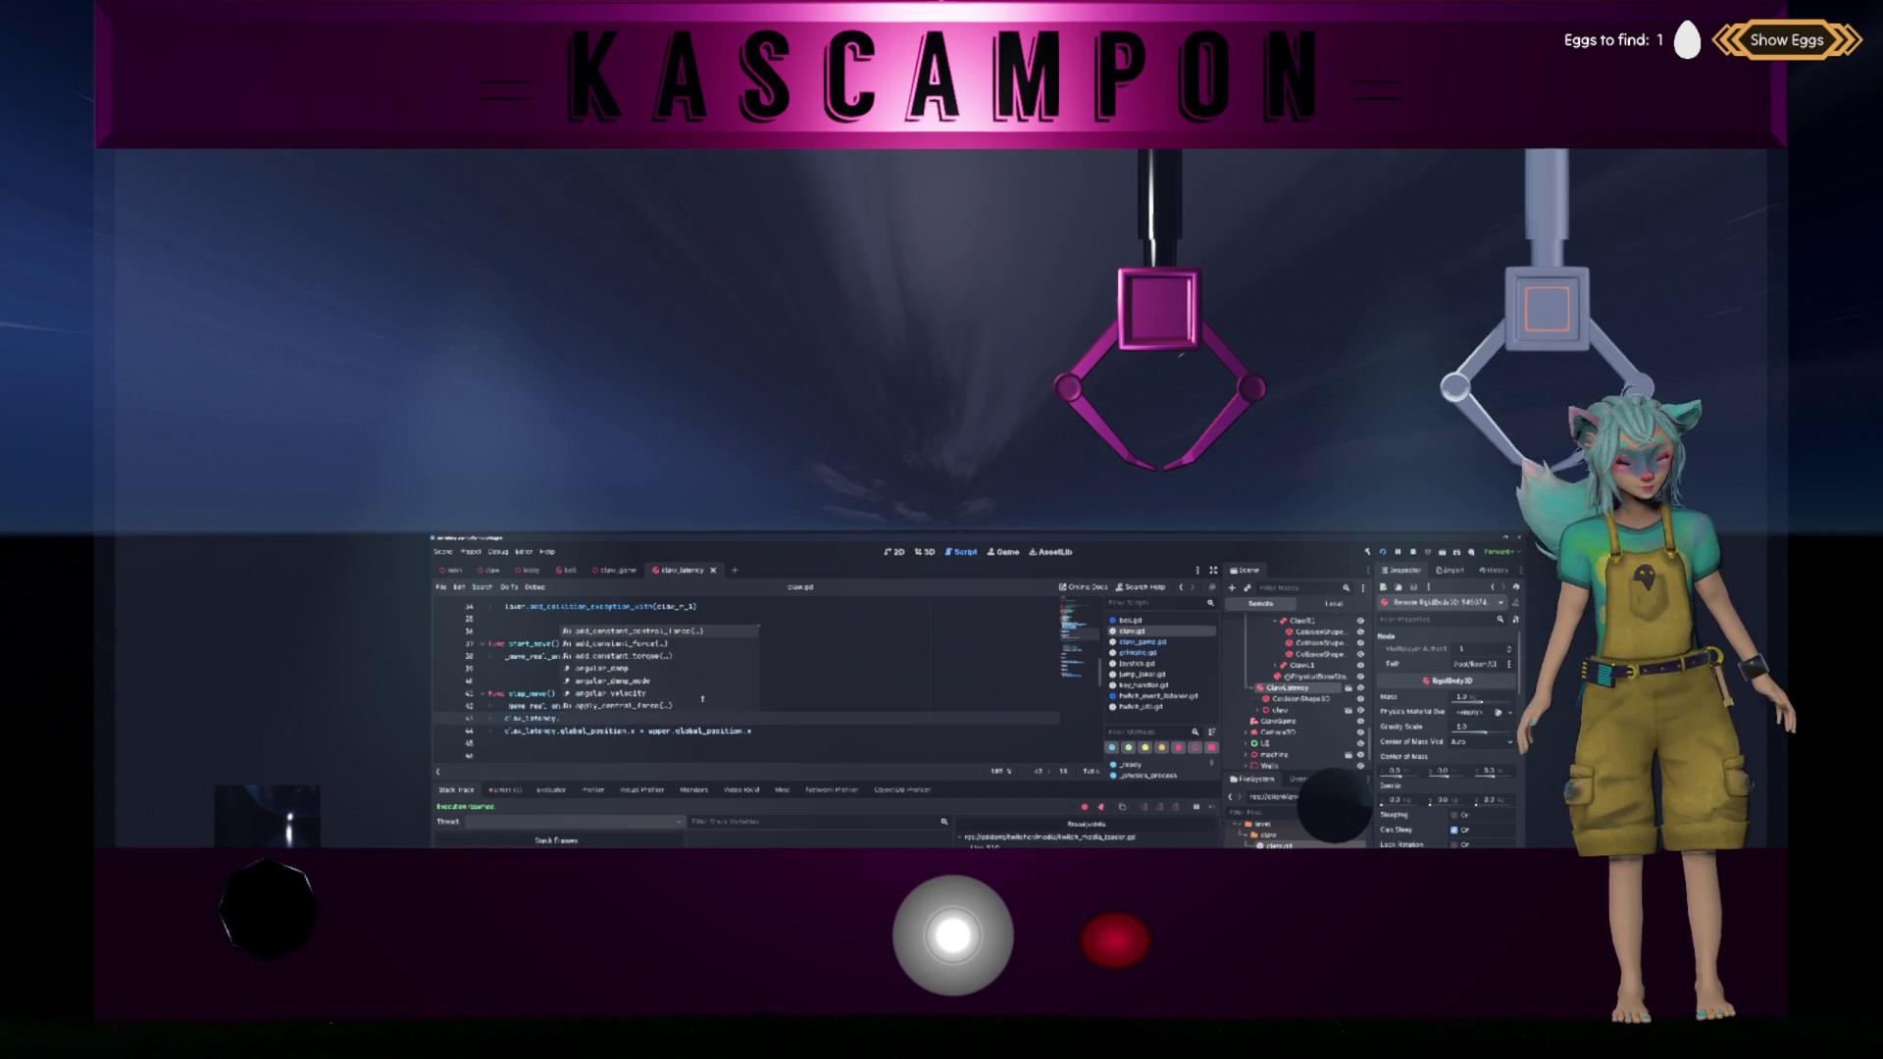
{"action": "key", "text": "Down"}
{"action": "key", "text": "Down"}
{"action": "key", "text": "Down"}
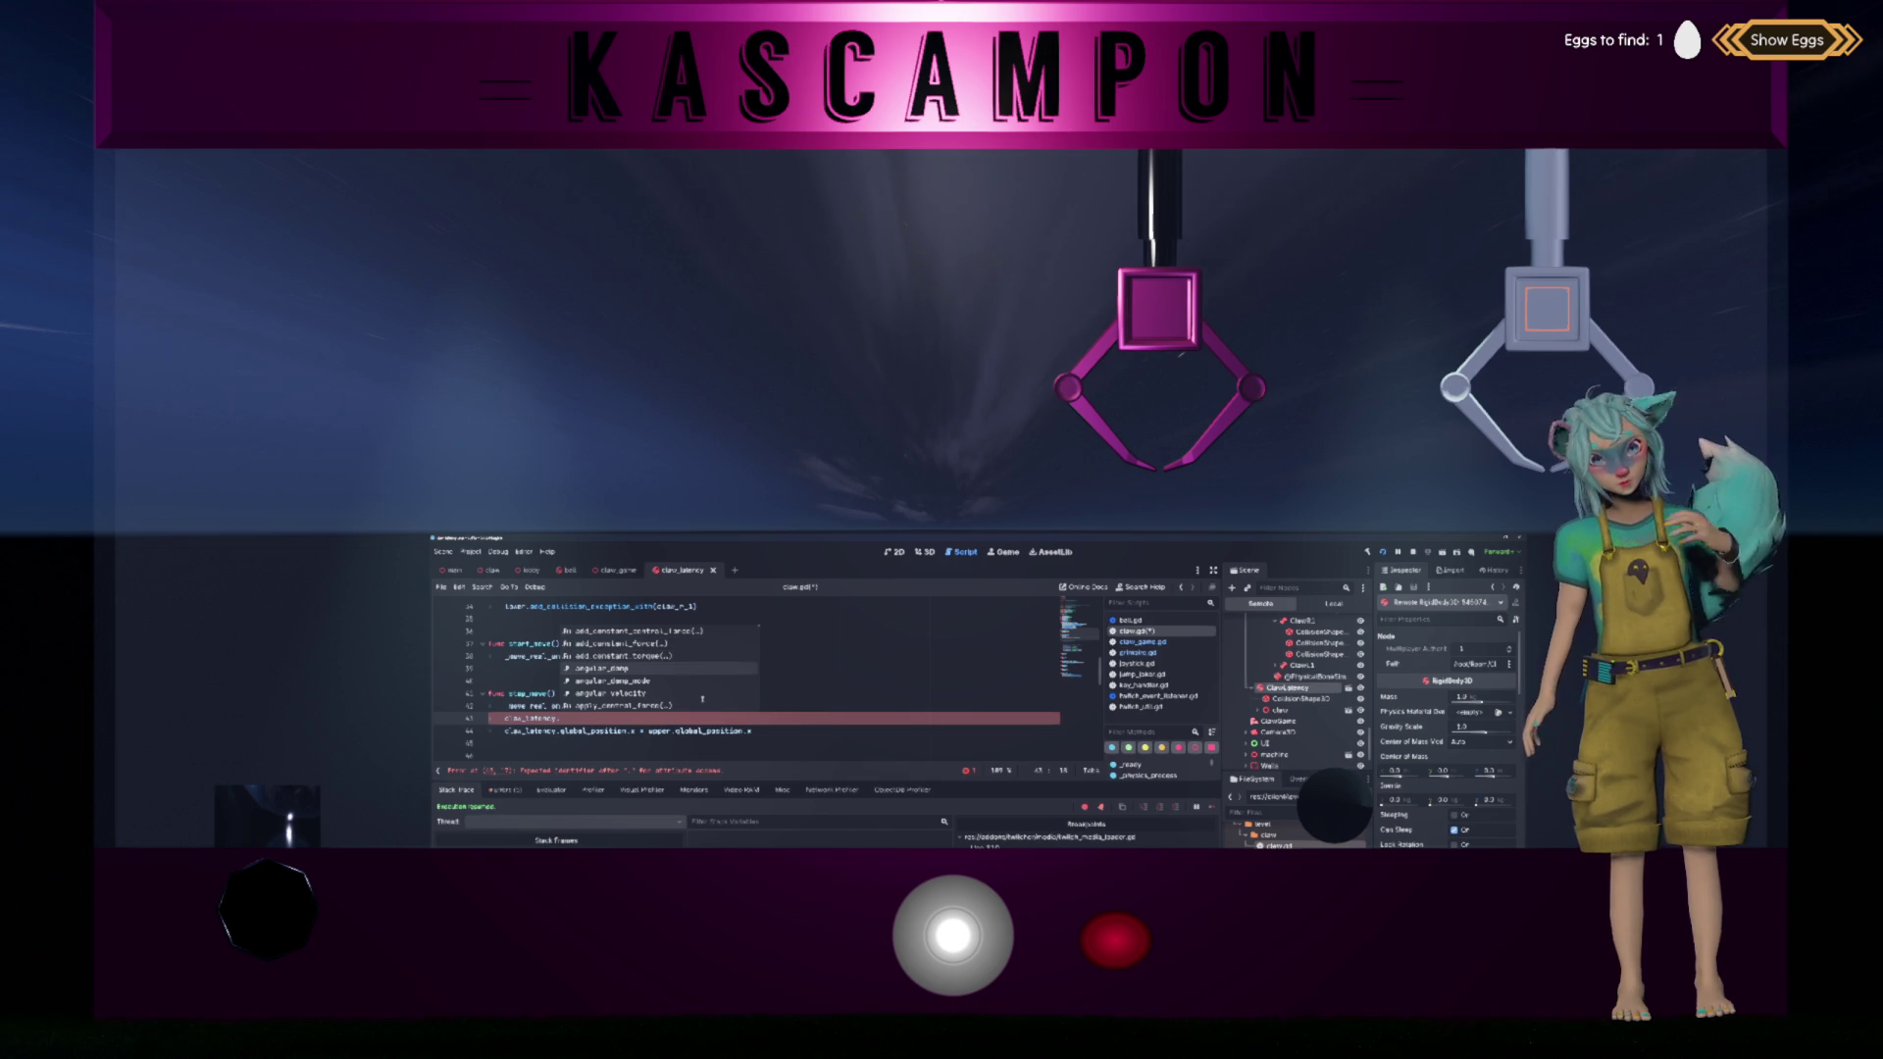
{"action": "key", "text": "Down"}
{"action": "key", "text": "Down"}
{"action": "key", "text": "Down"}
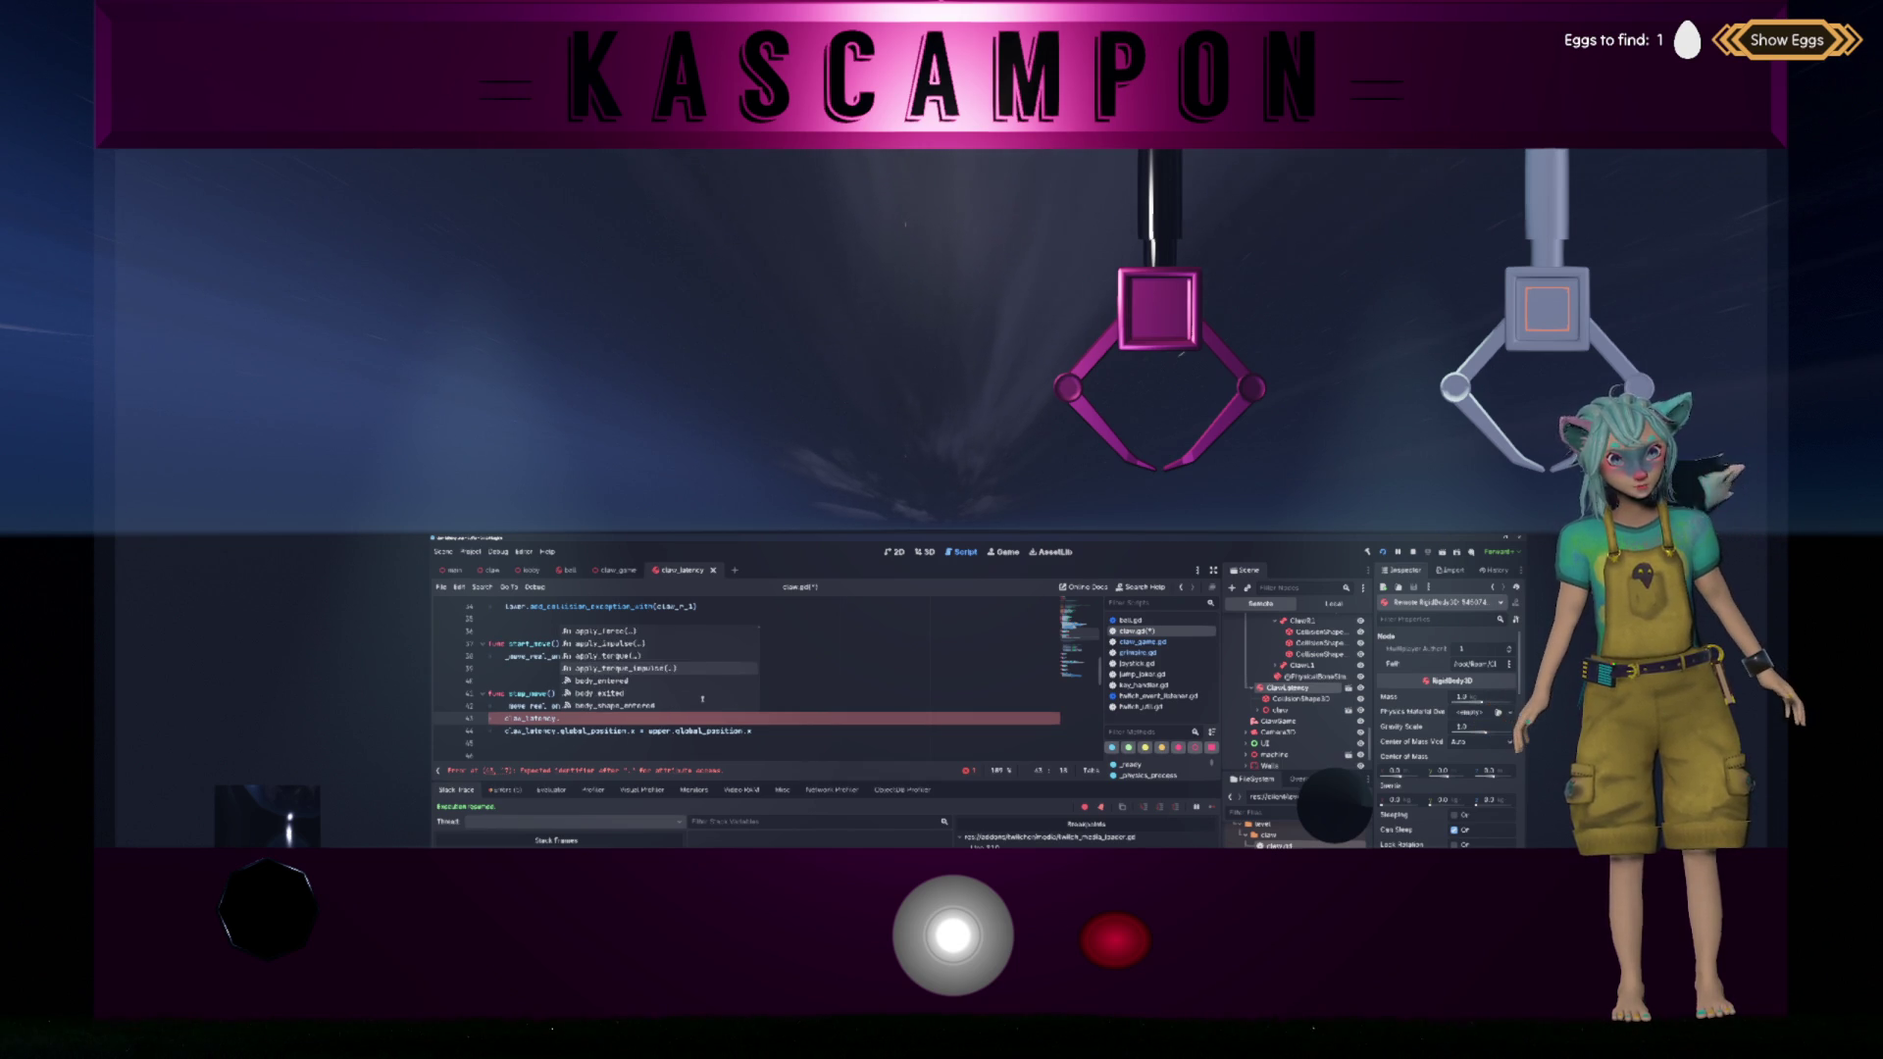
{"action": "key", "text": "Down"}
{"action": "key", "text": "Down"}
{"action": "key", "text": "Down"}
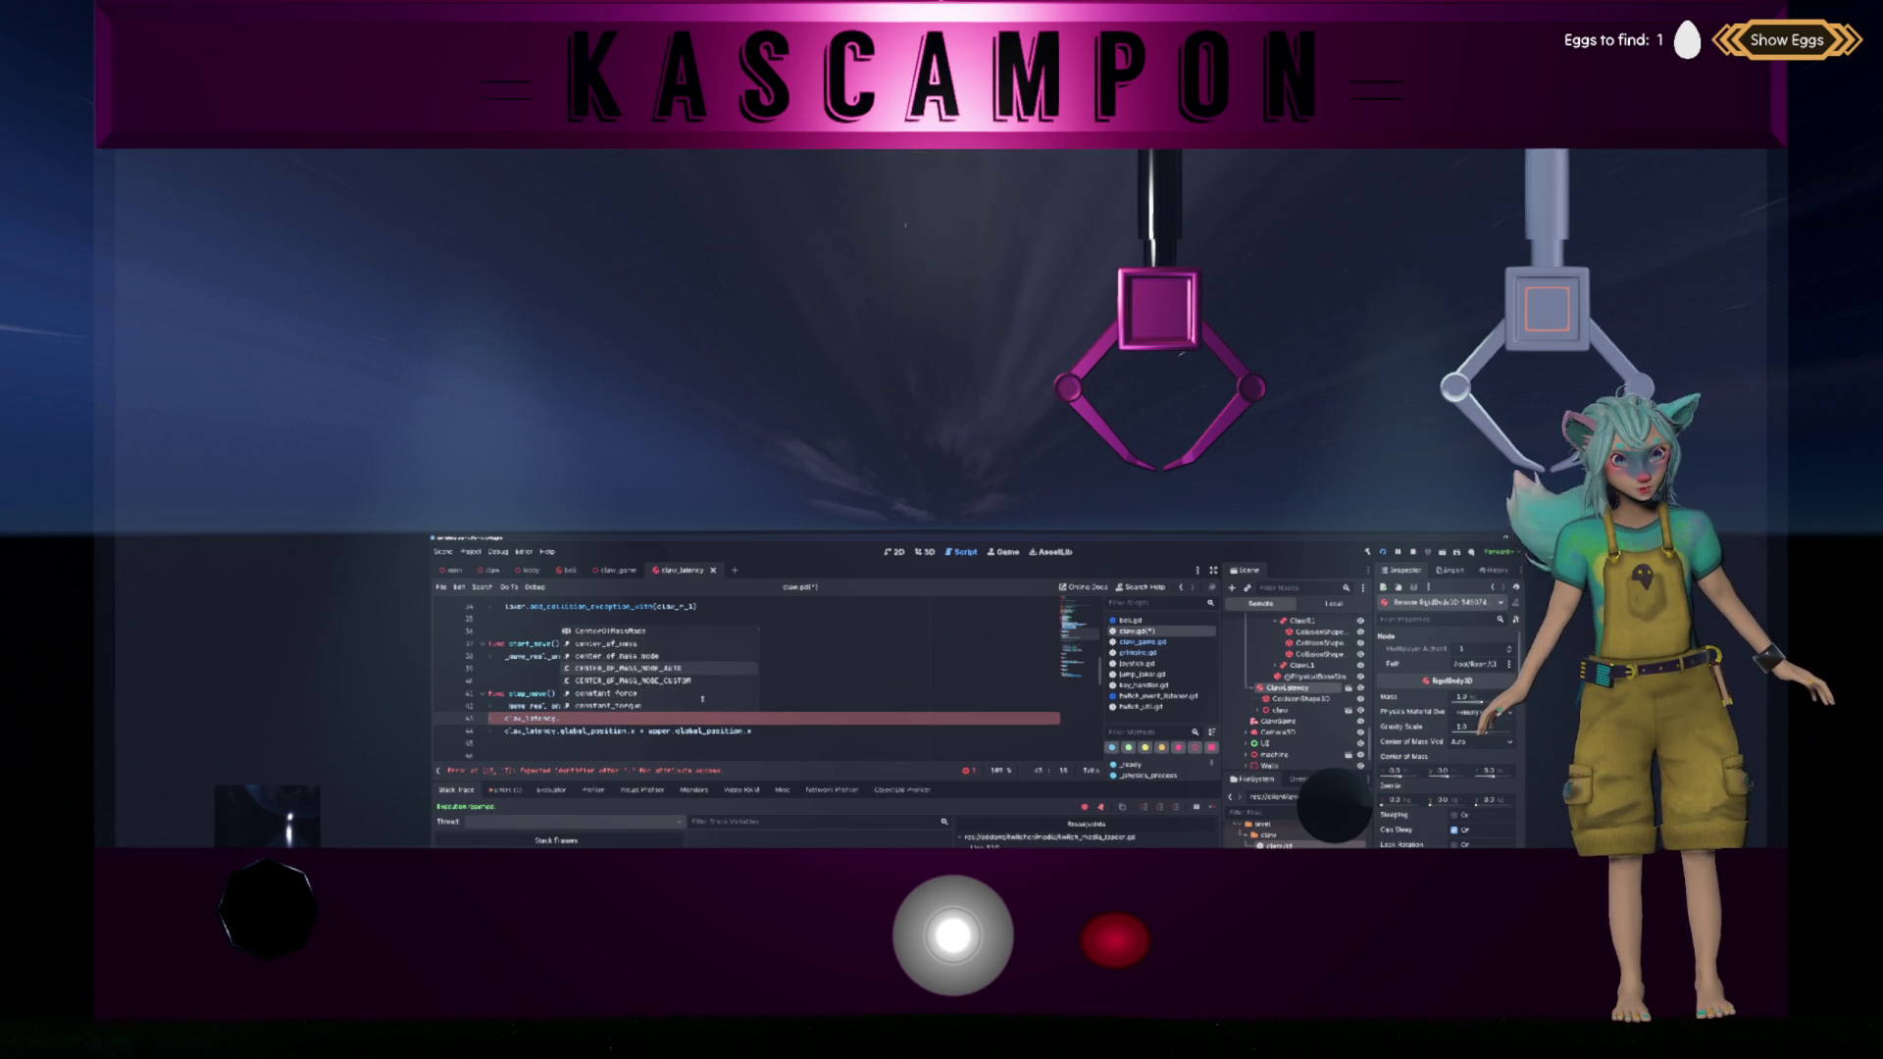
{"action": "key", "text": "Down"}
{"action": "key", "text": "Down"}
{"action": "key", "text": "Down"}
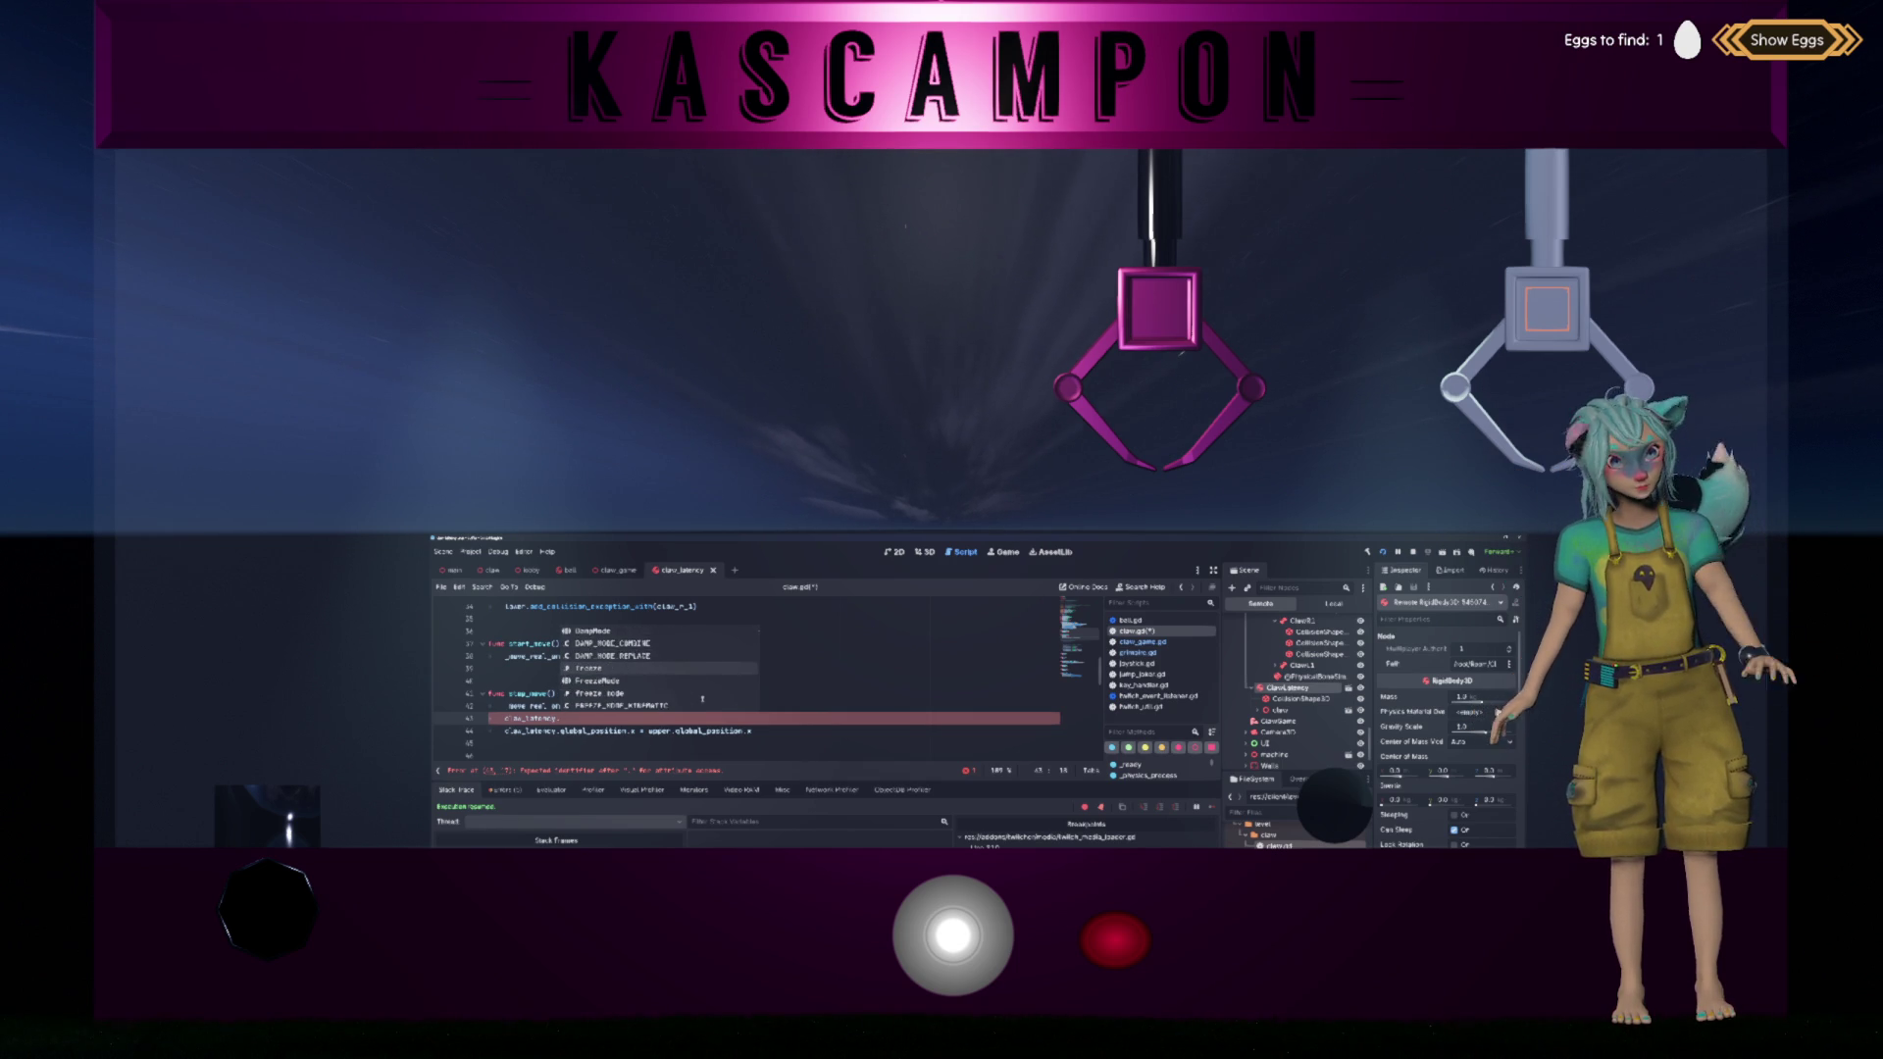
{"action": "key", "text": "F1"}
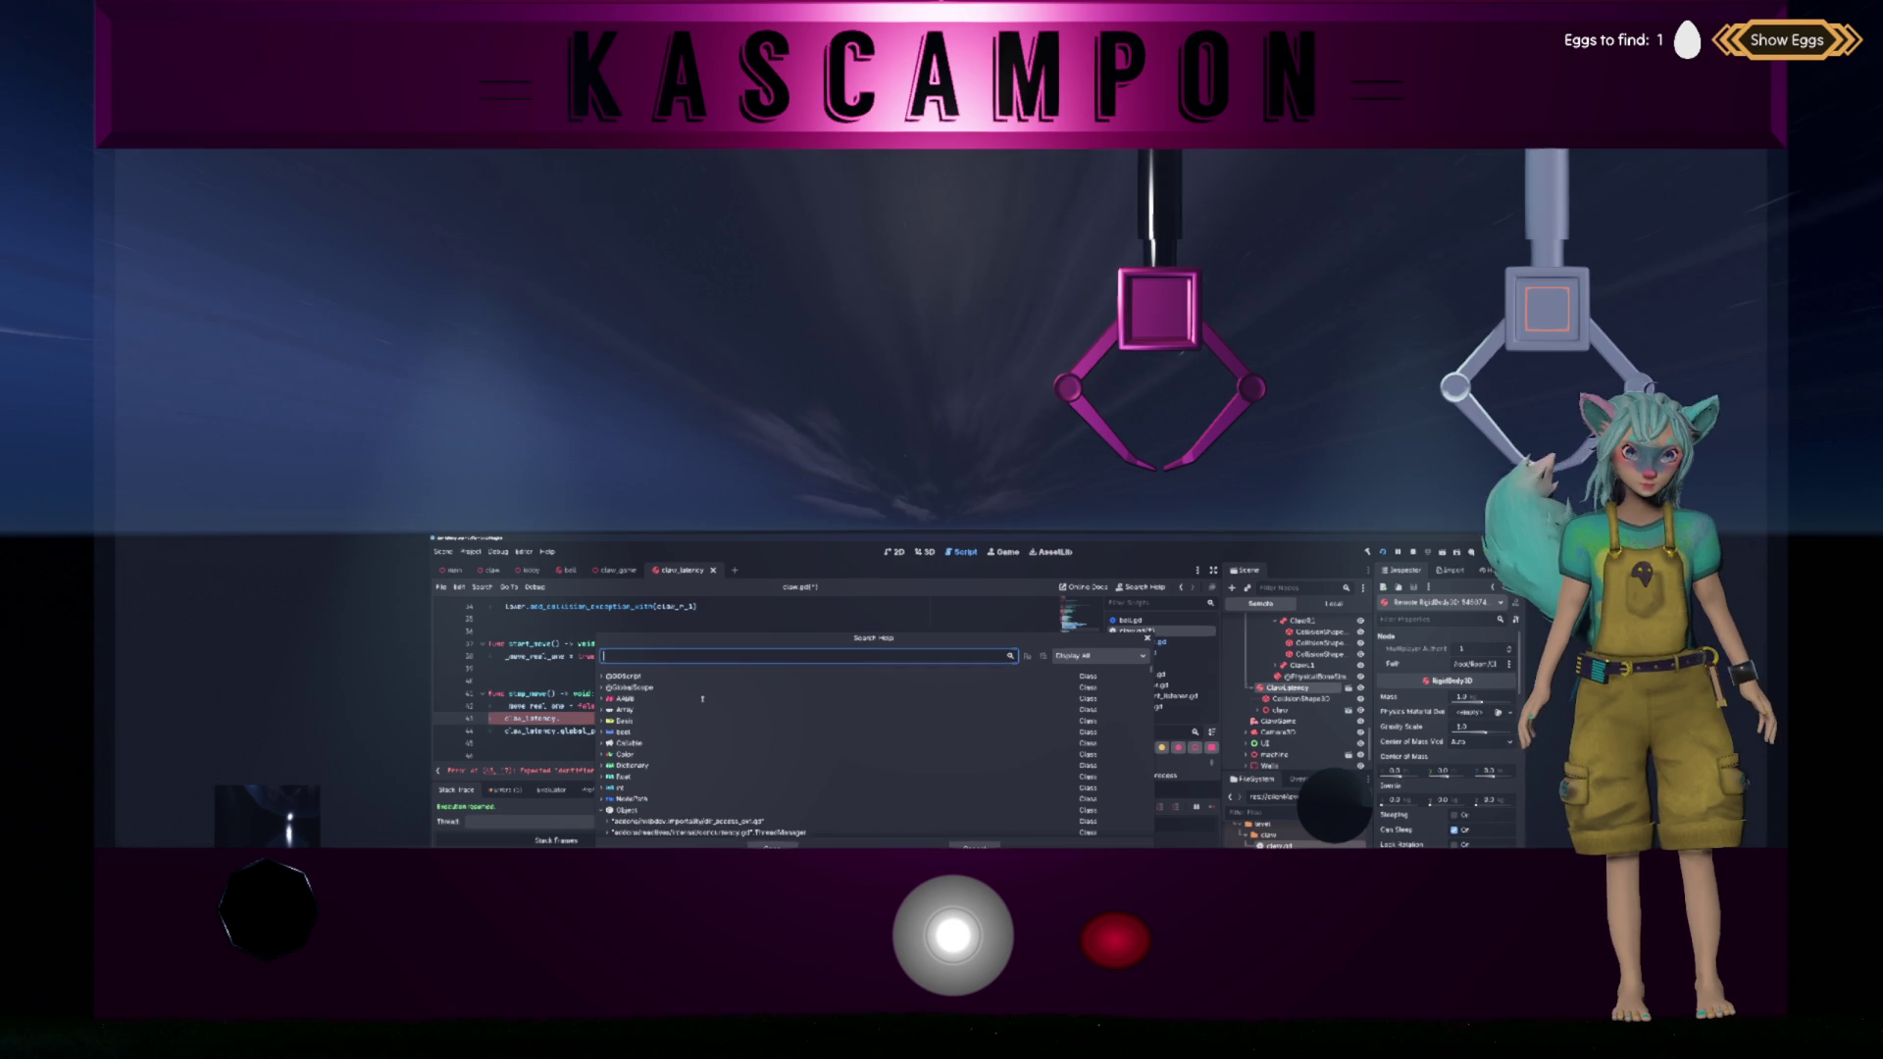
{"action": "type", "text": "RigidBo"}
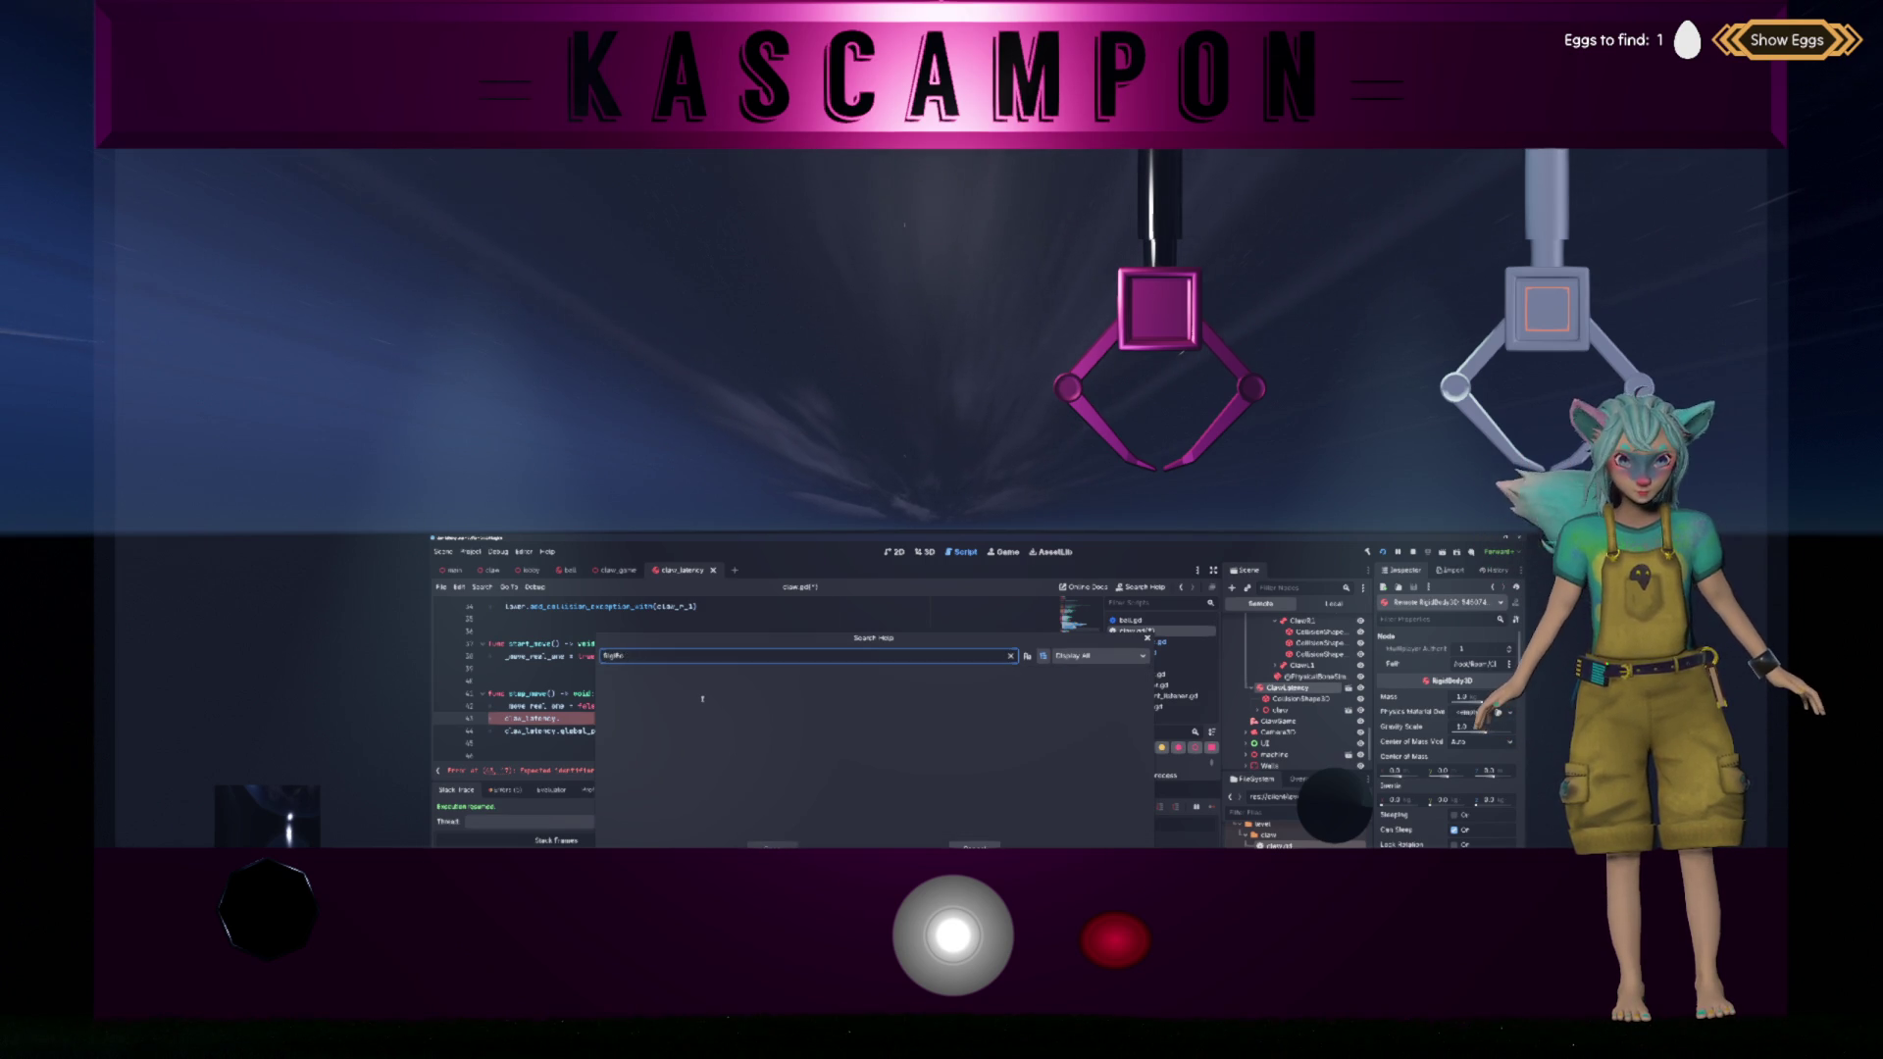
{"action": "key", "text": "BackSpace"}
{"action": "type", "text": "idBo"}
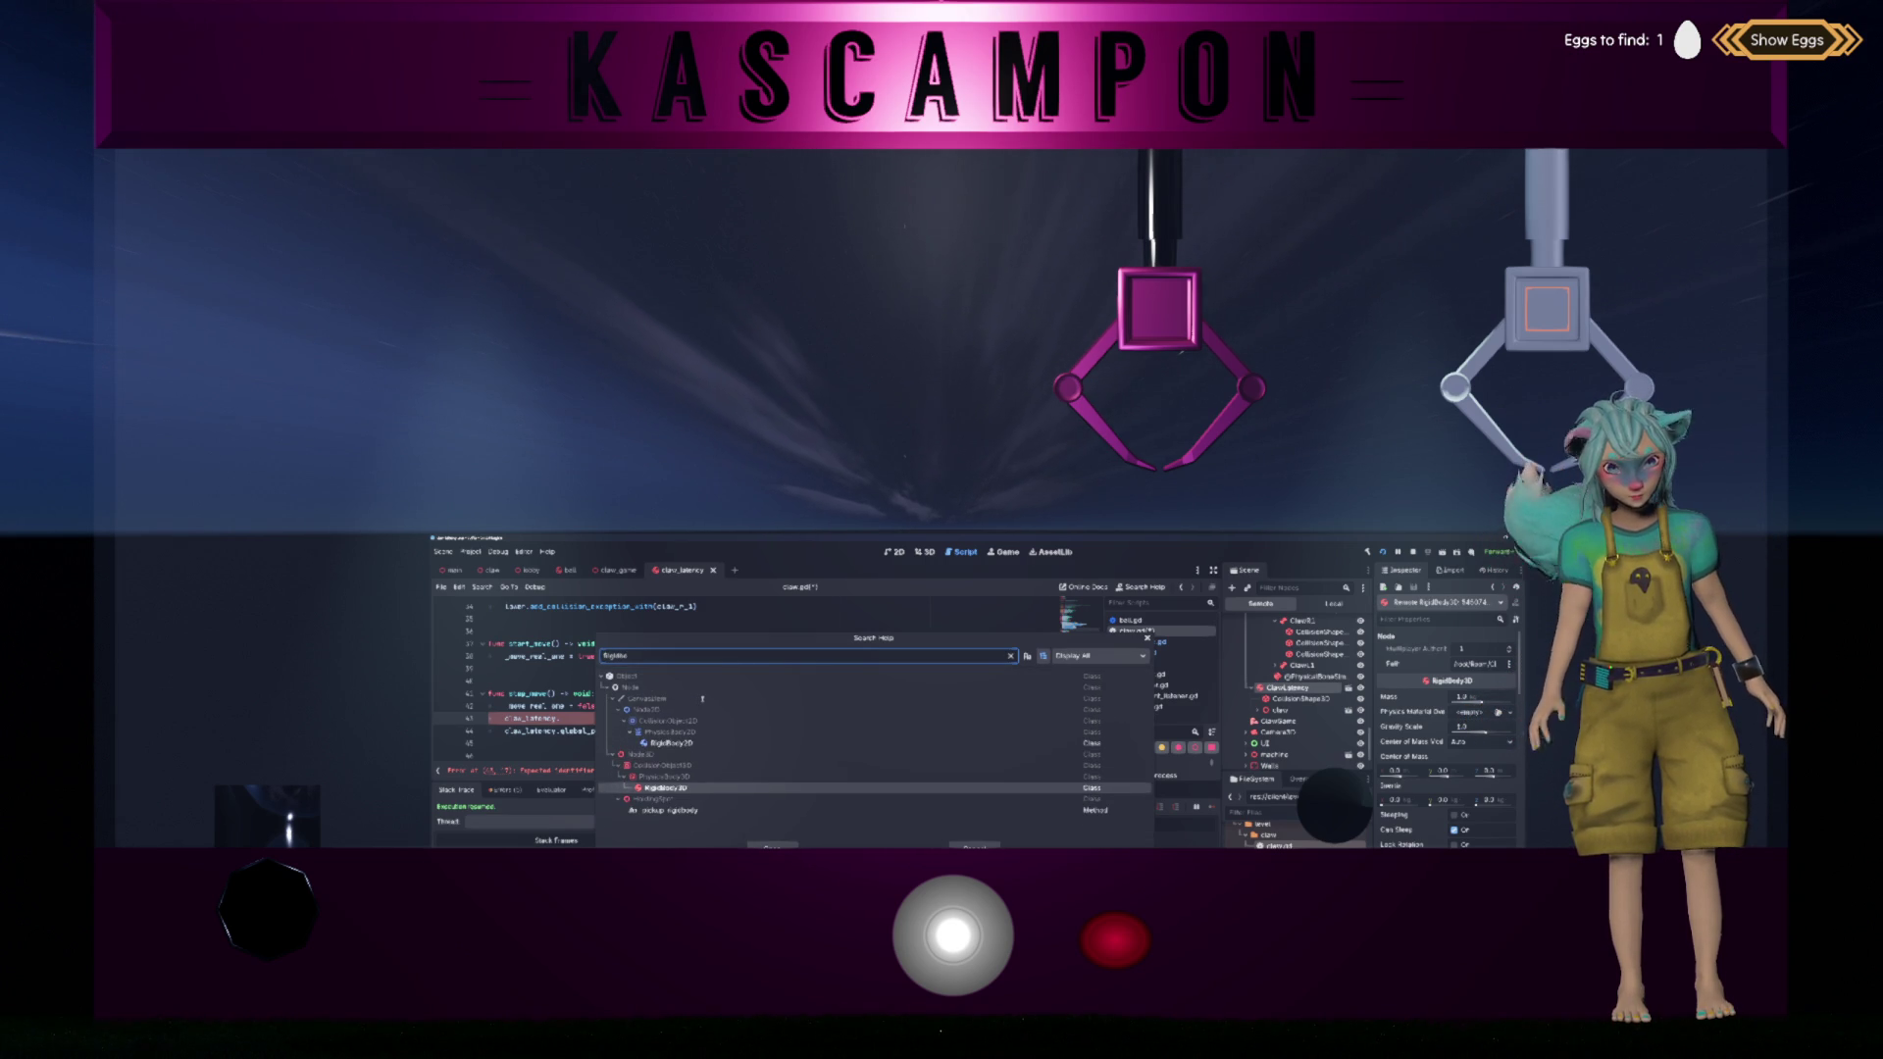
{"action": "key", "text": "Return"}
{"action": "scroll", "coordinate": [702, 698], "scroll_direction": "down", "scroll_amount": 10}
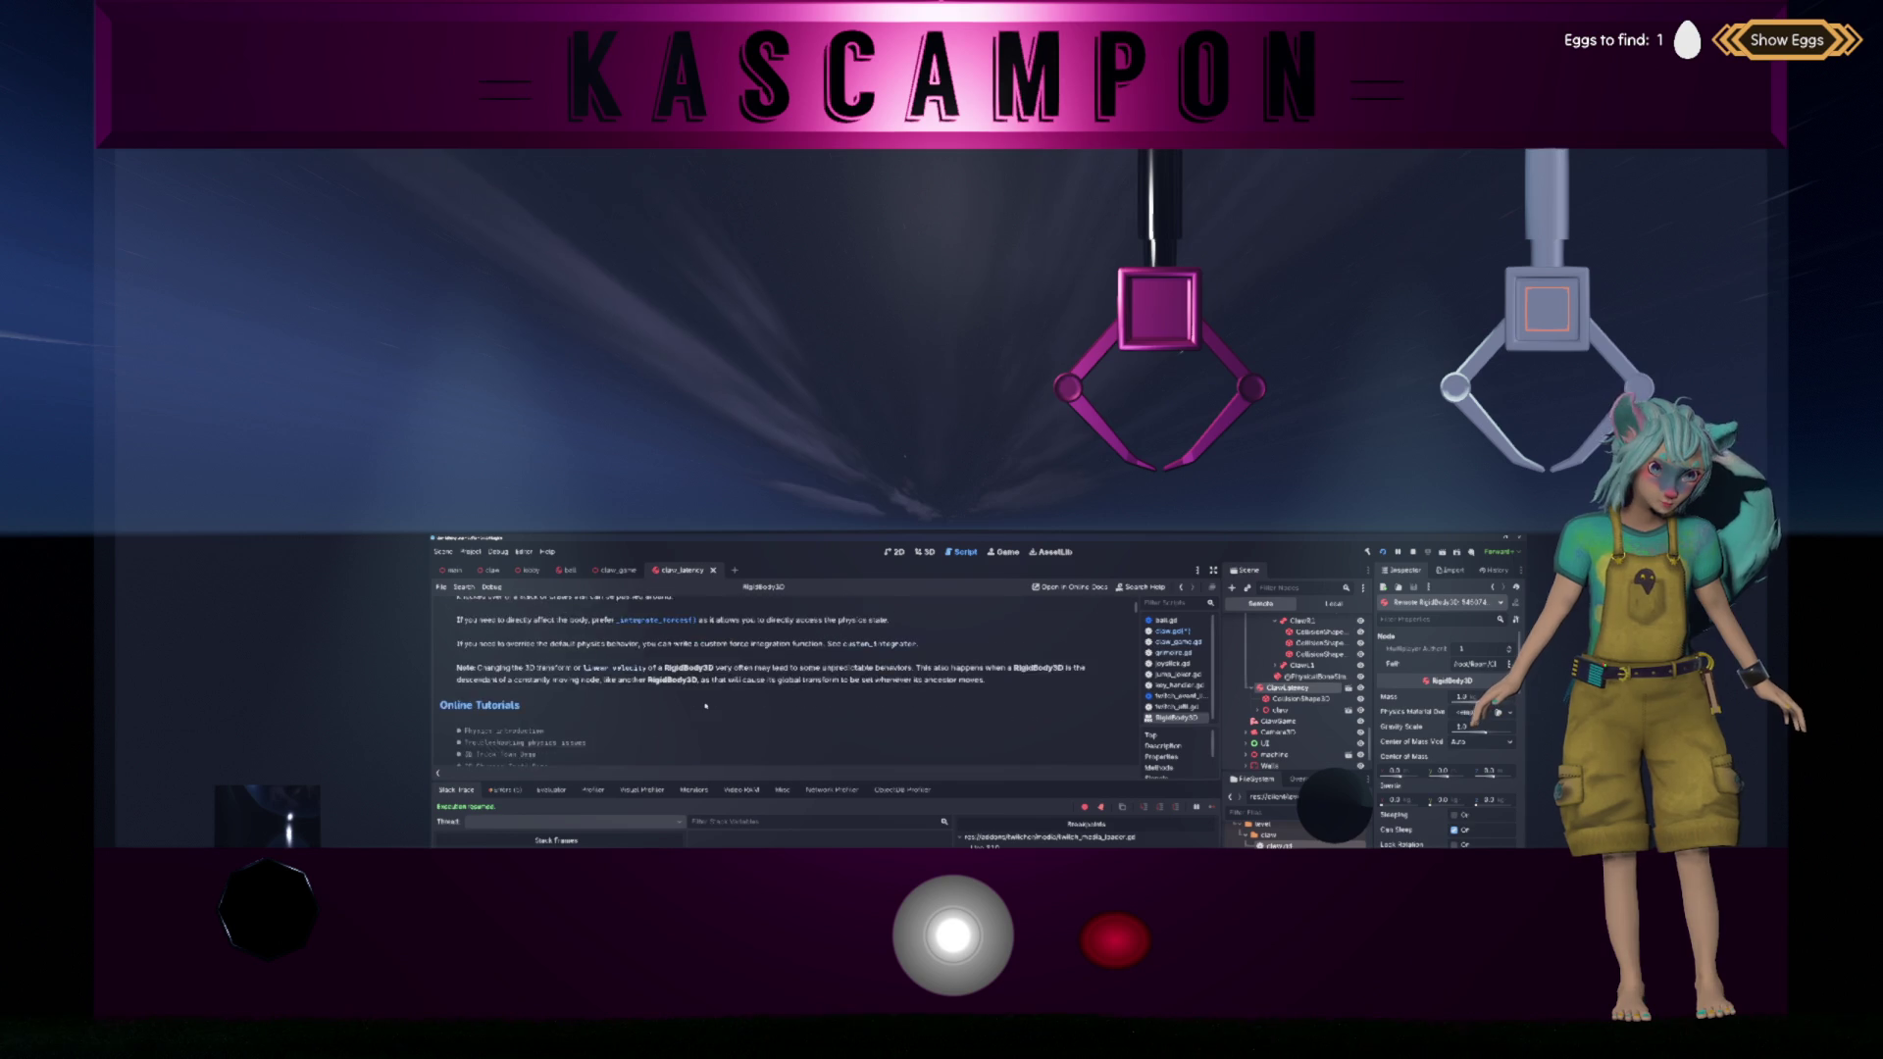
{"action": "scroll", "coordinate": [706, 705], "scroll_direction": "down", "scroll_amount": 5}
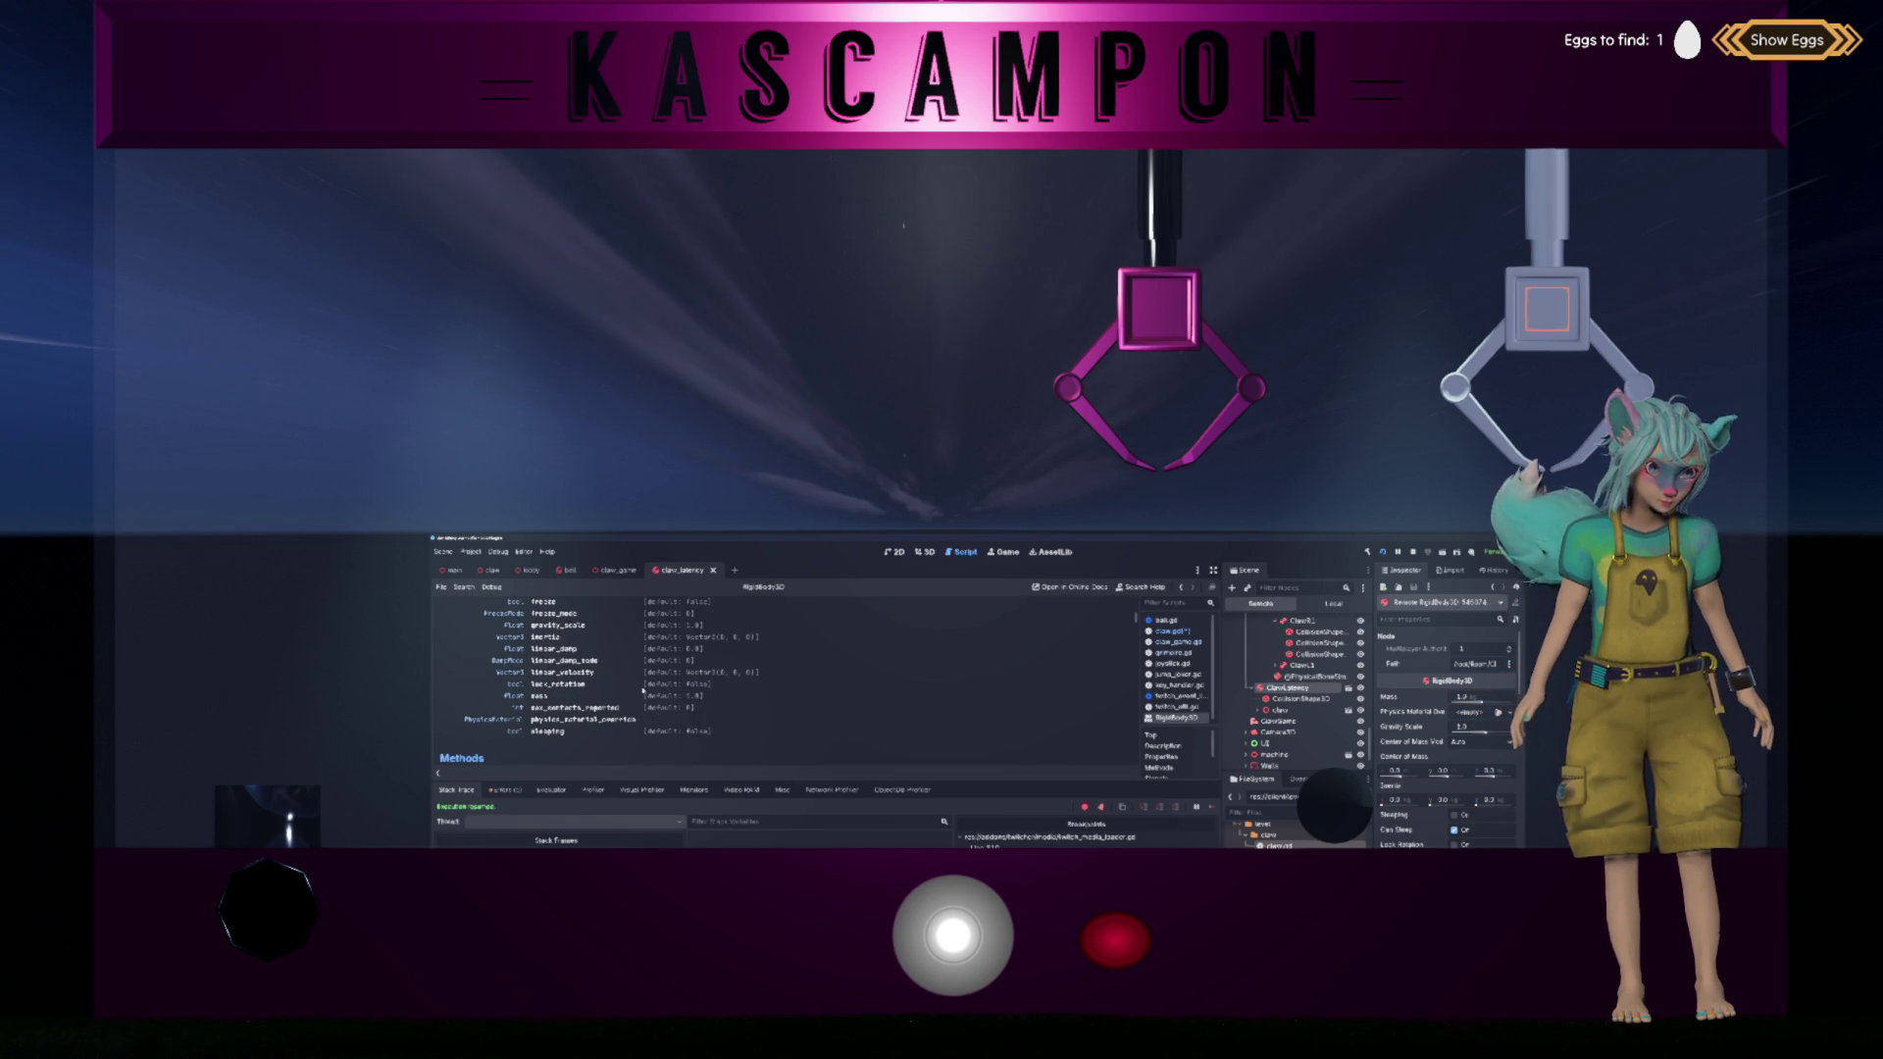
{"action": "scroll", "coordinate": [643, 691], "scroll_direction": "up", "scroll_amount": 3}
{"action": "scroll", "coordinate": [643, 690], "scroll_direction": "up", "scroll_amount": 3}
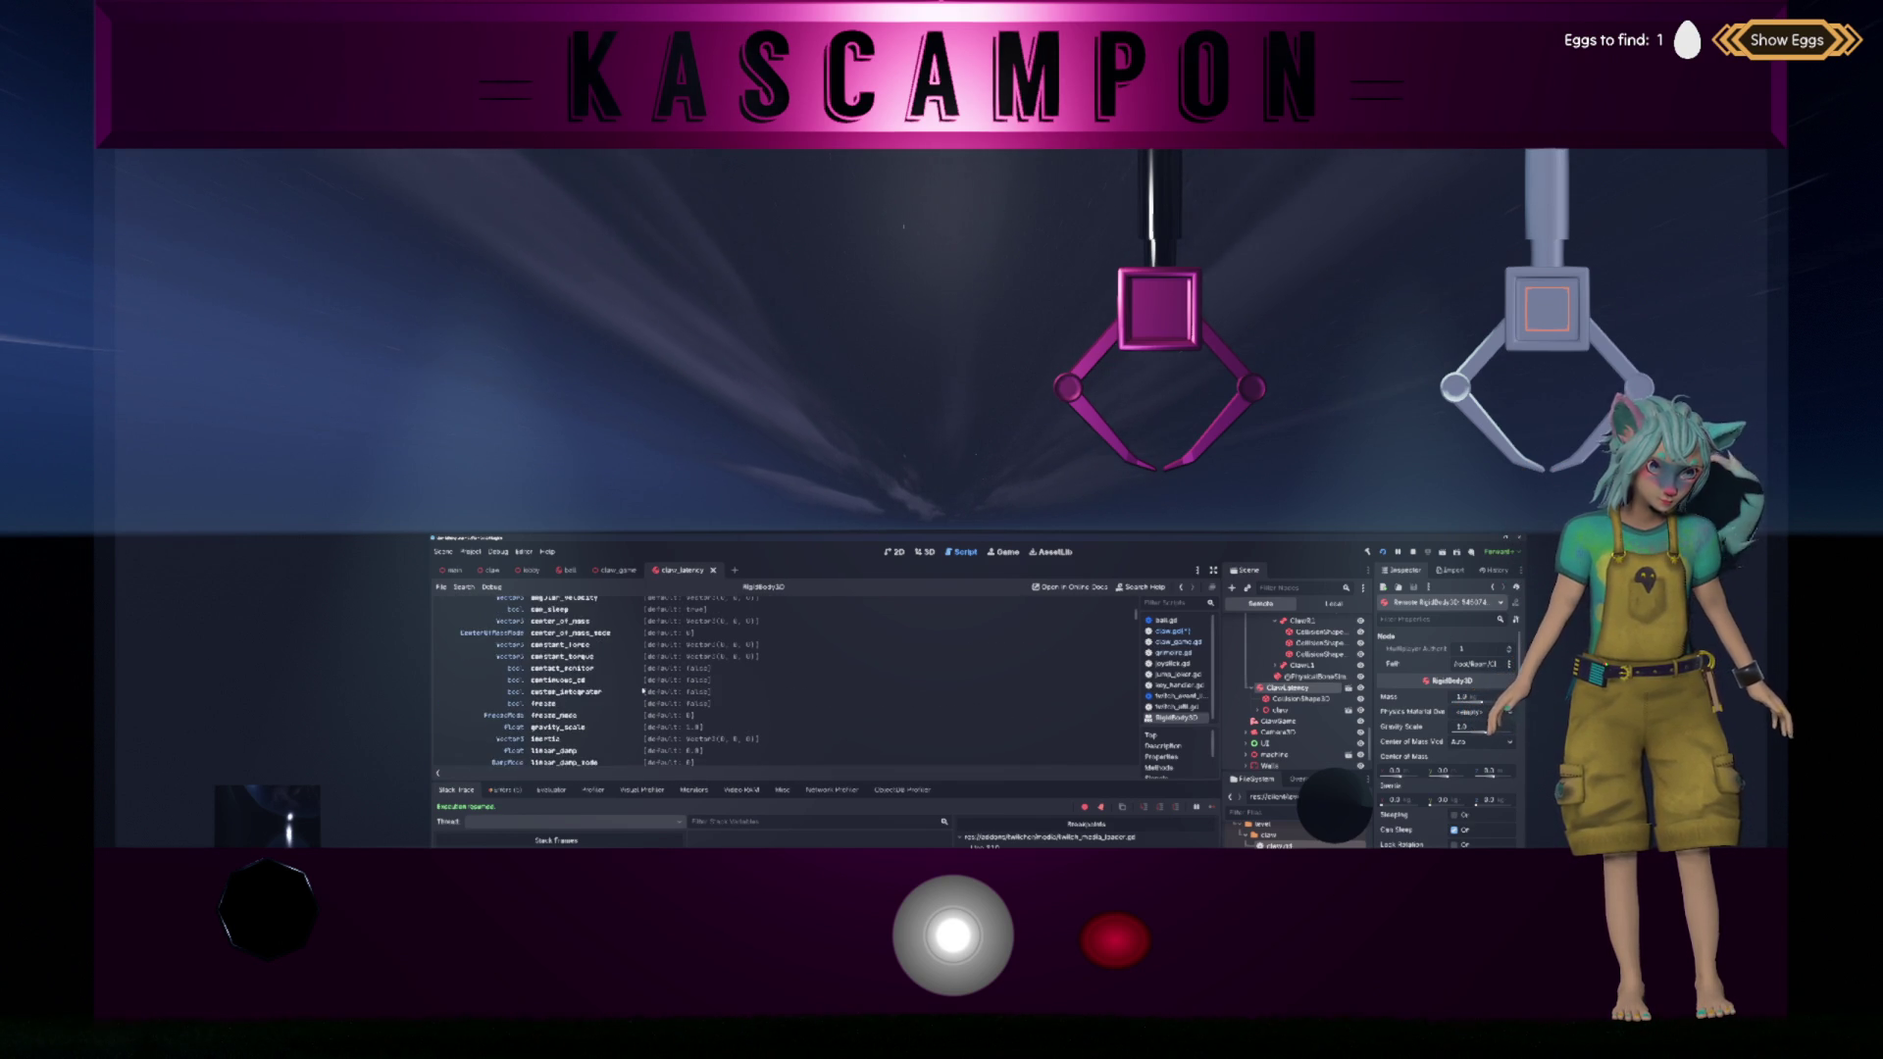
{"action": "scroll", "coordinate": [644, 691], "scroll_direction": "up", "scroll_amount": 1}
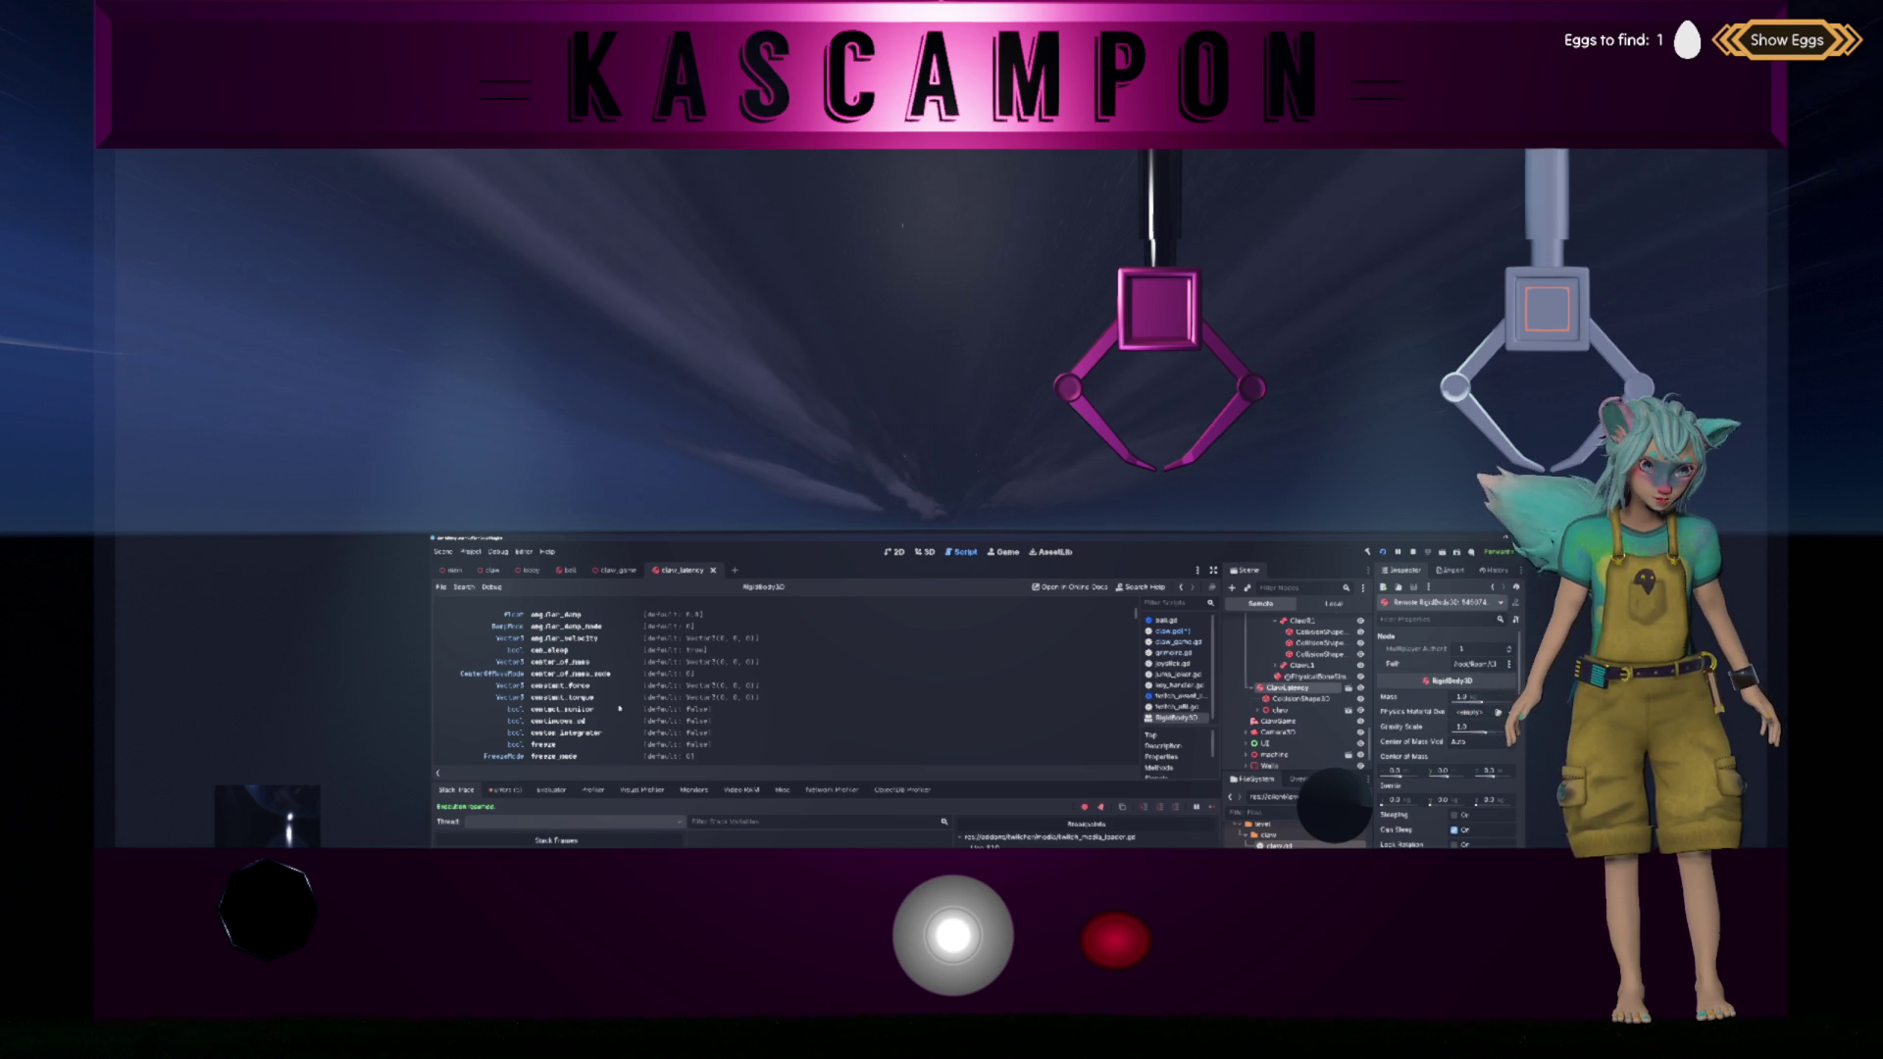
{"action": "scroll", "coordinate": [615, 712], "scroll_direction": "up", "scroll_amount": 1}
{"action": "scroll", "coordinate": [662, 700], "scroll_direction": "down", "scroll_amount": 10}
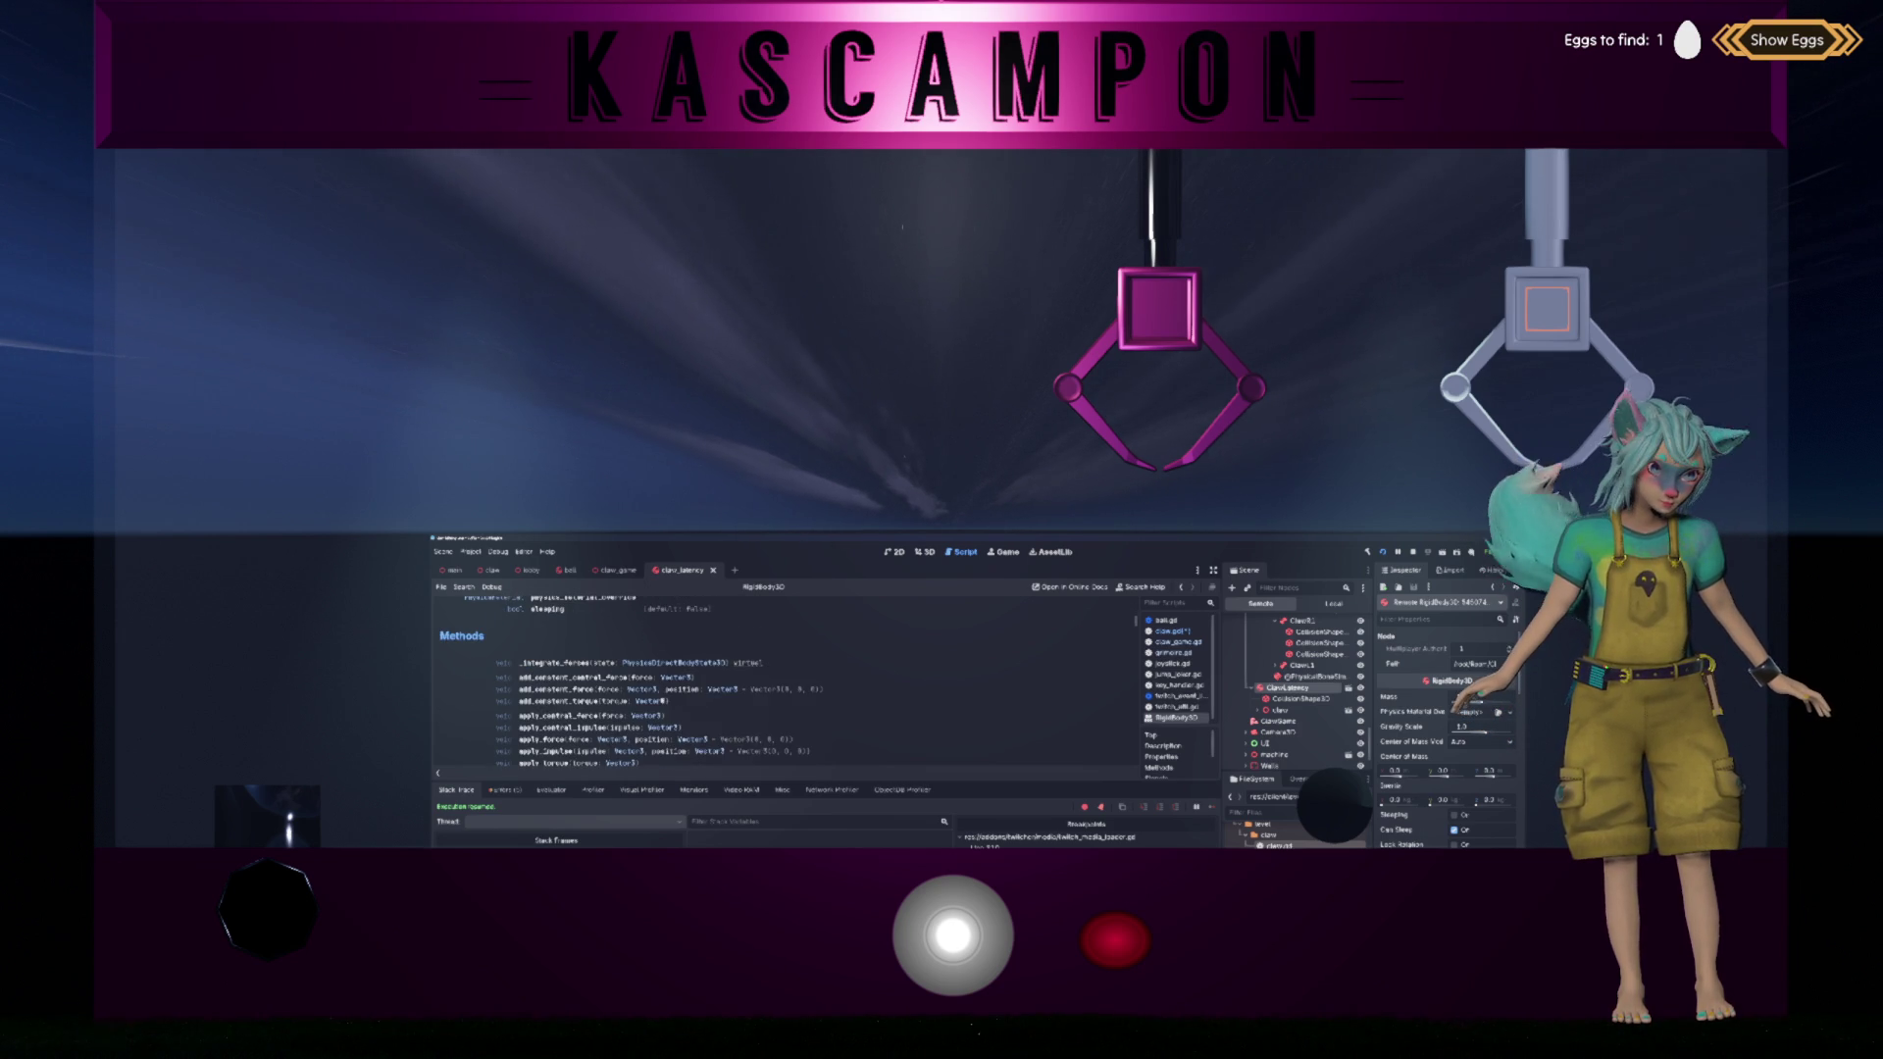
{"action": "scroll", "coordinate": [661, 699], "scroll_direction": "down", "scroll_amount": 1}
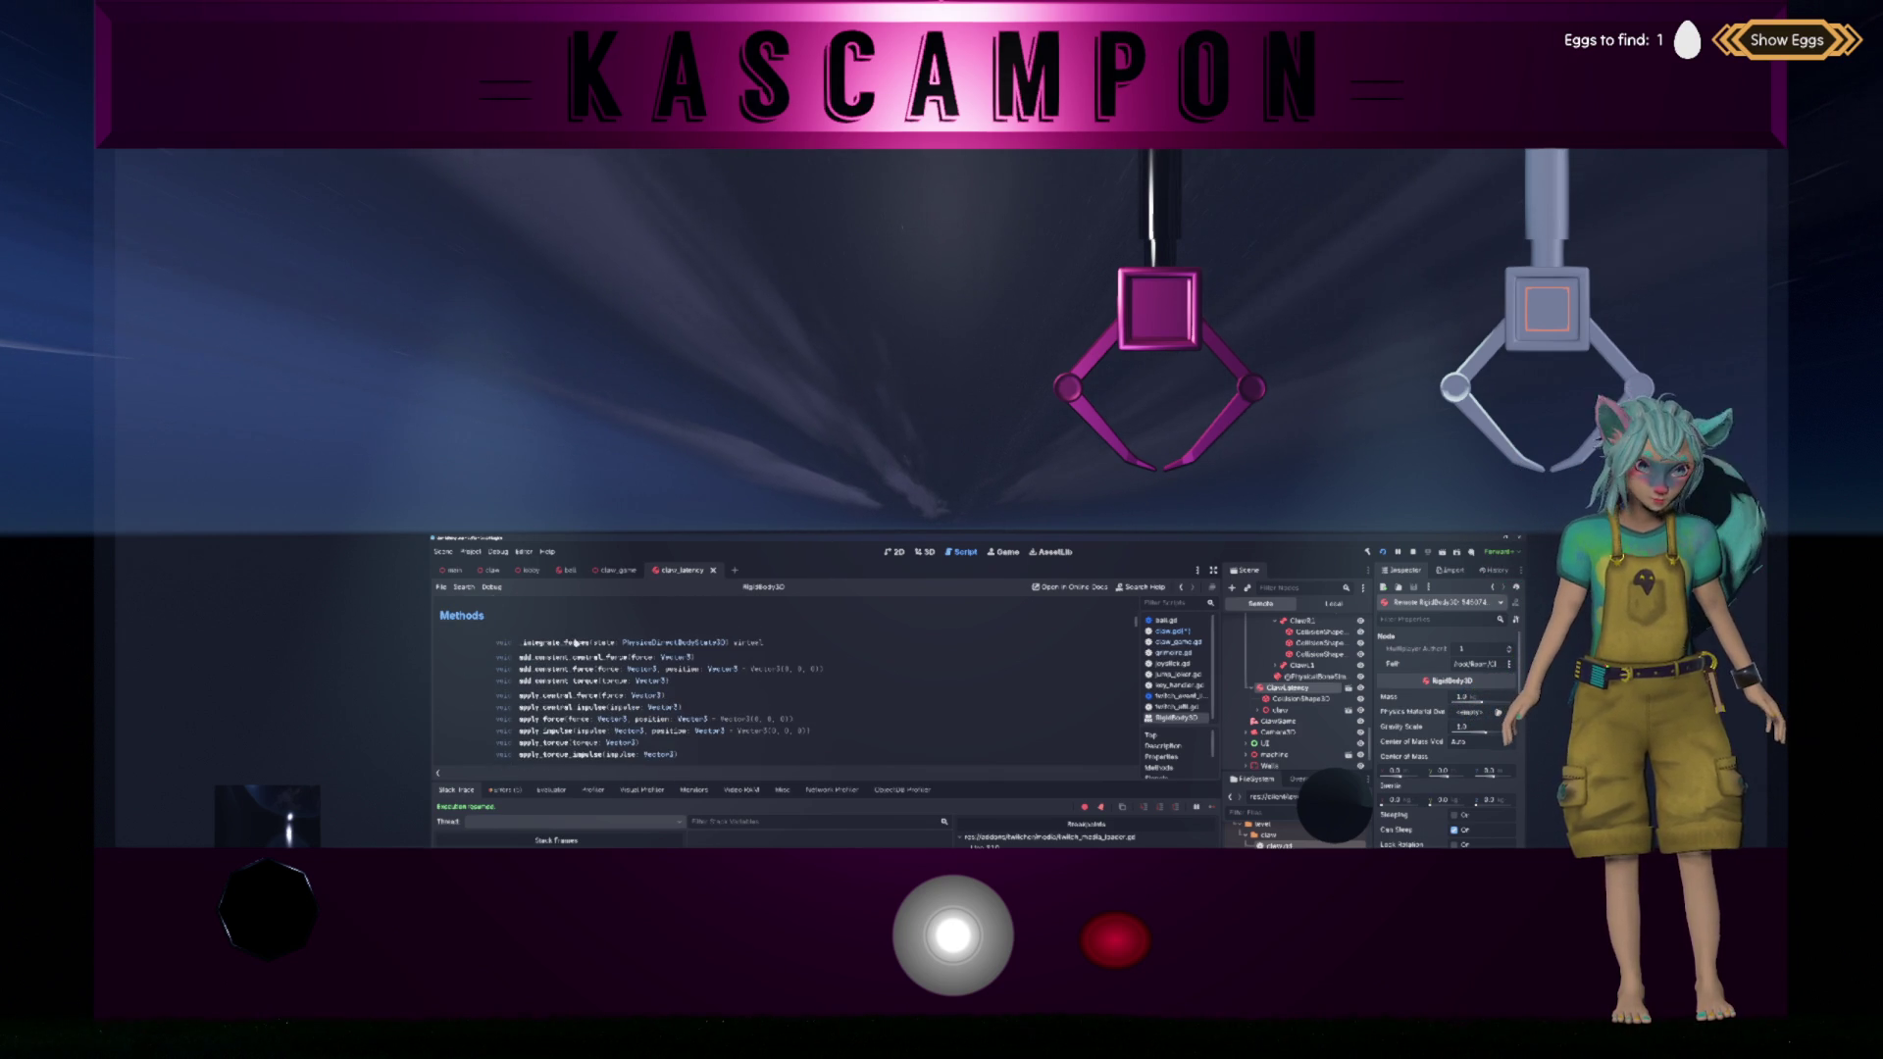
{"action": "scroll", "coordinate": [846, 657], "scroll_direction": "down", "scroll_amount": 2}
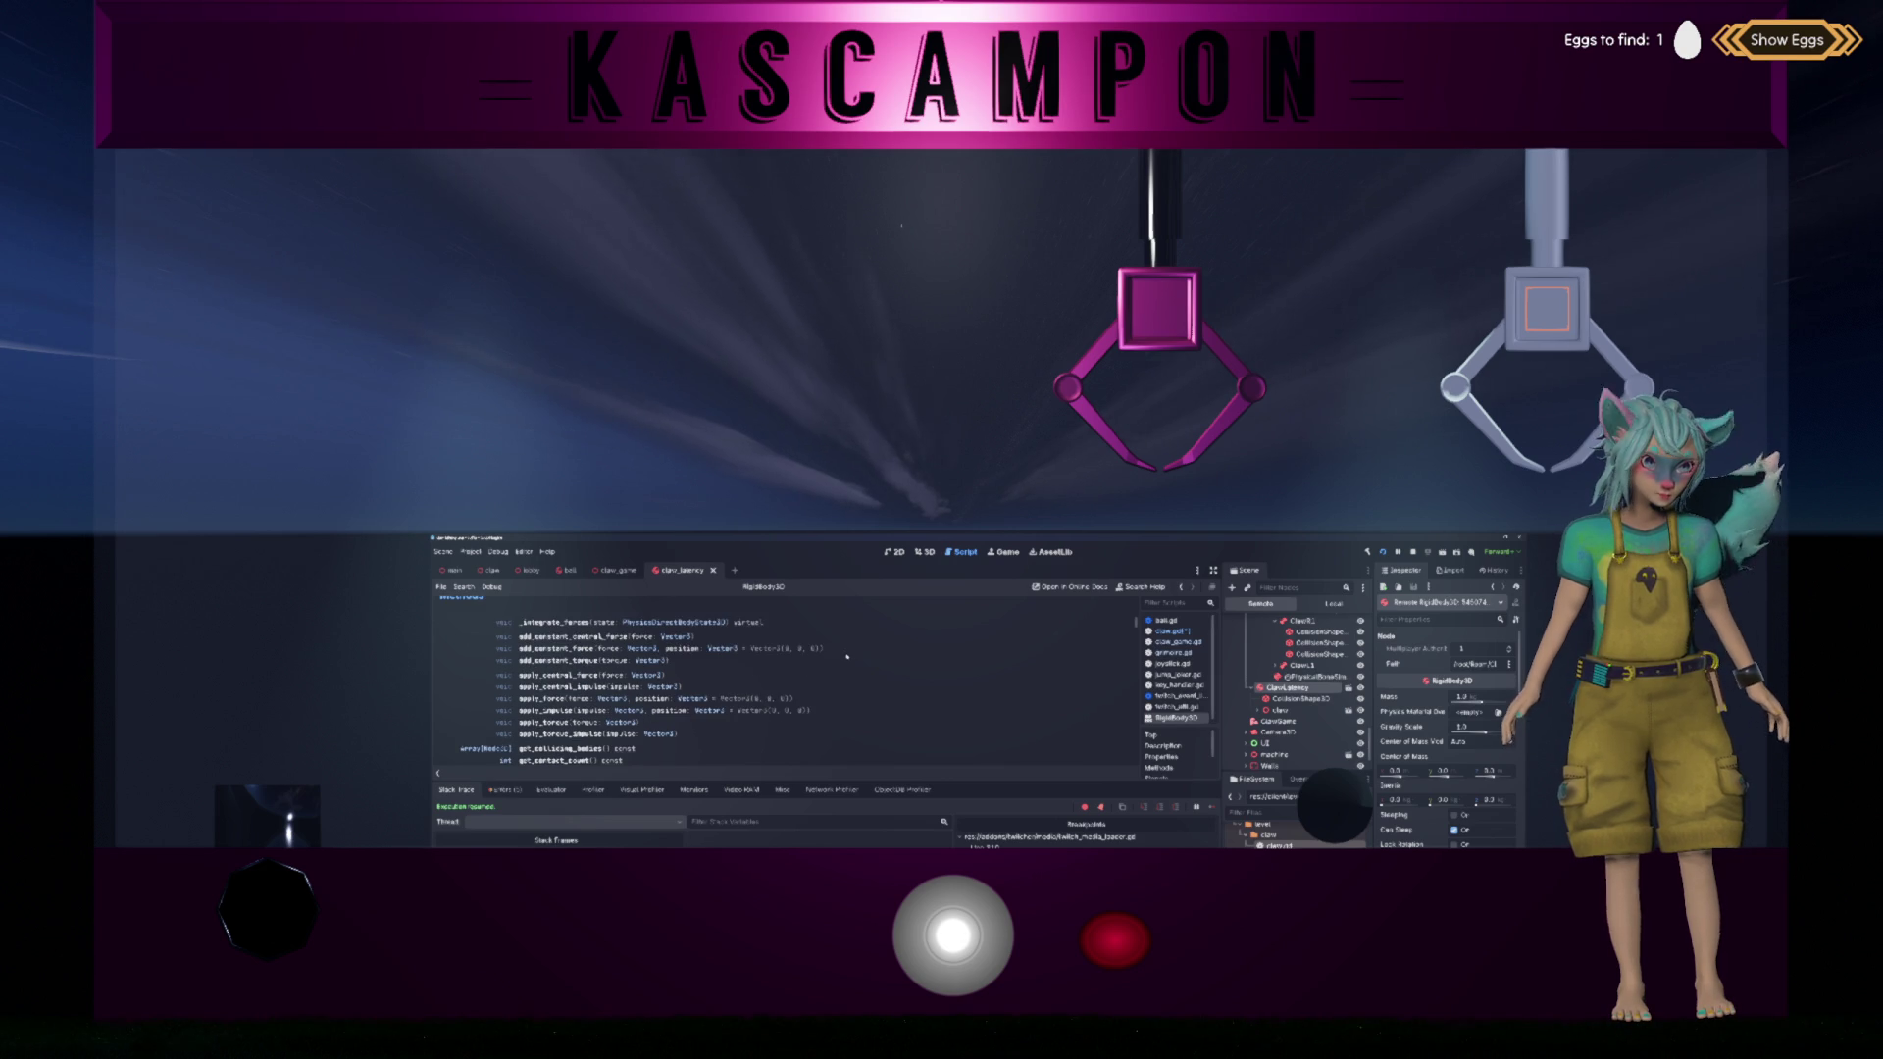
{"action": "scroll", "coordinate": [846, 657], "scroll_direction": "down", "scroll_amount": 2}
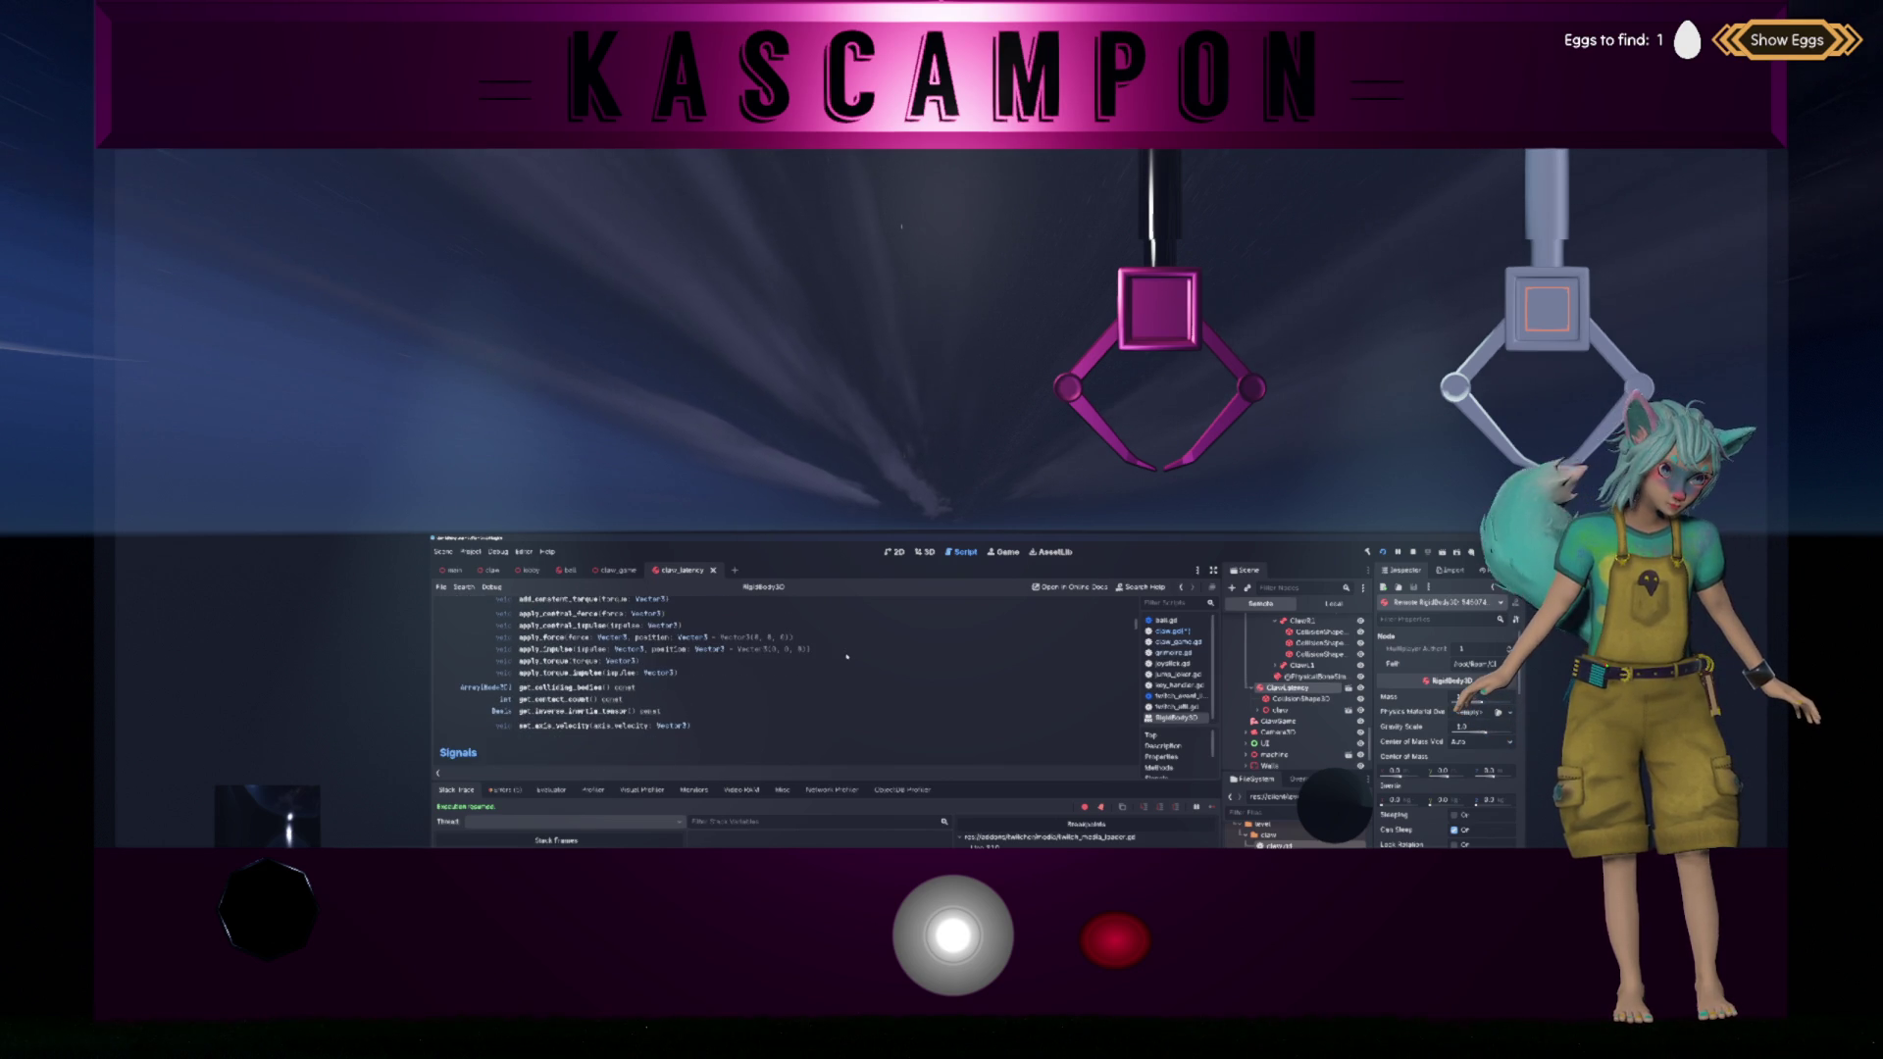
{"action": "scroll", "coordinate": [847, 657], "scroll_direction": "down", "scroll_amount": 3}
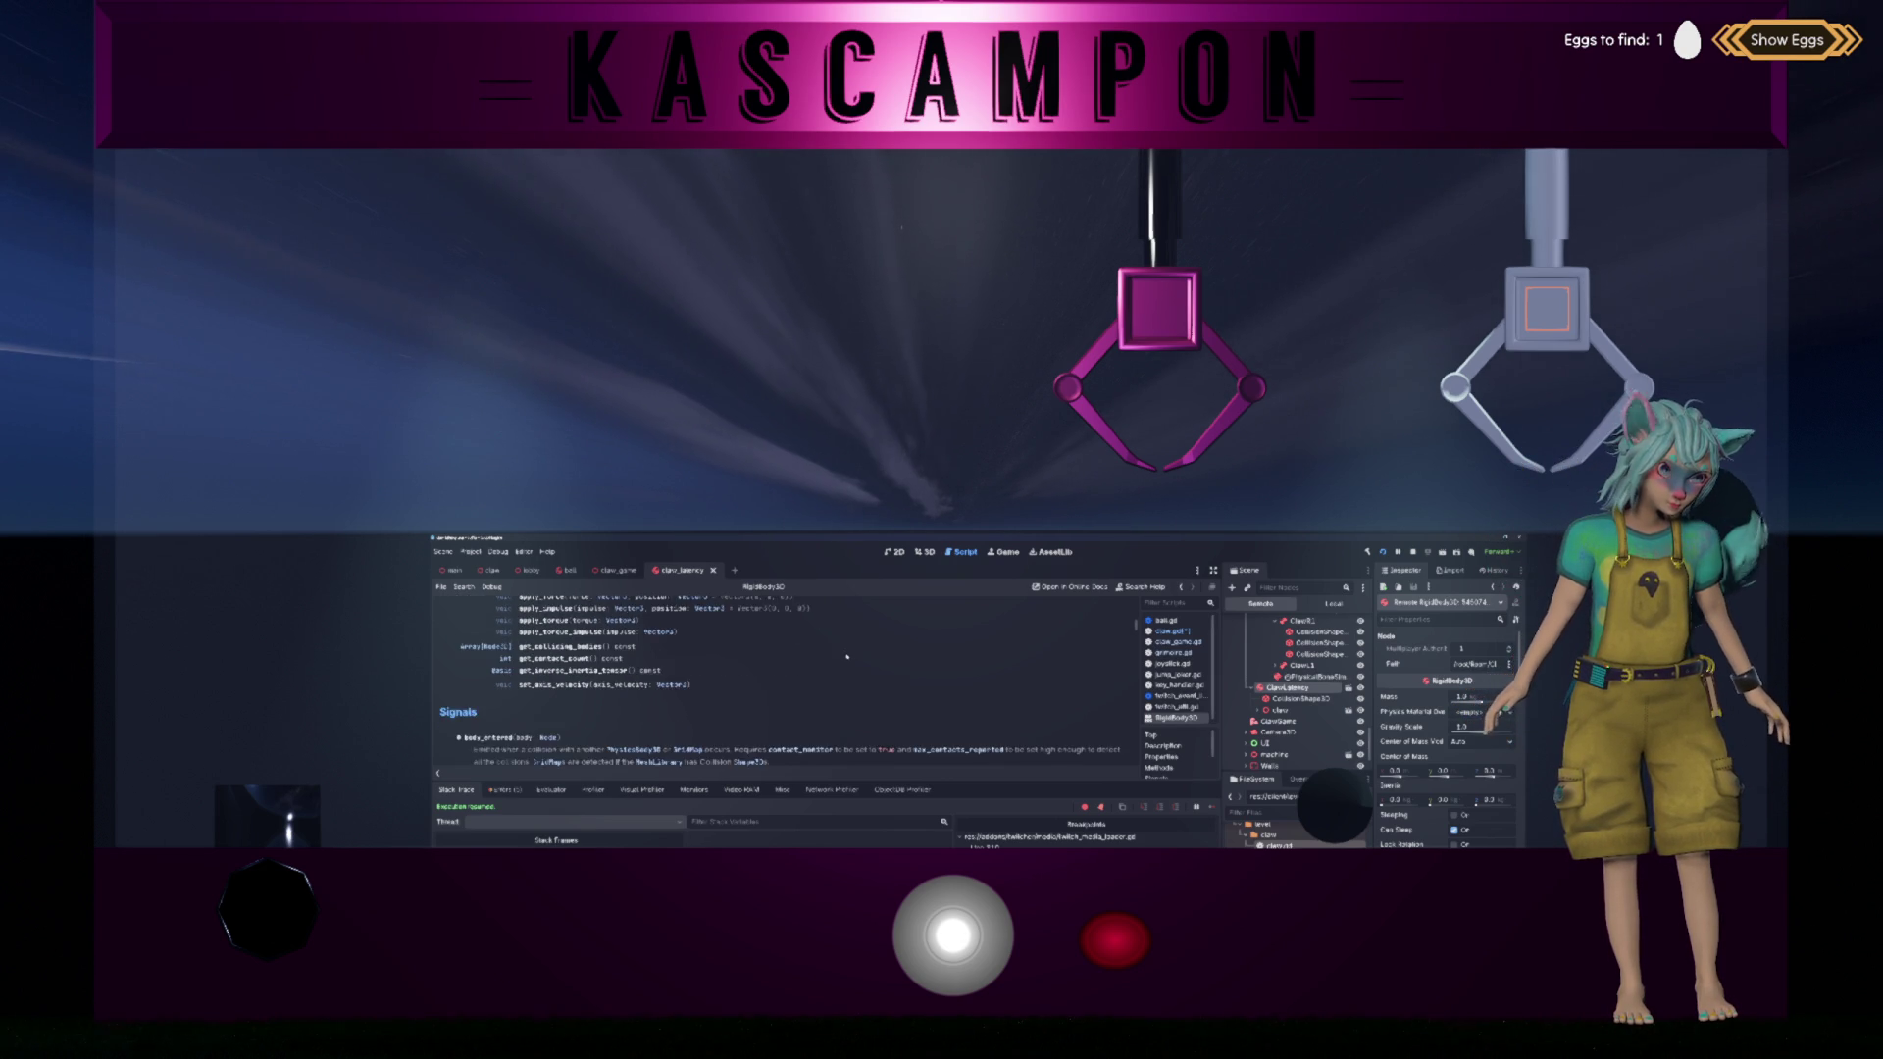
{"action": "scroll", "coordinate": [847, 657], "scroll_direction": "down", "scroll_amount": 2}
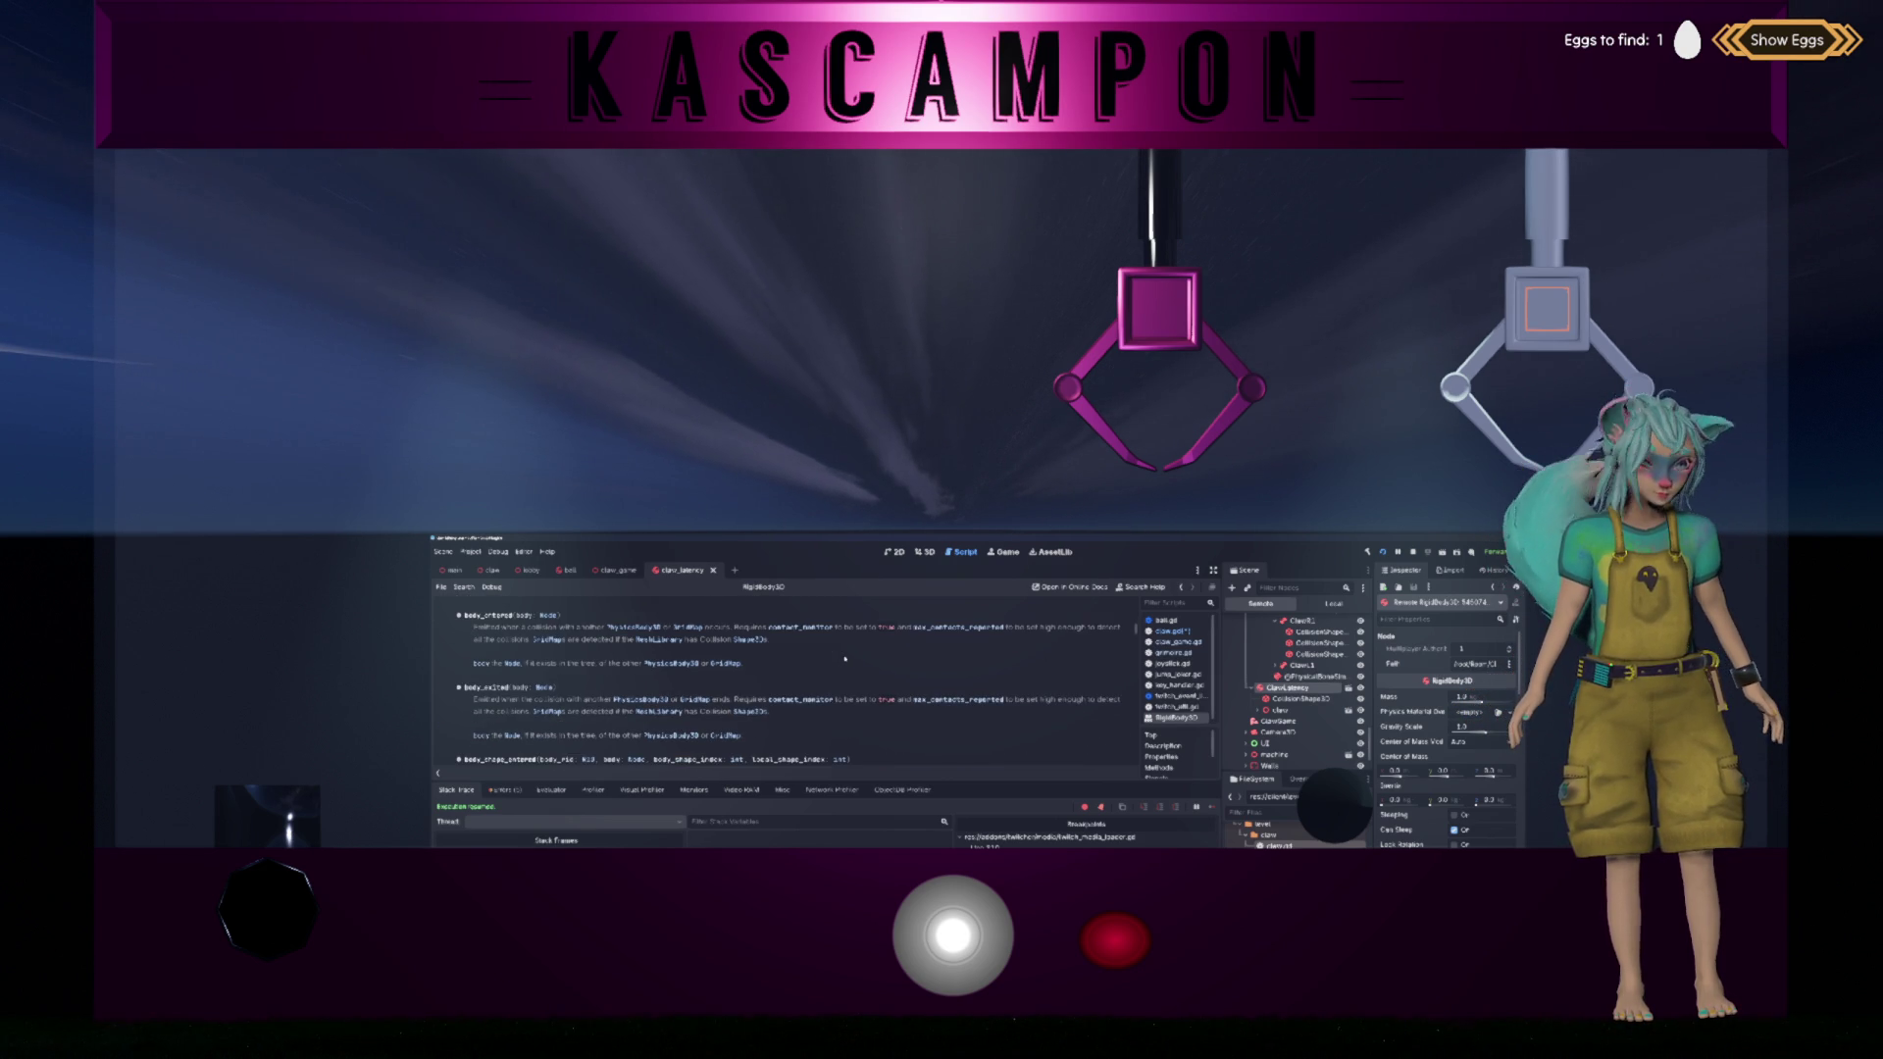
{"action": "scroll", "coordinate": [847, 657], "scroll_direction": "down", "scroll_amount": 3}
{"action": "scroll", "coordinate": [840, 665], "scroll_direction": "down", "scroll_amount": 2}
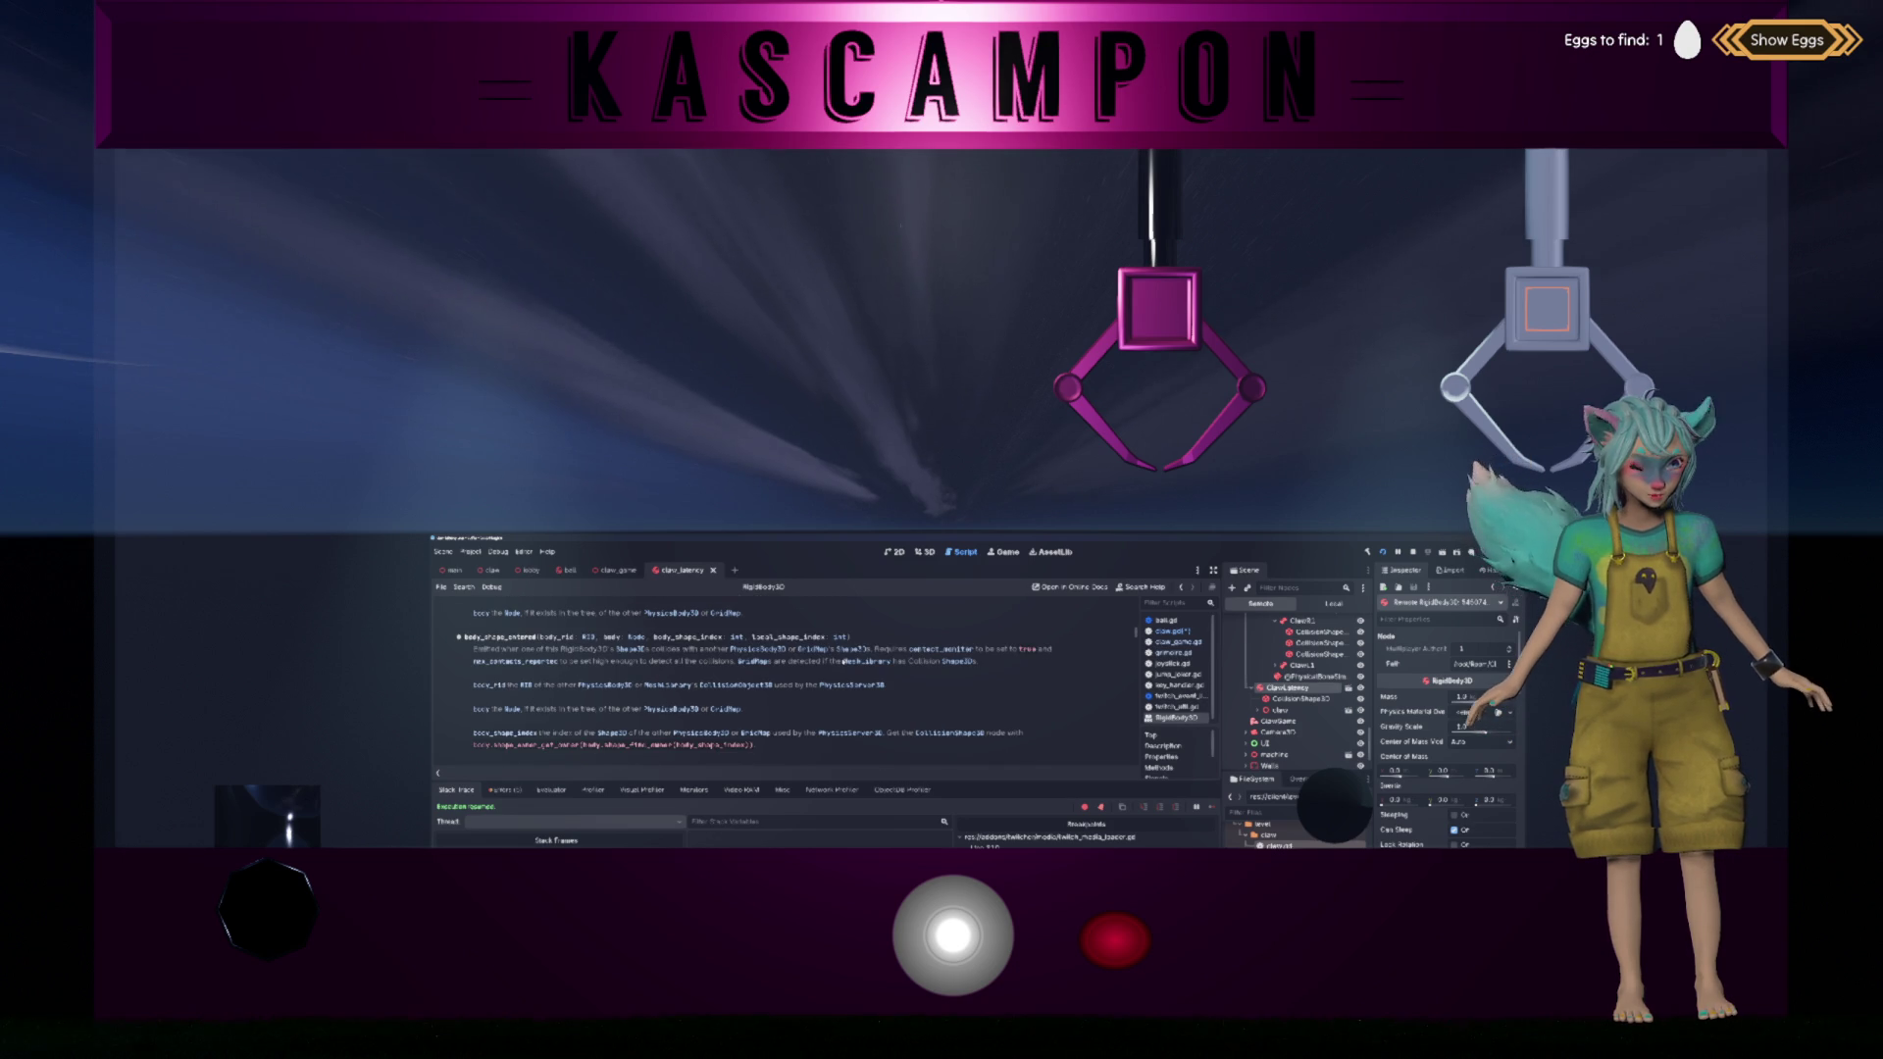
{"action": "scroll", "coordinate": [841, 665], "scroll_direction": "down", "scroll_amount": 2}
{"action": "scroll", "coordinate": [840, 665], "scroll_direction": "down", "scroll_amount": 3}
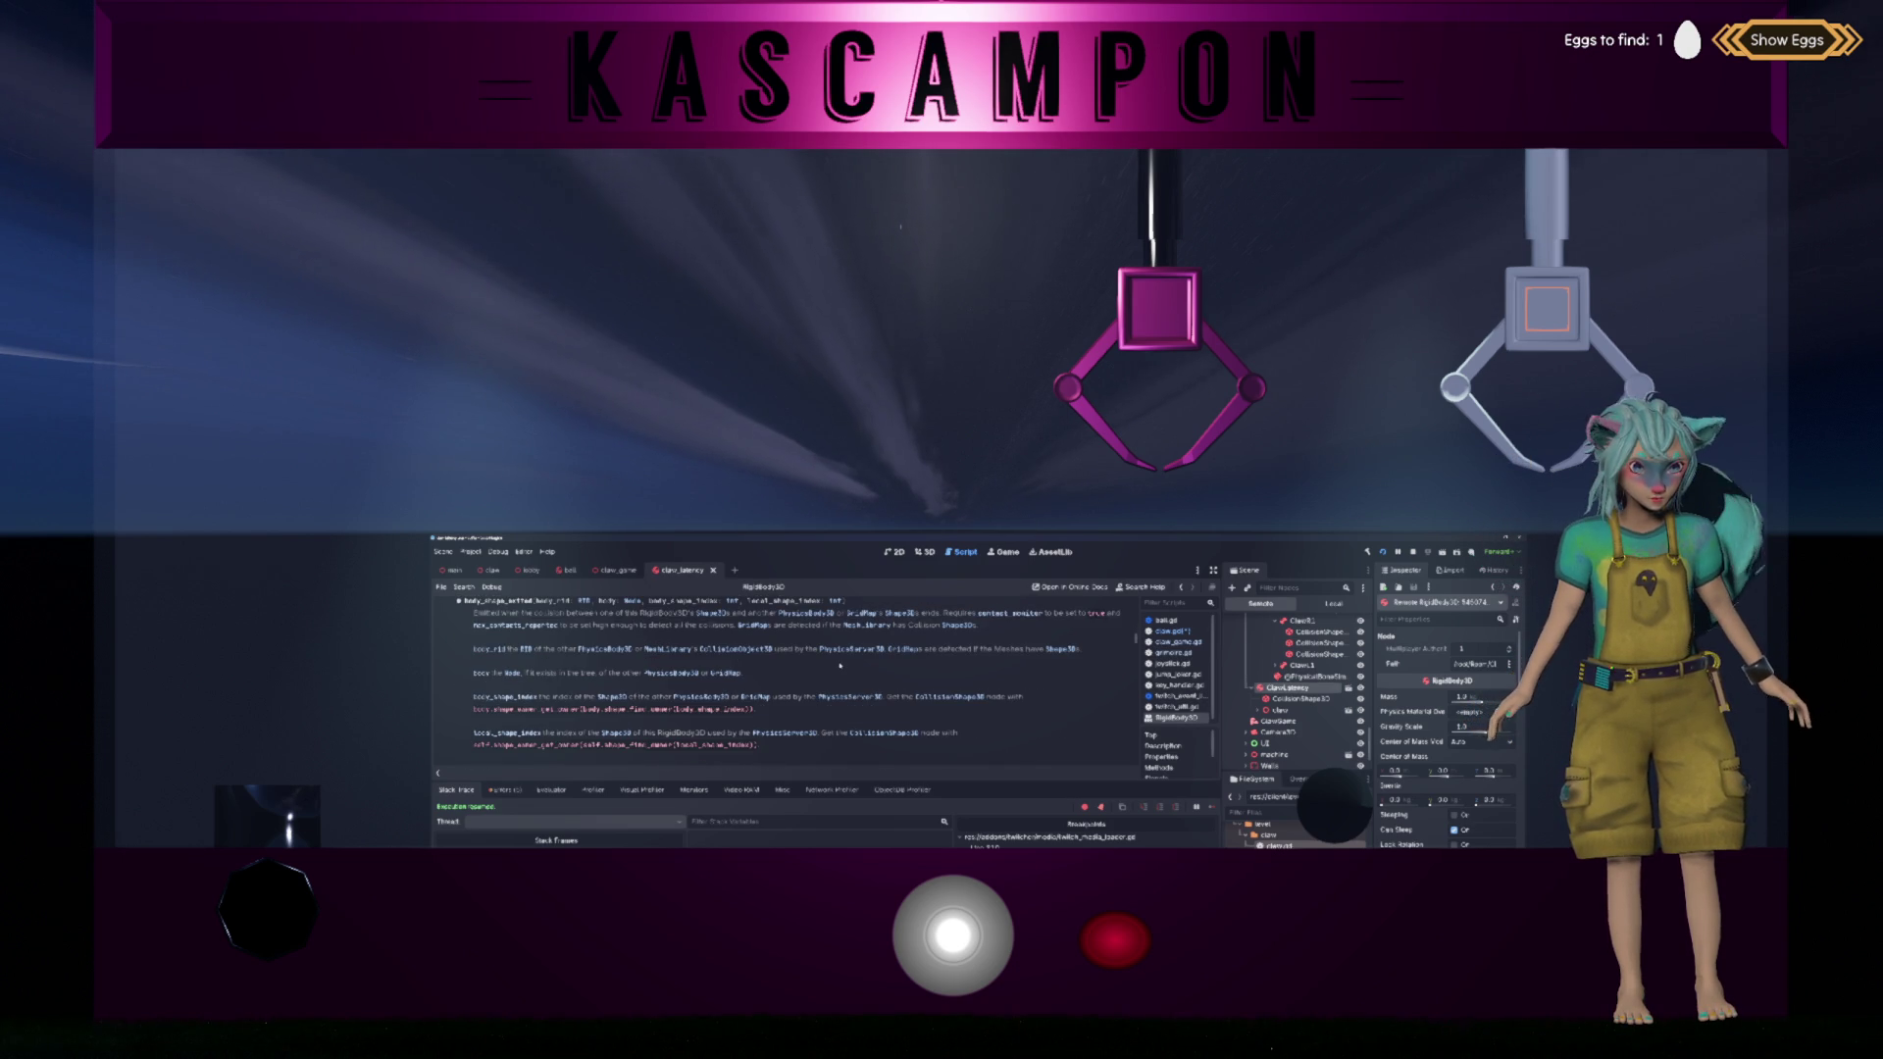
{"action": "scroll", "coordinate": [840, 665], "scroll_direction": "down", "scroll_amount": 3}
{"action": "scroll", "coordinate": [841, 668], "scroll_direction": "down", "scroll_amount": 2}
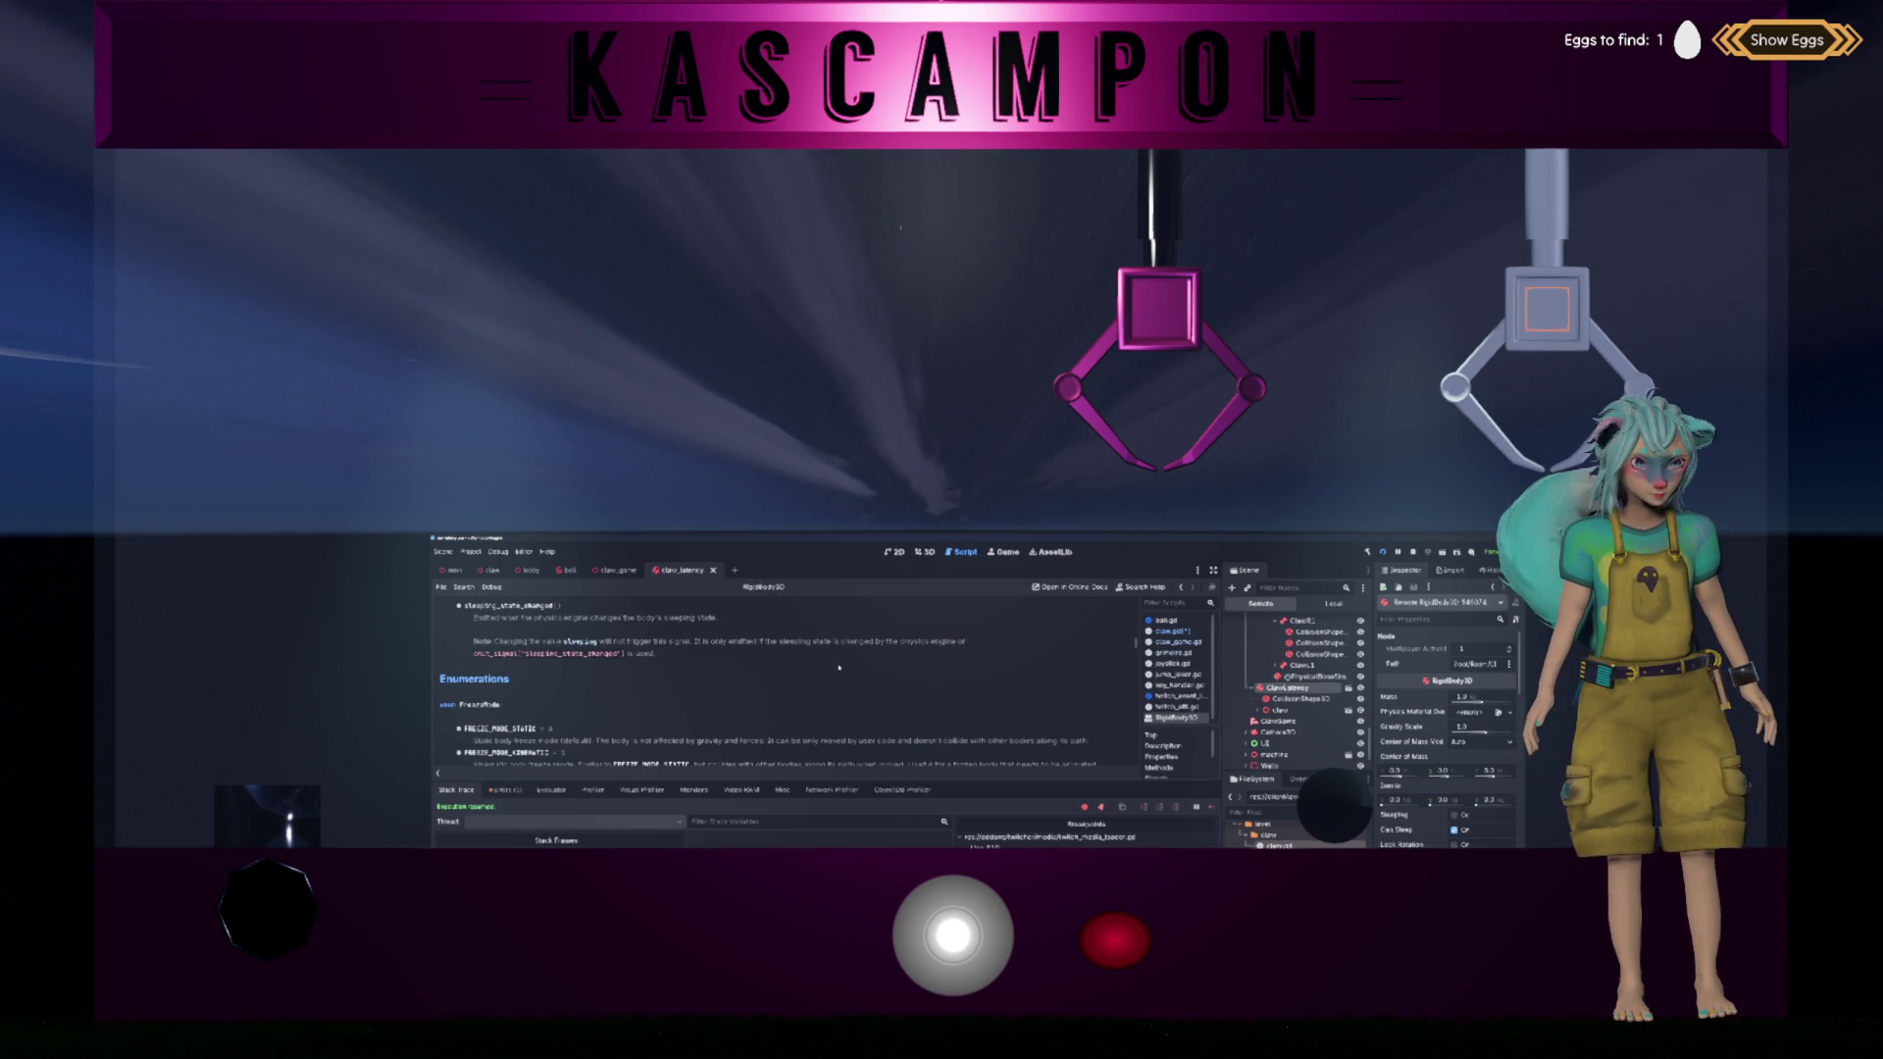
{"action": "scroll", "coordinate": [838, 668], "scroll_direction": "down", "scroll_amount": 7}
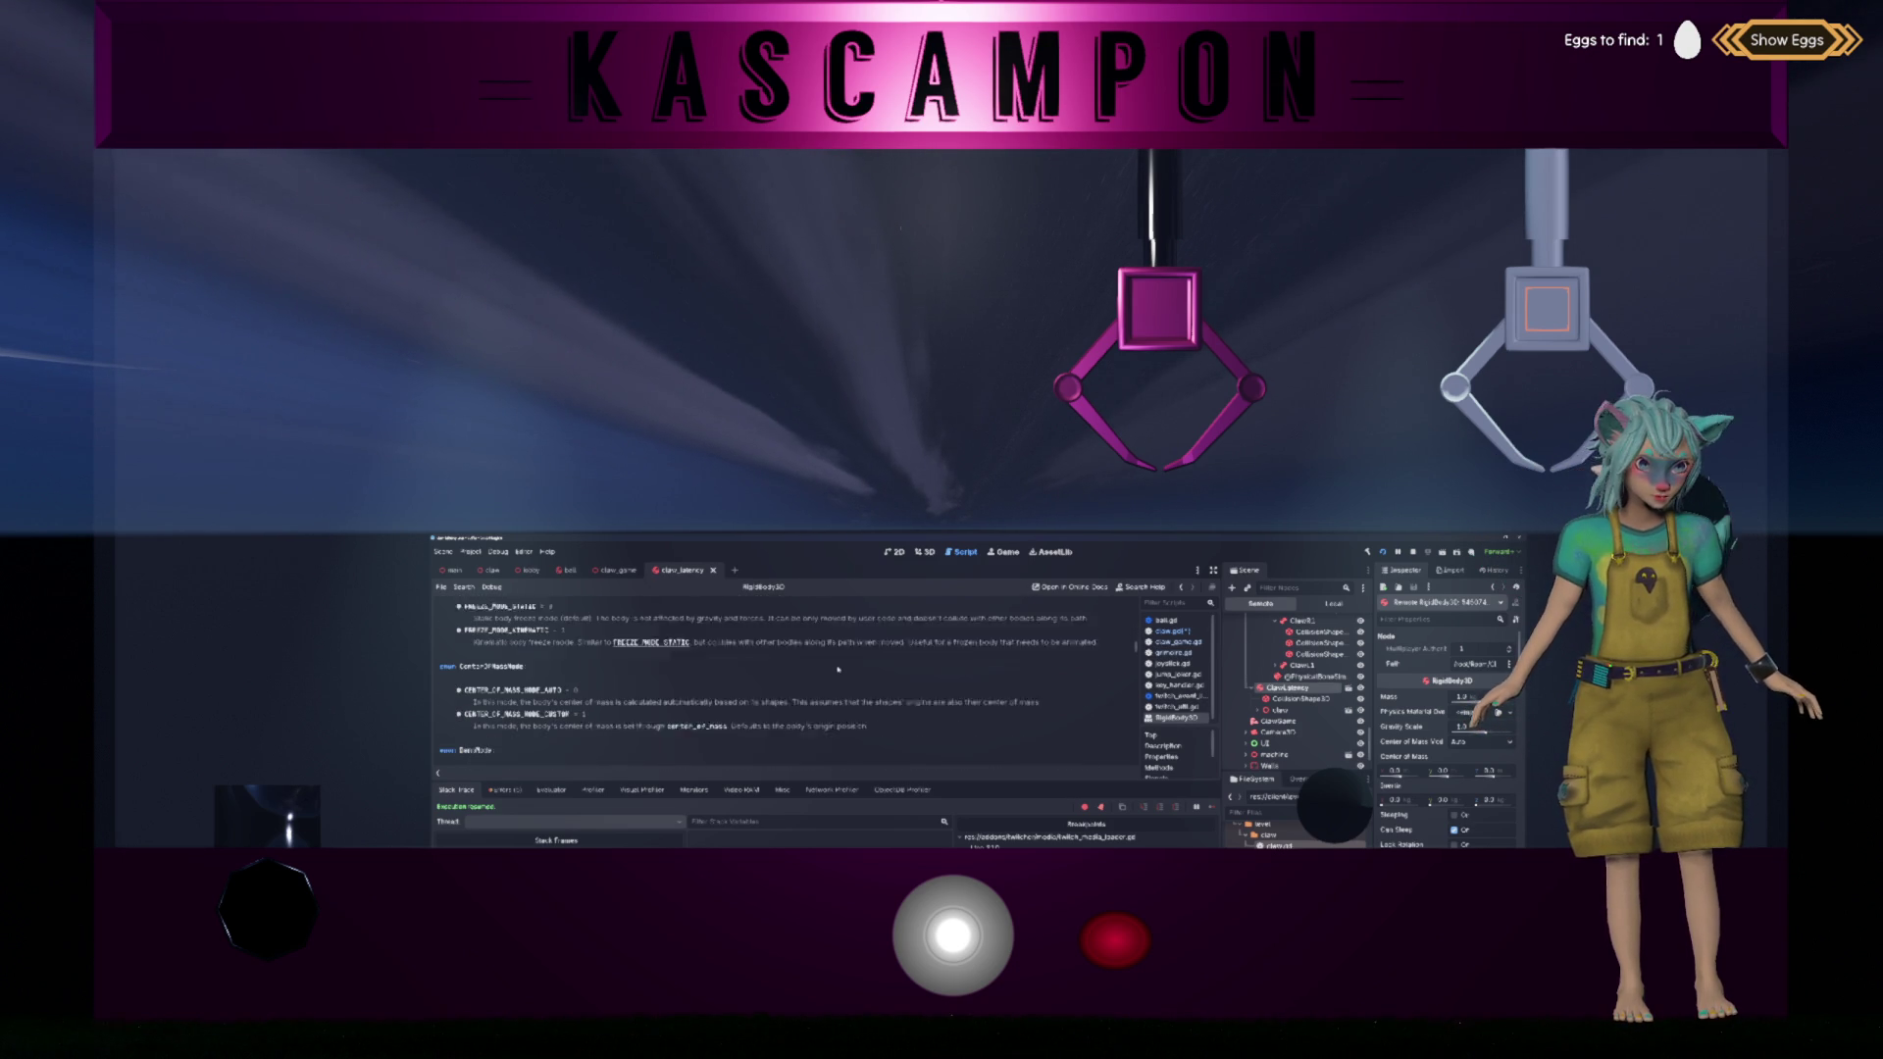
{"action": "scroll", "coordinate": [839, 669], "scroll_direction": "down", "scroll_amount": 1}
{"action": "scroll", "coordinate": [839, 668], "scroll_direction": "down", "scroll_amount": 5}
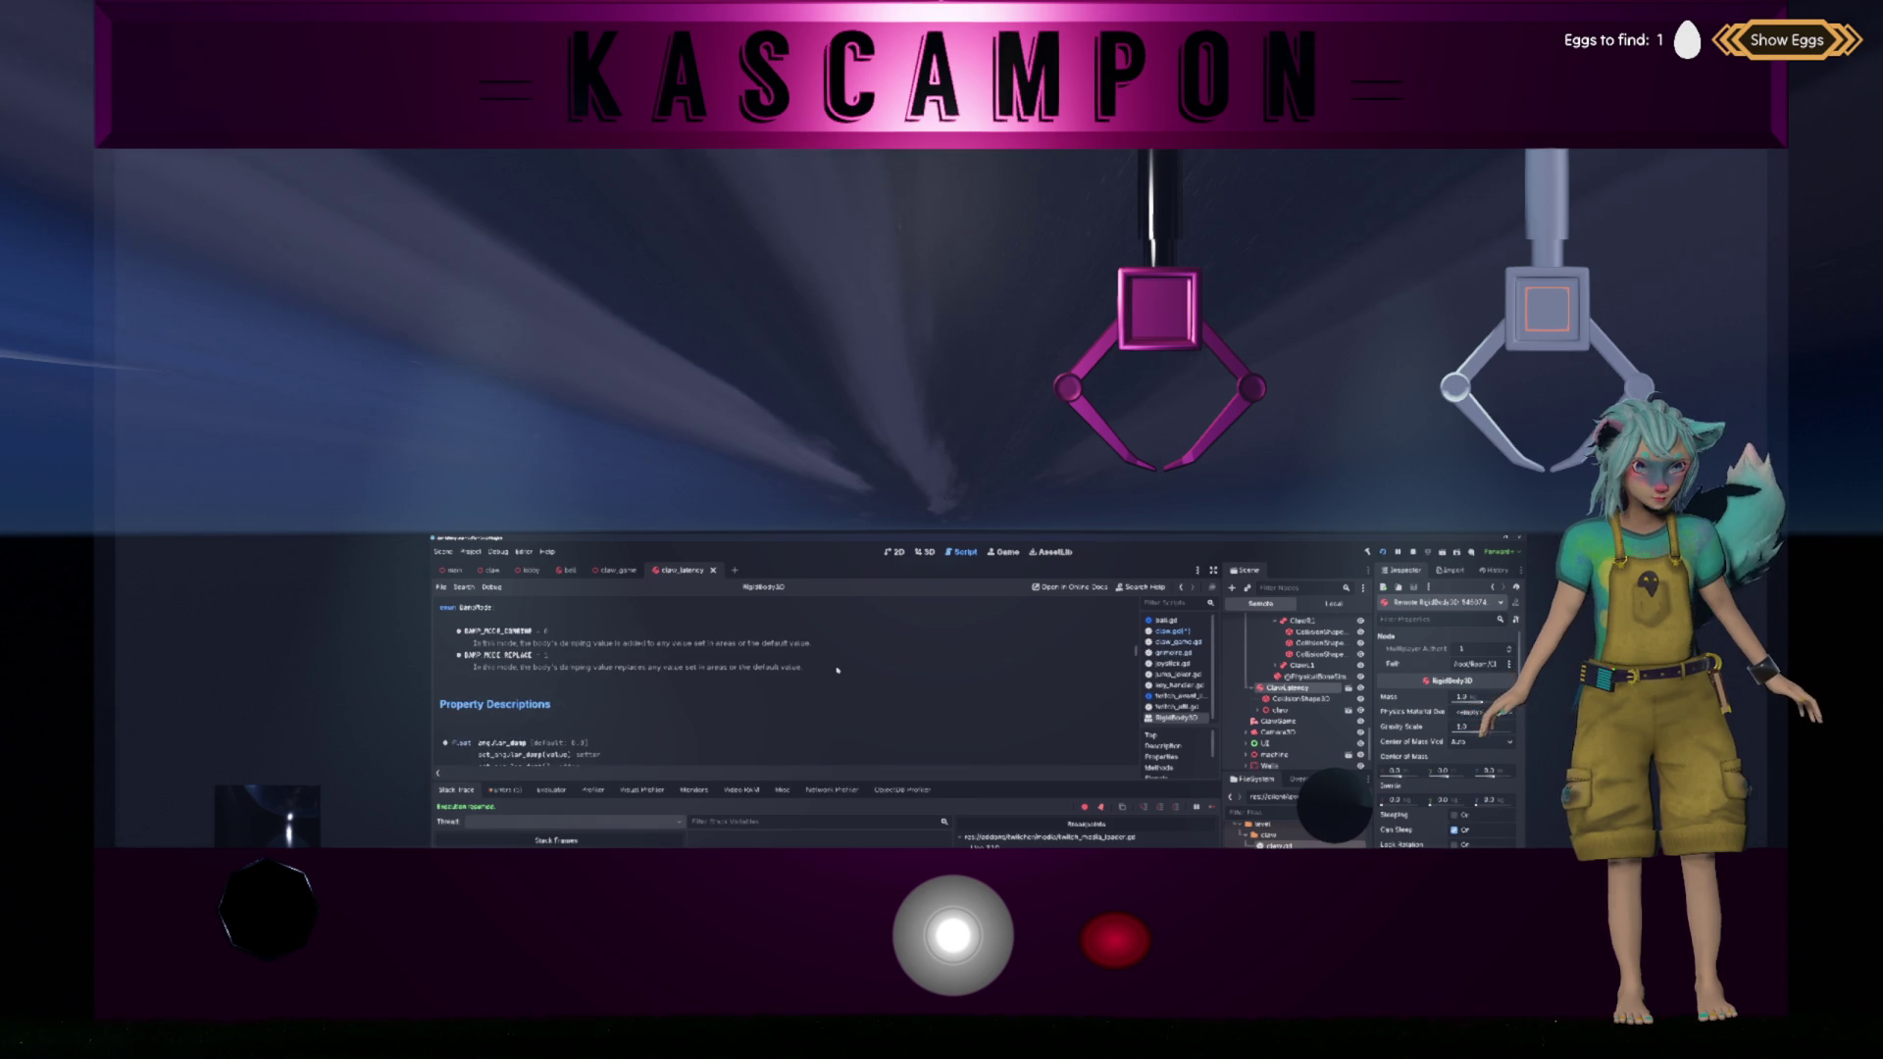
{"action": "scroll", "coordinate": [838, 671], "scroll_direction": "down", "scroll_amount": 8}
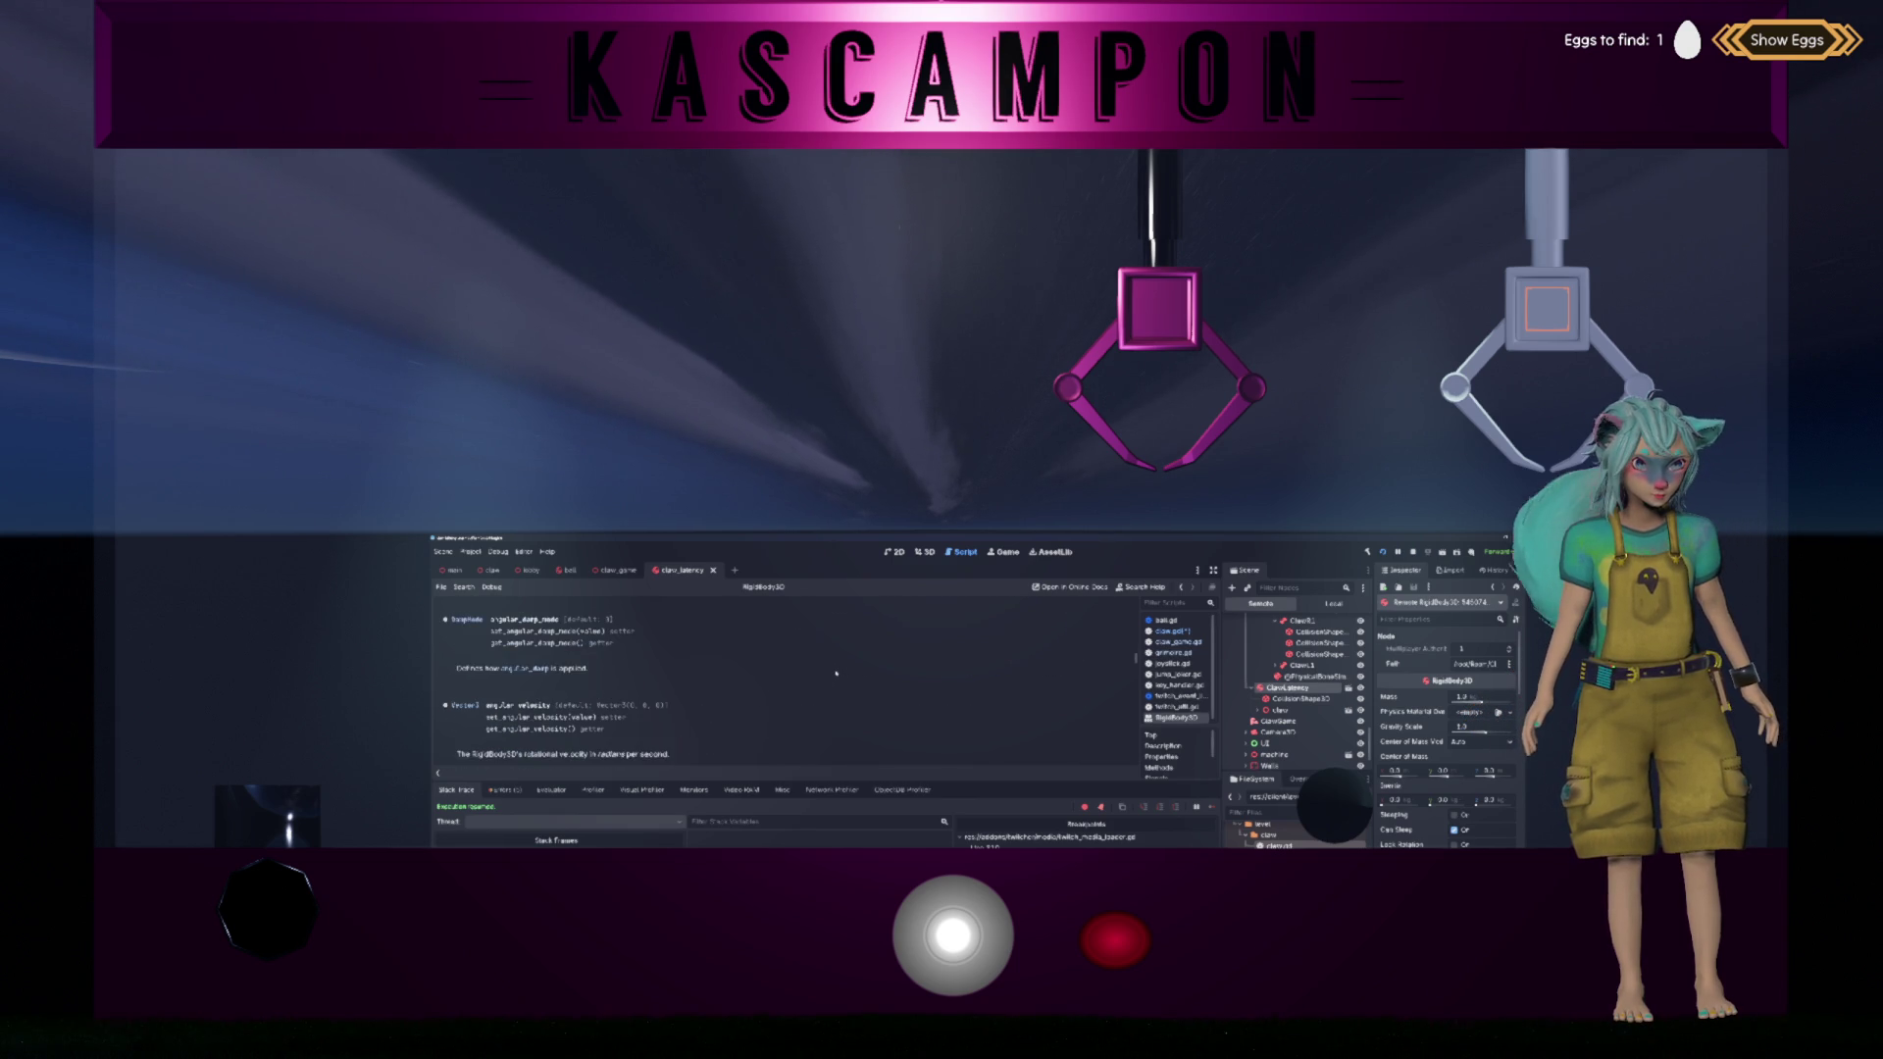
Step: Type claw_latency.reset_physics_interpolation() via autocomplete in claw.gd and read its documentation
{"action": "key", "text": "alt+Left"}
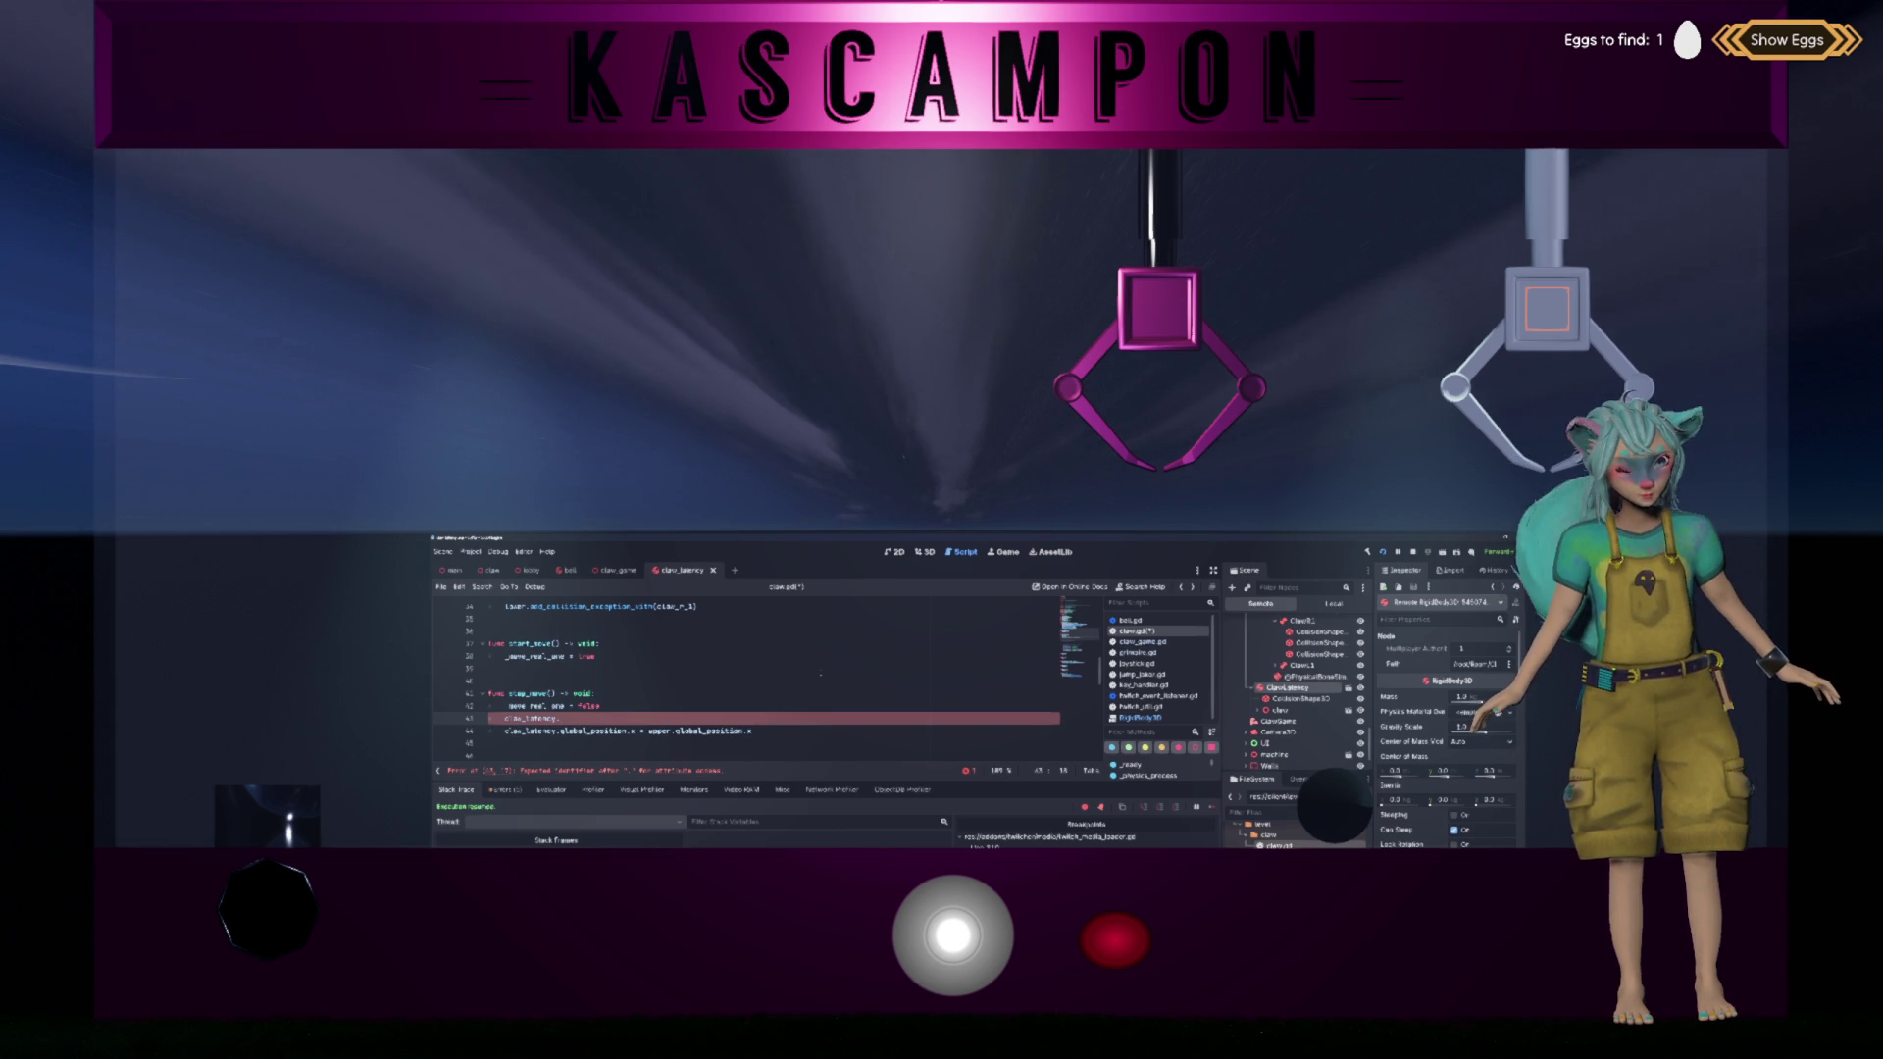
{"action": "type", "text": "rese"}
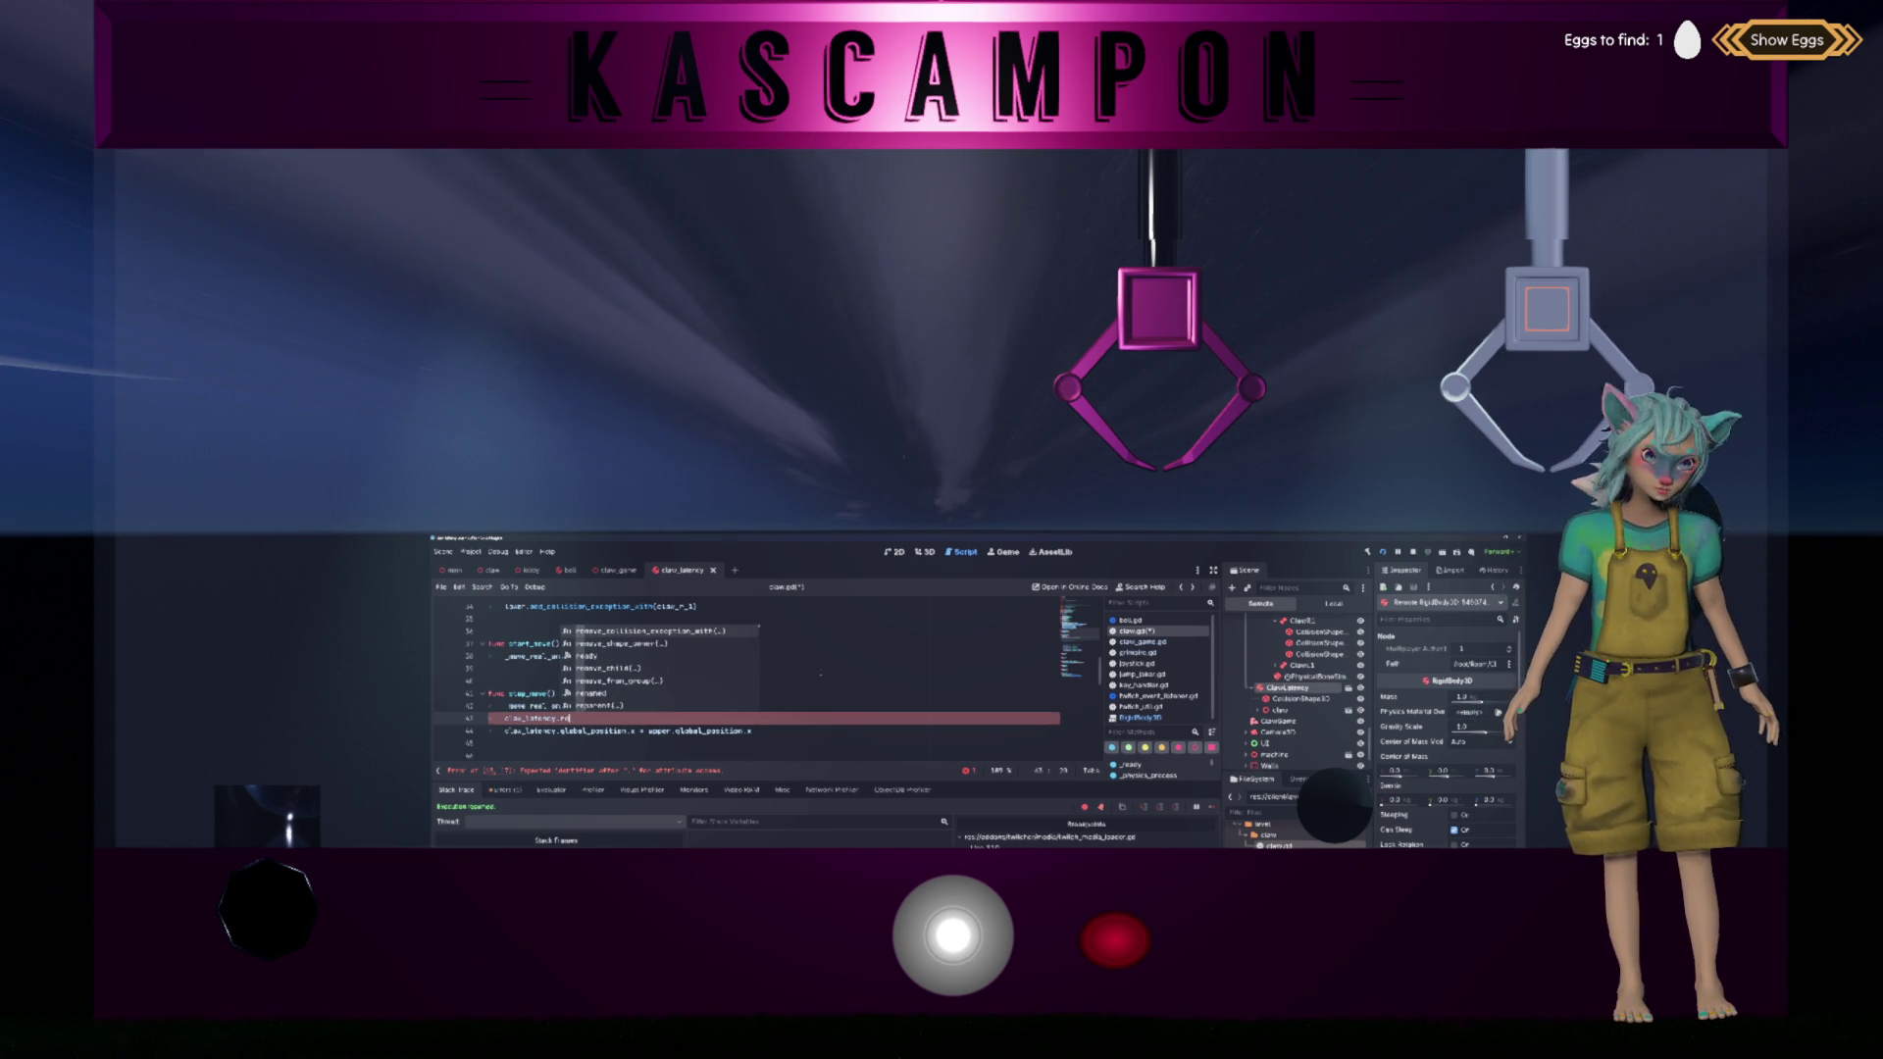
{"action": "key", "text": "Return"}
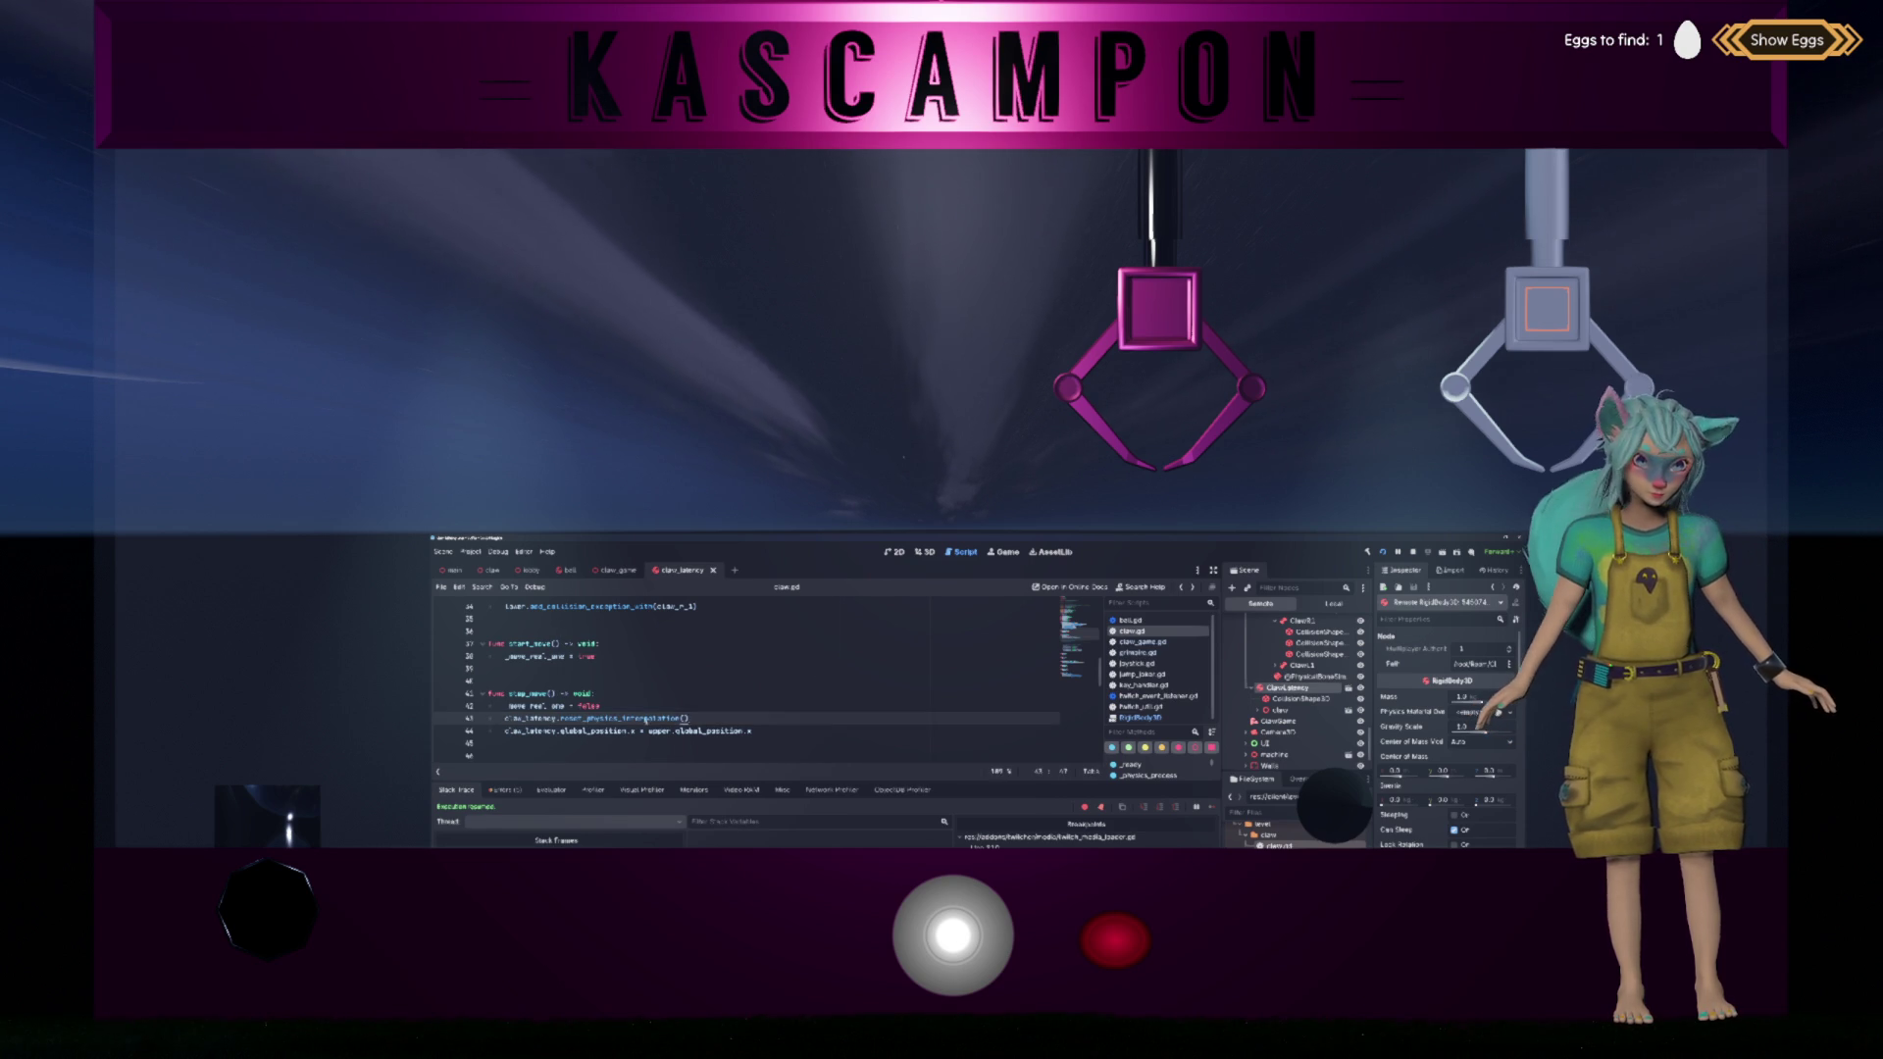
{"action": "key", "text": "alt+F1"}
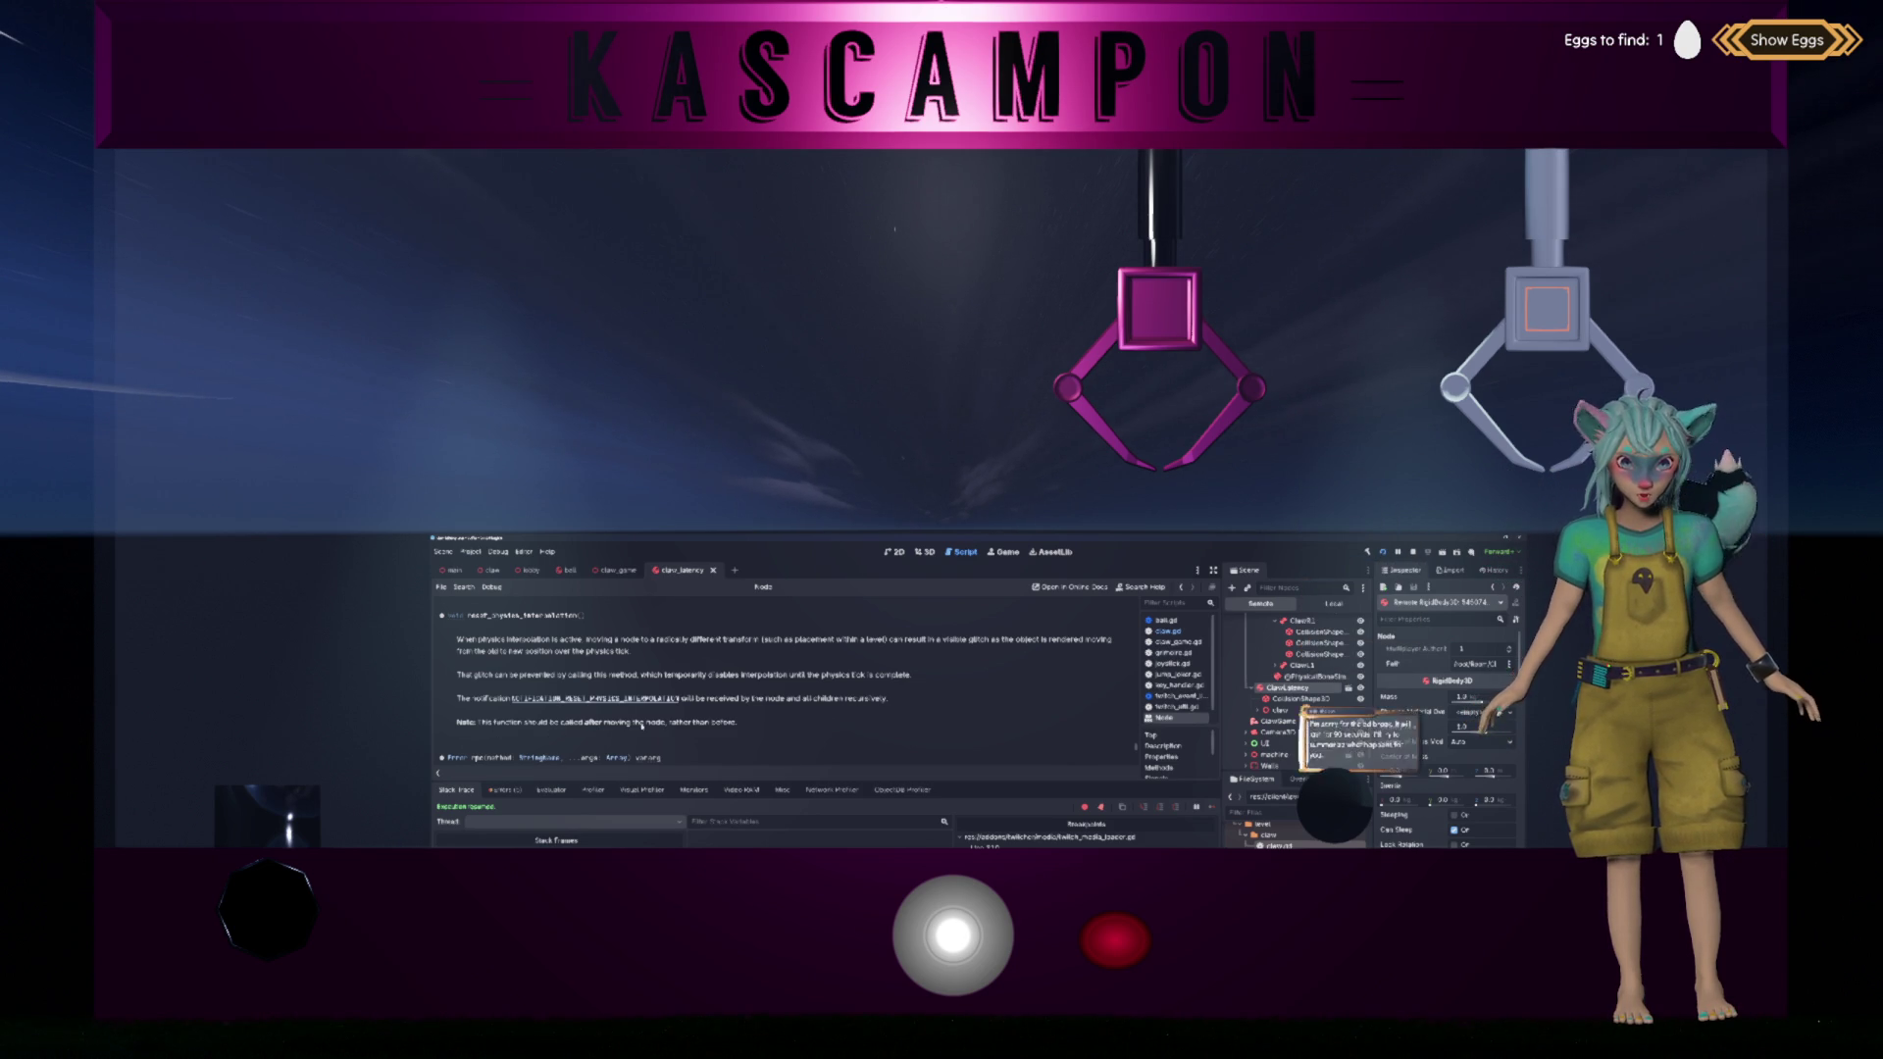
{"action": "key", "text": "alt+Left"}
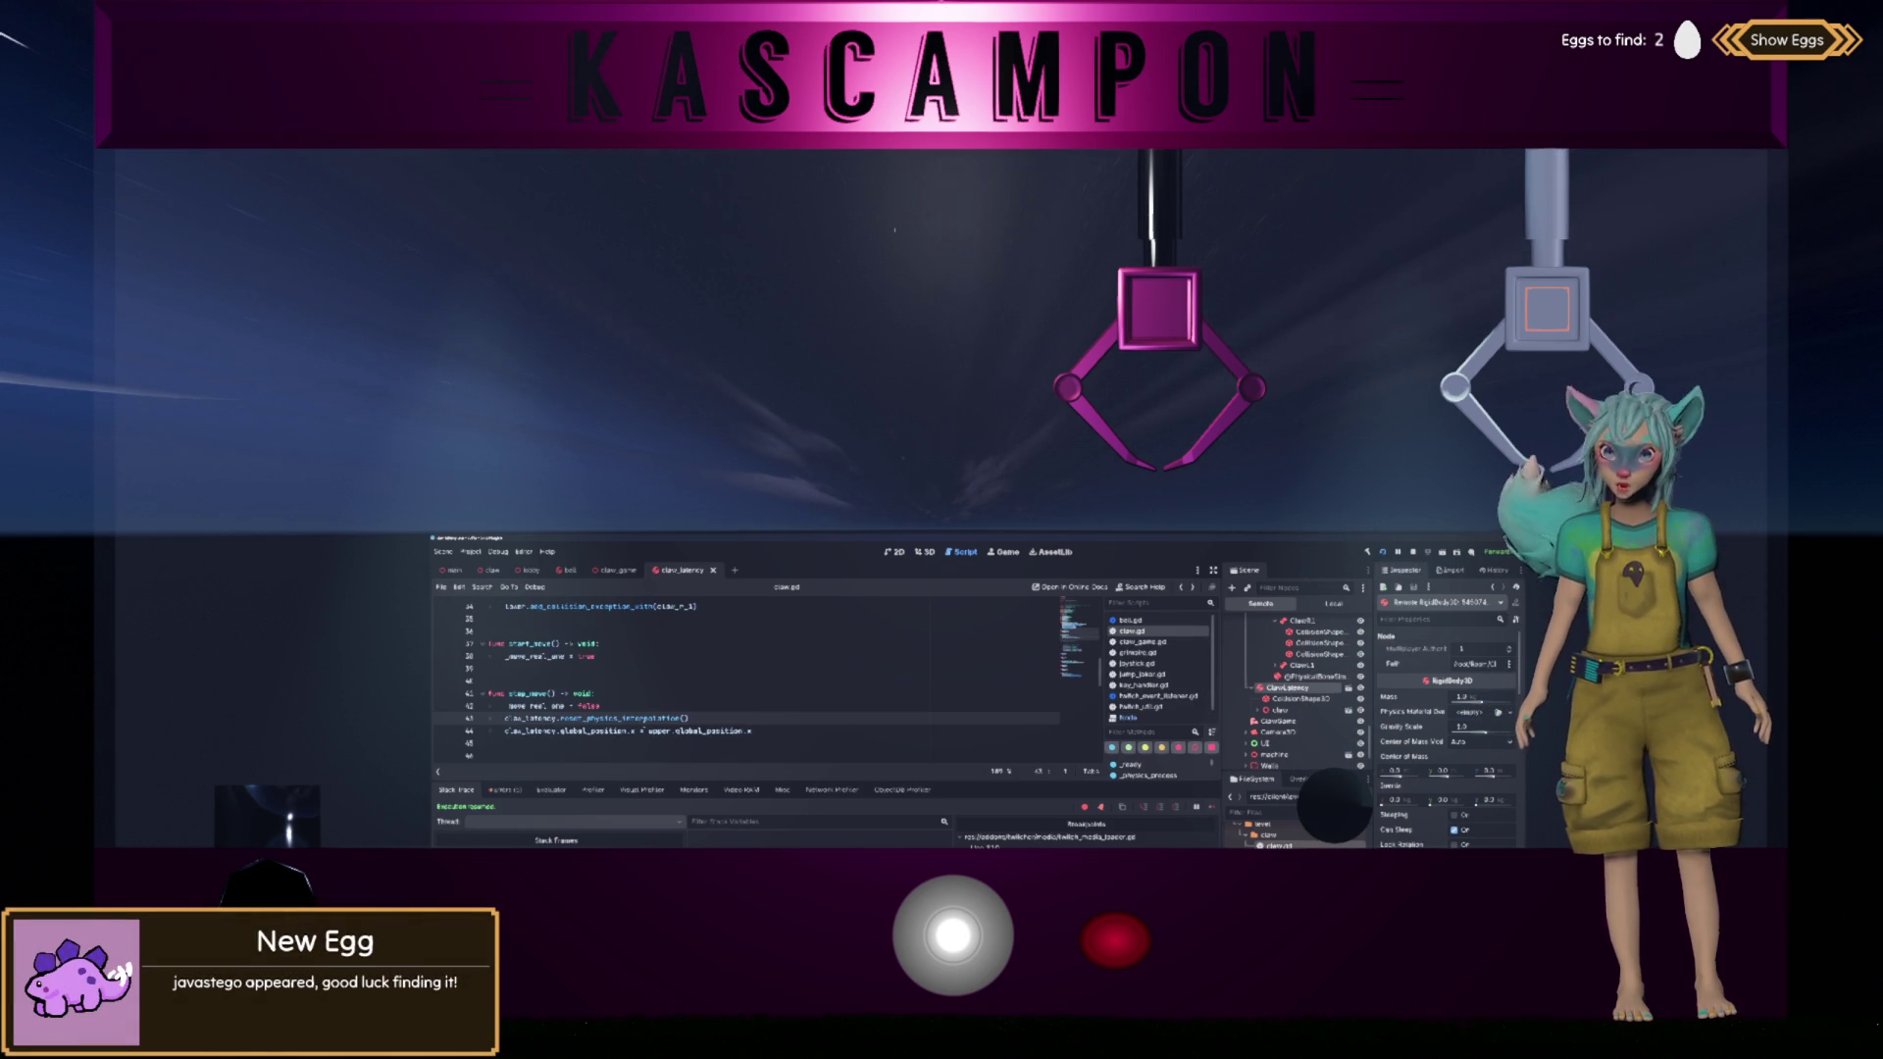
Step: Move the reset_physics_interpolation() call below the global_position assignment line
{"action": "left_click_drag", "start_coordinate": [504, 718], "coordinate": [690, 718]}
{"action": "key", "text": "BackSpace"}
{"action": "key", "text": "Down"}
{"action": "key", "text": "End"}
{"action": "key", "text": "Return"}
{"action": "key", "text": "ctrl+v"}
{"action": "key", "text": "Up"}
{"action": "key", "text": "Up"}
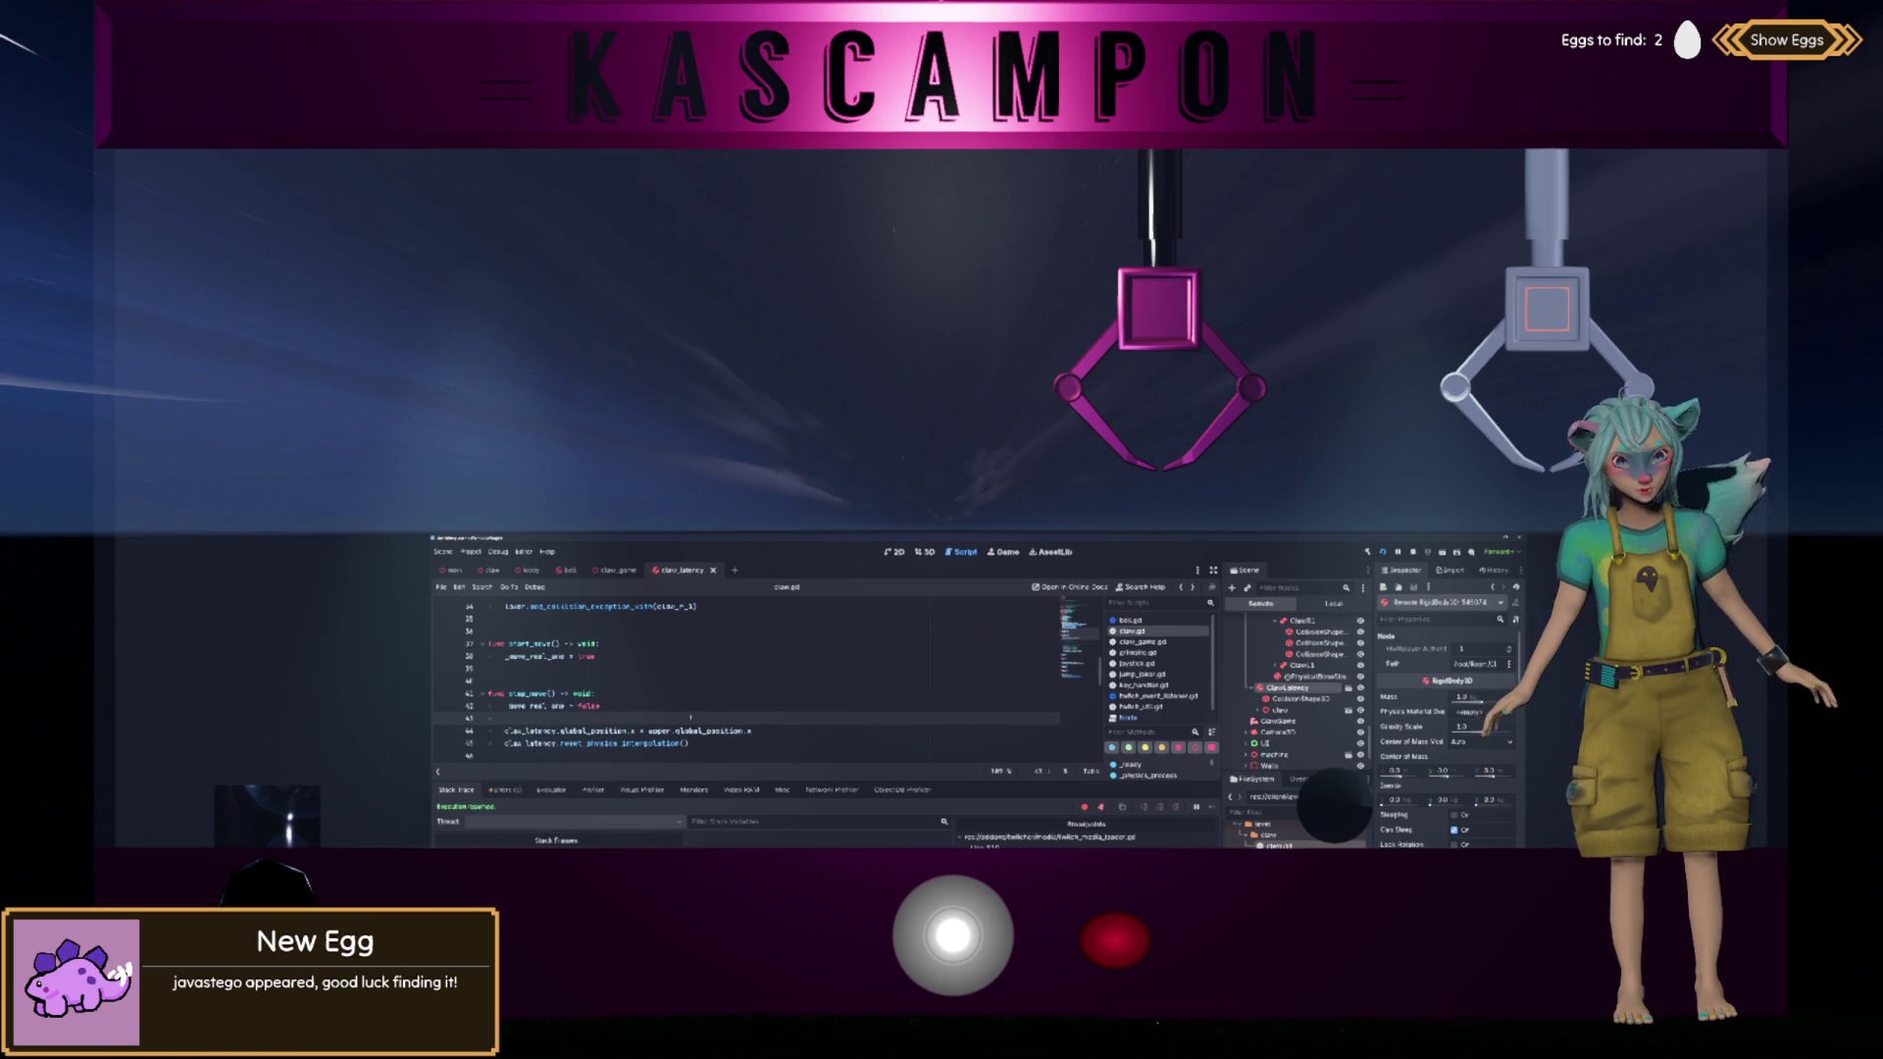
{"action": "key", "text": "BackSpace"}
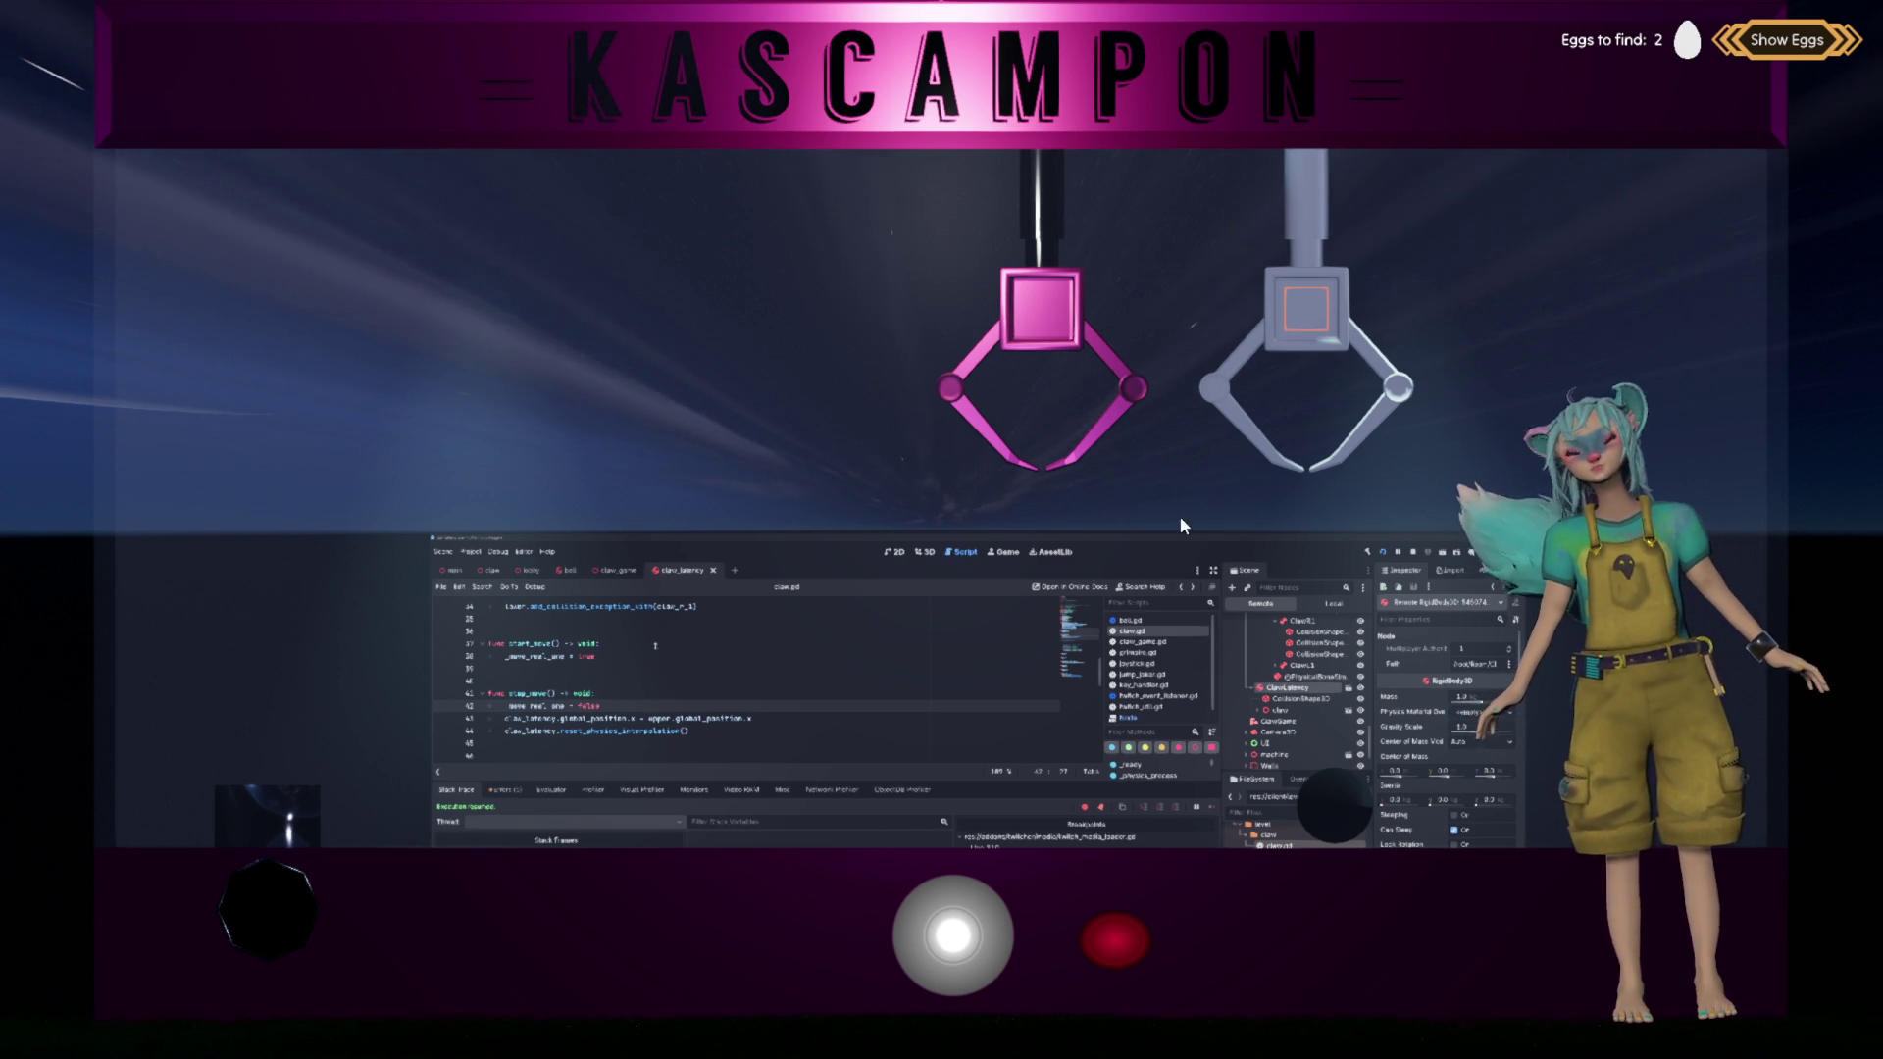
Step: Steer both claws left with the joystick in the running game and scroll through claw.gd
{"action": "mouse_move", "coordinate": [961, 934]}
{"action": "left_mouse_down"}
{"action": "mouse_move", "coordinate": [720, 946]}
{"action": "mouse_move", "coordinate": [1015, 944]}
{"action": "left_mouse_up"}
{"action": "scroll", "coordinate": [564, 723], "scroll_direction": "up", "scroll_amount": 1}
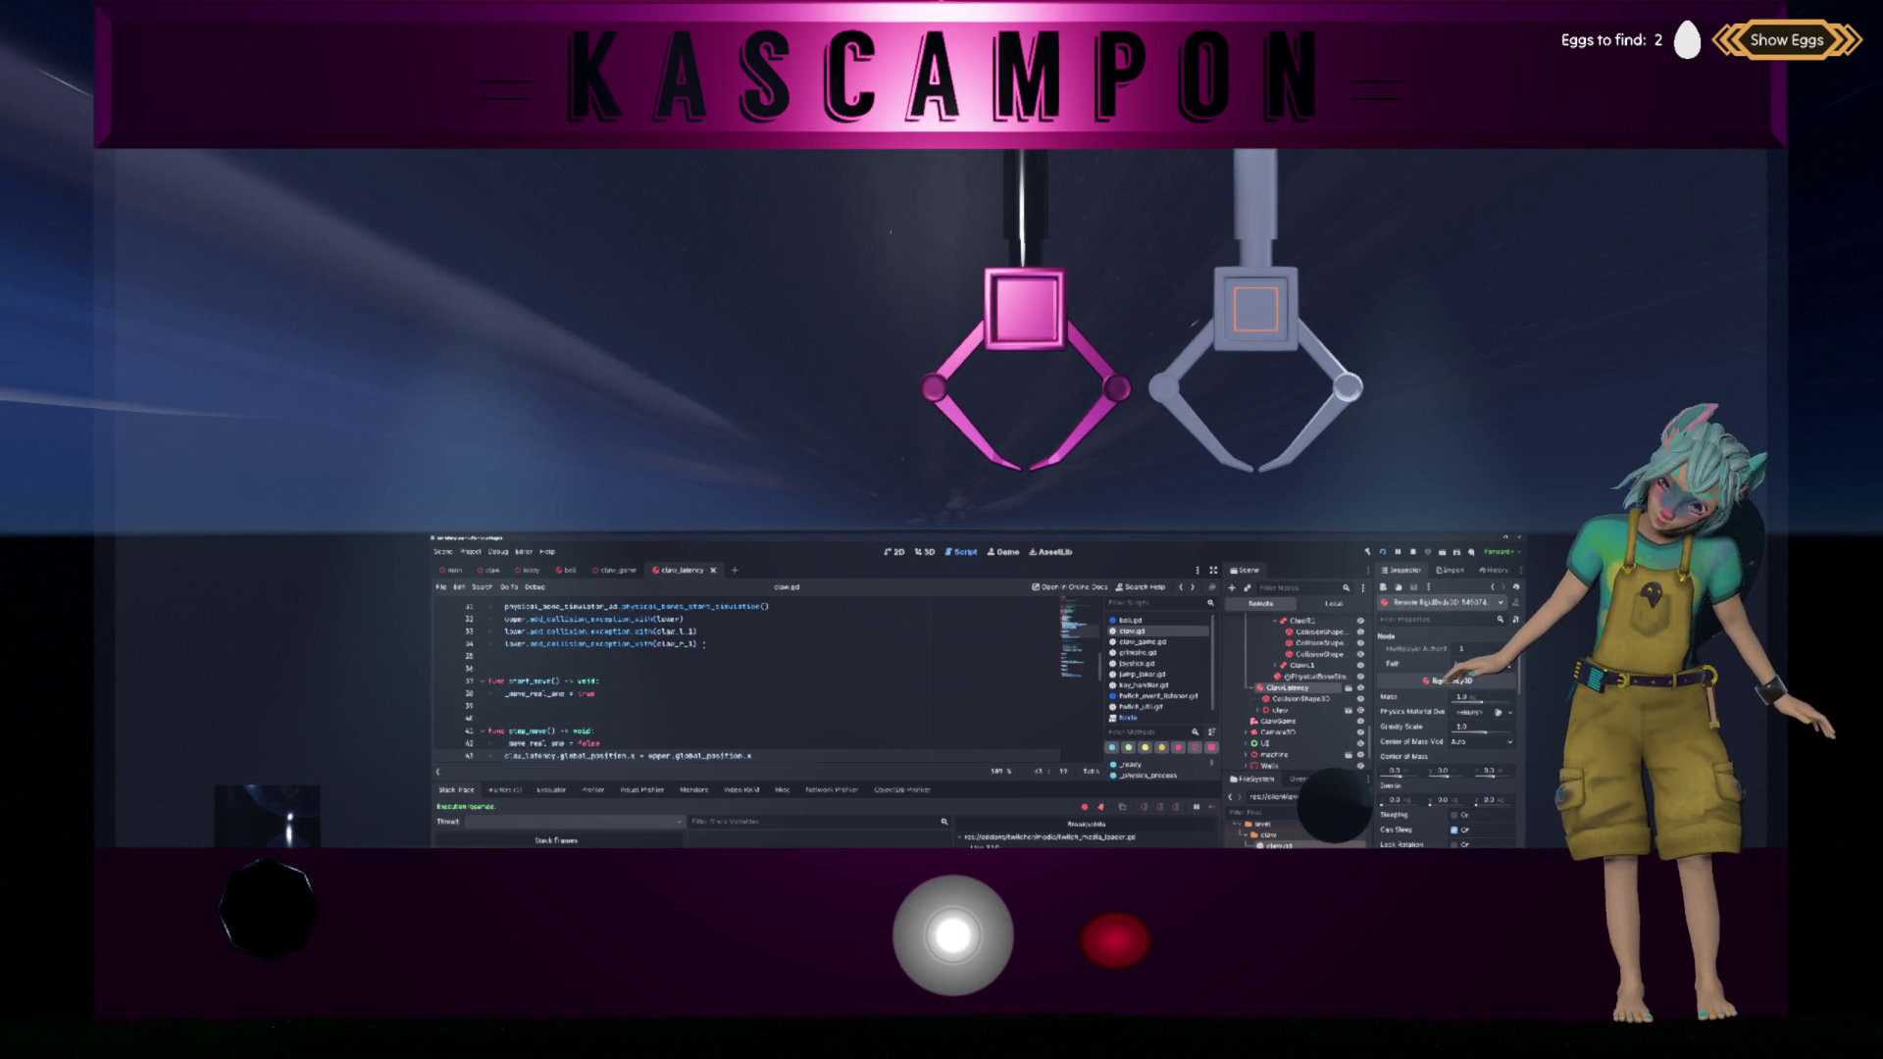
{"action": "scroll", "coordinate": [628, 687], "scroll_direction": "up", "scroll_amount": 1}
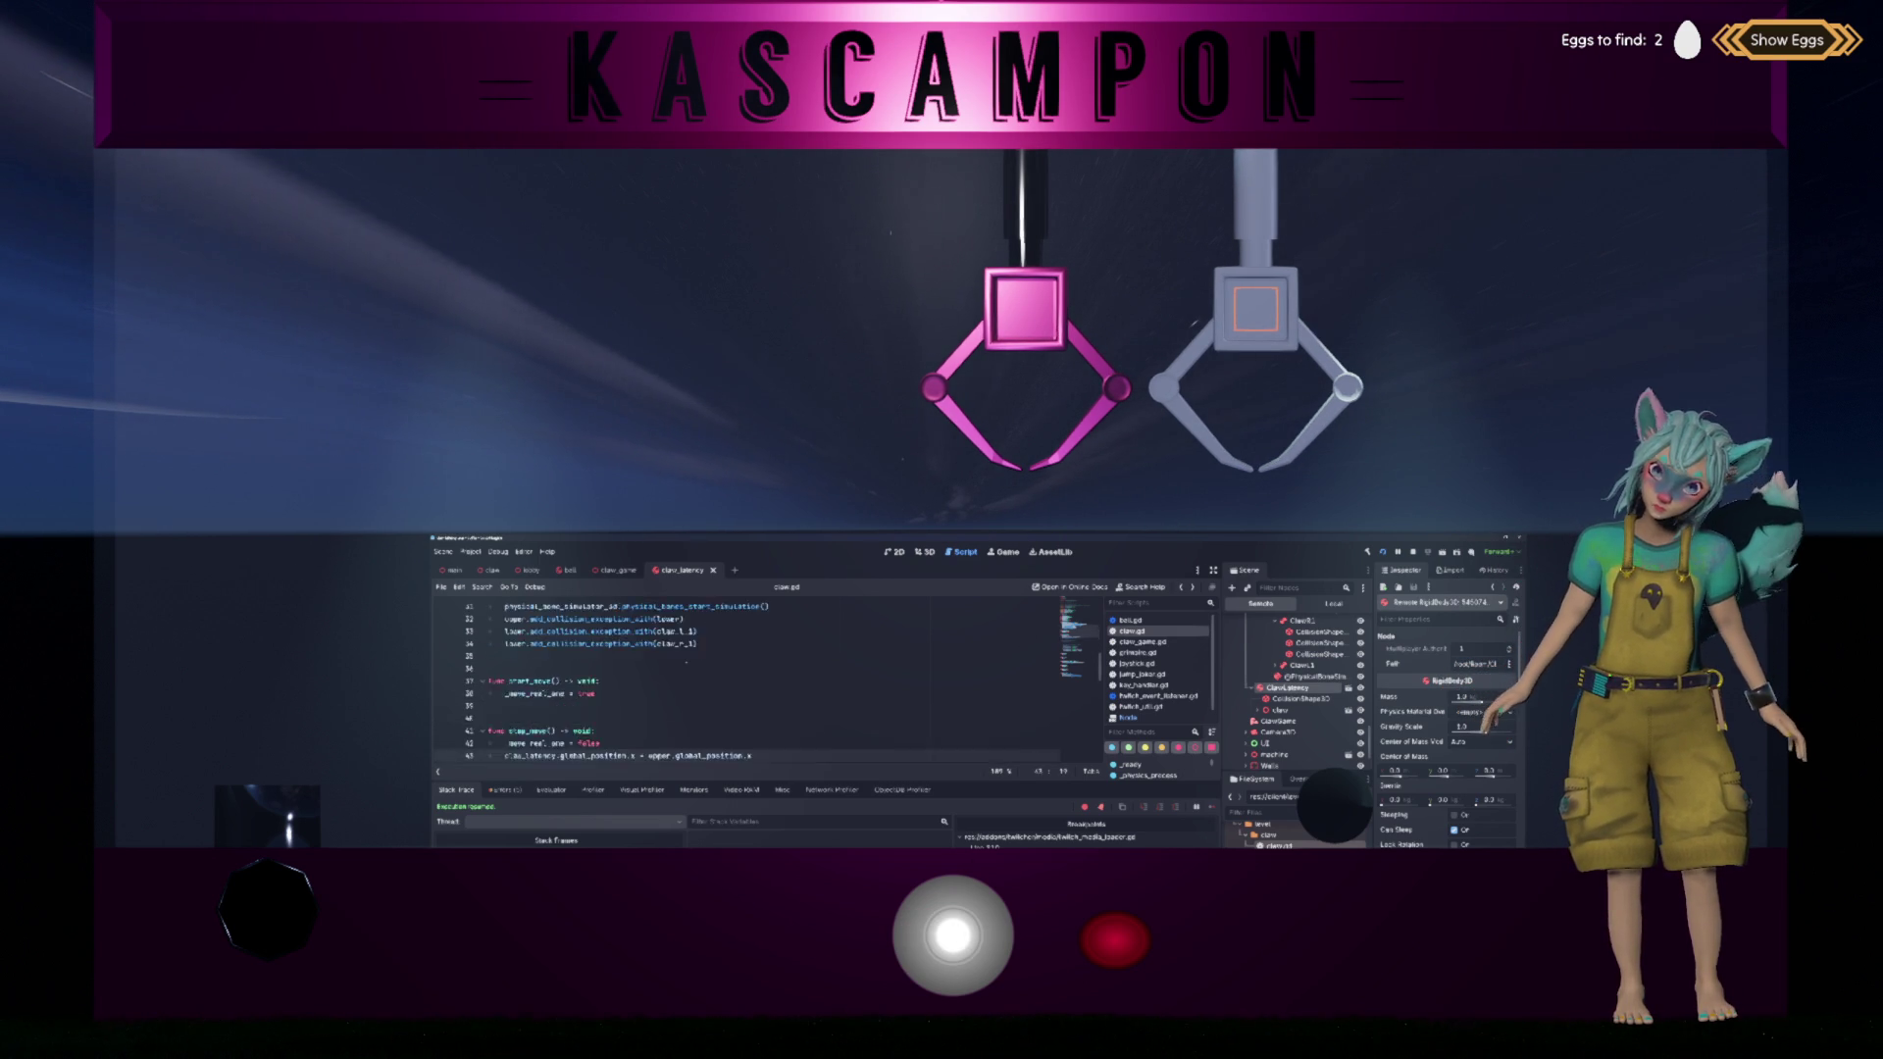
{"action": "scroll", "coordinate": [628, 687], "scroll_direction": "up", "scroll_amount": 2}
{"action": "scroll", "coordinate": [746, 687], "scroll_direction": "down", "scroll_amount": 5}
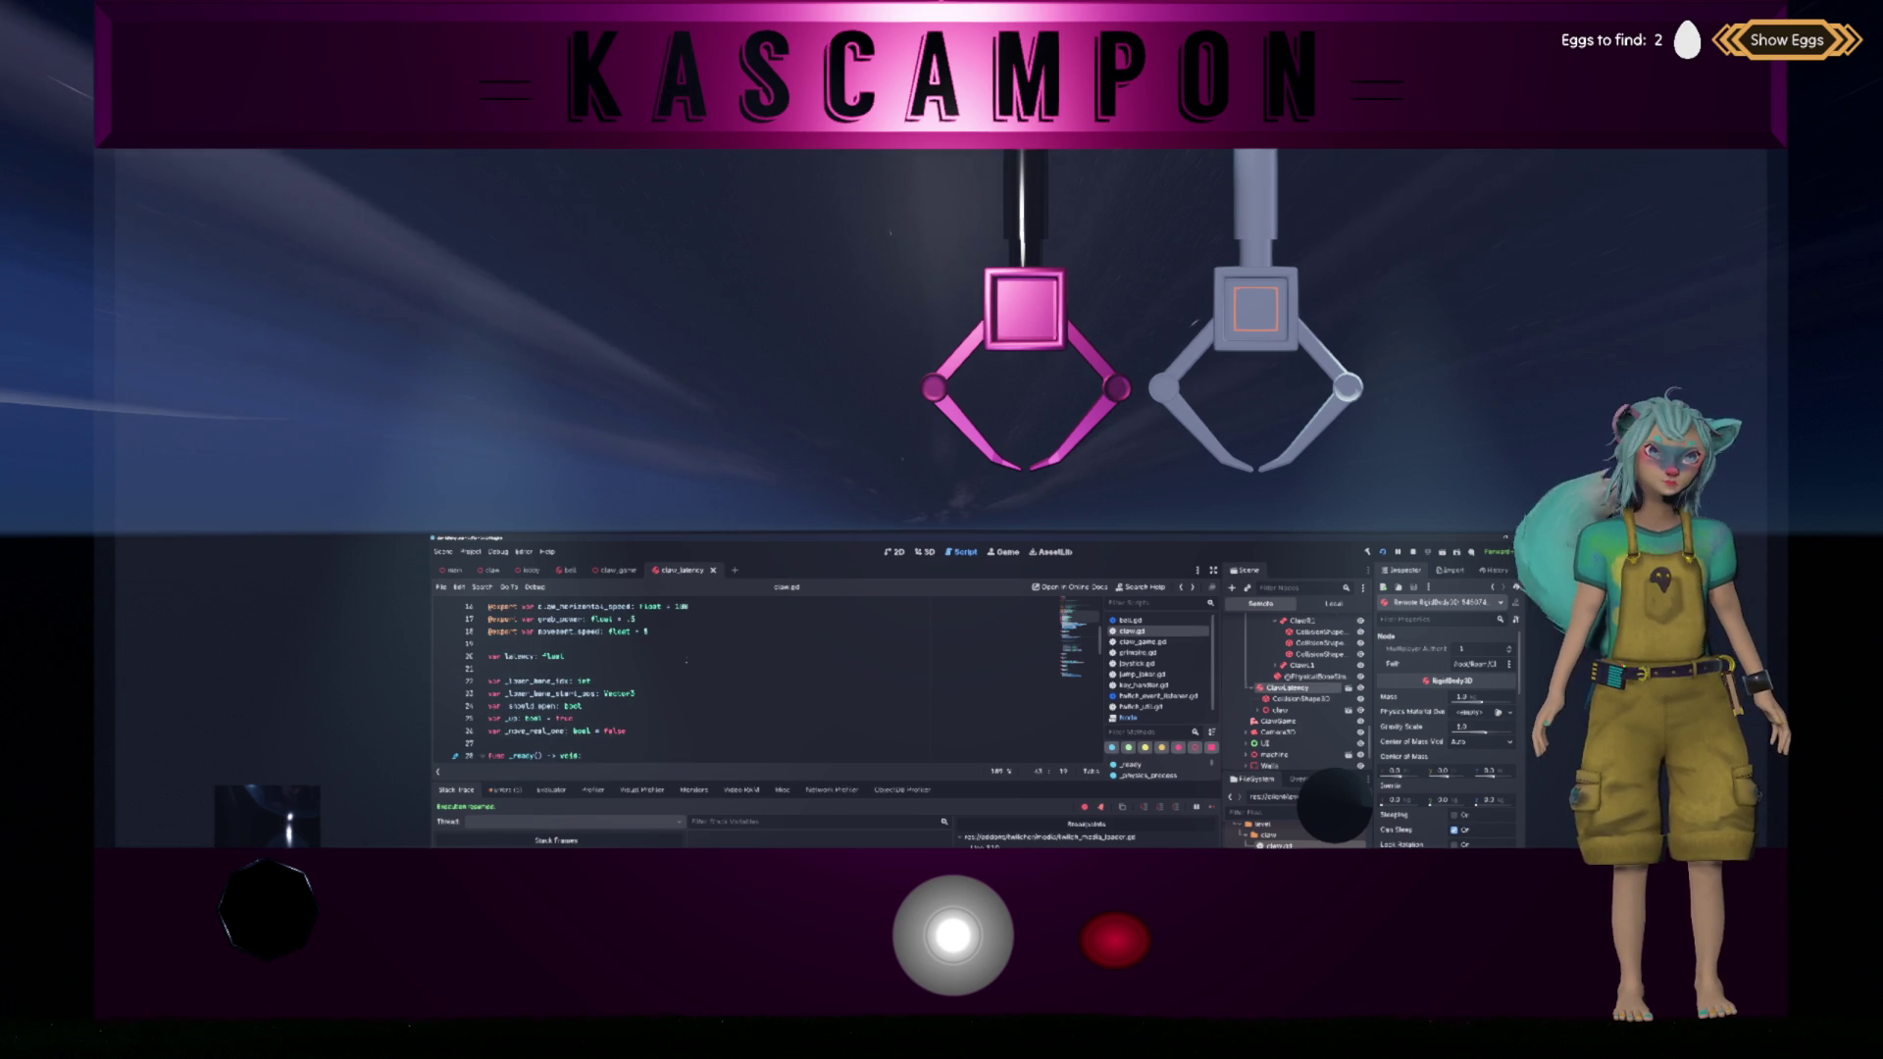
{"action": "scroll", "coordinate": [687, 661], "scroll_direction": "down", "scroll_amount": 3}
{"action": "scroll", "coordinate": [687, 660], "scroll_direction": "up", "scroll_amount": 3}
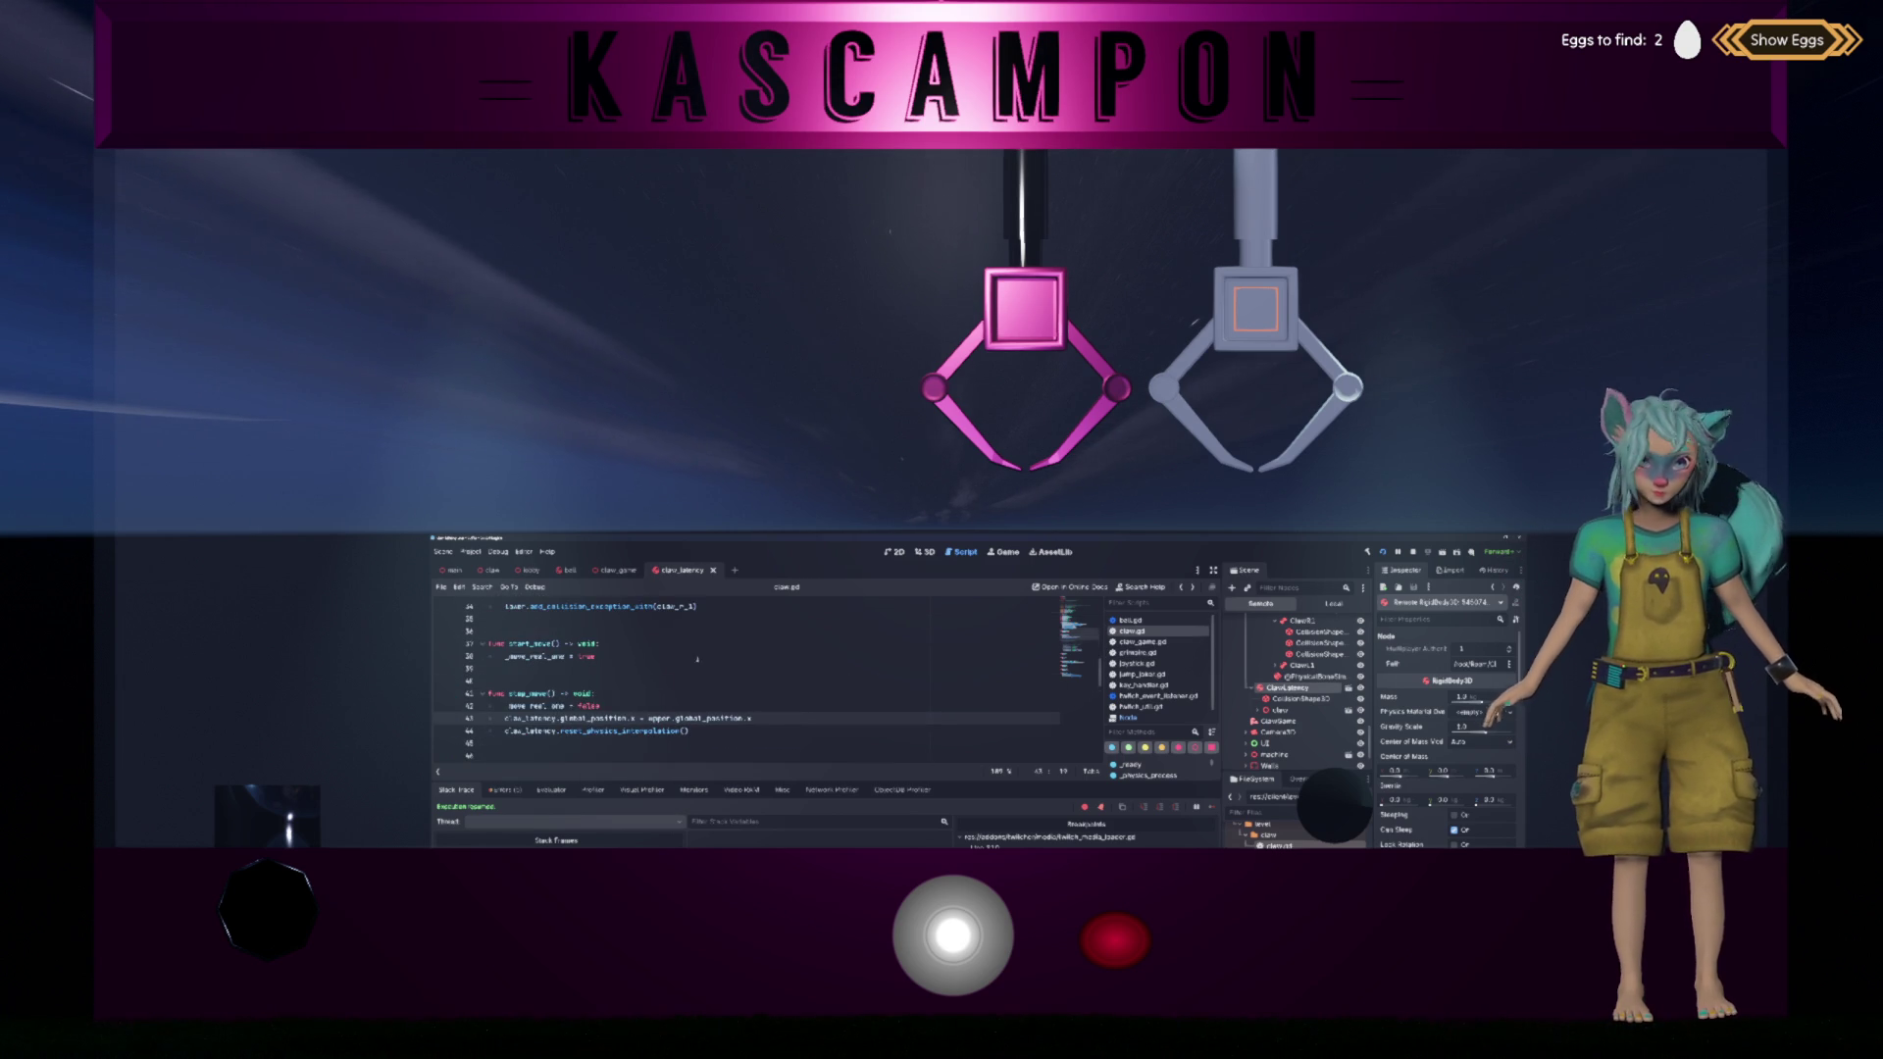
Step: Open claw_game.gd, review _on_start_moving and the variable declarations, and show the Local scene tree
{"action": "left_click", "coordinate": [1143, 642]}
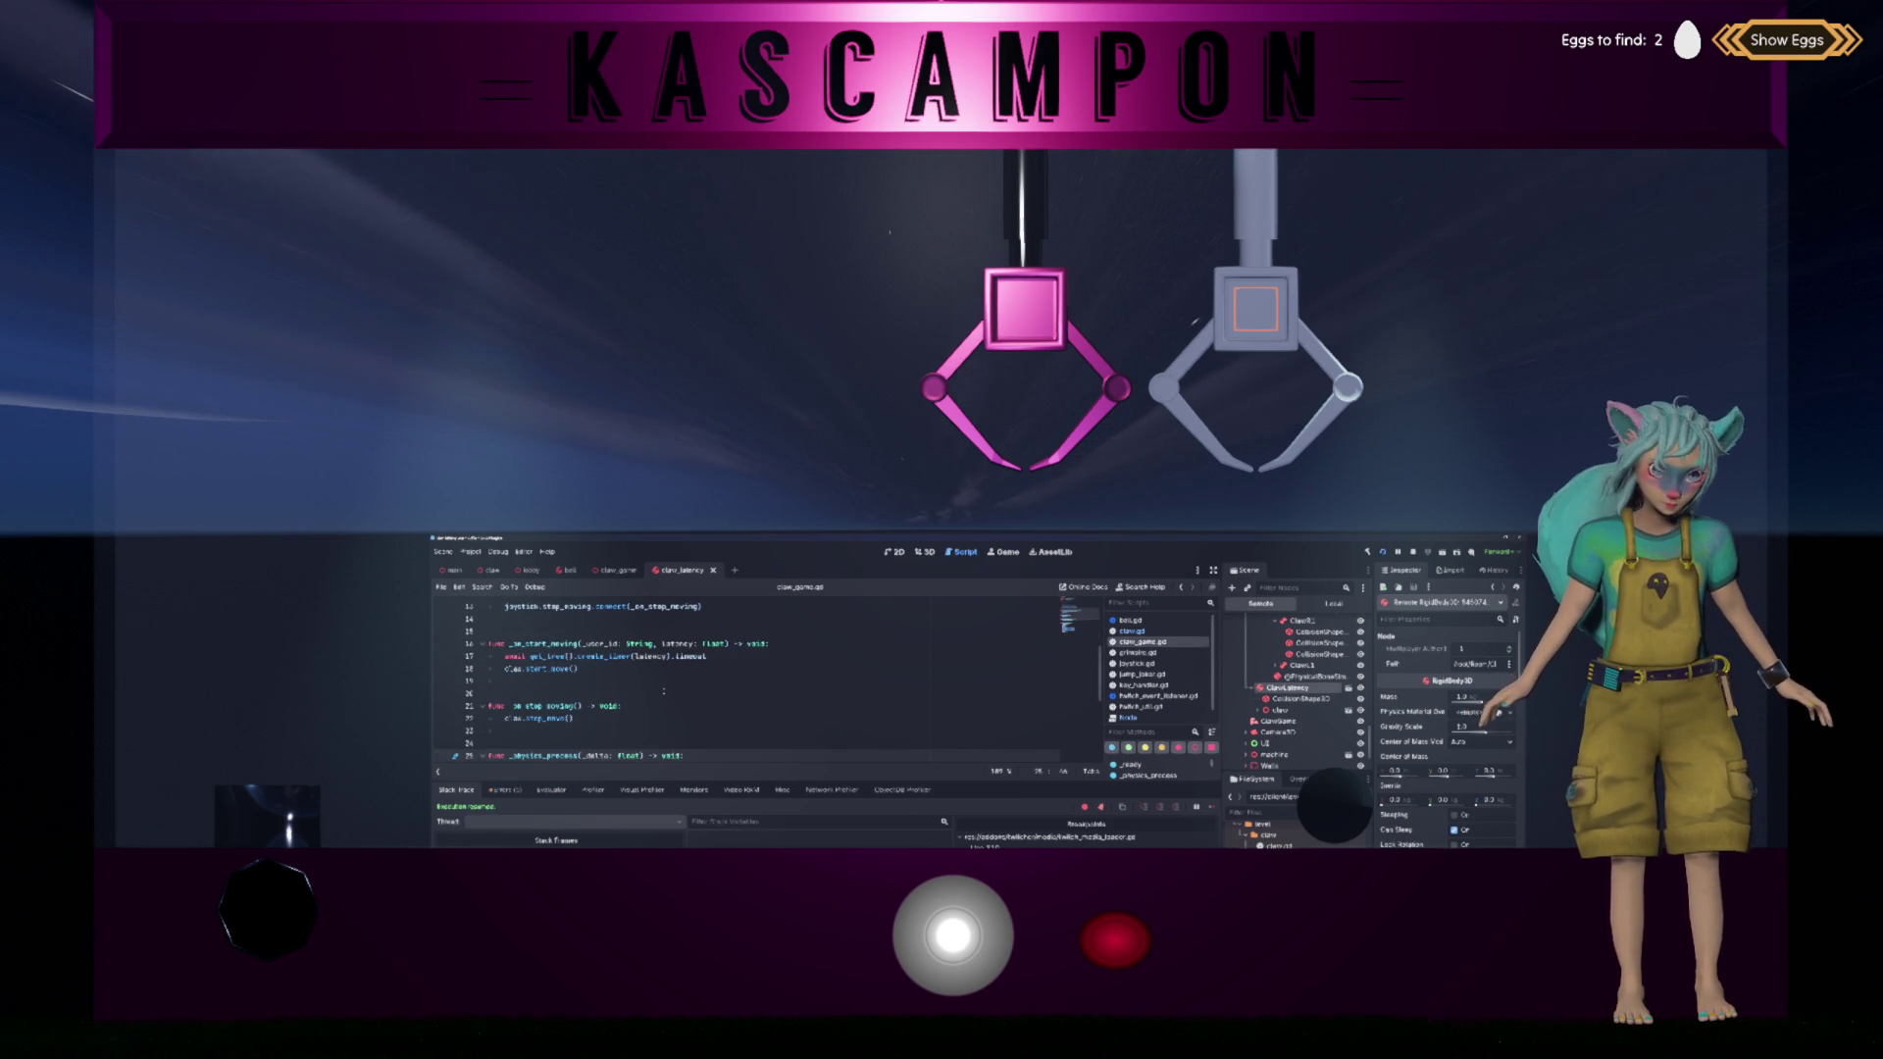
{"action": "left_click", "coordinate": [684, 681]}
{"action": "scroll", "coordinate": [664, 691], "scroll_direction": "up", "scroll_amount": 3}
{"action": "left_click", "coordinate": [652, 717]}
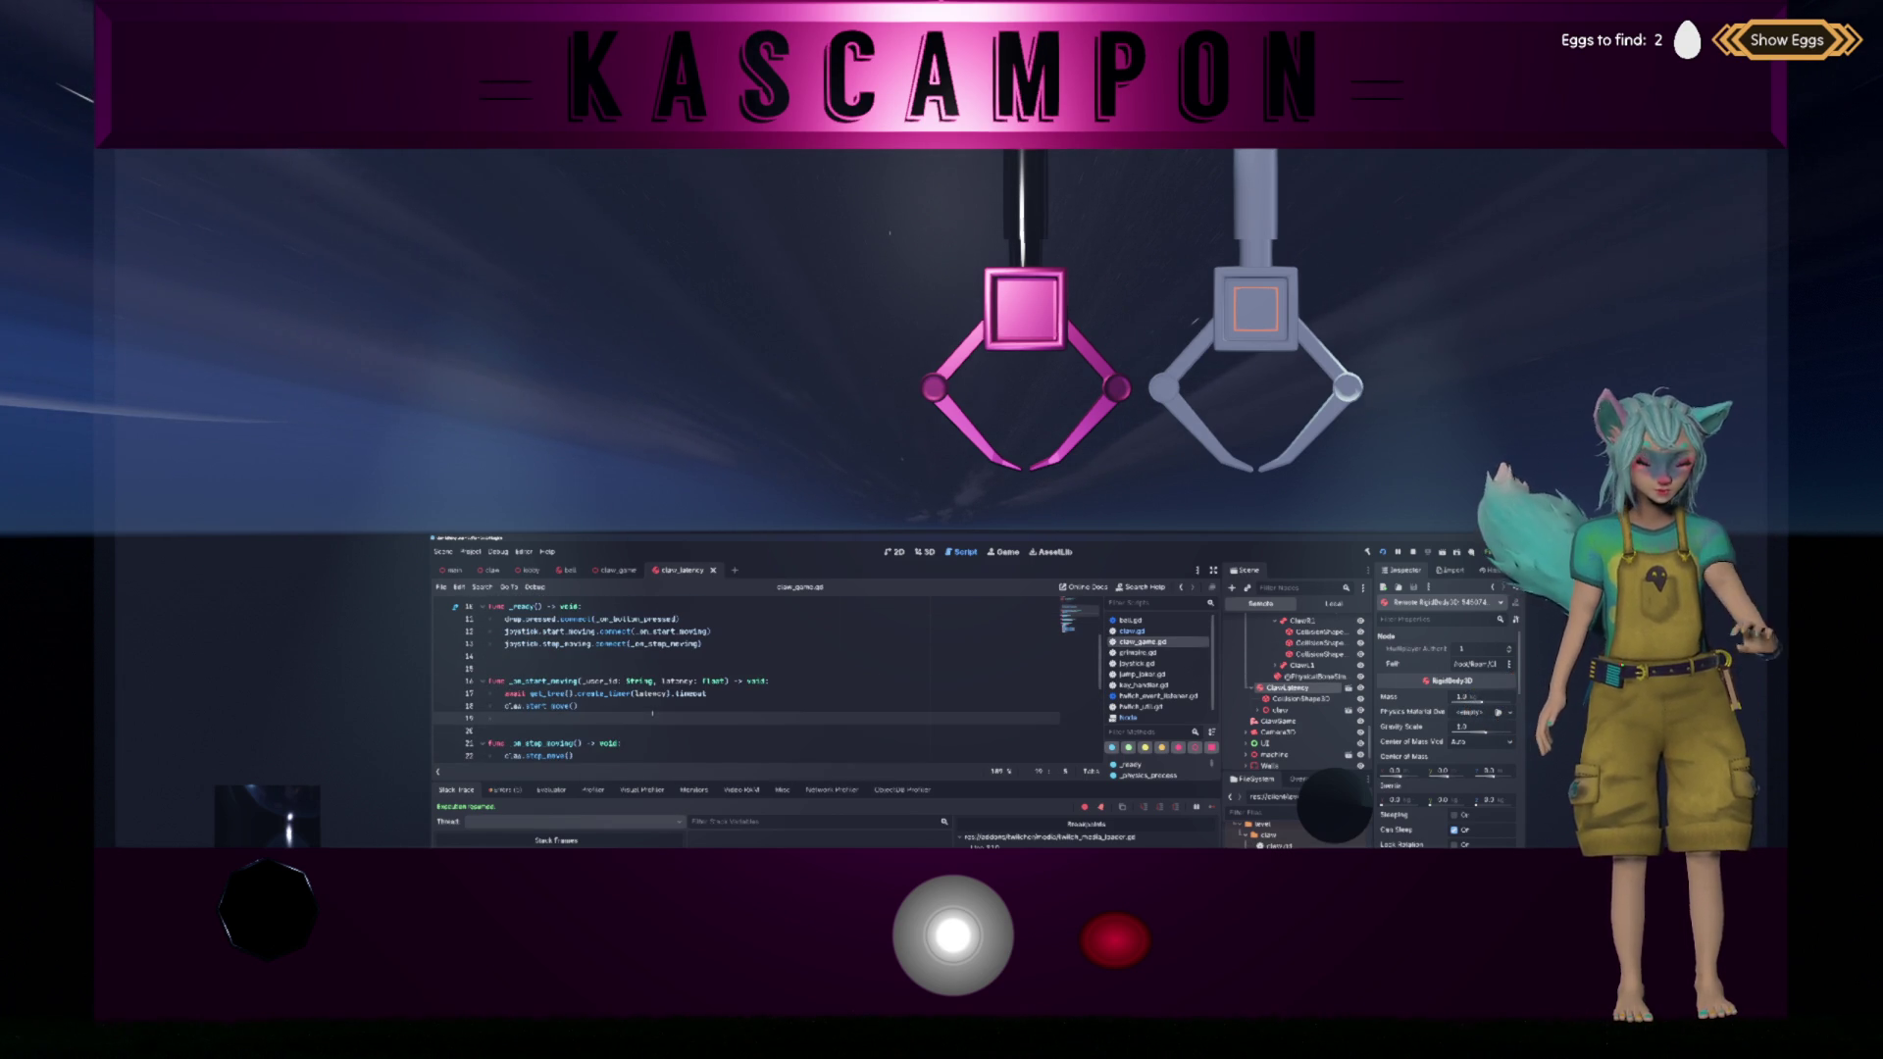
{"action": "scroll", "coordinate": [653, 713], "scroll_direction": "up", "scroll_amount": 2}
{"action": "left_click", "coordinate": [663, 657]}
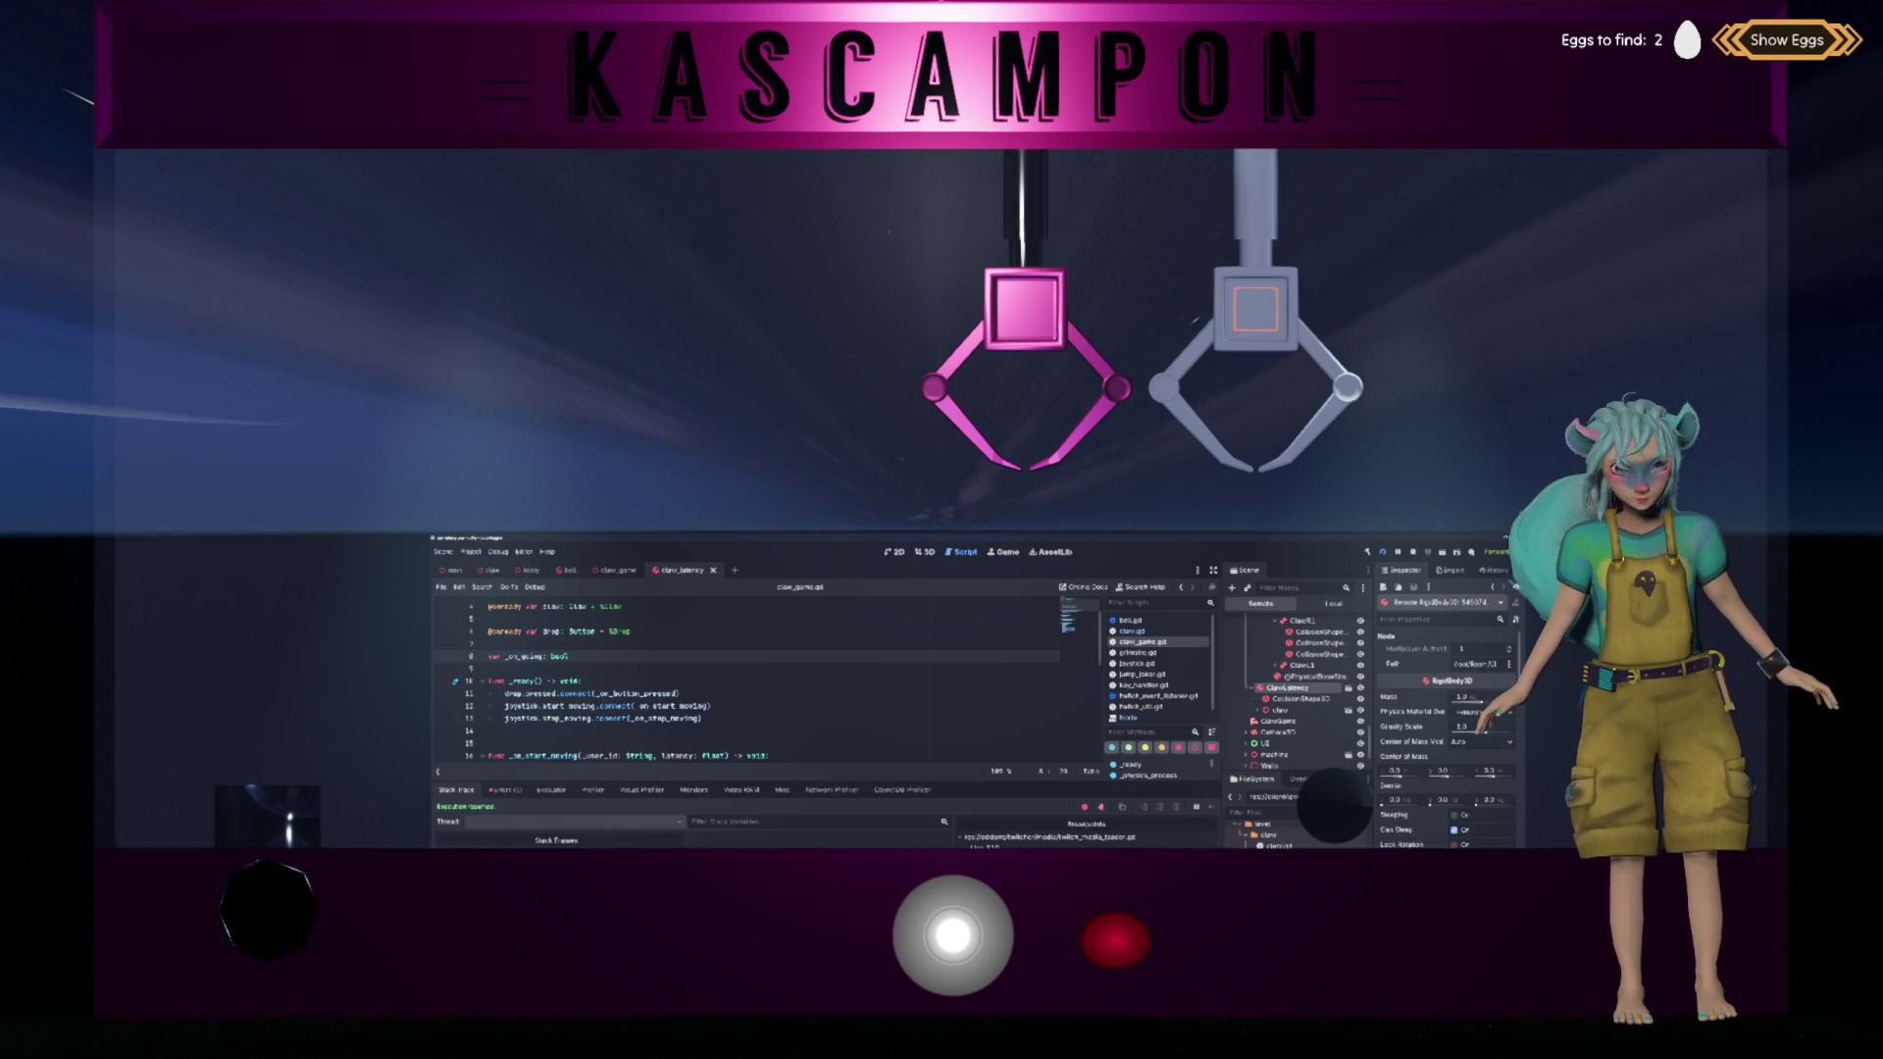
{"action": "left_click", "coordinate": [1334, 604]}
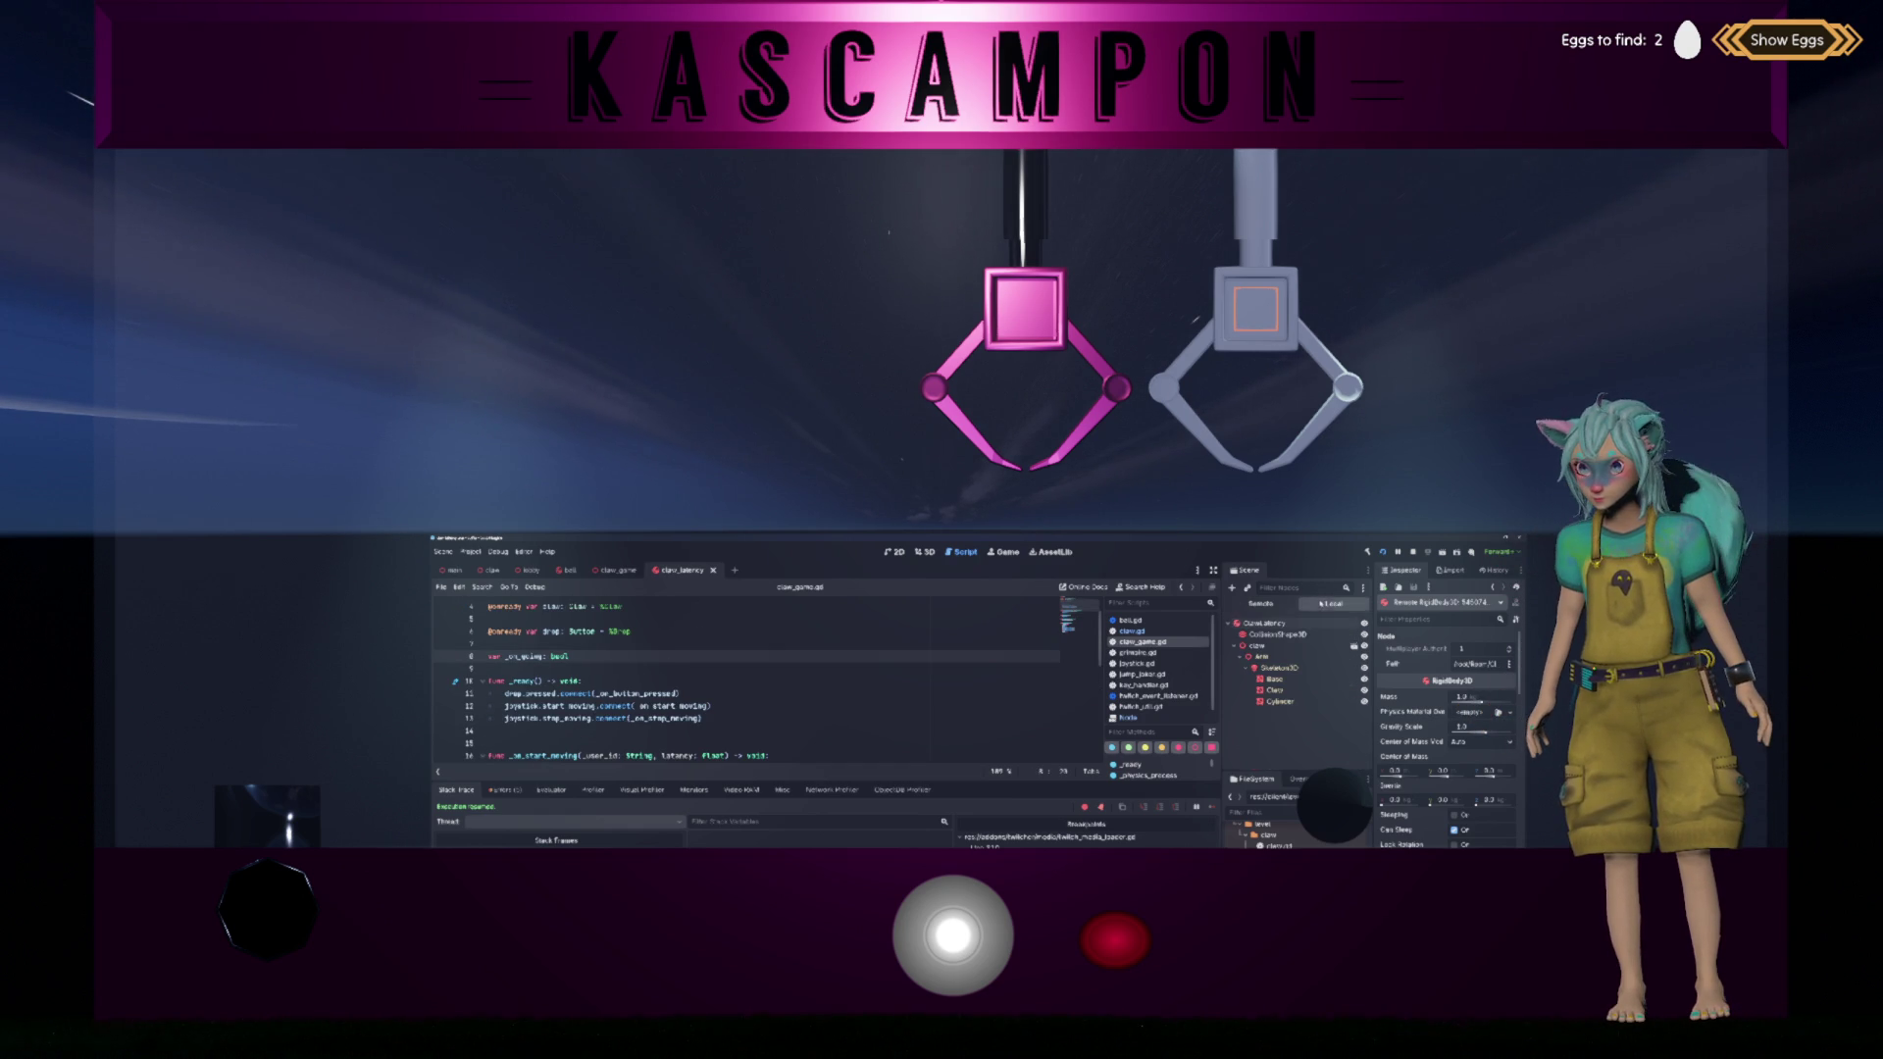
Step: Add a Timer child named LatencyTimer under the ClawGame root of the claw_game scene
{"action": "left_click", "coordinate": [616, 570]}
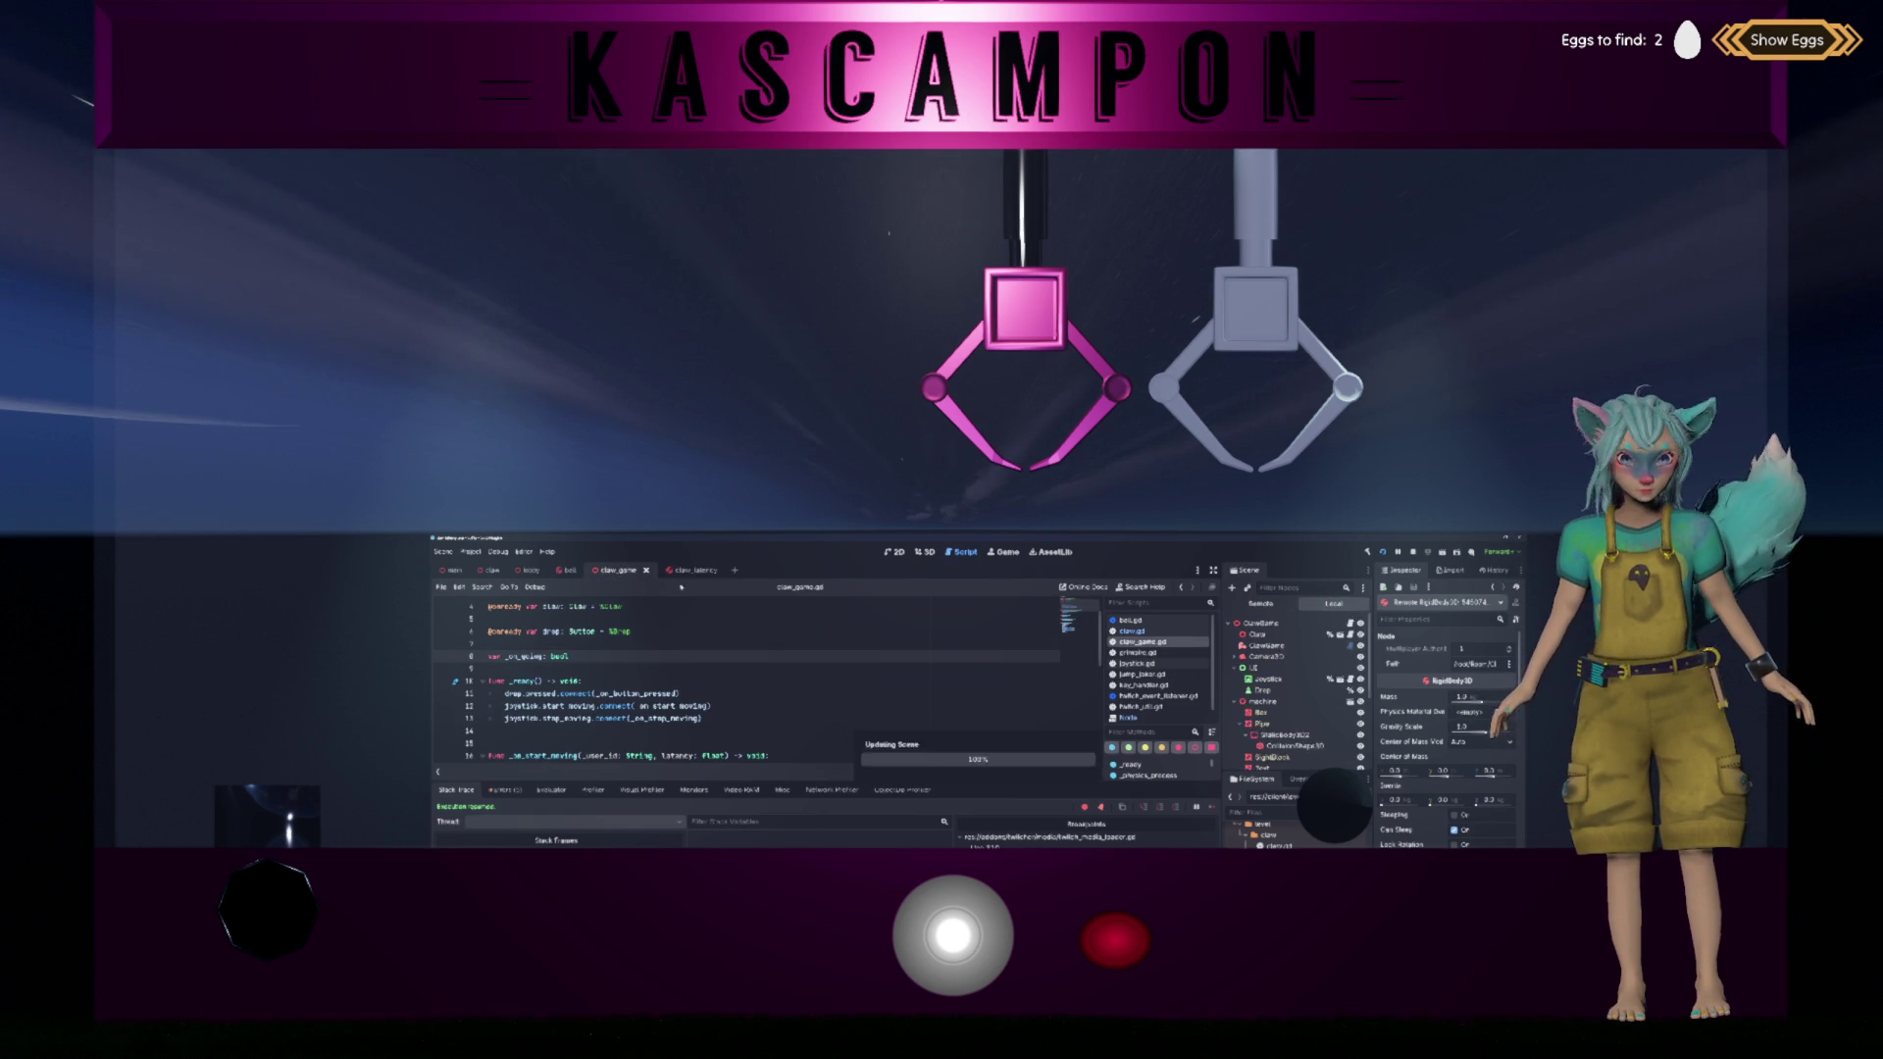
{"action": "left_click", "coordinate": [1263, 623]}
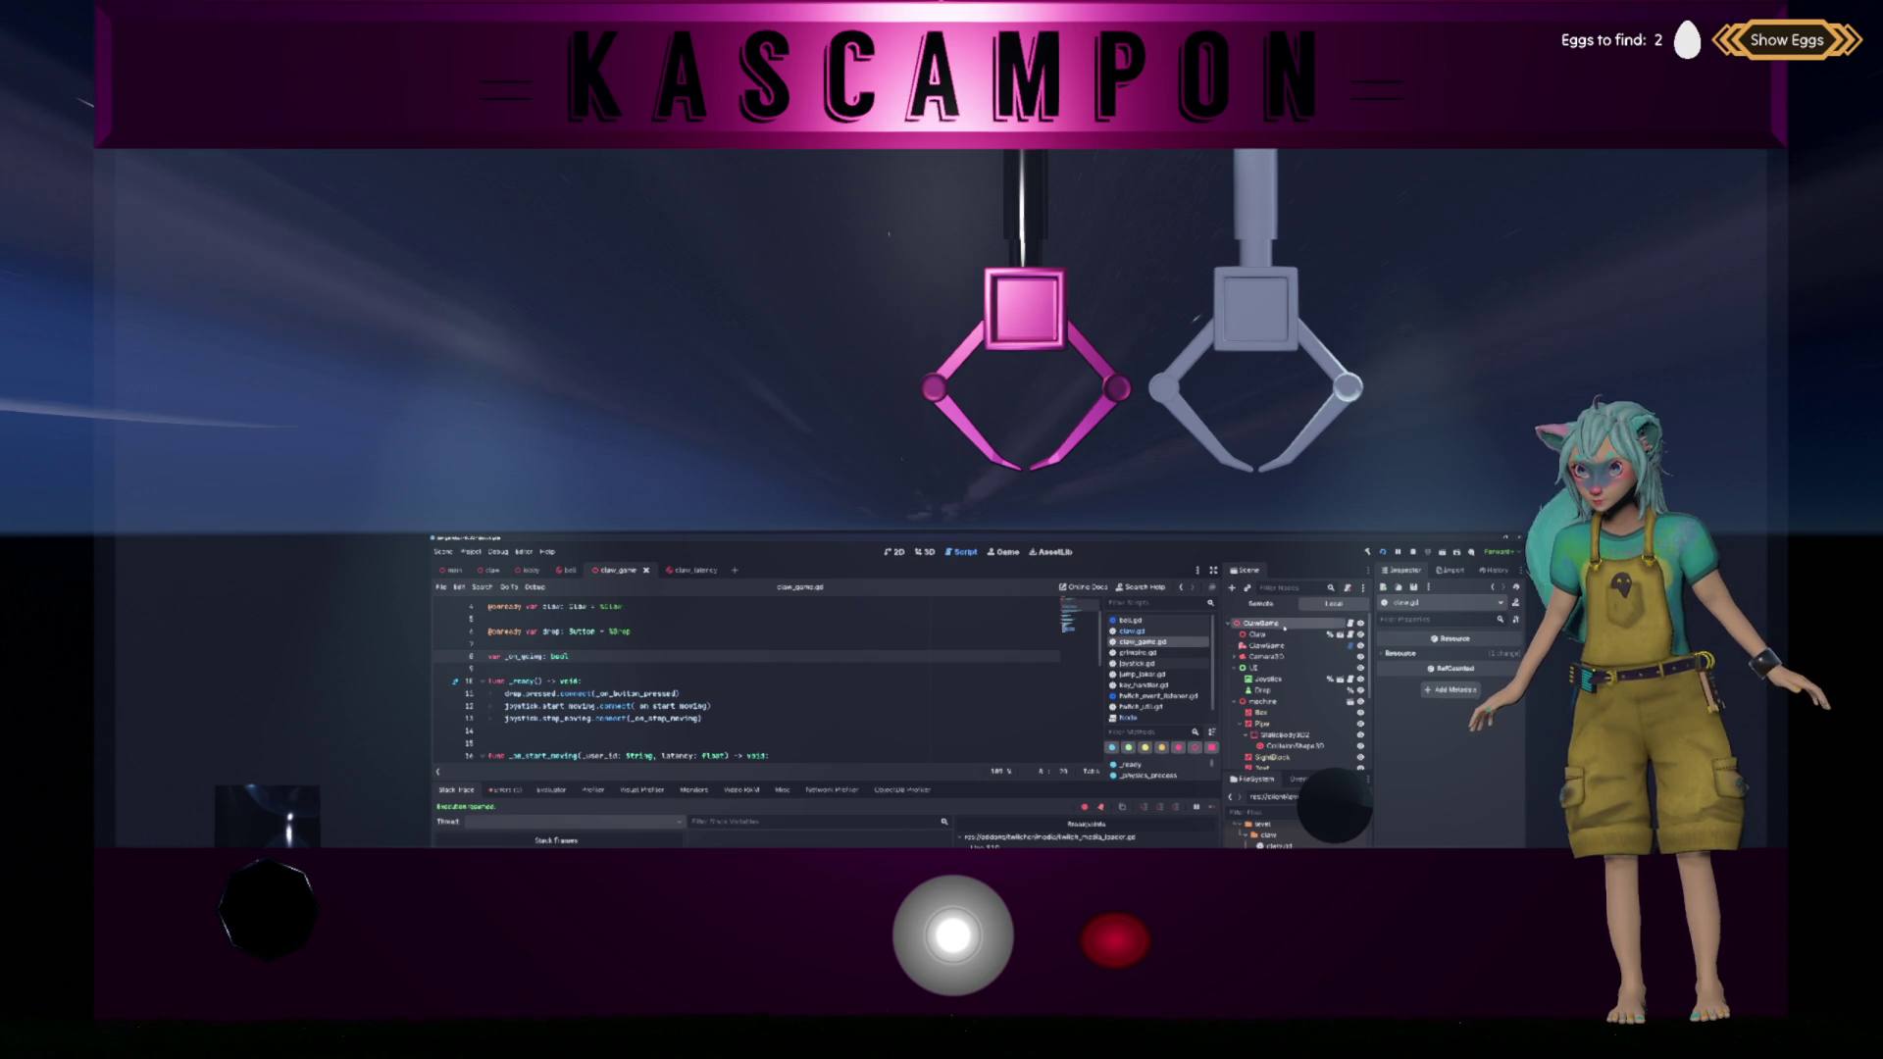
{"action": "key", "text": "ctrl+a"}
{"action": "type", "text": "rig"}
{"action": "type", "text": "timer"}
{"action": "key", "text": "Return"}
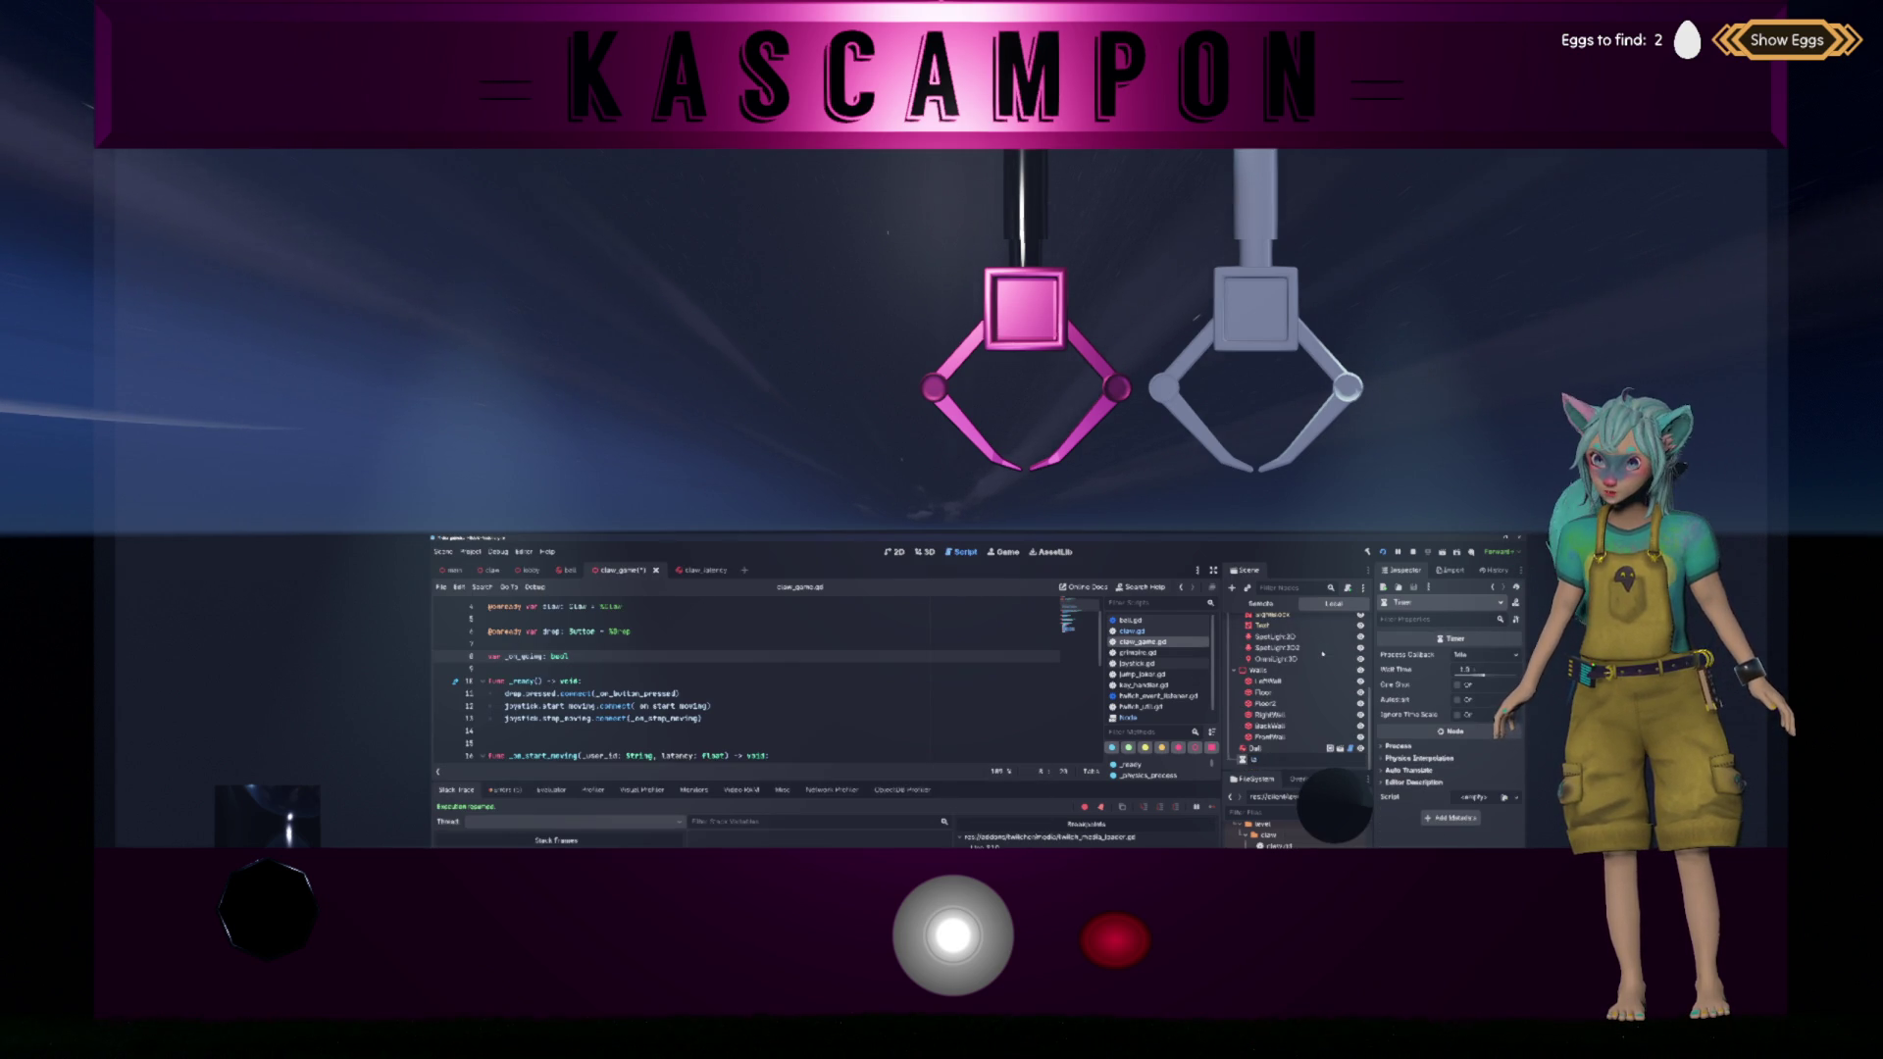
{"action": "type", "text": "tency"}
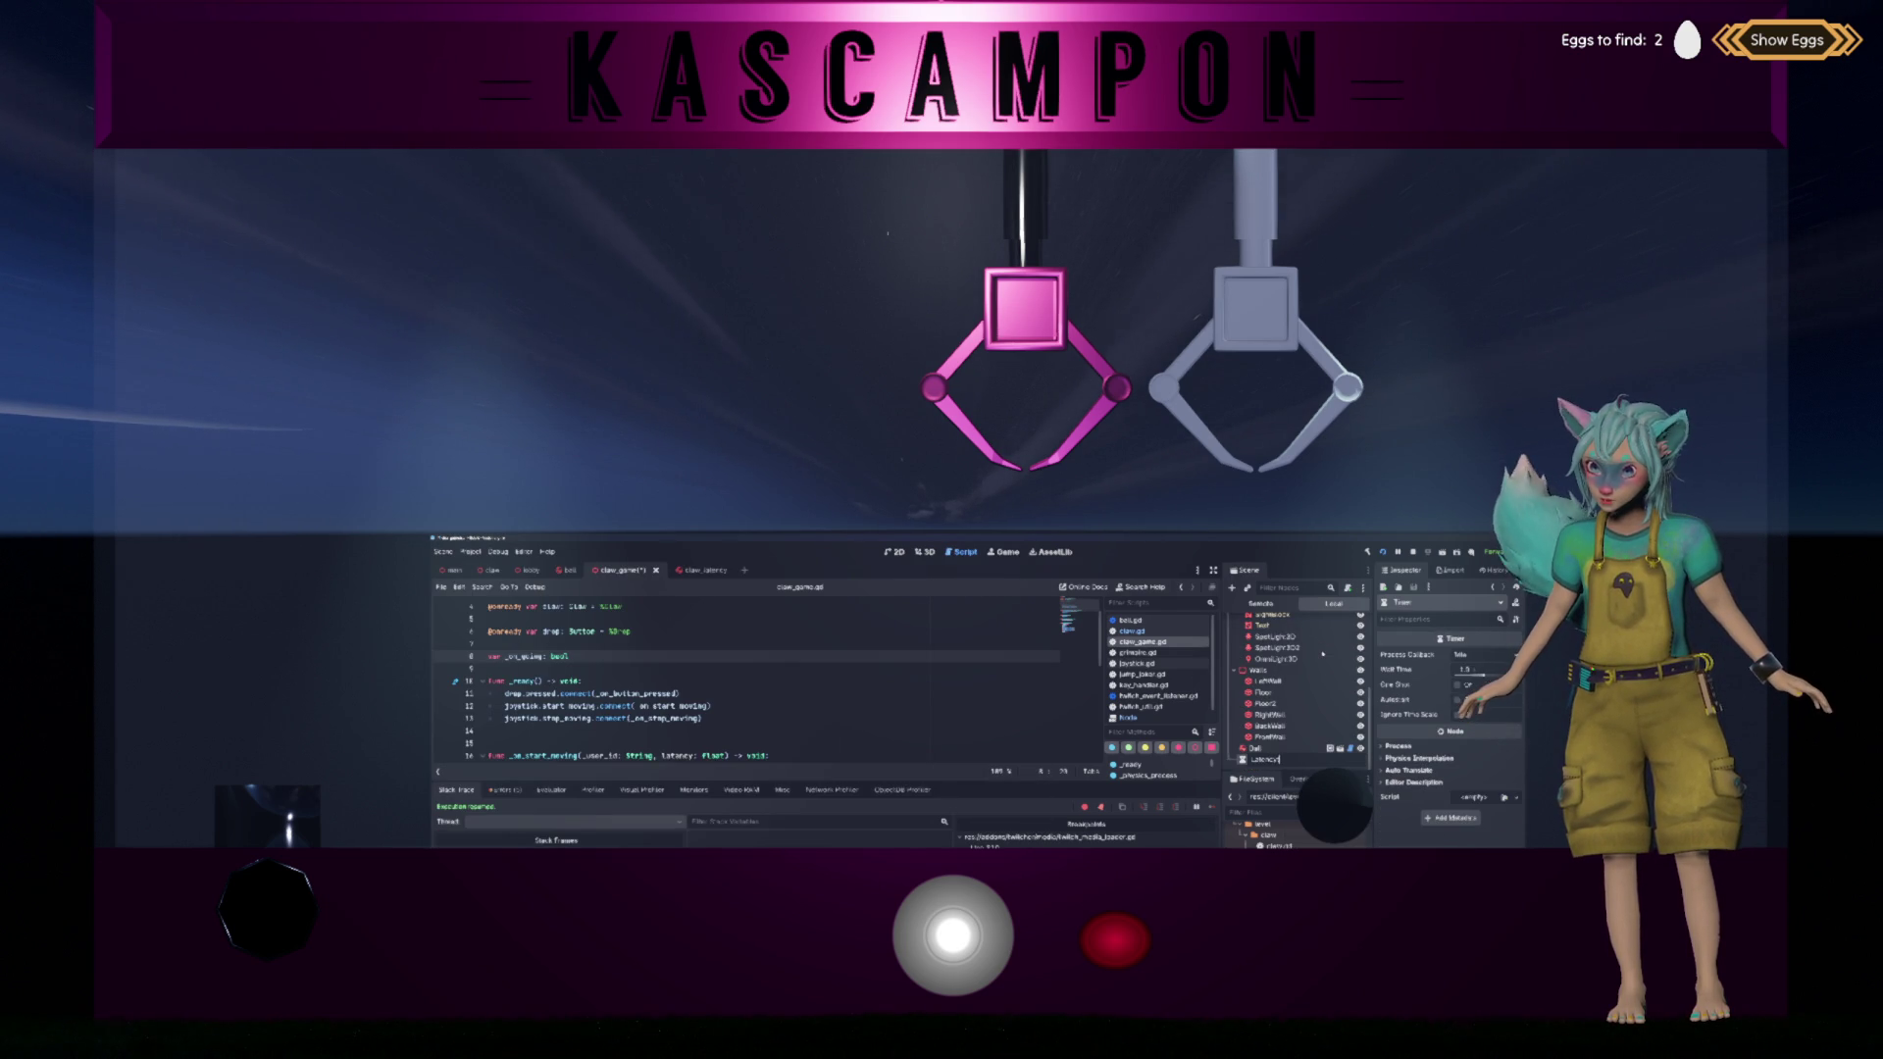
{"action": "type", "text": "Timer"}
{"action": "key", "text": "Return"}
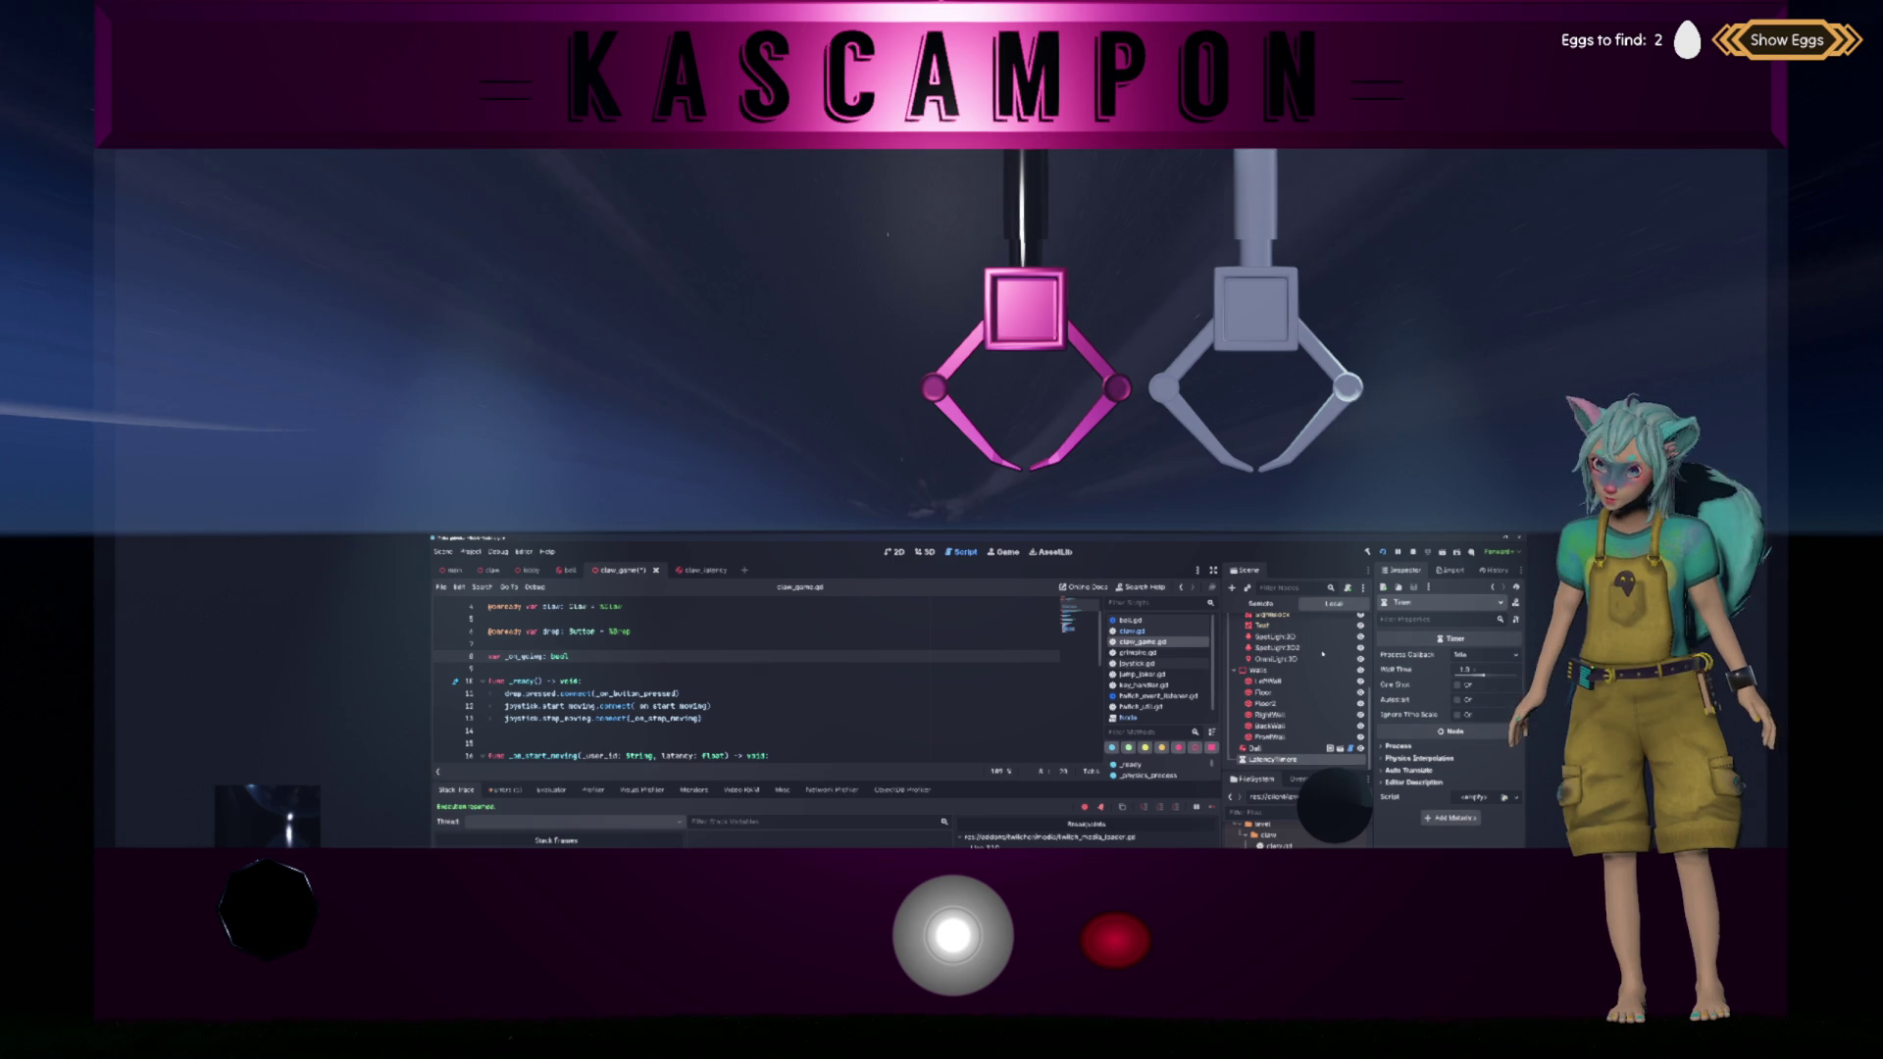
{"action": "right_click", "coordinate": [1305, 747]}
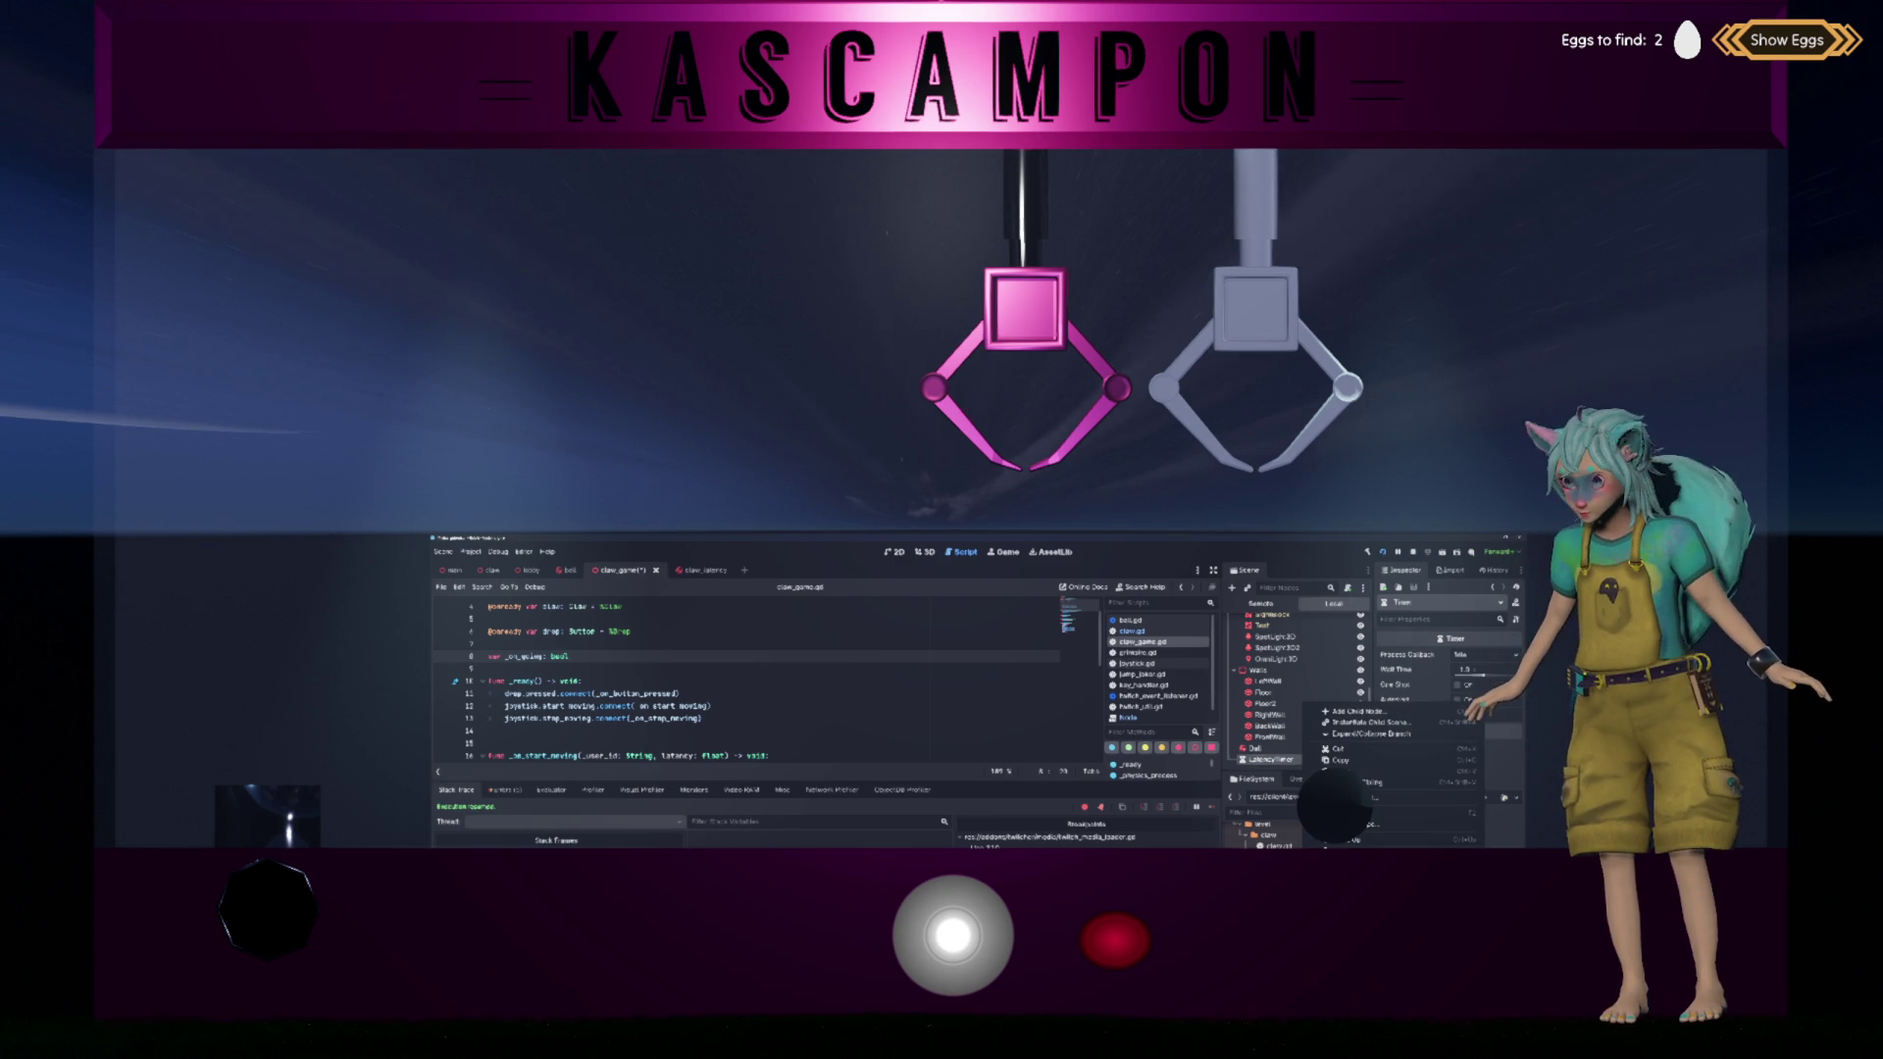
{"action": "left_click", "coordinate": [1276, 759]}
{"action": "mouse_move", "coordinate": [1275, 759]}
{"action": "left_mouse_down"}
{"action": "mouse_move", "coordinate": [694, 755]}
{"action": "mouse_move", "coordinate": [697, 656]}
{"action": "left_mouse_up"}
Step: In _ready, connect latency_timer.timeout to claw.start_move
{"action": "scroll", "coordinate": [694, 740], "scroll_direction": "up", "scroll_amount": 1}
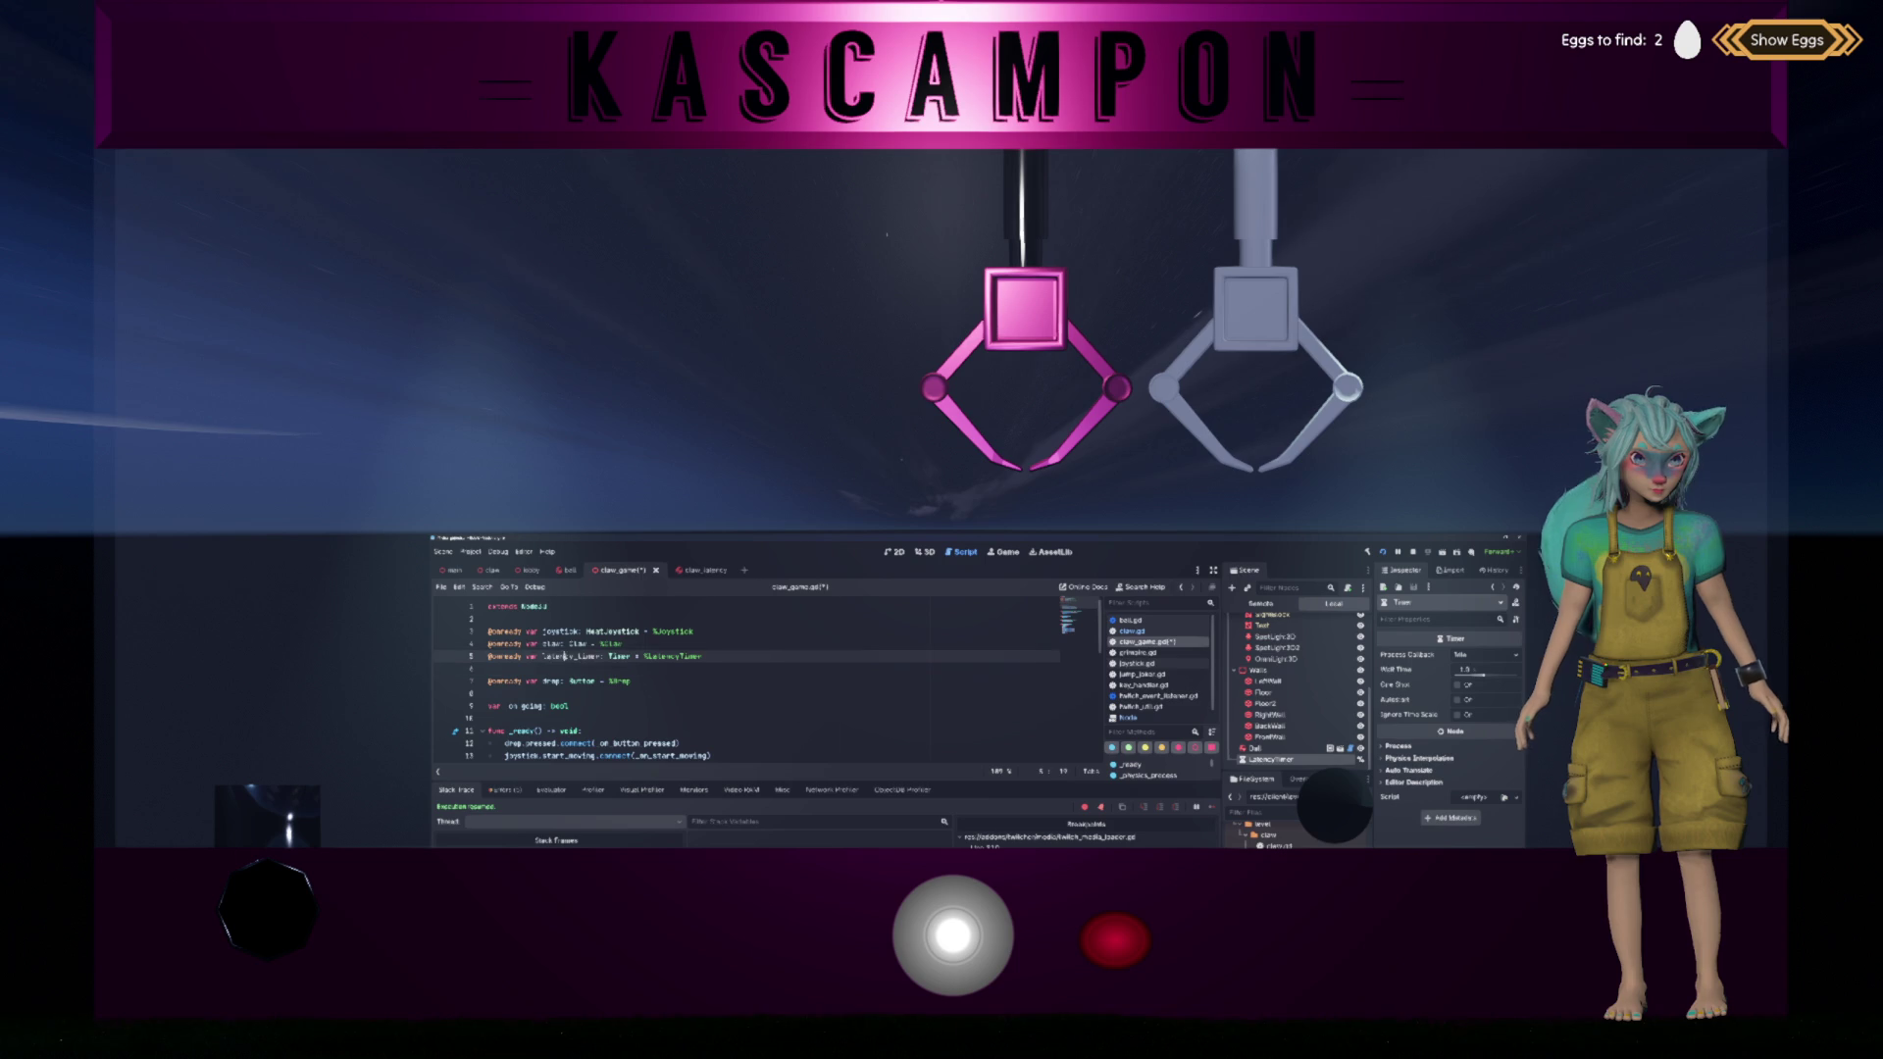
{"action": "scroll", "coordinate": [705, 675], "scroll_direction": "down", "scroll_amount": 3}
{"action": "left_click", "coordinate": [770, 669]}
{"action": "type", "text": "latency_timer.timeout"}
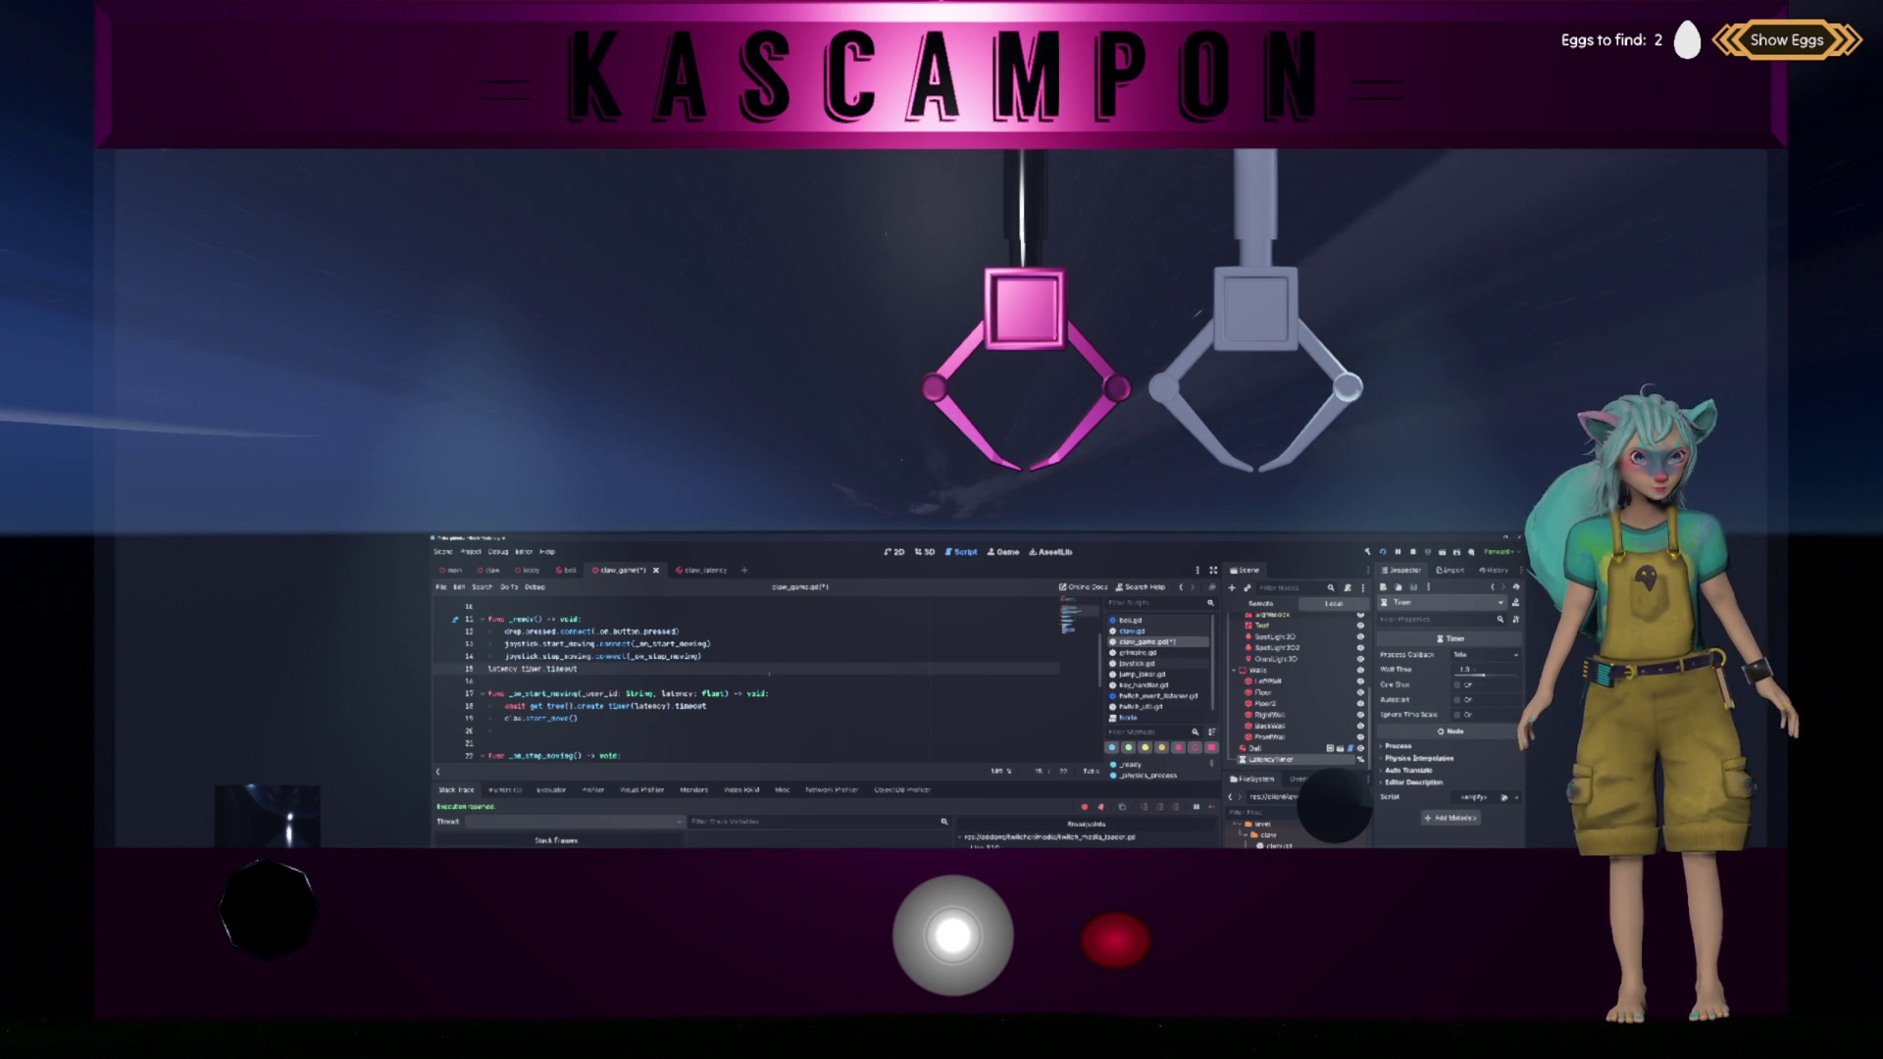
{"action": "key", "text": "Return"}
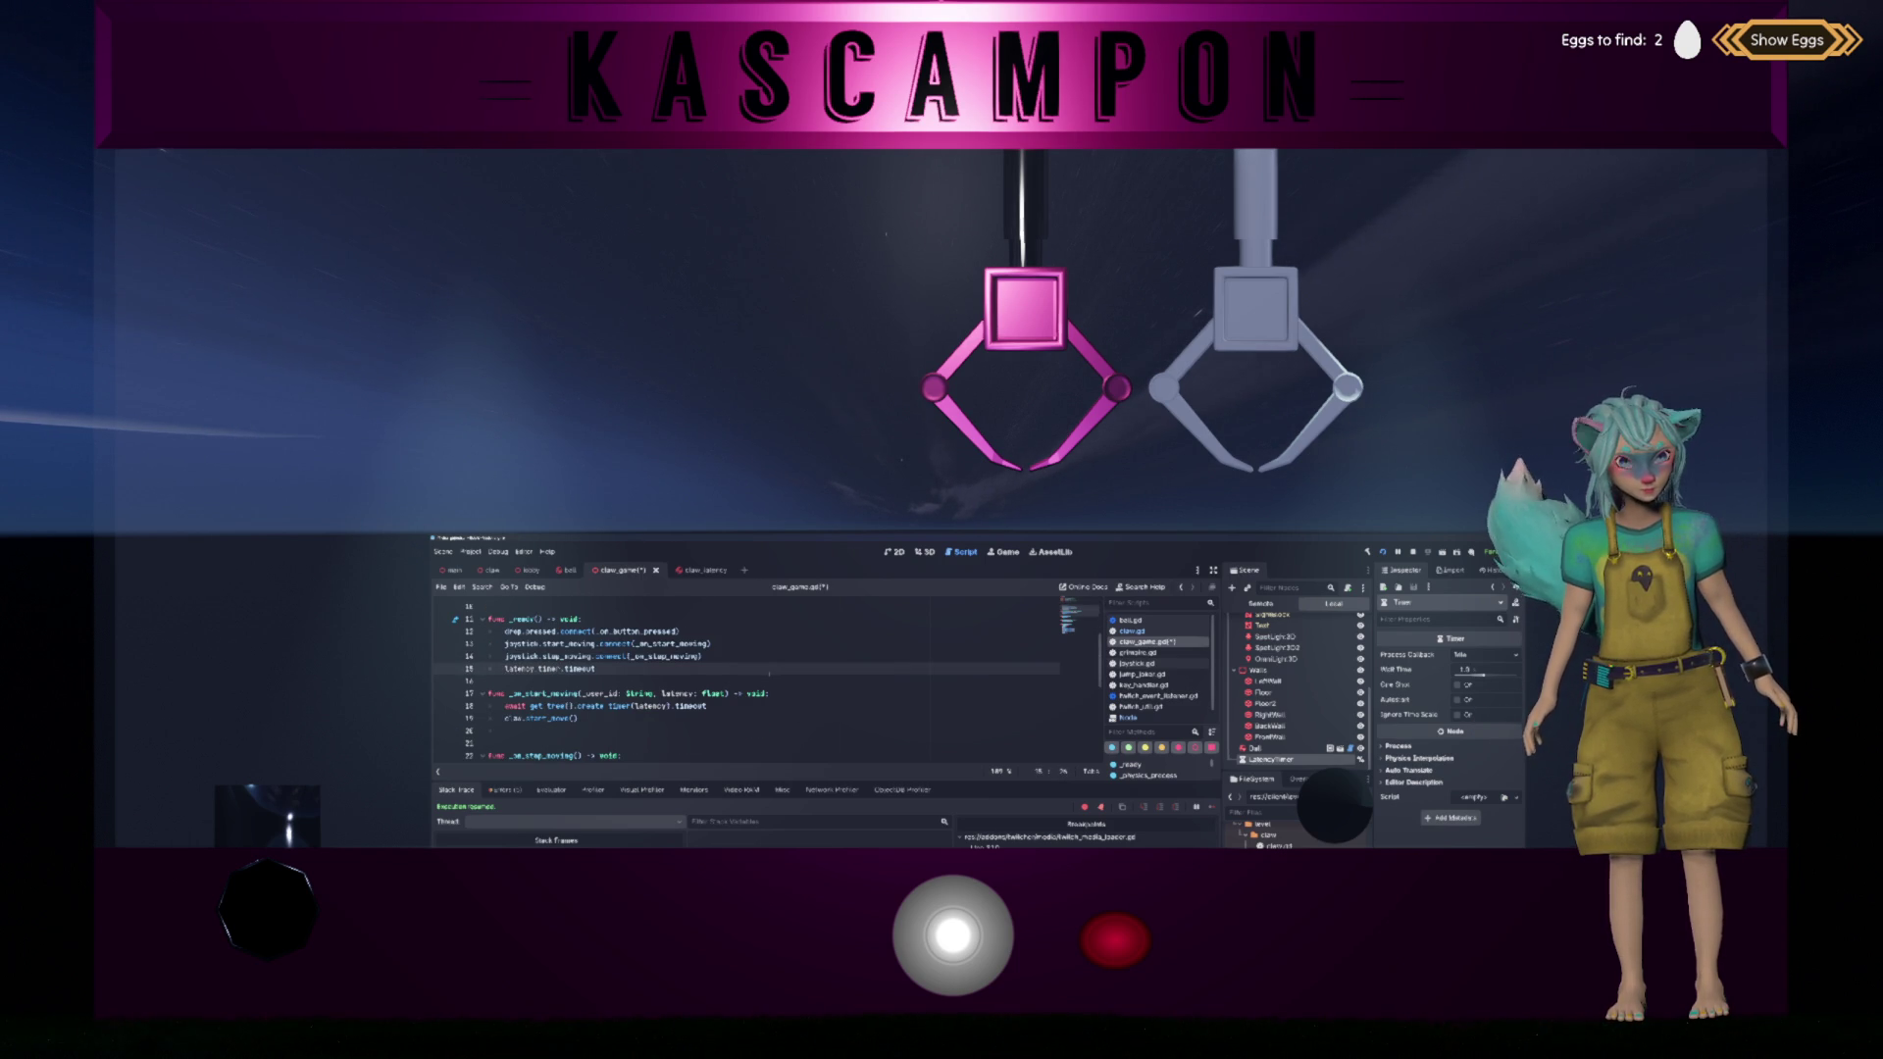
{"action": "type", "text": ".con"}
{"action": "key", "text": "Return"}
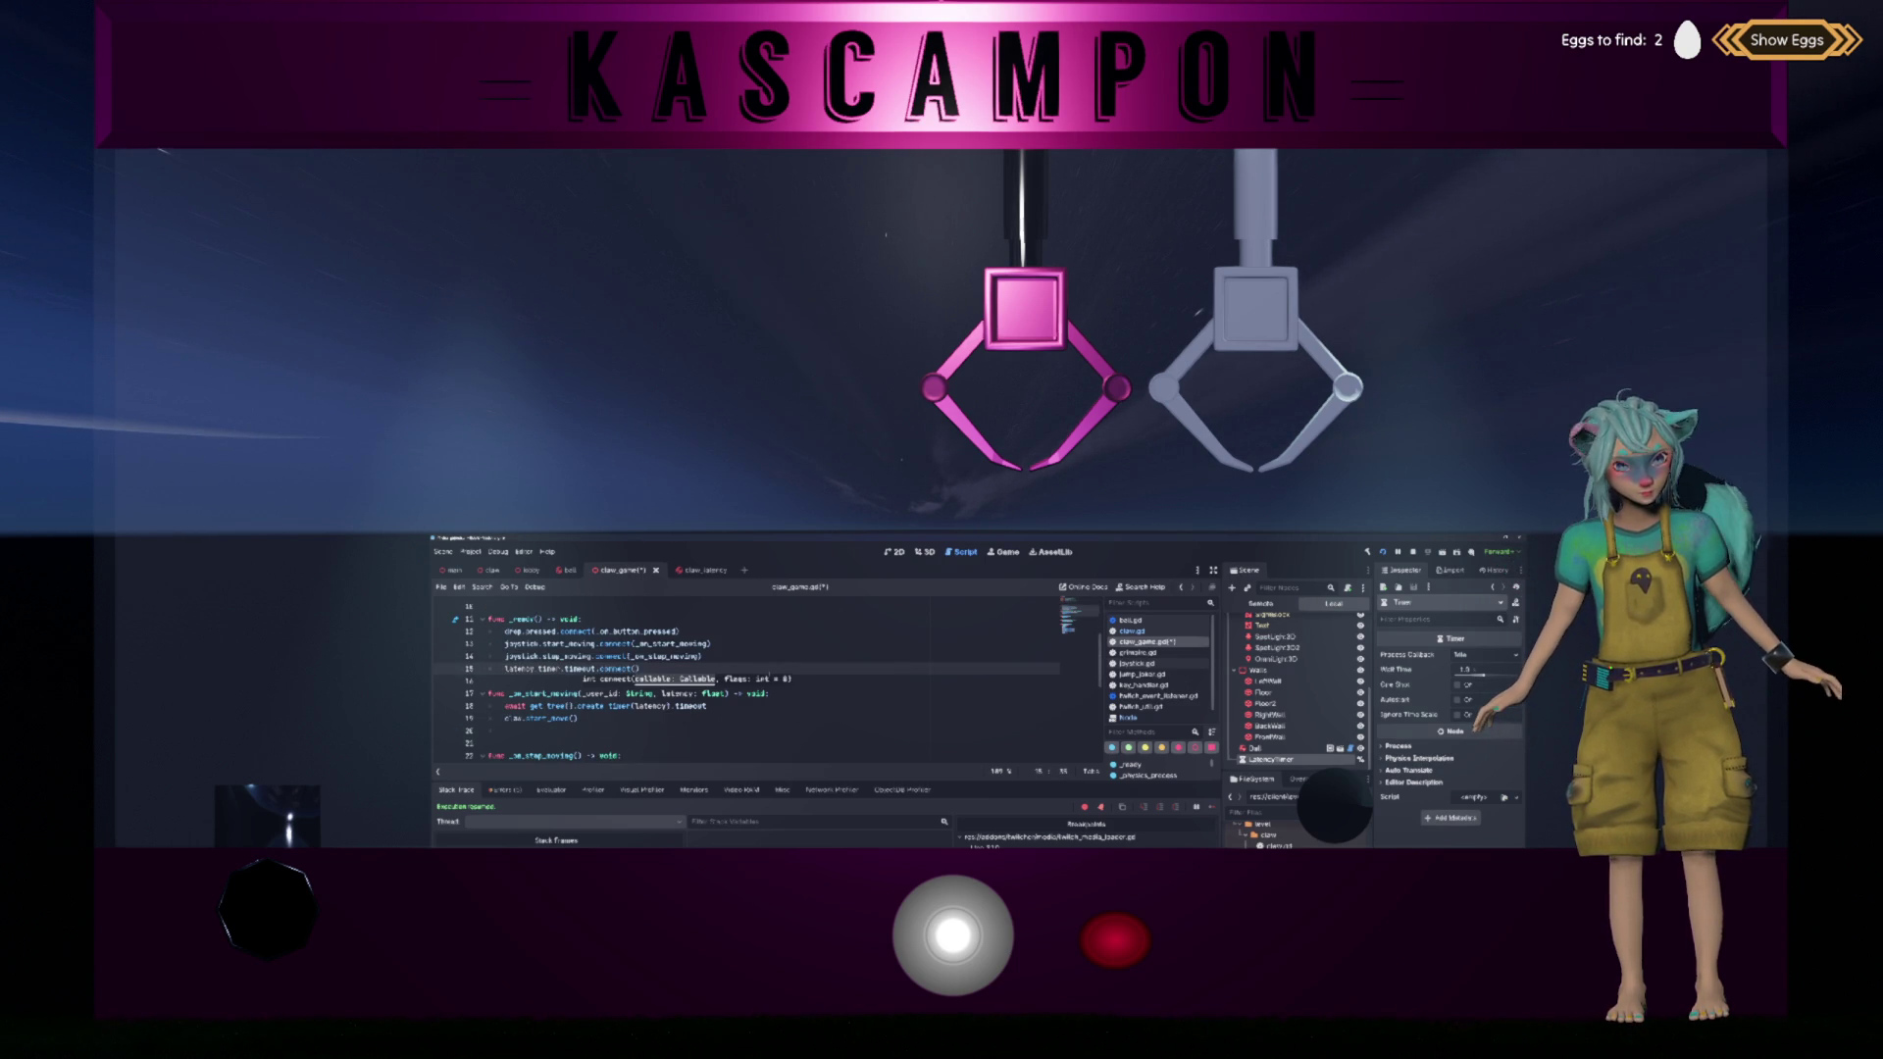
{"action": "type", "text": "_start_moving"}
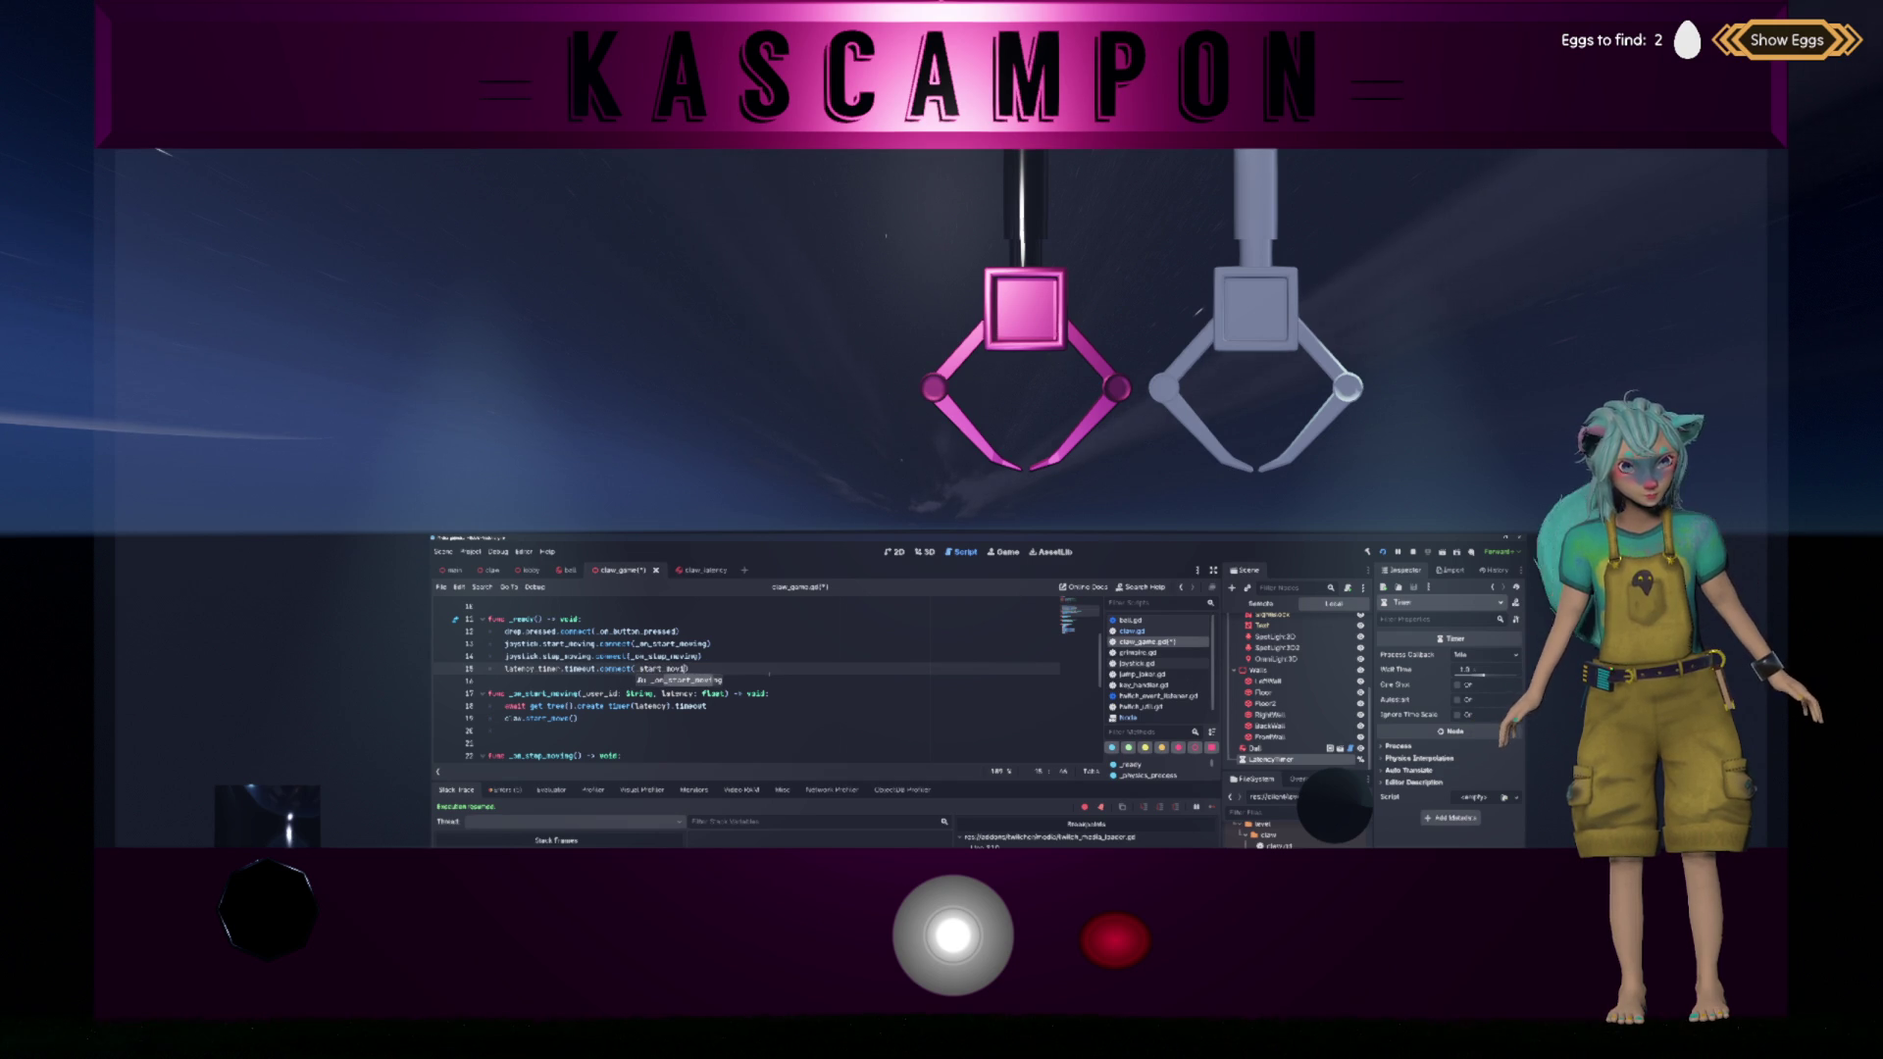
{"action": "key", "text": "ctrl+BackSpace"}
{"action": "left_click", "coordinate": [632, 717]}
{"action": "key", "text": "shift+Home"}
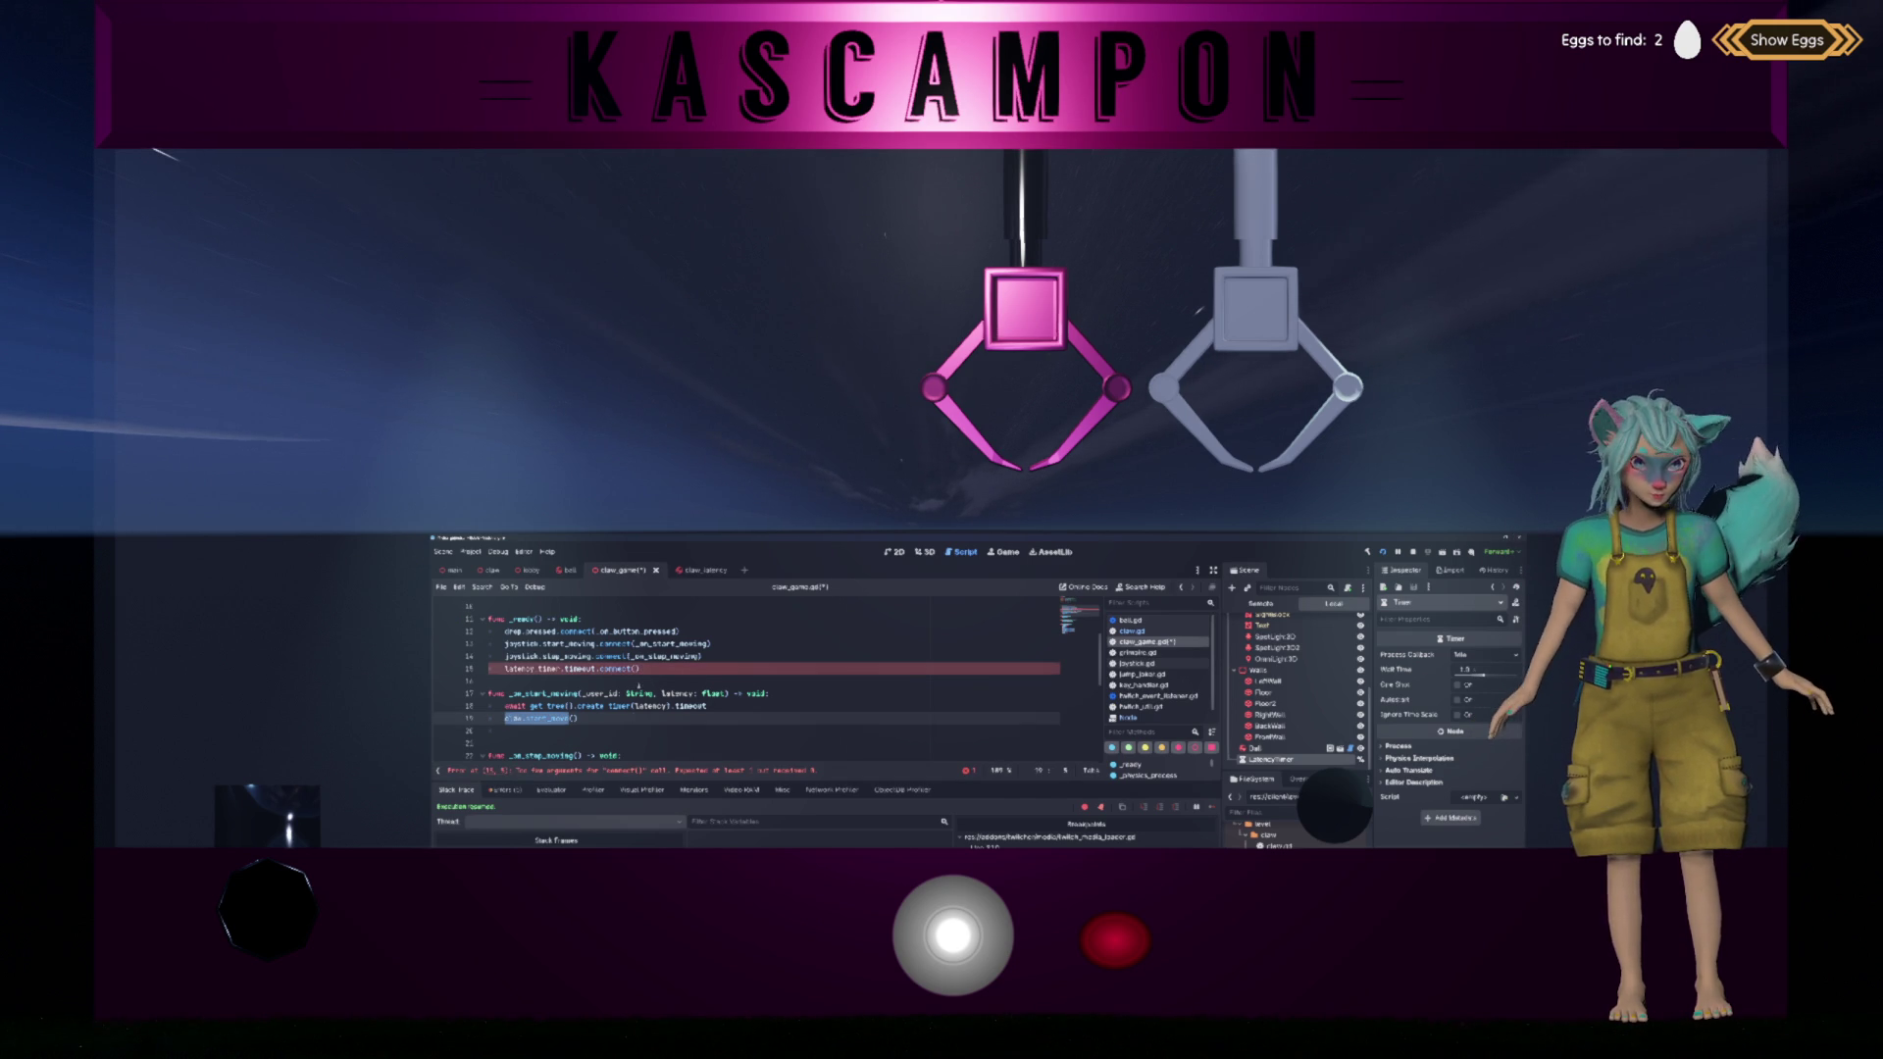
{"action": "key", "text": "ctrl+c"}
{"action": "left_click", "coordinate": [640, 668]}
{"action": "key", "text": "ctrl+v"}
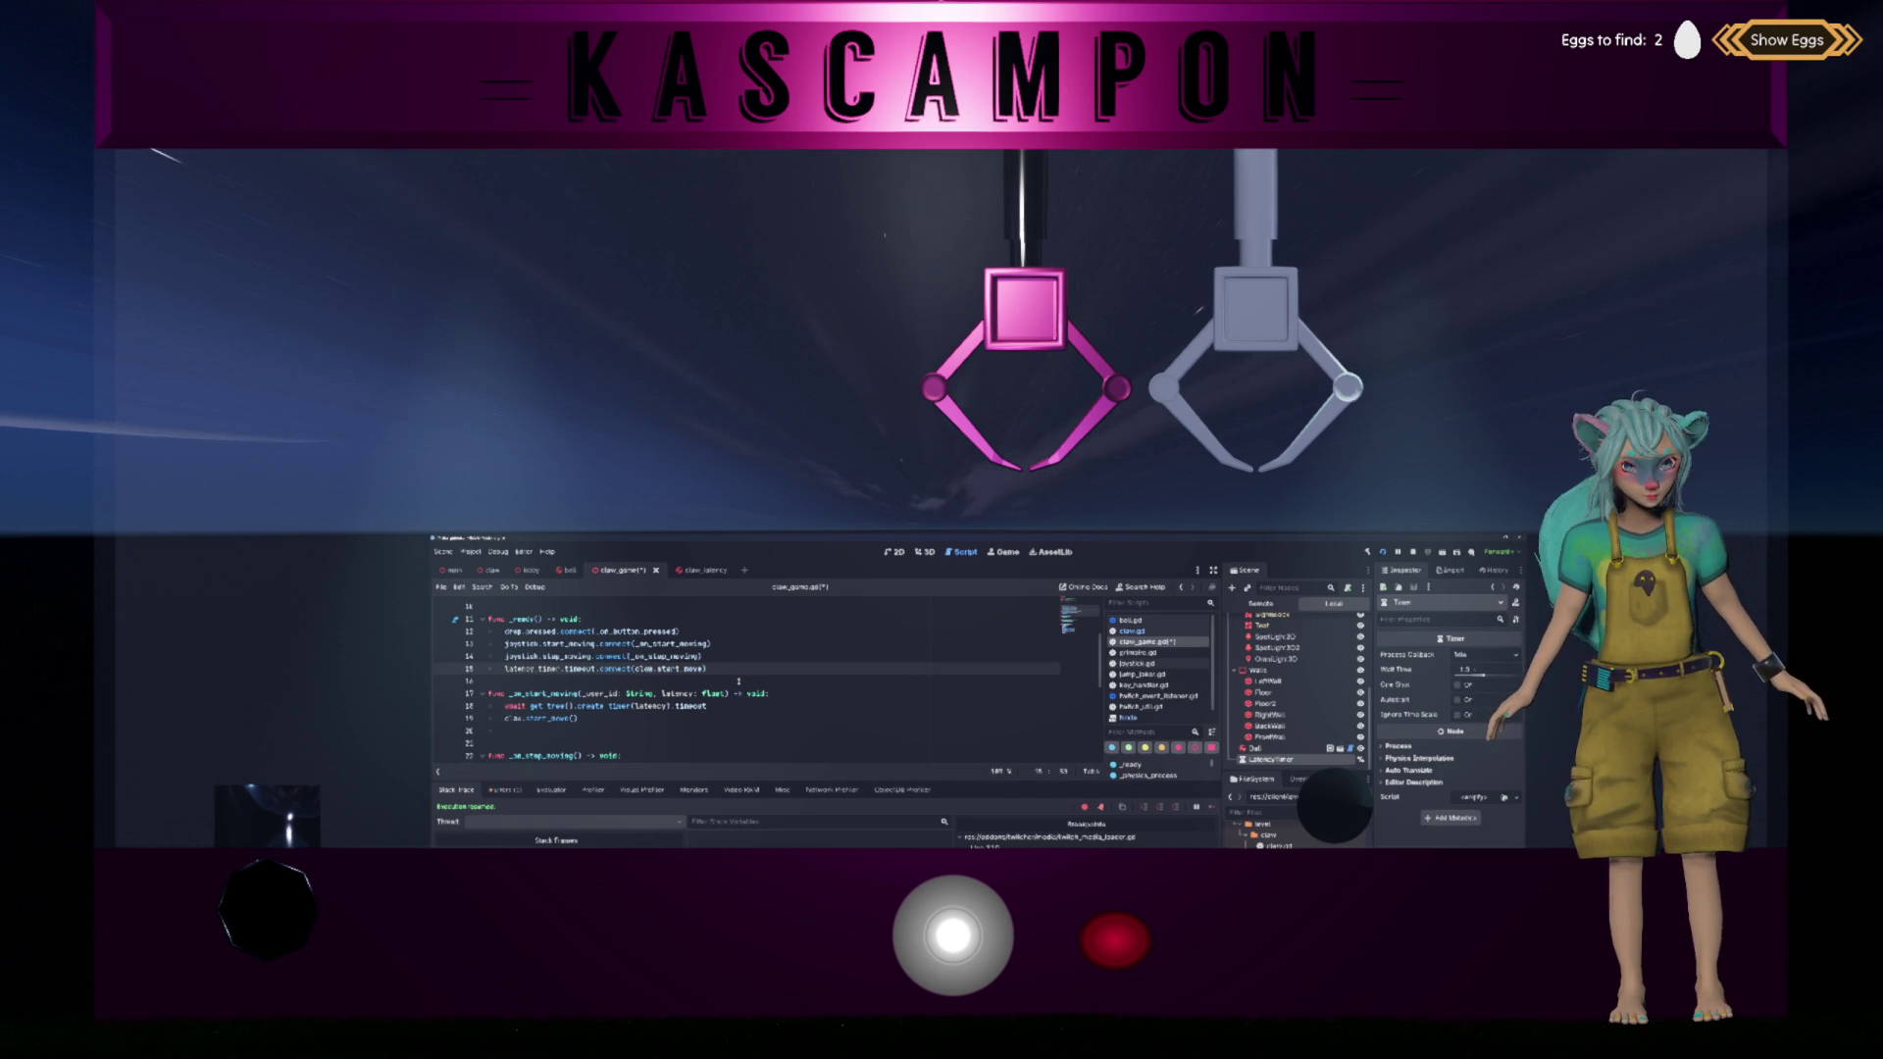
Step: Delete the old direct claw.start_move call and its leftover blank line
{"action": "left_click", "coordinate": [739, 681]}
{"action": "left_click", "coordinate": [723, 727]}
{"action": "key", "text": "BackSpace"}
{"action": "key", "text": "shift+Home"}
{"action": "key", "text": "BackSpace"}
Step: Remove the old _on_stop_moving function code from the script
{"action": "scroll", "coordinate": [650, 727], "scroll_direction": "down", "scroll_amount": 1}
{"action": "left_click", "coordinate": [651, 727]}
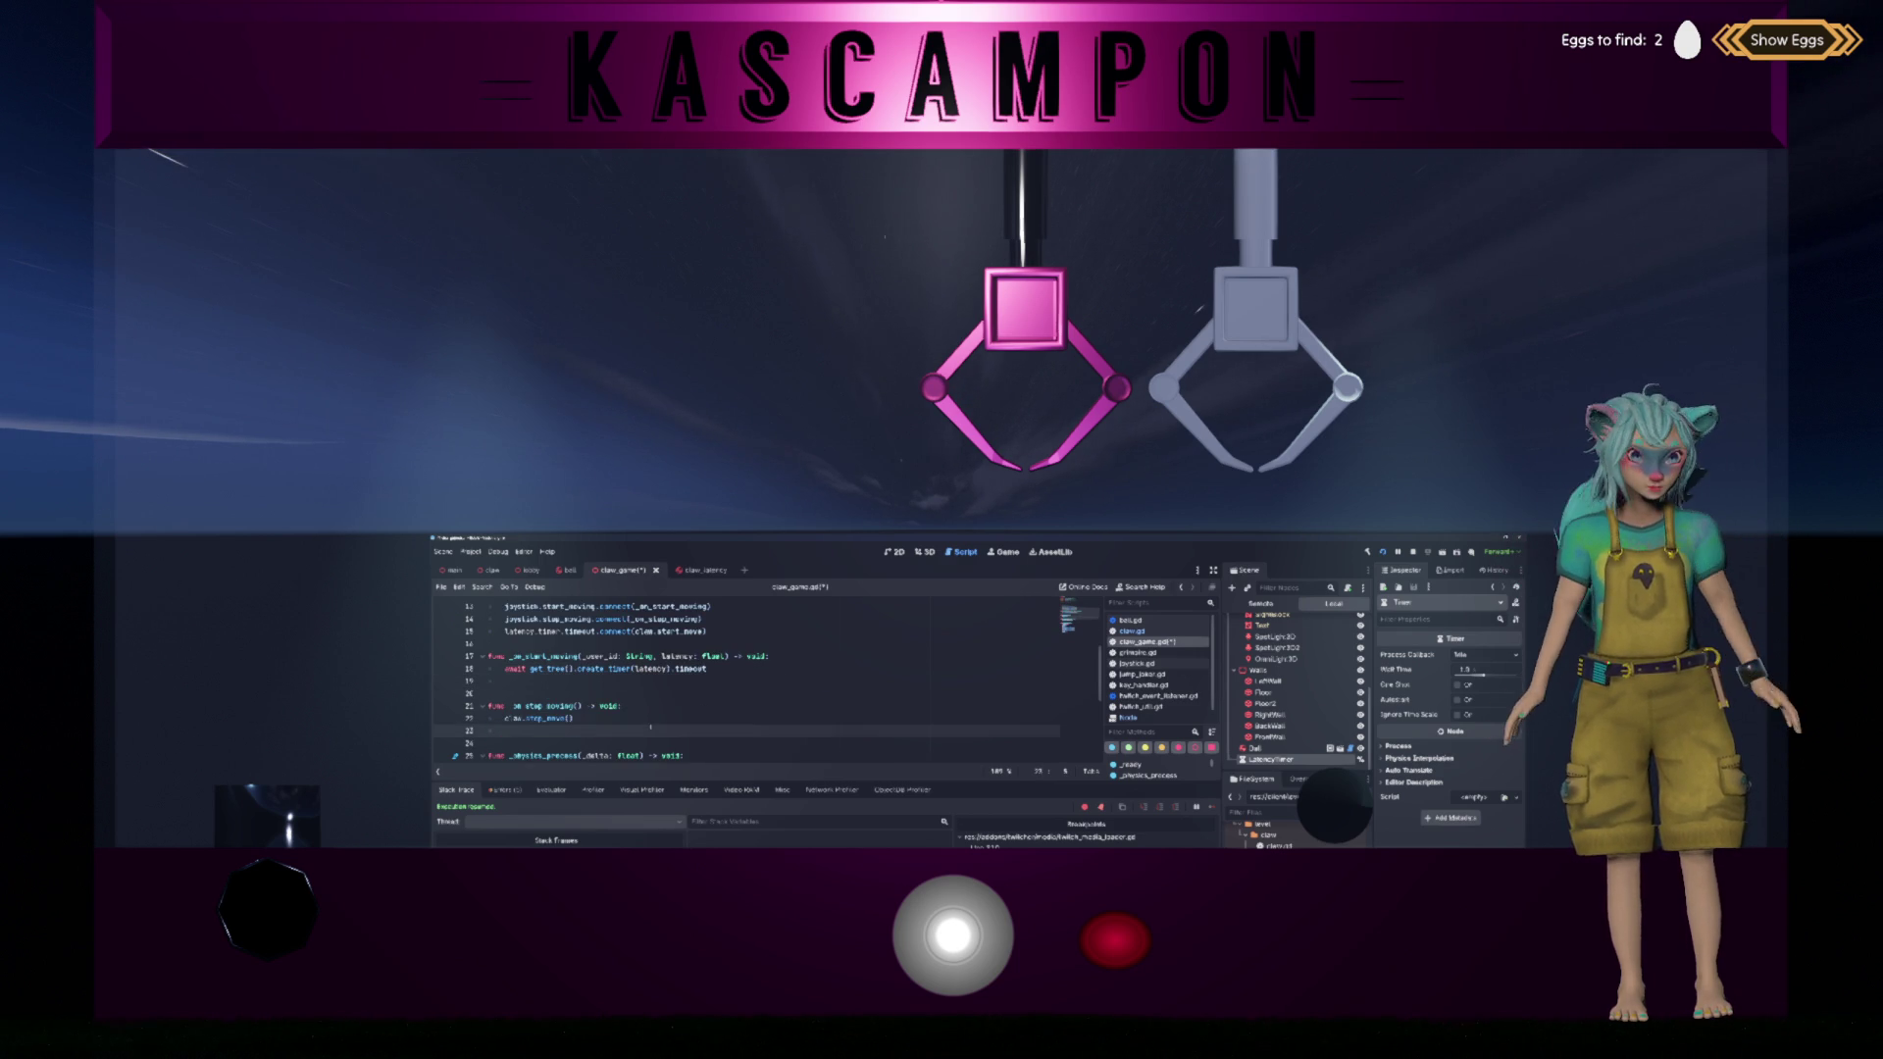
{"action": "key", "text": "Up"}
{"action": "key", "text": "shift+Home"}
{"action": "key", "text": "BackSpace"}
{"action": "key", "text": "ctrl+z"}
{"action": "key", "text": "ctrl+z"}
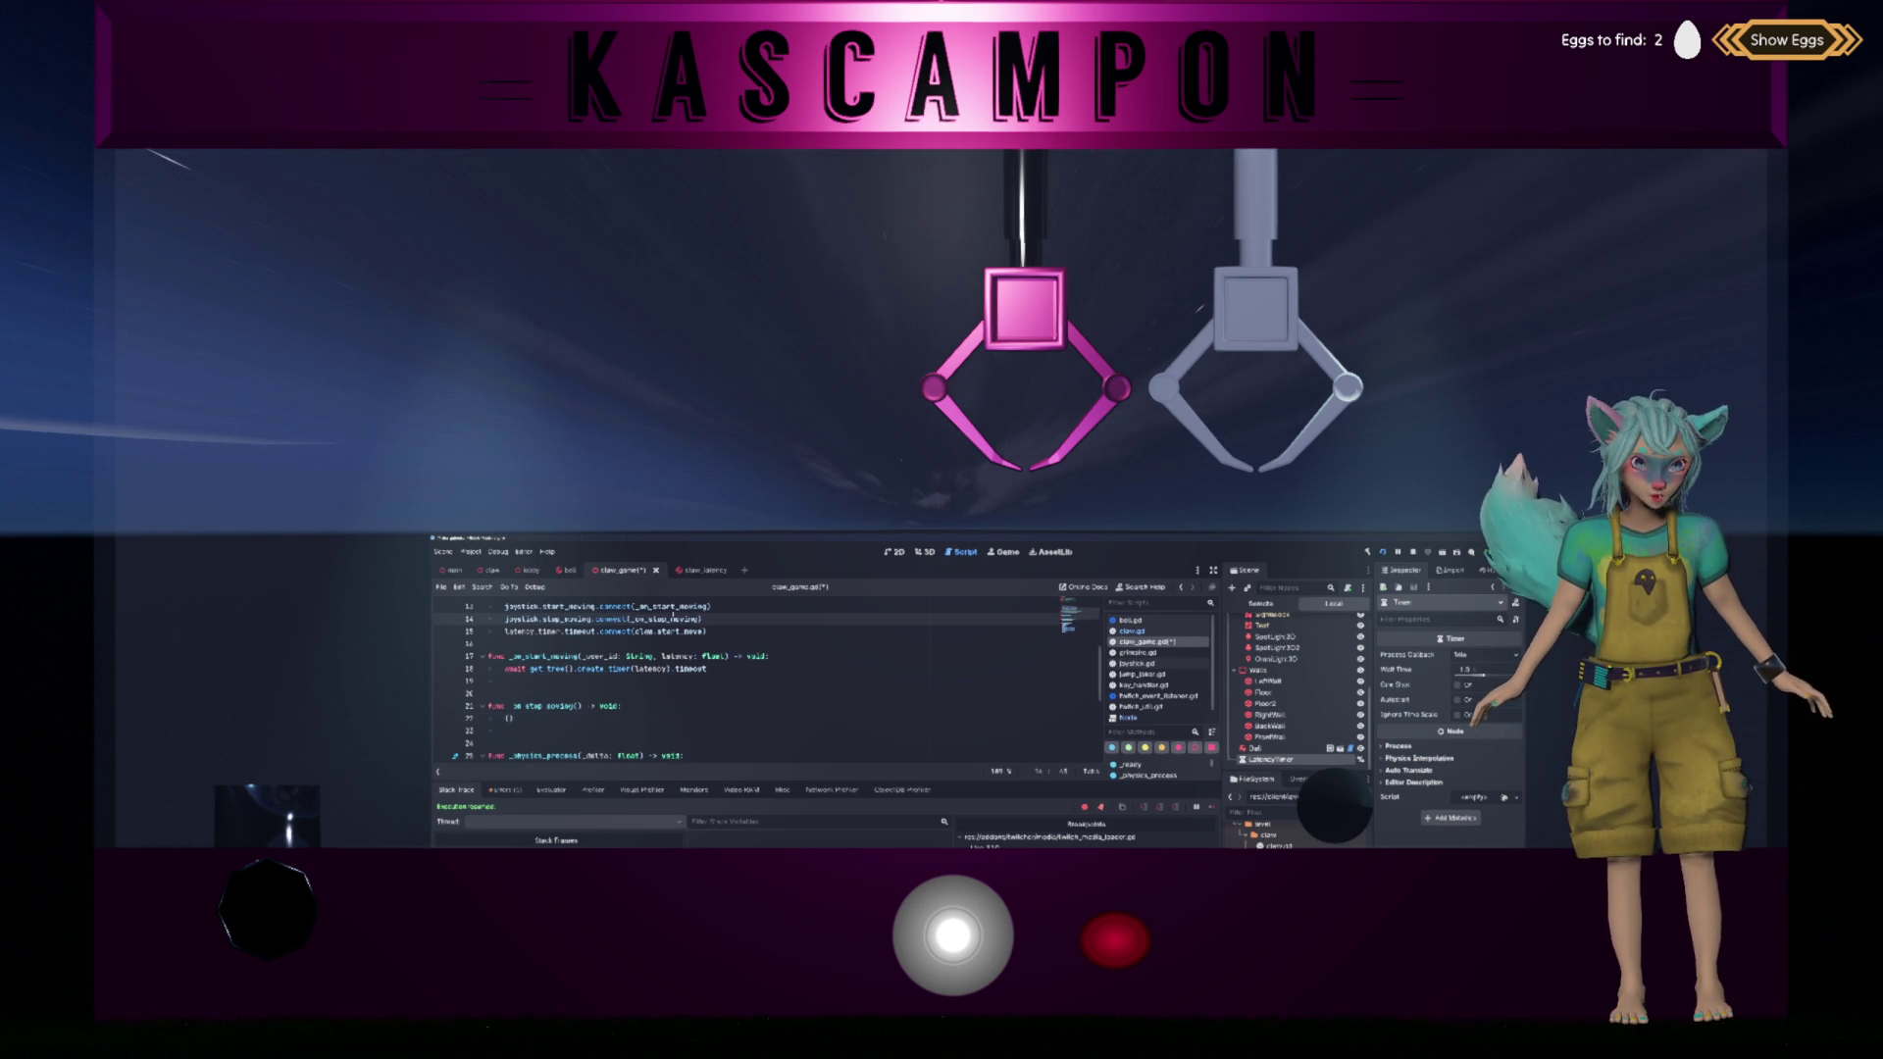
{"action": "key", "text": "shift+Up"}
{"action": "key", "text": "shift+Up"}
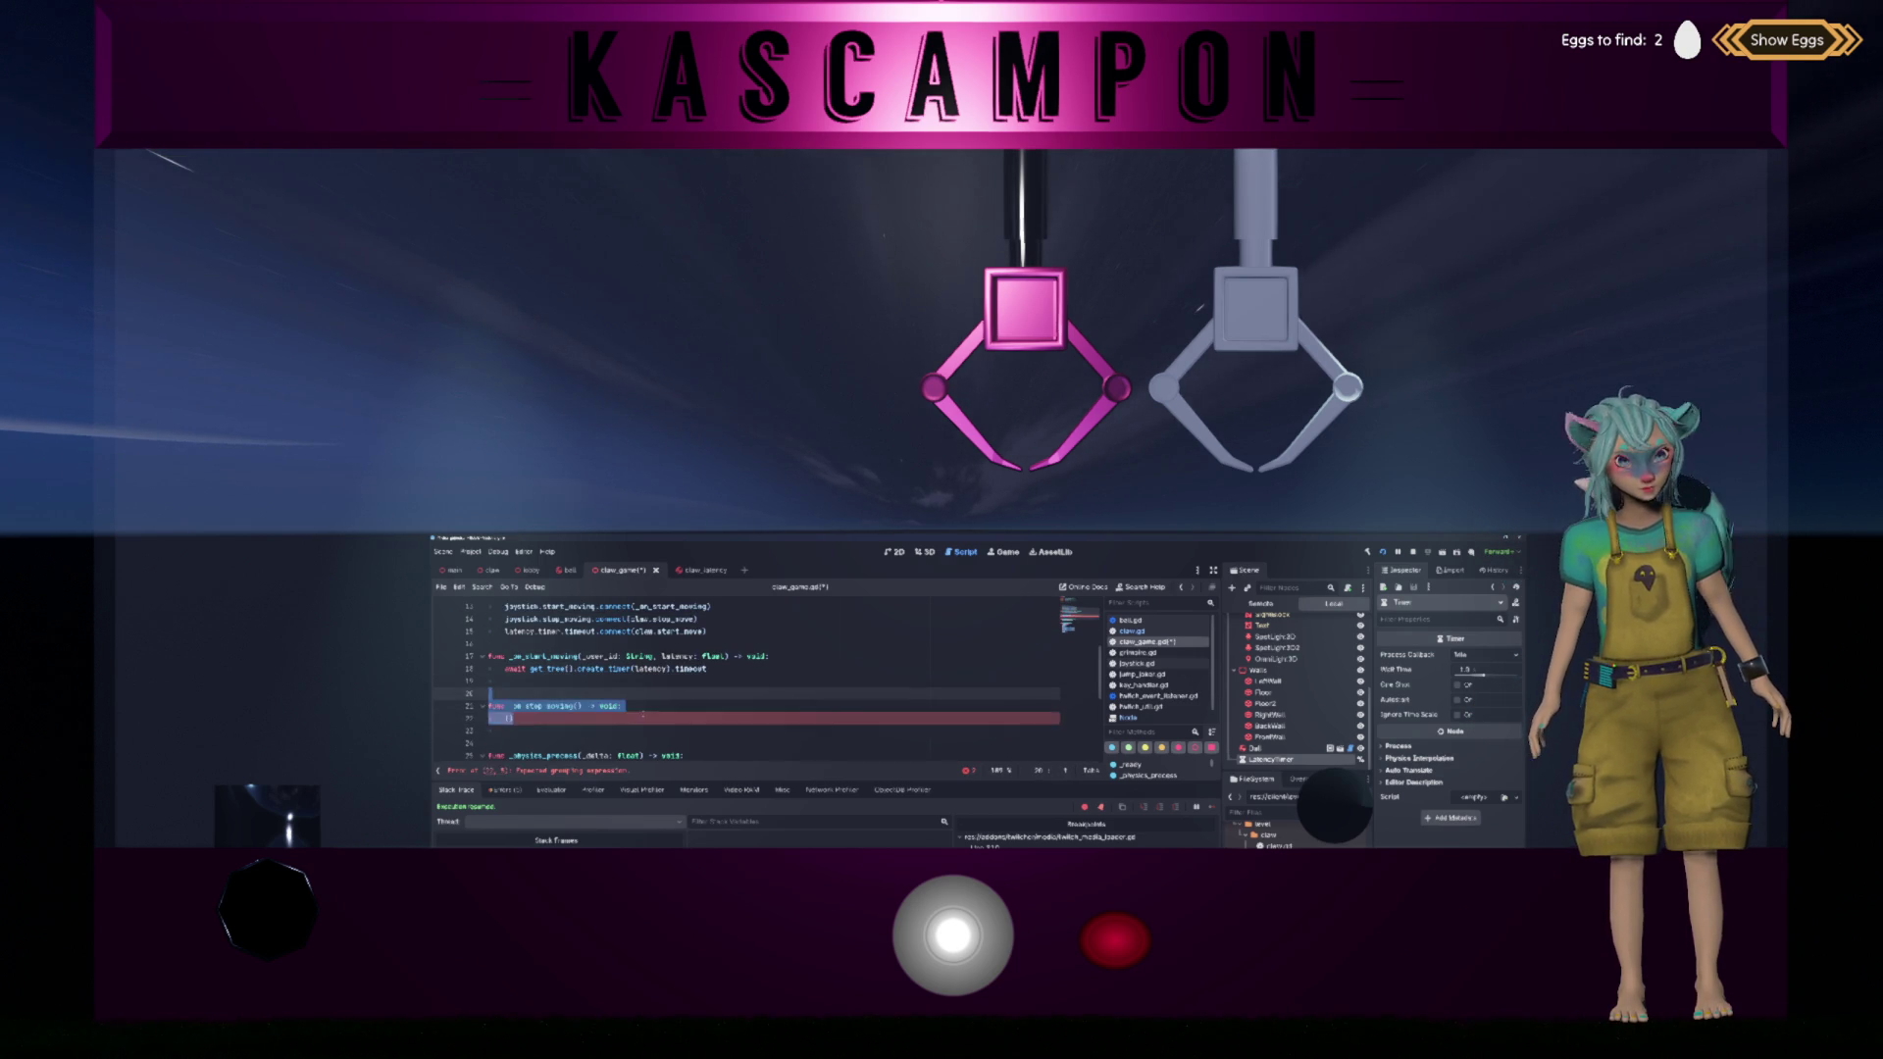
{"action": "key", "text": "BackSpace"}
Step: Replace the create_timer line in _on_start_moving with latency_timer.start(latency) and tidy blank lines
{"action": "scroll", "coordinate": [642, 713], "scroll_direction": "up", "scroll_amount": 2}
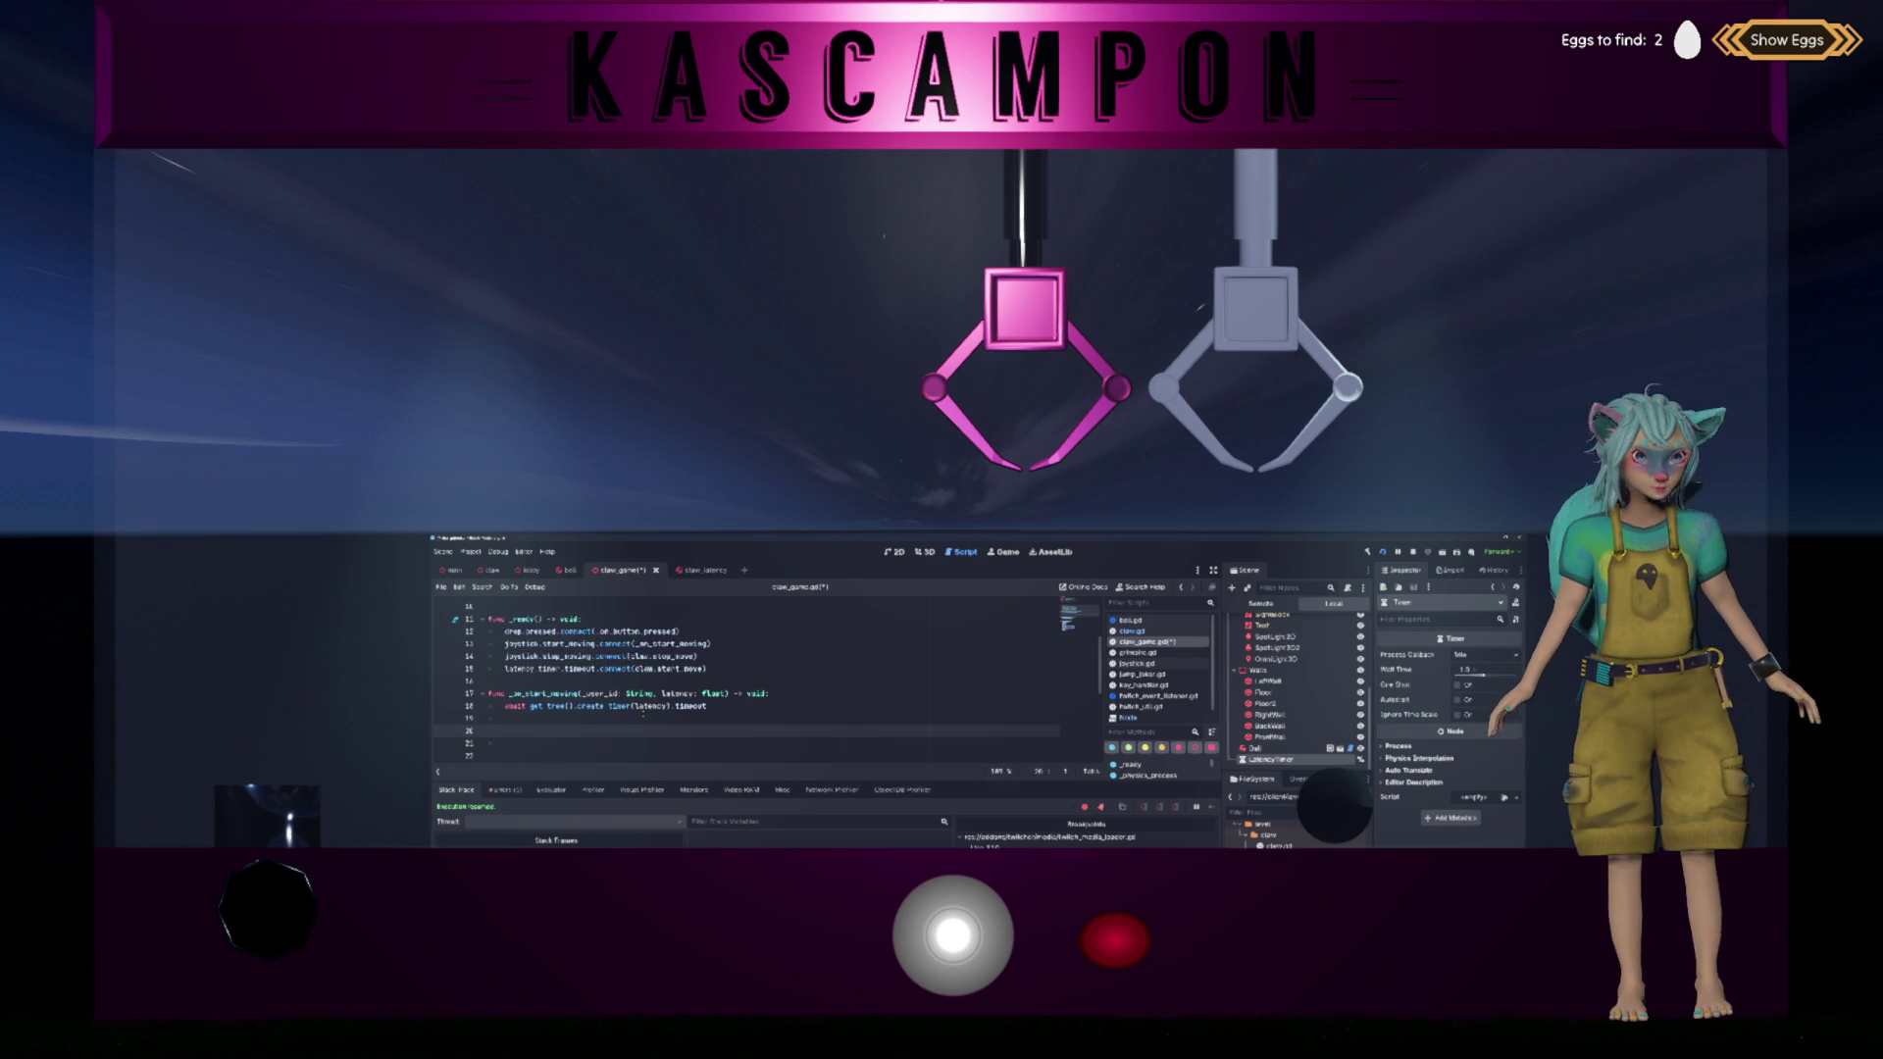
{"action": "triple_click", "coordinate": [734, 742]}
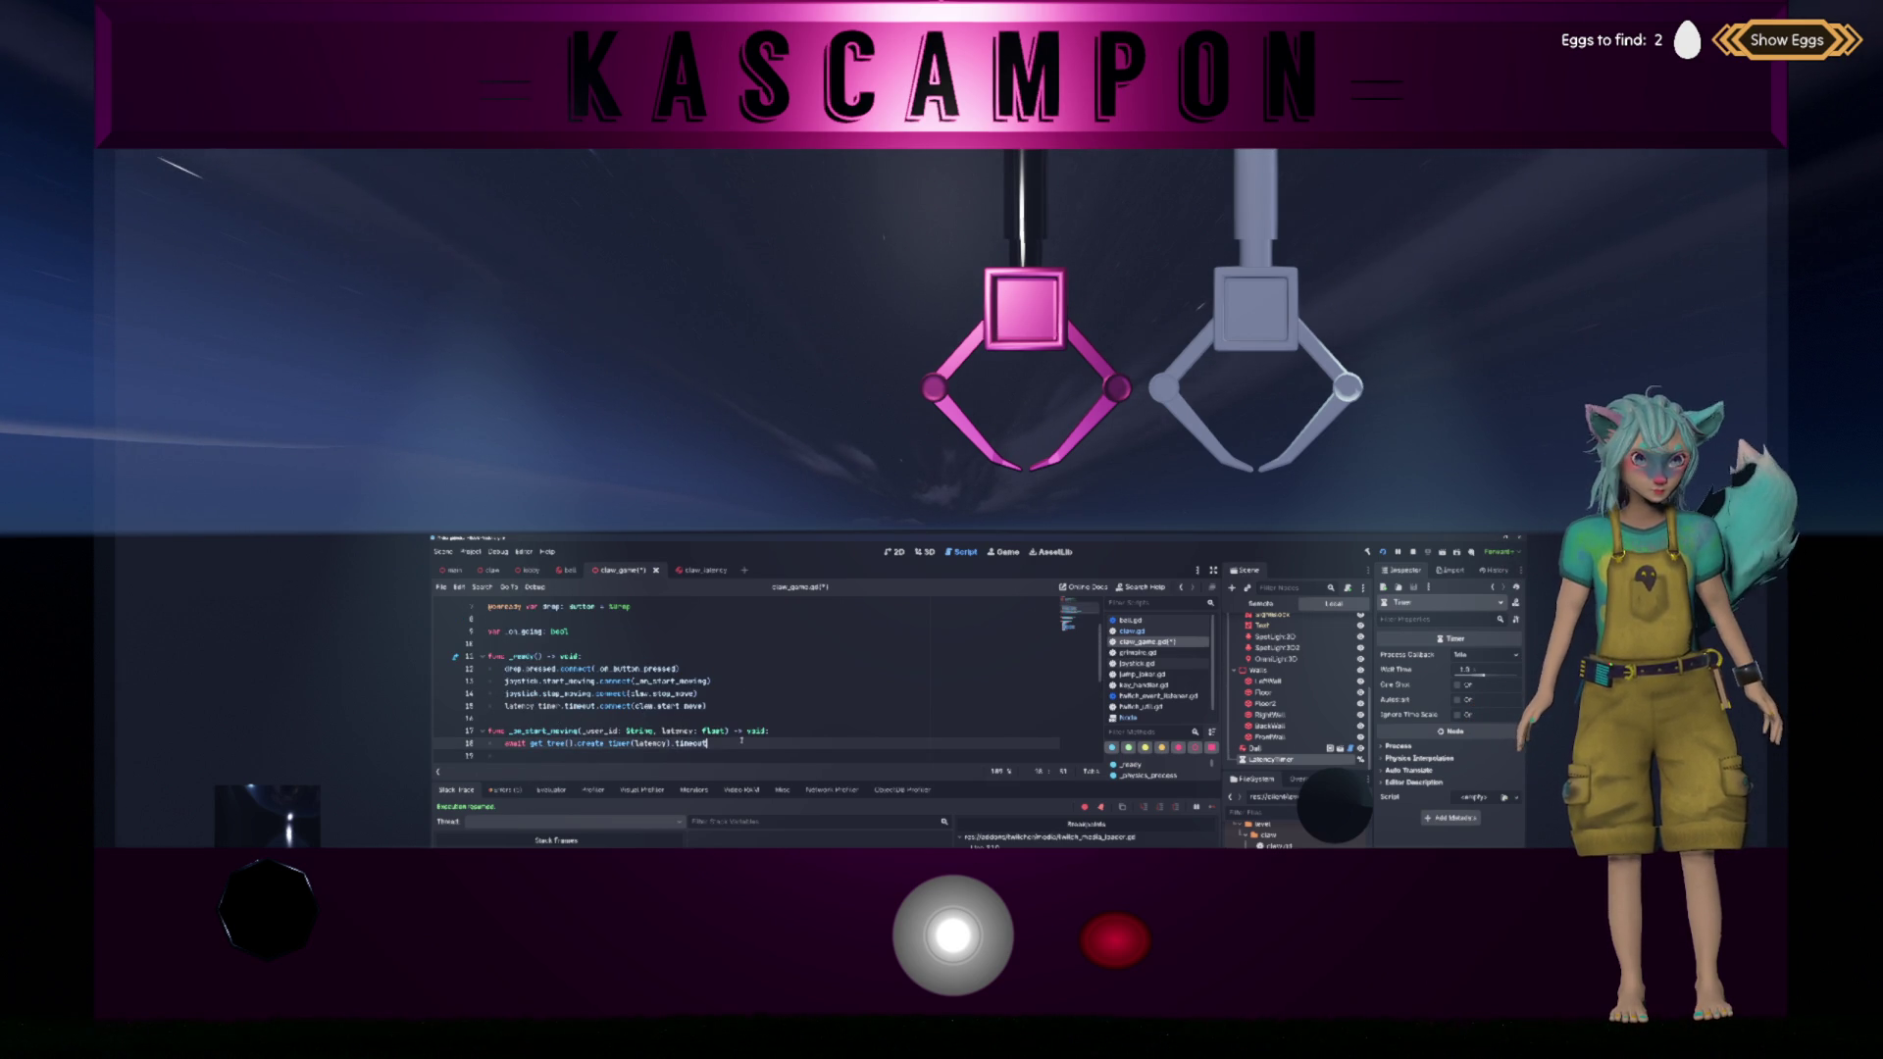
{"action": "key", "text": "BackSpace"}
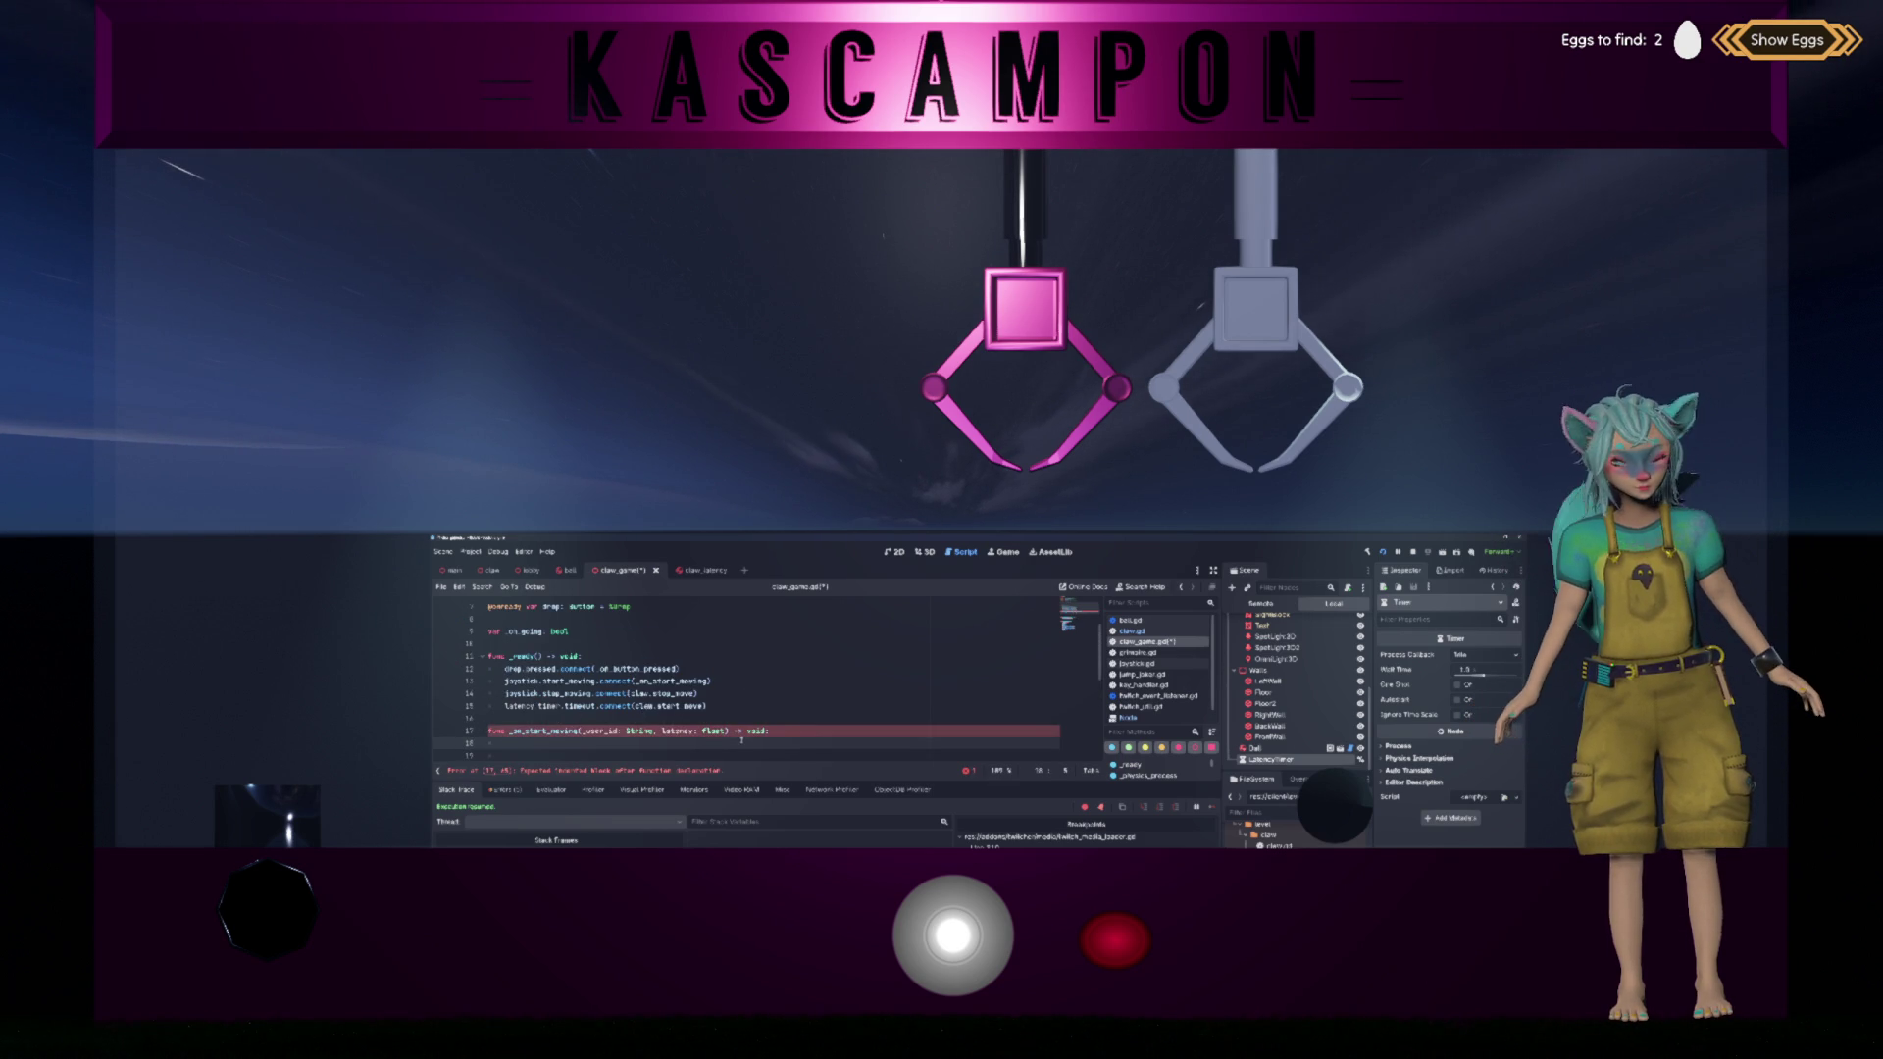
{"action": "type", "text": "latency_timer.st"}
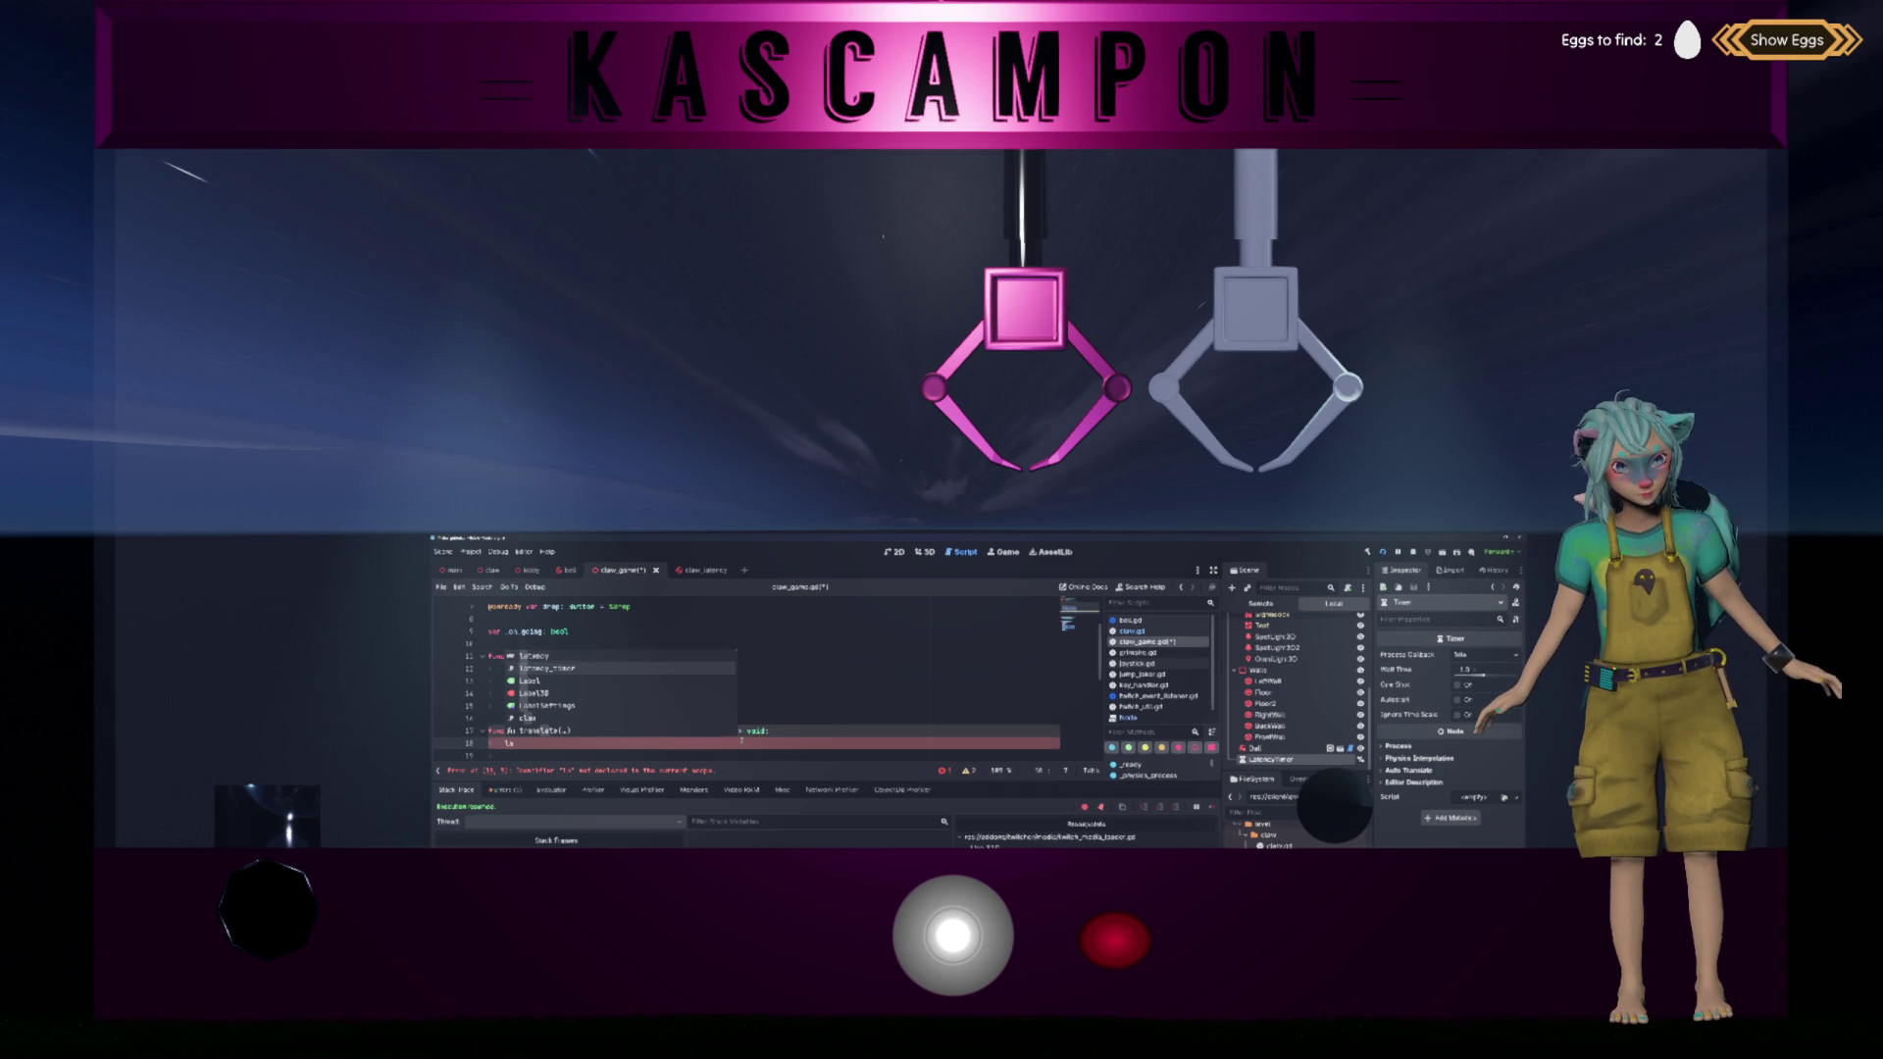
{"action": "key", "text": "Return"}
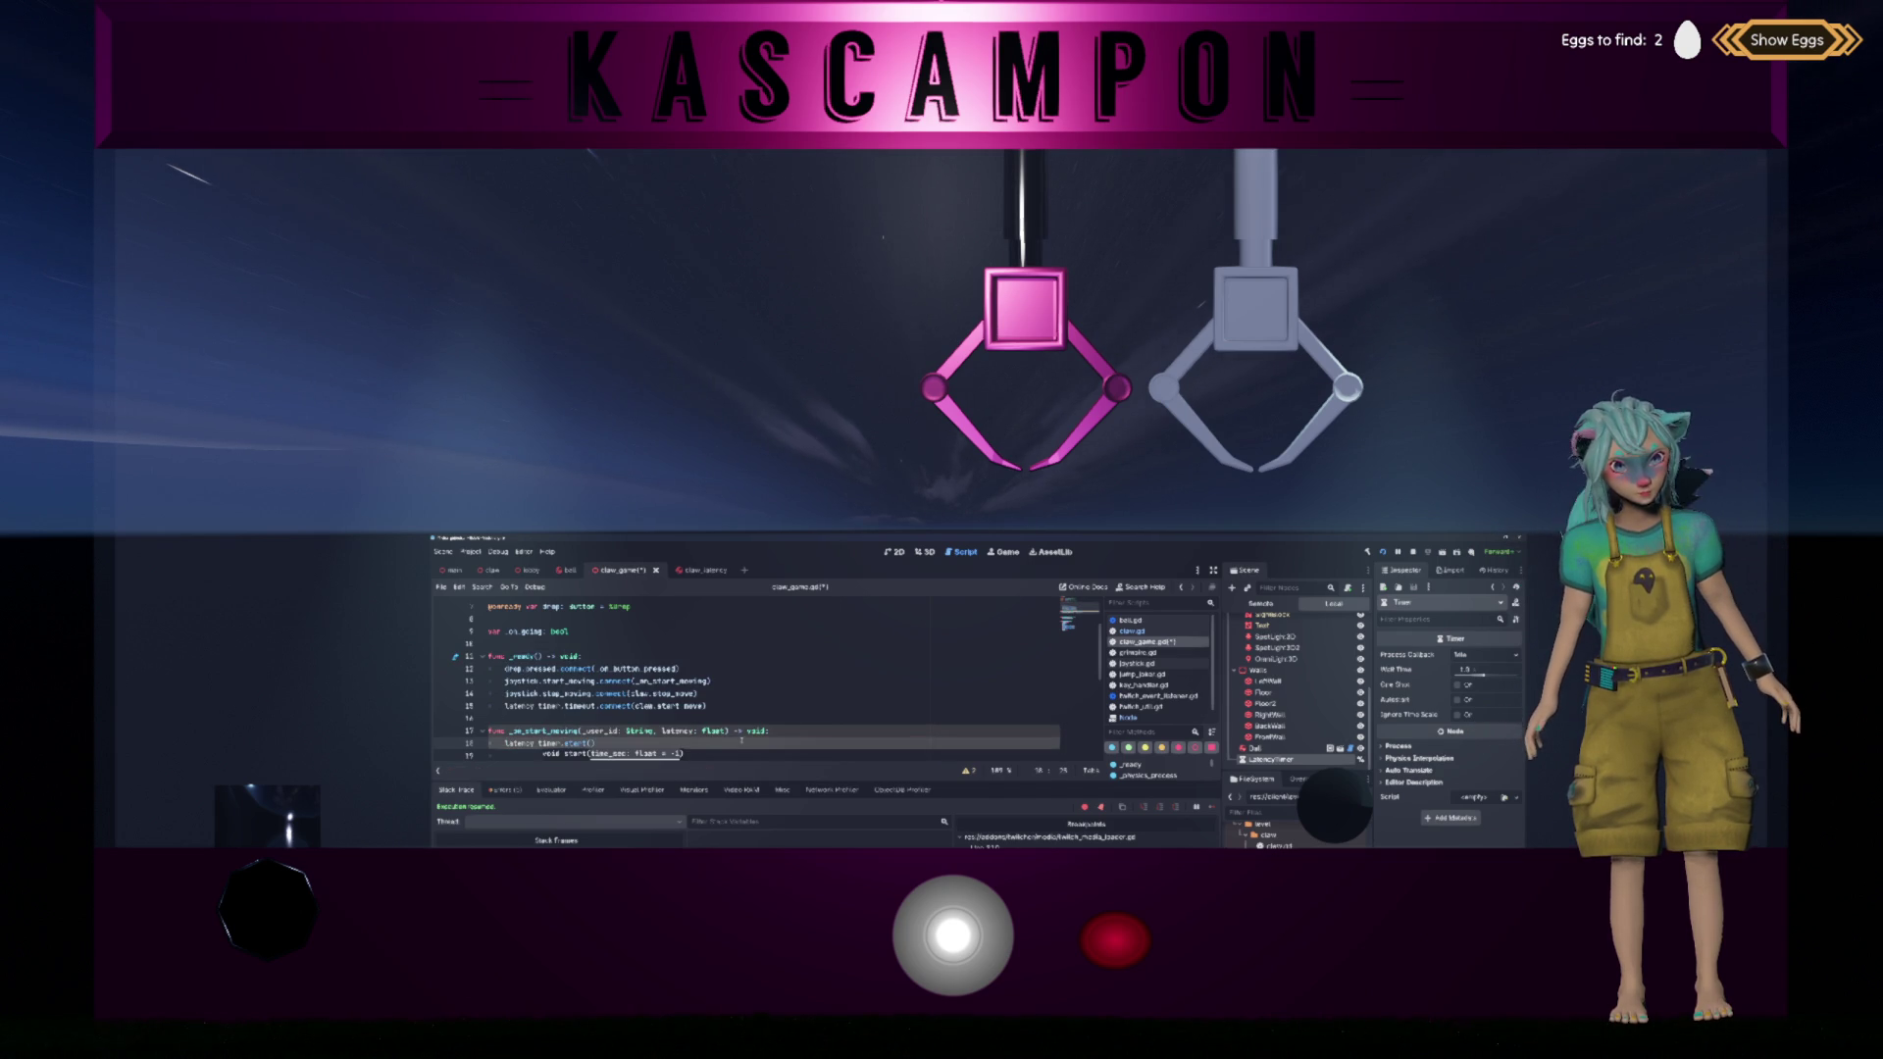
{"action": "type", "text": "latency"}
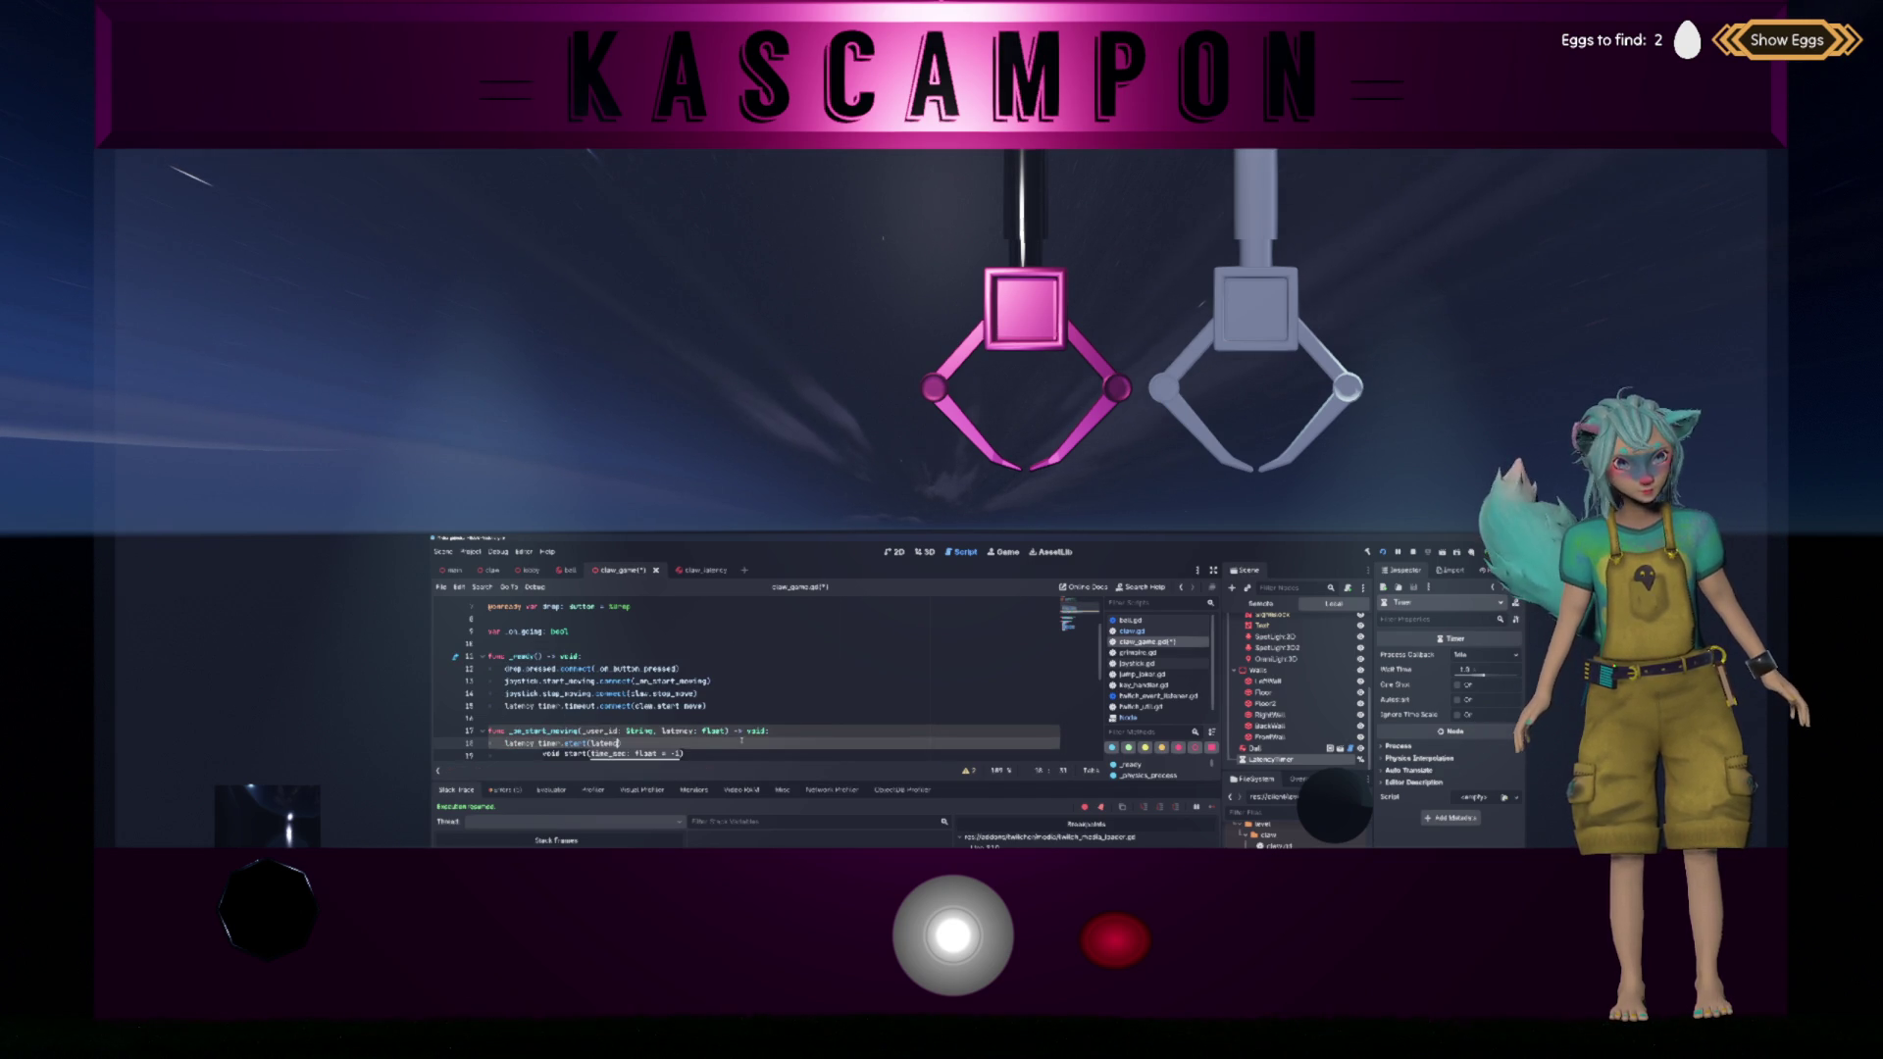
{"action": "key", "text": "Escape"}
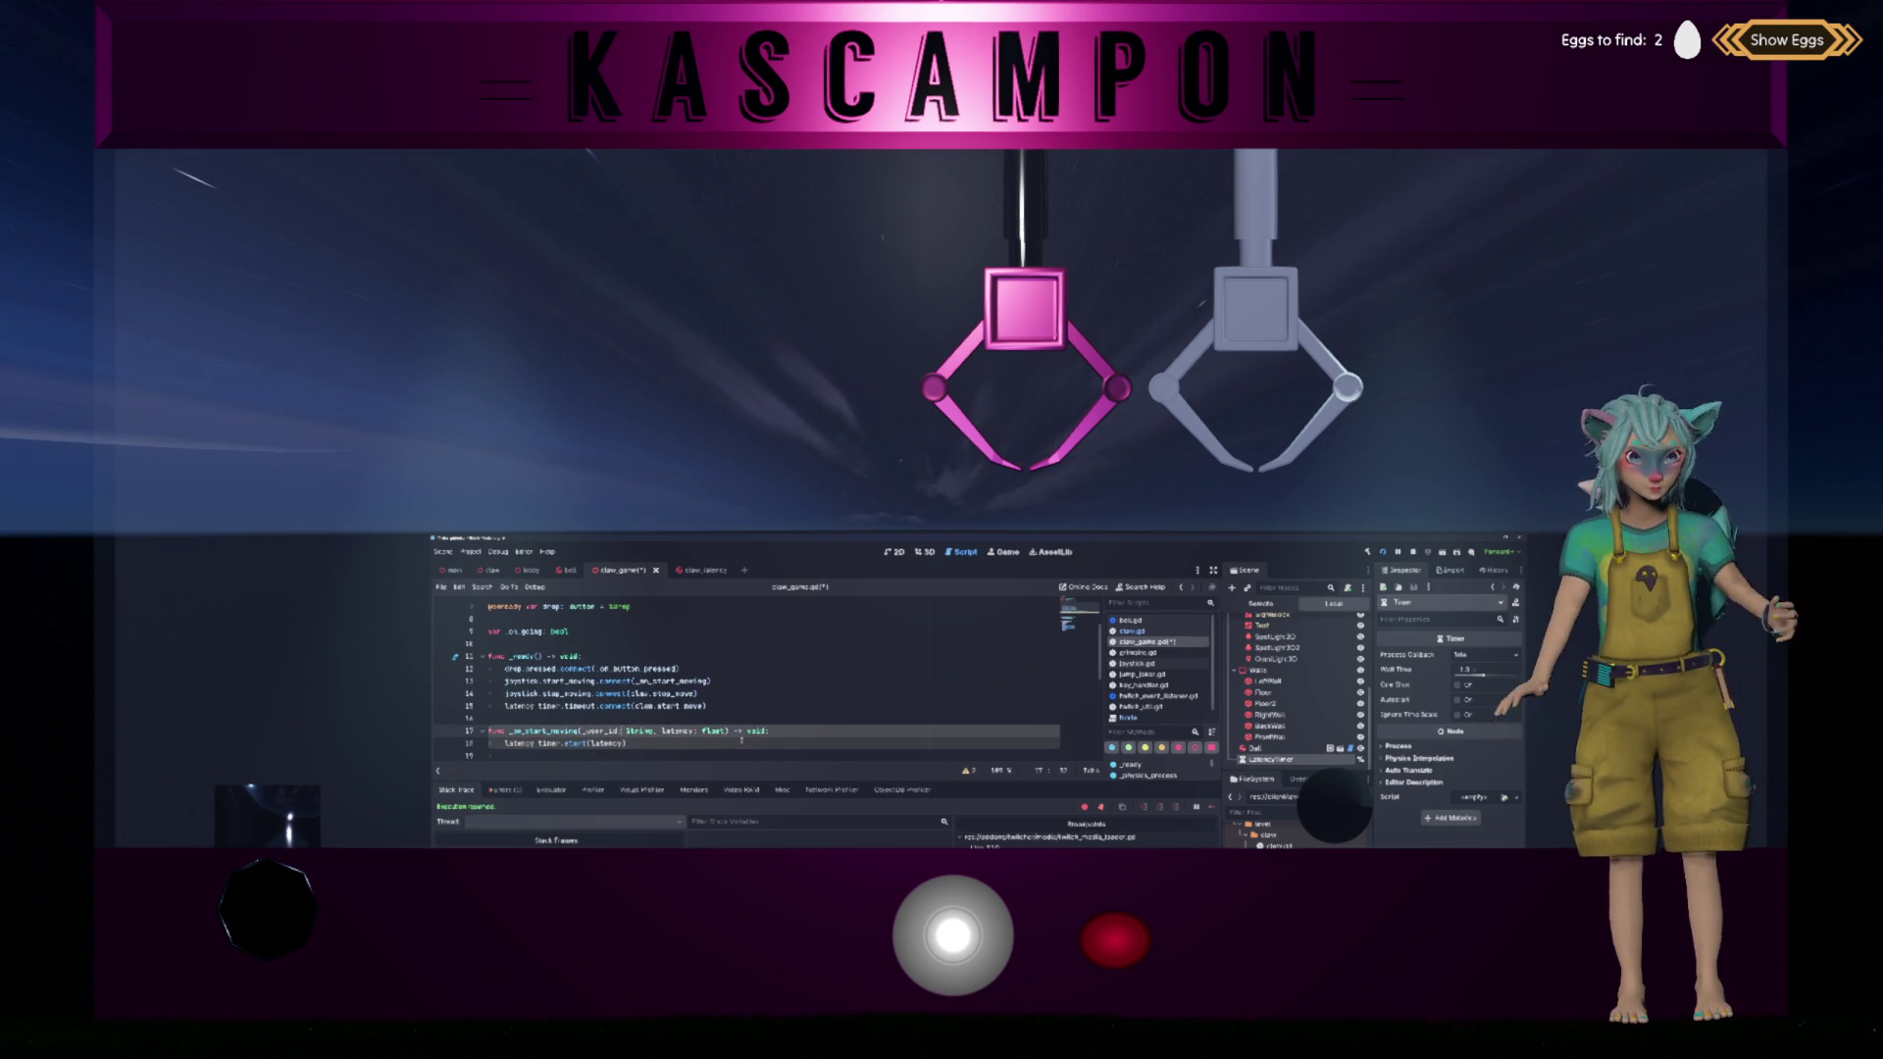
{"action": "scroll", "coordinate": [645, 717], "scroll_direction": "down", "scroll_amount": 2}
{"action": "left_click", "coordinate": [620, 692]}
{"action": "key", "text": "Delete"}
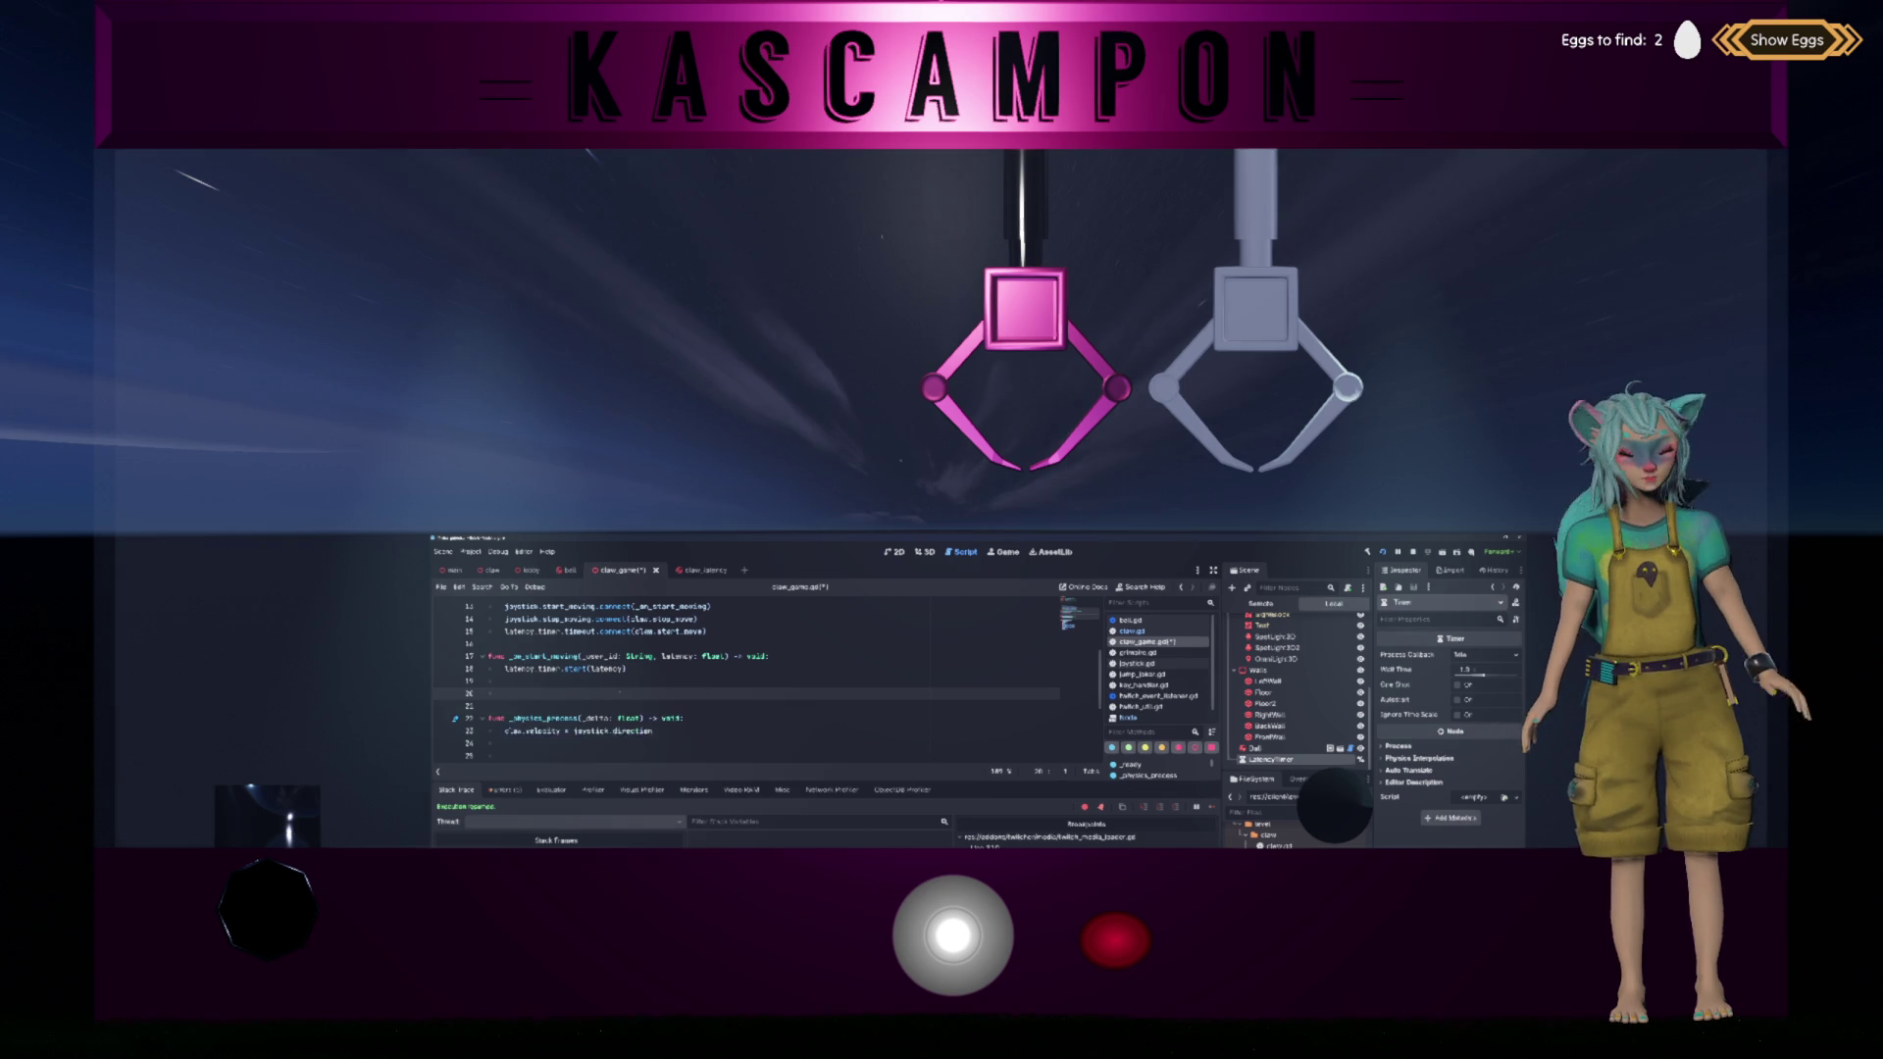
{"action": "key", "text": "BackSpace"}
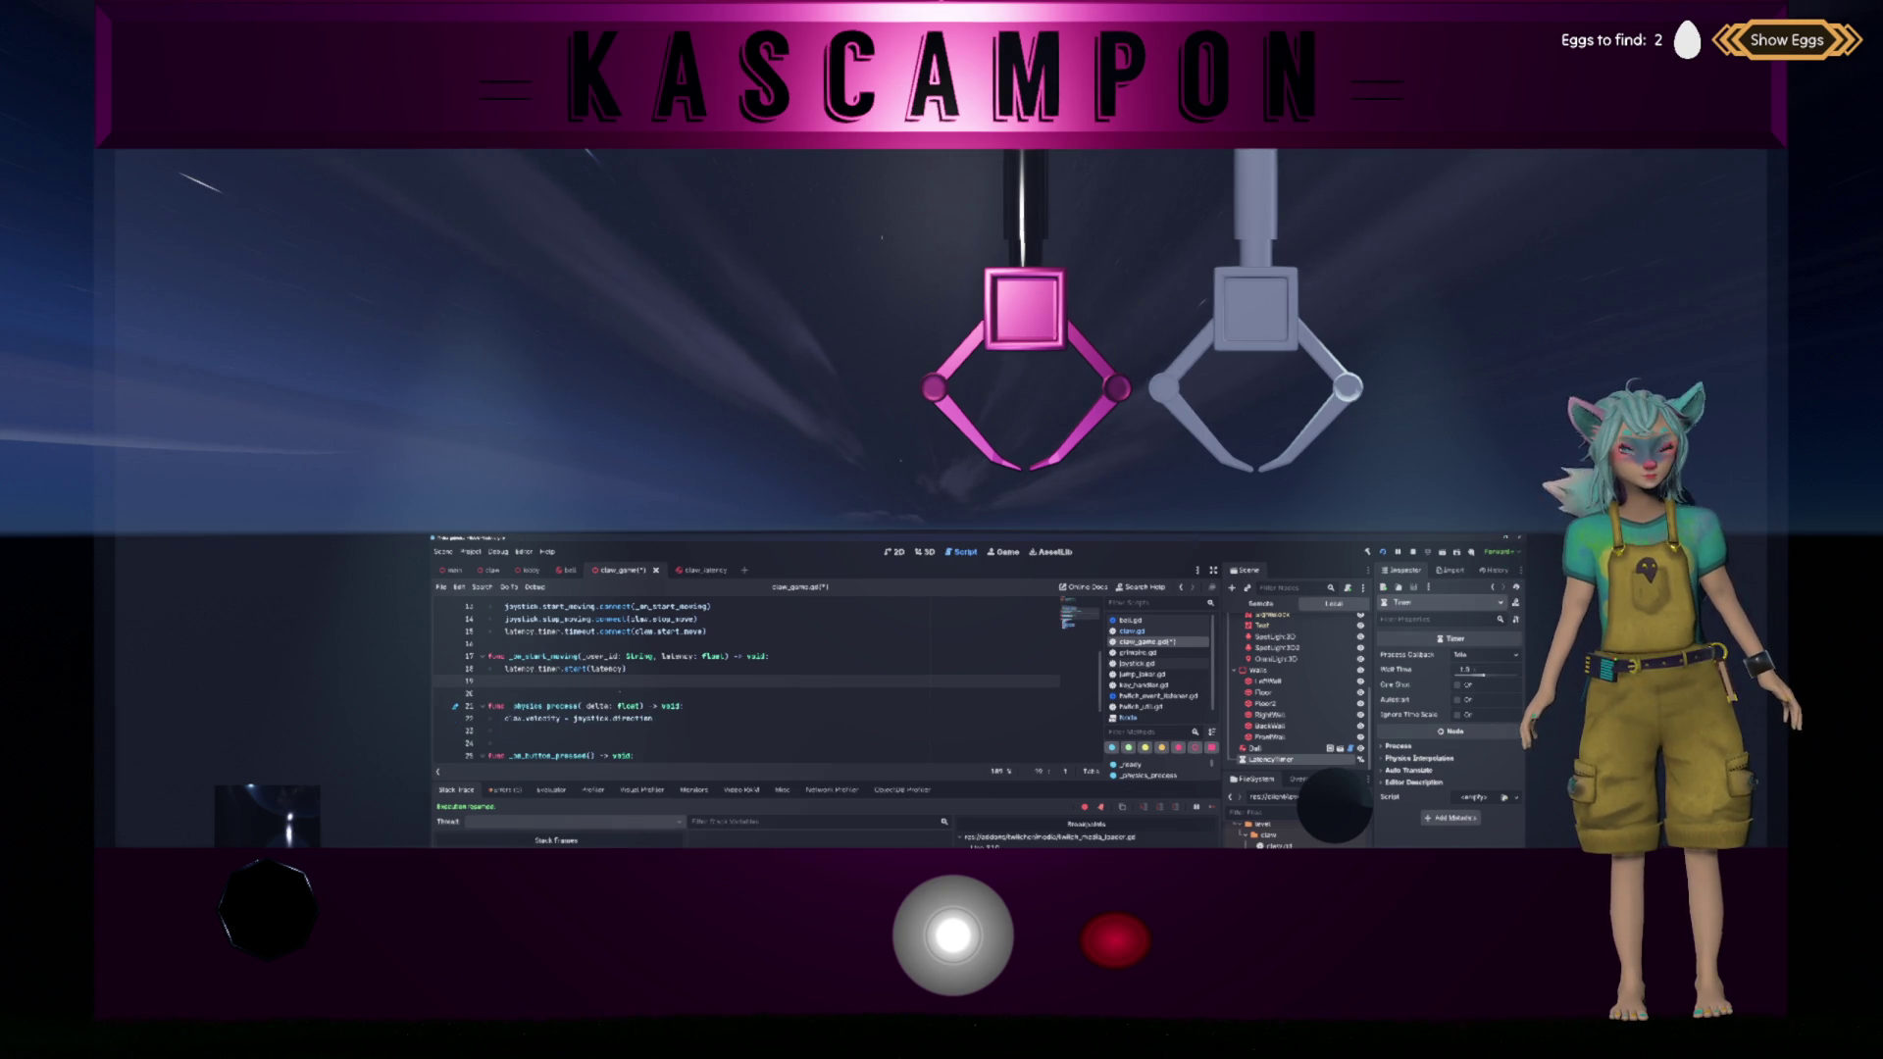
Step: Change the stop_moving connection's callback from claw.stop_move to _on_stop_moving
{"action": "left_click", "coordinate": [659, 643]}
{"action": "left_click", "coordinate": [699, 619]}
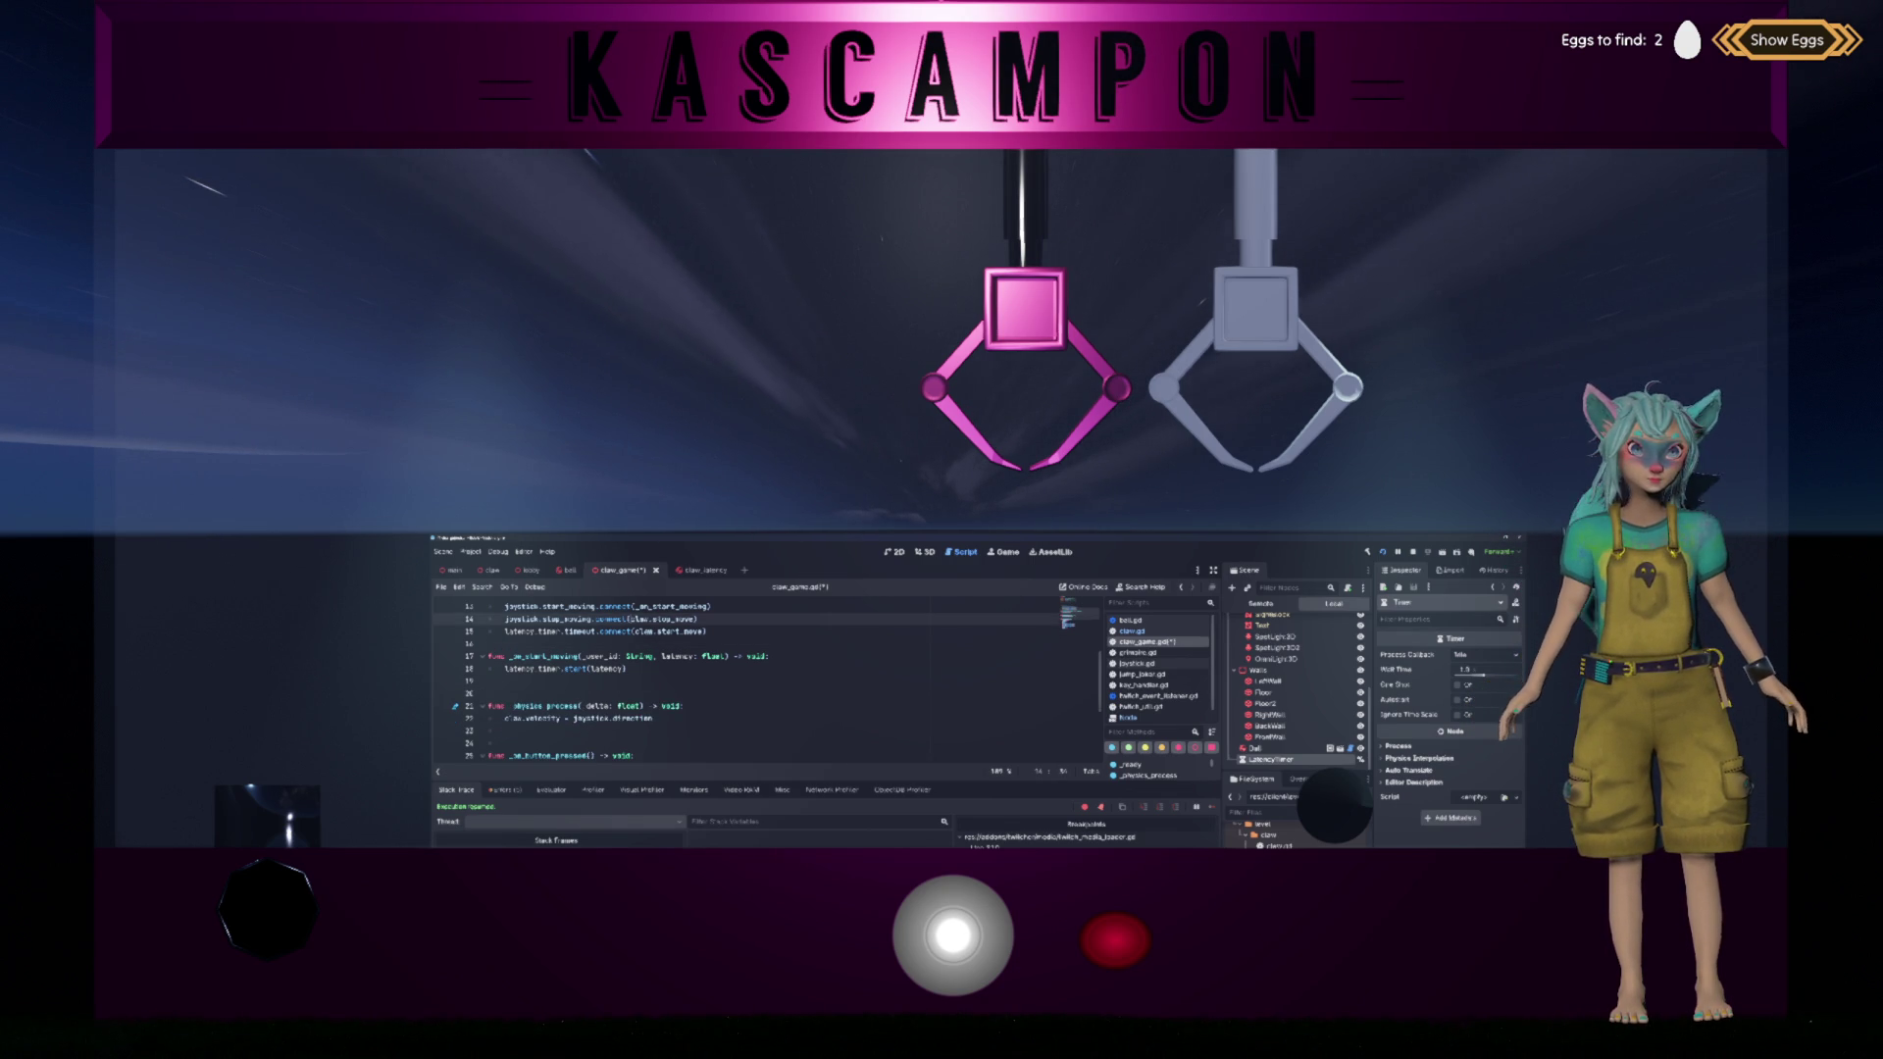
{"action": "left_click_drag", "start_coordinate": [632, 619], "coordinate": [695, 619]}
{"action": "key", "text": "BackSpace"}
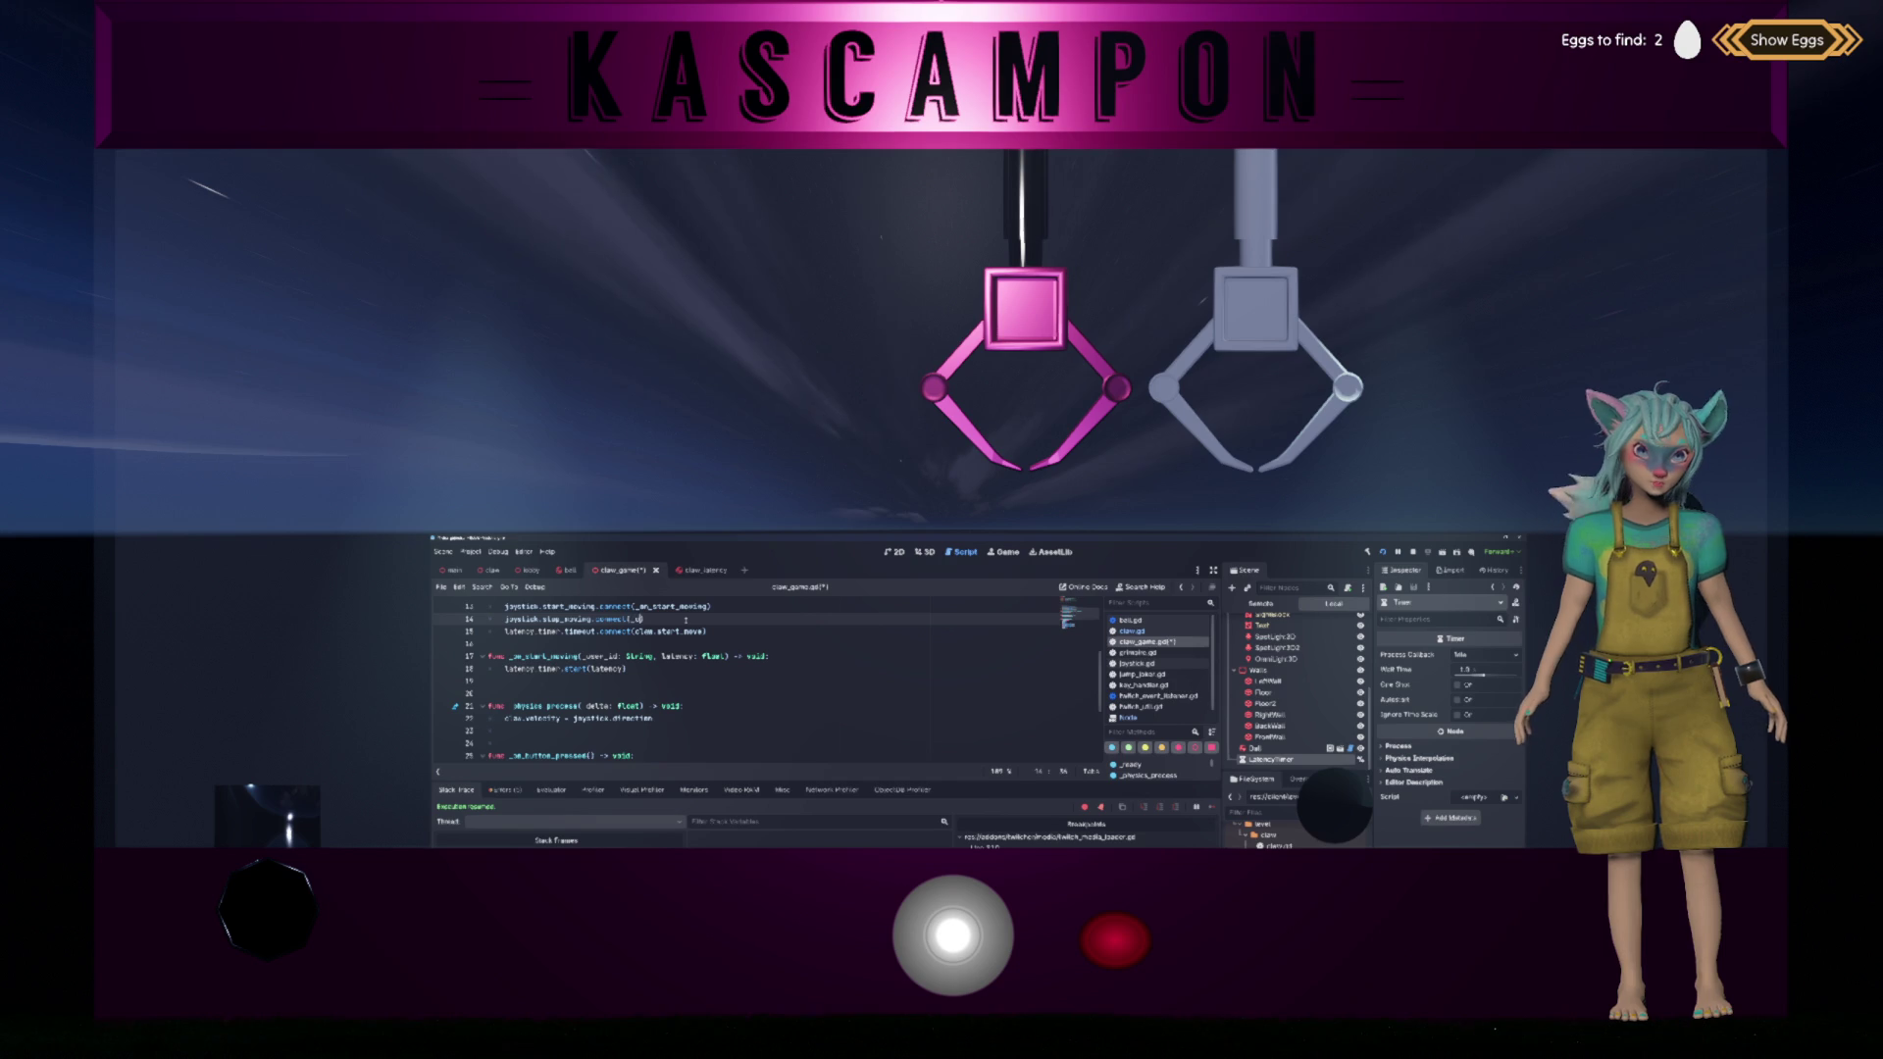
{"action": "type", "text": "n_stop_m"}
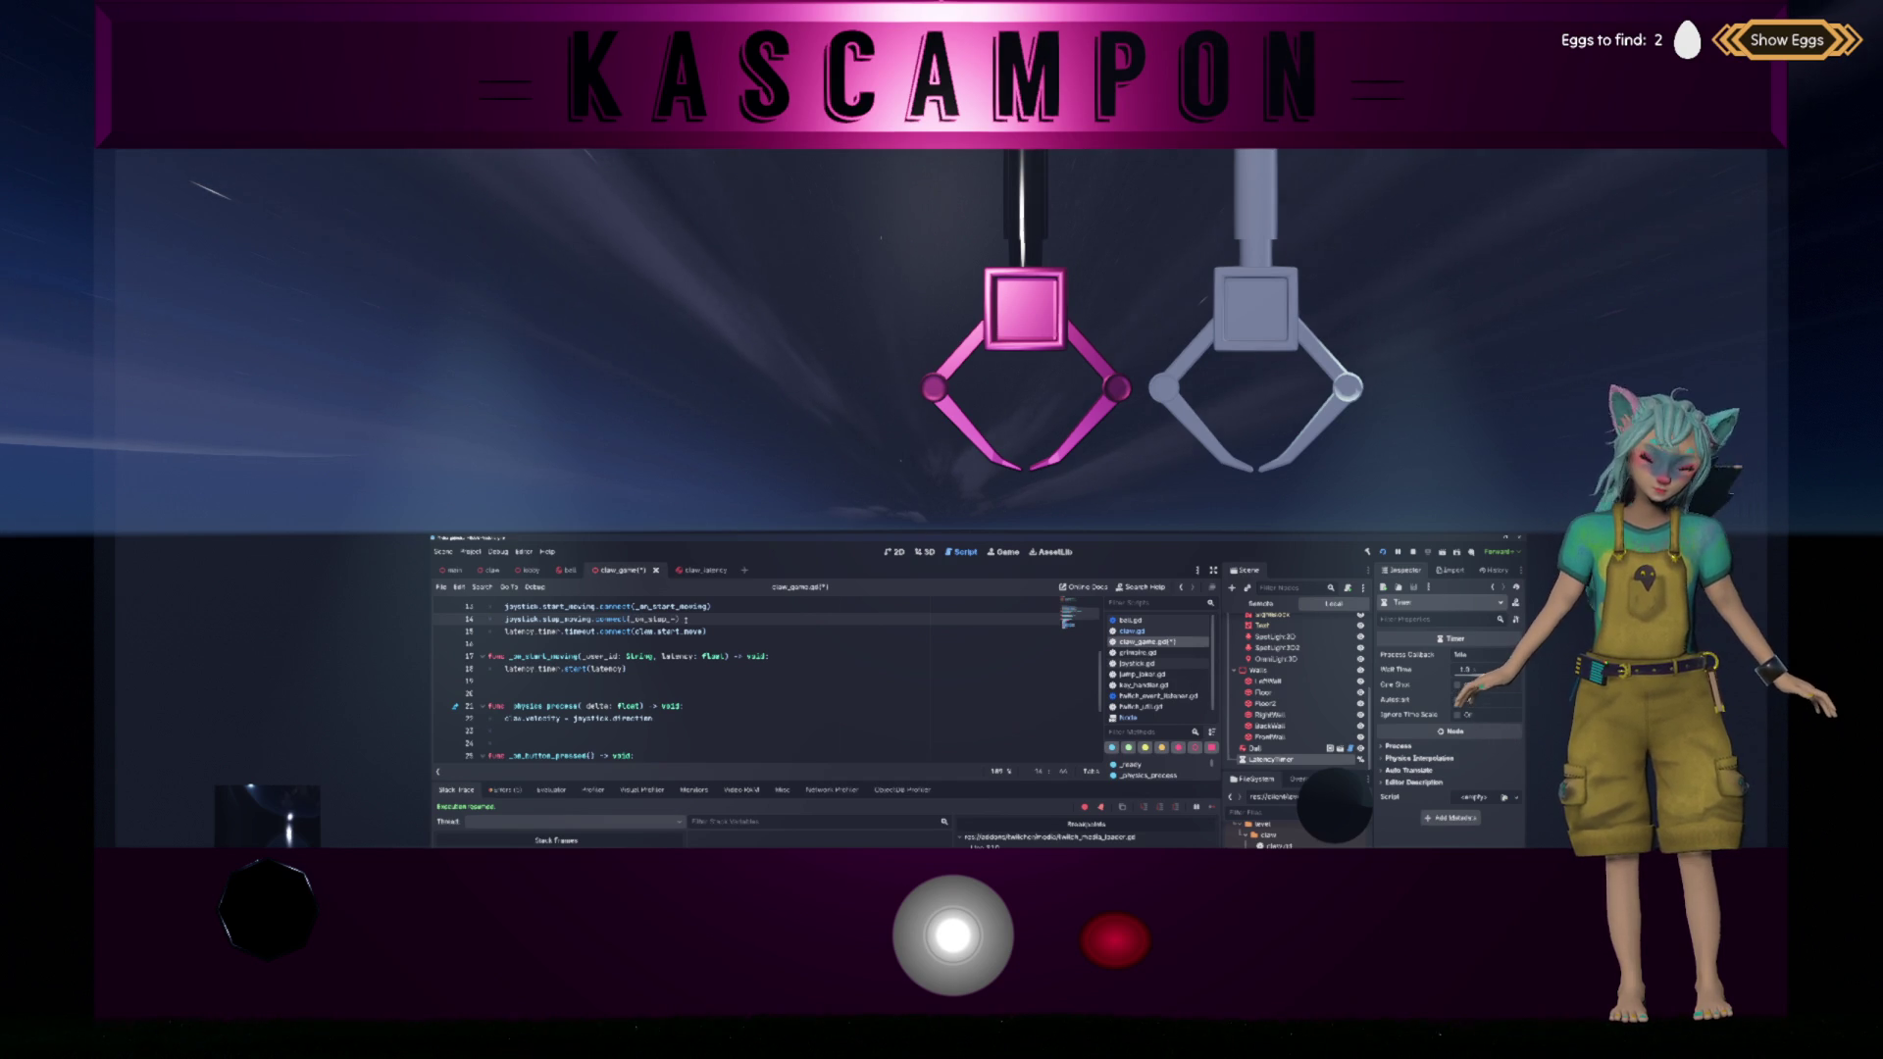
{"action": "type", "text": "oving"}
Step: Write an _on_stop_moving() -> void handler calling claw.stop_move() and latency_timer.stop(), then save
{"action": "left_click", "coordinate": [510, 681]}
{"action": "key", "text": "Return"}
{"action": "key", "text": "Return"}
{"action": "type", "text": "unc _on_st"}
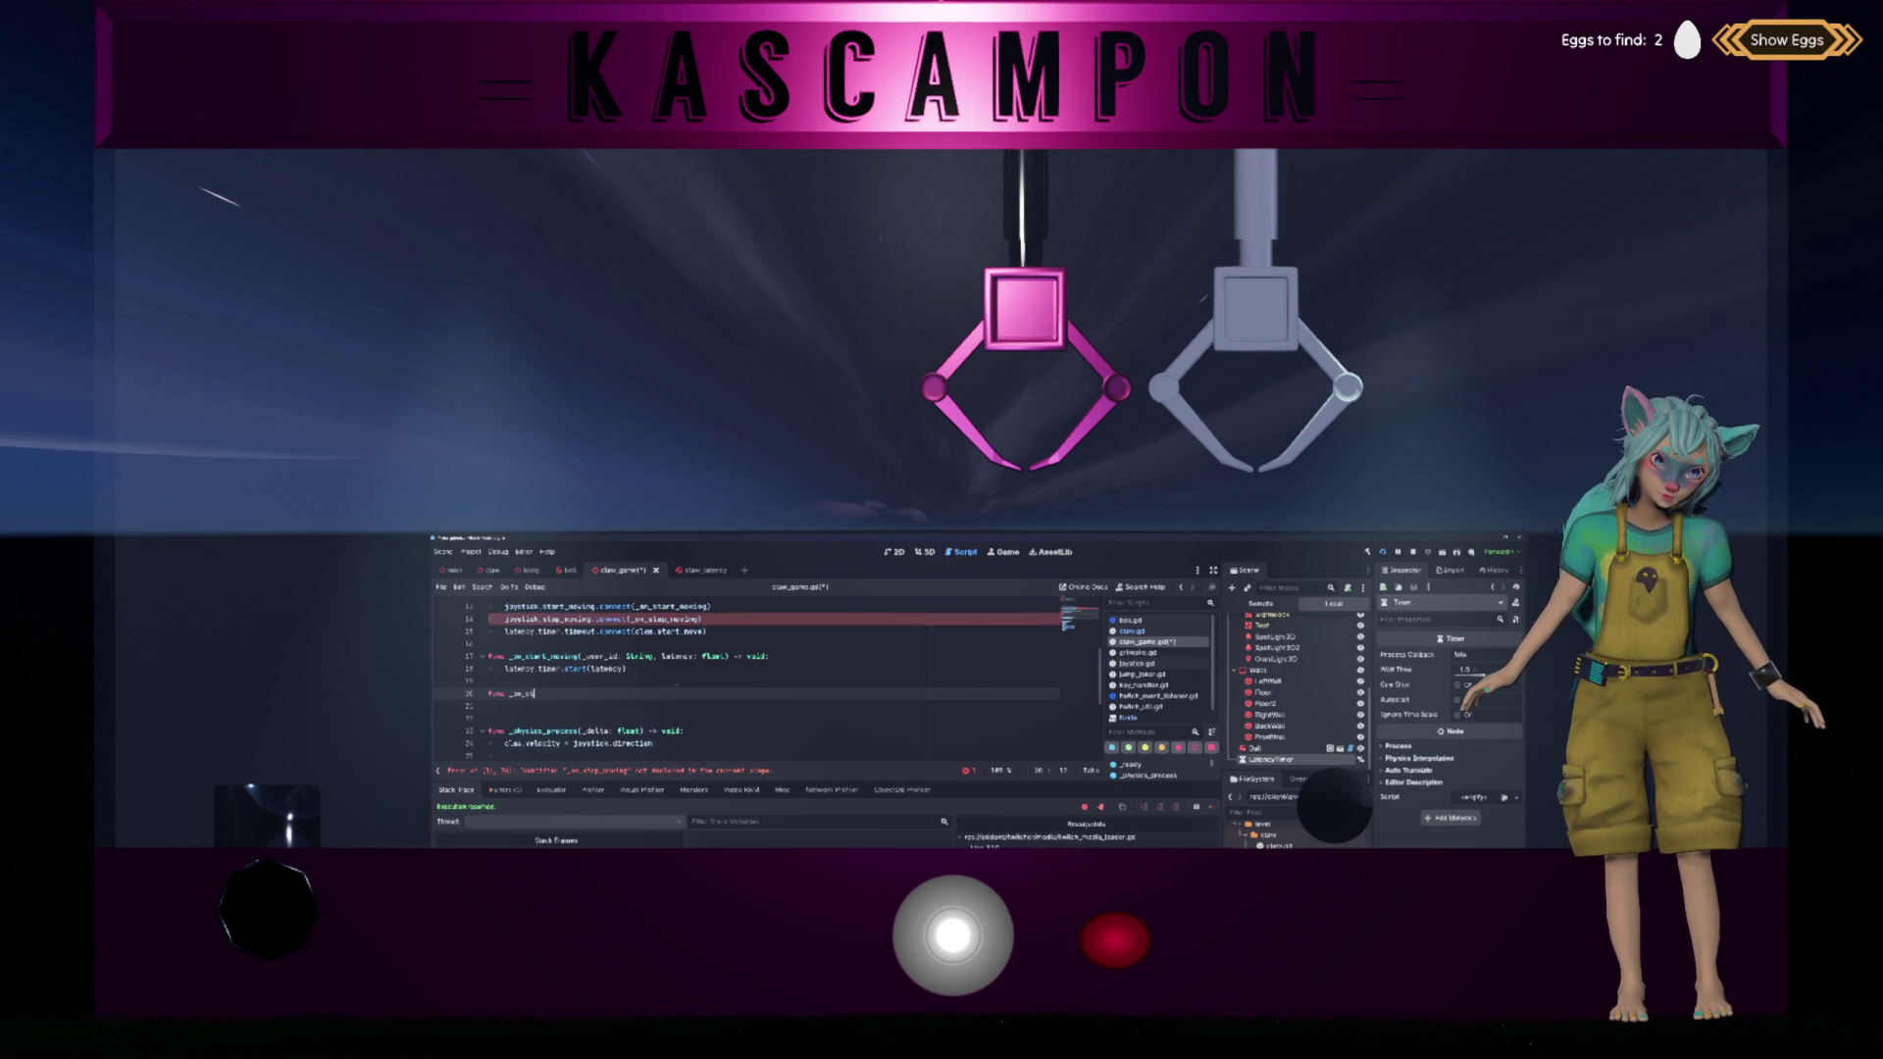
{"action": "type", "text": "op_mov"}
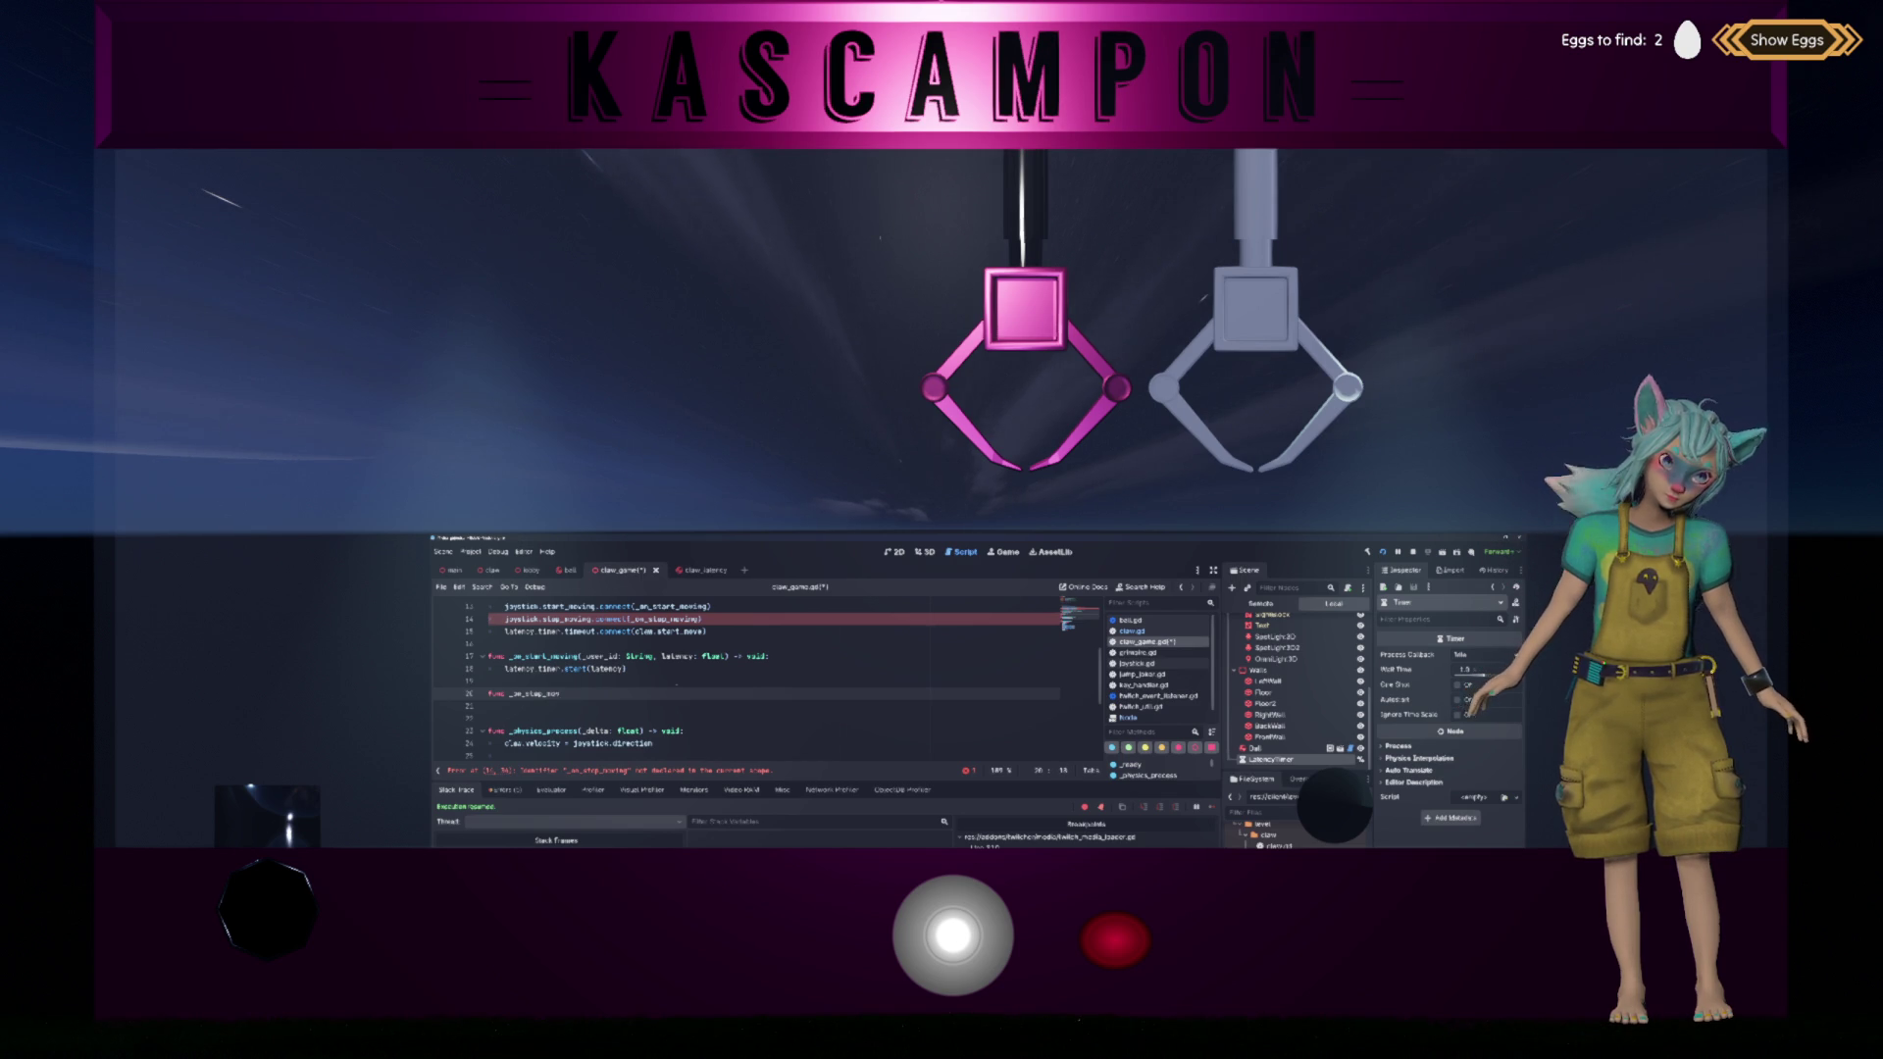
{"action": "type", "text": "inging() -> void:"}
{"action": "key", "text": "Return"}
{"action": "type", "text": "claw.stop_move"}
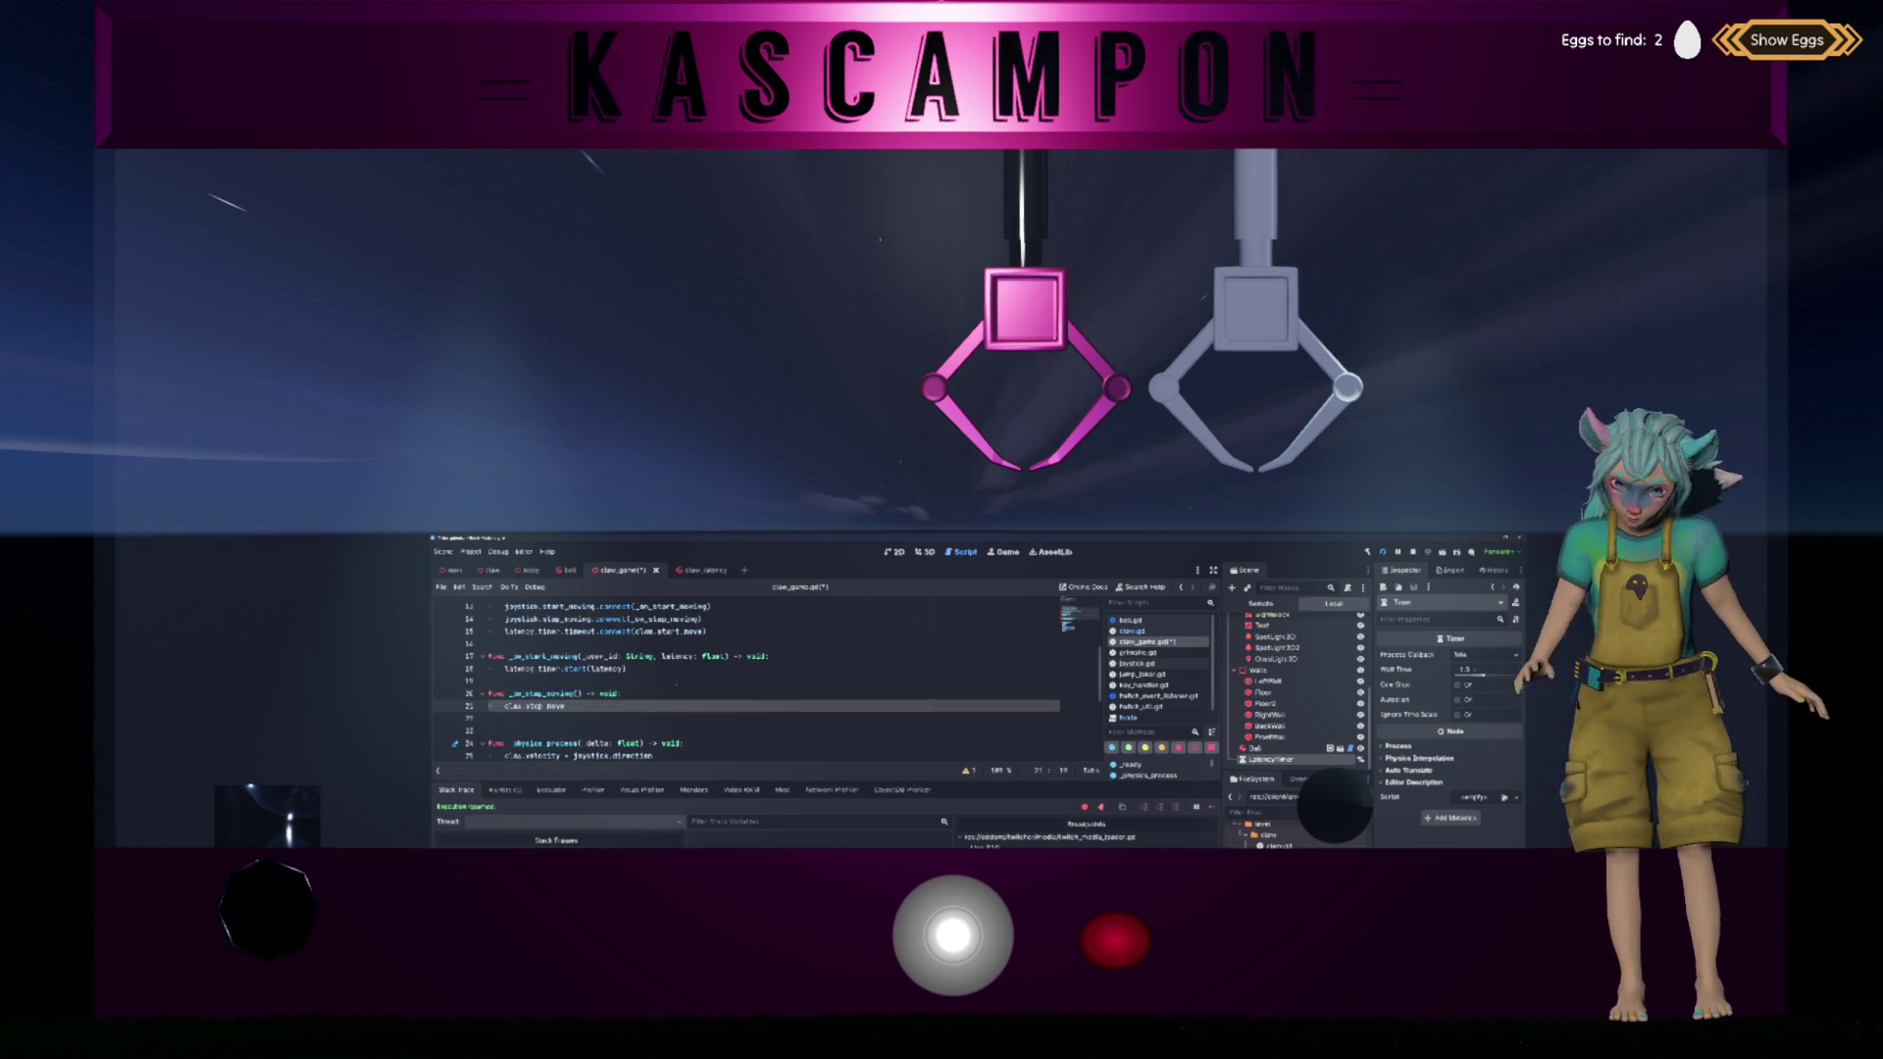
{"action": "type", "text": "()"}
{"action": "key", "text": "Return"}
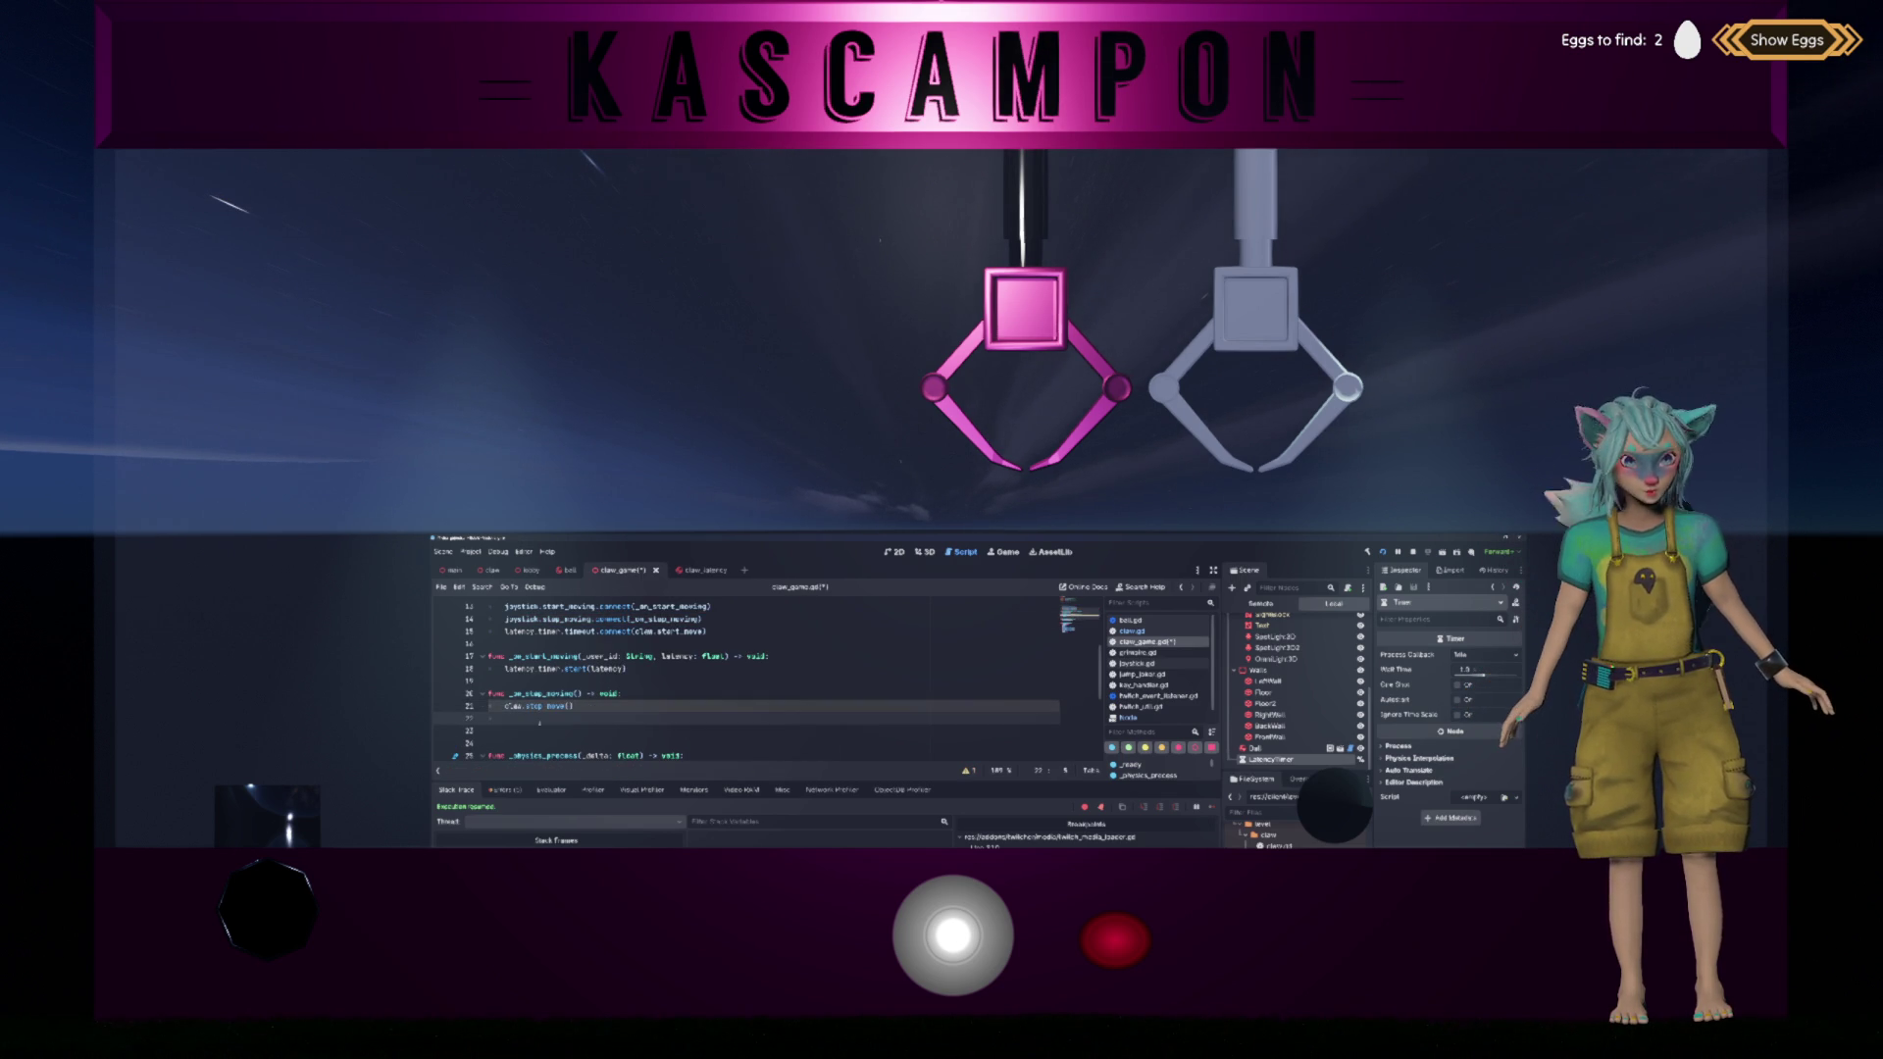
{"action": "key", "text": "Return"}
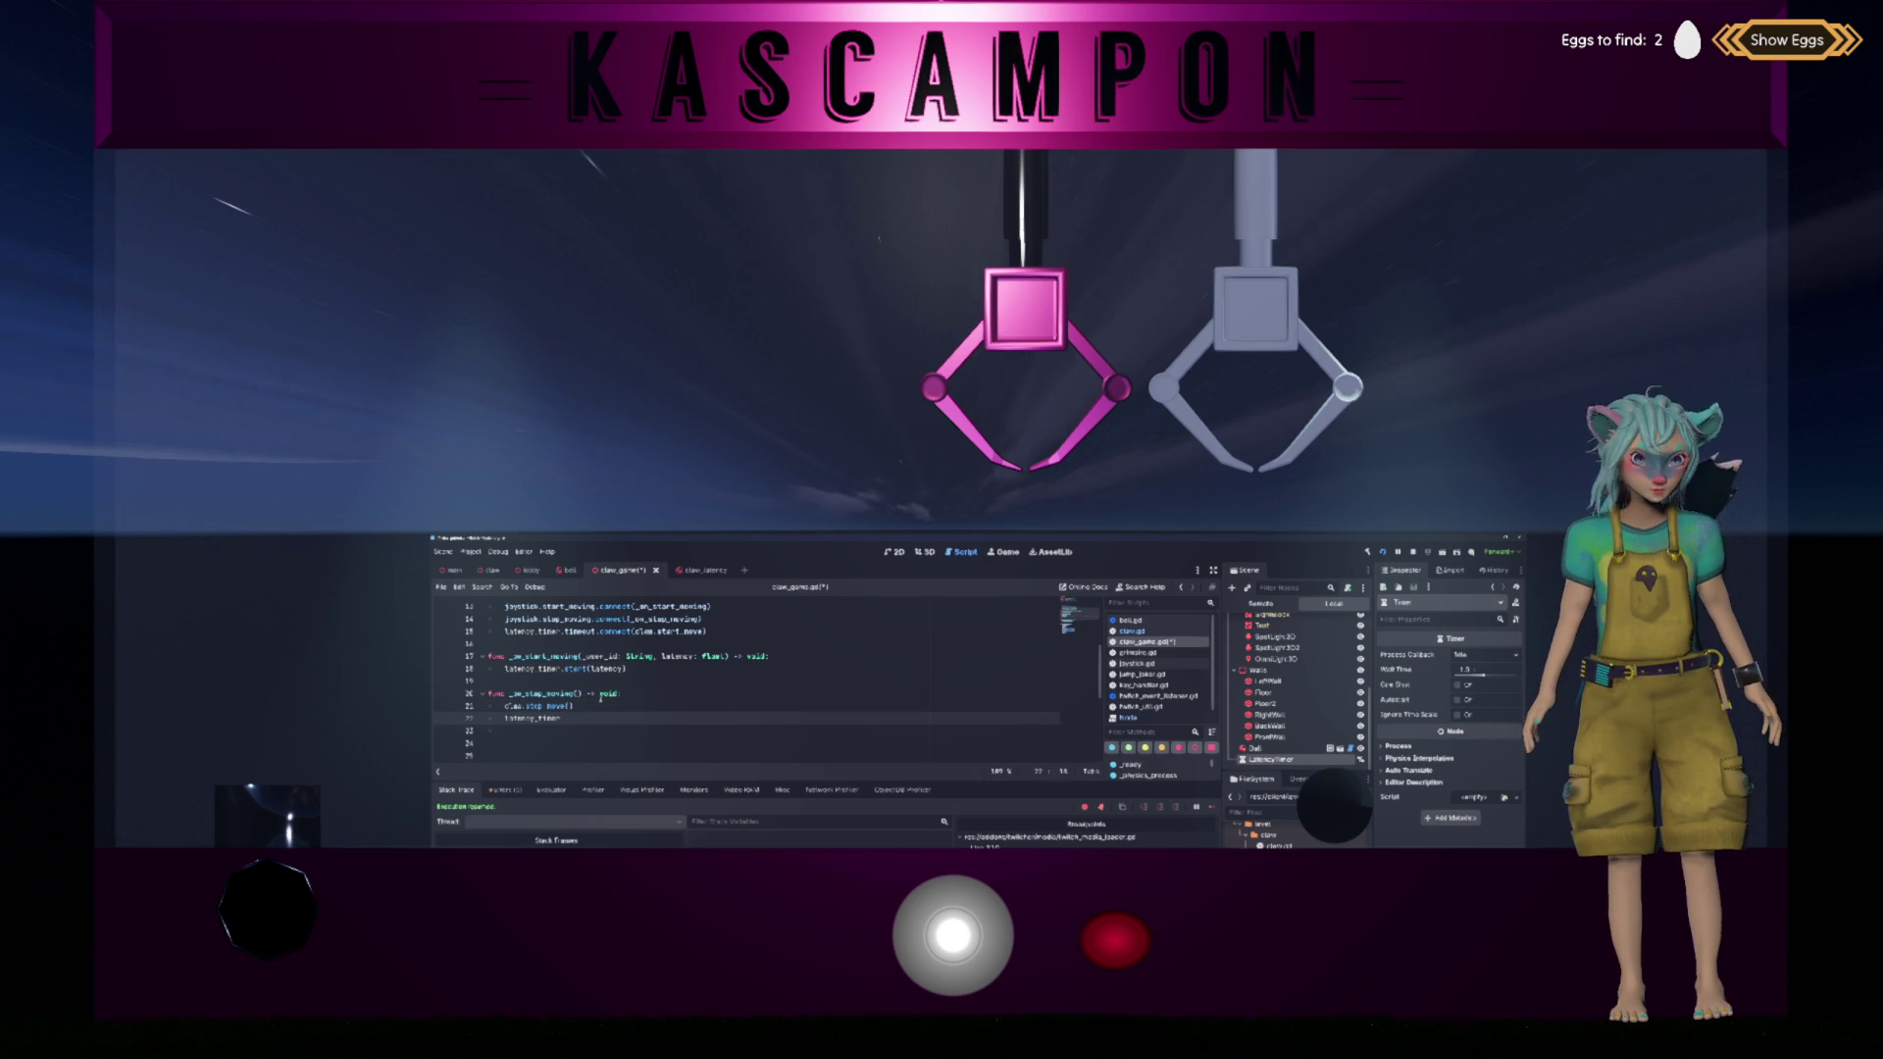
{"action": "type", "text": "latency_timer.stop()"}
{"action": "key", "text": "Up"}
{"action": "key", "text": "Up"}
{"action": "key", "text": "Up"}
{"action": "key", "text": "Return"}
{"action": "left_click", "coordinate": [624, 640]}
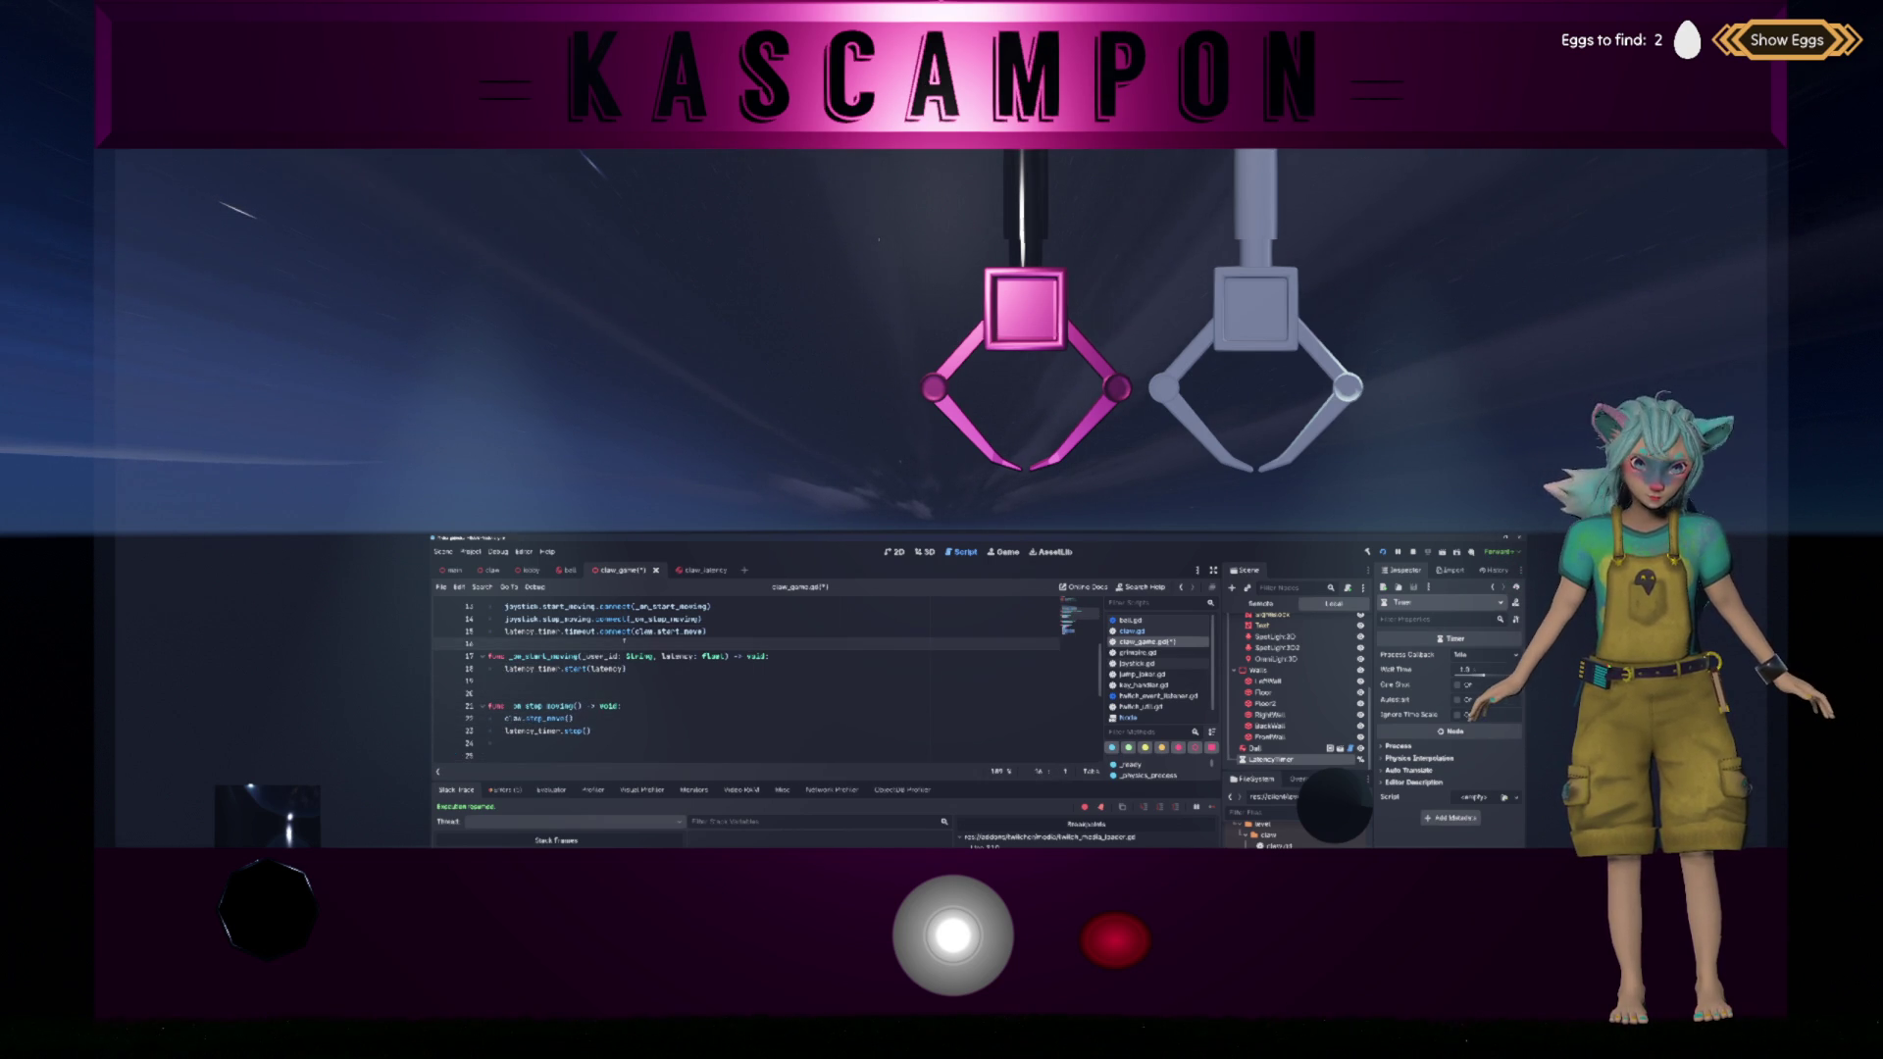
{"action": "key", "text": "Return"}
{"action": "key", "text": "ctrl+s"}
Step: Review the script and dismiss the Timer.stop documentation popup
{"action": "left_click", "coordinate": [767, 636]}
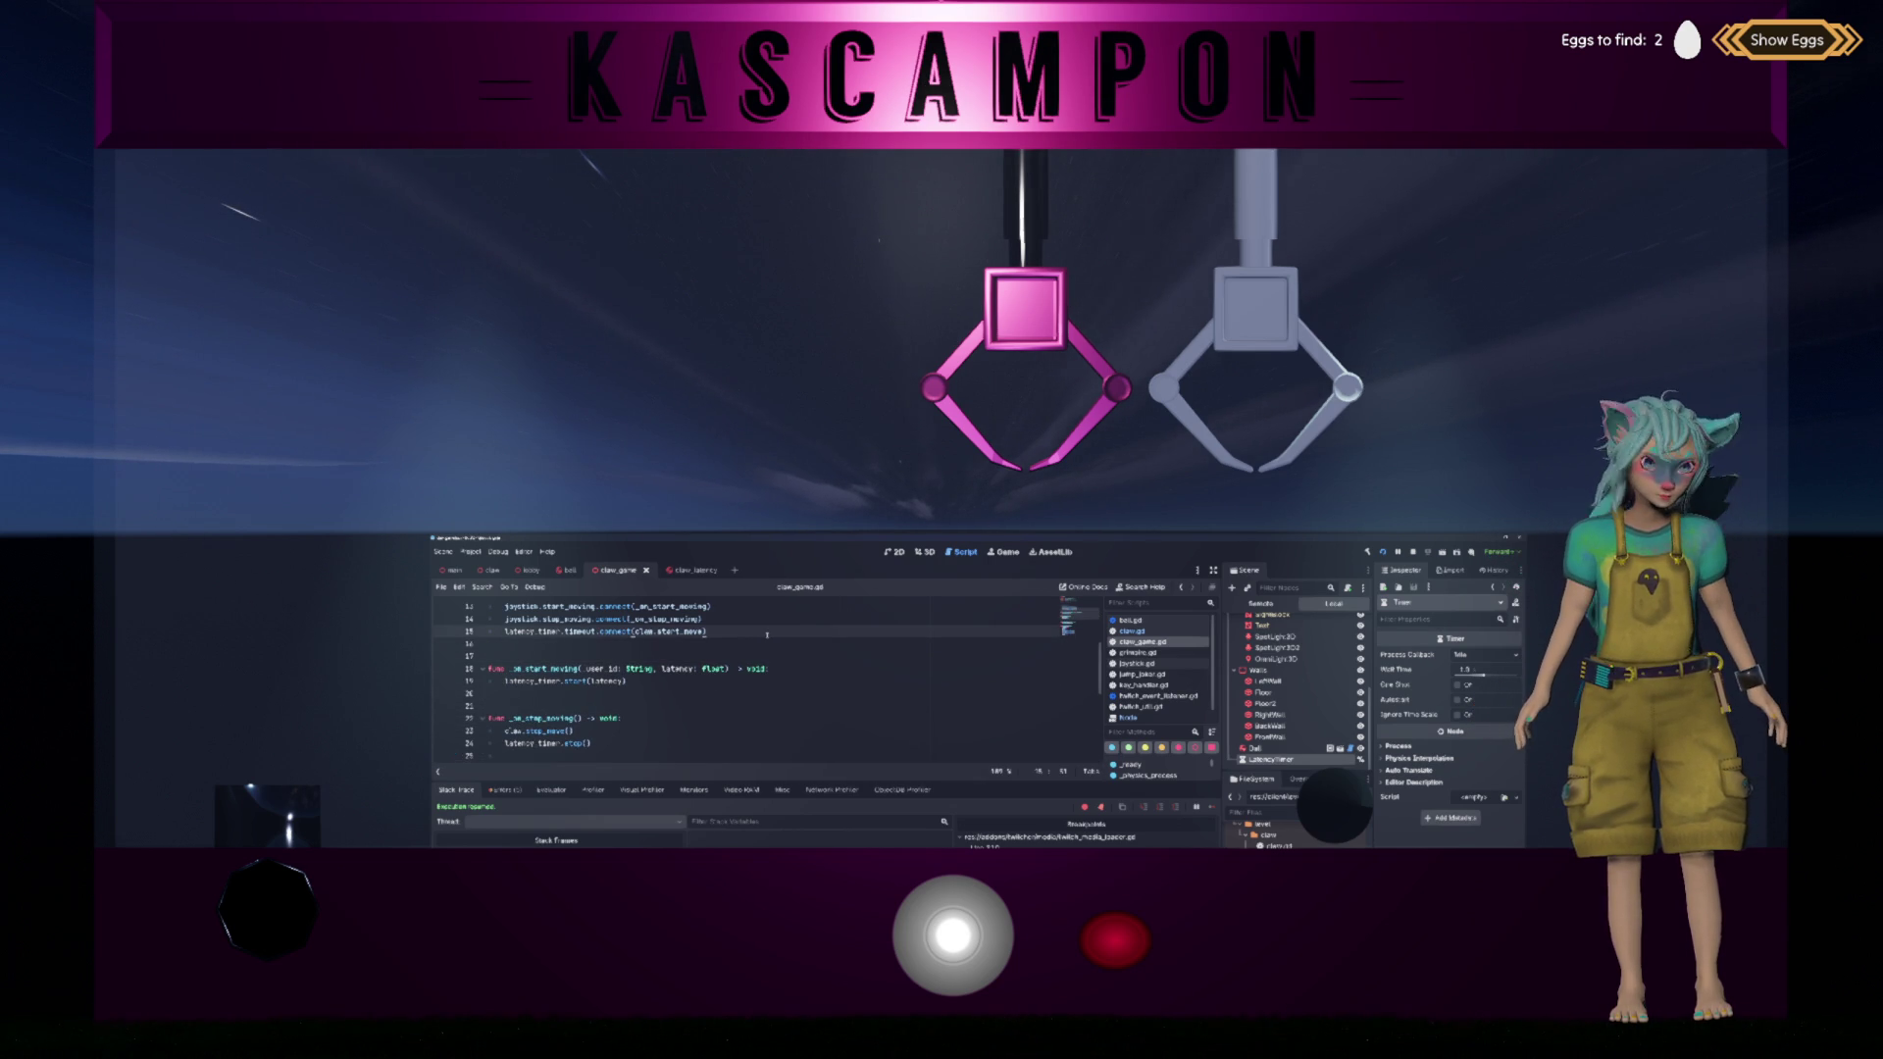
{"action": "scroll", "coordinate": [767, 636], "scroll_direction": "down", "scroll_amount": 2}
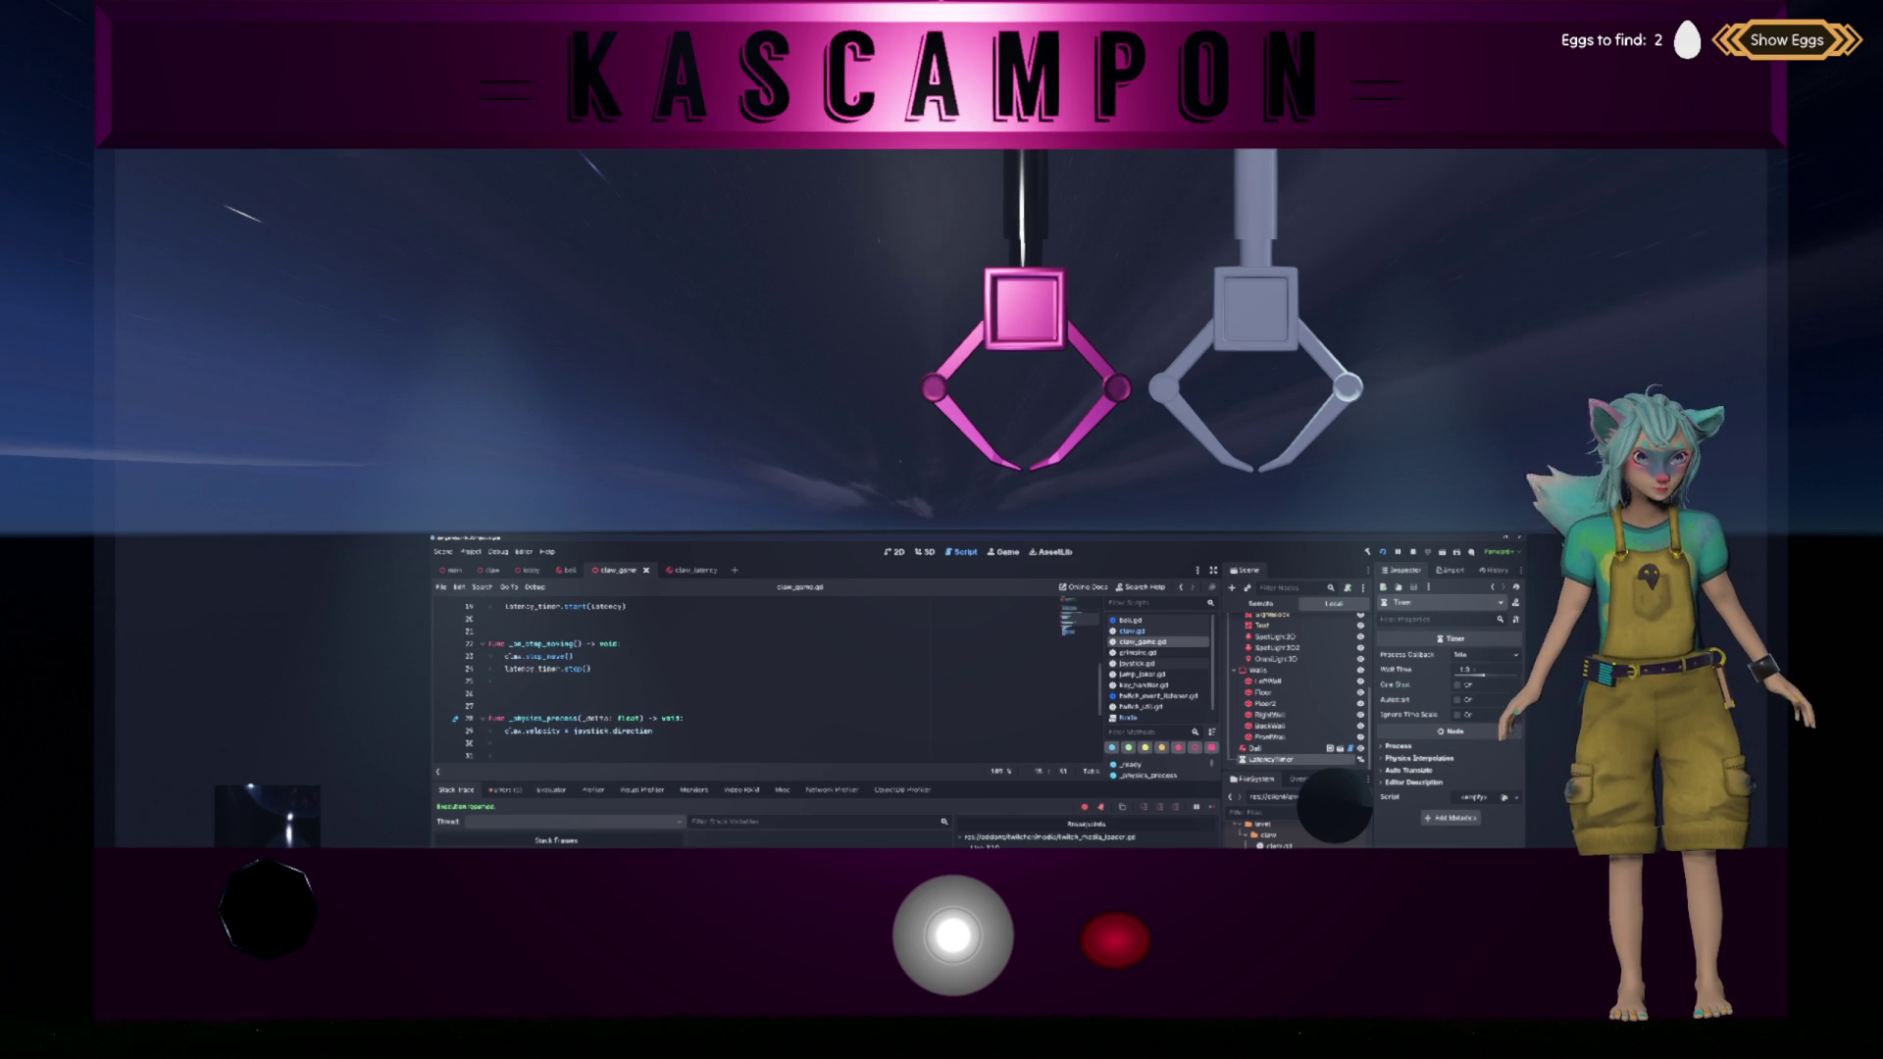
{"action": "scroll", "coordinate": [767, 636], "scroll_direction": "up", "scroll_amount": 2}
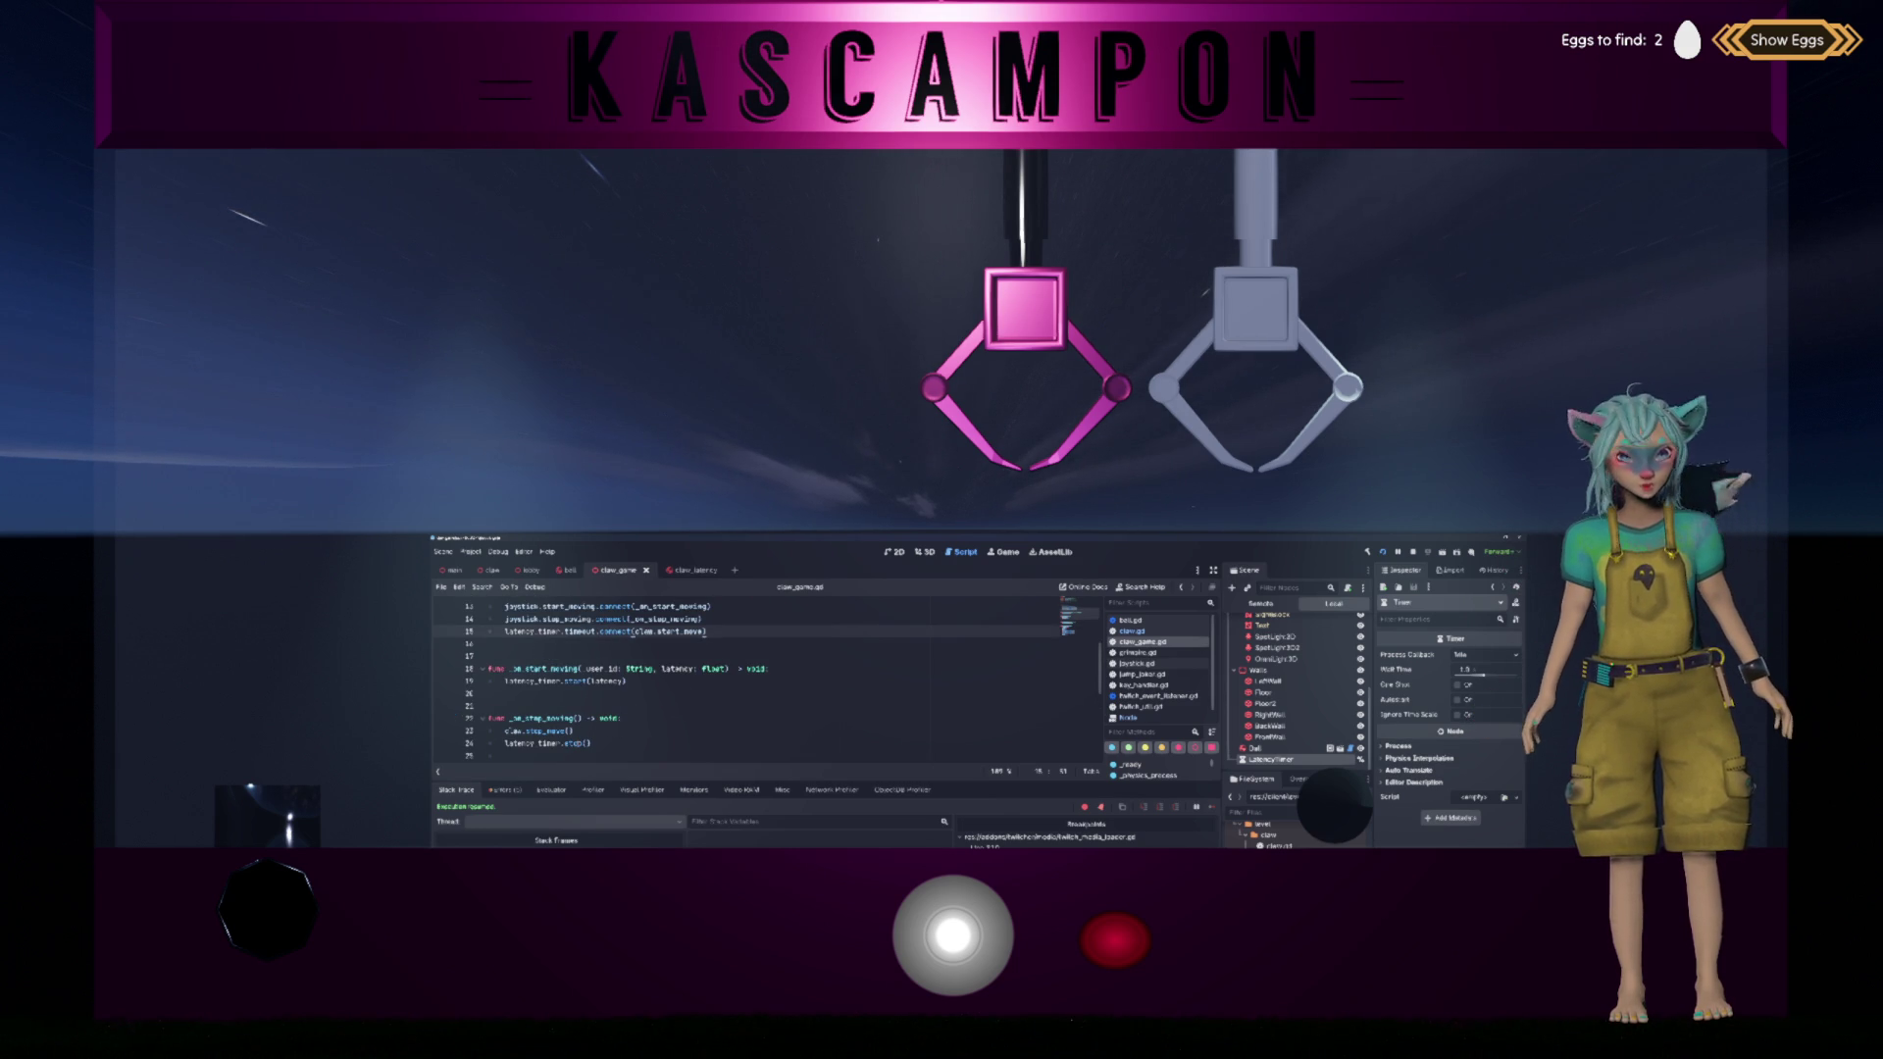
{"action": "mouse_move", "coordinate": [581, 744]}
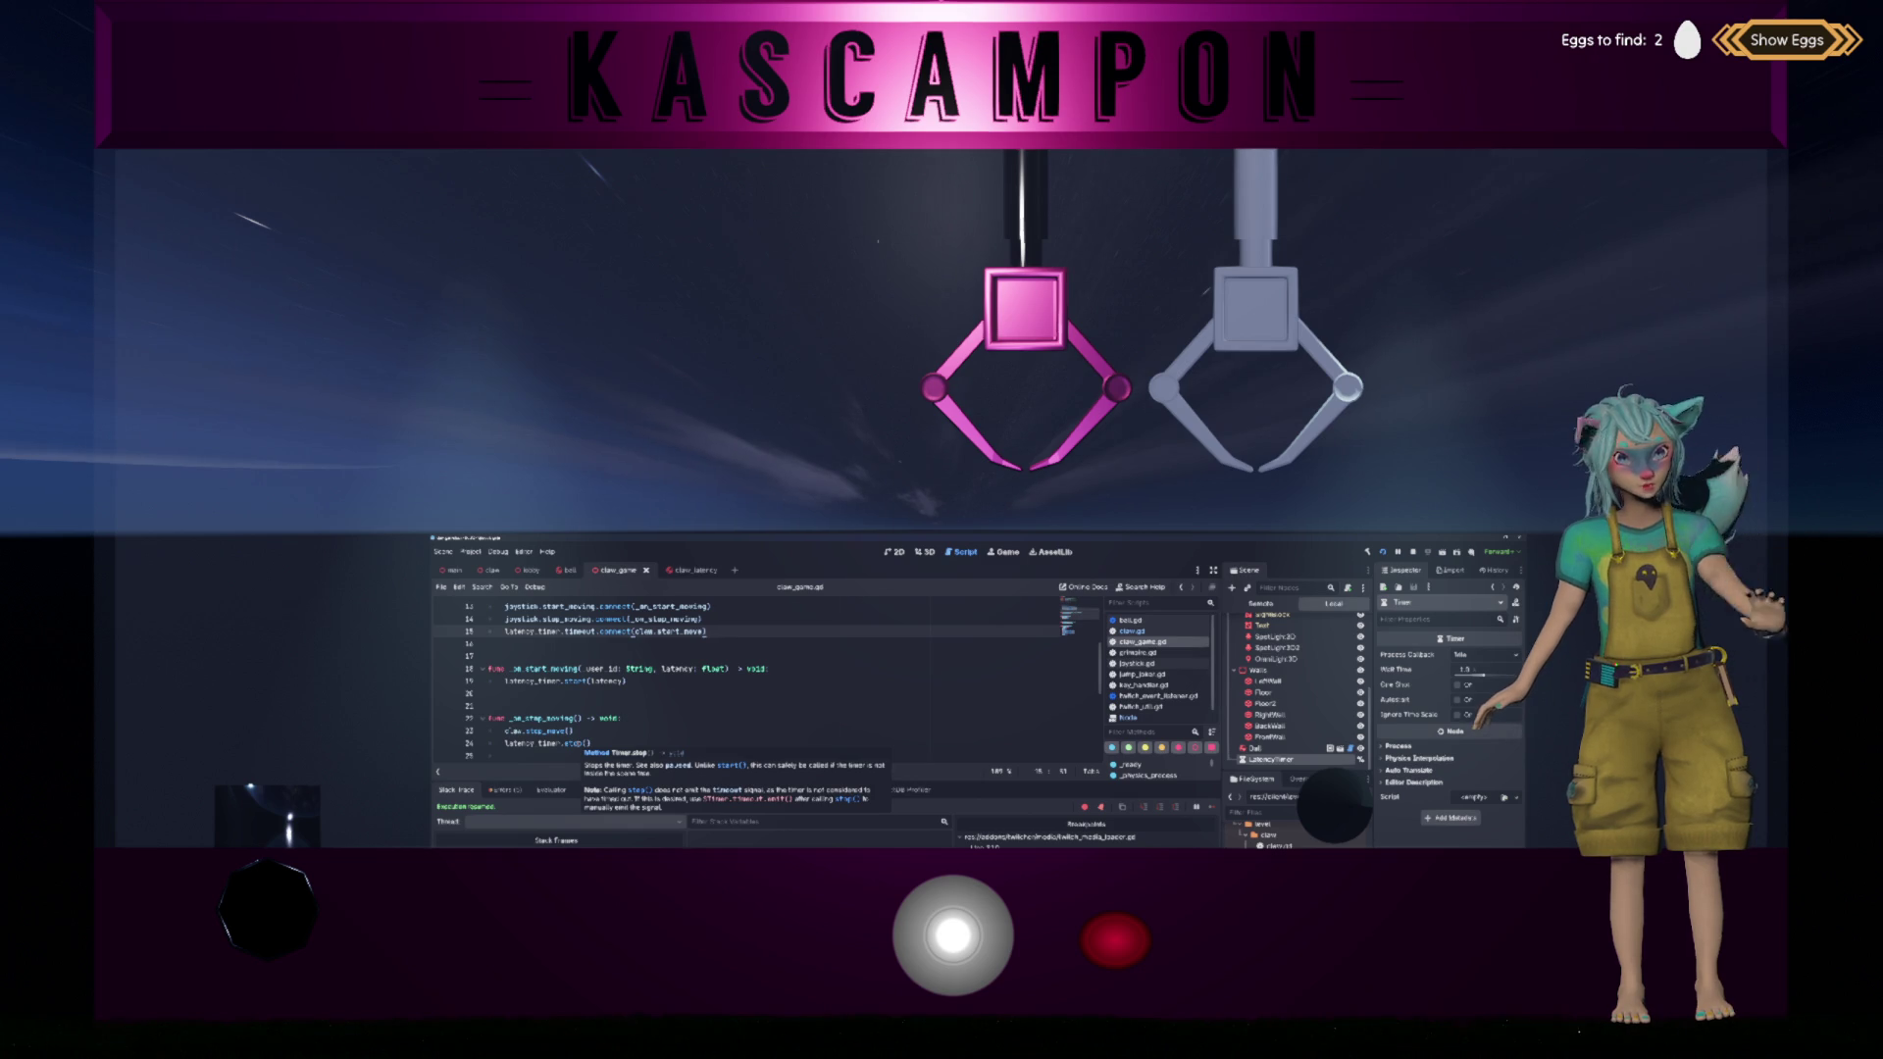
{"action": "left_click", "coordinate": [677, 668]}
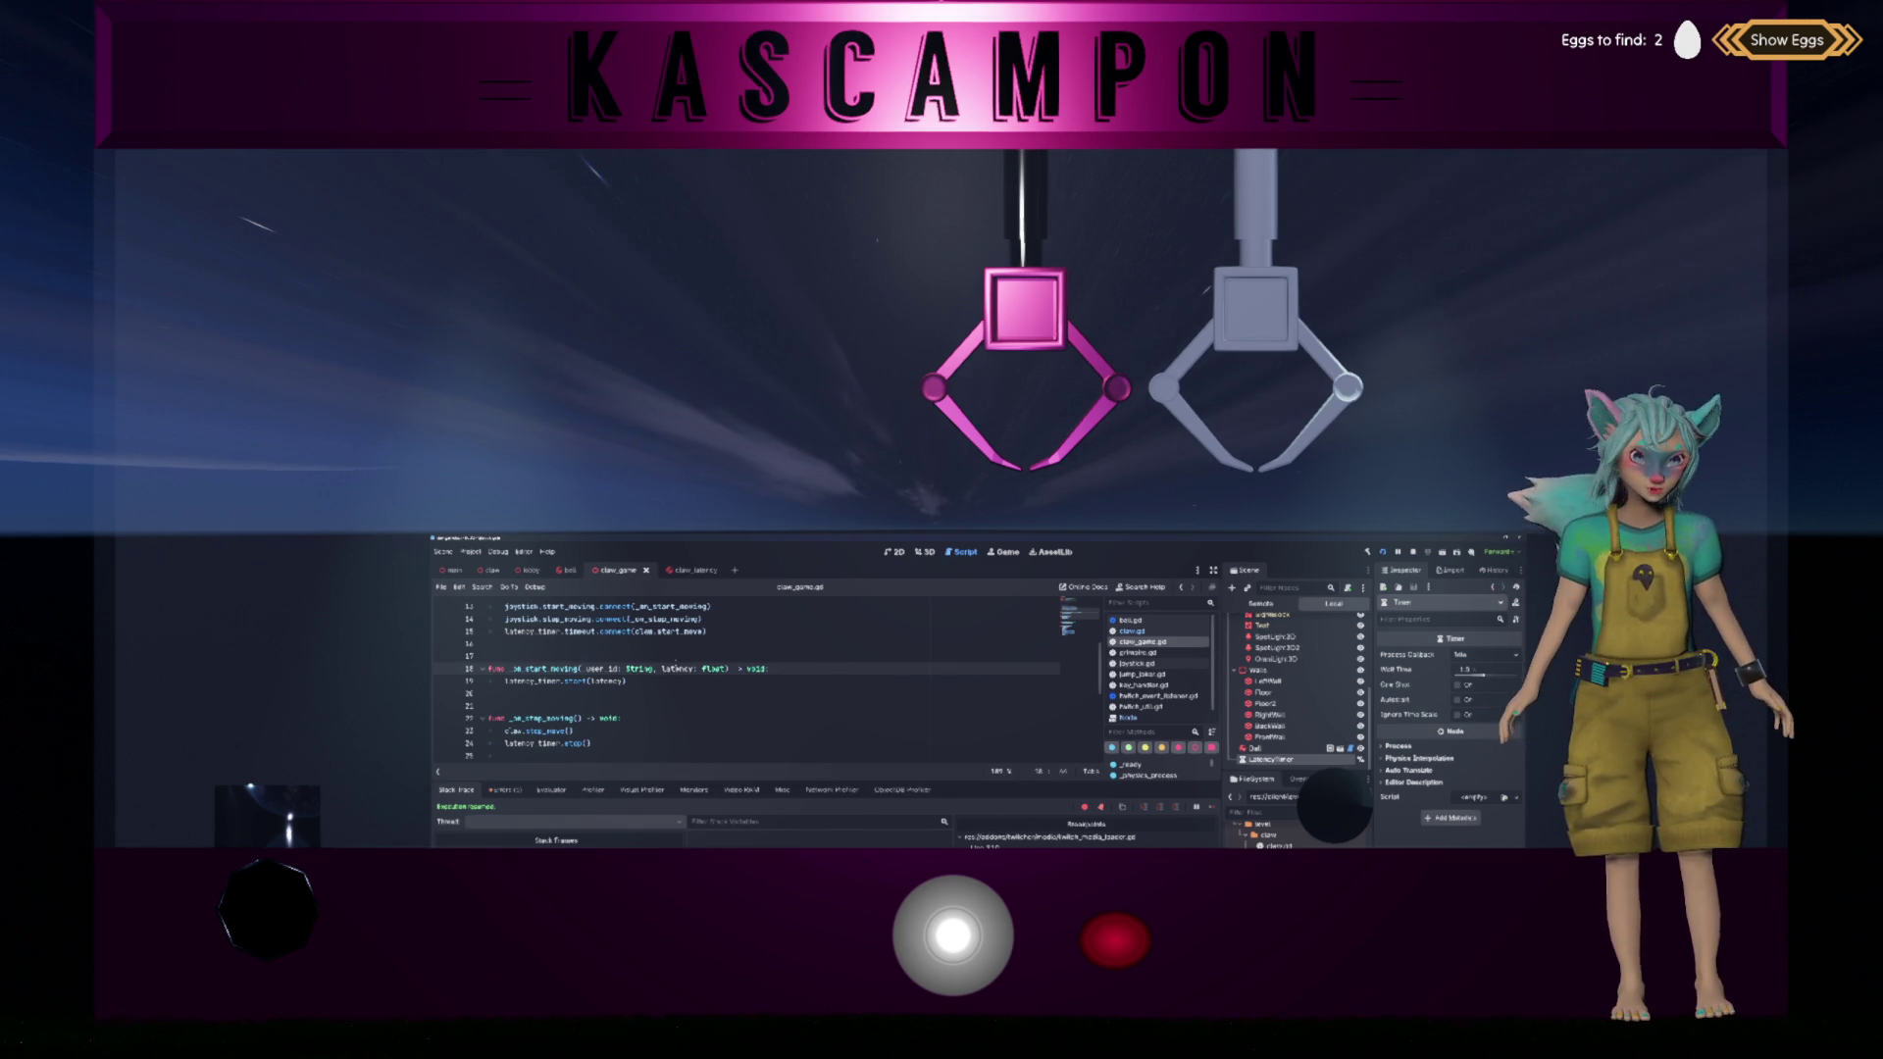
{"action": "scroll", "coordinate": [677, 667], "scroll_direction": "up", "scroll_amount": 2}
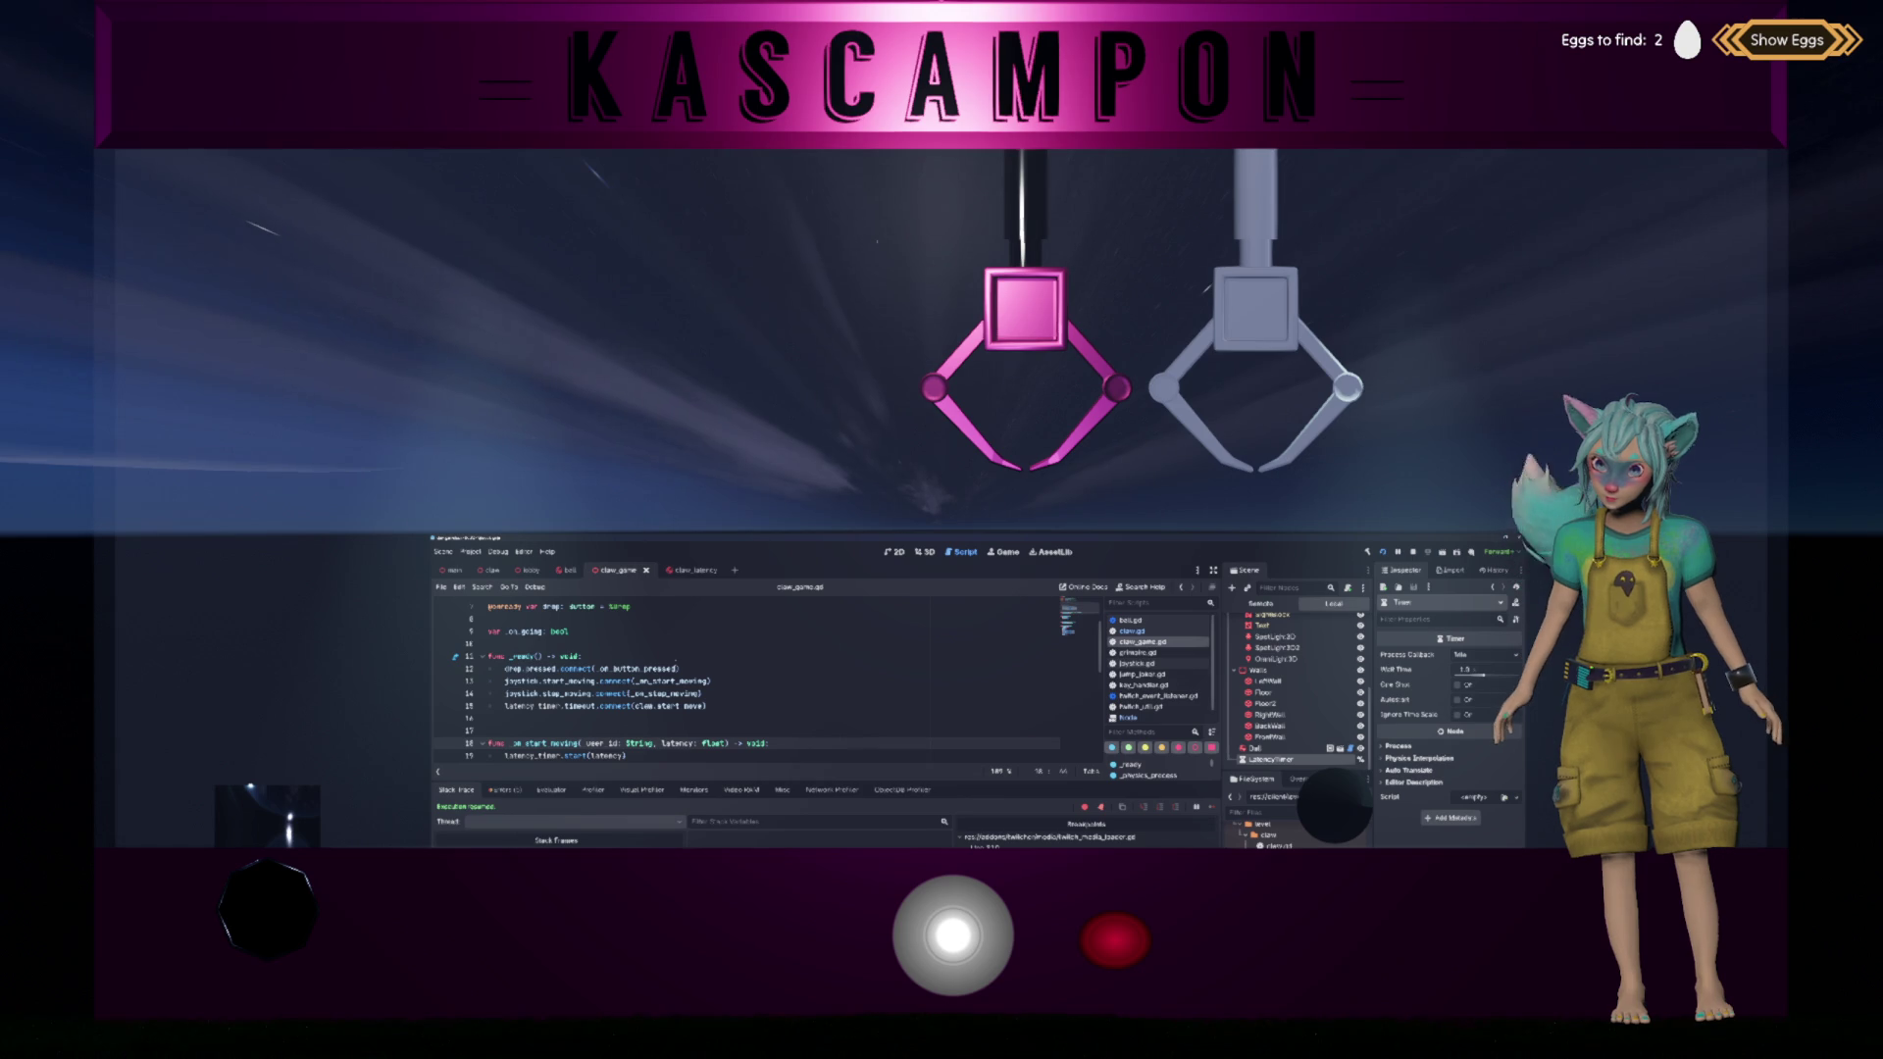
Step: Place LatencyTimer under ClawGame above Claw, make it one-shot, and save
{"action": "mouse_move", "coordinate": [1270, 759]}
{"action": "left_mouse_down"}
{"action": "mouse_move", "coordinate": [1295, 716]}
{"action": "mouse_move", "coordinate": [1278, 633]}
{"action": "left_mouse_up"}
{"action": "left_click", "coordinate": [897, 691]}
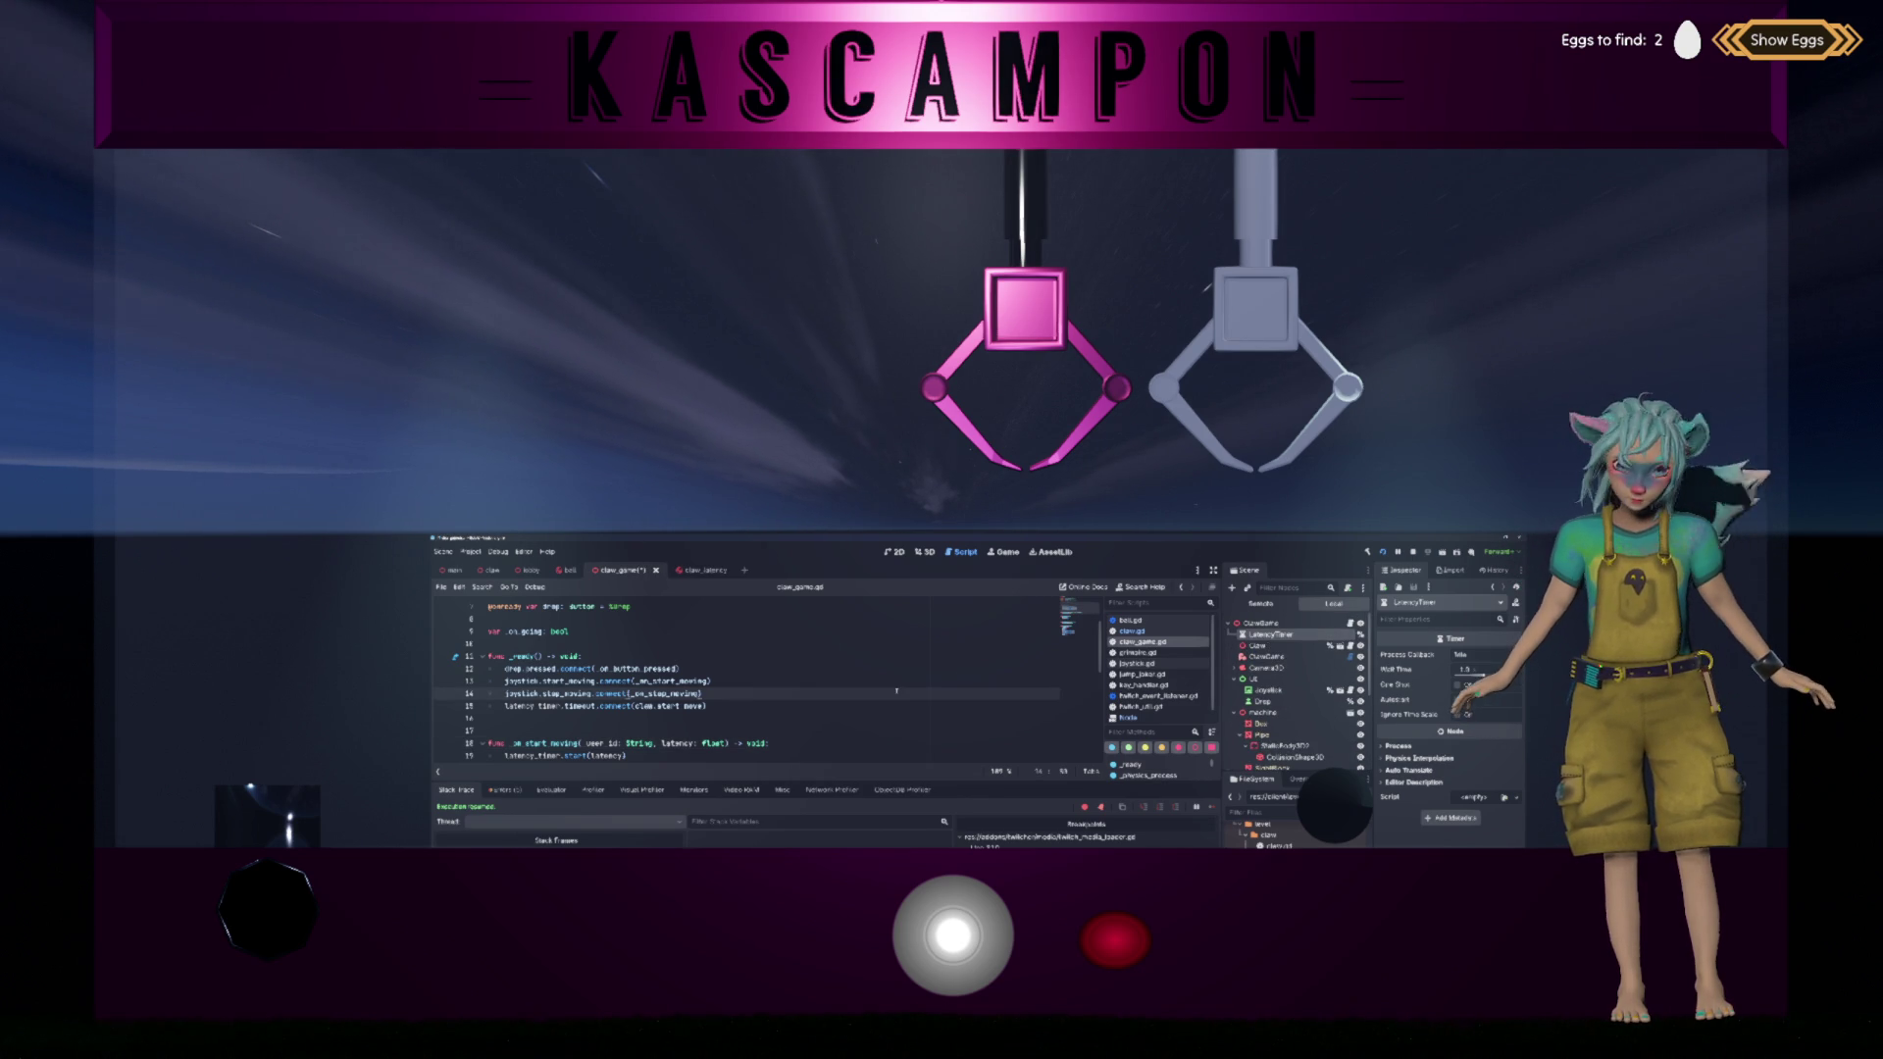
{"action": "key", "text": "ctrl+s"}
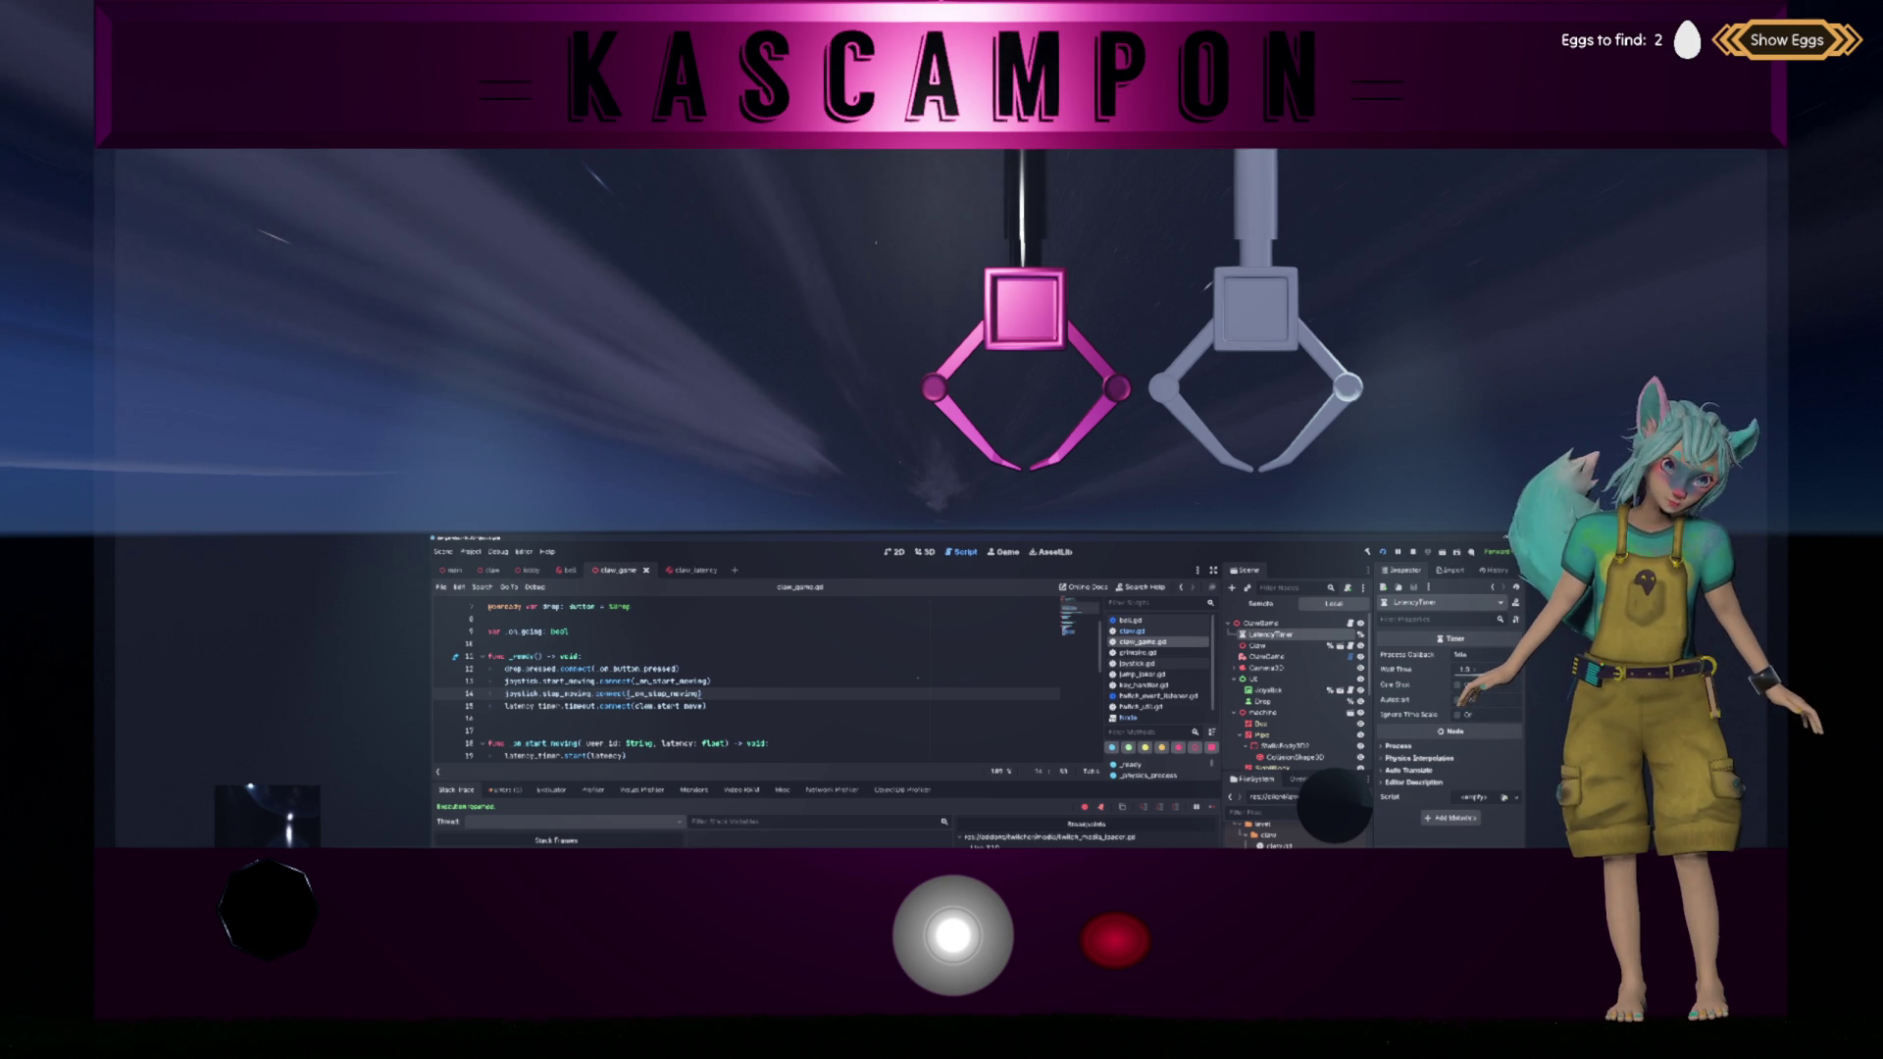
{"action": "left_click", "coordinate": [1458, 685]}
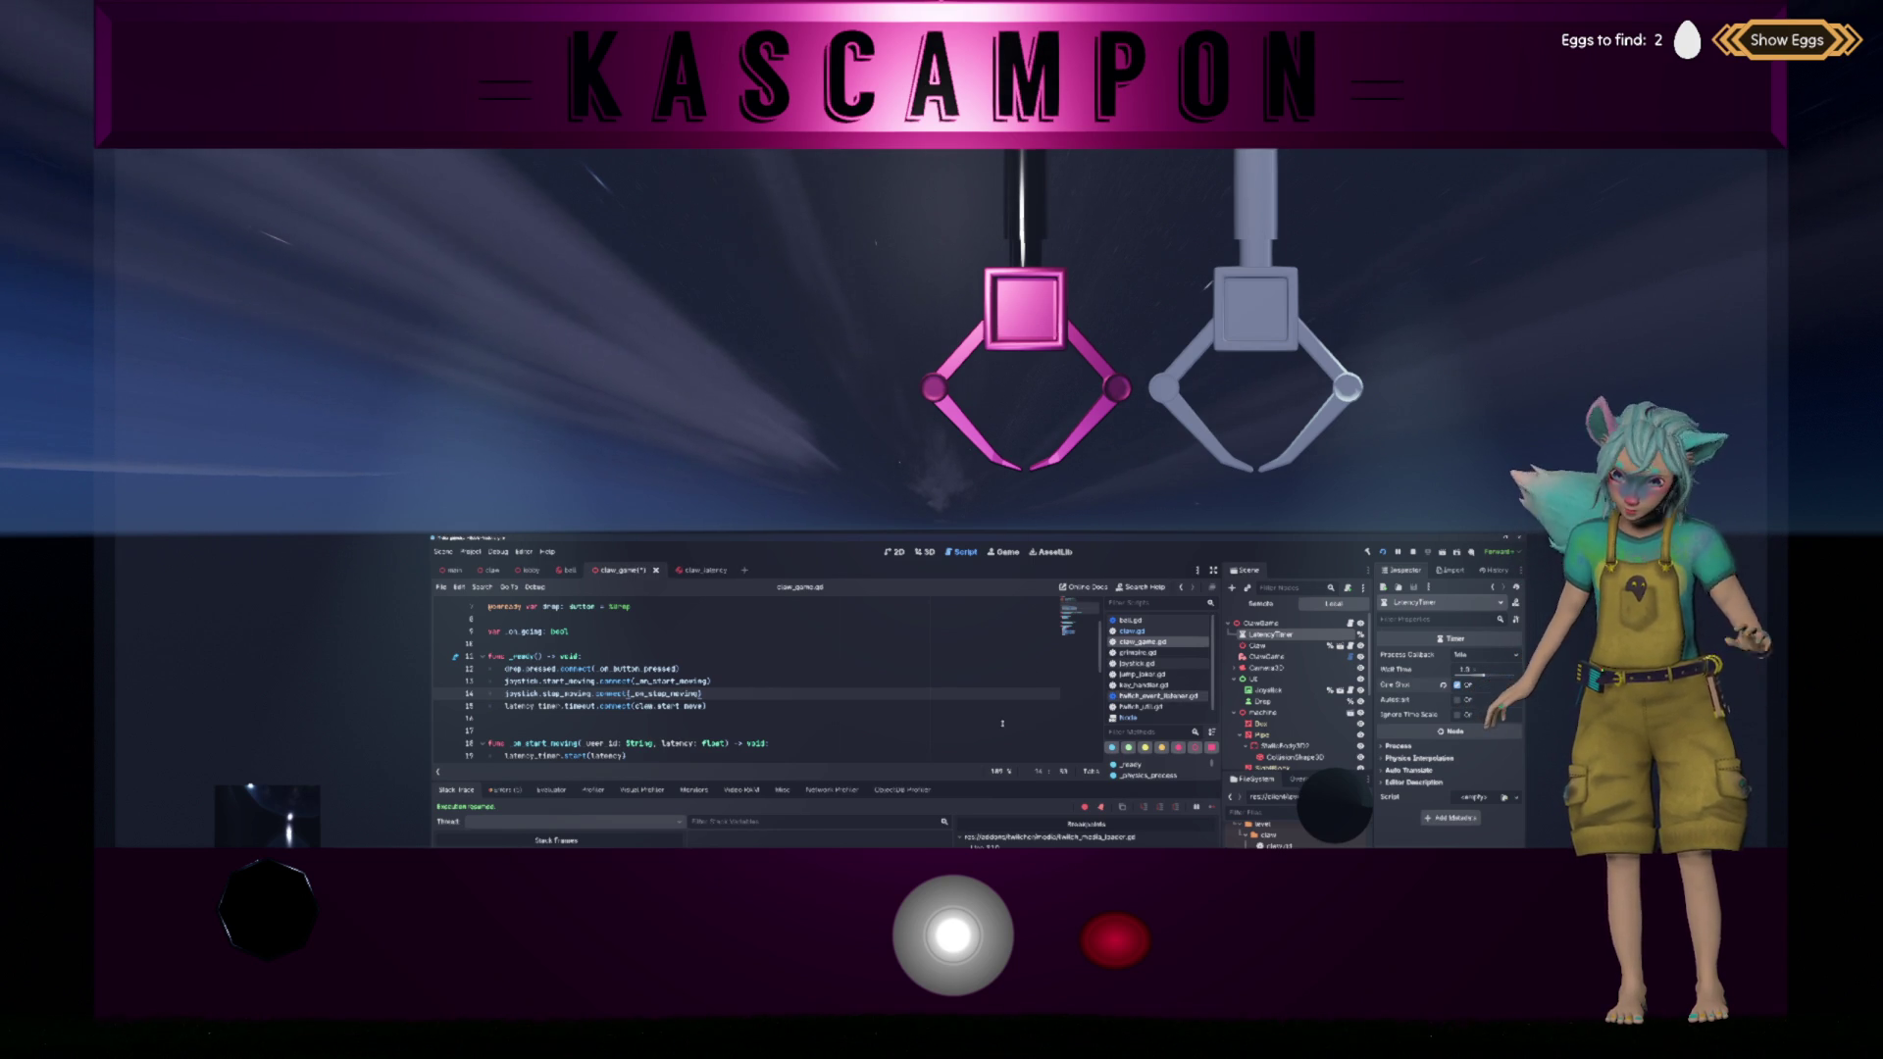
{"action": "left_click", "coordinate": [846, 719]}
{"action": "key", "text": "ctrl+s"}
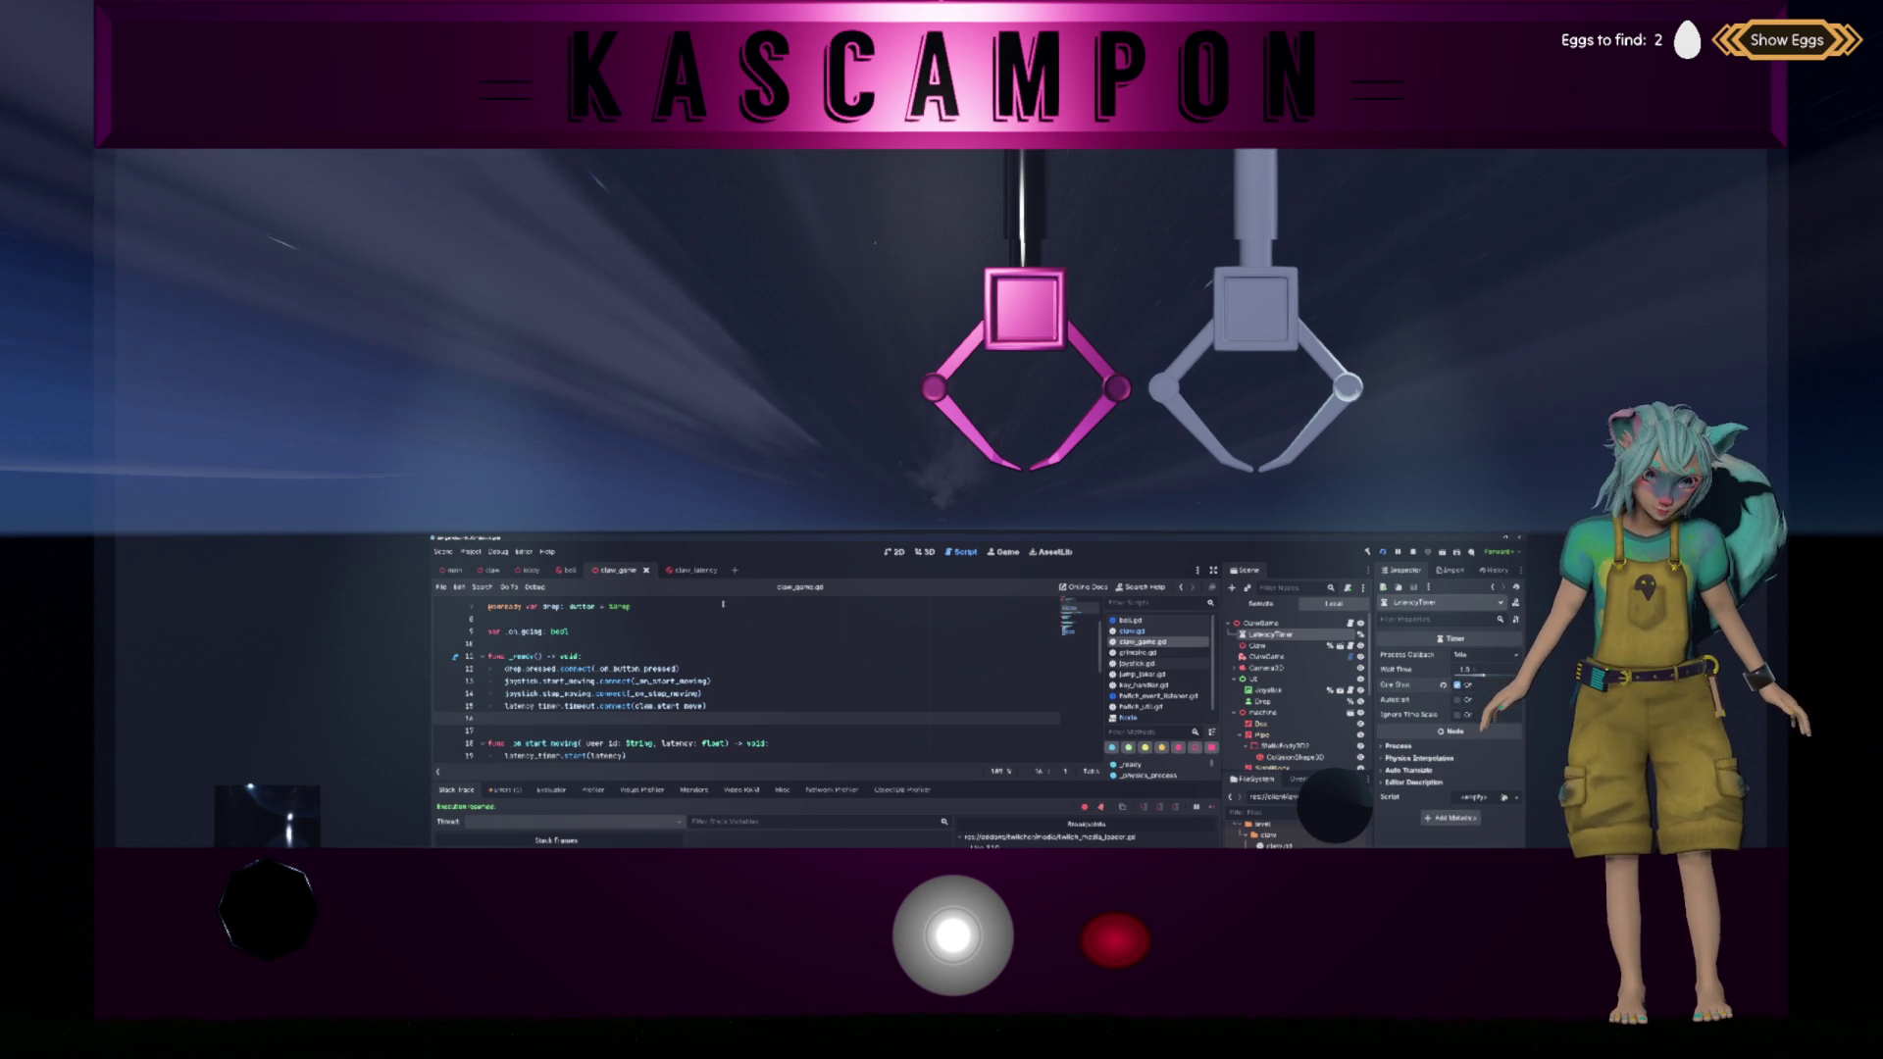
Step: Check claw_game.gd, toggle the 3D view and back, and switch to claw.gd
{"action": "scroll", "coordinate": [768, 653], "scroll_direction": "down", "scroll_amount": 2}
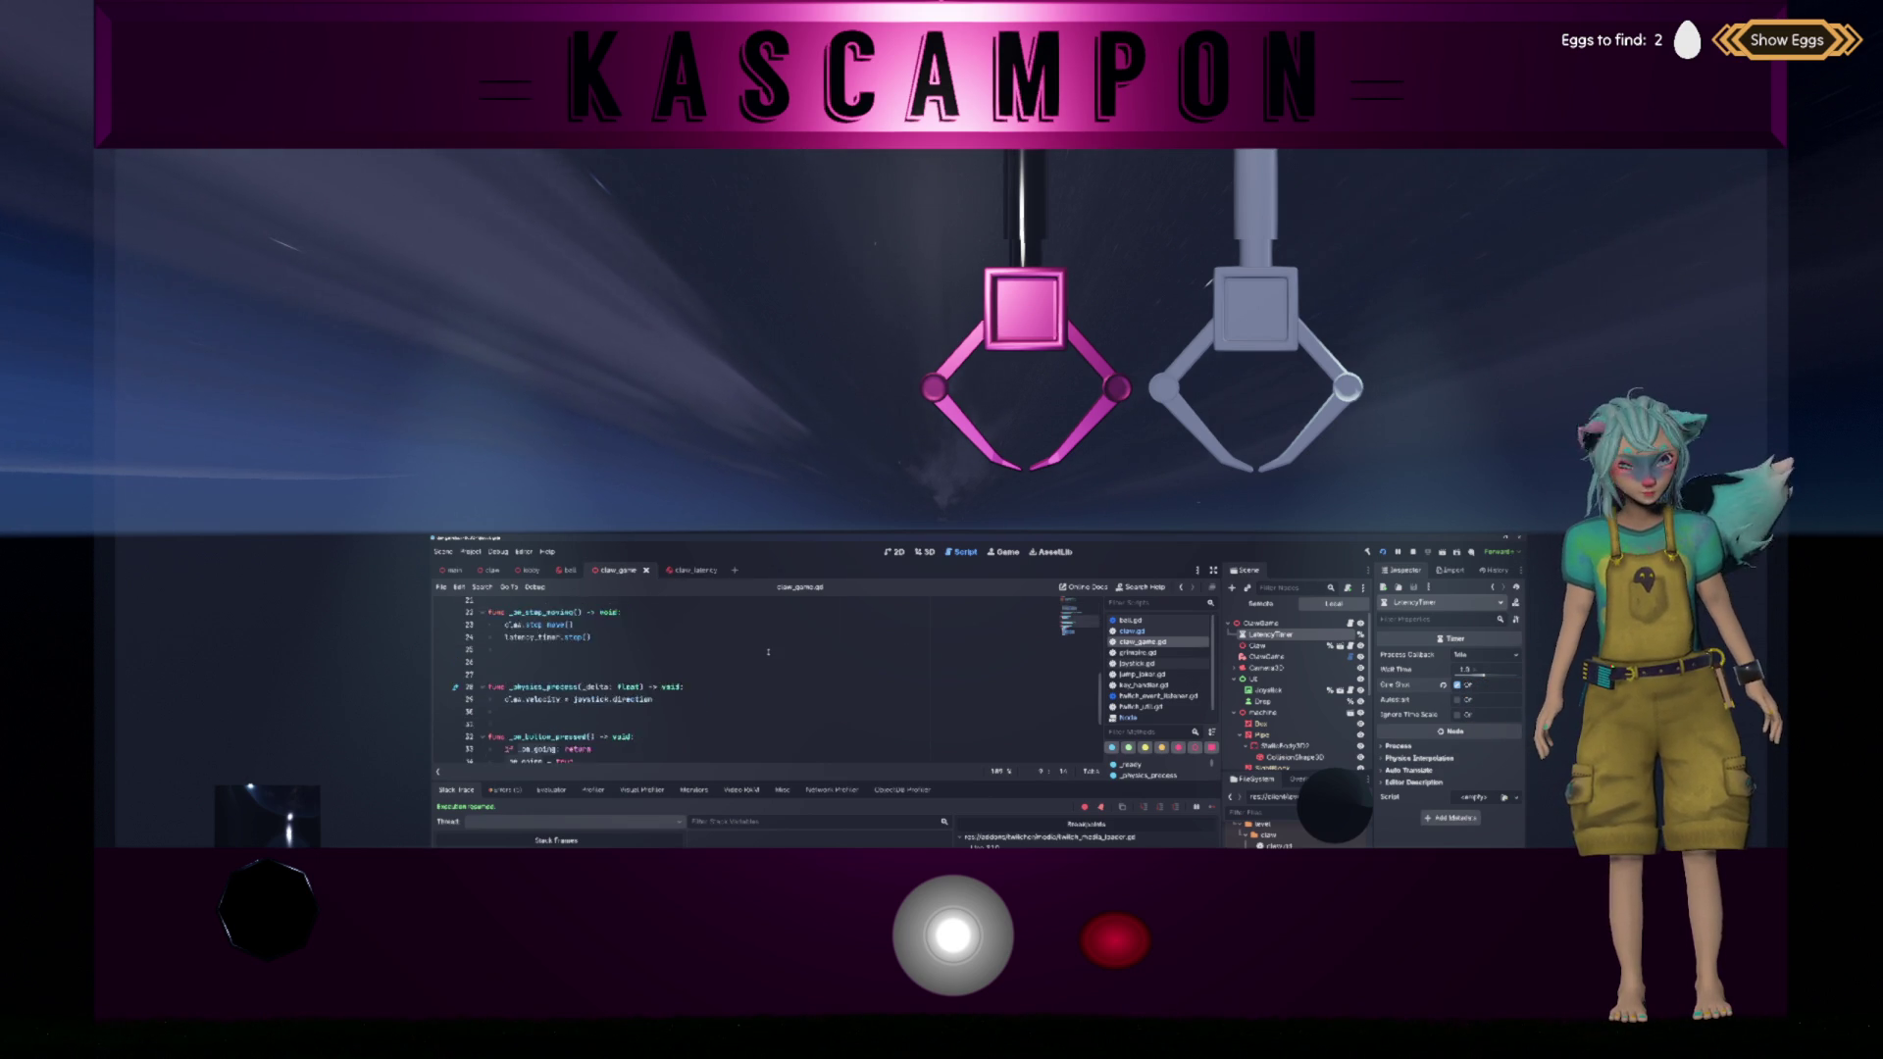
{"action": "scroll", "coordinate": [768, 652], "scroll_direction": "down", "scroll_amount": 4}
{"action": "scroll", "coordinate": [768, 652], "scroll_direction": "up", "scroll_amount": 7}
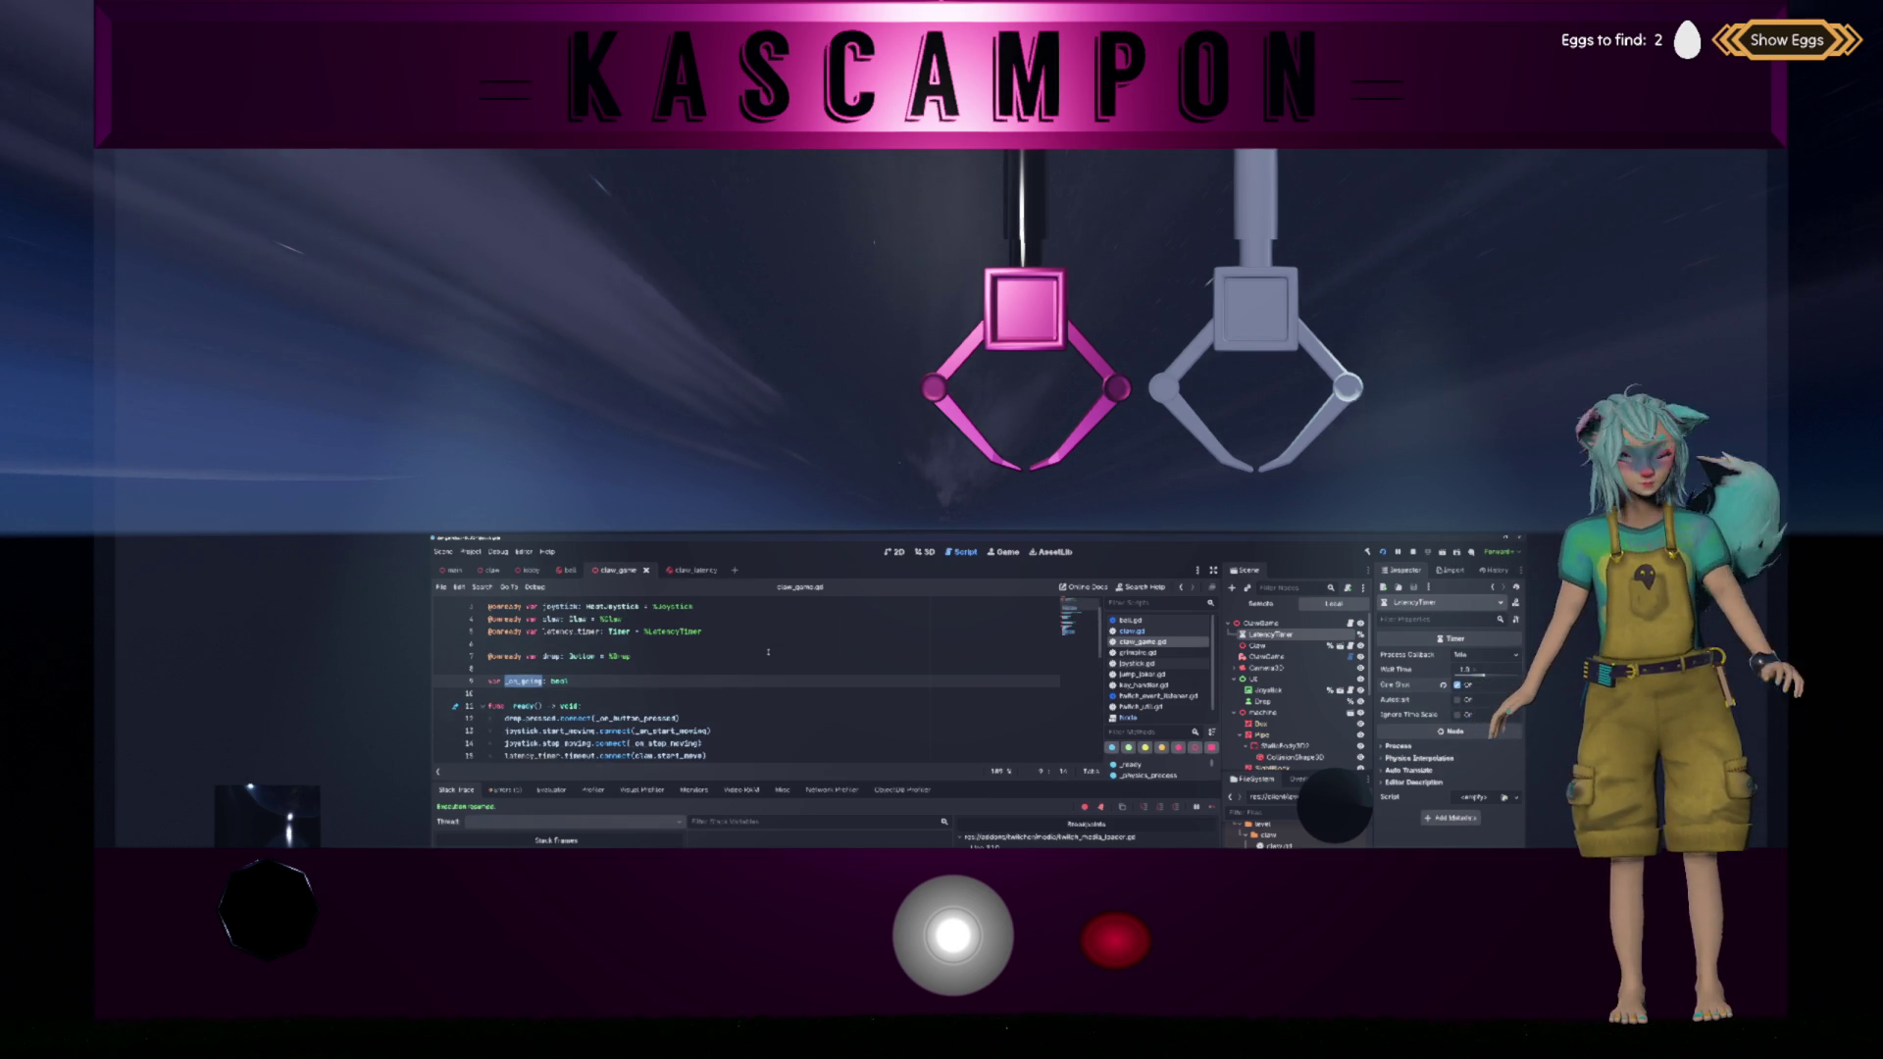
{"action": "scroll", "coordinate": [768, 653], "scroll_direction": "up", "scroll_amount": 1}
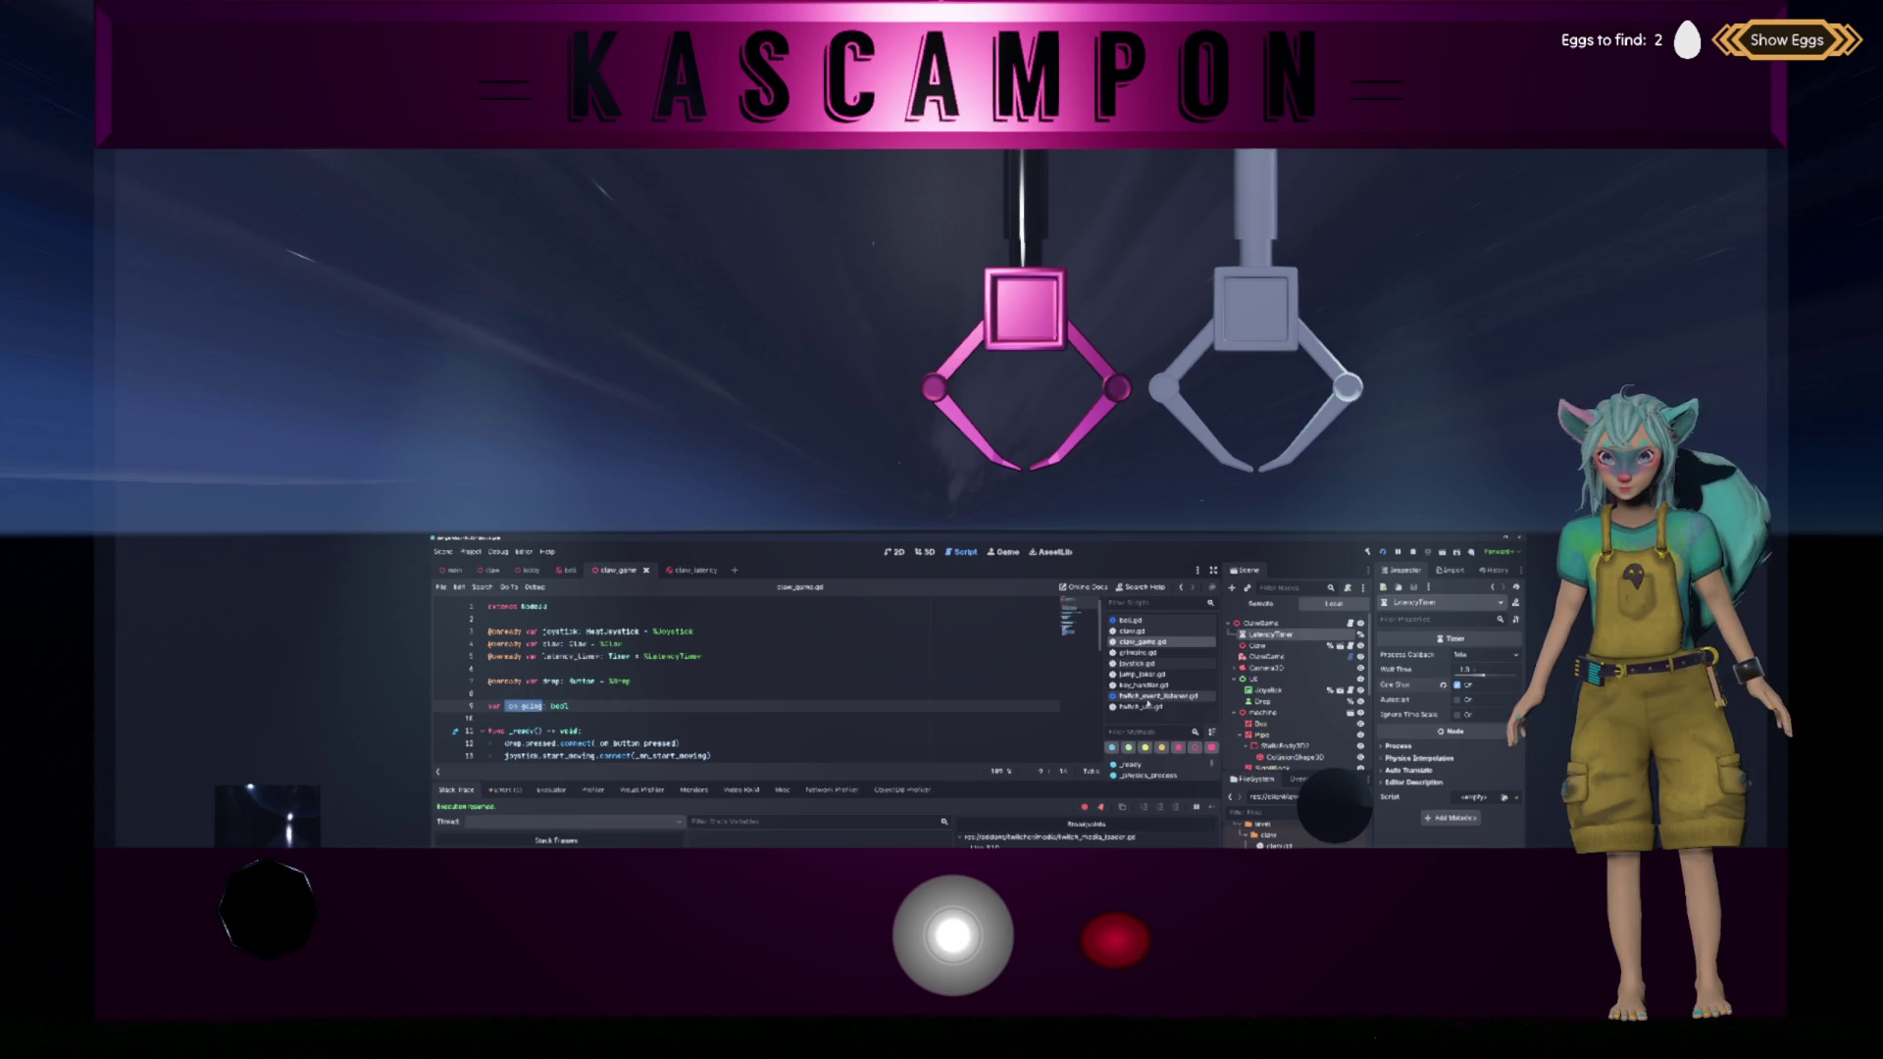
{"action": "left_click", "coordinate": [990, 656]}
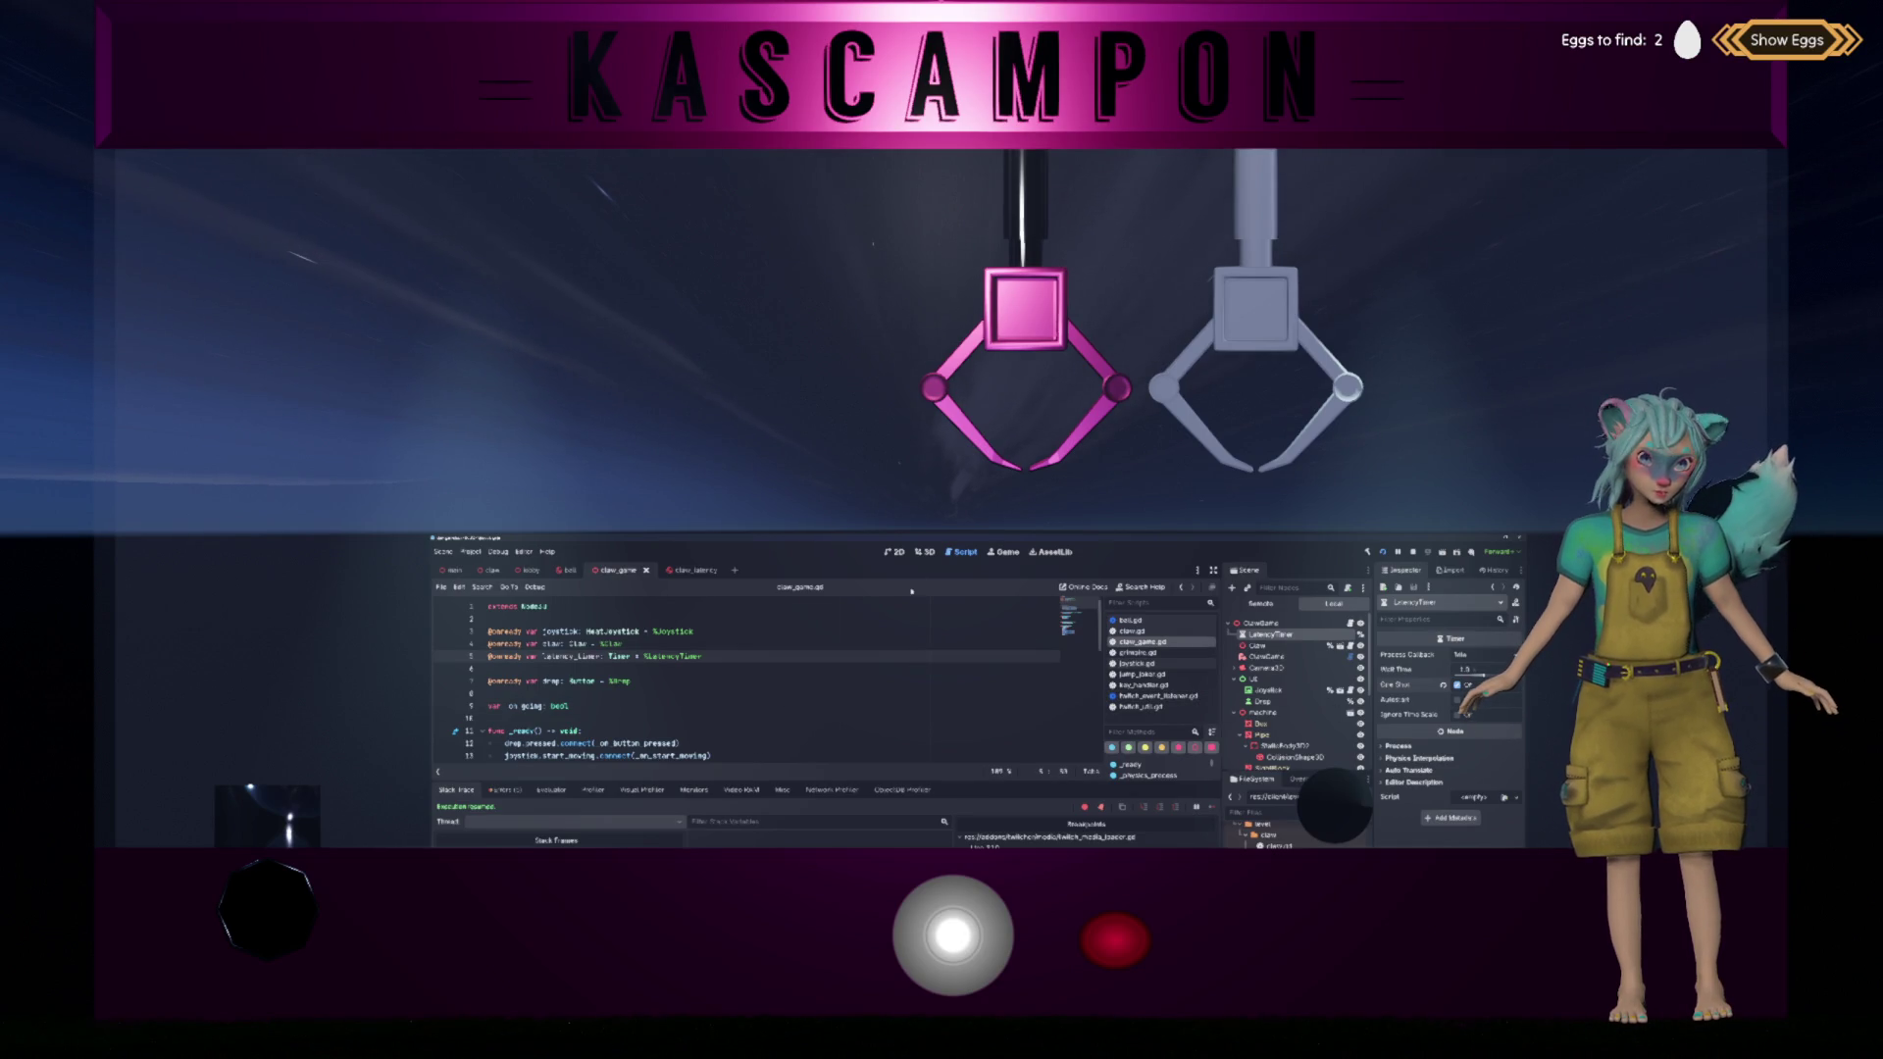
{"action": "key", "text": "ctrl+F2"}
{"action": "key", "text": "ctrl+F3"}
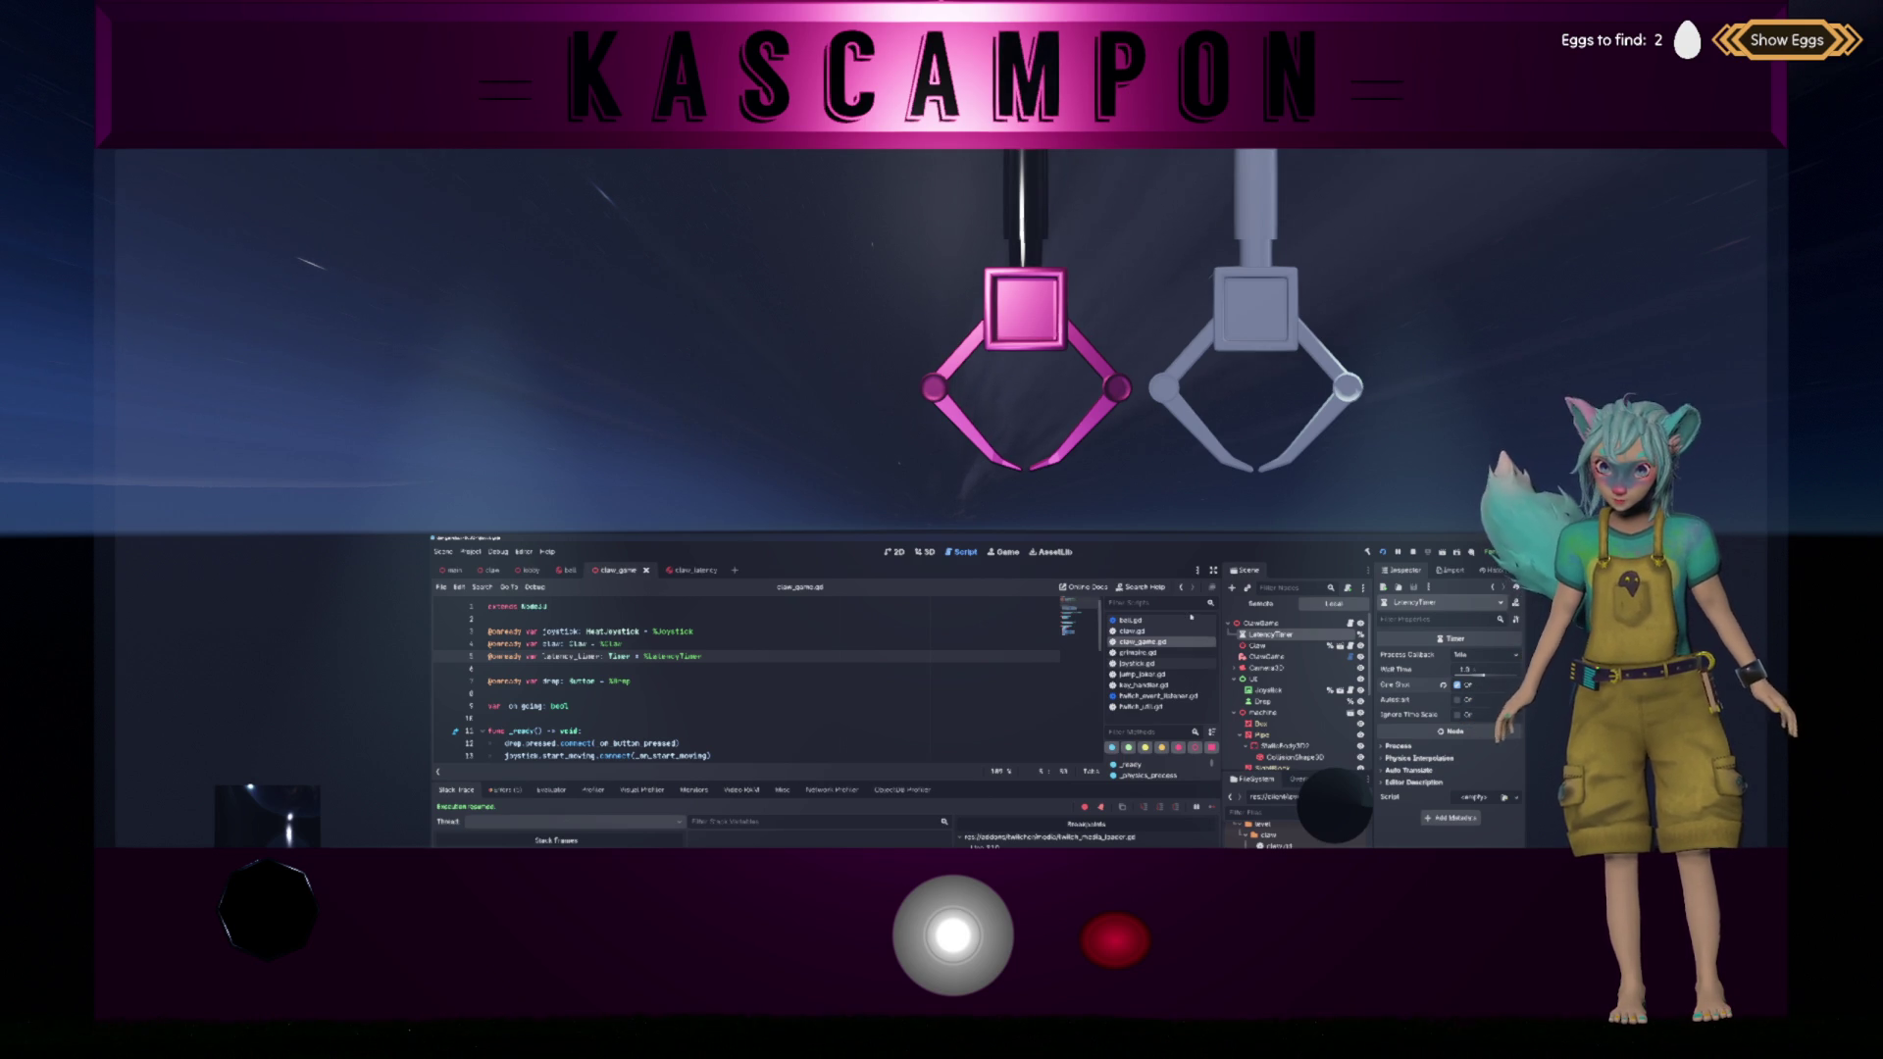
{"action": "left_click", "coordinate": [1172, 632]}
{"action": "scroll", "coordinate": [661, 696], "scroll_direction": "down", "scroll_amount": 1}
Step: Collapse the output panel to give the claw.gd snap_move code more room
{"action": "double_click", "coordinate": [592, 681]}
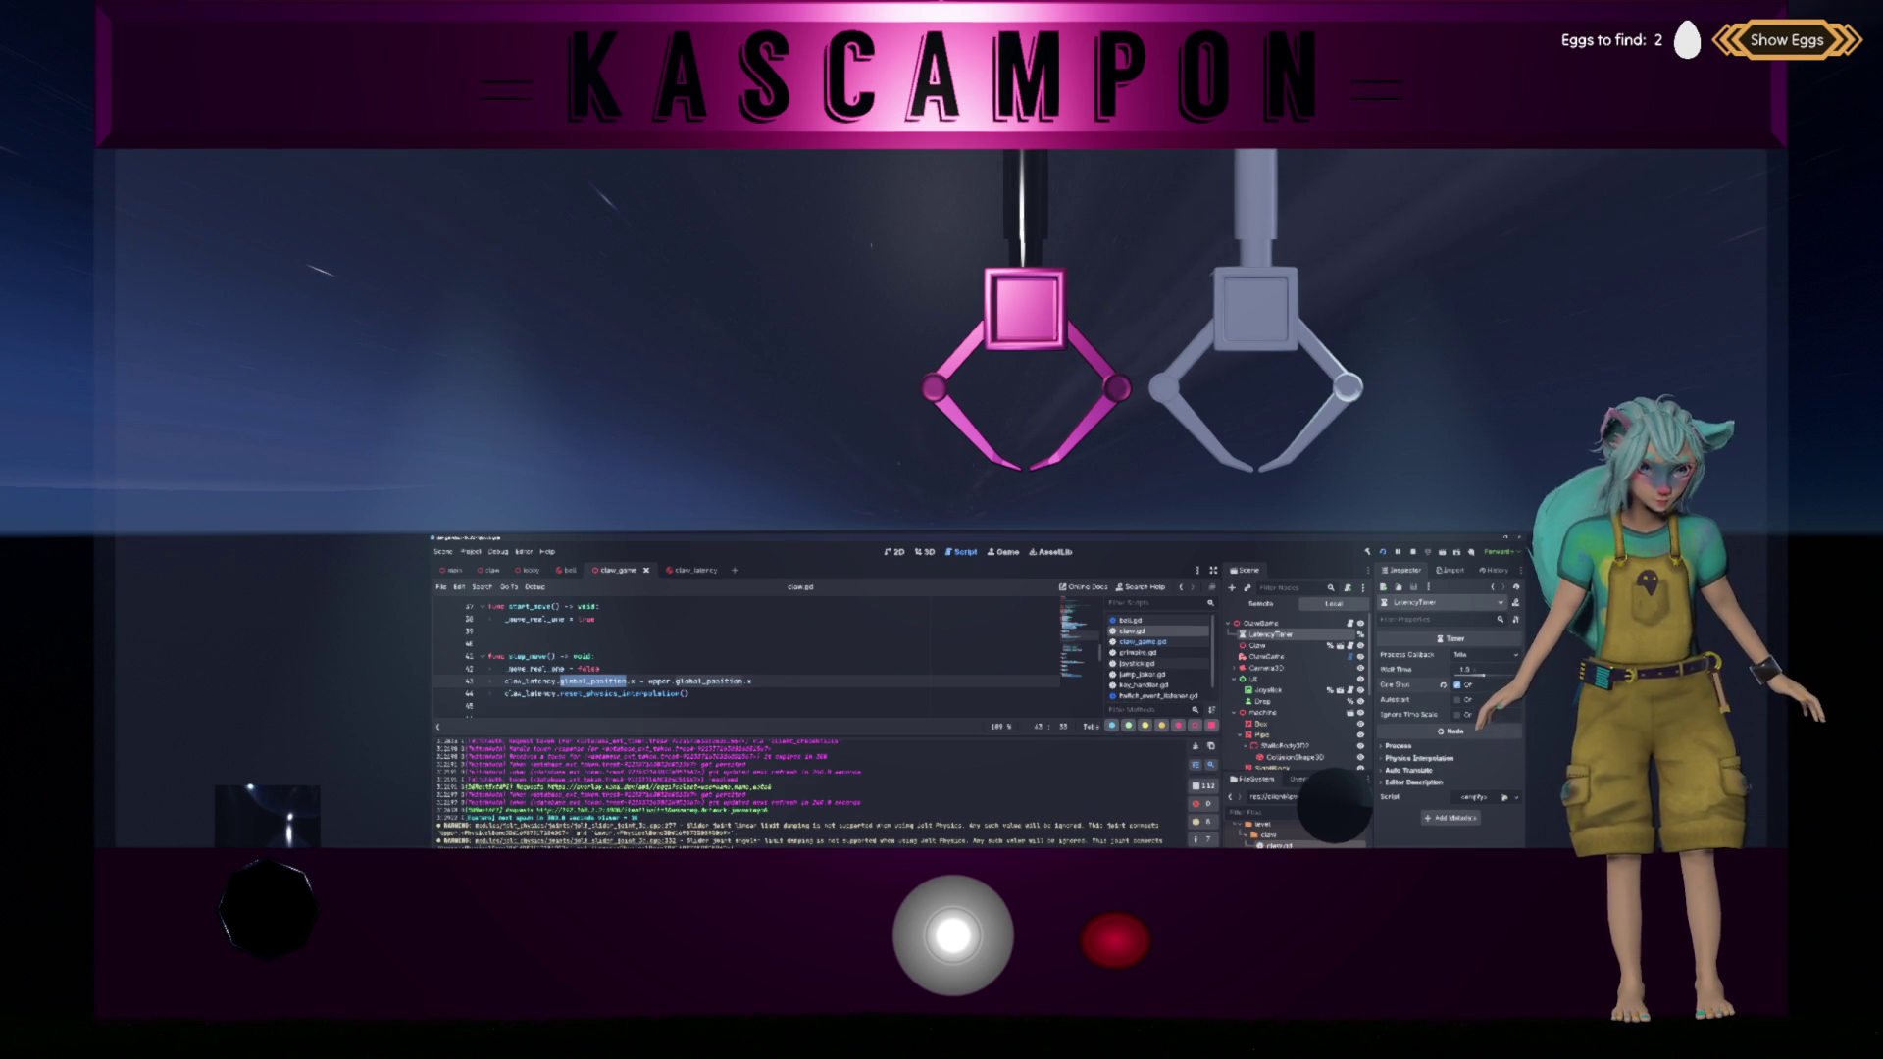
{"action": "key", "text": "F5"}
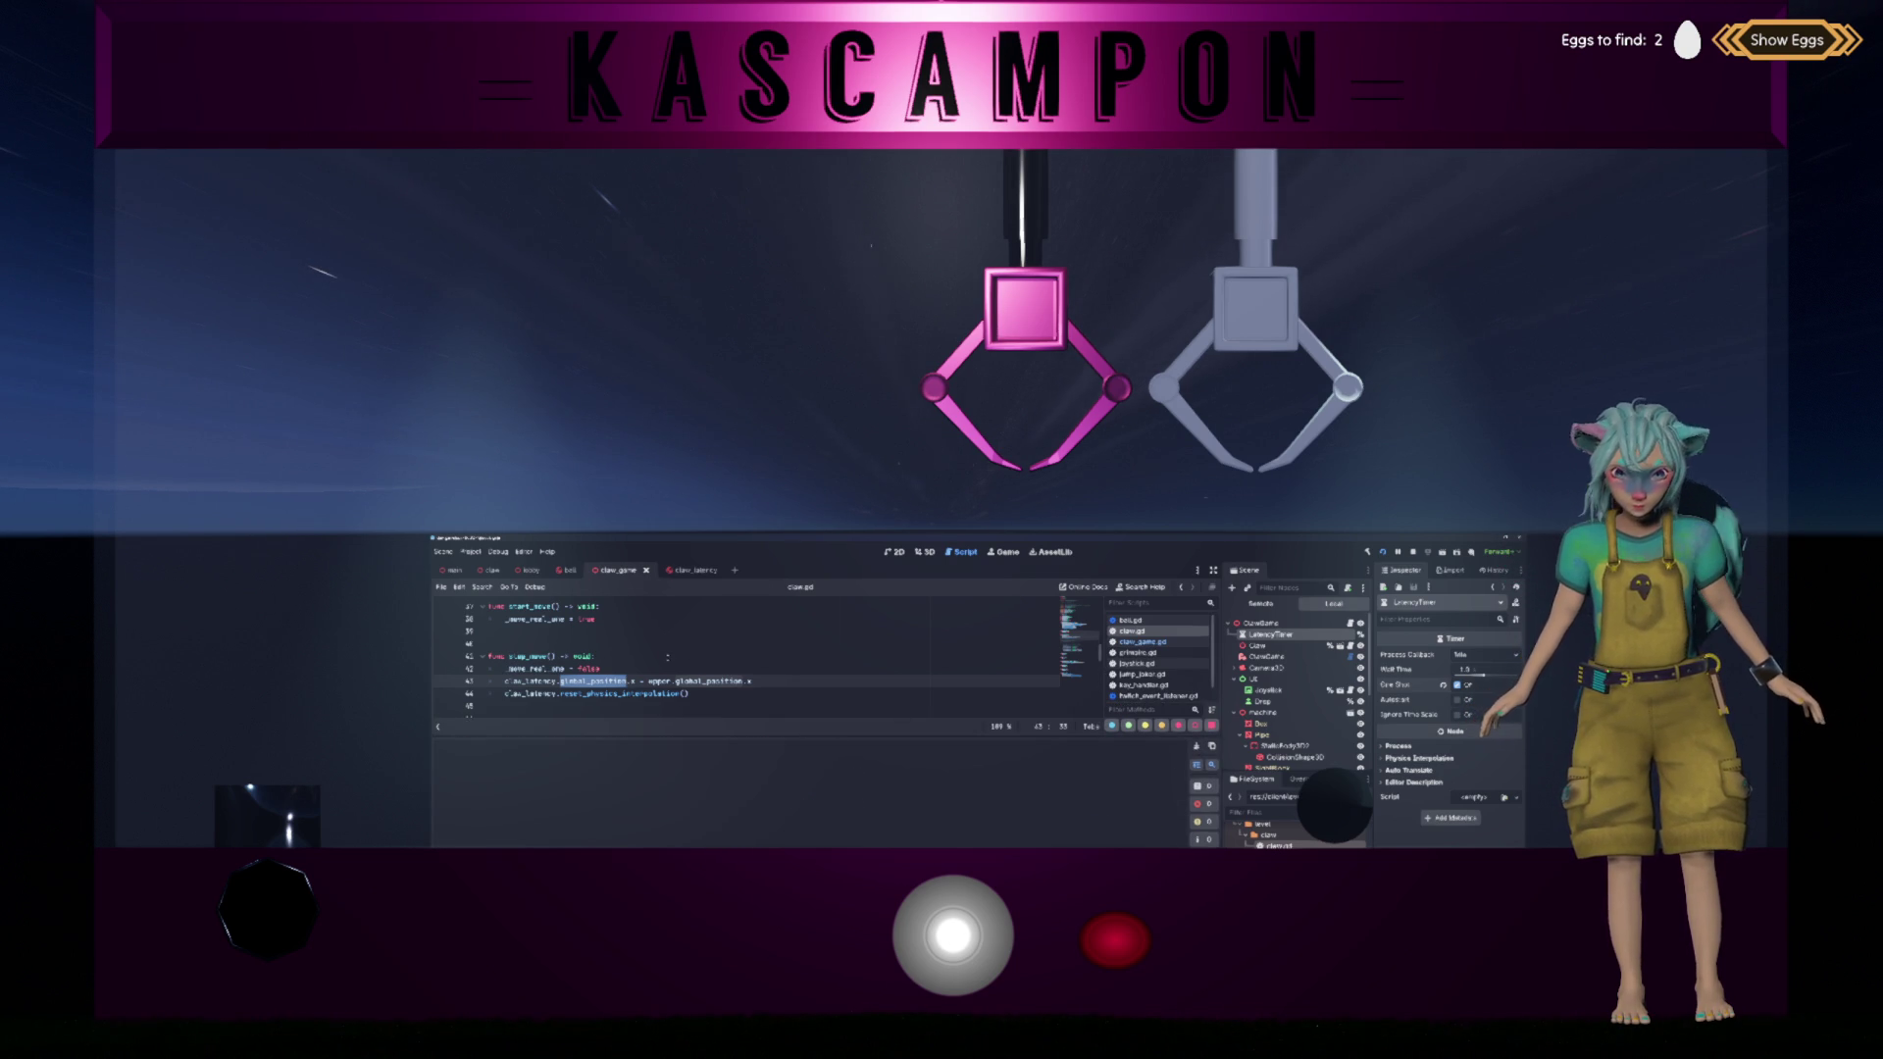
{"action": "key", "text": "Up"}
{"action": "key", "text": "Up"}
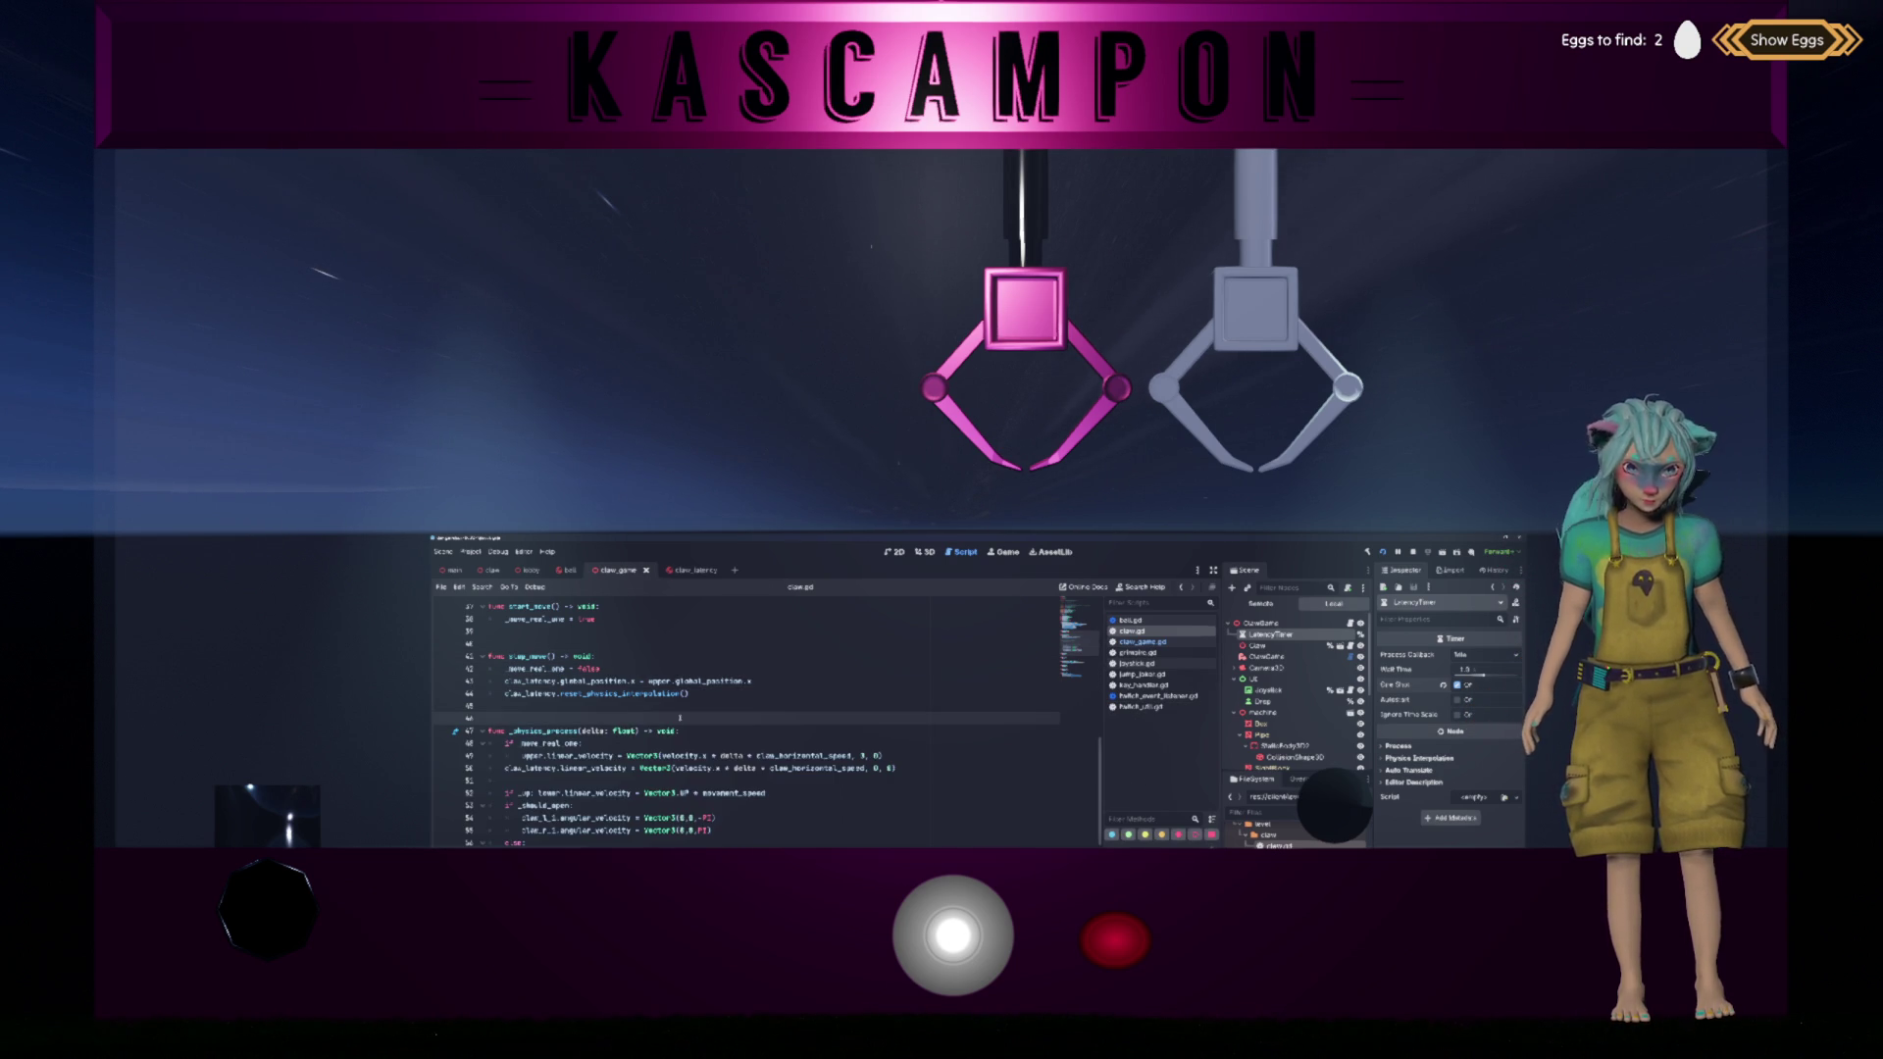
{"action": "left_click", "coordinate": [716, 716]}
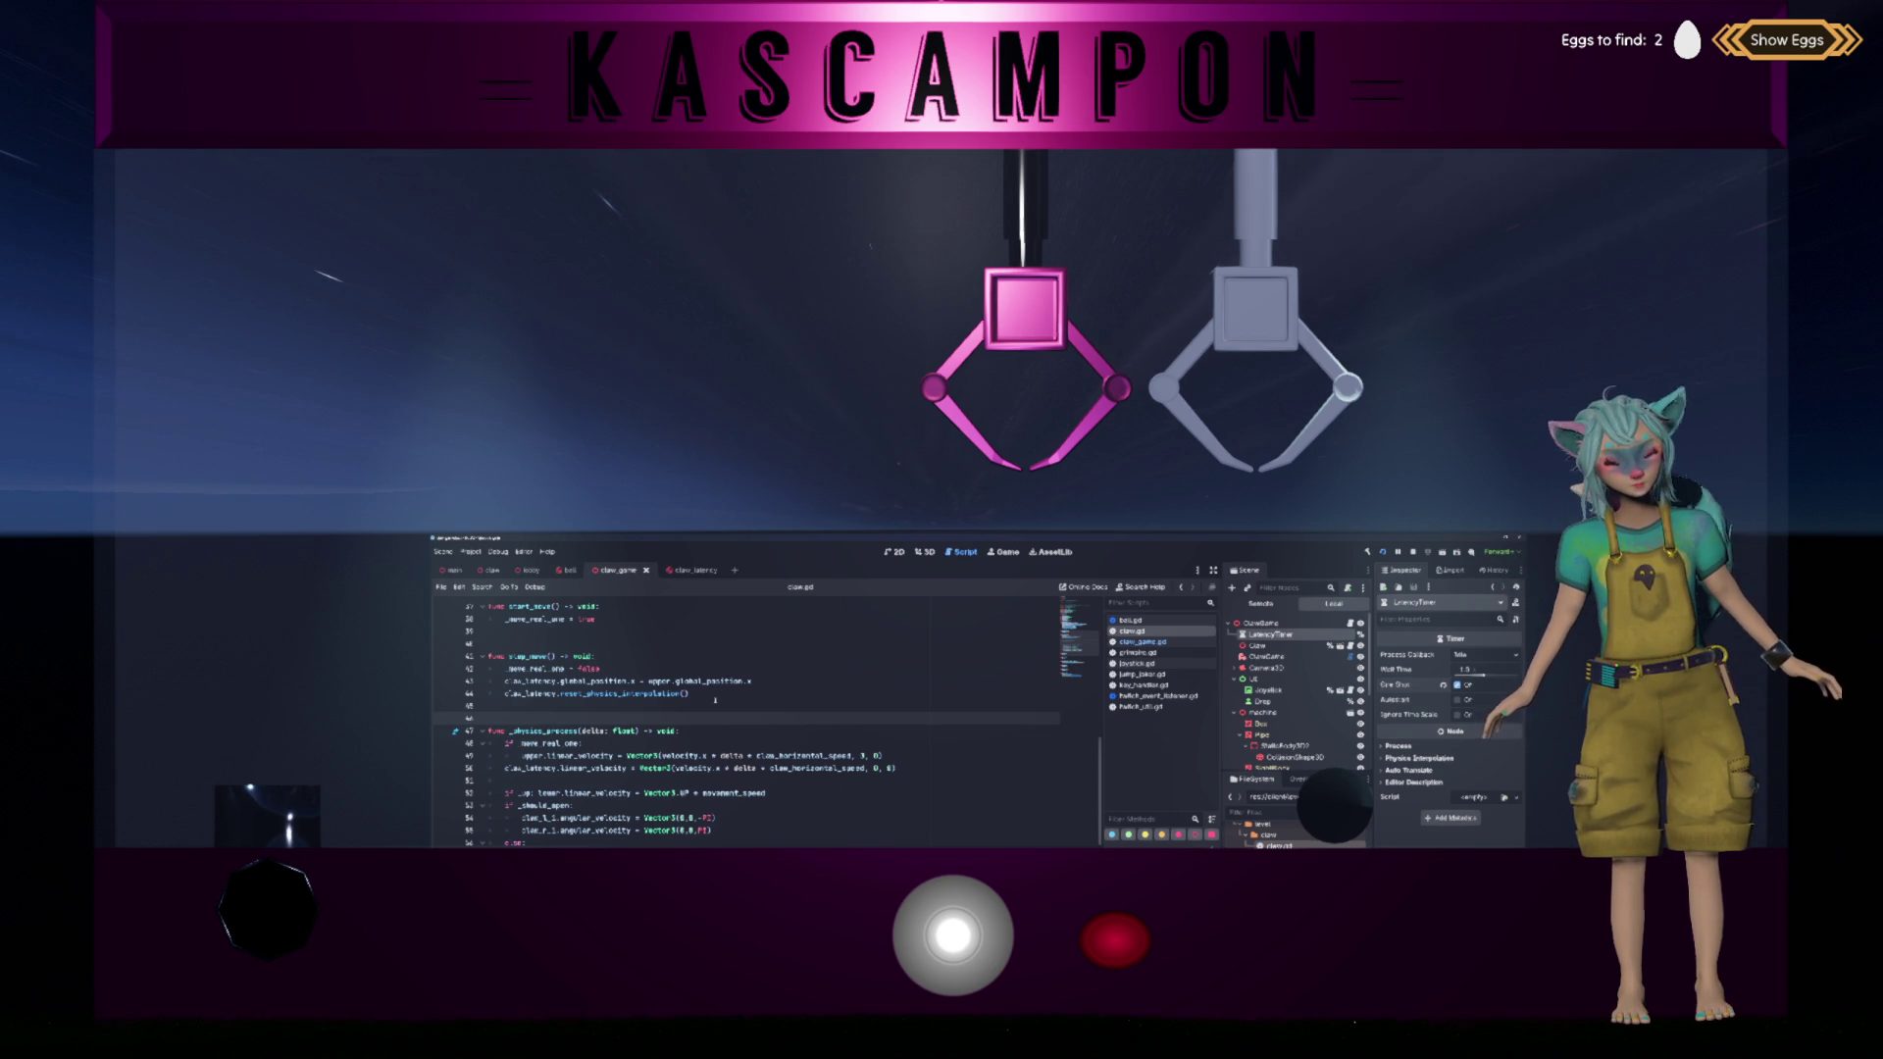
{"action": "mouse_move", "coordinate": [716, 685]}
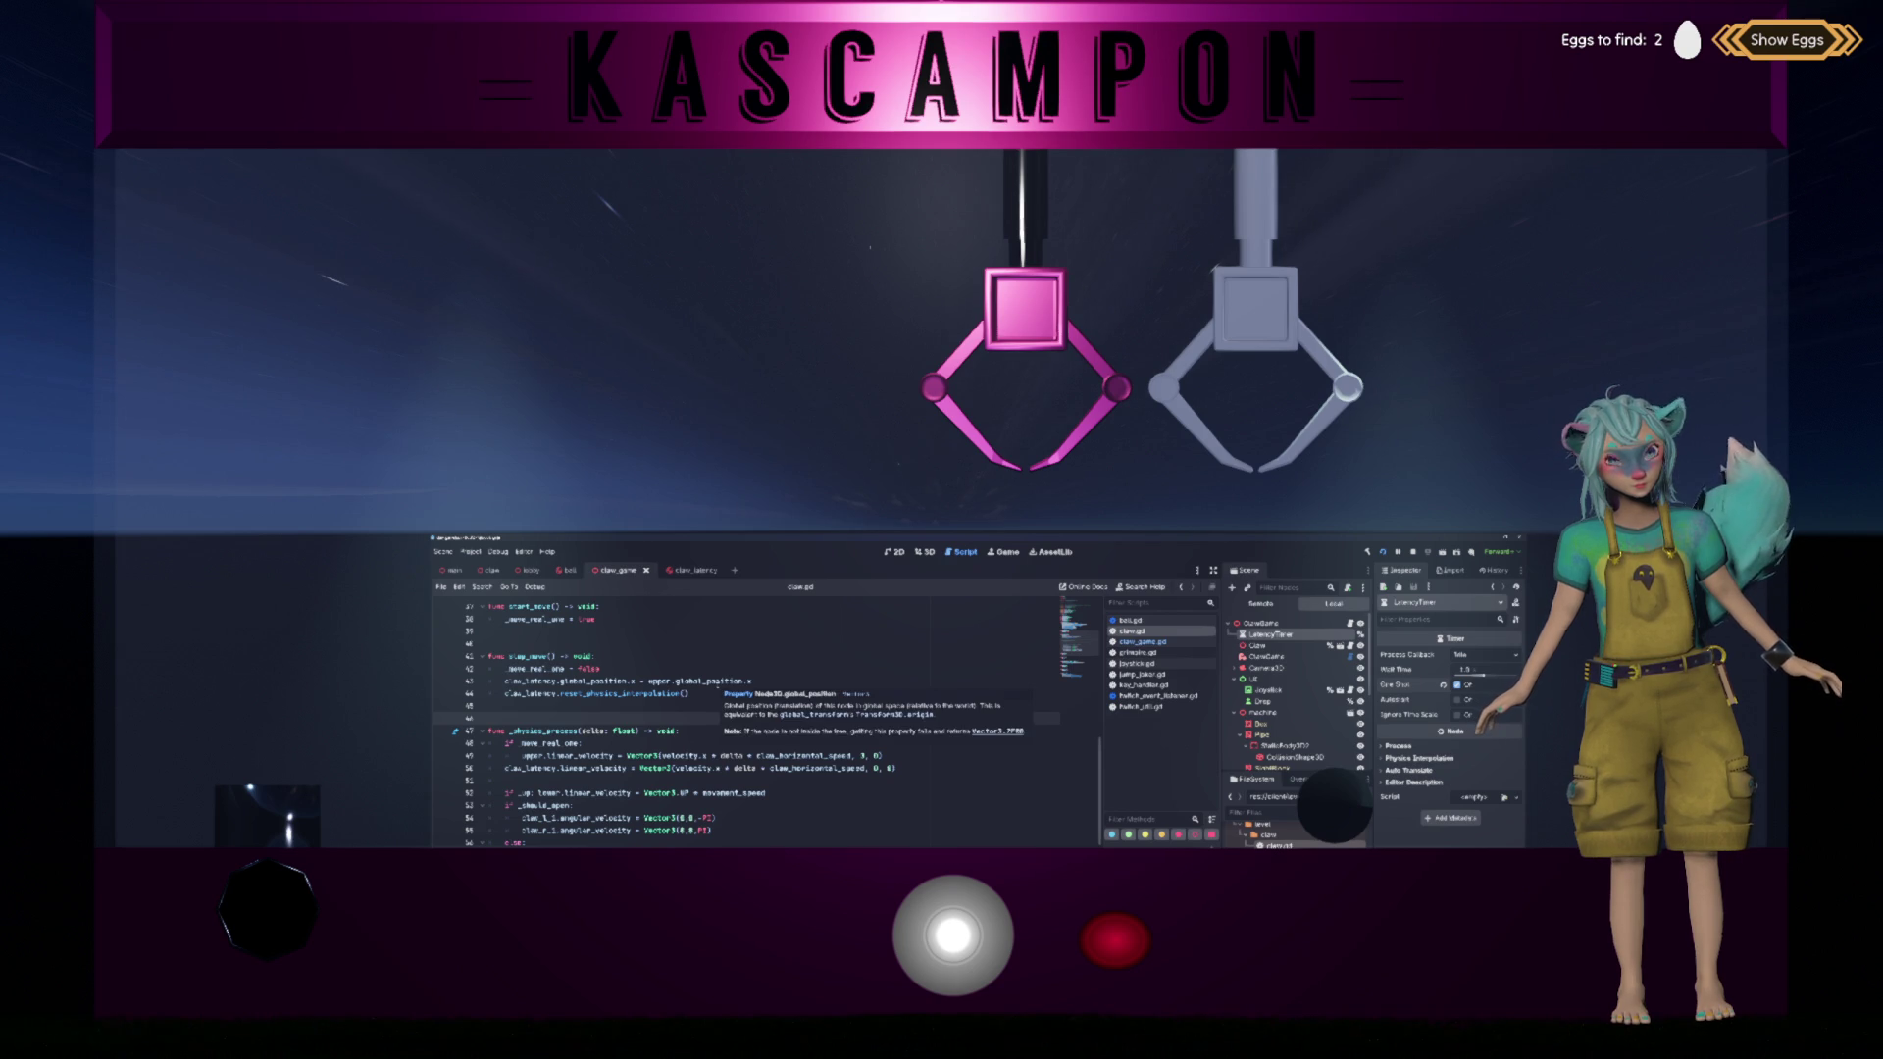
{"action": "mouse_move", "coordinate": [659, 682]}
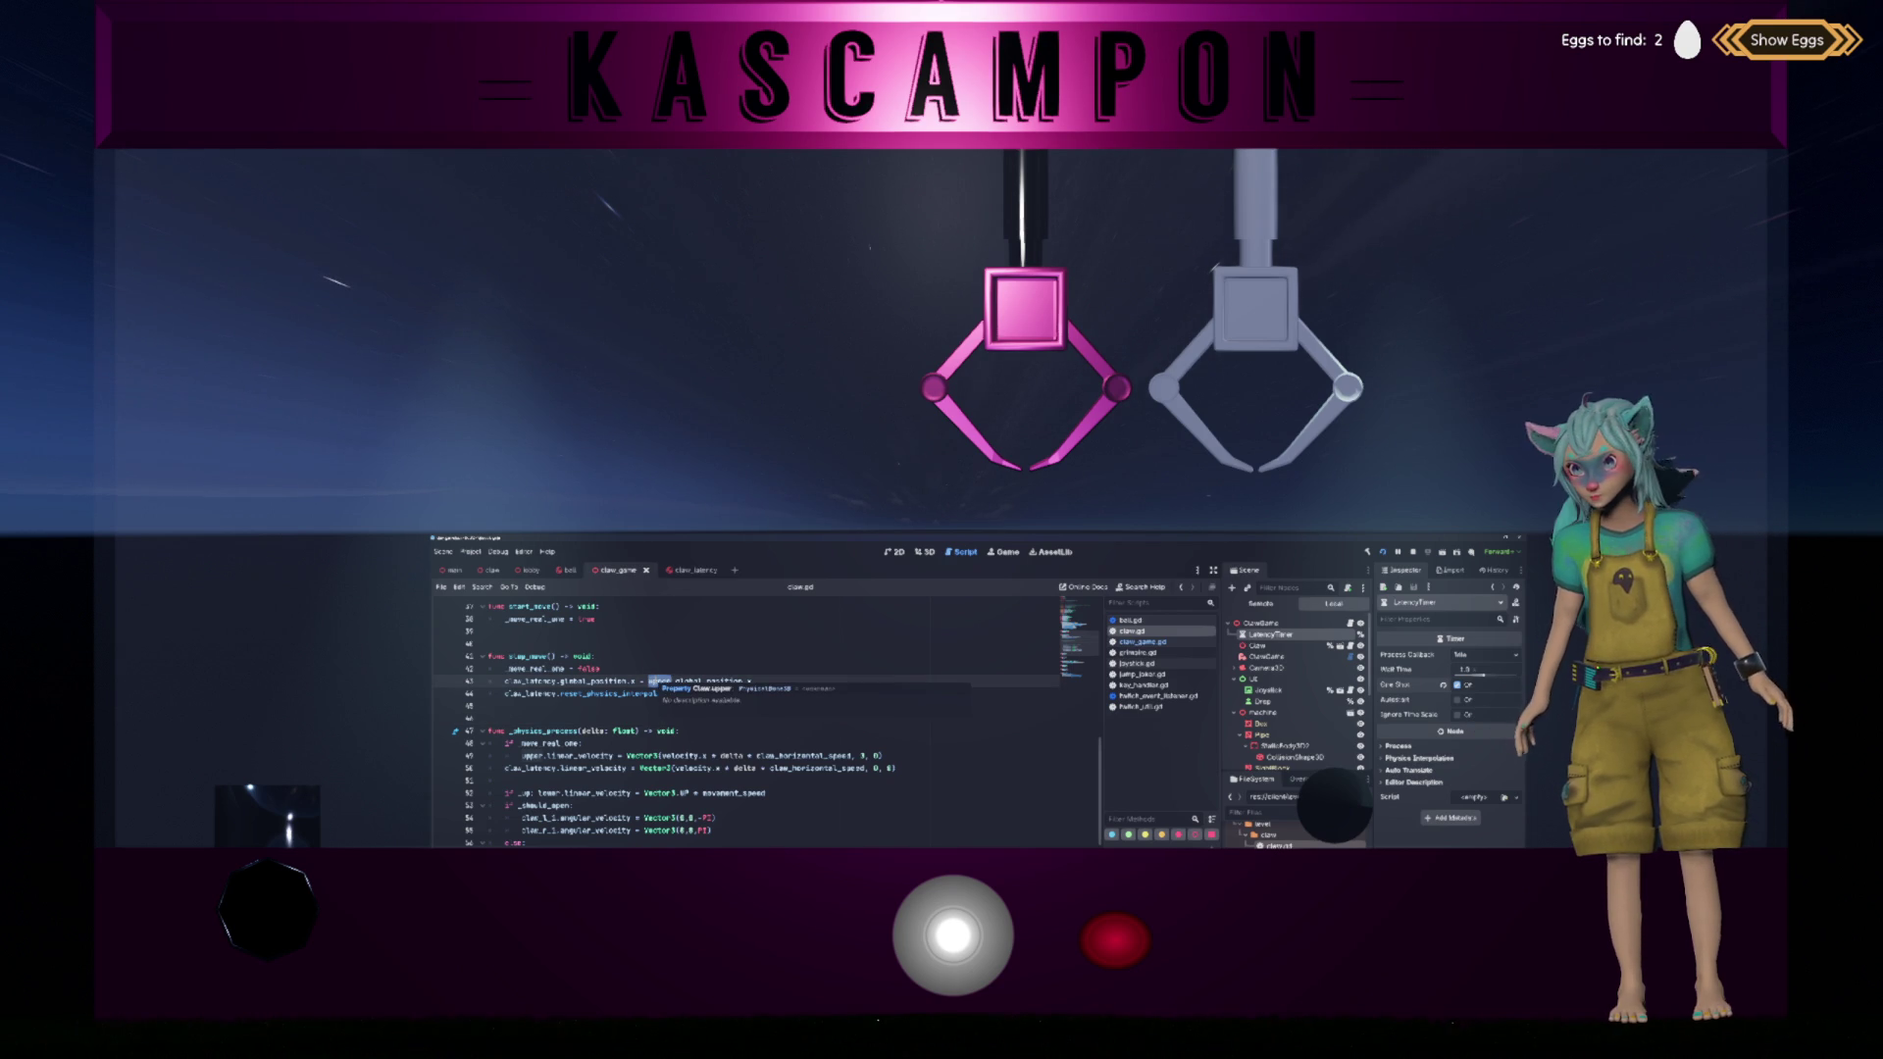
Step: In snap_move, add print("Reset Position from %s to %s" % [claw_latency.global_position.x, upper.global_position.x])
{"action": "left_click", "coordinate": [778, 668]}
{"action": "key", "text": "Return"}
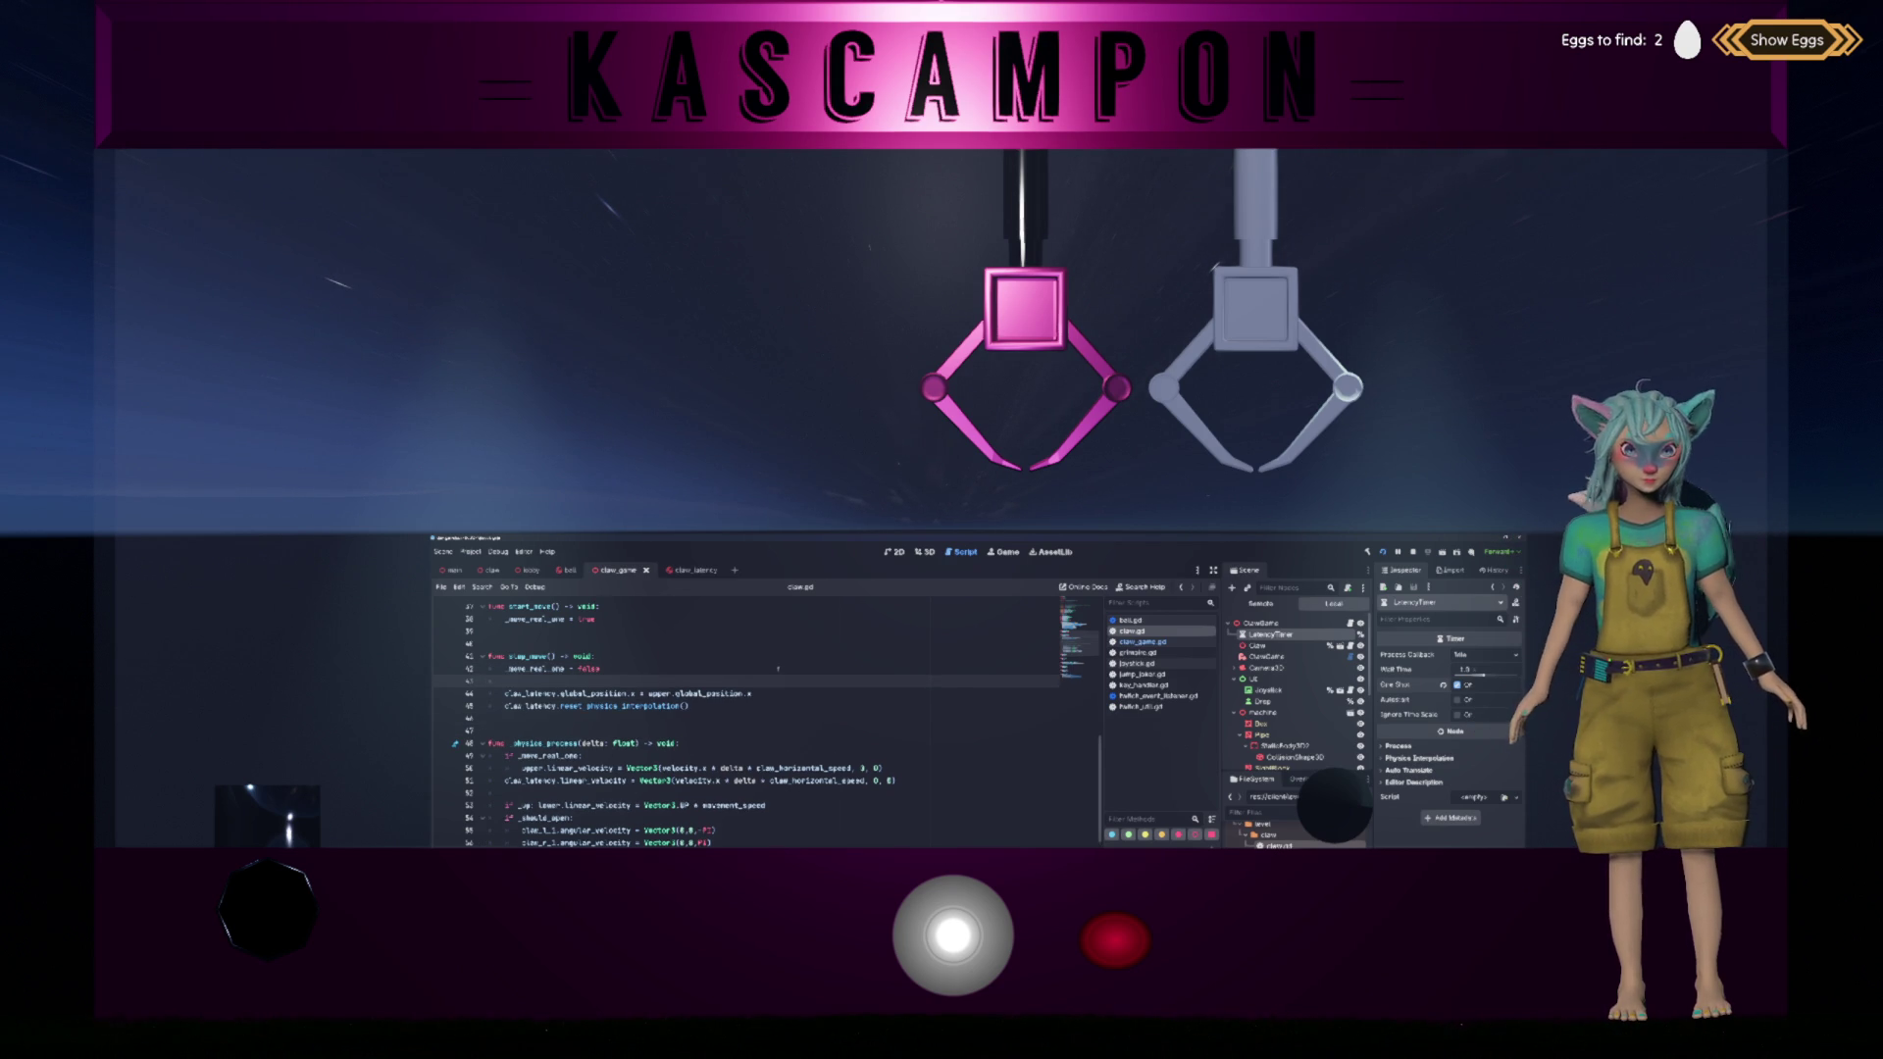
{"action": "type", "text": "print(\"Reset Pos"}
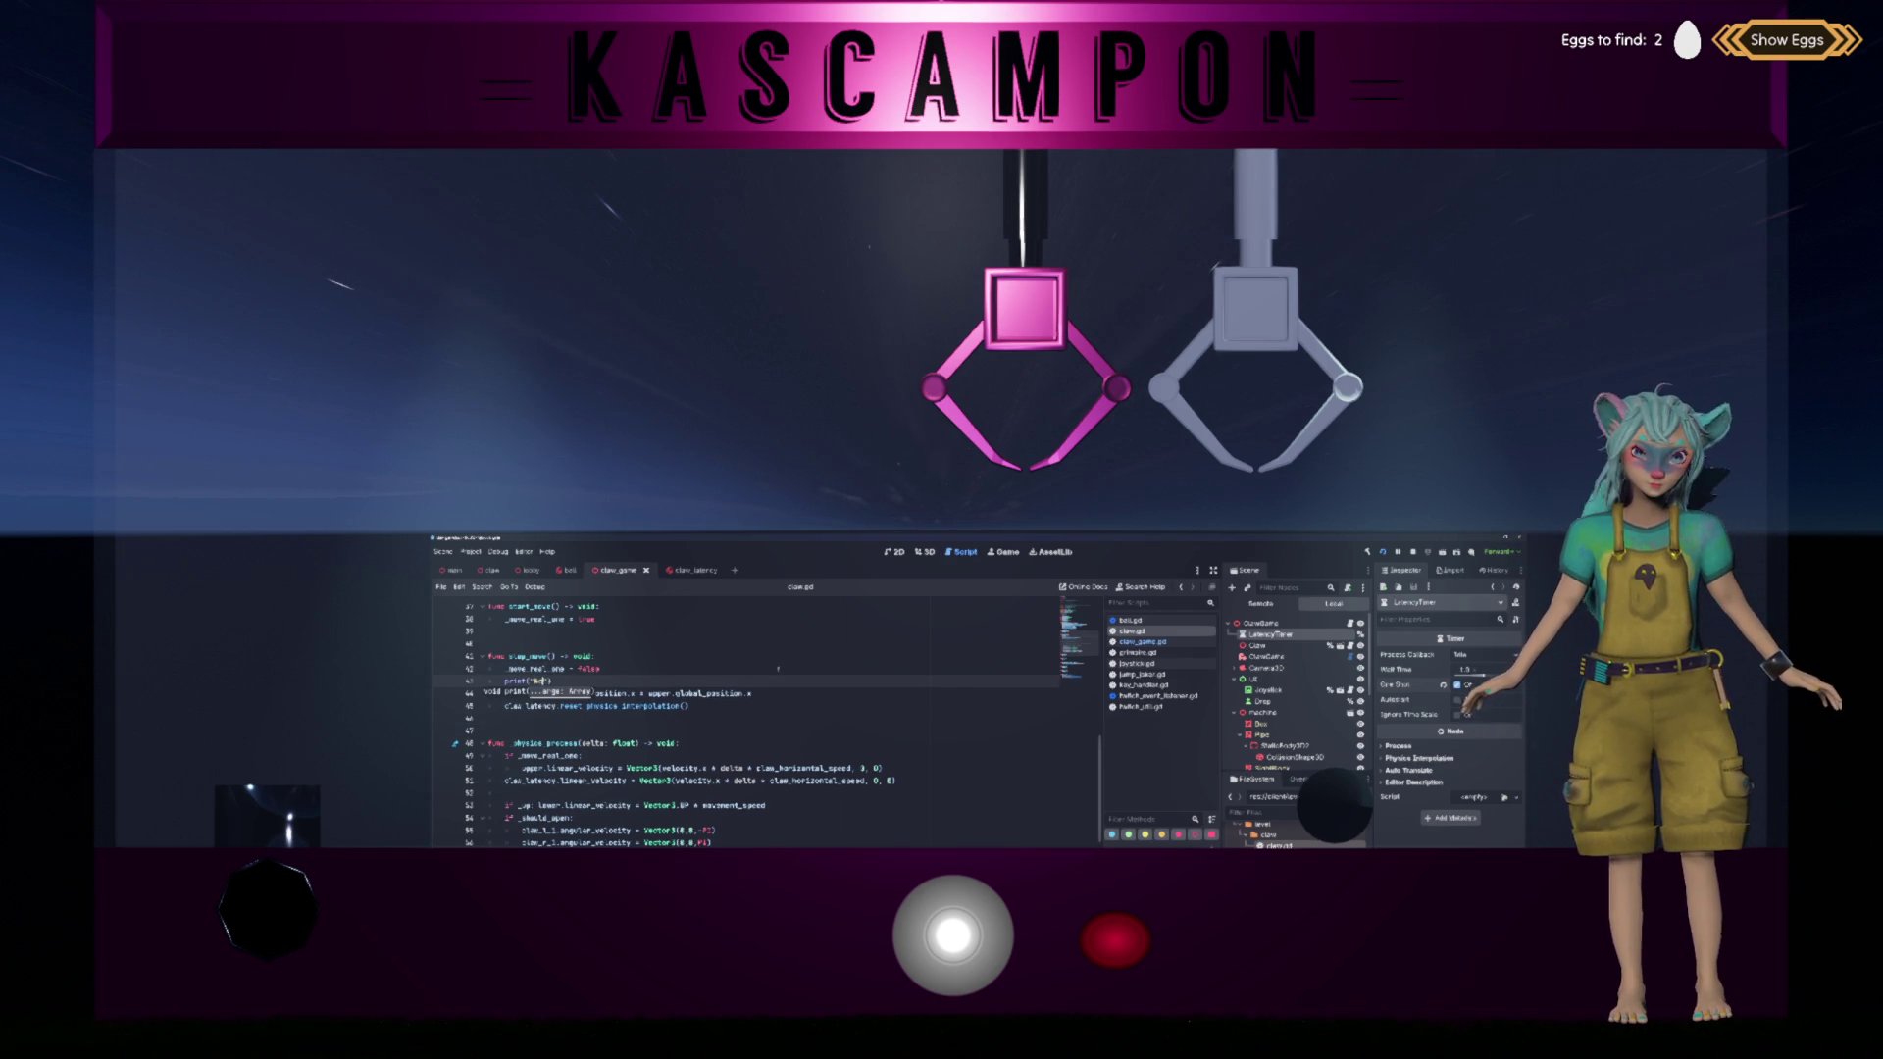
{"action": "type", "text": "ition "}
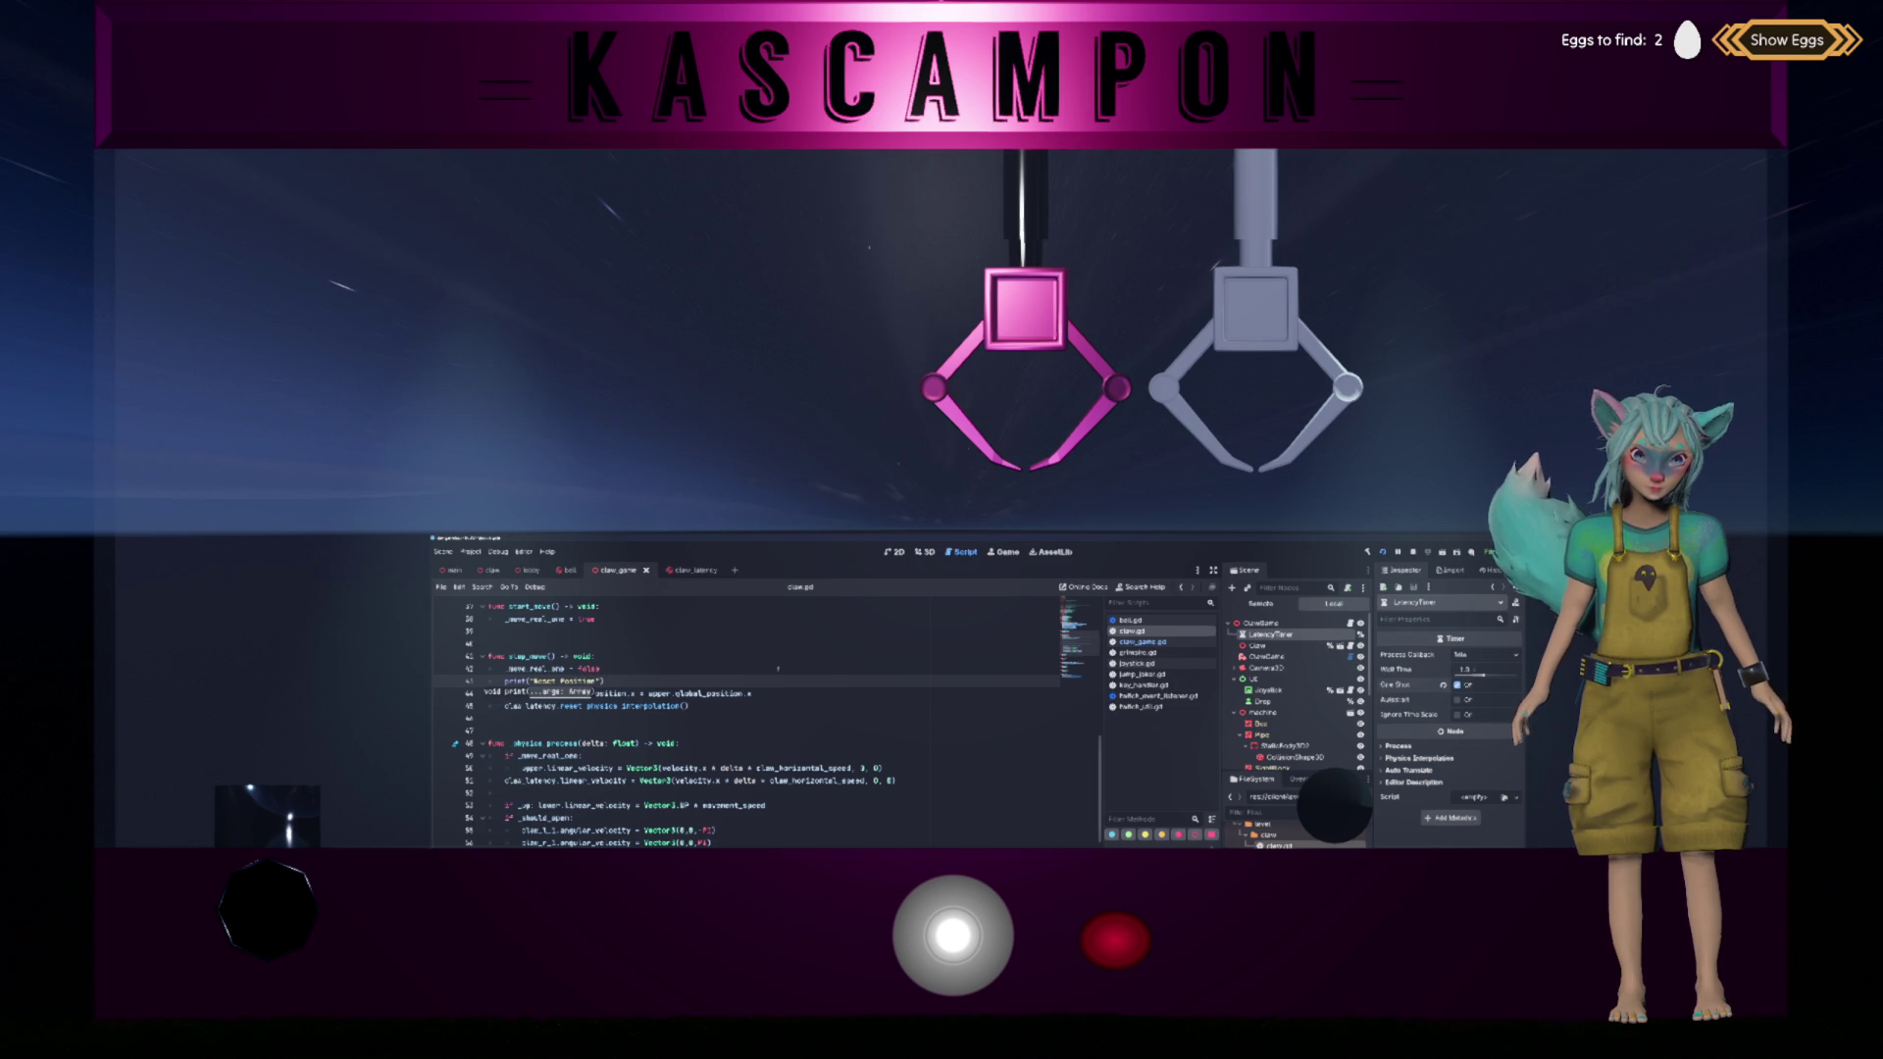
{"action": "type", "text": "from %s to "}
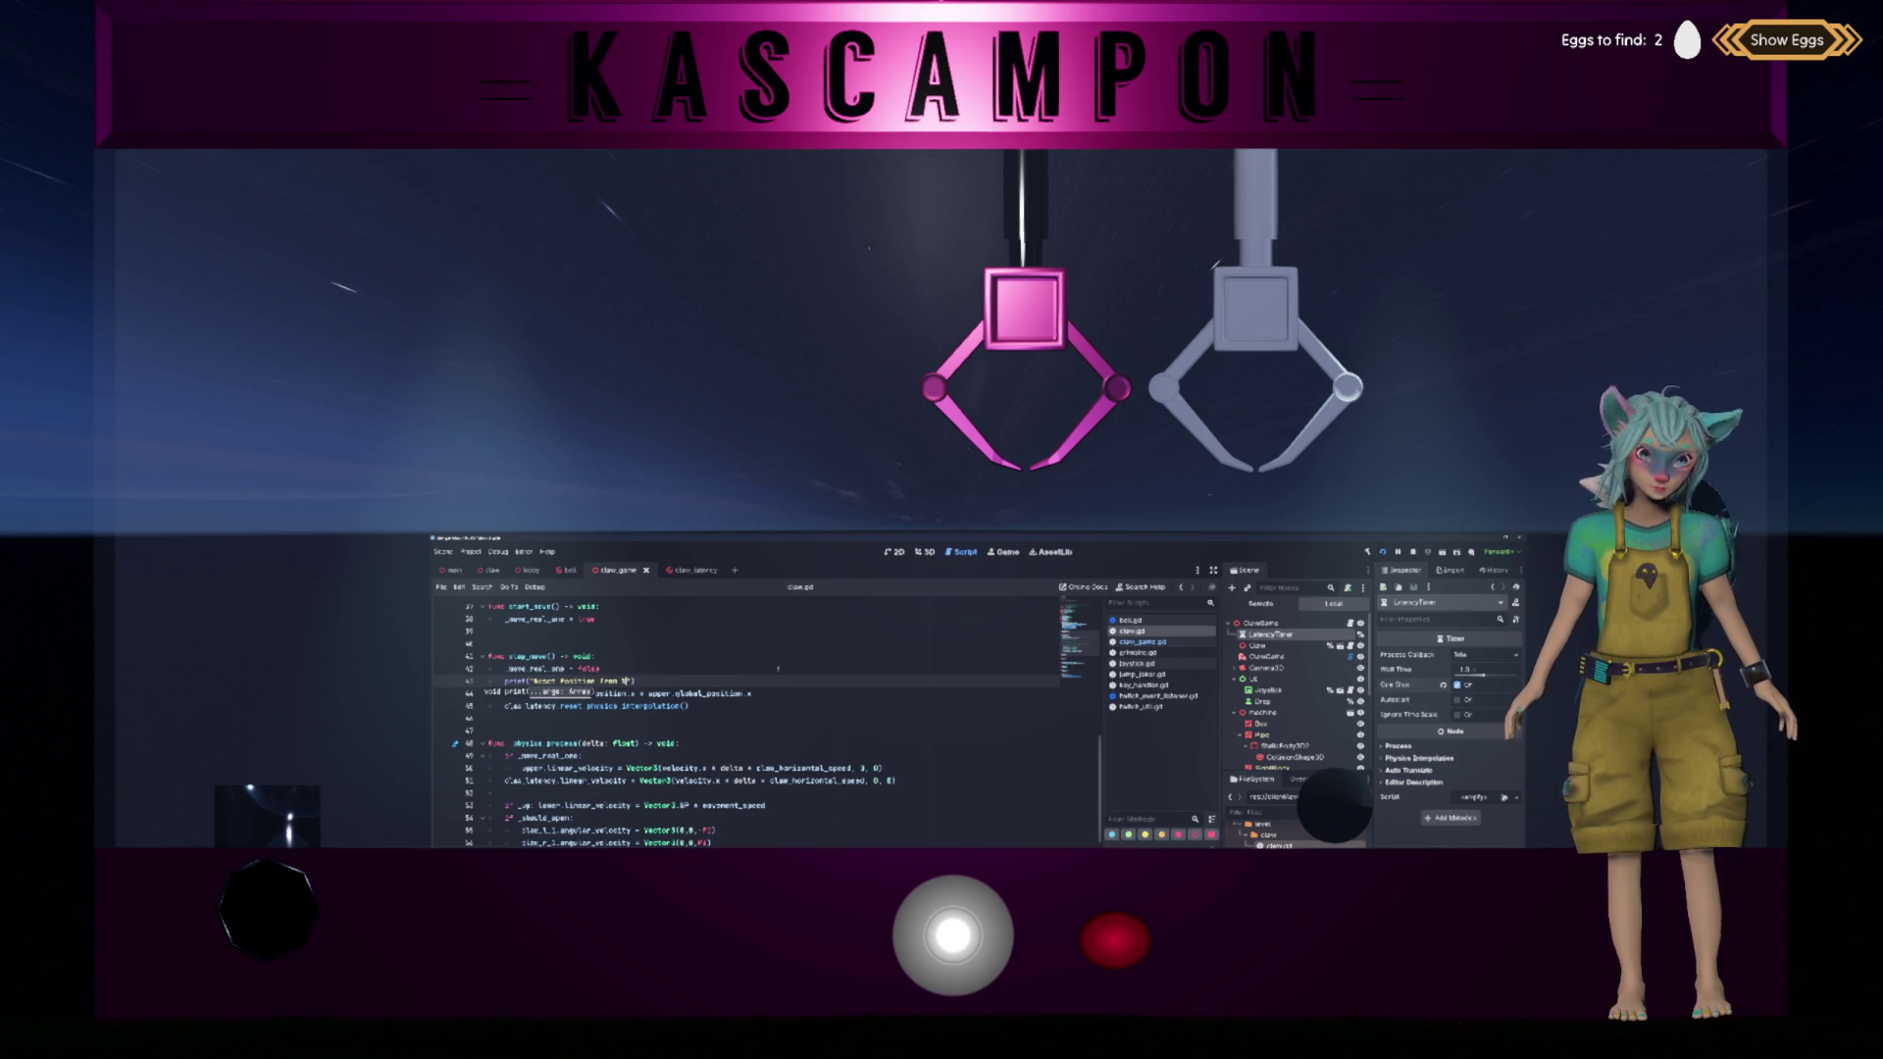
{"action": "type", "text": "%s\" % ["}
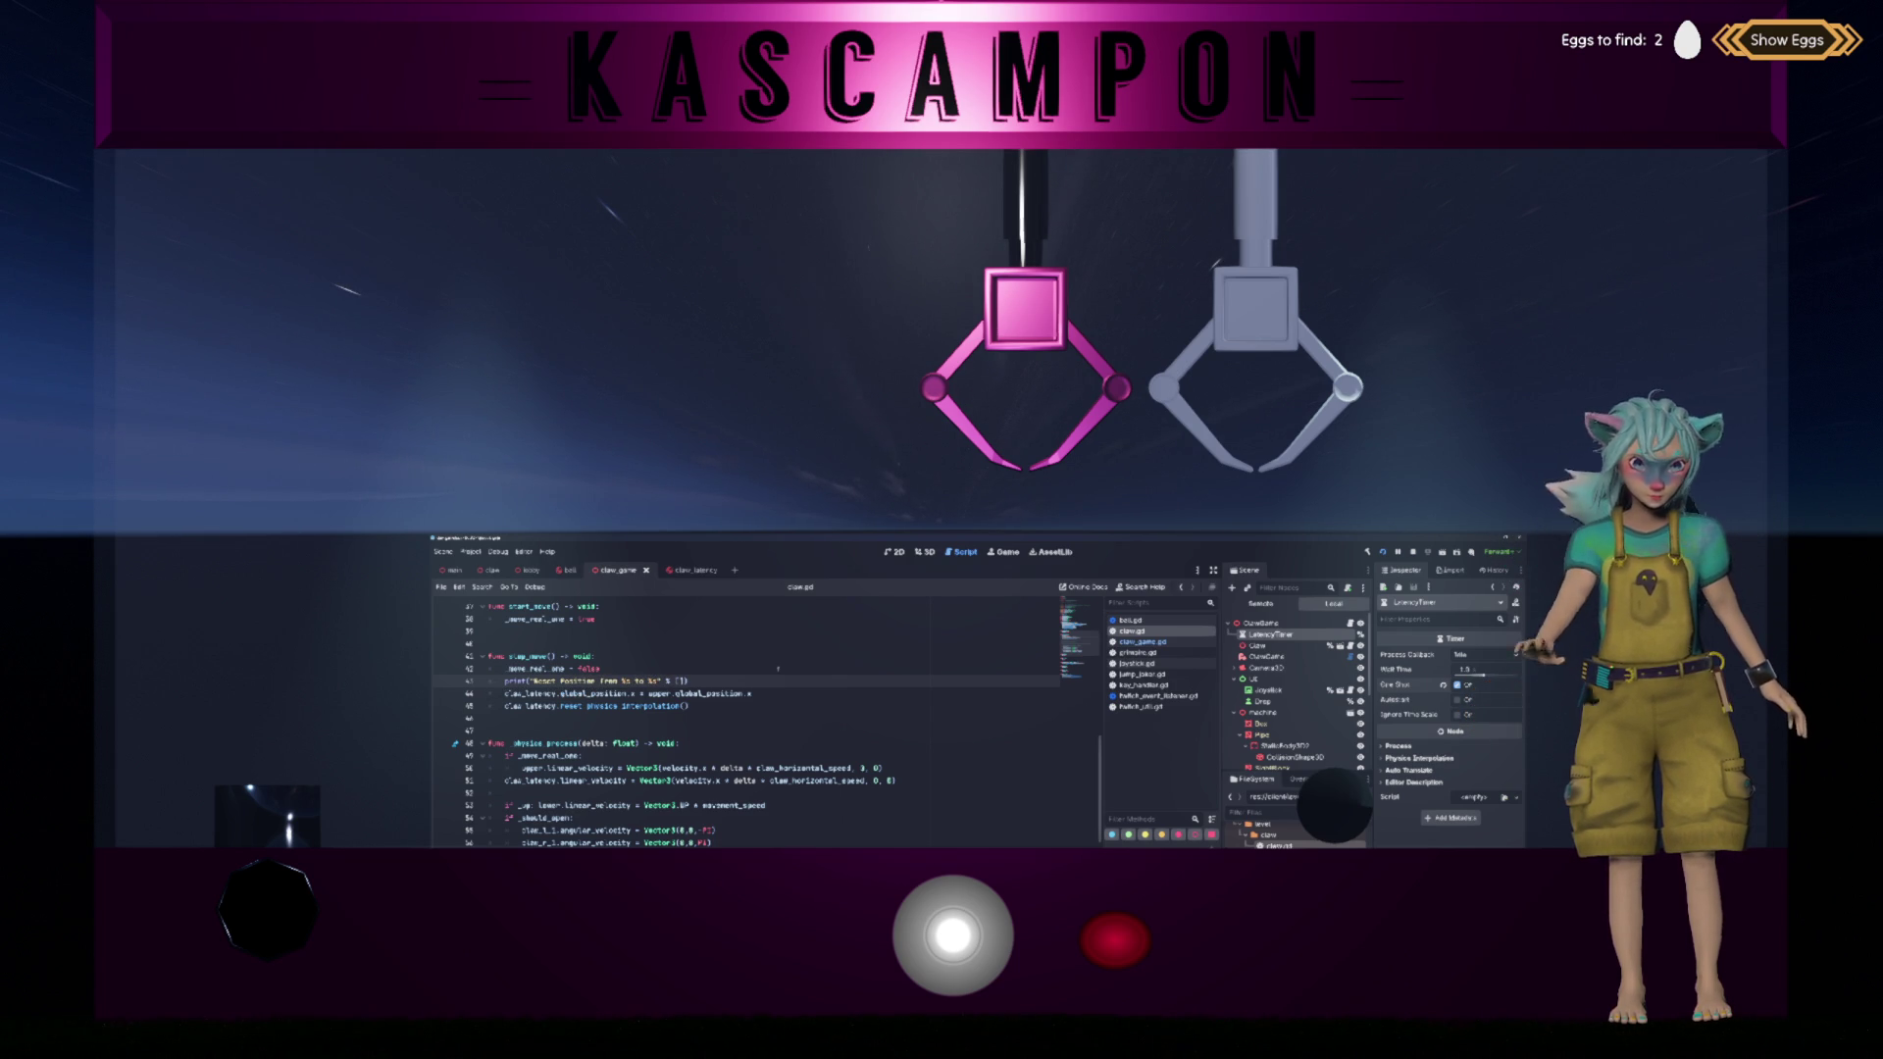
{"action": "left_click", "coordinate": [633, 694]}
{"action": "key", "text": "shift+Home"}
{"action": "key", "text": "Up"}
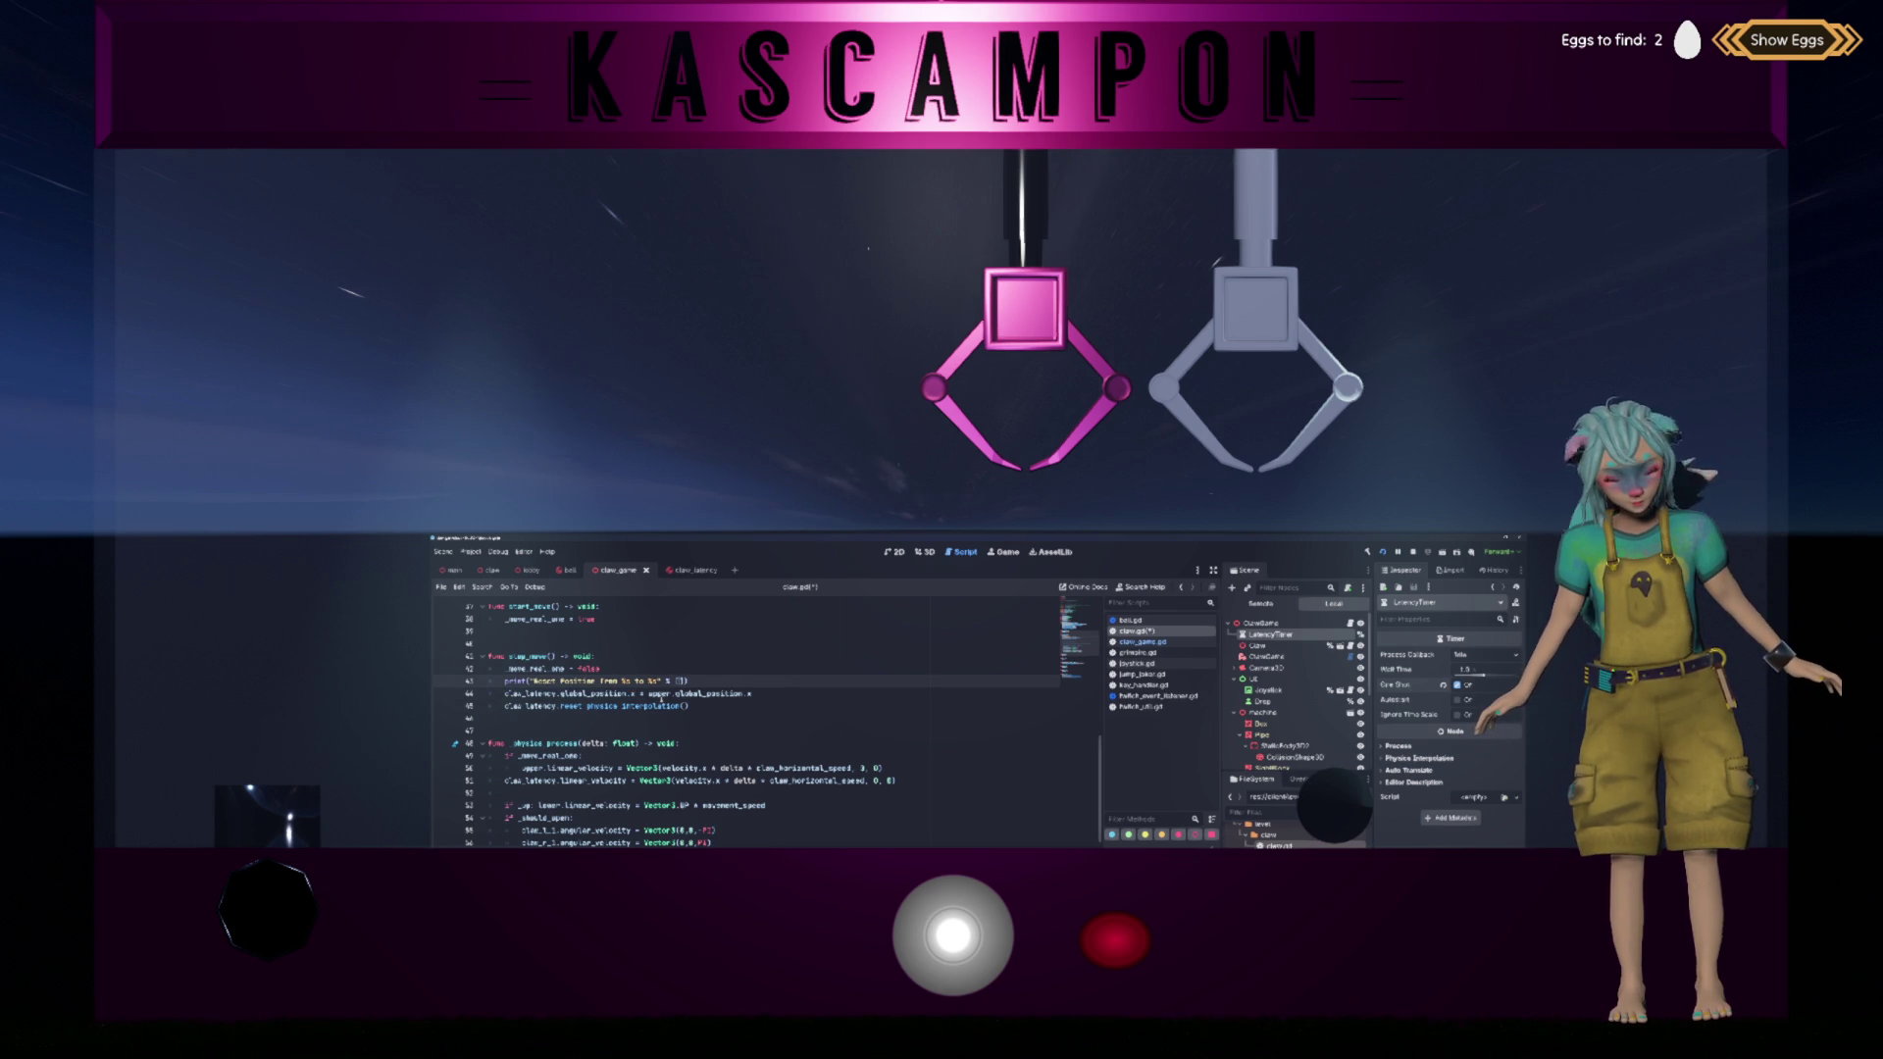
{"action": "type", "text": "claw_latency.global_position.x"}
{"action": "key", "text": "Down"}
{"action": "key", "text": "shift+End"}
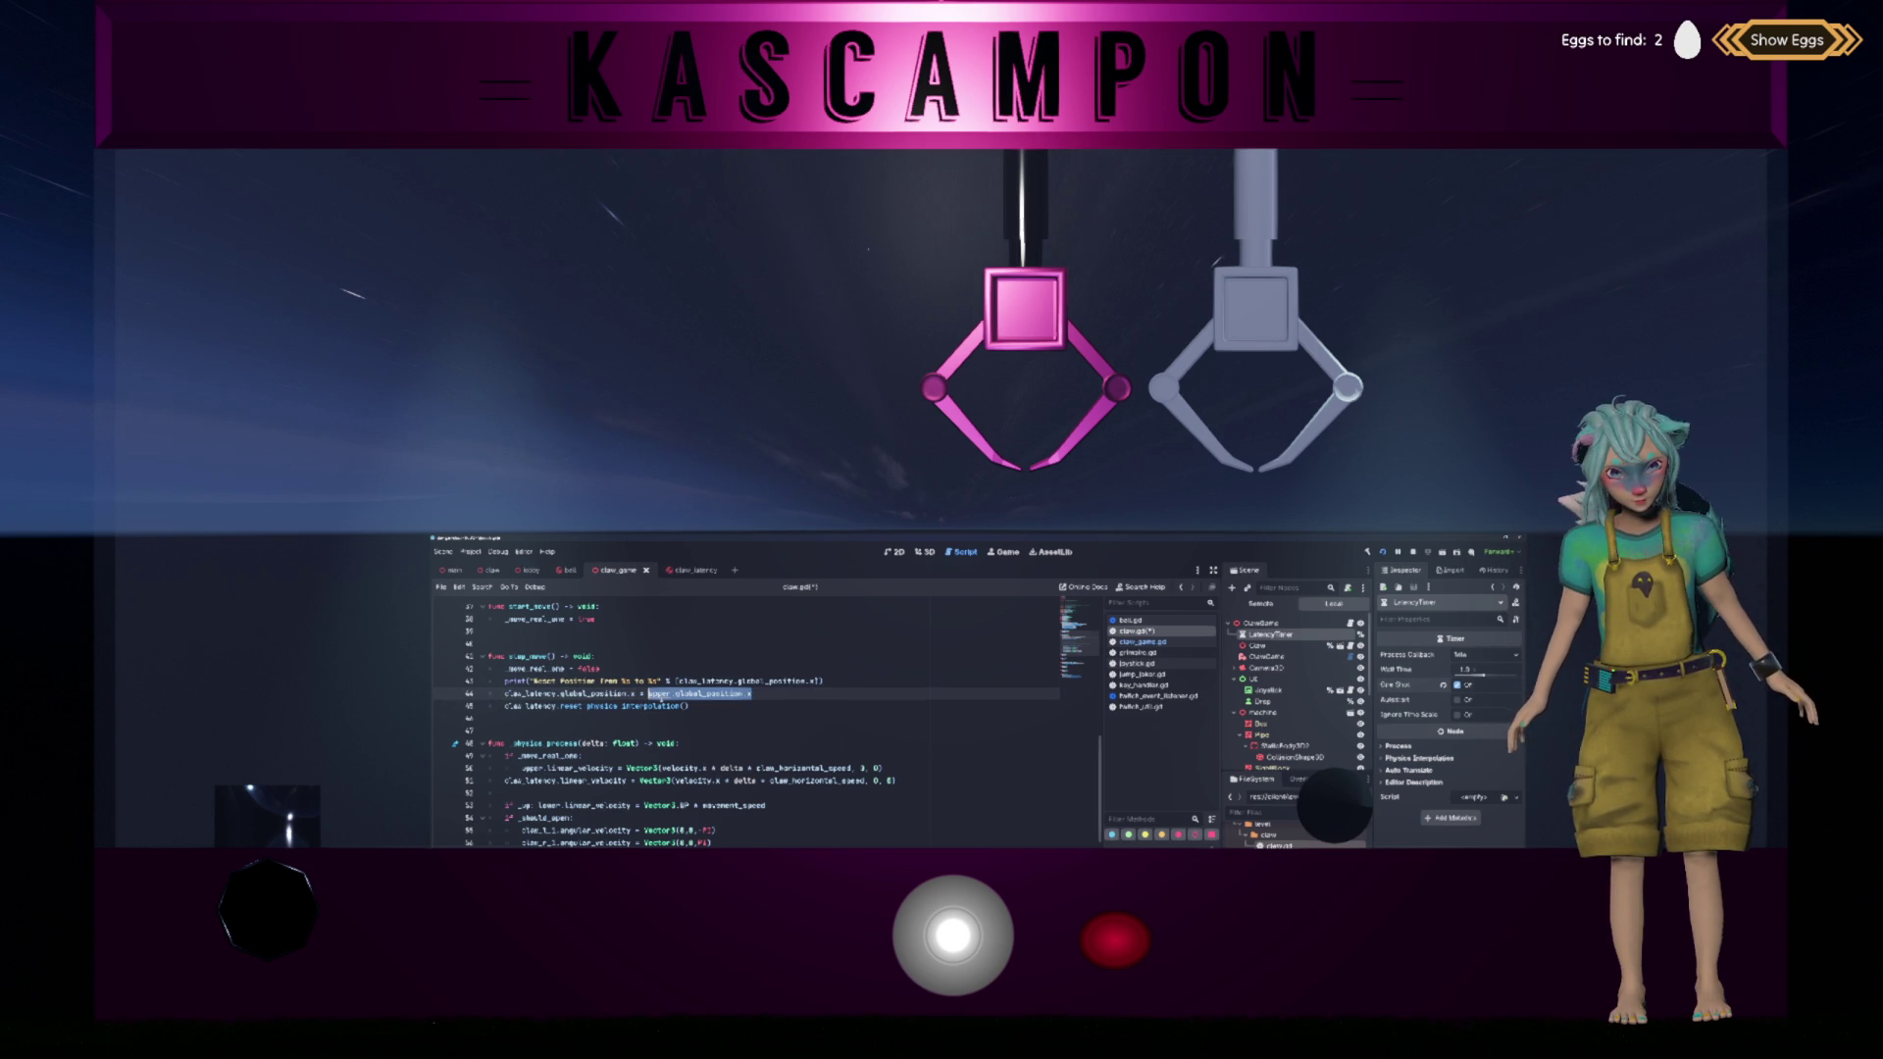
{"action": "key", "text": "Up"}
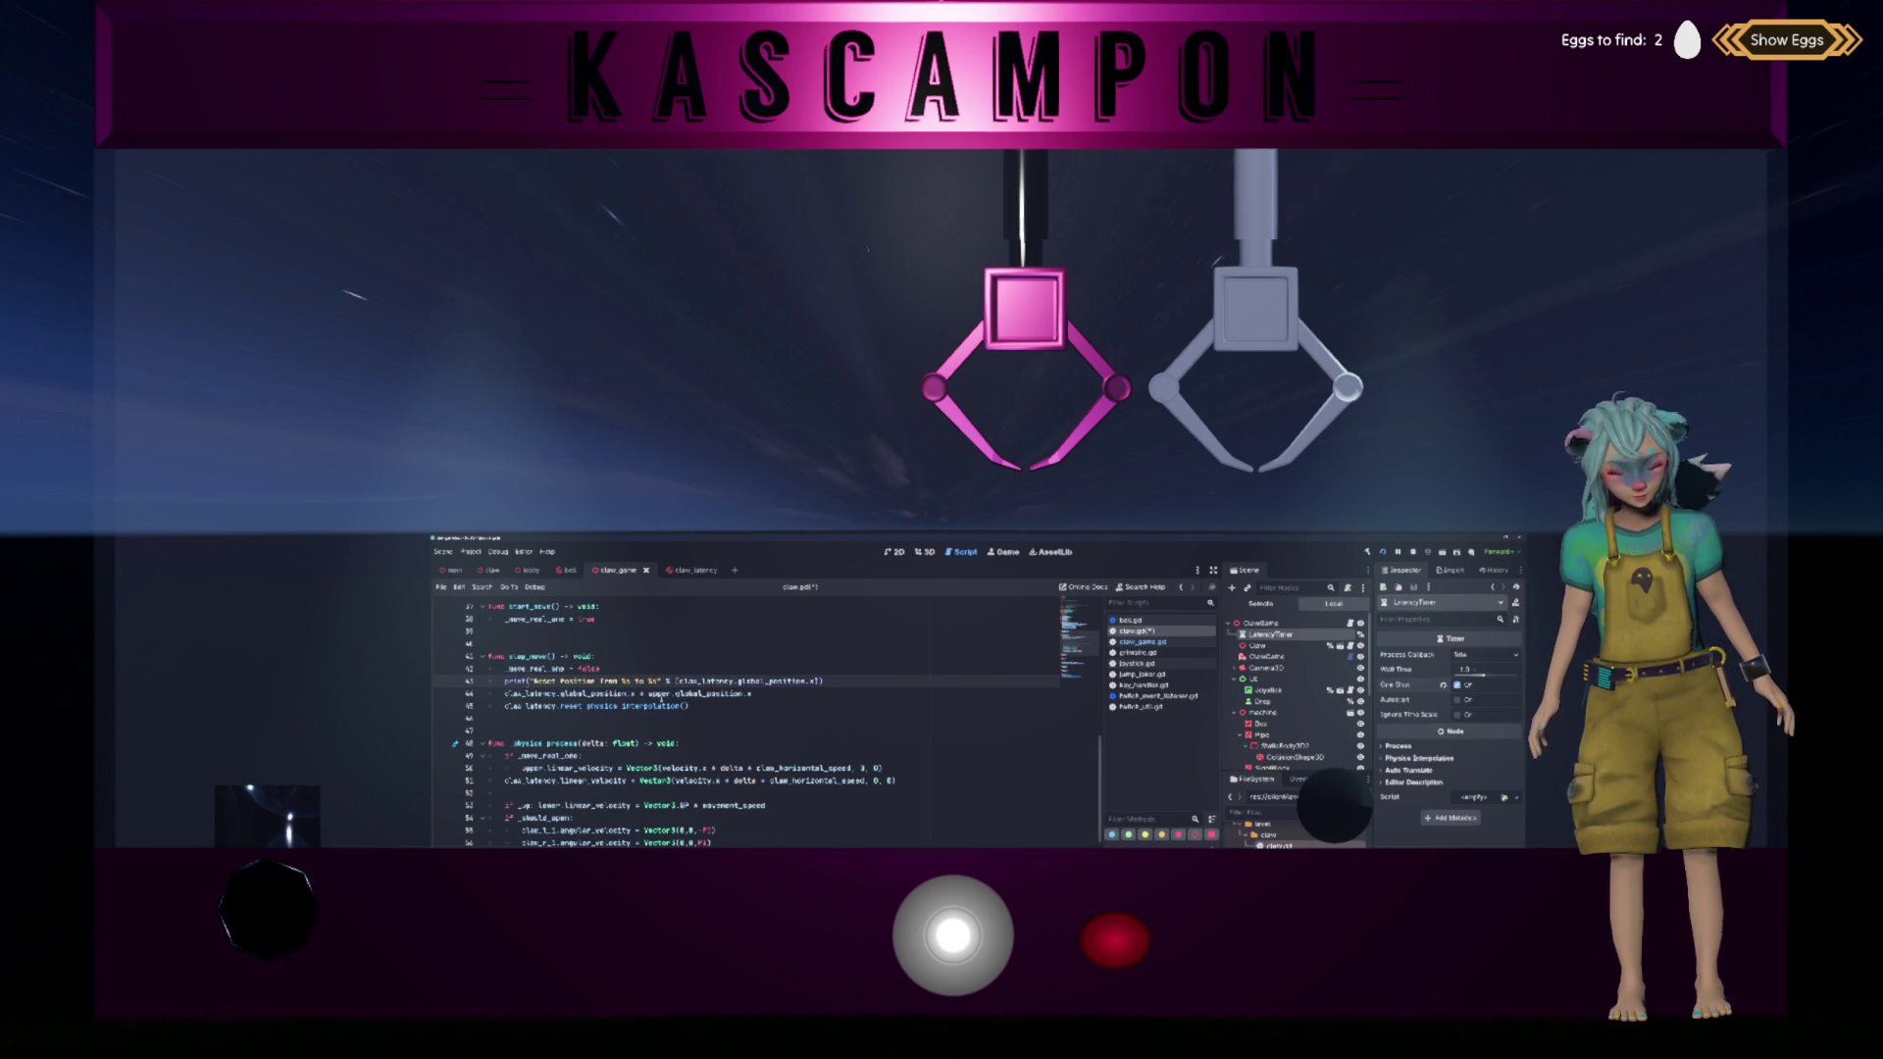
{"action": "type", "text": ", upper.global_position.x"}
Step: Save claw.gd and run the project with F5 to rebuild and test
{"action": "key", "text": "ctrl+s"}
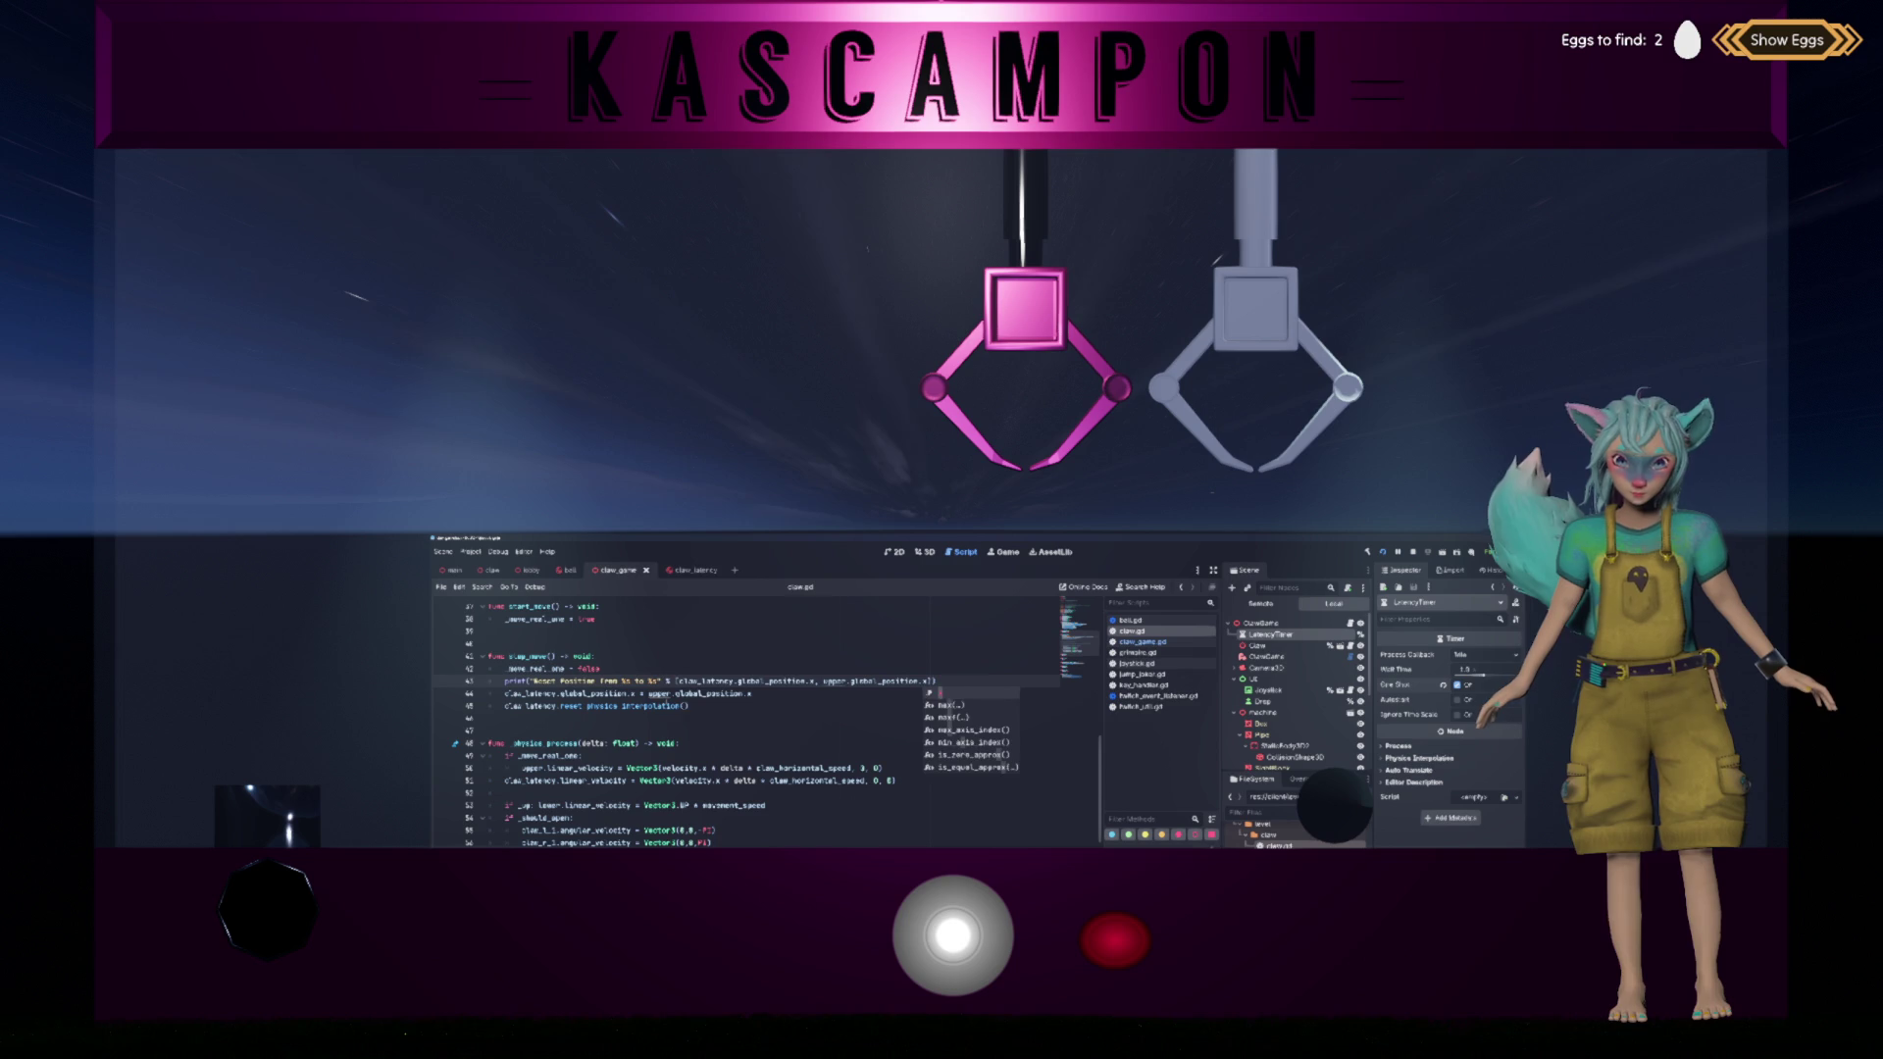
{"action": "left_click", "coordinate": [687, 707]}
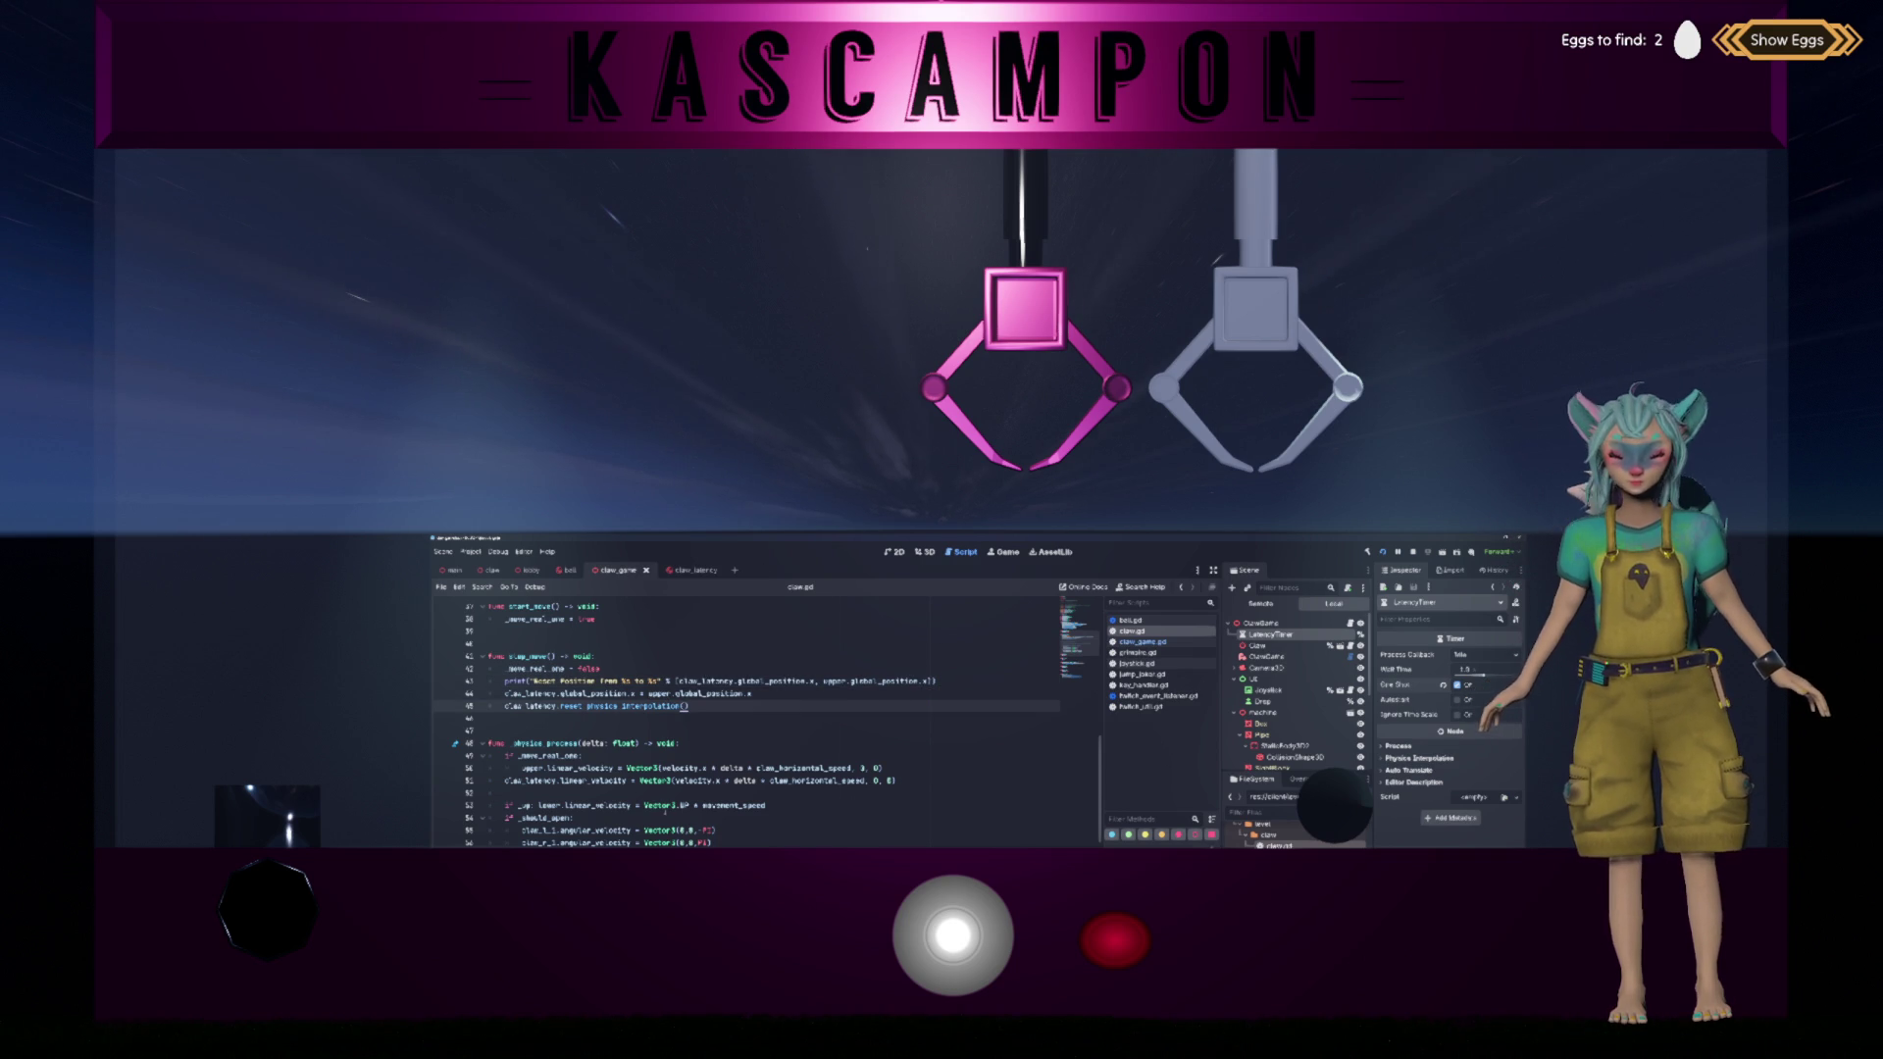
{"action": "key", "text": "F5"}
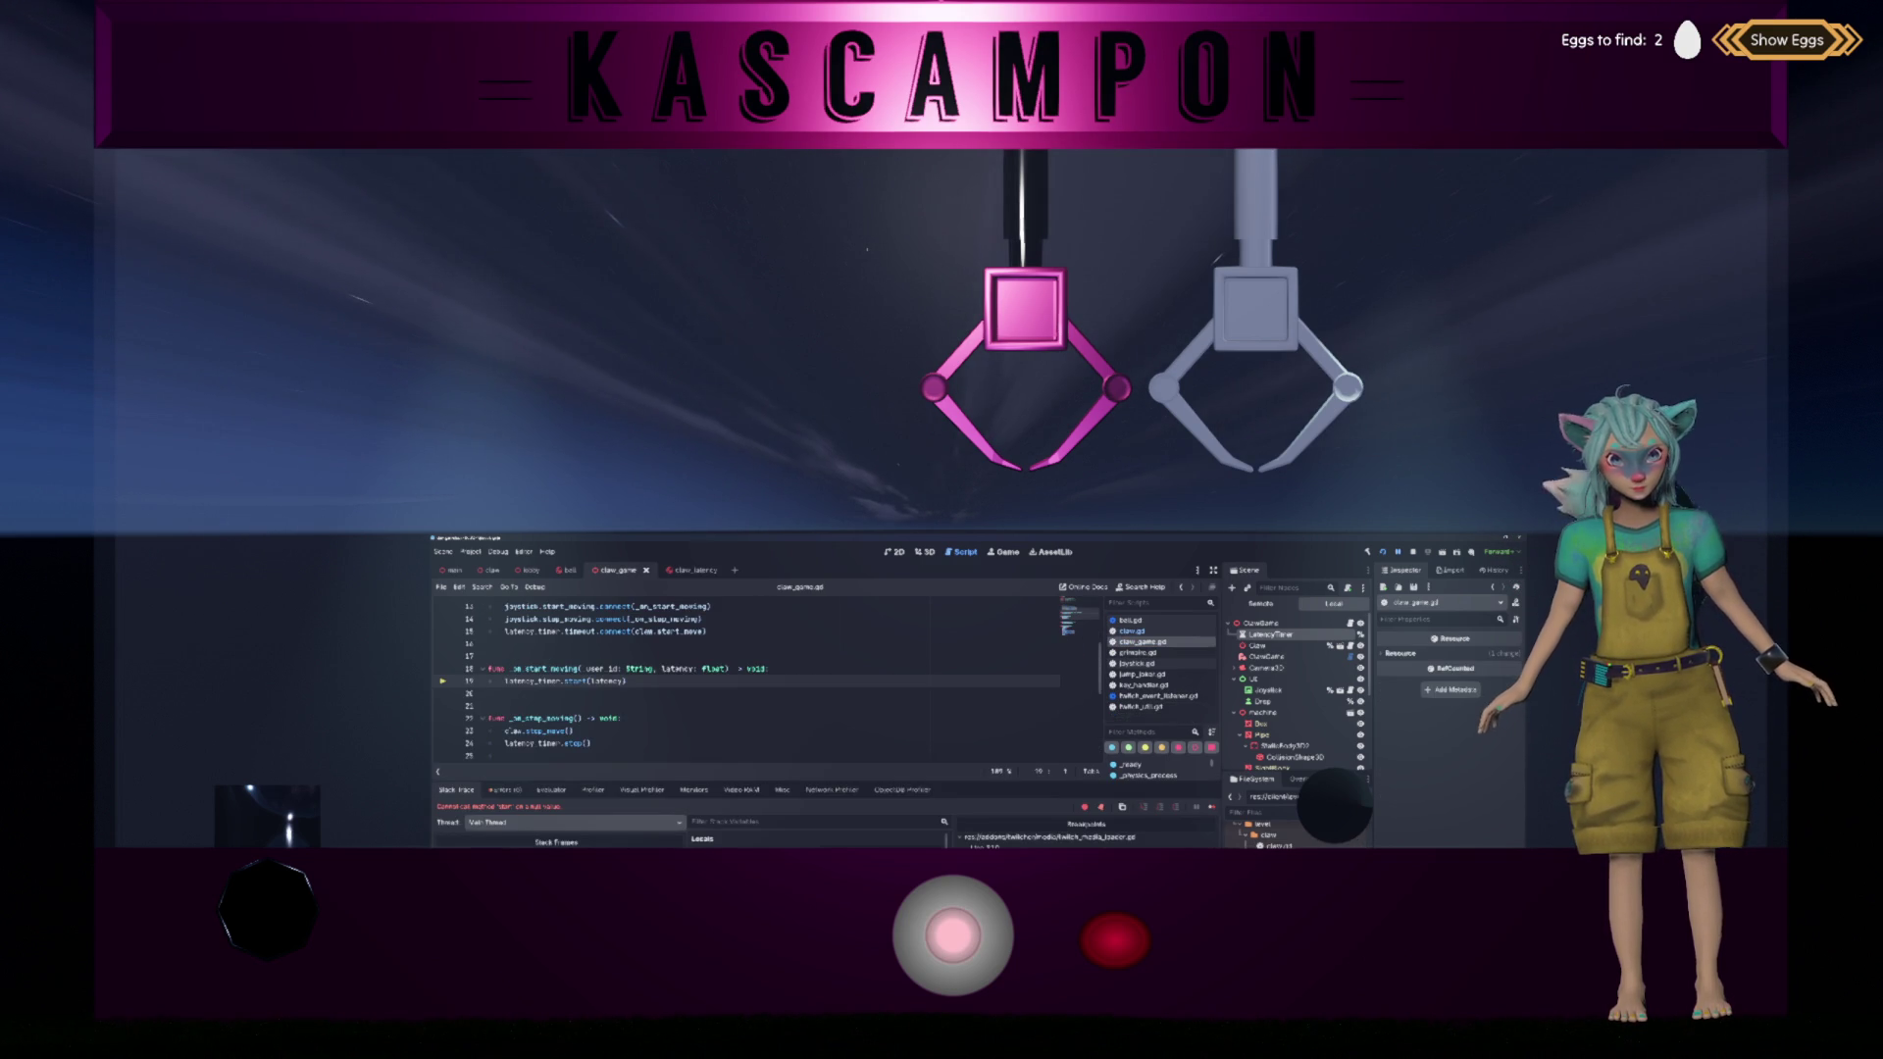
{"action": "key", "text": "F5"}
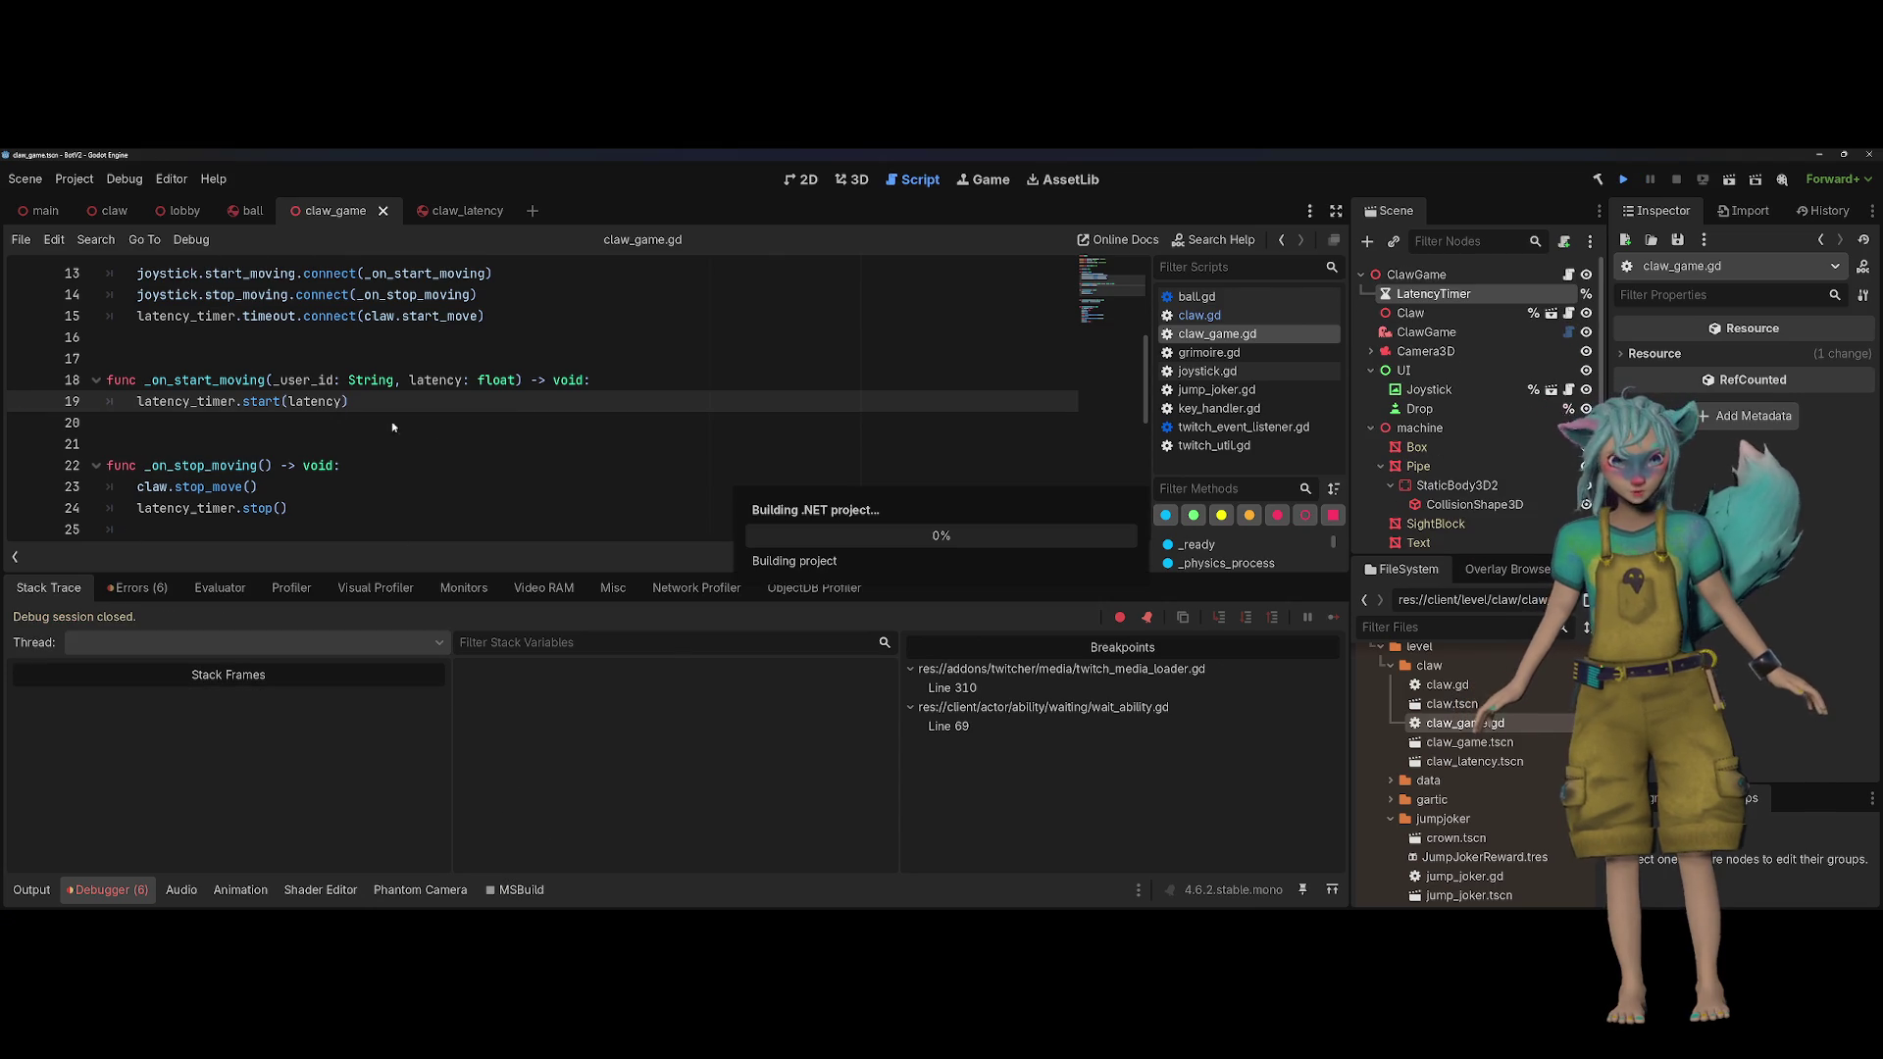
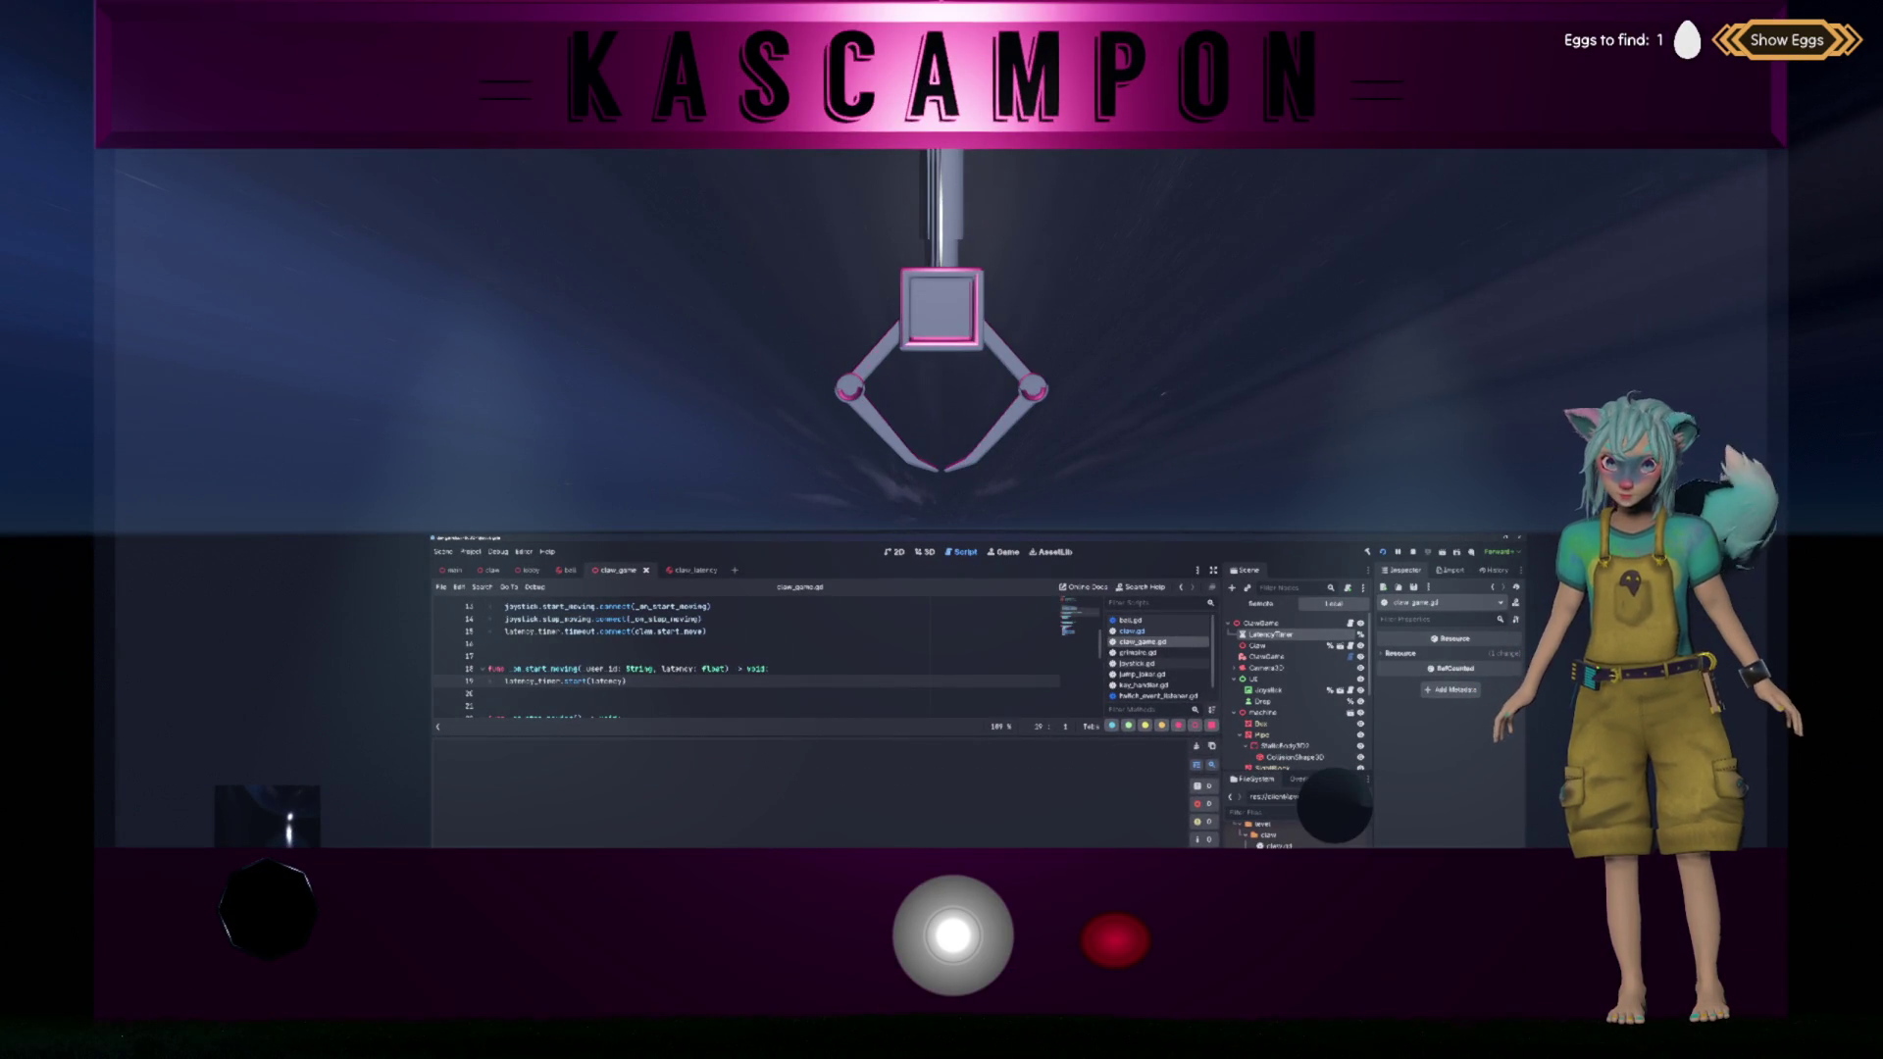
Step: Push the joystick right to test the claws, then bring up the claw.gd script
{"action": "left_click_drag", "start_coordinate": [952, 934], "coordinate": [1127, 930]}
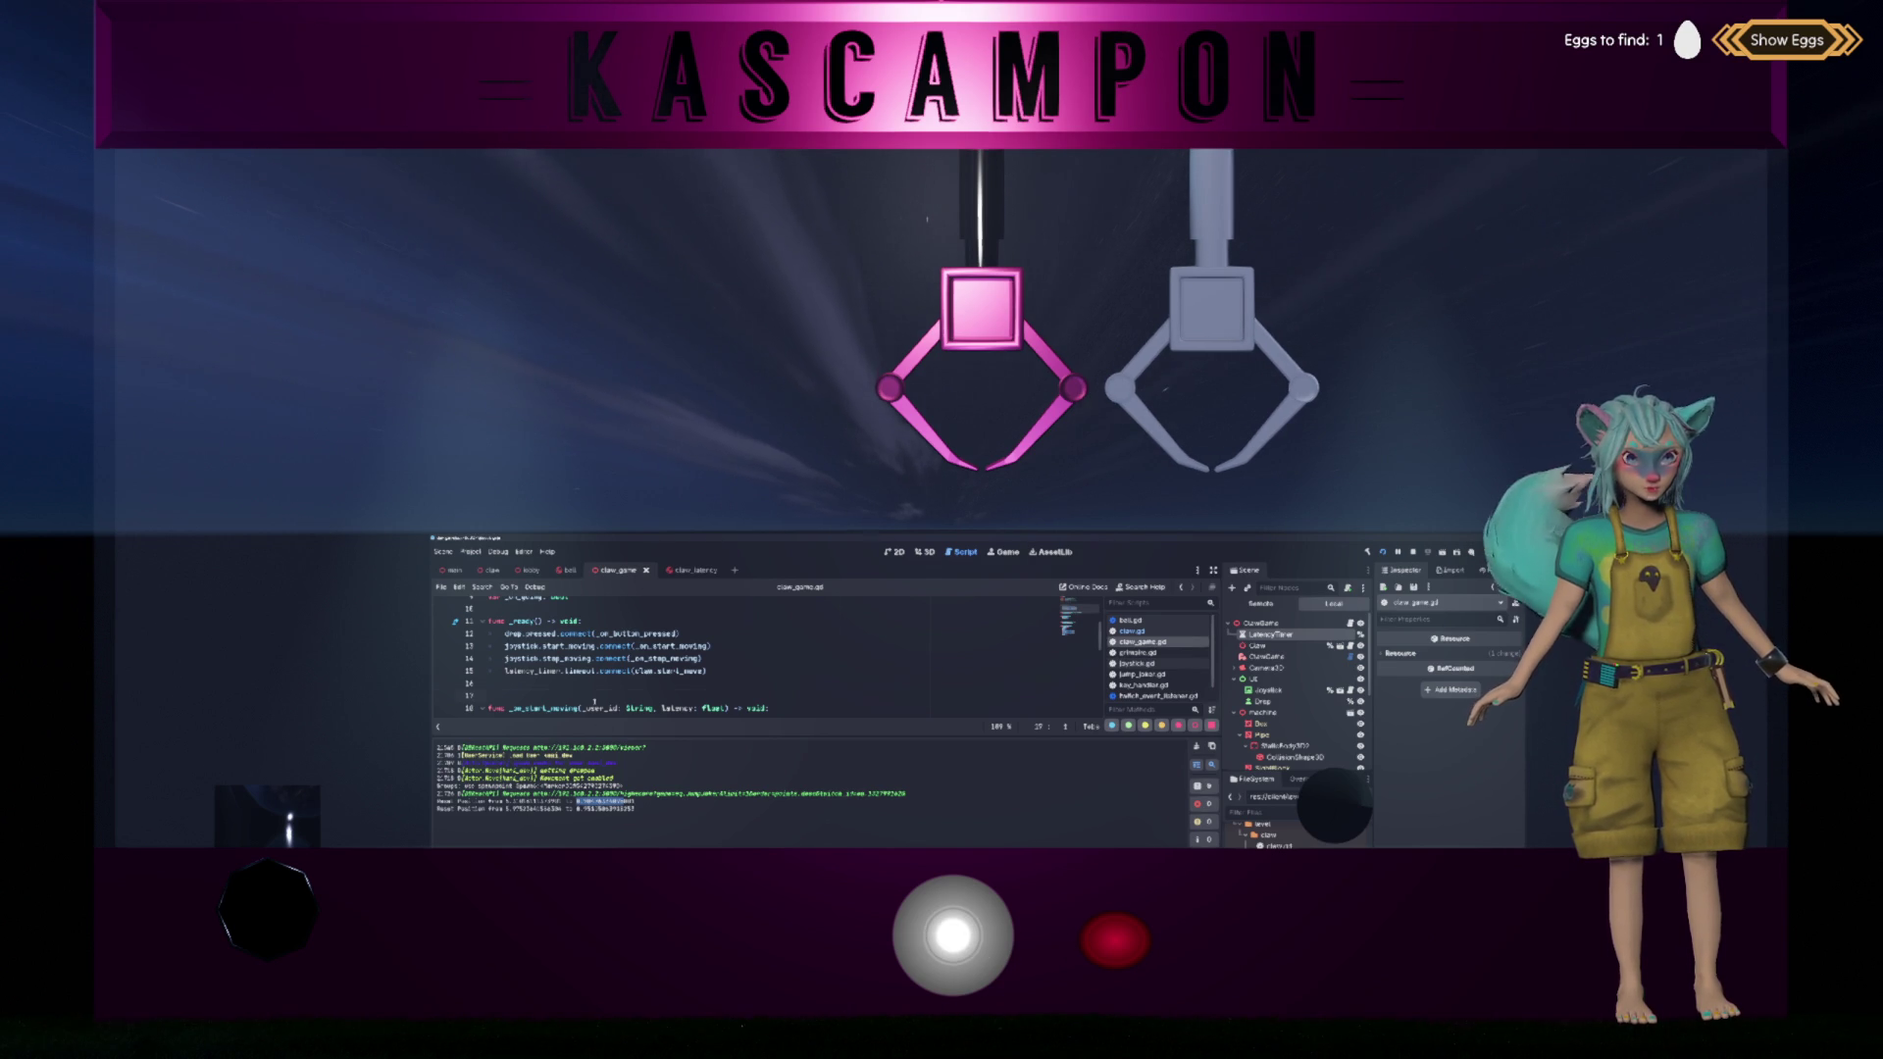
{"action": "scroll", "coordinate": [786, 675], "scroll_direction": "up", "scroll_amount": 2}
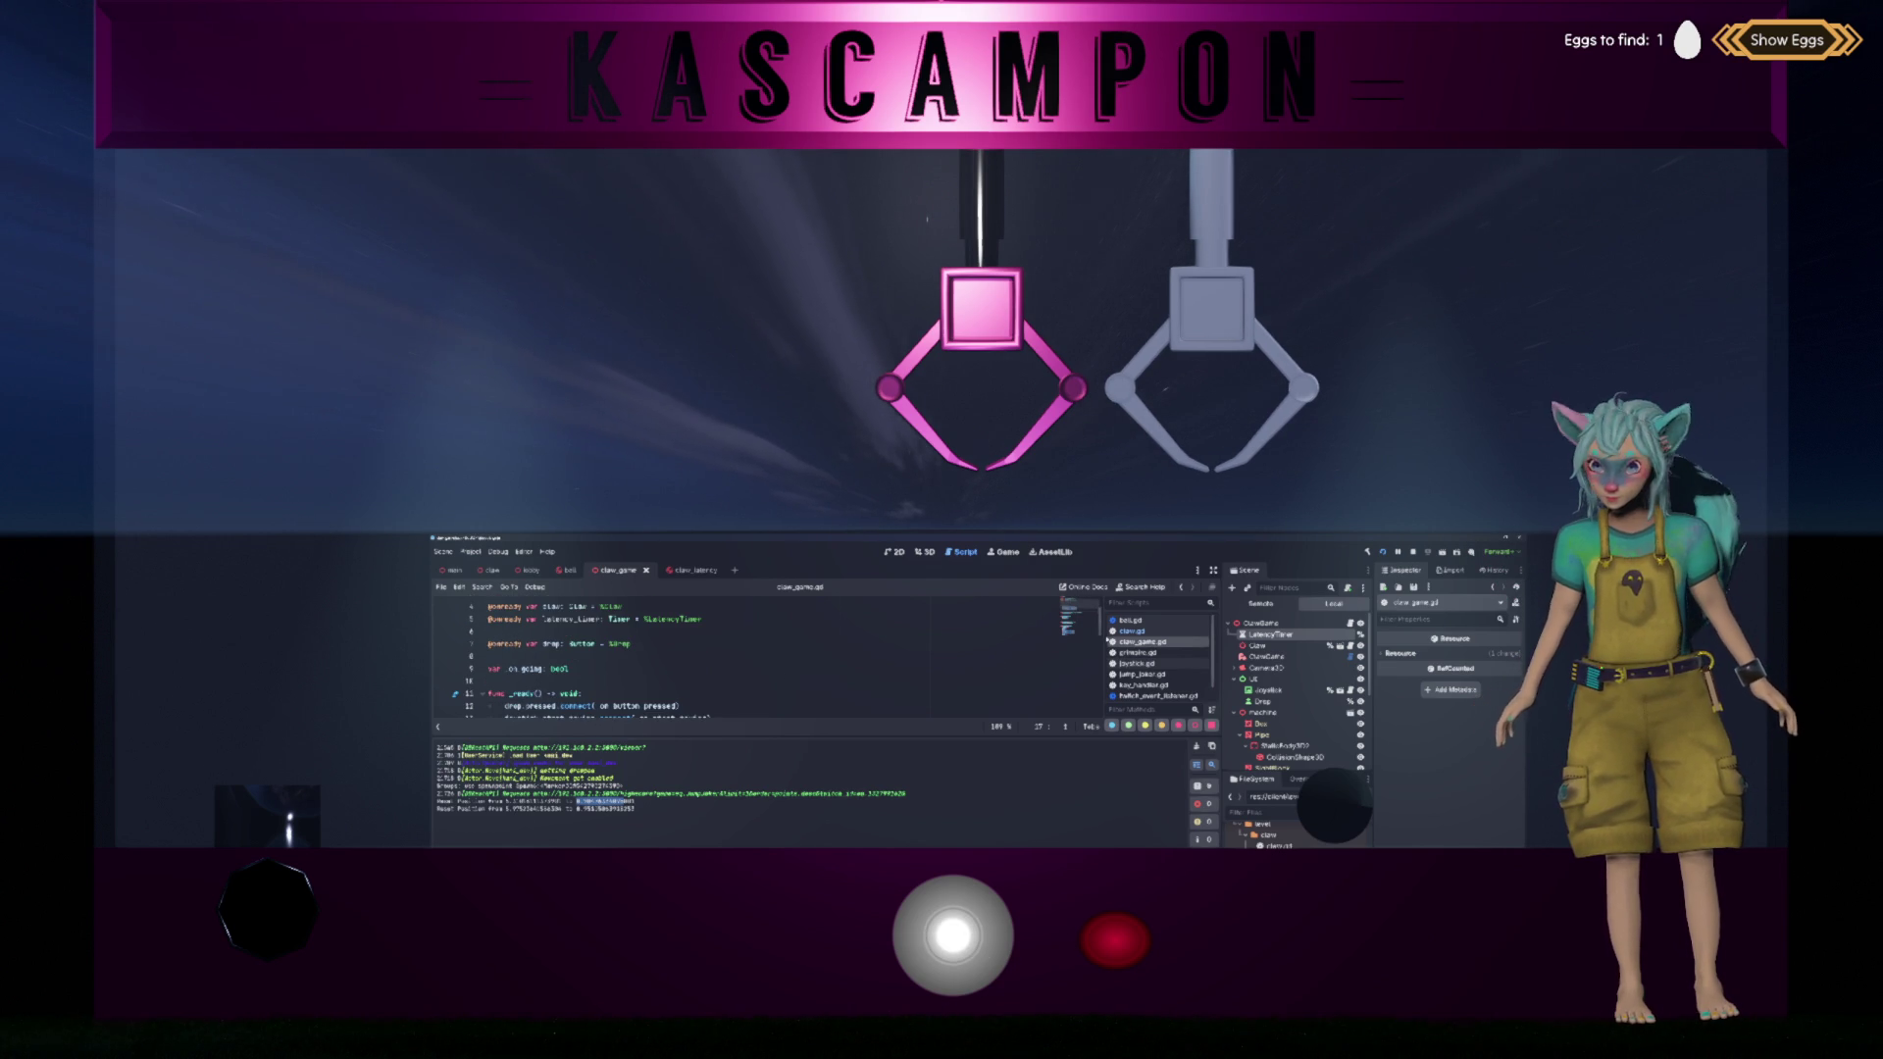
{"action": "left_click", "coordinate": [1167, 632]}
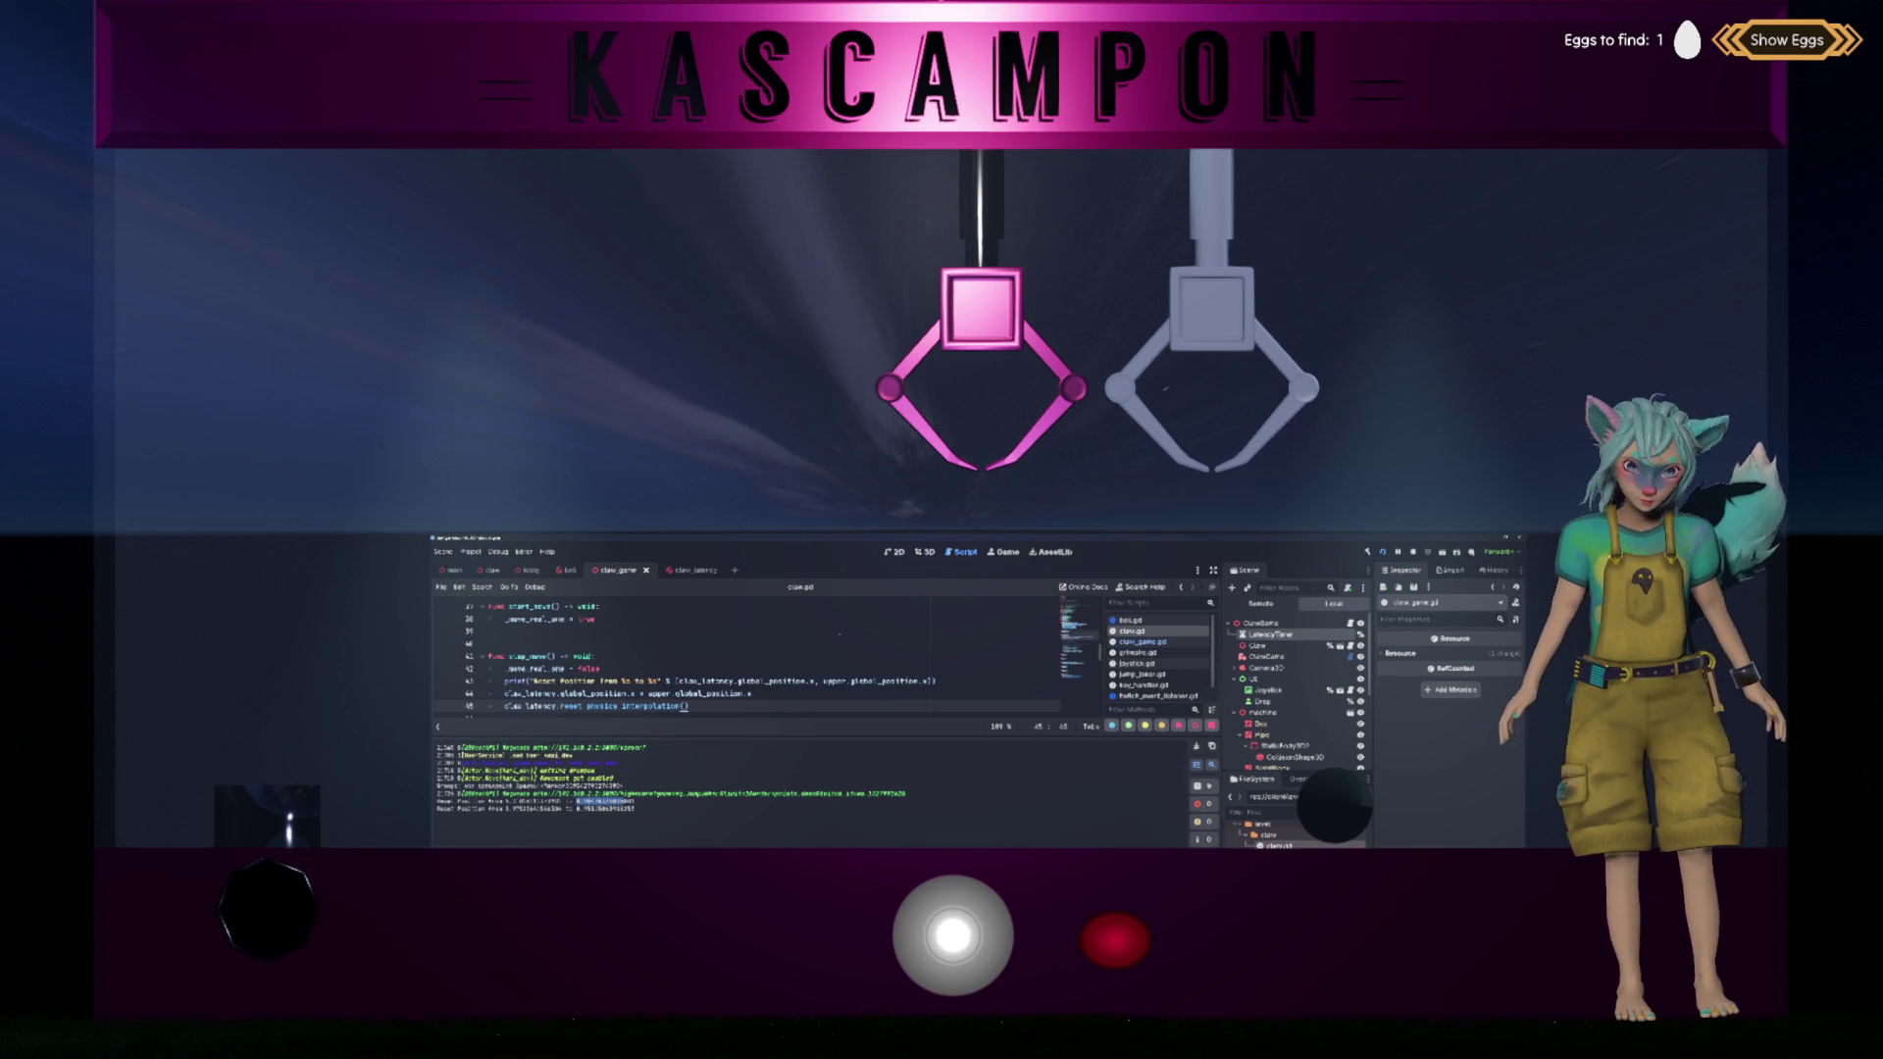
{"action": "scroll", "coordinate": [830, 634], "scroll_direction": "down", "scroll_amount": 1}
Step: Insert a blank line after line 44, below the latency claw's position reset
{"action": "left_click", "coordinate": [792, 657]}
{"action": "right_click", "coordinate": [792, 657]}
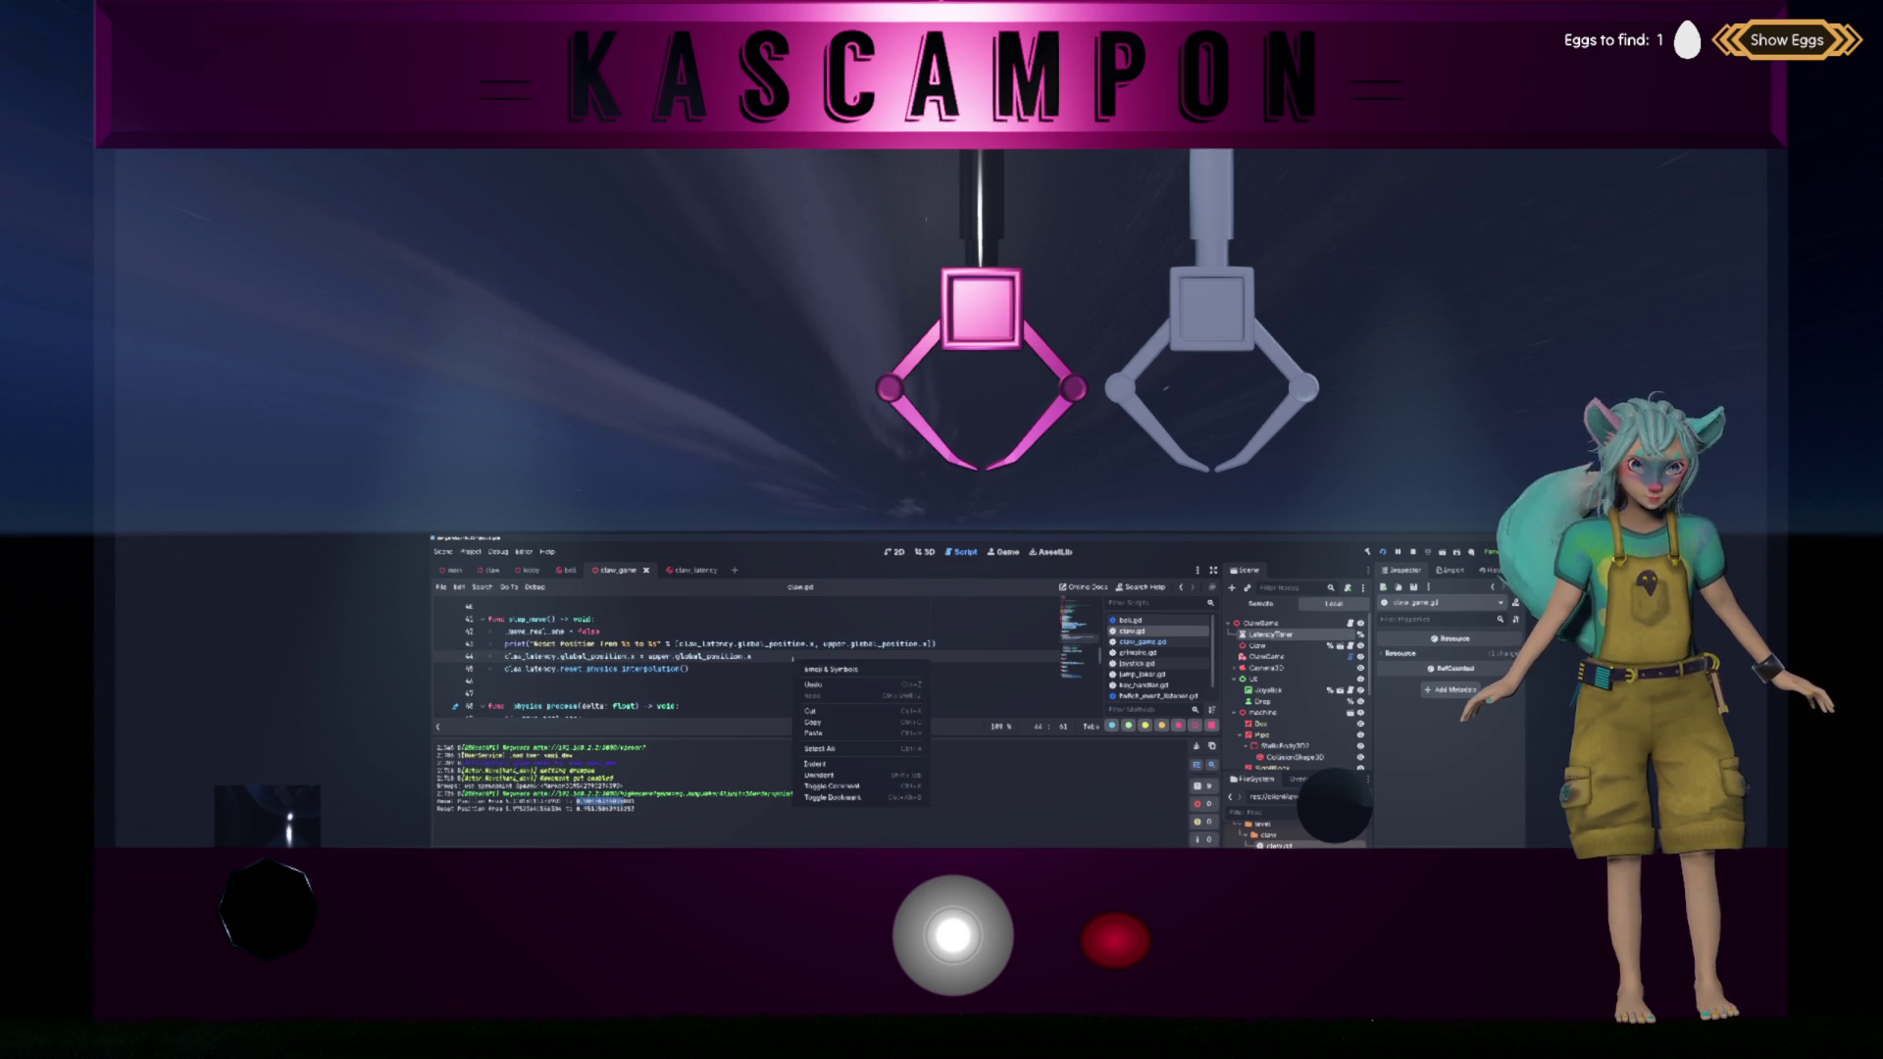
{"action": "left_click", "coordinate": [770, 663]}
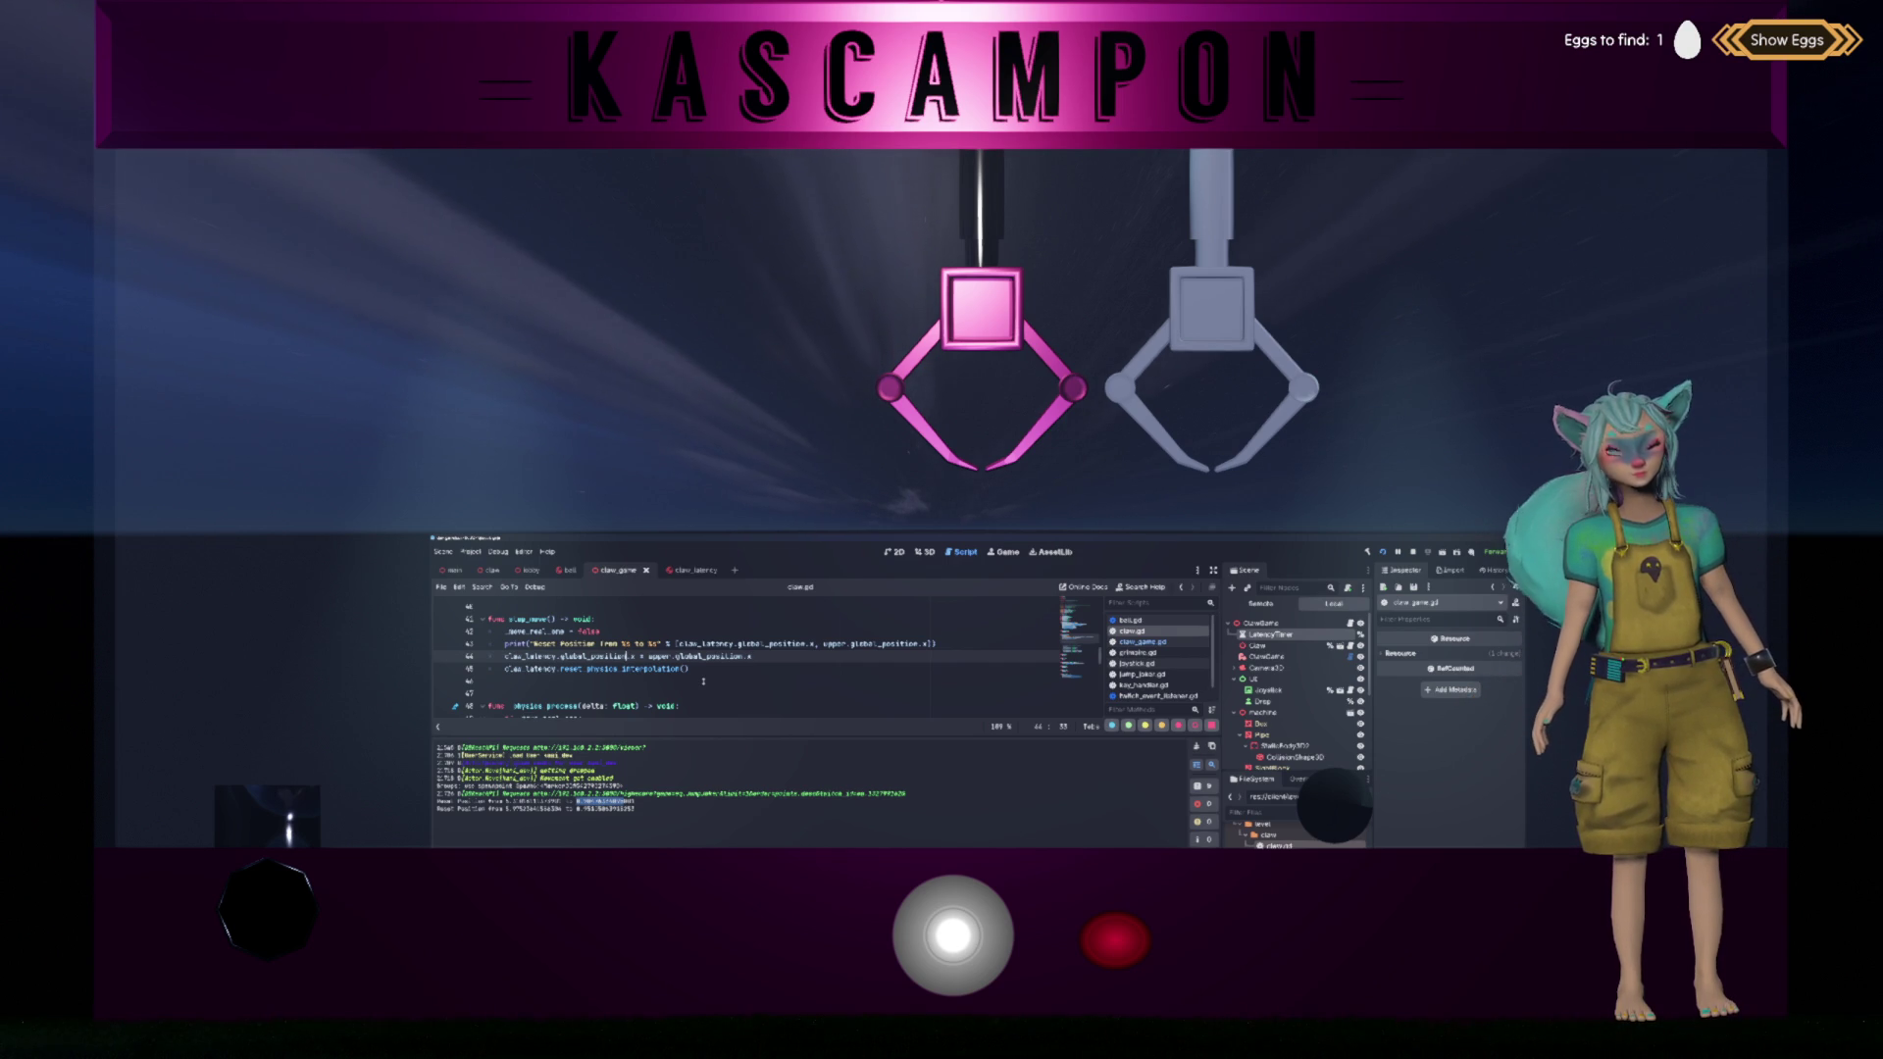
{"action": "key", "text": "Return"}
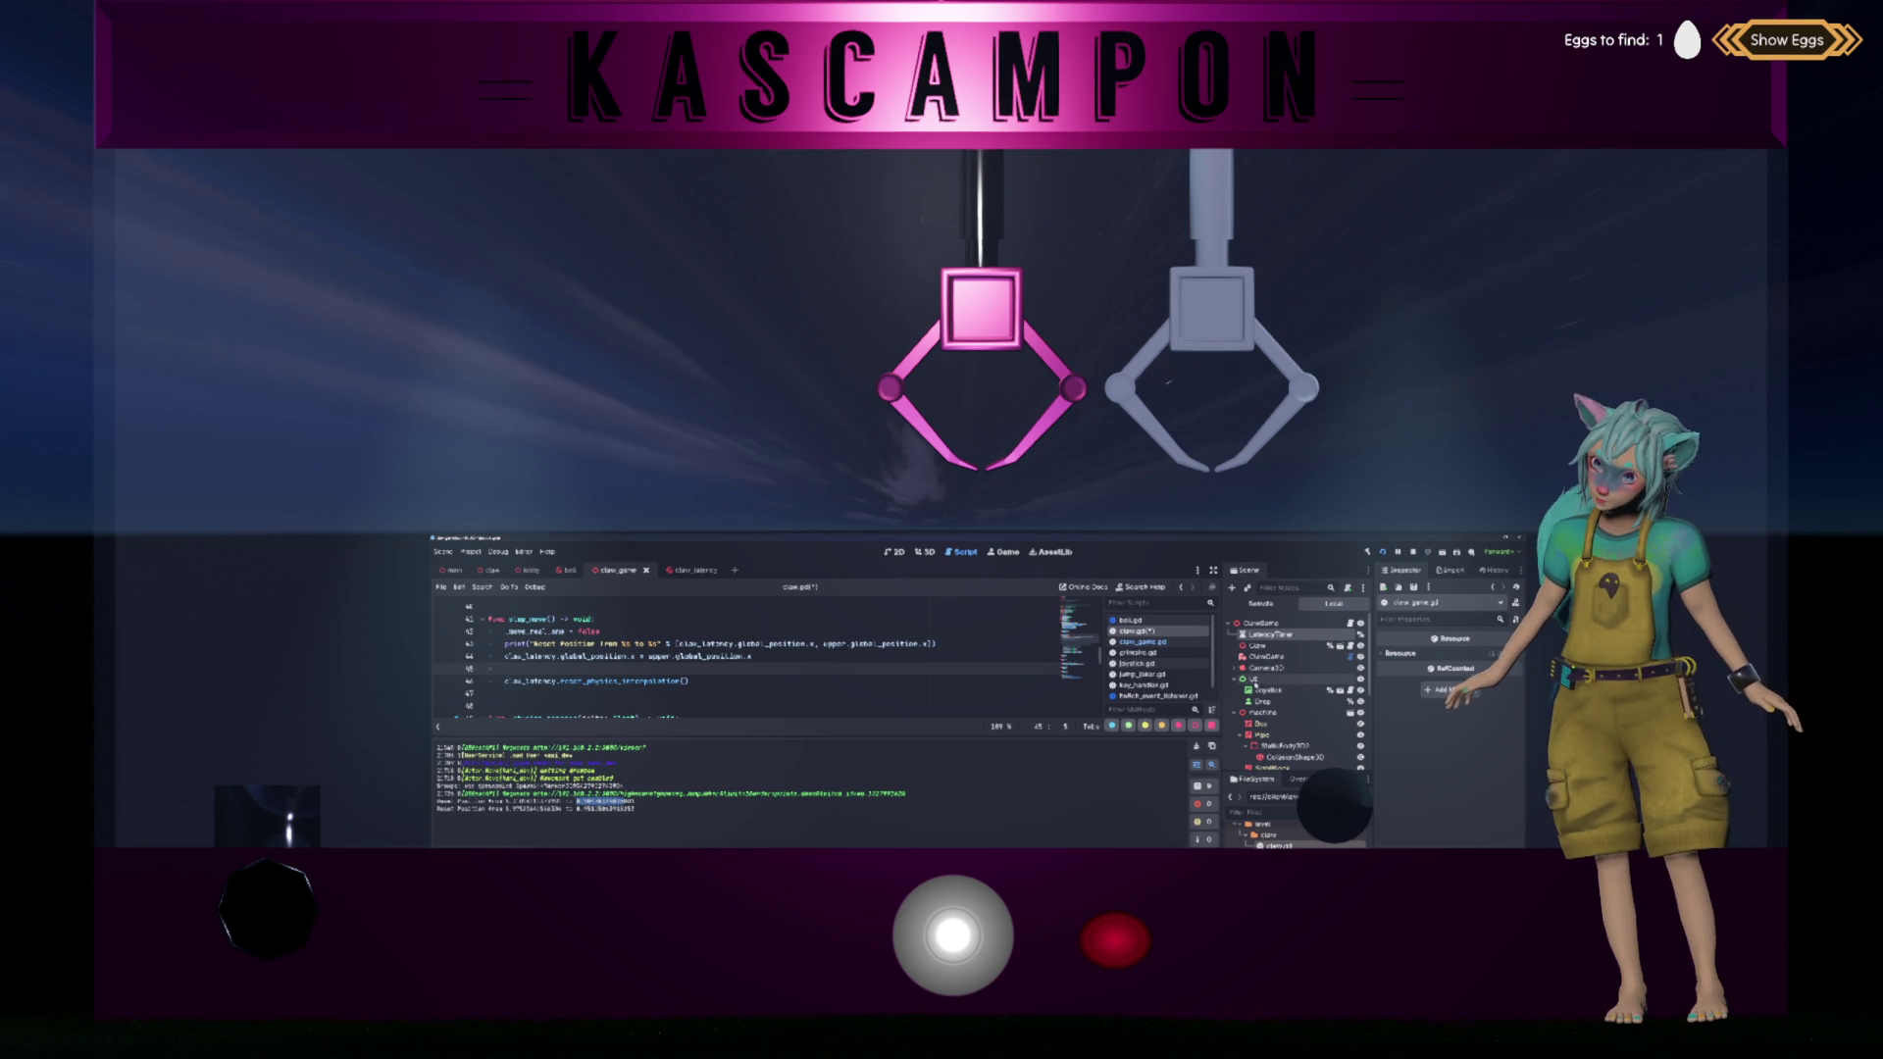
{"action": "left_click", "coordinate": [1291, 656]}
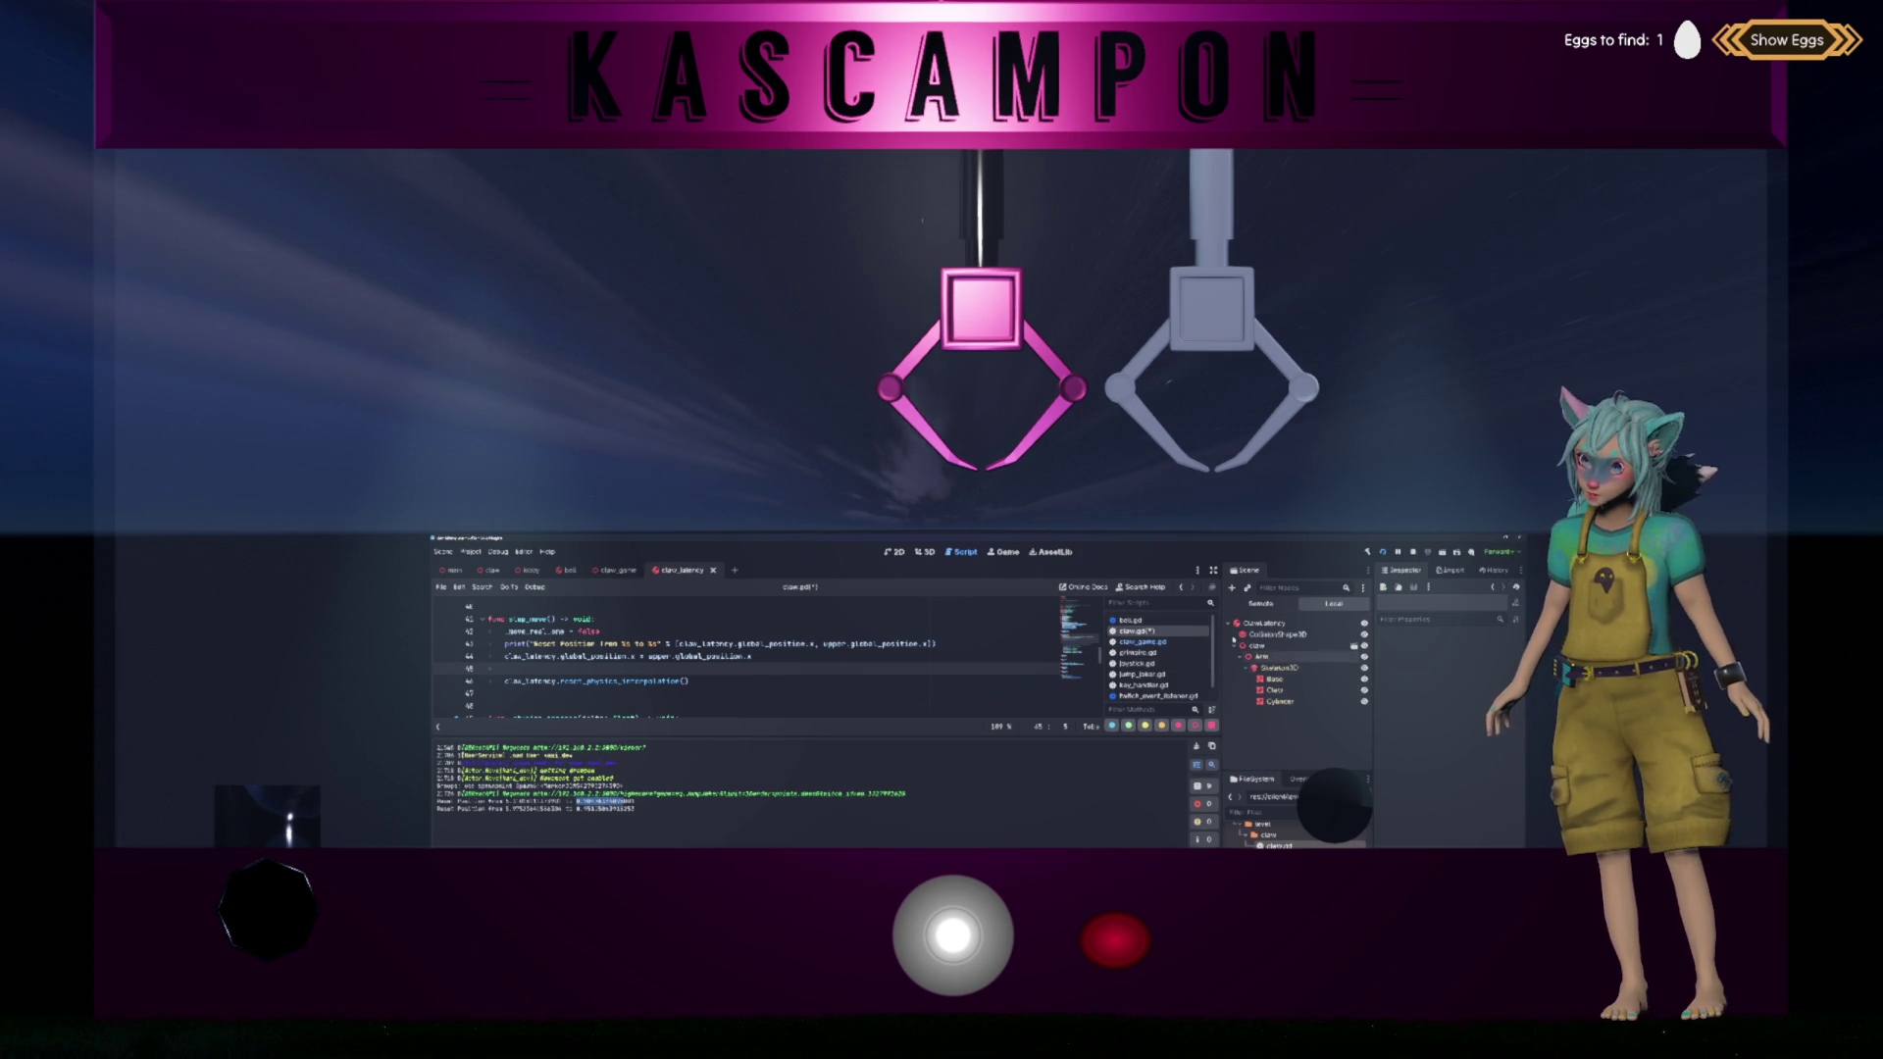
Step: Set the ClawLatency body's Freeze Mode from Static to Kinematic
{"action": "left_click", "coordinate": [1266, 623]}
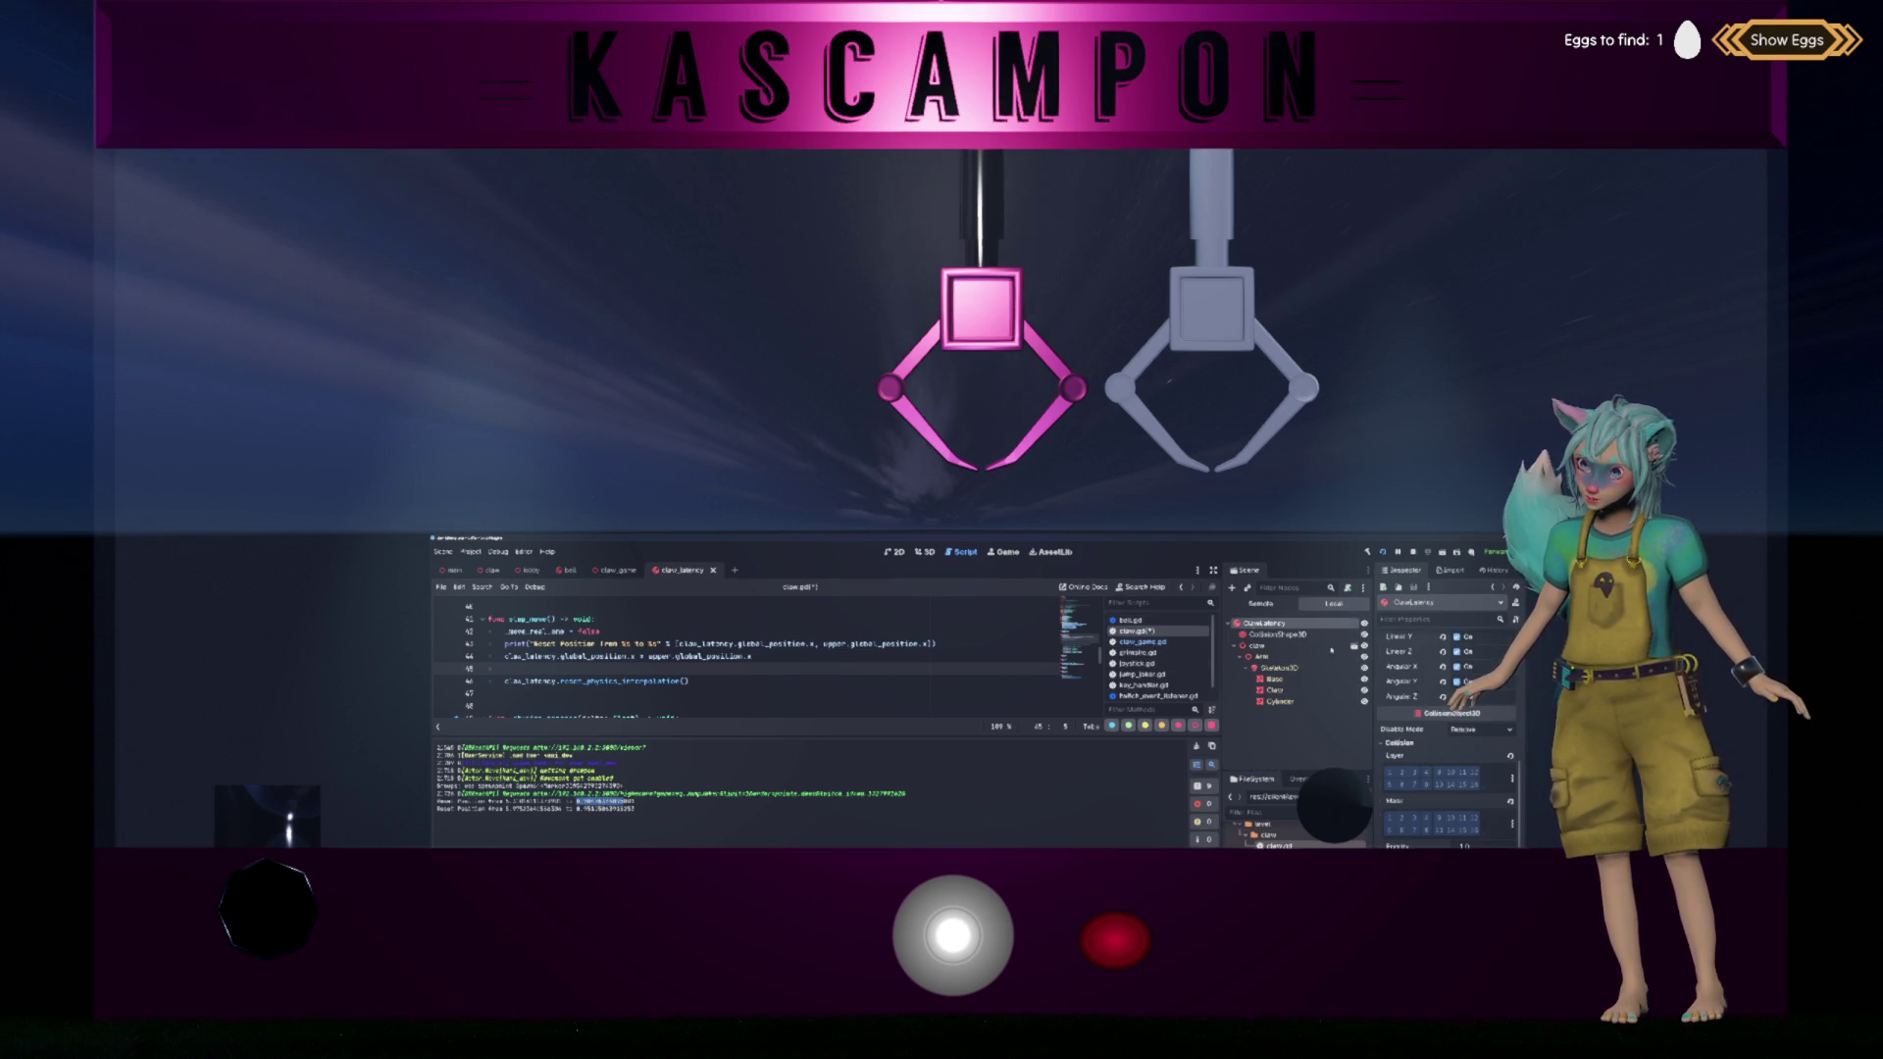
{"action": "scroll", "coordinate": [1419, 702], "scroll_direction": "up", "scroll_amount": 5}
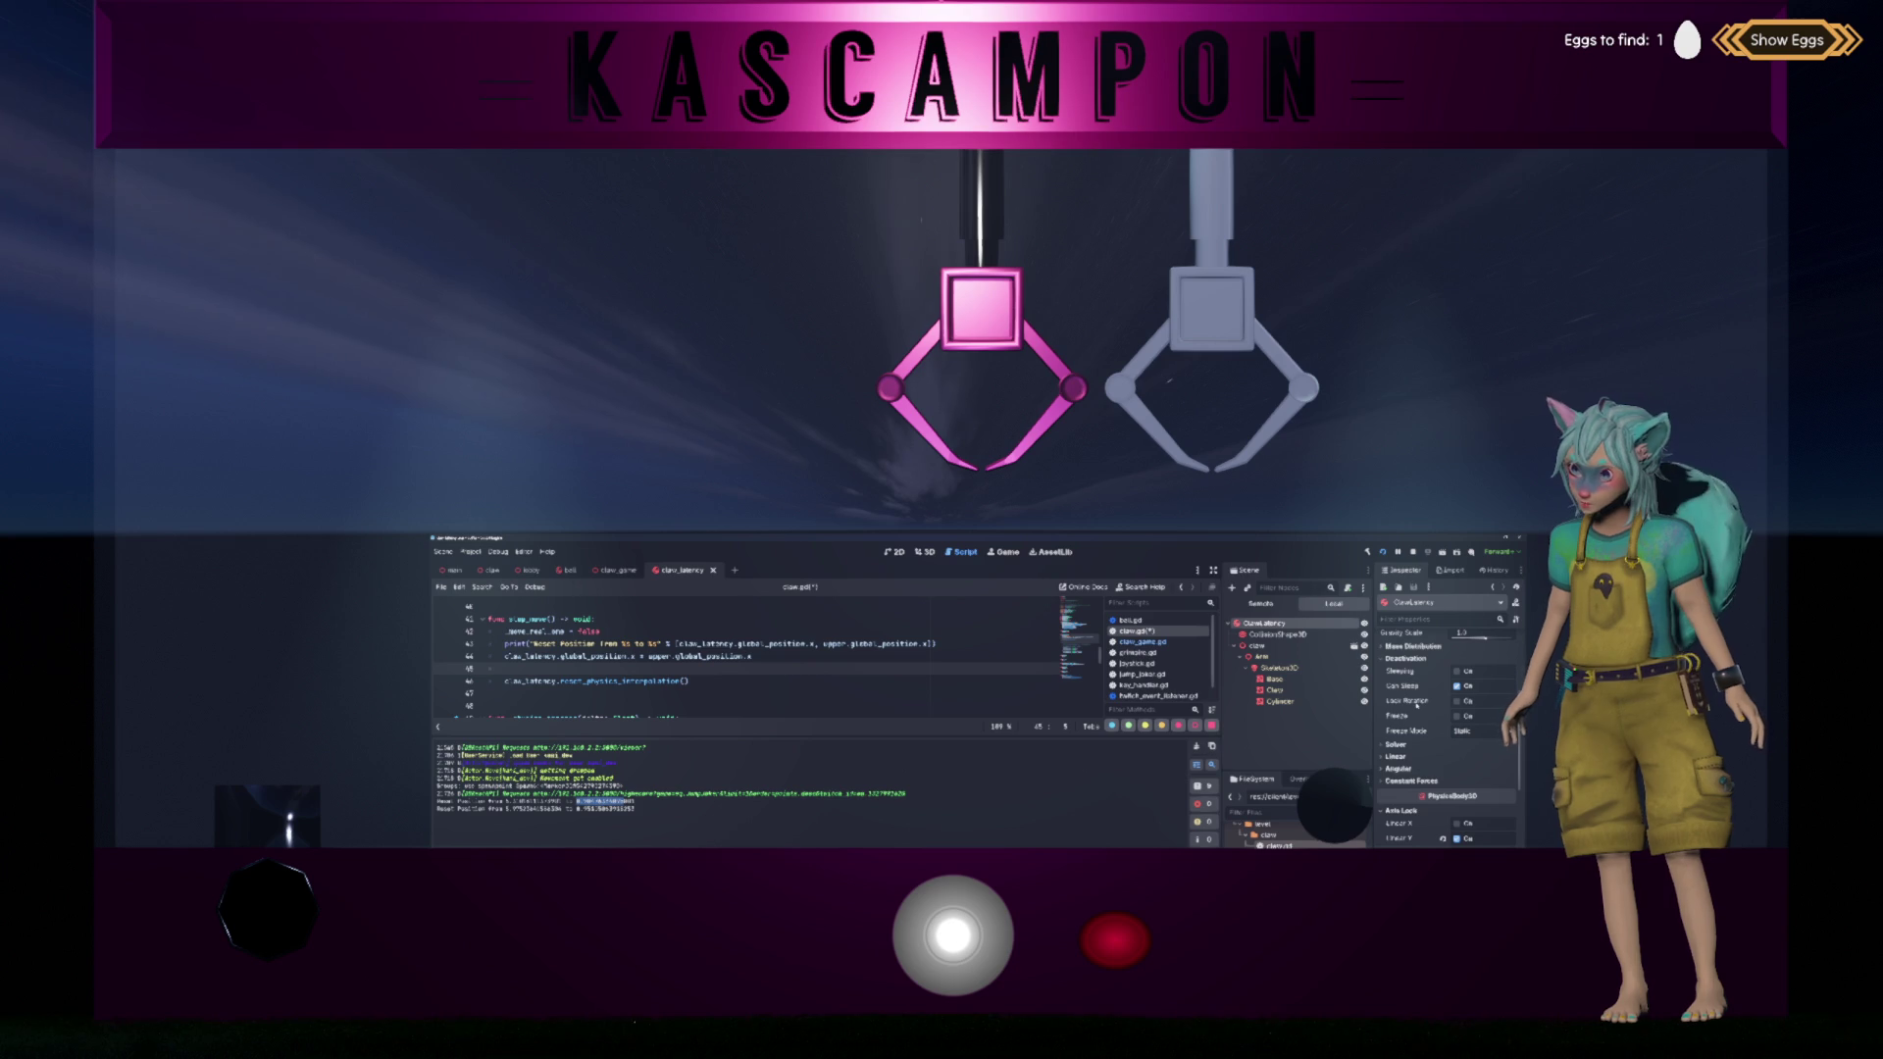
{"action": "left_click", "coordinate": [1463, 730]}
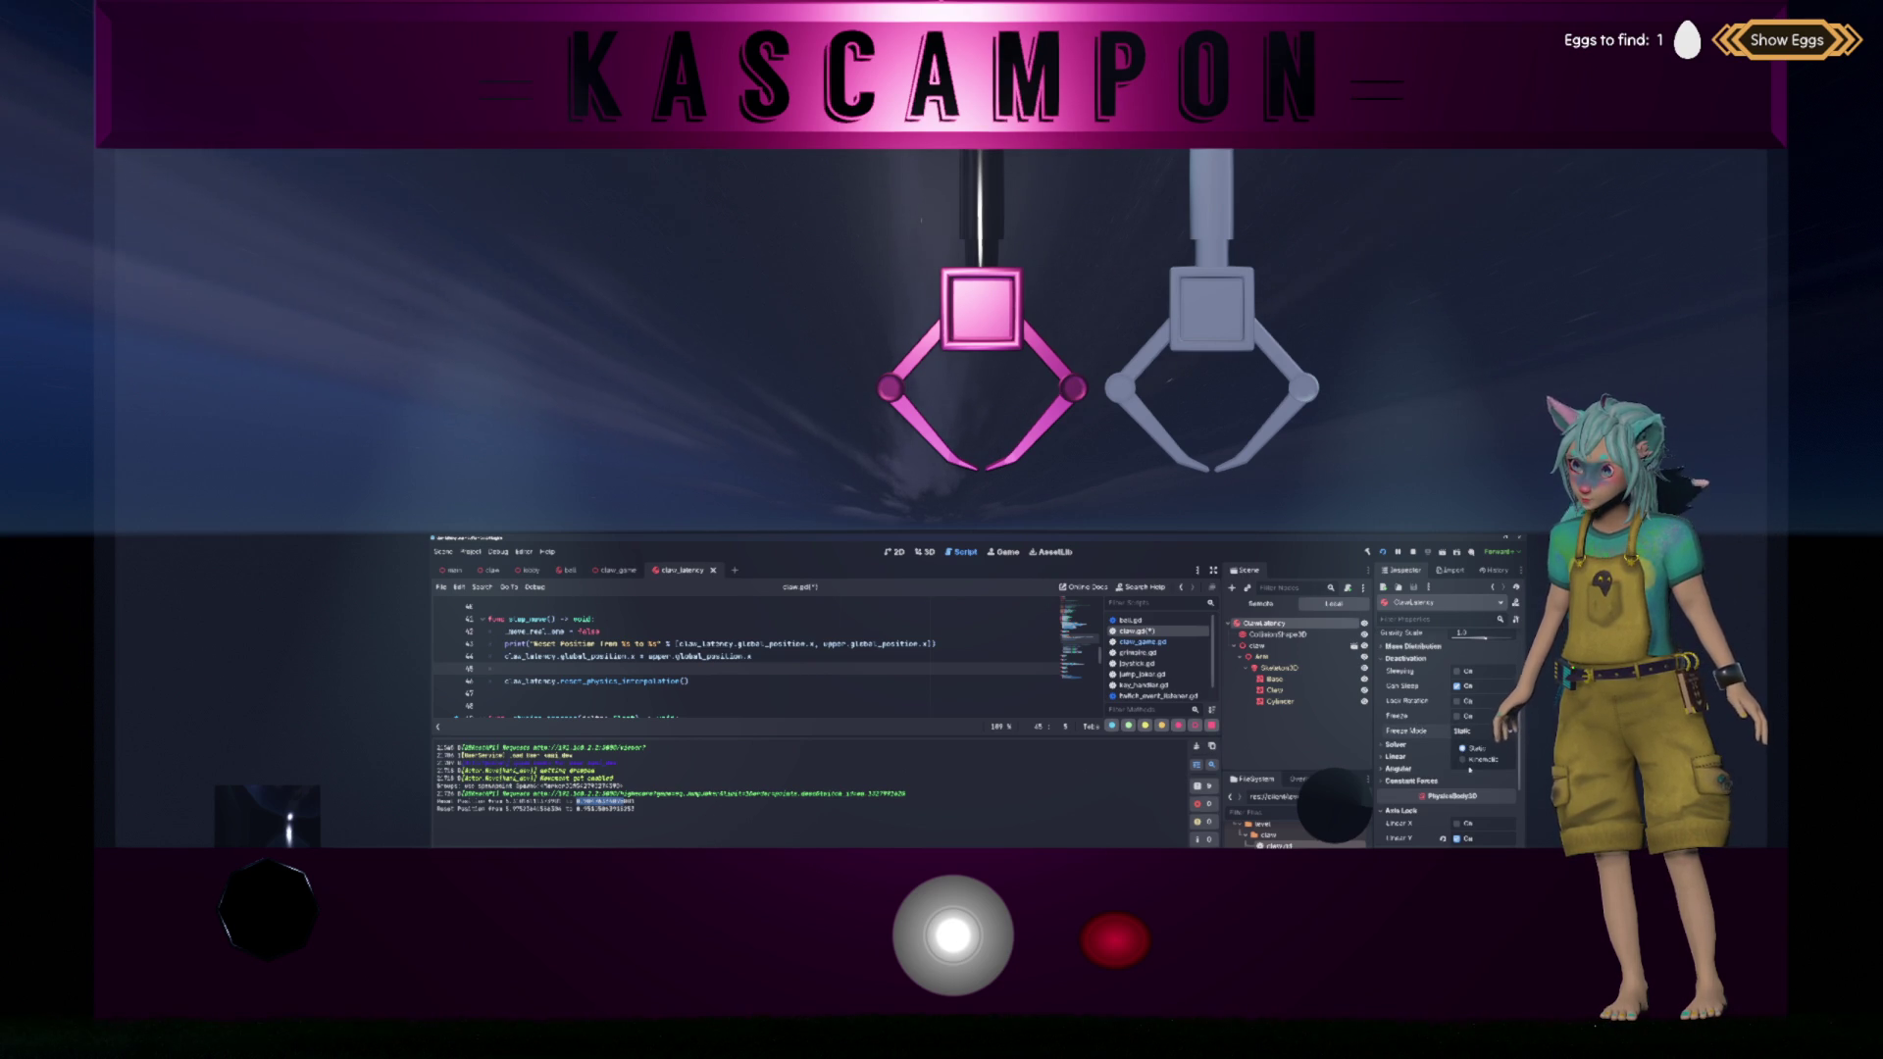
{"action": "left_click", "coordinate": [1474, 759]}
{"action": "mouse_move", "coordinate": [1414, 736]}
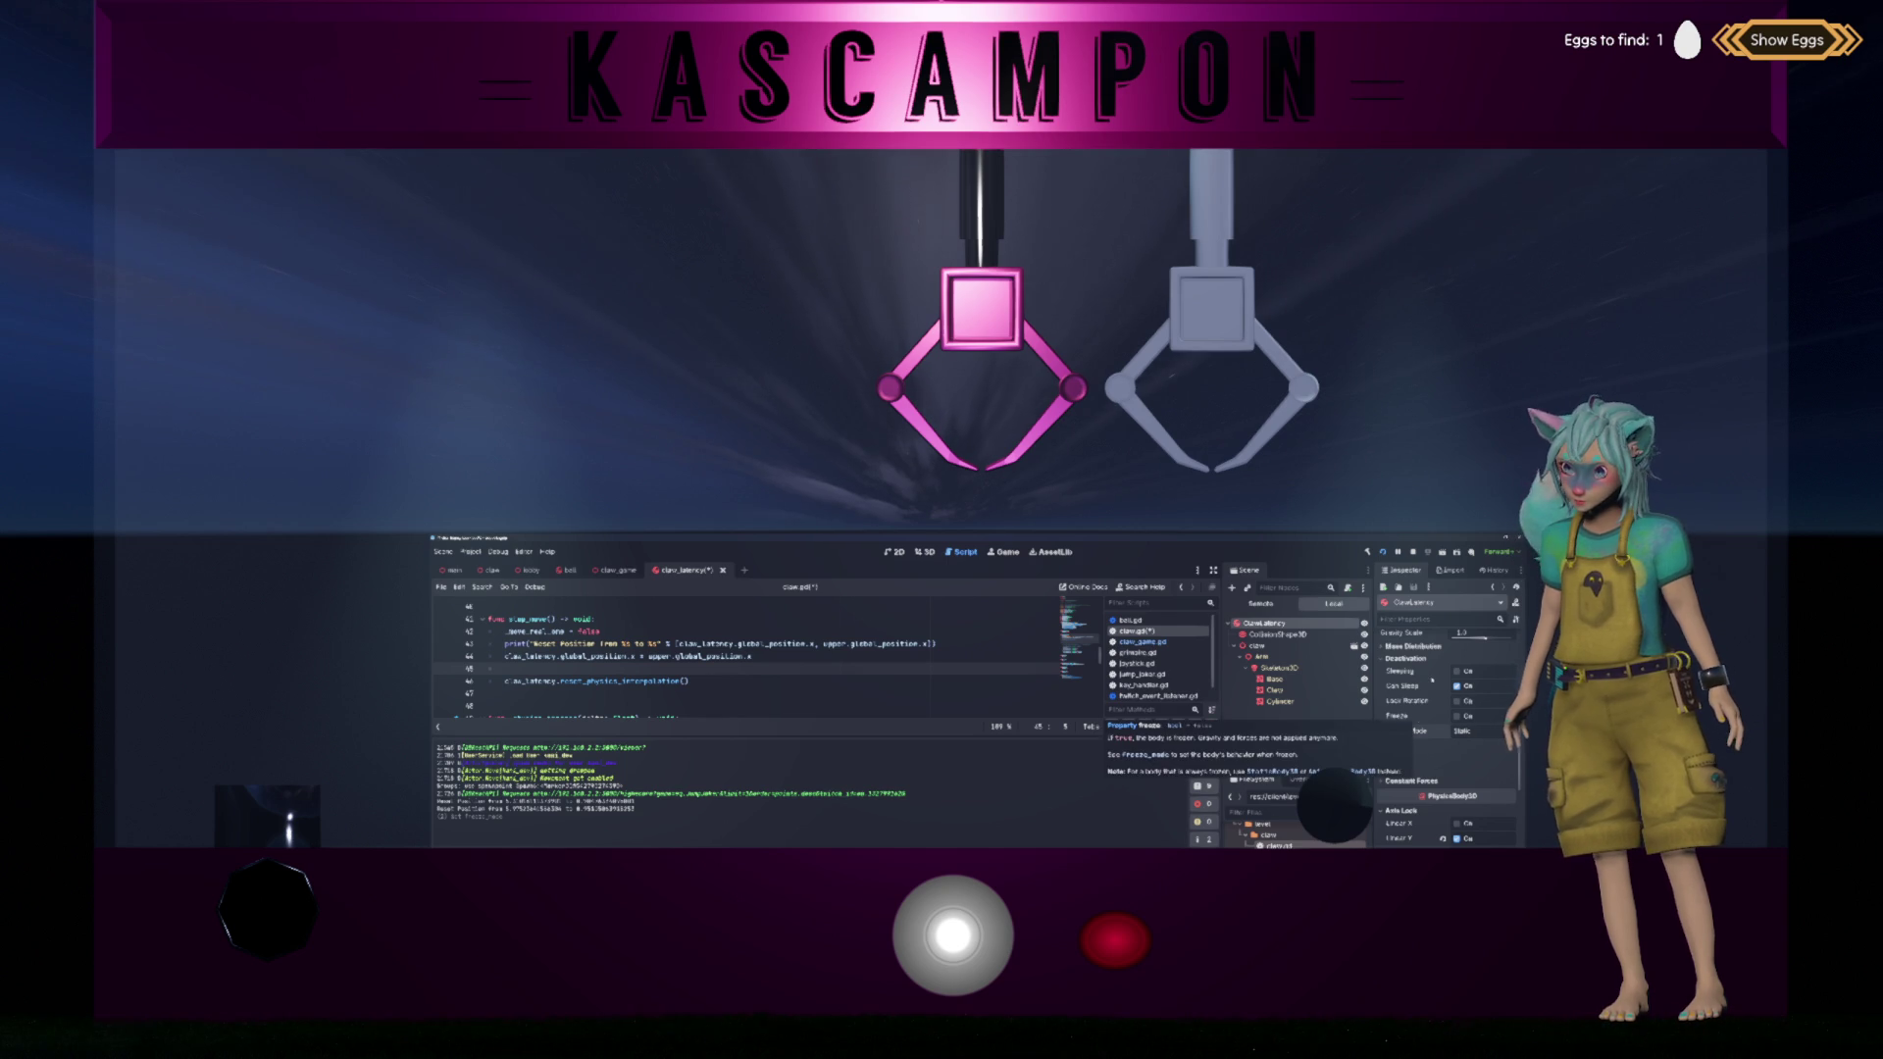
Step: Browse the Solver, Angular and Linear properties, then nudge the joystick in the running game
{"action": "left_click", "coordinate": [1434, 748]}
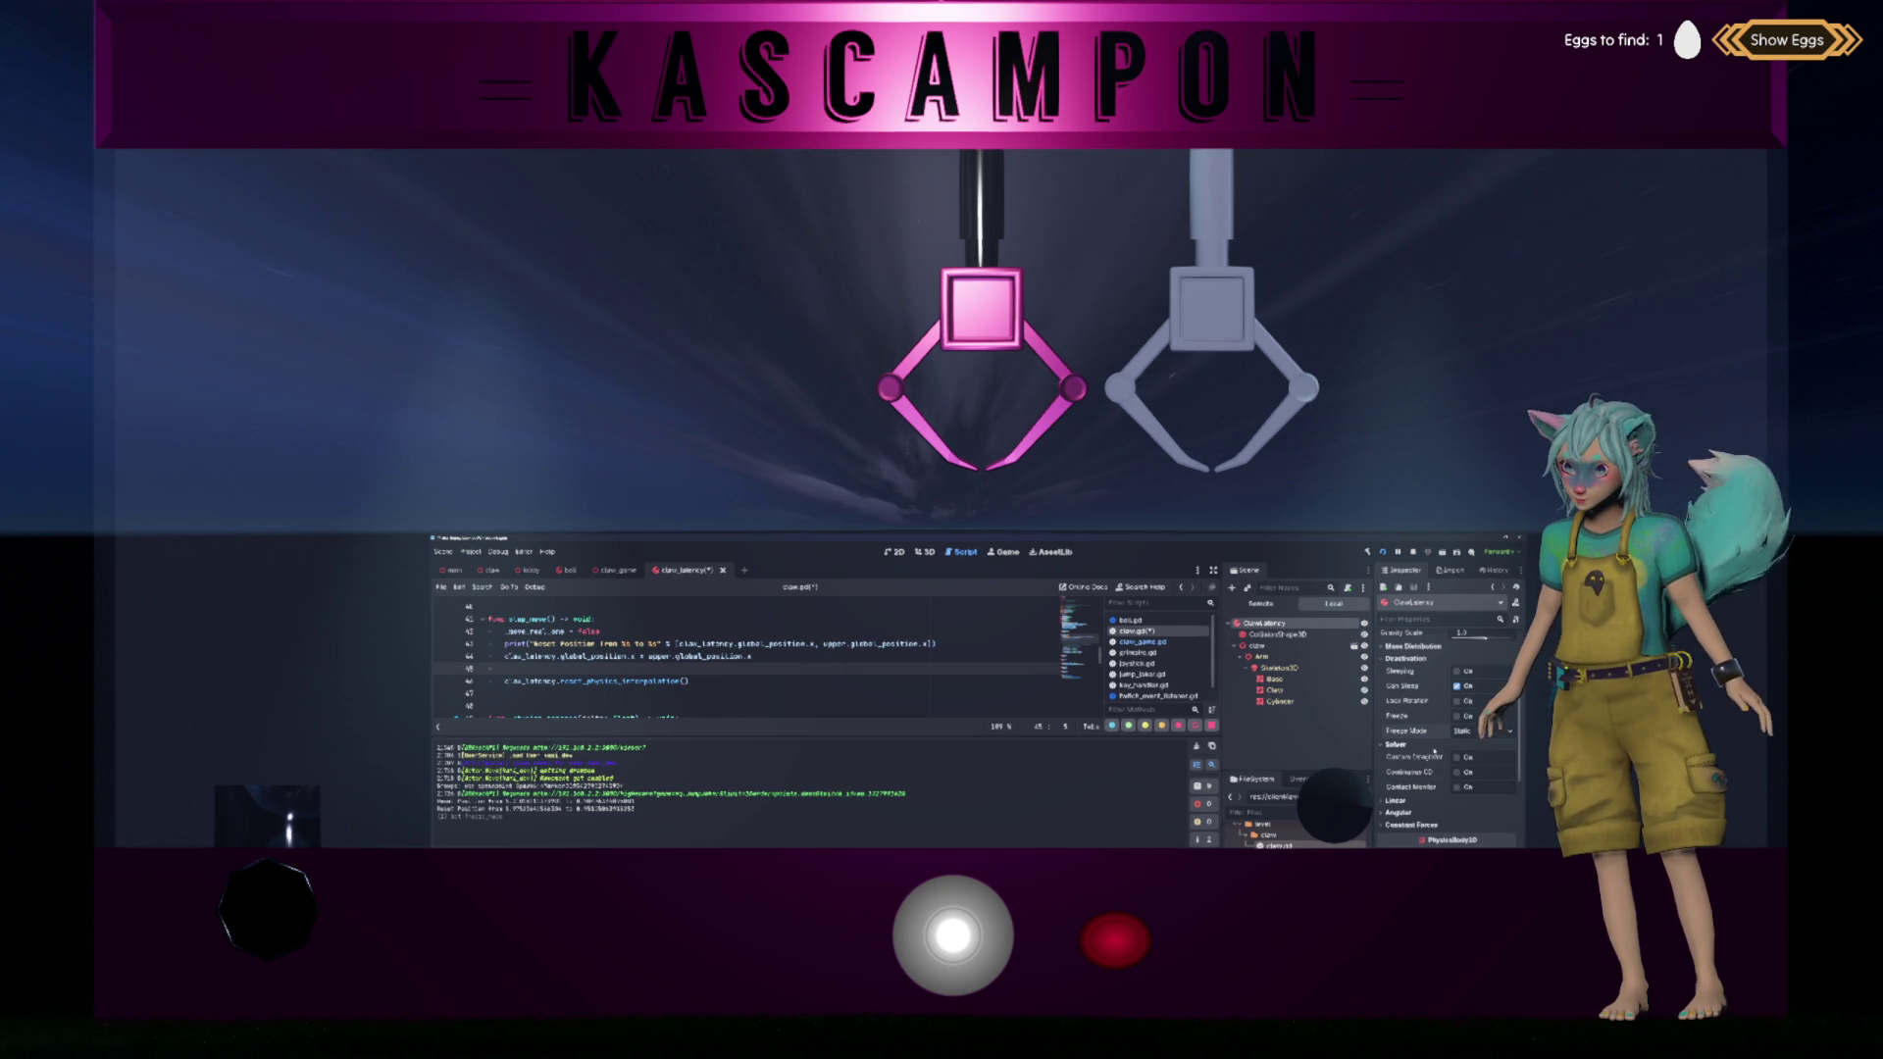
{"action": "left_click", "coordinate": [1434, 748]}
{"action": "left_click", "coordinate": [1435, 768]}
{"action": "left_click", "coordinate": [1430, 757]}
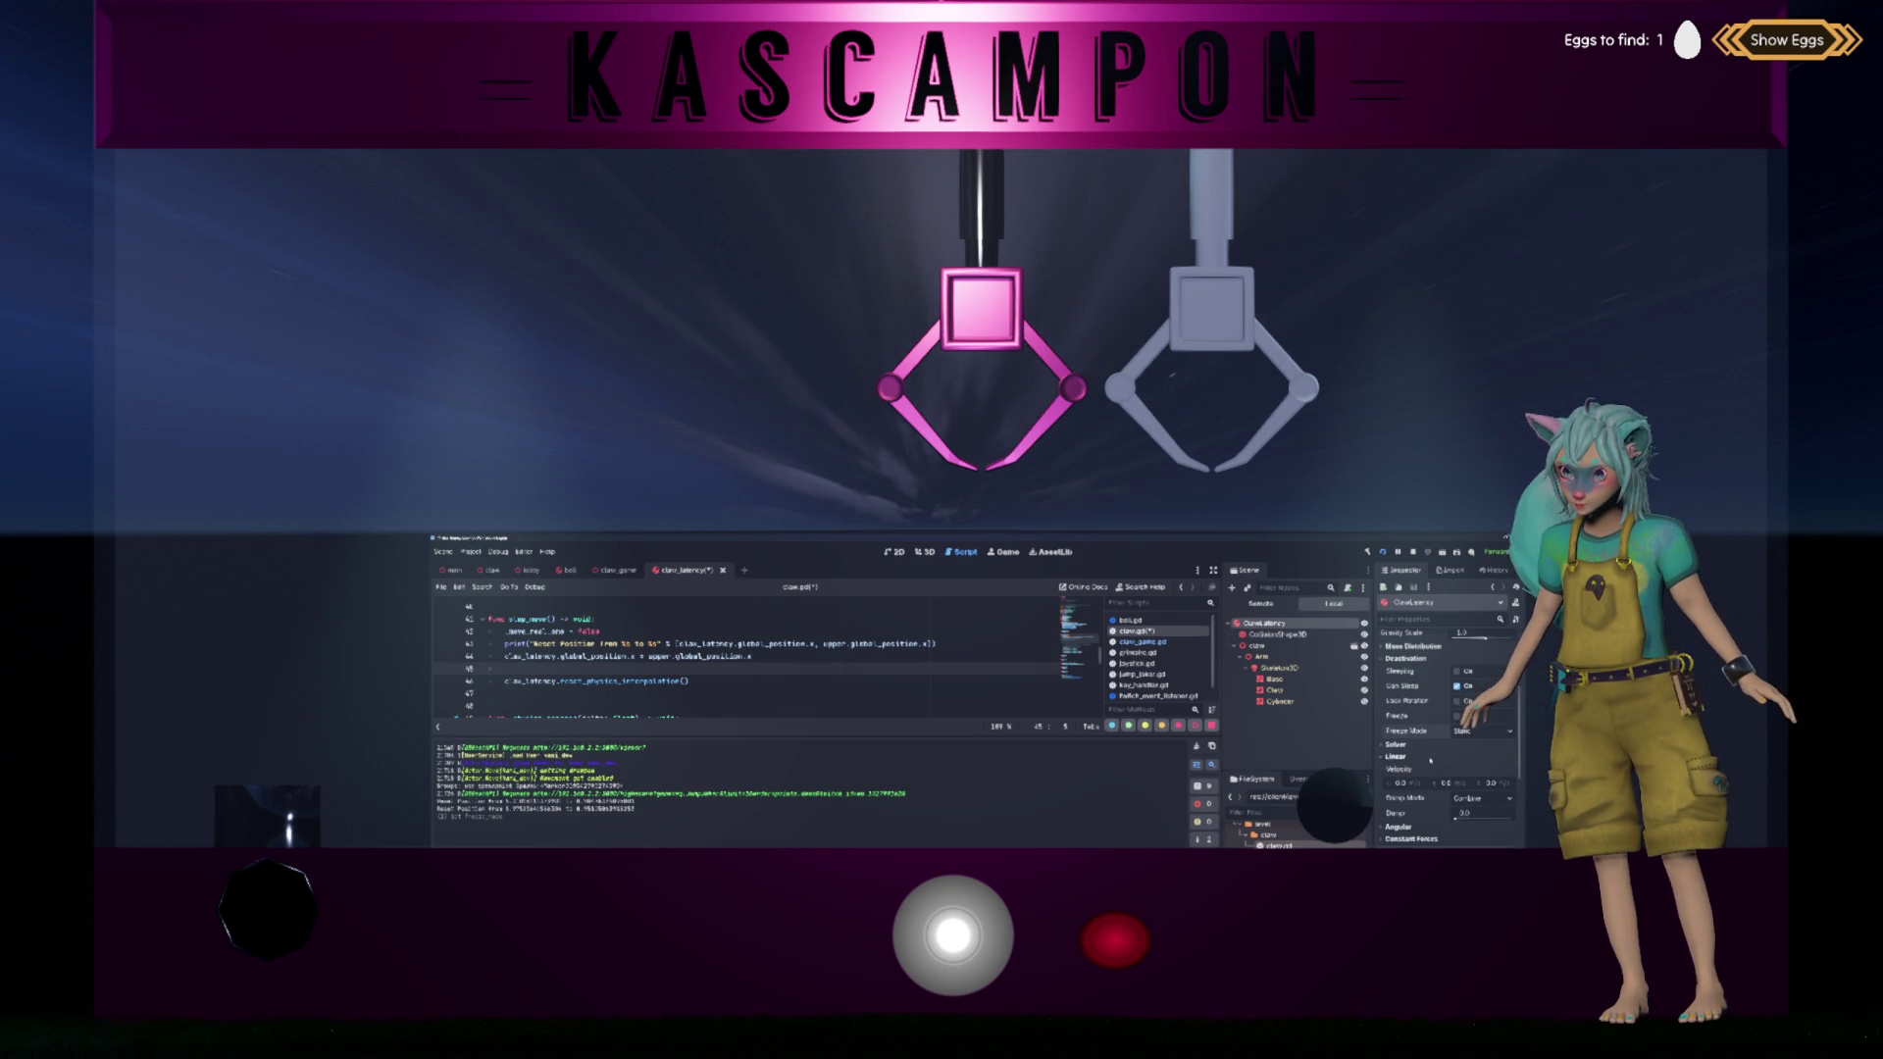
{"action": "left_click", "coordinate": [1430, 757]}
{"action": "scroll", "coordinate": [1438, 781], "scroll_direction": "down", "scroll_amount": 4}
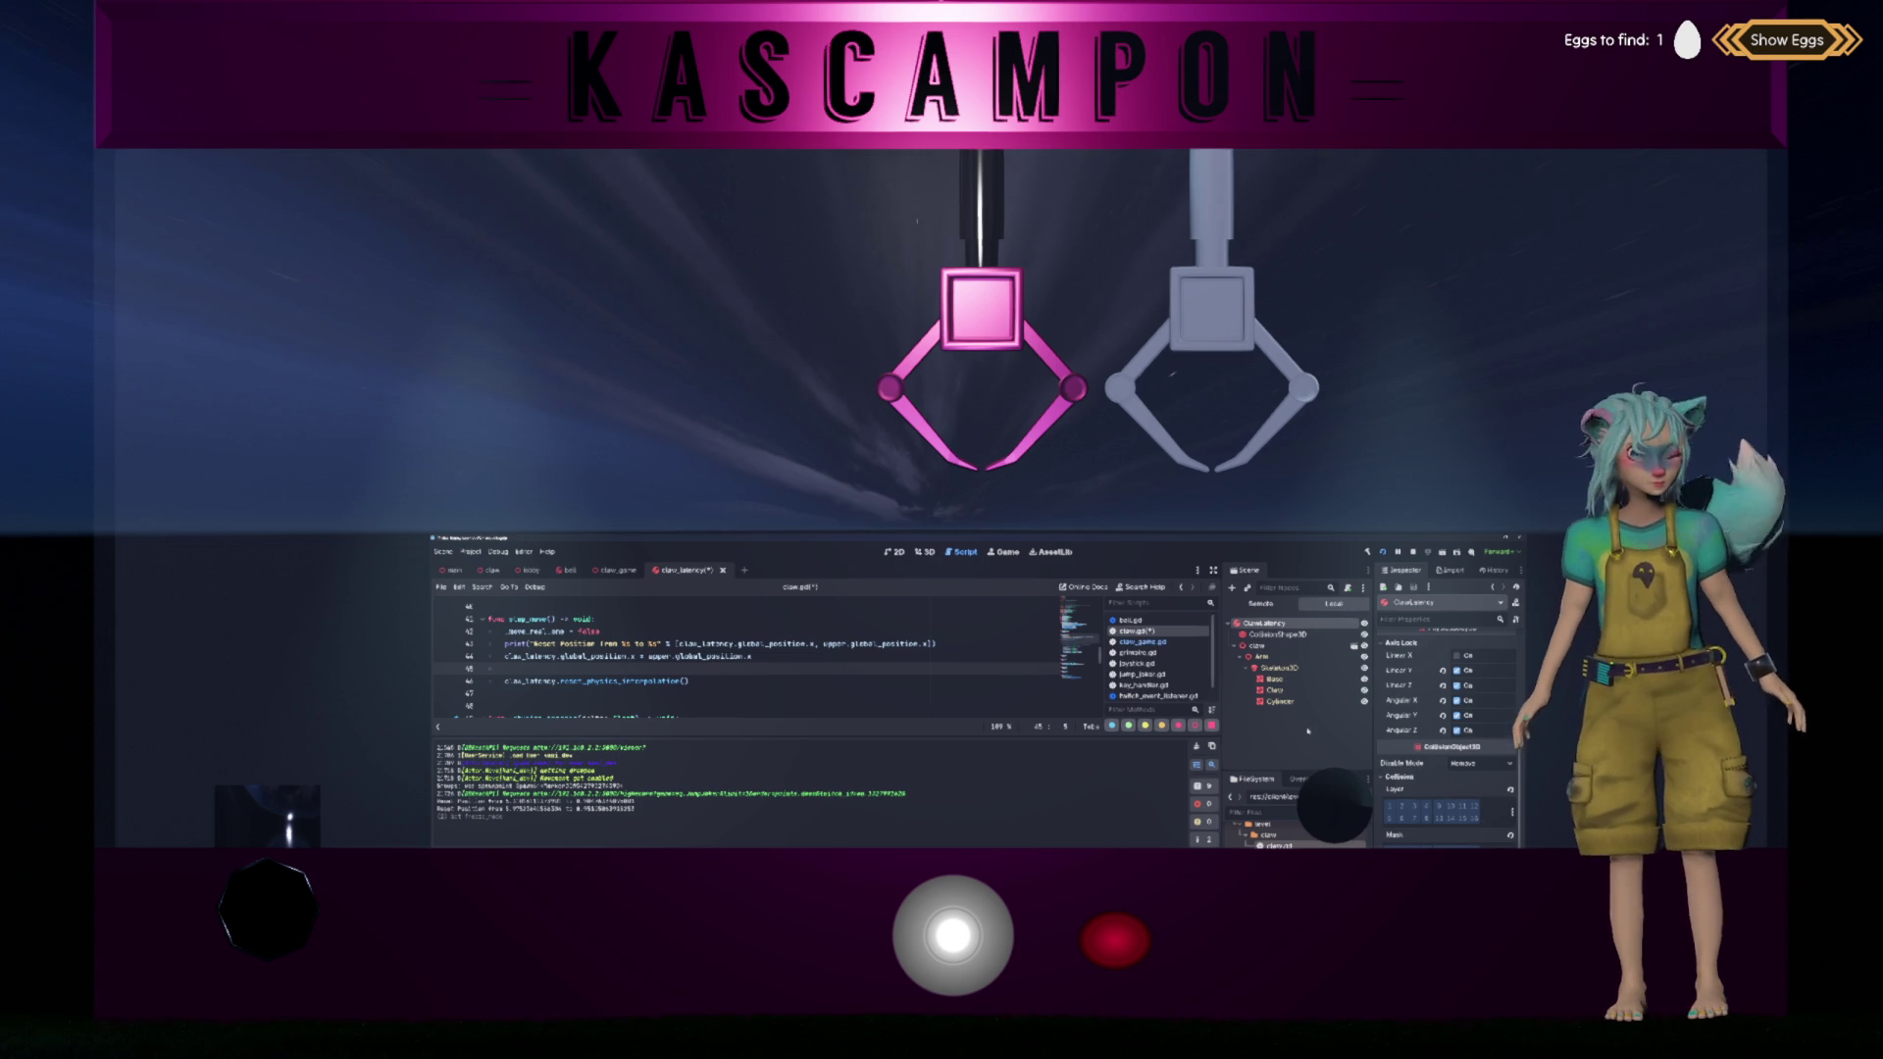
{"action": "scroll", "coordinate": [1449, 703], "scroll_direction": "up", "scroll_amount": 2}
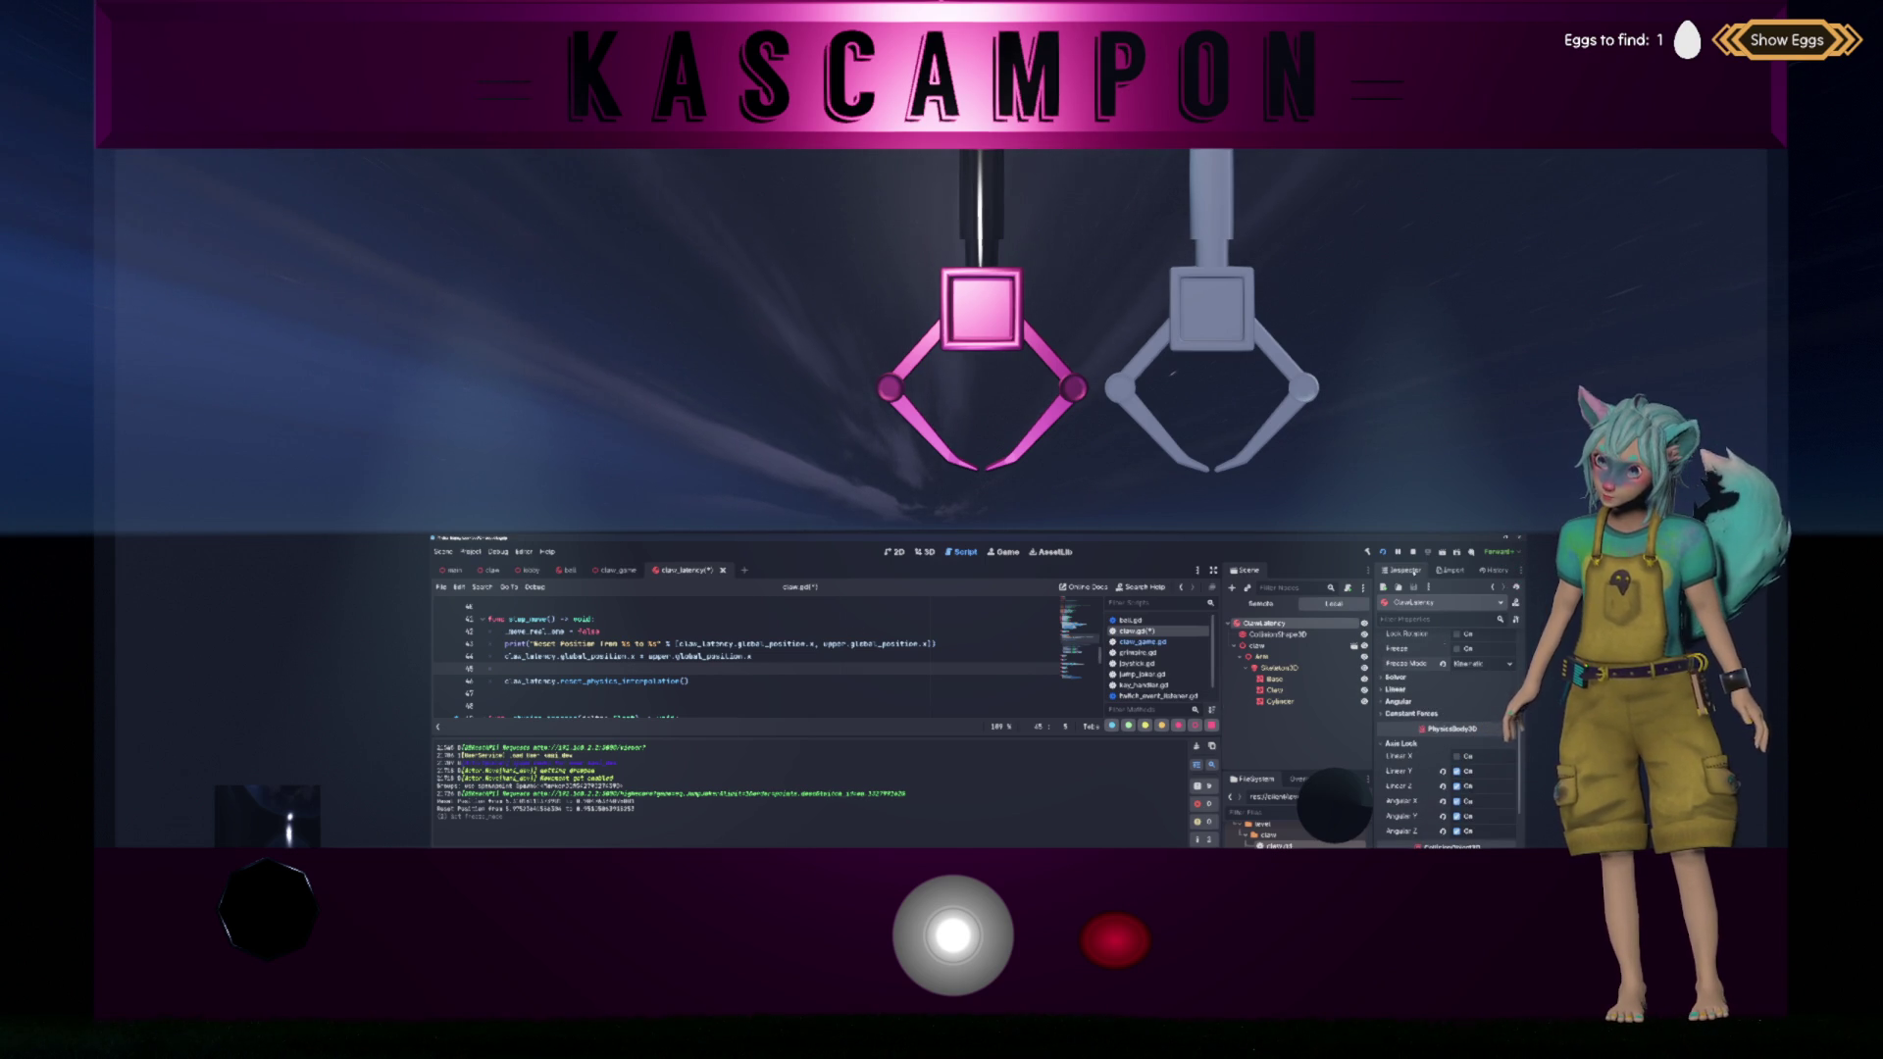
{"action": "left_click", "coordinate": [1479, 692]}
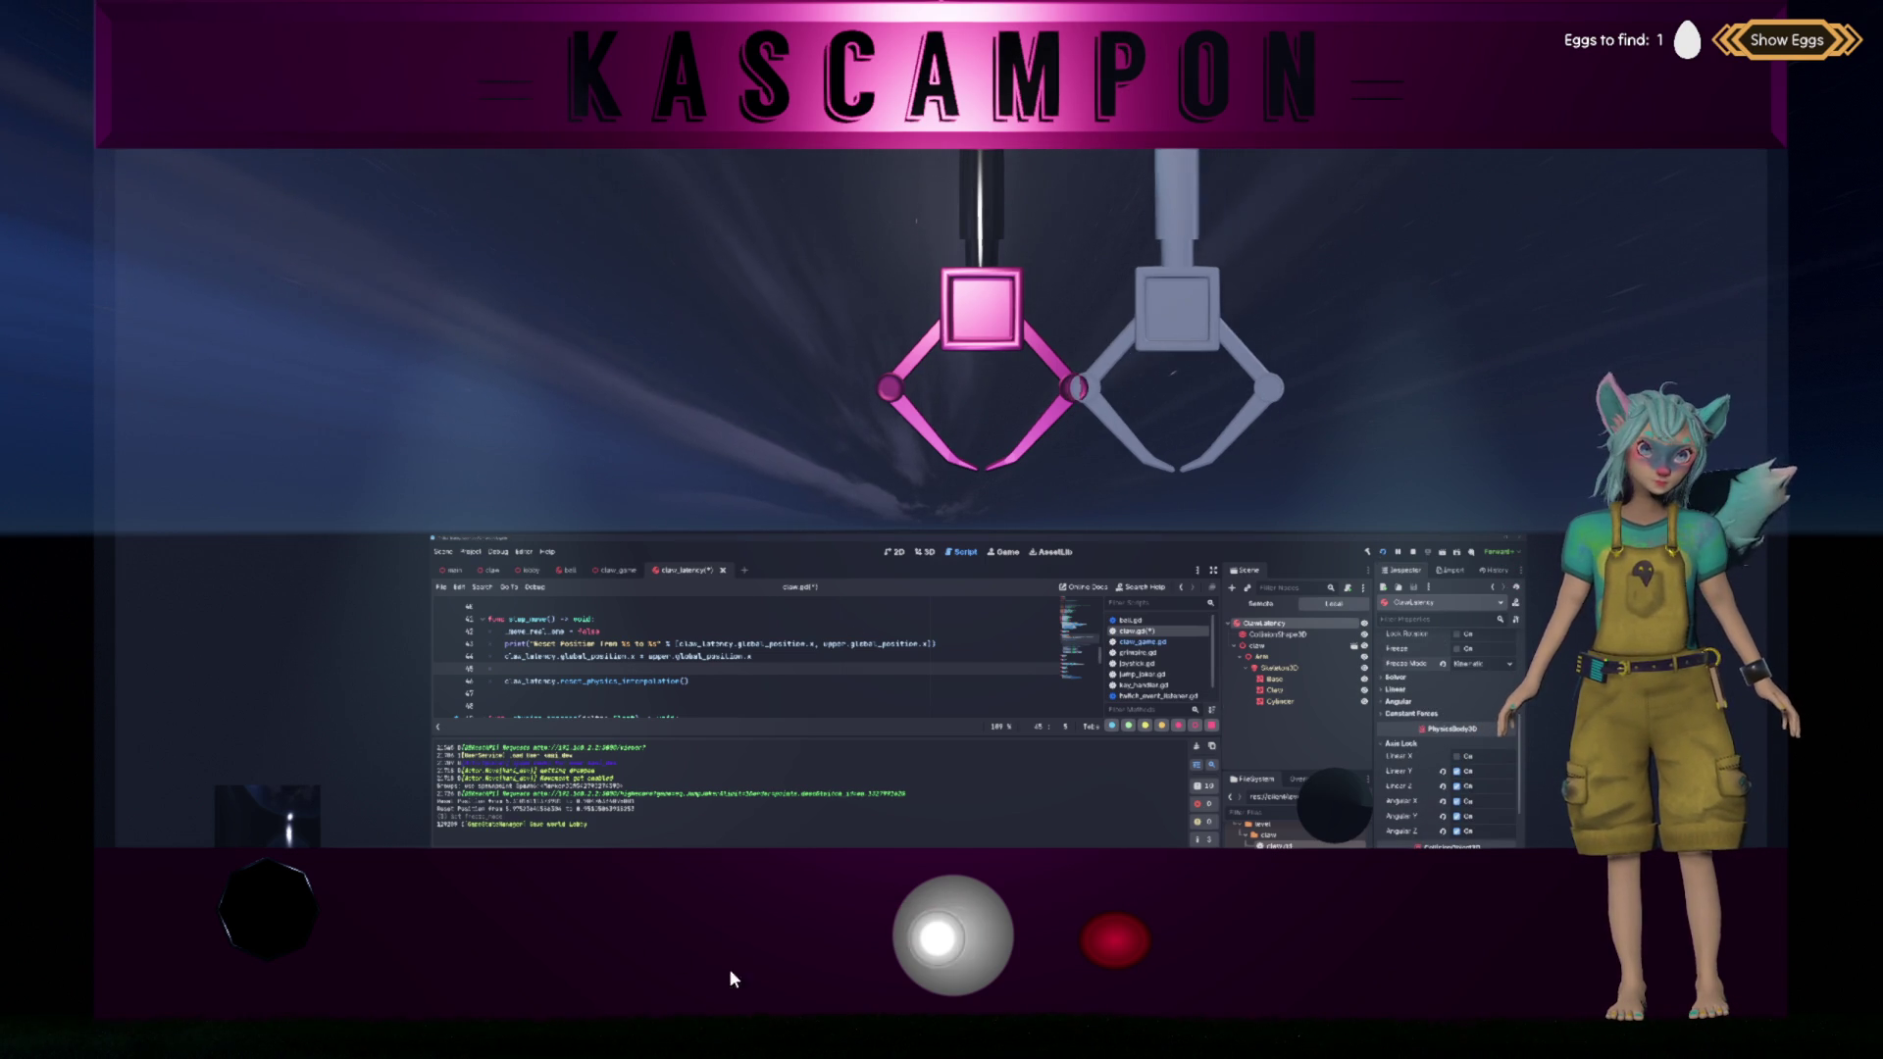
{"action": "left_click", "coordinate": [950, 936]}
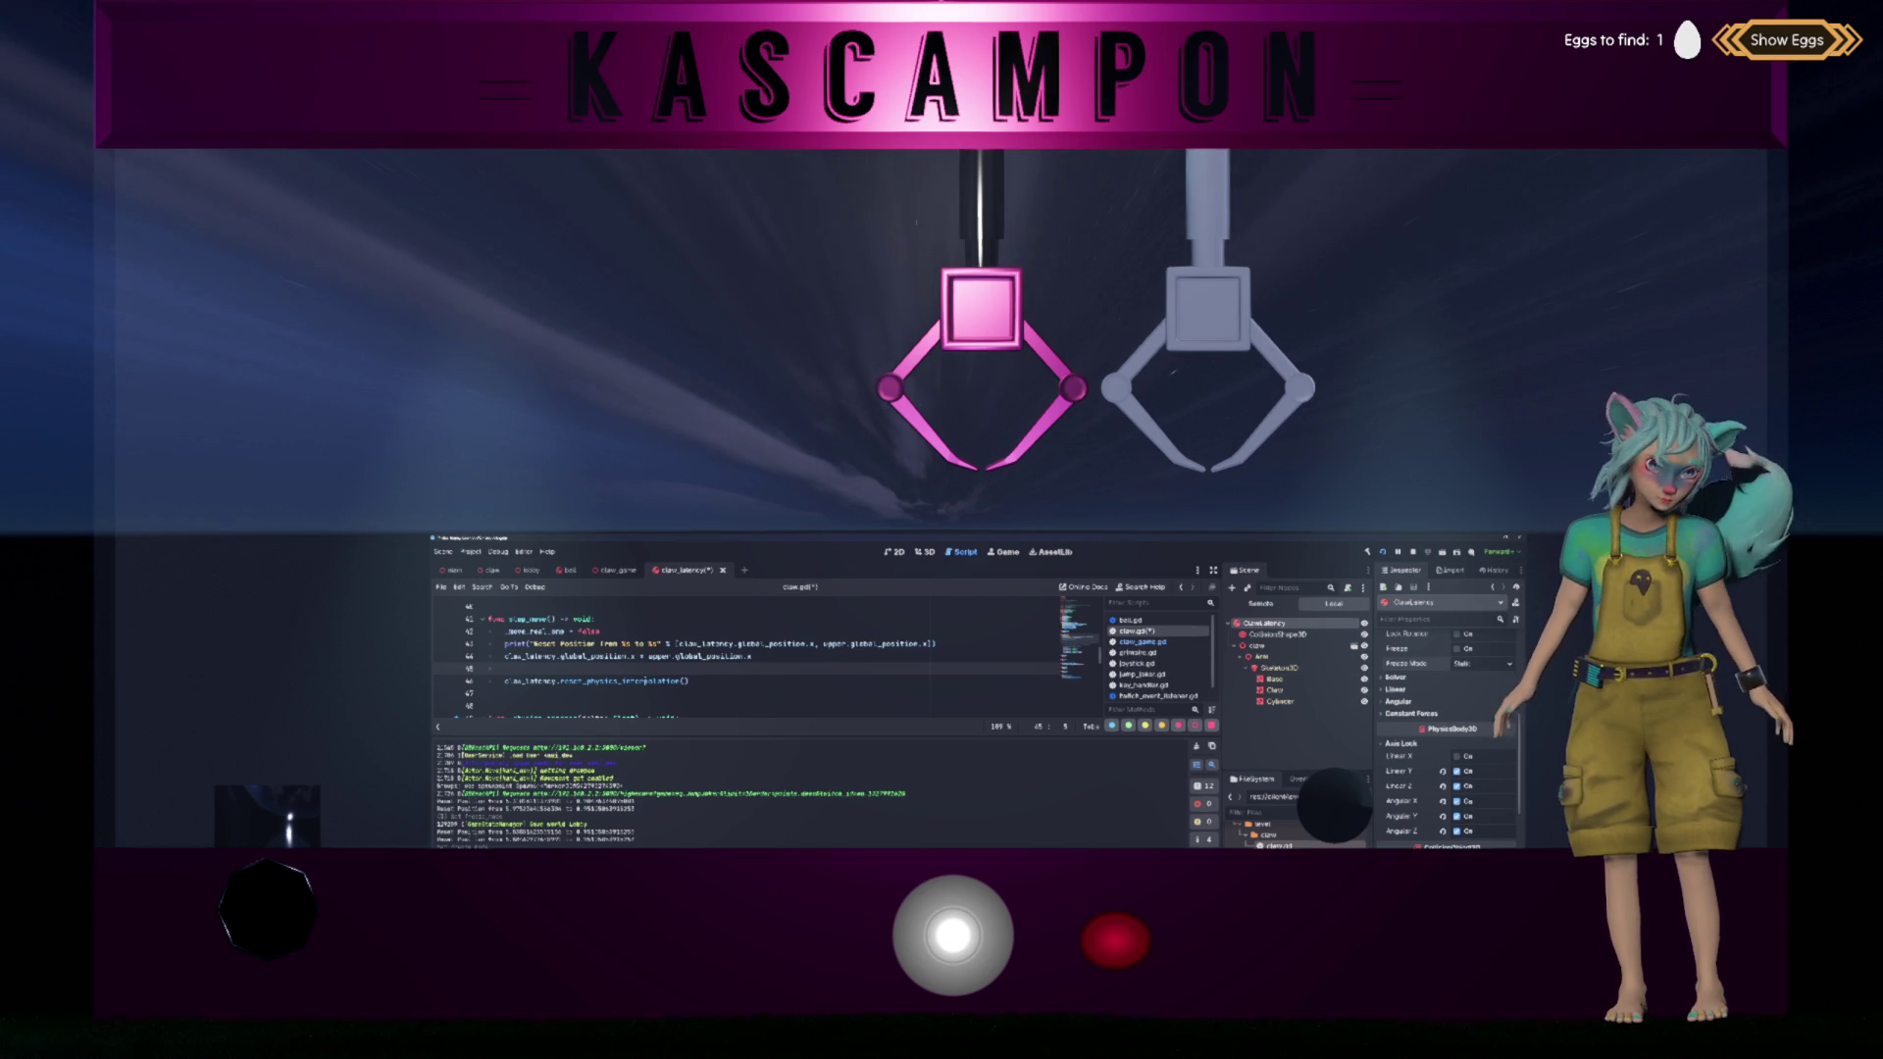
{"action": "key", "text": "Up"}
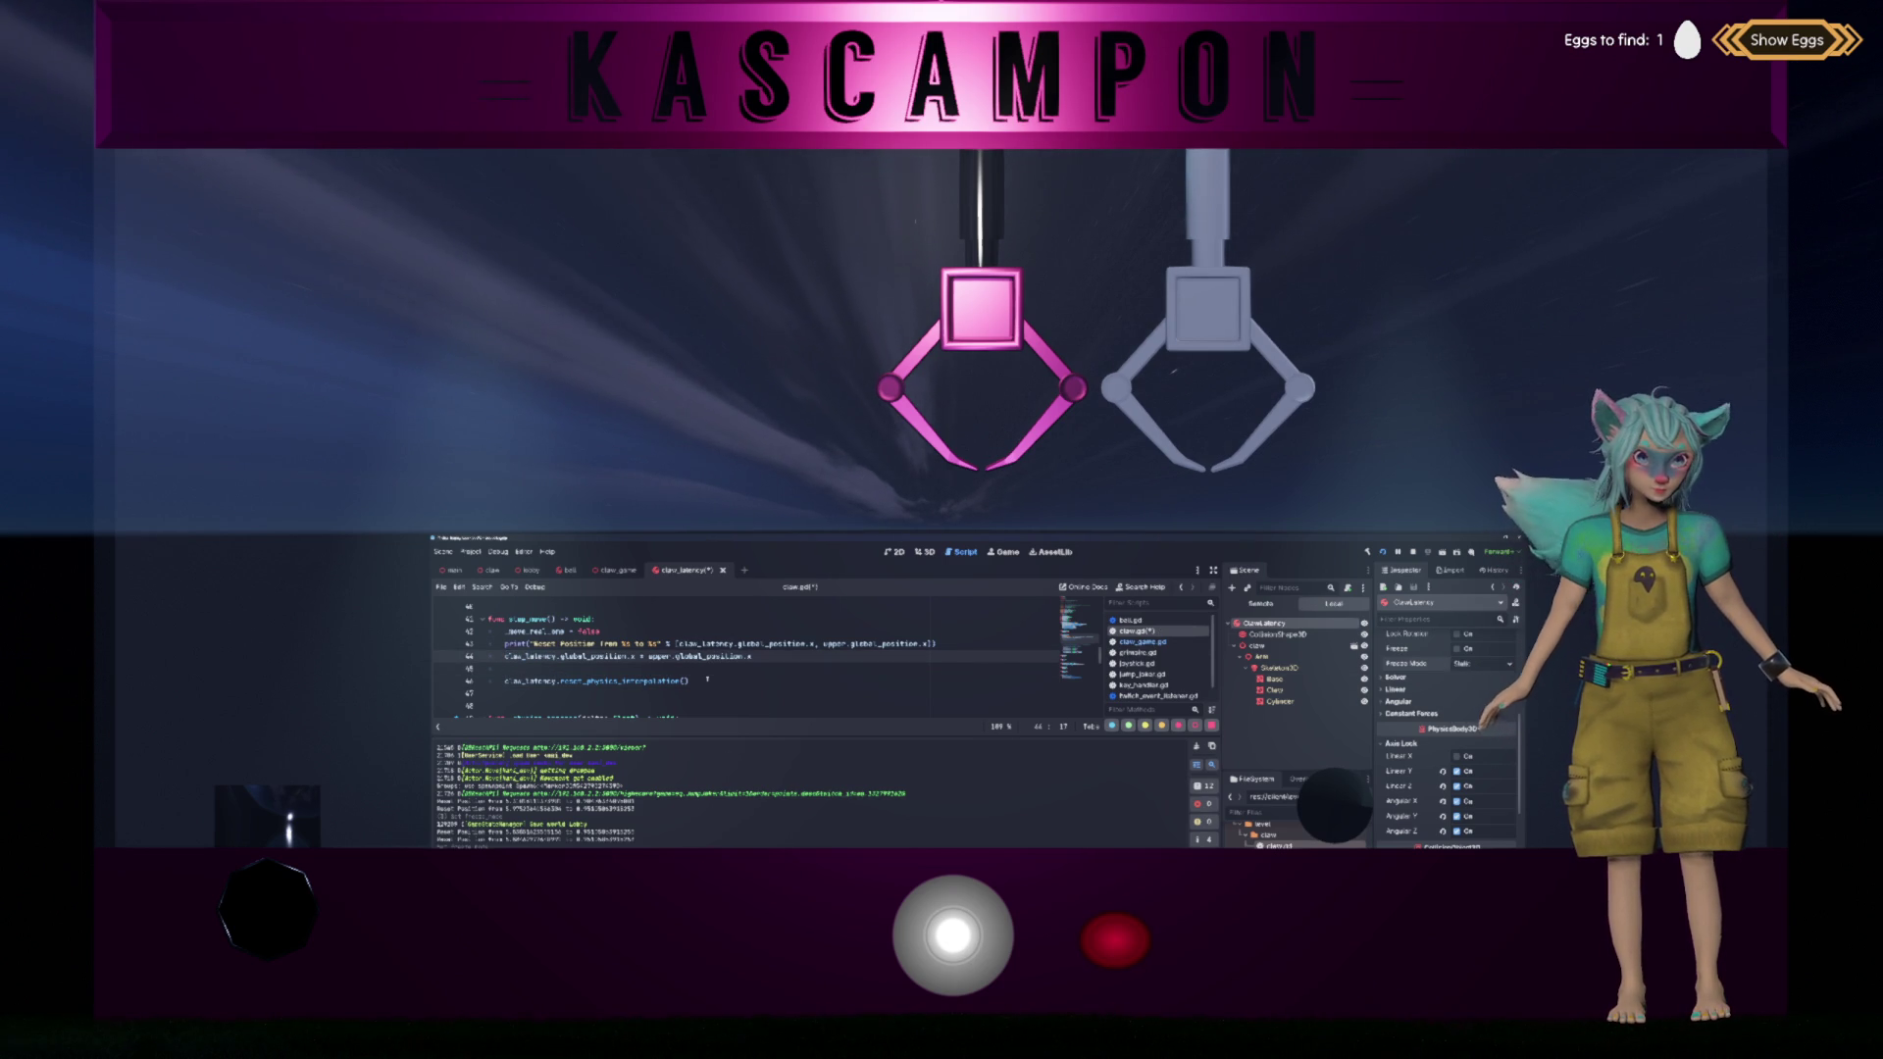
{"action": "key", "text": "ctrl+shift+Right"}
{"action": "type", "text": "global_t"}
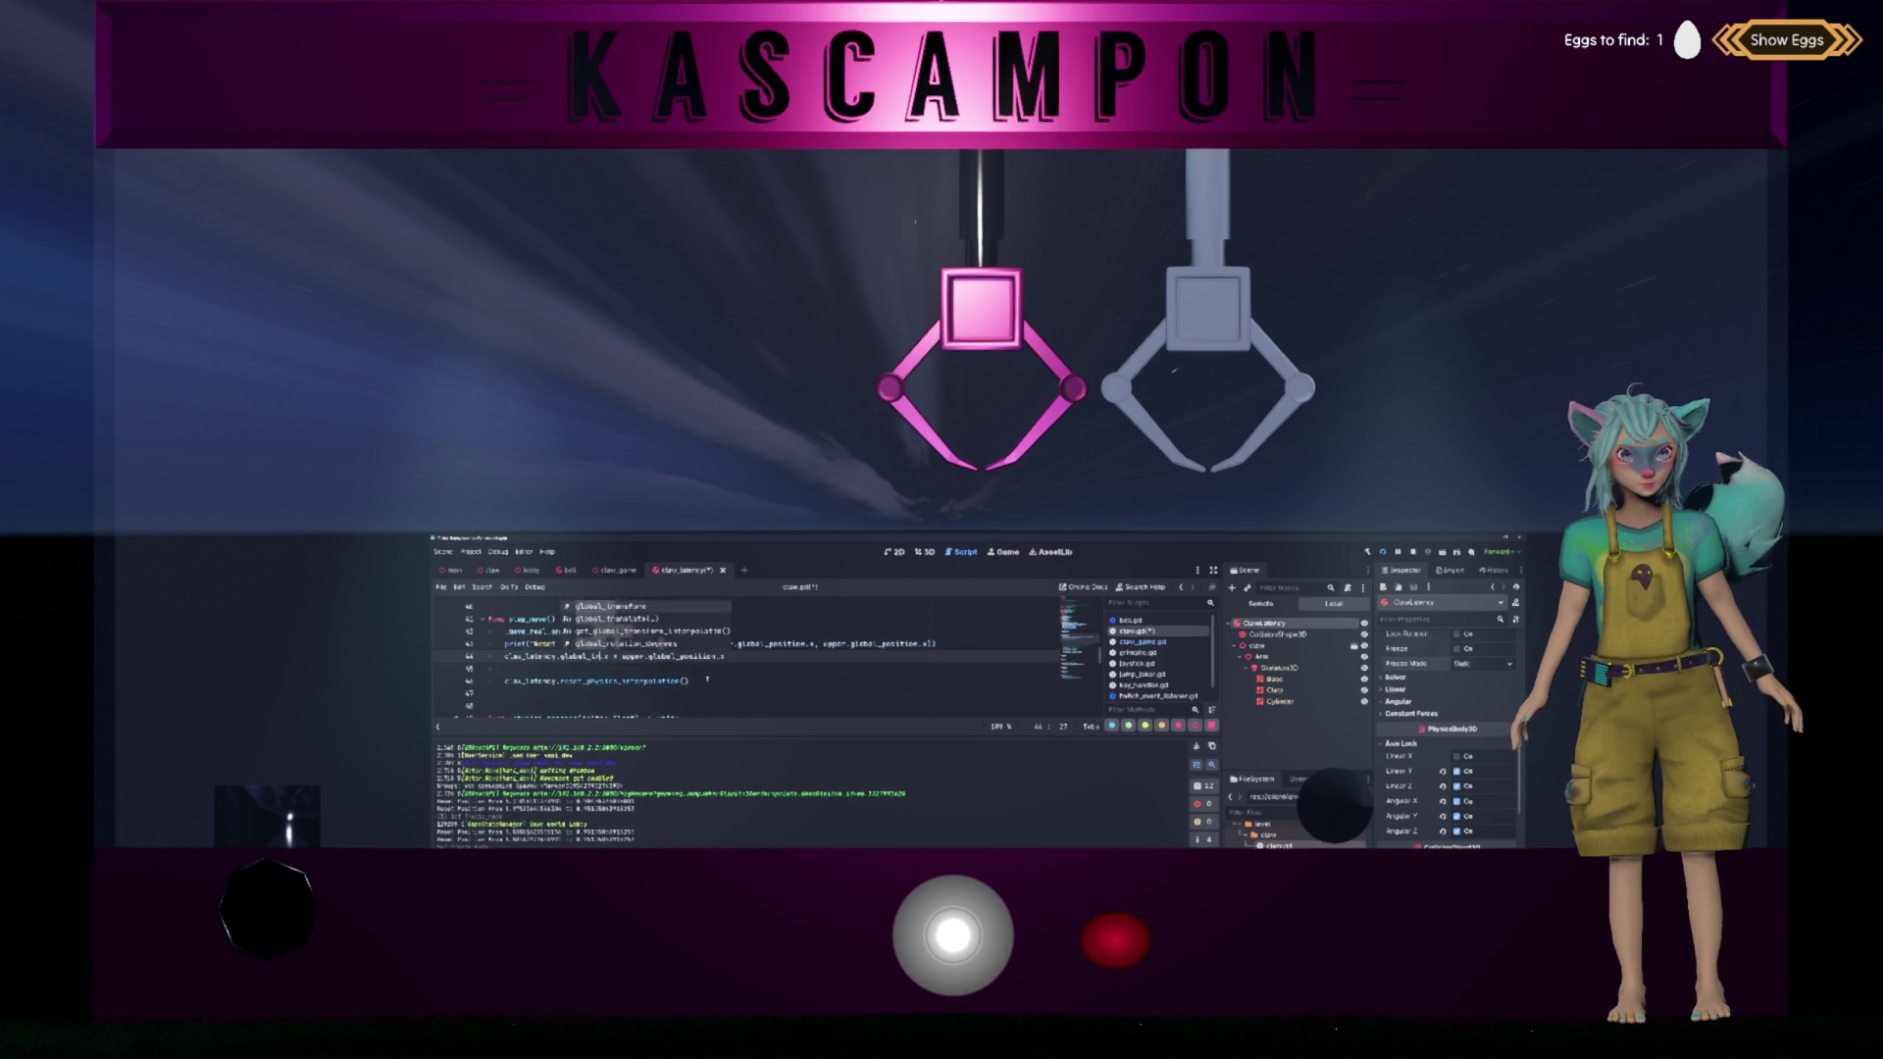
{"action": "type", "text": "ra"}
{"action": "key", "text": "Return"}
{"action": "type", "text": ".origin"}
{"action": "key", "text": "Delete"}
{"action": "key", "text": "Delete"}
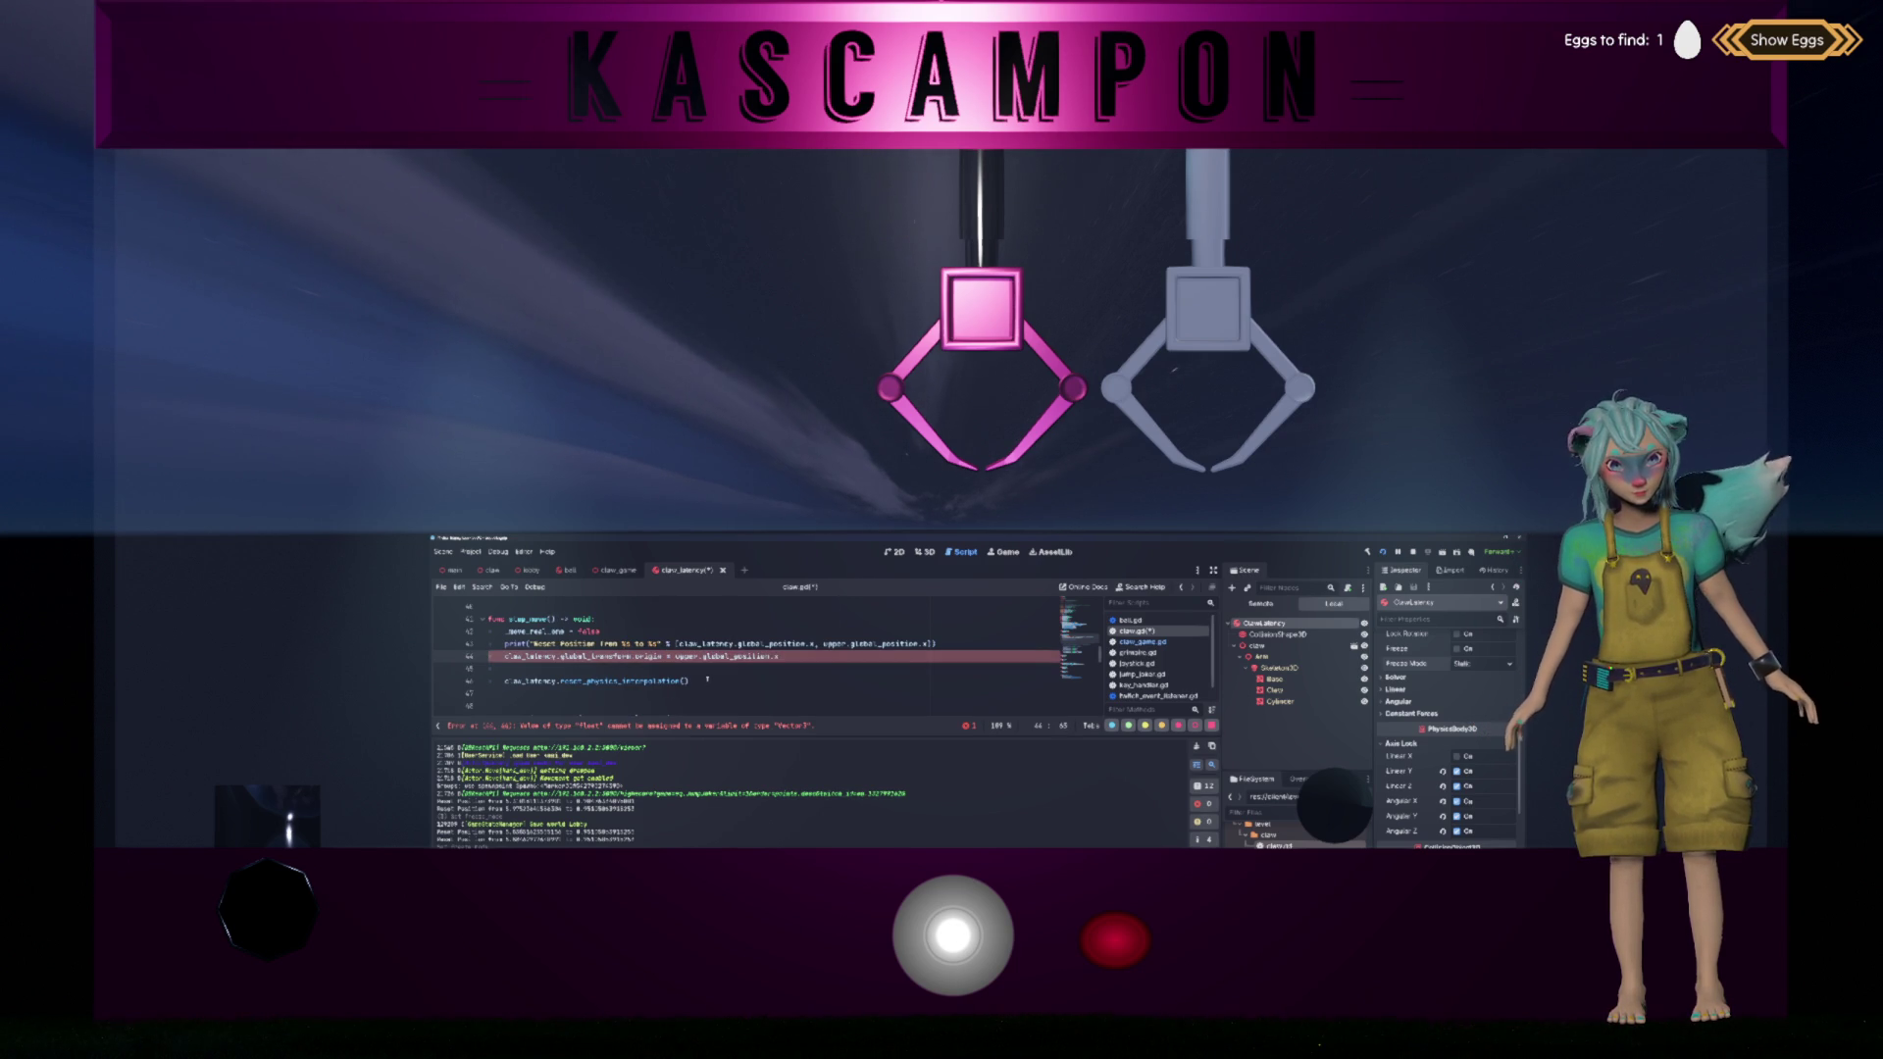
{"action": "key", "text": "ctrl+BackSpace"}
{"action": "key", "text": "ctrl+BackSpace"}
{"action": "key", "text": "ctrl+BackSpace"}
{"action": "type", "text": "gl"}
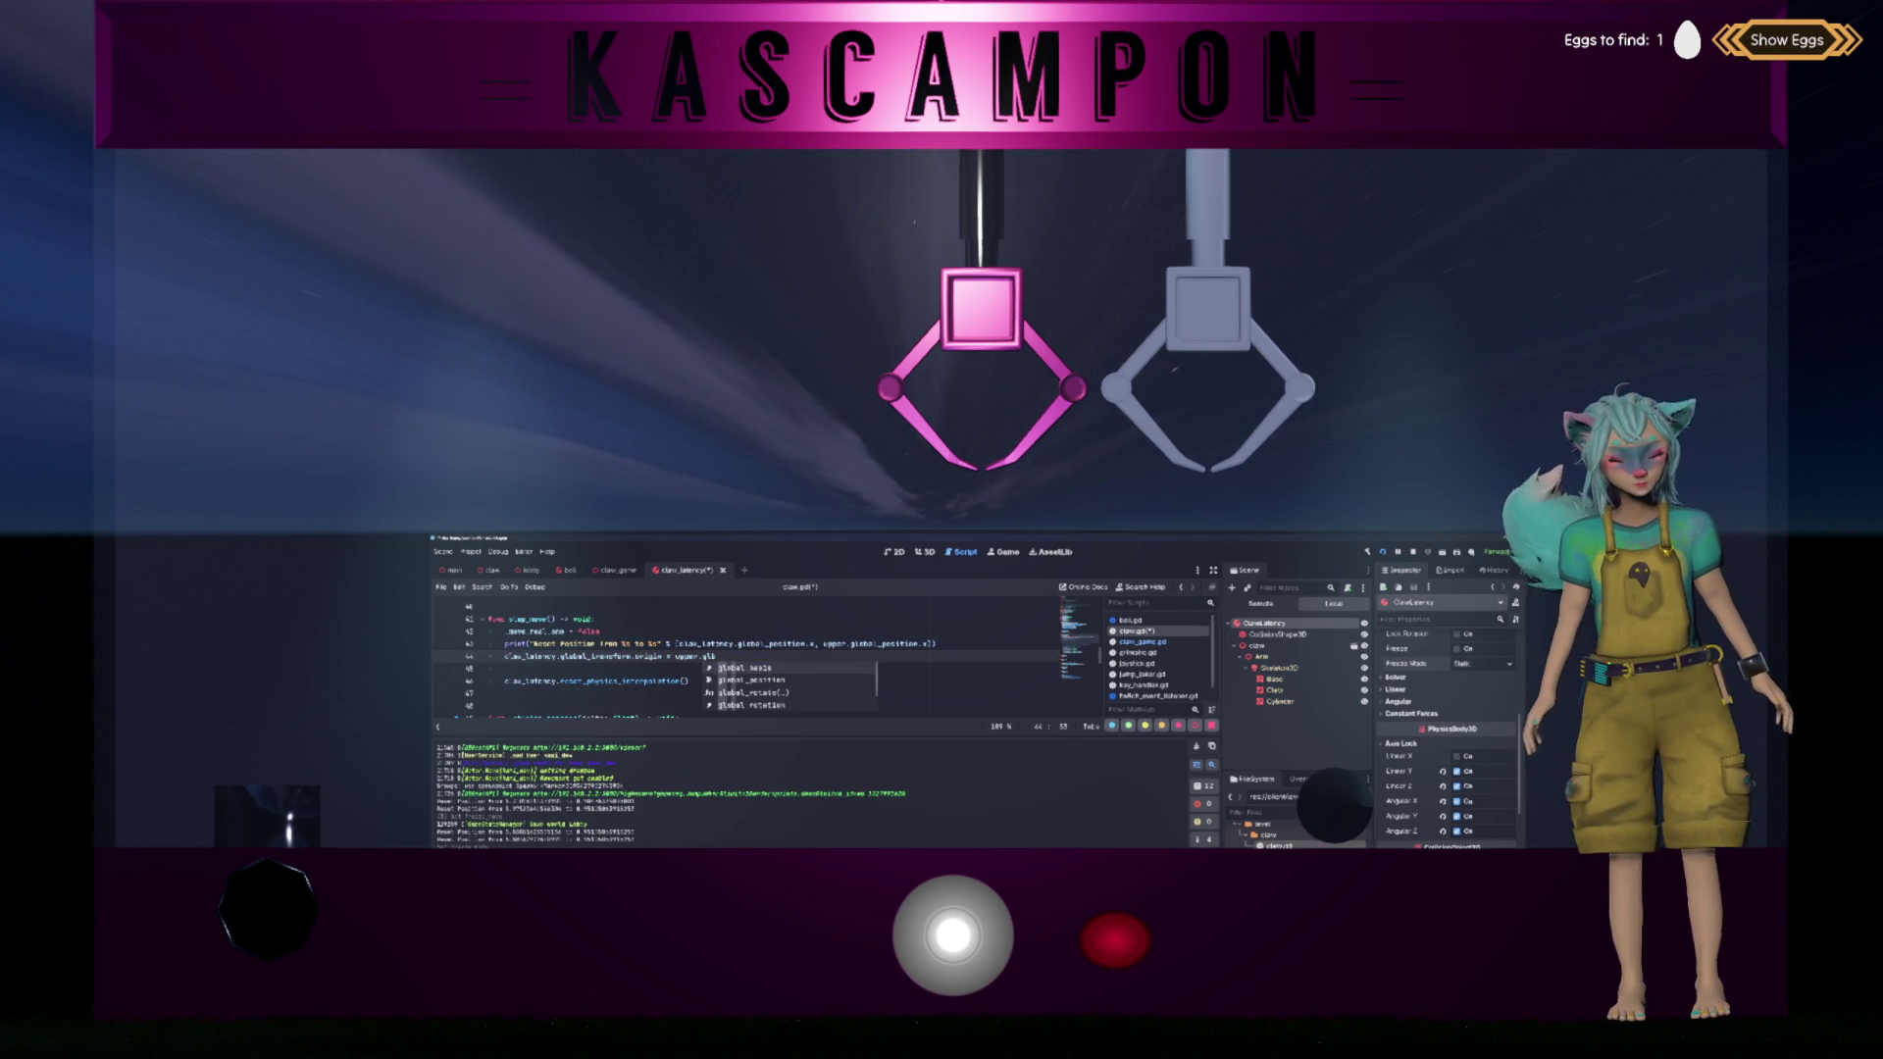
{"action": "type", "text": "obal_tra"}
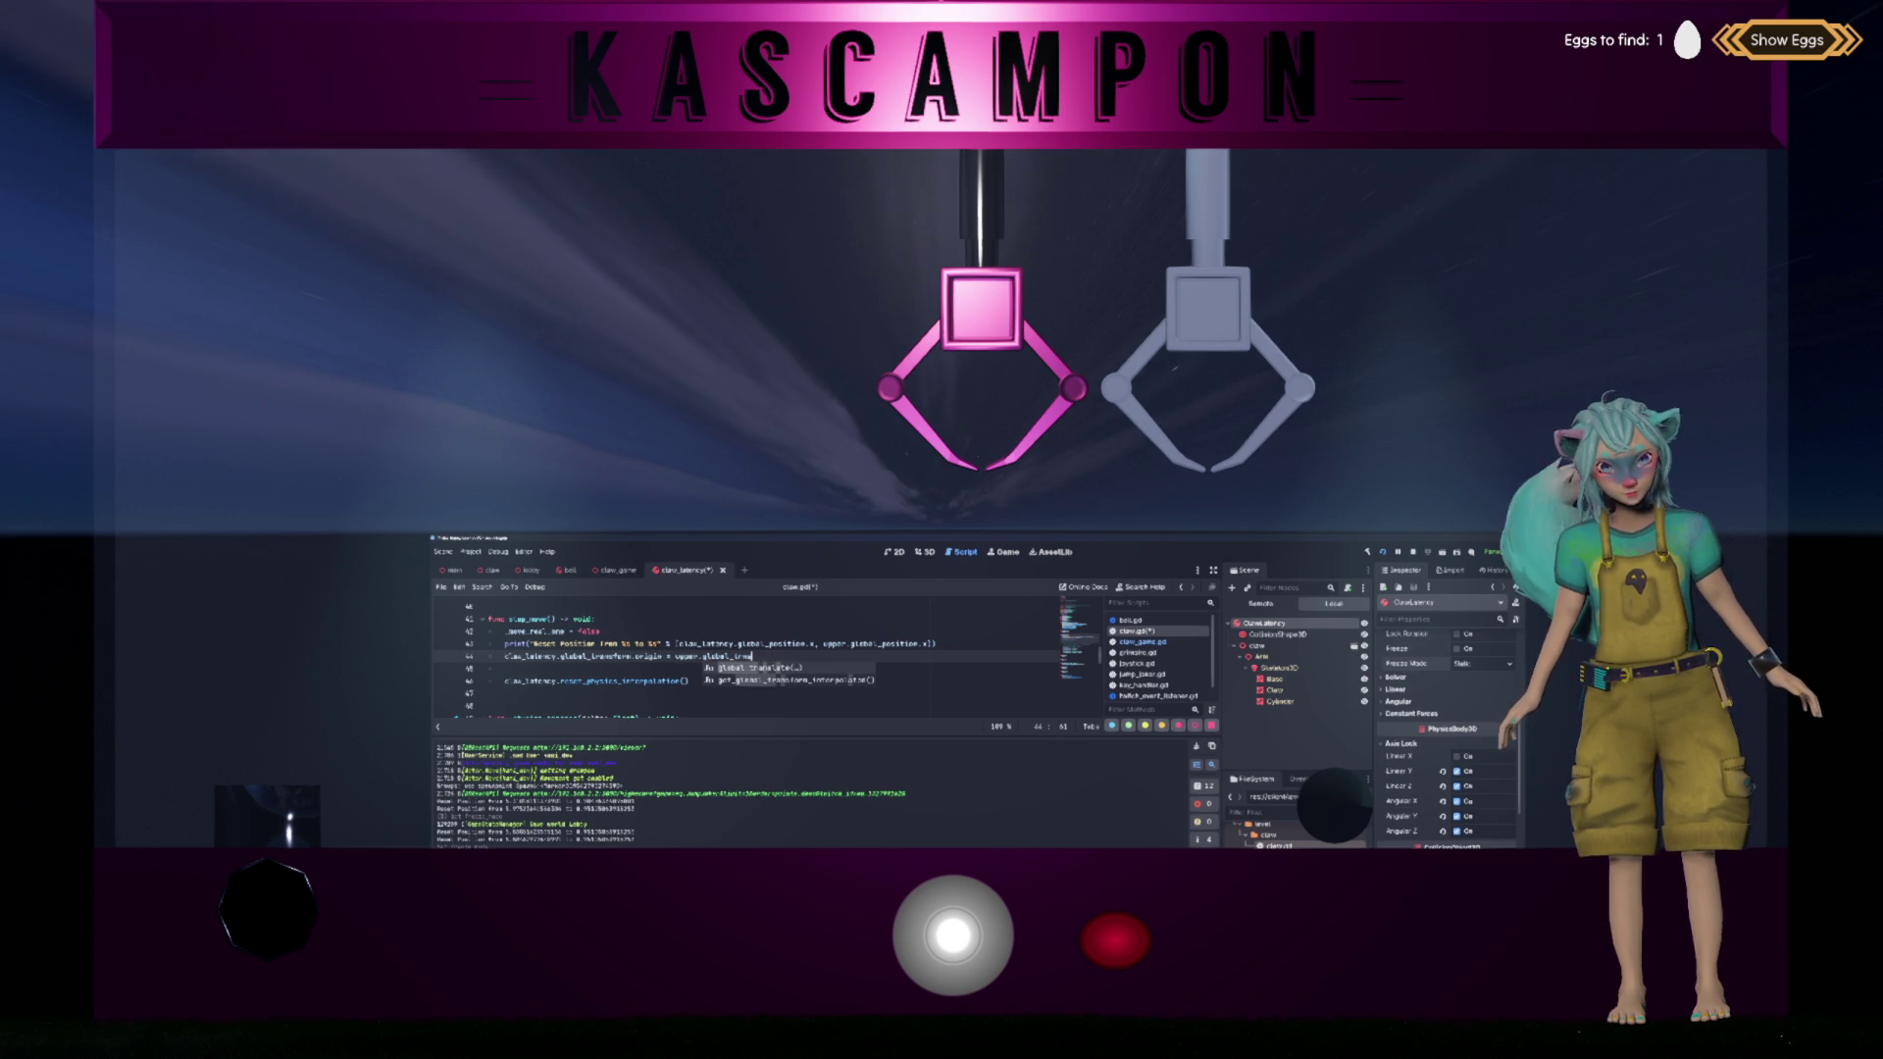
{"action": "type", "text": "nsform.o"}
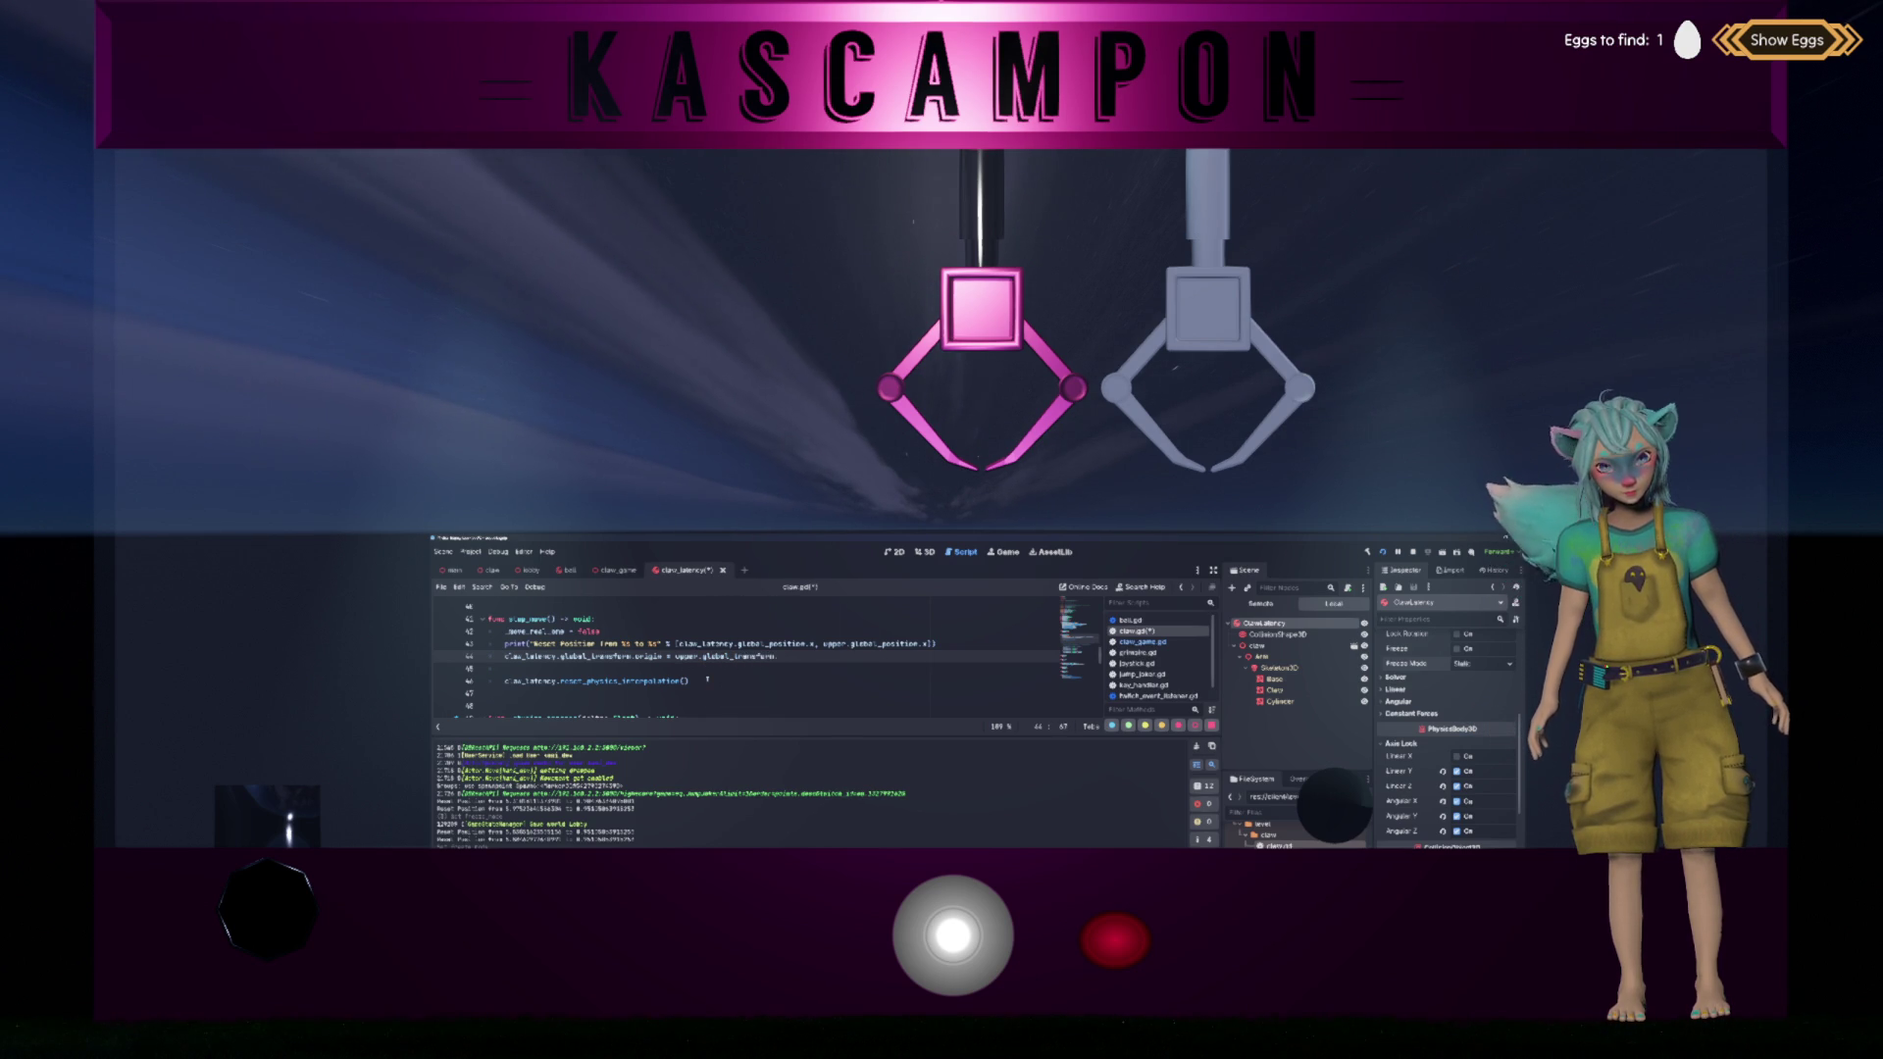
{"action": "key", "text": "Return"}
{"action": "key", "text": "Up"}
{"action": "key", "text": "ctrl+s"}
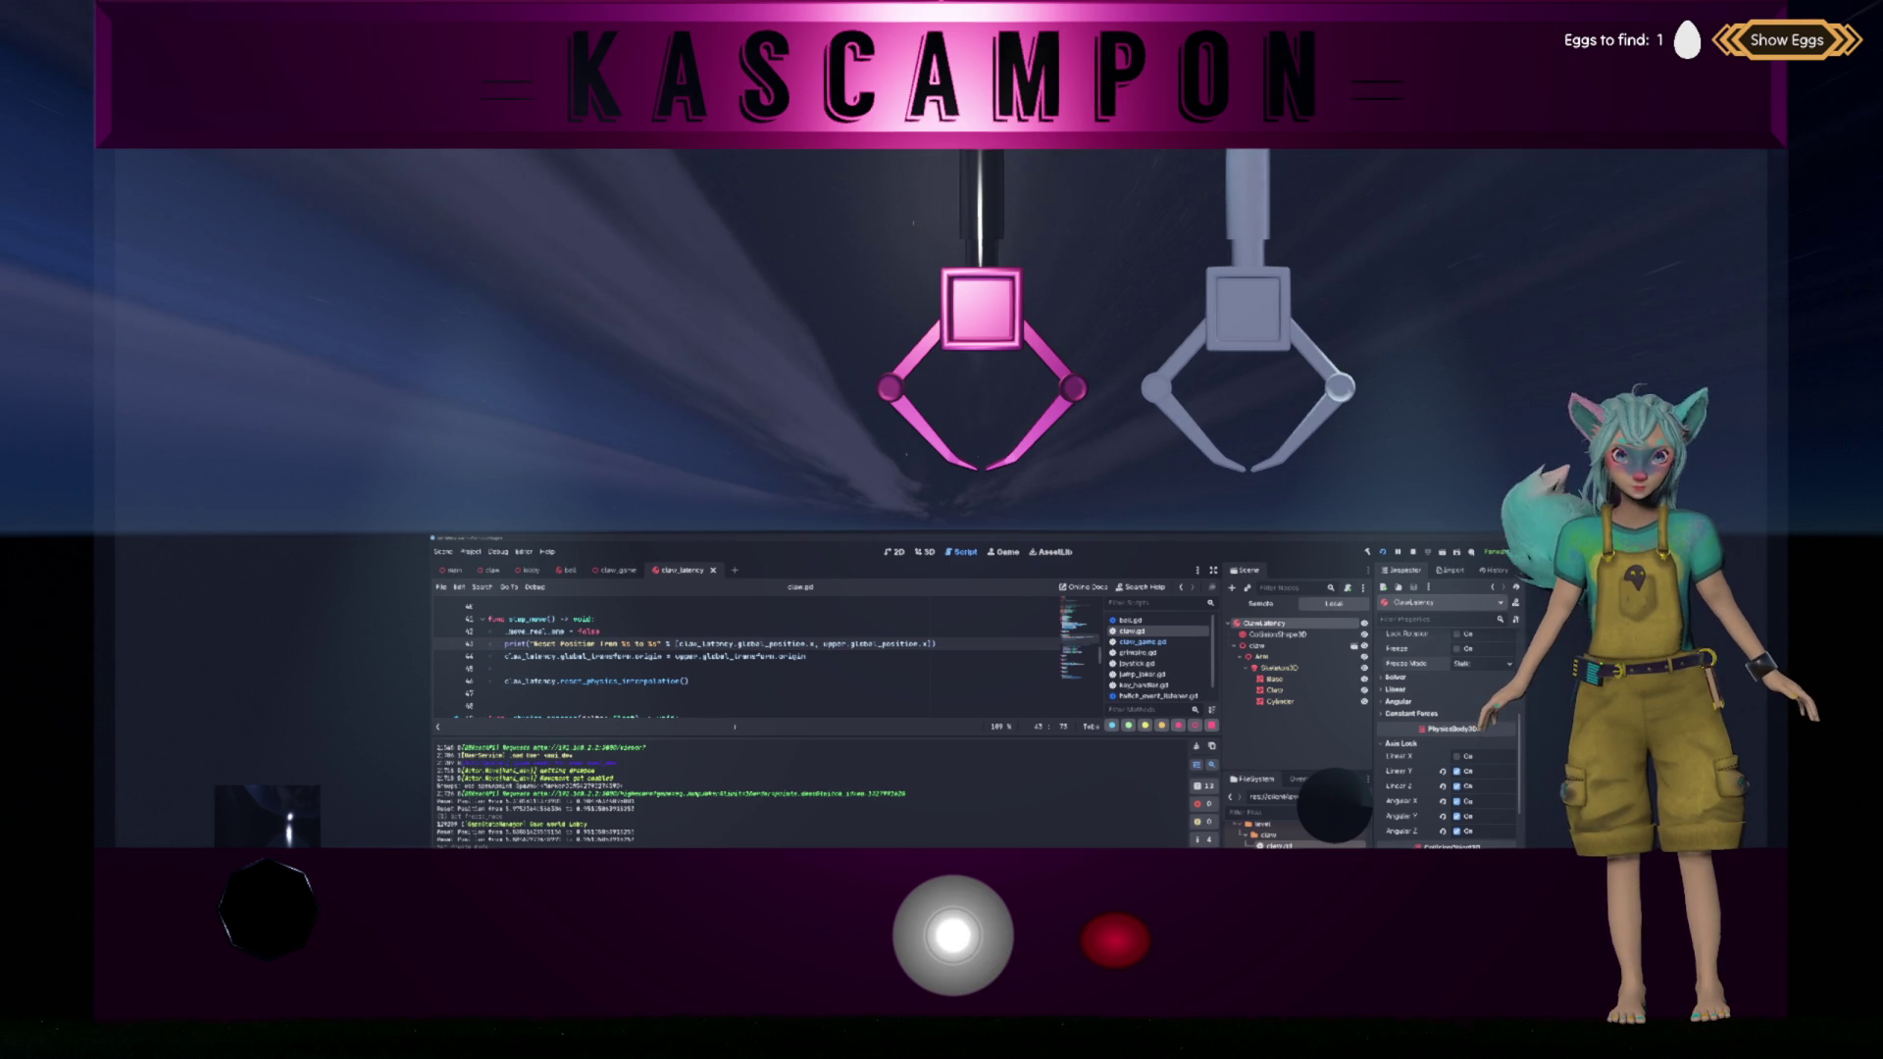
{"action": "key", "text": "Down"}
{"action": "key", "text": "ctrl+z"}
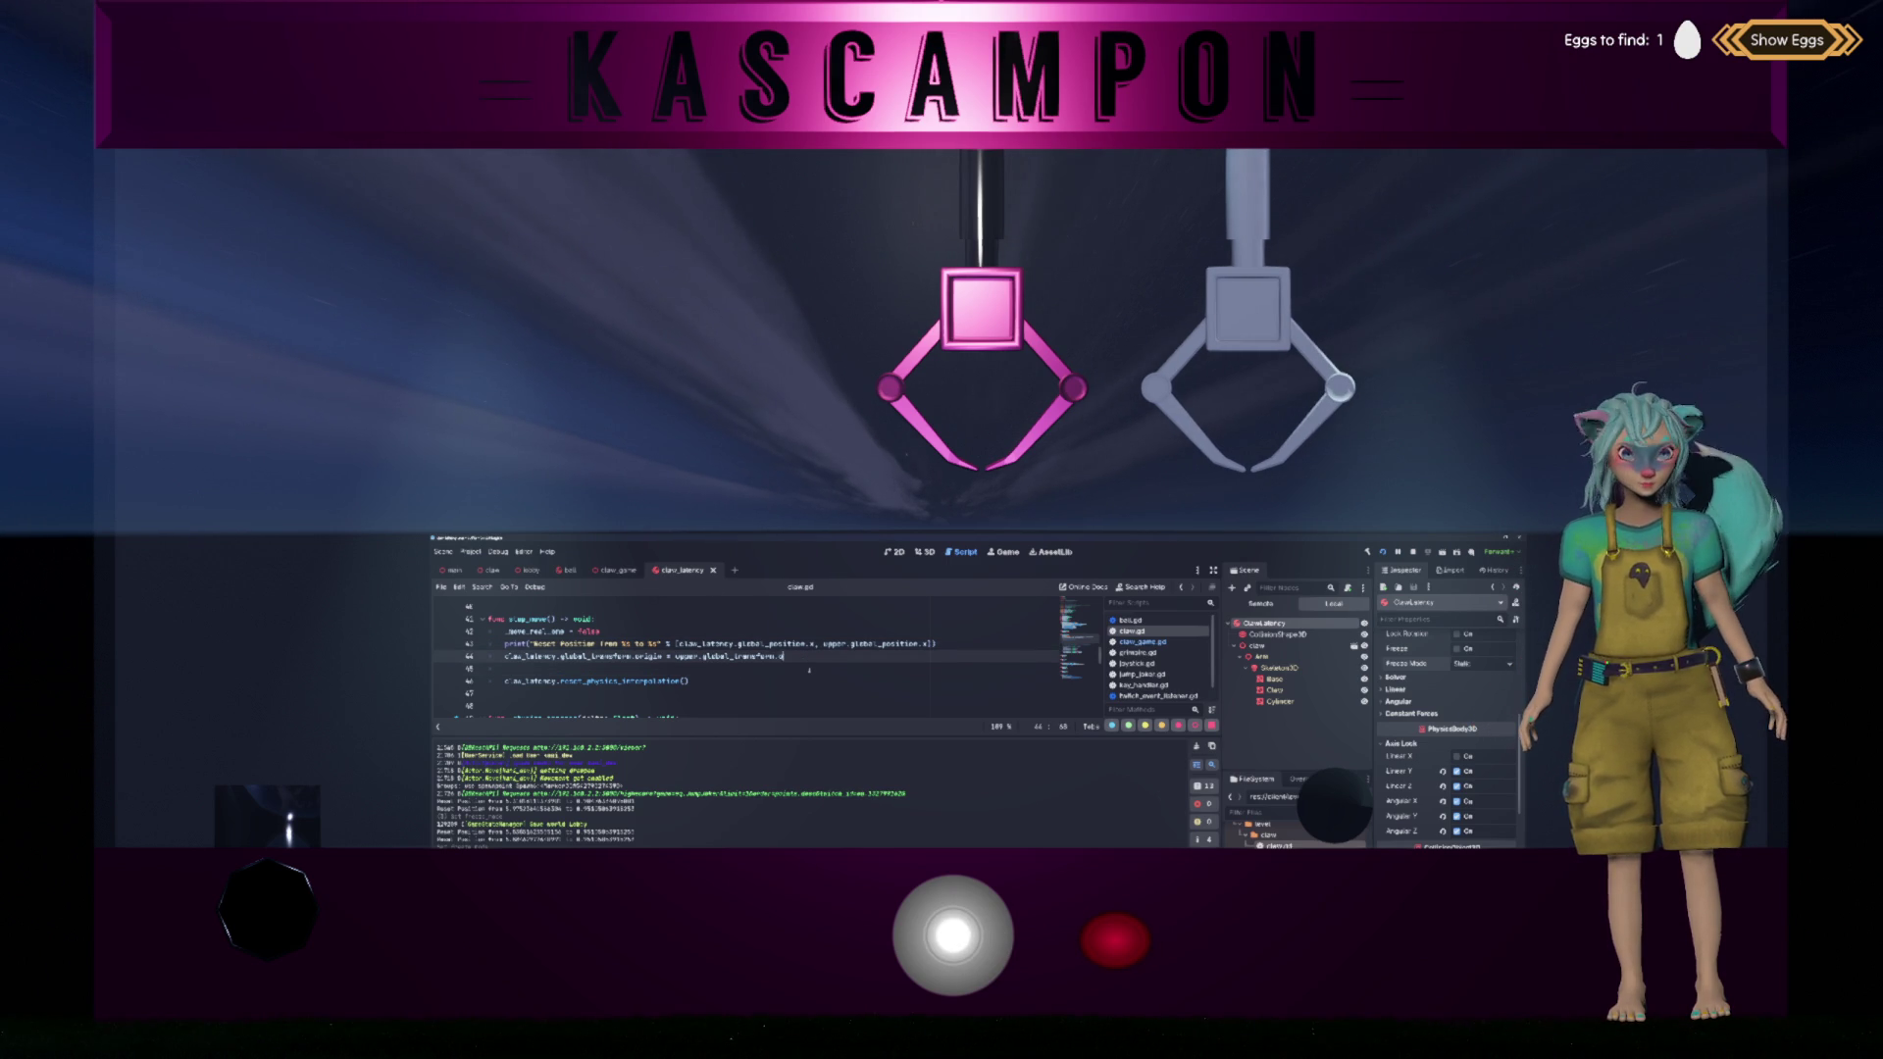
{"action": "key", "text": "ctrl+z"}
{"action": "key", "text": "ctrl+z"}
{"action": "key", "text": "ctrl+z"}
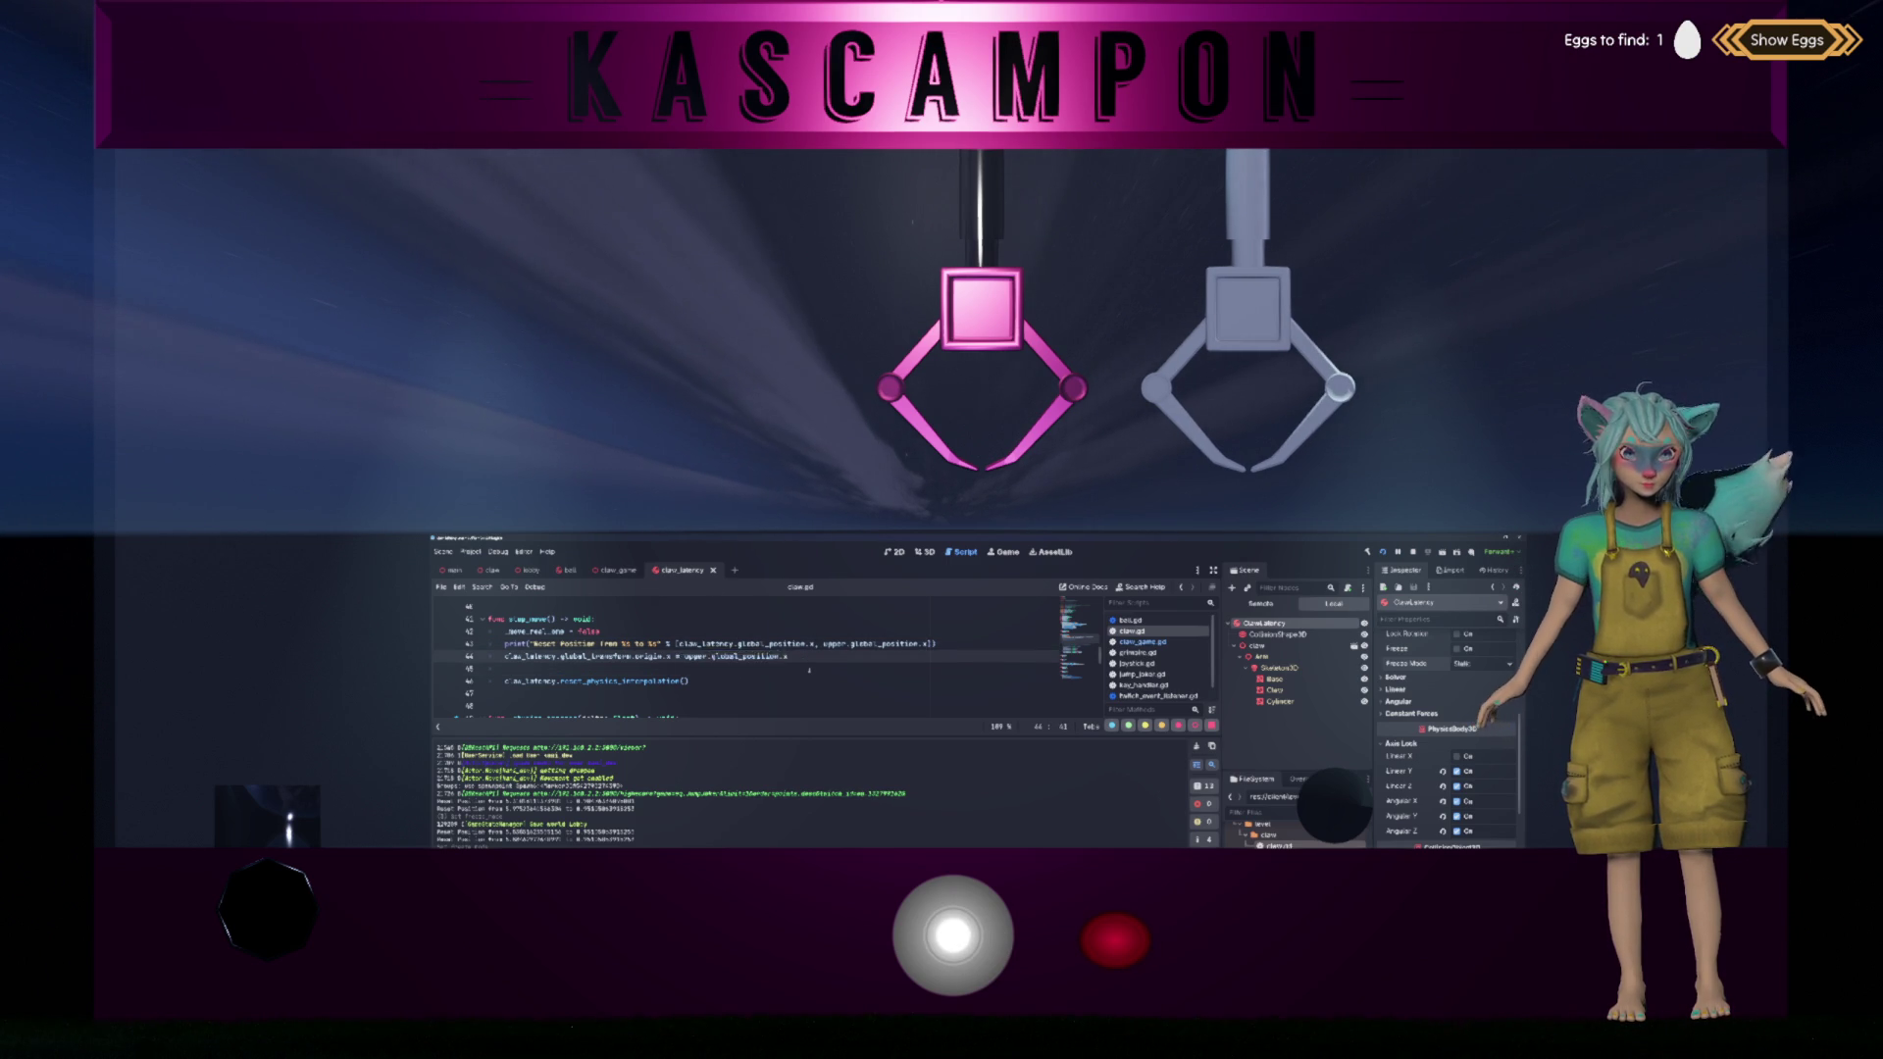
{"action": "key", "text": "Down"}
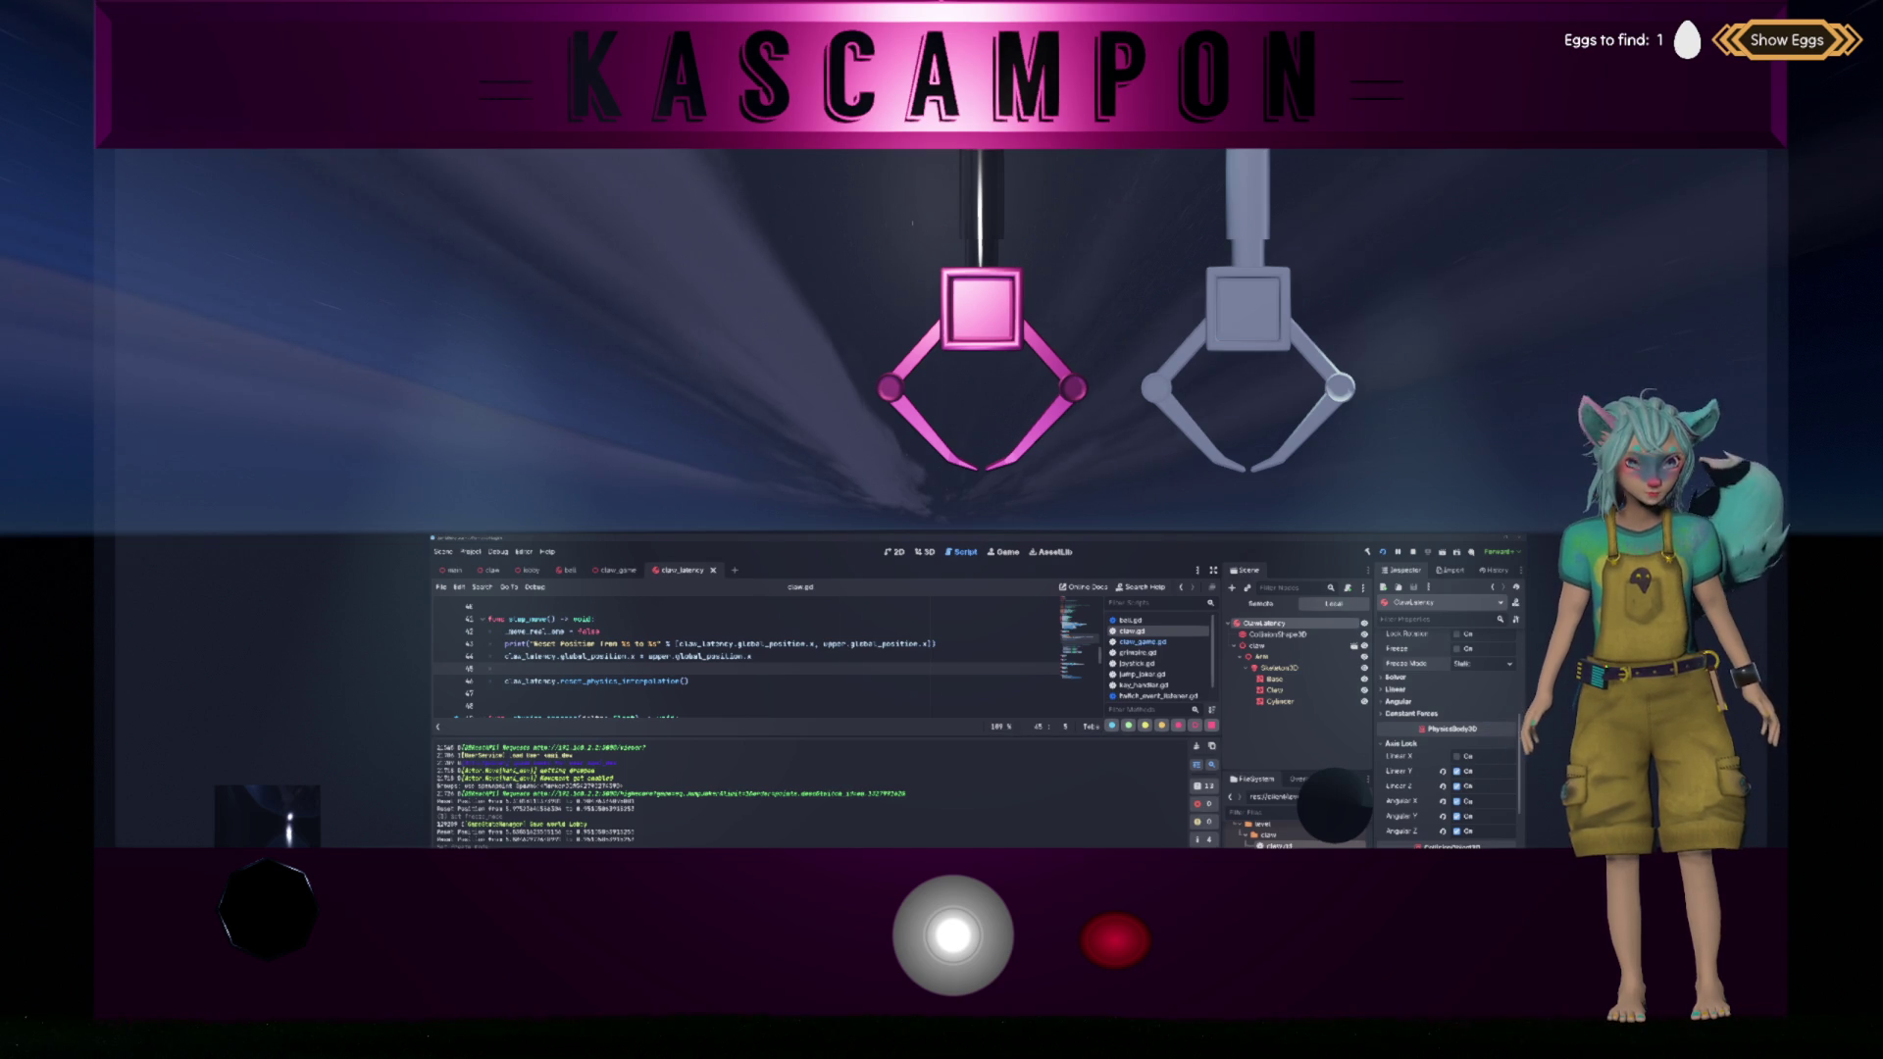
{"action": "key", "text": "alt+Tab"}
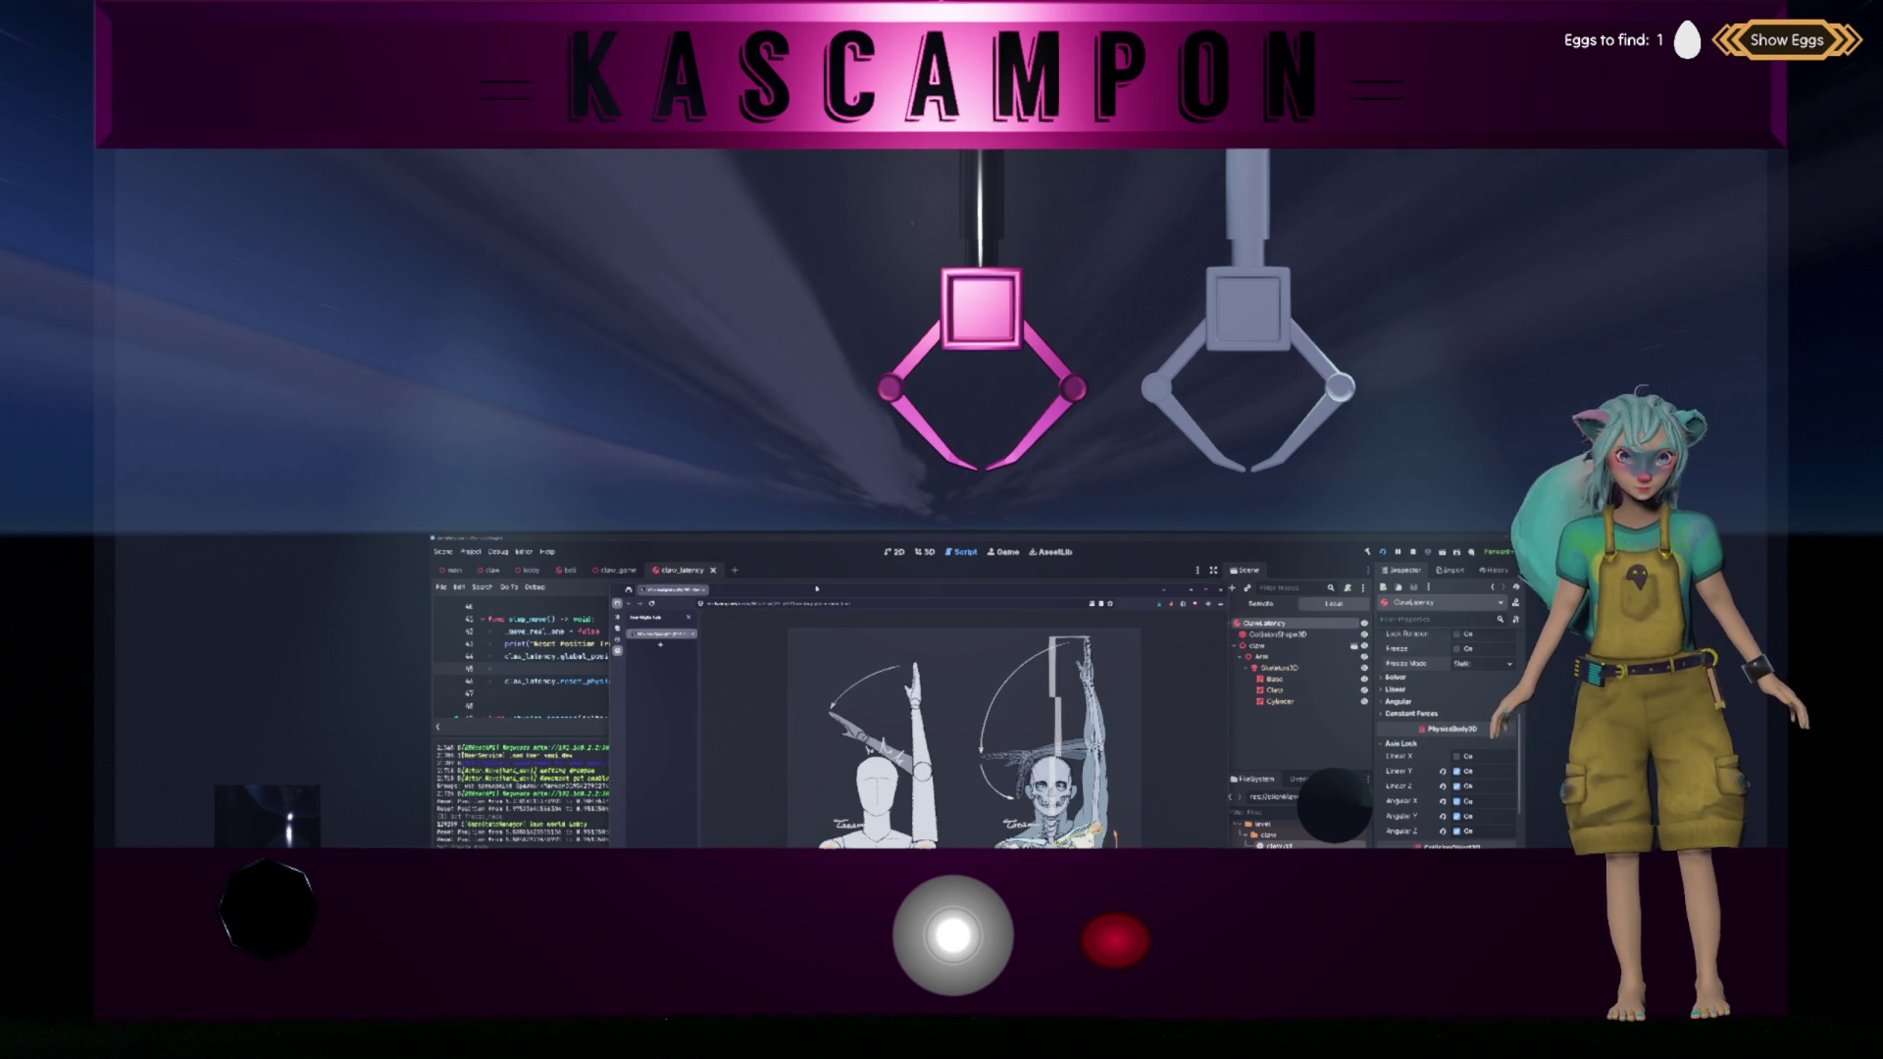
Step: Bring up the Google results on positioning a RigidBody3D, zoom in, and open the Reddit thread
{"action": "key", "text": "alt+Tab"}
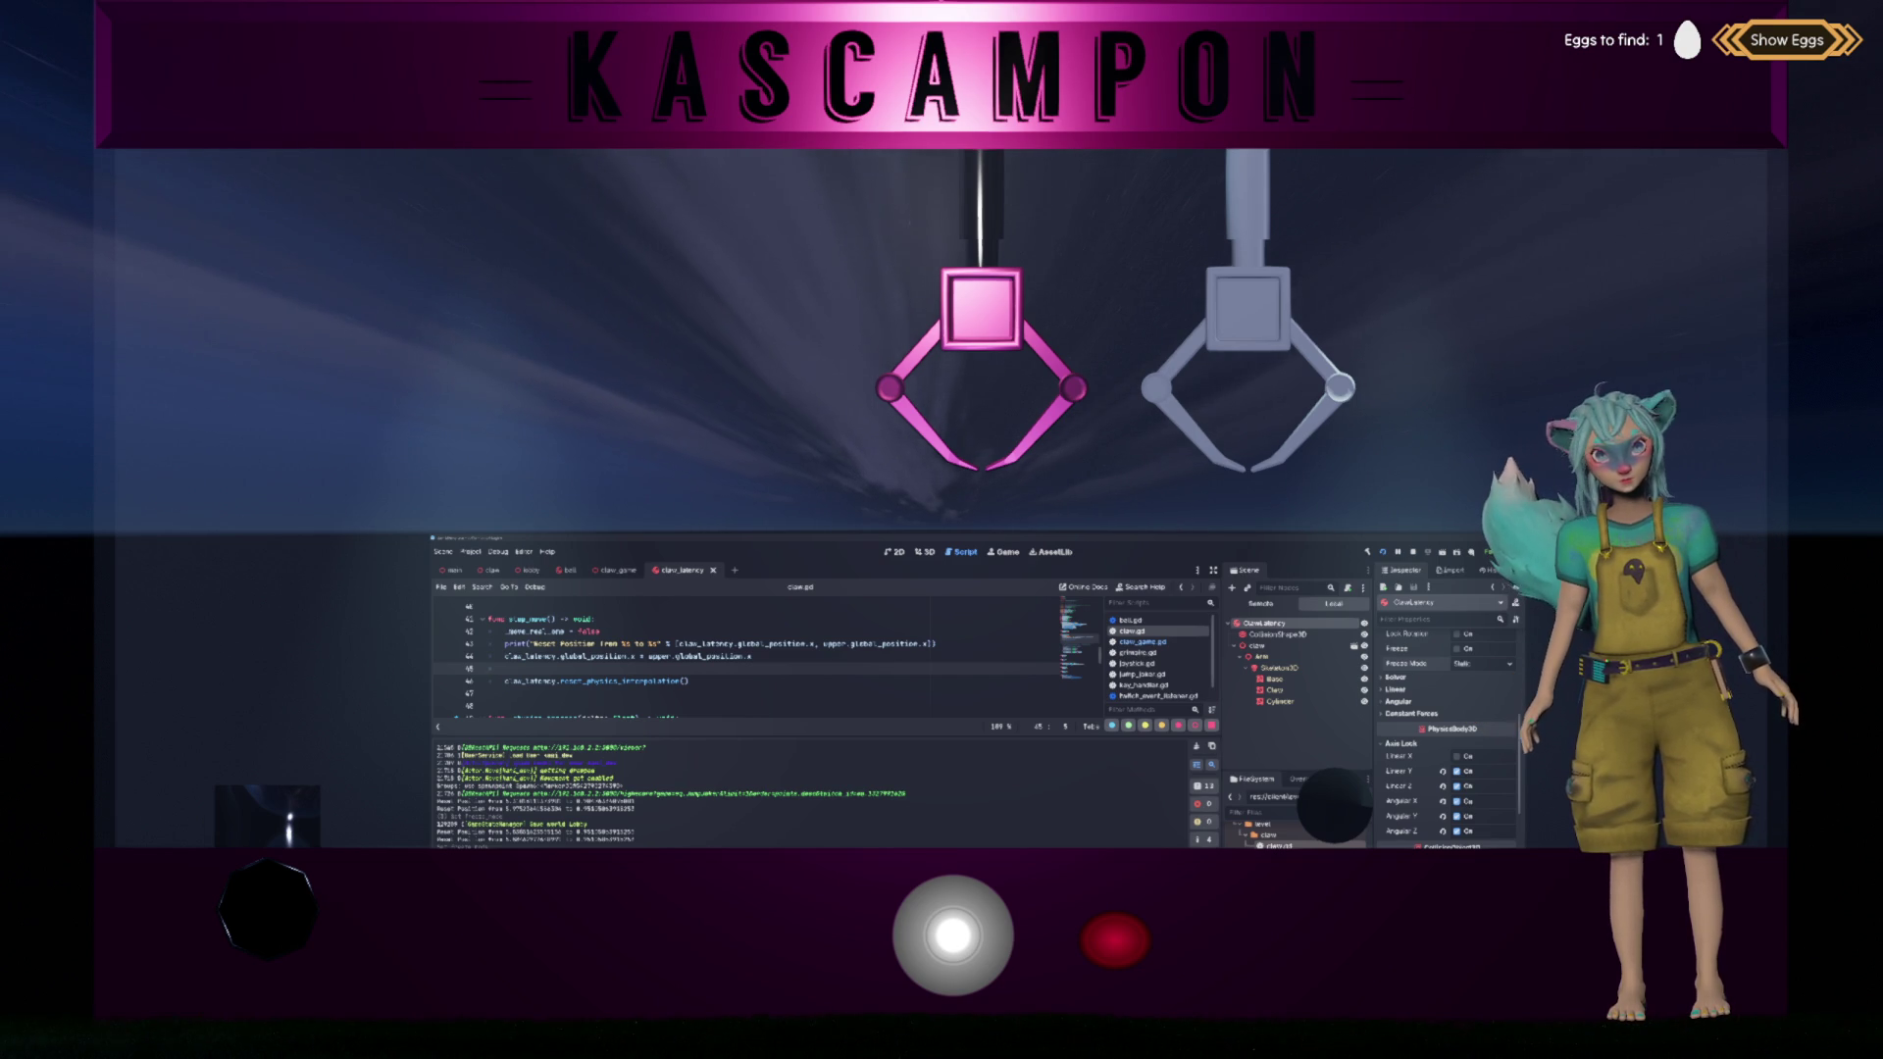
{"action": "key", "text": "alt+Tab"}
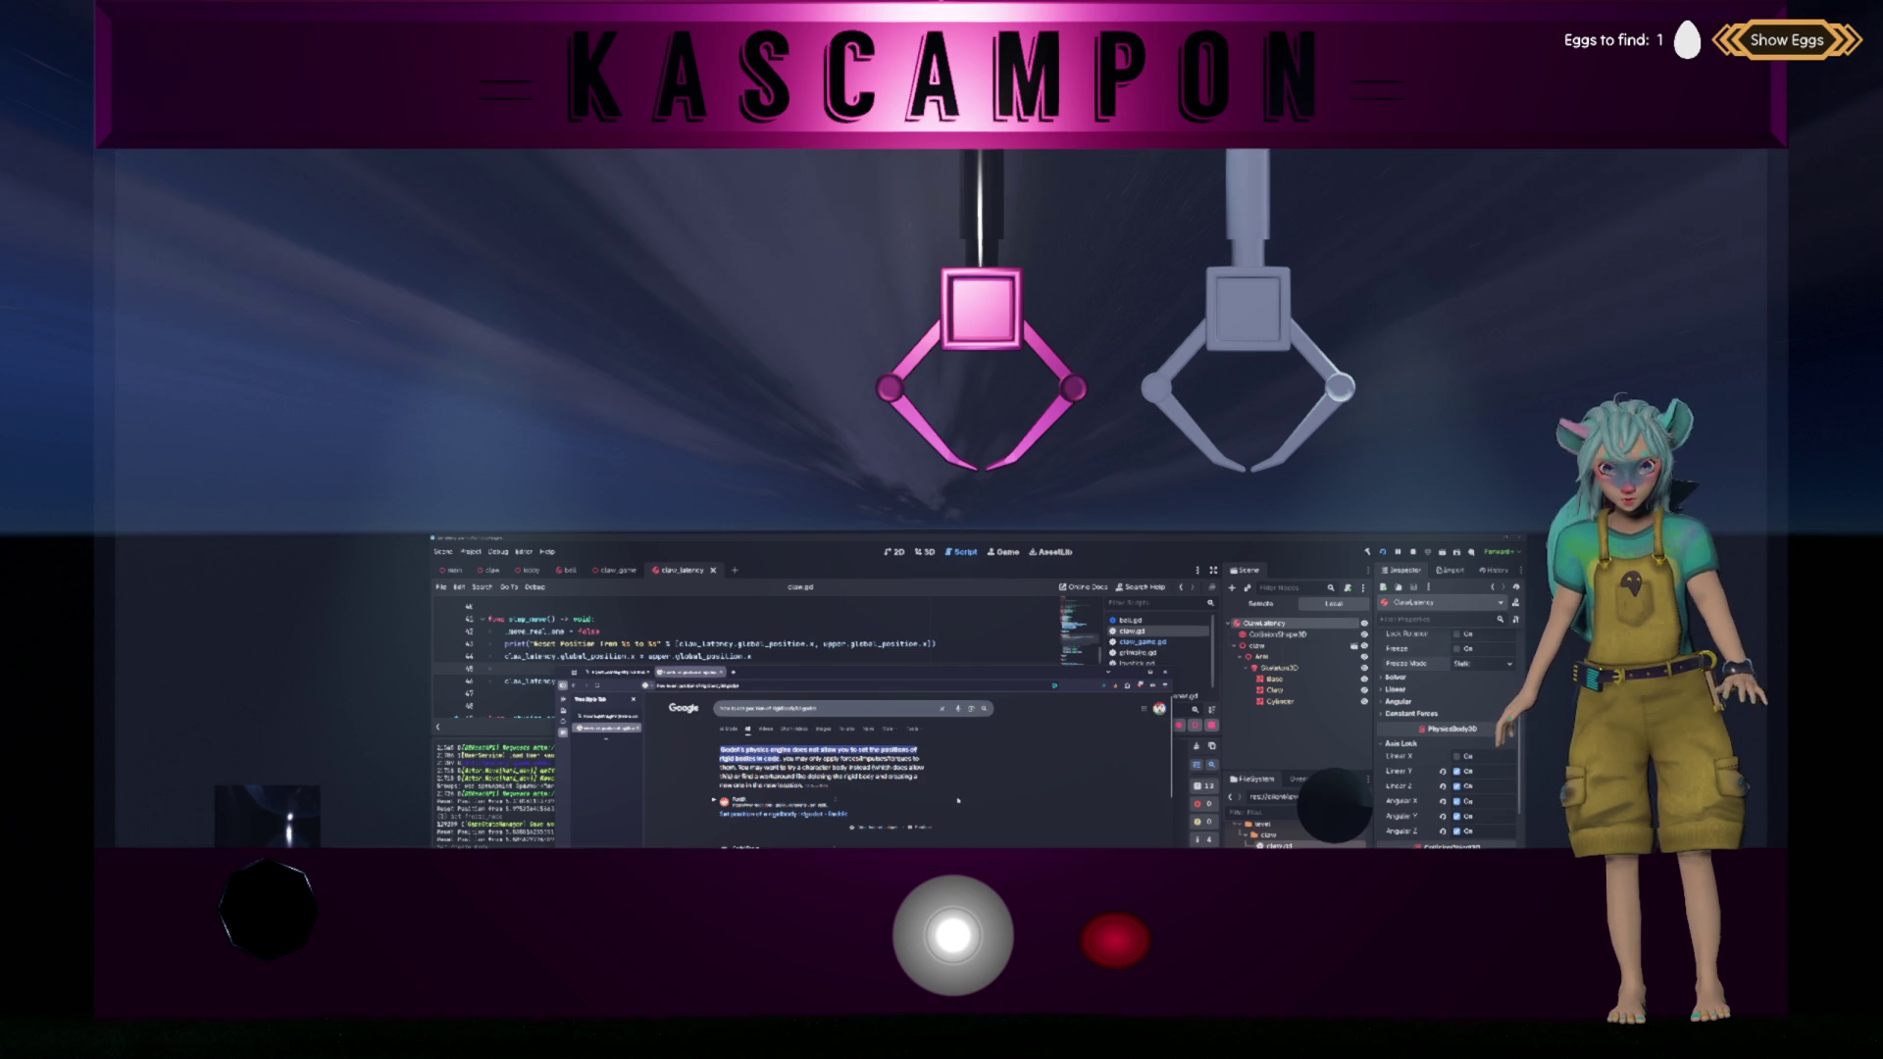
{"action": "key", "text": "ctrl+plus"}
{"action": "key", "text": "ctrl+plus"}
{"action": "key", "text": "ctrl+plus"}
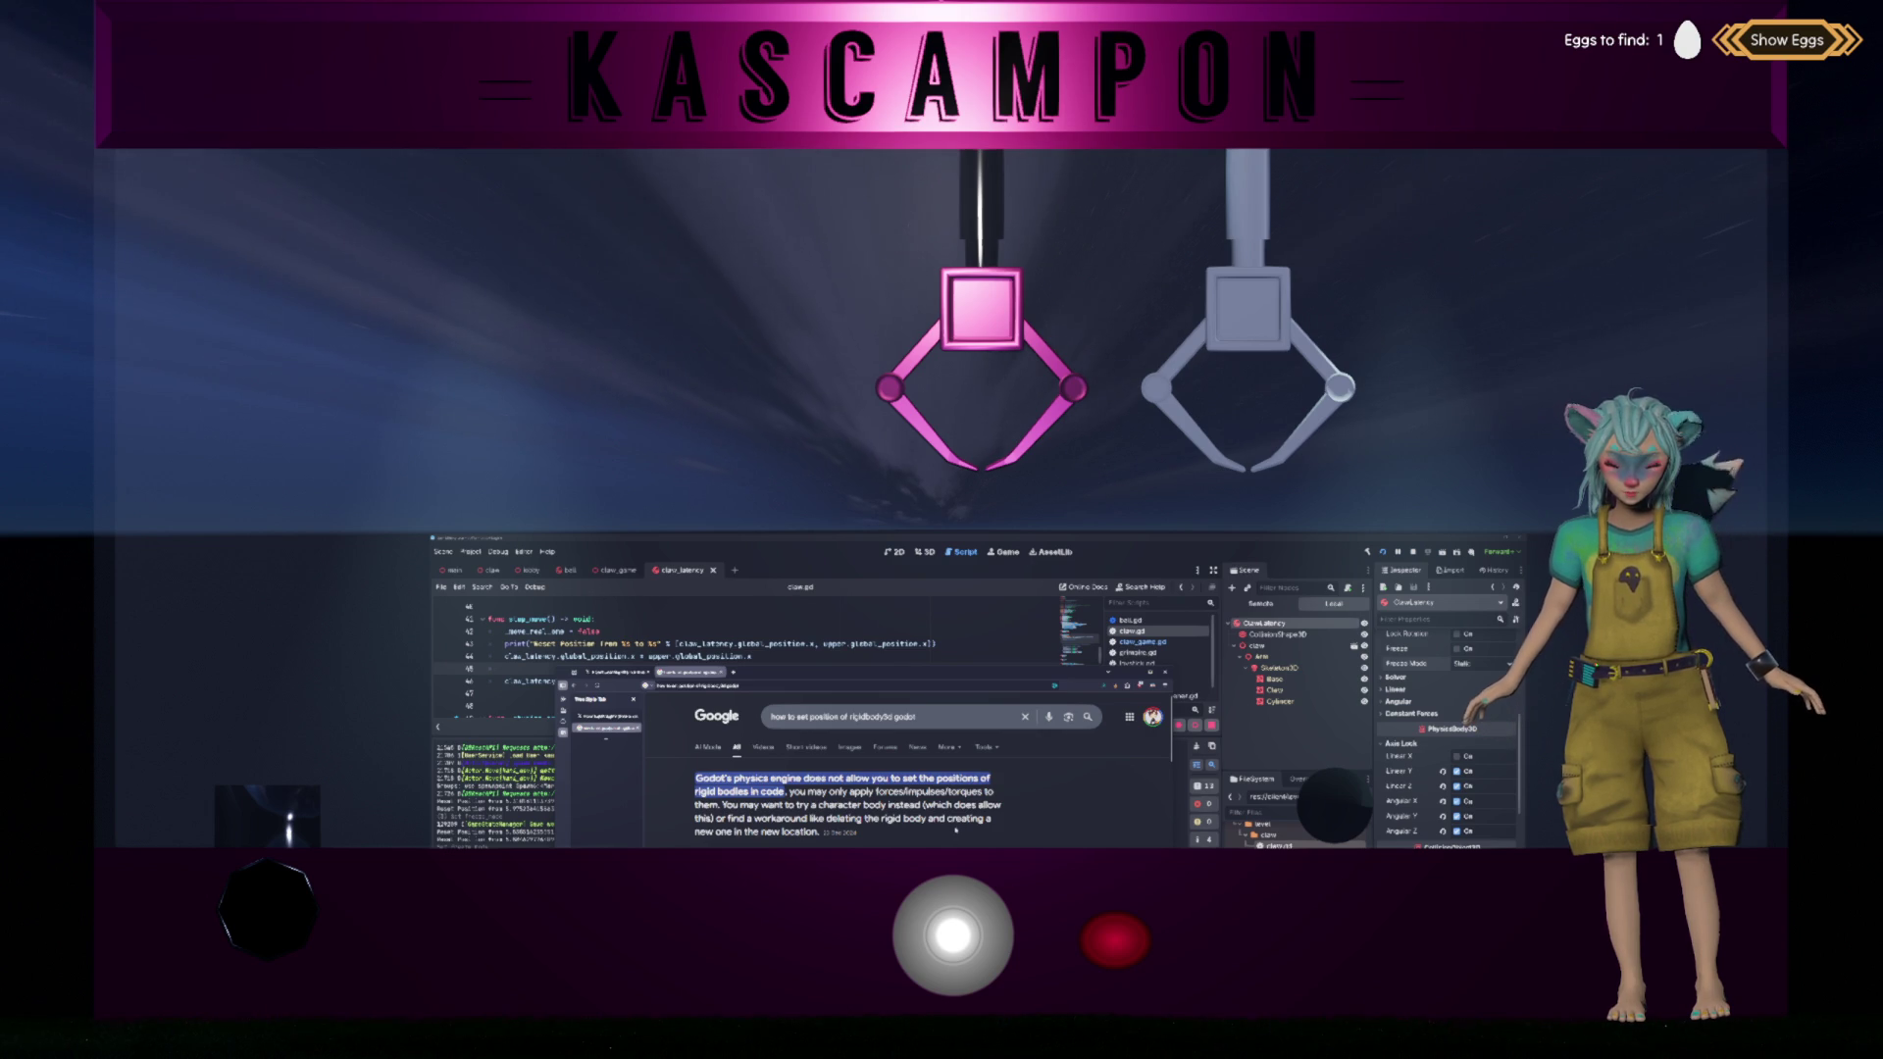
{"action": "scroll", "coordinate": [957, 830], "scroll_direction": "down", "scroll_amount": 1}
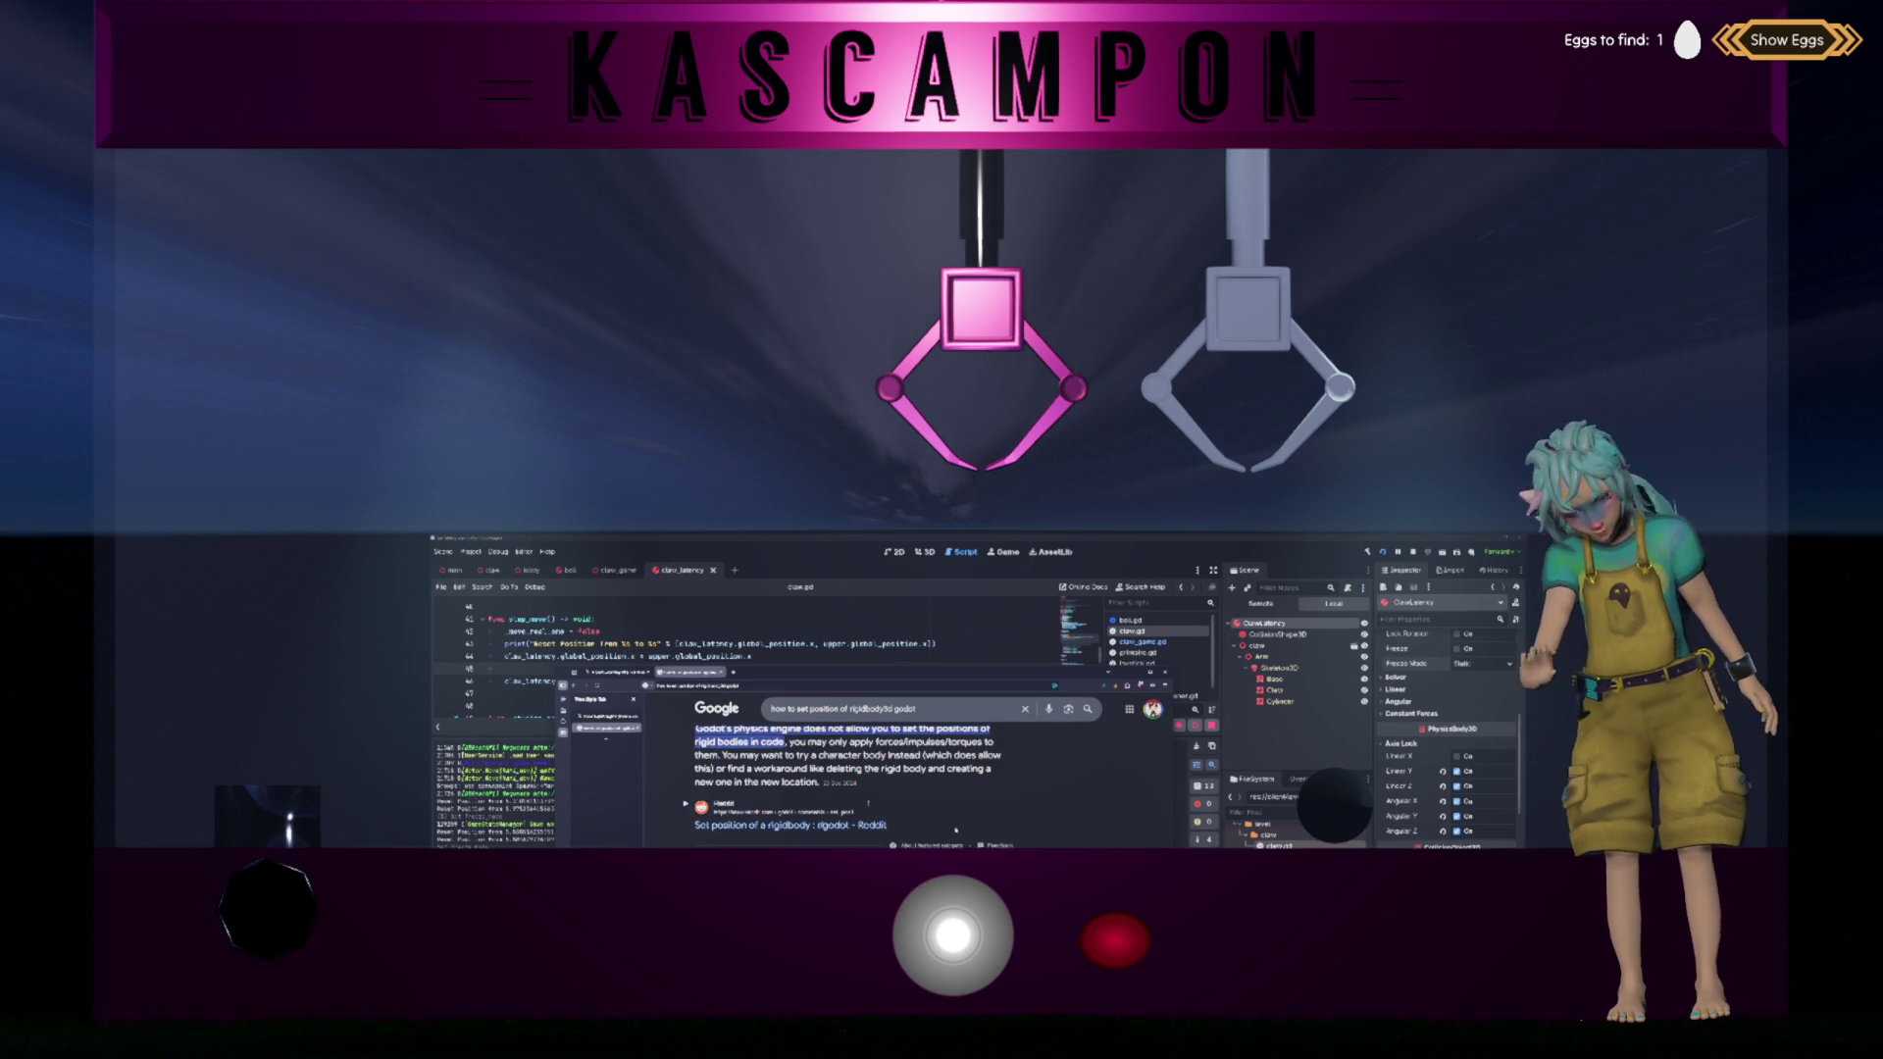
{"action": "left_click", "coordinate": [795, 825]}
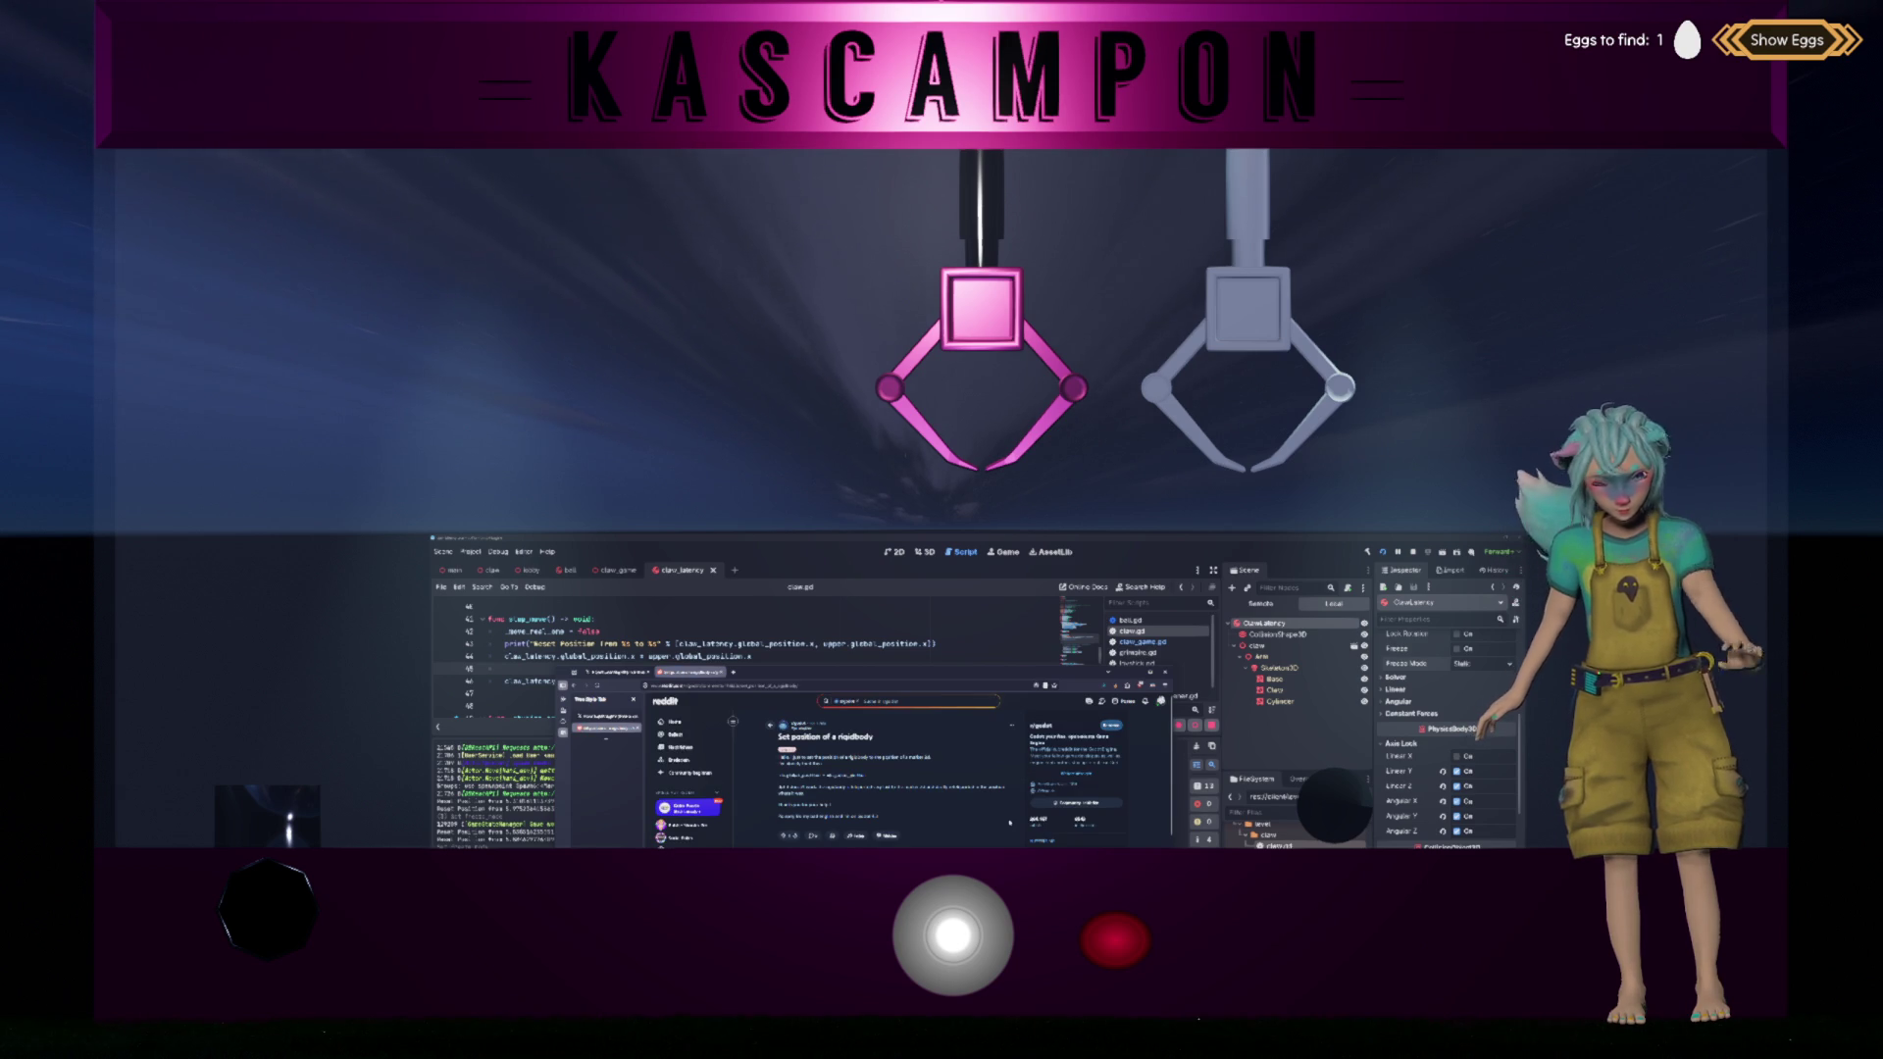
Step: Widen the browser and read the Reddit reply recommending _integrate_forces, then return to Godot
{"action": "scroll", "coordinate": [1009, 823], "scroll_direction": "up", "scroll_amount": 4}
{"action": "scroll", "coordinate": [1010, 823], "scroll_direction": "up", "scroll_amount": 1}
{"action": "scroll", "coordinate": [1009, 823], "scroll_direction": "down", "scroll_amount": 5}
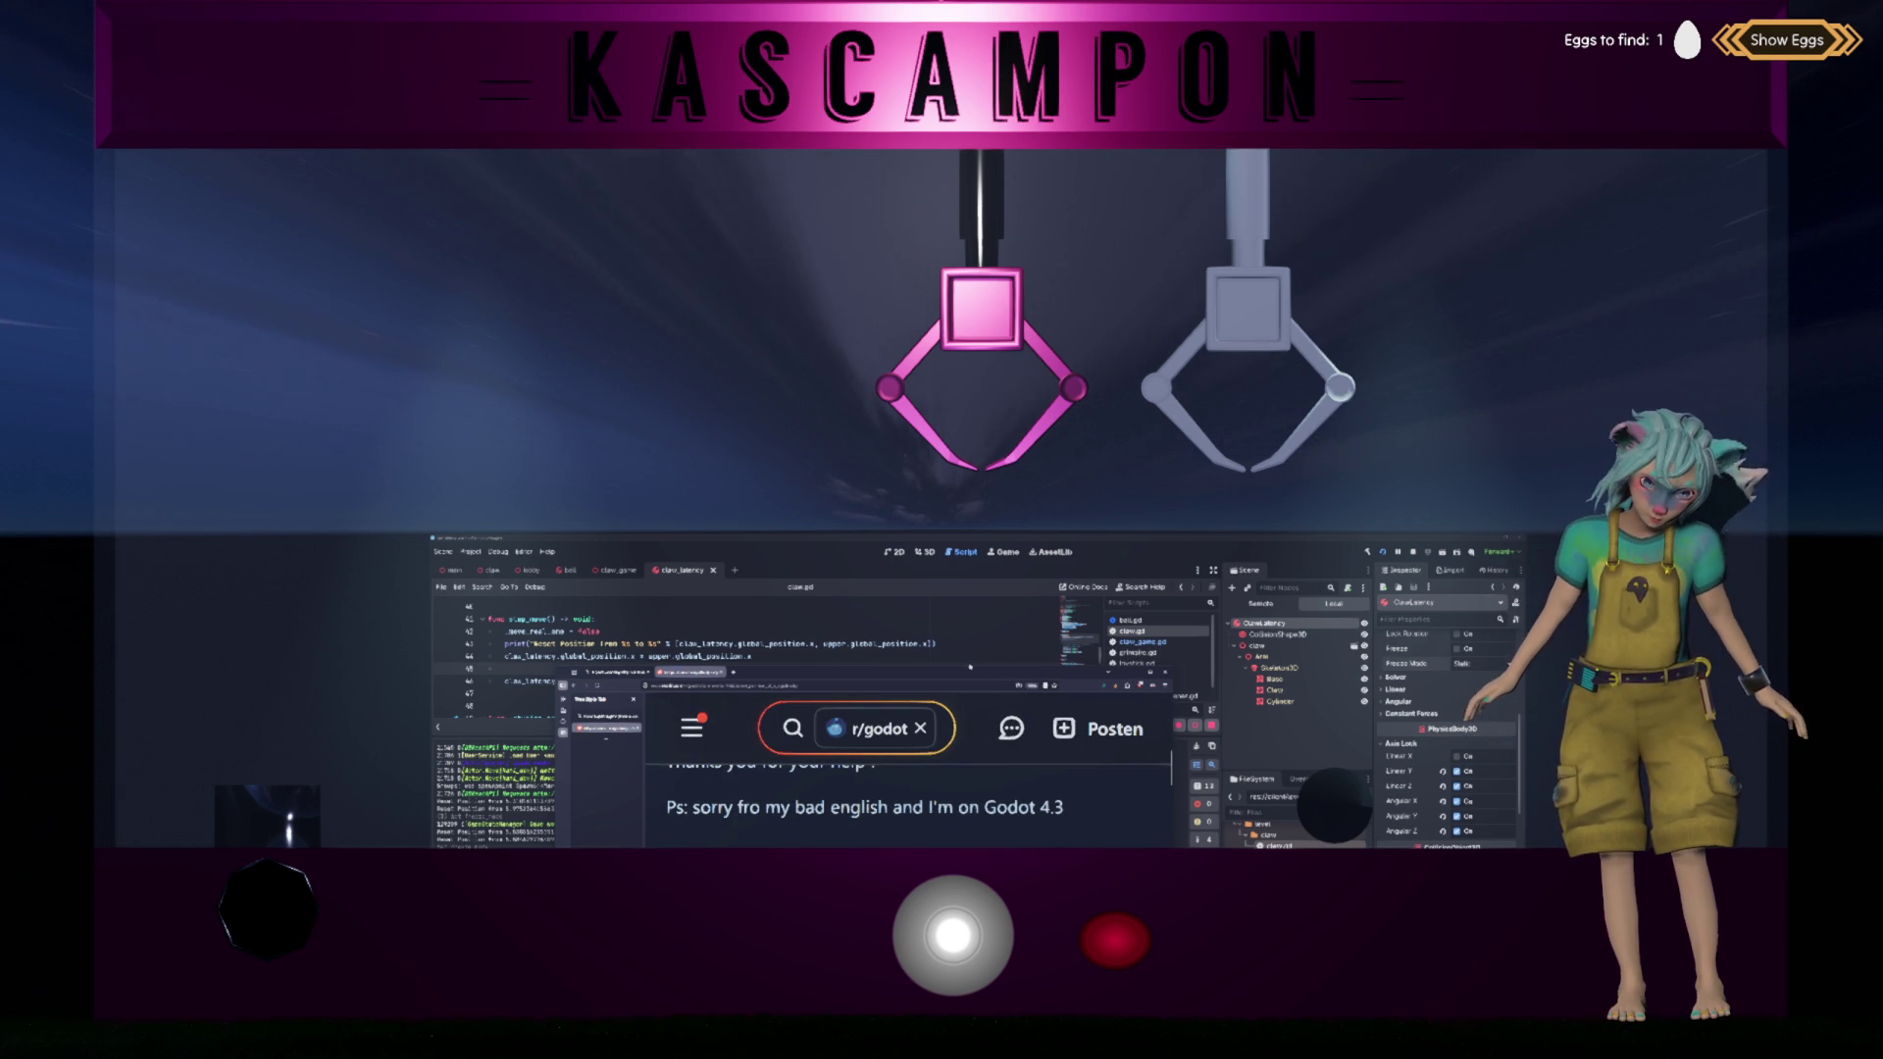
{"action": "left_click_drag", "start_coordinate": [996, 675], "coordinate": [996, 562]}
{"action": "scroll", "coordinate": [1161, 721], "scroll_direction": "down", "scroll_amount": 3}
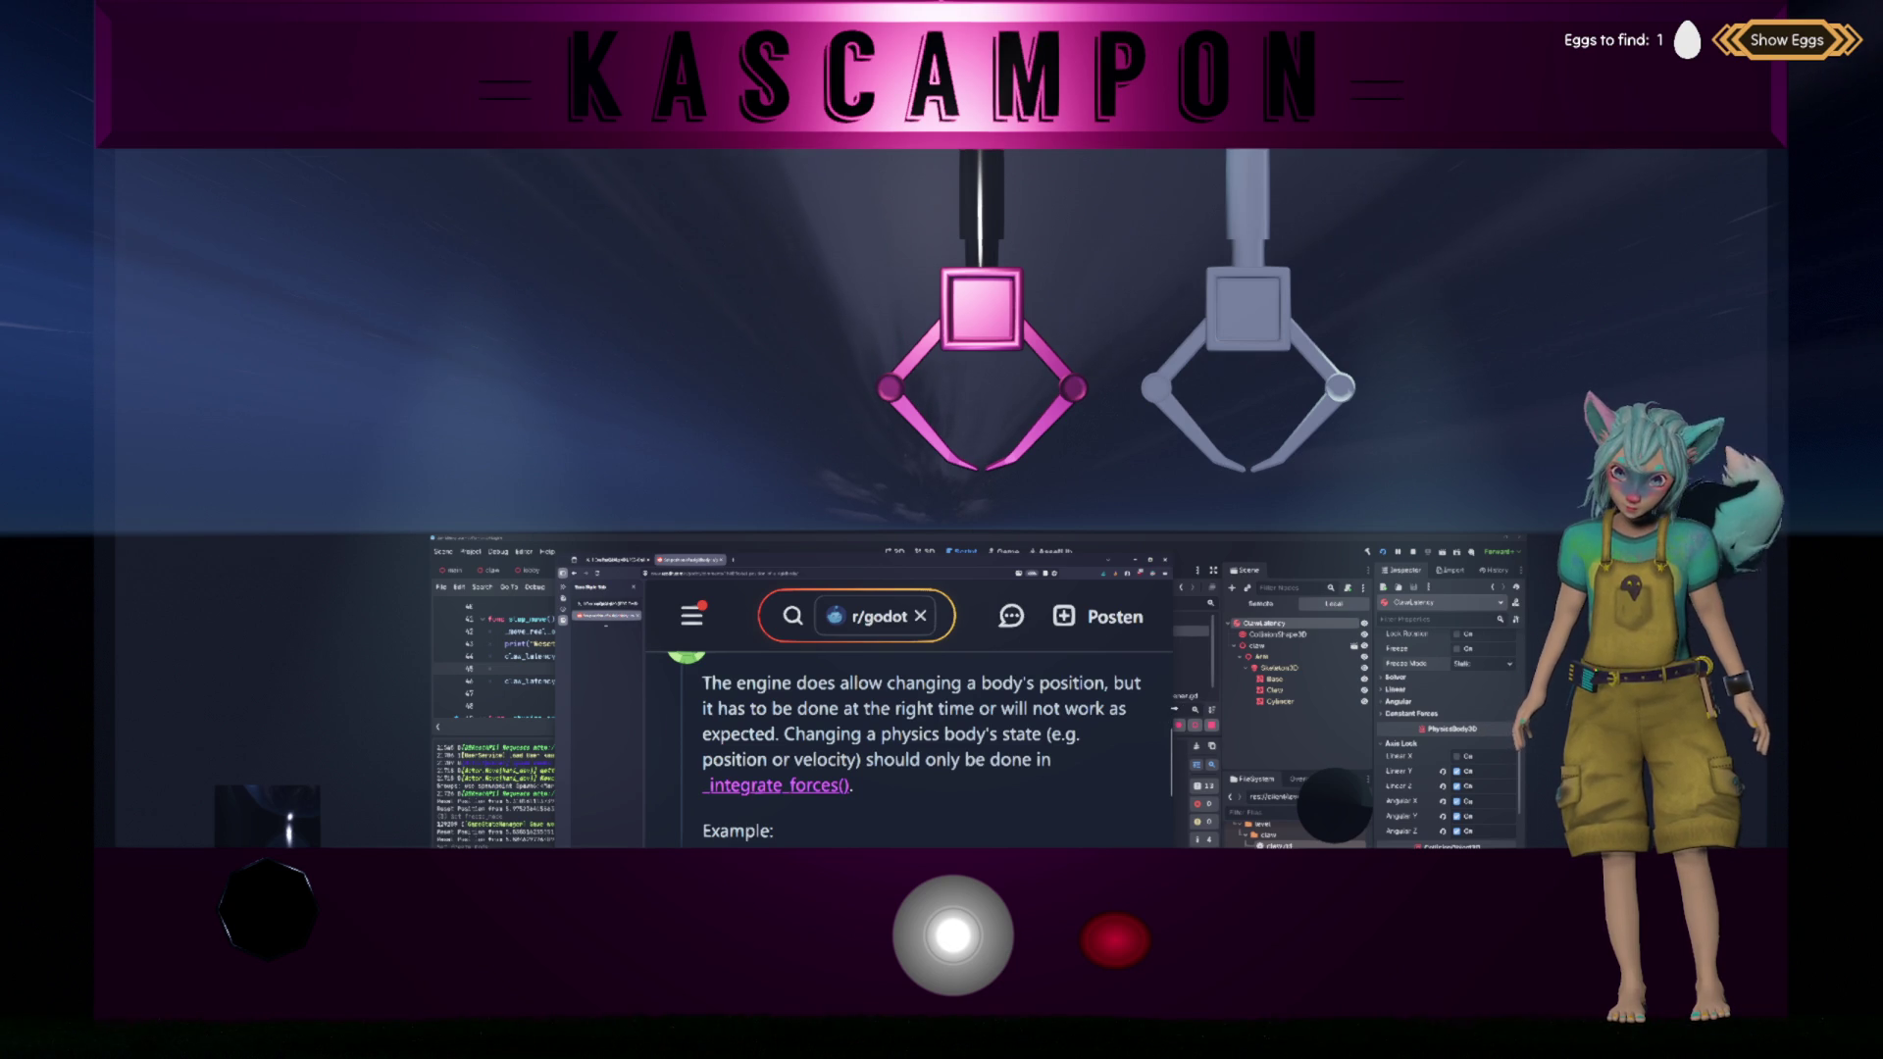
{"action": "left_click_drag", "start_coordinate": [1173, 706], "coordinate": [1334, 706]}
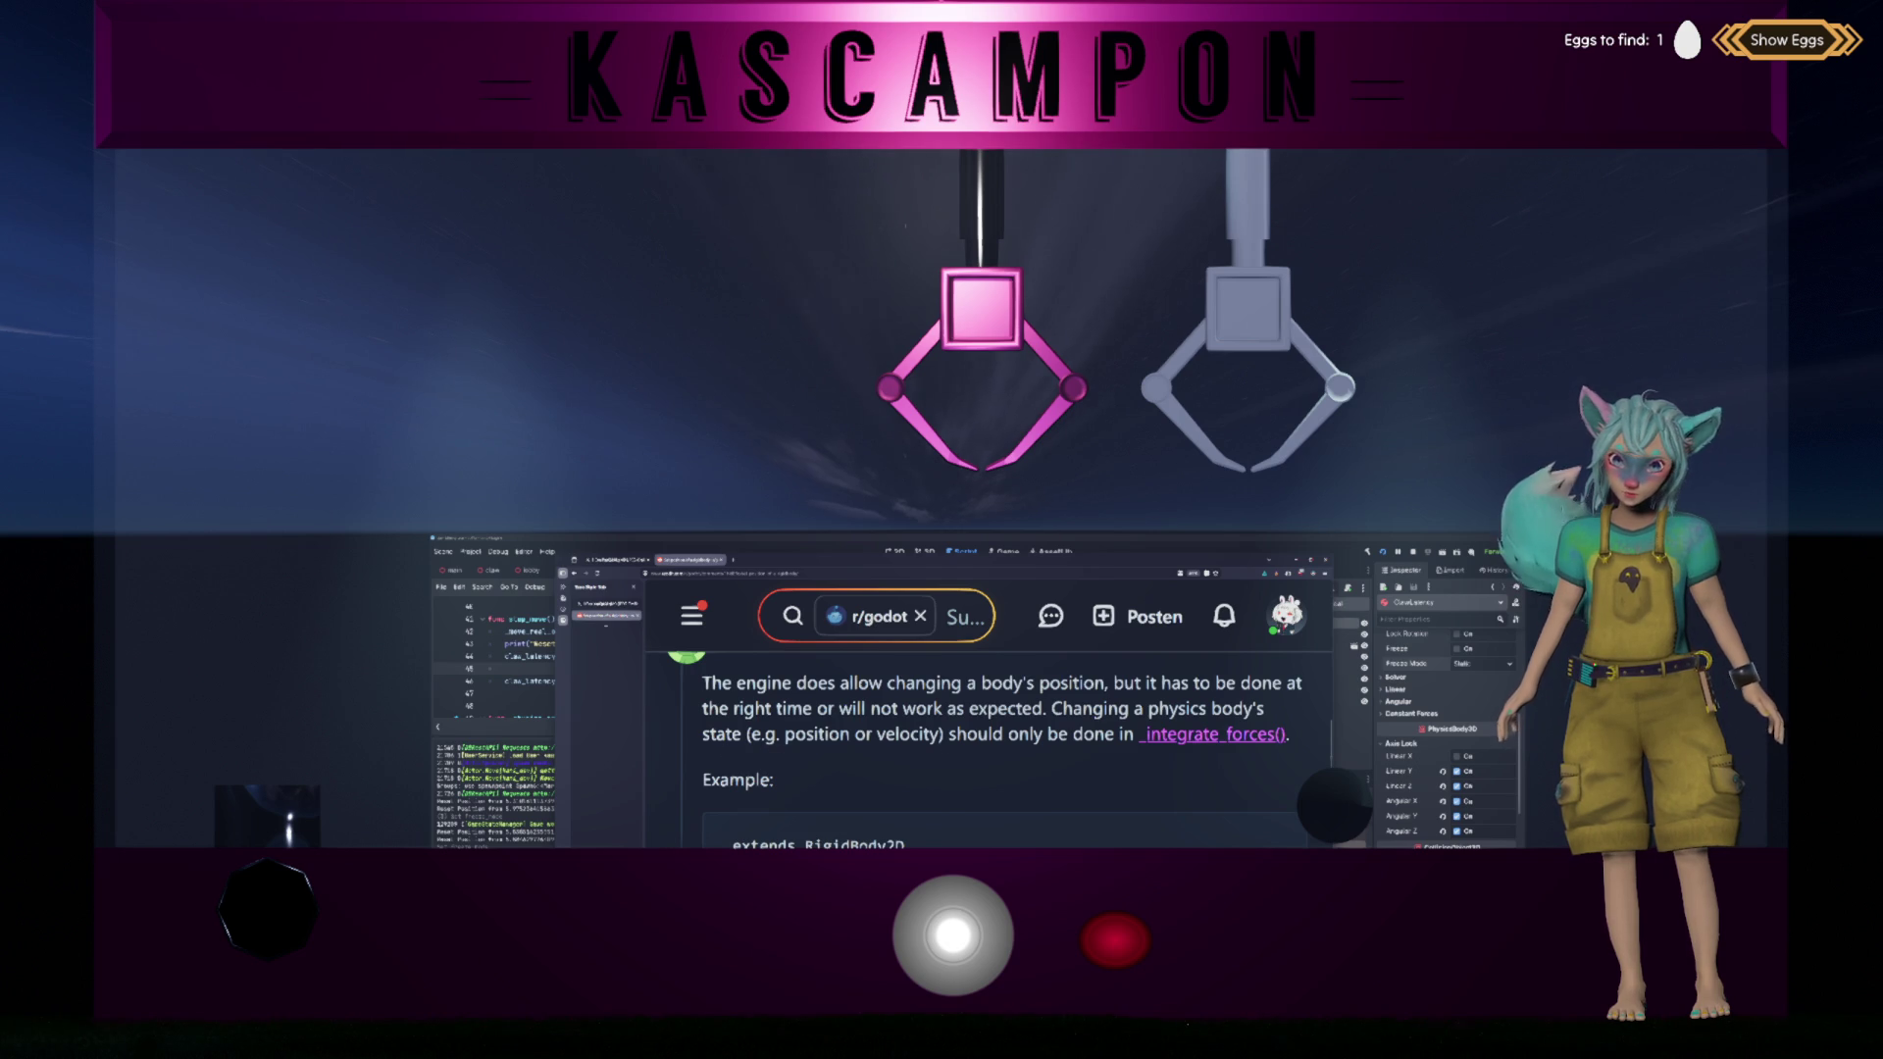
{"action": "scroll", "coordinate": [1192, 743], "scroll_direction": "down", "scroll_amount": 3}
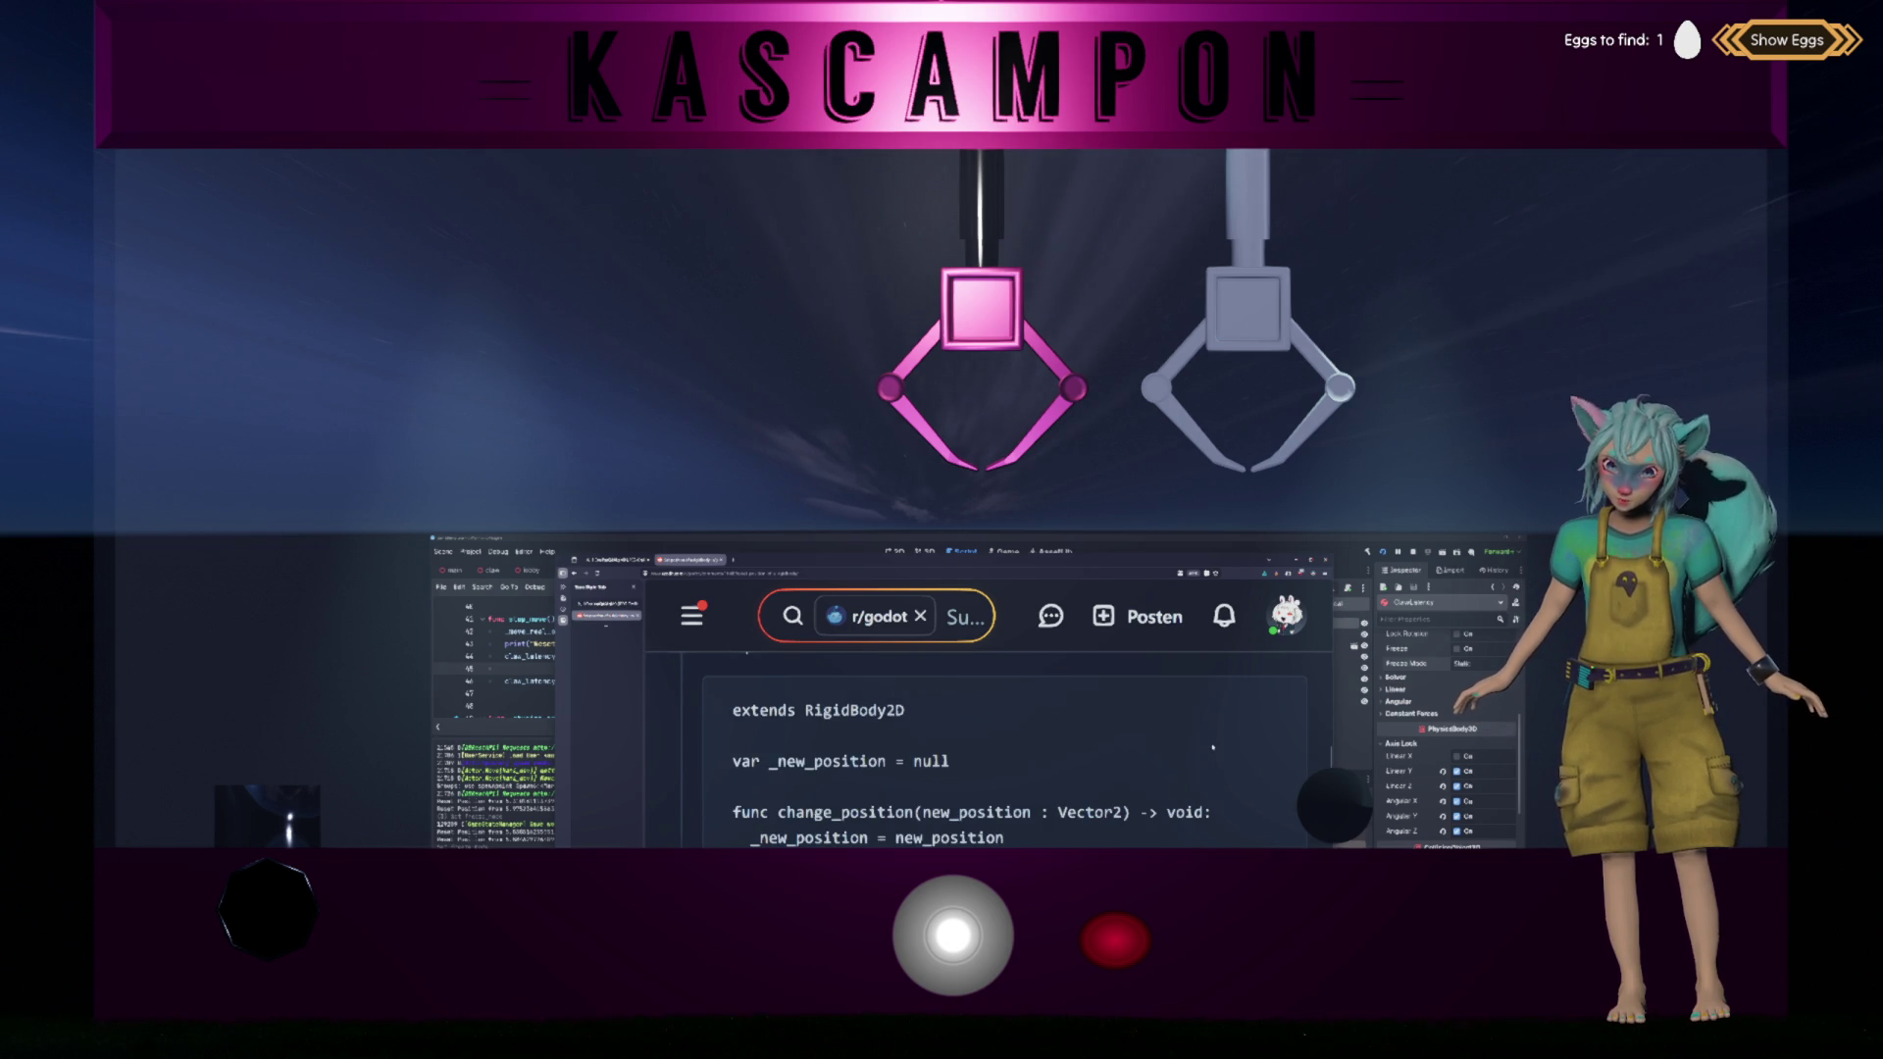
{"action": "scroll", "coordinate": [1191, 743], "scroll_direction": "down", "scroll_amount": 1}
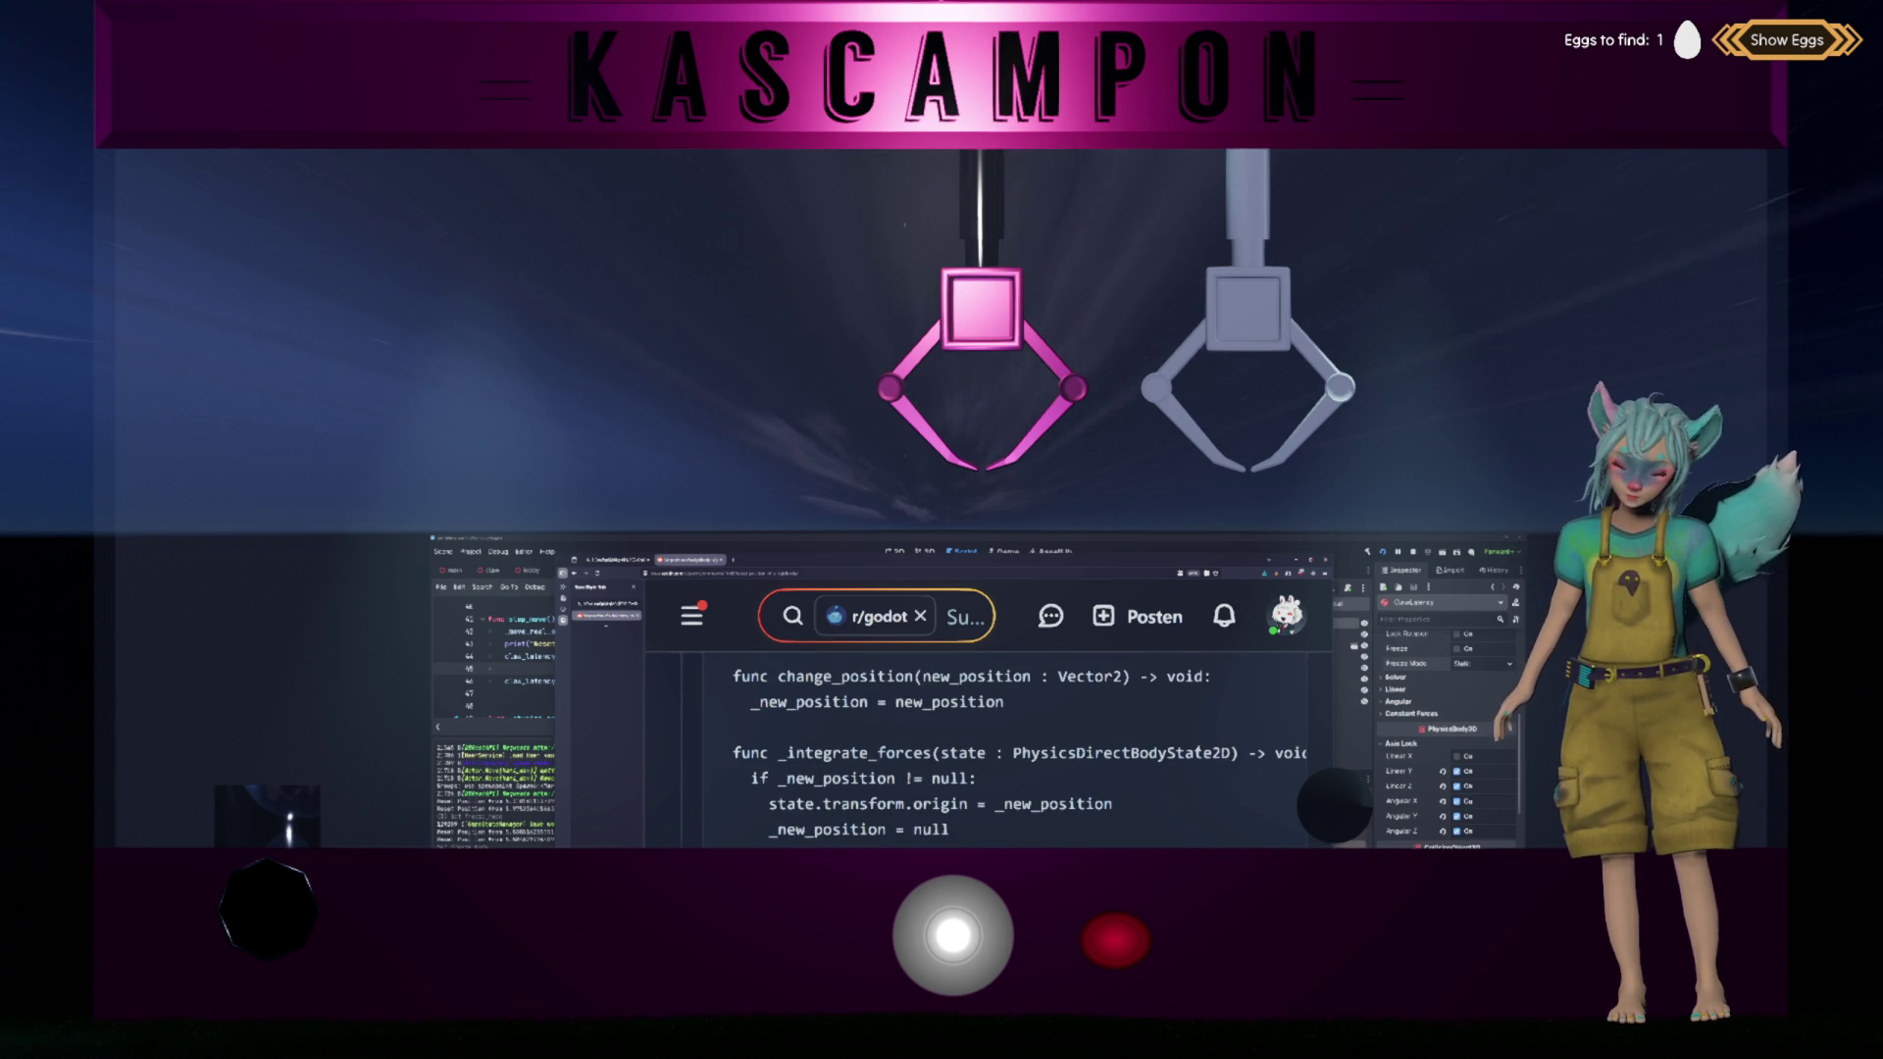
{"action": "scroll", "coordinate": [1199, 751], "scroll_direction": "down", "scroll_amount": 3}
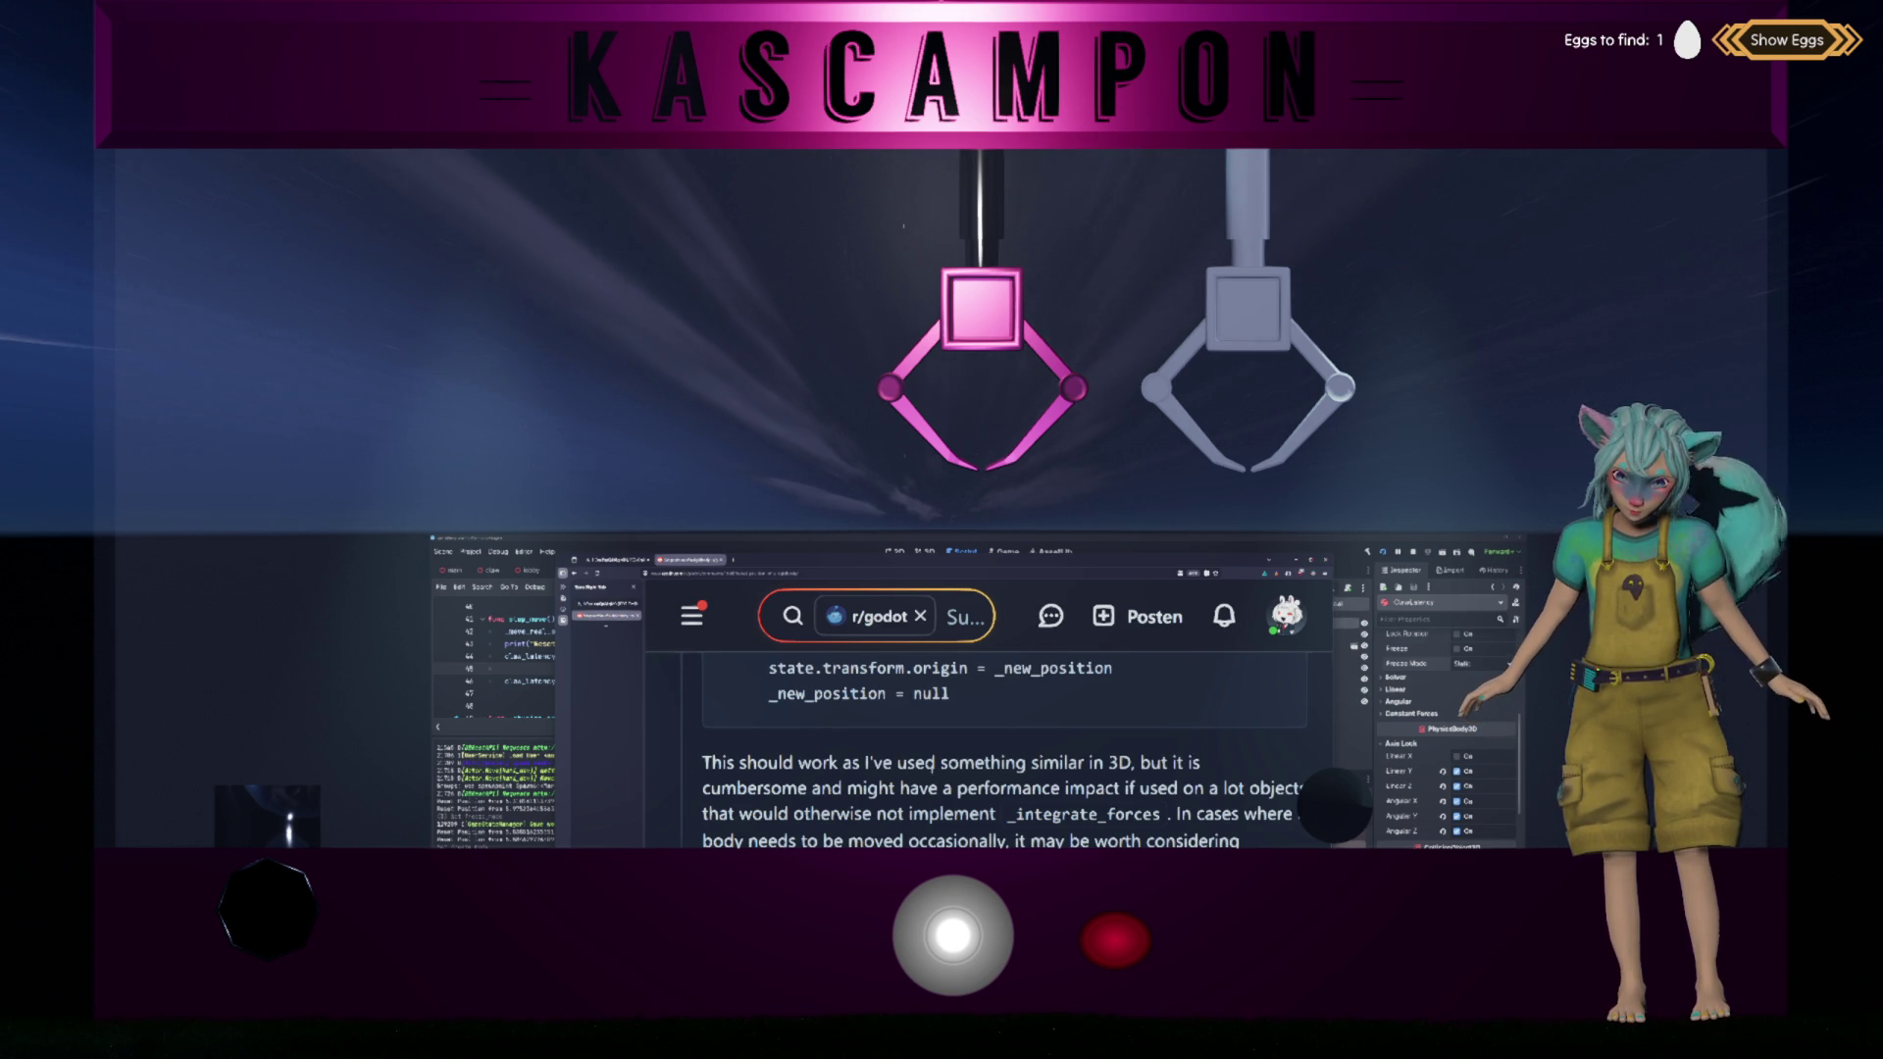
{"action": "left_click_drag", "start_coordinate": [940, 763], "coordinate": [1079, 763]}
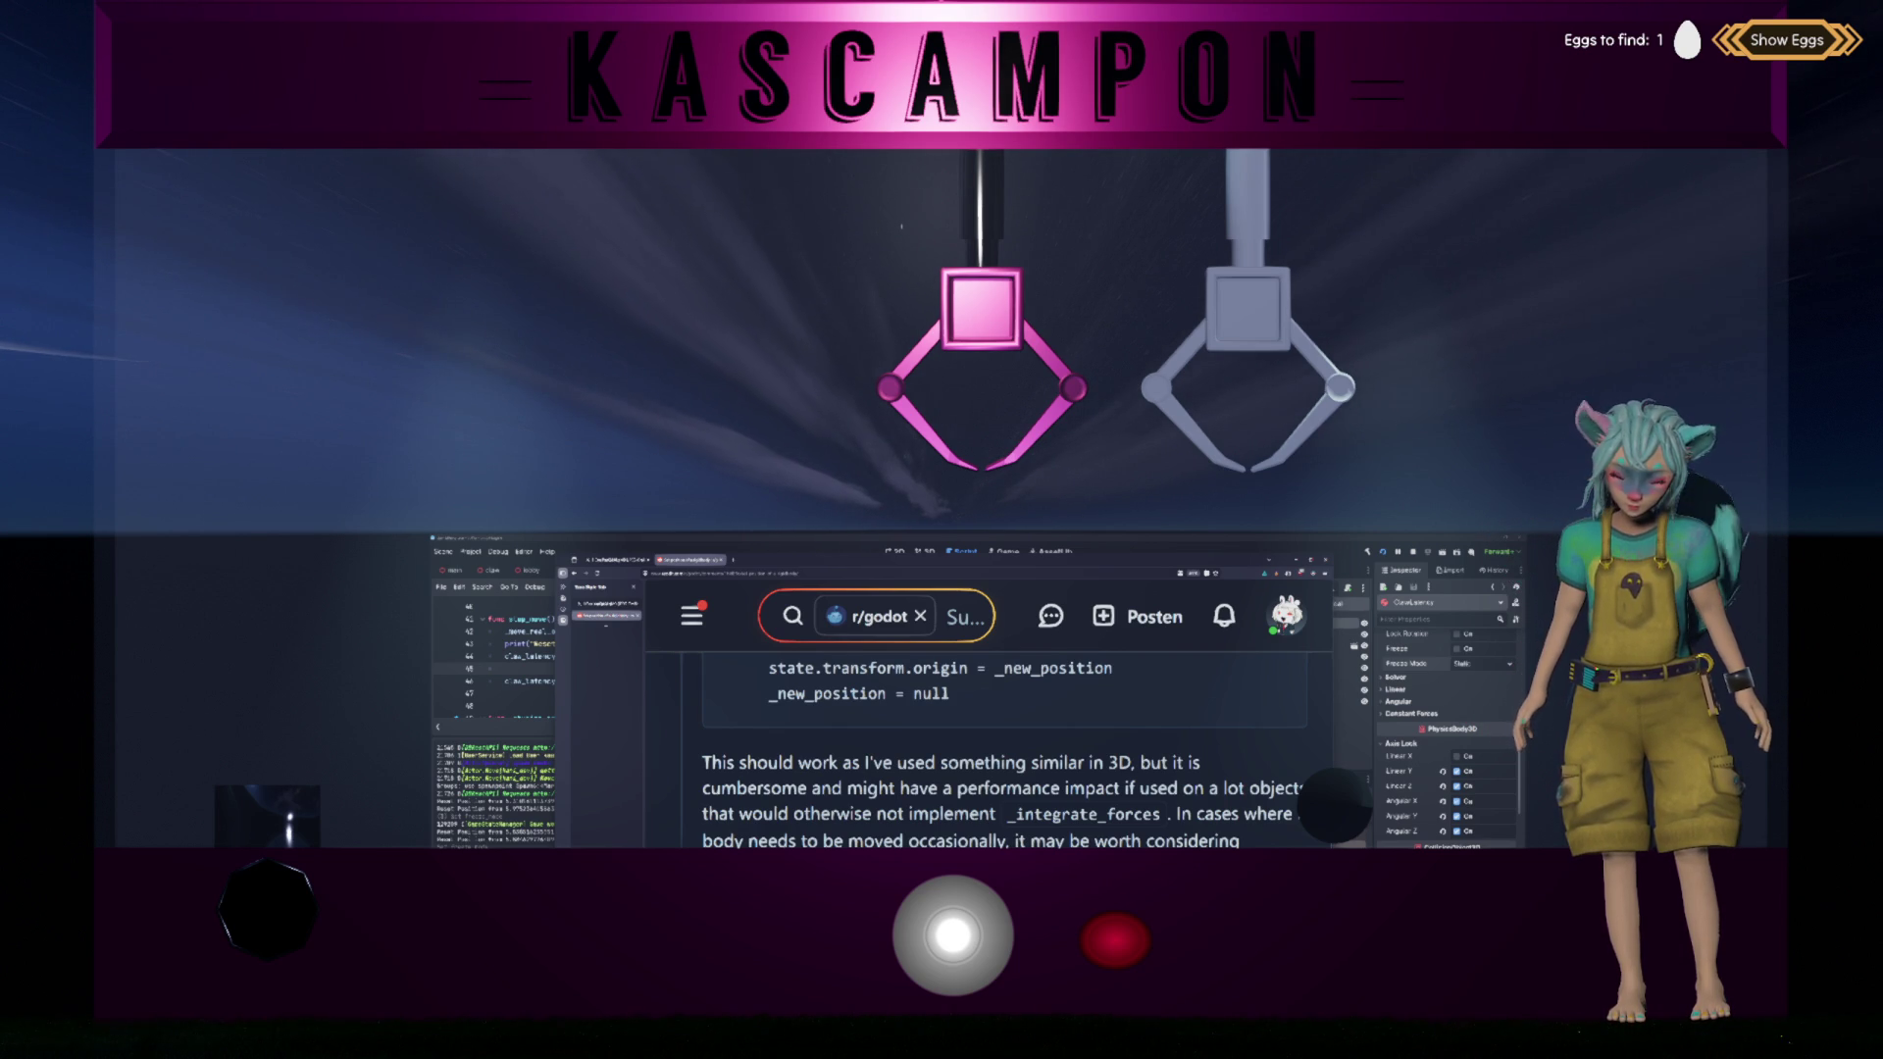
{"action": "key", "text": "alt+Tab"}
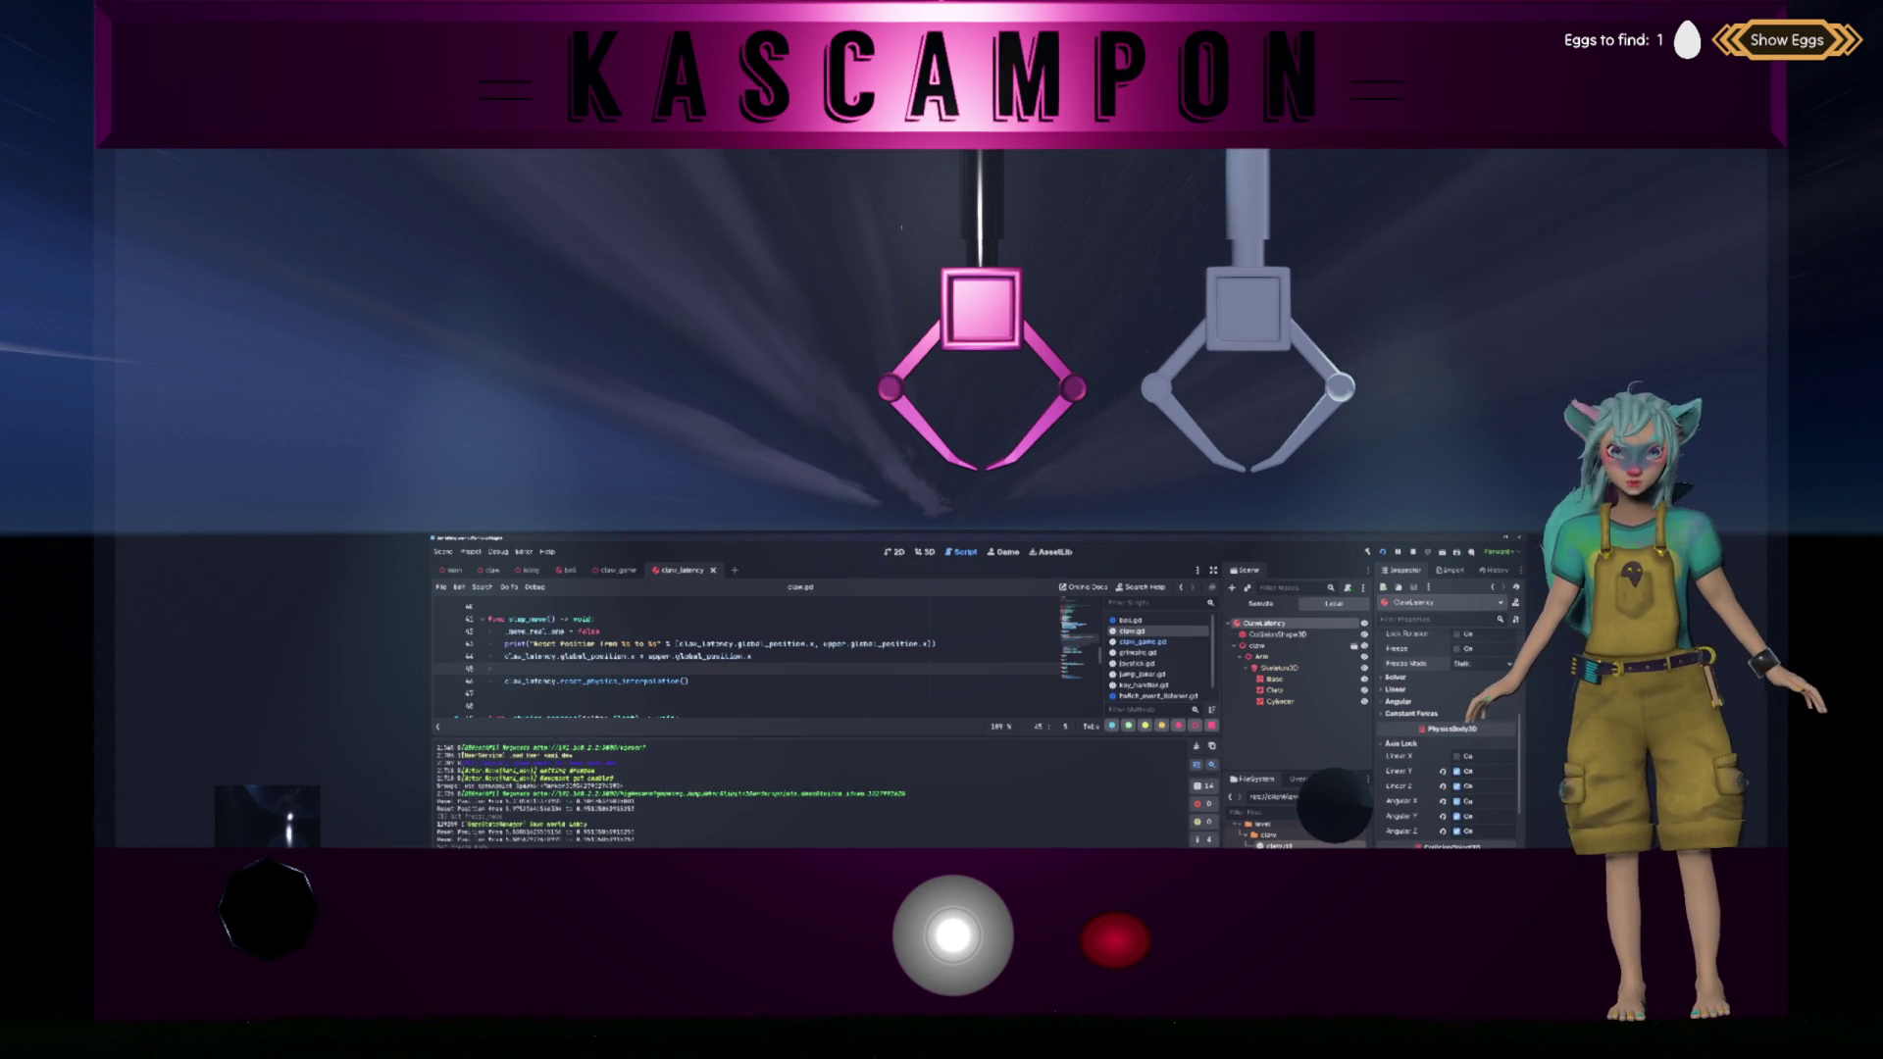
Step: Add 'claw_latency.freeze = true' above the latency claw's position assignment
{"action": "type", "text": "cla"}
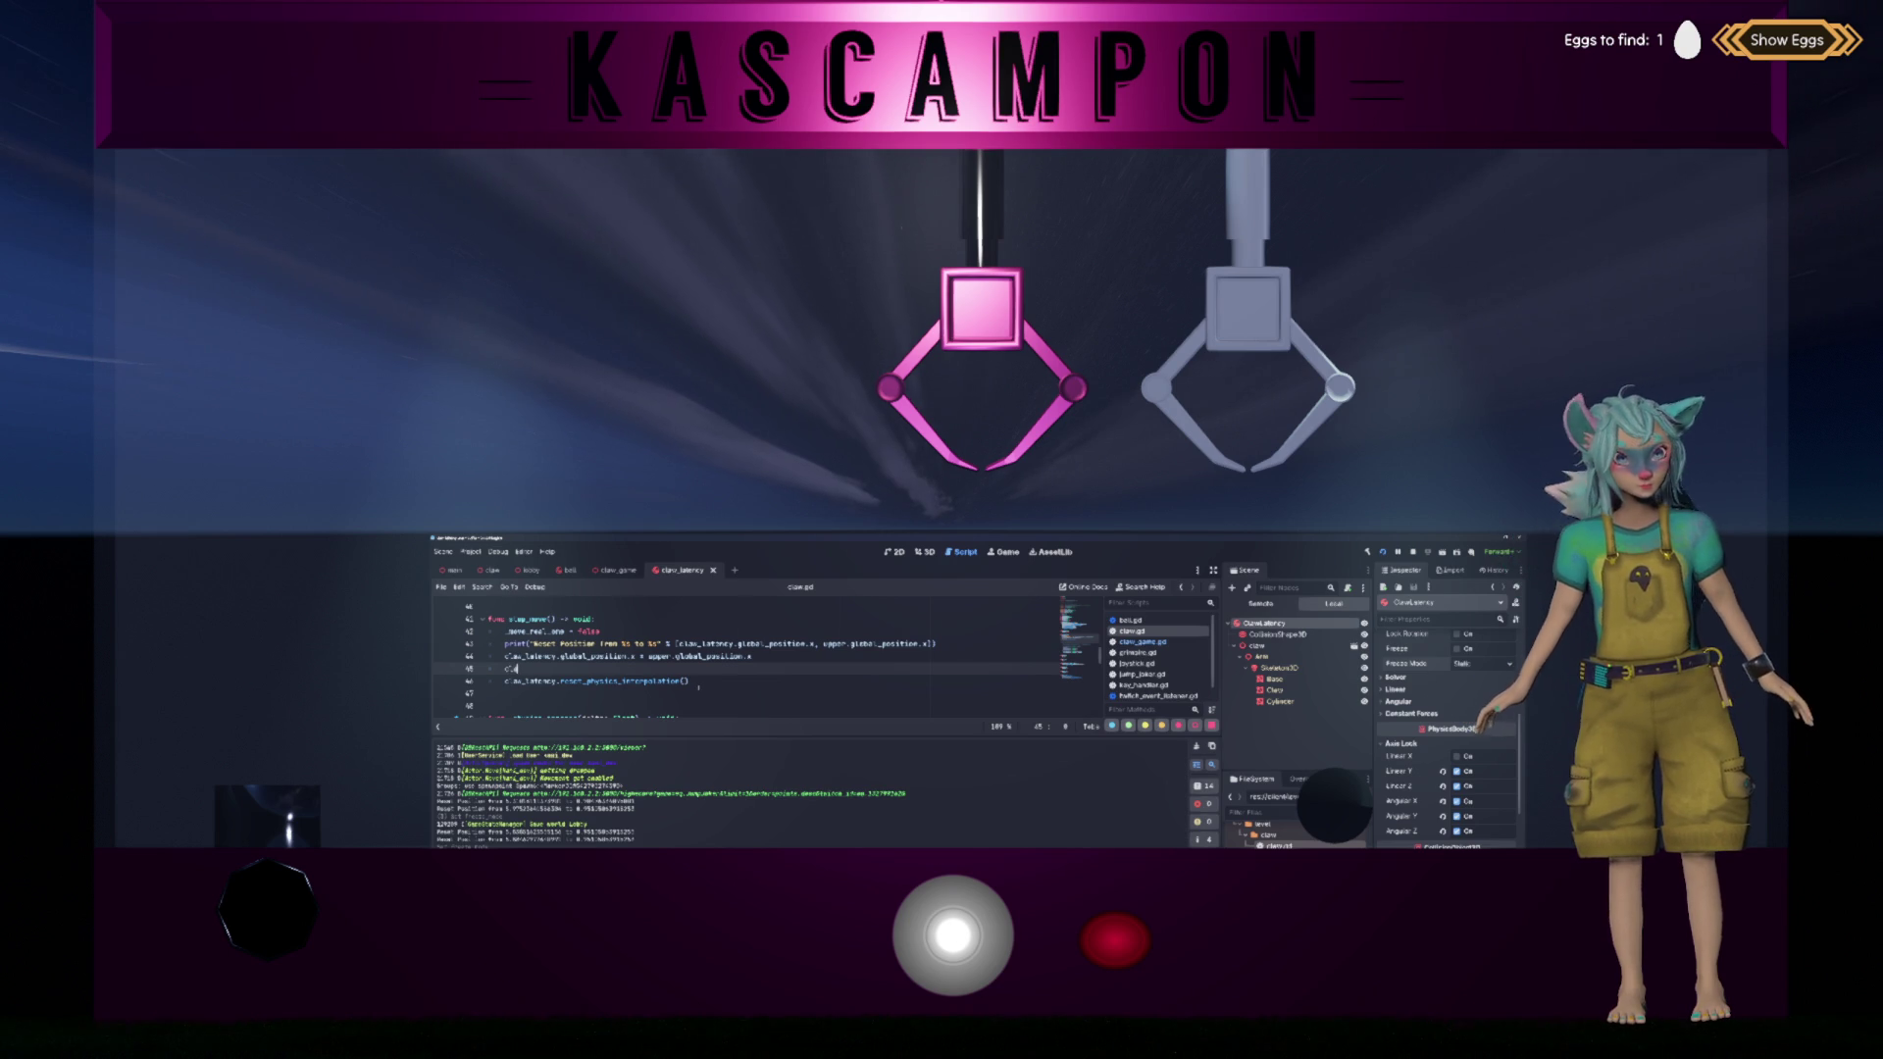
{"action": "type", "text": "w_latency.fr"}
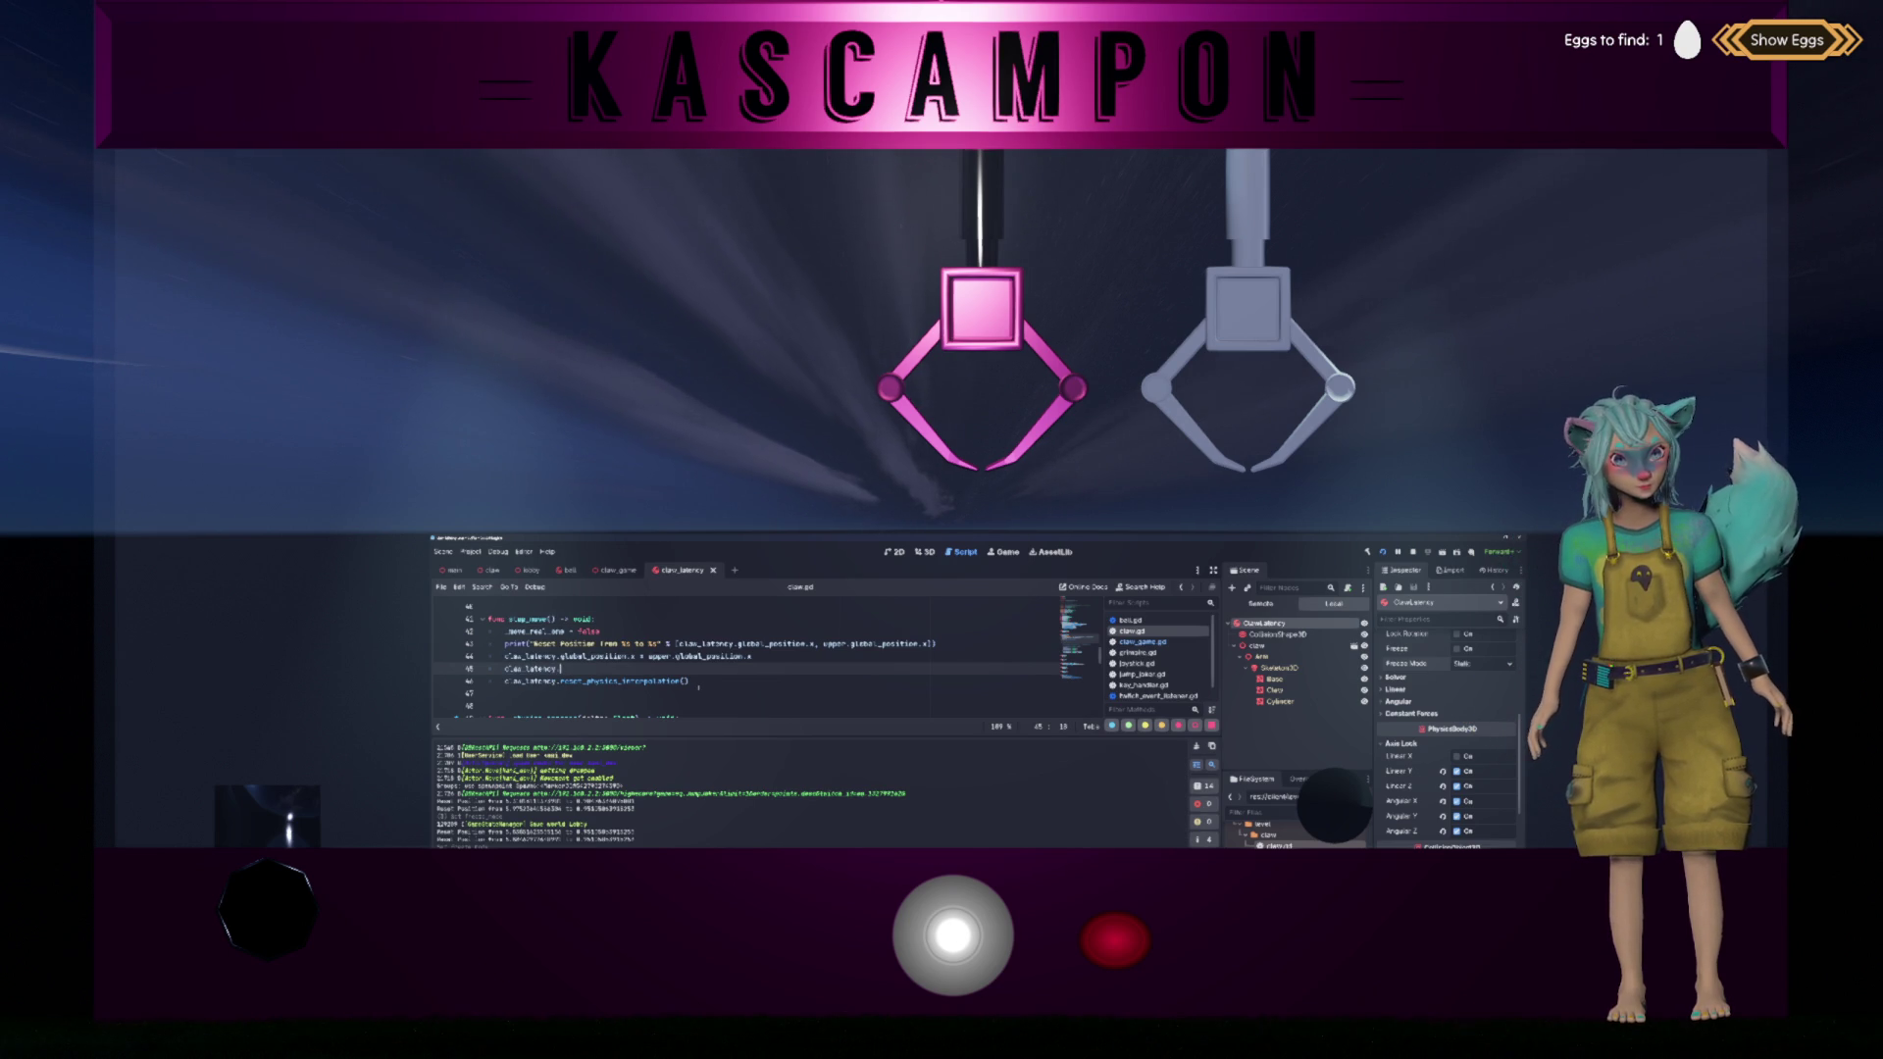
{"action": "key", "text": "Return"}
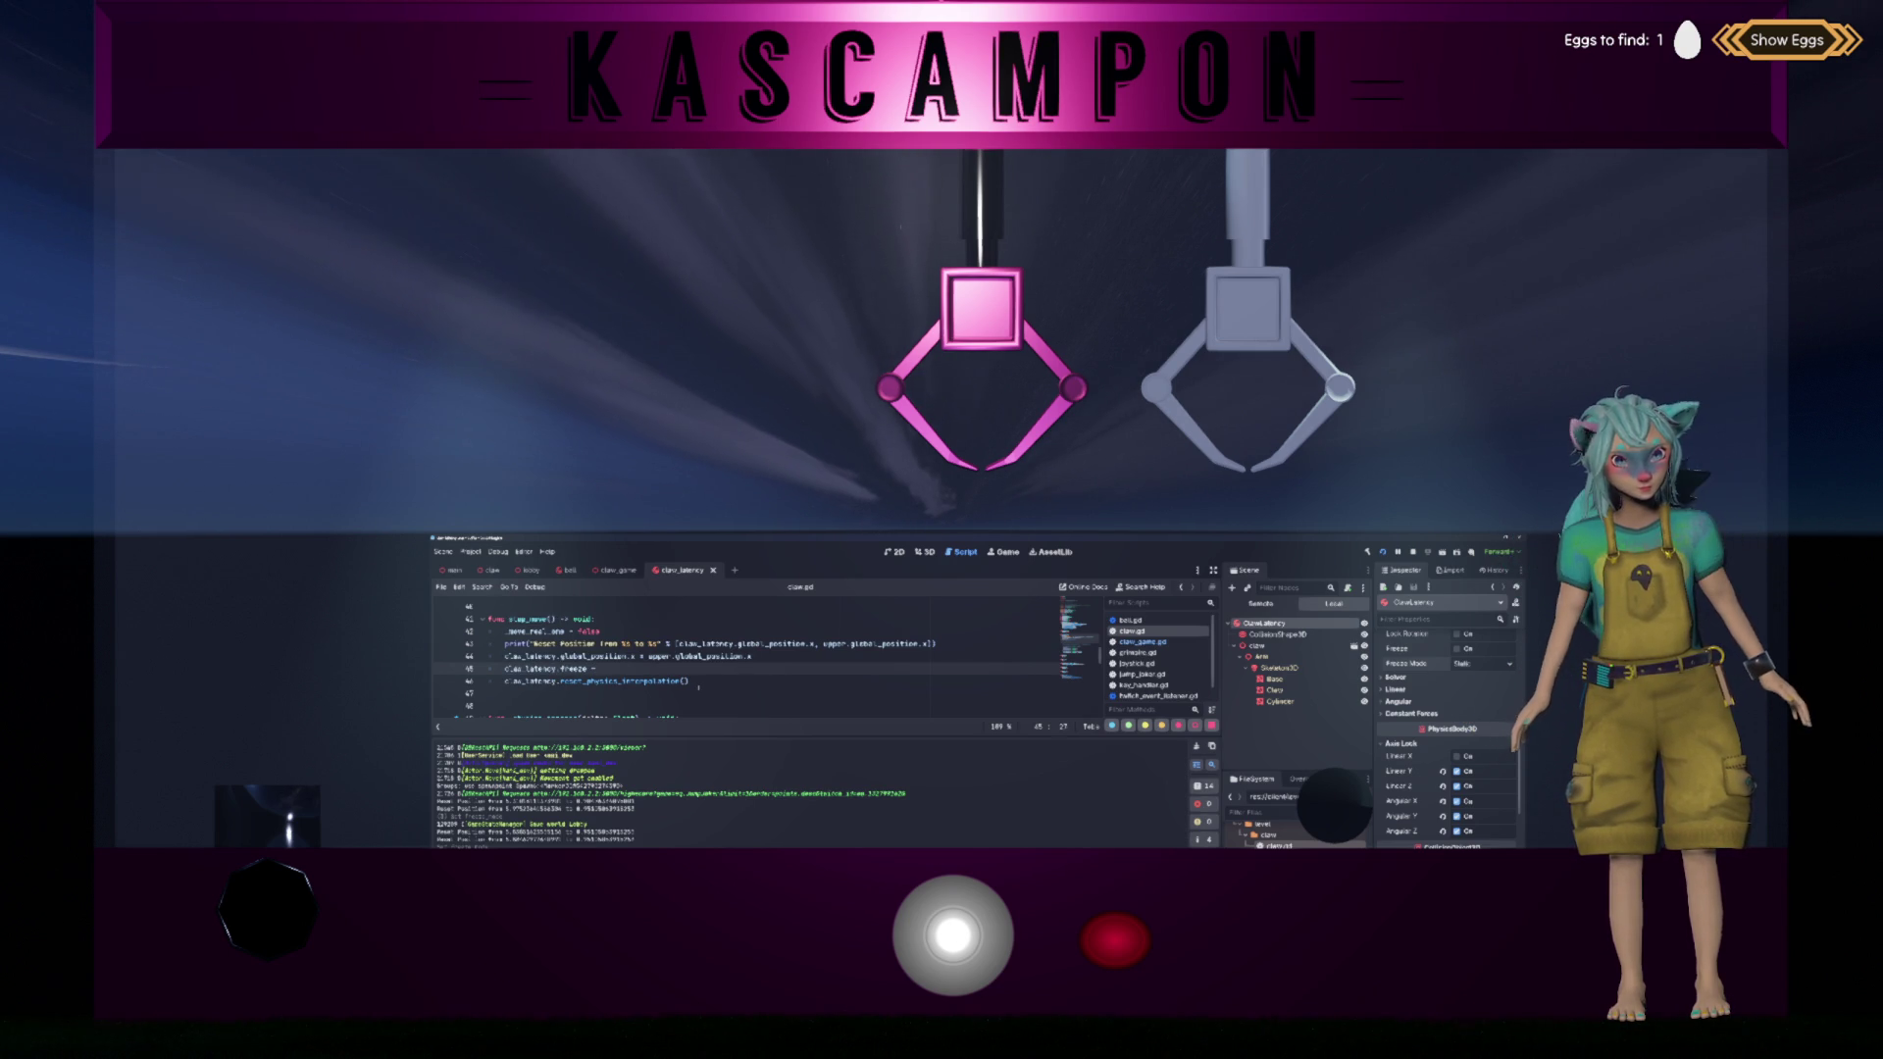
{"action": "type", "text": "true"}
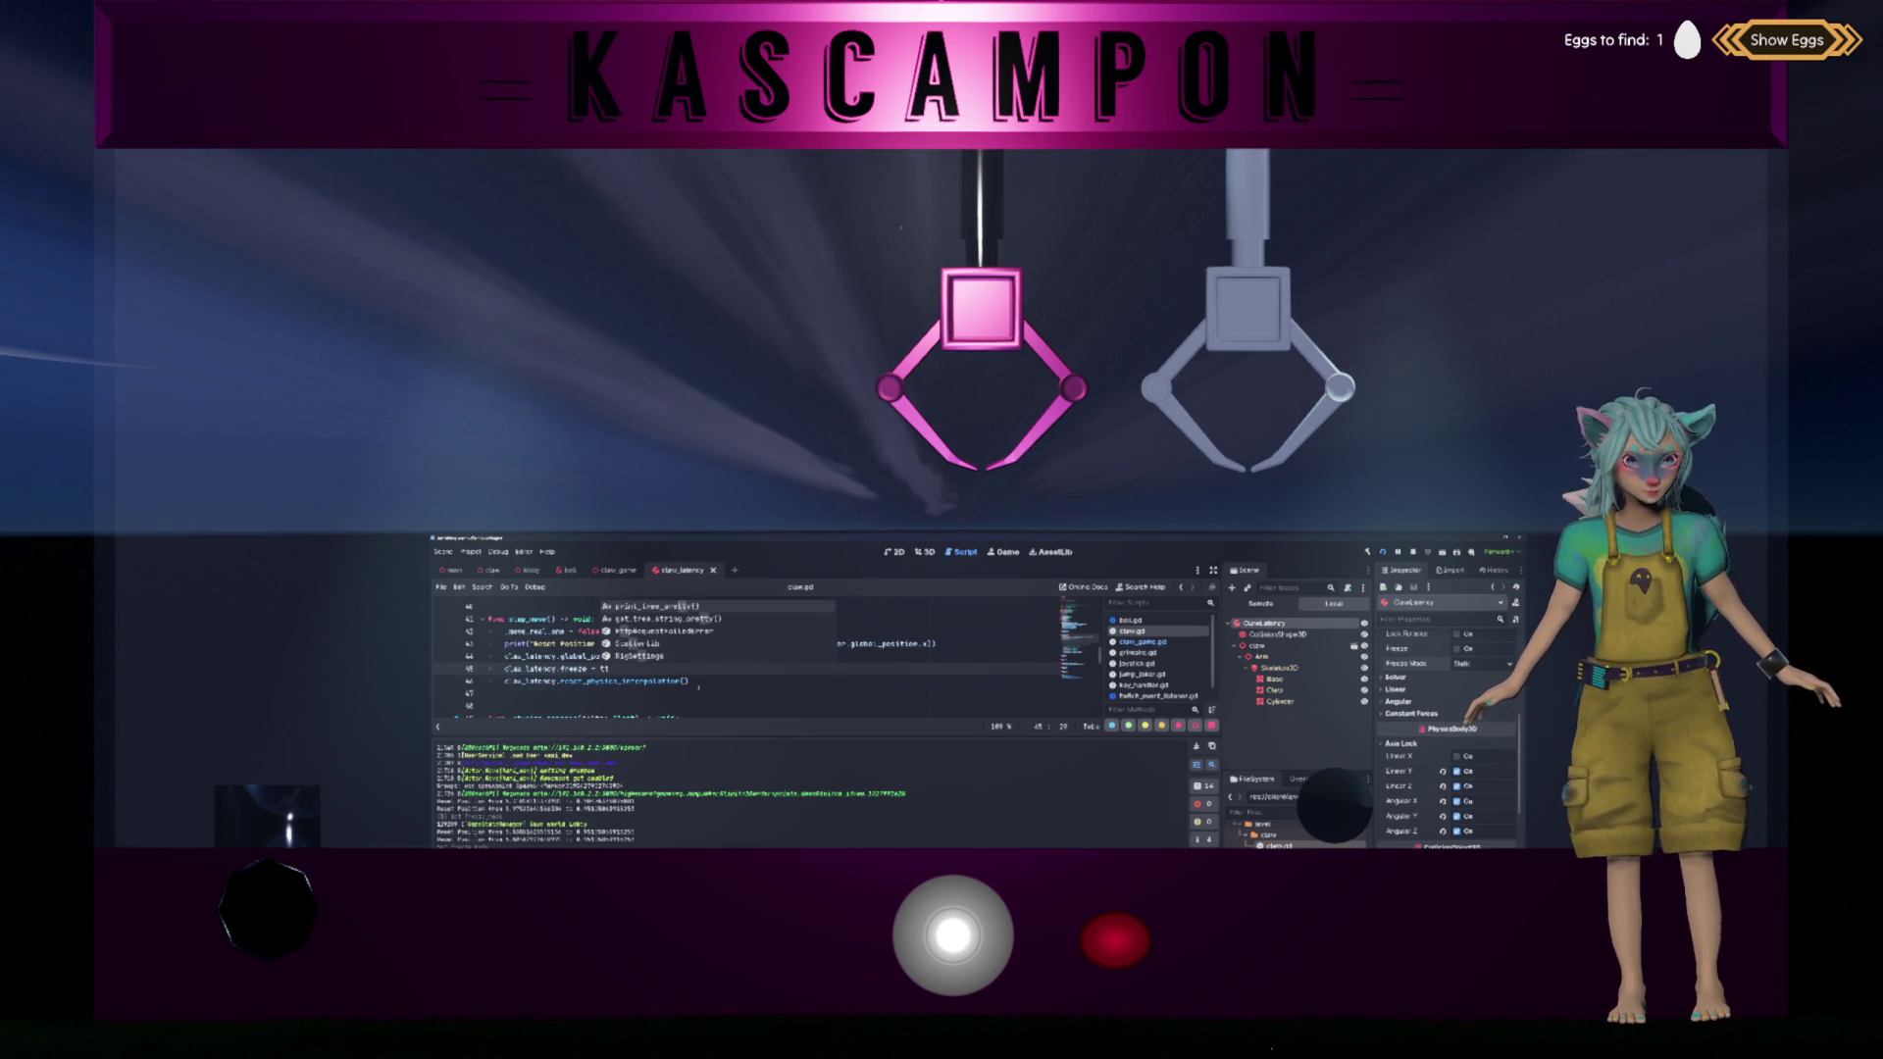
{"action": "key", "text": "Escape"}
{"action": "key", "text": "shift+Home"}
{"action": "key", "text": "ctrl+v"}
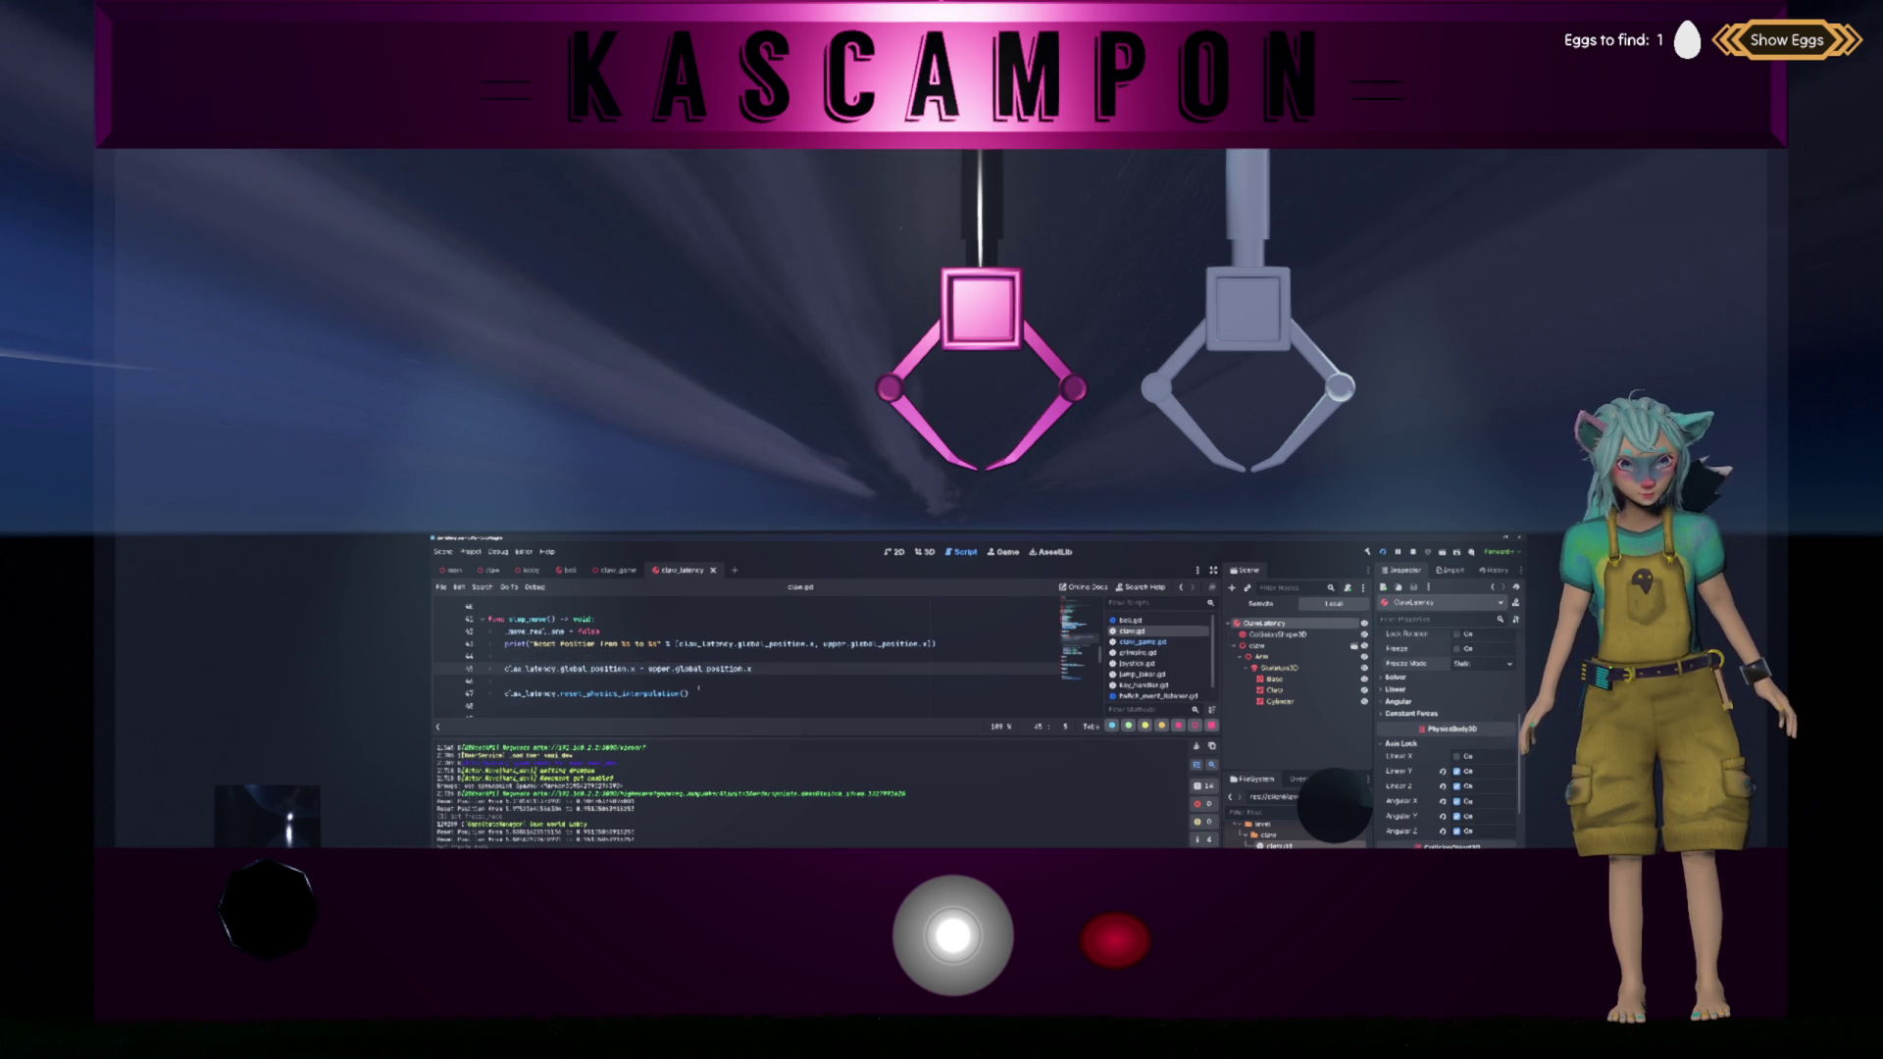
{"action": "key", "text": "ctrl+z"}
{"action": "key", "text": "BackSpace"}
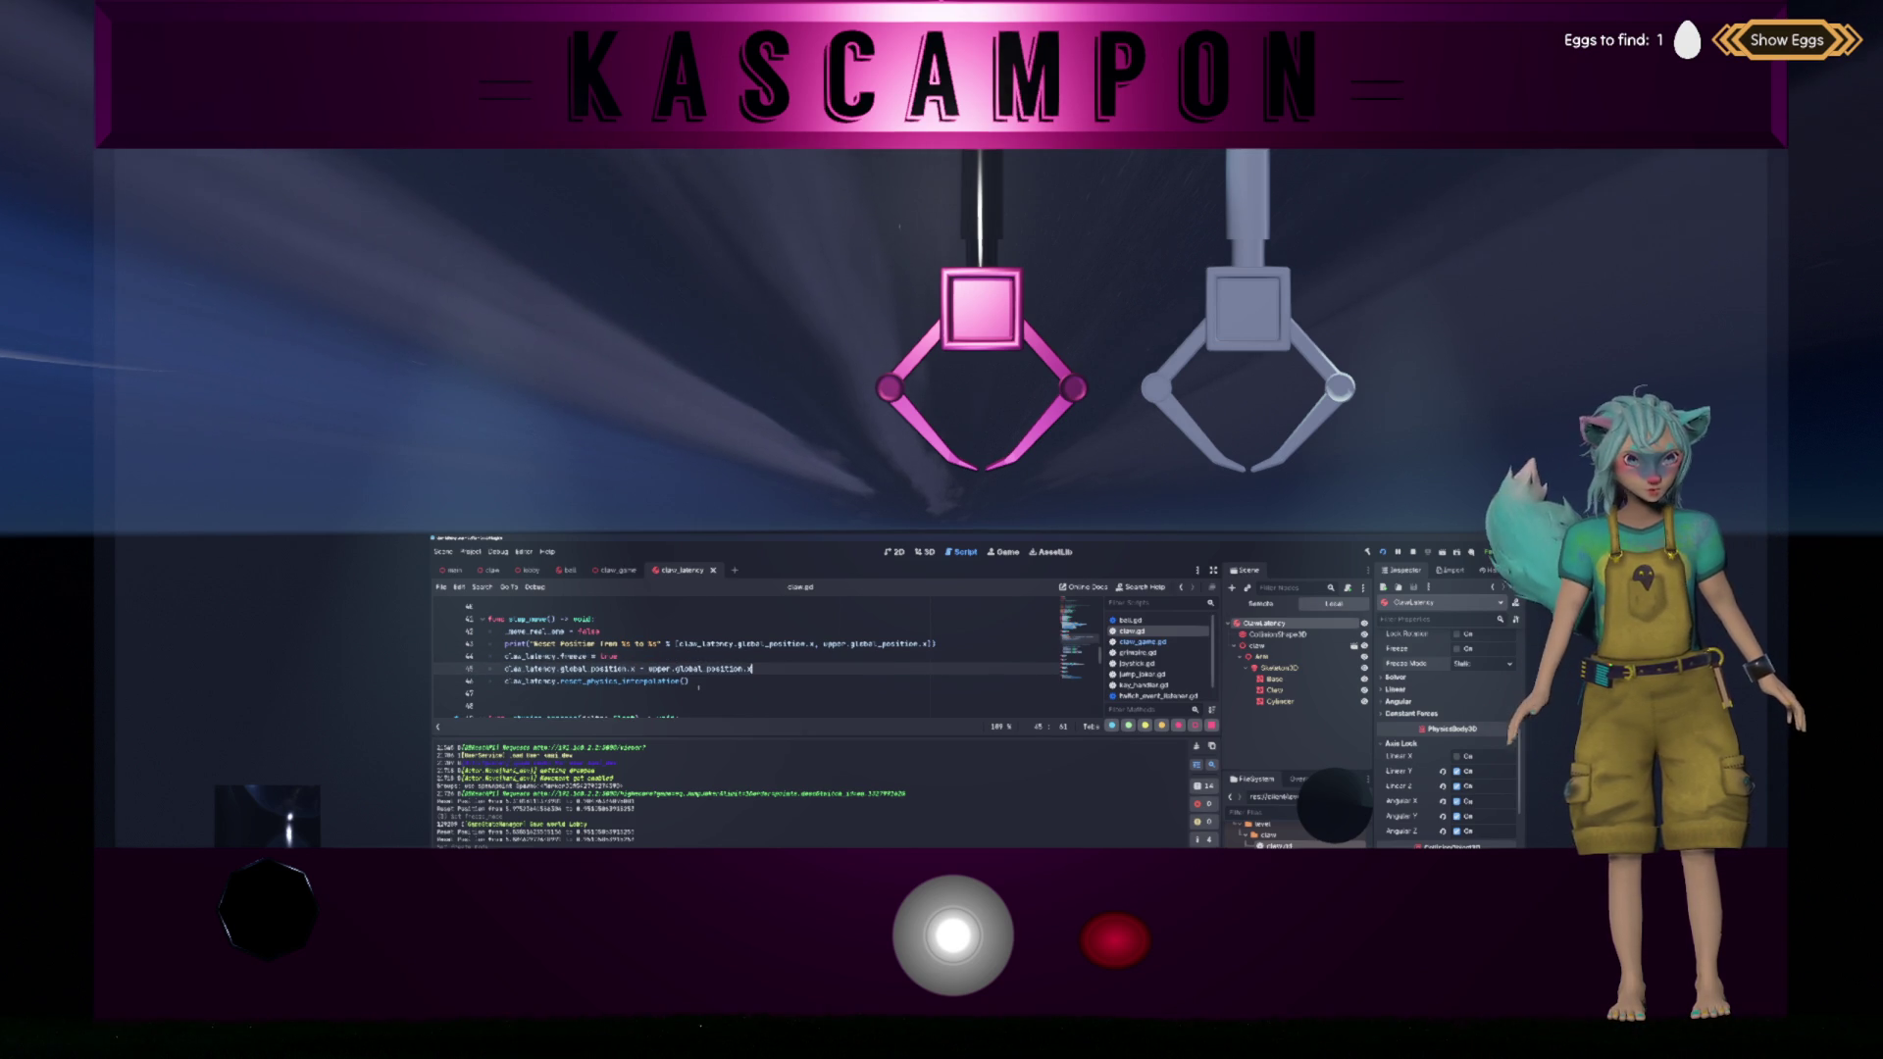
Step: Try adding a 'claw_latency.freeze = false' line in start_move, then undo it
{"action": "scroll", "coordinate": [698, 688], "scroll_direction": "up", "scroll_amount": 2}
{"action": "left_click", "coordinate": [668, 652]}
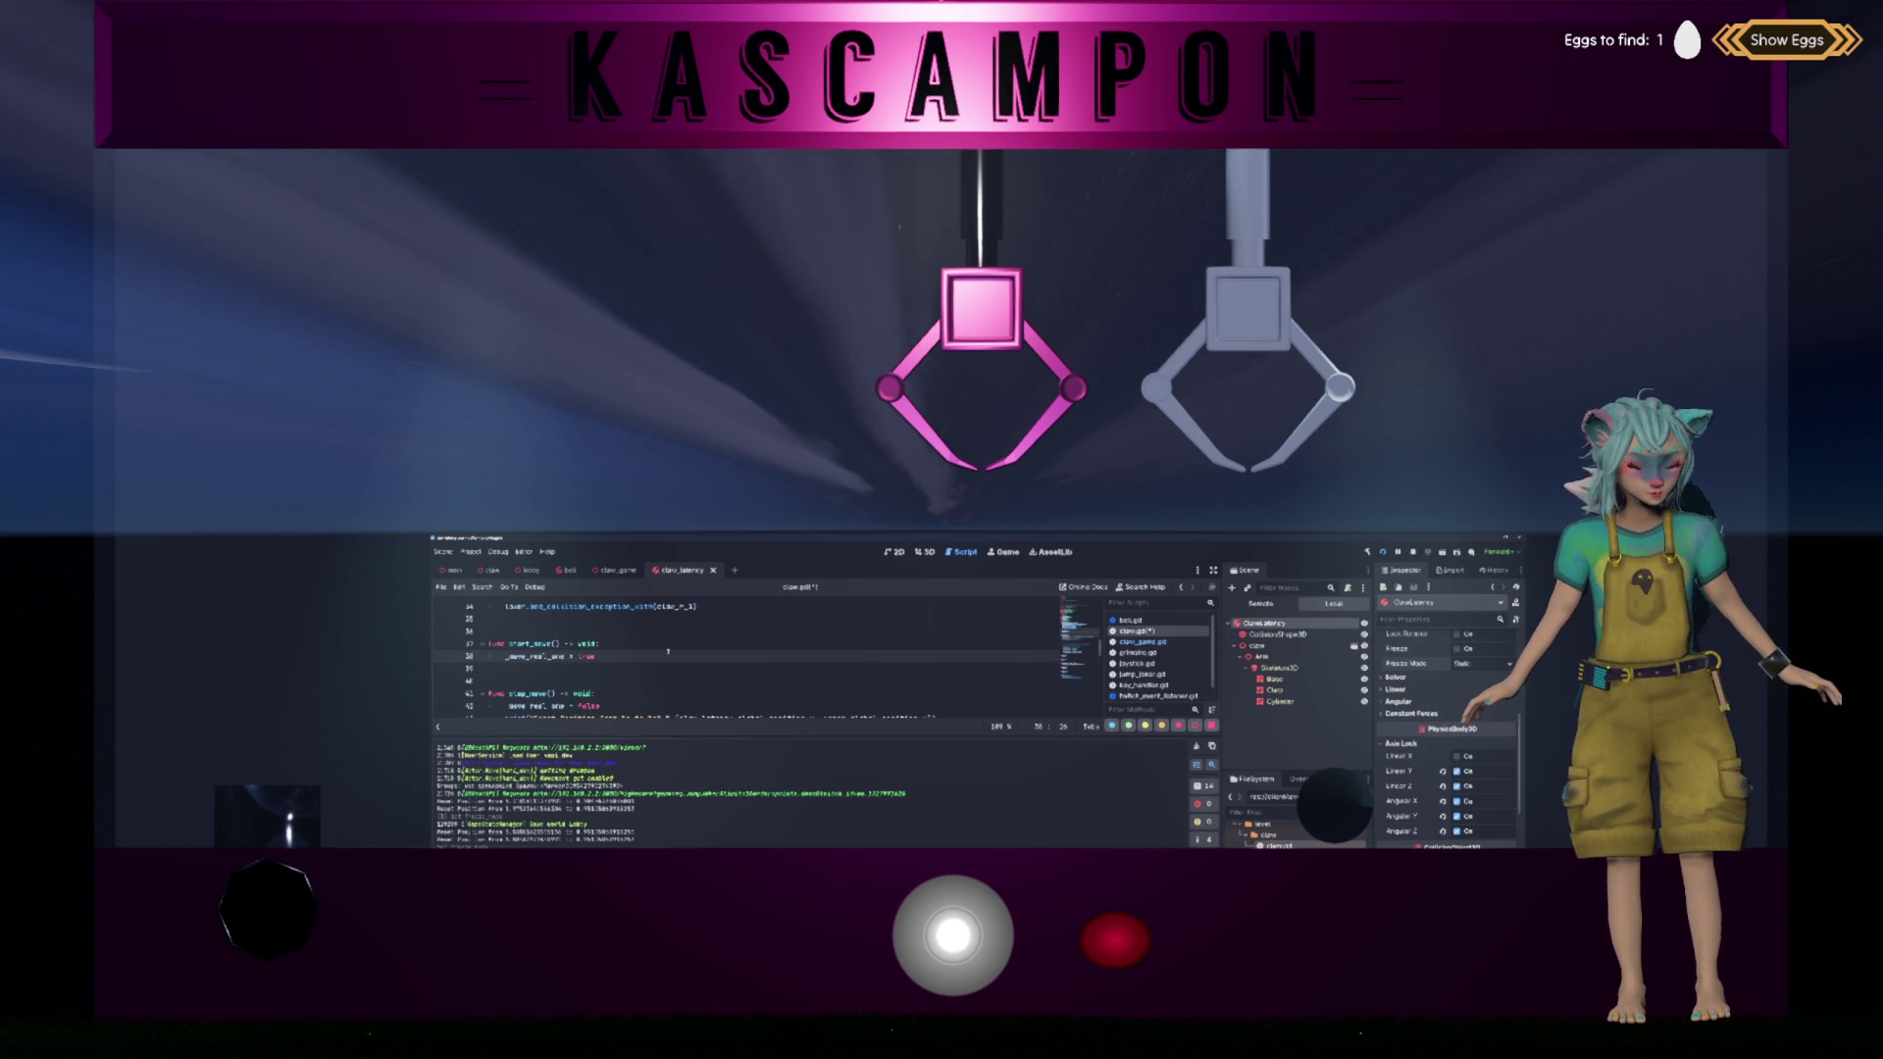
{"action": "key", "text": "Return"}
{"action": "type", "text": "claw_latency.freeze = true"}
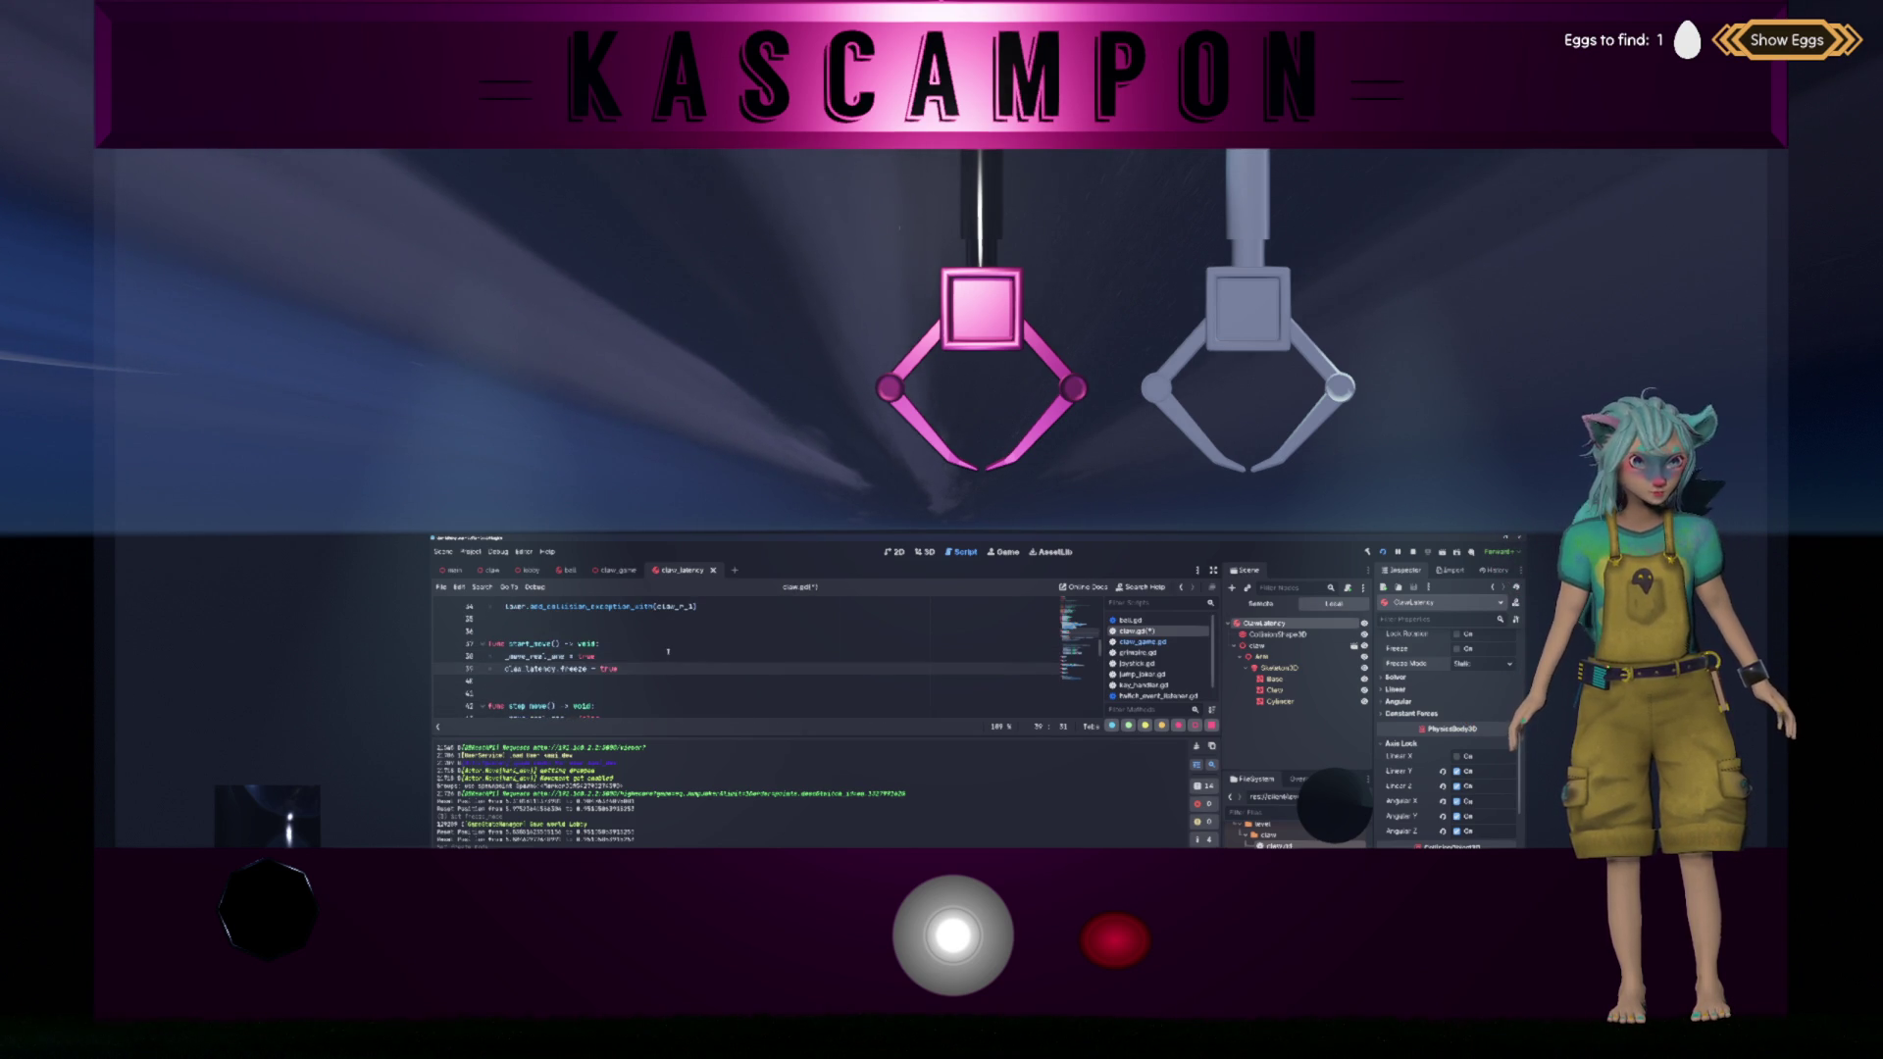
{"action": "key", "text": "BackSpace"}
{"action": "key", "text": "BackSpace"}
{"action": "key", "text": "BackSpace"}
{"action": "type", "text": "fa"}
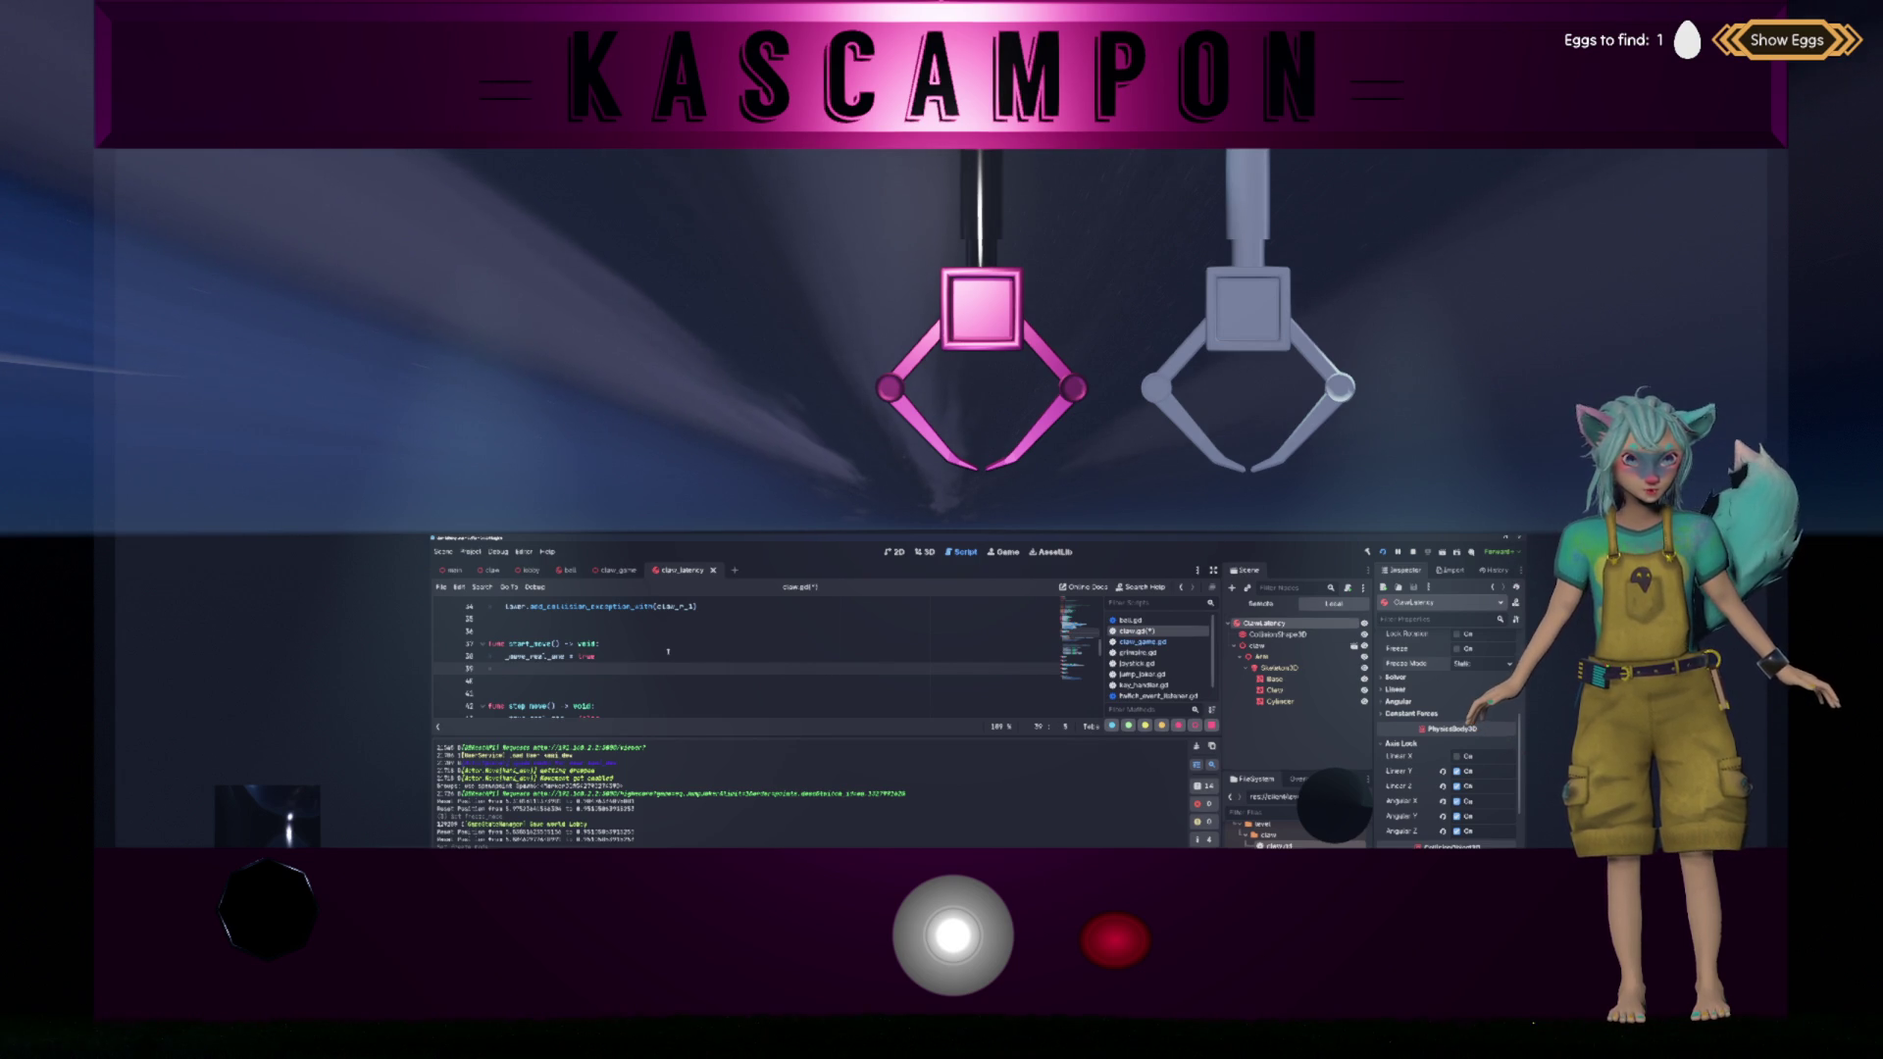
{"action": "key", "text": "ctrl+z"}
{"action": "key", "text": "ctrl+z"}
{"action": "key", "text": "ctrl+z"}
Step: Hide the output panel and scroll to _physics_process, placing the caret at line 52
{"action": "scroll", "coordinate": [667, 651], "scroll_direction": "down", "scroll_amount": 1}
{"action": "scroll", "coordinate": [667, 651], "scroll_direction": "down", "scroll_amount": 3}
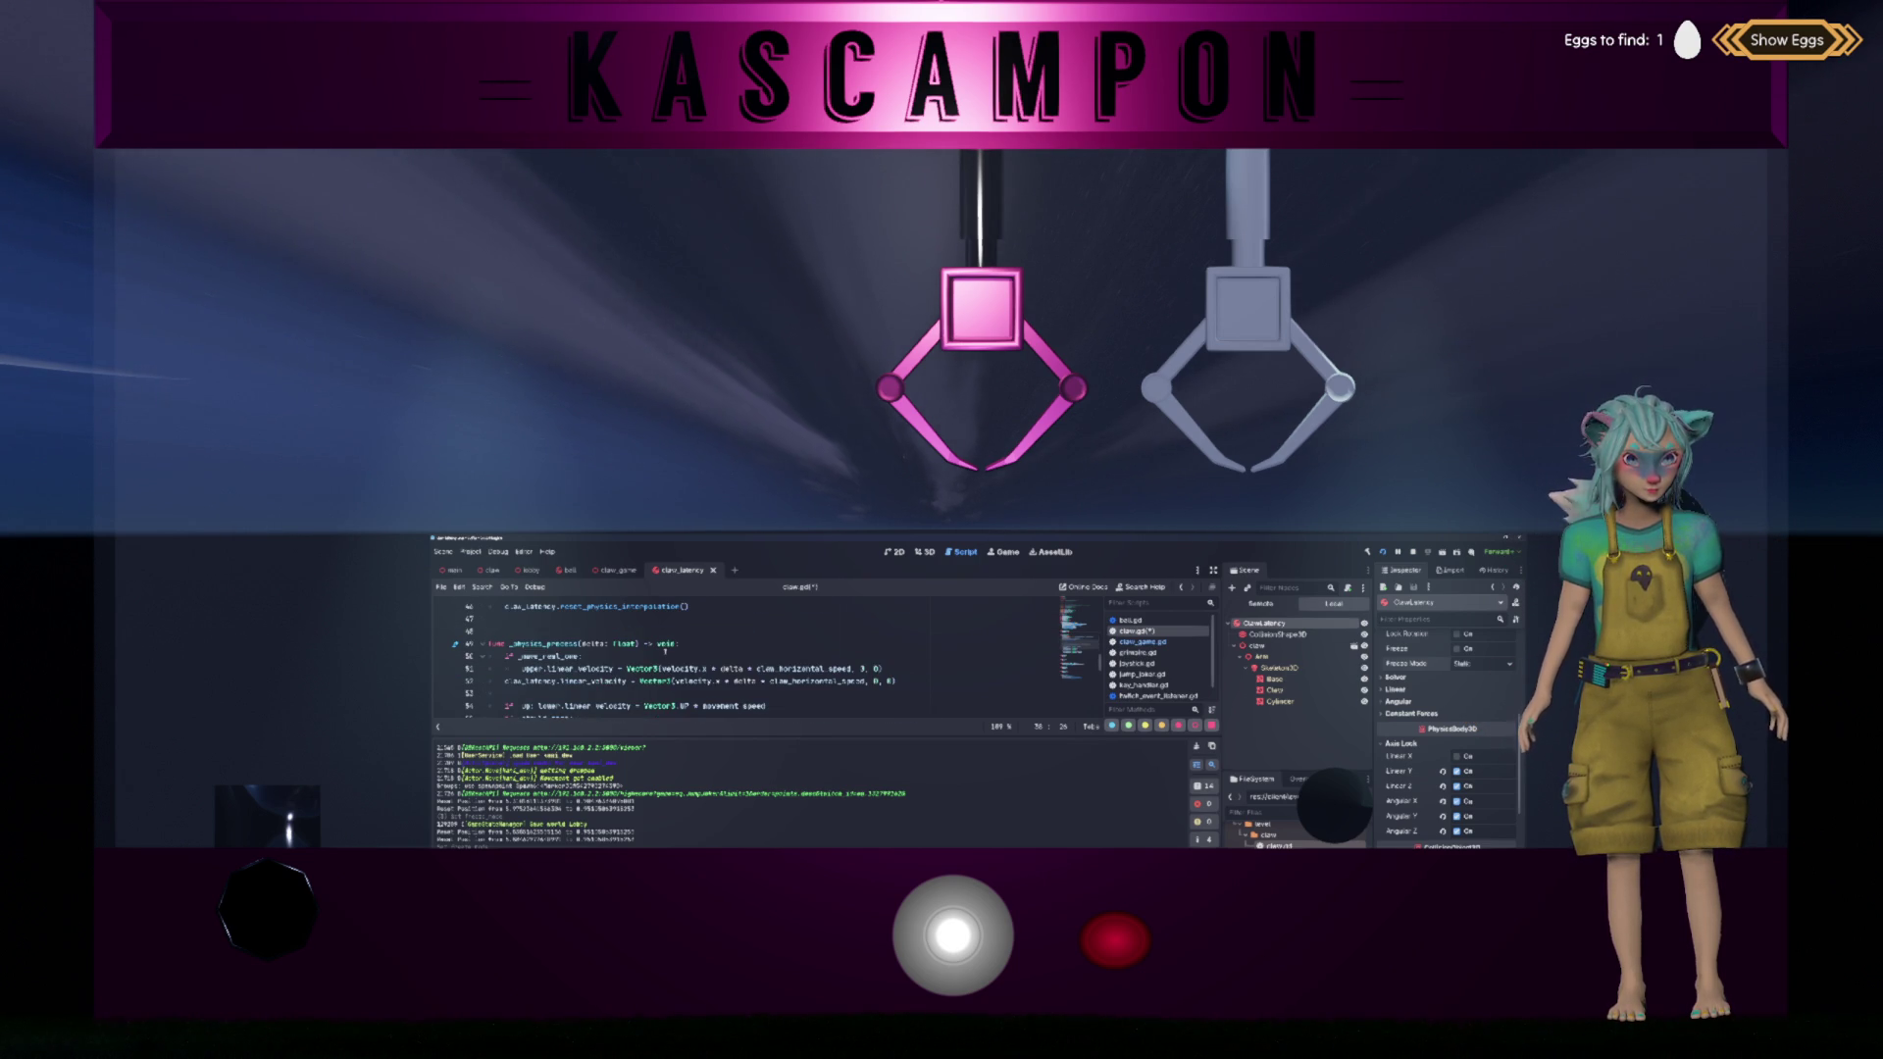
{"action": "scroll", "coordinate": [666, 650], "scroll_direction": "up", "scroll_amount": 6}
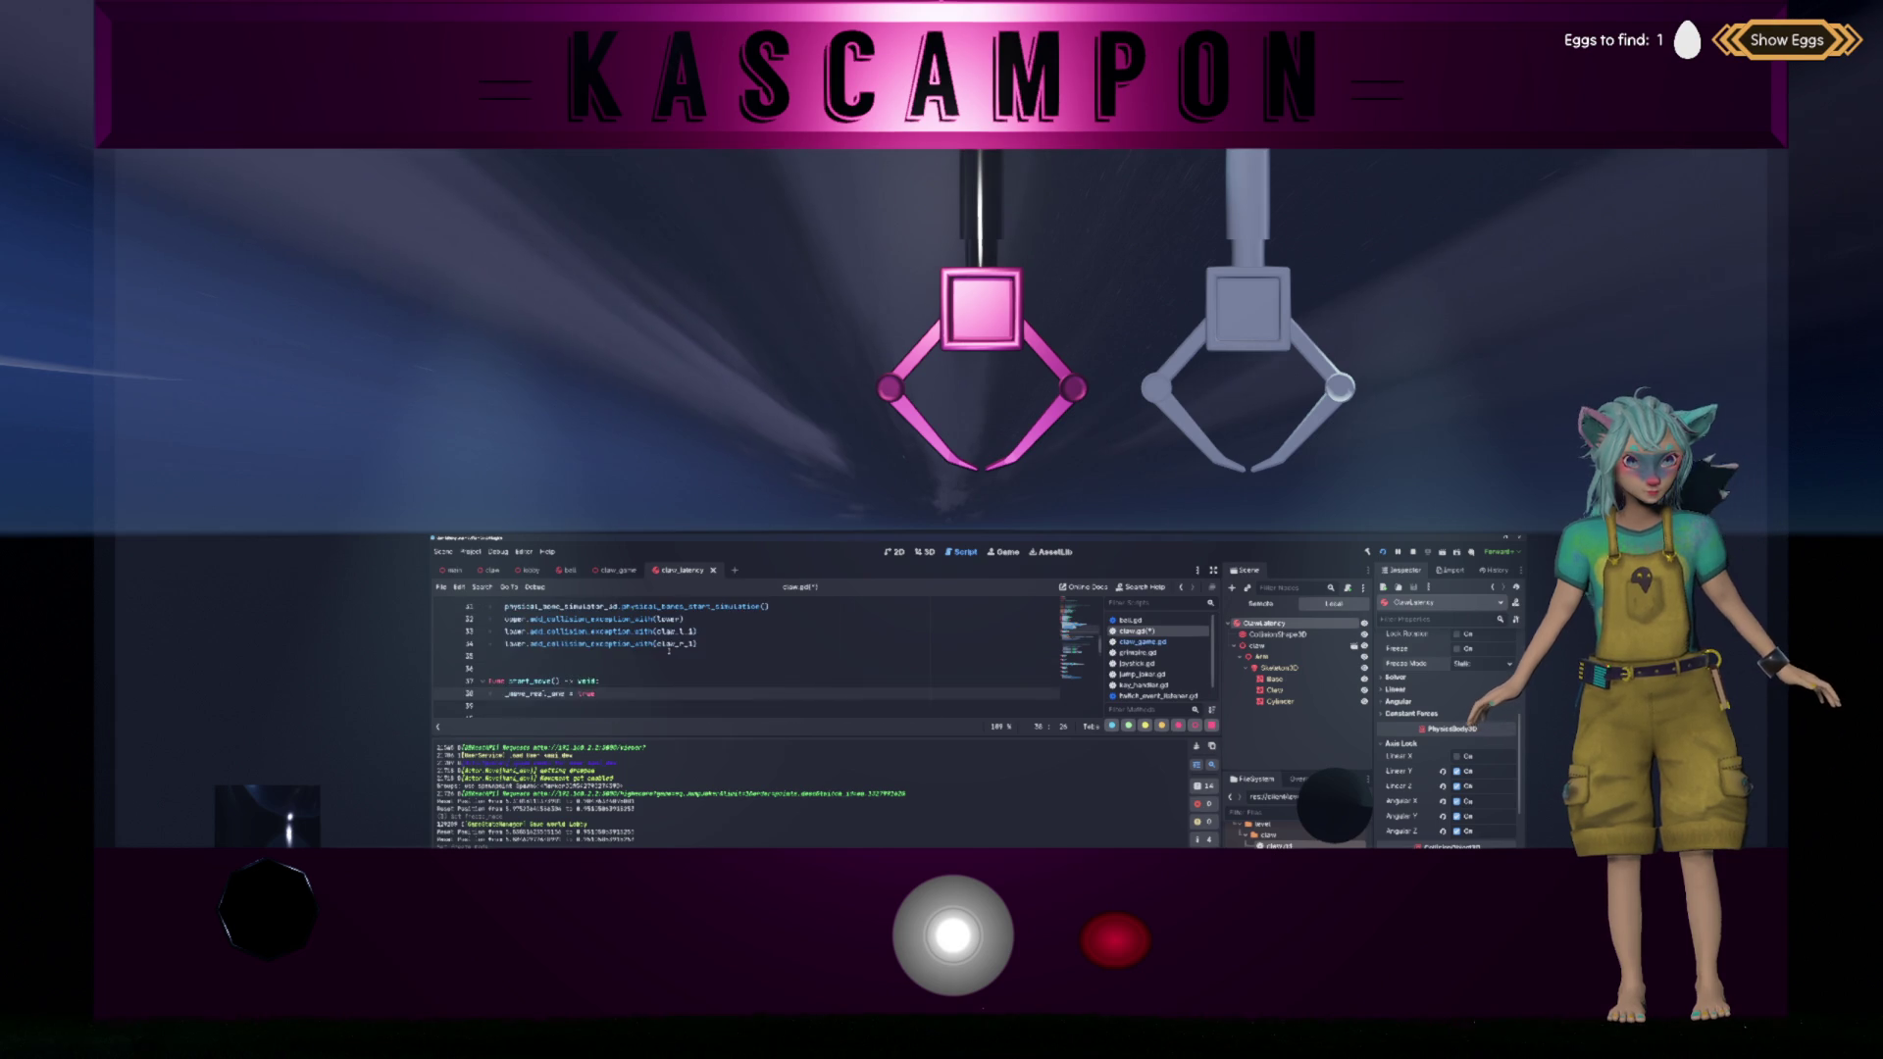
{"action": "scroll", "coordinate": [665, 650], "scroll_direction": "down", "scroll_amount": 8}
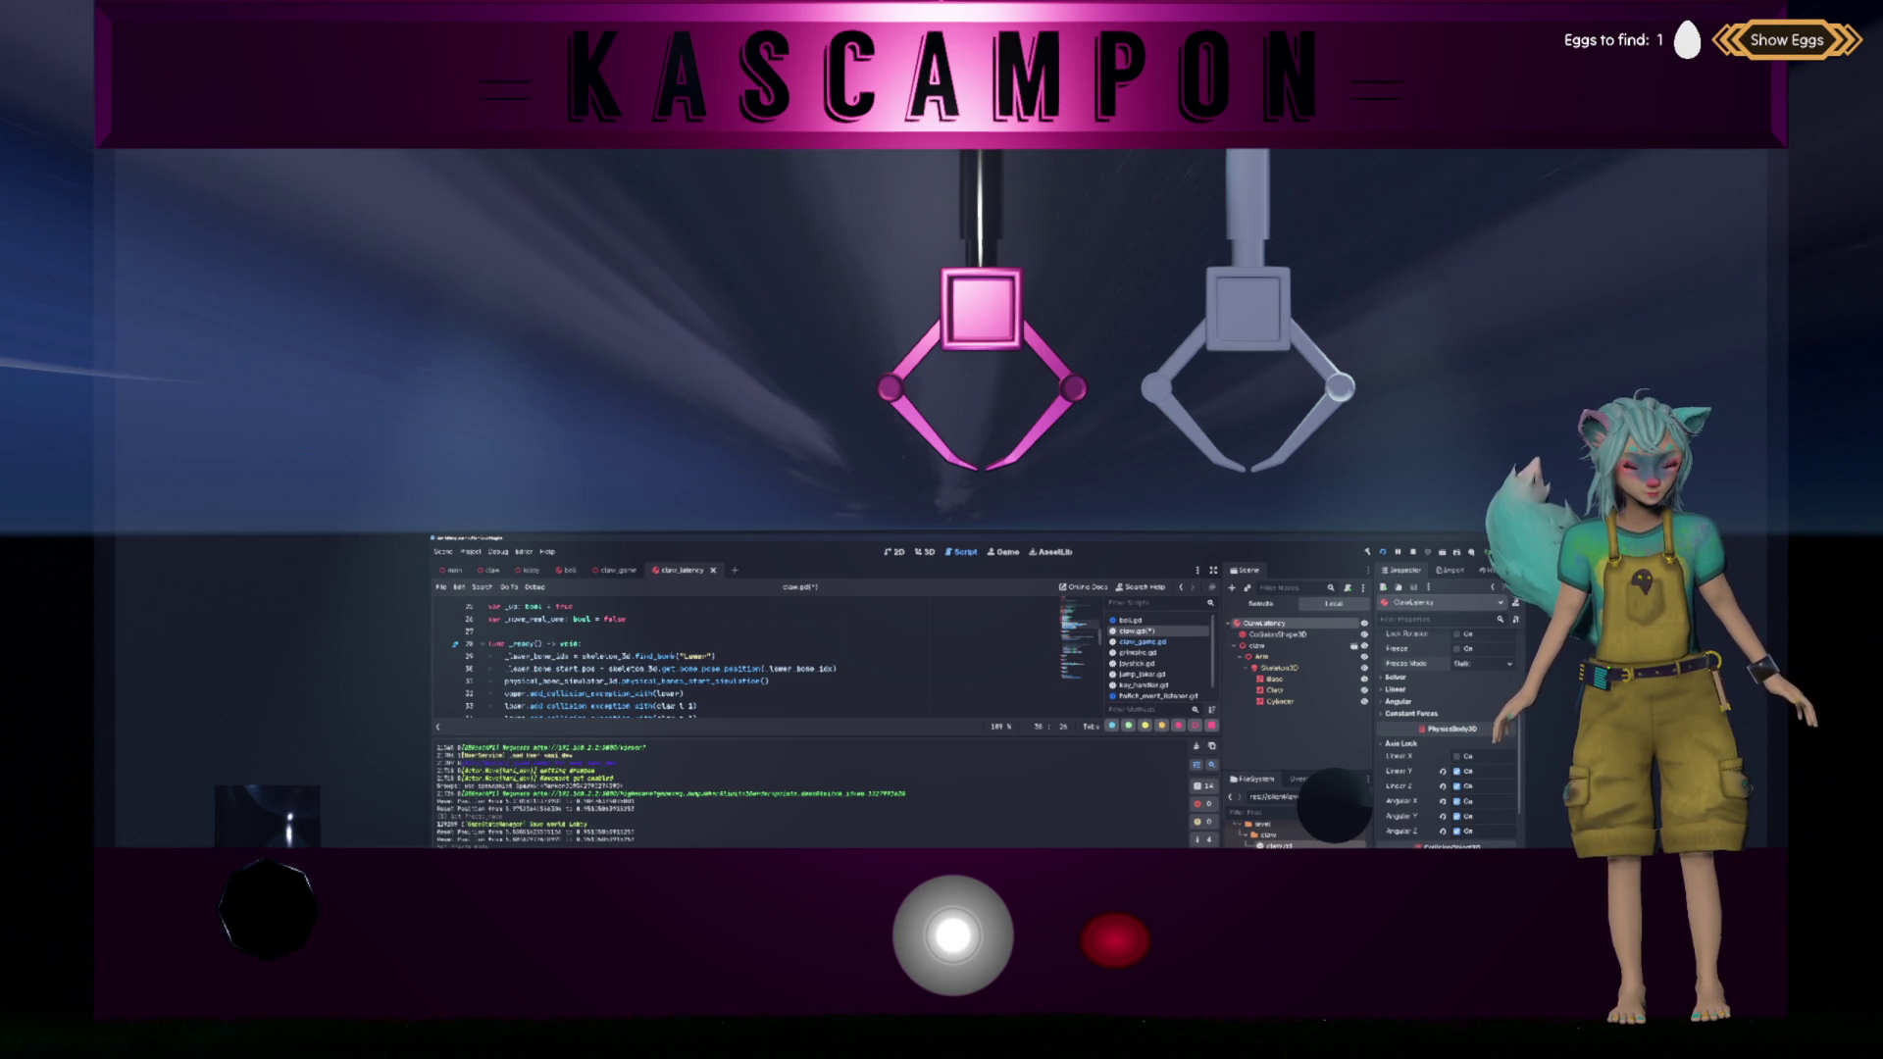
{"action": "scroll", "coordinate": [665, 650], "scroll_direction": "up", "scroll_amount": 2}
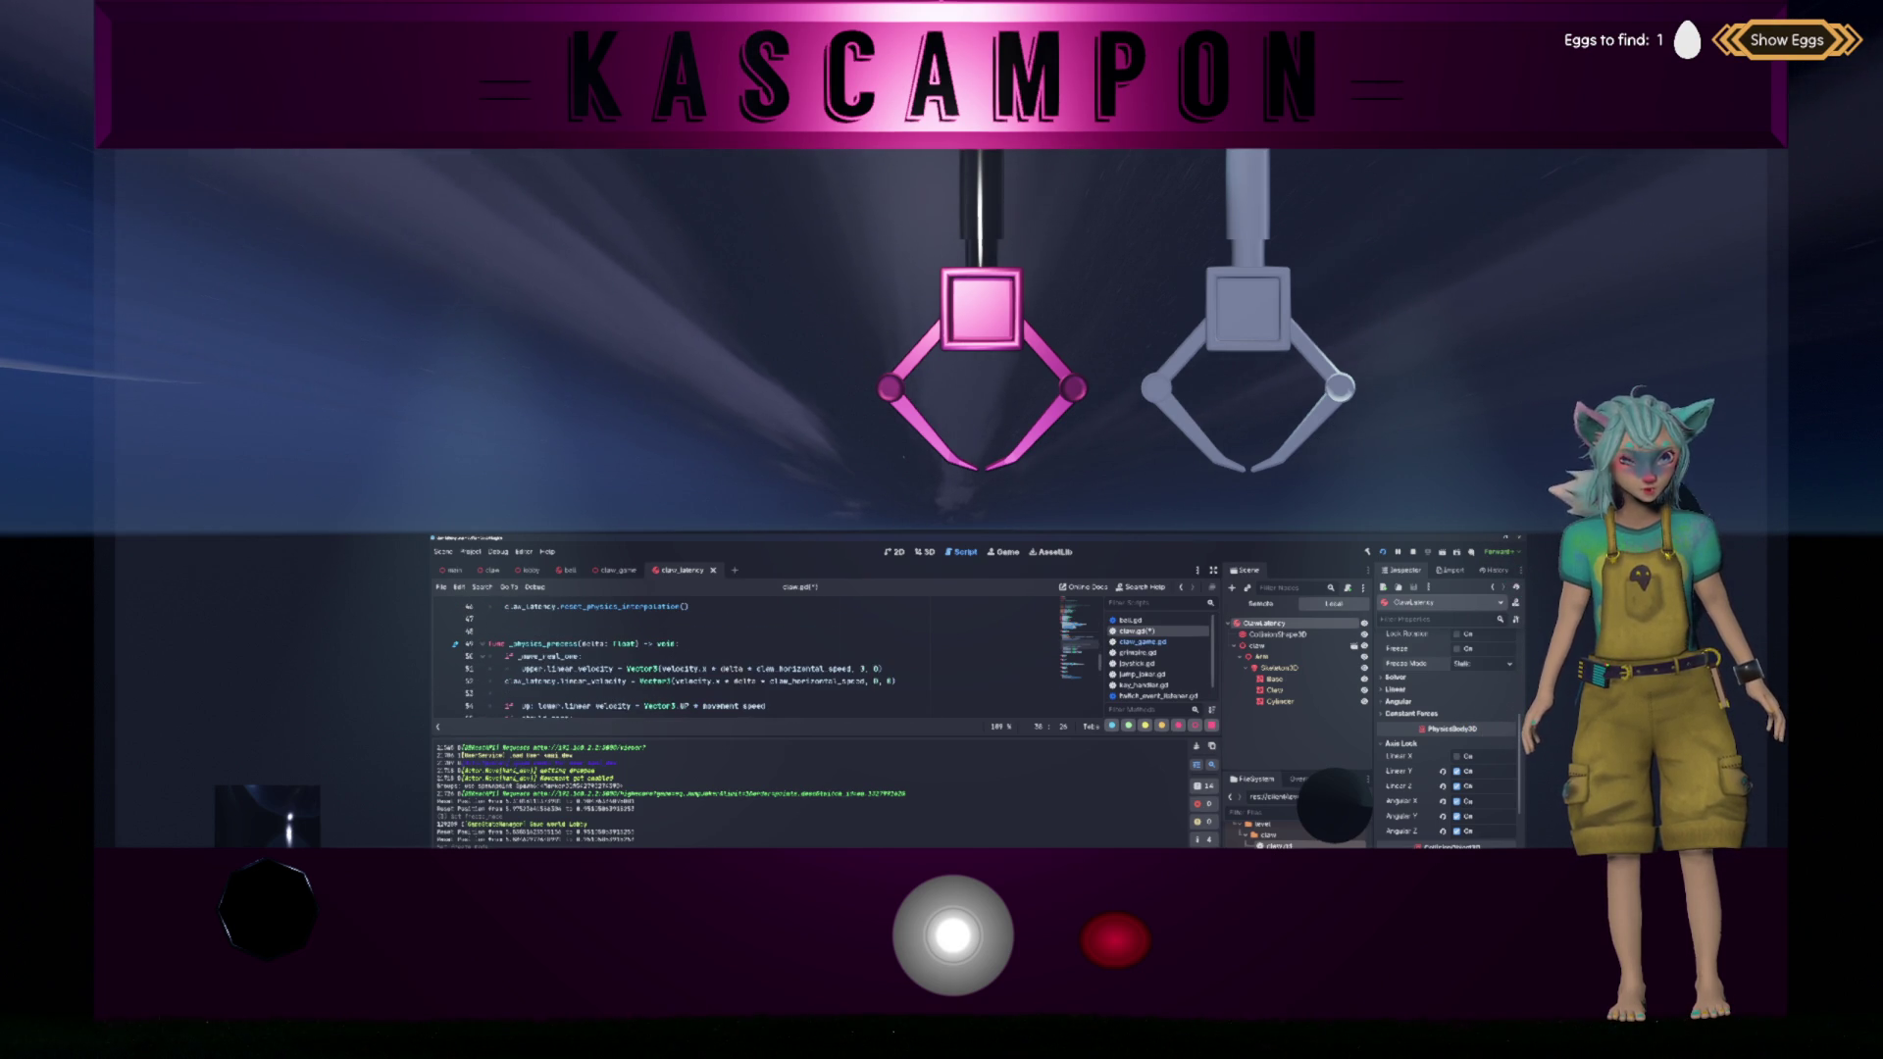
{"action": "key", "text": "ctrl+j"}
{"action": "scroll", "coordinate": [665, 650], "scroll_direction": "down", "scroll_amount": 2}
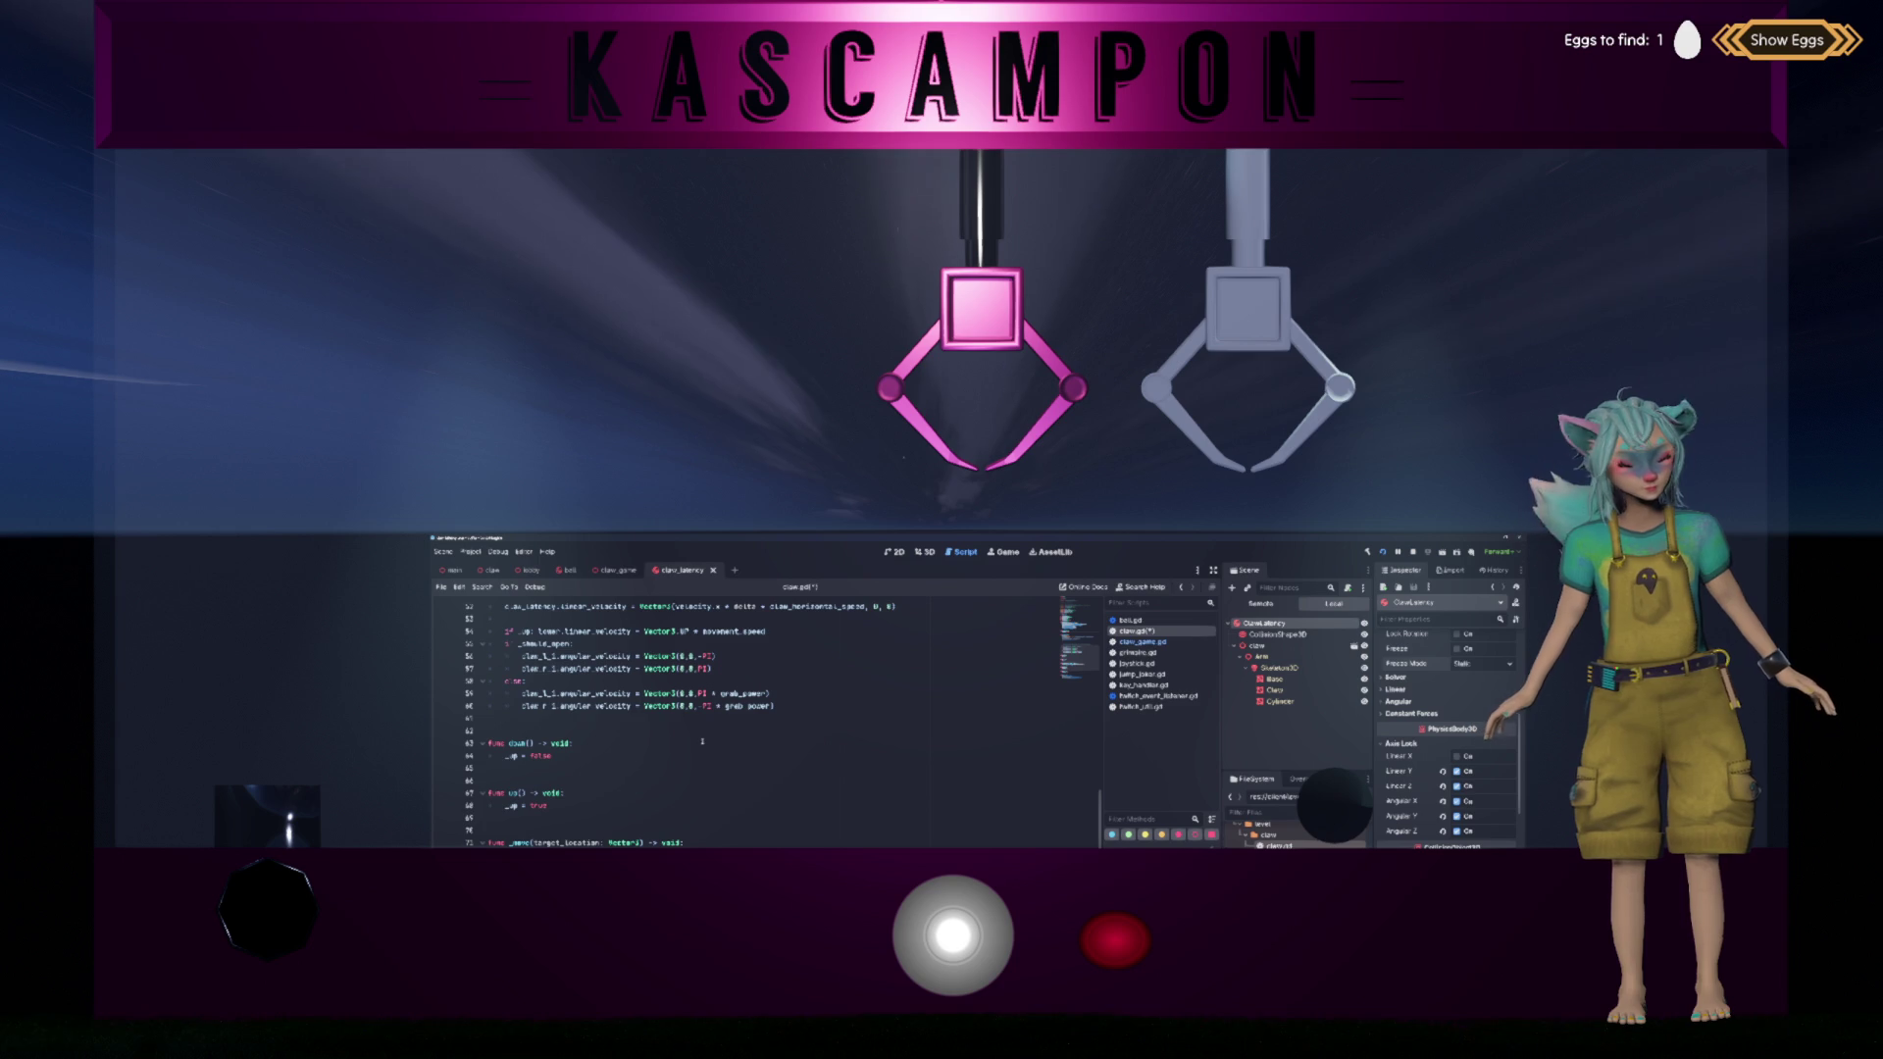
{"action": "scroll", "coordinate": [665, 651], "scroll_direction": "up", "scroll_amount": 4}
{"action": "scroll", "coordinate": [665, 650], "scroll_direction": "up", "scroll_amount": 2}
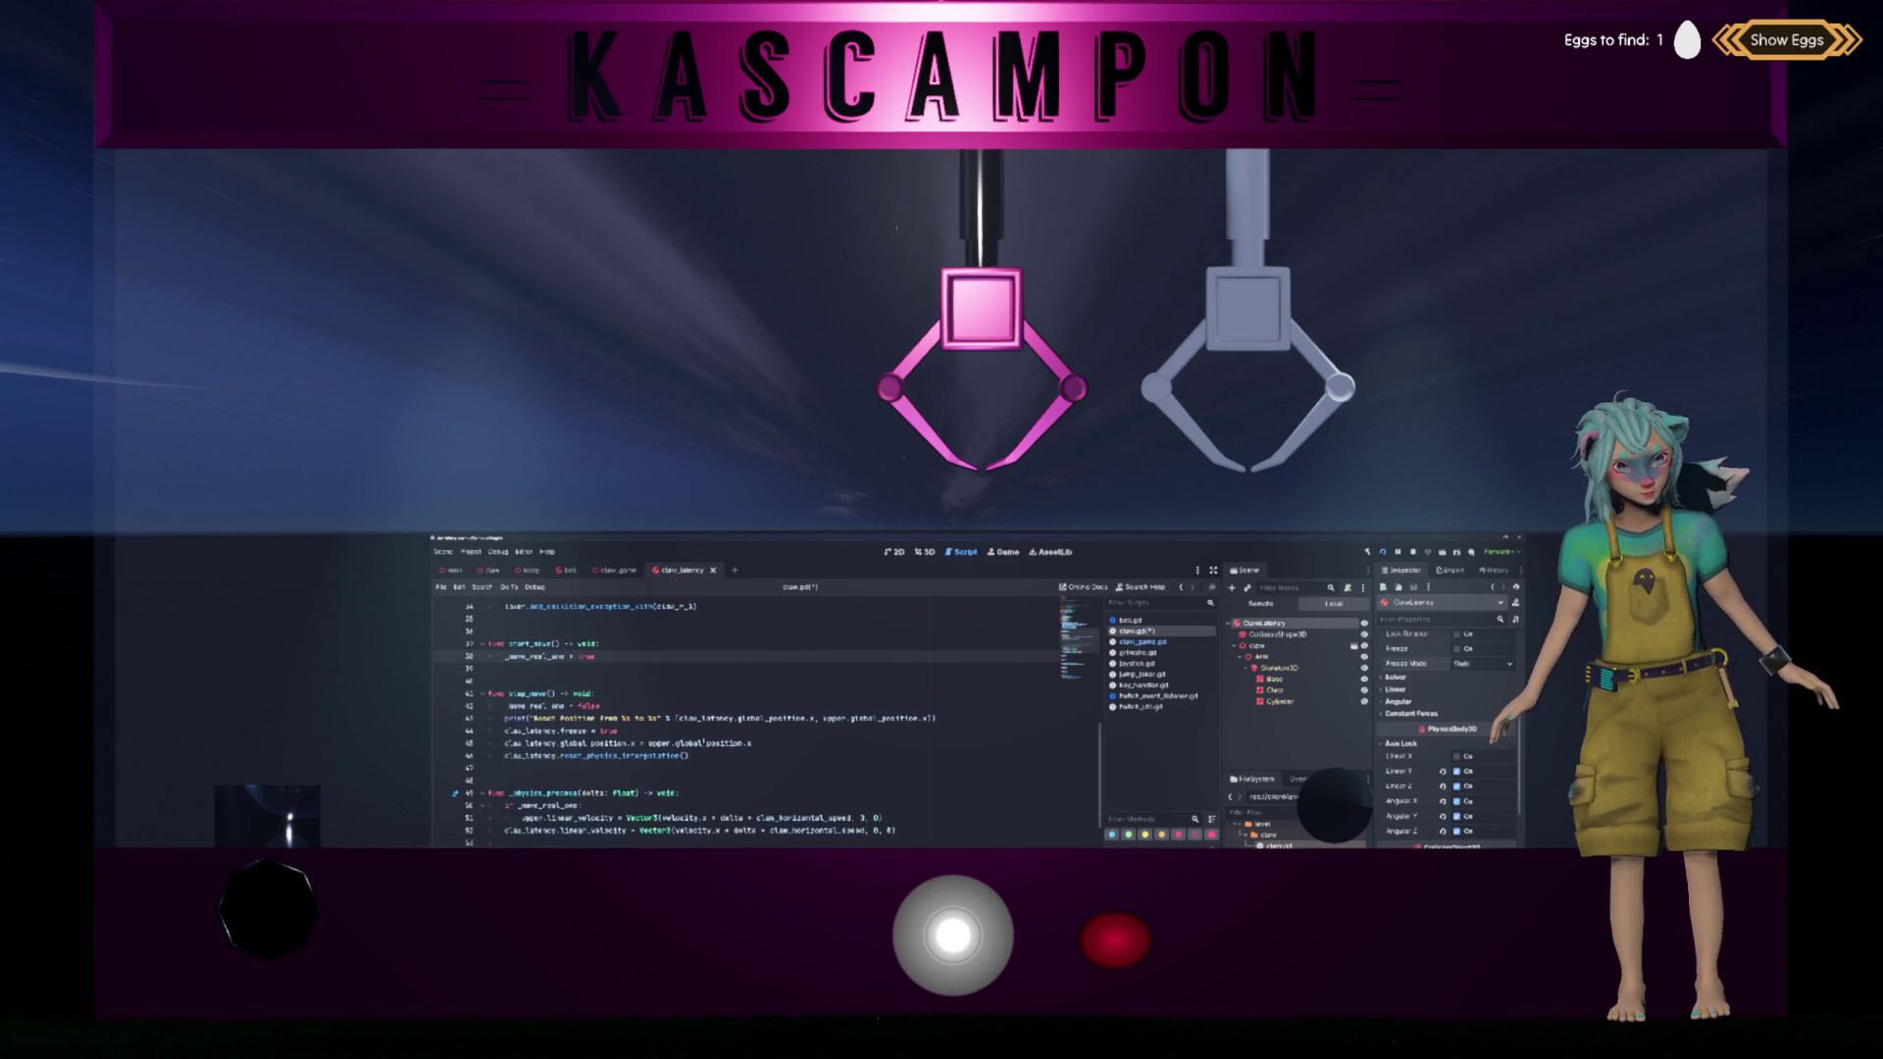
{"action": "scroll", "coordinate": [703, 741], "scroll_direction": "down", "scroll_amount": 1}
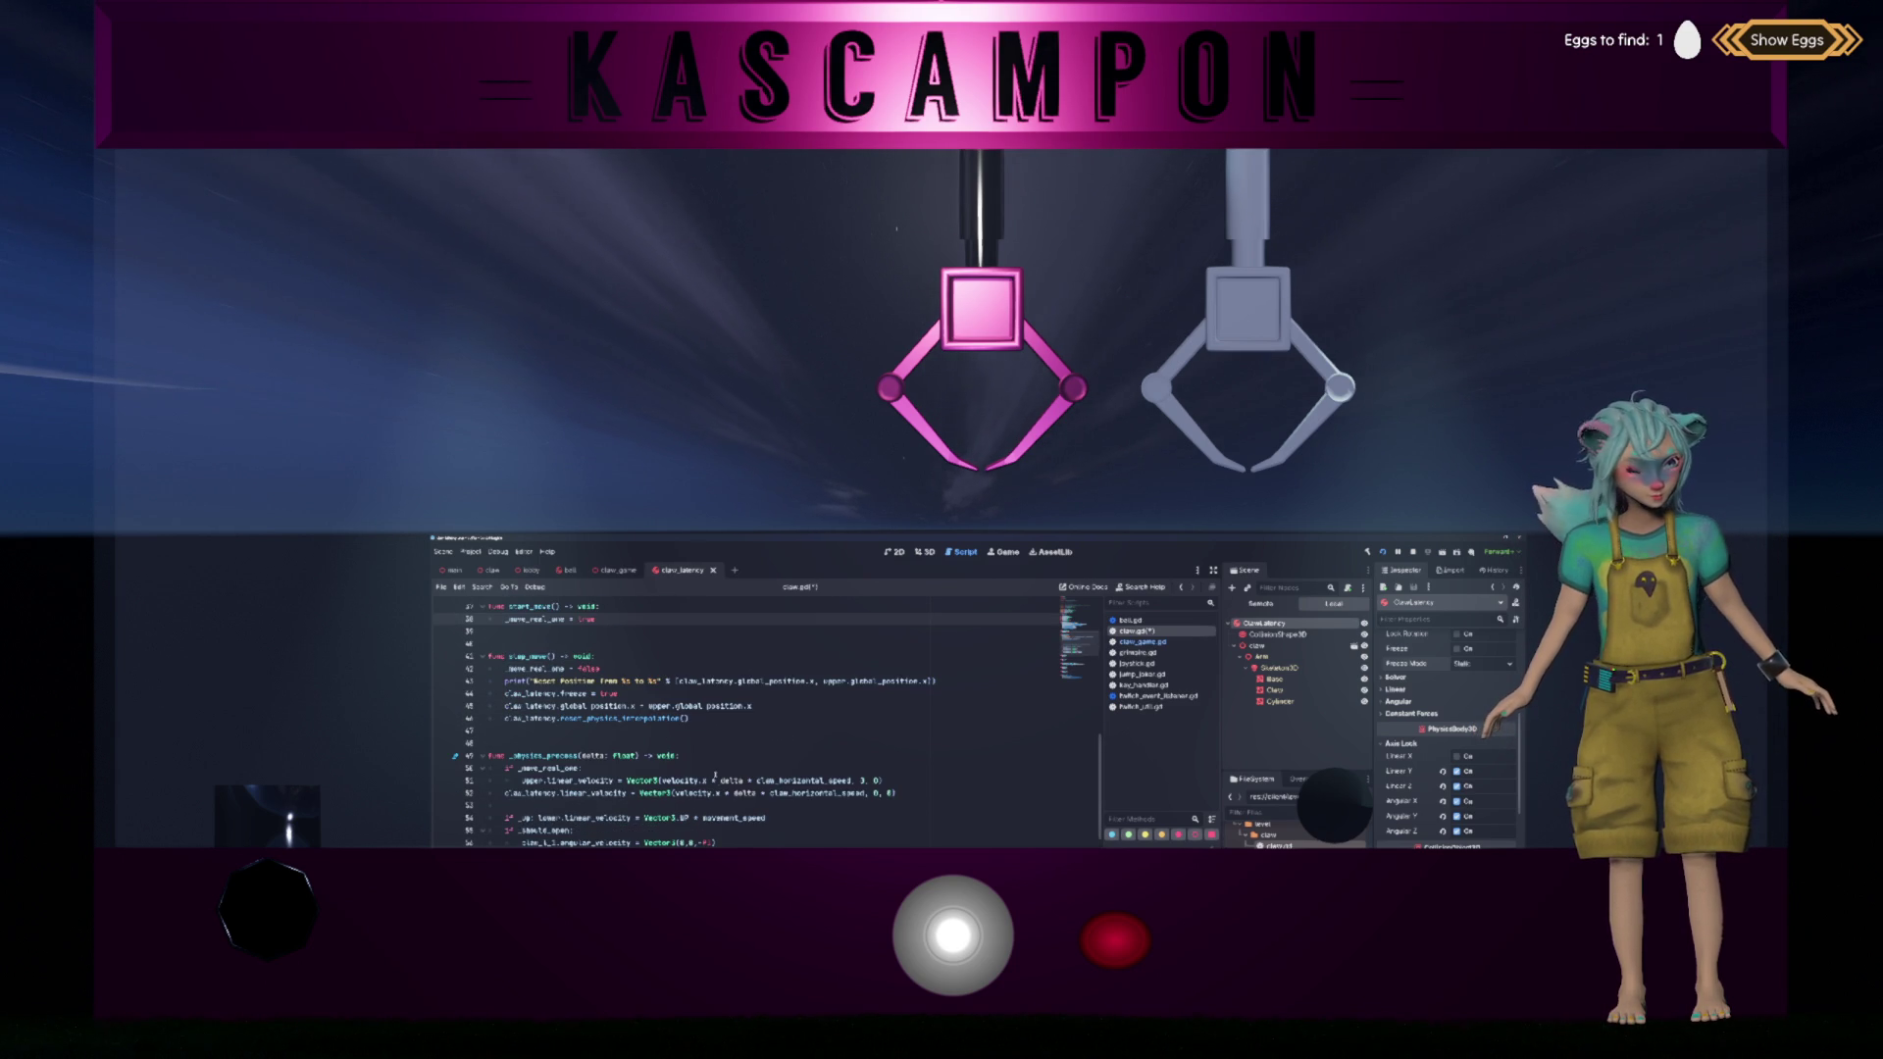
{"action": "left_click", "coordinate": [750, 792]}
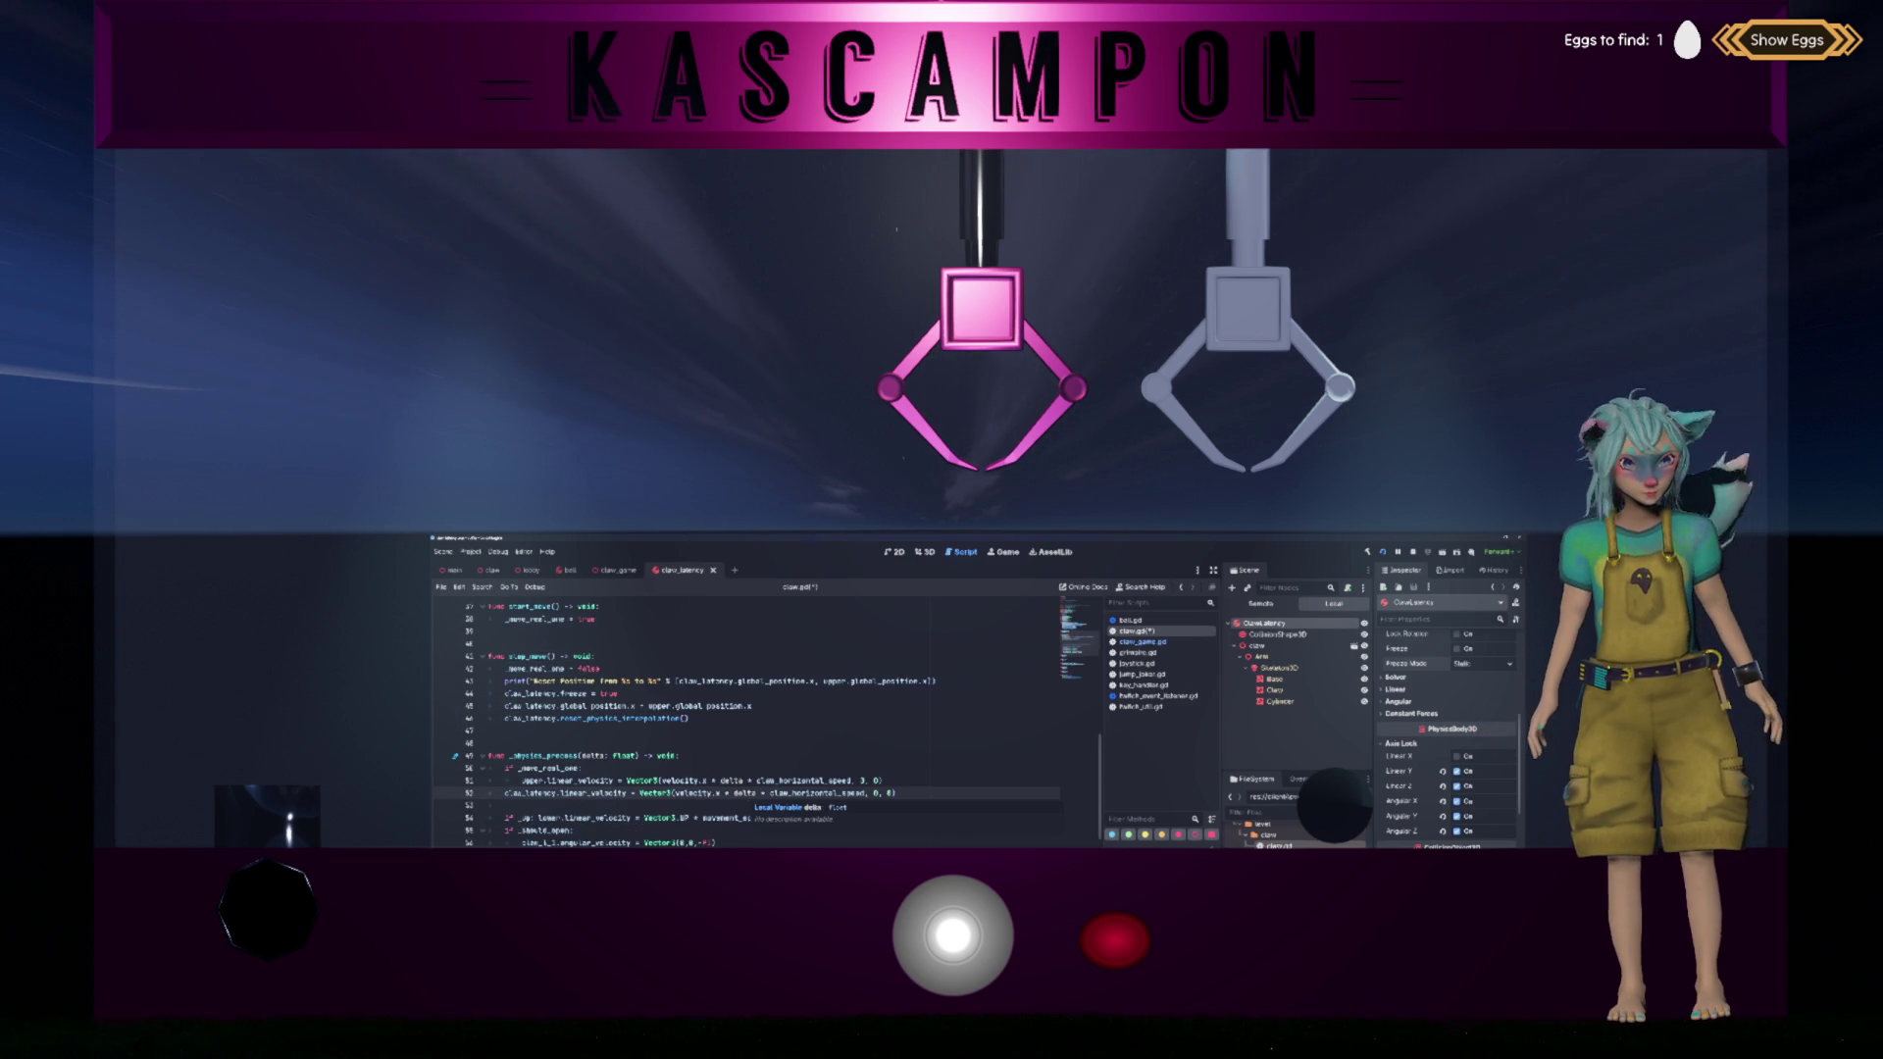
Step: Add 'if not is_zero_approx(velocity.x): claw_latency.freeze = false' after line 52 and save
{"action": "key", "text": "End"}
{"action": "key", "text": "Return"}
{"action": "type", "text": "c"}
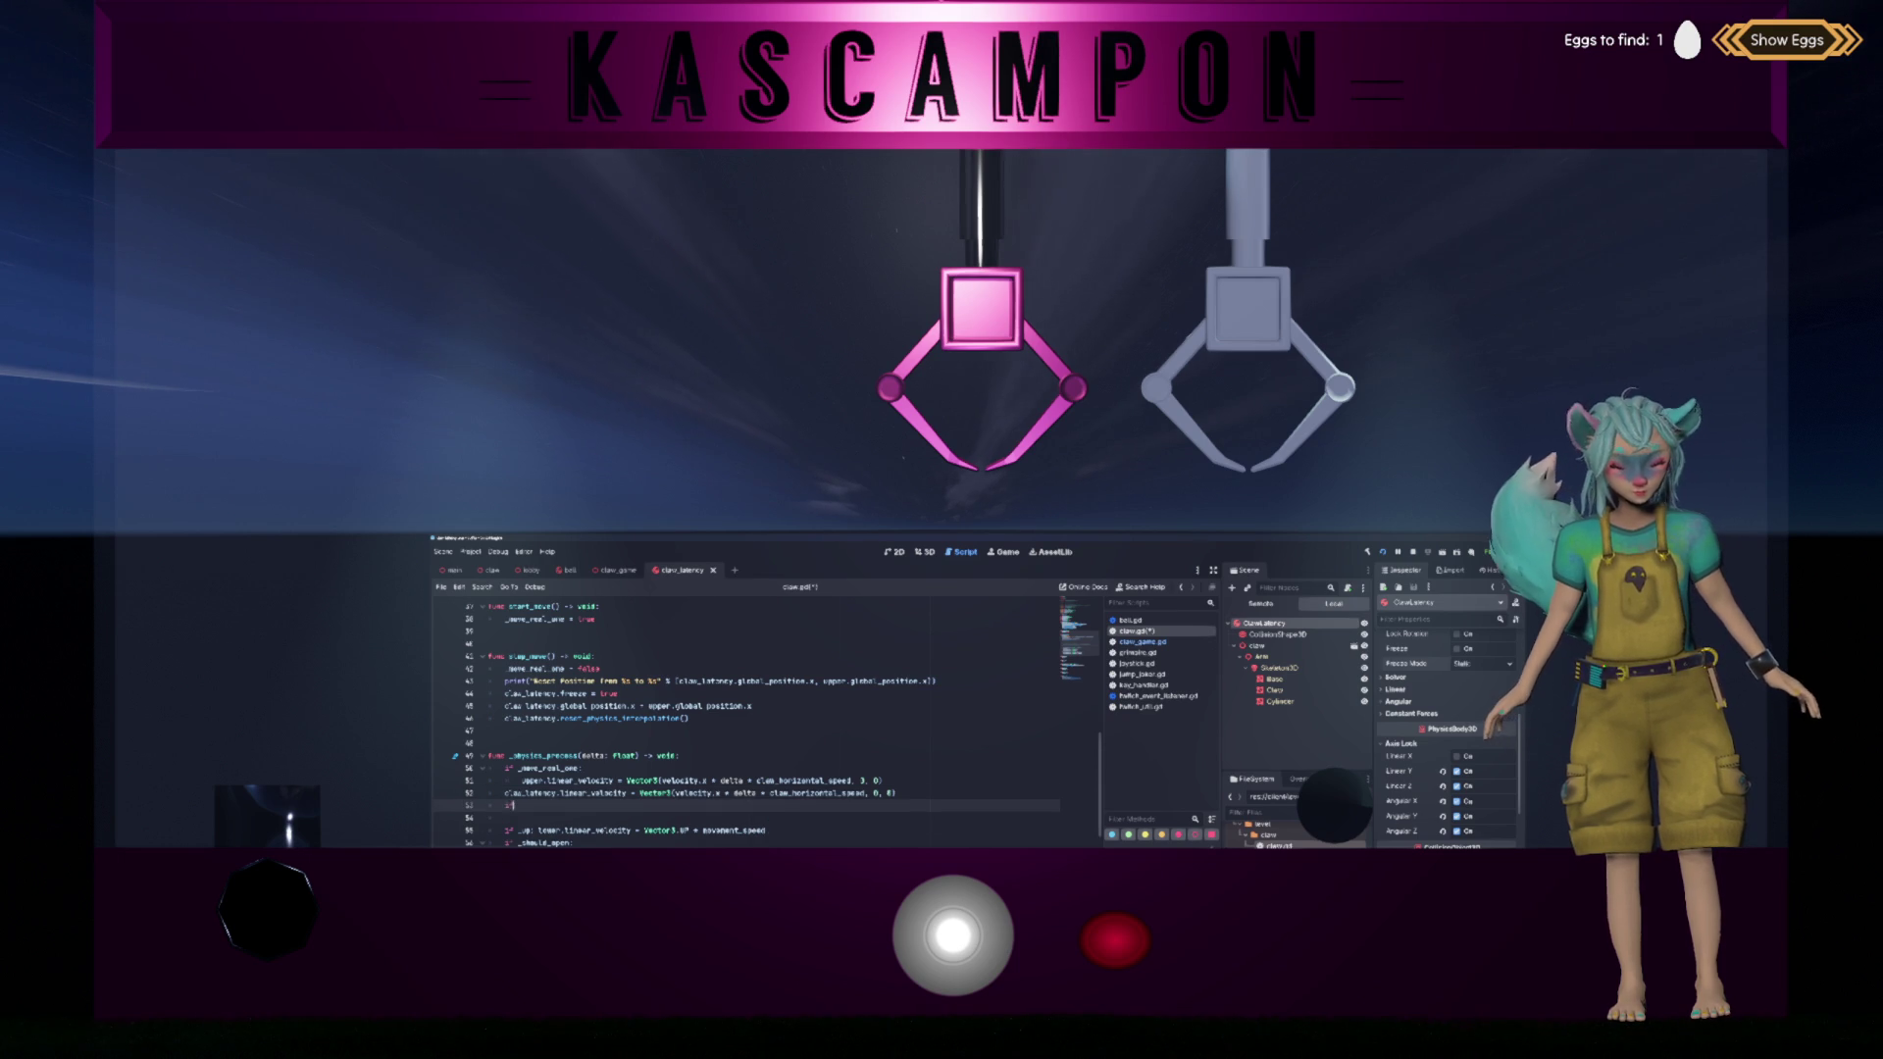
{"action": "key", "text": "BackSpace"}
{"action": "type", "text": "velocity.x"}
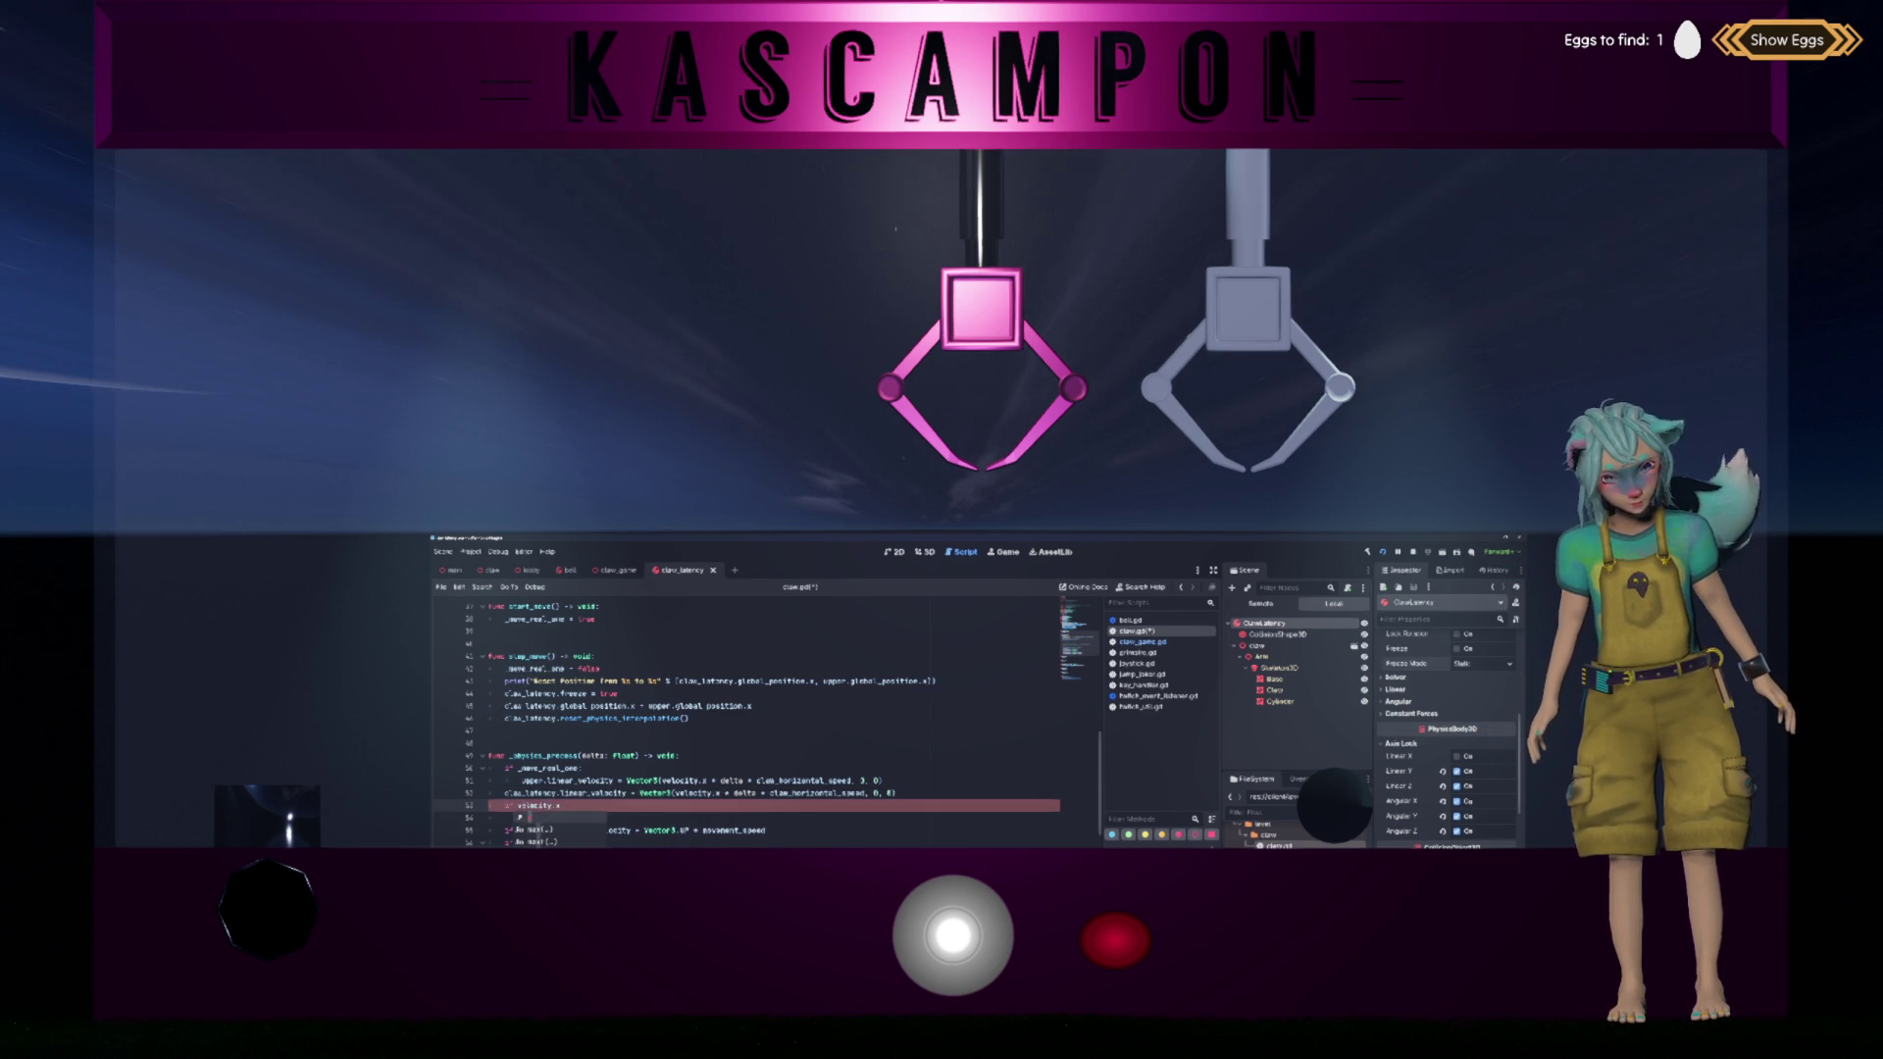
{"action": "type", "text": "is_appr"}
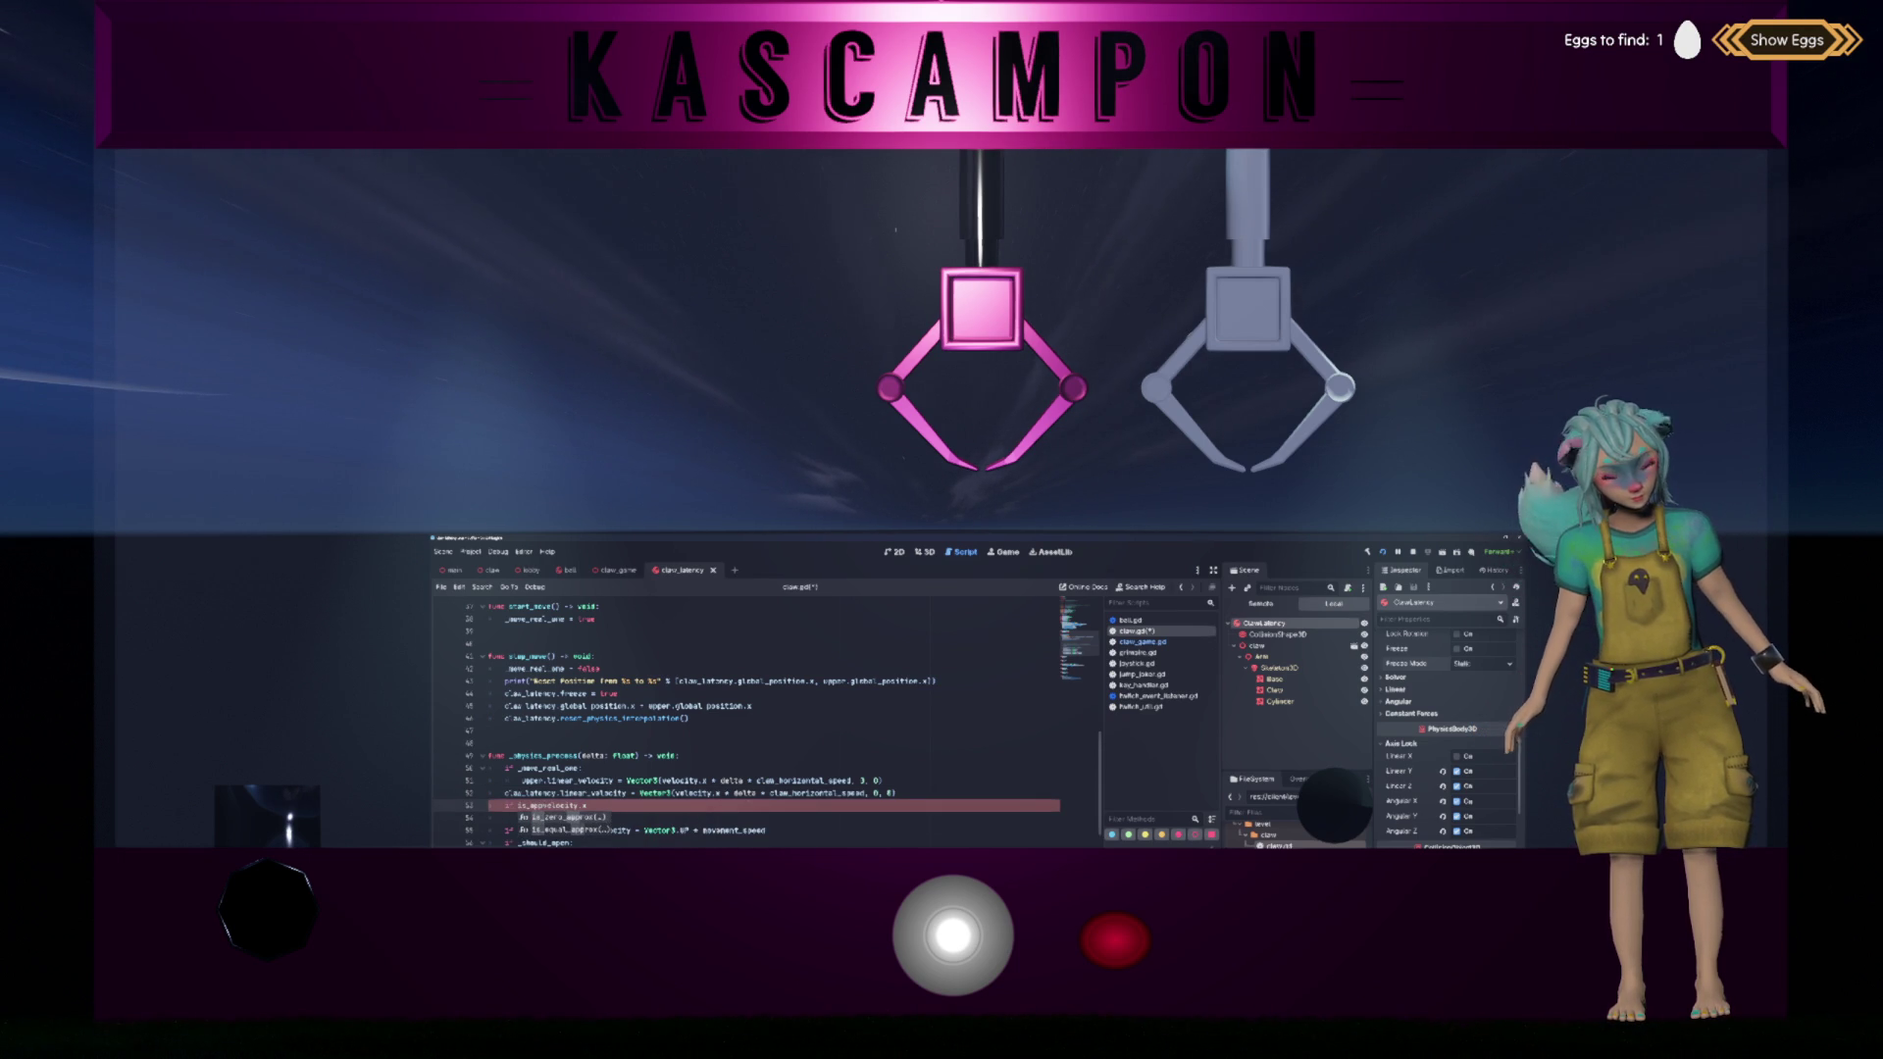
{"action": "key", "text": "Return"}
{"action": "type", "text": ")"}
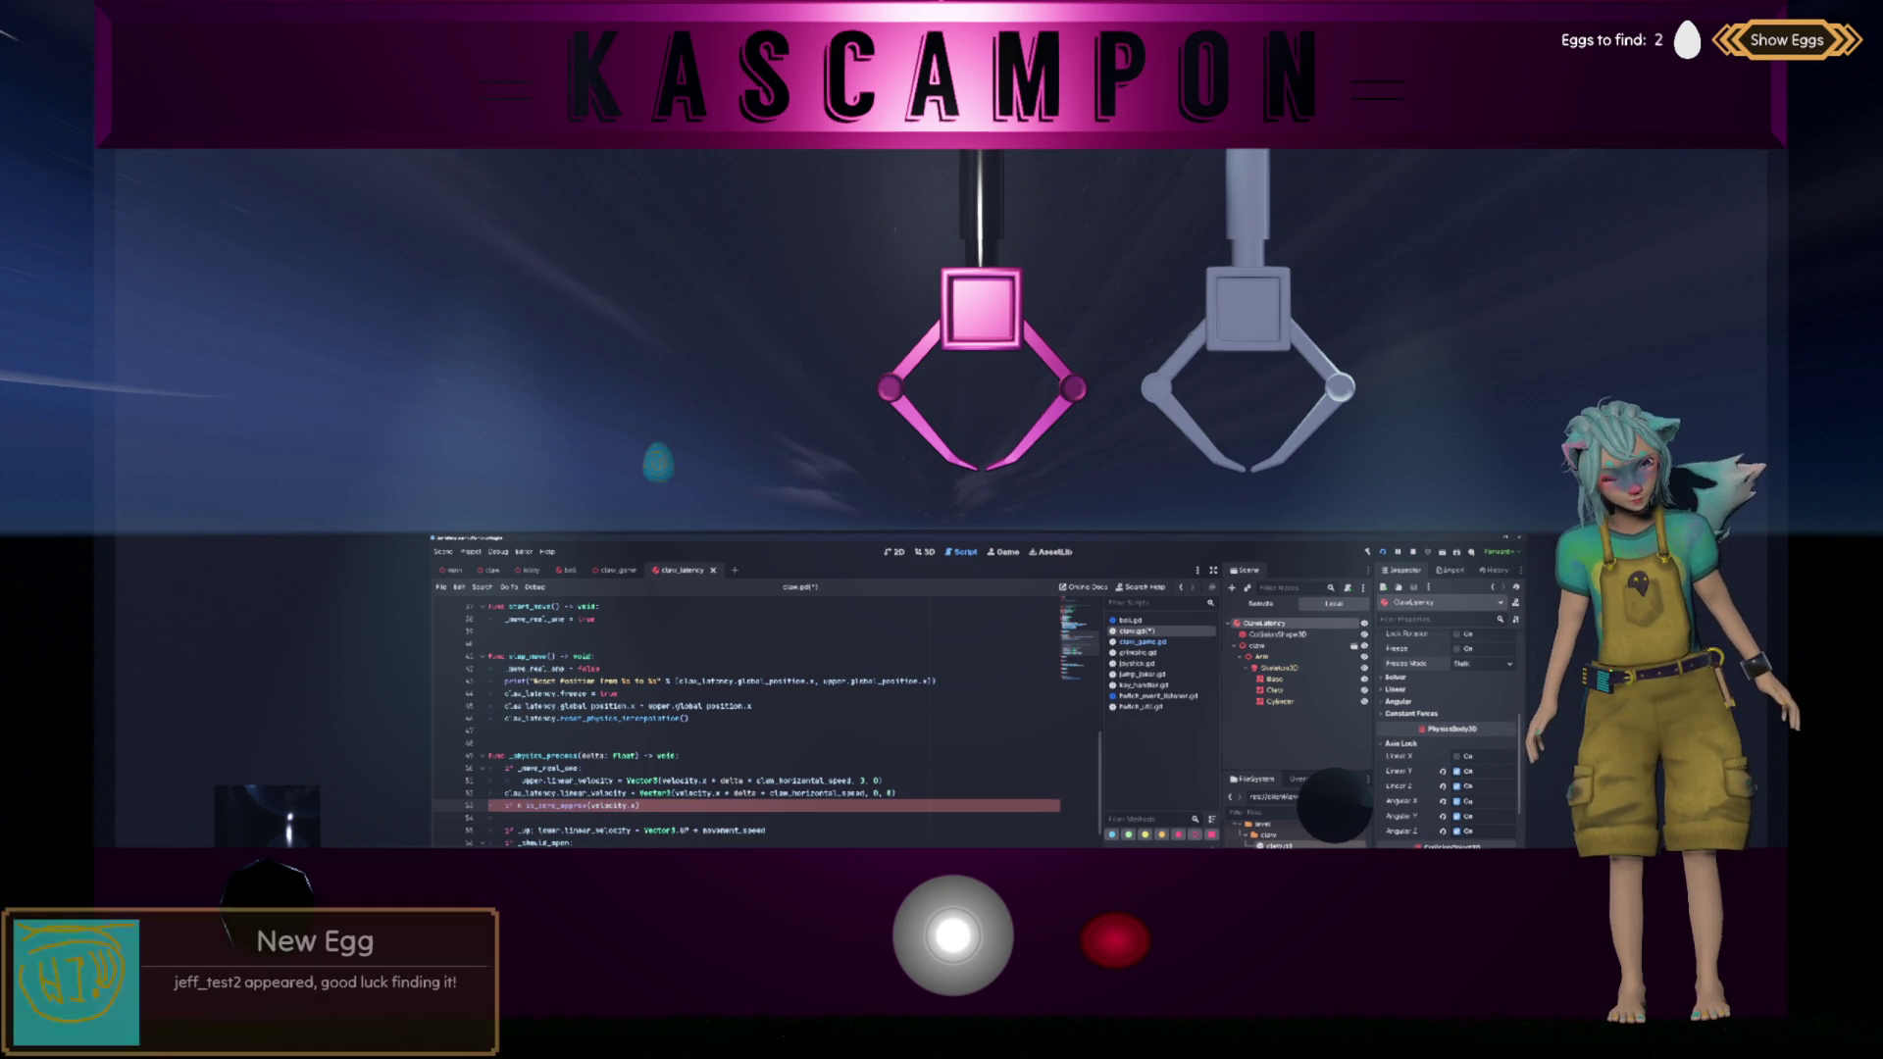
{"action": "key", "text": "Home"}
{"action": "type", "text": "not"}
{"action": "key", "text": "End"}
{"action": "type", "text": ":"}
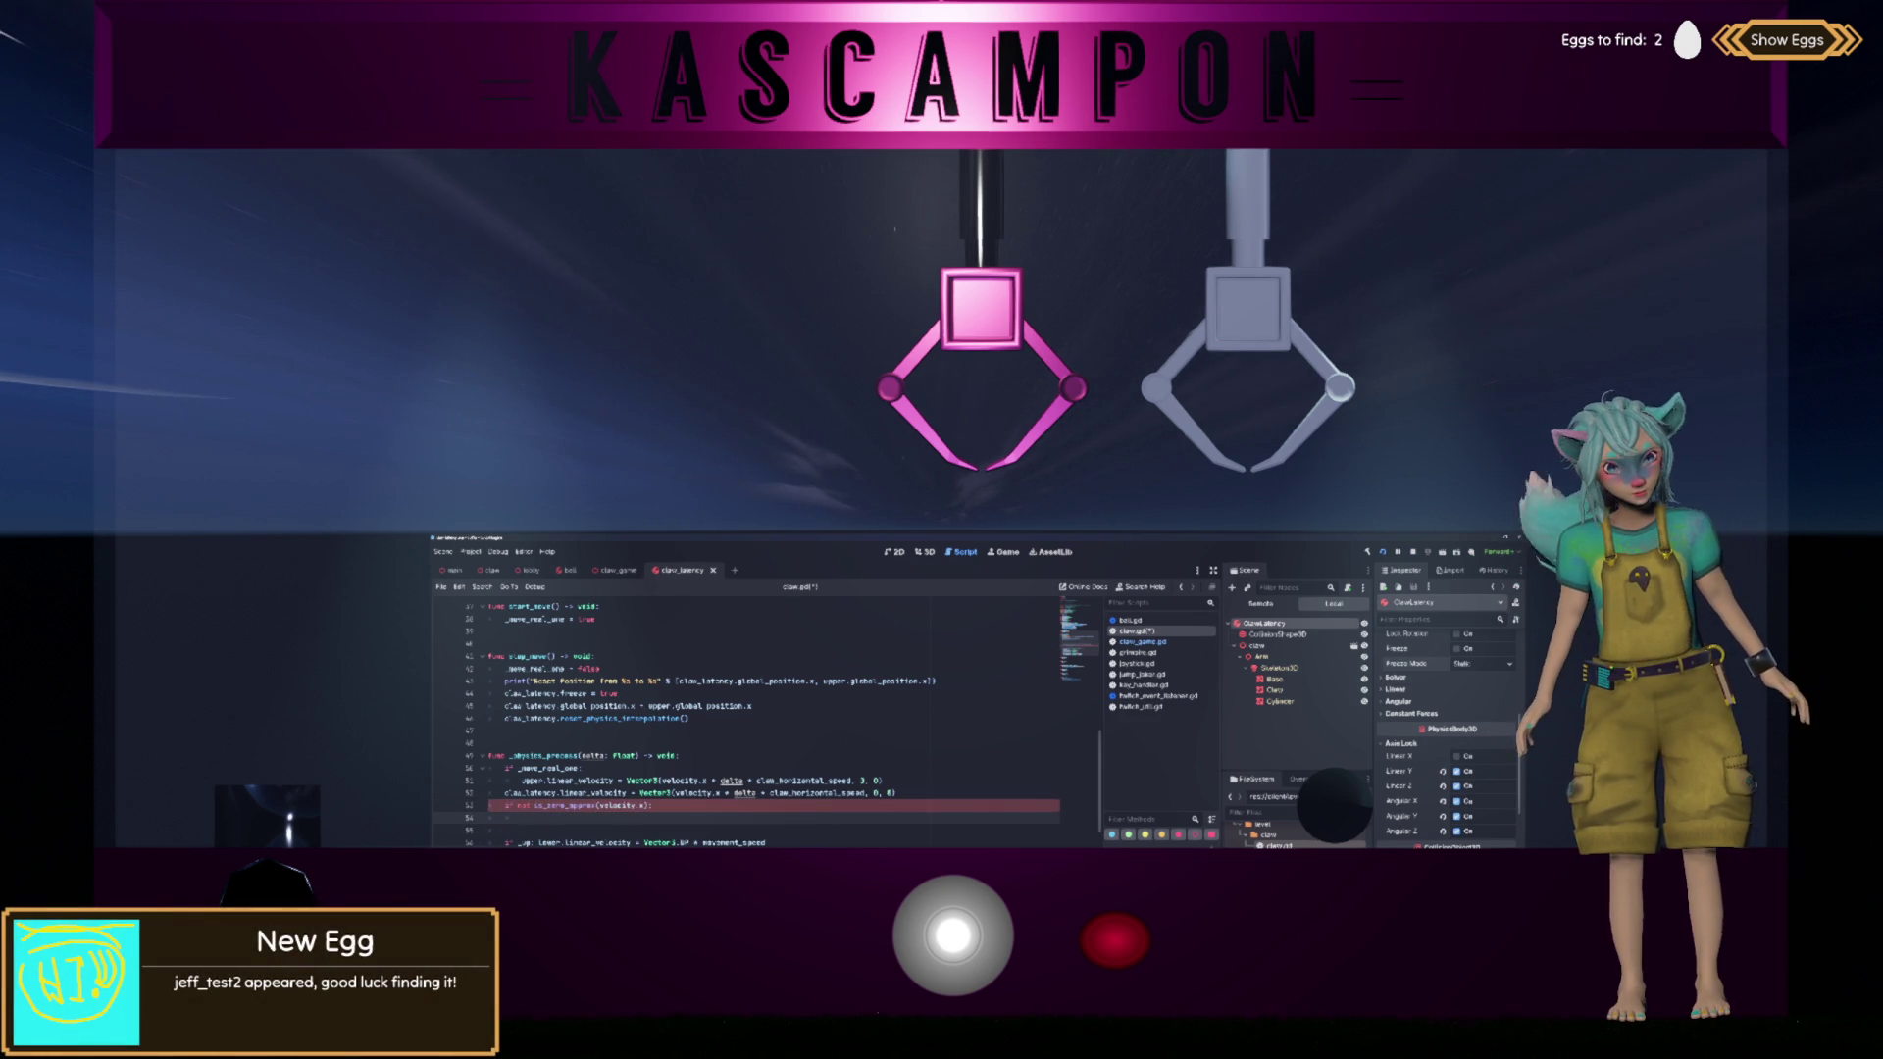
{"action": "key", "text": "Down"}
{"action": "key", "text": "BackSpace"}
{"action": "key", "text": "BackSpace"}
{"action": "key", "text": "BackSpace"}
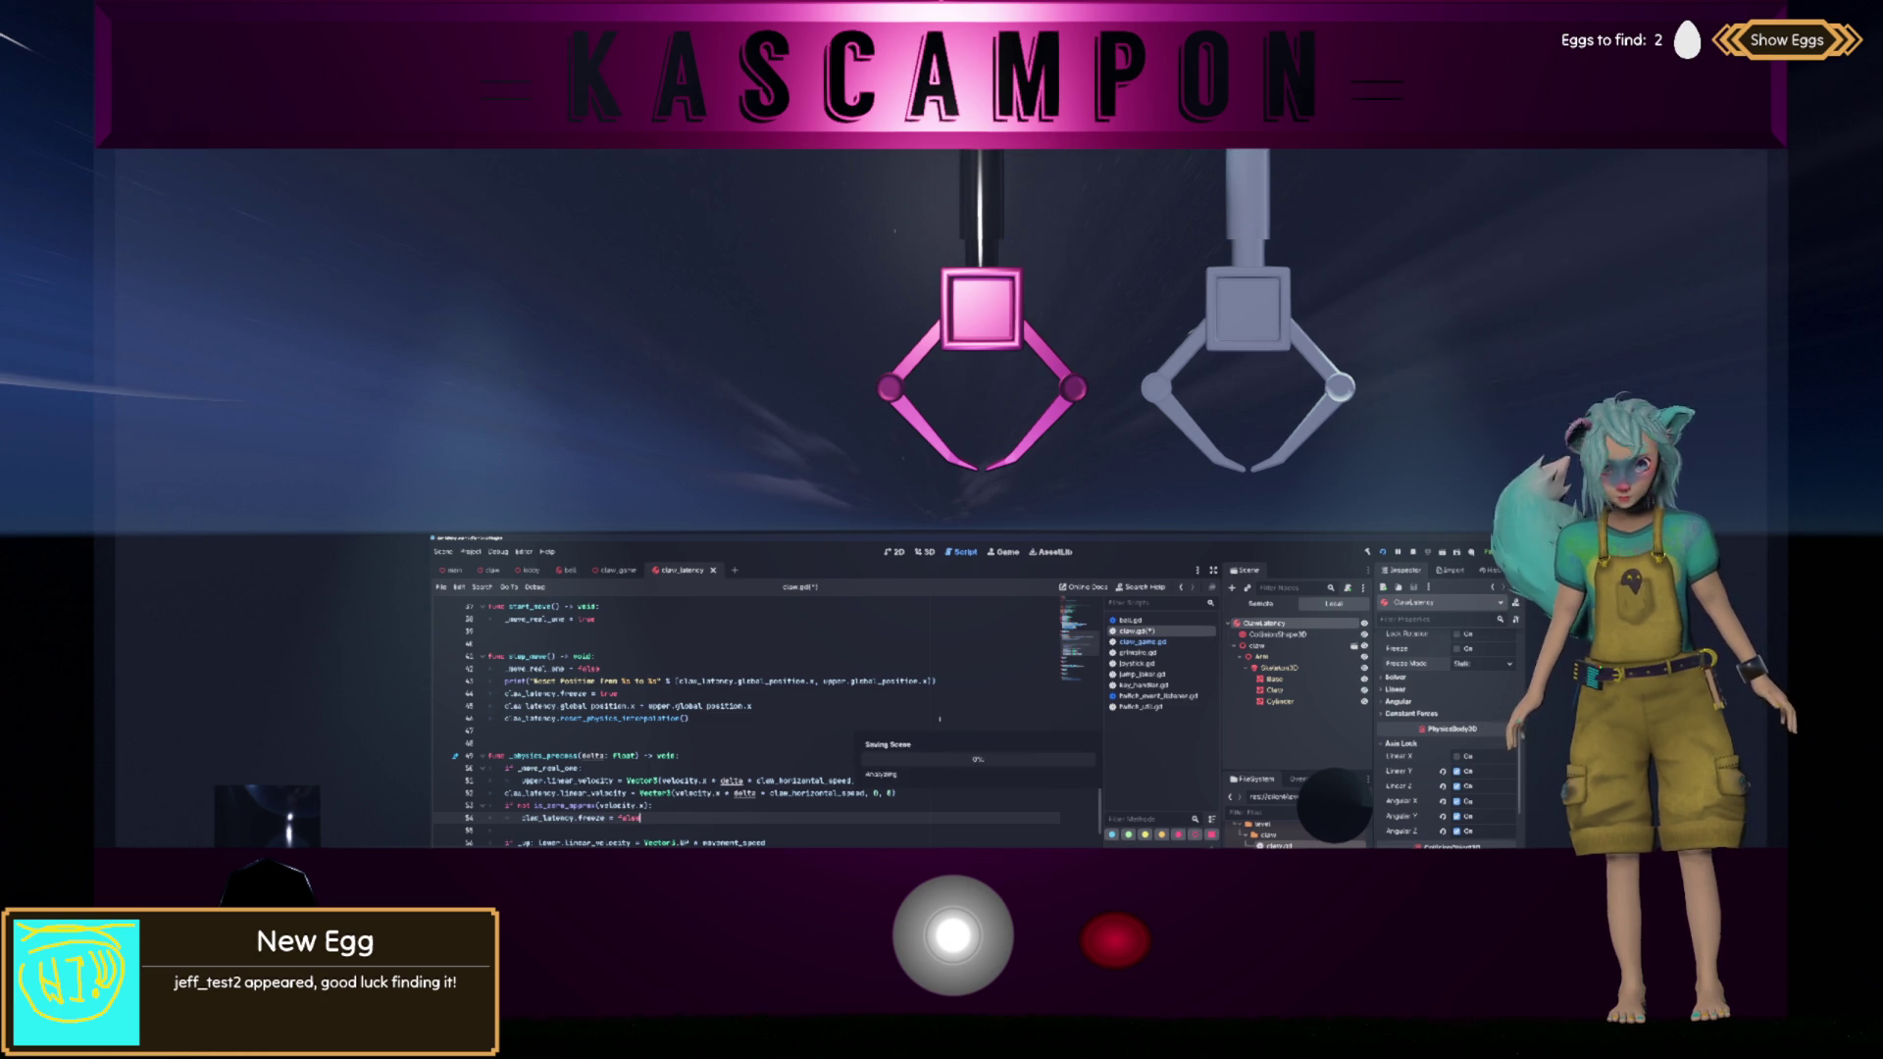
{"action": "key", "text": "ctrl+s"}
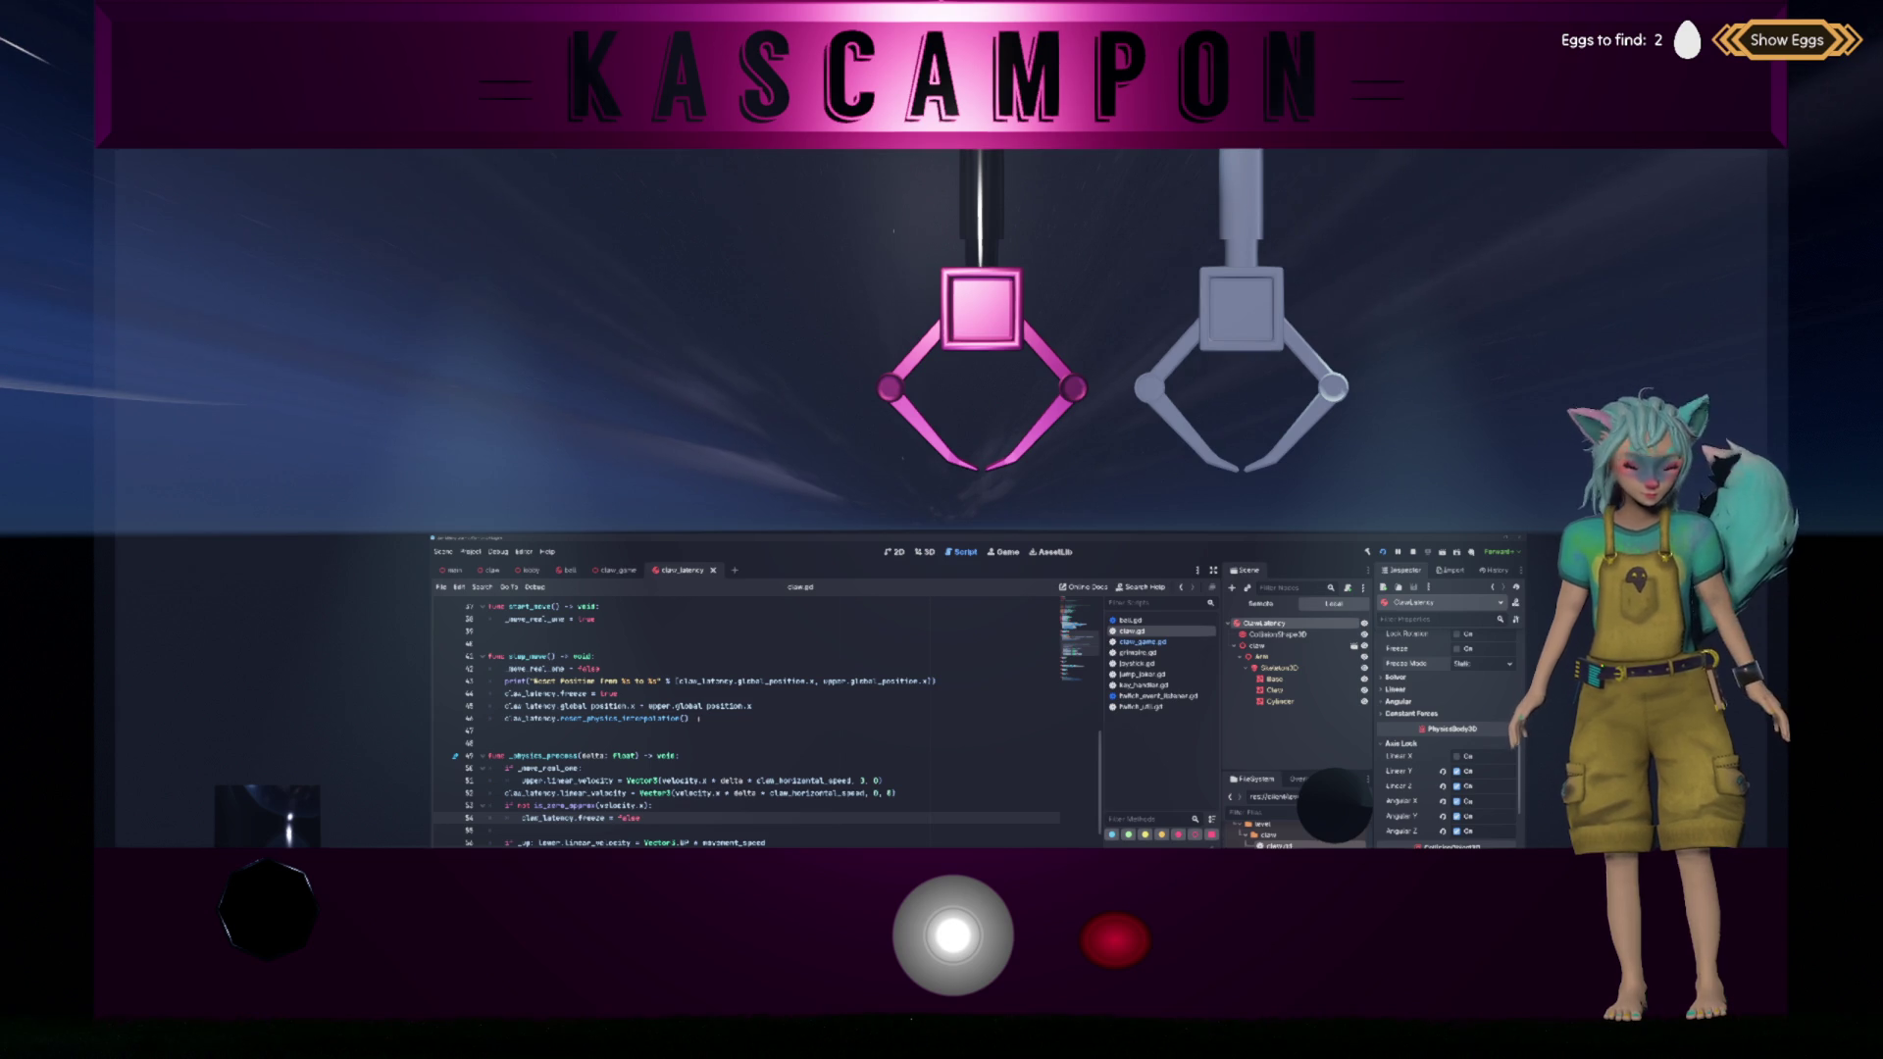
Step: Set the latency claw's Freeze Mode to Kinematic and run the game with F5
{"action": "left_click", "coordinate": [775, 713]}
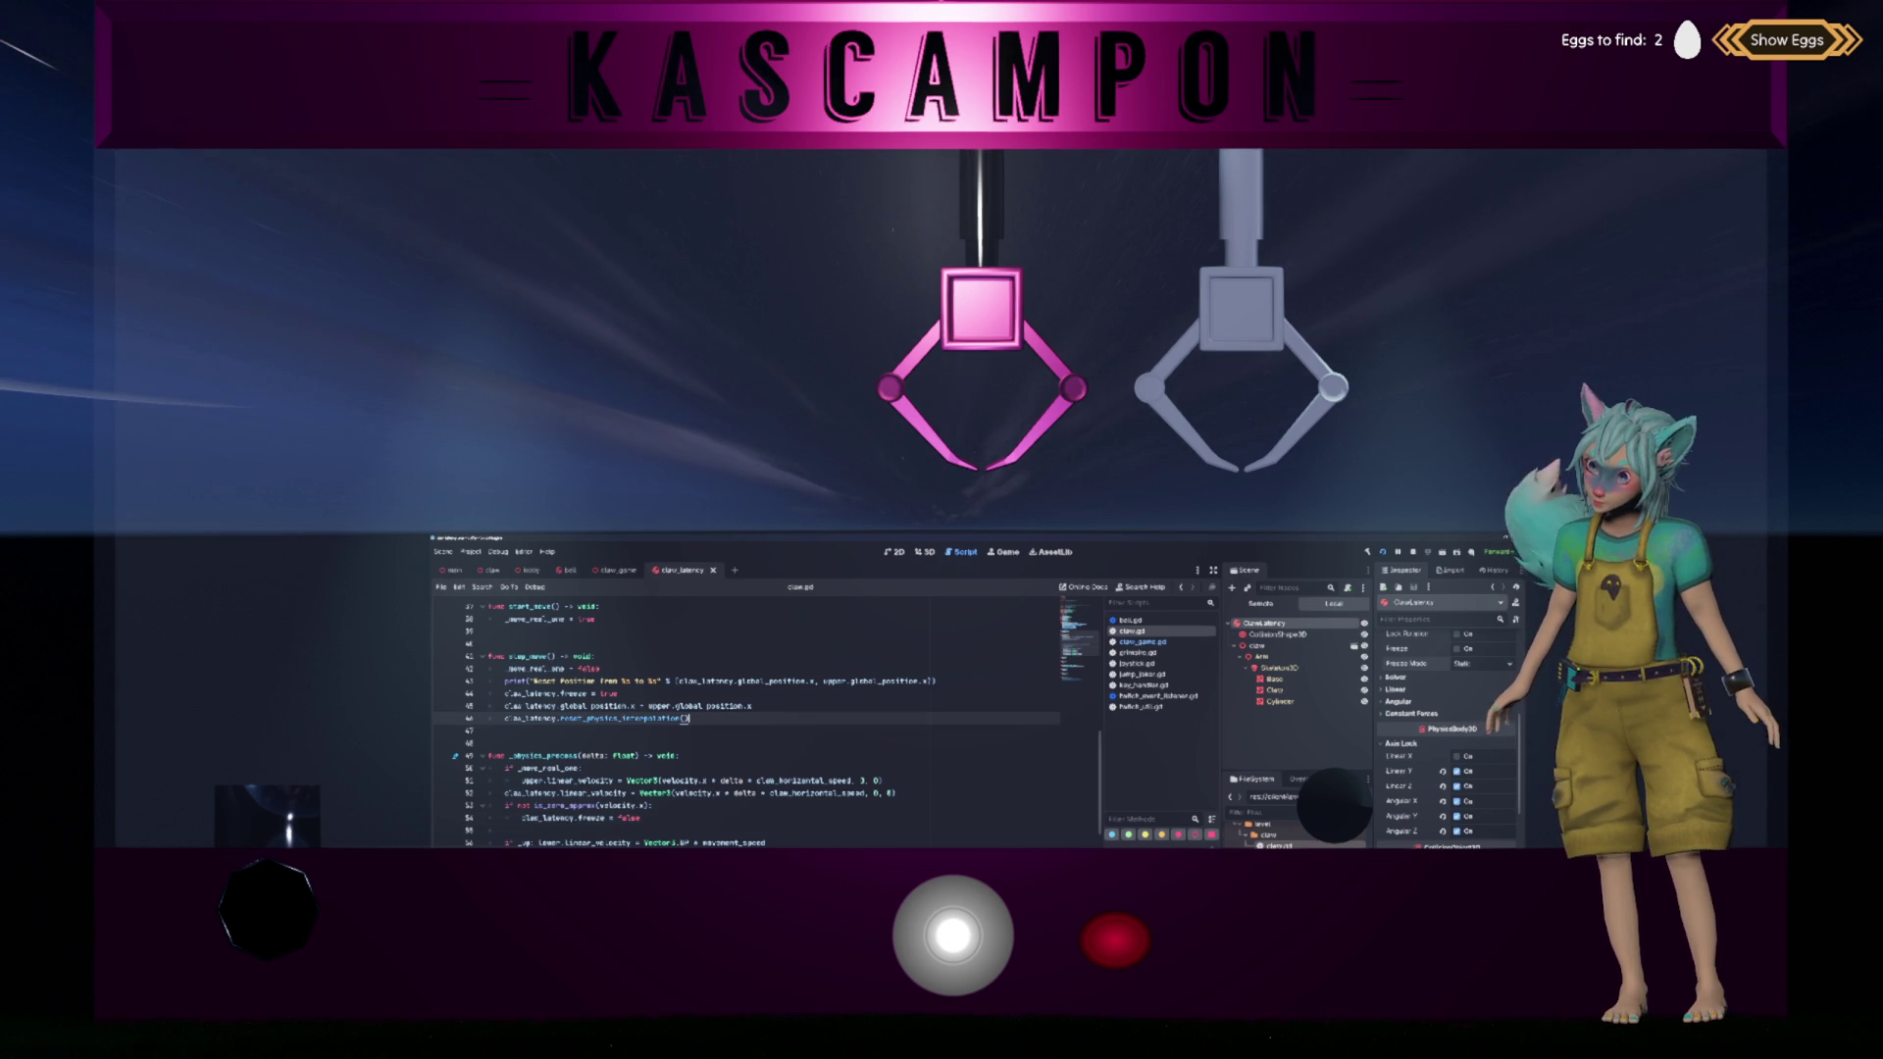
{"action": "left_click", "coordinate": [1484, 696]}
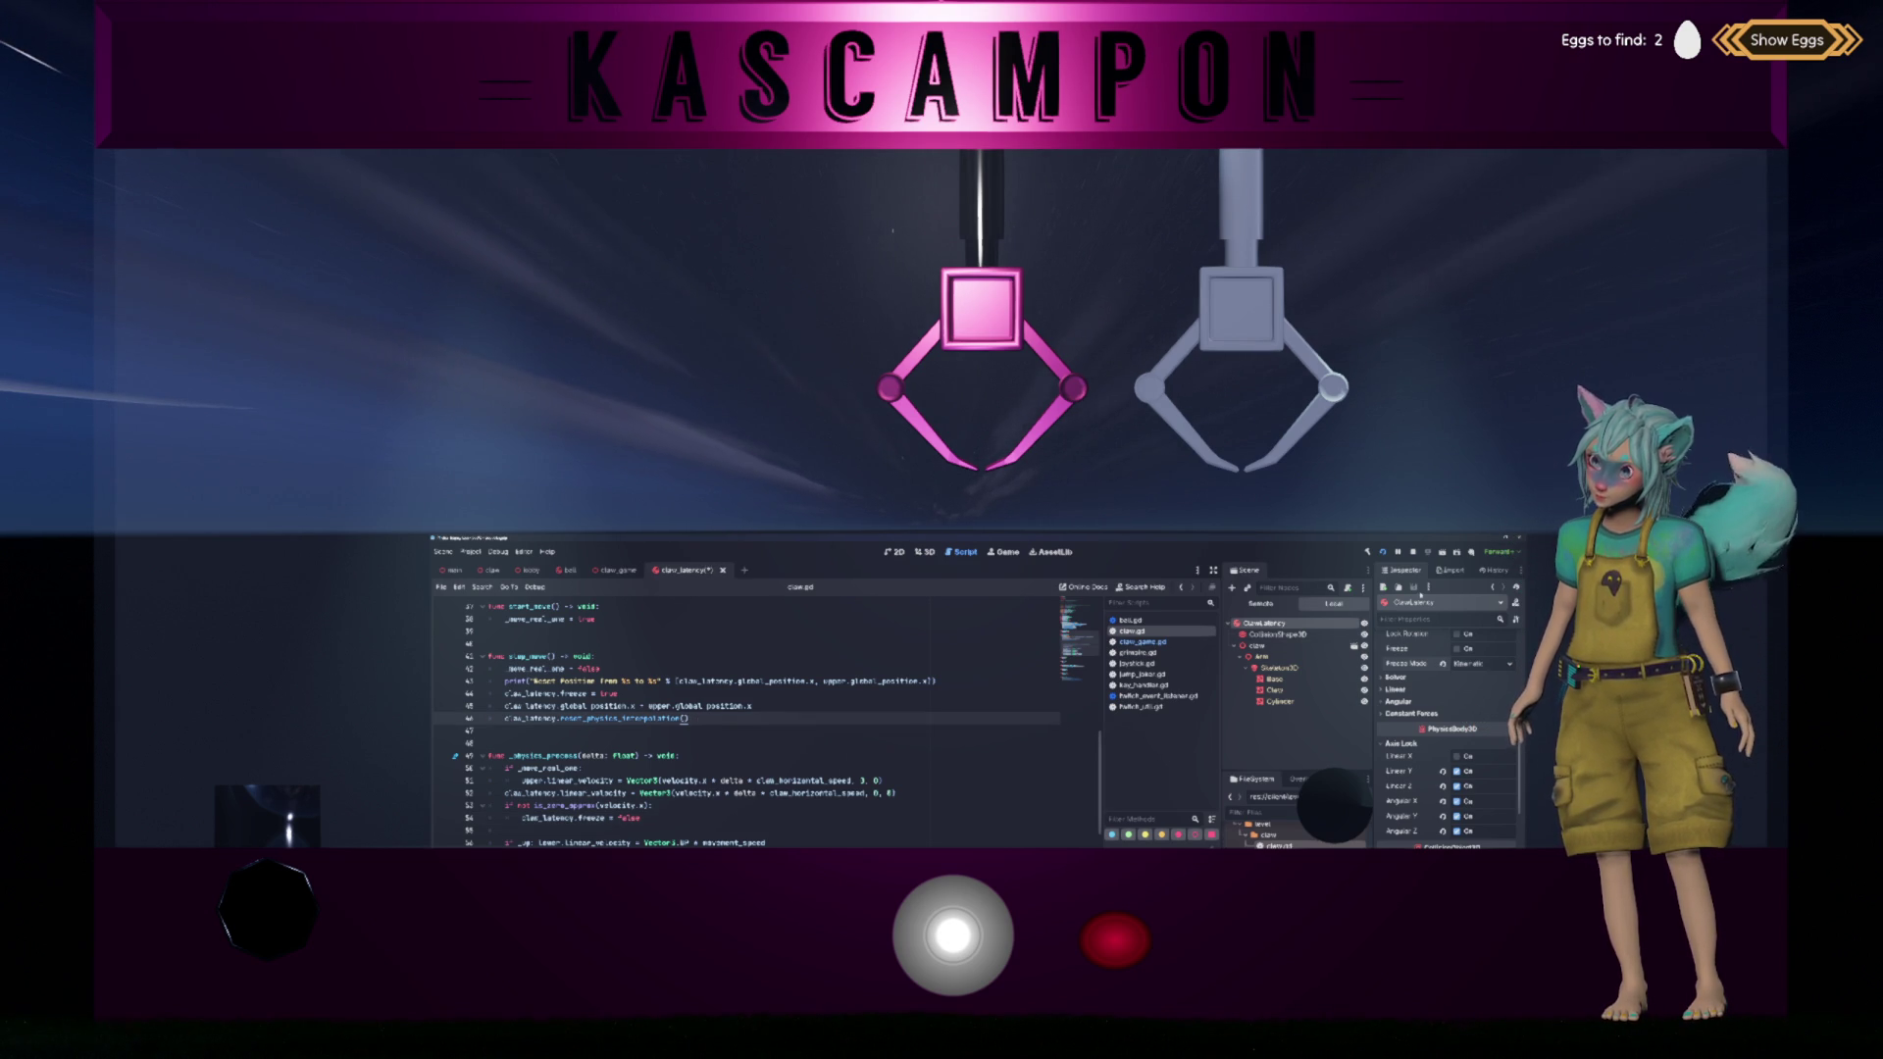
{"action": "key", "text": "F5"}
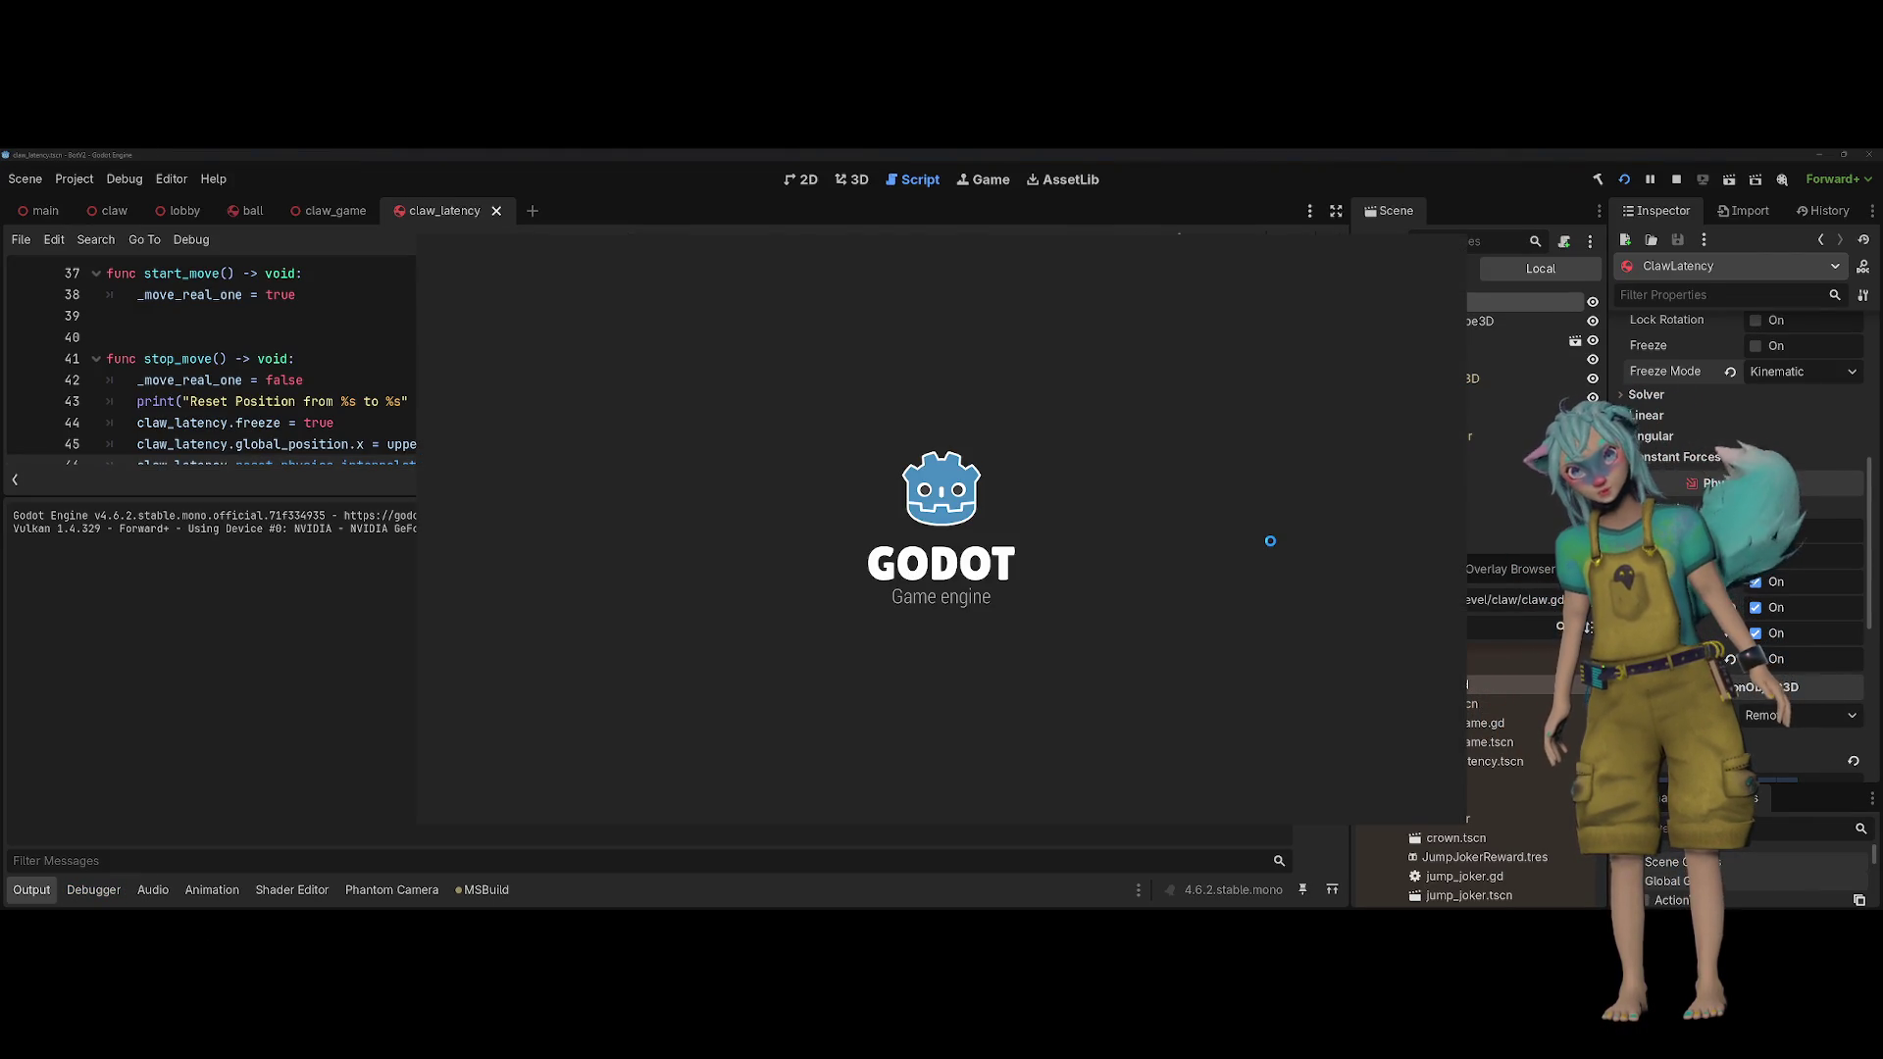
Step: Stop the running game with F8 and scroll through claw.gd
{"action": "key", "text": "F8"}
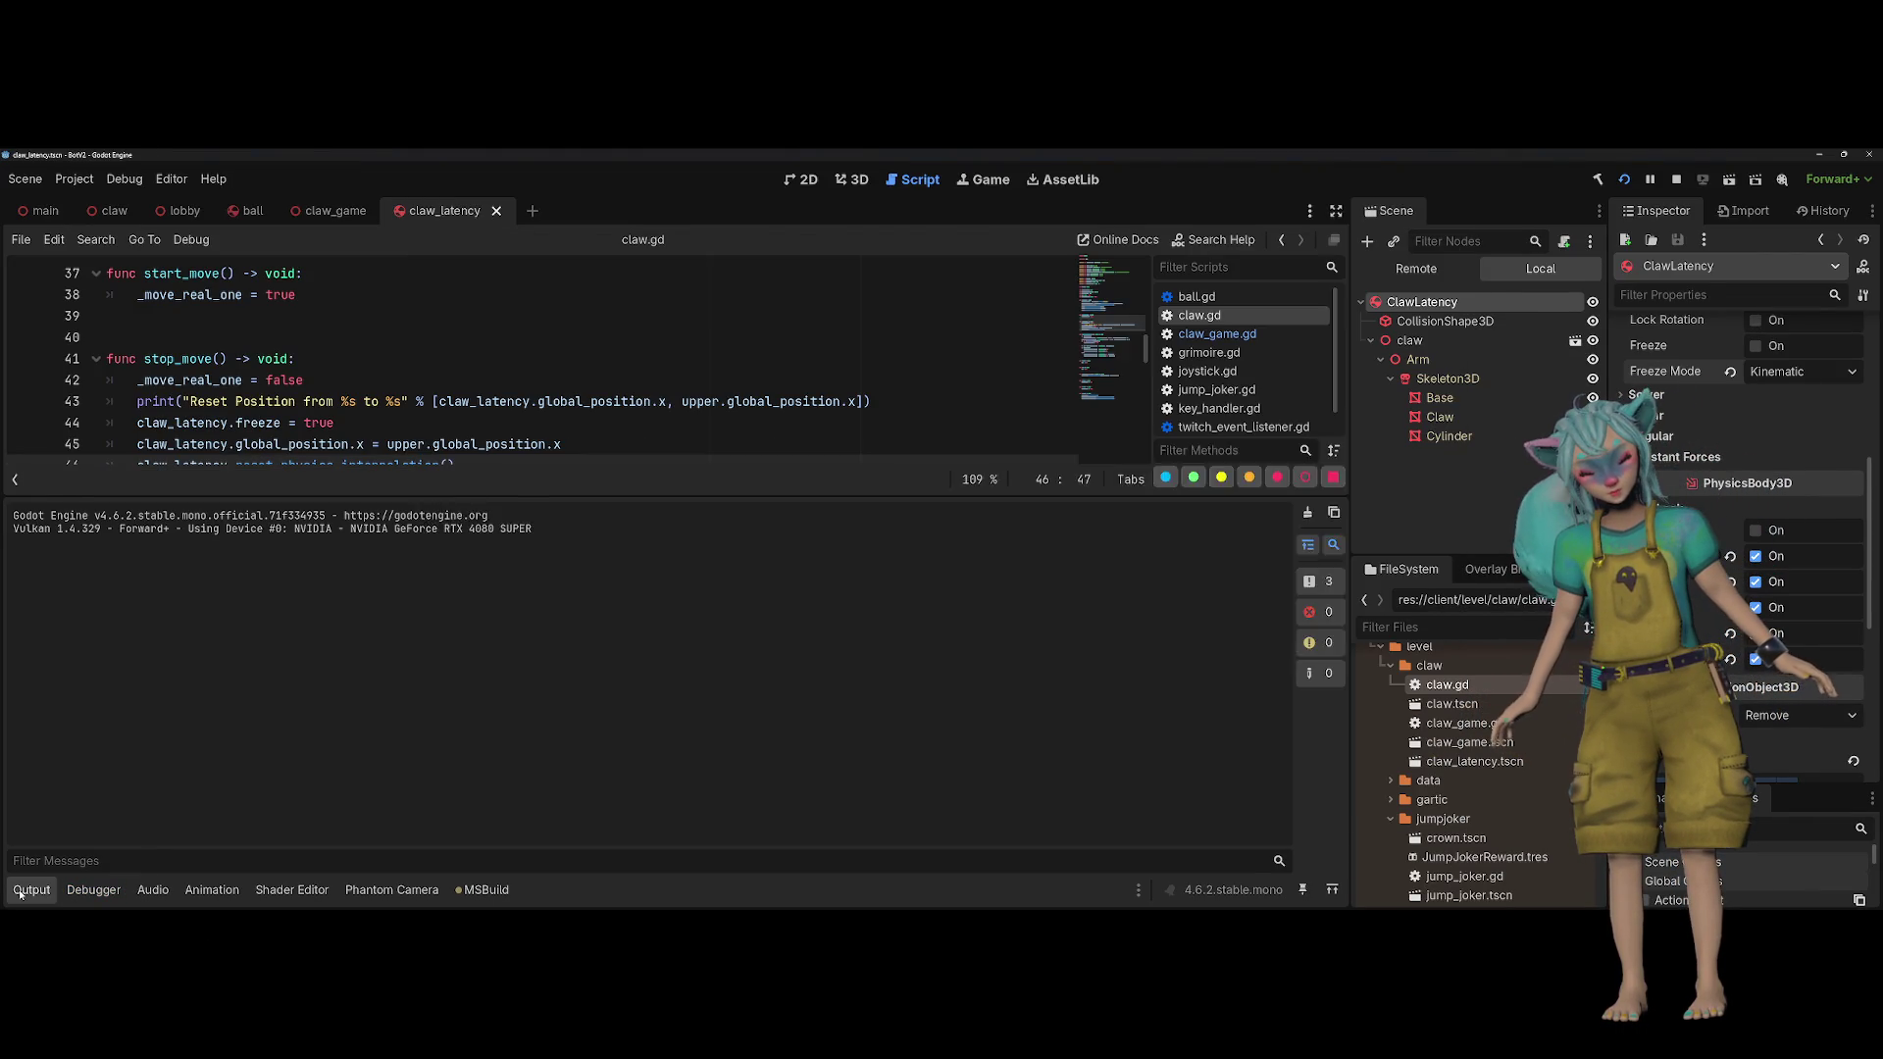
{"action": "scroll", "coordinate": [242, 506], "scroll_direction": "up", "scroll_amount": 1}
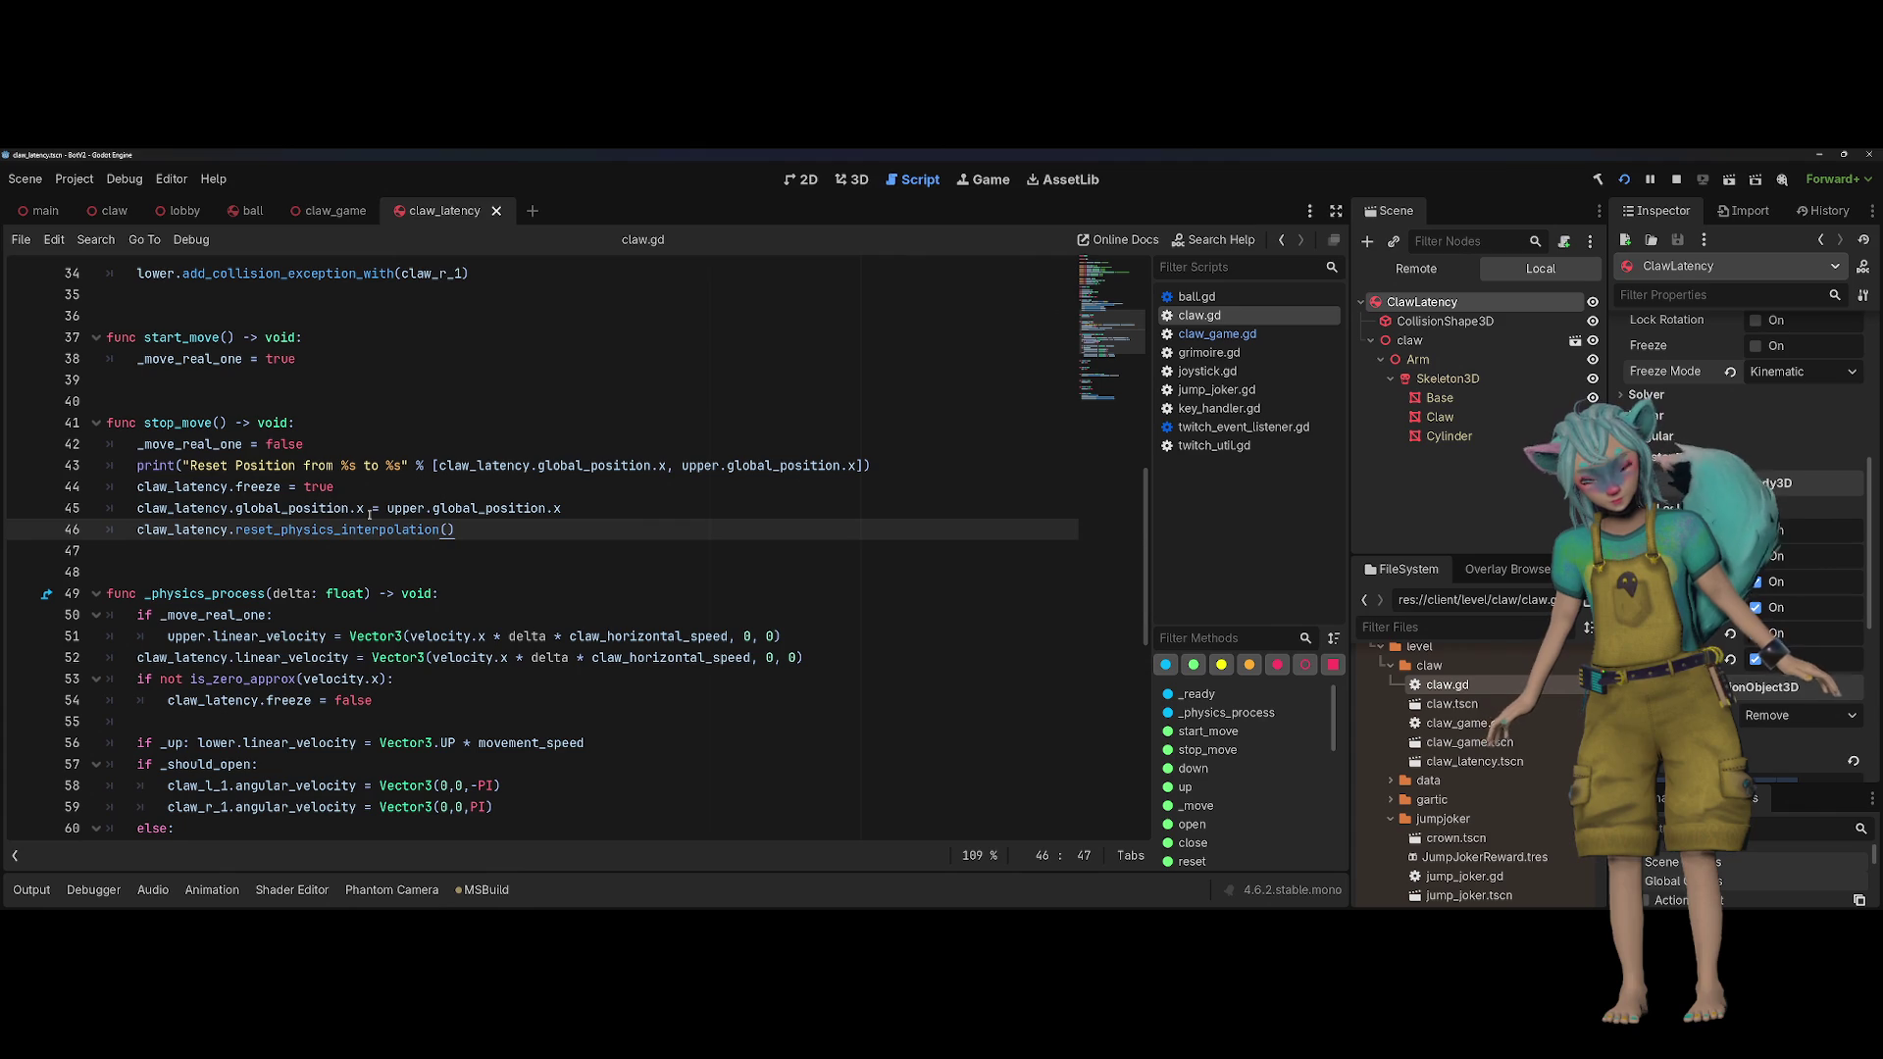
{"action": "scroll", "coordinate": [305, 668], "scroll_direction": "down", "scroll_amount": 1}
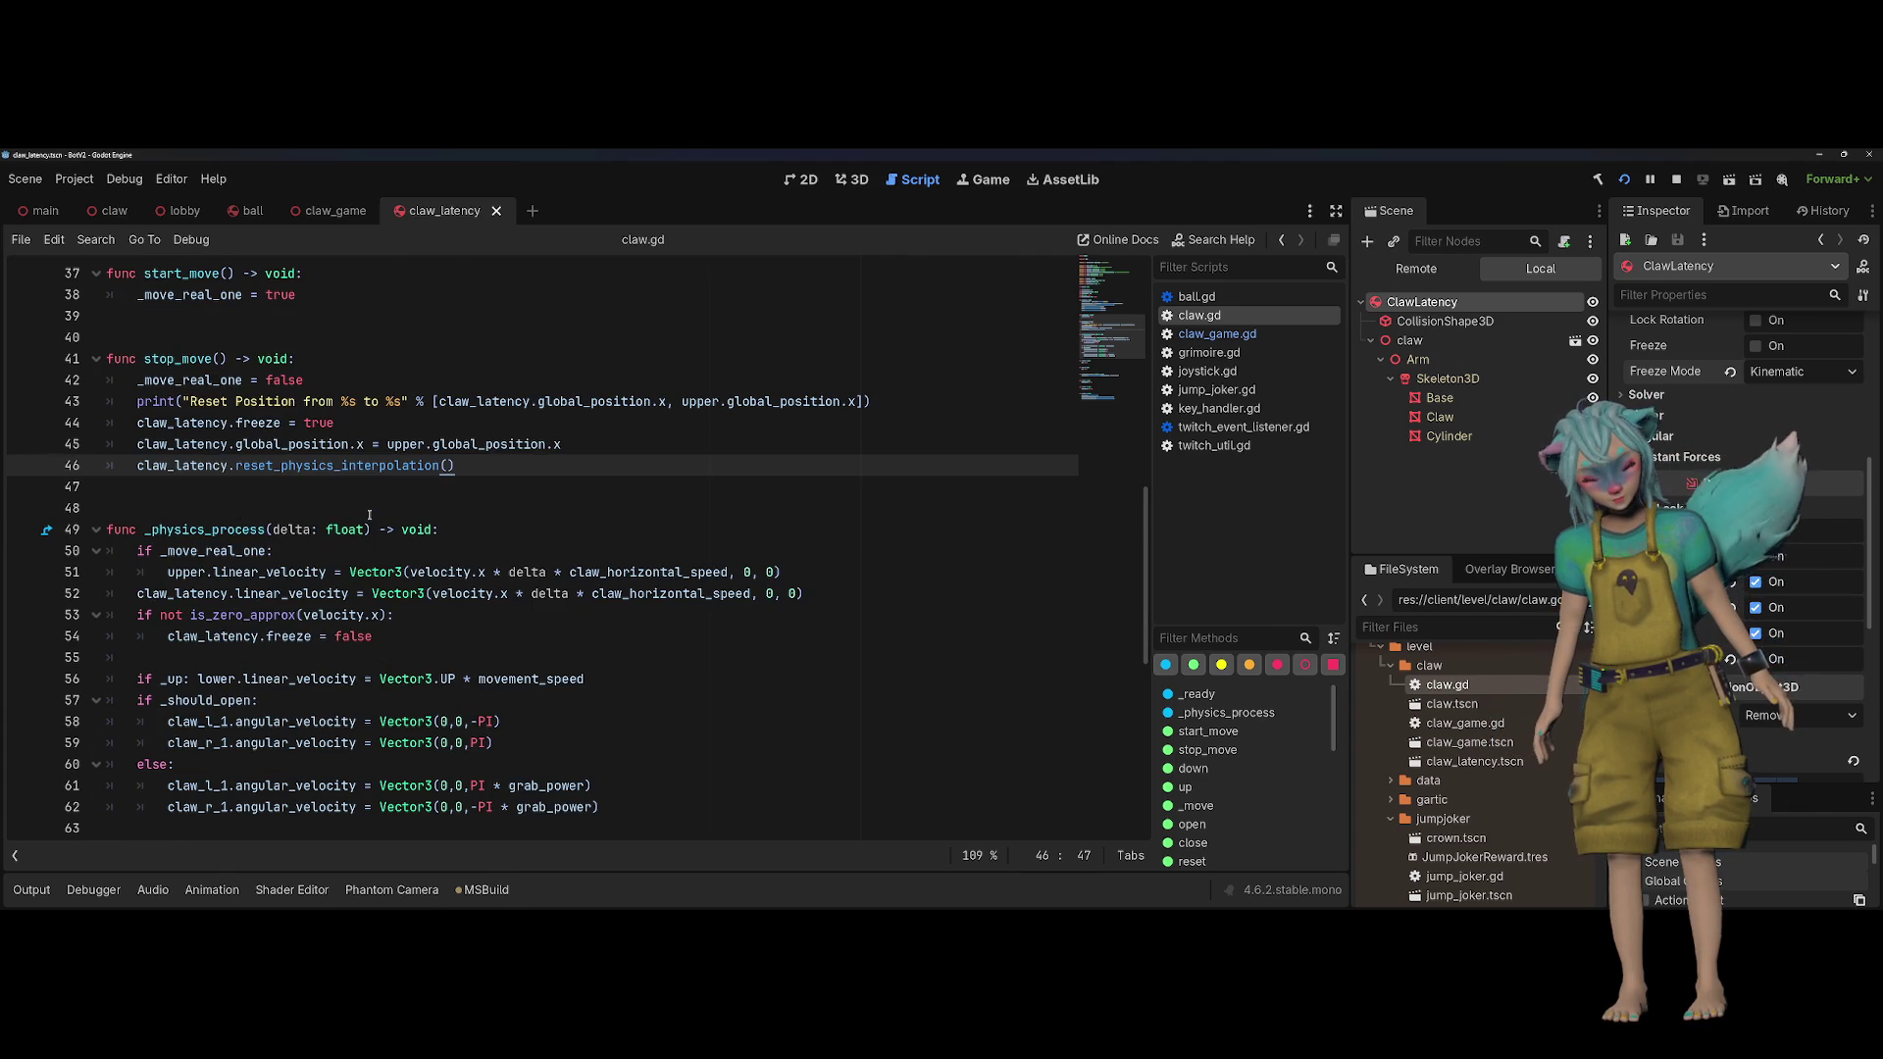
{"action": "mouse_move", "coordinate": [305, 671]}
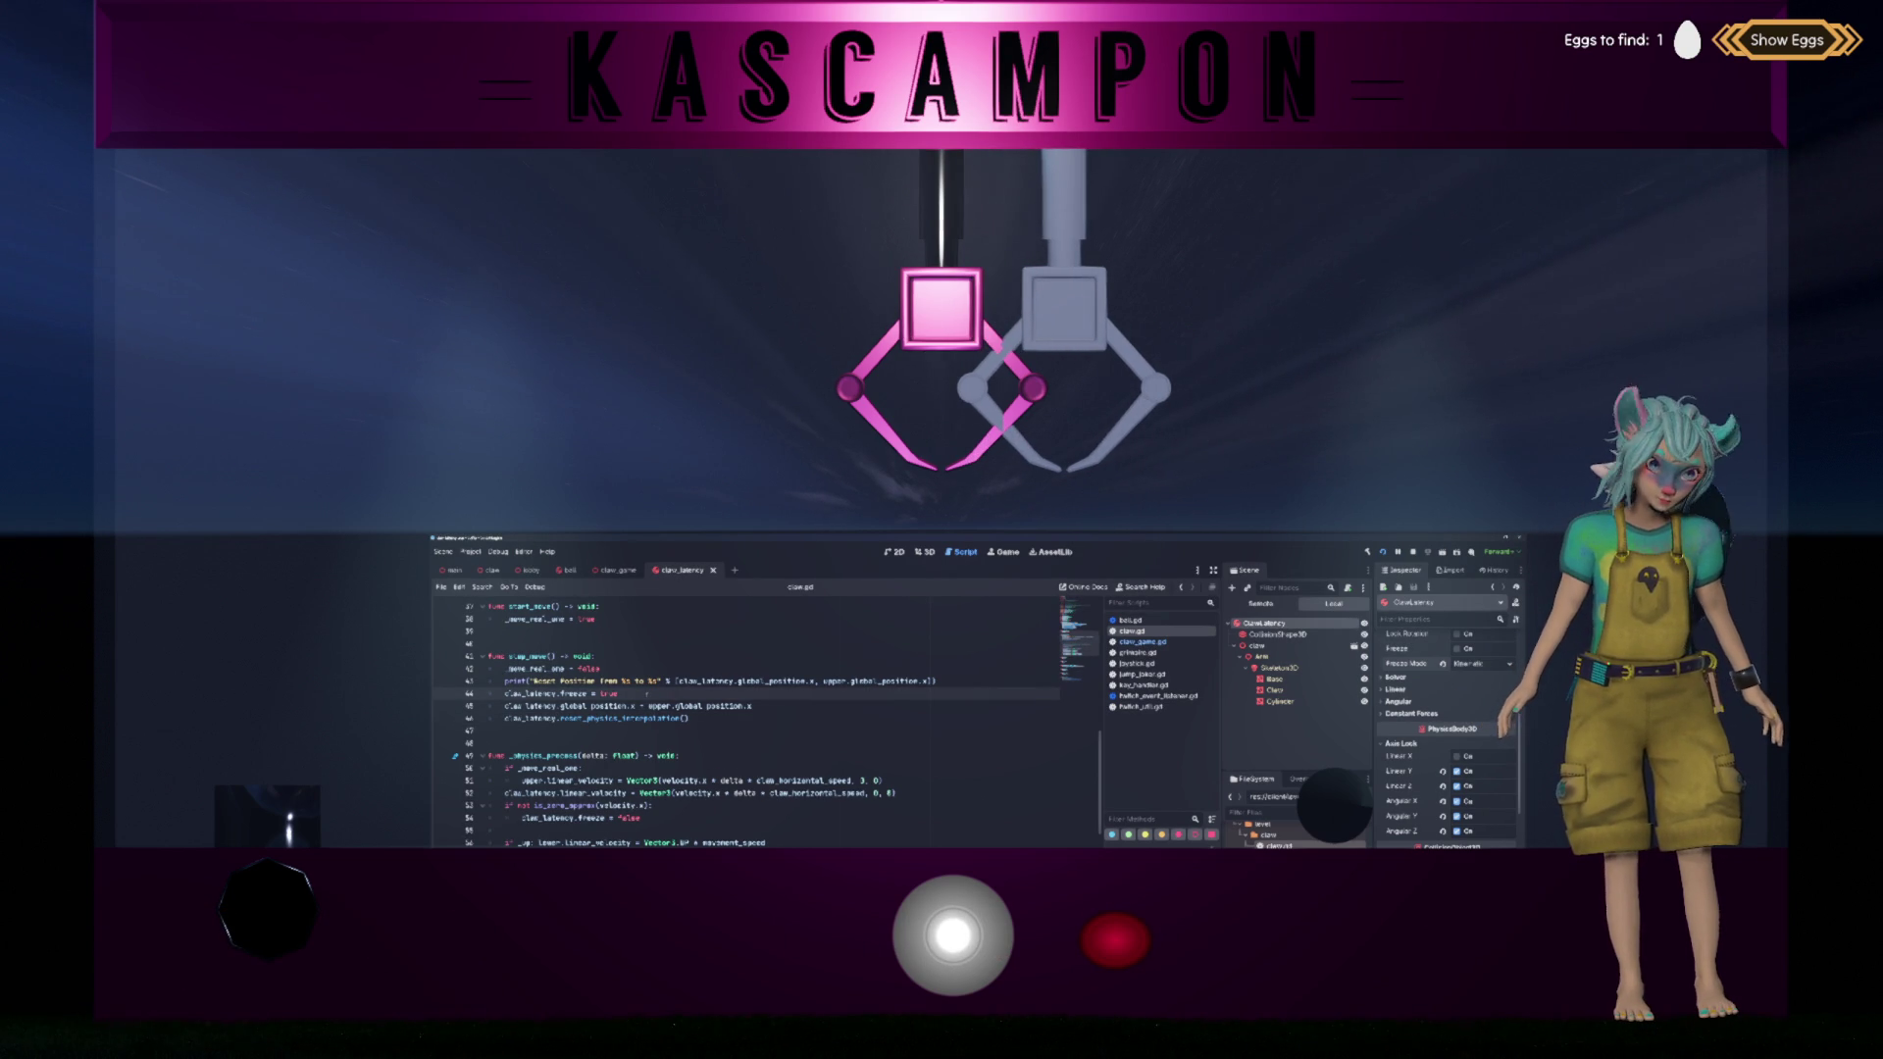
Step: Change the line 53 condition to also check 'not _move_real_one'
{"action": "left_click", "coordinate": [689, 719]}
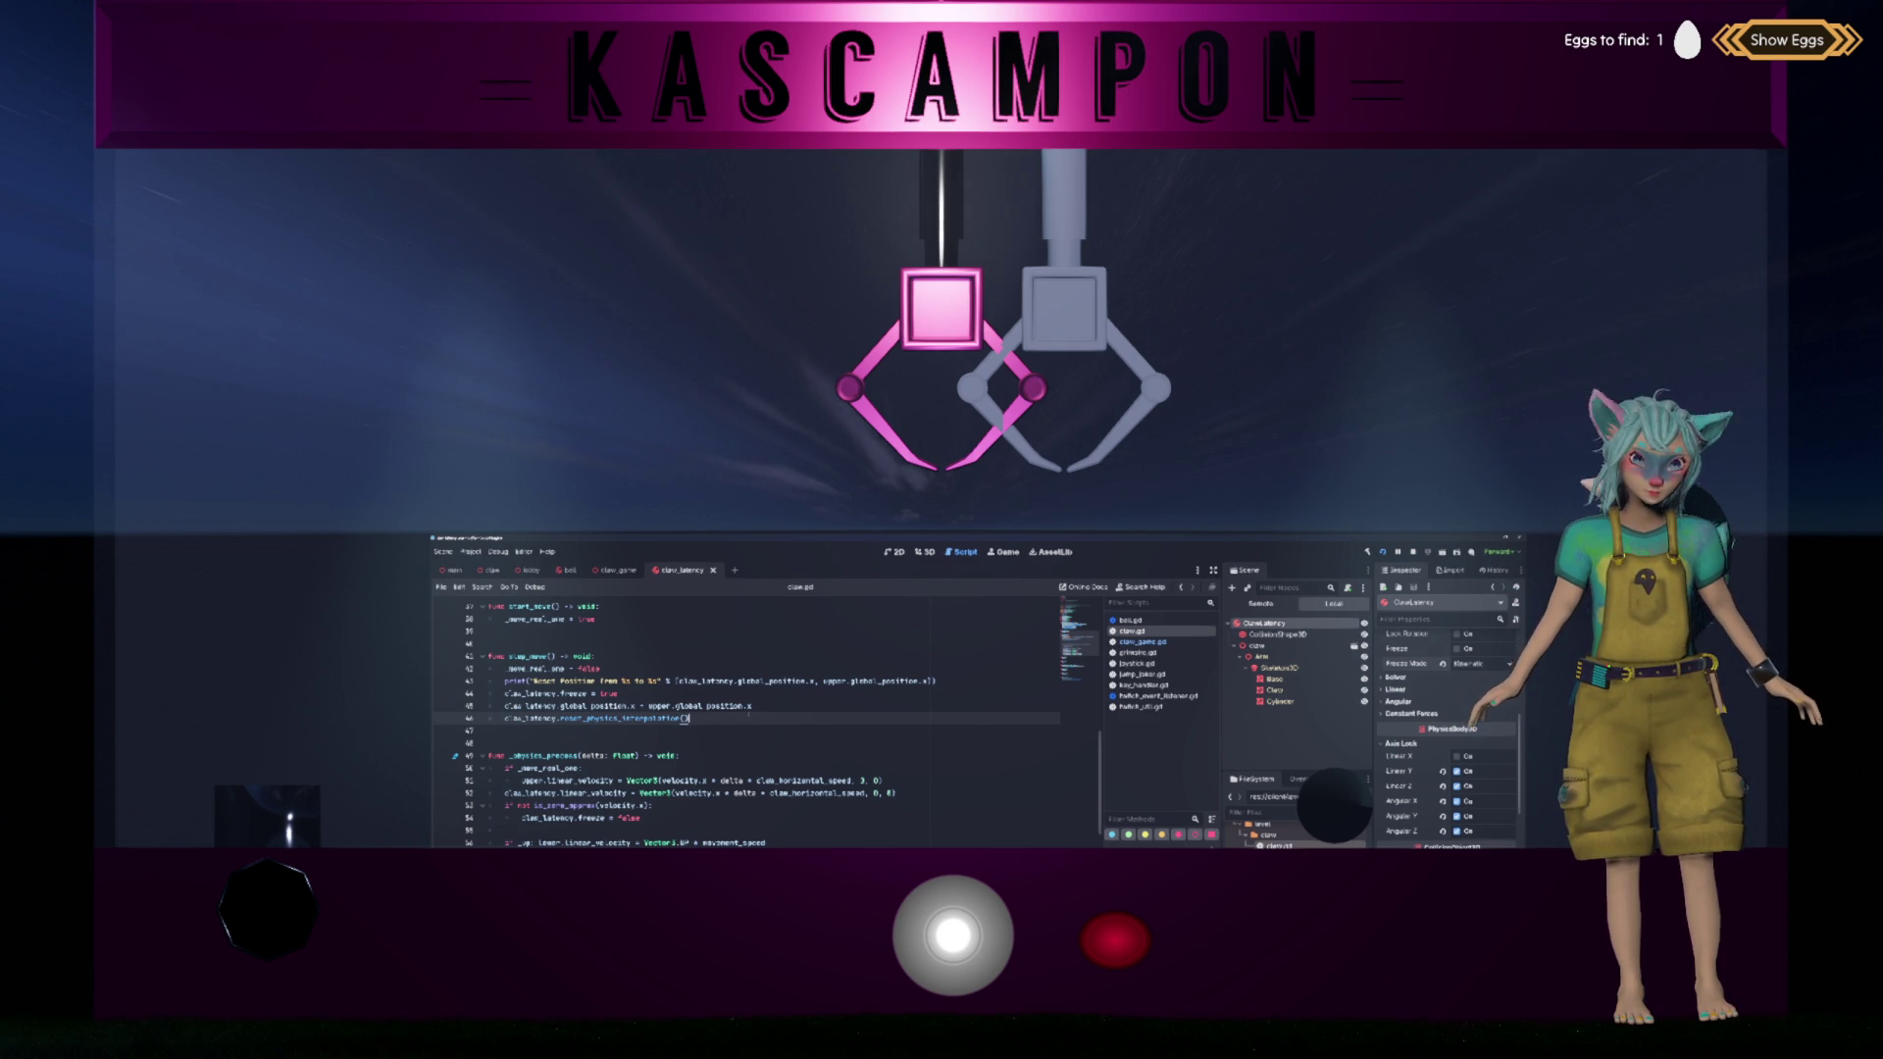
{"action": "mouse_move", "coordinate": [749, 713]}
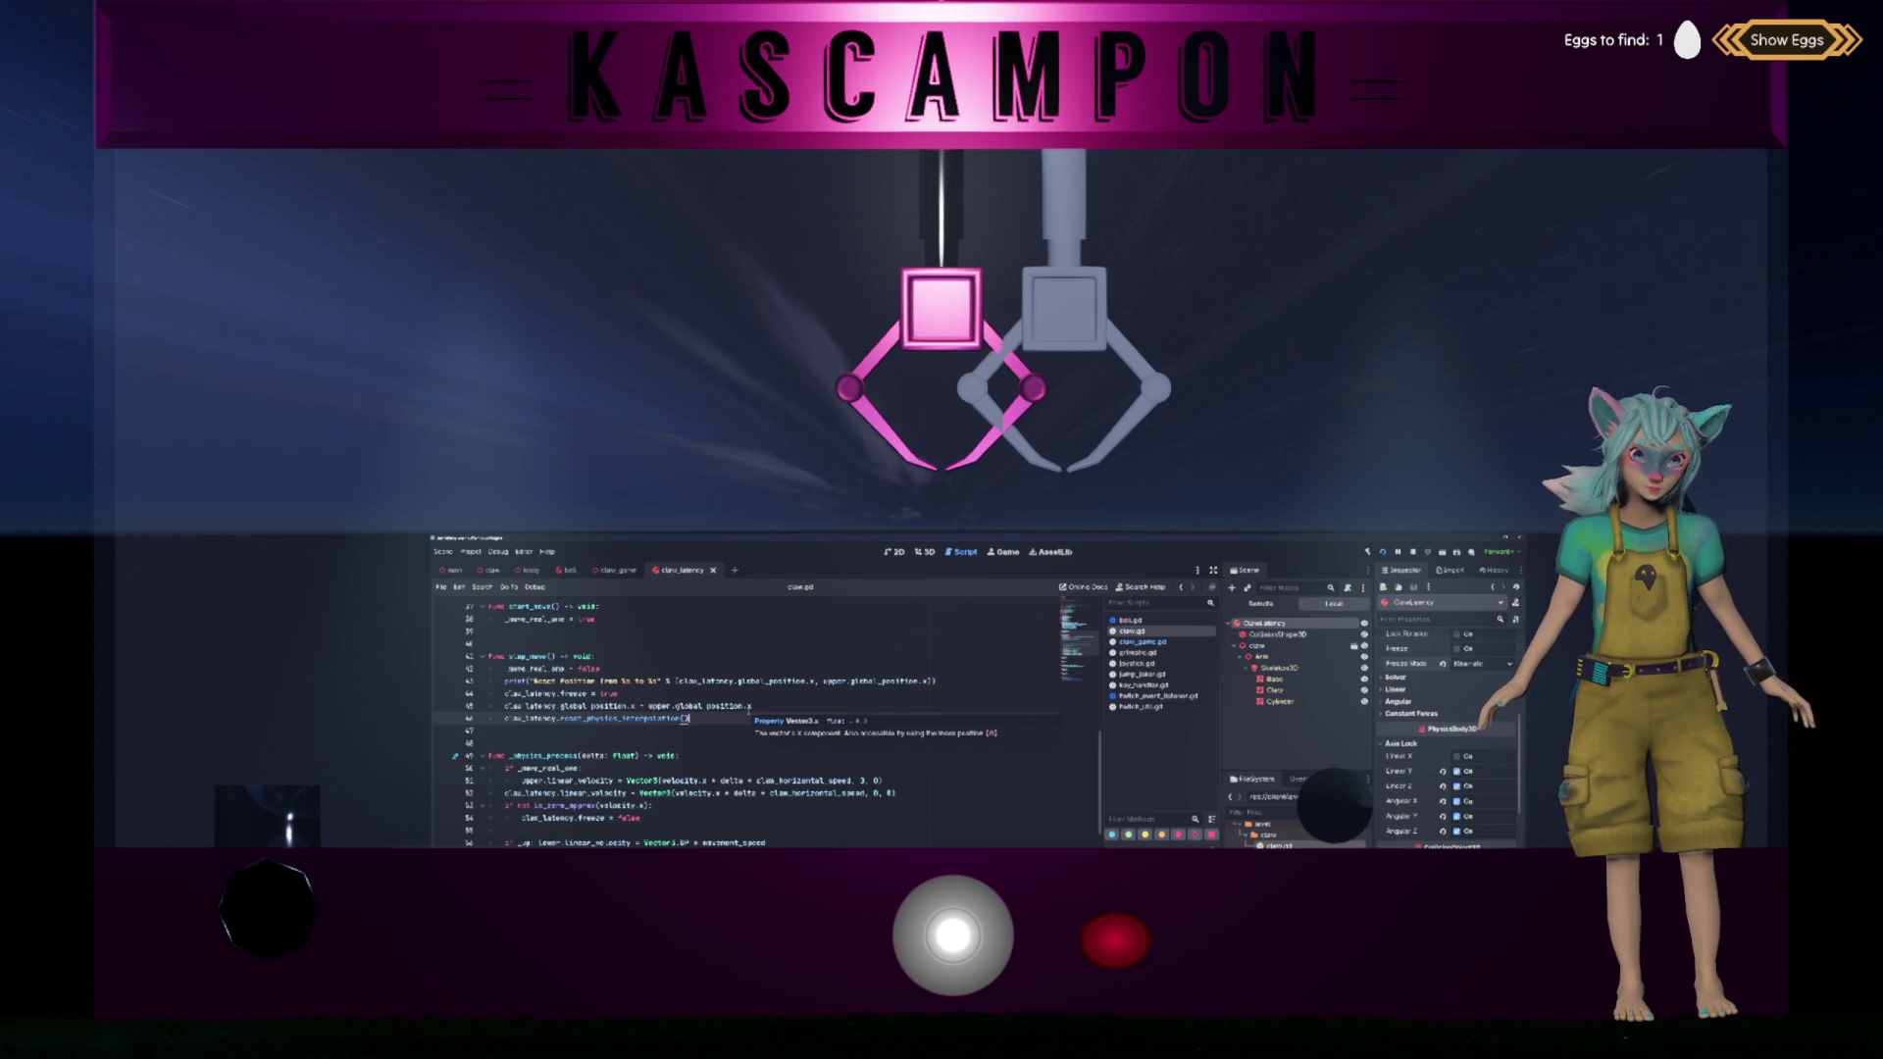
{"action": "left_click_drag", "start_coordinate": [640, 818], "coordinate": [503, 805]}
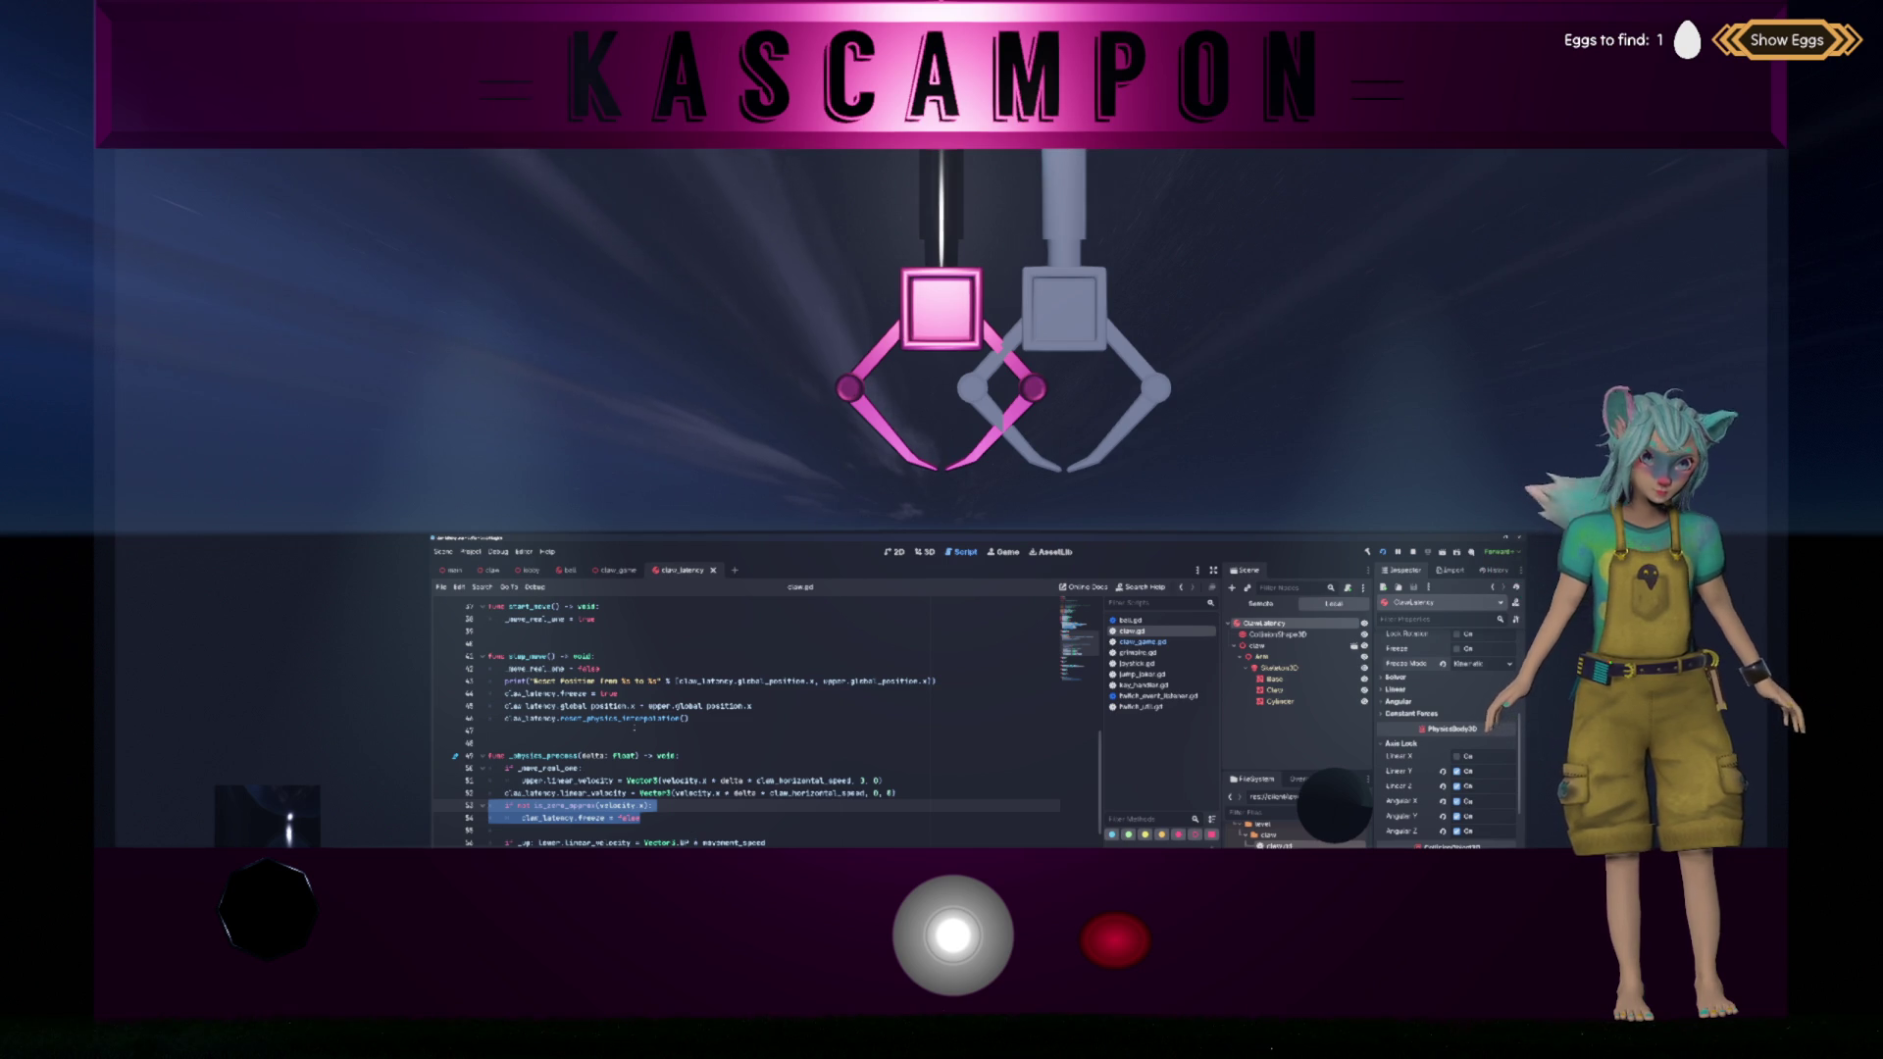
{"action": "double_click", "coordinate": [535, 668]}
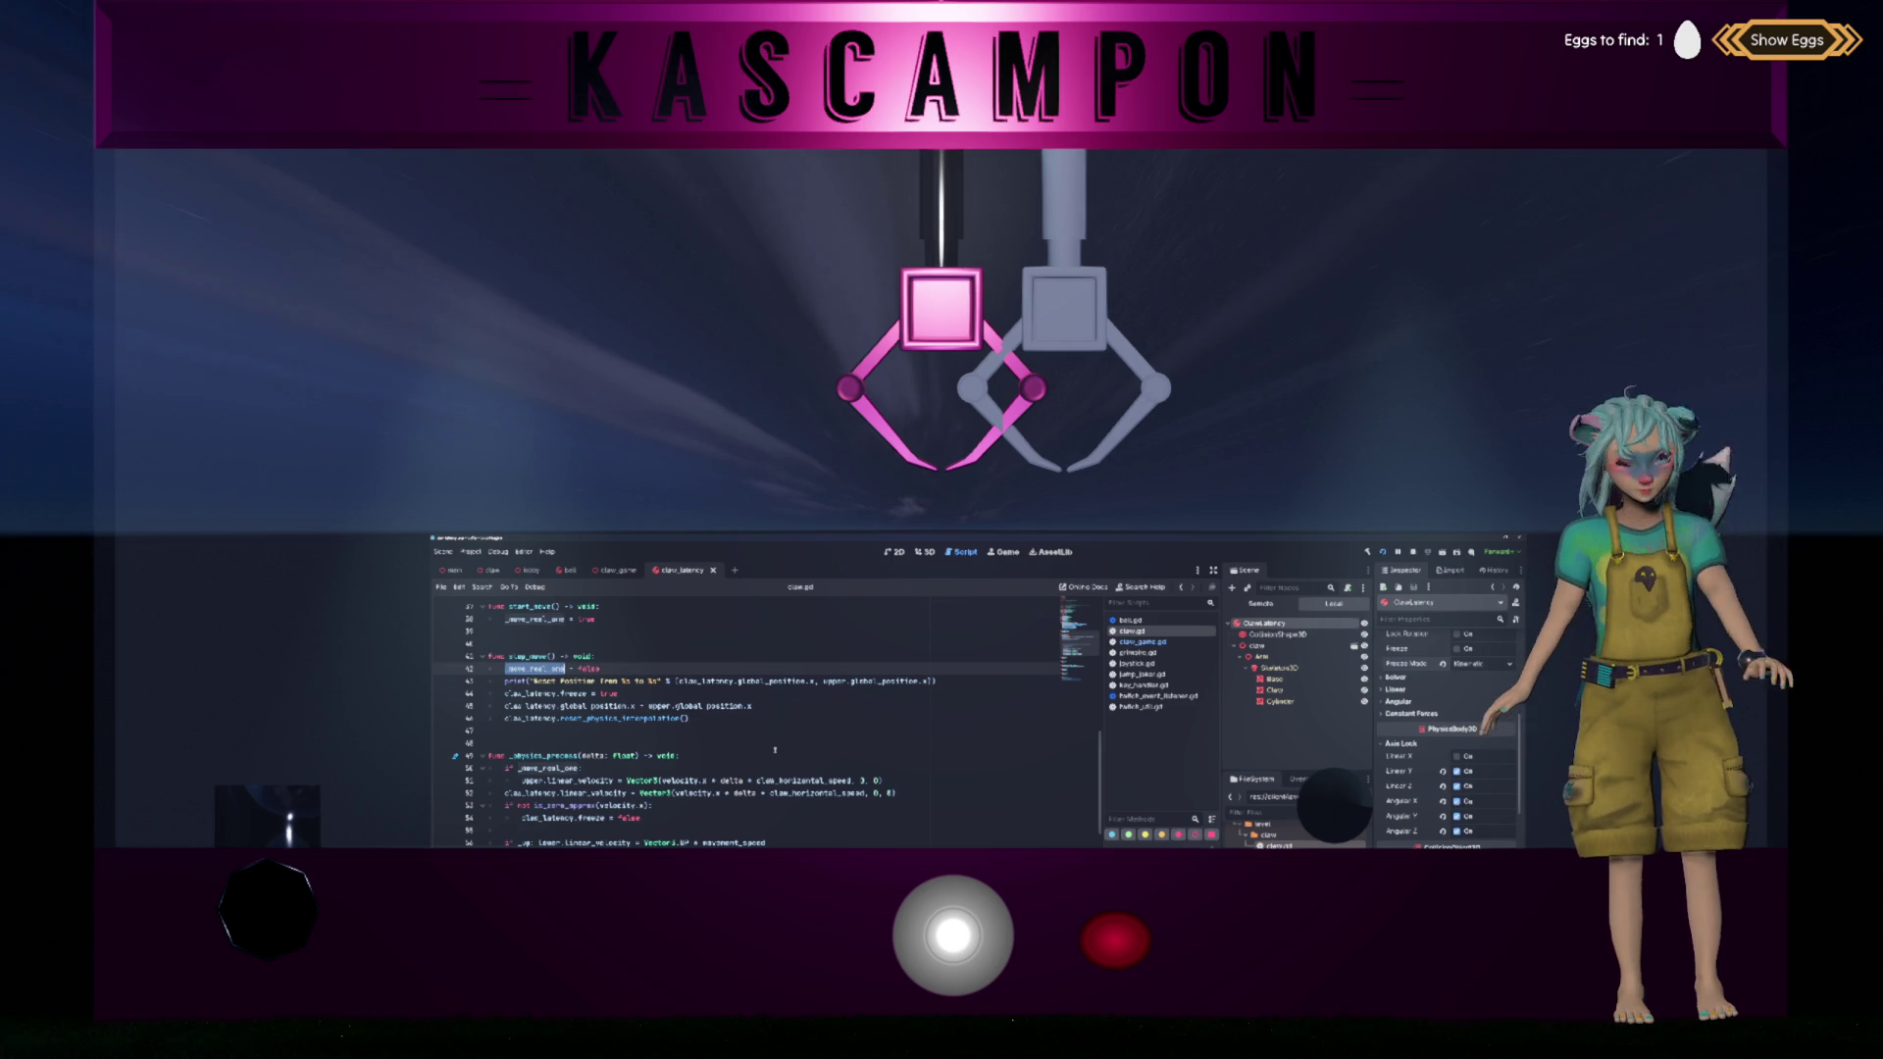
{"action": "left_click", "coordinate": [524, 805]}
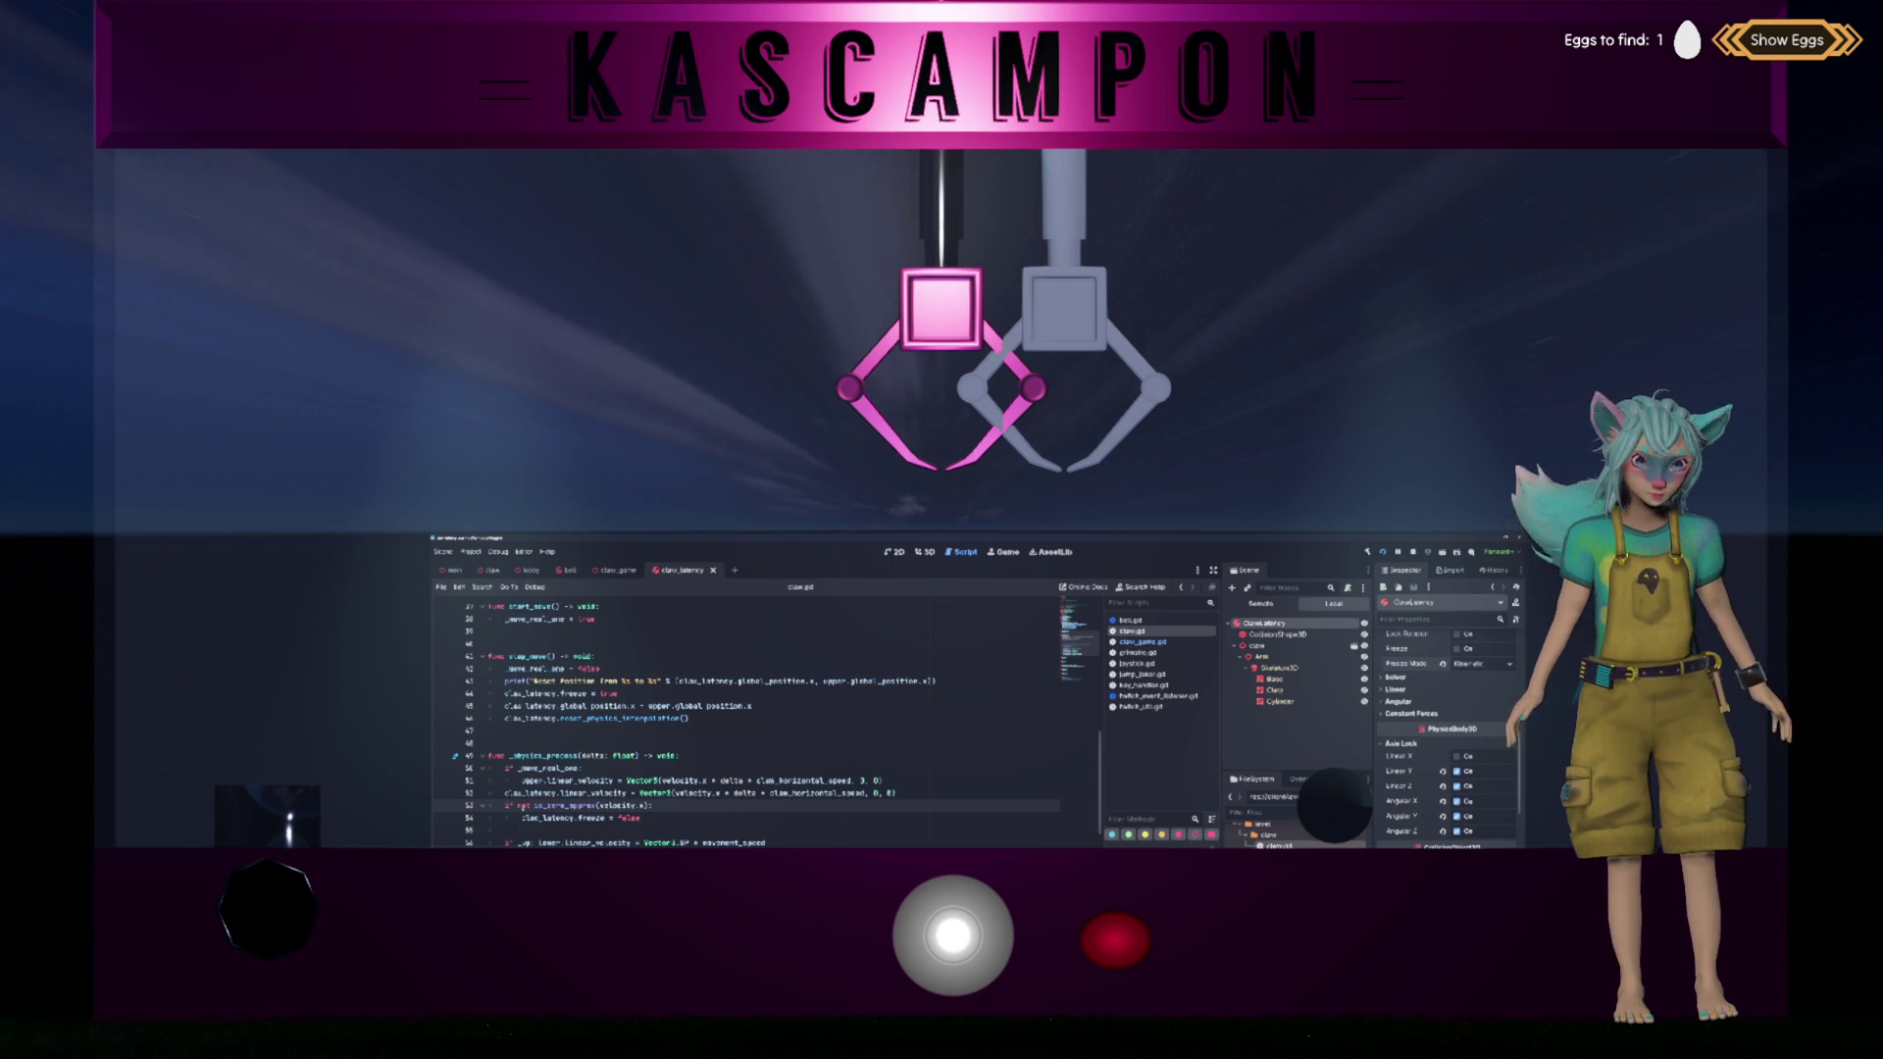
{"action": "key", "text": "BackSpace"}
{"action": "key", "text": "ctrl+z"}
{"action": "key", "text": "ctrl+z"}
{"action": "key", "text": "ctrl+z"}
{"action": "key", "text": "ctrl+y"}
{"action": "key", "text": "ctrl+y"}
{"action": "key", "text": "ctrl+y"}
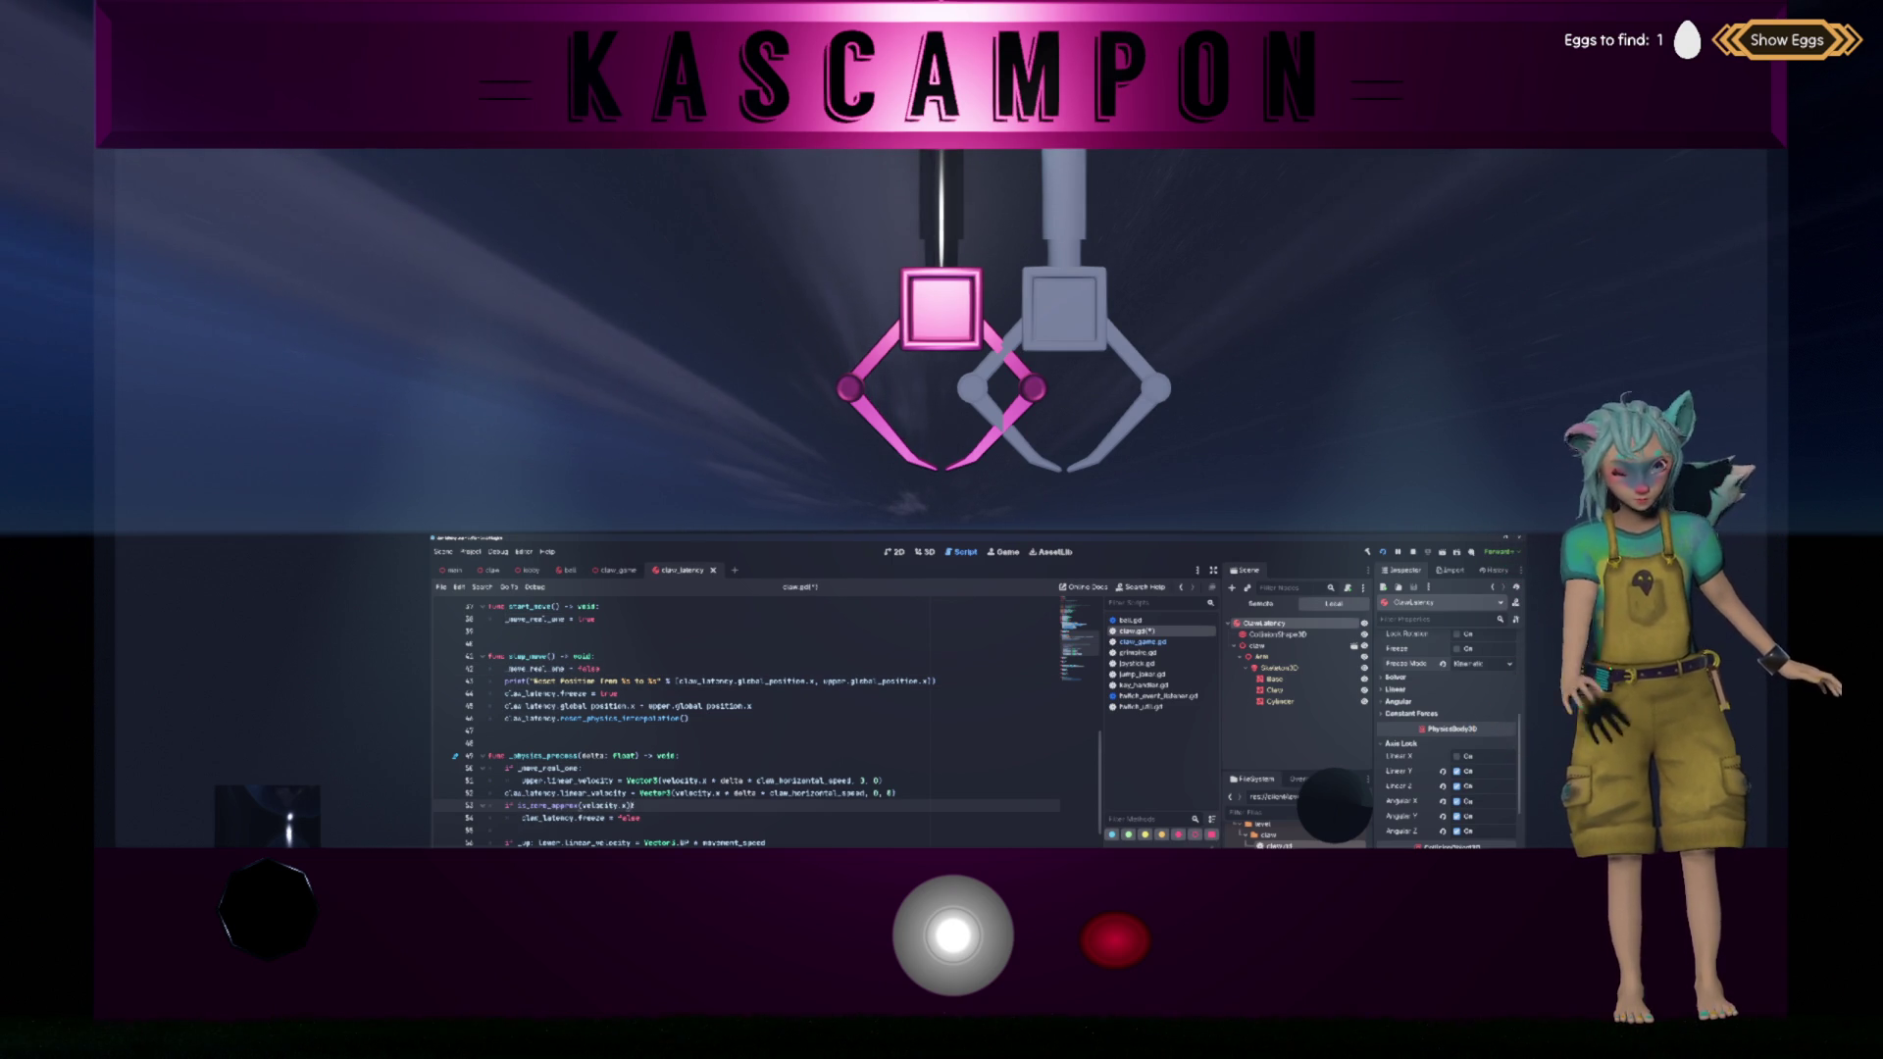
{"action": "type", "text": "andot _move_real_one"}
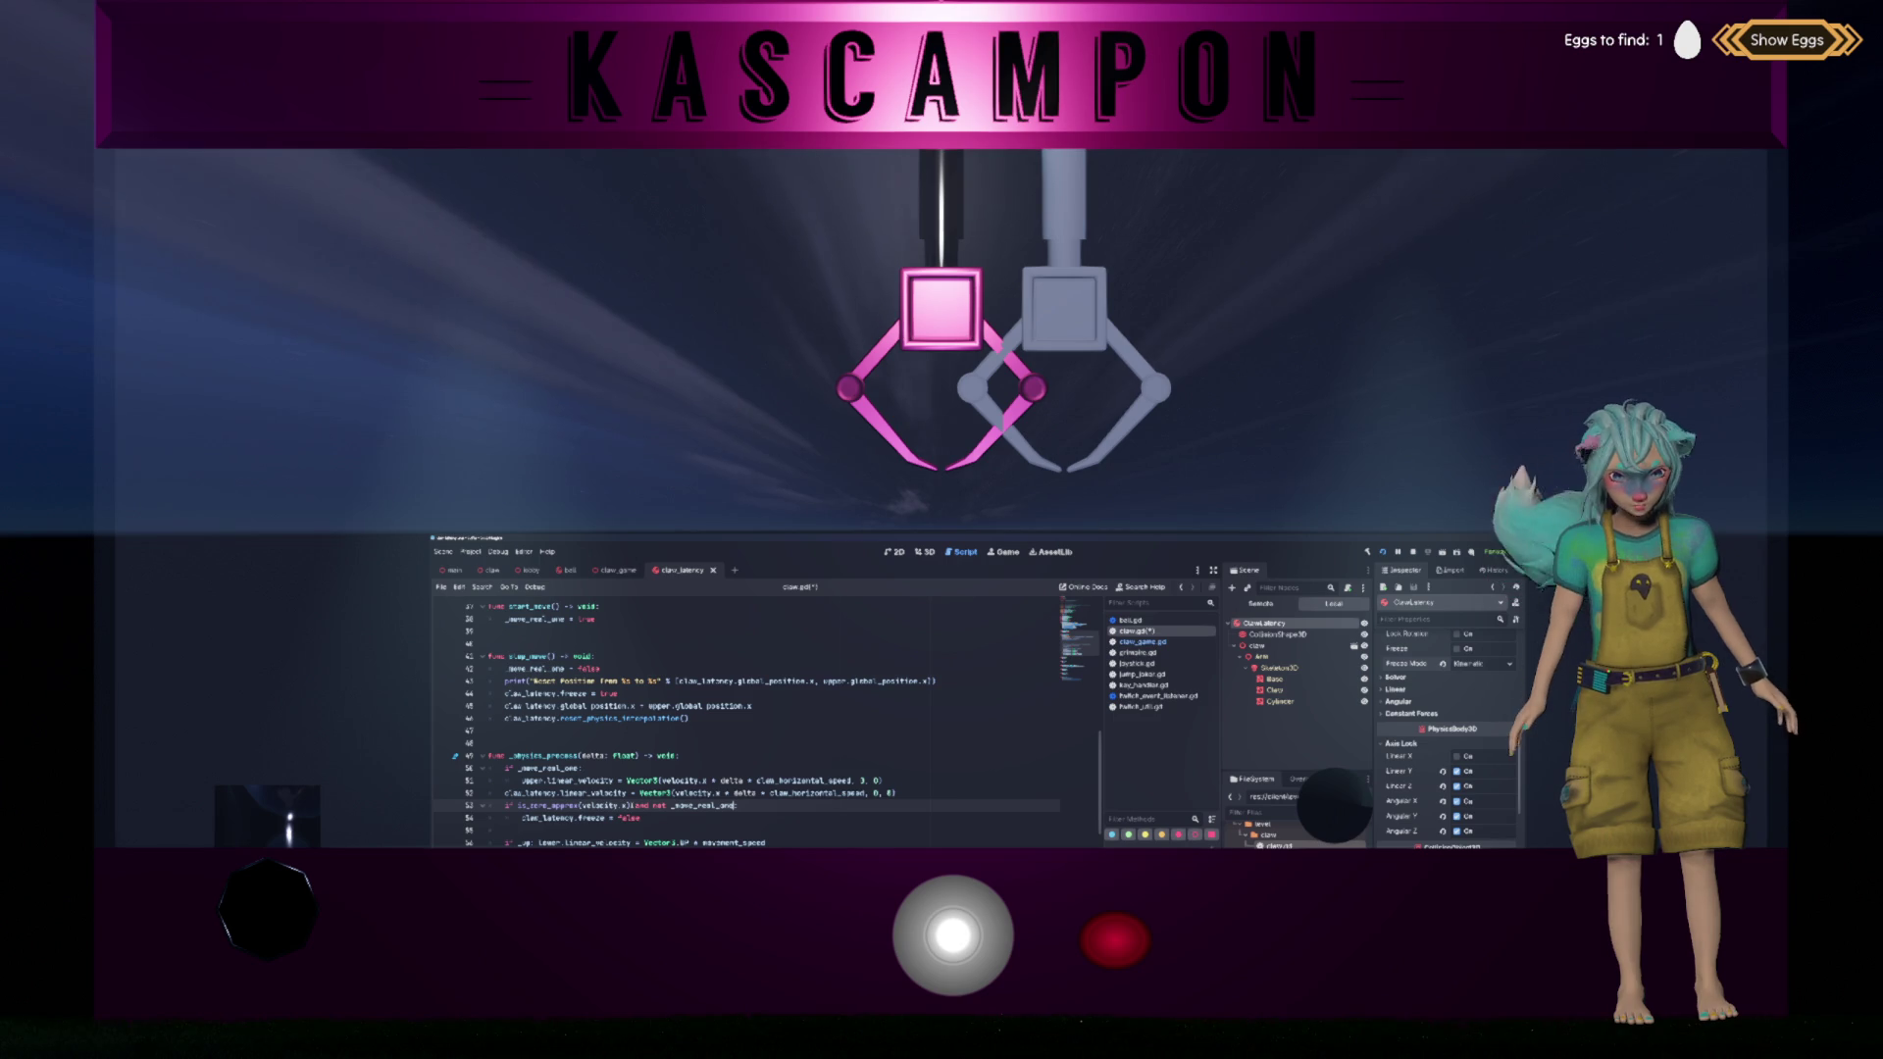
Step: Move the position-copy line from stop_move under the line 53 check, dropping freeze = false
{"action": "triple_click", "coordinate": [724, 706]}
{"action": "key", "text": "ctrl+c"}
{"action": "key", "text": "Delete"}
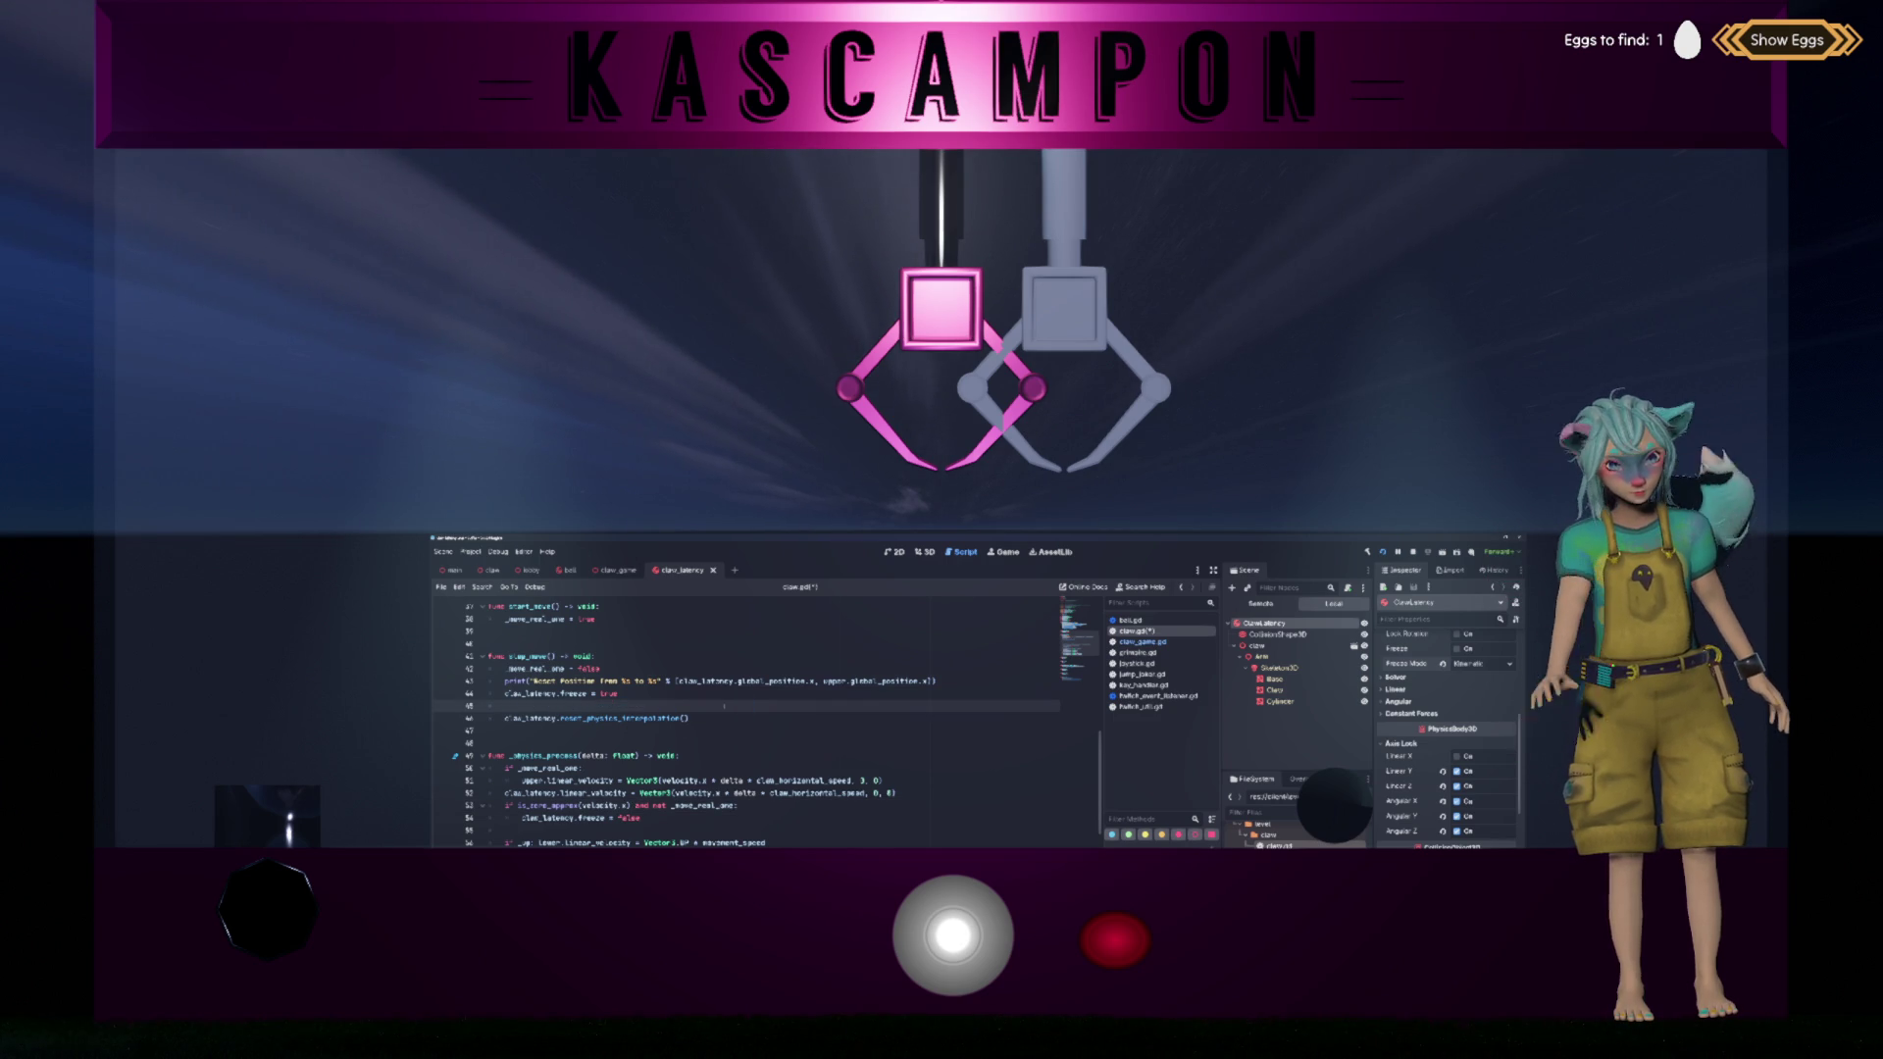
{"action": "left_click", "coordinate": [738, 806]}
{"action": "key", "text": "Return"}
{"action": "key", "text": "ctrl+v"}
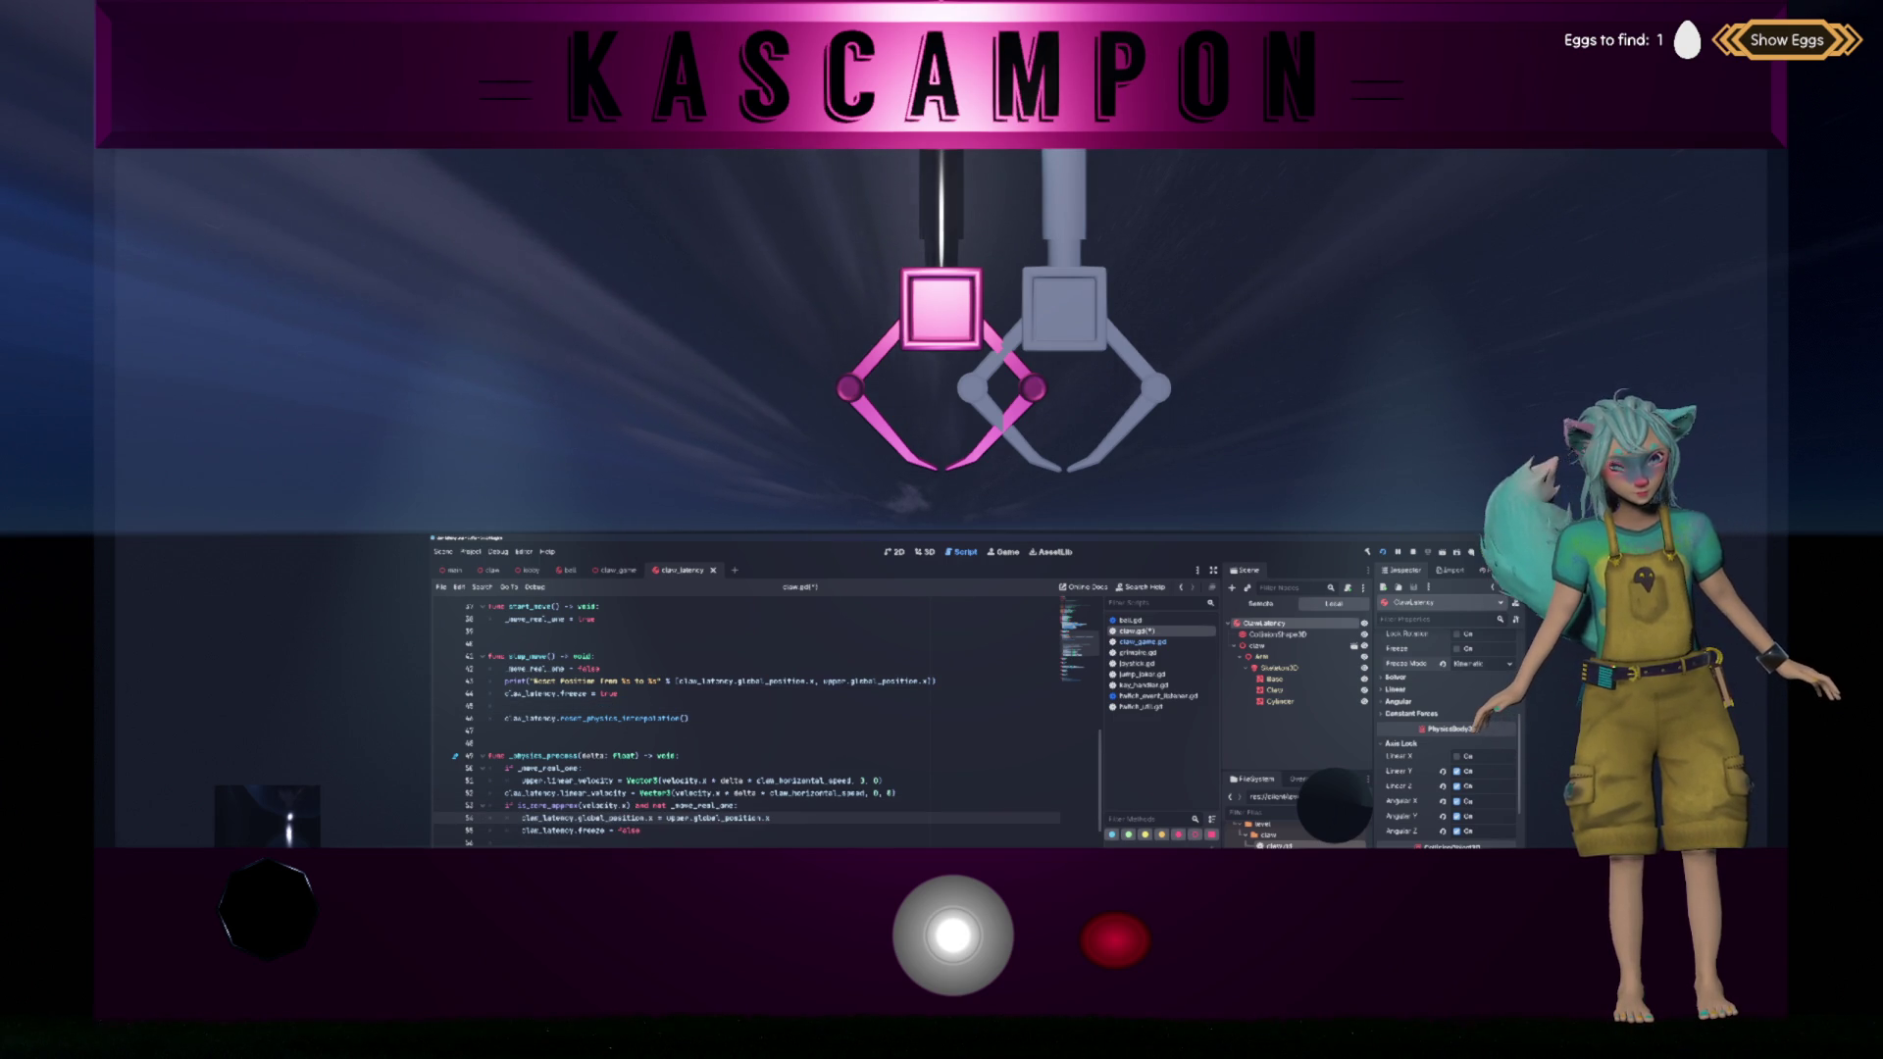
{"action": "key", "text": "shift+Down"}
{"action": "key", "text": "ctrl+x"}
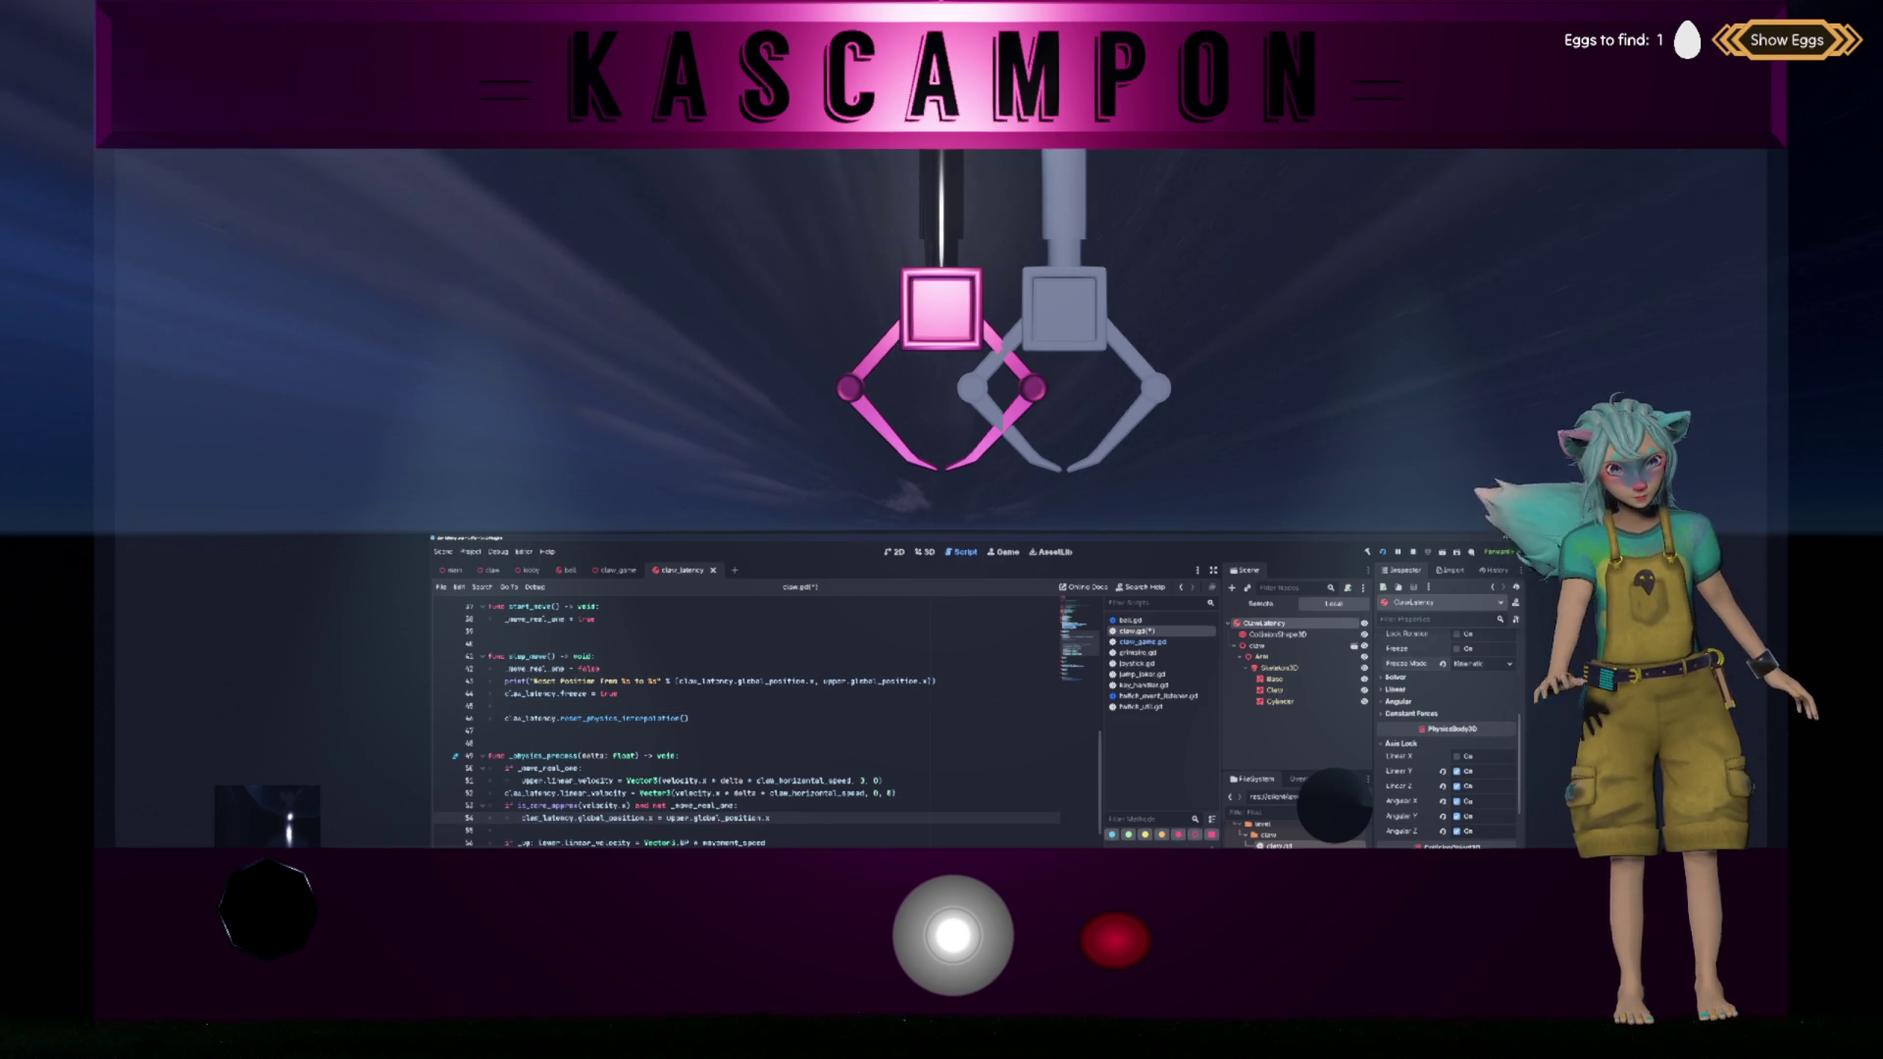
Step: Move the reset_physics_interpolation() call below line 54
{"action": "left_click", "coordinate": [743, 721]}
{"action": "key", "text": "shift+Home"}
{"action": "key", "text": "ctrl+x"}
{"action": "left_click", "coordinate": [777, 818]}
{"action": "key", "text": "Return"}
{"action": "key", "text": "ctrl+v"}
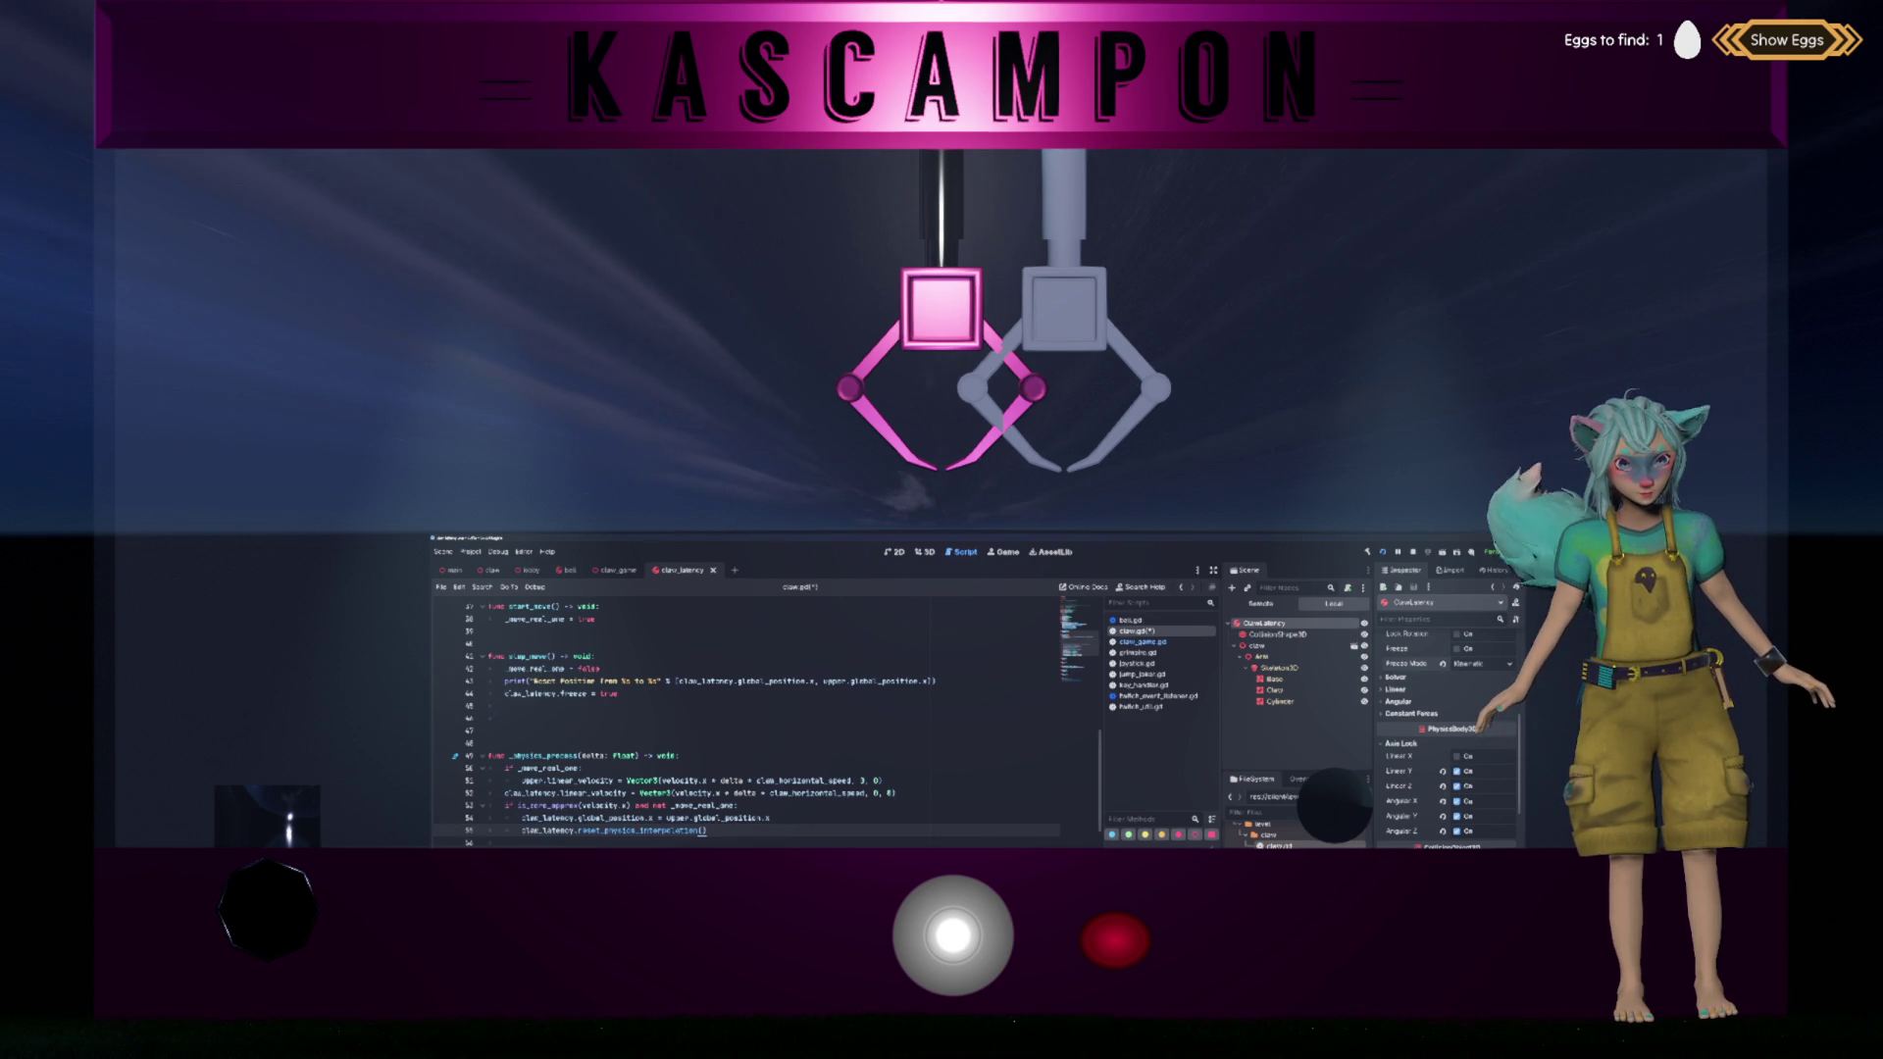
Step: Delete the freeze = true and Reset Position print lines, save, and test the claw
{"action": "left_click", "coordinate": [647, 705]}
{"action": "key", "text": "shift+Up"}
{"action": "key", "text": "BackSpace"}
{"action": "key", "text": "shift+Down"}
{"action": "key", "text": "BackSpace"}
{"action": "key", "text": "shift+Up"}
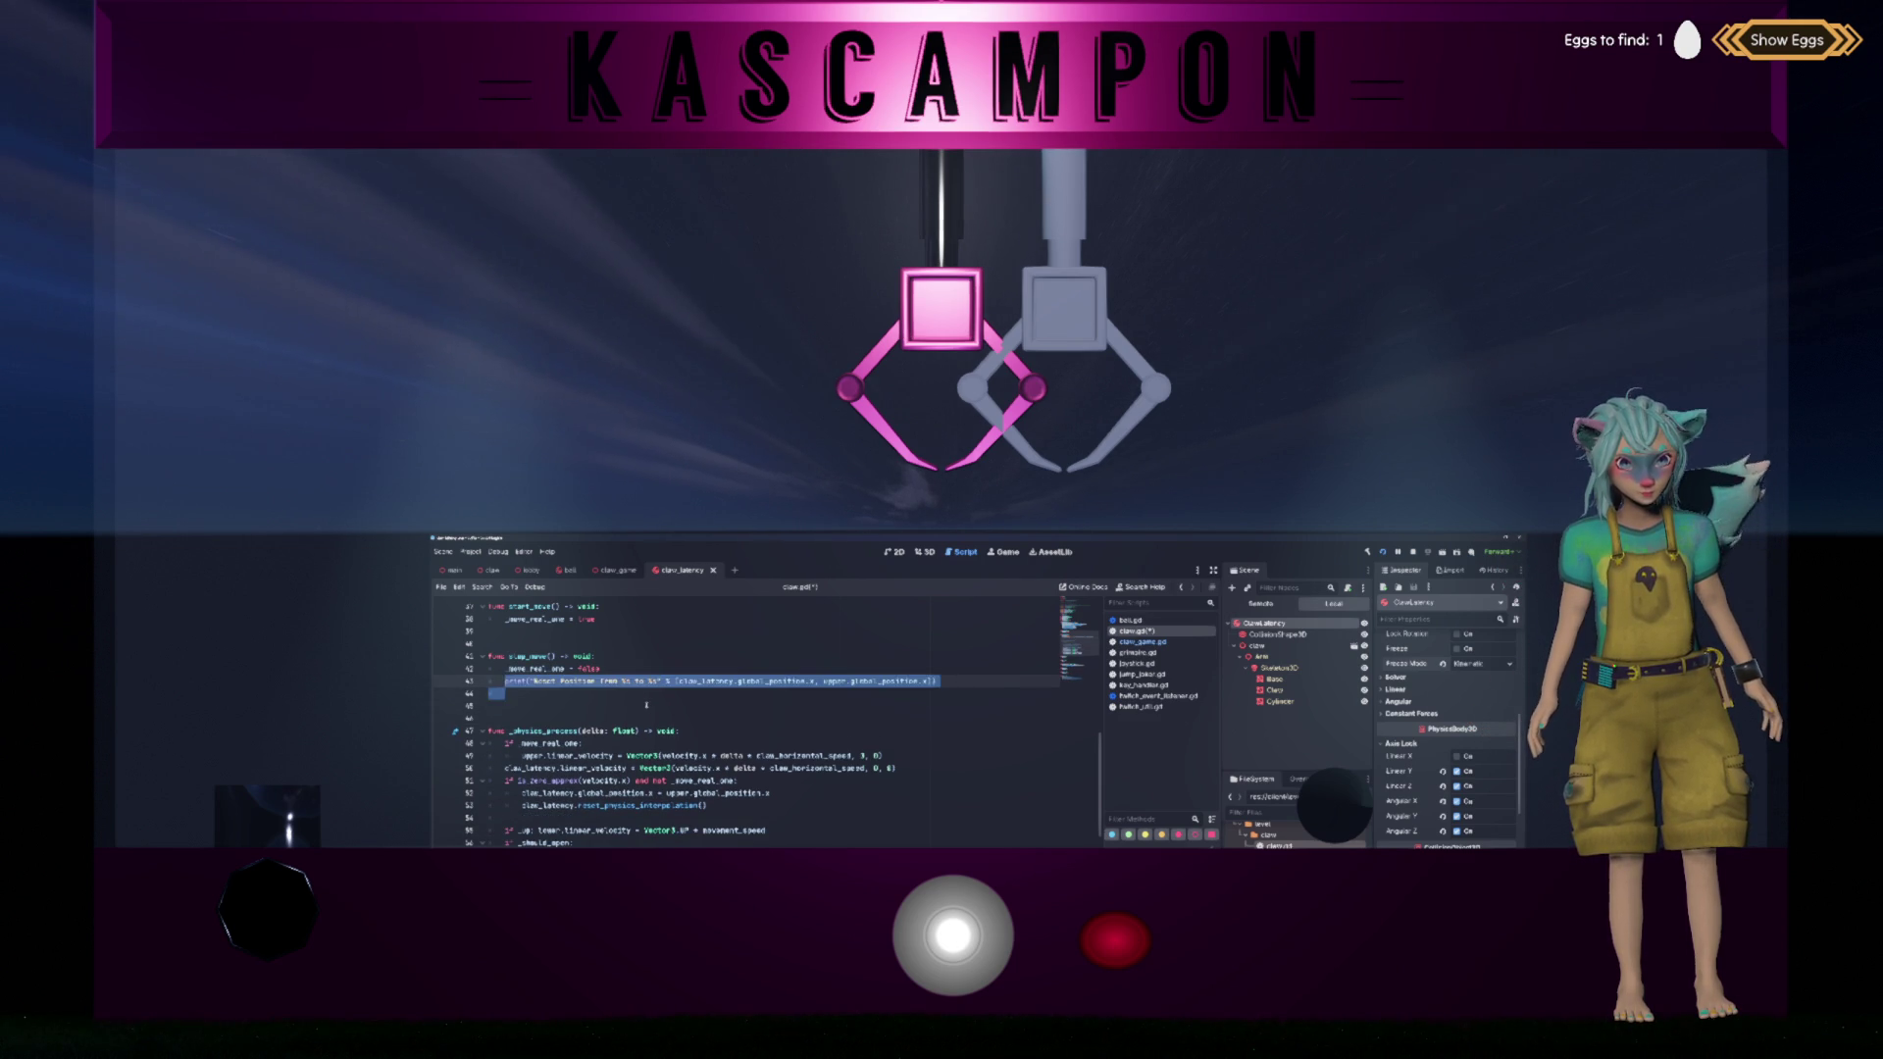
{"action": "key", "text": "BackSpace"}
{"action": "key", "text": "shift+Down"}
{"action": "key", "text": "BackSpace"}
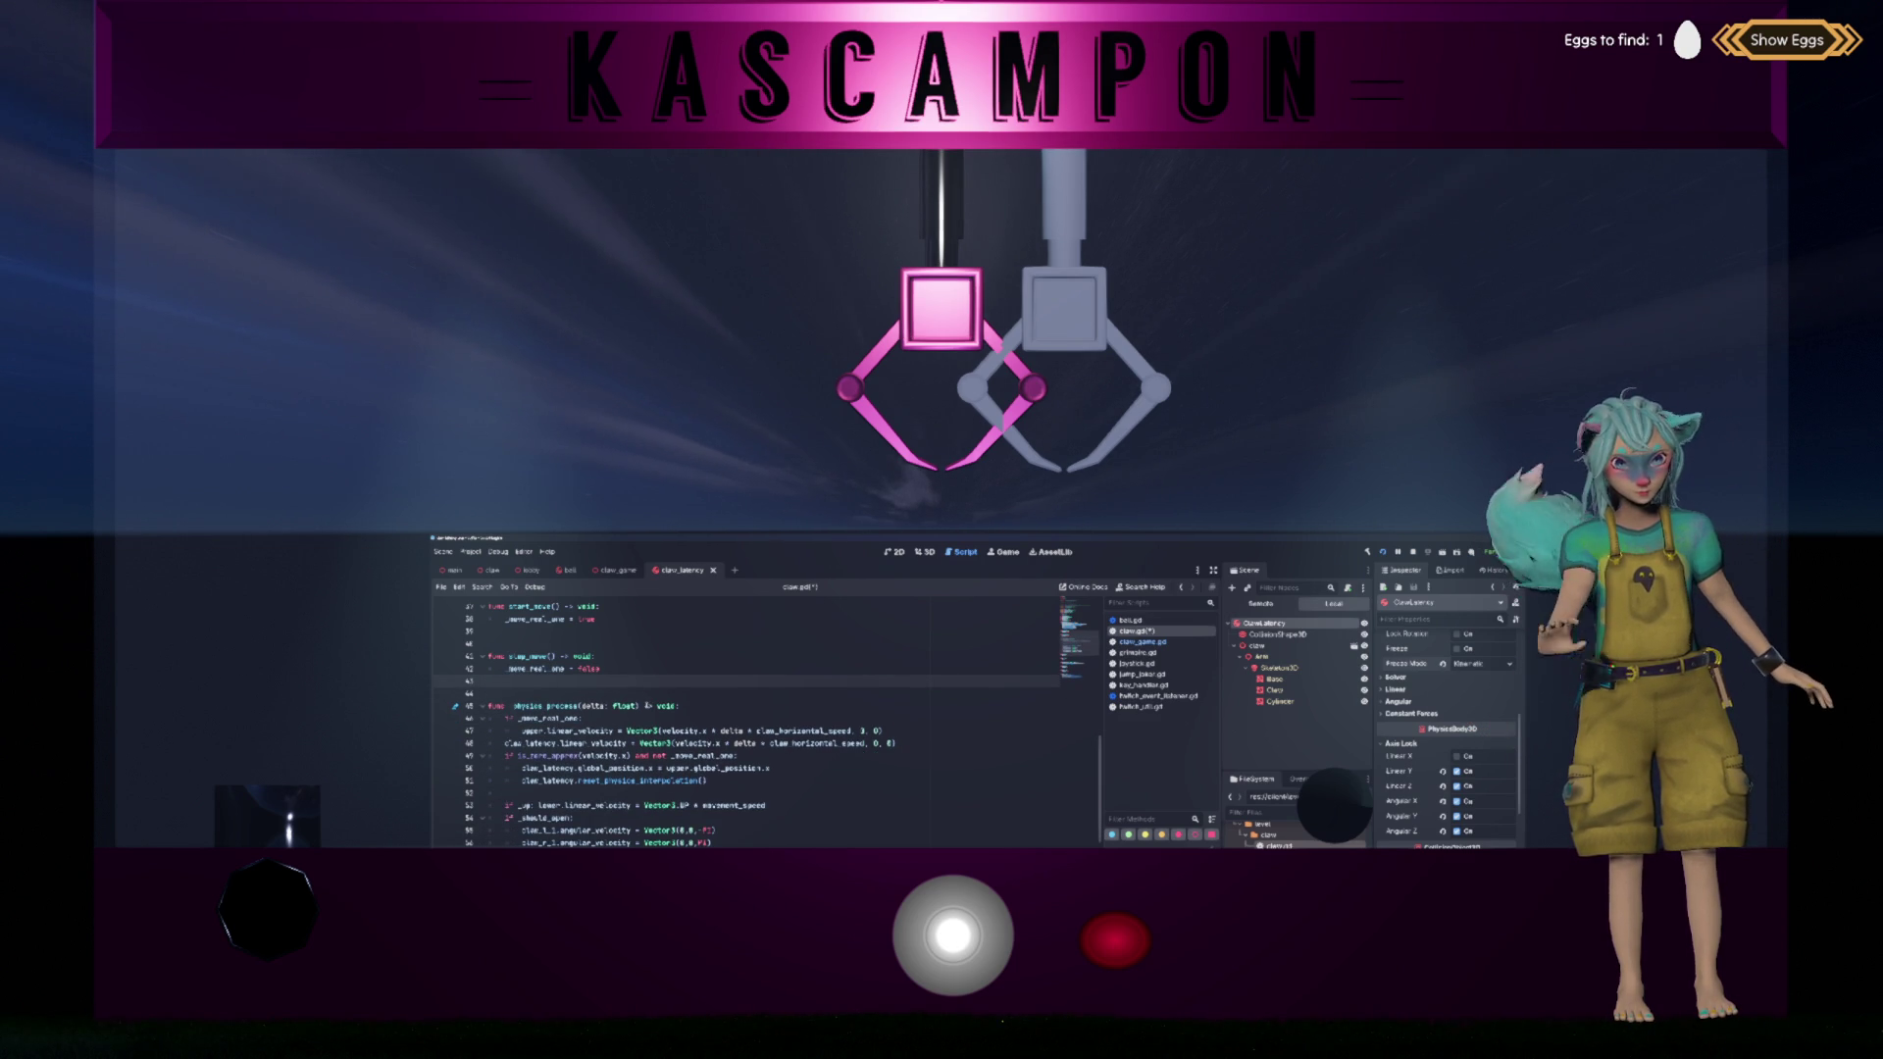
{"action": "key", "text": "ctrl+s"}
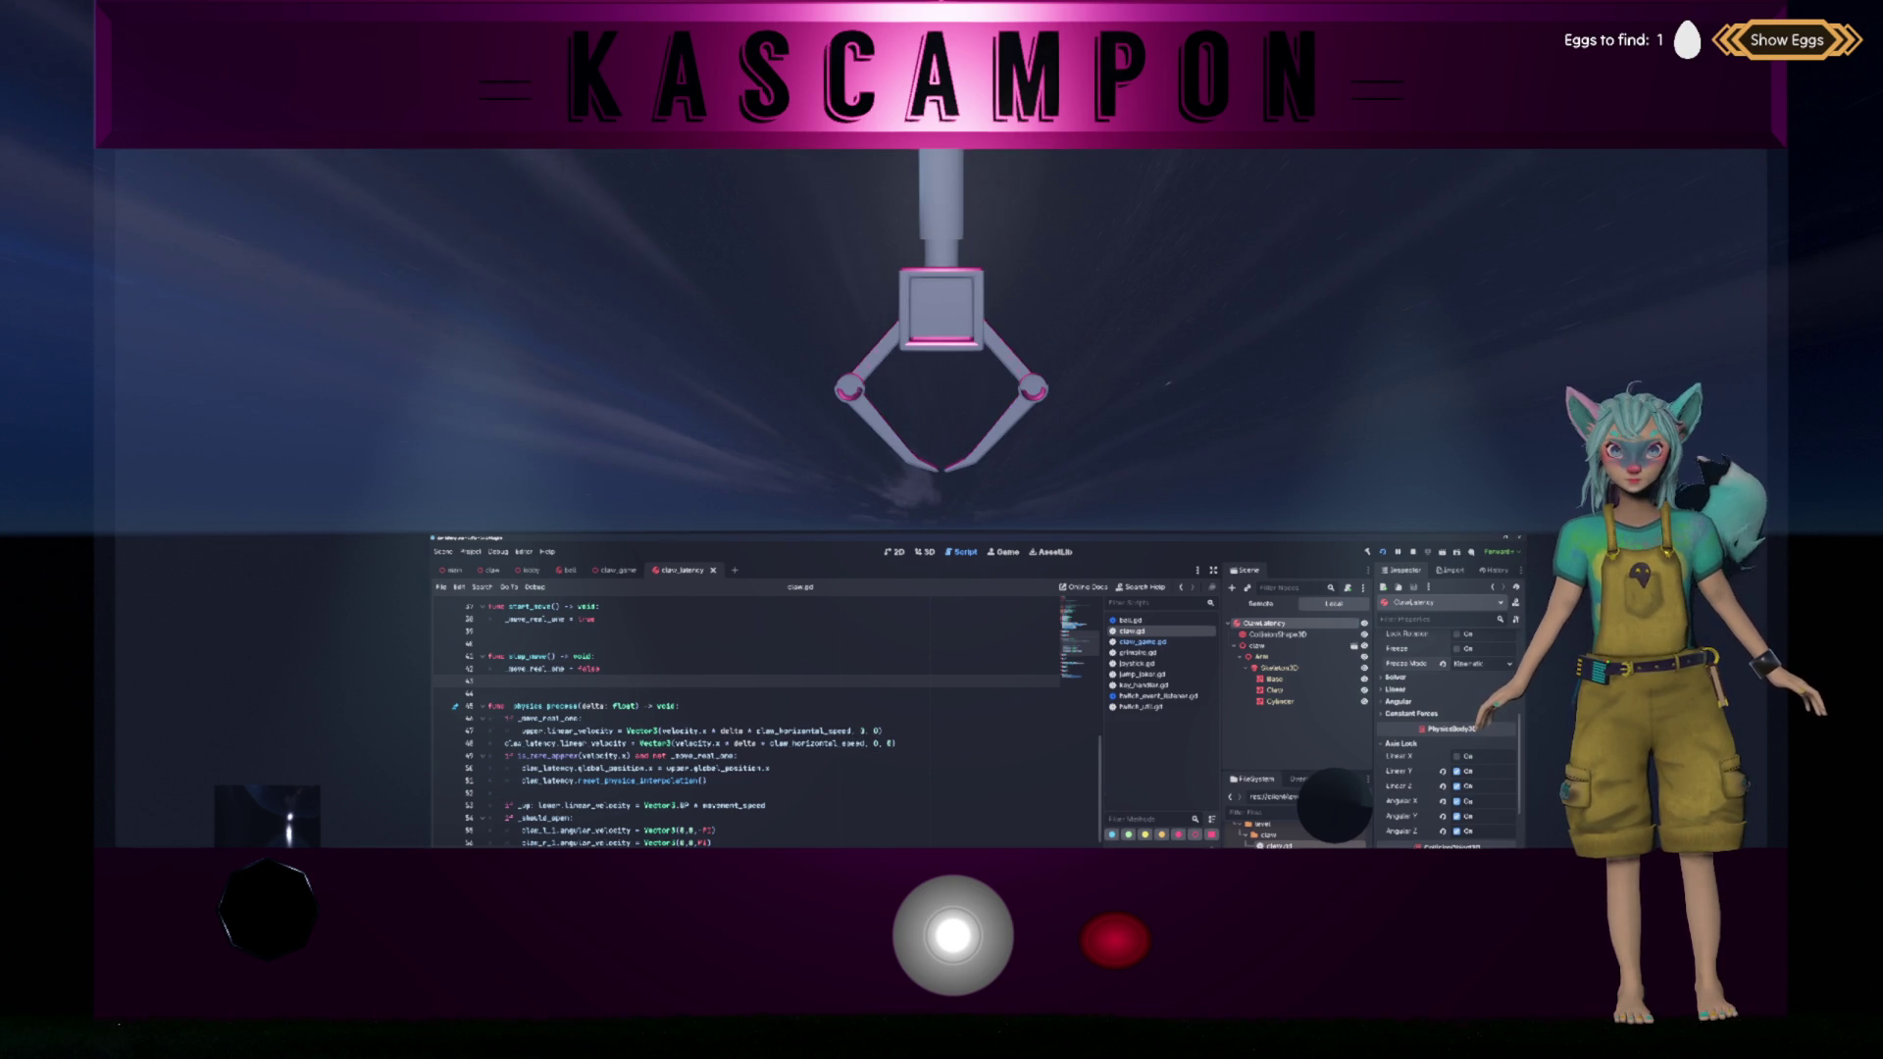
{"action": "key", "text": "Right"}
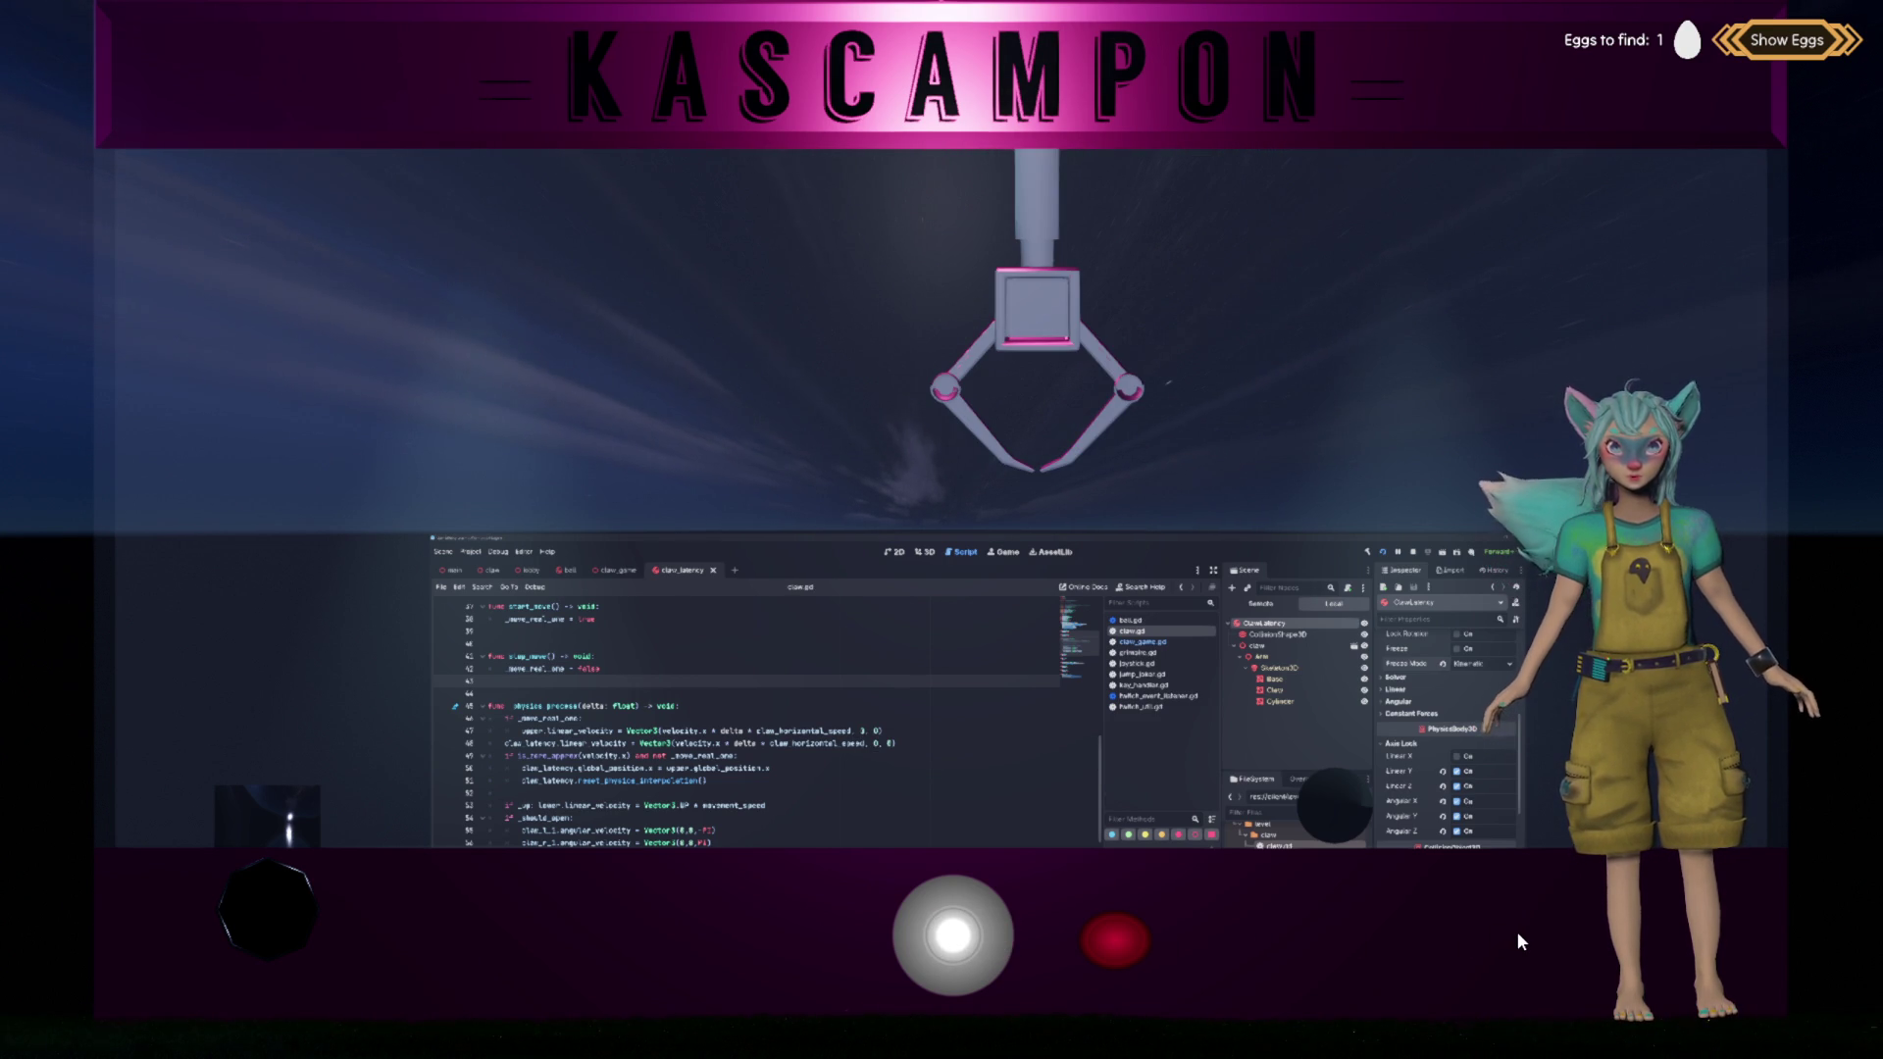
{"action": "left_click_drag", "start_coordinate": [961, 951], "coordinate": [594, 928]}
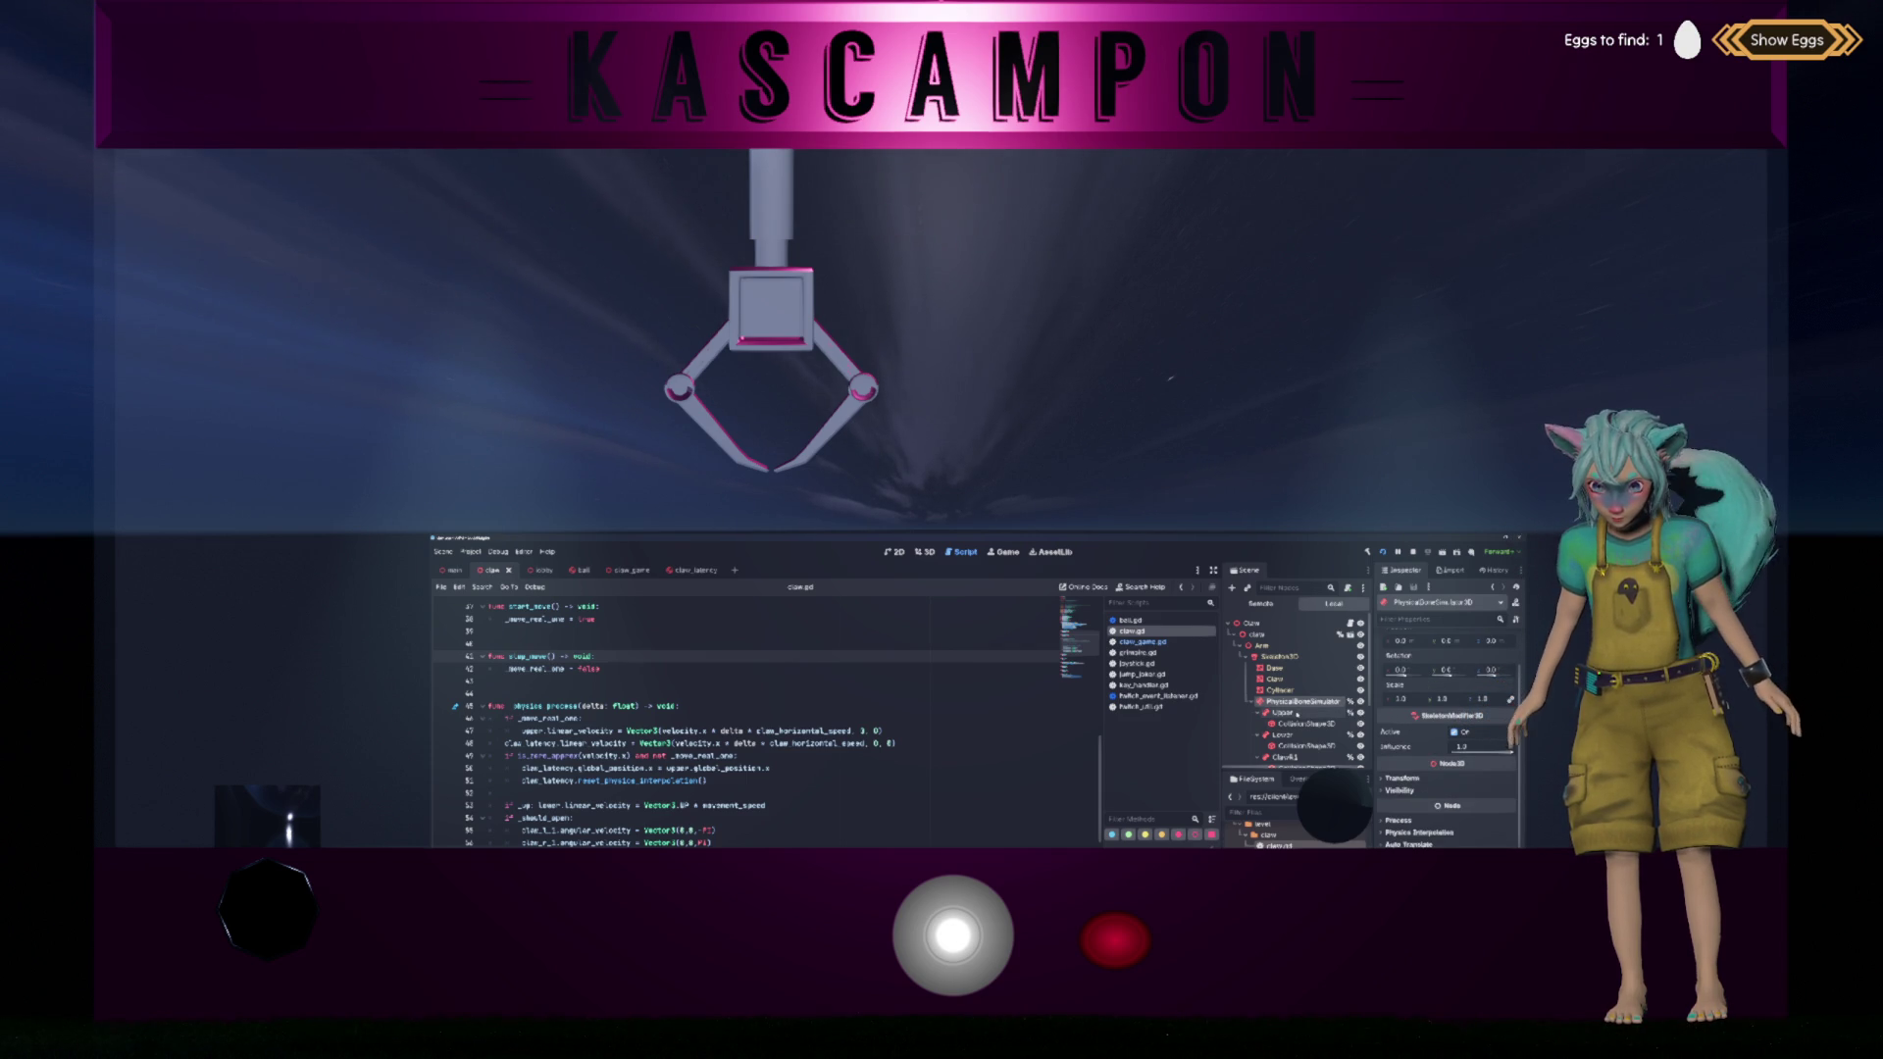
Step: Scroll up in the Godot editor while the claw game keeps running
{"action": "scroll", "coordinate": [1408, 729], "scroll_direction": "up", "scroll_amount": 1}
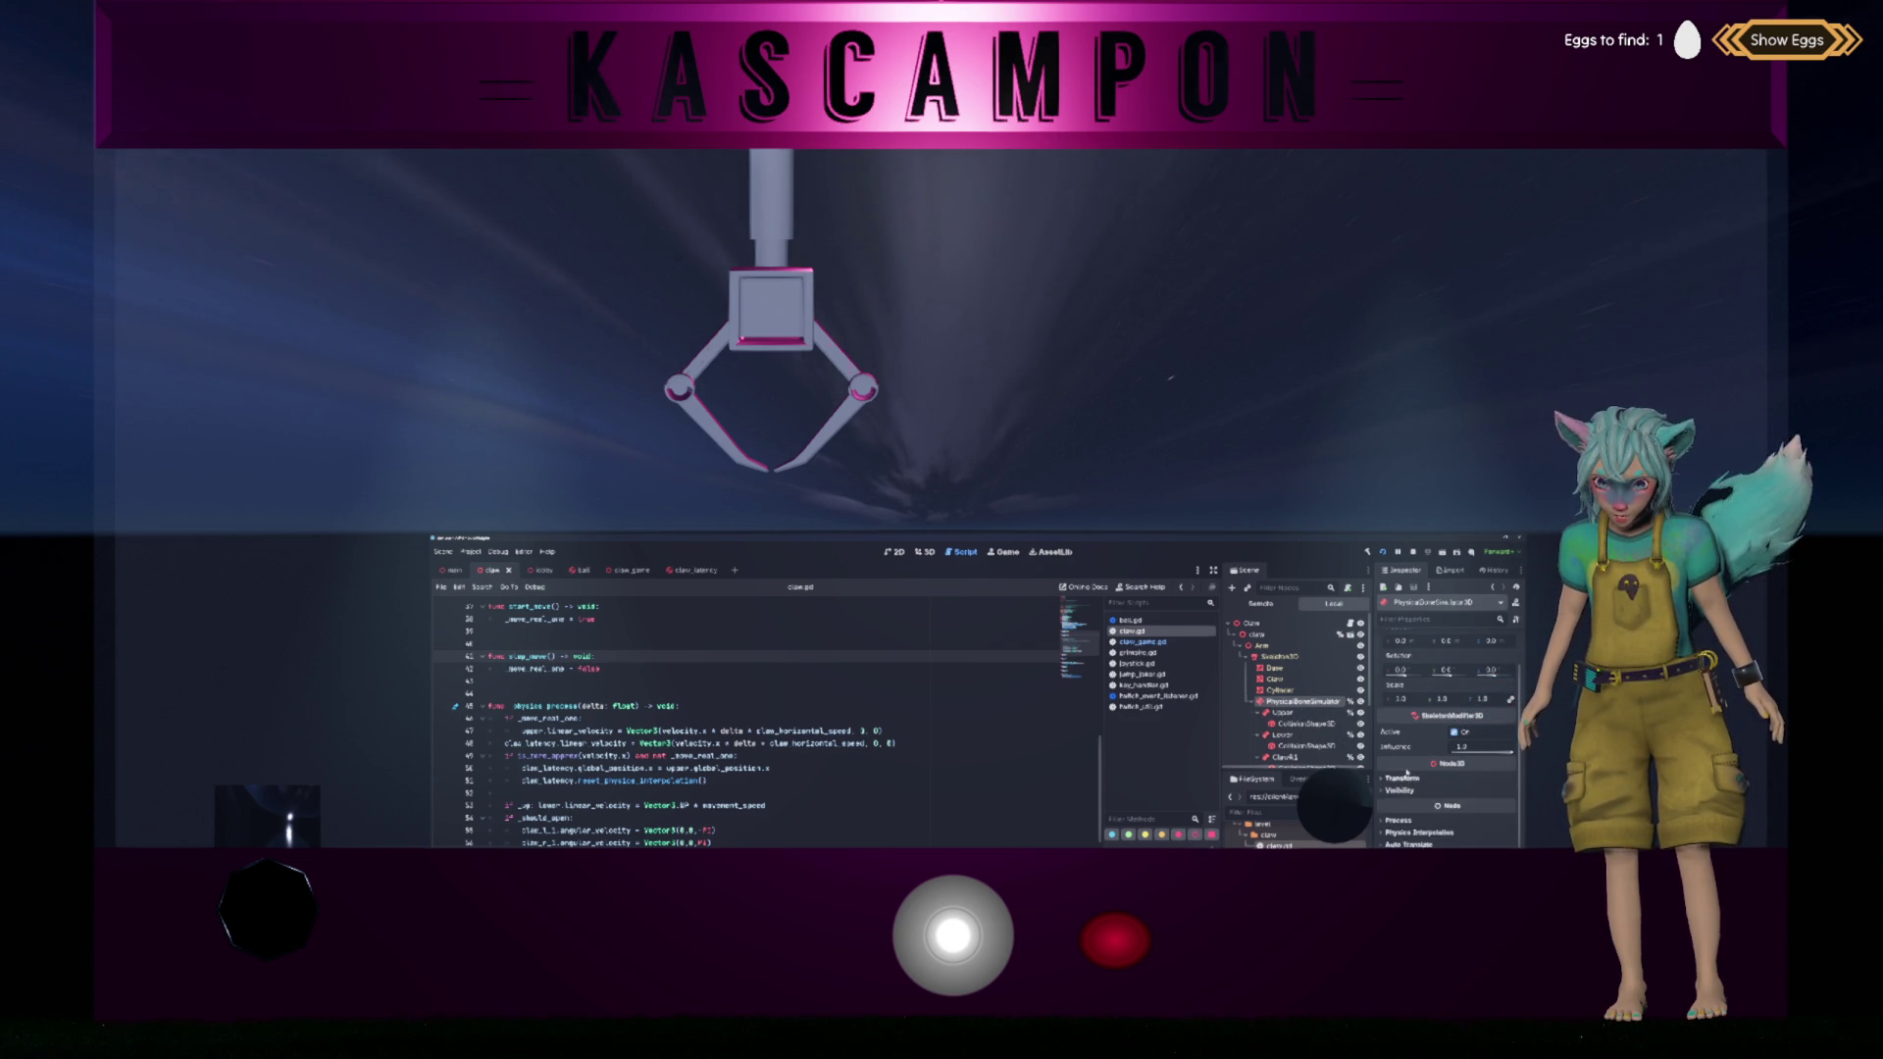
Step: Inspect the Upper bone's physics properties in the Inspector
{"action": "scroll", "coordinate": [1304, 678], "scroll_direction": "down", "scroll_amount": 2}
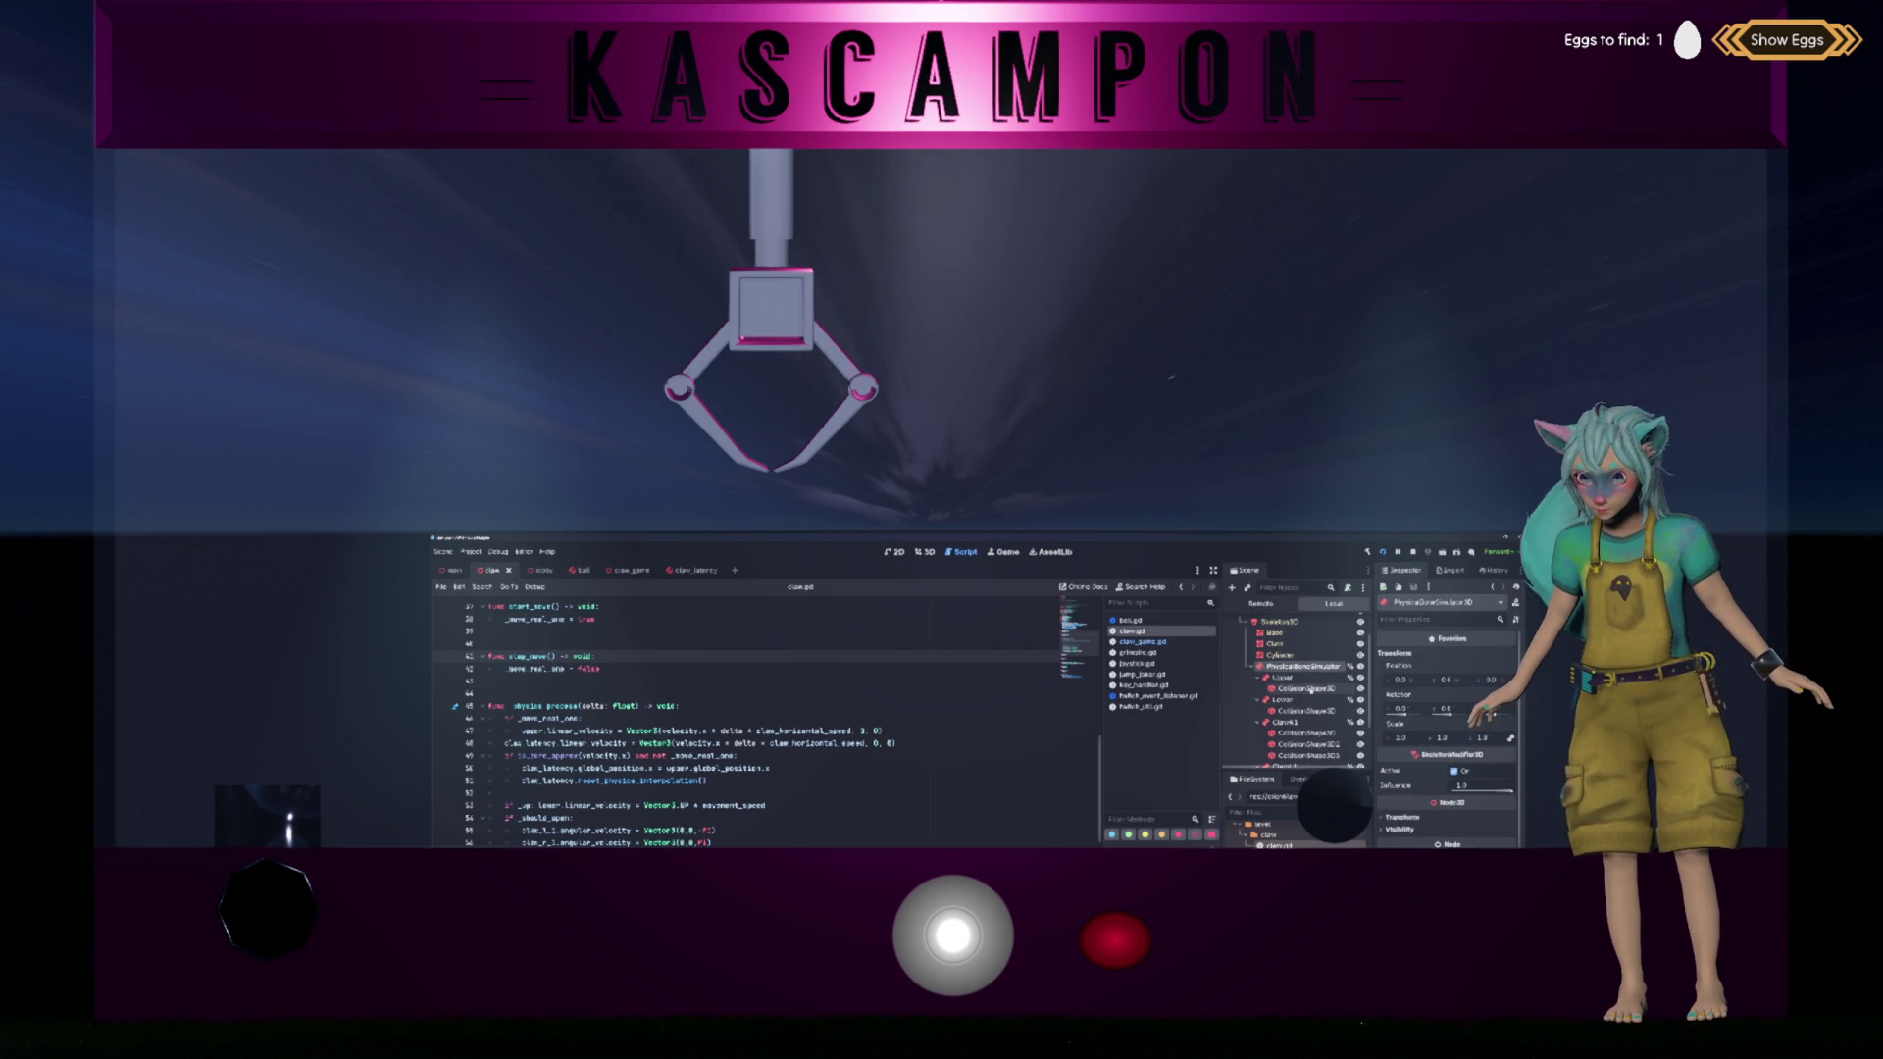
{"action": "left_click", "coordinate": [1305, 676]}
{"action": "scroll", "coordinate": [1419, 674], "scroll_direction": "down", "scroll_amount": 5}
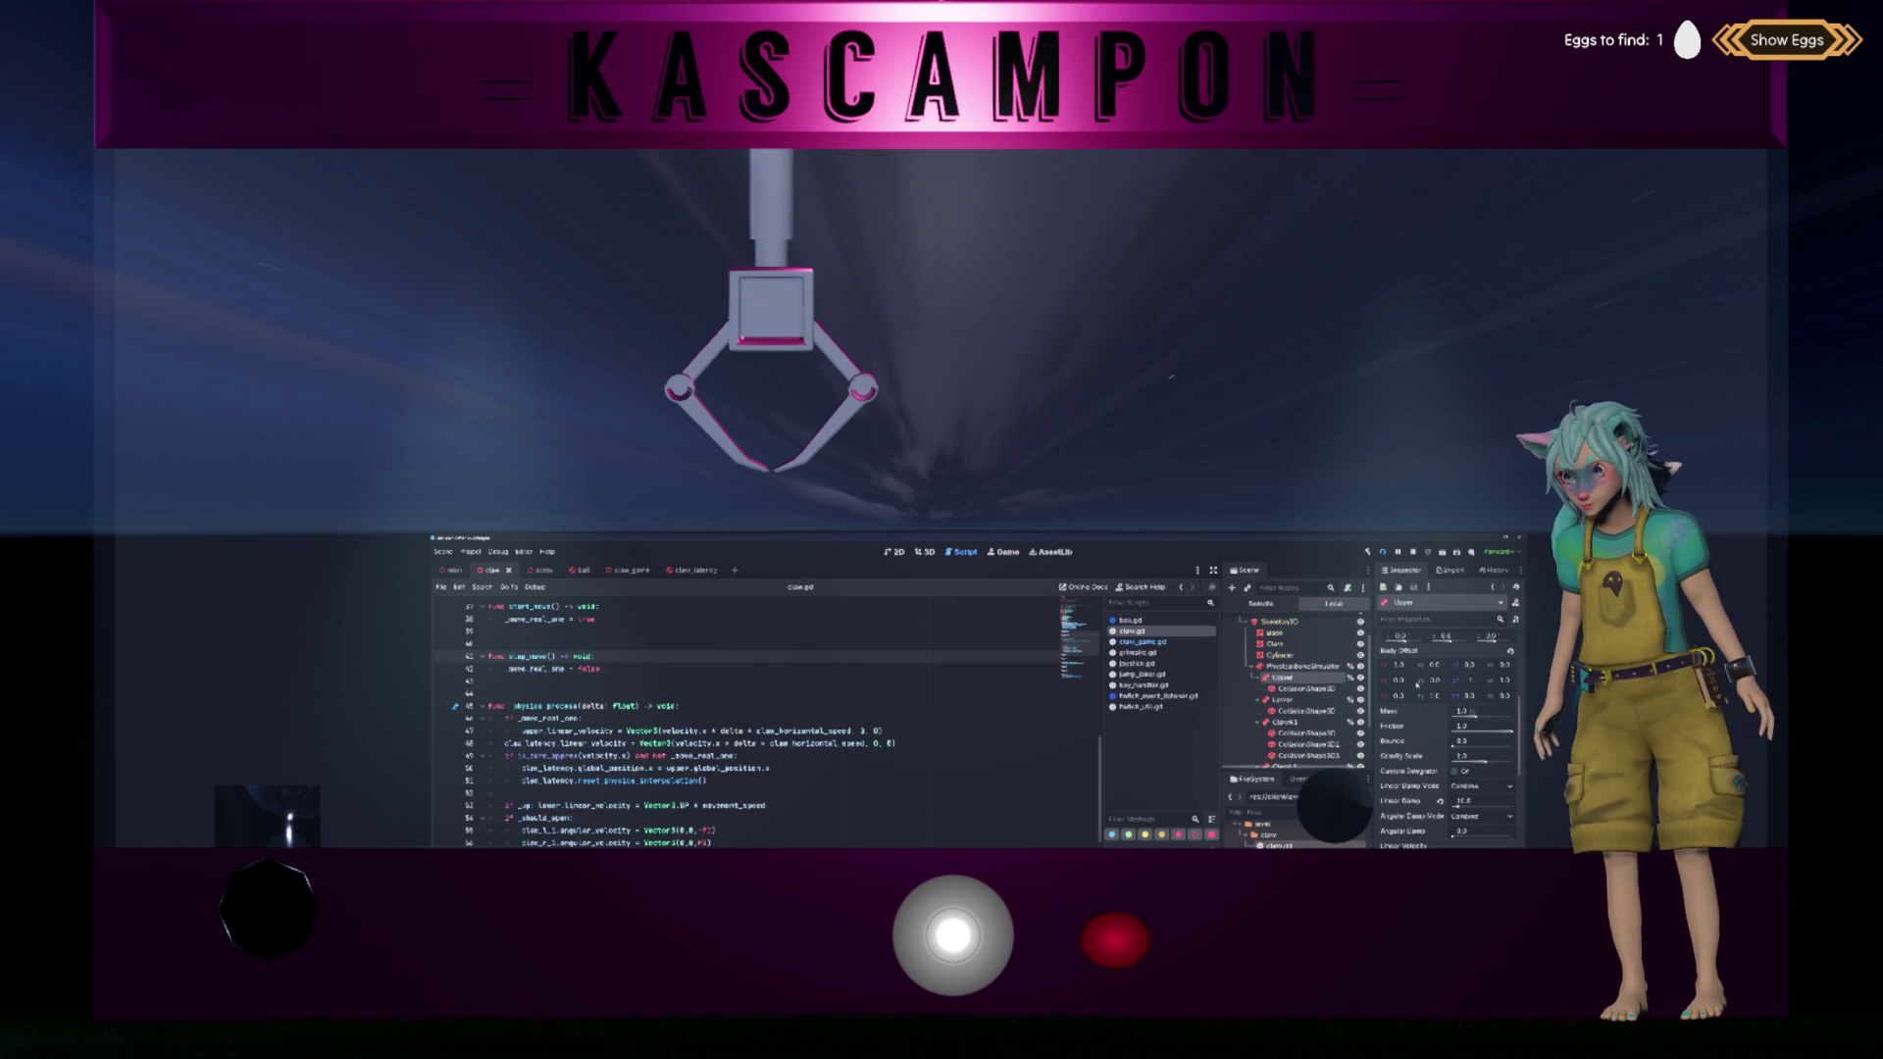
{"action": "scroll", "coordinate": [1295, 707], "scroll_direction": "down", "scroll_amount": 2}
Step: Give the ClawLatency body a Linear Damp of 10, then move the claw right to test it
{"action": "left_click", "coordinate": [1280, 754]}
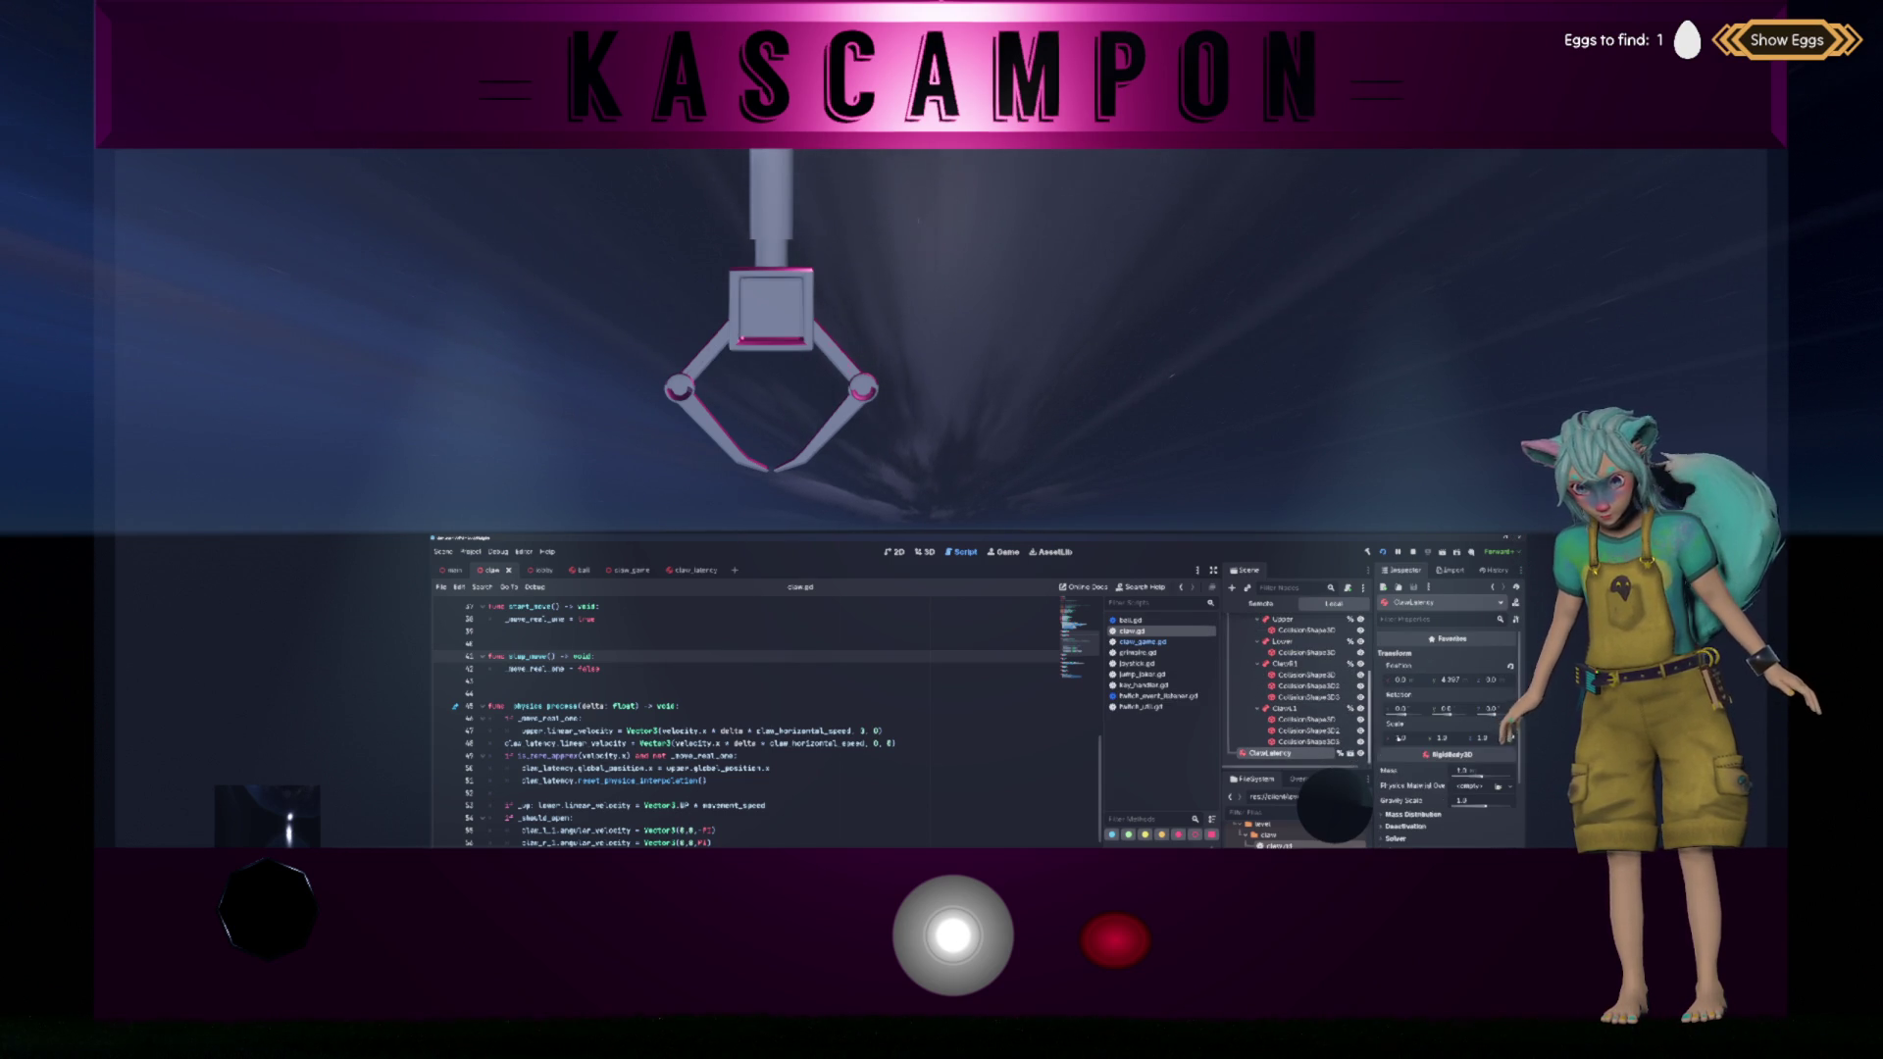
{"action": "left_click", "coordinate": [1397, 817]}
{"action": "scroll", "coordinate": [1422, 800], "scroll_direction": "down", "scroll_amount": 1}
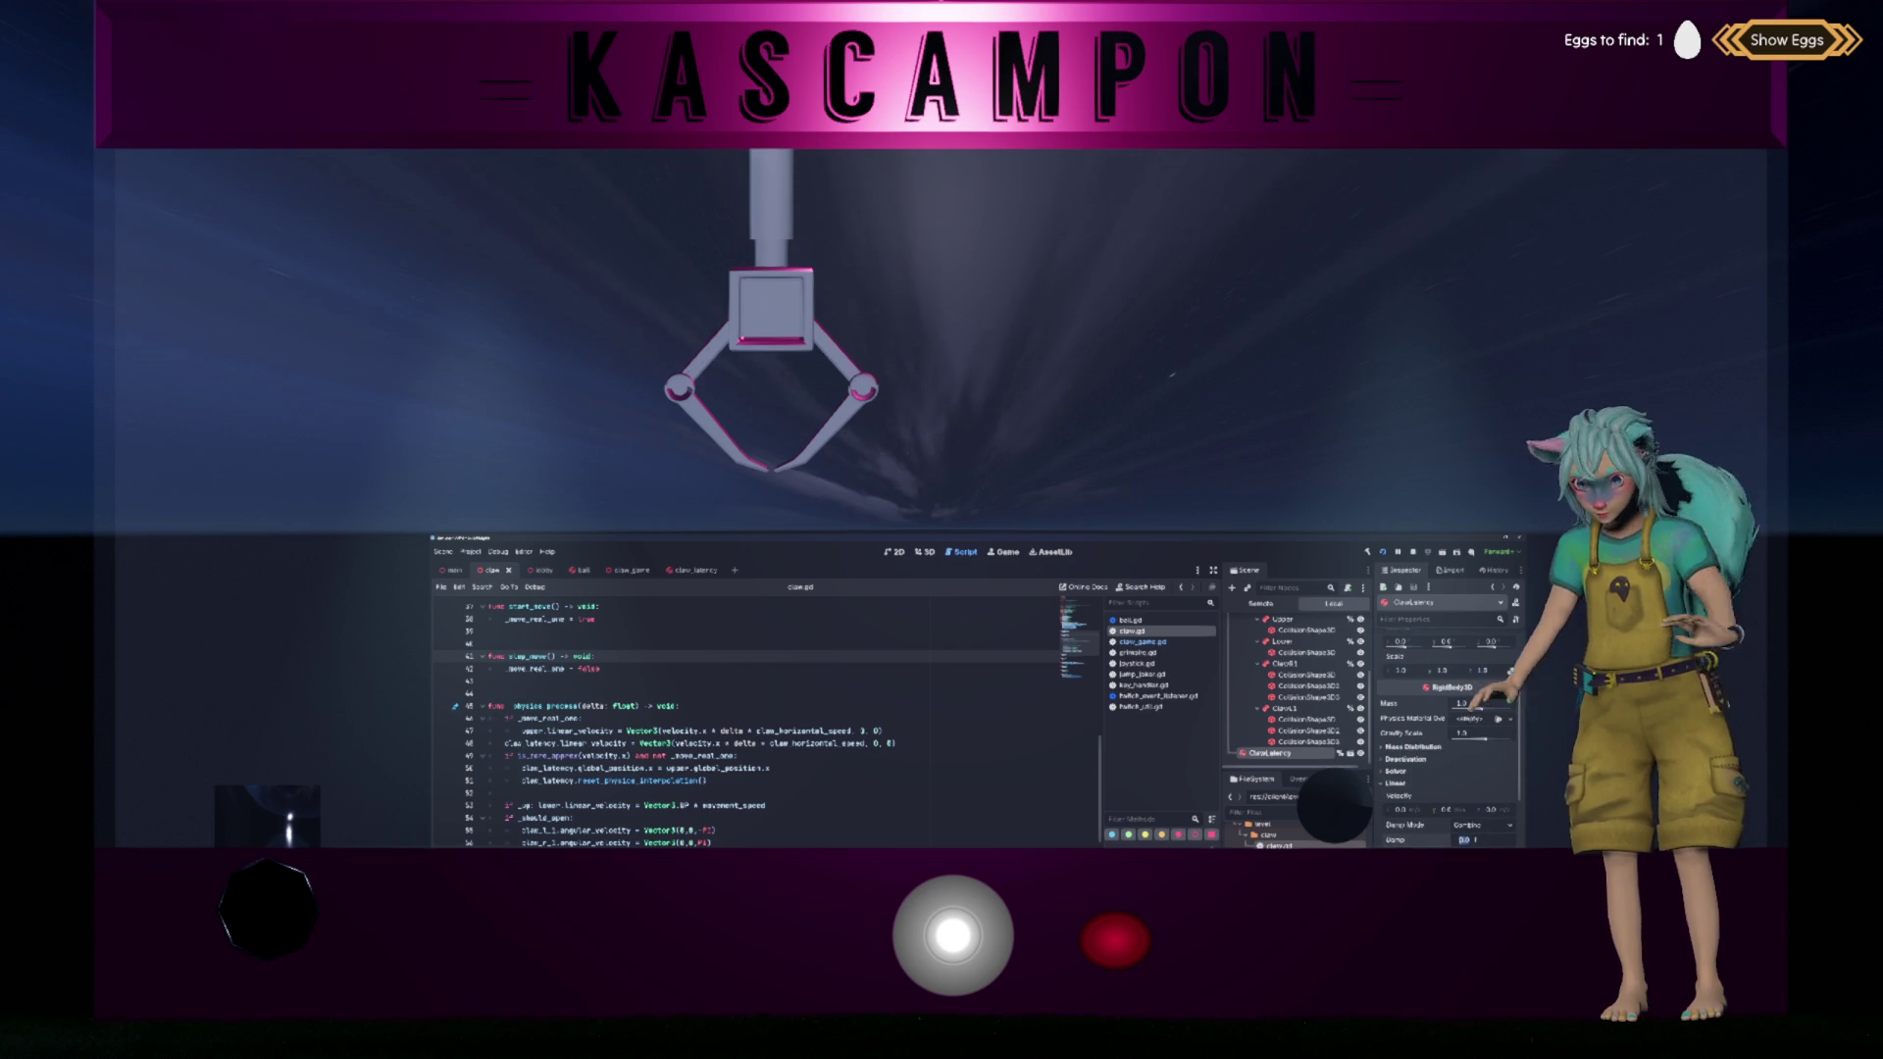
{"action": "type", "text": "10"}
{"action": "key", "text": "Return"}
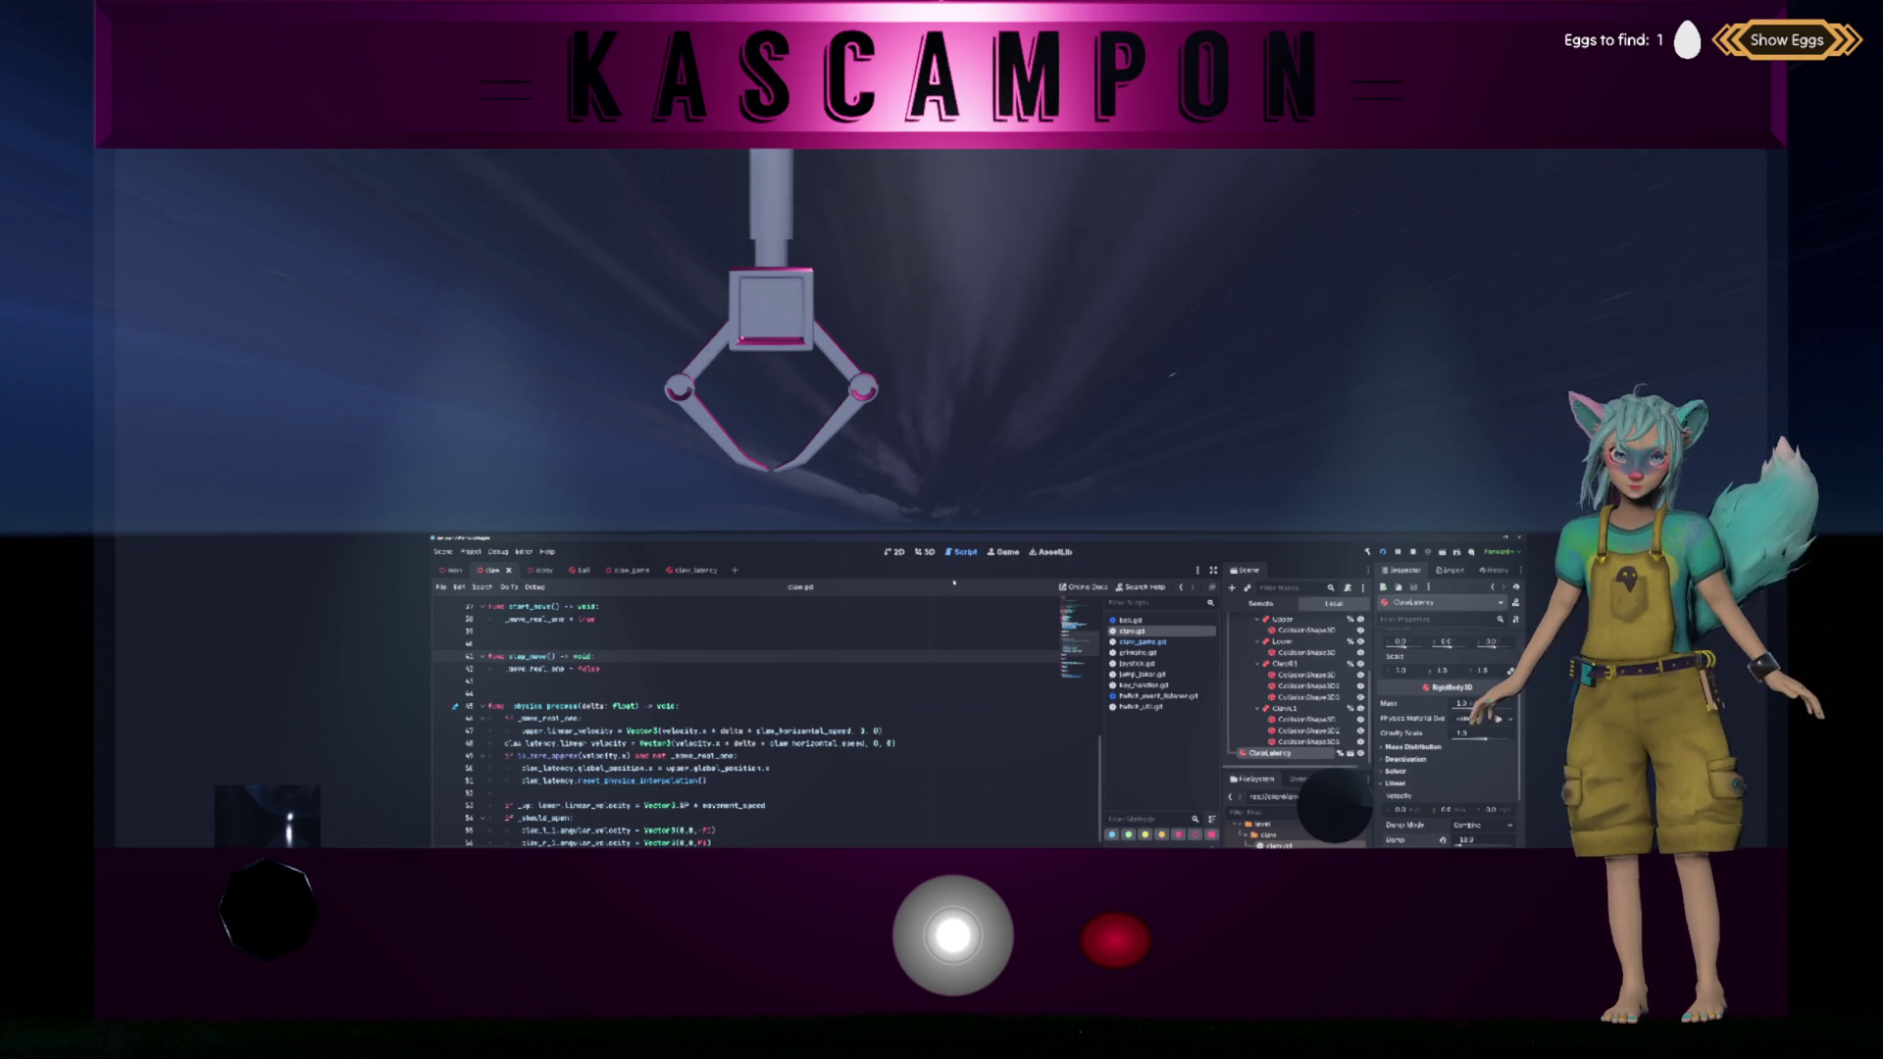
{"action": "key", "text": "Right"}
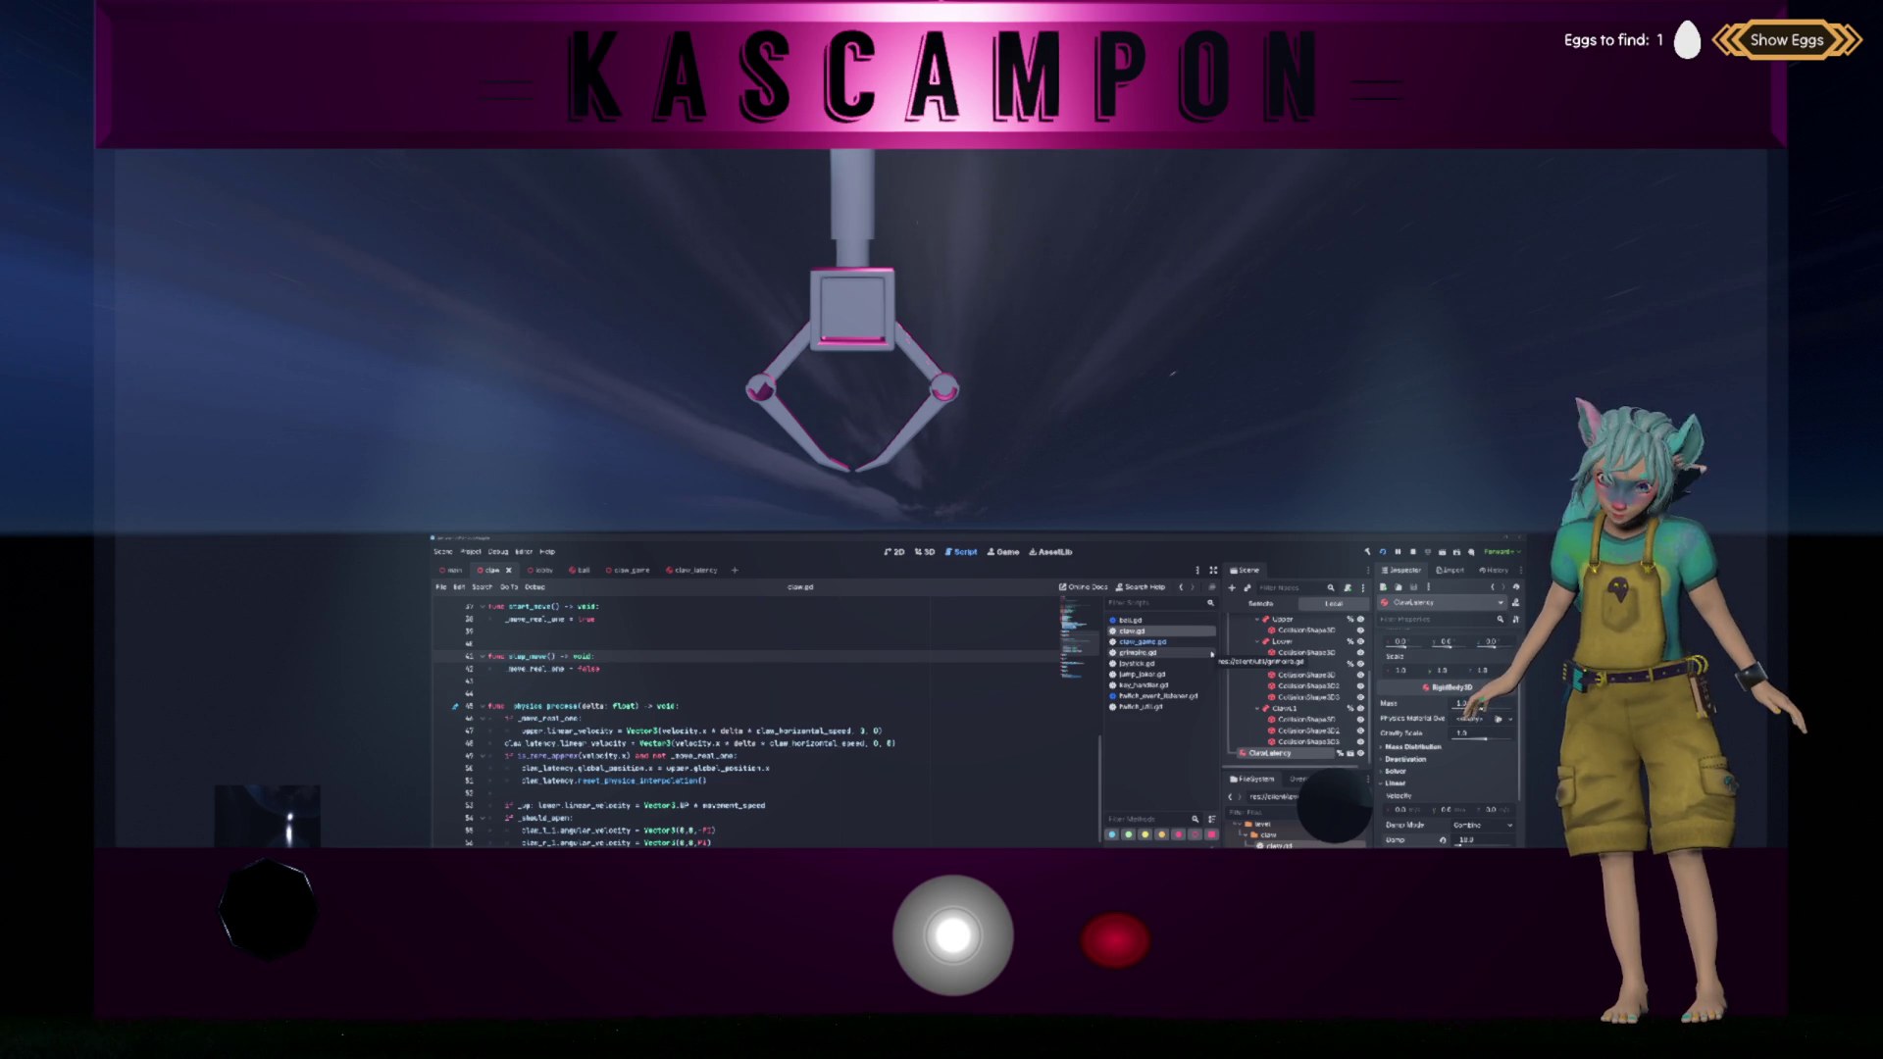
Step: Compare the Lower and ClawB1 bones' physics properties, stepping through the bones to ClawLatency
{"action": "scroll", "coordinate": [1295, 697], "scroll_direction": "up", "scroll_amount": 3}
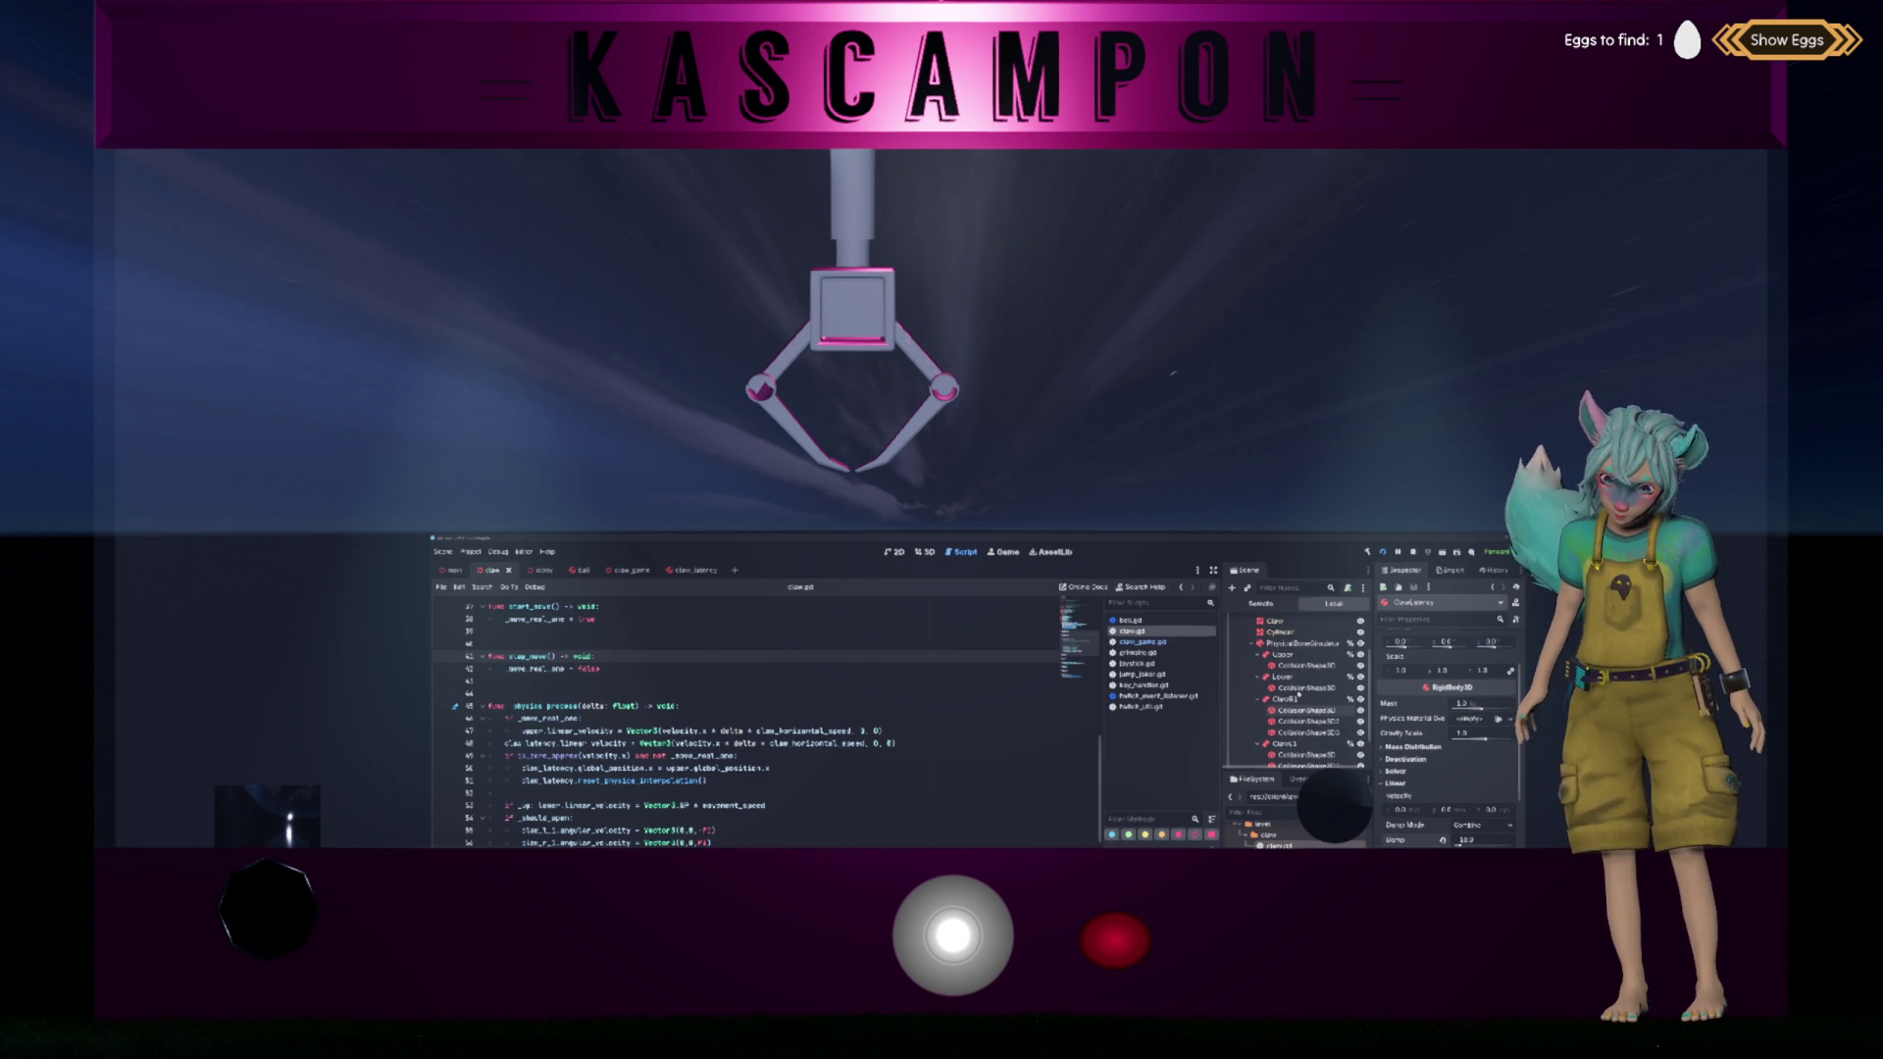
{"action": "left_click", "coordinate": [1282, 677]}
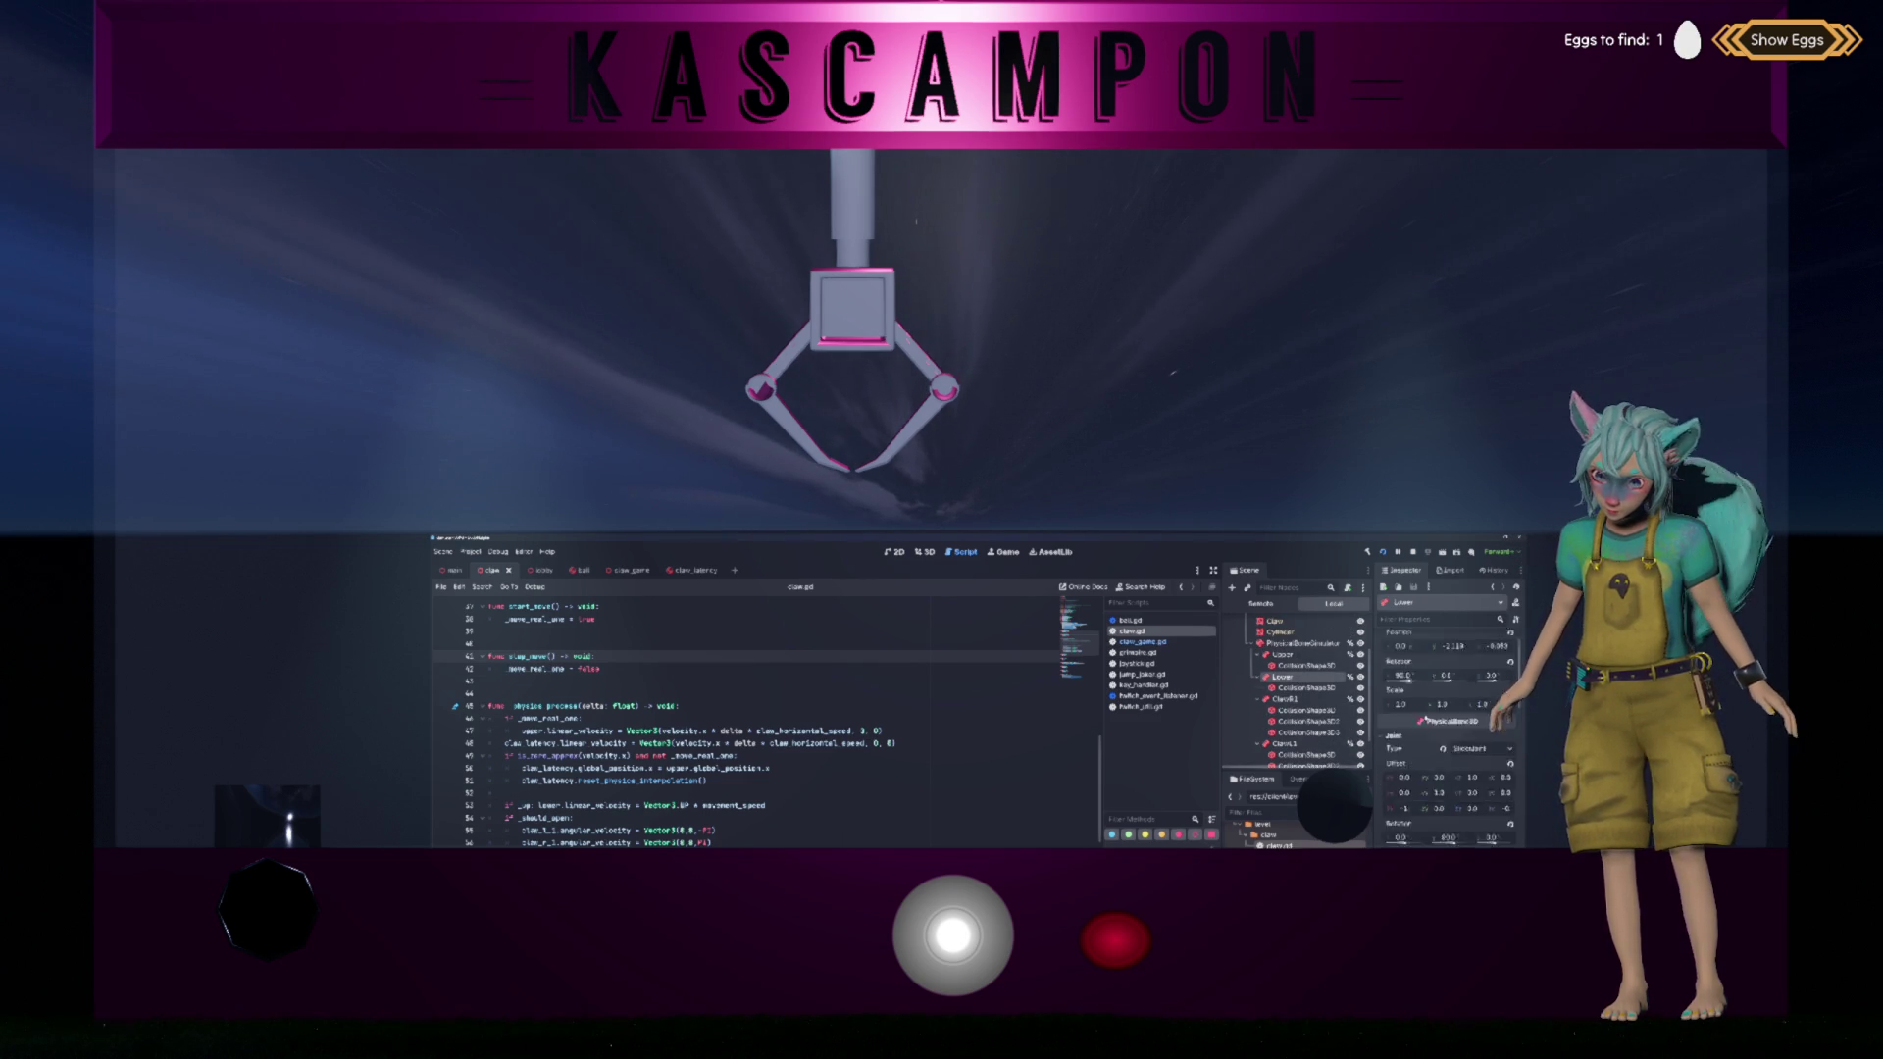
{"action": "scroll", "coordinate": [1426, 718], "scroll_direction": "down", "scroll_amount": 2}
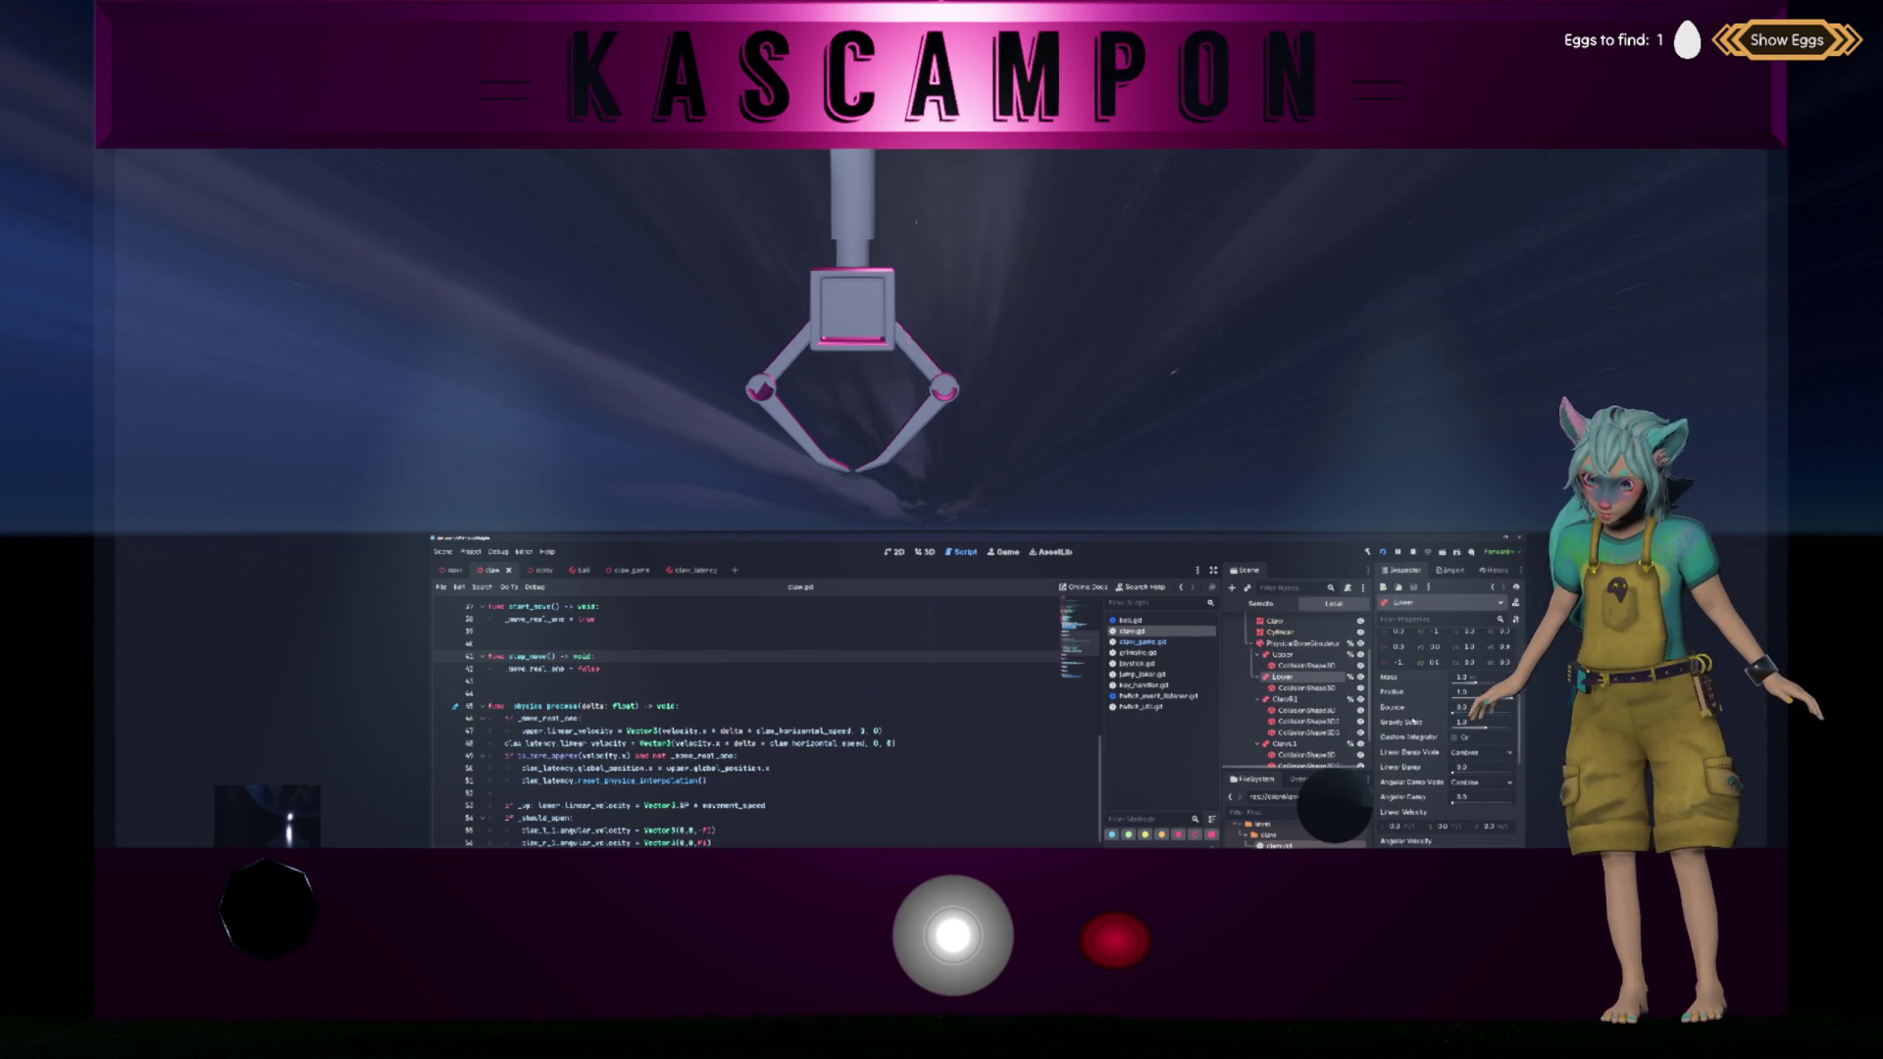
{"action": "scroll", "coordinate": [1412, 721], "scroll_direction": "down", "scroll_amount": 2}
{"action": "scroll", "coordinate": [1419, 718], "scroll_direction": "down", "scroll_amount": 2}
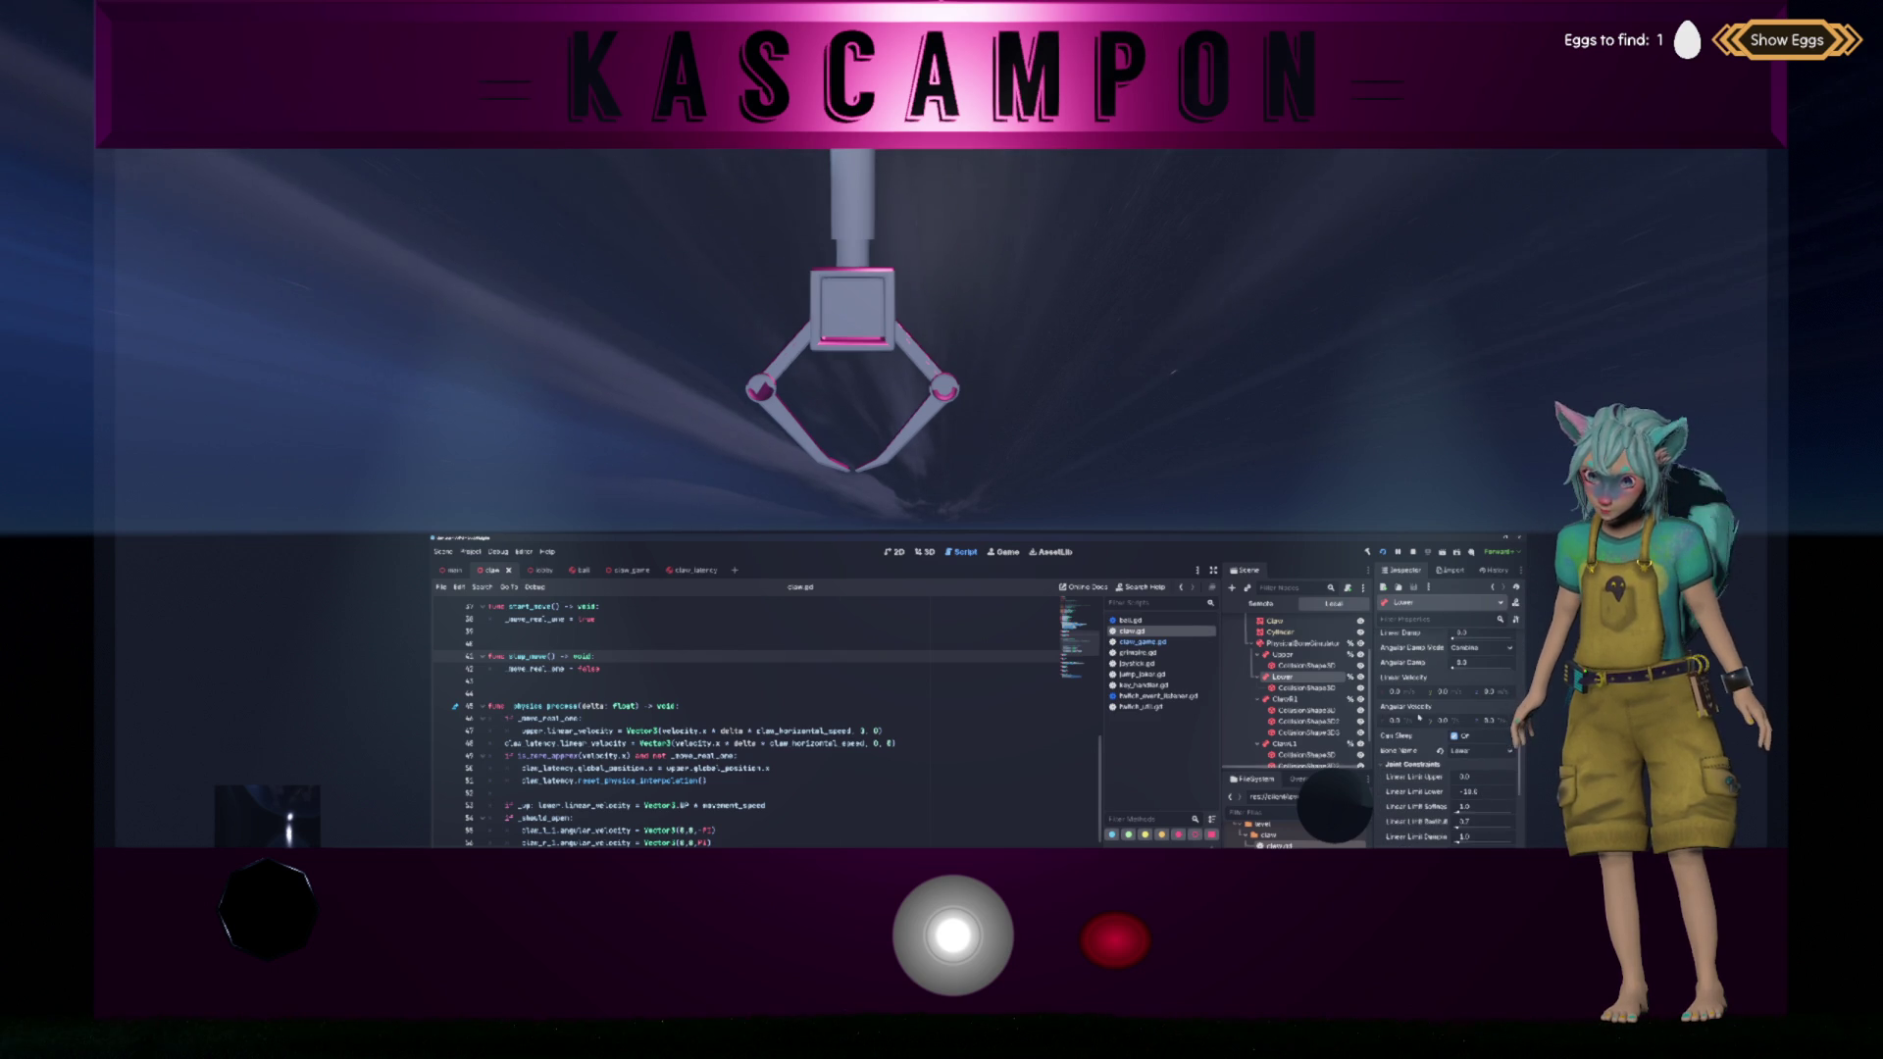
{"action": "left_click", "coordinate": [1293, 699]}
{"action": "scroll", "coordinate": [1413, 726], "scroll_direction": "down", "scroll_amount": 2}
{"action": "scroll", "coordinate": [1410, 700], "scroll_direction": "down", "scroll_amount": 1}
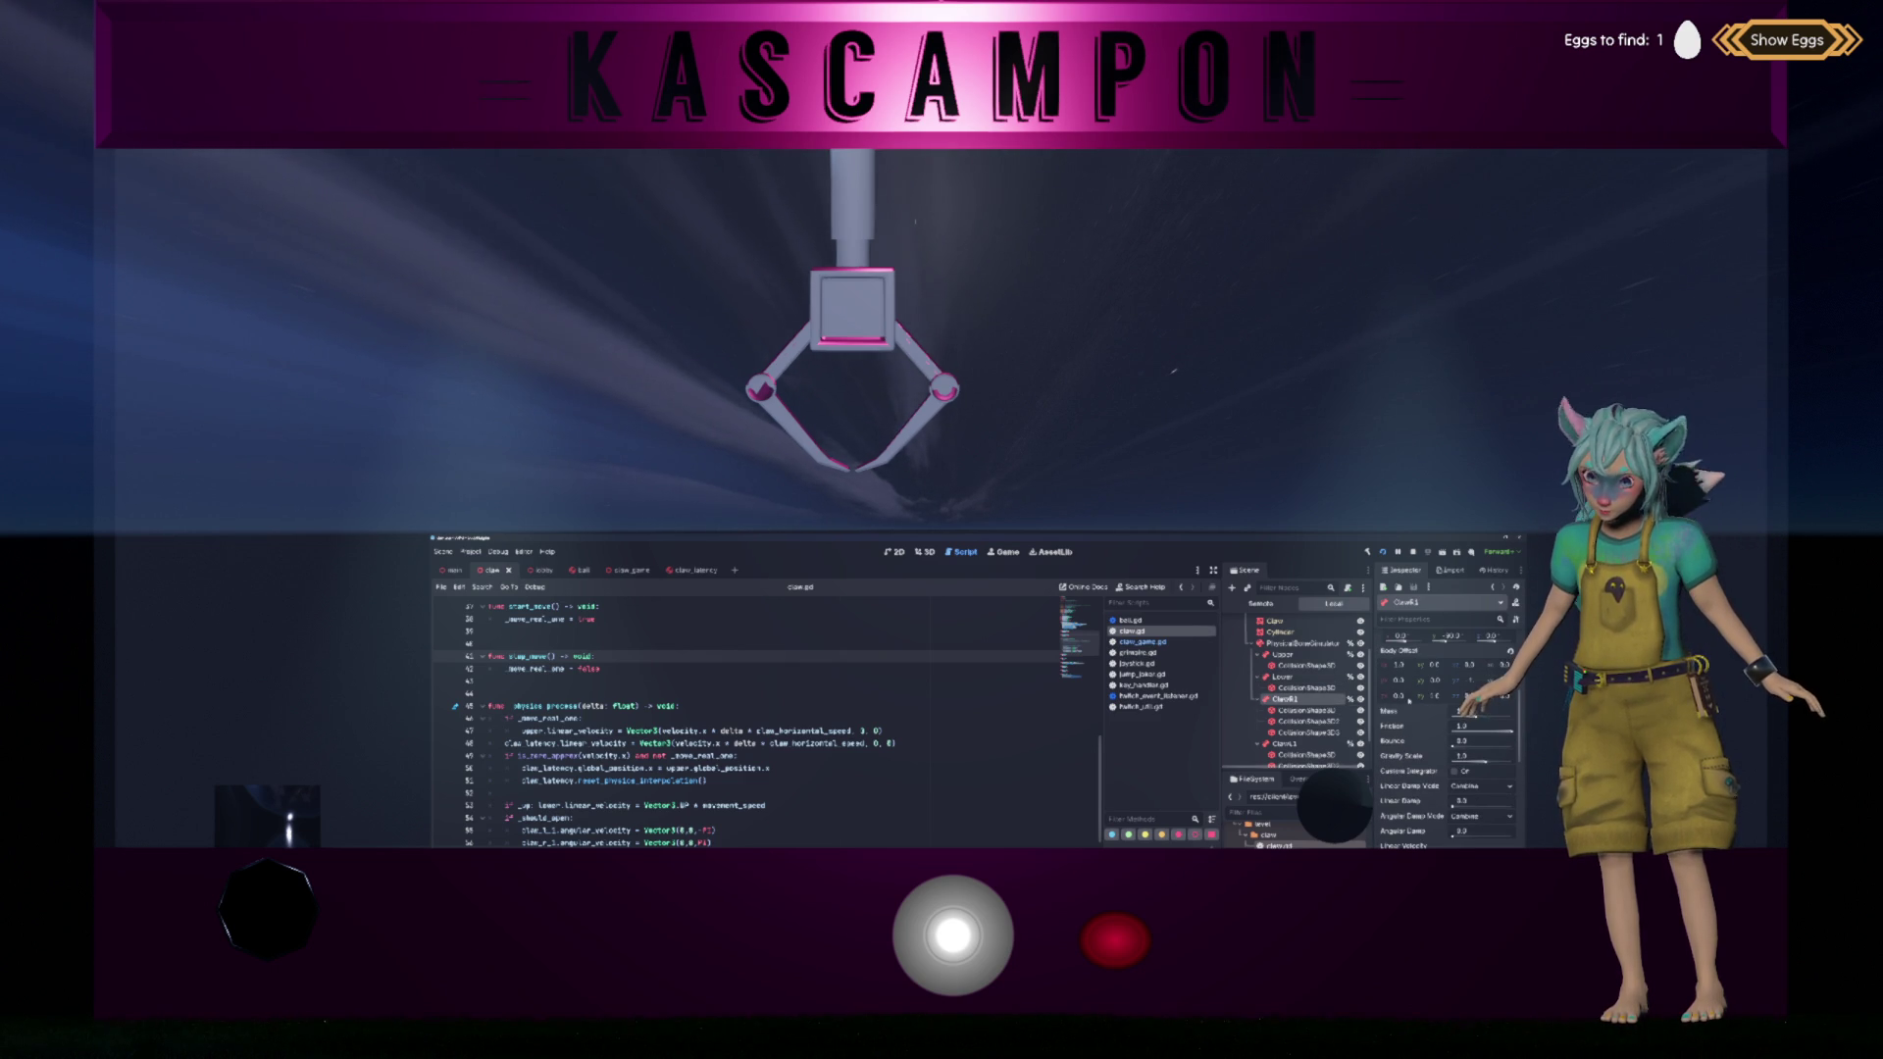
{"action": "key", "text": "Up"}
{"action": "key", "text": "Up"}
{"action": "key", "text": "Up"}
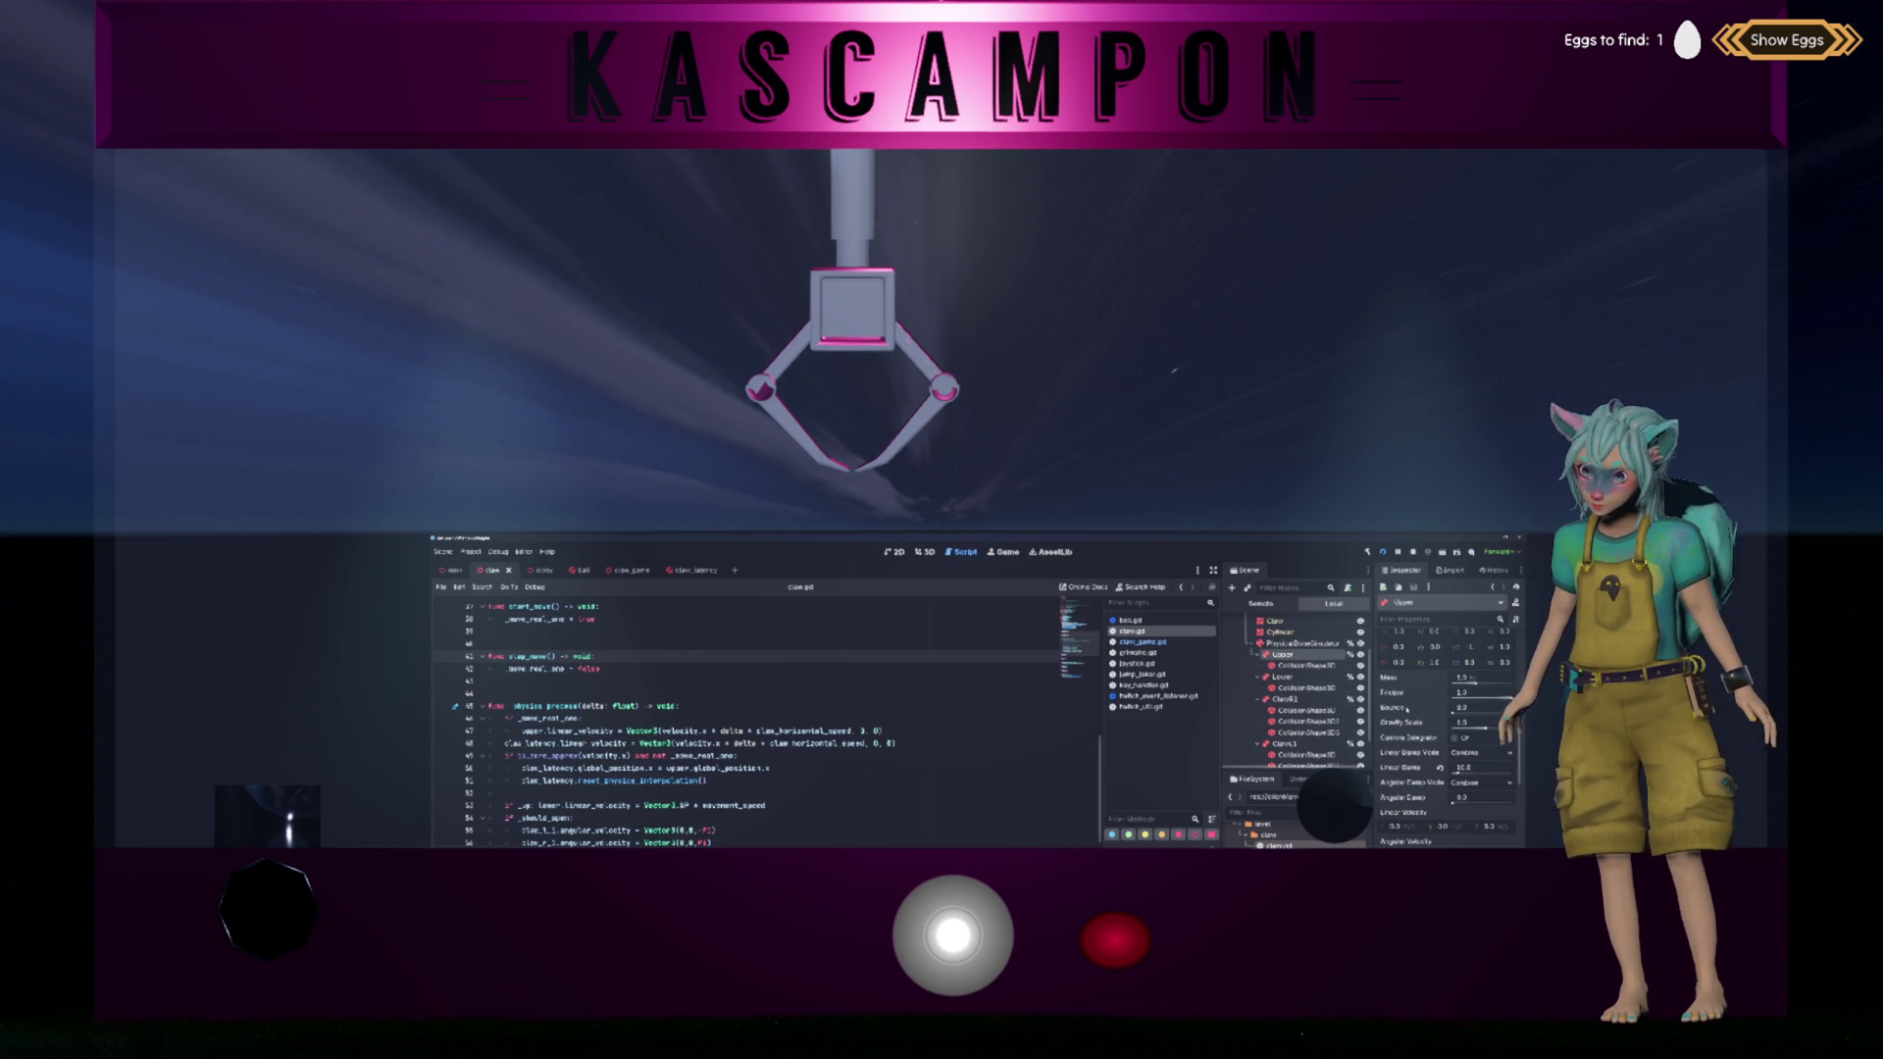
{"action": "key", "text": "Down"}
{"action": "key", "text": "Down"}
{"action": "key", "text": "Down"}
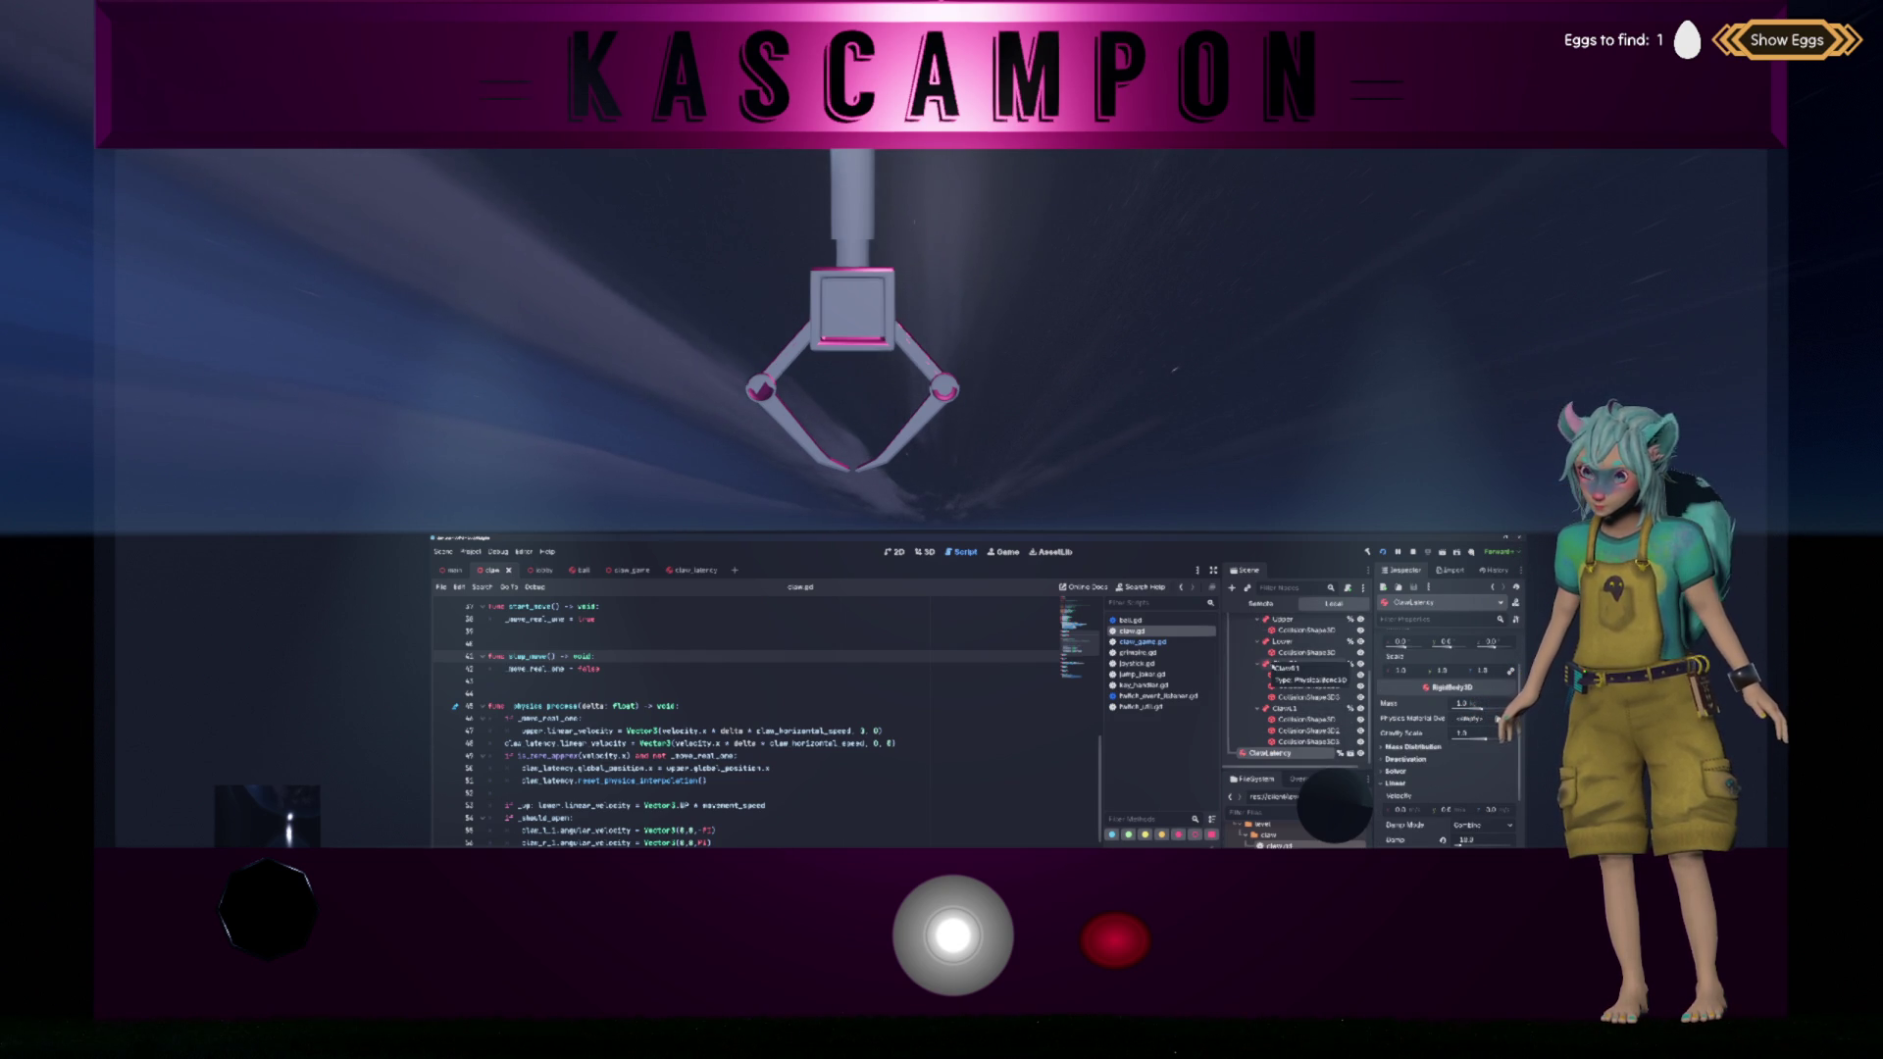
Step: Recheck the Upper bone's properties and compare the Lower bone's damping settings
{"action": "left_click", "coordinate": [1281, 620]}
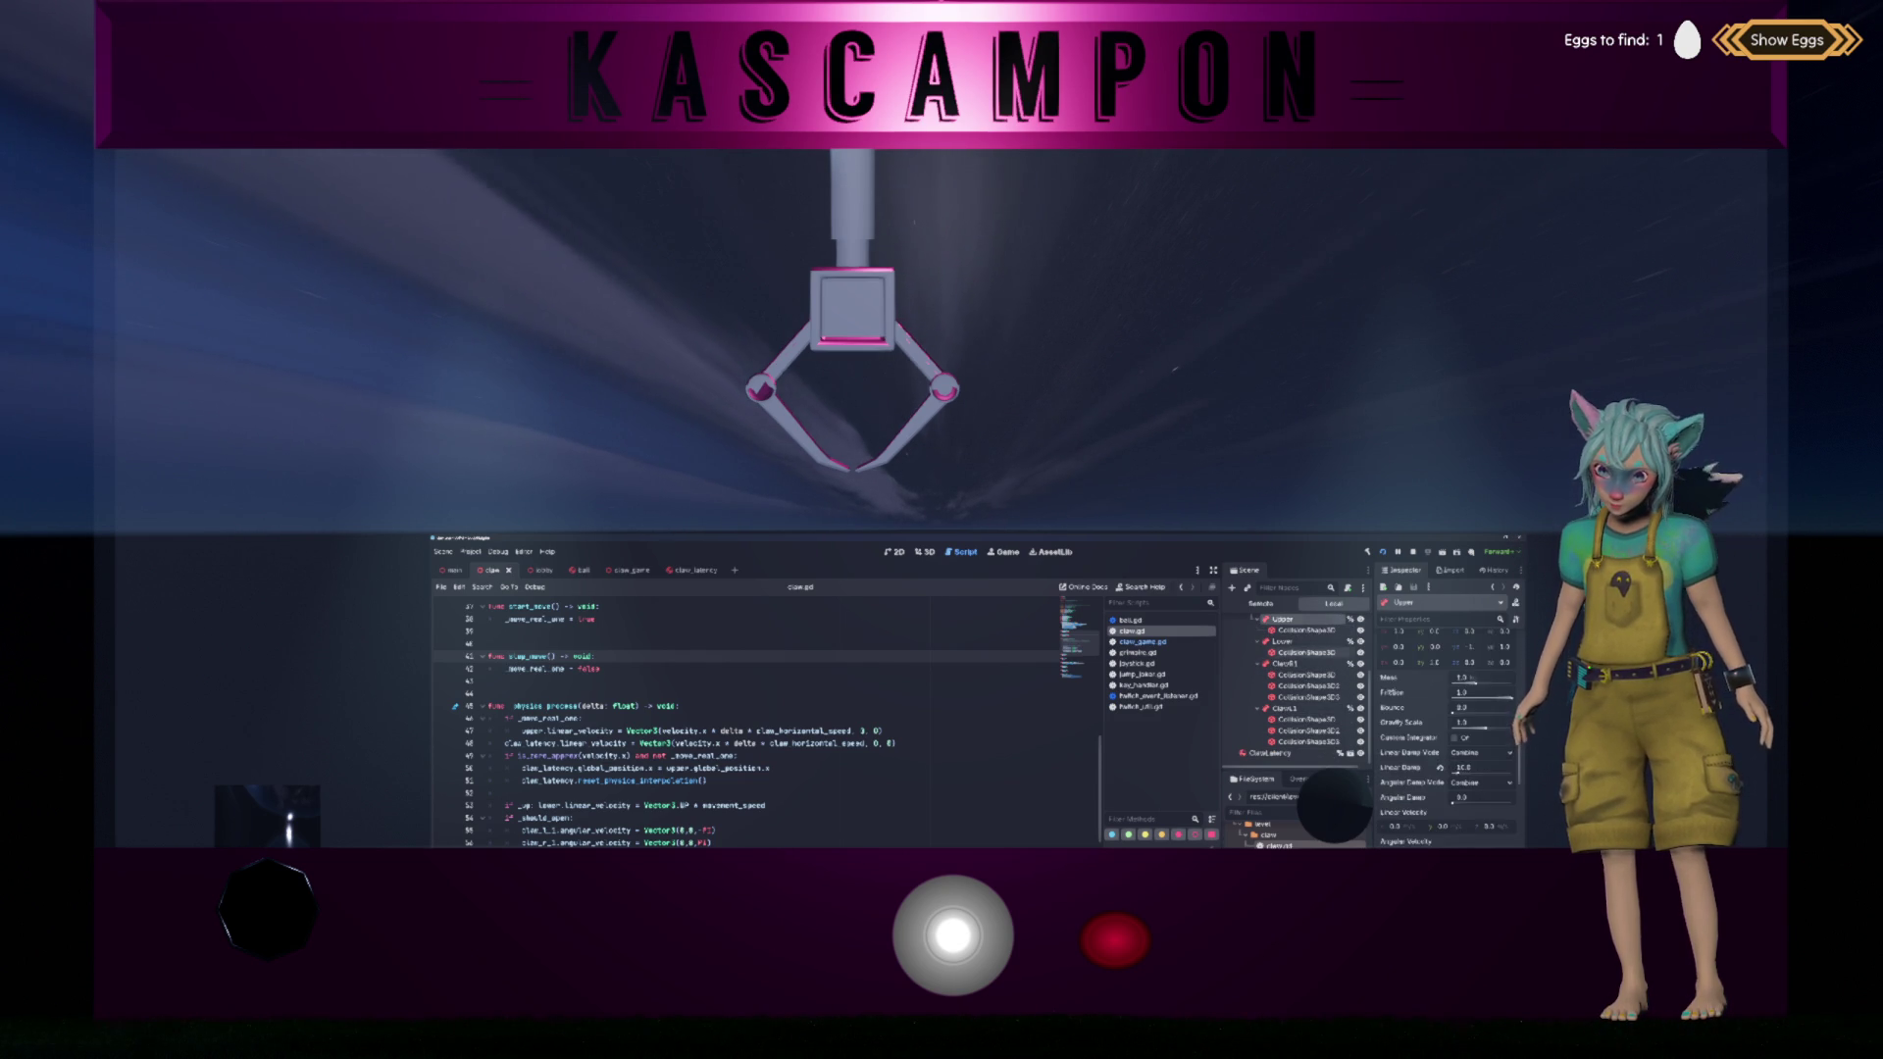
{"action": "scroll", "coordinate": [1446, 716], "scroll_direction": "down", "scroll_amount": 3}
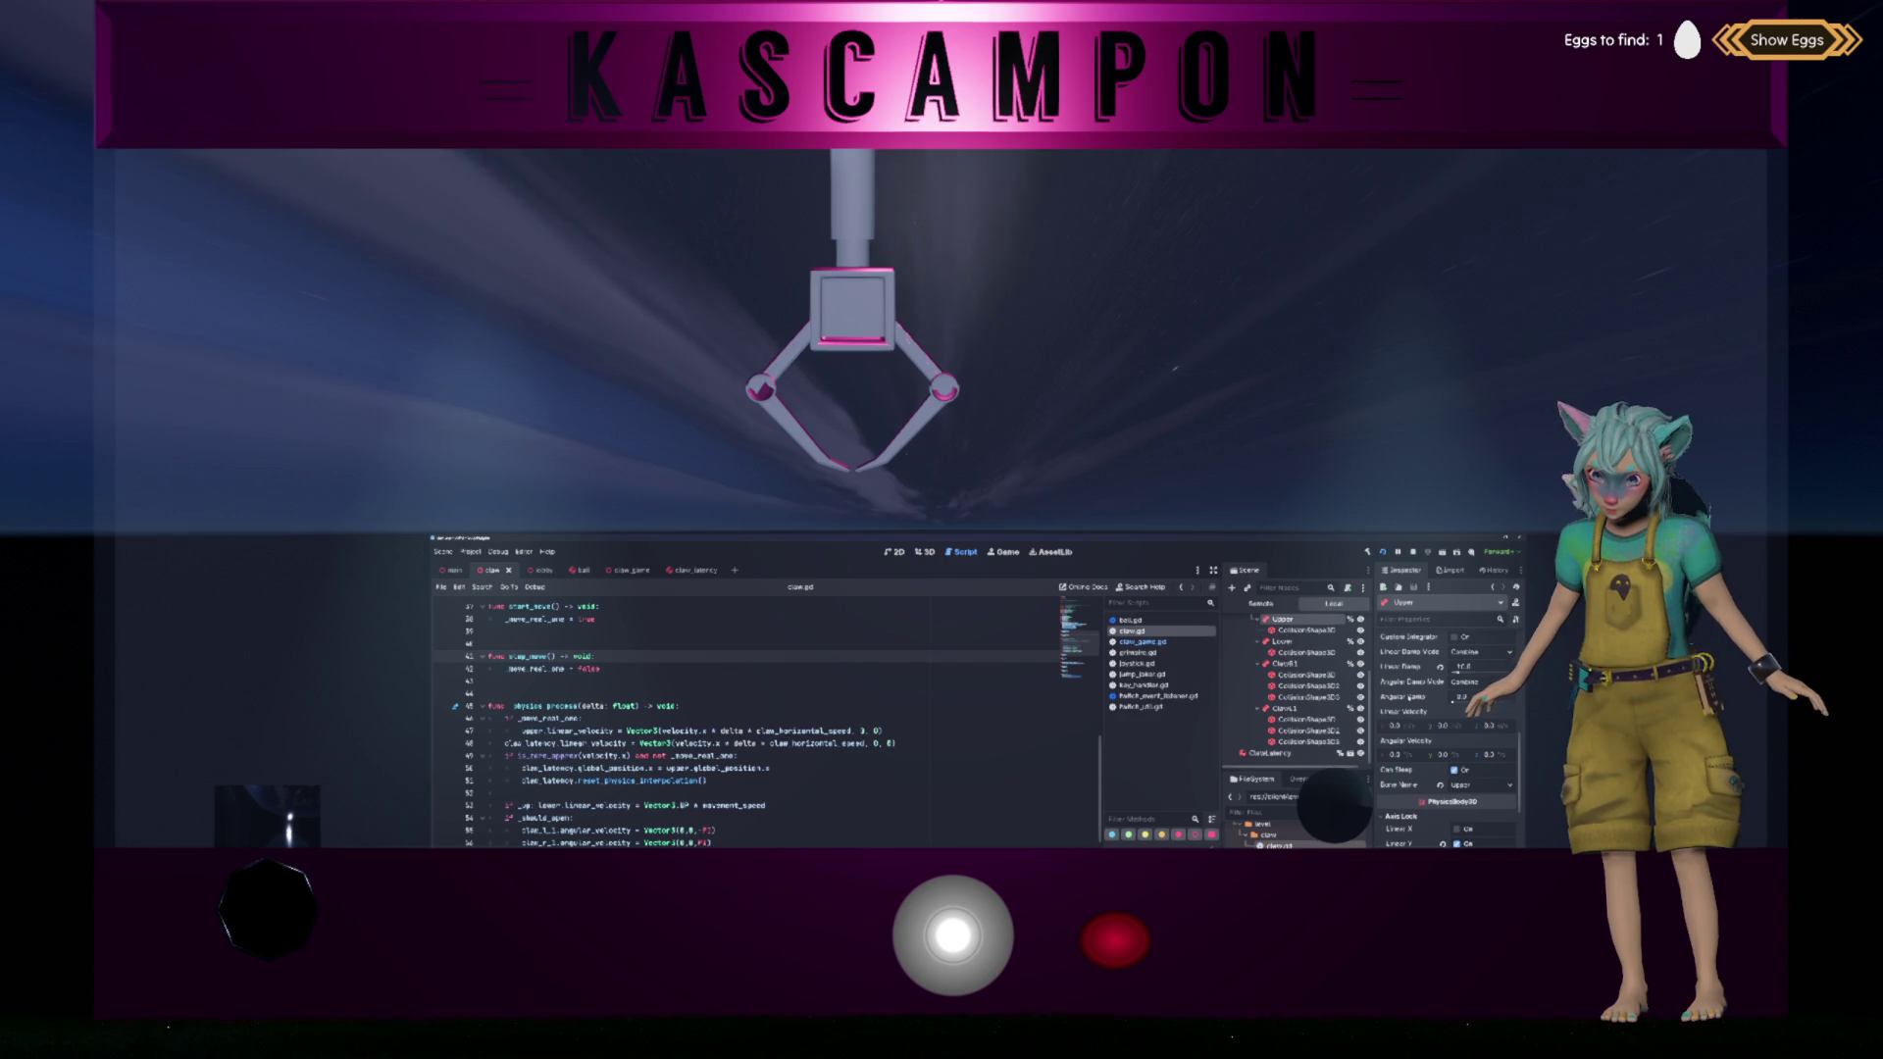
{"action": "scroll", "coordinate": [1412, 699], "scroll_direction": "up", "scroll_amount": 3}
{"action": "scroll", "coordinate": [1410, 697], "scroll_direction": "up", "scroll_amount": 5}
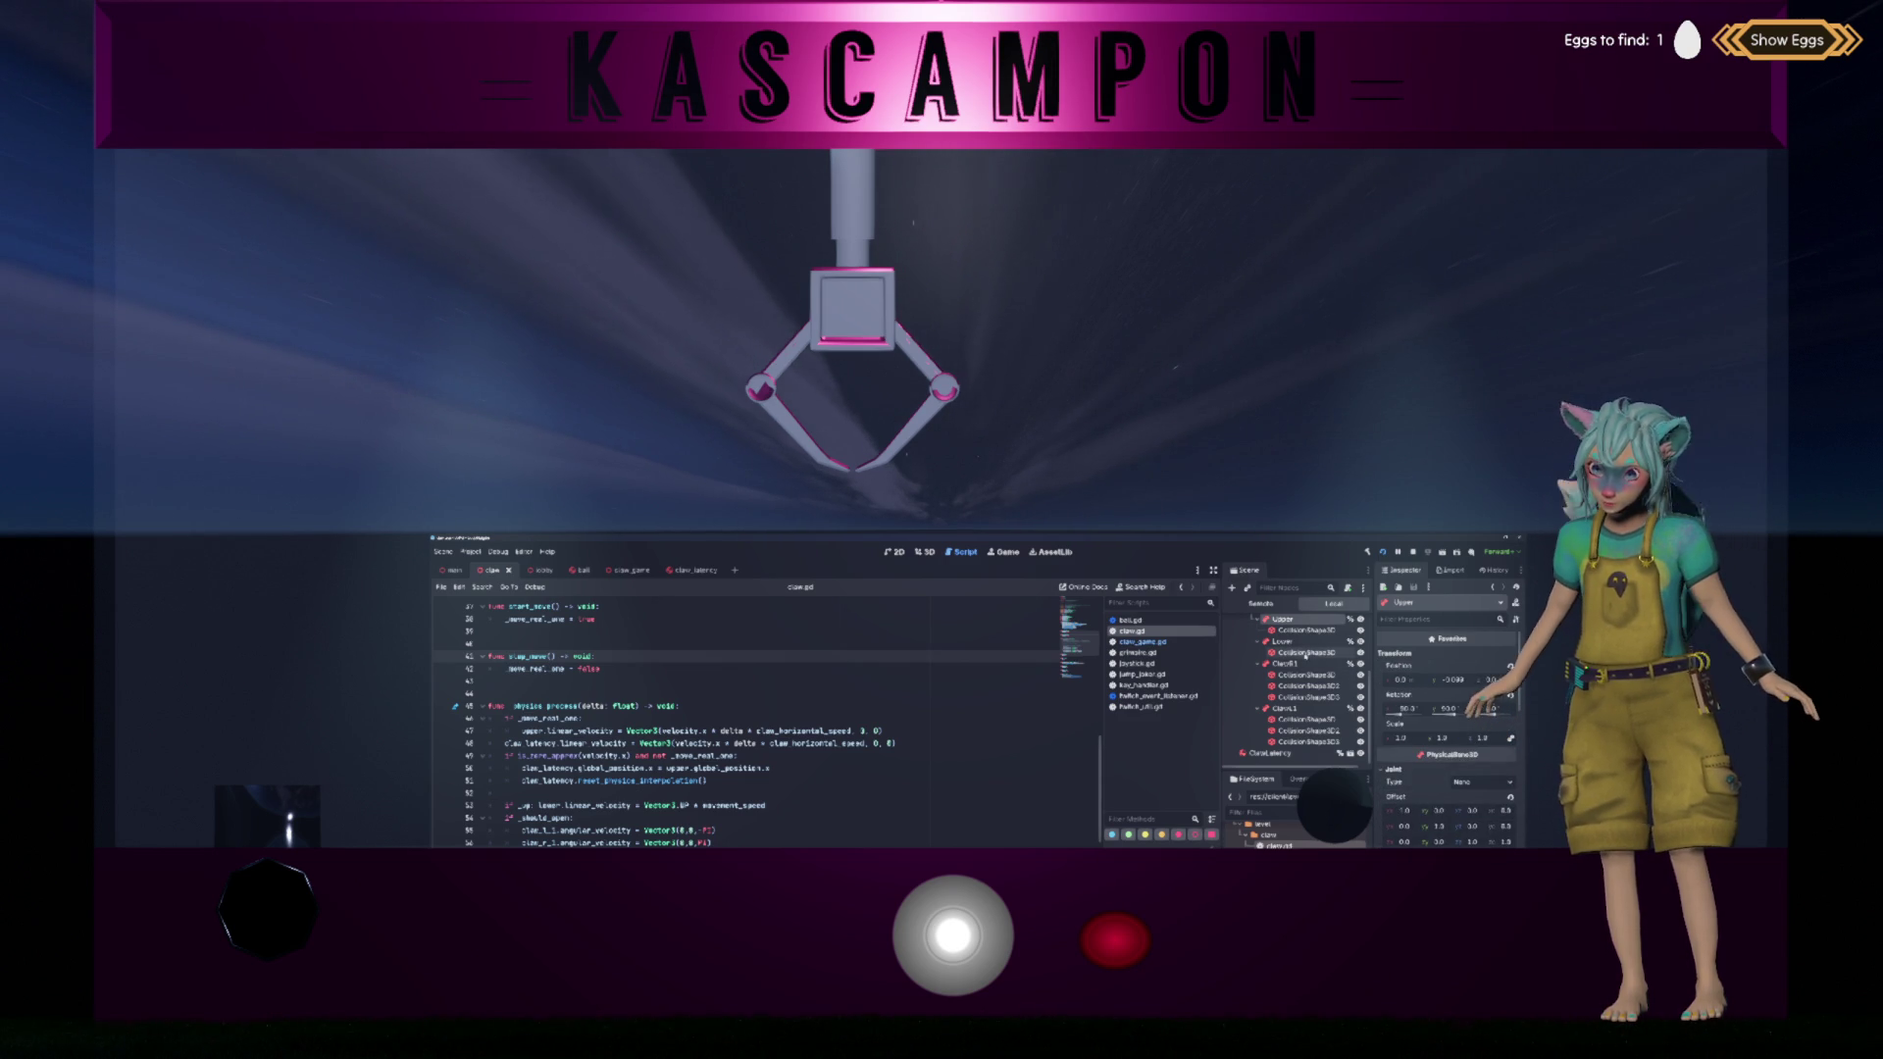
{"action": "left_click", "coordinate": [1282, 642]}
{"action": "scroll", "coordinate": [1416, 686], "scroll_direction": "down", "scroll_amount": 8}
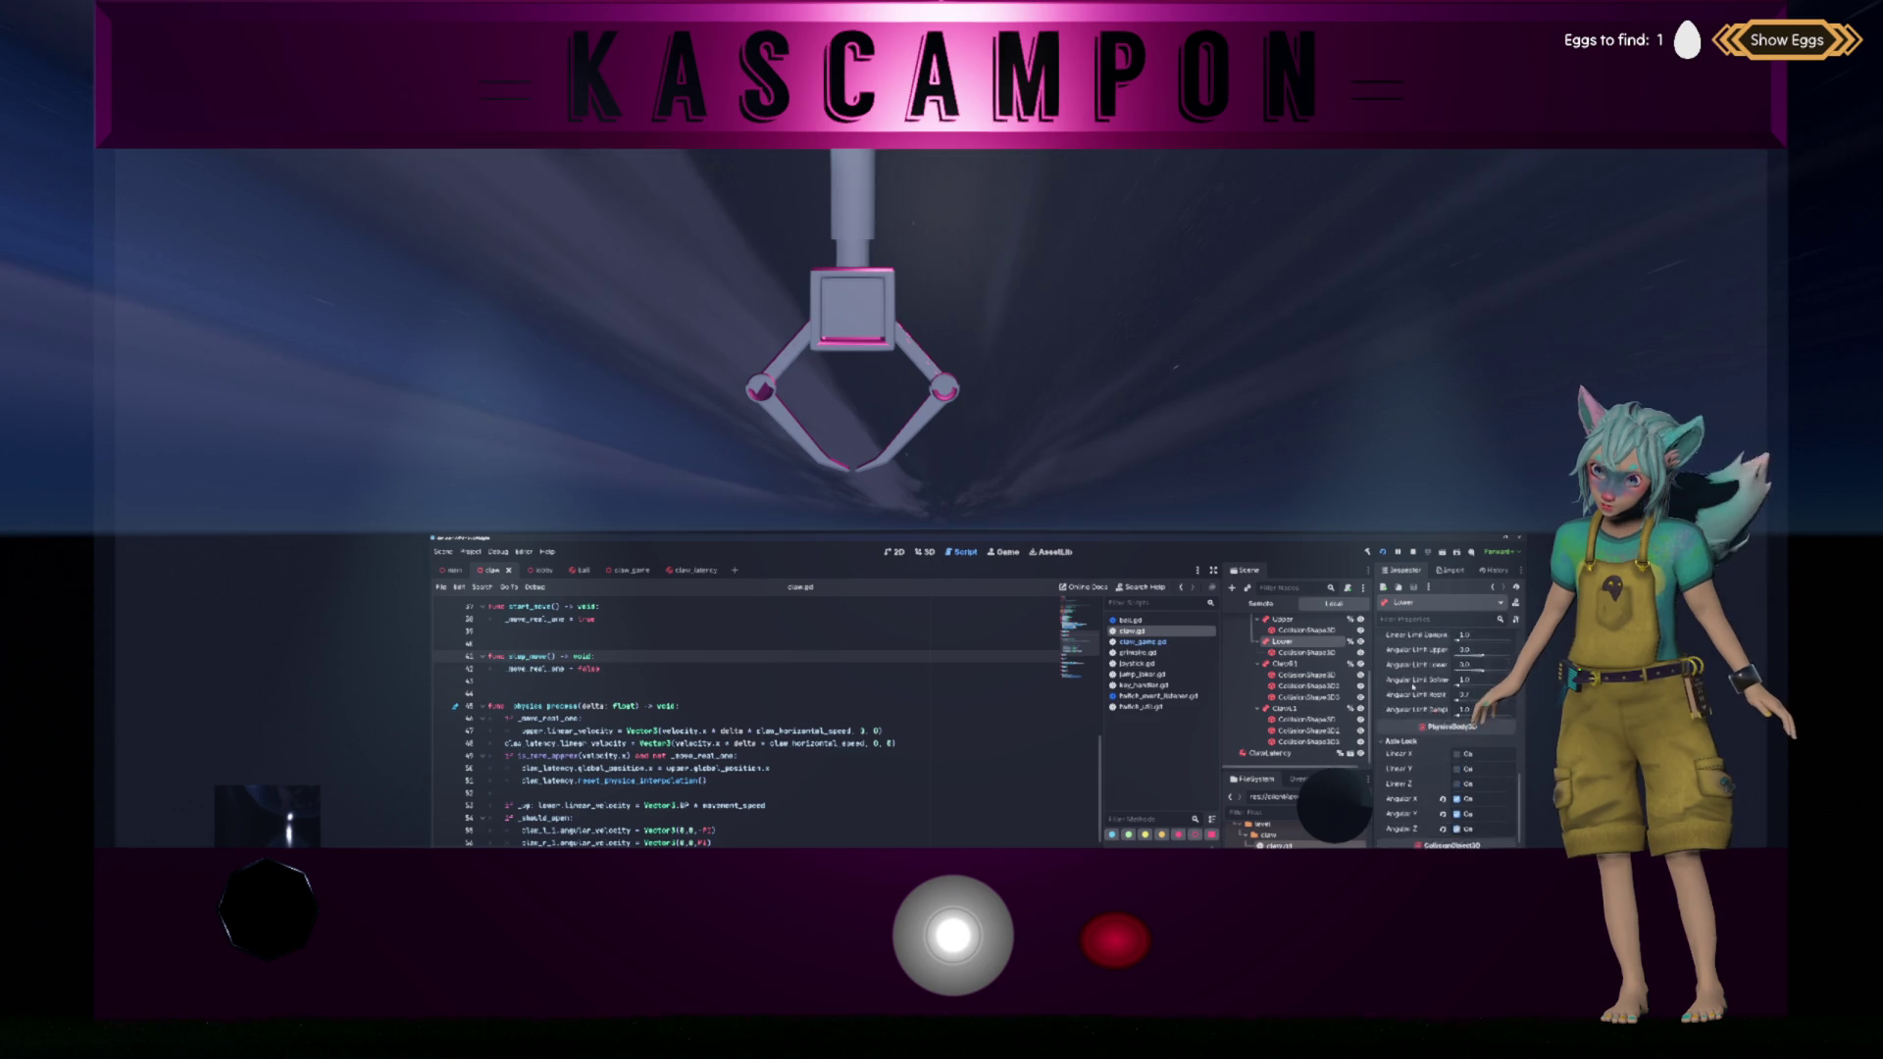
{"action": "scroll", "coordinate": [1413, 685], "scroll_direction": "up", "scroll_amount": 5}
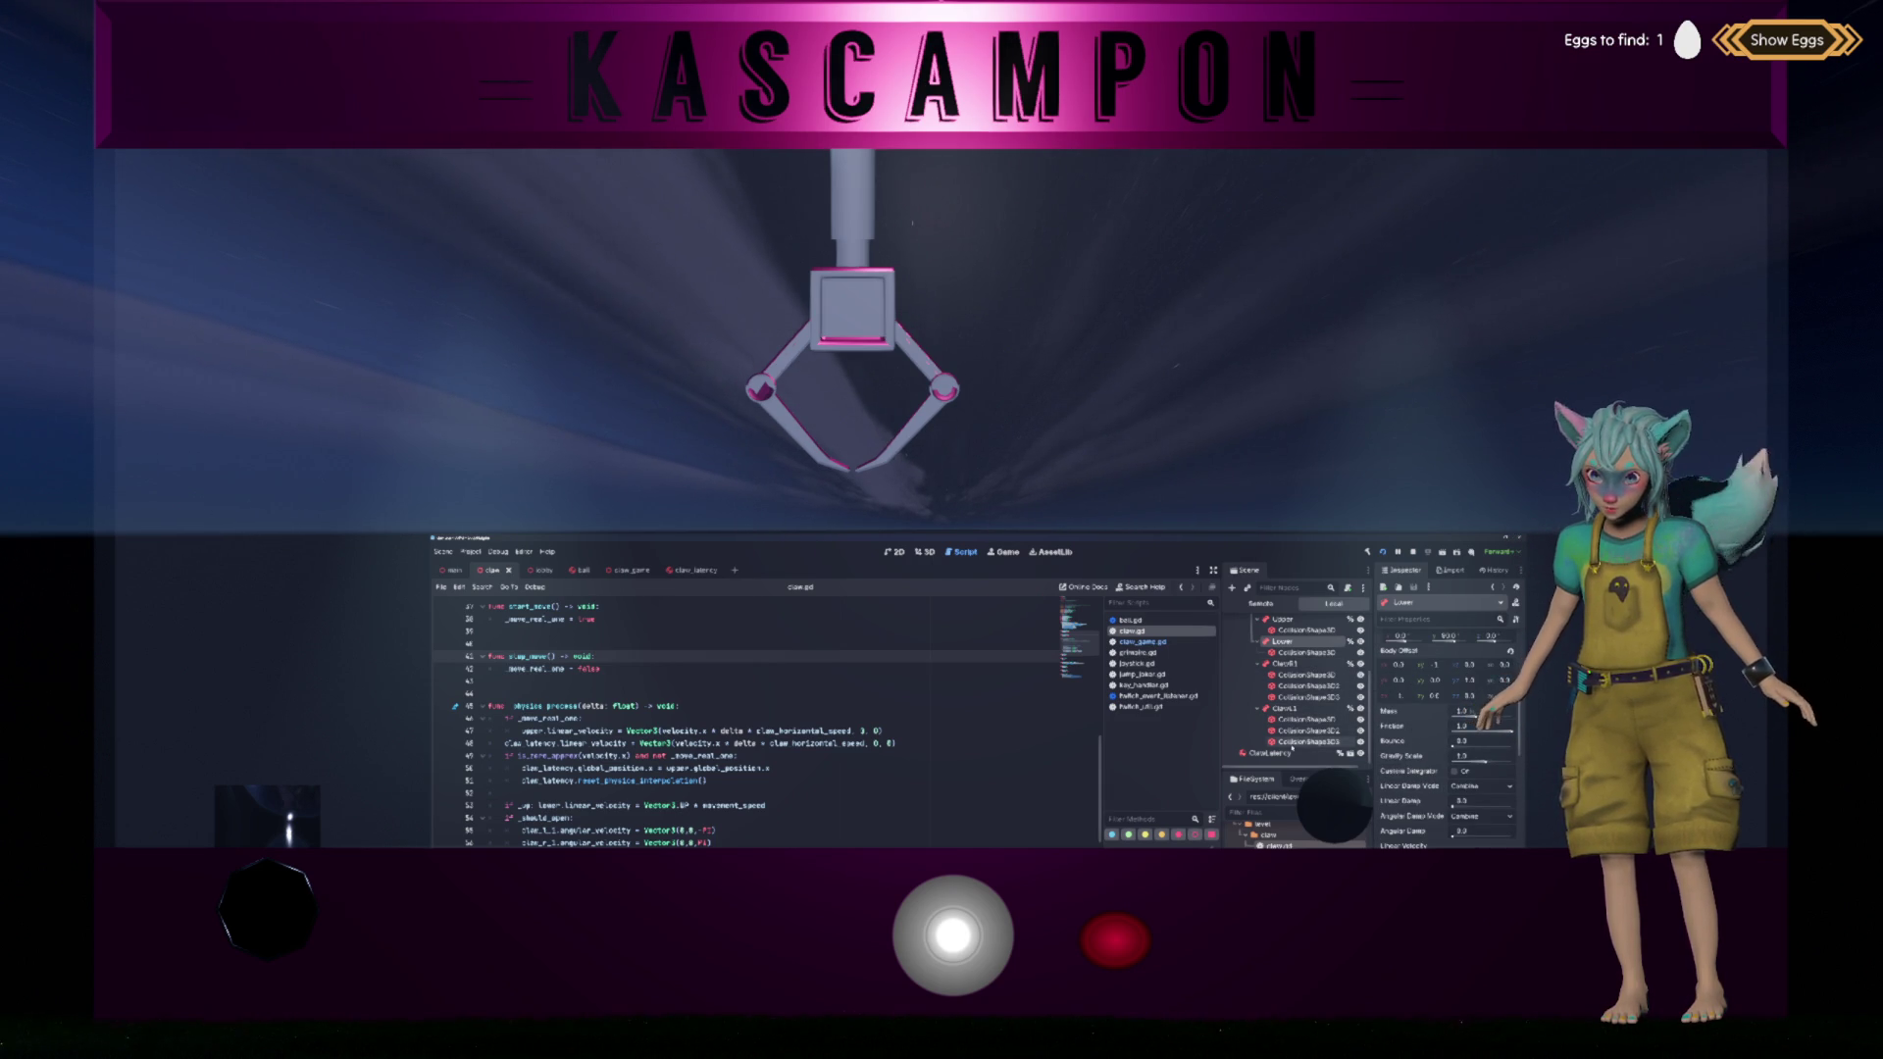
Step: Give ClawLatency a Mass of 4 and move the claw right twice to test it
{"action": "left_click", "coordinate": [1270, 754]}
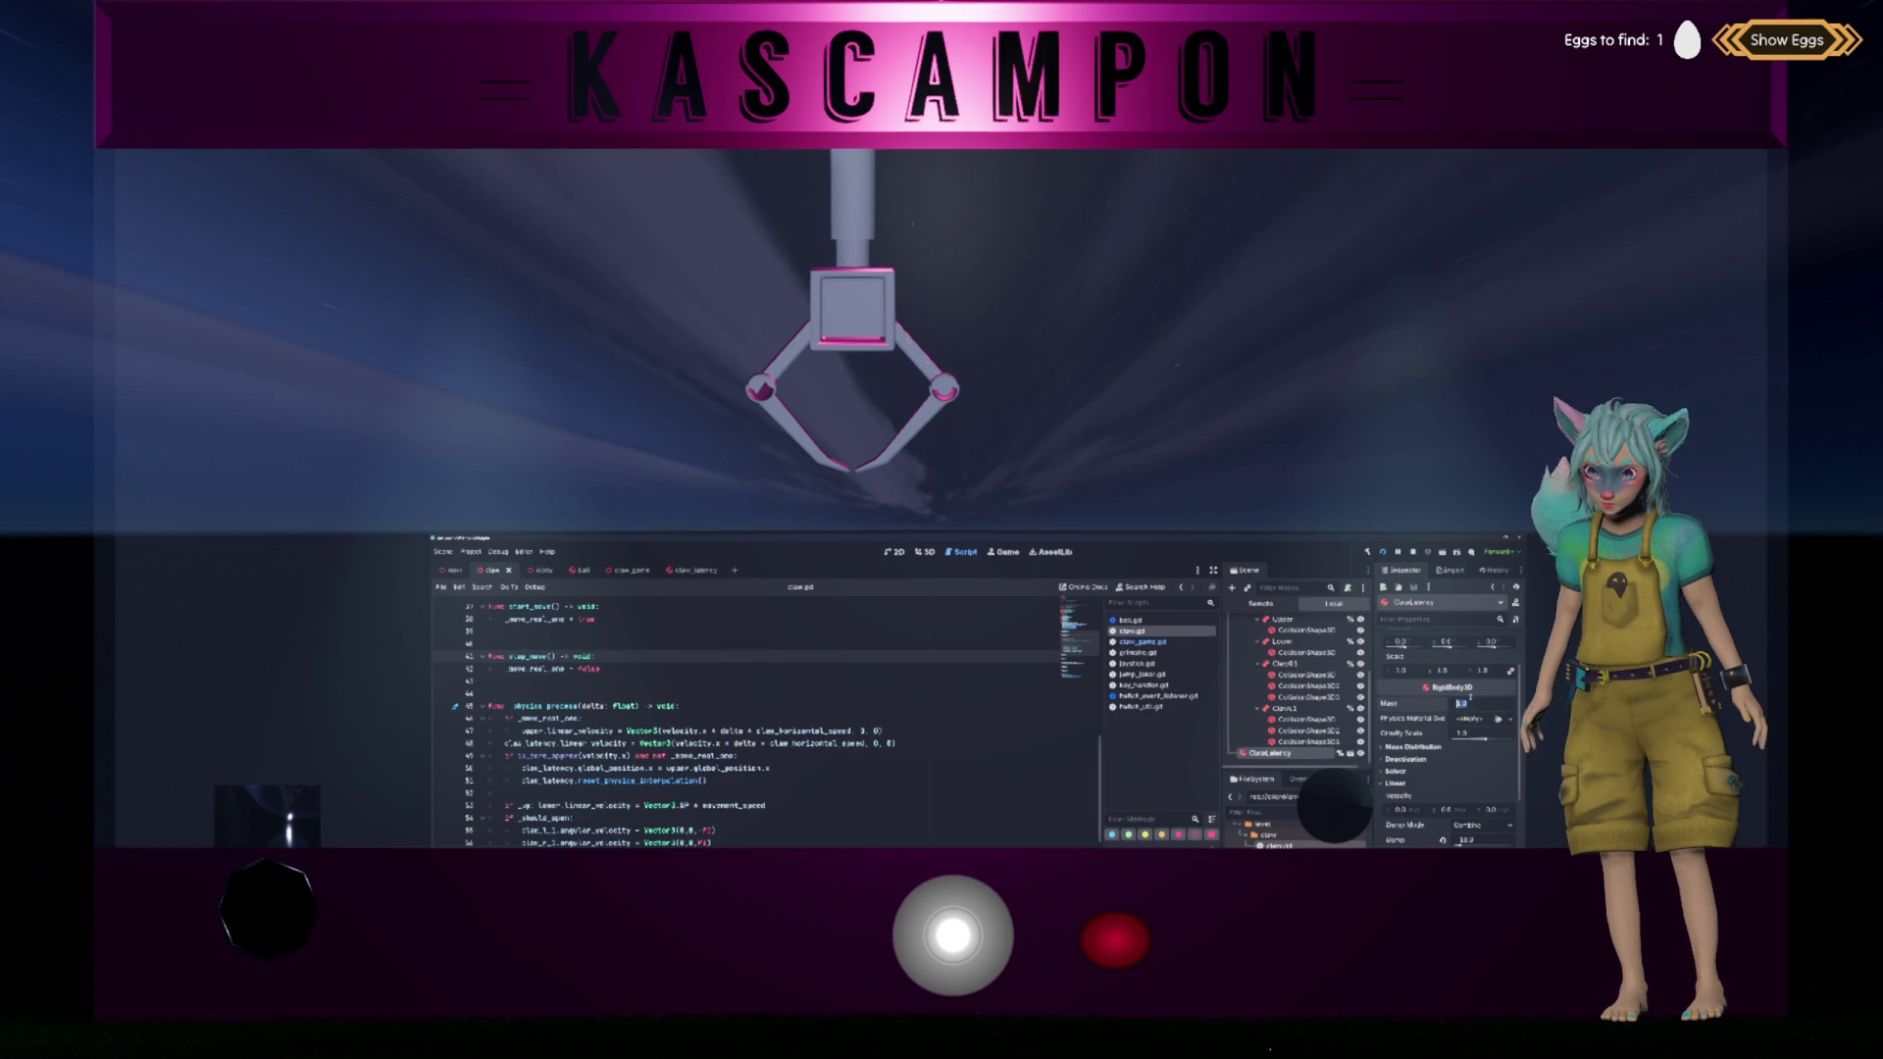
{"action": "type", "text": "4"}
{"action": "key", "text": "Return"}
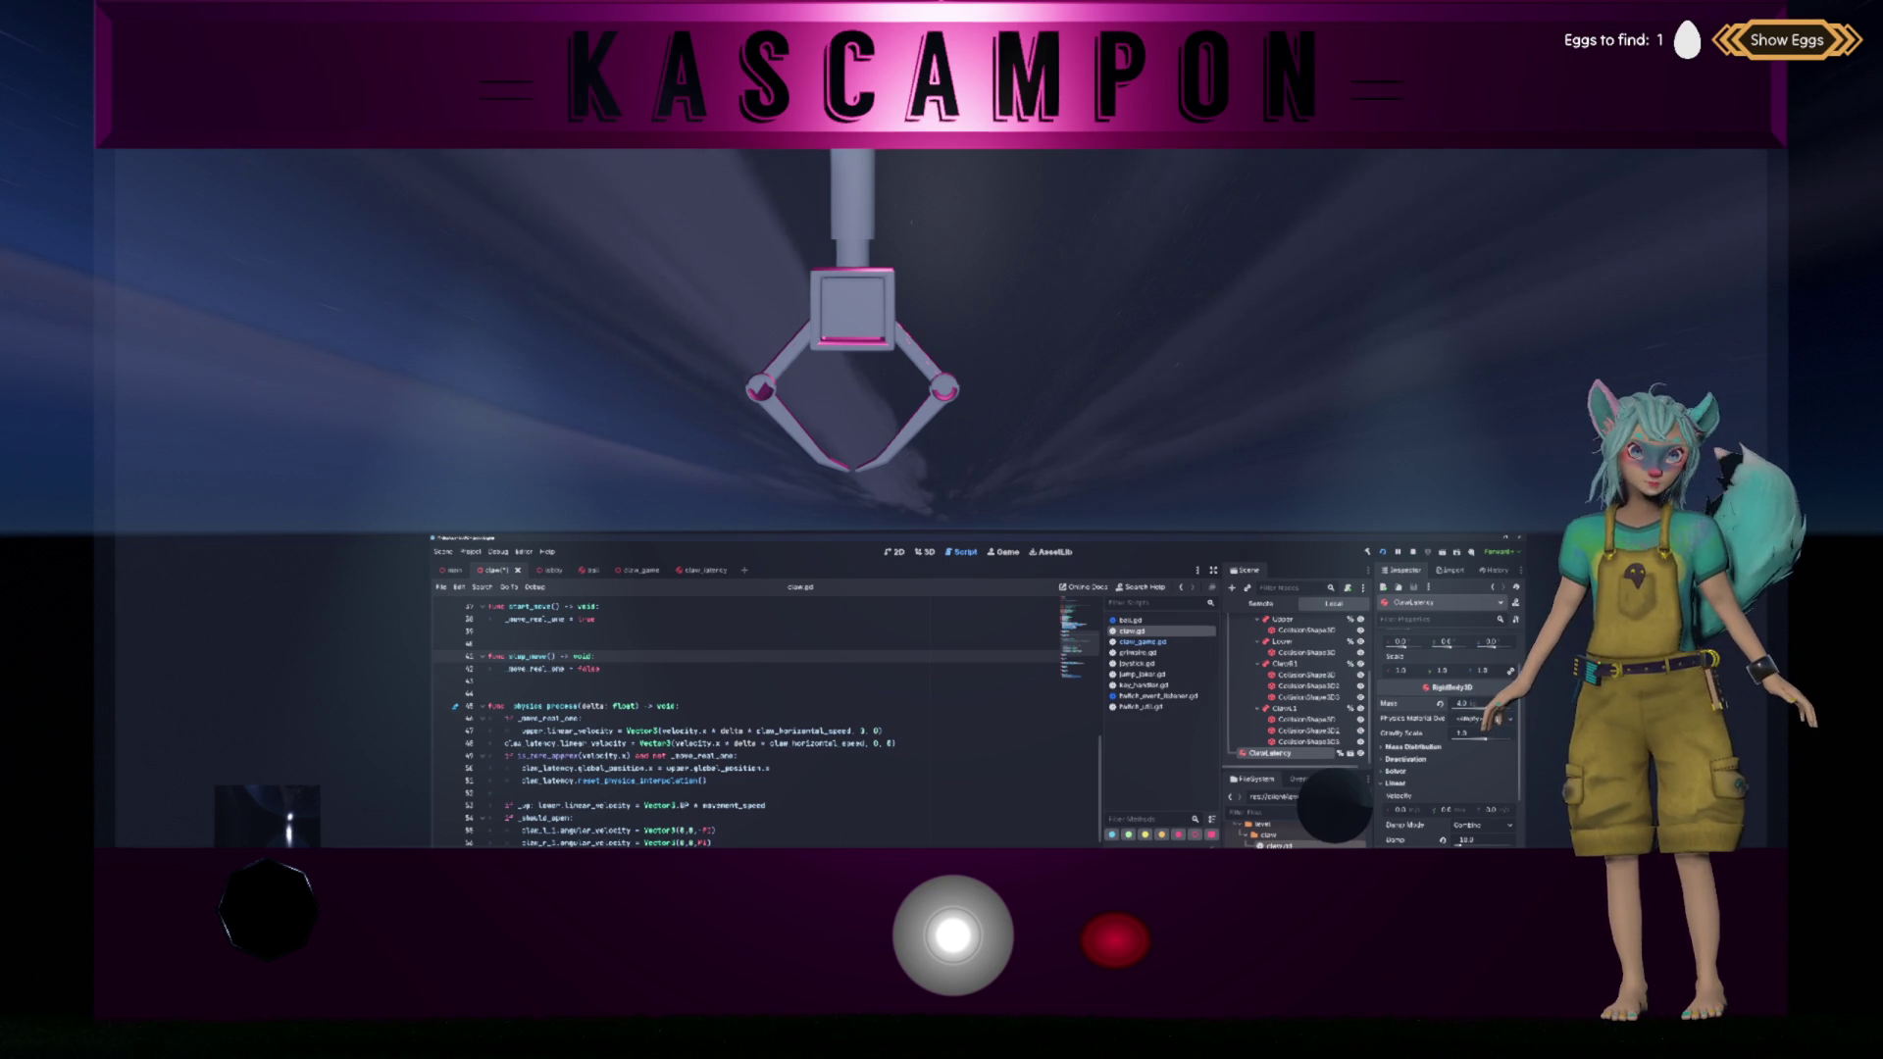
{"action": "key", "text": "Right"}
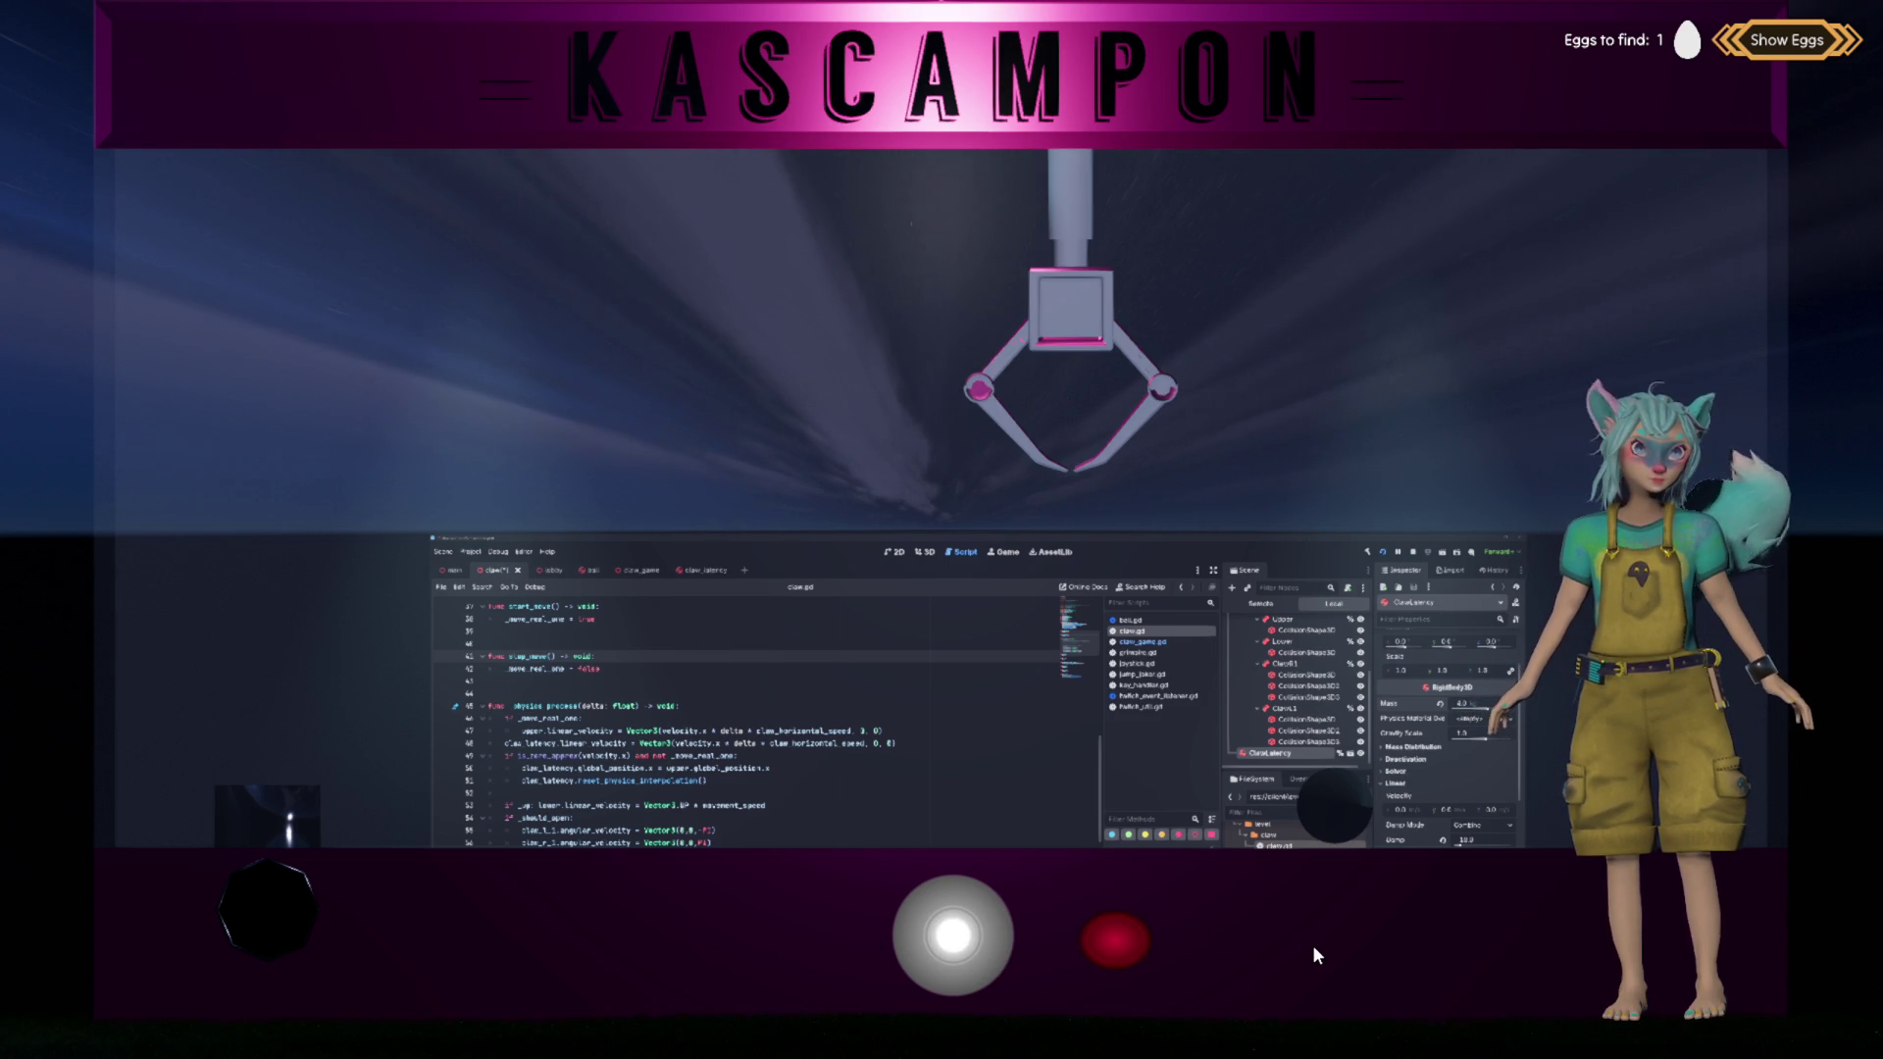
{"action": "key", "text": "Right"}
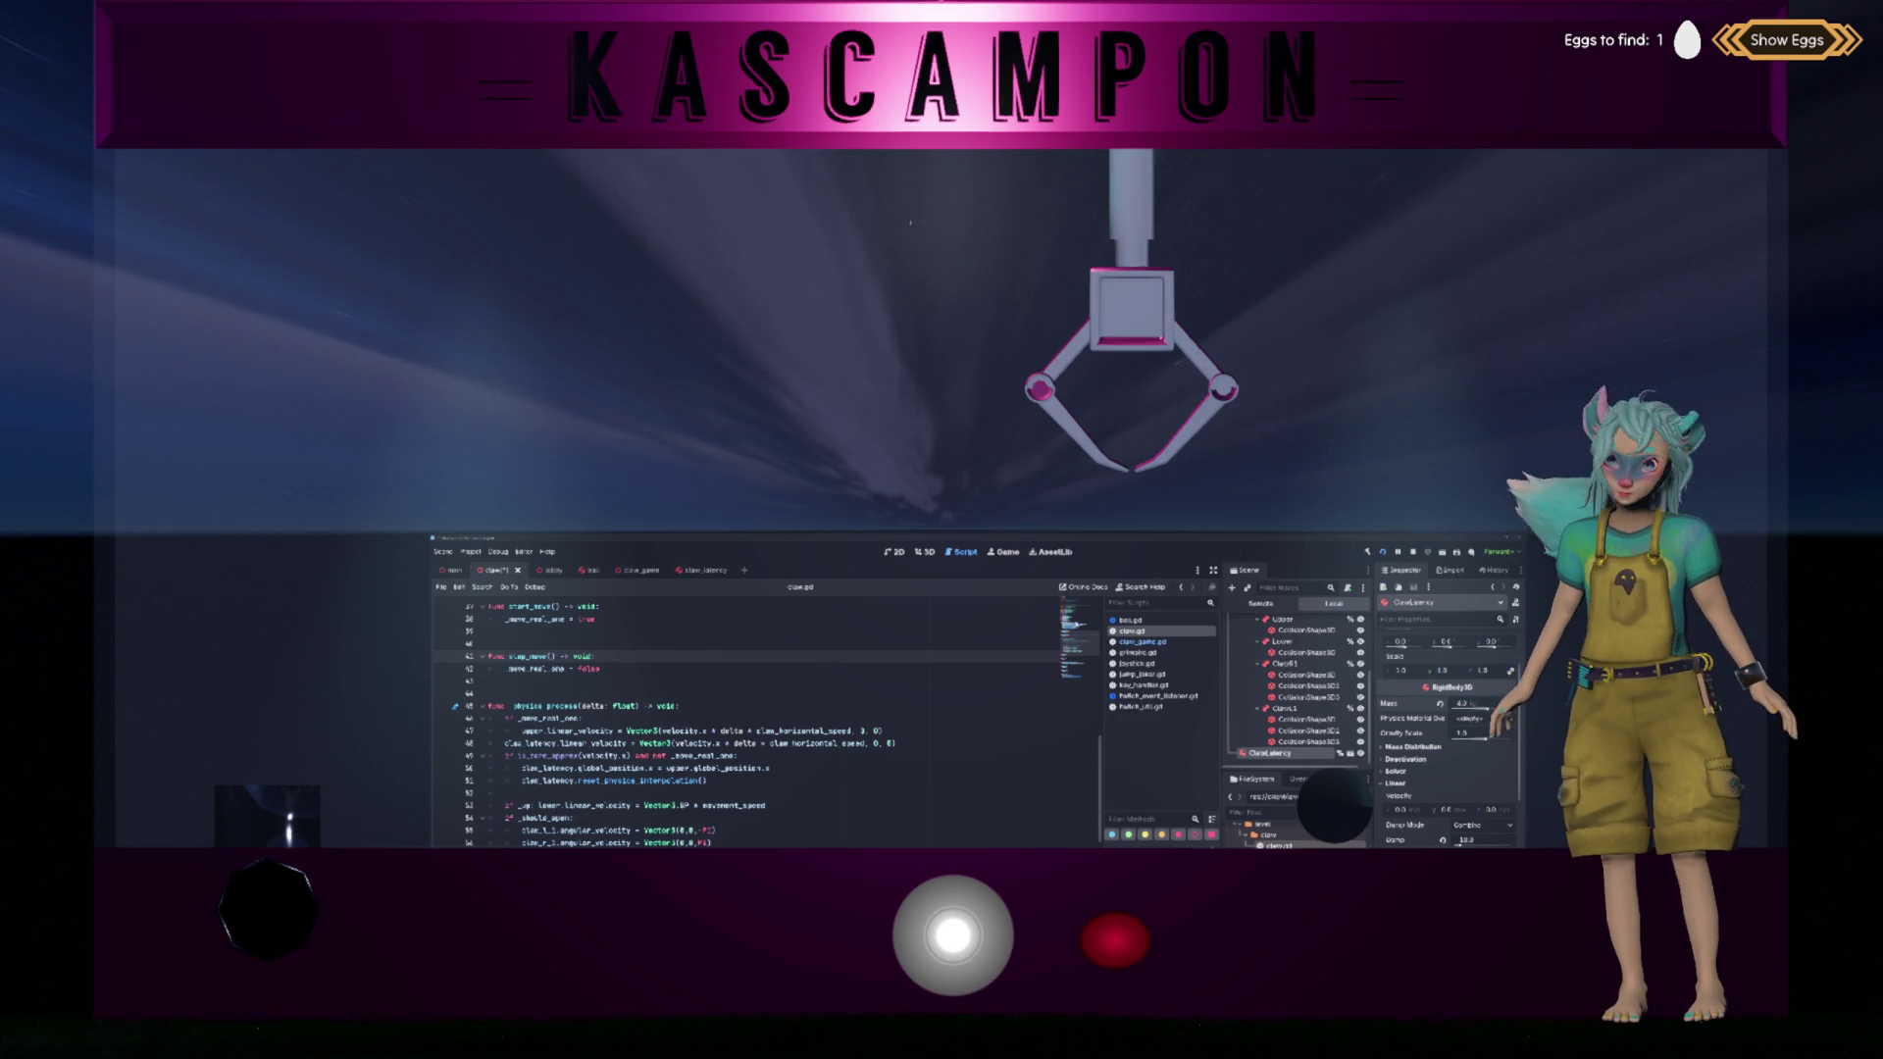
Step: Look over the finger bones such as ClawL1, then set the Lower bone's gravity scale to 0
{"action": "scroll", "coordinate": [1447, 714], "scroll_direction": "down", "scroll_amount": 3}
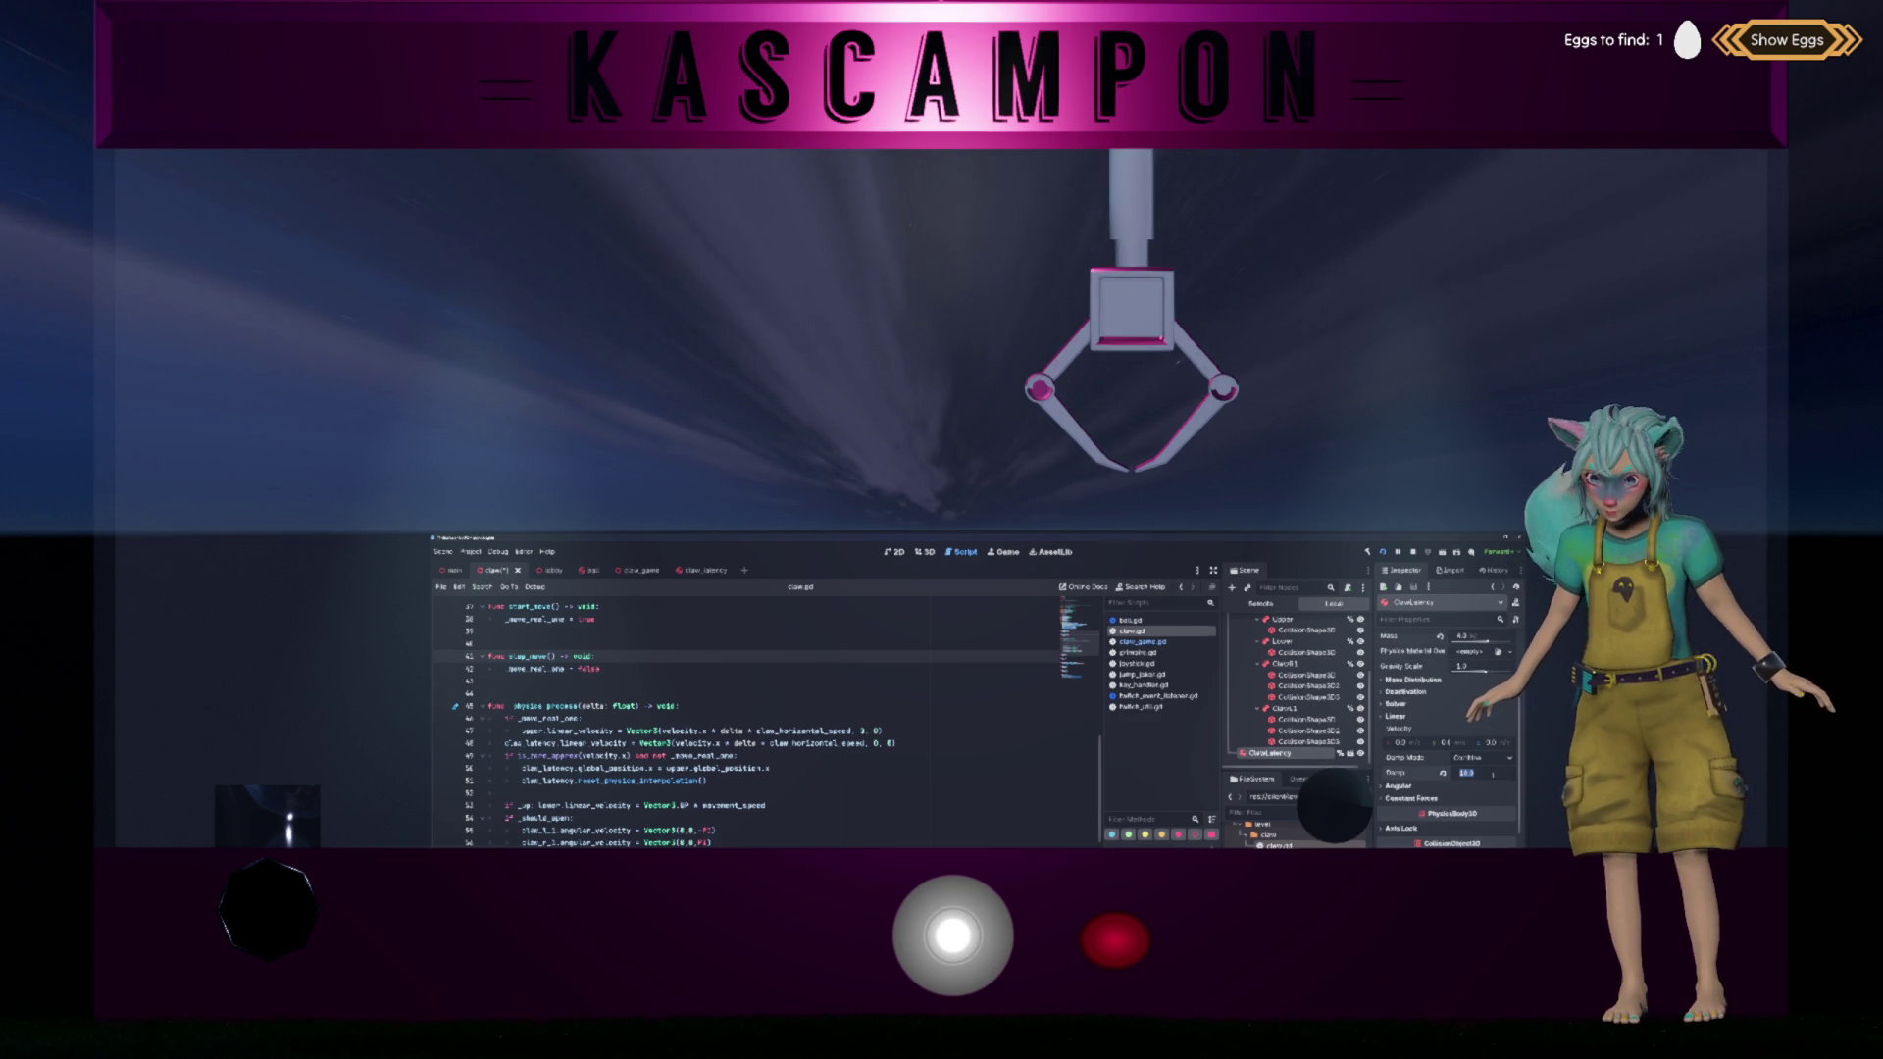
{"action": "left_click", "coordinate": [1285, 663]}
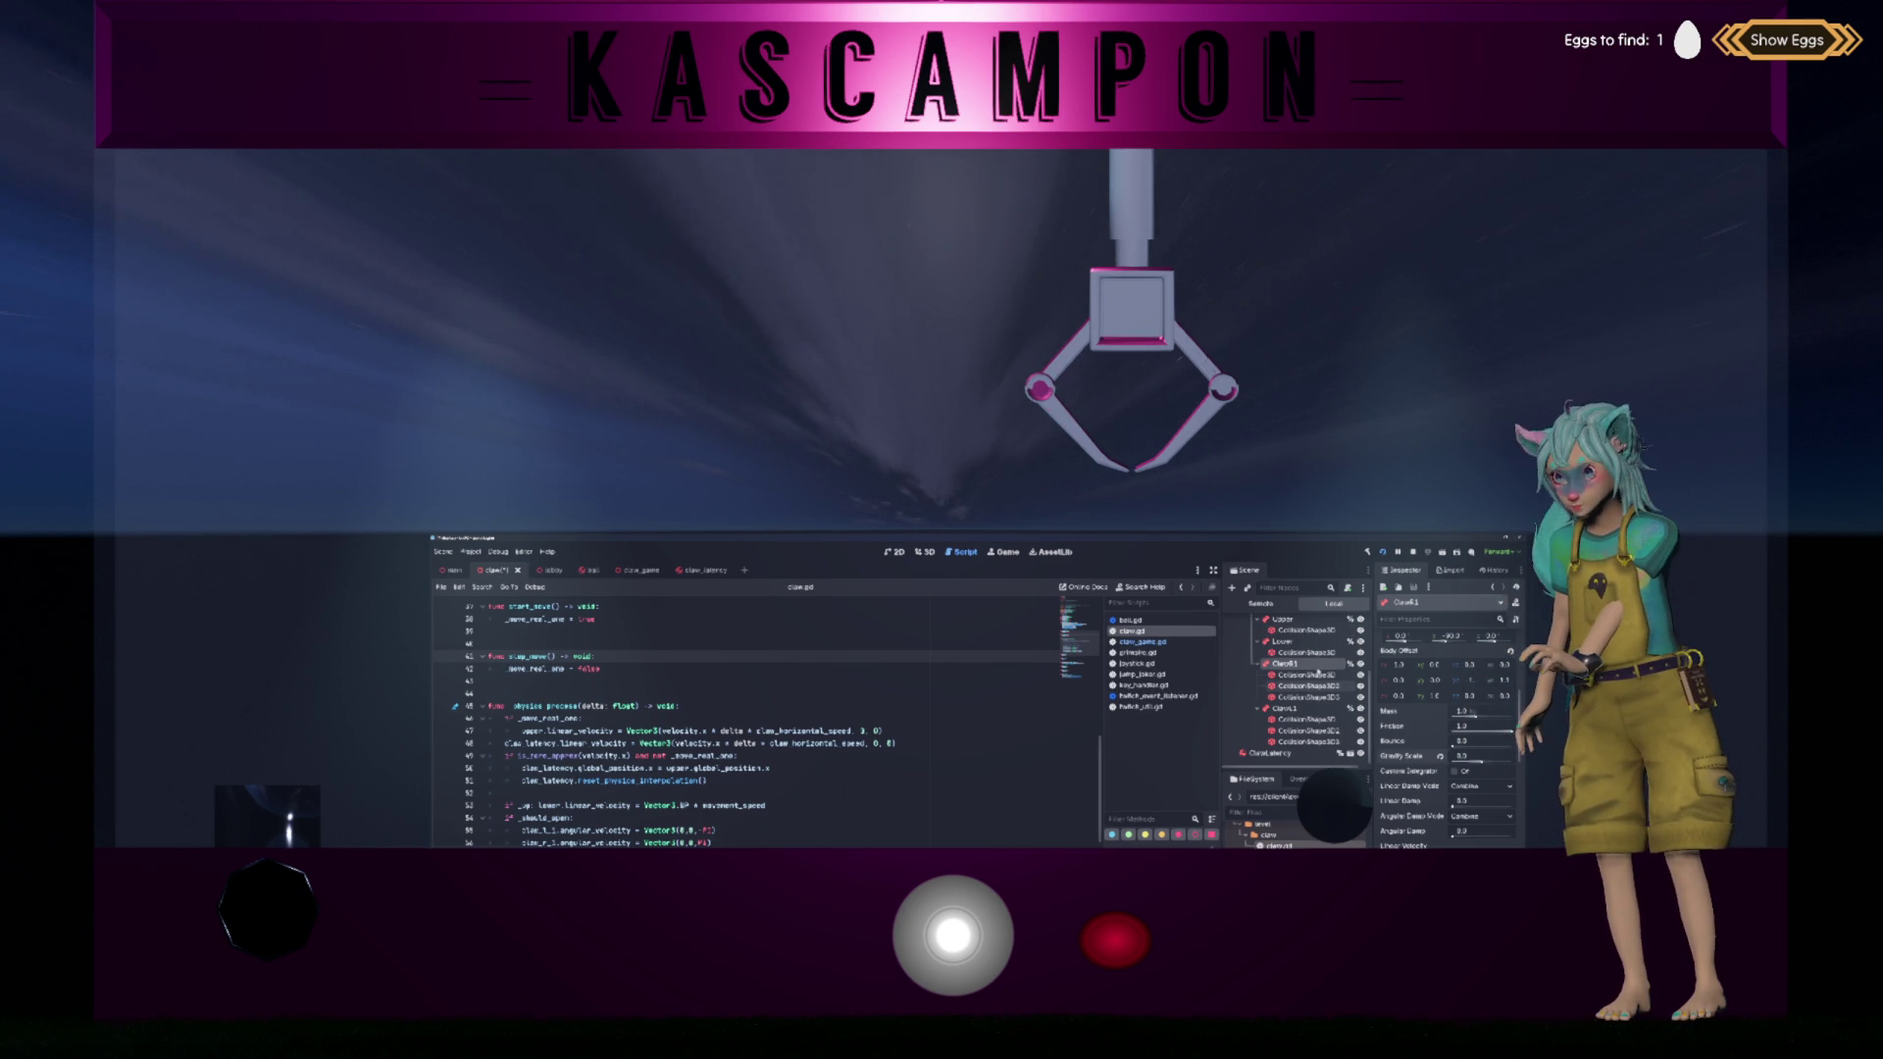
{"action": "left_click", "coordinate": [1285, 708]}
{"action": "scroll", "coordinate": [1470, 777], "scroll_direction": "down", "scroll_amount": 5}
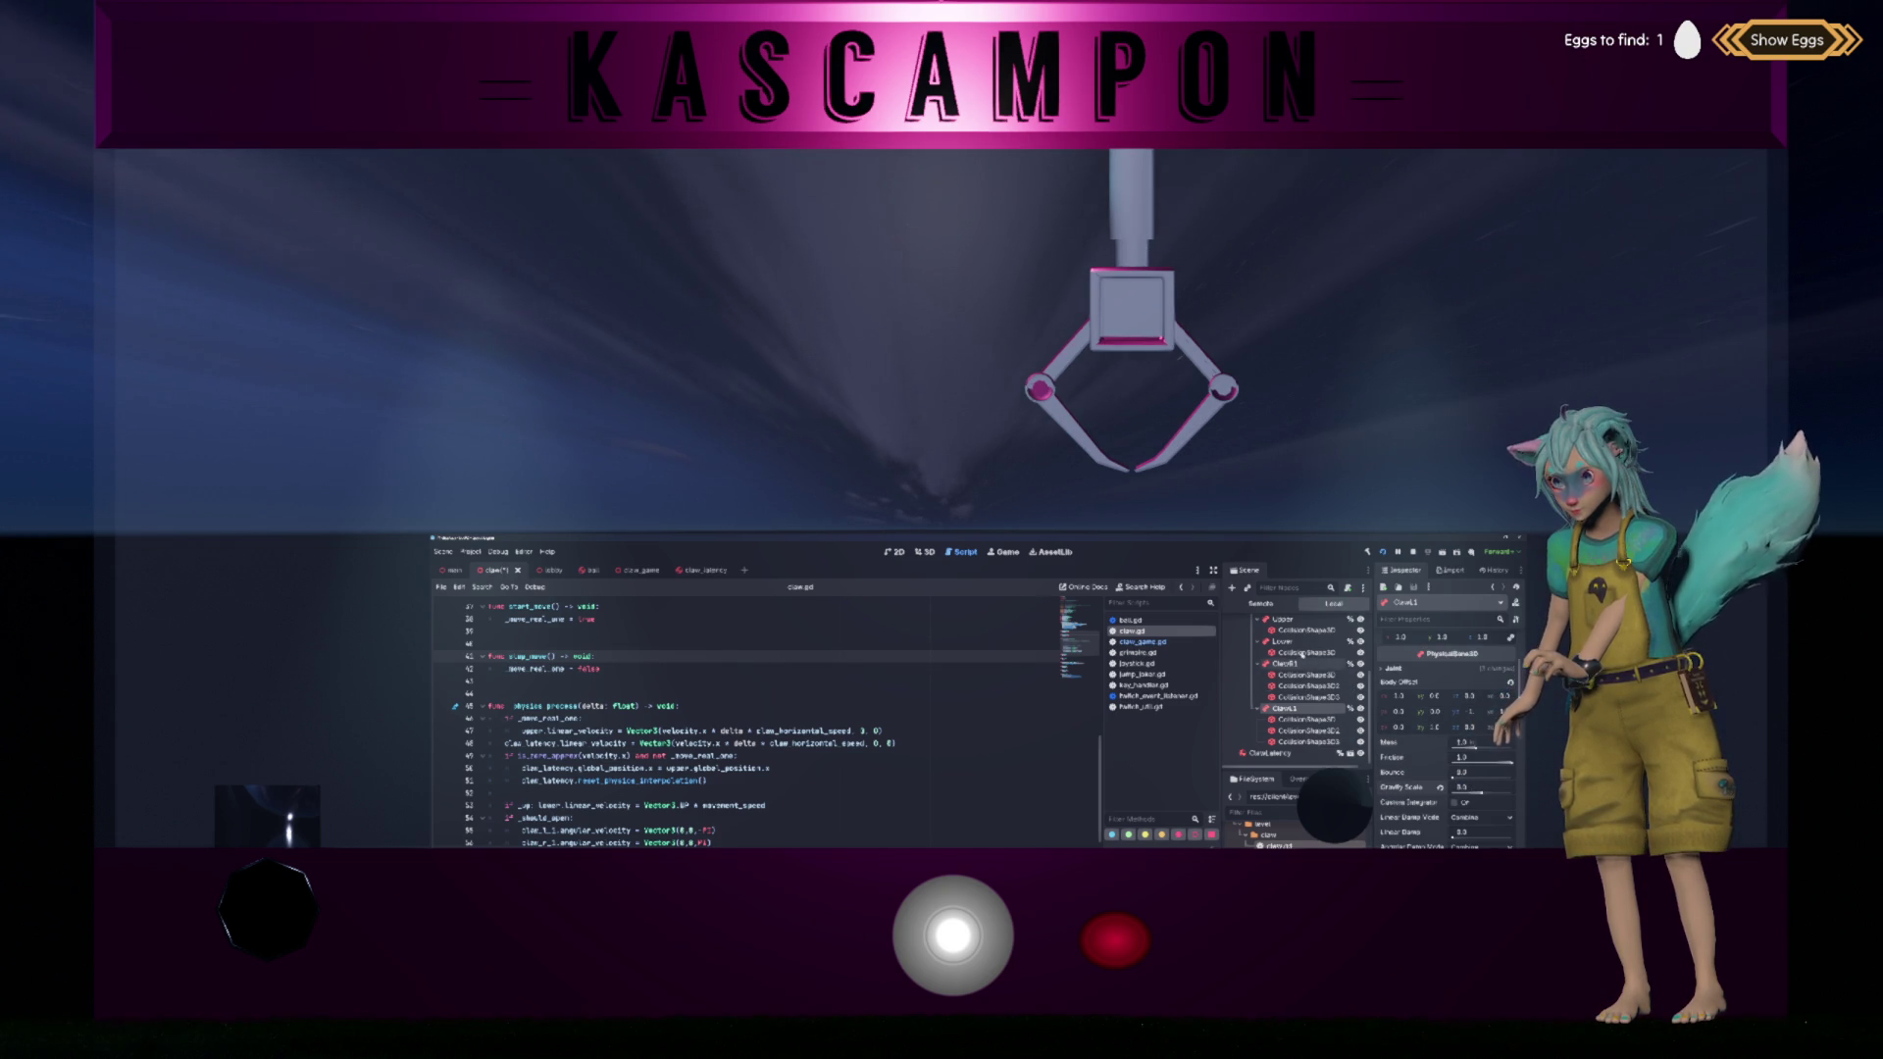
{"action": "left_click", "coordinate": [1282, 642]}
{"action": "type", "text": "0"}
{"action": "key", "text": "Return"}
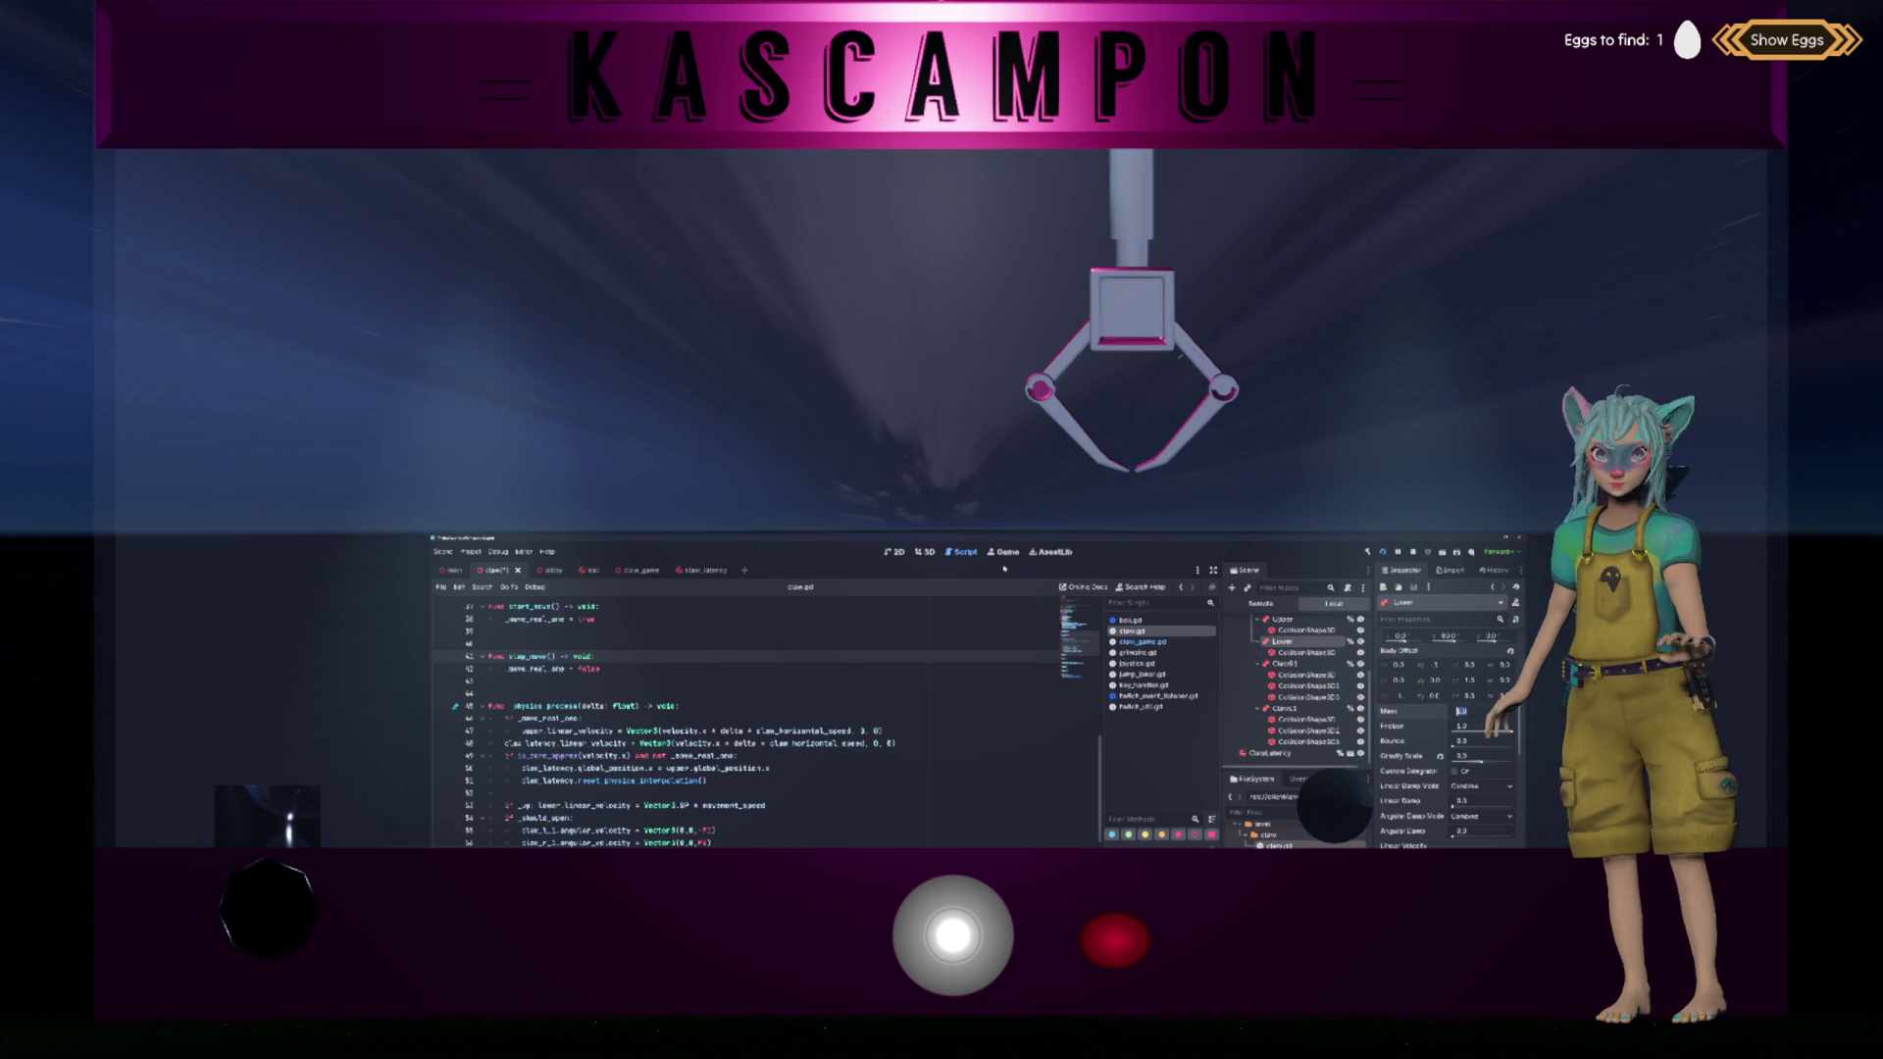
{"action": "left_click_drag", "start_coordinate": [952, 937], "coordinate": [1288, 962]}
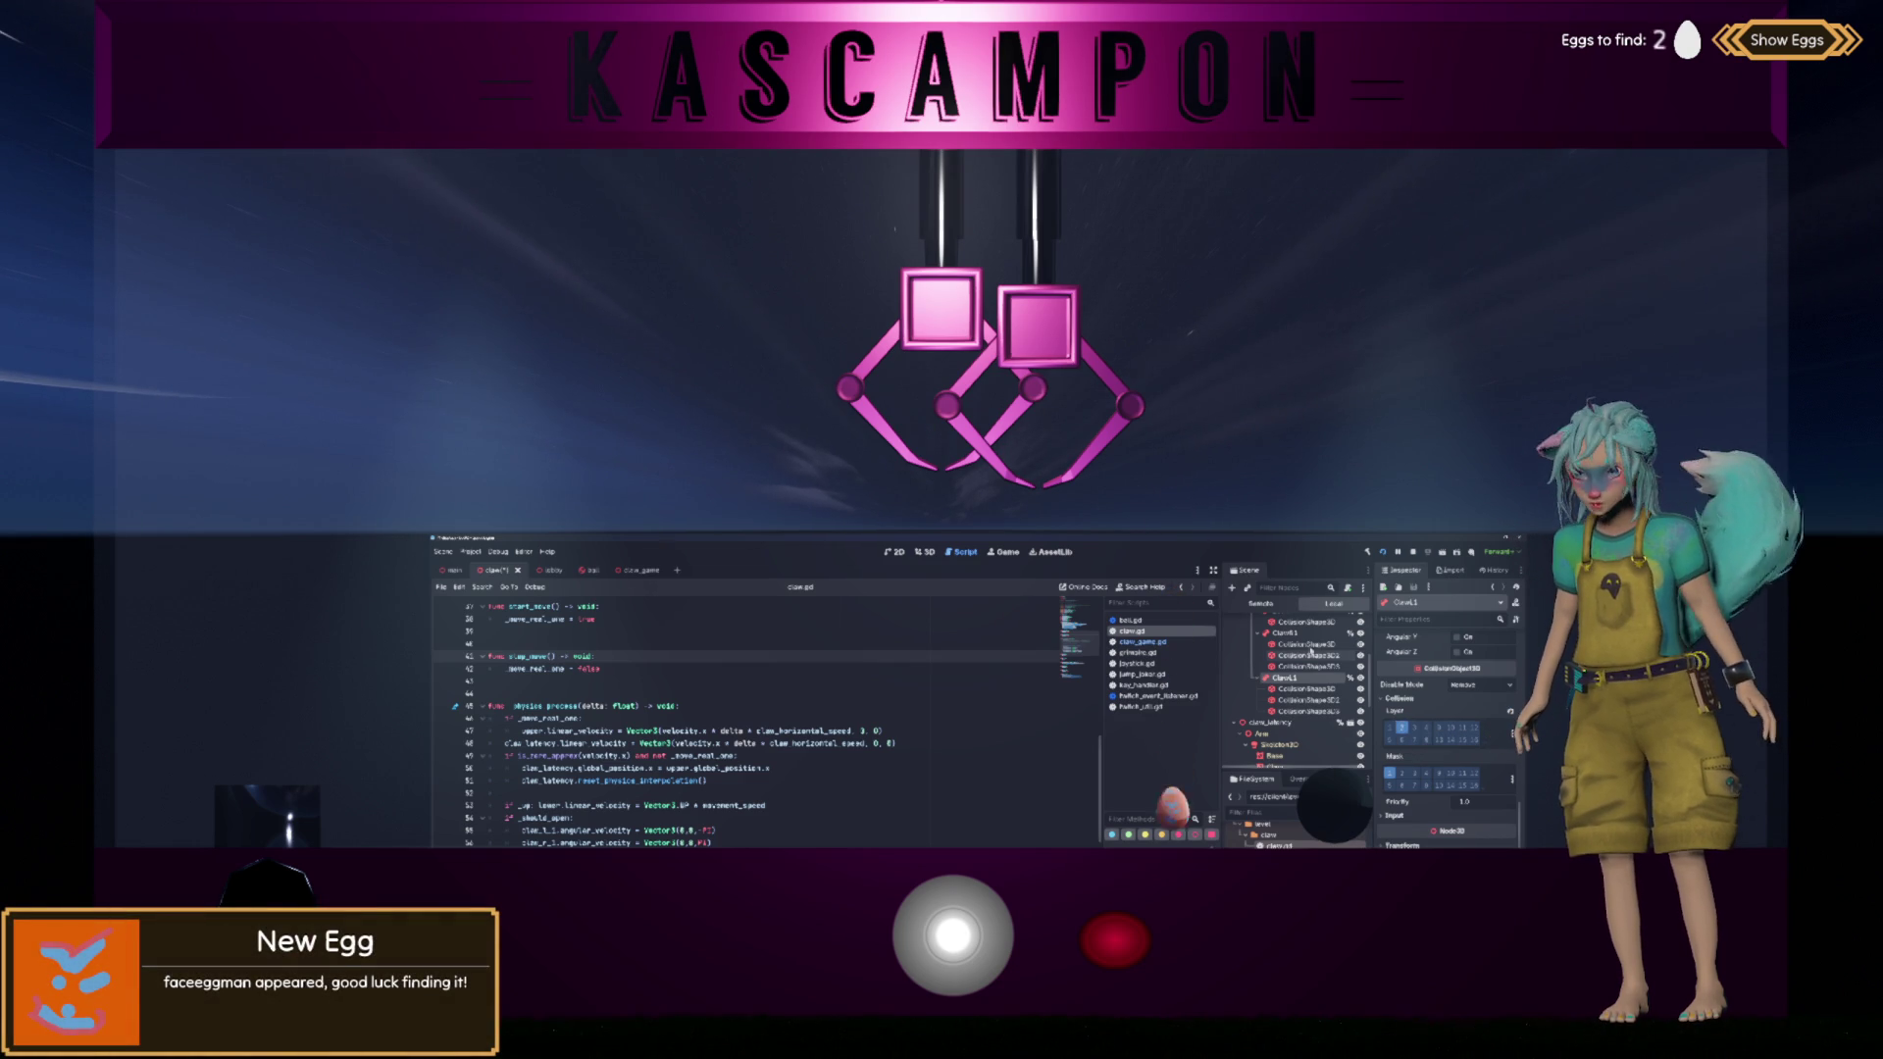
Step: Select three physical bones together and add them to collision layer 2
{"action": "scroll", "coordinate": [1301, 687], "scroll_direction": "up", "scroll_amount": 3}
{"action": "left_click", "coordinate": [1305, 681], "text": "shift"}
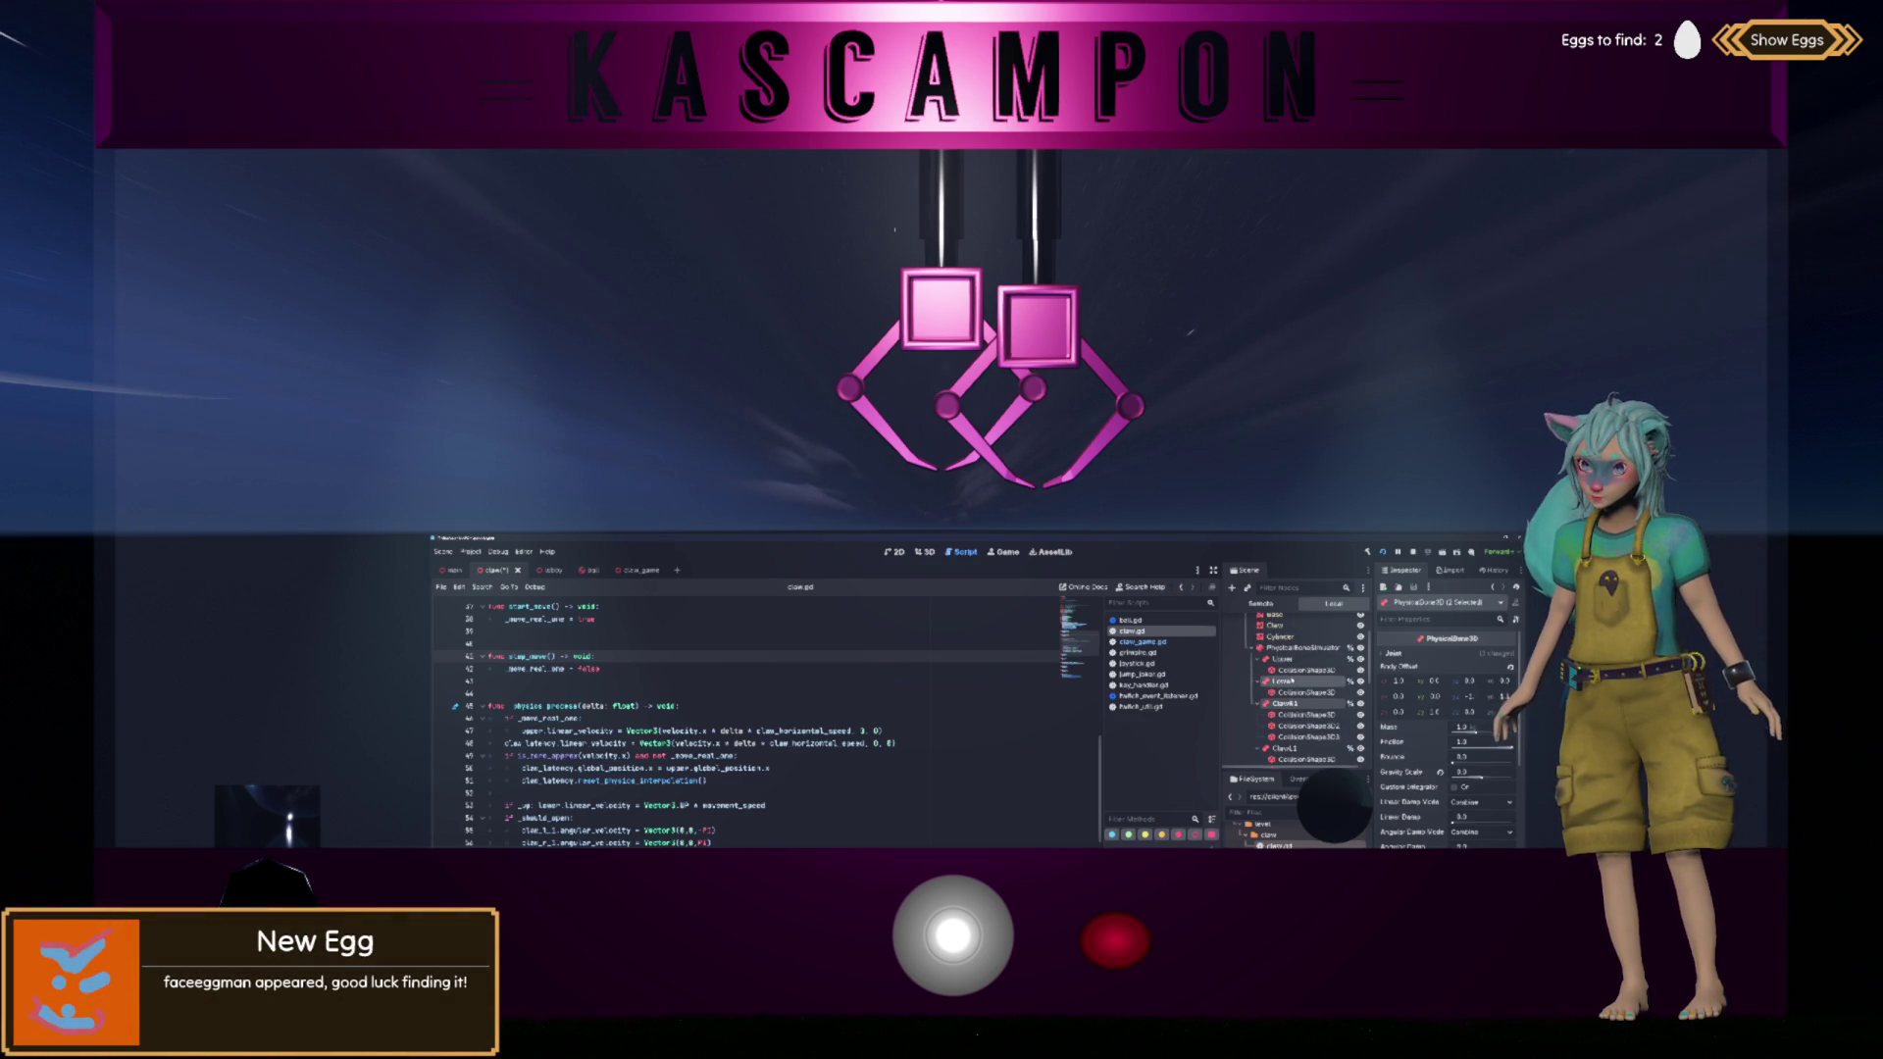
{"action": "scroll", "coordinate": [1404, 770], "scroll_direction": "down", "scroll_amount": 5}
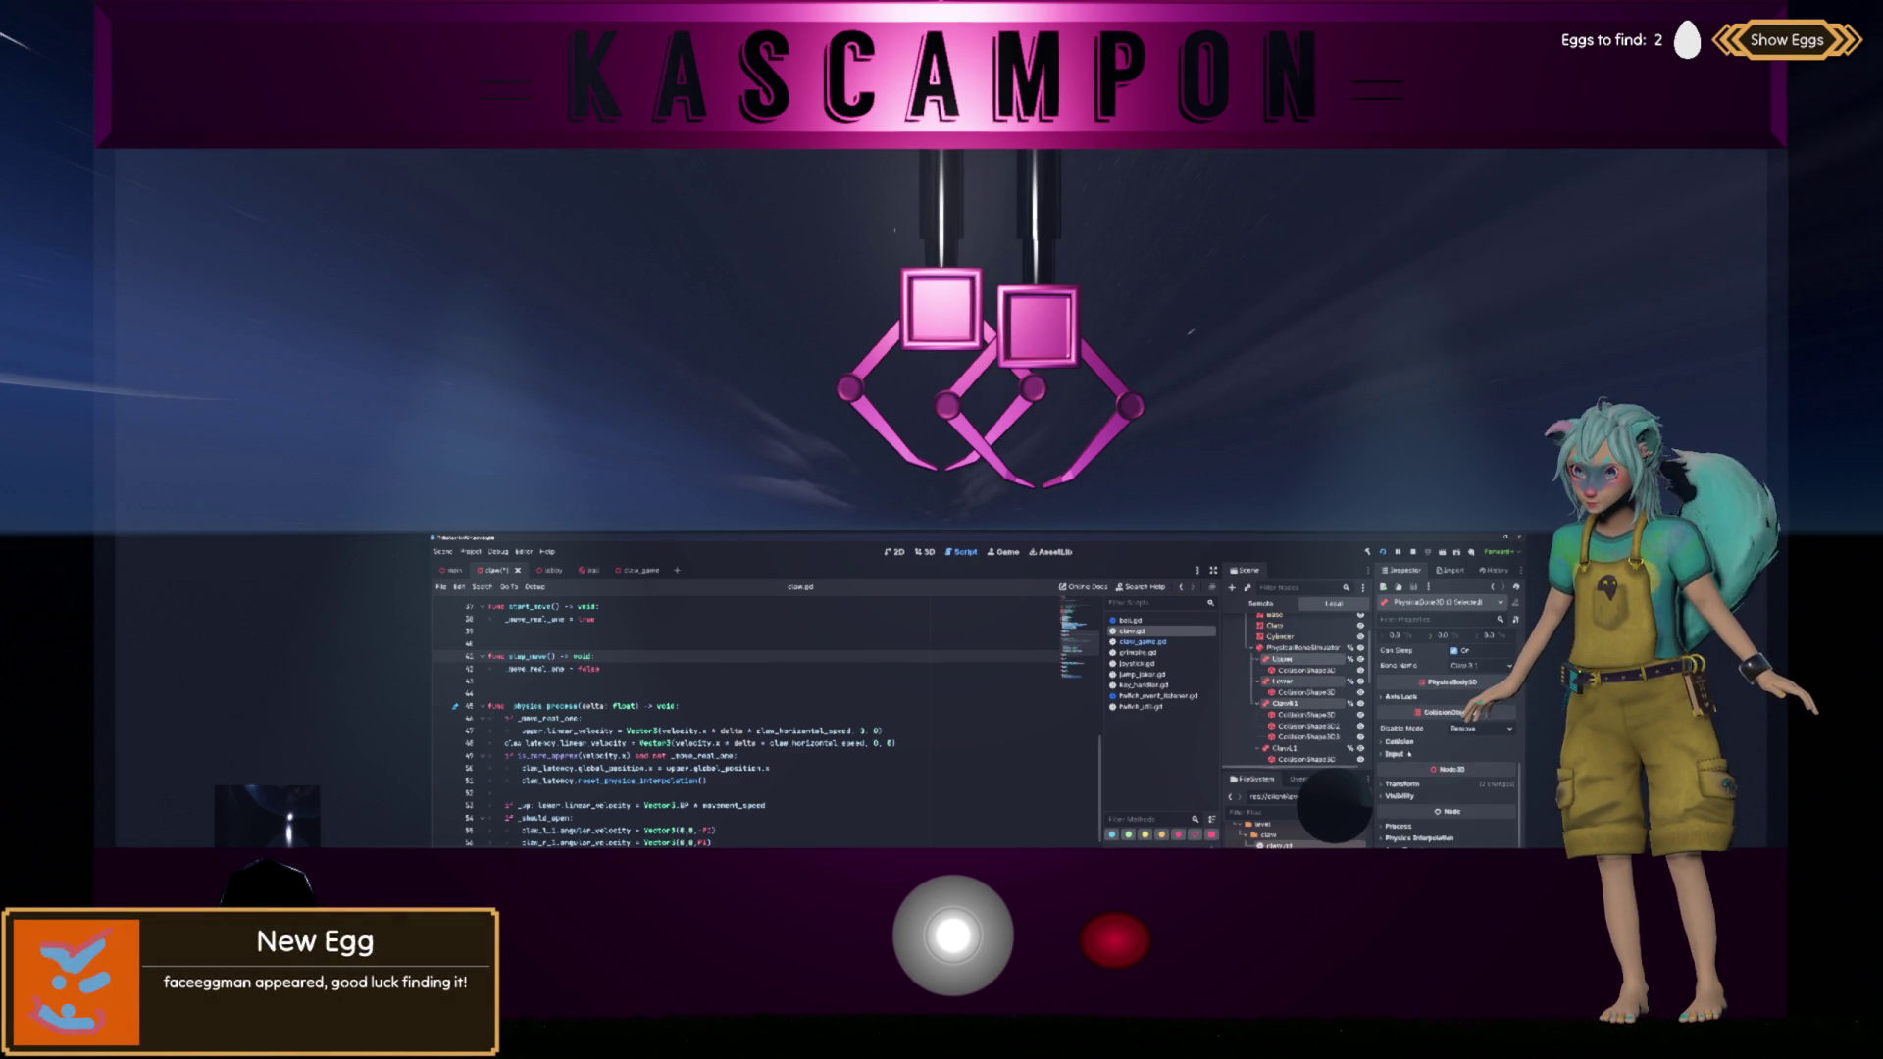
{"action": "left_click", "coordinate": [1402, 771]}
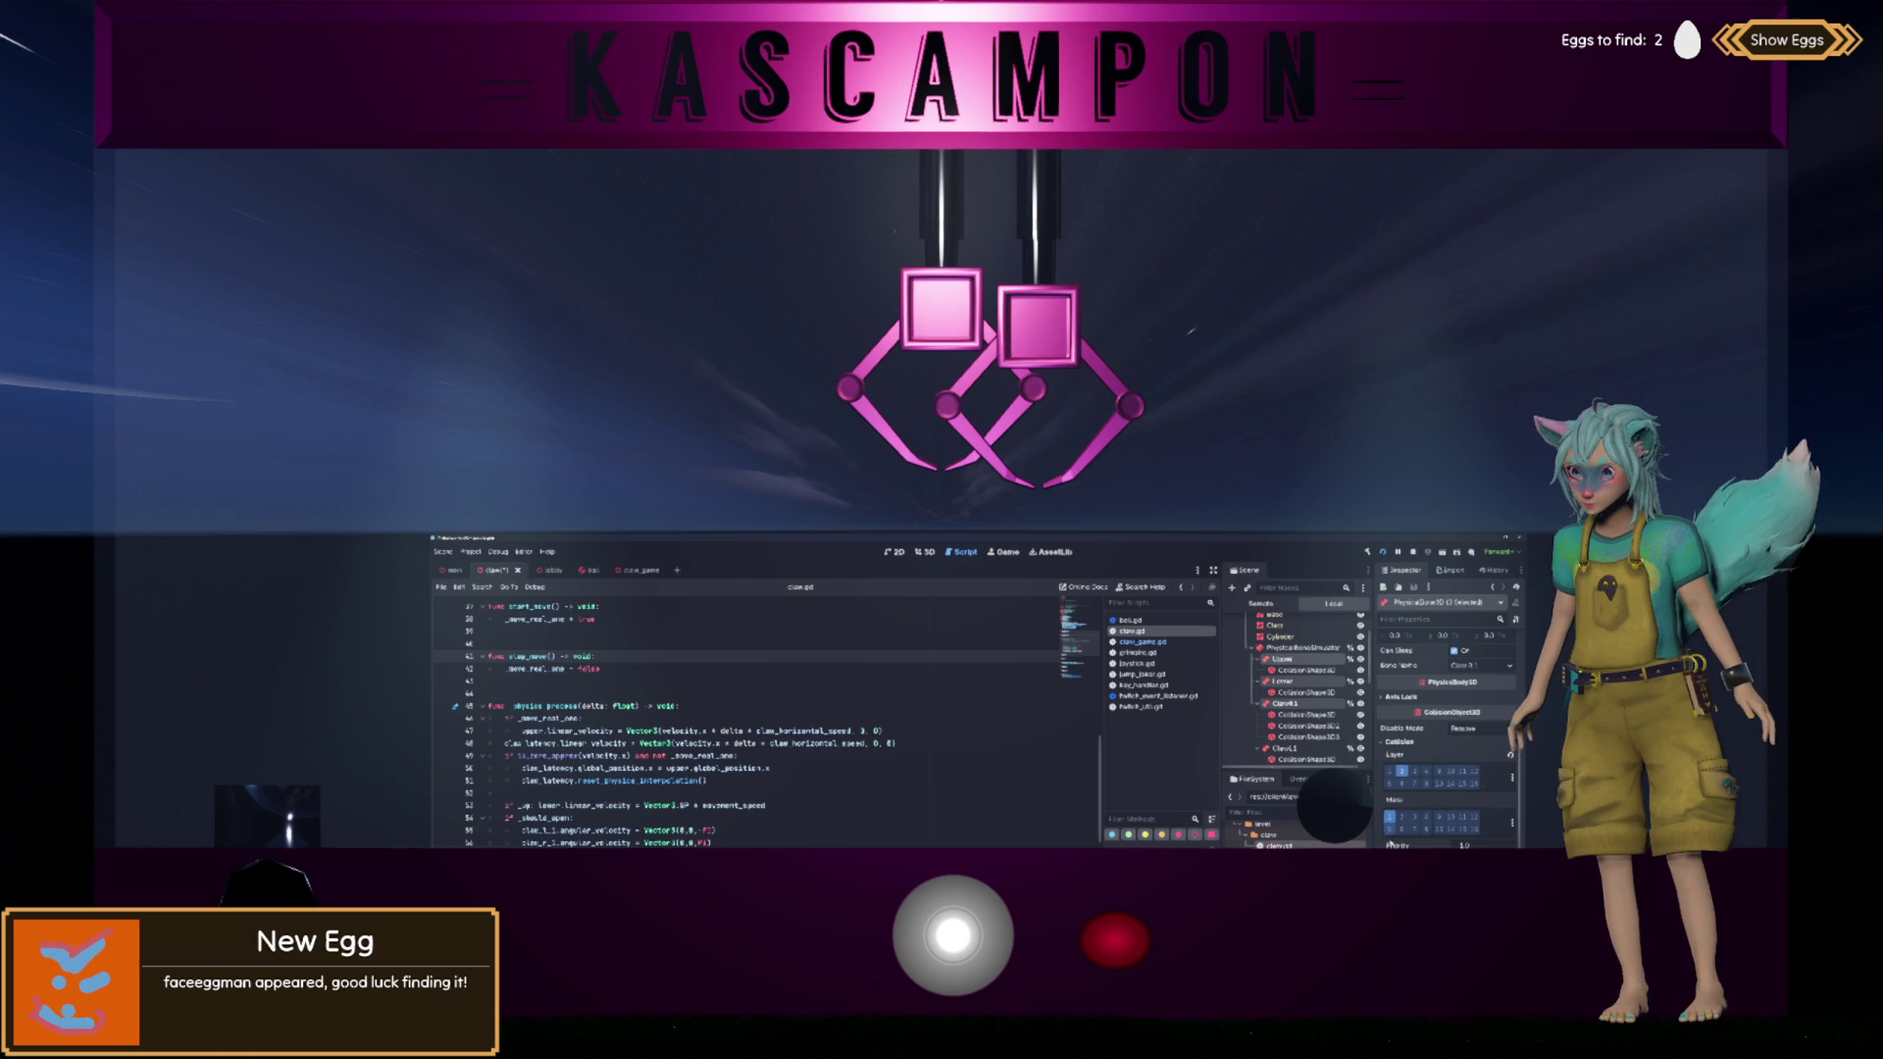
Step: Multi-select Upper, Lower, ClawR1 and Claw 1 and review their shared collision layers
{"action": "left_click", "coordinate": [1282, 680]}
{"action": "scroll", "coordinate": [1405, 771], "scroll_direction": "down", "scroll_amount": 5}
{"action": "scroll", "coordinate": [1291, 715], "scroll_direction": "up", "scroll_amount": 3}
{"action": "scroll", "coordinate": [1290, 715], "scroll_direction": "down", "scroll_amount": 2}
{"action": "left_click", "coordinate": [1295, 666]}
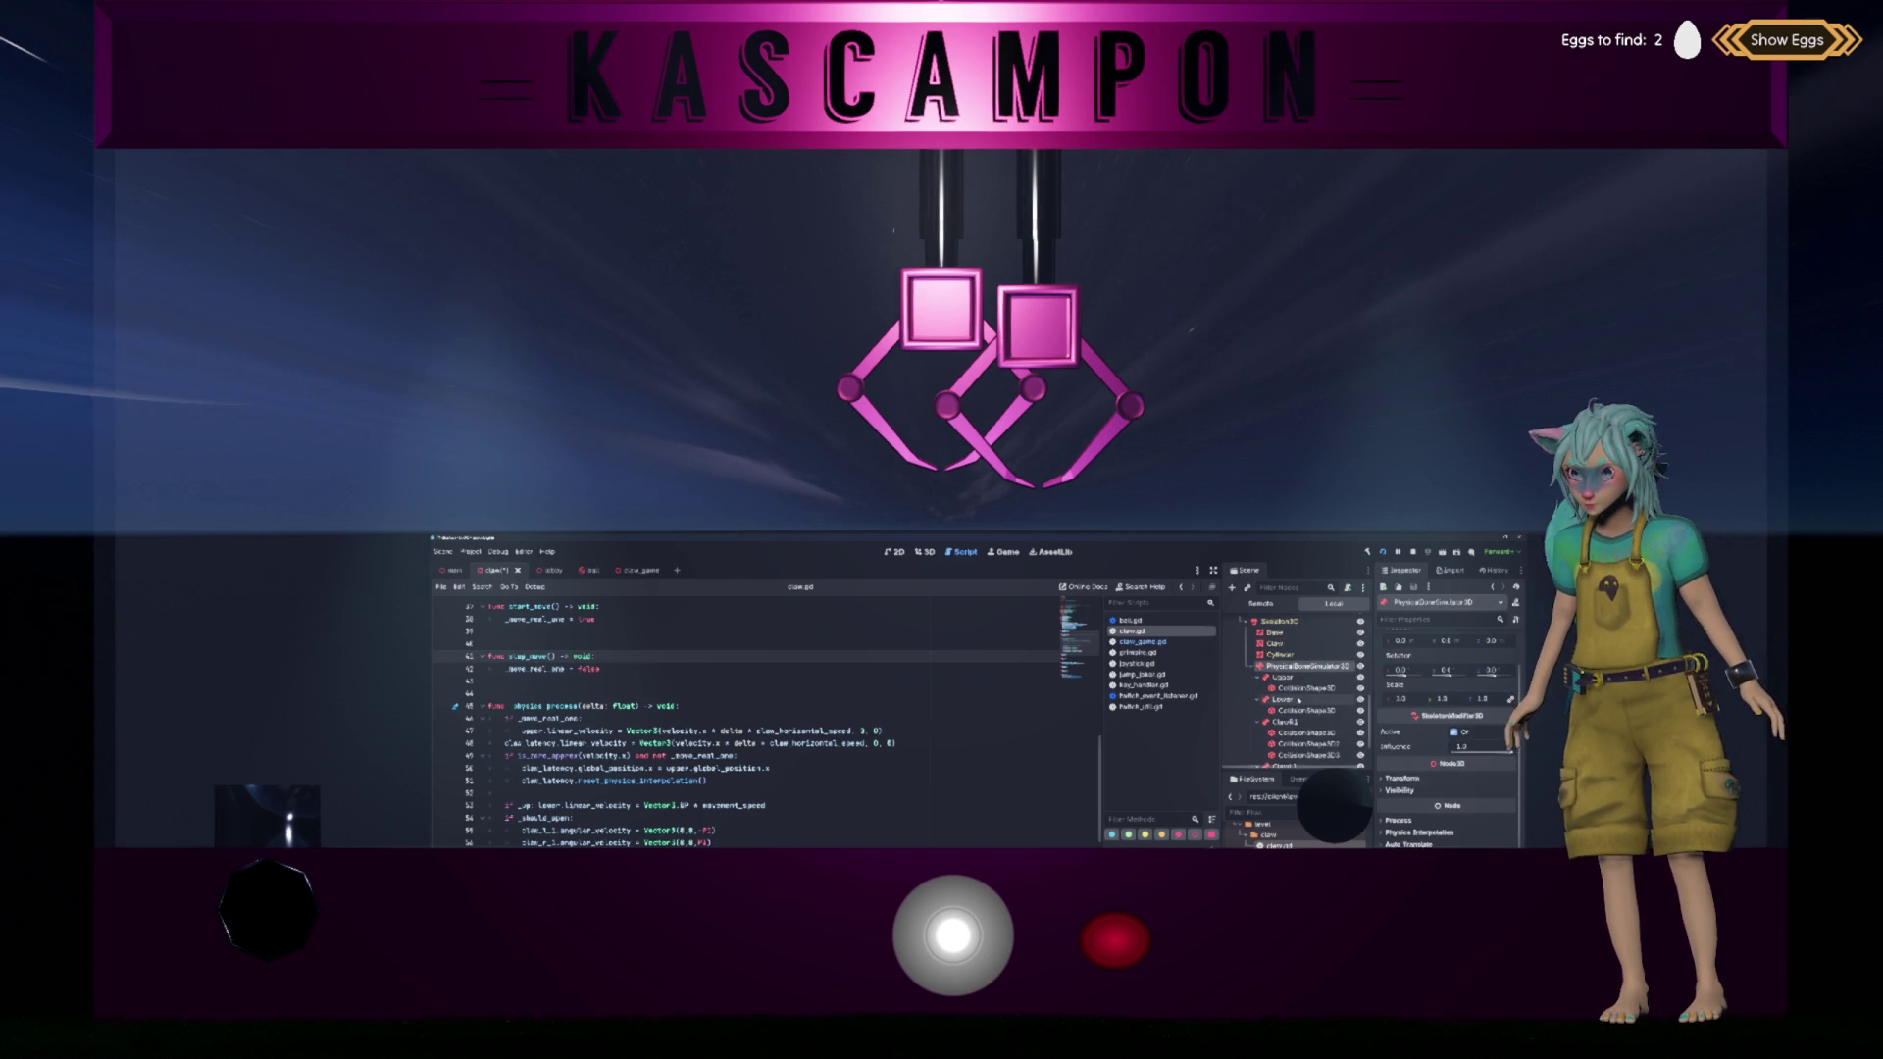
{"action": "left_click", "coordinate": [1283, 677]}
{"action": "left_click", "coordinate": [1283, 699], "text": "ctrl"}
{"action": "left_click", "coordinate": [1285, 722], "text": "ctrl"}
{"action": "scroll", "coordinate": [1299, 713], "scroll_direction": "down", "scroll_amount": 1}
{"action": "left_click", "coordinate": [1283, 730], "text": "ctrl"}
{"action": "scroll", "coordinate": [1403, 745], "scroll_direction": "down", "scroll_amount": 5}
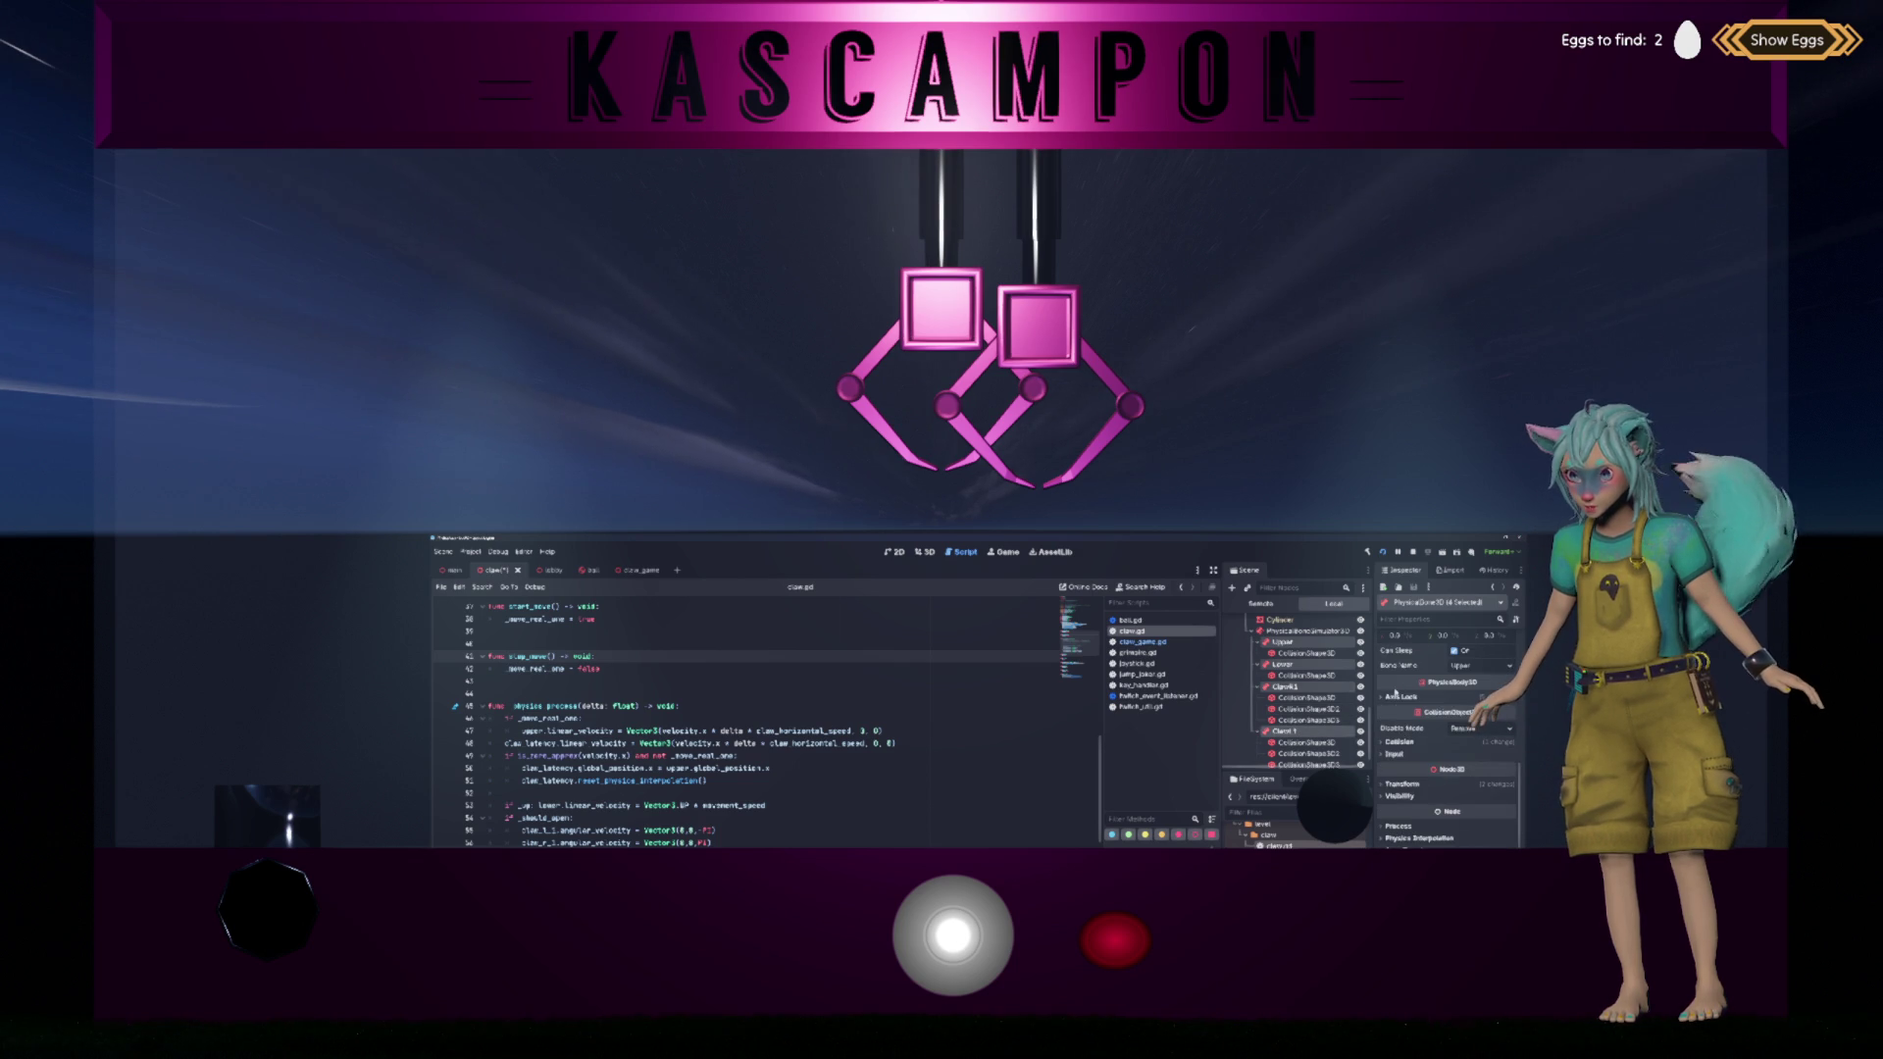
{"action": "left_click", "coordinate": [1404, 743]}
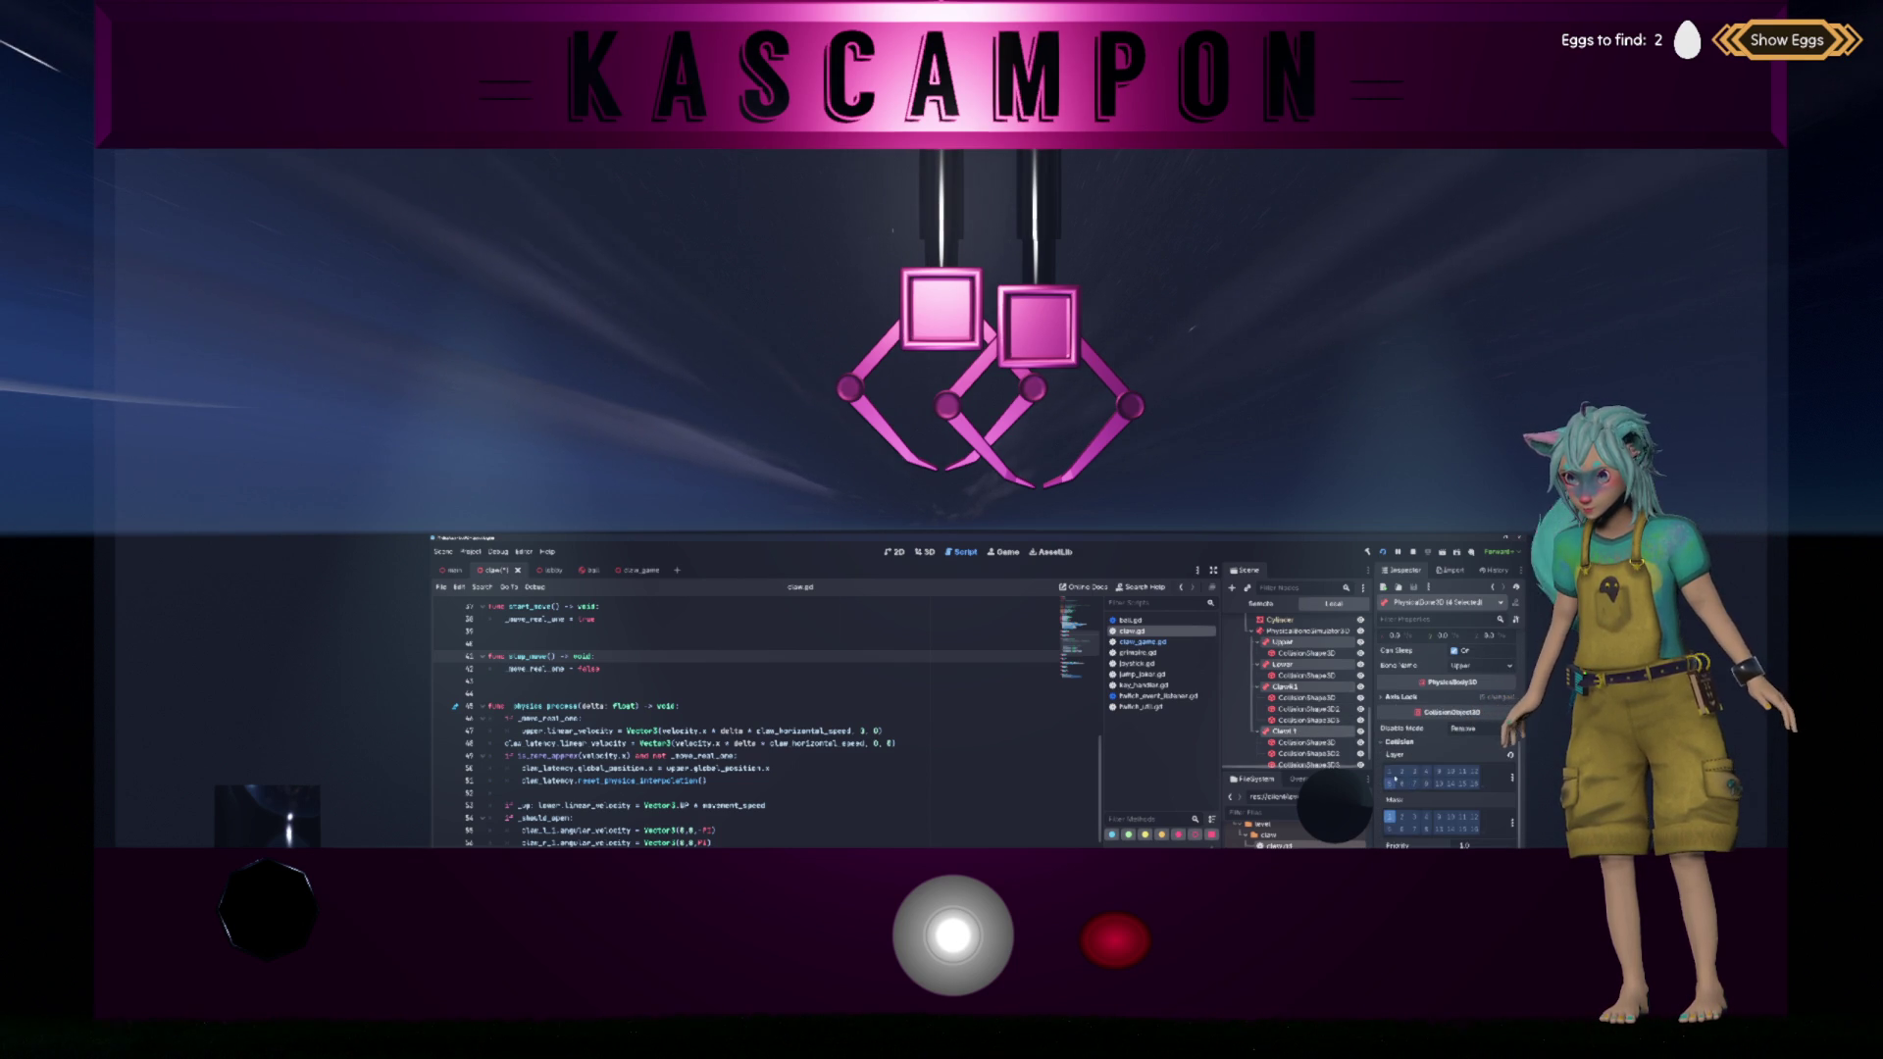
Step: Review ClawR1's axis lock and collision layers, save the claw scene, and switch to 3D view
{"action": "left_click", "coordinate": [1285, 686]}
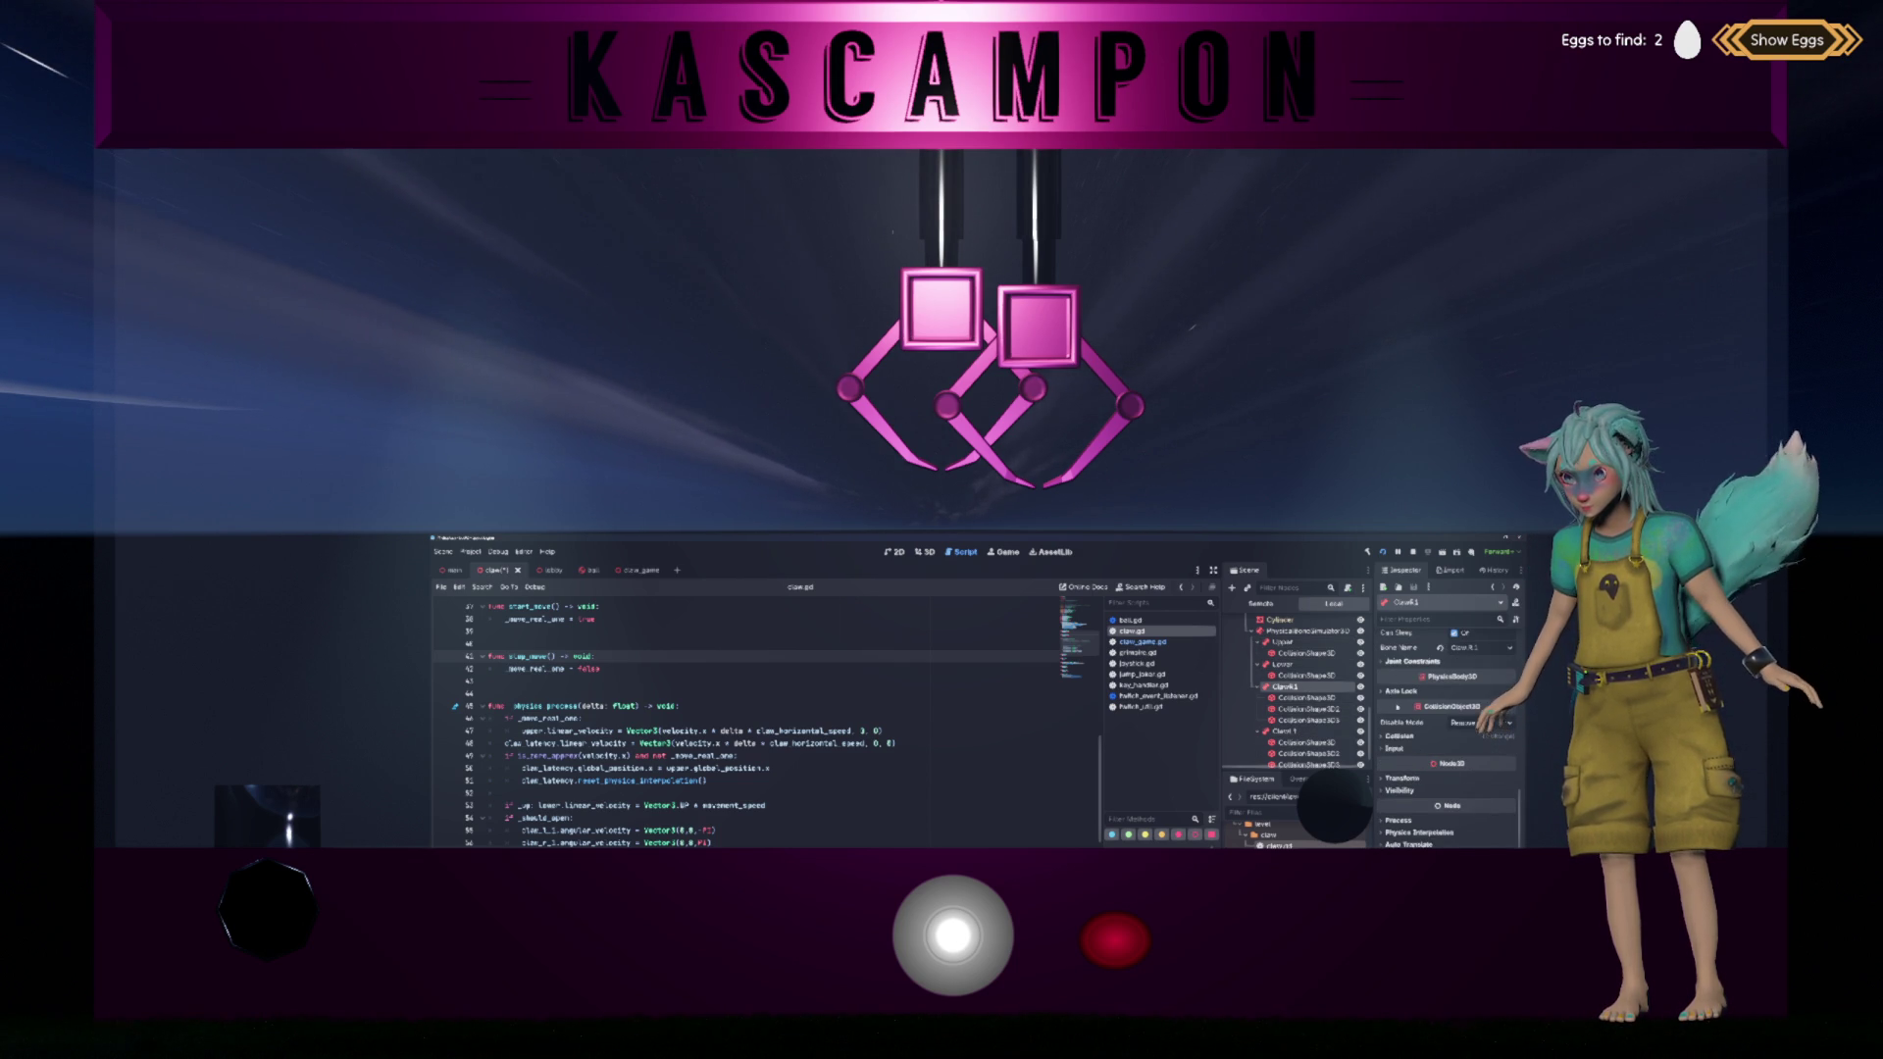
{"action": "left_click", "coordinate": [1401, 692]}
{"action": "left_click", "coordinate": [1404, 825]}
{"action": "left_click", "coordinate": [1401, 691]}
{"action": "key", "text": "ctrl+s"}
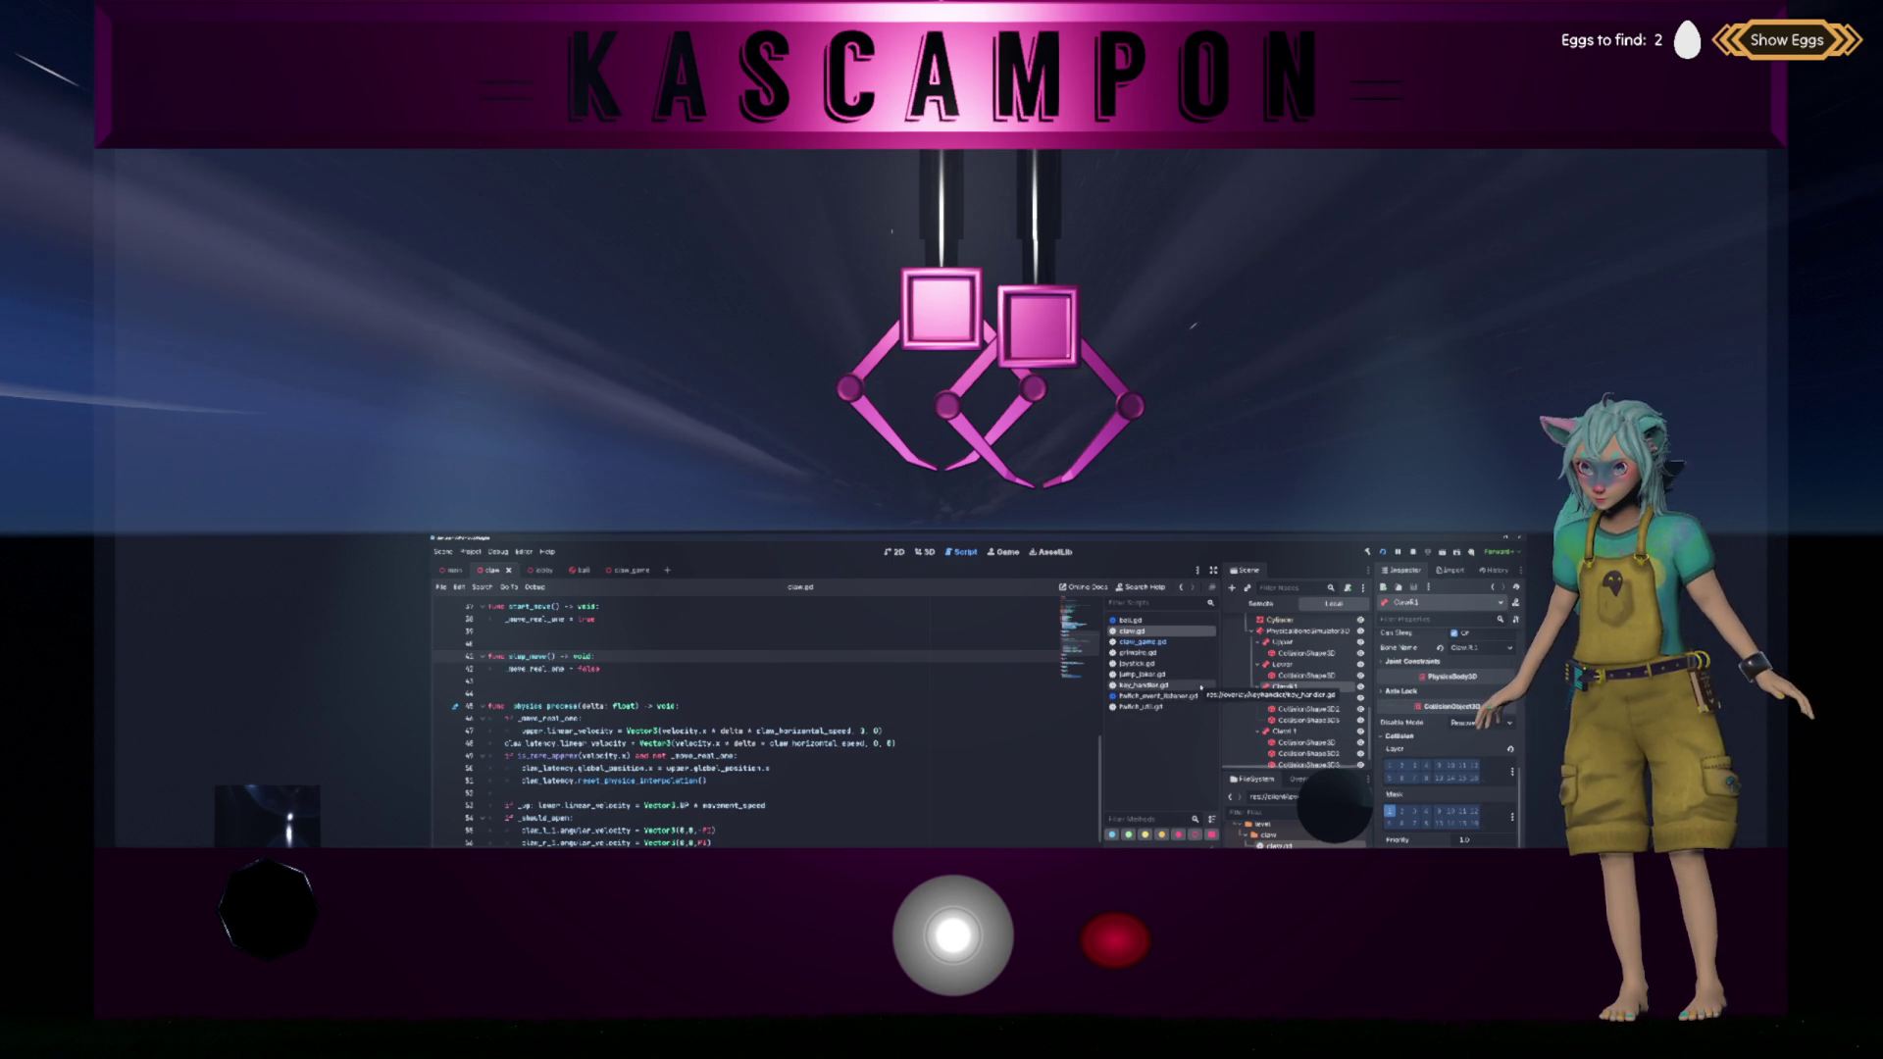
{"action": "key", "text": "ctrl+F2"}
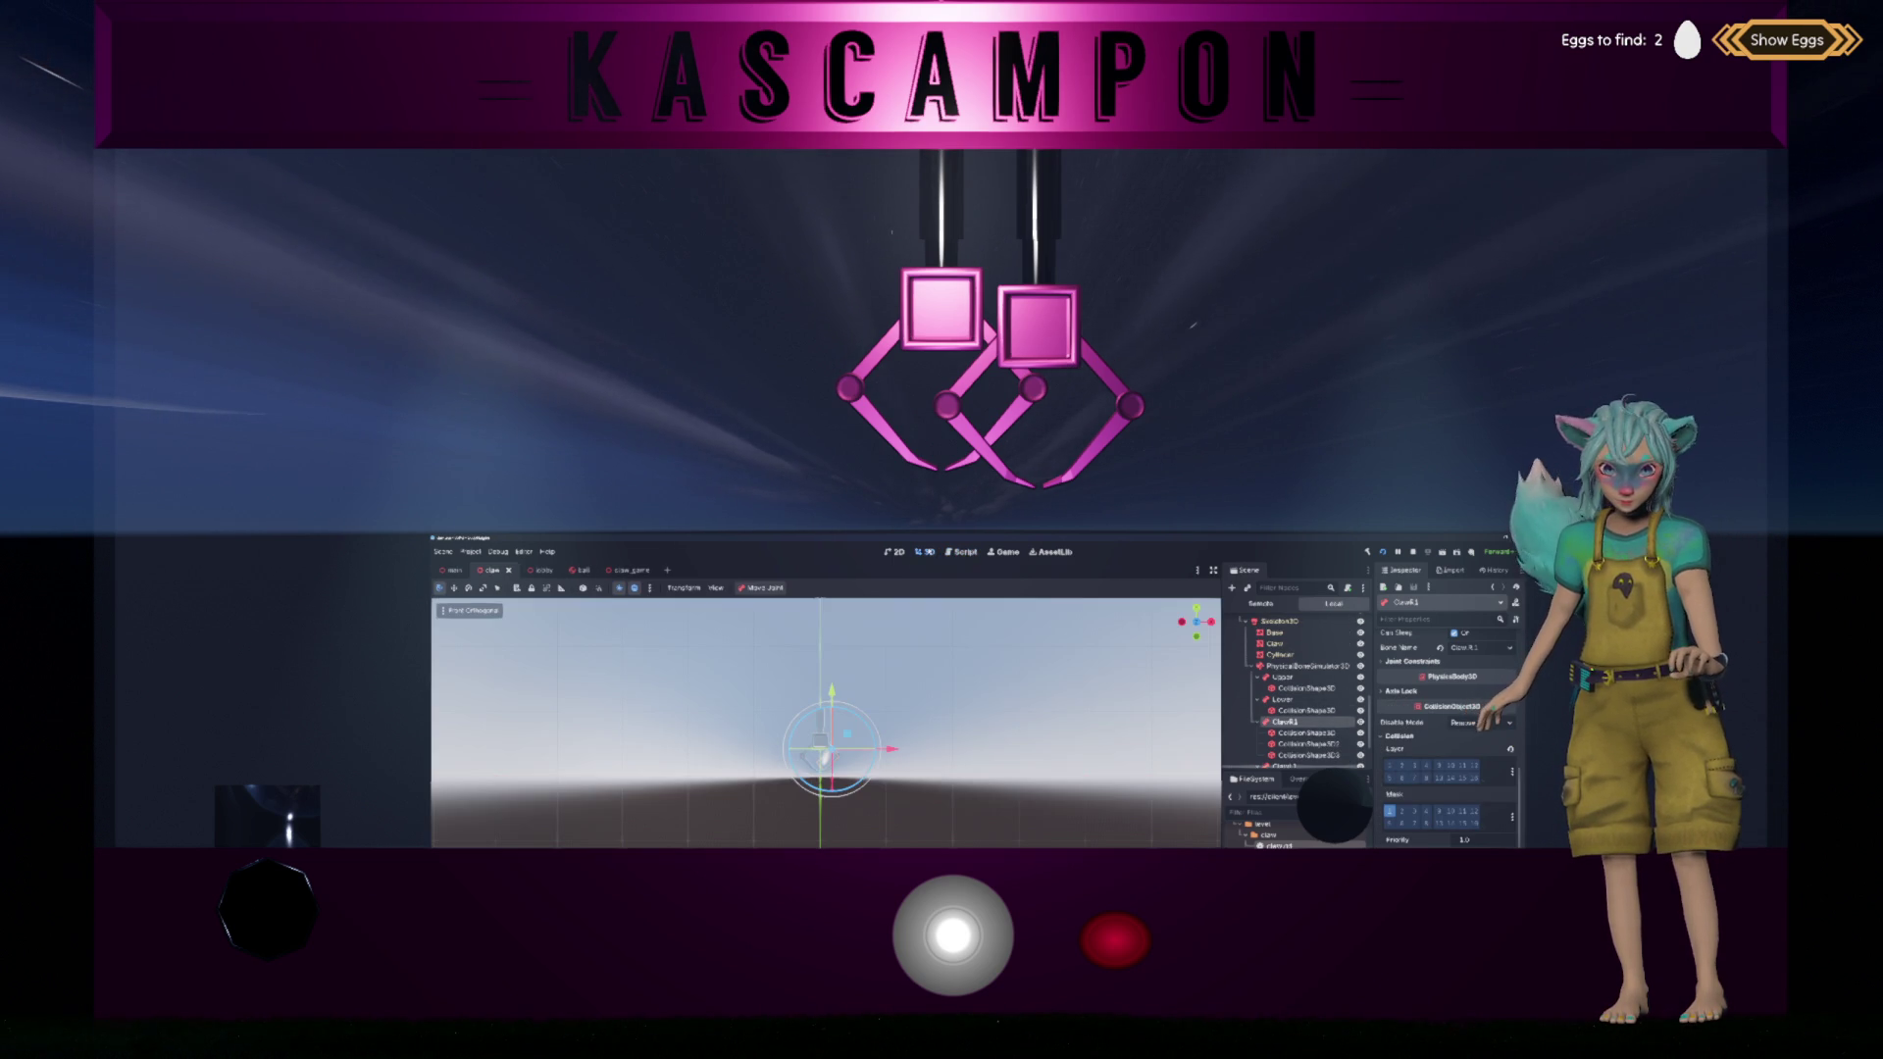
Step: Zoom and orbit the 3D view around the claw model to level the ground
{"action": "scroll", "coordinate": [848, 667], "scroll_direction": "down", "scroll_amount": 3}
{"action": "left_click", "coordinate": [943, 697]}
{"action": "scroll", "coordinate": [942, 696], "scroll_direction": "down", "scroll_amount": 3}
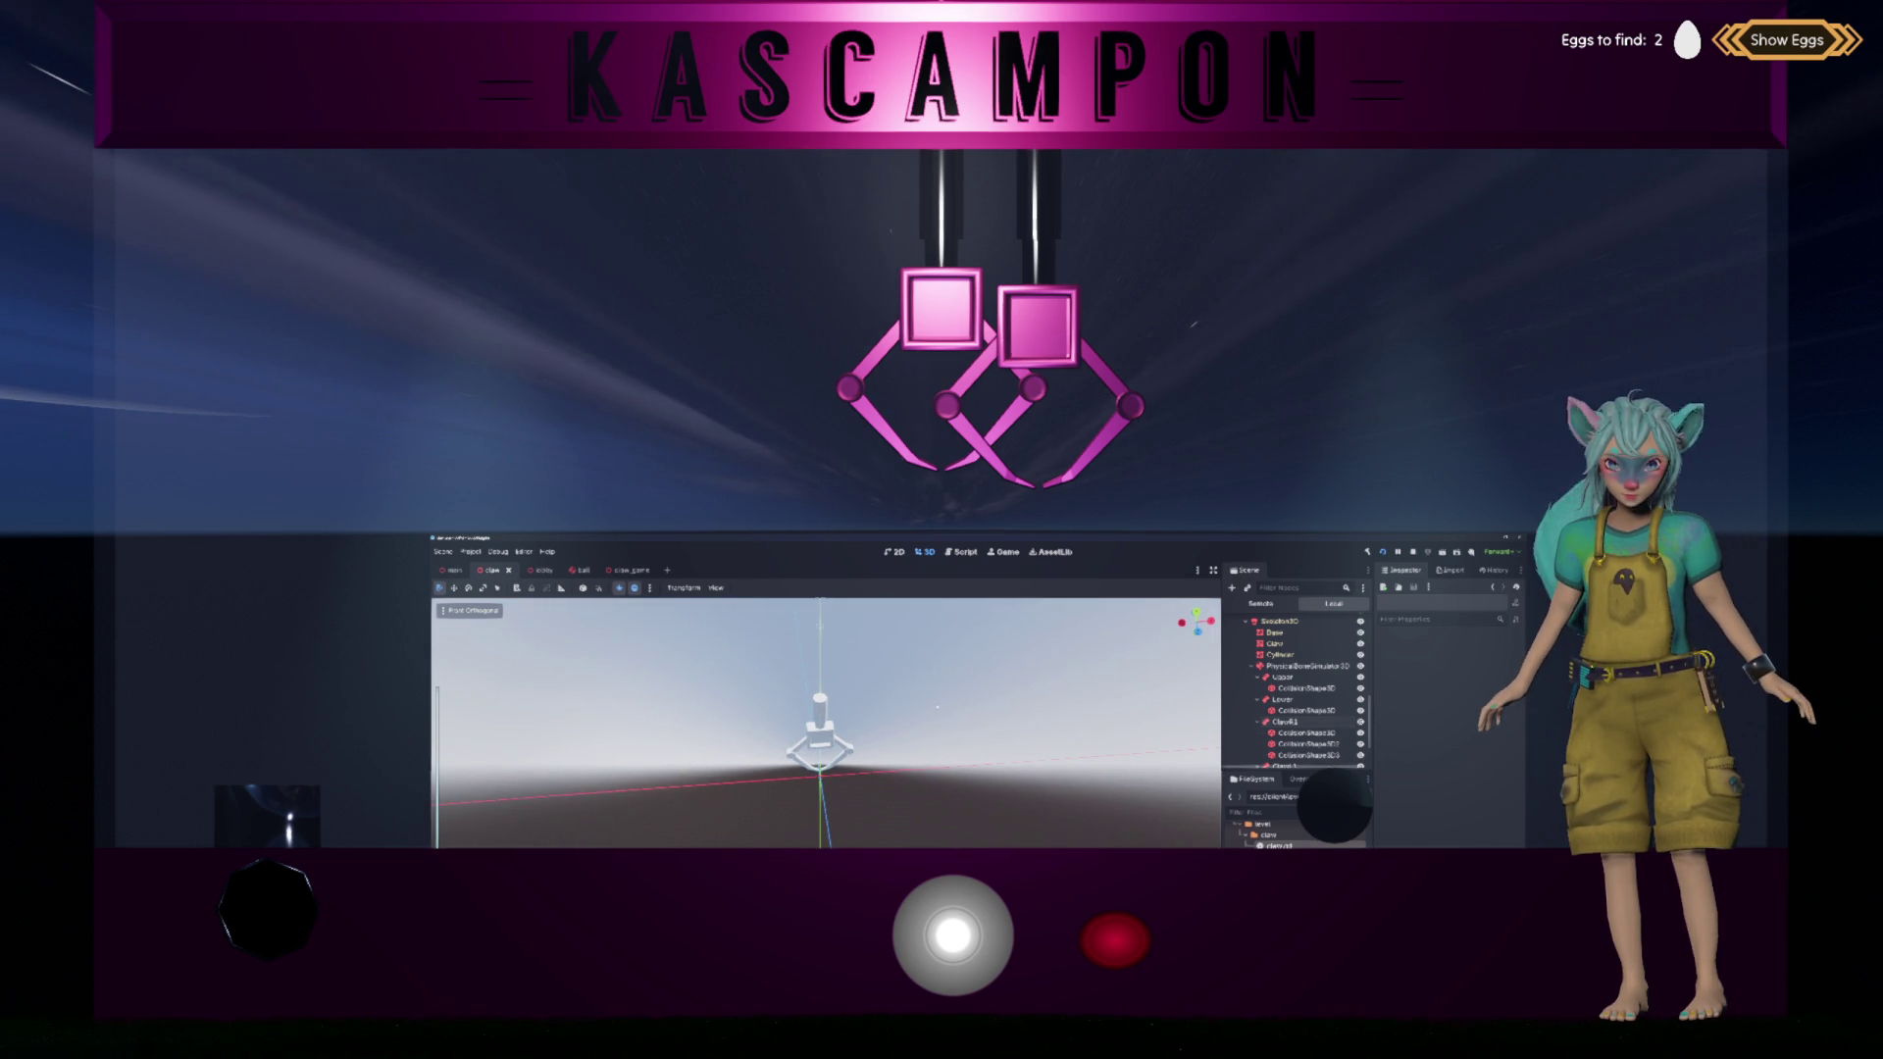
{"action": "left_click_drag", "start_coordinate": [933, 696], "coordinate": [954, 694]}
{"action": "scroll", "coordinate": [1275, 676], "scroll_direction": "up", "scroll_amount": 2}
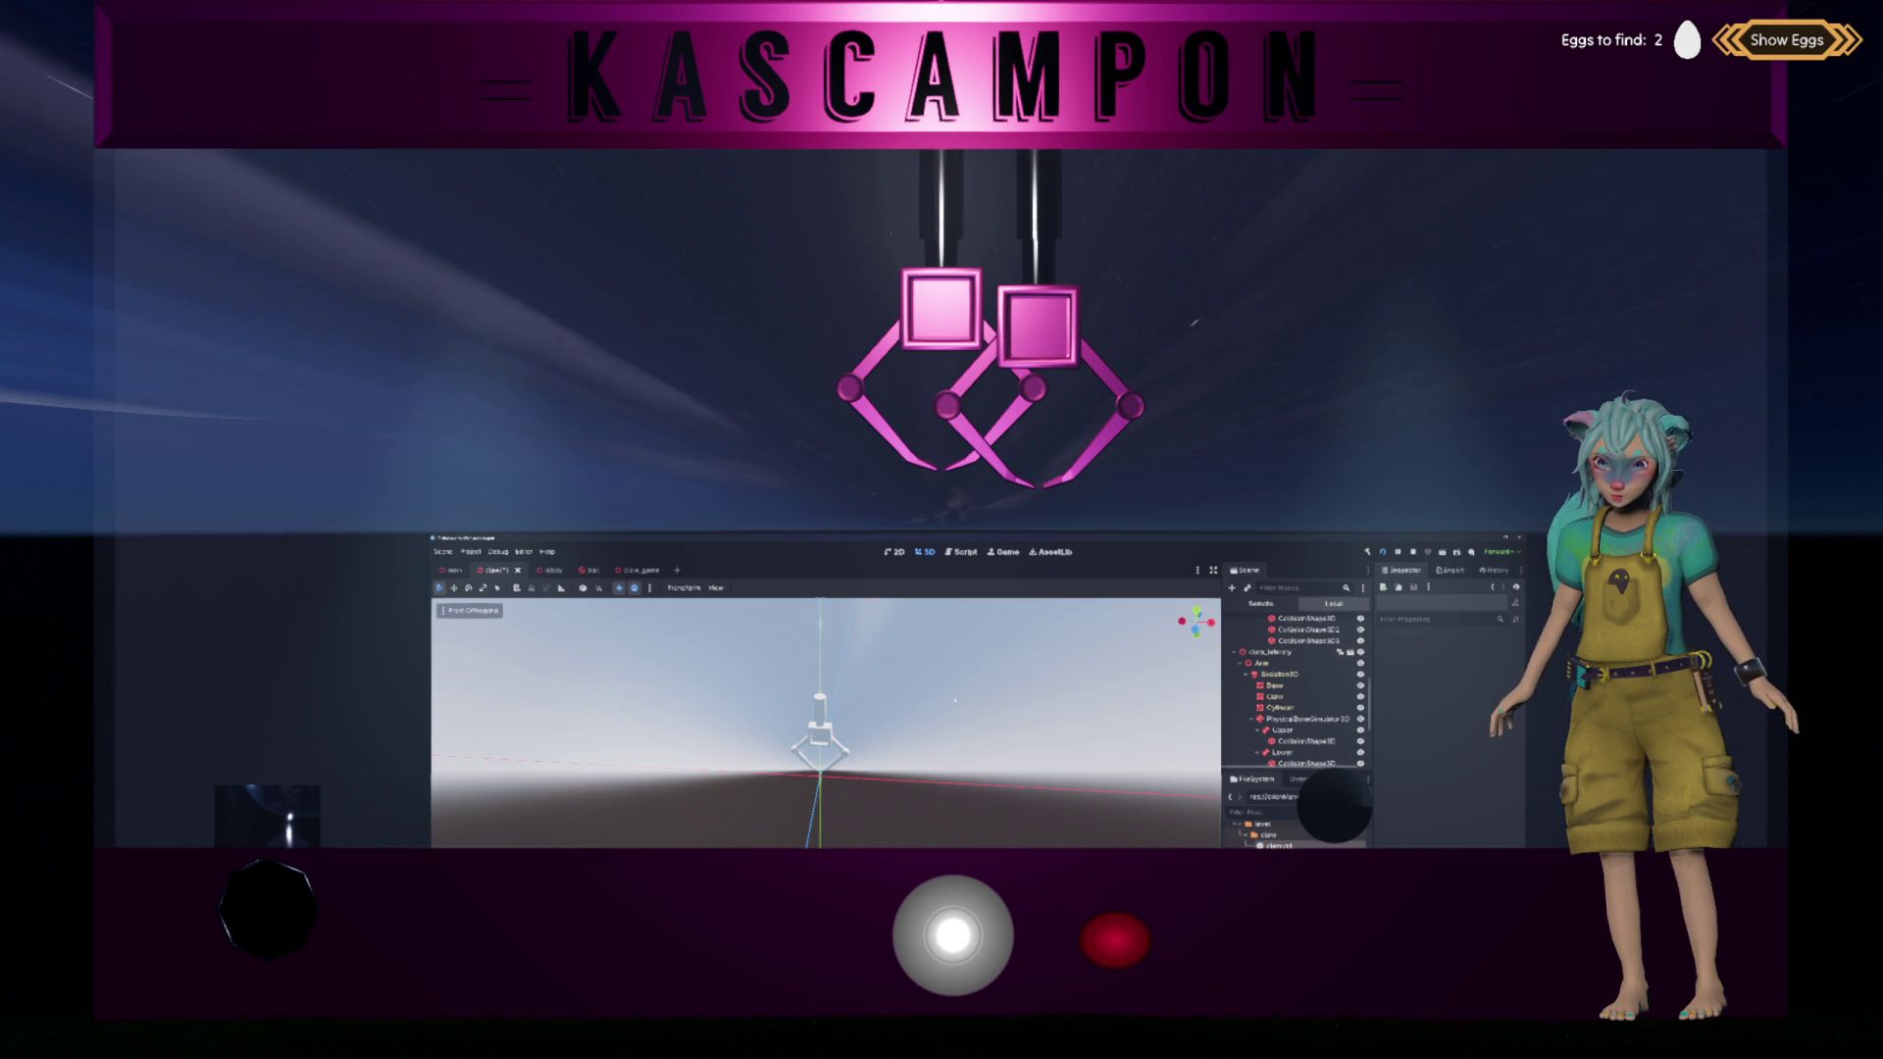
{"action": "left_click_drag", "start_coordinate": [955, 700], "coordinate": [957, 691]}
Step: Rename claw_latency's Upper bone to UpperLatency and go back to the claw.gd script
{"action": "left_click", "coordinate": [1271, 651]}
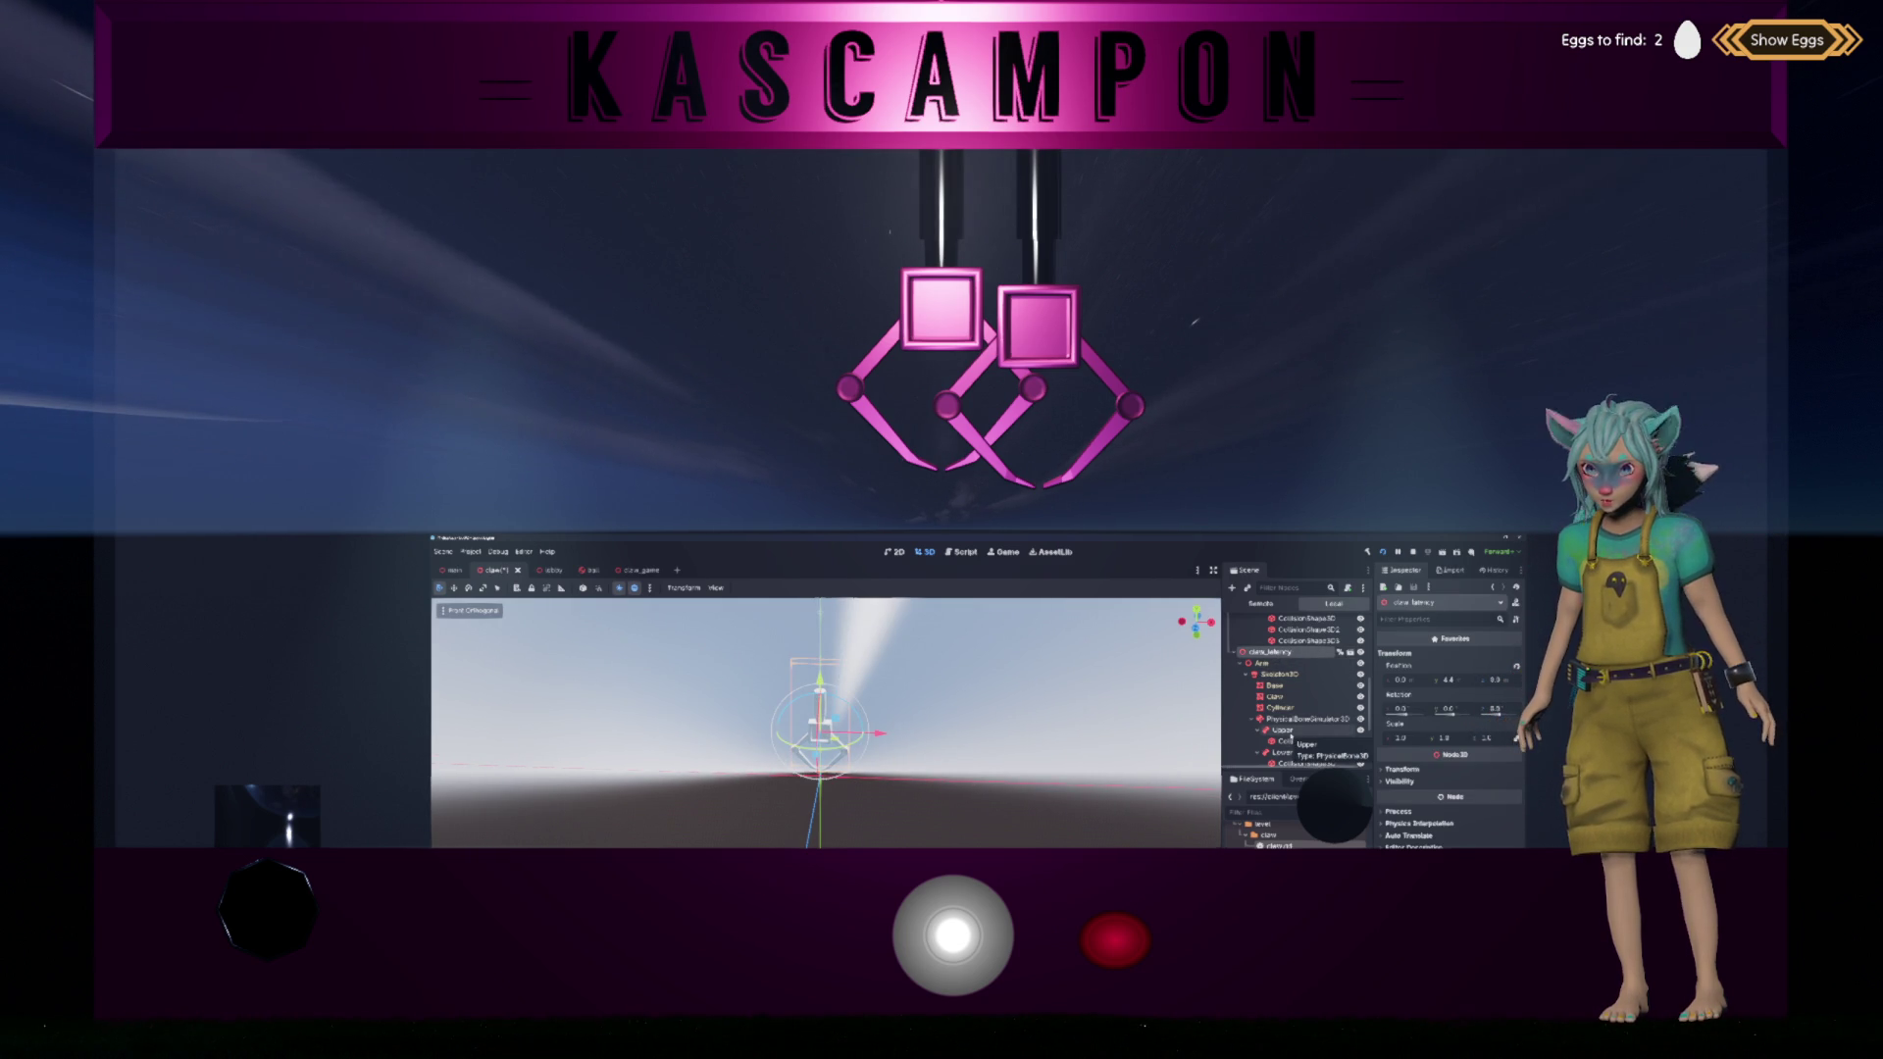
{"action": "left_click", "coordinate": [1291, 734]}
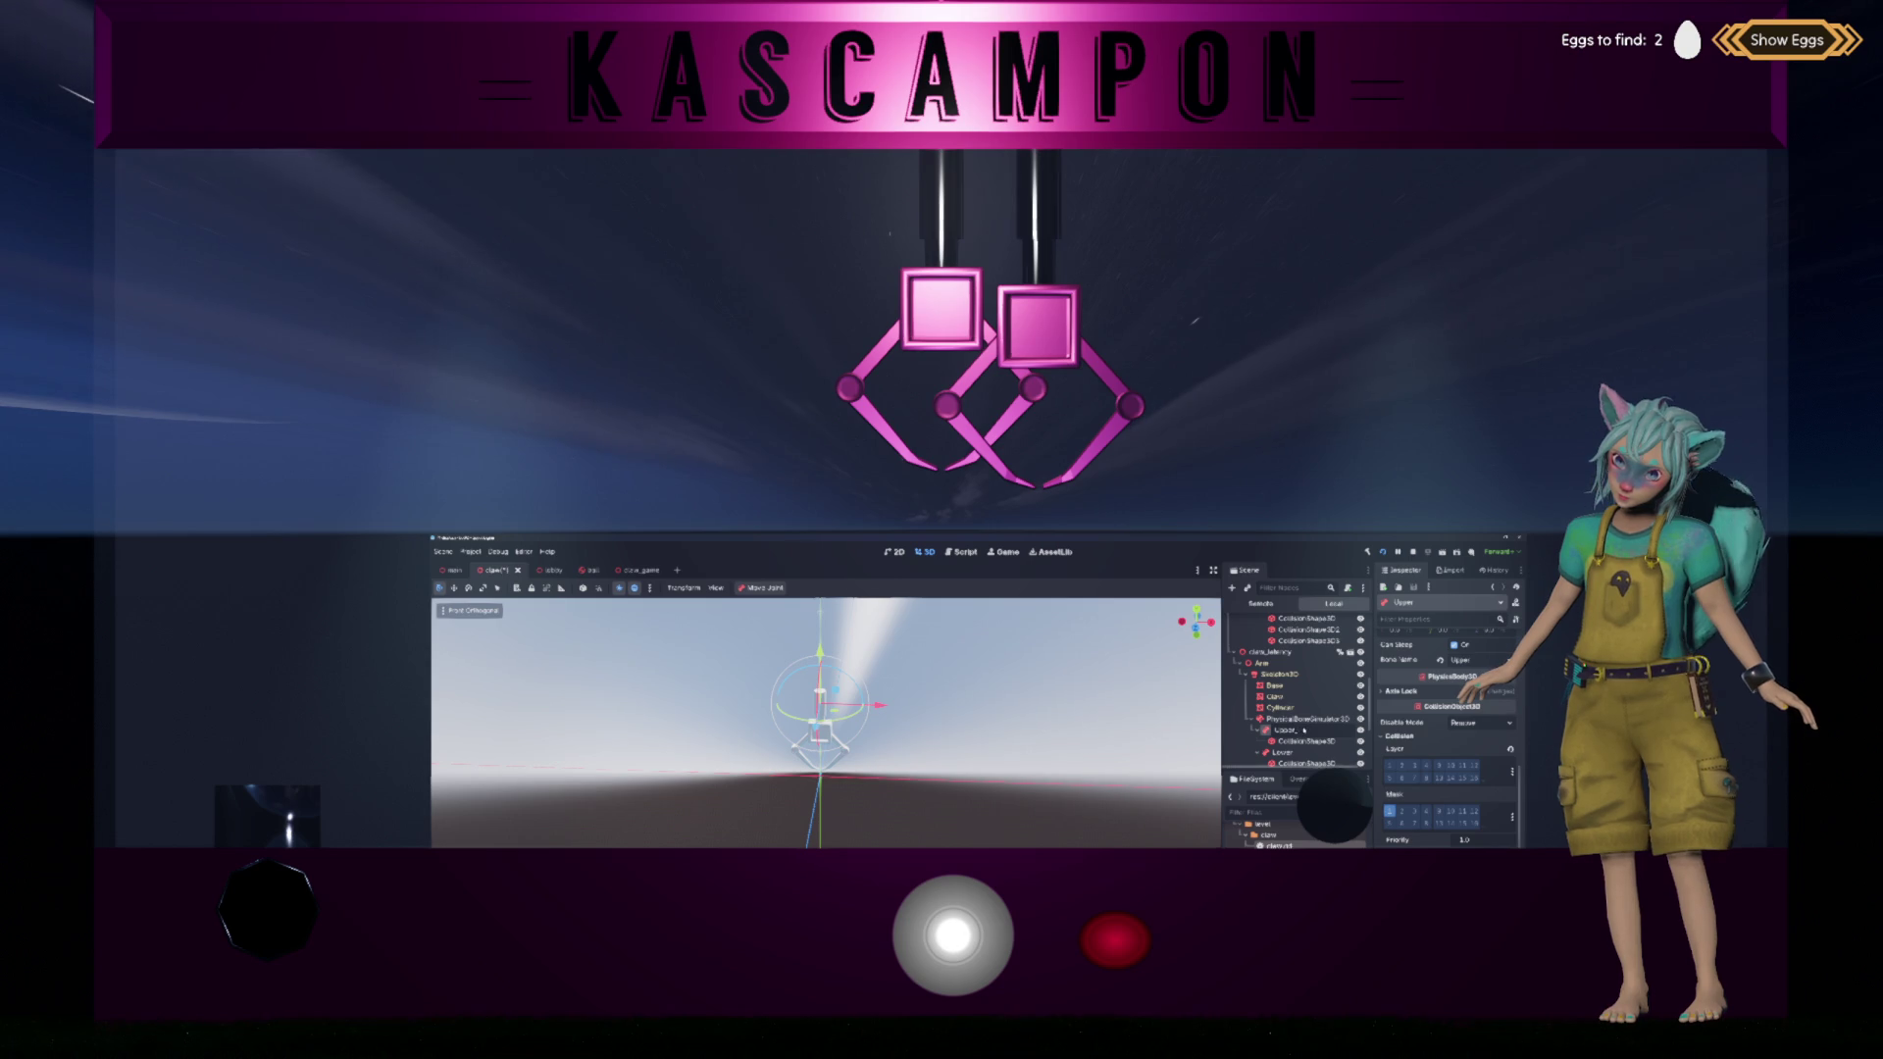
{"action": "key", "text": "Return"}
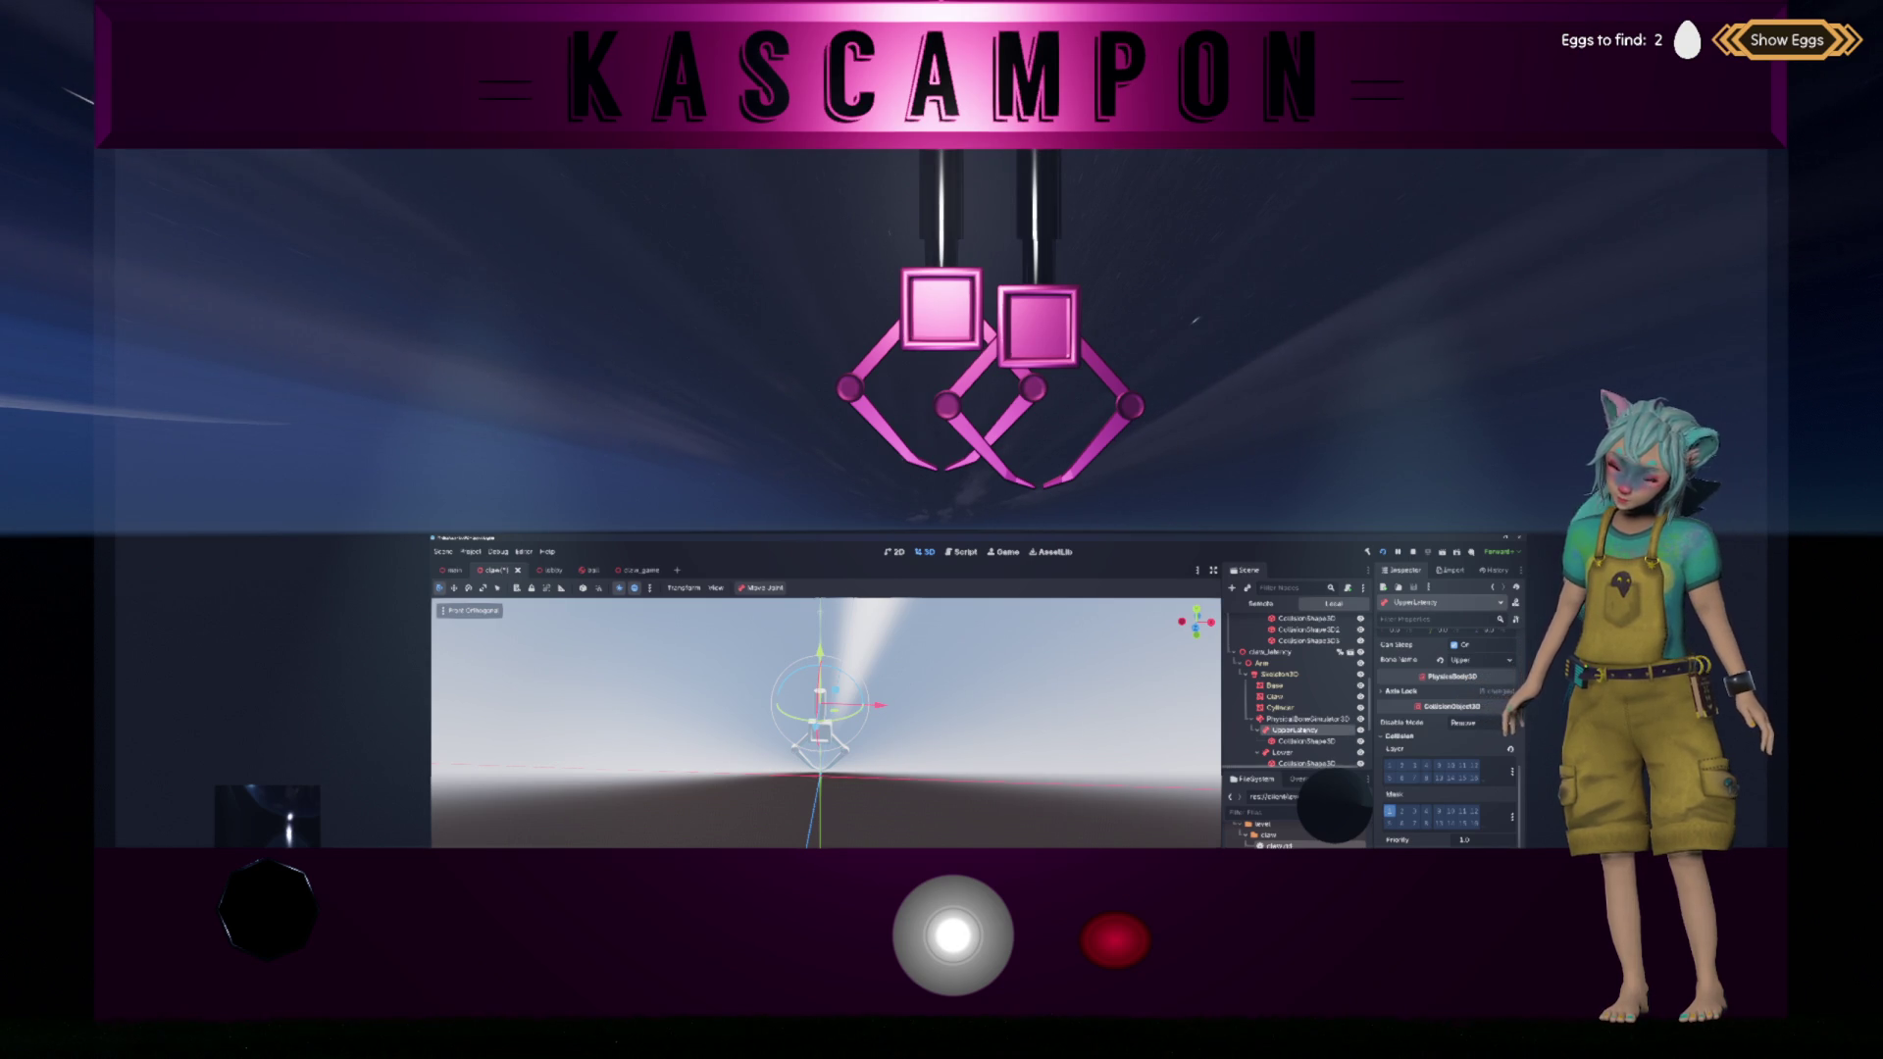
{"action": "left_click", "coordinate": [1270, 652]}
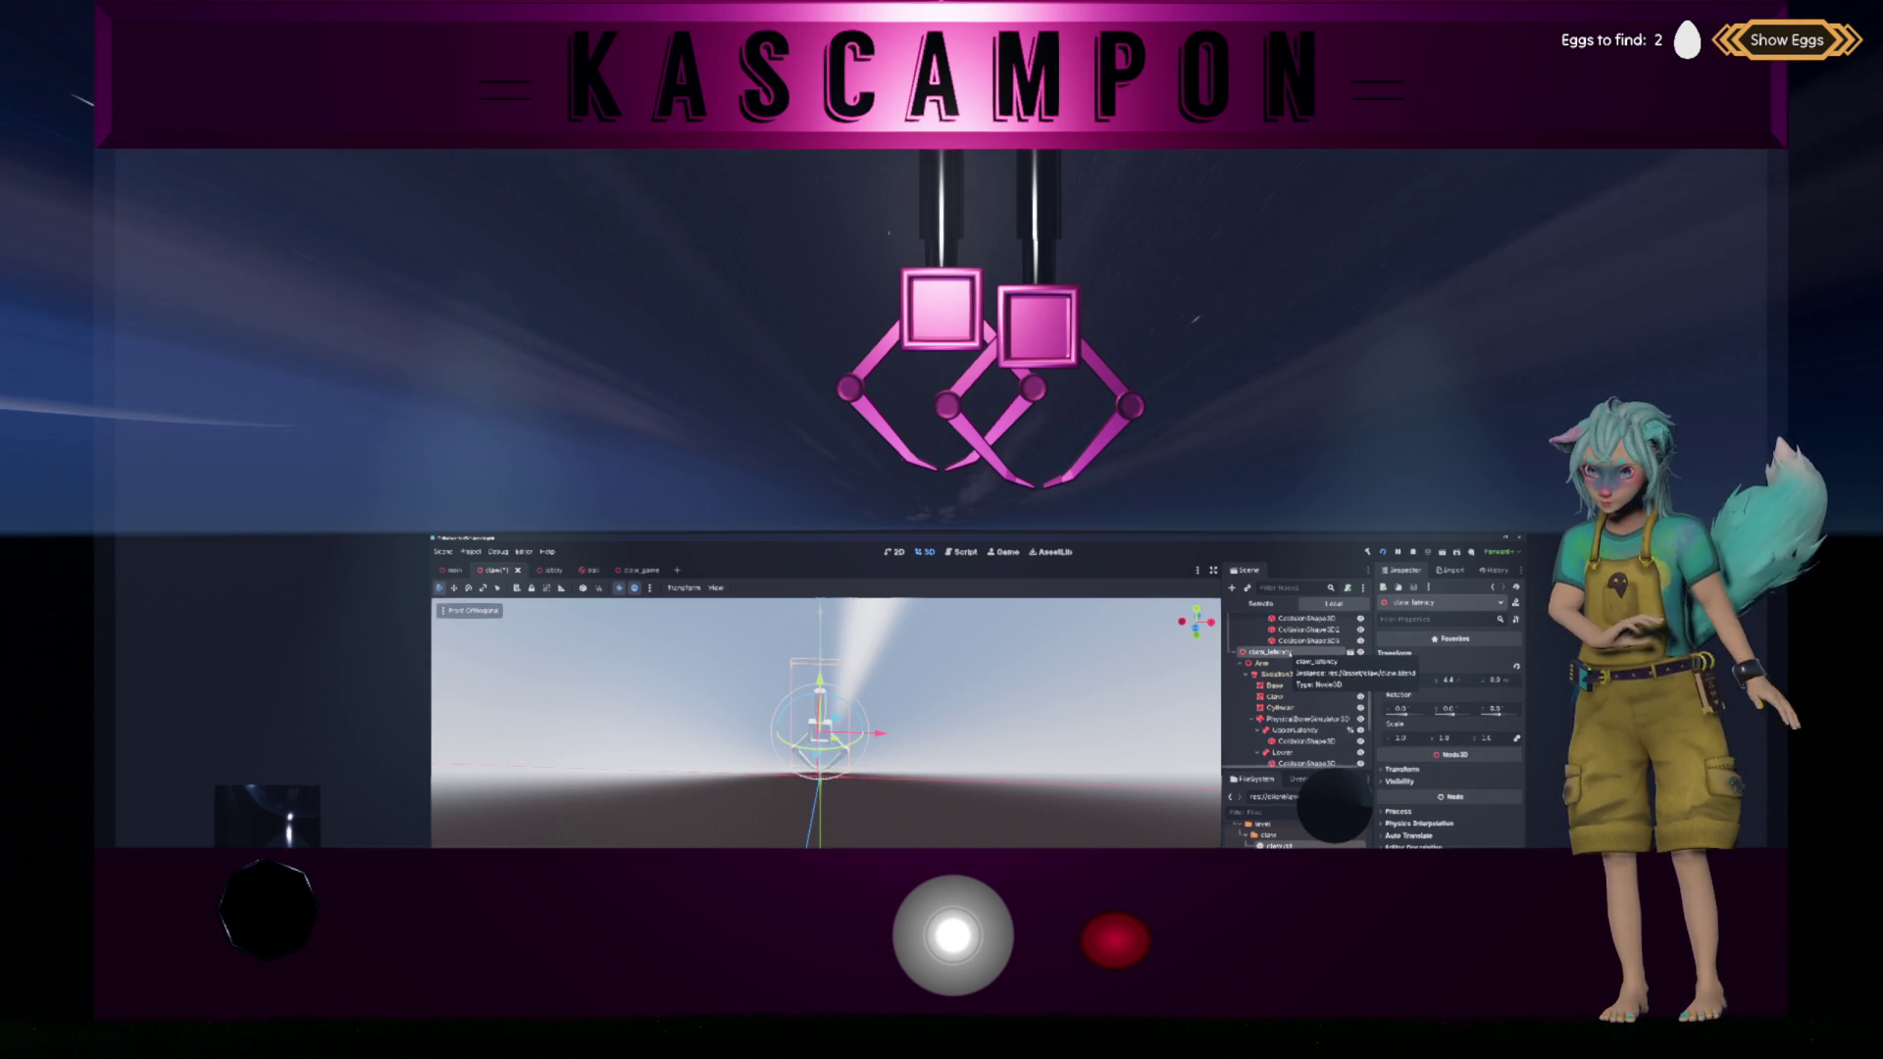
{"action": "left_click", "coordinate": [961, 556]}
{"action": "scroll", "coordinate": [780, 666], "scroll_direction": "down", "scroll_amount": 3}
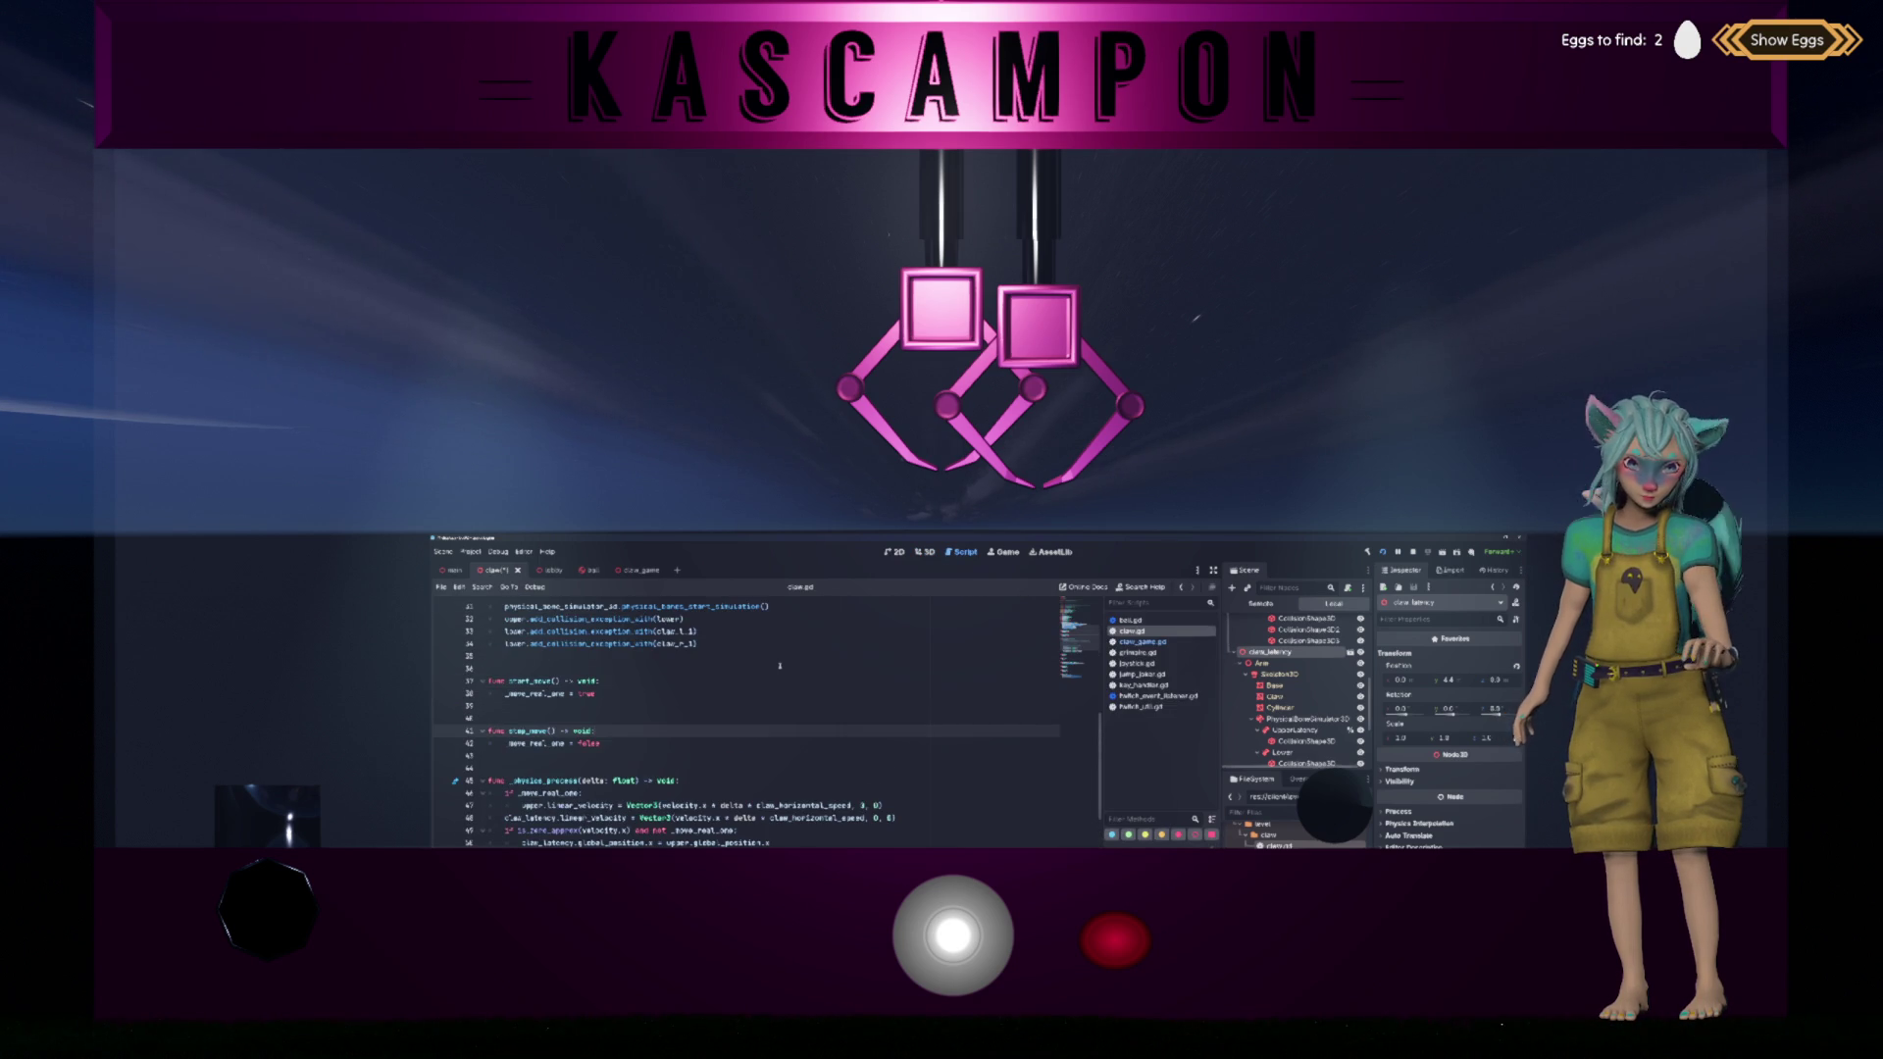
Step: Replace the claw_latency declaration with an onready reference to the UpperLatency node
{"action": "scroll", "coordinate": [780, 666], "scroll_direction": "up", "scroll_amount": 10}
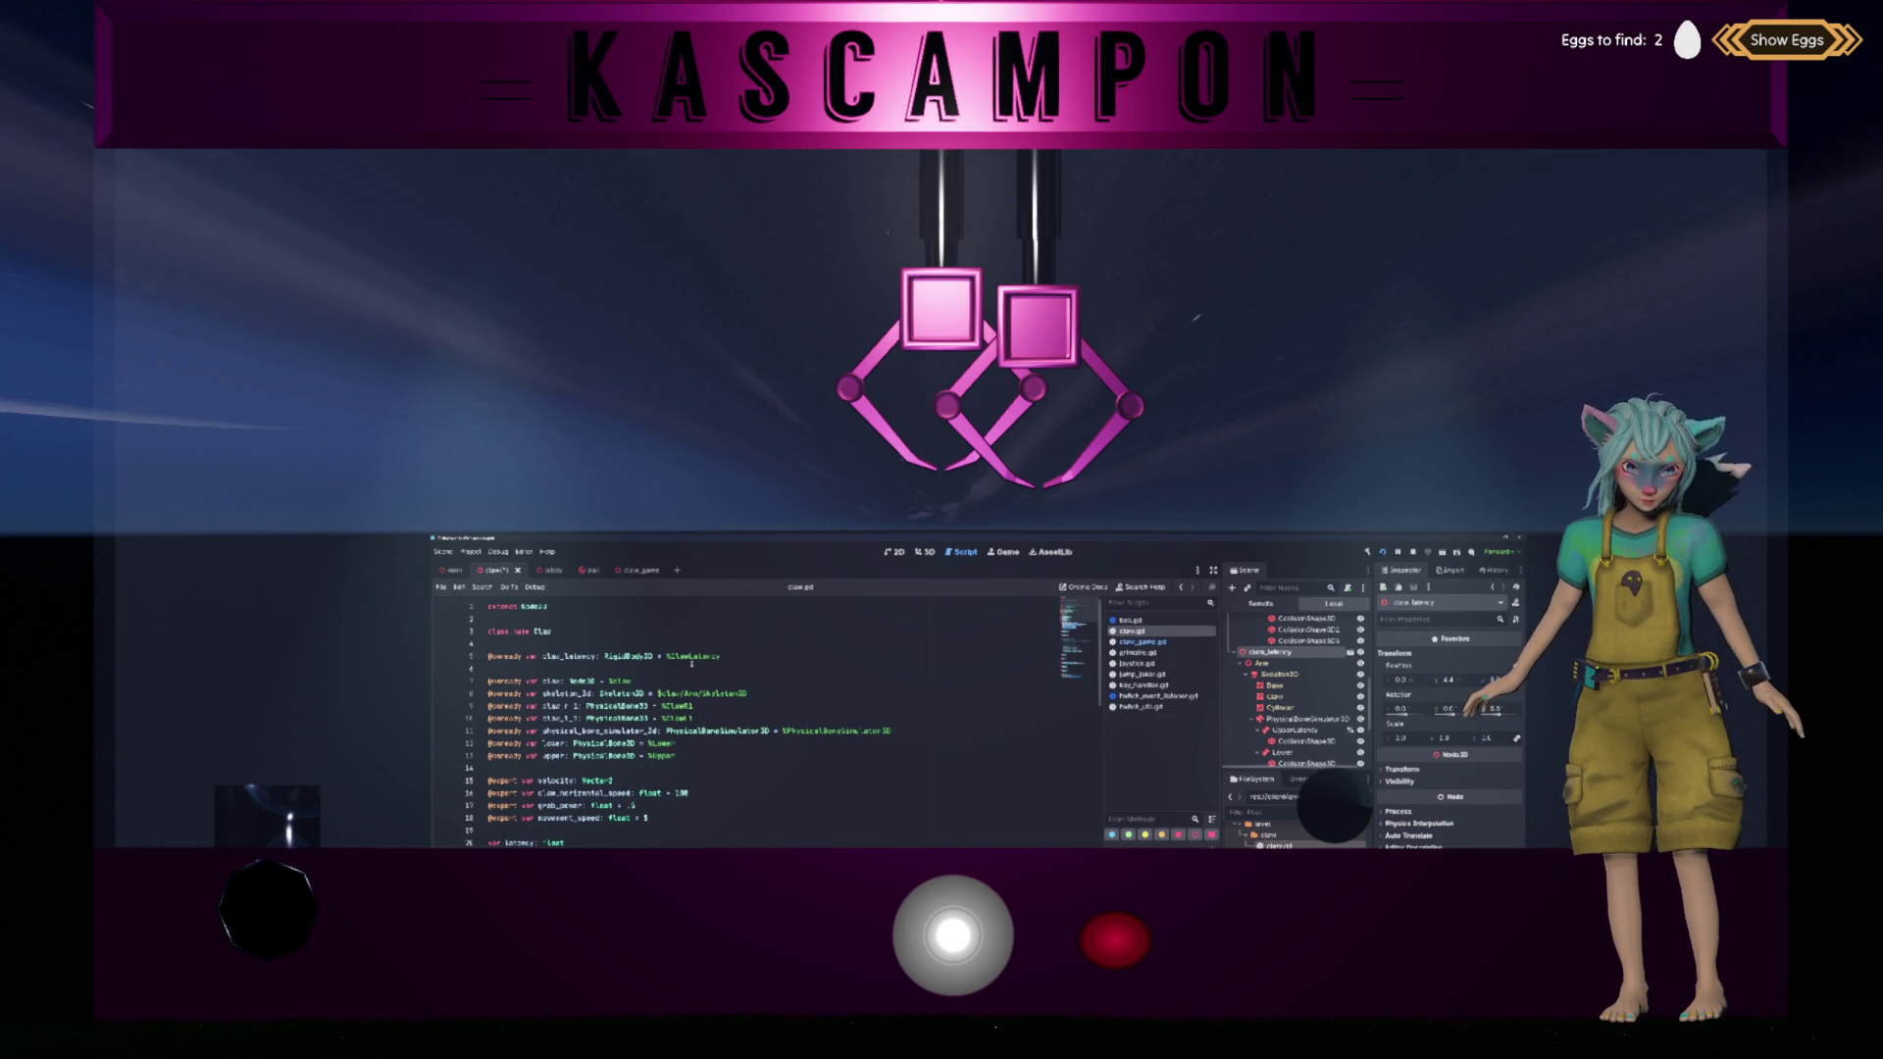
{"action": "triple_click", "coordinate": [675, 654]}
{"action": "key", "text": "BackSpace"}
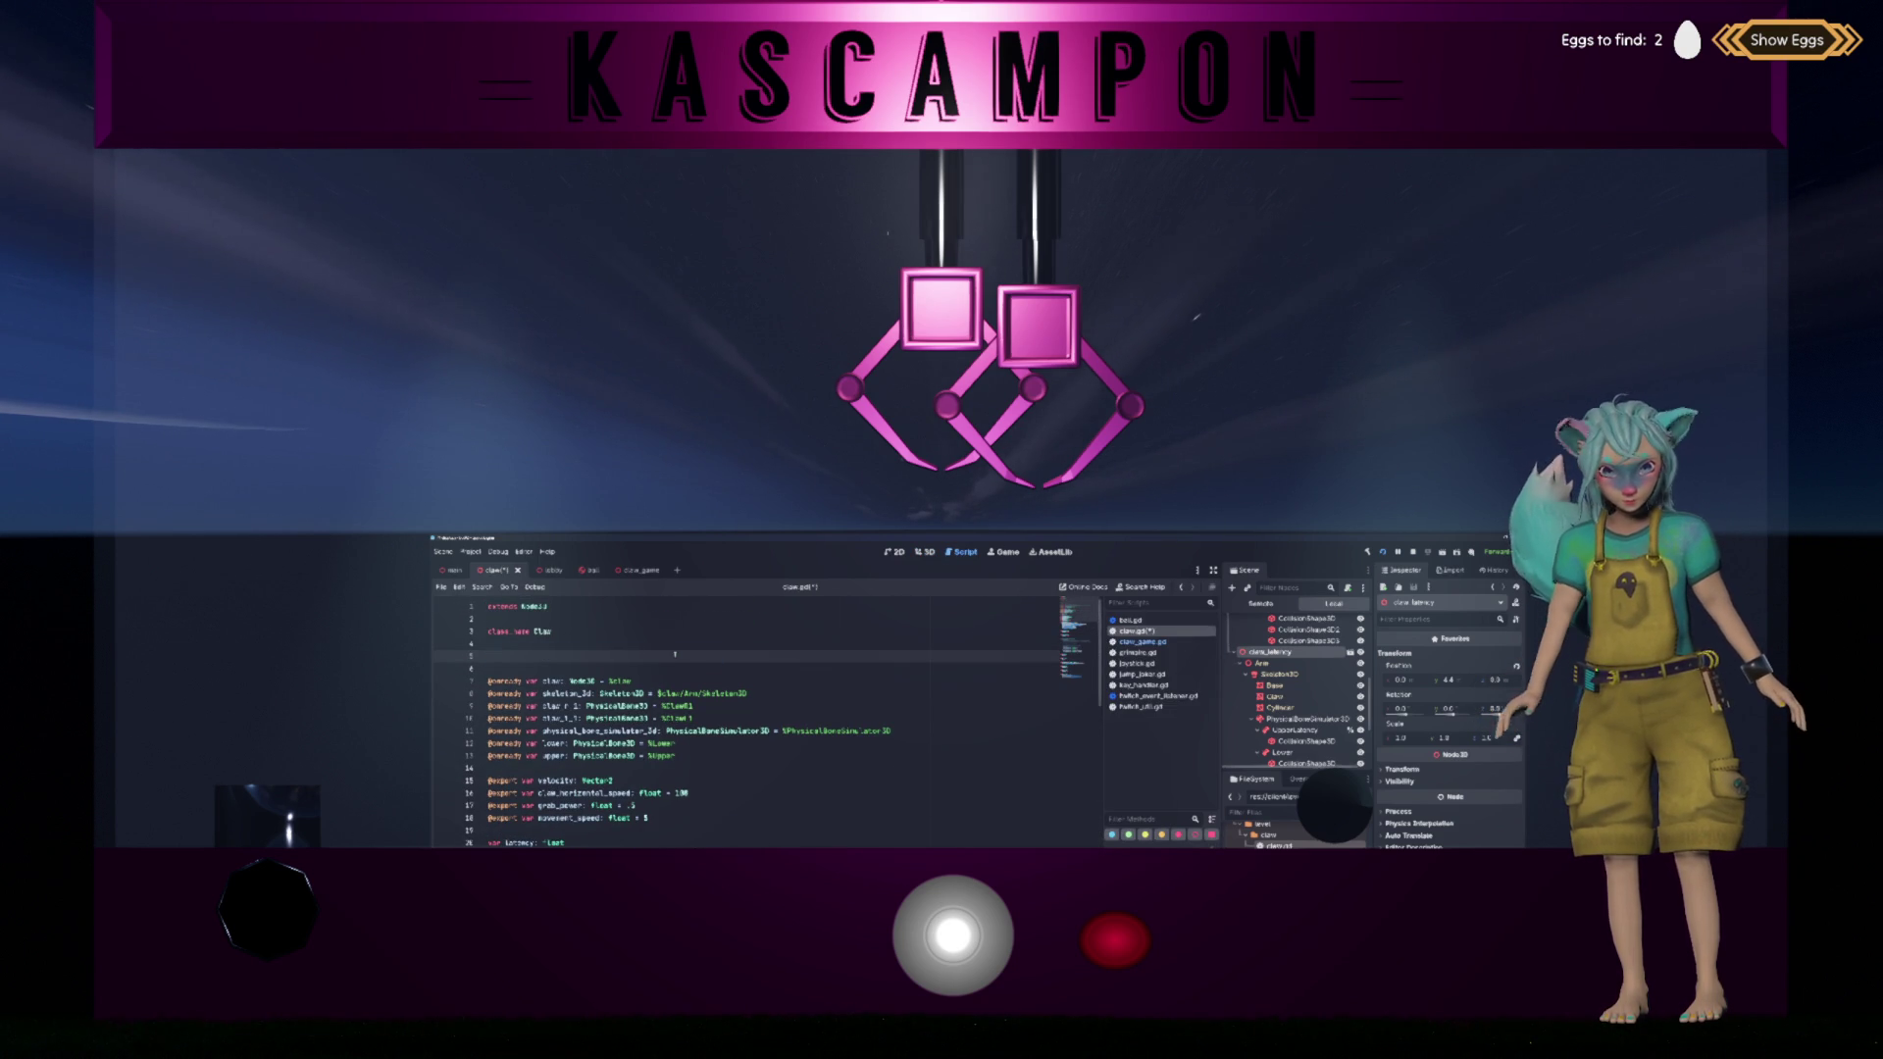
{"action": "left_click_drag", "start_coordinate": [1295, 730], "coordinate": [624, 670]}
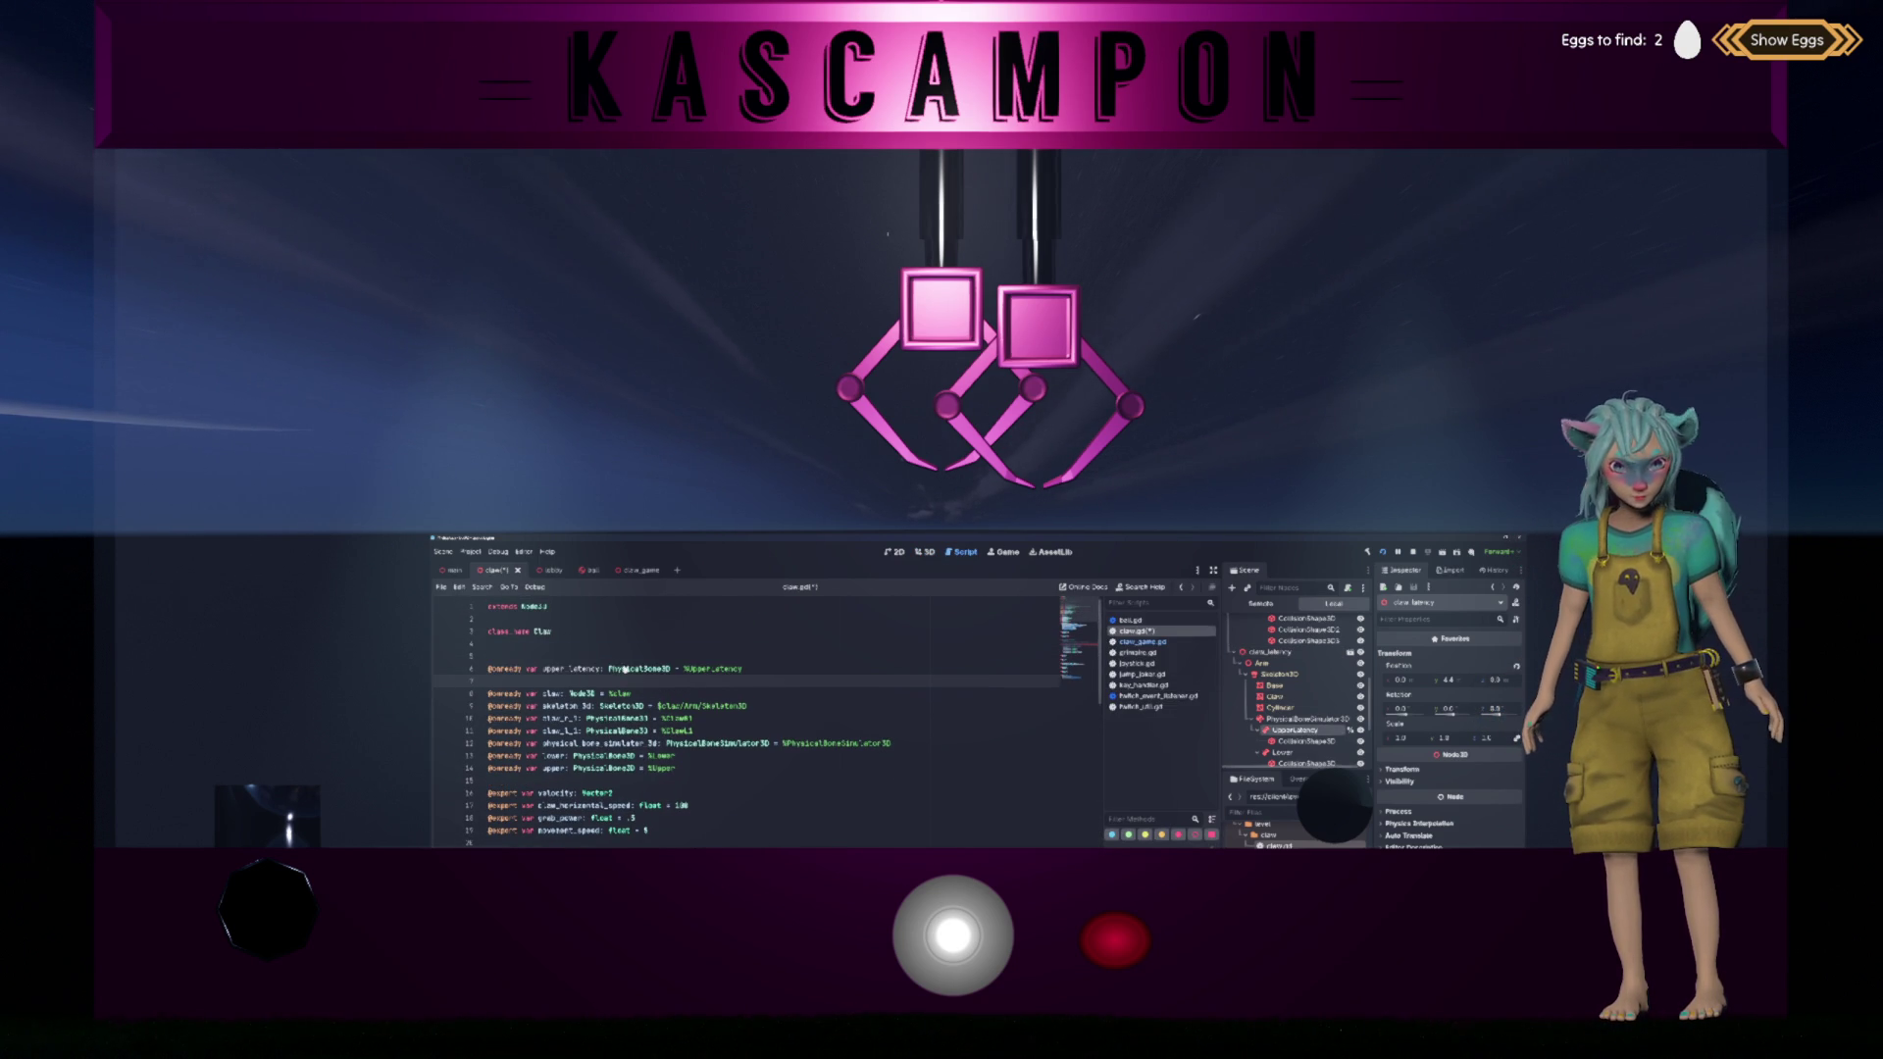
{"action": "left_click", "coordinate": [600, 655]}
{"action": "key", "text": "BackSpace"}
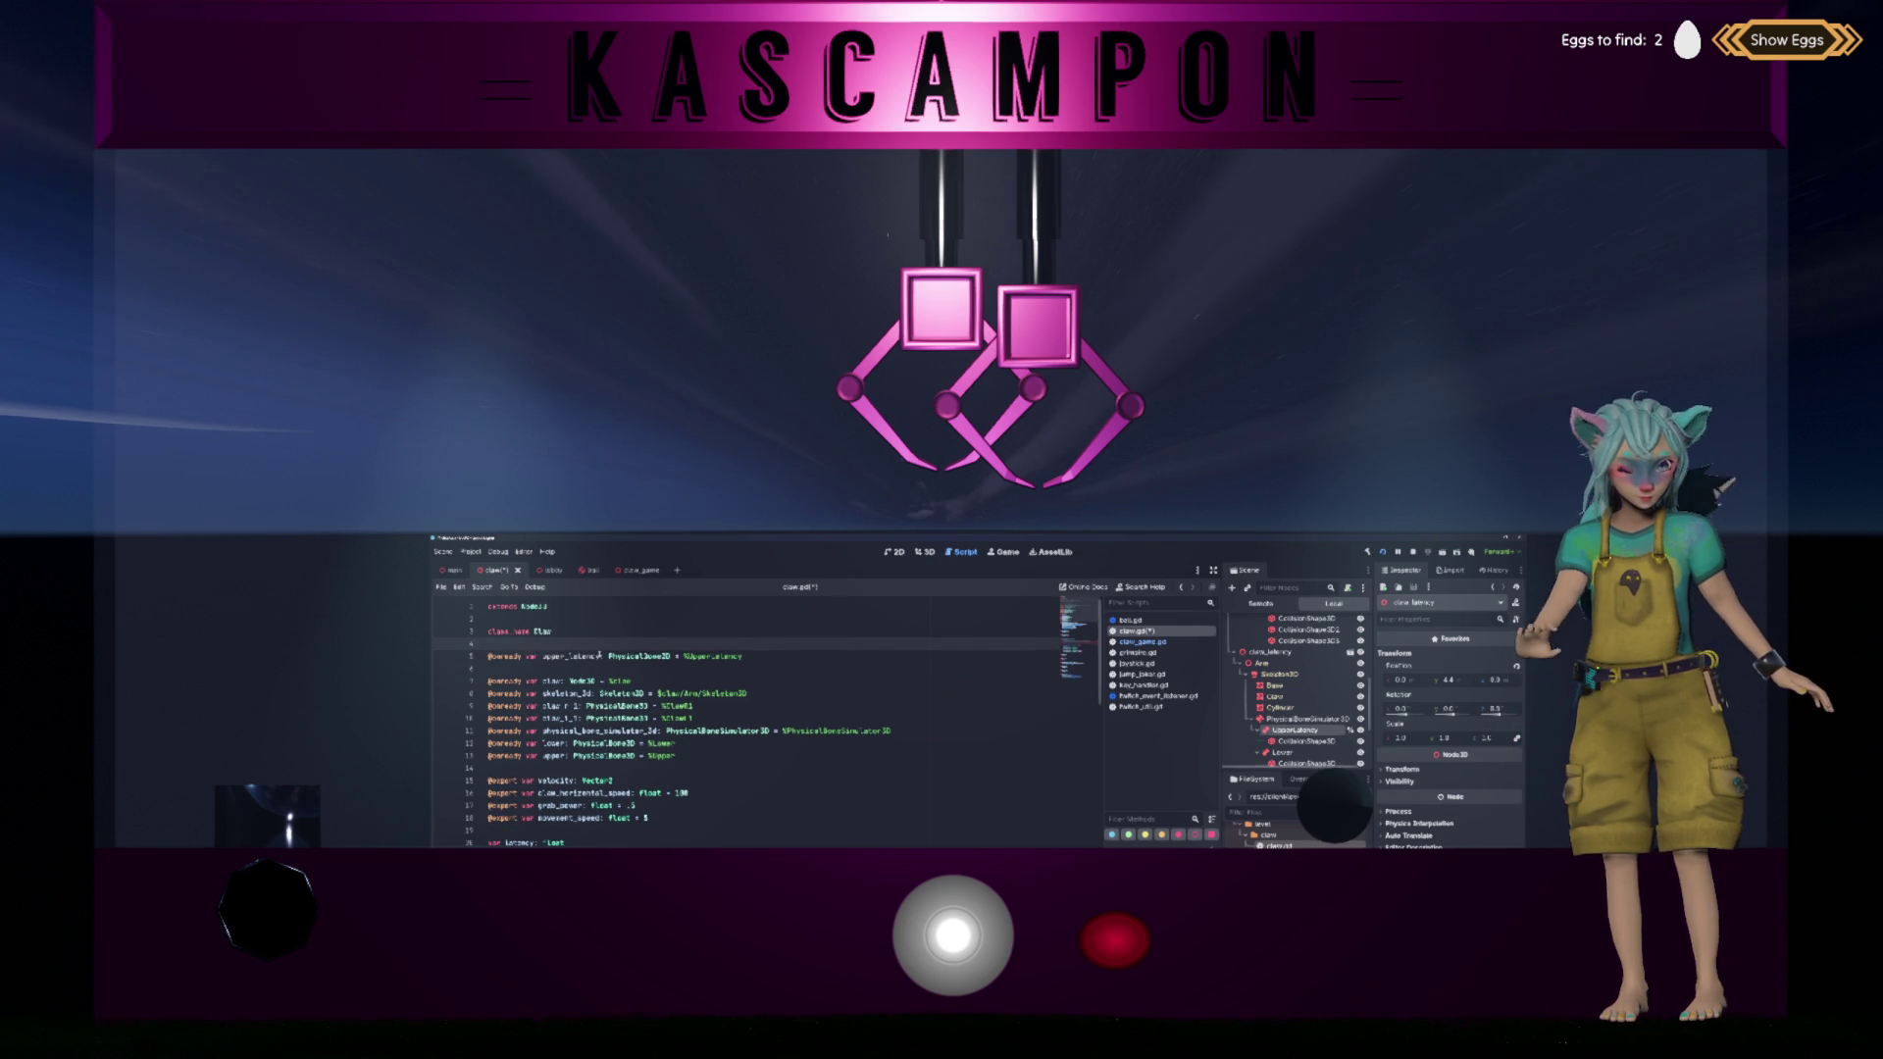
Step: Change claw_latency to upper_latency on lines 48 and 50 of _physics_process
{"action": "scroll", "coordinate": [599, 655], "scroll_direction": "down", "scroll_amount": 6}
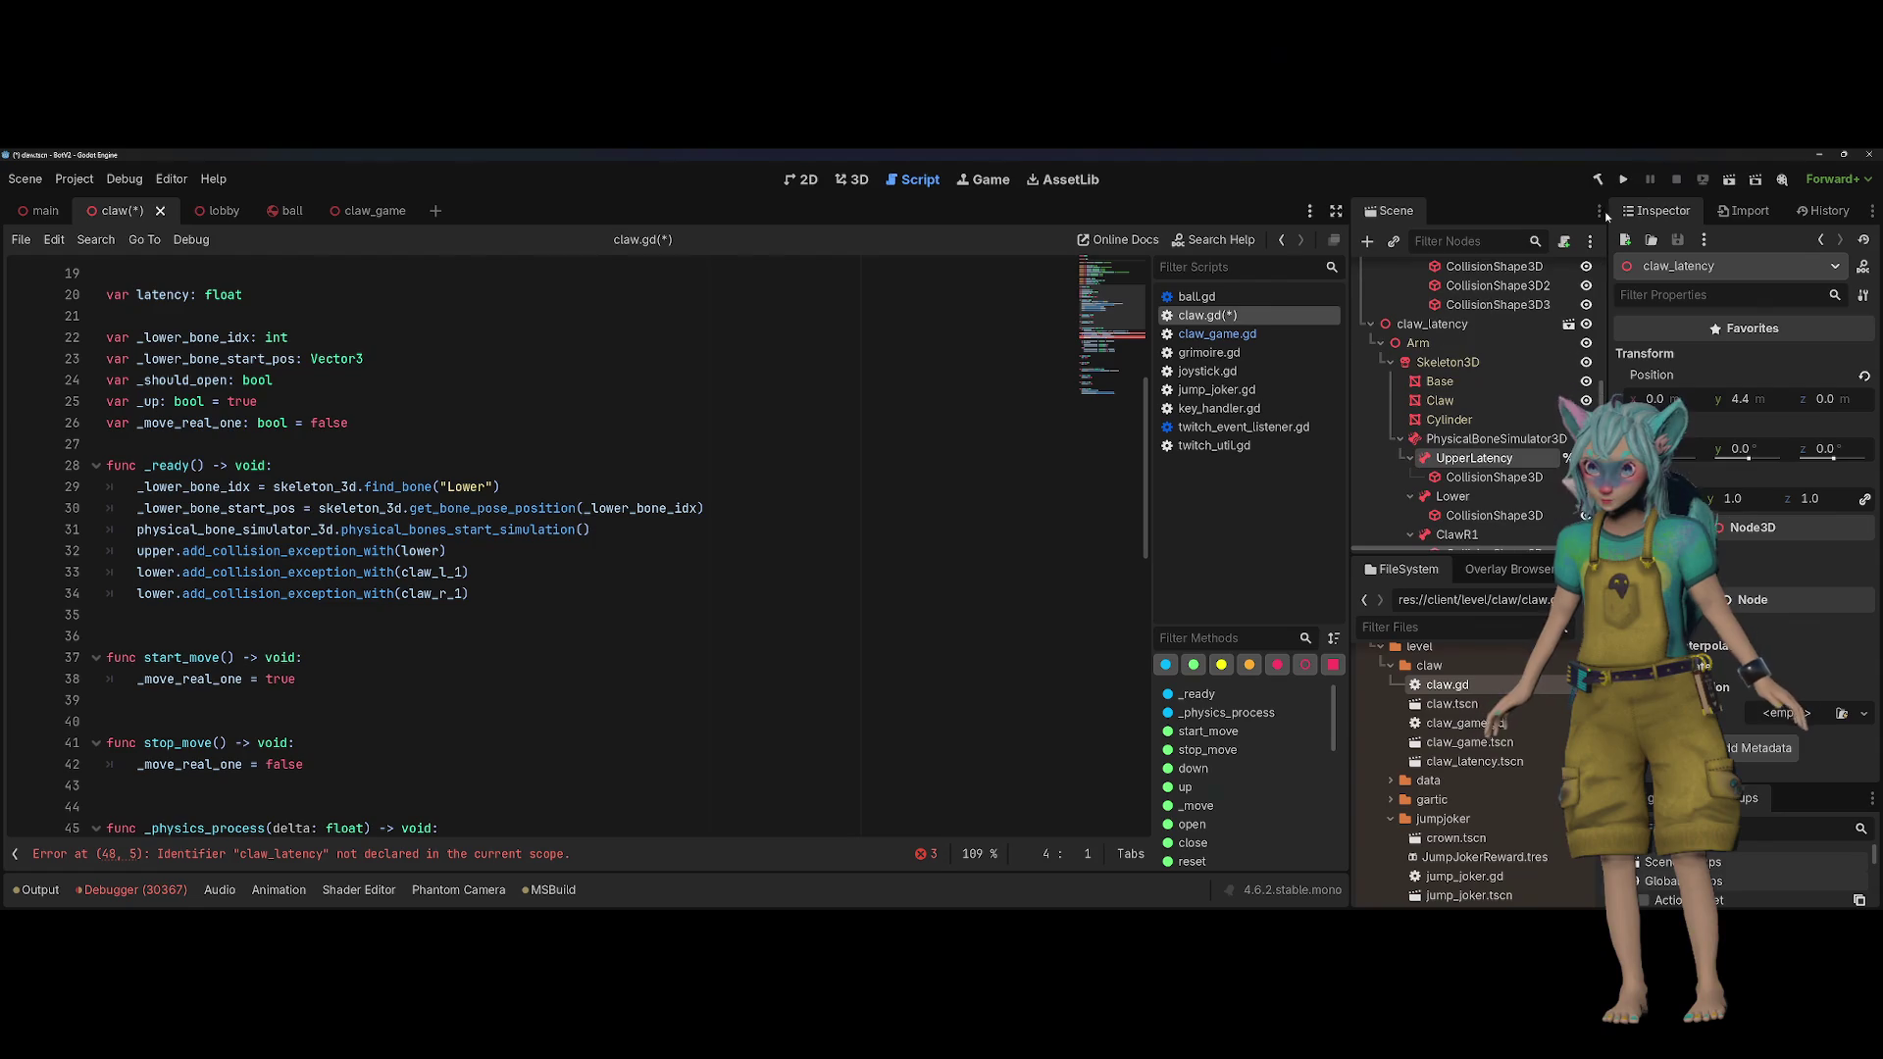
{"action": "scroll", "coordinate": [321, 577], "scroll_direction": "down", "scroll_amount": 5}
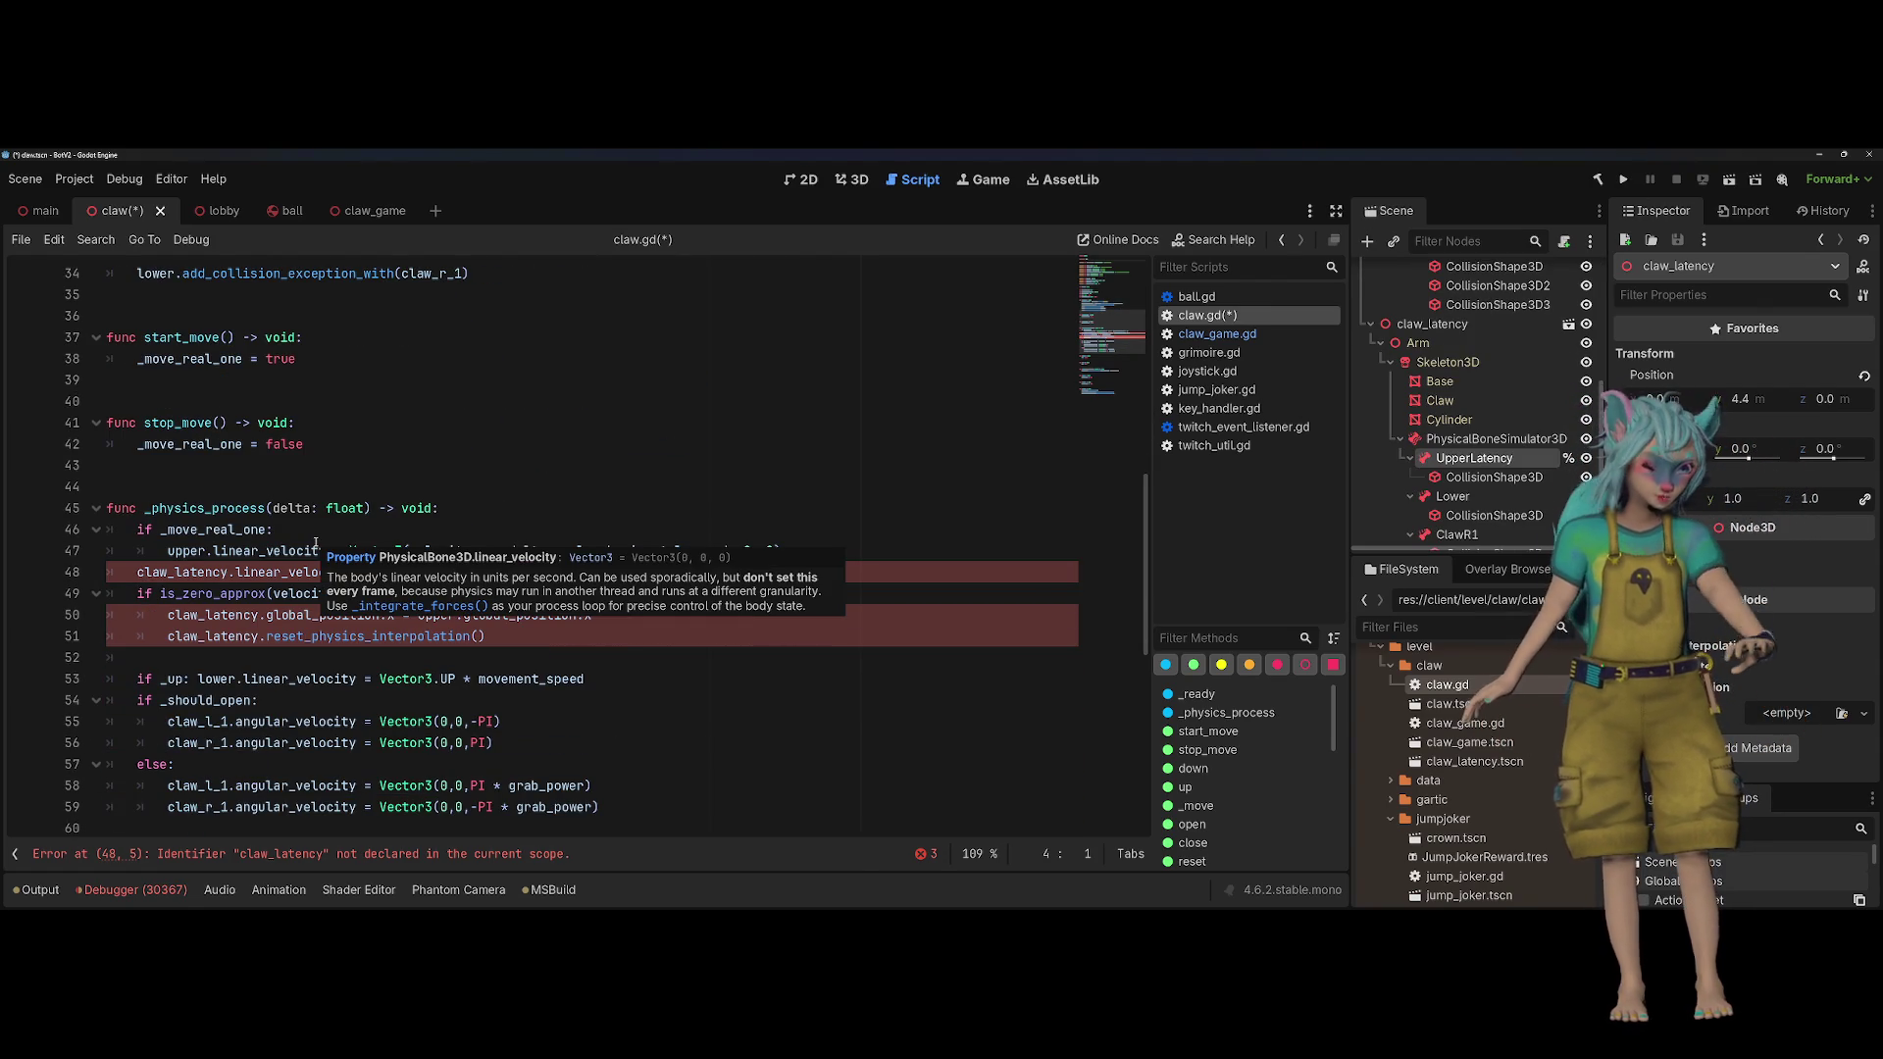
{"action": "left_click", "coordinate": [549, 465]}
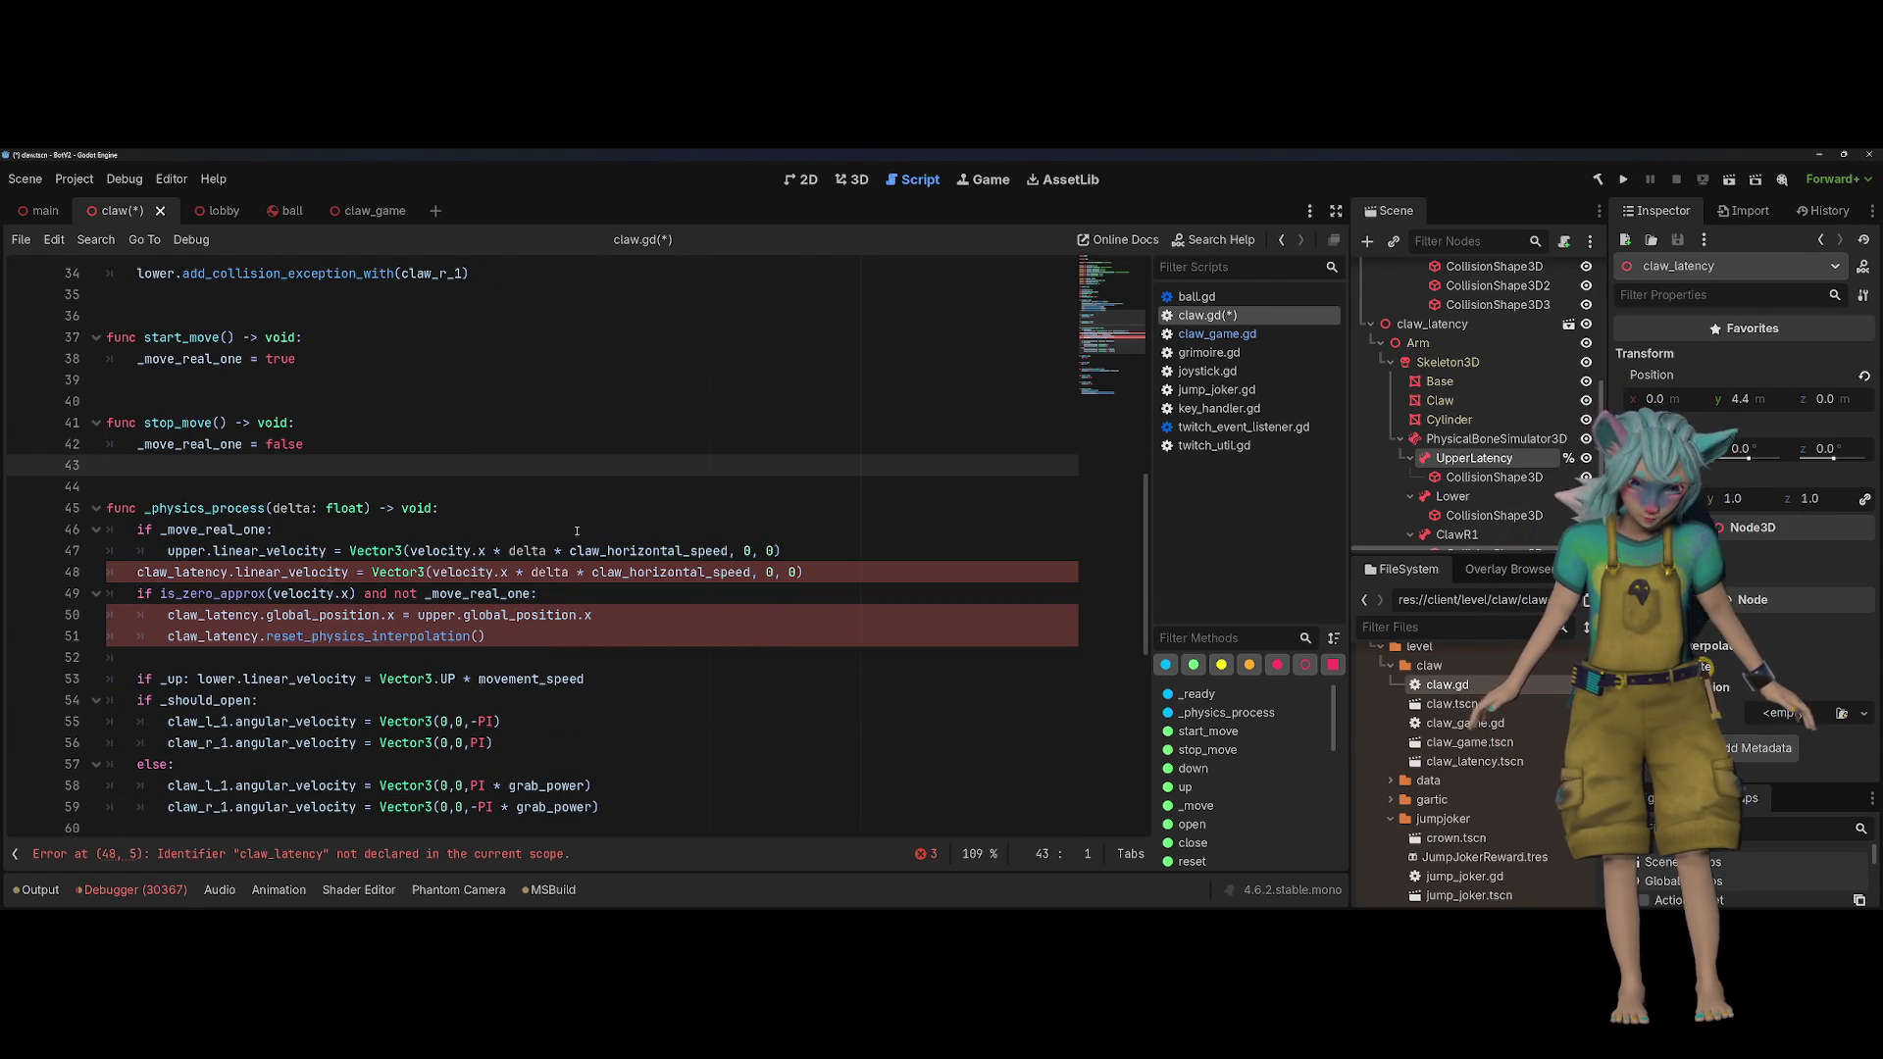
{"action": "double_click", "coordinate": [177, 572]}
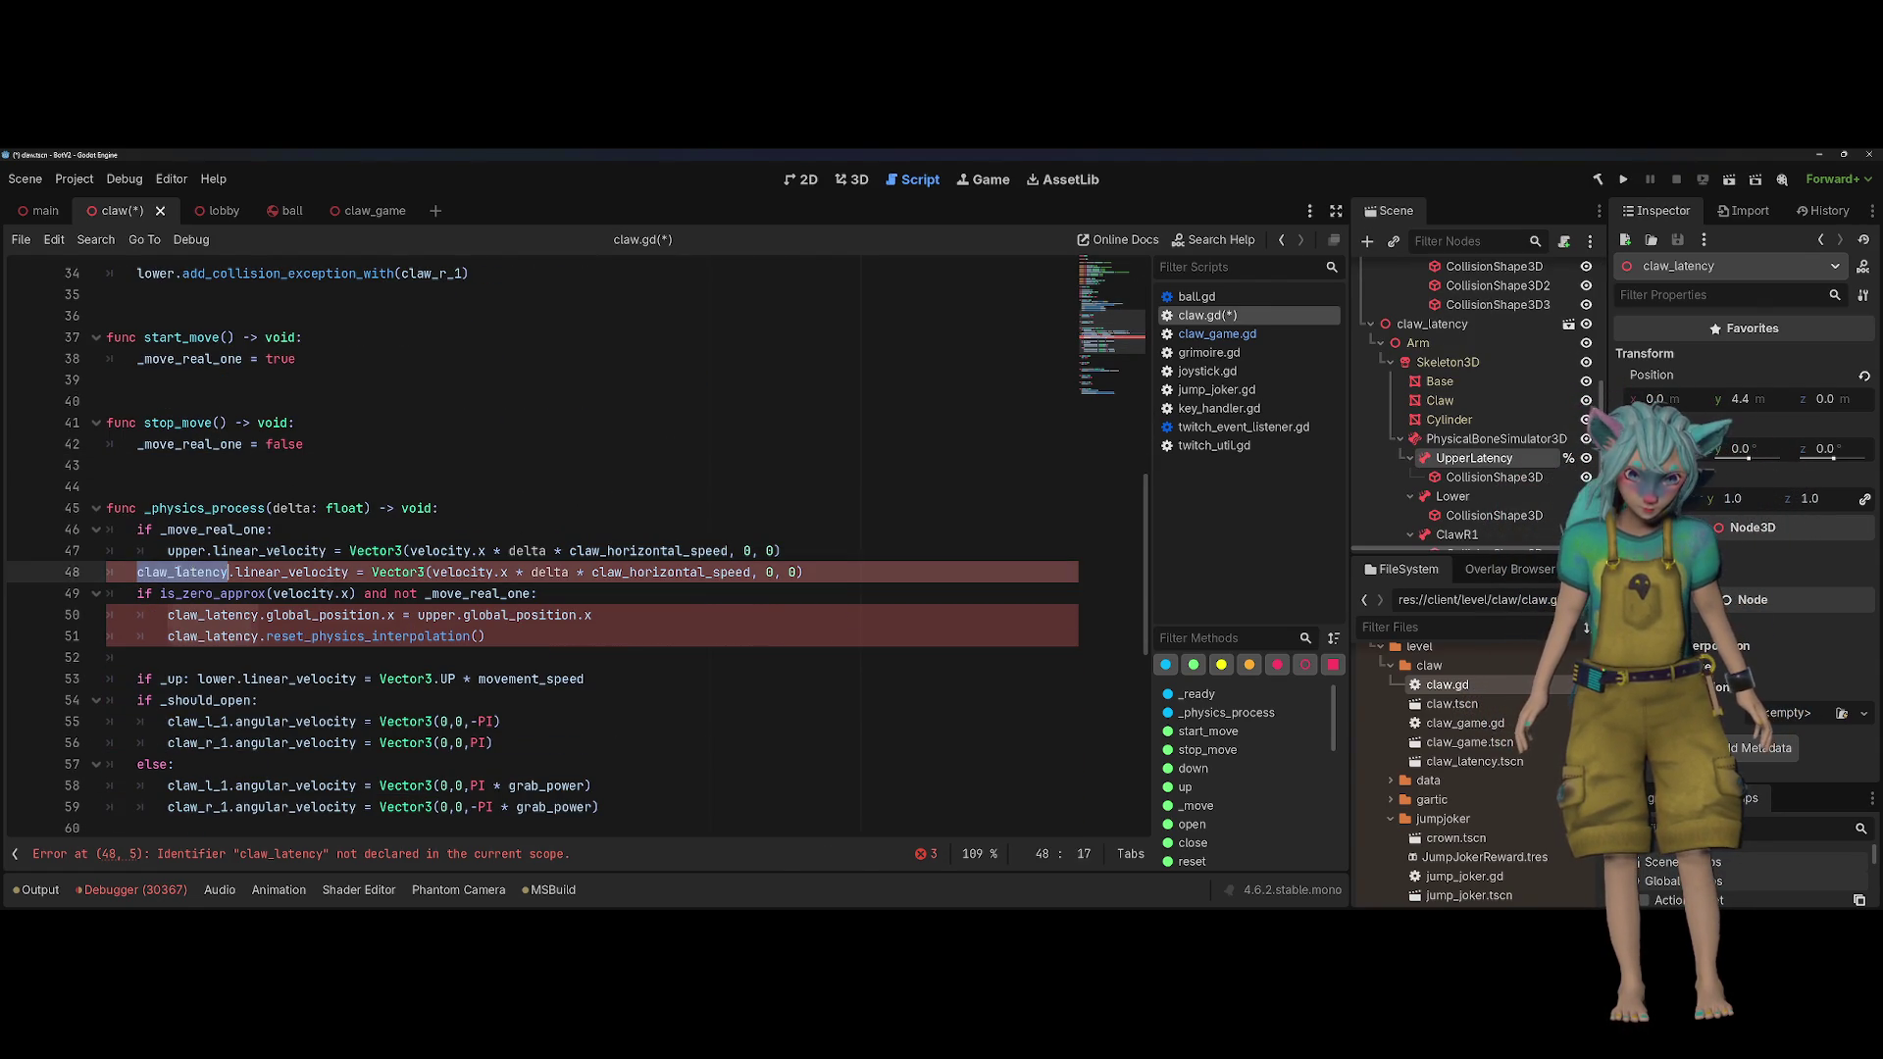
{"action": "type", "text": "upper_latency"}
{"action": "left_click", "coordinate": [583, 487]}
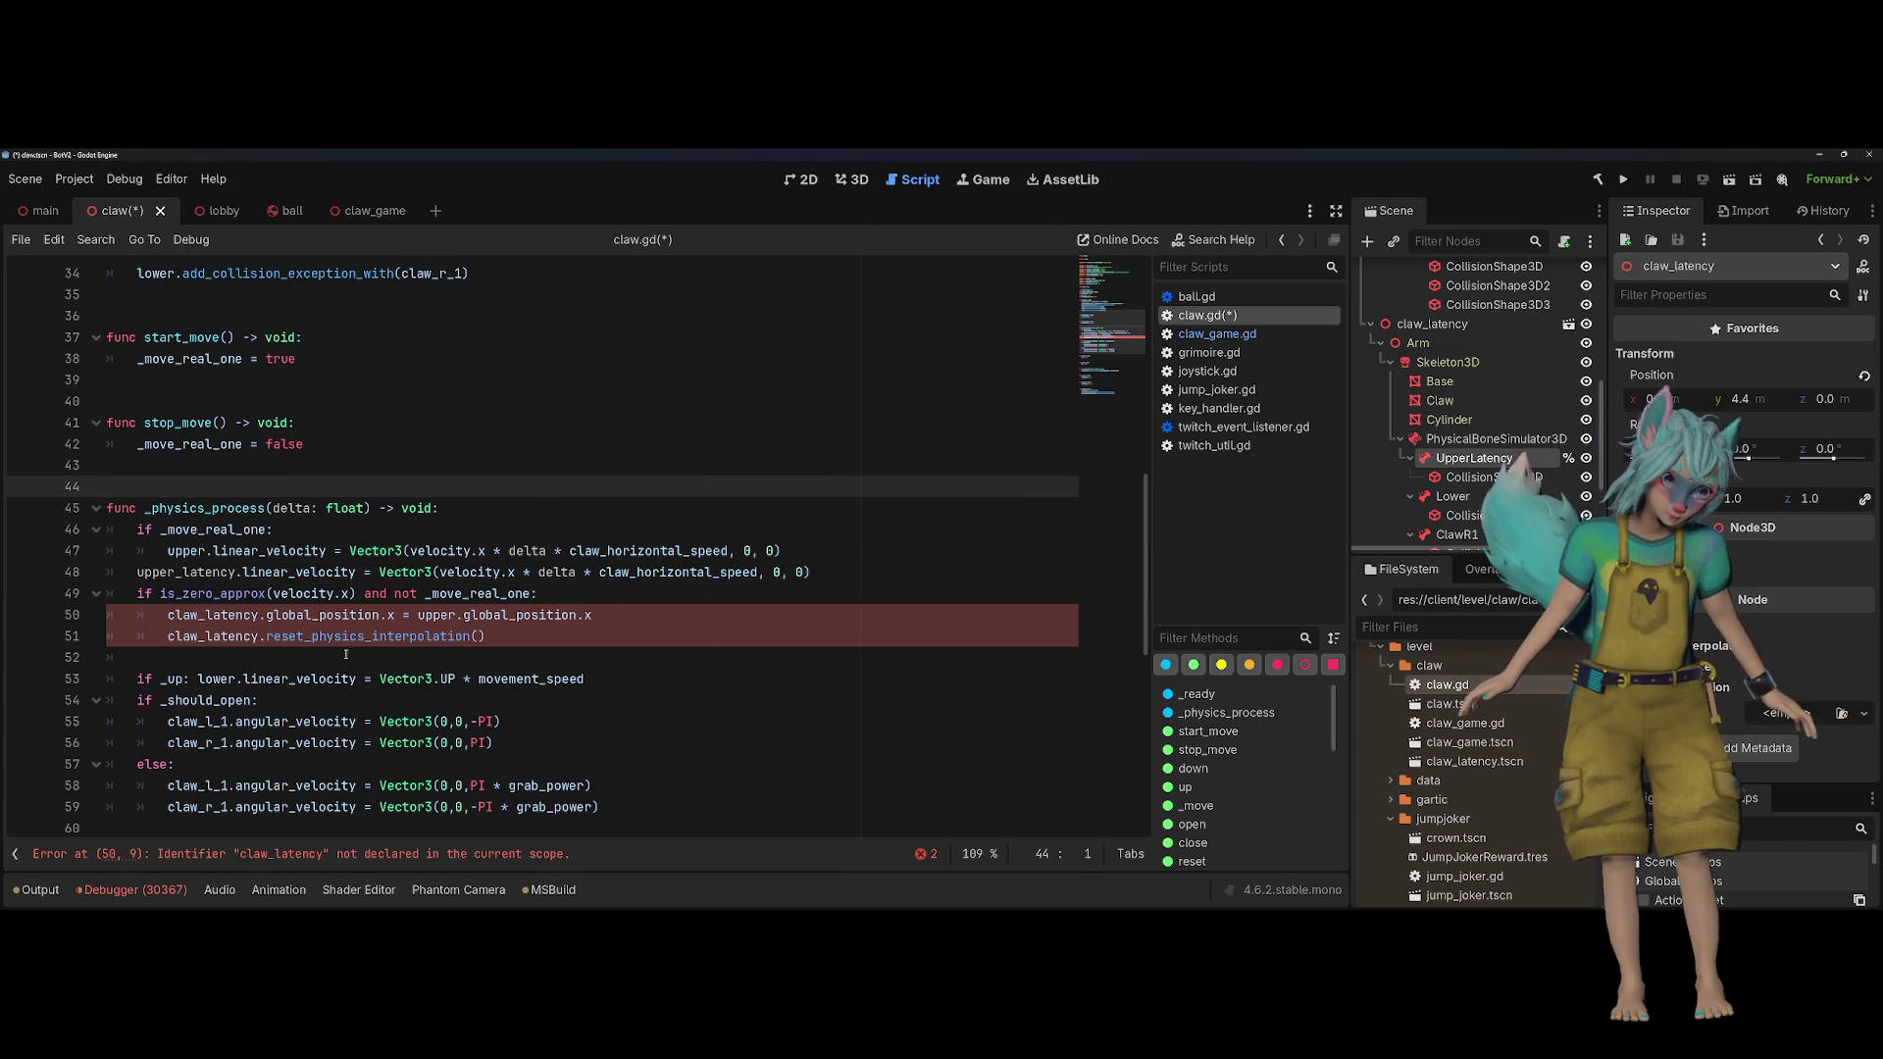
{"action": "double_click", "coordinate": [236, 615]}
{"action": "key", "text": "Right"}
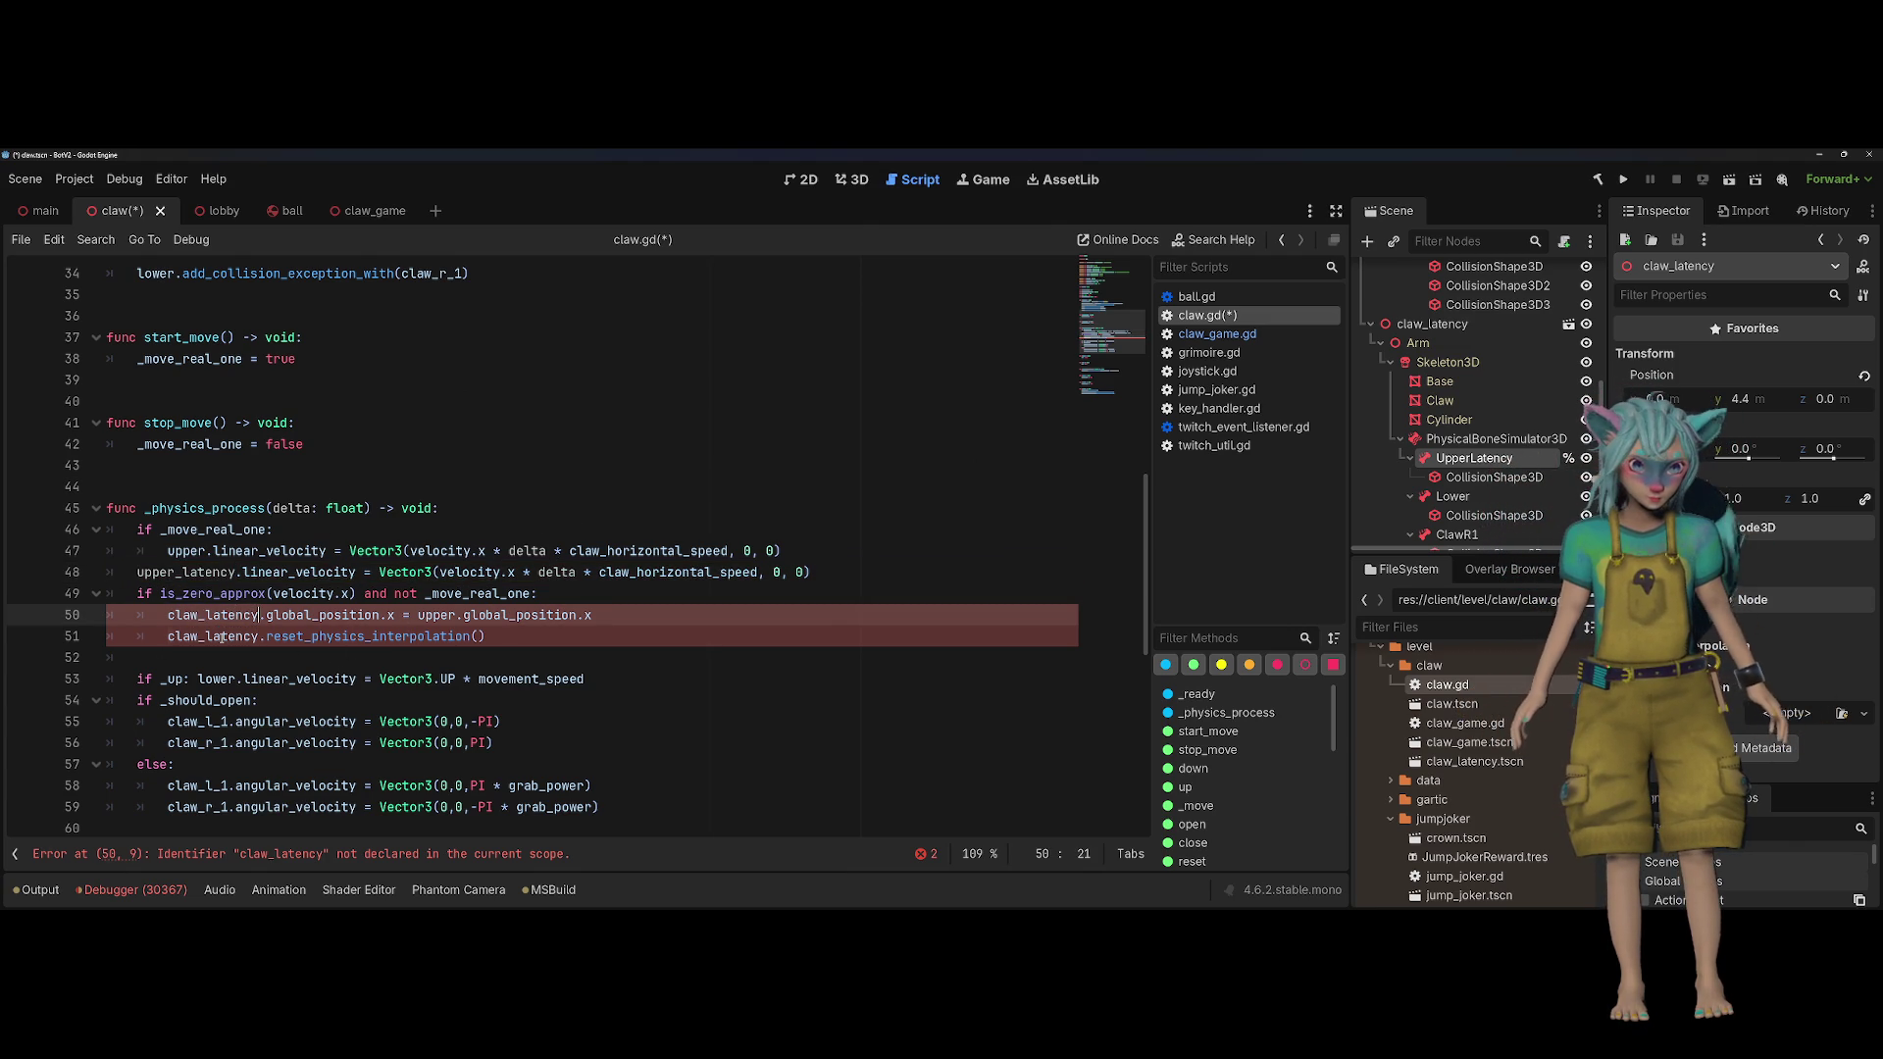
{"action": "double_click", "coordinate": [222, 615]}
{"action": "type", "text": "upper_latency"}
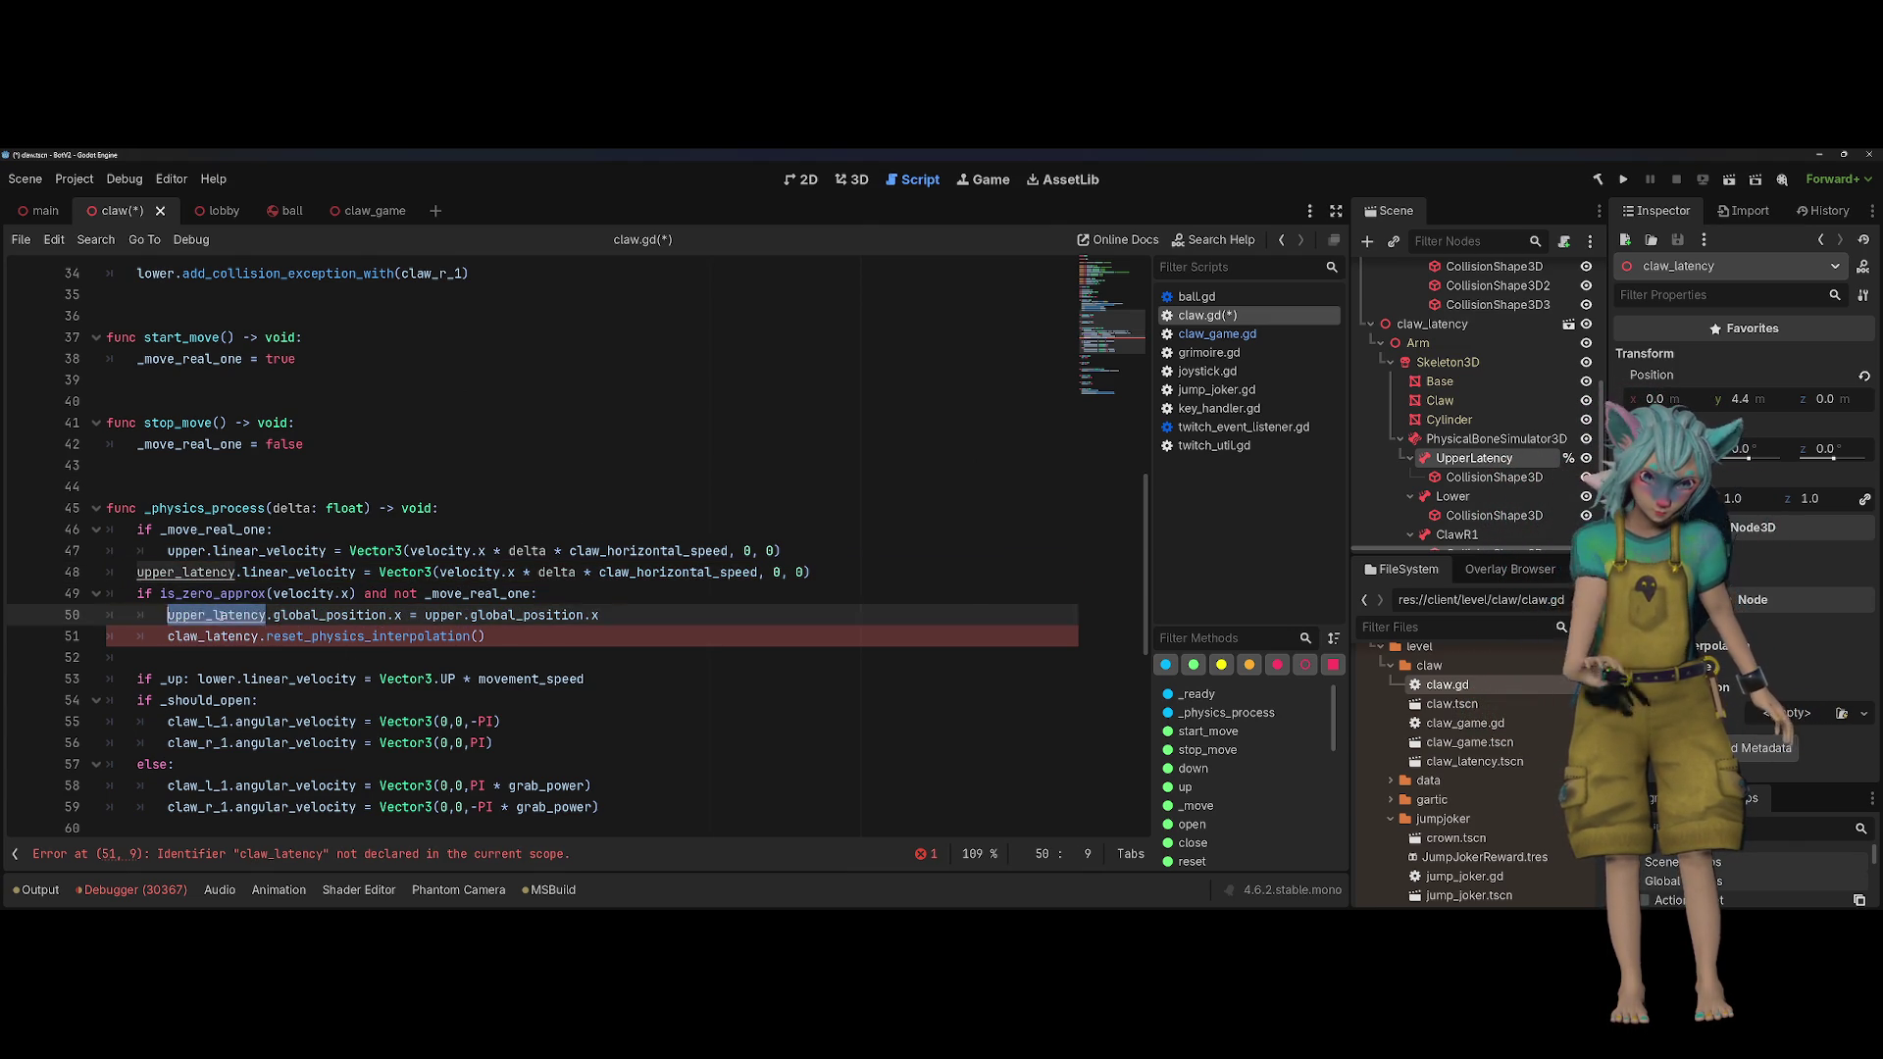
Step: Change claw_latency to upper_latency on line 51 and save claw.gd
{"action": "key", "text": "Down"}
{"action": "key", "text": "ctrl+shift+Left"}
{"action": "type", "text": "upper_latency"}
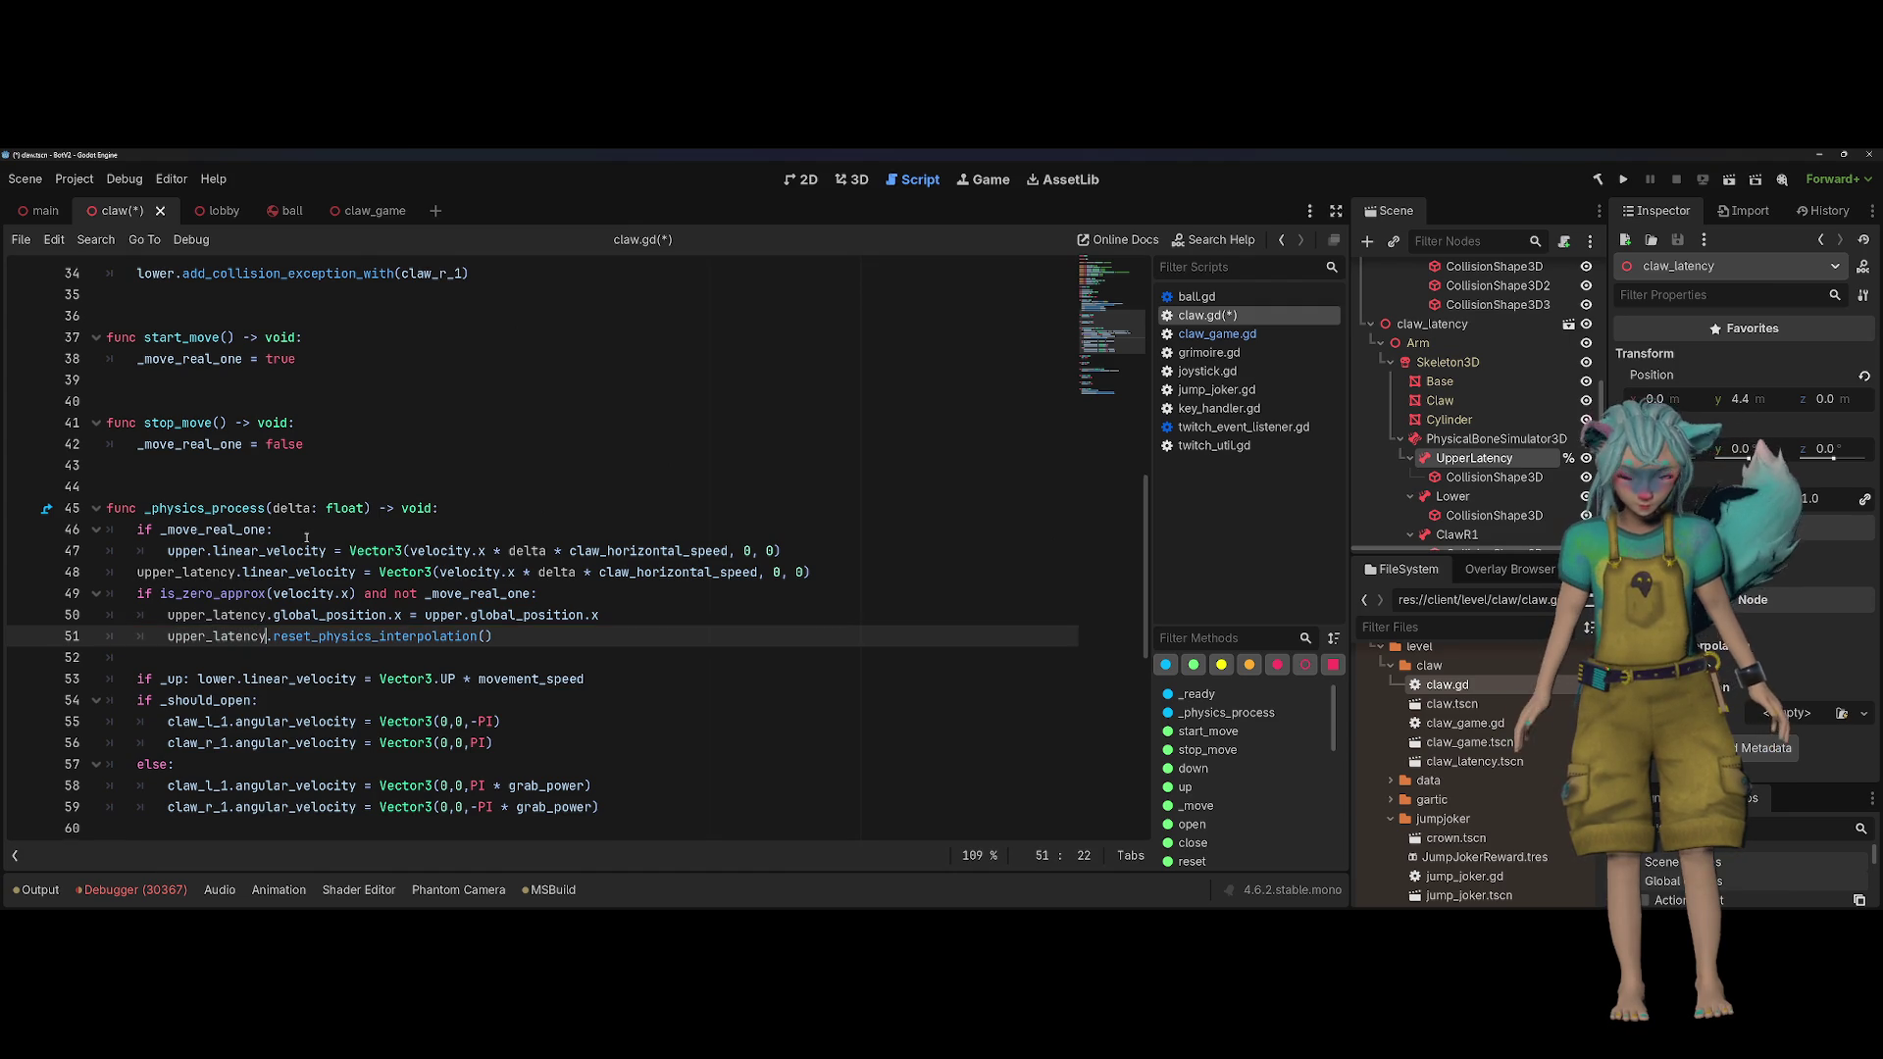
{"action": "left_click", "coordinate": [442, 530]}
{"action": "key", "text": "ctrl+s"}
{"action": "left_click", "coordinate": [643, 473]}
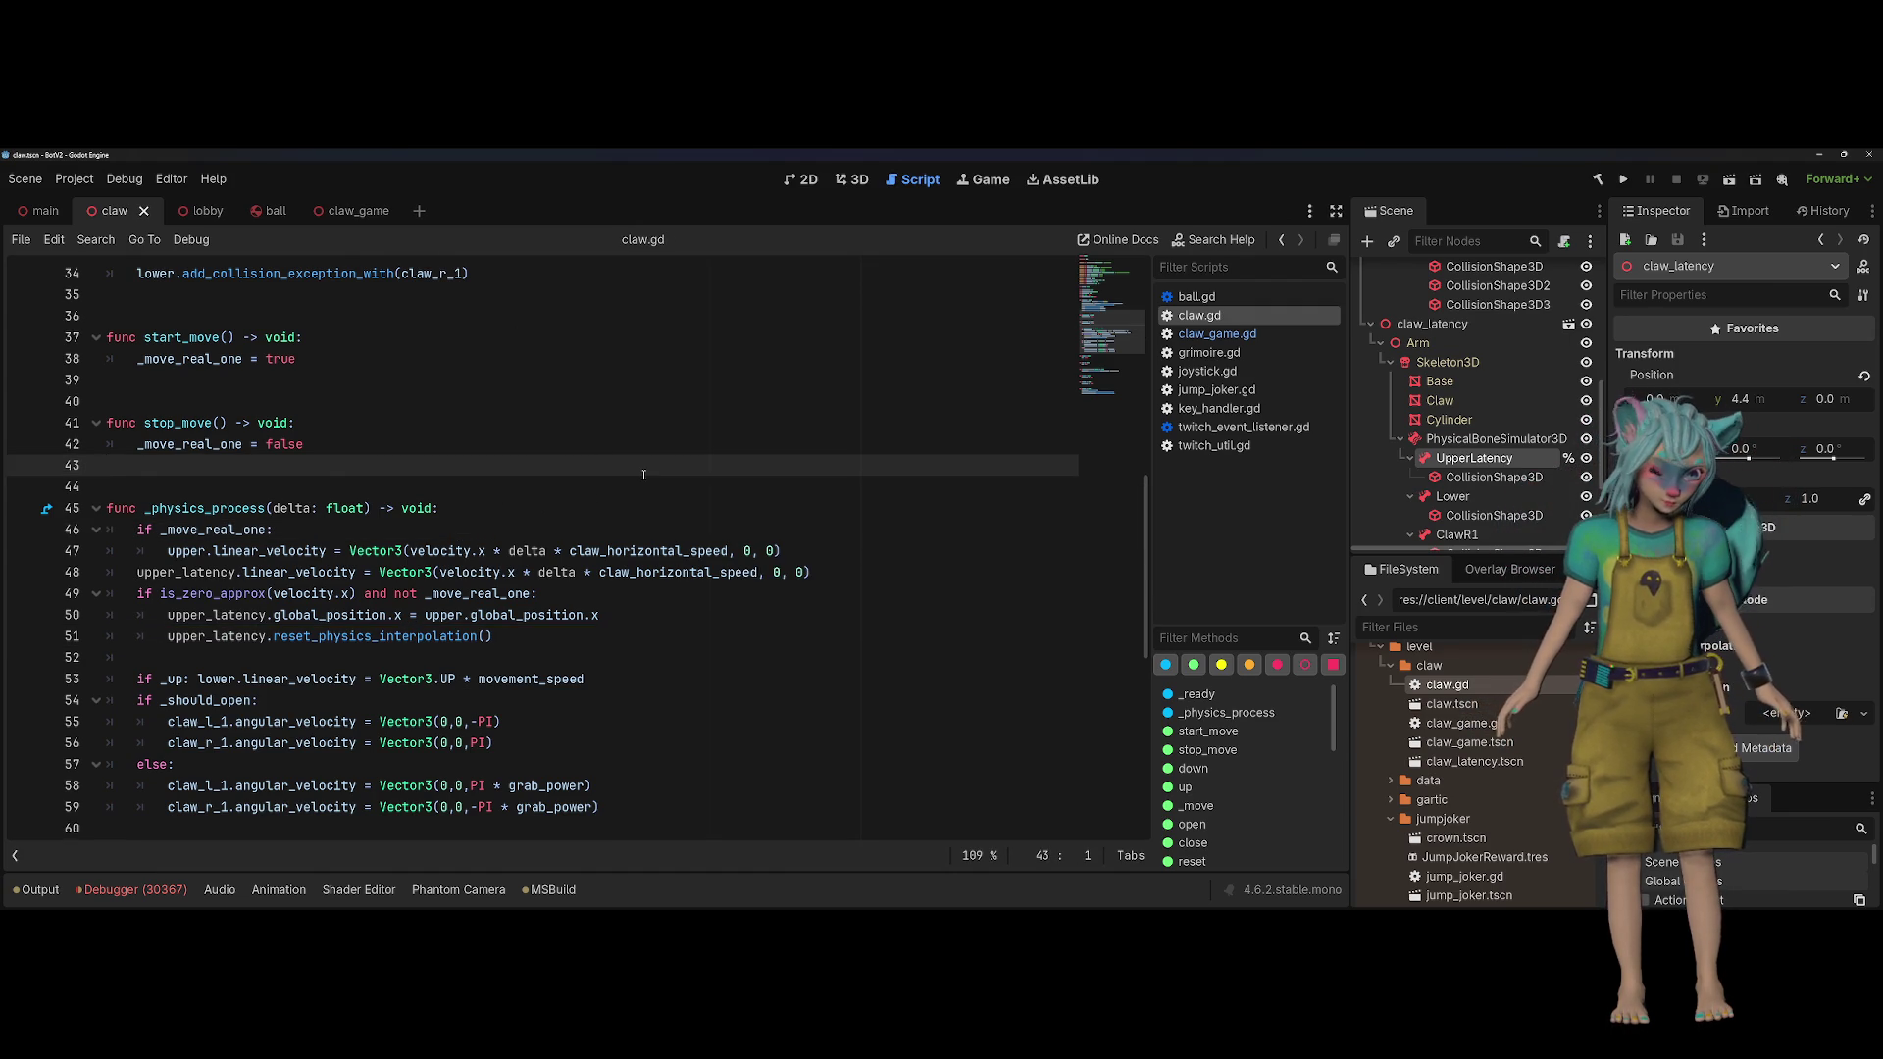
Step: Run the game, take control, open the pink claw's arms and move it right then left
{"action": "left_click", "coordinate": [1624, 179]}
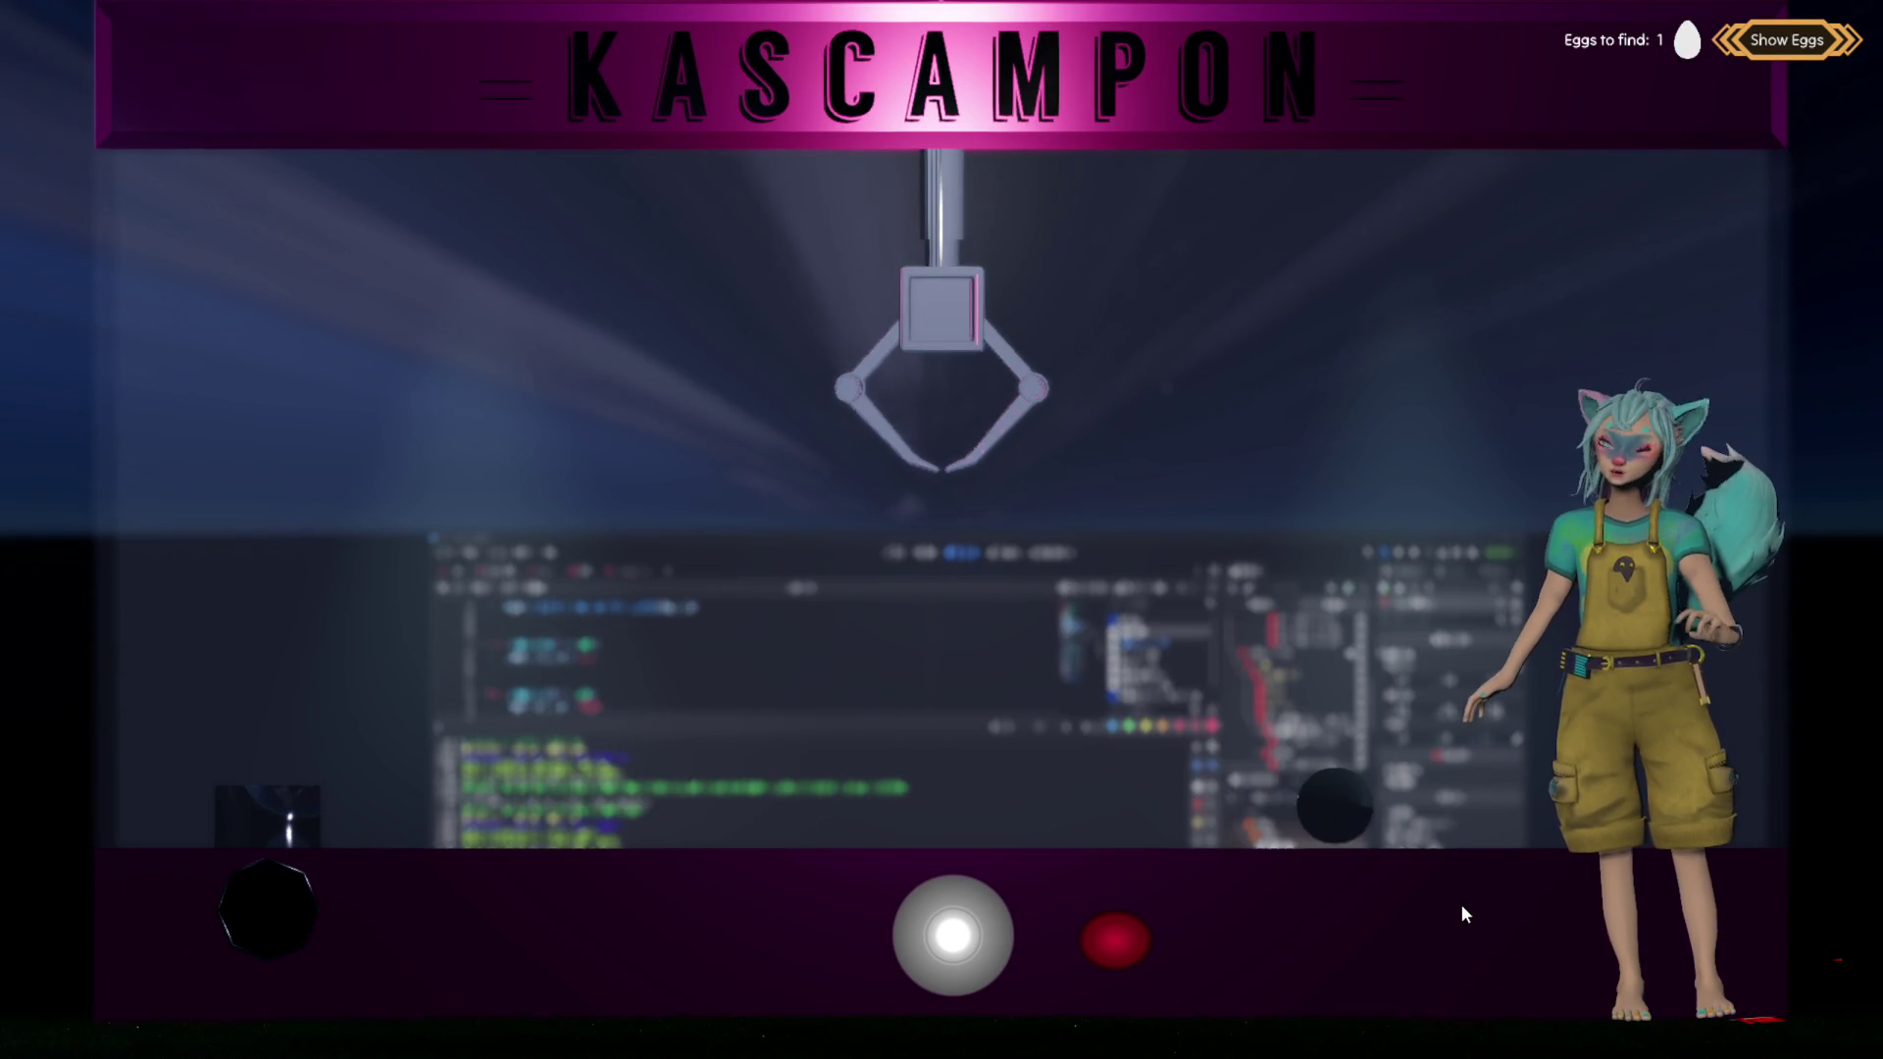
{"action": "left_click", "coordinate": [961, 935]}
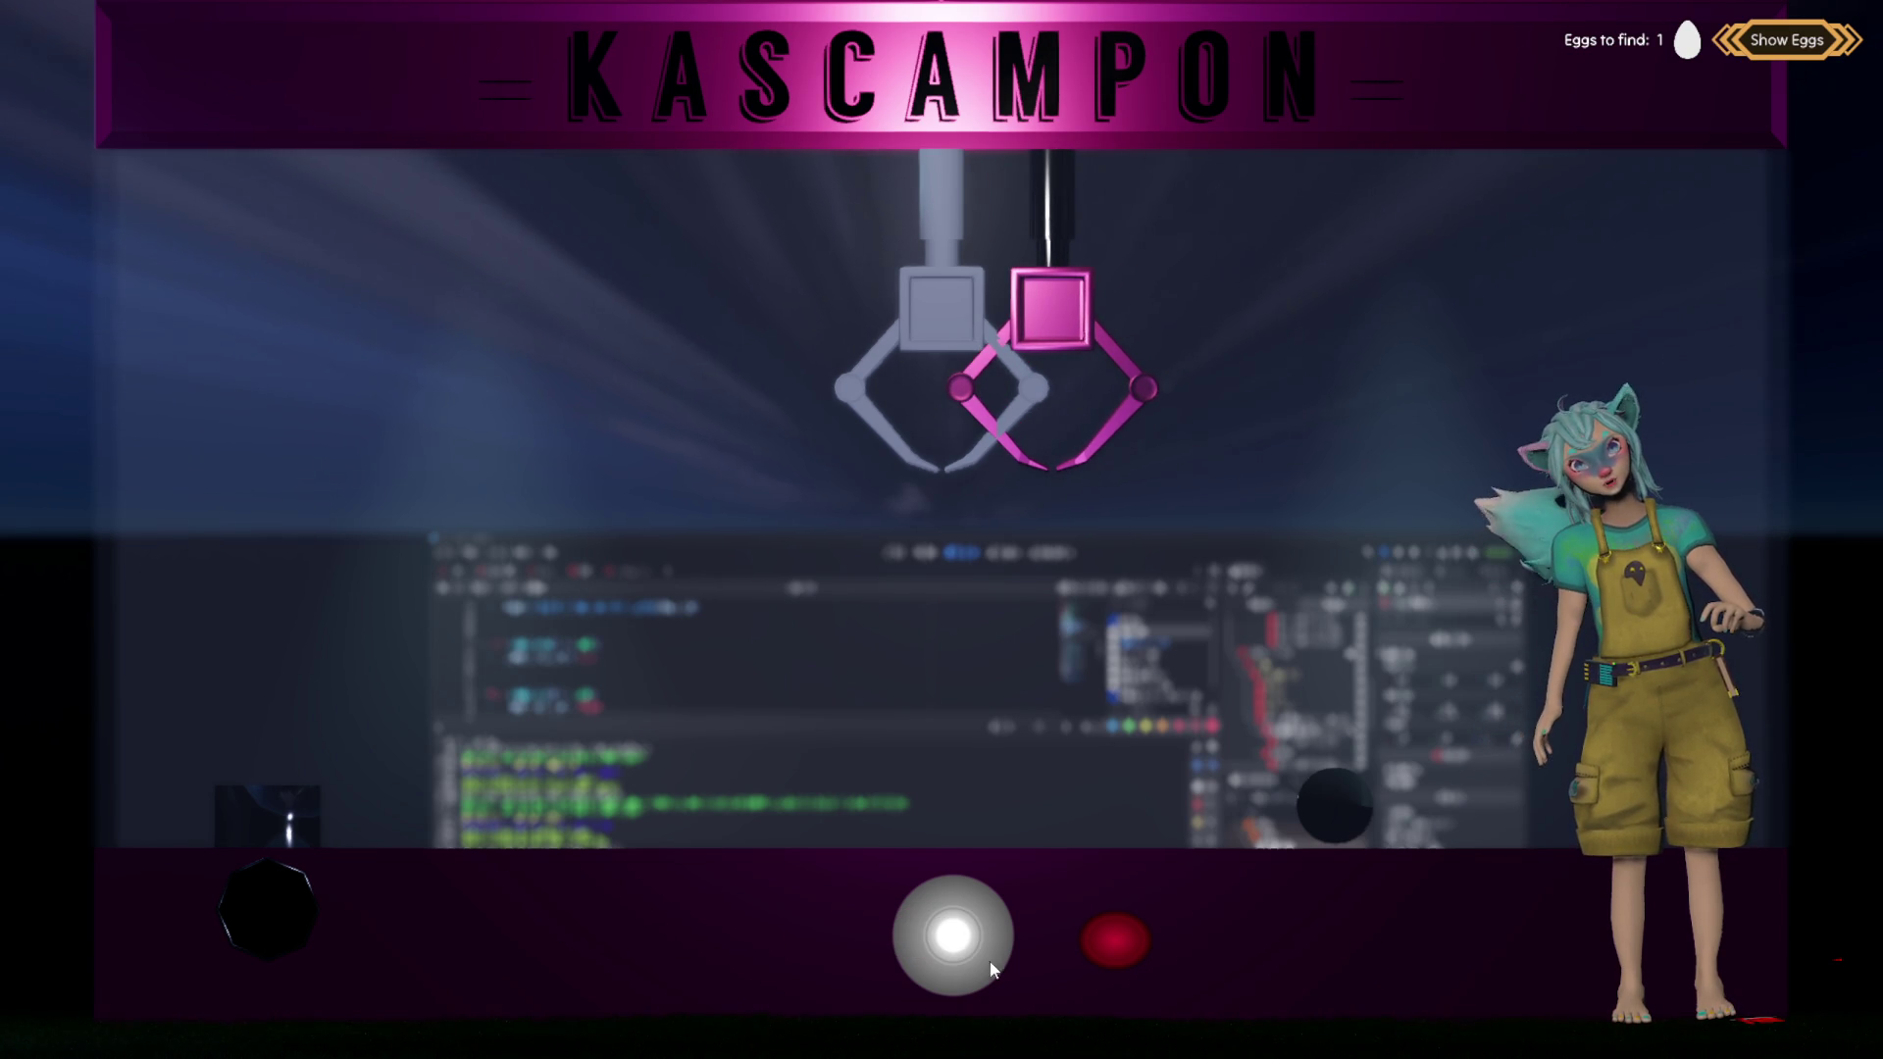
{"action": "left_click", "coordinate": [1124, 954]}
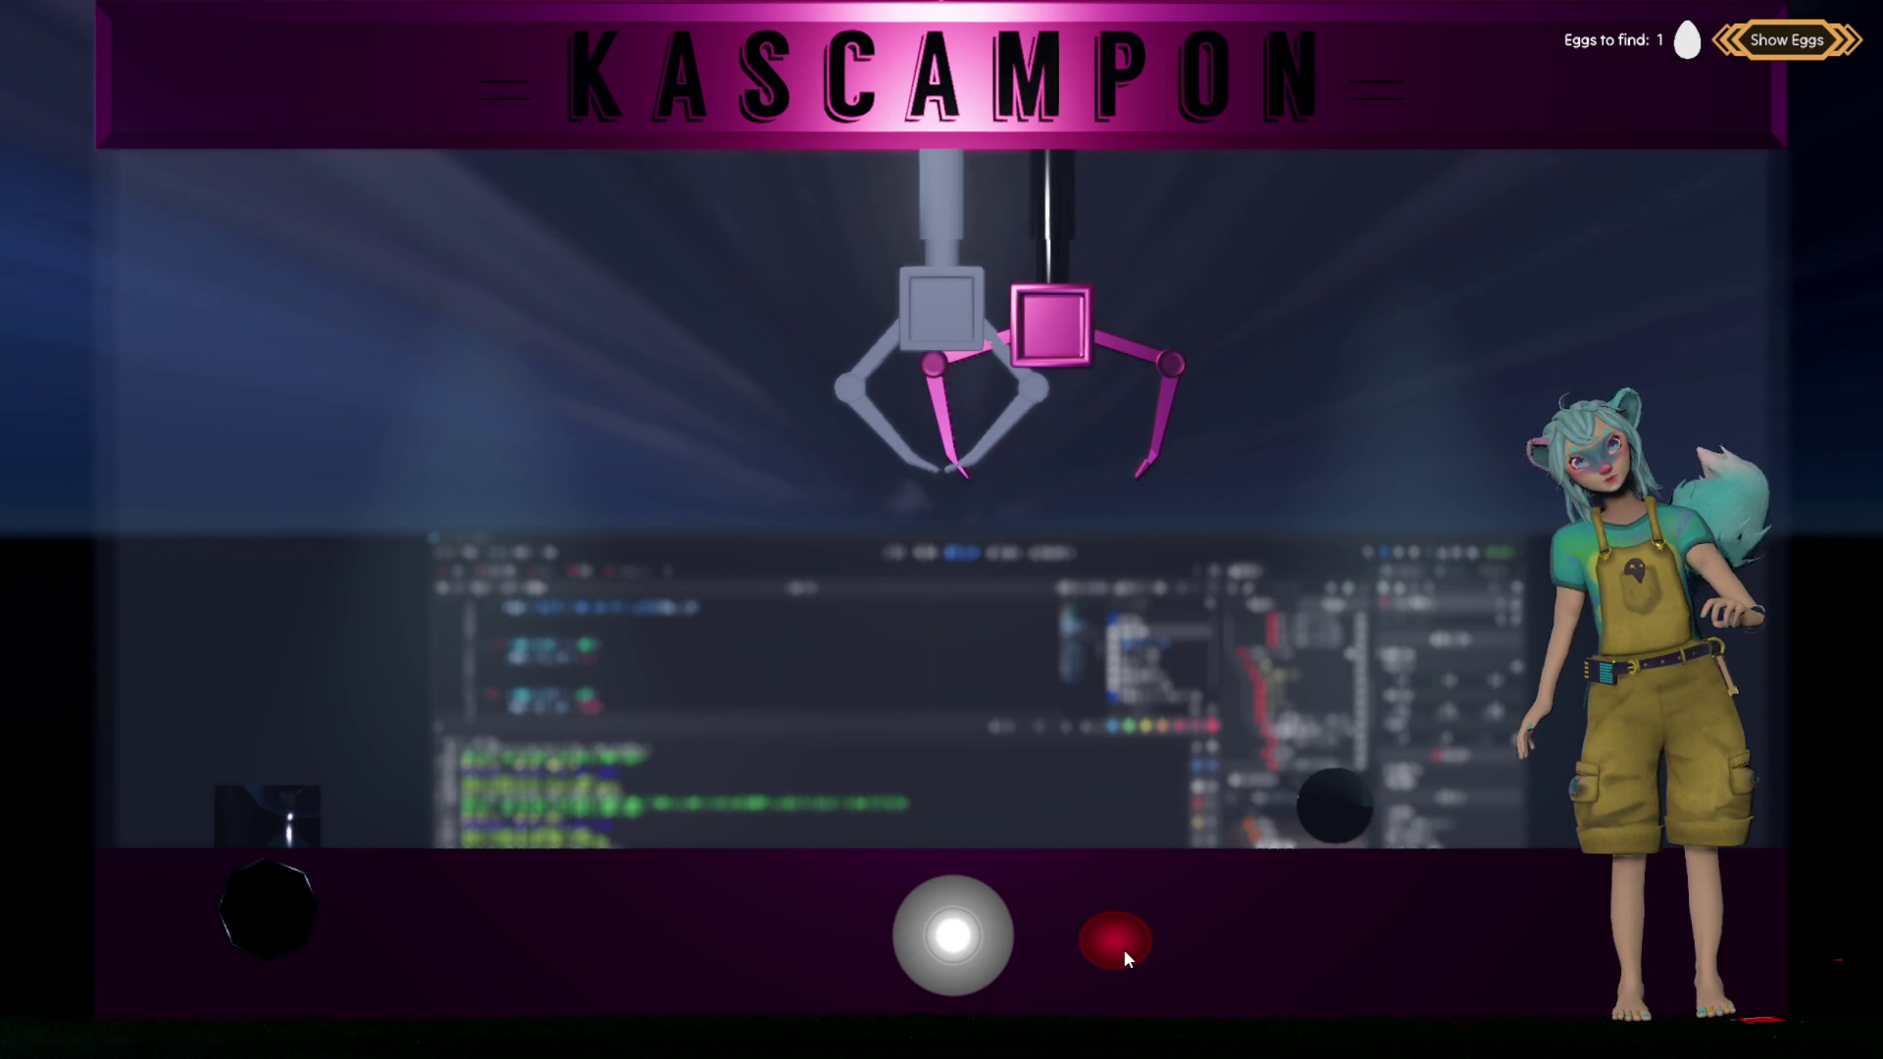
{"action": "left_click_drag", "start_coordinate": [977, 940], "coordinate": [1244, 953]}
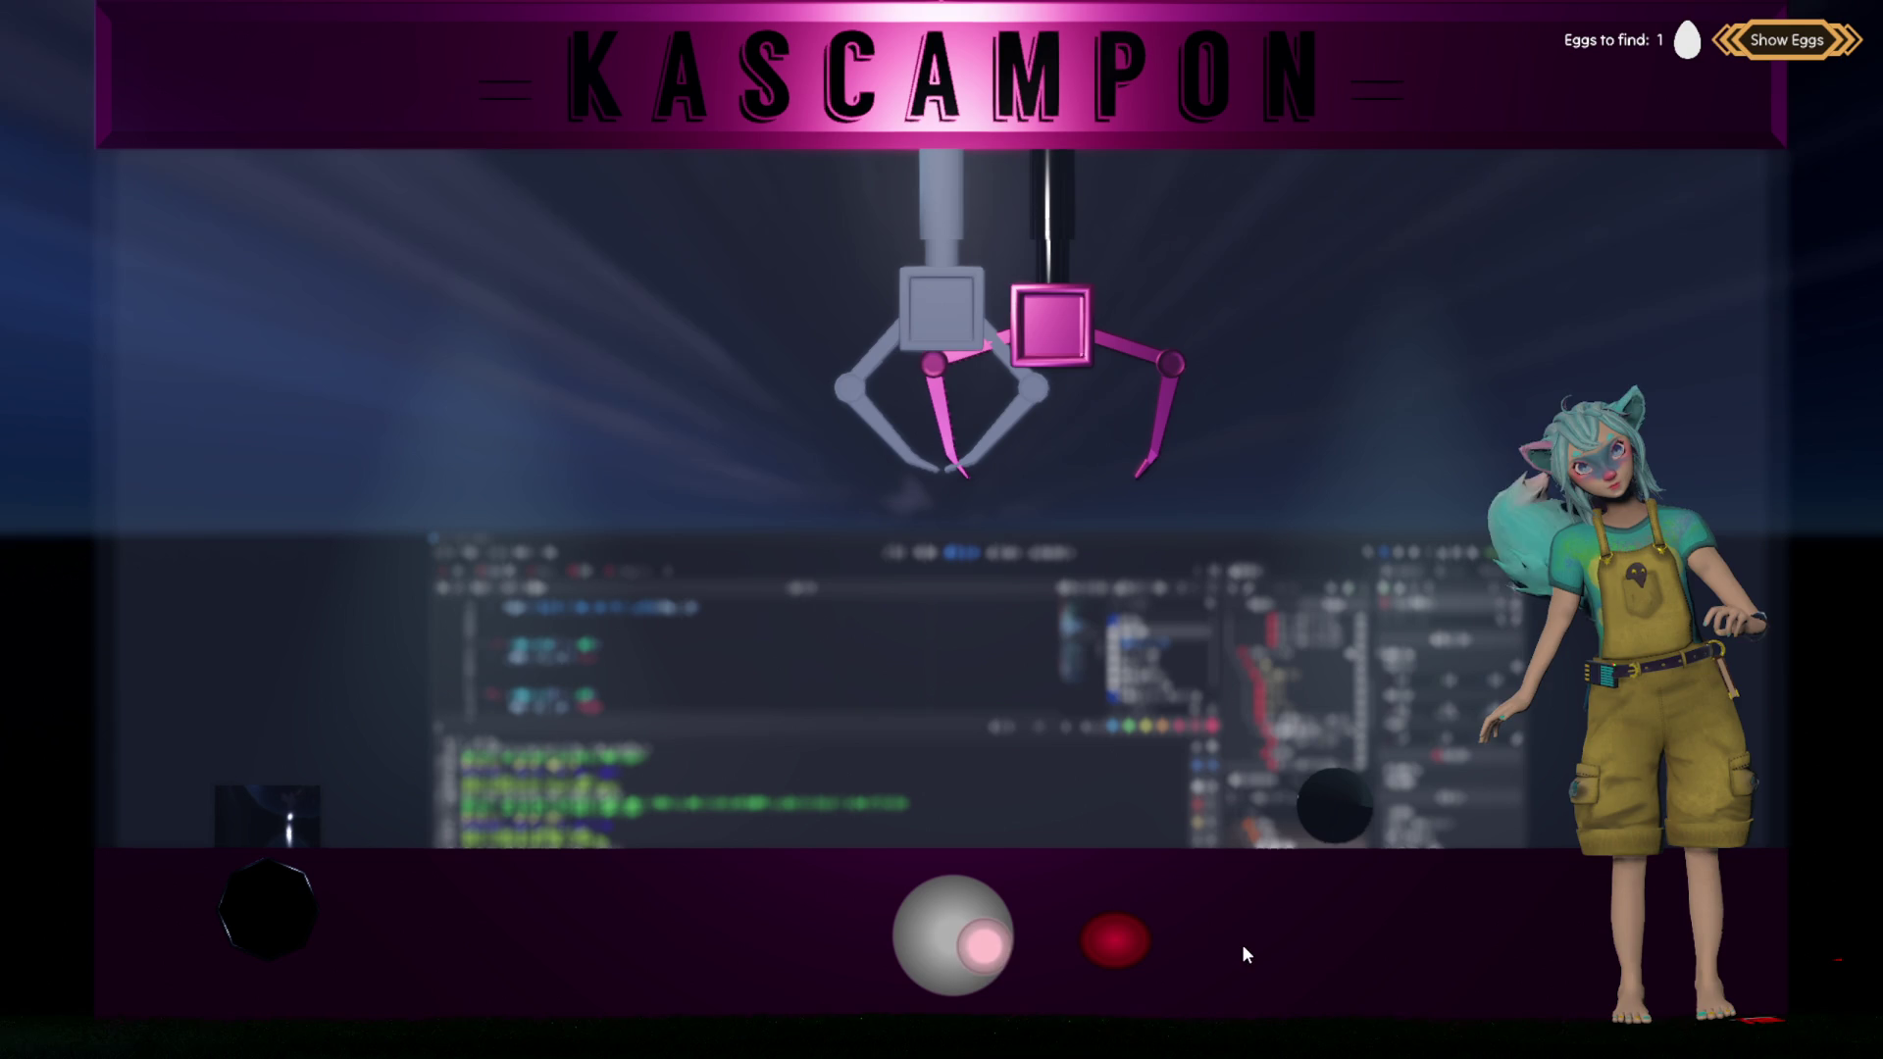
{"action": "left_click_drag", "start_coordinate": [971, 948], "coordinate": [609, 975]}
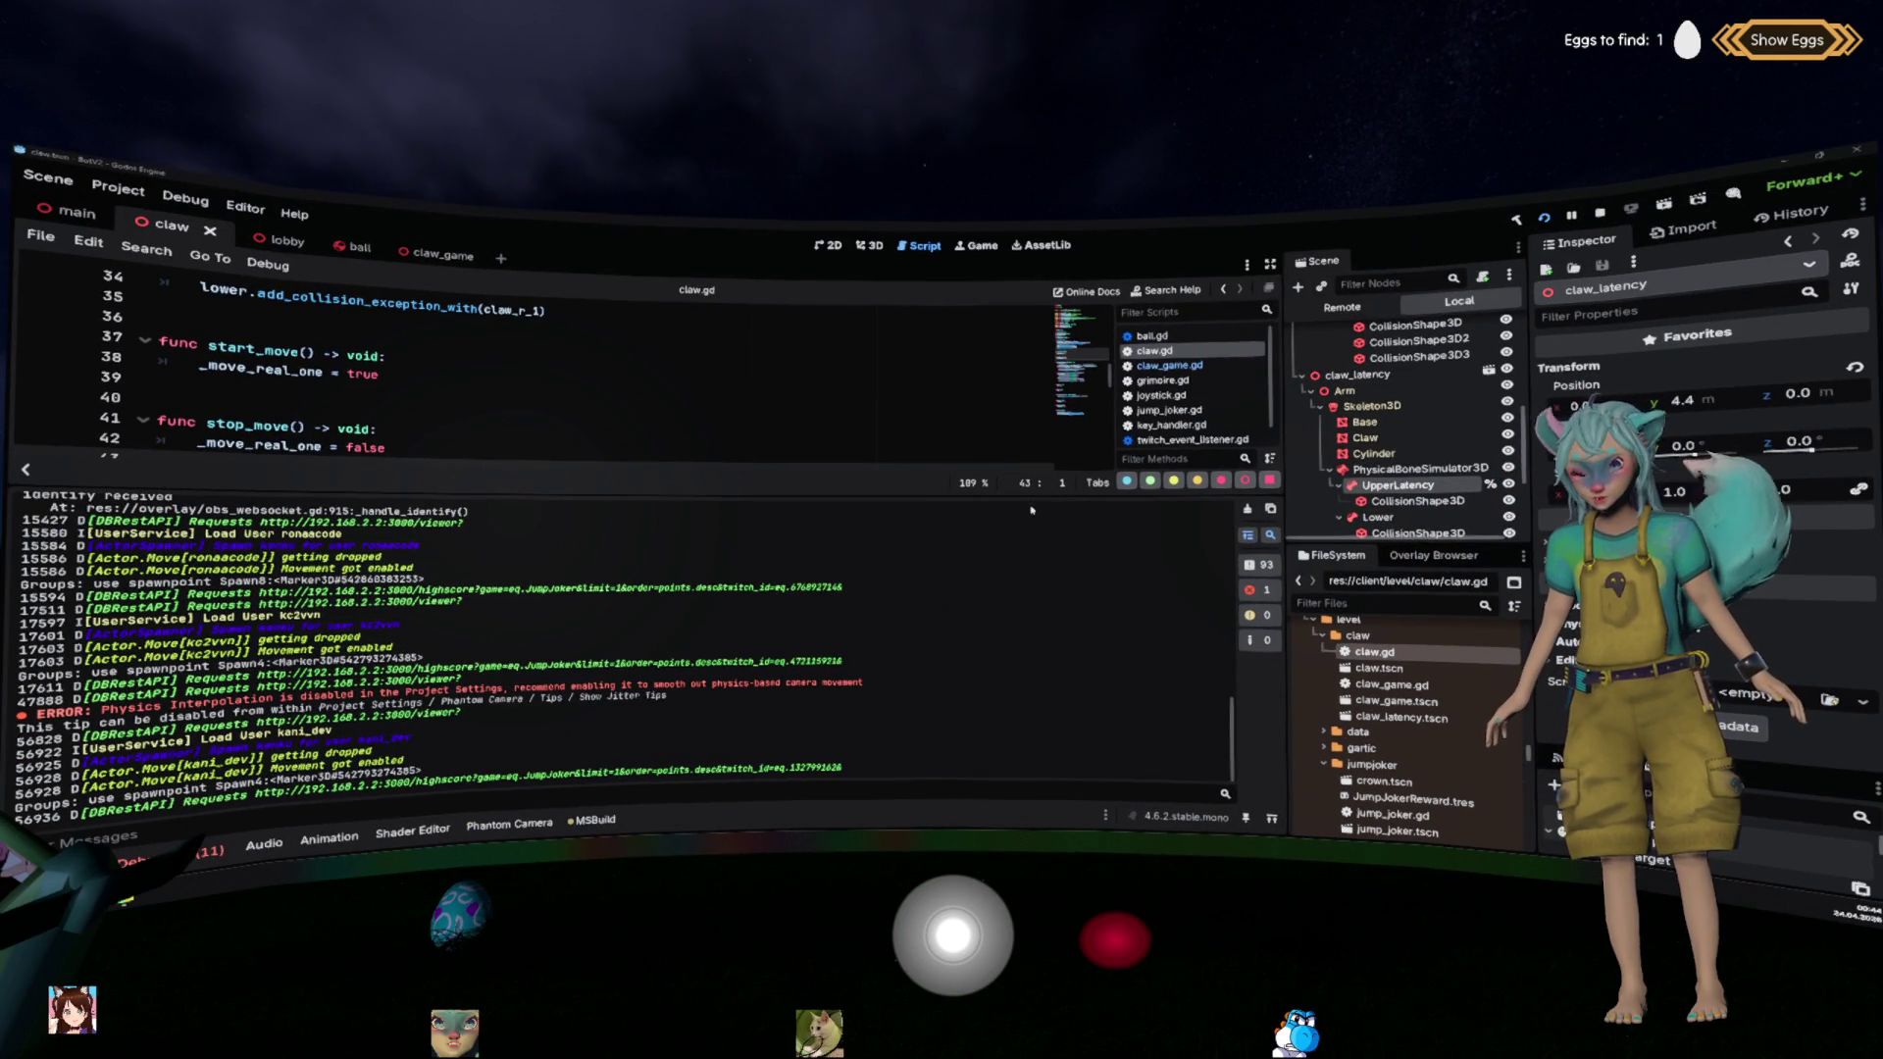
Step: Enlarge the code area and multi-select UpperLatency, Lower, ClawR1 and ClawL1 to edit a physics value
{"action": "left_click_drag", "start_coordinate": [1033, 501], "coordinate": [773, 664]}
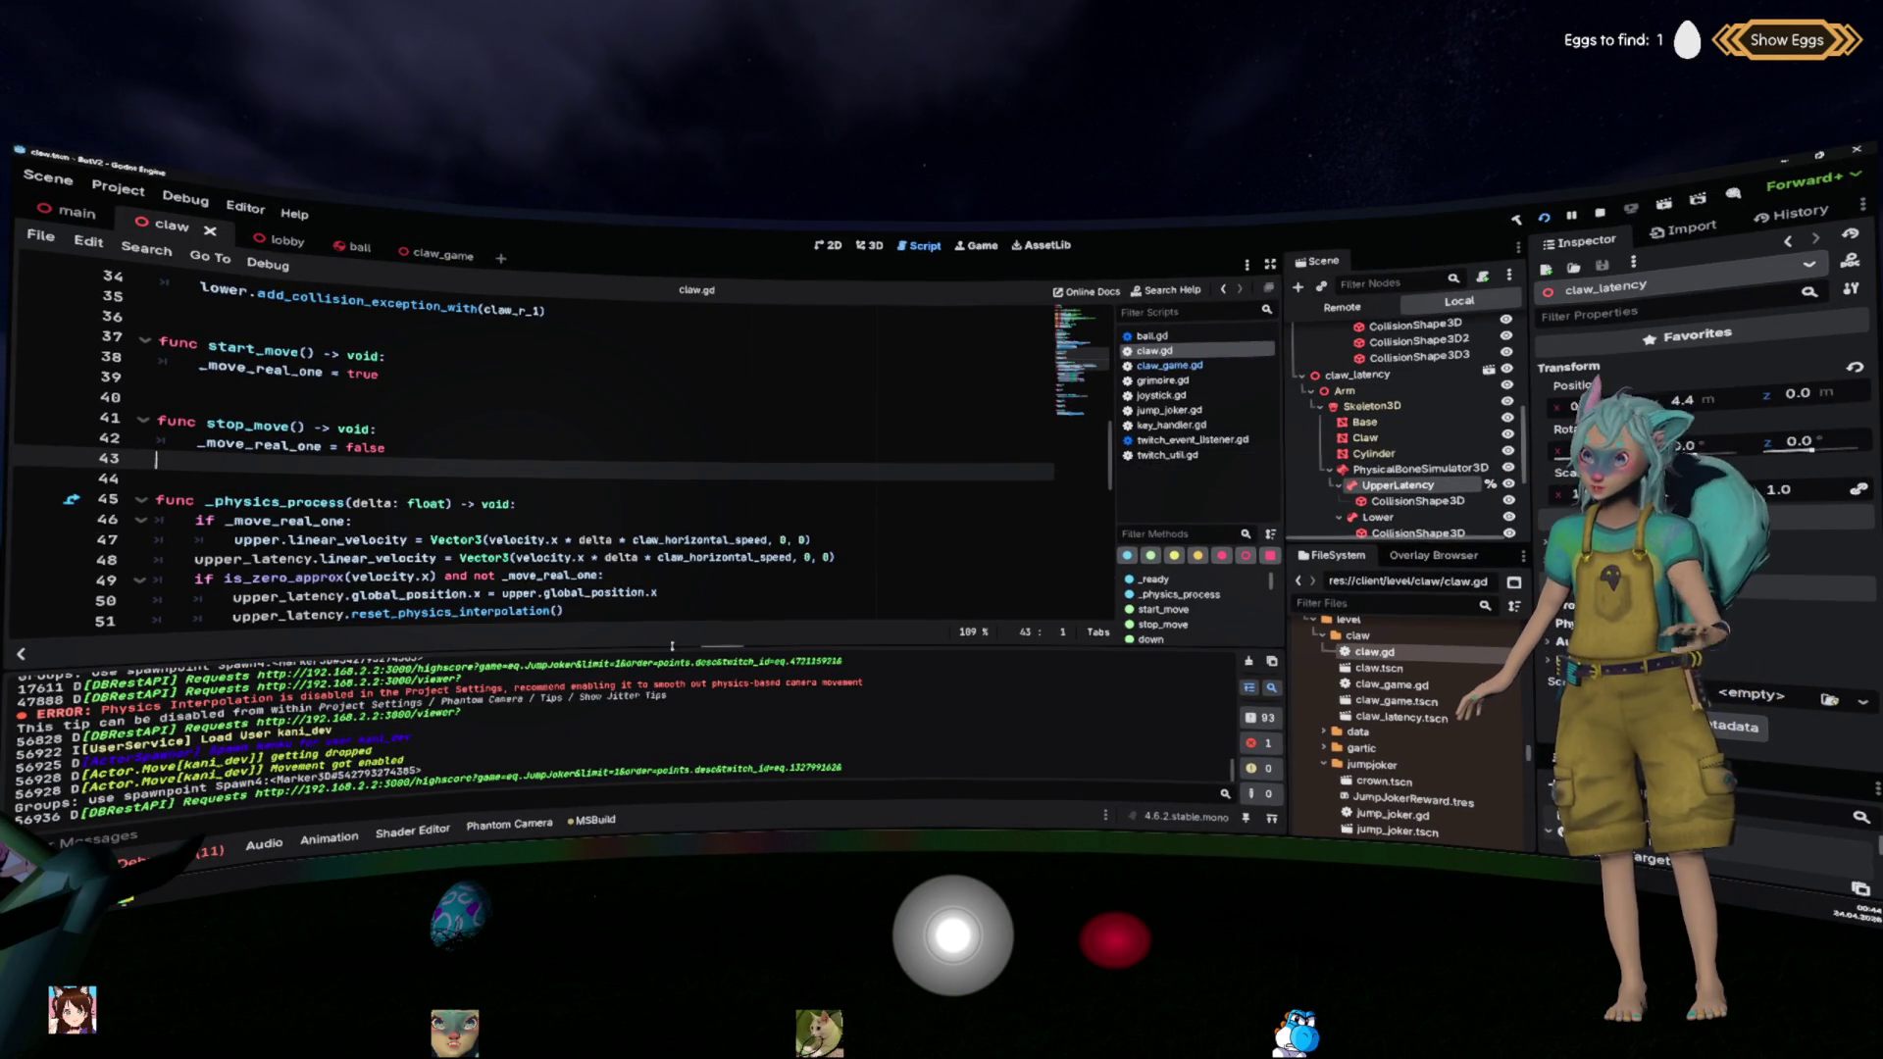
{"action": "scroll", "coordinate": [1408, 418], "scroll_direction": "down", "scroll_amount": 3}
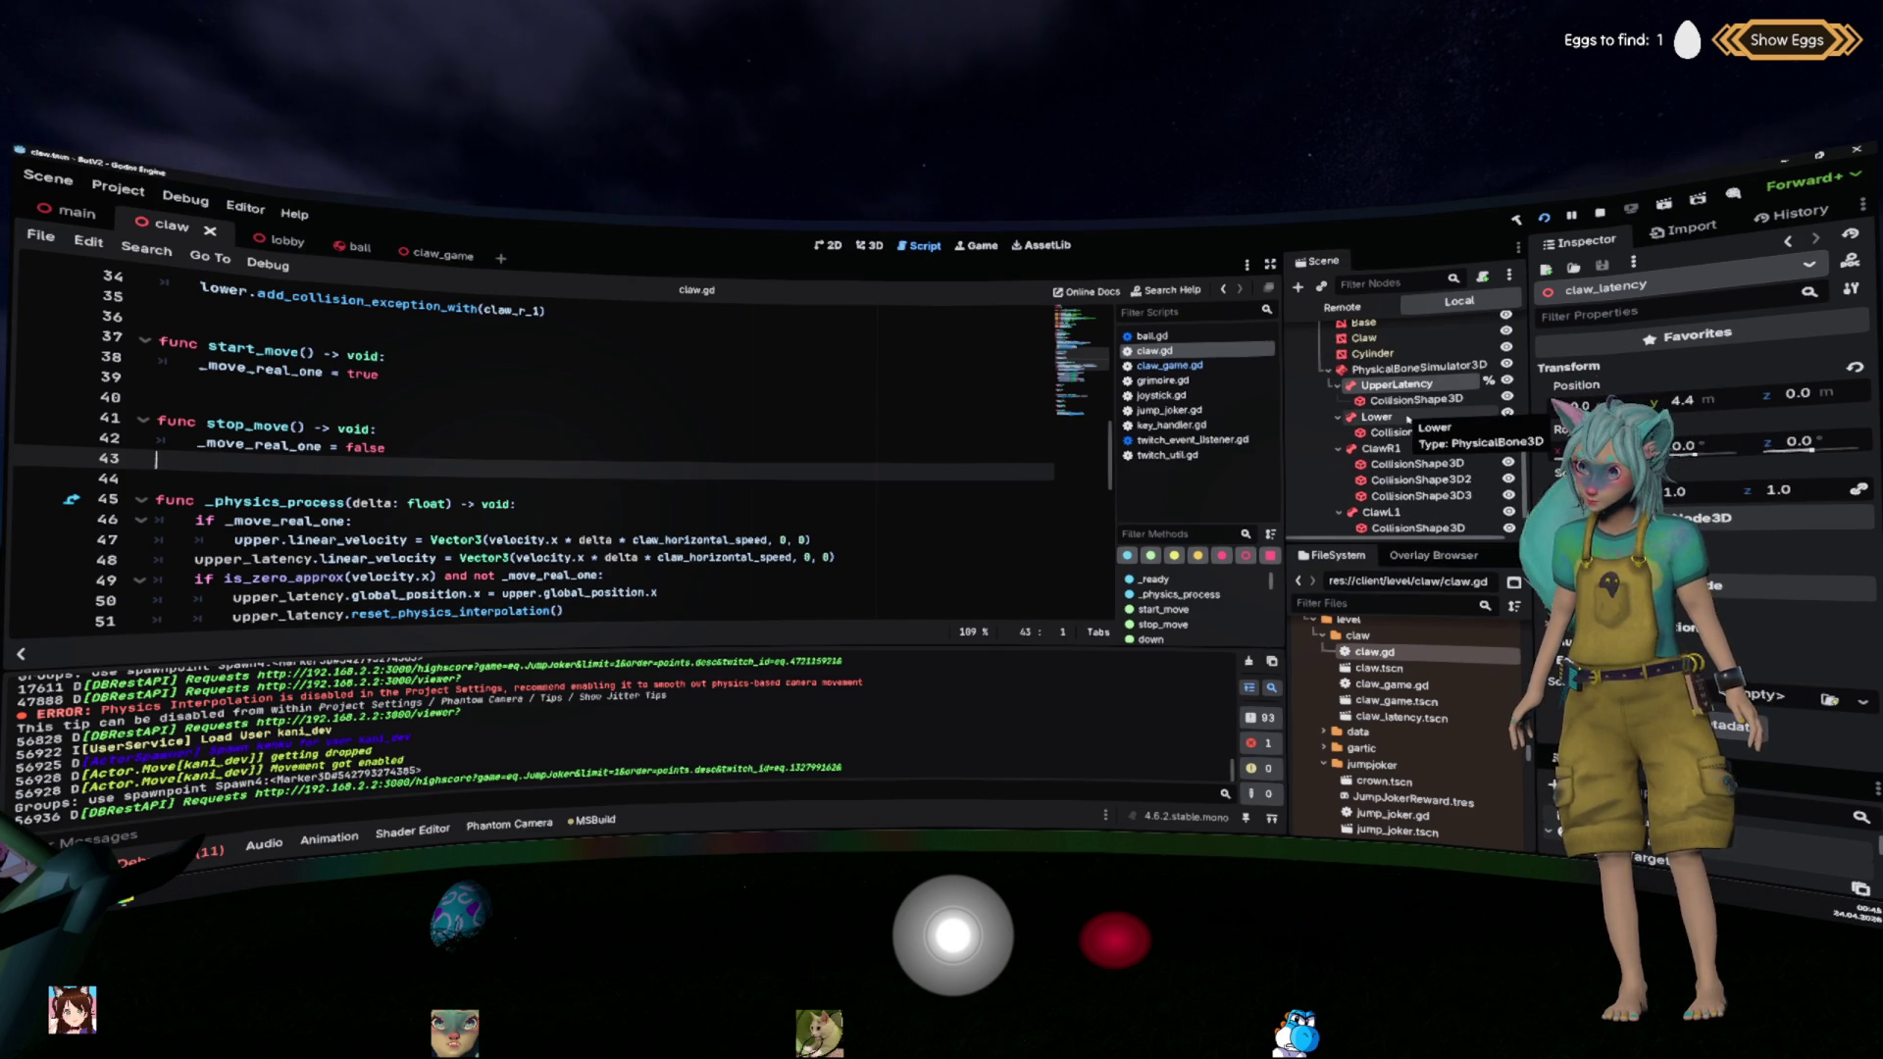
{"action": "left_click", "coordinate": [1397, 385]}
{"action": "left_click", "coordinate": [1413, 417], "text": "ctrl"}
{"action": "left_click", "coordinate": [1412, 448], "text": "ctrl"}
{"action": "left_click", "coordinate": [1413, 512], "text": "ctrl"}
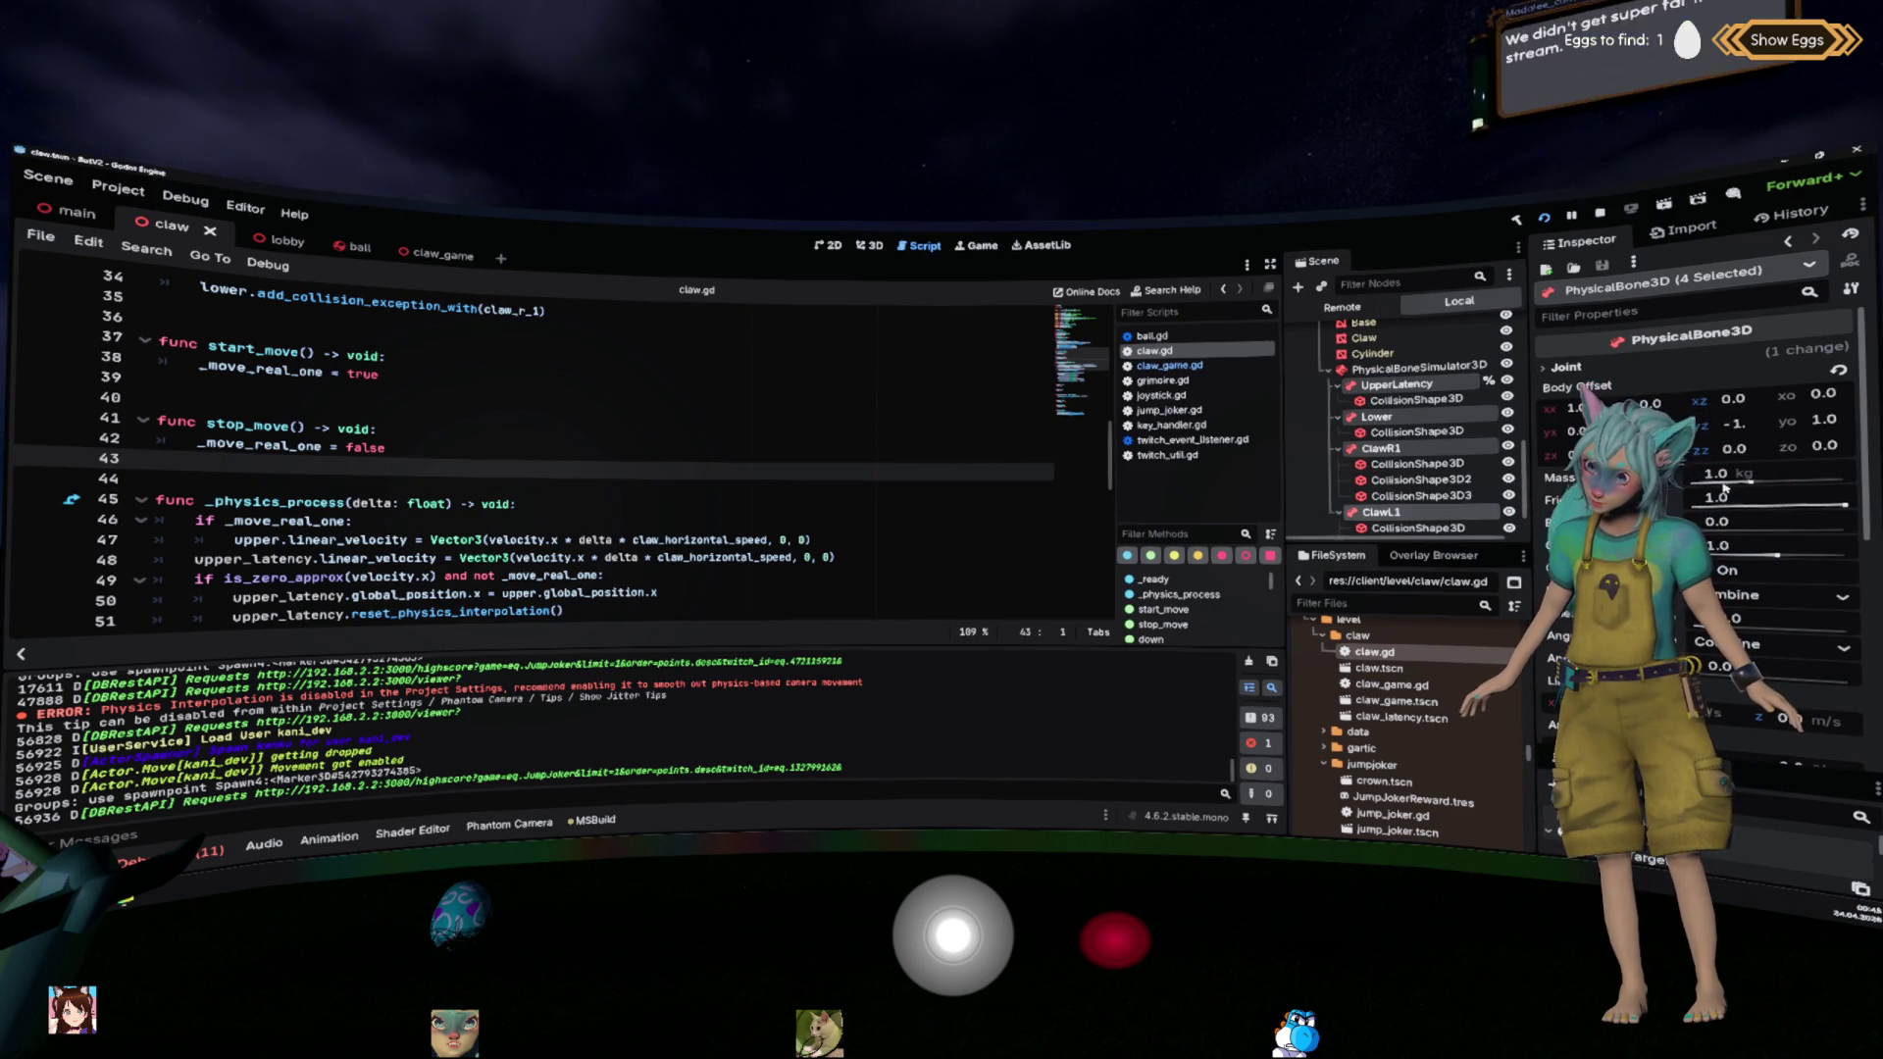
{"action": "left_click", "coordinate": [1717, 546]}
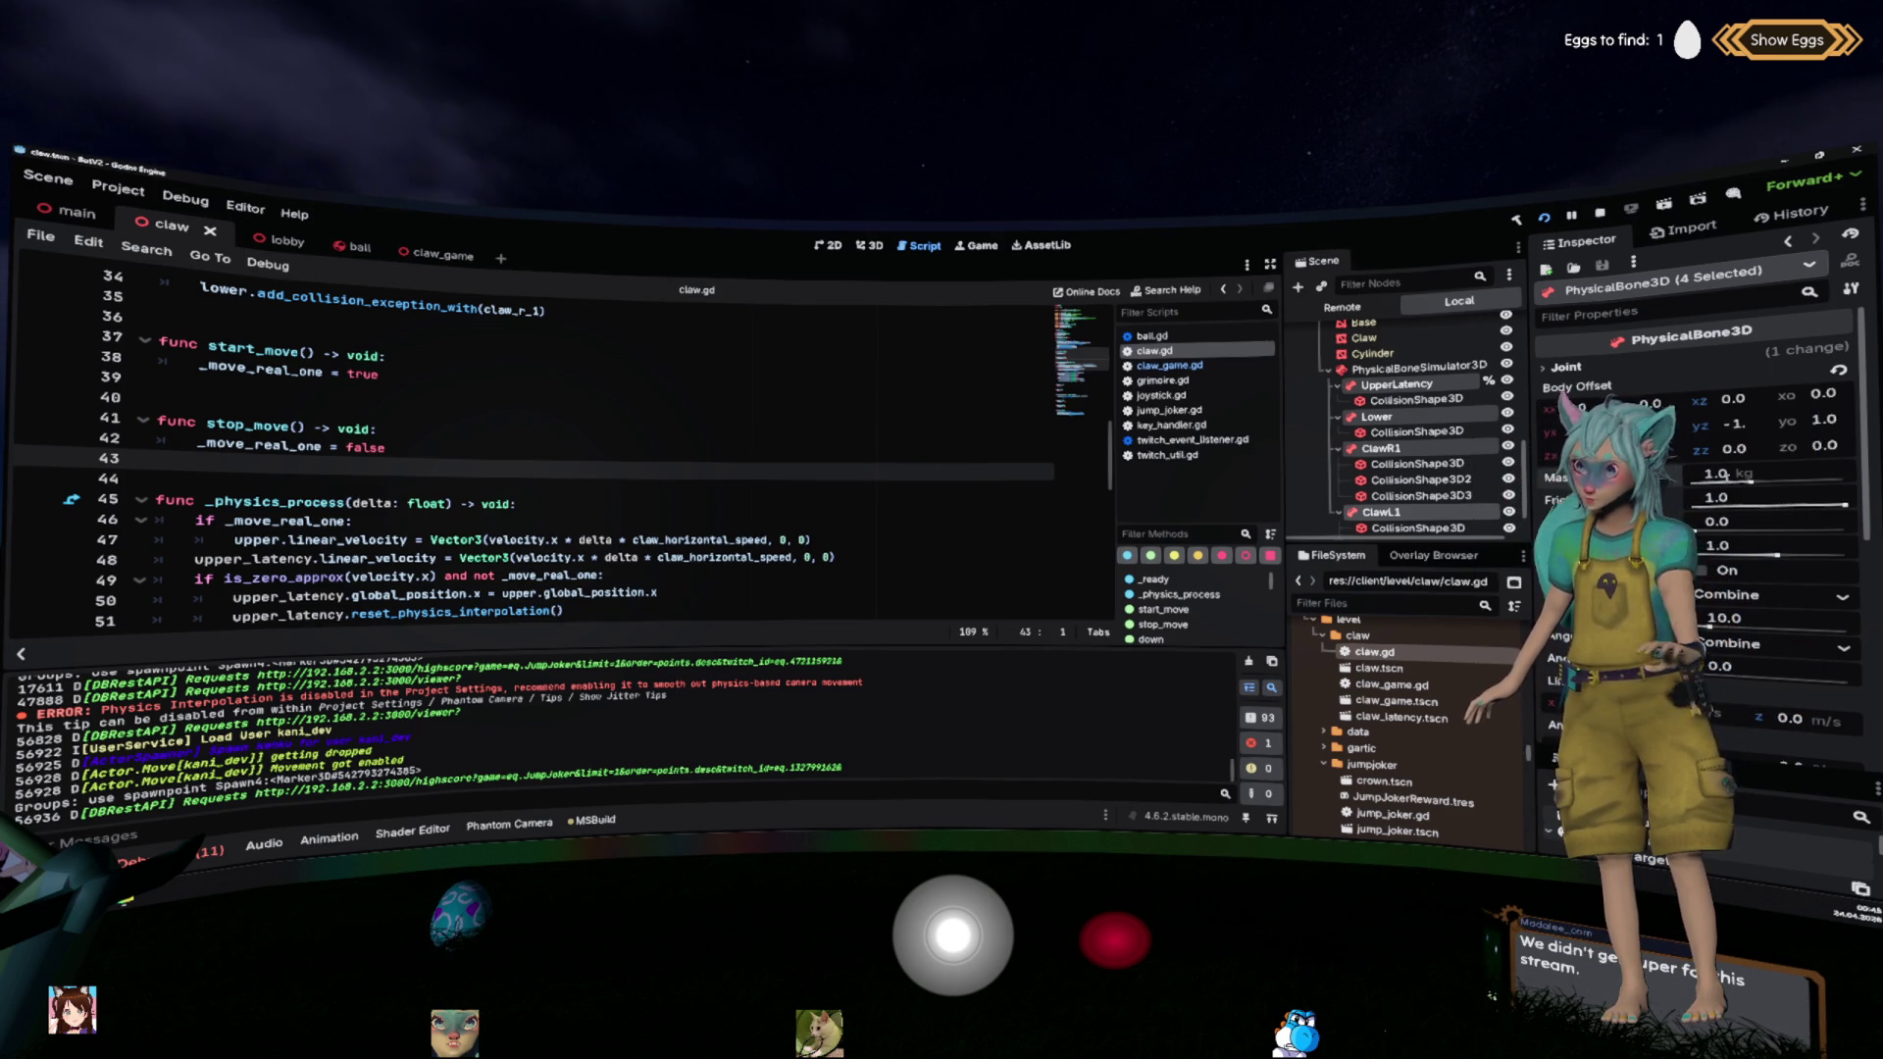
Step: Apply the new gravity scale to ClawL1, ClawR1, Lower and Upper, save, and return to the script
{"action": "scroll", "coordinate": [1423, 412], "scroll_direction": "down", "scroll_amount": 3}
{"action": "left_click", "coordinate": [1388, 410]}
{"action": "left_click", "coordinate": [1403, 349], "text": "ctrl"}
{"action": "left_click", "coordinate": [1377, 390], "text": "ctrl"}
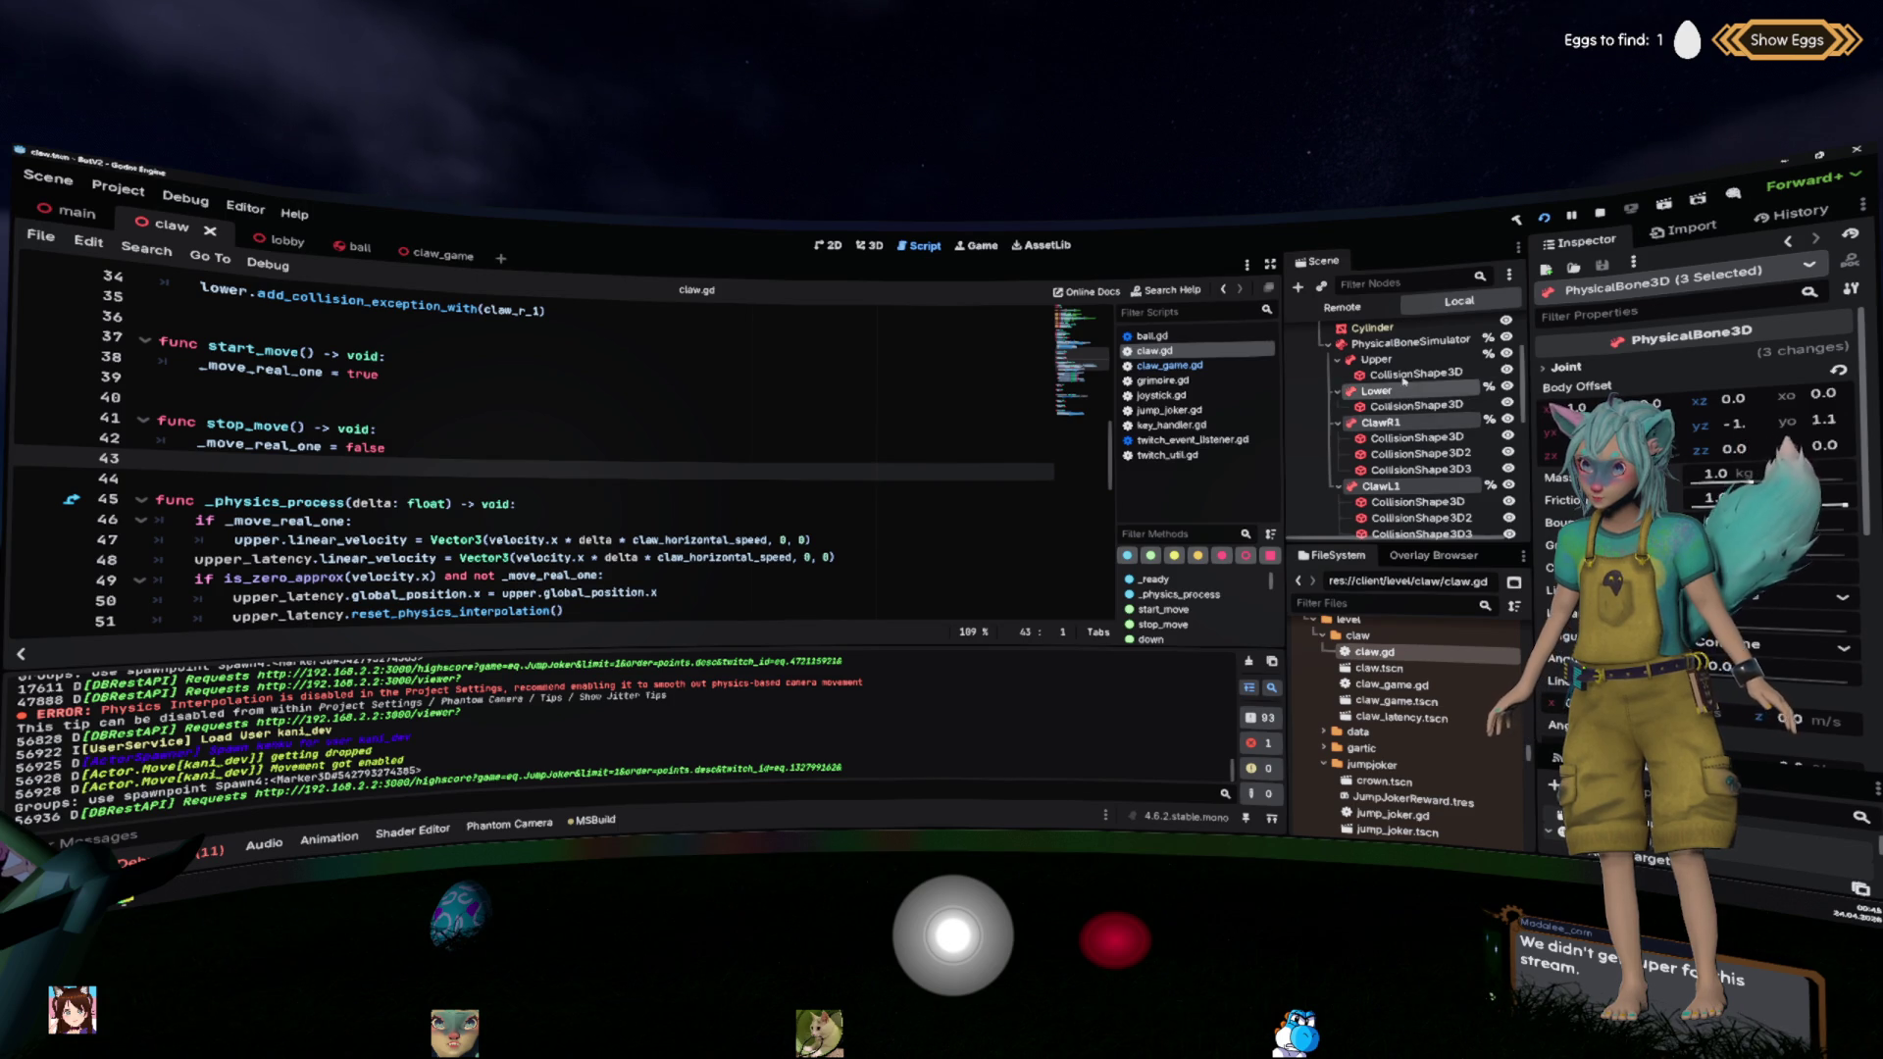
{"action": "left_click", "coordinate": [1376, 359], "text": "ctrl"}
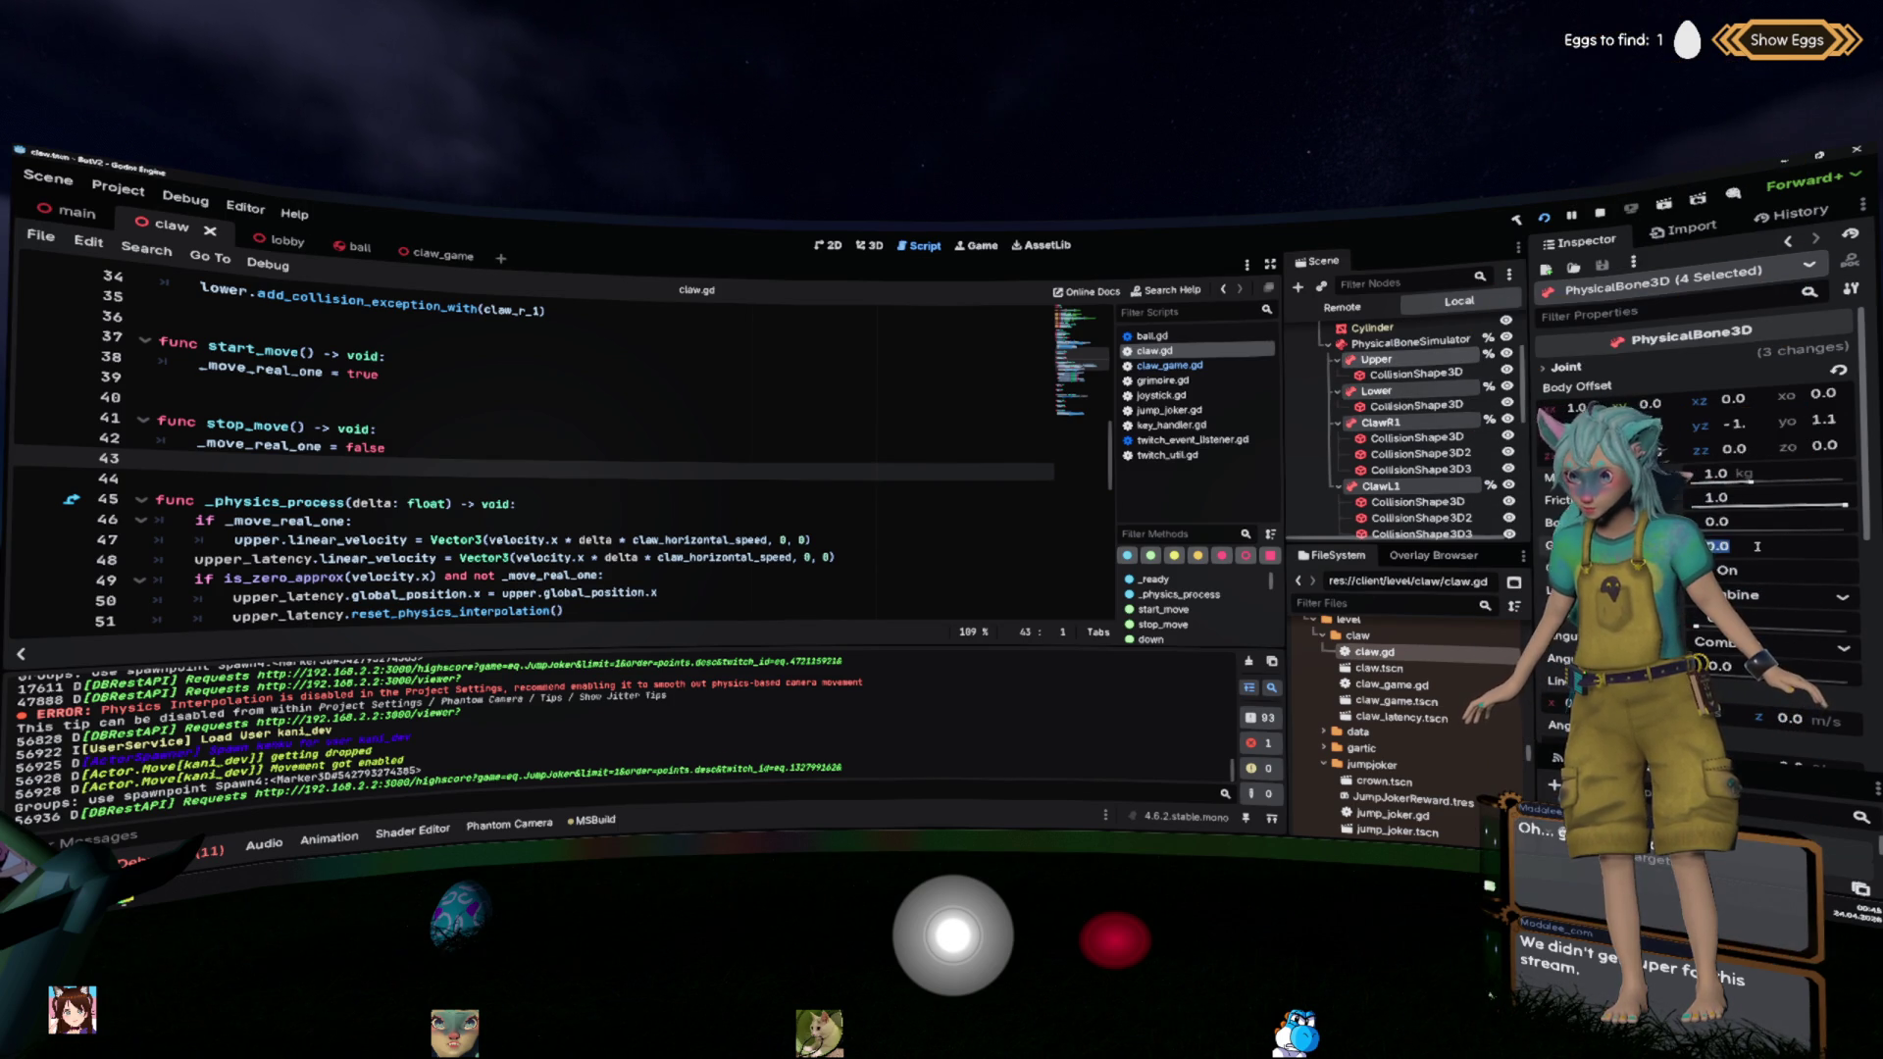
{"action": "left_click", "coordinate": [1757, 546]}
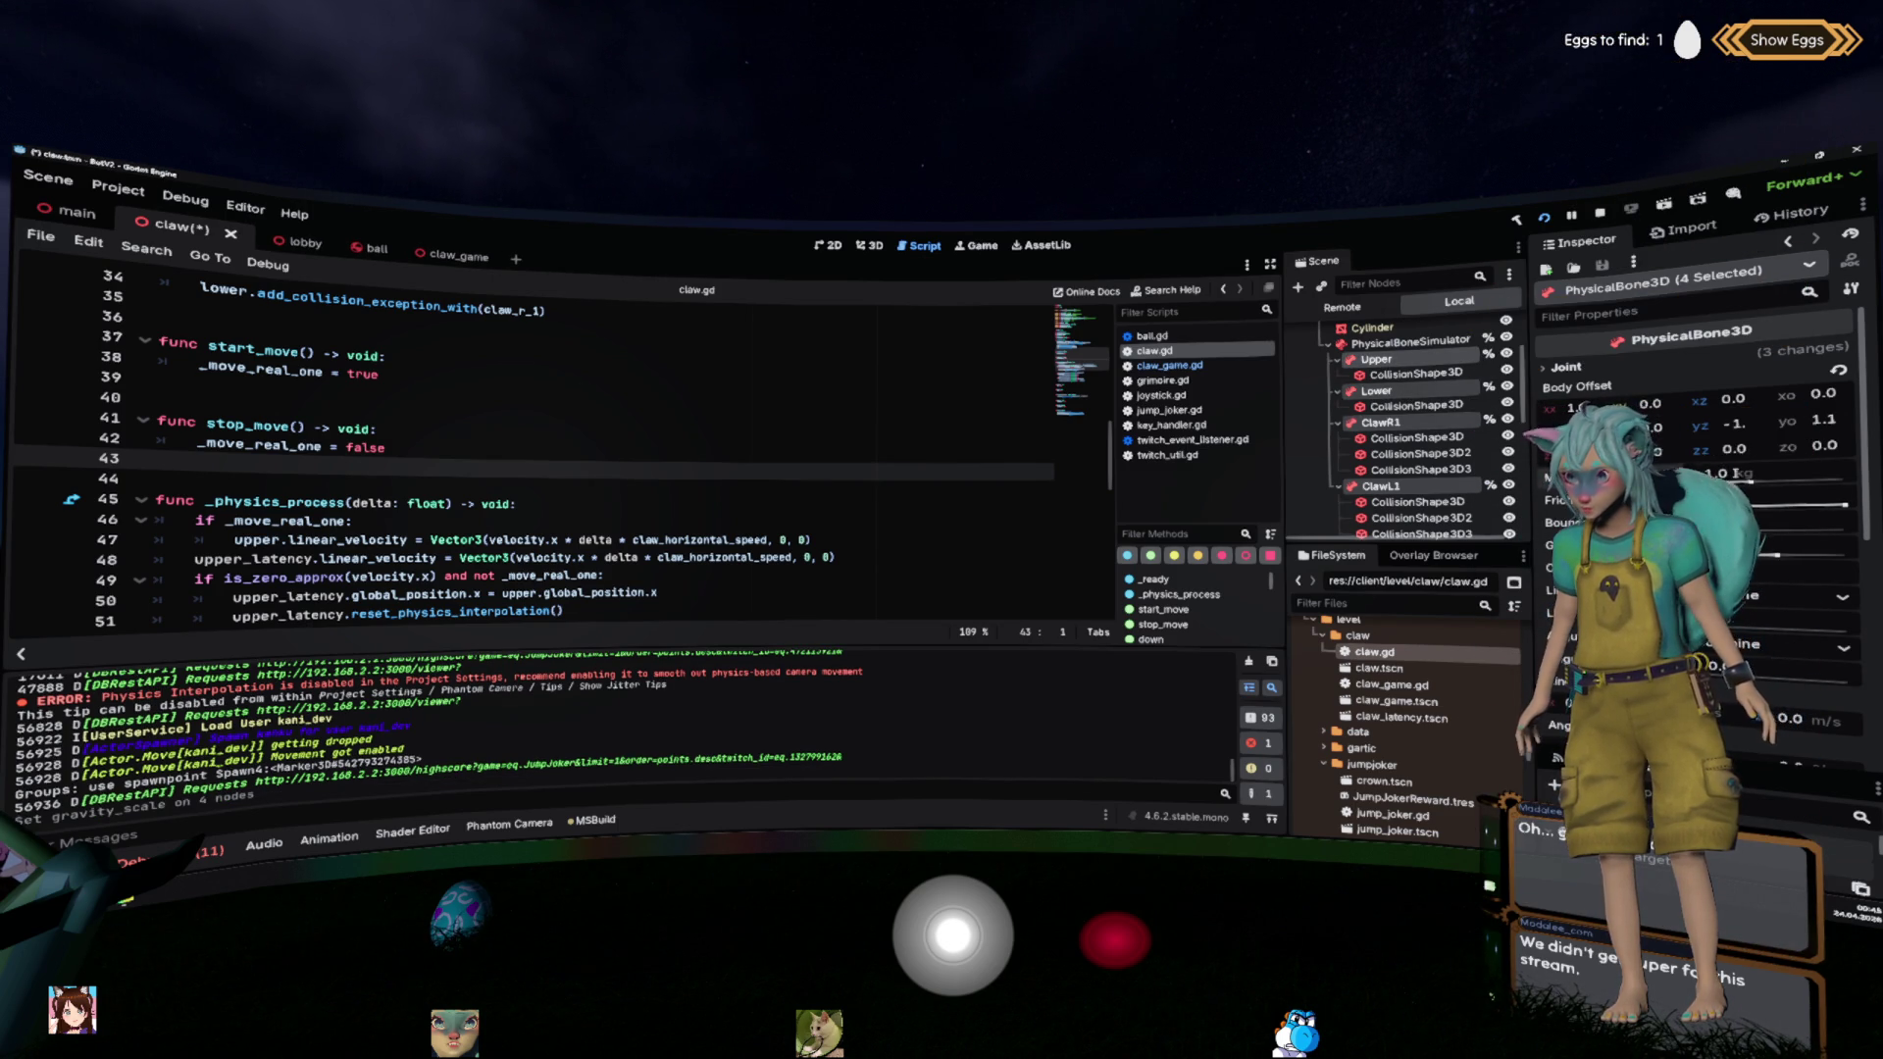
{"action": "key", "text": "ctrl+s"}
{"action": "scroll", "coordinate": [1696, 471], "scroll_direction": "down", "scroll_amount": 5}
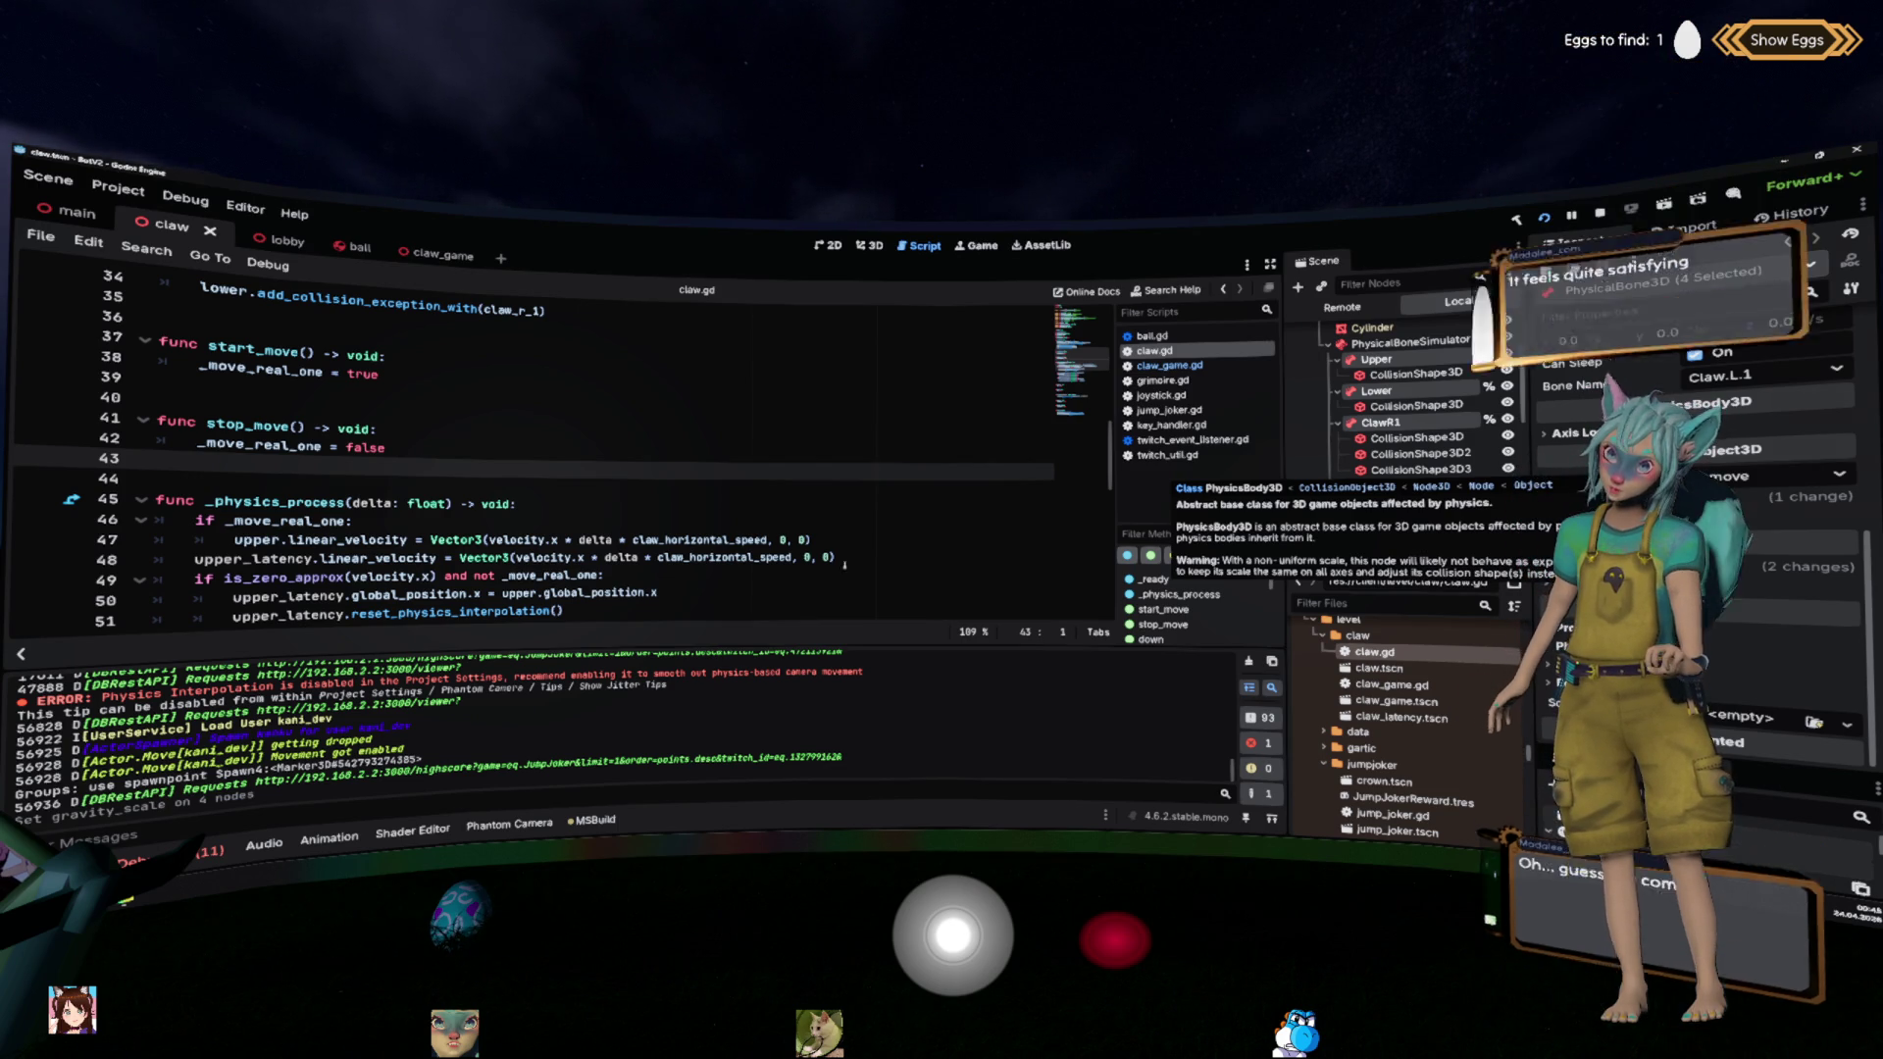
{"action": "left_click", "coordinate": [759, 513]}
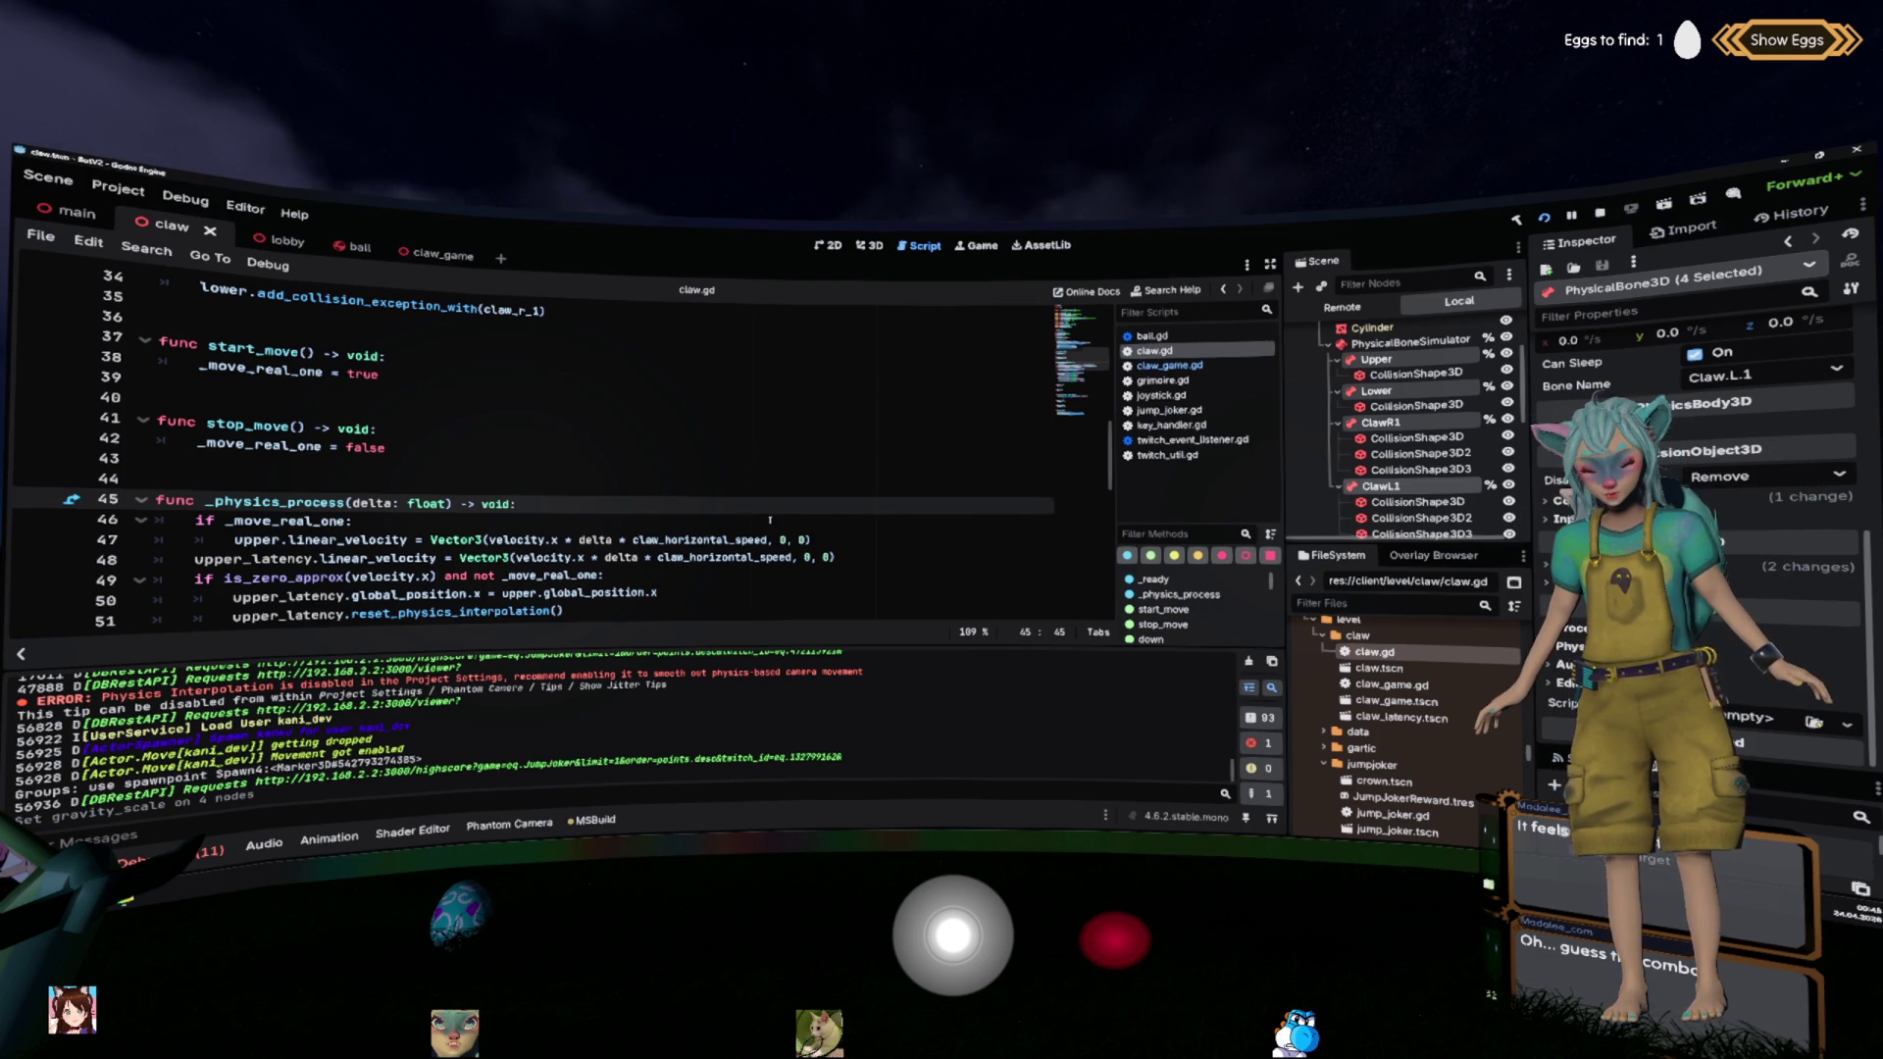
{"action": "scroll", "coordinate": [770, 520], "scroll_direction": "down", "scroll_amount": 1}
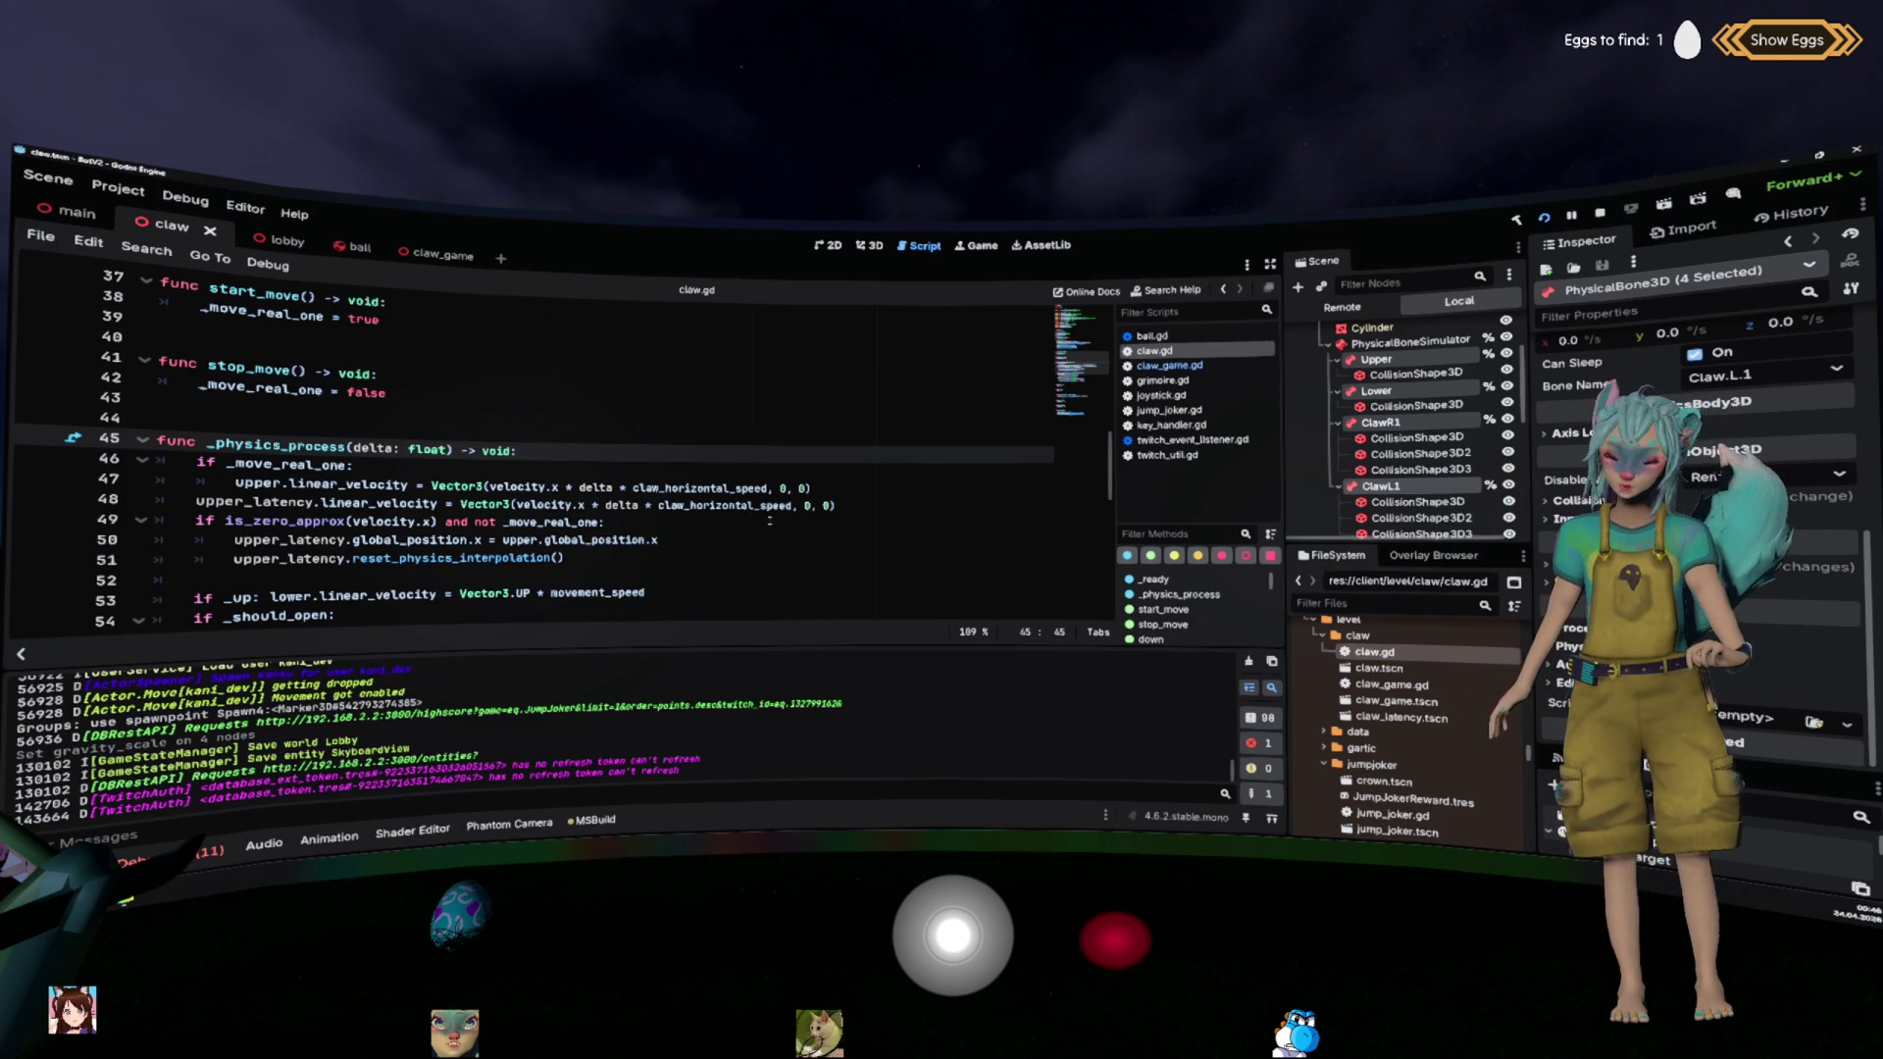
Step: Restart the game with F5 so the updated claw code and bone settings apply
{"action": "left_click", "coordinate": [770, 520]}
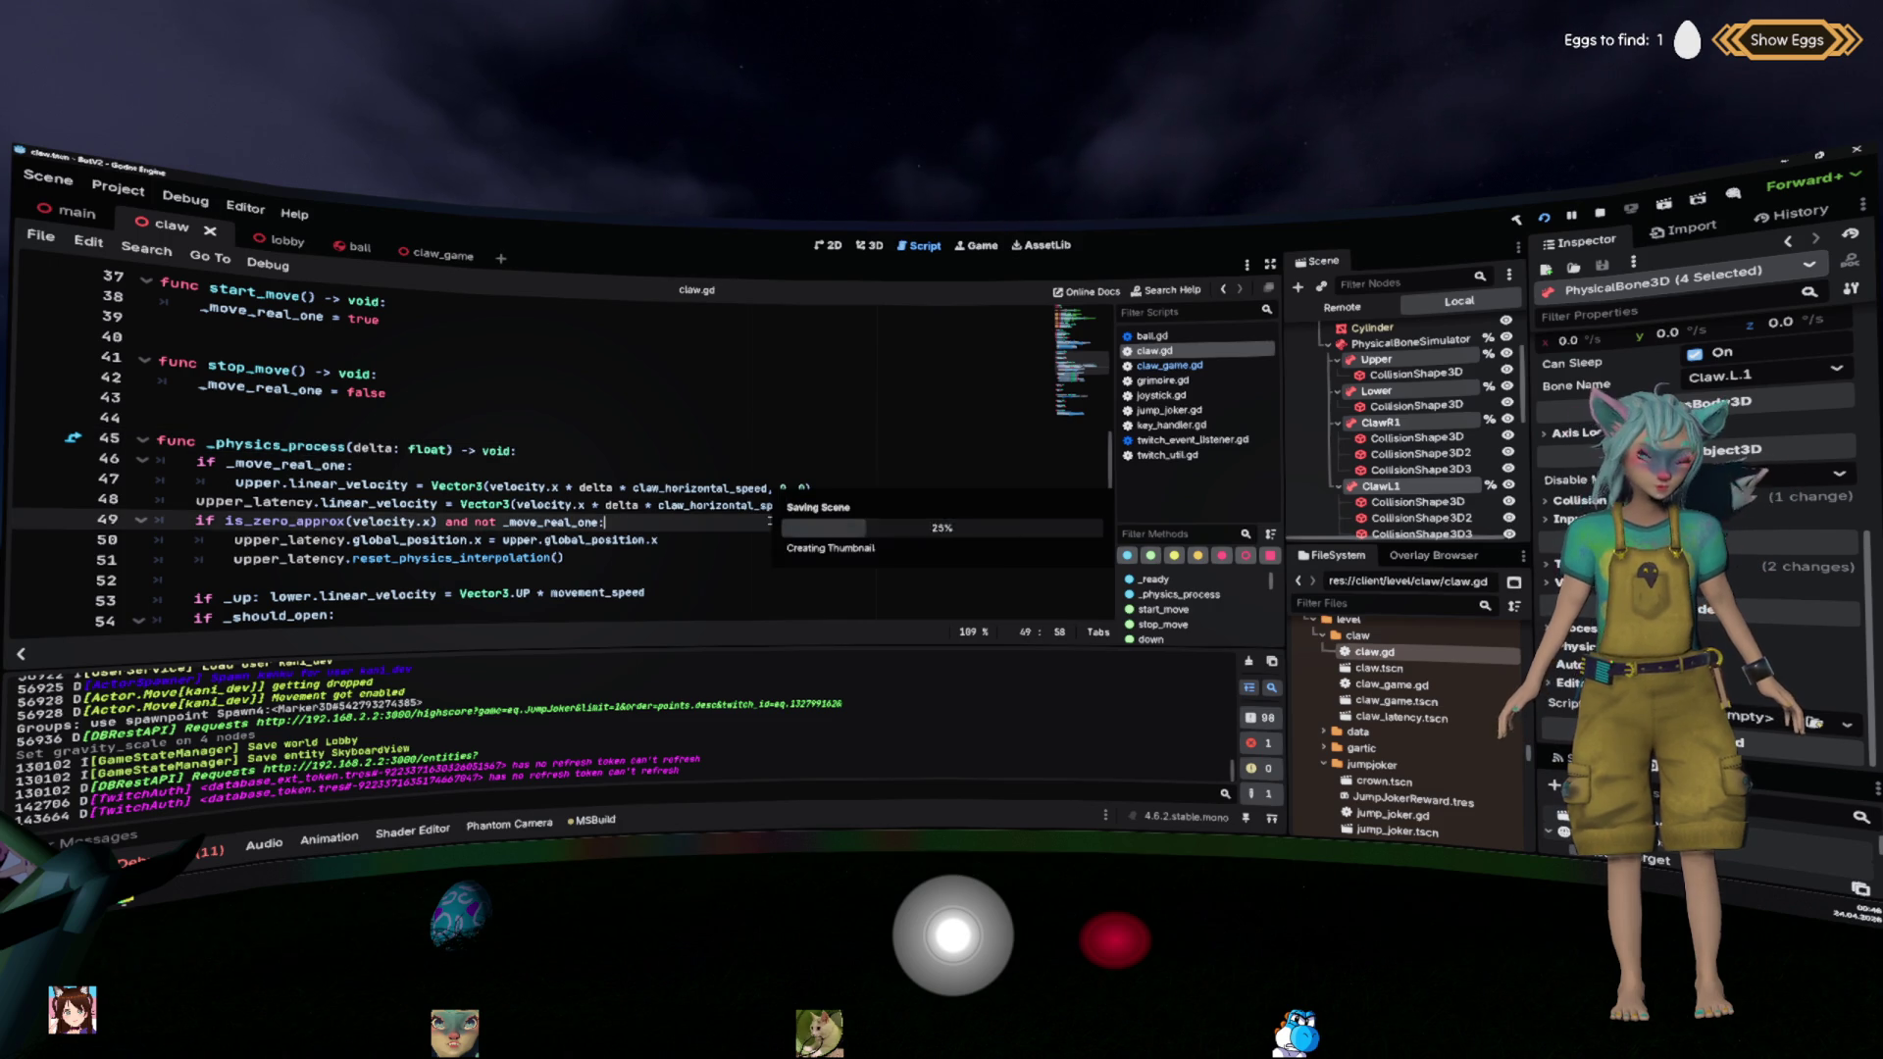
{"action": "left_click", "coordinate": [814, 488]}
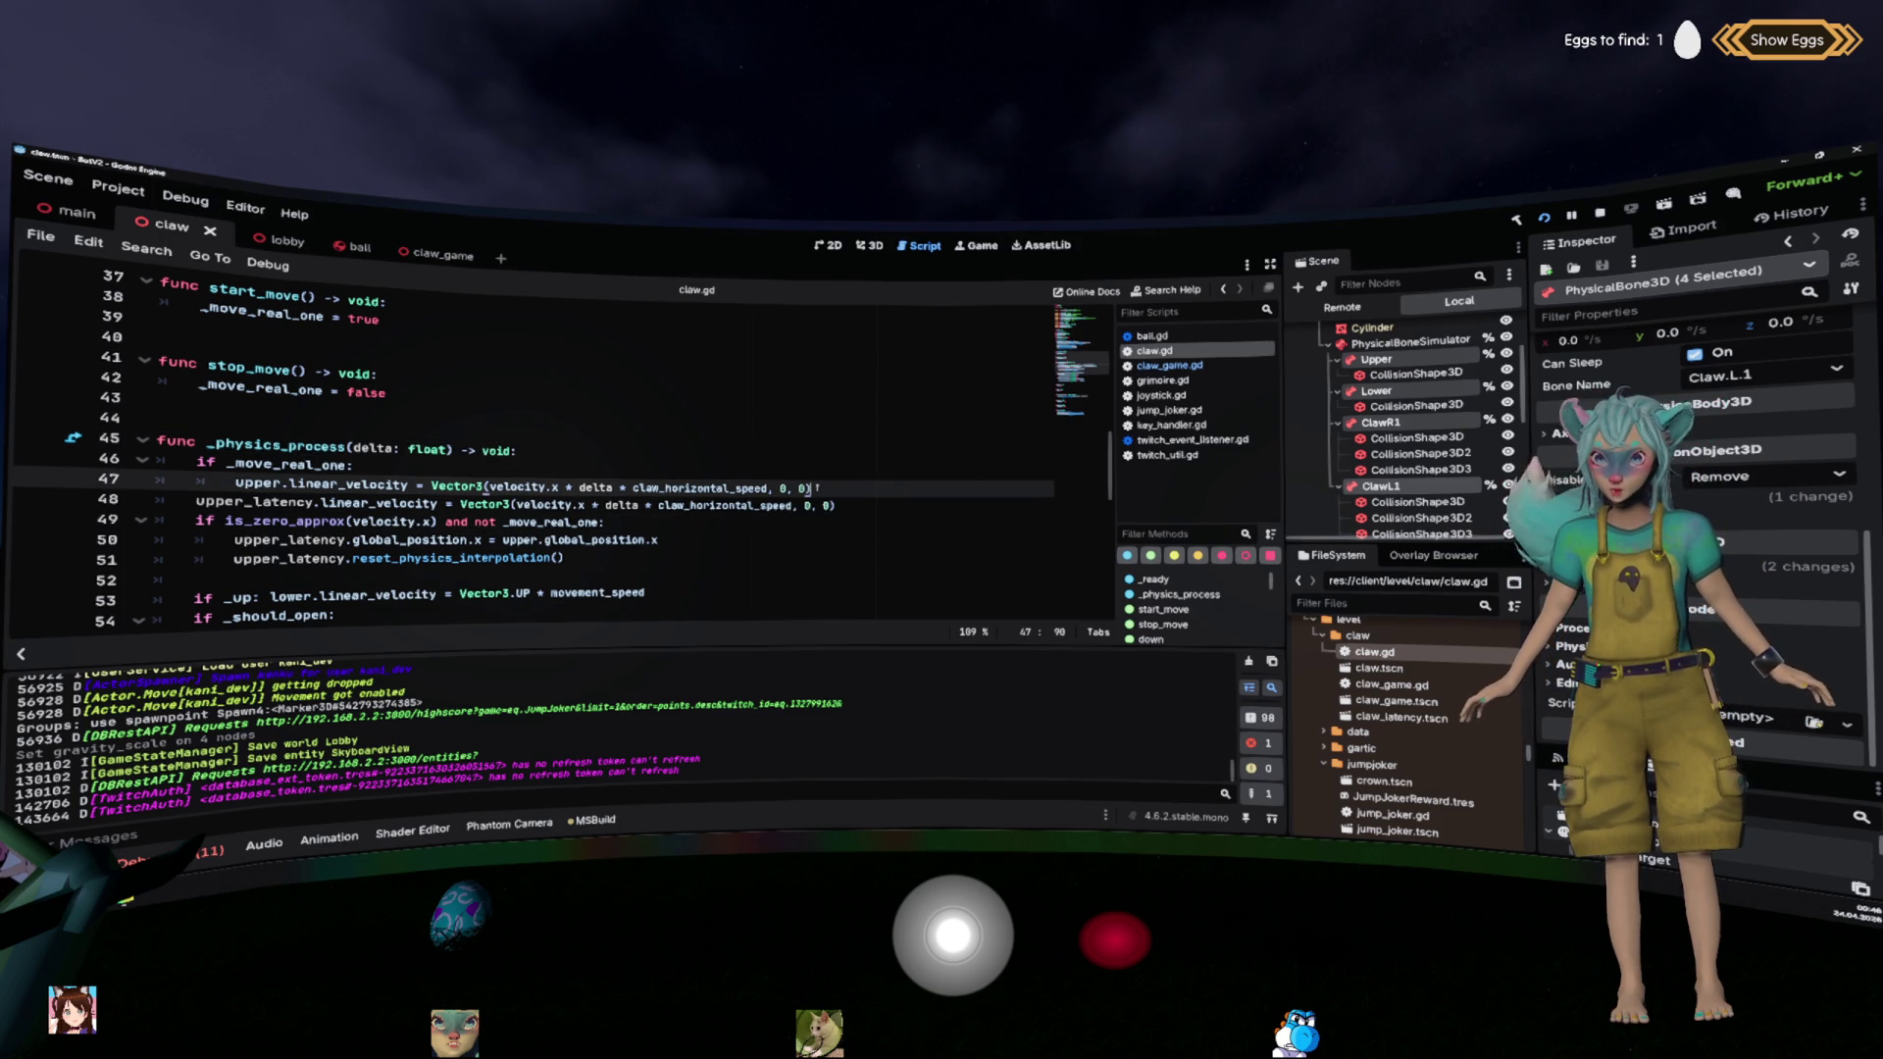
{"action": "scroll", "coordinate": [817, 487], "scroll_direction": "up", "scroll_amount": 2}
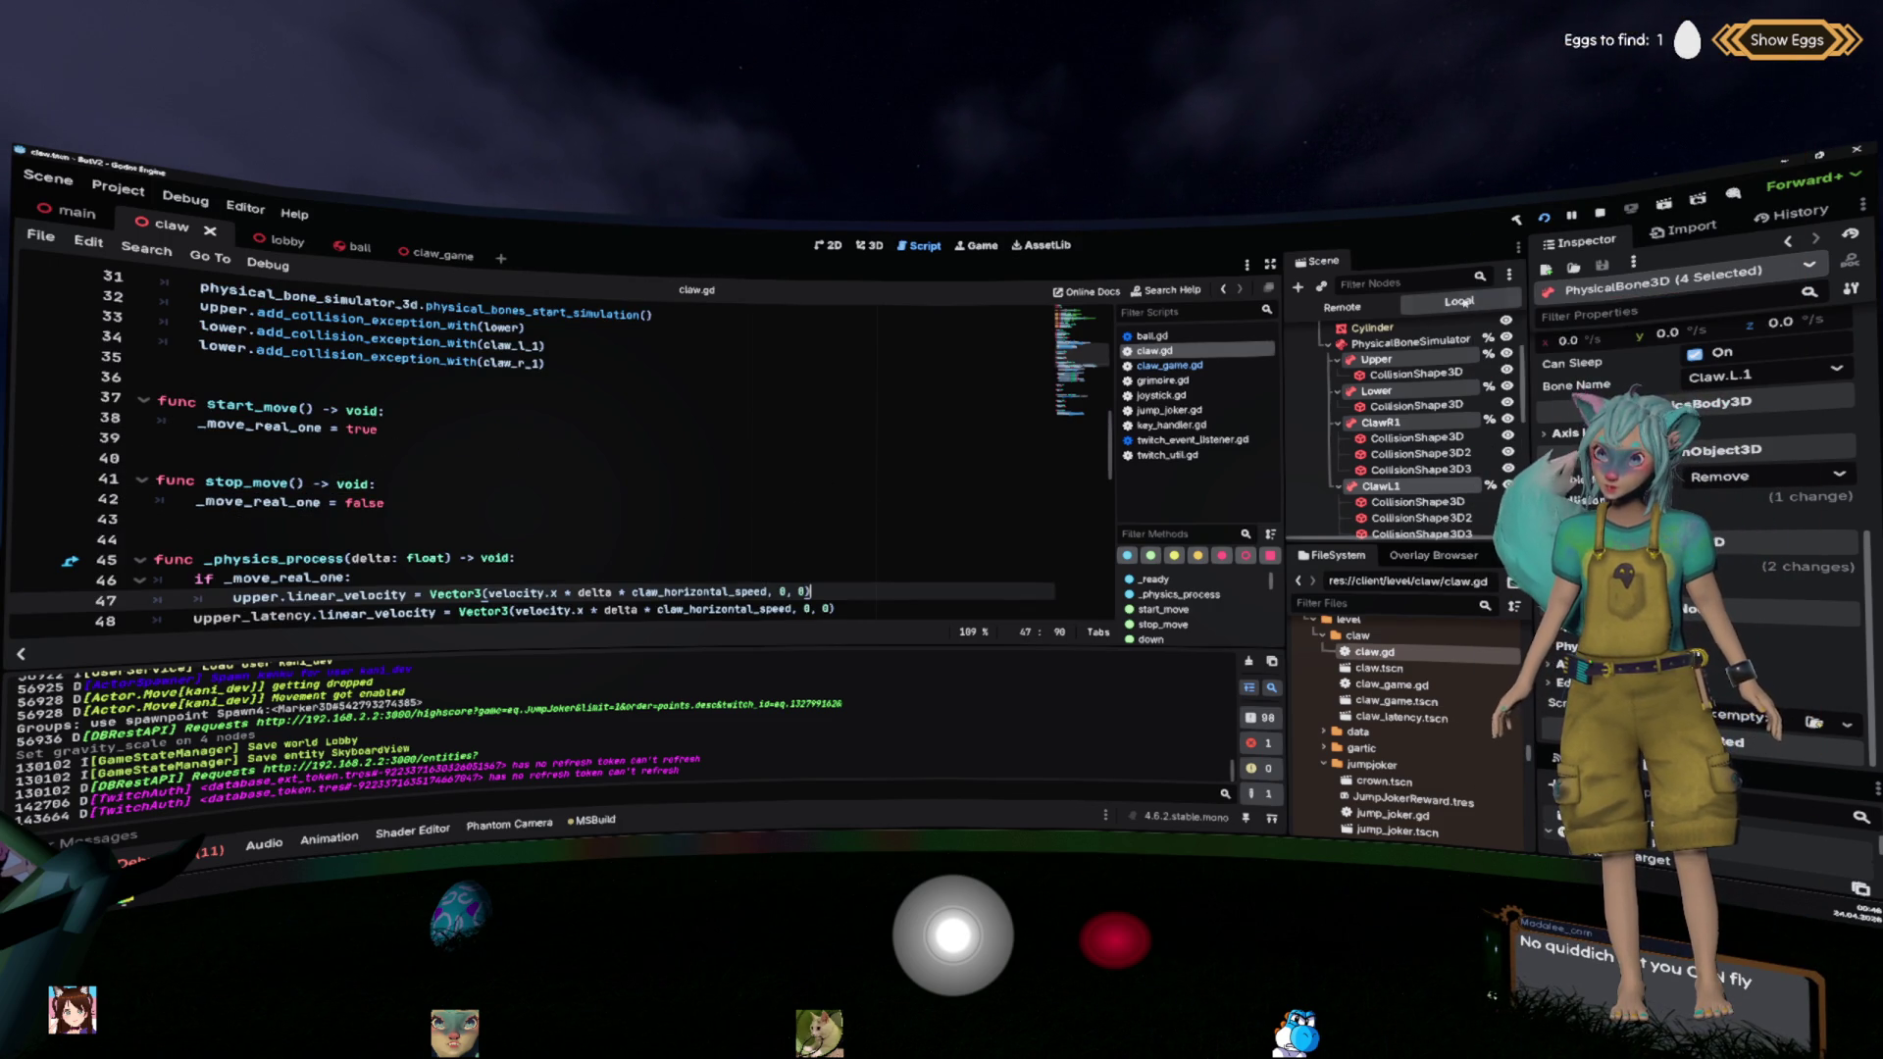
{"action": "key", "text": "F5"}
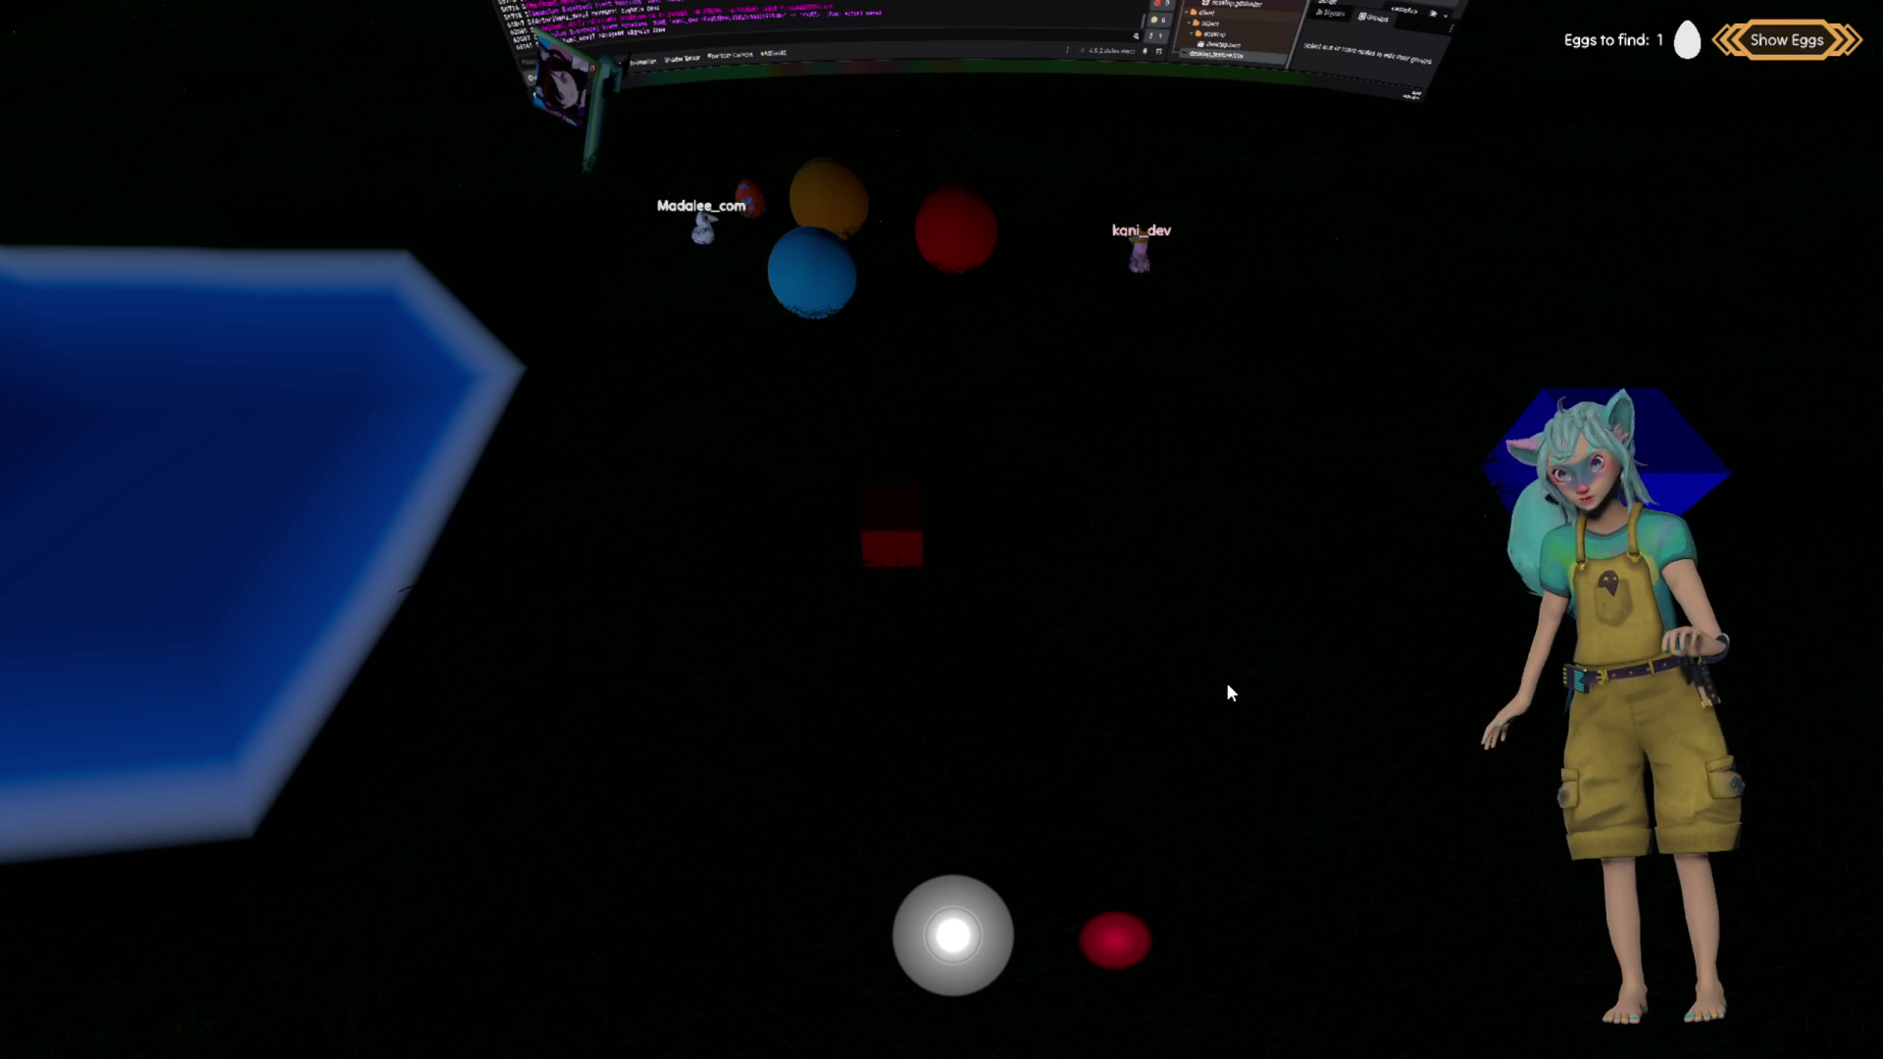
Step: Steer the player avatar across the loaded lobby world
{"action": "left_click", "coordinate": [1205, 525]}
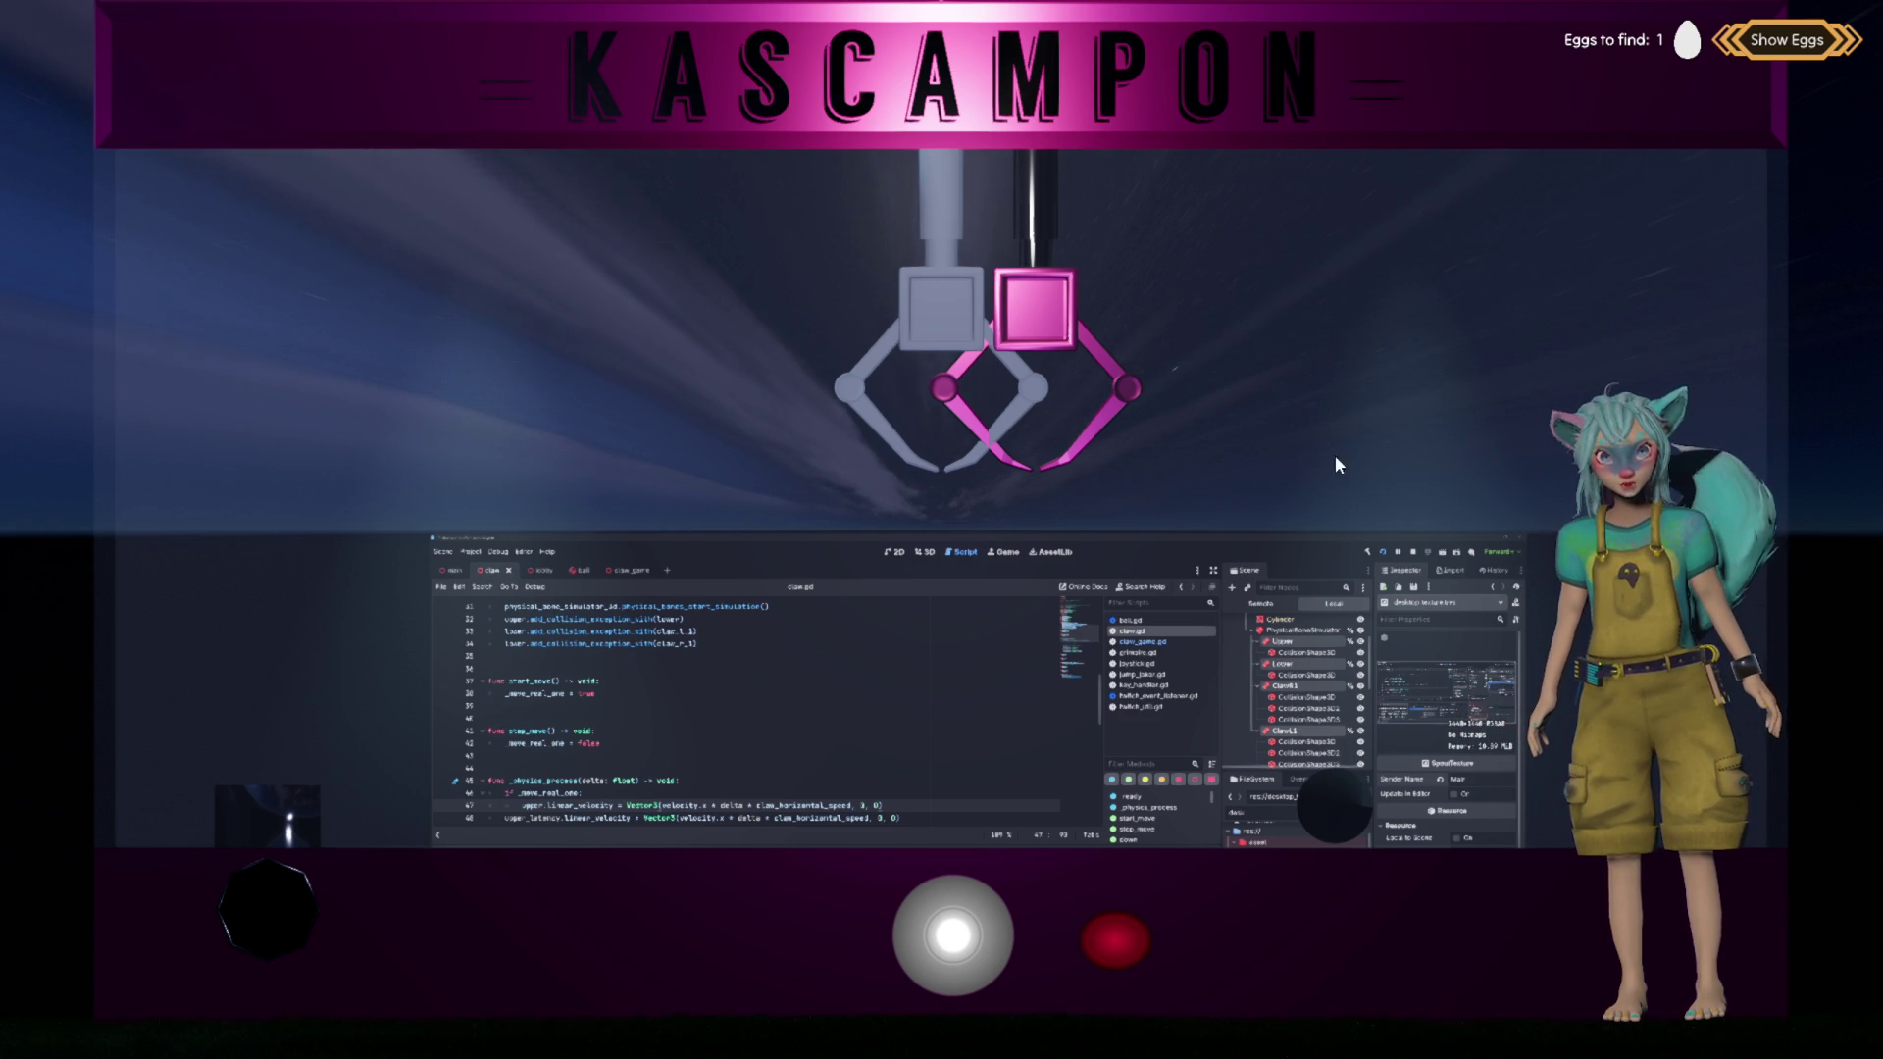
Step: Show the debugger's Errors list, then hide the bottom panel with Ctrl+J to see more code
{"action": "left_click", "coordinate": [768, 717]}
{"action": "left_click", "coordinate": [501, 800]}
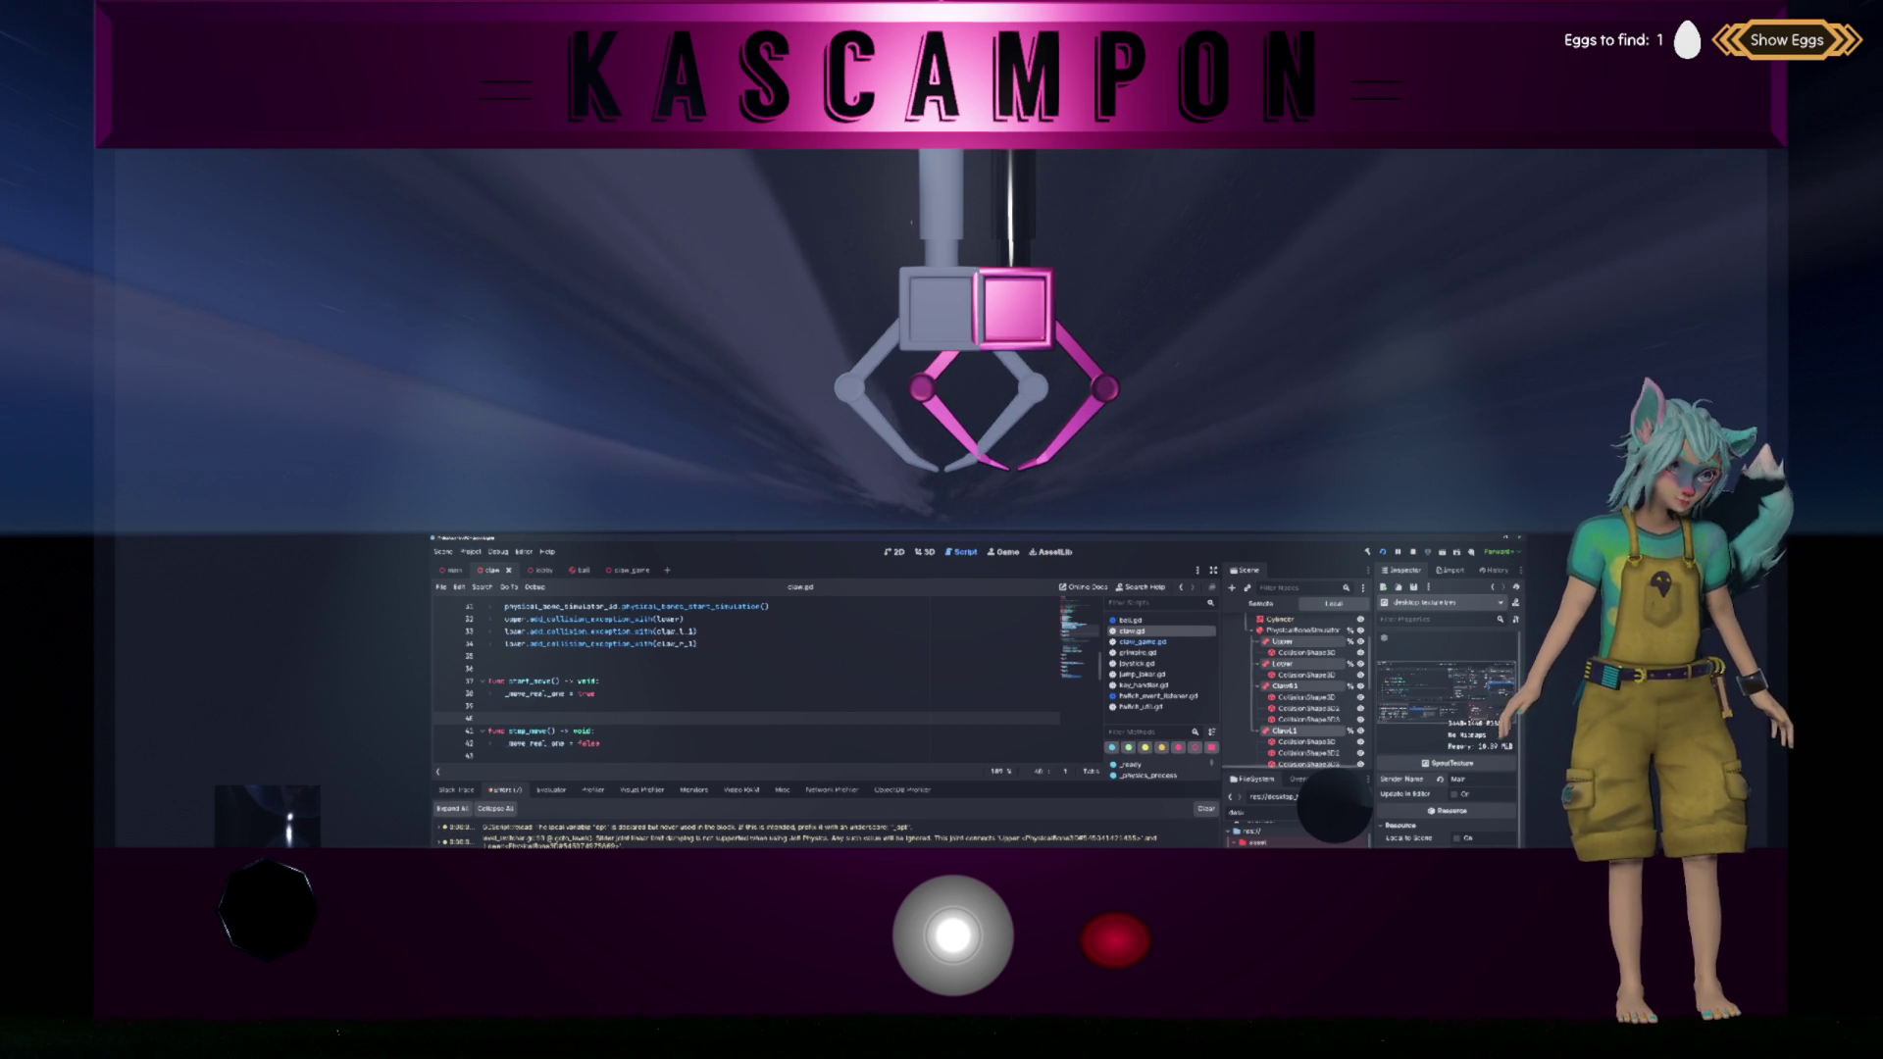
{"action": "key", "text": "ctrl+j"}
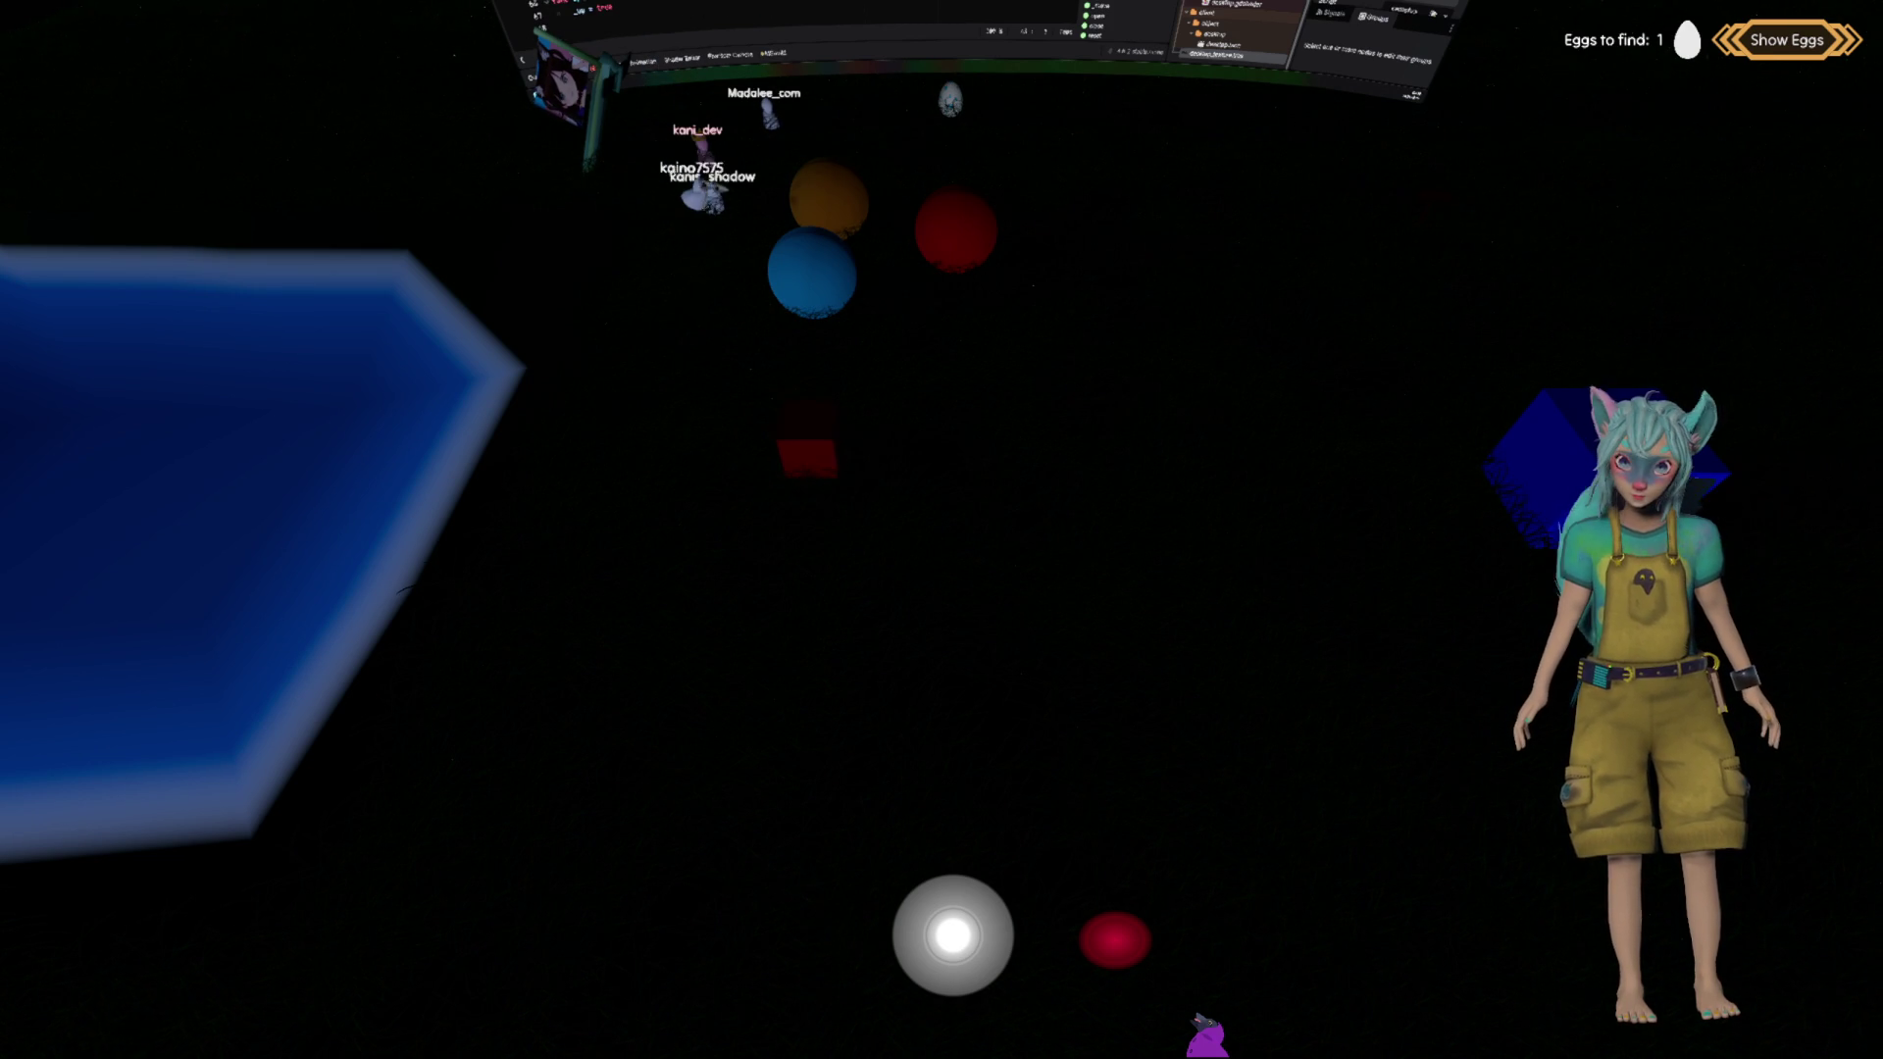
Step: Nudge the red cube slightly right and down in the running scene with the D key
{"action": "key", "text": "d"}
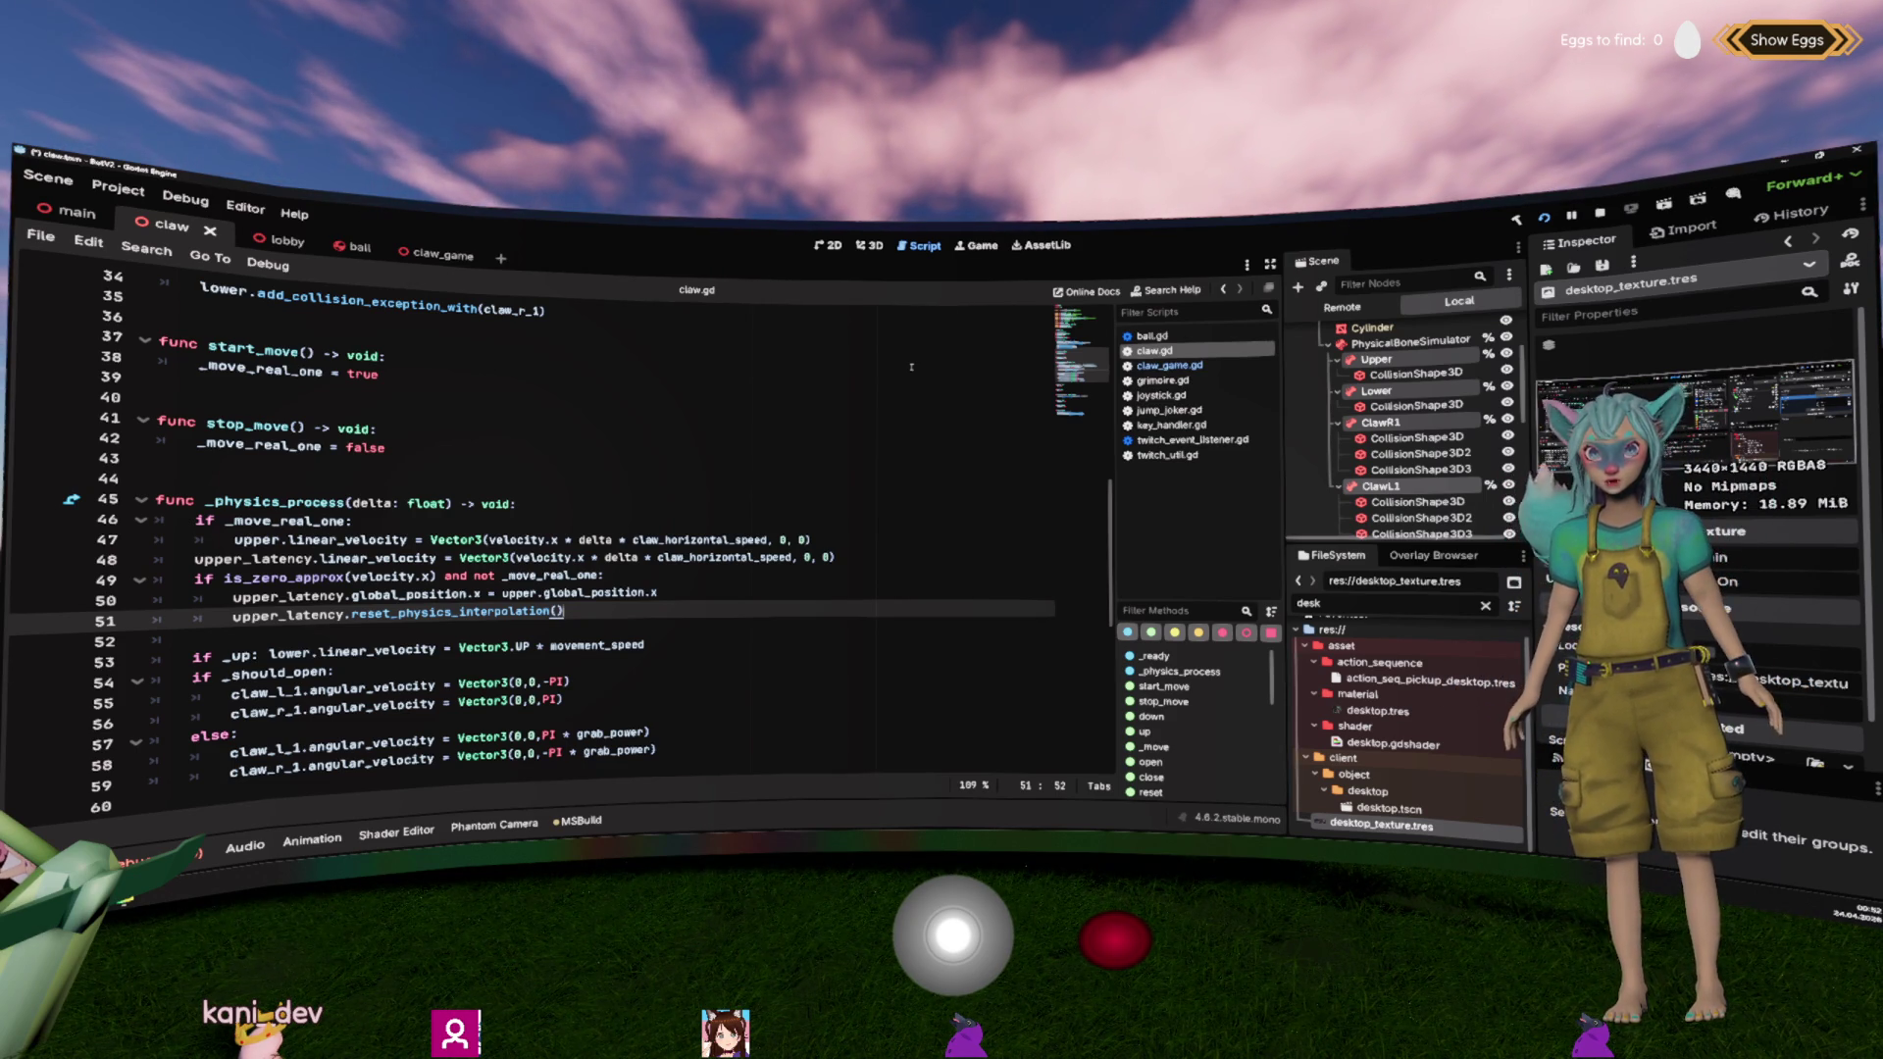
Step: Review claw.gd's velocity code on line 47, movement_speed on line 53 and is_zero_approx on line 49
{"action": "scroll", "coordinate": [893, 423], "scroll_direction": "down", "scroll_amount": 2}
{"action": "left_click", "coordinate": [882, 440]}
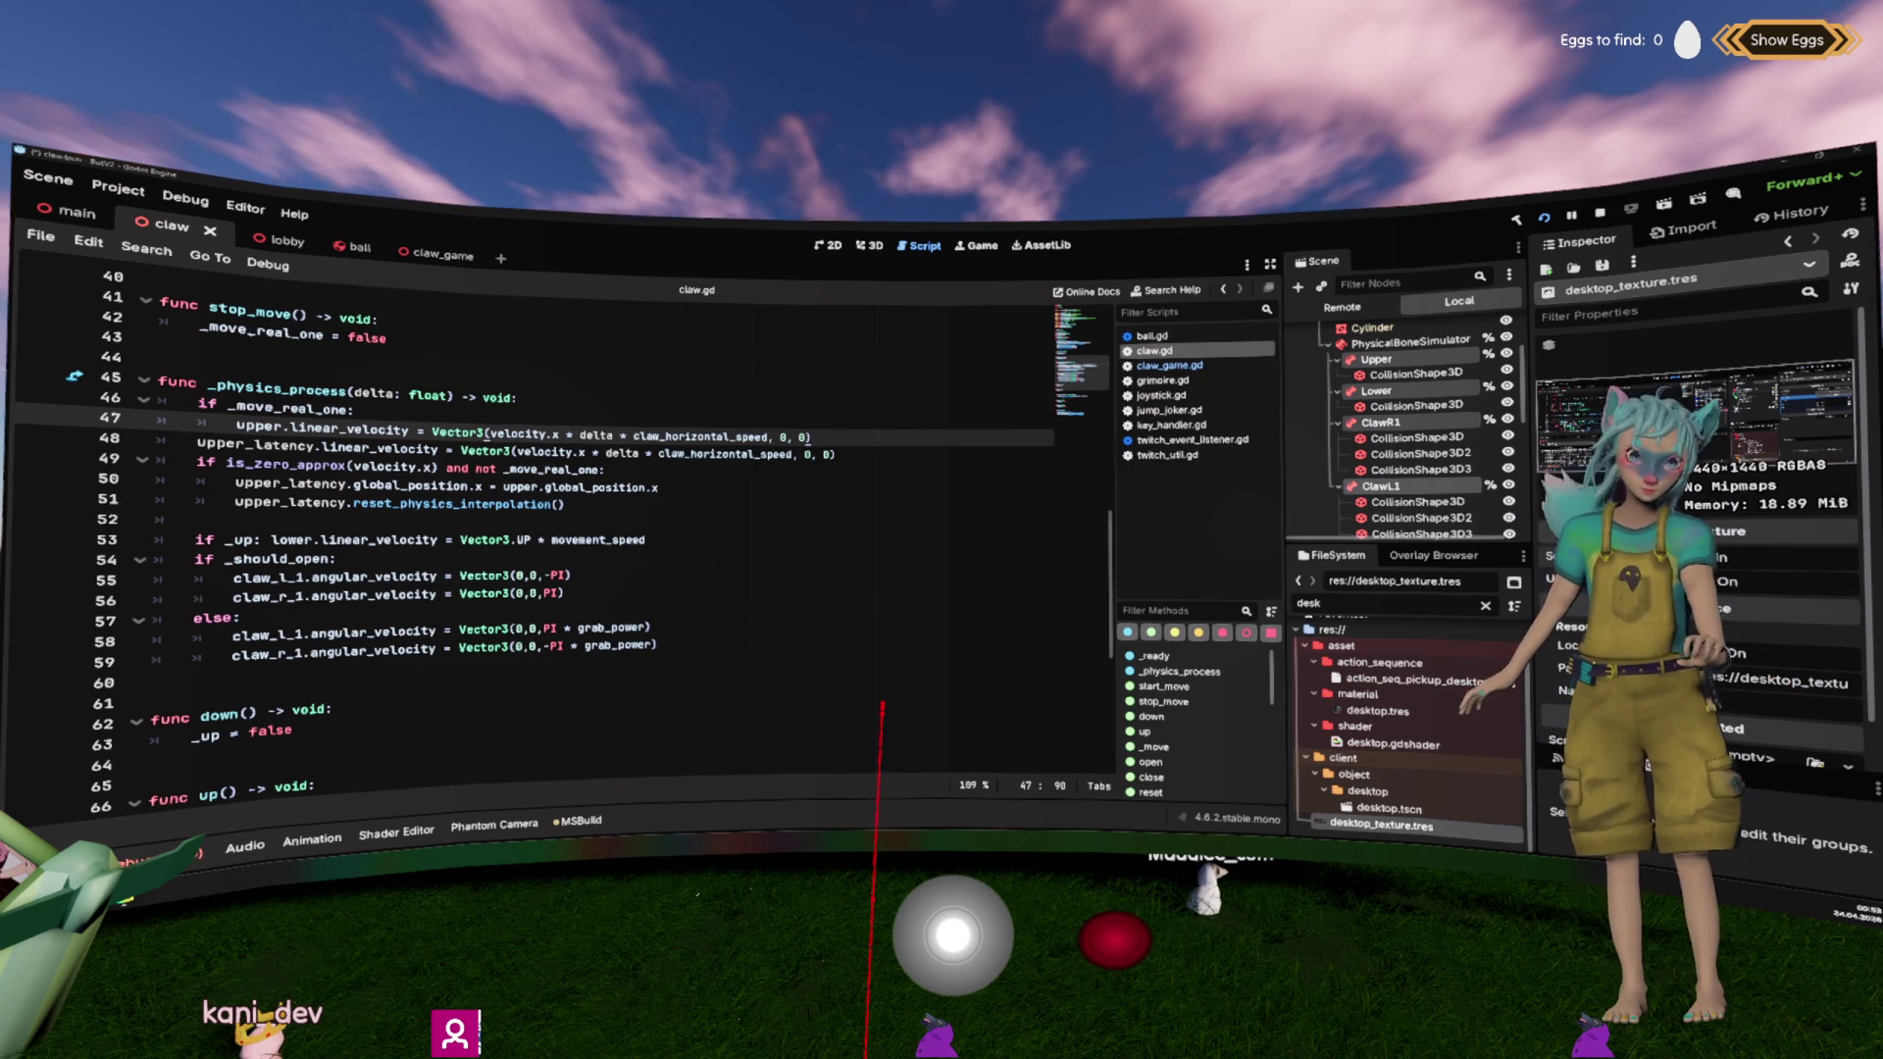
{"action": "left_click", "coordinate": [643, 540]}
{"action": "left_click", "coordinate": [713, 464]}
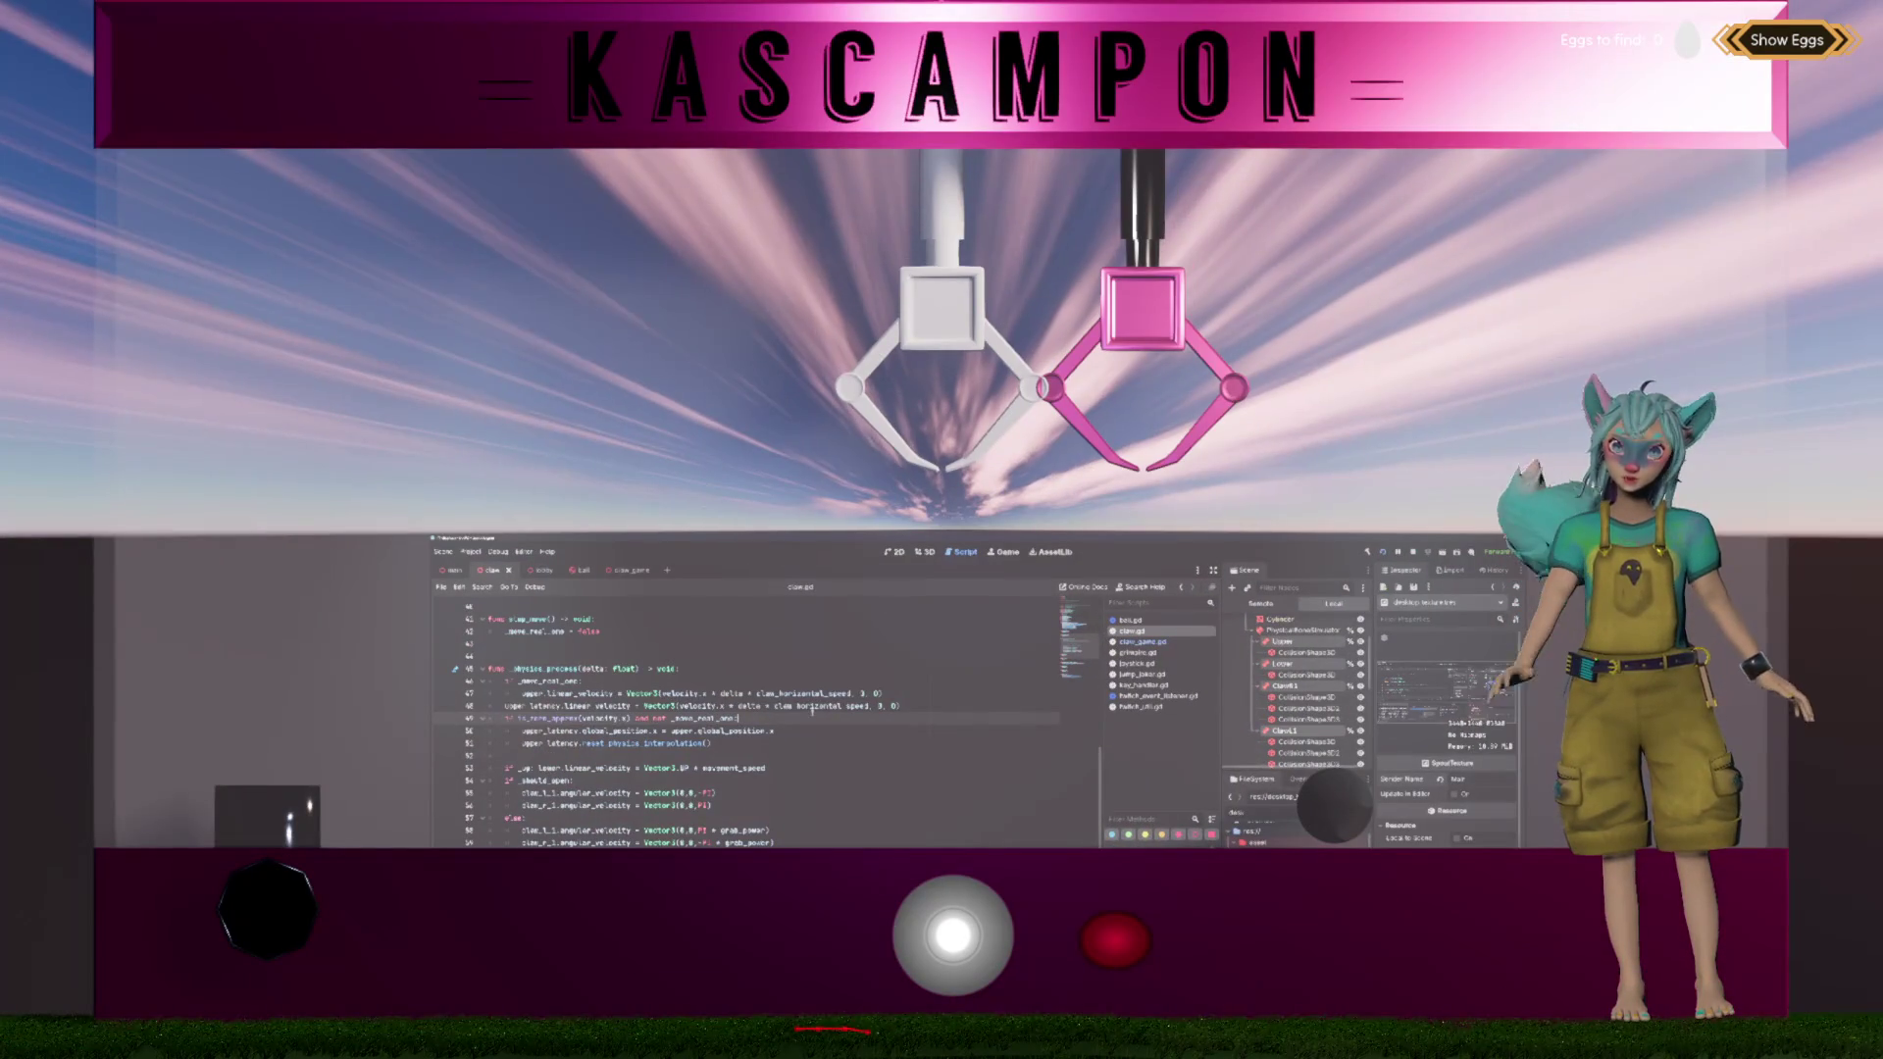
Step: Steer the pink claw left onto the grey claw, then review lines 50 and 55 of claw.gd
{"action": "mouse_move", "coordinate": [781, 694]}
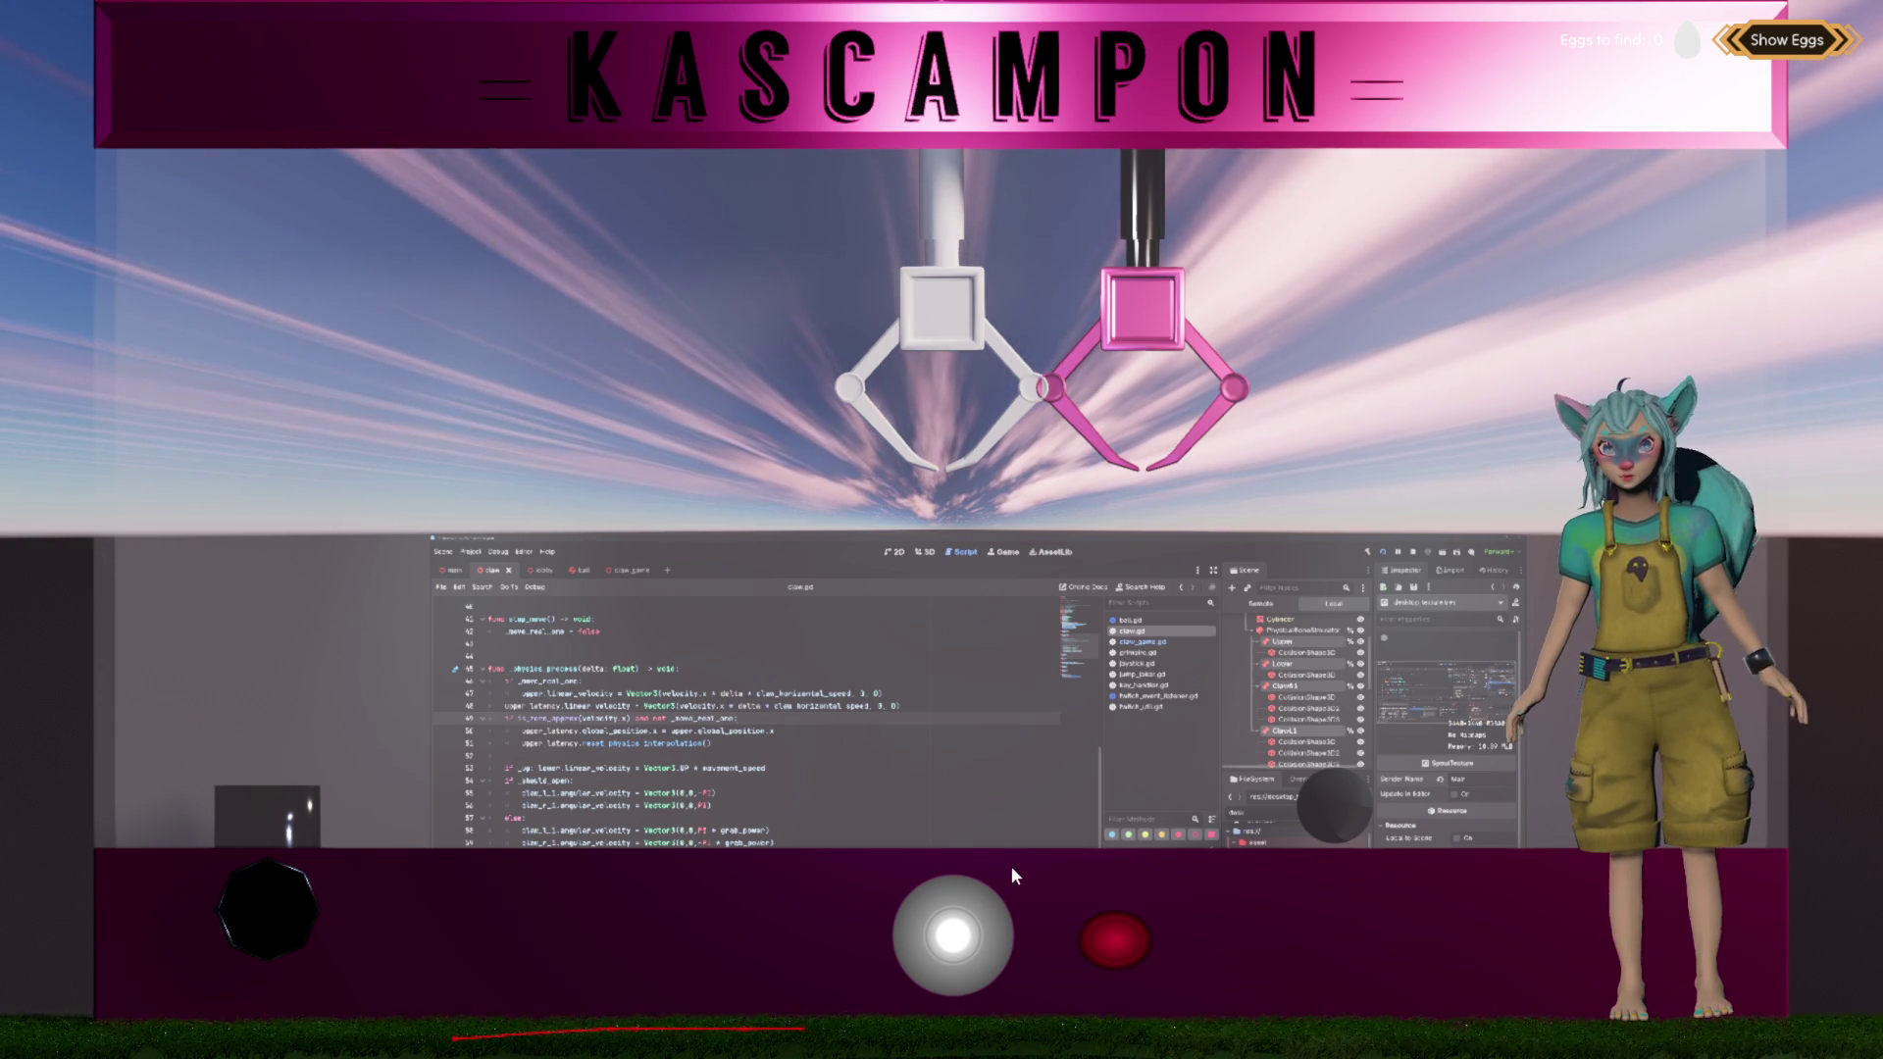
{"action": "left_click_drag", "start_coordinate": [936, 938], "coordinate": [602, 946]}
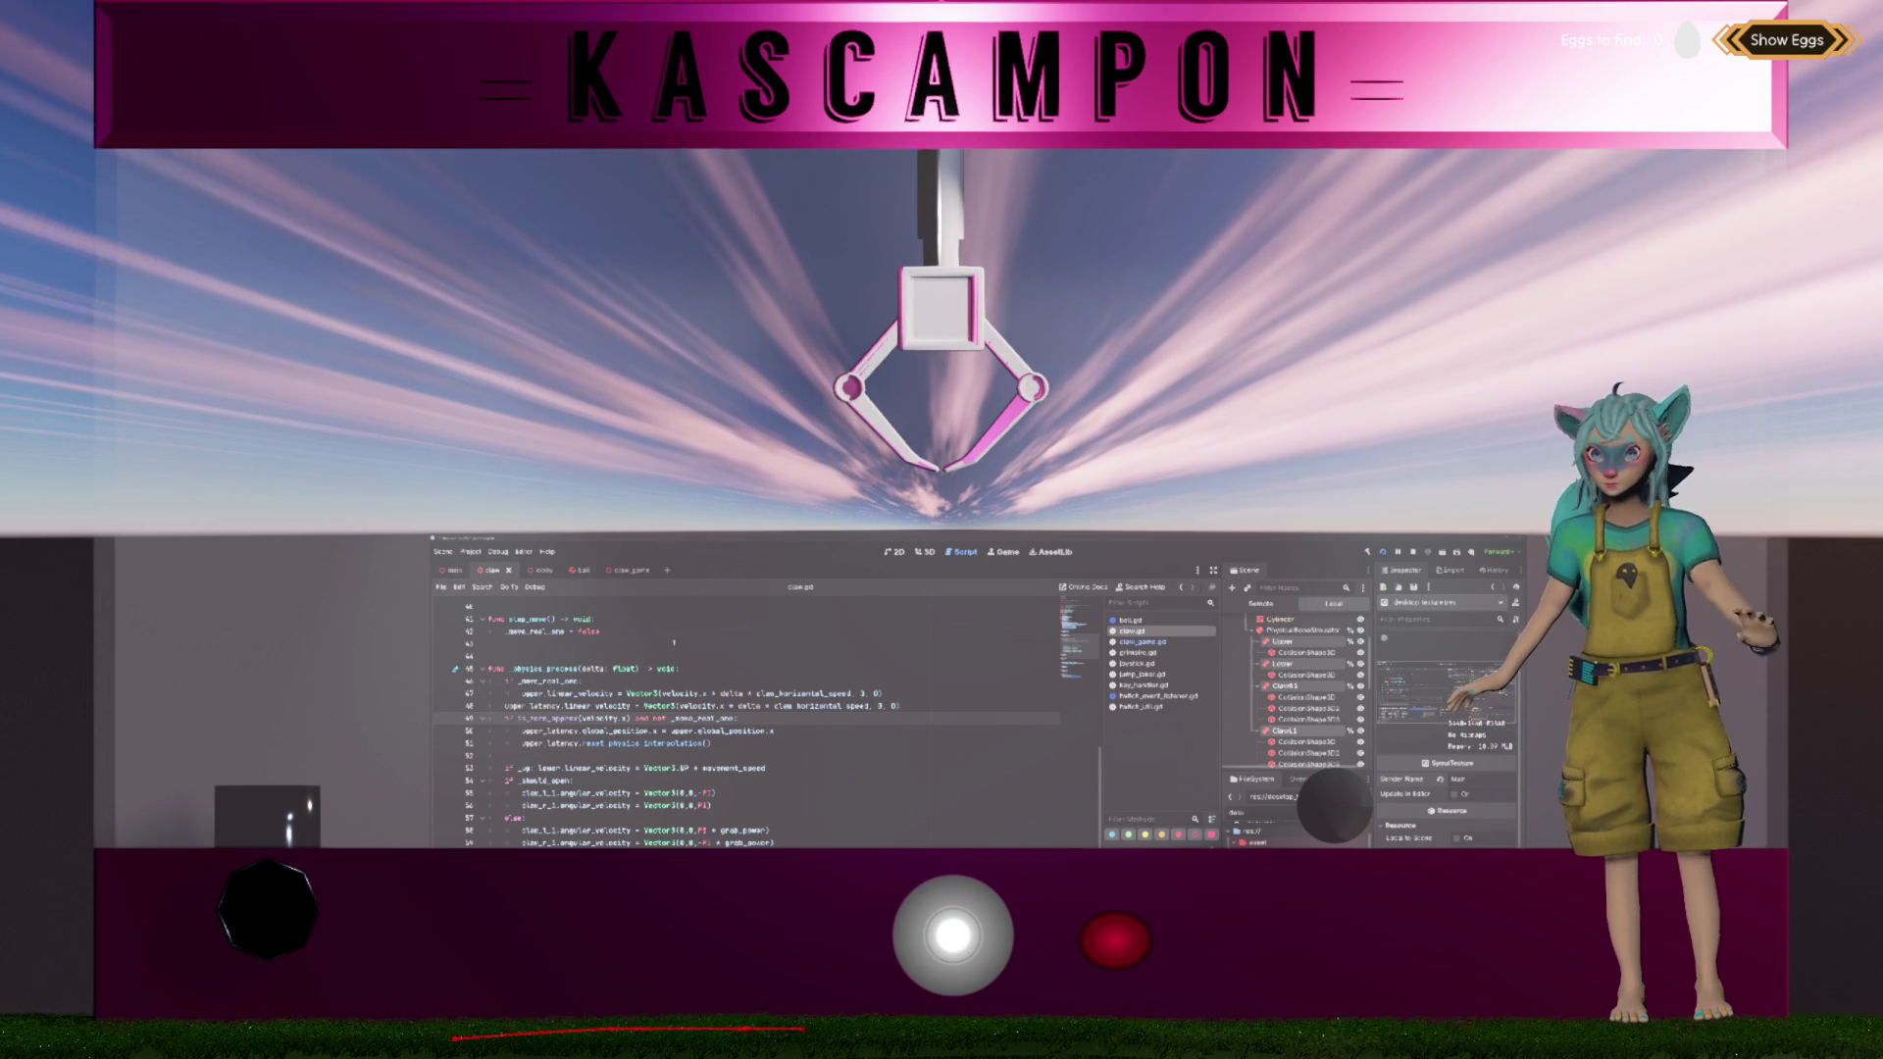
{"action": "left_click", "coordinate": [745, 730]}
{"action": "mouse_move", "coordinate": [745, 730]}
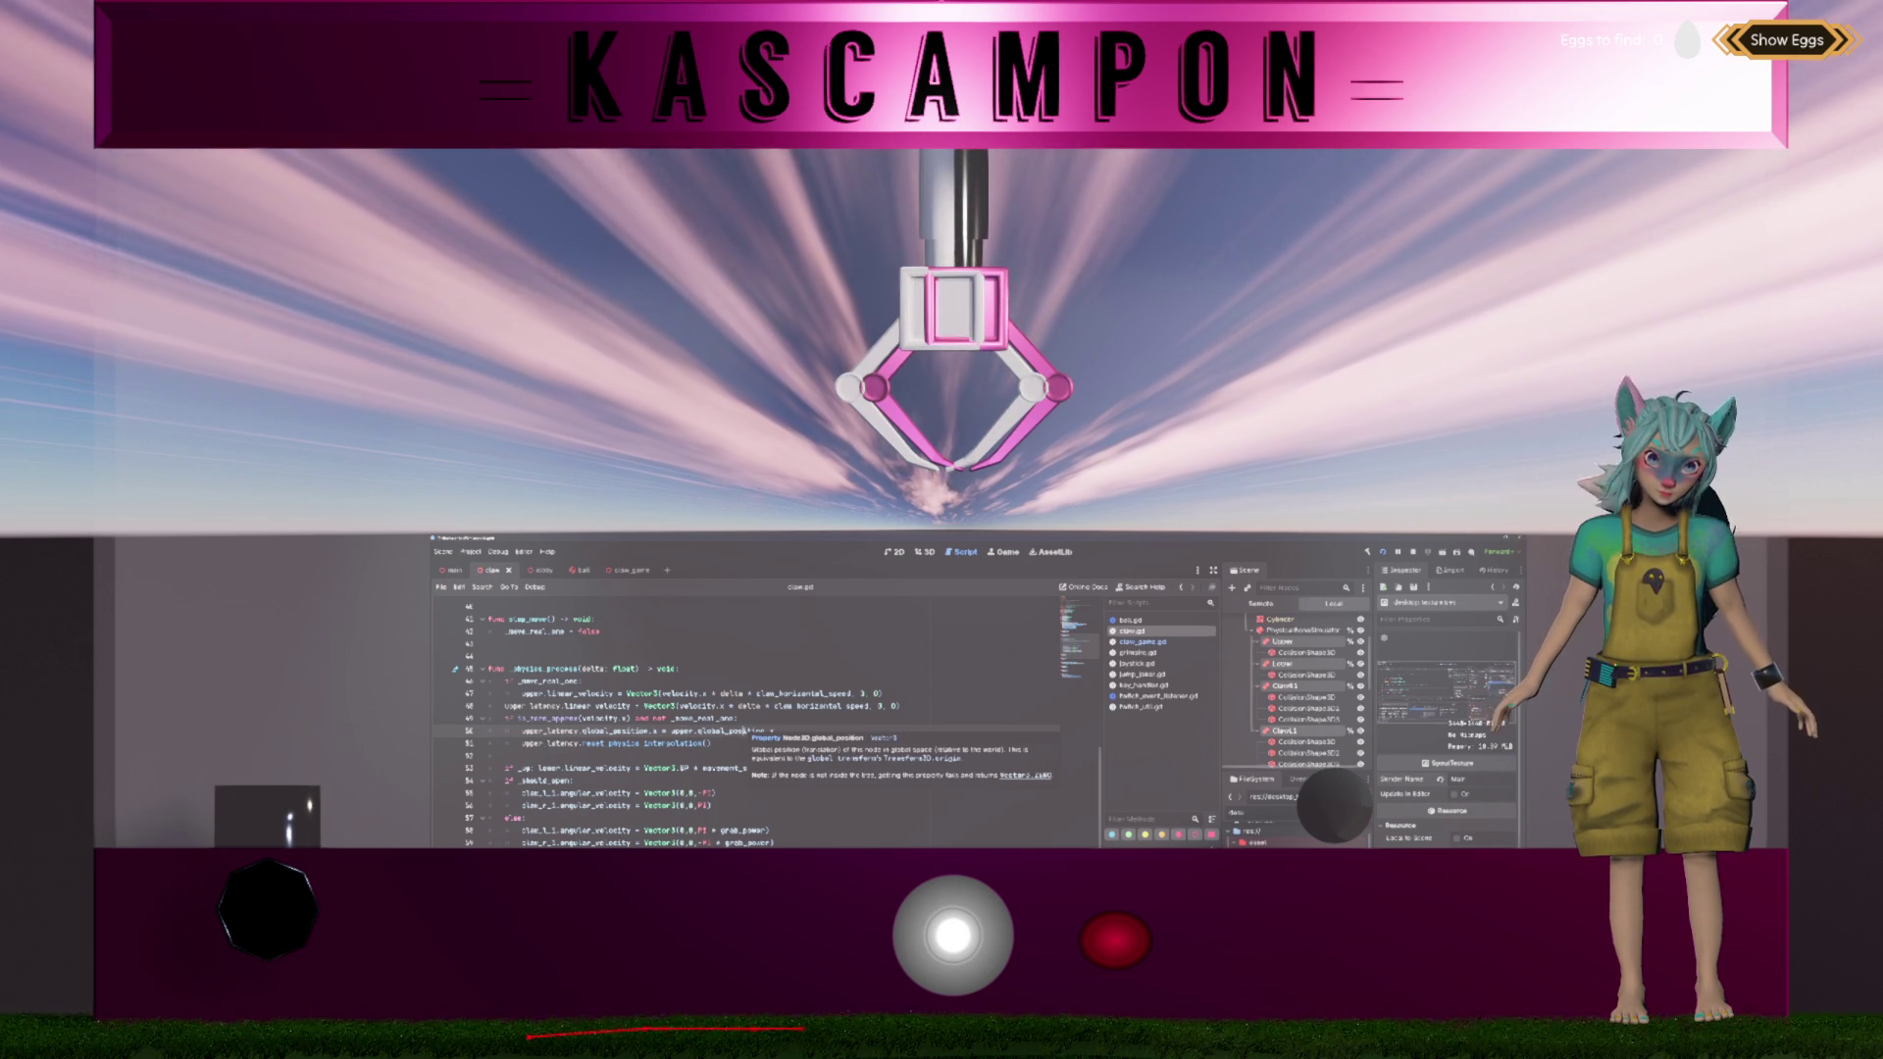
{"action": "left_click", "coordinate": [714, 793]}
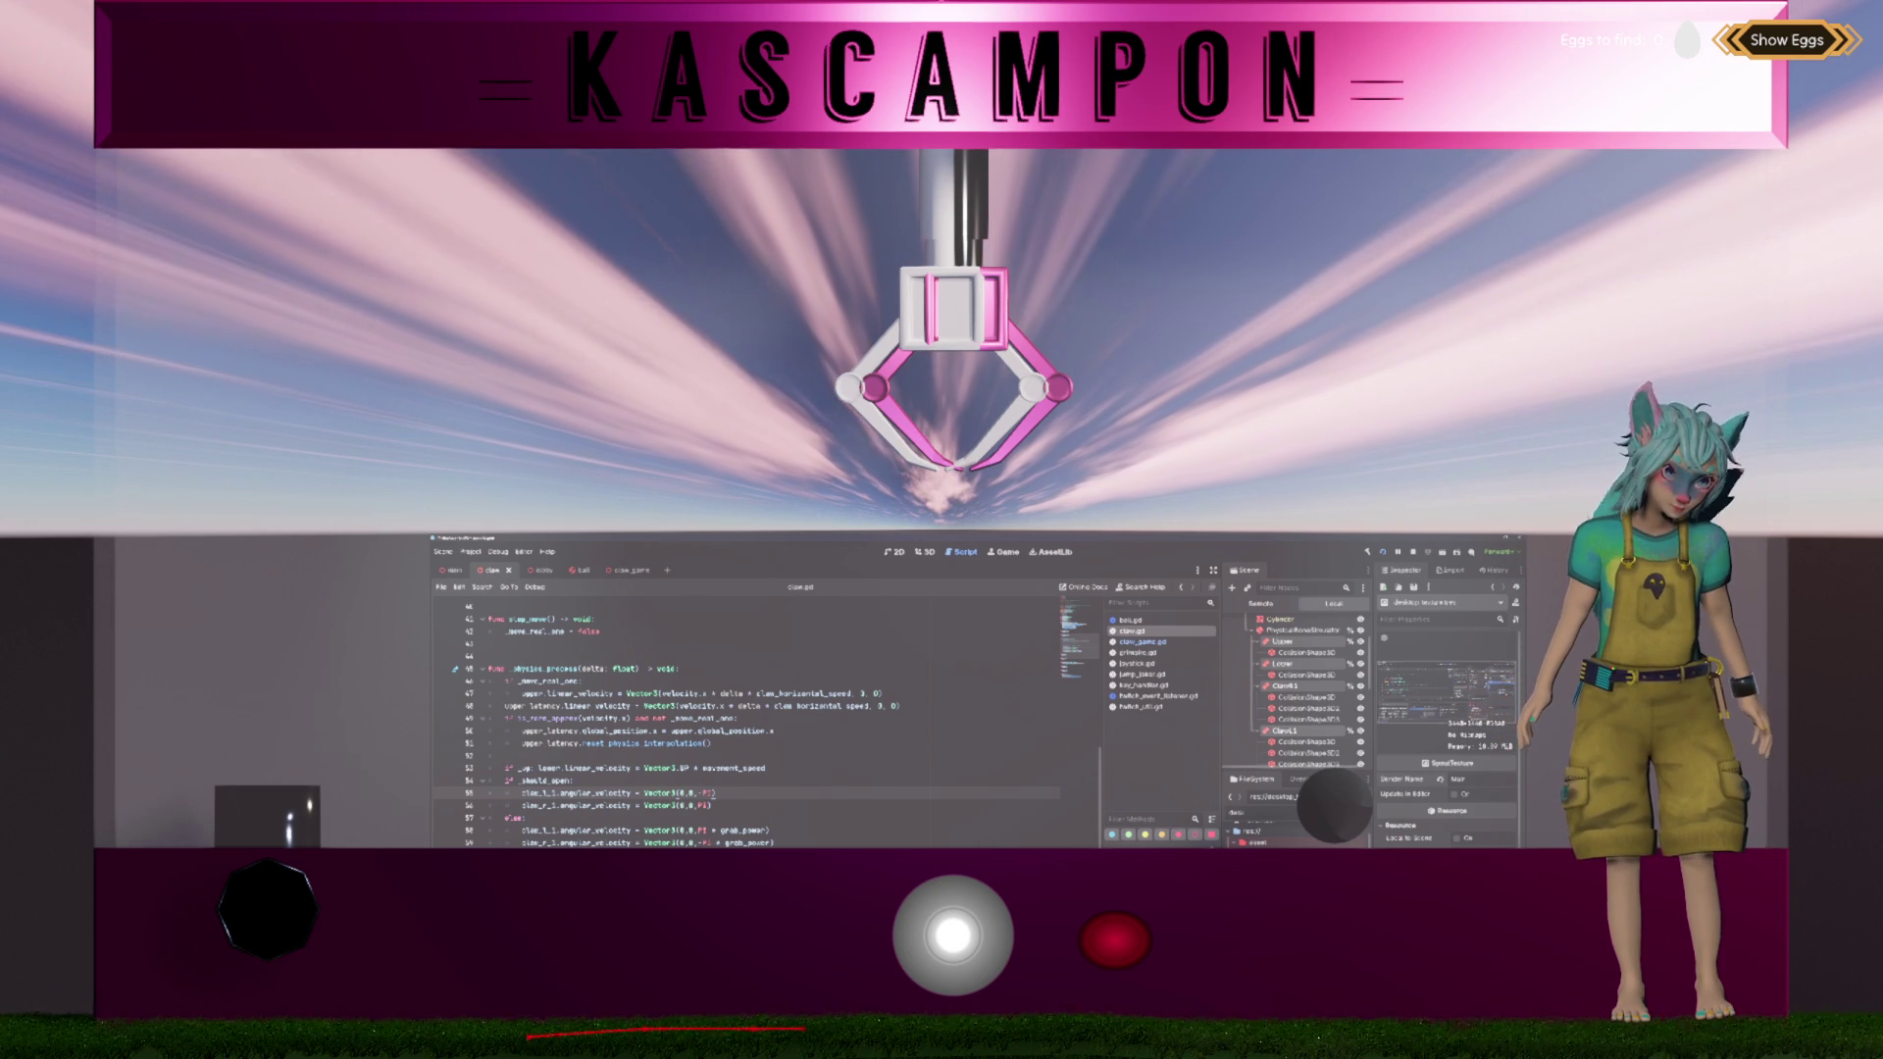
{"action": "left_click", "coordinate": [706, 743]}
Step: Comment out the is_zero_approx block on lines 49–51, save claw.gd, and drag the pink claw right
{"action": "key", "text": "Up"}
{"action": "key", "text": "shift+Up"}
{"action": "key", "text": "shift+Up"}
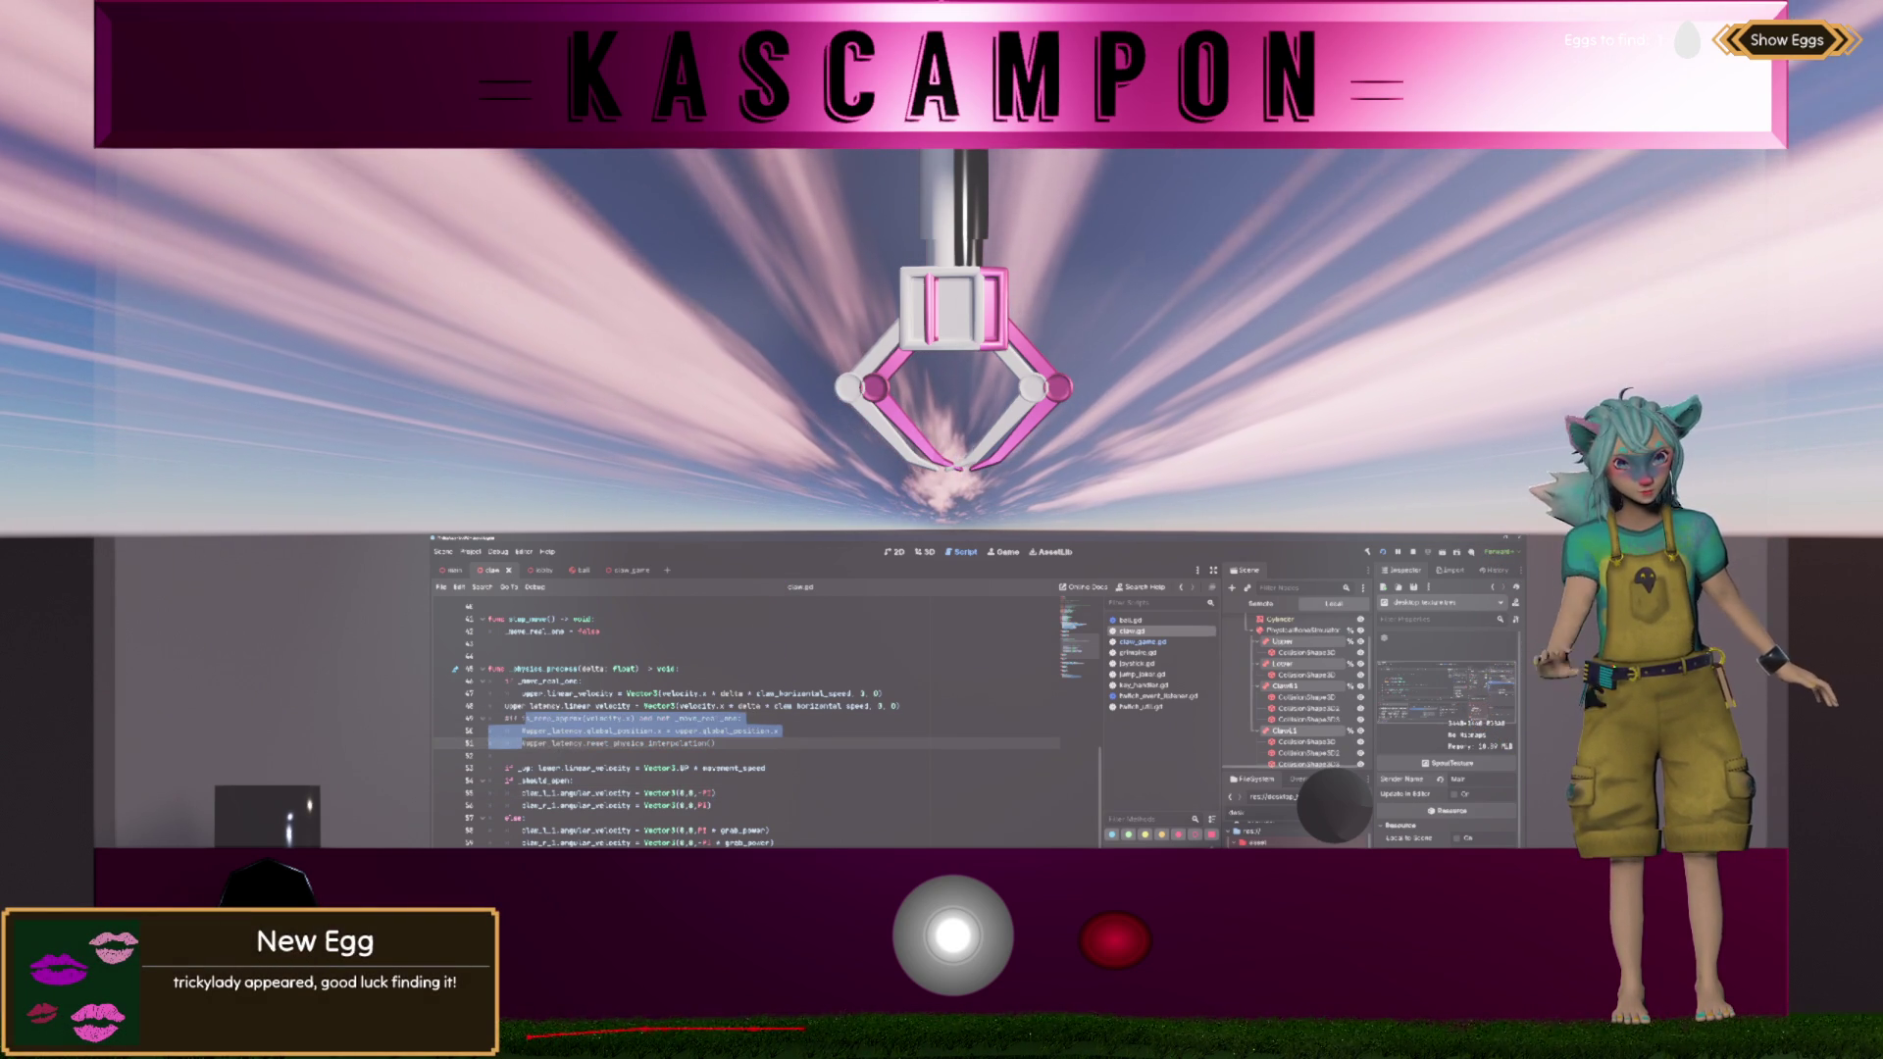
{"action": "key", "text": "ctrl+s"}
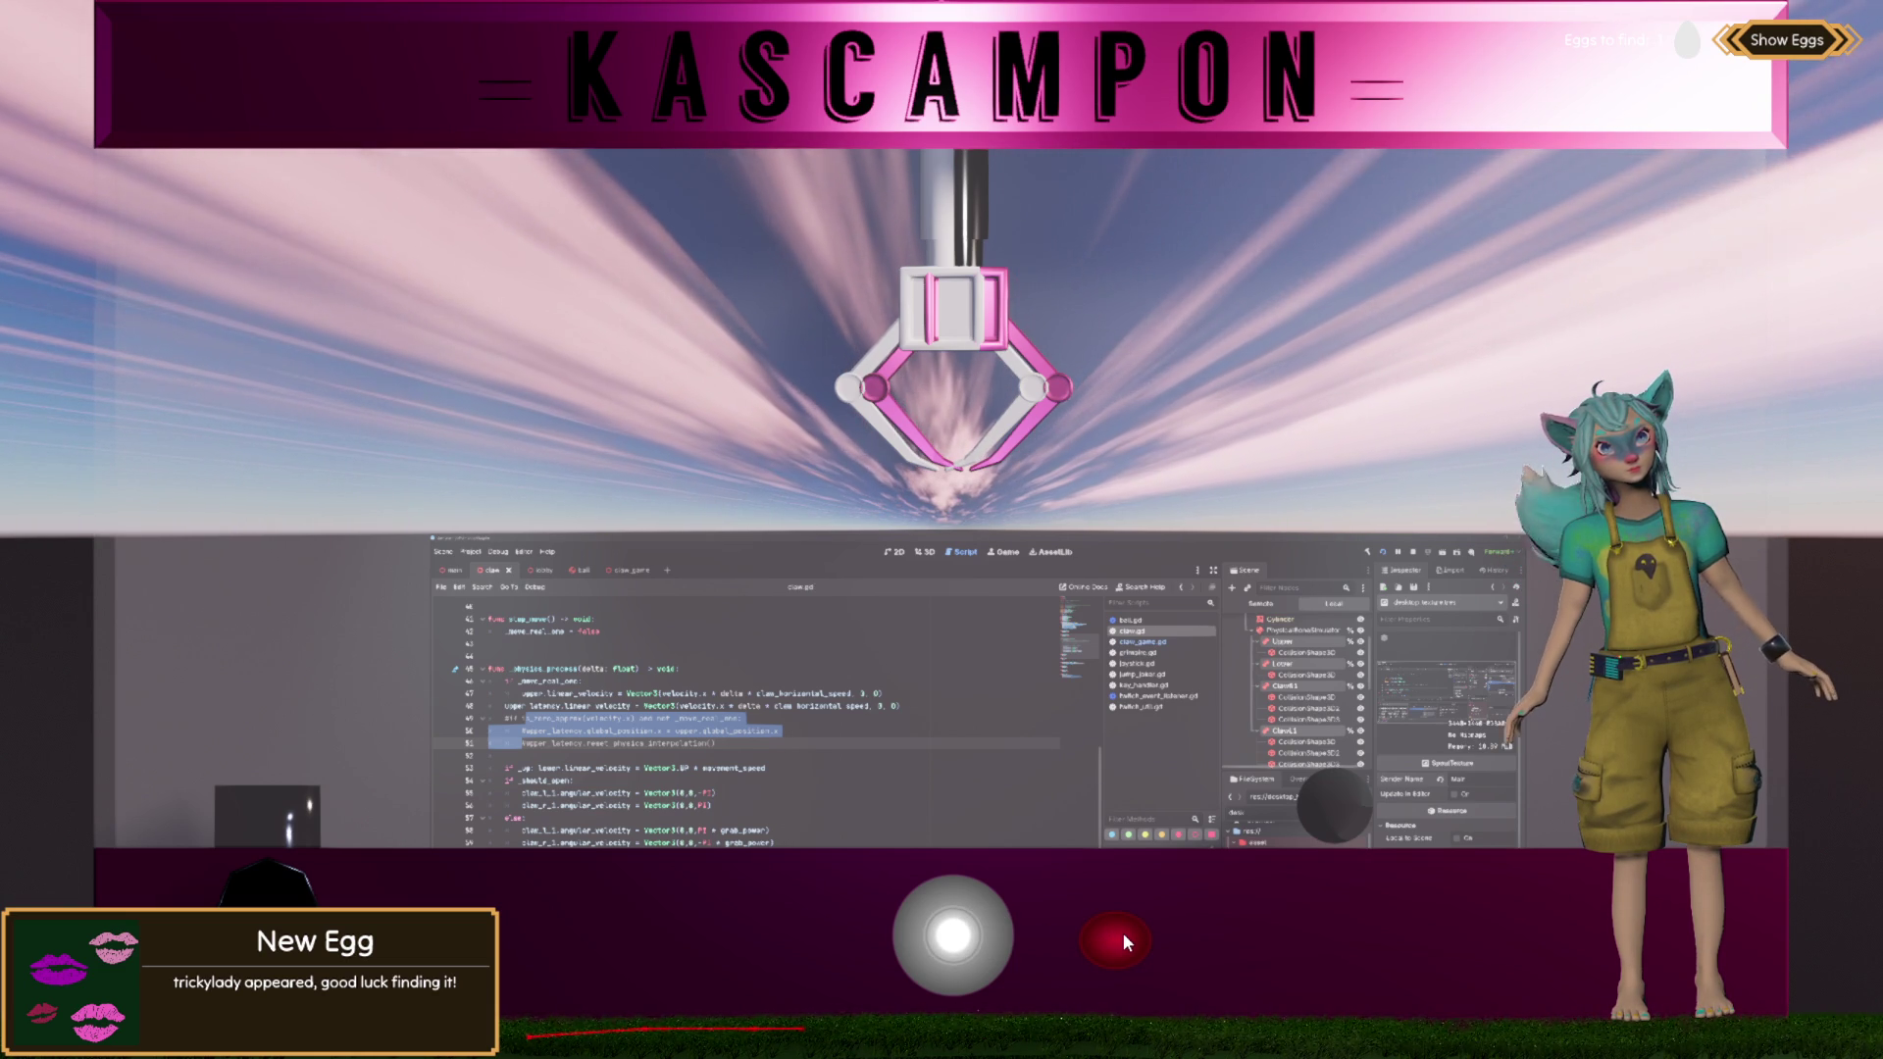
{"action": "left_click_drag", "start_coordinate": [963, 921], "coordinate": [1183, 932]}
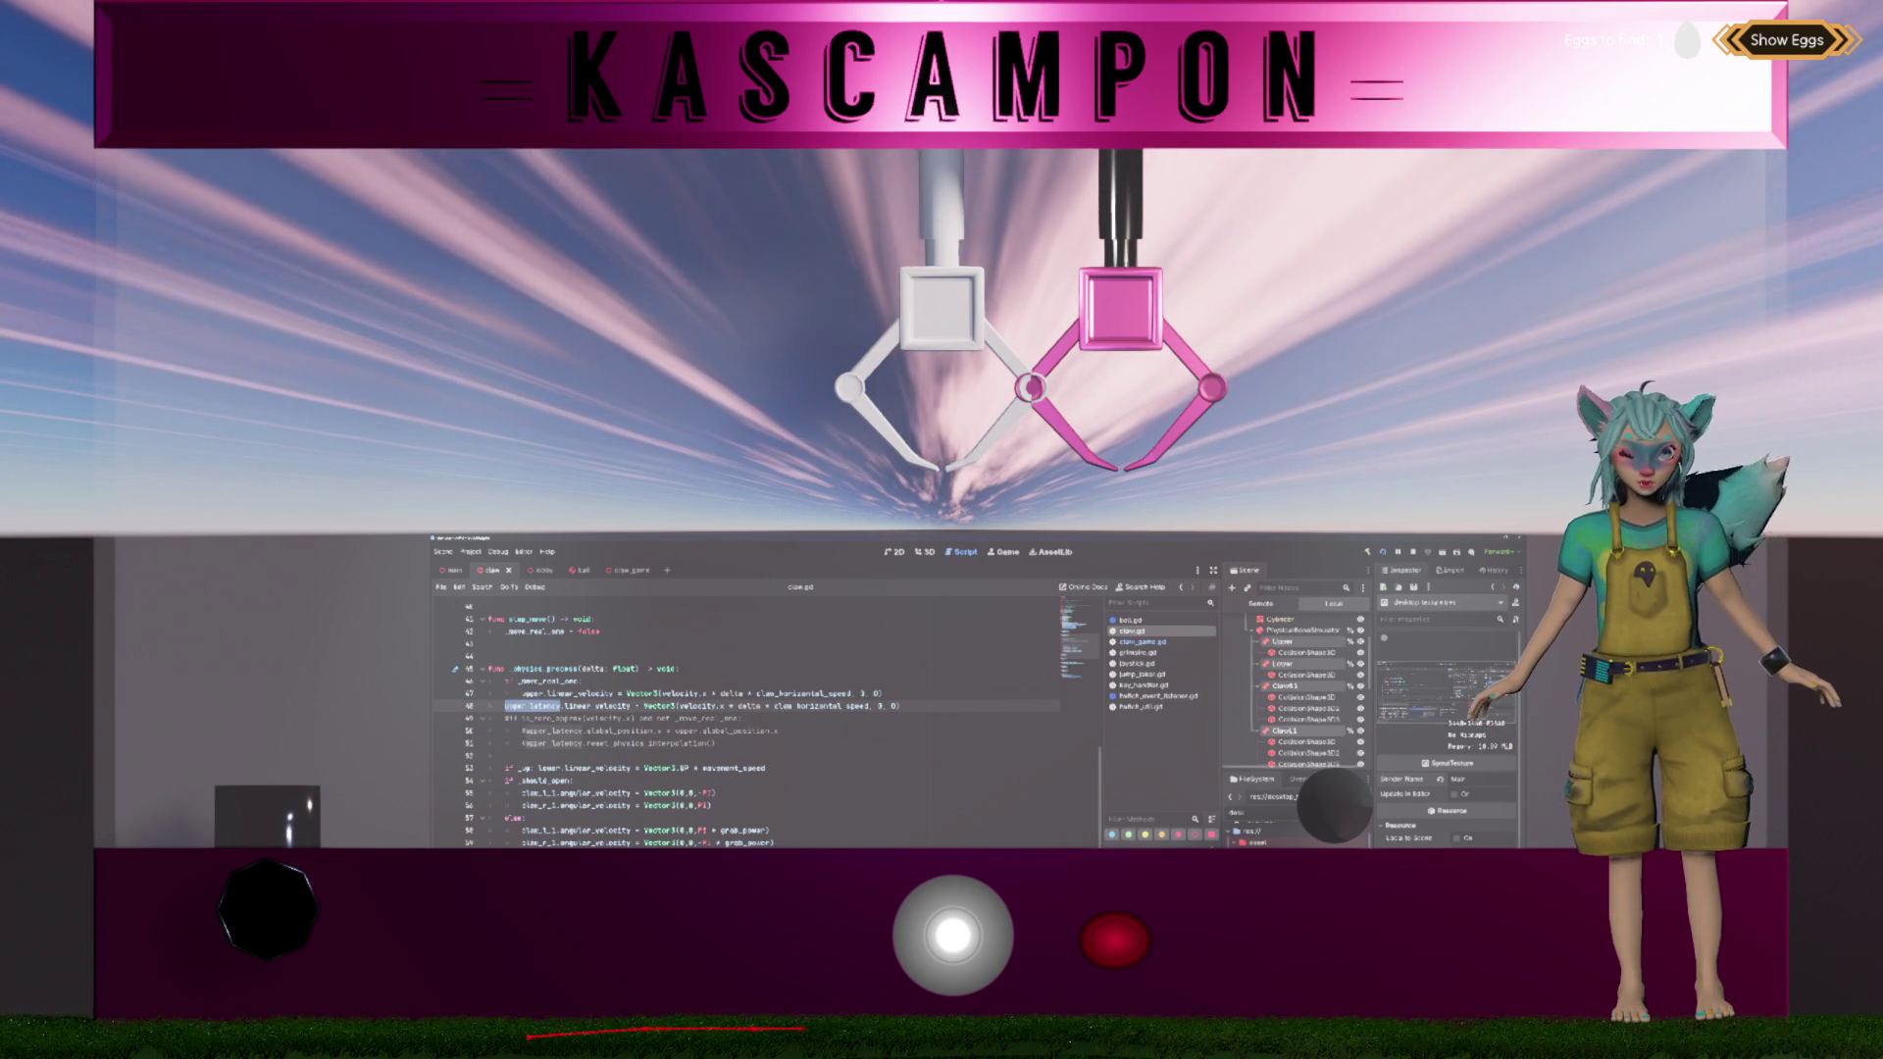
Step: Select linear_velocity on line 47 and inspect the Upper bone's properties
{"action": "double_click", "coordinate": [581, 693]}
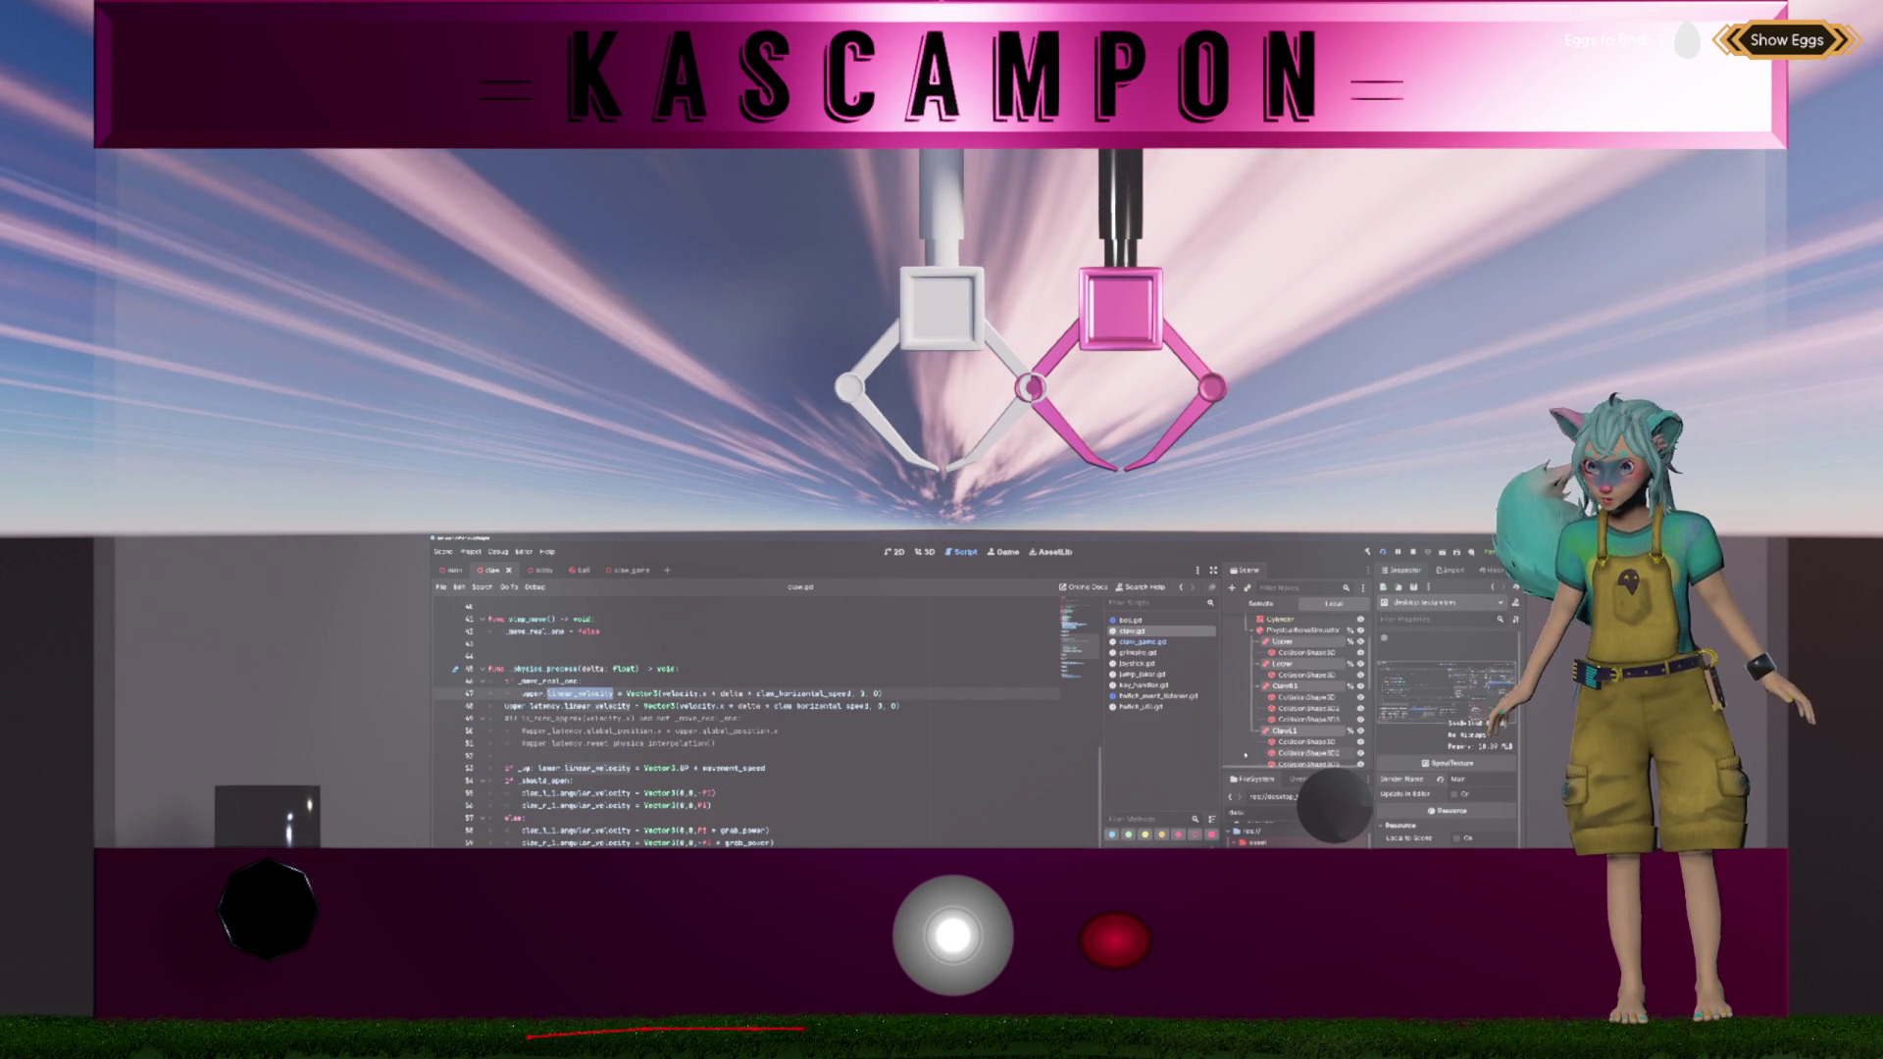
{"action": "scroll", "coordinate": [1290, 693], "scroll_direction": "up", "scroll_amount": 2}
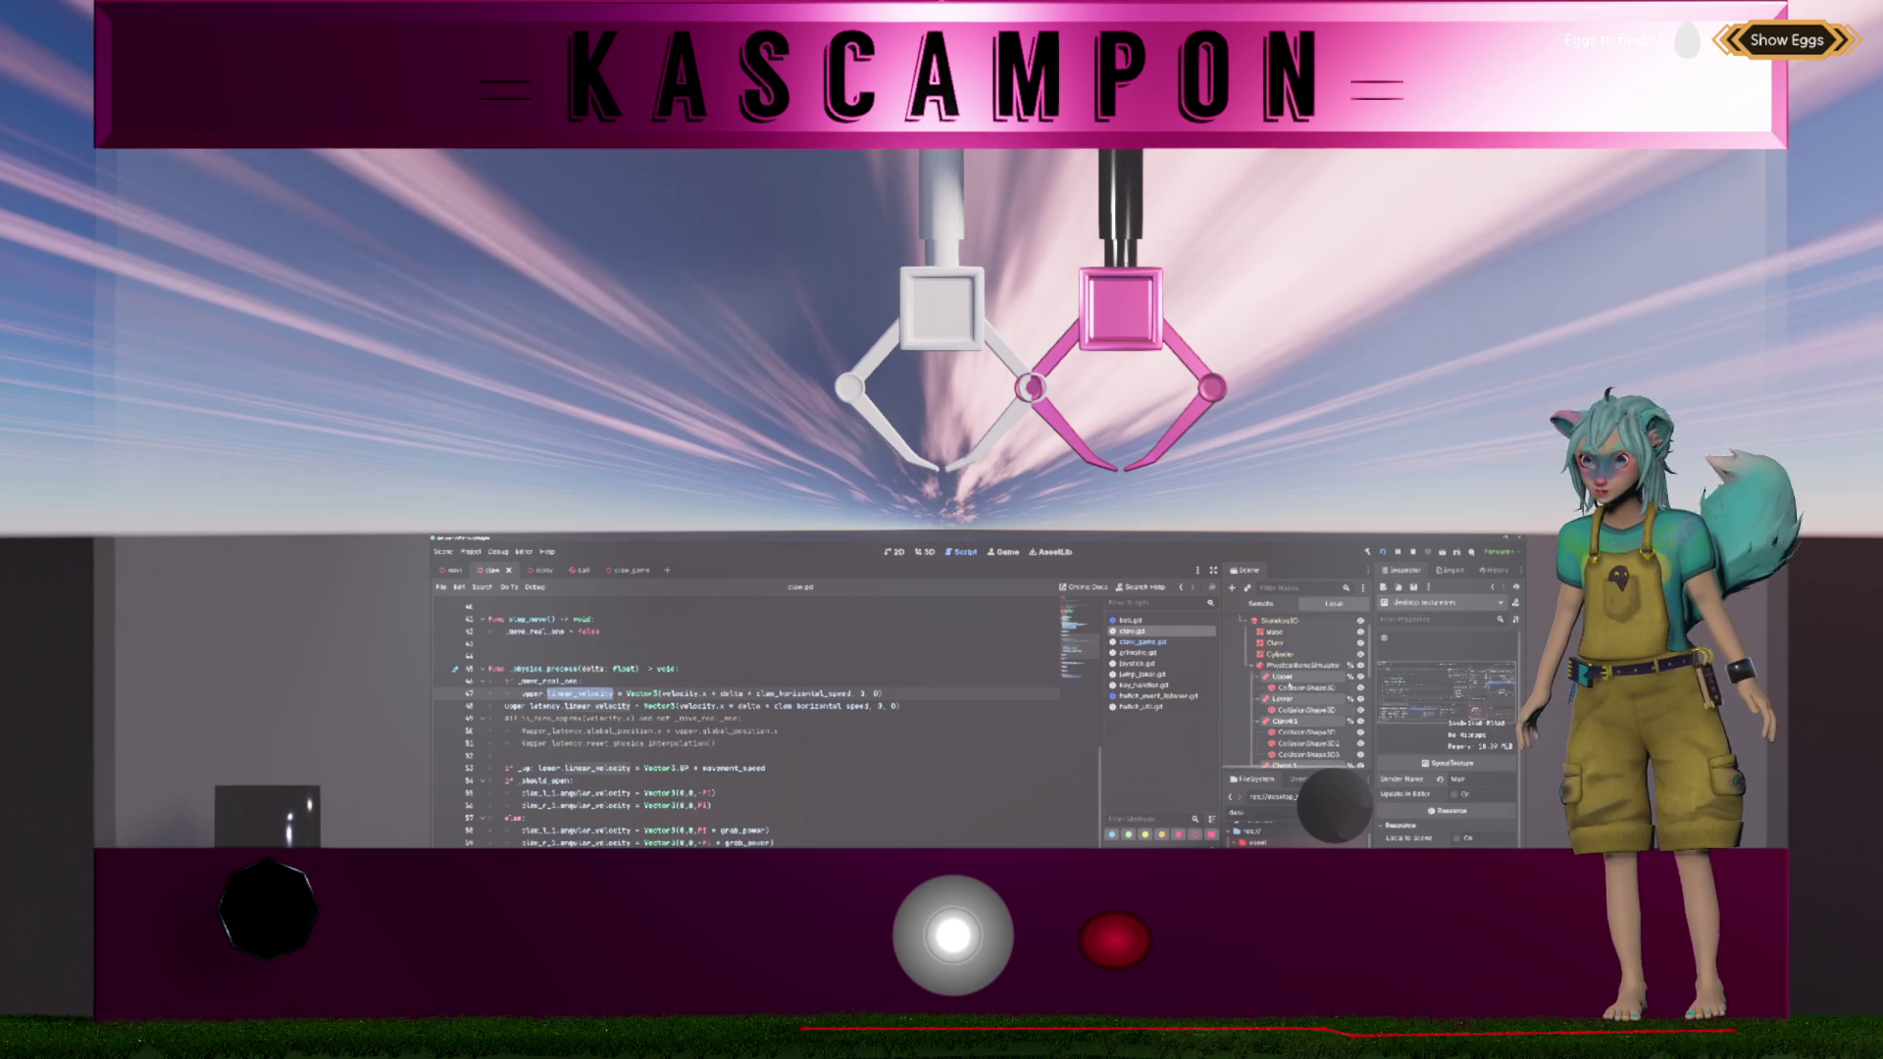
{"action": "left_click", "coordinate": [1303, 680]}
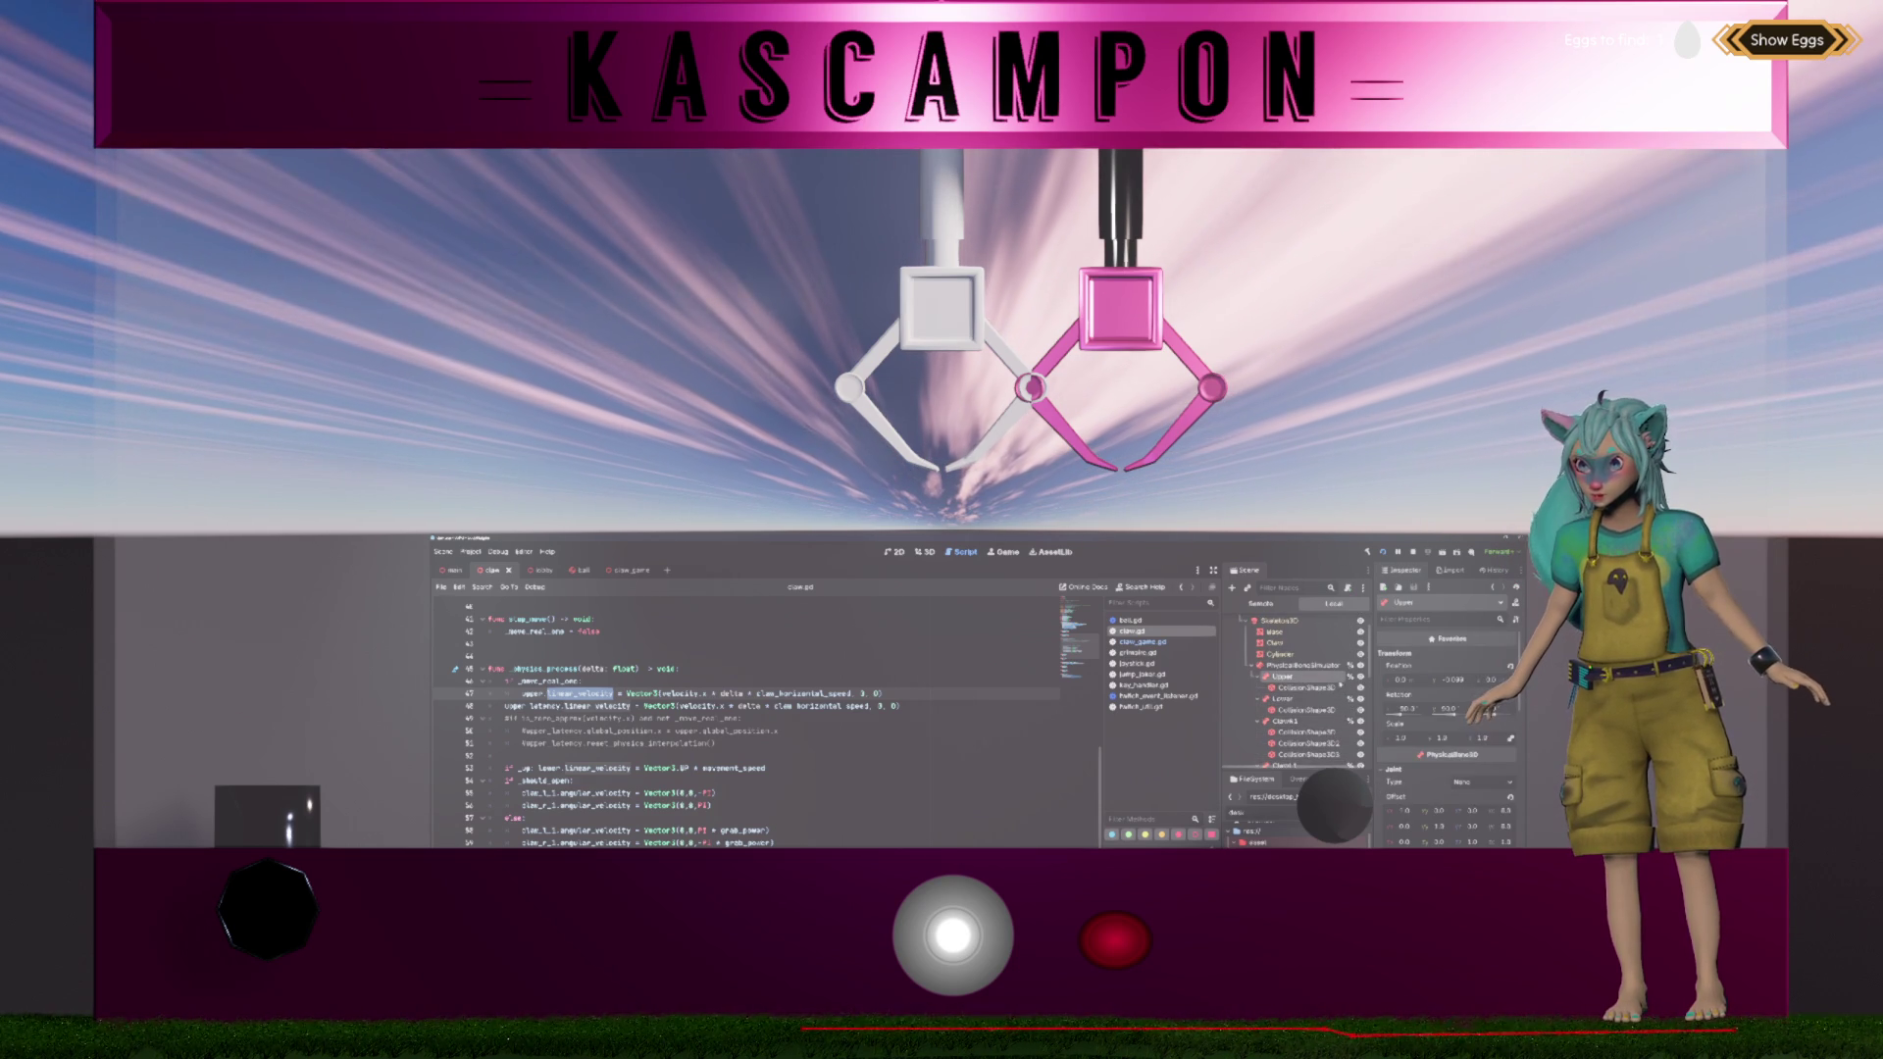
{"action": "scroll", "coordinate": [1404, 706], "scroll_direction": "down", "scroll_amount": 5}
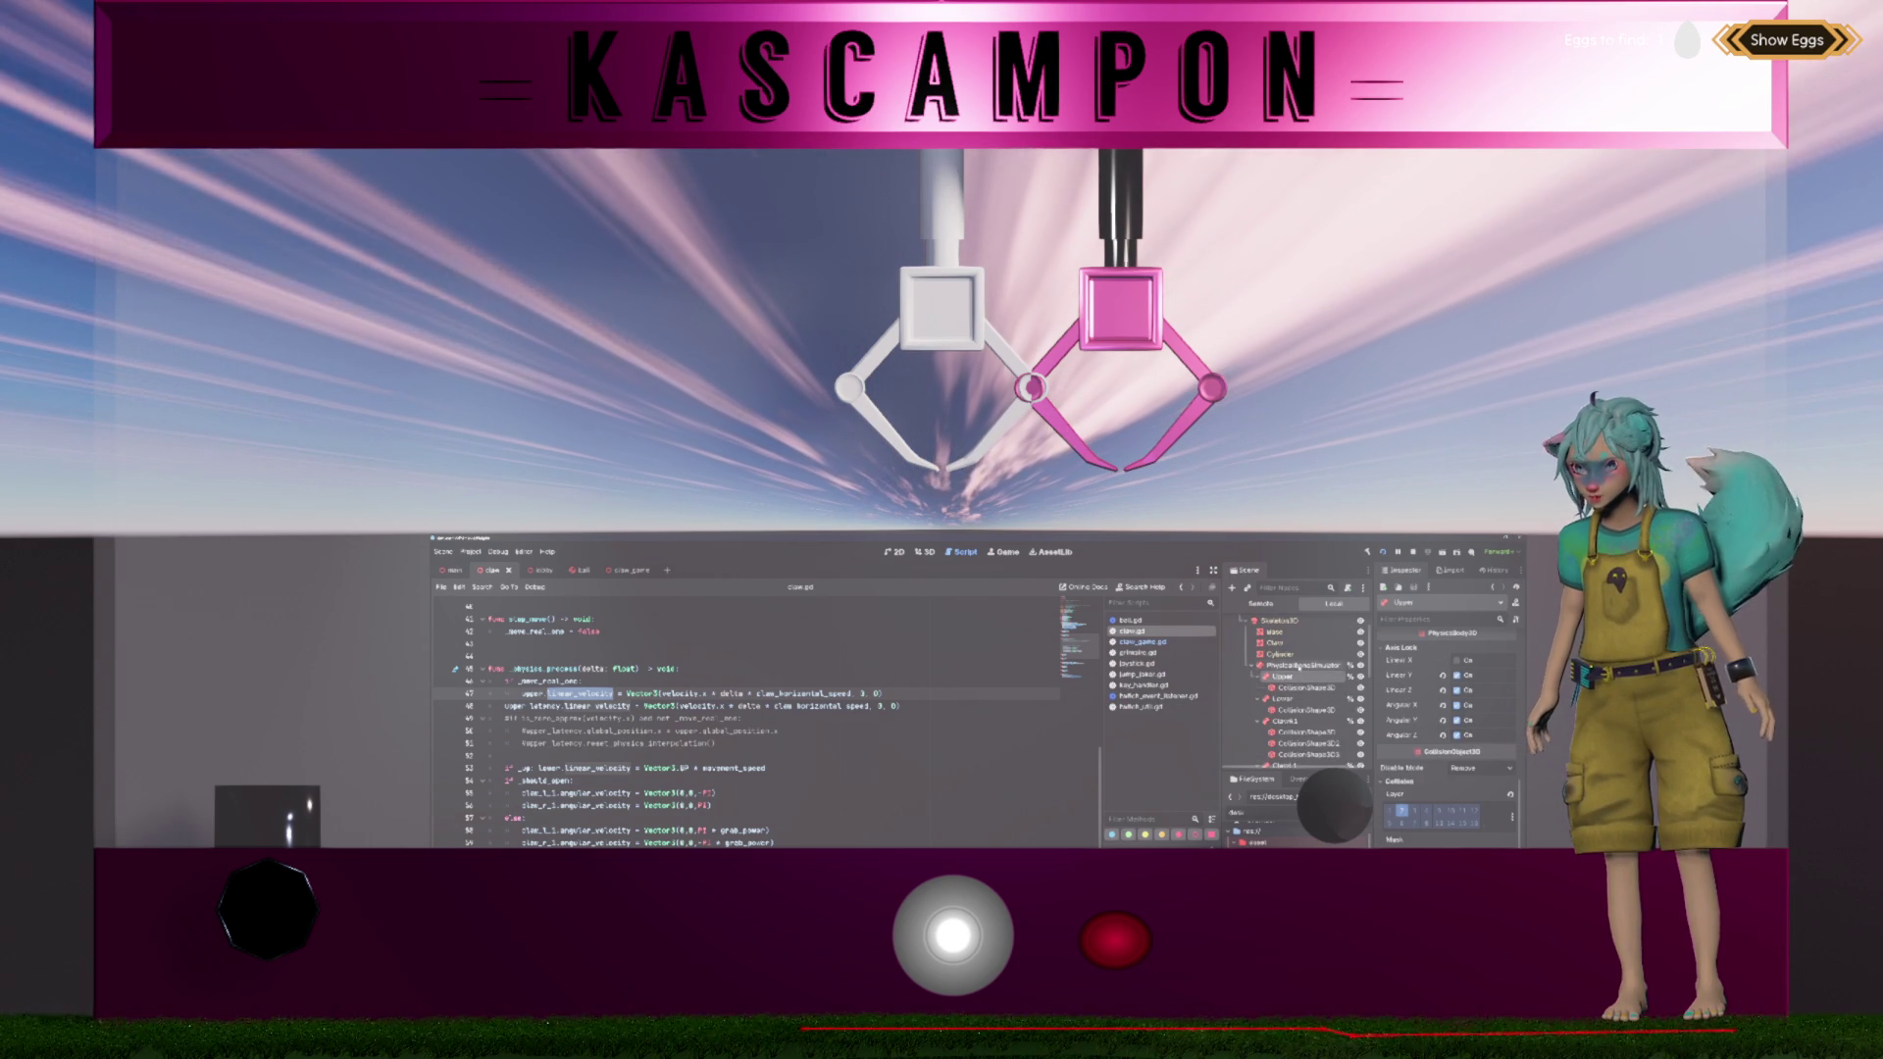
{"action": "scroll", "coordinate": [1301, 666], "scroll_direction": "up", "scroll_amount": 2}
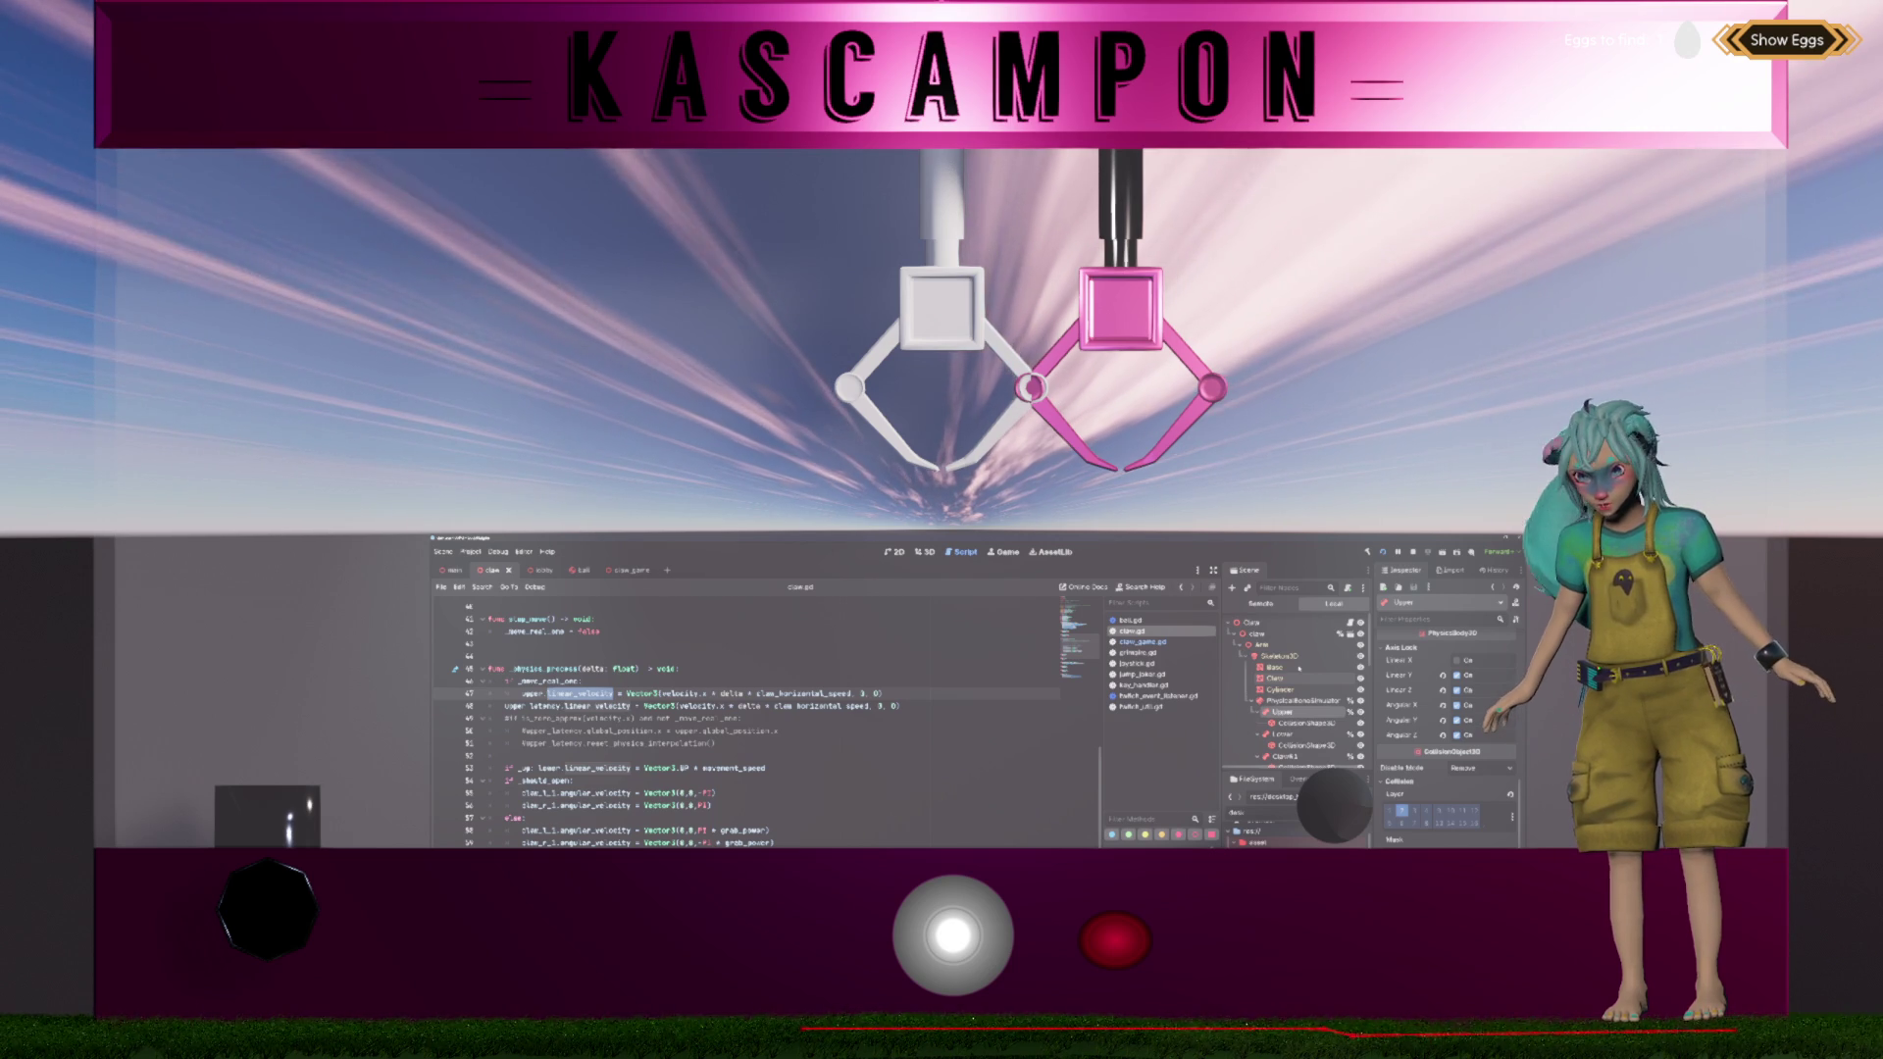
{"action": "scroll", "coordinate": [1300, 668], "scroll_direction": "down", "scroll_amount": 3}
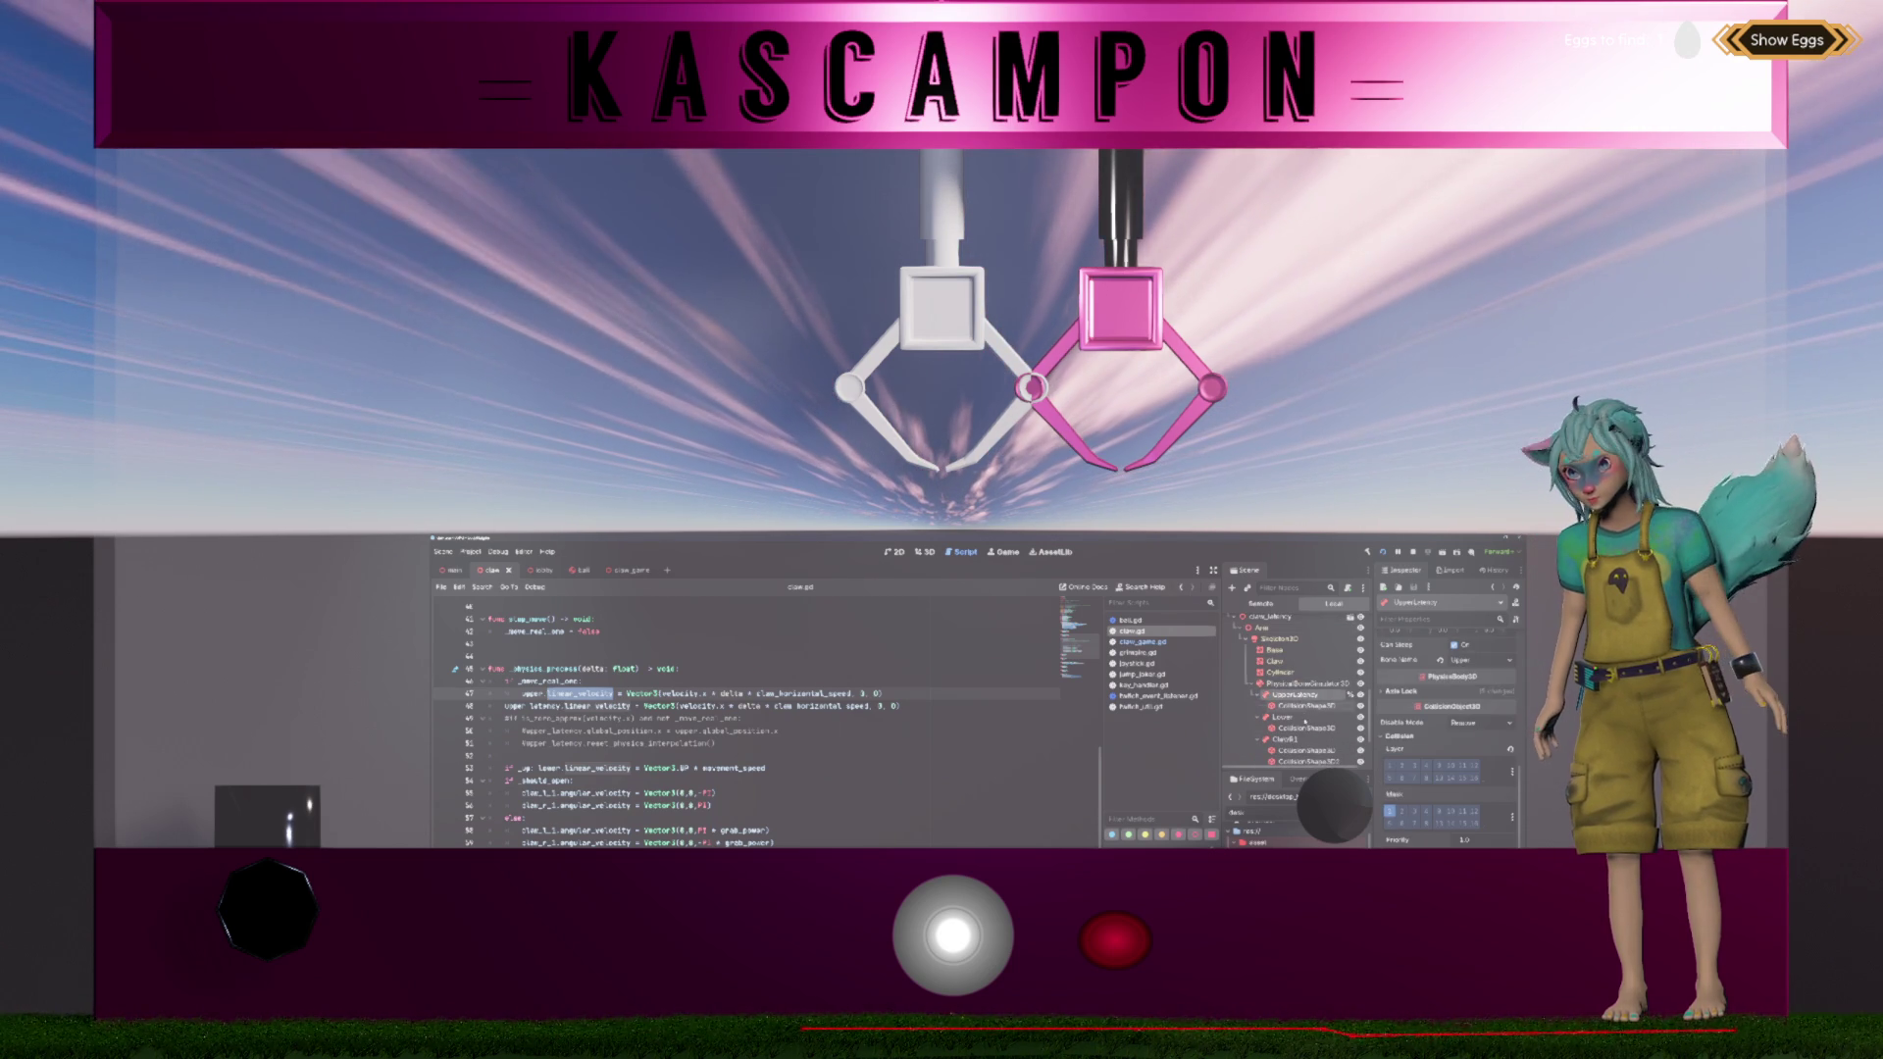
Step: Compare the Lower, UpperLatency and ClawB1 bones' physics properties in the Inspector
{"action": "left_click", "coordinate": [1304, 719]}
{"action": "left_click", "coordinate": [1295, 694]}
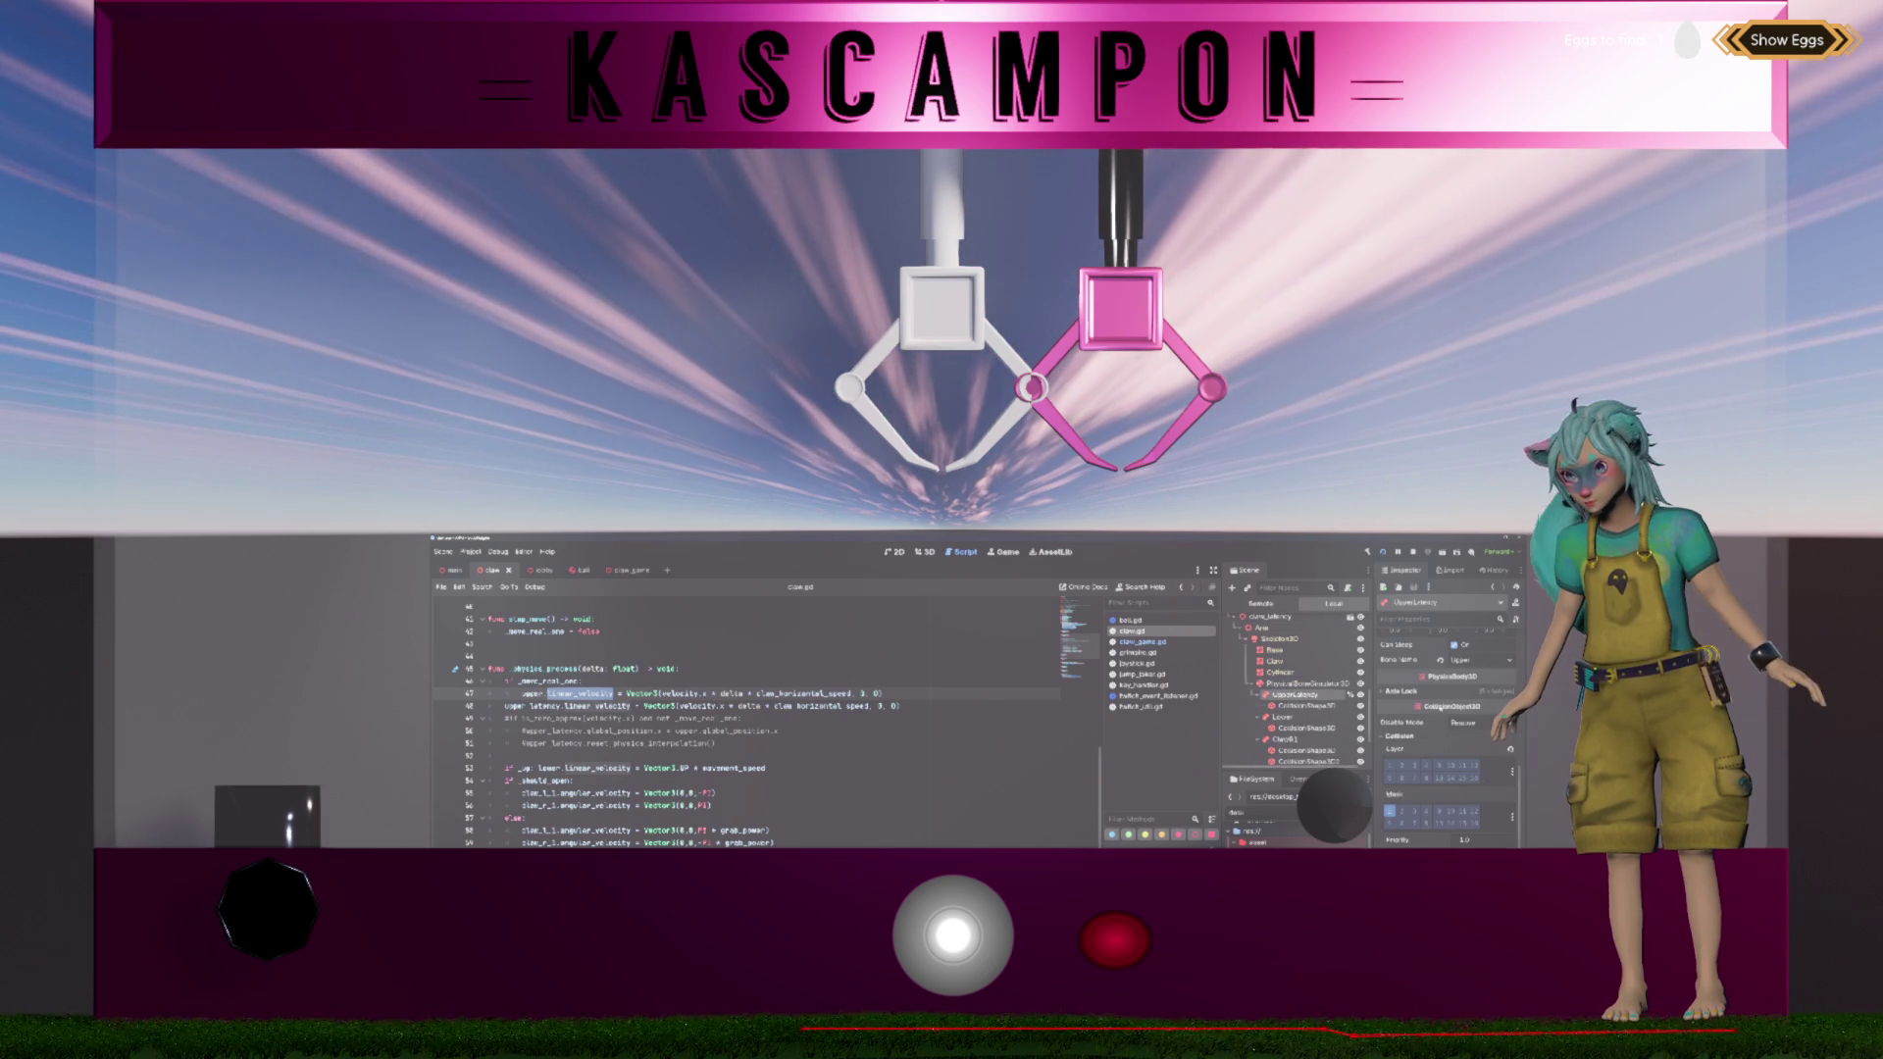
{"action": "scroll", "coordinate": [1440, 725], "scroll_direction": "up", "scroll_amount": 2}
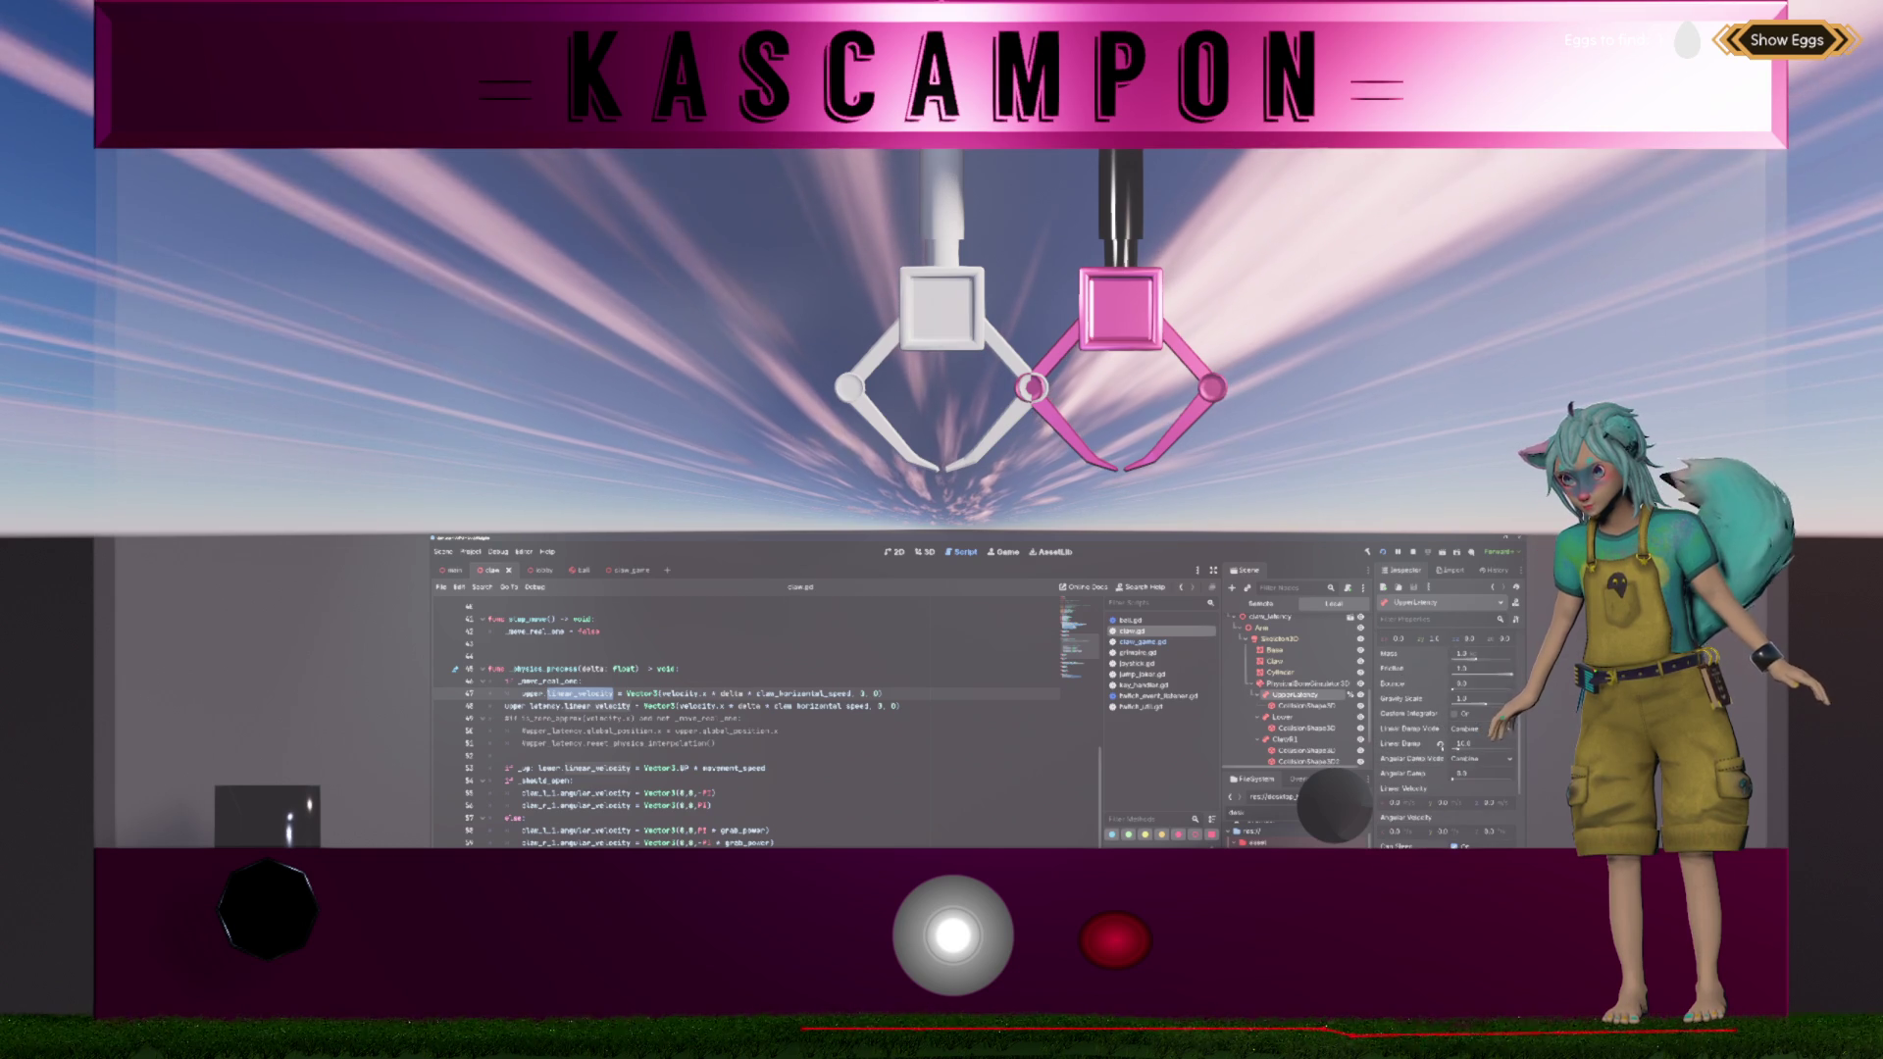
{"action": "scroll", "coordinate": [1410, 698], "scroll_direction": "up", "scroll_amount": 1}
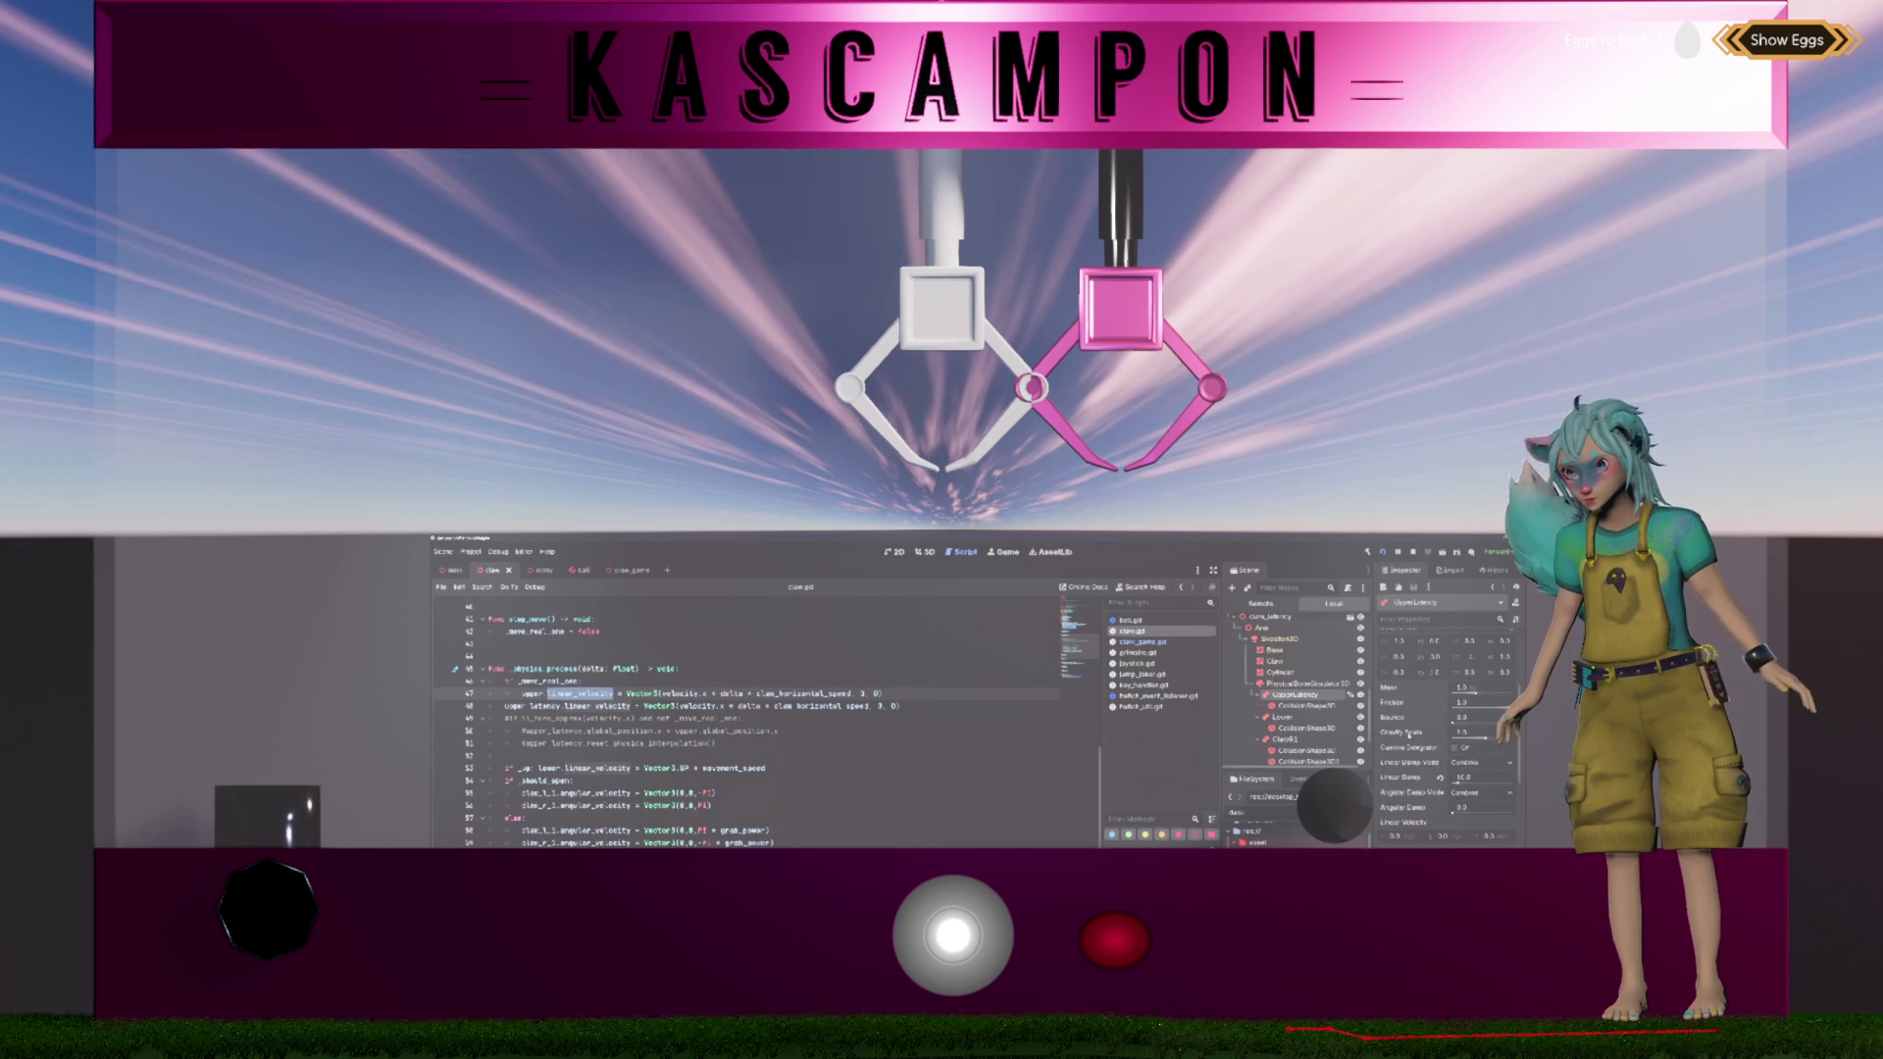
{"action": "left_click", "coordinate": [1300, 718]}
{"action": "scroll", "coordinate": [1408, 714], "scroll_direction": "down", "scroll_amount": 5}
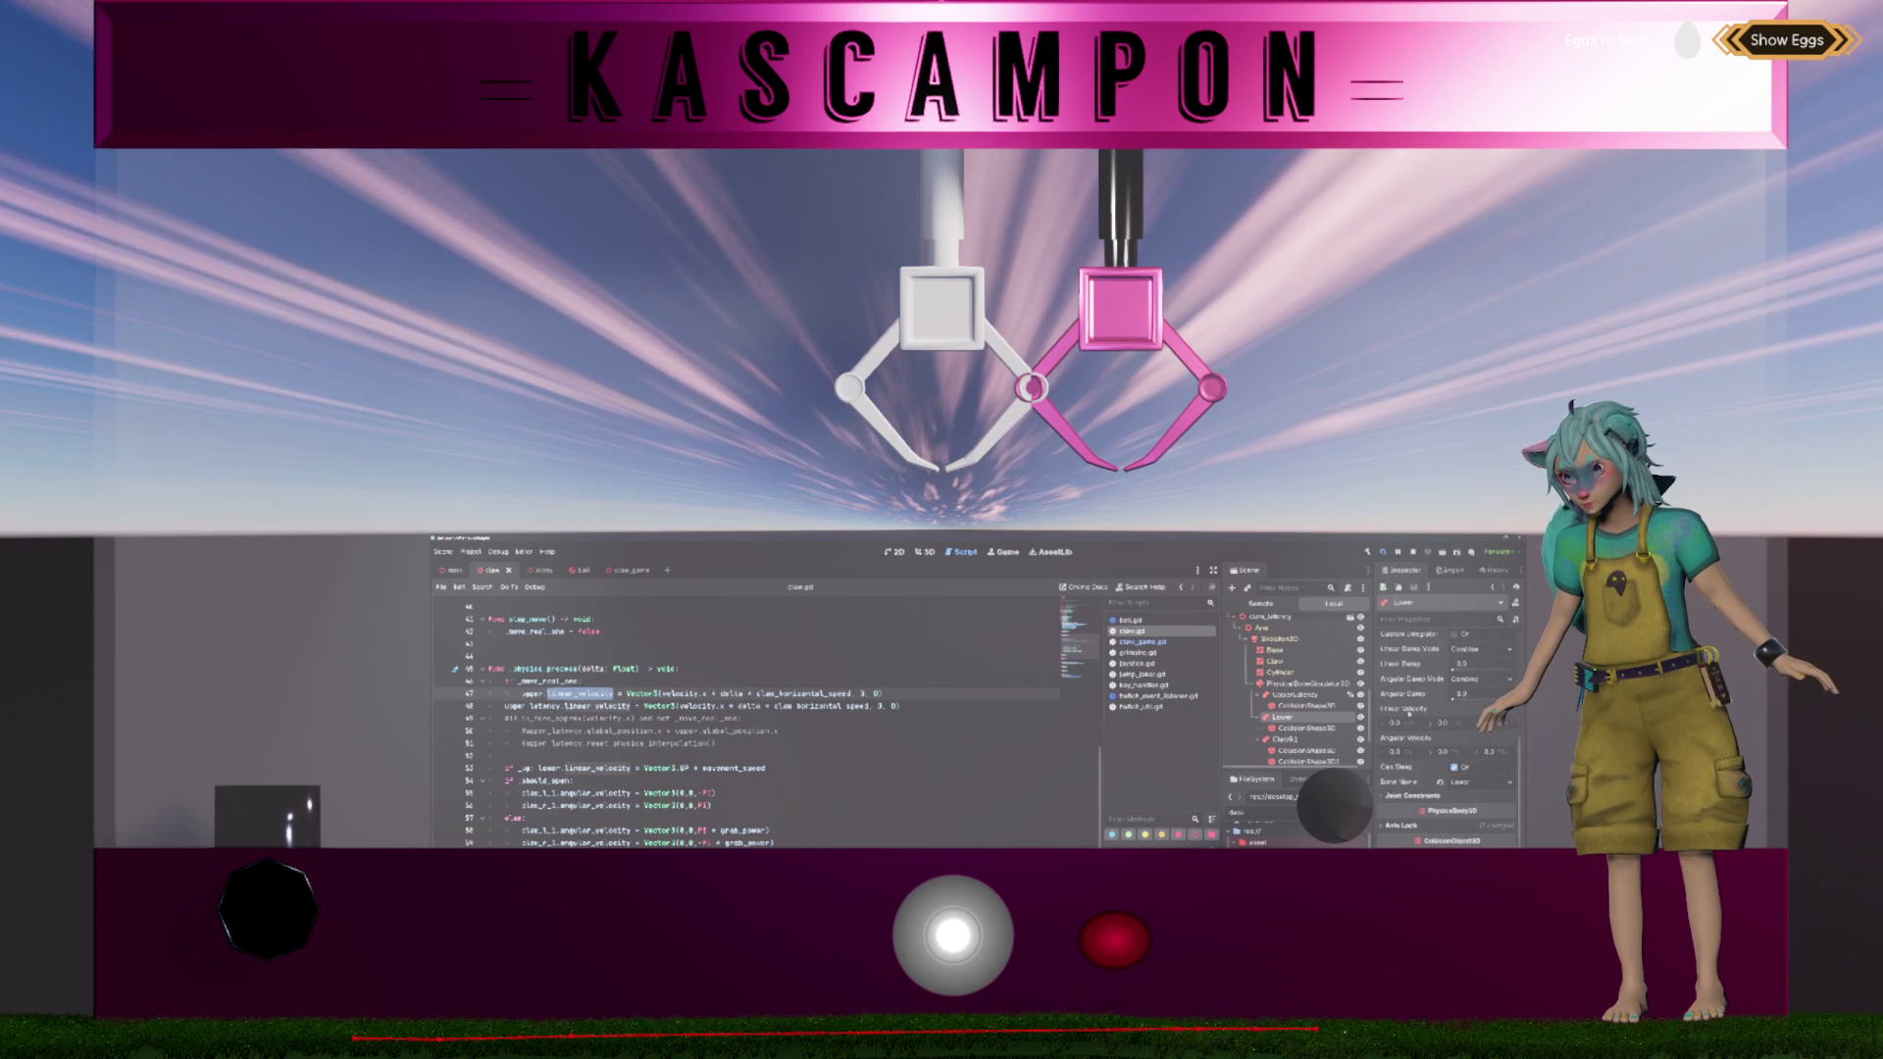
{"action": "scroll", "coordinate": [1408, 714], "scroll_direction": "up", "scroll_amount": 3}
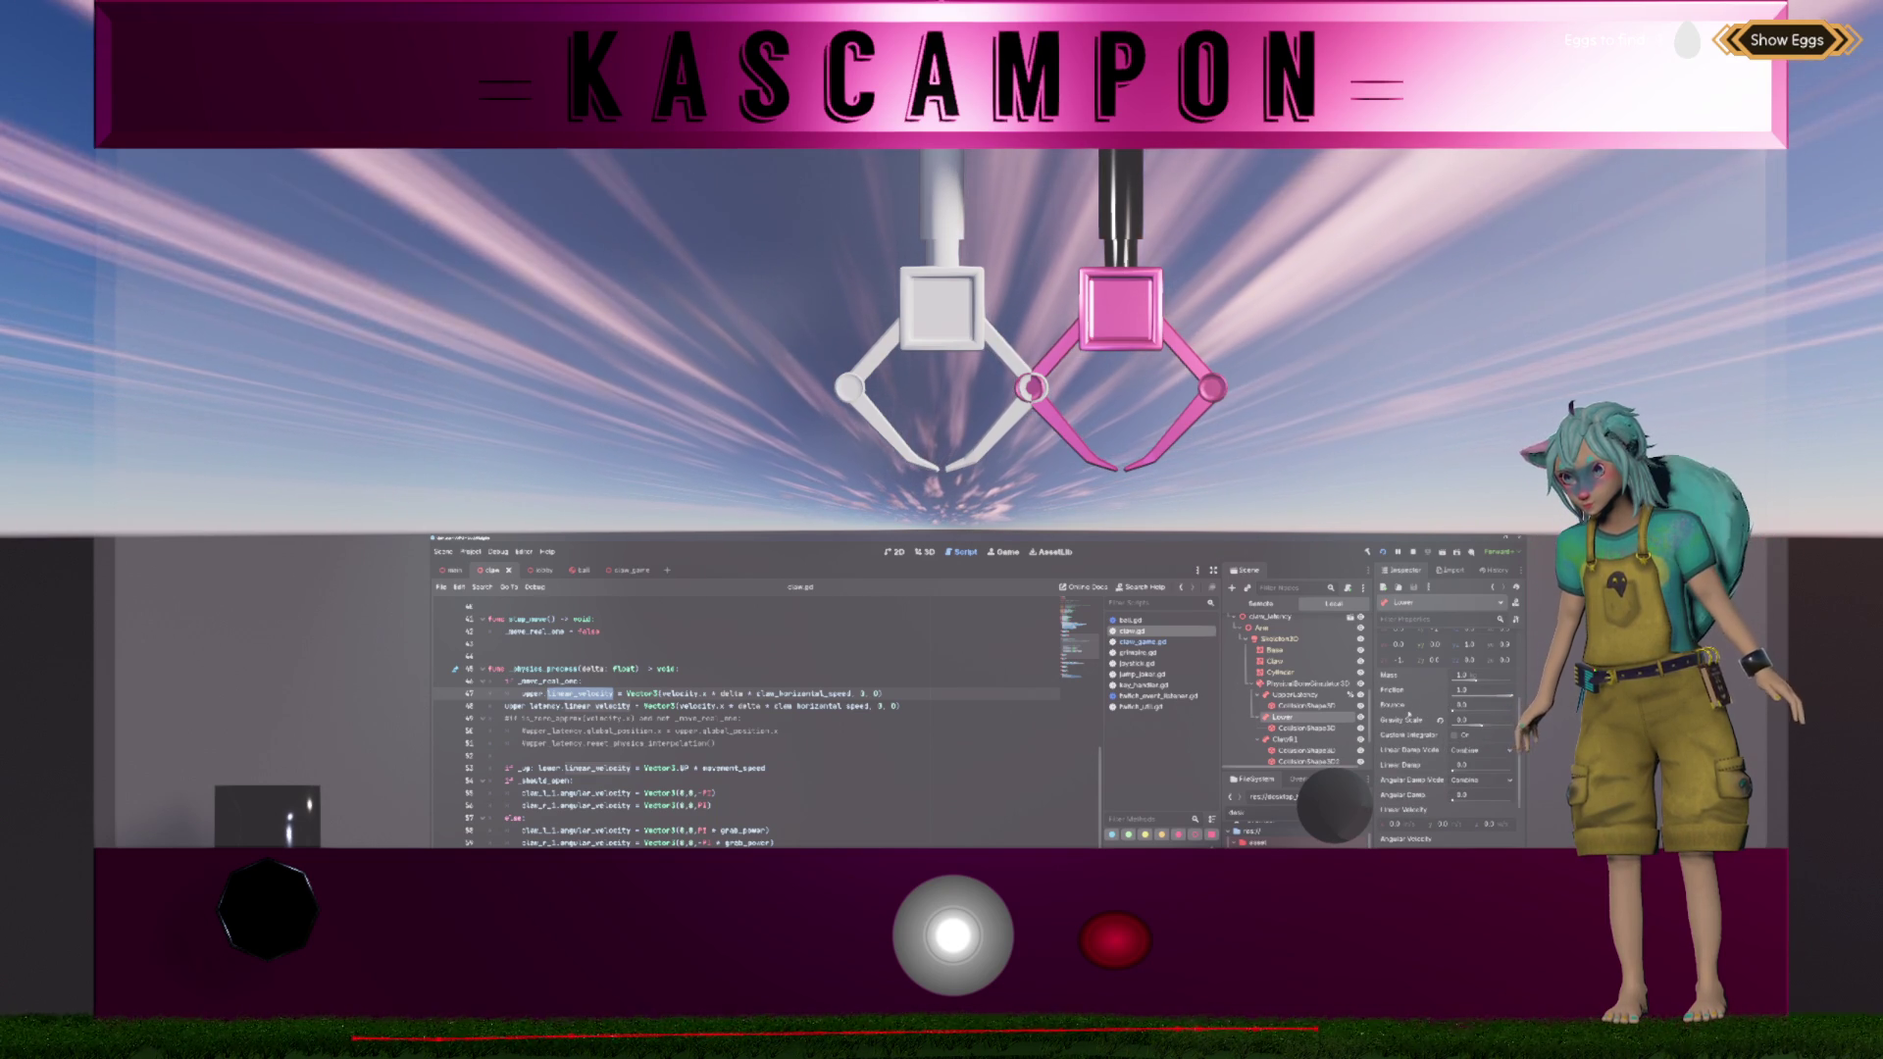
{"action": "left_click", "coordinate": [1285, 739]}
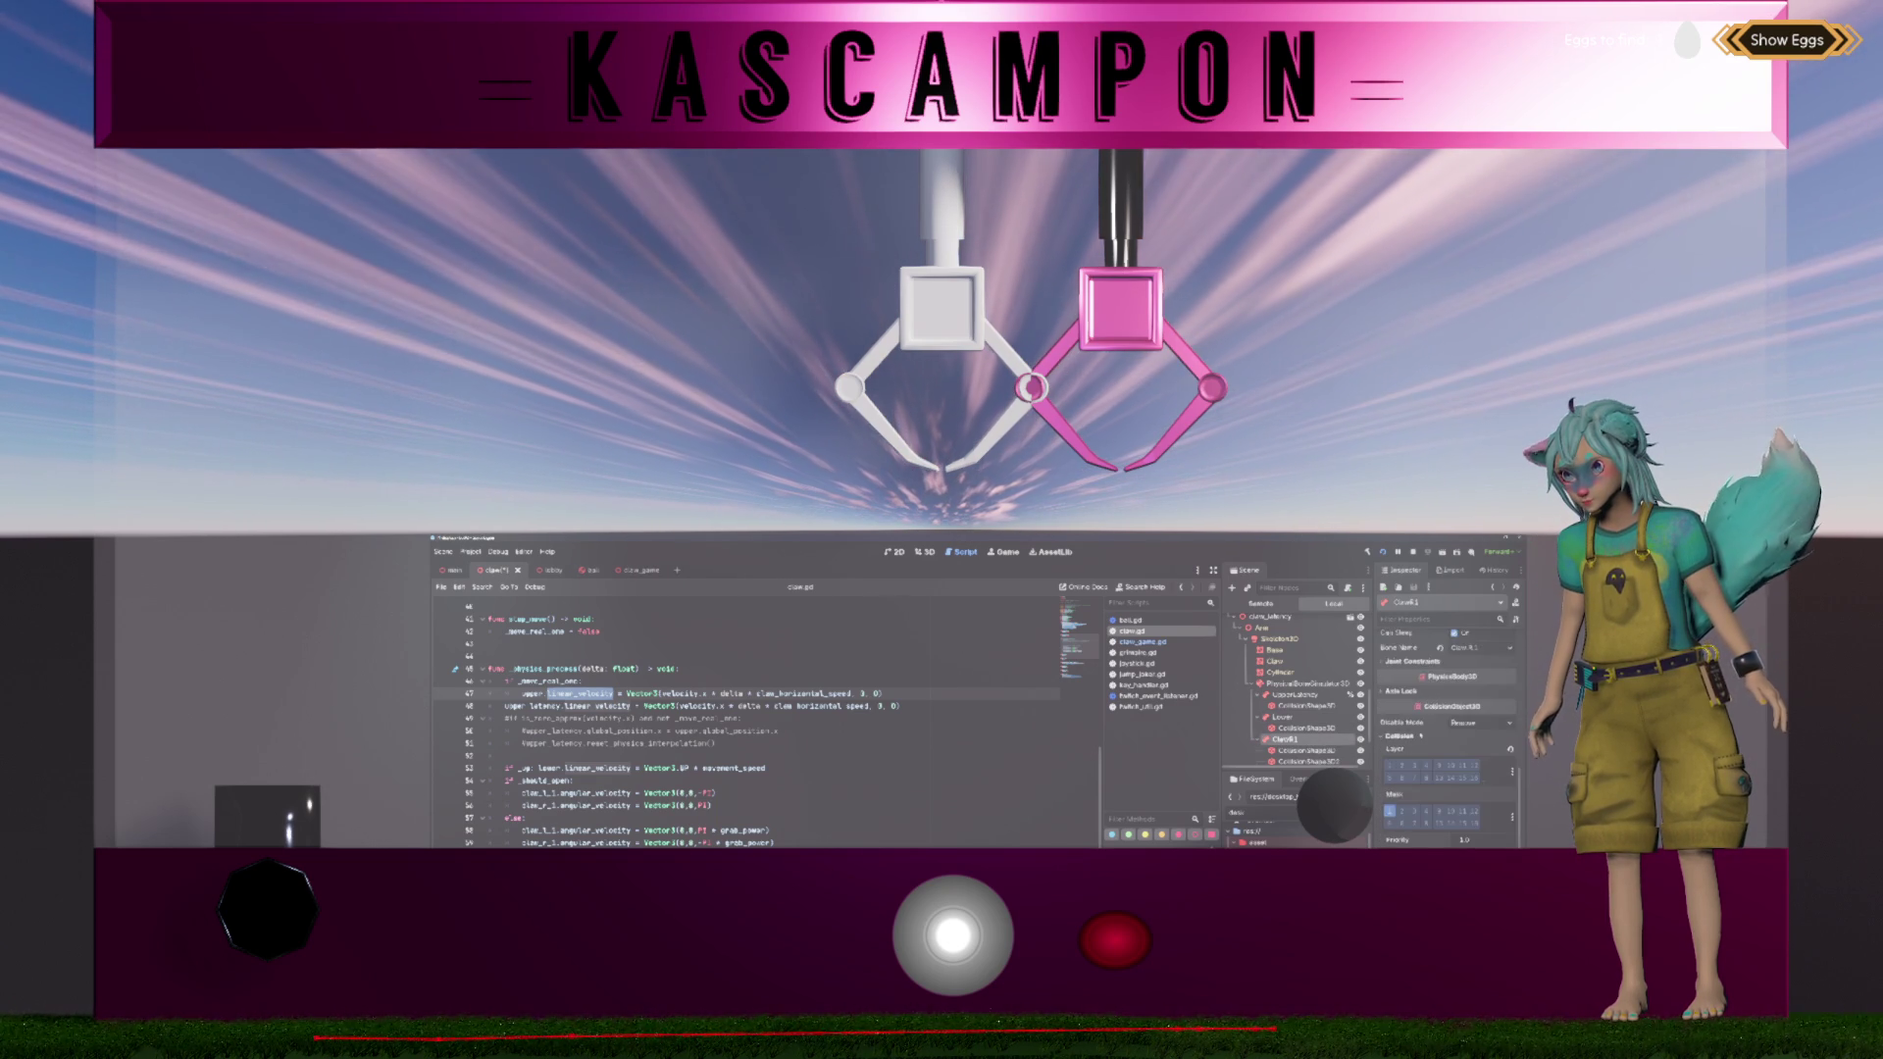
{"action": "scroll", "coordinate": [1421, 732], "scroll_direction": "down", "scroll_amount": 5}
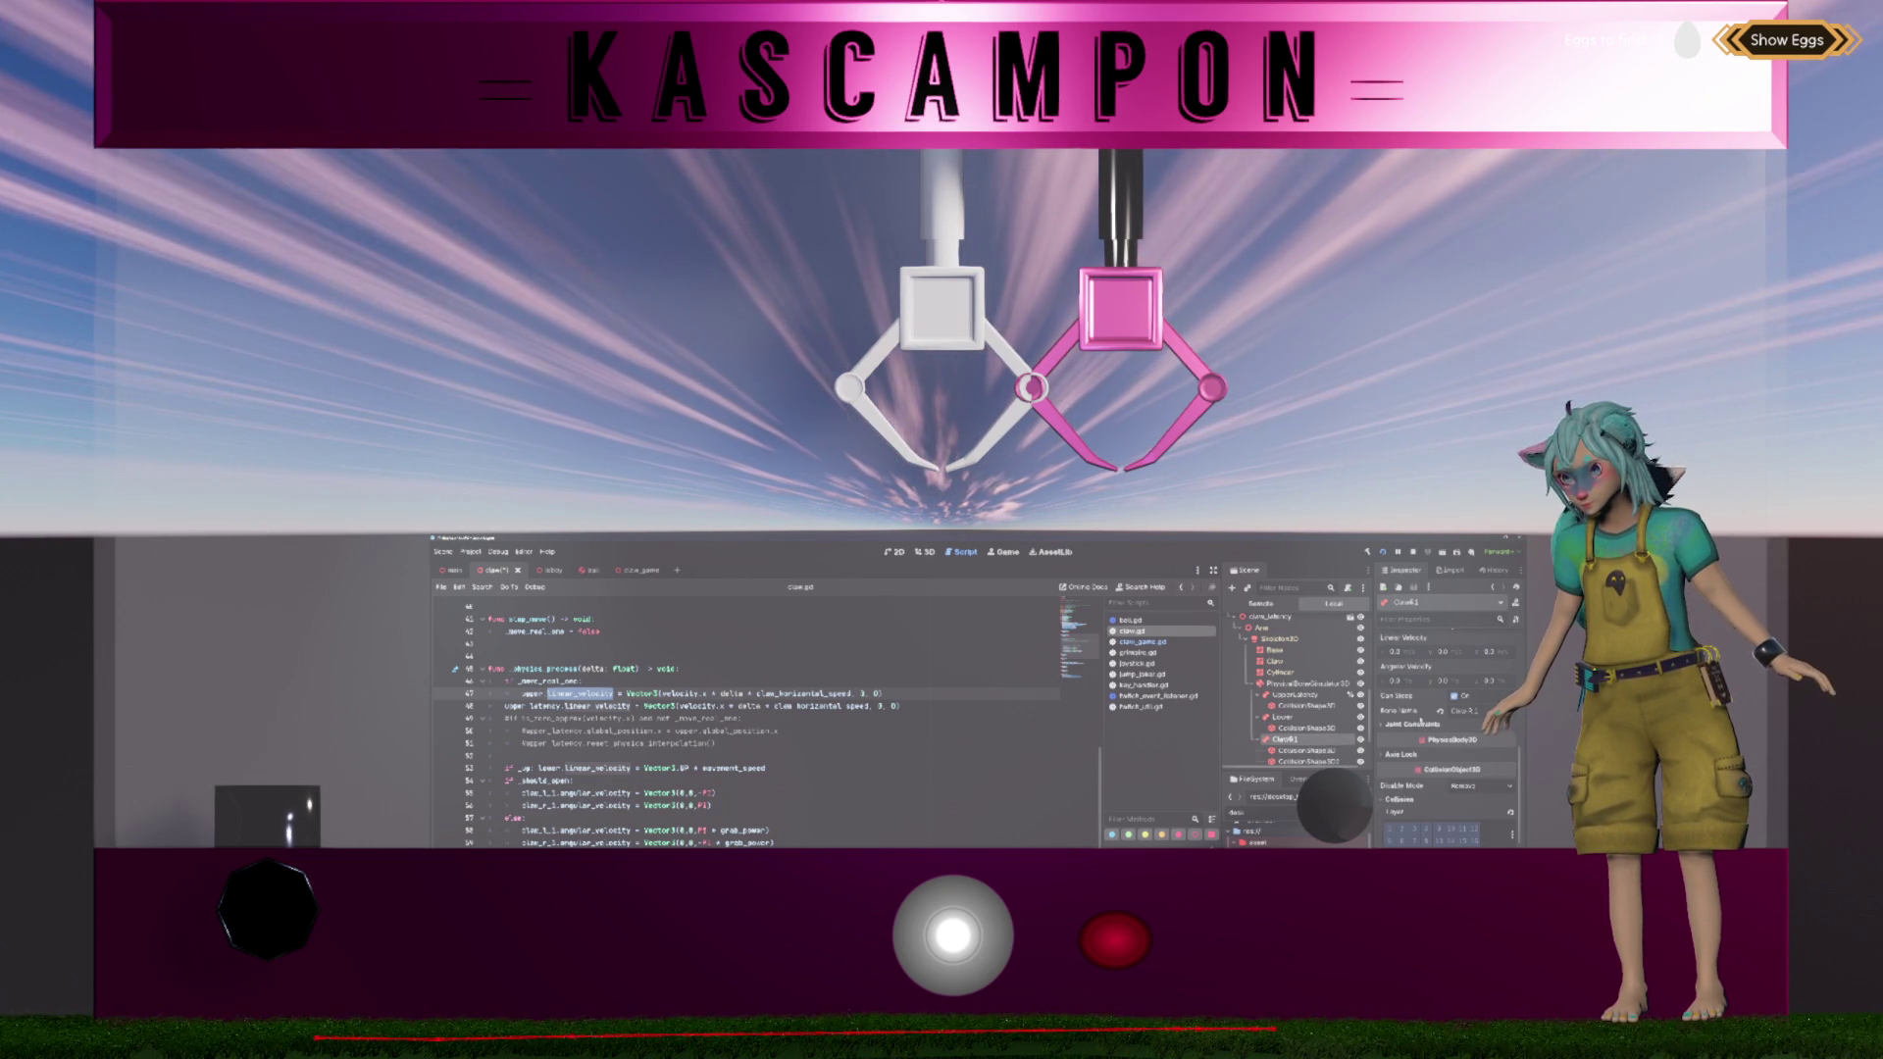
{"action": "scroll", "coordinate": [1447, 745], "scroll_direction": "up", "scroll_amount": 4}
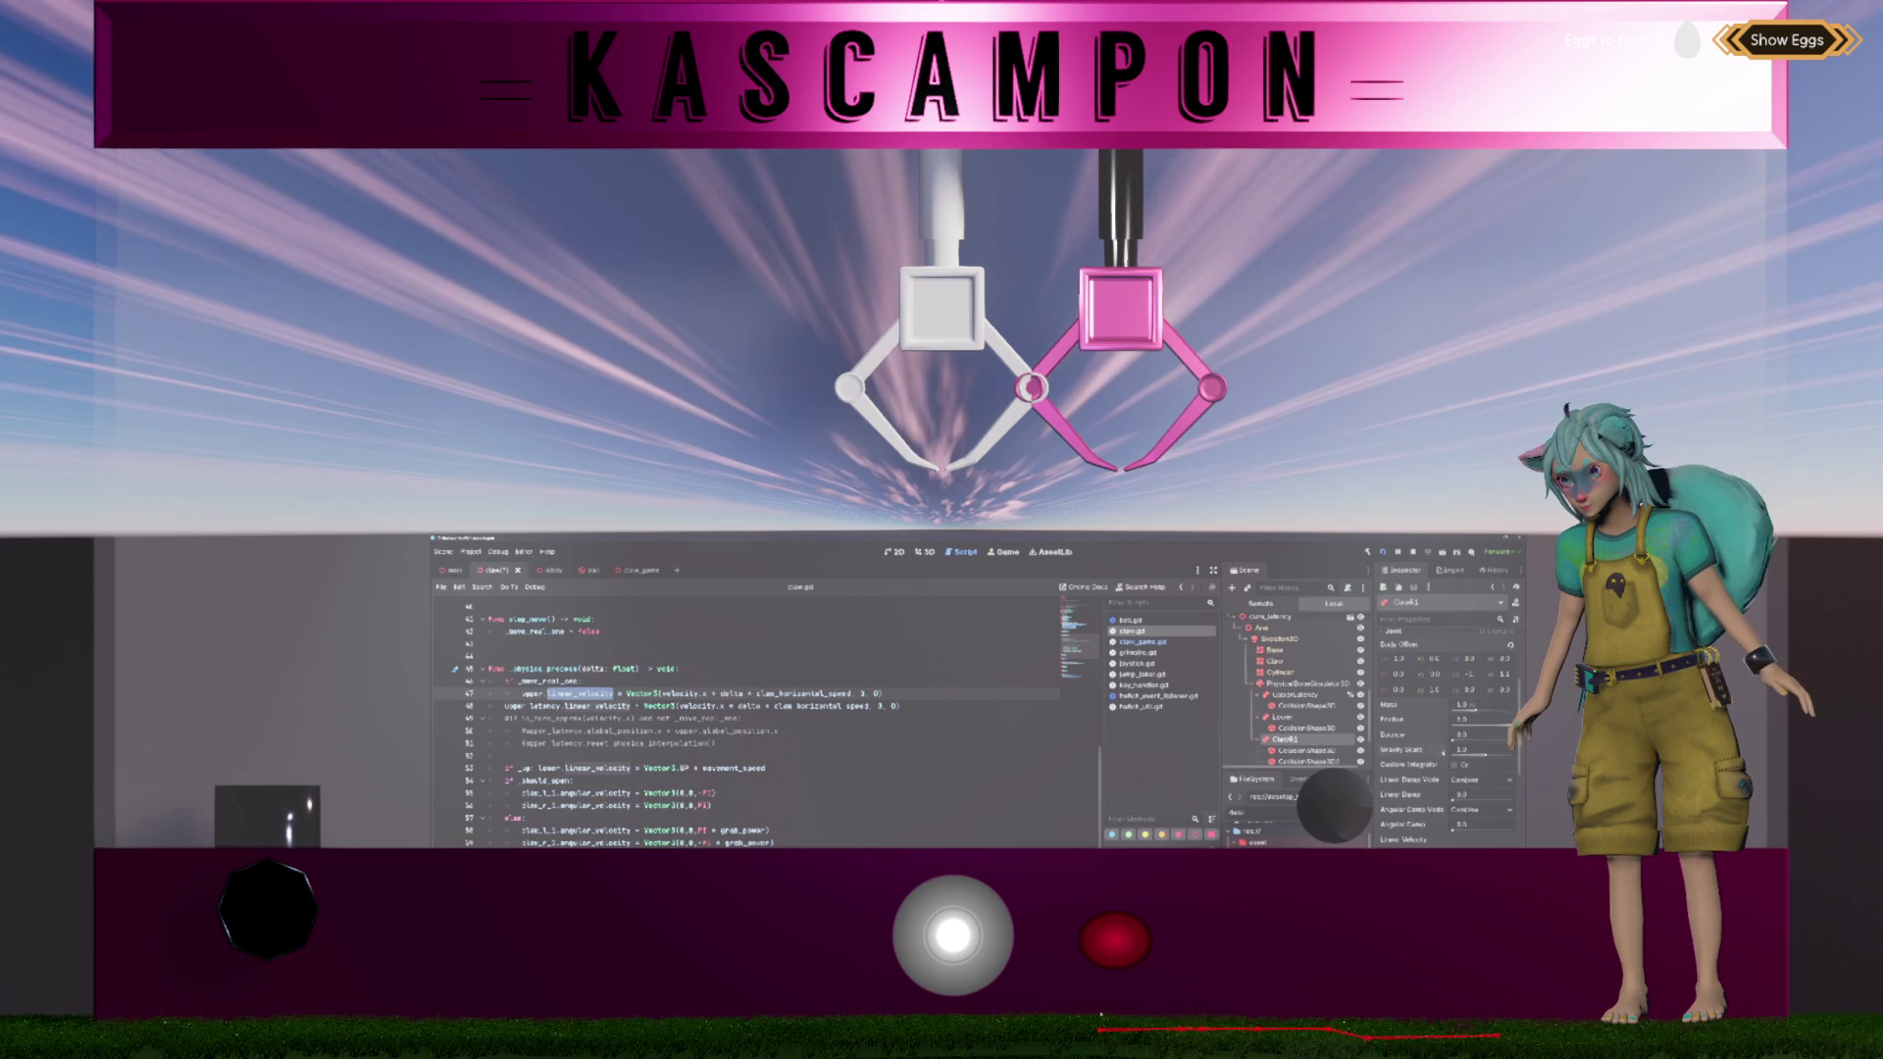
{"action": "scroll", "coordinate": [1295, 687], "scroll_direction": "down", "scroll_amount": 1}
{"action": "scroll", "coordinate": [1294, 687], "scroll_direction": "down", "scroll_amount": 1}
Step: Inspect ClawL1 and ClawR1, then select UpperLatency and read its Bounce tooltip
{"action": "left_click", "coordinate": [1285, 748]}
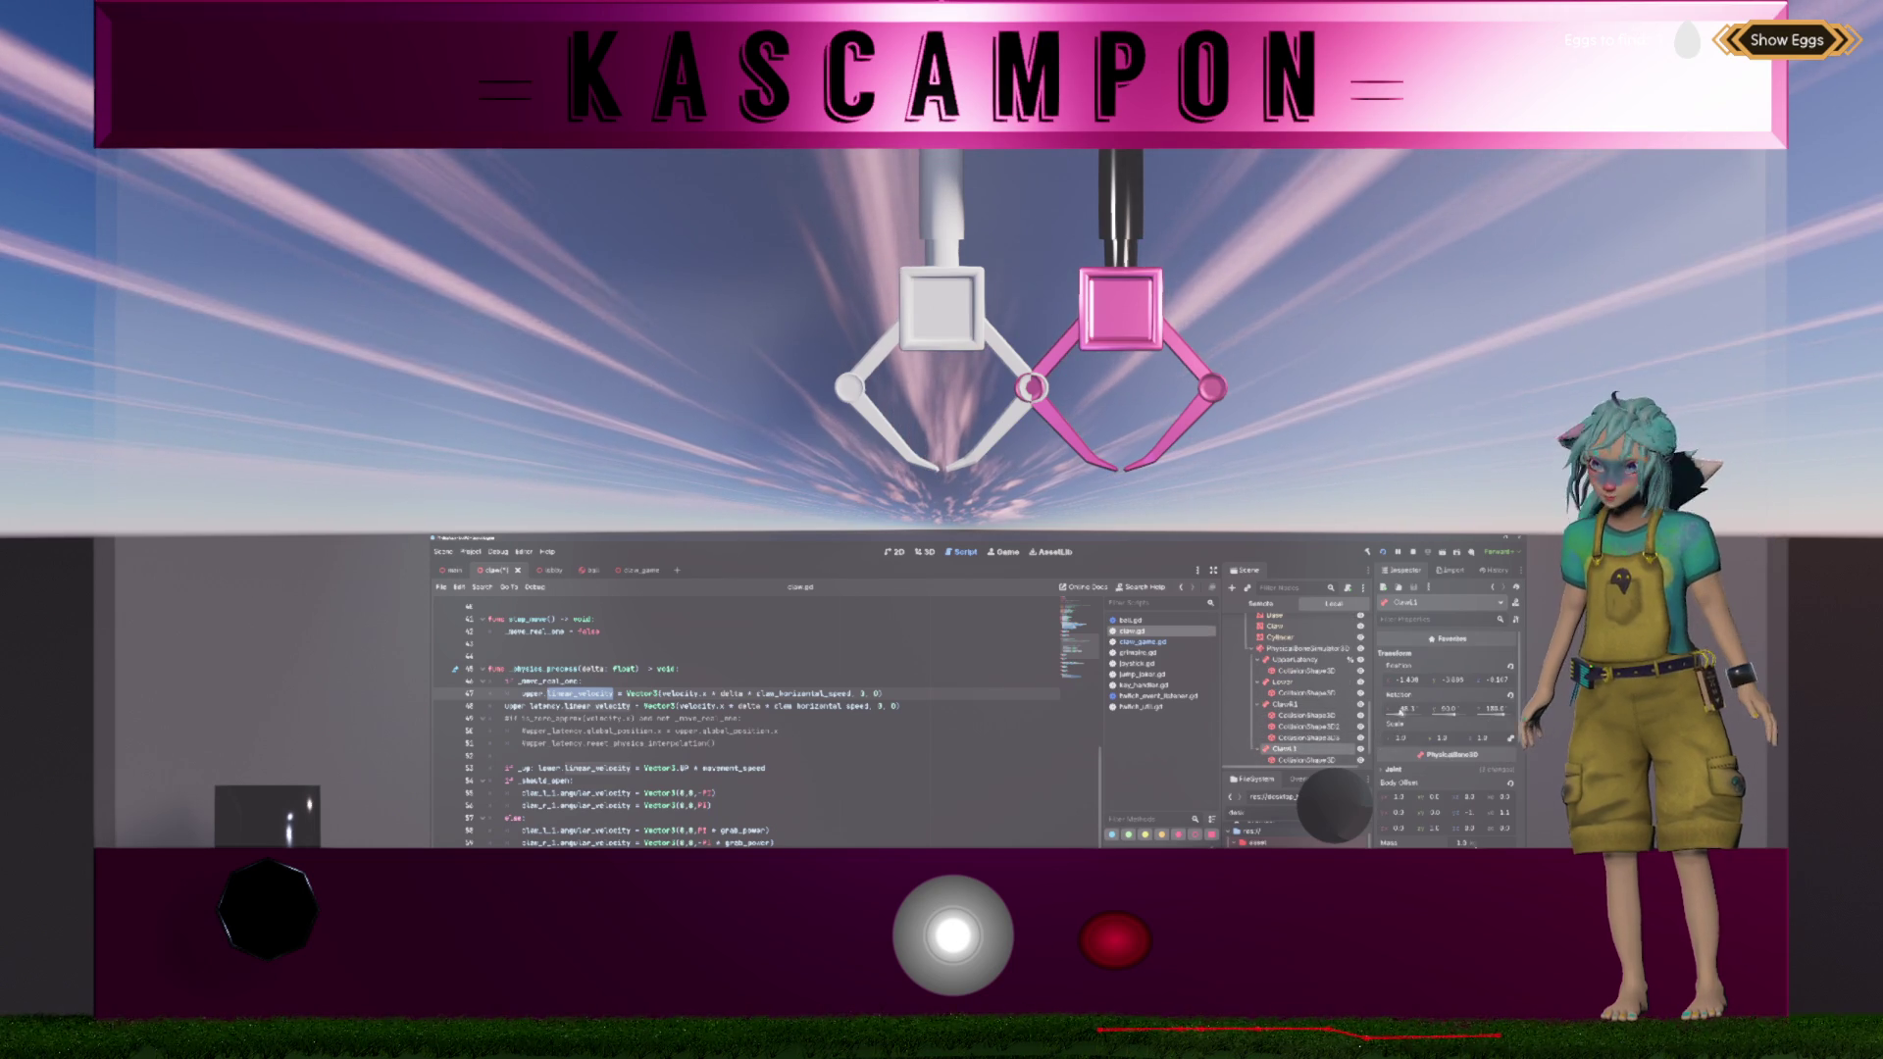
{"action": "scroll", "coordinate": [1401, 721], "scroll_direction": "down", "scroll_amount": 5}
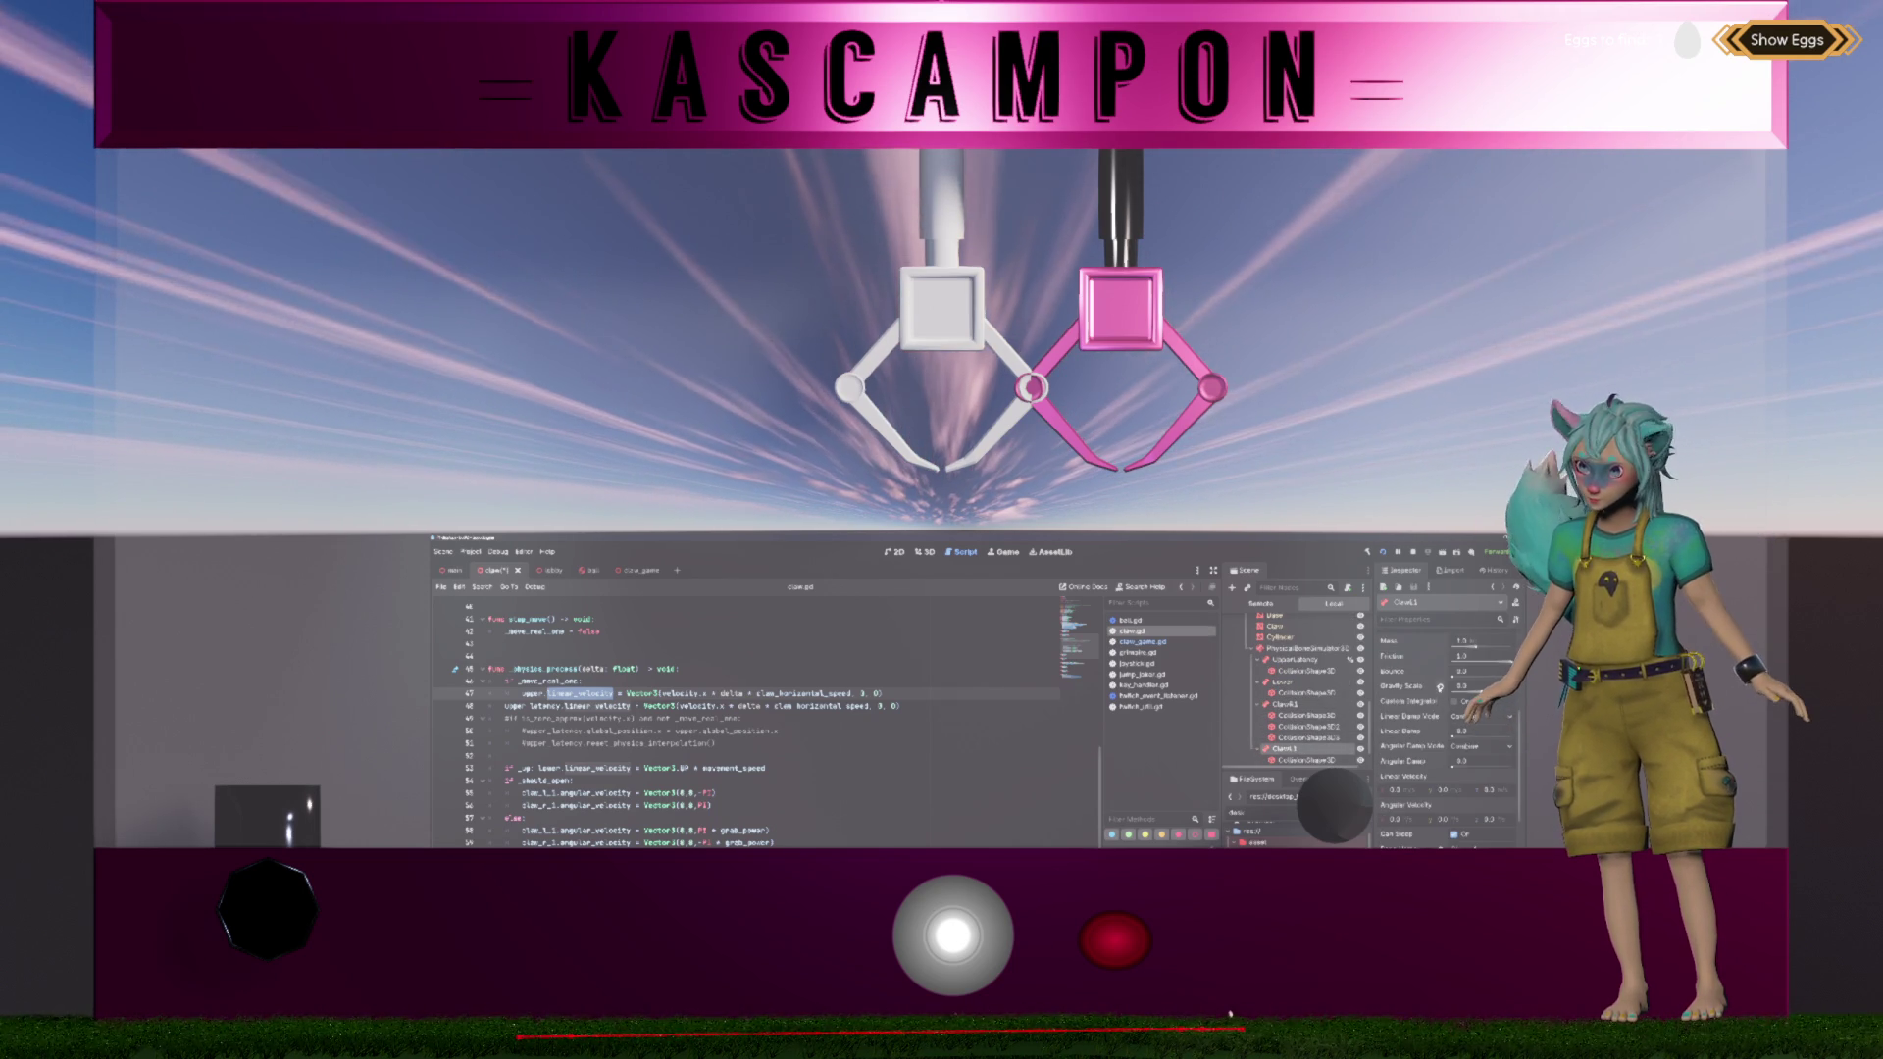
{"action": "scroll", "coordinate": [1305, 686], "scroll_direction": "down", "scroll_amount": 1}
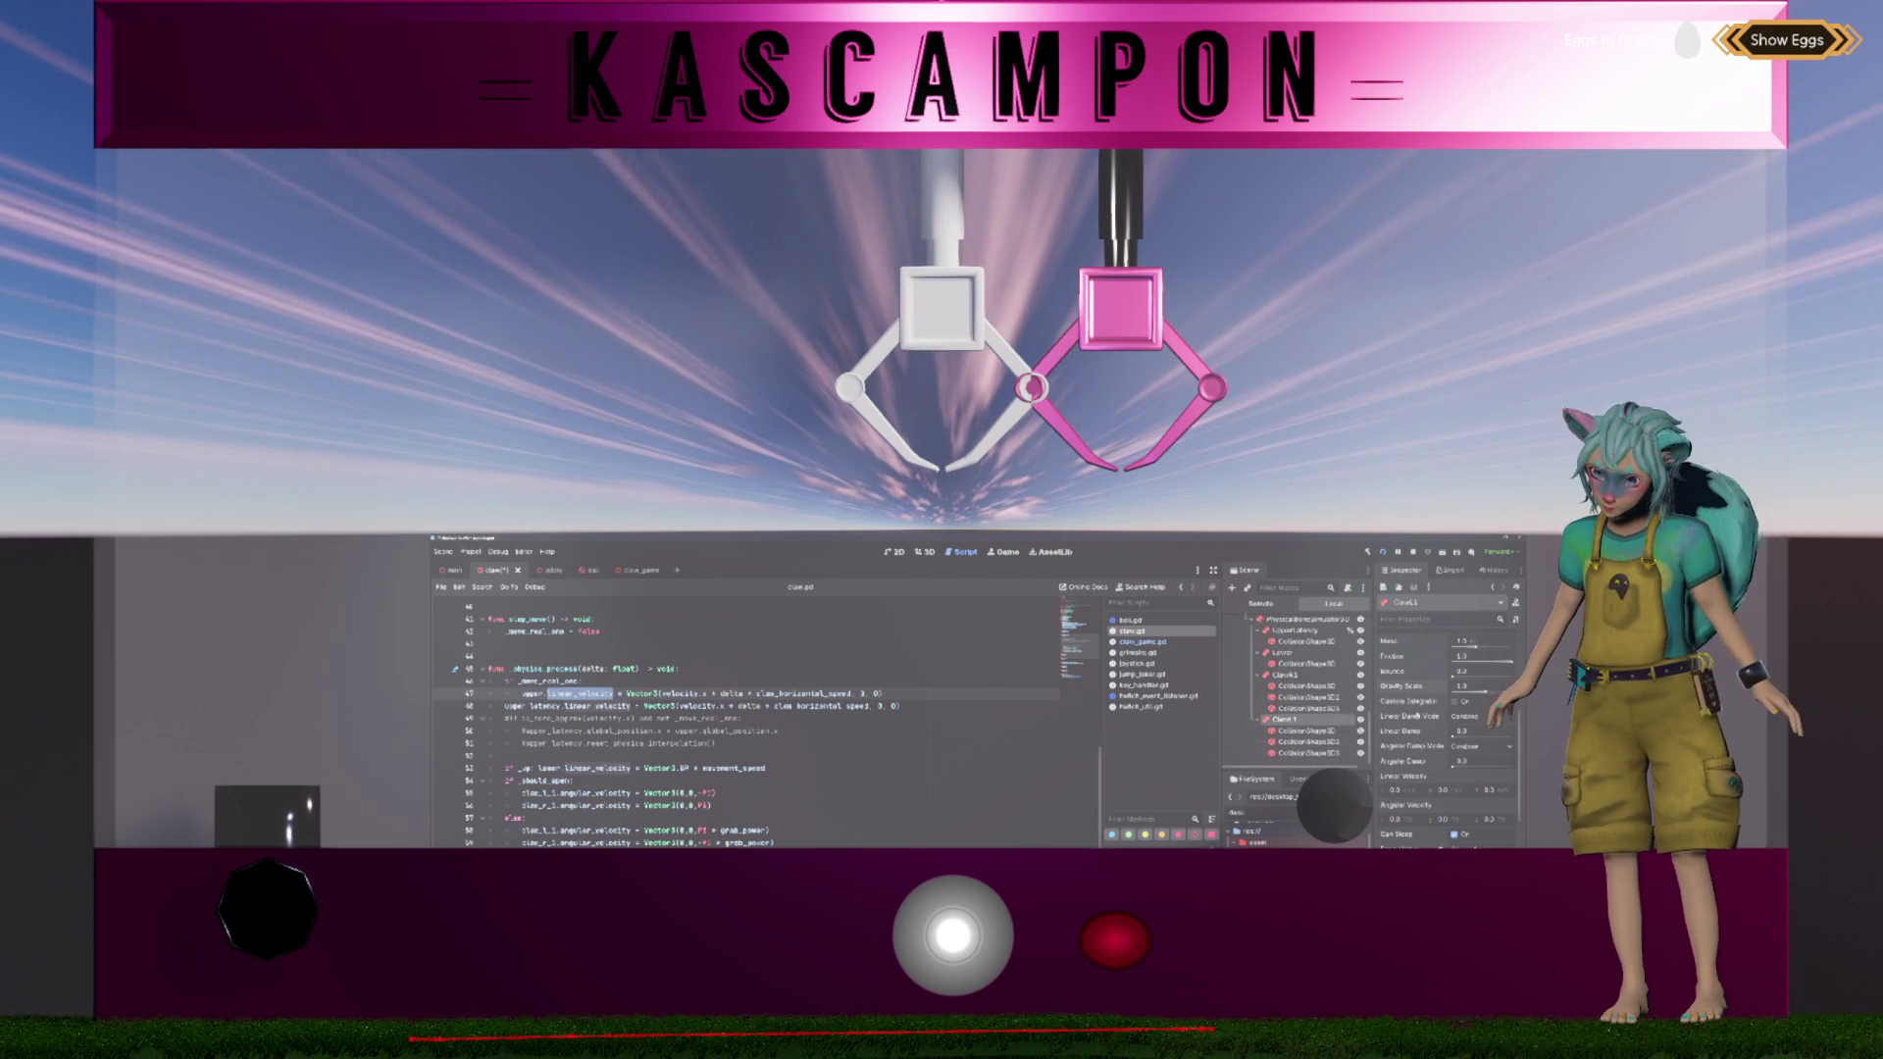
{"action": "left_click", "coordinate": [1293, 676]}
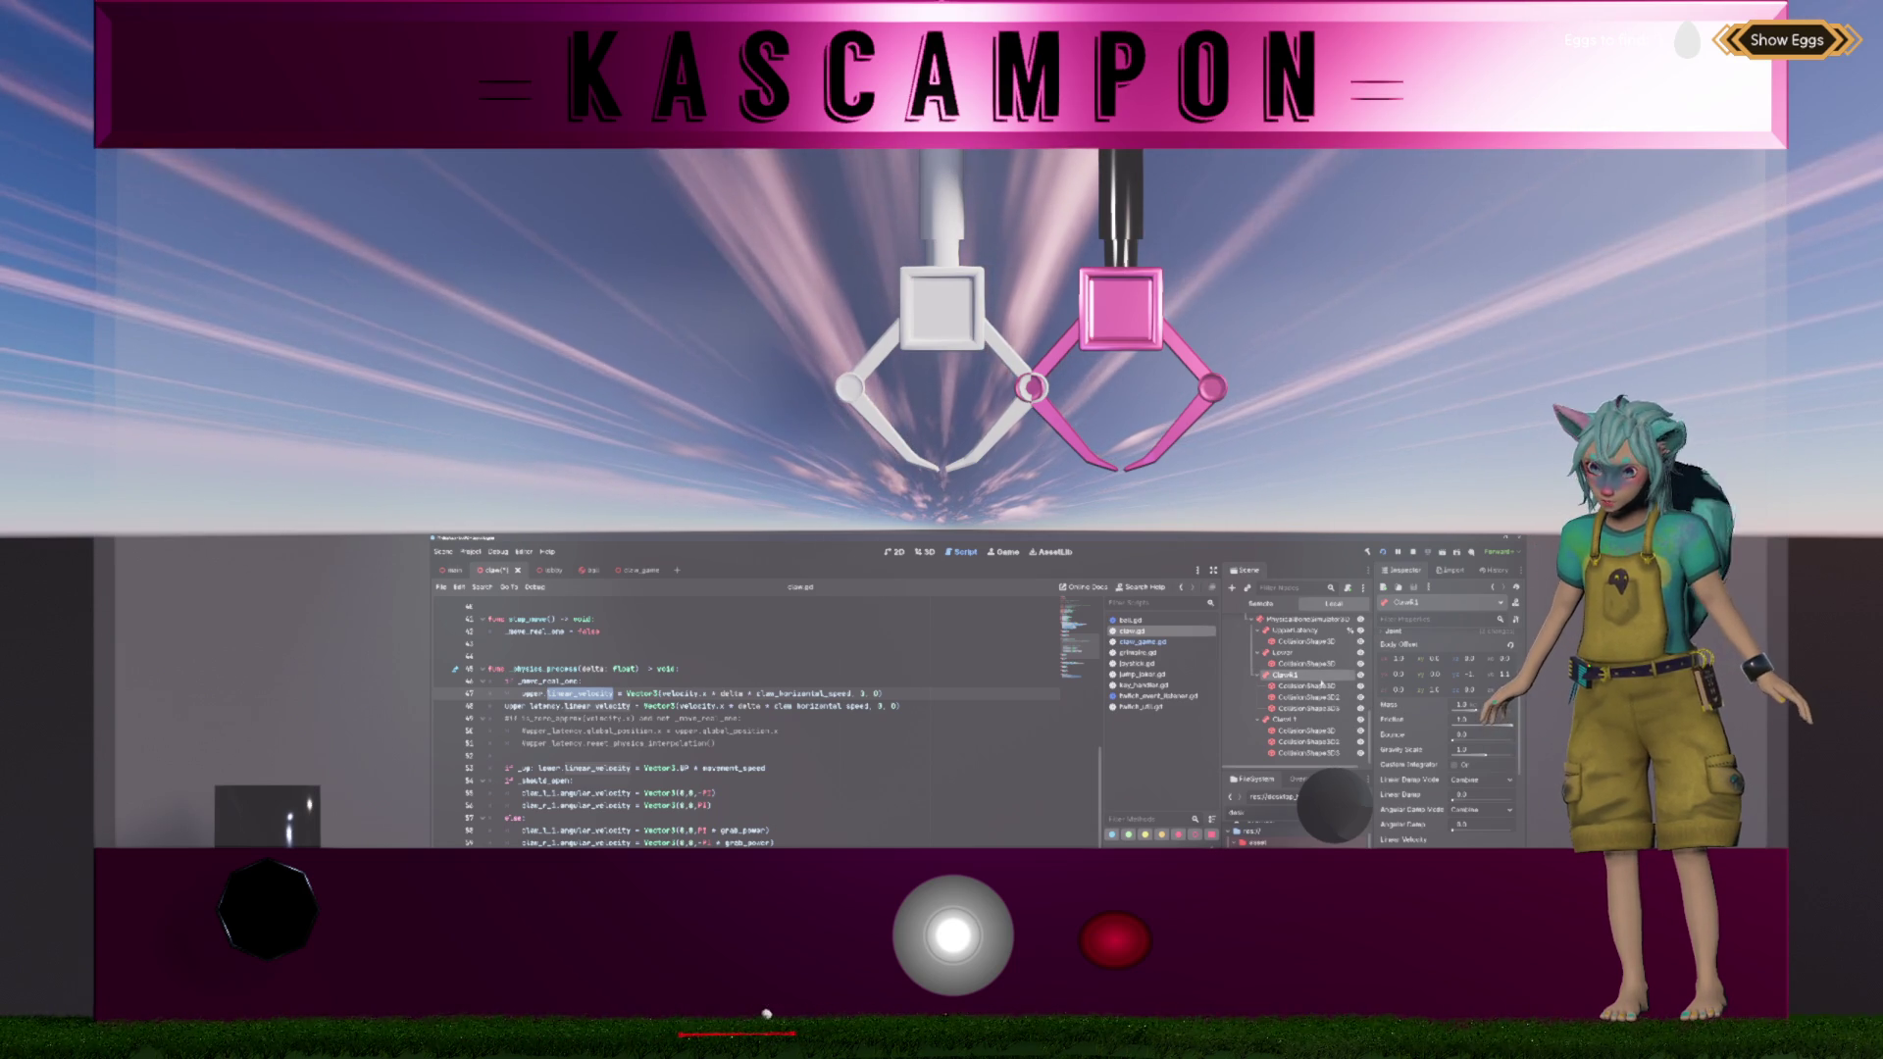
{"action": "left_click", "coordinate": [1316, 655]}
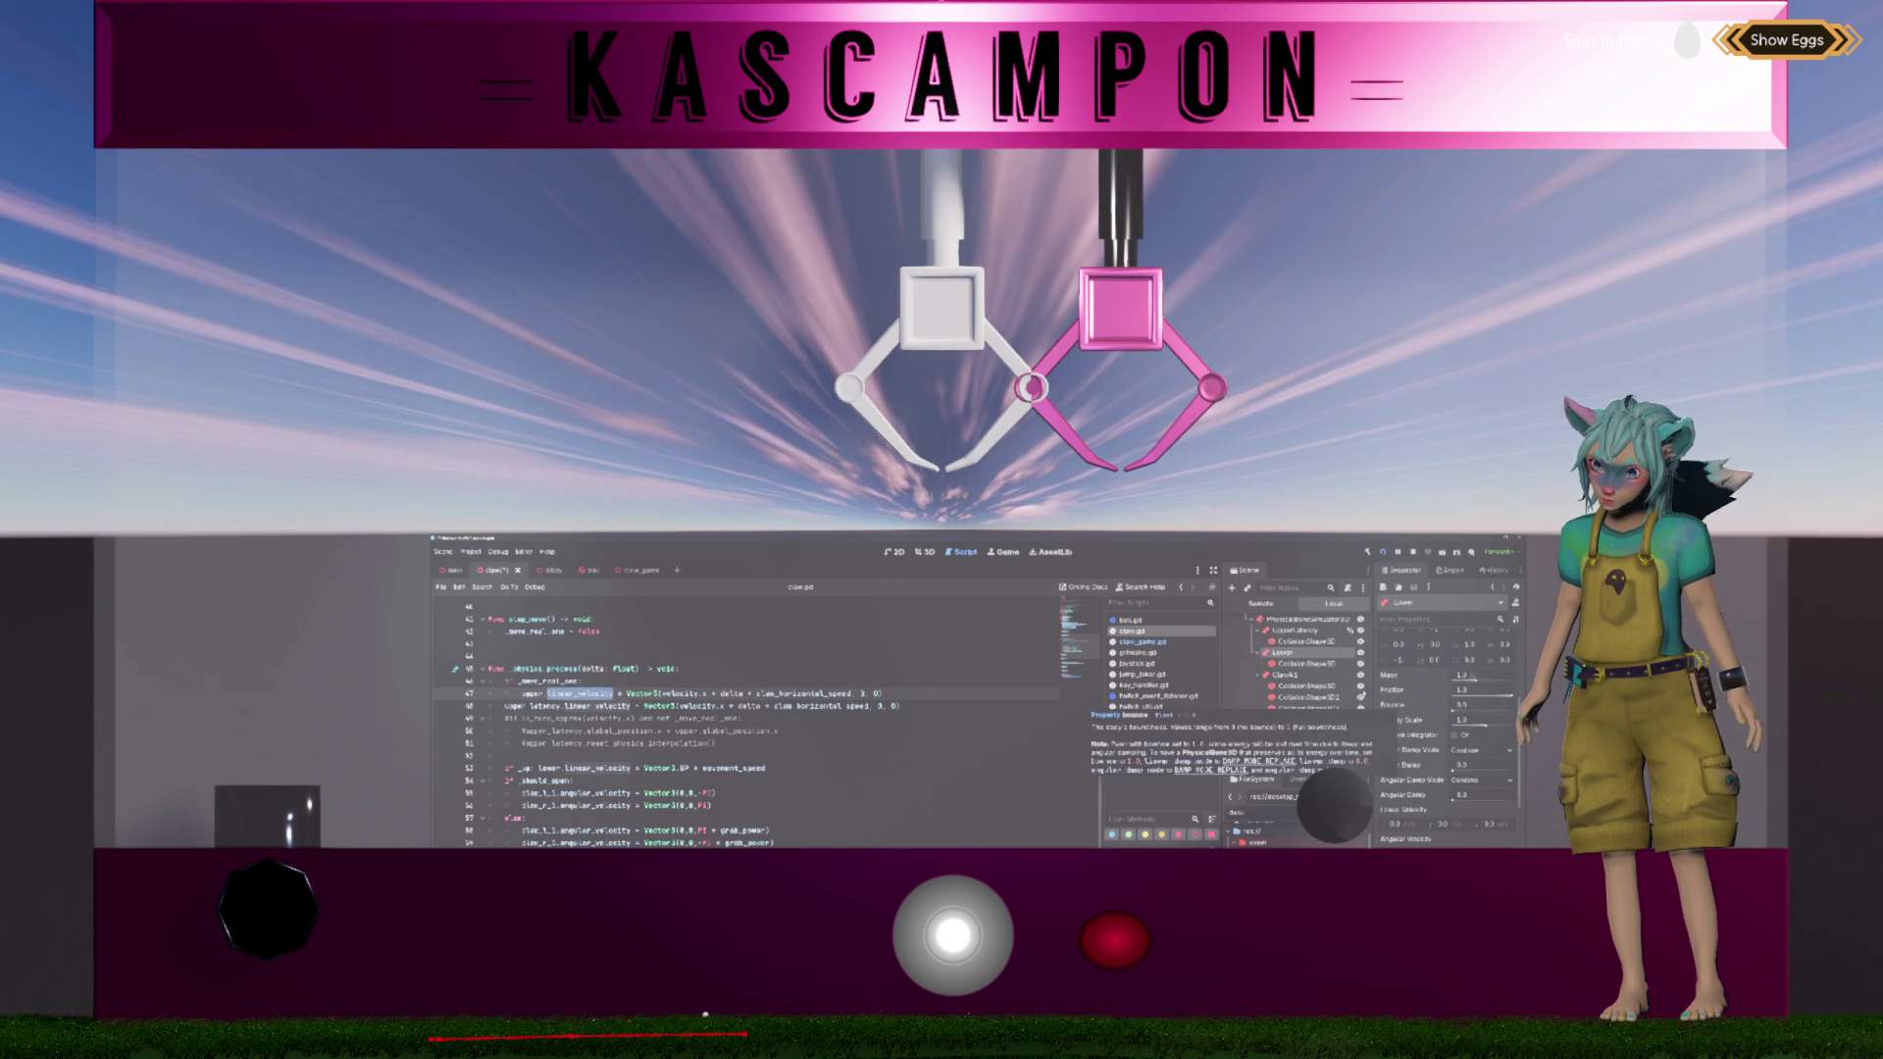
{"action": "scroll", "coordinate": [1299, 677], "scroll_direction": "up", "scroll_amount": 1}
{"action": "left_click", "coordinate": [1297, 649]}
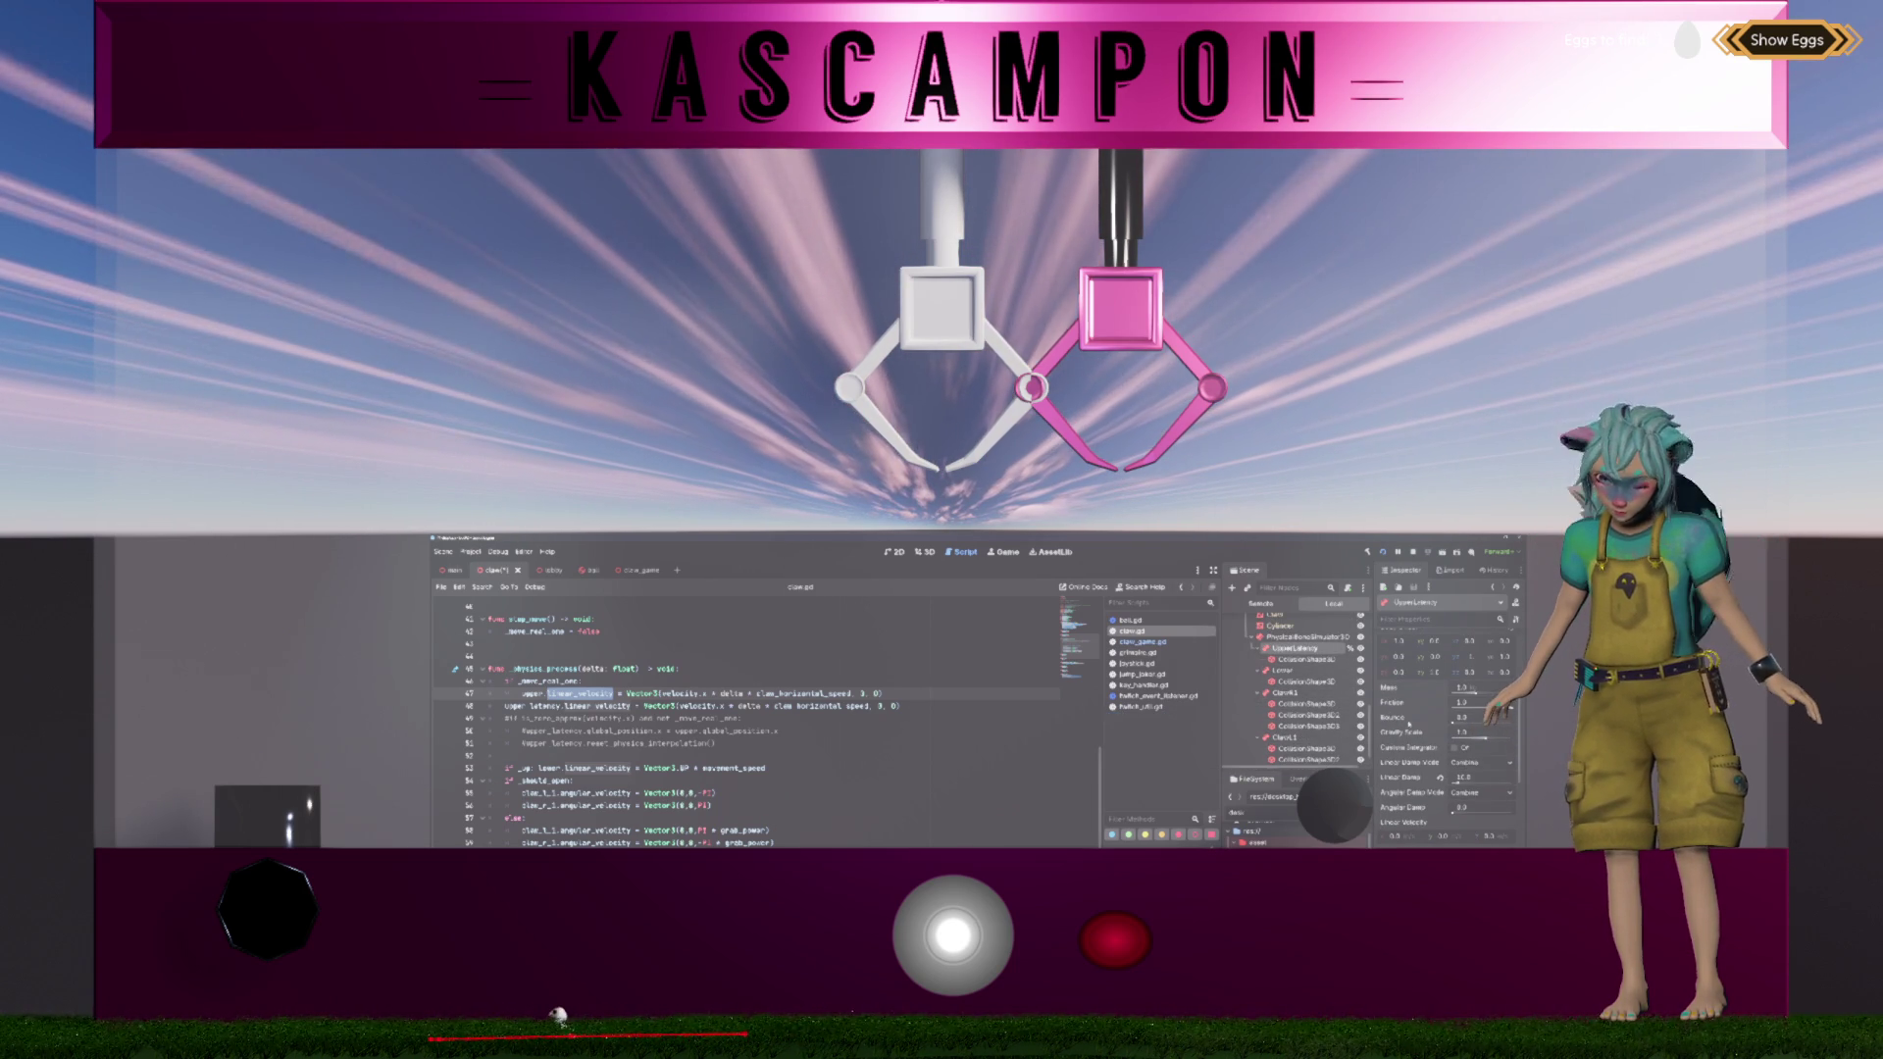
{"action": "mouse_move", "coordinate": [1410, 724]}
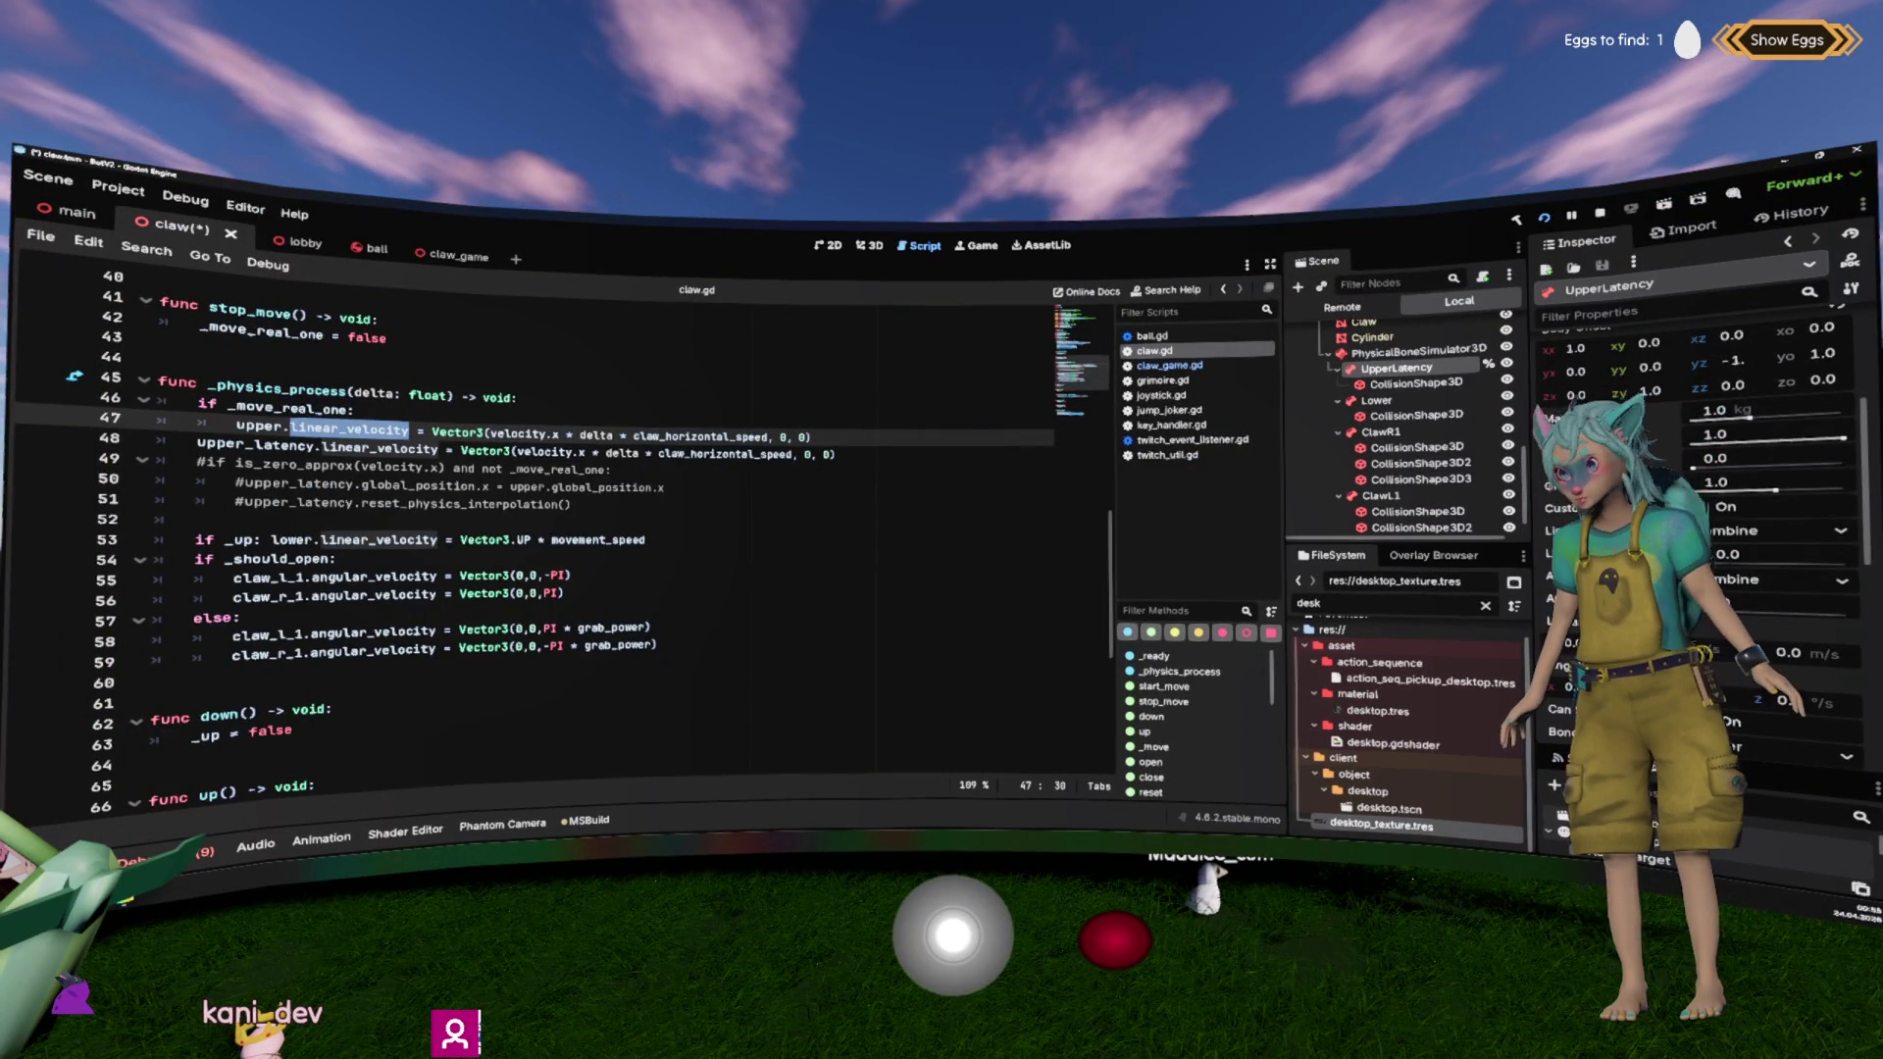
Step: Inspect the PhysicalBoneSimulator3D, claw_latency and Skeleton3D nodes in the Inspector
{"action": "scroll", "coordinate": [1697, 442], "scroll_direction": "down", "scroll_amount": 1}
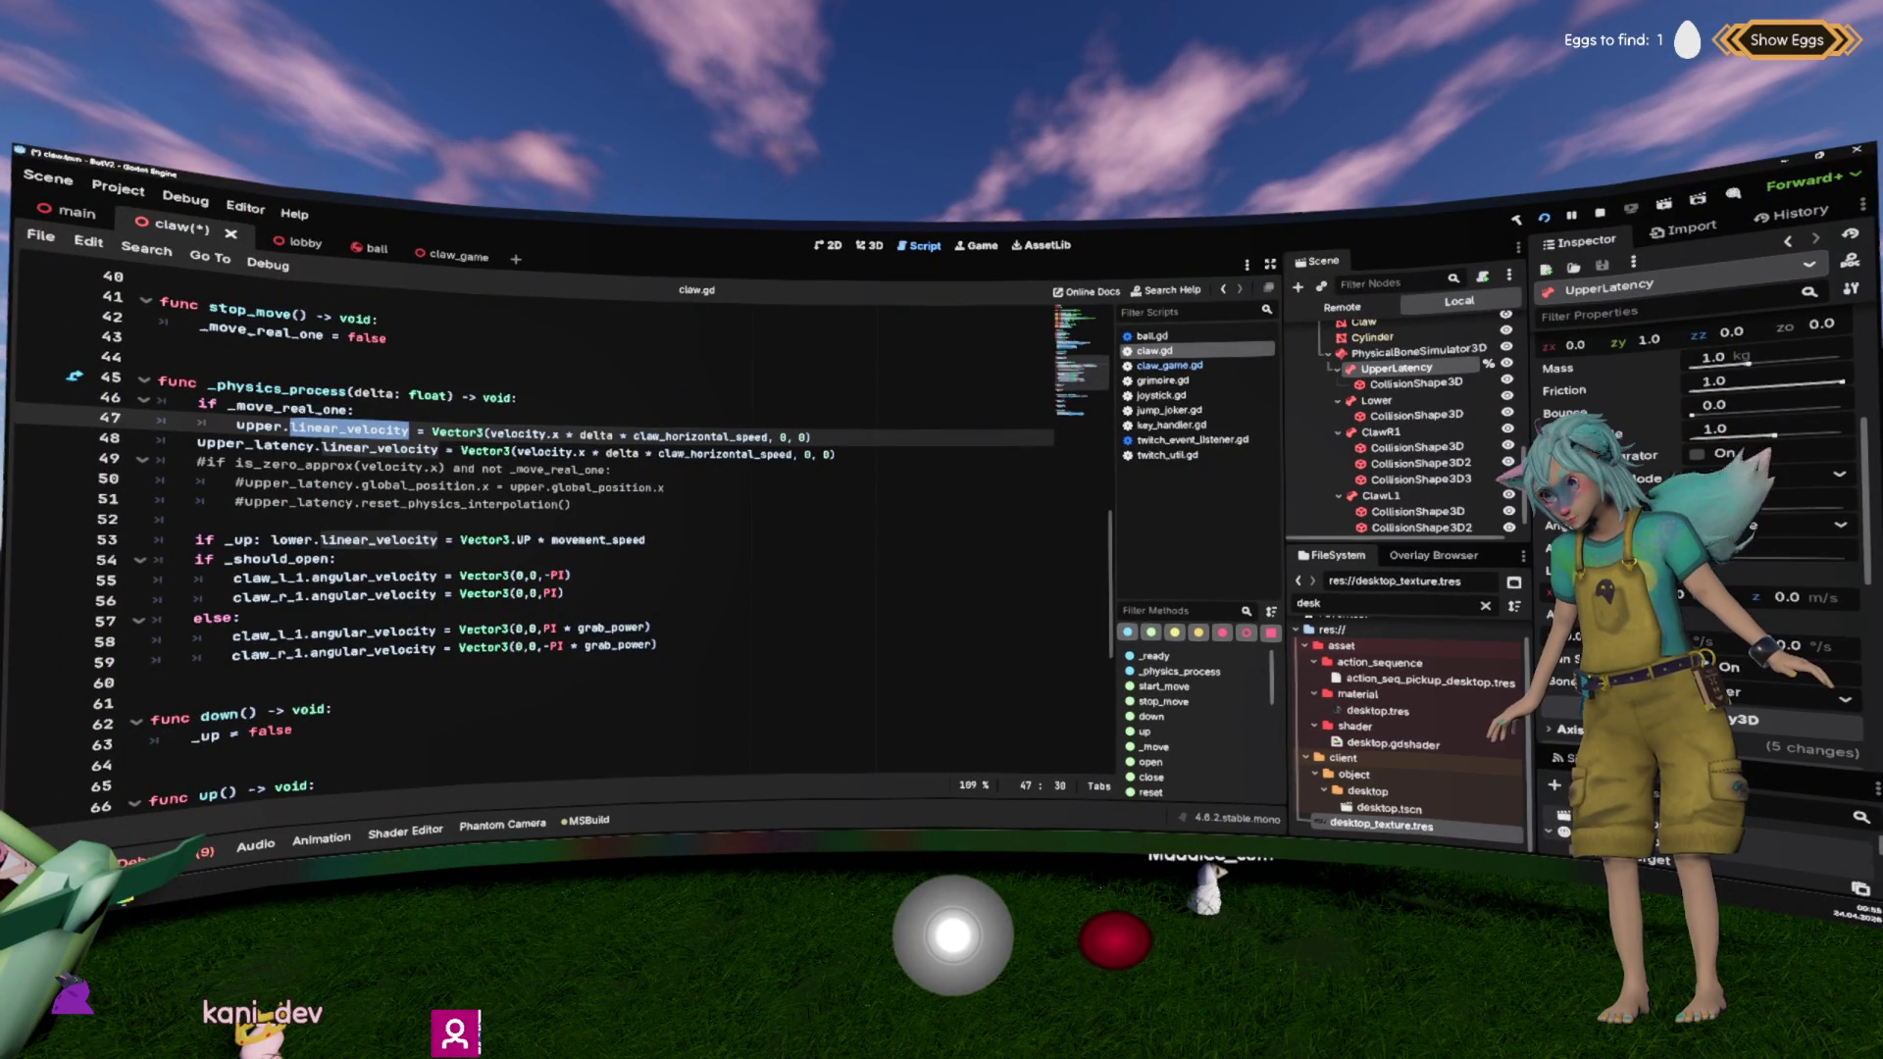
{"action": "scroll", "coordinate": [1434, 404], "scroll_direction": "up", "scroll_amount": 1}
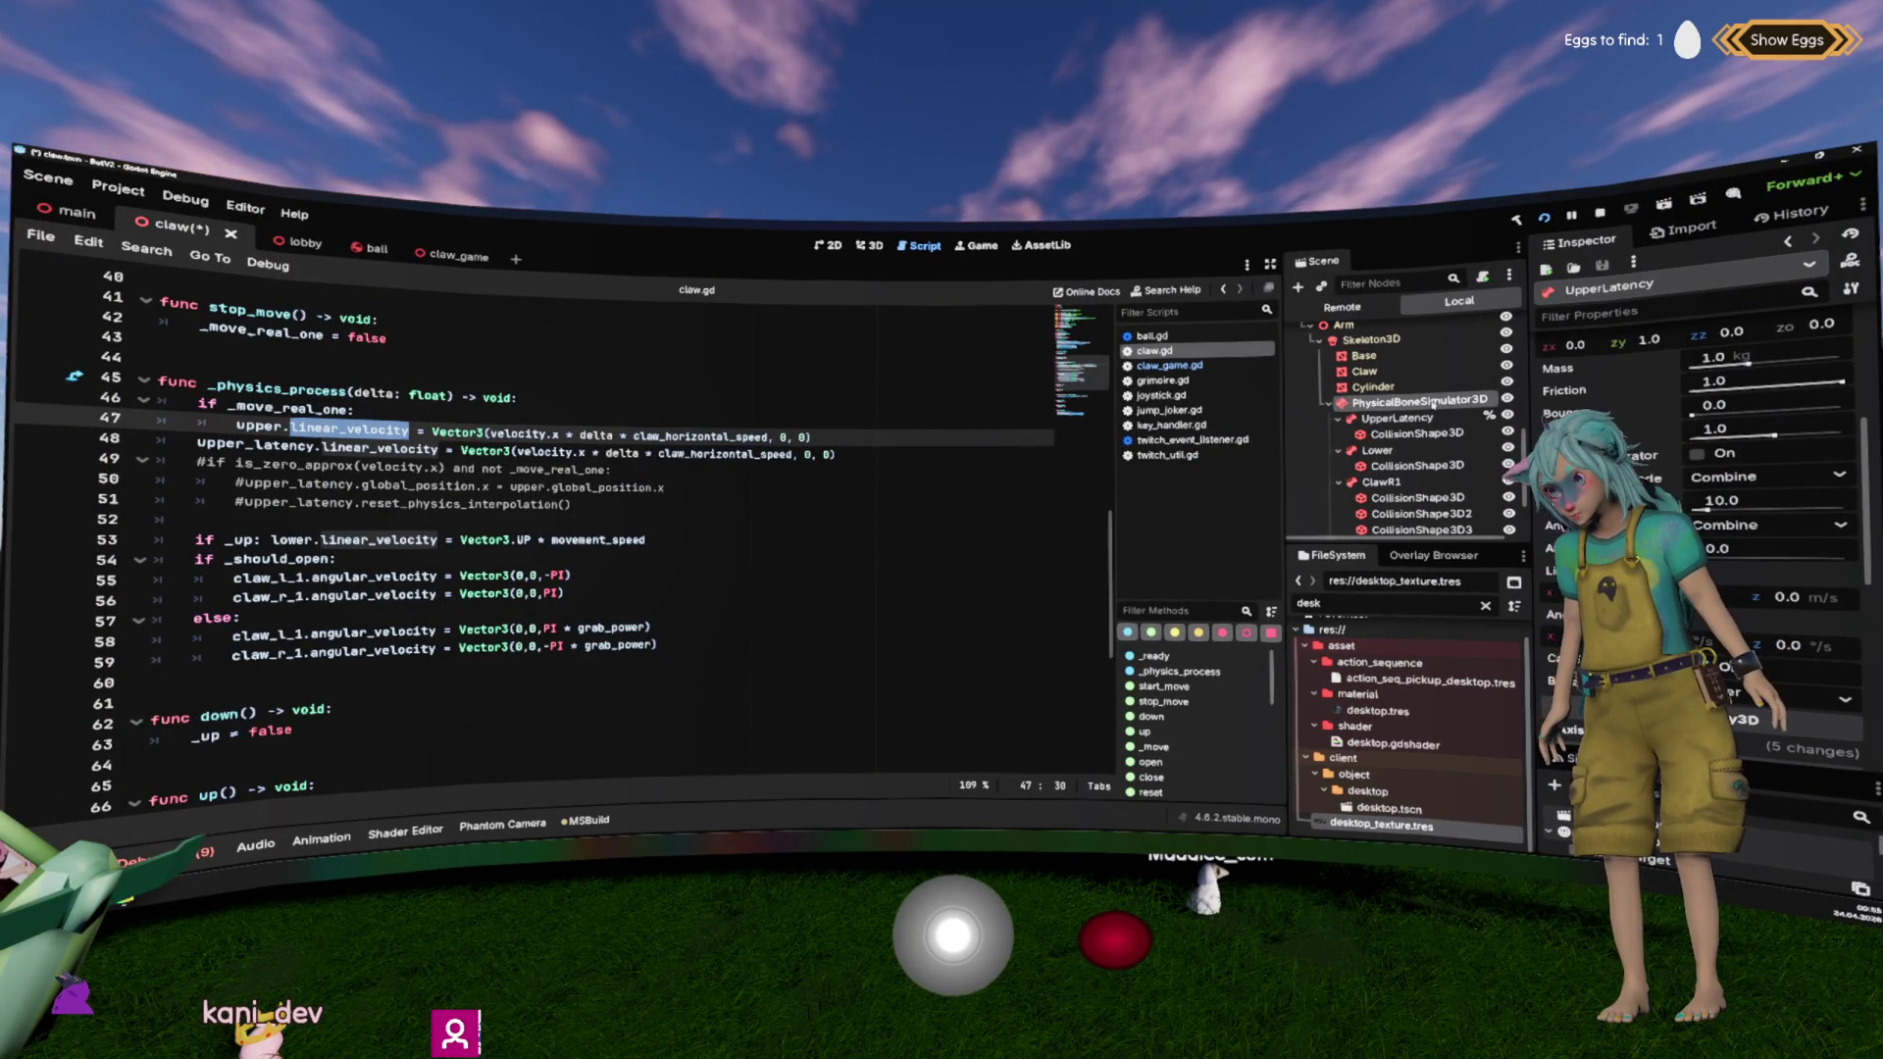
{"action": "left_click", "coordinate": [1434, 402]}
{"action": "scroll", "coordinate": [1422, 419], "scroll_direction": "up", "scroll_amount": 1}
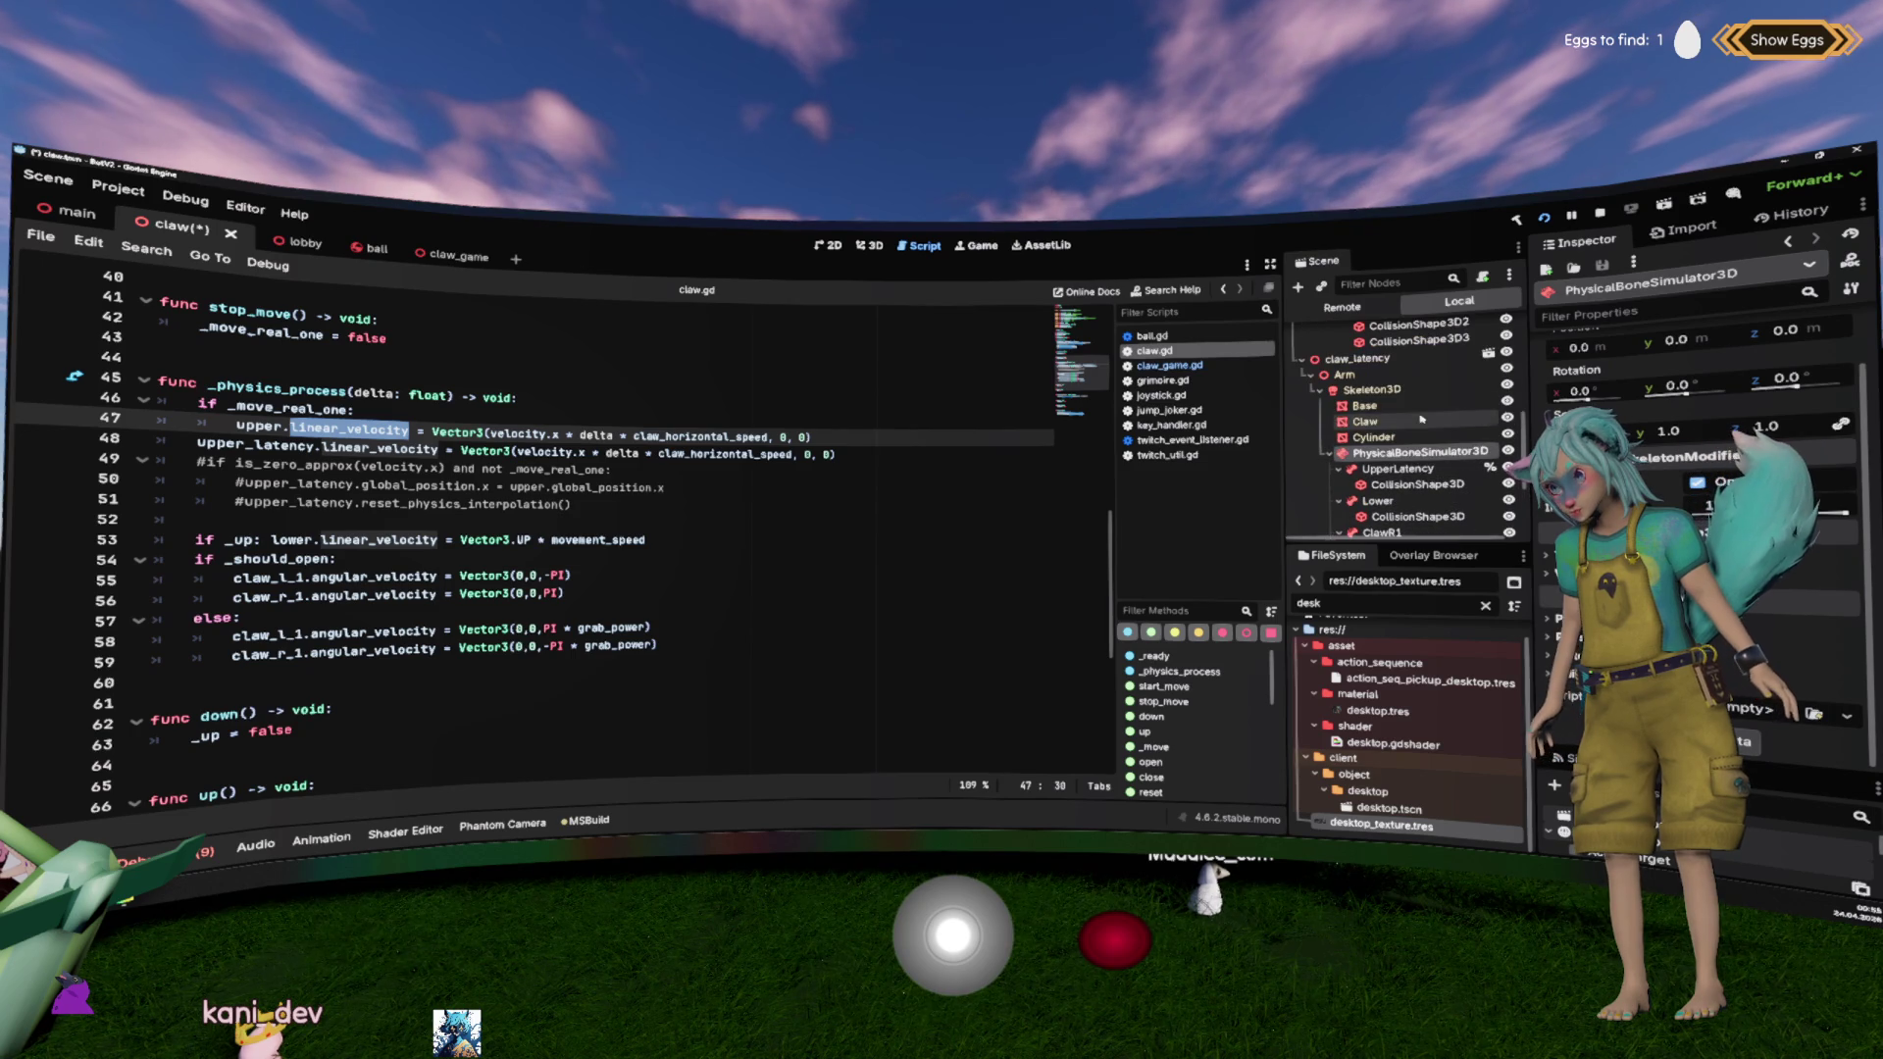
{"action": "left_click", "coordinate": [1406, 361]}
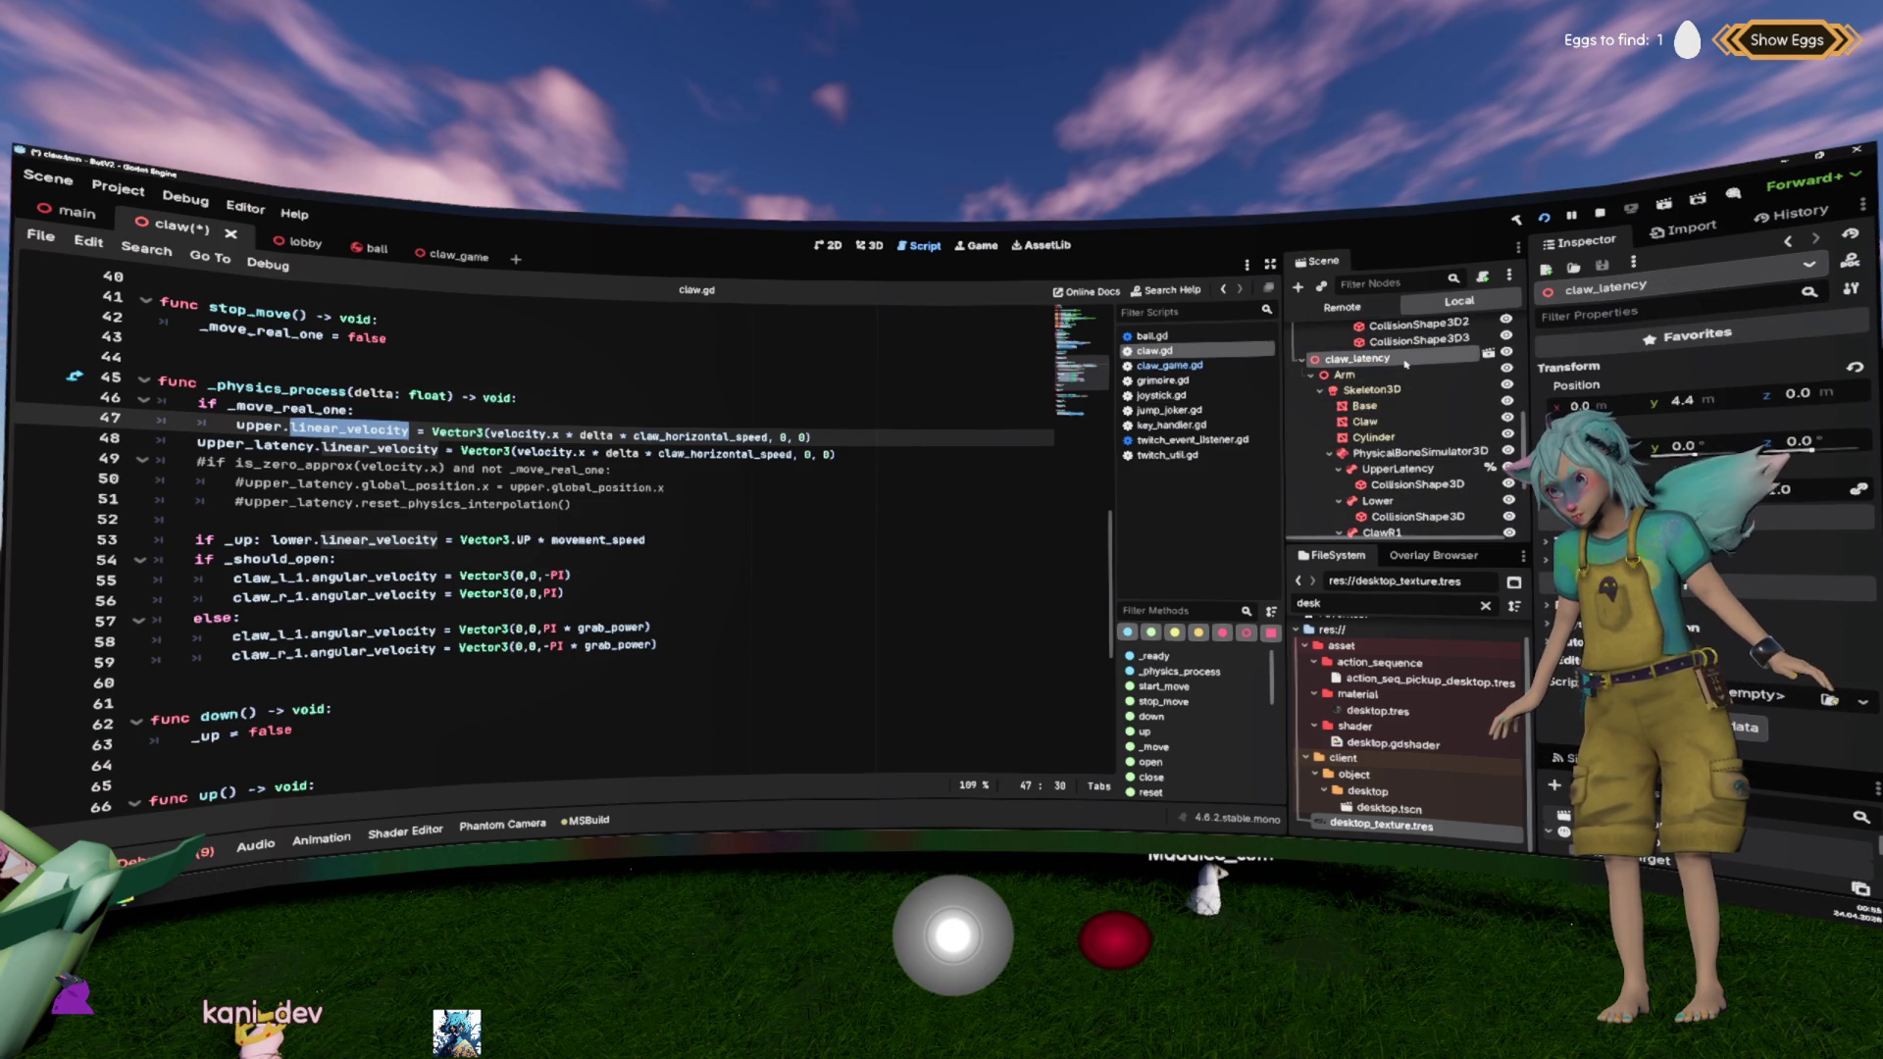
{"action": "left_click", "coordinate": [1393, 391]}
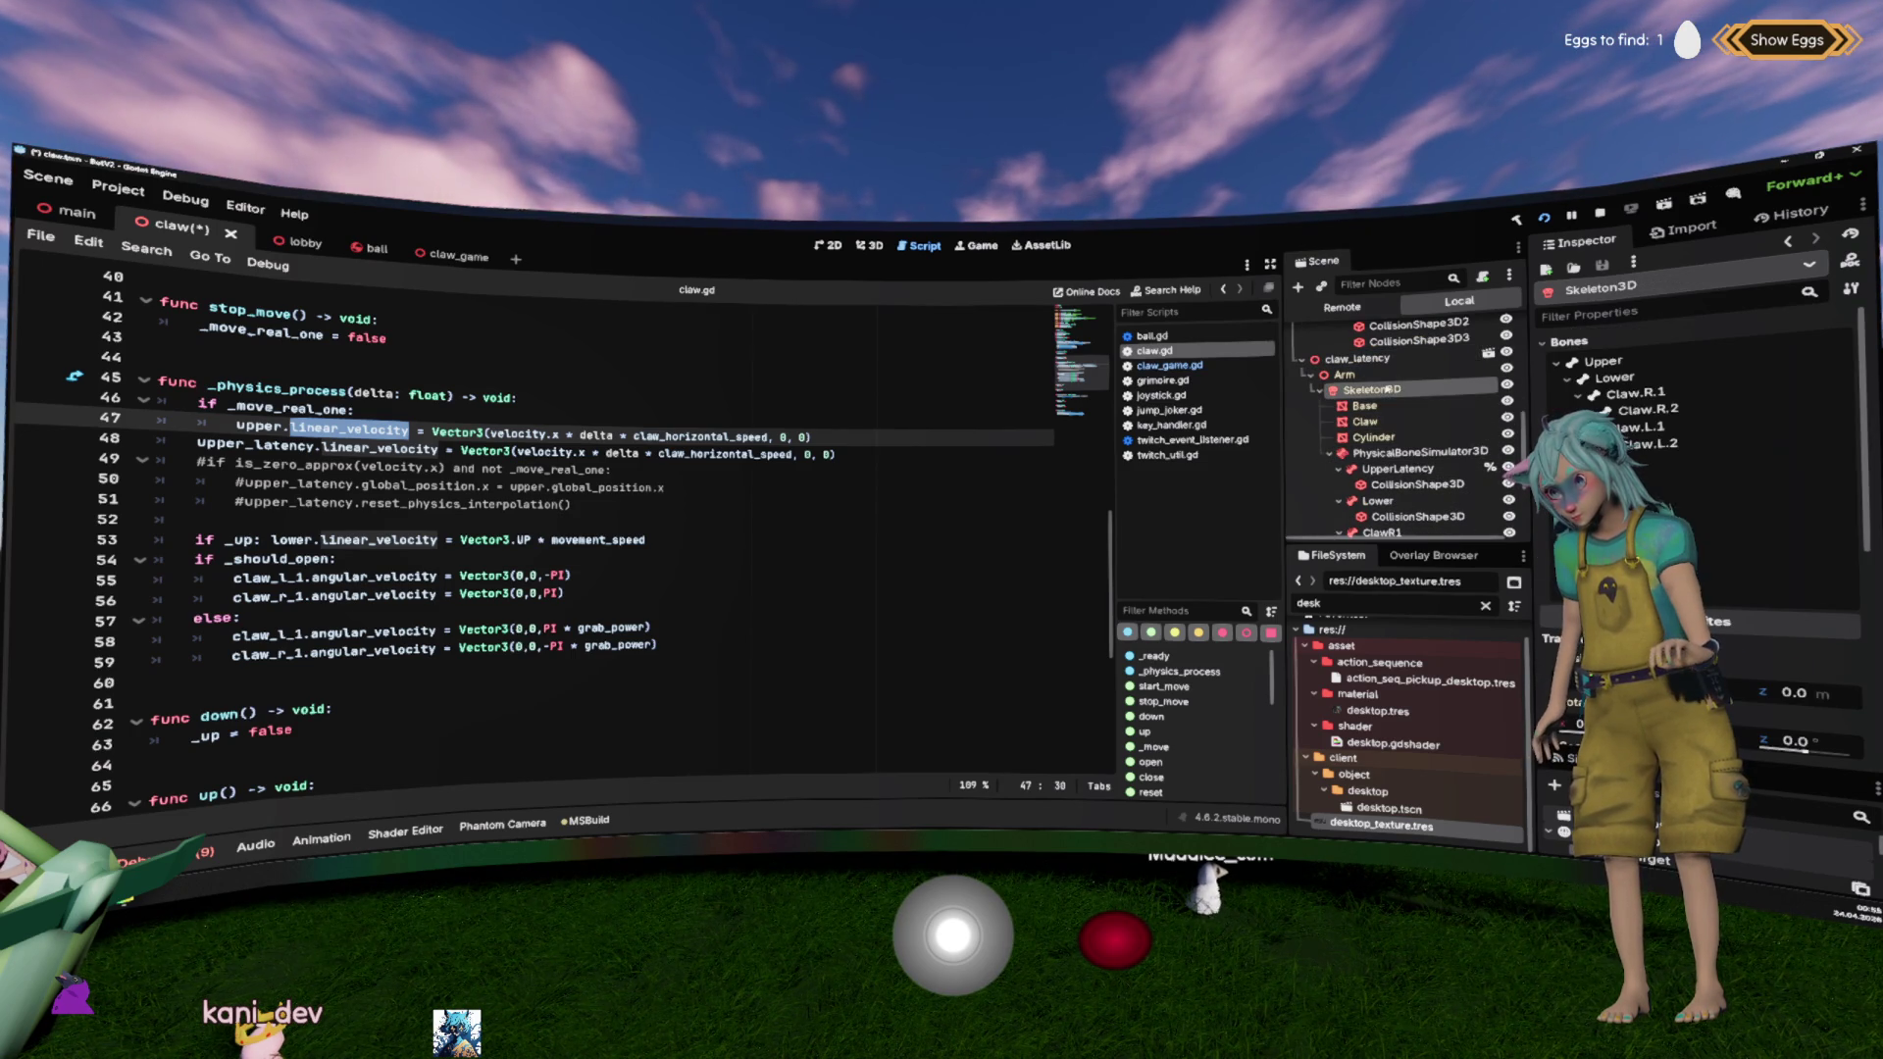
Step: Place the caret on empty line 52 and save claw.gd
{"action": "scroll", "coordinate": [1697, 490], "scroll_direction": "down", "scroll_amount": 3}
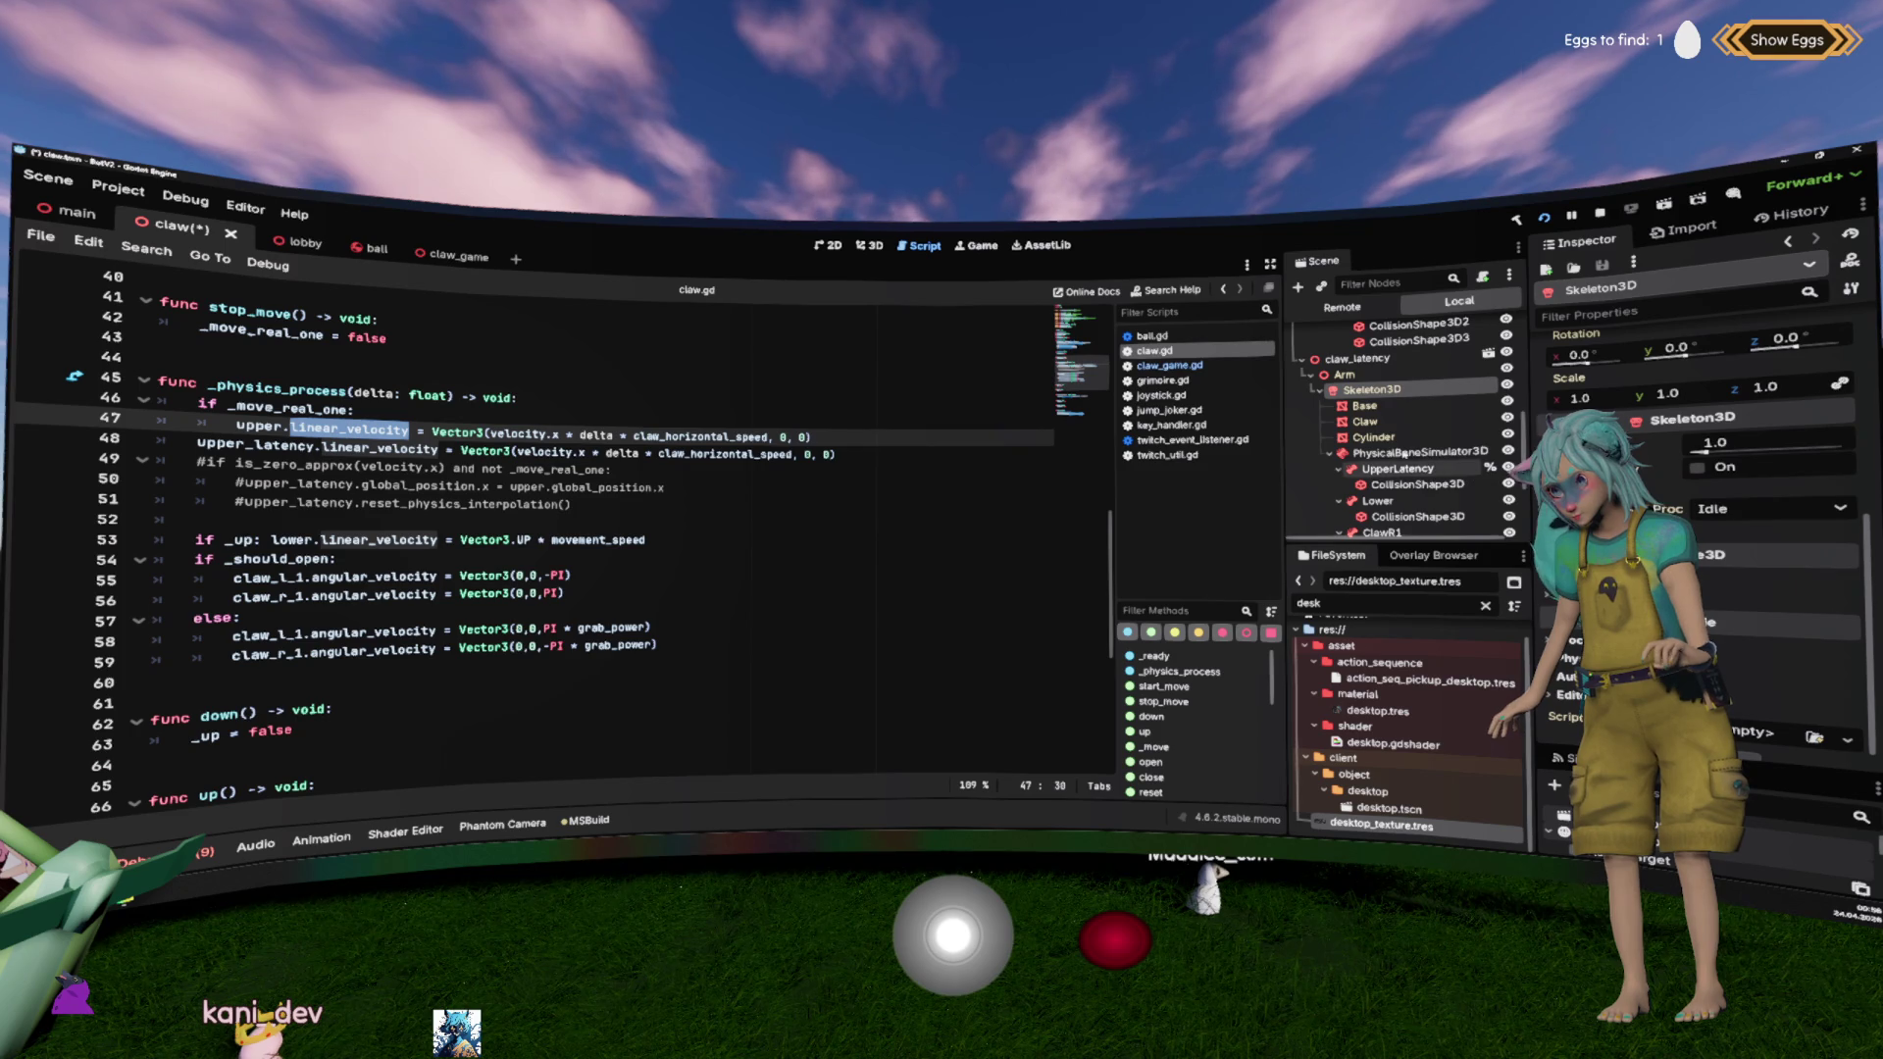
{"action": "scroll", "coordinate": [1413, 465], "scroll_direction": "up", "scroll_amount": 1}
{"action": "scroll", "coordinate": [1413, 465], "scroll_direction": "up", "scroll_amount": 5}
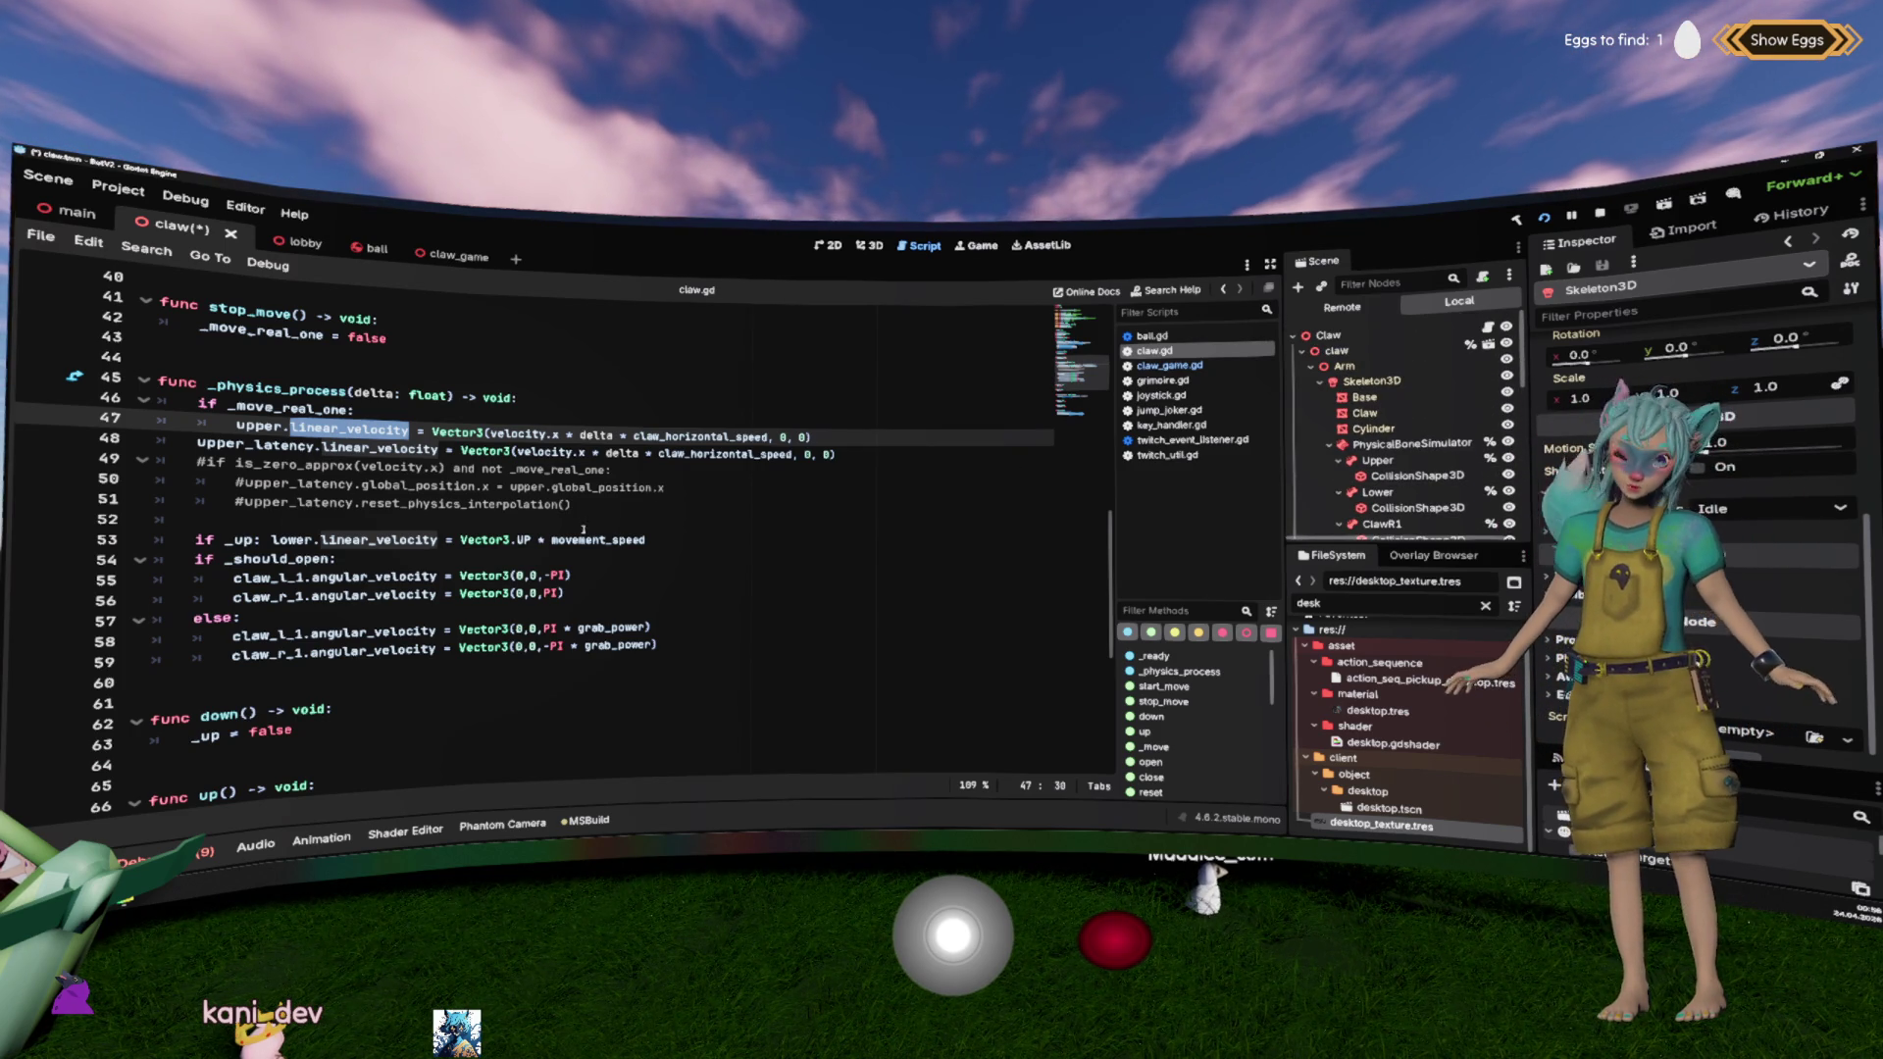
{"action": "left_click", "coordinate": [711, 520]}
{"action": "key", "text": "ctrl+s"}
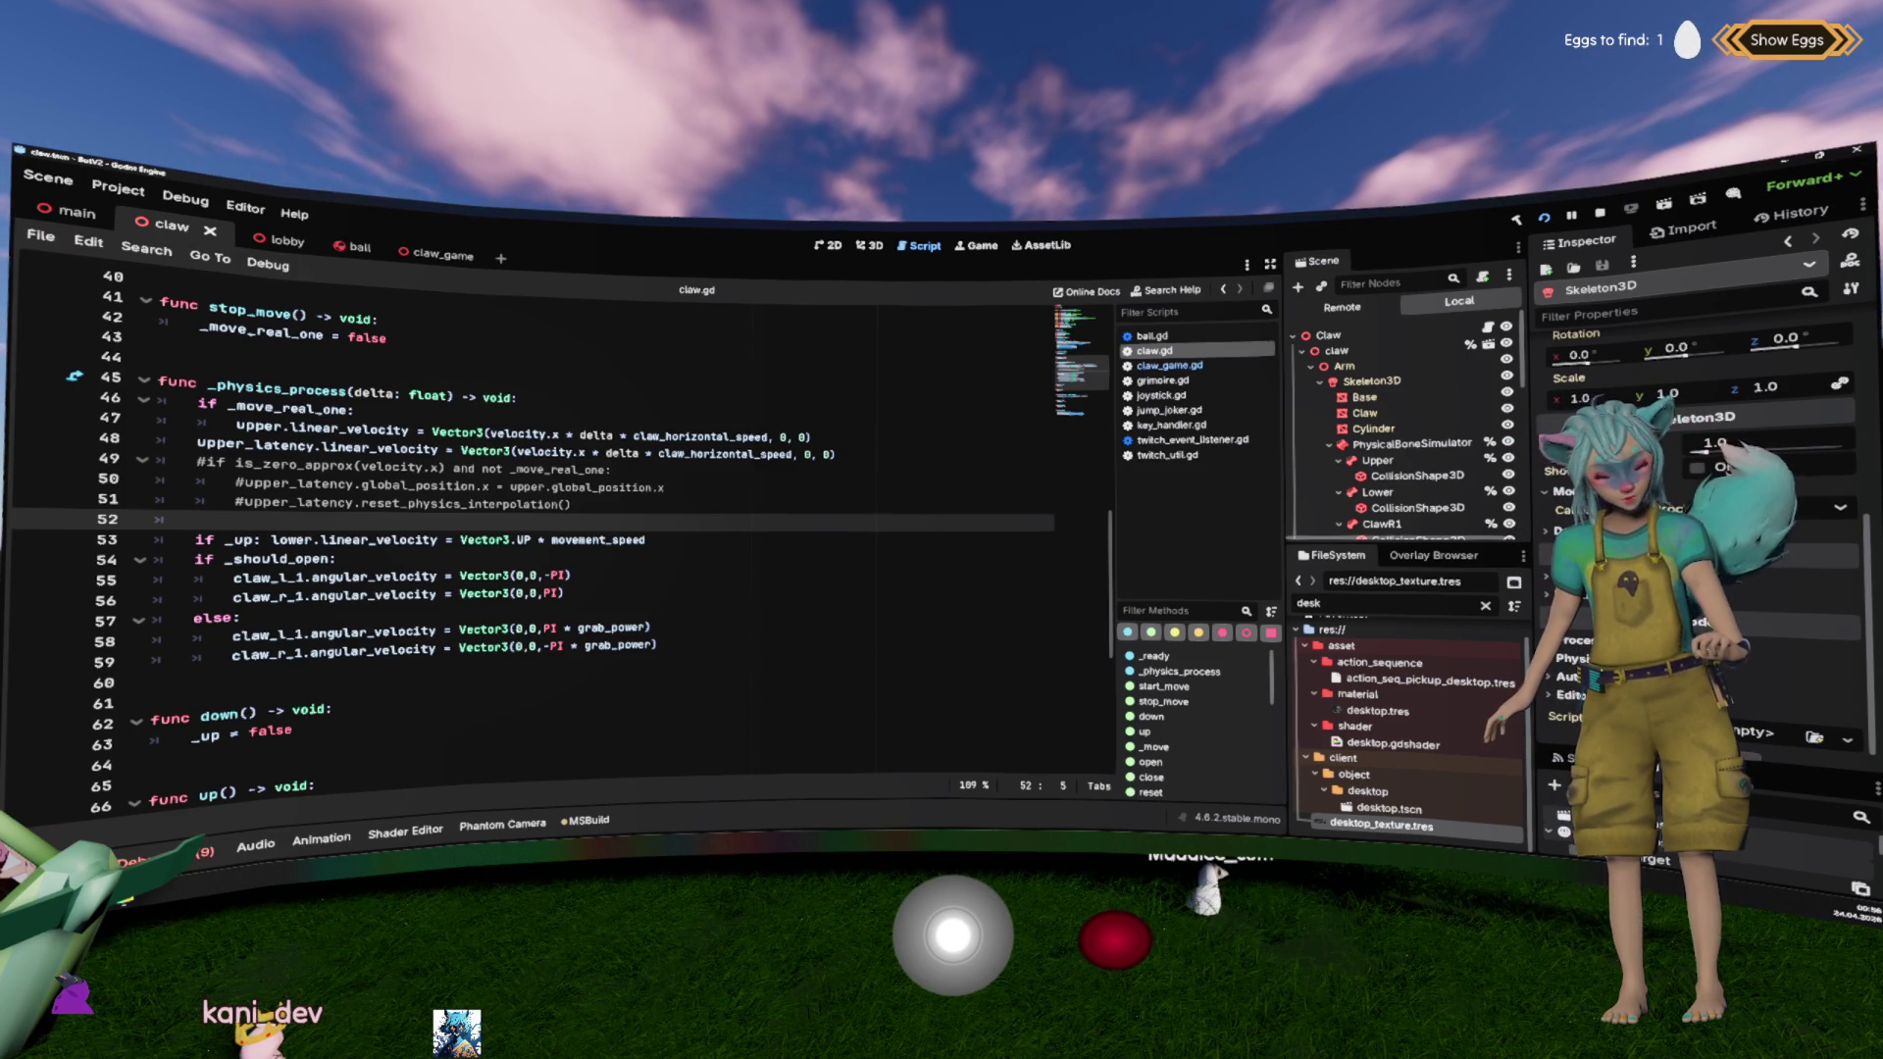
Step: Switch to the VRM runtime loader project and run it
{"action": "mouse_move", "coordinate": [233, 841]}
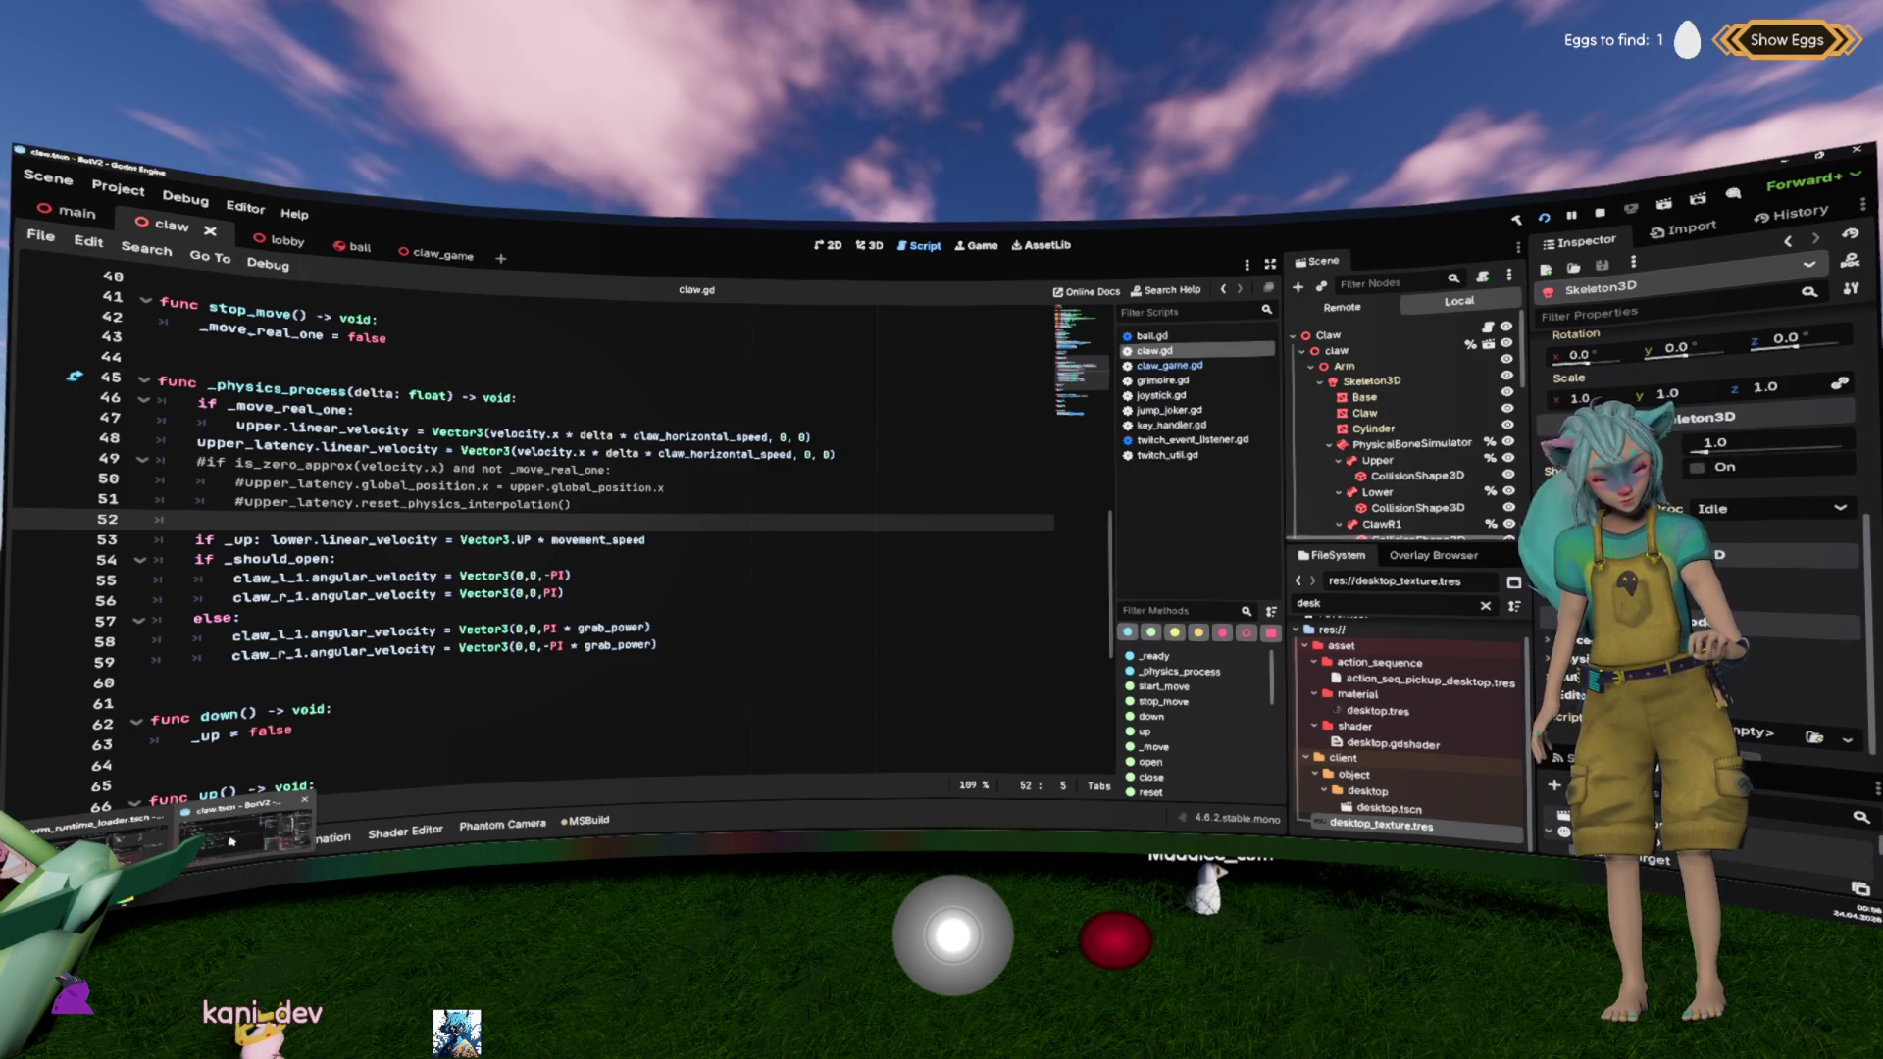
{"action": "left_click", "coordinate": [103, 841]}
{"action": "left_click", "coordinate": [707, 506]}
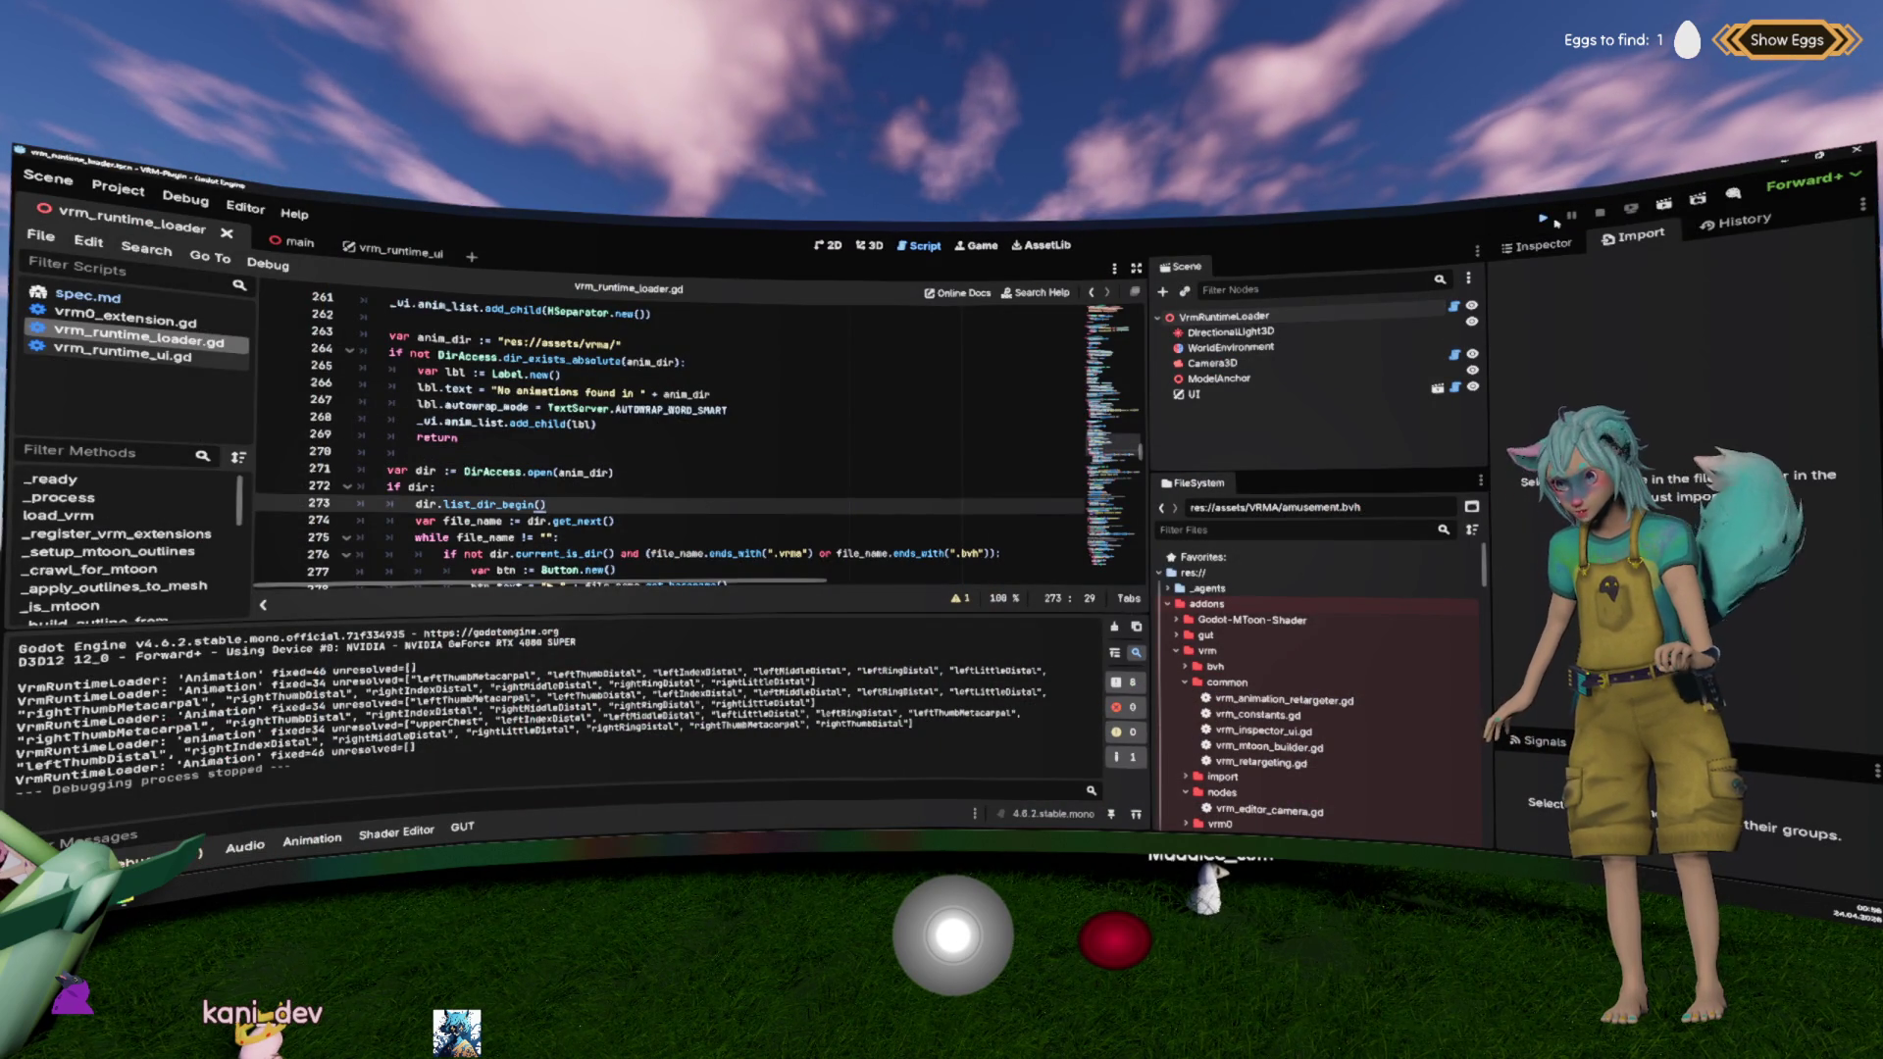
{"action": "left_click", "coordinate": [1543, 216]}
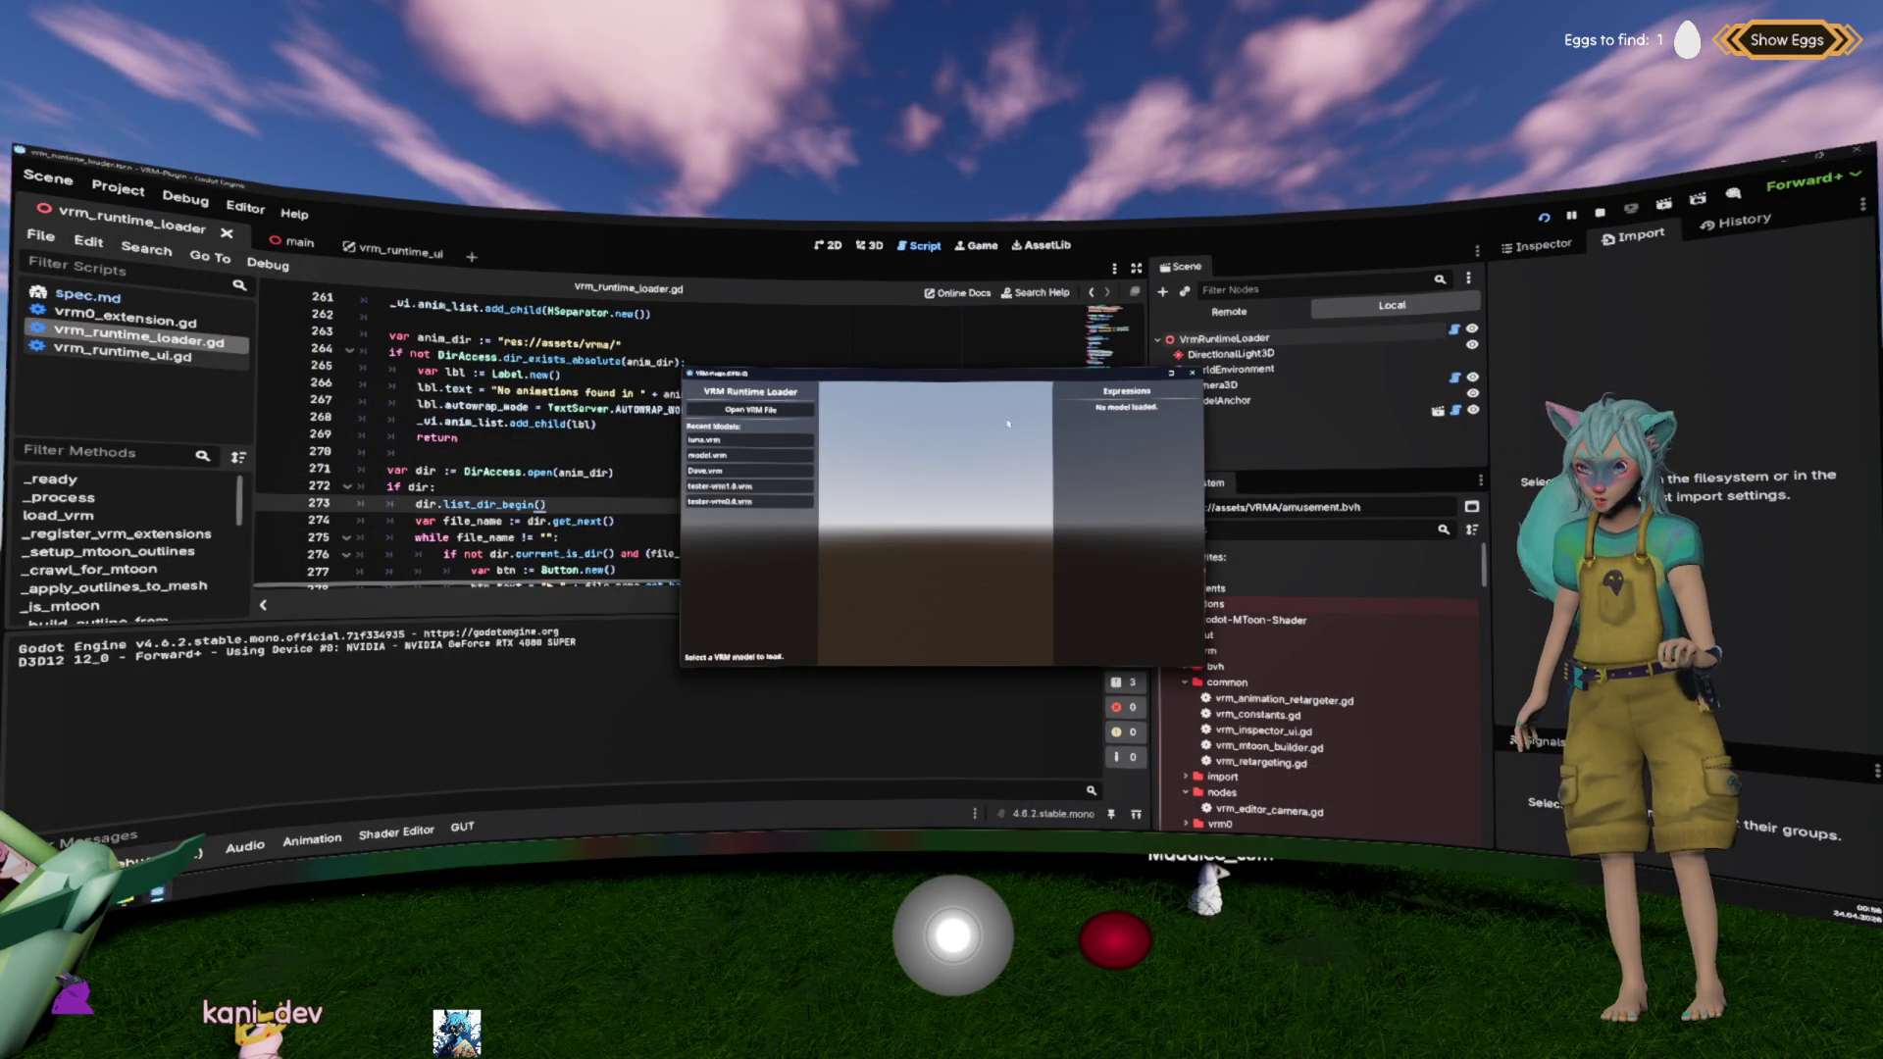
Step: Load luna.vrm and play its admiration and Angry animations
{"action": "left_click", "coordinate": [780, 443]}
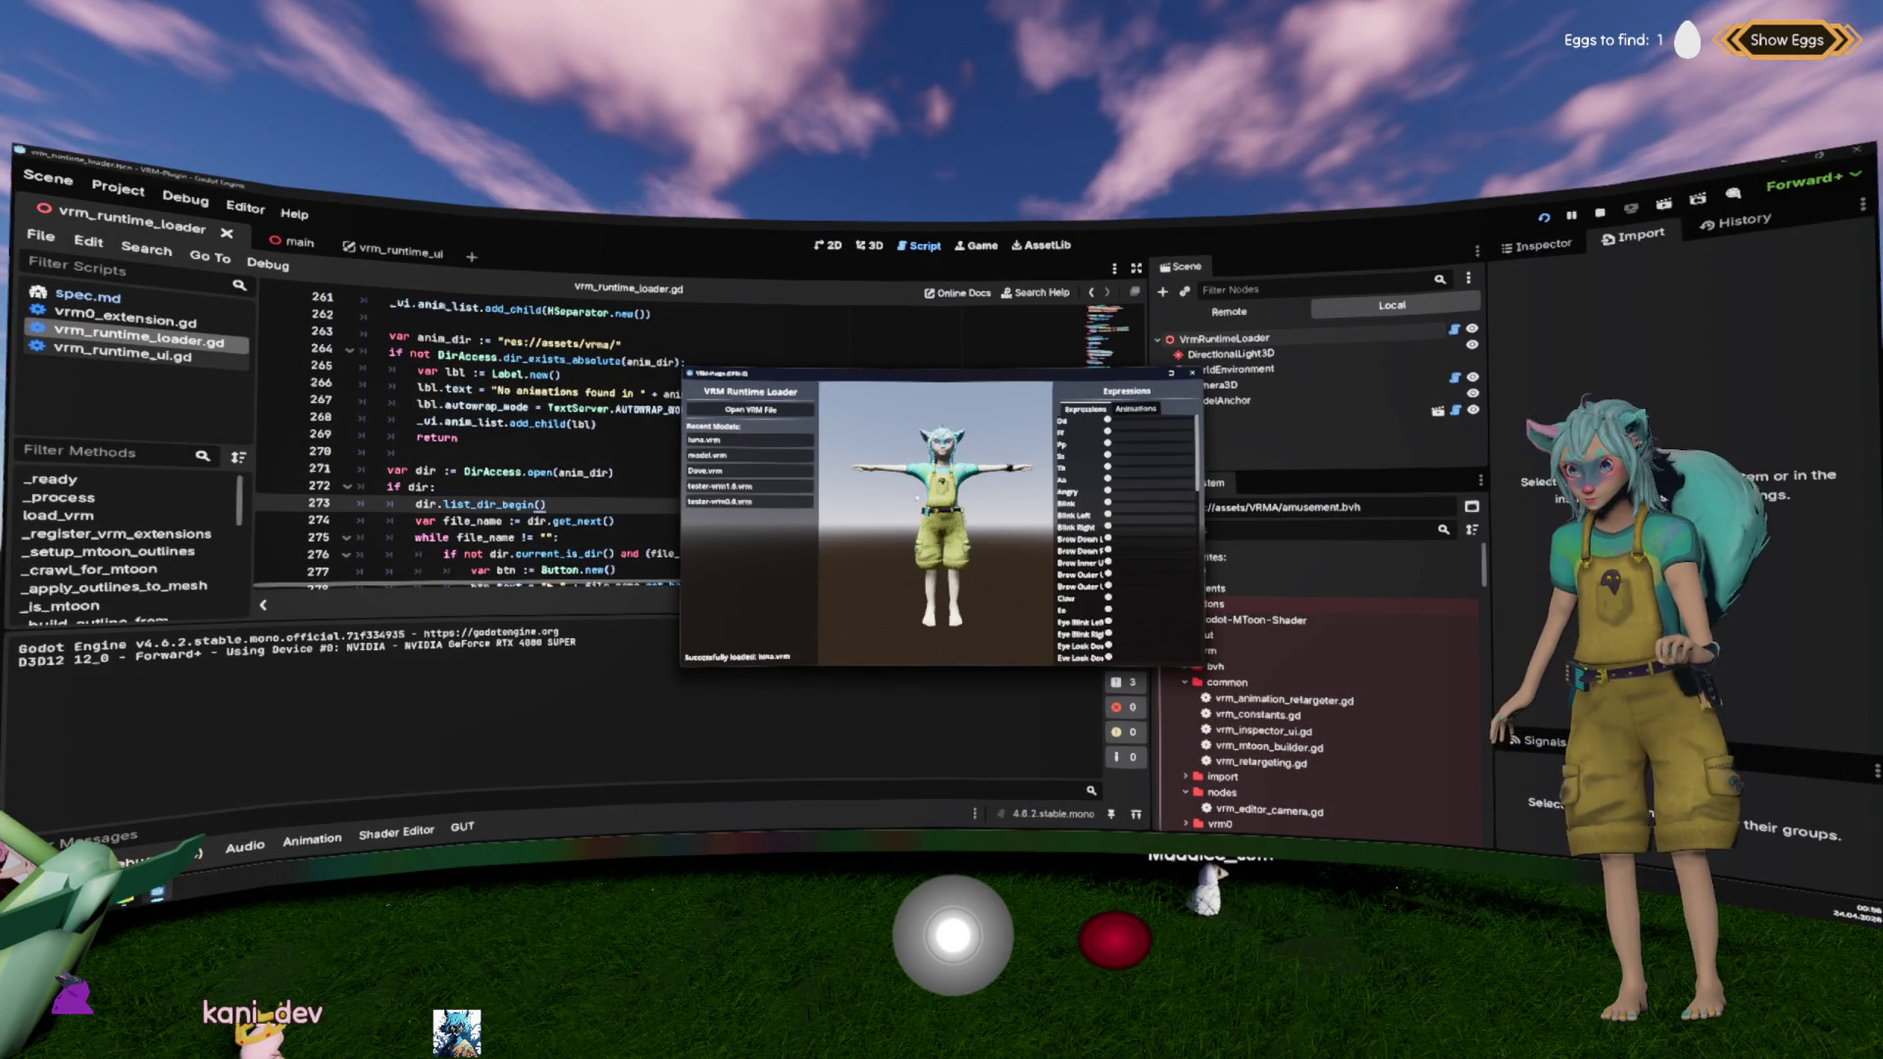
{"action": "left_click", "coordinate": [1136, 409]}
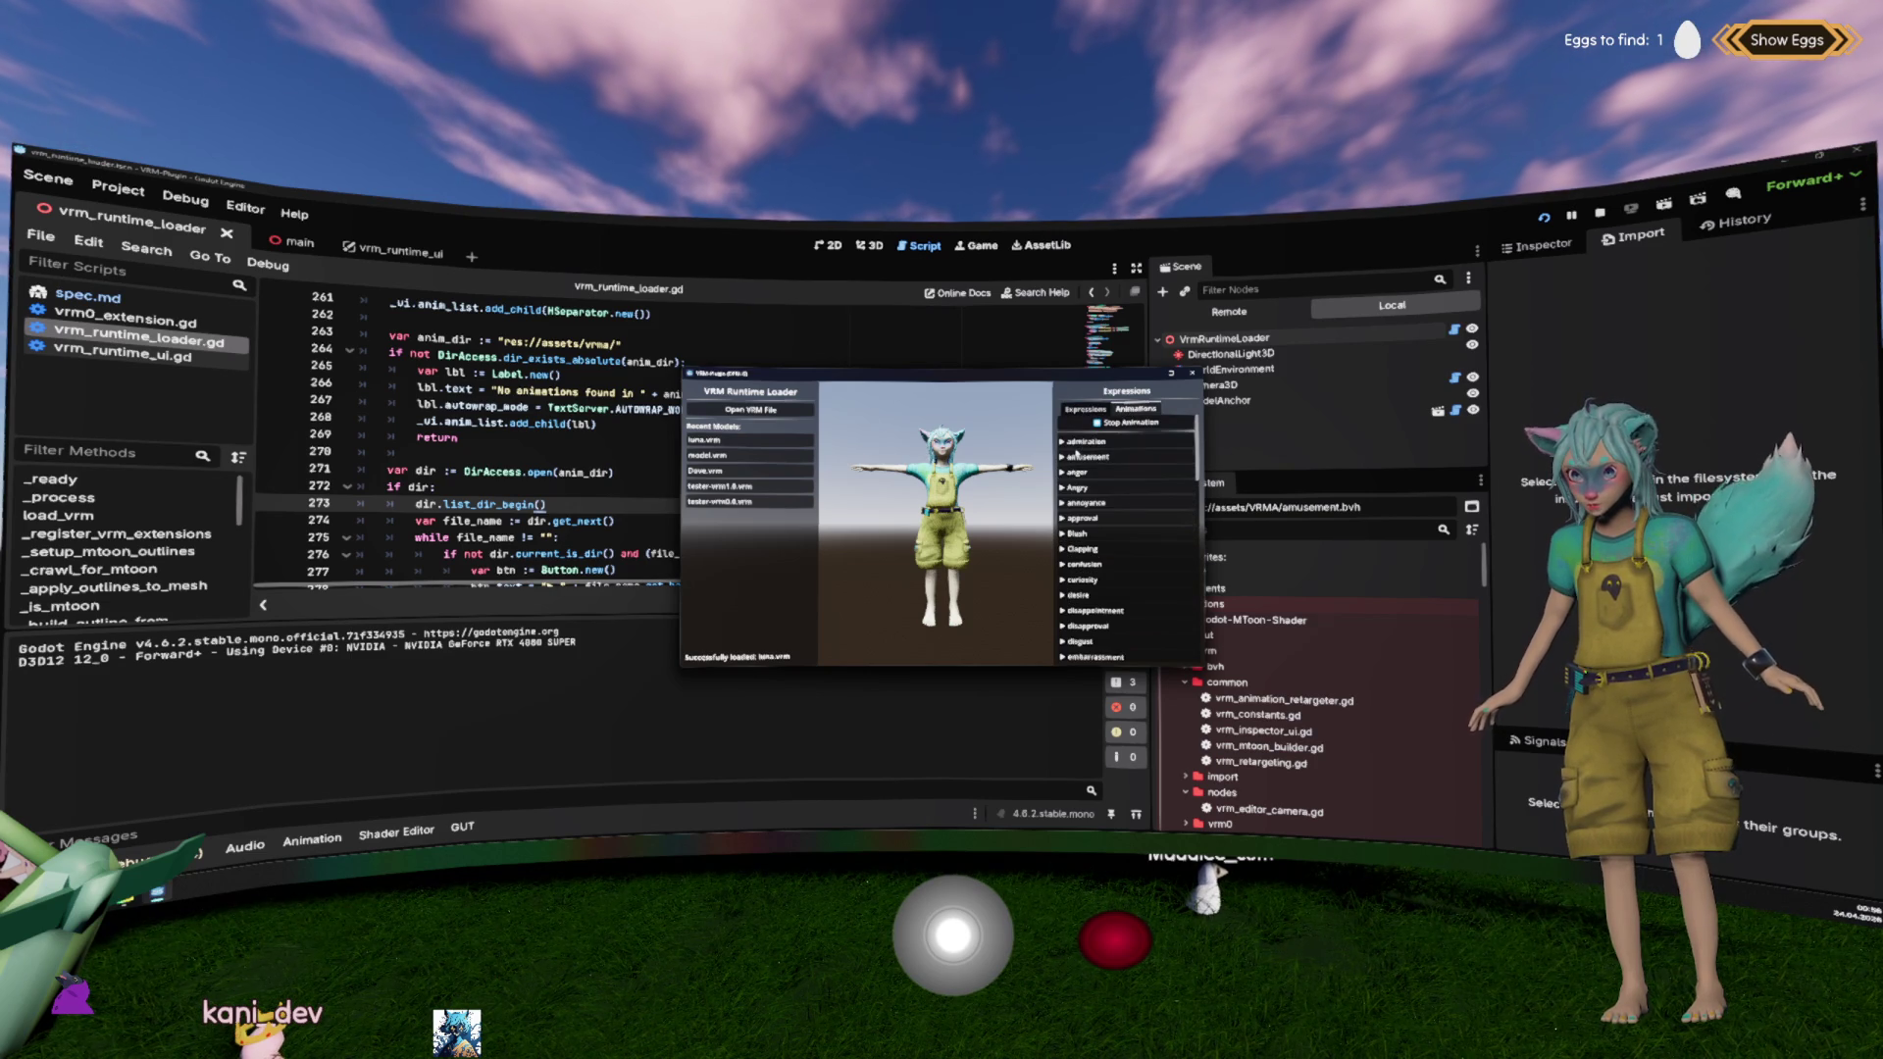
{"action": "left_click", "coordinate": [1086, 444]}
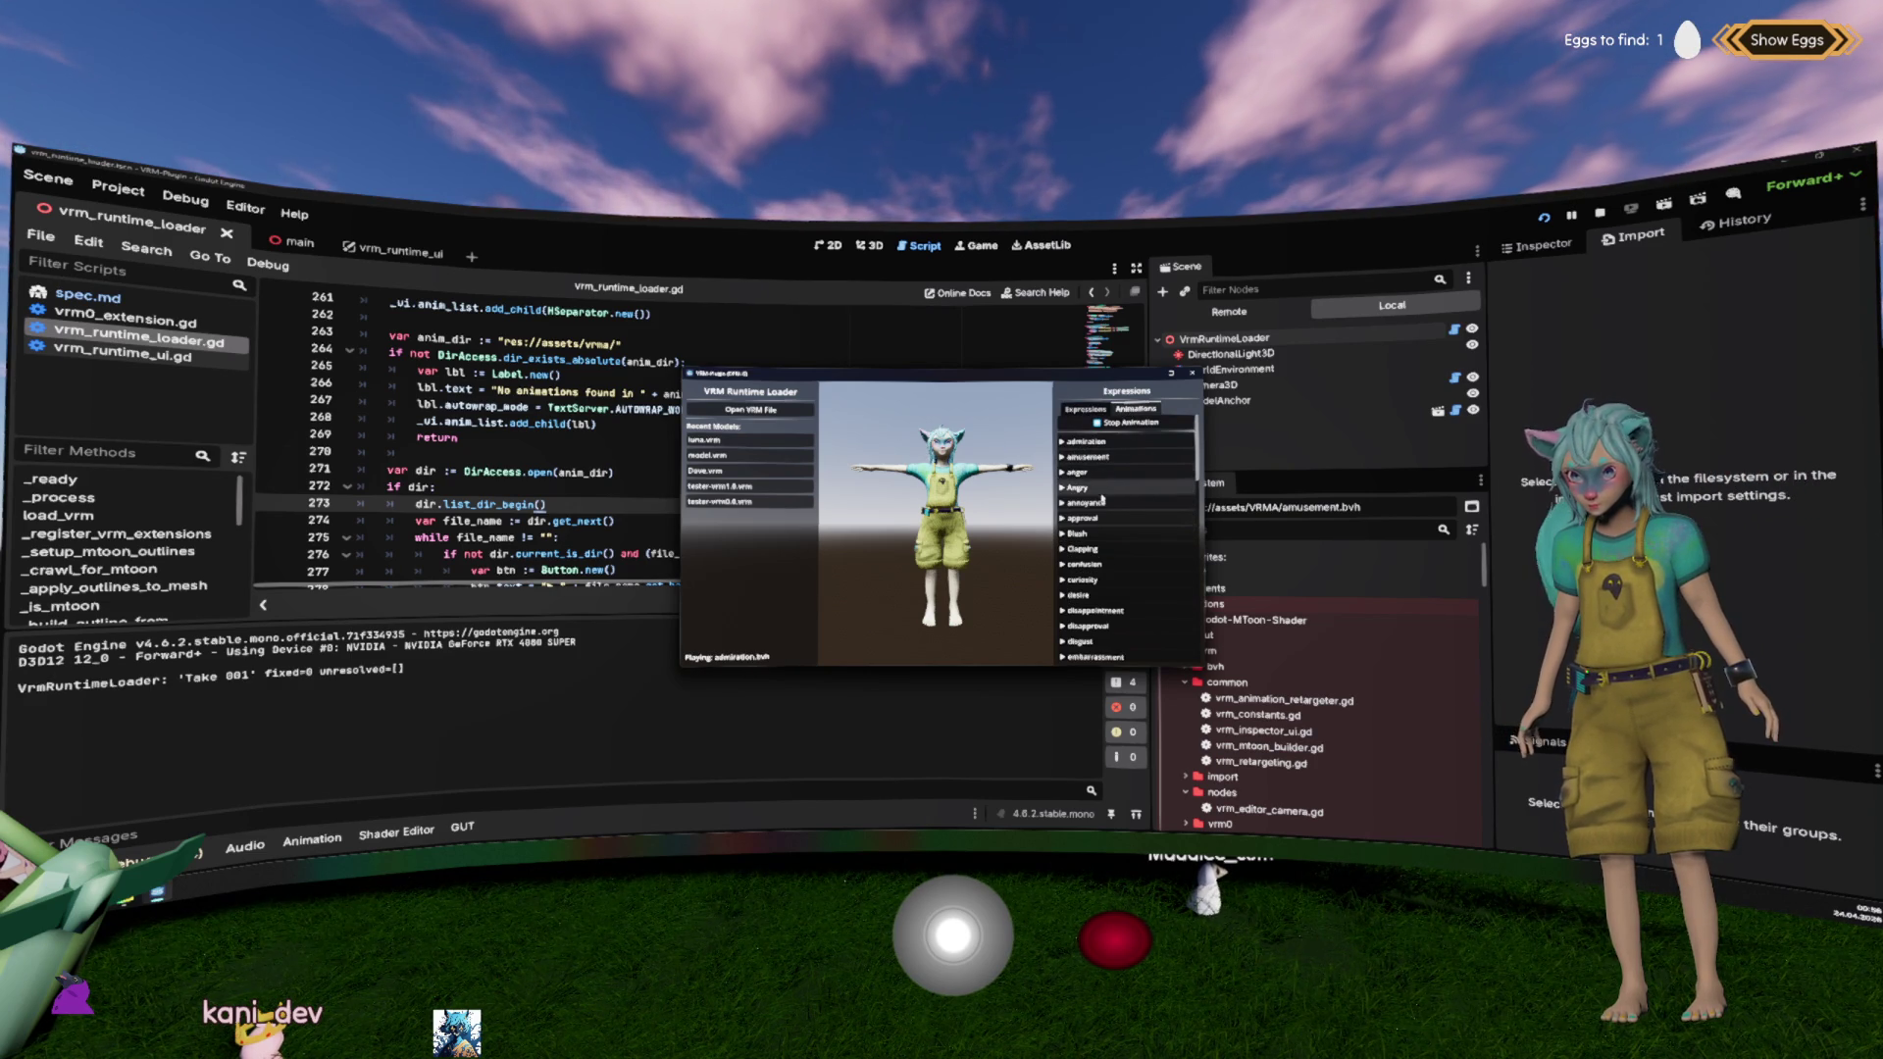
{"action": "left_click", "coordinate": [1077, 487]}
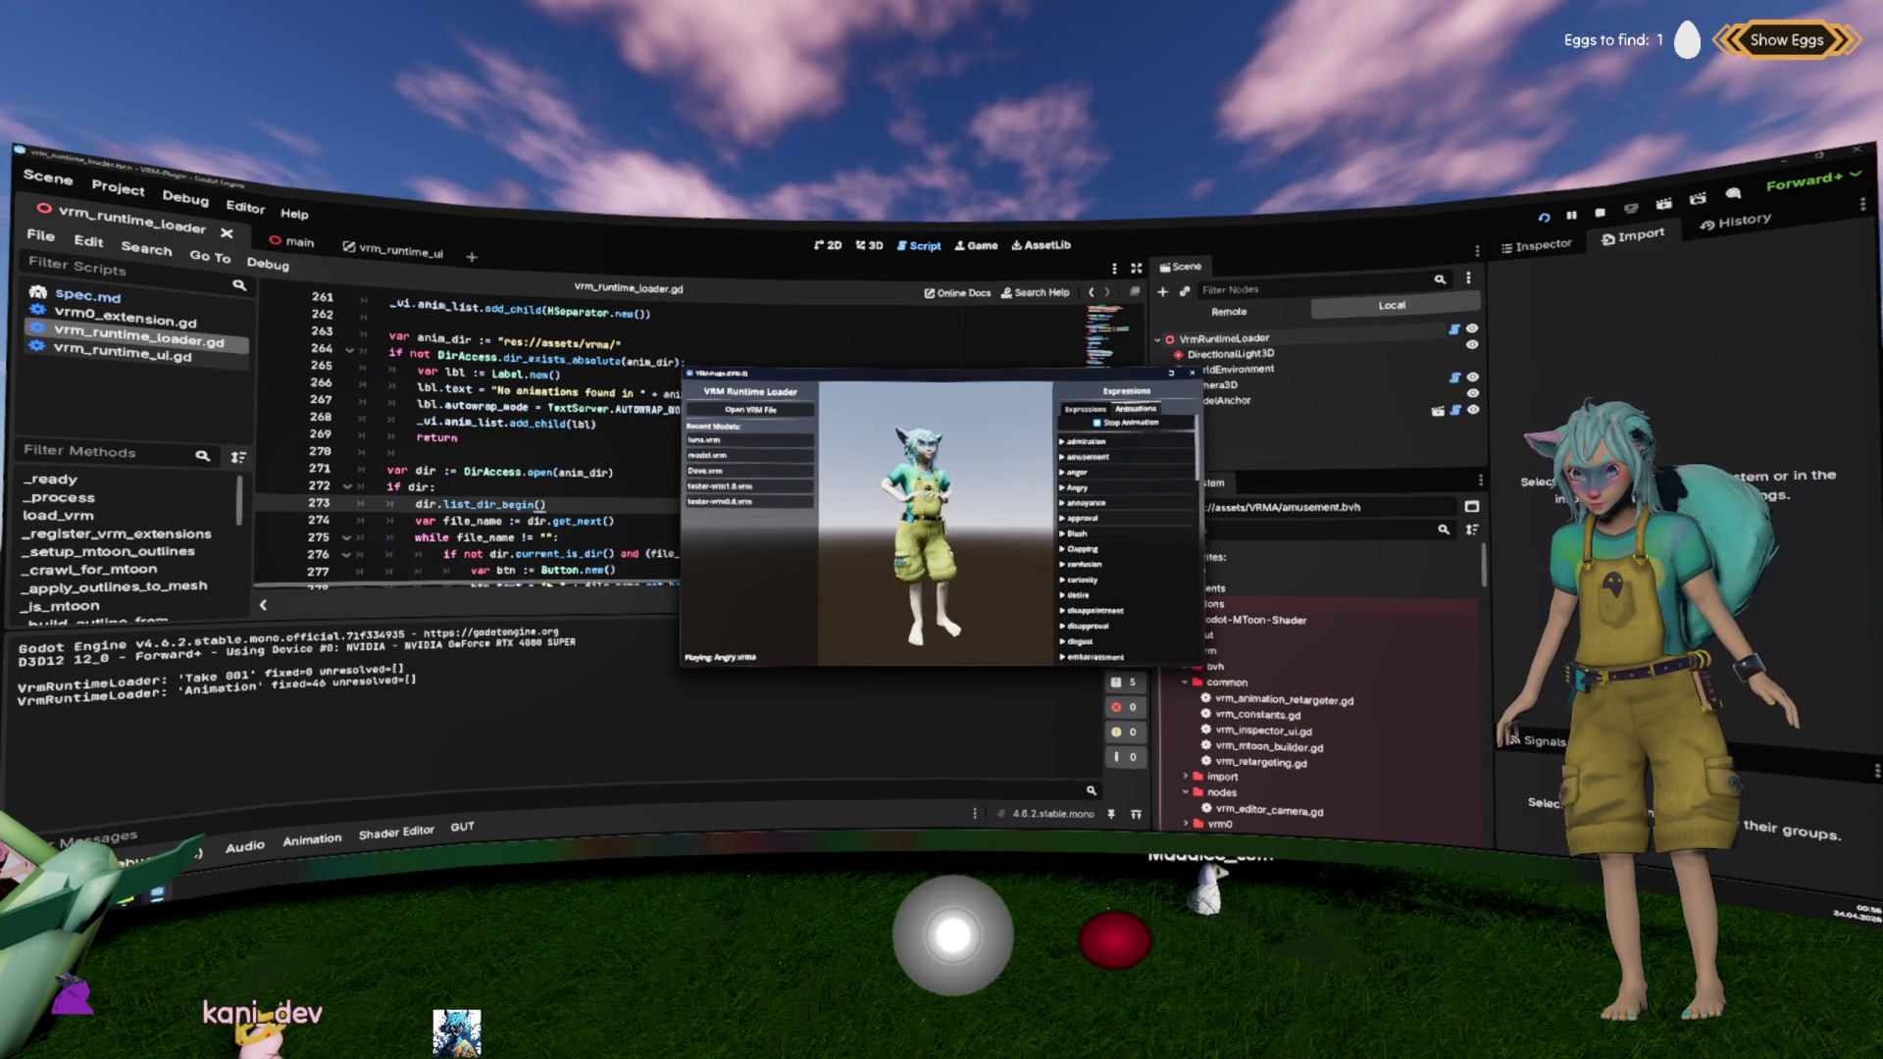
Step: Set the Angry expression to full strength and raise Blink Right partway
{"action": "scroll", "coordinate": [934, 520], "scroll_direction": "up", "scroll_amount": 5}
{"action": "scroll", "coordinate": [935, 520], "scroll_direction": "down", "scroll_amount": 5}
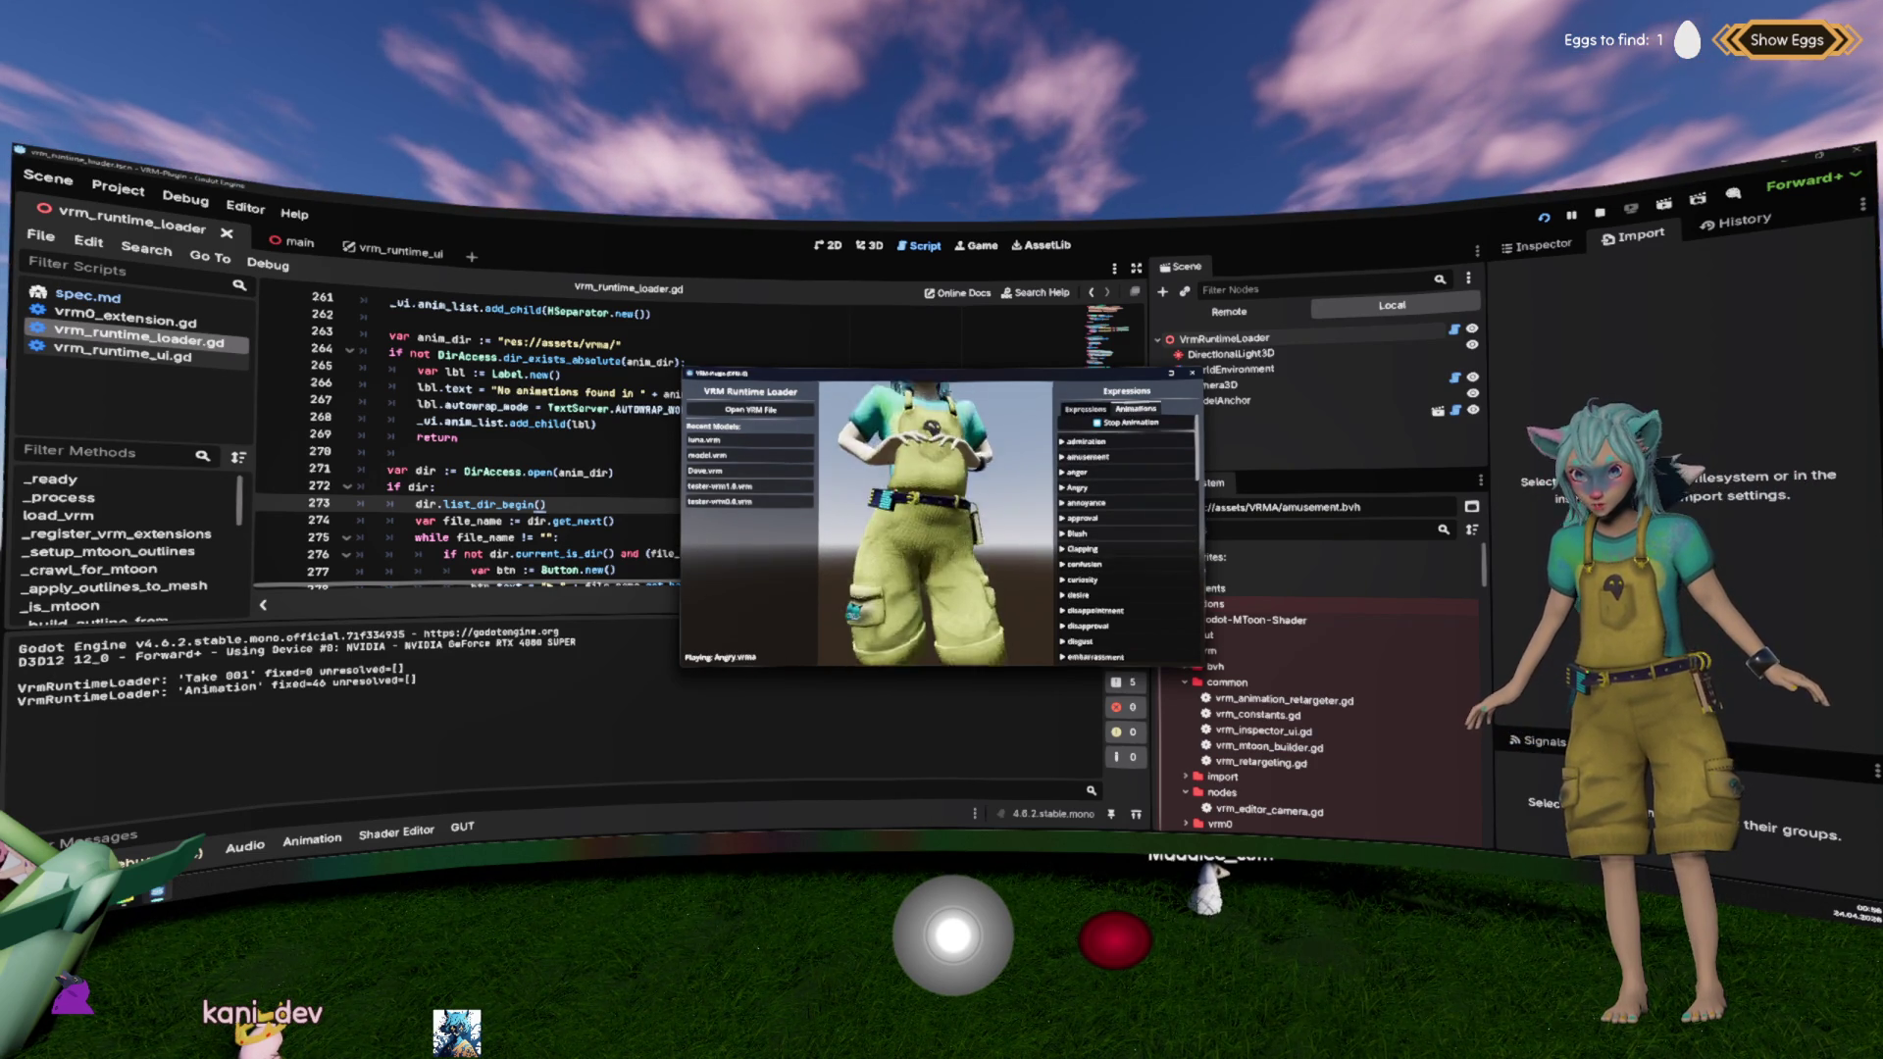
{"action": "scroll", "coordinate": [935, 520], "scroll_direction": "down", "scroll_amount": 3}
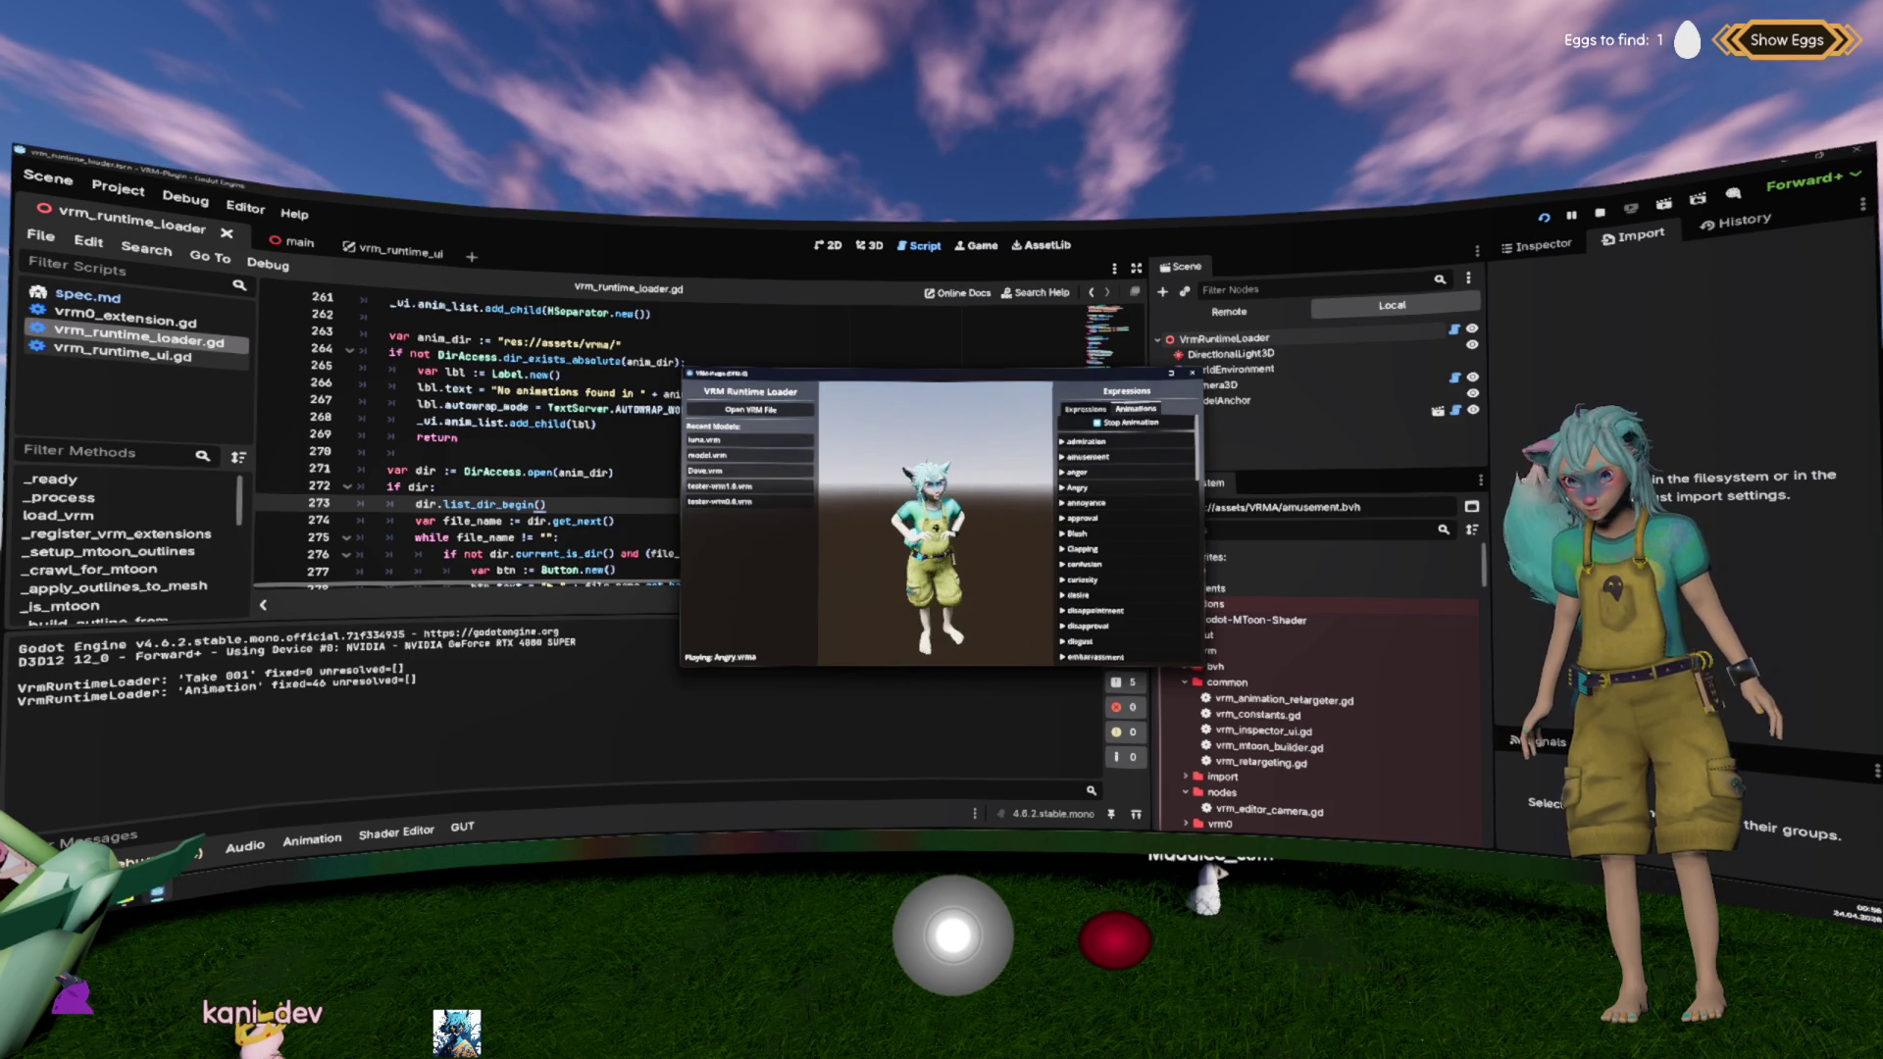
{"action": "left_click", "coordinate": [1087, 408]}
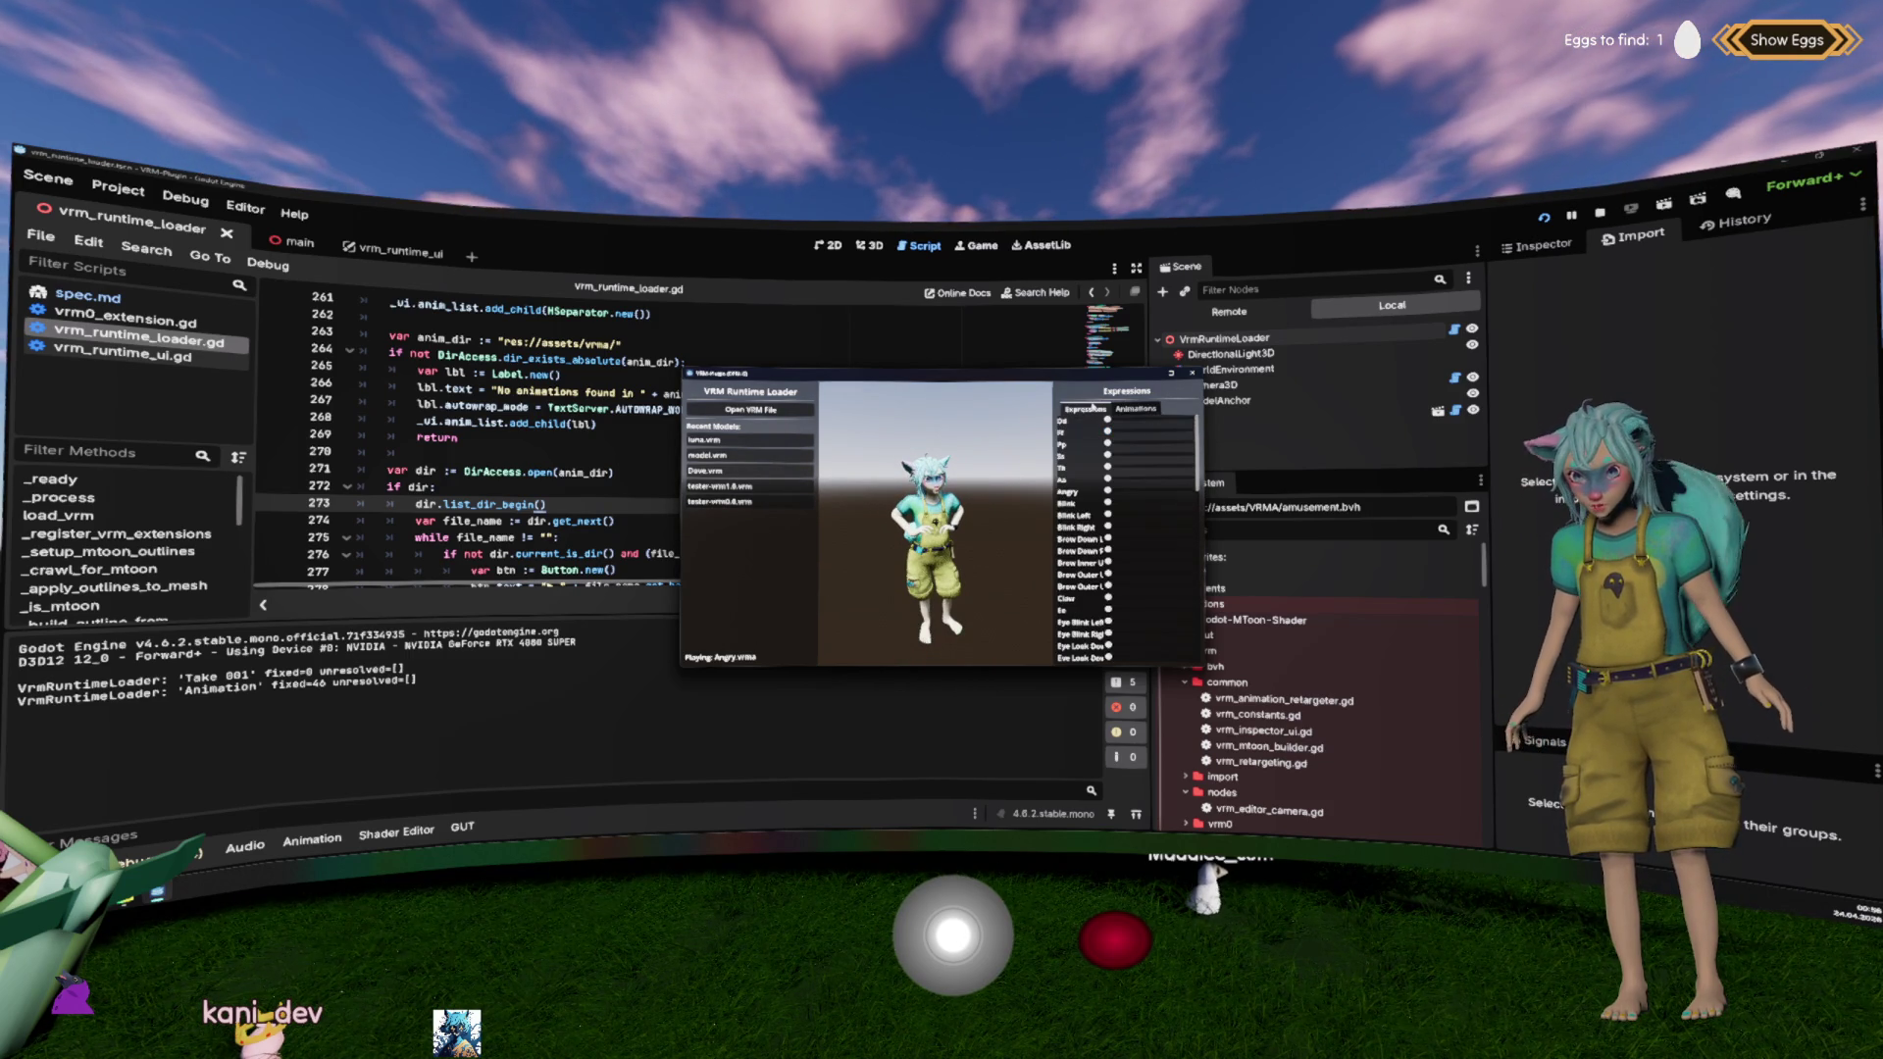
{"action": "left_click_drag", "start_coordinate": [1114, 490], "coordinate": [1192, 488]}
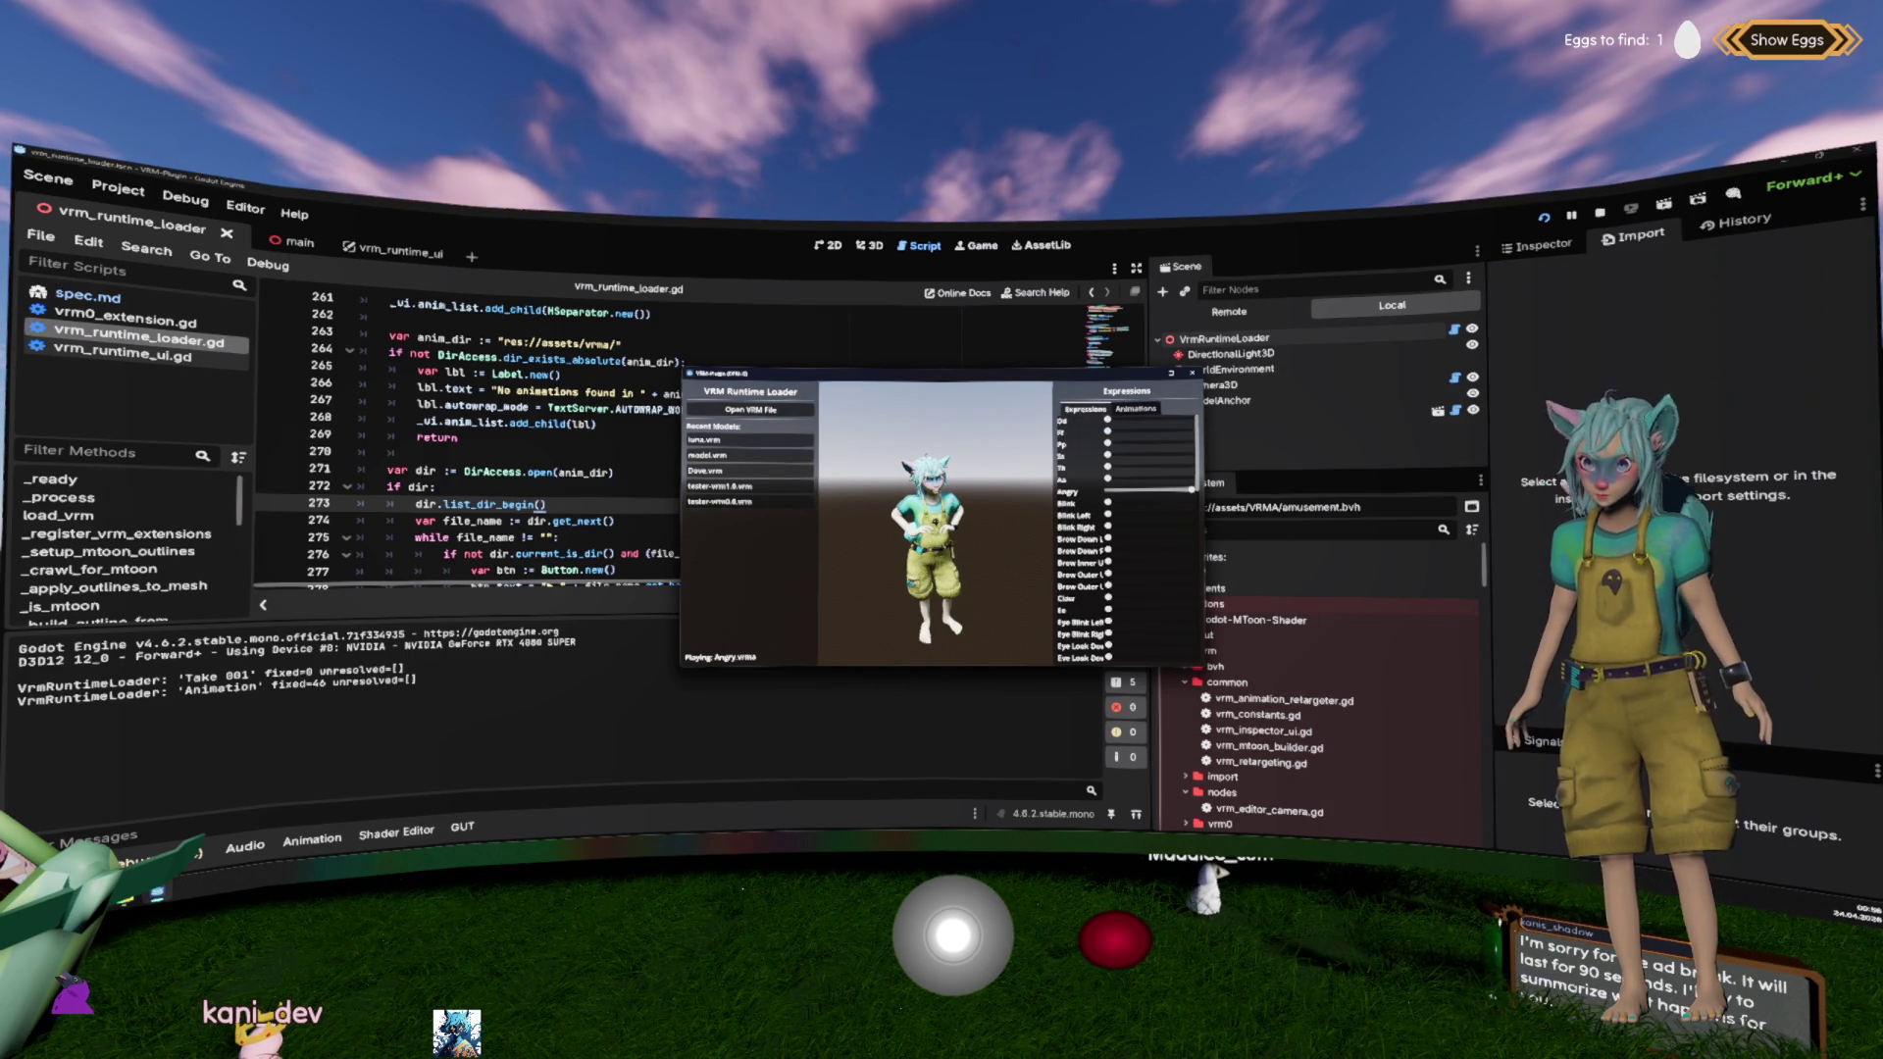
{"action": "scroll", "coordinate": [978, 480], "scroll_direction": "up", "scroll_amount": 5}
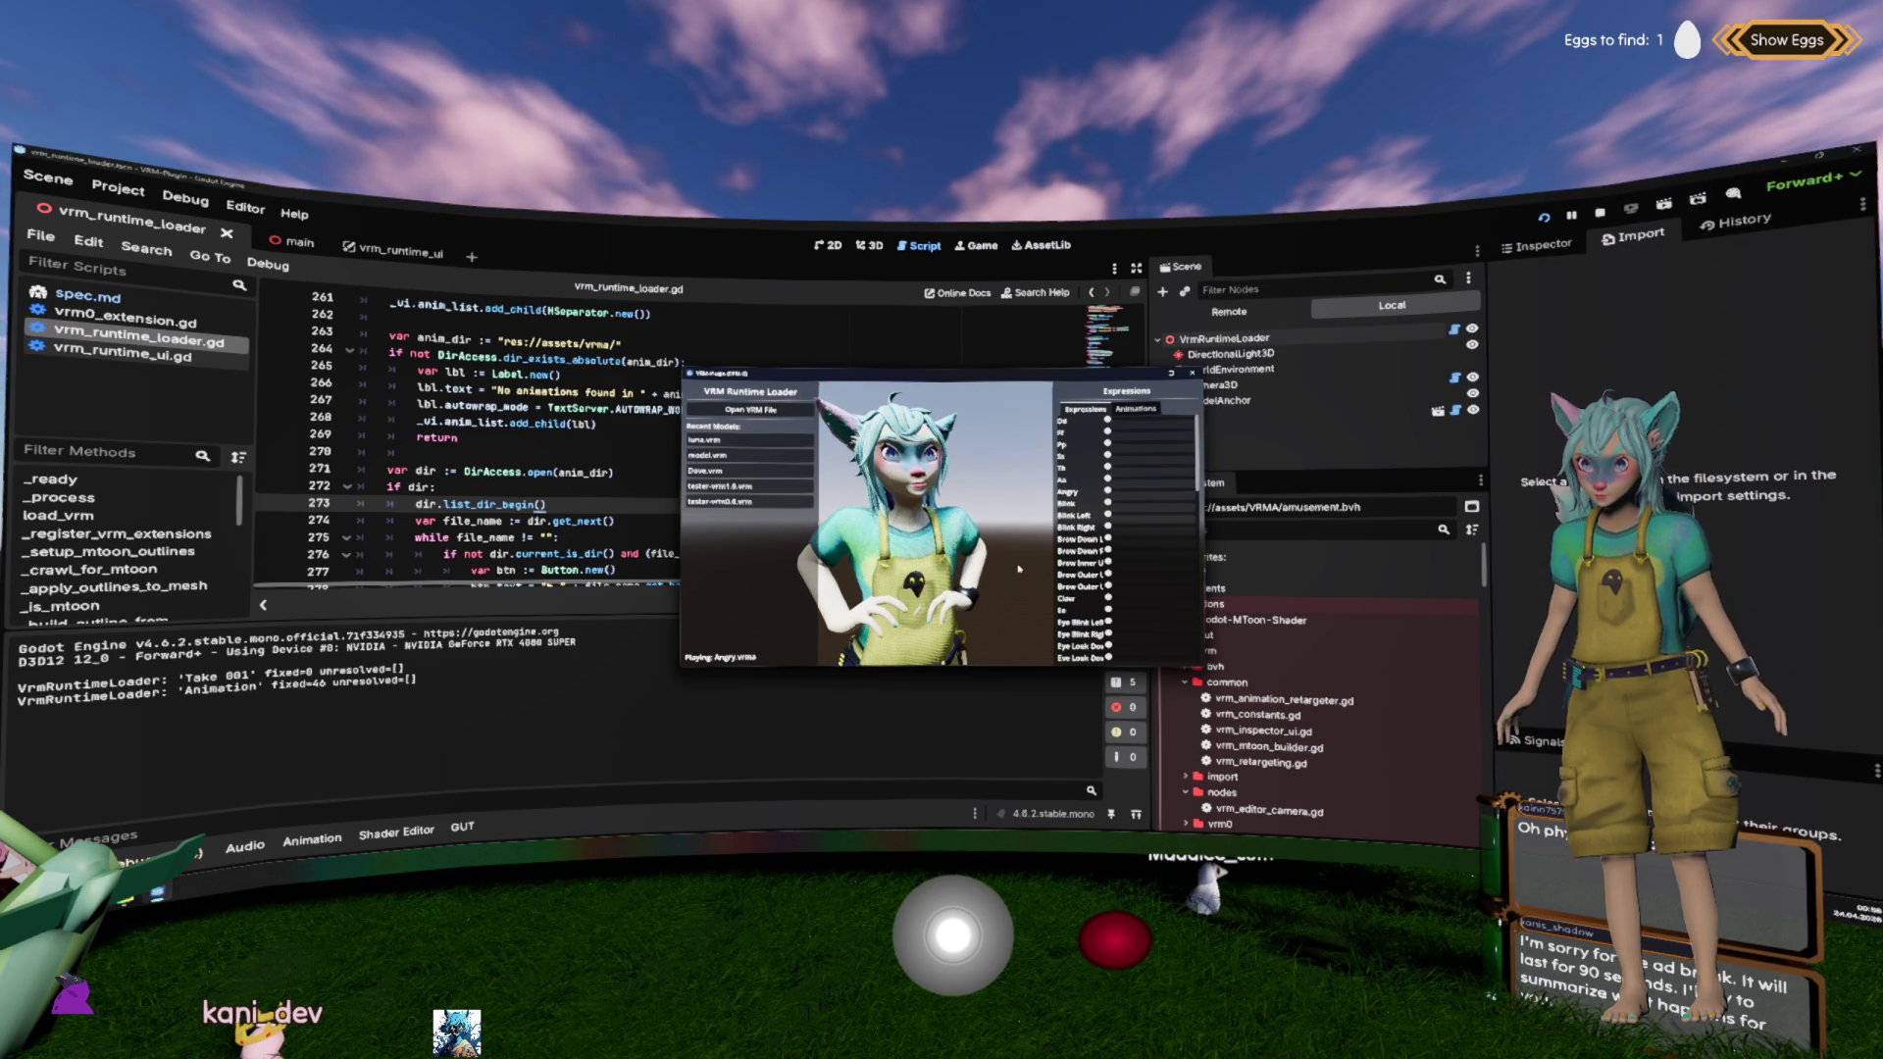
{"action": "mouse_move", "coordinate": [1099, 530]}
{"action": "left_mouse_down"}
{"action": "mouse_move", "coordinate": [1163, 528]}
{"action": "mouse_move", "coordinate": [1128, 527]}
{"action": "left_mouse_up"}
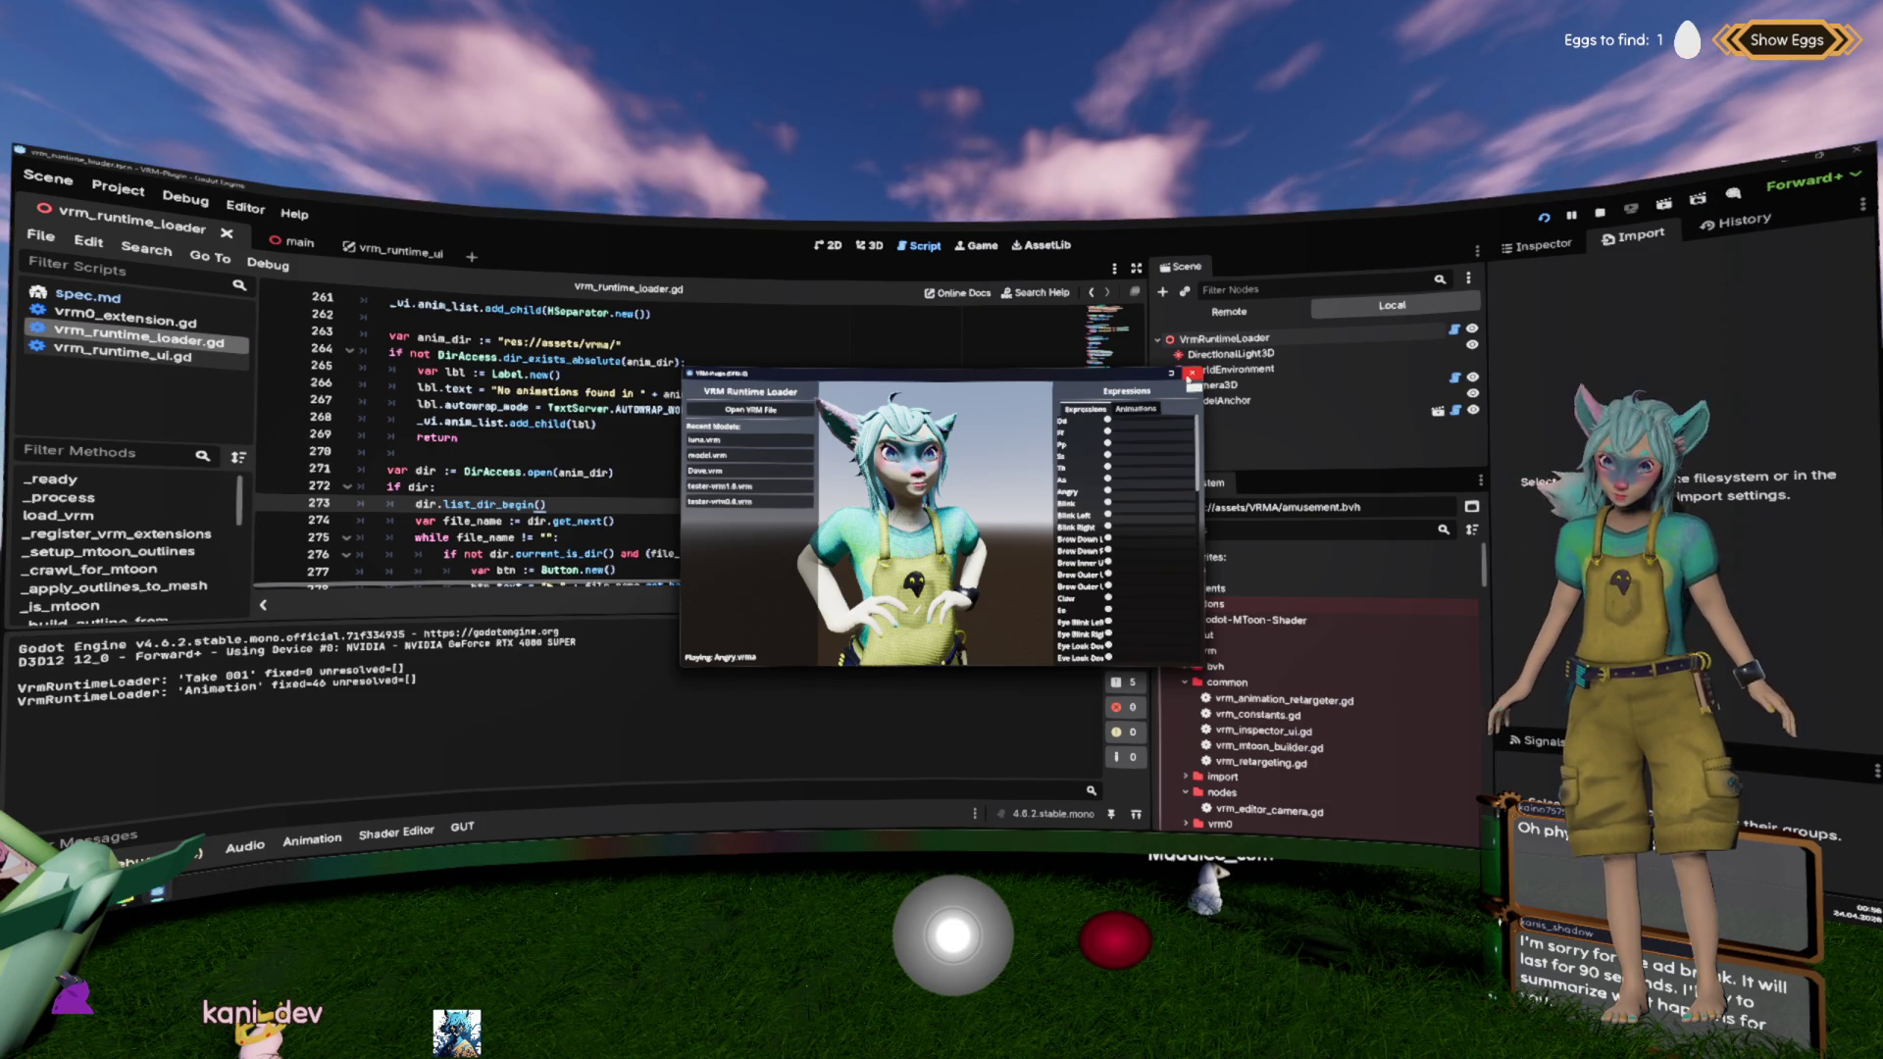
Step: Load the hamster model.vrm, play its Blush animation, then stop the test run
{"action": "left_click", "coordinate": [749, 455]}
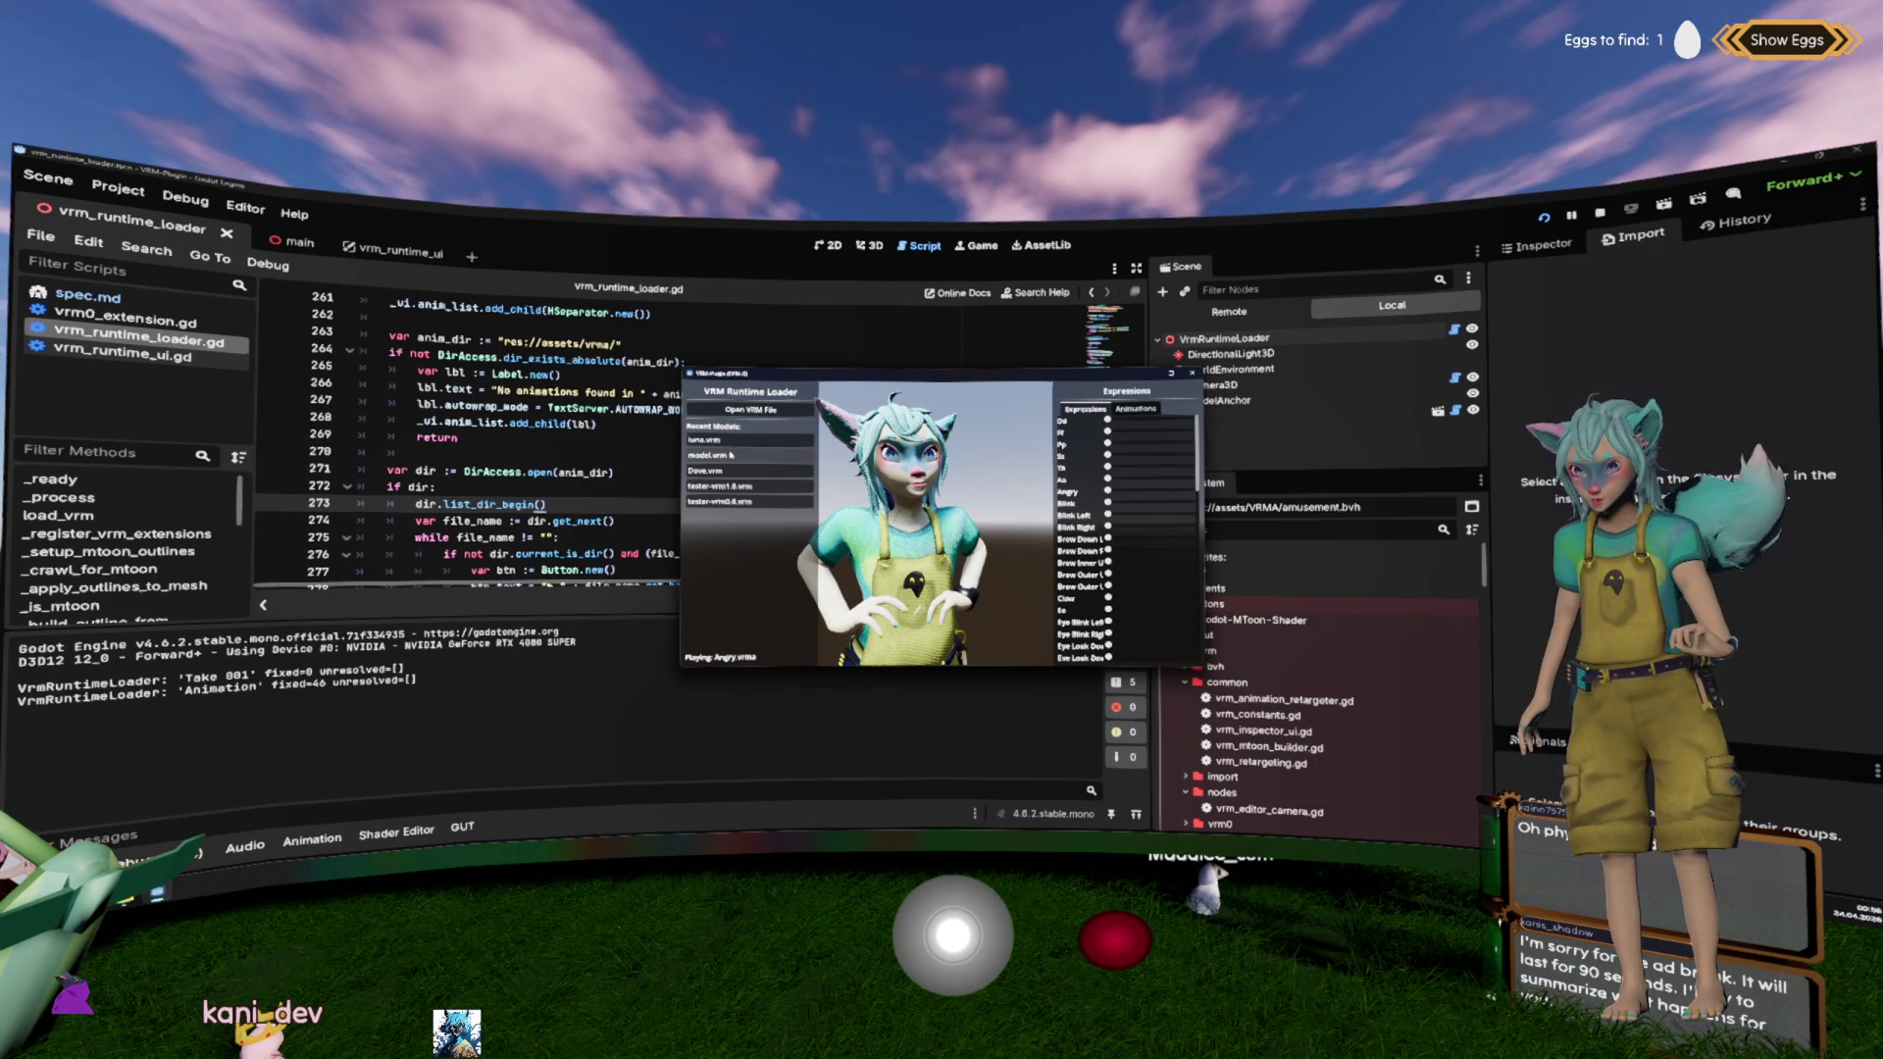
{"action": "scroll", "coordinate": [974, 504], "scroll_direction": "down", "scroll_amount": 5}
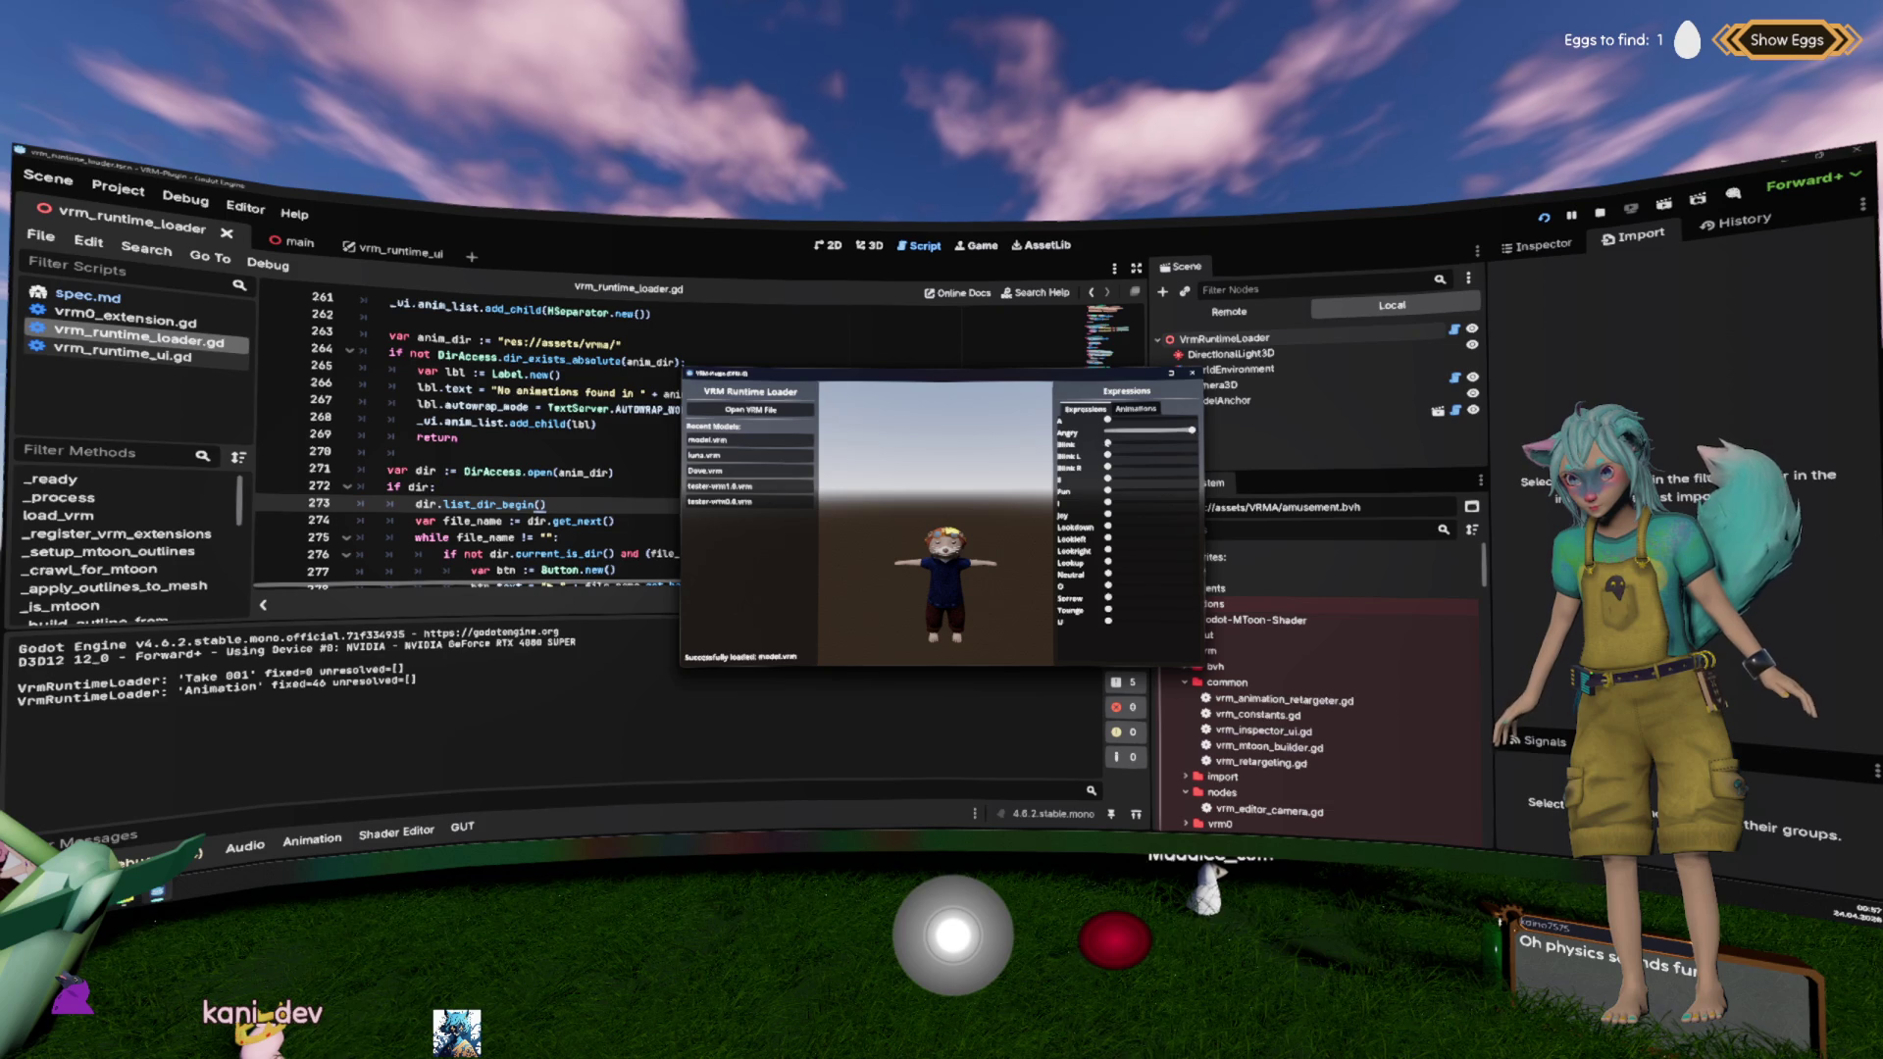
{"action": "left_click", "coordinate": [1137, 409]}
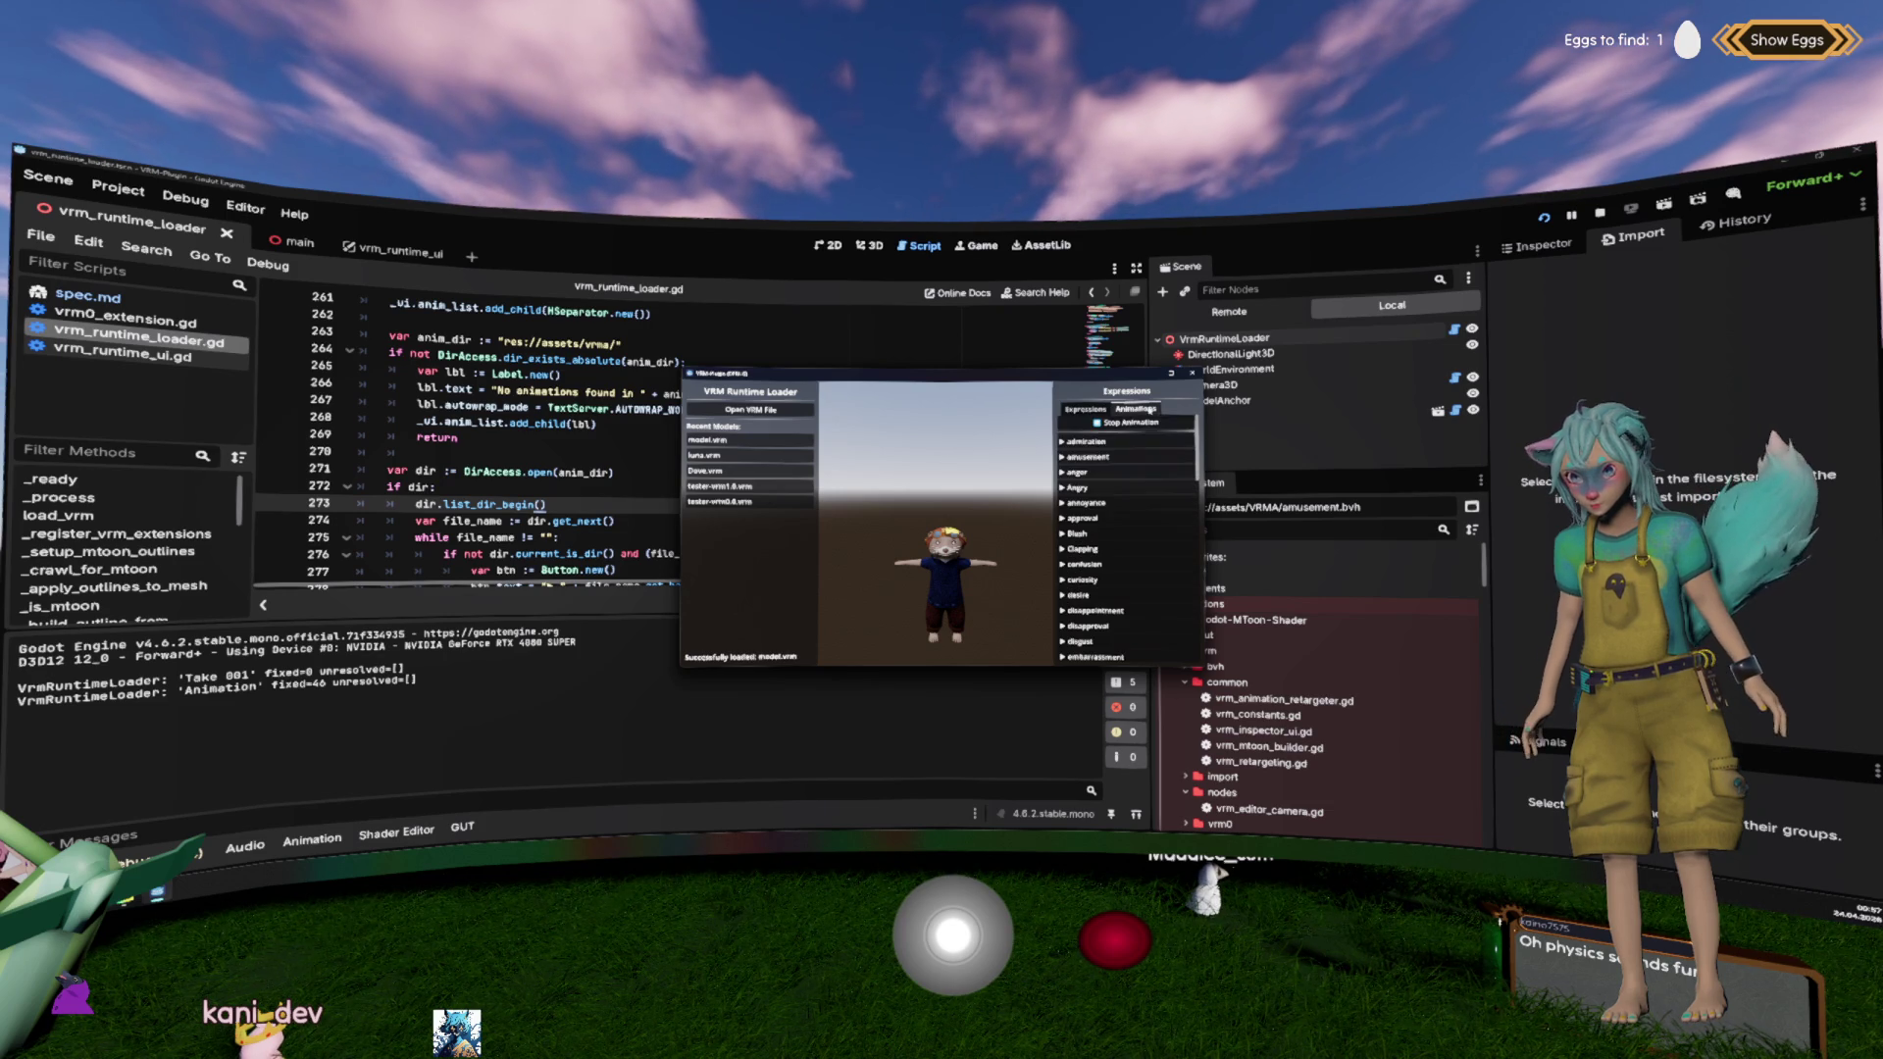
{"action": "left_click", "coordinate": [1079, 534]}
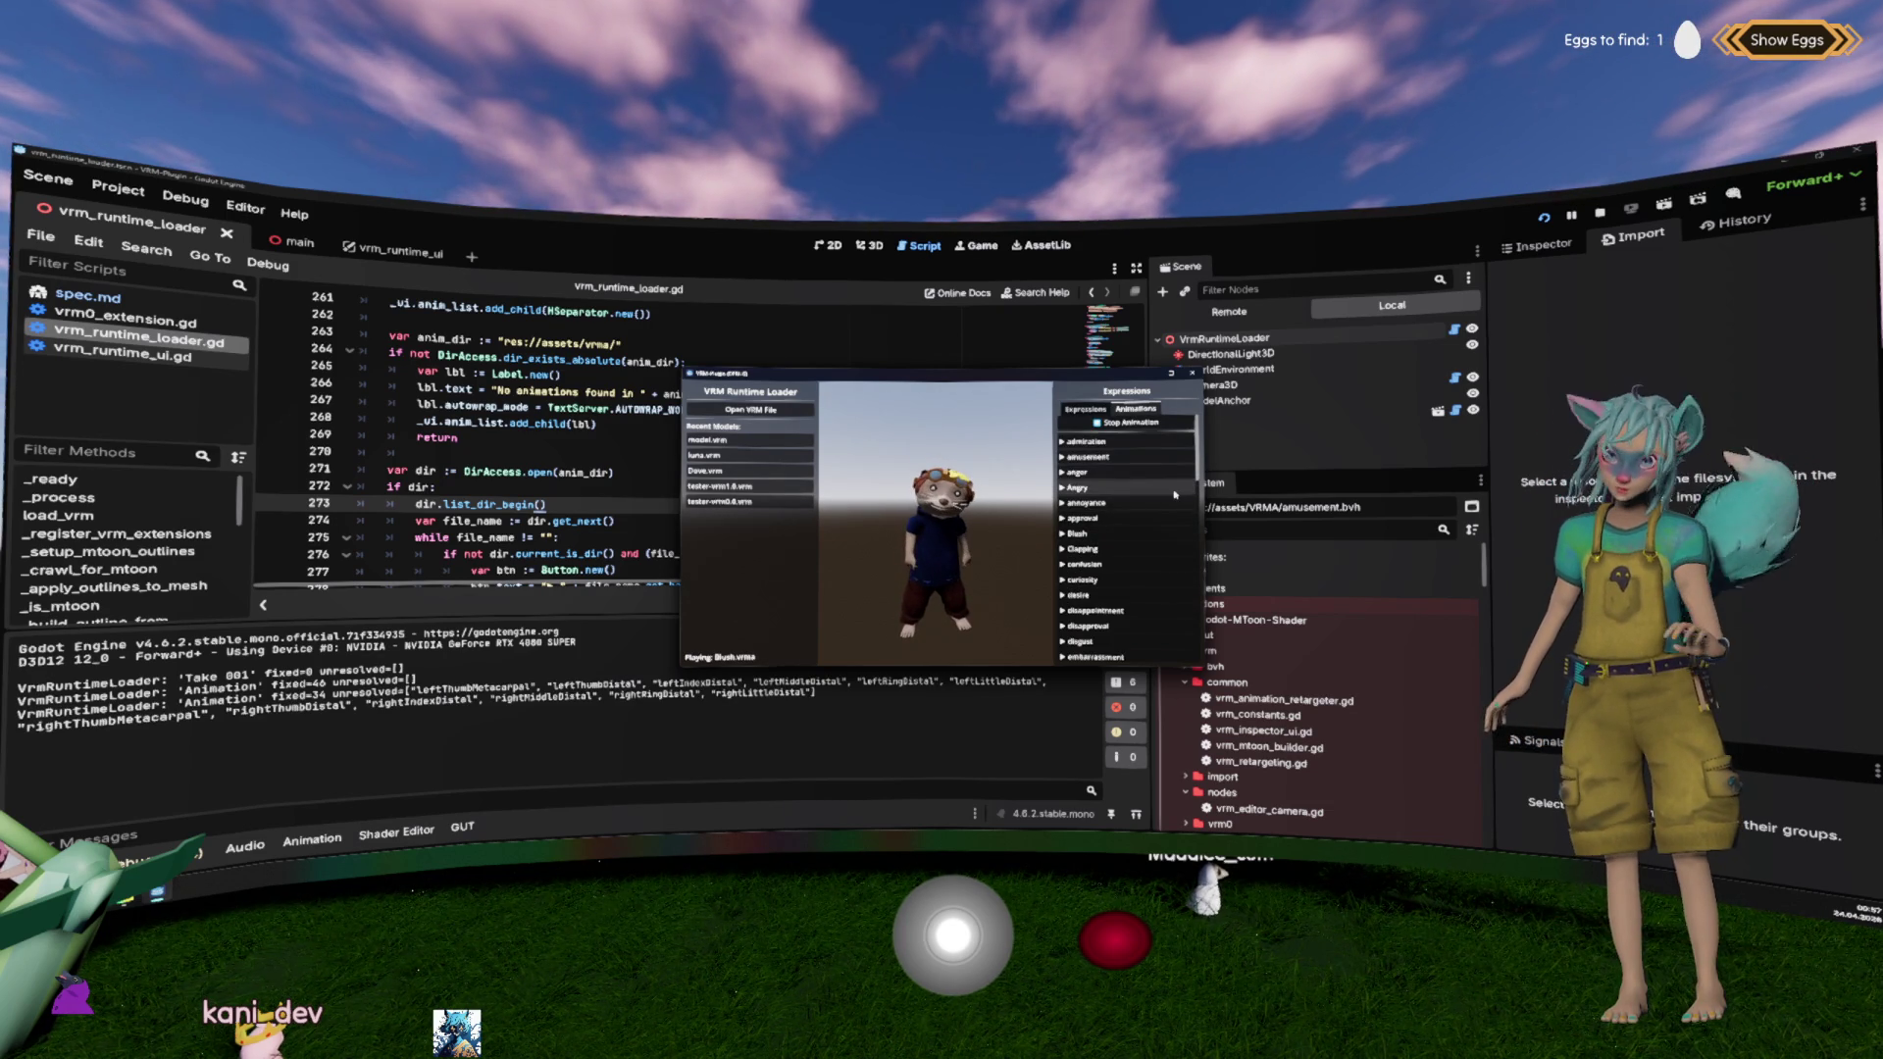
{"action": "left_click", "coordinate": [1192, 372]}
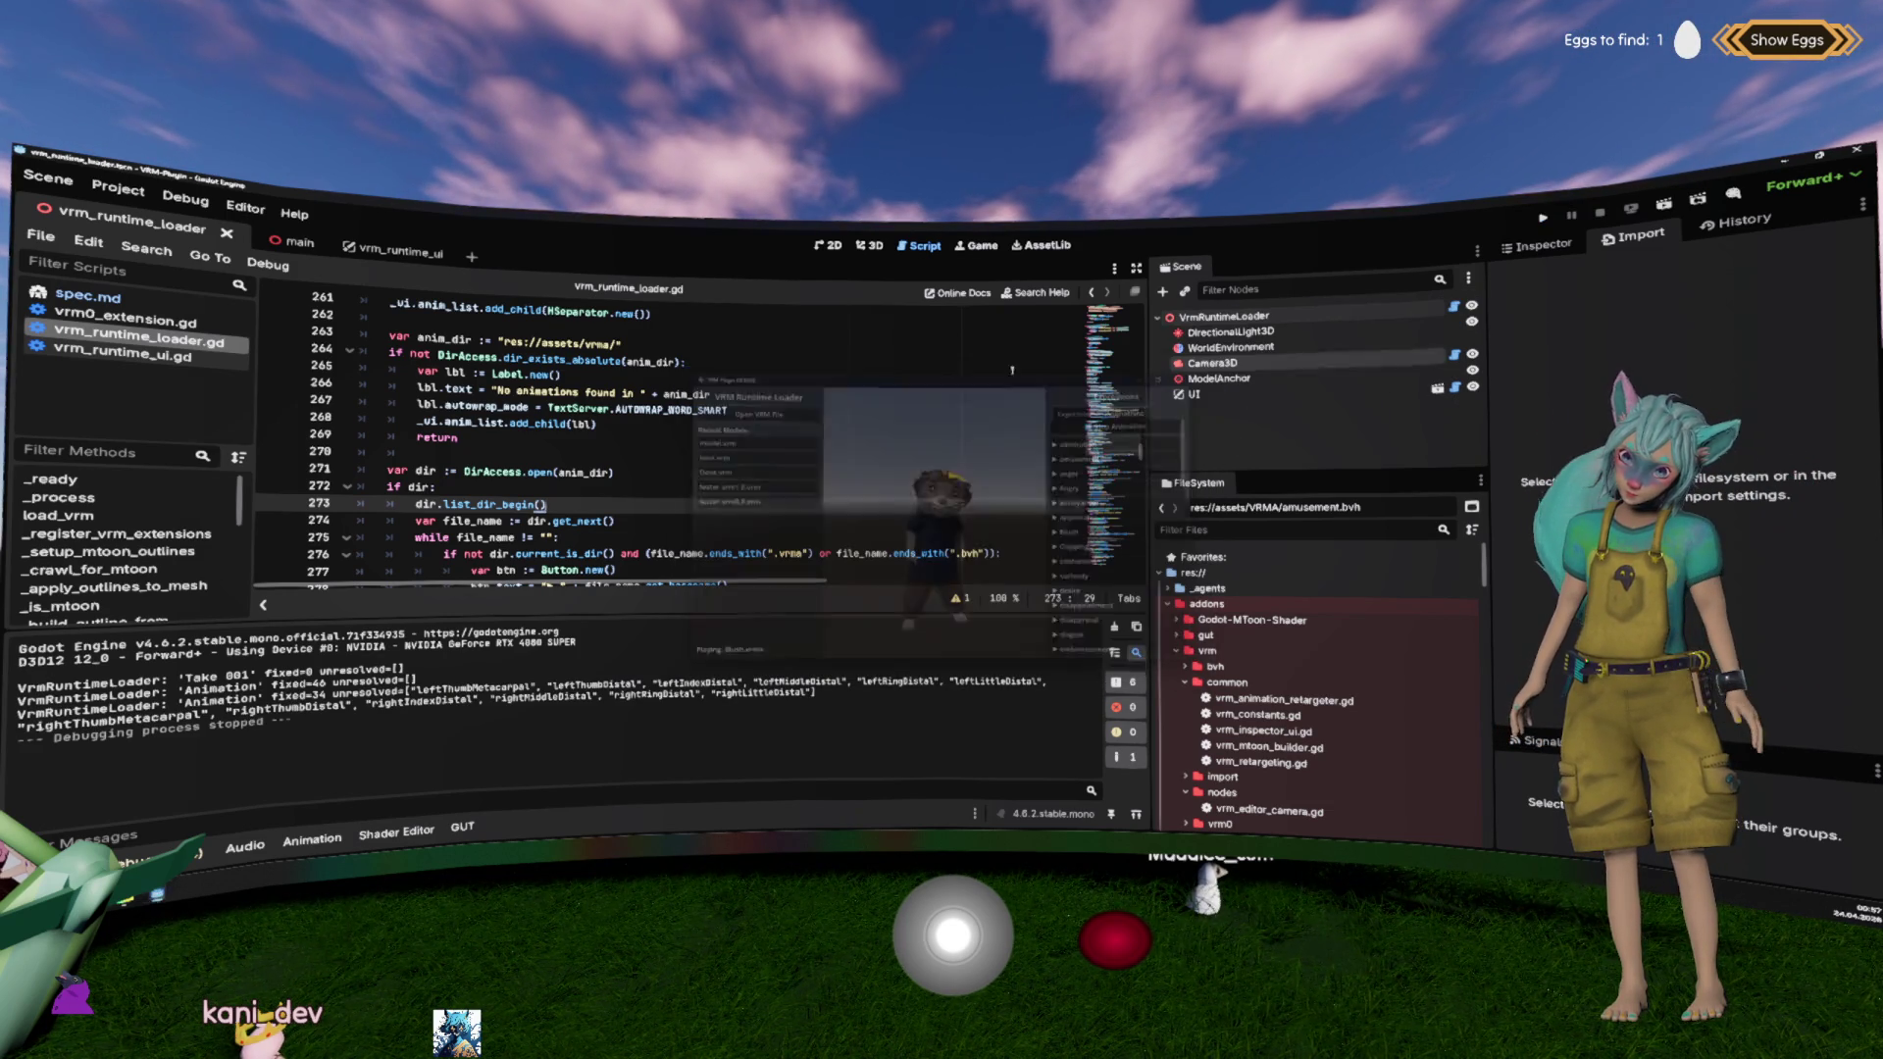
{"action": "left_click", "coordinate": [856, 456]}
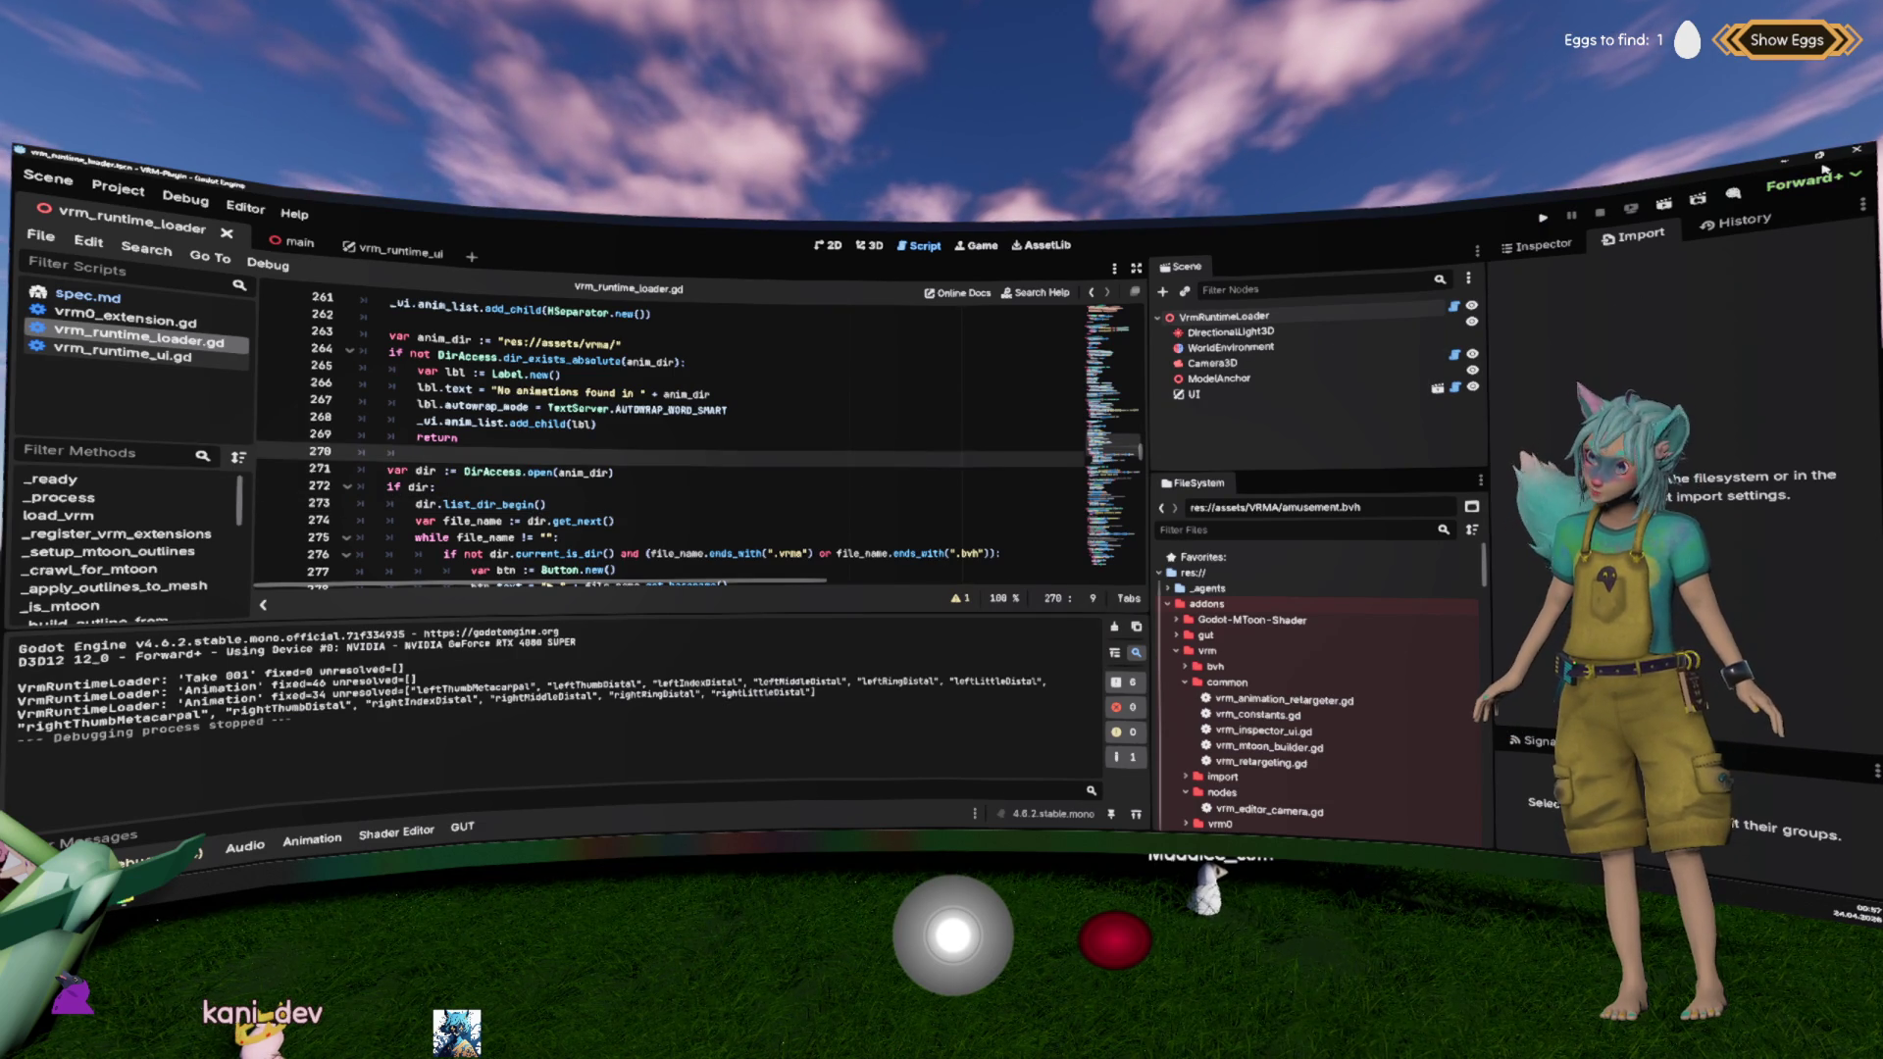
Step: Switch back to the BotV2 claw project and place the caret in _physics_process on line 48
{"action": "key", "text": "alt+Tab"}
{"action": "left_click", "coordinate": [596, 454]}
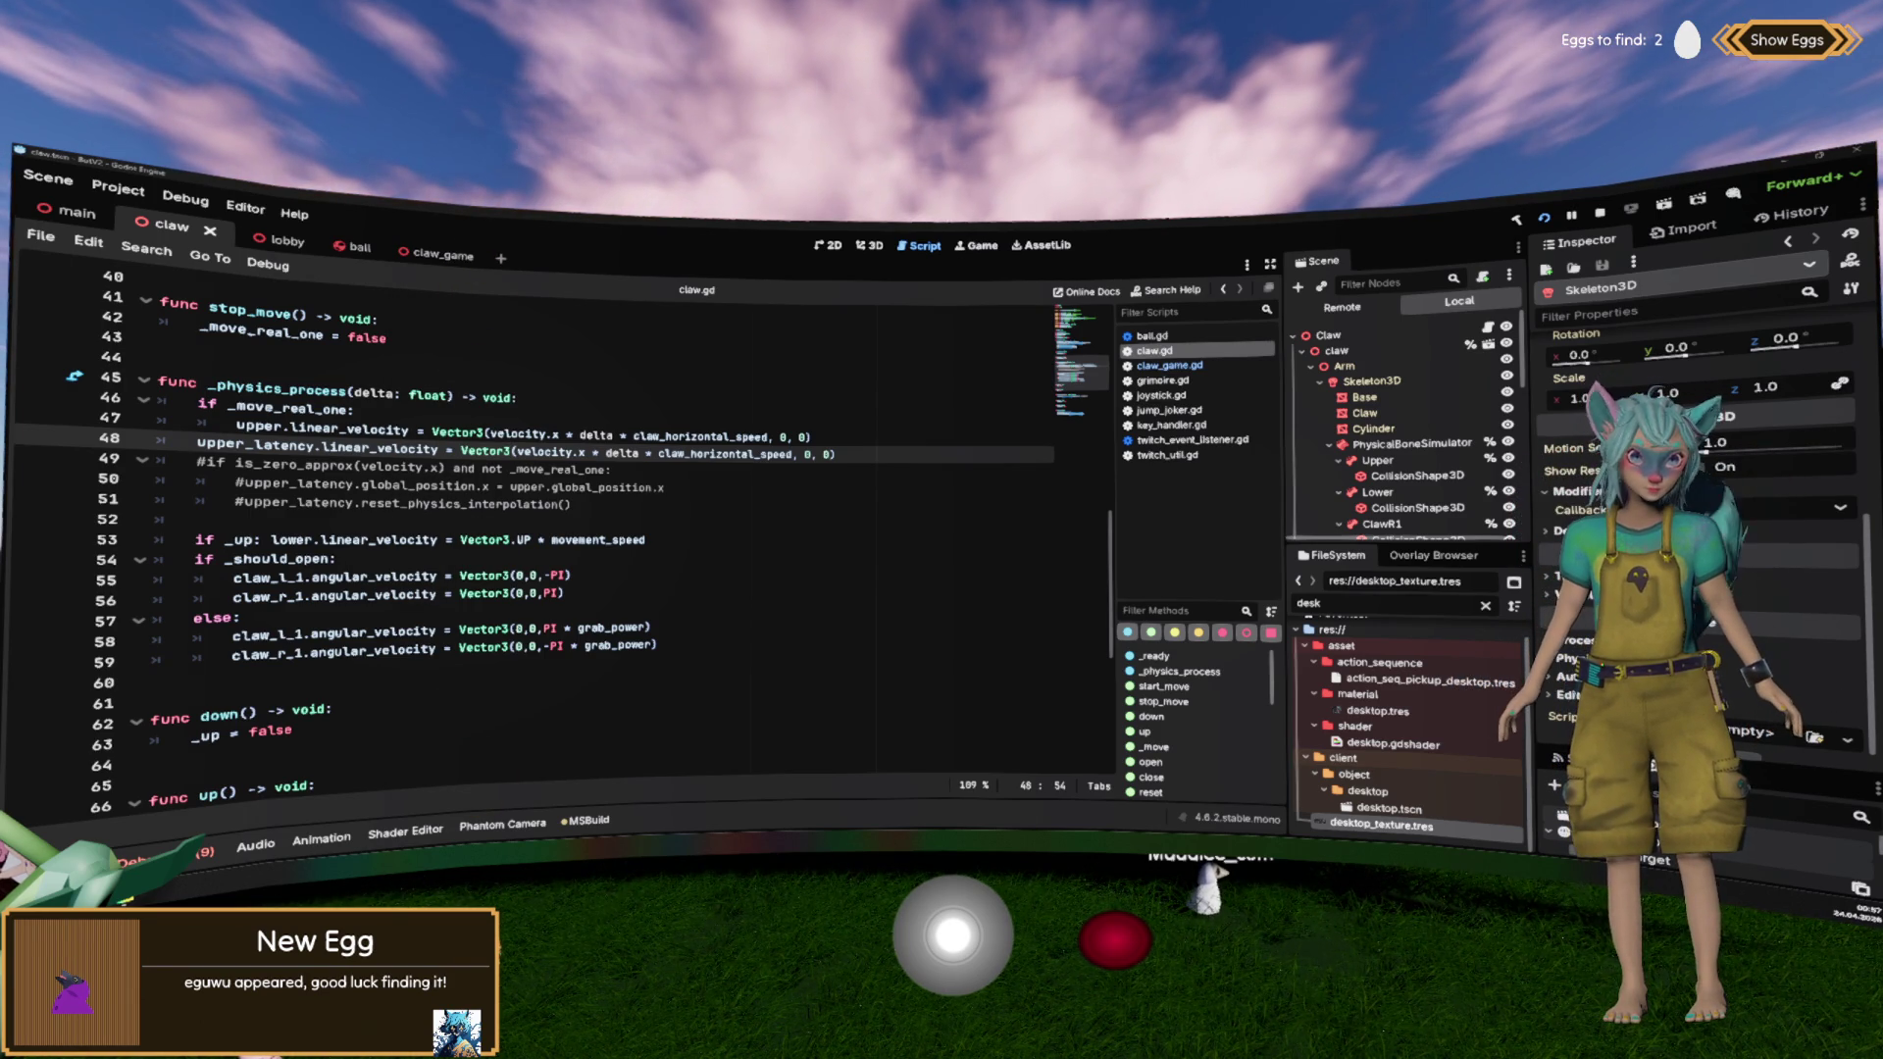
Step: Uncomment the is_zero_approx reset block on lines 49–51 of claw.gd with Ctrl+K
{"action": "left_click", "coordinate": [677, 469]}
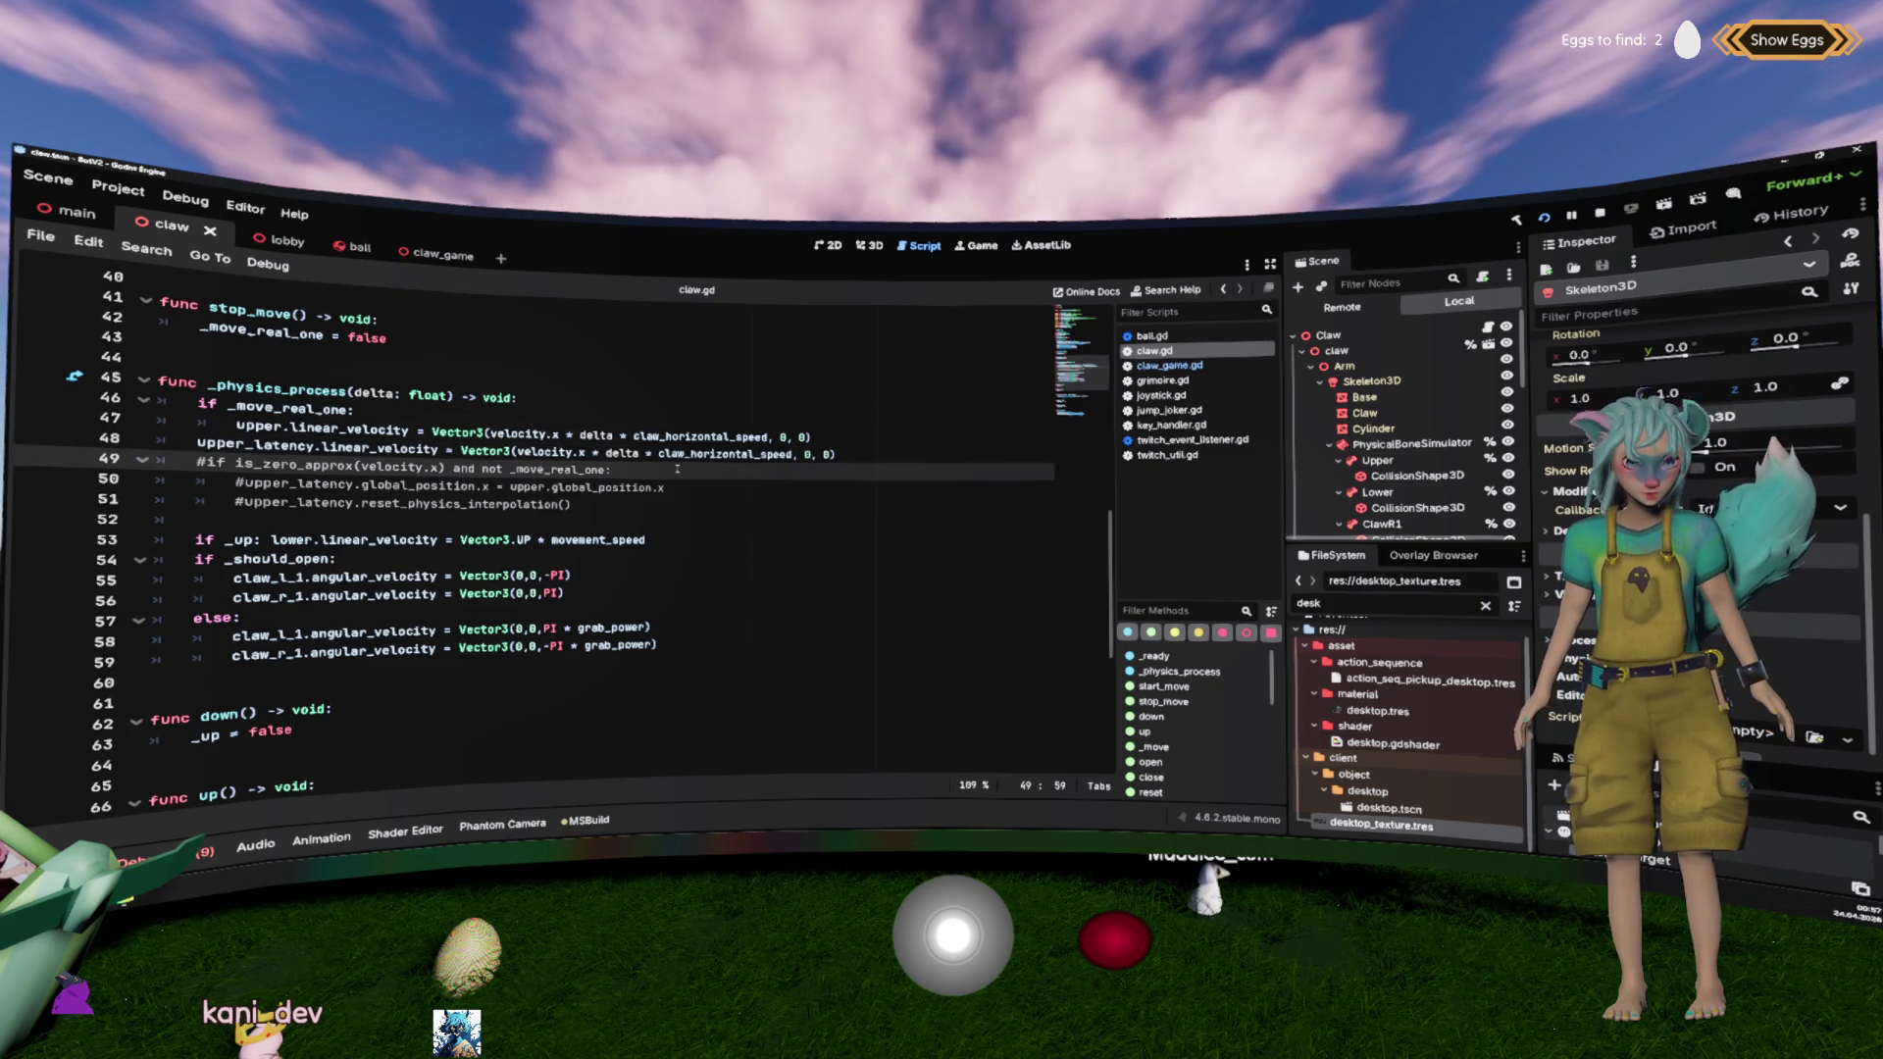
{"action": "left_click_drag", "start_coordinate": [664, 502], "coordinate": [275, 462]}
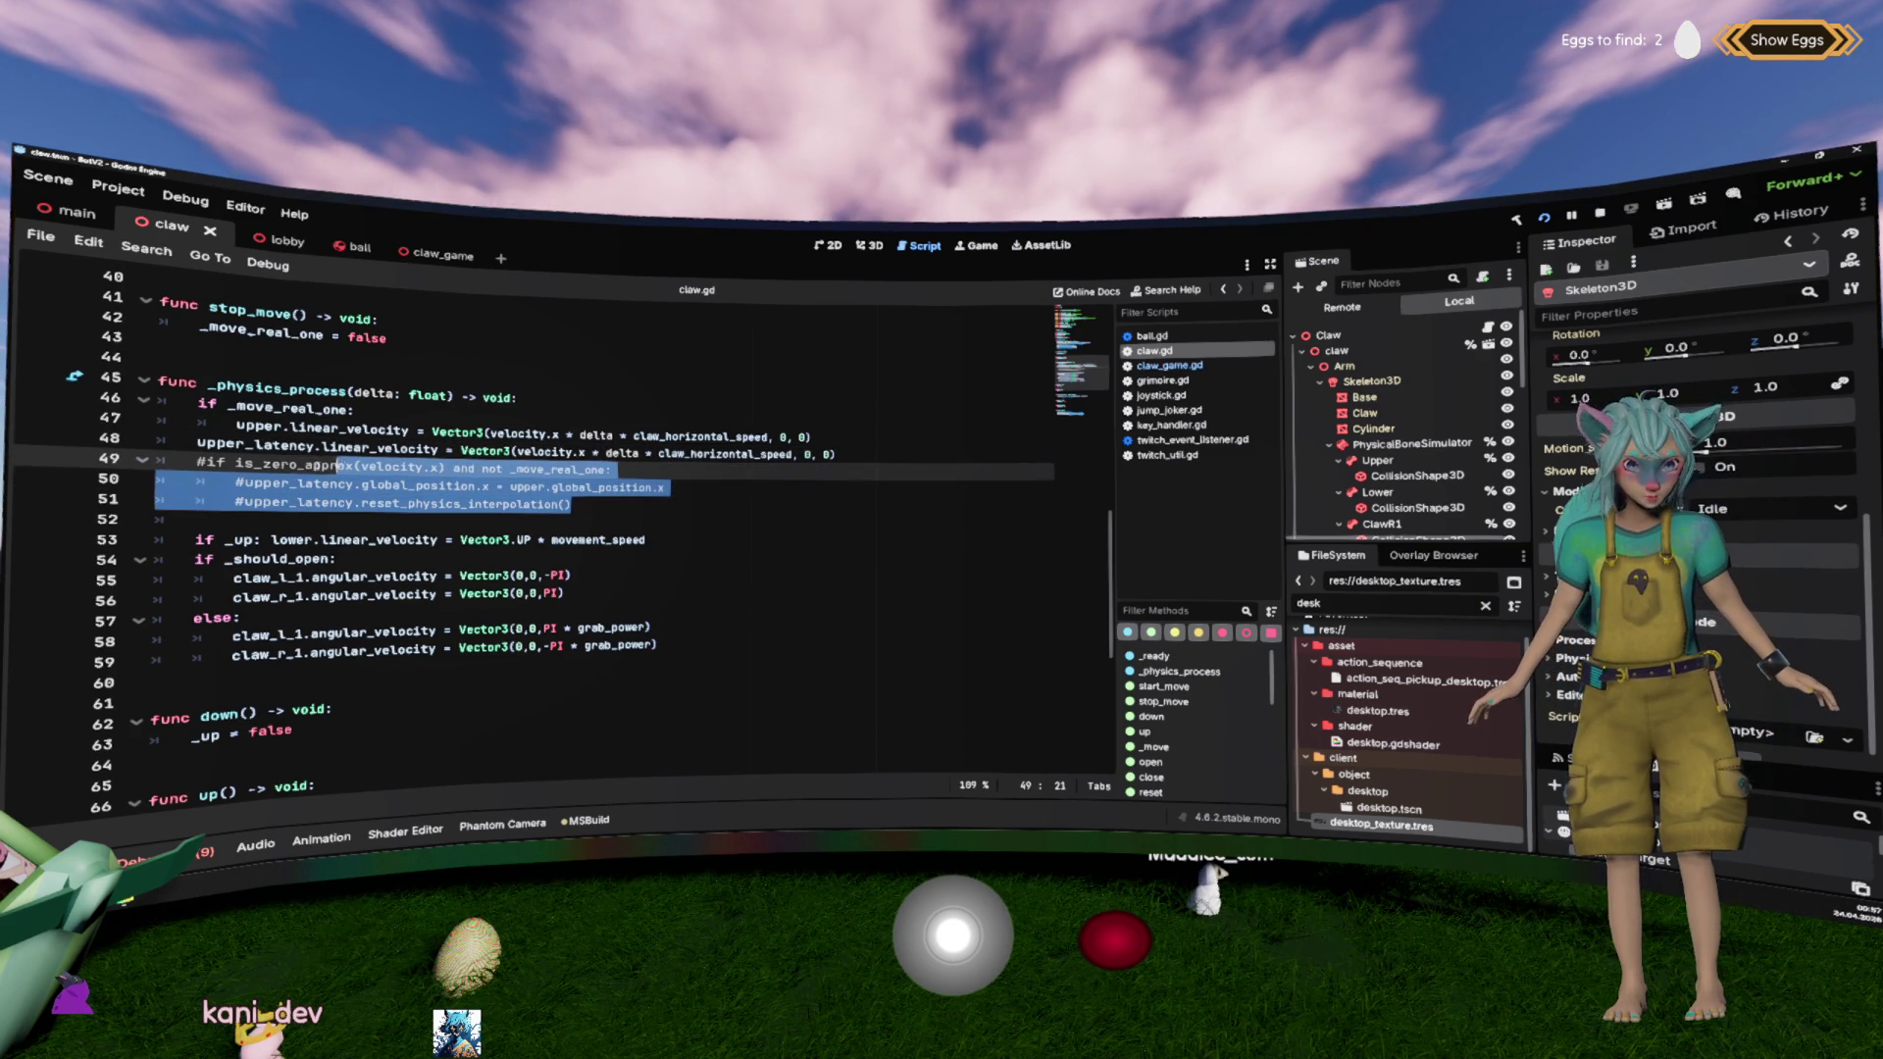
{"action": "key", "text": "ctrl+k"}
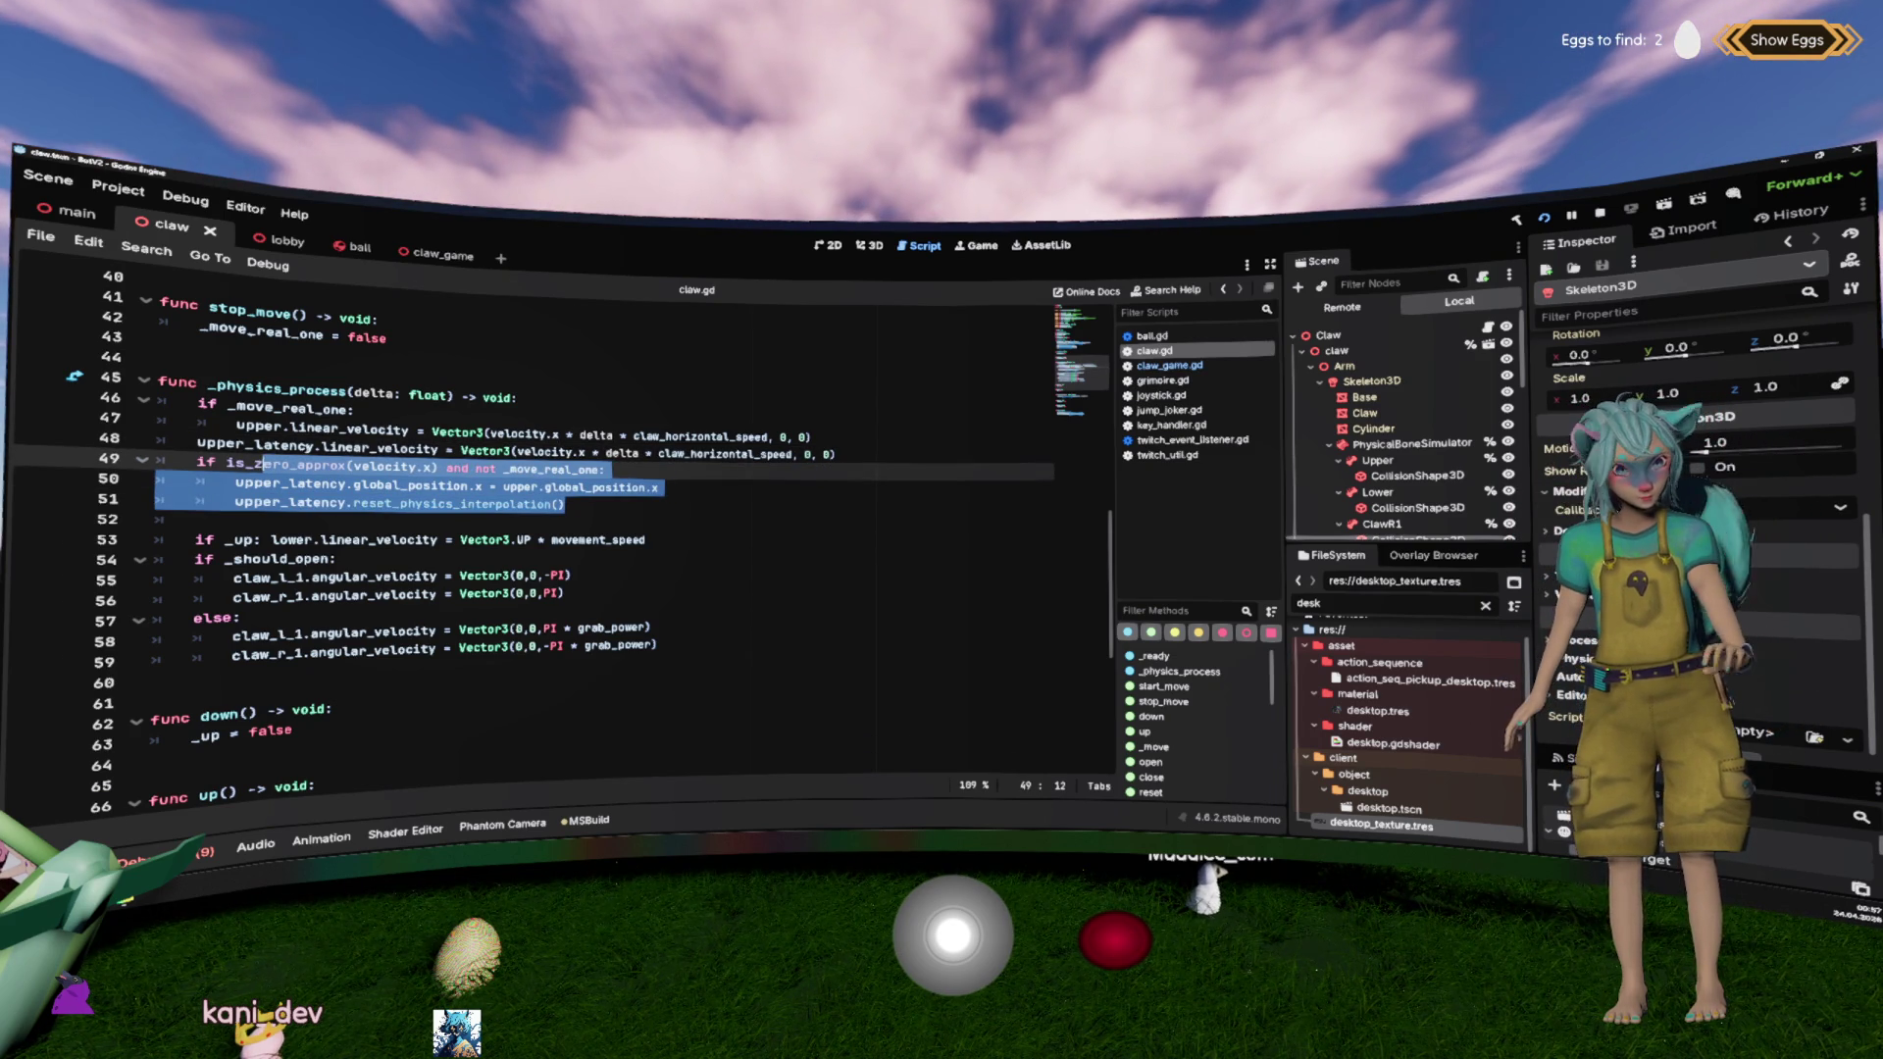
{"action": "left_click", "coordinate": [314, 452]}
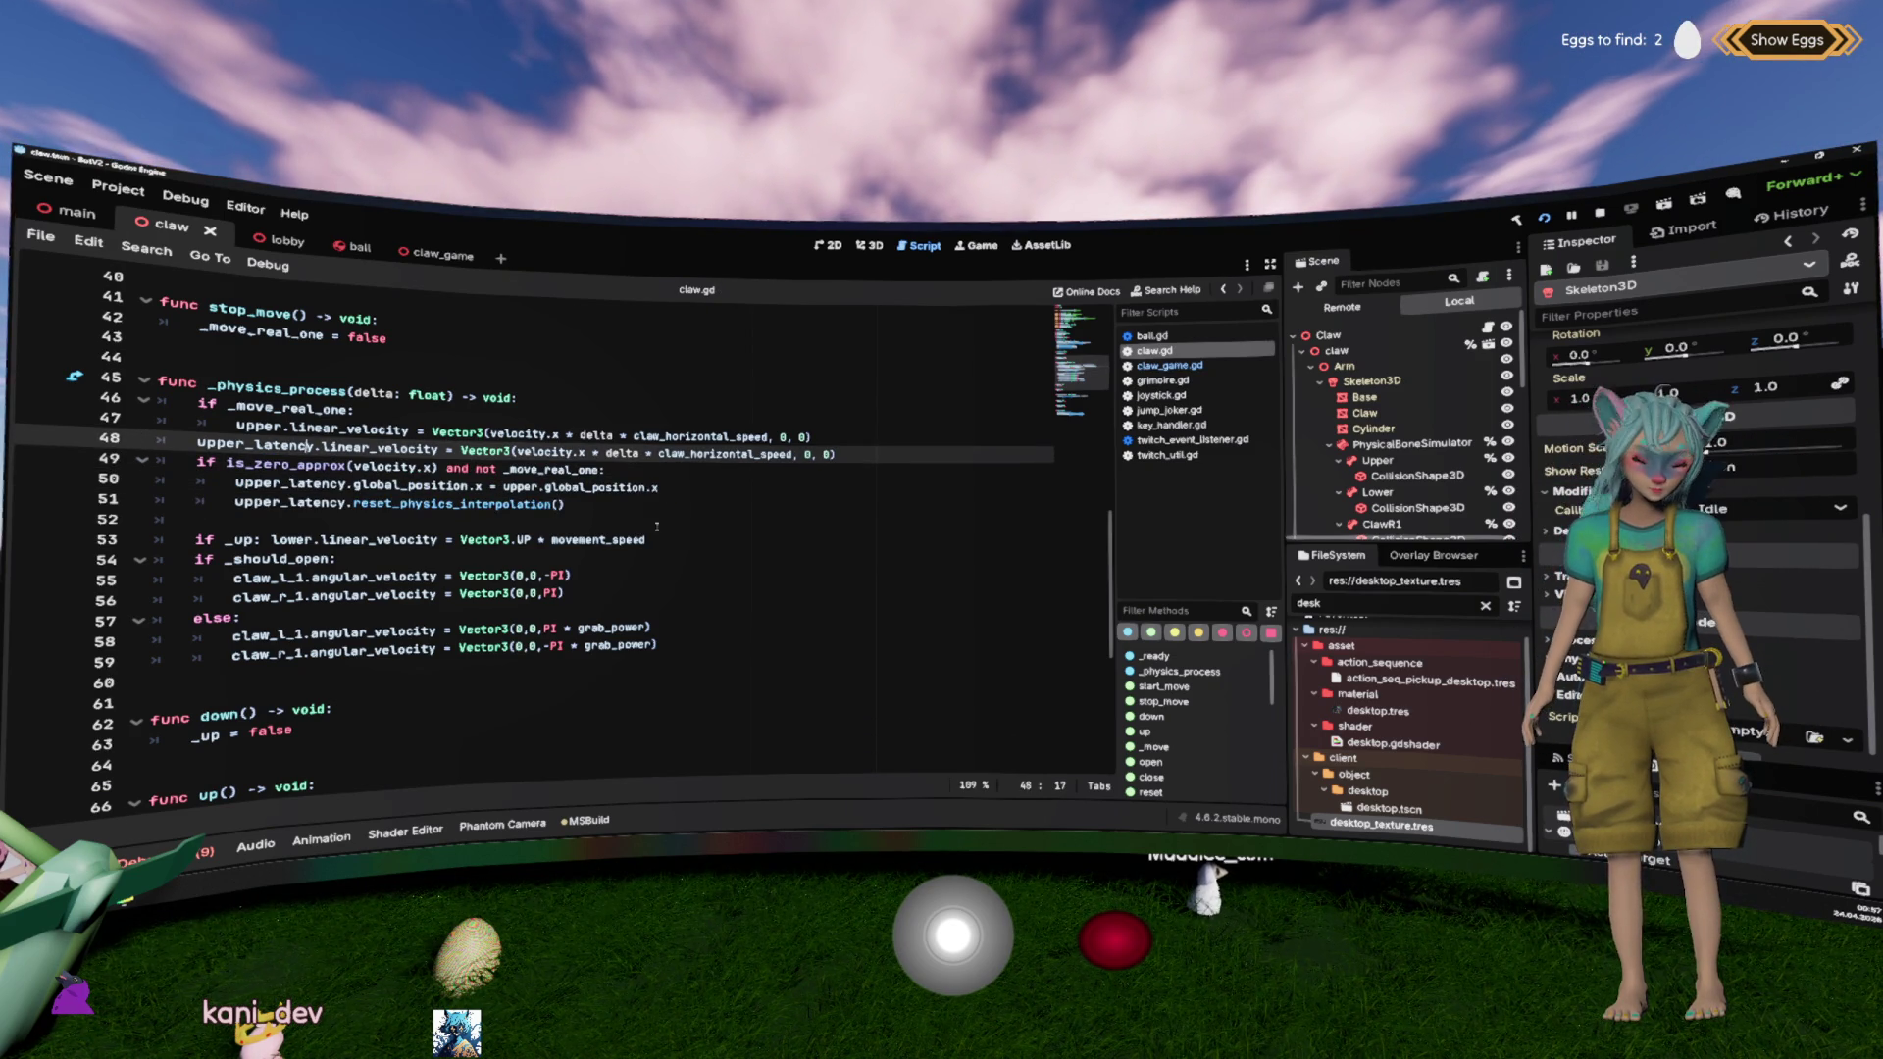
{"action": "double_click", "coordinate": [544, 453]}
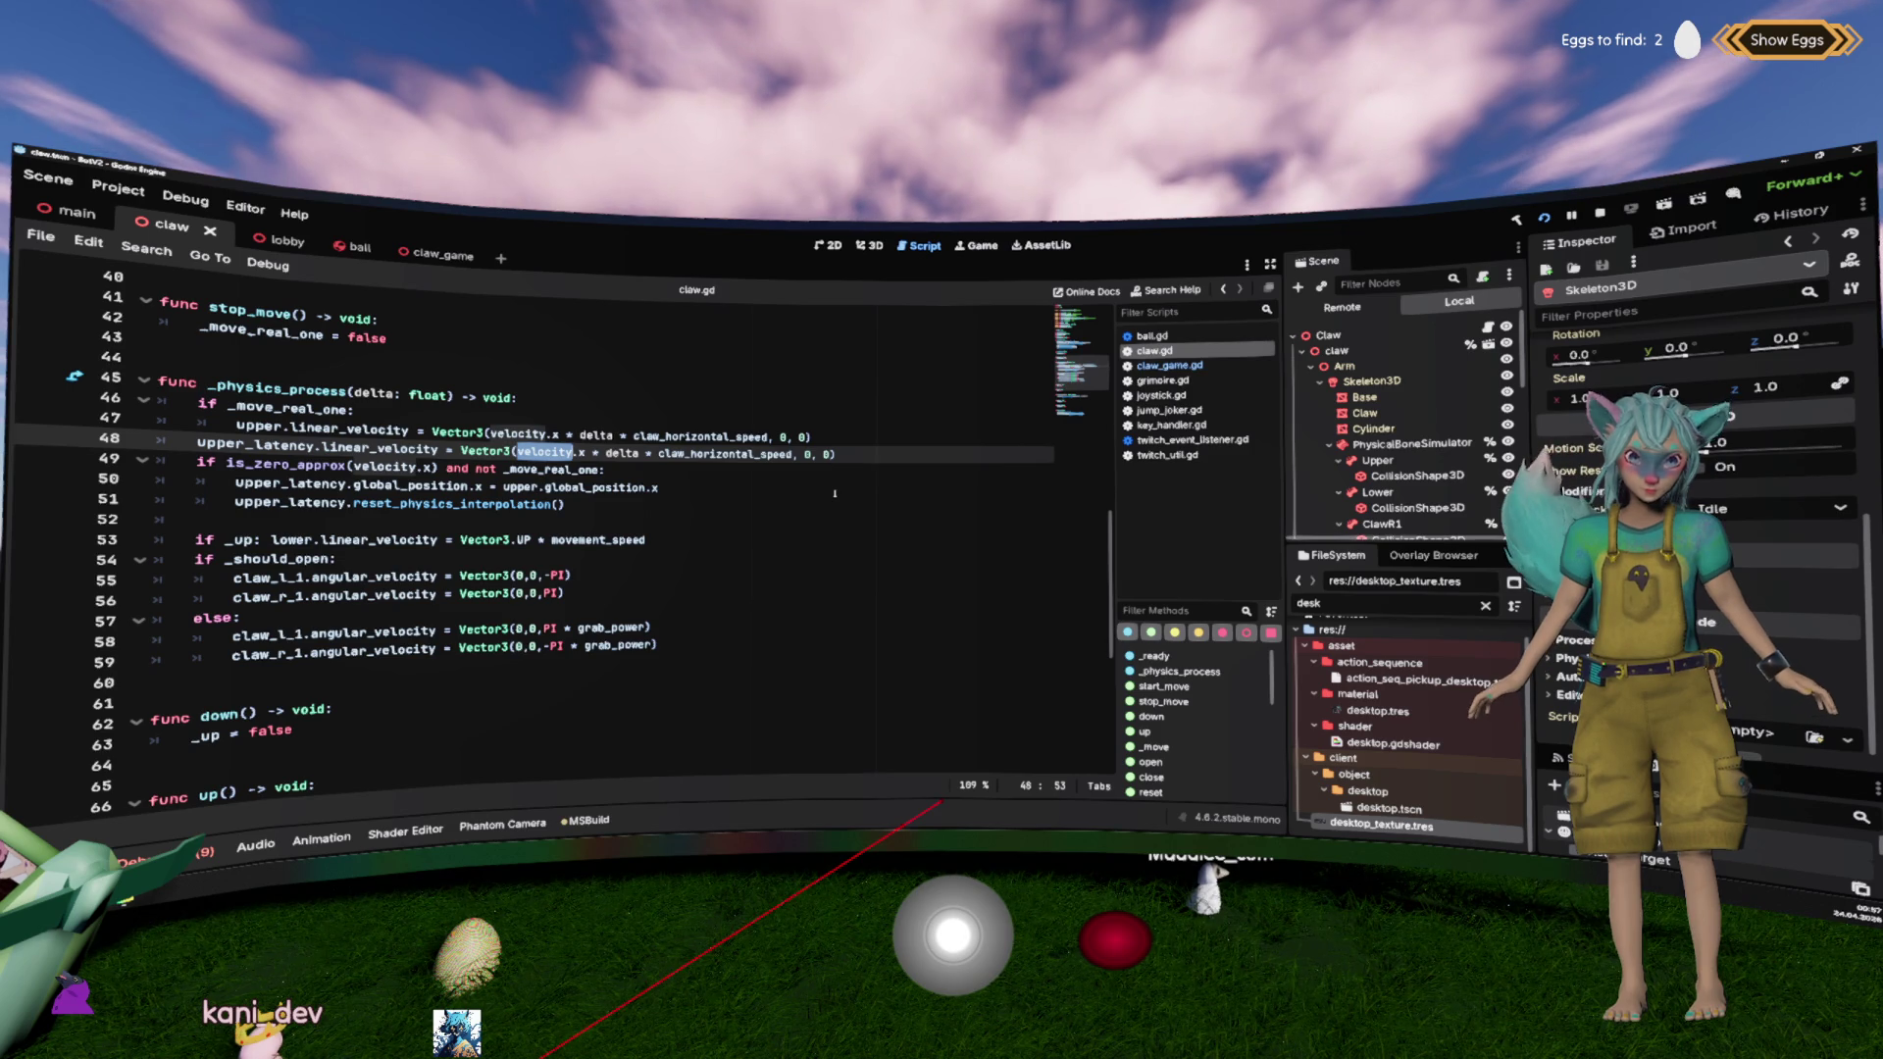
{"action": "scroll", "coordinate": [834, 493], "scroll_direction": "up", "scroll_amount": 12}
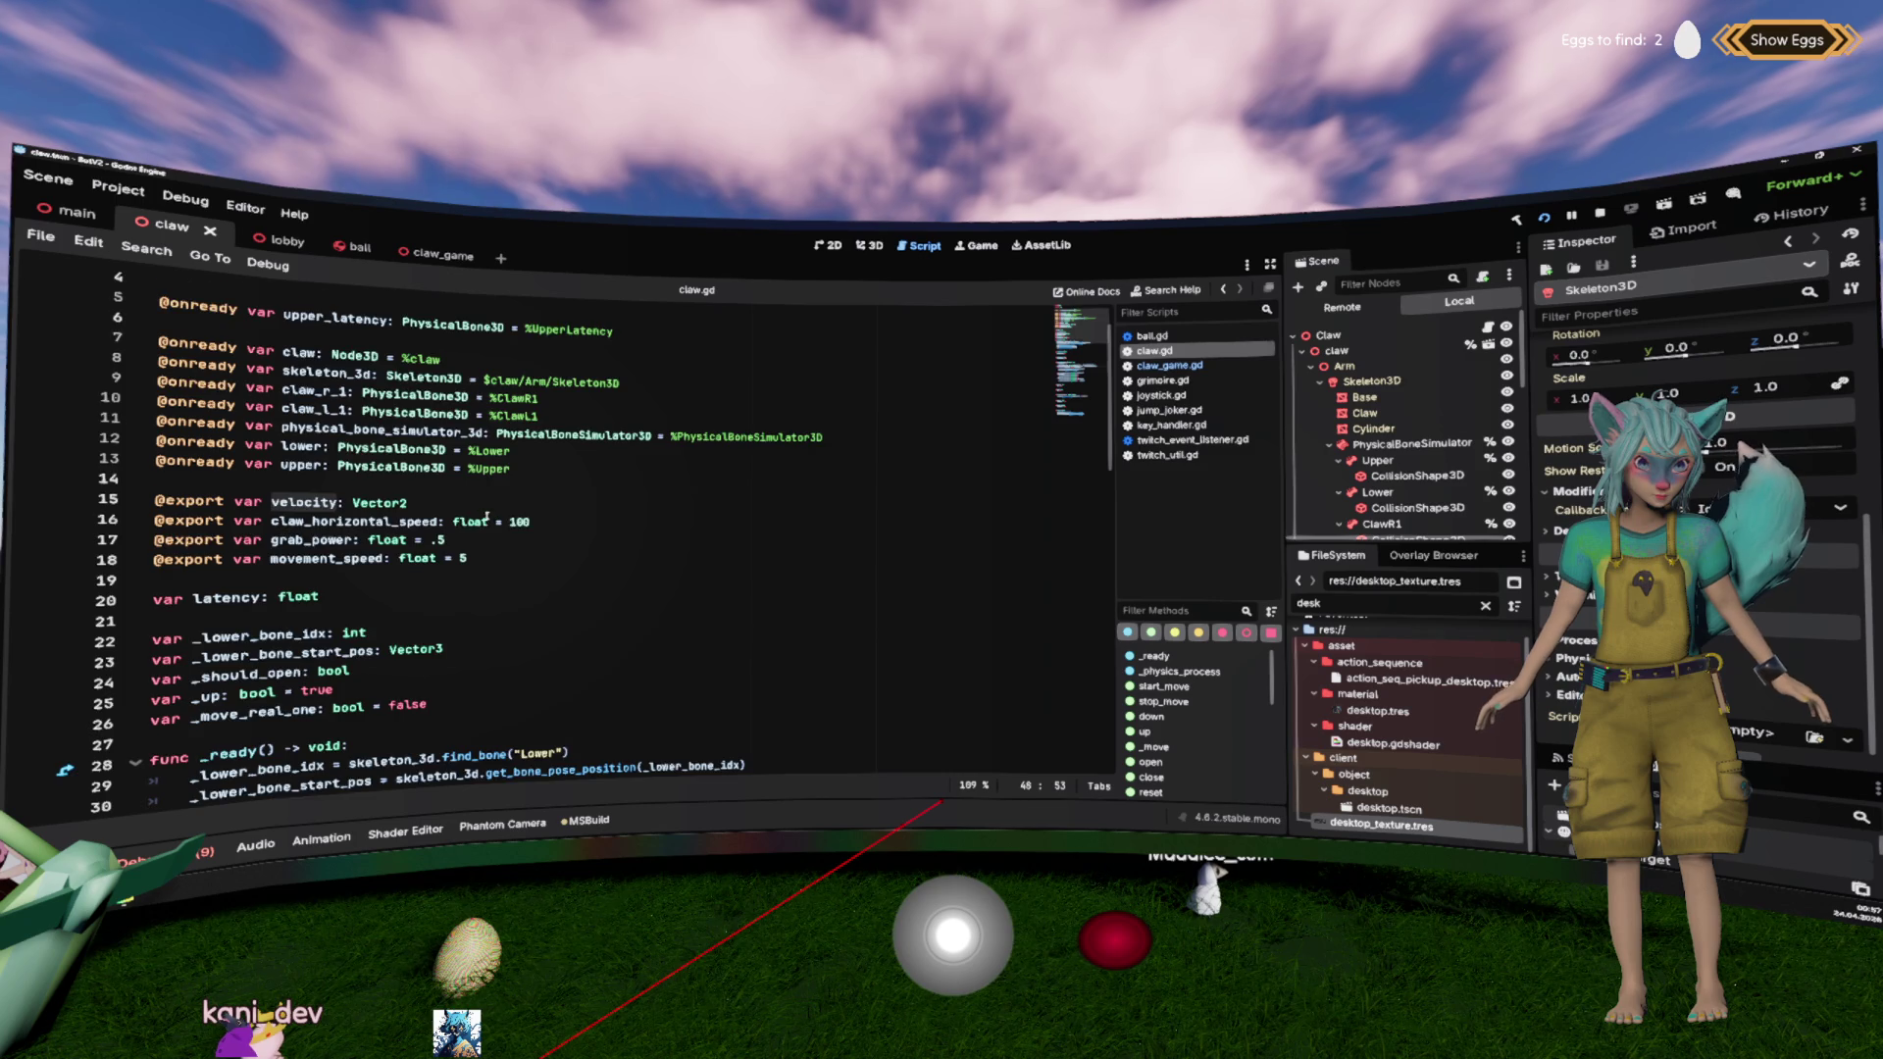
{"action": "scroll", "coordinate": [634, 519], "scroll_direction": "up", "scroll_amount": 1}
{"action": "triple_click", "coordinate": [412, 374]}
{"action": "key", "text": "ctrl+x"}
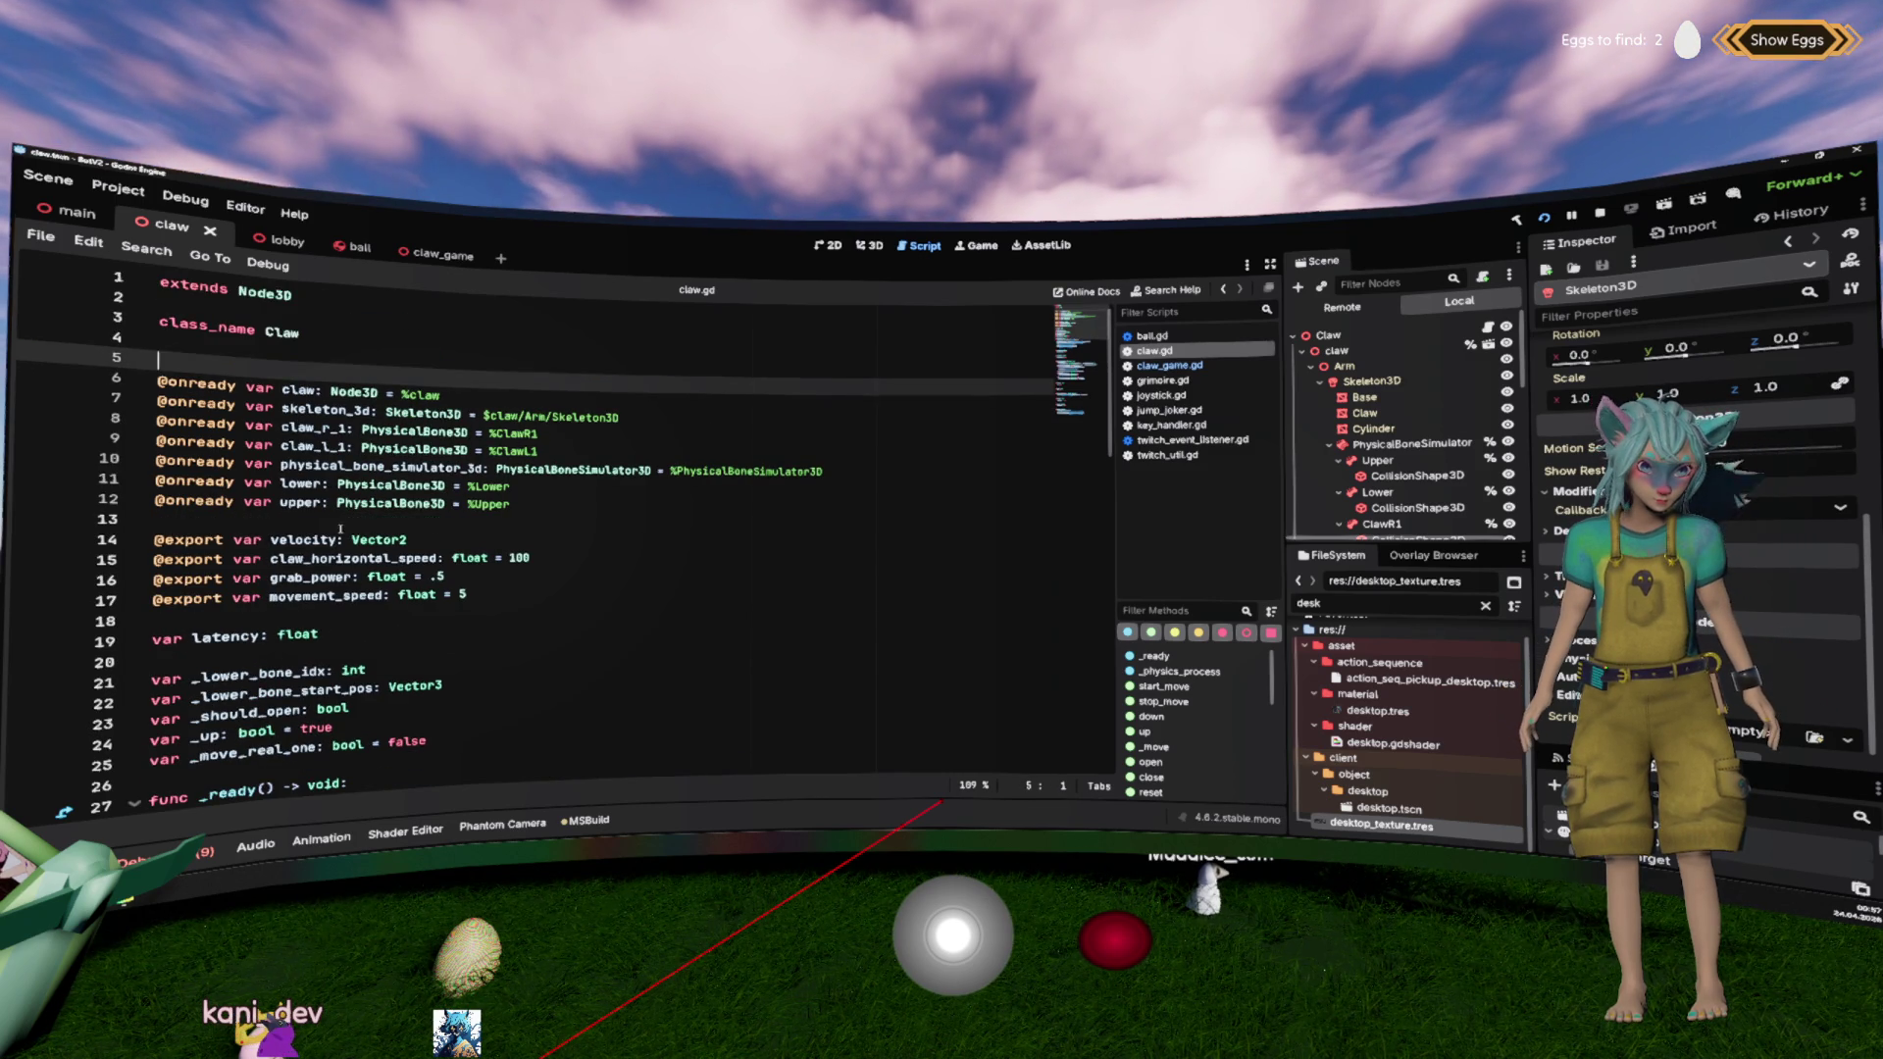
{"action": "left_click", "coordinate": [378, 521]}
{"action": "key", "text": "ctrl+v"}
{"action": "key", "text": "ctrl+s"}
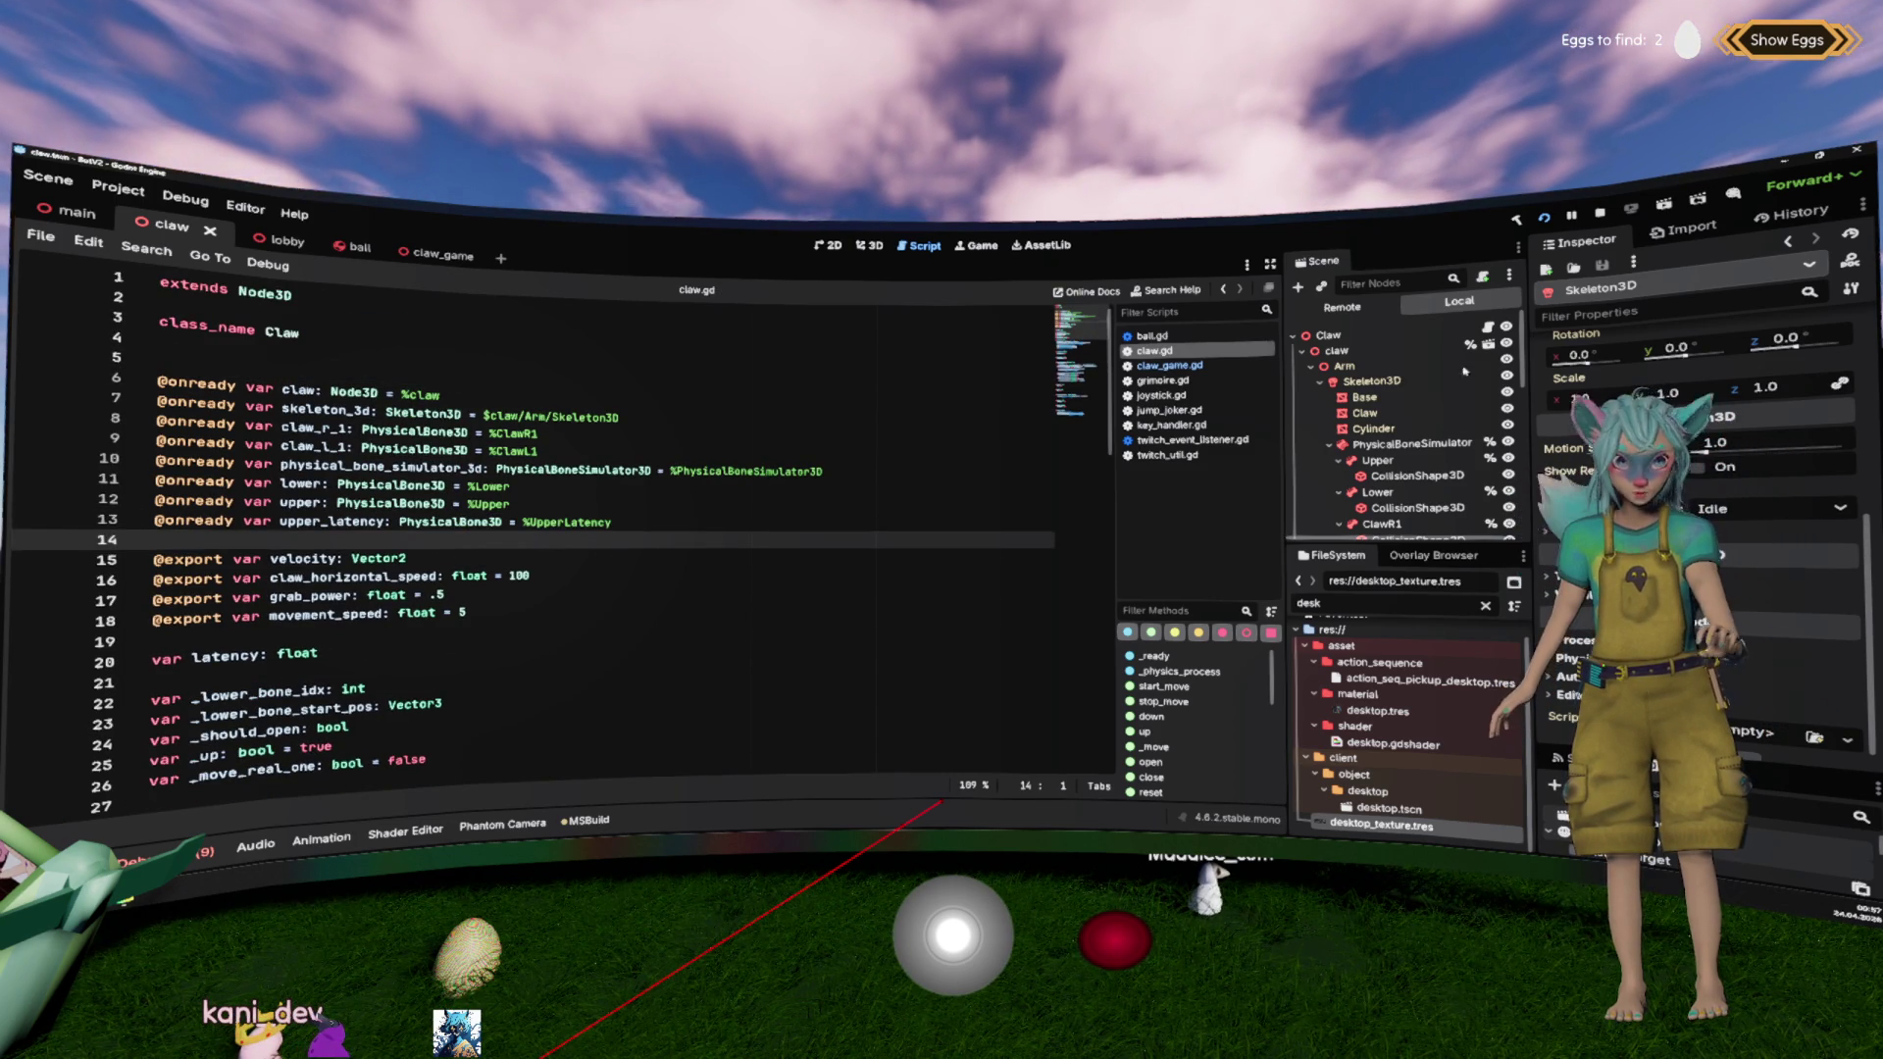
{"action": "key", "text": "F5"}
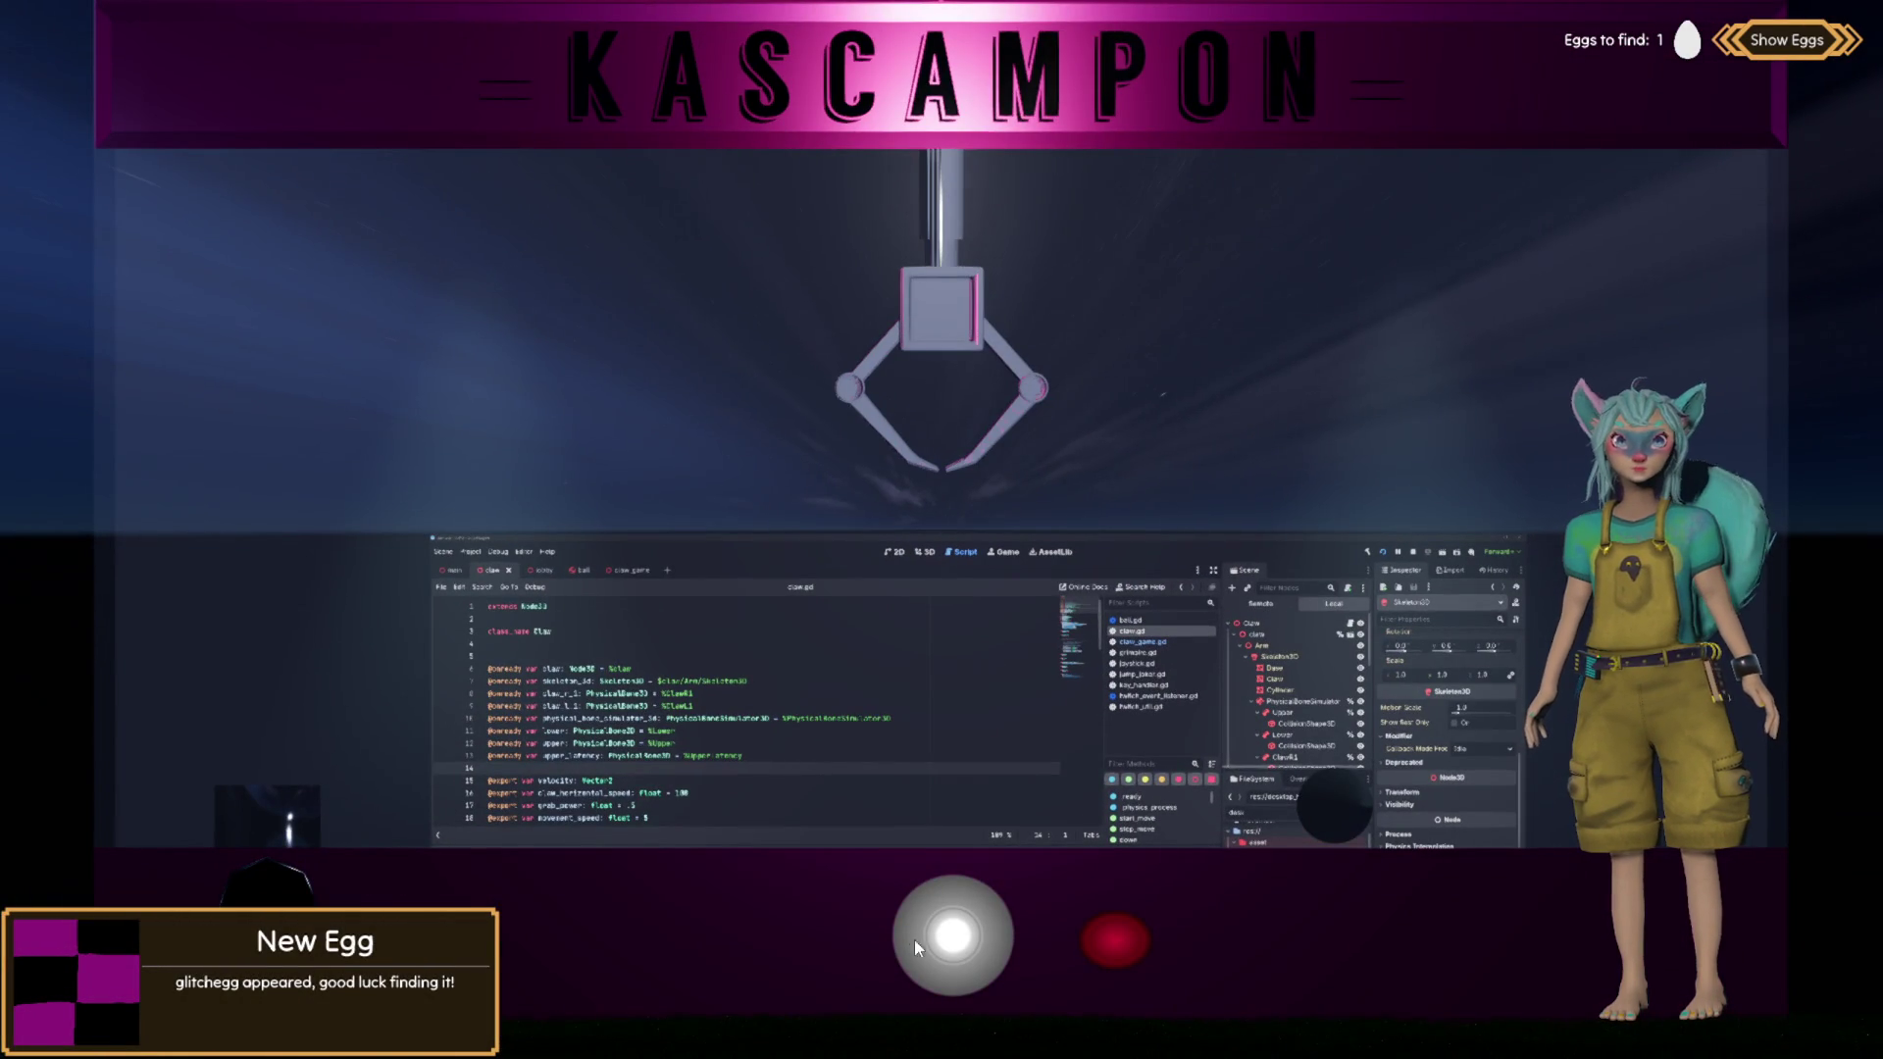
Step: Push the in-game joystick right so the pink claw pulls ahead of the grey latency claw
{"action": "left_click_drag", "start_coordinate": [914, 940], "coordinate": [1365, 941]}
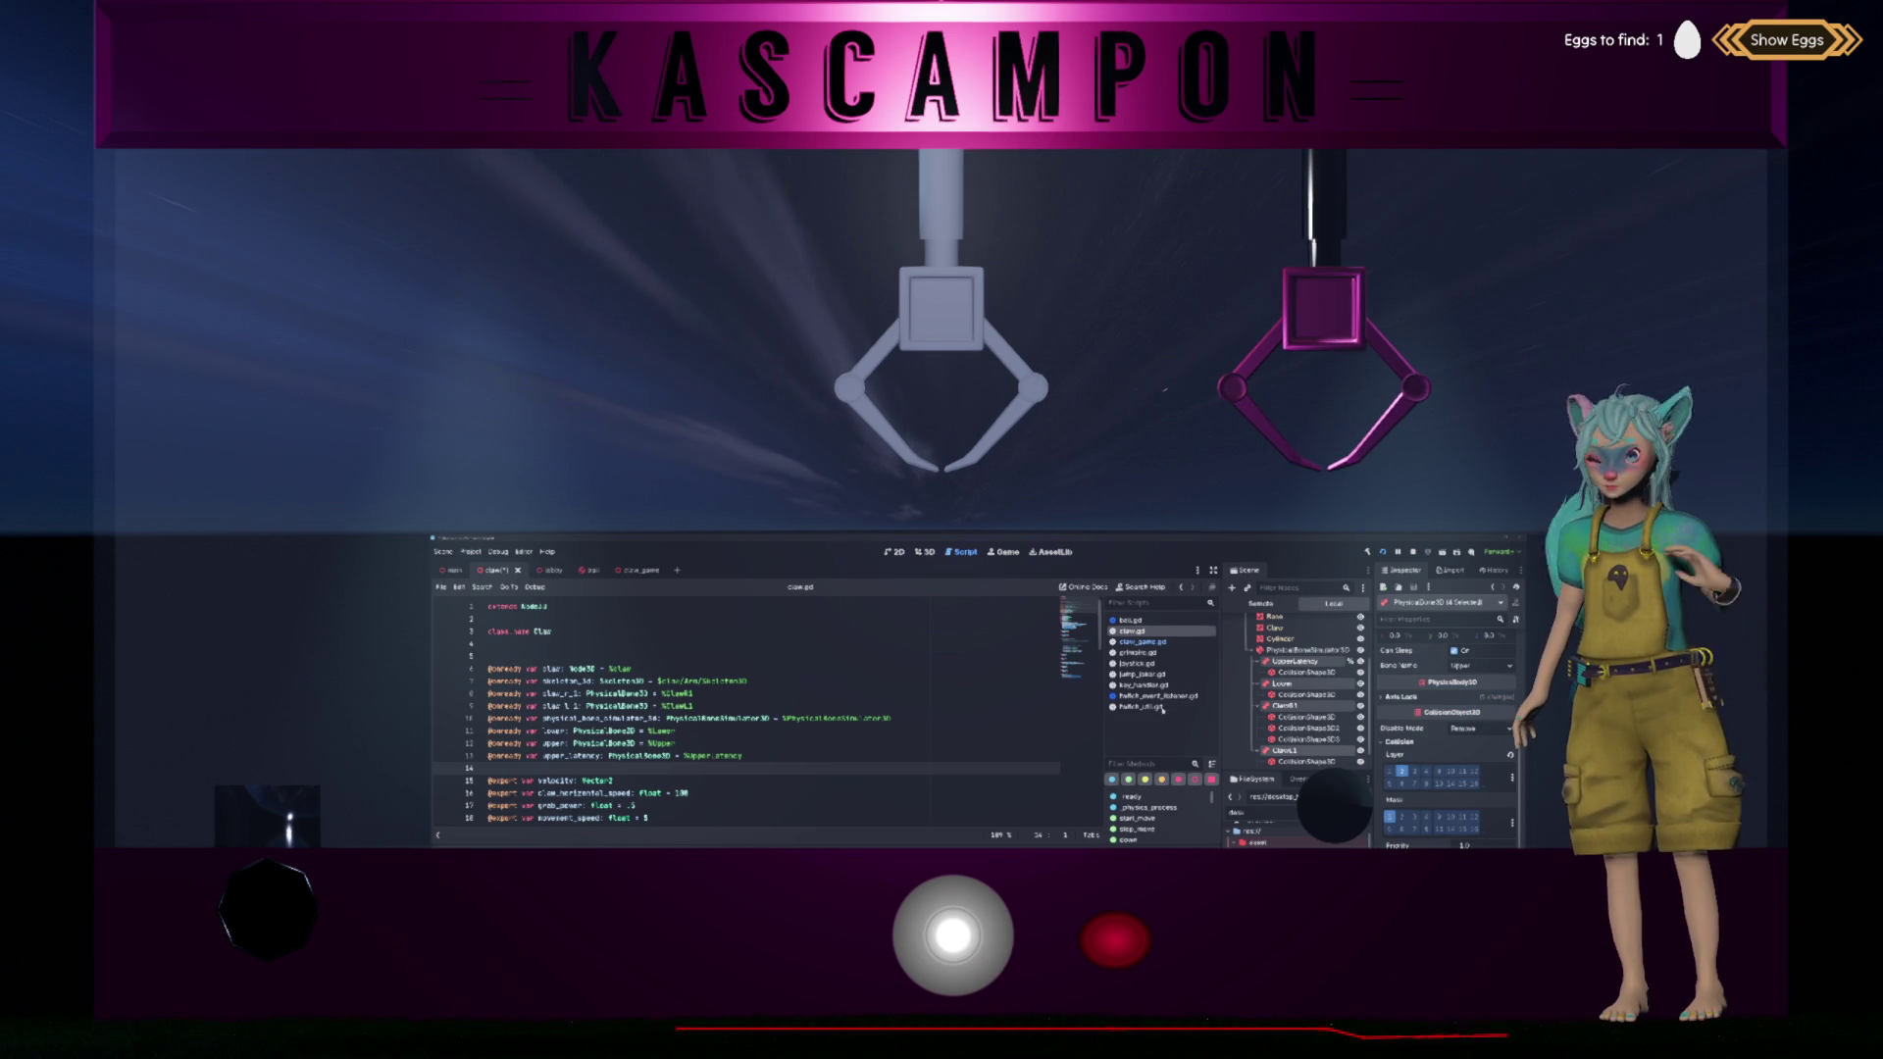
{"action": "scroll", "coordinate": [1329, 702], "scroll_direction": "up", "scroll_amount": 3}
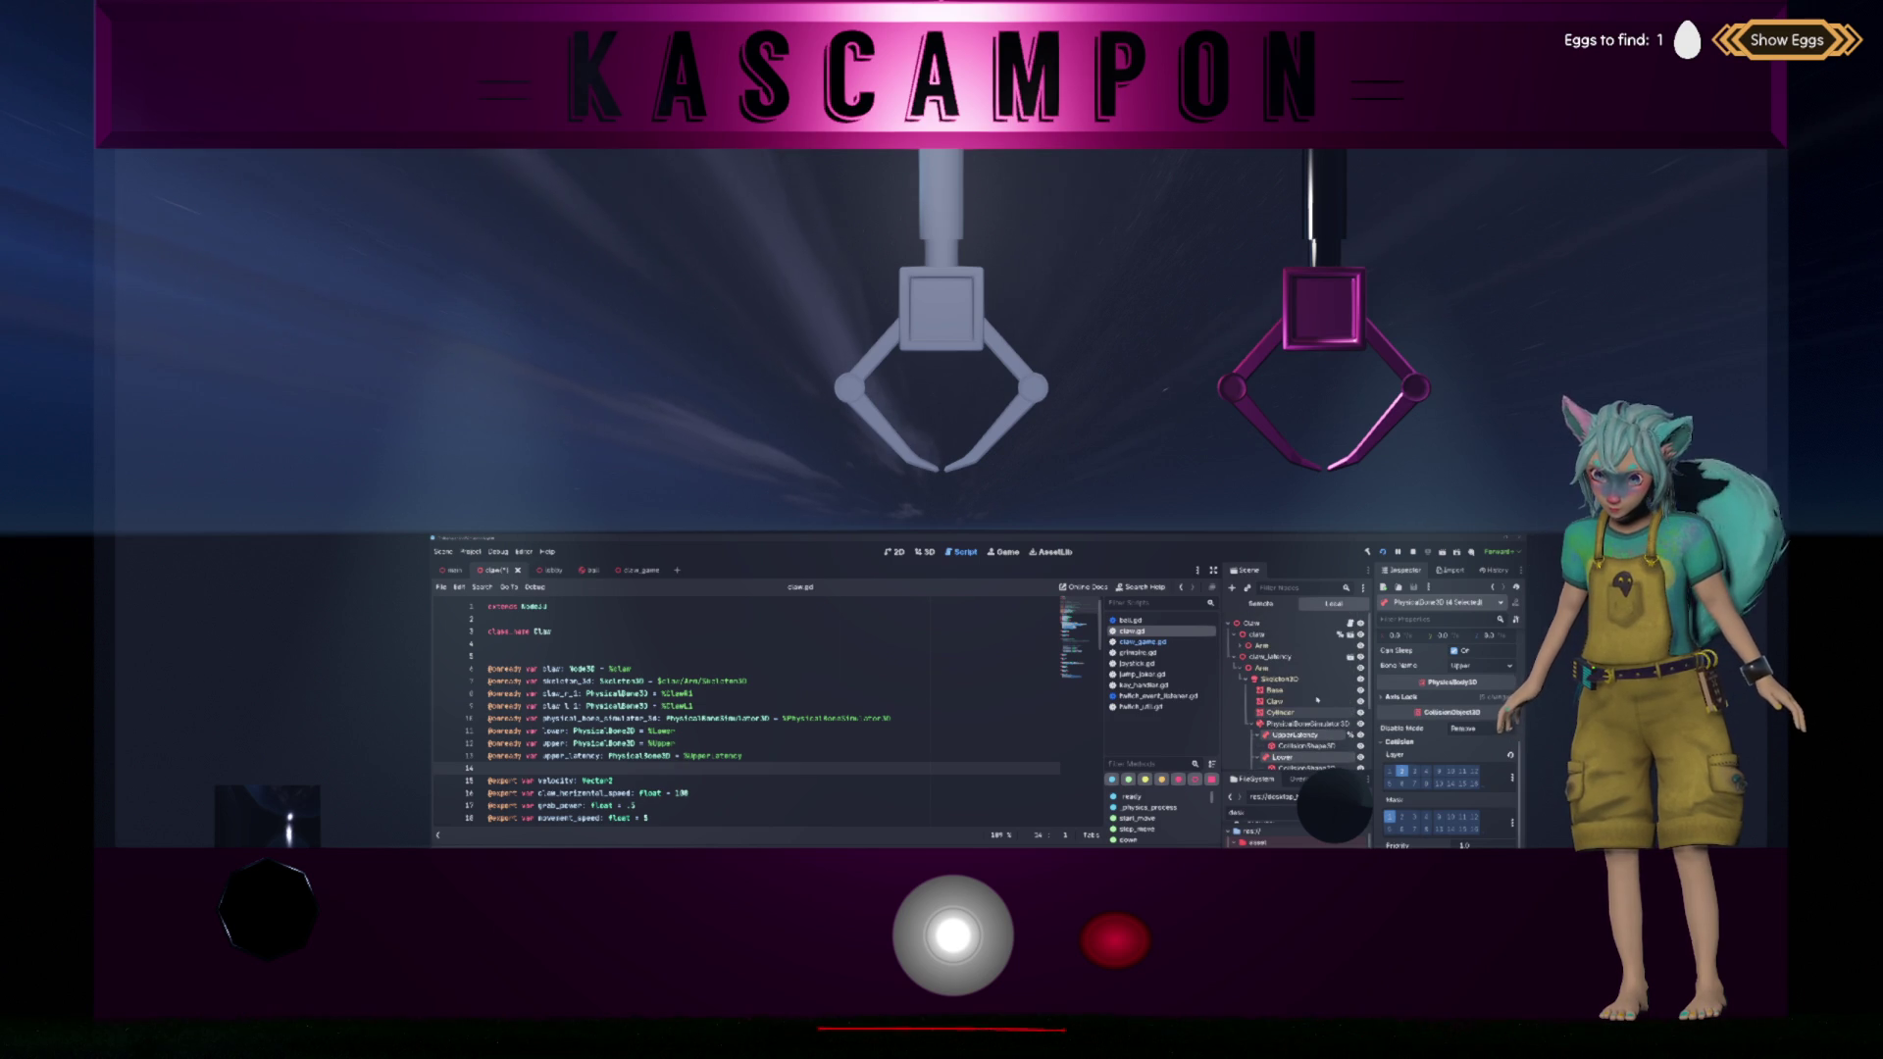
{"action": "scroll", "coordinate": [1425, 722], "scroll_direction": "up", "scroll_amount": 3}
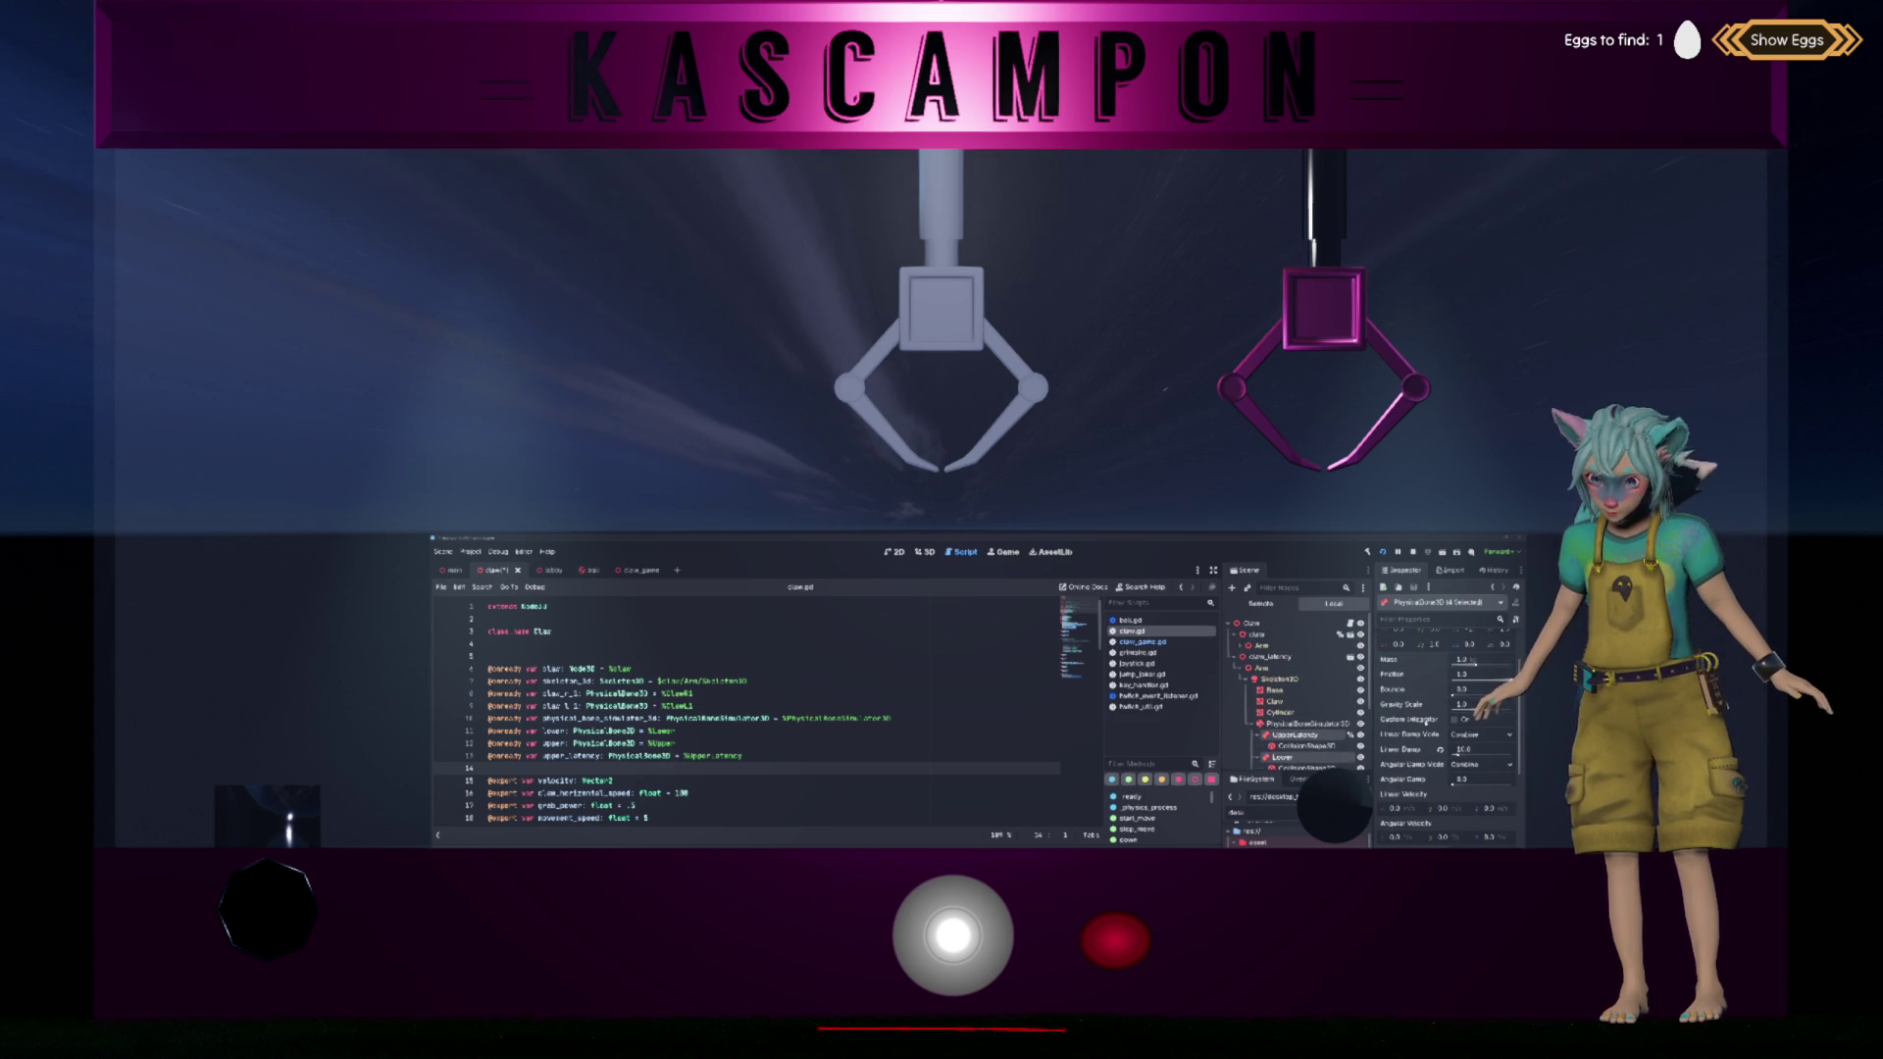
{"action": "scroll", "coordinate": [1425, 721], "scroll_direction": "up", "scroll_amount": 3}
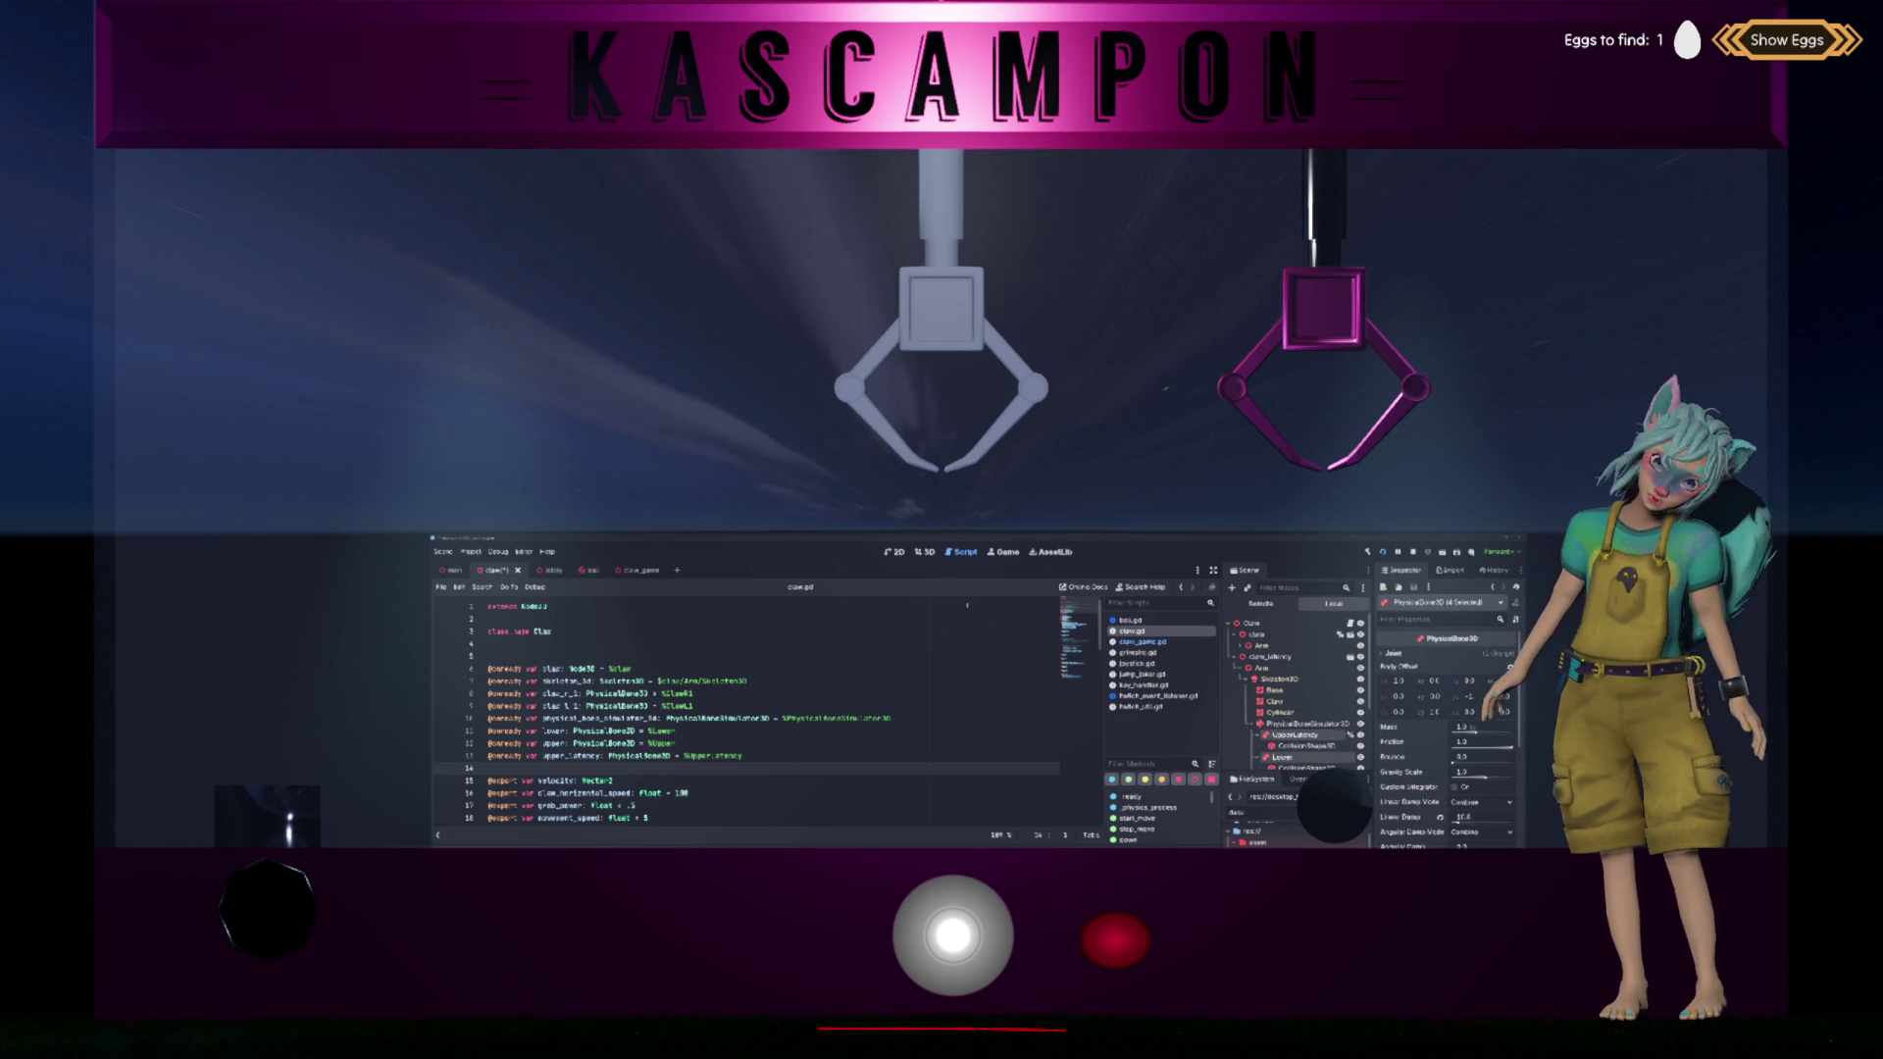
{"action": "left_click", "coordinate": [929, 555]}
Step: Frame the claw model in the 3D view and select the UpperLatency bone to show its mass, friction and bounce
{"action": "scroll", "coordinate": [915, 643], "scroll_direction": "up", "scroll_amount": 3}
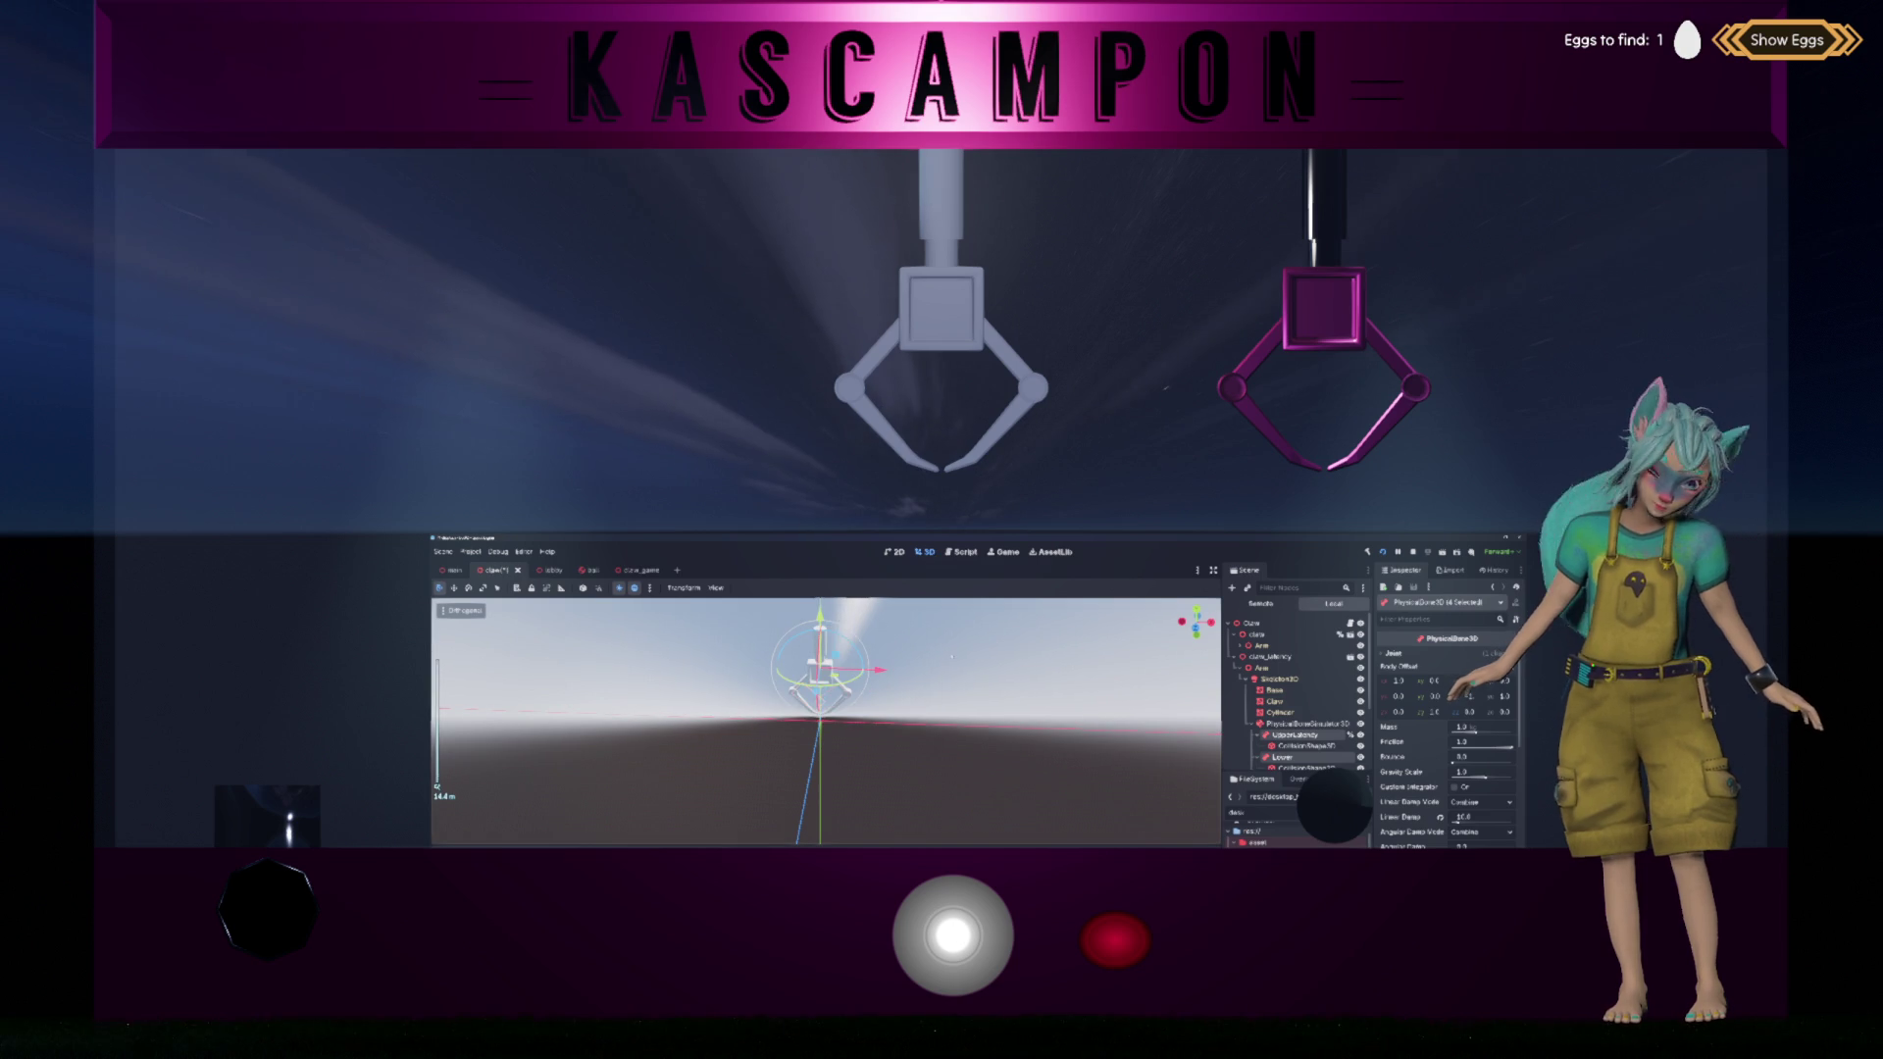
{"action": "mouse_move", "coordinate": [958, 649]}
{"action": "left_mouse_down"}
{"action": "mouse_move", "coordinate": [967, 727]}
{"action": "mouse_move", "coordinate": [951, 678]}
{"action": "mouse_move", "coordinate": [932, 732]}
{"action": "left_mouse_up"}
{"action": "left_click", "coordinate": [966, 684]}
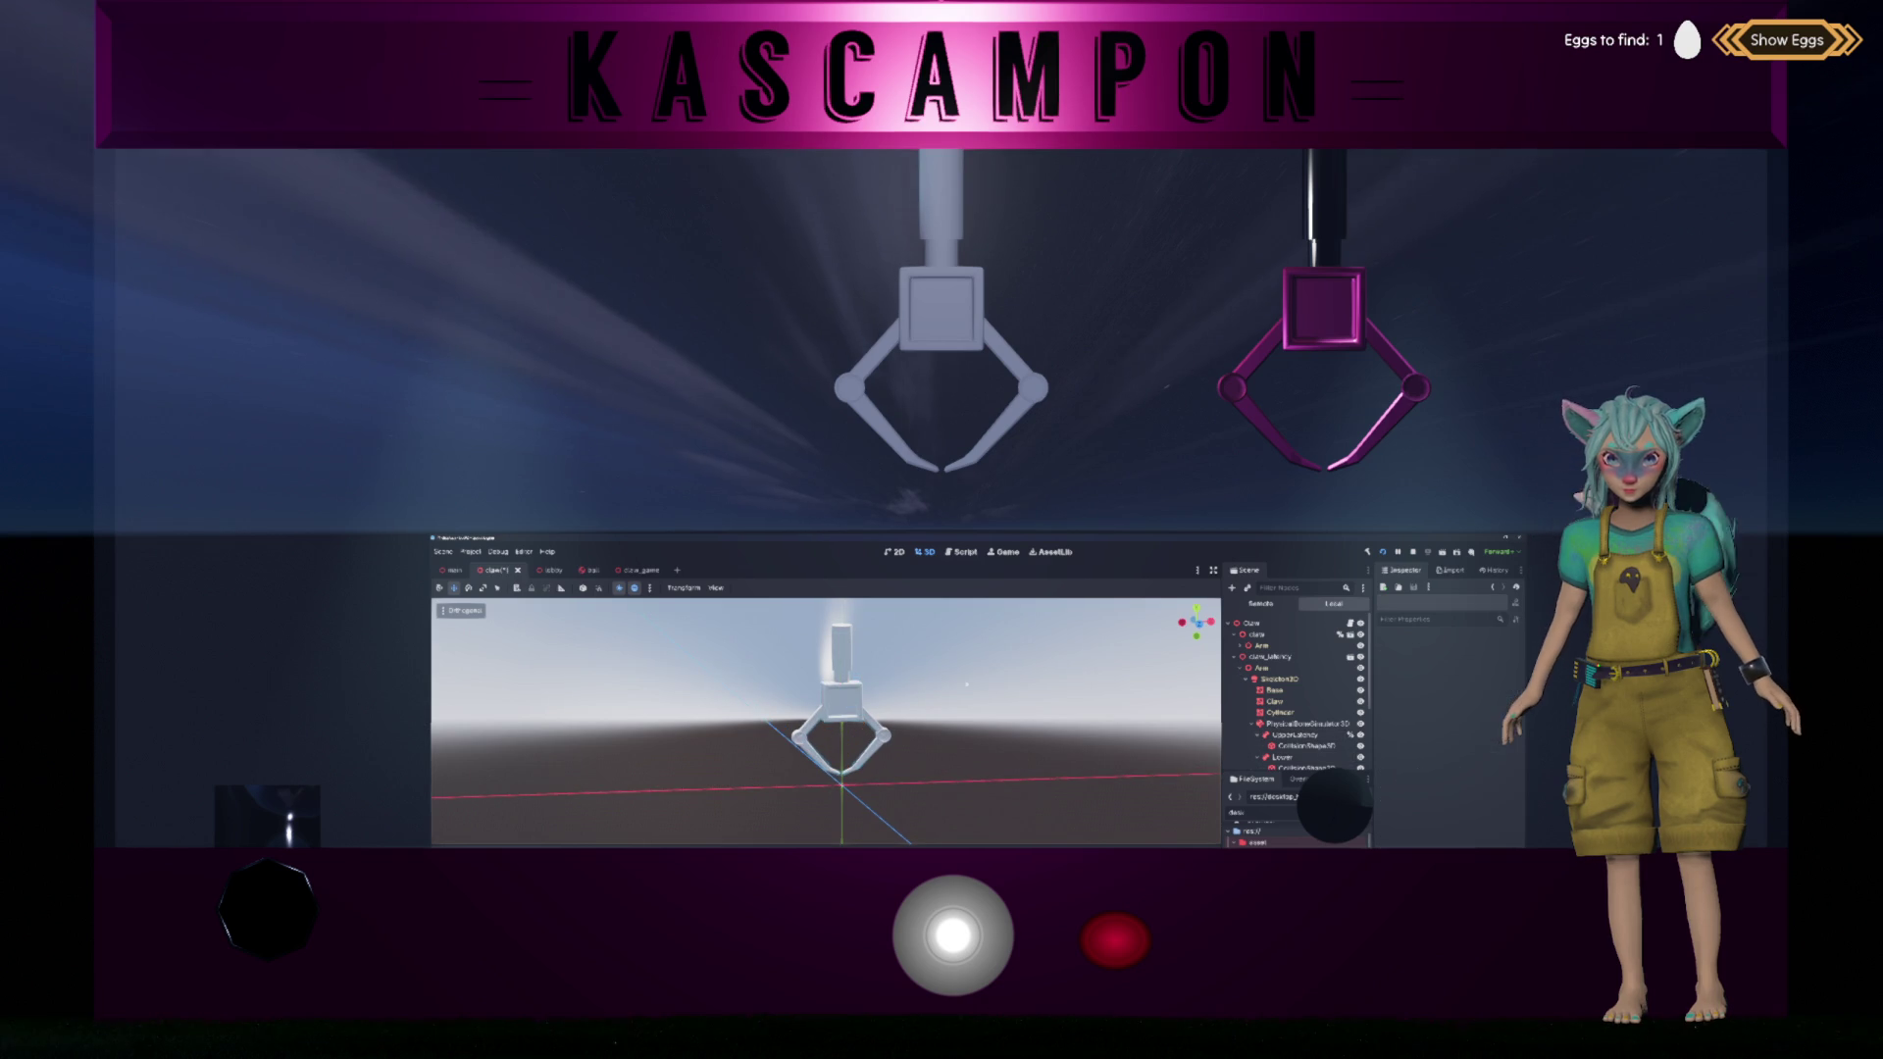
{"action": "left_click_drag", "start_coordinate": [983, 673], "coordinate": [1011, 681]}
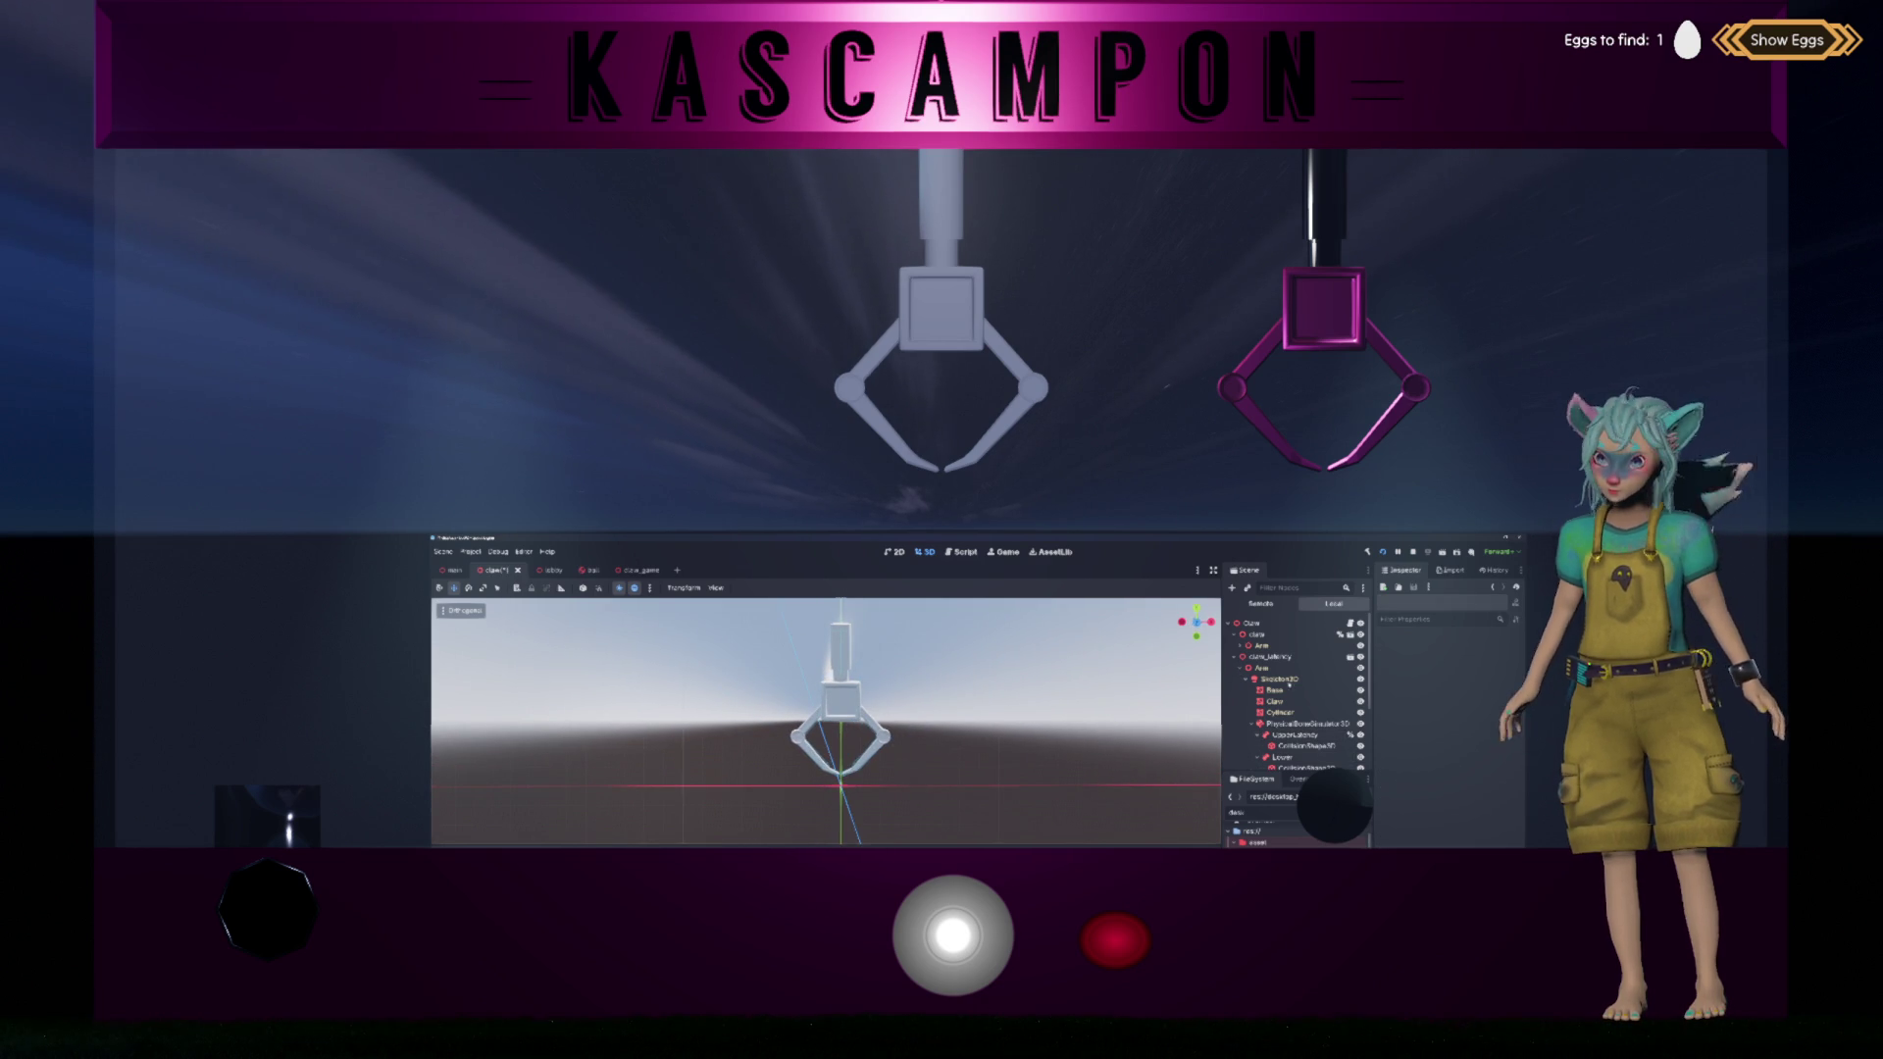
{"action": "scroll", "coordinate": [1316, 682], "scroll_direction": "down", "scroll_amount": 1}
{"action": "left_click", "coordinate": [1283, 717]}
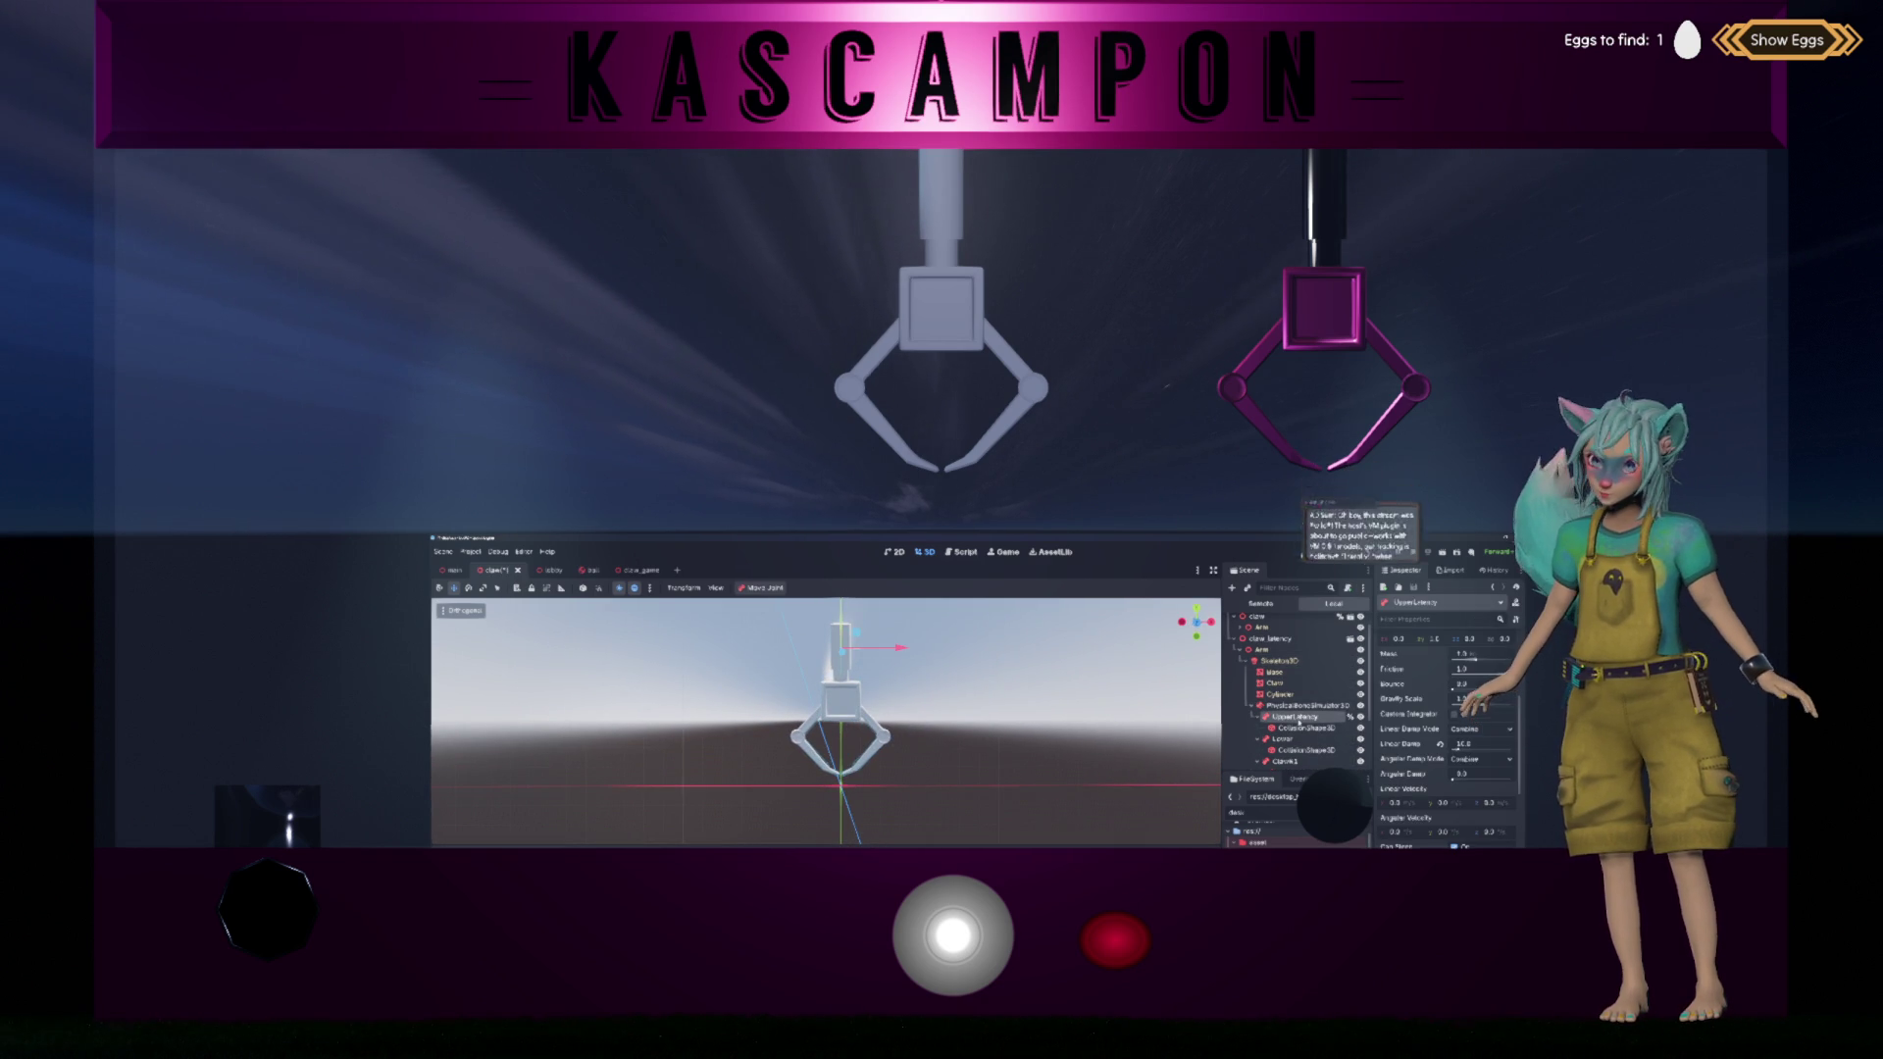
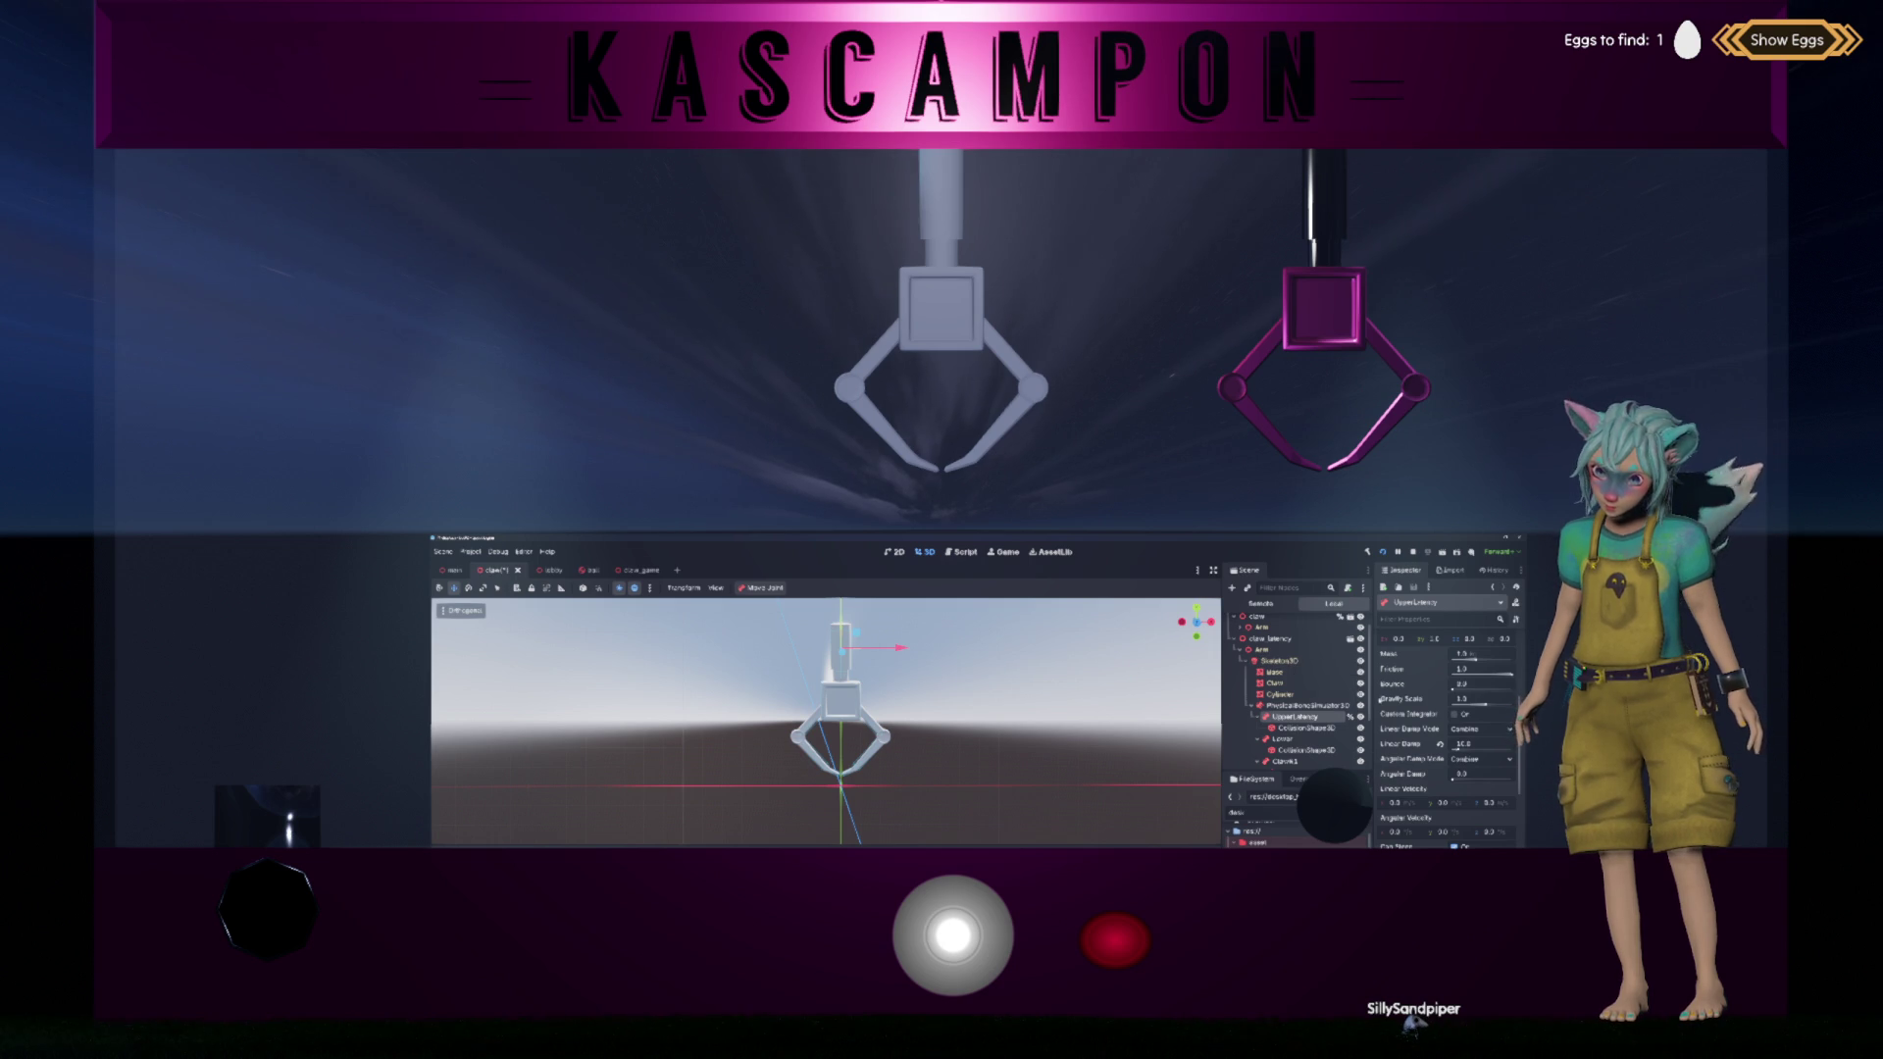
Step: Review the physics properties of the UpperLatency bone under claw_latency's PhysicalBoneSimulator3D, then open claw.gd
{"action": "scroll", "coordinate": [1317, 690], "scroll_direction": "up", "scroll_amount": 2}
{"action": "scroll", "coordinate": [1316, 689], "scroll_direction": "down", "scroll_amount": 2}
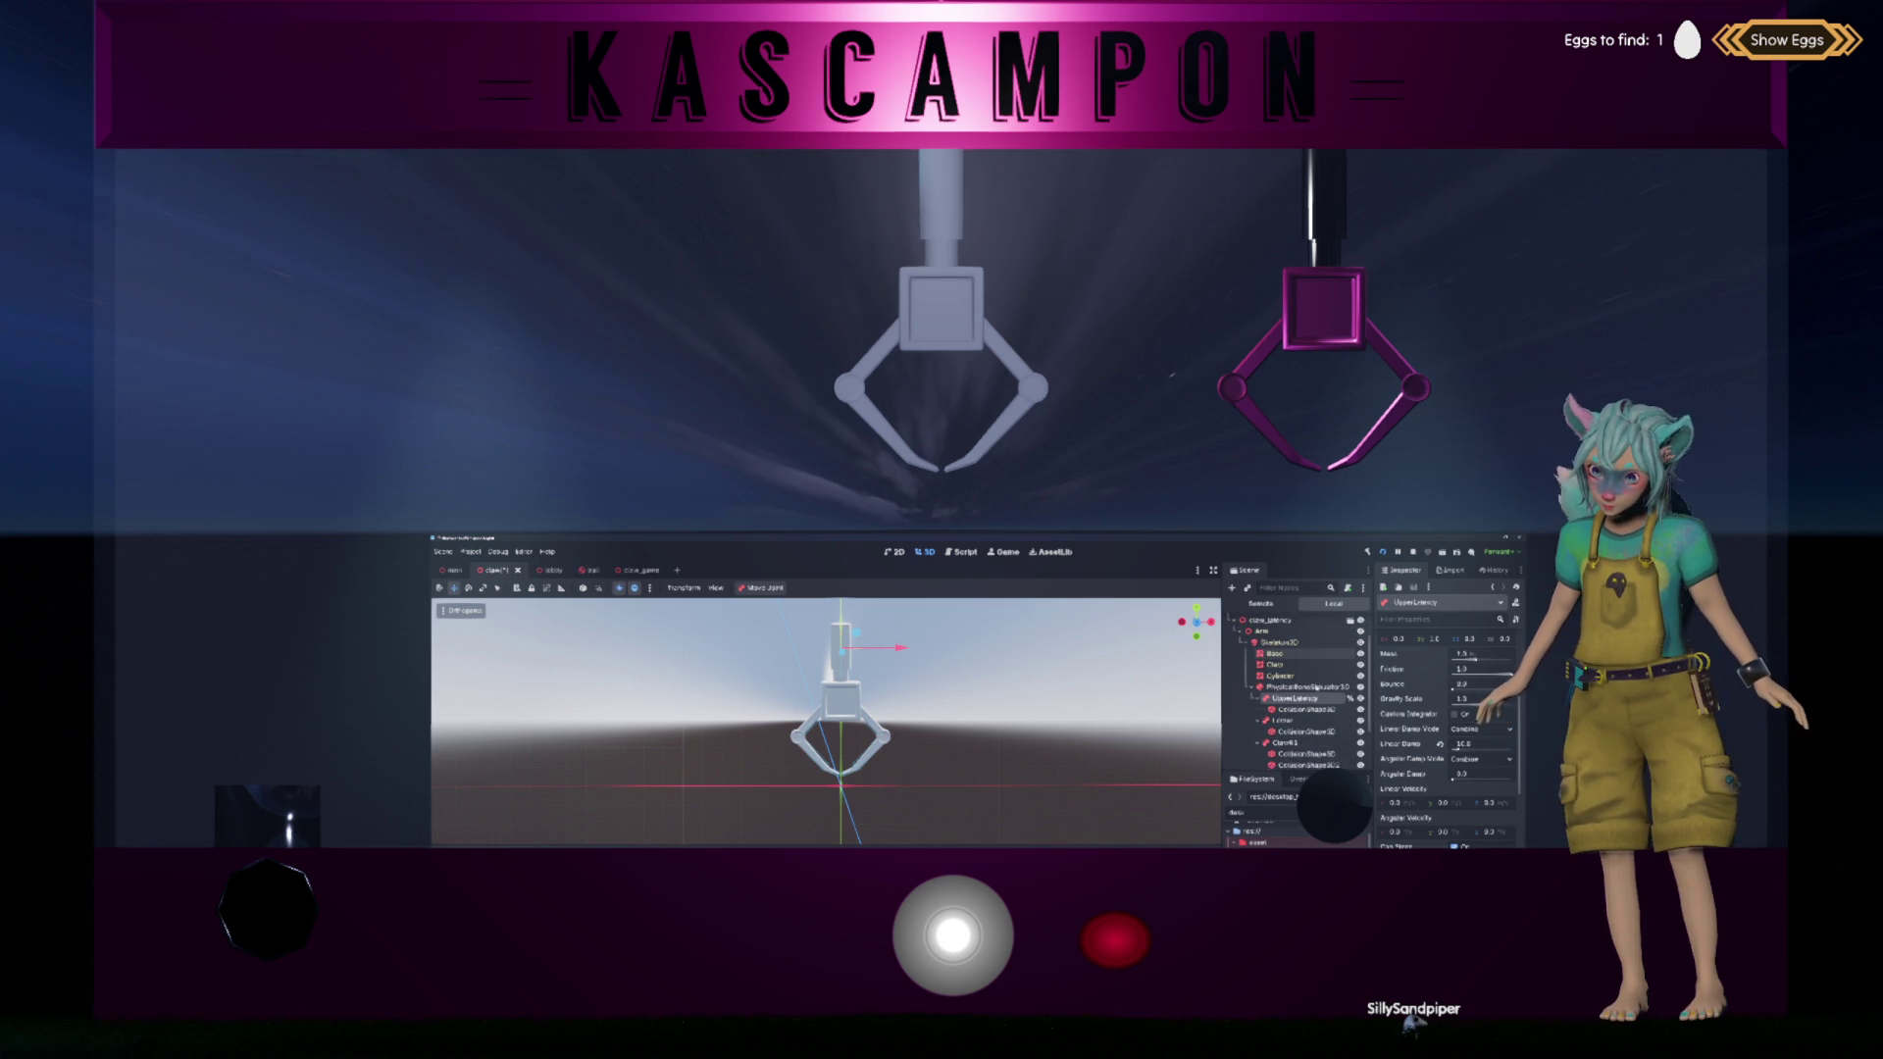
{"action": "scroll", "coordinate": [1316, 689], "scroll_direction": "up", "scroll_amount": 2}
{"action": "left_click", "coordinate": [1295, 656]}
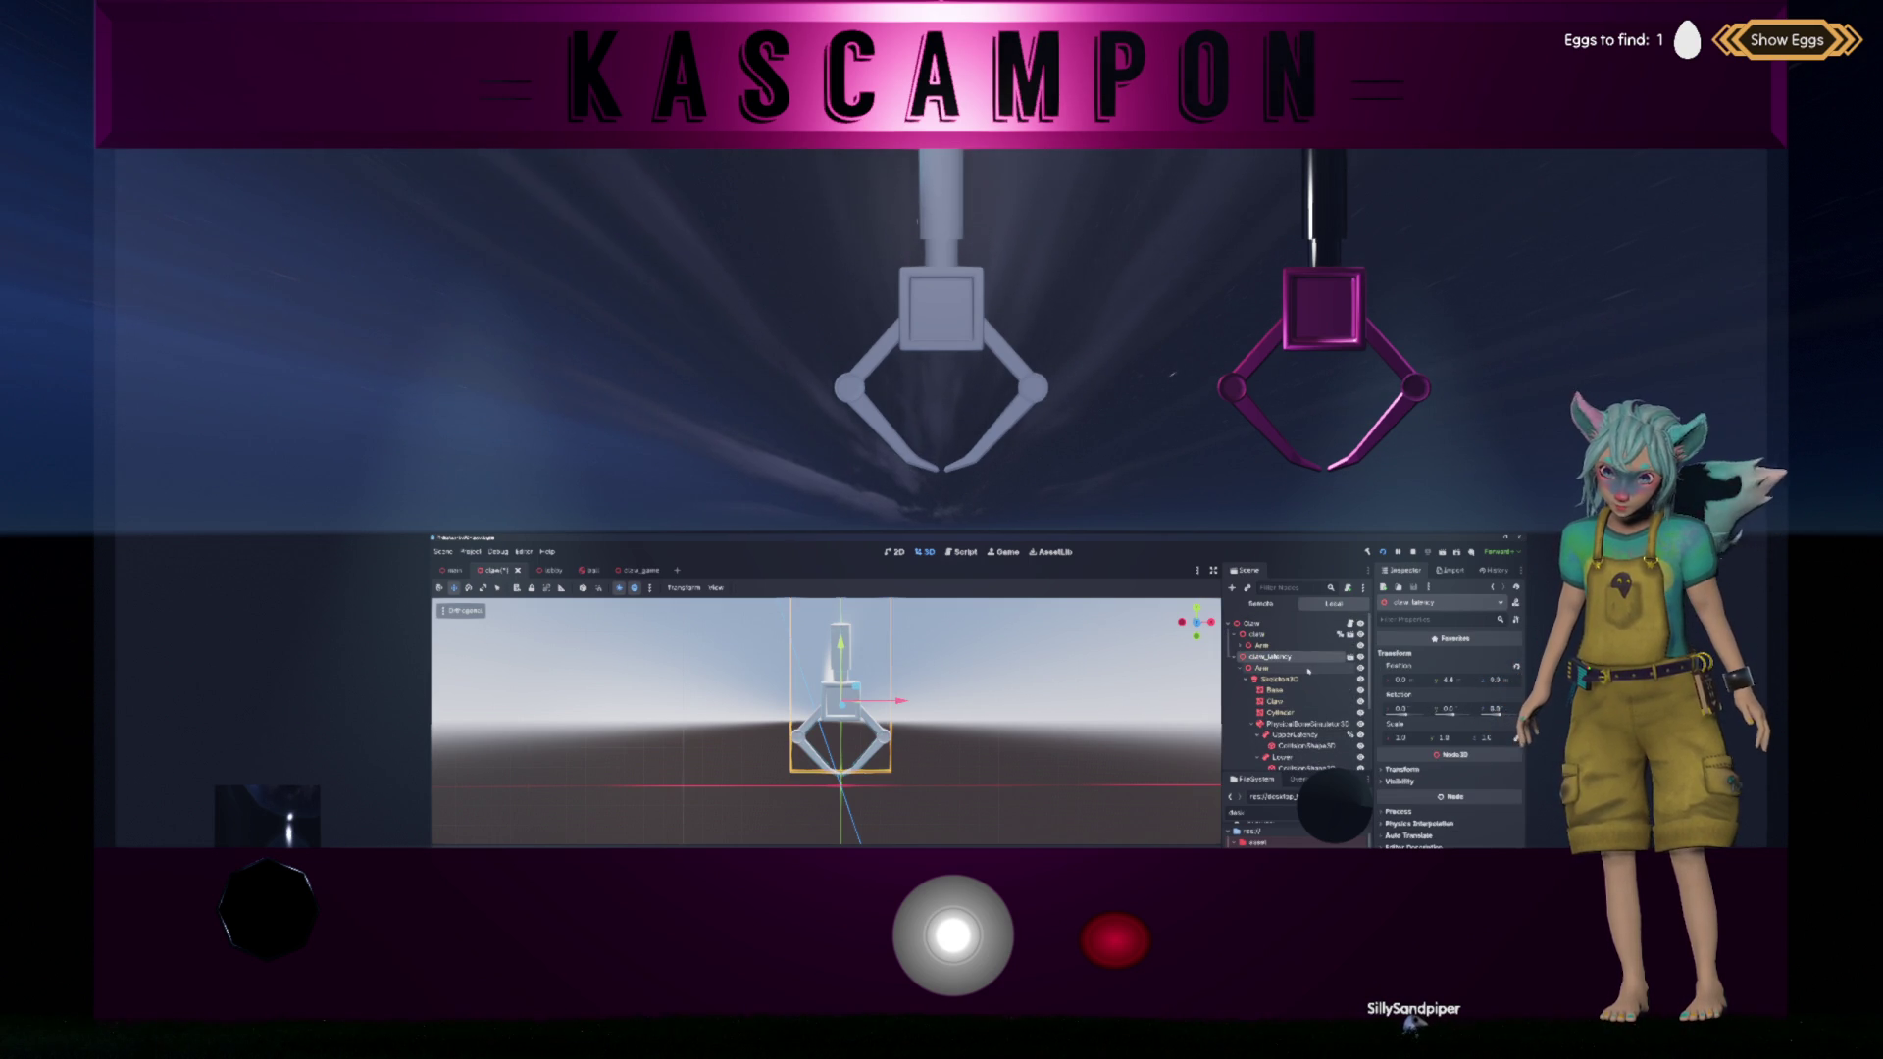
{"action": "left_click", "coordinate": [1305, 723]}
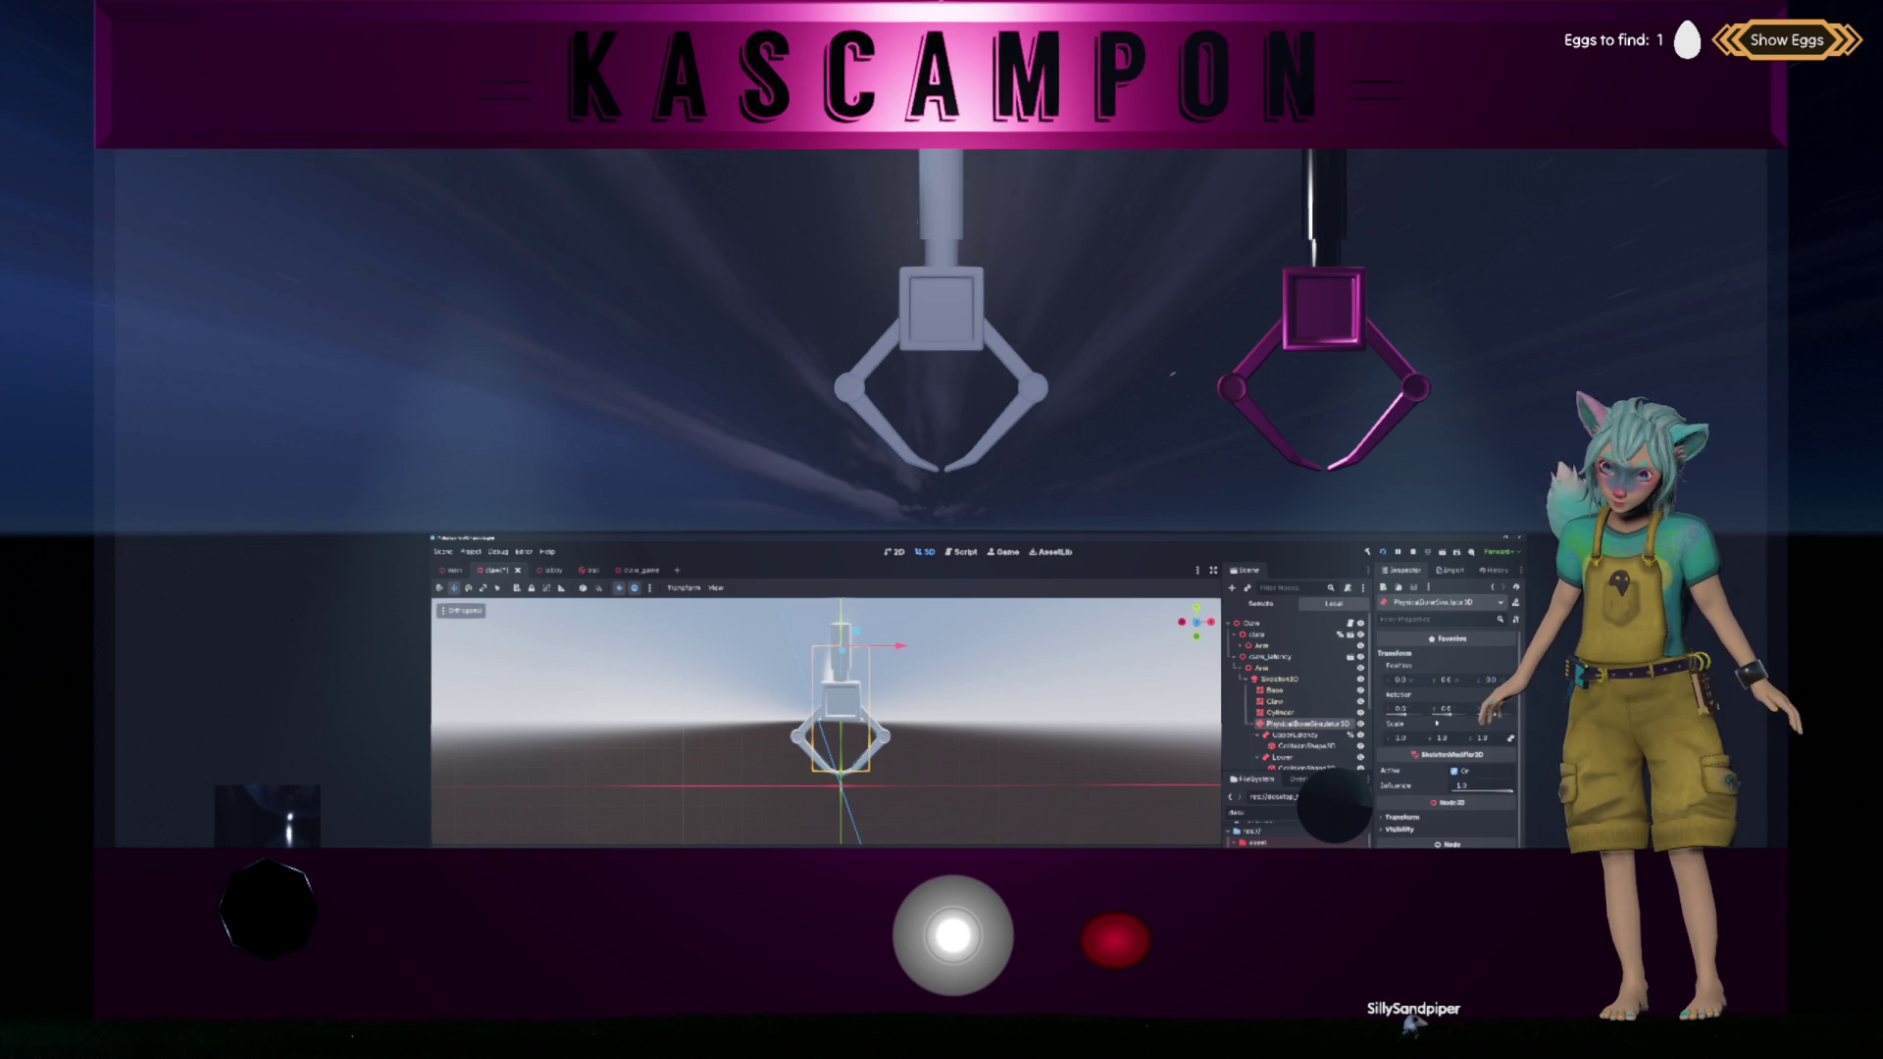
{"action": "left_click", "coordinate": [1321, 737]}
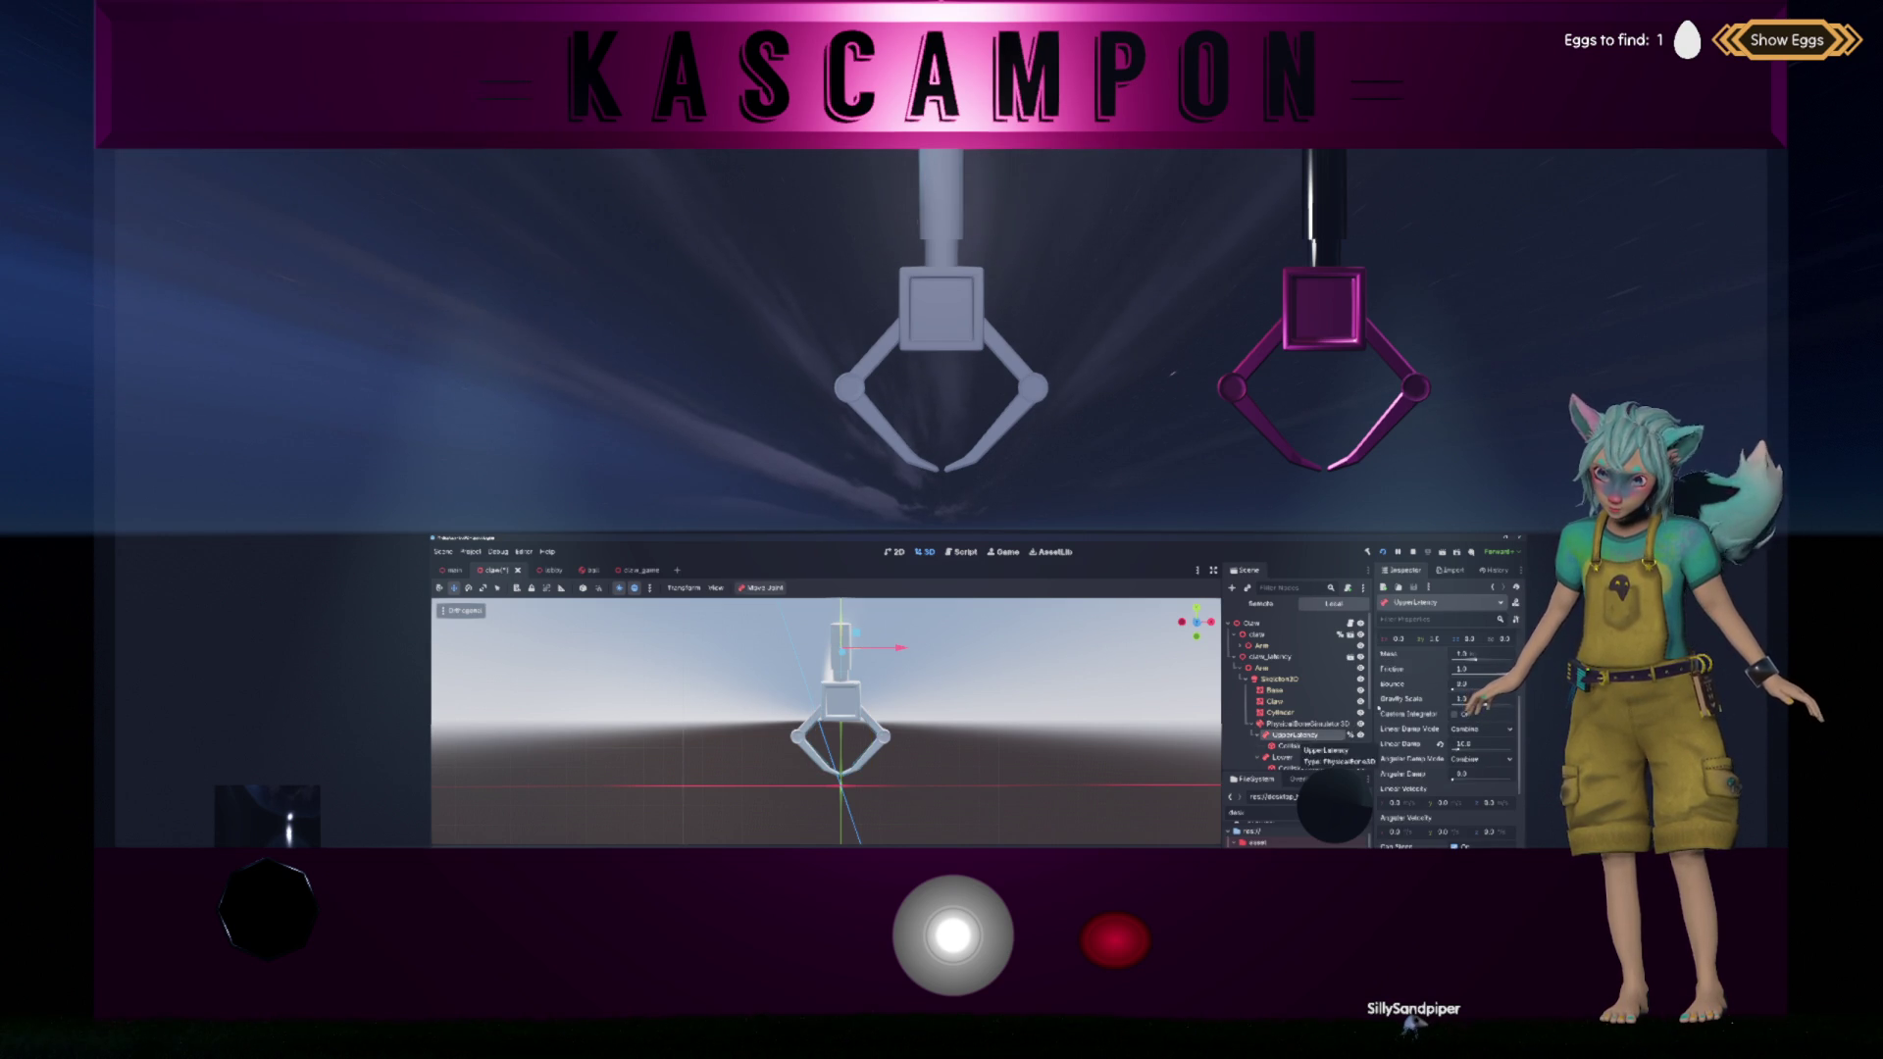
{"action": "mouse_move", "coordinate": [1383, 703]}
{"action": "scroll", "coordinate": [1383, 704], "scroll_direction": "down", "scroll_amount": 2}
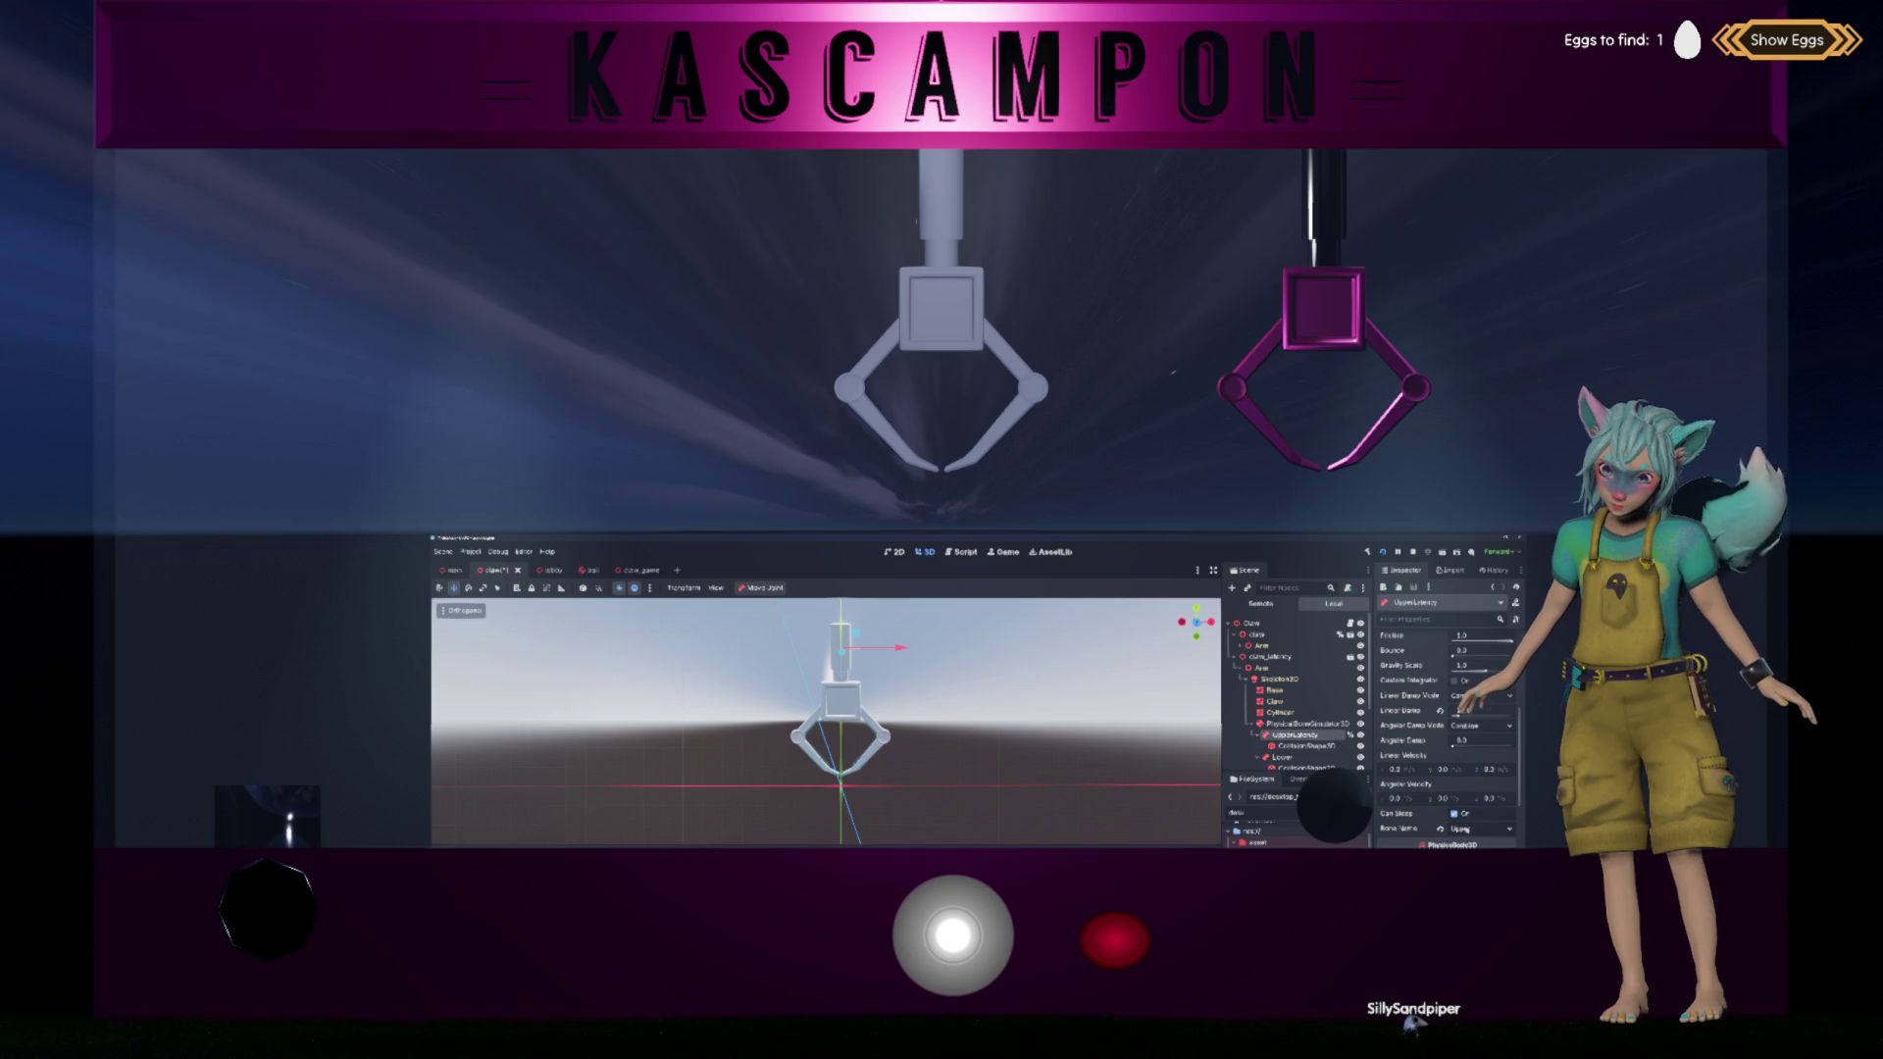
{"action": "scroll", "coordinate": [1409, 813], "scroll_direction": "down", "scroll_amount": 1}
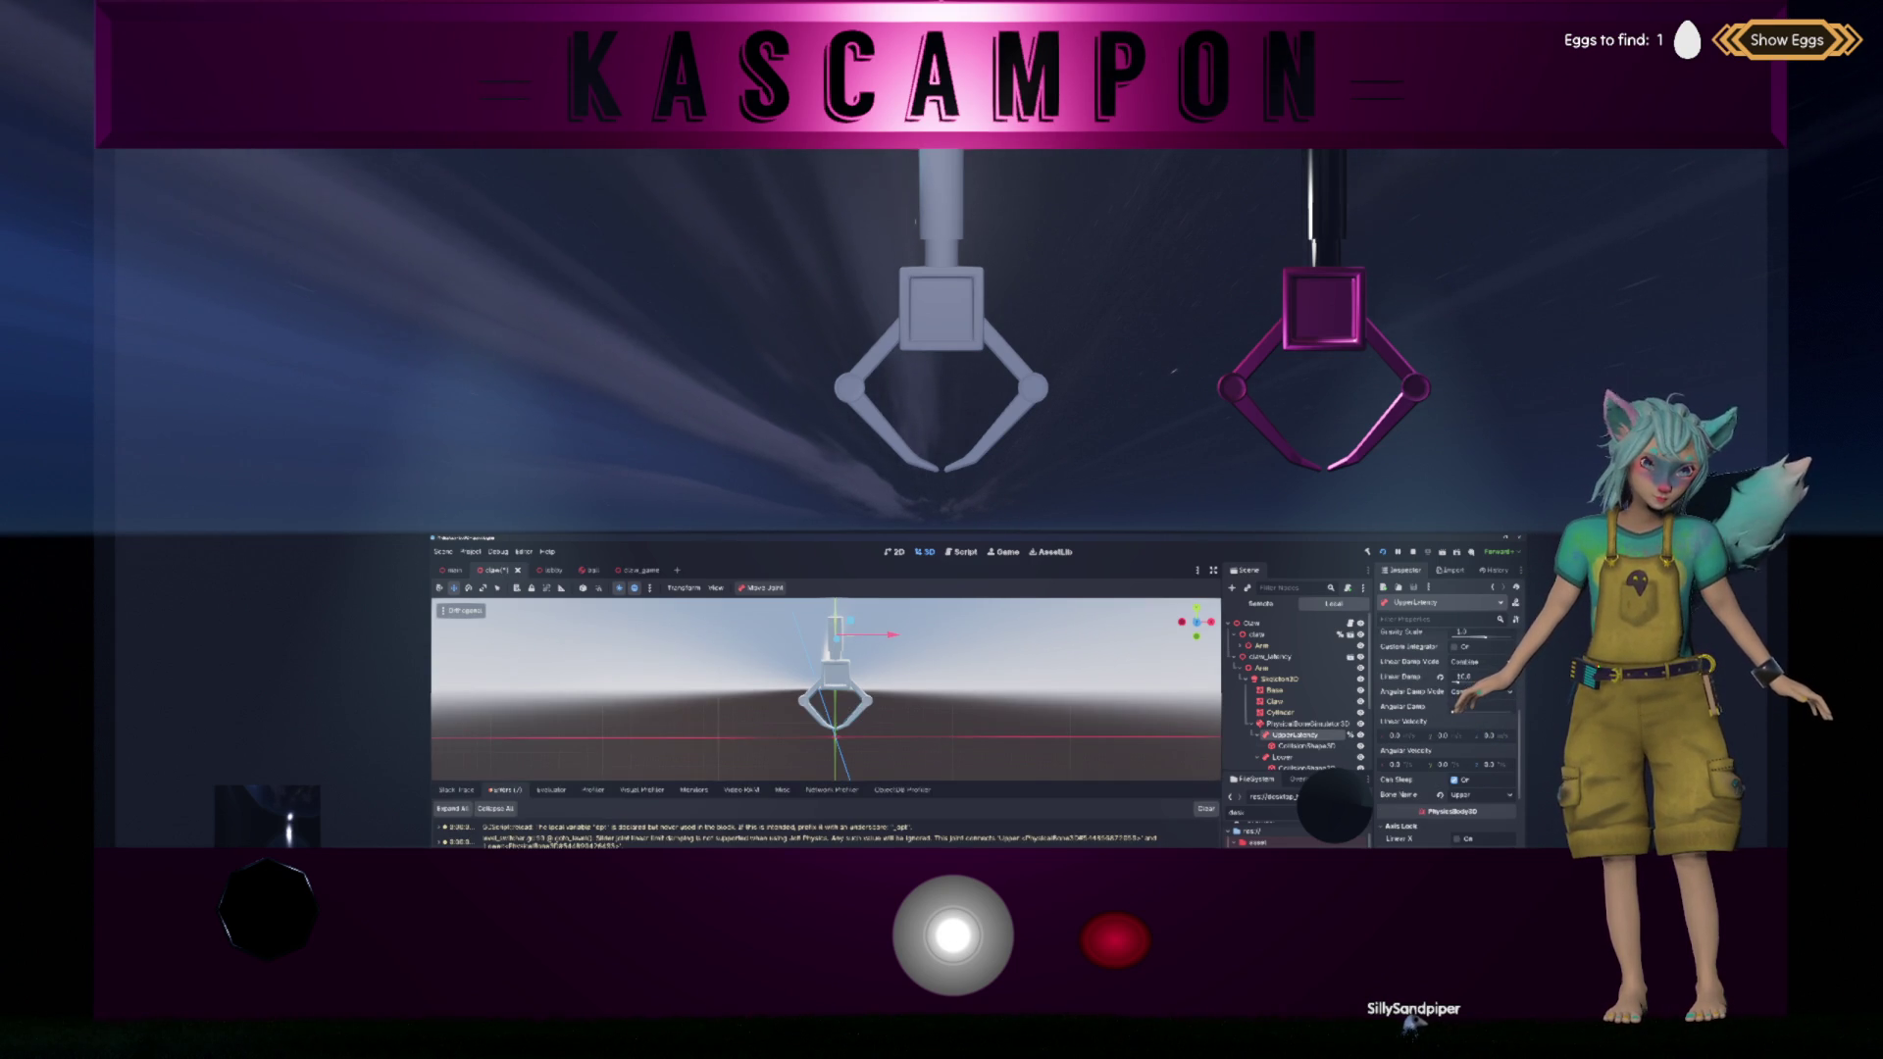
{"action": "left_click", "coordinate": [952, 555]}
{"action": "scroll", "coordinate": [746, 721], "scroll_direction": "down", "scroll_amount": 2}
{"action": "double_click", "coordinate": [571, 681]}
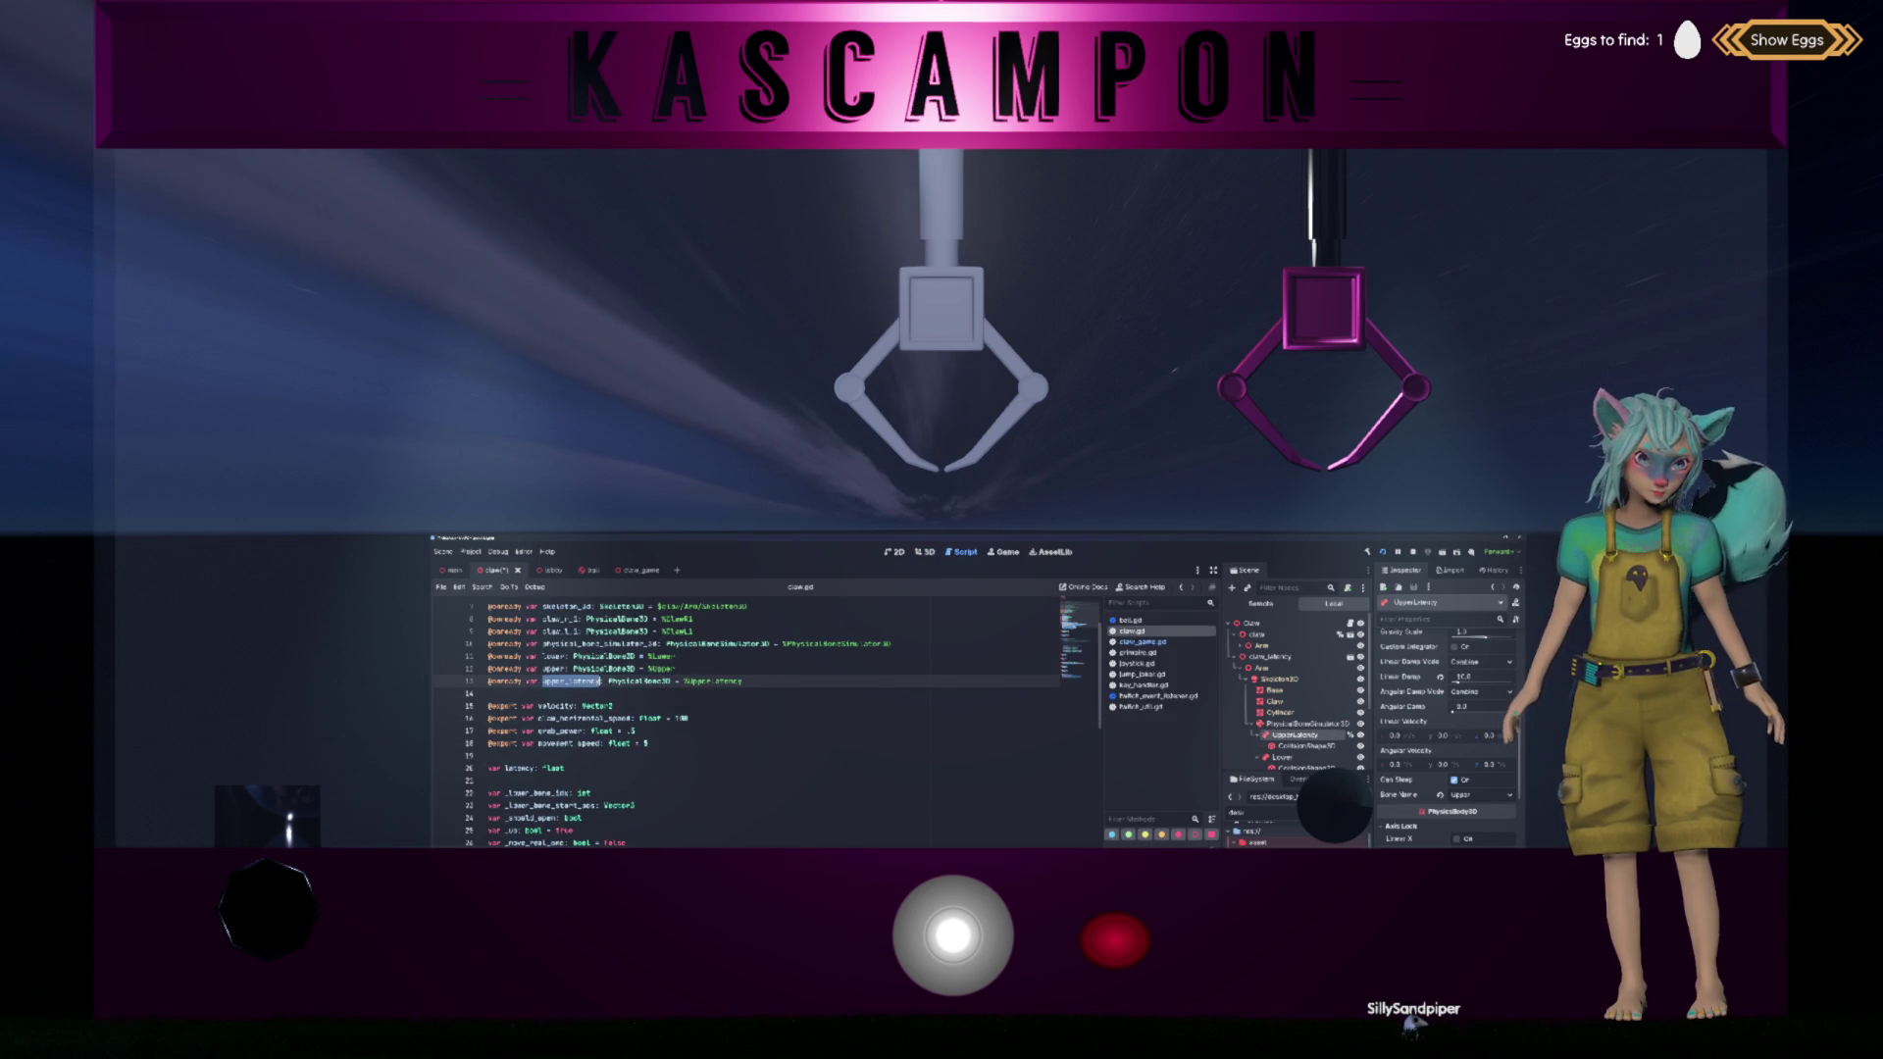
{"action": "scroll", "coordinate": [746, 721], "scroll_direction": "down", "scroll_amount": 9}
{"action": "scroll", "coordinate": [820, 758], "scroll_direction": "down", "scroll_amount": 1}
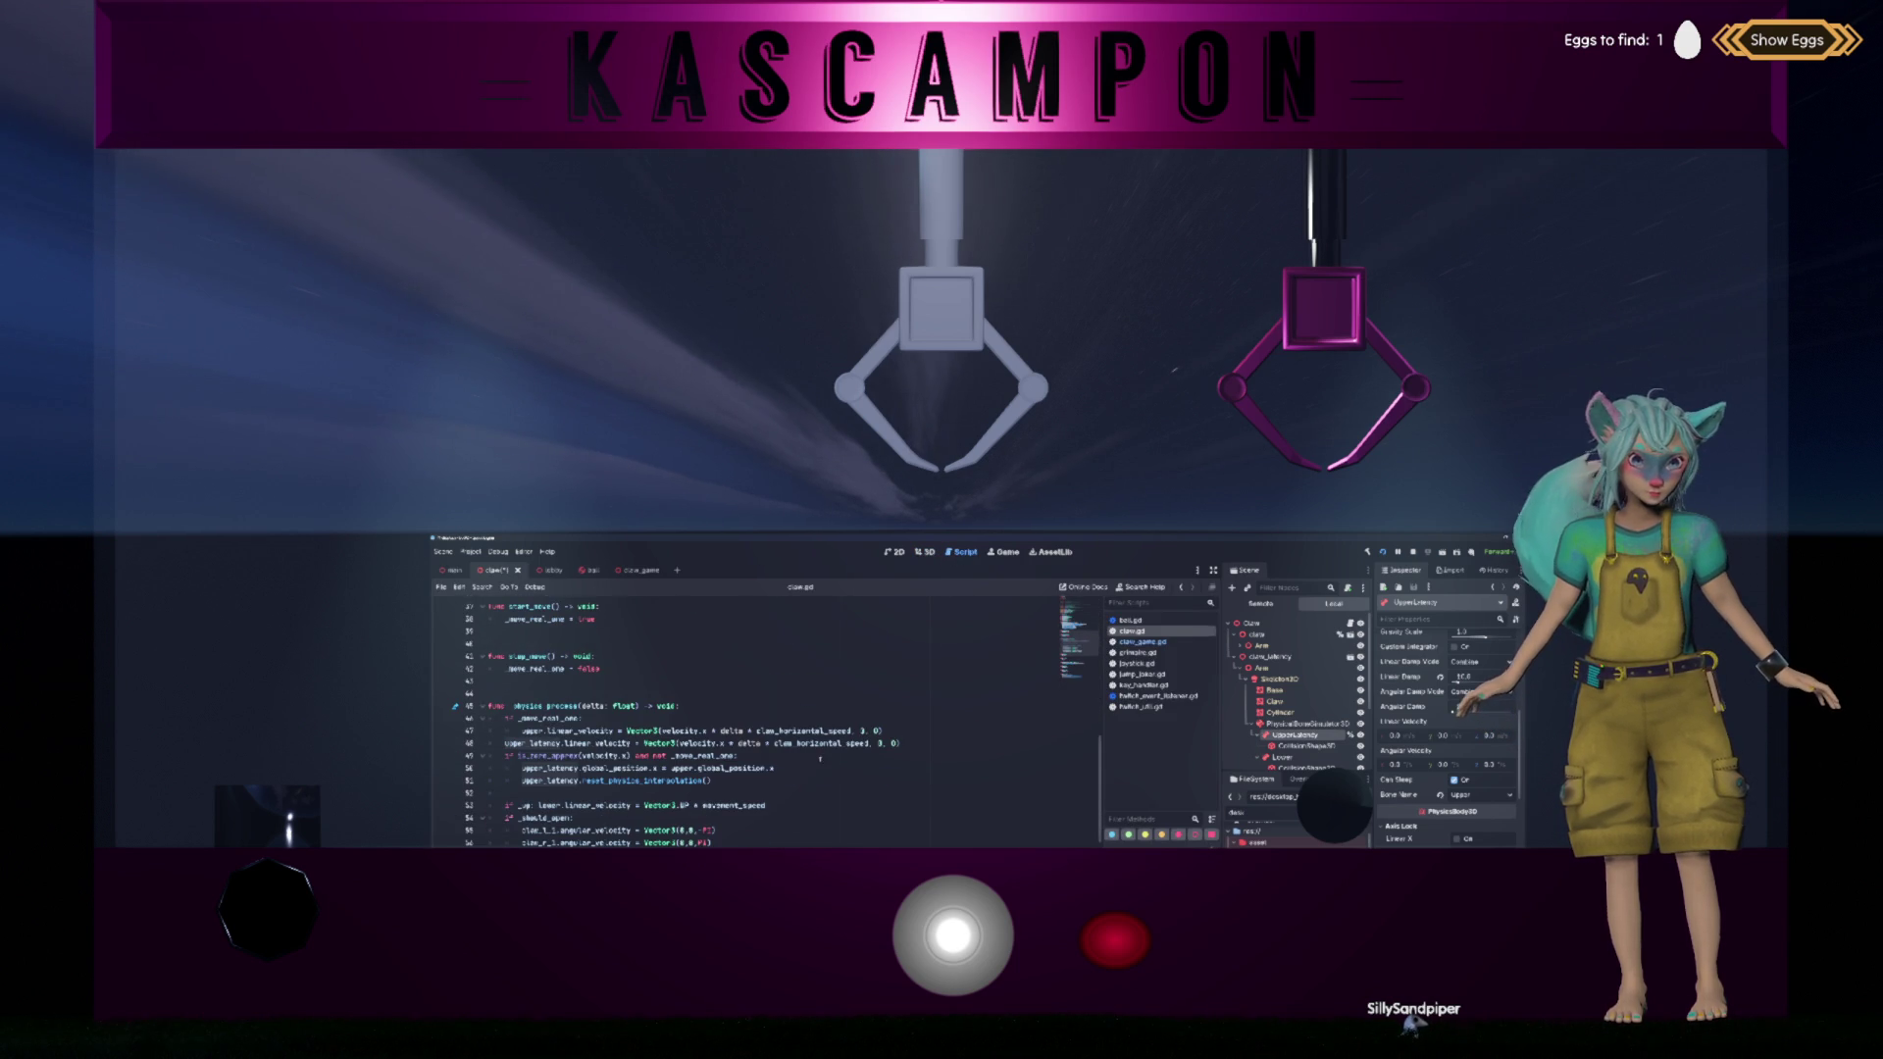
{"action": "left_click", "coordinate": [761, 743]}
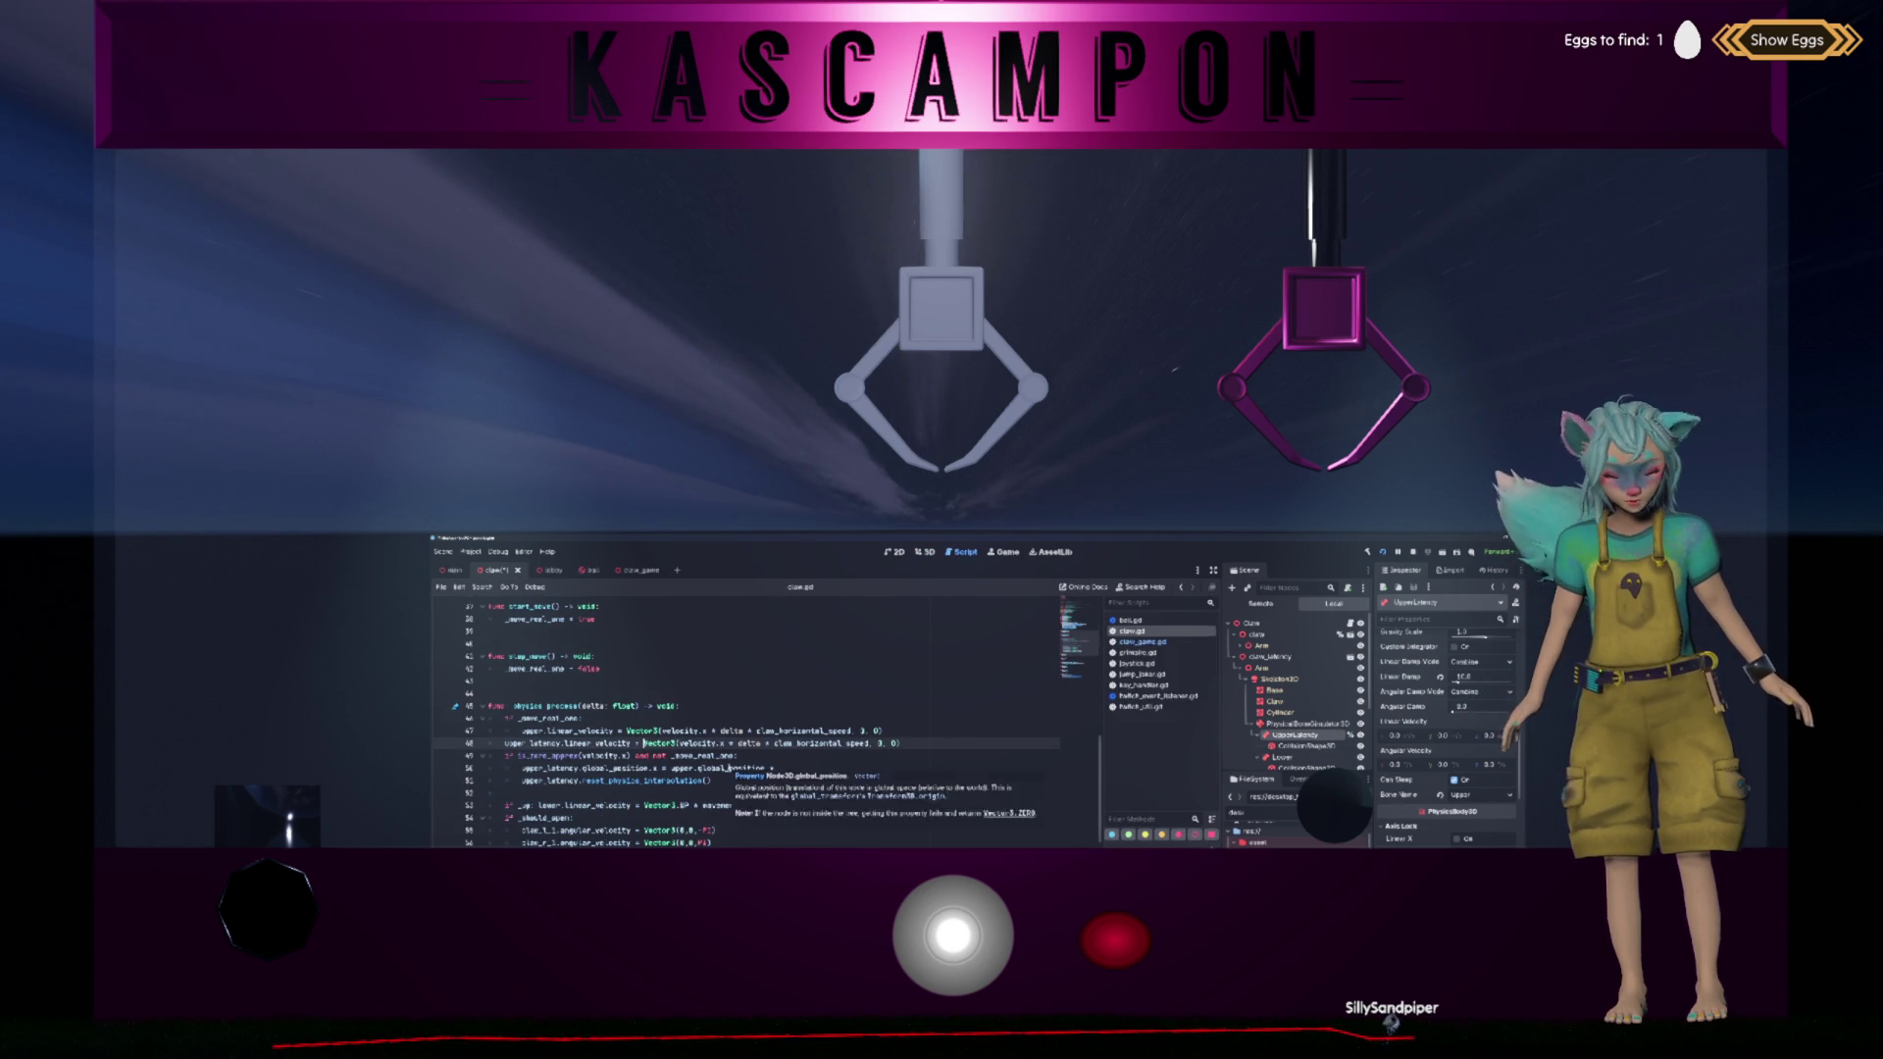
{"action": "key", "text": "ctrl+d"}
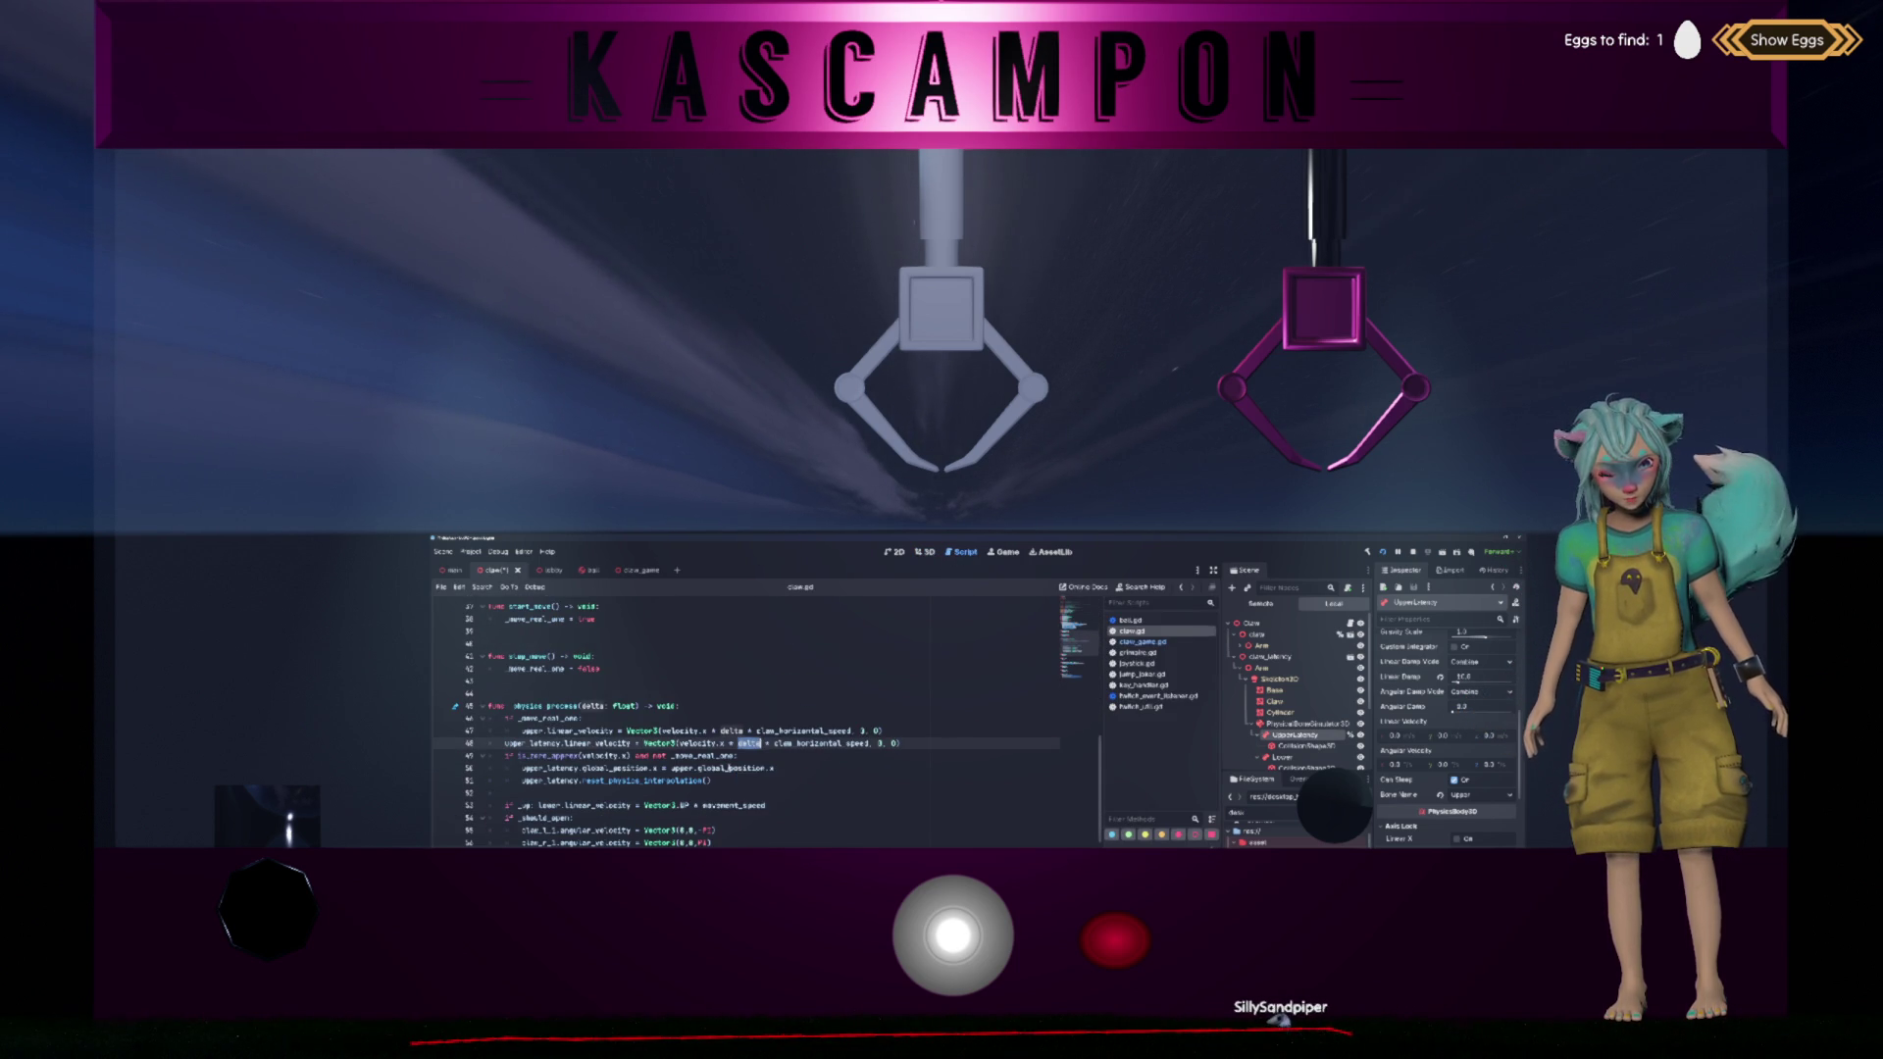
{"action": "key", "text": "BackSpace"}
{"action": "key", "text": "Delete"}
{"action": "key", "text": "Delete"}
{"action": "key", "text": "Delete"}
{"action": "key", "text": "ctrl+s"}
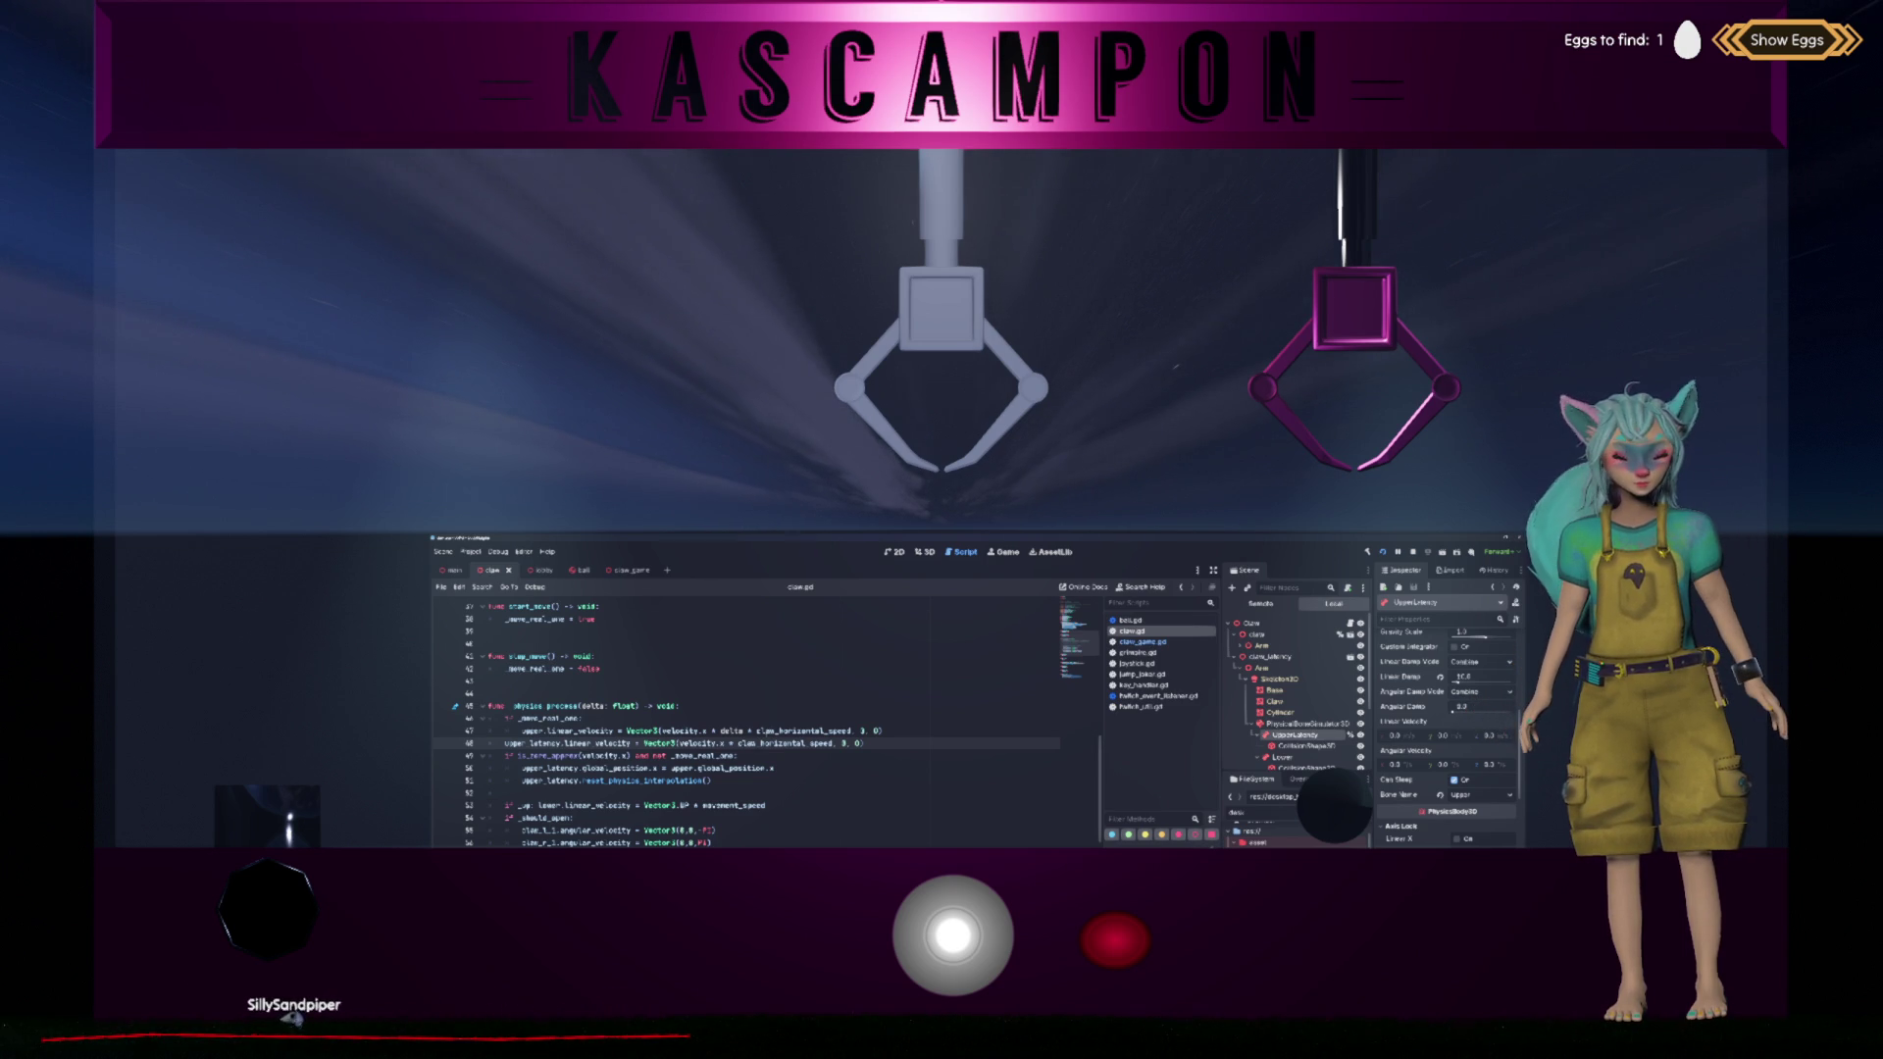
{"action": "scroll", "coordinate": [767, 736], "scroll_direction": "up", "scroll_amount": 8}
{"action": "scroll", "coordinate": [767, 735], "scroll_direction": "down", "scroll_amount": 3}
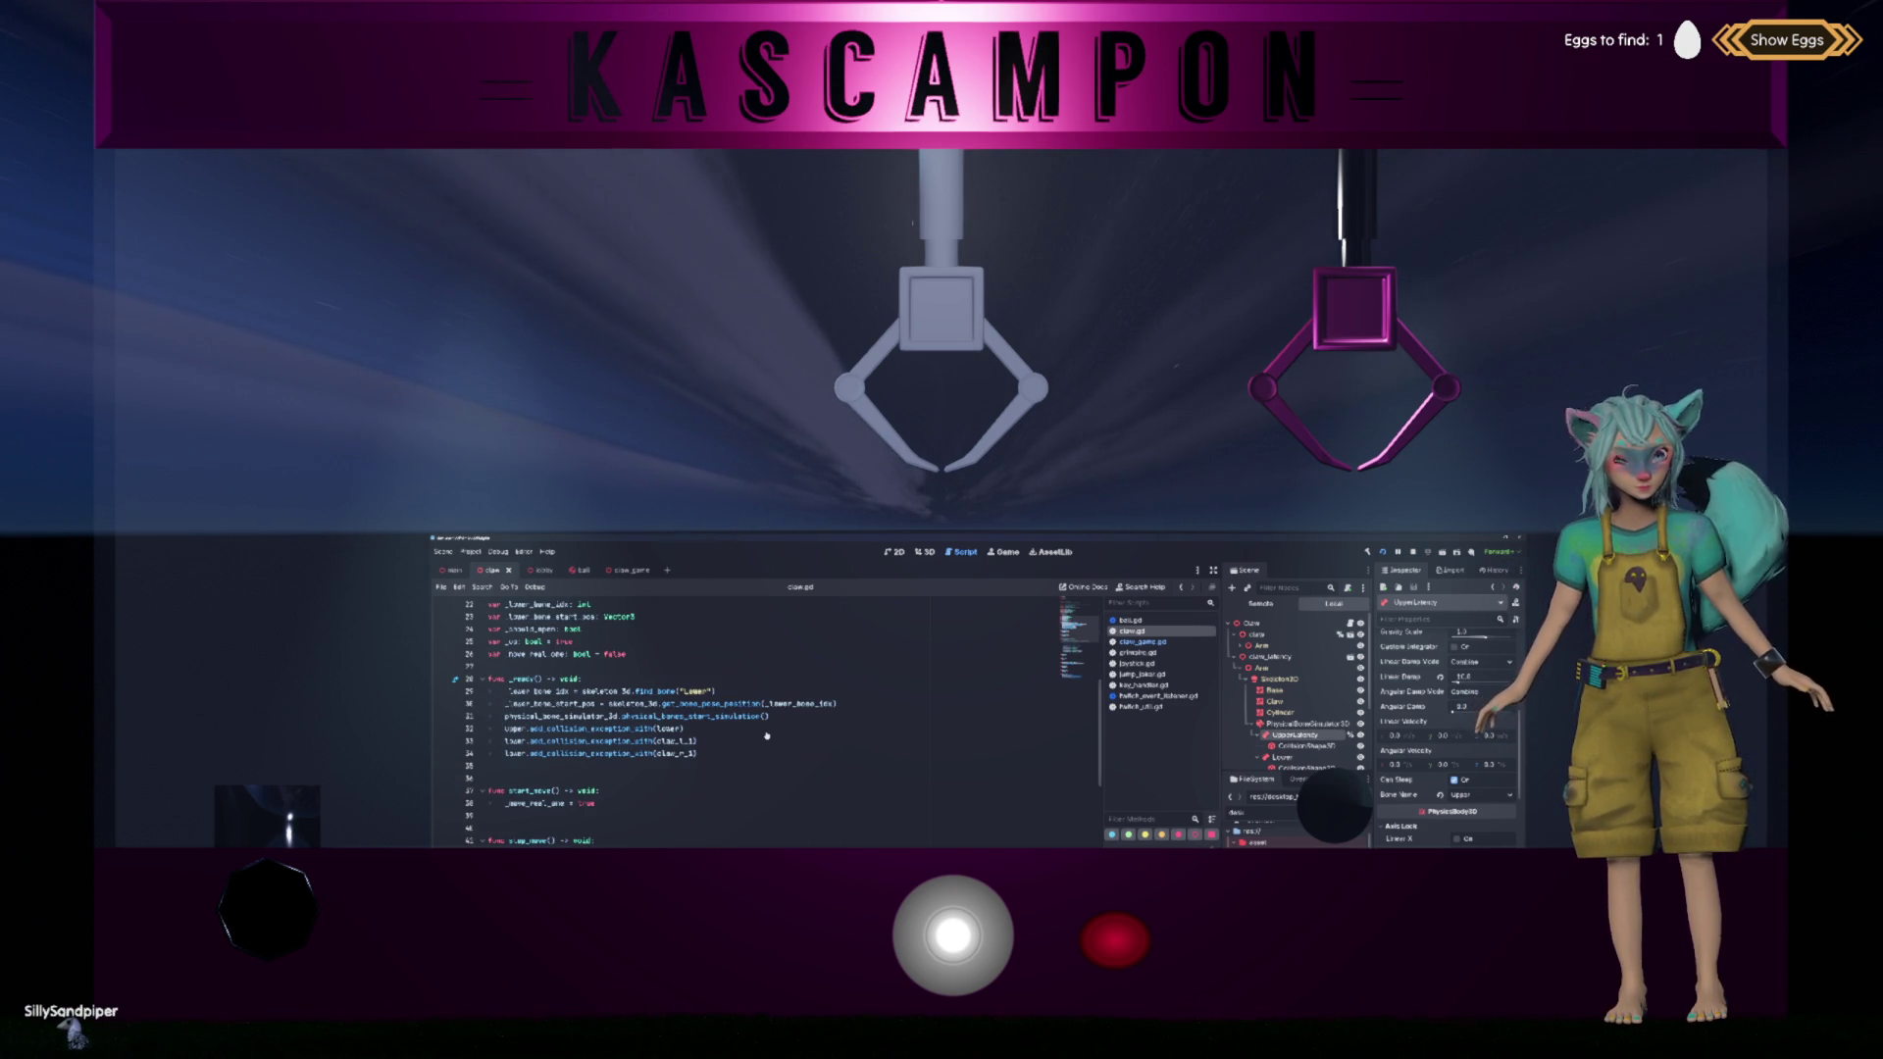
Step: In the Remote tree, expand ClawGame > Claw > claw_latency > Arm and select the running UpperLatency bone
{"action": "left_click", "coordinate": [768, 732]}
{"action": "left_click", "coordinate": [1261, 603]}
{"action": "scroll", "coordinate": [1277, 652], "scroll_direction": "down", "scroll_amount": 3}
{"action": "left_click", "coordinate": [1265, 642]}
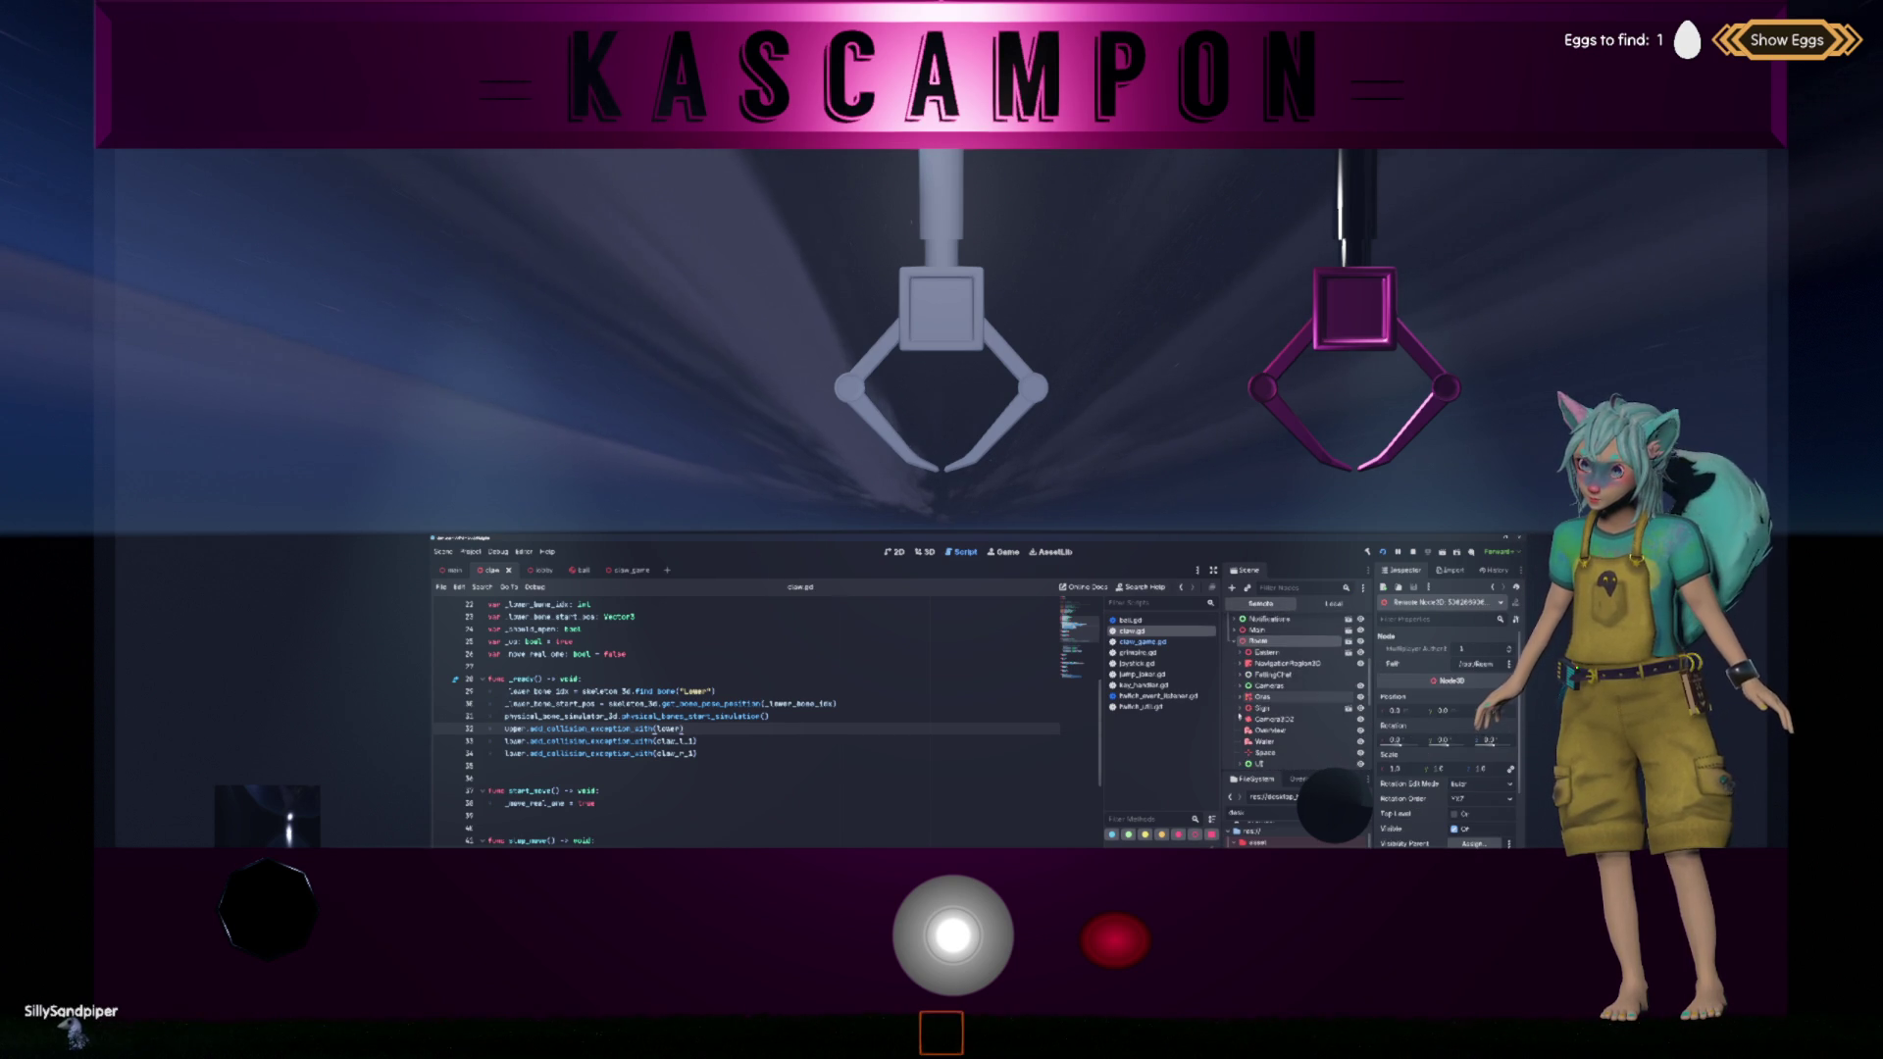
{"action": "scroll", "coordinate": [1285, 691], "scroll_direction": "down", "scroll_amount": 2}
{"action": "scroll", "coordinate": [1295, 692], "scroll_direction": "down", "scroll_amount": 5}
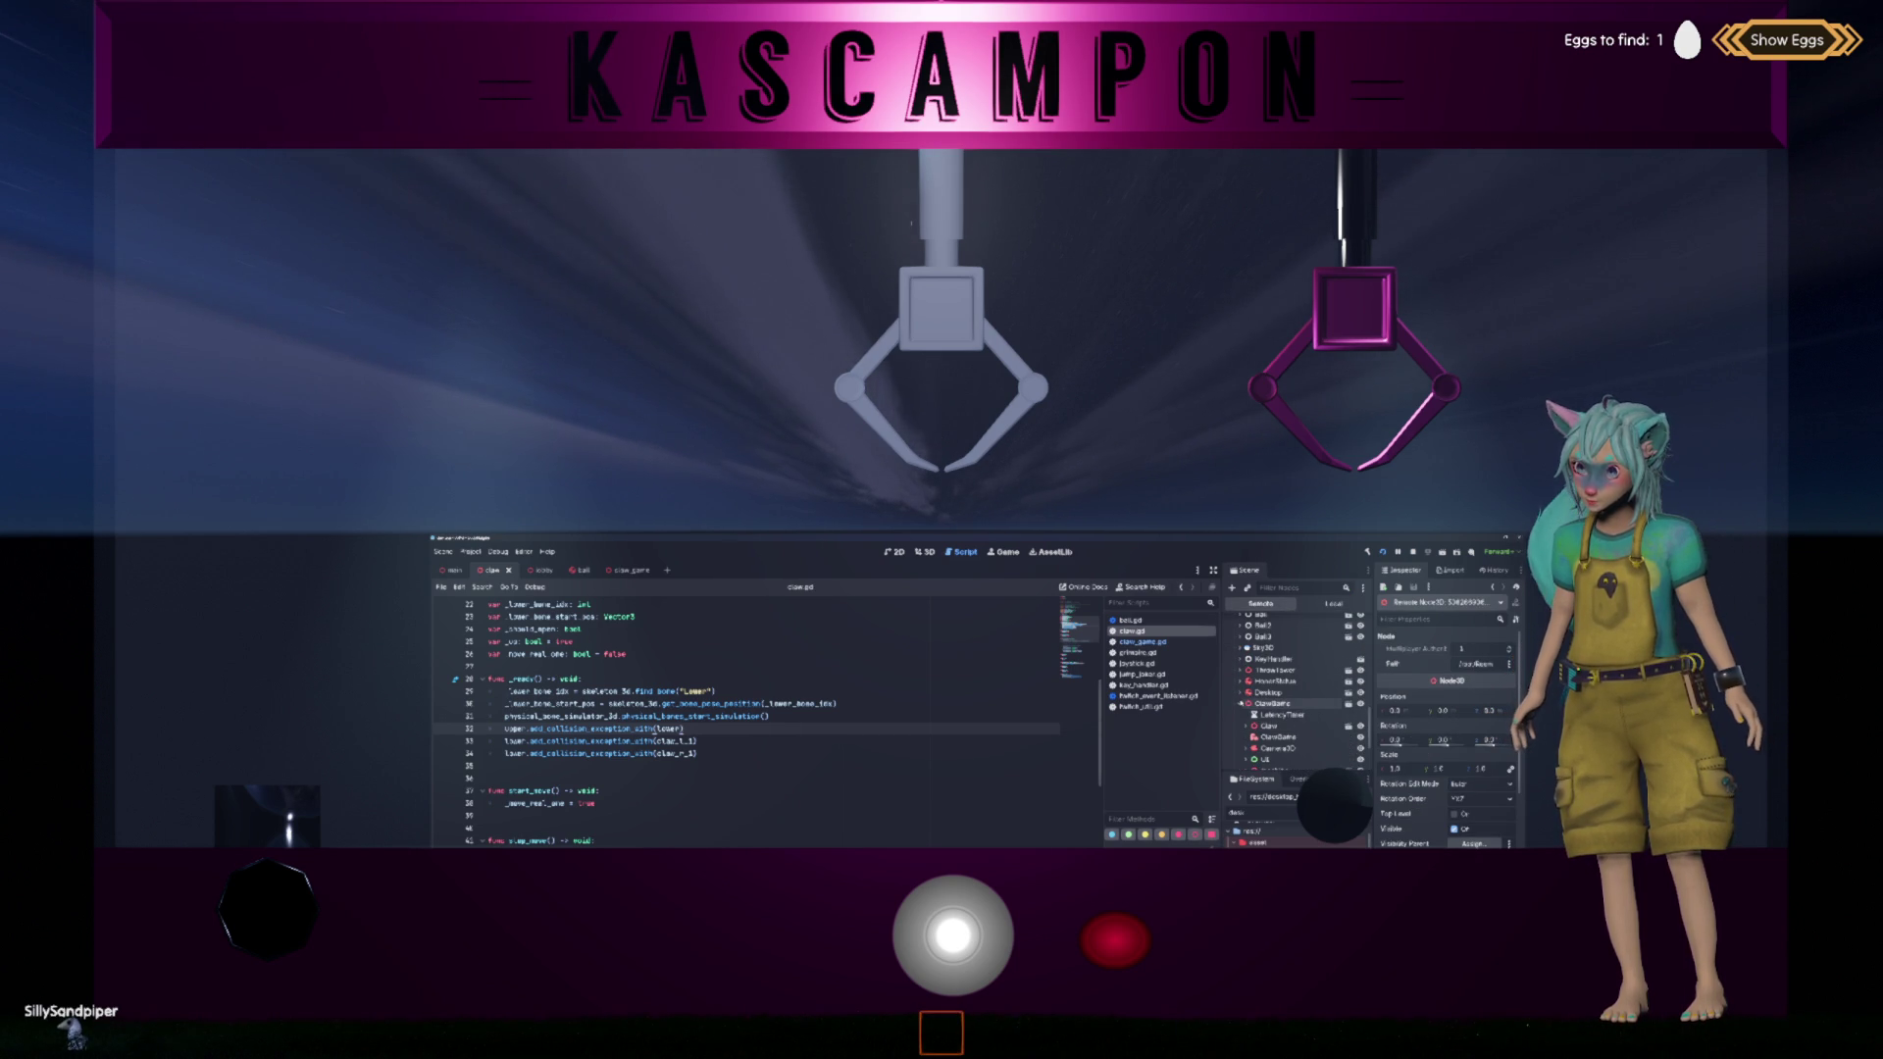
{"action": "left_click", "coordinate": [1243, 703]}
{"action": "scroll", "coordinate": [1244, 712], "scroll_direction": "down", "scroll_amount": 1}
{"action": "left_click", "coordinate": [1245, 708]}
{"action": "left_click", "coordinate": [1257, 731]}
{"action": "left_click", "coordinate": [1259, 743]}
{"action": "scroll", "coordinate": [1261, 745], "scroll_direction": "down", "scroll_amount": 3}
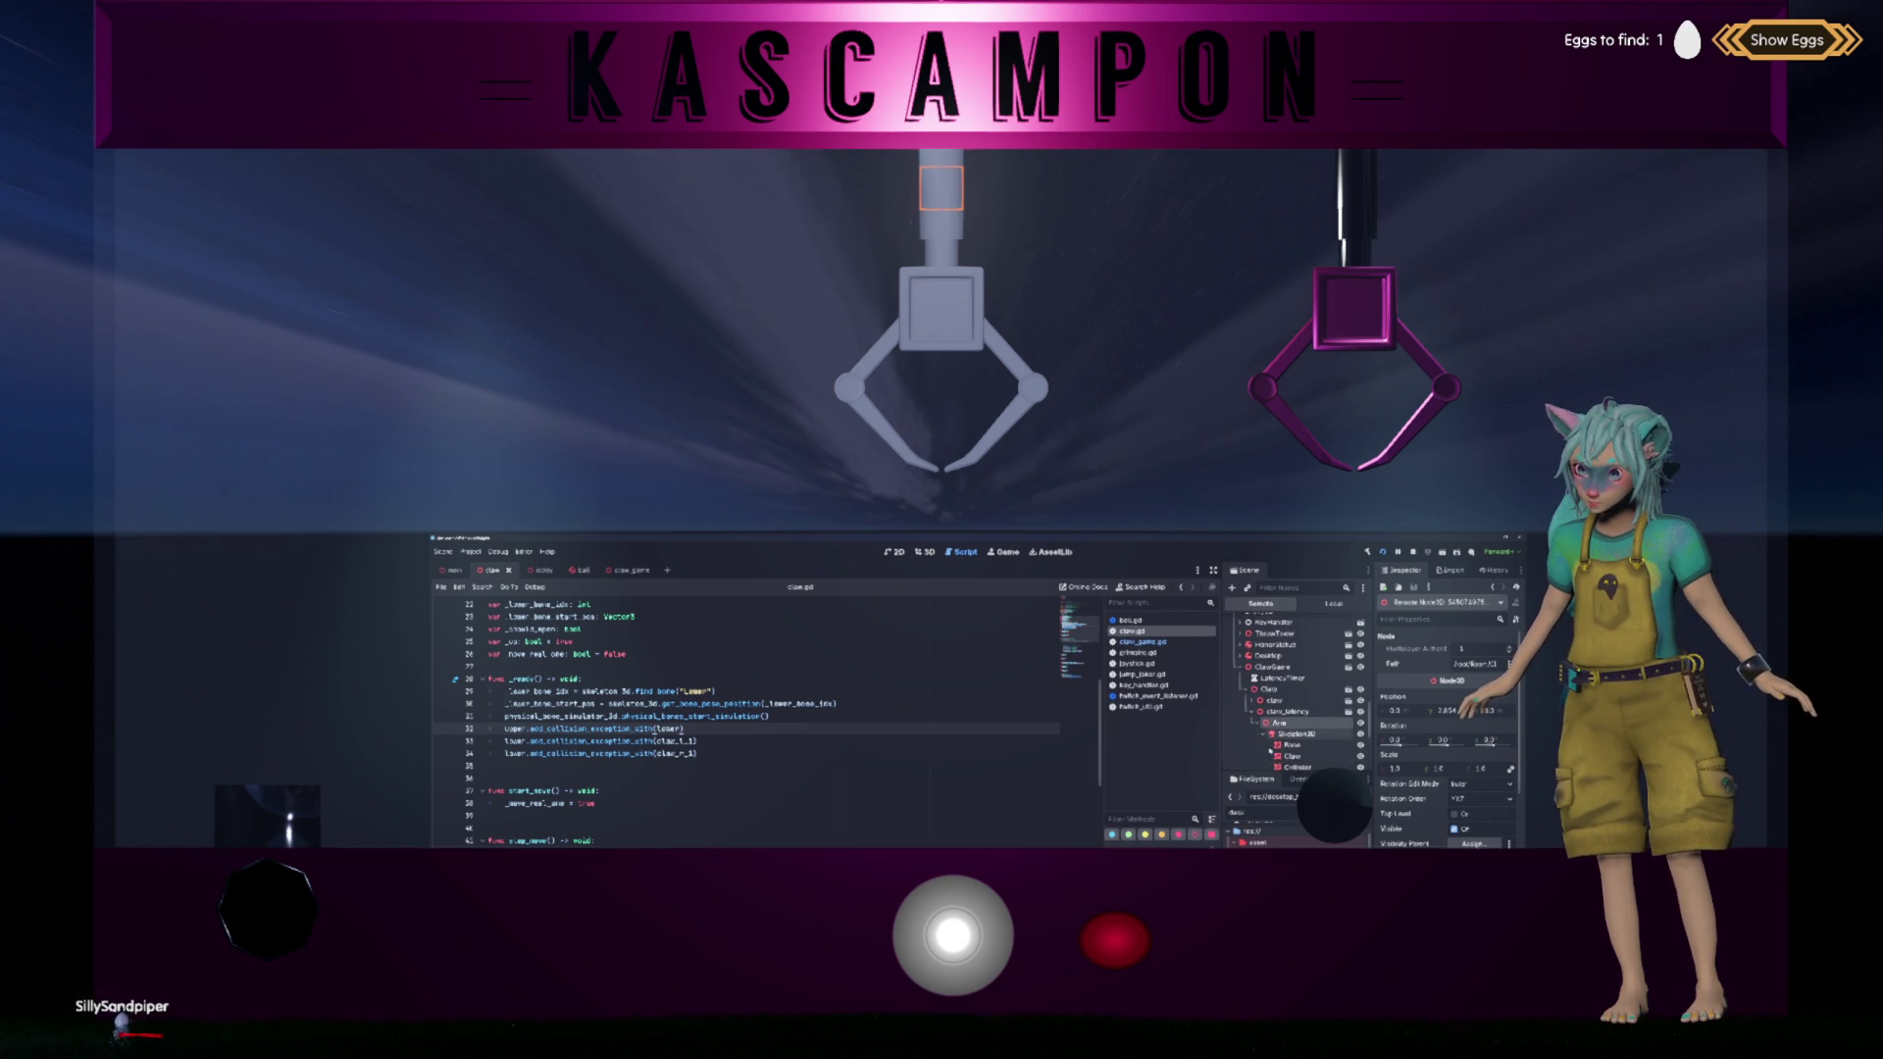
{"action": "left_click", "coordinate": [1273, 742]}
{"action": "scroll", "coordinate": [1275, 731], "scroll_direction": "down", "scroll_amount": 1}
{"action": "left_click", "coordinate": [1310, 716]}
Step: Set UpperLatency's Linear Velocity X to 100, adjust its Linear Damp, and test moving the claw
{"action": "scroll", "coordinate": [1450, 643], "scroll_direction": "down", "scroll_amount": 5}
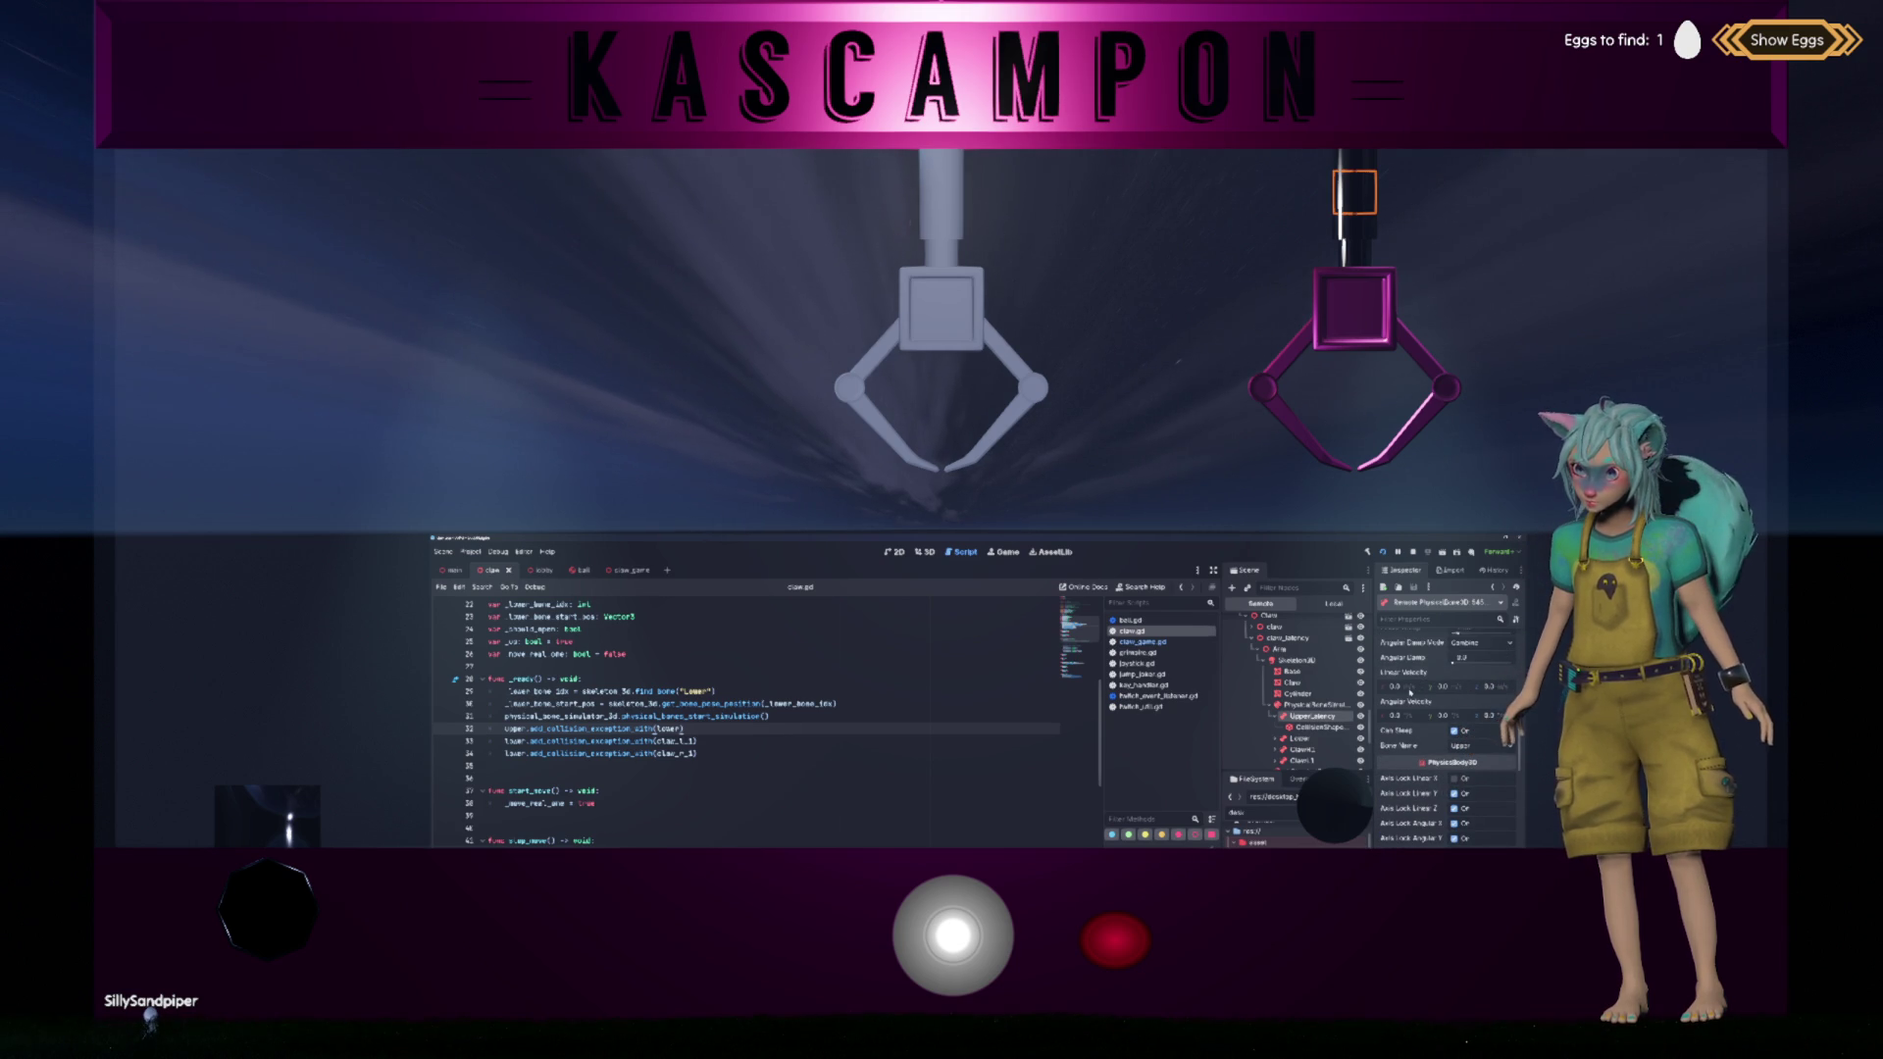
{"action": "type", "text": "100"}
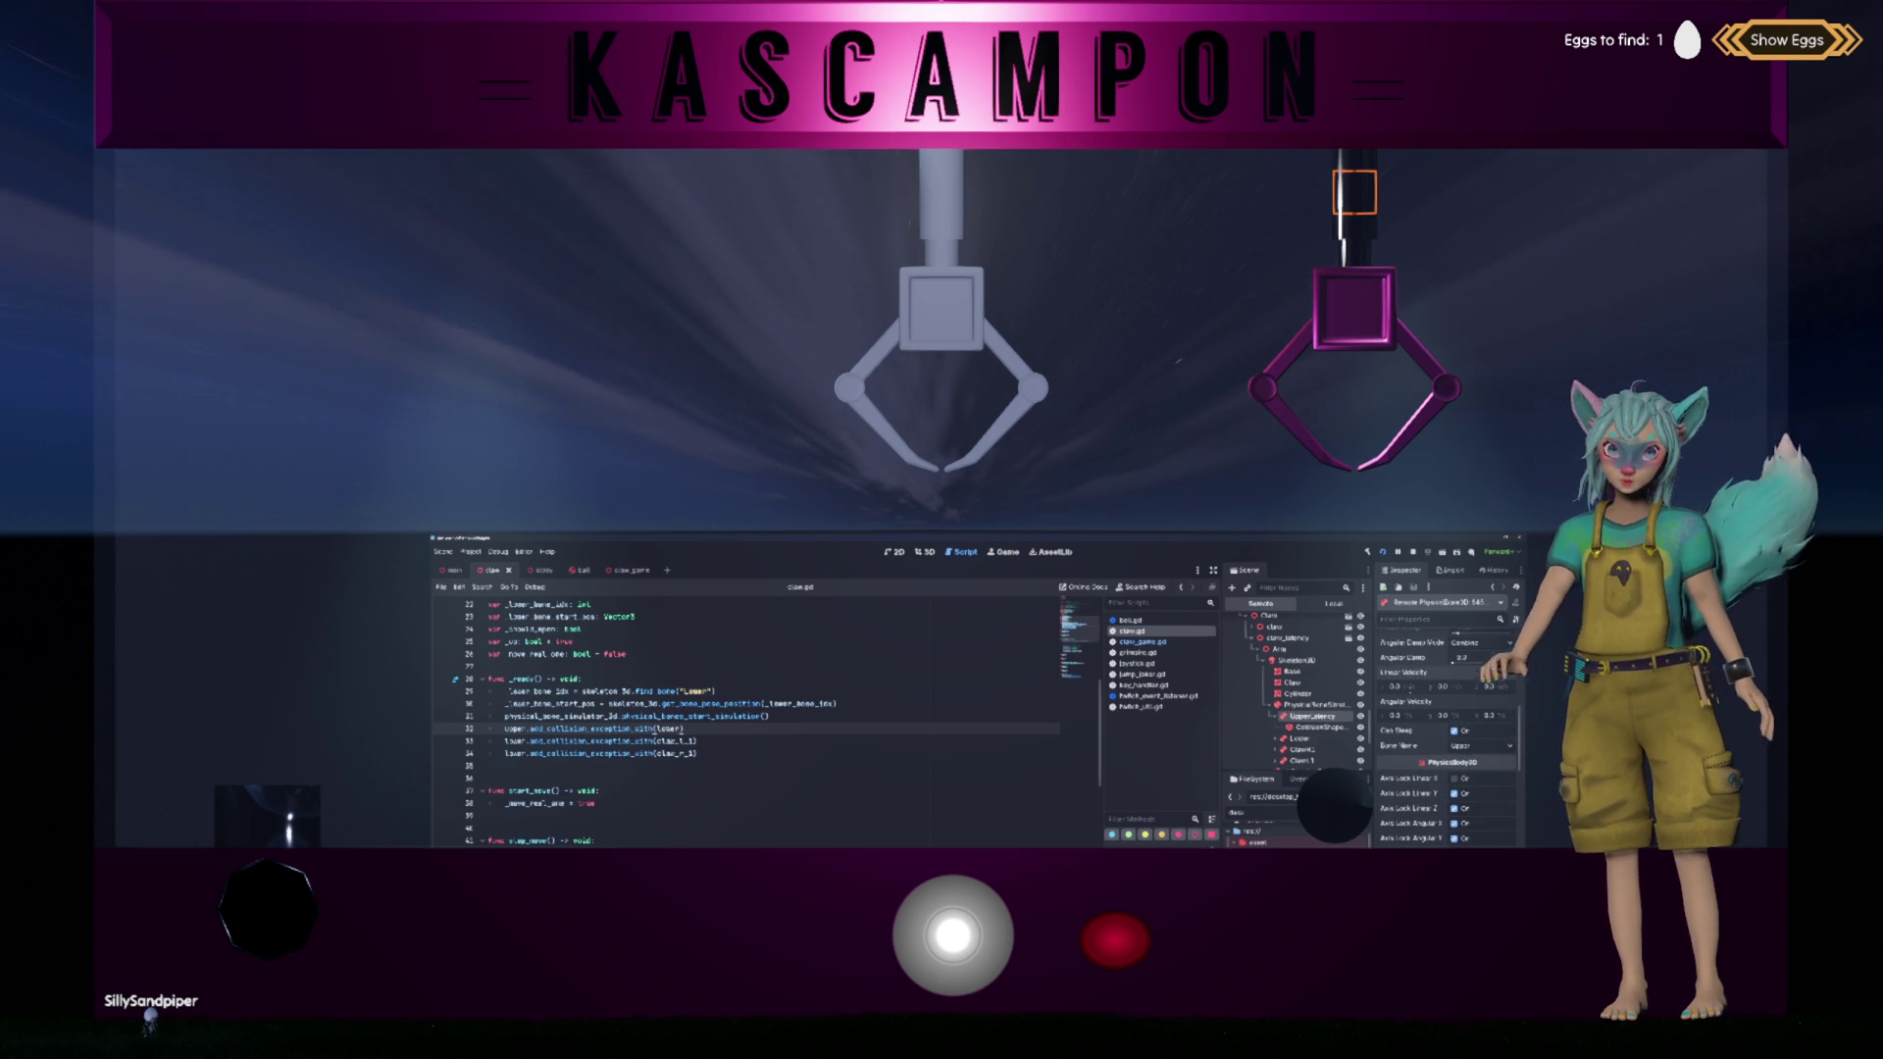
{"action": "left_click", "coordinate": [1395, 687]}
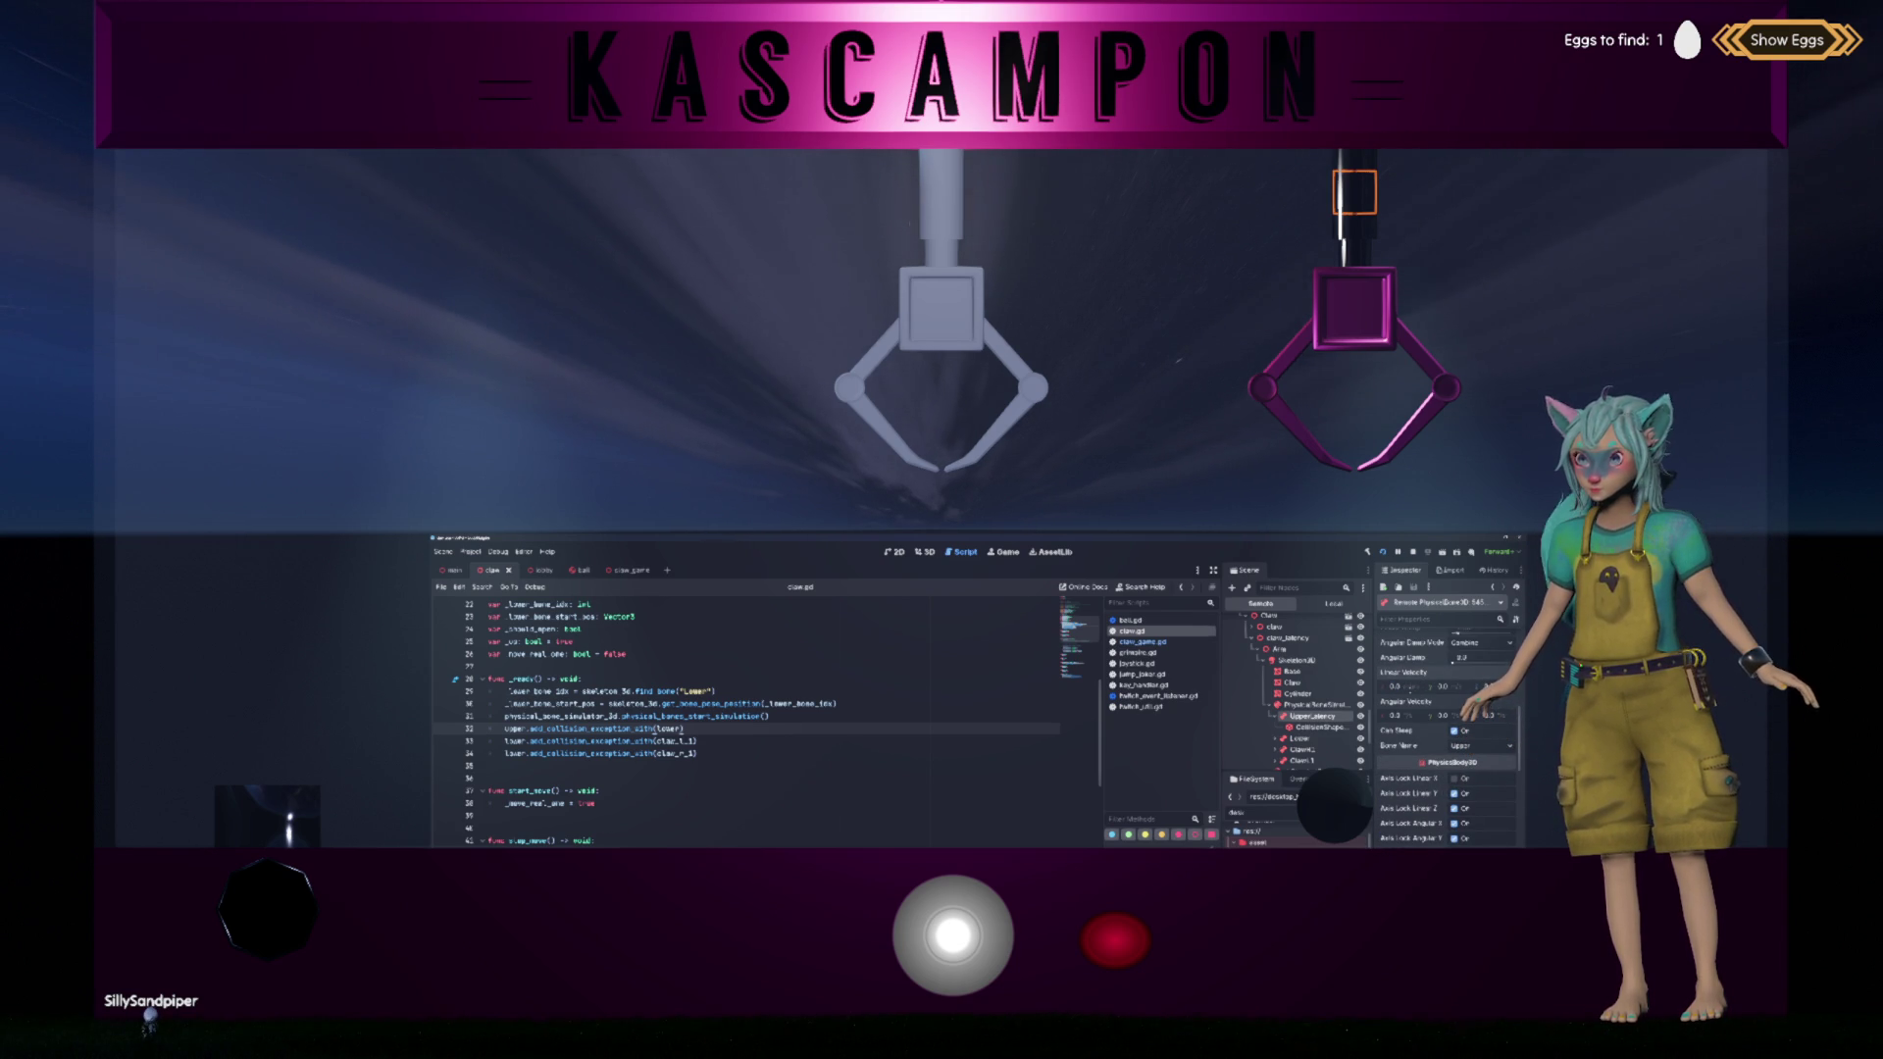
{"action": "scroll", "coordinate": [1447, 726], "scroll_direction": "up", "scroll_amount": 3}
{"action": "scroll", "coordinate": [1425, 685], "scroll_direction": "up", "scroll_amount": 1}
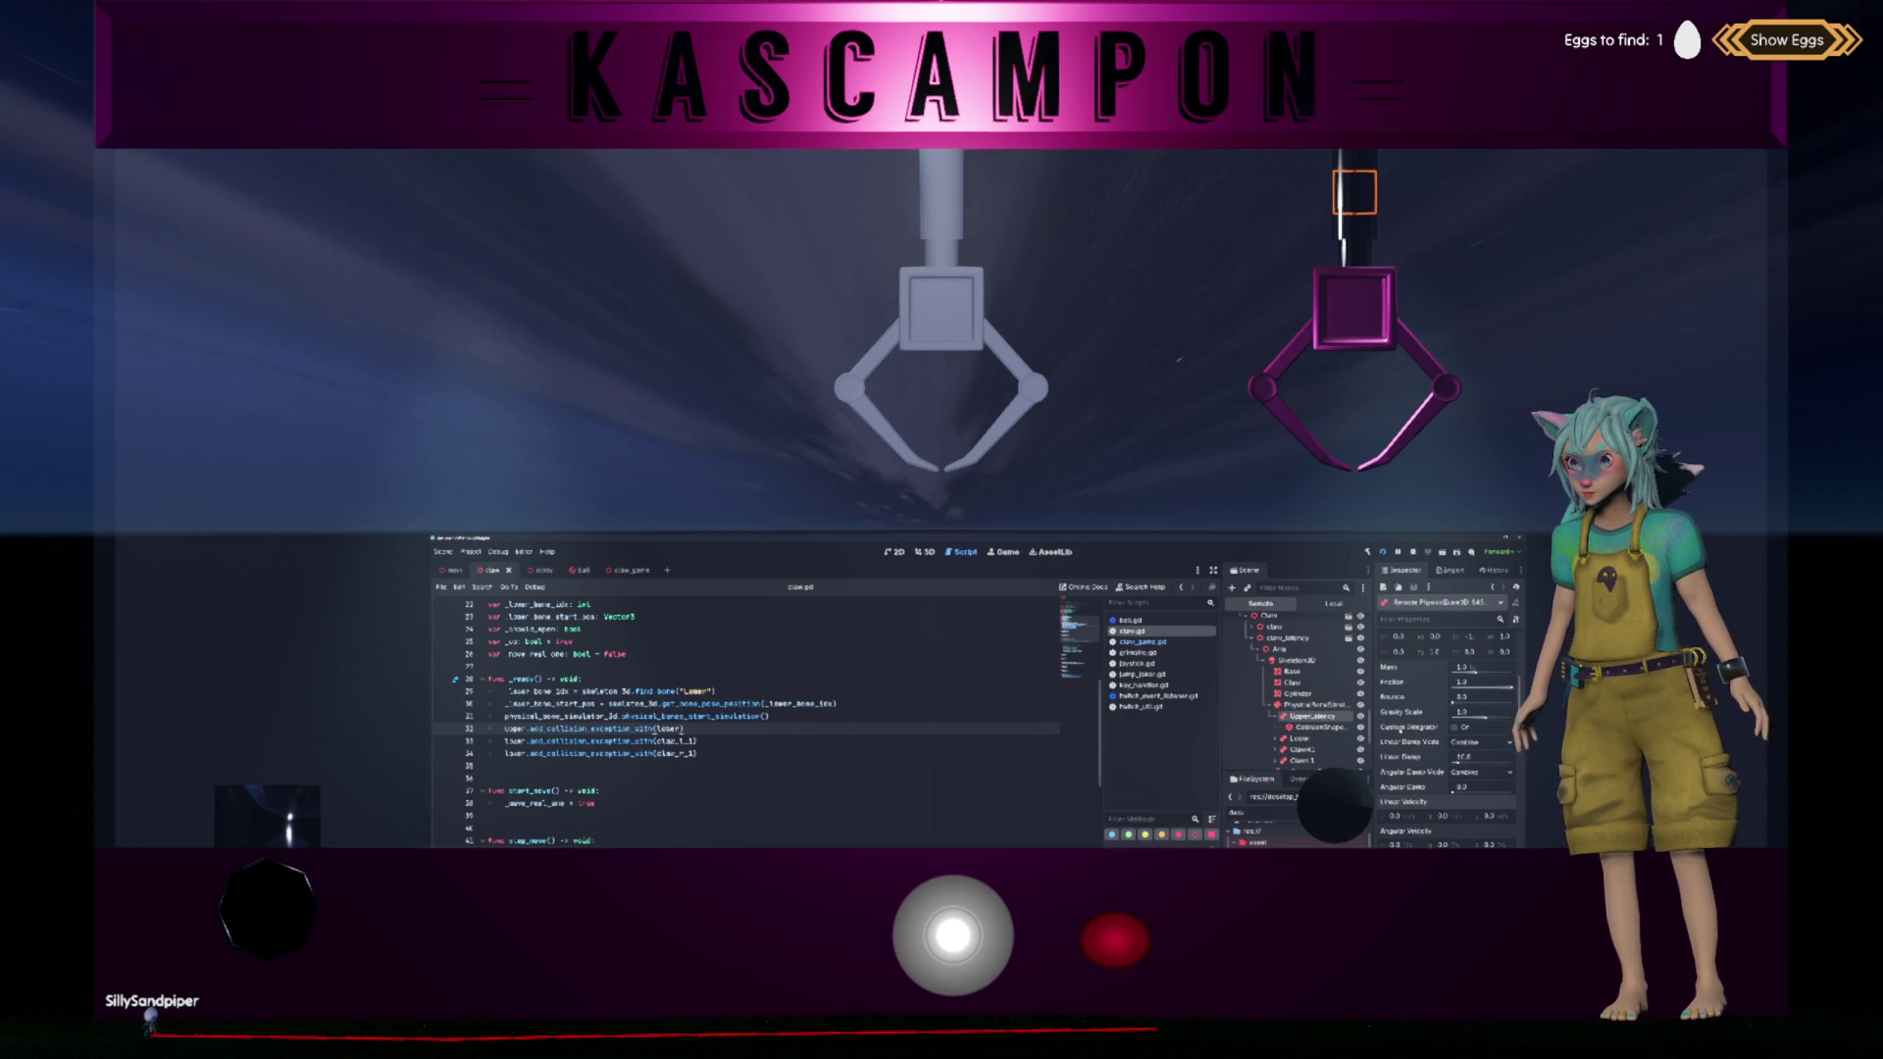
{"action": "left_click", "coordinate": [1456, 761]}
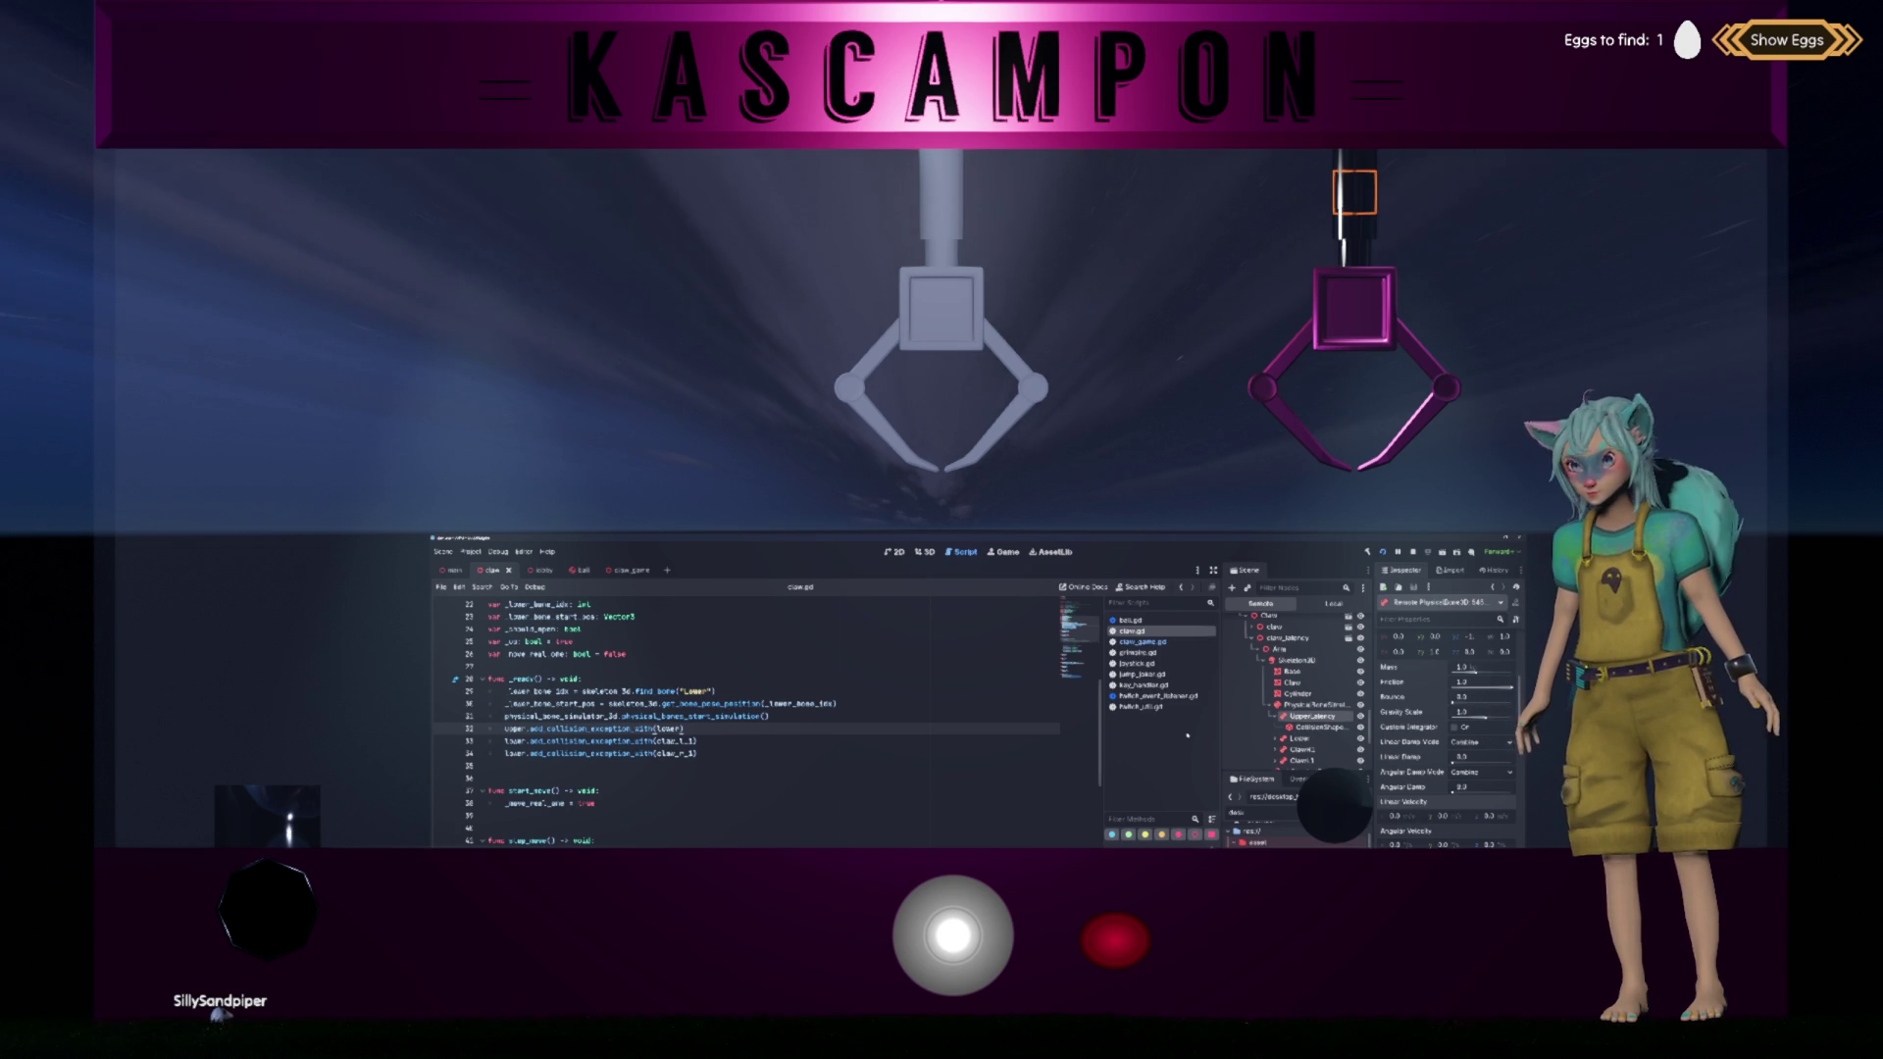
{"action": "left_click", "coordinate": [1013, 945]}
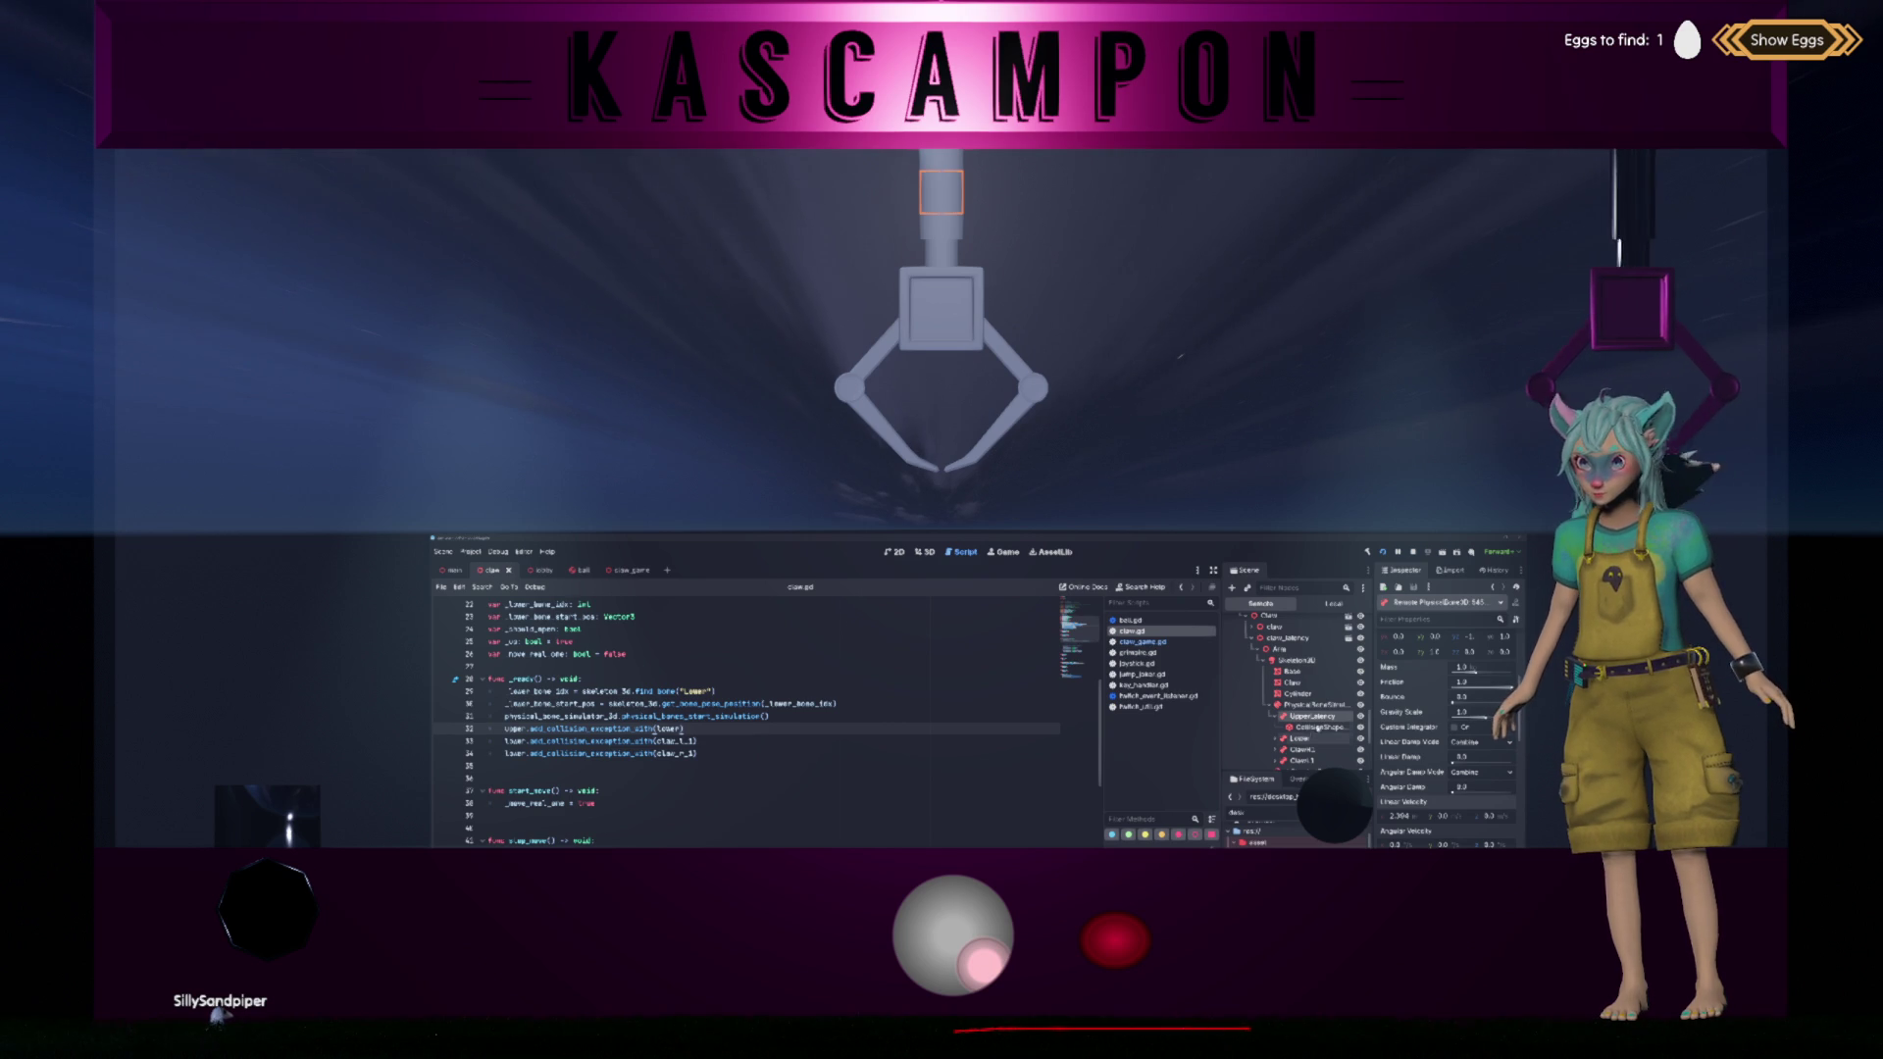
{"action": "left_click", "coordinate": [958, 949]}
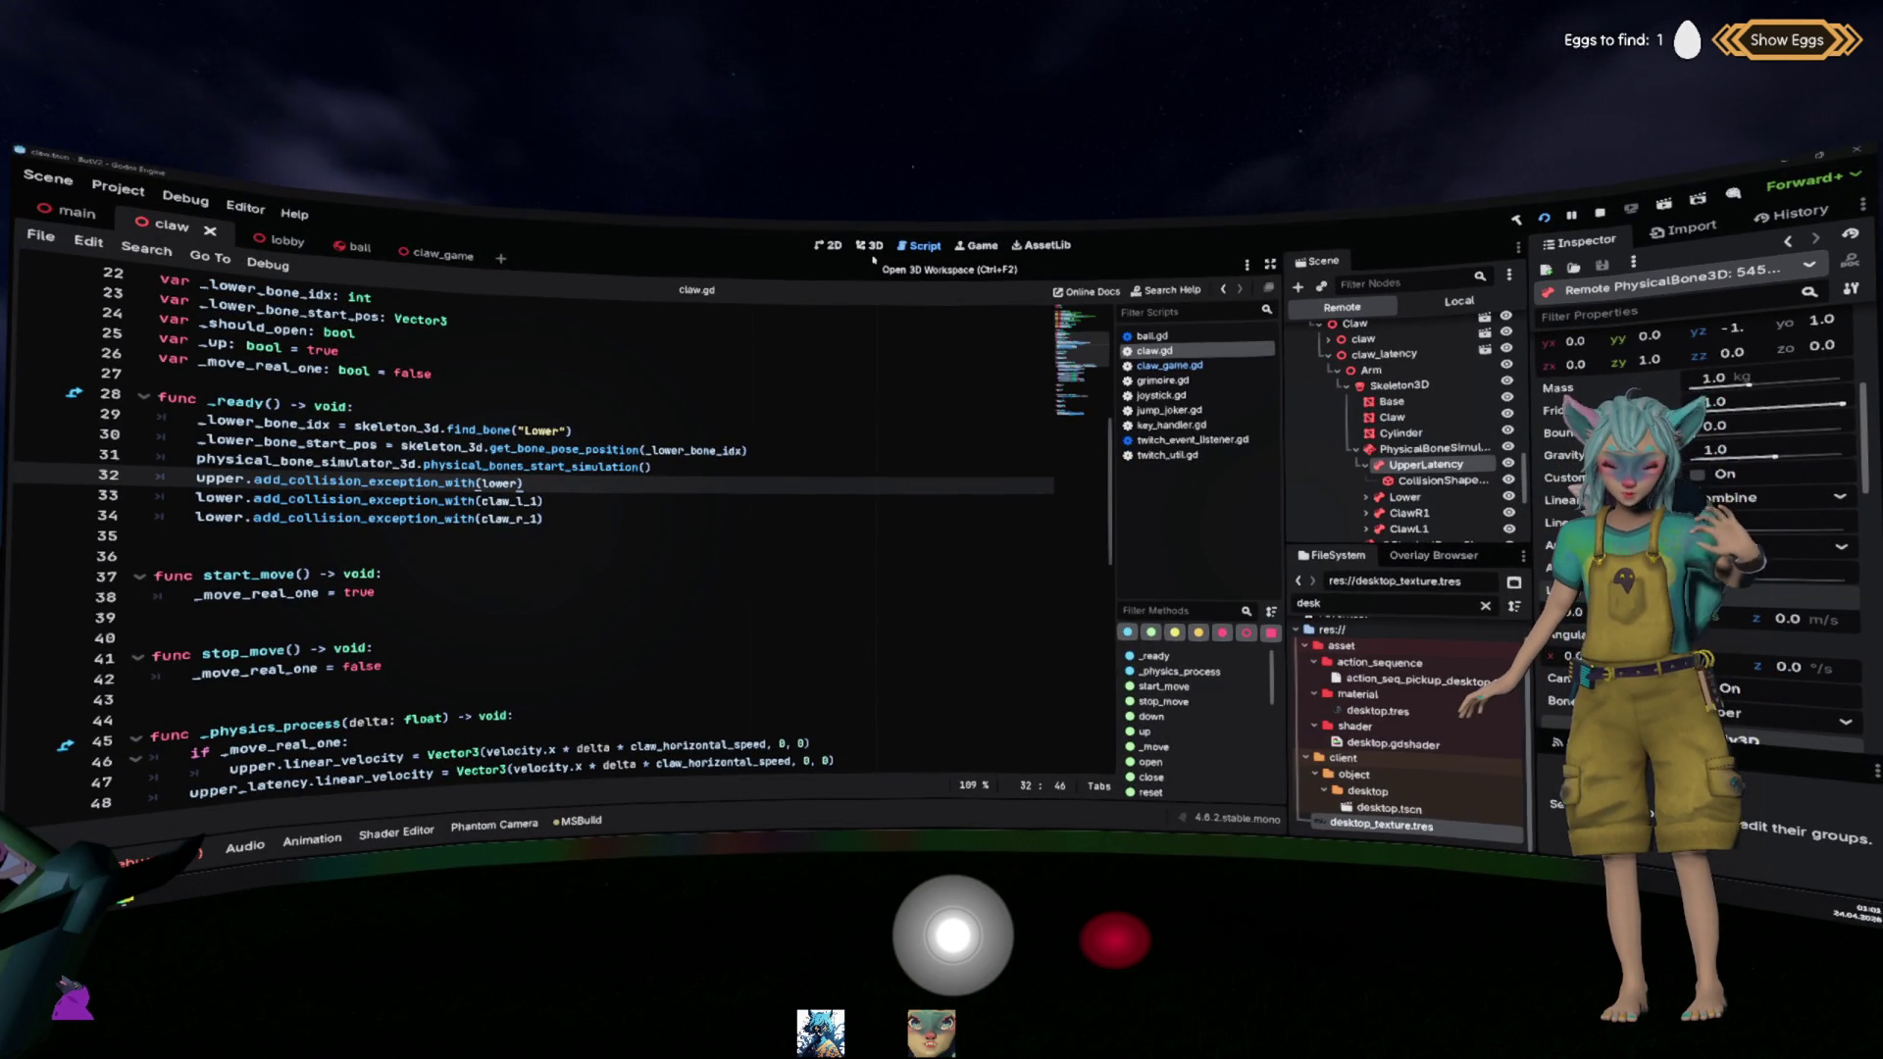
Step: Remove the blank line 25 in claw_game.gd
{"action": "left_click", "coordinate": [1212, 369]}
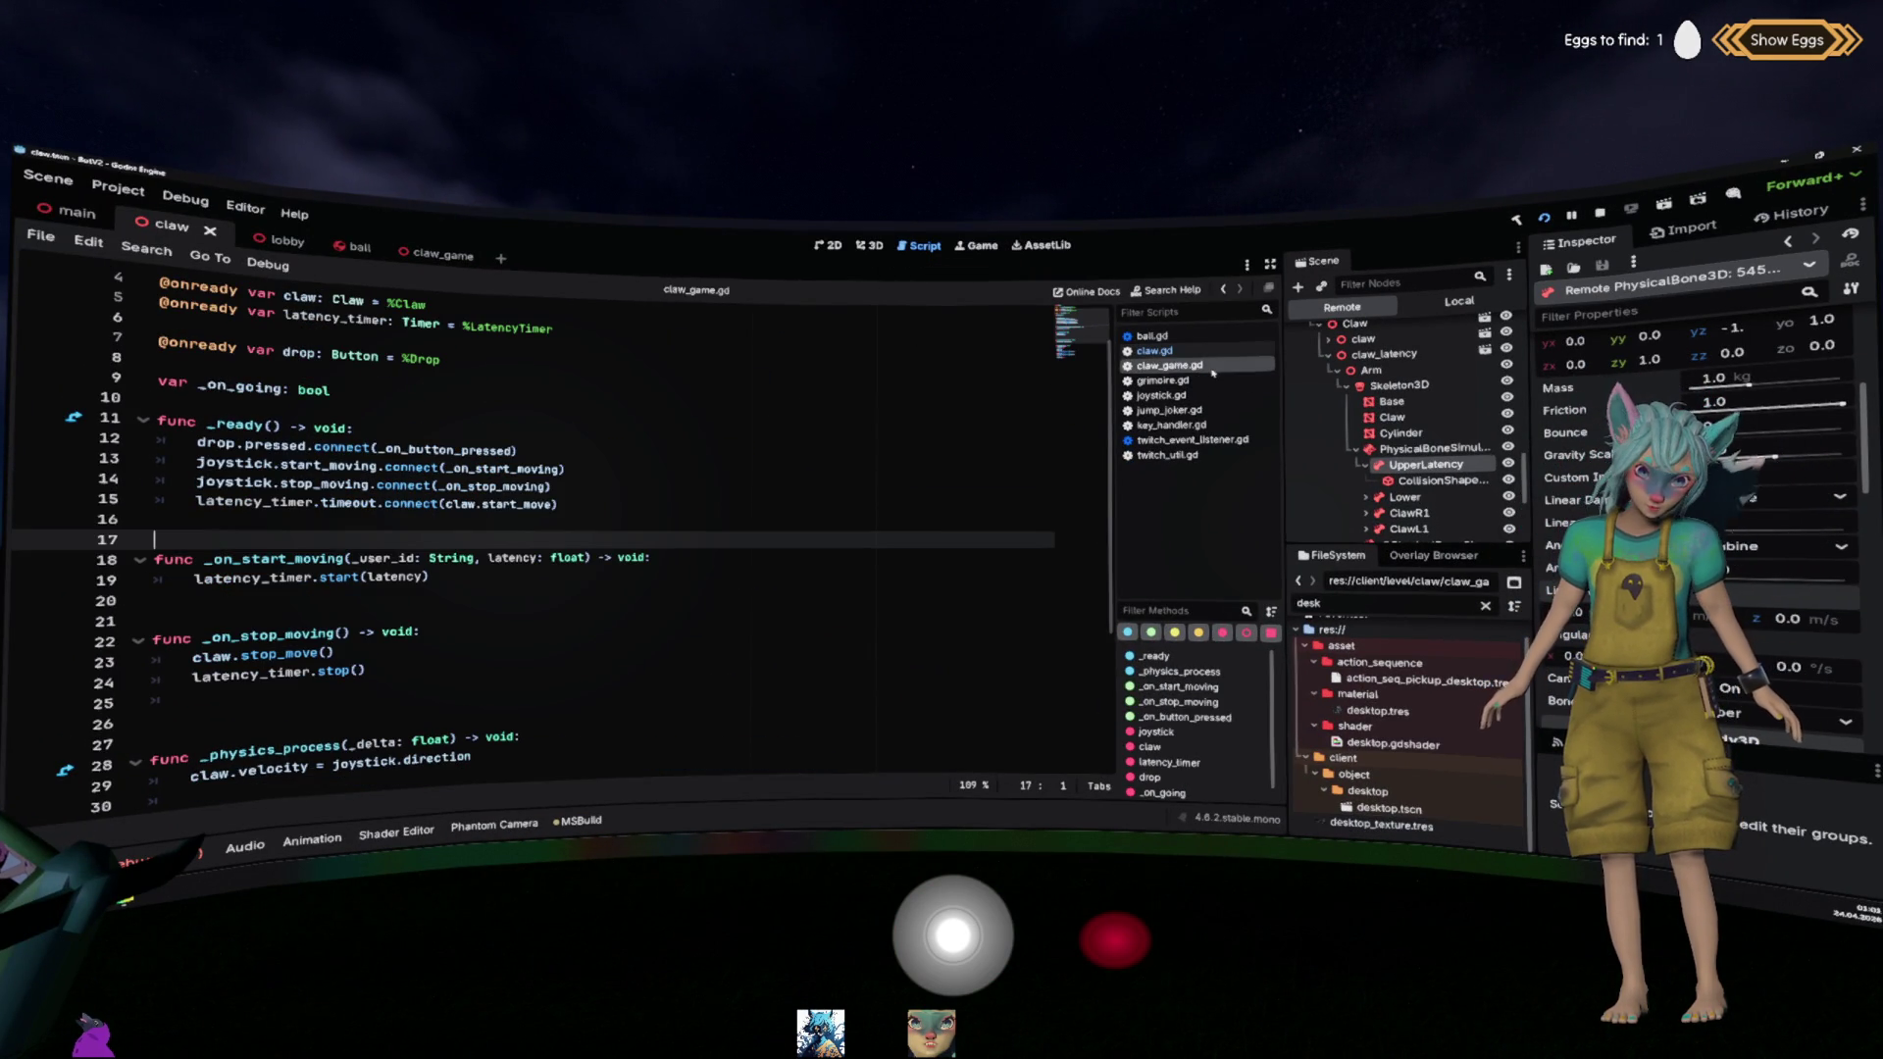
{"action": "left_click", "coordinate": [644, 628]}
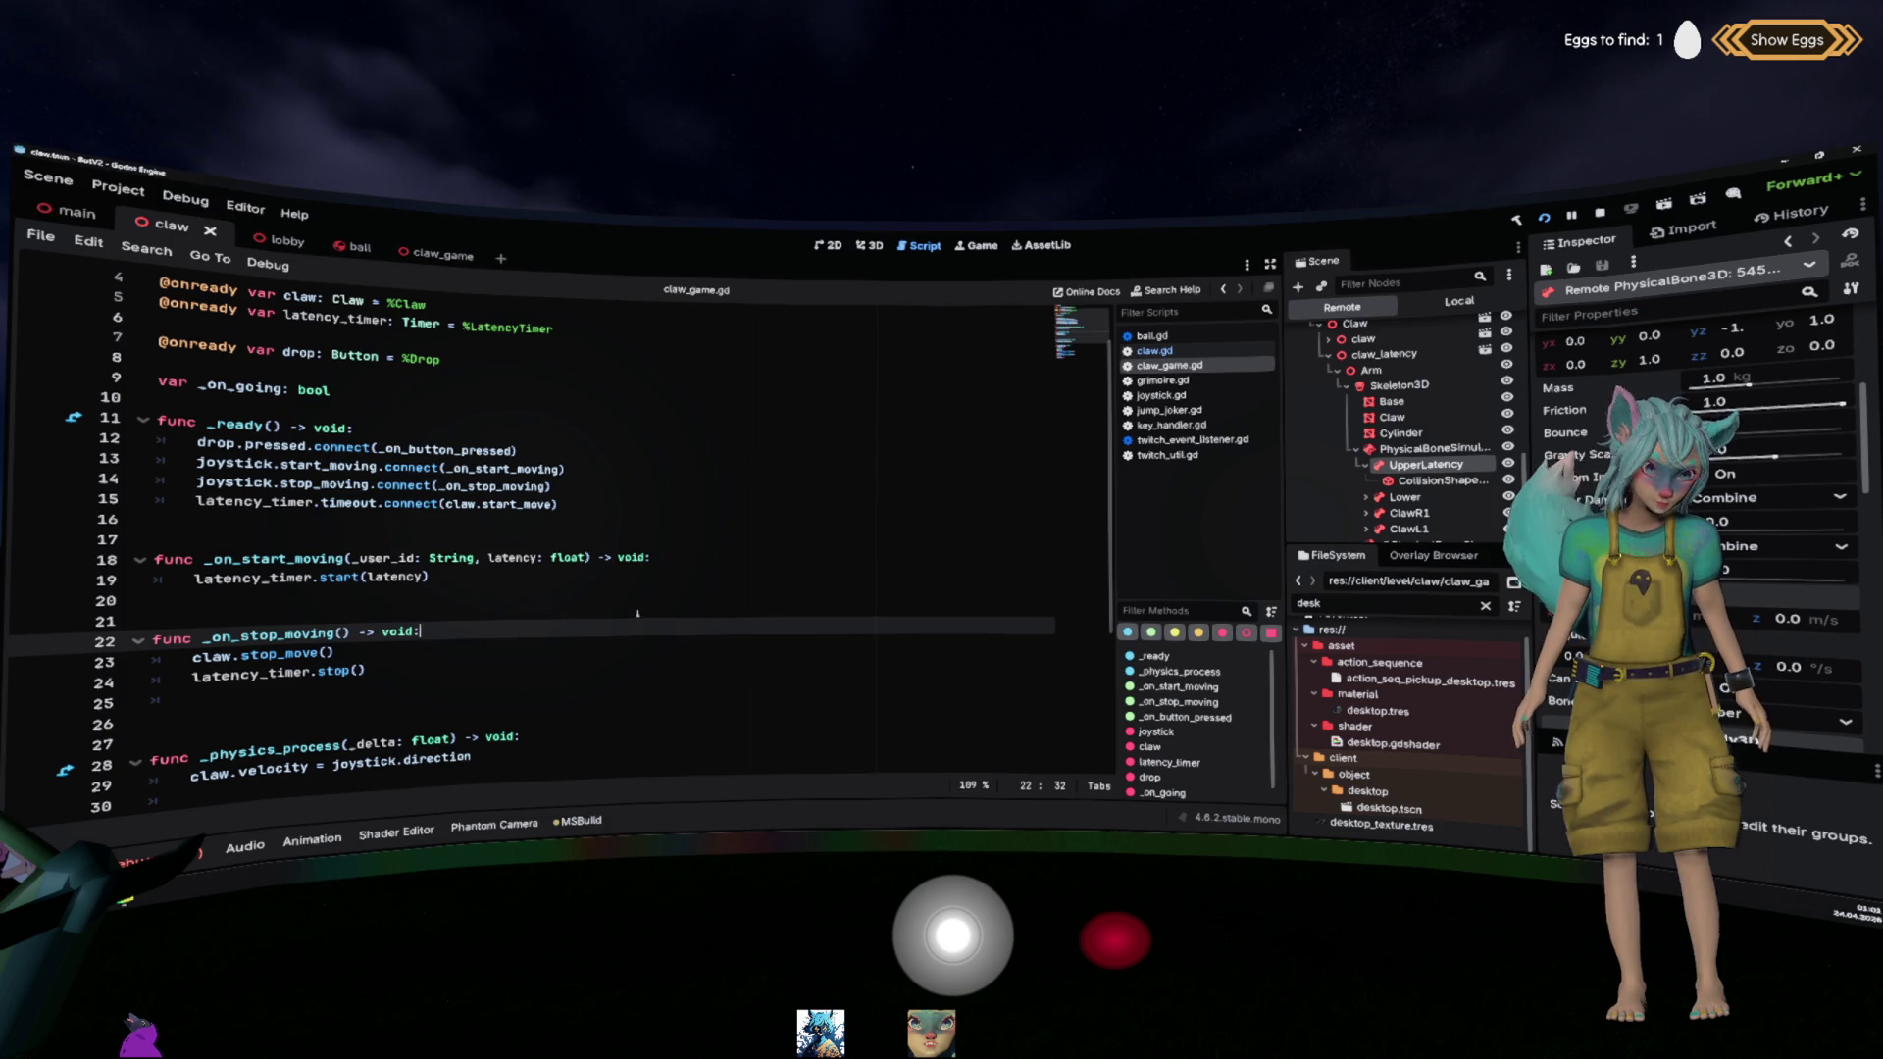
{"action": "scroll", "coordinate": [639, 610], "scroll_direction": "down", "scroll_amount": 1}
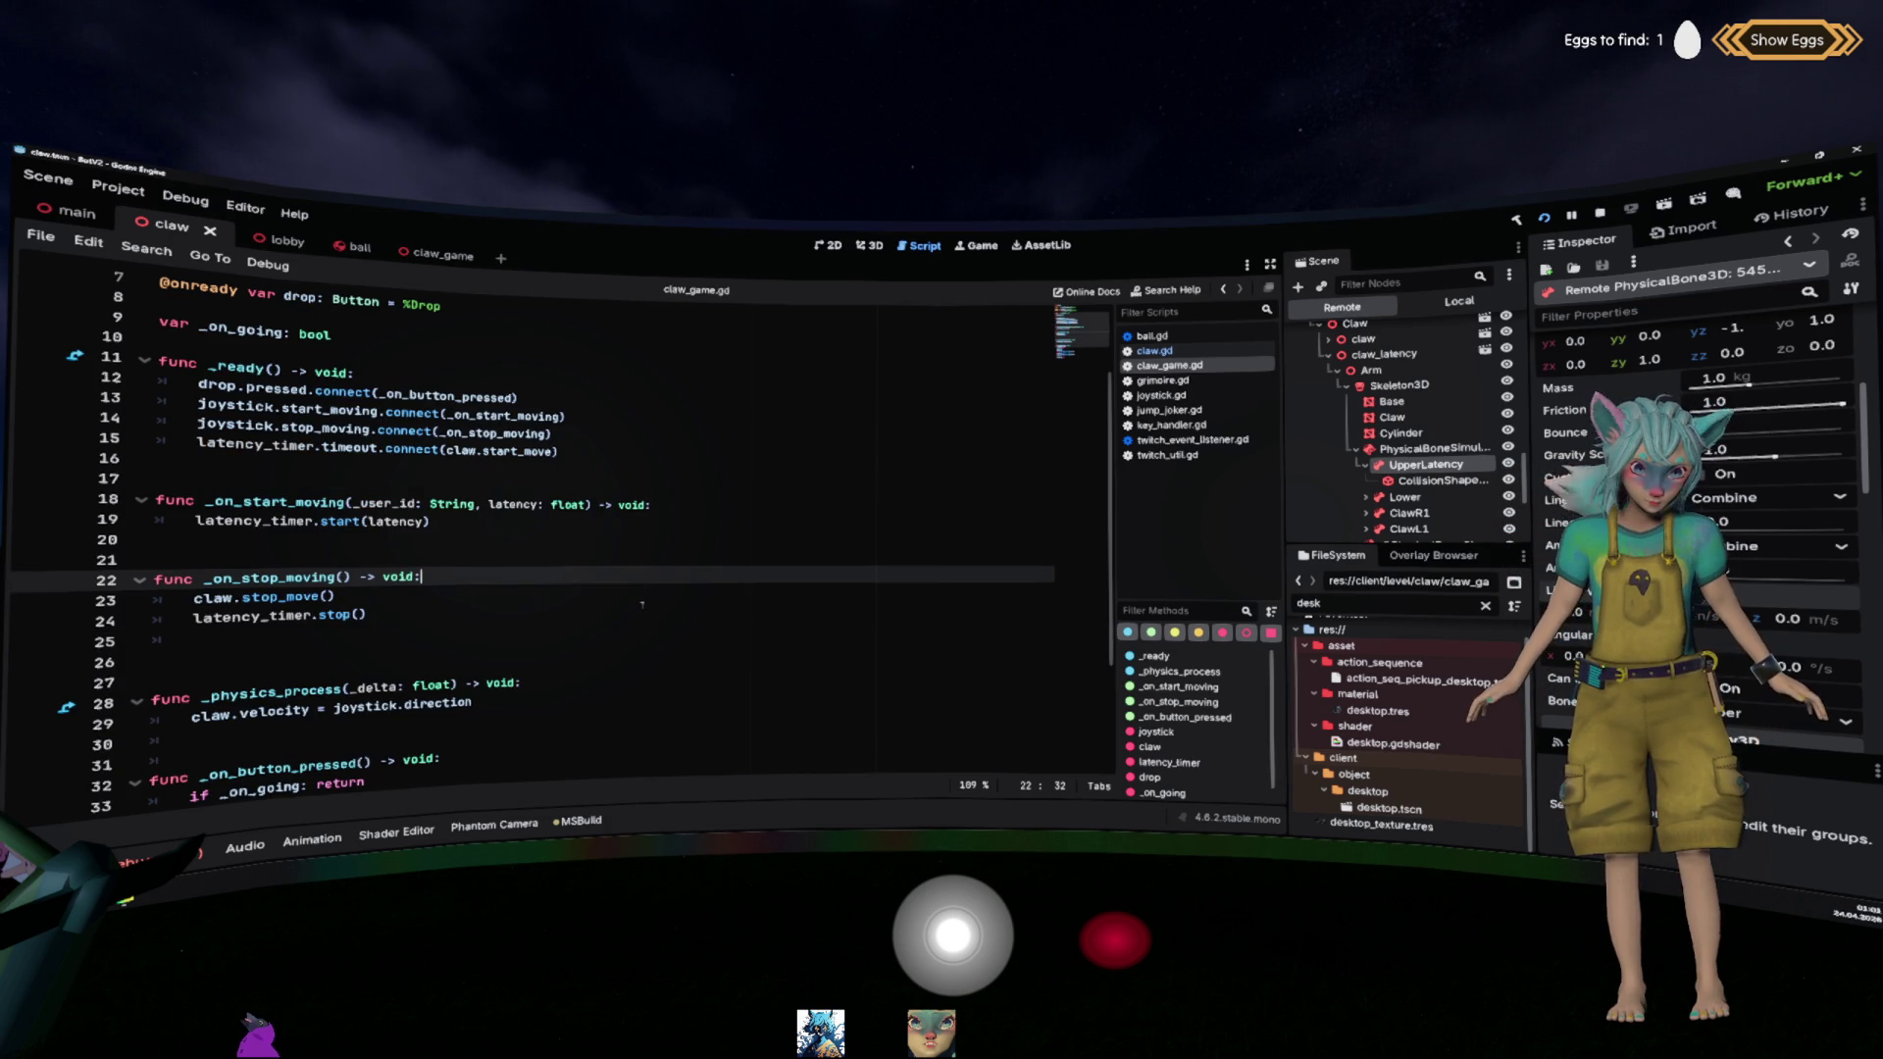
{"action": "key", "text": "Down"}
{"action": "key", "text": "Down"}
{"action": "key", "text": "Down"}
{"action": "key", "text": "BackSpace"}
{"action": "key", "text": "BackSpace"}
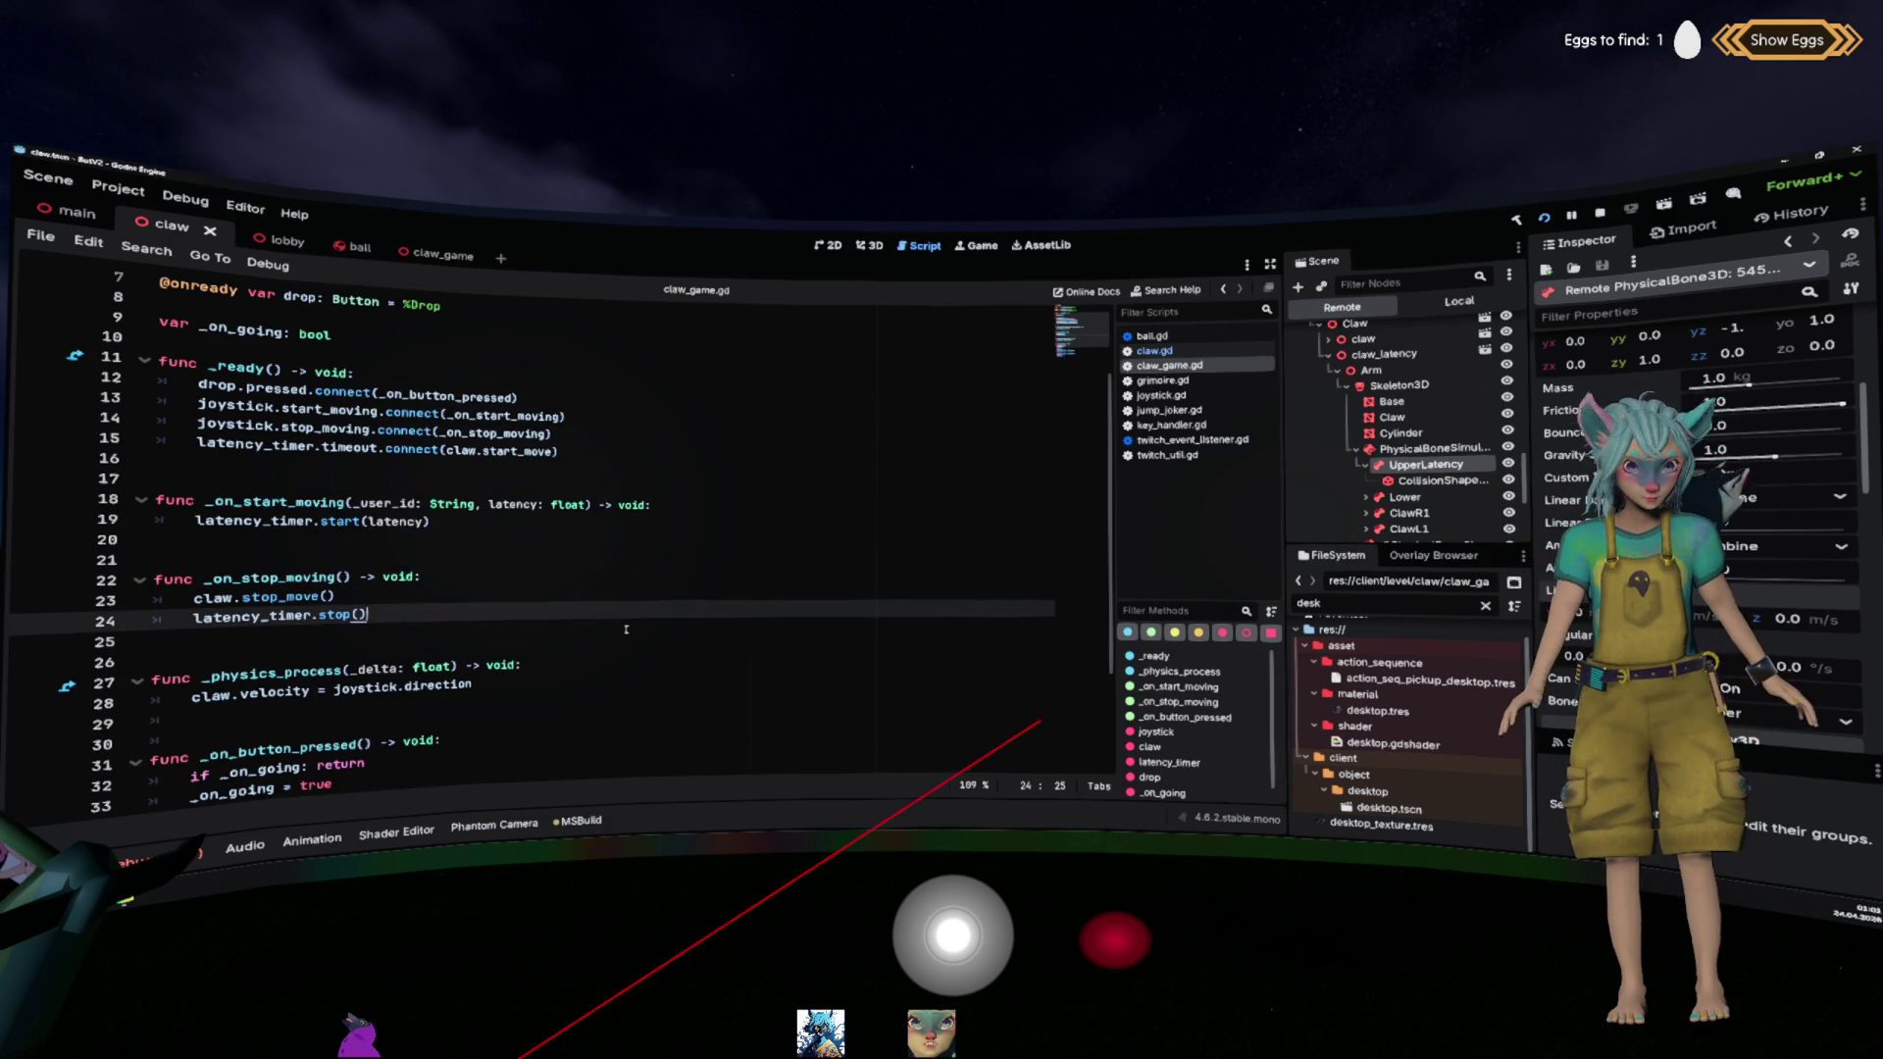
{"action": "scroll", "coordinate": [618, 618], "scroll_direction": "down", "scroll_amount": 2}
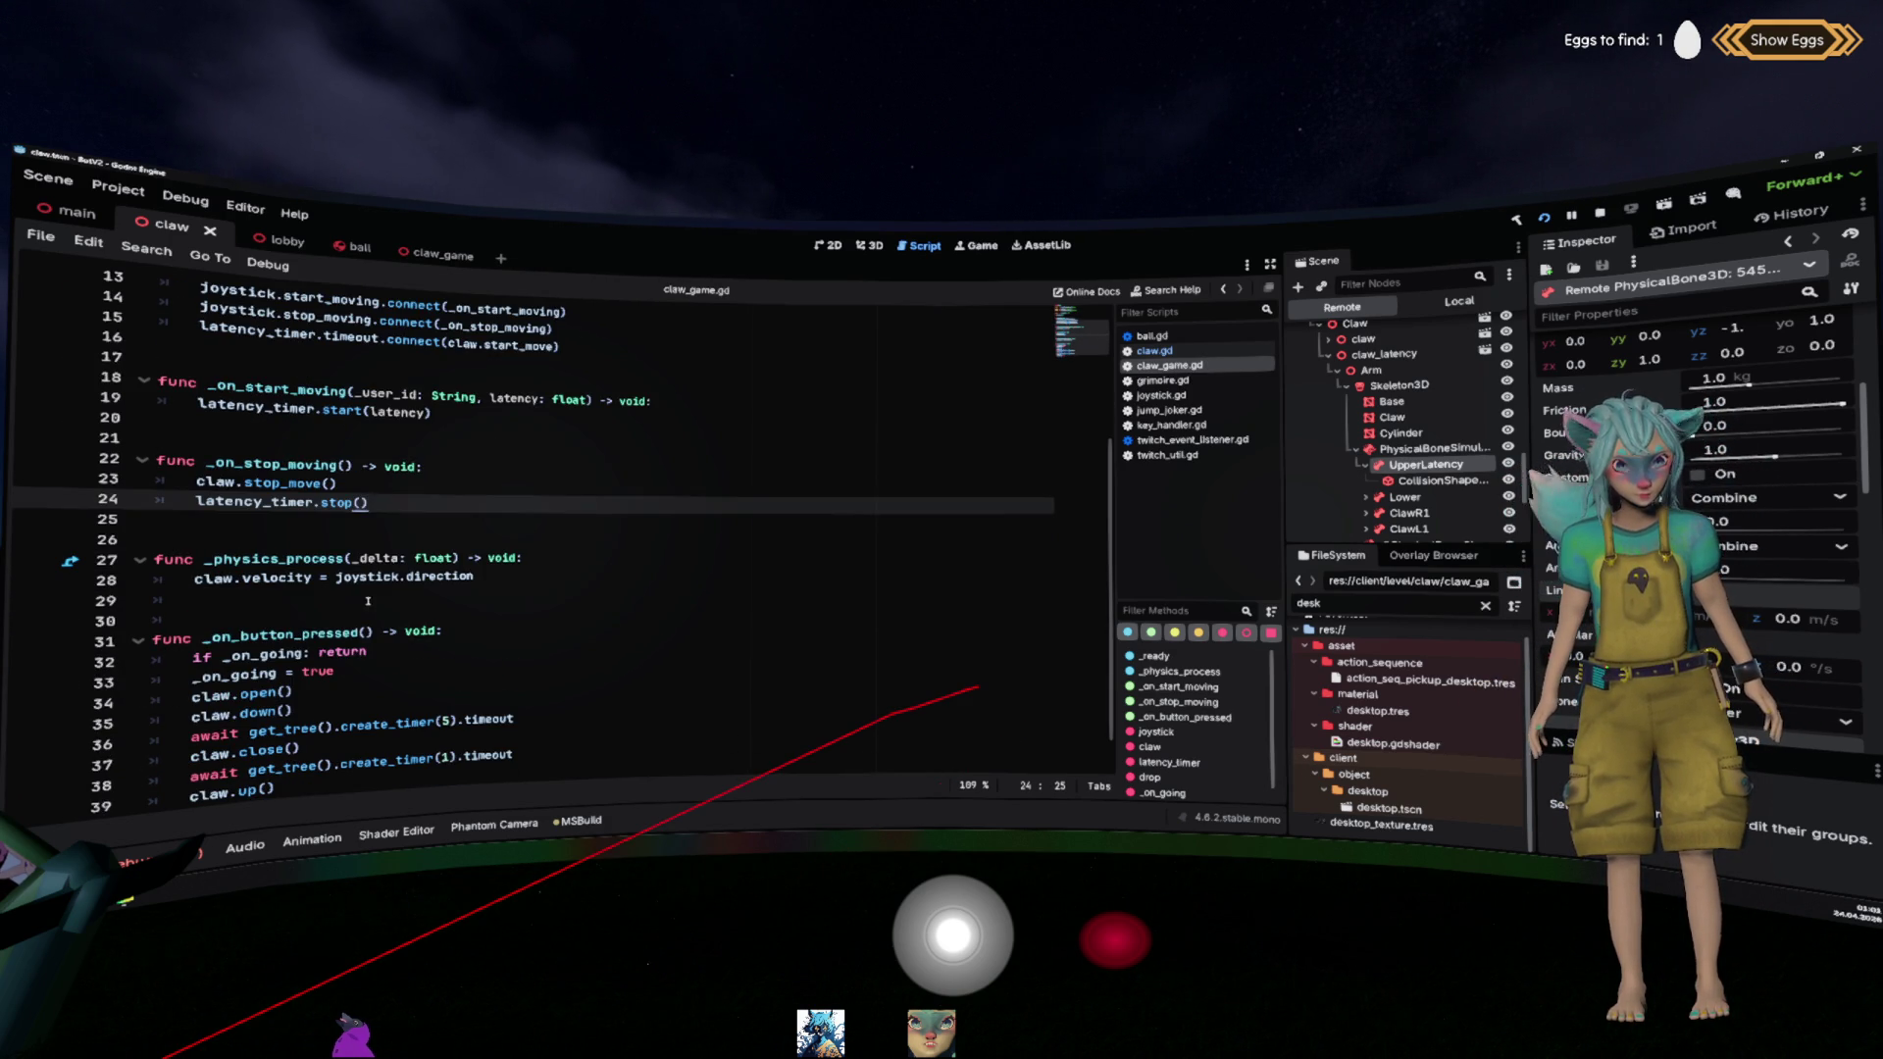
Step: Replace the velocity expression on line 48 of claw.gd with 500
{"action": "left_click", "coordinate": [276, 578], "text": "ctrl"}
{"action": "scroll", "coordinate": [579, 567], "scroll_direction": "down", "scroll_amount": 12}
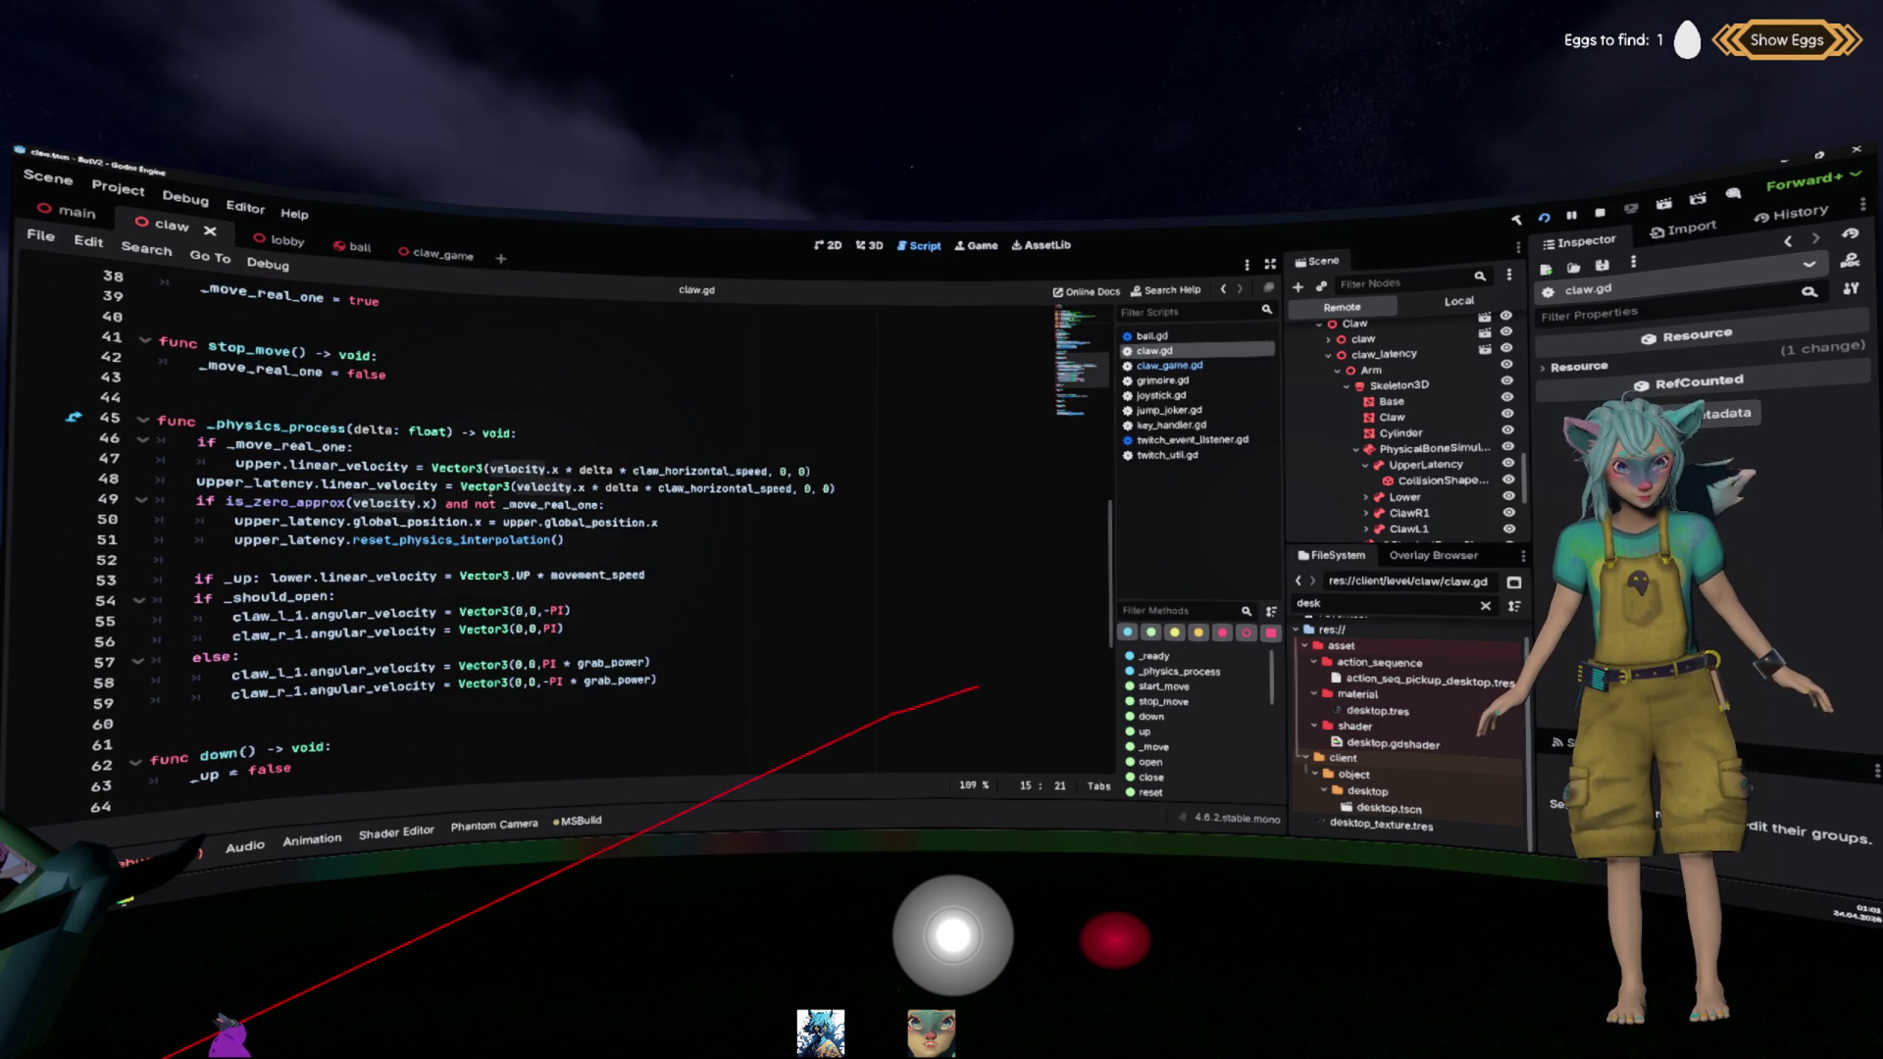
{"action": "left_click", "coordinate": [525, 488]}
{"action": "mouse_move", "coordinate": [518, 488]}
{"action": "left_mouse_down"}
{"action": "mouse_move", "coordinate": [829, 487]}
{"action": "mouse_move", "coordinate": [772, 489]}
{"action": "left_mouse_up"}
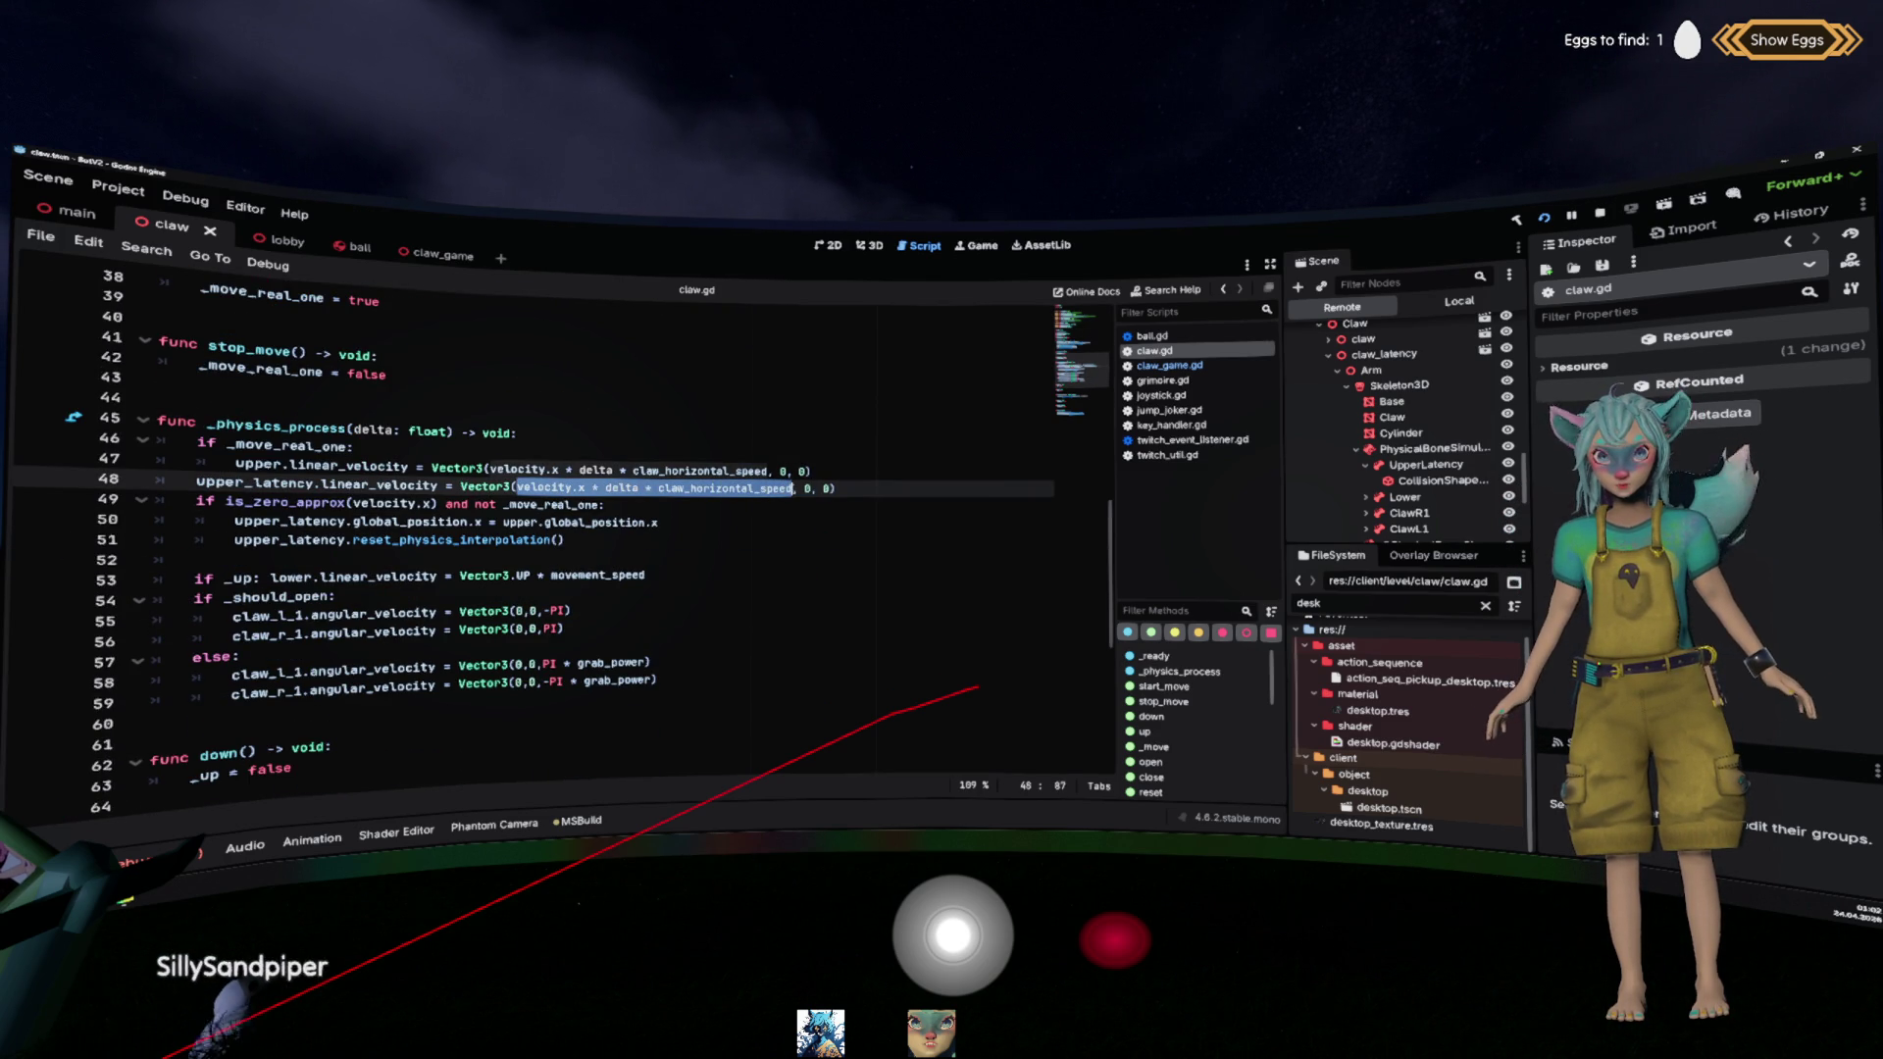
{"action": "type", "text": "500"}
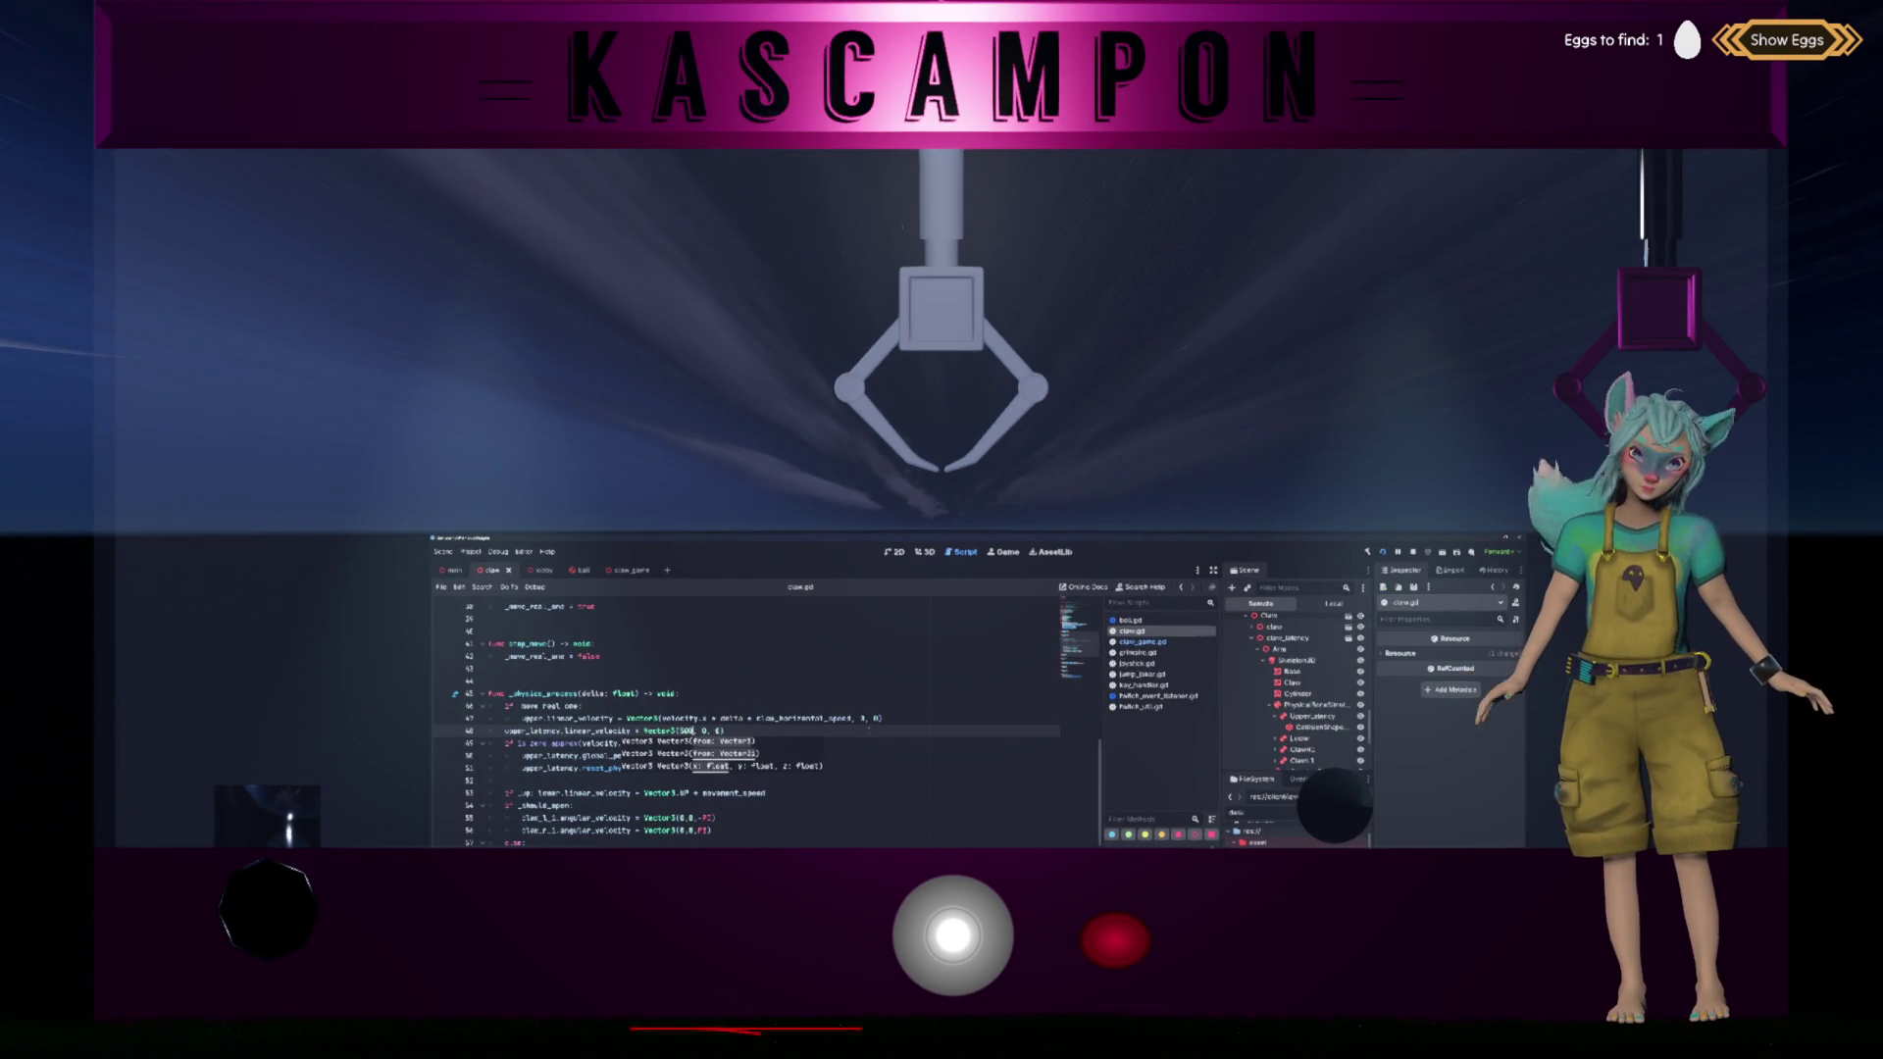
{"action": "scroll", "coordinate": [745, 721], "scroll_direction": "up", "scroll_amount": 10}
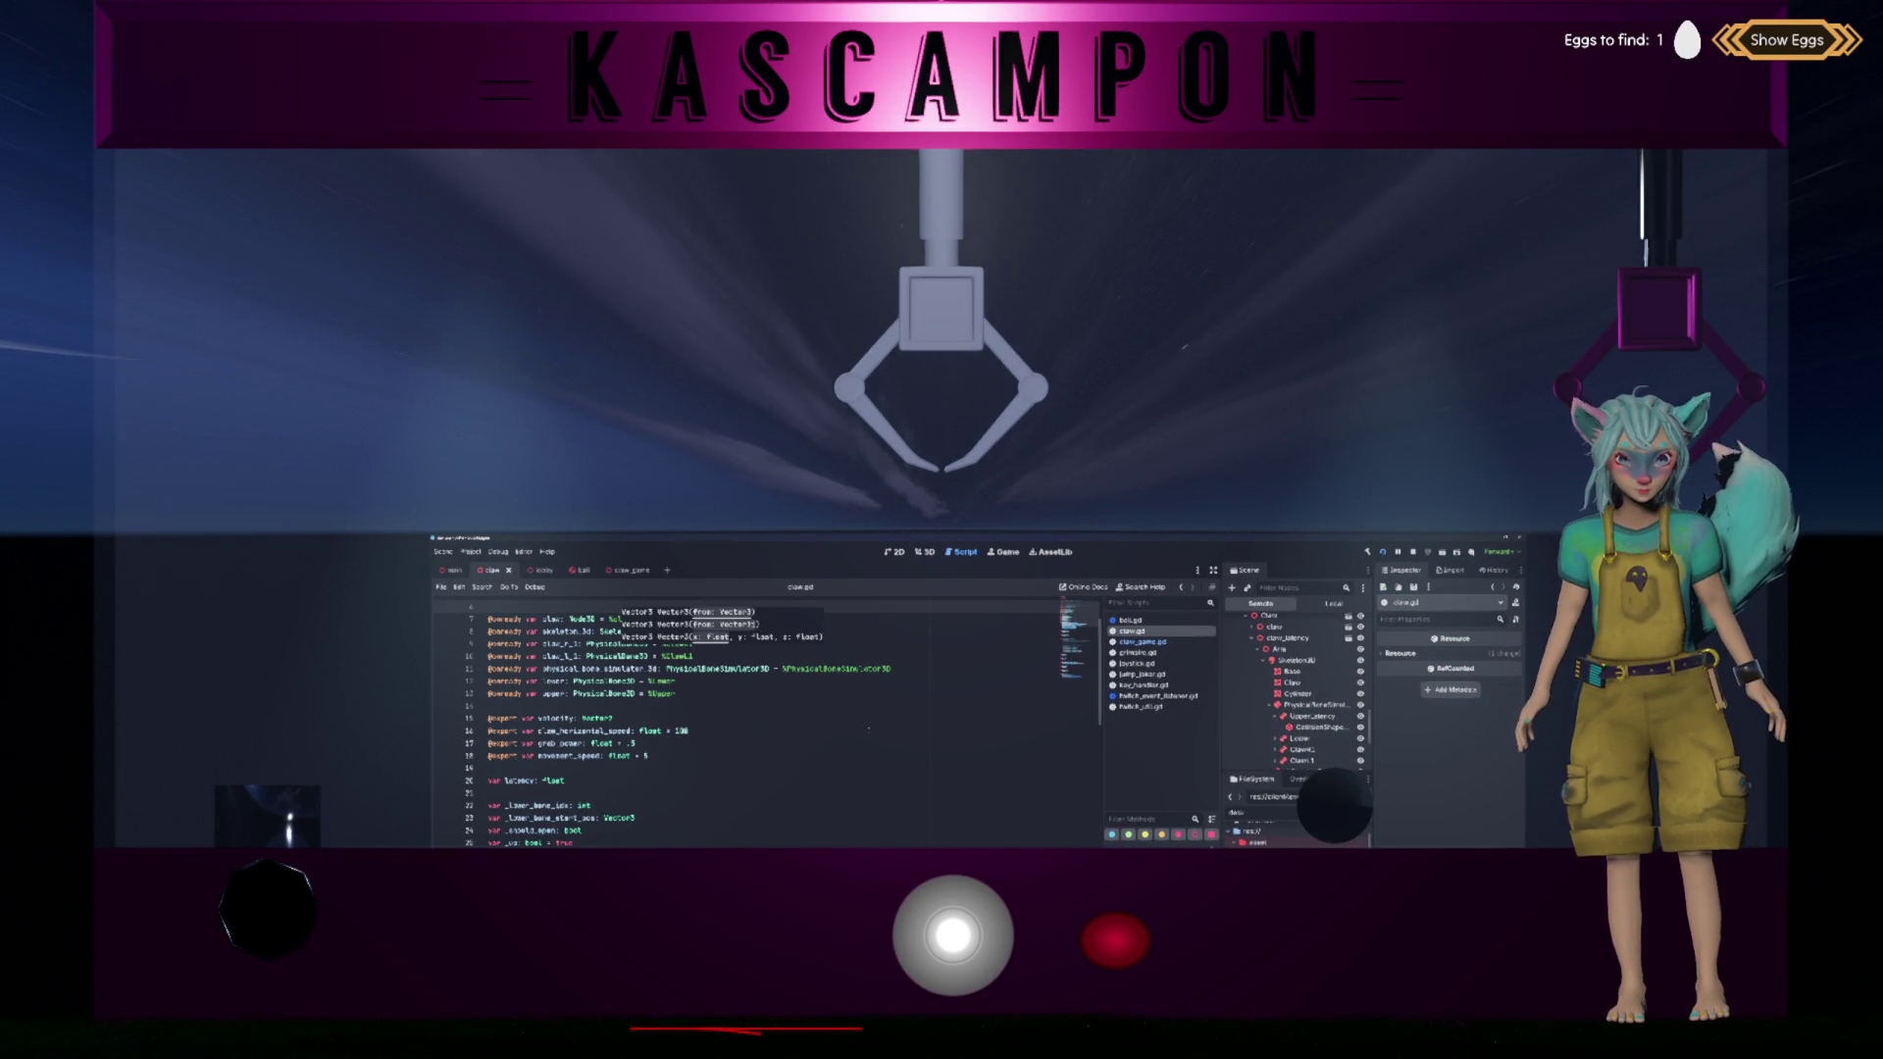
{"action": "key", "text": "ctrl+v"}
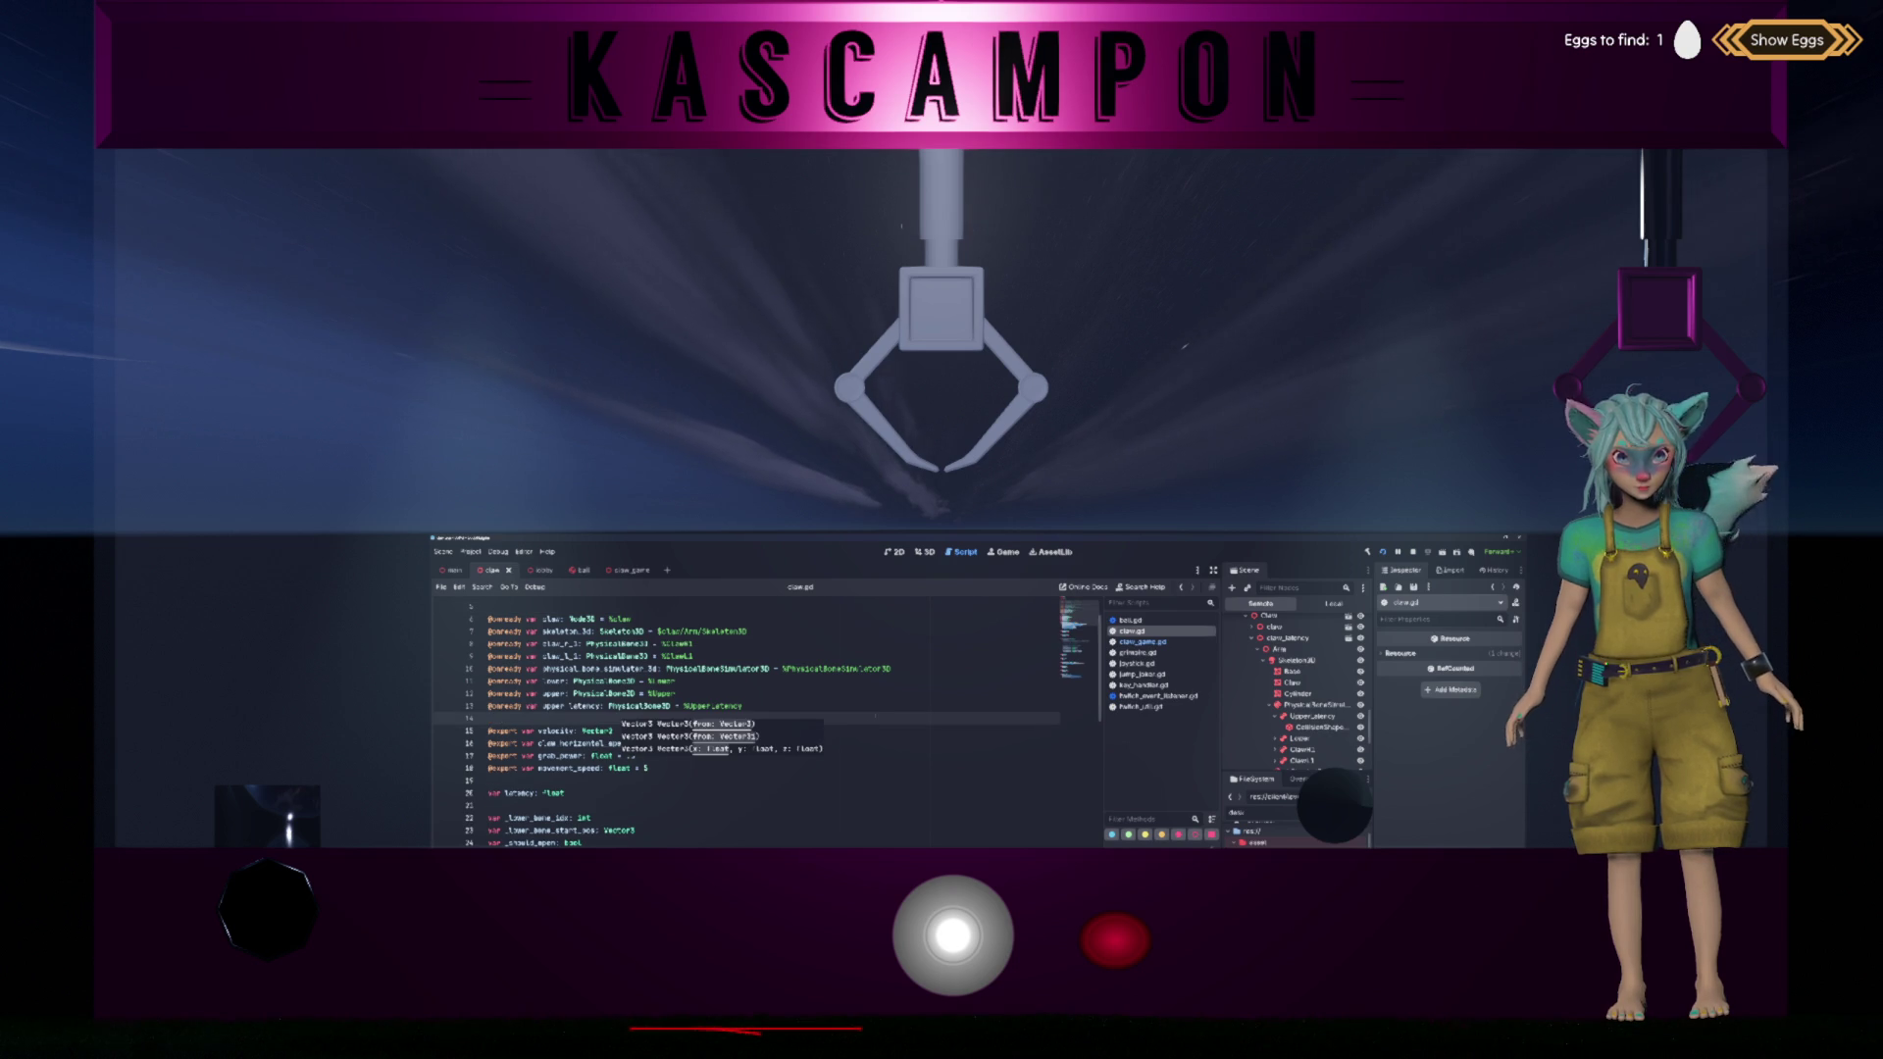
{"action": "key", "text": "Escape"}
{"action": "key", "text": "ctrl+s"}
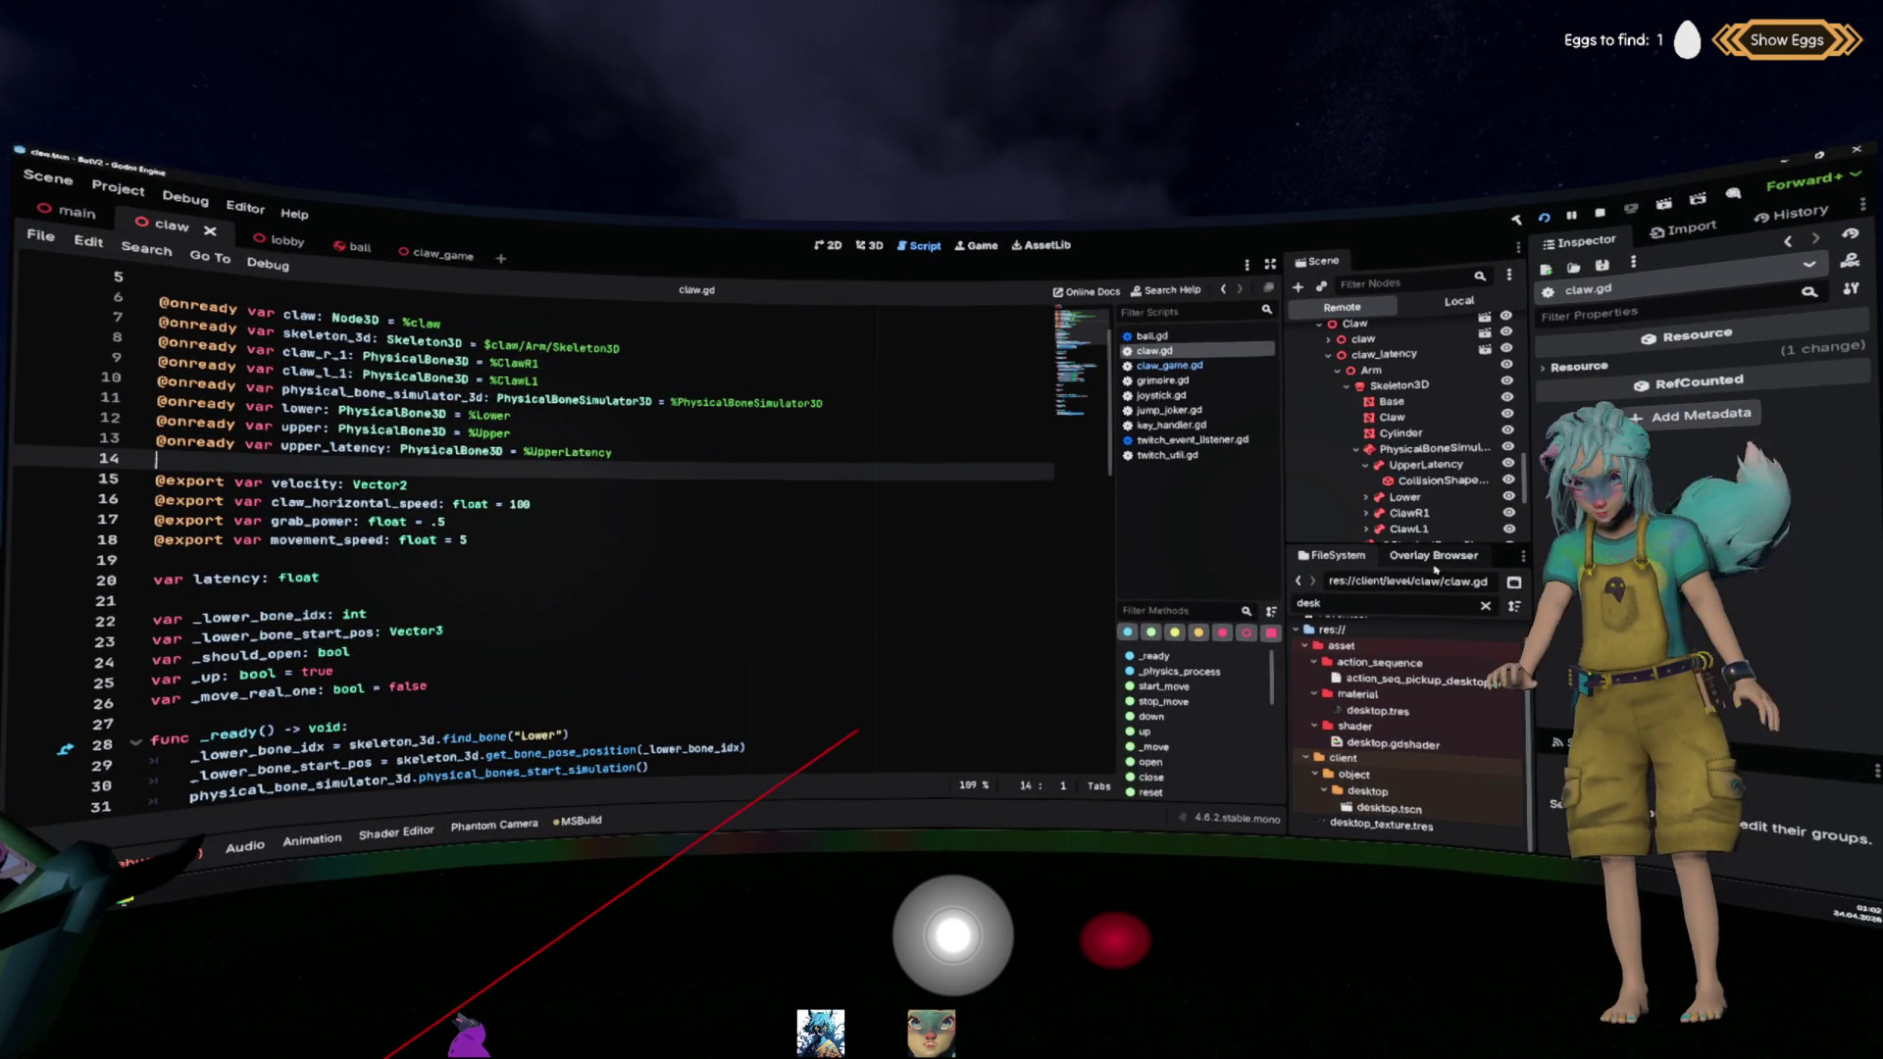
Step: Delete the old claw_latency node from the Local scene tree
{"action": "left_click", "coordinate": [1459, 301]}
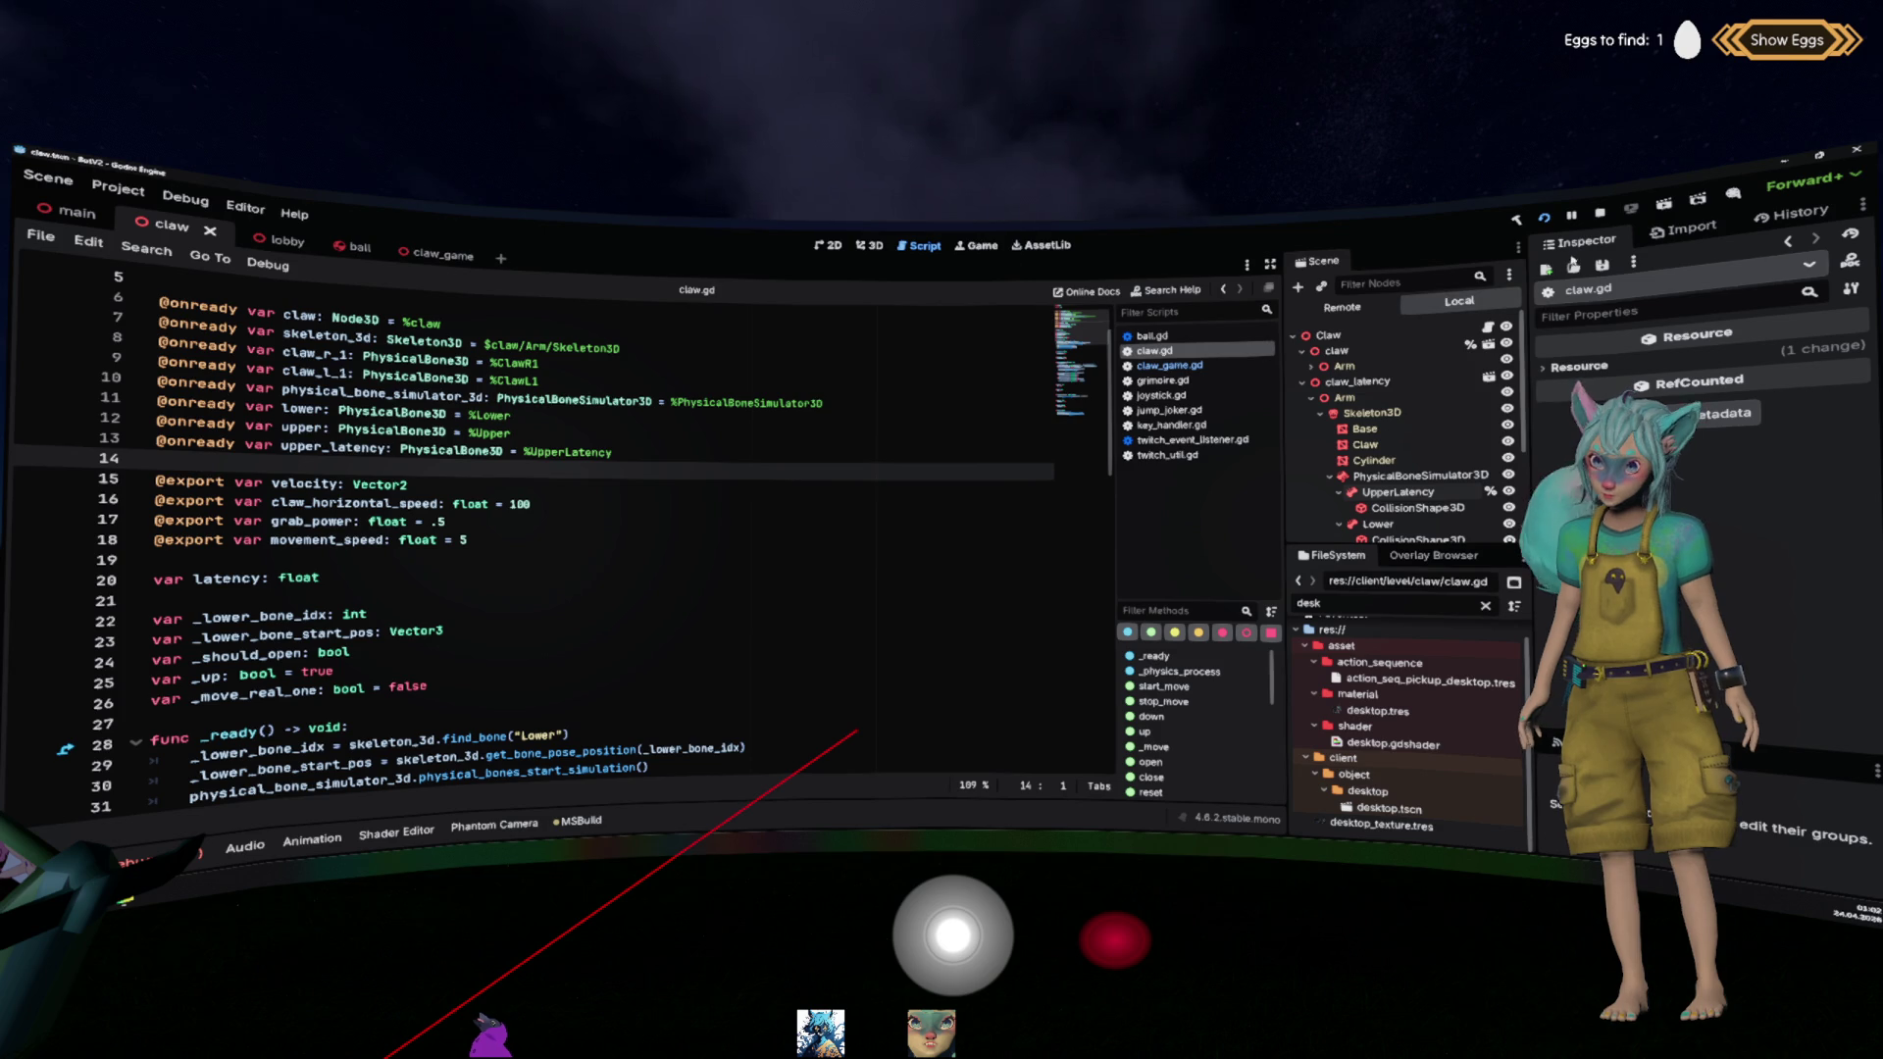
{"action": "left_click", "coordinate": [1398, 384]}
{"action": "left_click", "coordinate": [1303, 383]}
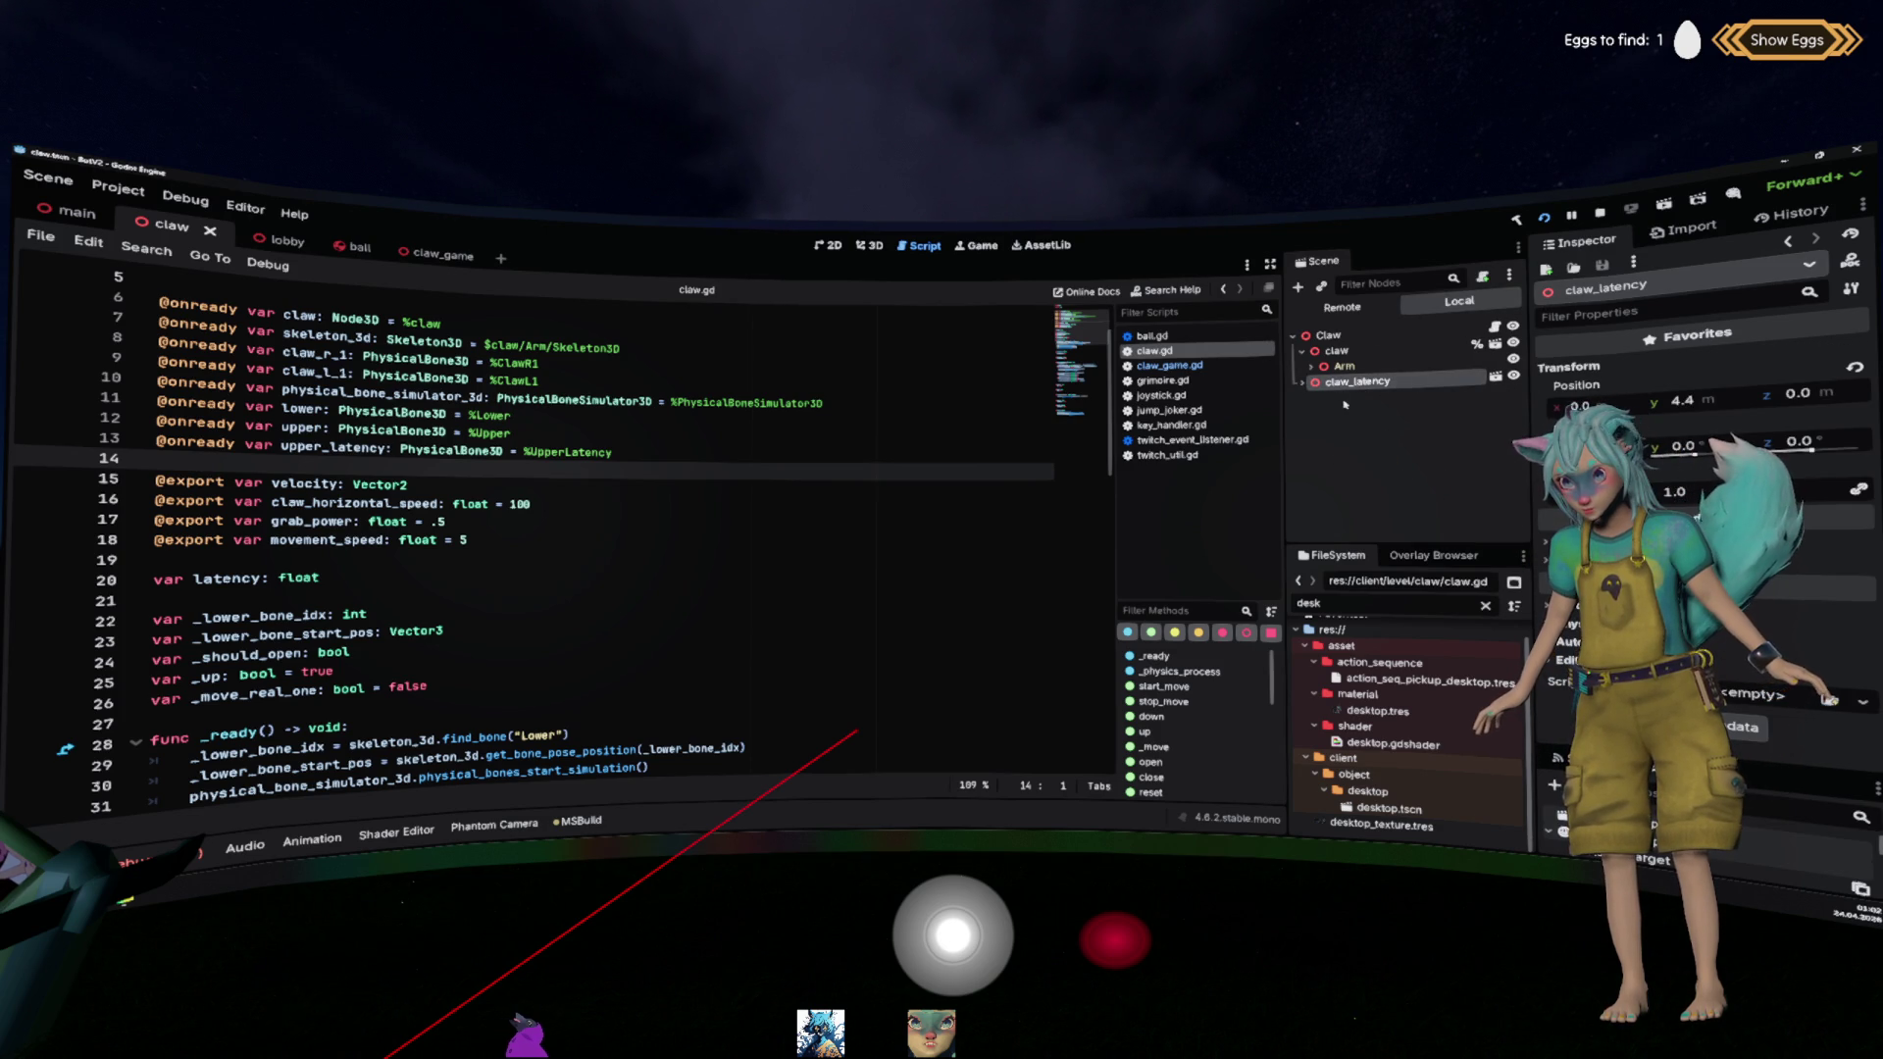
{"action": "left_click", "coordinate": [1303, 351]}
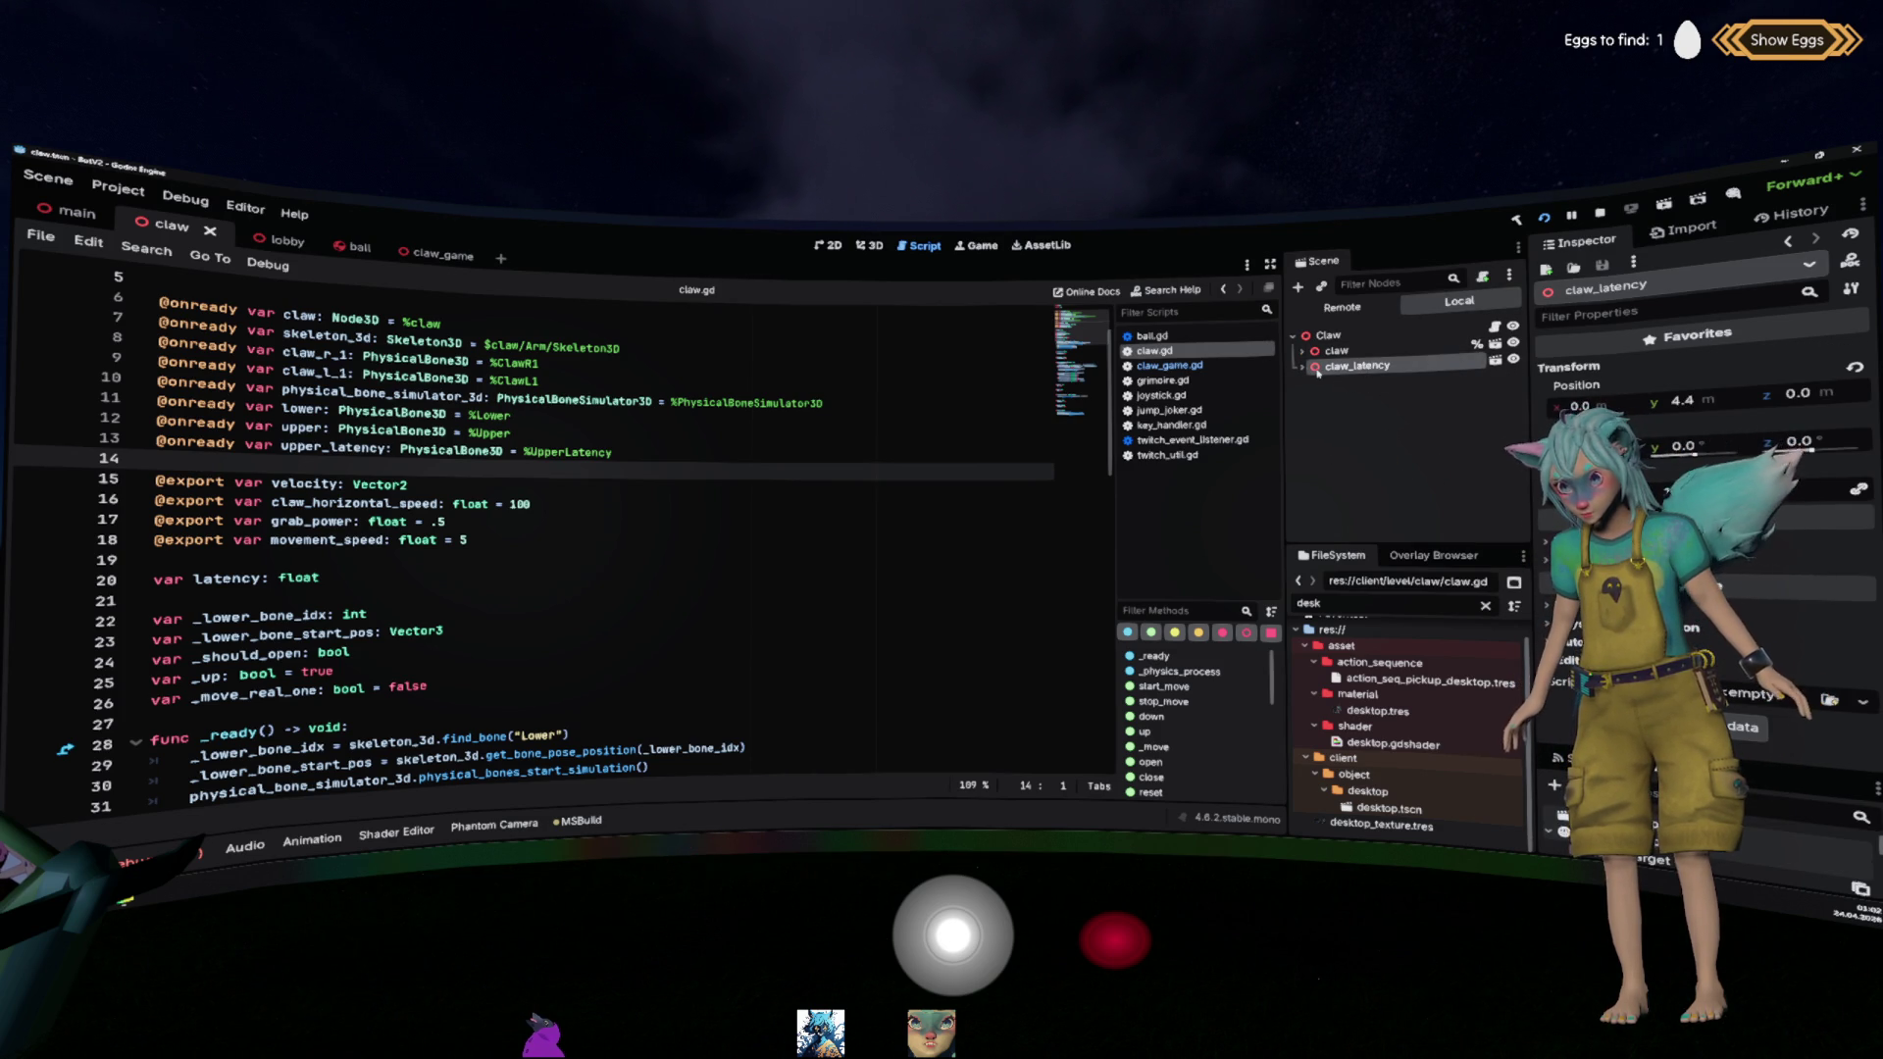
{"action": "key", "text": "Delete"}
{"action": "key", "text": "Return"}
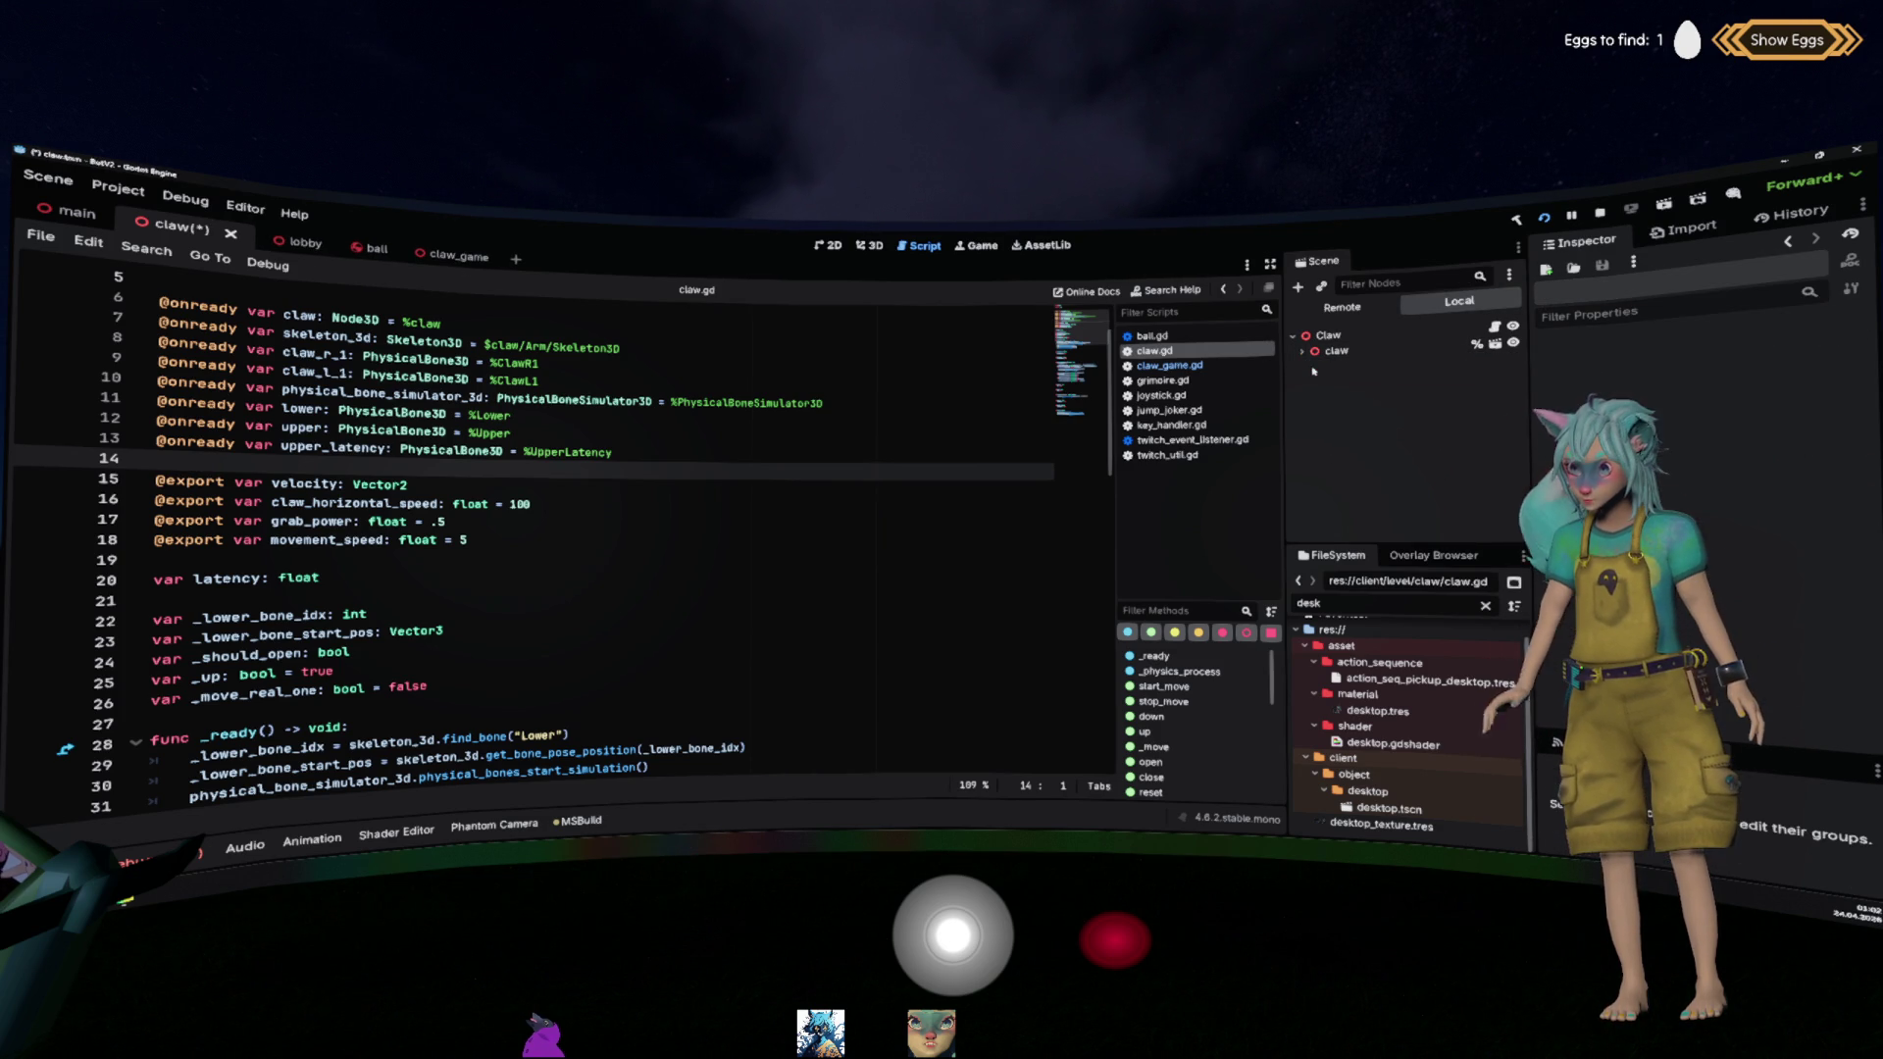
Step: Duplicate the claw node and rename the copy ClawLatency
{"action": "left_click", "coordinate": [1317, 353]}
{"action": "key", "text": "ctrl+d"}
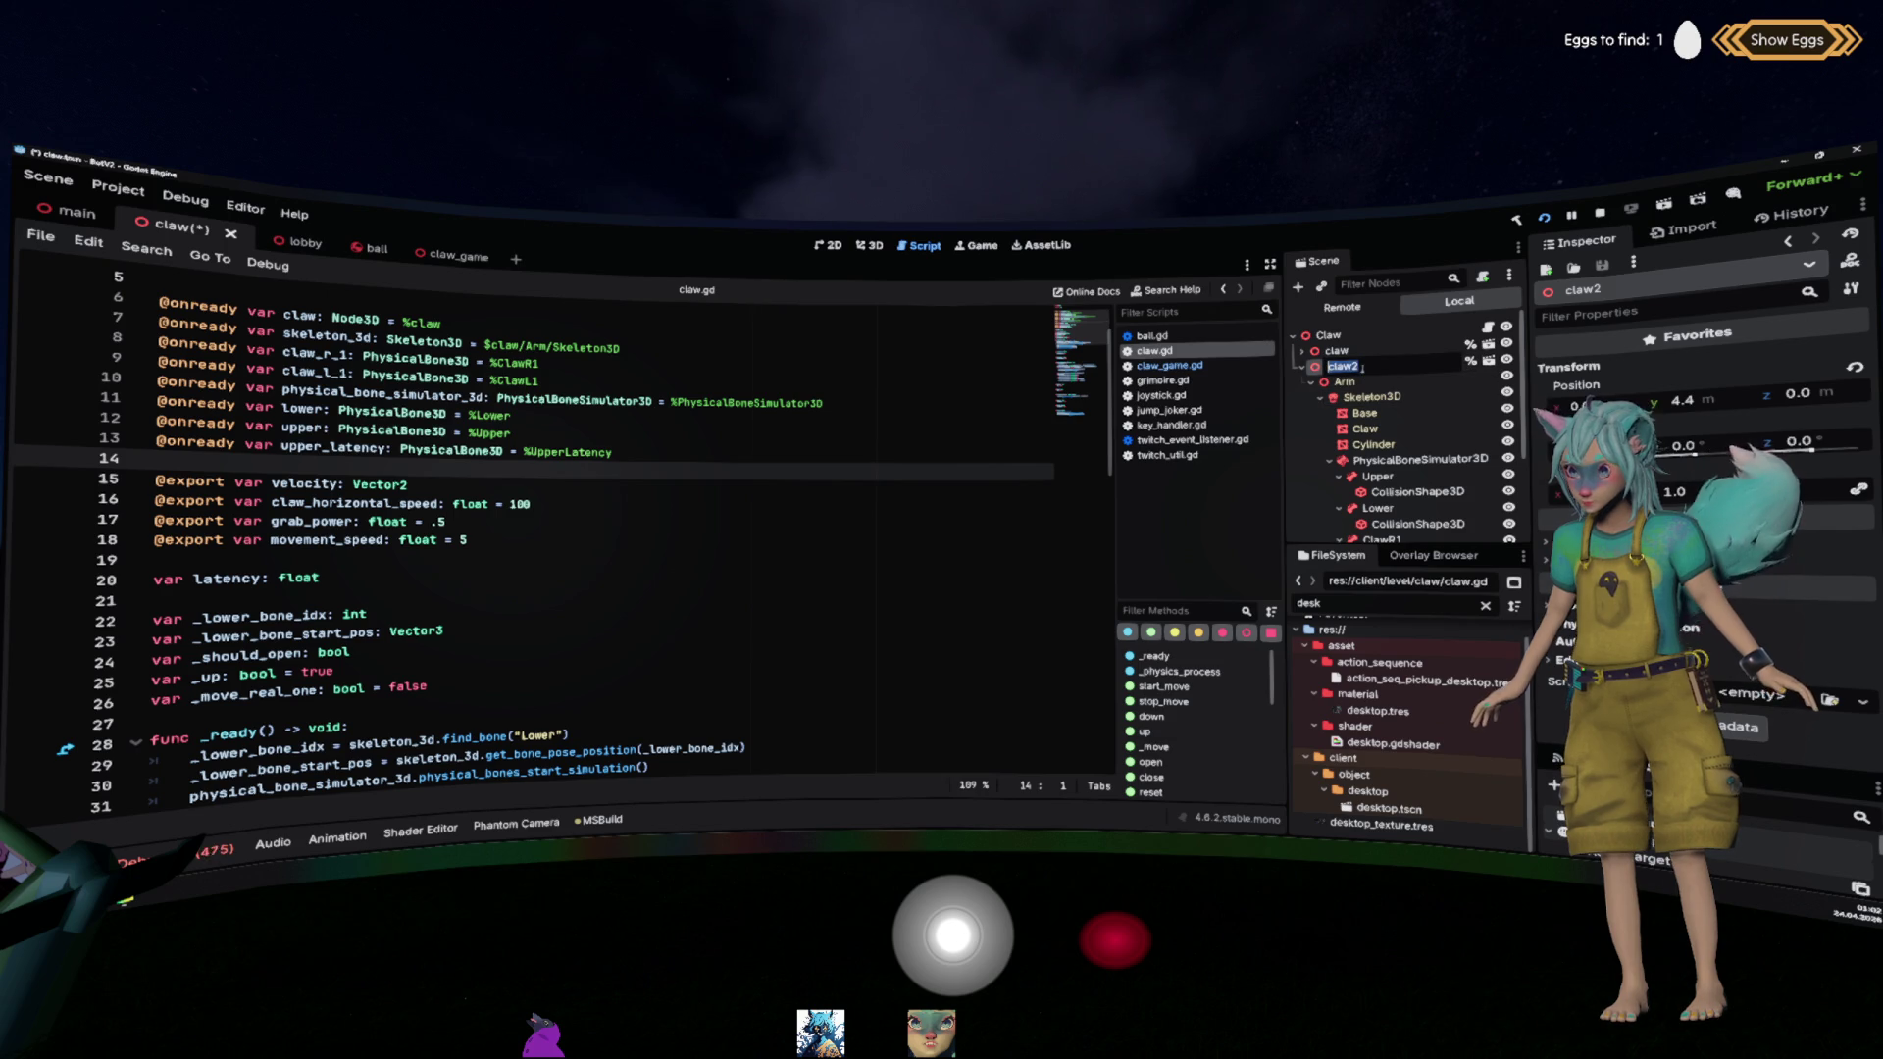
{"action": "type", "text": "claw_latencyt"}
{"action": "key", "text": "Return"}
{"action": "double_click", "coordinate": [1338, 366]}
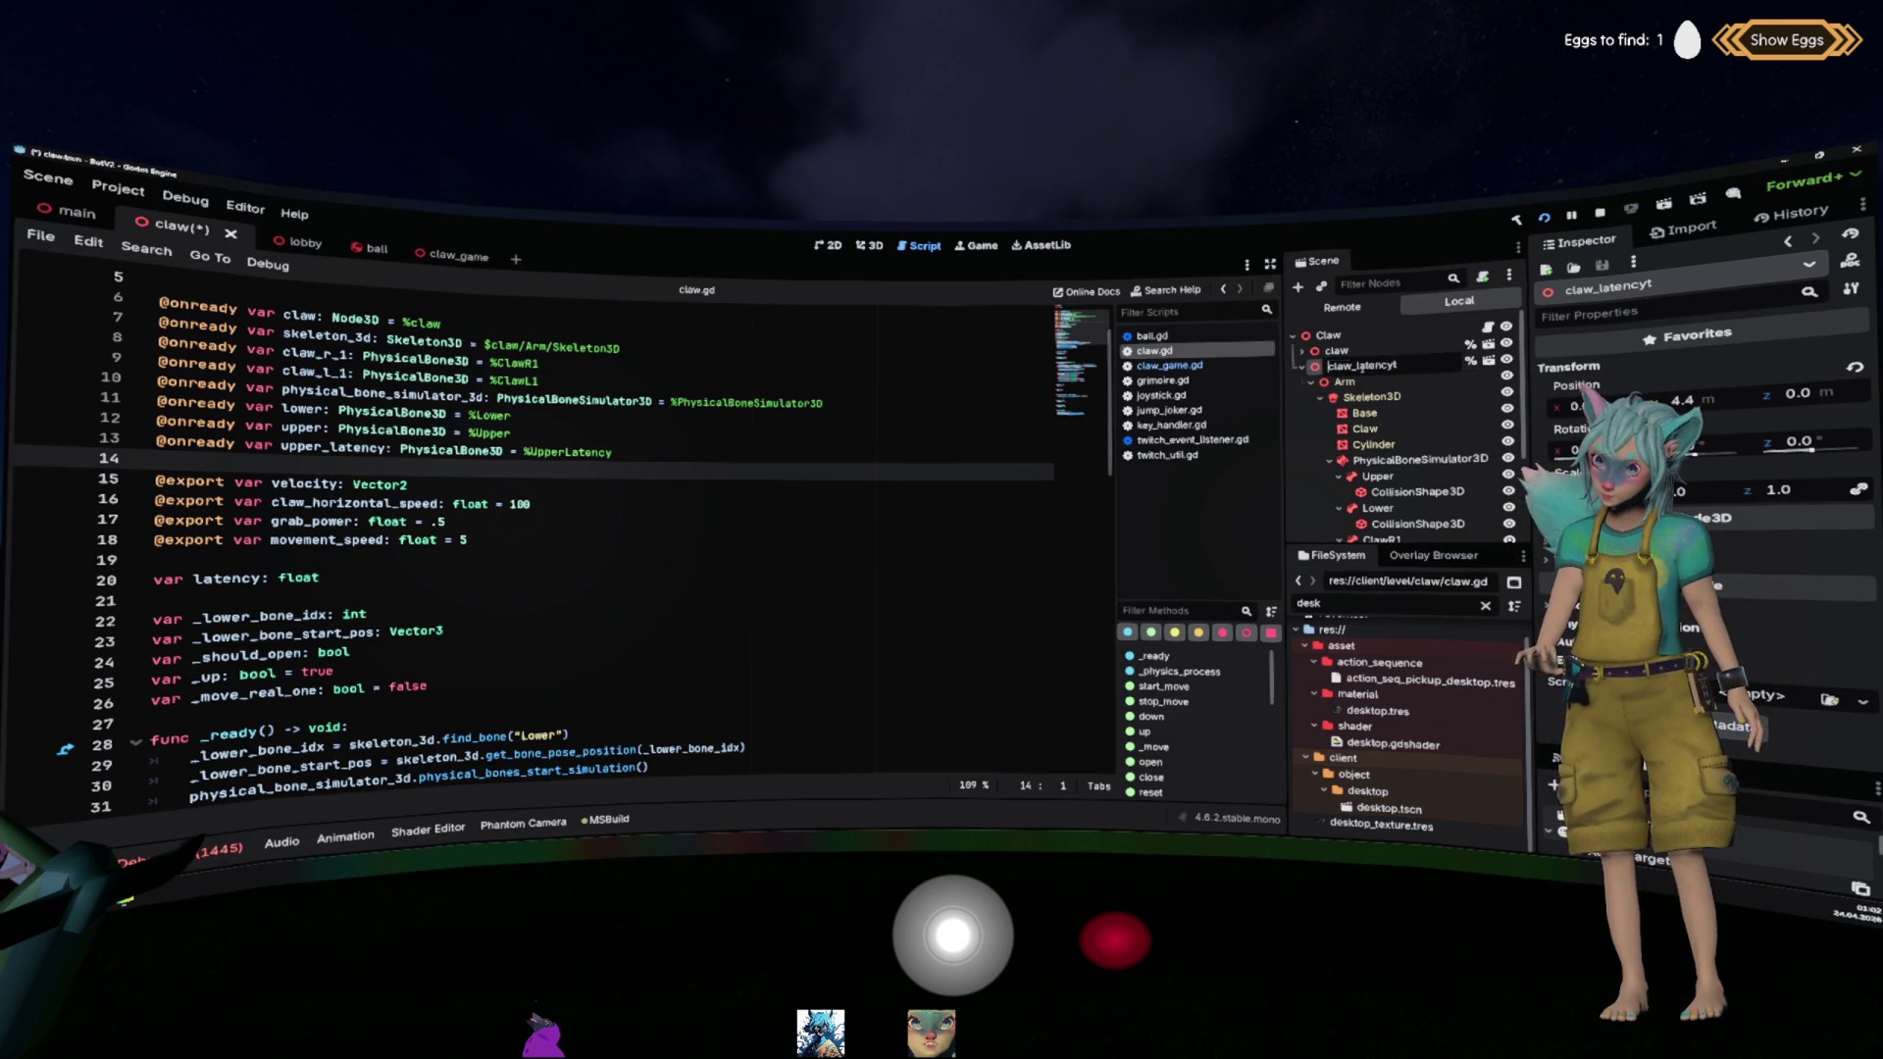
{"action": "key", "text": "BackSpace"}
{"action": "key", "text": "BackSpace"}
{"action": "type", "text": "L"}
{"action": "key", "text": "BackSpace"}
{"action": "key", "text": "Return"}
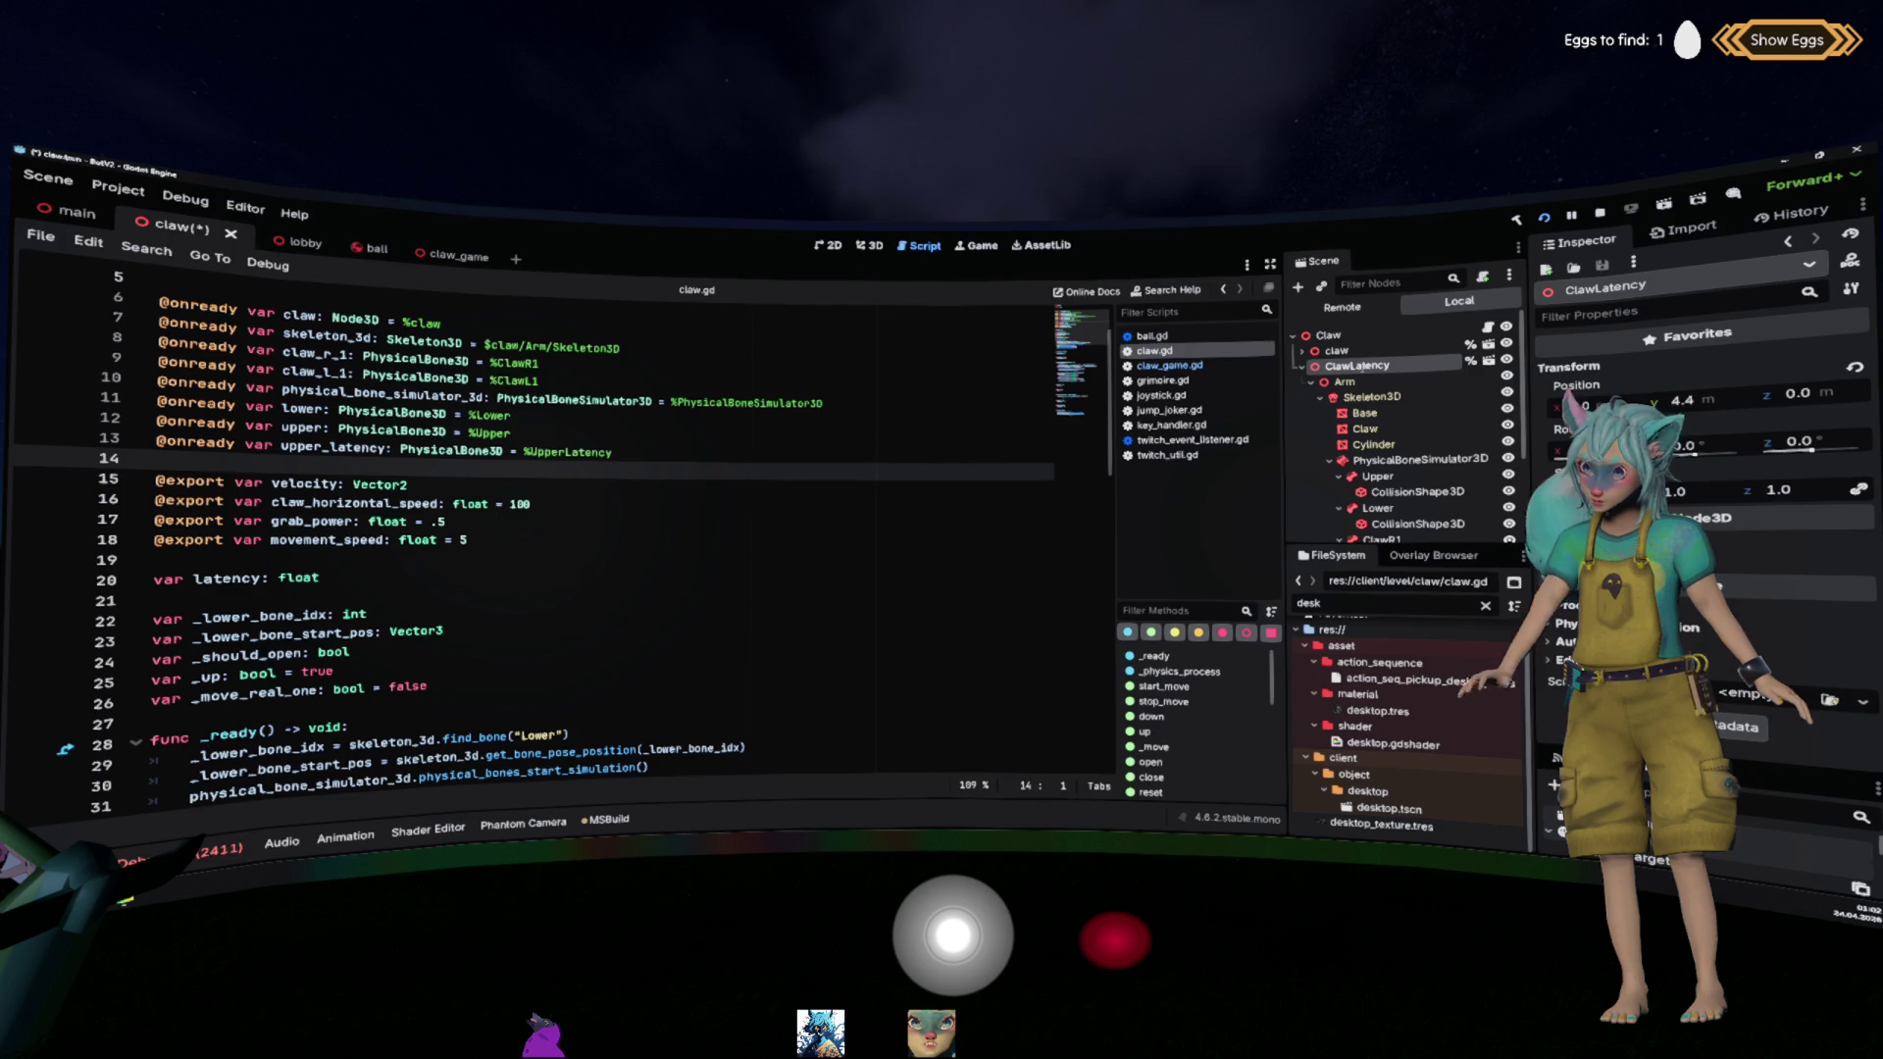
Step: Rename the copy's Upper bone to UpperLatency
{"action": "scroll", "coordinate": [1403, 422], "scroll_direction": "down", "scroll_amount": 1}
{"action": "double_click", "coordinate": [1413, 449]}
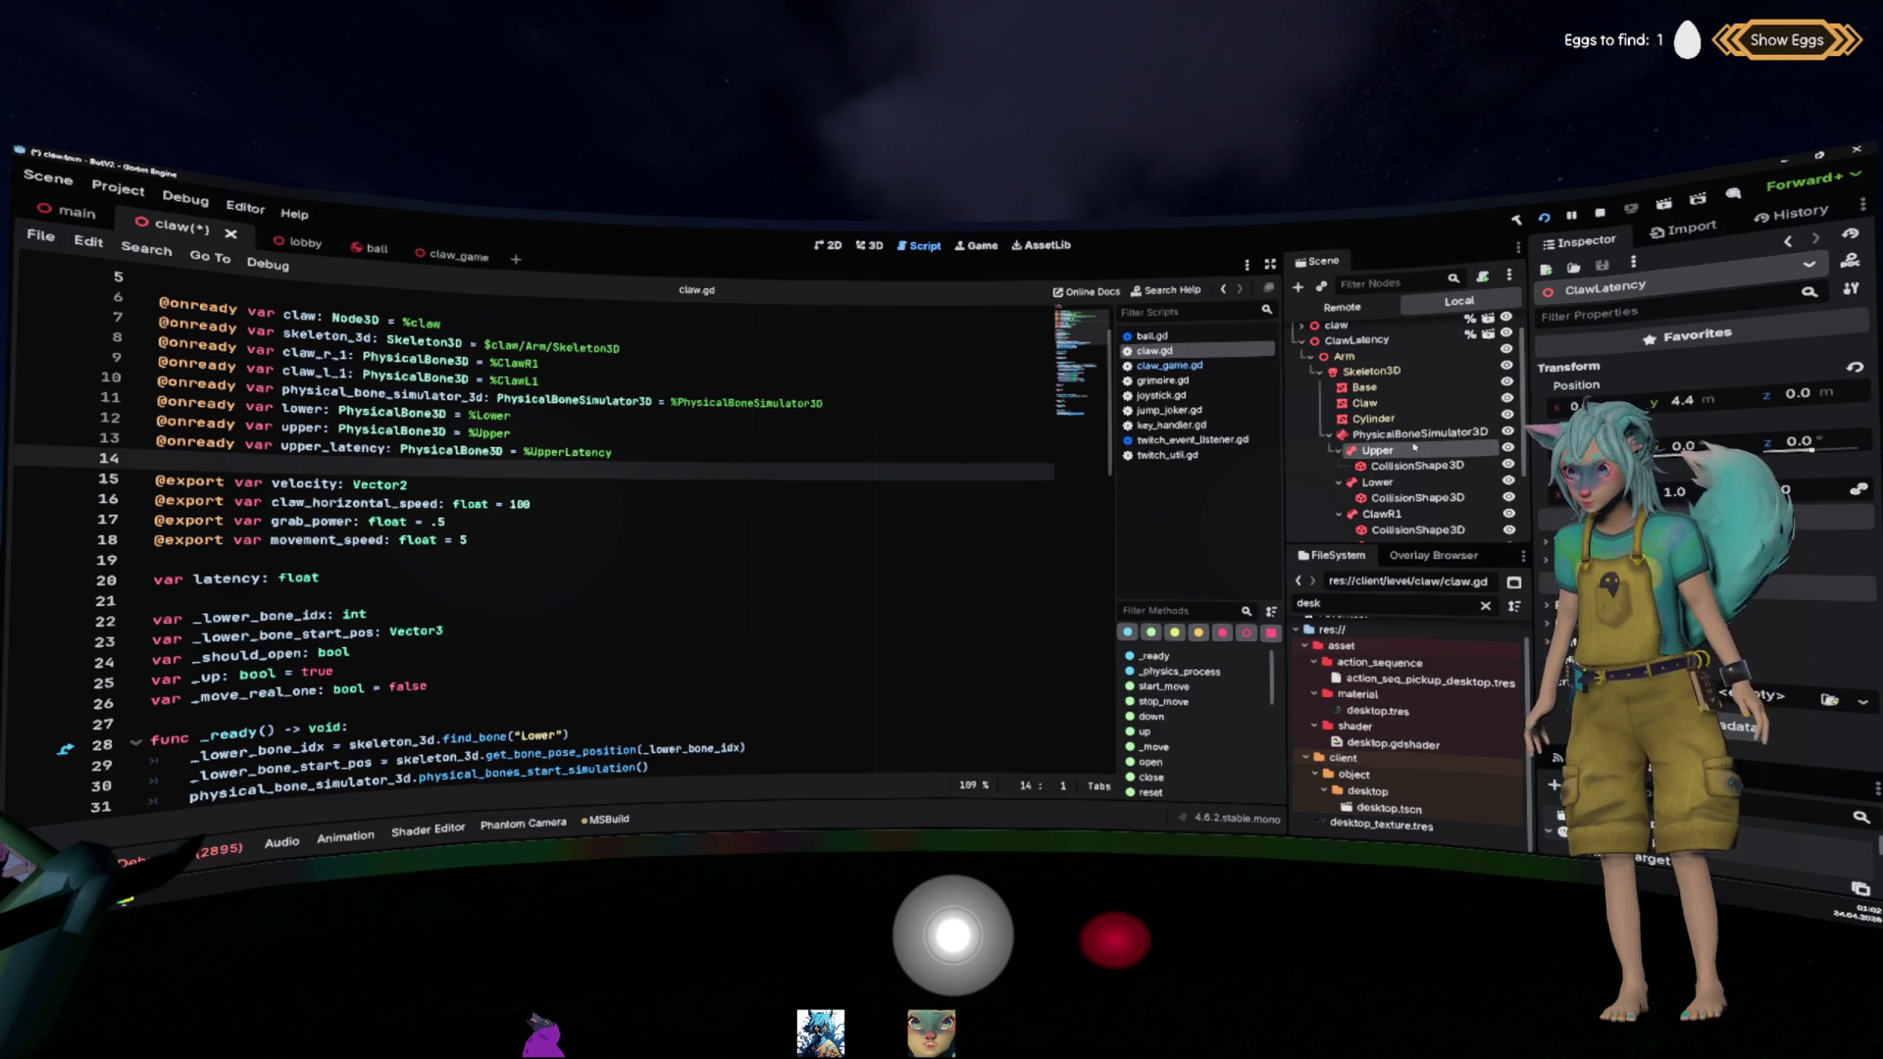
{"action": "left_click", "coordinate": [1414, 447]}
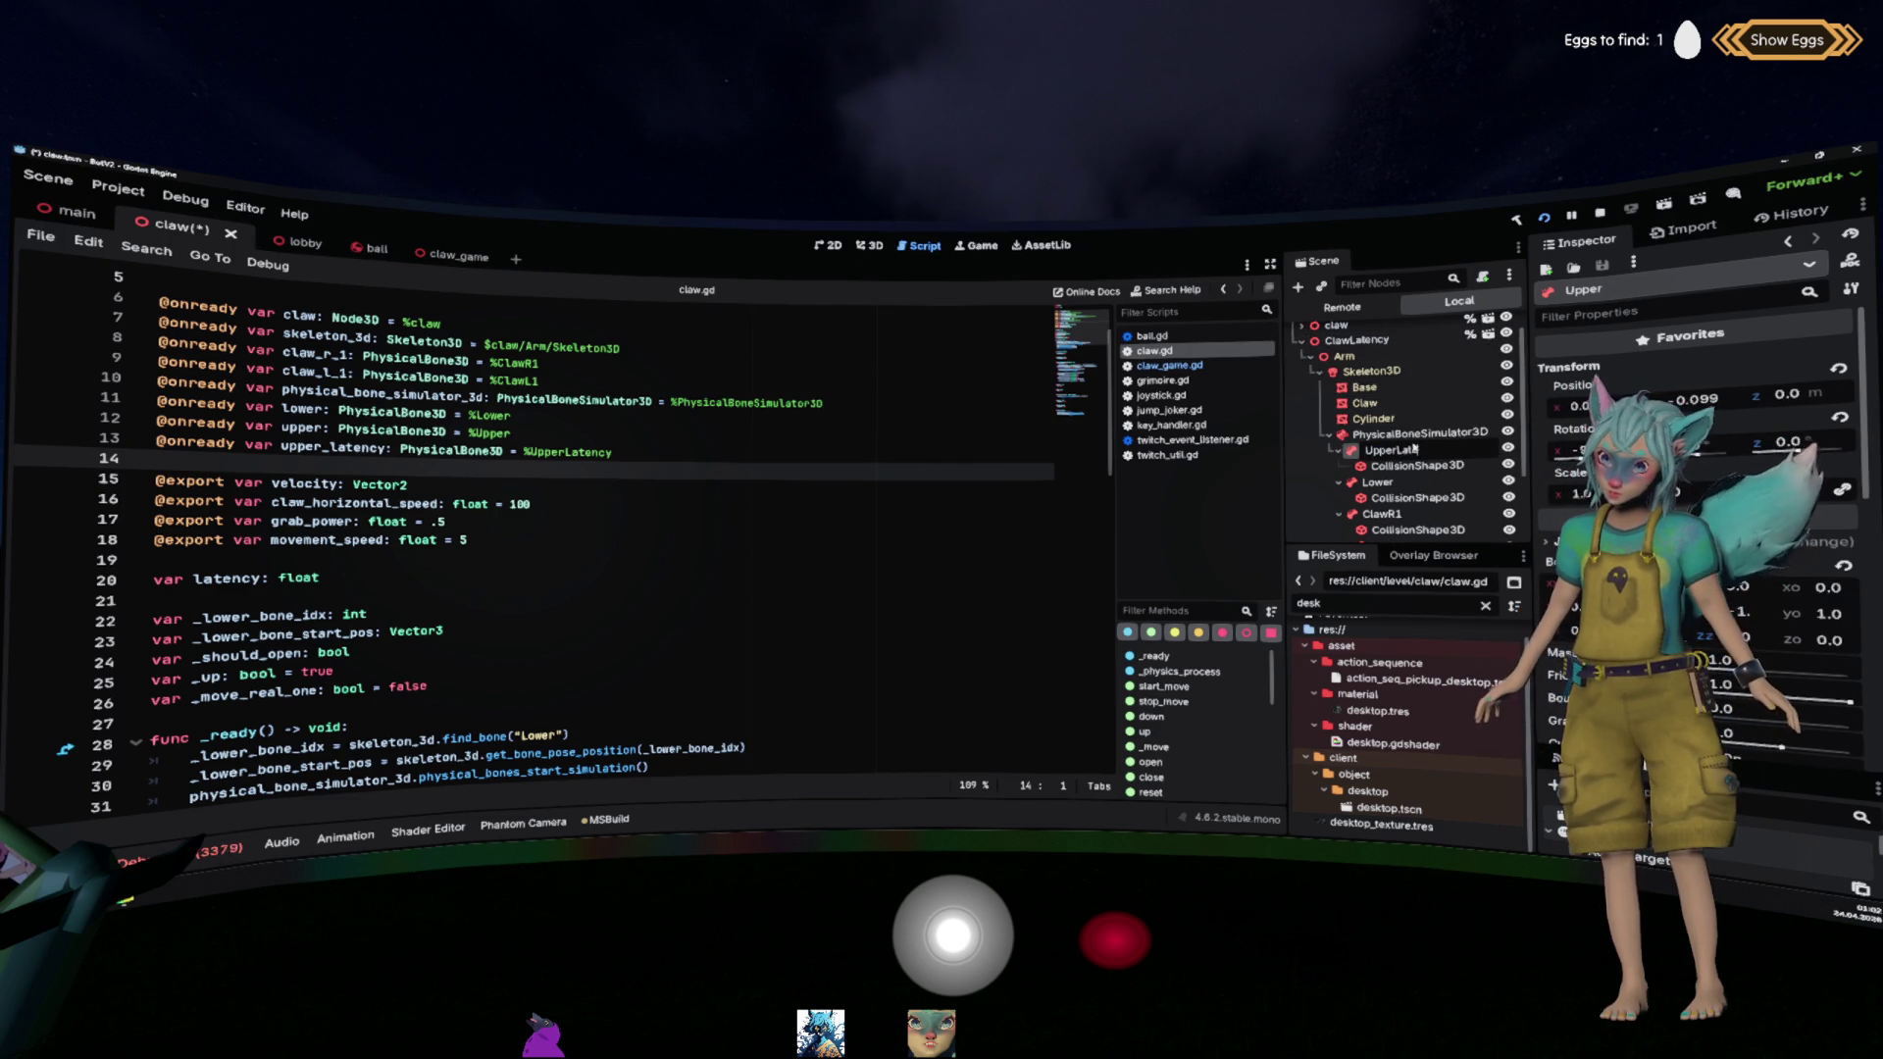
{"action": "type", "text": "y"}
{"action": "key", "text": "Return"}
{"action": "right_click", "coordinate": [1414, 447]}
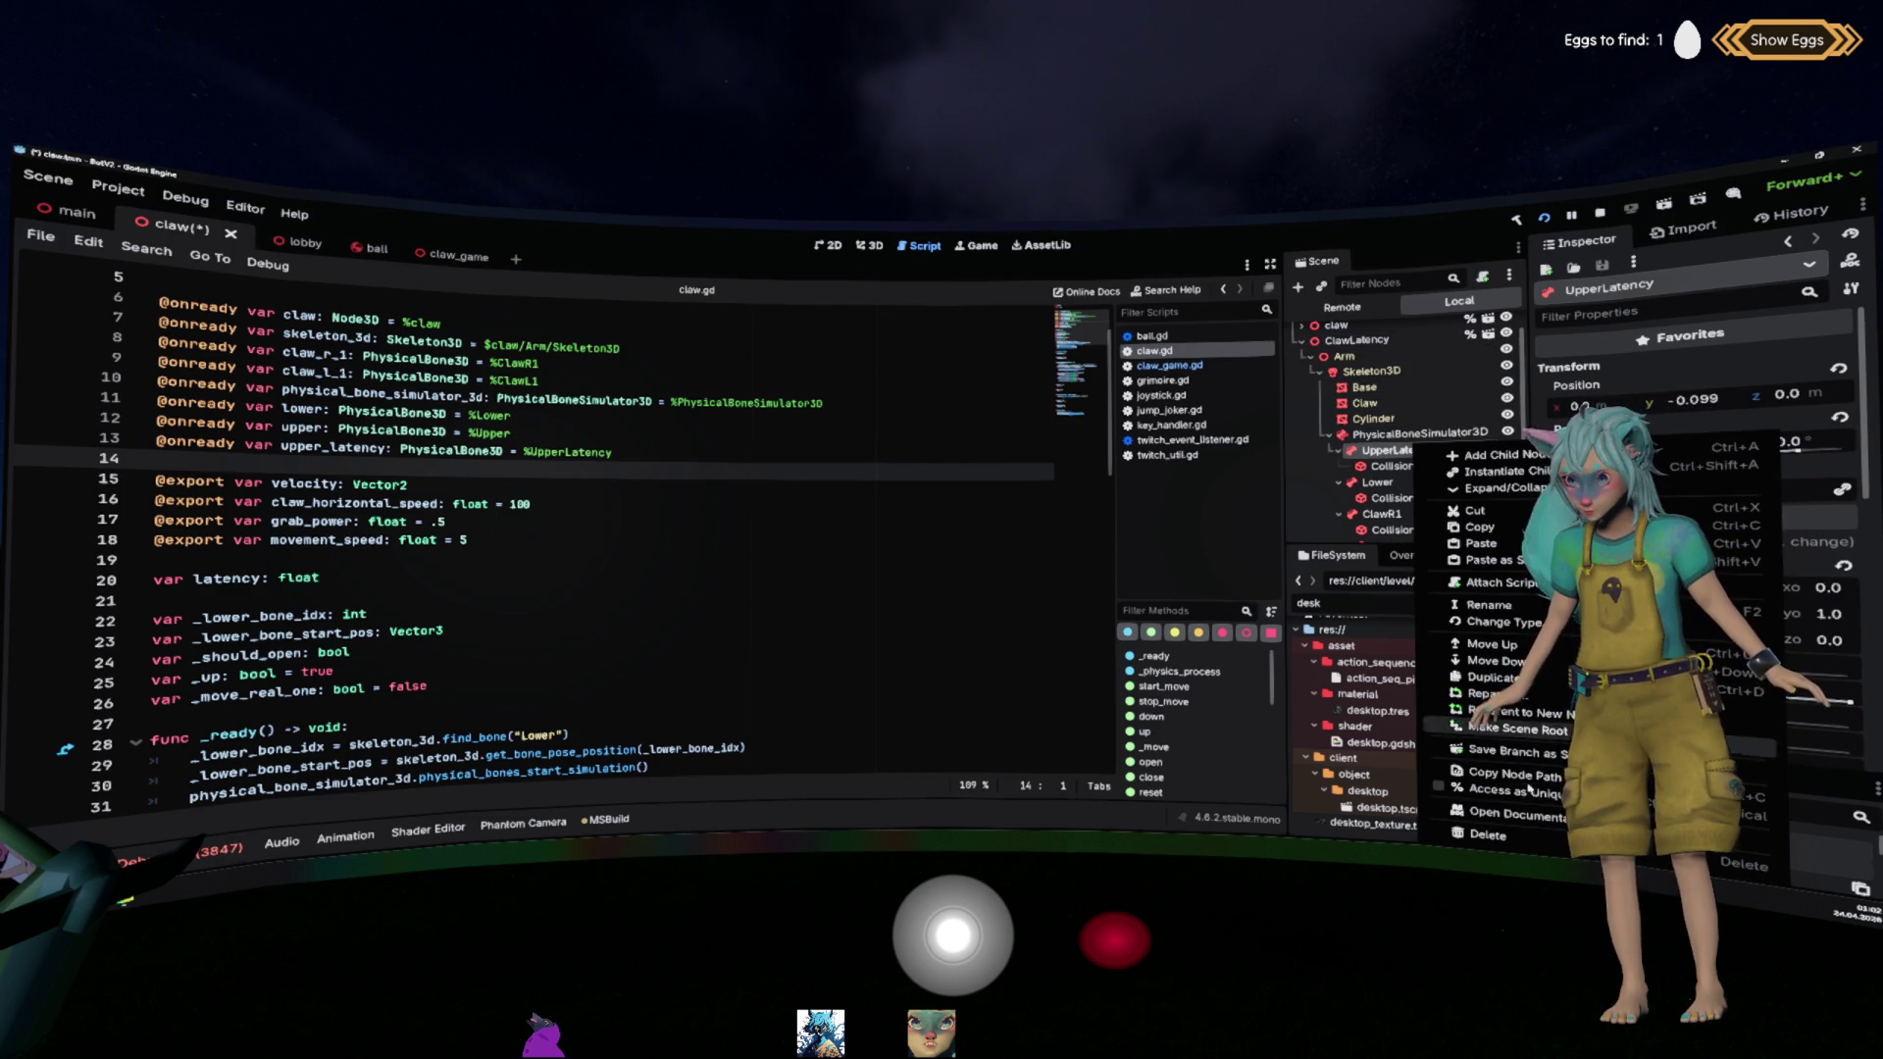
{"action": "left_click", "coordinate": [1381, 626]}
Step: Check the upper_latency reference on line 13, expand UpperLatency's collision layer settings, and save
{"action": "scroll", "coordinate": [432, 527], "scroll_direction": "up", "scroll_amount": 2}
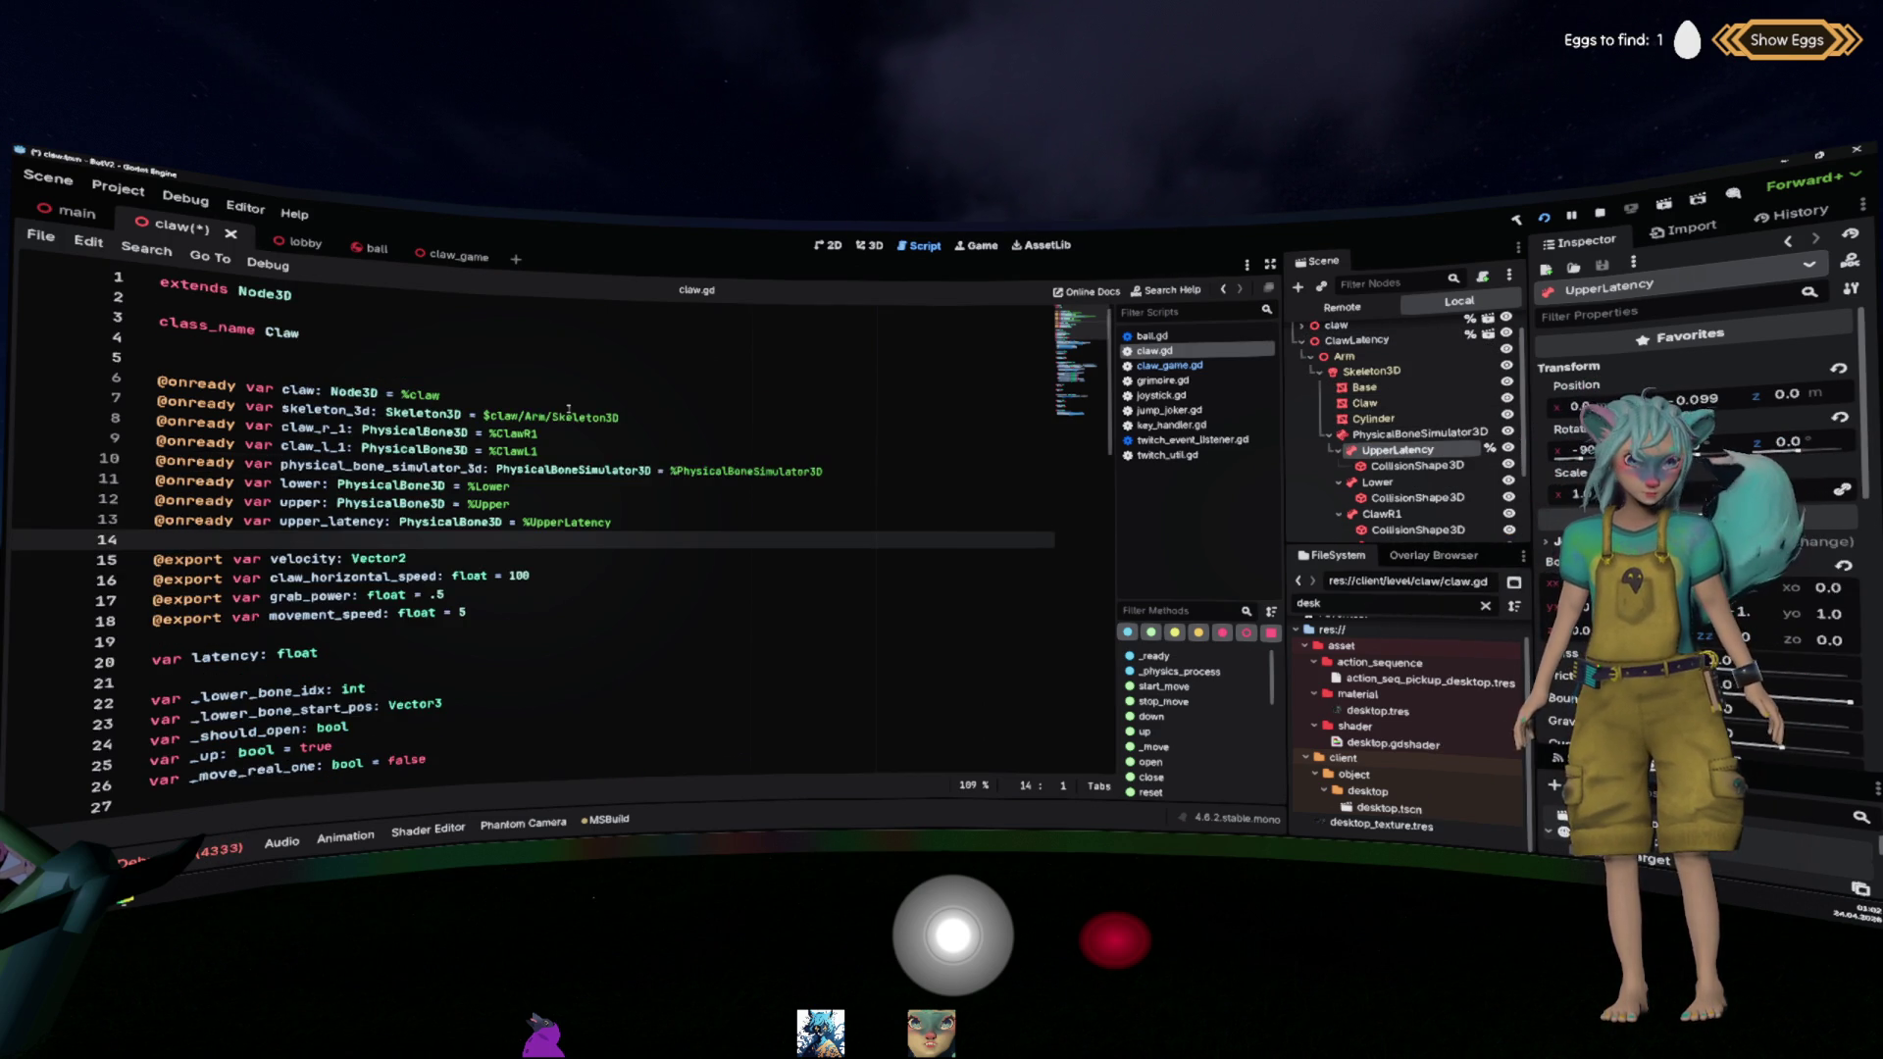
{"action": "double_click", "coordinate": [331, 521]}
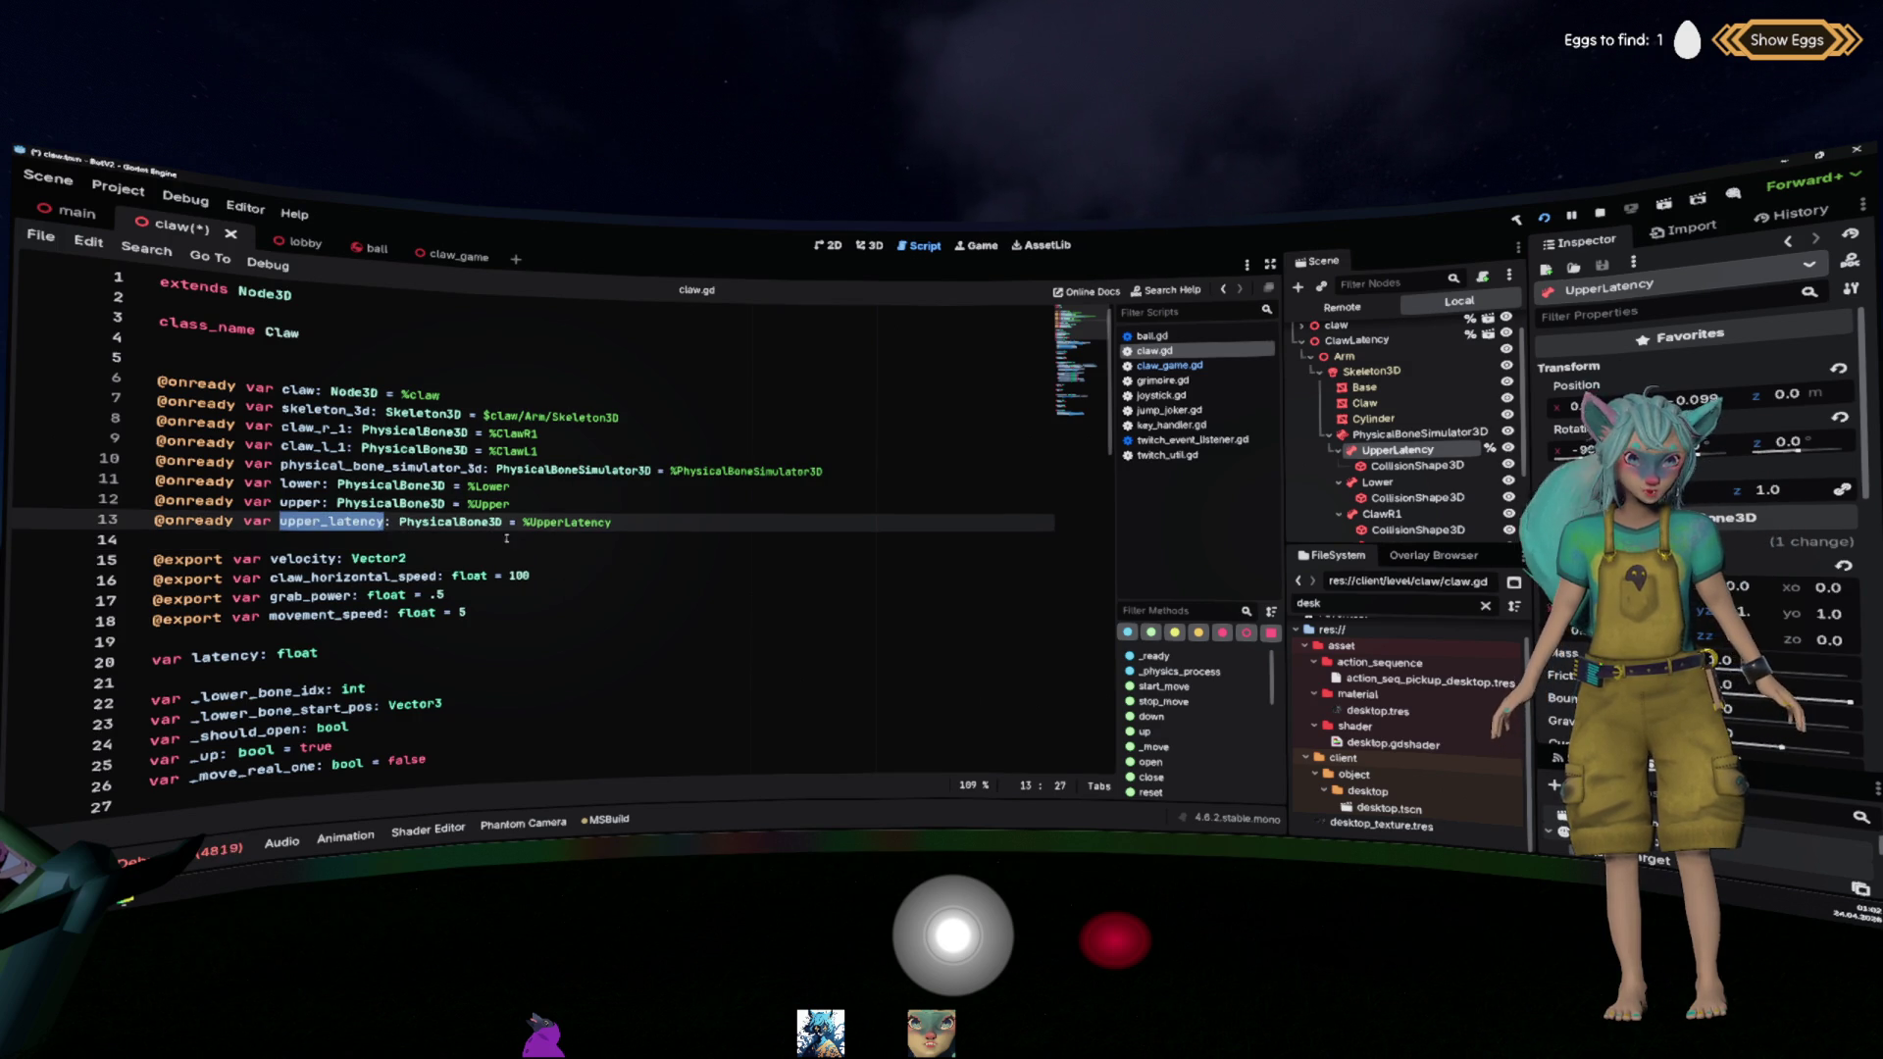
{"action": "double_click", "coordinate": [569, 522]}
{"action": "scroll", "coordinate": [569, 522], "scroll_direction": "down", "scroll_amount": 3}
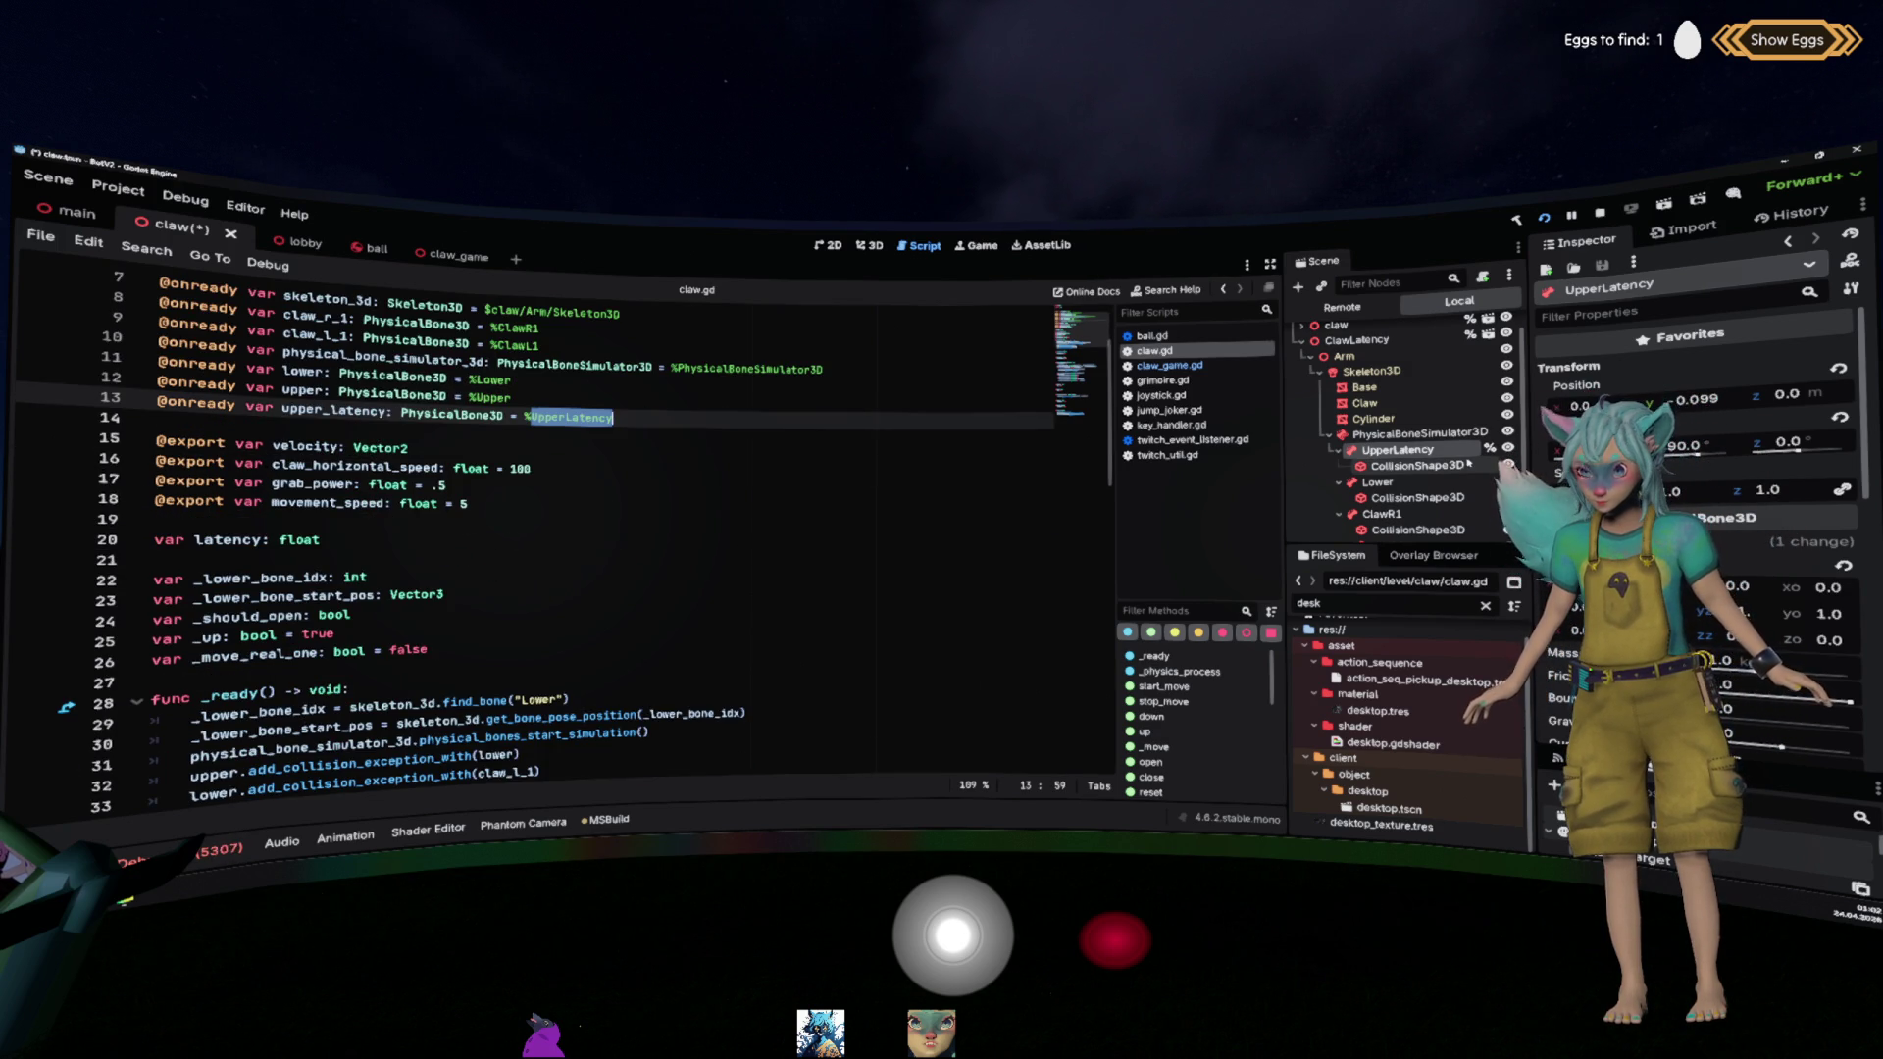
{"action": "scroll", "coordinate": [1461, 464], "scroll_direction": "down", "scroll_amount": 1}
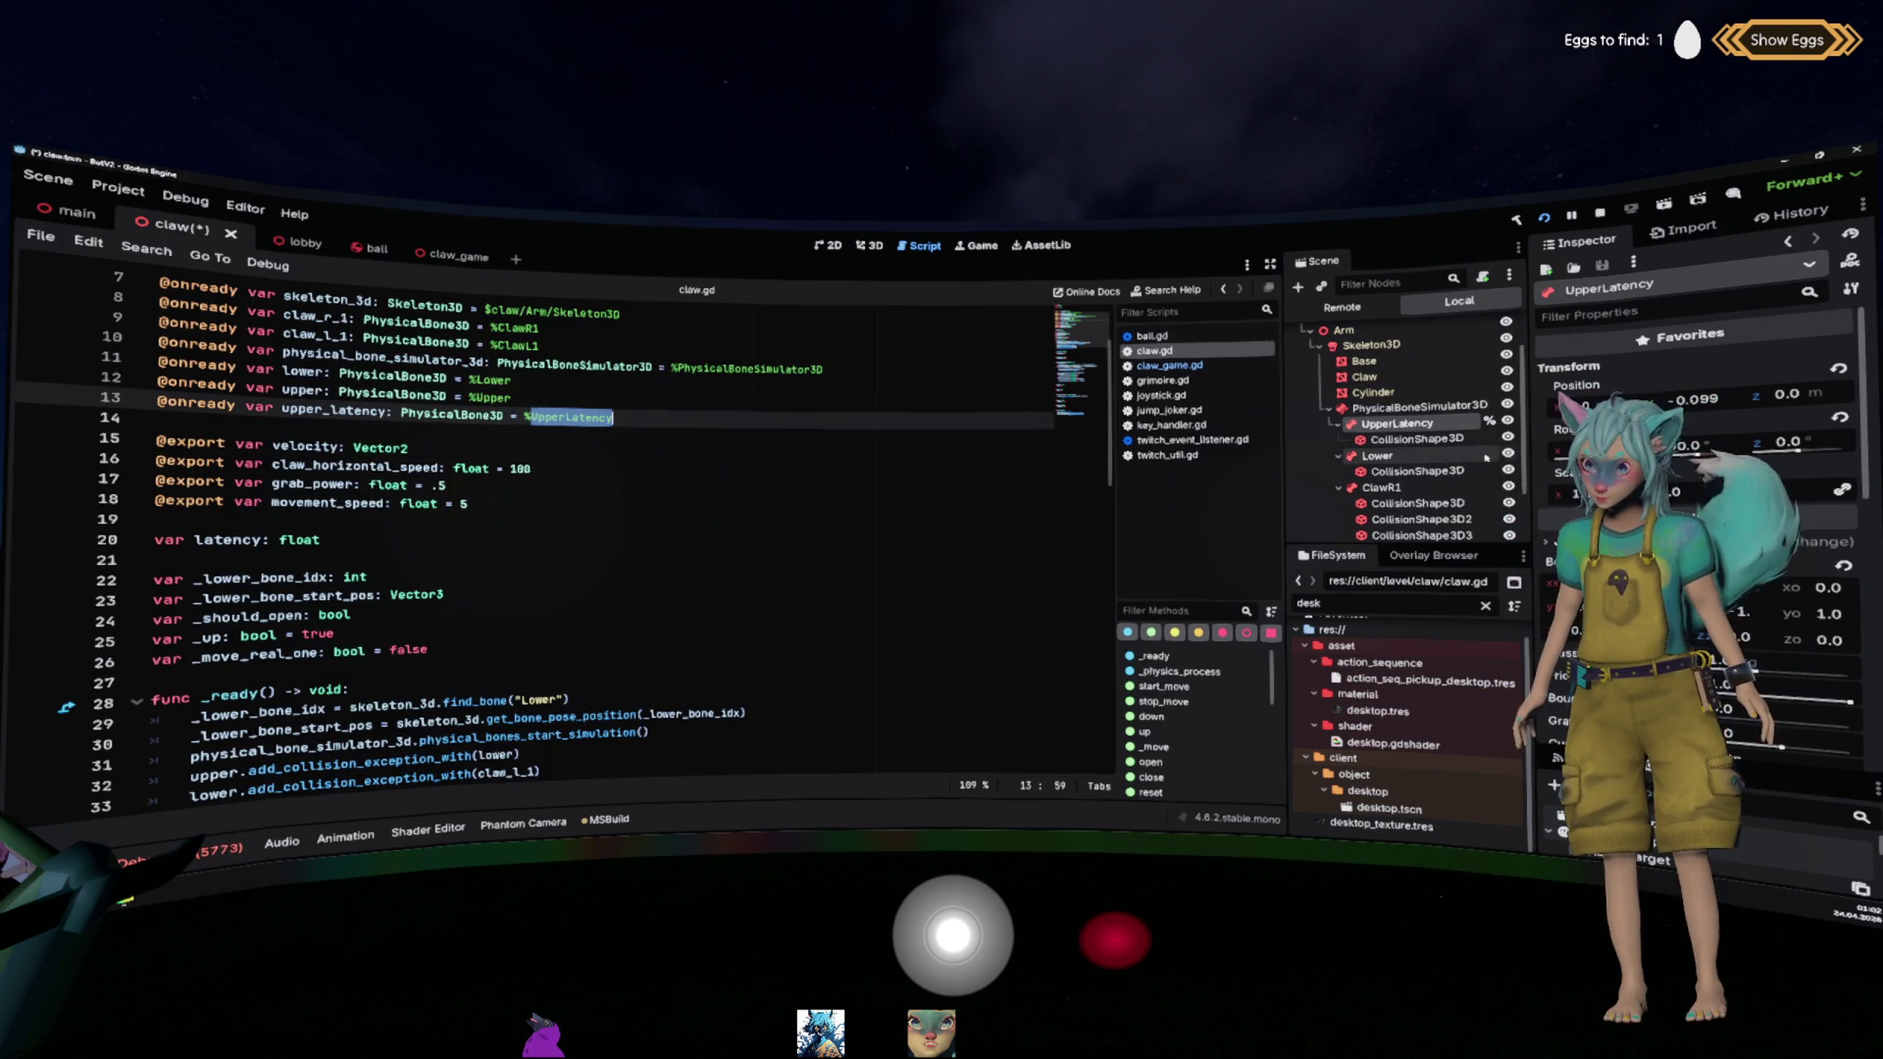
{"action": "scroll", "coordinate": [1697, 442], "scroll_direction": "down", "scroll_amount": 5}
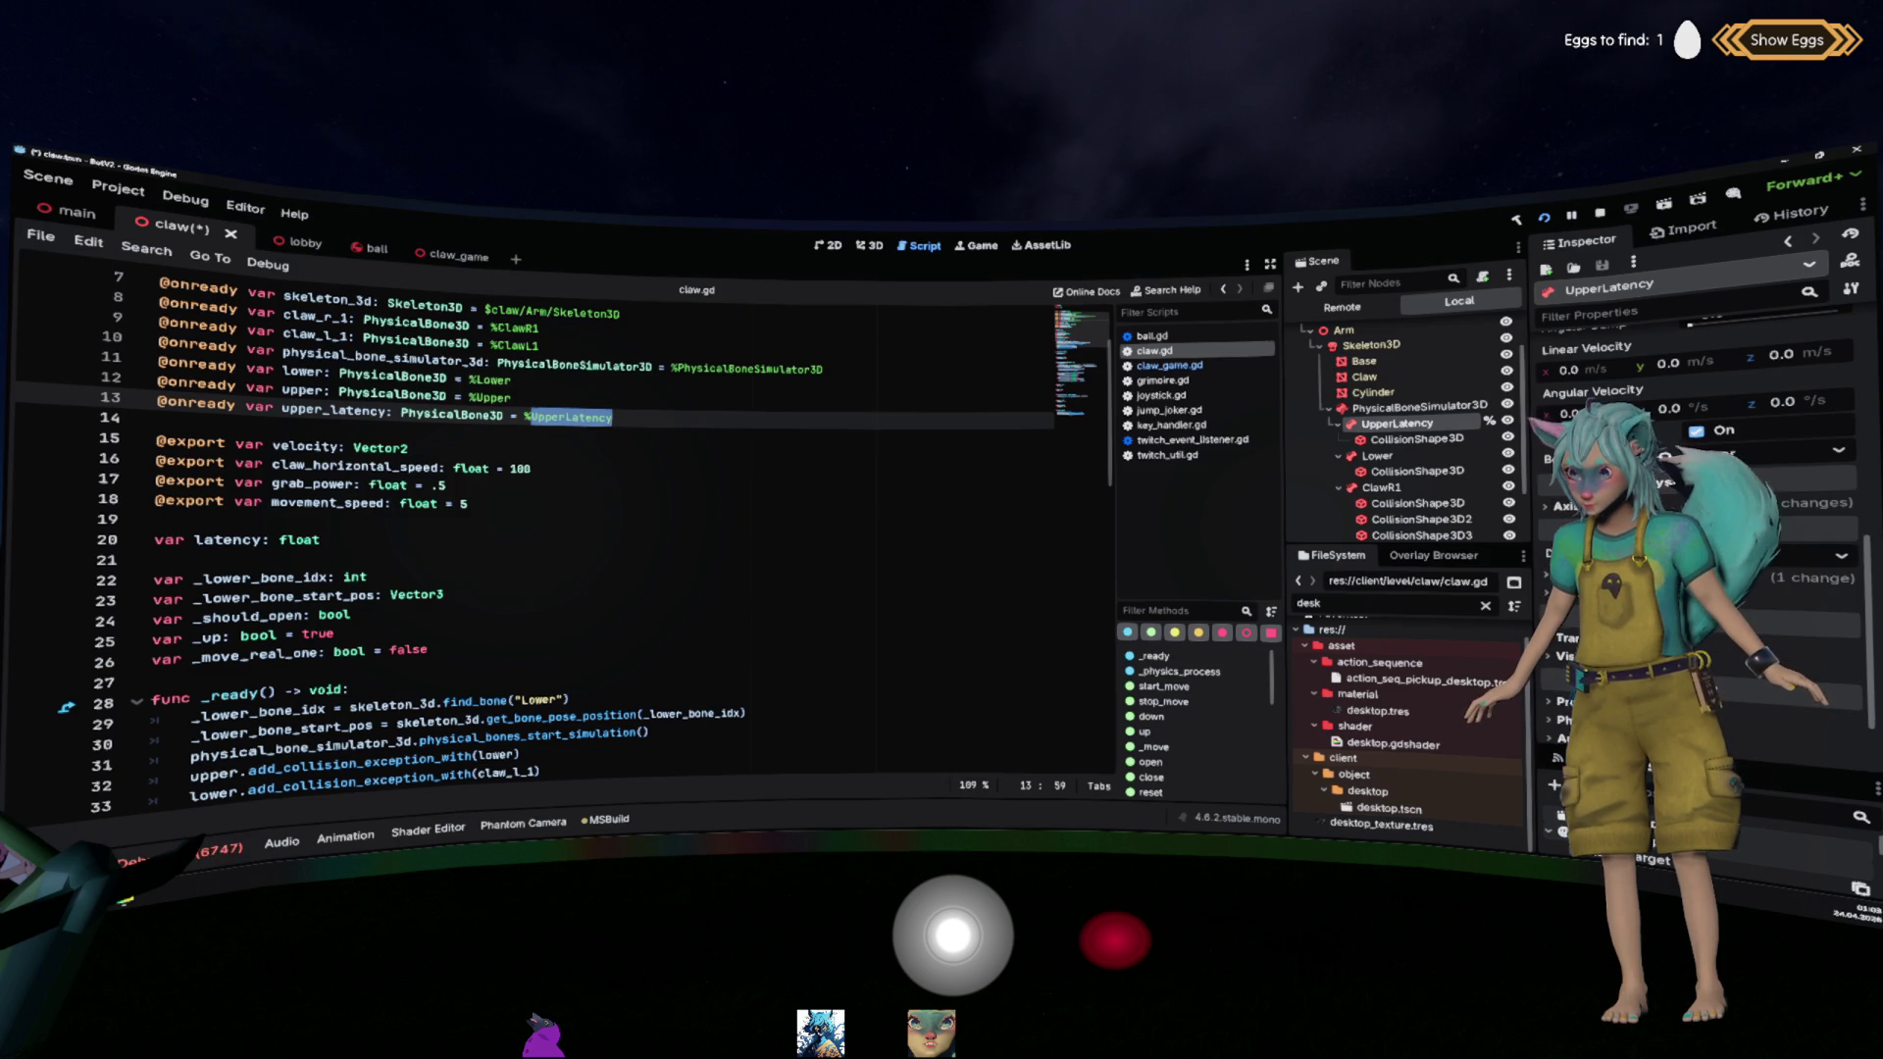
{"action": "left_click", "coordinate": [1688, 579]}
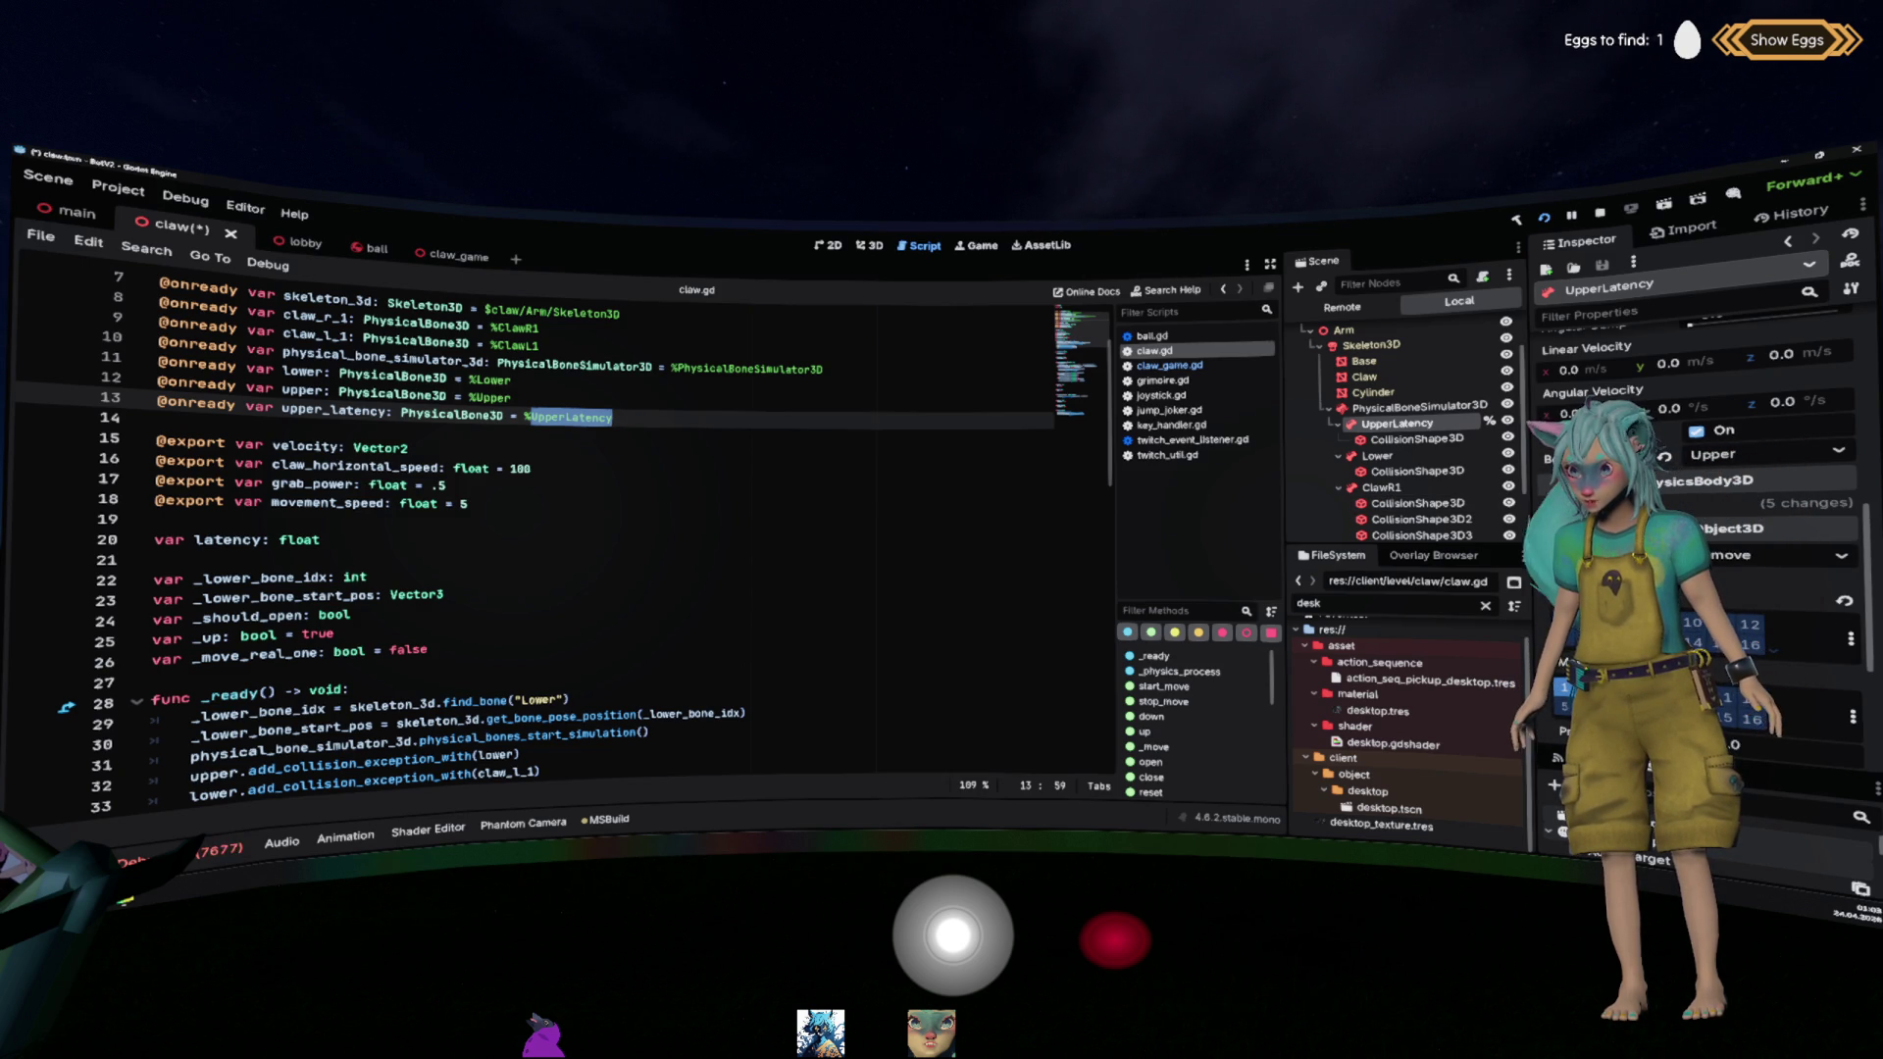
{"action": "key", "text": "ctrl+s"}
{"action": "key", "text": "Up"}
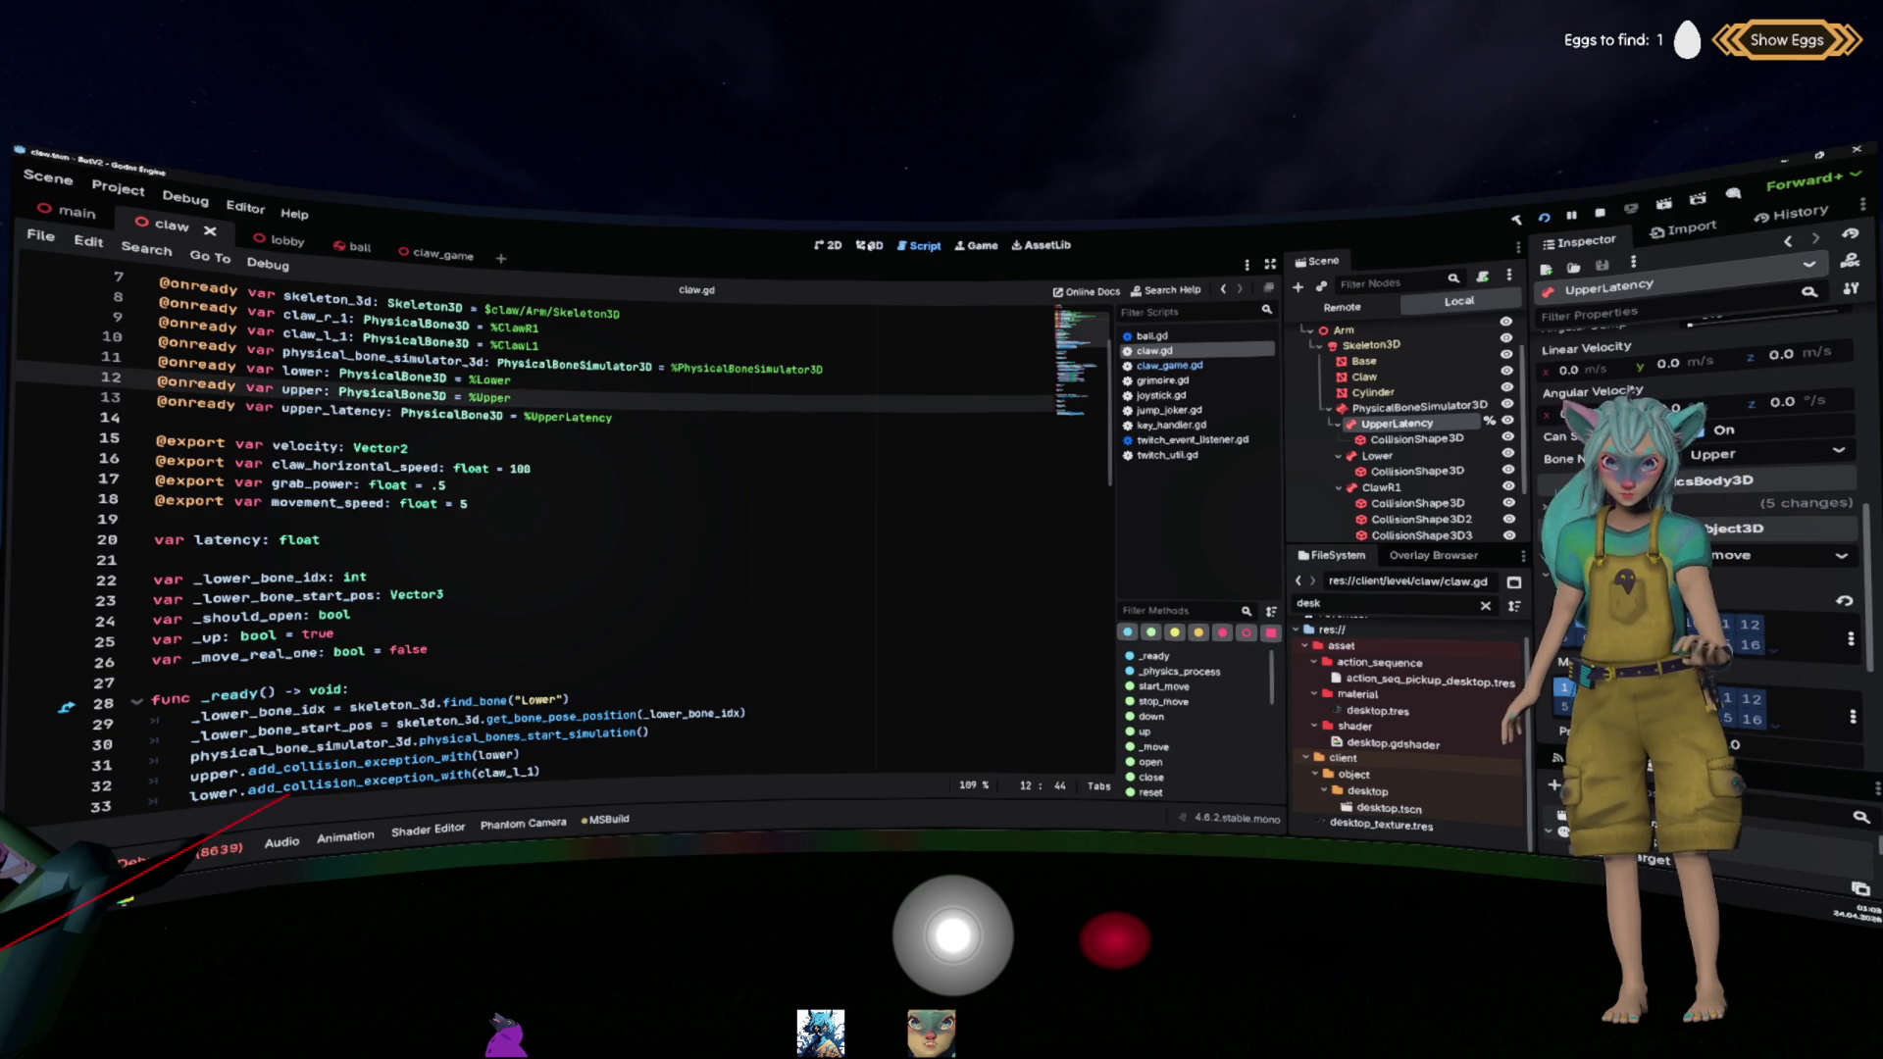
Step: In the 3D view, set the Base mesh's material to white, save, and run the game with F5
{"action": "left_click", "coordinate": [869, 245]}
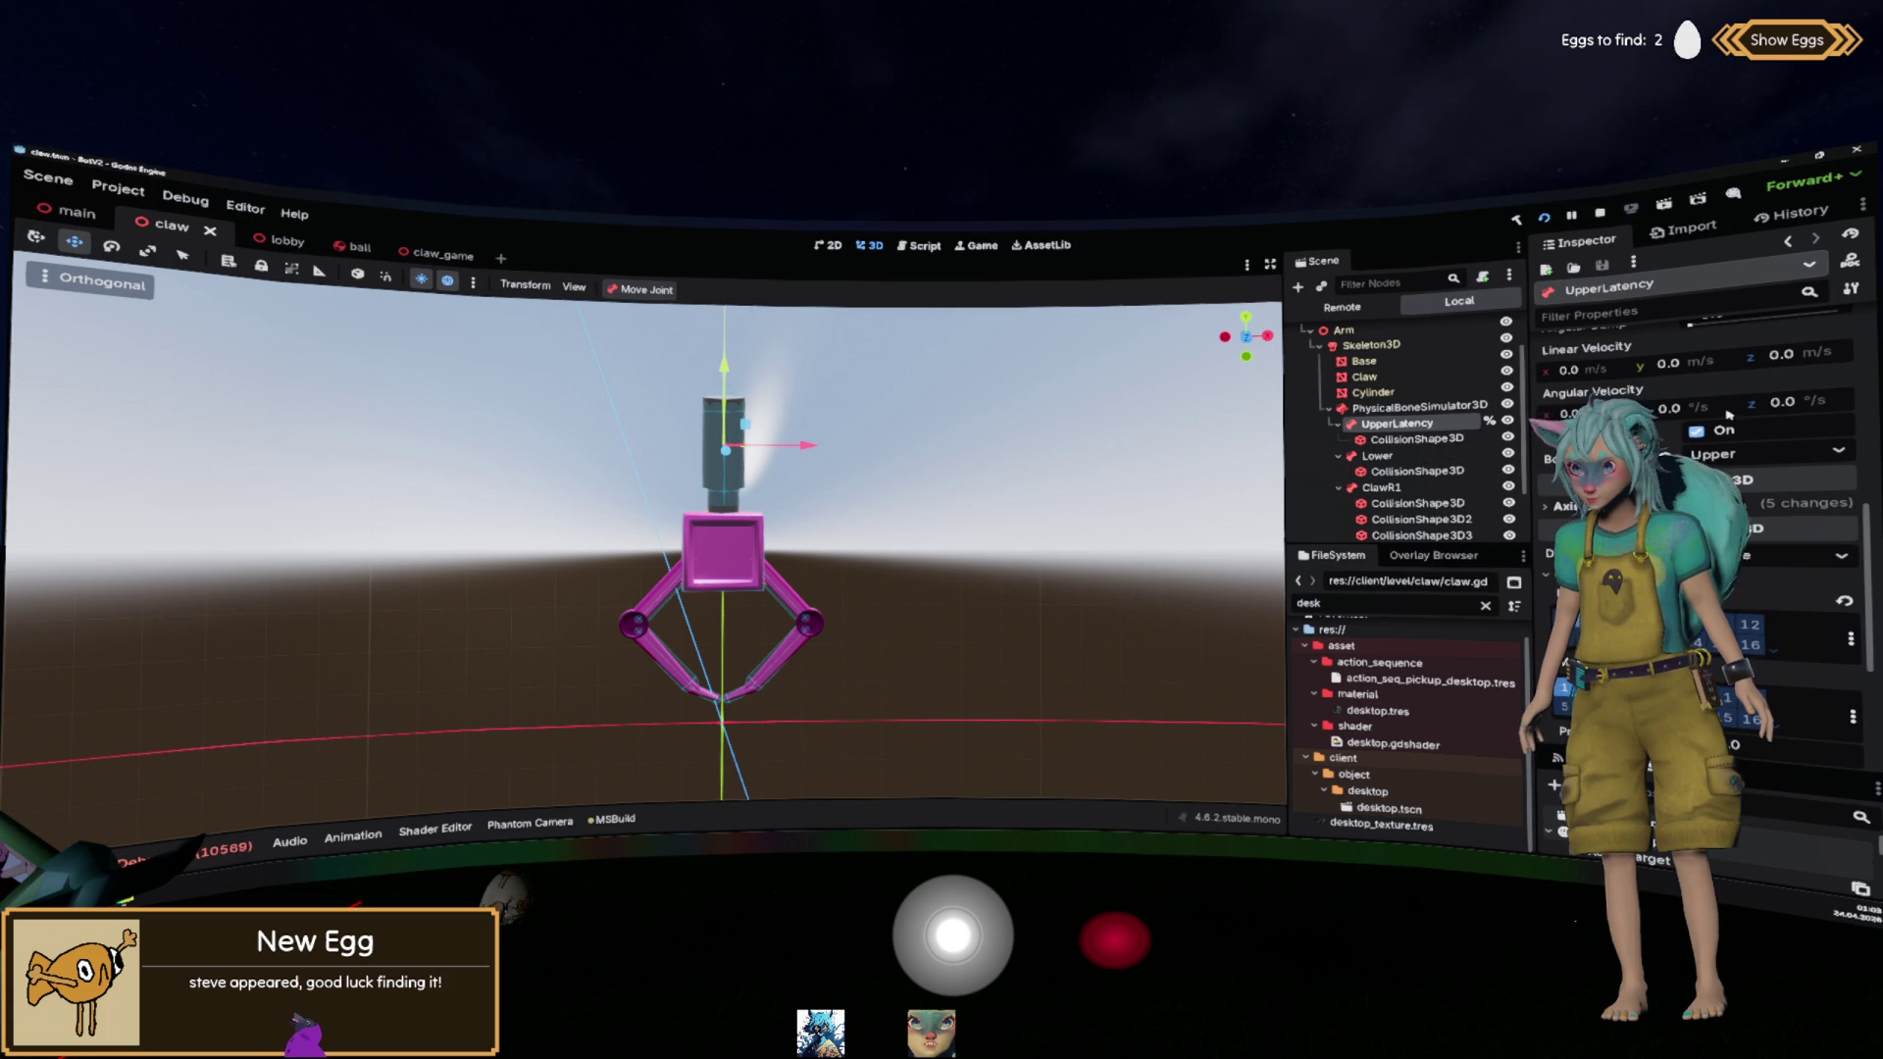
{"action": "scroll", "coordinate": [1703, 438], "scroll_direction": "up", "scroll_amount": 5}
{"action": "scroll", "coordinate": [1703, 438], "scroll_direction": "down", "scroll_amount": 1}
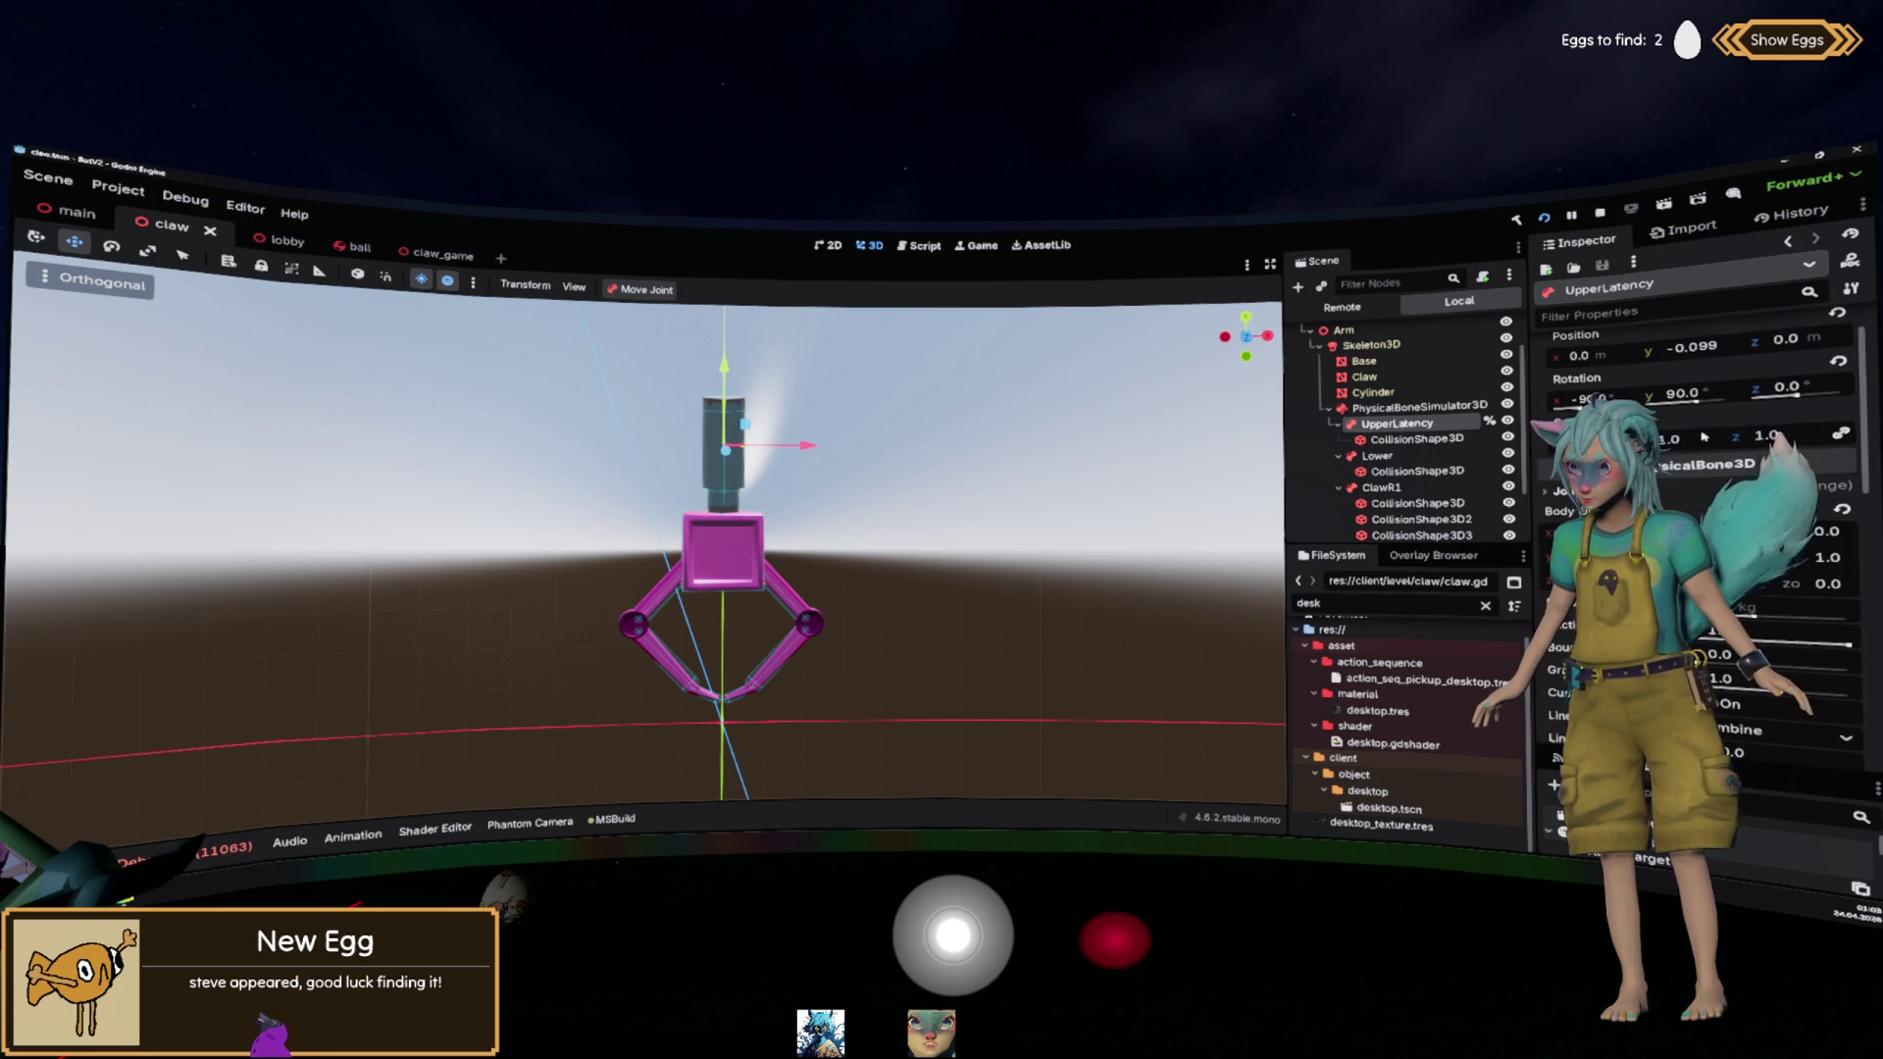
{"action": "left_click", "coordinate": [1403, 363]}
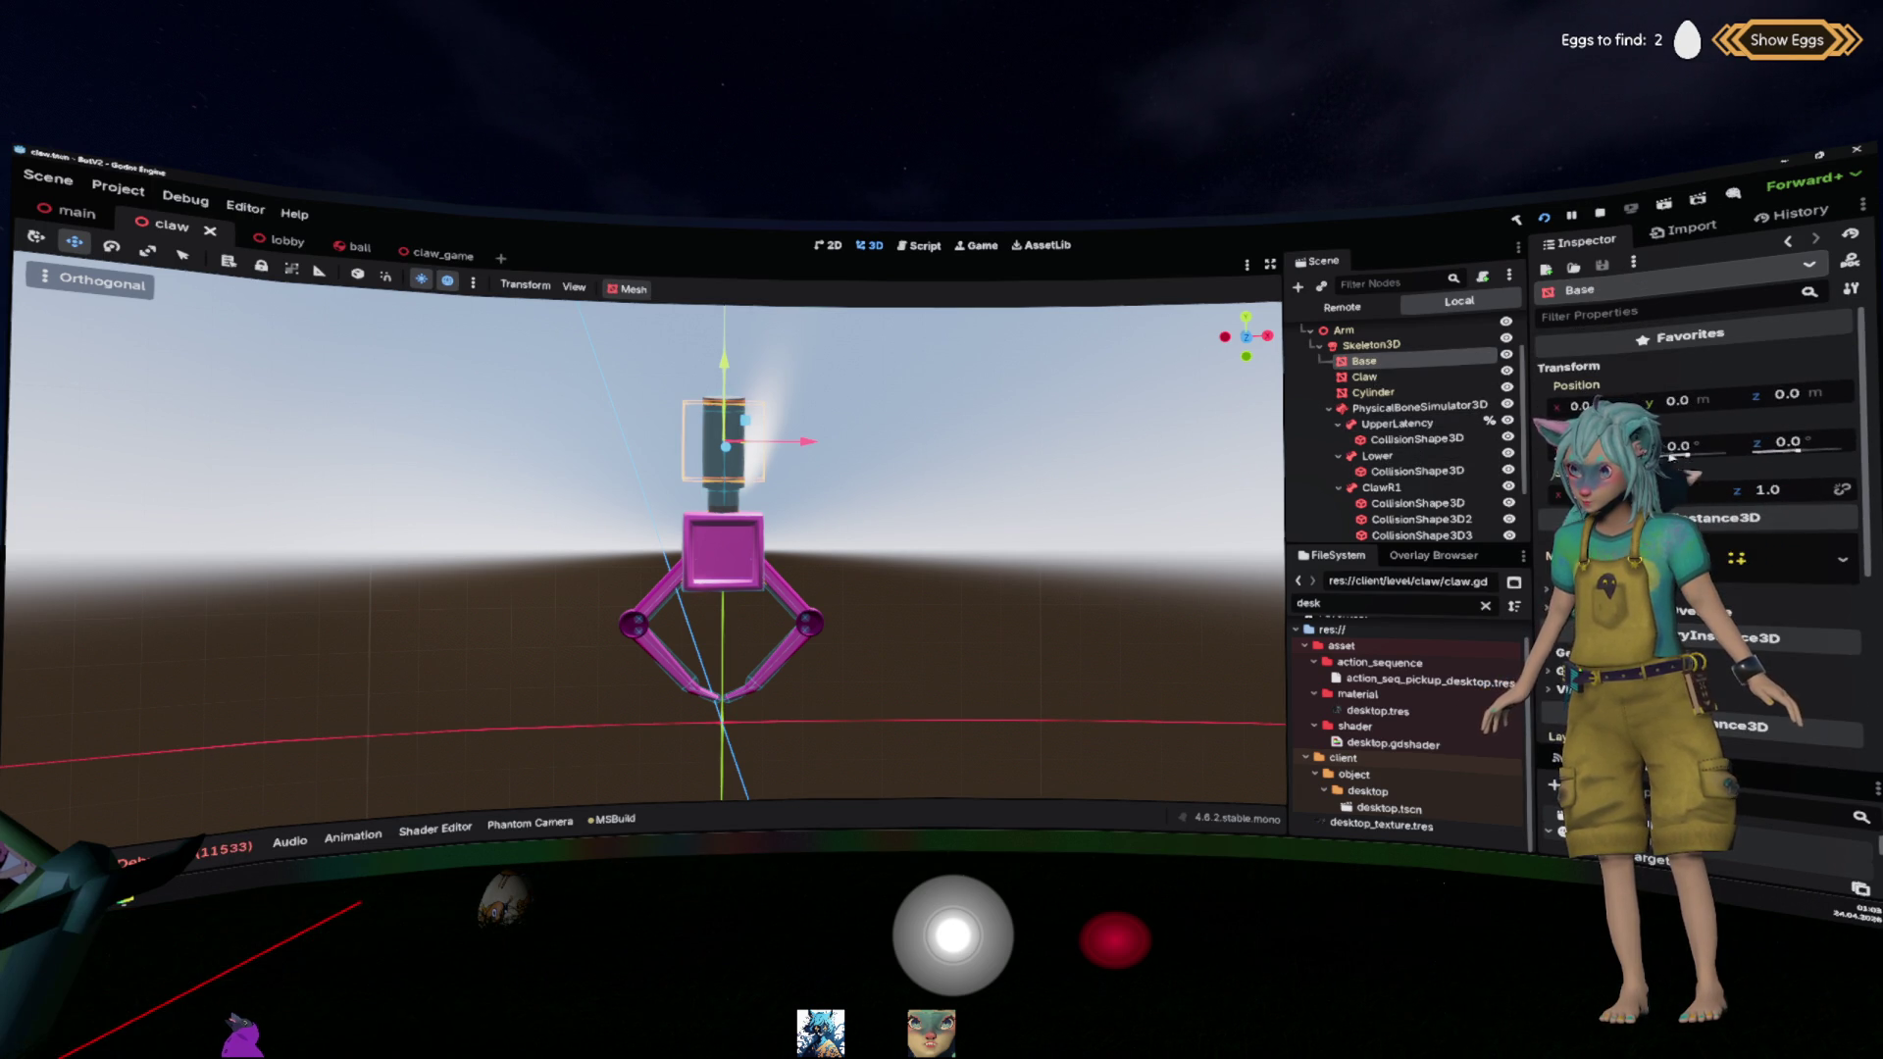
{"action": "scroll", "coordinate": [1719, 595], "scroll_direction": "down", "scroll_amount": 3}
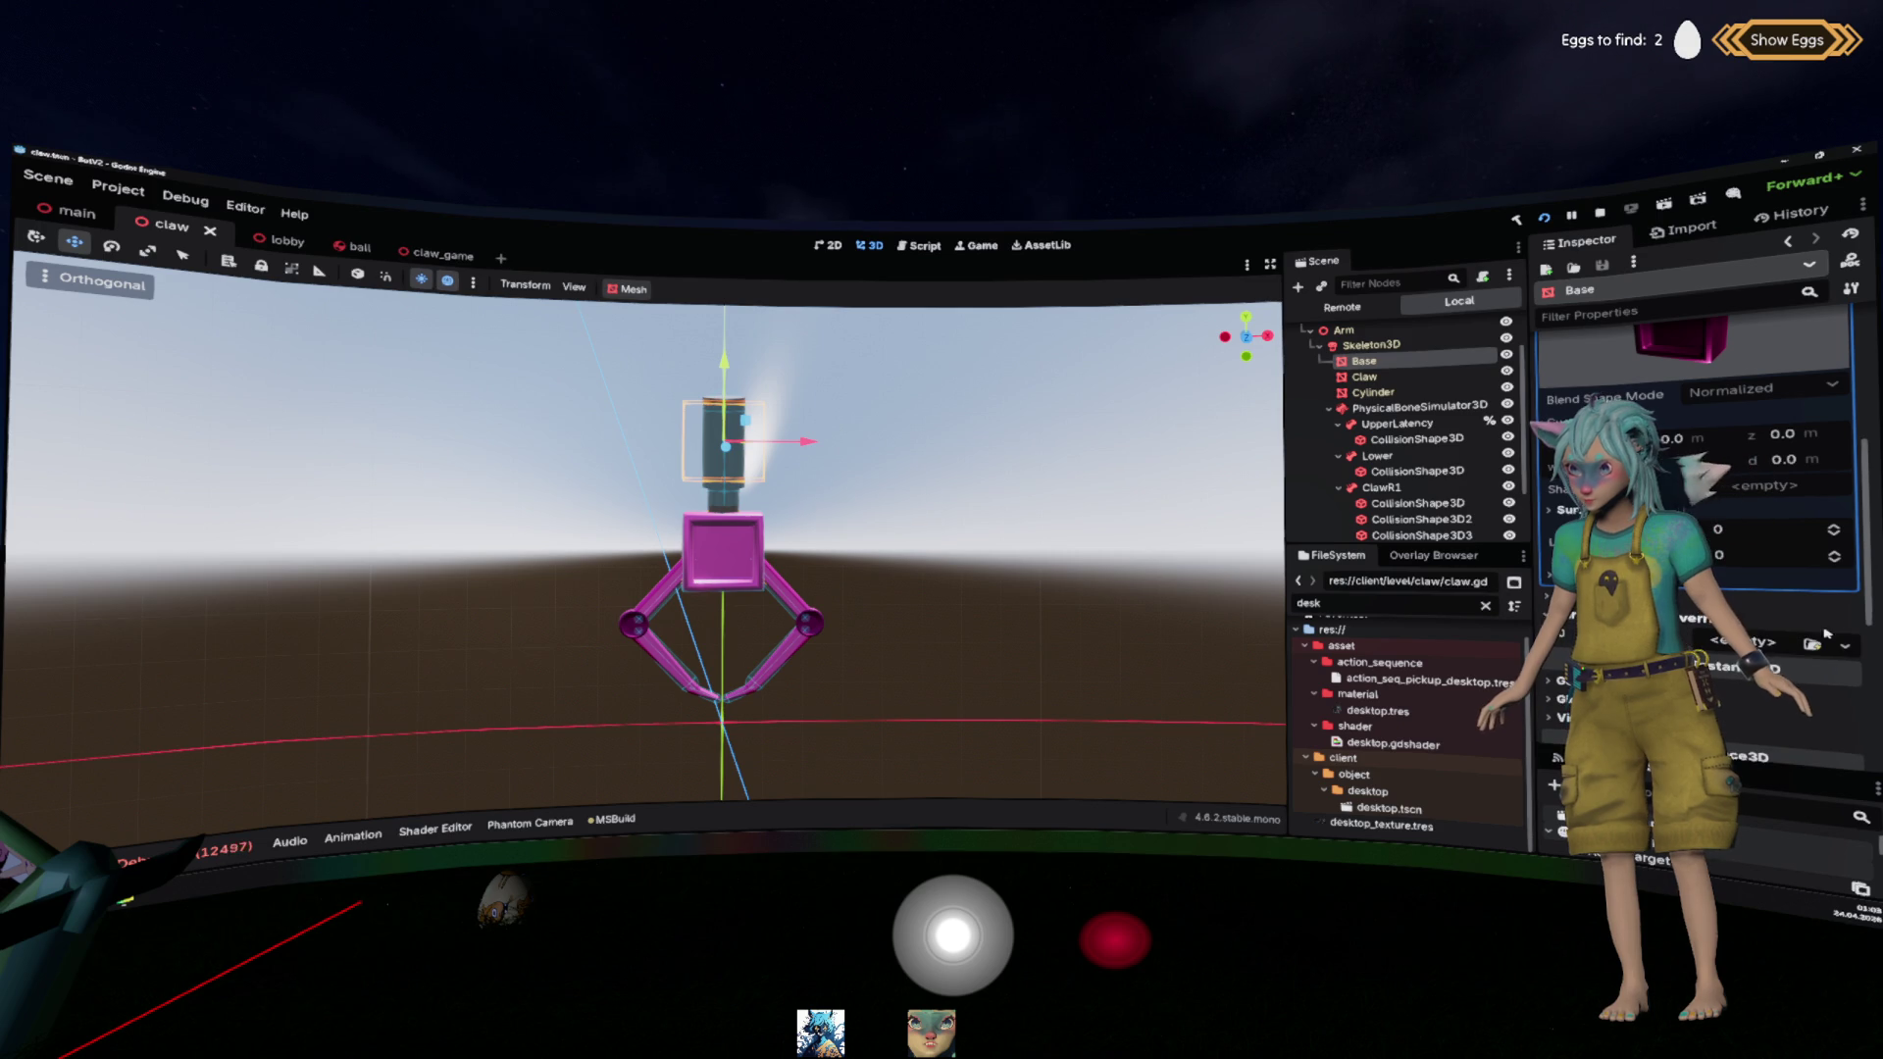
{"action": "left_click", "coordinate": [1774, 651]}
{"action": "key", "text": "ctrl+s"}
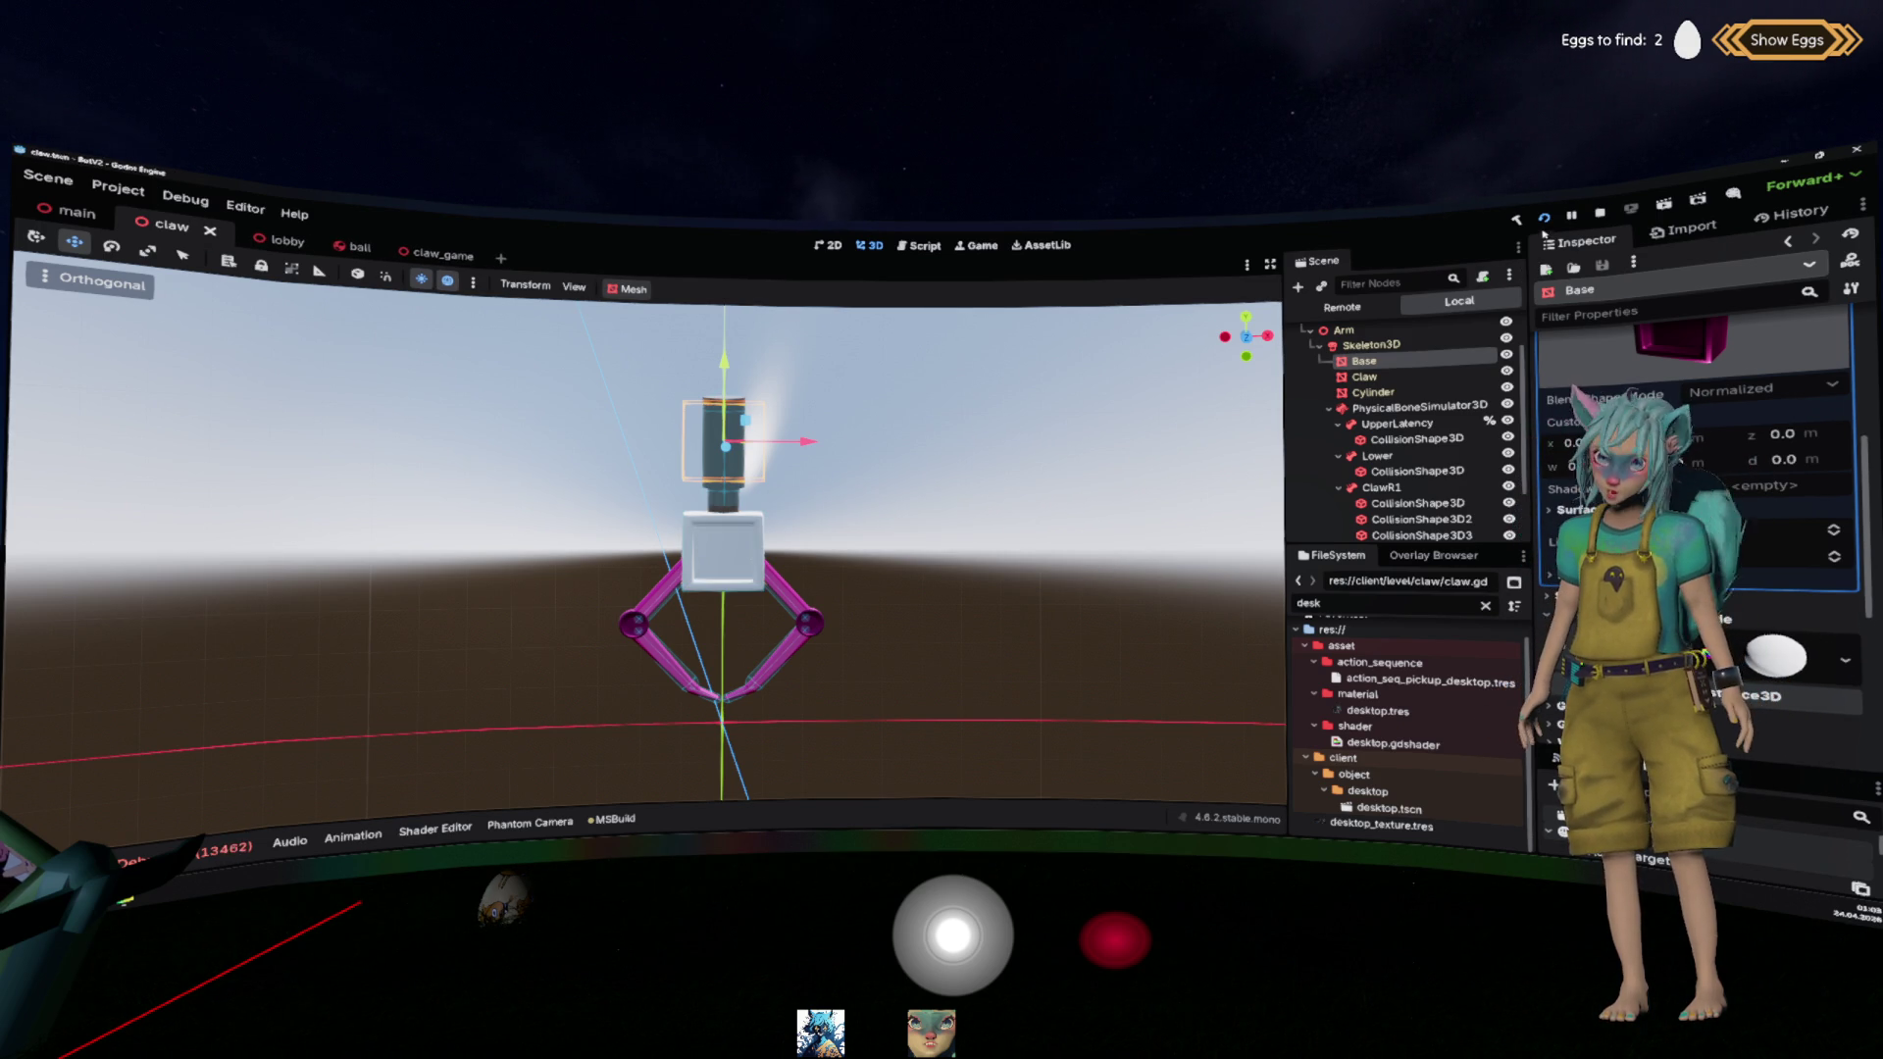
{"action": "key", "text": "F5"}
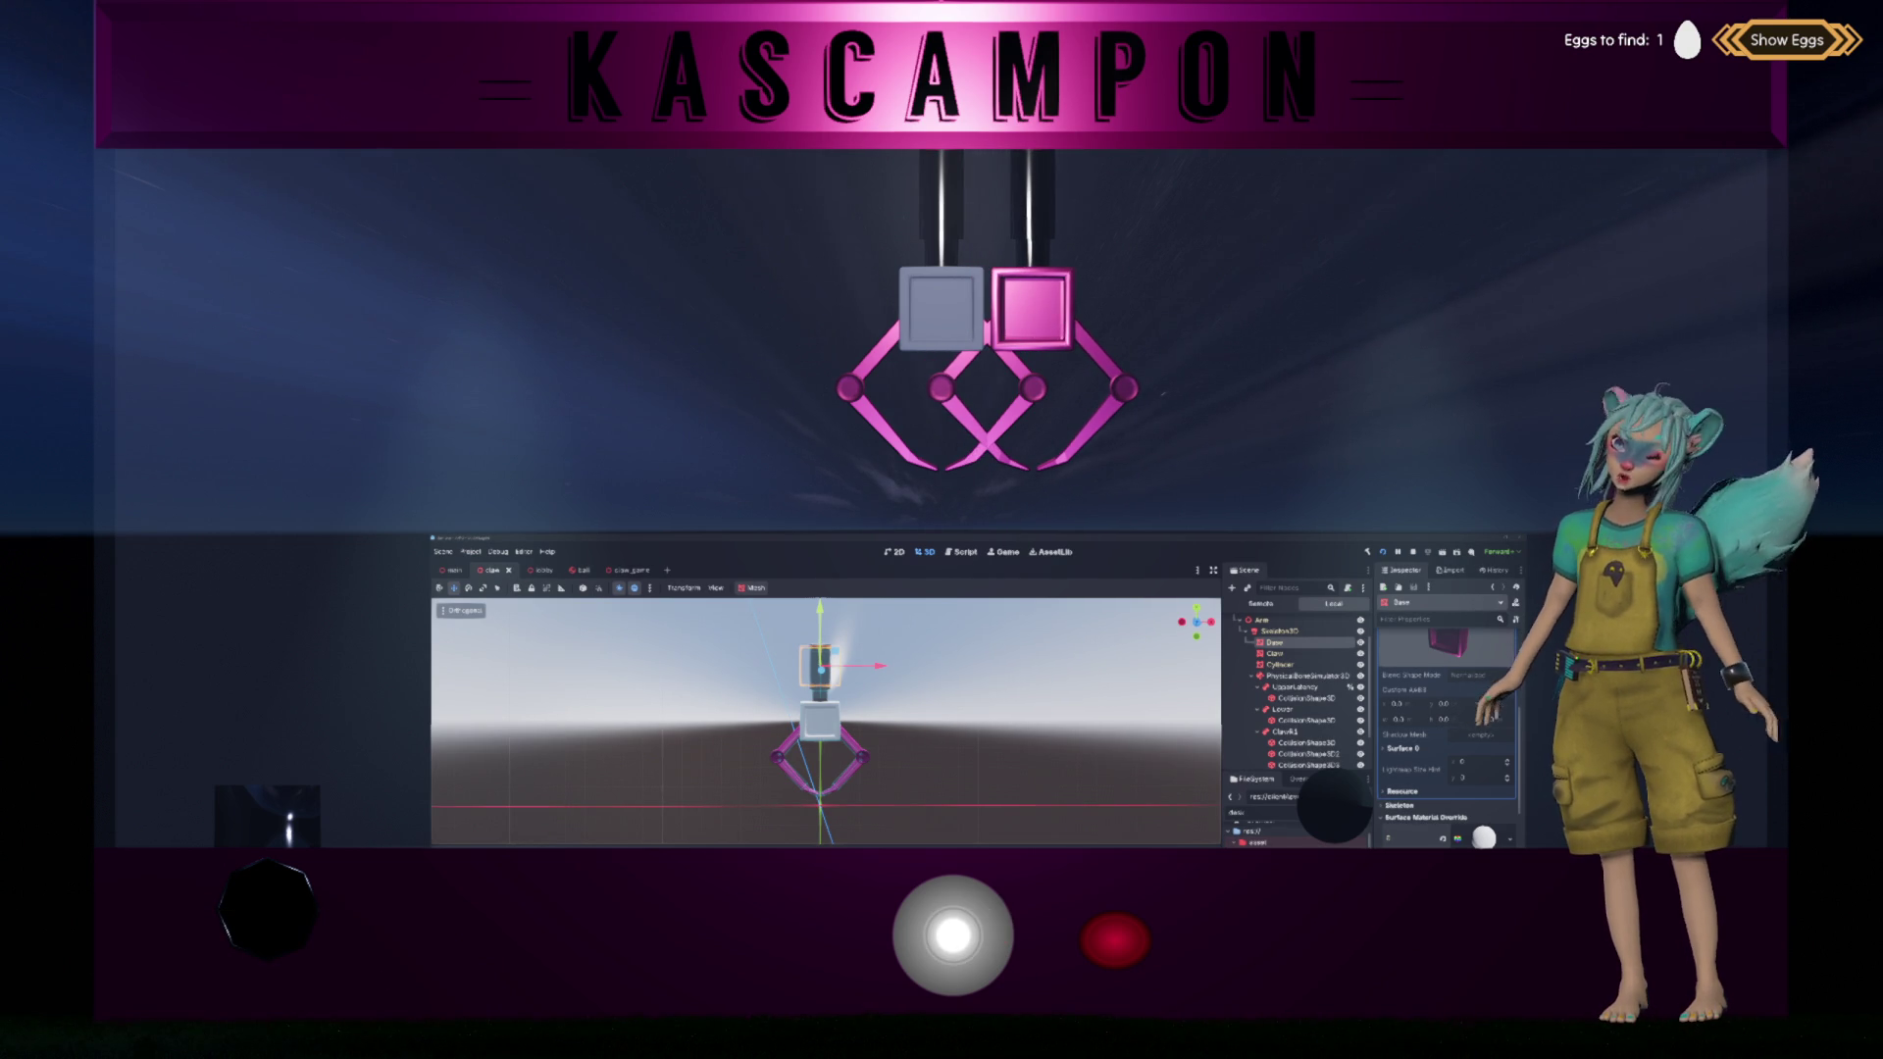
{"action": "scroll", "coordinate": [1226, 663], "scroll_direction": "up", "scroll_amount": 1}
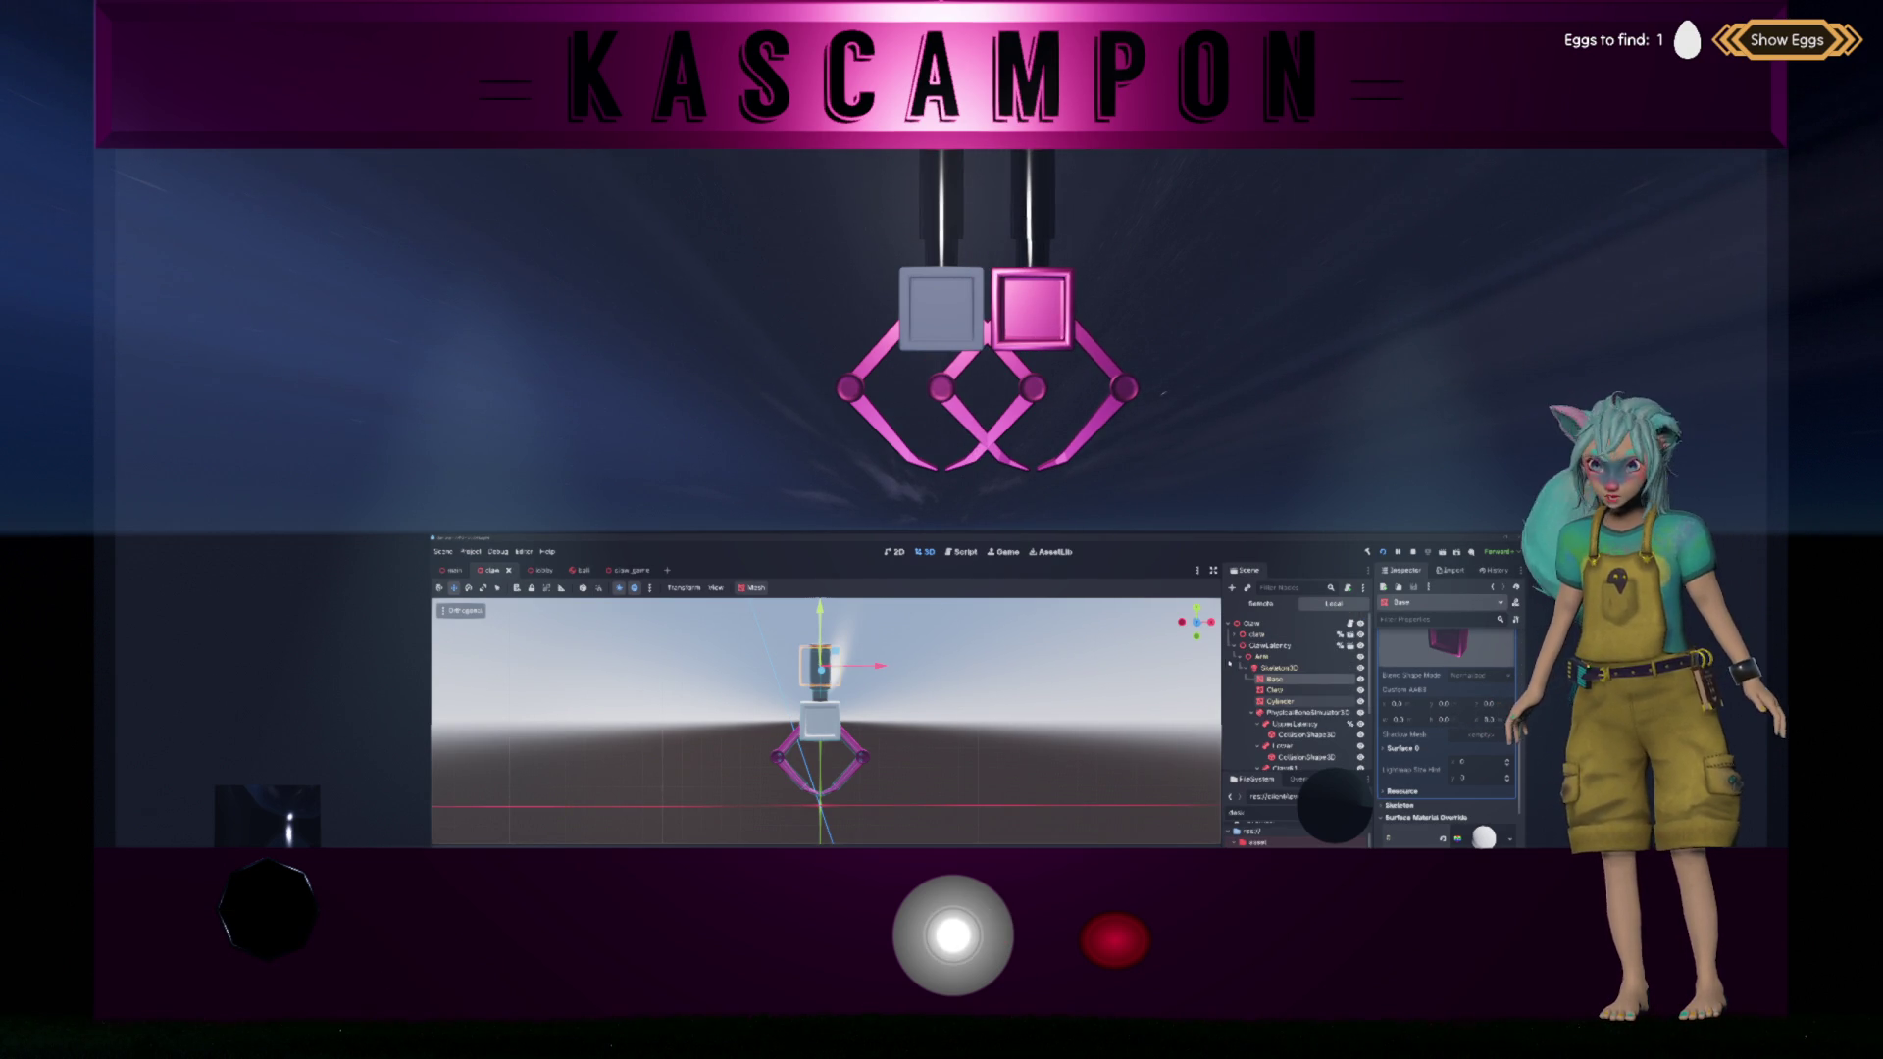
{"action": "left_click", "coordinate": [1234, 645]}
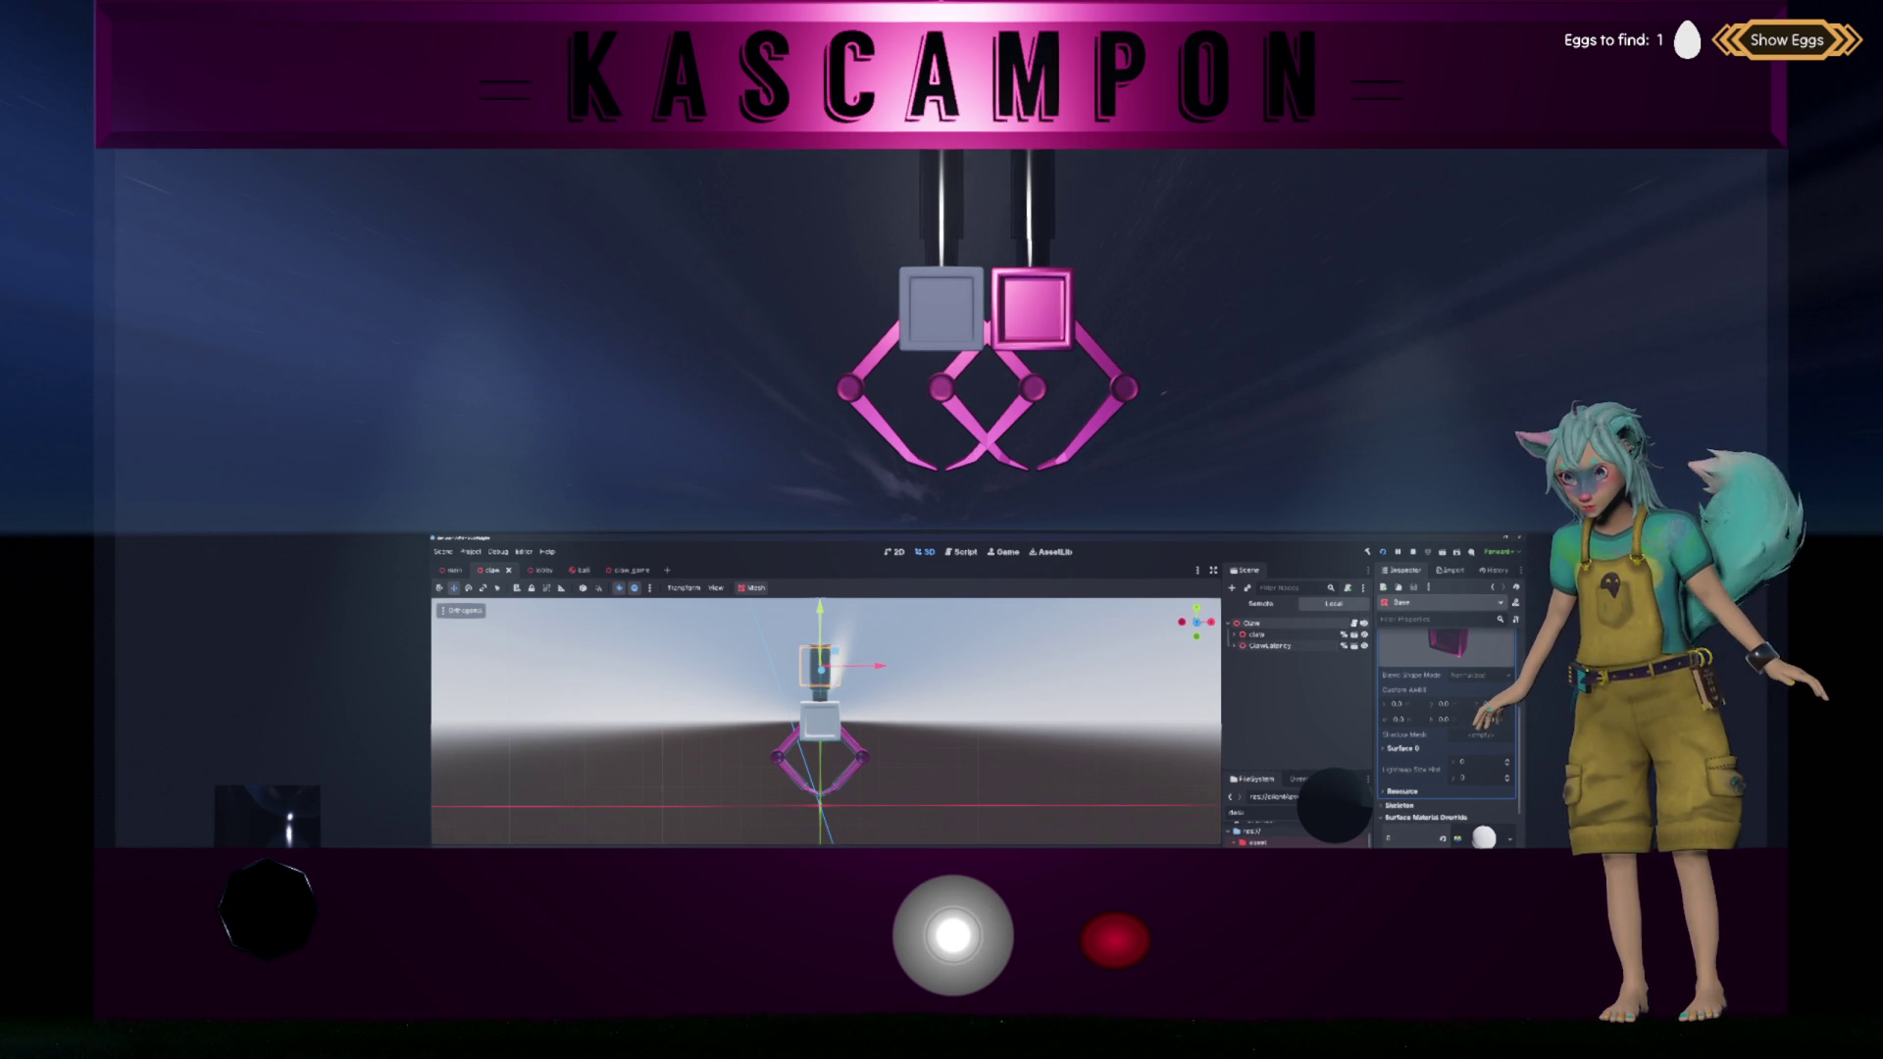
{"action": "left_click", "coordinate": [1345, 635]}
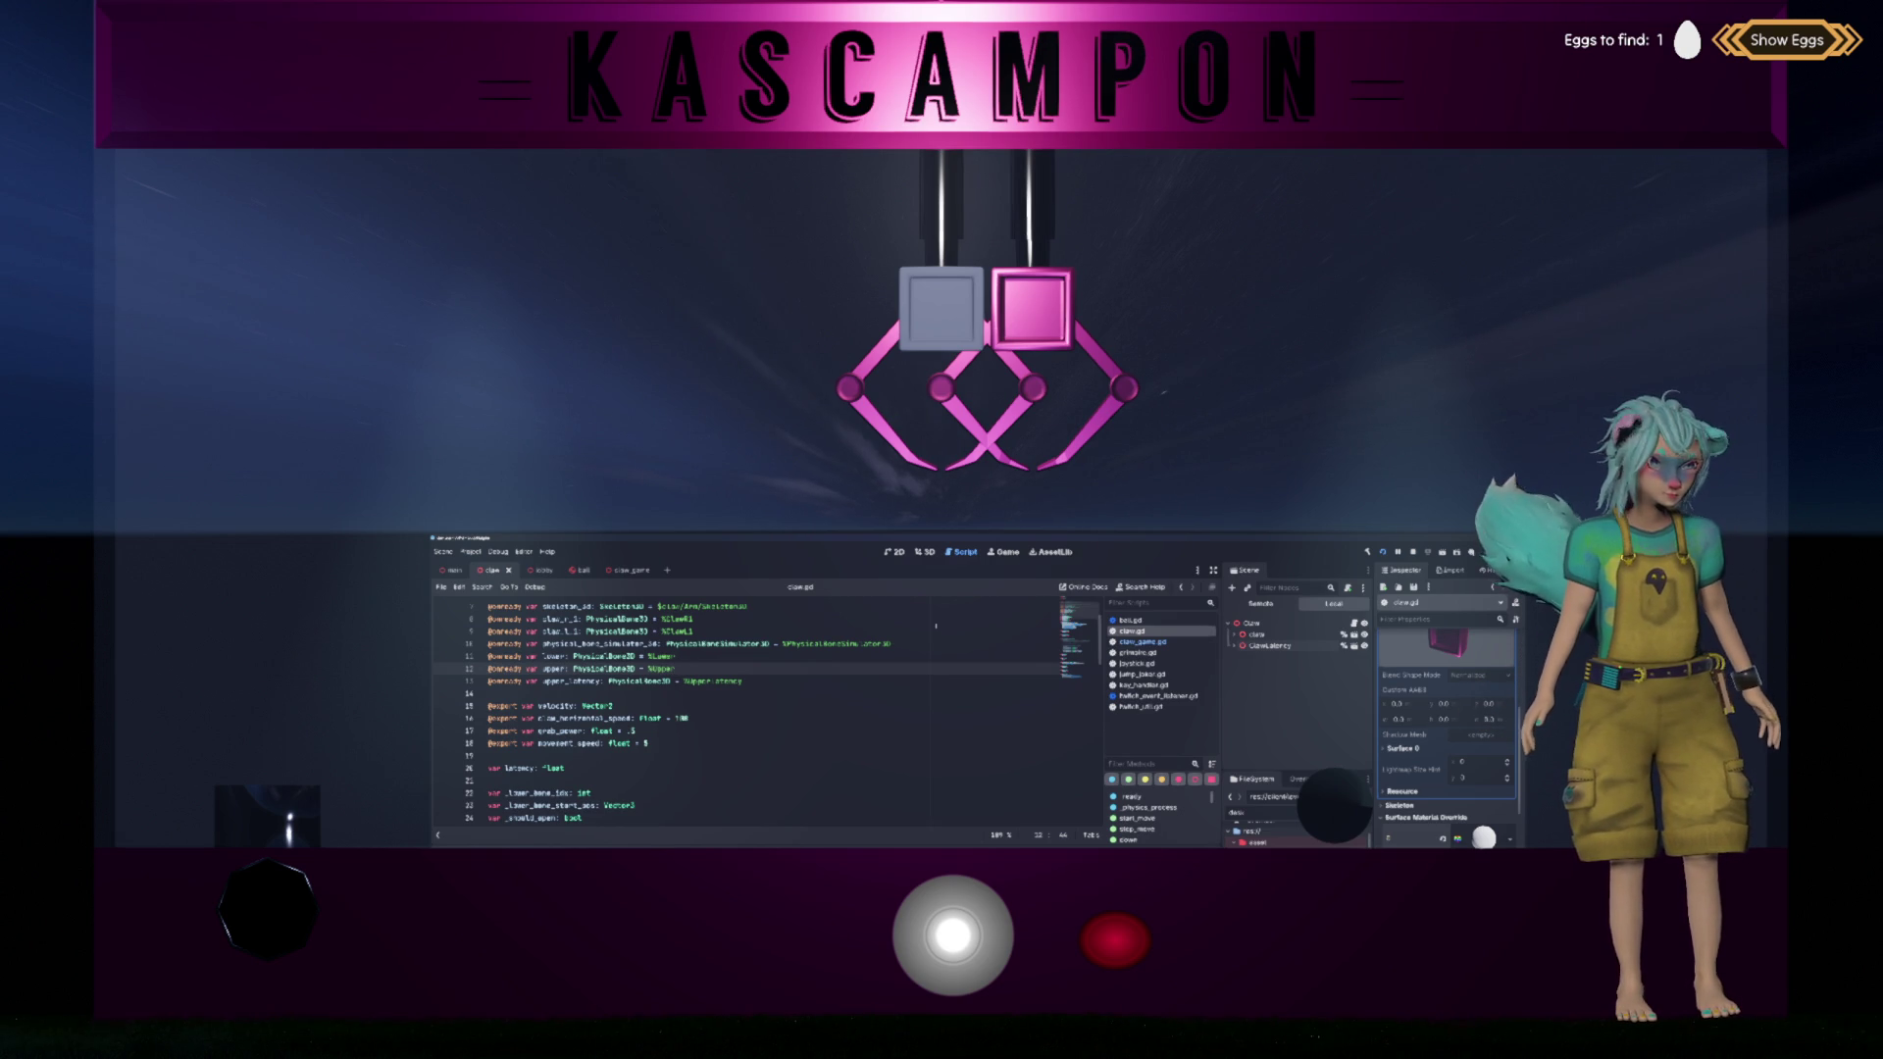
{"action": "scroll", "coordinate": [738, 689], "scroll_direction": "down", "scroll_amount": 3}
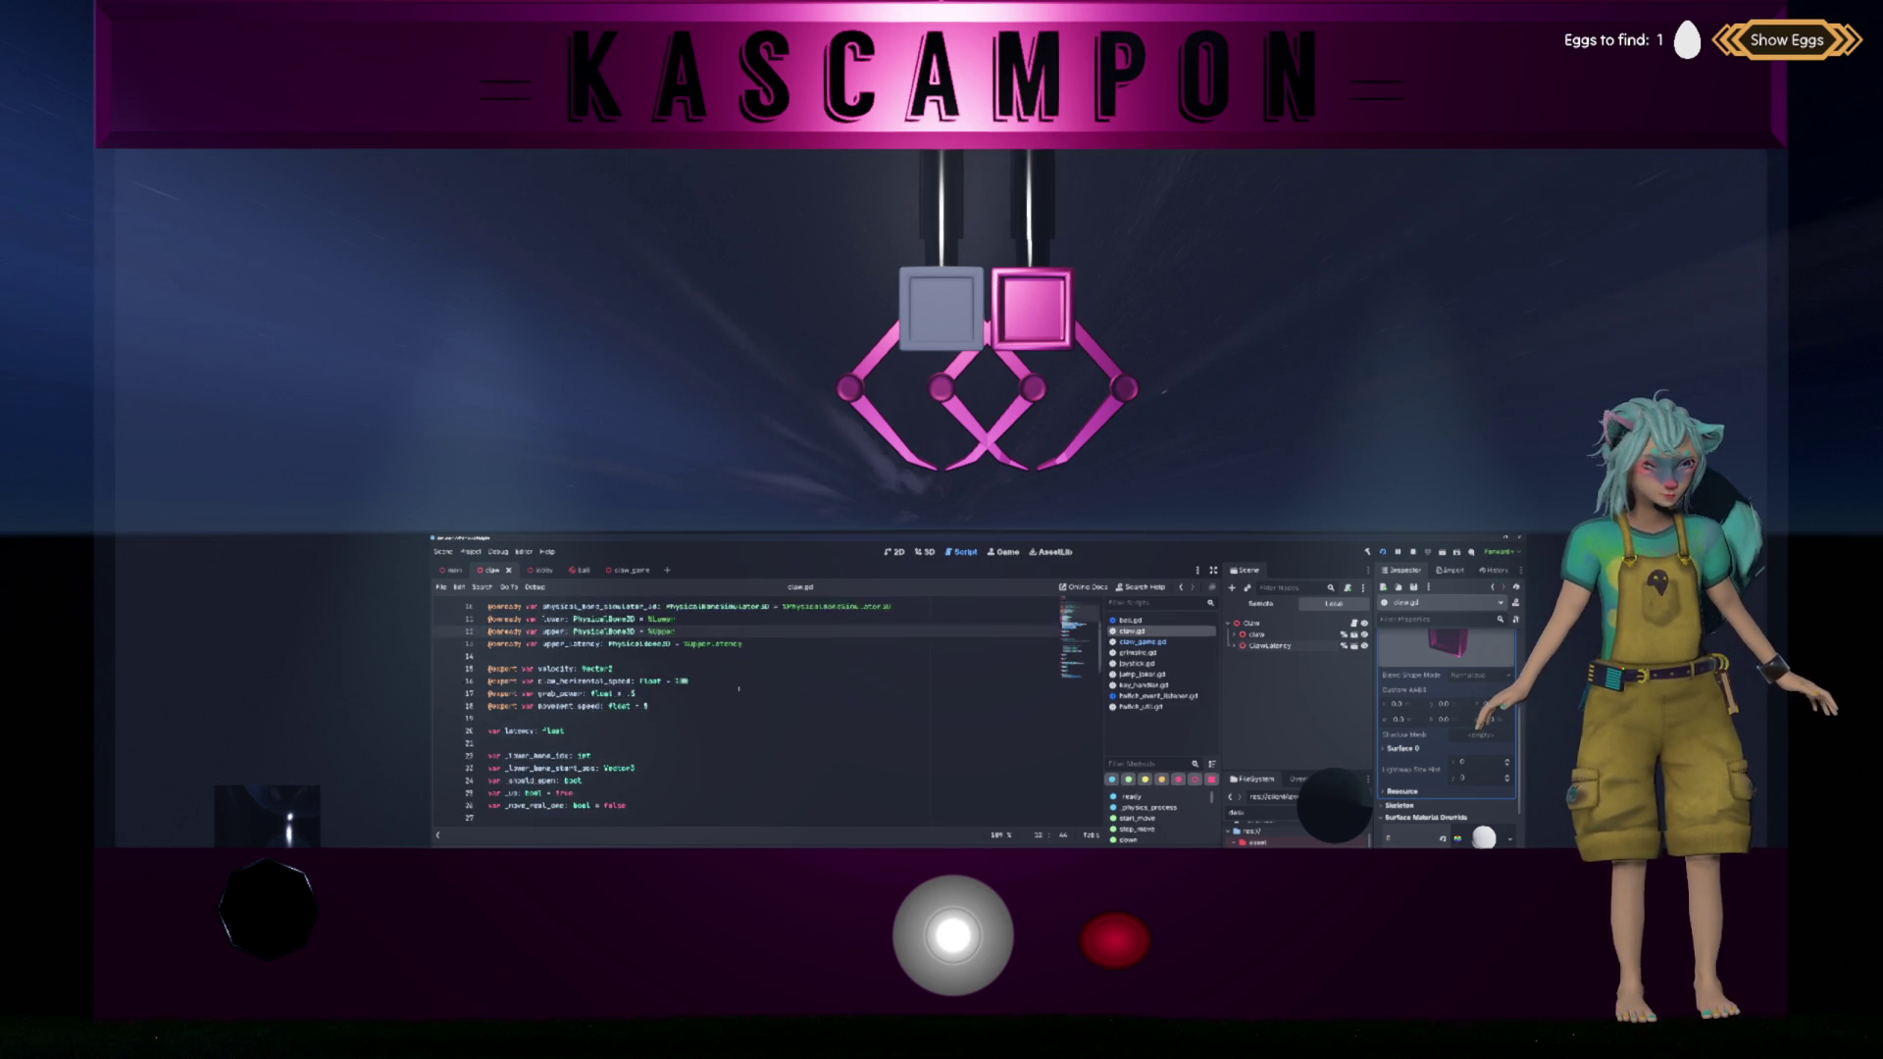
{"action": "scroll", "coordinate": [739, 689], "scroll_direction": "down", "scroll_amount": 3}
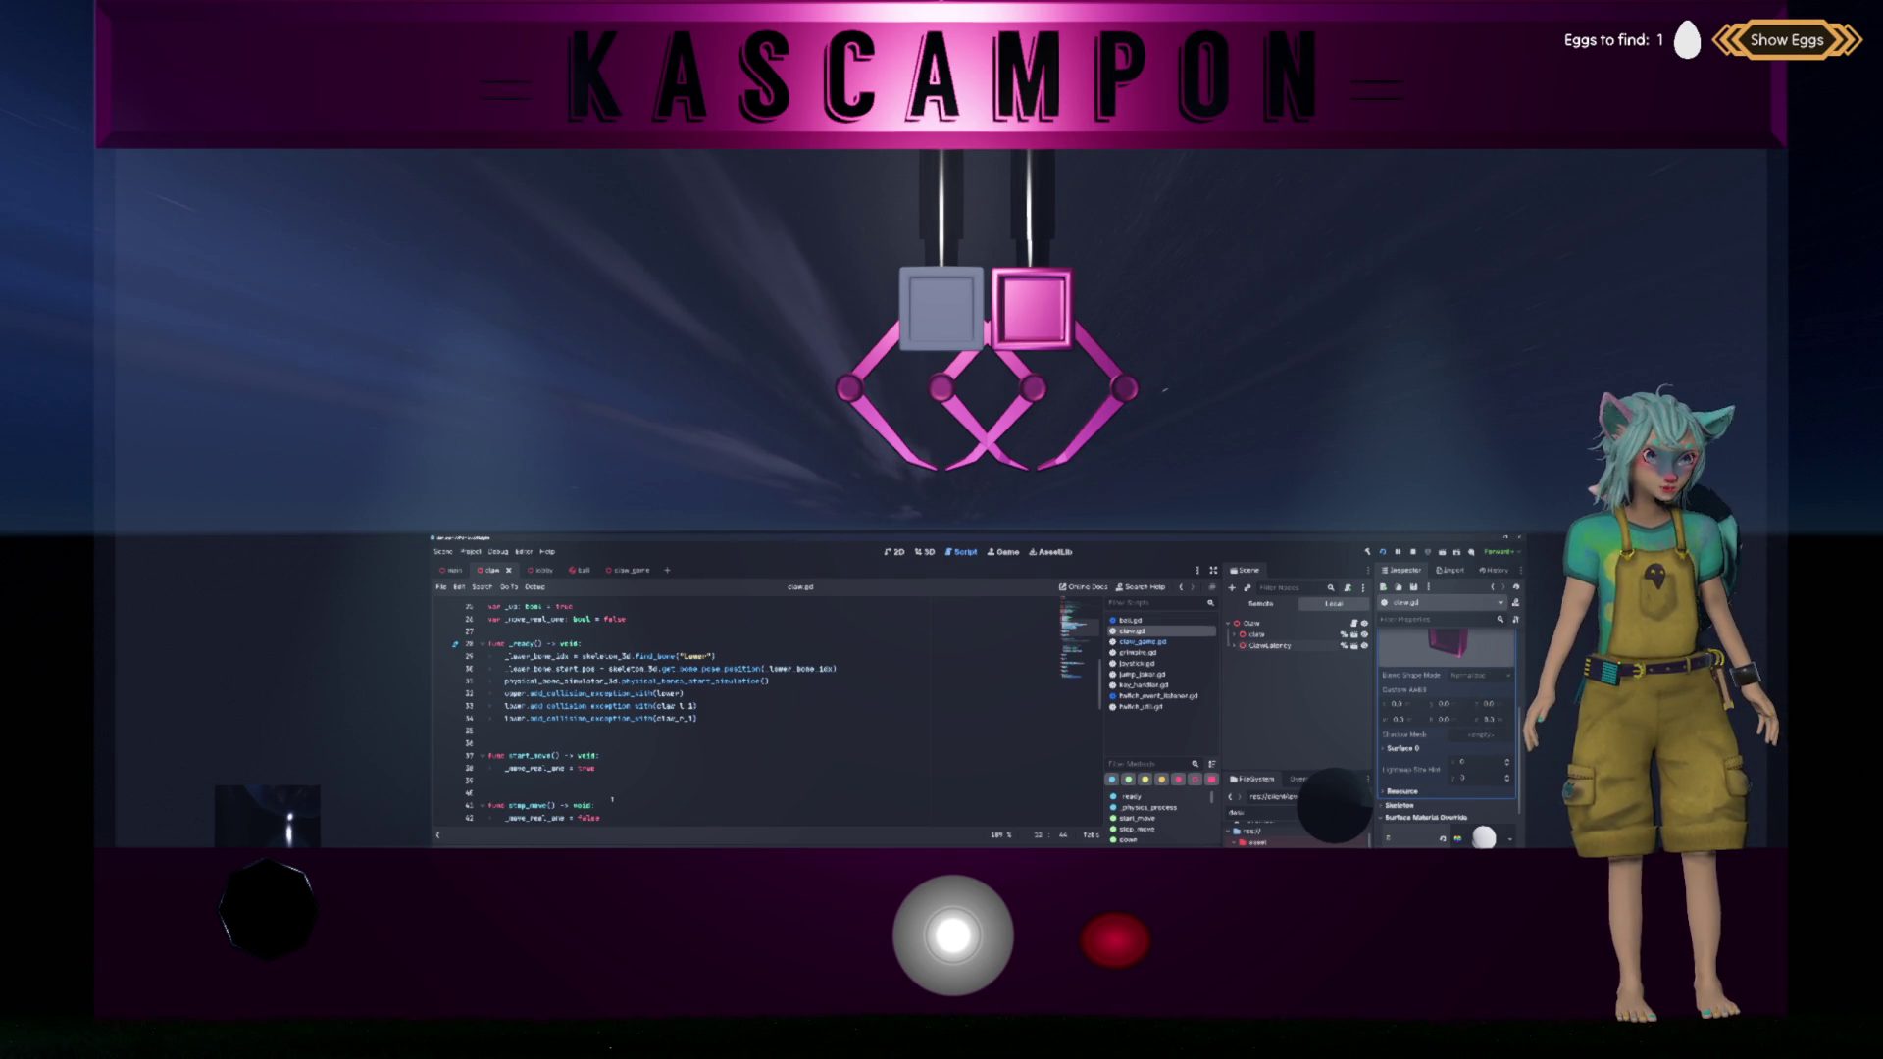
Step: Select lines 31–34 of claw.gd's _ready function
{"action": "left_click", "coordinate": [723, 735]}
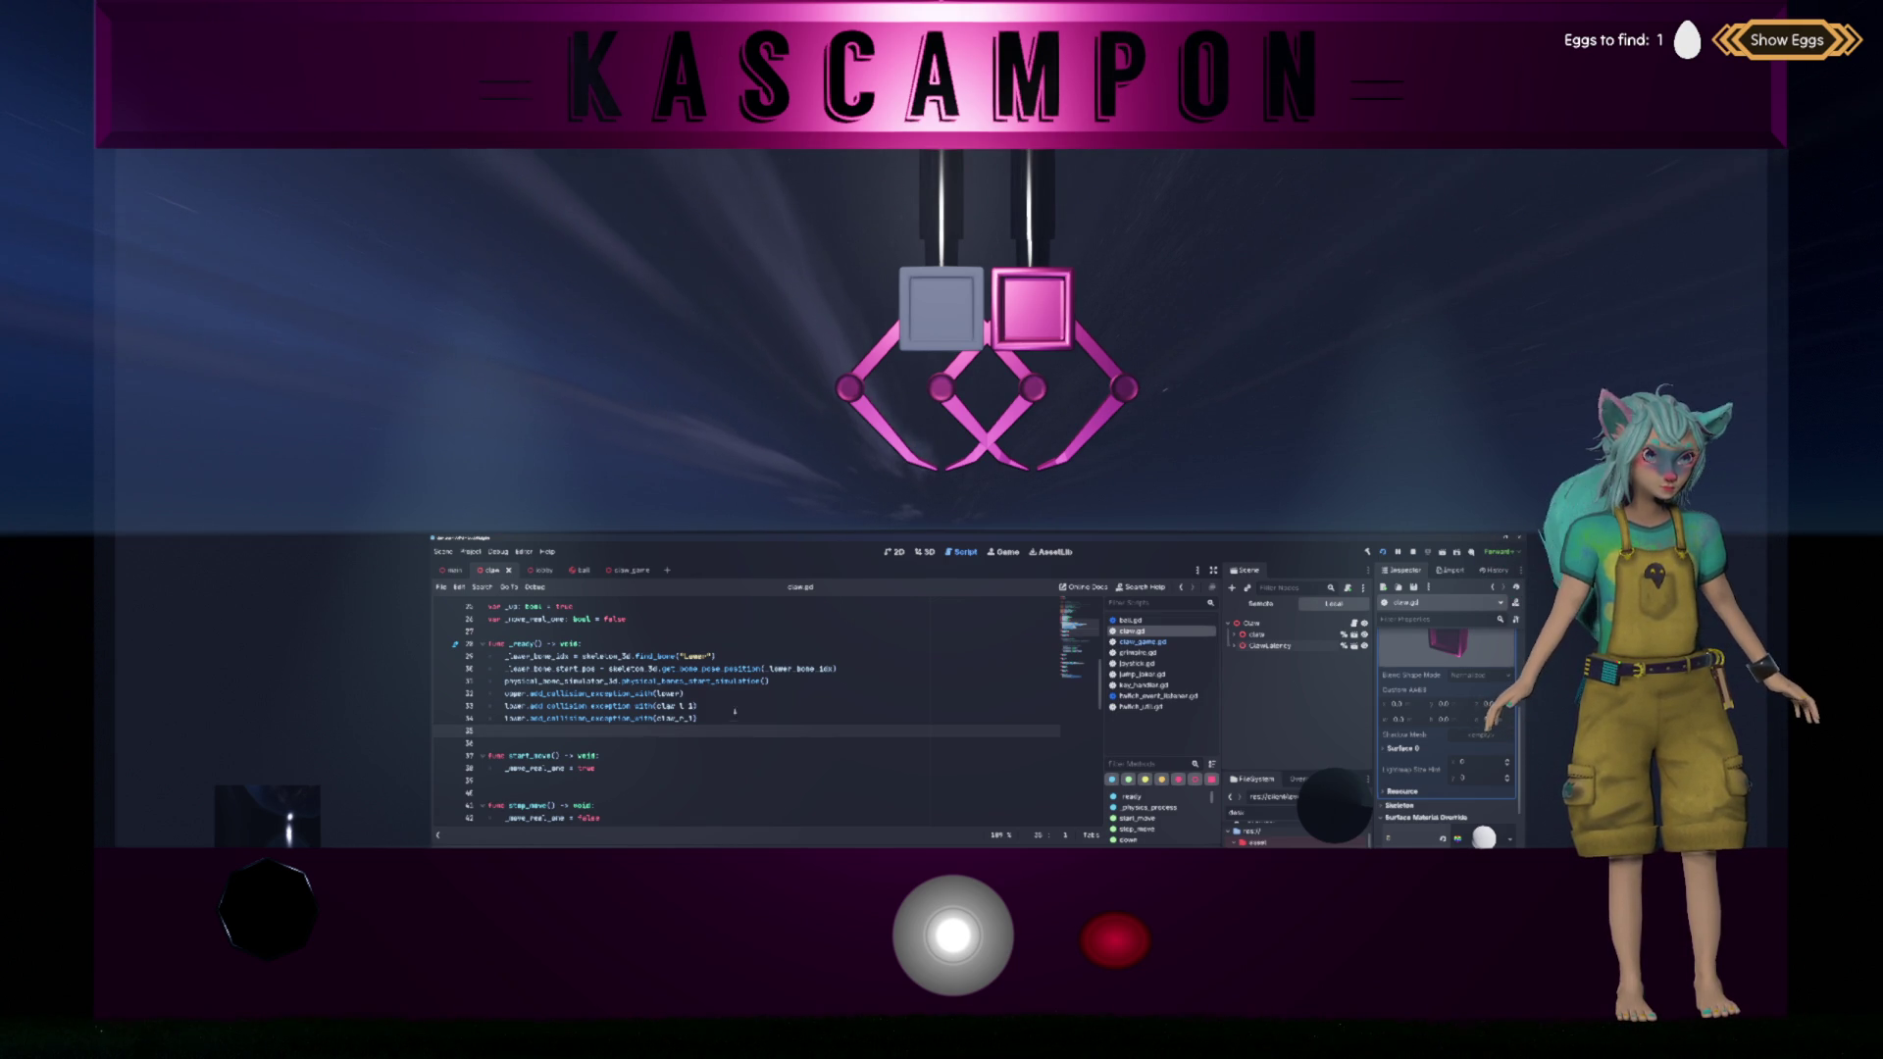
{"action": "key", "text": "shift+Up"}
{"action": "key", "text": "shift+Up"}
{"action": "key", "text": "shift+End"}
{"action": "key", "text": "shift+Up"}
{"action": "key", "text": "shift+Up"}
{"action": "key", "text": "shift+Home"}
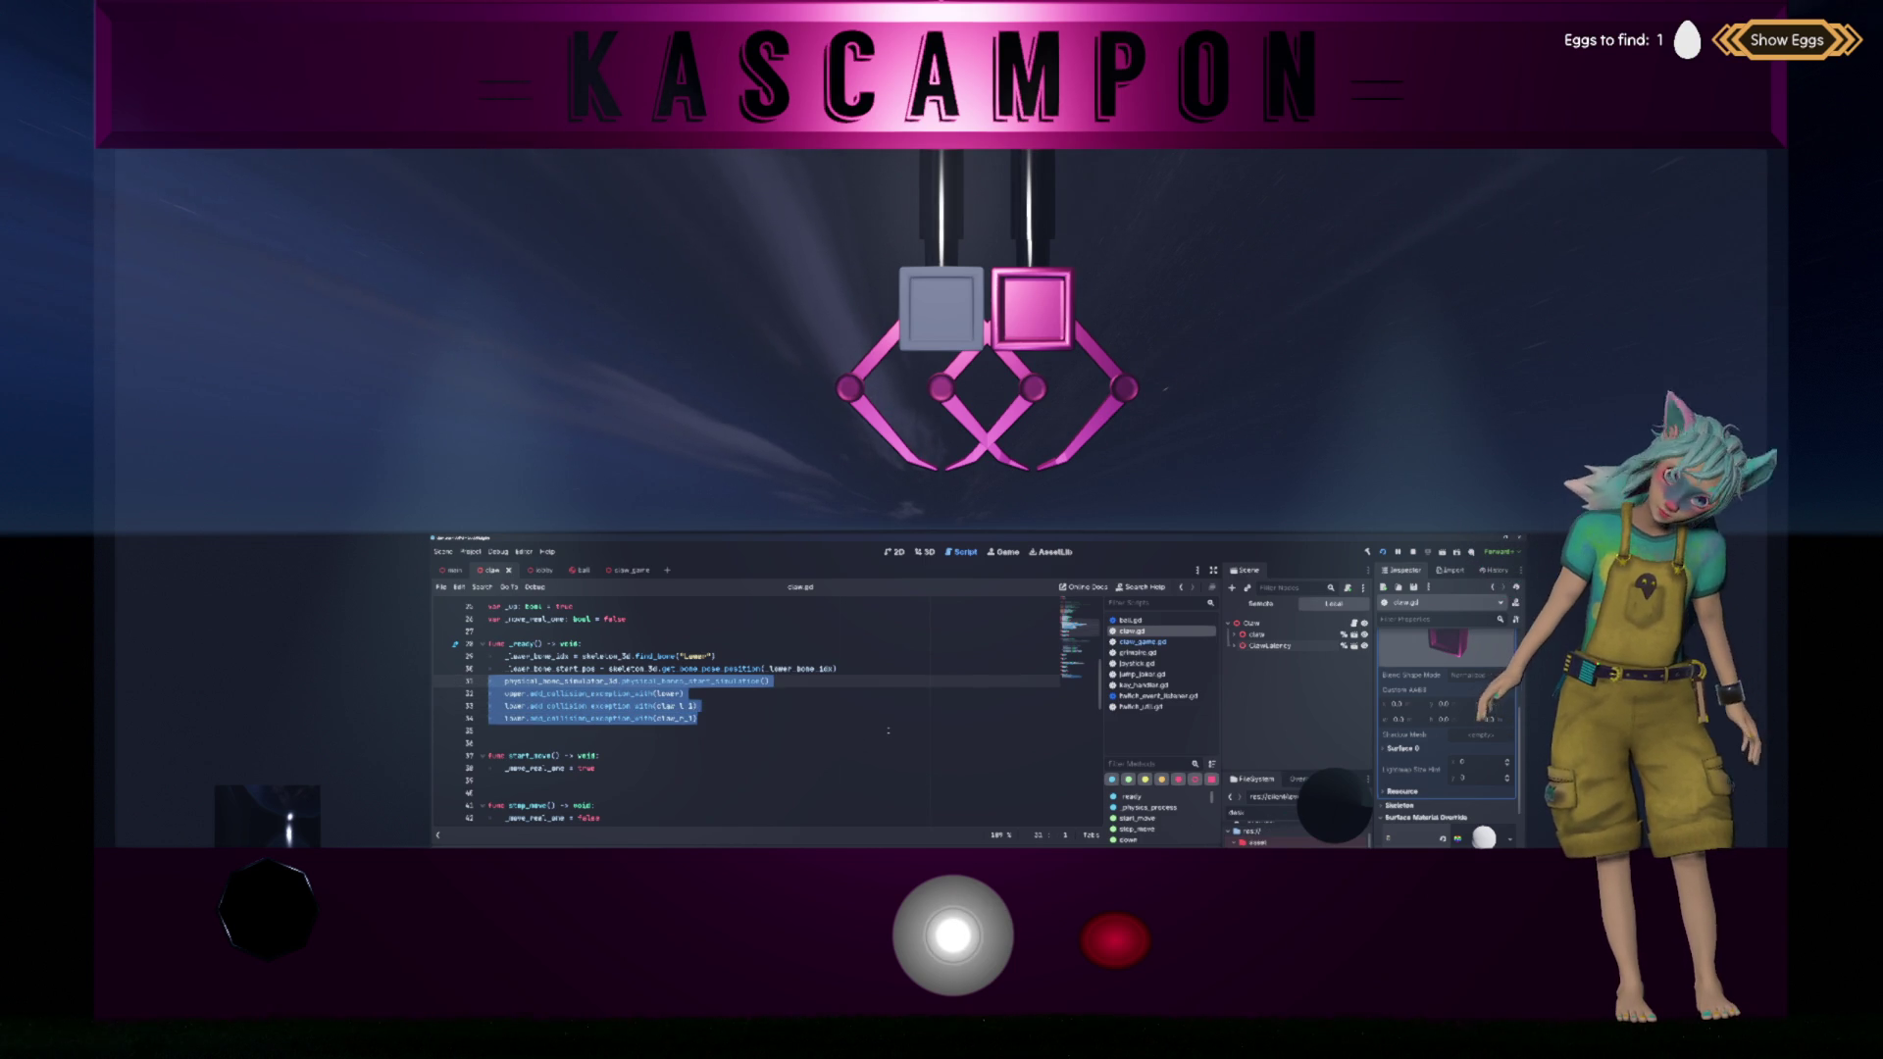
Step: Expand ClawLatency in the Scene dock and dismiss the Please Confirm dialog
{"action": "left_click", "coordinate": [1235, 646]}
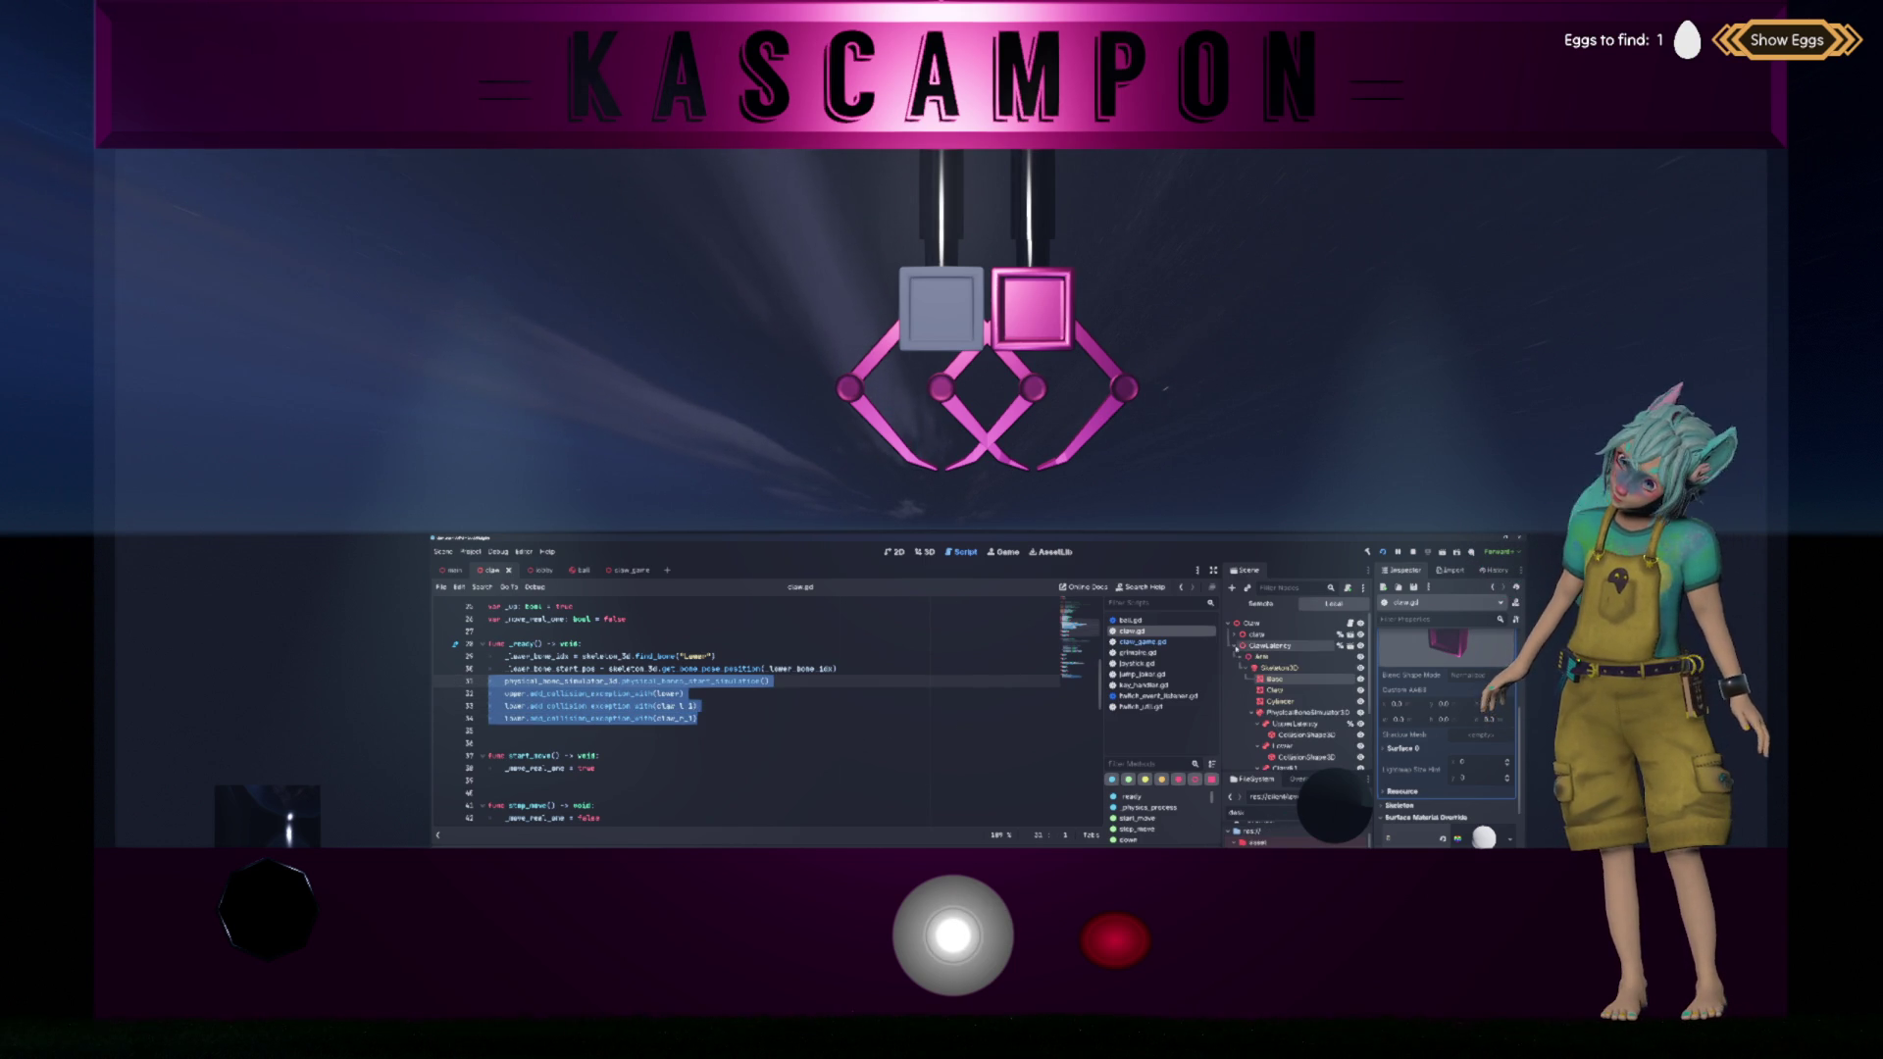
{"action": "scroll", "coordinate": [1275, 687], "scroll_direction": "down", "scroll_amount": 3}
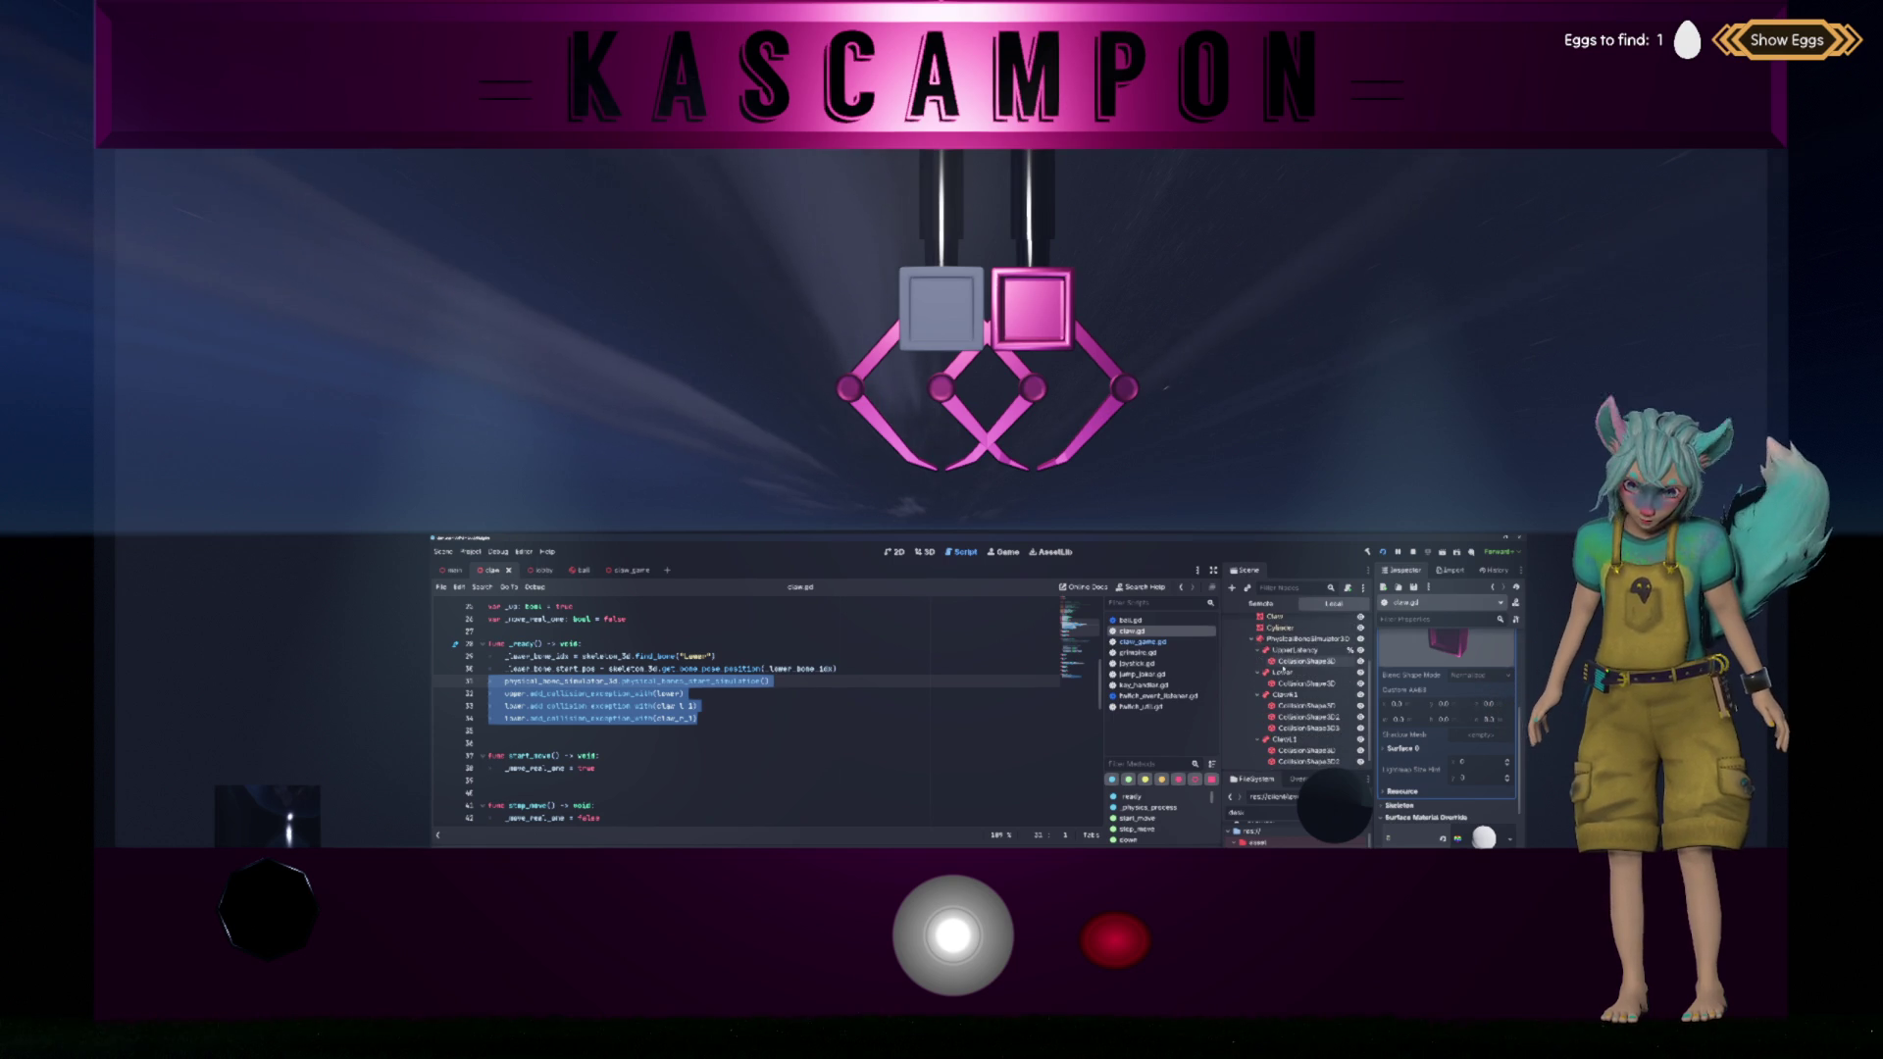
{"action": "scroll", "coordinate": [1295, 674], "scroll_direction": "up", "scroll_amount": 3}
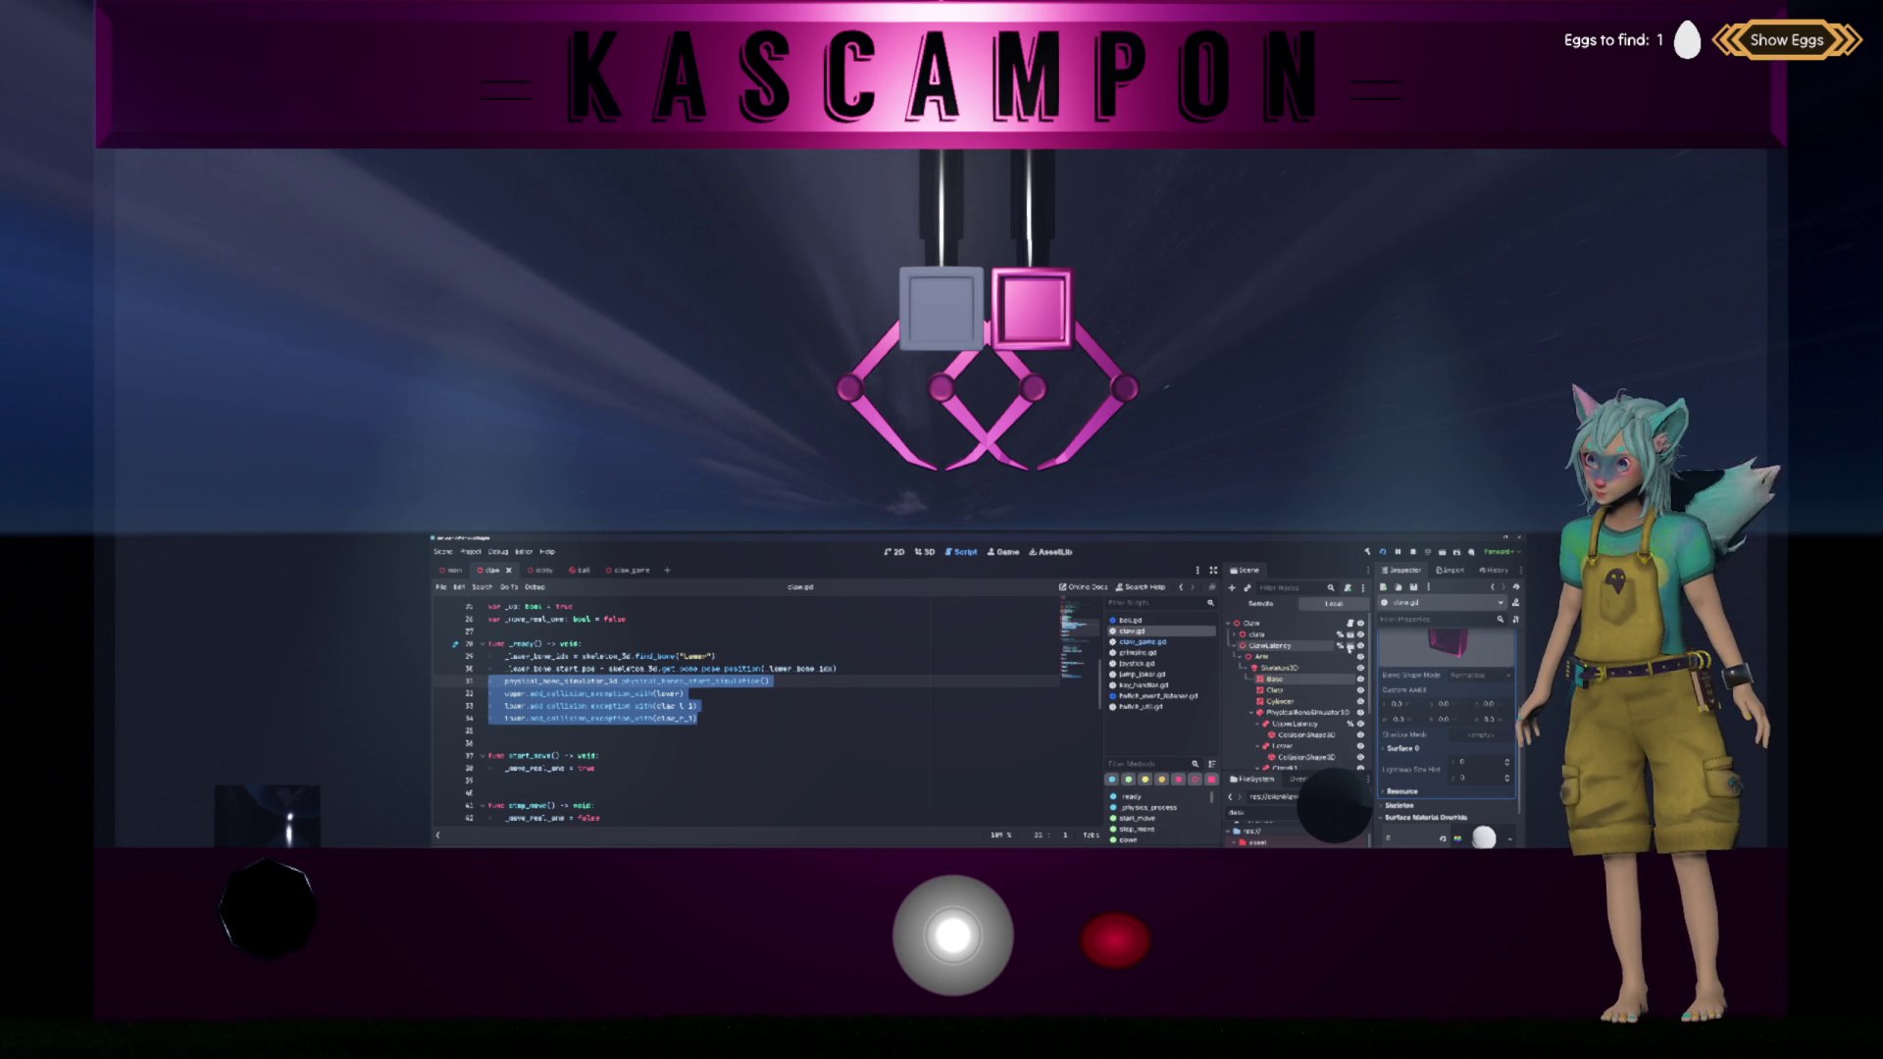
{"action": "left_click", "coordinate": [1338, 646]}
{"action": "left_click", "coordinate": [1053, 773]}
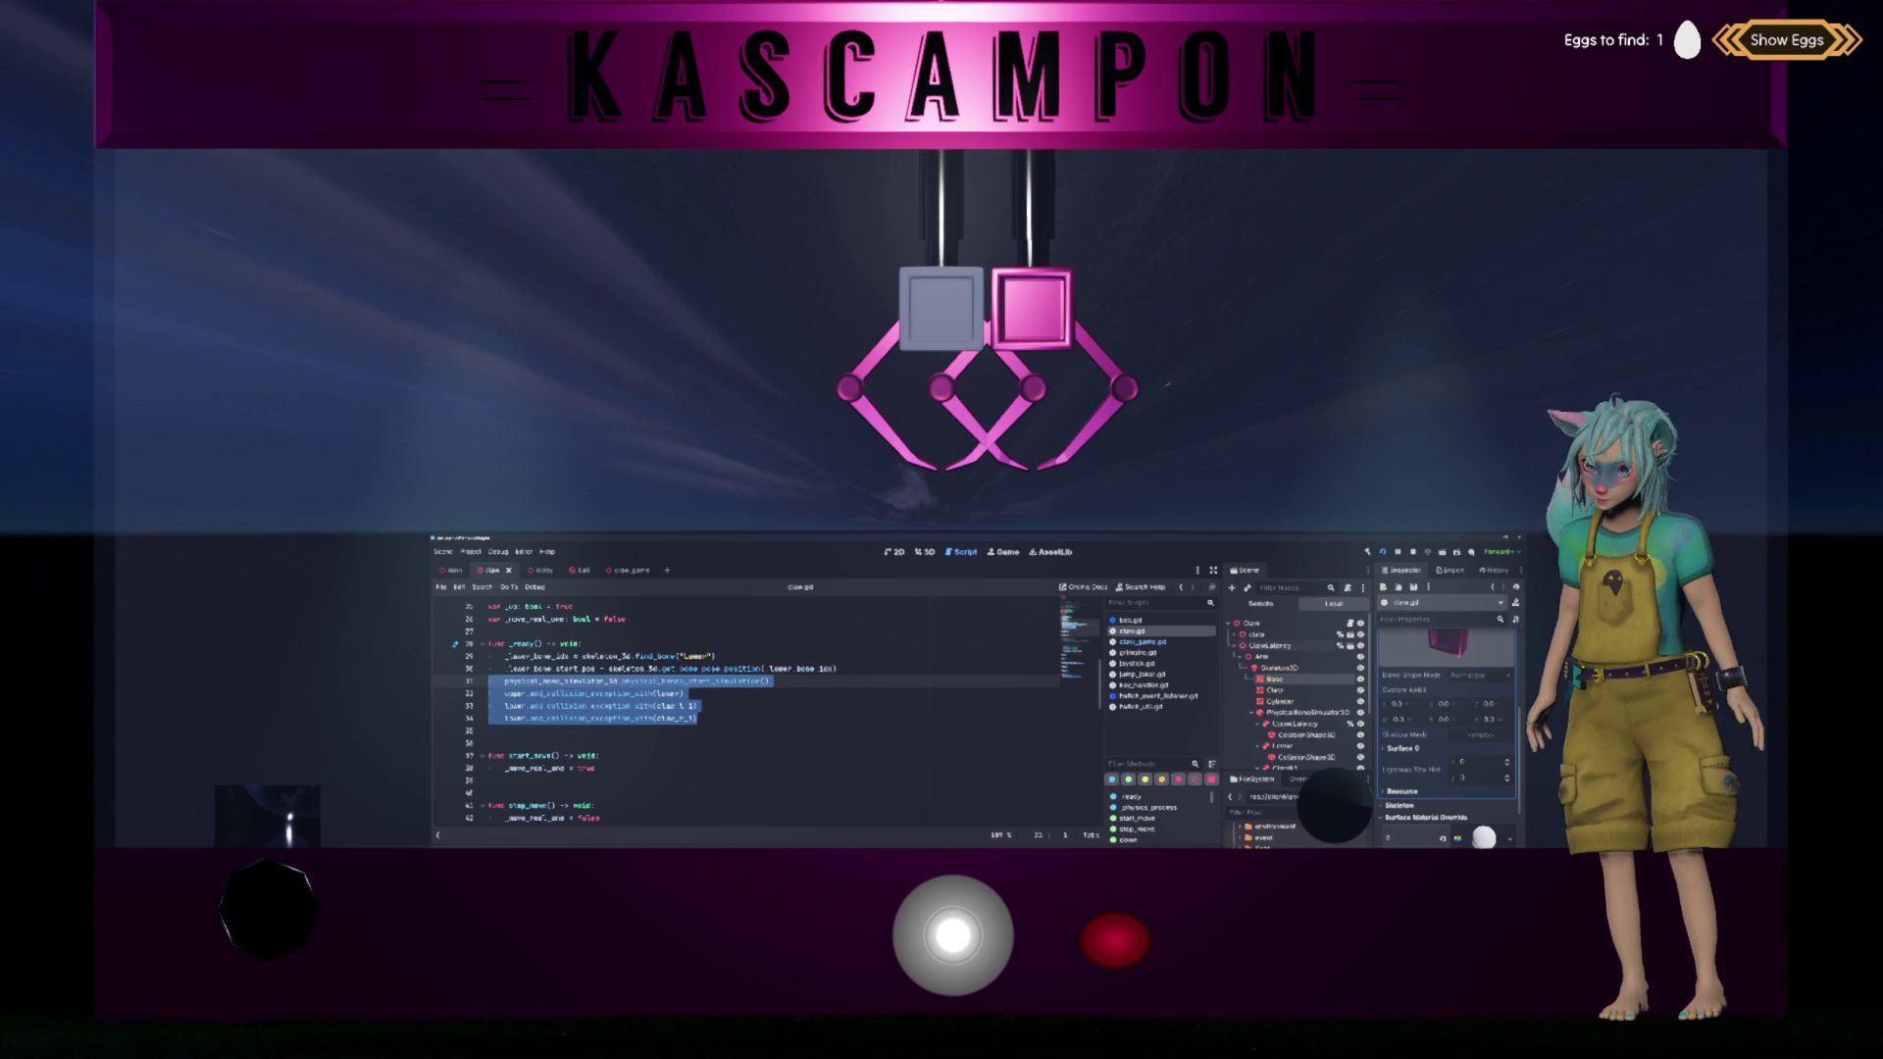
Step: Create the new GDScript file claw_physics.gd through the FileSystem dock's Create New > Script
{"action": "right_click", "coordinate": [1285, 797]}
{"action": "mouse_move", "coordinate": [1403, 806]}
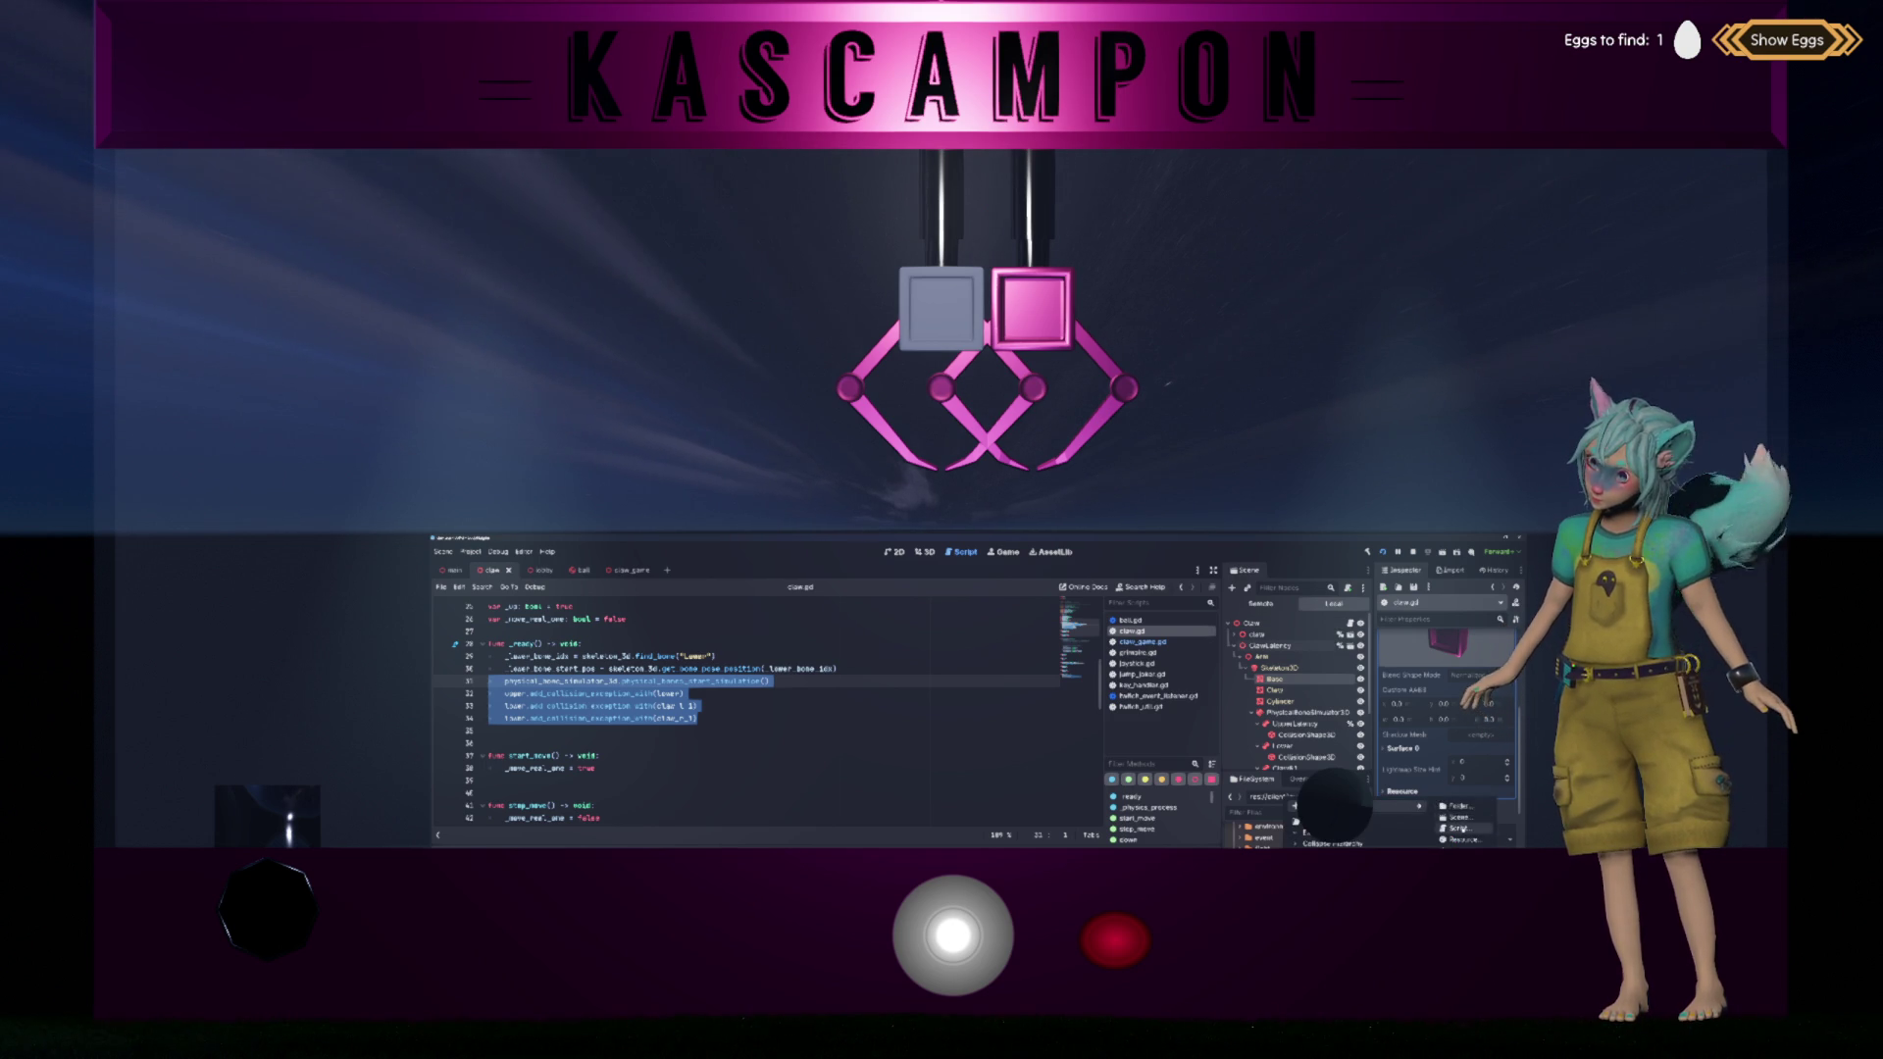
{"action": "left_click", "coordinate": [1458, 829]}
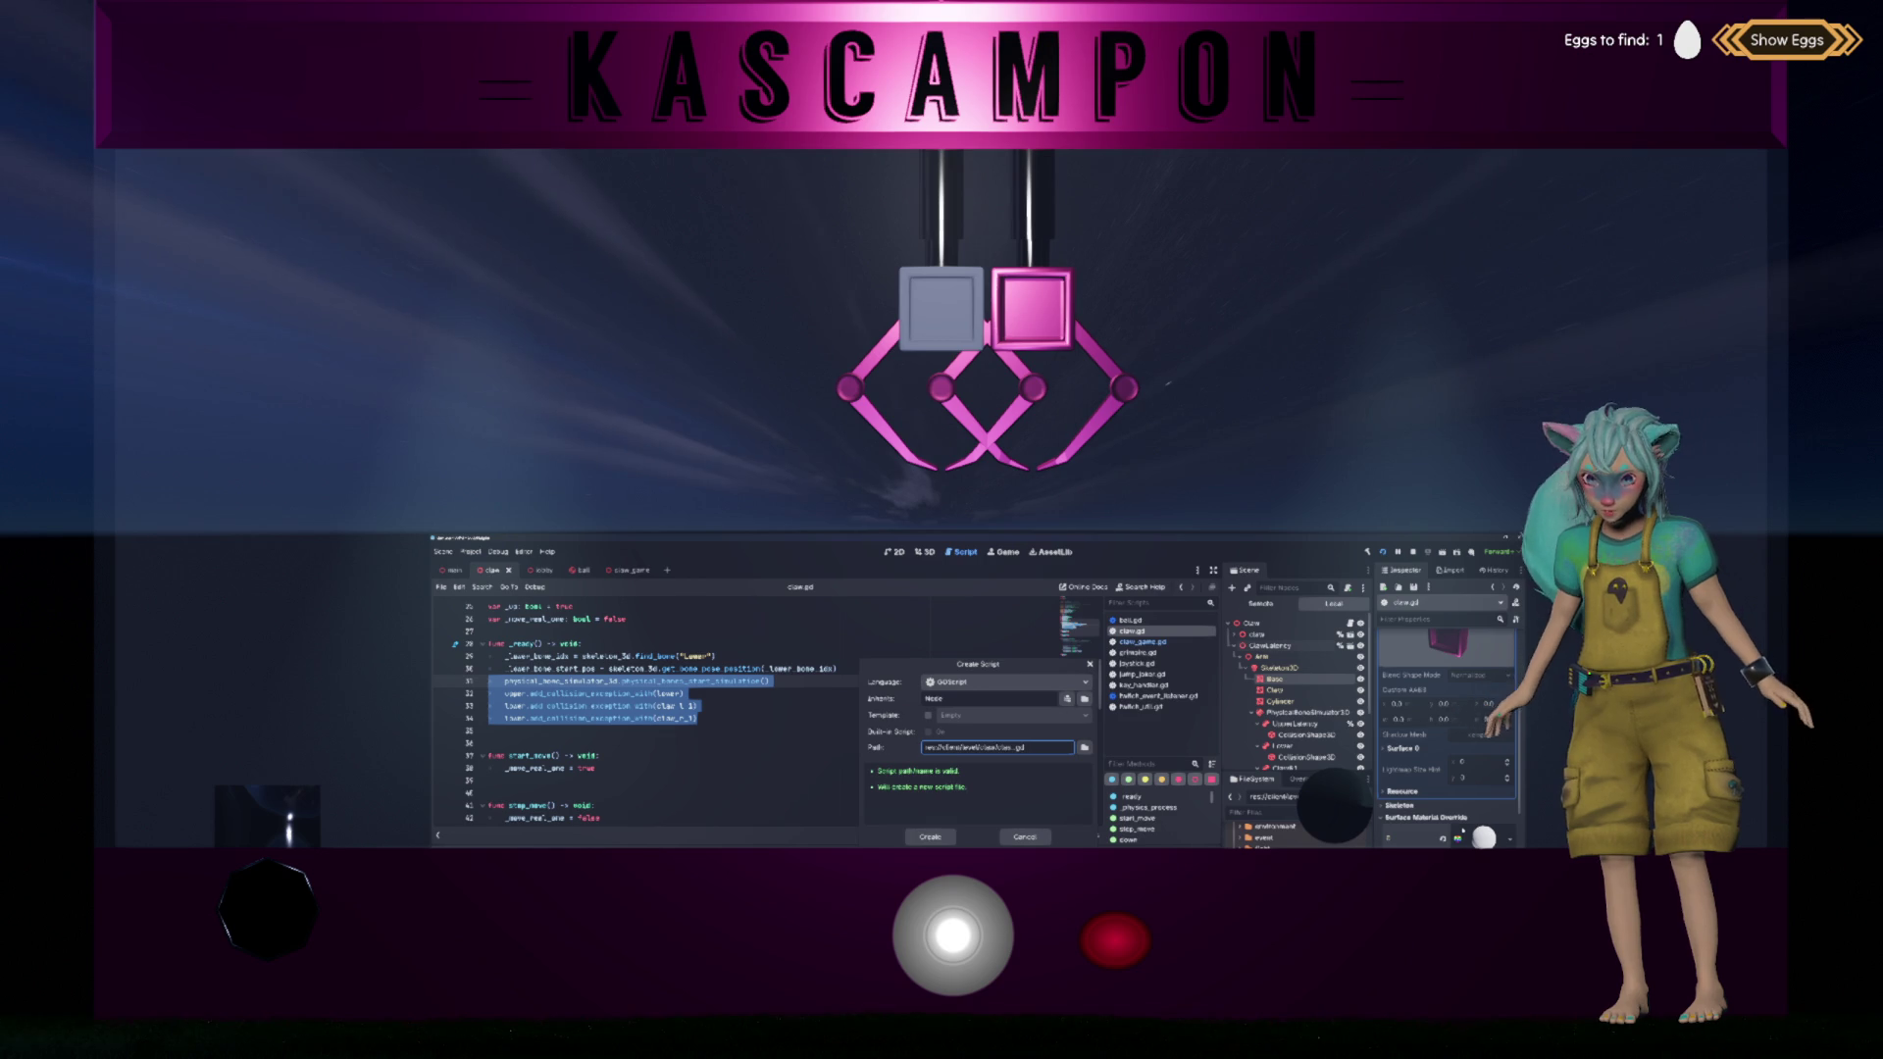
{"action": "type", "text": "w_phl"}
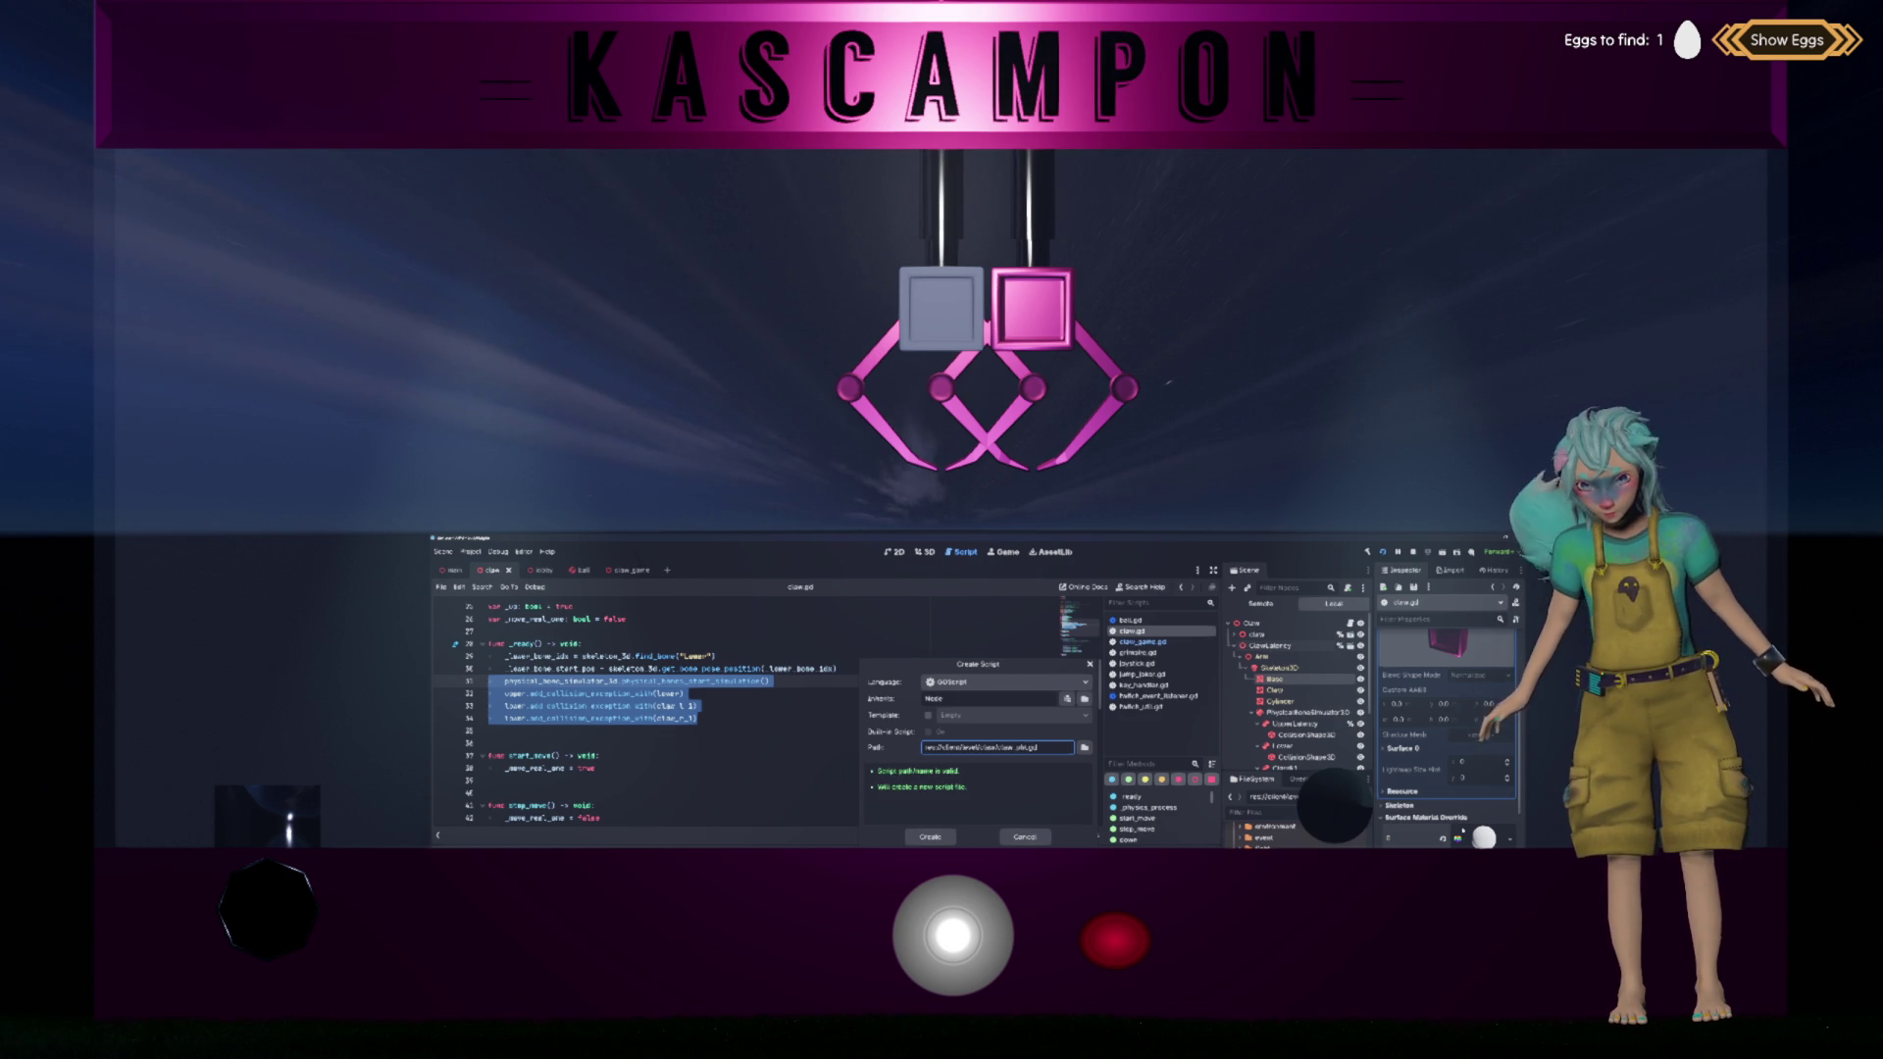
{"action": "type", "text": "sic"}
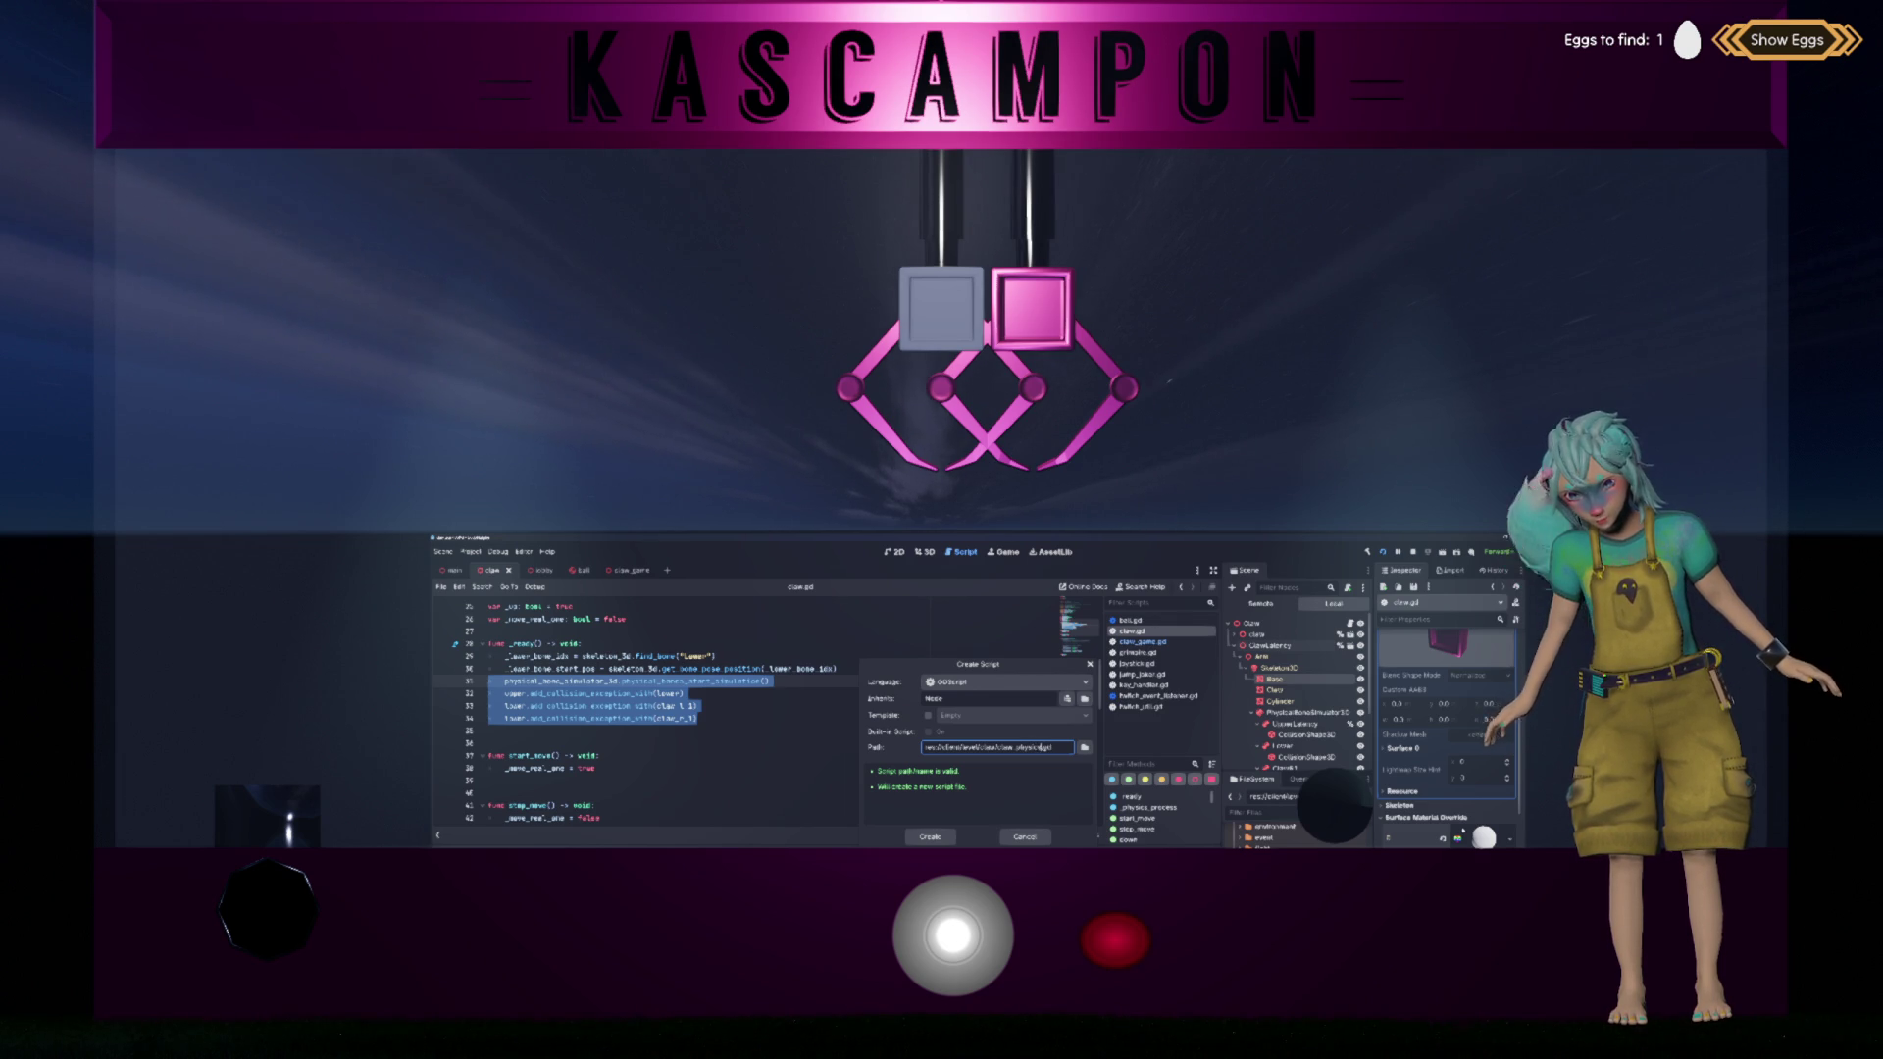
{"action": "key", "text": "Return"}
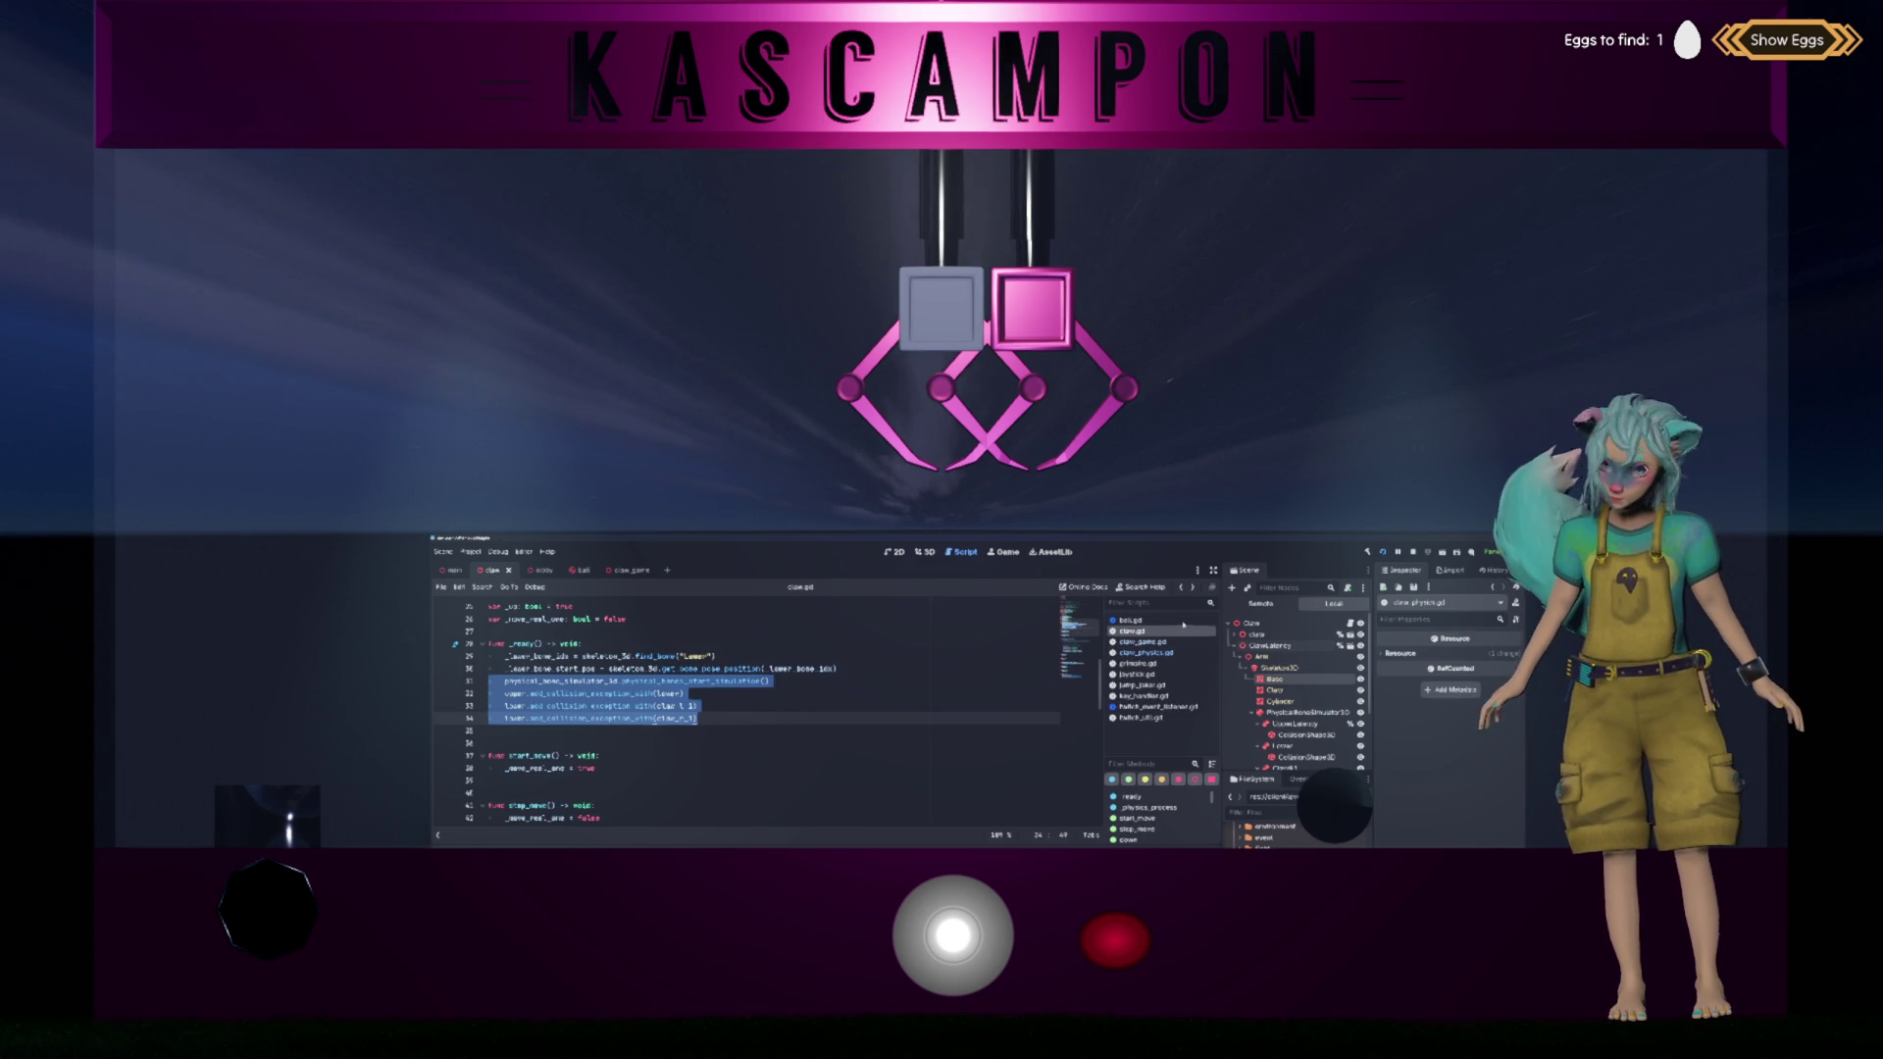
Step: Add a _ready function with the pasted simulation lines to claw_physics.gd and fix its indentation
{"action": "key", "text": "Return"}
{"action": "type", "text": "func _rea"}
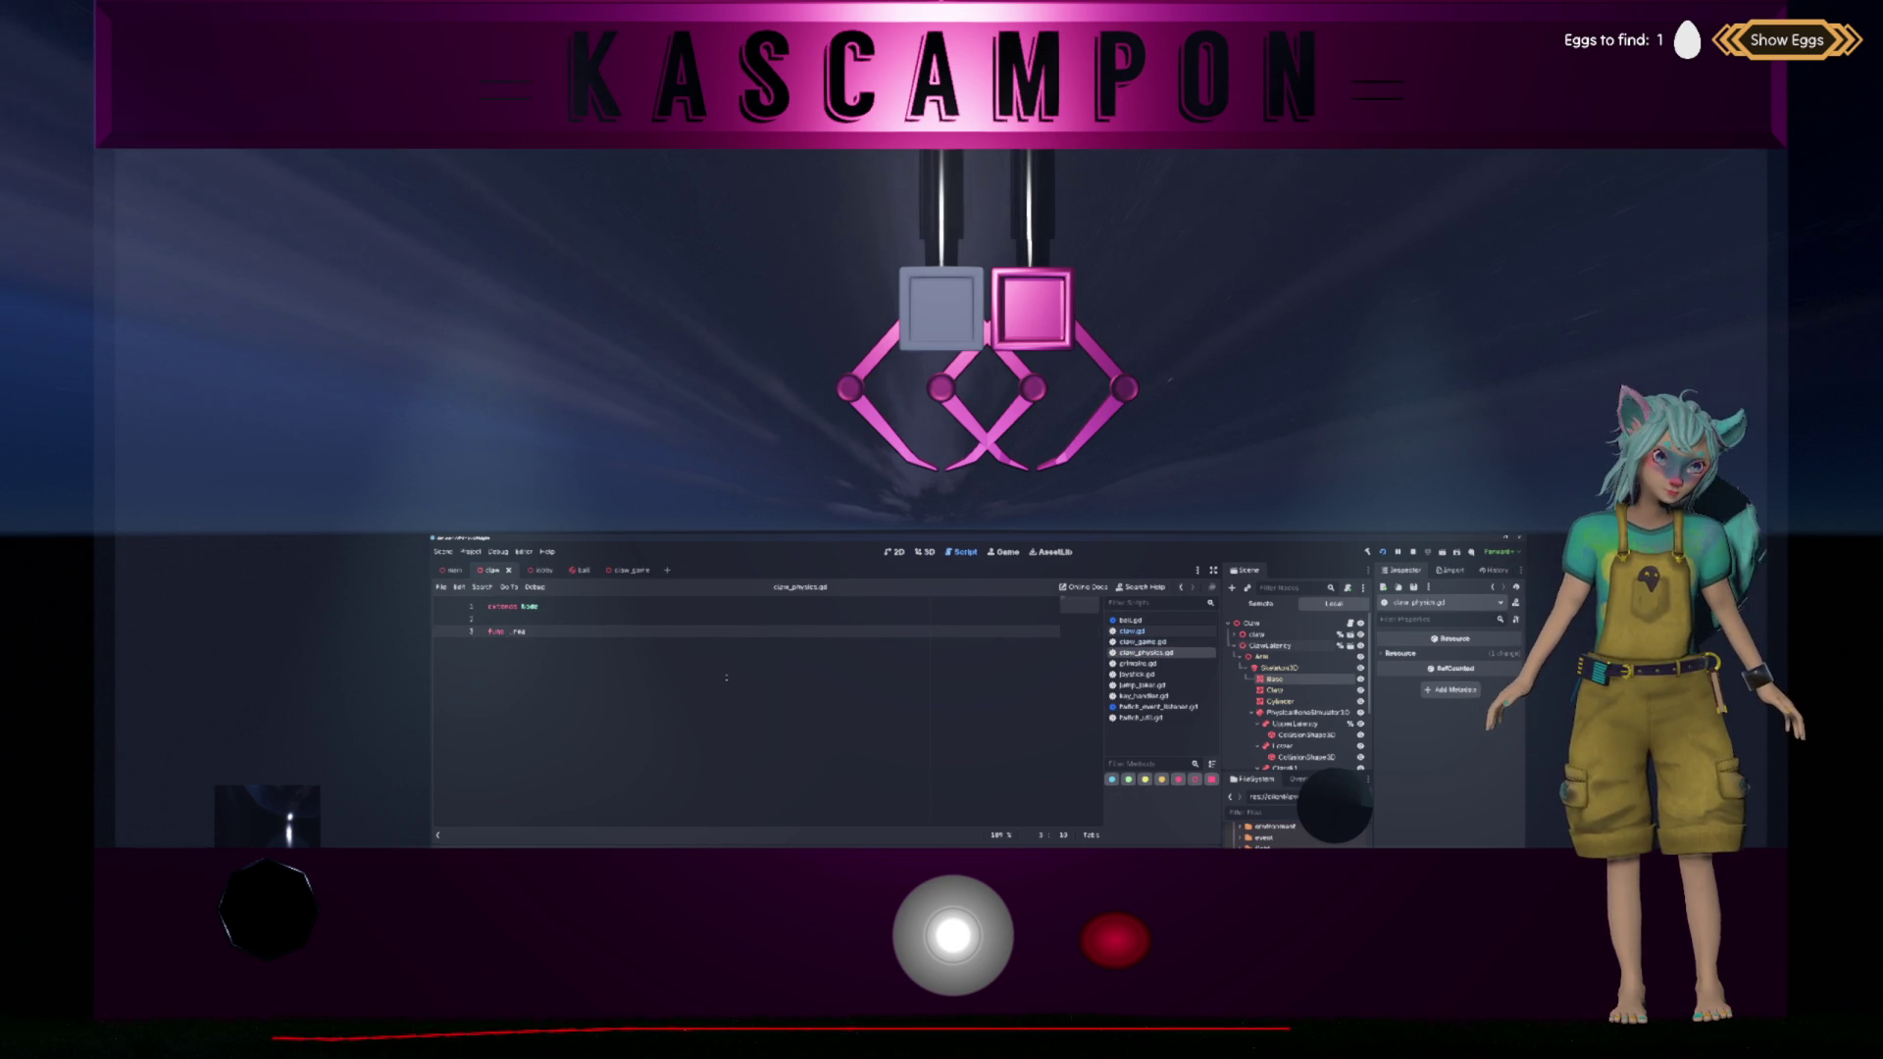
{"action": "key", "text": "ctrl+v"}
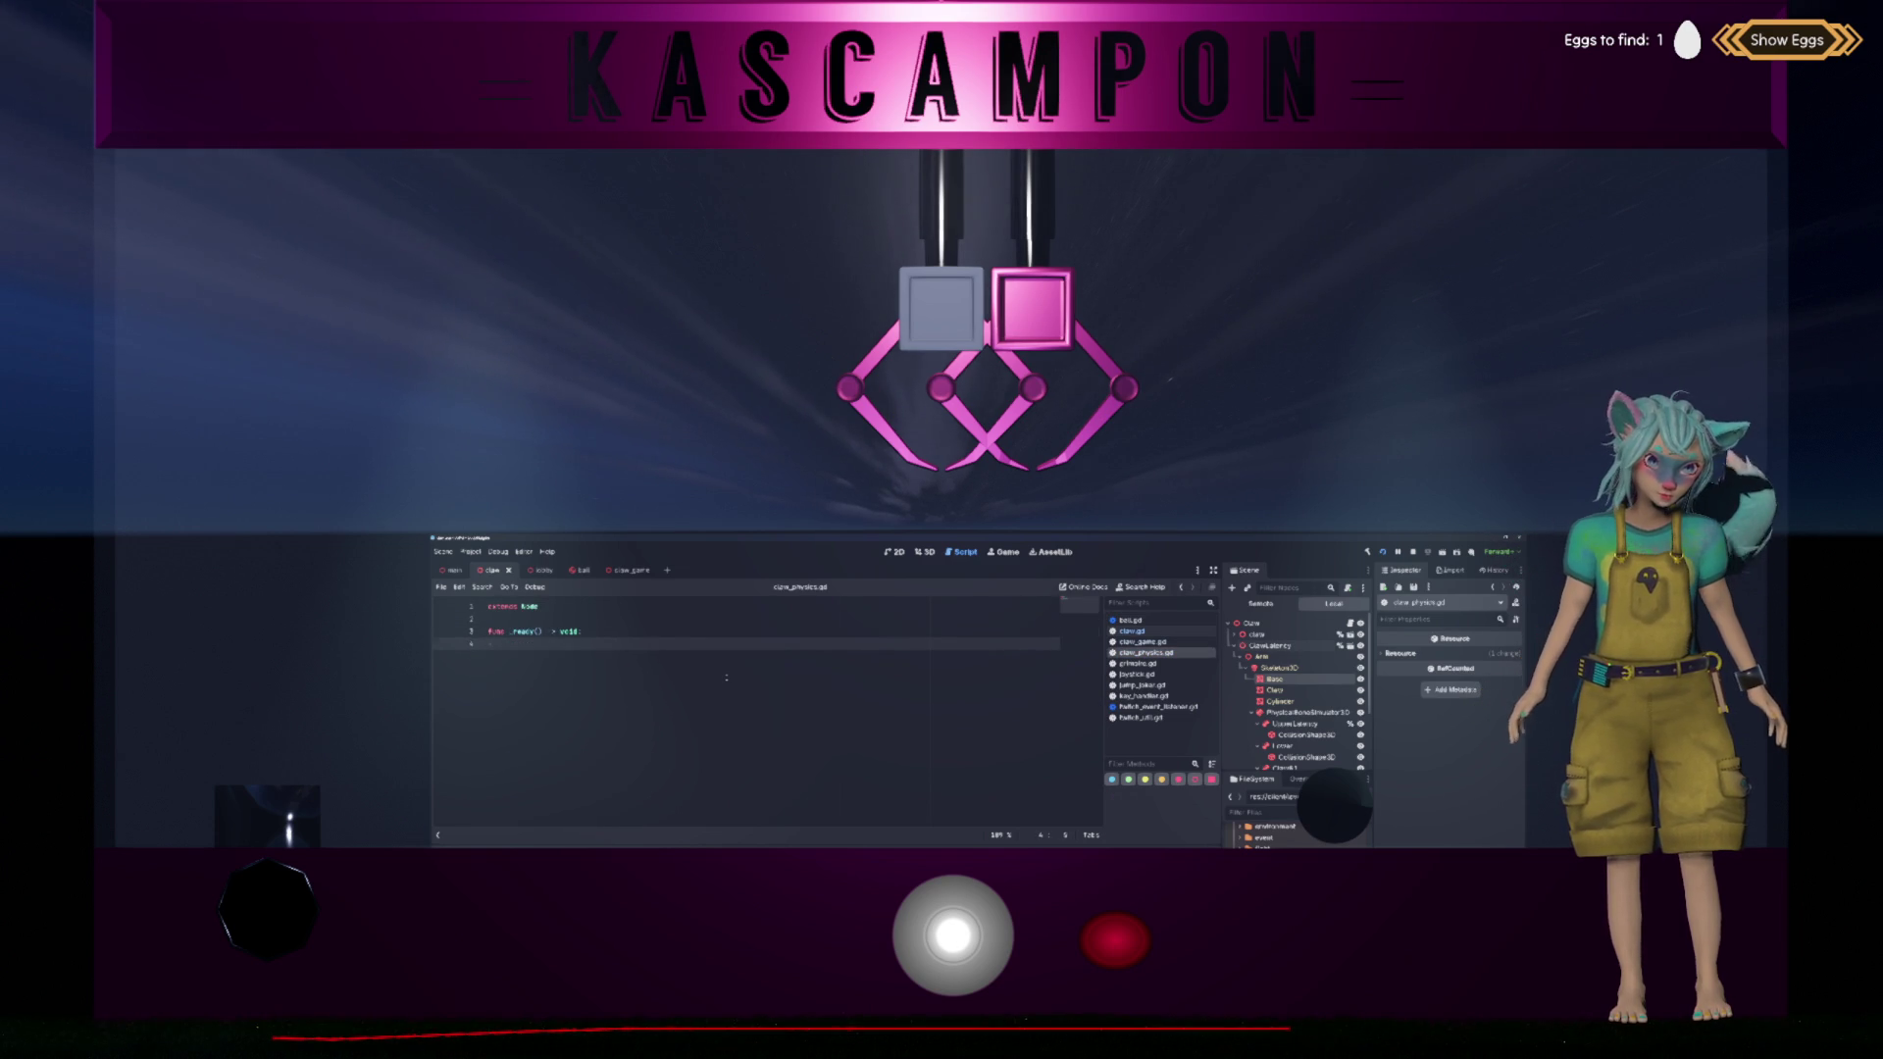
{"action": "key", "text": "Up"}
{"action": "key", "text": "shift+Tab"}
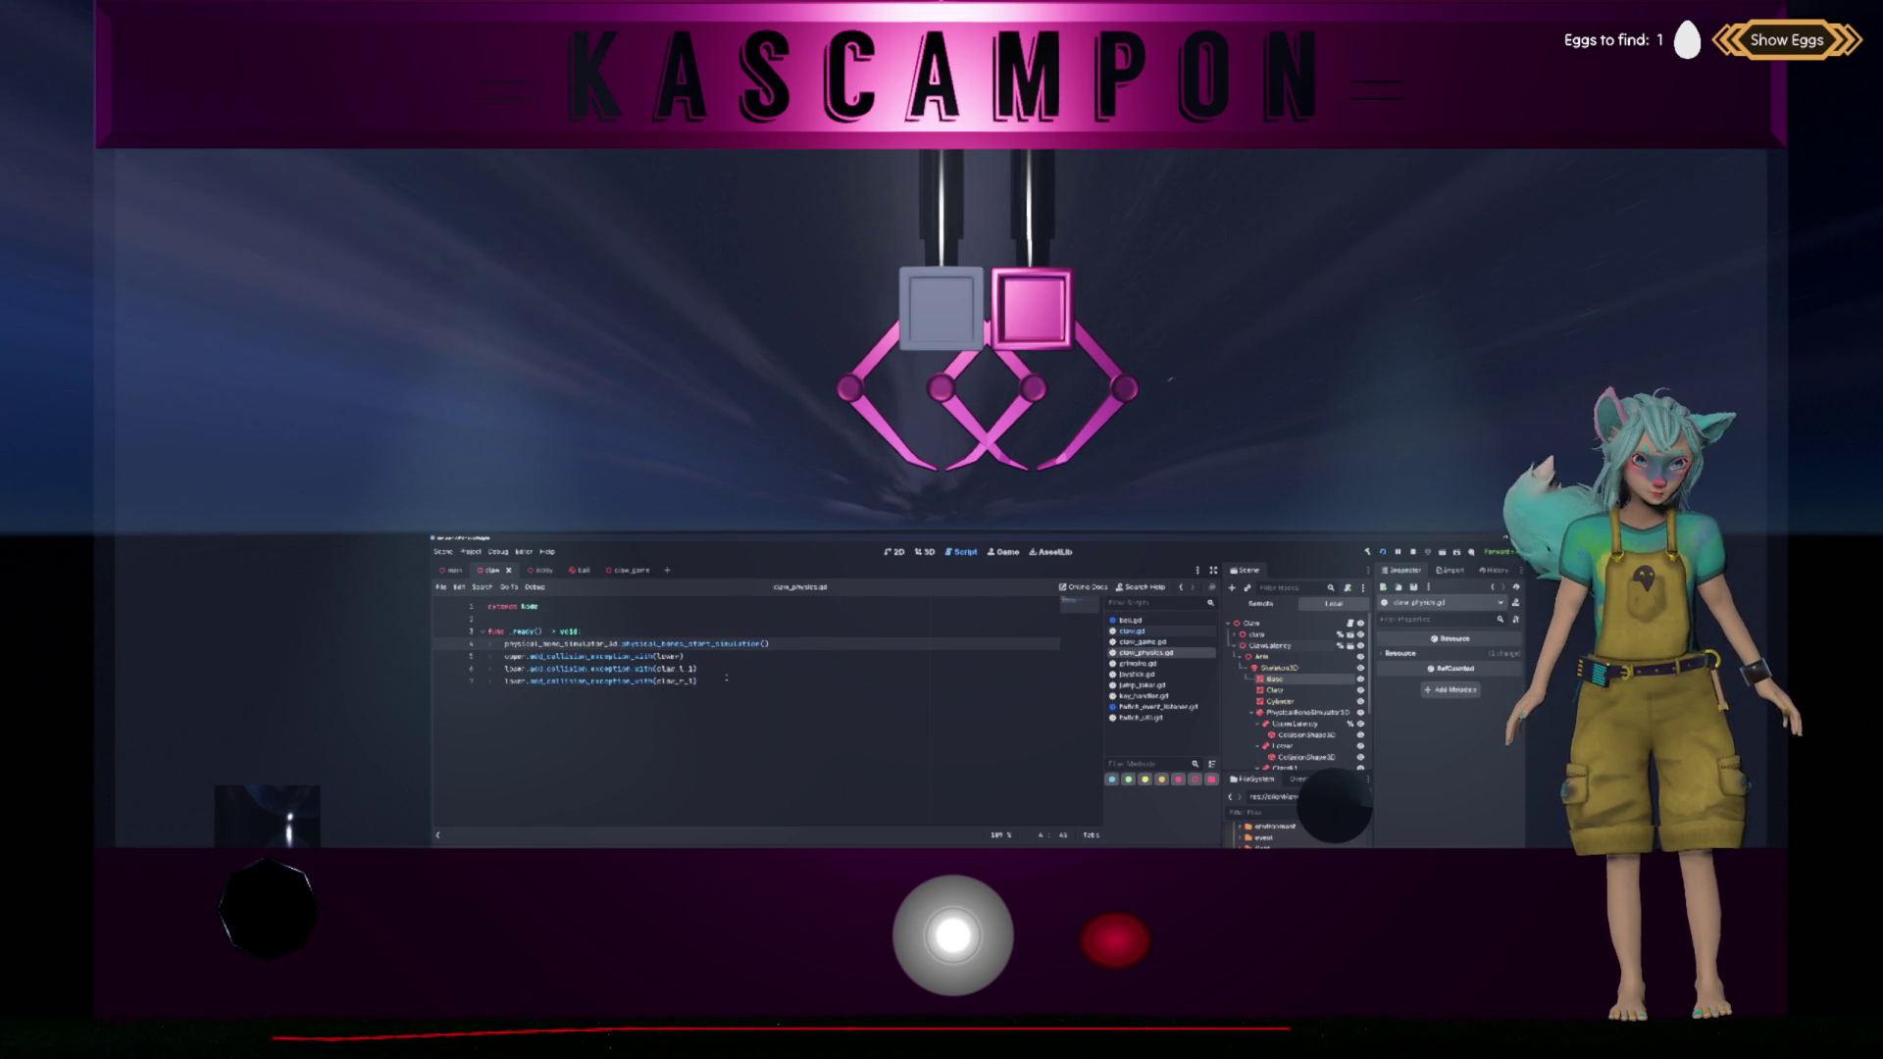
{"action": "left_click", "coordinate": [1132, 631]}
{"action": "mouse_move", "coordinate": [692, 681]}
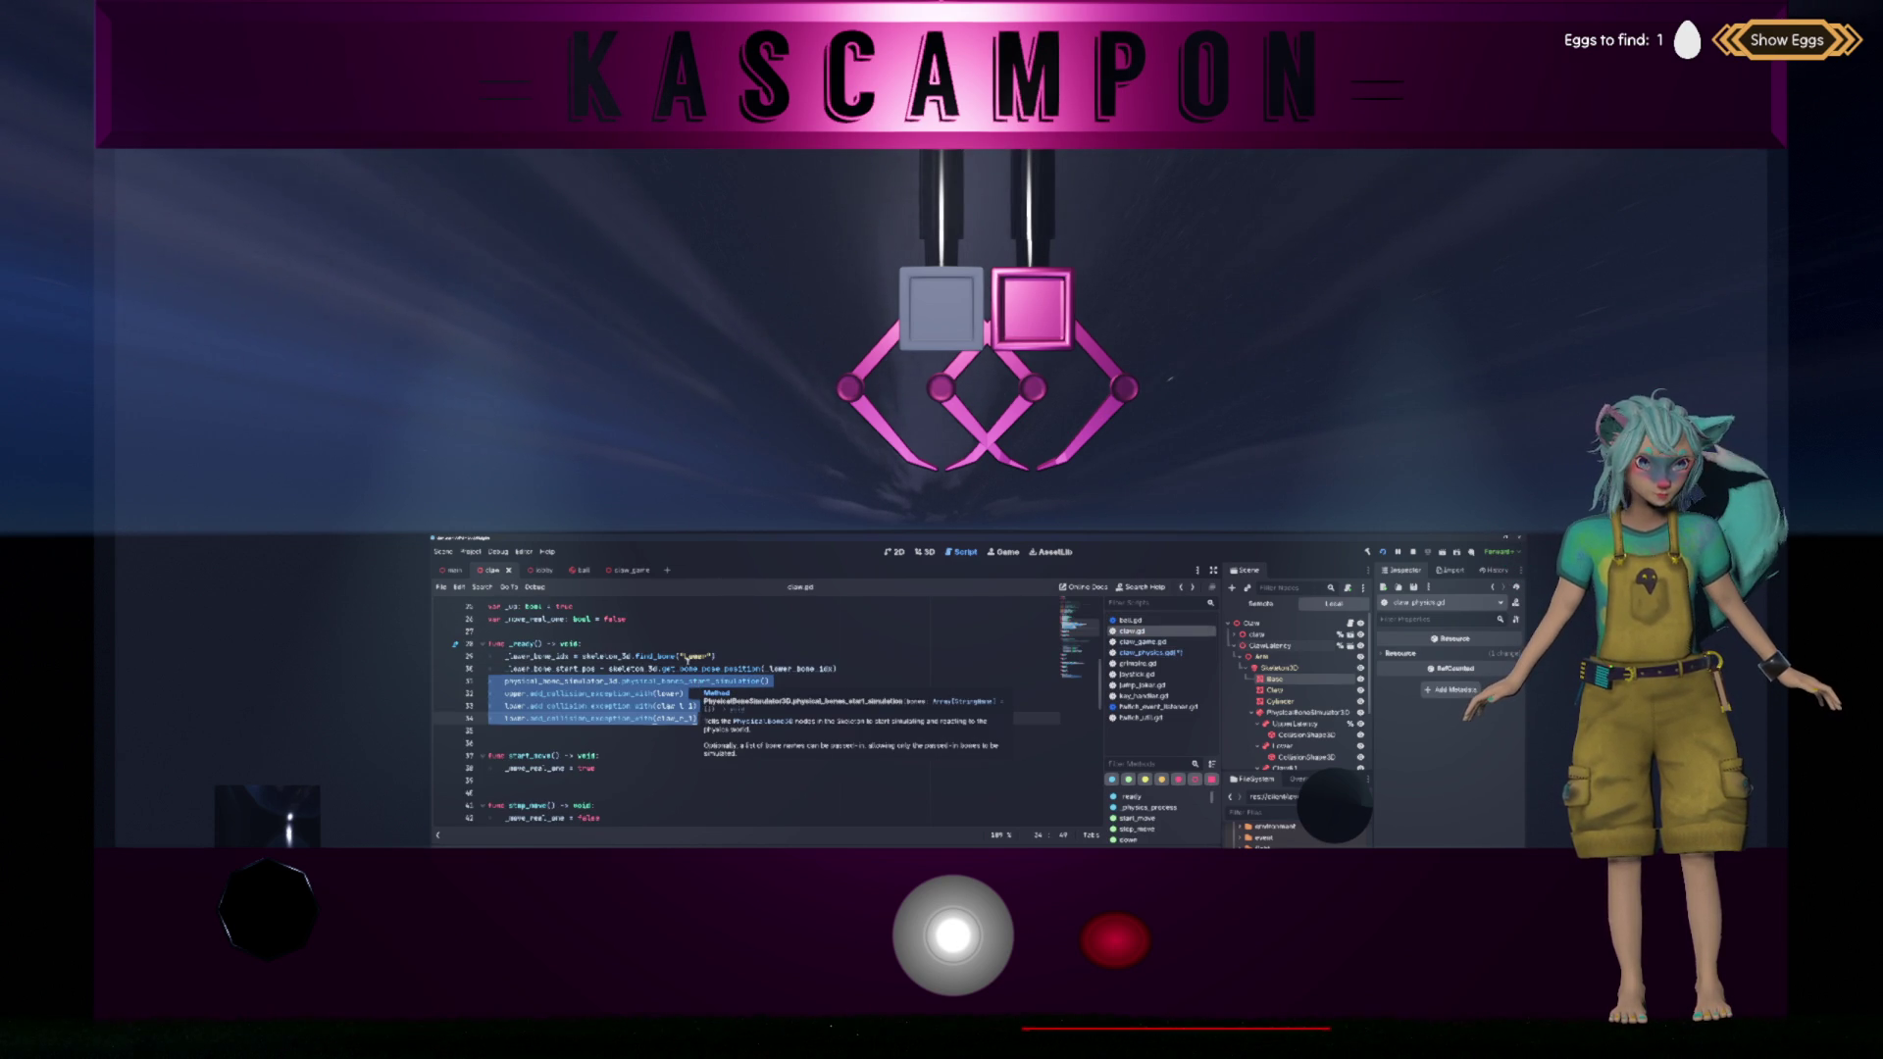
{"action": "scroll", "coordinate": [687, 655], "scroll_direction": "up", "scroll_amount": 7}
{"action": "left_click", "coordinate": [716, 643]}
{"action": "left_click", "coordinate": [774, 646]}
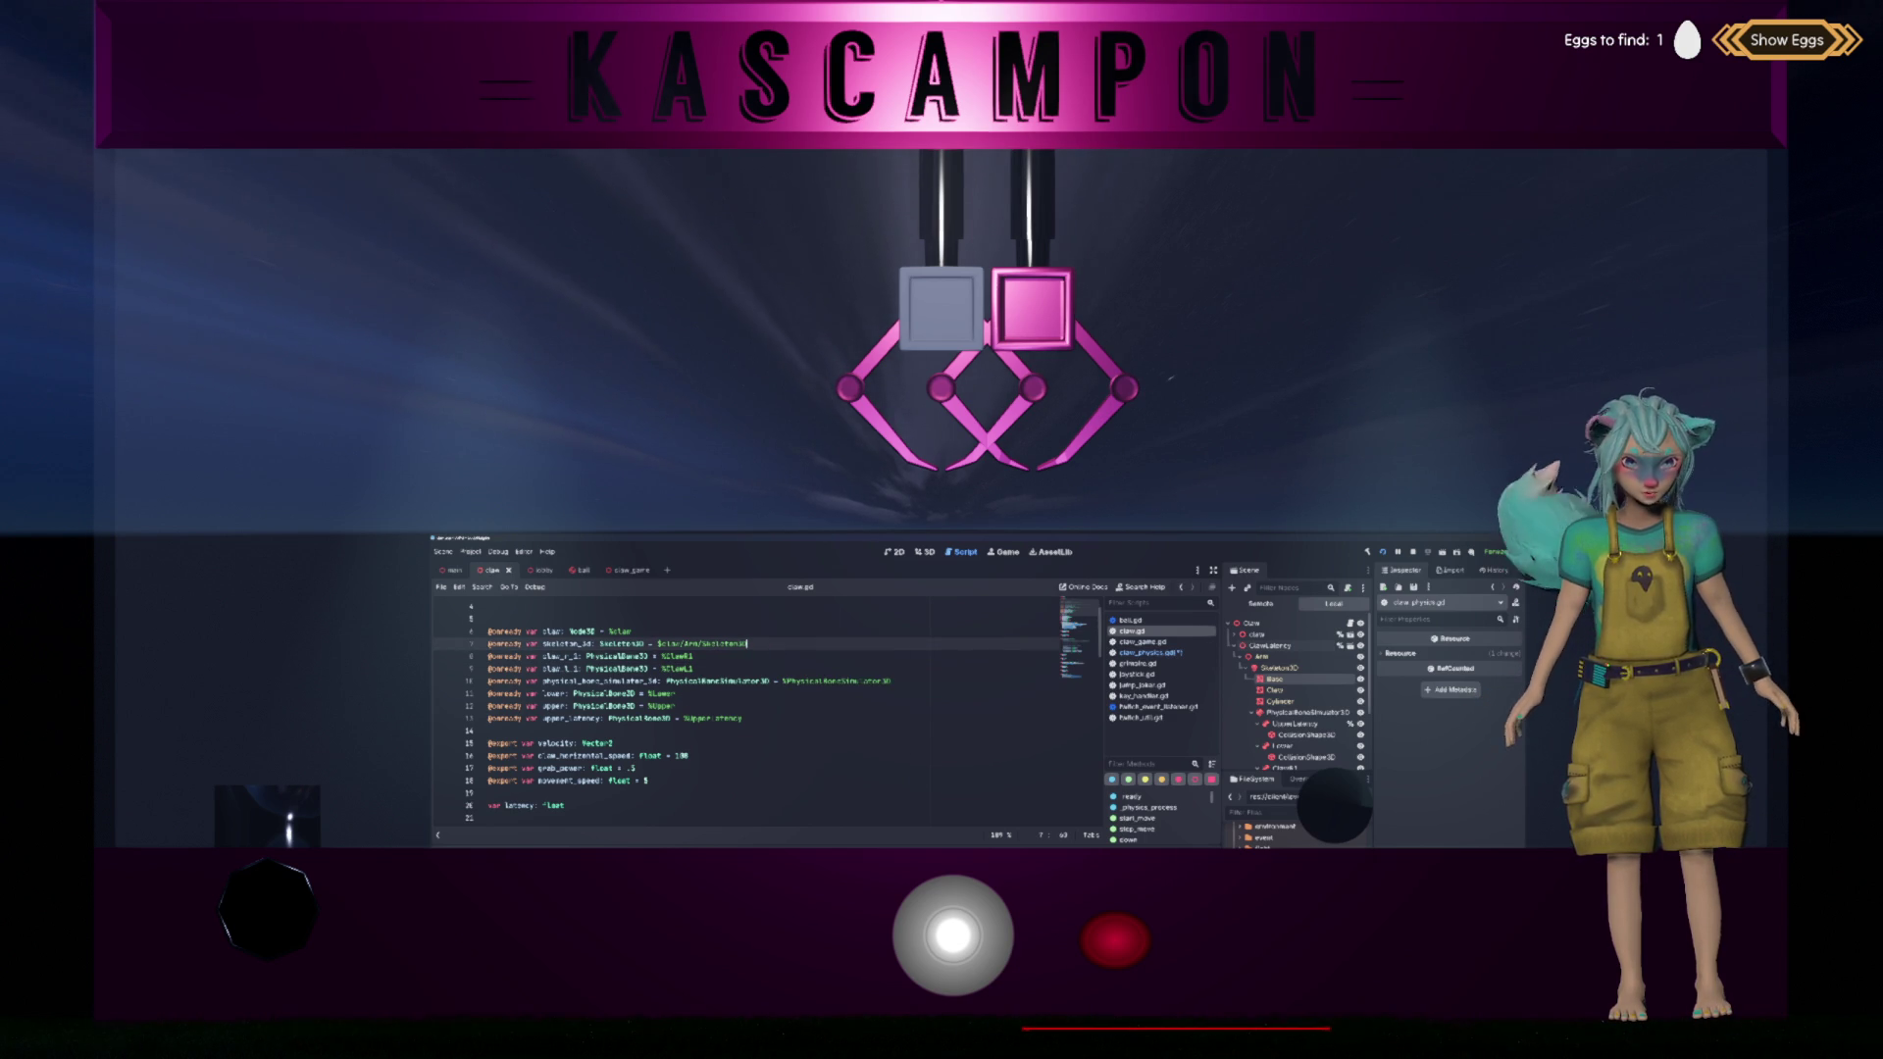
{"action": "left_click_drag", "start_coordinate": [785, 681], "coordinate": [890, 681]}
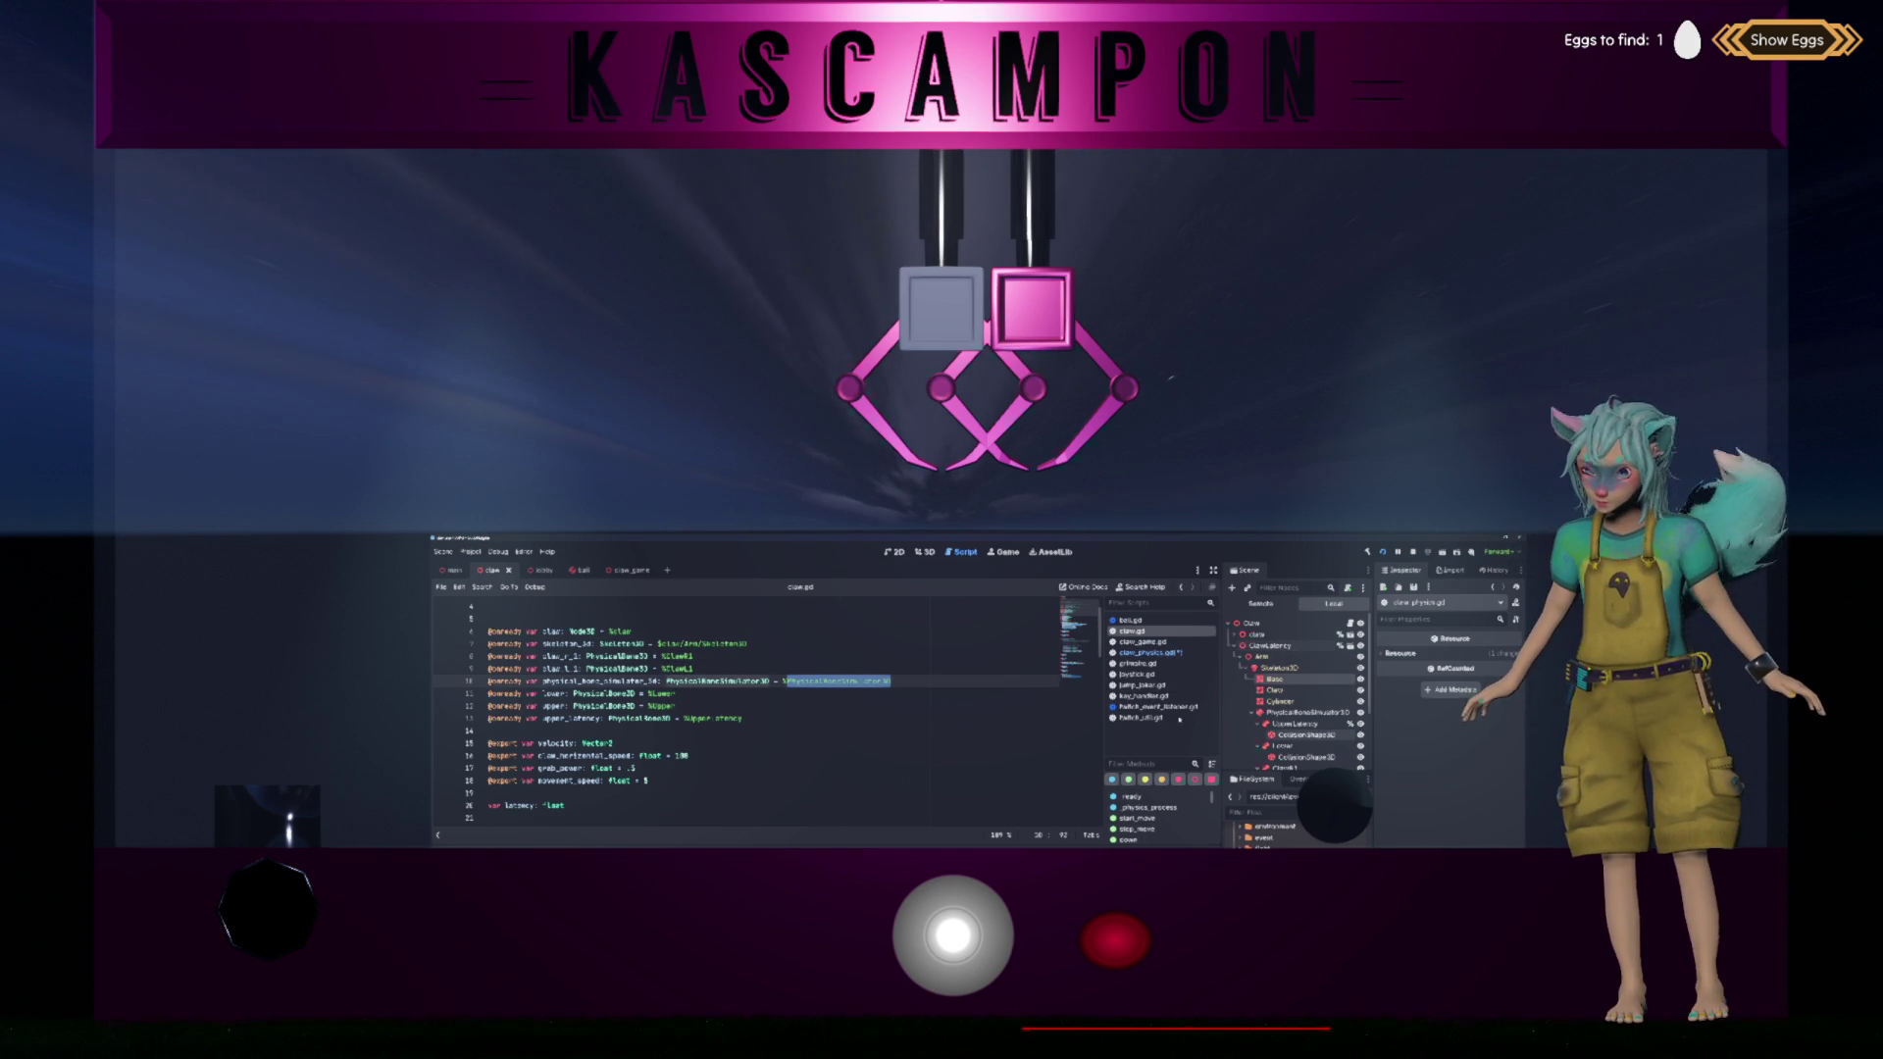
{"action": "left_click", "coordinate": [721, 681]}
{"action": "mouse_move", "coordinate": [721, 681]}
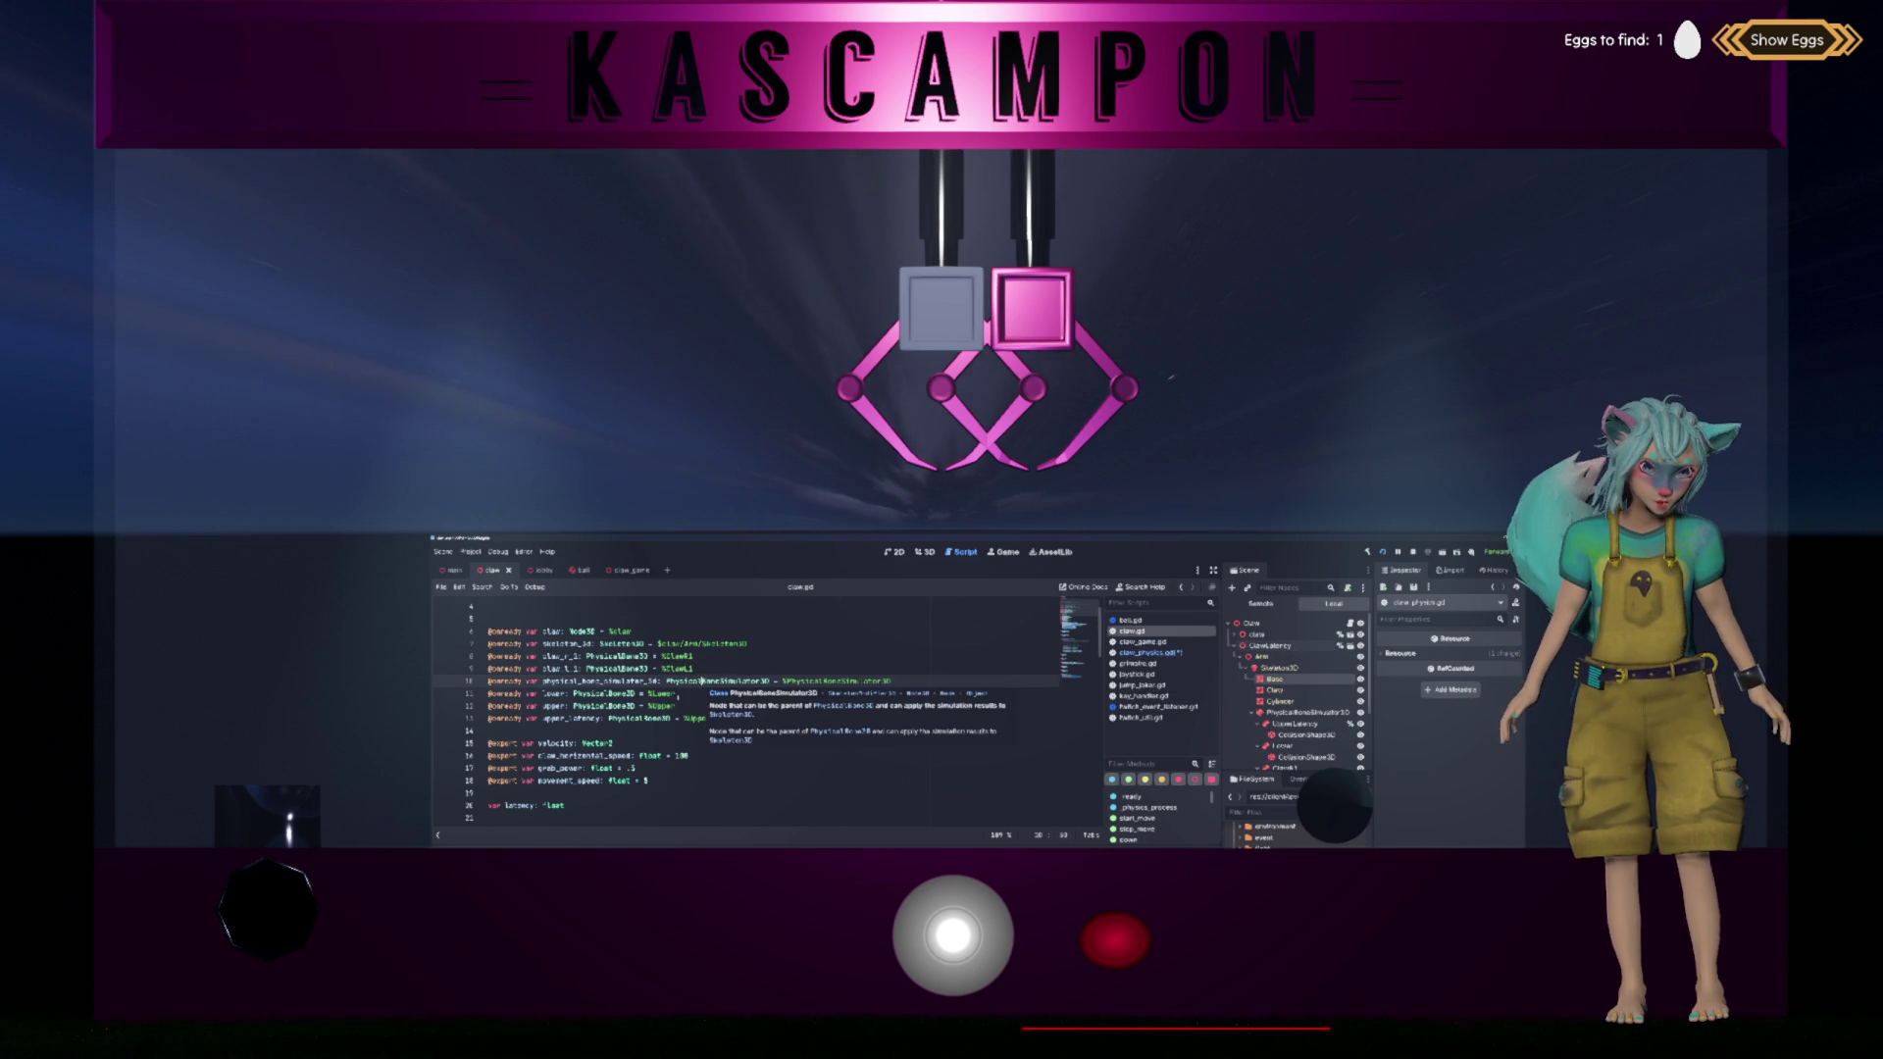
{"action": "left_click", "coordinate": [774, 718]}
{"action": "left_click", "coordinate": [772, 705]}
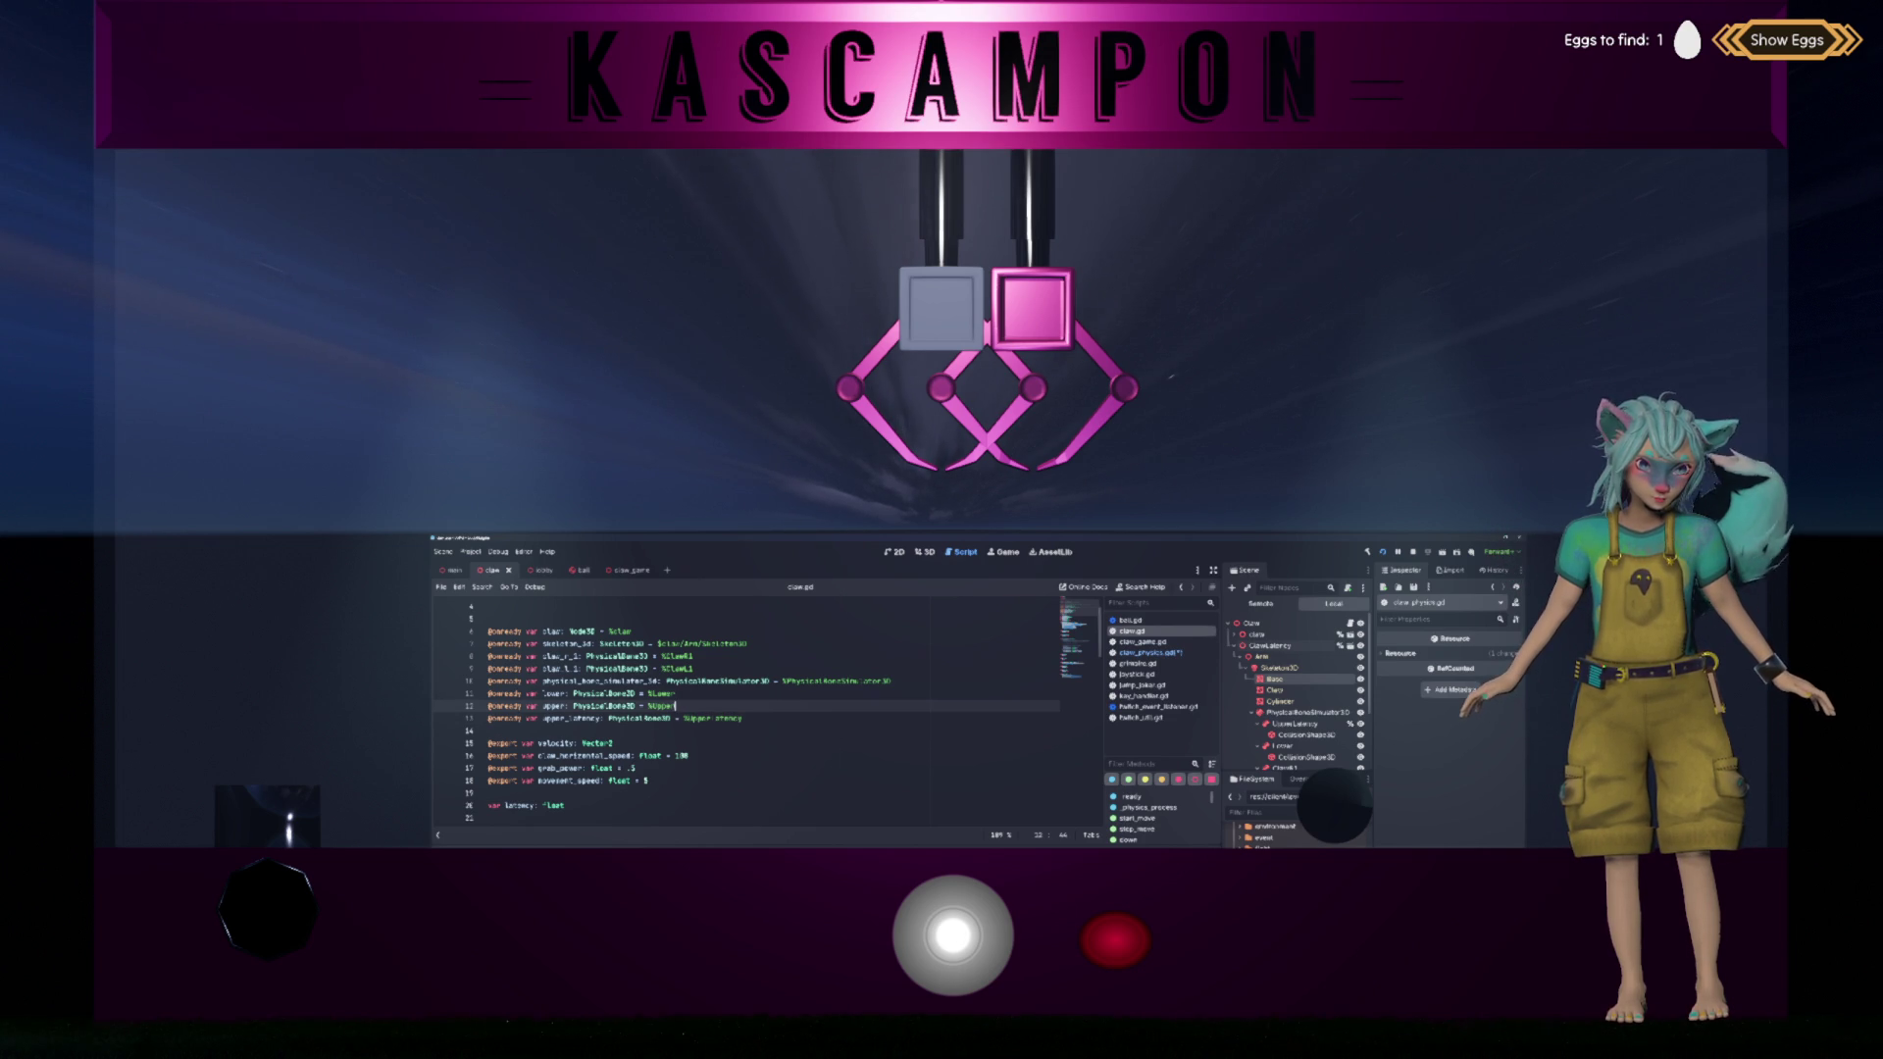
{"action": "mouse_move", "coordinate": [676, 705]}
{"action": "left_mouse_down"}
{"action": "mouse_move", "coordinate": [446, 693]}
{"action": "mouse_move", "coordinate": [439, 638]}
{"action": "mouse_move", "coordinate": [459, 647]}
{"action": "left_mouse_up"}
{"action": "key", "text": "ctrl+c"}
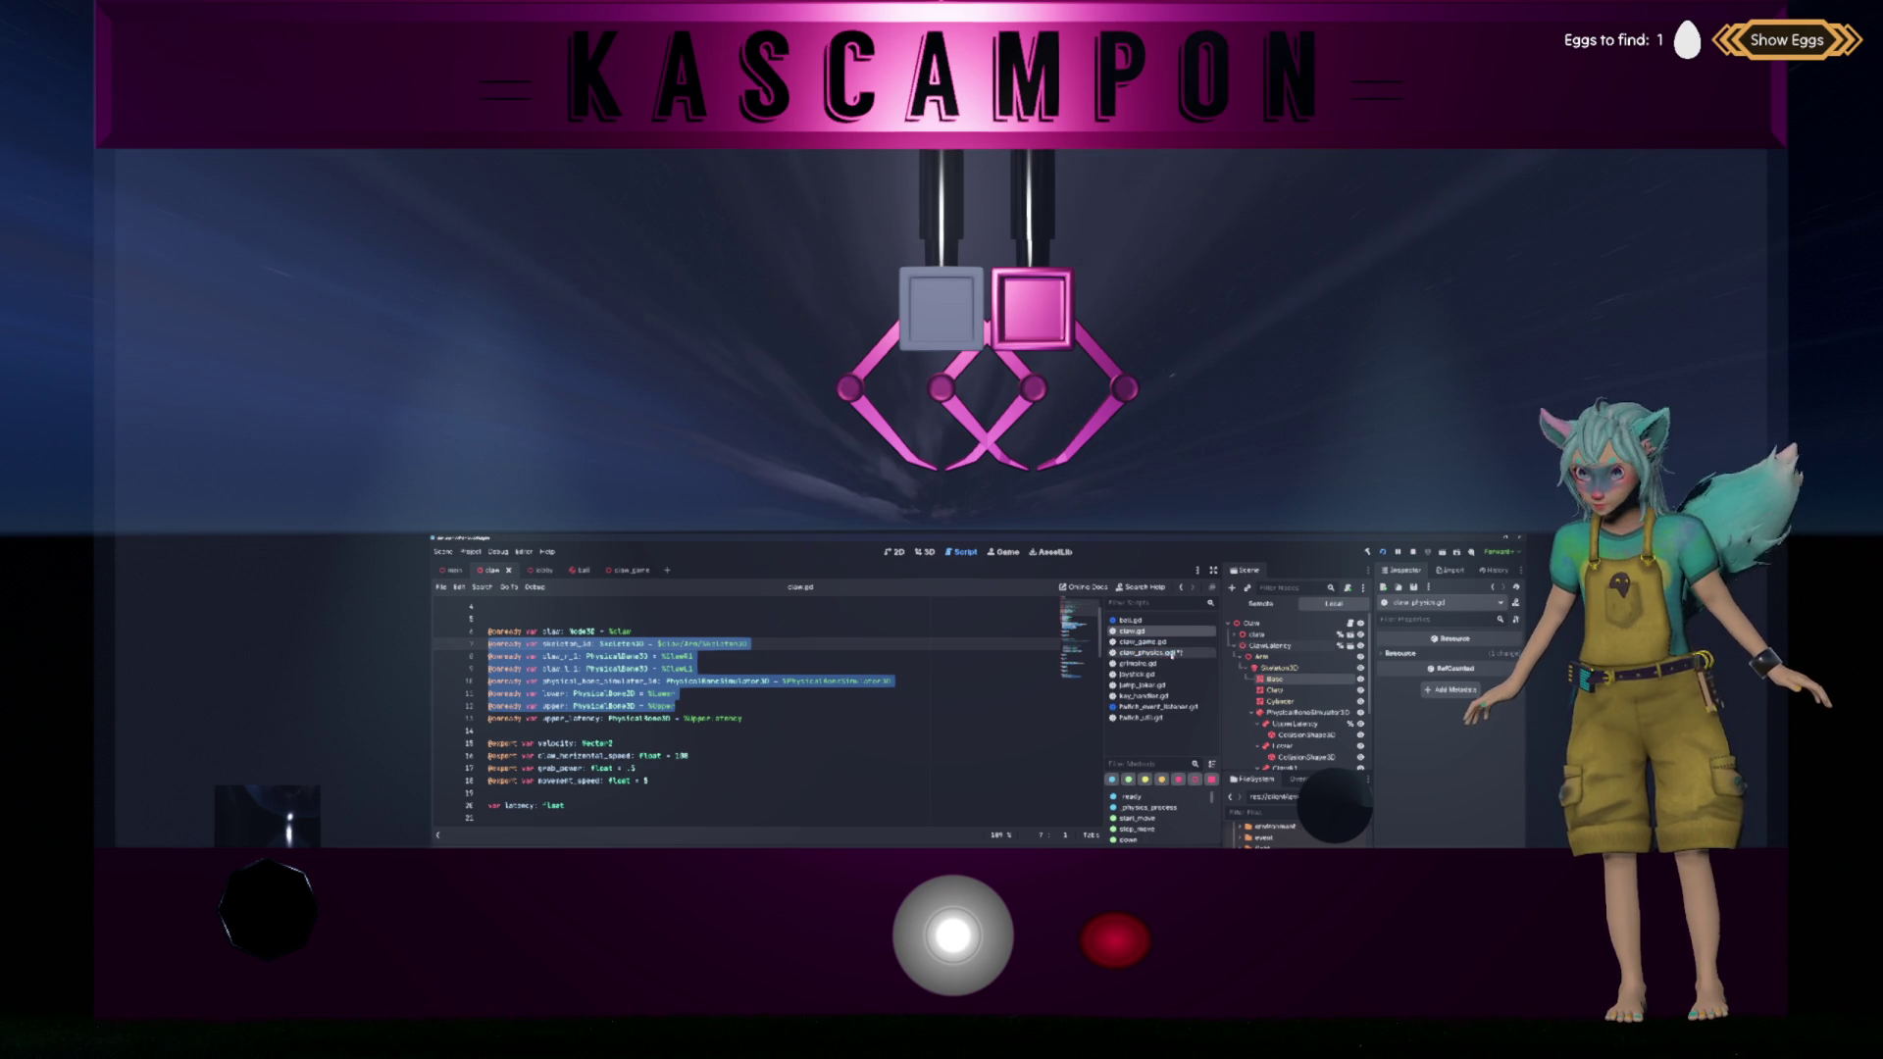
{"action": "left_click", "coordinate": [1153, 652]}
{"action": "left_click", "coordinate": [638, 617]}
{"action": "key", "text": "Return"}
{"action": "key", "text": "Return"}
{"action": "key", "text": "Up"}
{"action": "key", "text": "ctrl+v"}
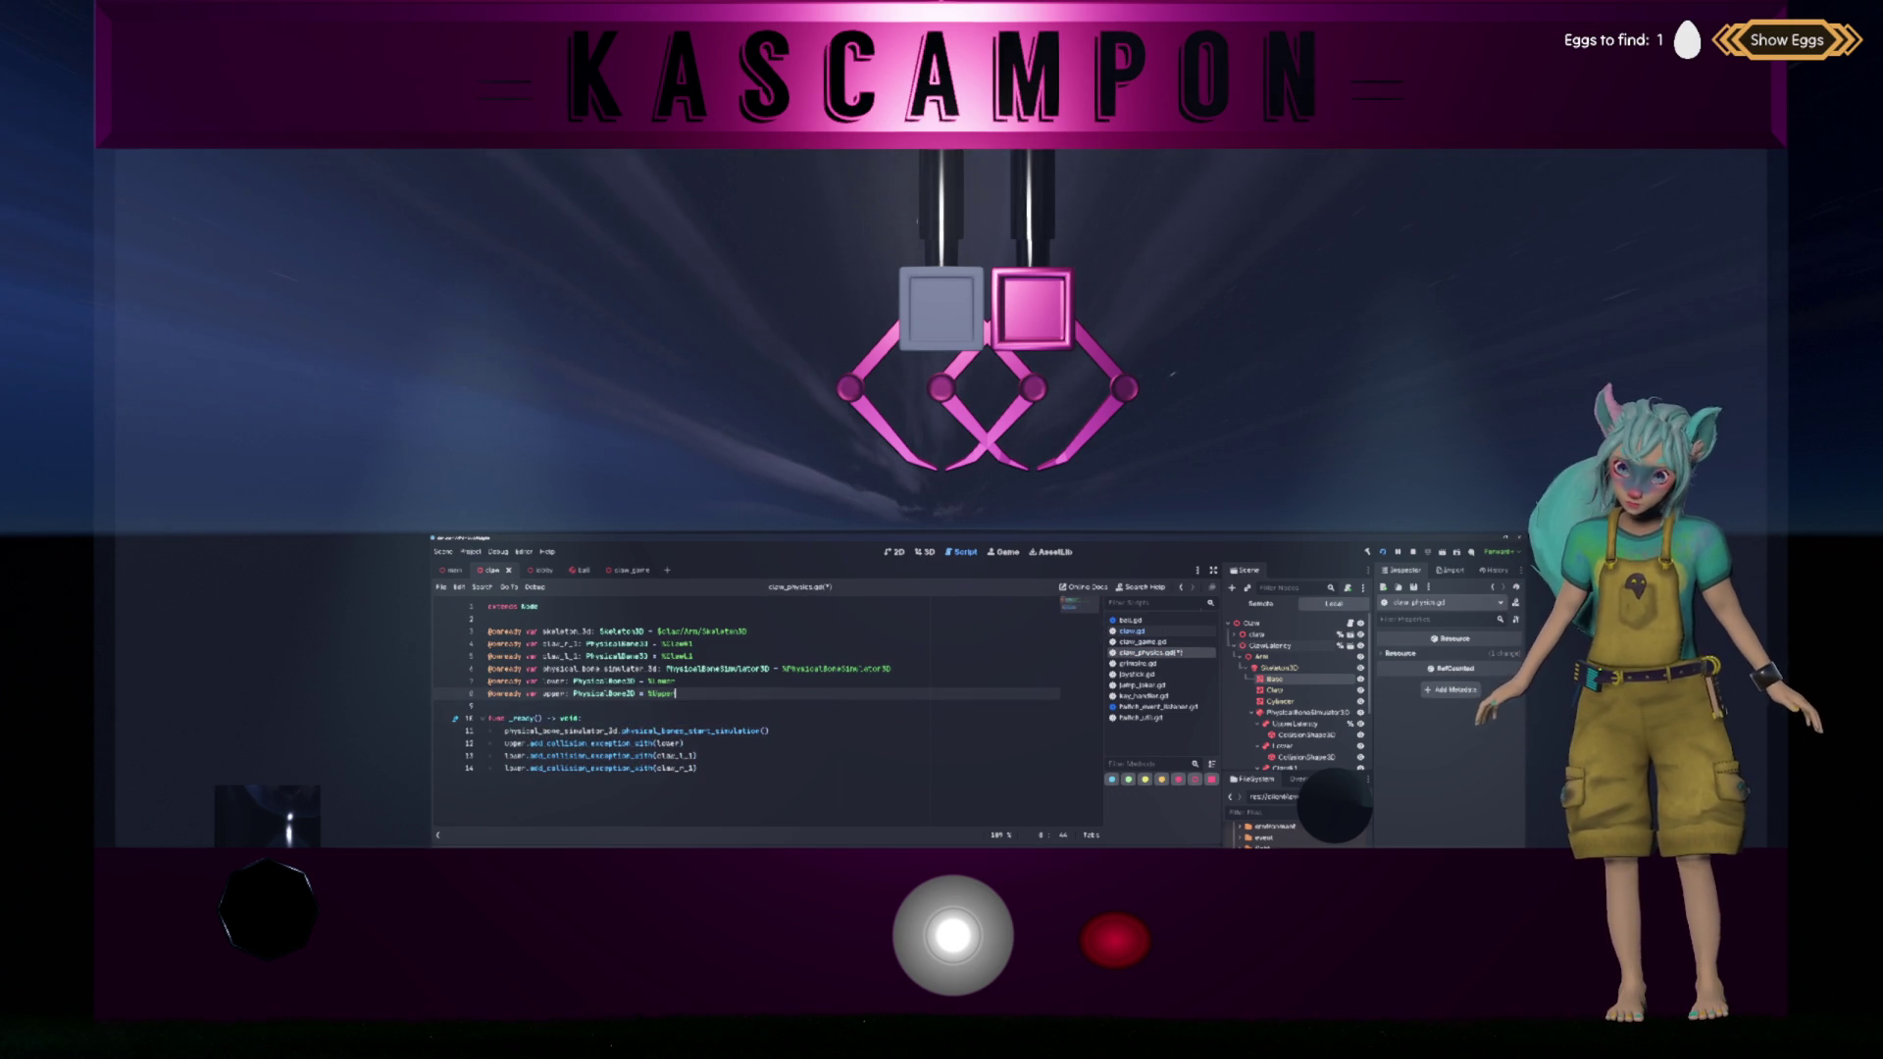
Step: Replace line 4's %ClawR1 reference with the dragged ClawR1 bone path
{"action": "left_click", "coordinate": [732, 632]}
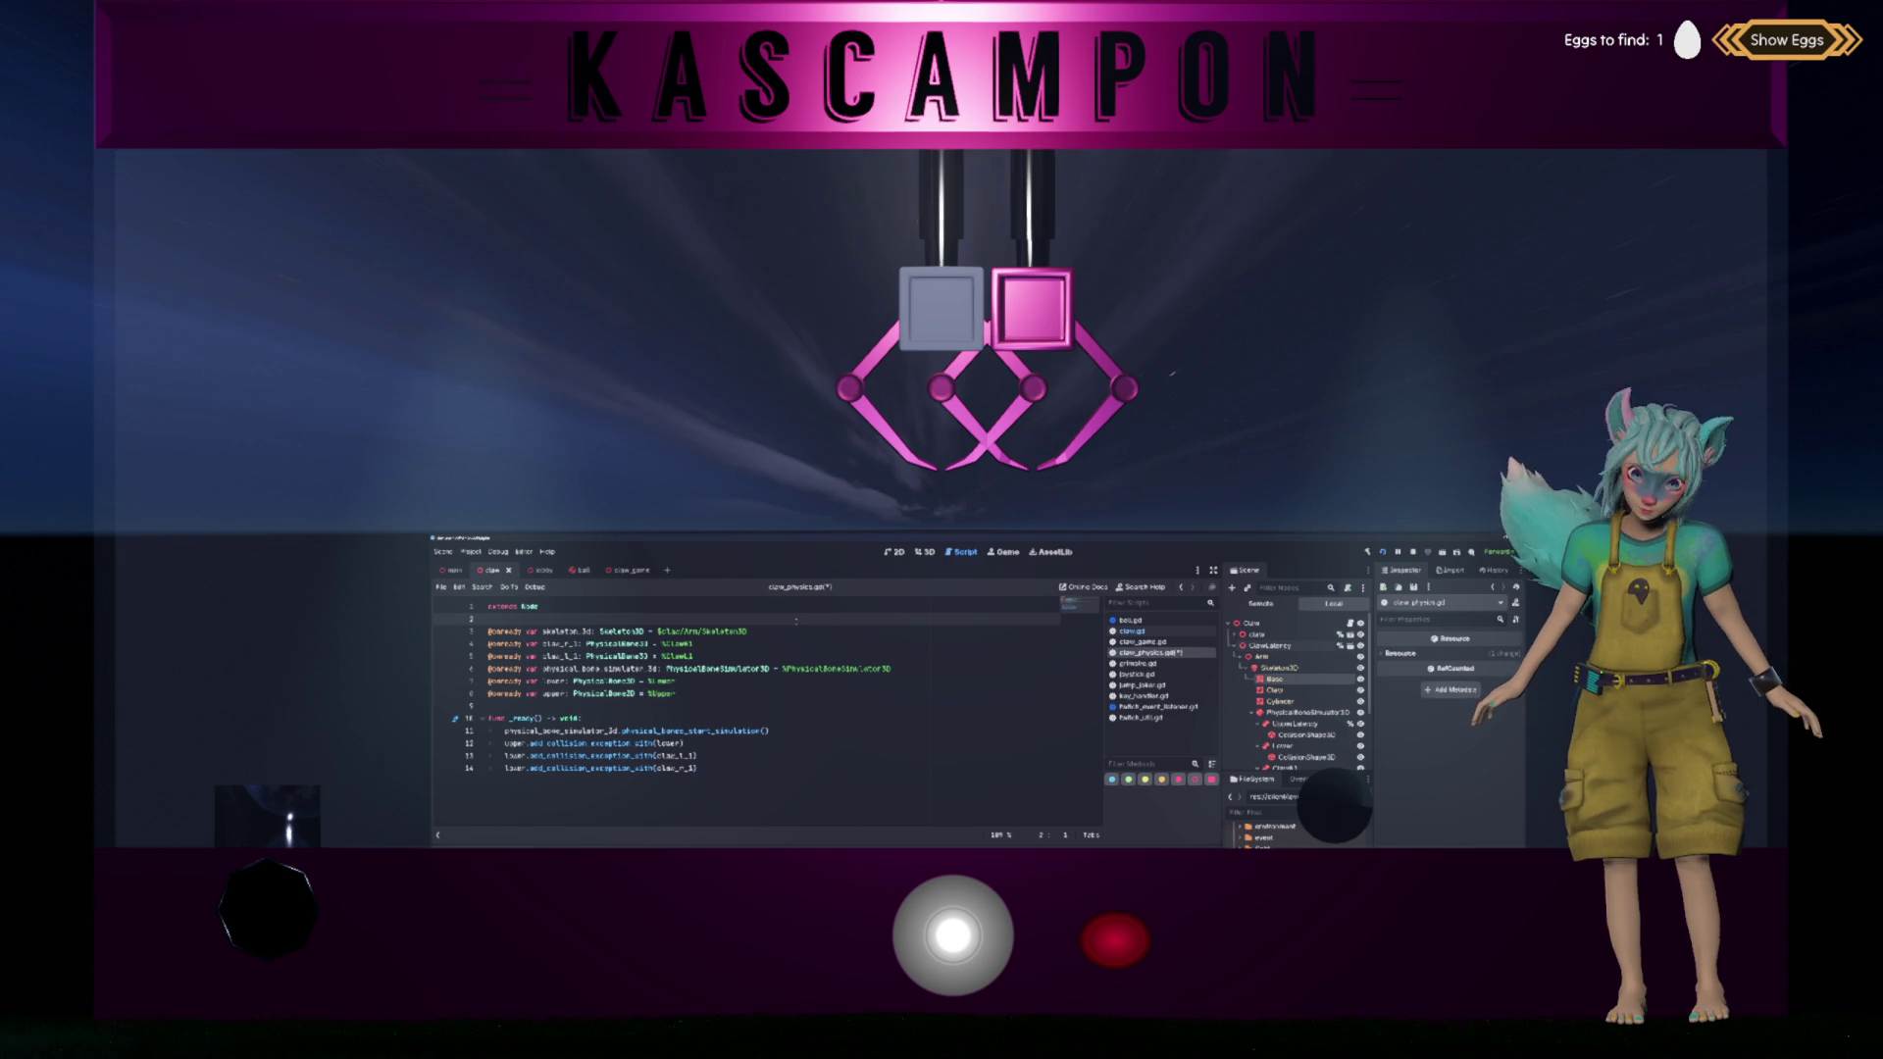
{"action": "left_click", "coordinate": [732, 643]}
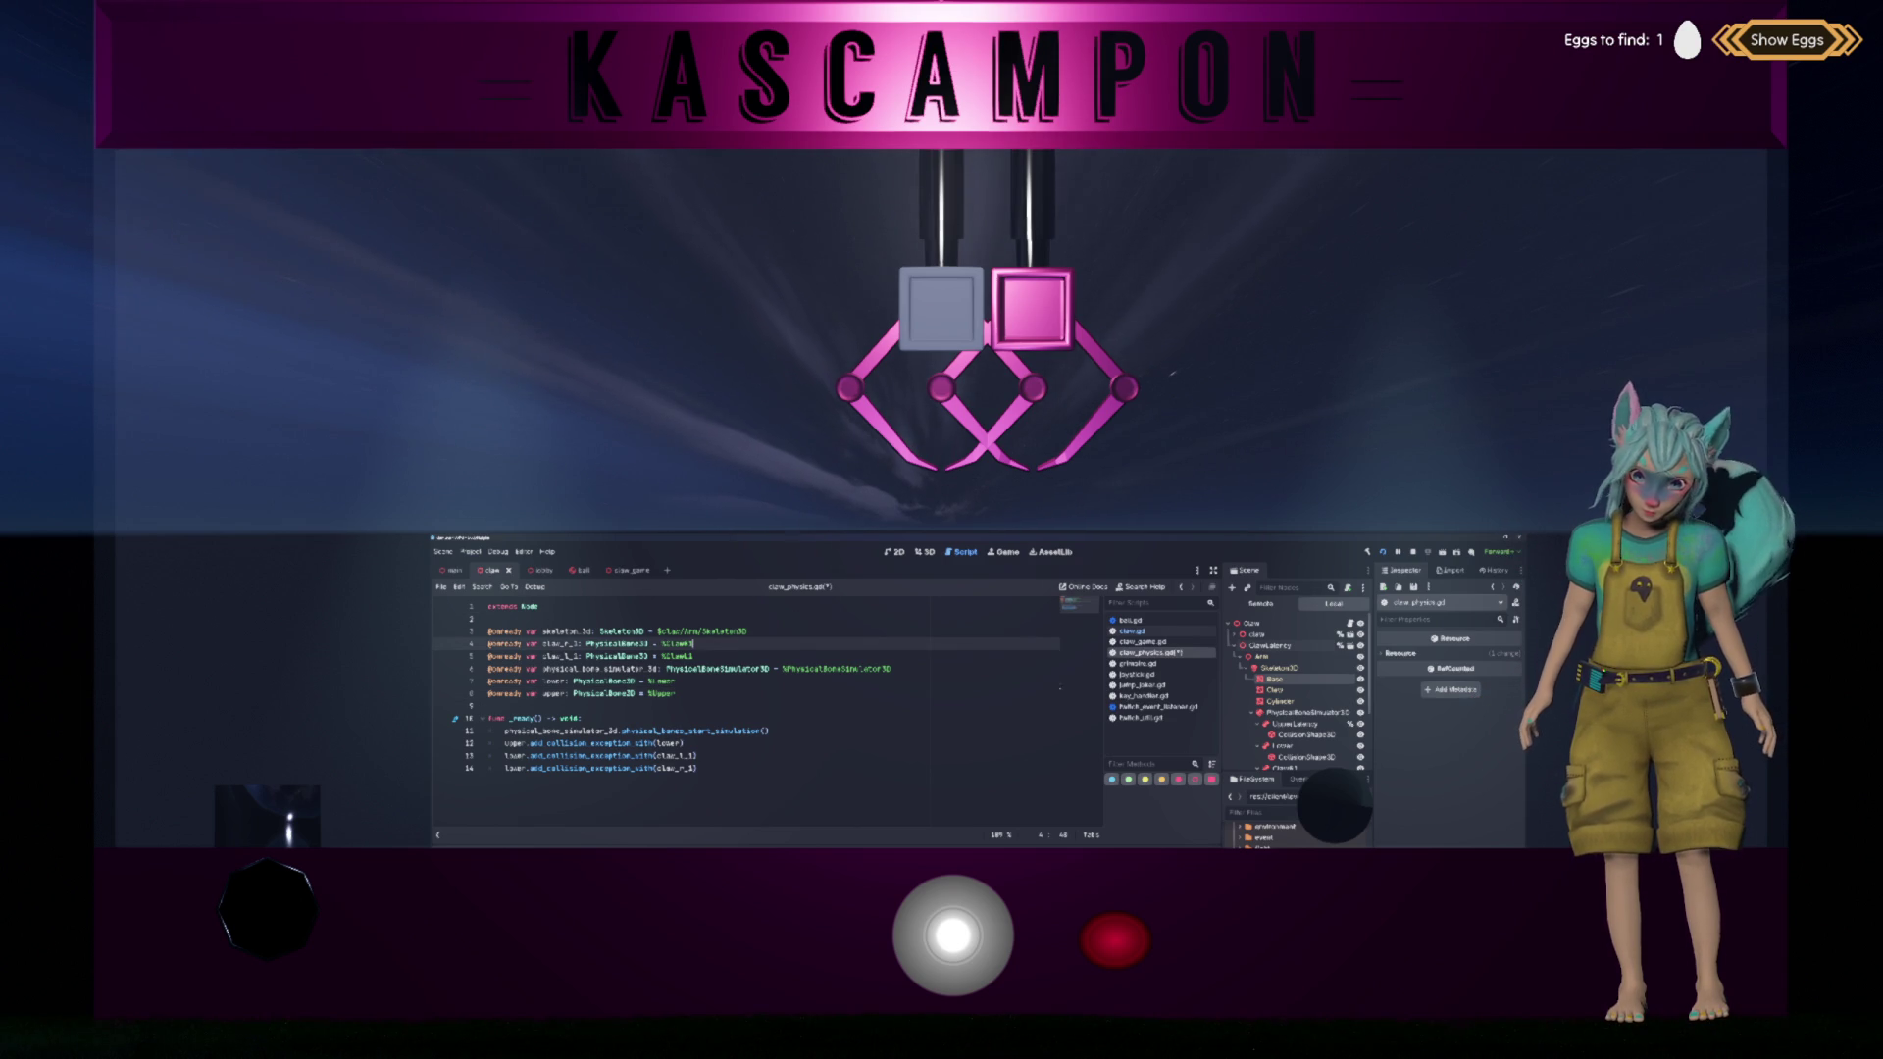
{"action": "scroll", "coordinate": [1295, 712], "scroll_direction": "down", "scroll_amount": 2}
{"action": "left_click_drag", "start_coordinate": [1118, 703], "coordinate": [713, 646]}
{"action": "key", "text": "BackSpace"}
{"action": "key", "text": "BackSpace"}
{"action": "key", "text": "BackSpace"}
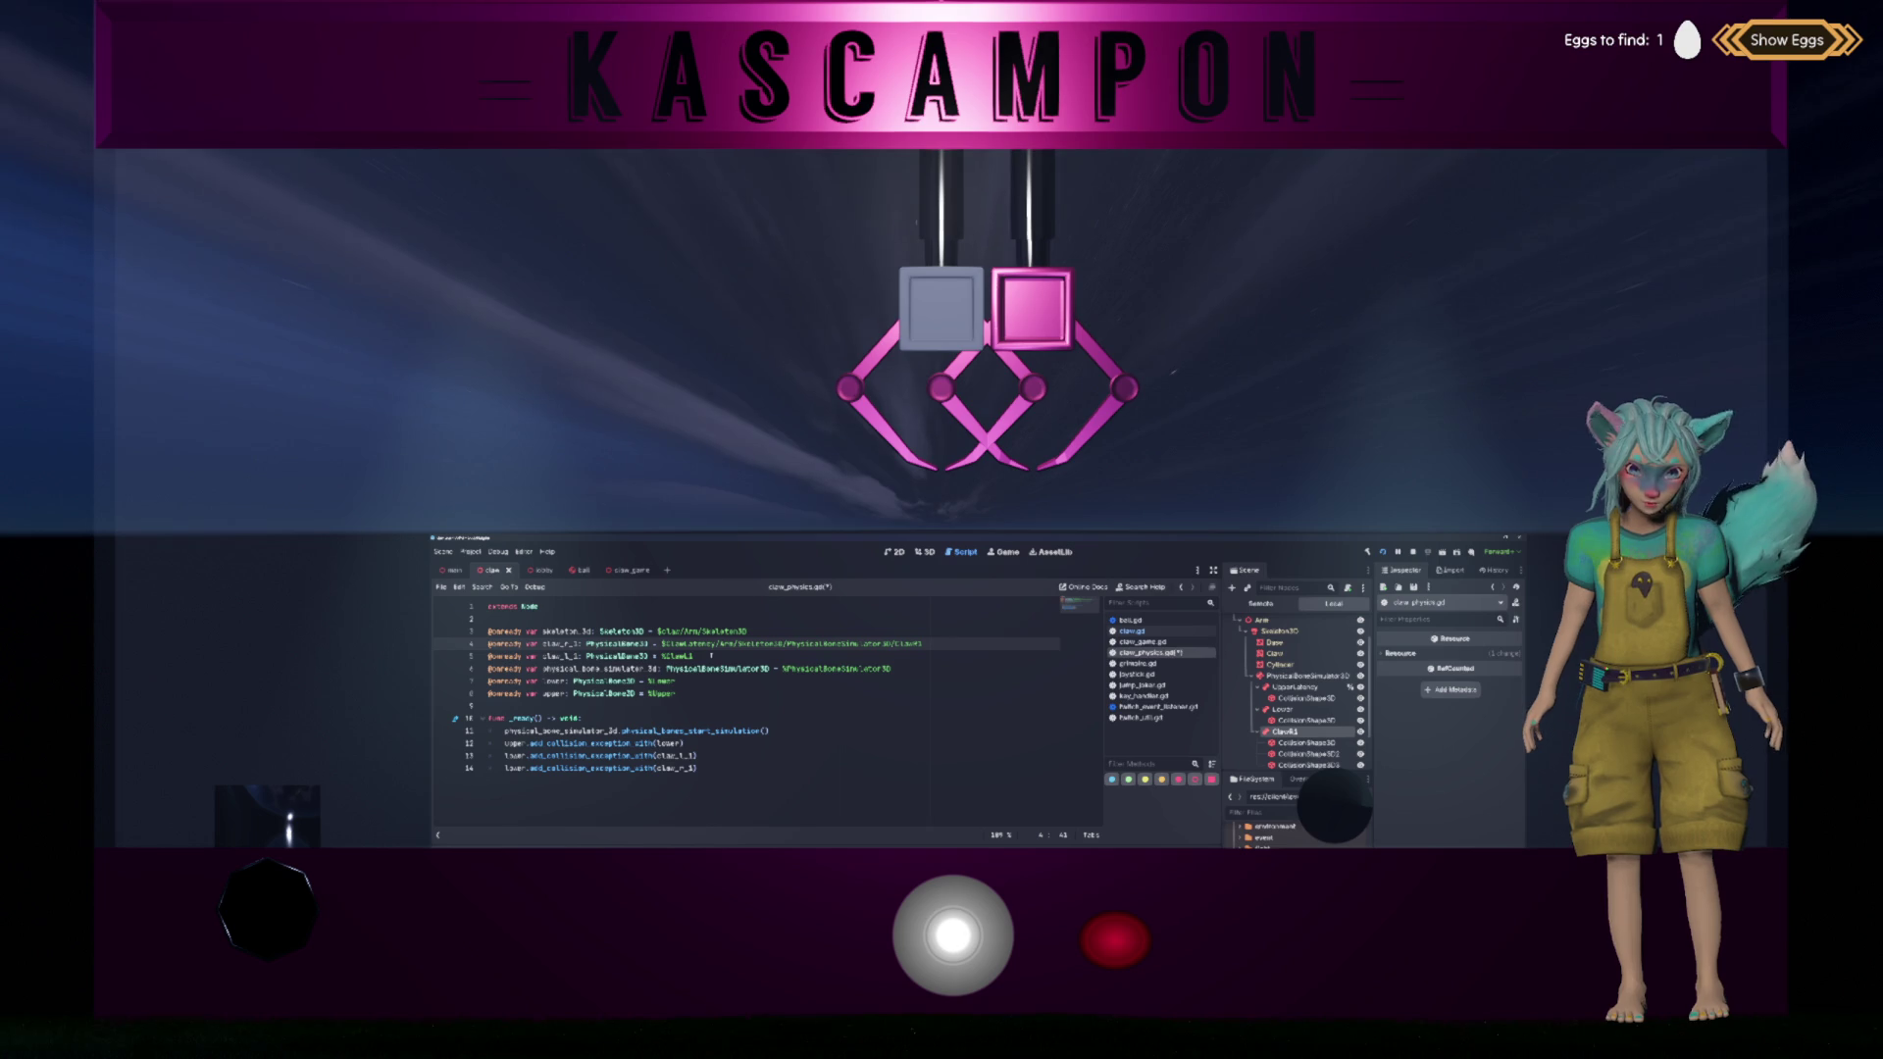
Step: Remove ClawLatency from line 4's node path and trim the leftover characters
{"action": "left_click", "coordinate": [702, 656]}
{"action": "double_click", "coordinate": [711, 645]}
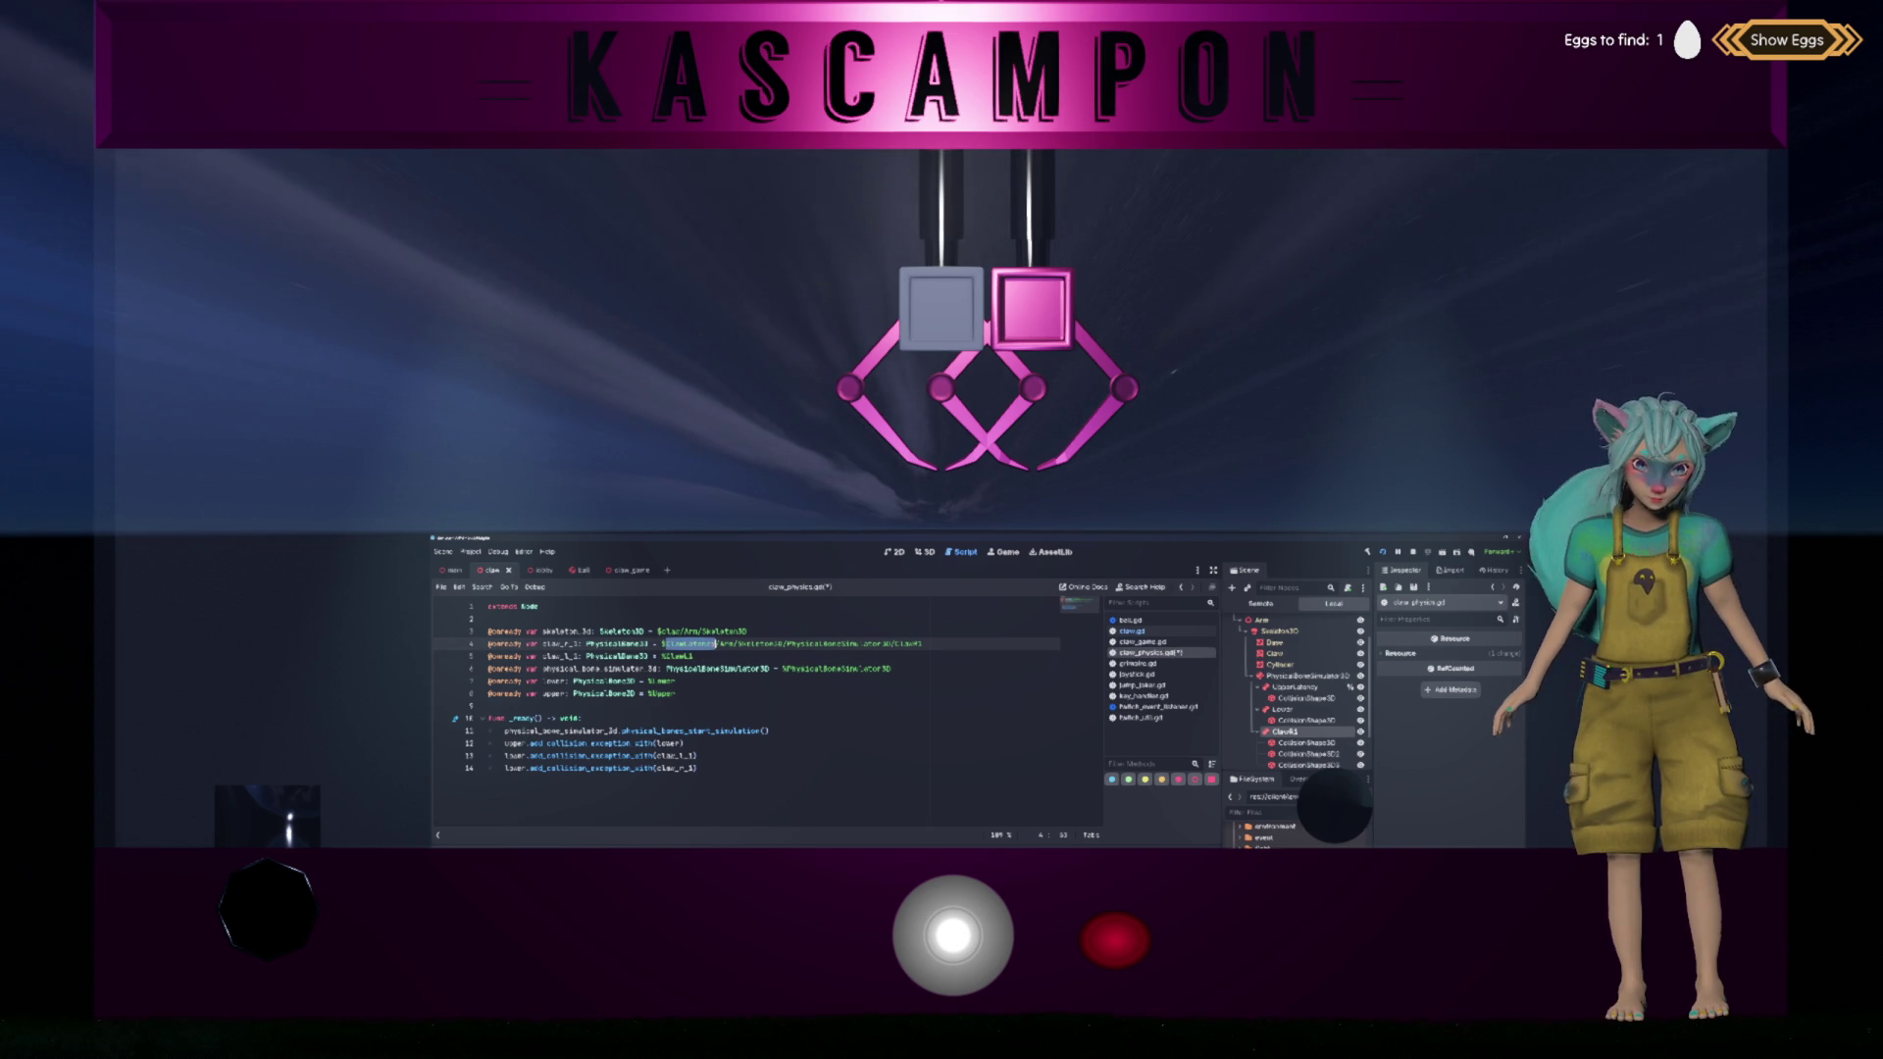
{"action": "key", "text": "BackSpace"}
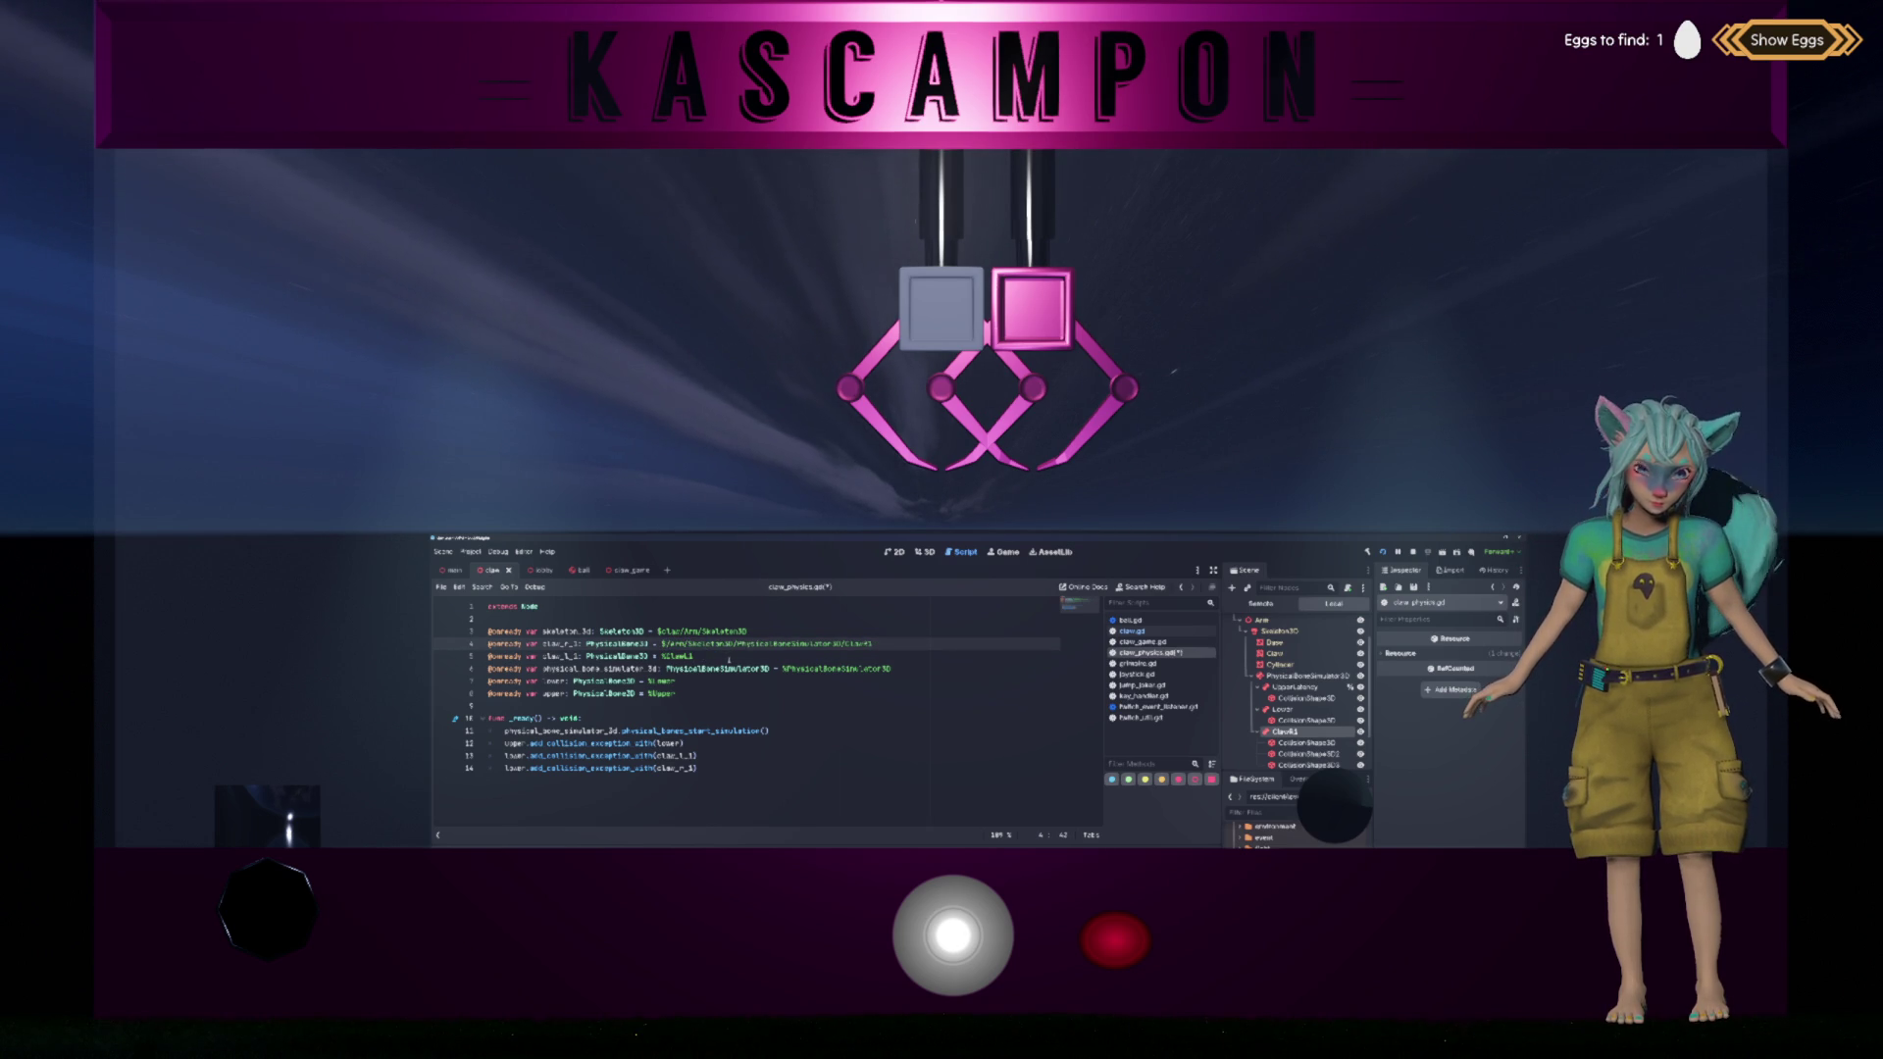
{"action": "scroll", "coordinate": [1309, 675], "scroll_direction": "up", "scroll_amount": 2}
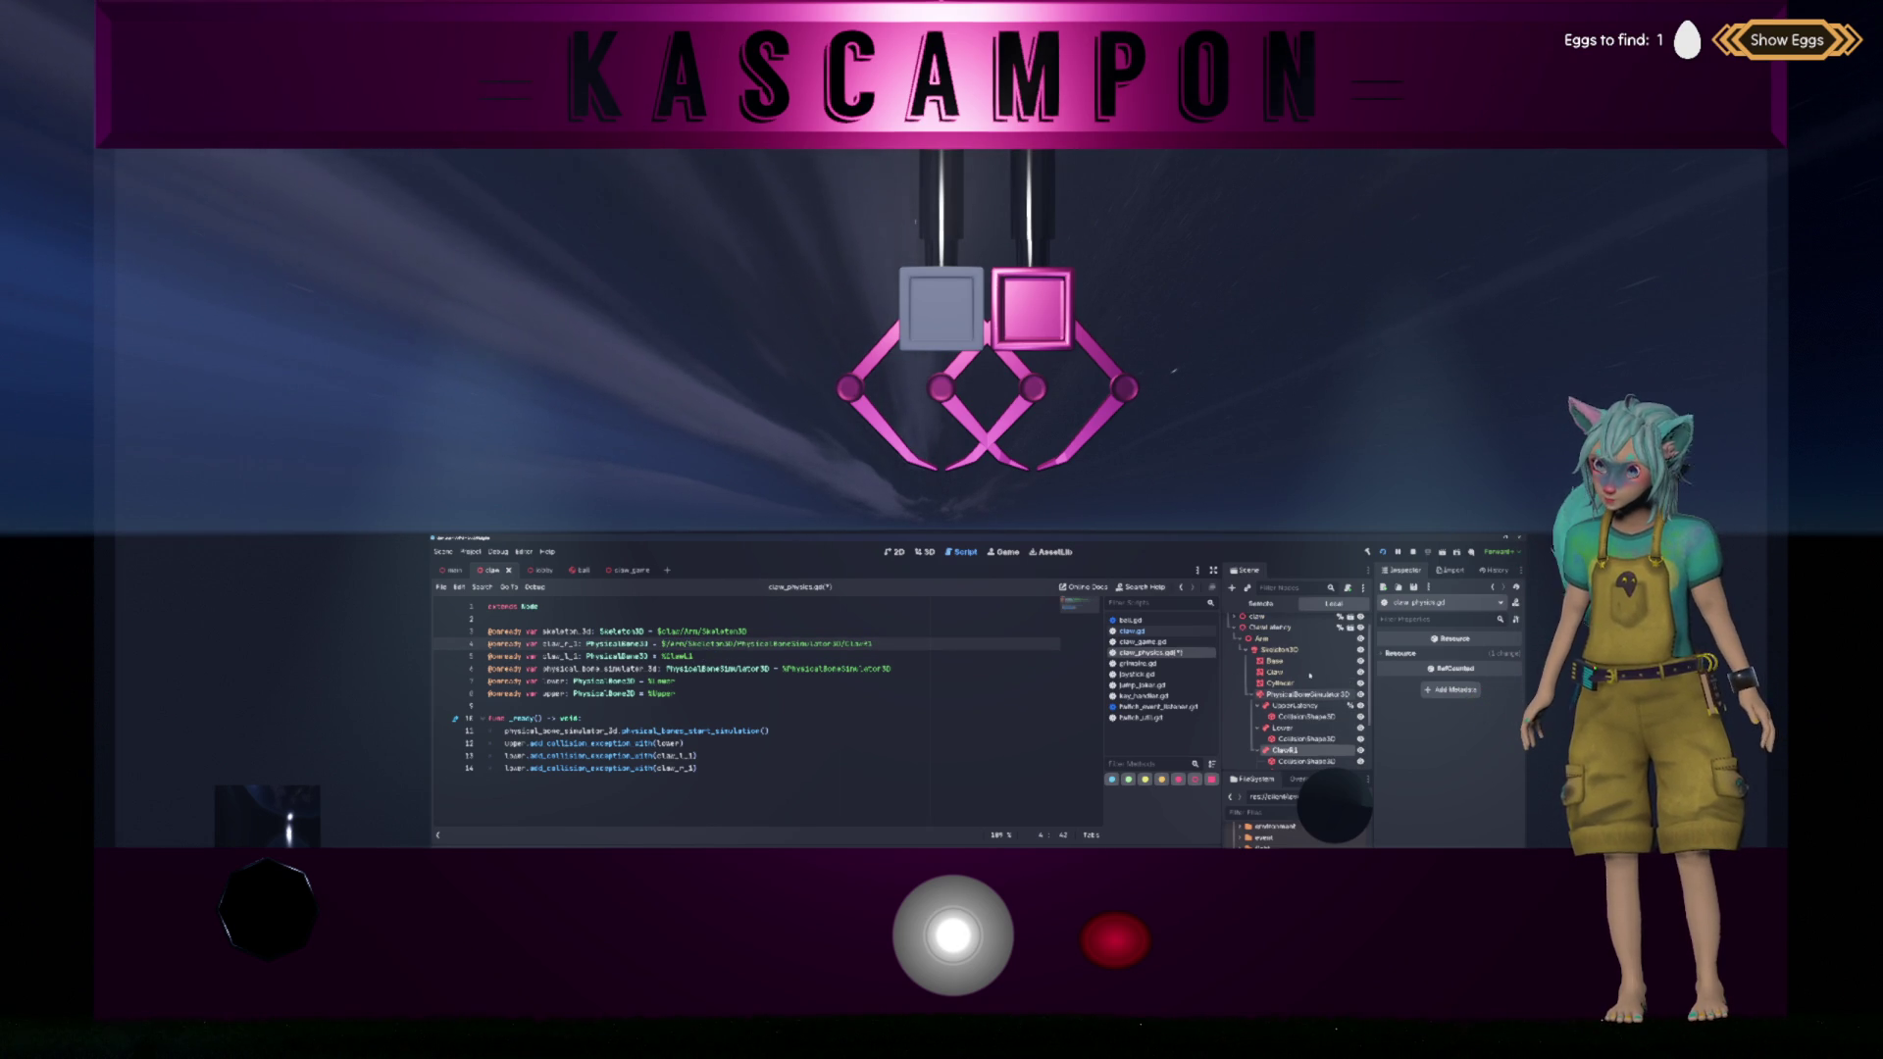
{"action": "left_click", "coordinate": [1260, 636]}
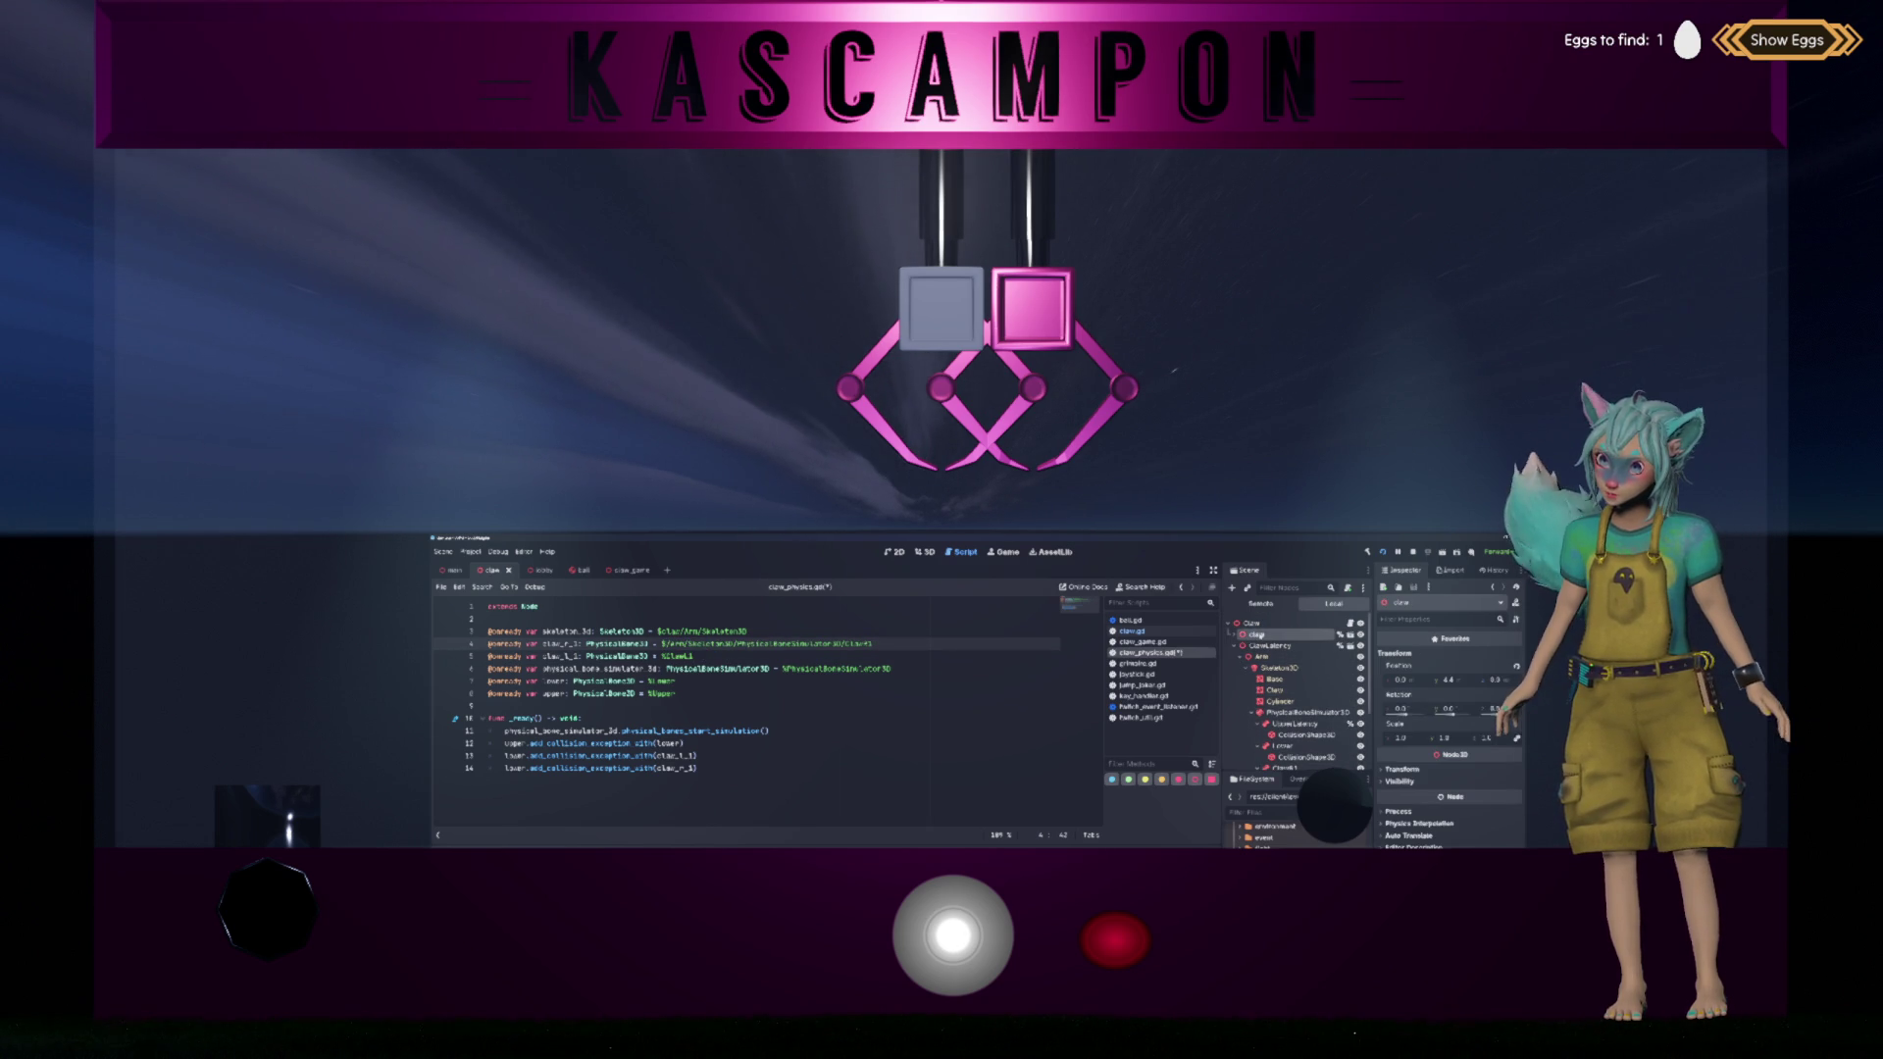
{"action": "key", "text": "BackSpace"}
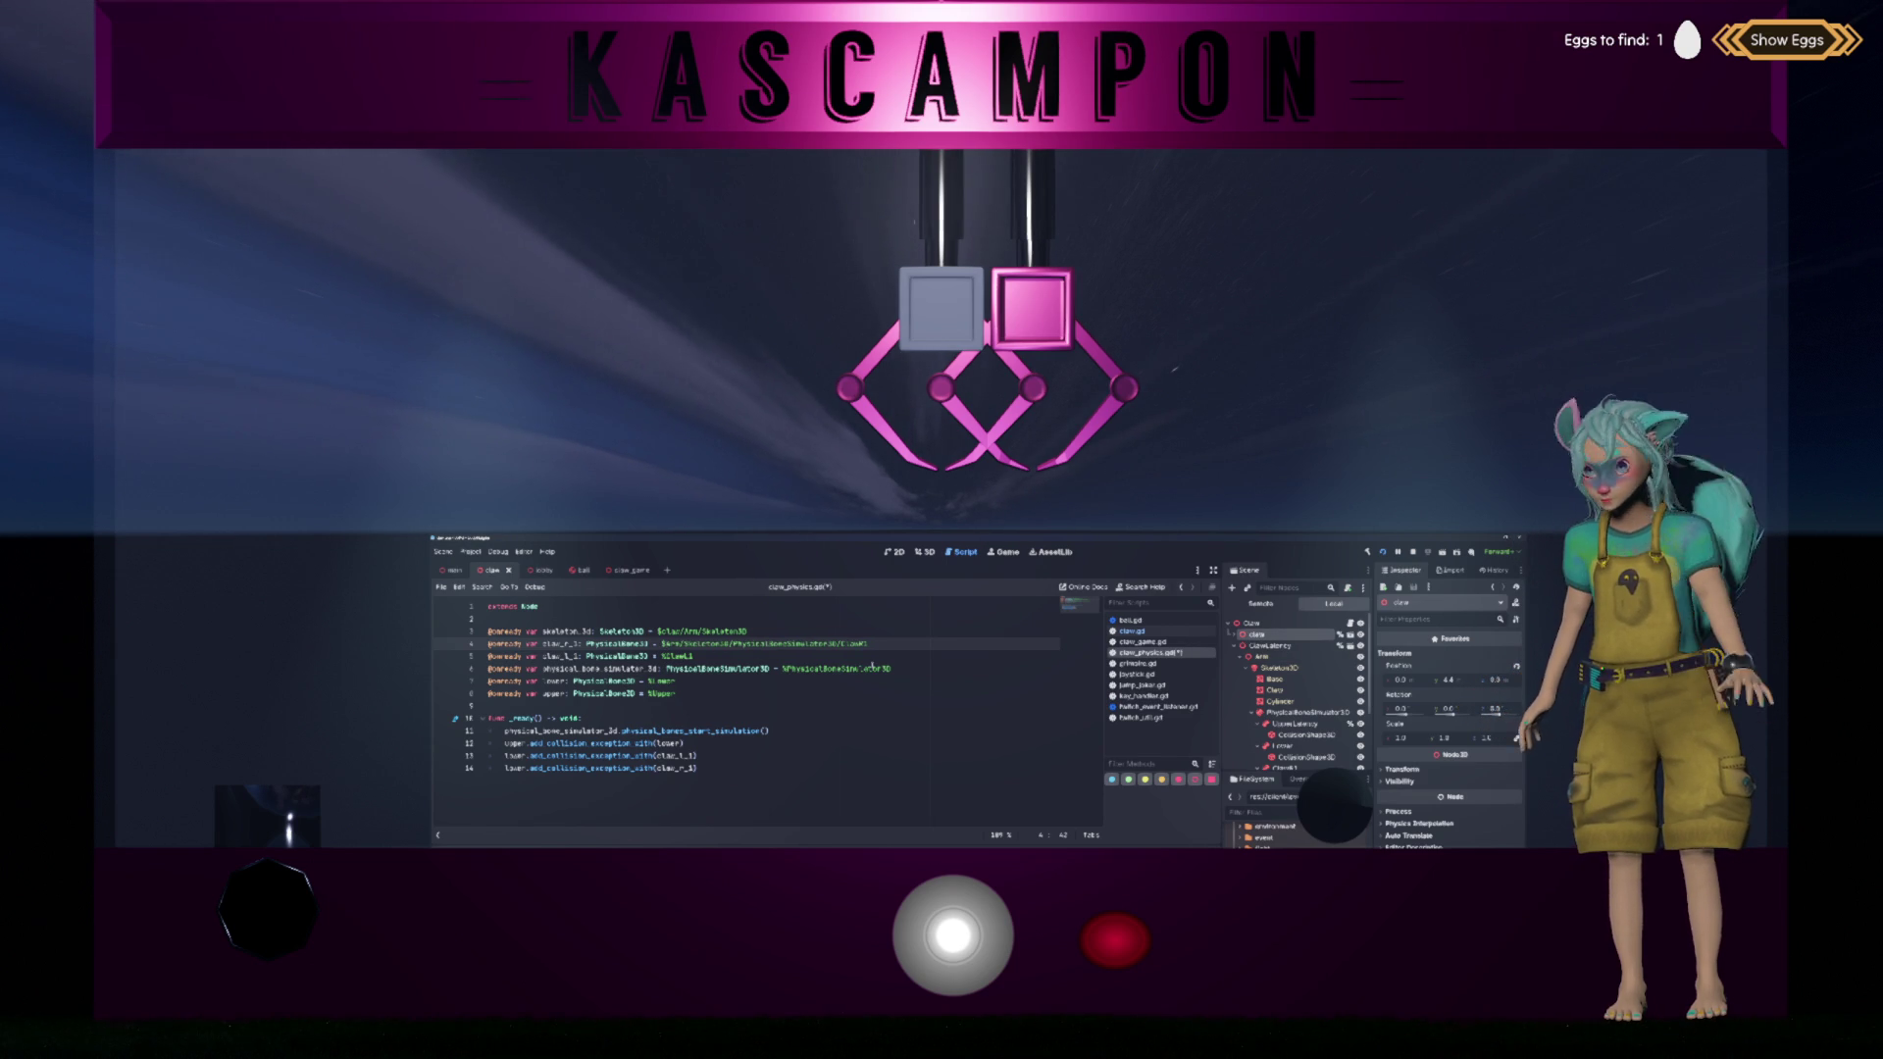
{"action": "mouse_move", "coordinate": [872, 667]}
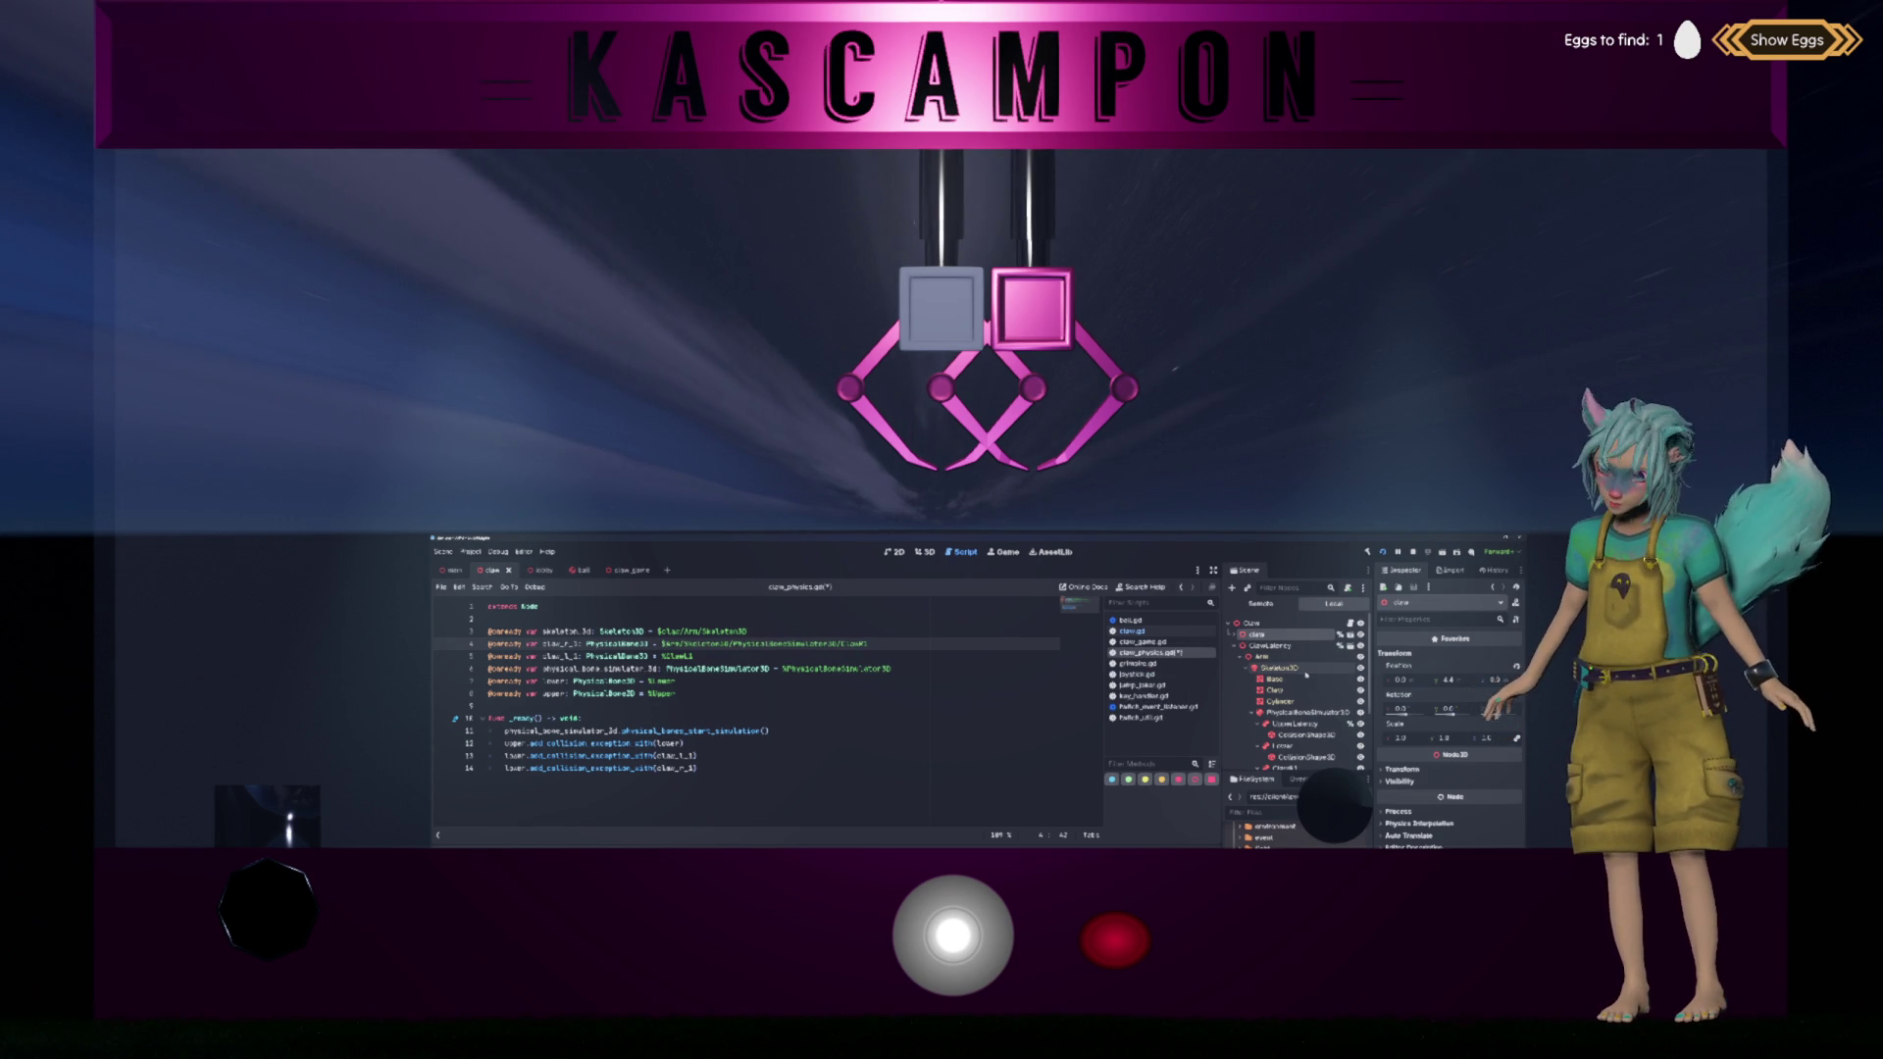
{"action": "scroll", "coordinate": [1307, 675], "scroll_direction": "down", "scroll_amount": 1}
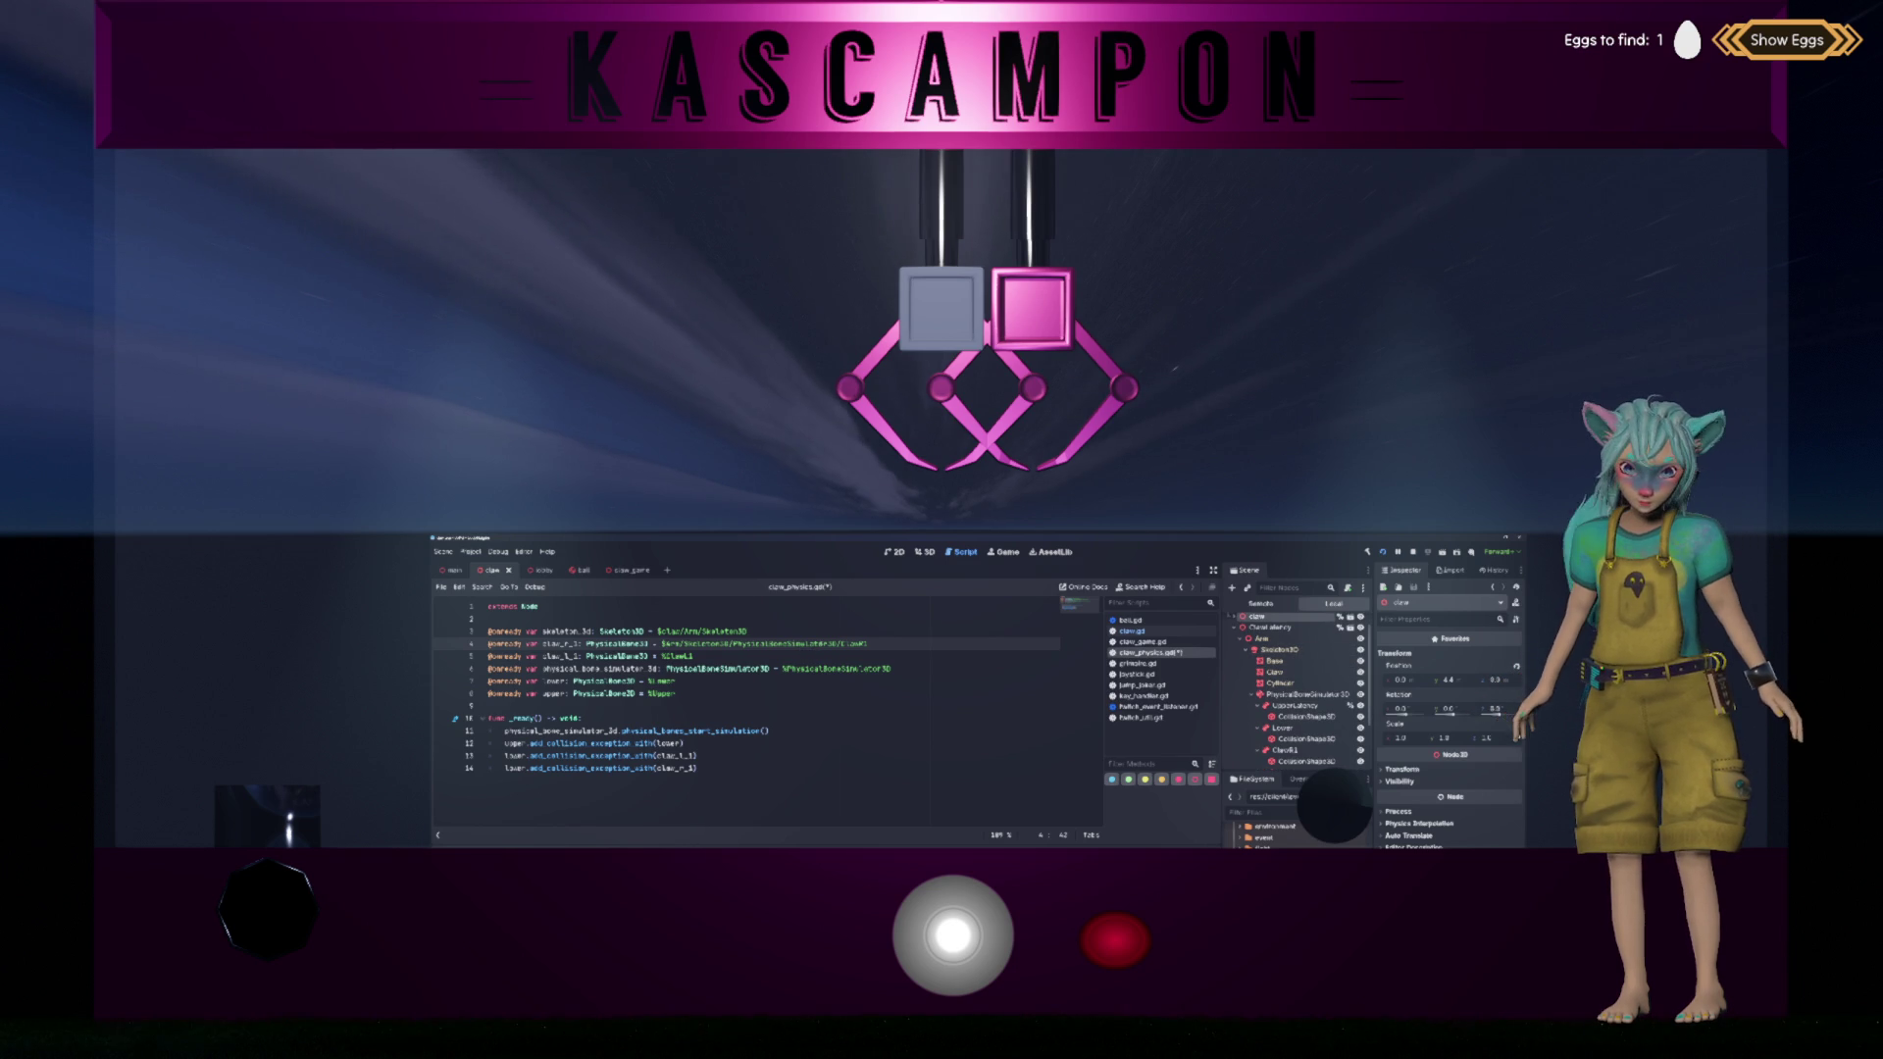
Step: Copy line 4's full path over line 5's reference so it points to ClawL1
{"action": "left_click_drag", "start_coordinate": [844, 643], "coordinate": [665, 644]}
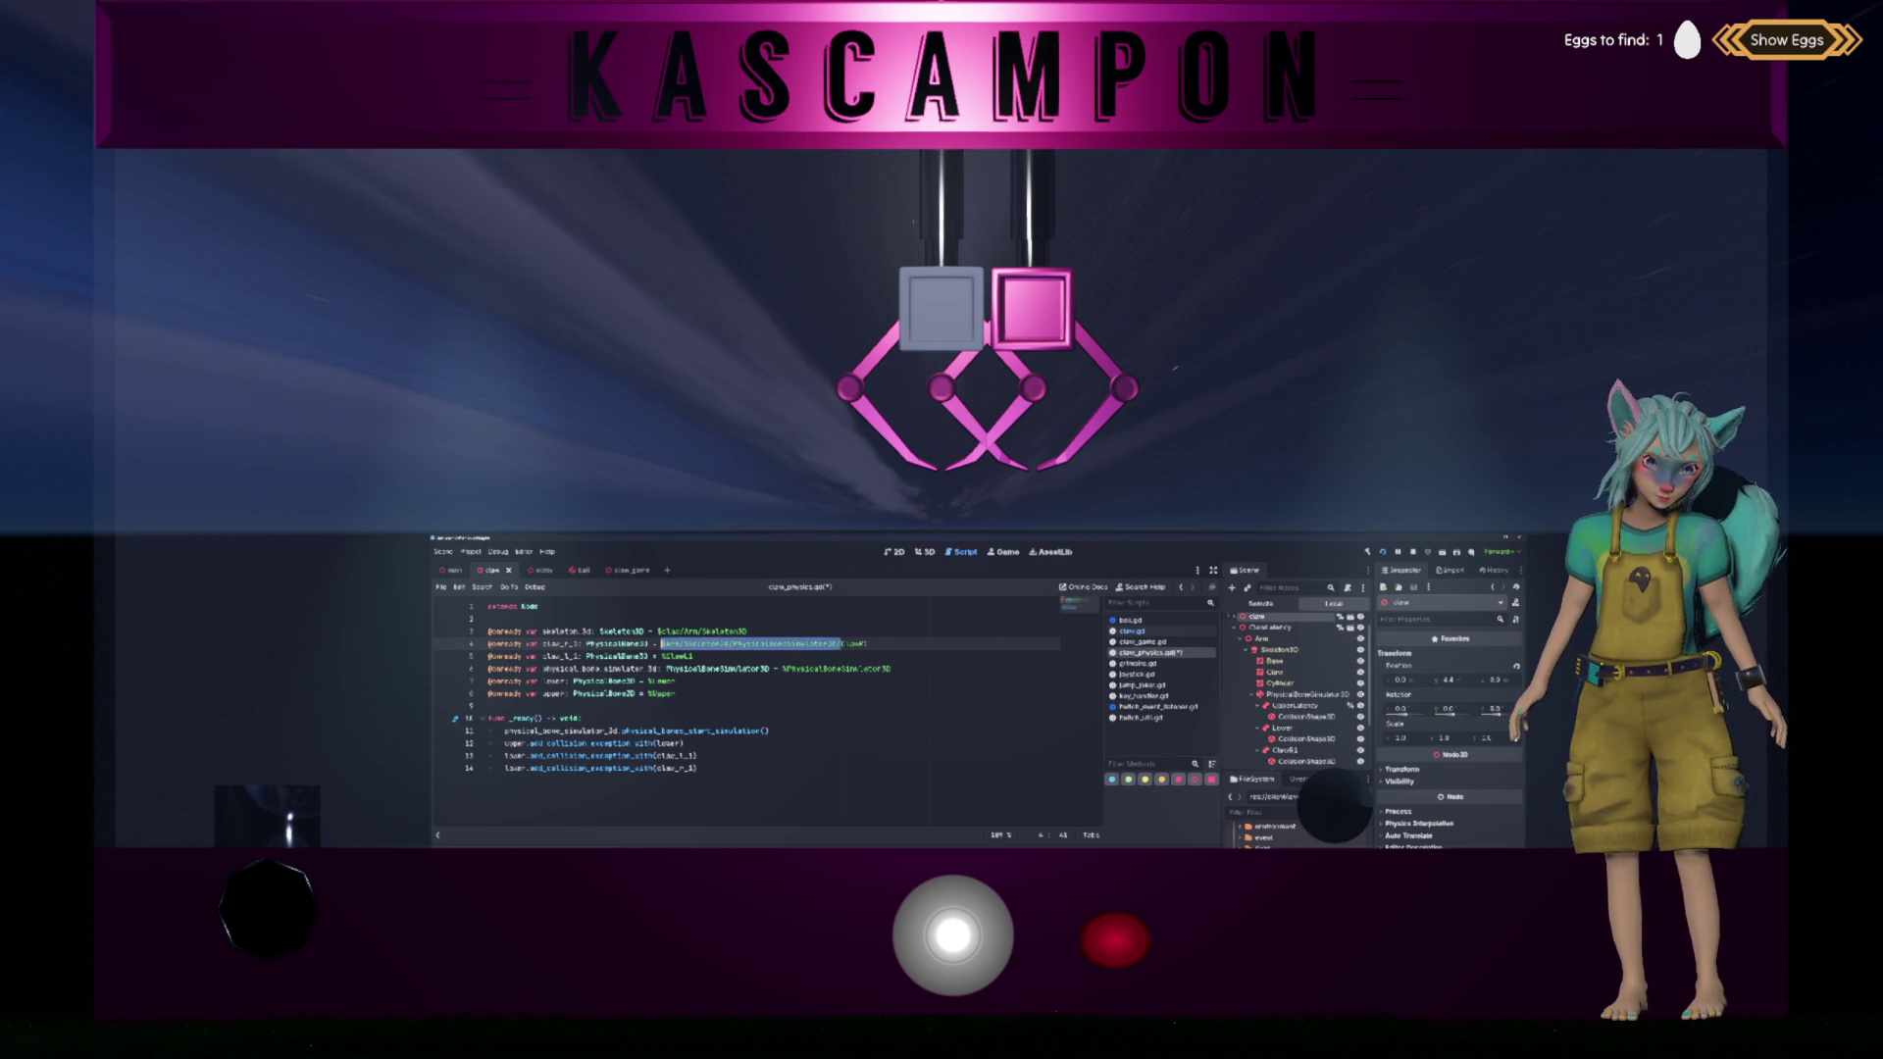
{"action": "key", "text": "ctrl+c"}
{"action": "left_click", "coordinate": [667, 656]}
{"action": "key", "text": "BackSpace"}
{"action": "key", "text": "ctrl+v"}
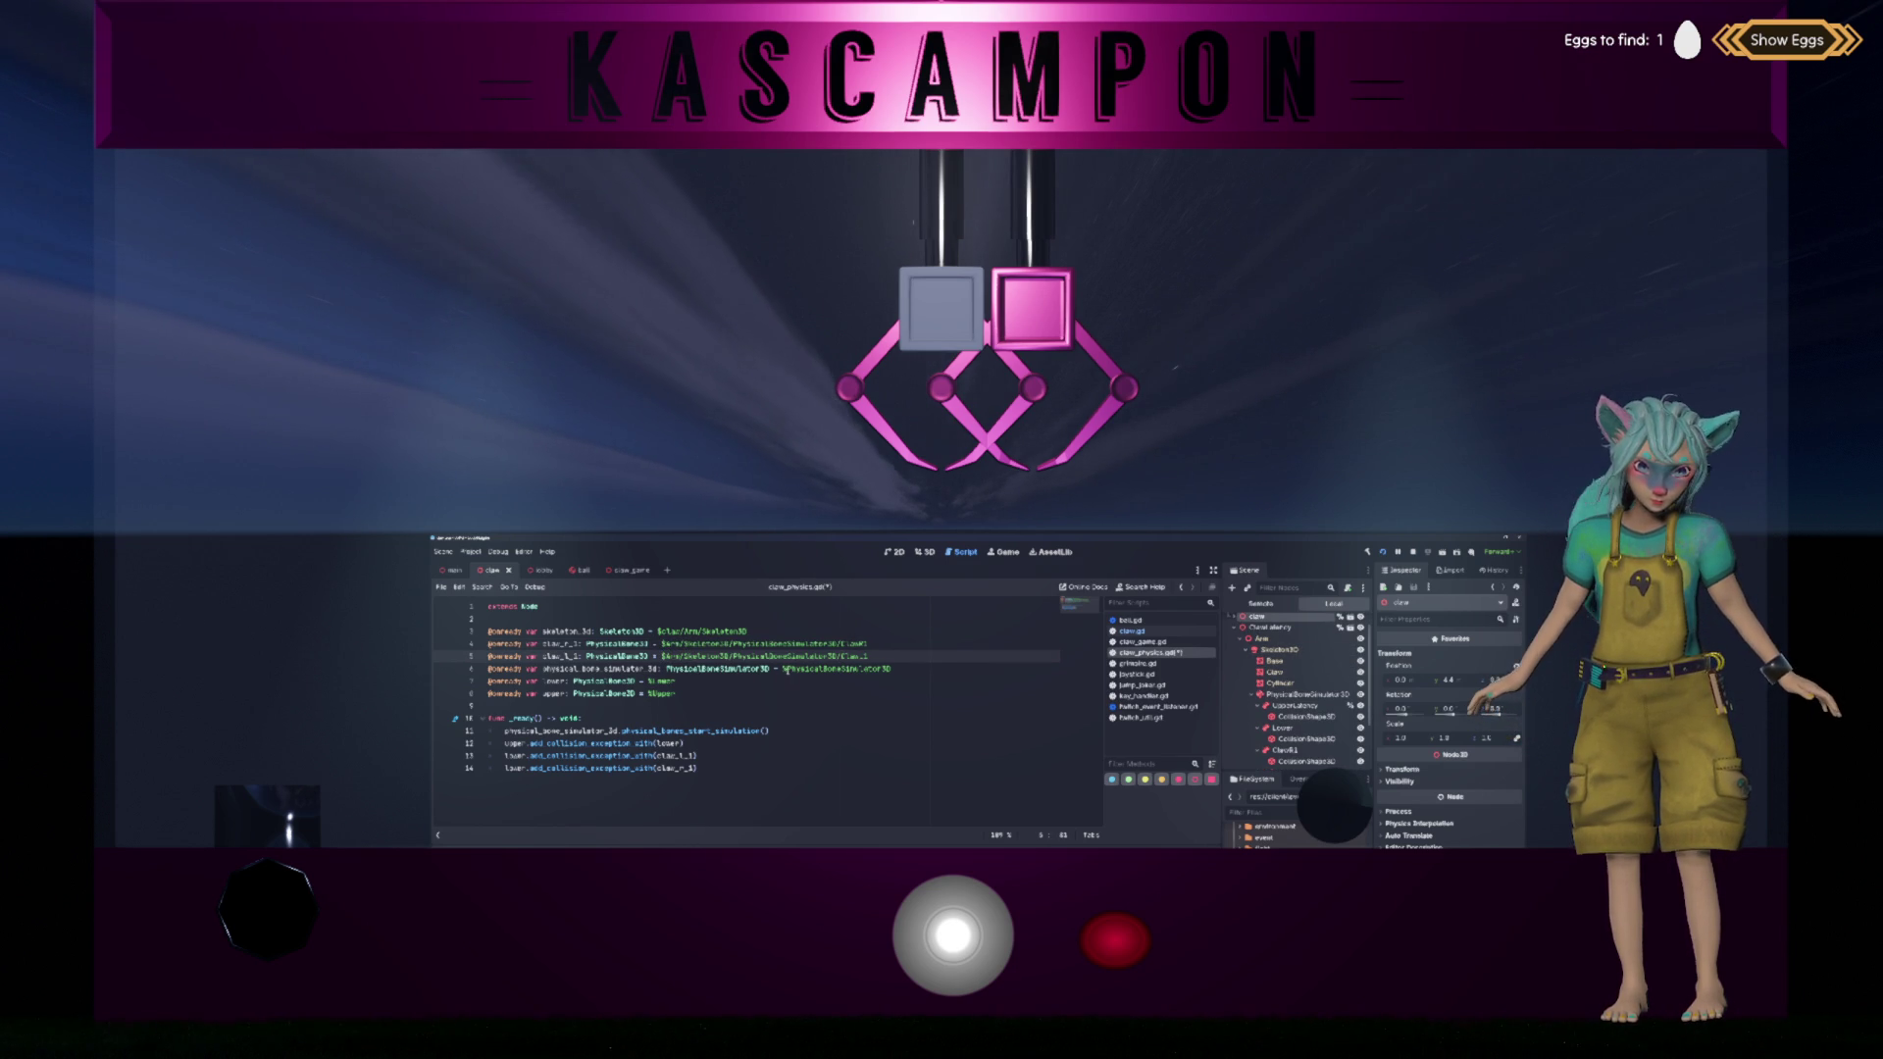
{"action": "mouse_move", "coordinate": [787, 670]}
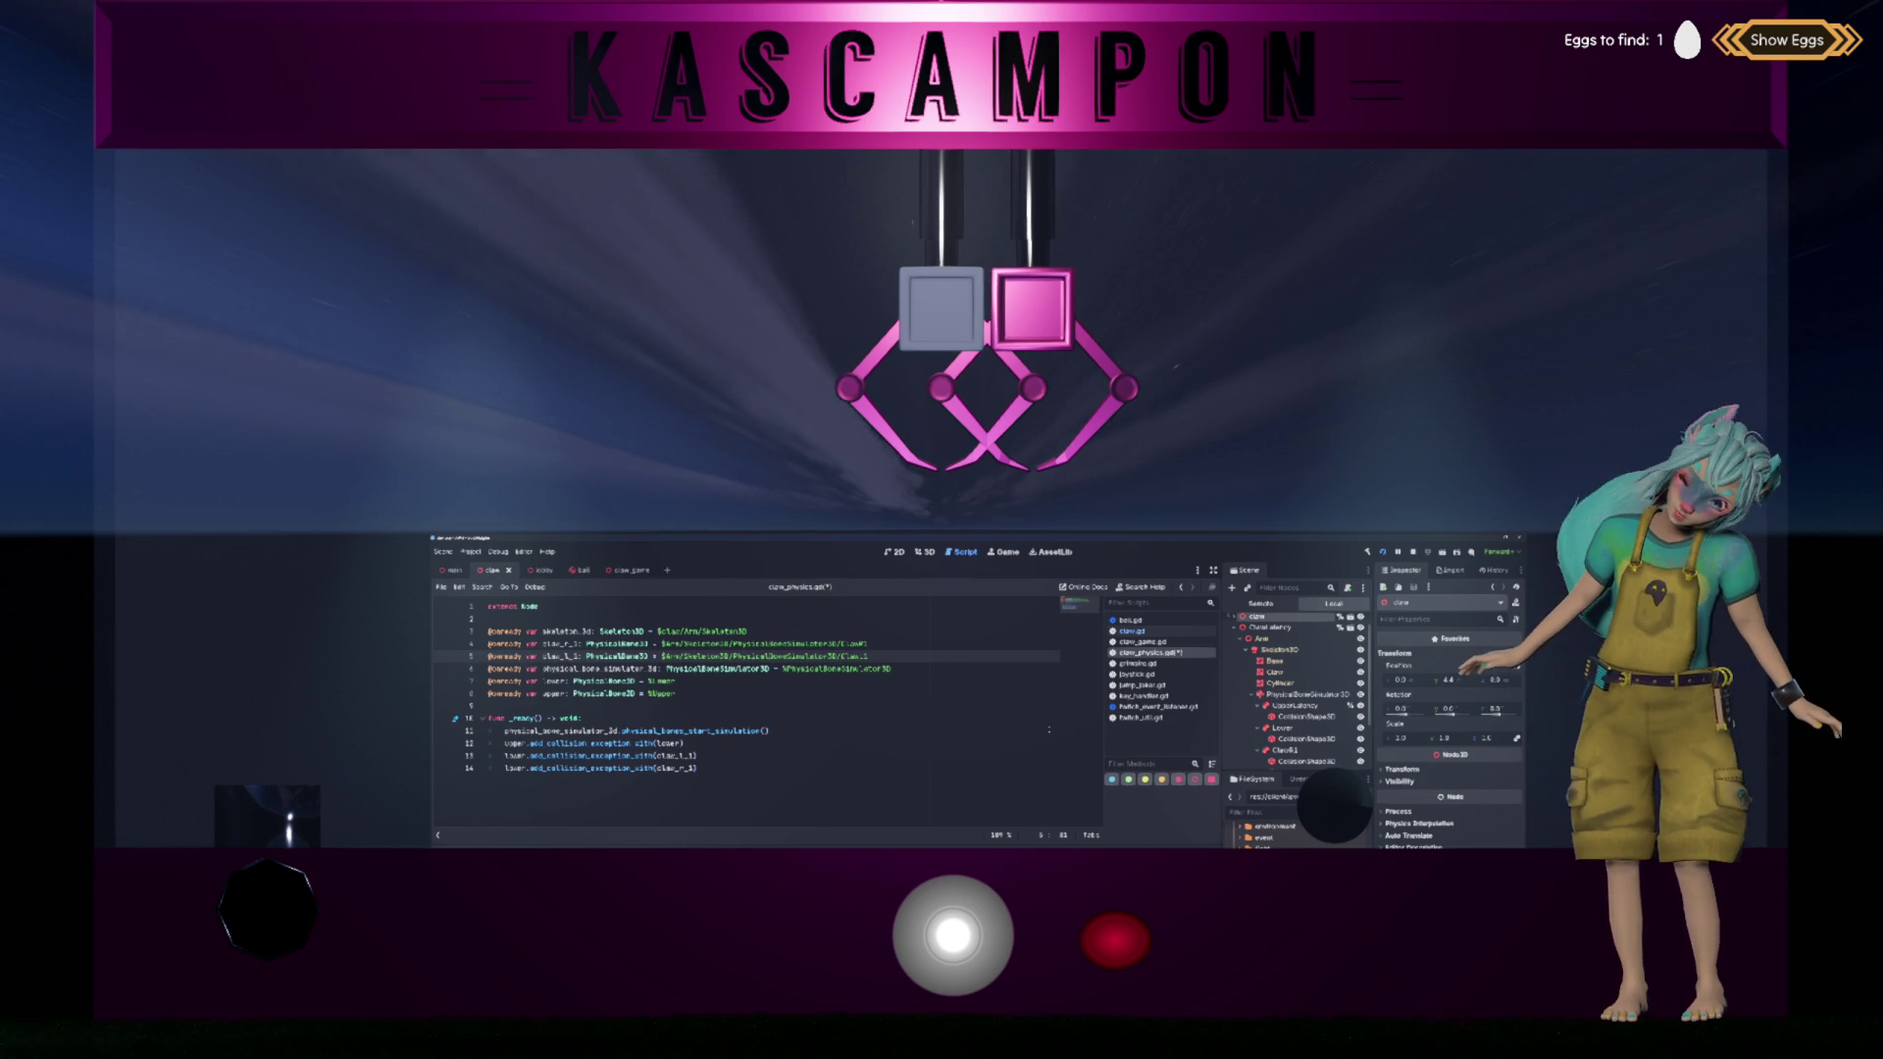
{"action": "left_click", "coordinate": [1297, 695]}
{"action": "scroll", "coordinate": [1280, 676], "scroll_direction": "up", "scroll_amount": 2}
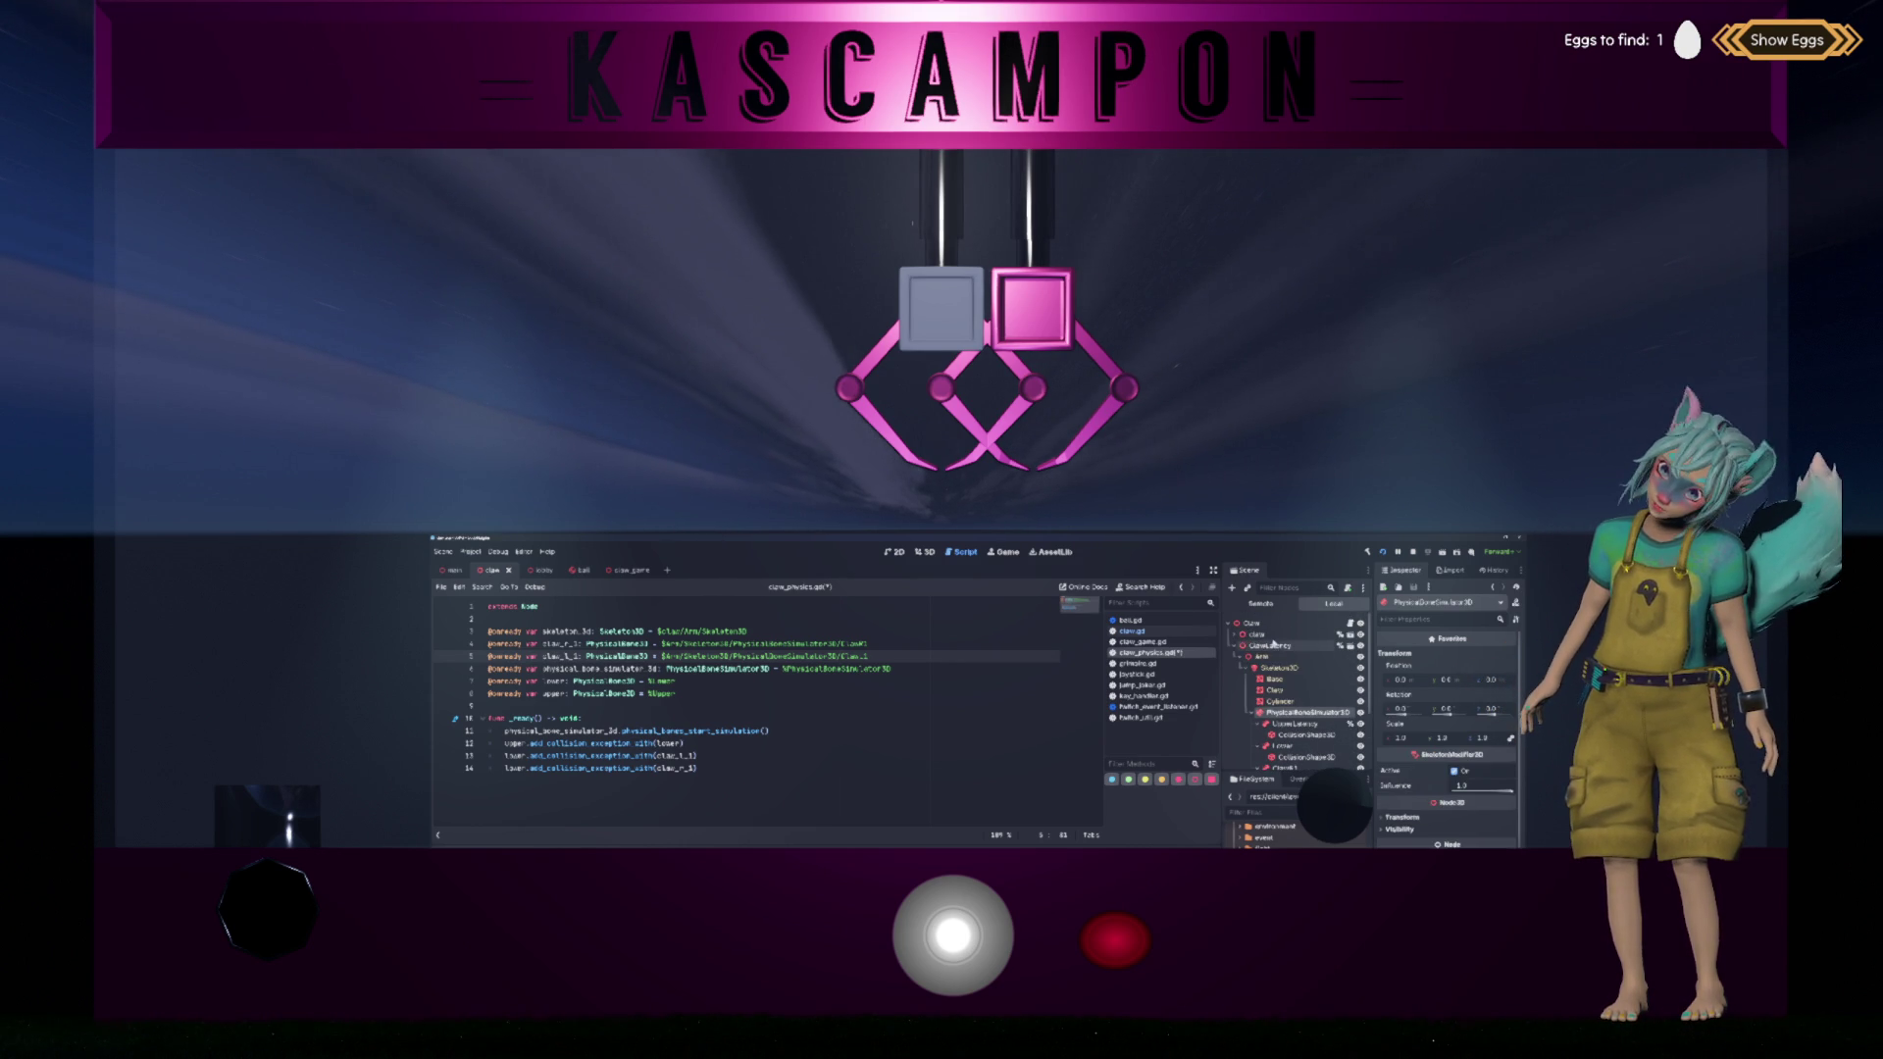
Step: After a failed attempt to save the simulator branch, create a new inherited scene from claw.blend
{"action": "right_click", "coordinate": [1262, 638]}
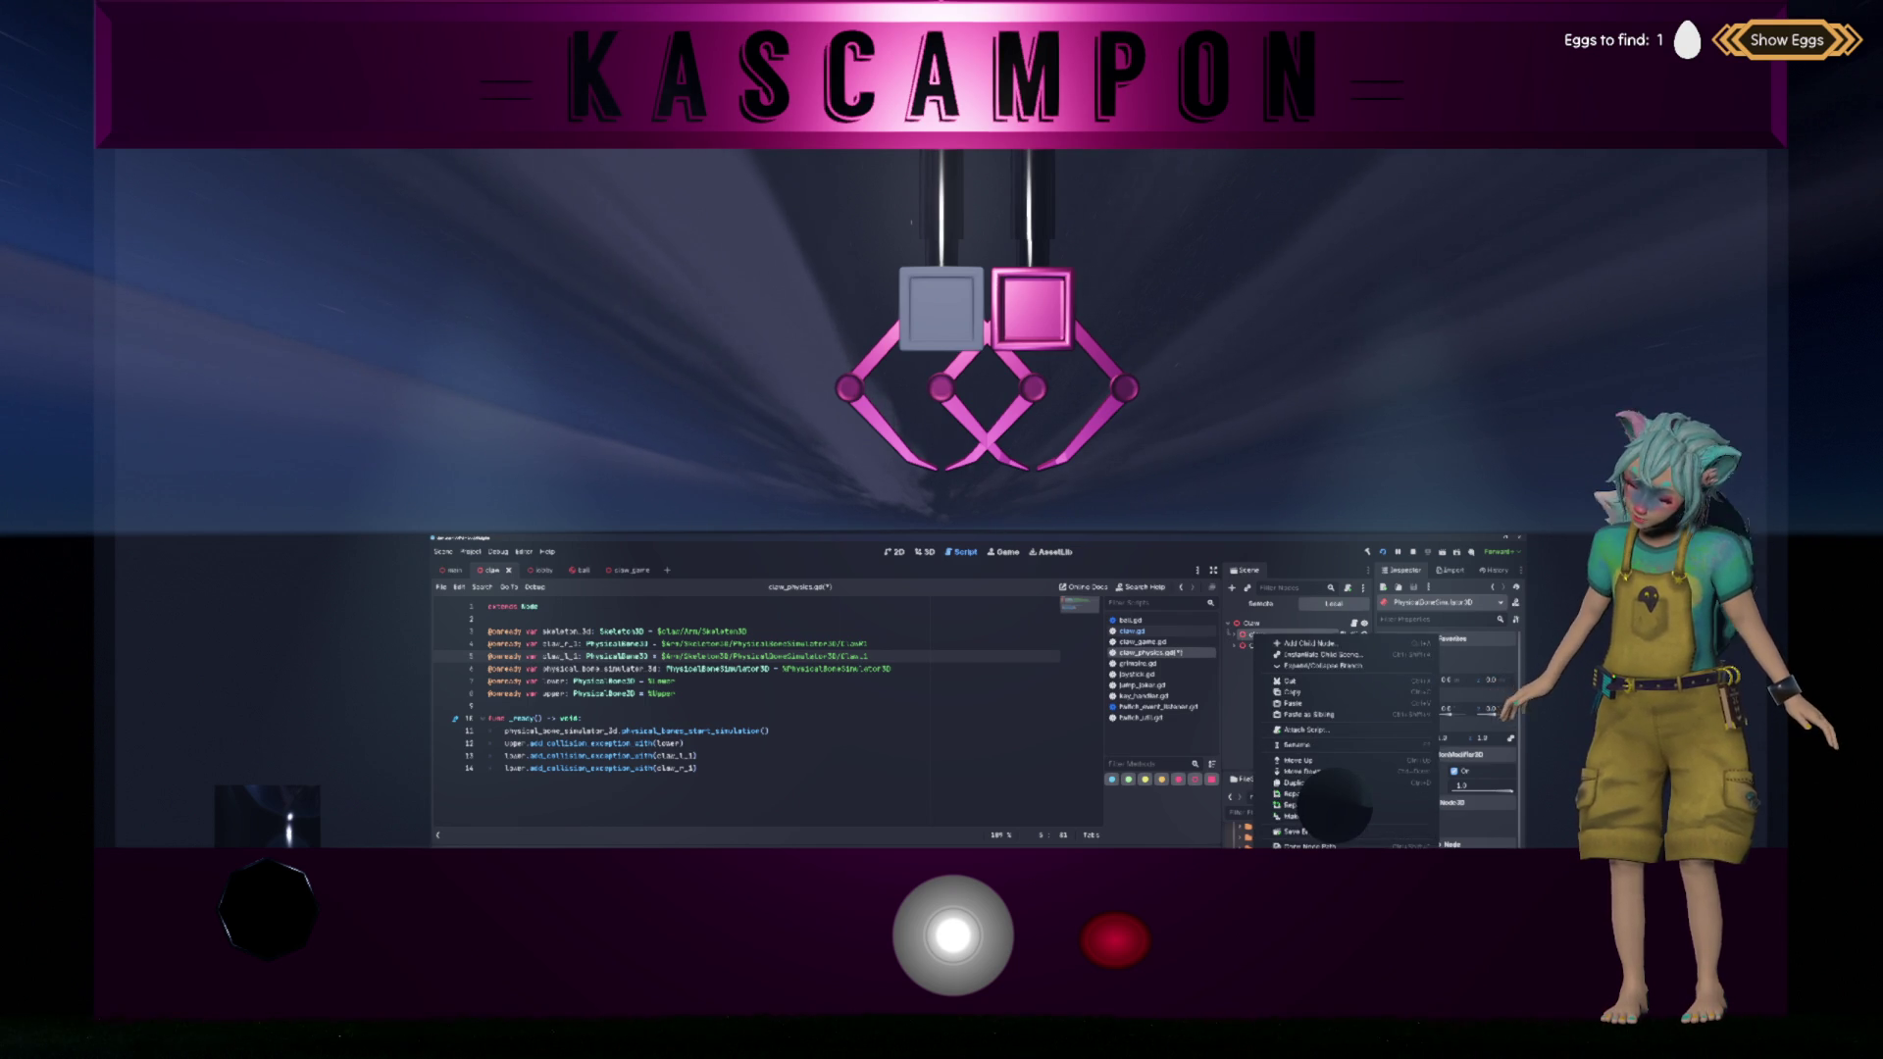
{"action": "left_click", "coordinate": [1293, 832]}
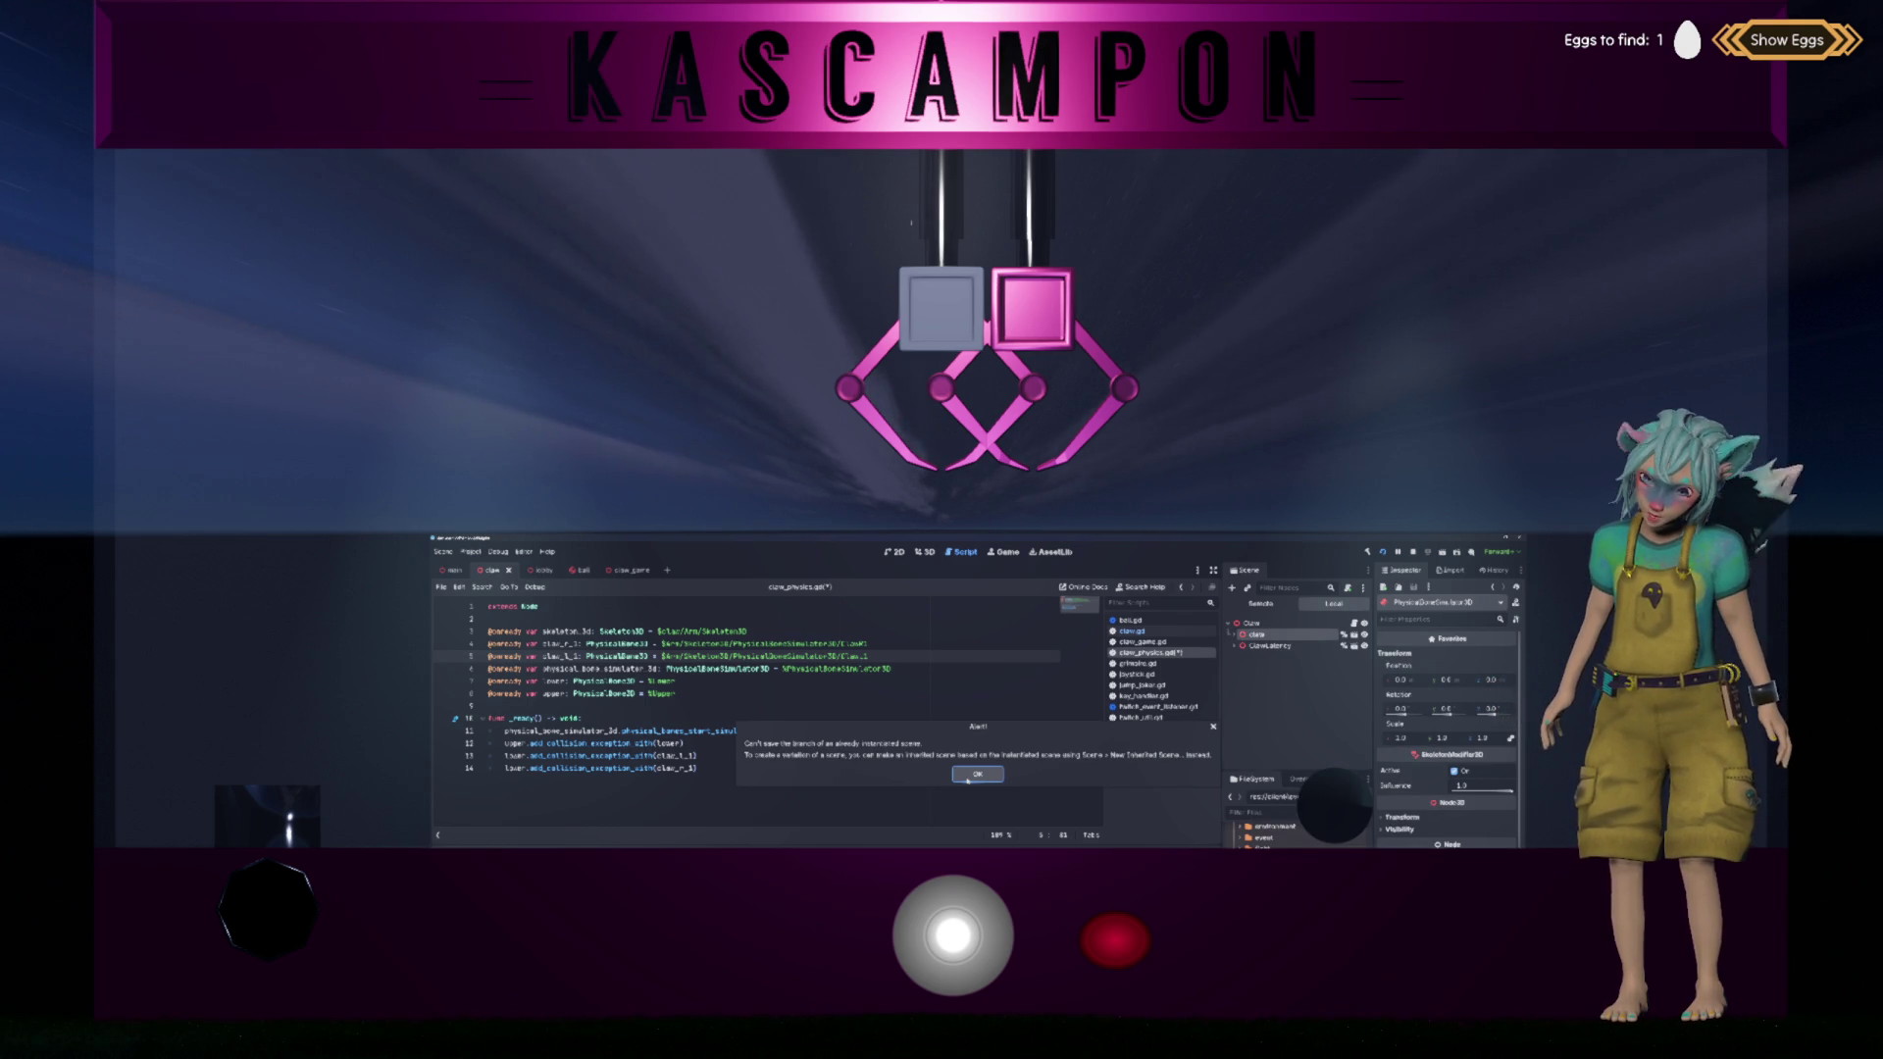
{"action": "left_click", "coordinate": [968, 780]}
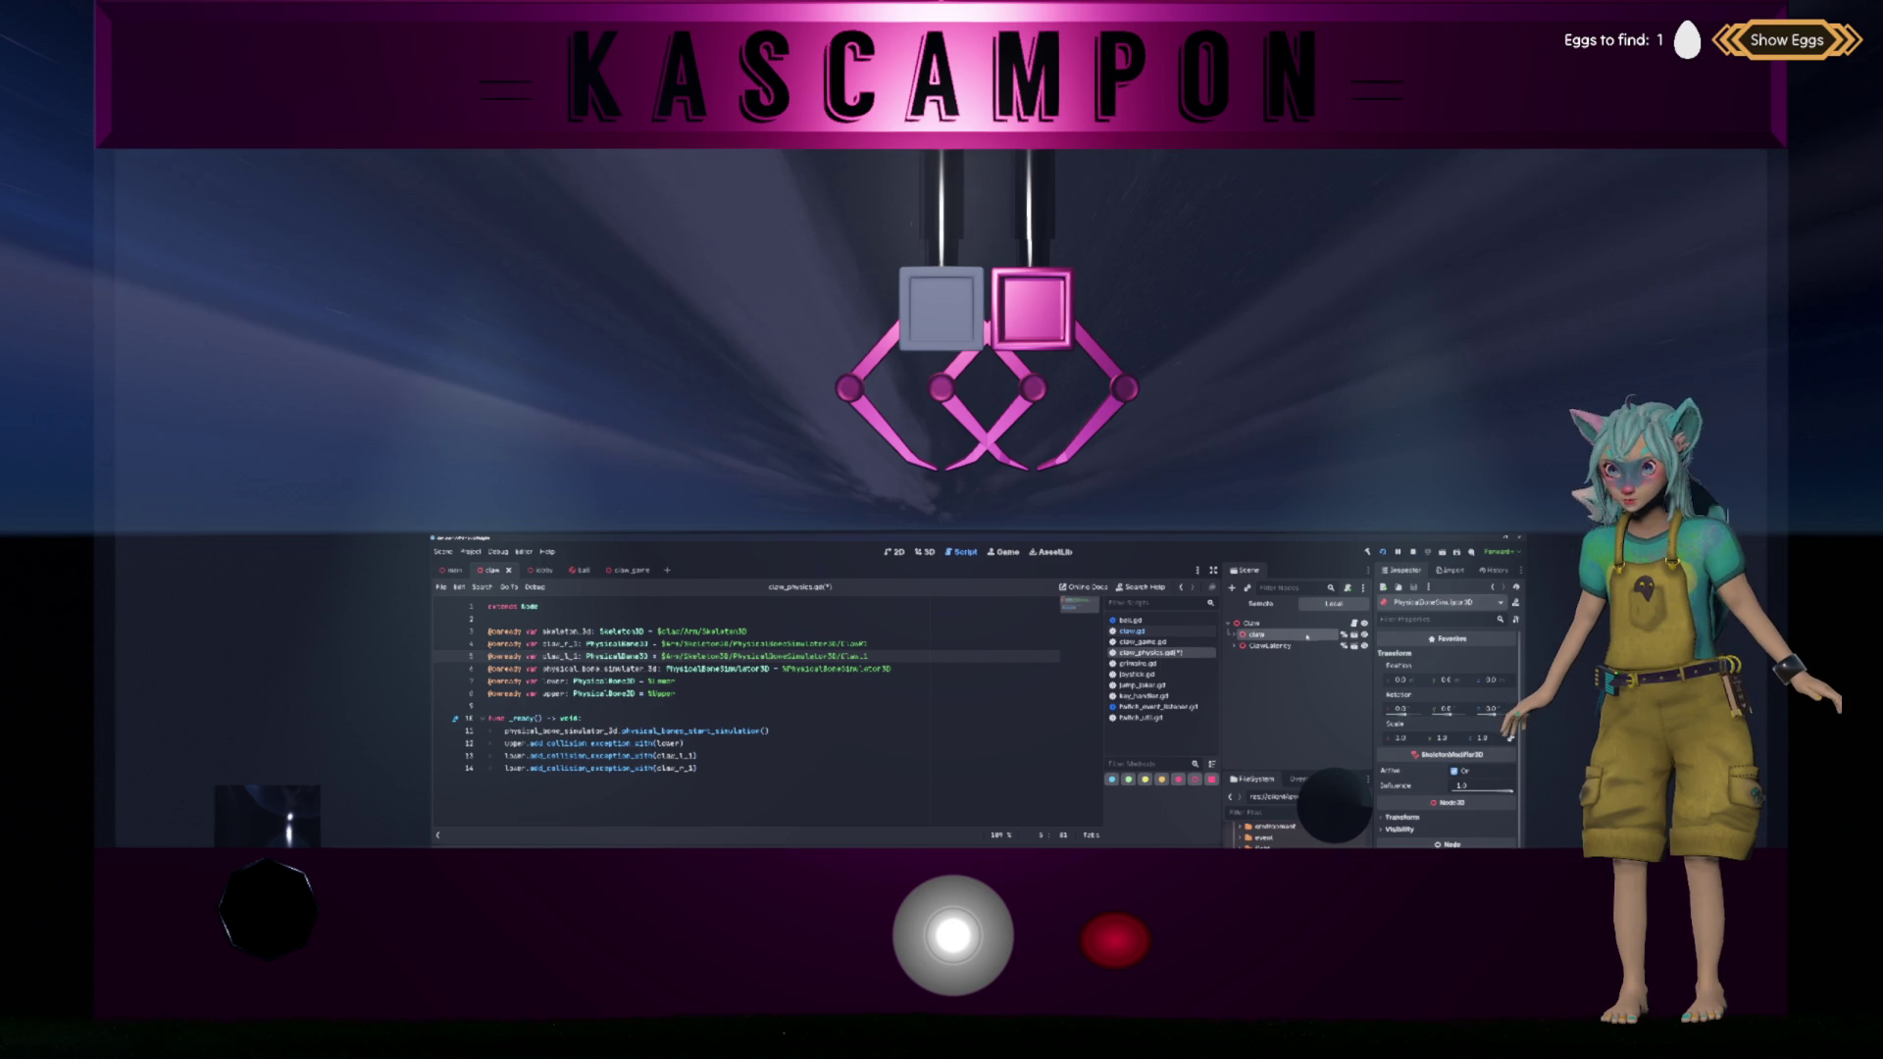
{"action": "left_click", "coordinate": [1344, 635]}
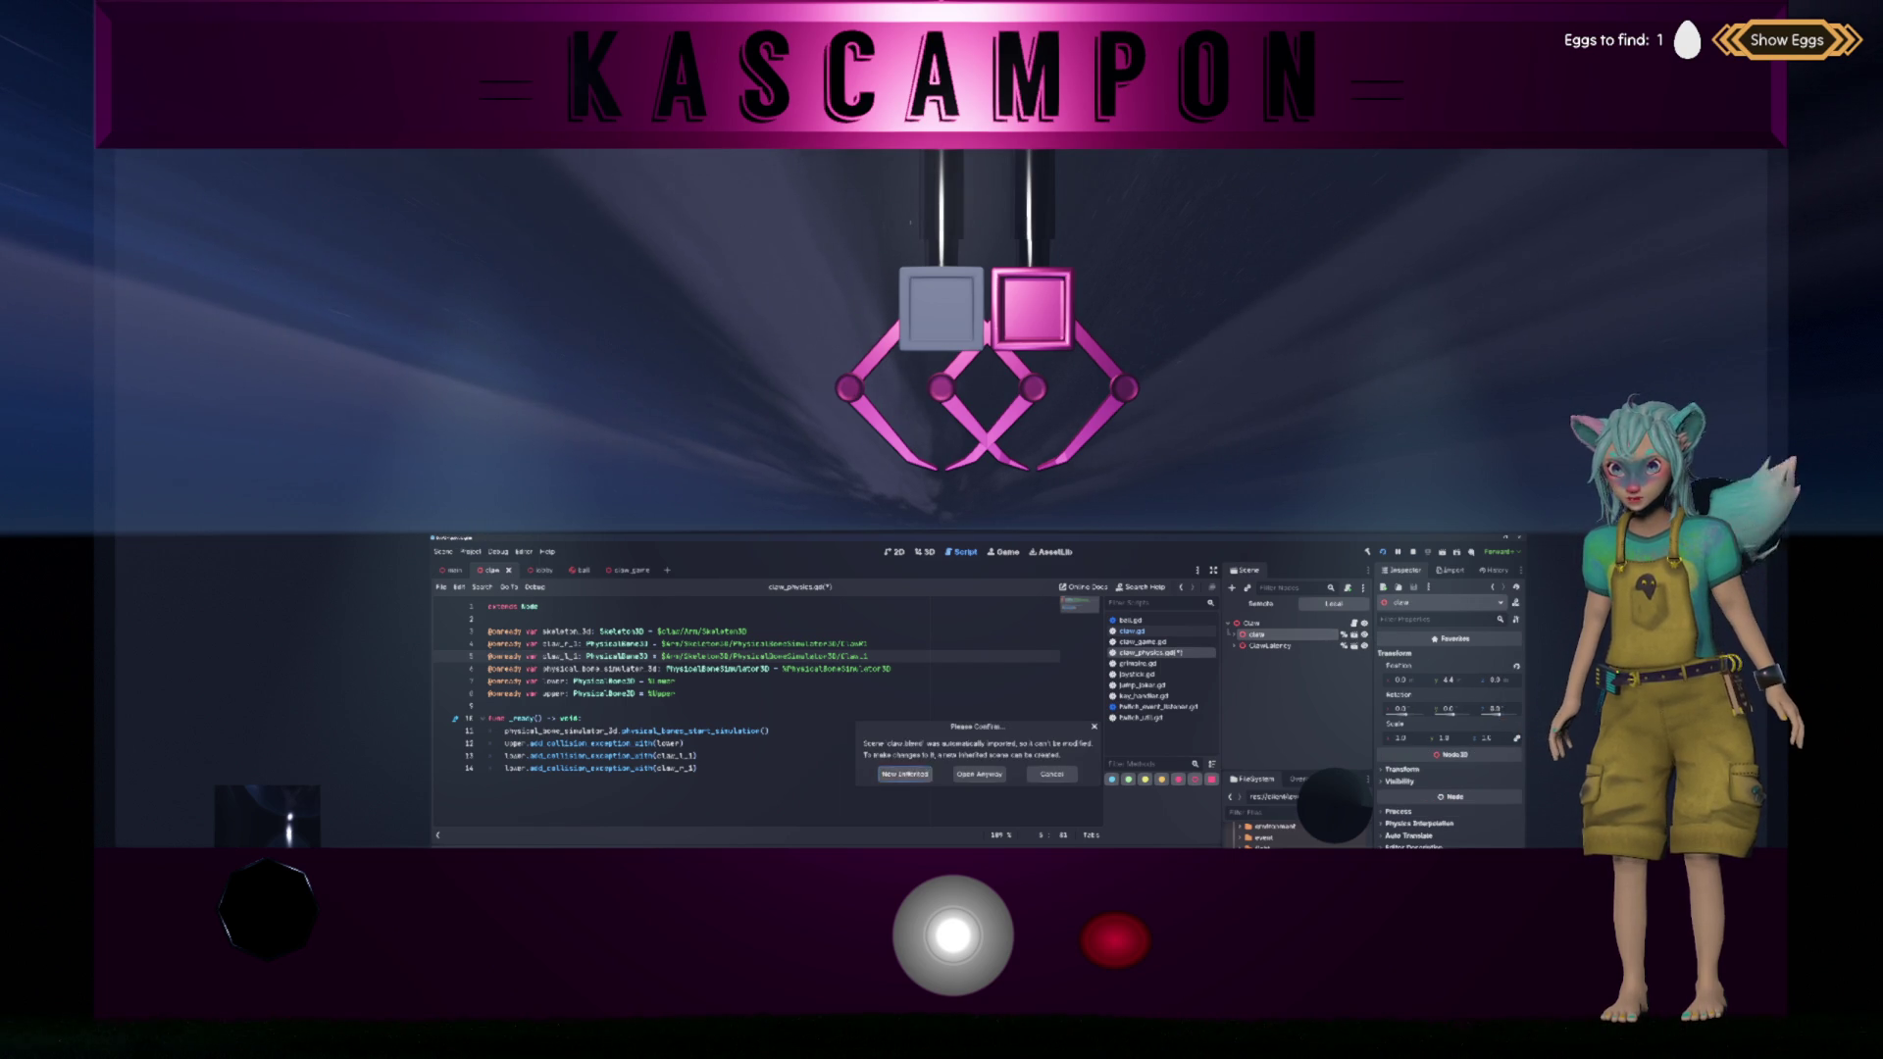
{"action": "left_click", "coordinate": [906, 774]}
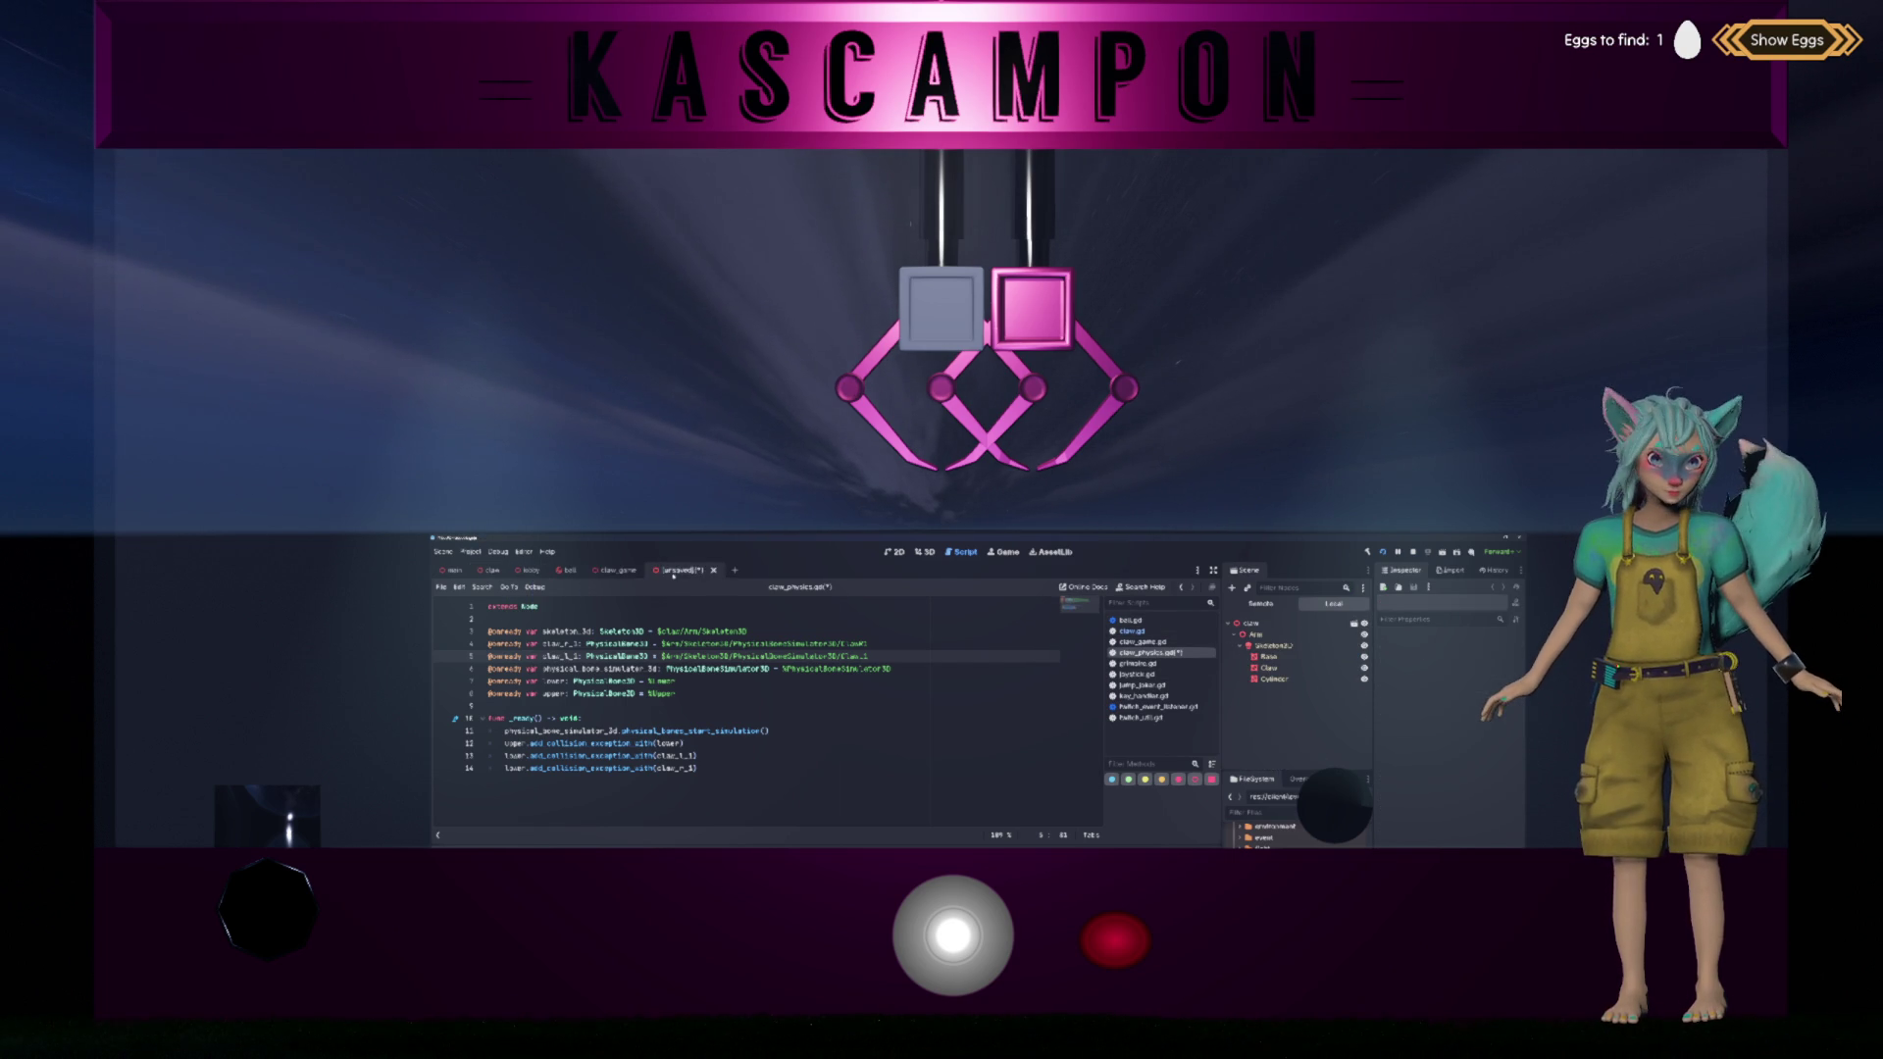
Step: Cut the PhysicalBoneSimulator branch out of the claw scene
{"action": "left_click", "coordinate": [490, 570]}
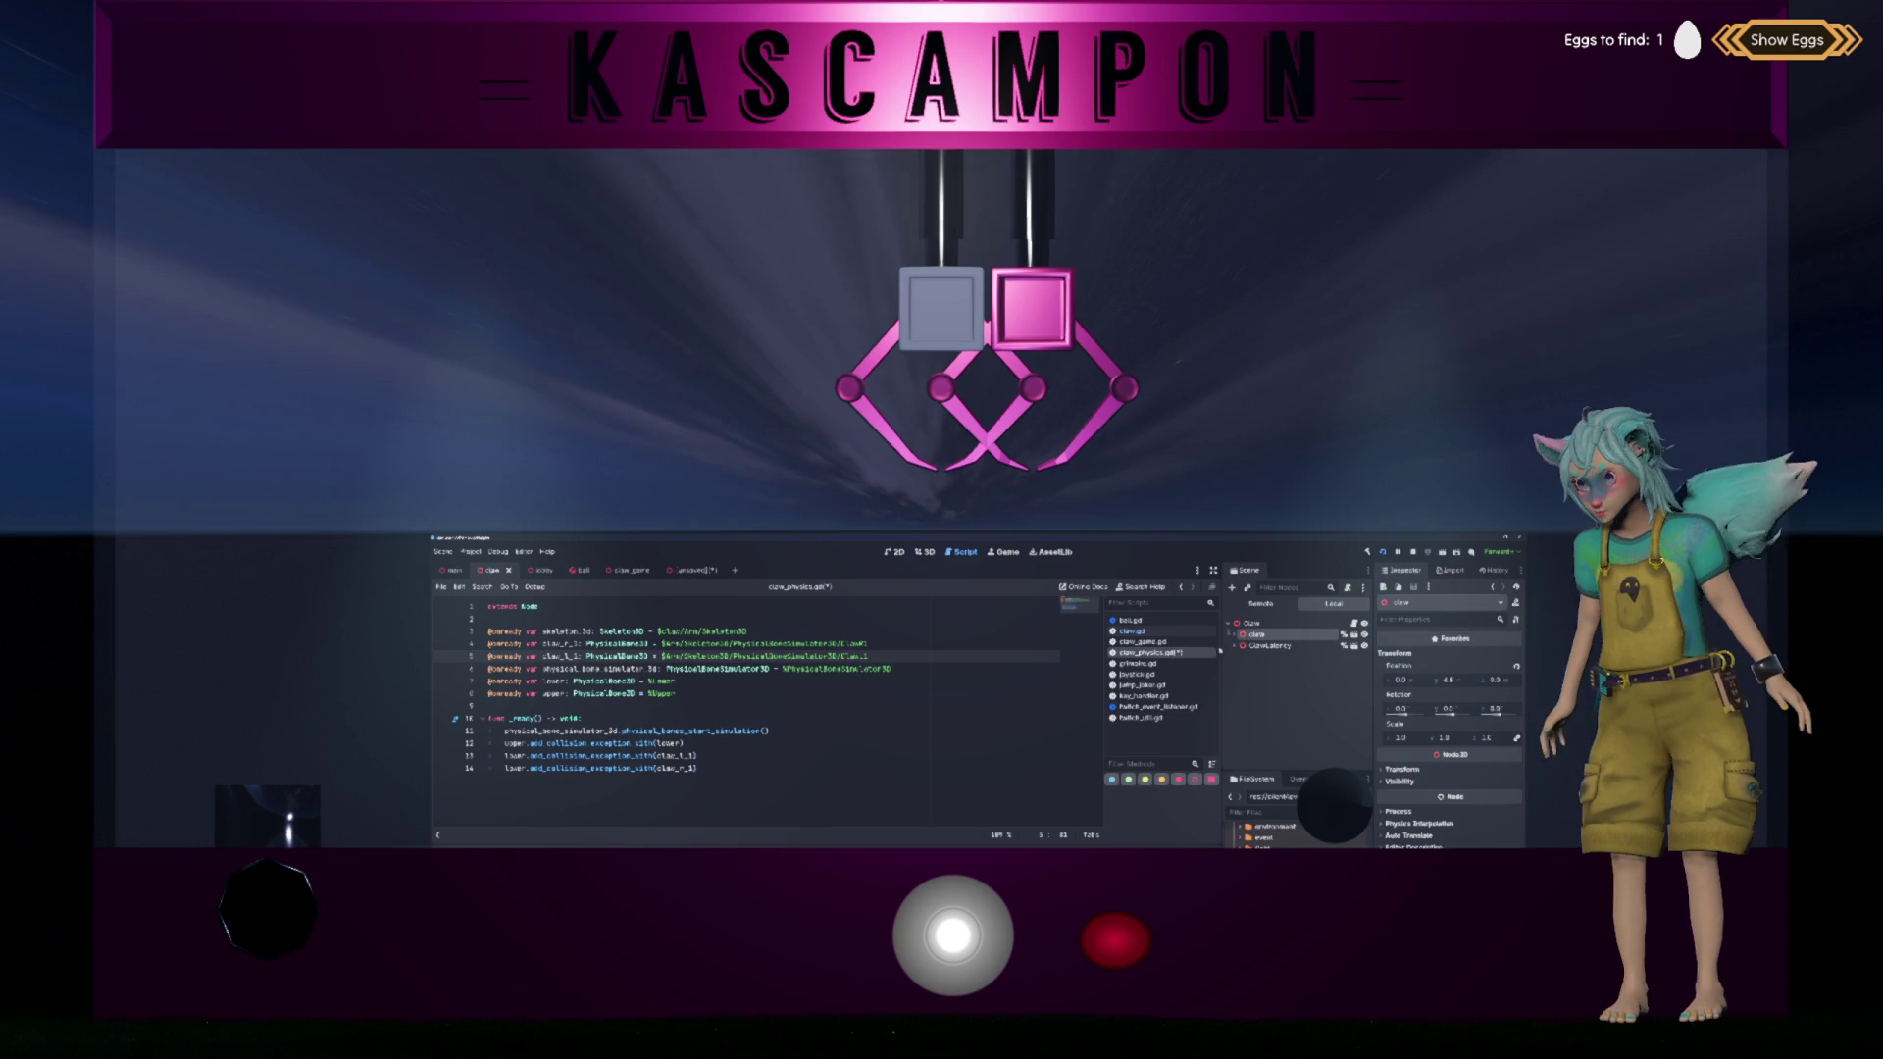
{"action": "left_click", "coordinate": [1237, 634]}
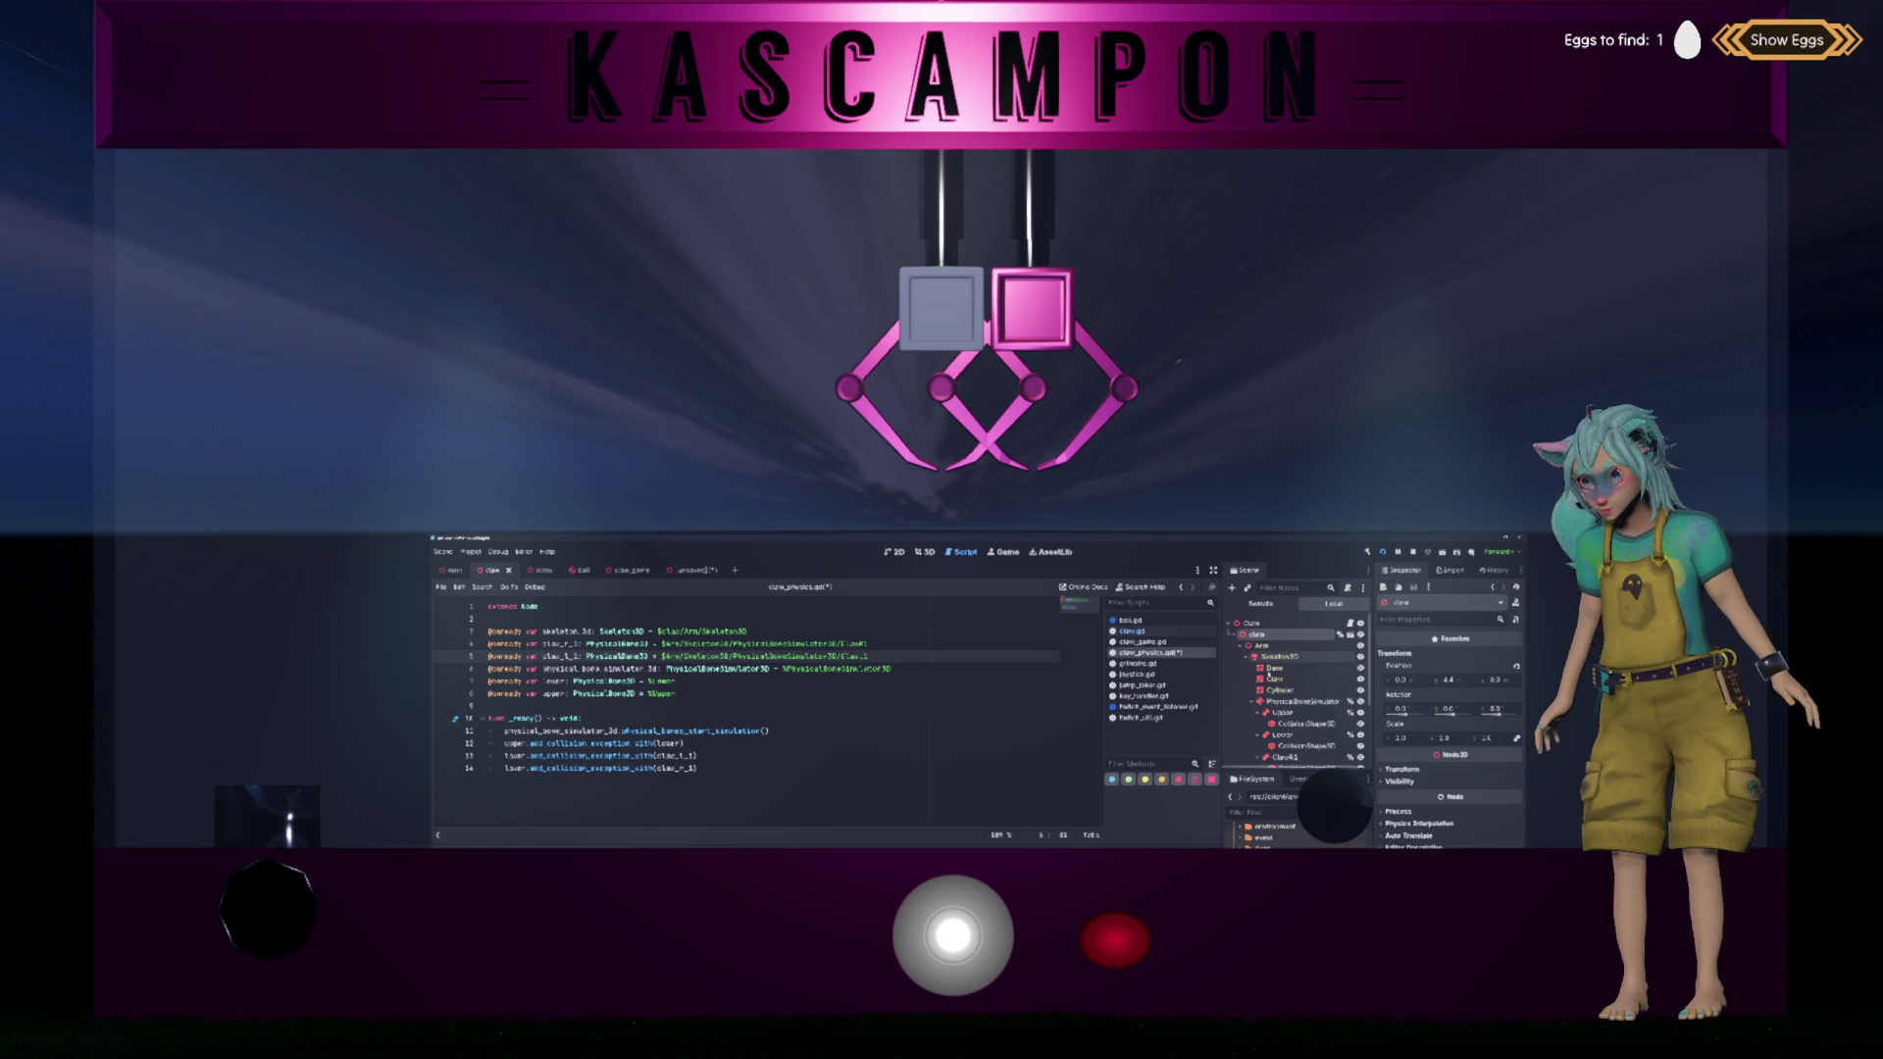
{"action": "left_click", "coordinate": [1306, 701]}
{"action": "key", "text": "Delete"}
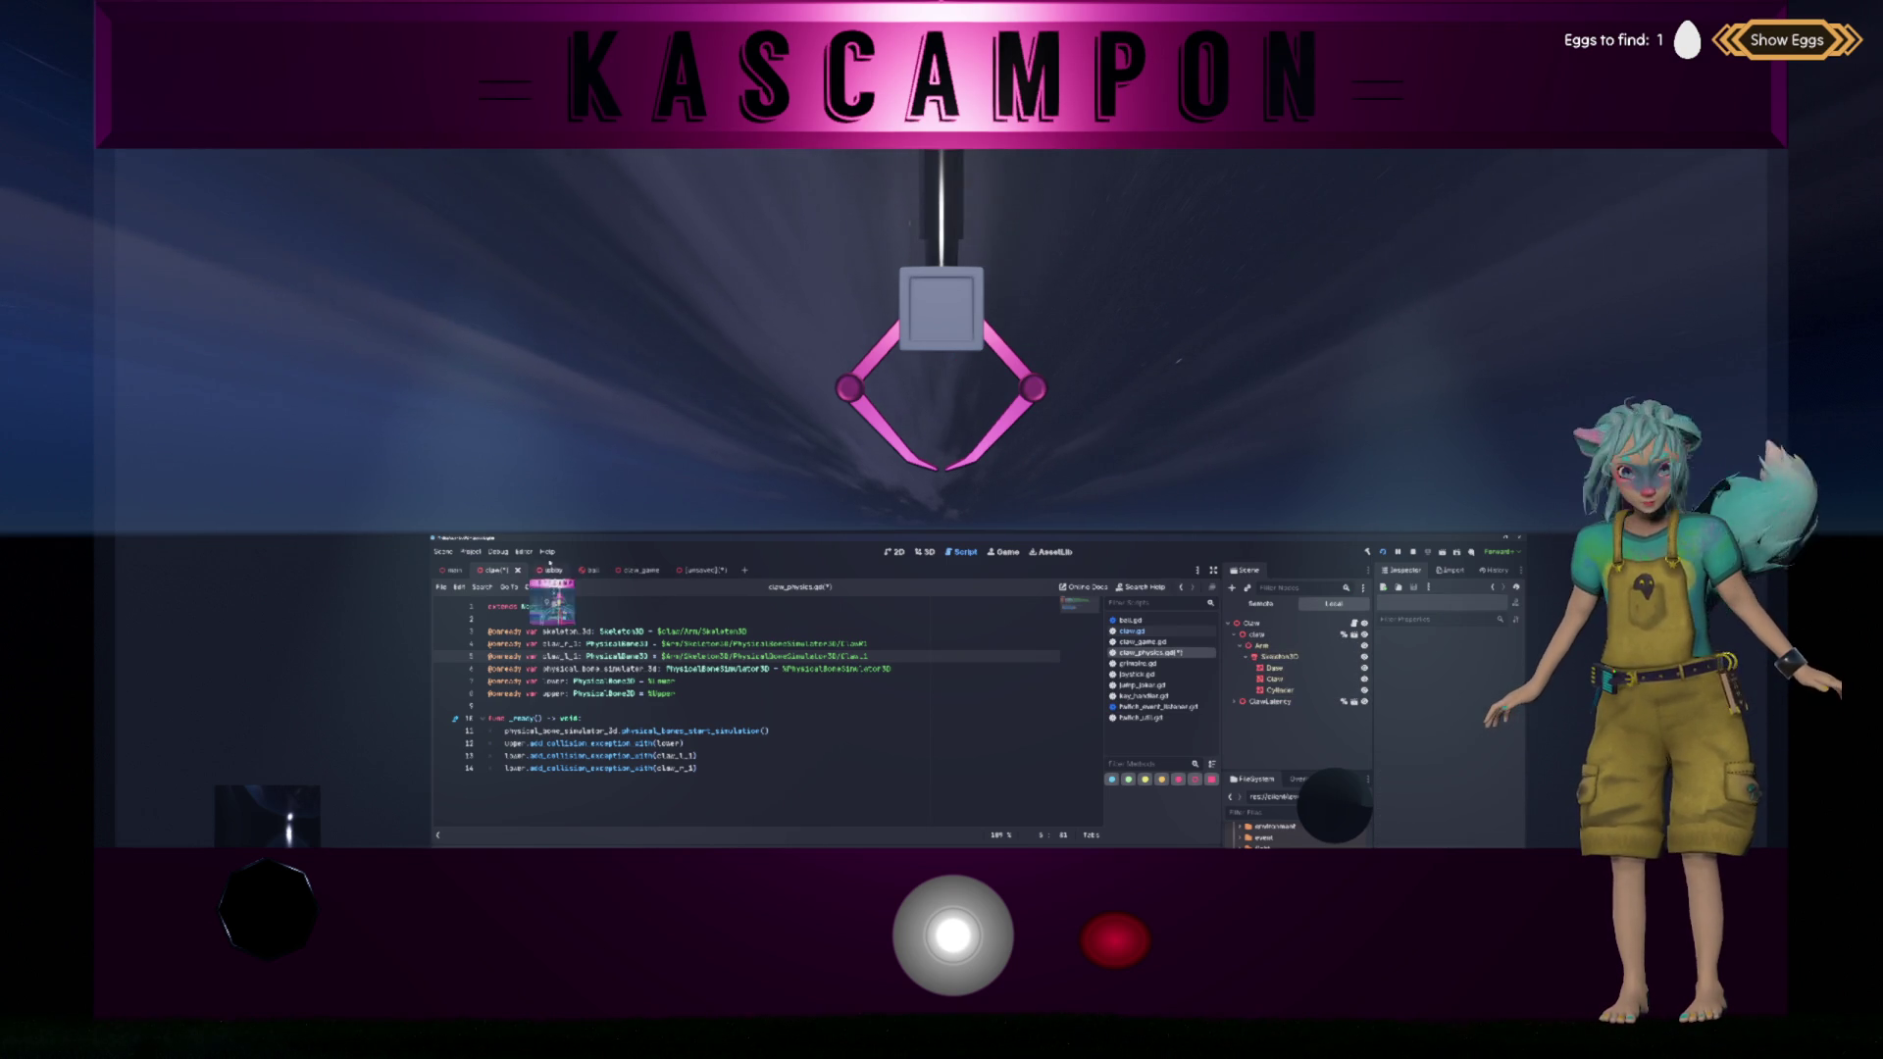
Step: Paste the simulator branch under Skeleton3D in the new inherited scene, keeping its name
{"action": "left_click", "coordinate": [692, 569]}
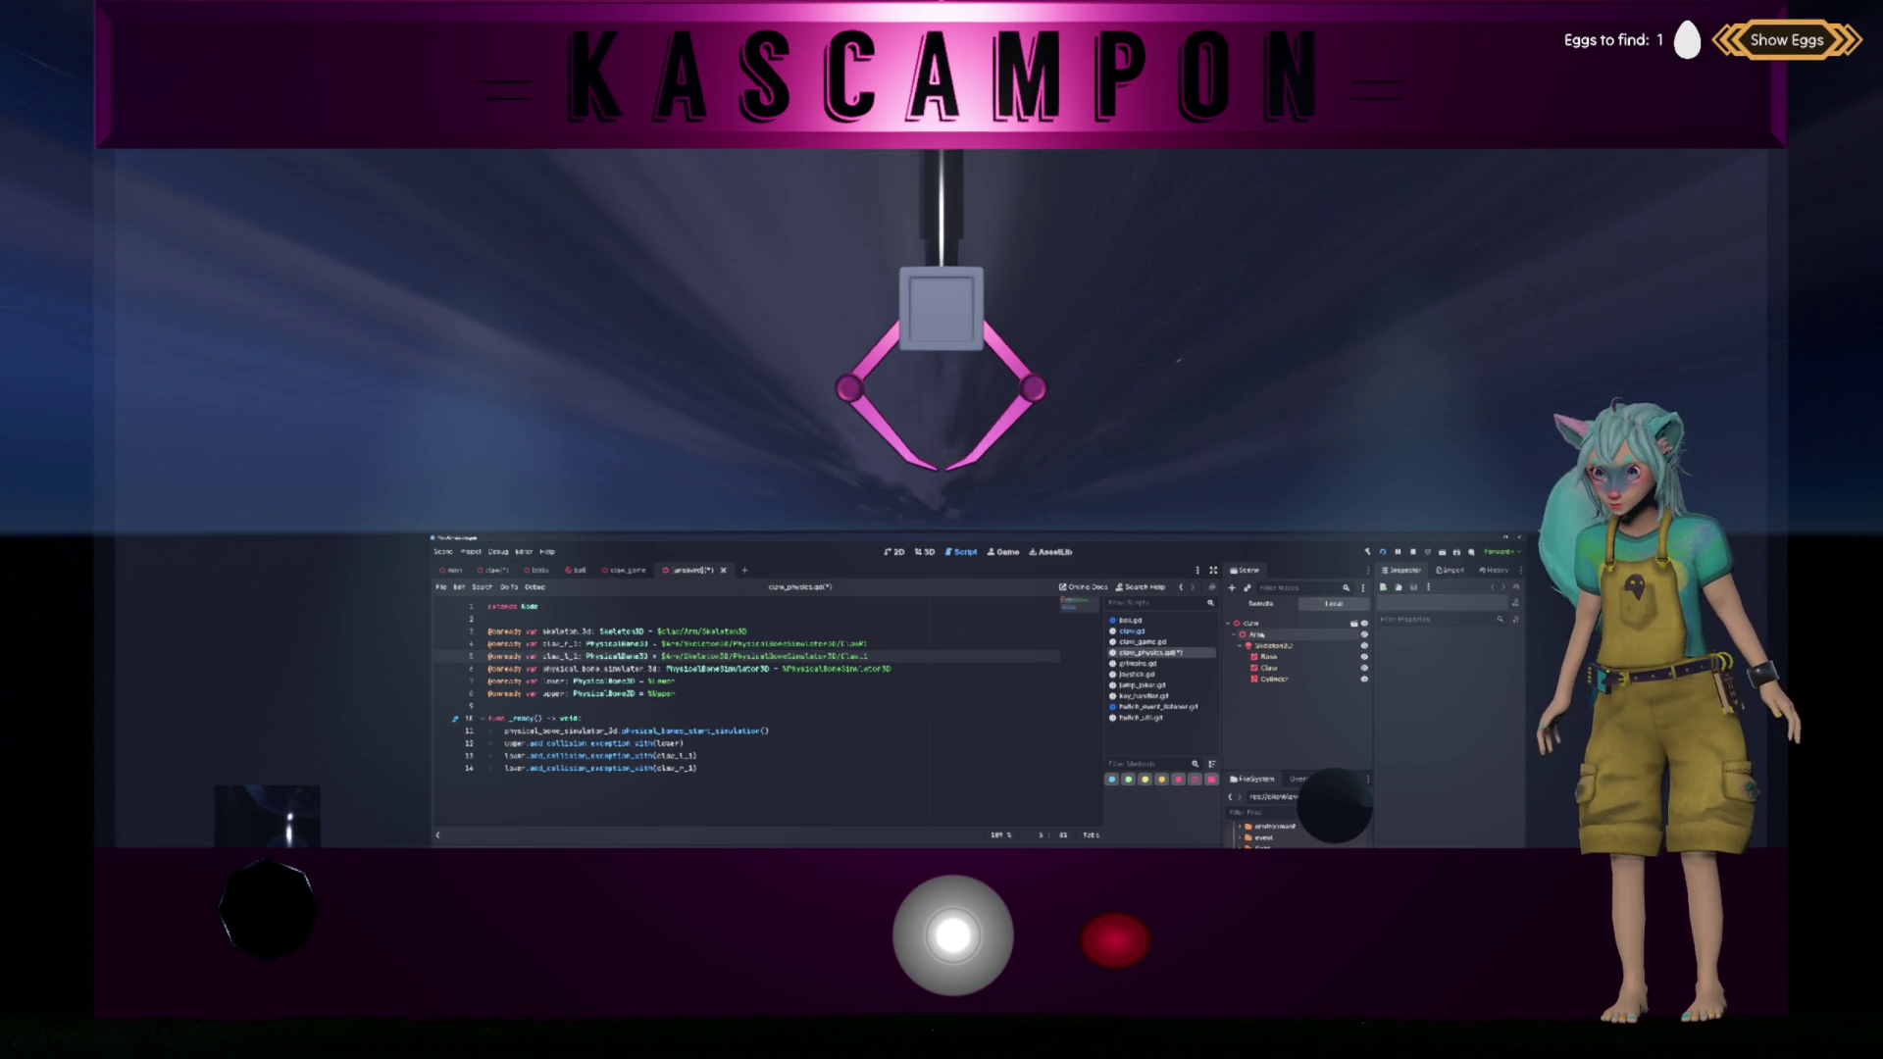
{"action": "left_click", "coordinate": [1273, 646]}
{"action": "key", "text": "ctrl+v"}
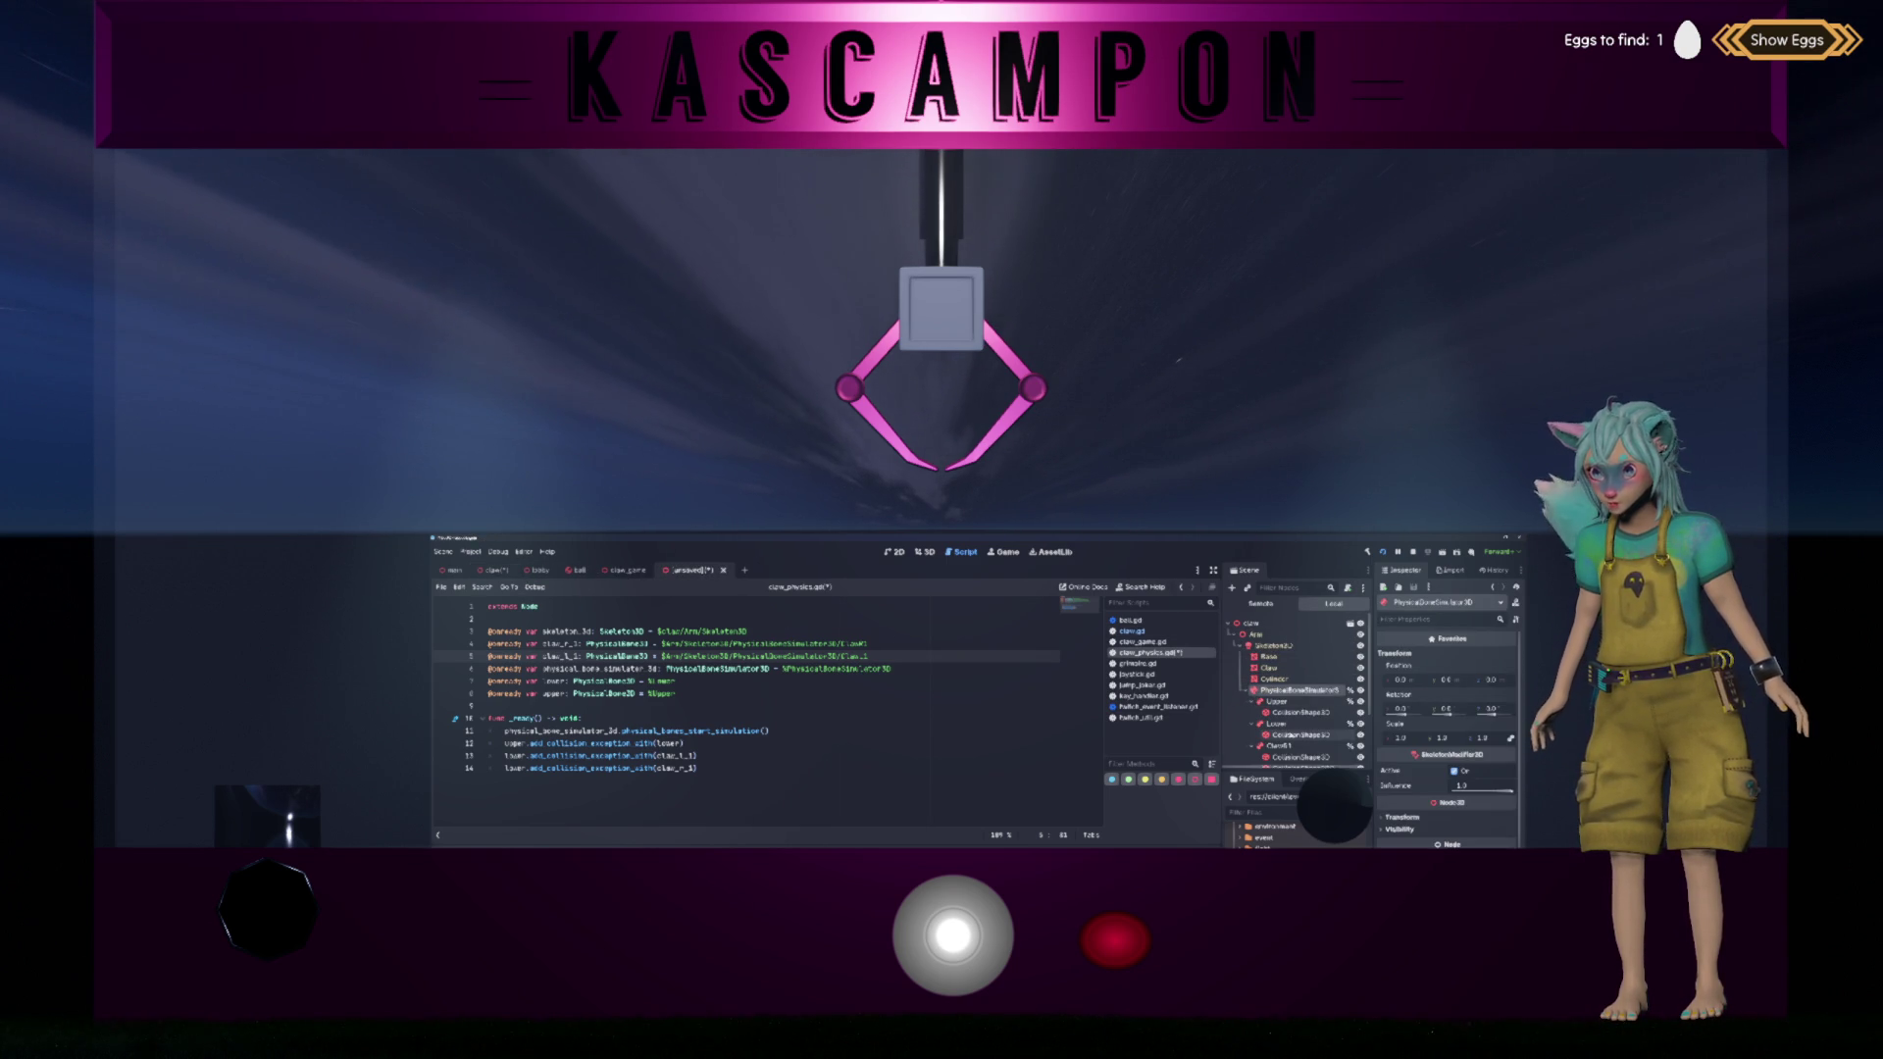
{"action": "key", "text": "Return"}
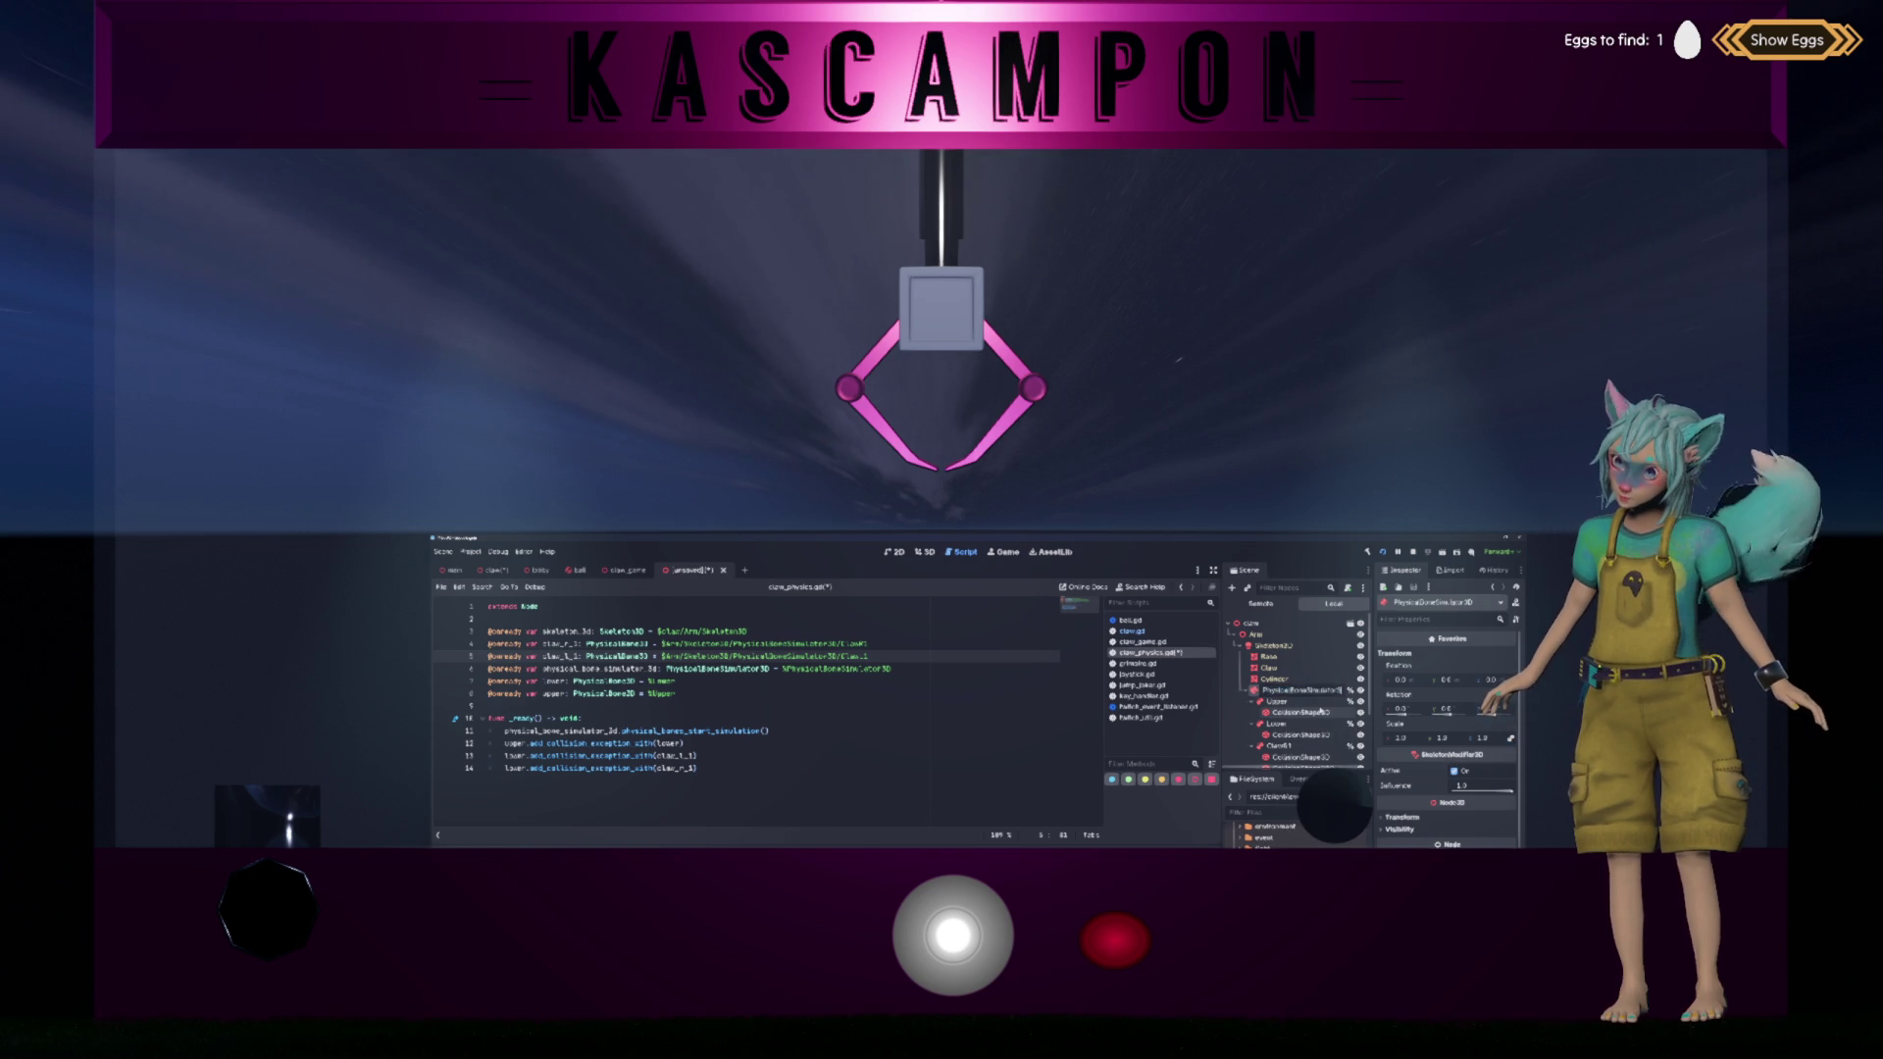
{"action": "key", "text": "F2"}
{"action": "key", "text": "Escape"}
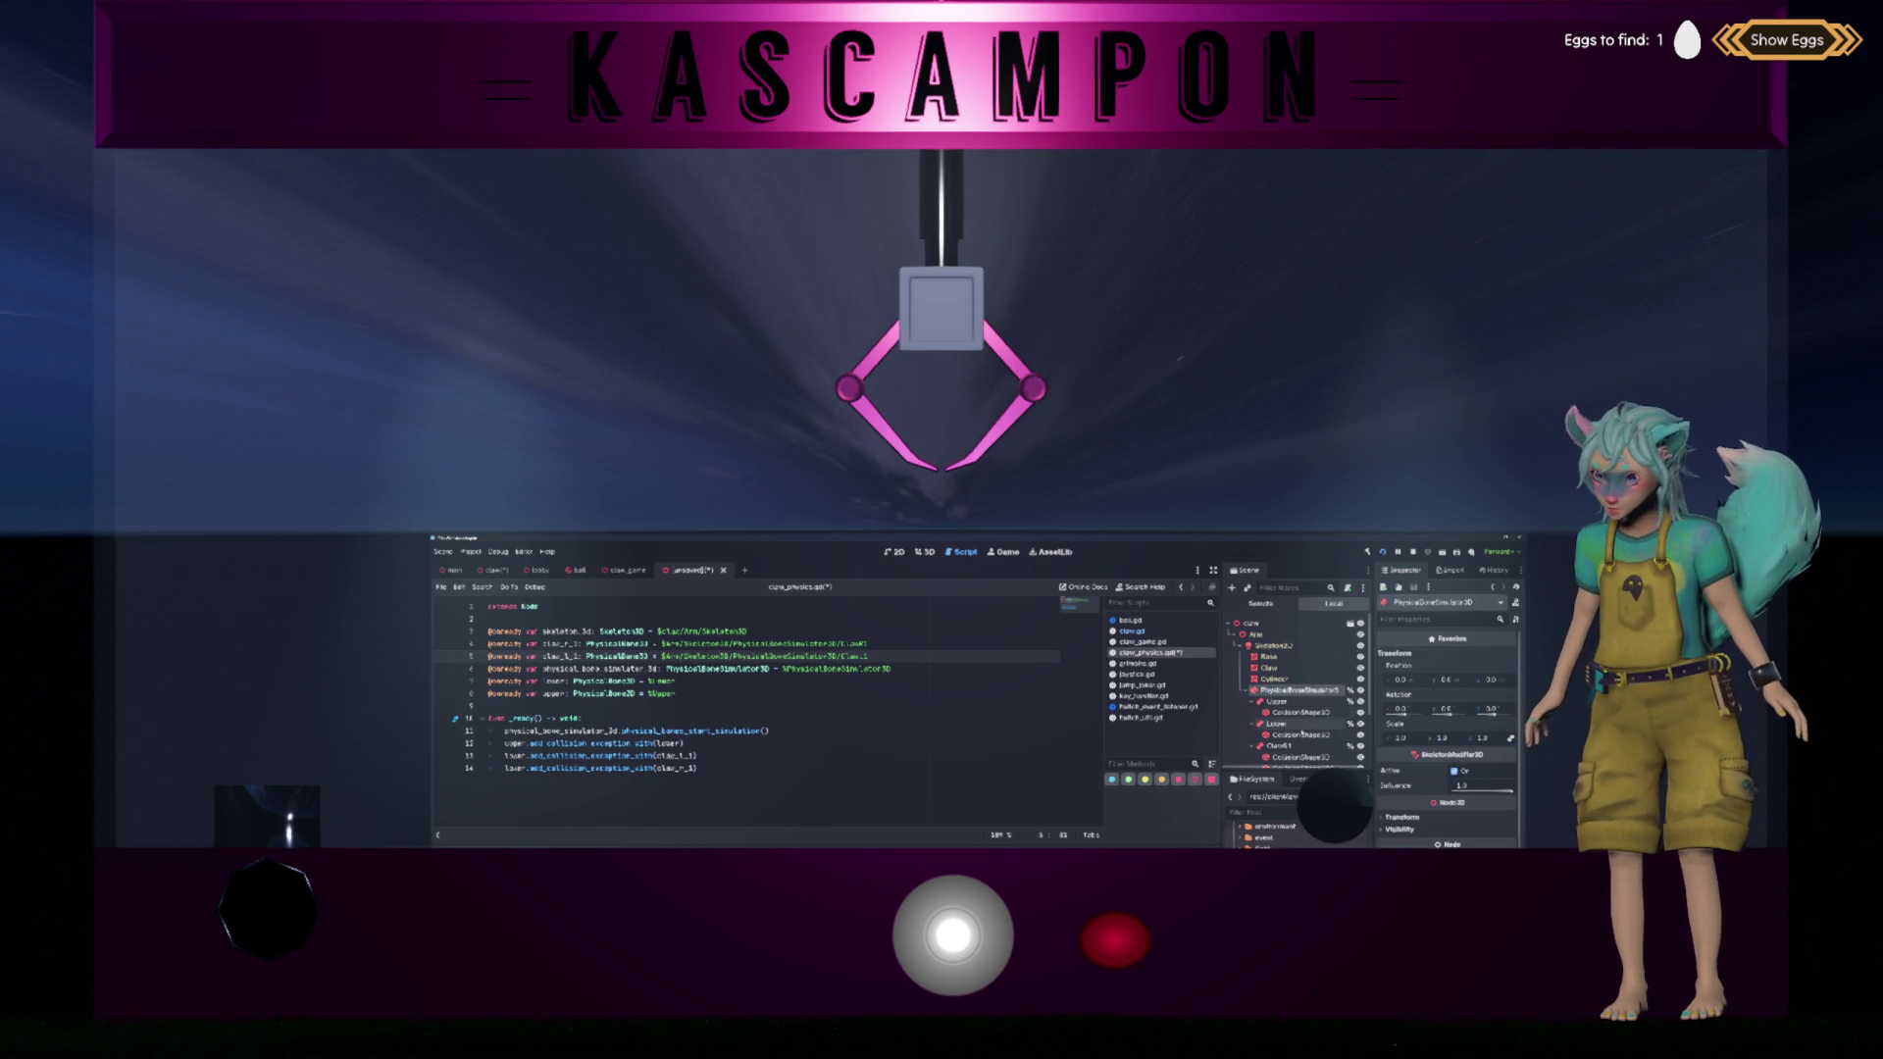
{"action": "scroll", "coordinate": [1319, 702], "scroll_direction": "down", "scroll_amount": 3}
{"action": "scroll", "coordinate": [1315, 689], "scroll_direction": "up", "scroll_amount": 3}
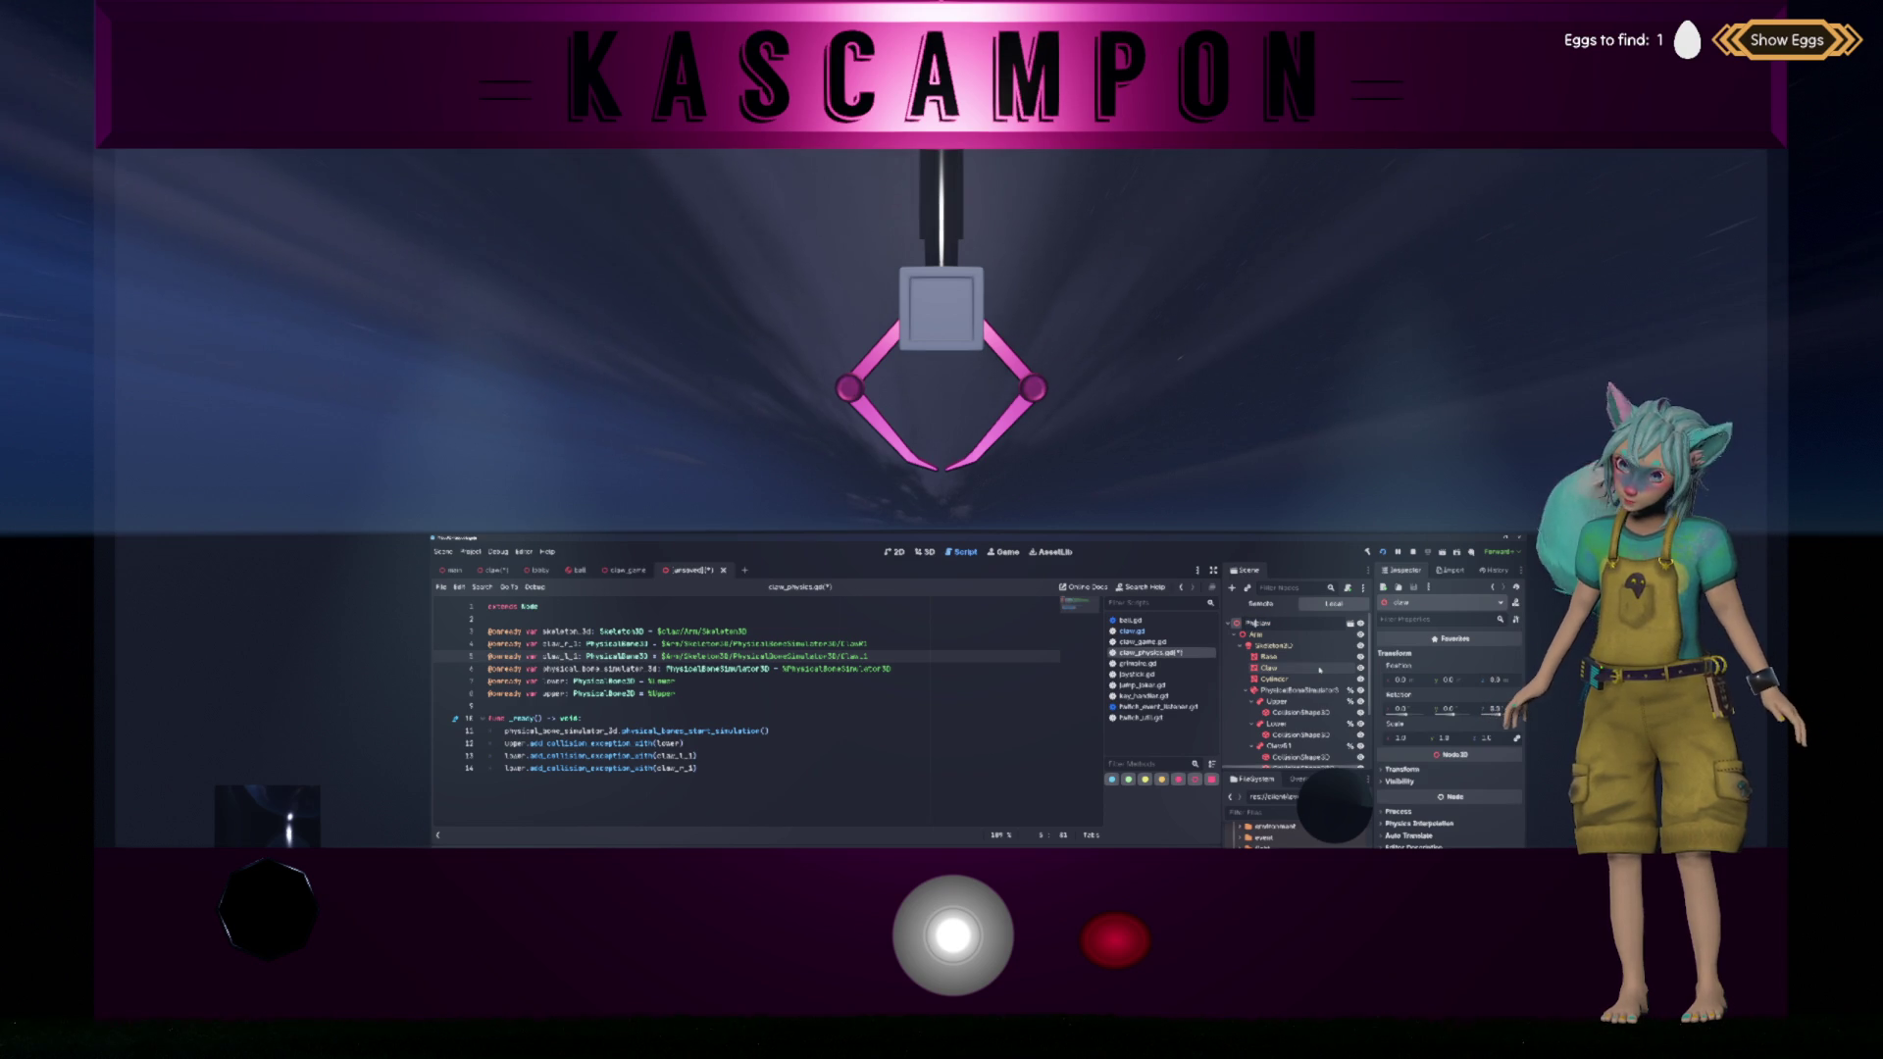
Step: With the PhysicsClaw root selected, save the scene as physics_claw under client/level/claw
{"action": "left_click", "coordinate": [1275, 623]}
{"action": "key", "text": "ctrl+s"}
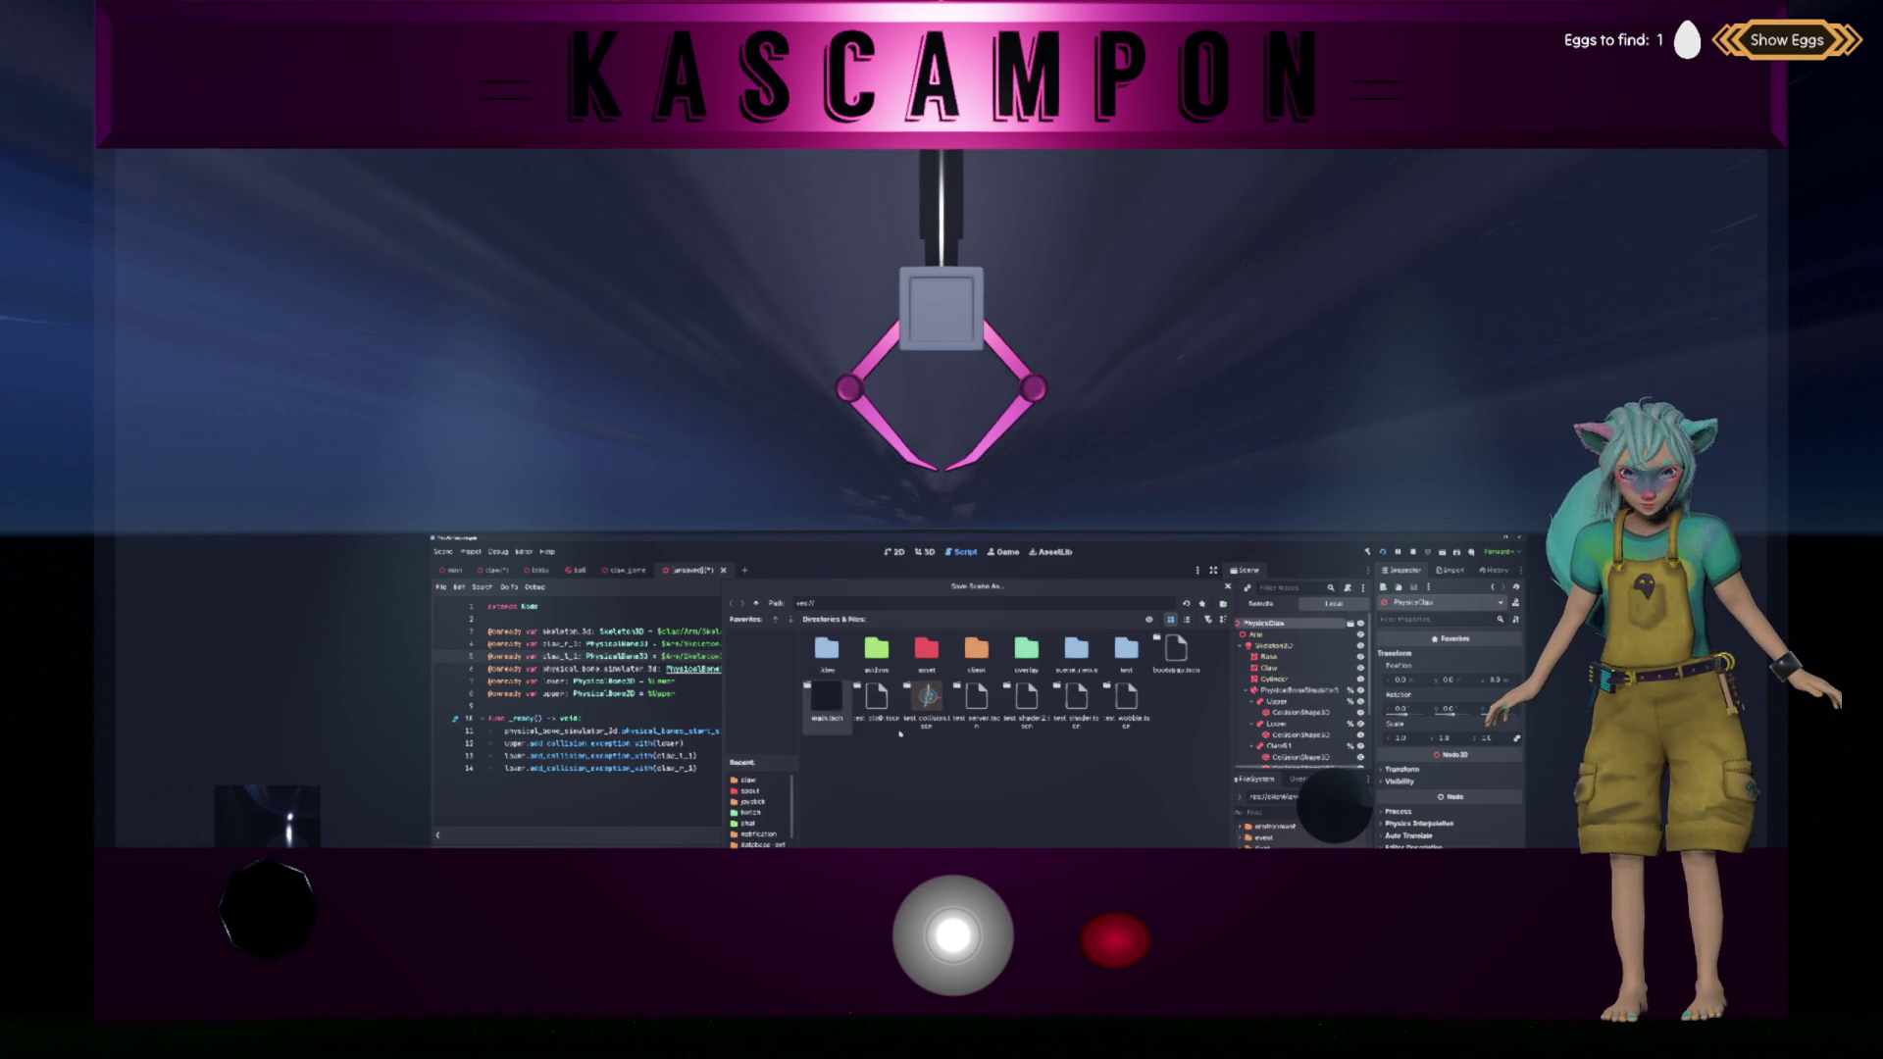
{"action": "double_click", "coordinate": [976, 652]}
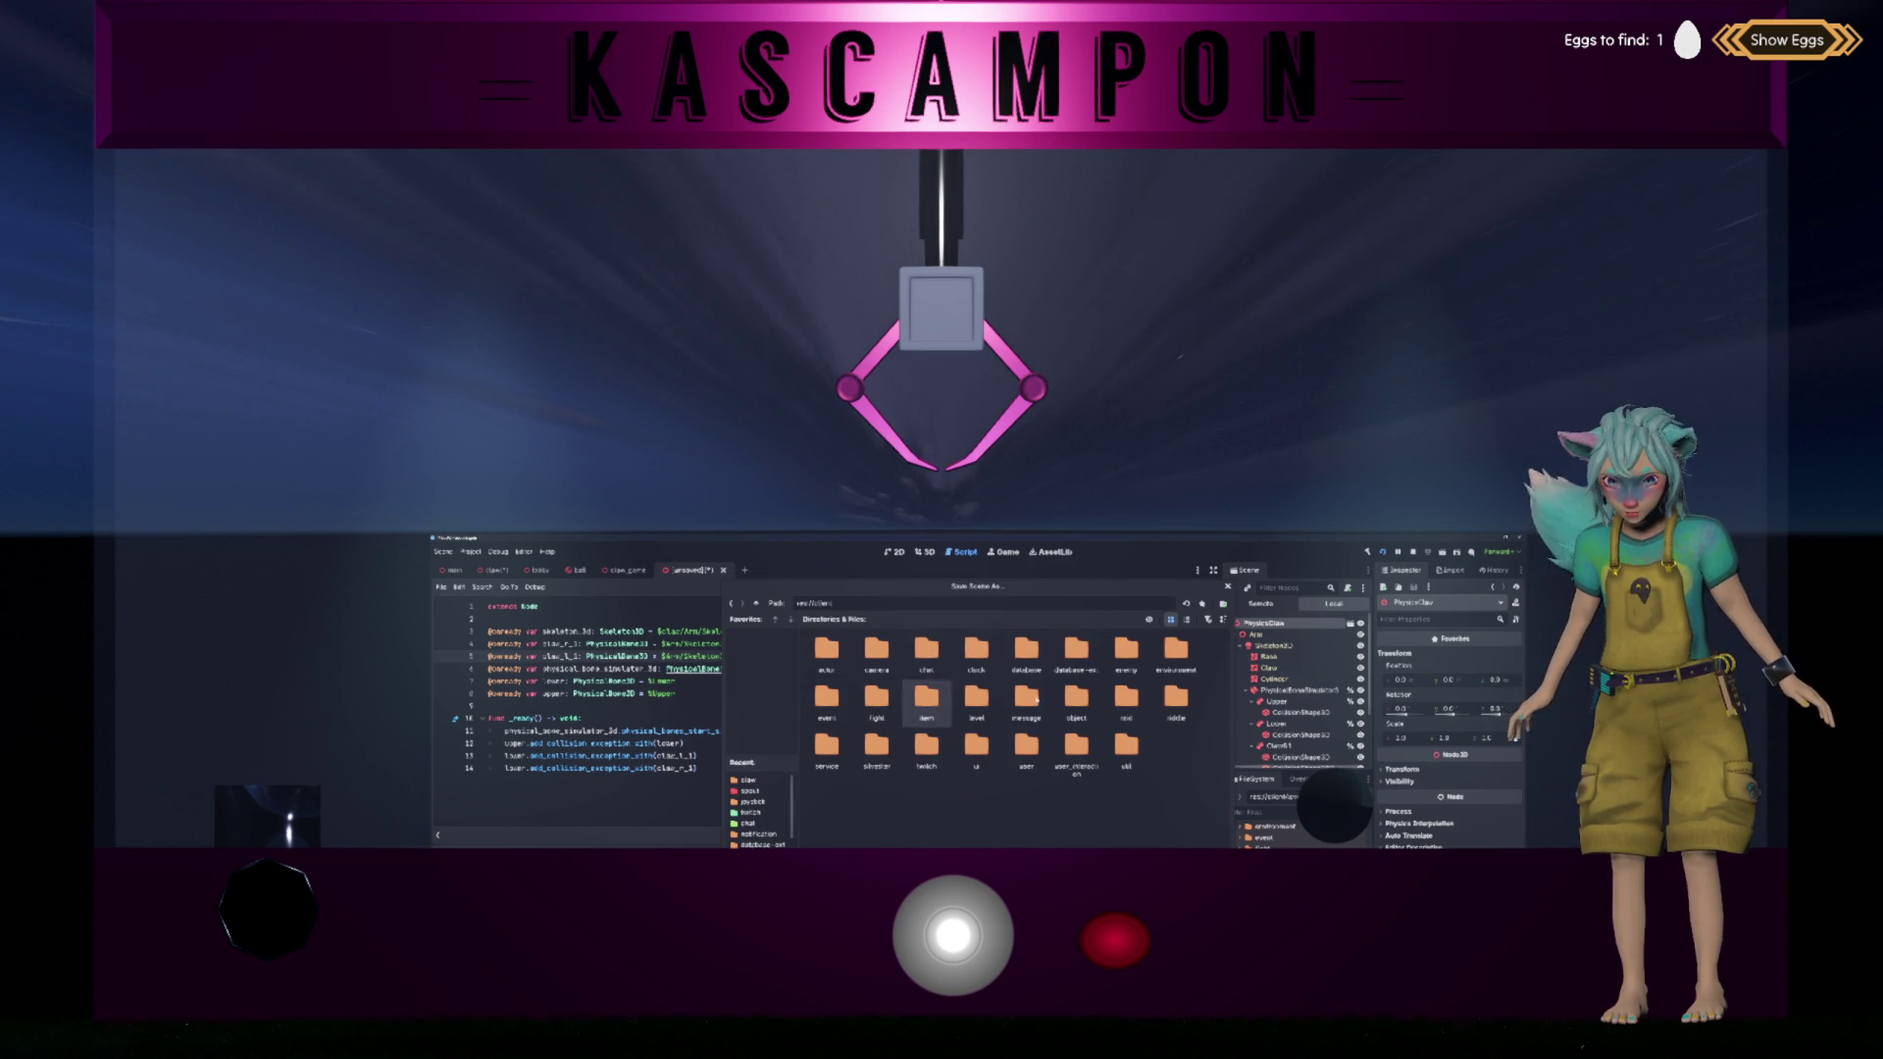
{"action": "double_click", "coordinate": [978, 699]}
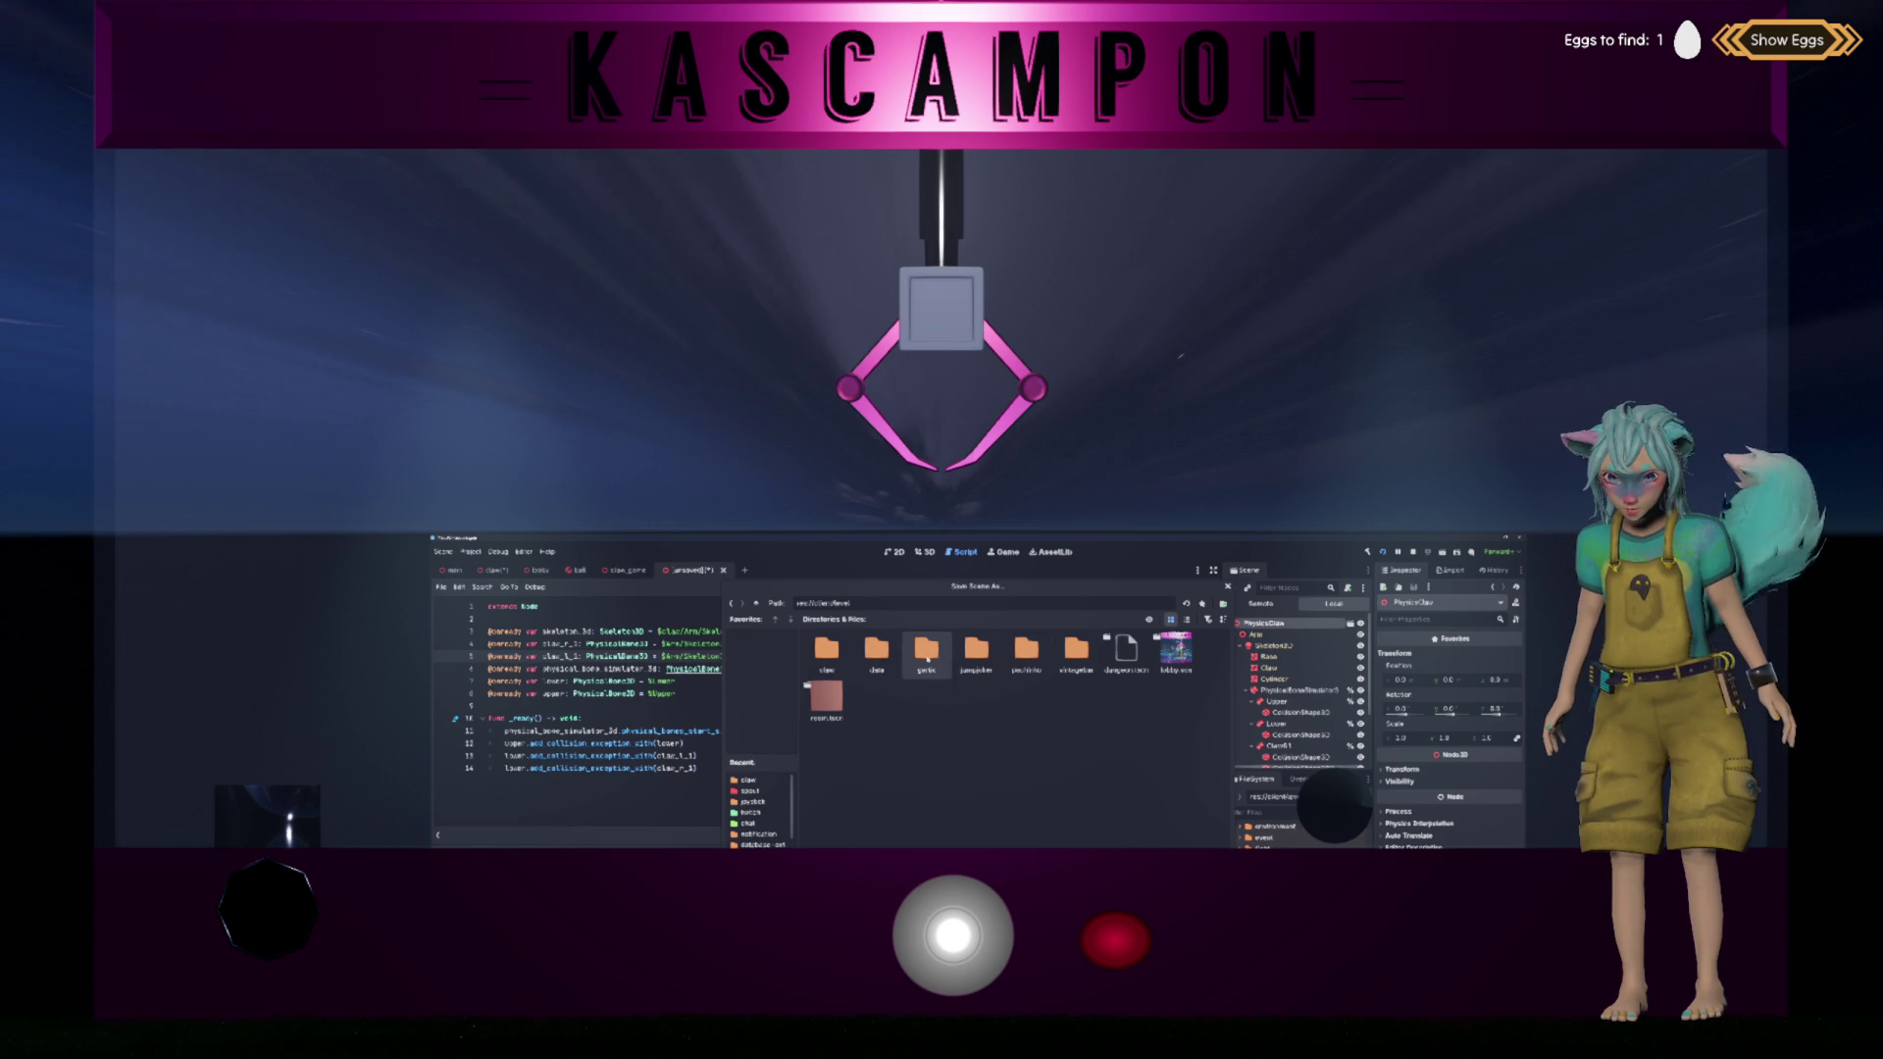
{"action": "double_click", "coordinate": [829, 653]}
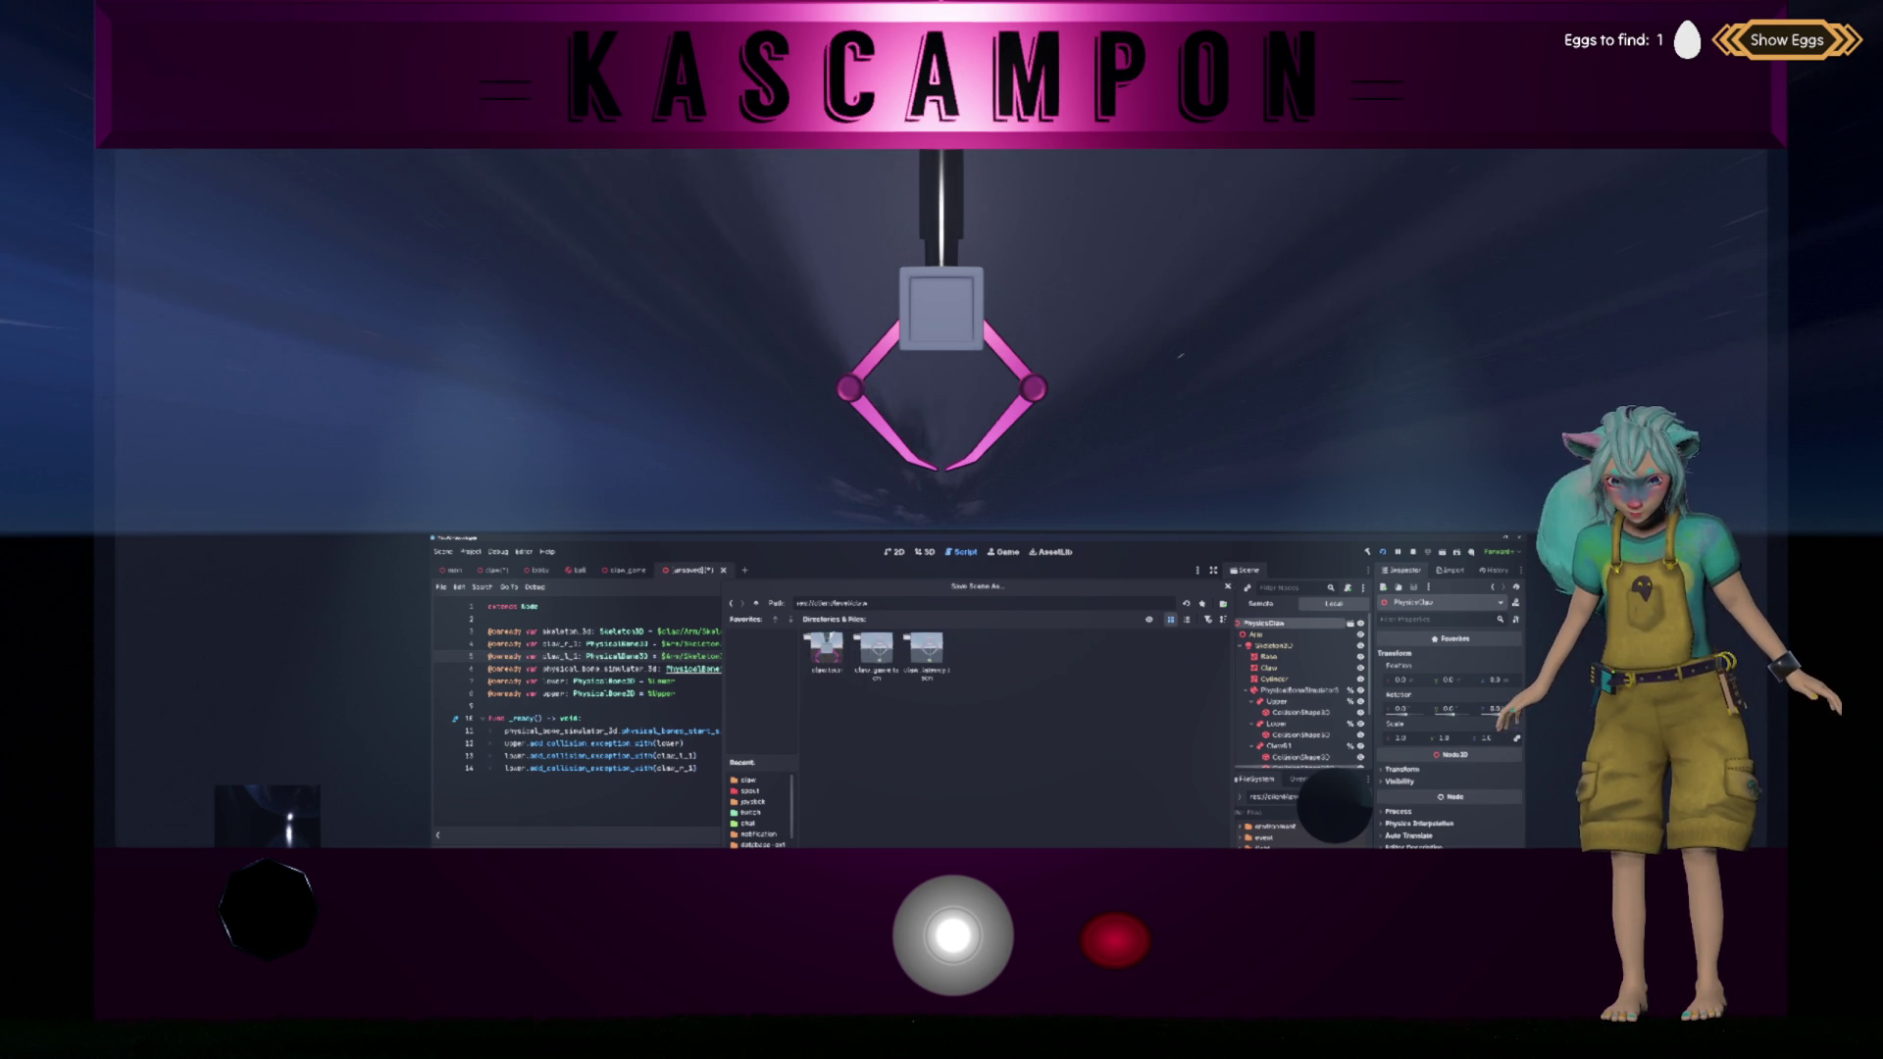
{"action": "key", "text": "Return"}
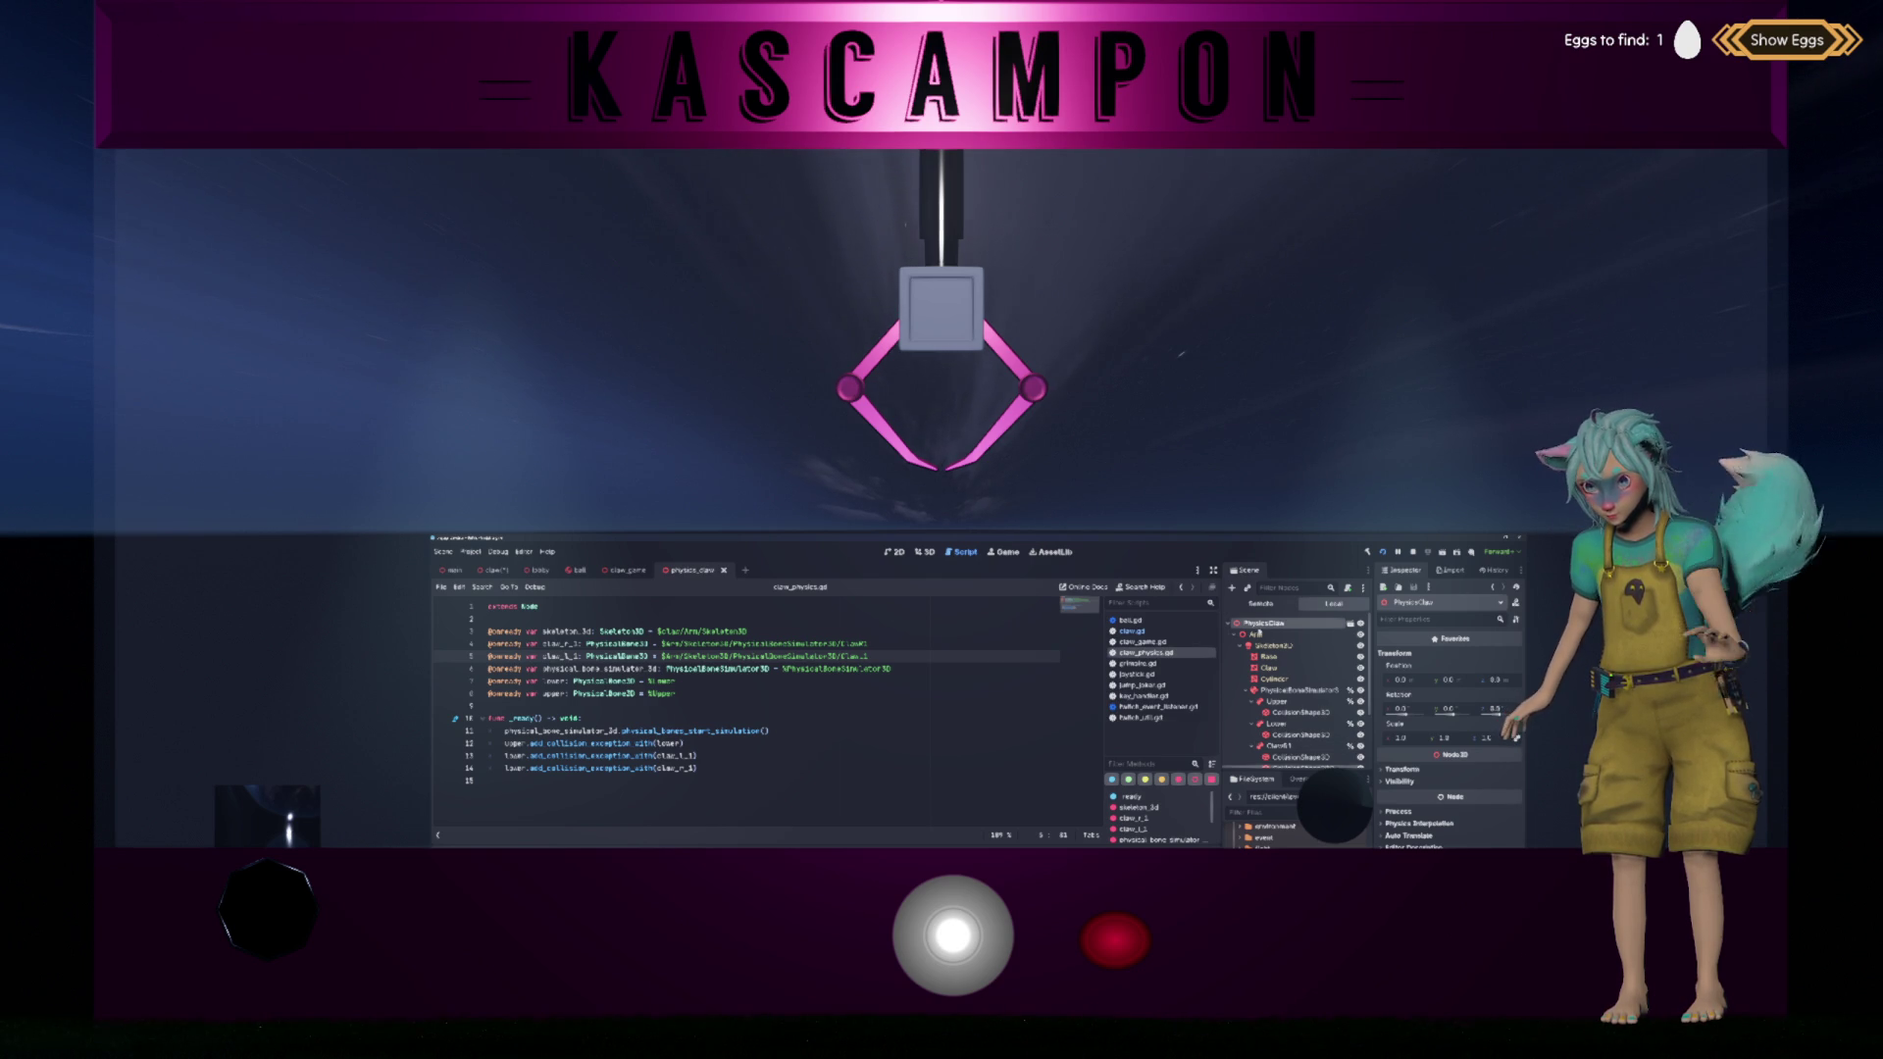
{"action": "right_click", "coordinate": [1263, 624]}
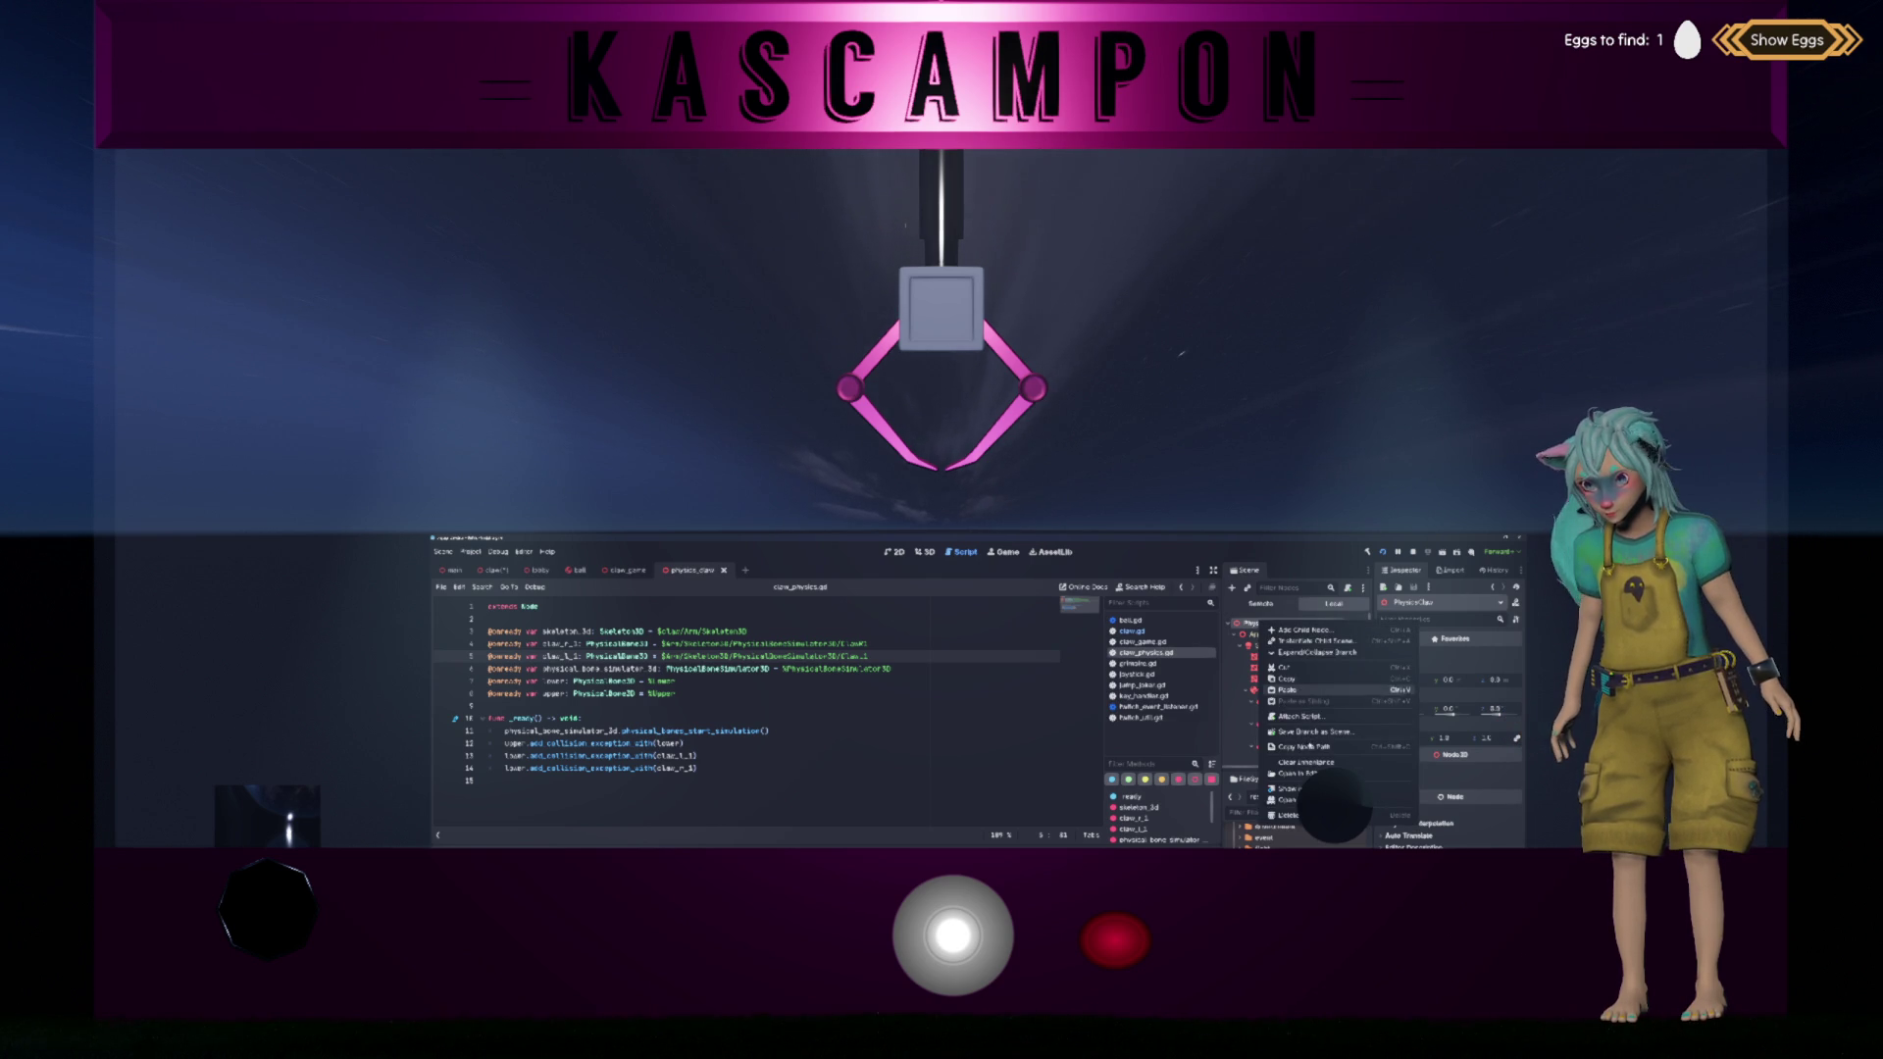
Step: Attach a new physics_claw.gd script to PhysicsClaw and drag in the simulator reference
{"action": "left_click", "coordinate": [1307, 717]}
{"action": "key", "text": "Return"}
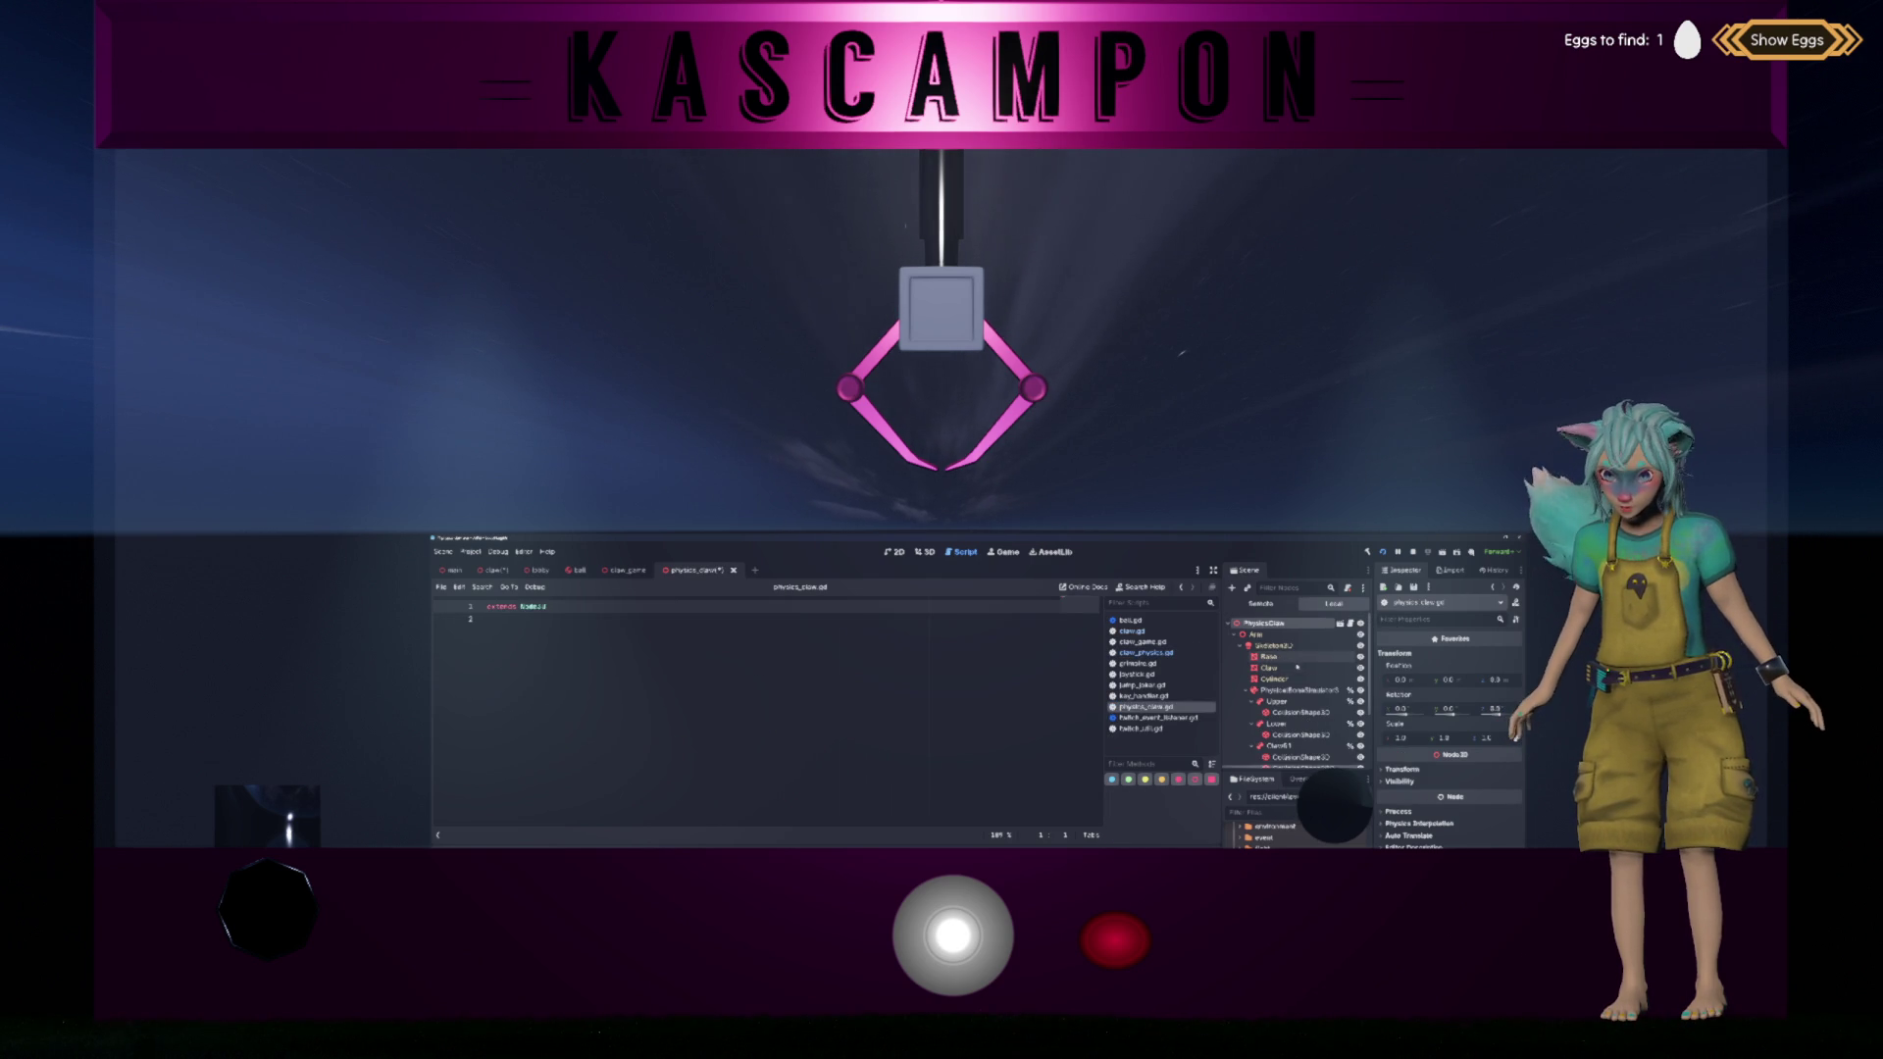
{"action": "left_click", "coordinate": [1295, 690]}
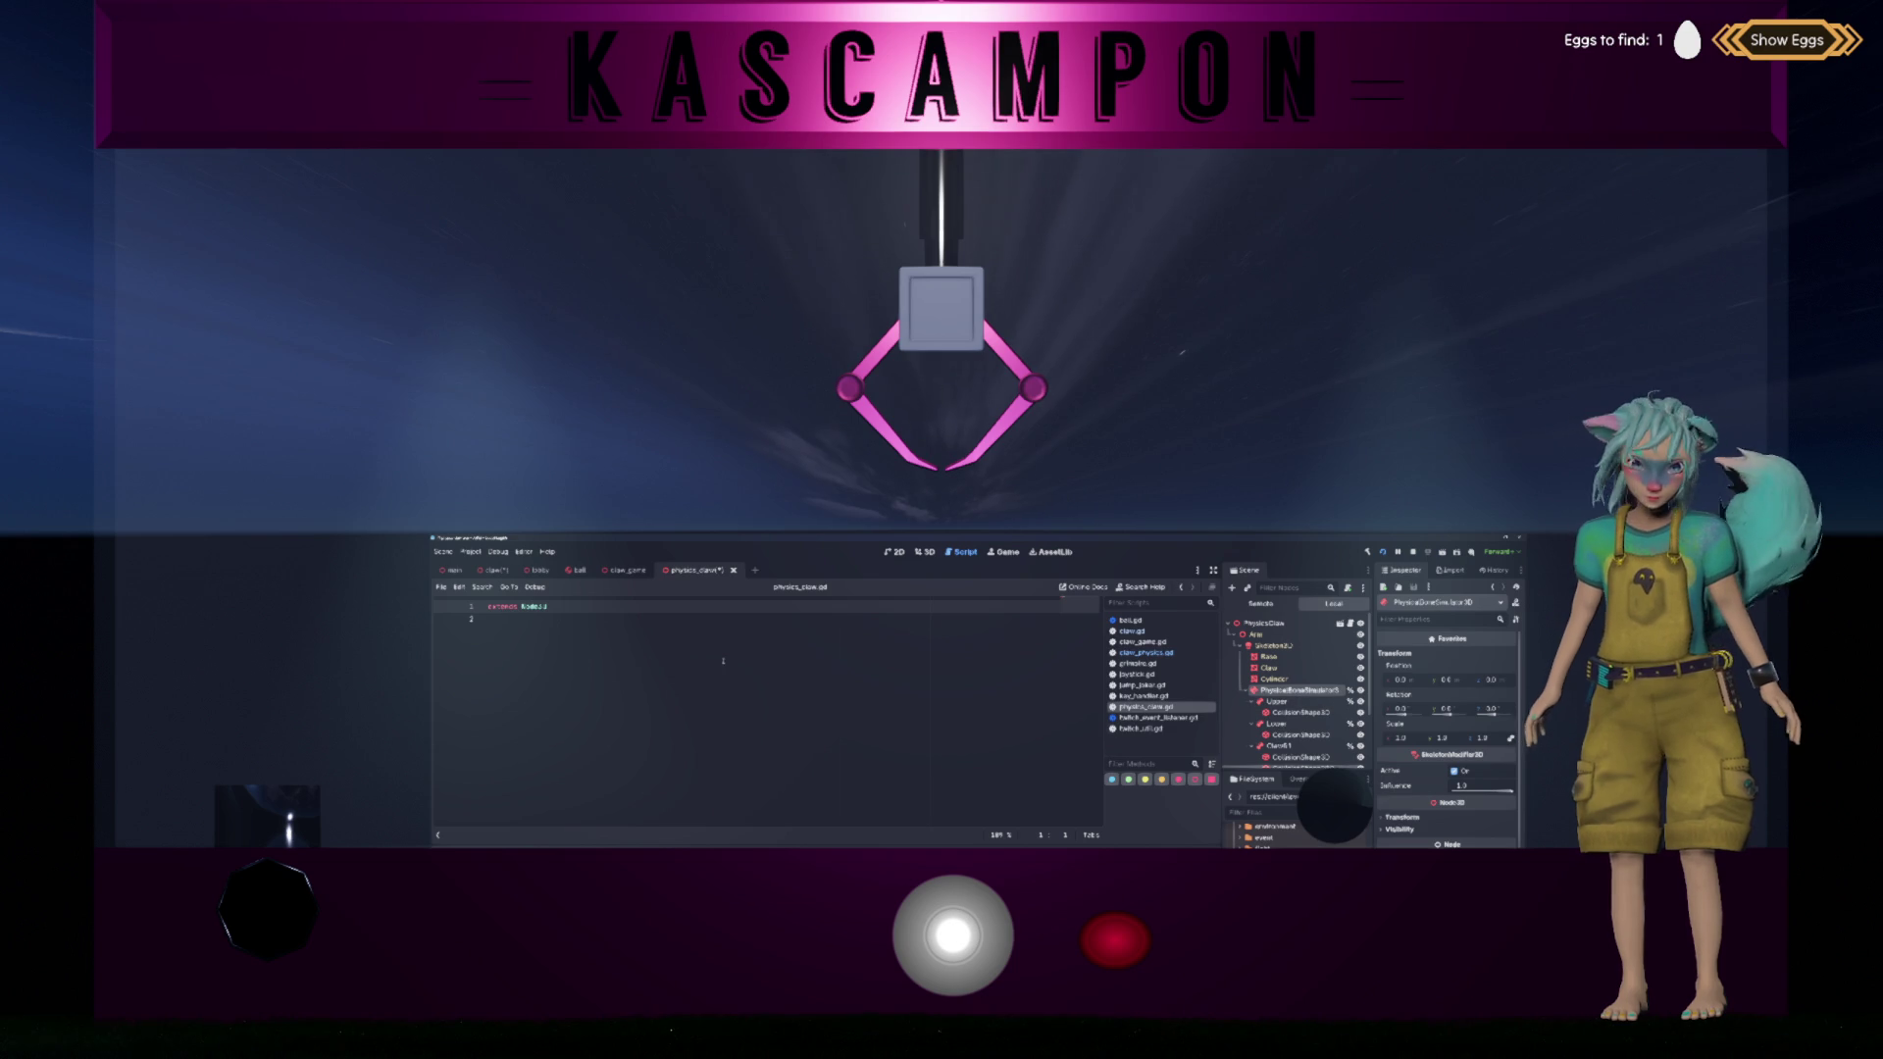
{"action": "left_click_drag", "start_coordinate": [1295, 691], "coordinate": [617, 602]}
Step: Move the _ready function from claw_physics.gd into physics_claw.gd
{"action": "left_click", "coordinate": [1143, 653]}
{"action": "left_click", "coordinate": [686, 718]}
{"action": "left_click", "coordinate": [740, 782], "text": "shift"}
{"action": "key", "text": "ctrl+x"}
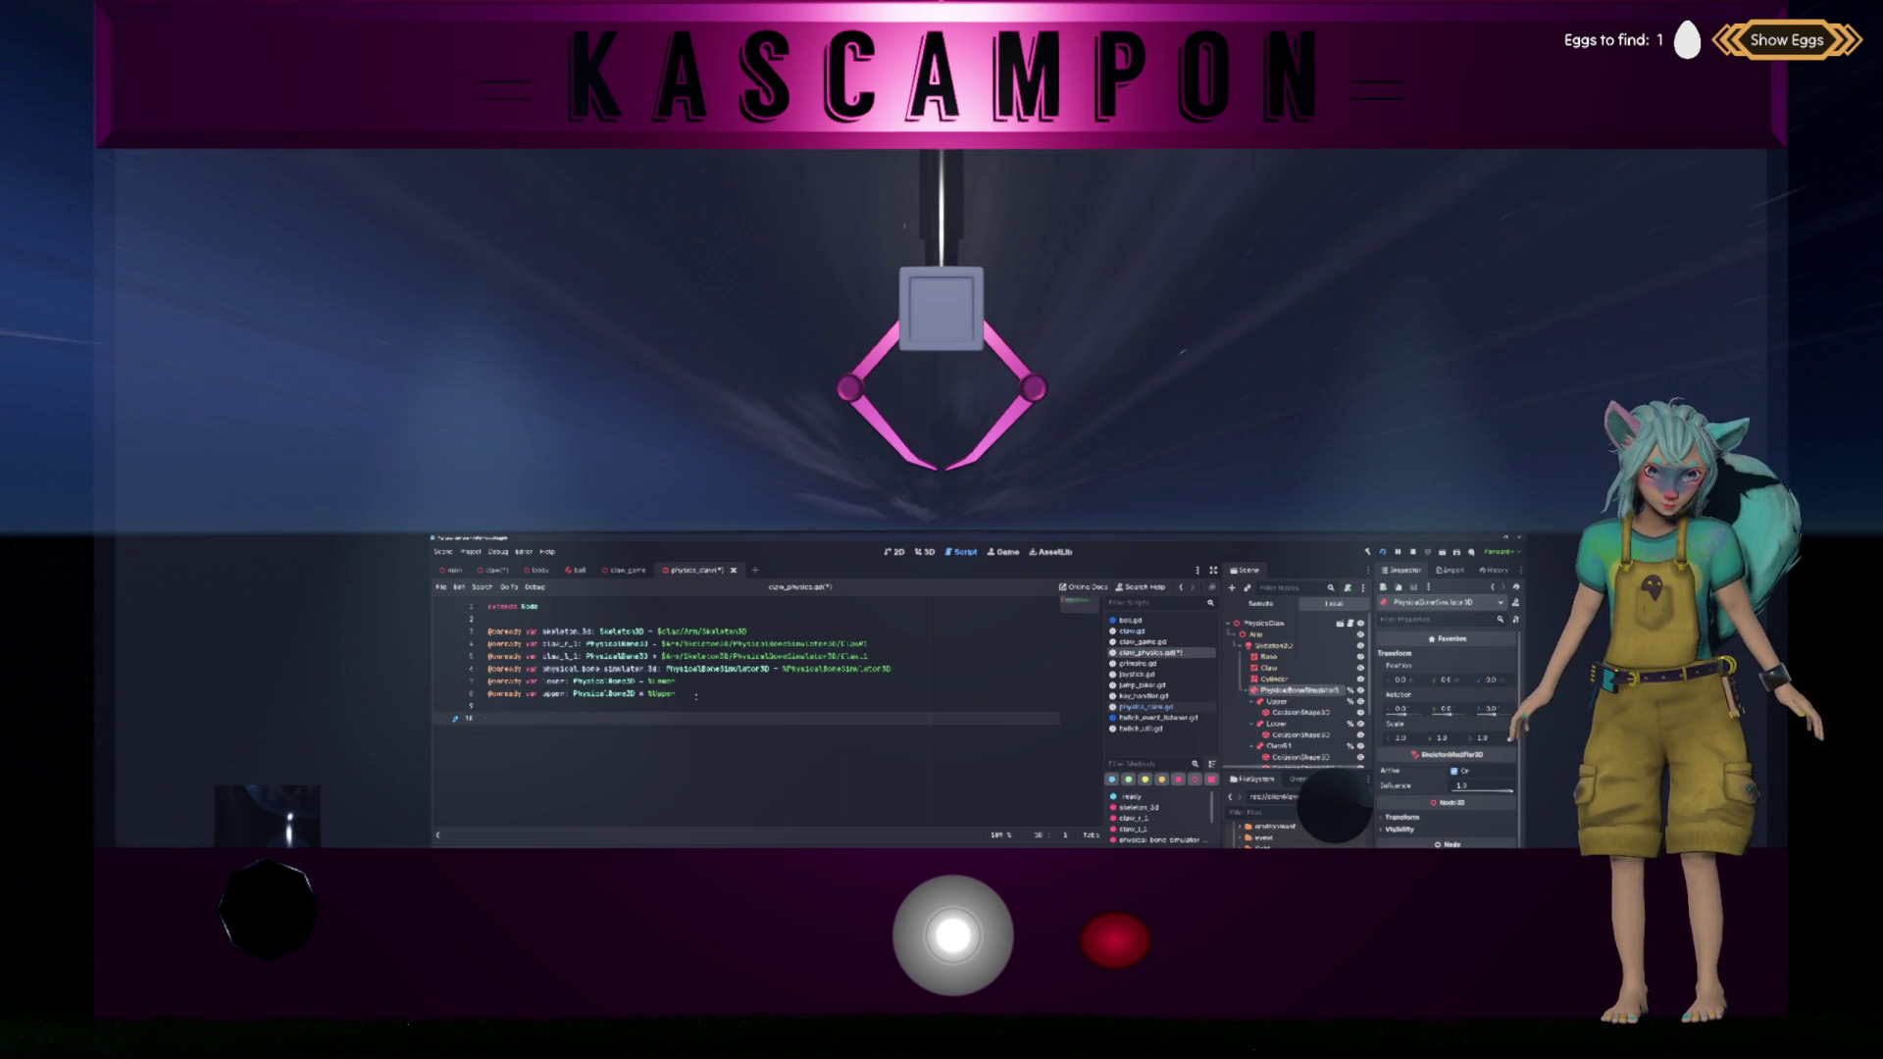
{"action": "key", "text": "alt+Left"}
{"action": "left_click", "coordinate": [685, 710]}
{"action": "key", "text": "Return"}
{"action": "key", "text": "ctrl+v"}
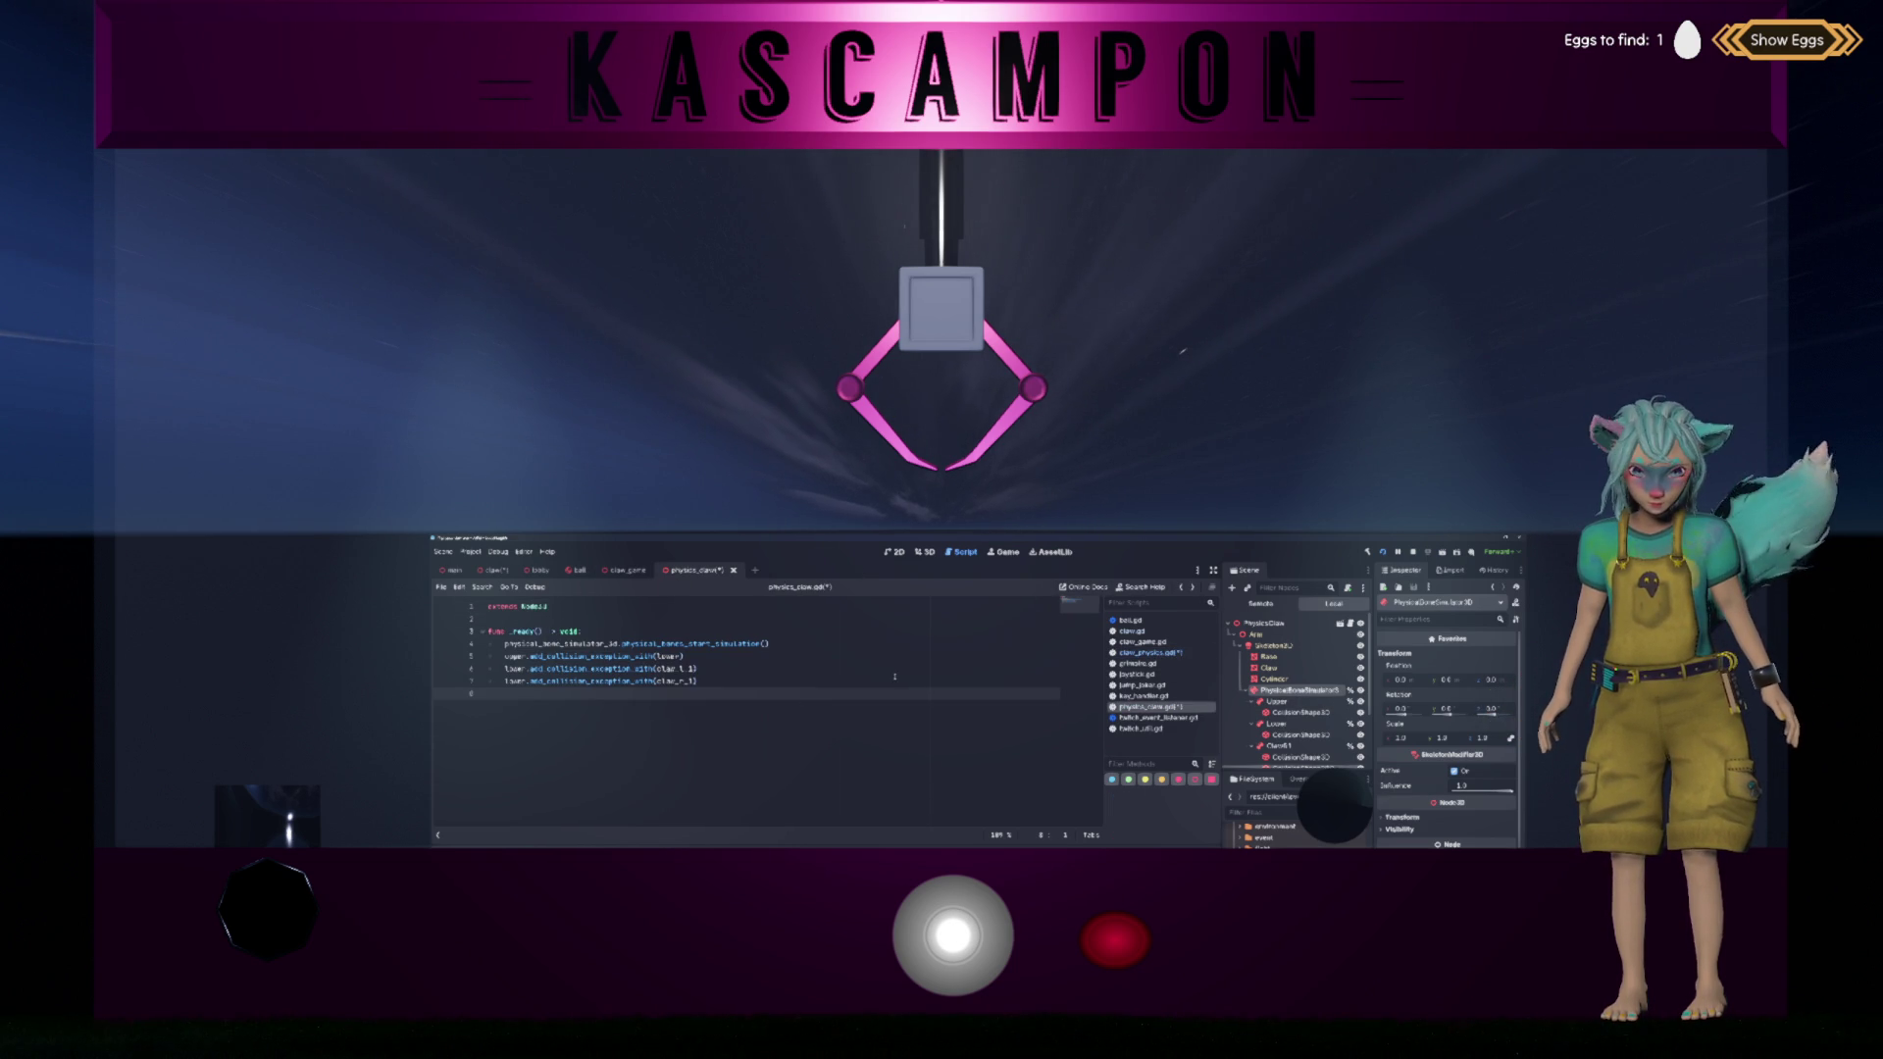
{"action": "scroll", "coordinate": [1308, 760], "scroll_direction": "down", "scroll_amount": 2}
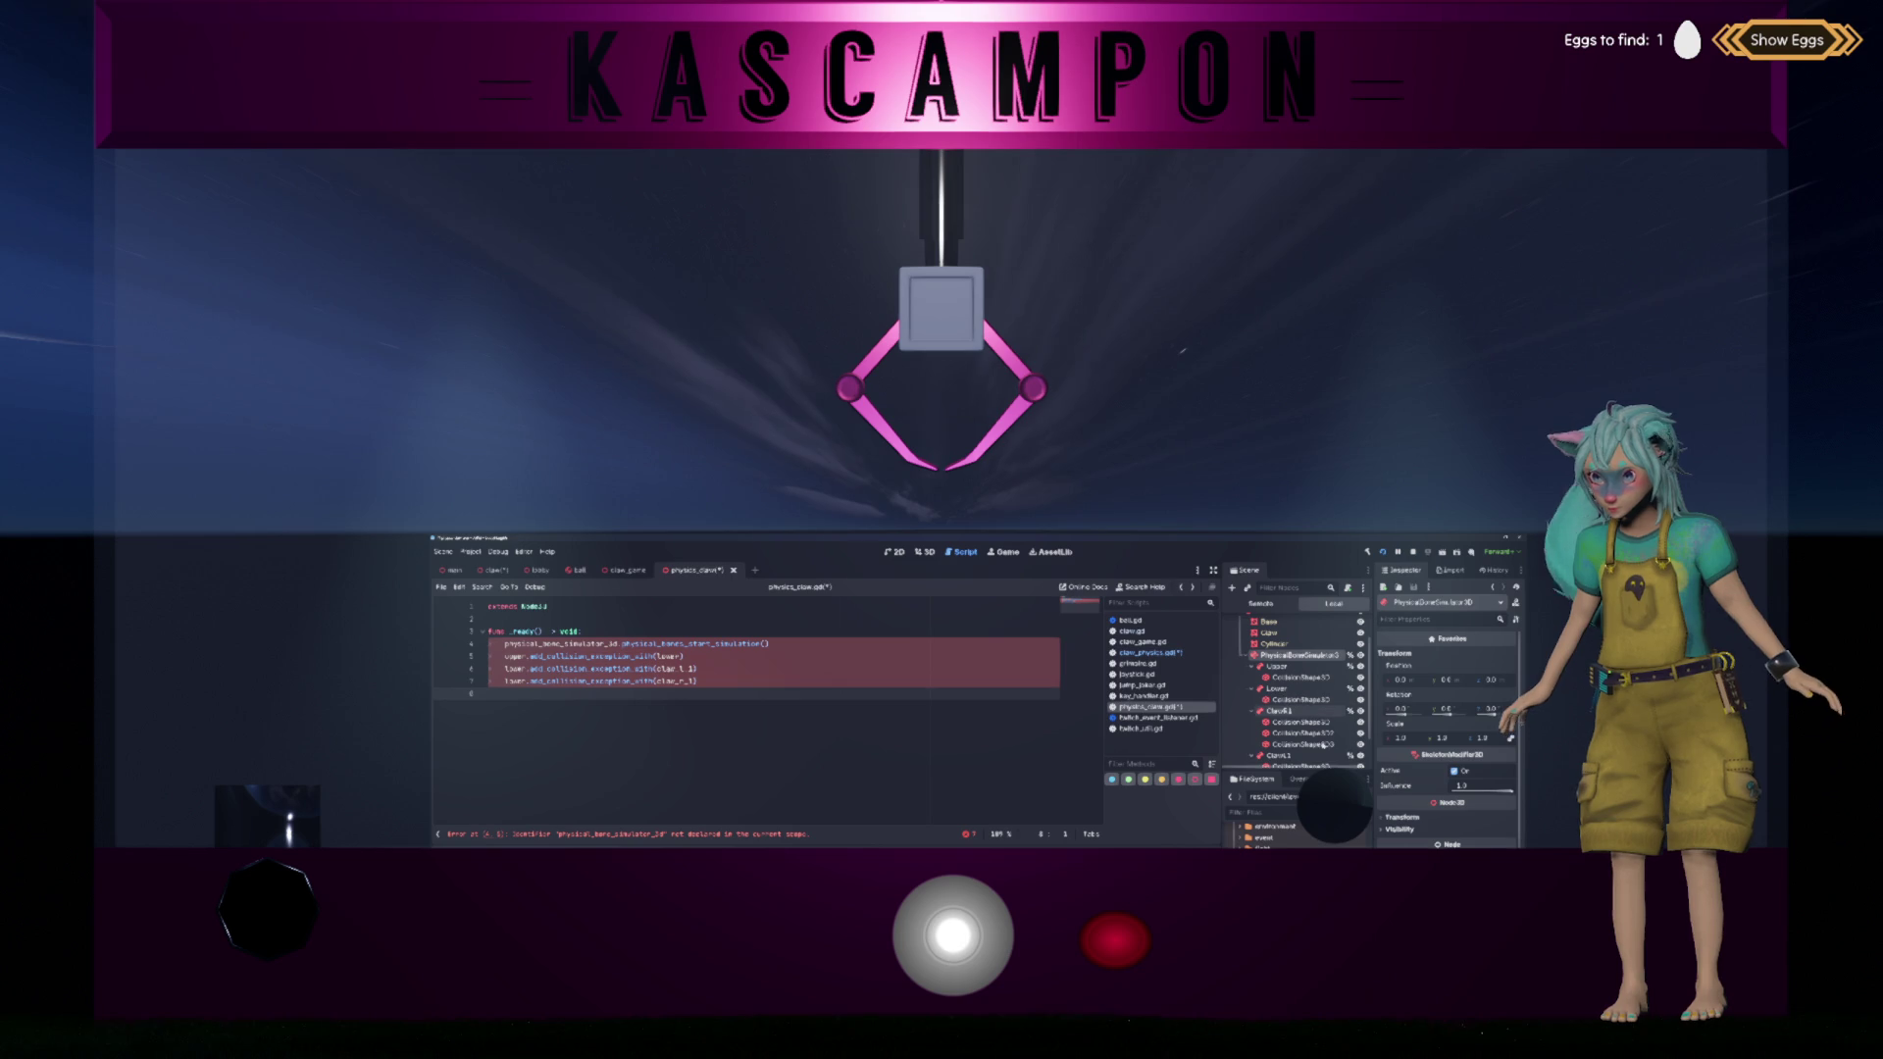
{"action": "left_click", "coordinate": [1308, 755]}
{"action": "left_click", "coordinate": [1280, 710], "text": "ctrl"}
{"action": "left_click", "coordinate": [1278, 689], "text": "ctrl"}
{"action": "left_click", "coordinate": [1297, 666], "text": "ctrl"}
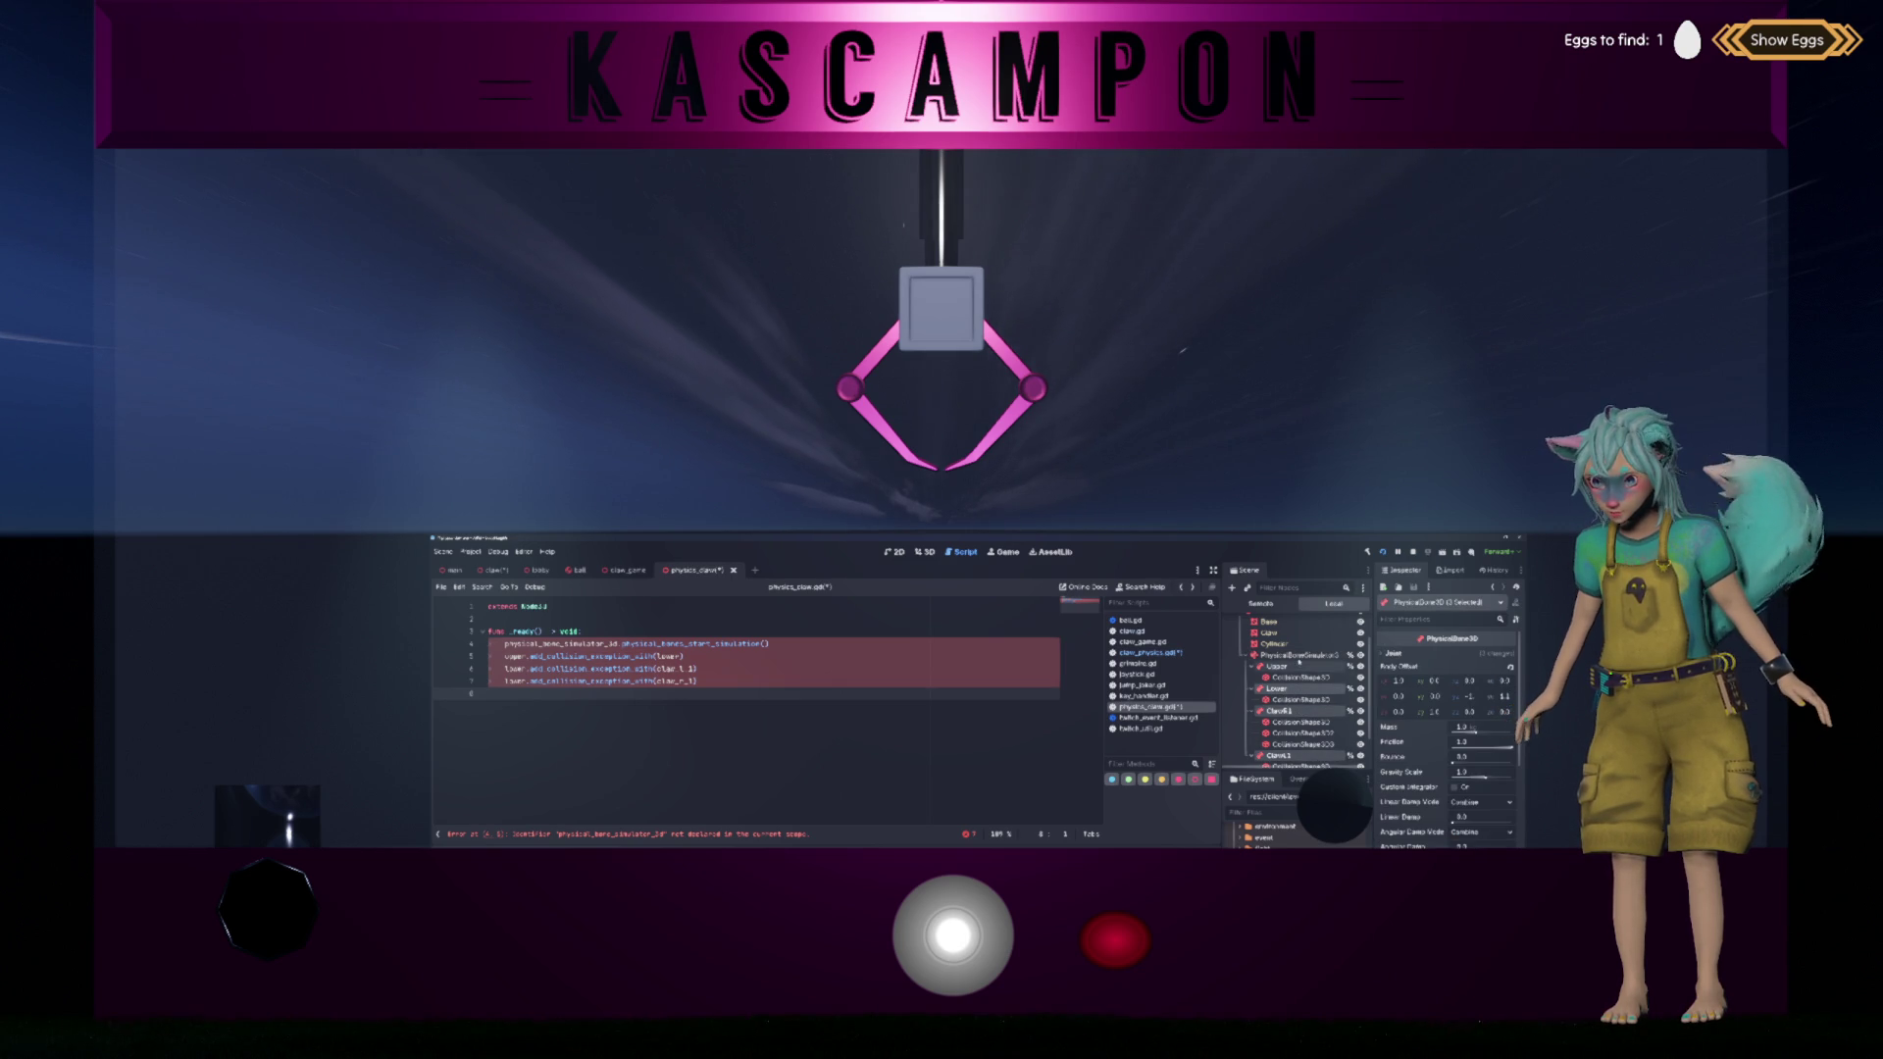
{"action": "left_click", "coordinate": [1300, 655], "text": "ctrl"}
{"action": "left_click_drag", "start_coordinate": [1299, 655], "coordinate": [588, 619]}
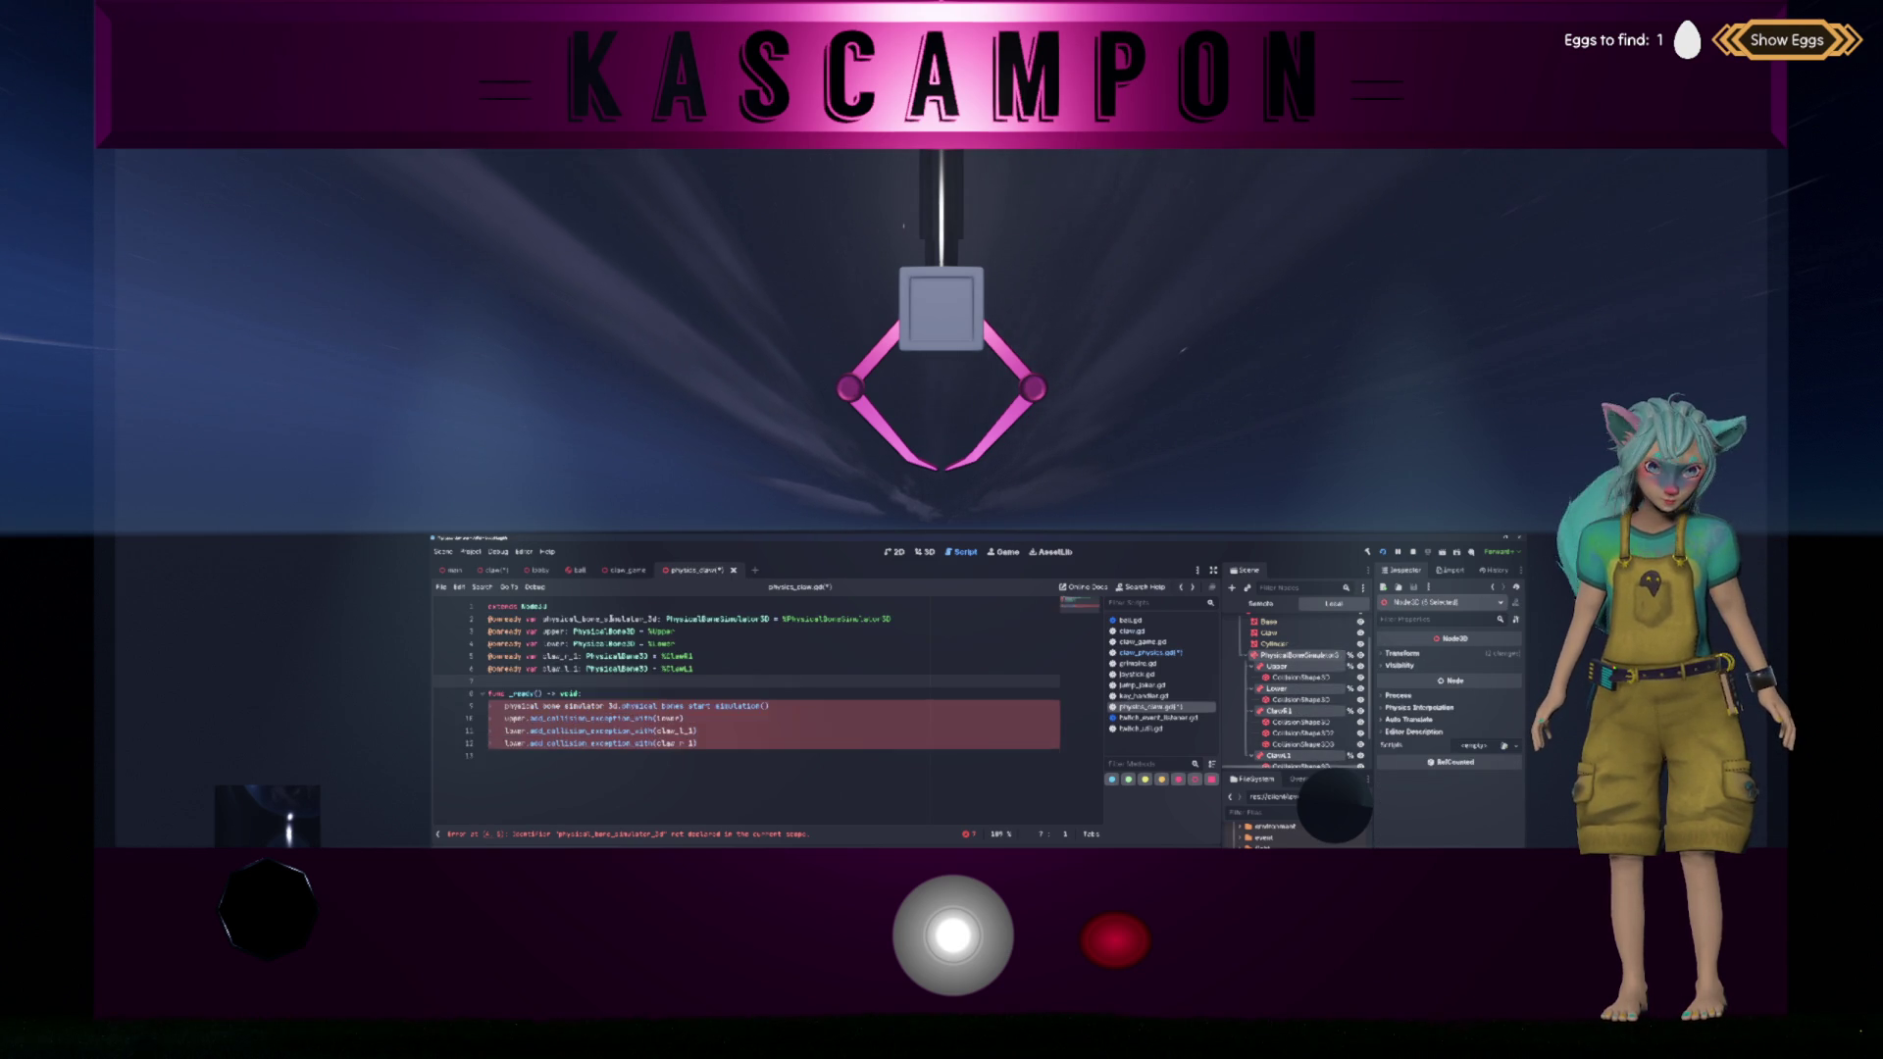
{"action": "left_click", "coordinate": [613, 608]}
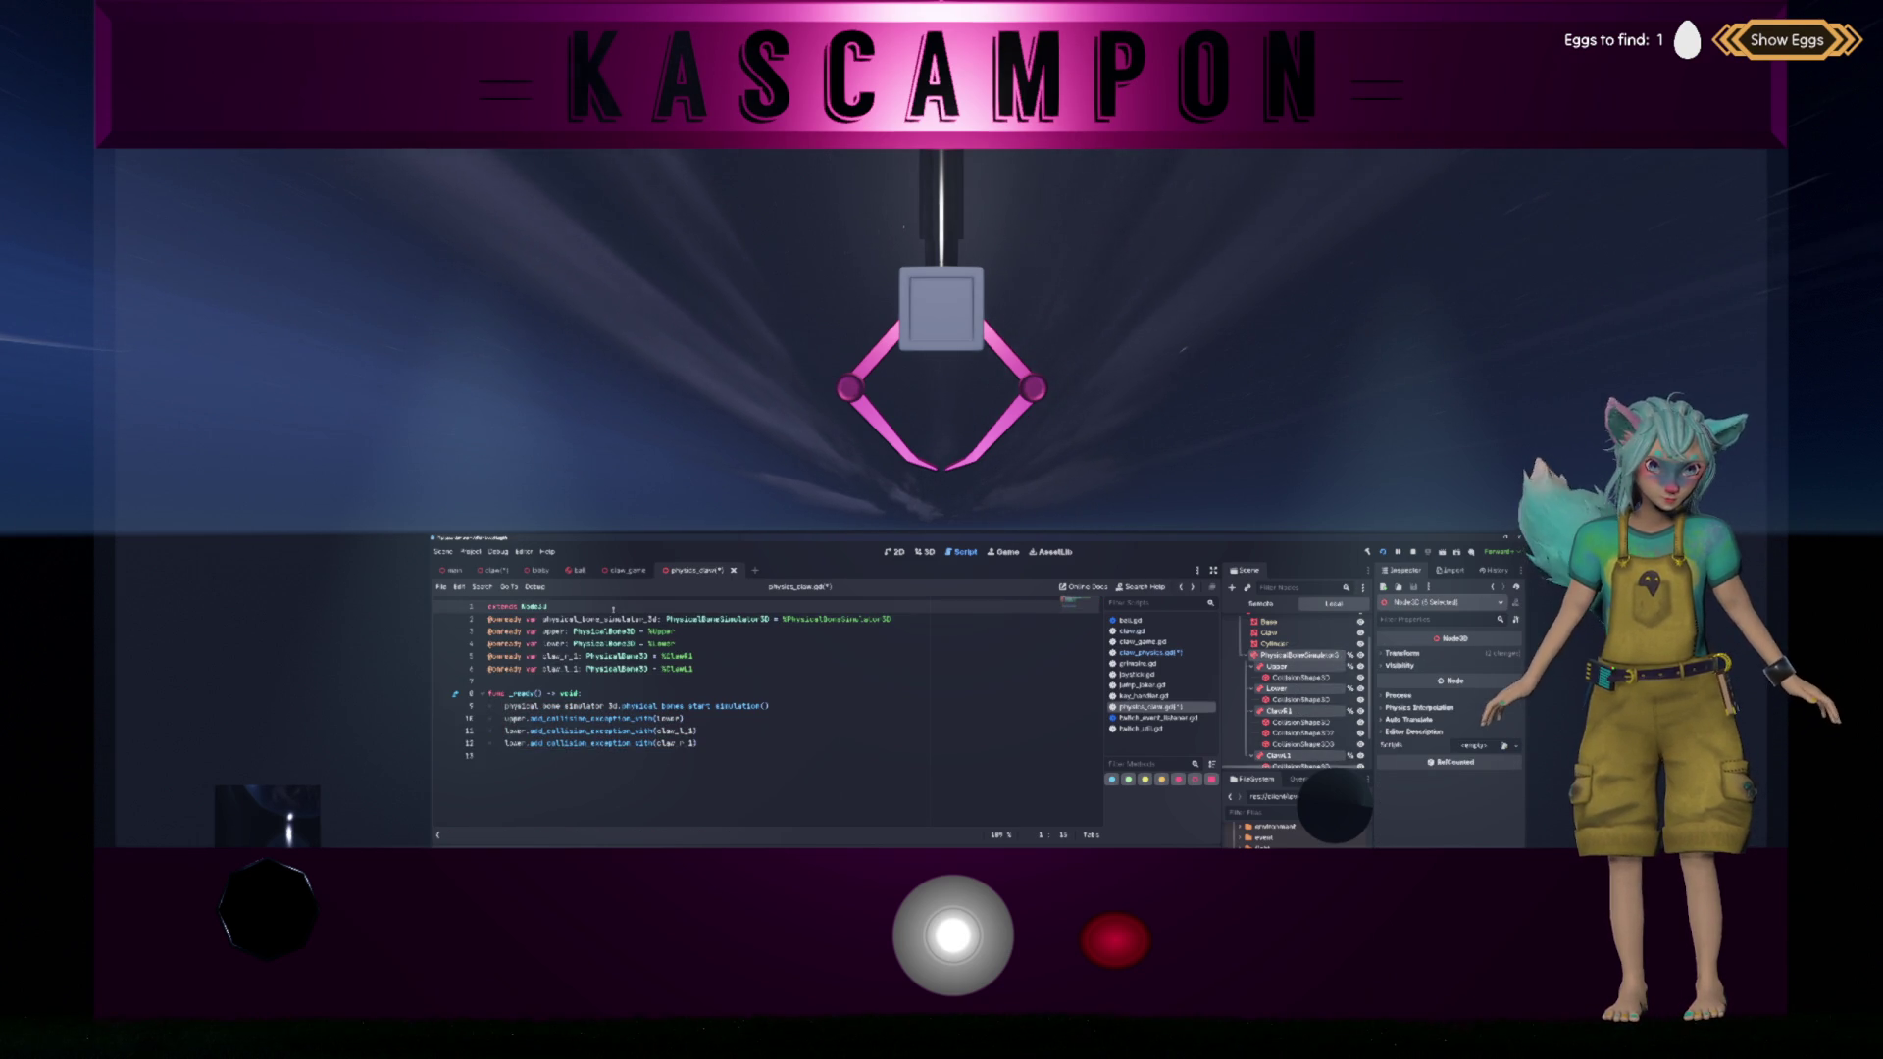
{"action": "key", "text": "Return"}
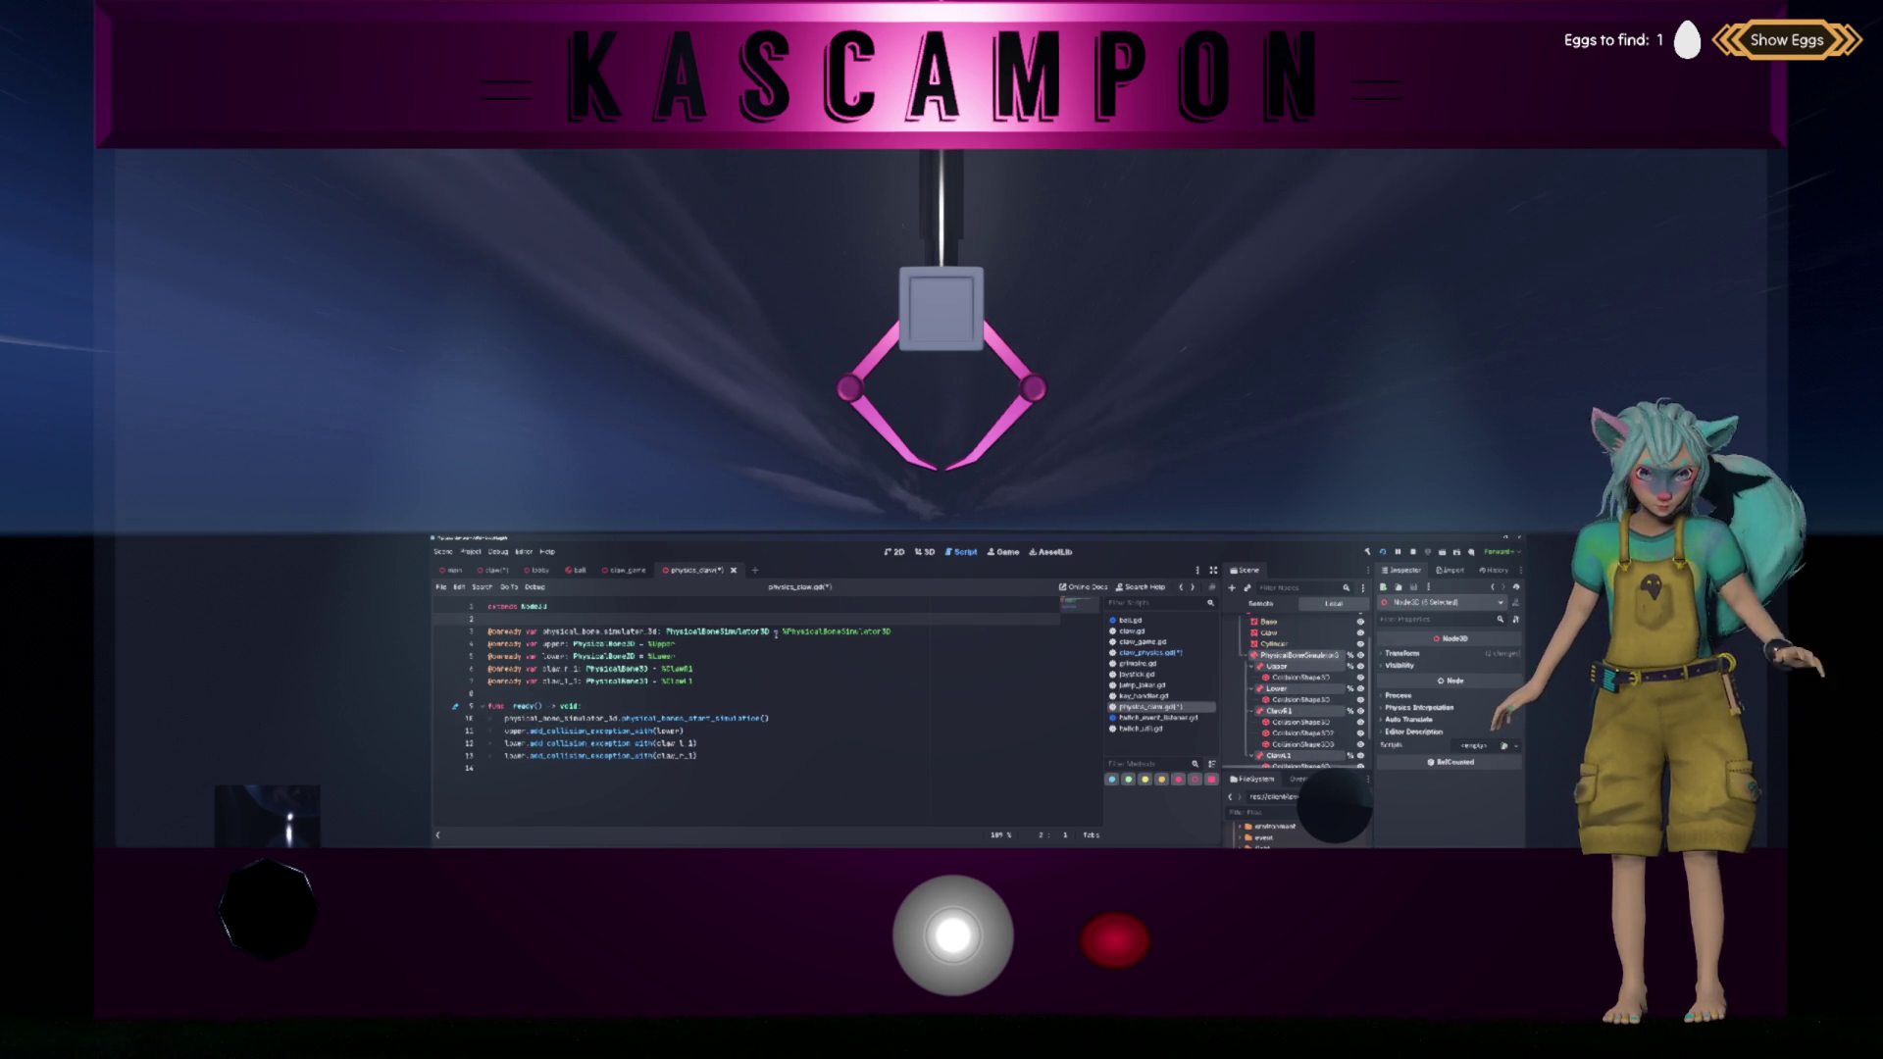
{"action": "key", "text": "ctrl+s"}
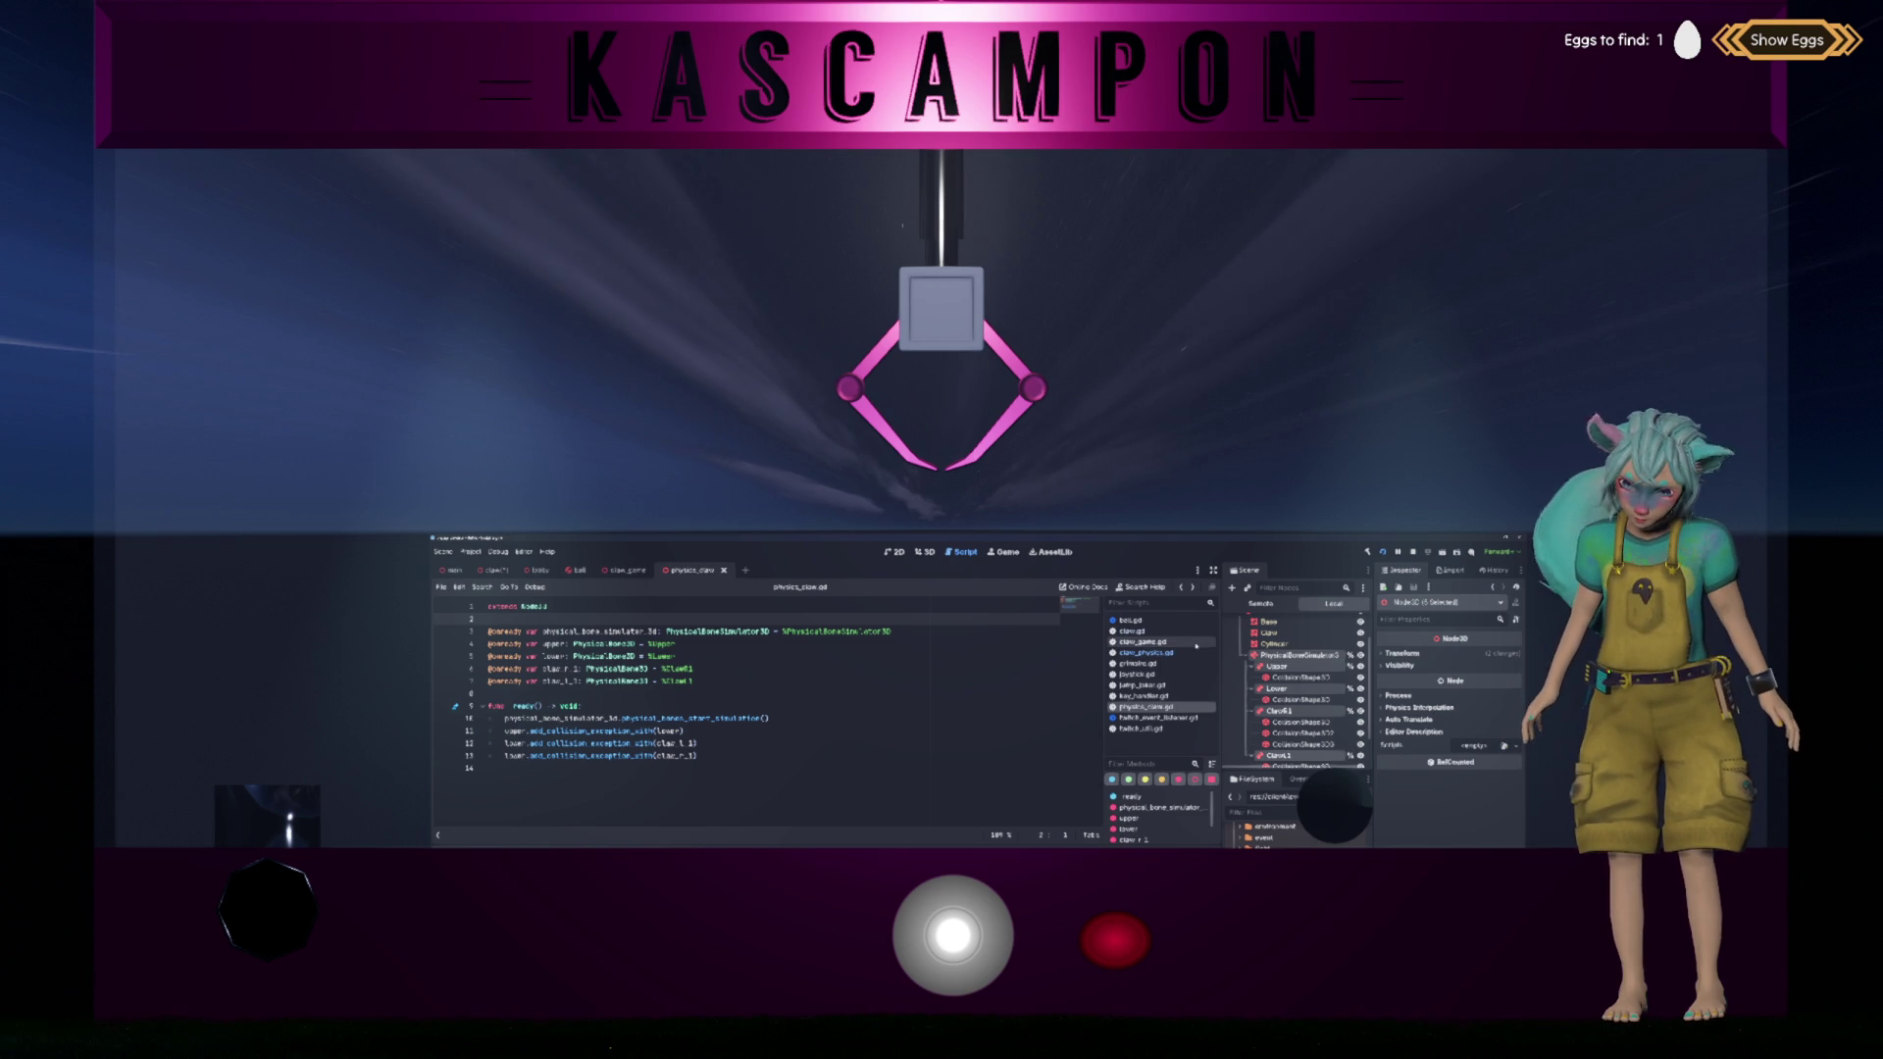
{"action": "left_click", "coordinate": [1255, 656]}
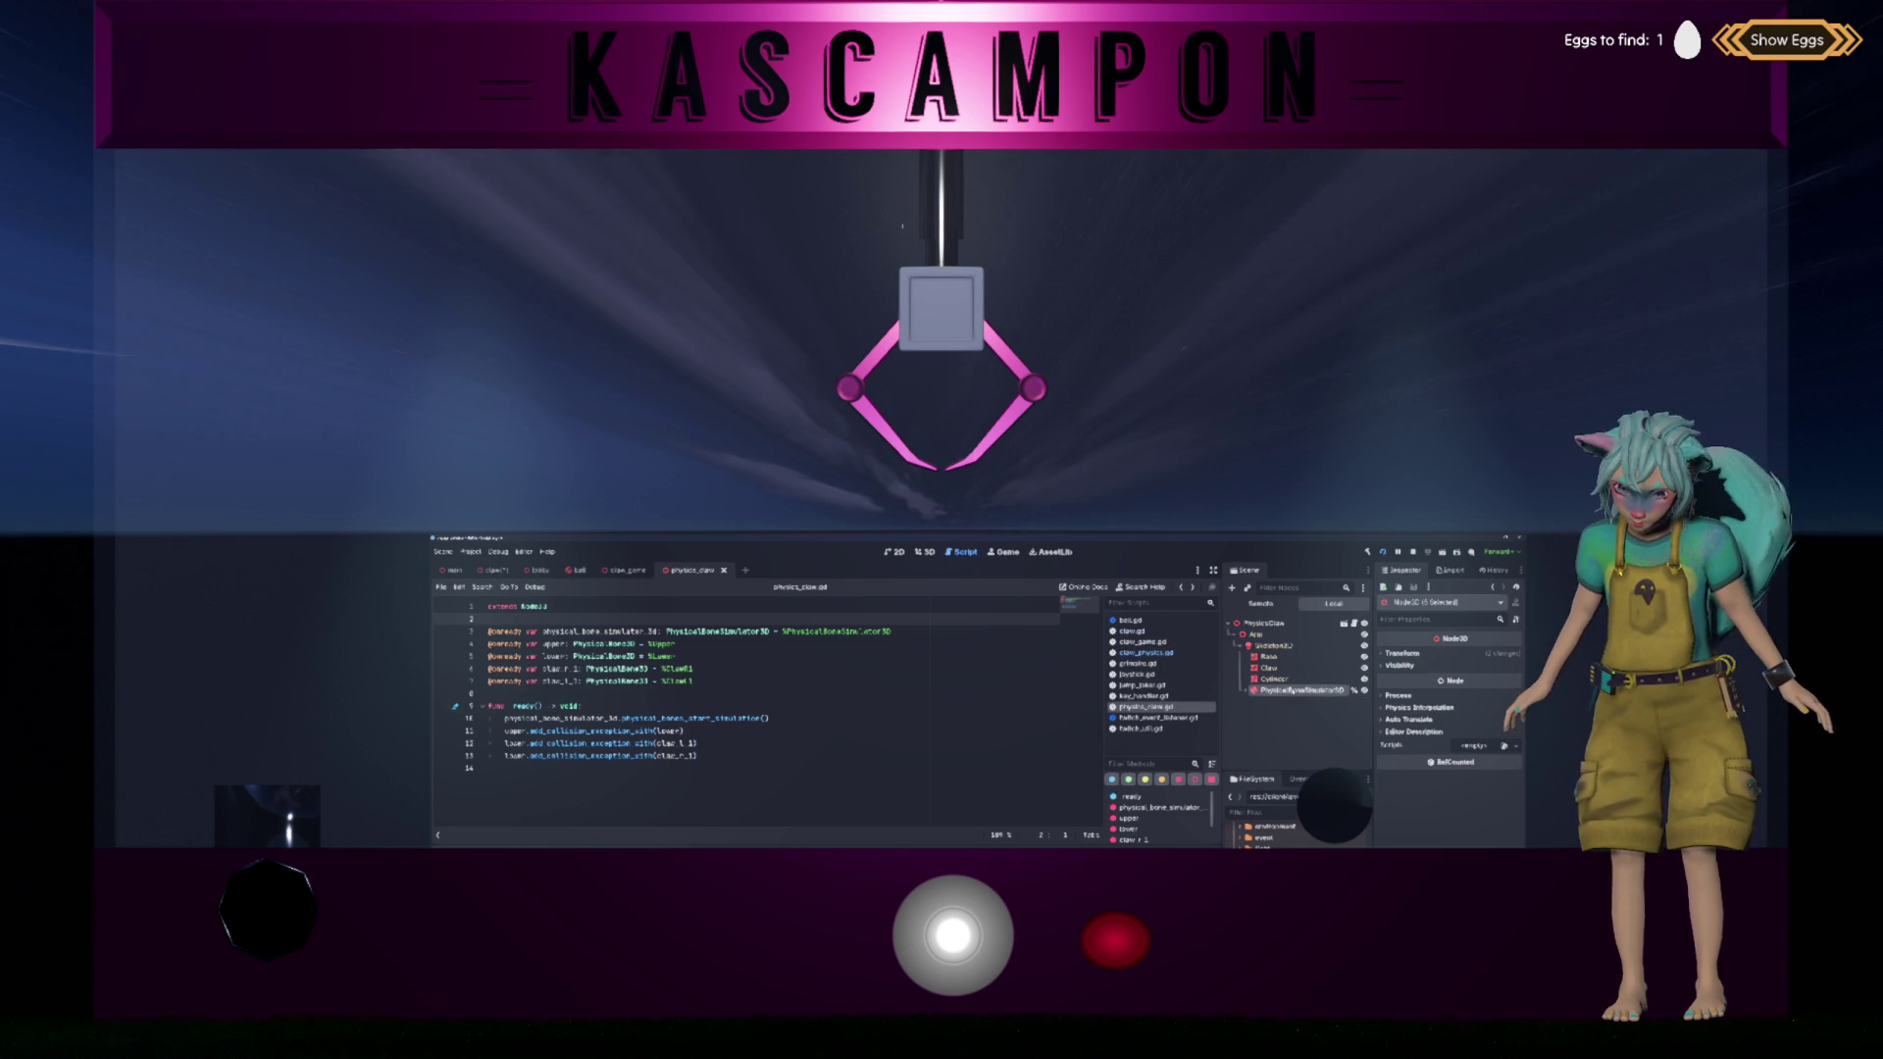
Step: Close the ball scene tab and return to the claw scene
{"action": "left_click", "coordinate": [734, 718]}
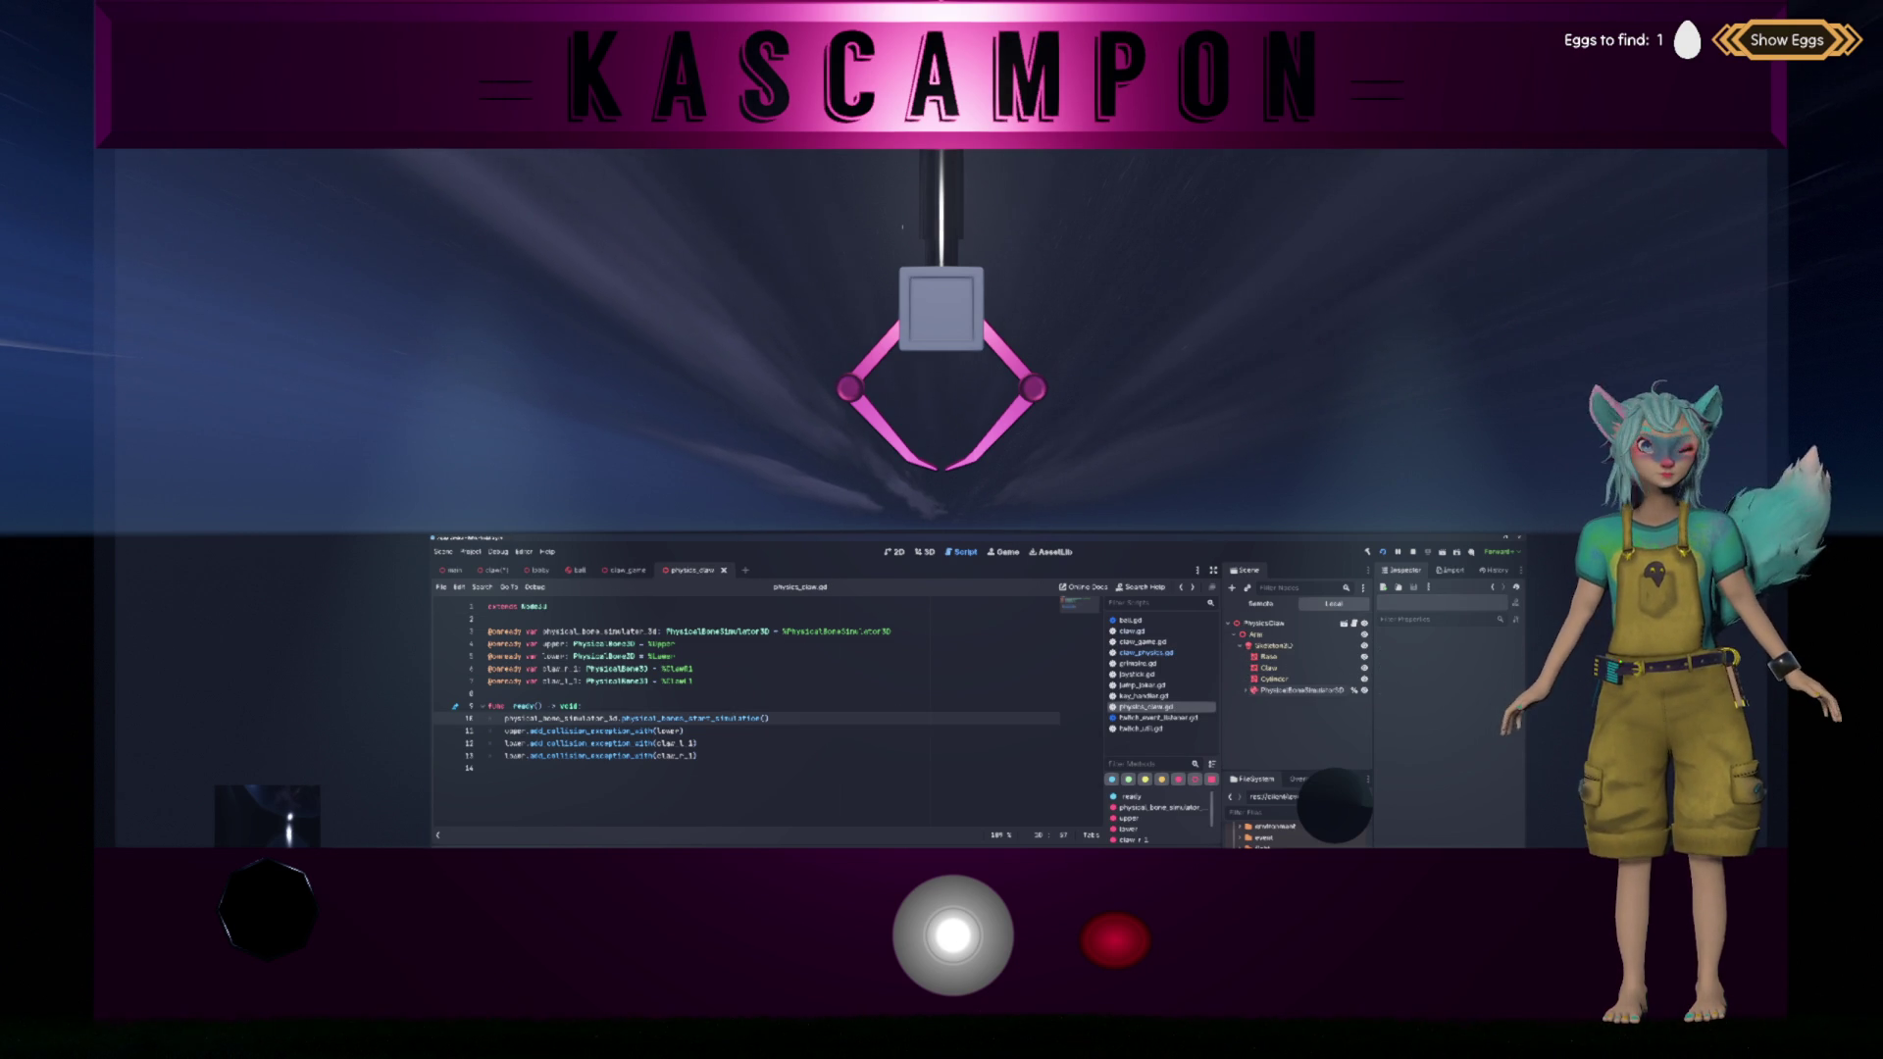
{"action": "left_click", "coordinate": [630, 571]}
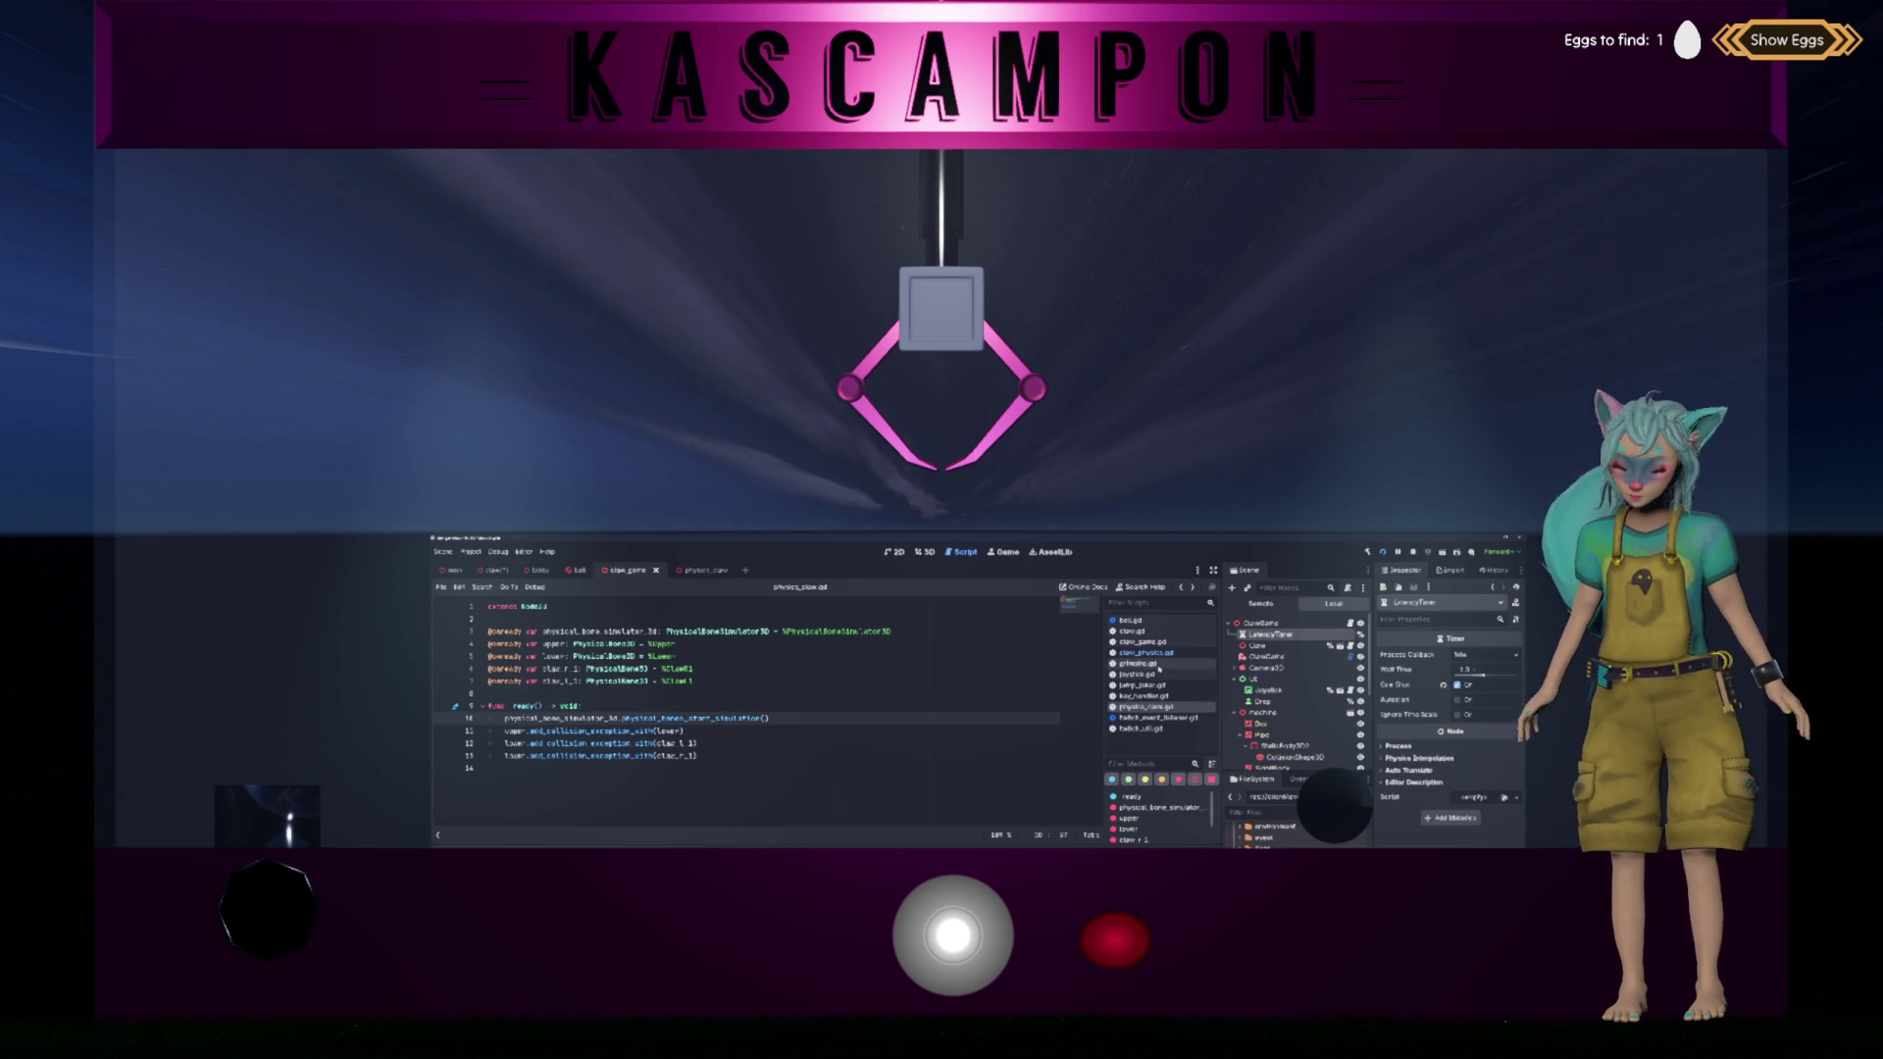
{"action": "left_click", "coordinate": [588, 571]}
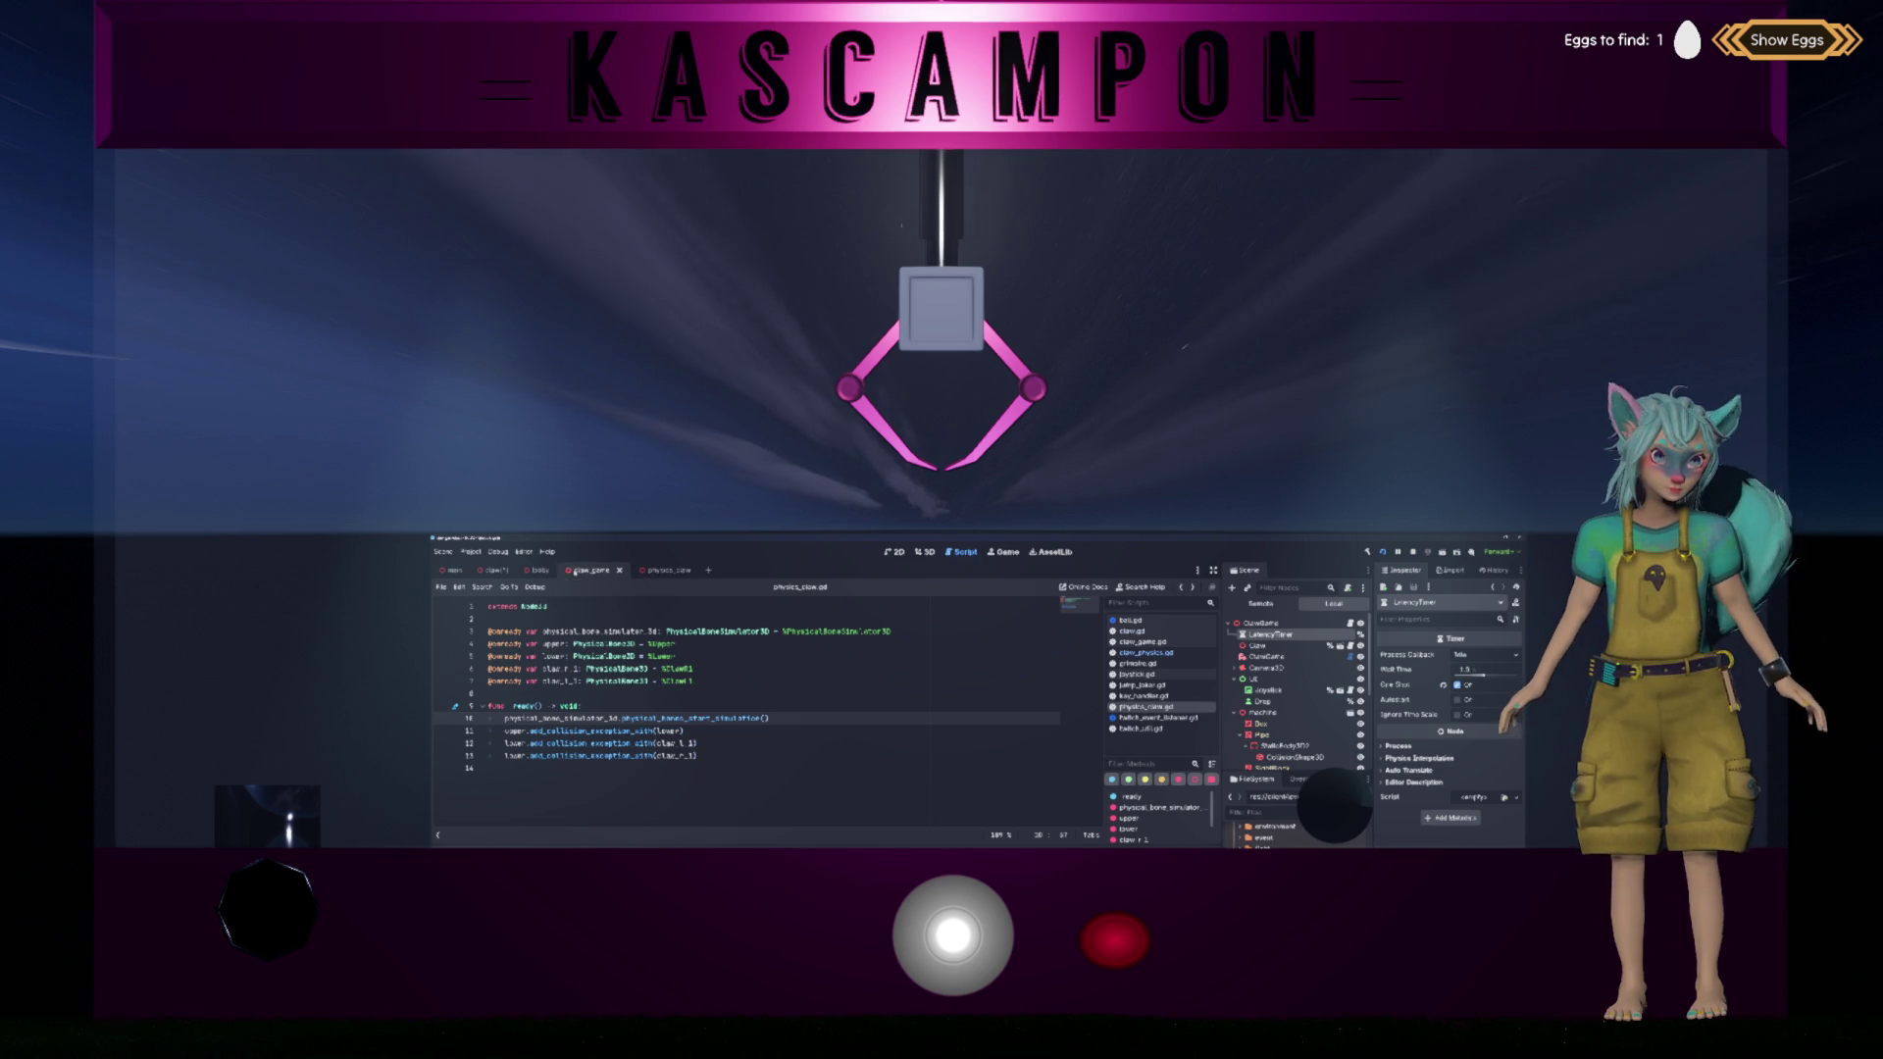
{"action": "left_click", "coordinate": [495, 570]}
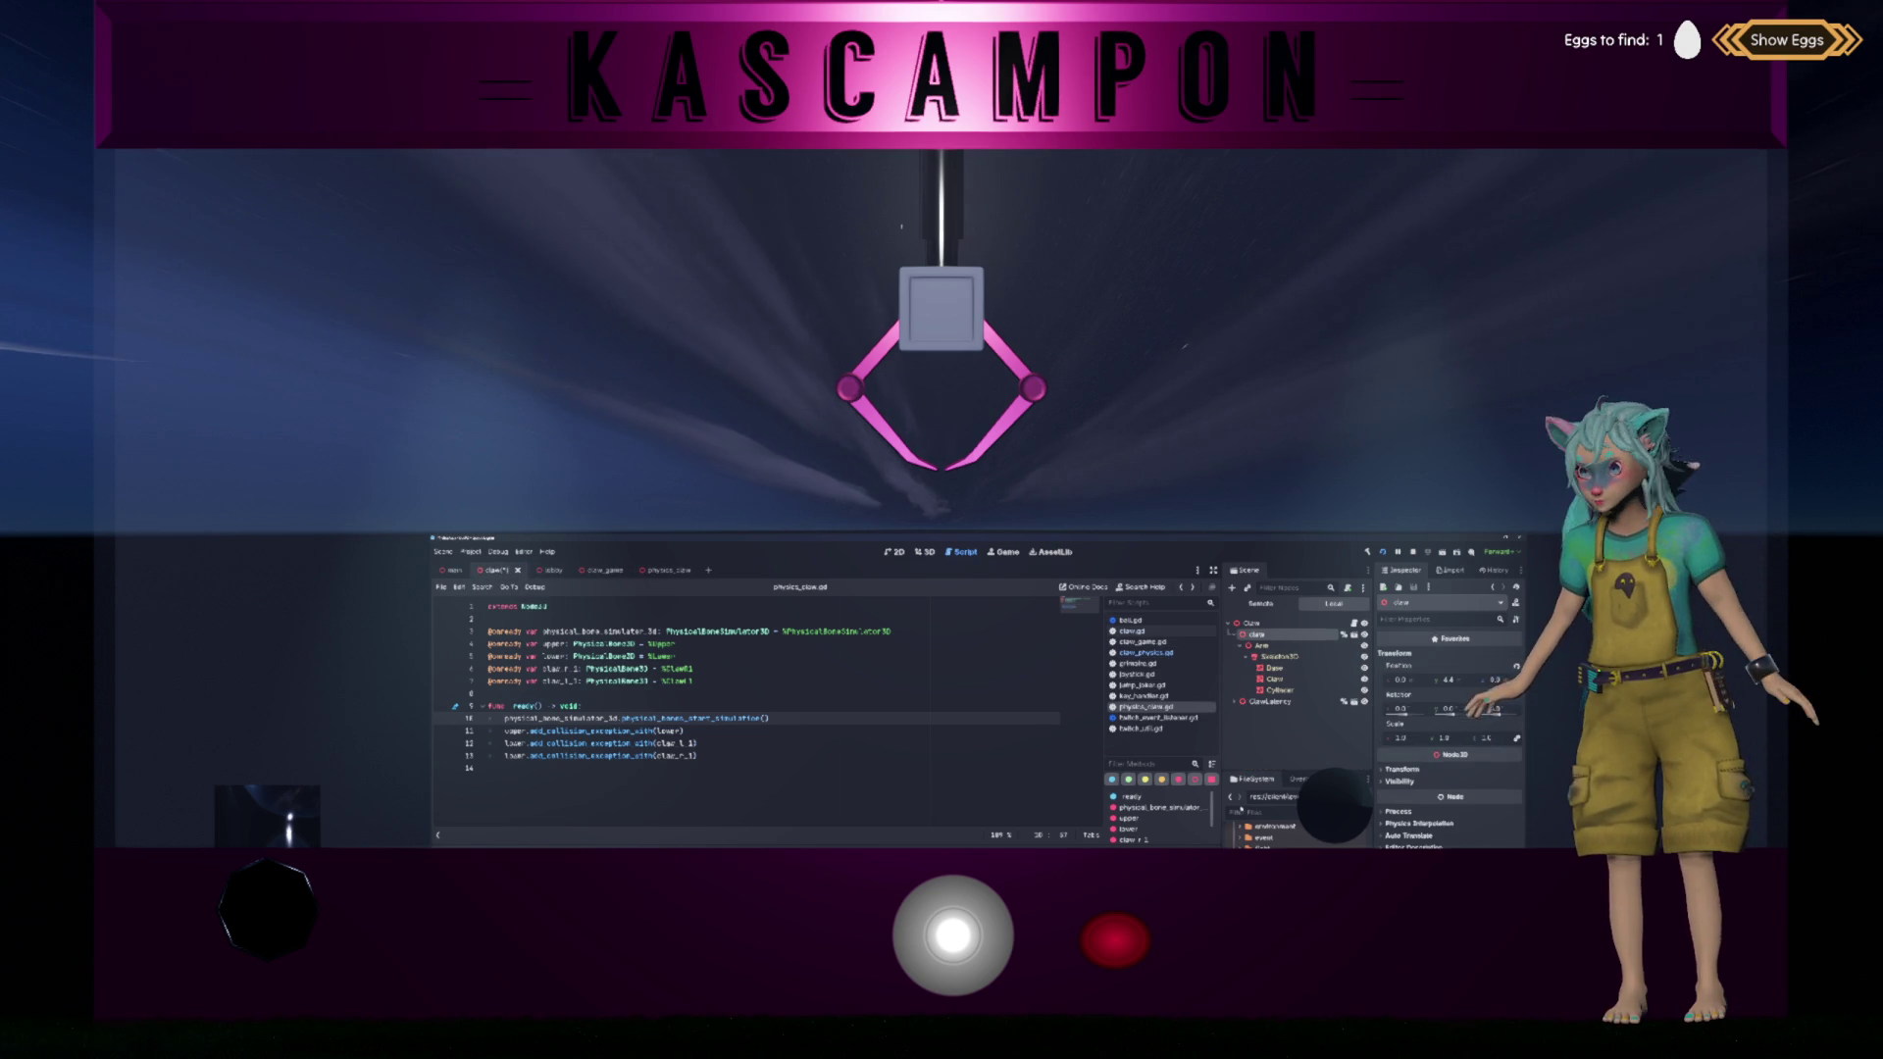
Step: Delete the old claw nodes and instance physics_claw.tscn under Claw twice
{"action": "left_click", "coordinate": [1234, 701]}
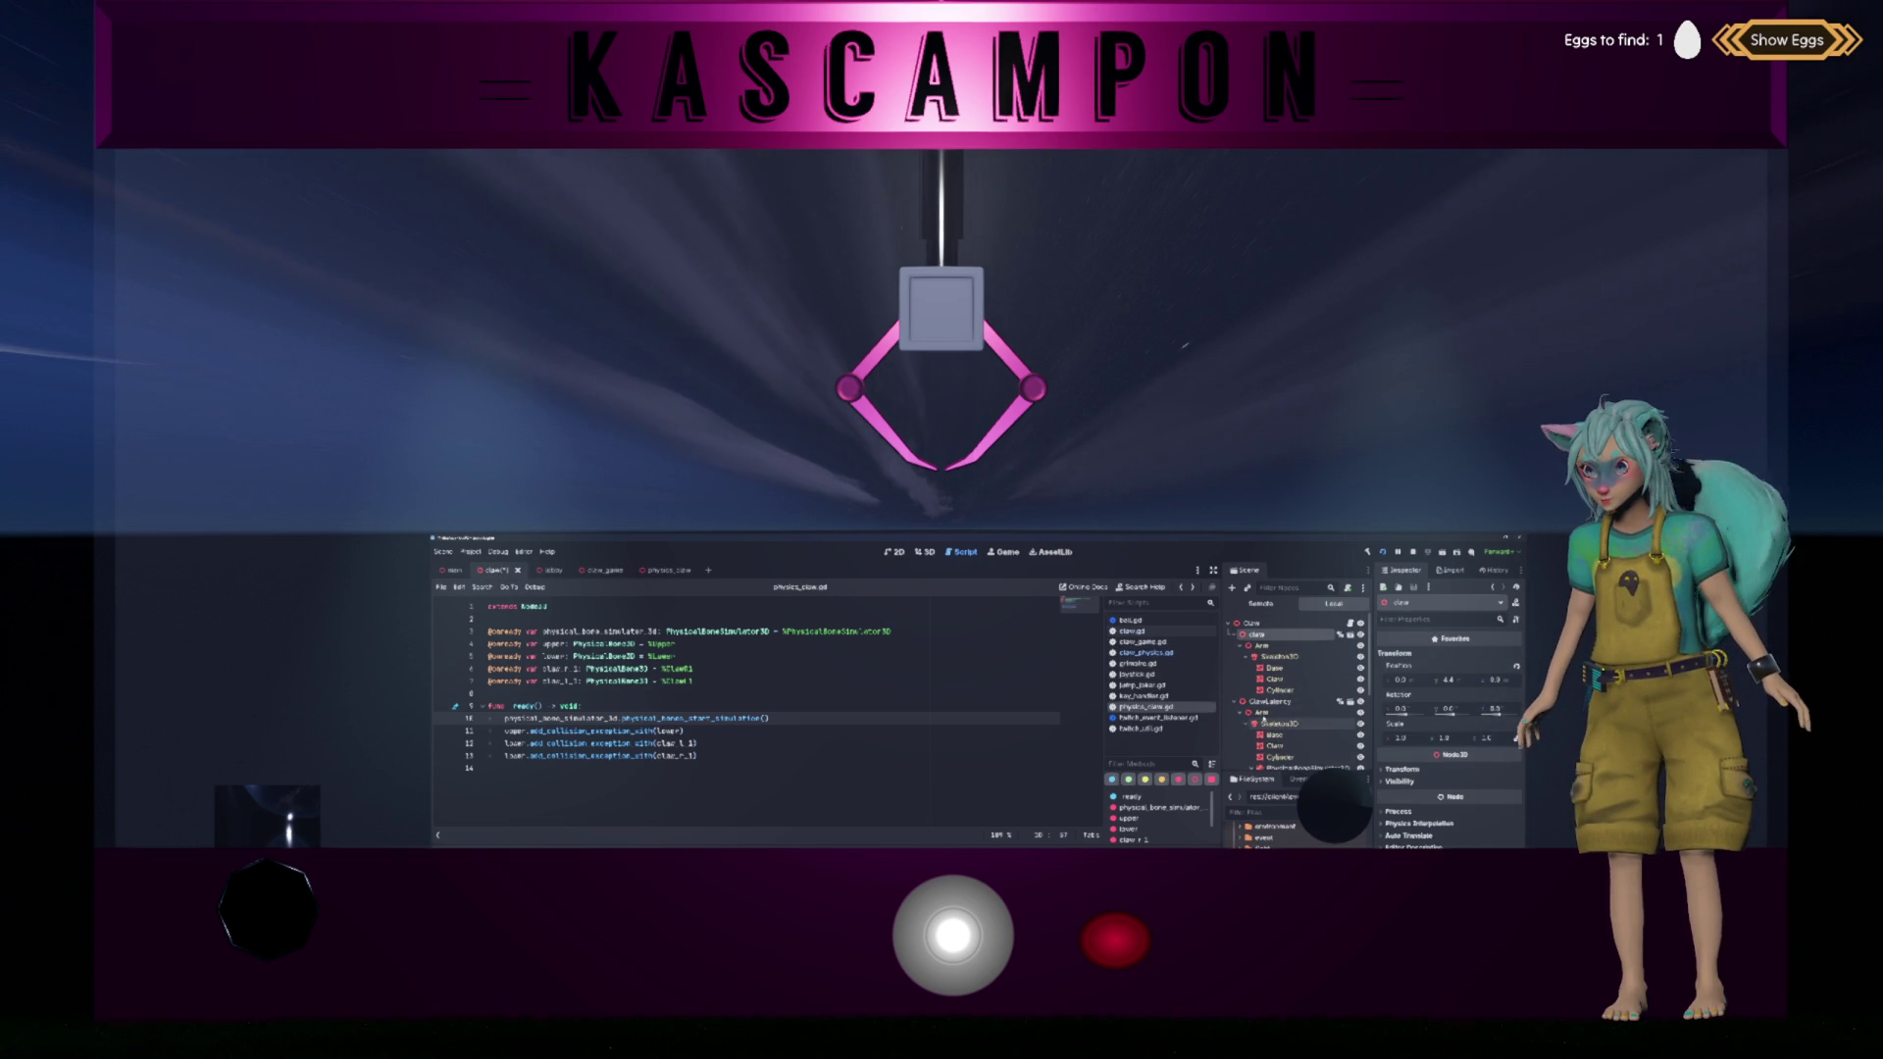
{"action": "left_click", "coordinate": [1275, 679], "text": "ctrl"}
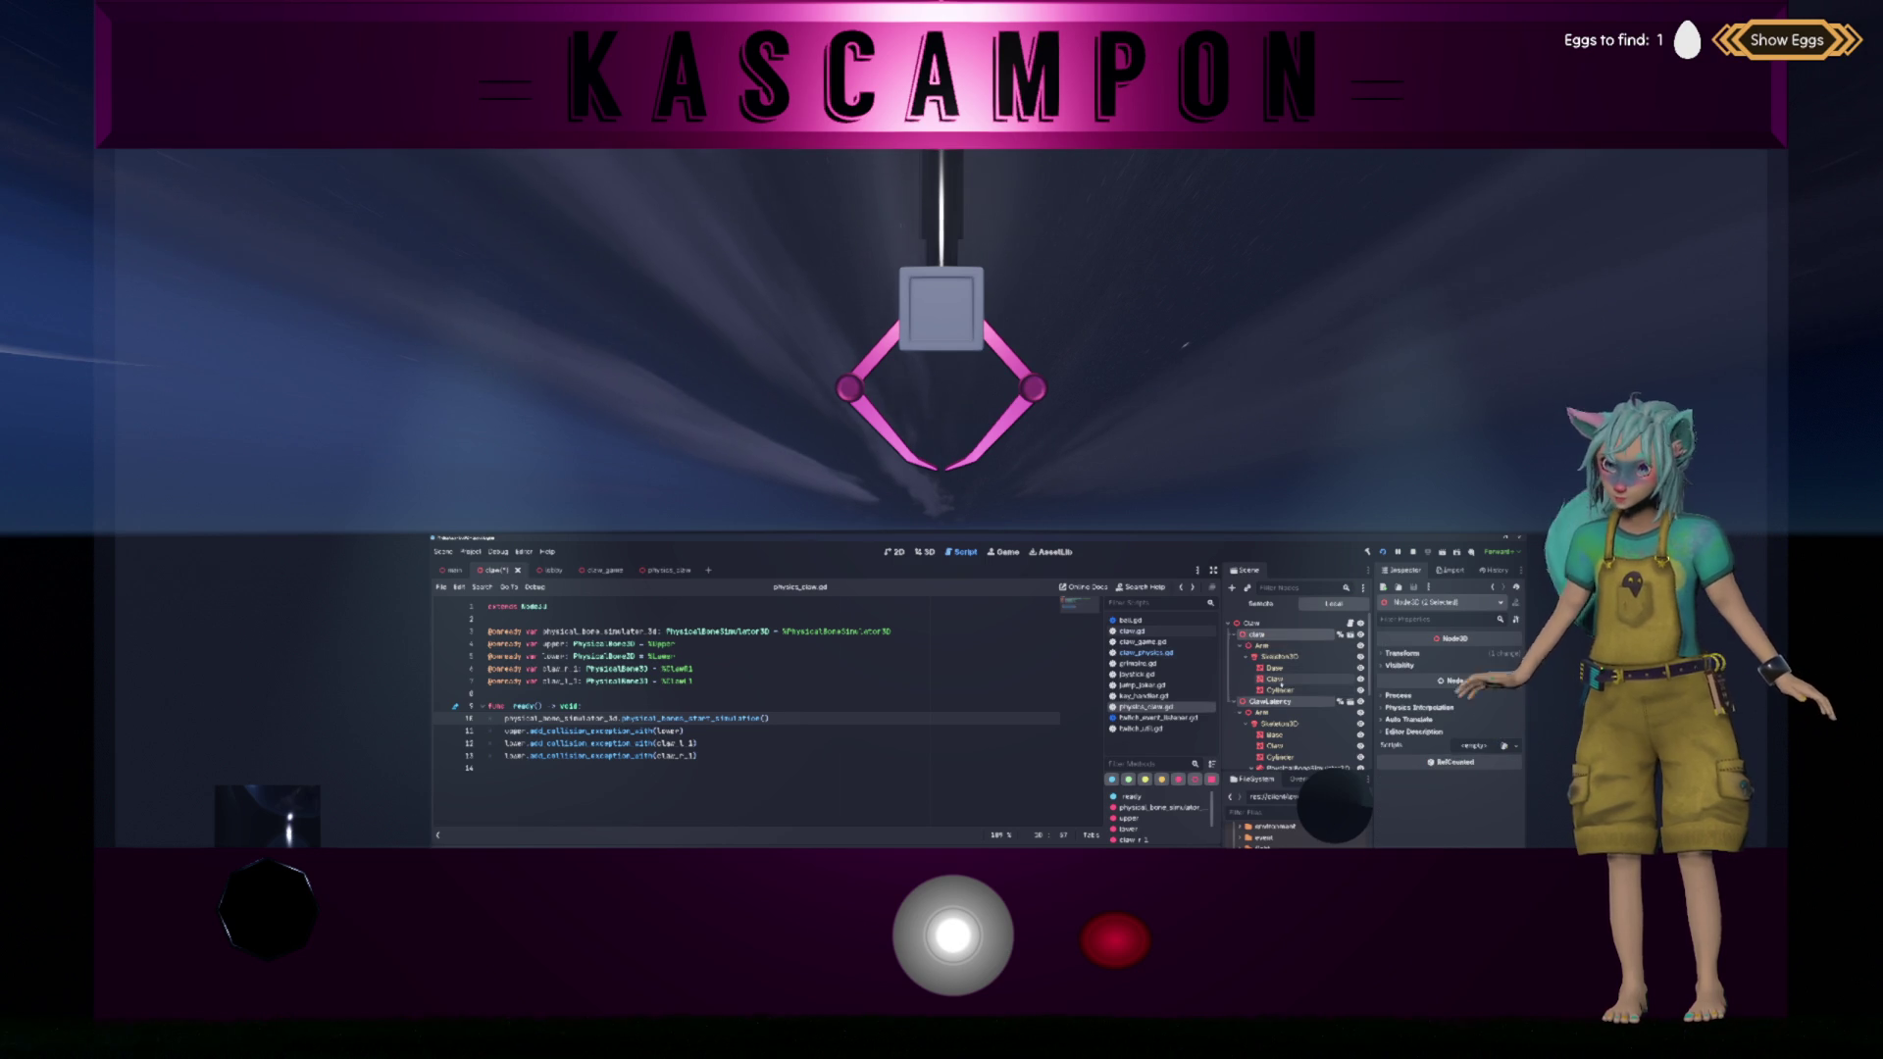
{"action": "key", "text": "Delete"}
{"action": "key", "text": "Return"}
{"action": "scroll", "coordinate": [1275, 833], "scroll_direction": "down", "scroll_amount": 2}
{"action": "mouse_move", "coordinate": [1275, 839]}
{"action": "left_mouse_down"}
{"action": "mouse_move", "coordinate": [1272, 636]}
{"action": "mouse_move", "coordinate": [1298, 785]}
{"action": "mouse_move", "coordinate": [1293, 650]}
{"action": "mouse_move", "coordinate": [1275, 635]}
{"action": "left_mouse_up"}
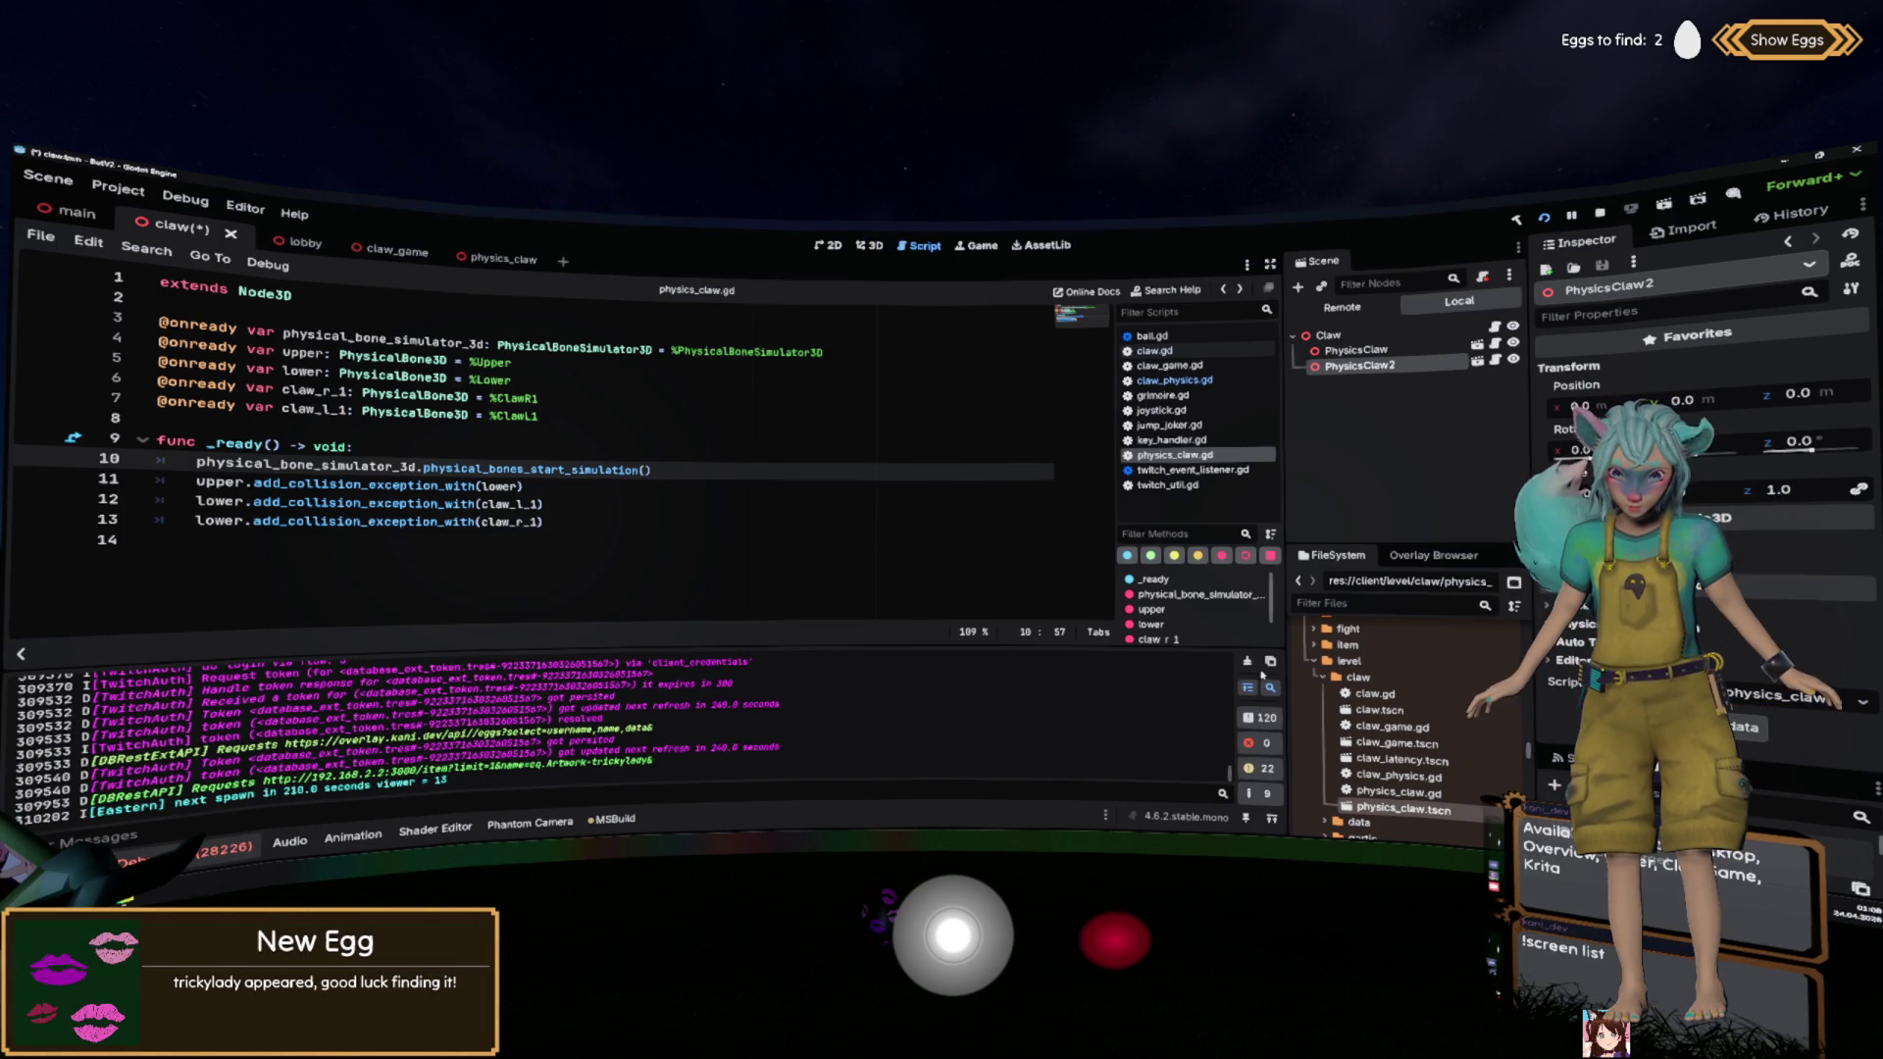
Step: Clear the debugger error list and hide the debugger panel
{"action": "left_click", "coordinate": [237, 851]}
{"action": "left_click", "coordinate": [1252, 664]}
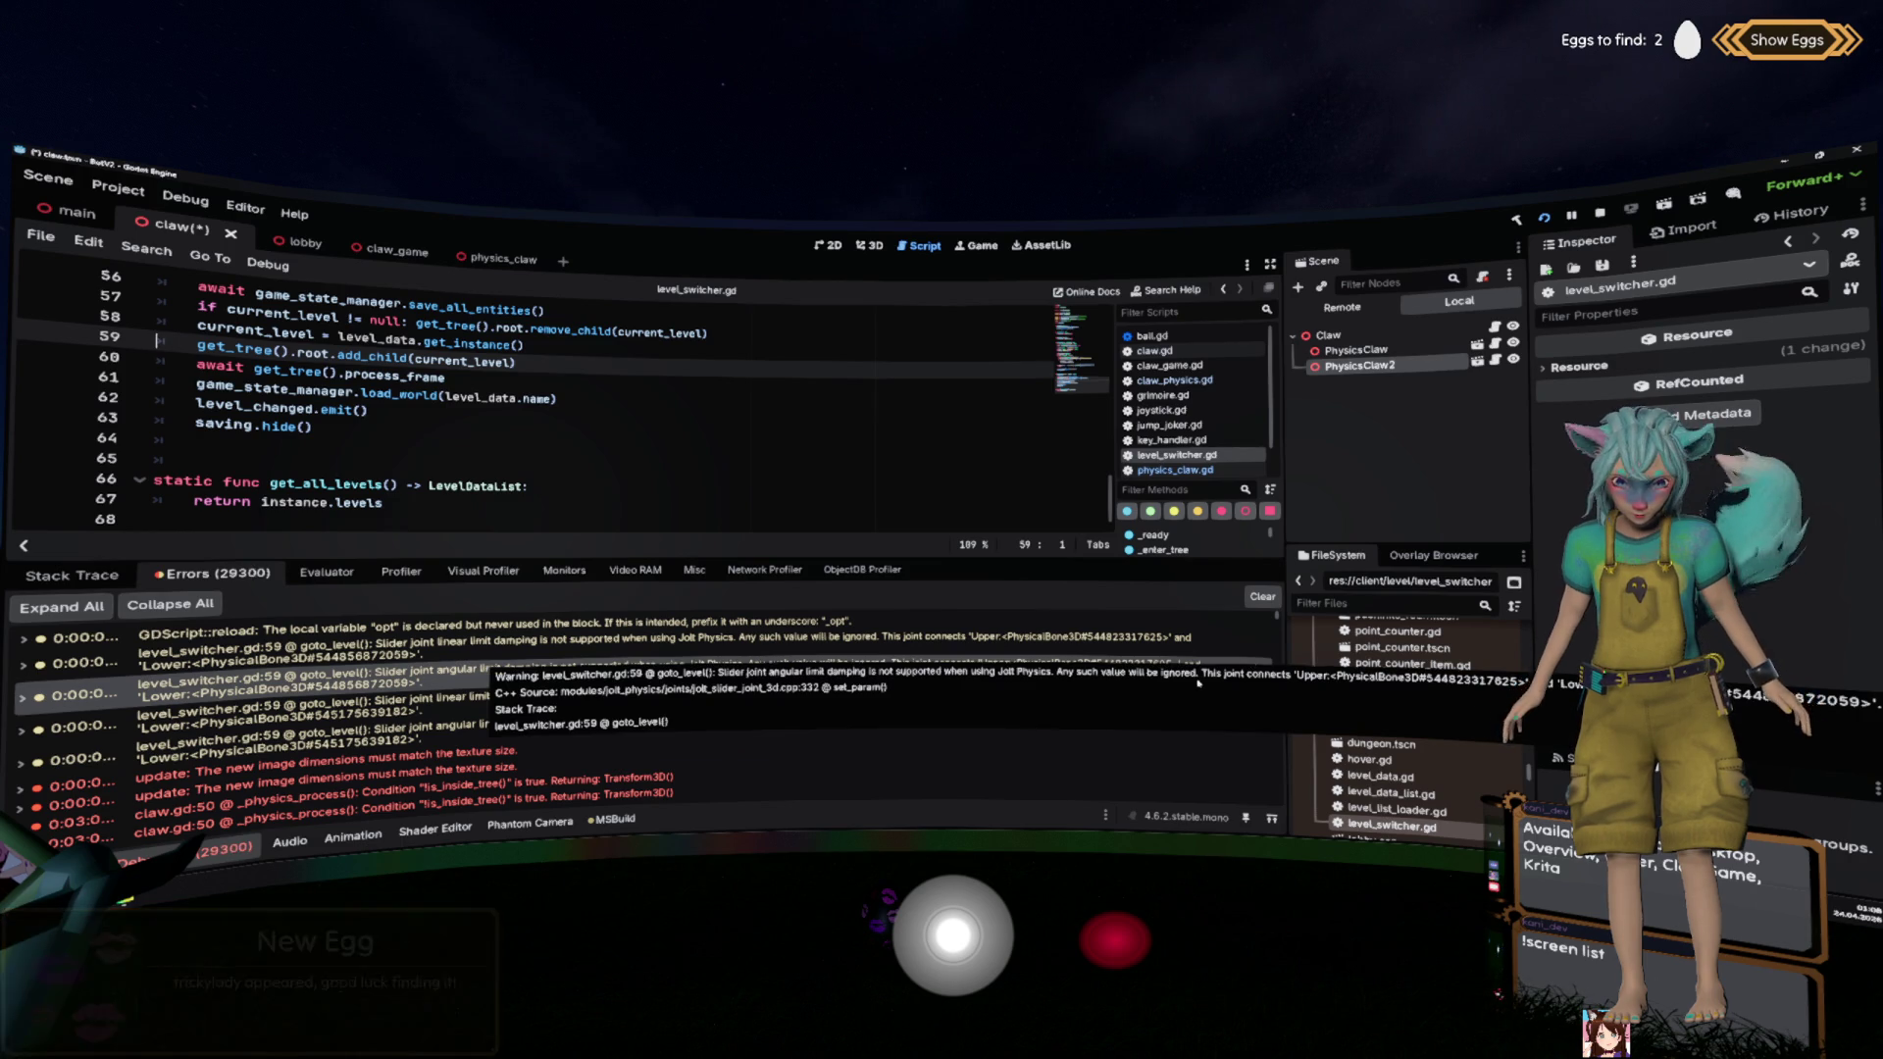
{"action": "left_click", "coordinate": [1272, 596]}
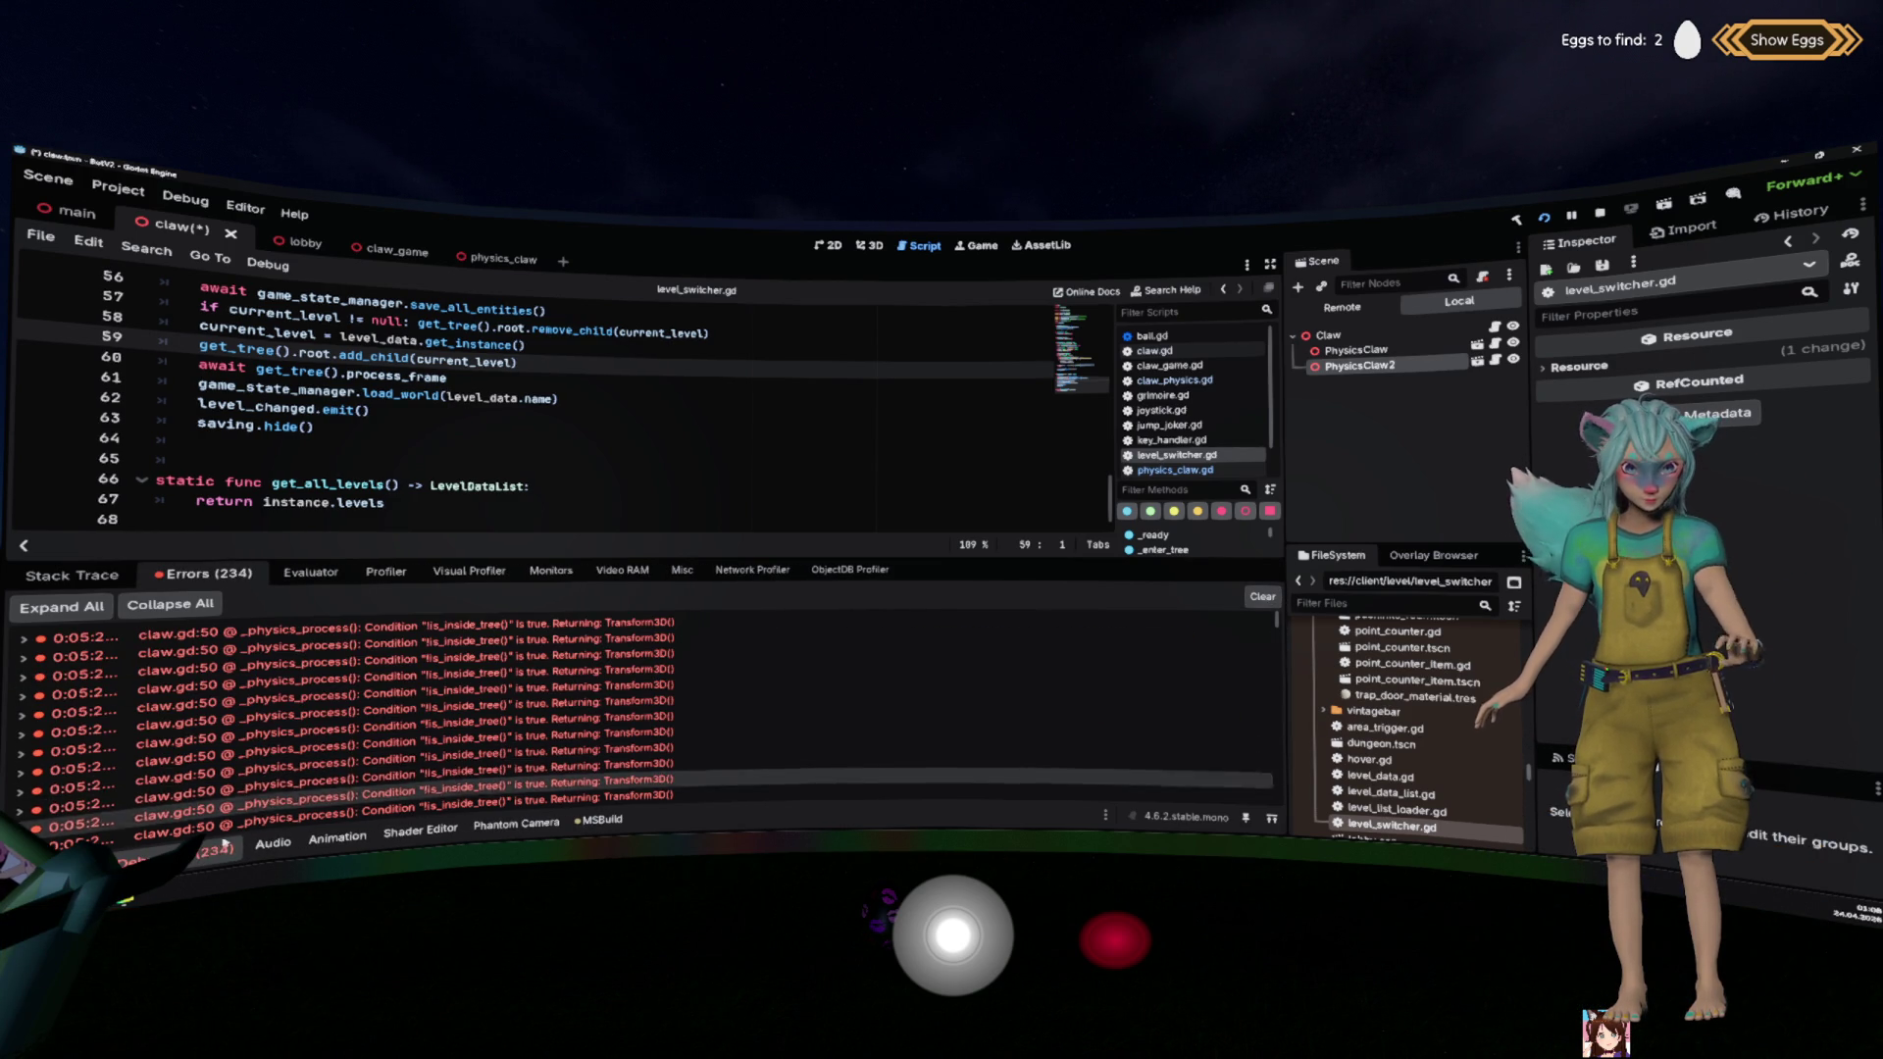
{"action": "key", "text": "ctrl+j"}
{"action": "left_click", "coordinate": [707, 537]}
{"action": "scroll", "coordinate": [708, 538], "scroll_direction": "up", "scroll_amount": 14}
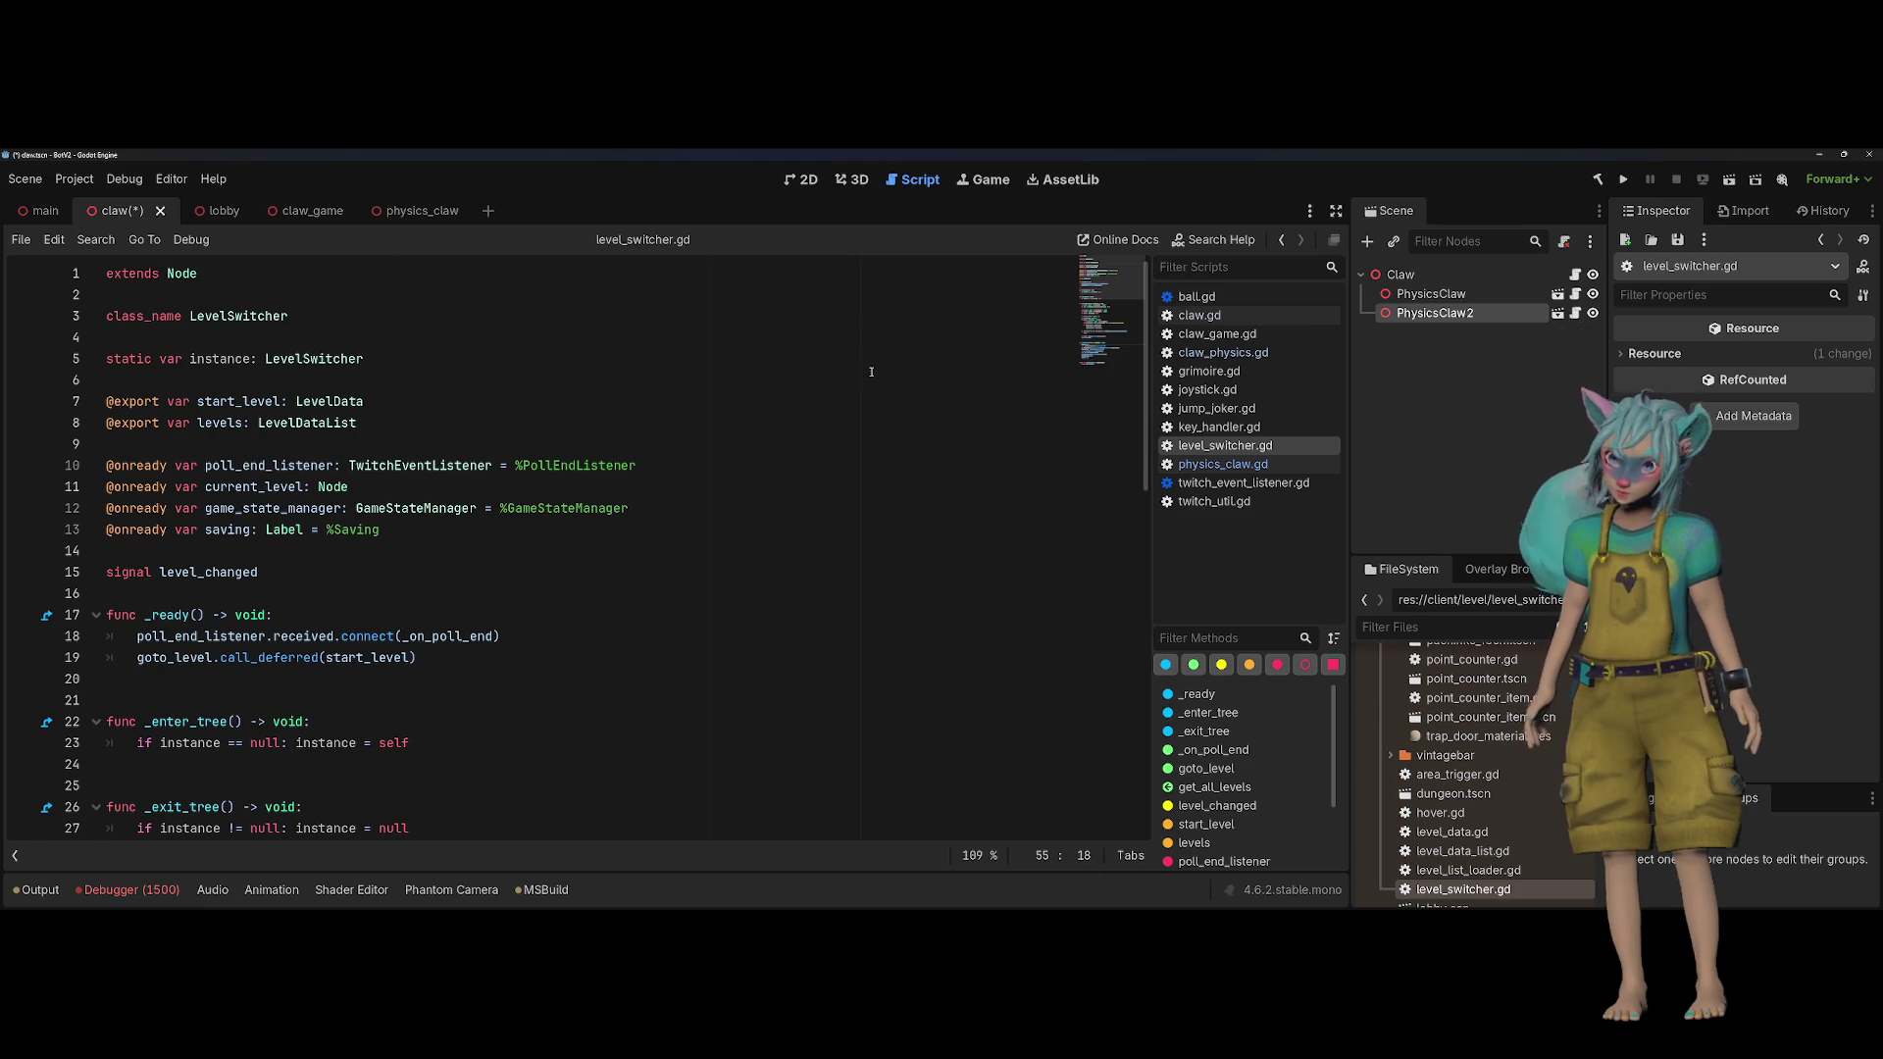
{"action": "left_click", "coordinate": [686, 380]}
Step: Rename the PhysicsClaw2 node to LatencyClaw
{"action": "left_click", "coordinate": [1477, 314]}
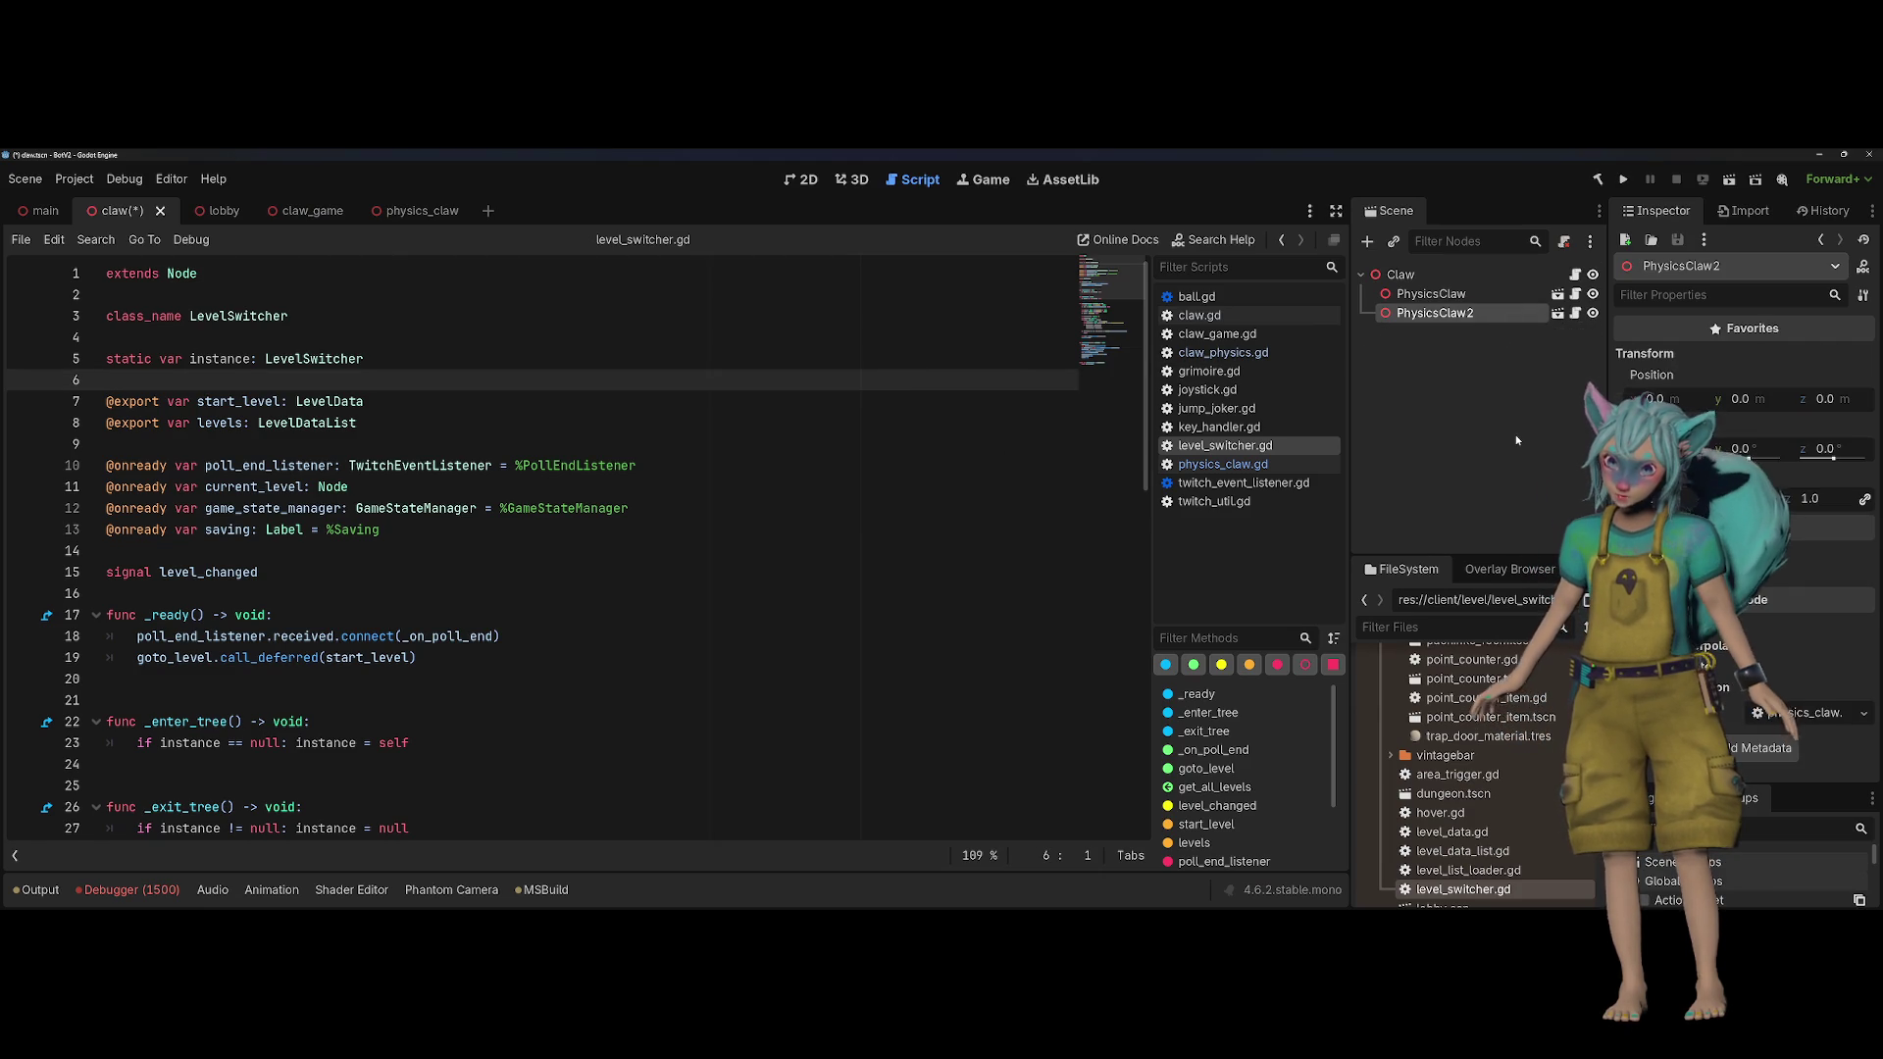
{"action": "key", "text": "F2"}
{"action": "key", "text": "End"}
{"action": "key", "text": "BackSpace"}
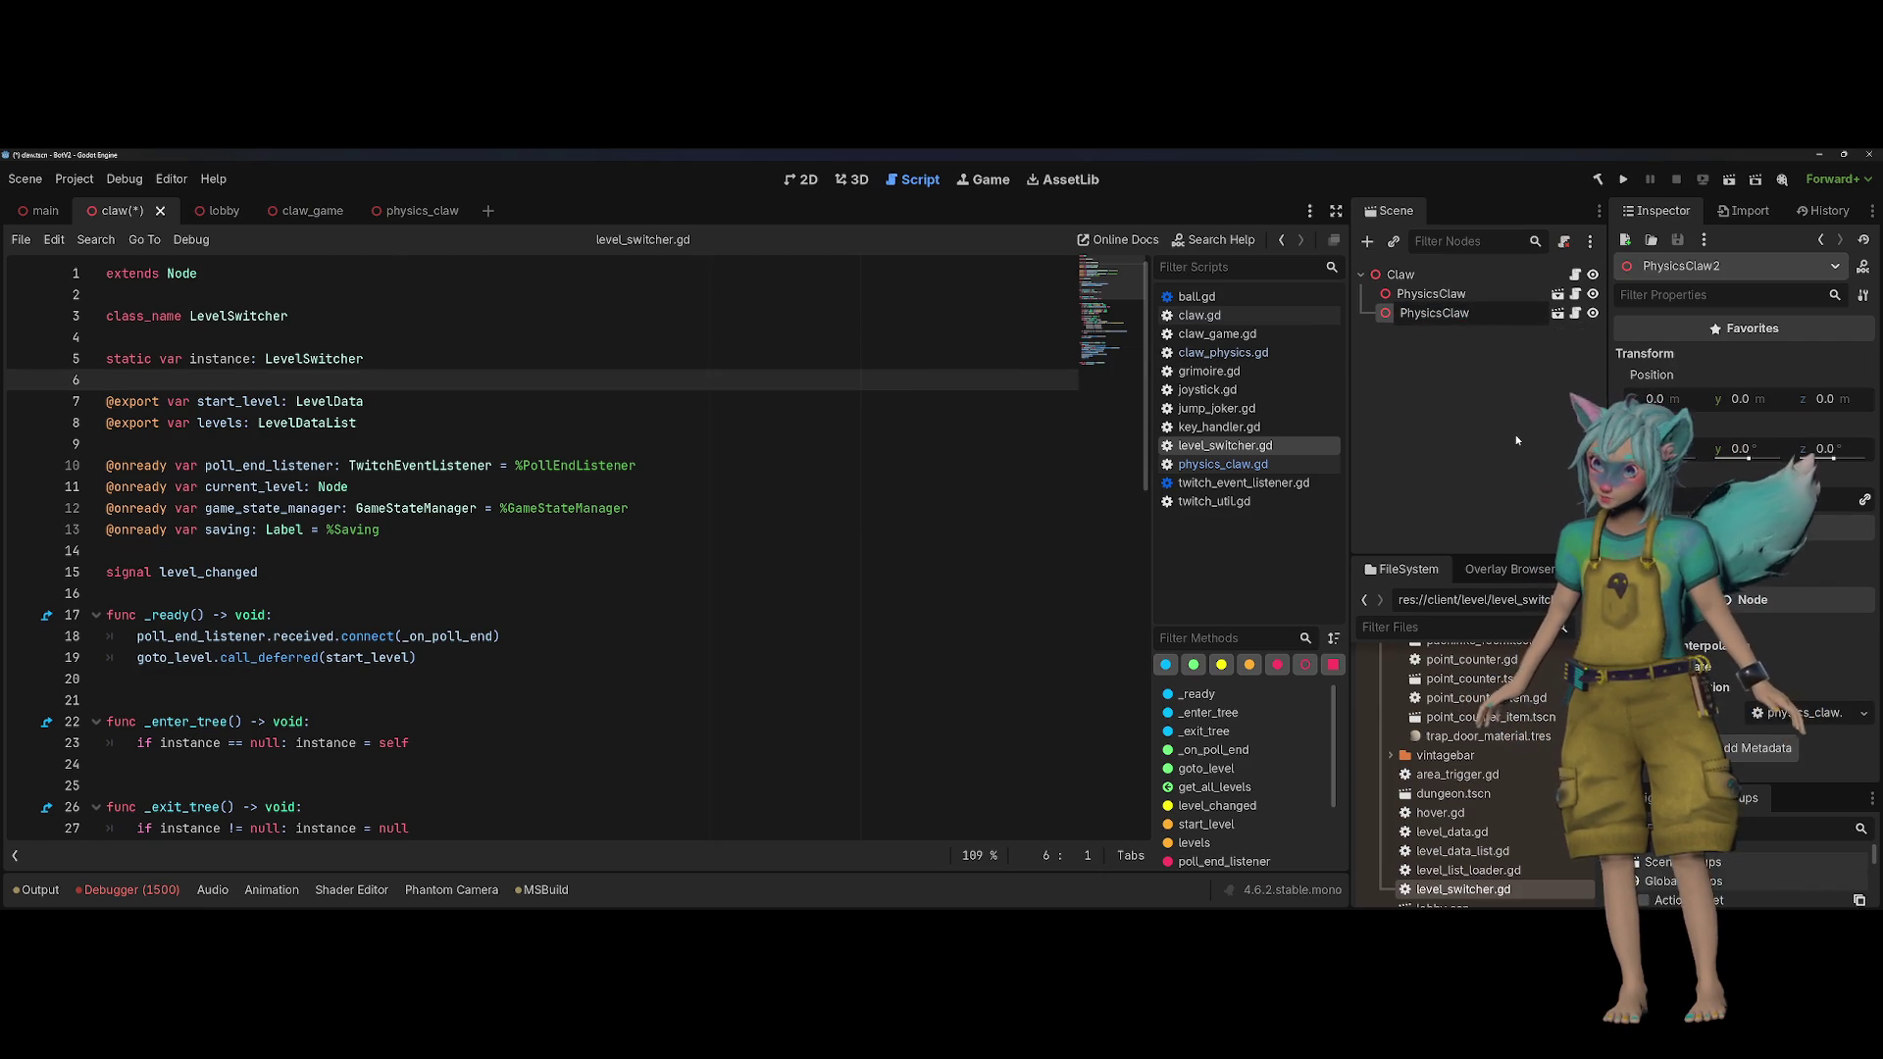
{"action": "key", "text": "Left"}
{"action": "key", "text": "Left"}
{"action": "key", "text": "Left"}
{"action": "key", "text": "BackSpace"}
{"action": "key", "text": "BackSpace"}
{"action": "key", "text": "BackSpace"}
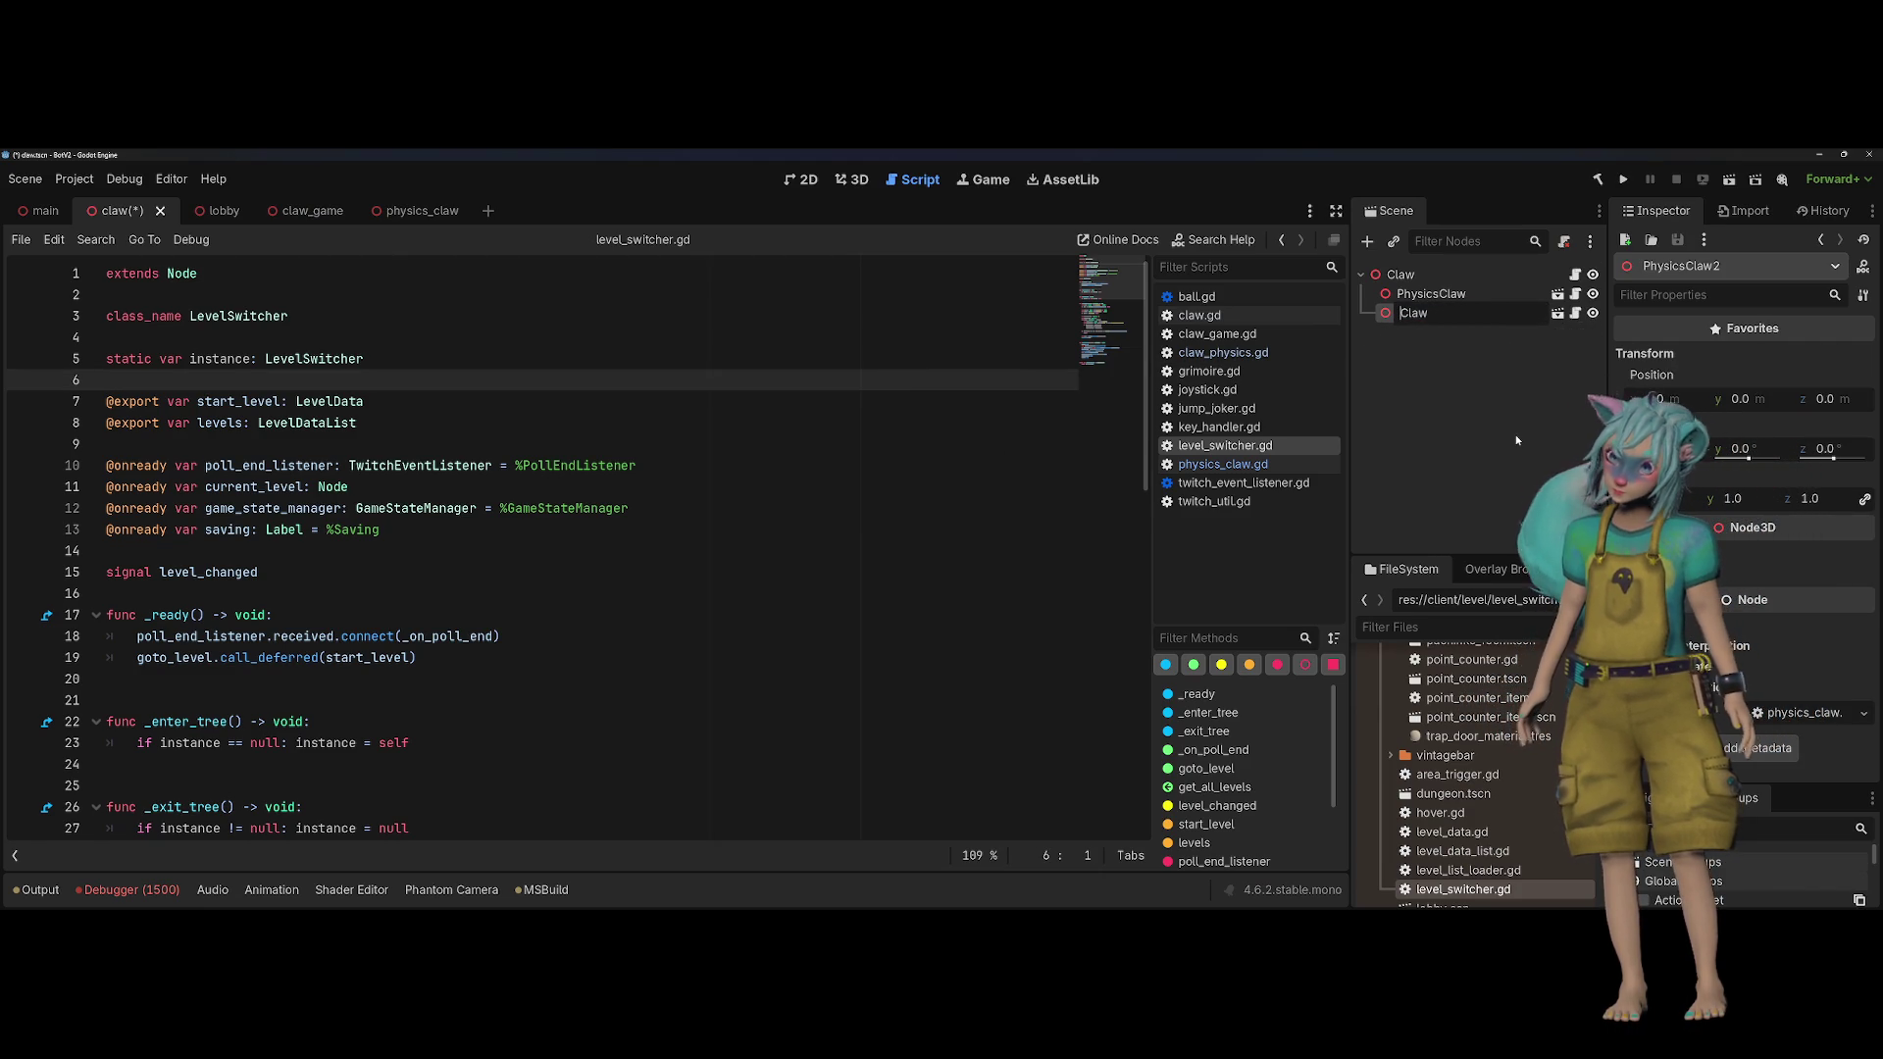
{"action": "type", "text": "Latencty"}
{"action": "key", "text": "Return"}
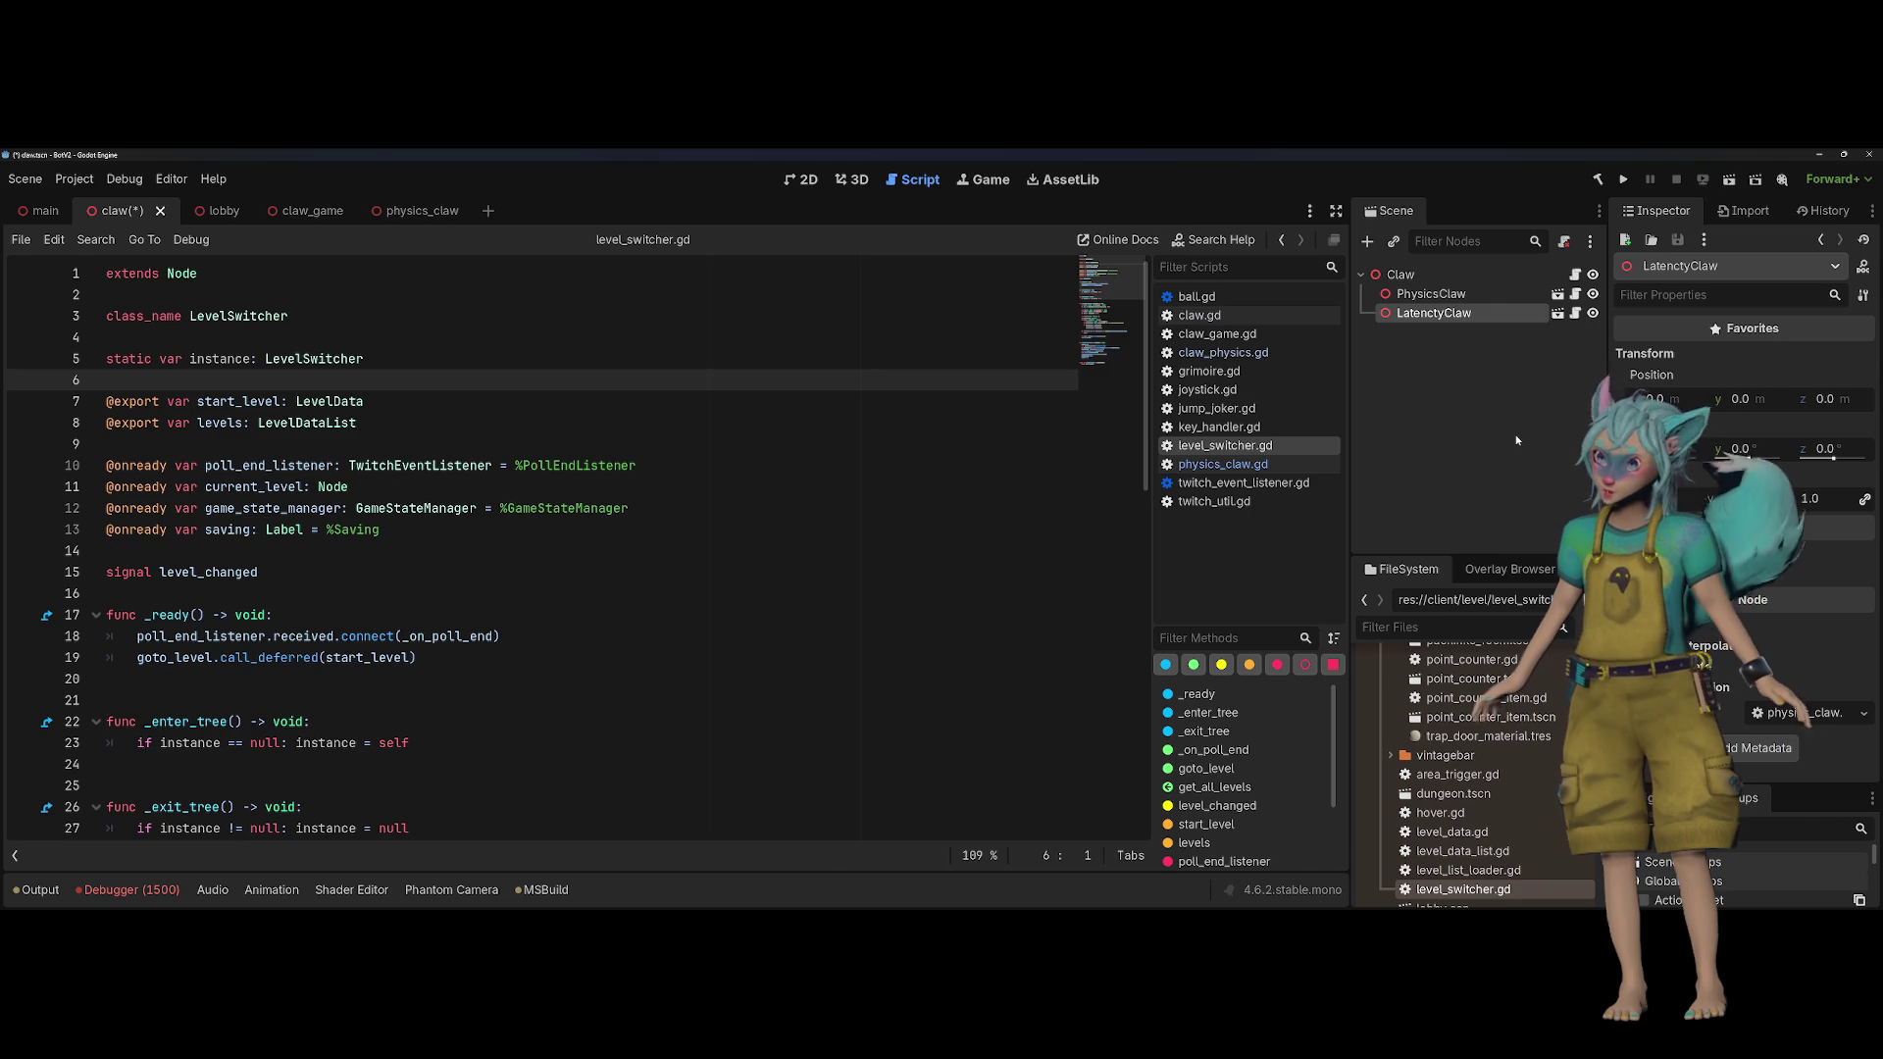
{"action": "key", "text": "F2"}
{"action": "key", "text": "Escape"}
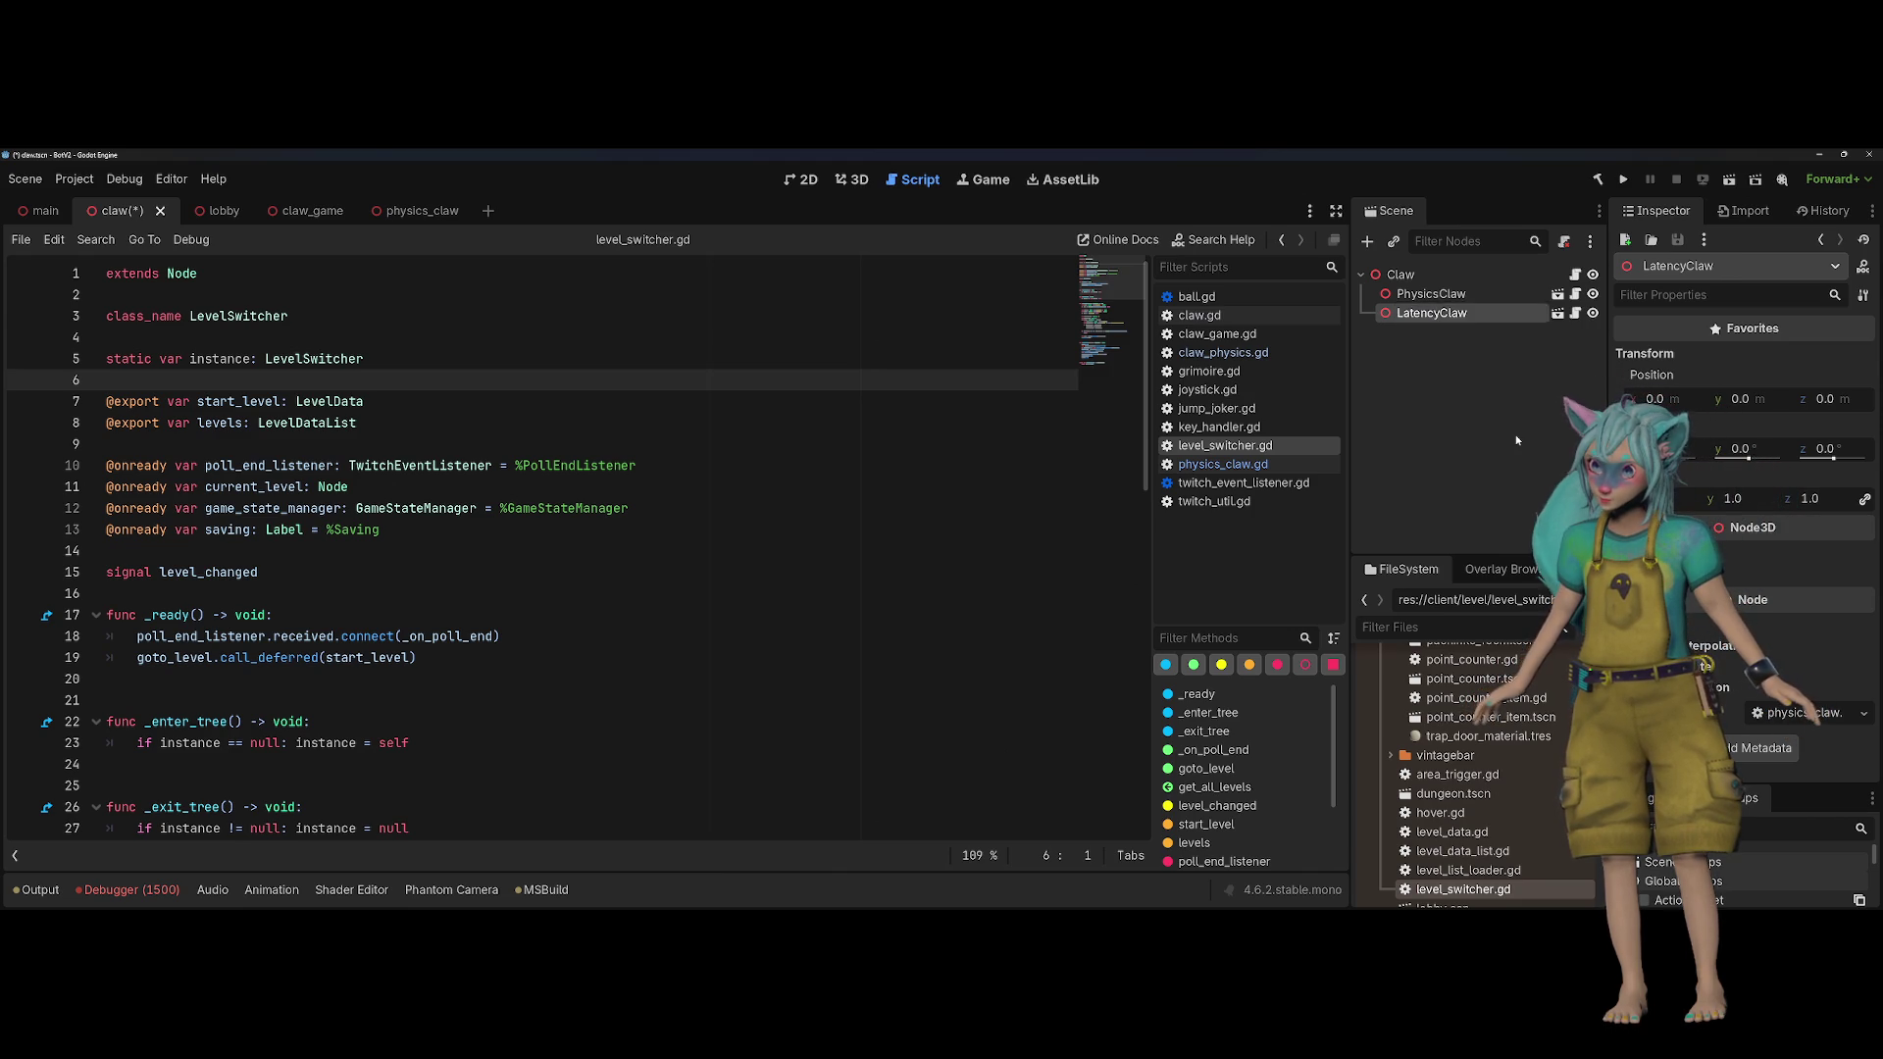
Step: Rename PhysicsClaw to RealClaw, then bring up claw.gd in the script editor
{"action": "key", "text": "Up"}
{"action": "key", "text": "F2"}
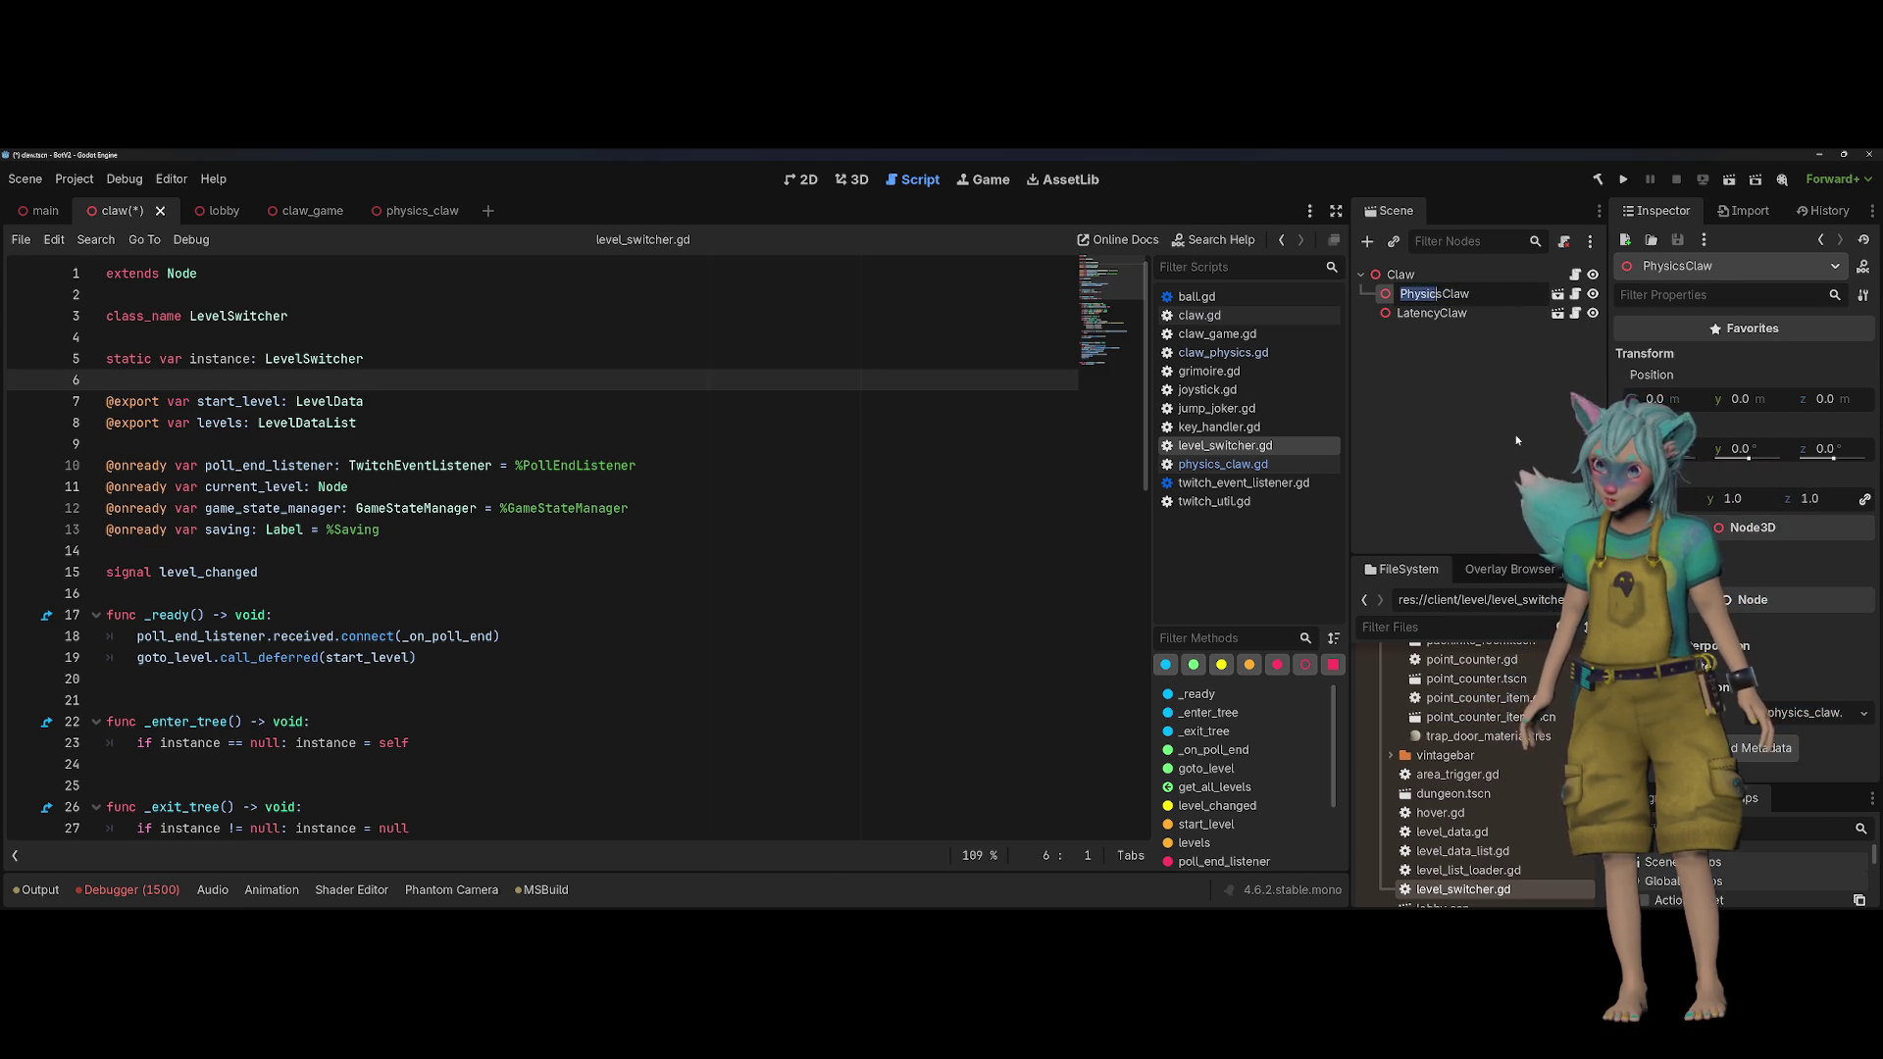
{"action": "key", "text": "shift+Right"}
{"action": "key", "text": "shift+Right"}
{"action": "key", "text": "shift+Right"}
{"action": "type", "text": "Real"}
{"action": "key", "text": "Return"}
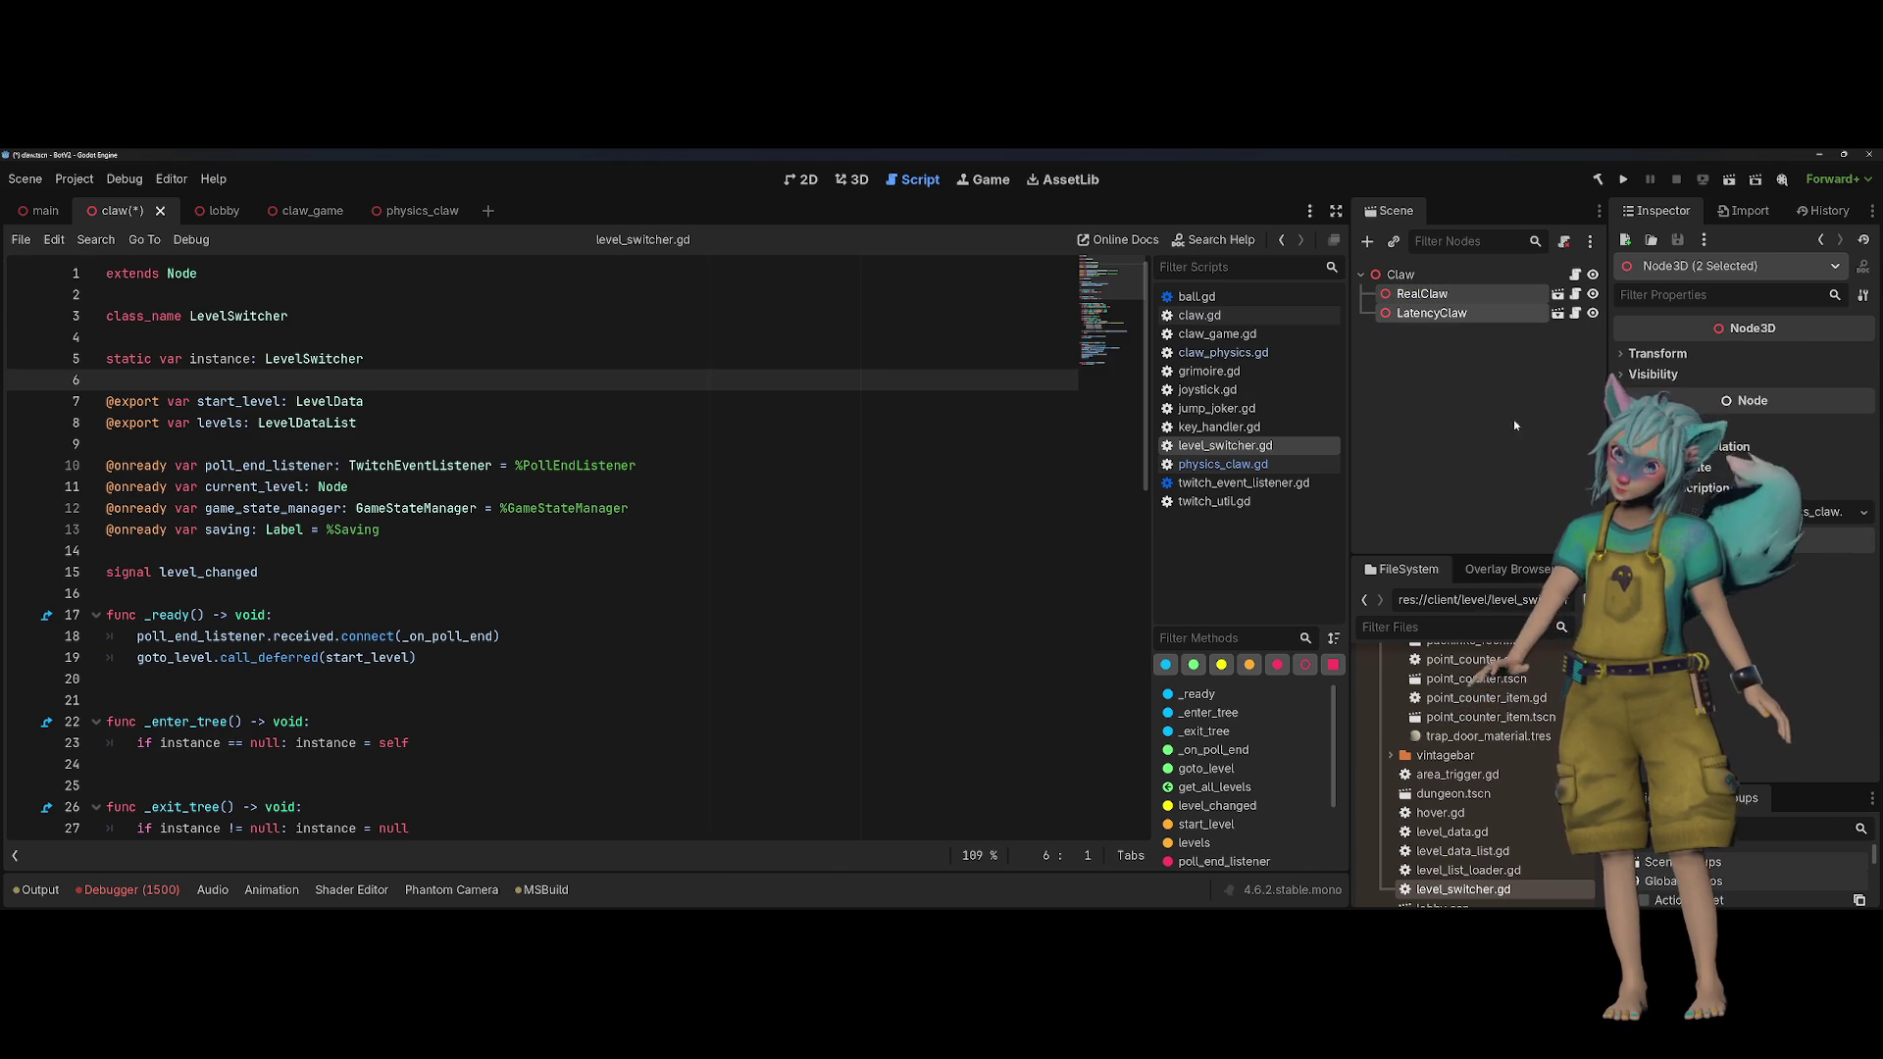
{"action": "left_click", "coordinate": [1463, 312], "text": "shift"}
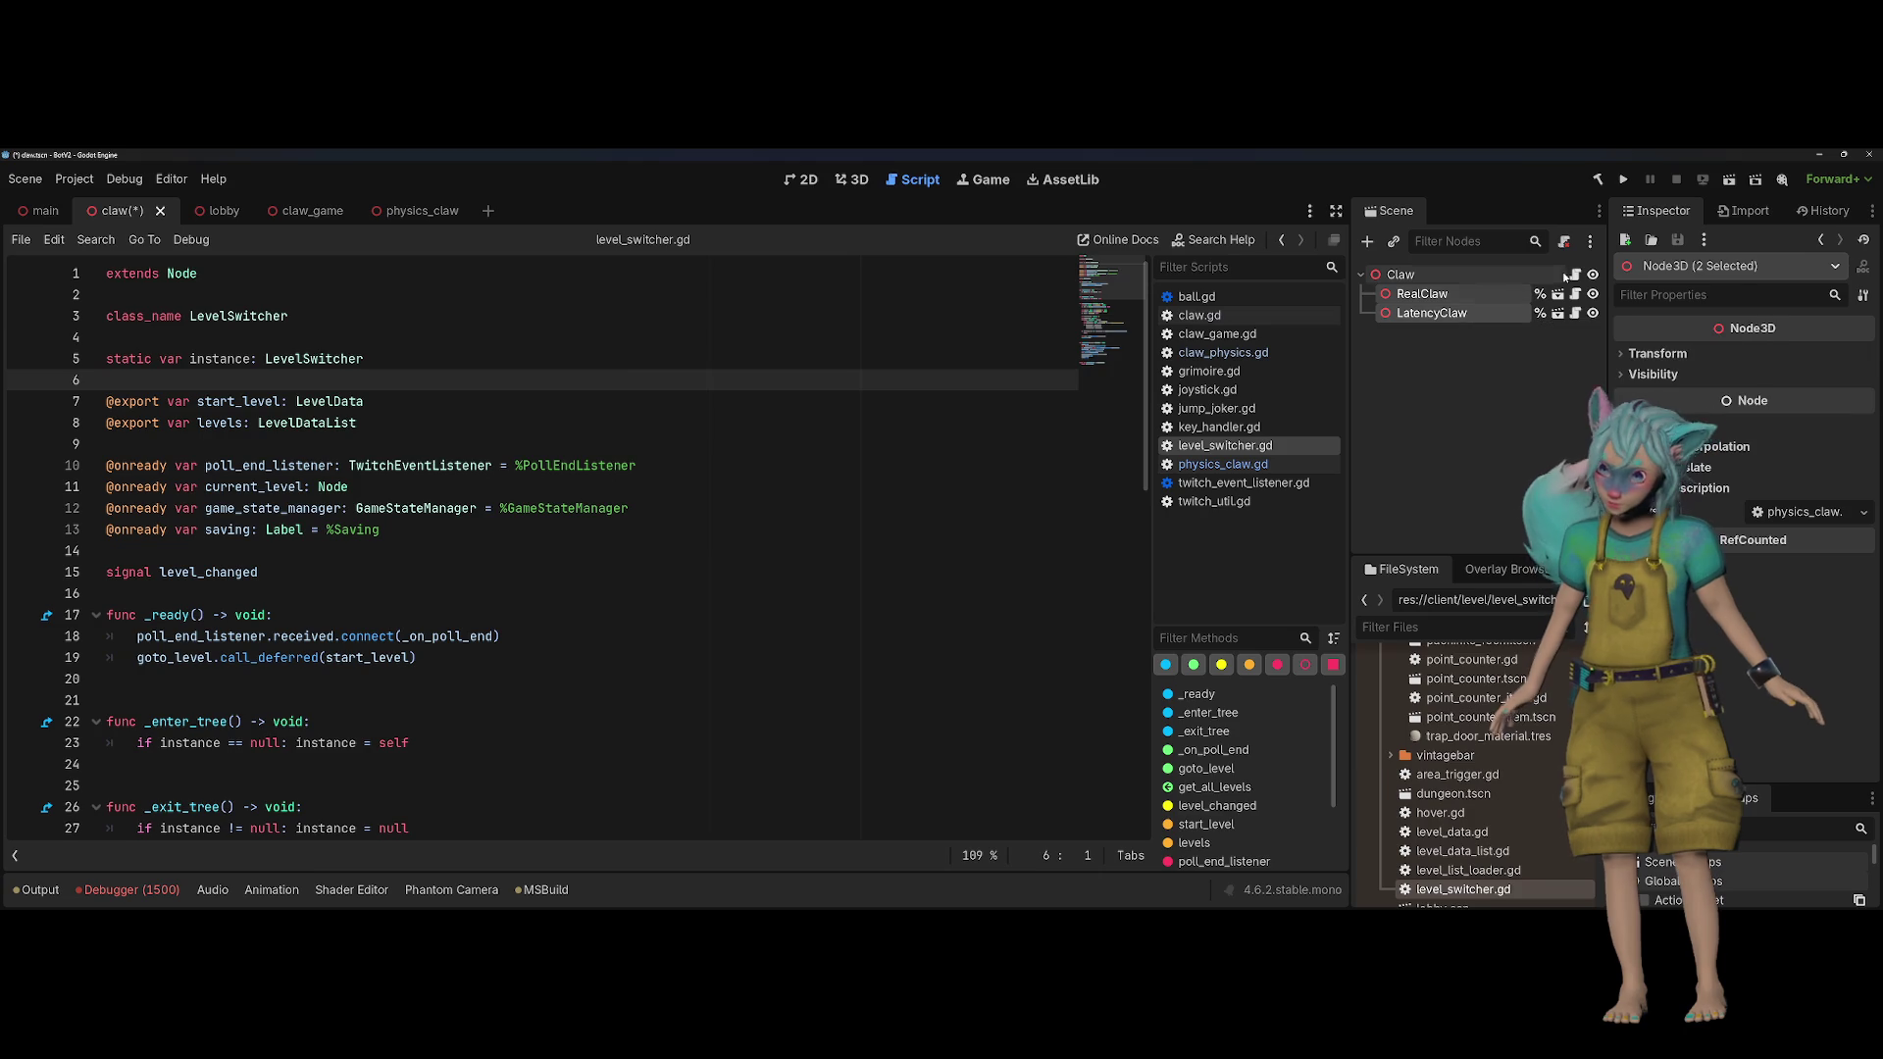
{"action": "left_click", "coordinate": [1575, 274]}
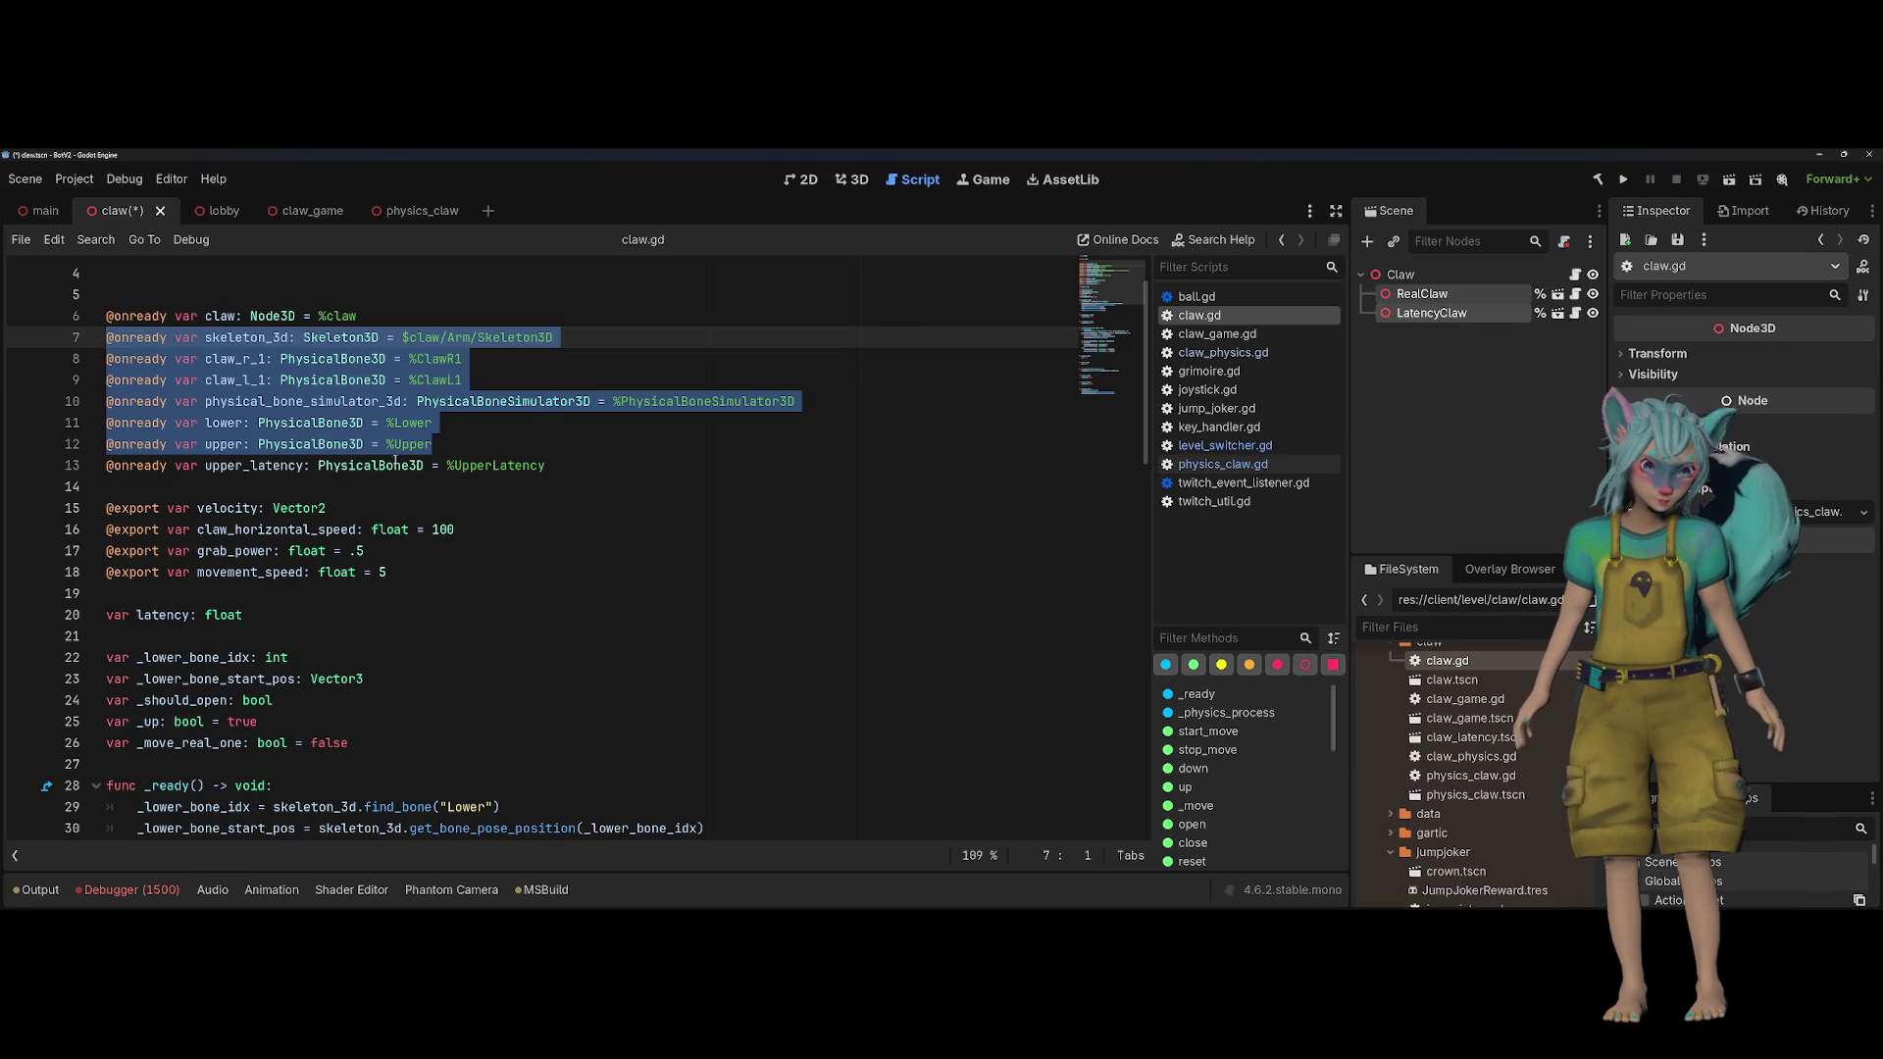
Step: Delete the simulation start and collision exception lines from claw.gd
{"action": "scroll", "coordinate": [392, 457], "scroll_direction": "down", "scroll_amount": 6}
{"action": "left_click_drag", "start_coordinate": [493, 525], "coordinate": [186, 504]}
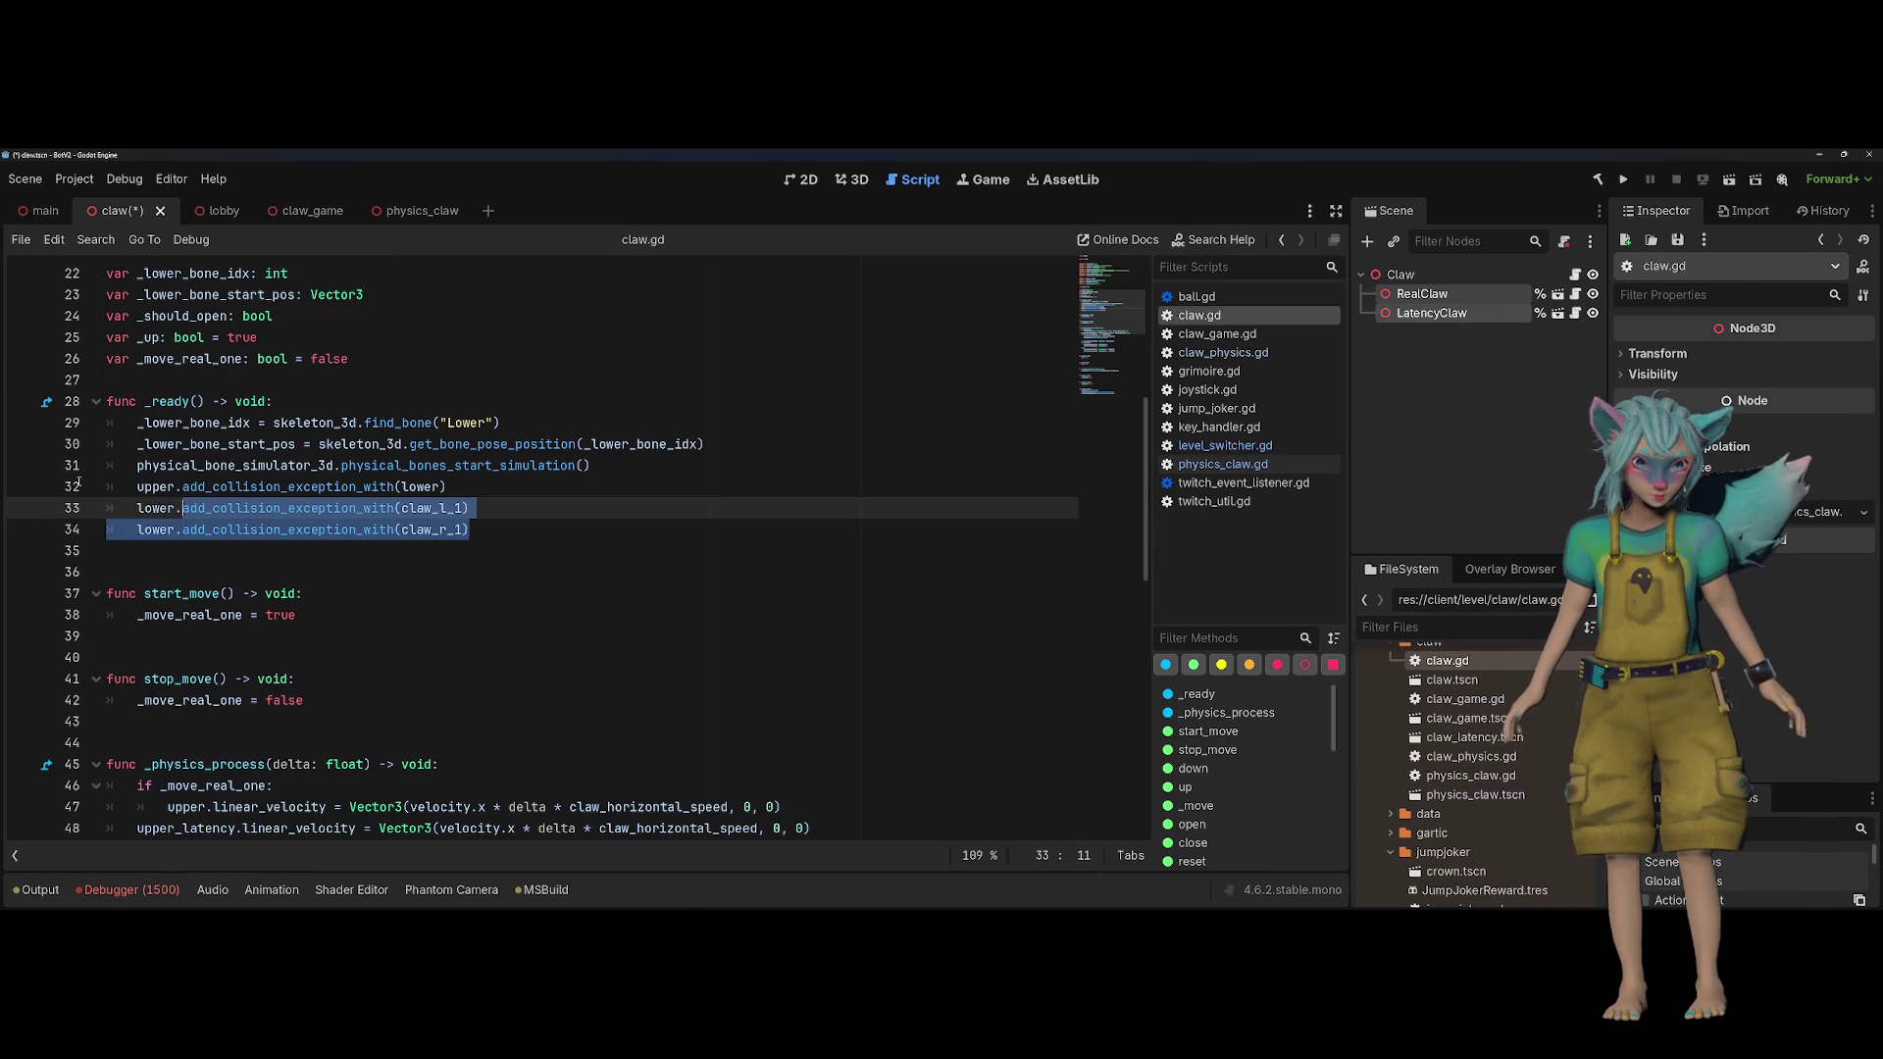
{"action": "left_click_drag", "start_coordinate": [79, 485], "coordinate": [19, 465]}
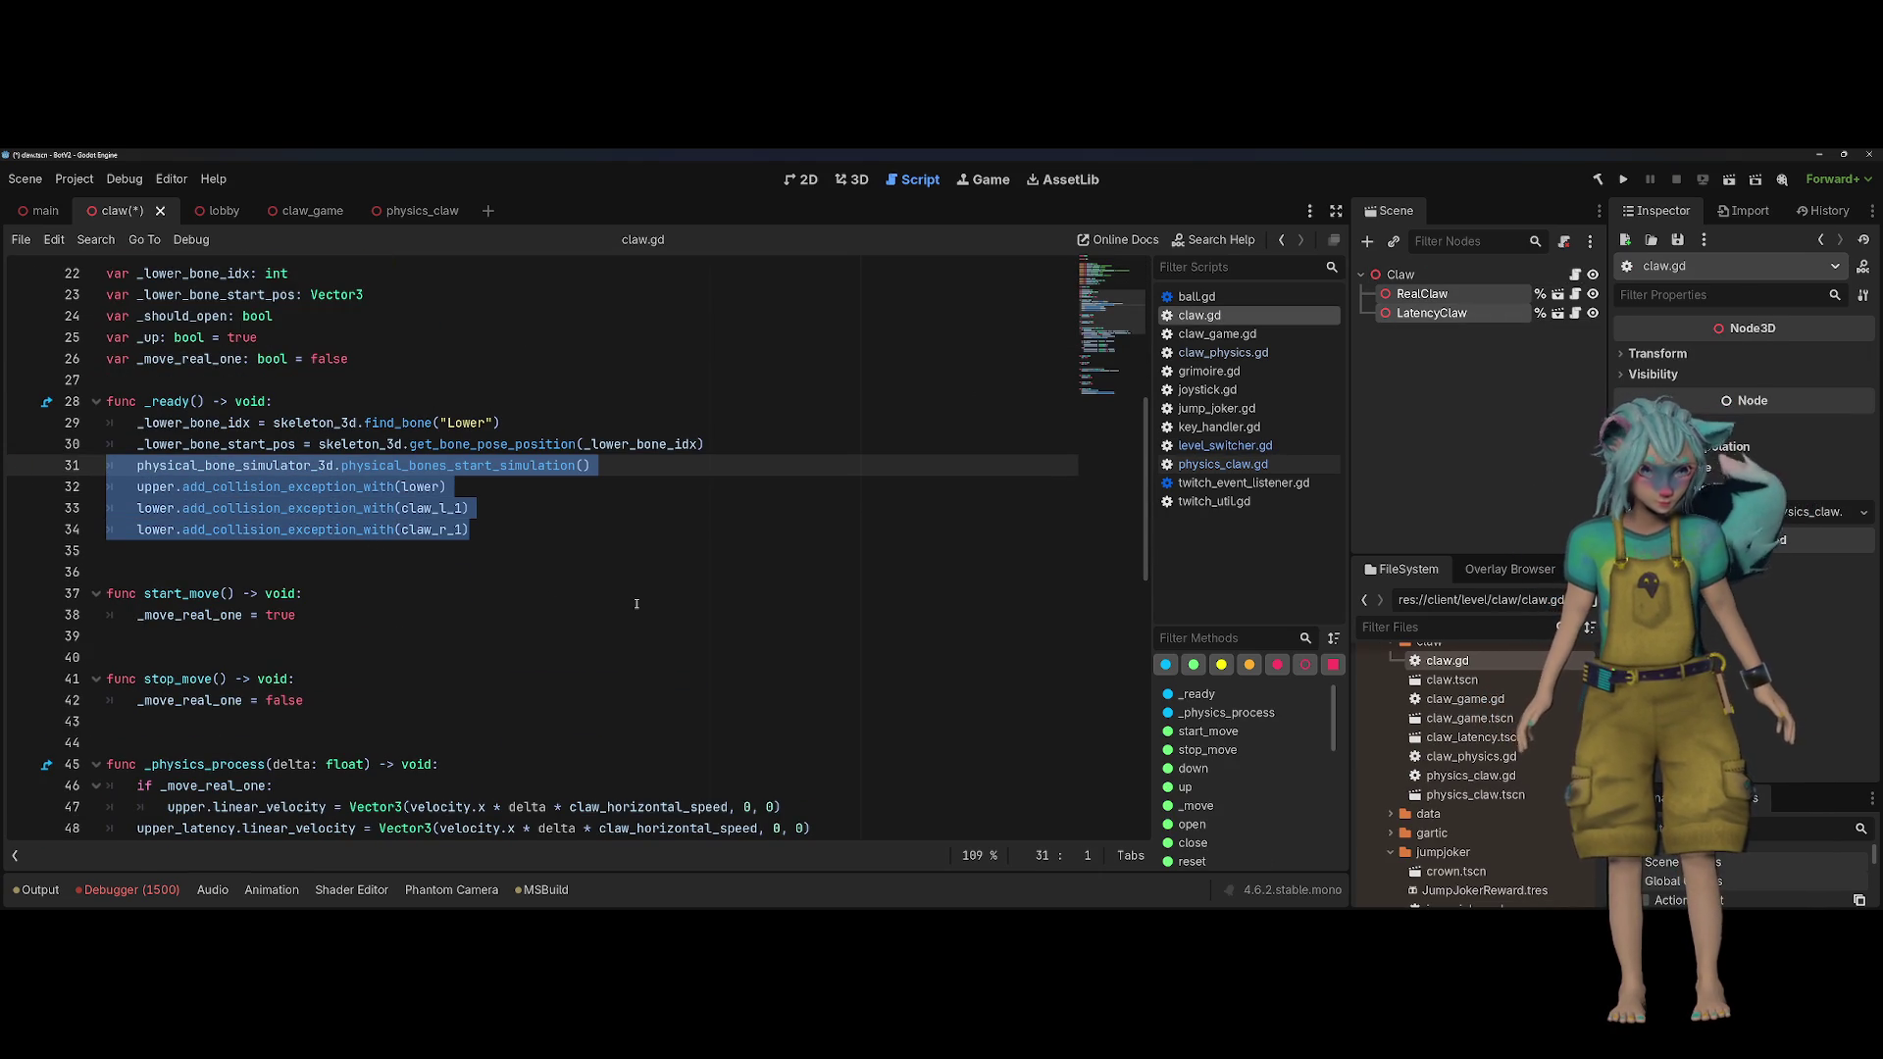
{"action": "key", "text": "BackSpace"}
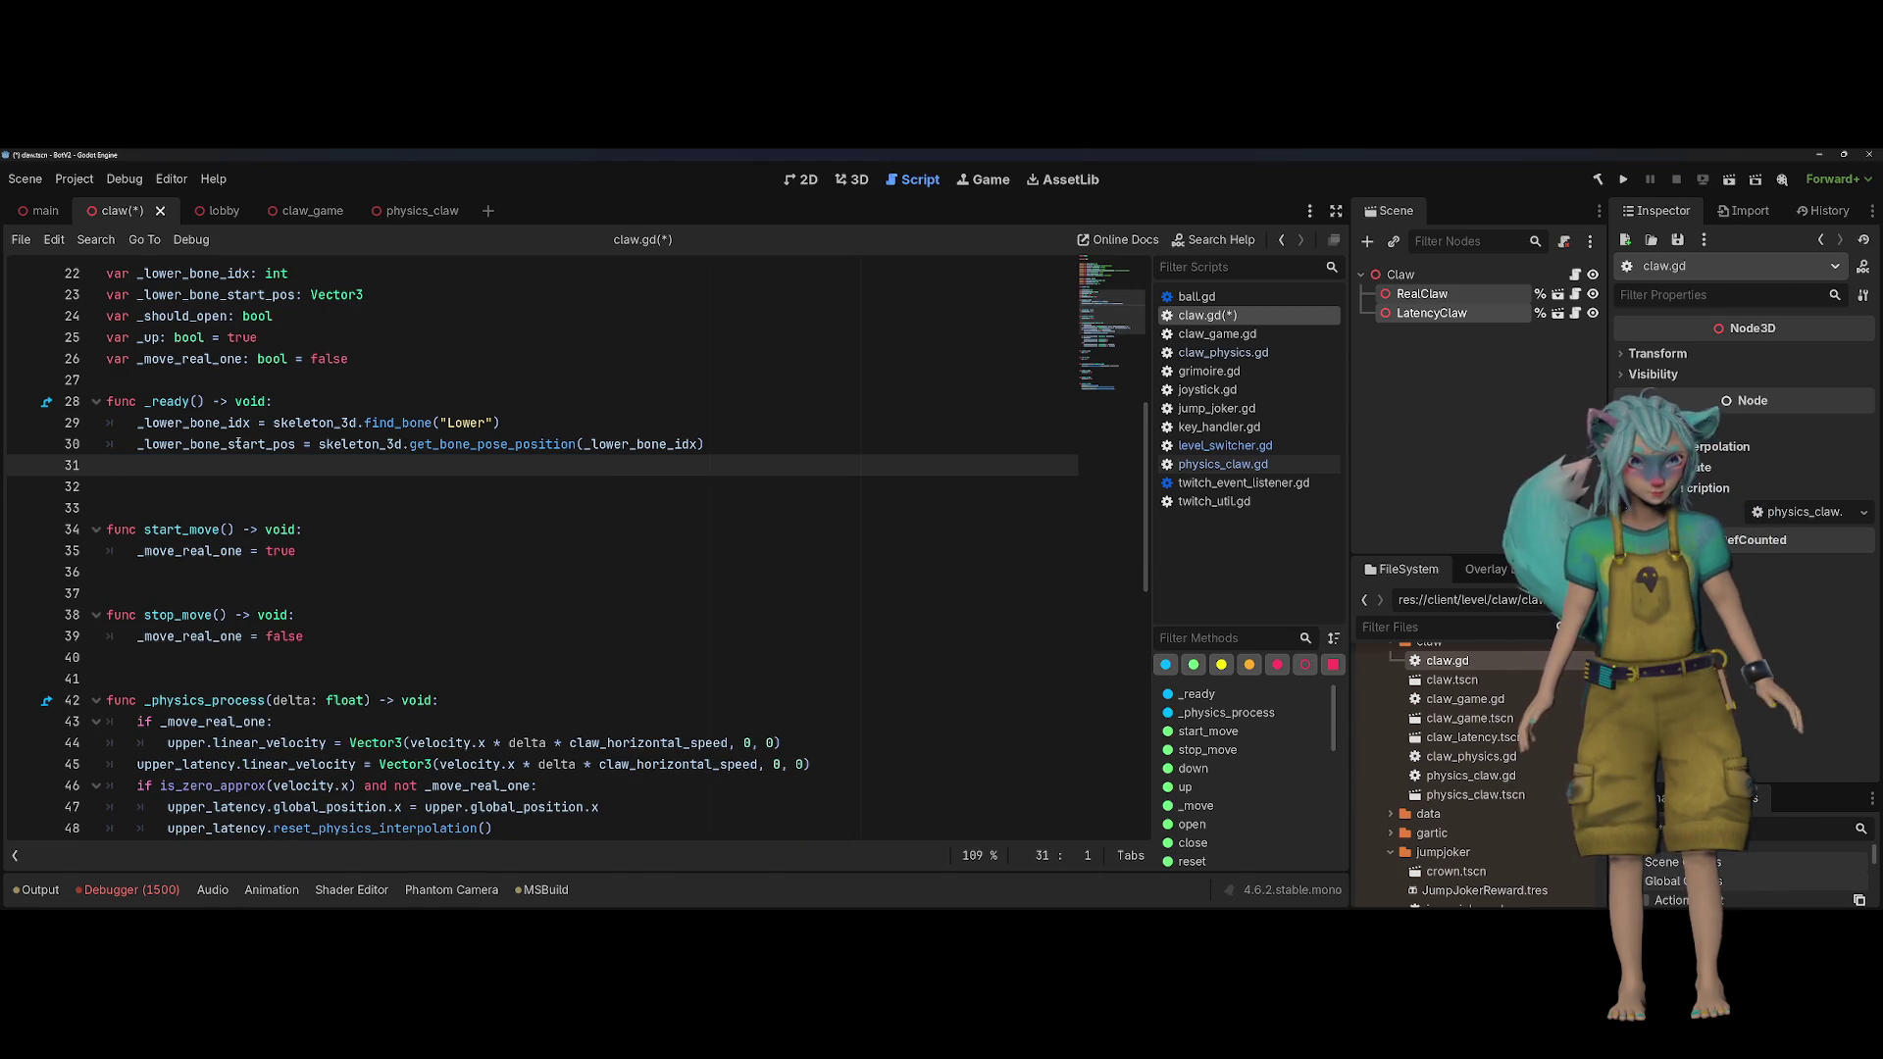
Step: Remove the _lower_bone_start_pos assignment in _ready and its unused declaration
{"action": "double_click", "coordinate": [238, 444]}
{"action": "scroll", "coordinate": [530, 500], "scroll_direction": "down", "scroll_amount": 12}
{"action": "scroll", "coordinate": [529, 500], "scroll_direction": "up", "scroll_amount": 14}
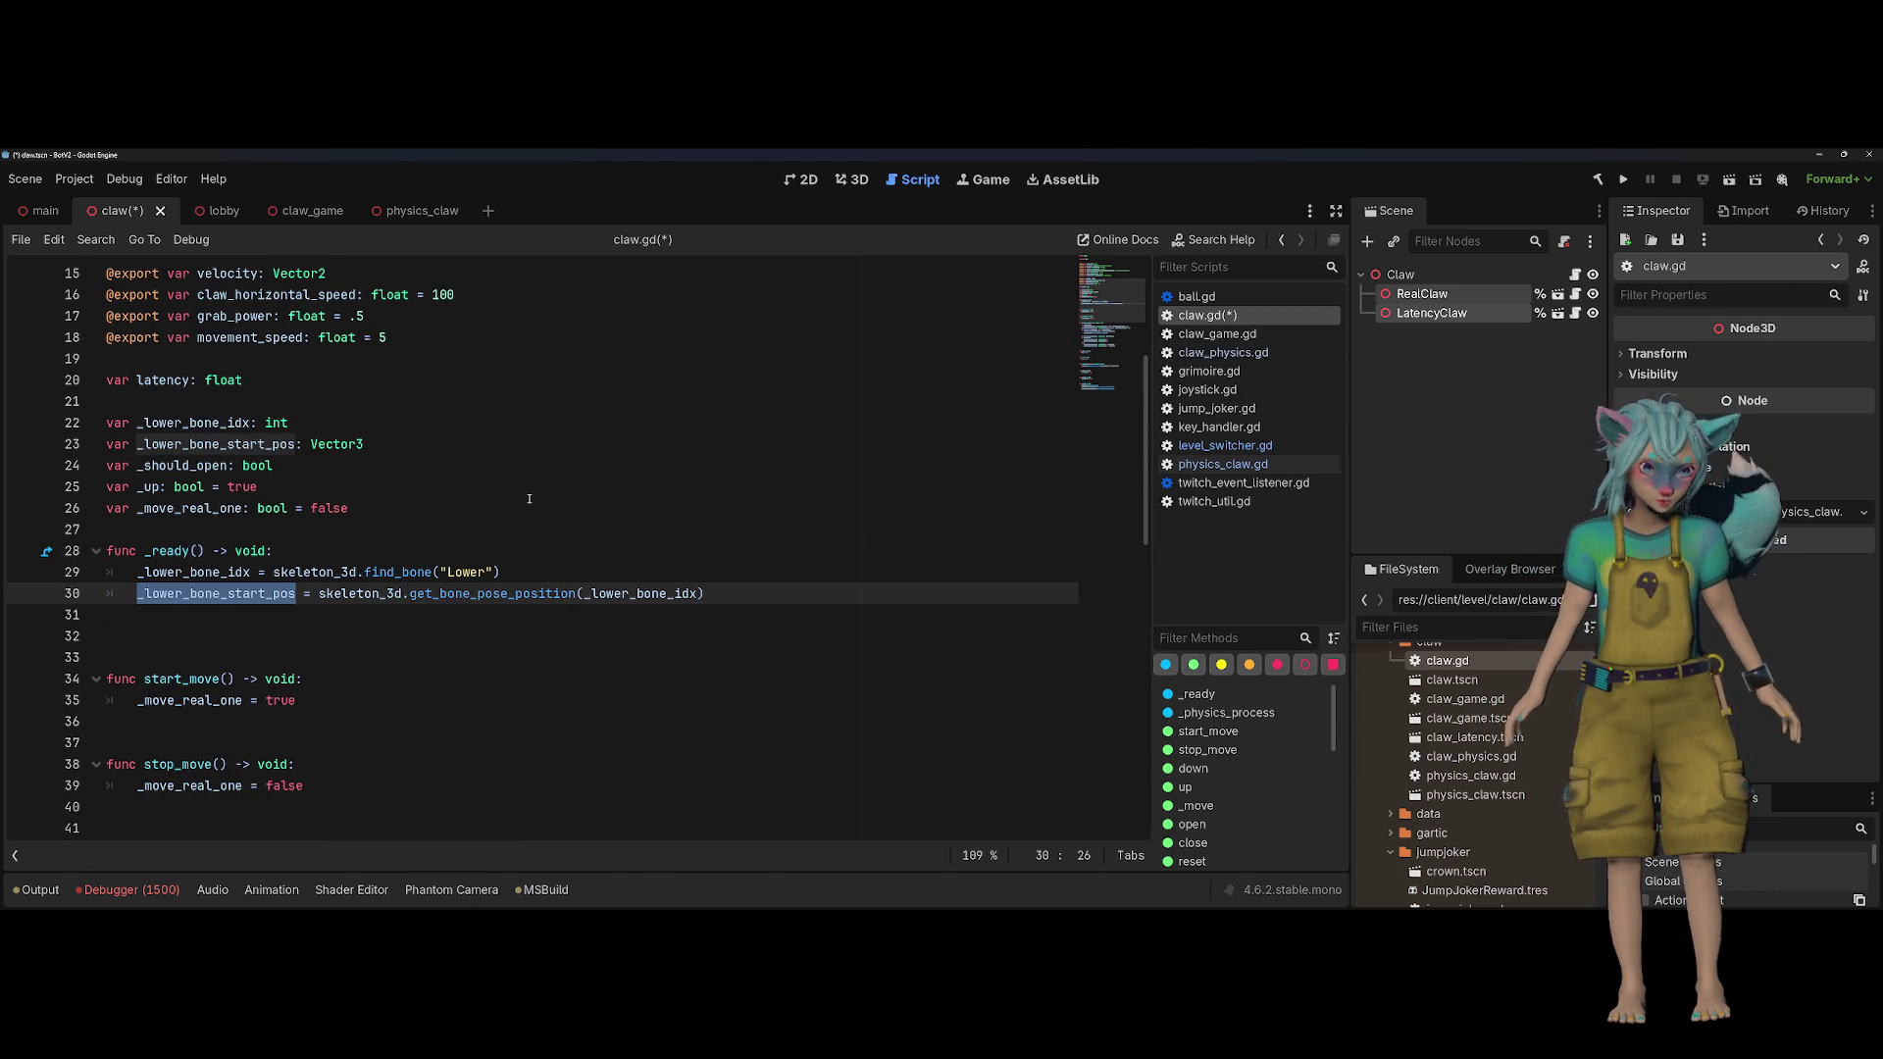
{"action": "left_click", "coordinate": [265, 575]}
{"action": "scroll", "coordinate": [265, 575], "scroll_direction": "down", "scroll_amount": 13}
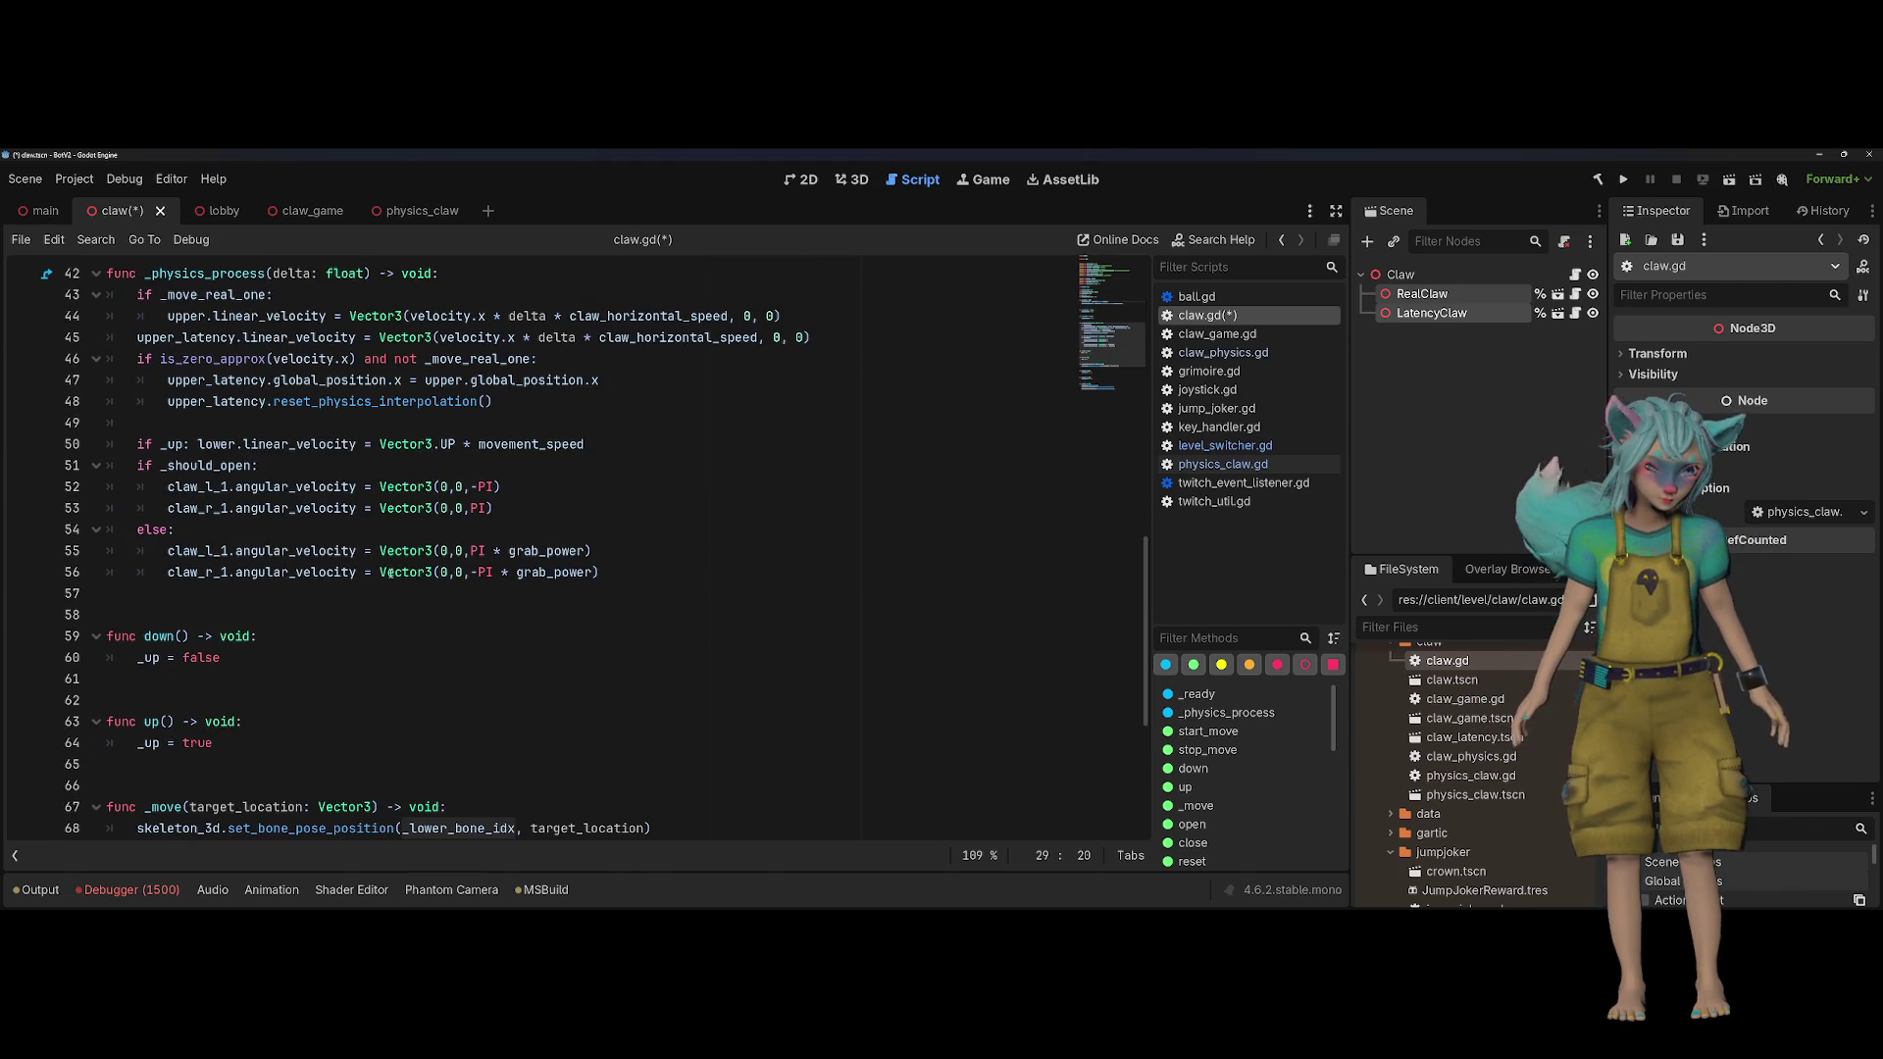
{"action": "scroll", "coordinate": [394, 568], "scroll_direction": "down", "scroll_amount": 1}
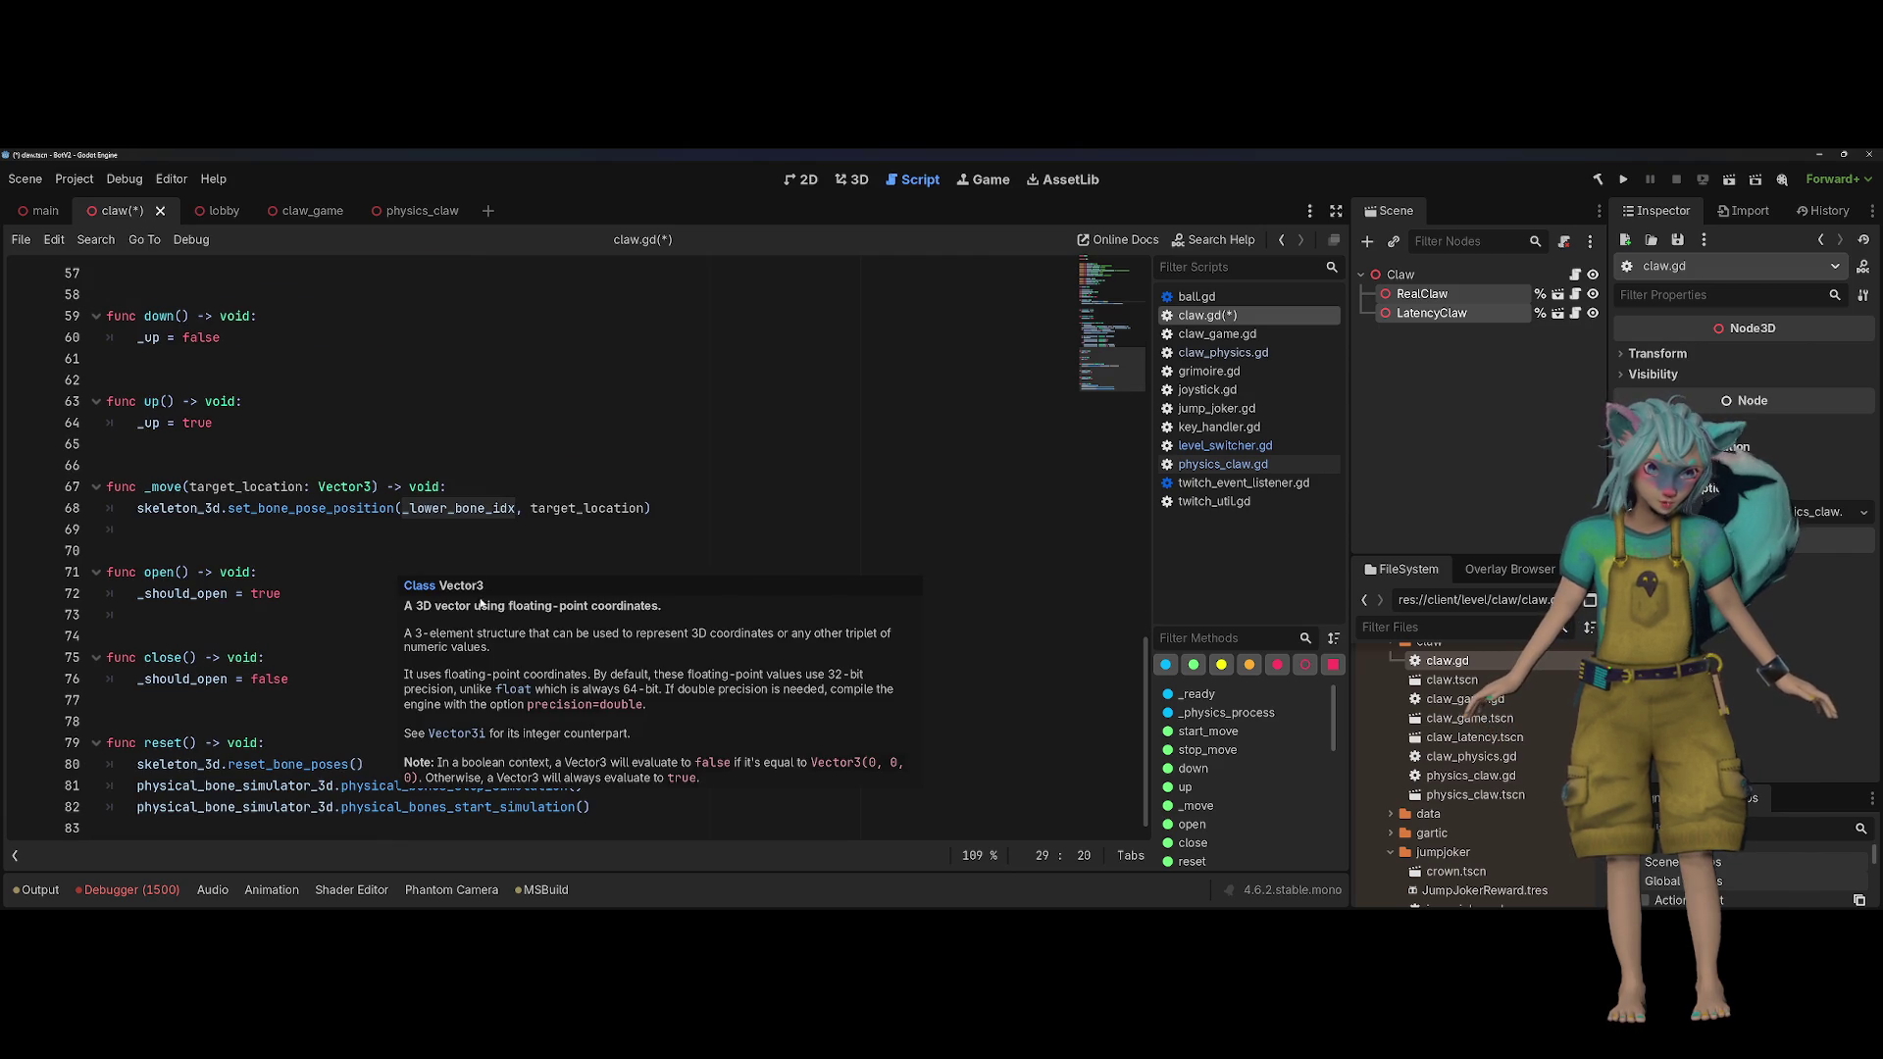
{"action": "scroll", "coordinate": [675, 540], "scroll_direction": "up", "scroll_amount": 9}
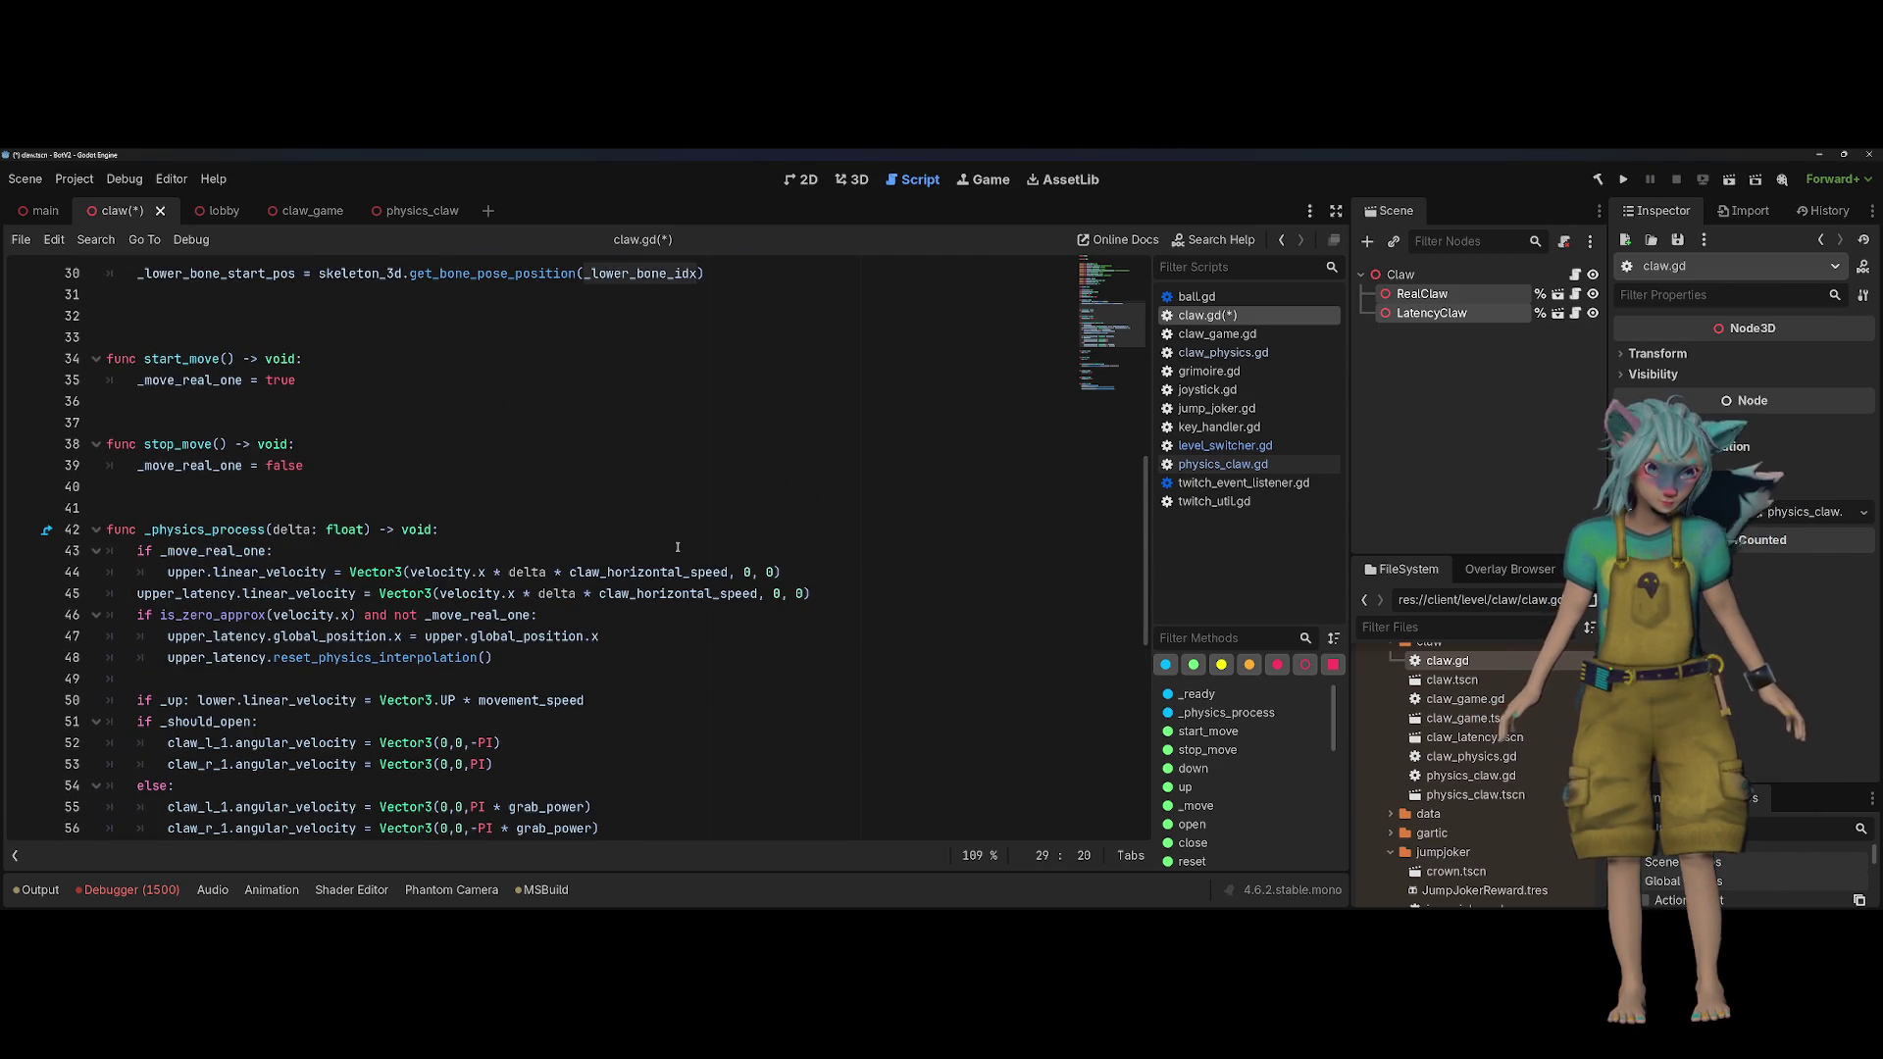
{"action": "scroll", "coordinate": [677, 546], "scroll_direction": "up", "scroll_amount": 4}
{"action": "left_click", "coordinate": [733, 522]}
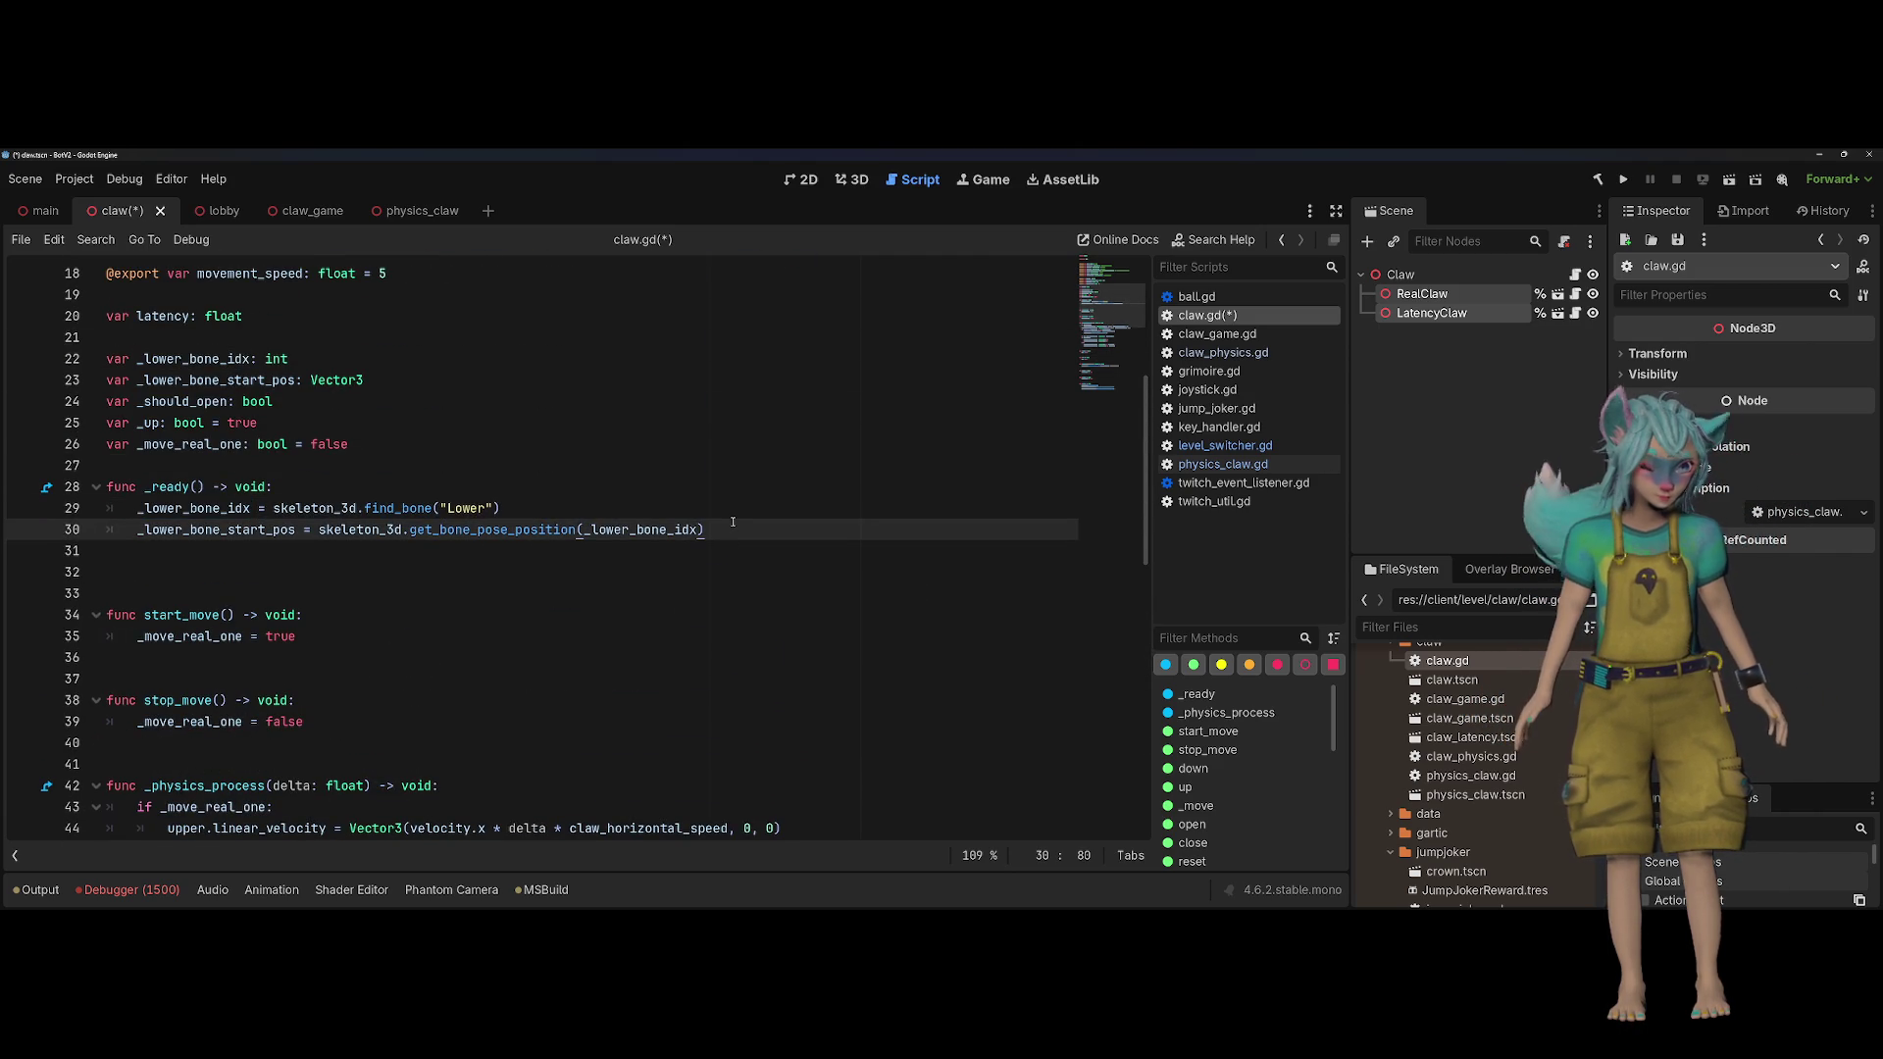
{"action": "key", "text": "ctrl+shift+k"}
{"action": "scroll", "coordinate": [733, 521], "scroll_direction": "up", "scroll_amount": 1}
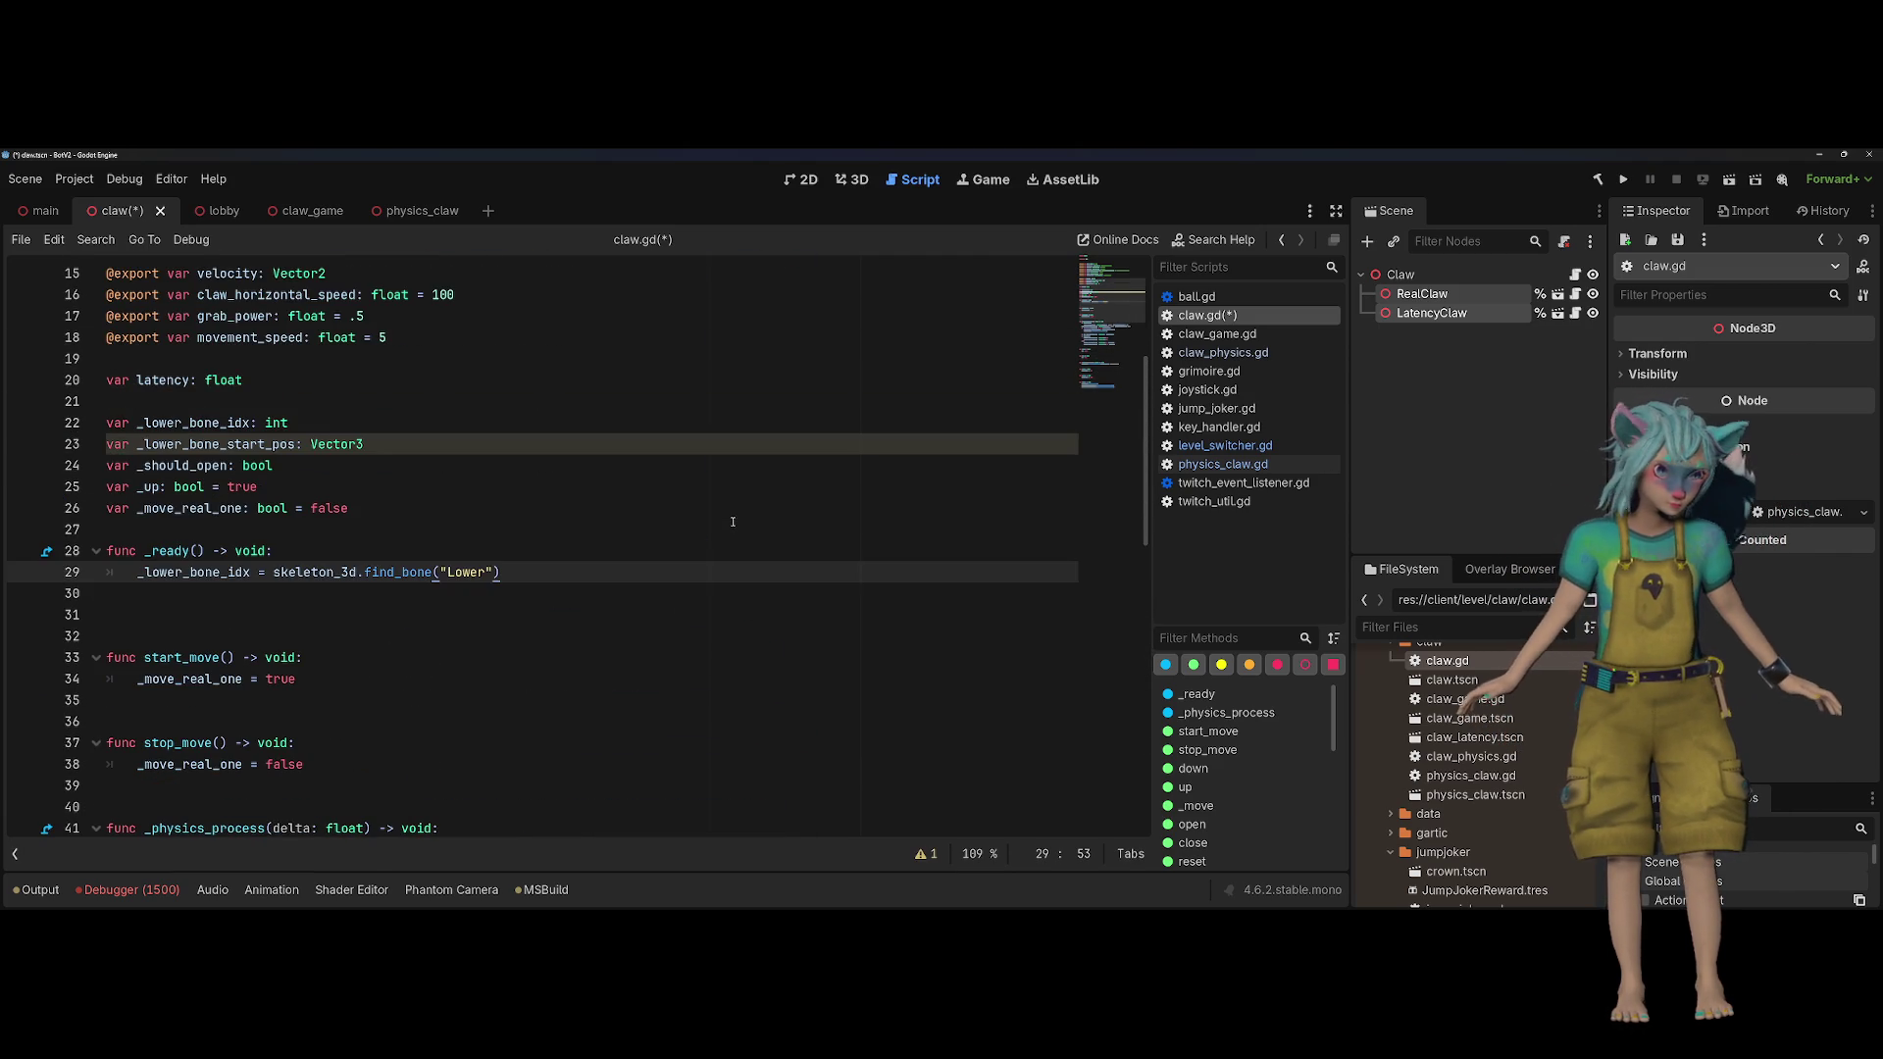
{"action": "triple_click", "coordinate": [466, 438]}
{"action": "key", "text": "ctrl+shift+k"}
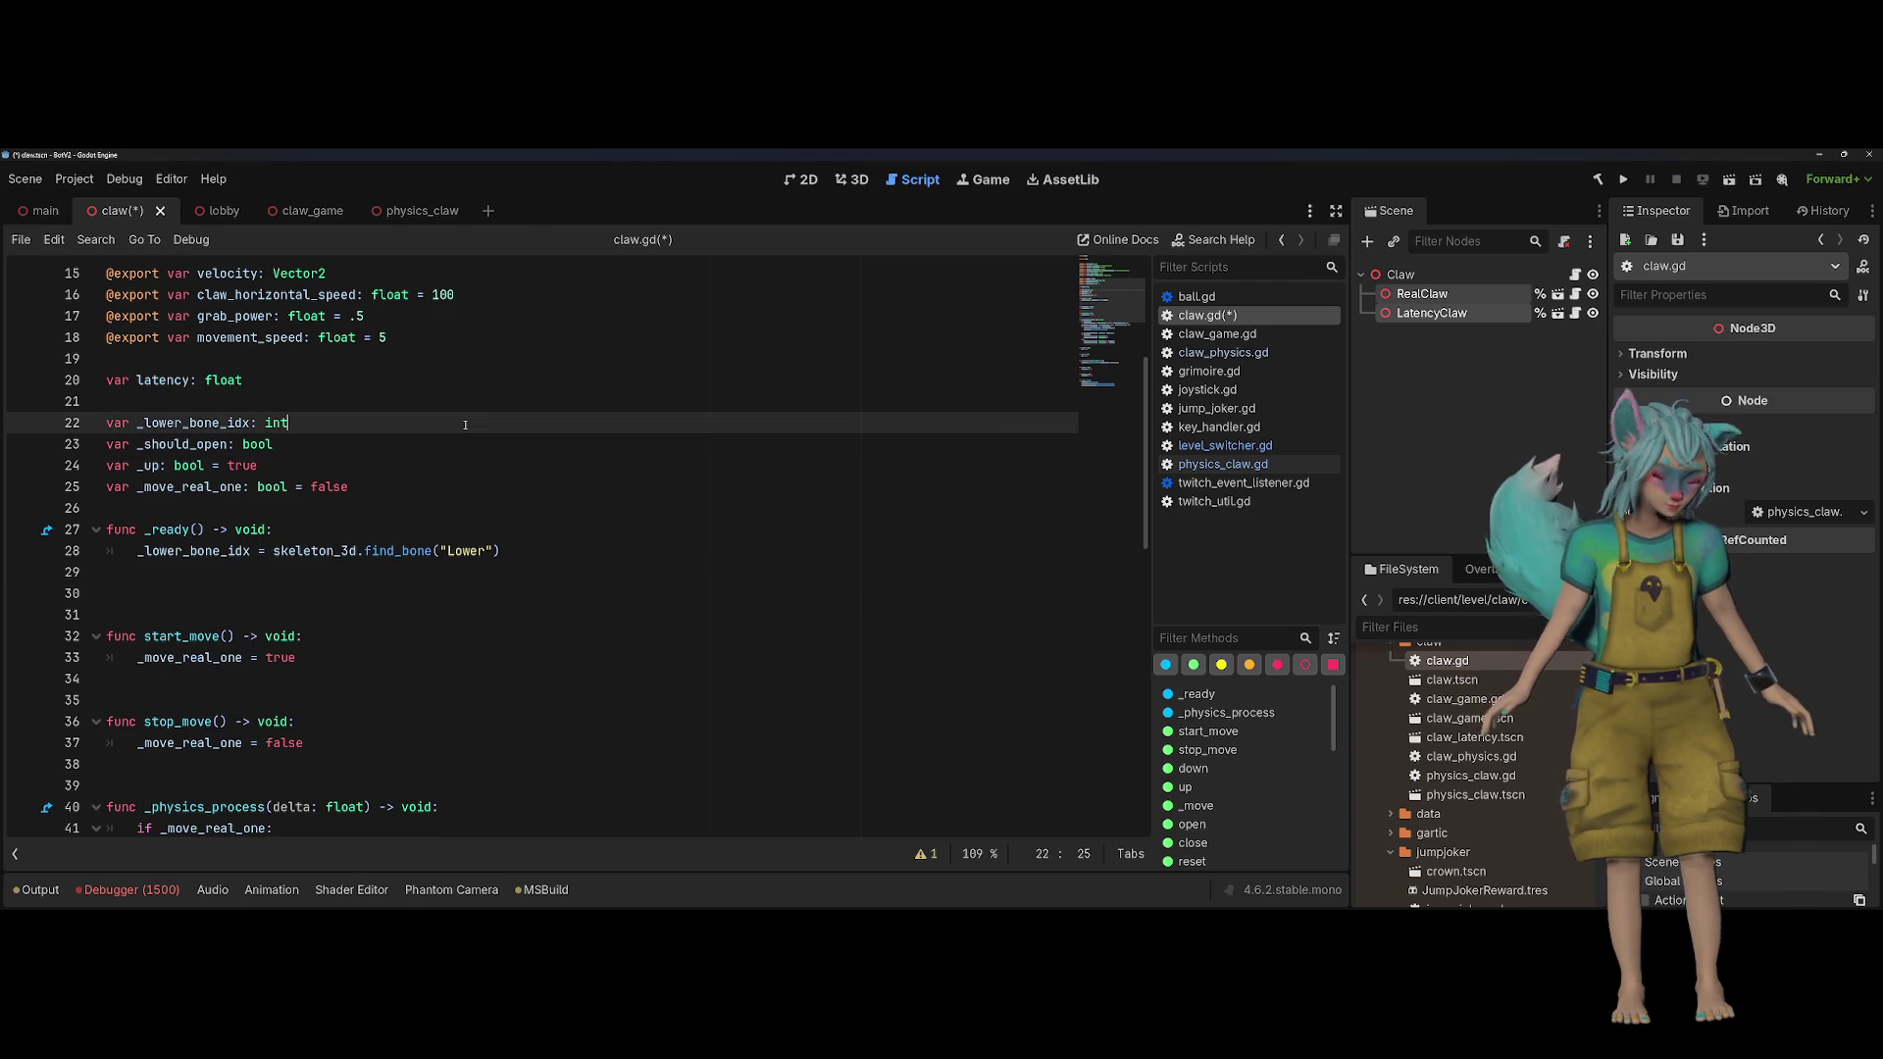
Step: Check where skeleton_3d is used, then delete the claw finger and simulator declarations
{"action": "scroll", "coordinate": [465, 425], "scroll_direction": "down", "scroll_amount": 13}
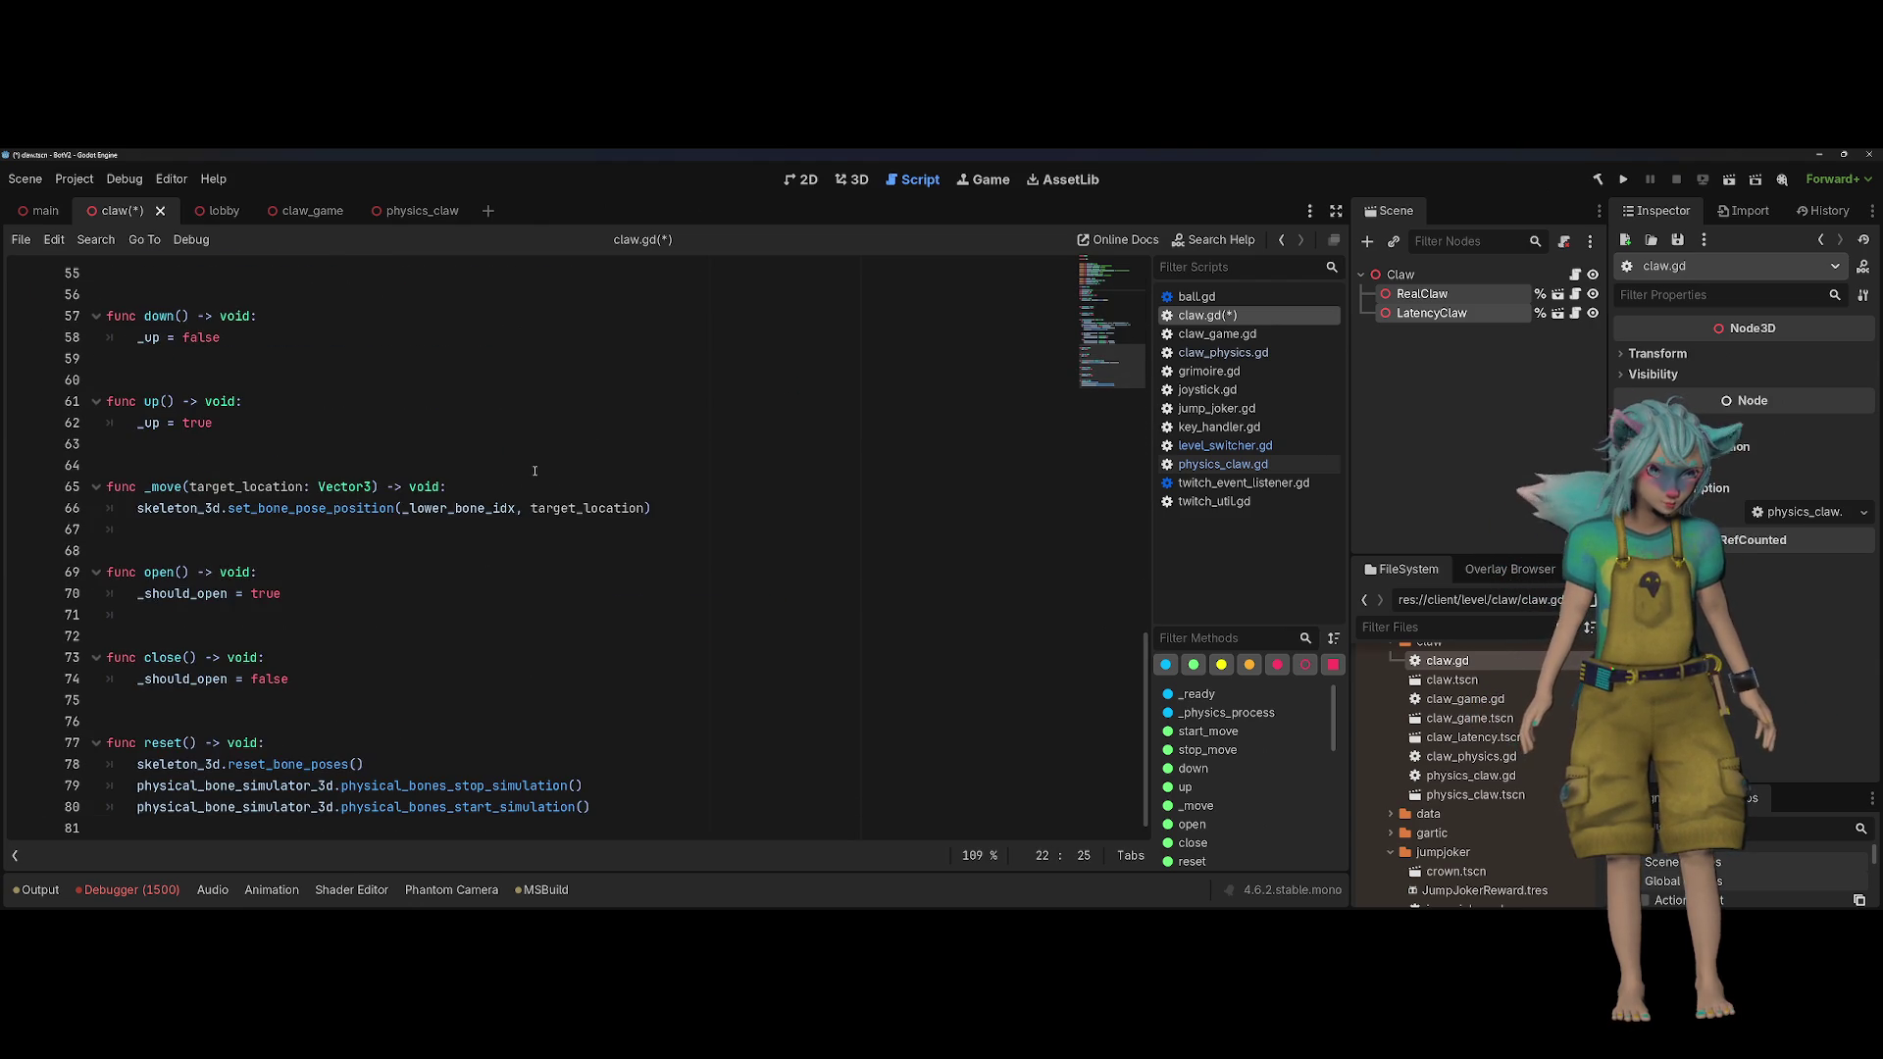
{"action": "scroll", "coordinate": [535, 471], "scroll_direction": "up", "scroll_amount": 18}
{"action": "scroll", "coordinate": [535, 471], "scroll_direction": "down", "scroll_amount": 4}
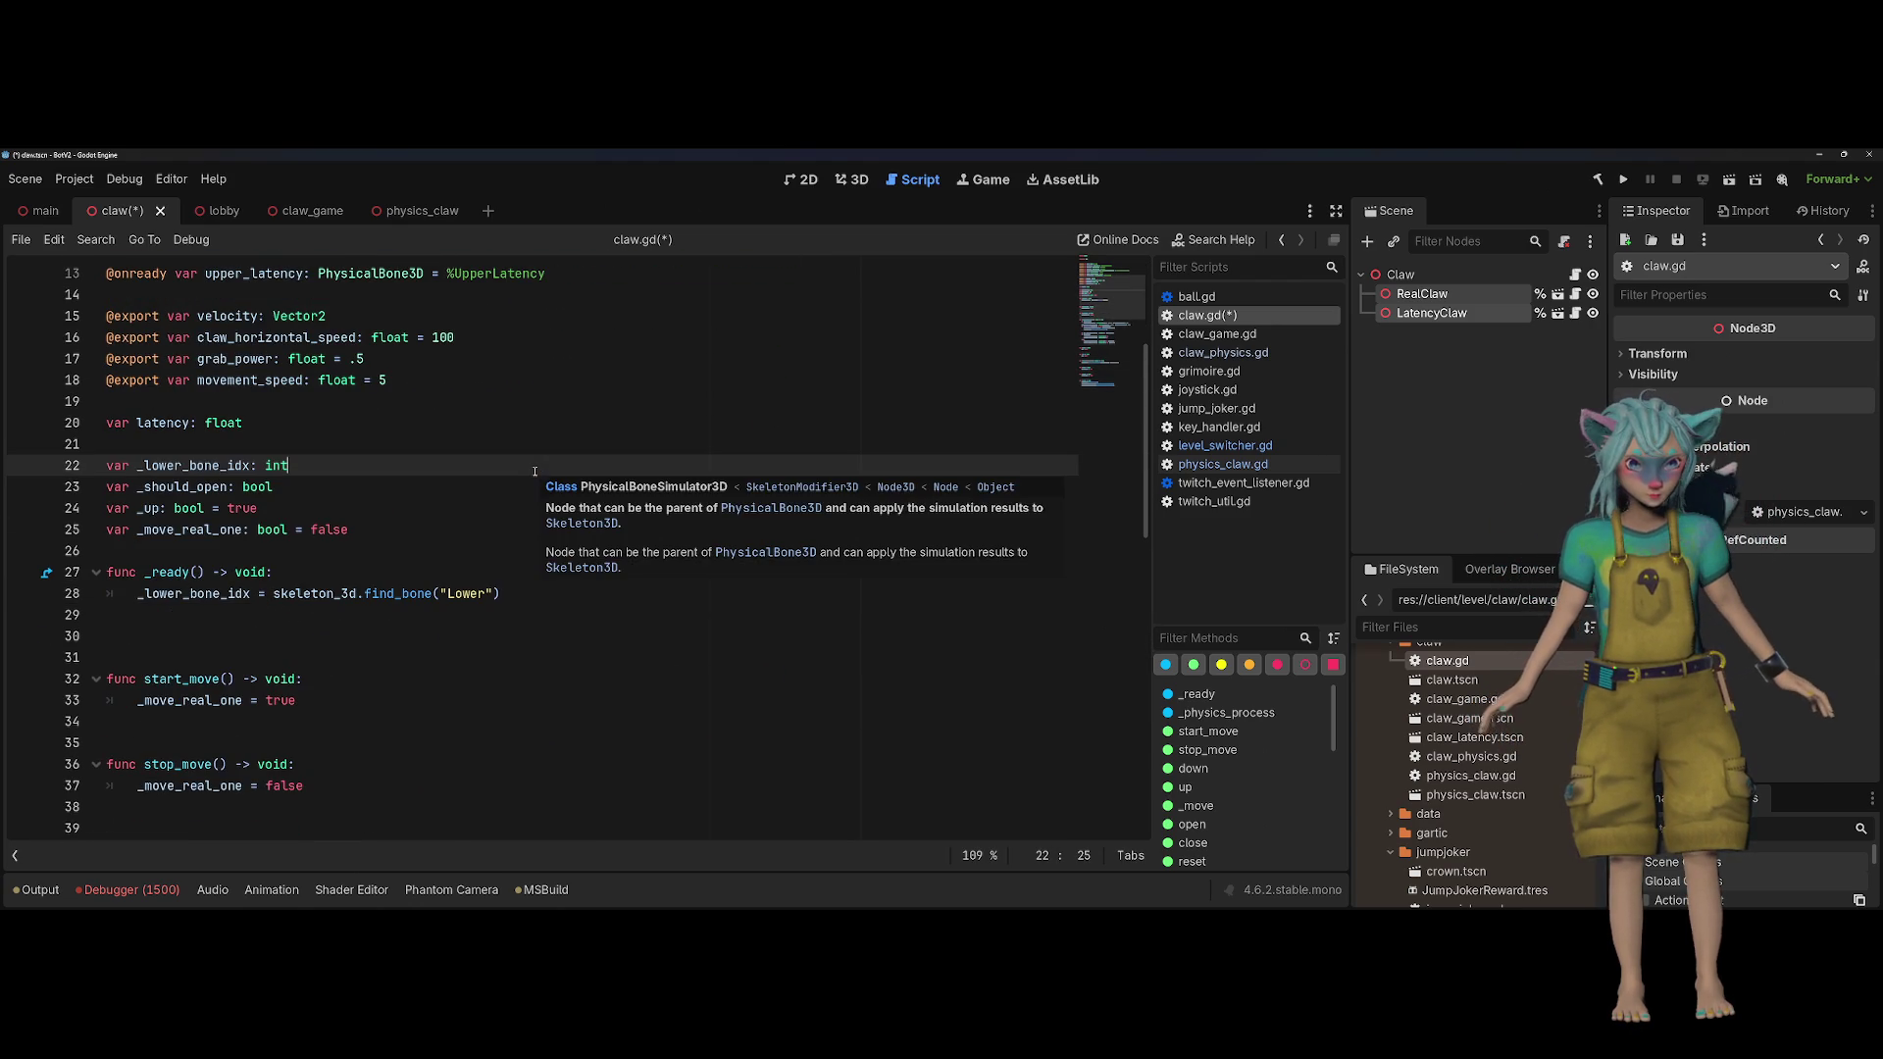
{"action": "double_click", "coordinate": [328, 593]}
{"action": "scroll", "coordinate": [430, 547], "scroll_direction": "up", "scroll_amount": 4}
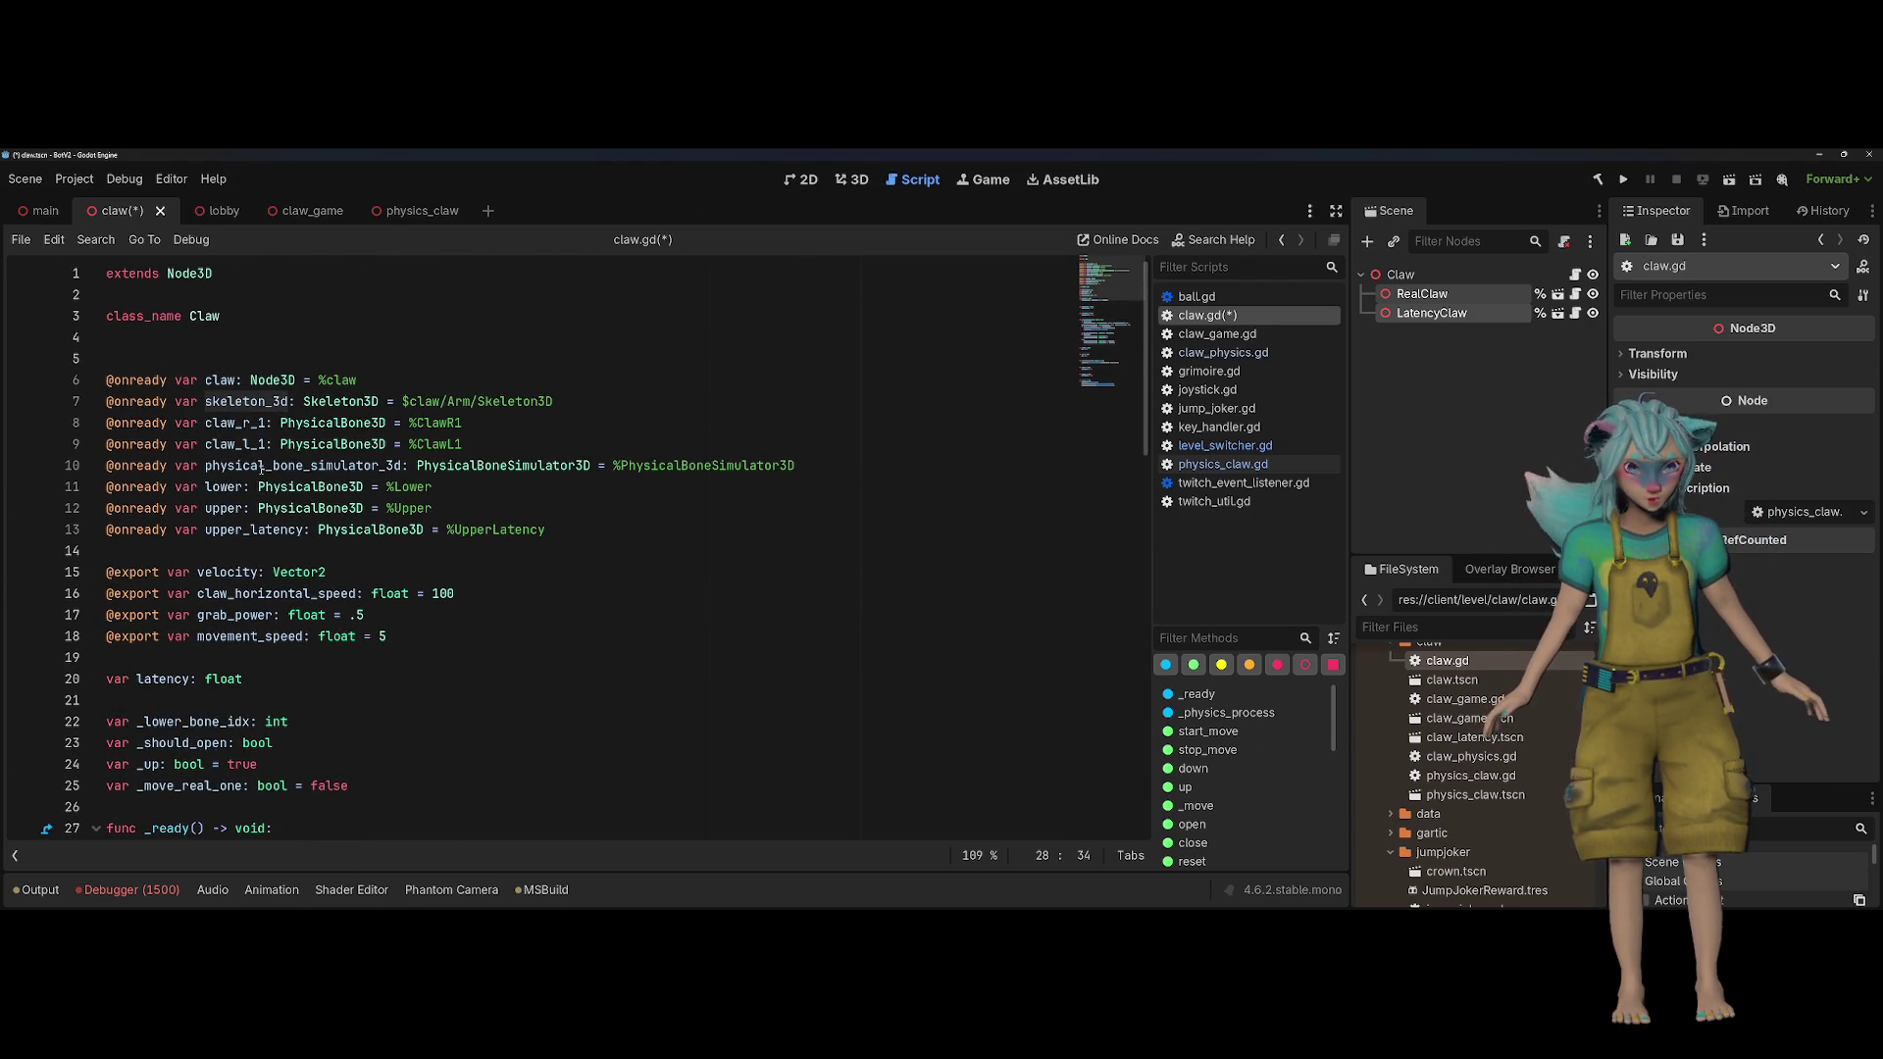
{"action": "left_click", "coordinate": [257, 423]}
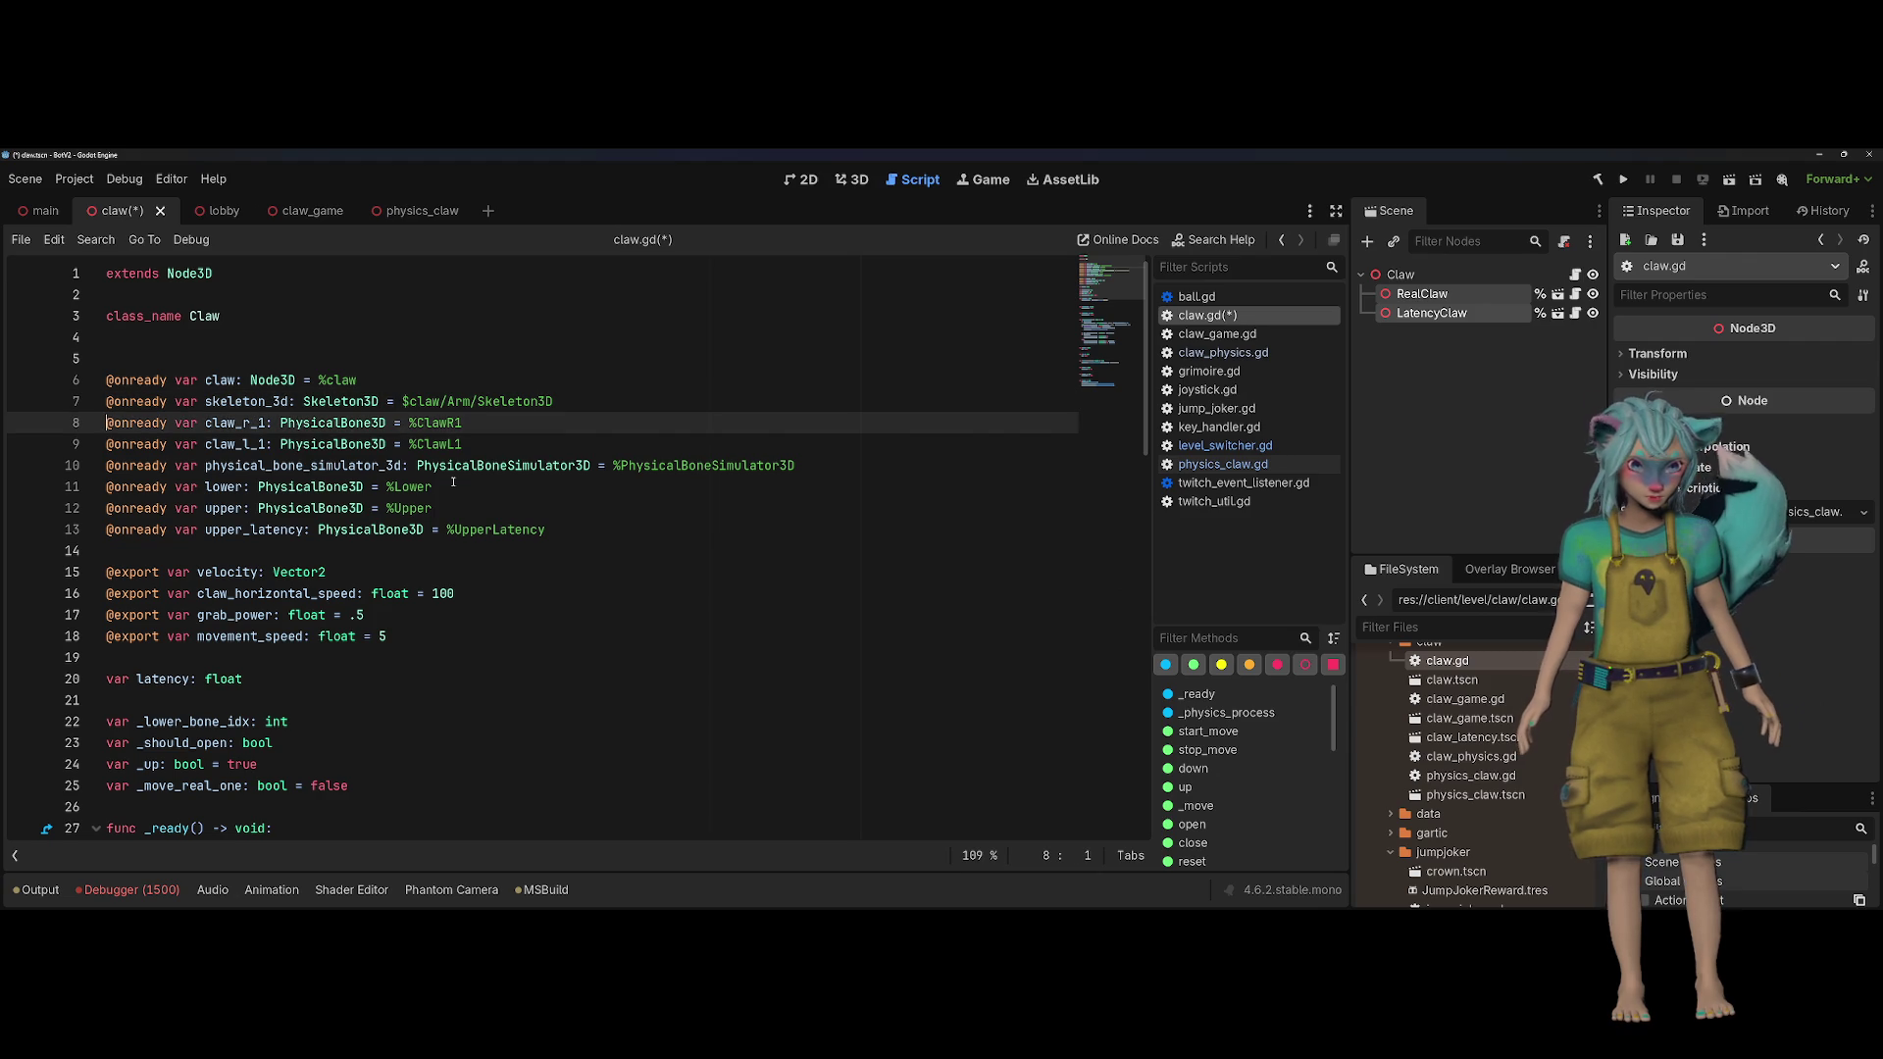
{"action": "key", "text": "shift+Down"}
{"action": "key", "text": "shift+Down"}
Step: Remove the lower bone declaration, then undo to restore all the bone declarations
{"action": "key", "text": "shift+Down"}
{"action": "key", "text": "shift+Down"}
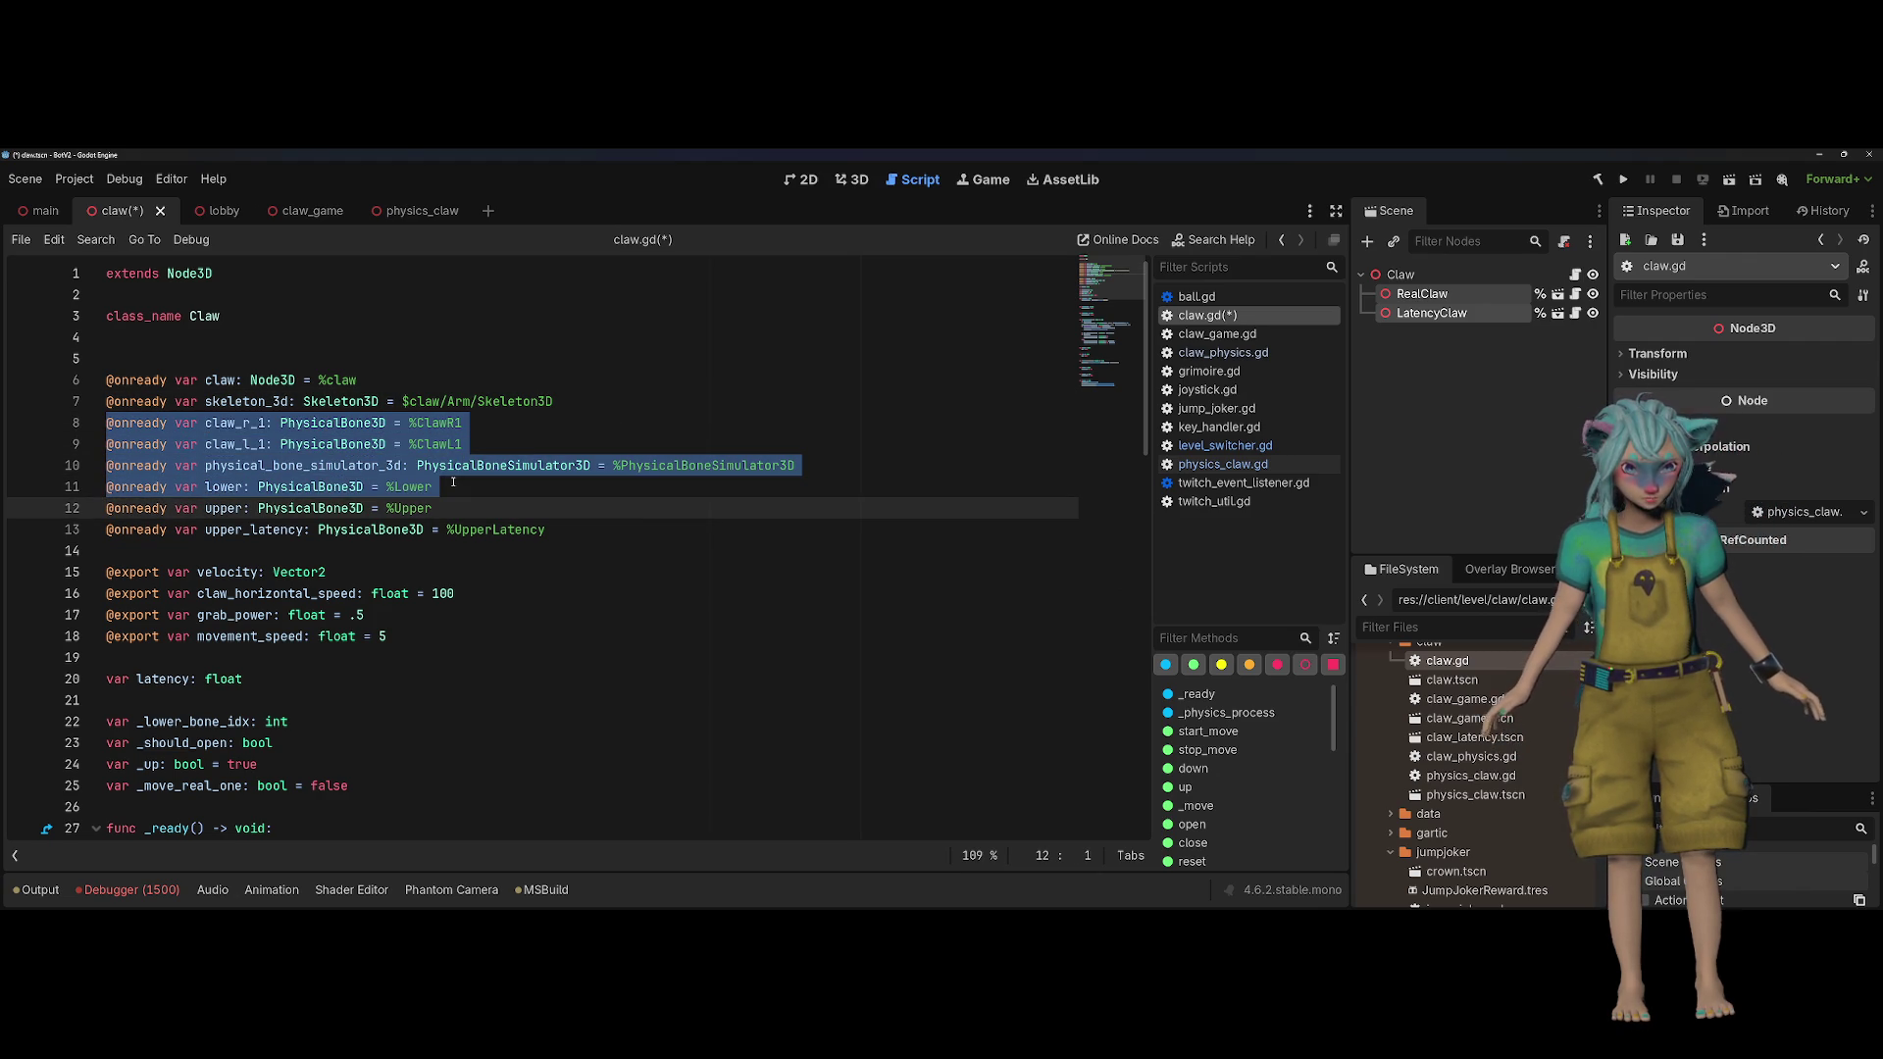
{"action": "key", "text": "shift+Up"}
{"action": "key", "text": "Delete"}
{"action": "key", "text": "Down"}
{"action": "key", "text": "shift+Down"}
{"action": "key", "text": "shift+Down"}
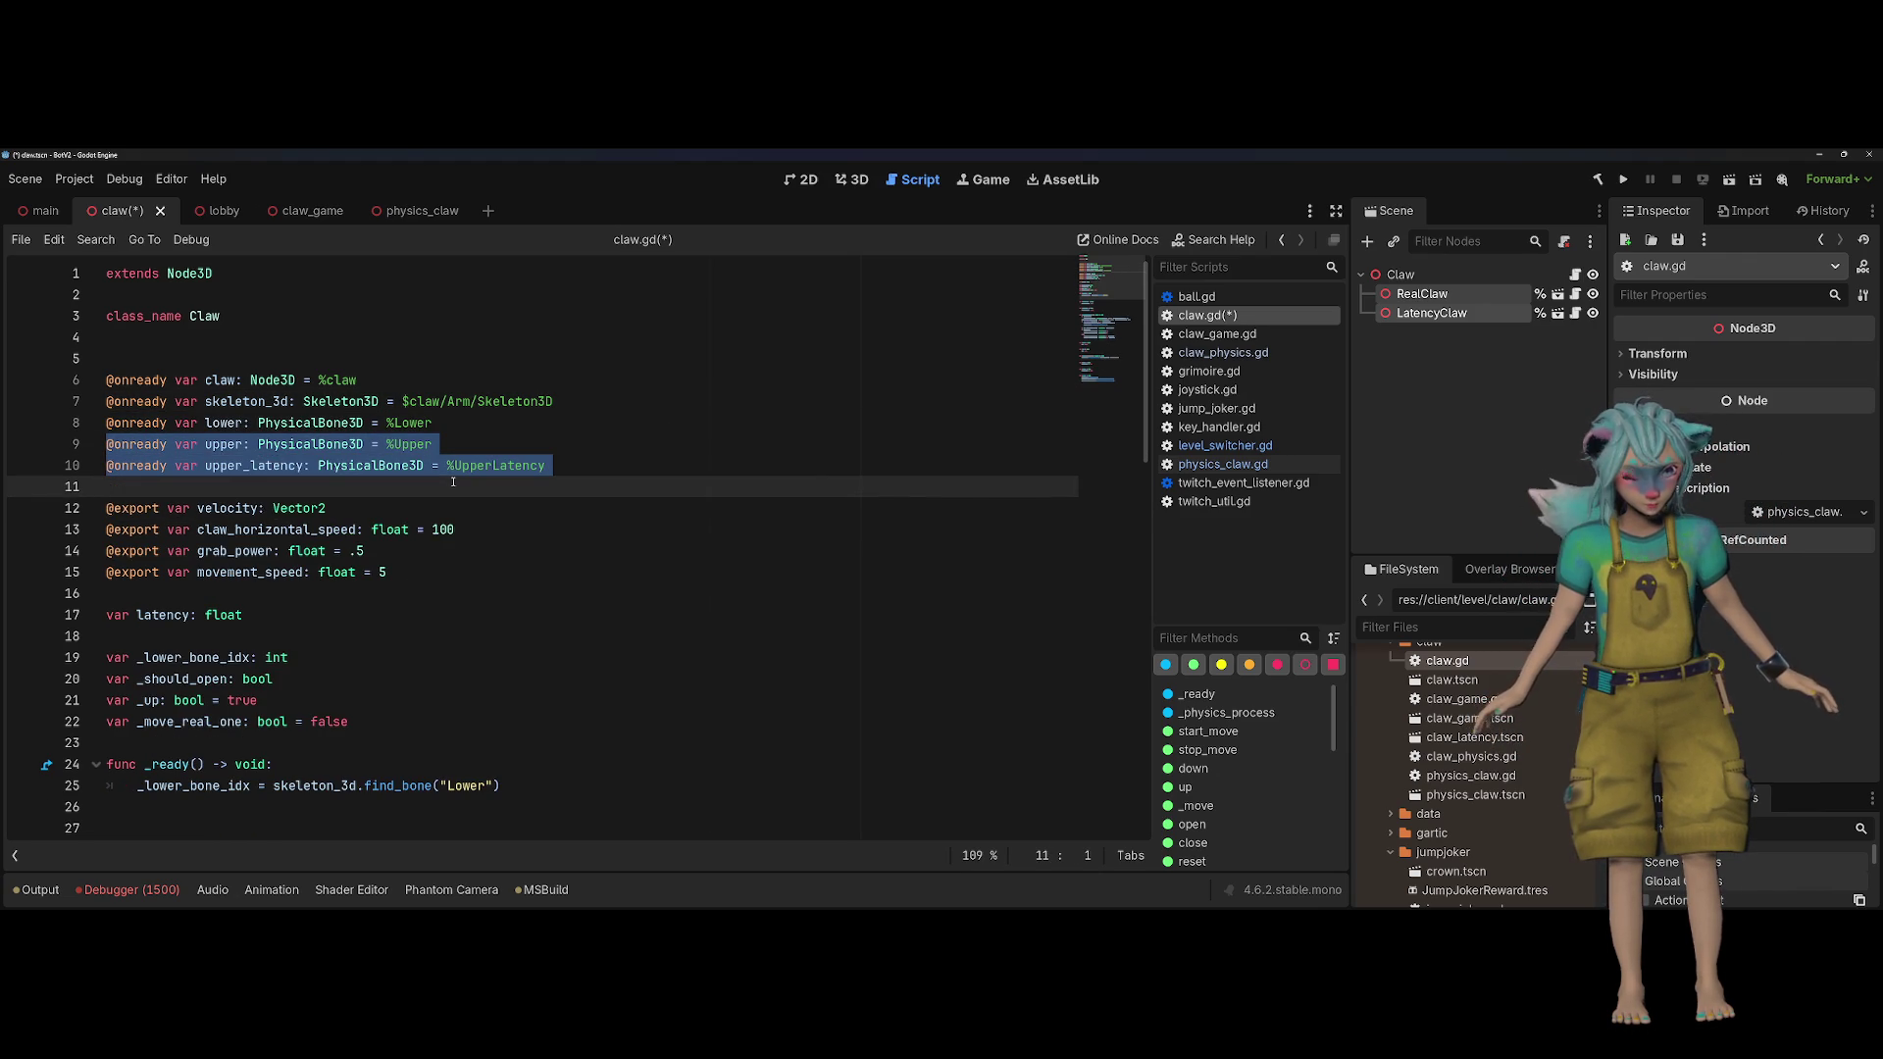
{"action": "key", "text": "Up"}
{"action": "key", "text": "Up"}
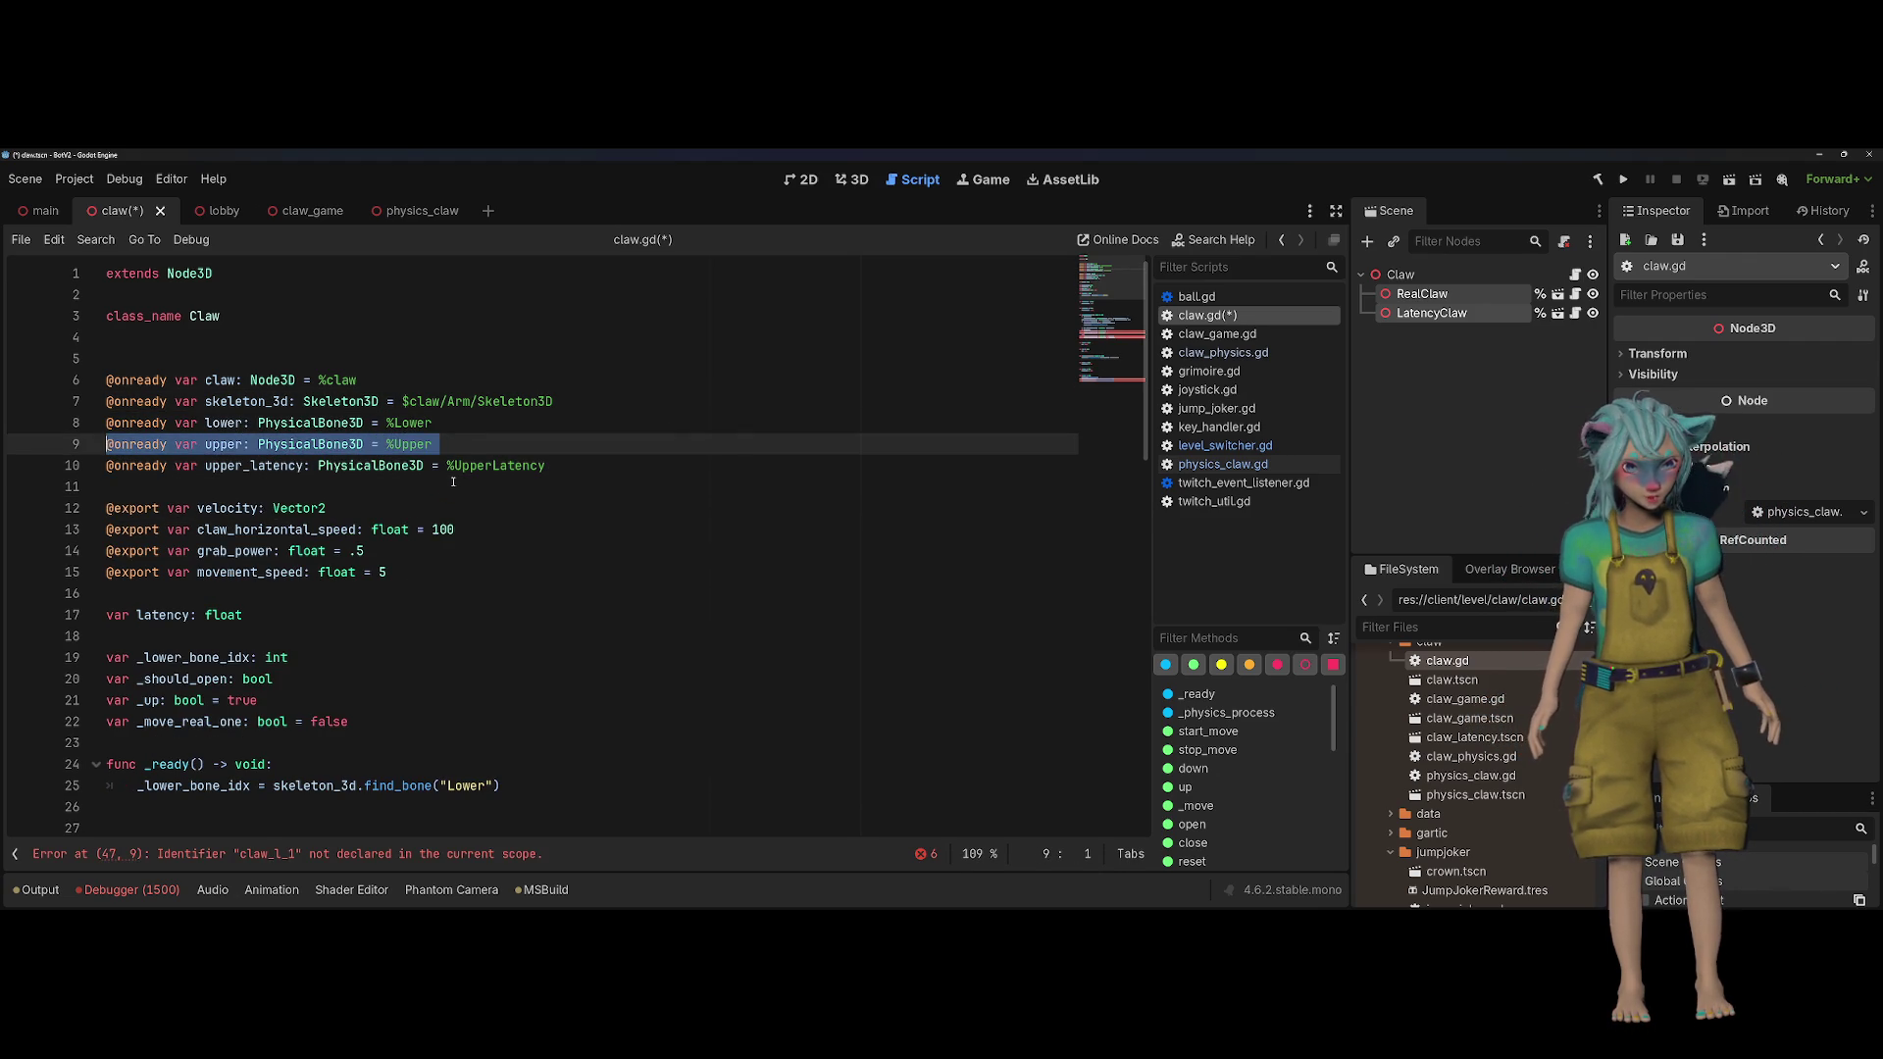
{"action": "key", "text": "Up"}
{"action": "key", "text": "shift+Down"}
{"action": "key", "text": "Delete"}
{"action": "scroll", "coordinate": [454, 481], "scroll_direction": "down", "scroll_amount": 10}
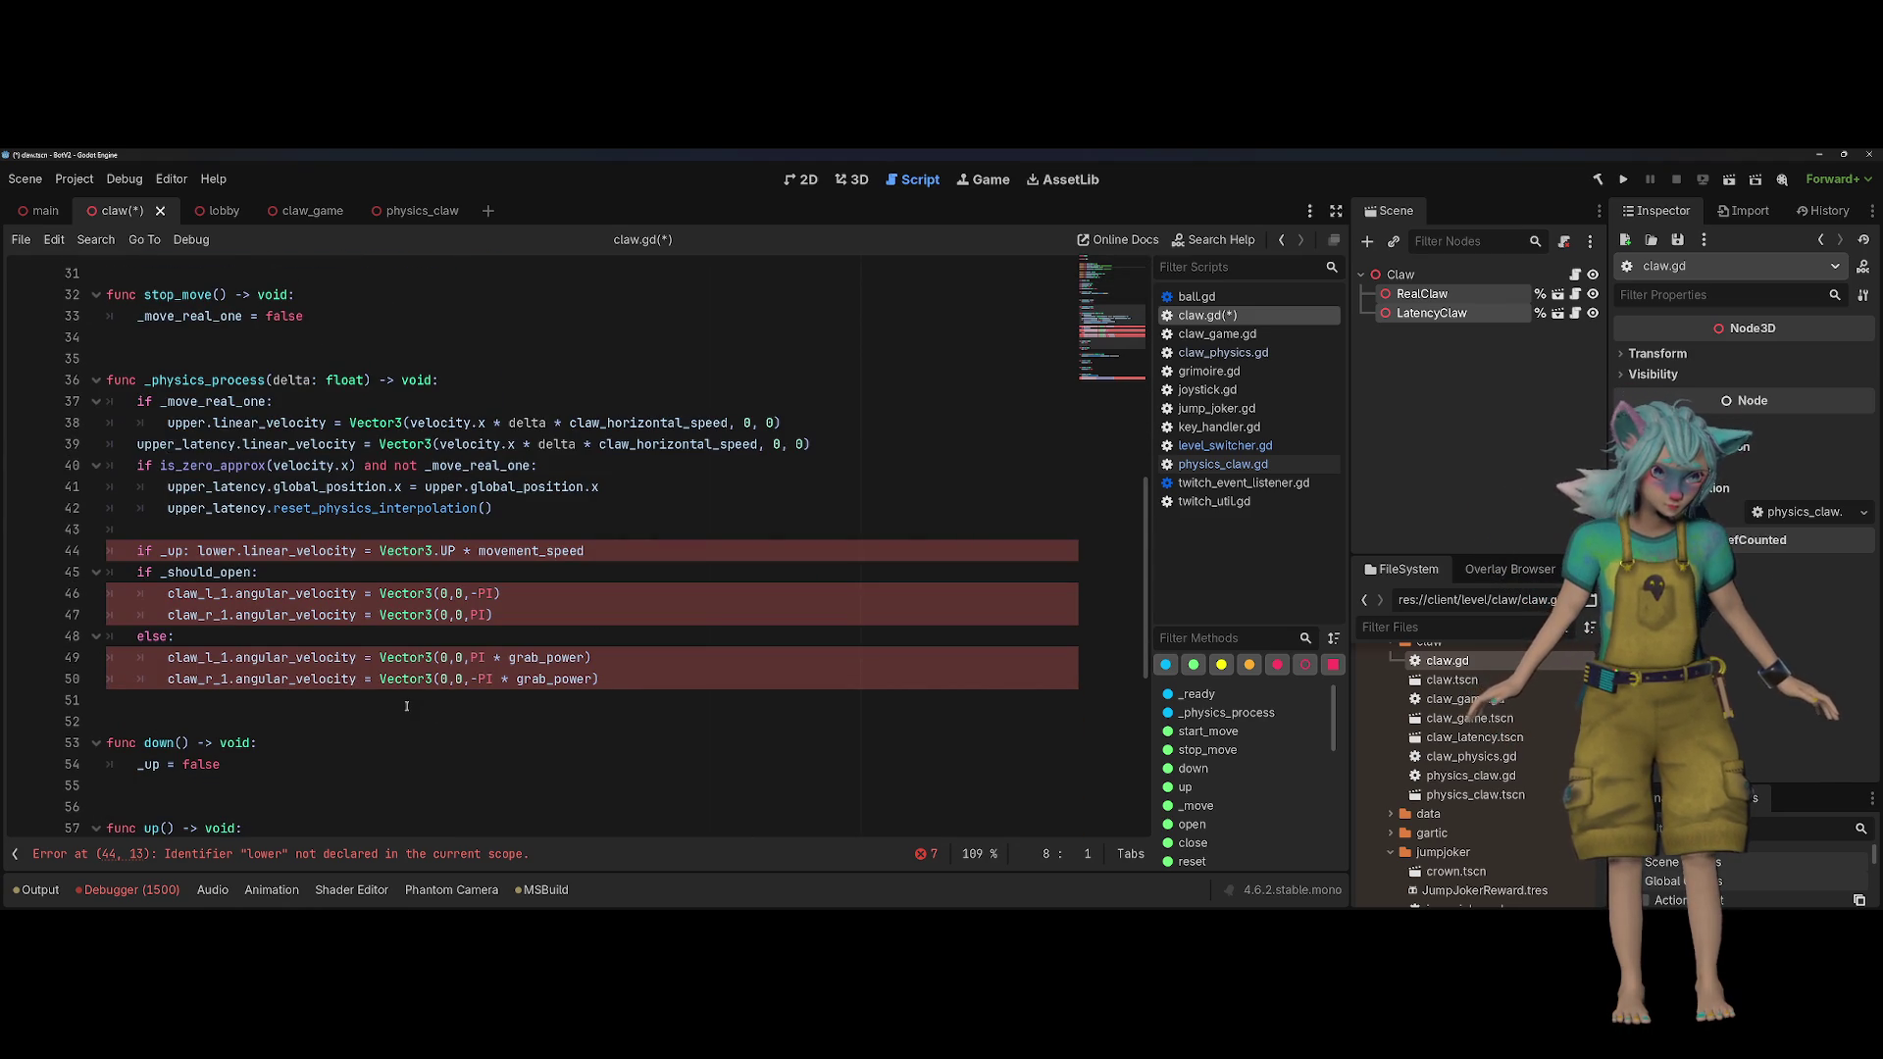
{"action": "key", "text": "ctrl+z"}
{"action": "key", "text": "ctrl+z"}
{"action": "key", "text": "ctrl+z"}
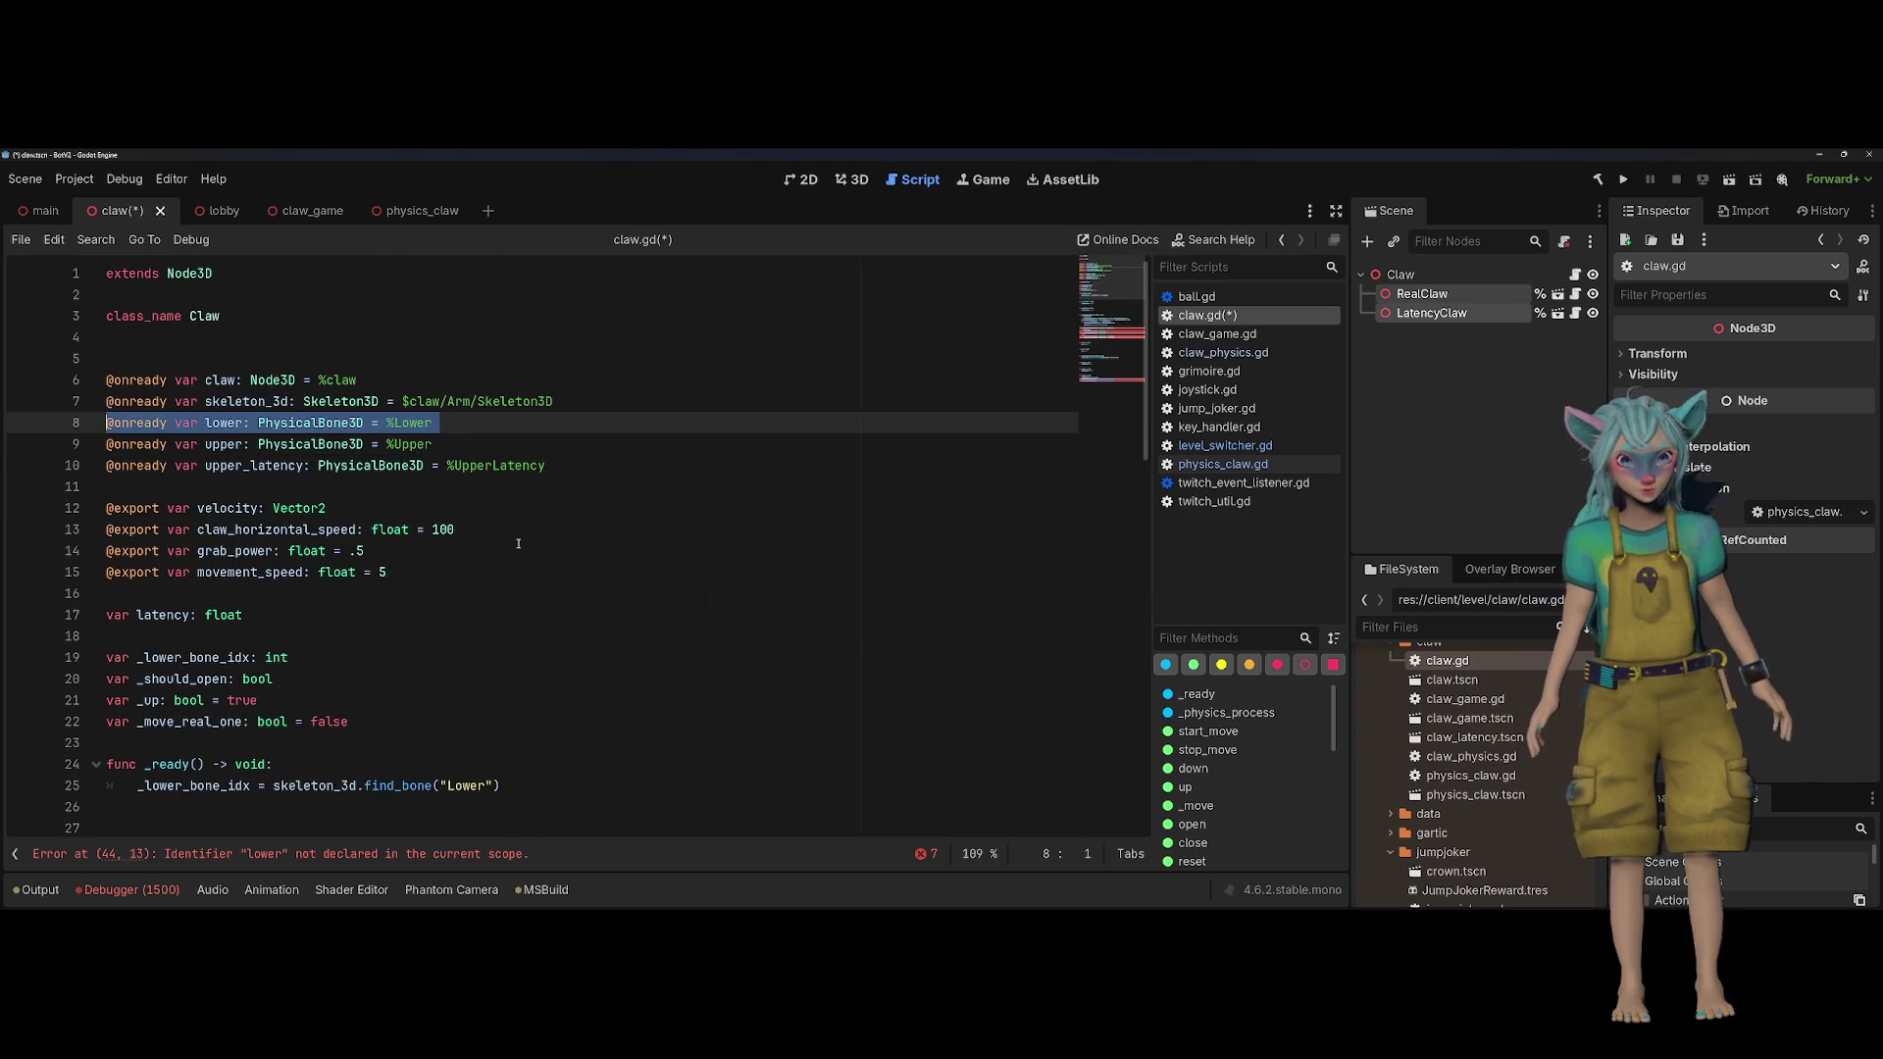
{"action": "key", "text": "ctrl+z"}
{"action": "key", "text": "ctrl+z"}
{"action": "key", "text": "ctrl+z"}
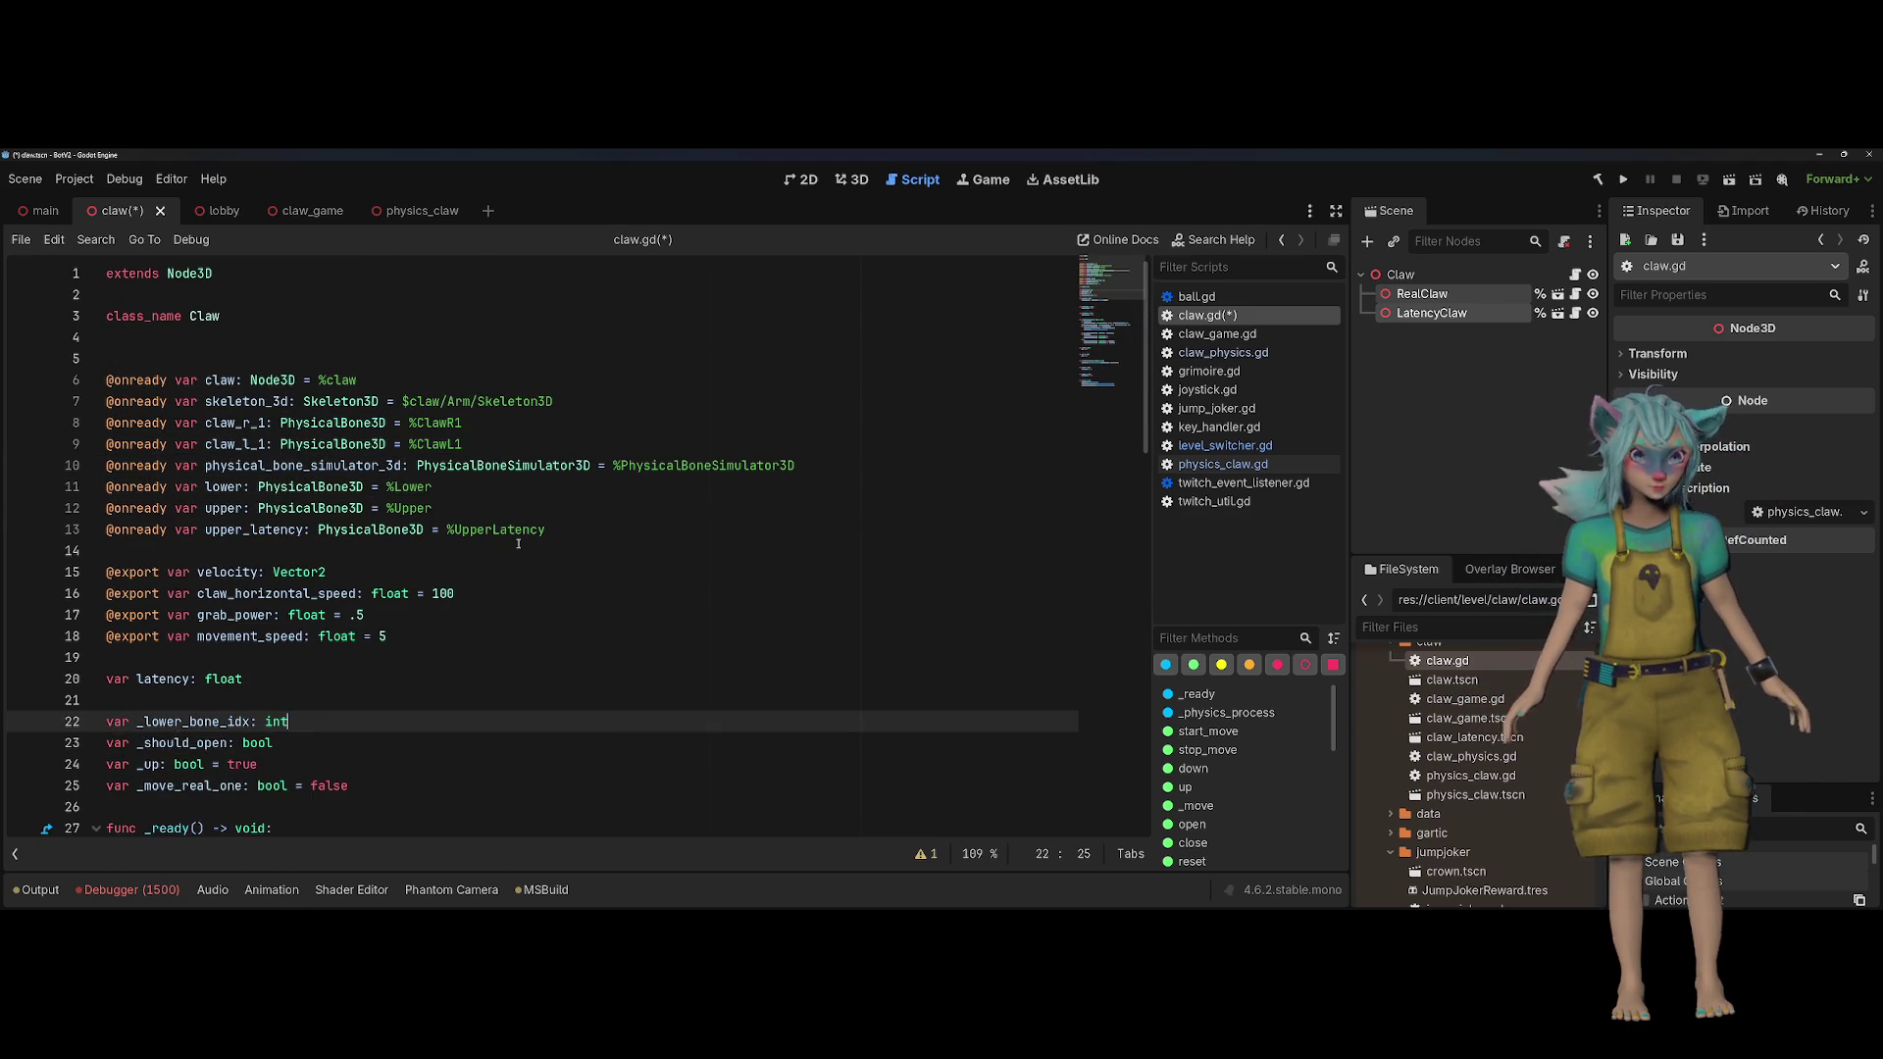
Step: Cut the if _should_open claw open/close velocity block out of _physics_process
{"action": "scroll", "coordinate": [518, 543], "scroll_direction": "down", "scroll_amount": 5}
{"action": "scroll", "coordinate": [518, 544], "scroll_direction": "down", "scroll_amount": 2}
{"action": "mouse_move", "coordinate": [598, 701]}
{"action": "left_mouse_down"}
{"action": "mouse_move", "coordinate": [550, 678]}
{"action": "mouse_move", "coordinate": [175, 658]}
{"action": "mouse_move", "coordinate": [32, 598]}
{"action": "left_mouse_up"}
{"action": "key", "text": "ctrl+c"}
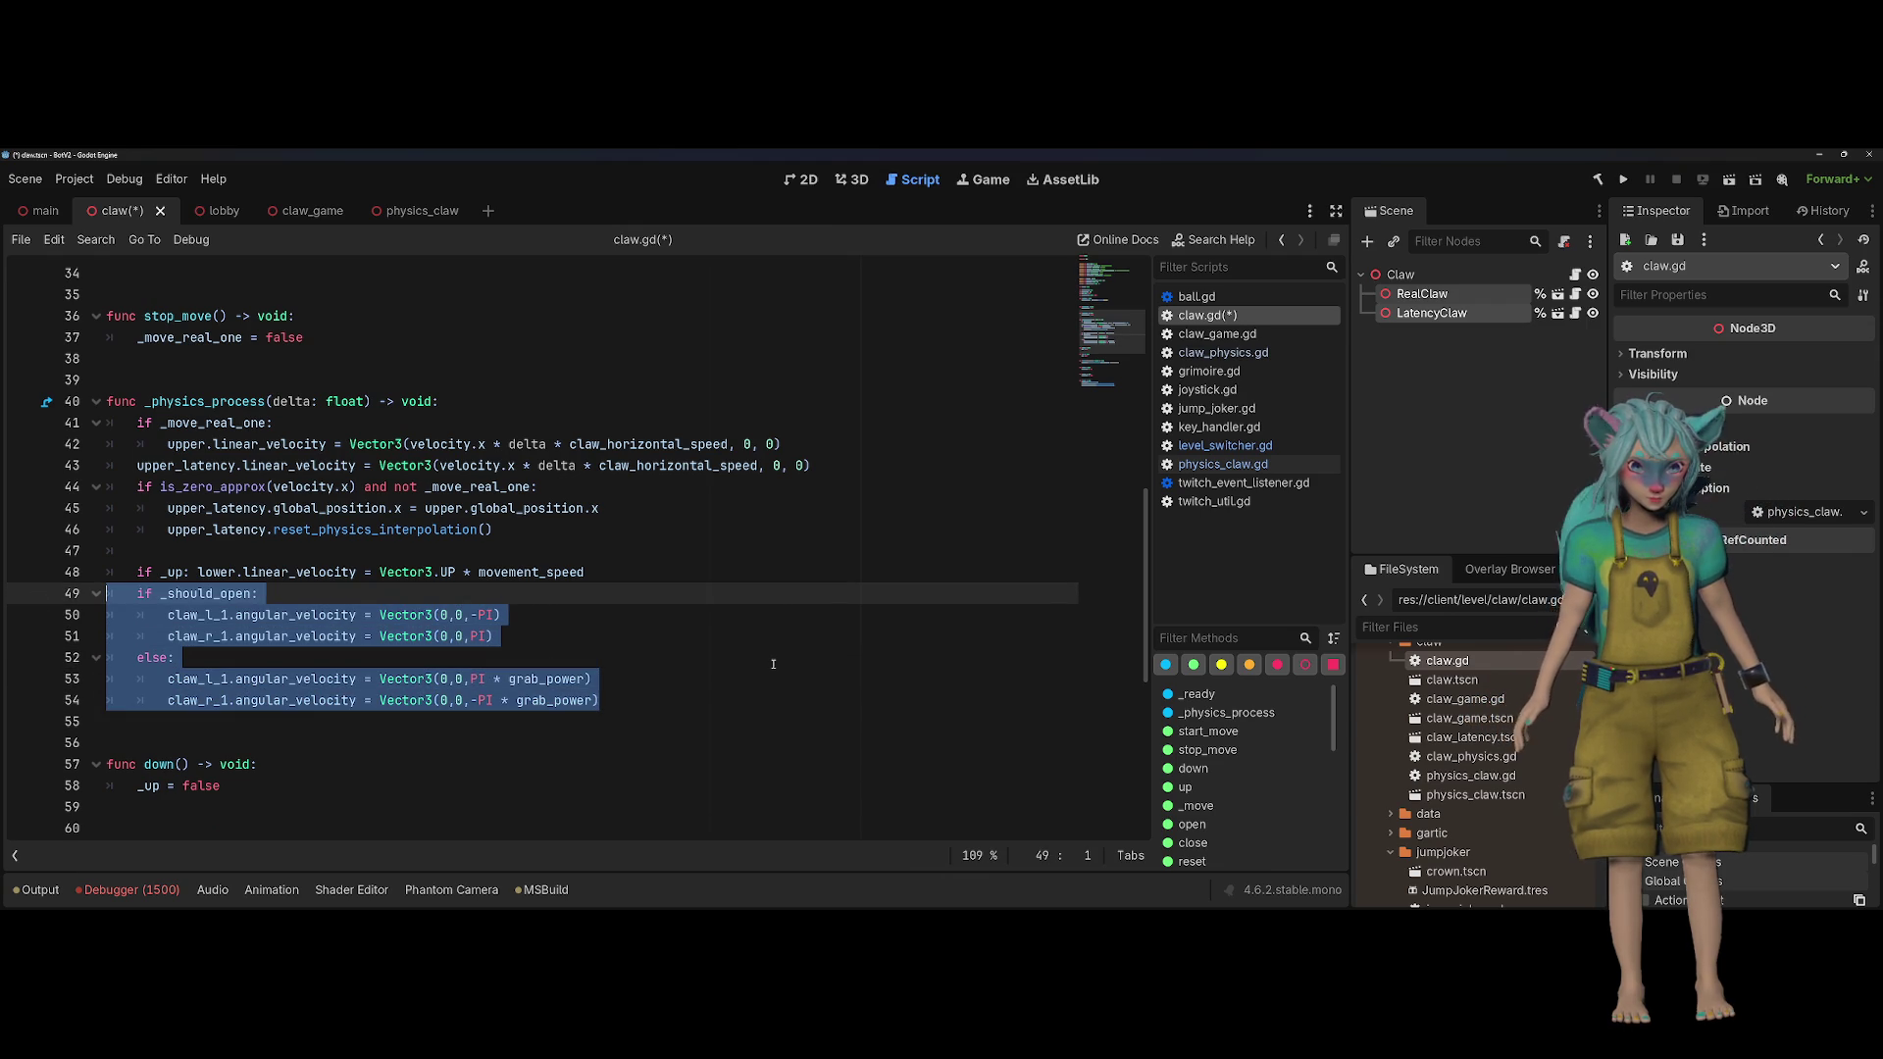
{"action": "key", "text": "Delete"}
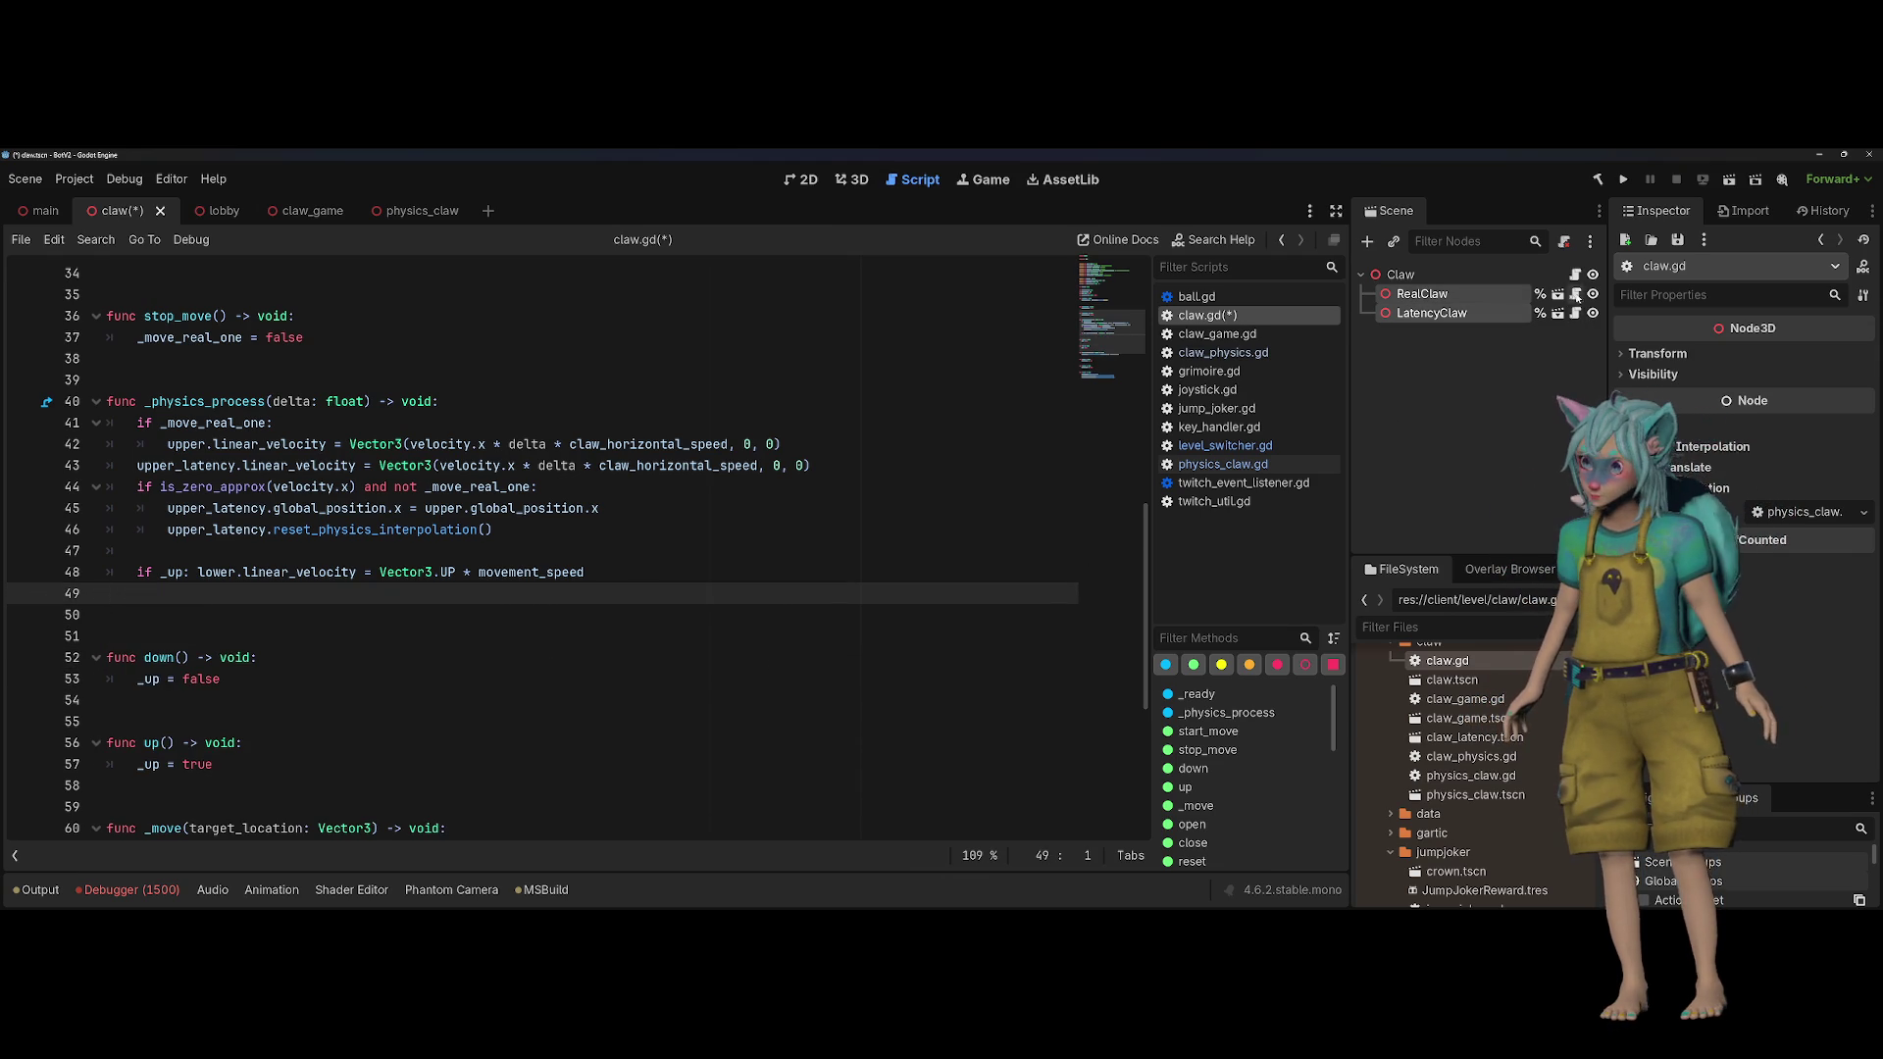
Step: In physics_claw.gd, add a new line below the collision exceptions at the end of _ready
{"action": "left_click", "coordinate": [1223, 464]}
{"action": "left_click", "coordinate": [790, 531]}
{"action": "key", "text": "Return"}
{"action": "key", "text": "Return"}
{"action": "type", "text": "func _phy"}
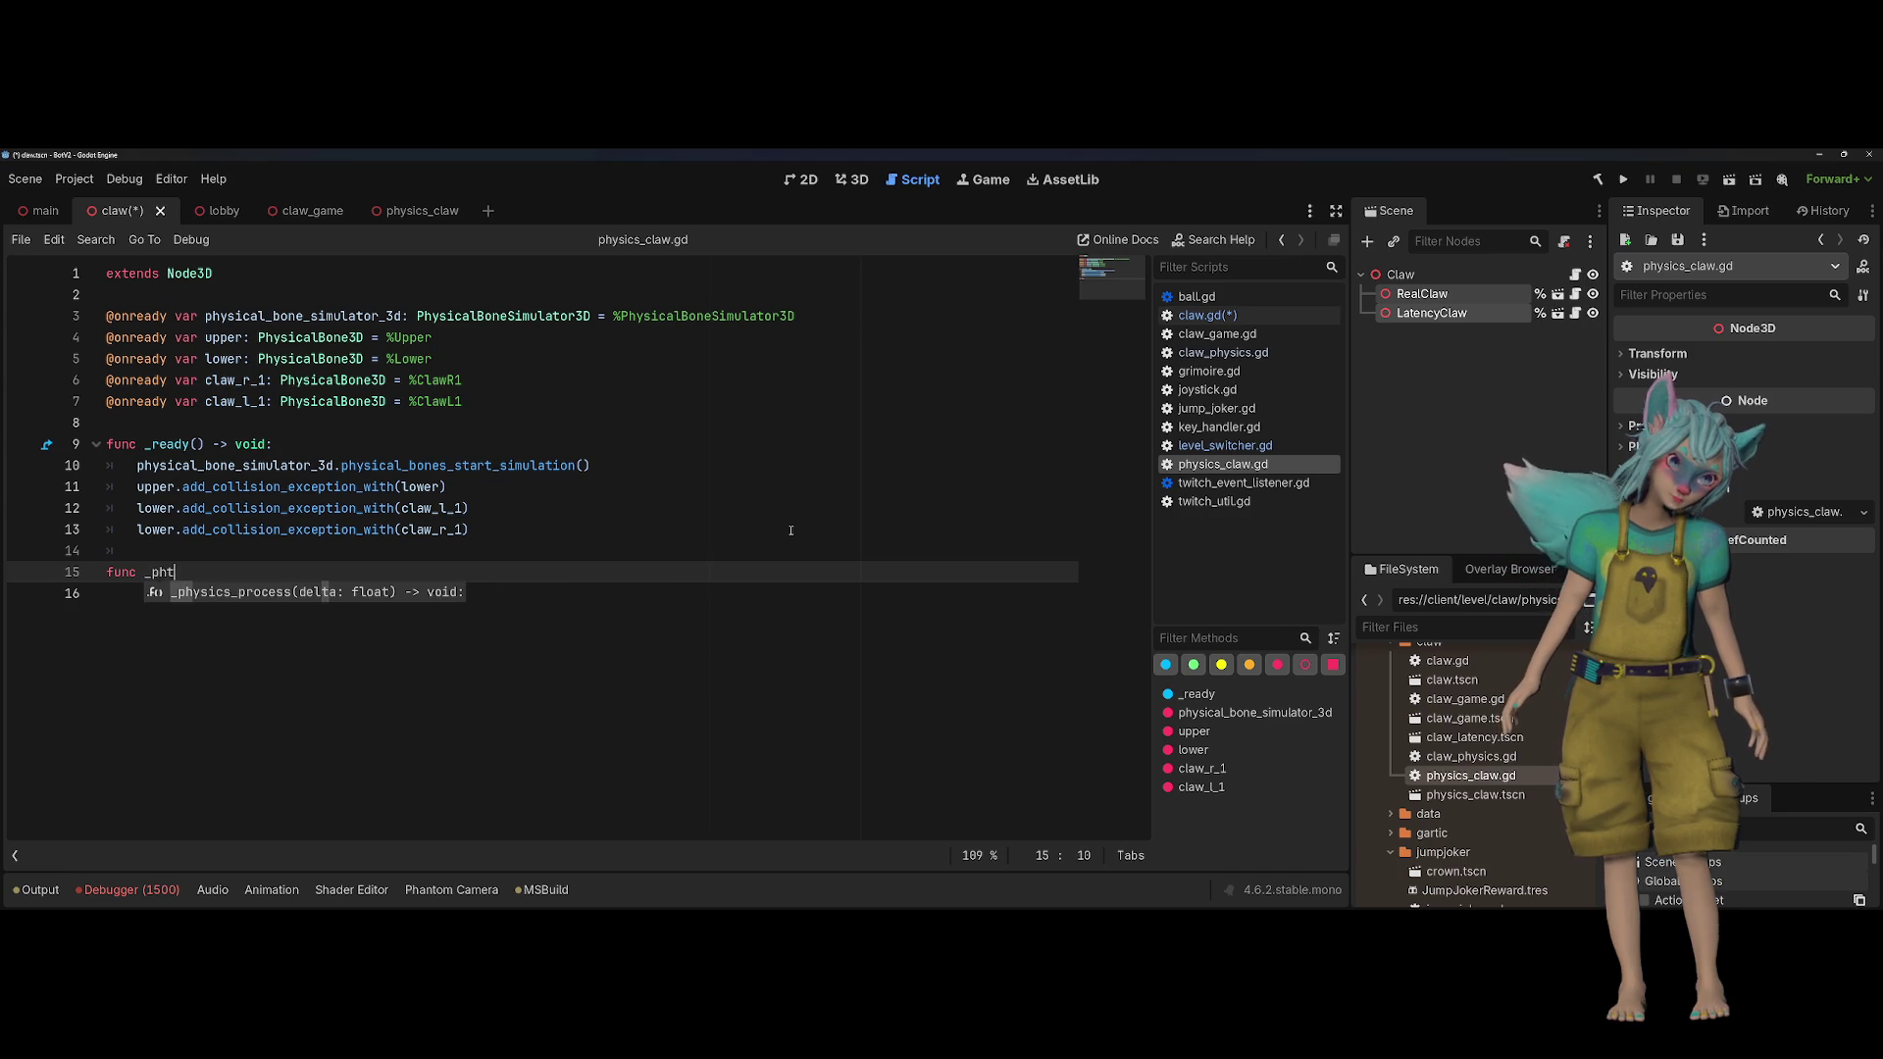
Step: Paste the claw open/close velocity block into _physics_process and fix its indentation
{"action": "key", "text": "Return"}
{"action": "key", "text": "ctrl+v"}
{"action": "key", "text": "Up"}
{"action": "key", "text": "Up"}
{"action": "key", "text": "Up"}
{"action": "key", "text": "Up"}
{"action": "key", "text": "Up"}
{"action": "key", "text": "shift+Tab"}
{"action": "key", "text": "End"}
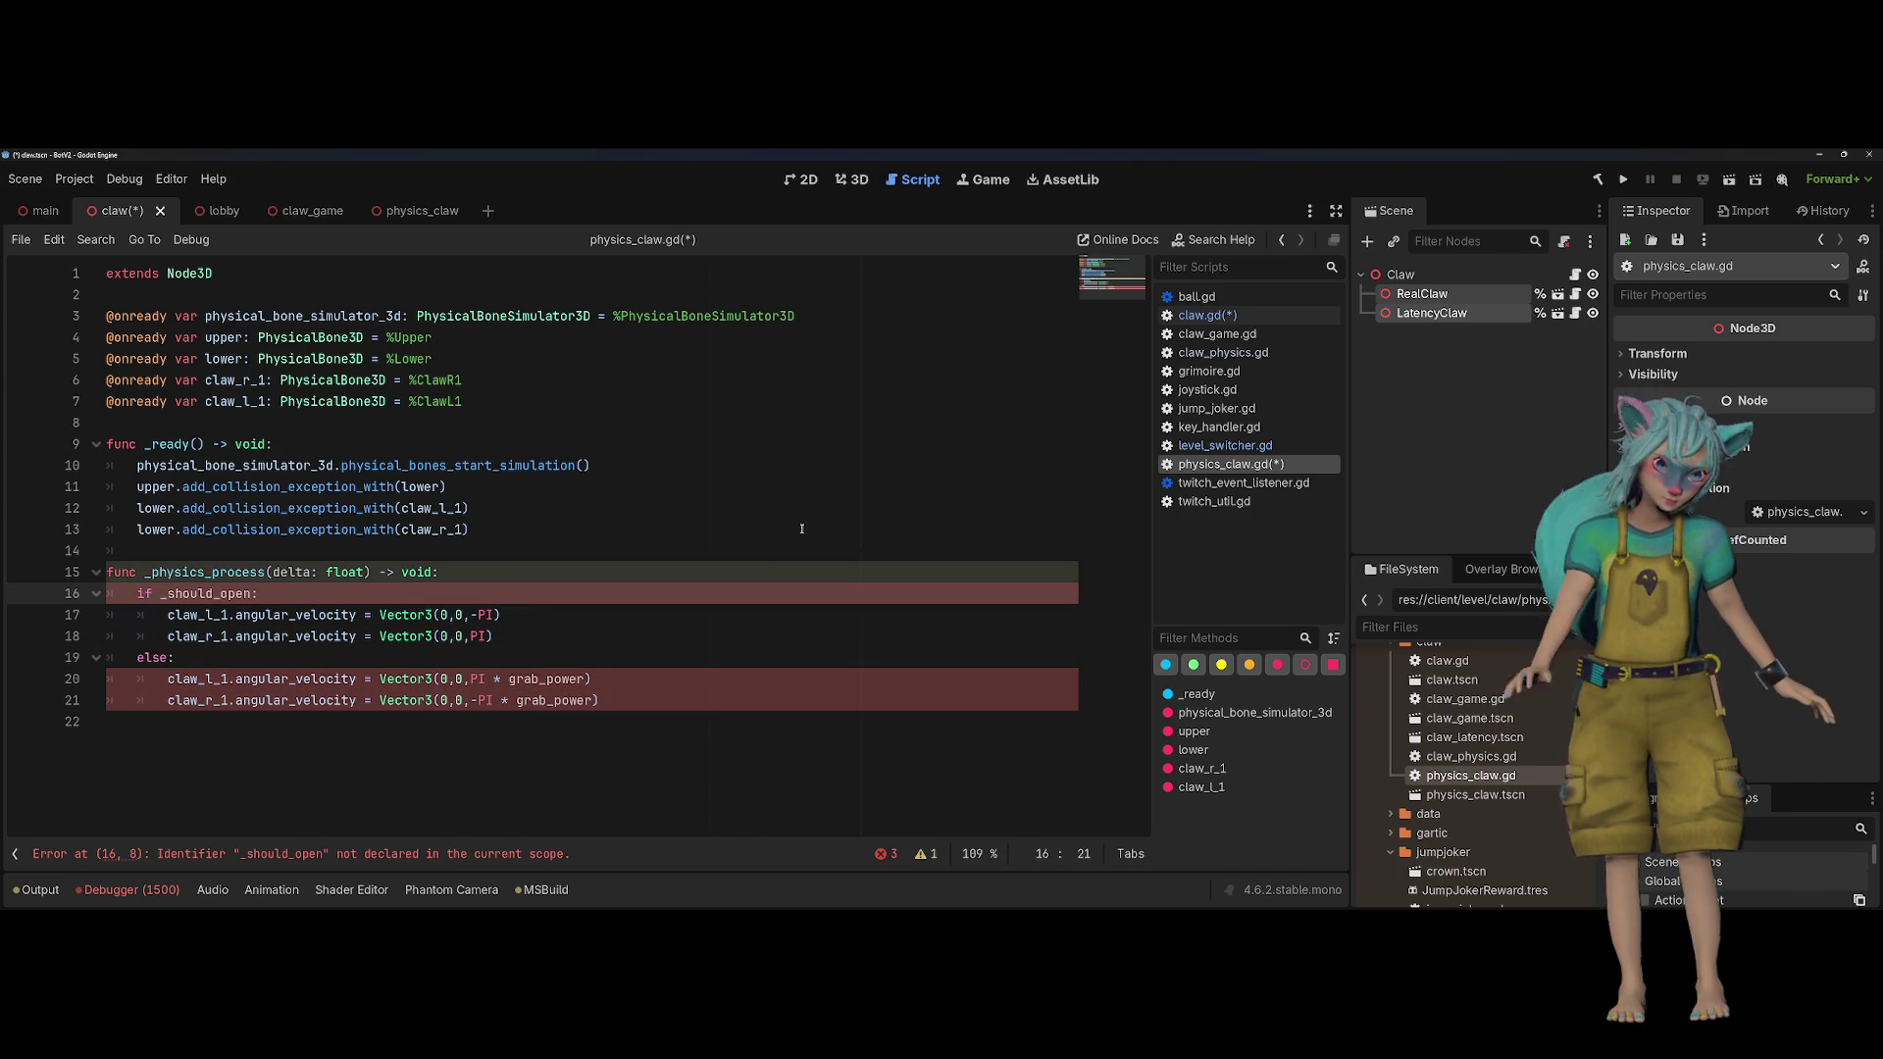
{"action": "double_click", "coordinate": [248, 589]}
{"action": "left_click", "coordinate": [299, 425]}
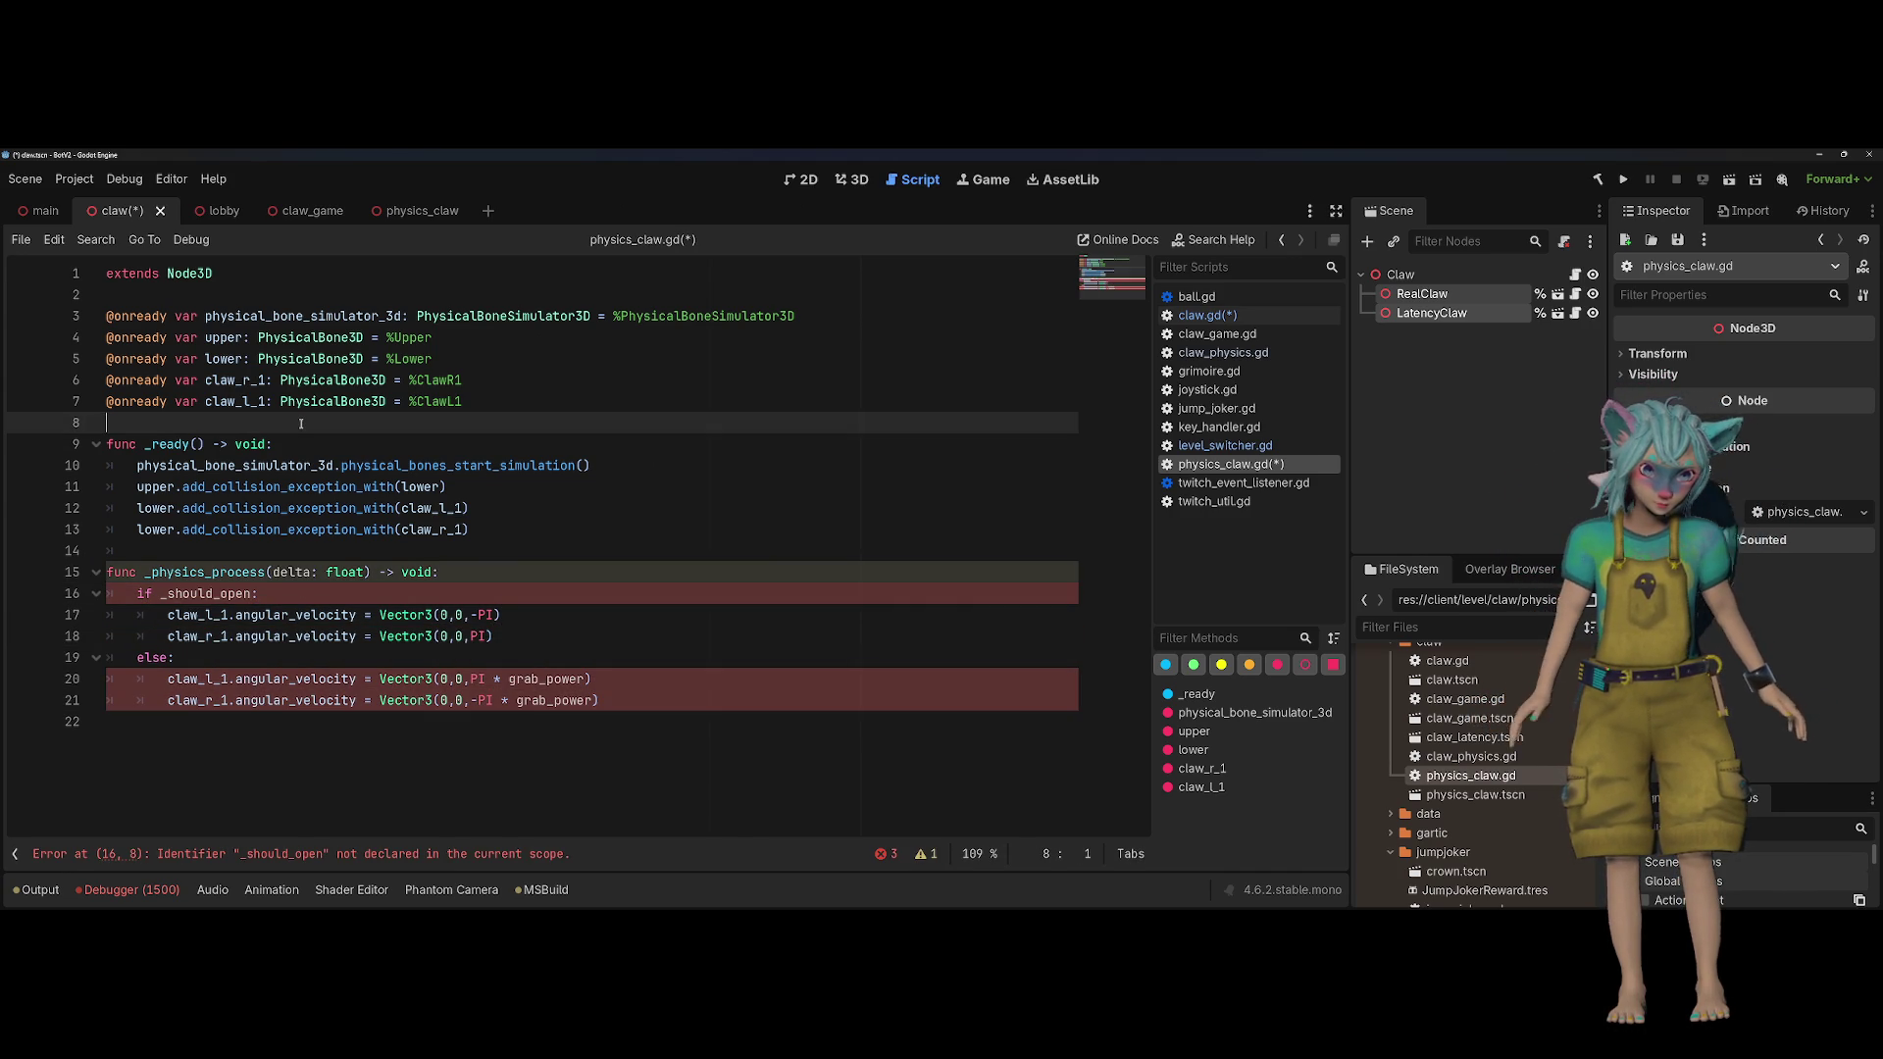
{"action": "key", "text": "Return"}
{"action": "key", "text": "Return"}
{"action": "key", "text": "Up"}
{"action": "key", "text": "BackSpace"}
{"action": "key", "text": "BackSpace"}
{"action": "key", "text": "BackSpace"}
{"action": "type", "text": "var _should_open: bool"}
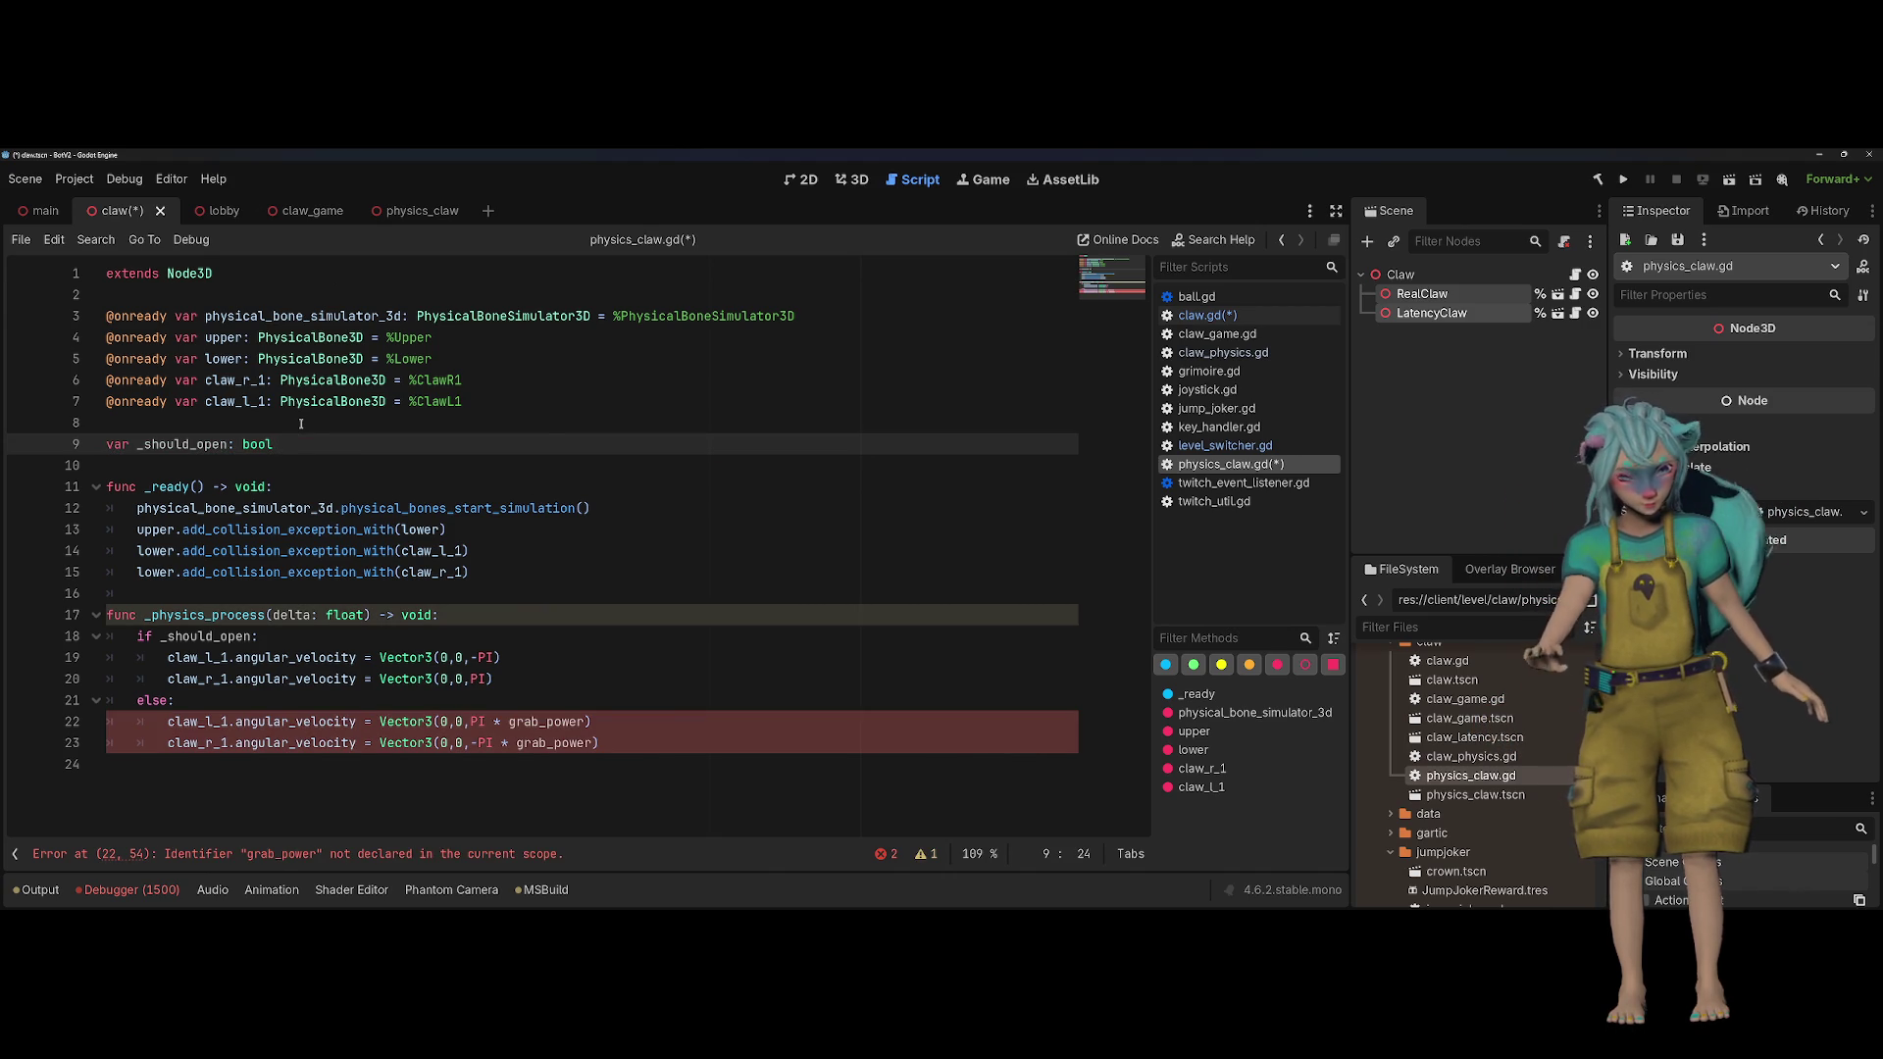
{"action": "key", "text": "Return"}
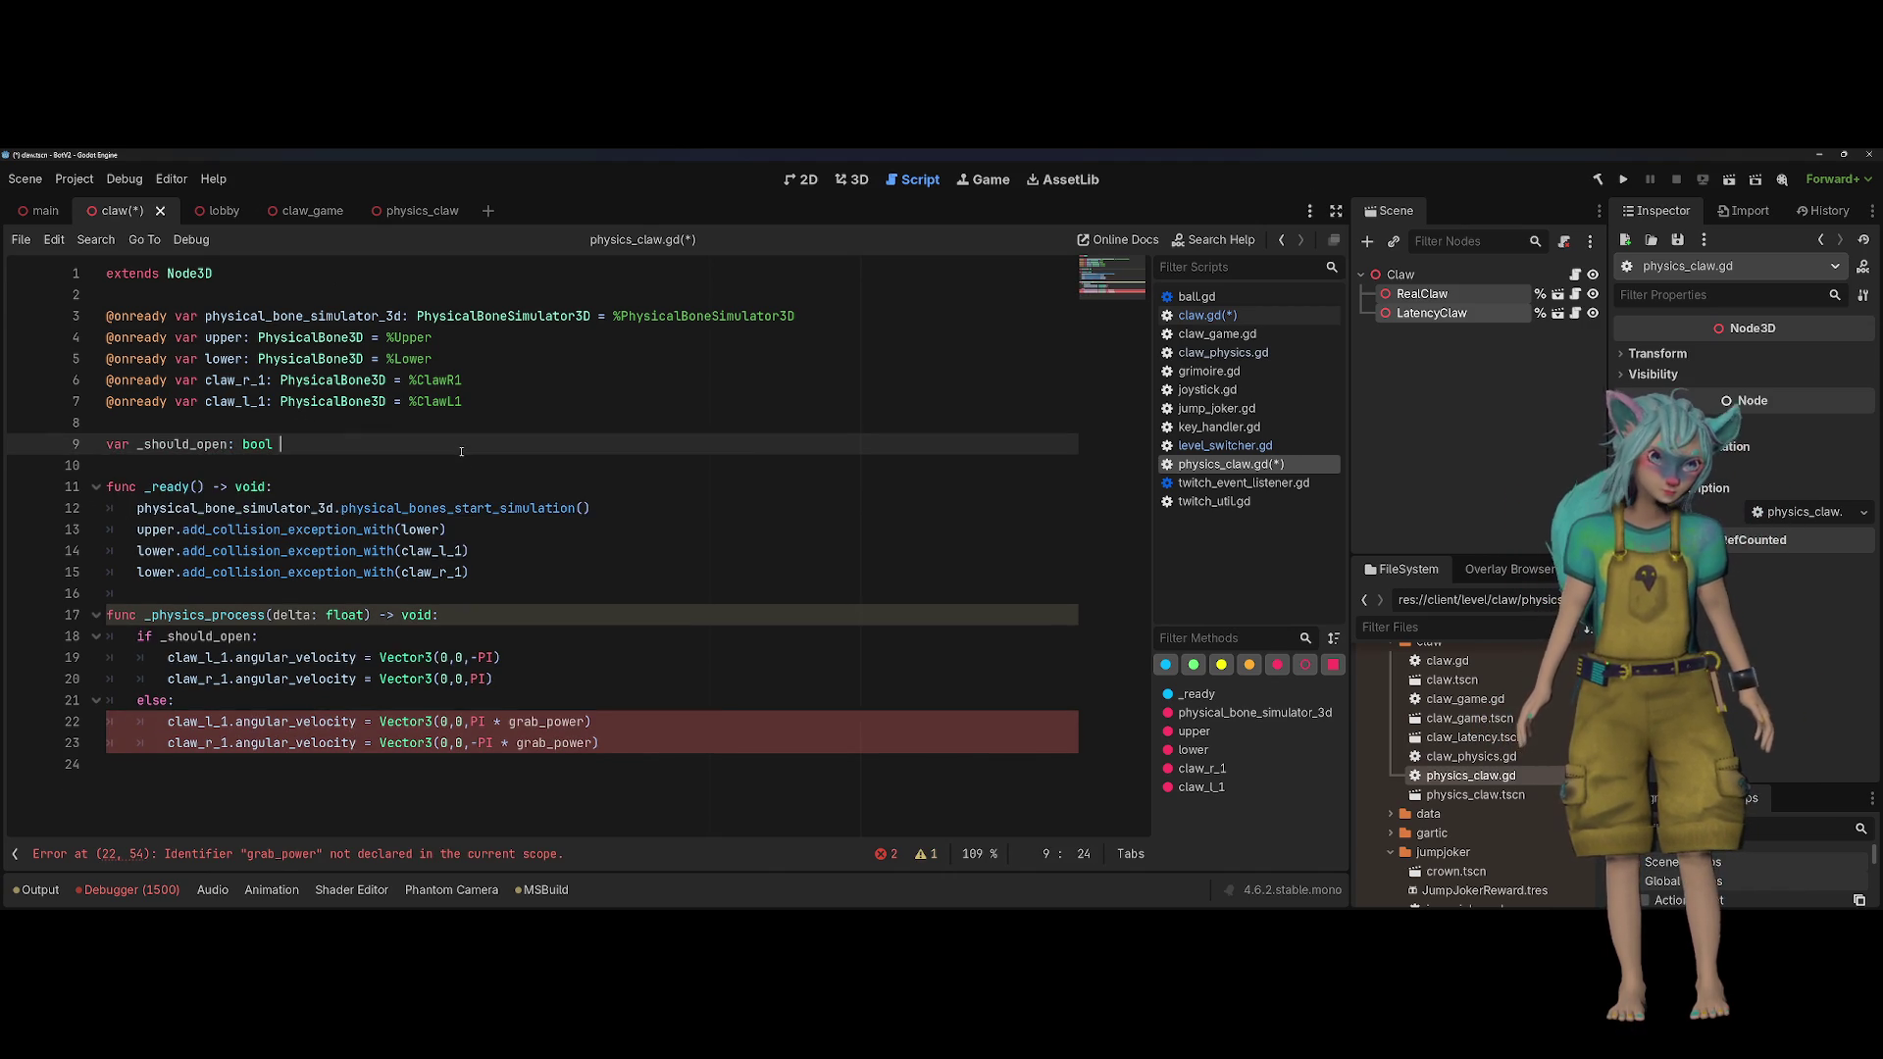
{"action": "type", "text": "v"}
{"action": "key", "text": "BackSpace"}
{"action": "key", "text": "BackSpace"}
{"action": "key", "text": "BackSpace"}
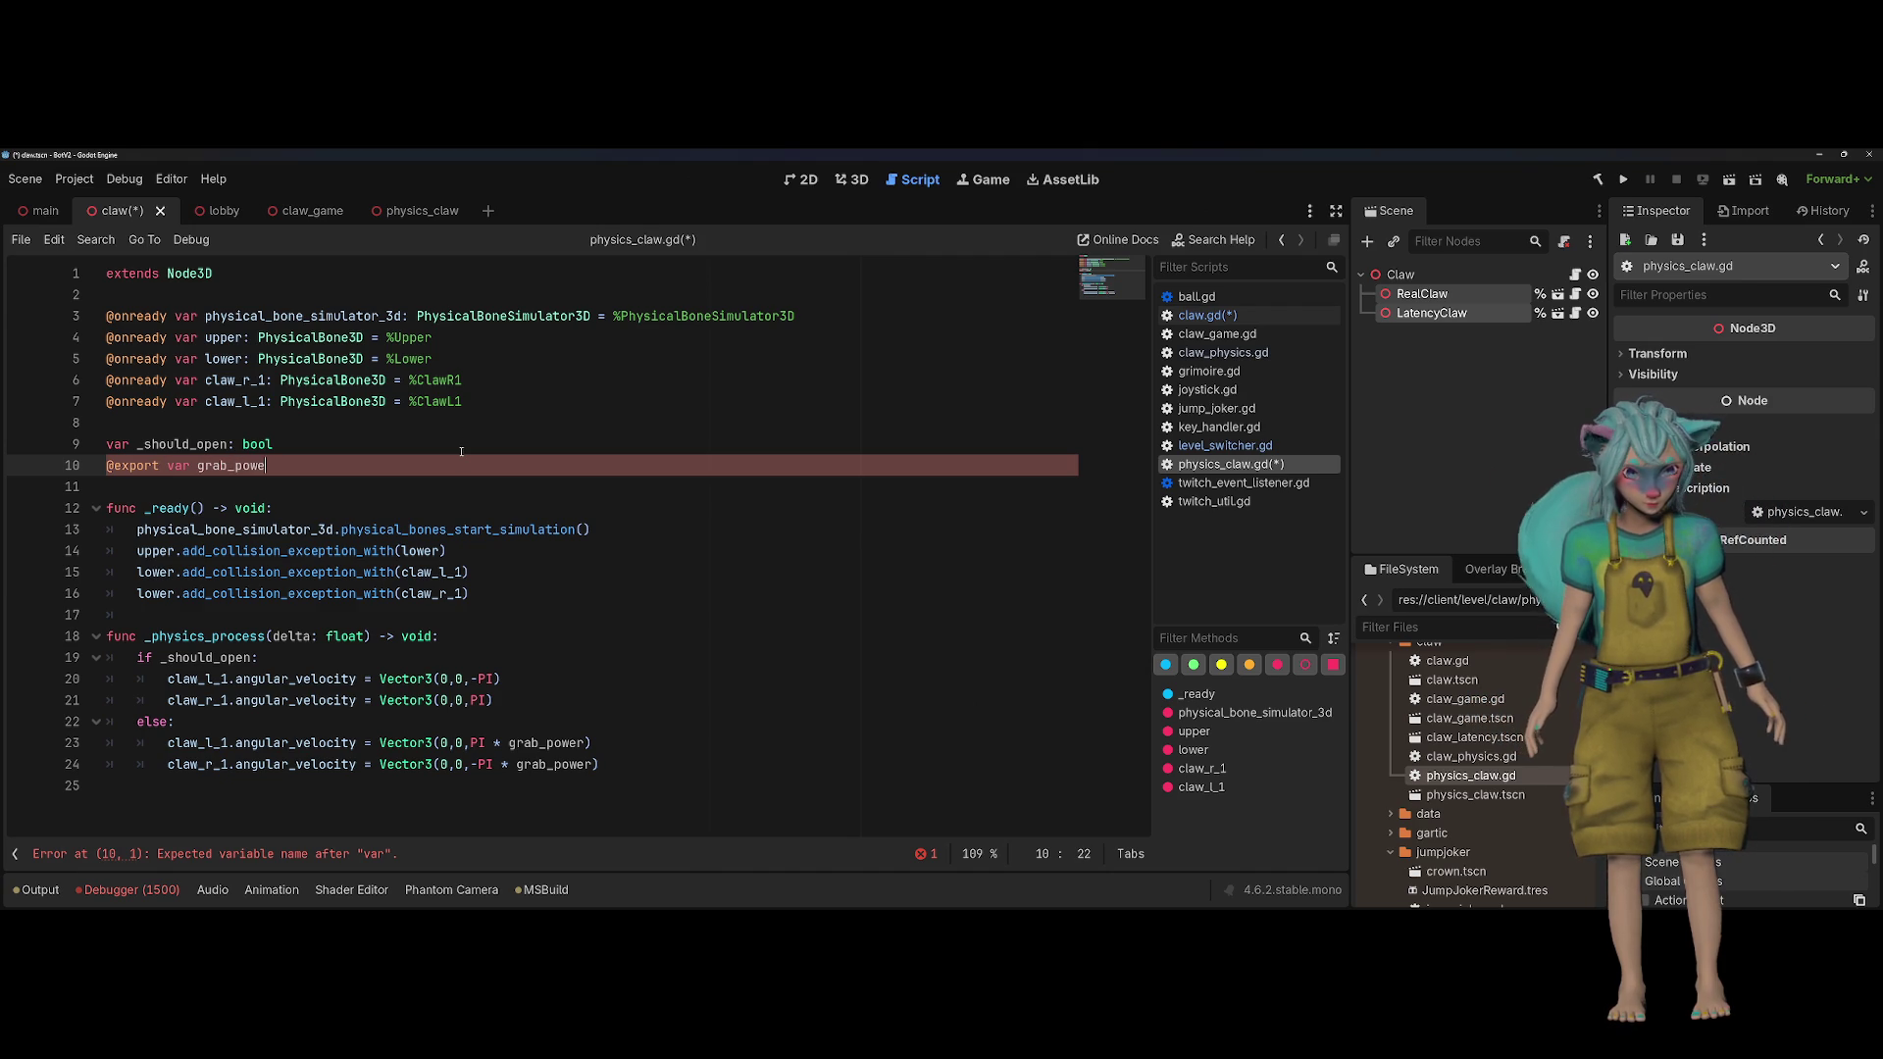
Step: Place the exported grab_power variable above _should_open with a blank line after it
{"action": "key", "text": "Up"}
{"action": "key", "text": "Down"}
{"action": "key", "text": "Up"}
{"action": "key", "text": "Home"}
{"action": "key", "text": "ctrl+v"}
{"action": "key", "text": "Return"}
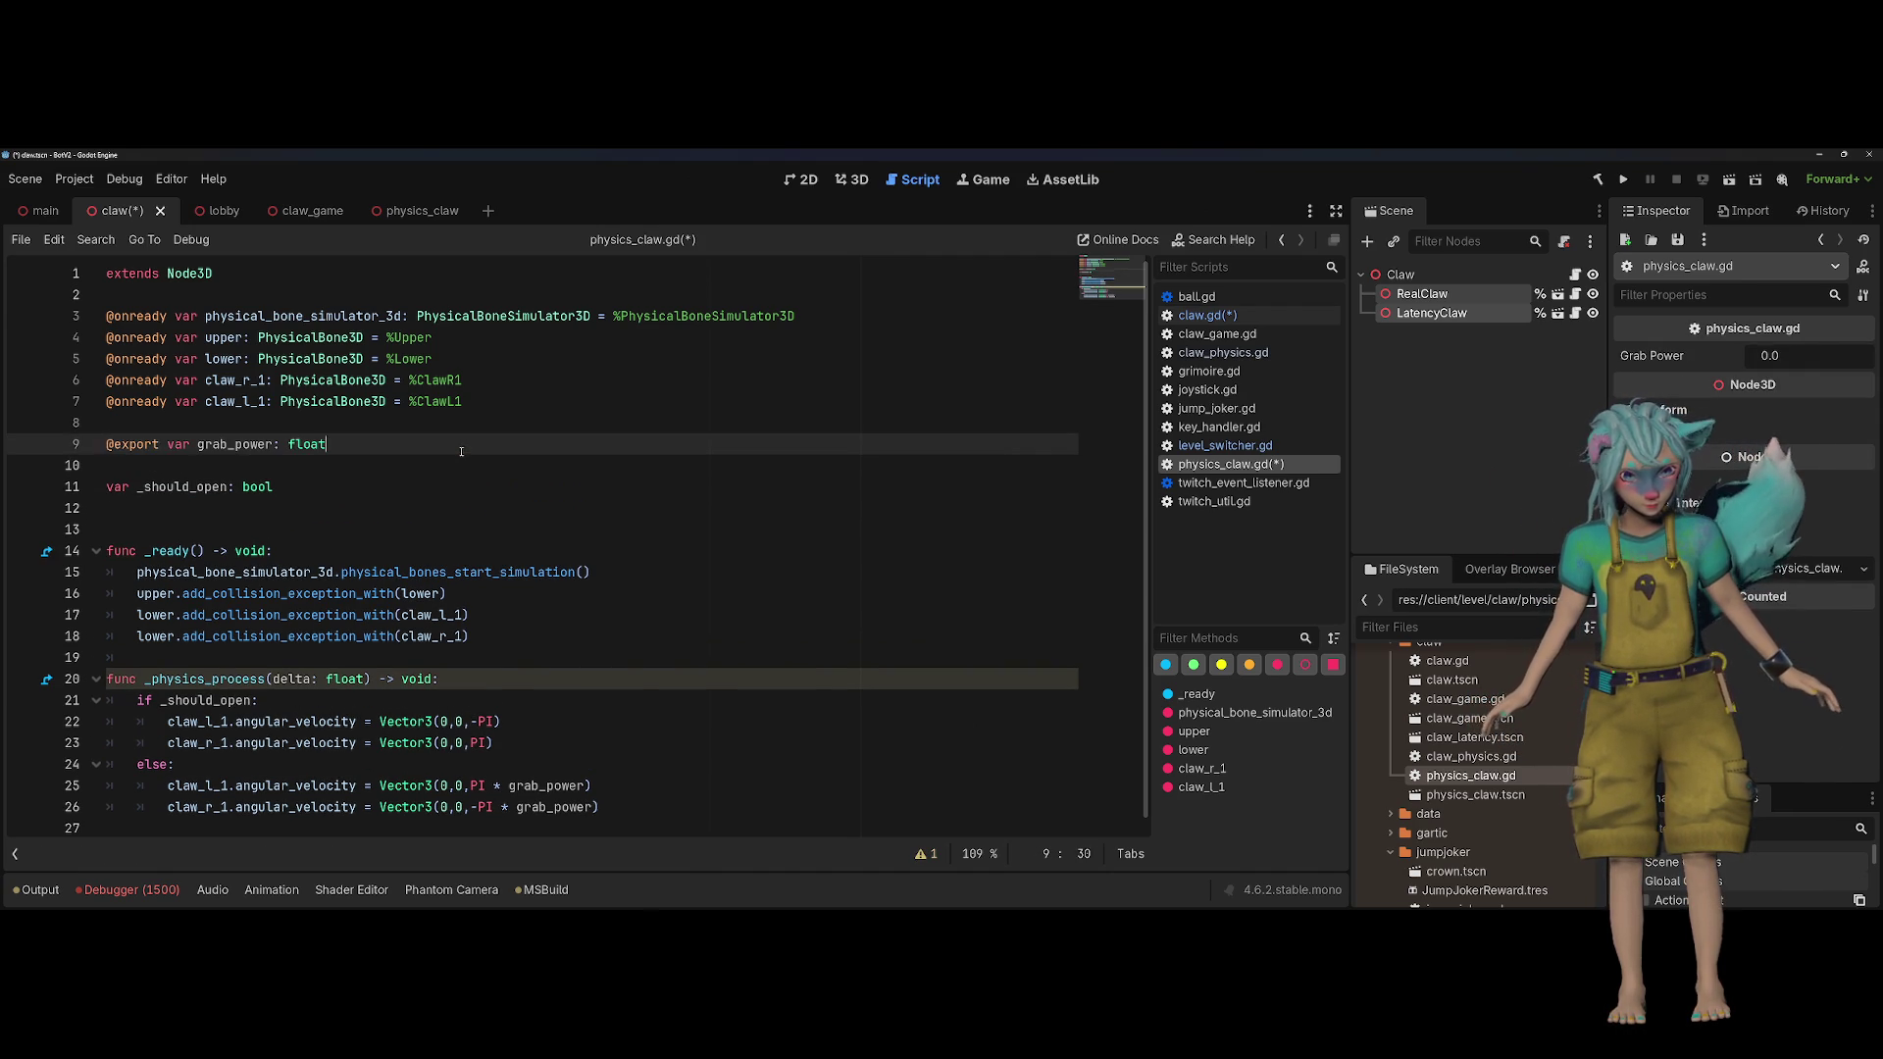
{"action": "key", "text": "Down"}
{"action": "key", "text": "Down"}
{"action": "key", "text": "BackSpace"}
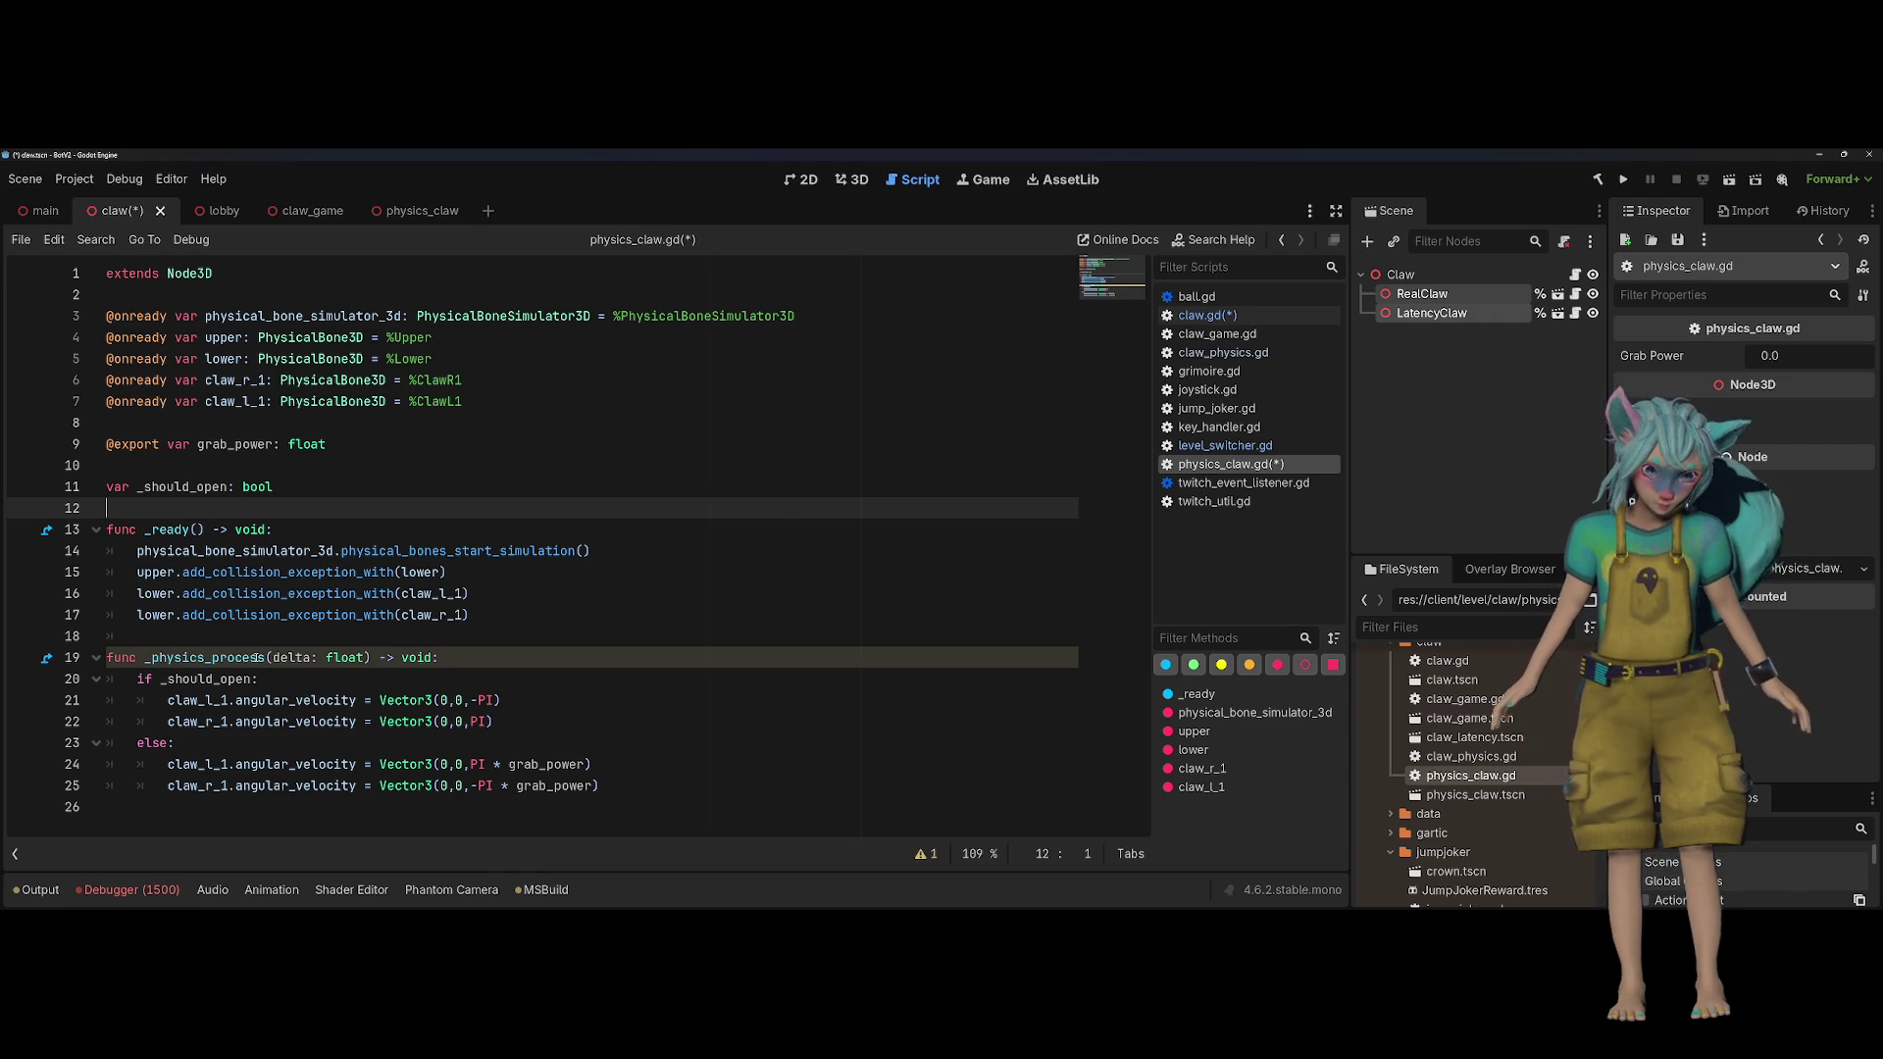
Step: Rename the delta parameter to _delta, tidy _ready, and save the script
{"action": "mouse_move", "coordinate": [257, 657]}
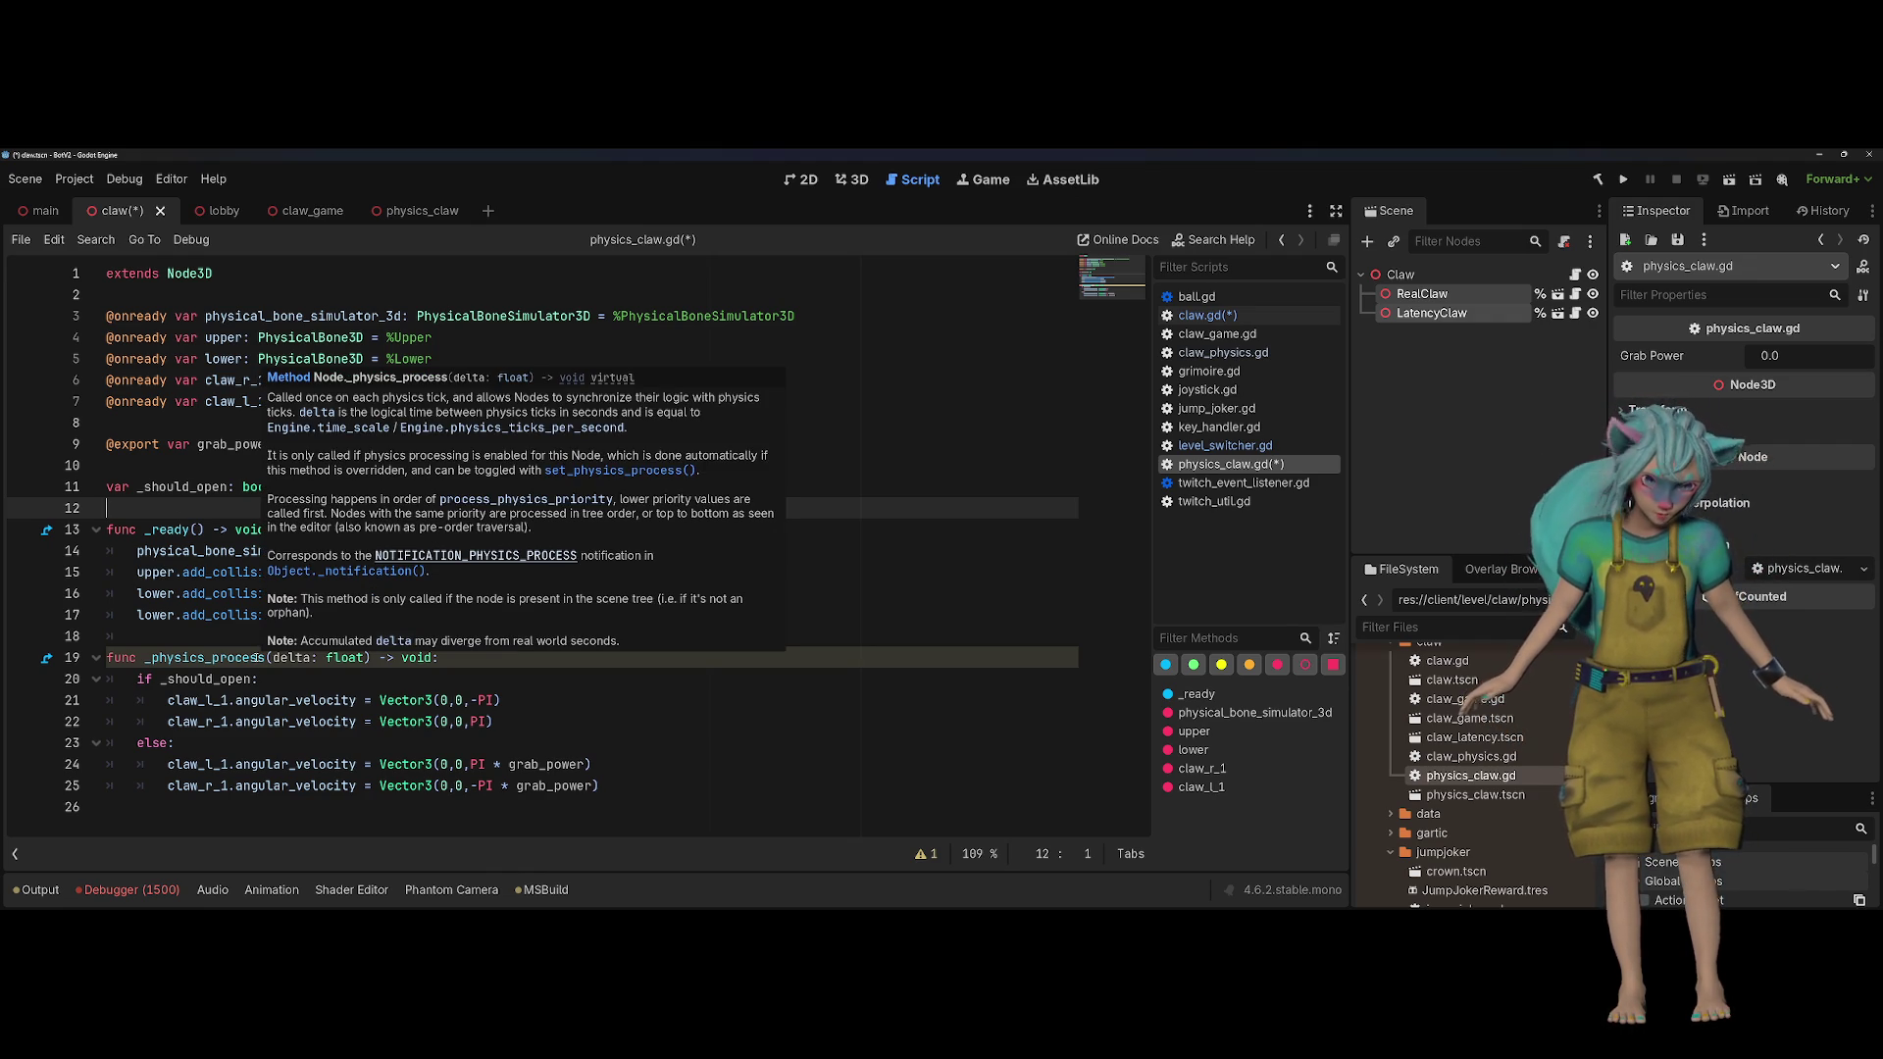
{"action": "left_click", "coordinate": [273, 658]}
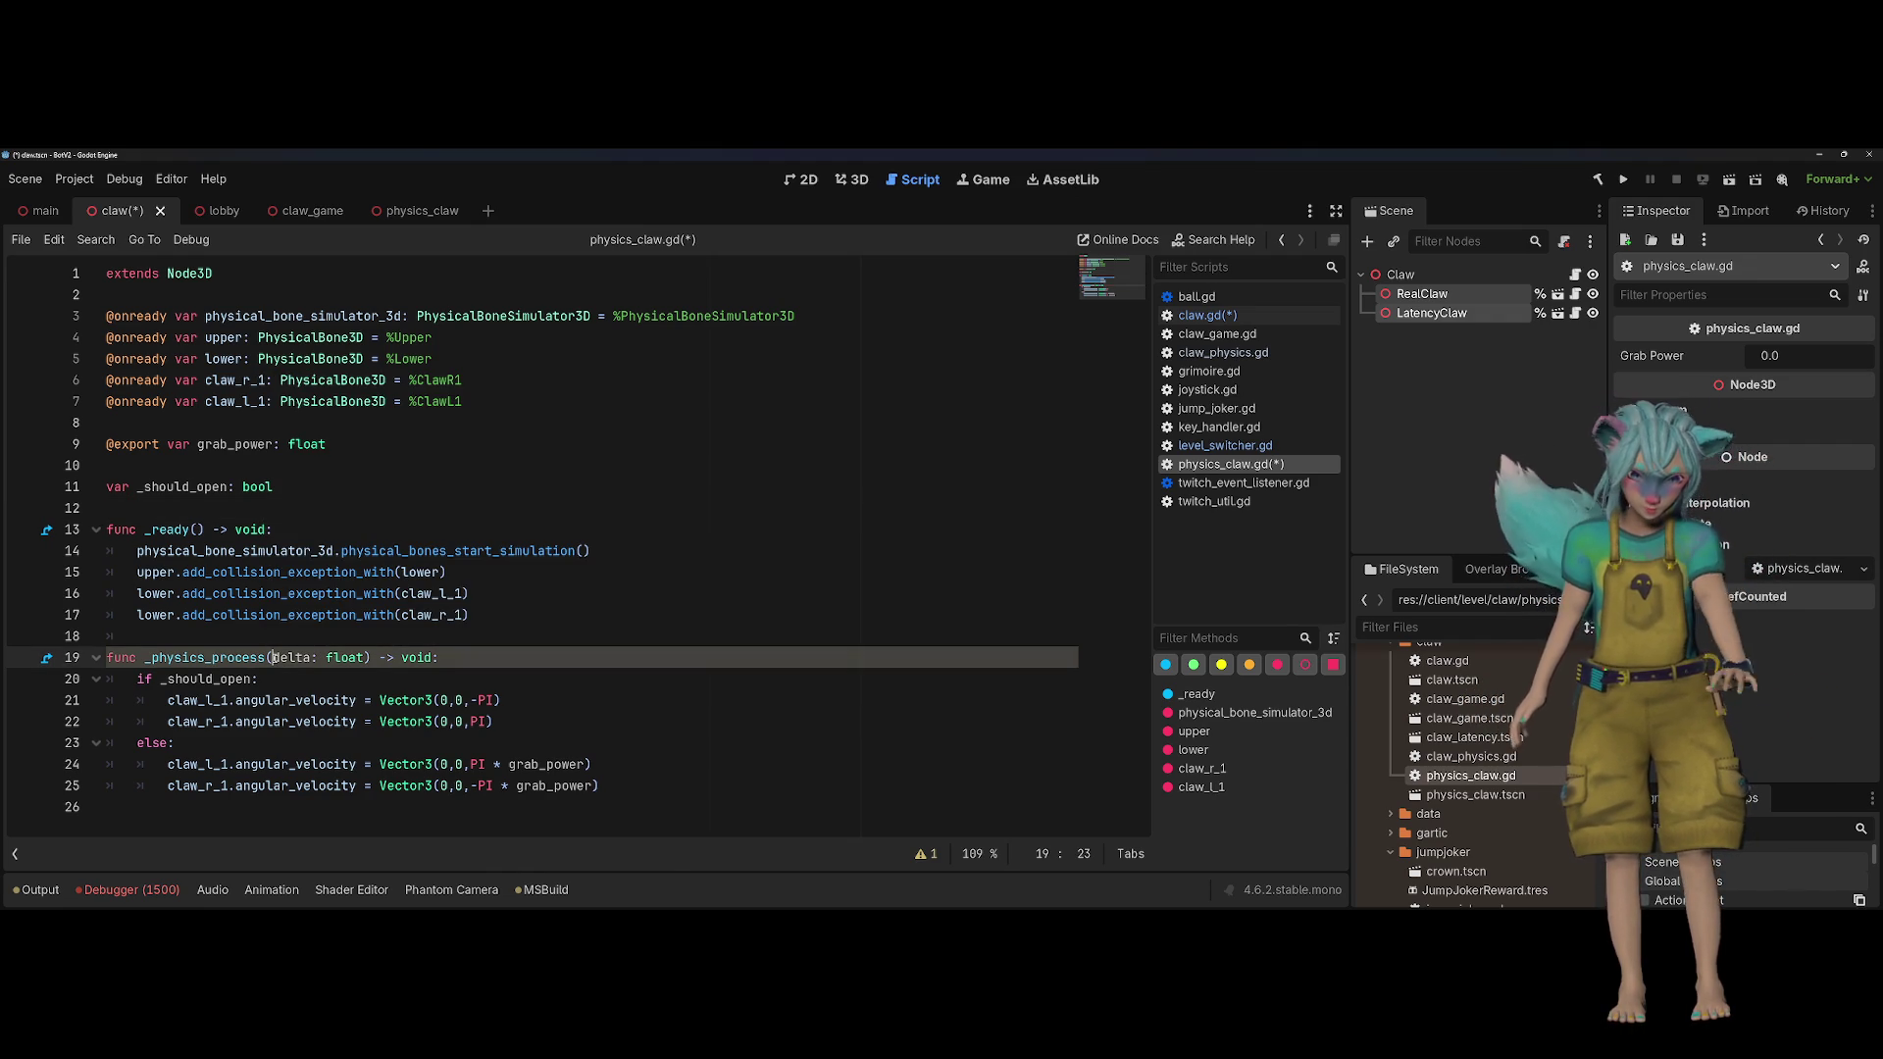
{"action": "type", "text": "_"}
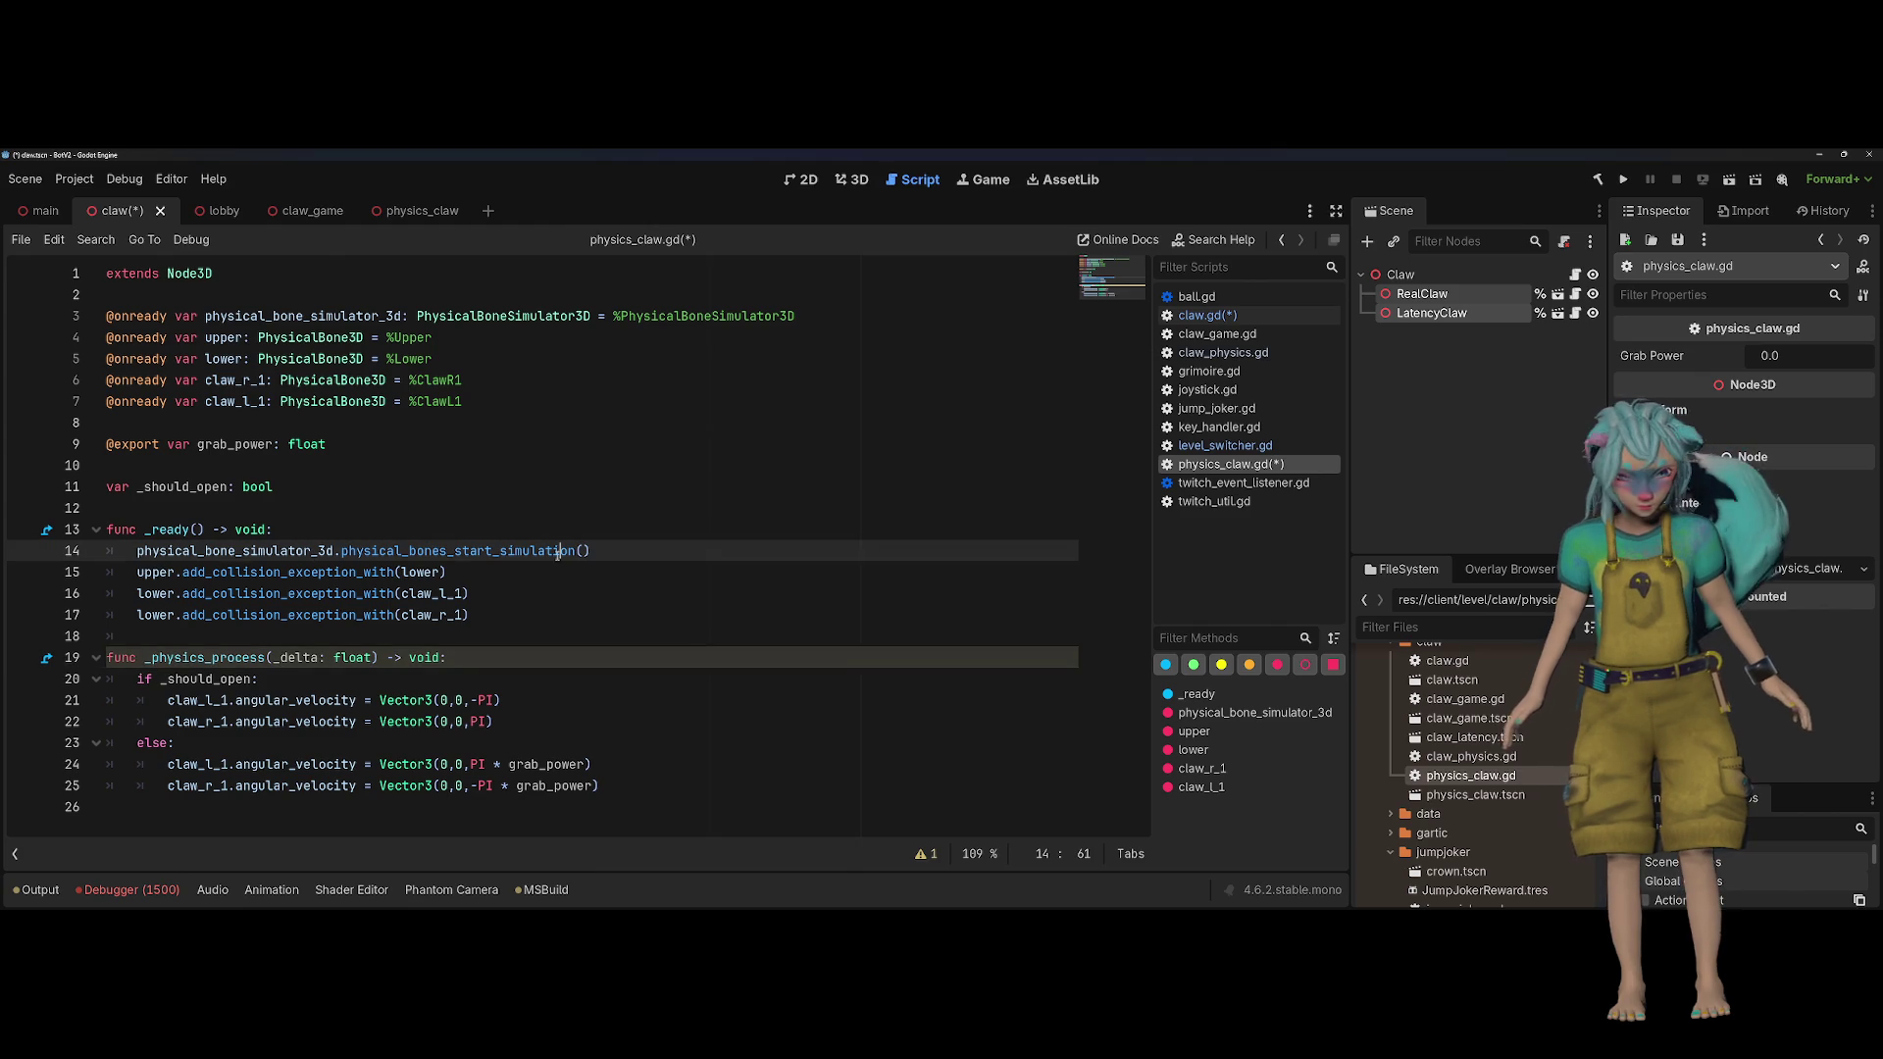
{"action": "left_click", "coordinate": [471, 530]}
{"action": "left_click", "coordinate": [559, 636]}
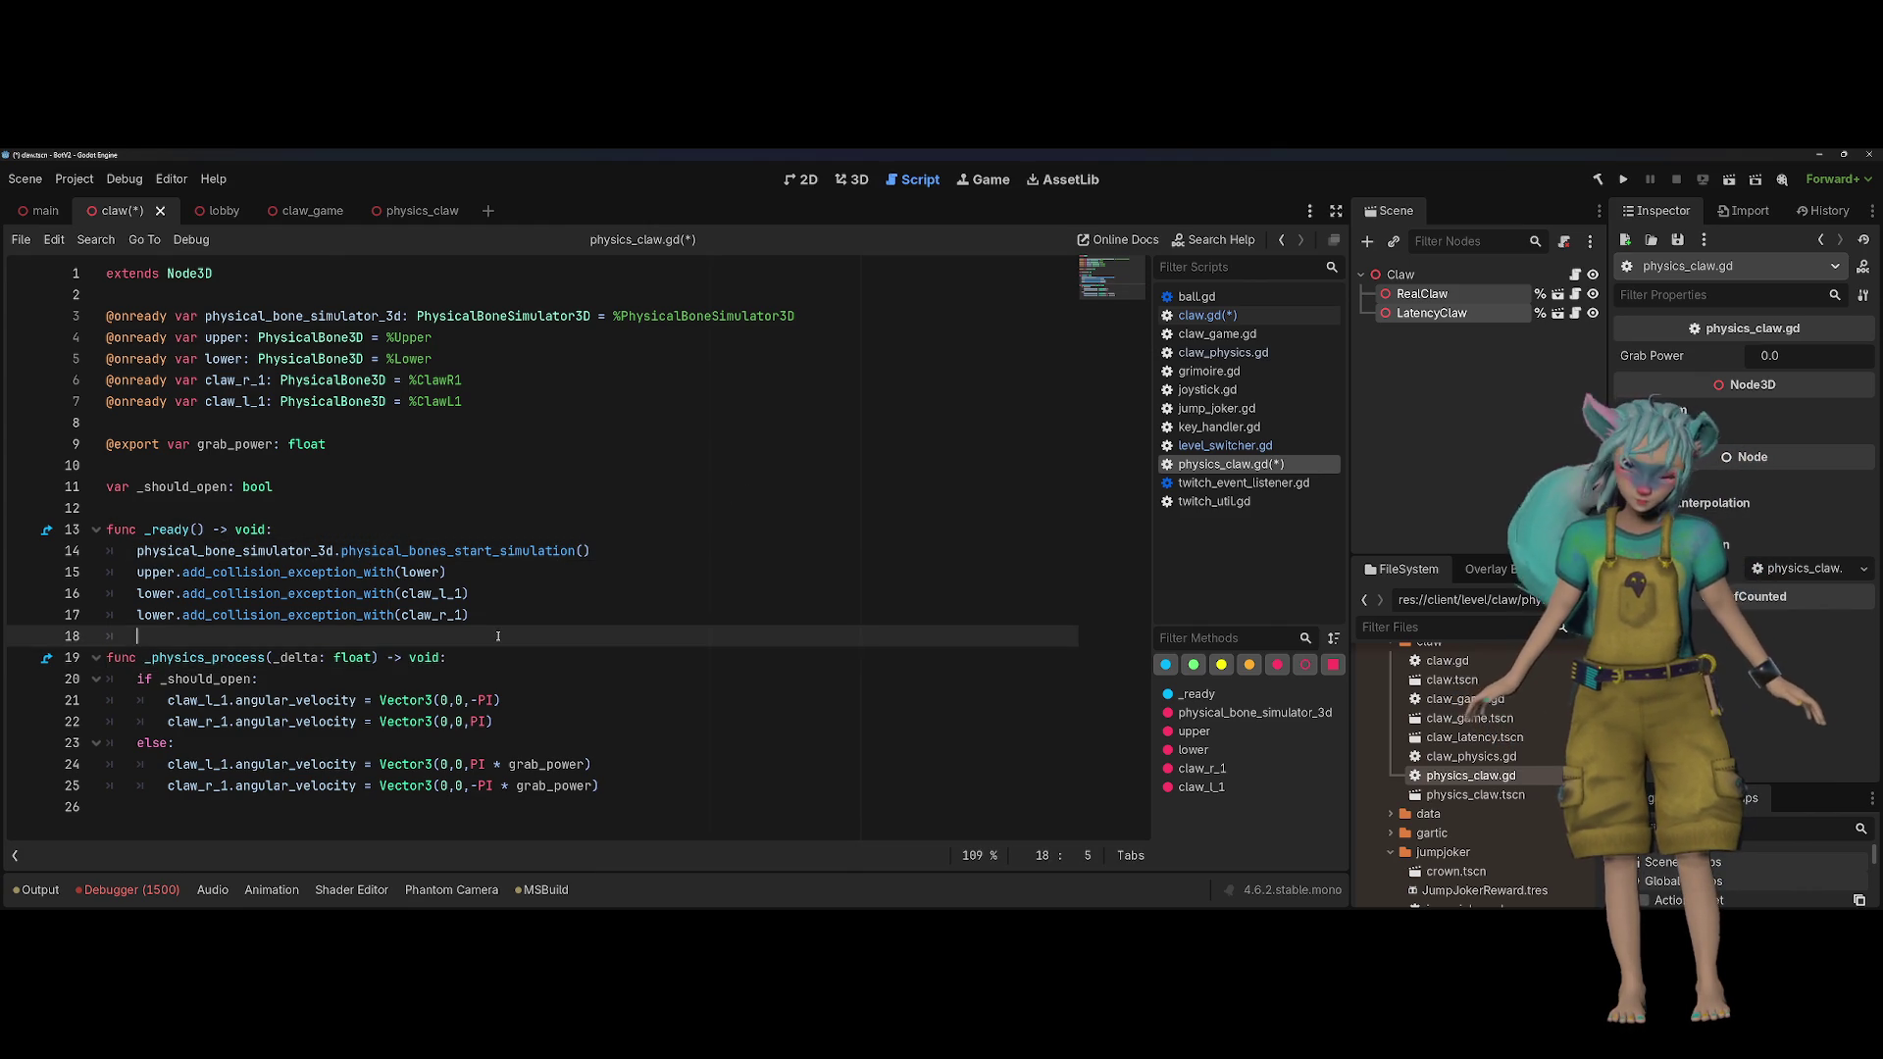
{"action": "key", "text": "Return"}
{"action": "key", "text": "ctrl+s"}
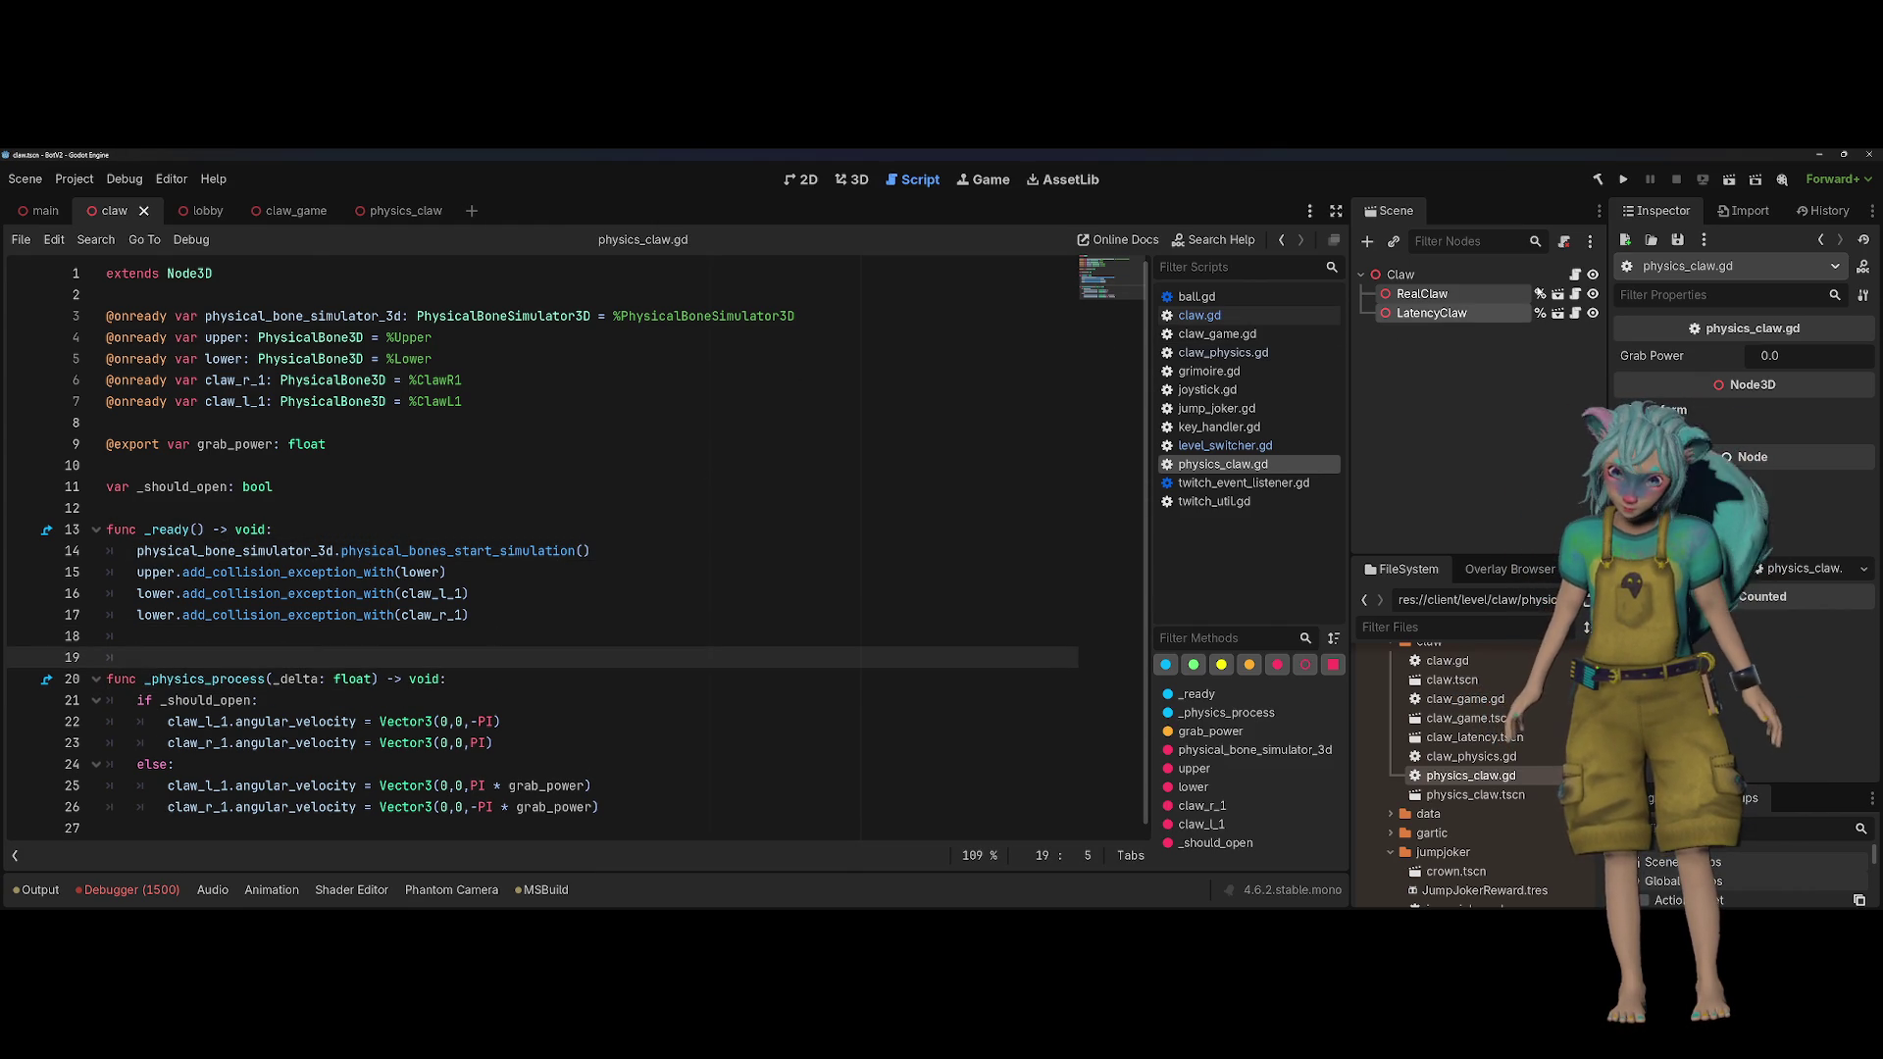
{"action": "left_click", "coordinate": [1574, 274]}
Step: Review claw.gd against the Claw and RealClaw node properties in the Inspector
{"action": "left_click", "coordinate": [413, 508]}
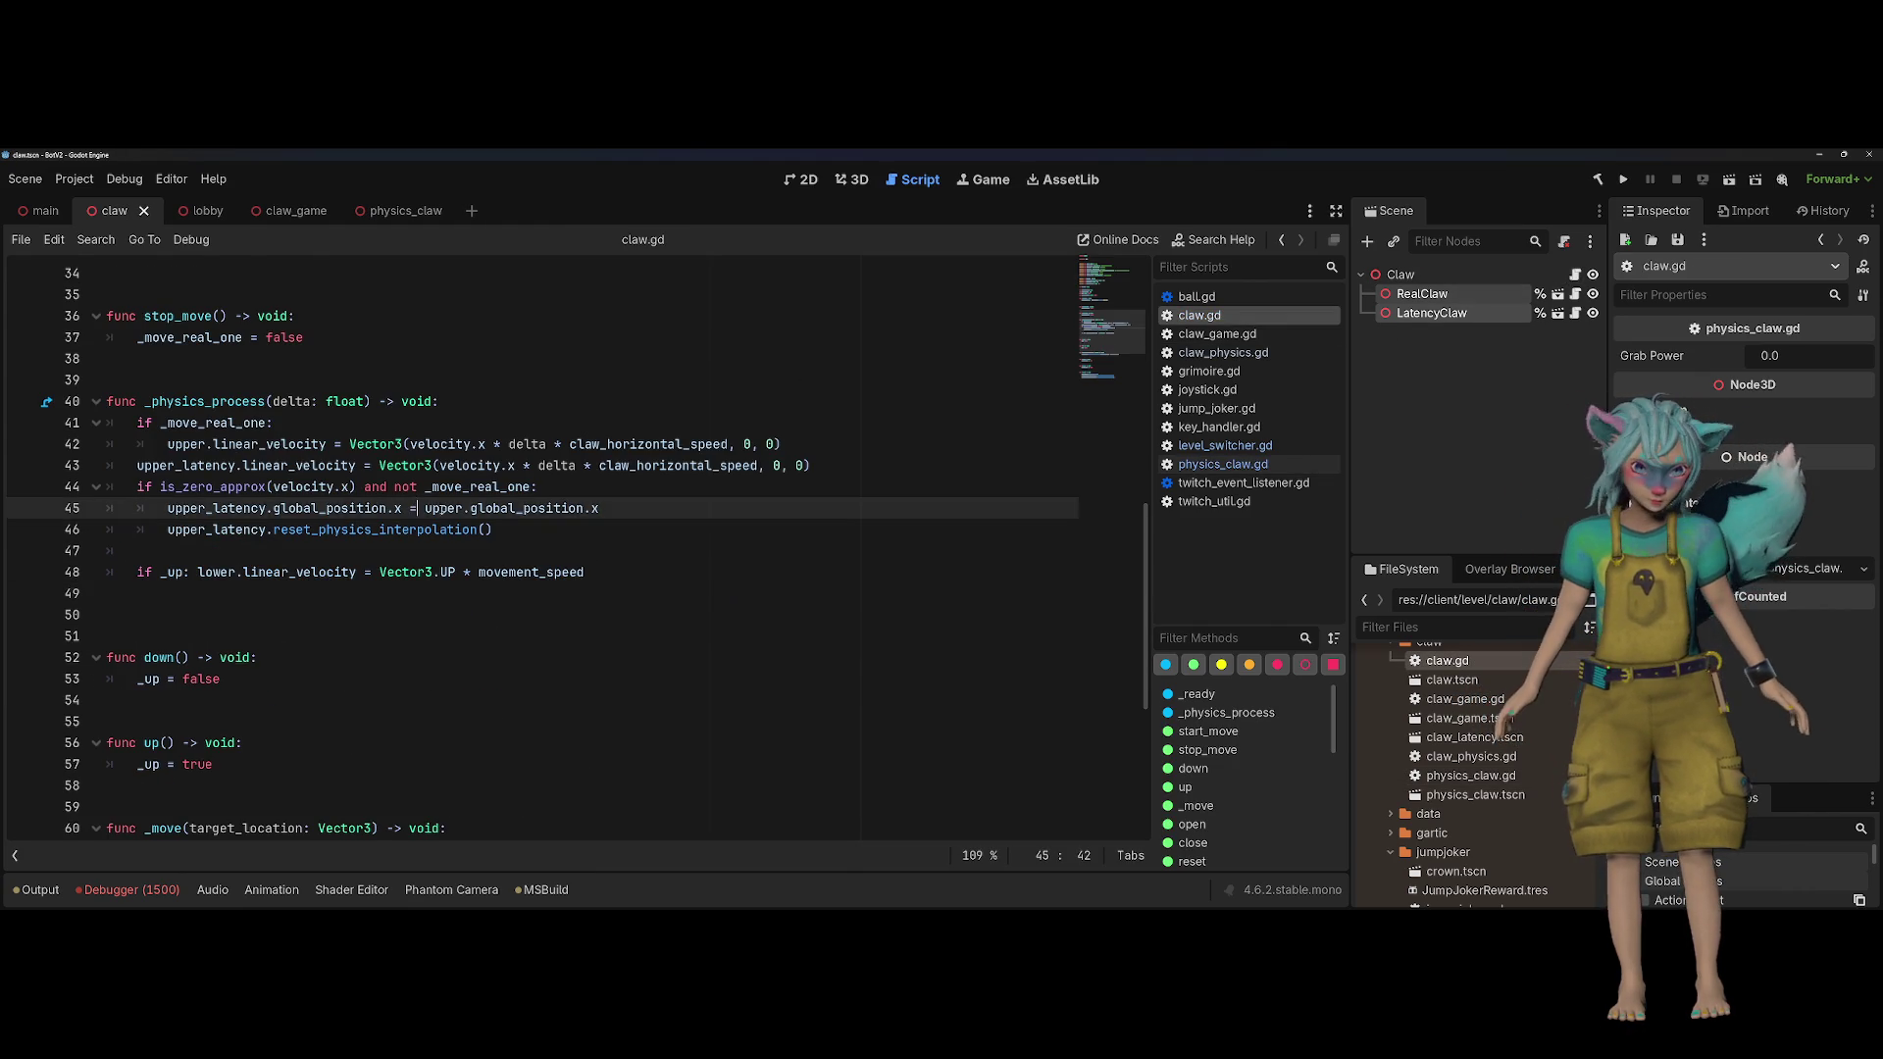
{"action": "scroll", "coordinate": [509, 594], "scroll_direction": "up", "scroll_amount": 7}
{"action": "left_click", "coordinate": [509, 593]}
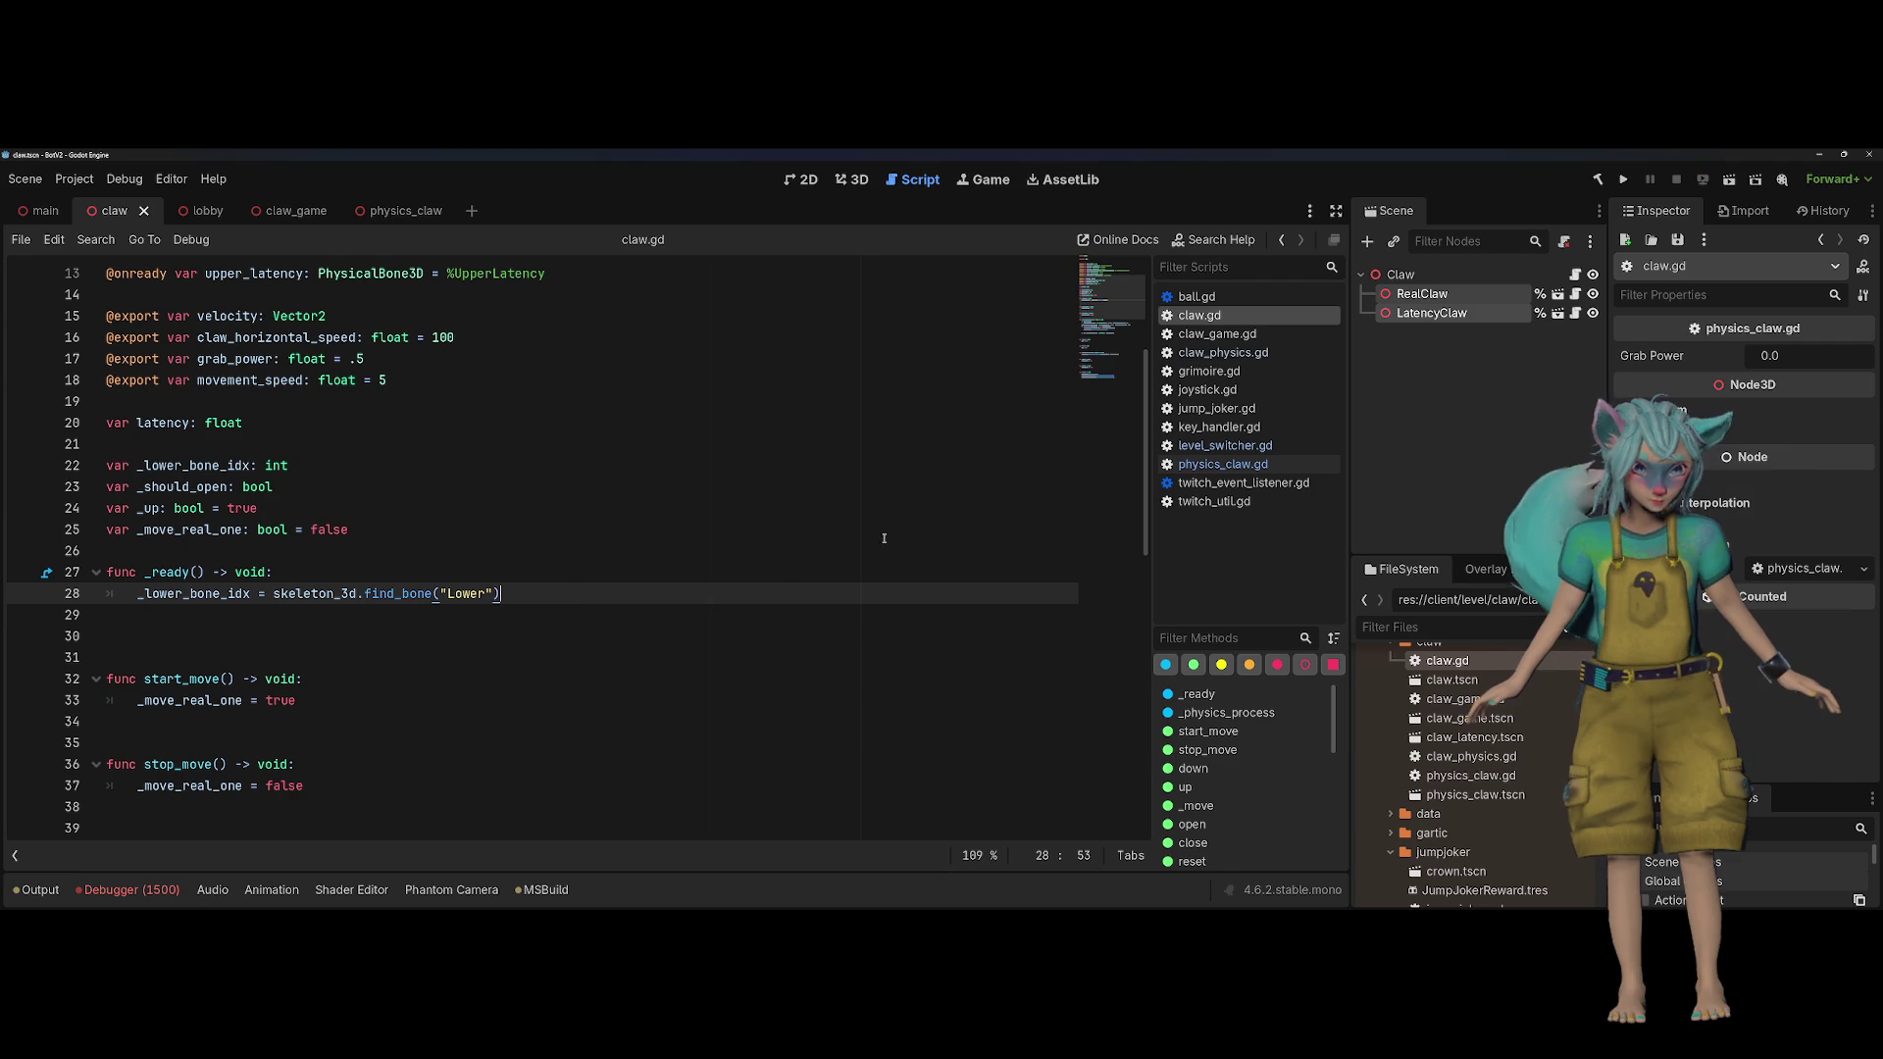
{"action": "left_click", "coordinate": [1401, 274]}
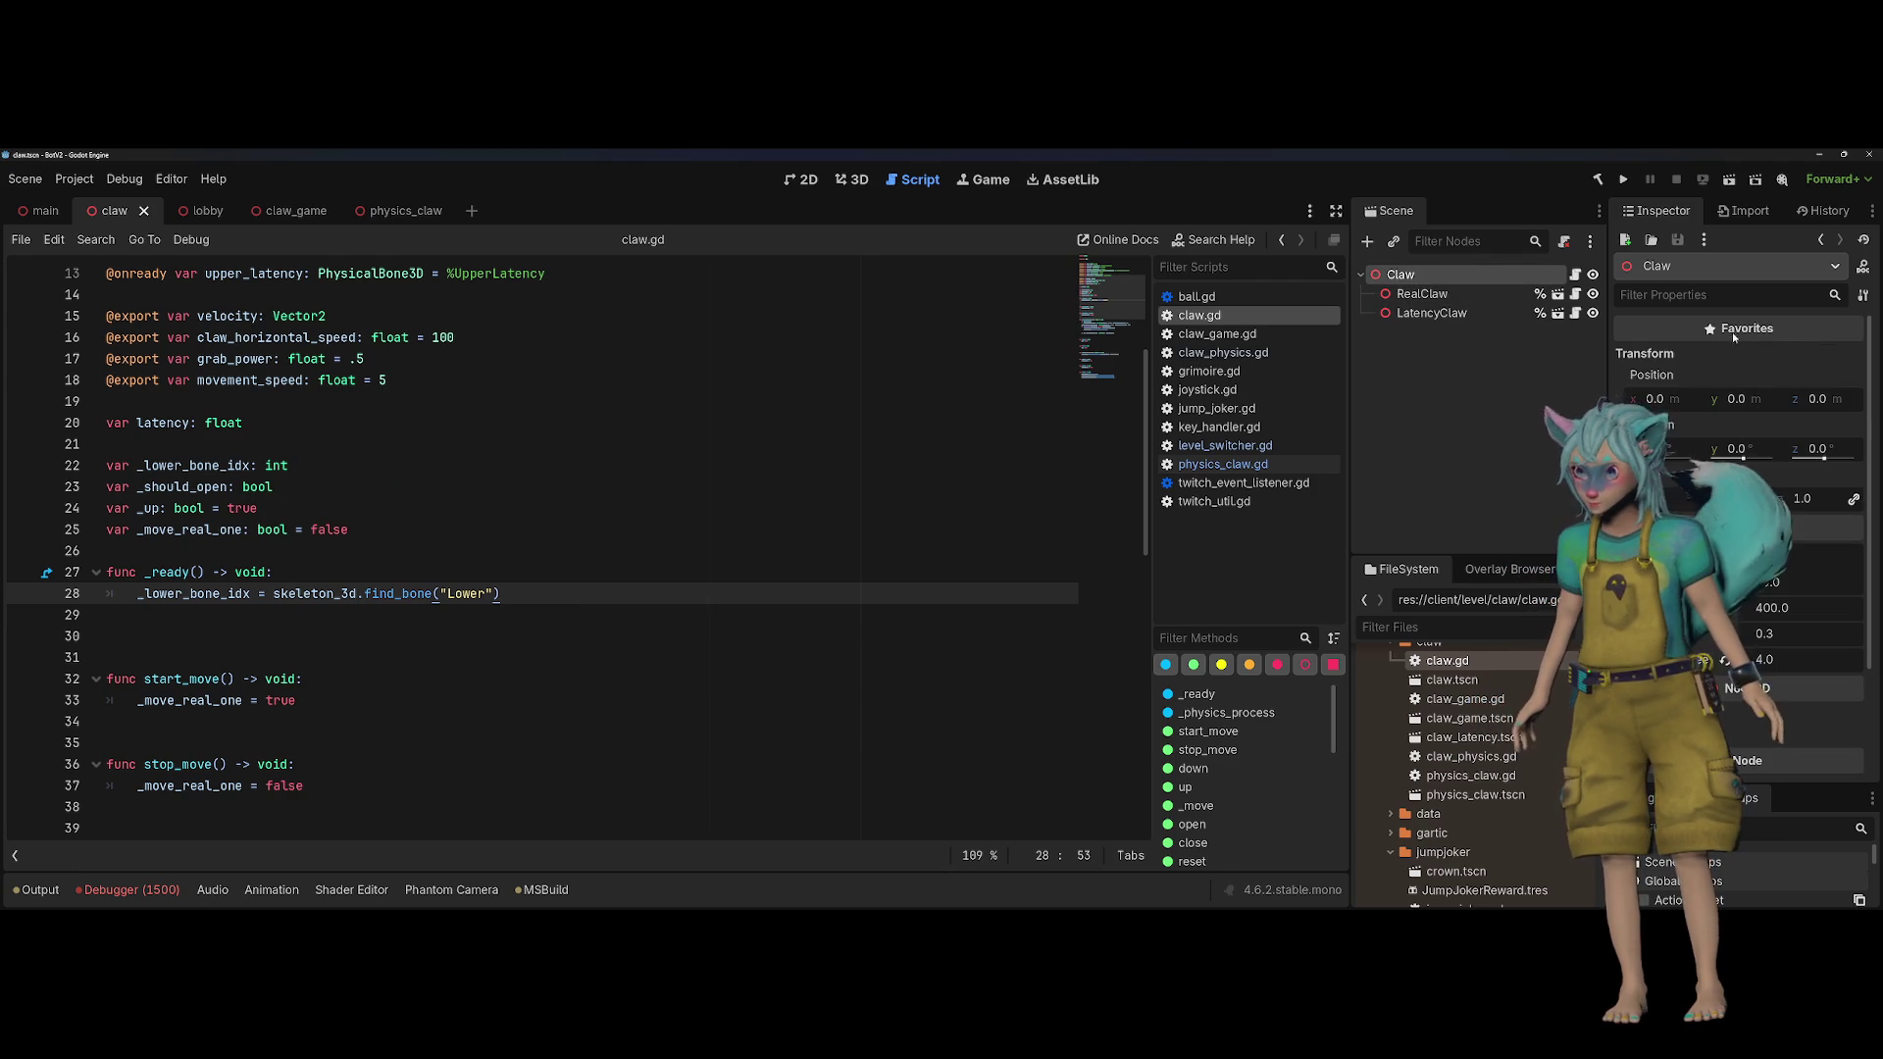
{"action": "scroll", "coordinate": [1732, 332], "scroll_direction": "down", "scroll_amount": 3}
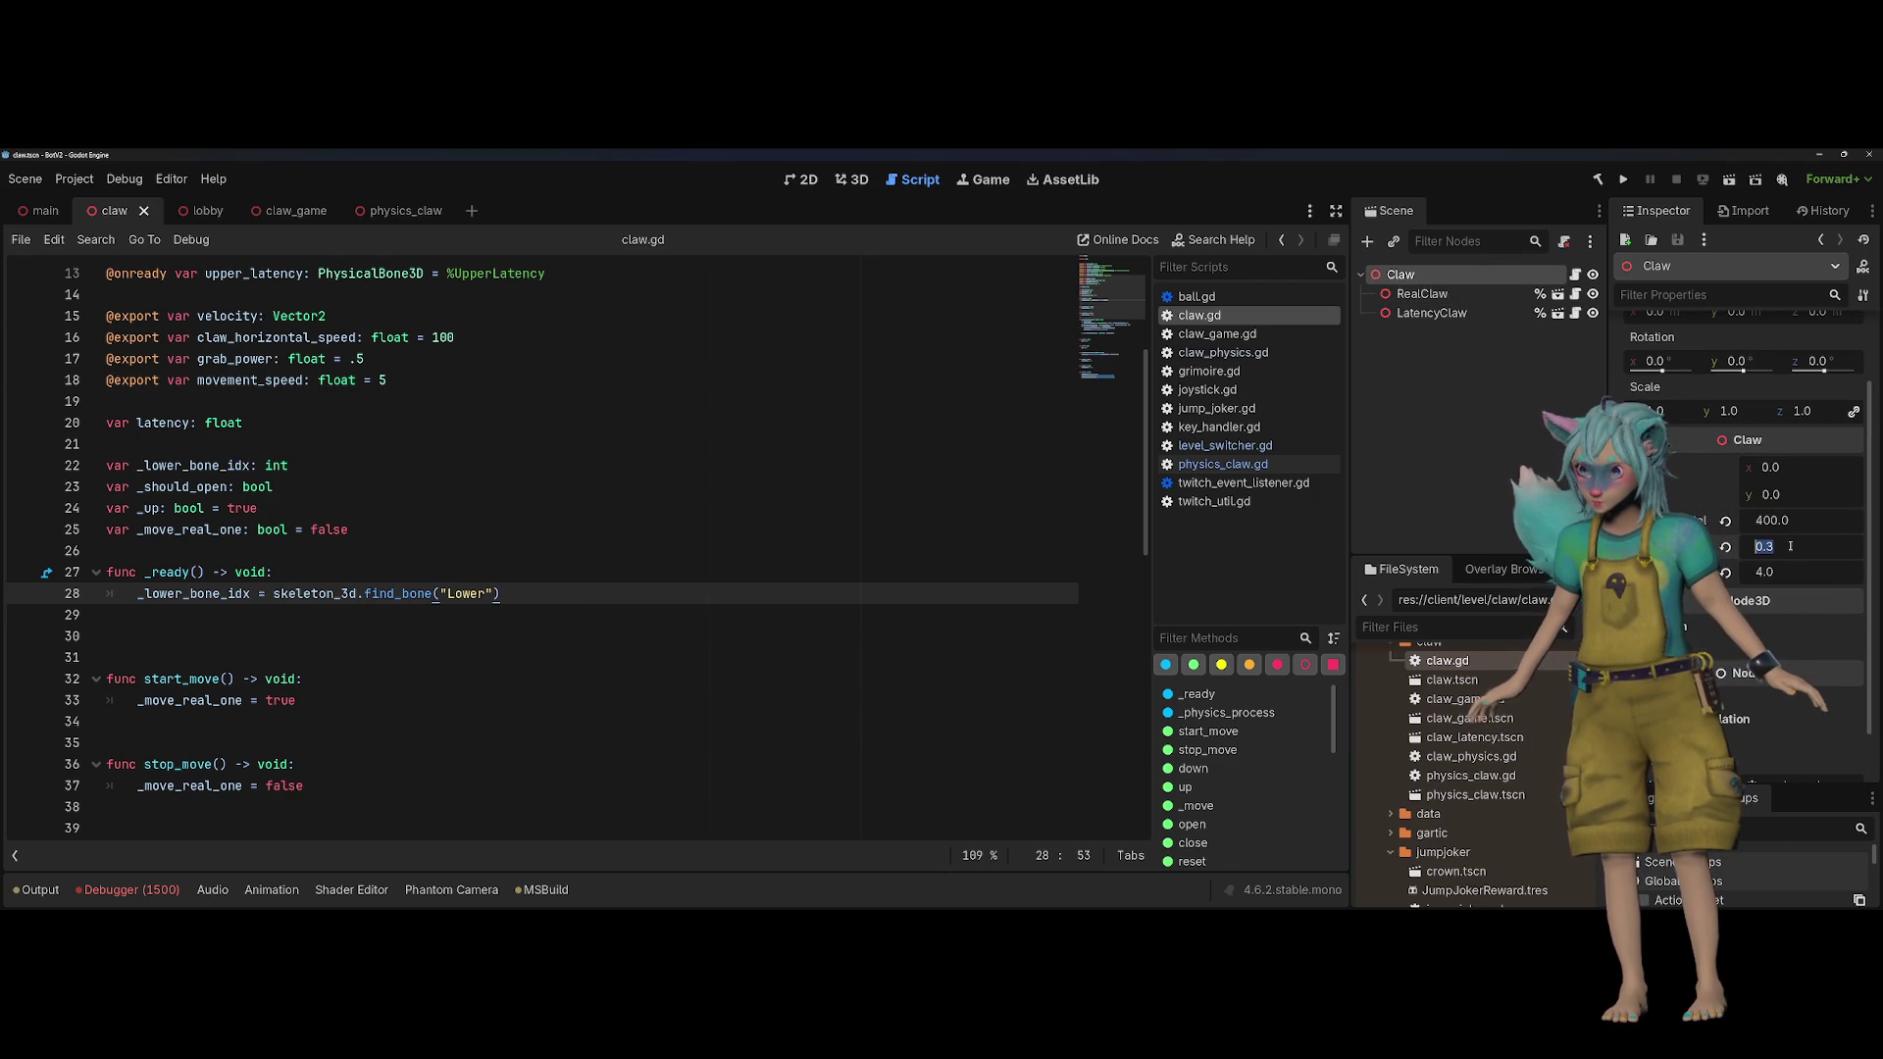
{"action": "left_click", "coordinate": [1419, 297]}
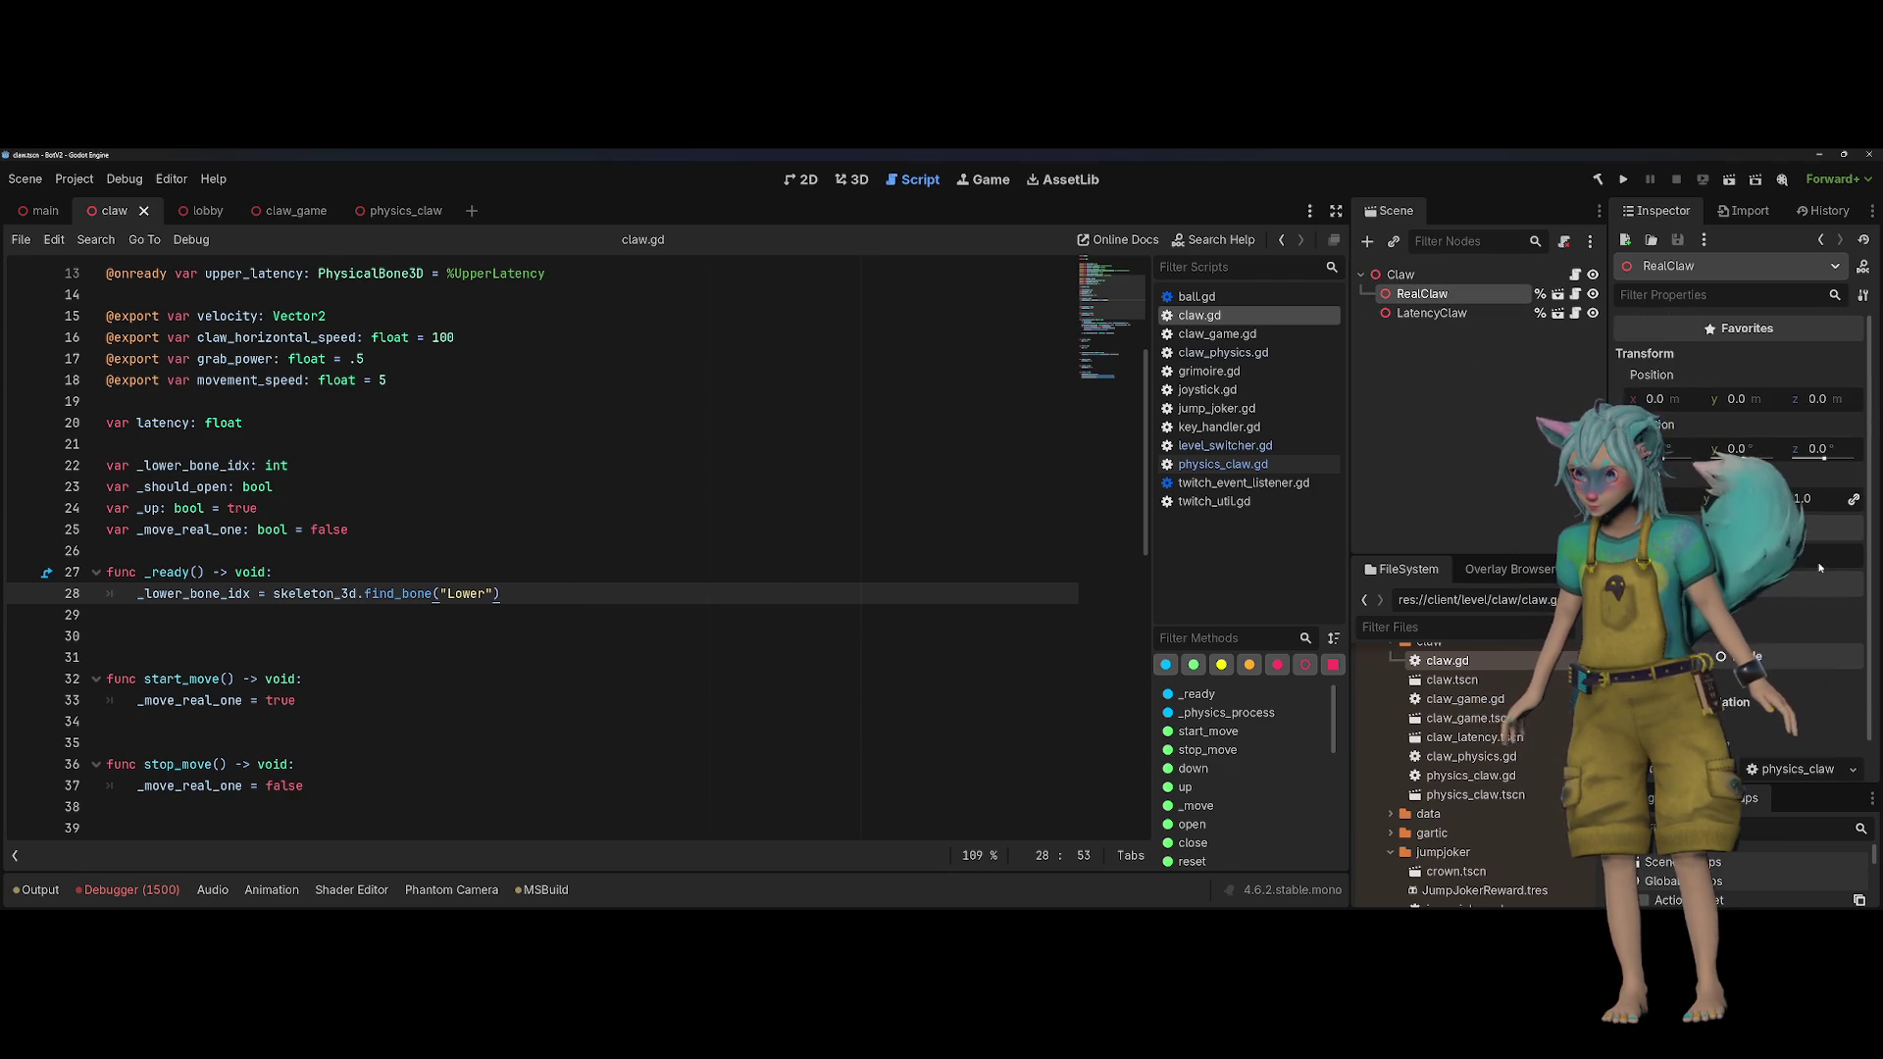
{"action": "left_click", "coordinate": [1471, 275]}
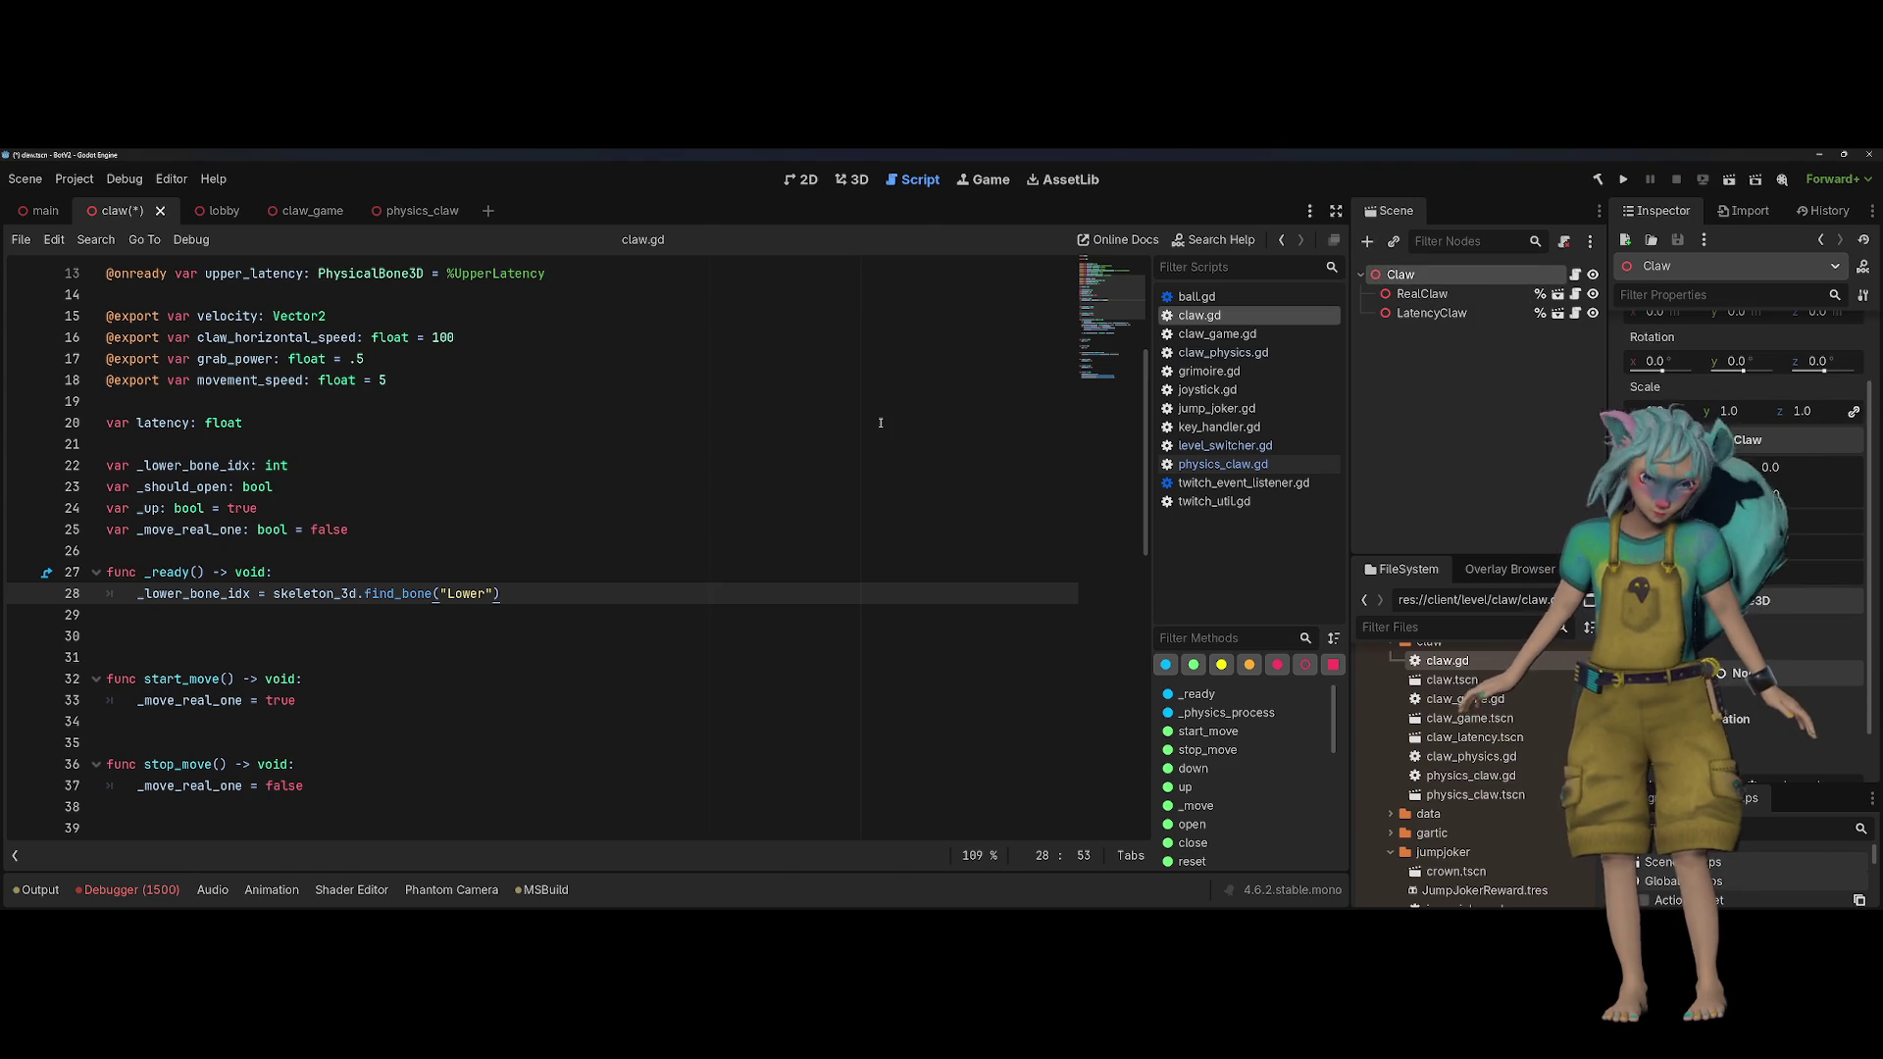
{"action": "scroll", "coordinate": [881, 422], "scroll_direction": "down", "scroll_amount": 8}
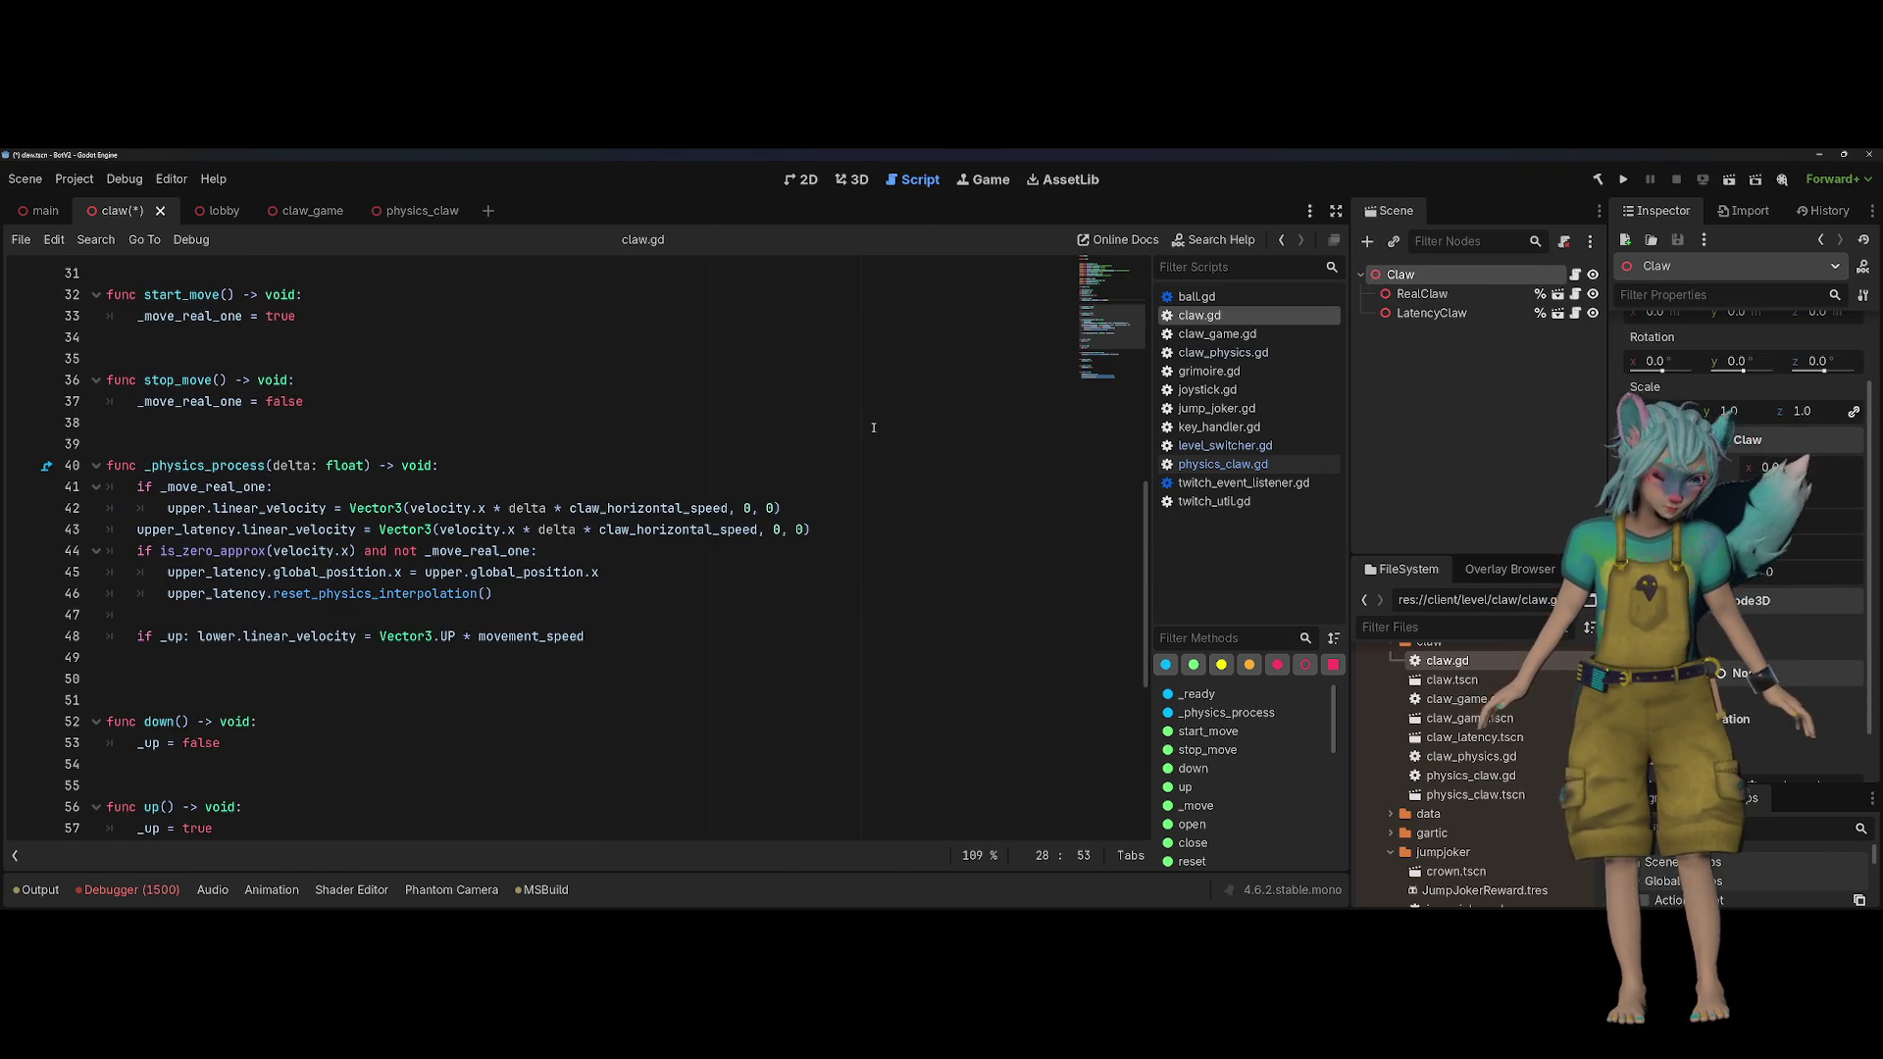
{"action": "scroll", "coordinate": [873, 428], "scroll_direction": "down", "scroll_amount": 3}
{"action": "scroll", "coordinate": [873, 428], "scroll_direction": "up", "scroll_amount": 4}
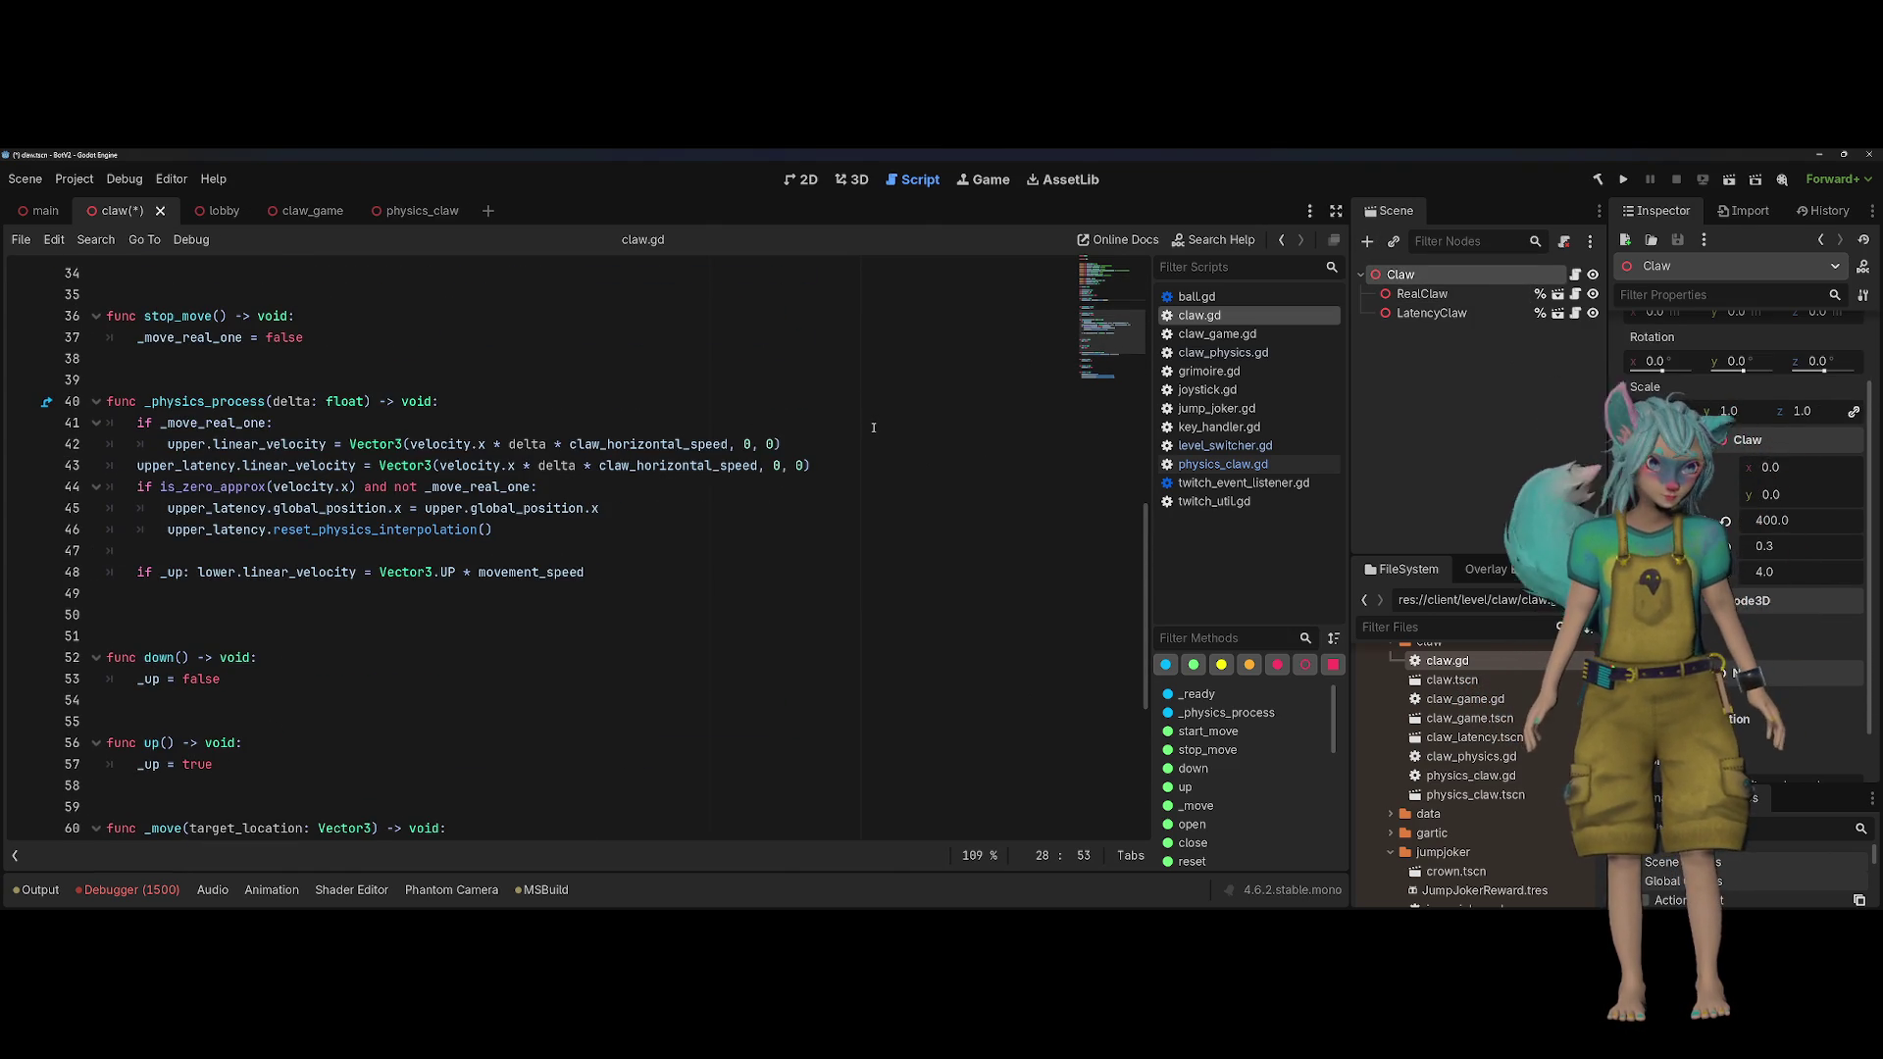
{"action": "left_click", "coordinate": [888, 446]}
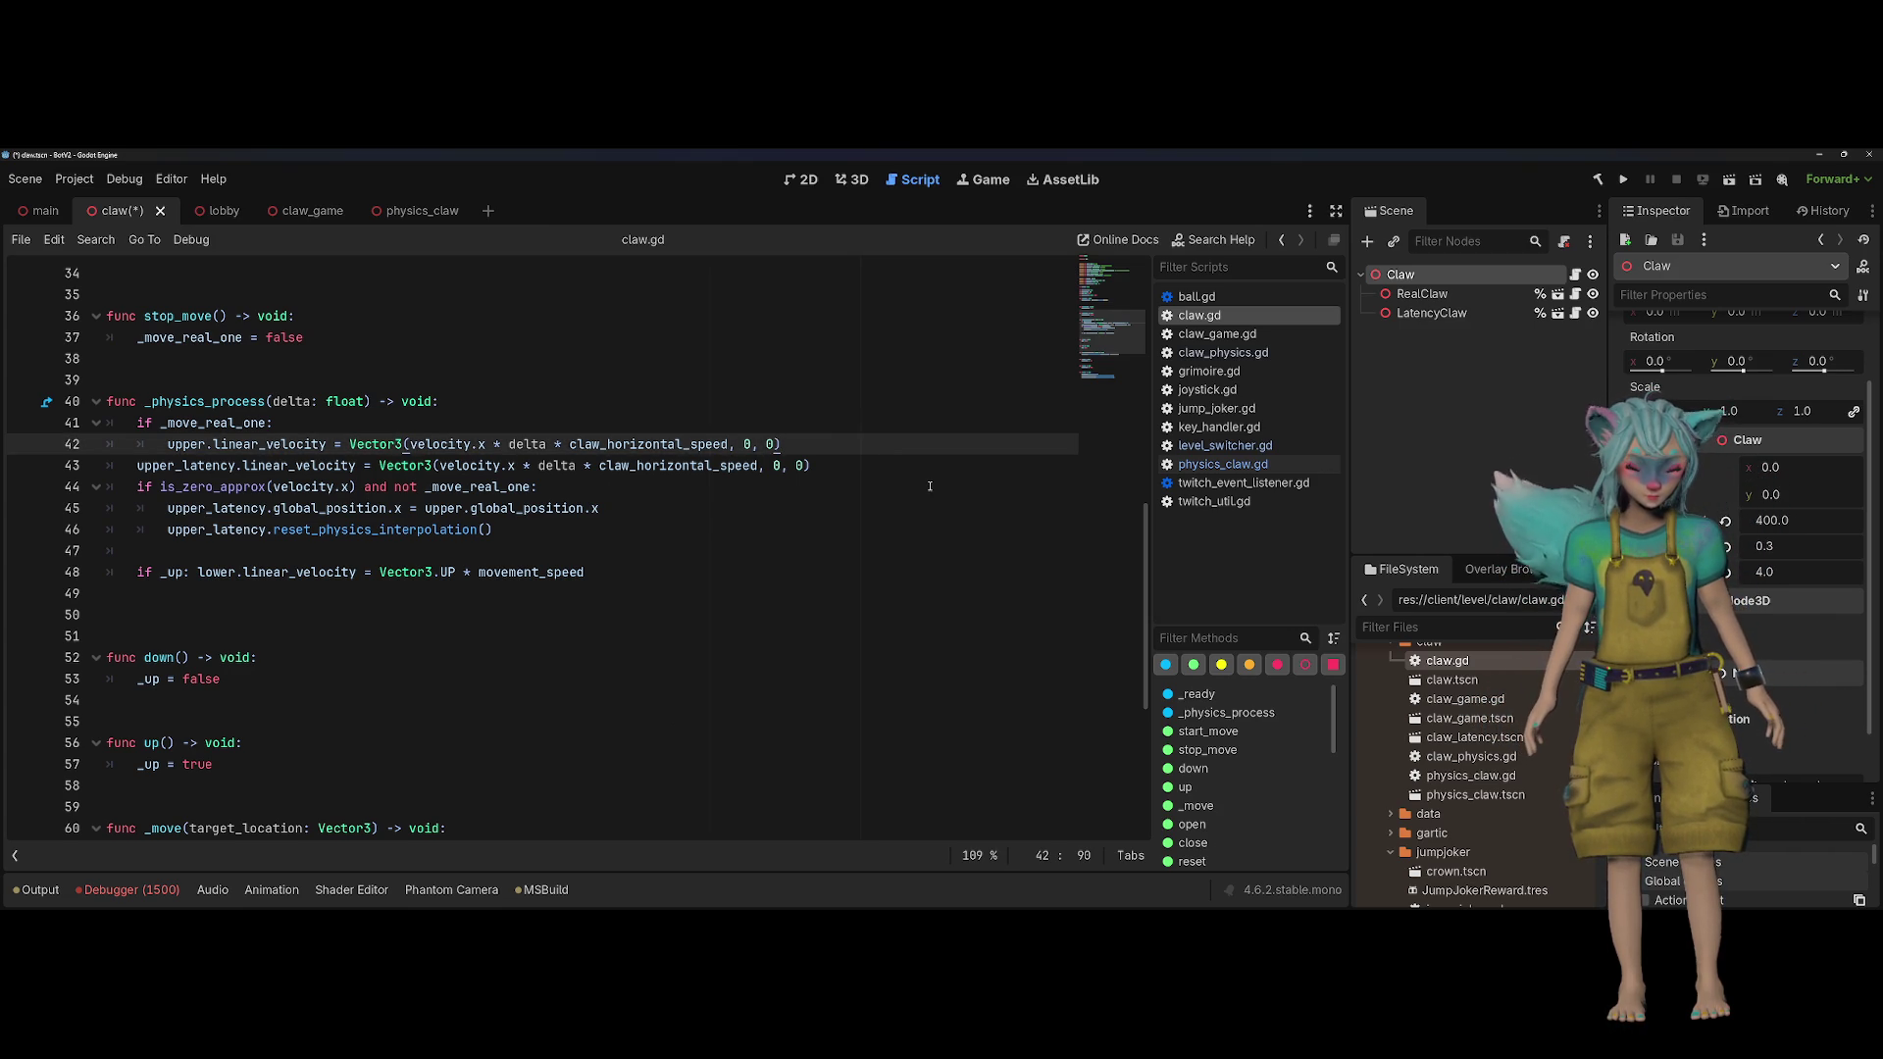
Step: Cut the reset() function from the bottom of claw.gd
{"action": "scroll", "coordinate": [930, 487], "scroll_direction": "down", "scroll_amount": 5}
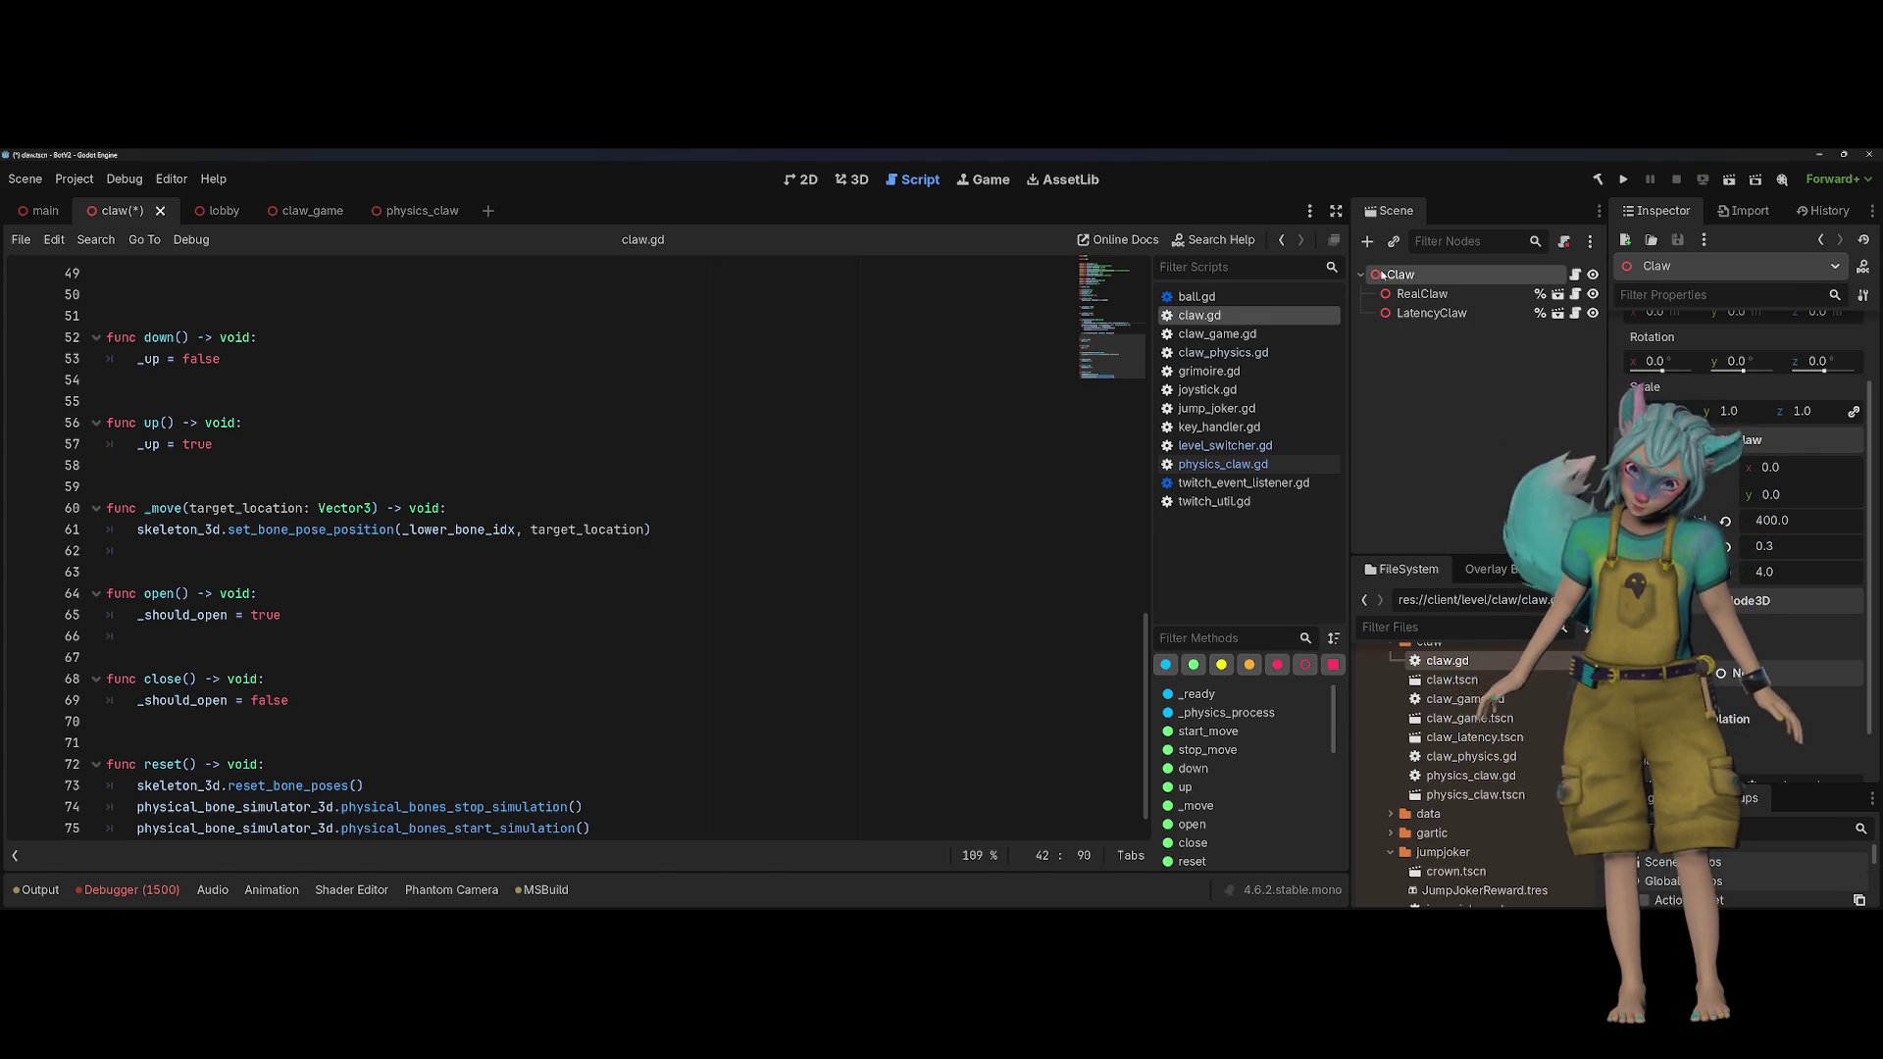
{"action": "scroll", "coordinate": [559, 493], "scroll_direction": "down", "scroll_amount": 1}
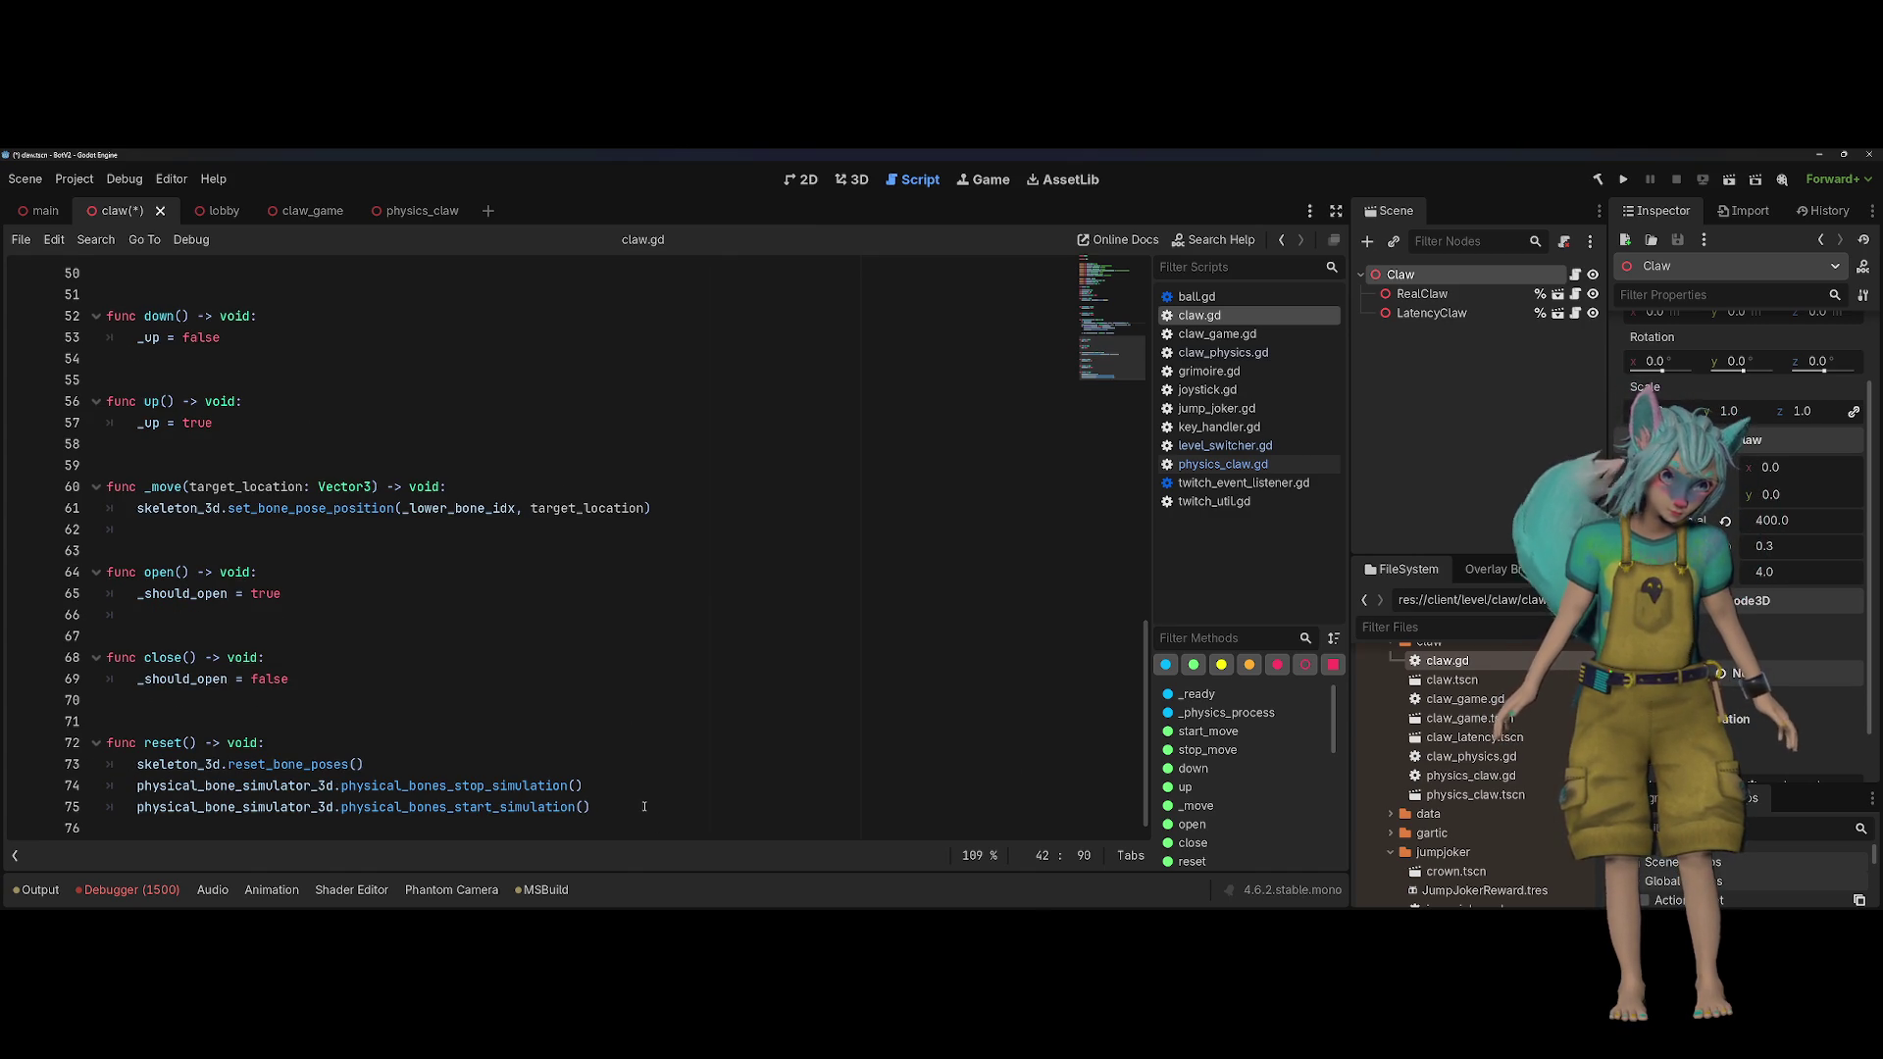
{"action": "left_click_drag", "start_coordinate": [644, 806], "coordinate": [605, 722]}
{"action": "key", "text": "BackSpace"}
{"action": "key", "text": "BackSpace"}
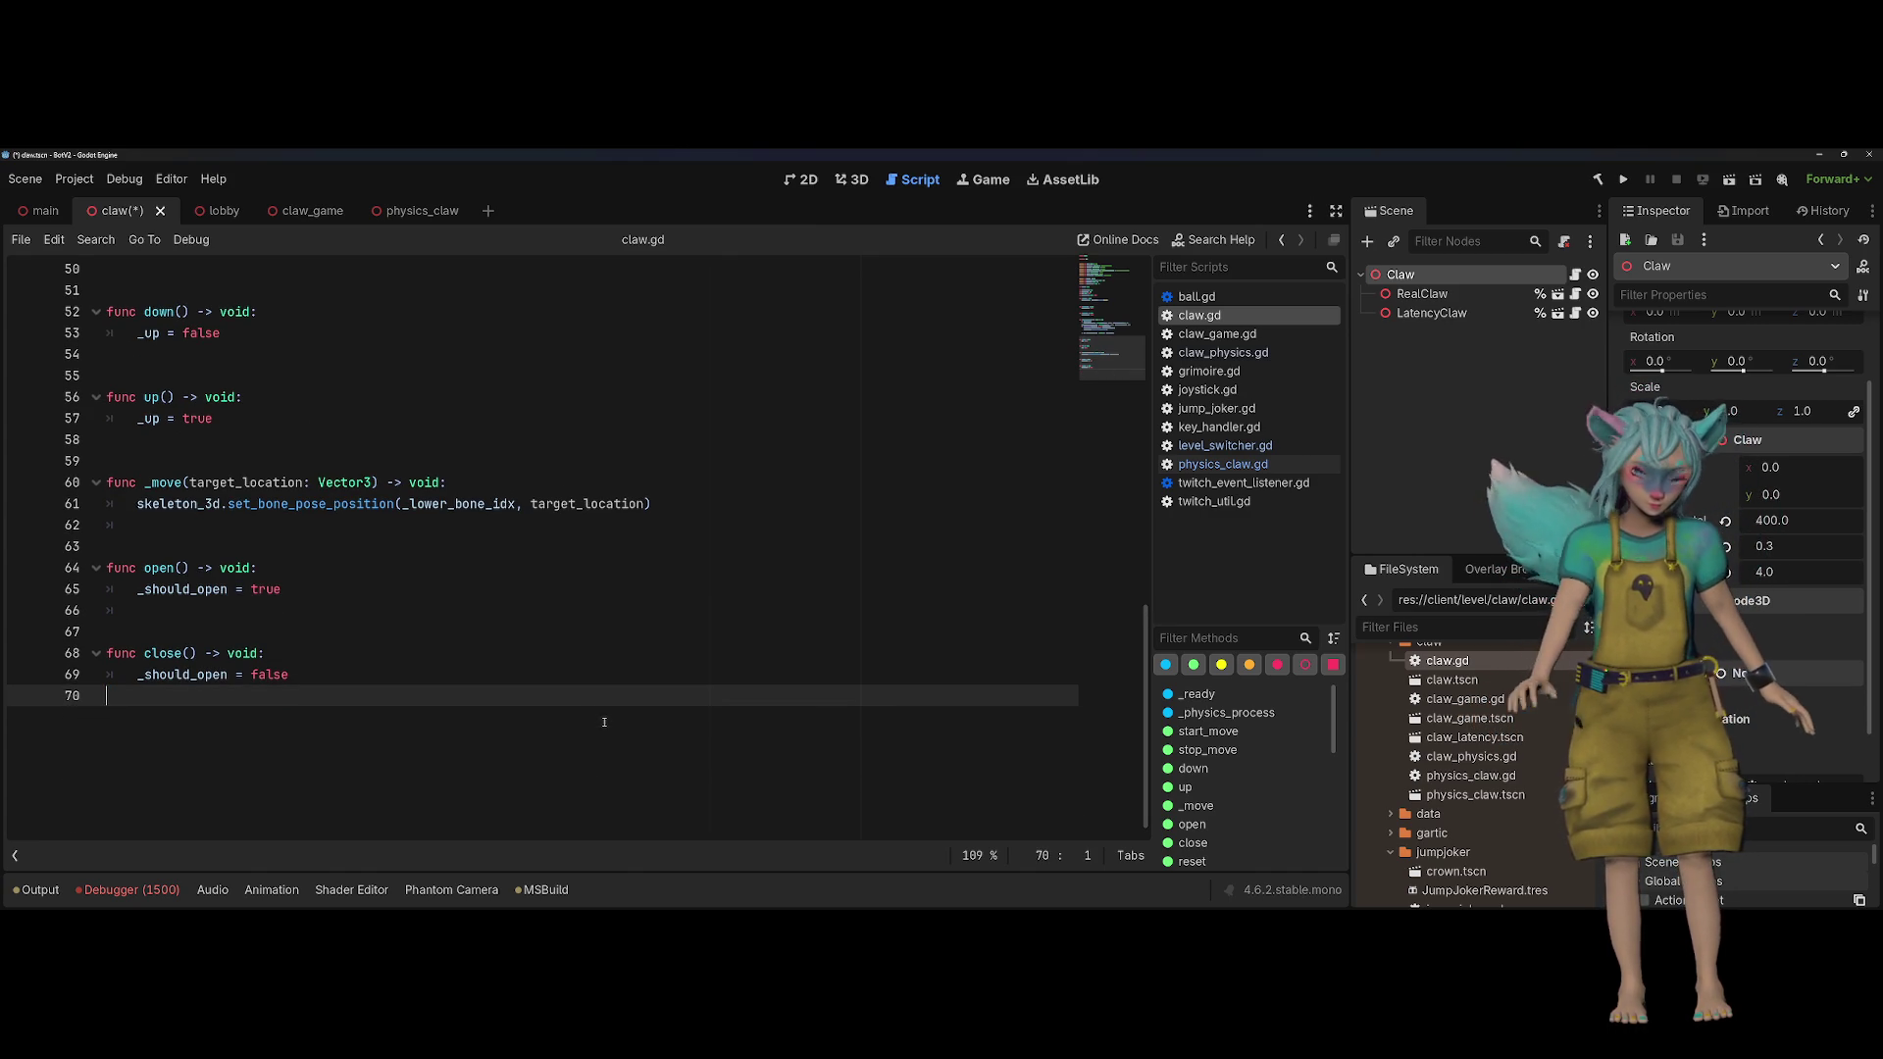
{"action": "left_click", "coordinate": [1574, 312]}
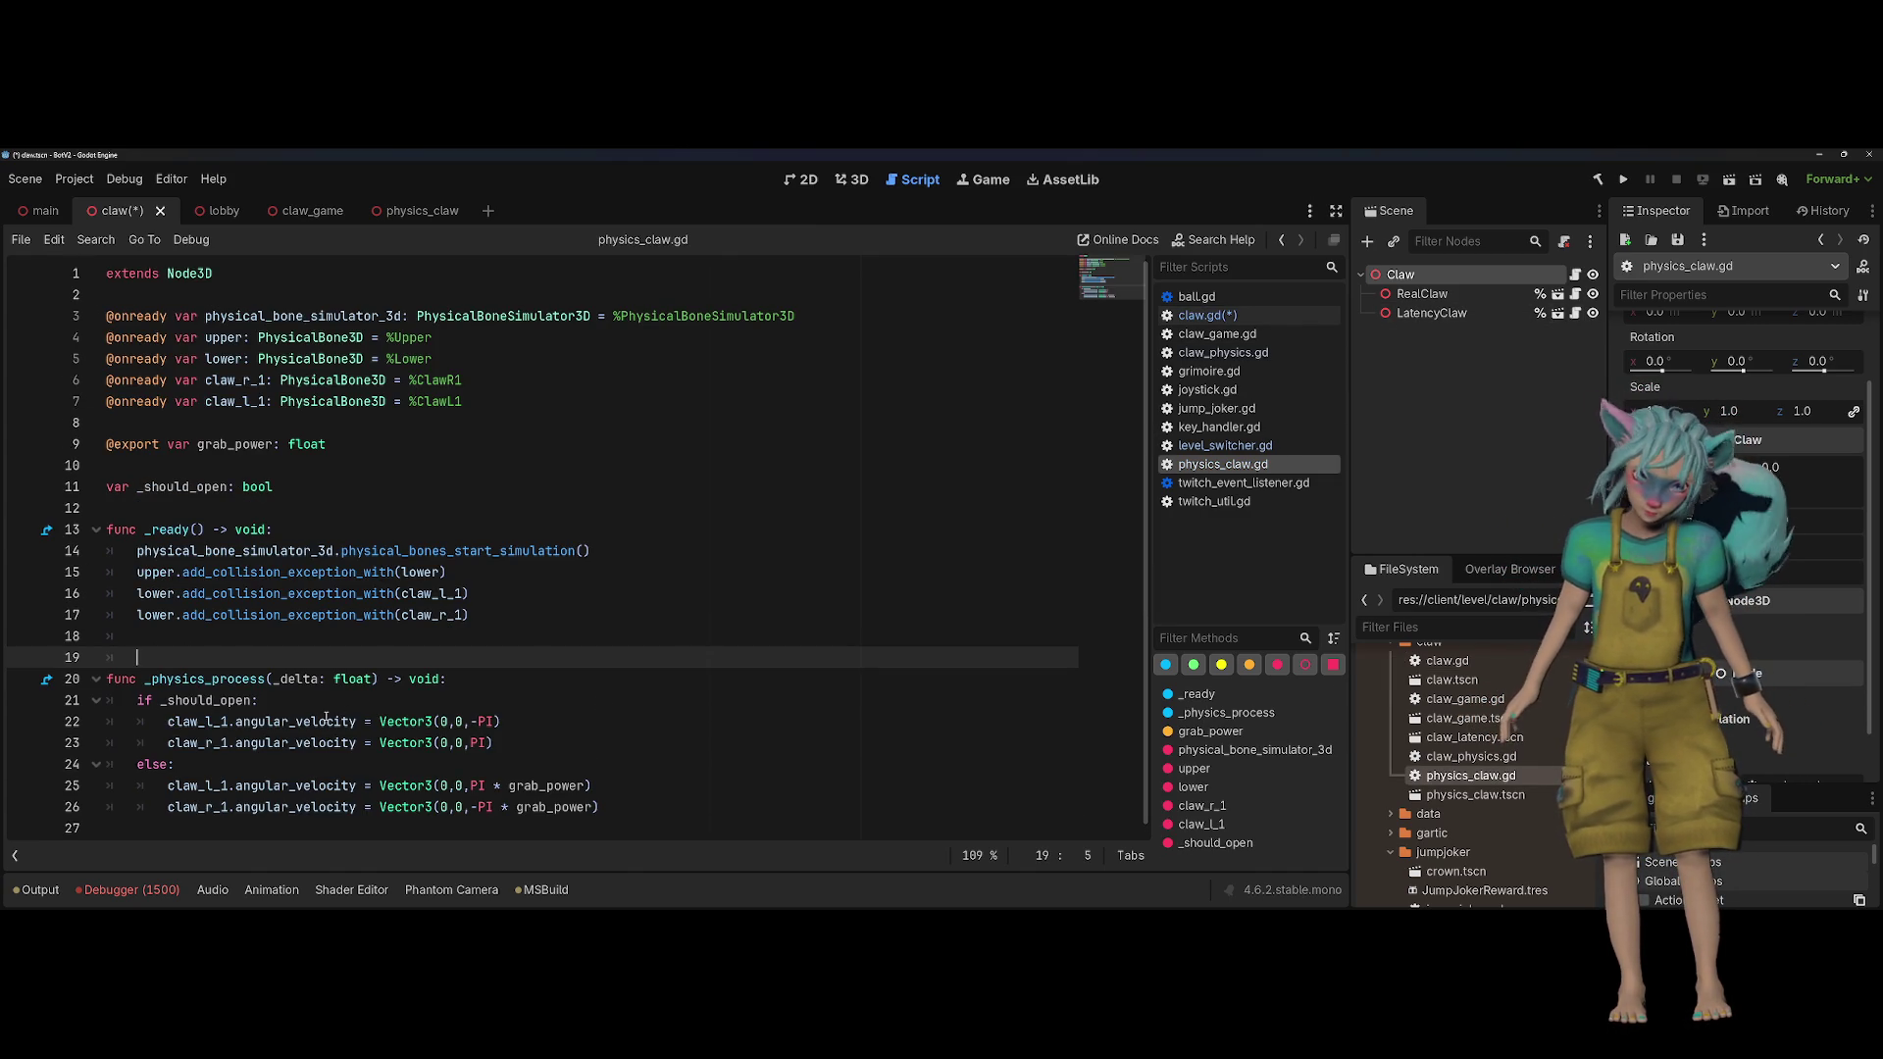
Step: Paste reset() below _physics_process in physics_claw.gd and trim the extra blank lines
{"action": "left_click", "coordinate": [295, 828]}
{"action": "key", "text": "ctrl+v"}
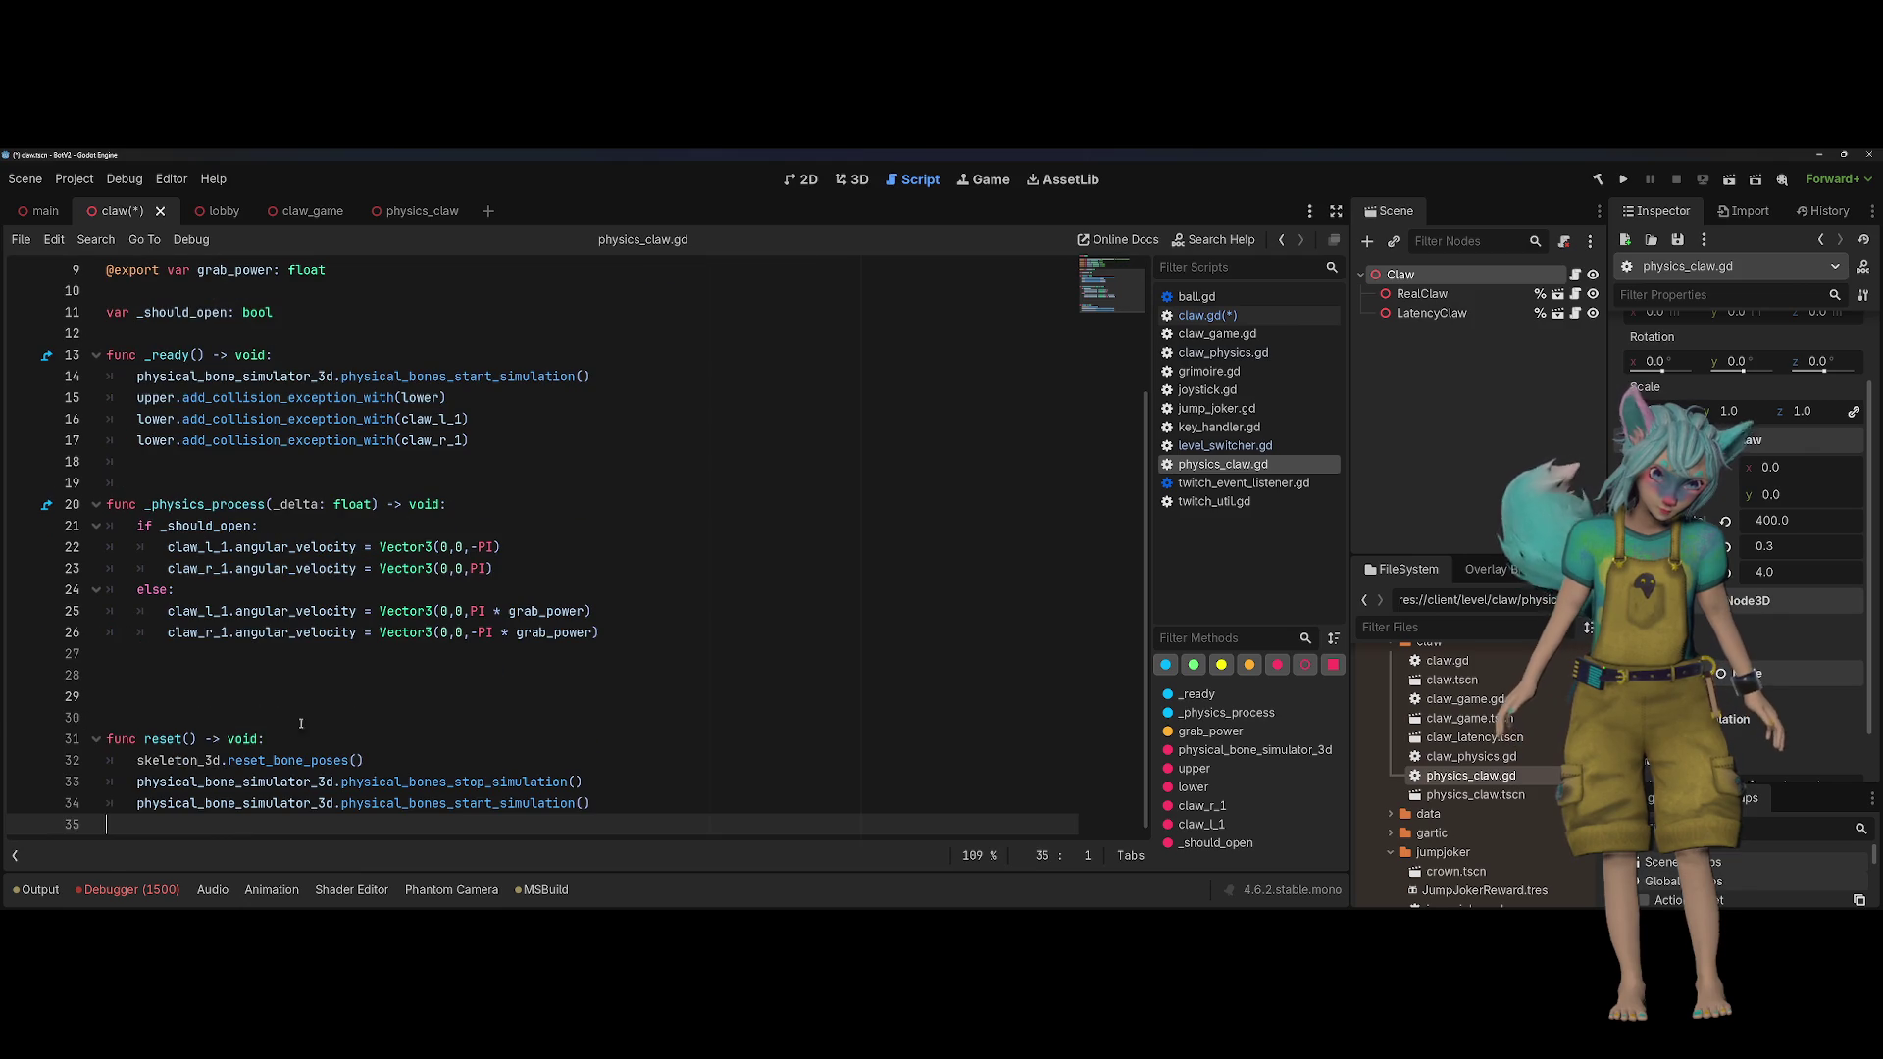
{"action": "left_click", "coordinate": [305, 719]}
{"action": "key", "text": "BackSpace"}
{"action": "key", "text": "BackSpace"}
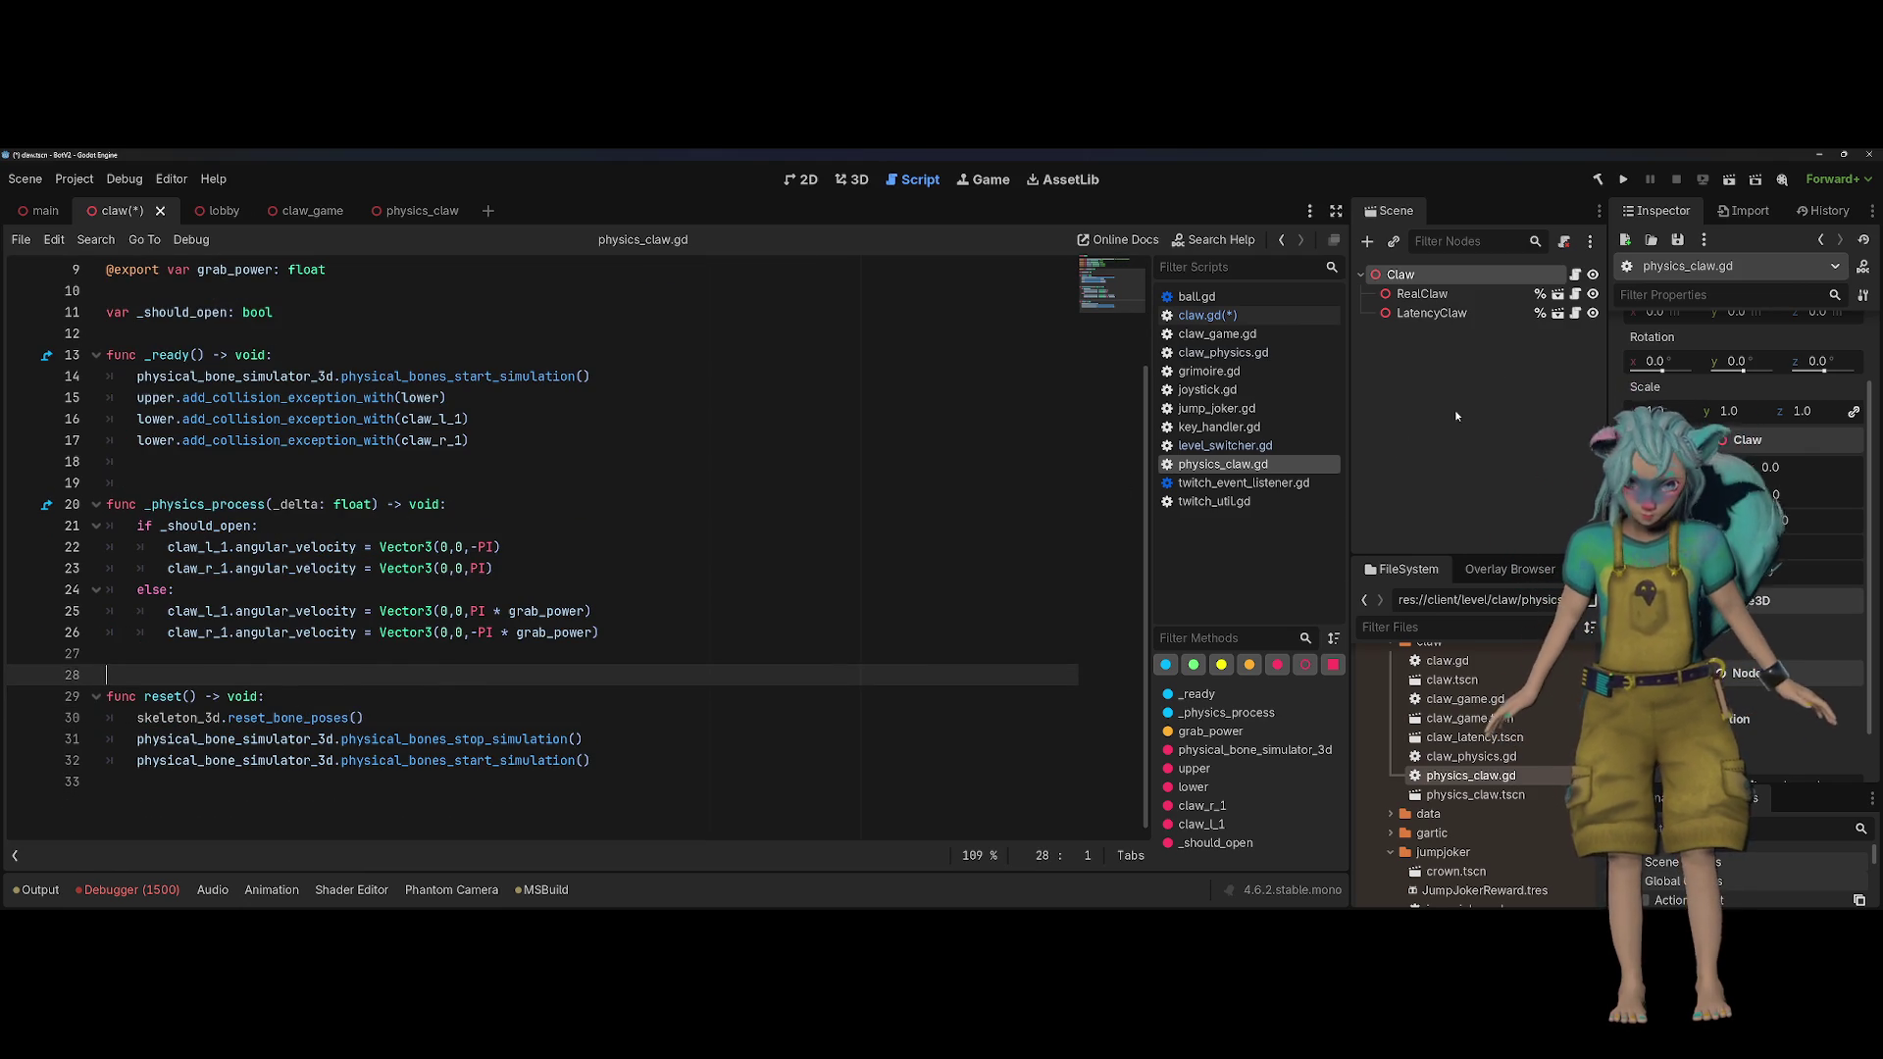
{"action": "left_click", "coordinate": [1576, 273]}
{"action": "left_click", "coordinate": [1576, 314]}
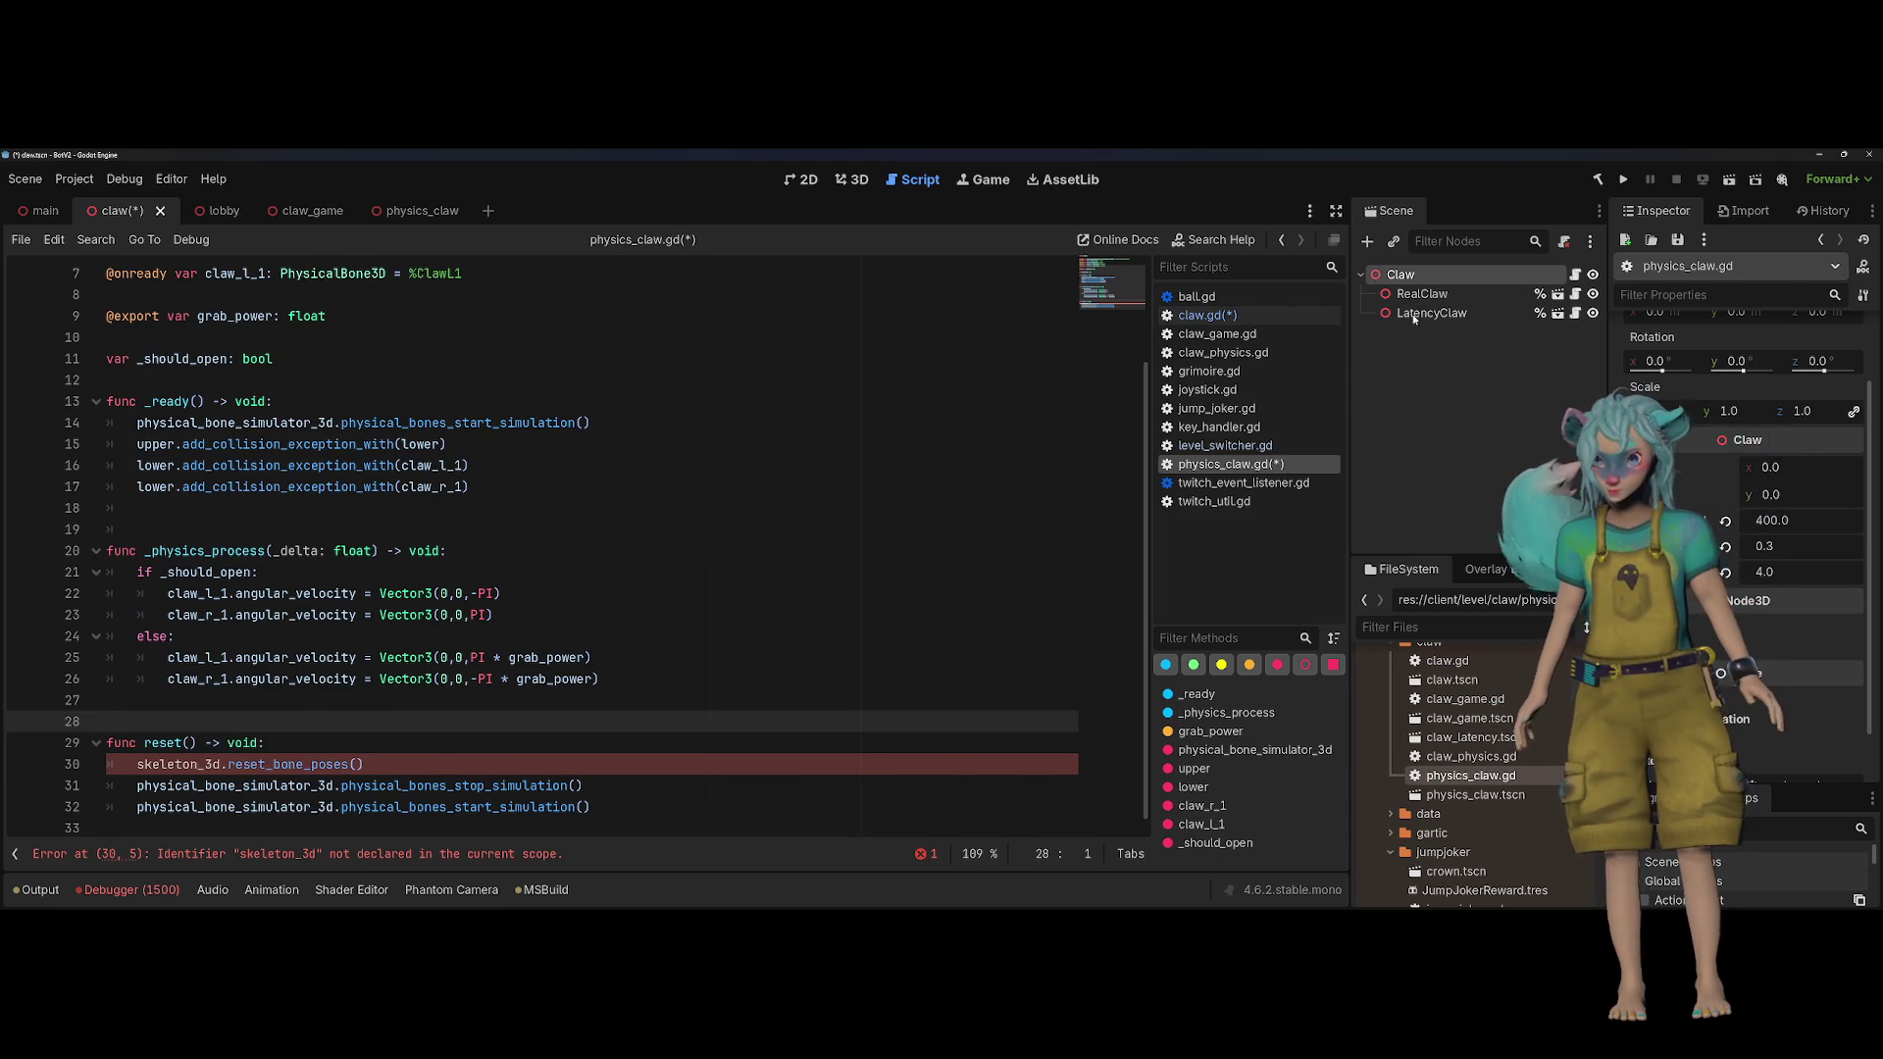
{"action": "scroll", "coordinate": [465, 692], "scroll_direction": "up", "scroll_amount": 2}
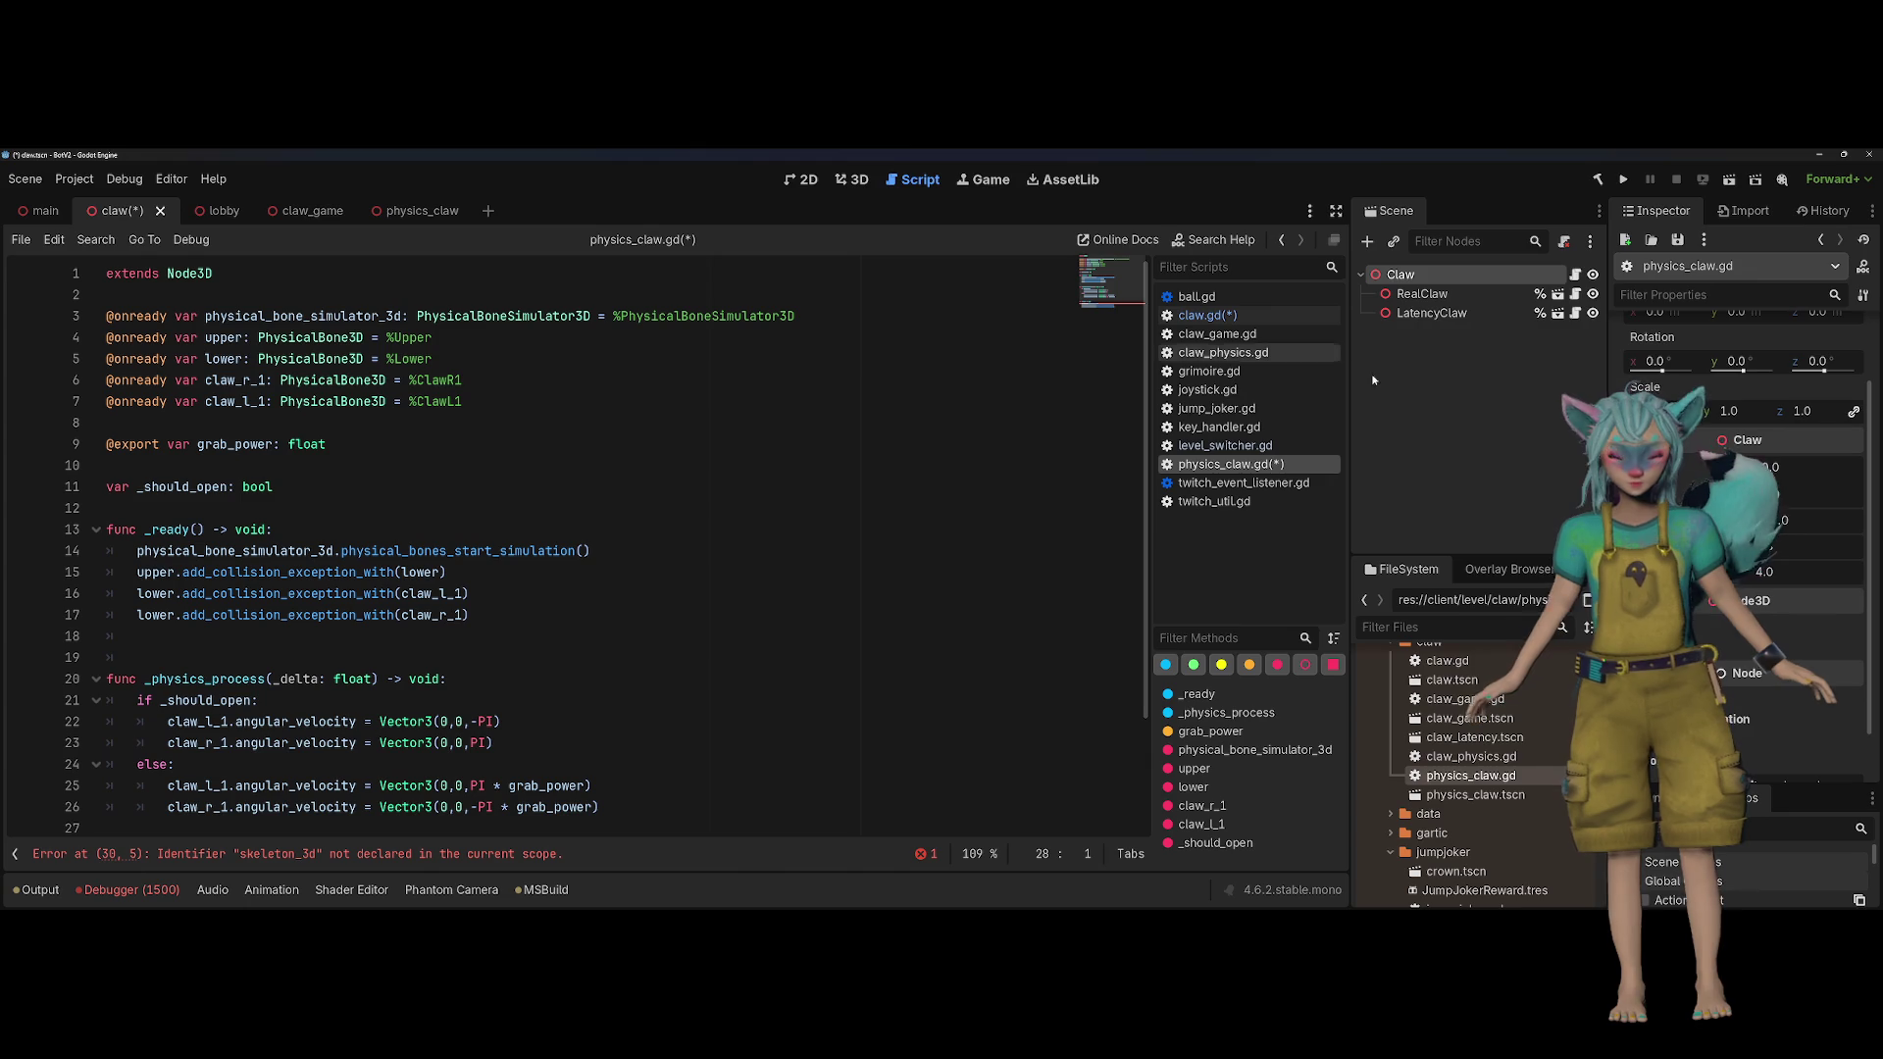
{"action": "left_click", "coordinate": [1558, 314]}
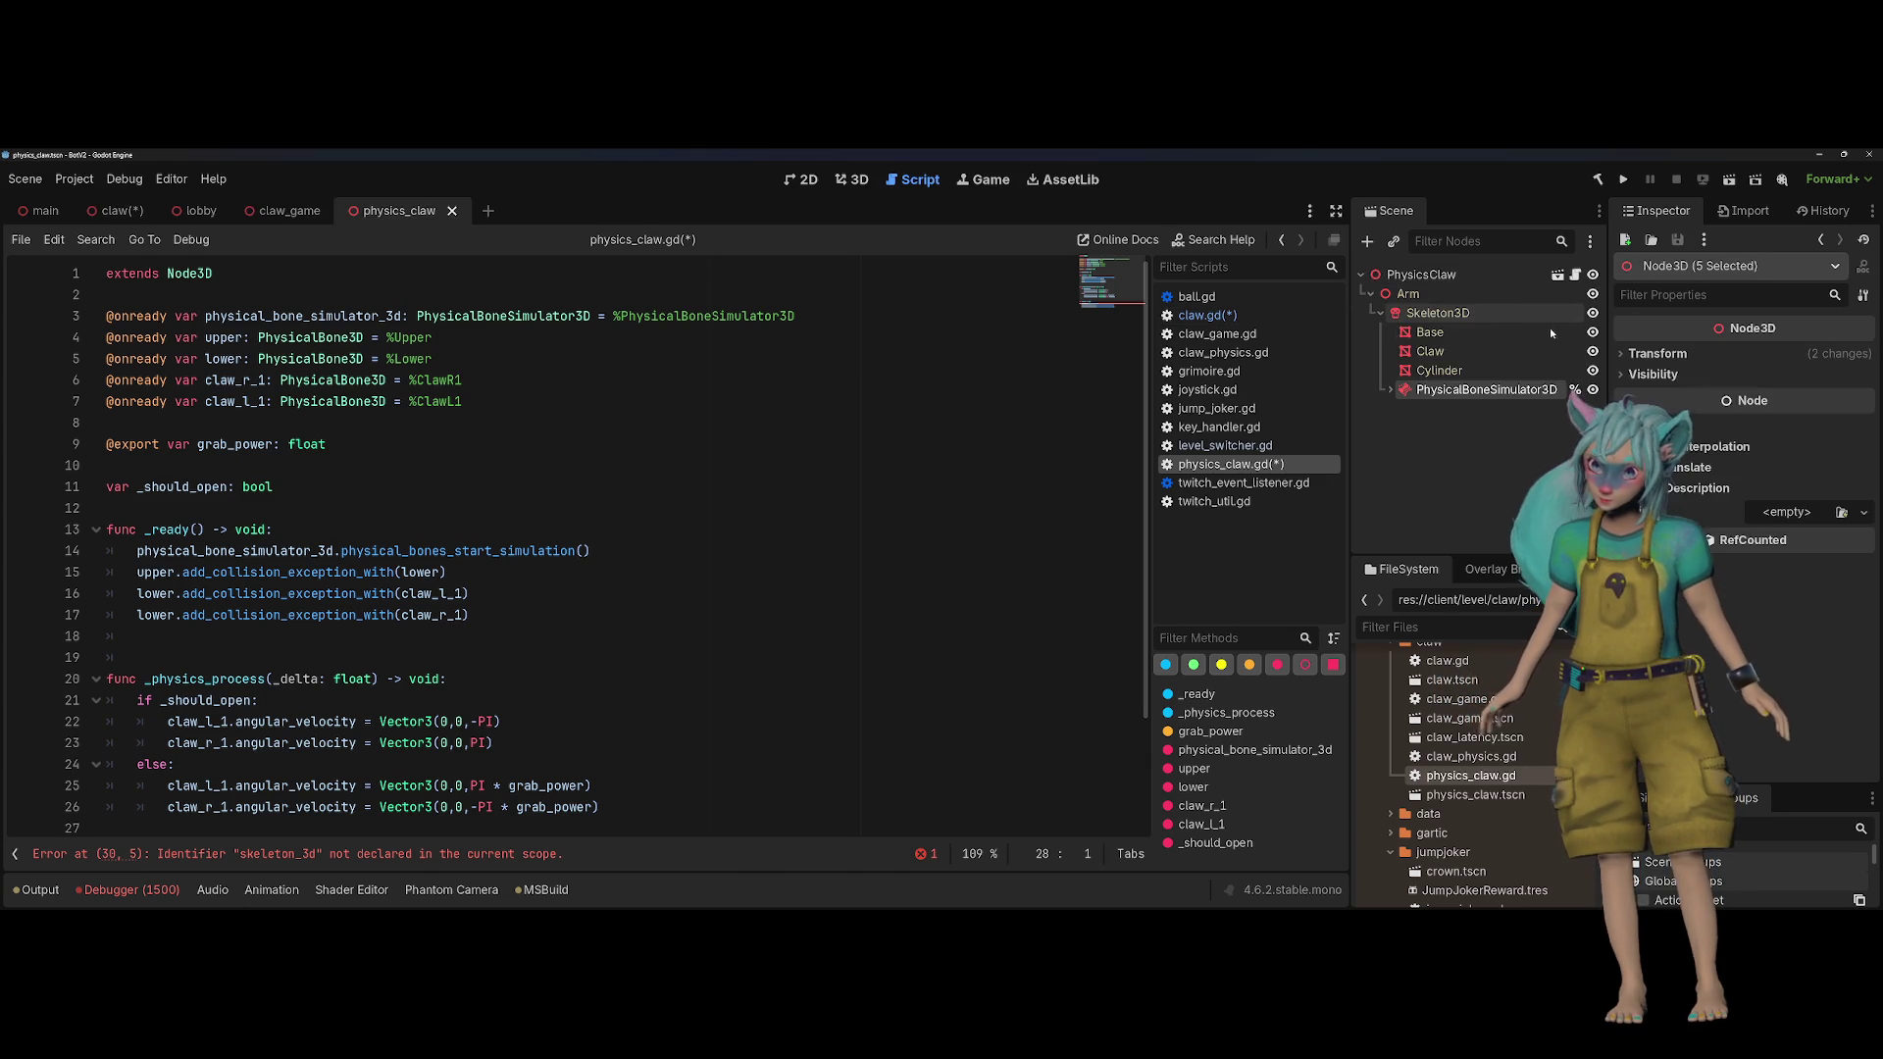
{"action": "mouse_move", "coordinate": [1469, 315]}
{"action": "left_mouse_down"}
{"action": "mouse_move", "coordinate": [160, 385]}
{"action": "mouse_move", "coordinate": [157, 423]}
{"action": "left_mouse_up"}
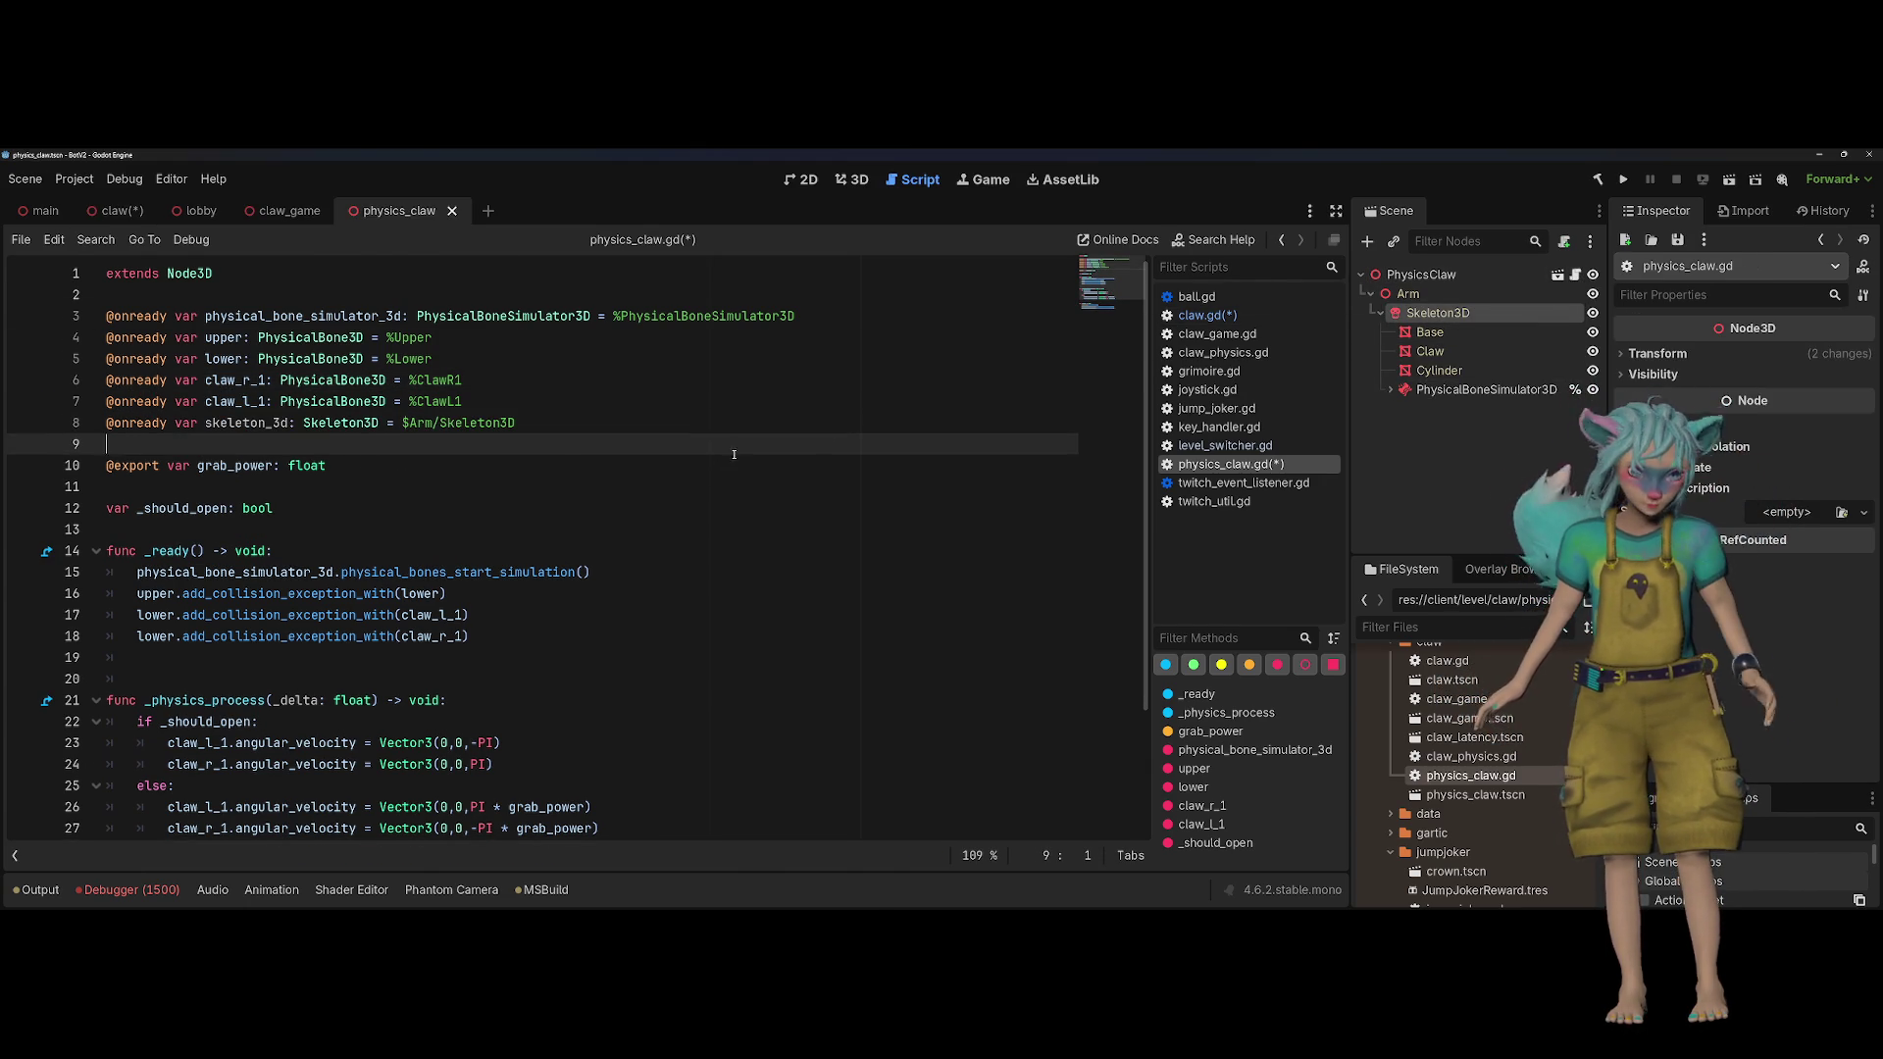
{"action": "left_click", "coordinate": [393, 849]}
{"action": "scroll", "coordinate": [668, 498], "scroll_direction": "down", "scroll_amount": 2}
{"action": "key", "text": "alt+Left"}
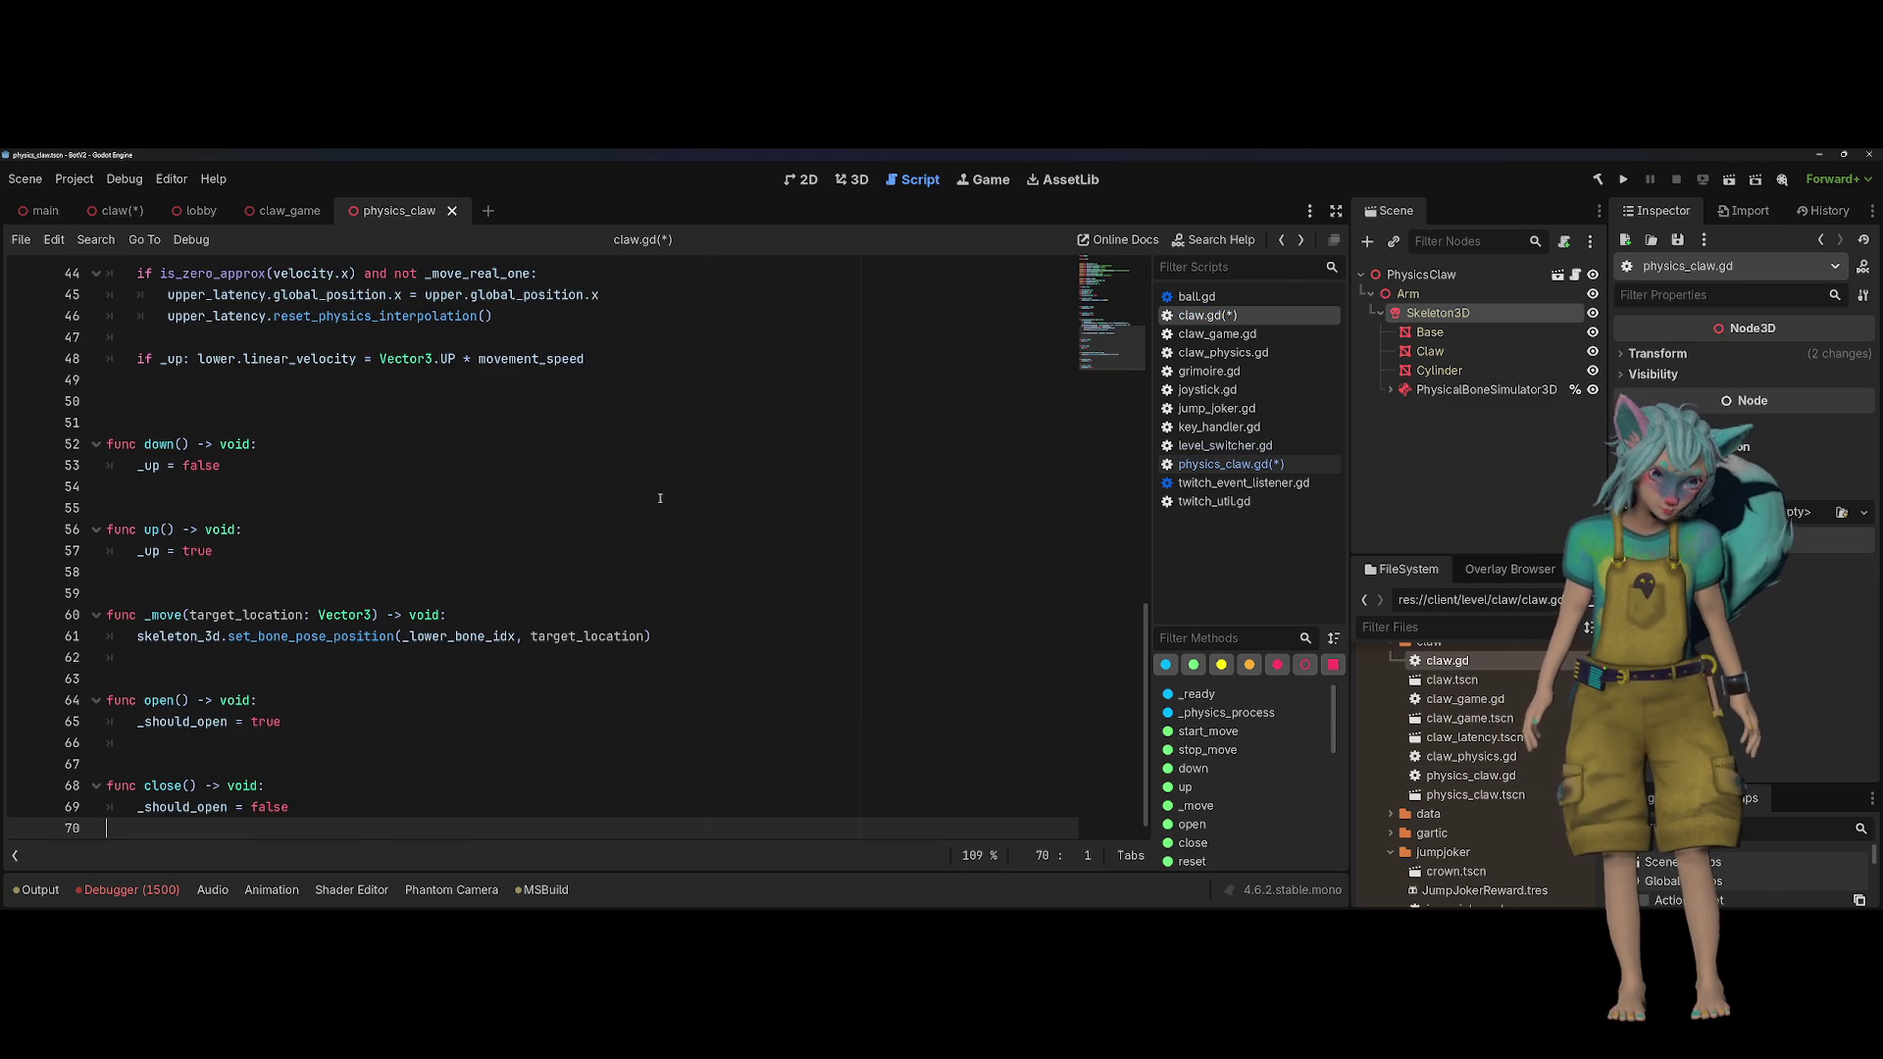
Step: In claw.gd, delete the ClawR1, ClawL1 and physical_bone_simulator_3d references and select the upper references
{"action": "left_click", "coordinate": [1261, 334]}
{"action": "left_click", "coordinate": [1216, 315]}
{"action": "scroll", "coordinate": [466, 410], "scroll_direction": "up", "scroll_amount": 15}
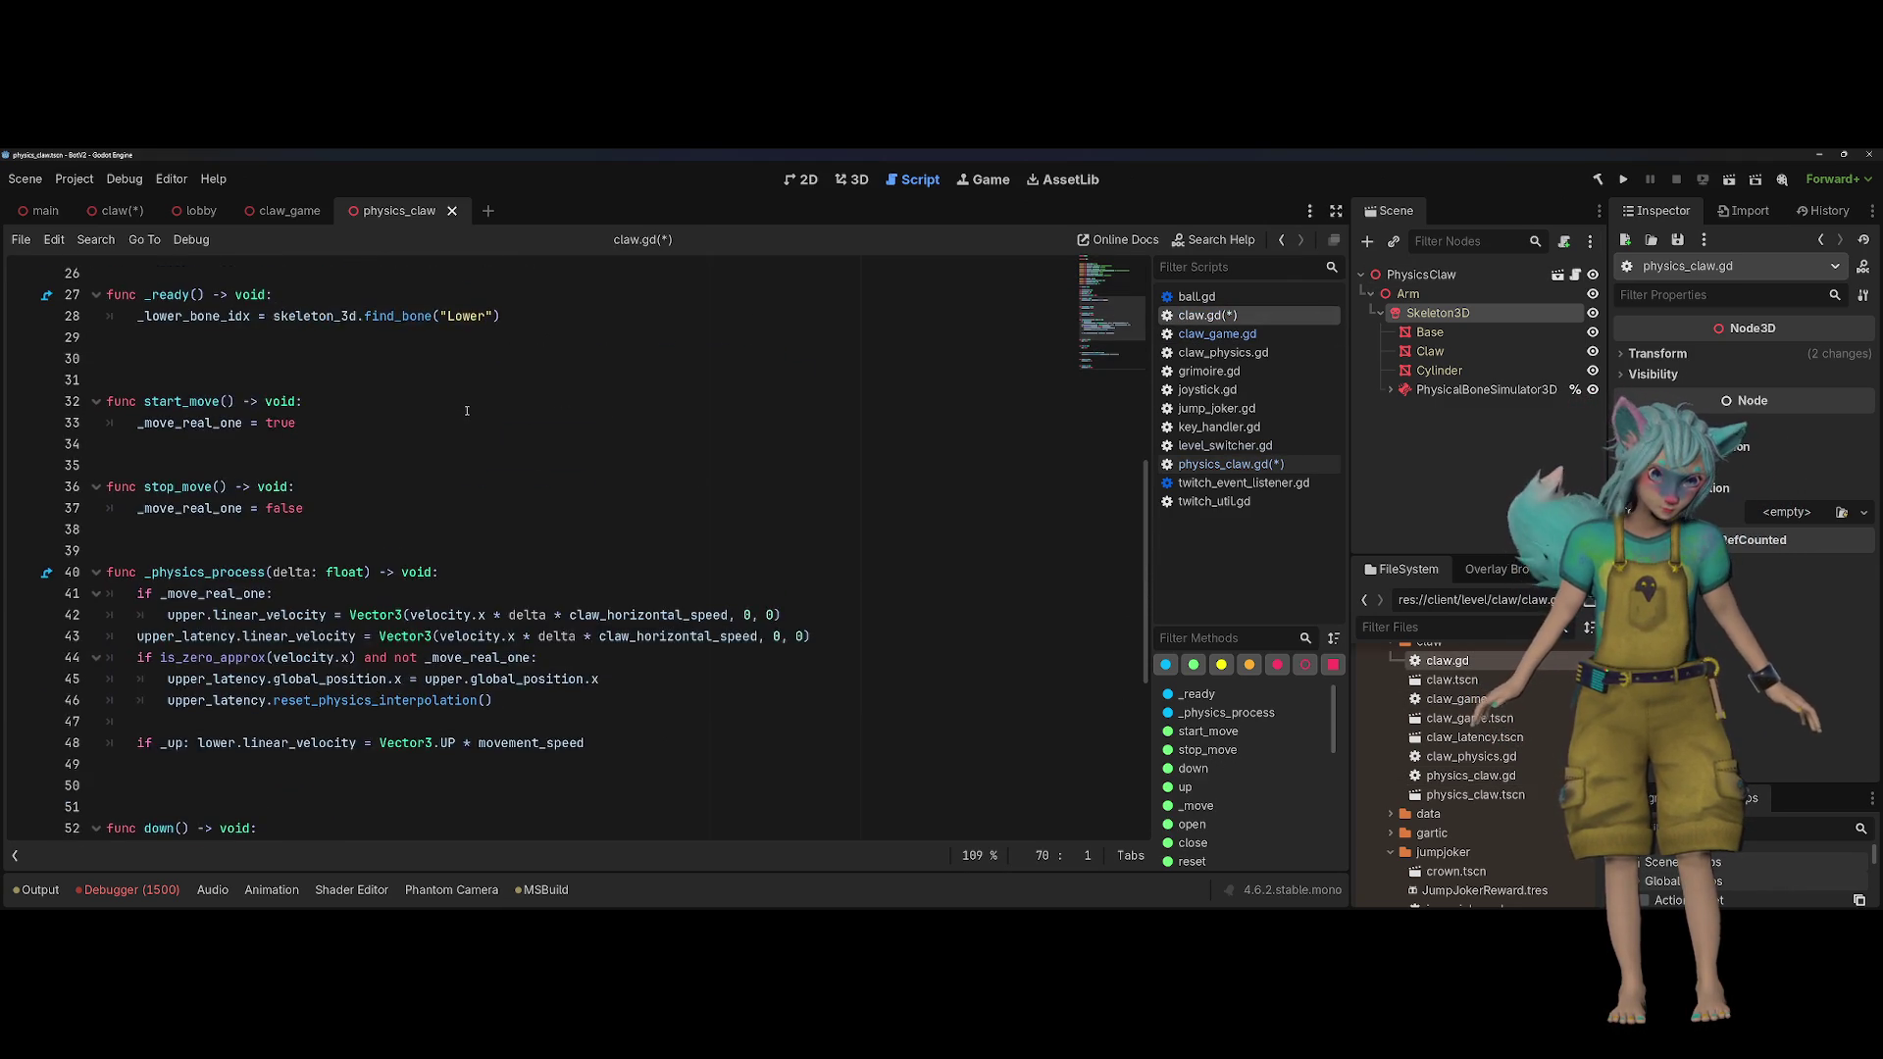
{"action": "scroll", "coordinate": [467, 410], "scroll_direction": "down", "scroll_amount": 9}
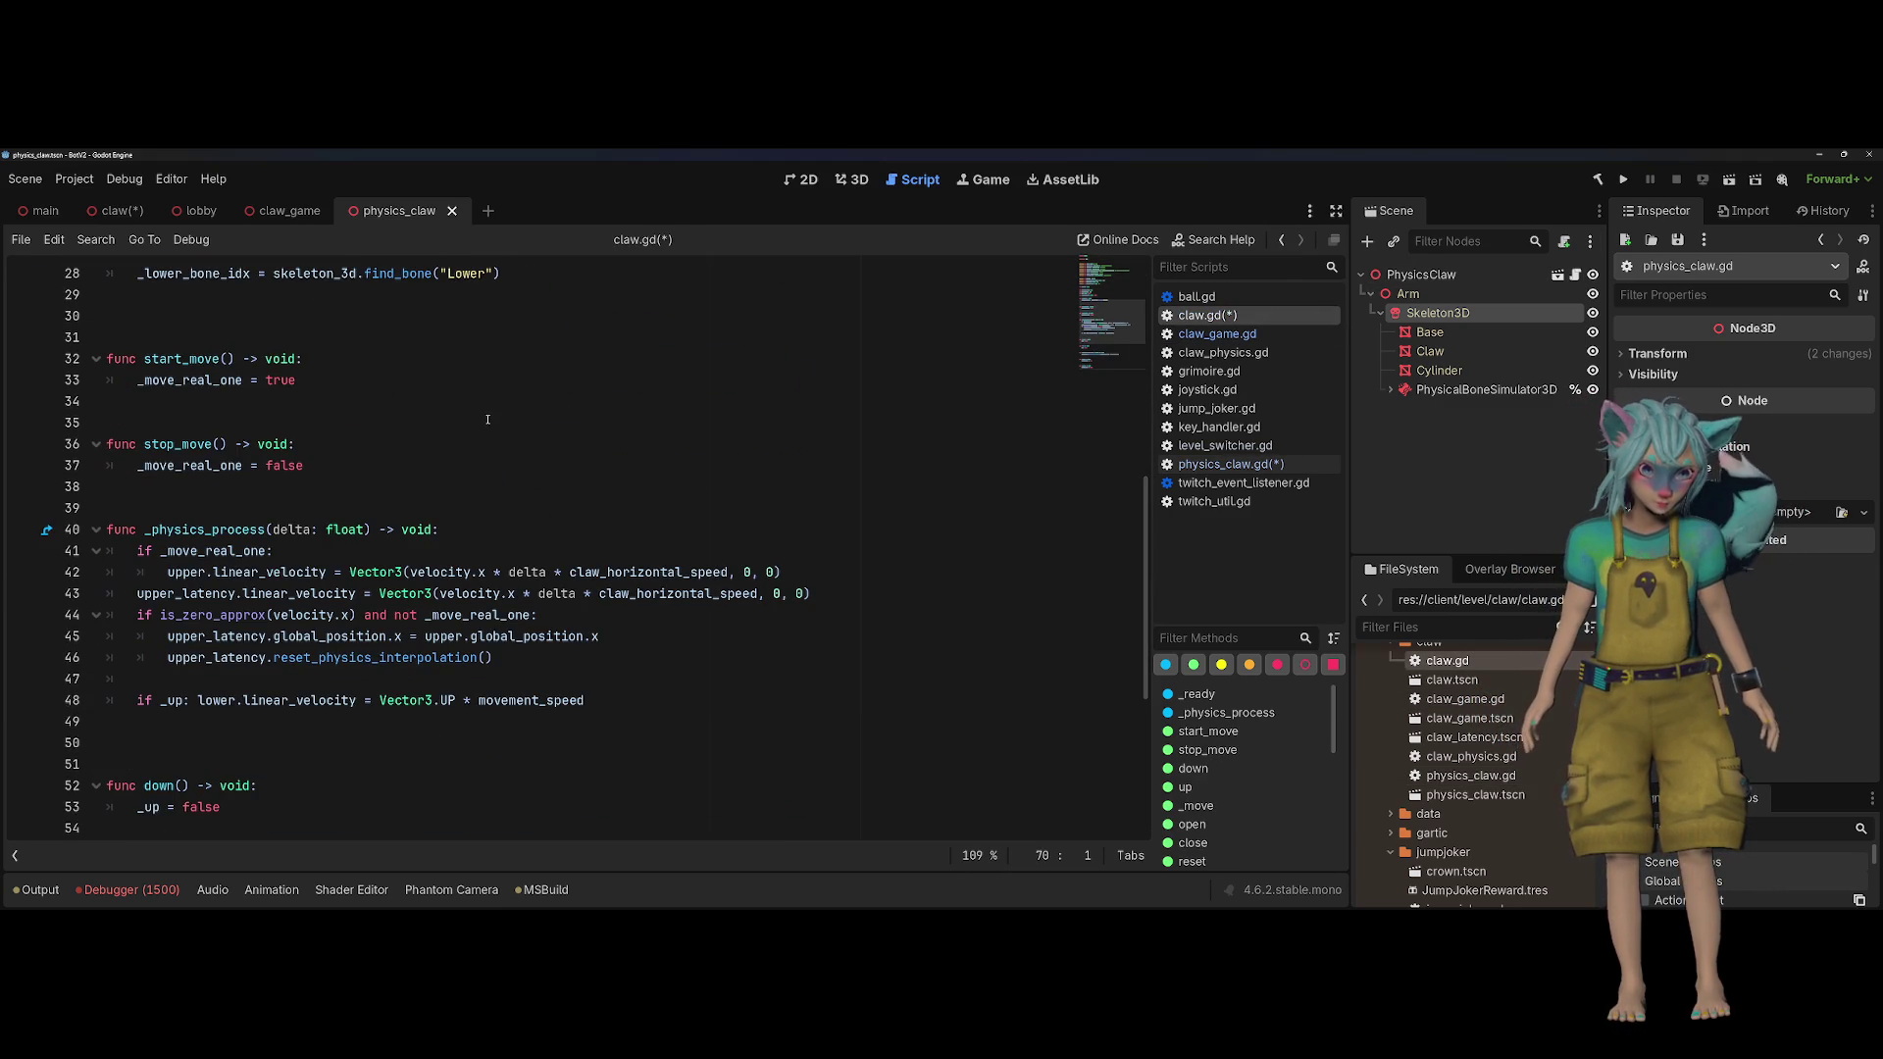
{"action": "scroll", "coordinate": [488, 419], "scroll_direction": "up", "scroll_amount": 2}
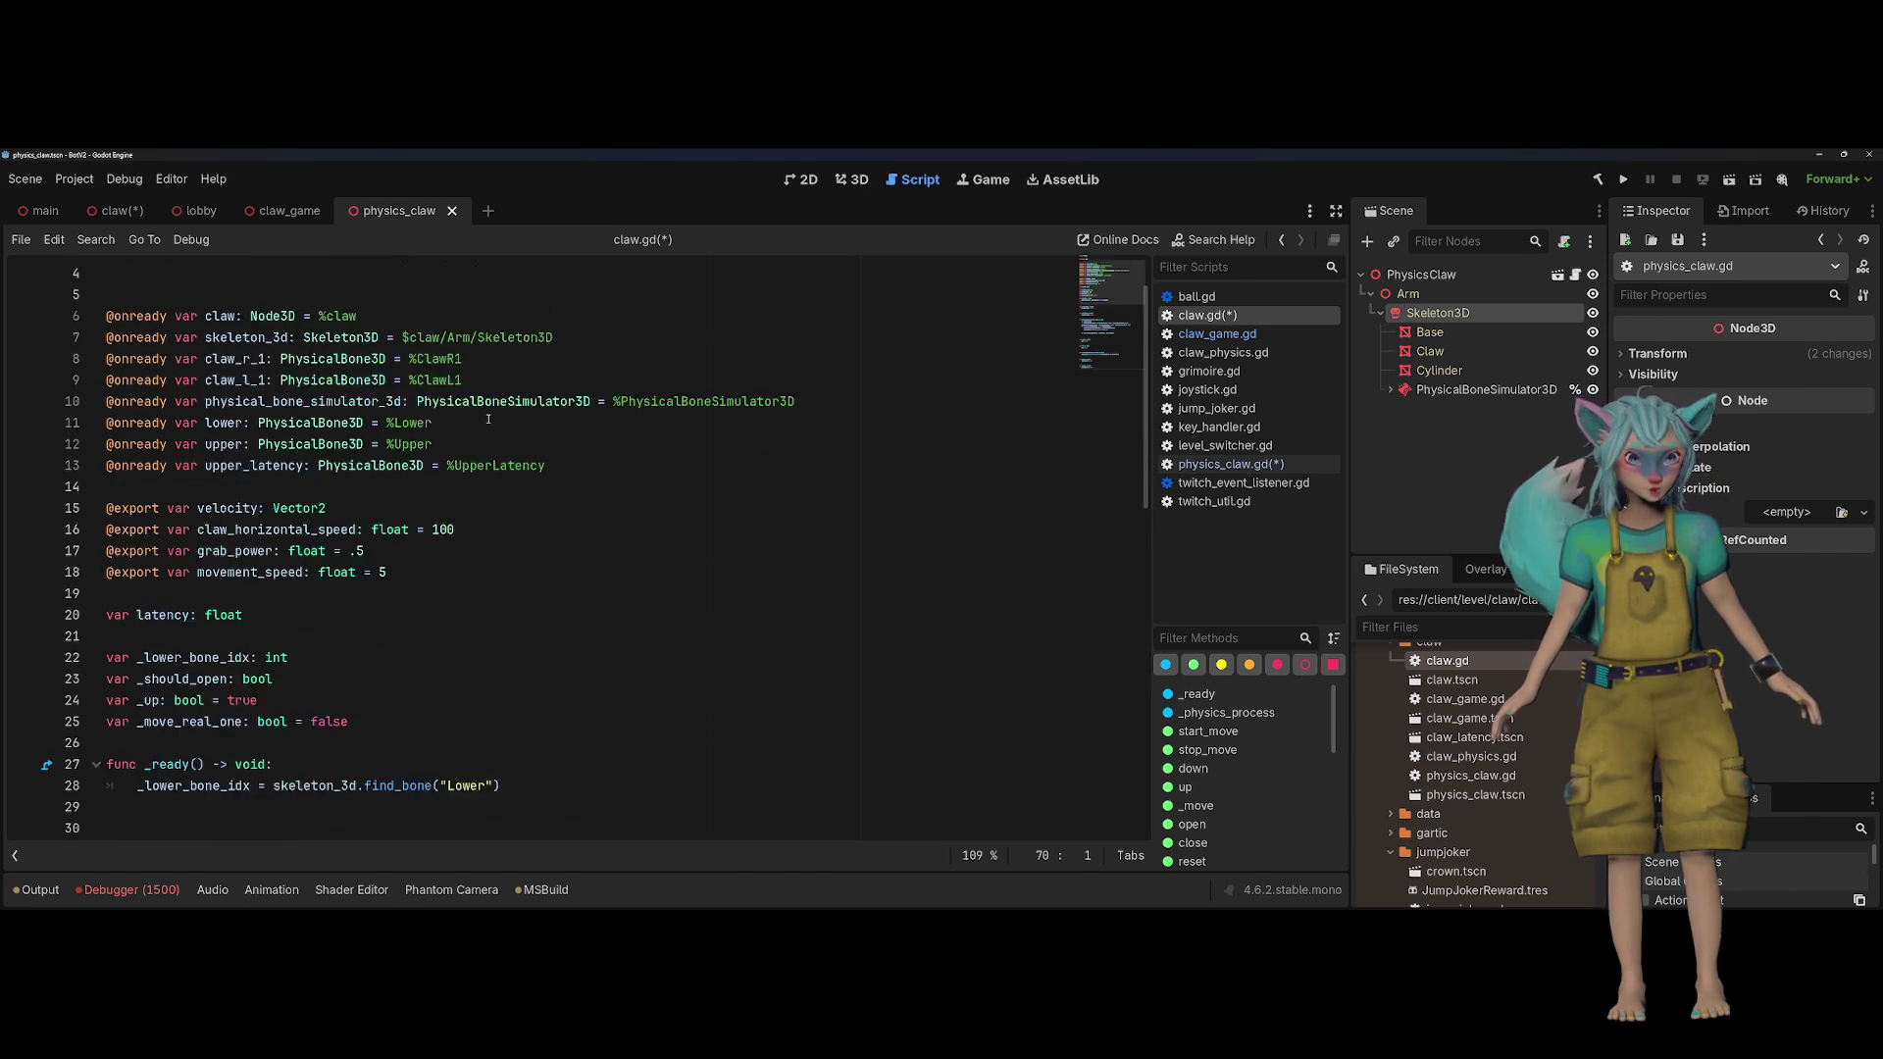
{"action": "mouse_move", "coordinate": [462, 445]}
{"action": "left_mouse_down"}
{"action": "mouse_move", "coordinate": [7, 411]}
{"action": "mouse_move", "coordinate": [10, 432]}
{"action": "left_mouse_up"}
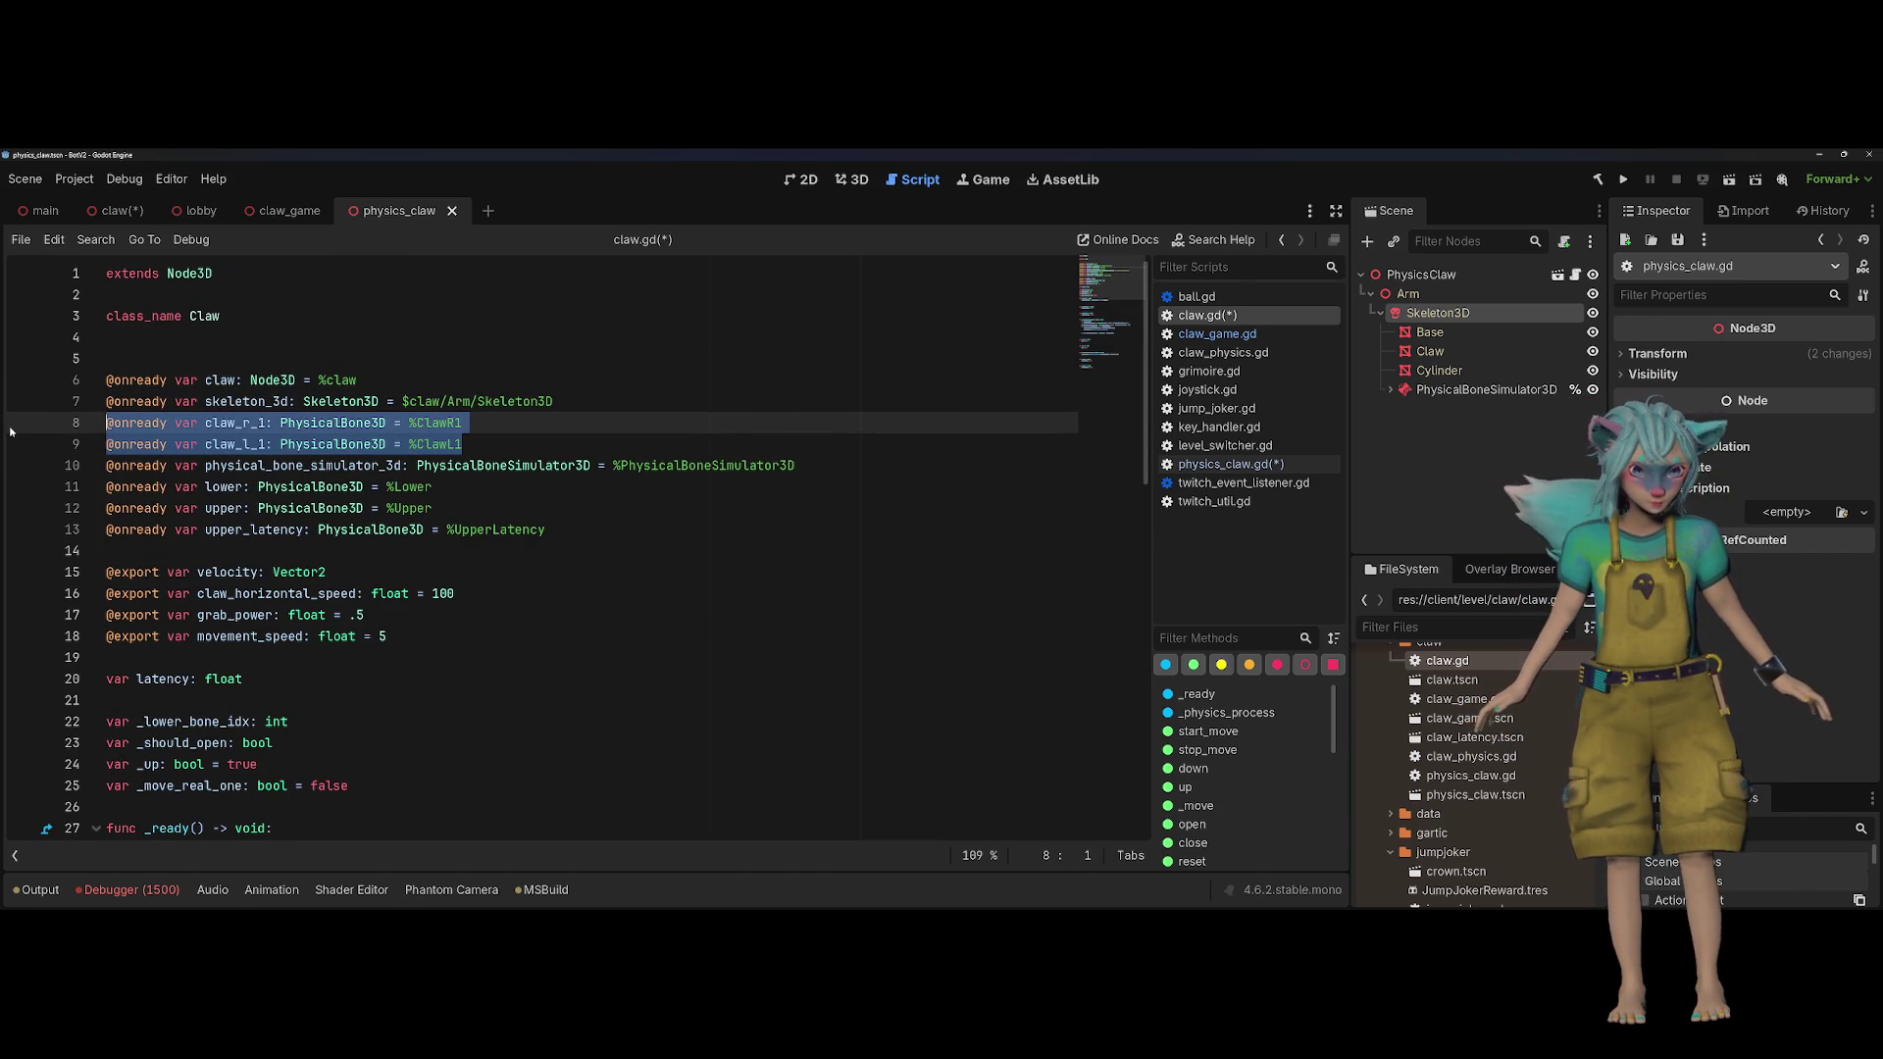
{"action": "key", "text": "Delete"}
{"action": "key", "text": "Down"}
{"action": "key", "text": "shift+Down"}
{"action": "key", "text": "Delete"}
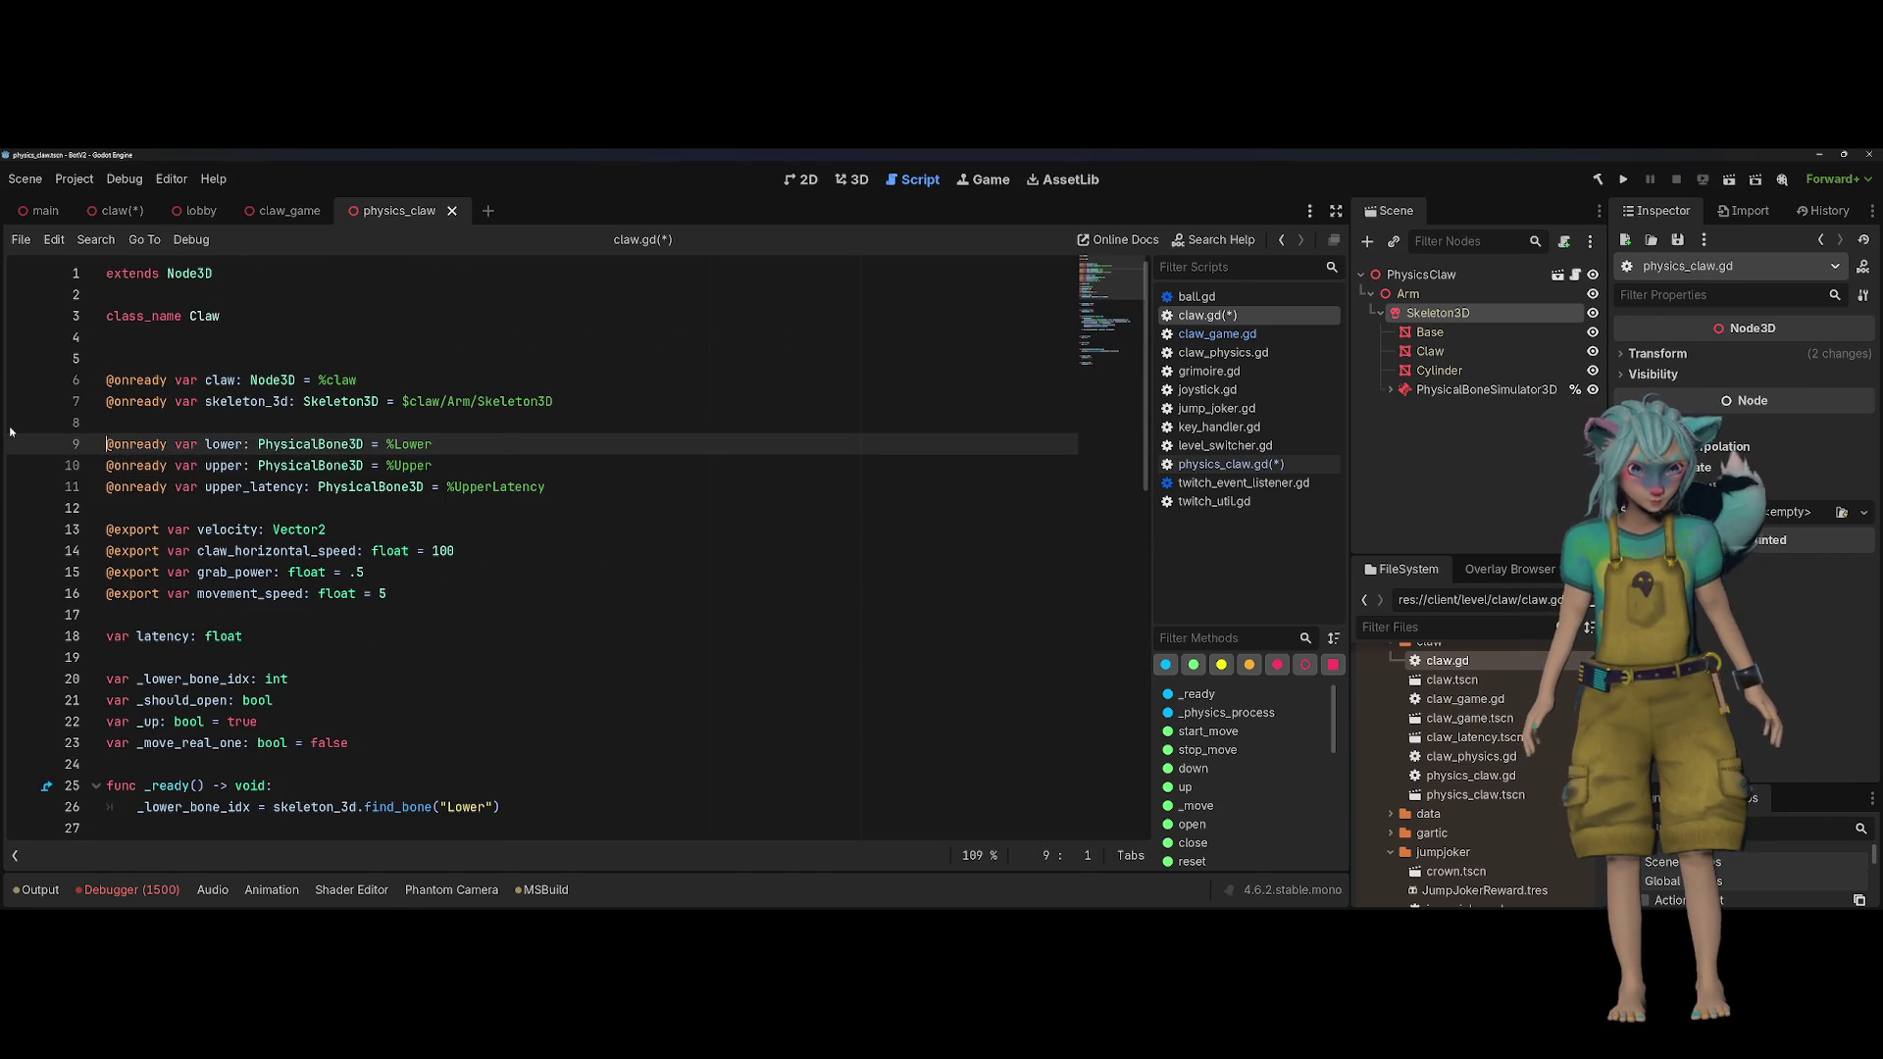
{"action": "key", "text": "Down"}
{"action": "key", "text": "shift+Down"}
{"action": "key", "text": "shift+Down"}
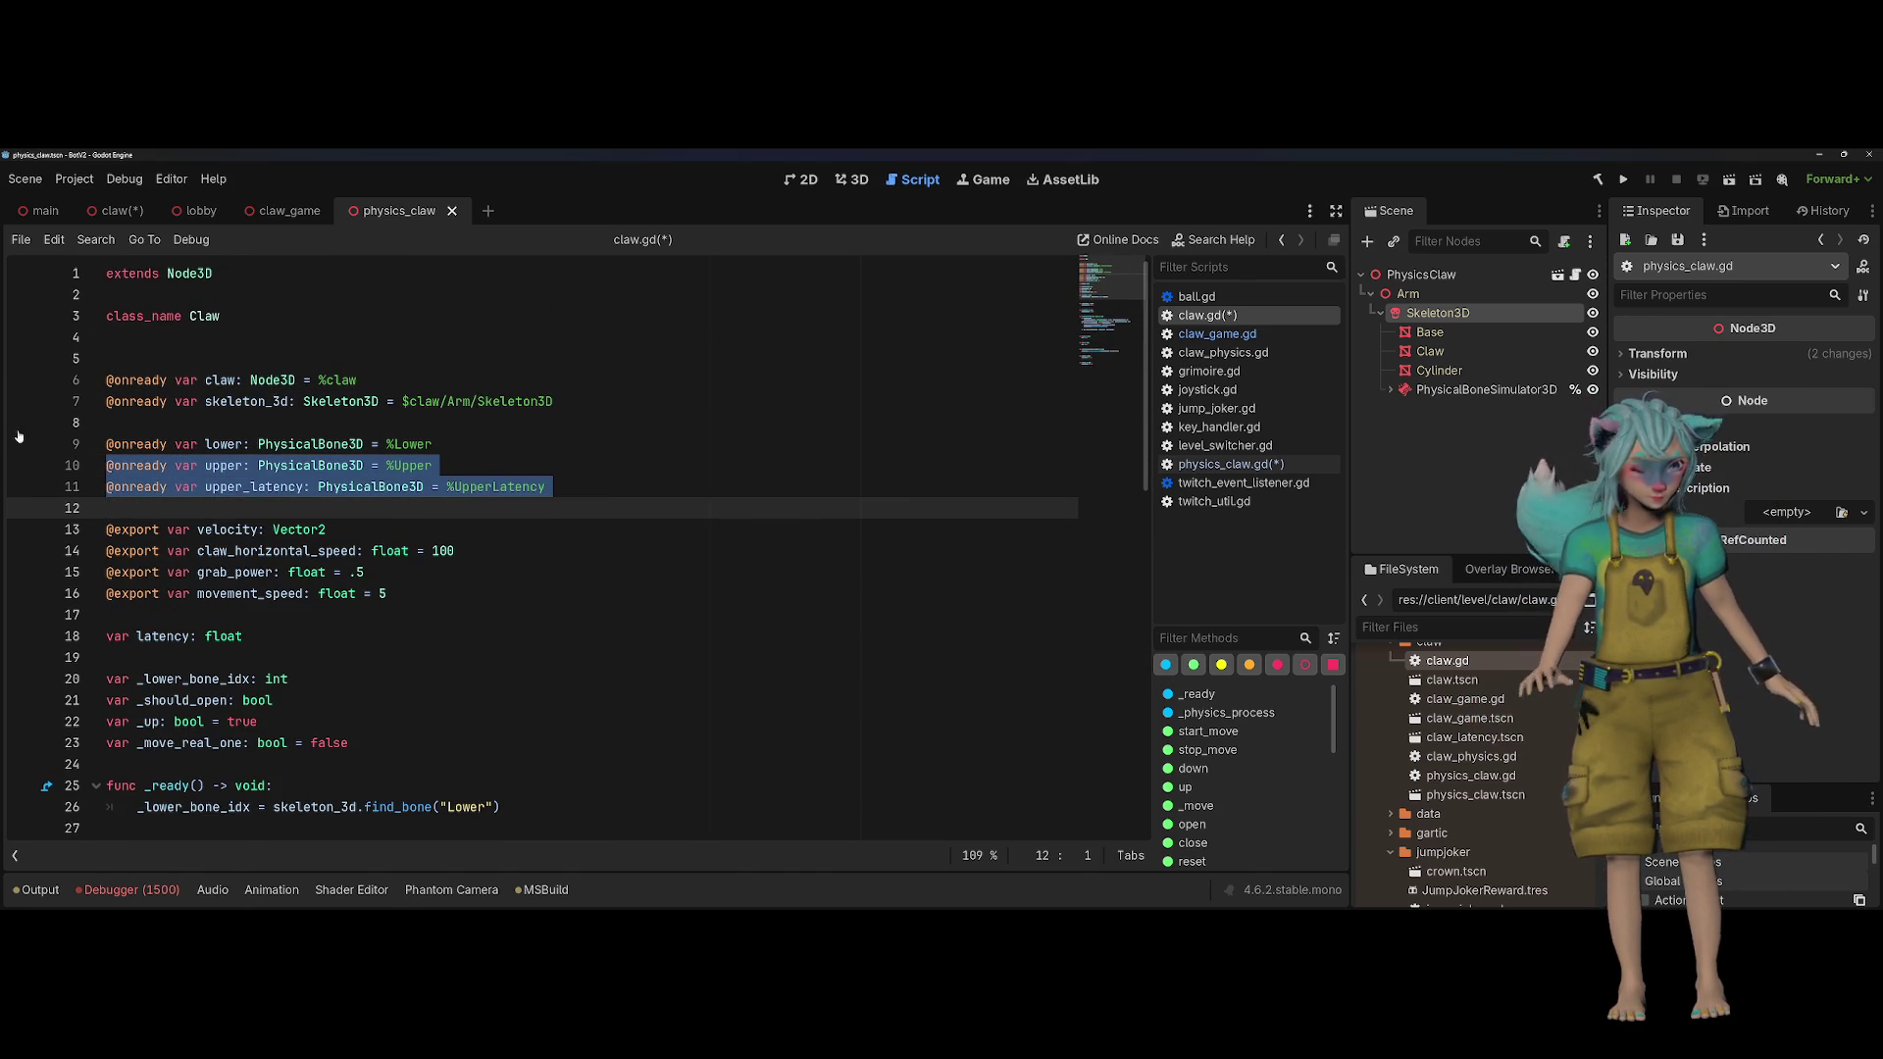
Step: Move the velocity export down so it sits below grab_power
{"action": "scroll", "coordinate": [429, 402], "scroll_direction": "down", "scroll_amount": 2}
{"action": "scroll", "coordinate": [419, 399], "scroll_direction": "down", "scroll_amount": 12}
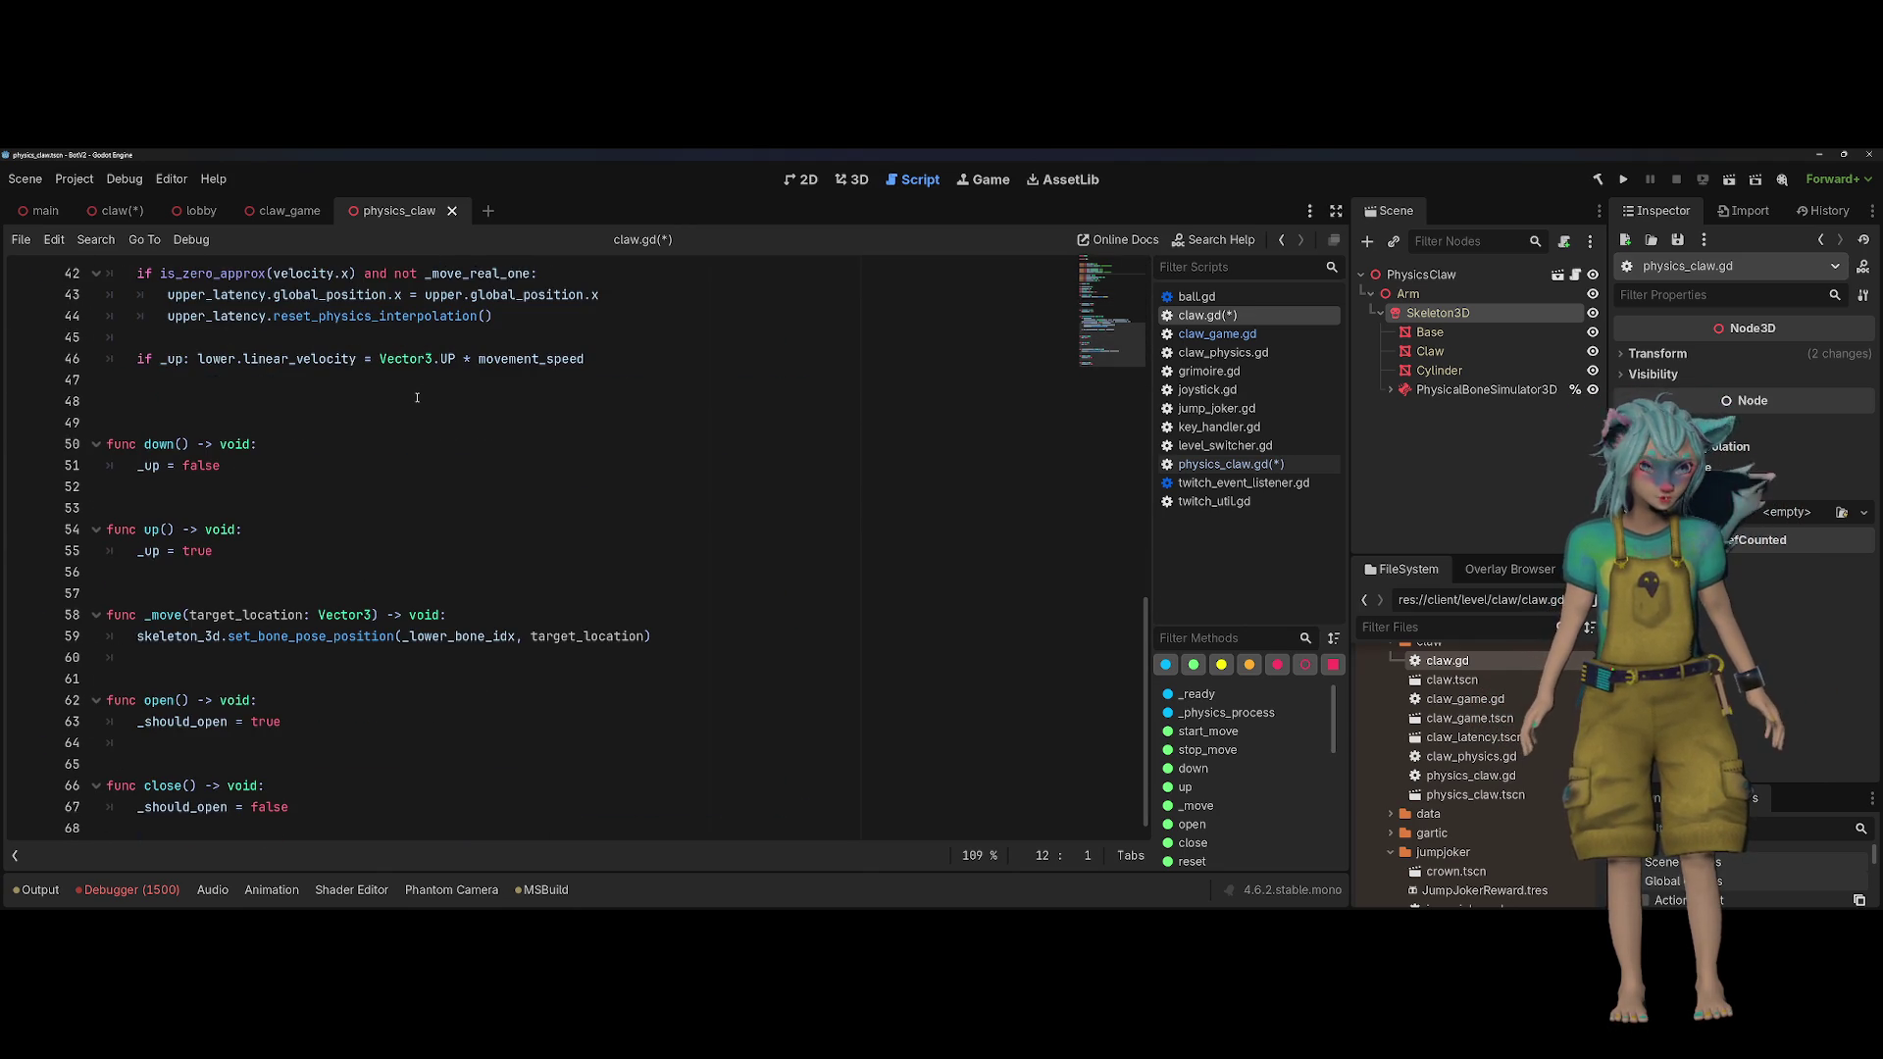
{"action": "scroll", "coordinate": [416, 397], "scroll_direction": "up", "scroll_amount": 11}
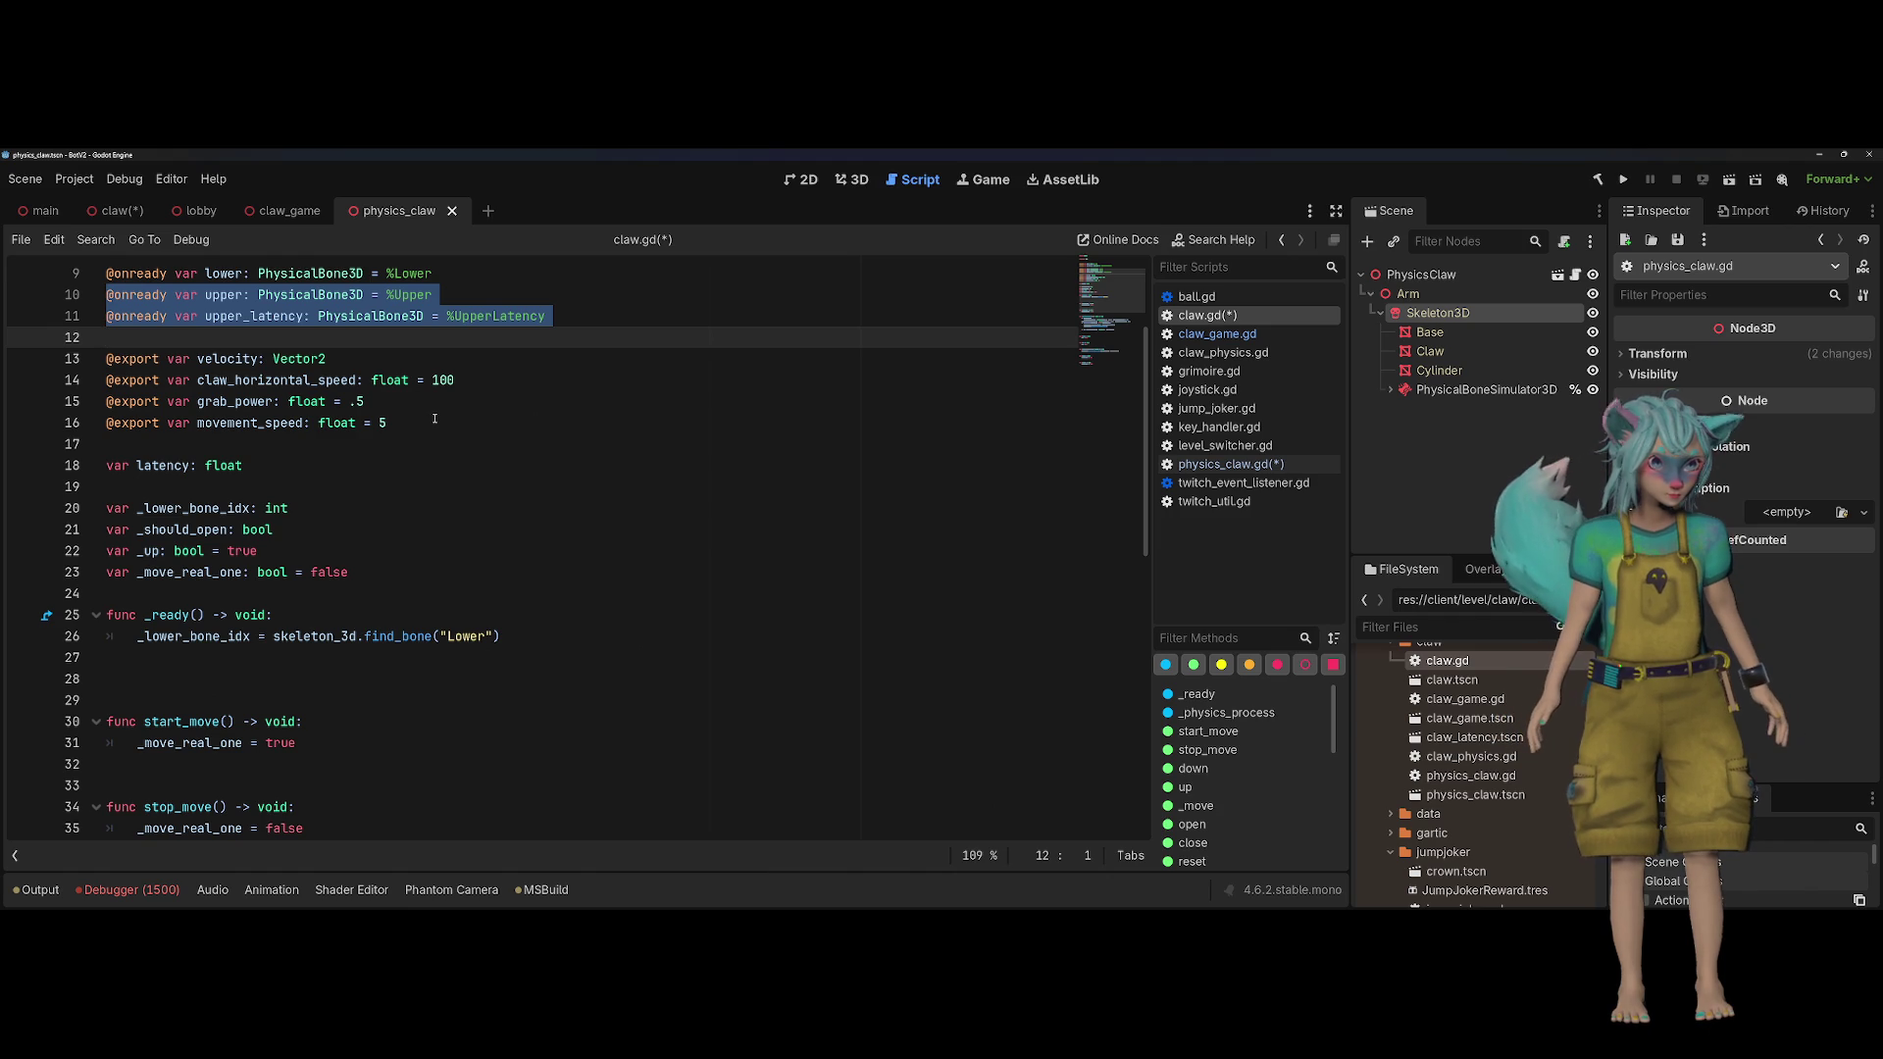
{"action": "left_click", "coordinate": [435, 419]}
{"action": "key", "text": "Up"}
{"action": "key", "text": "Up"}
{"action": "key", "text": "Up"}
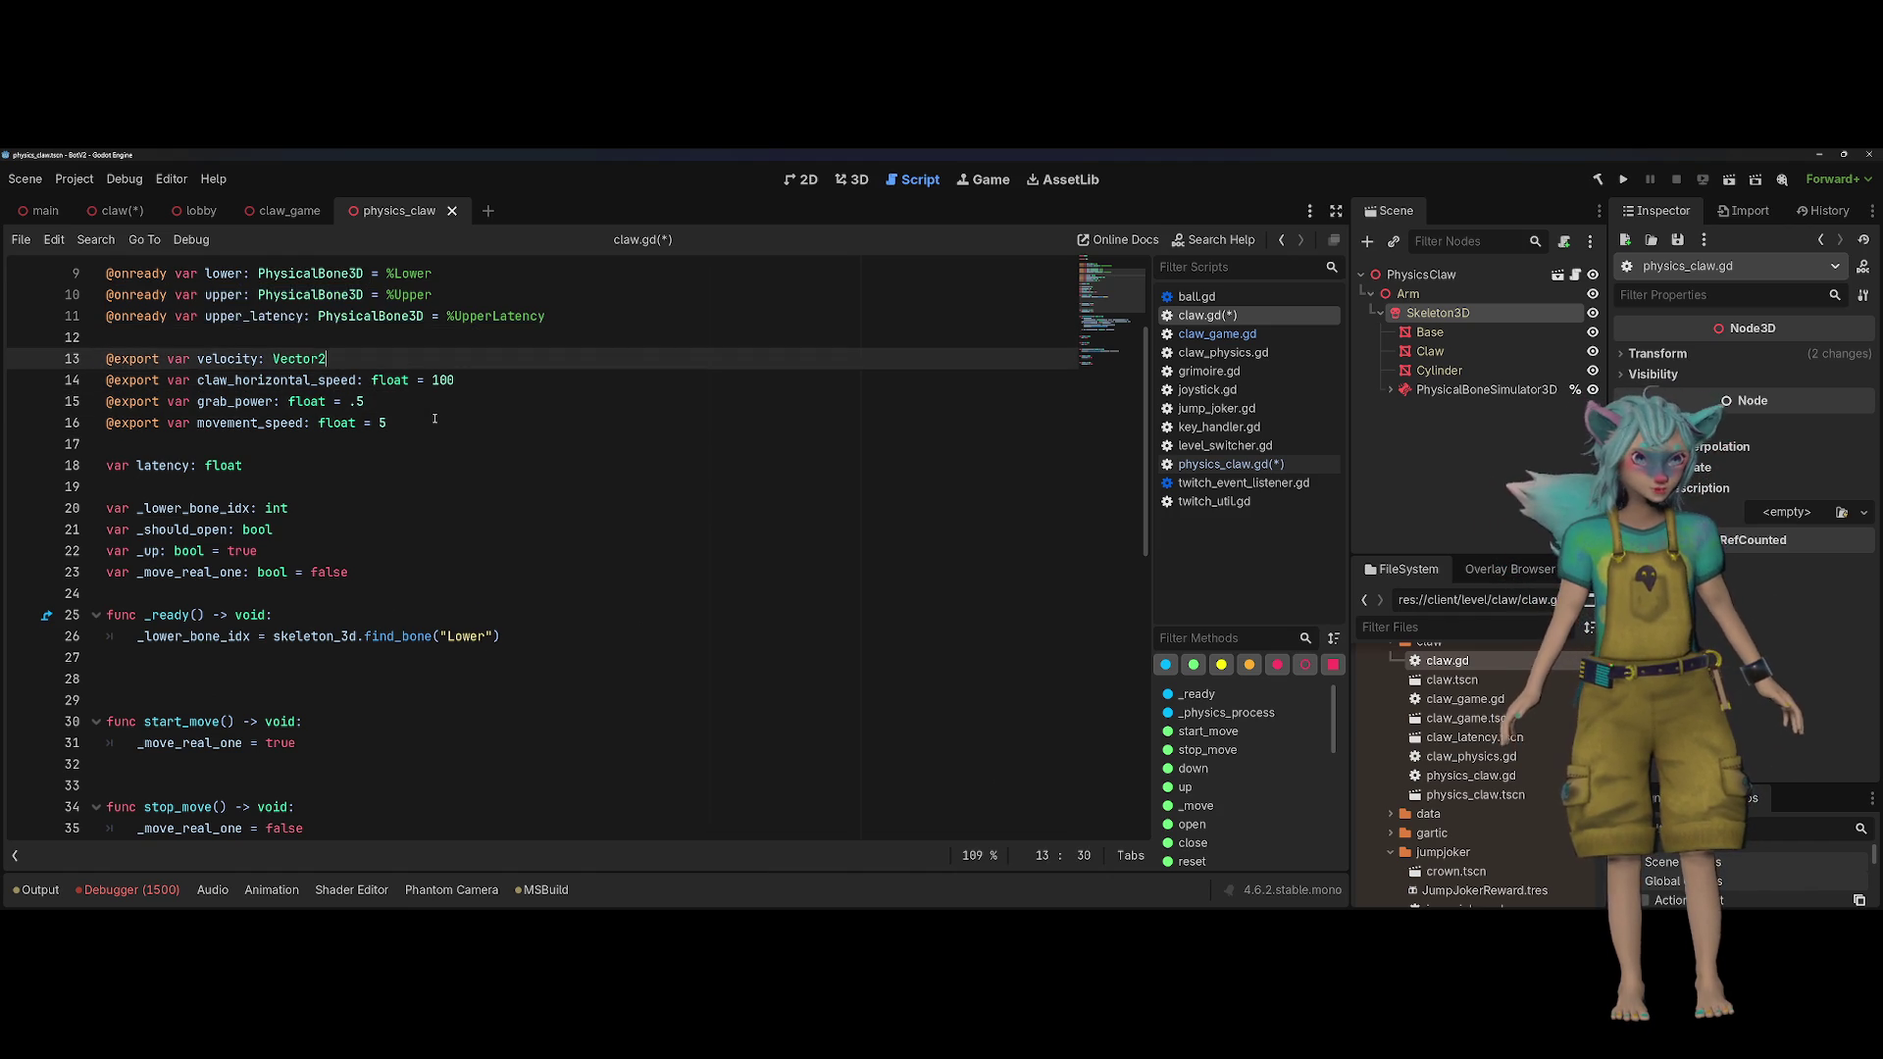
{"action": "key", "text": "shift+Home"}
{"action": "key", "text": "ctrl+x"}
{"action": "key", "text": "Down"}
{"action": "key", "text": "Down"}
{"action": "key", "text": "Down"}
{"action": "key", "text": "Return"}
{"action": "key", "text": "Up"}
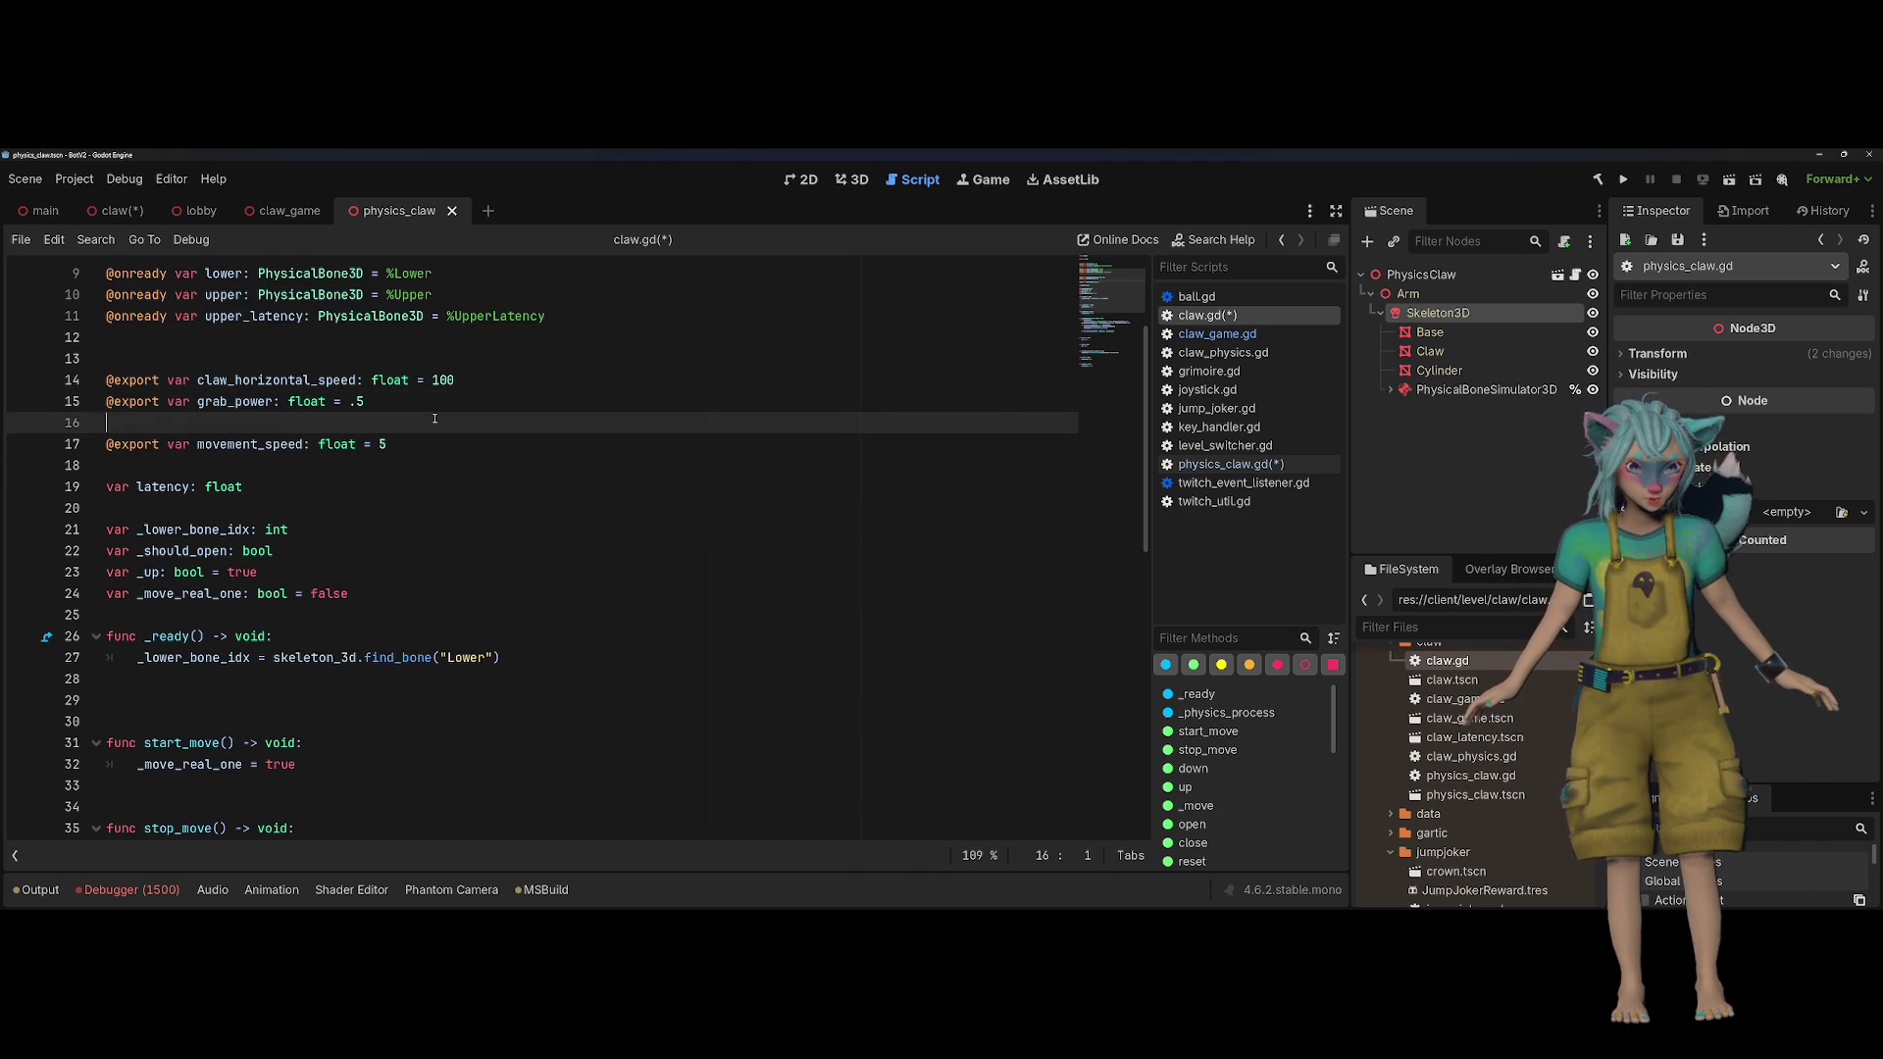
{"action": "key", "text": "ctrl+v"}
{"action": "key", "text": "Down"}
Step: Search the script for uses of movement_speed
{"action": "key", "text": "Up"}
{"action": "key", "text": "Up"}
{"action": "key", "text": "Up"}
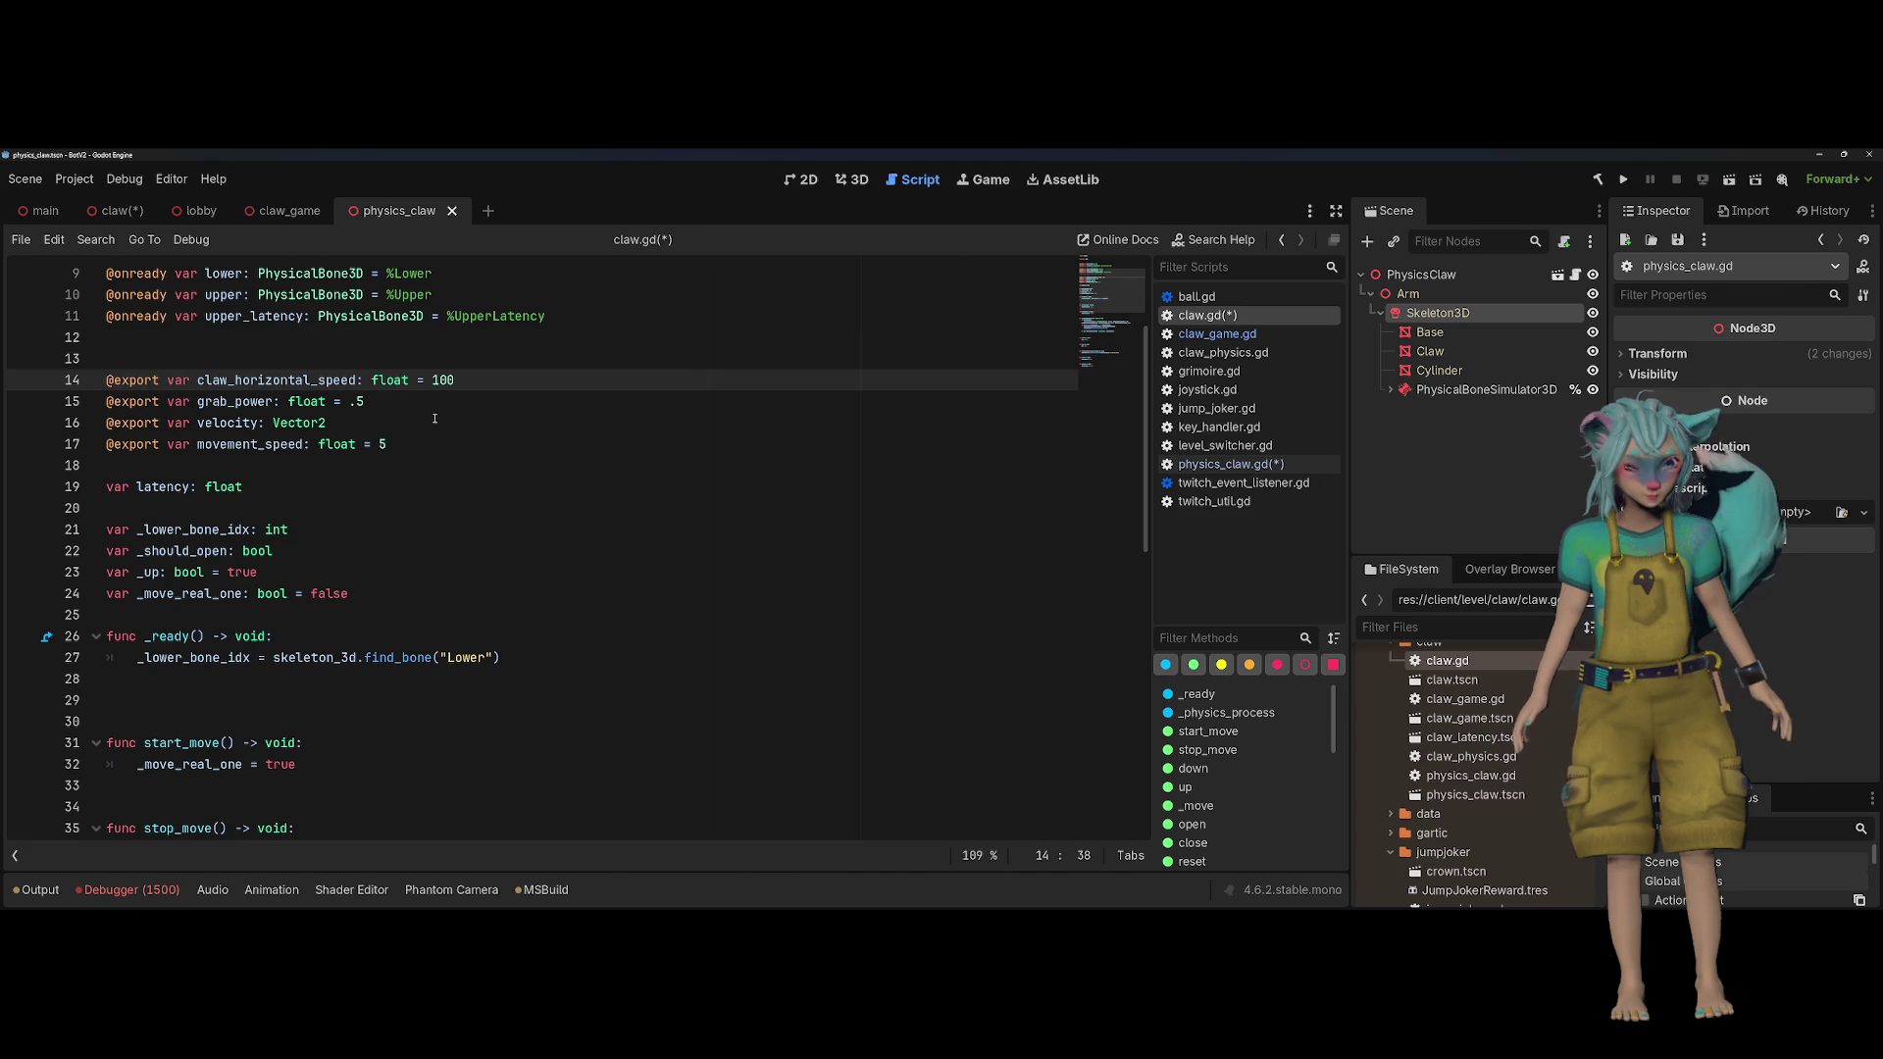
{"action": "key", "text": "shift+Home"}
{"action": "key", "text": "Down"}
{"action": "key", "text": "Down"}
{"action": "key", "text": "Down"}
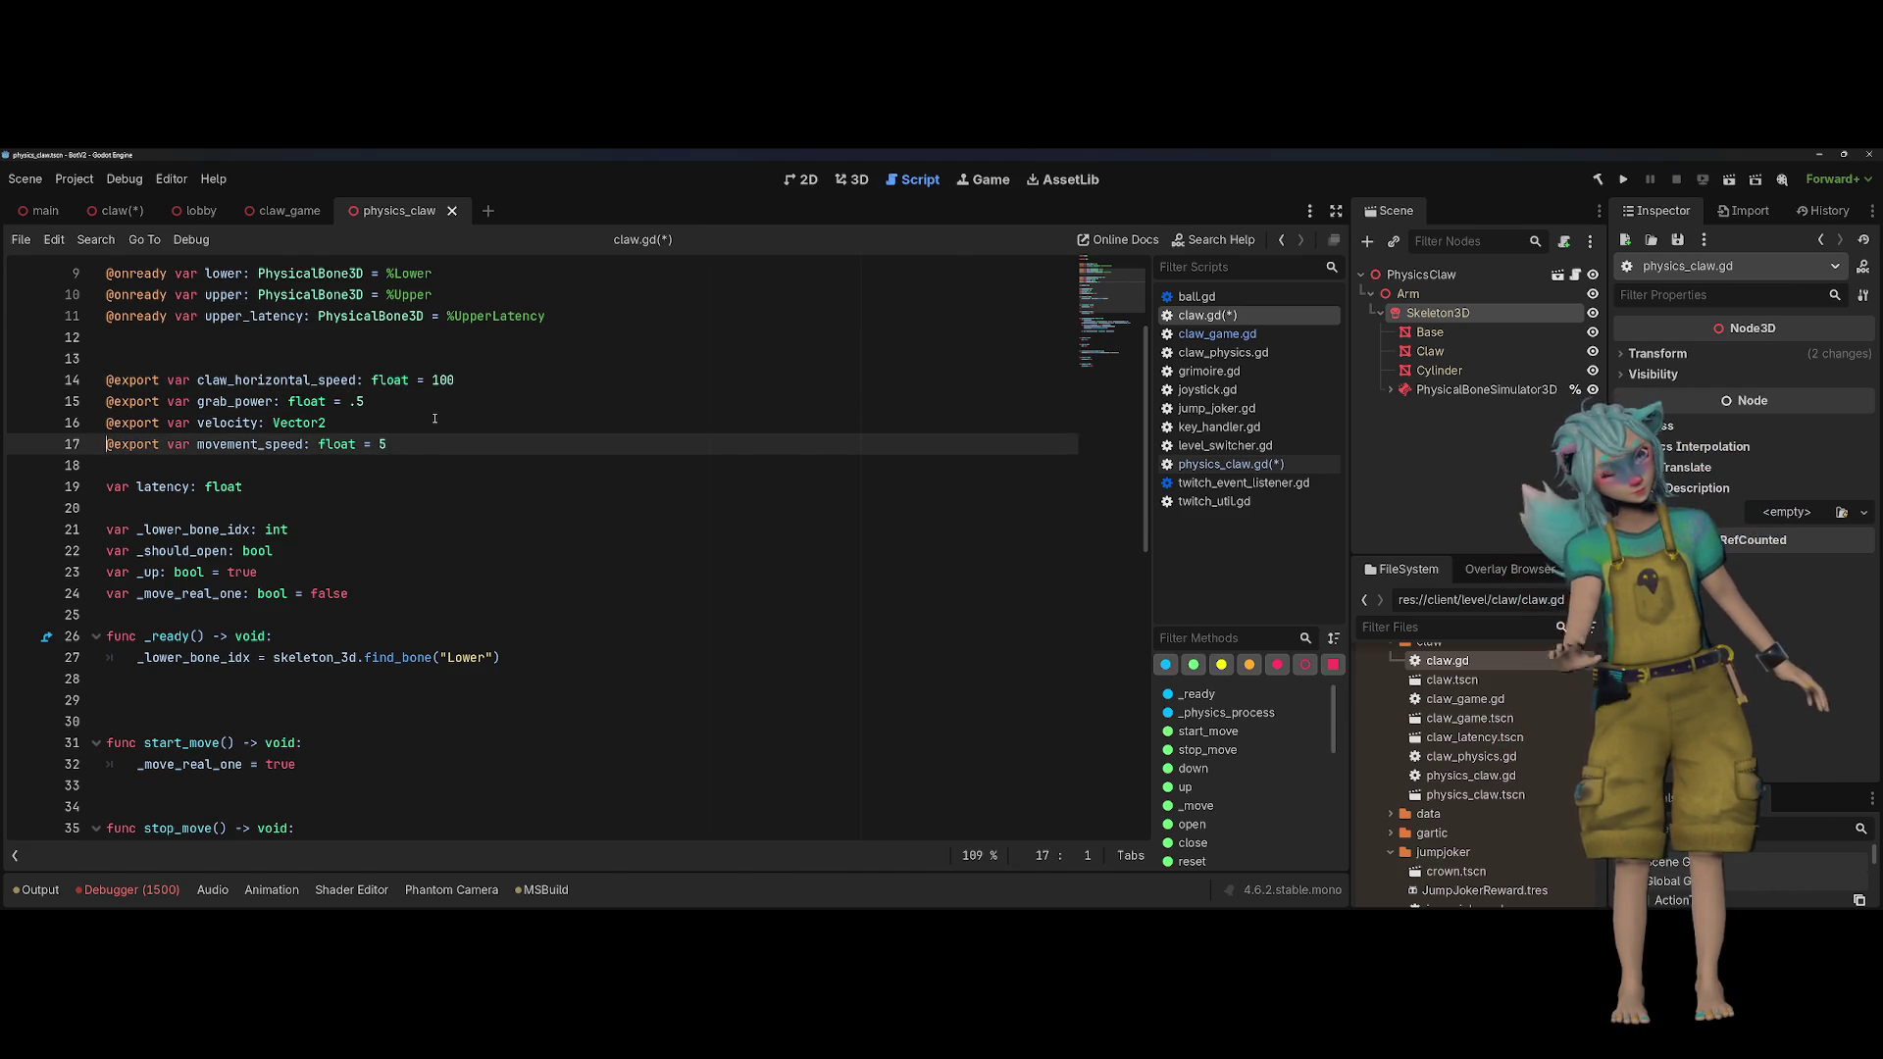
{"action": "double_click", "coordinate": [281, 443]}
{"action": "key", "text": "ctrl+f"}
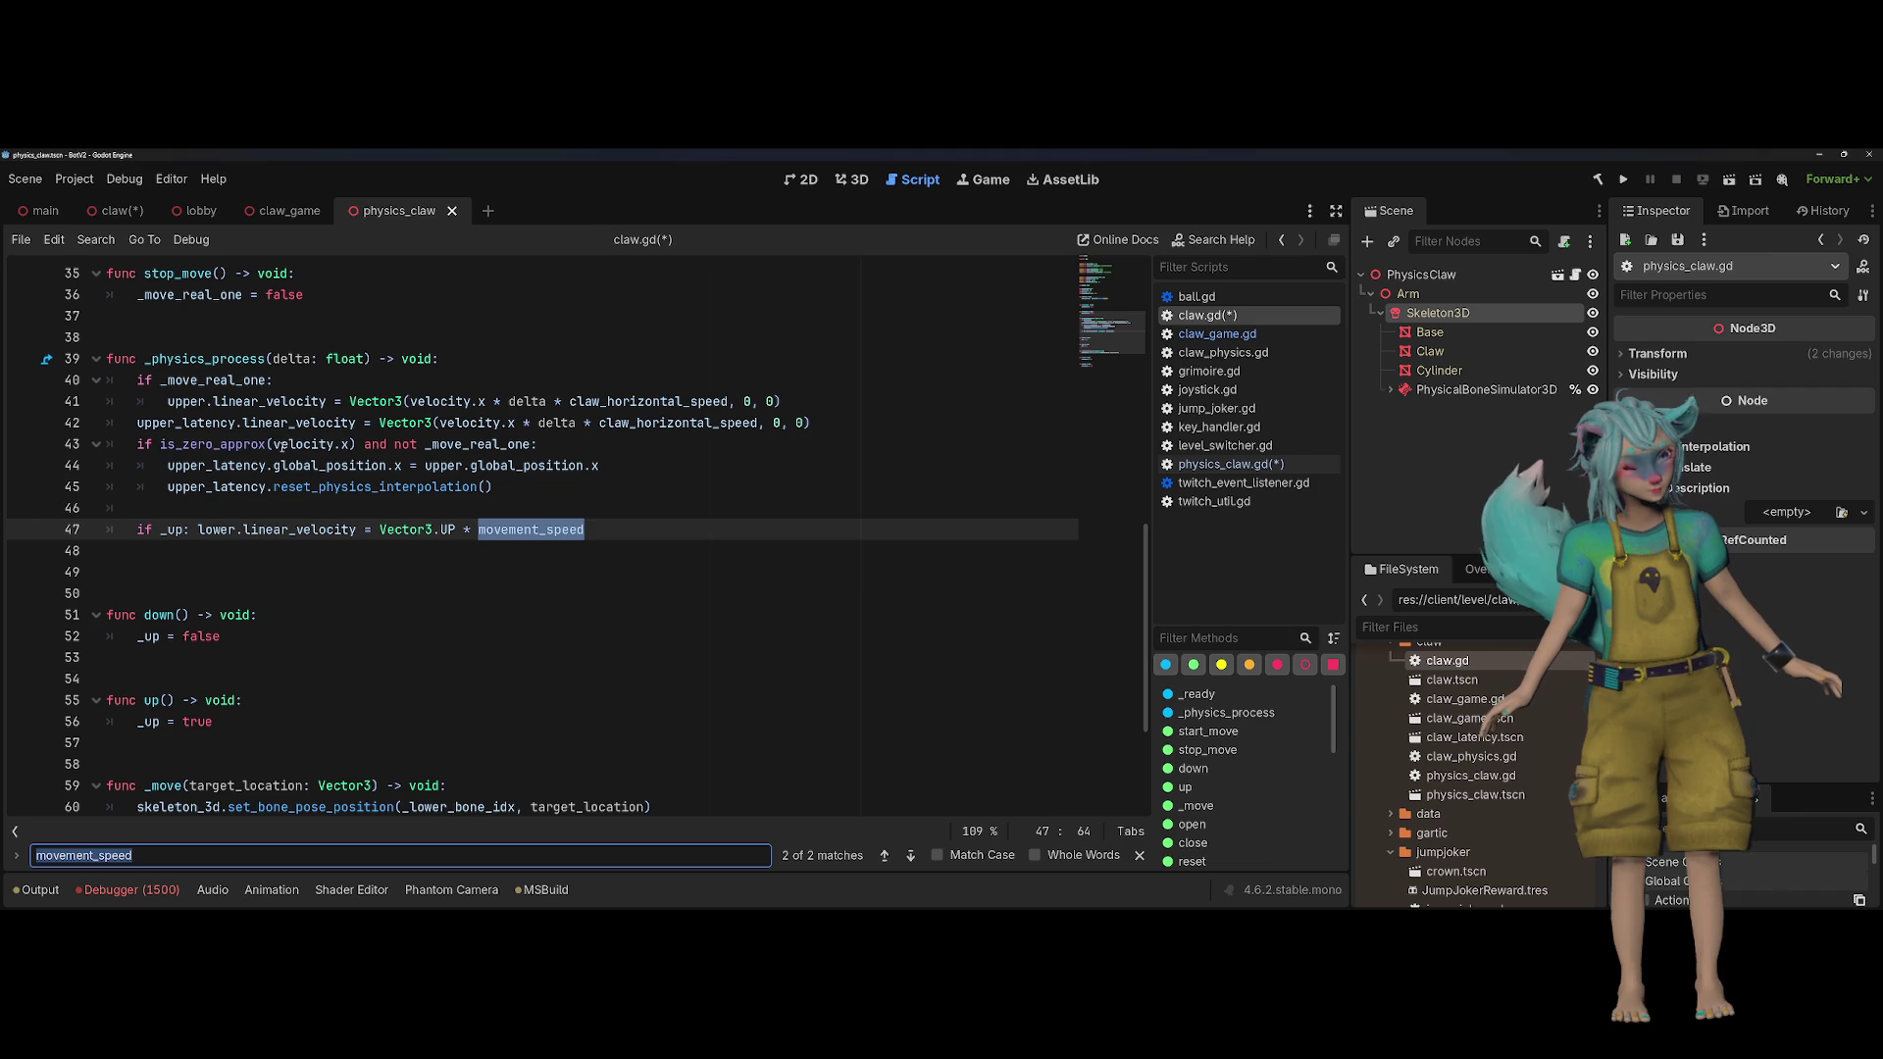
{"action": "key", "text": "Return"}
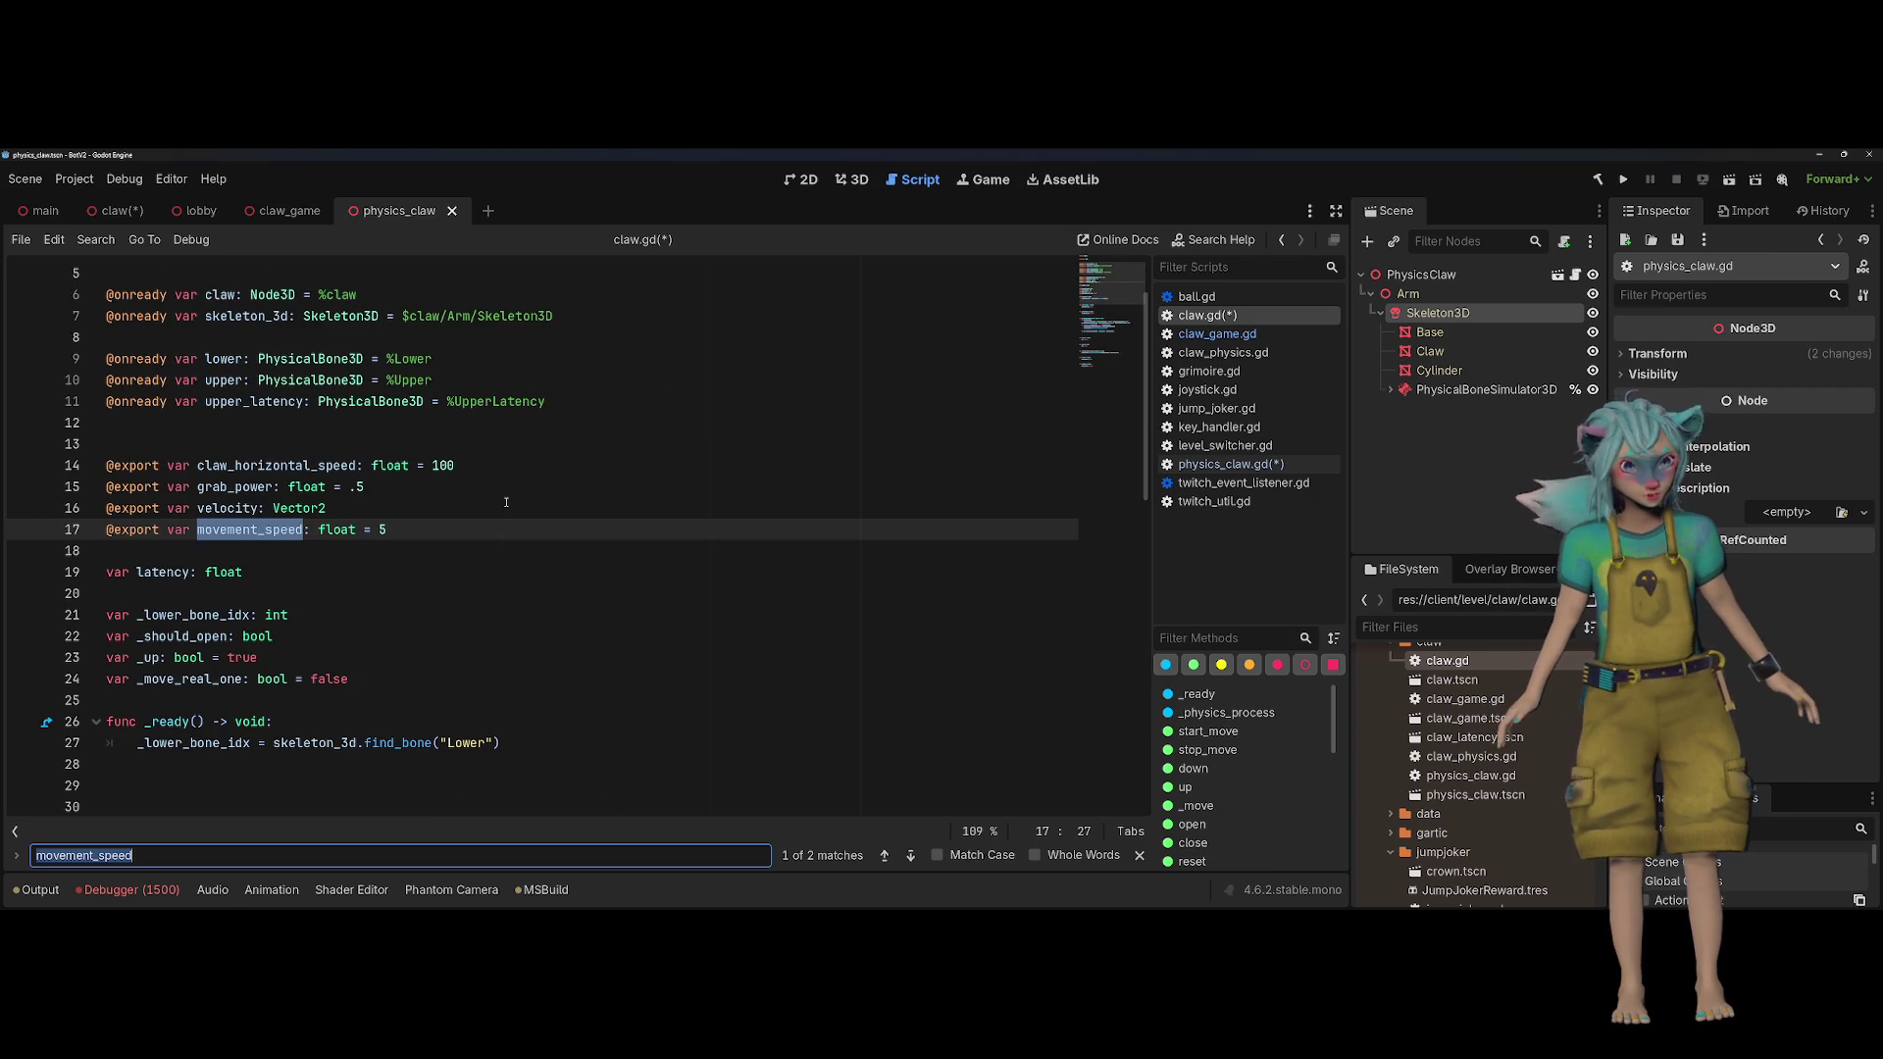
Step: Rename claw_horizontal_speed to speed with type Vector2 and a Vector2 default value
{"action": "double_click", "coordinate": [277, 465]}
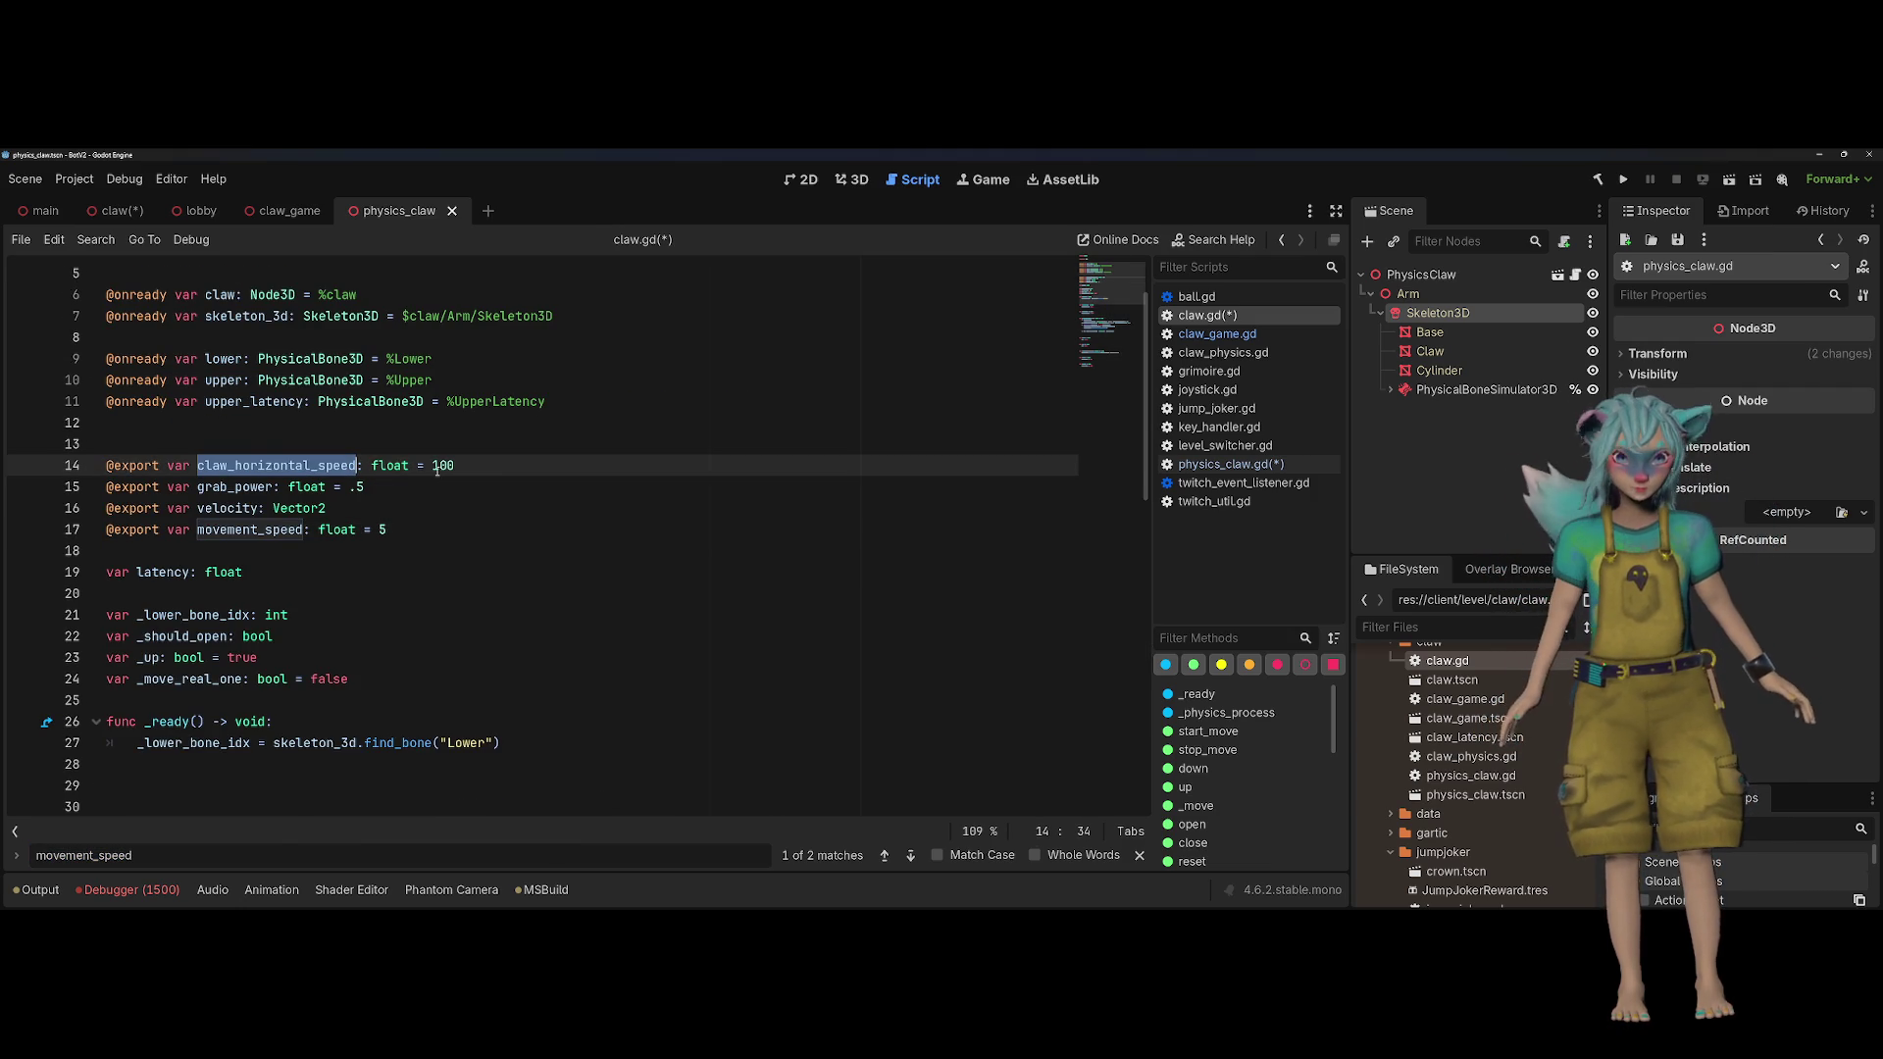
{"action": "double_click", "coordinate": [406, 465]}
{"action": "type", "text": "Vector2"}
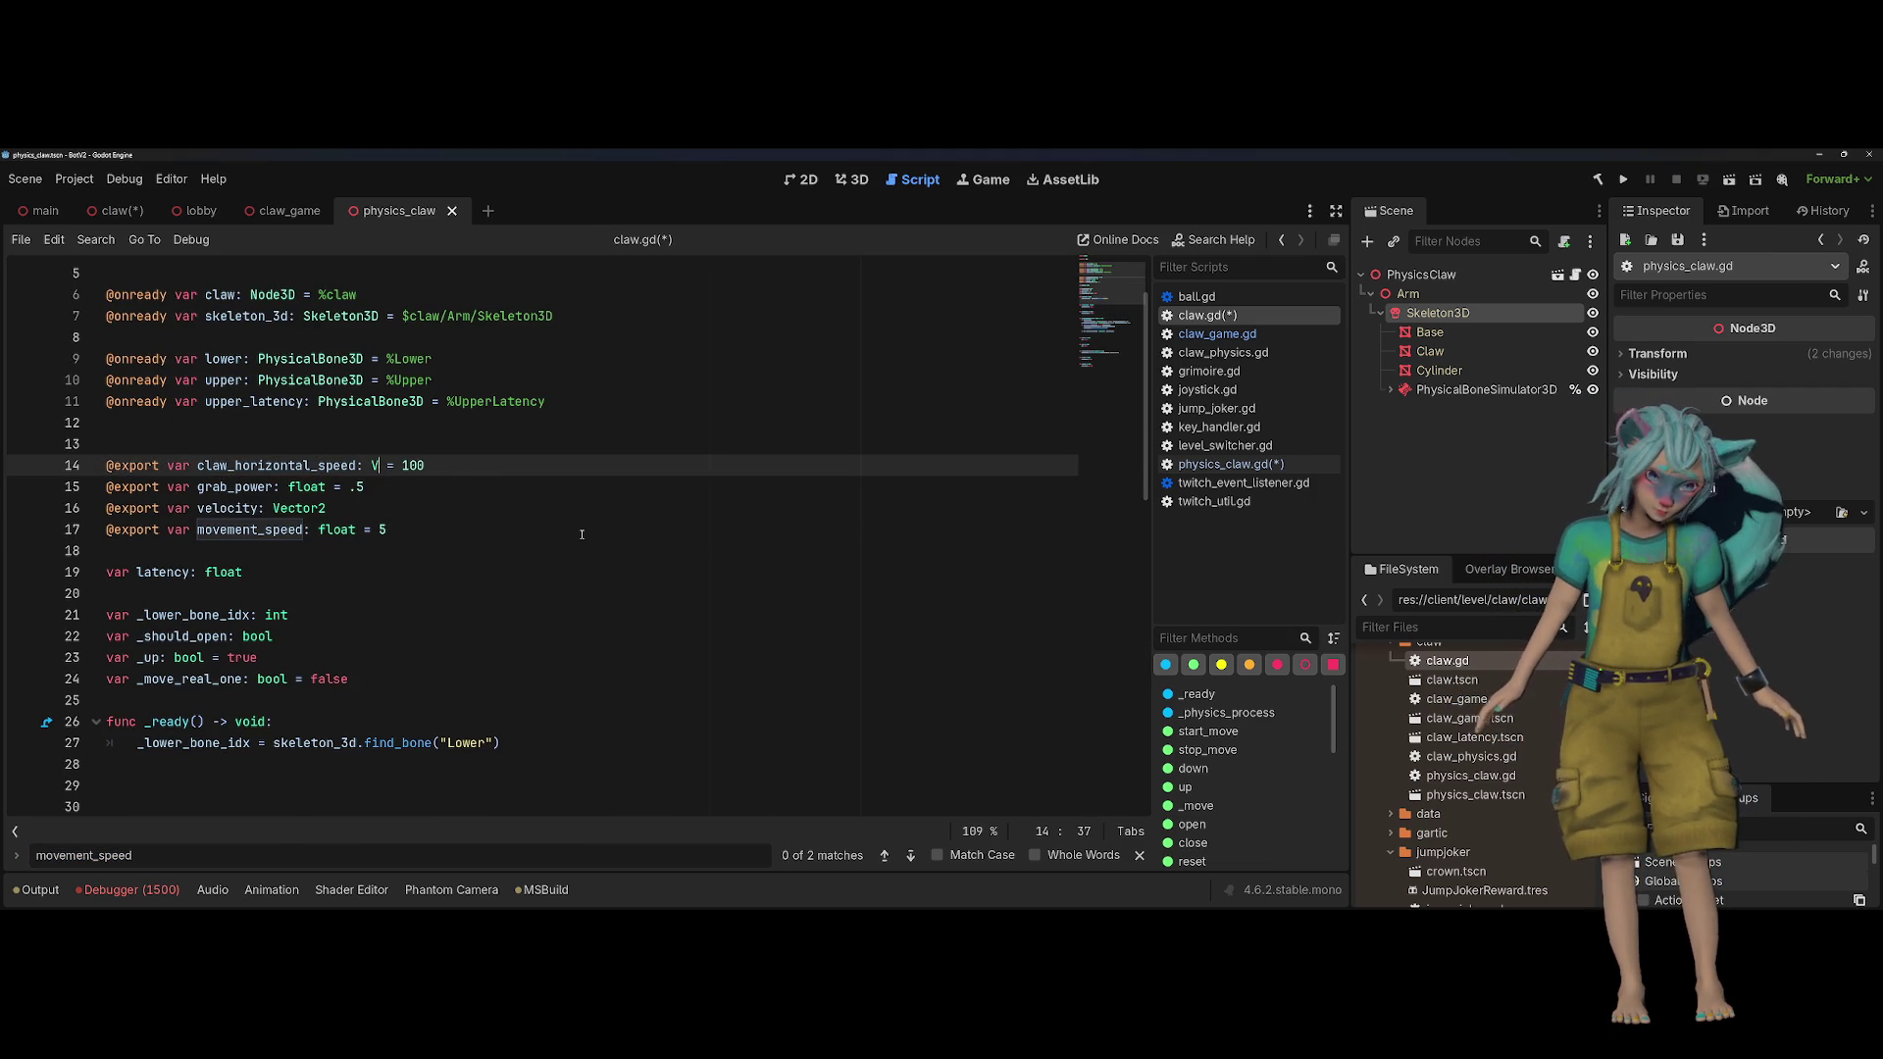
{"action": "key", "text": "Escape"}
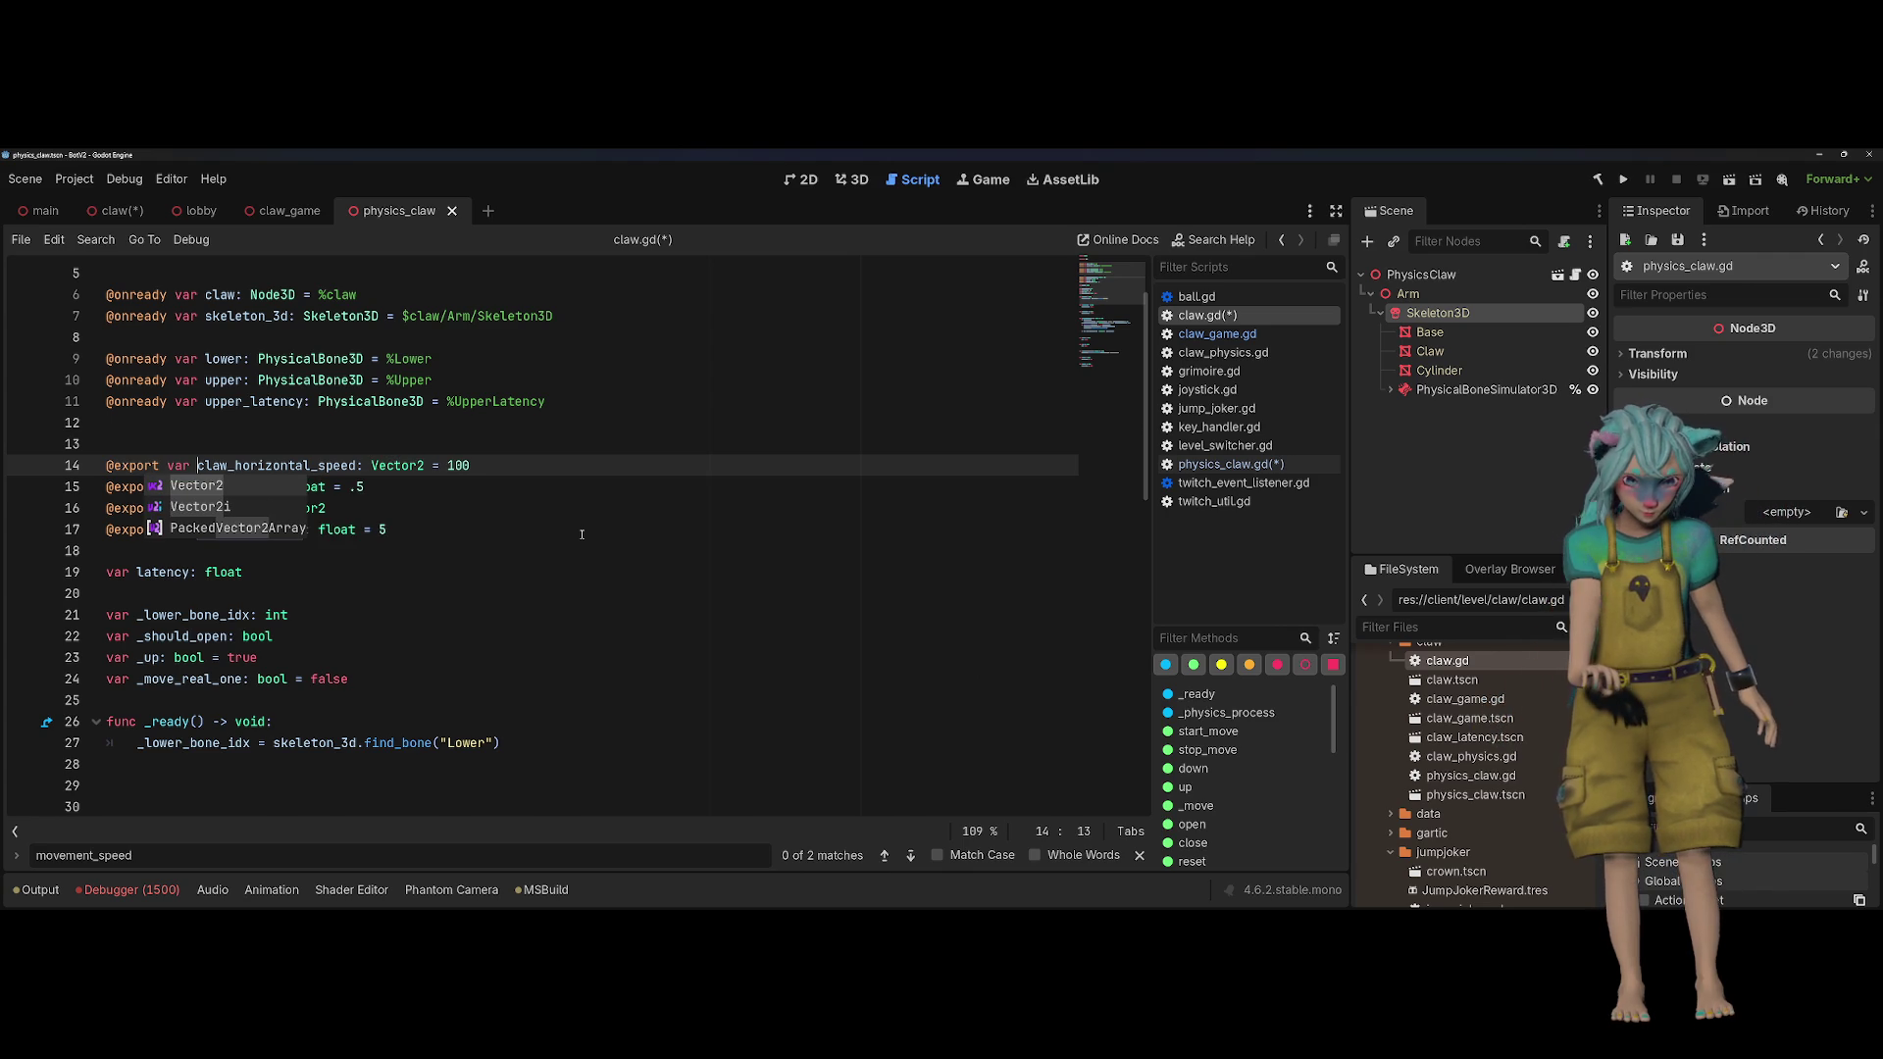
{"action": "key", "text": "ctrl+Left"}
{"action": "key", "text": "ctrl+Left"}
{"action": "key", "text": "ctrl+Left"}
{"action": "key", "text": "ctrl+shift+Right"}
{"action": "type", "text": "speed"}
{"action": "key", "text": "Escape"}
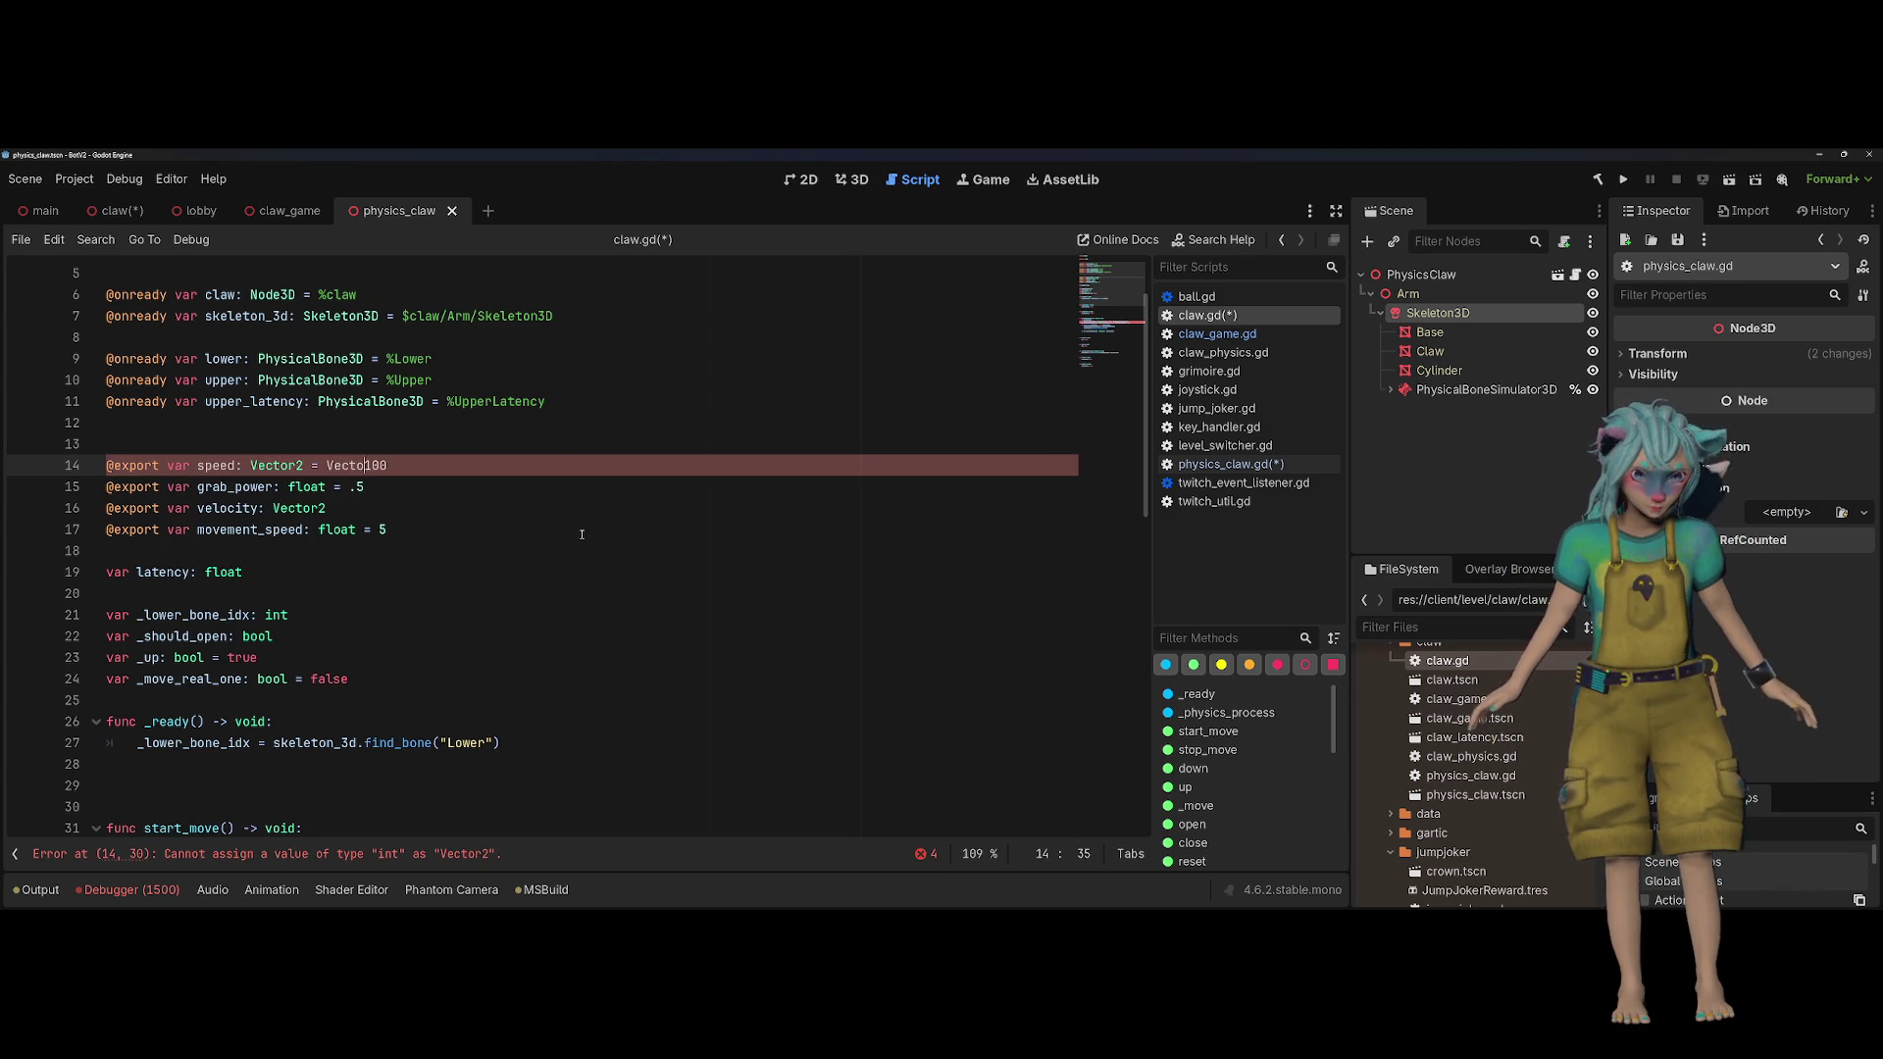
{"action": "type", "text": "("}
{"action": "key", "text": "End"}
{"action": "key", "text": "Left"}
{"action": "key", "text": "BackSpace"}
{"action": "type", "text": "65"}
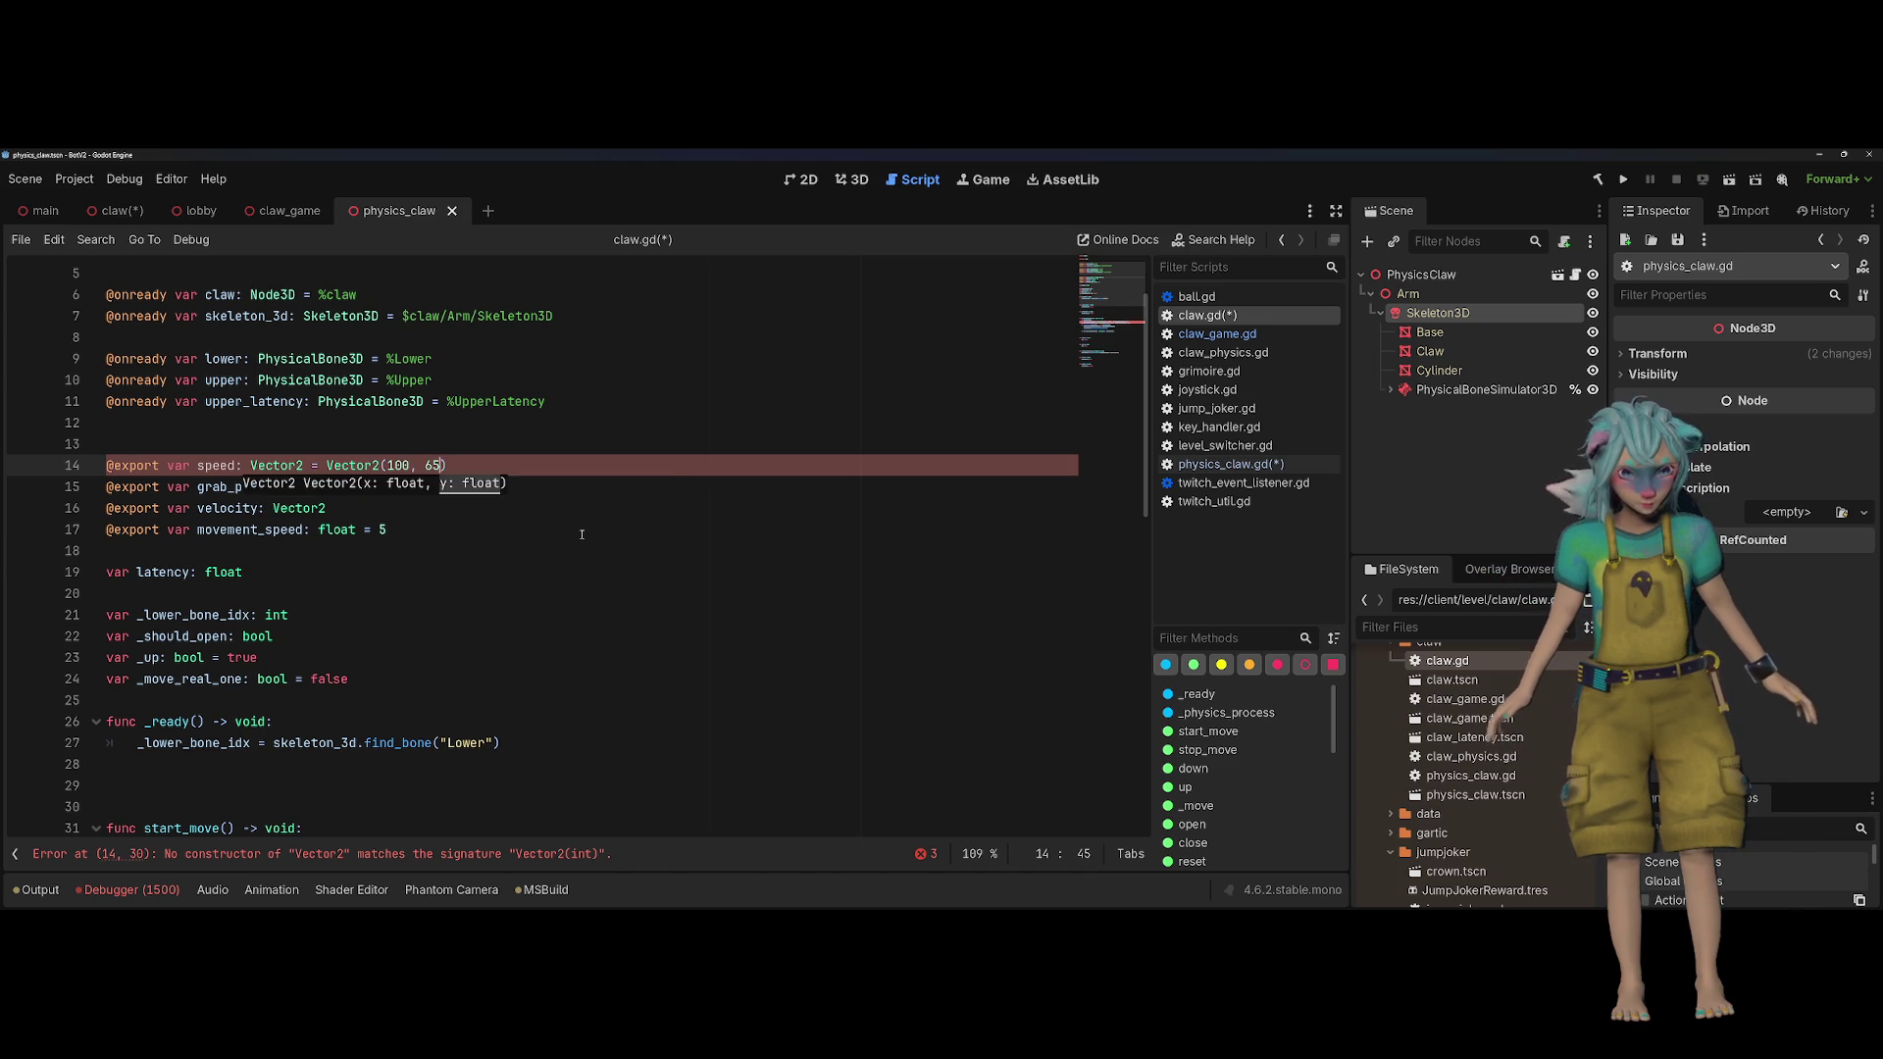
Step: Delete the movement_speed export and move grab_power to the top of the exports
{"action": "left_click_drag", "start_coordinate": [582, 534], "coordinate": [513, 506]}
{"action": "key", "text": "BackSpace"}
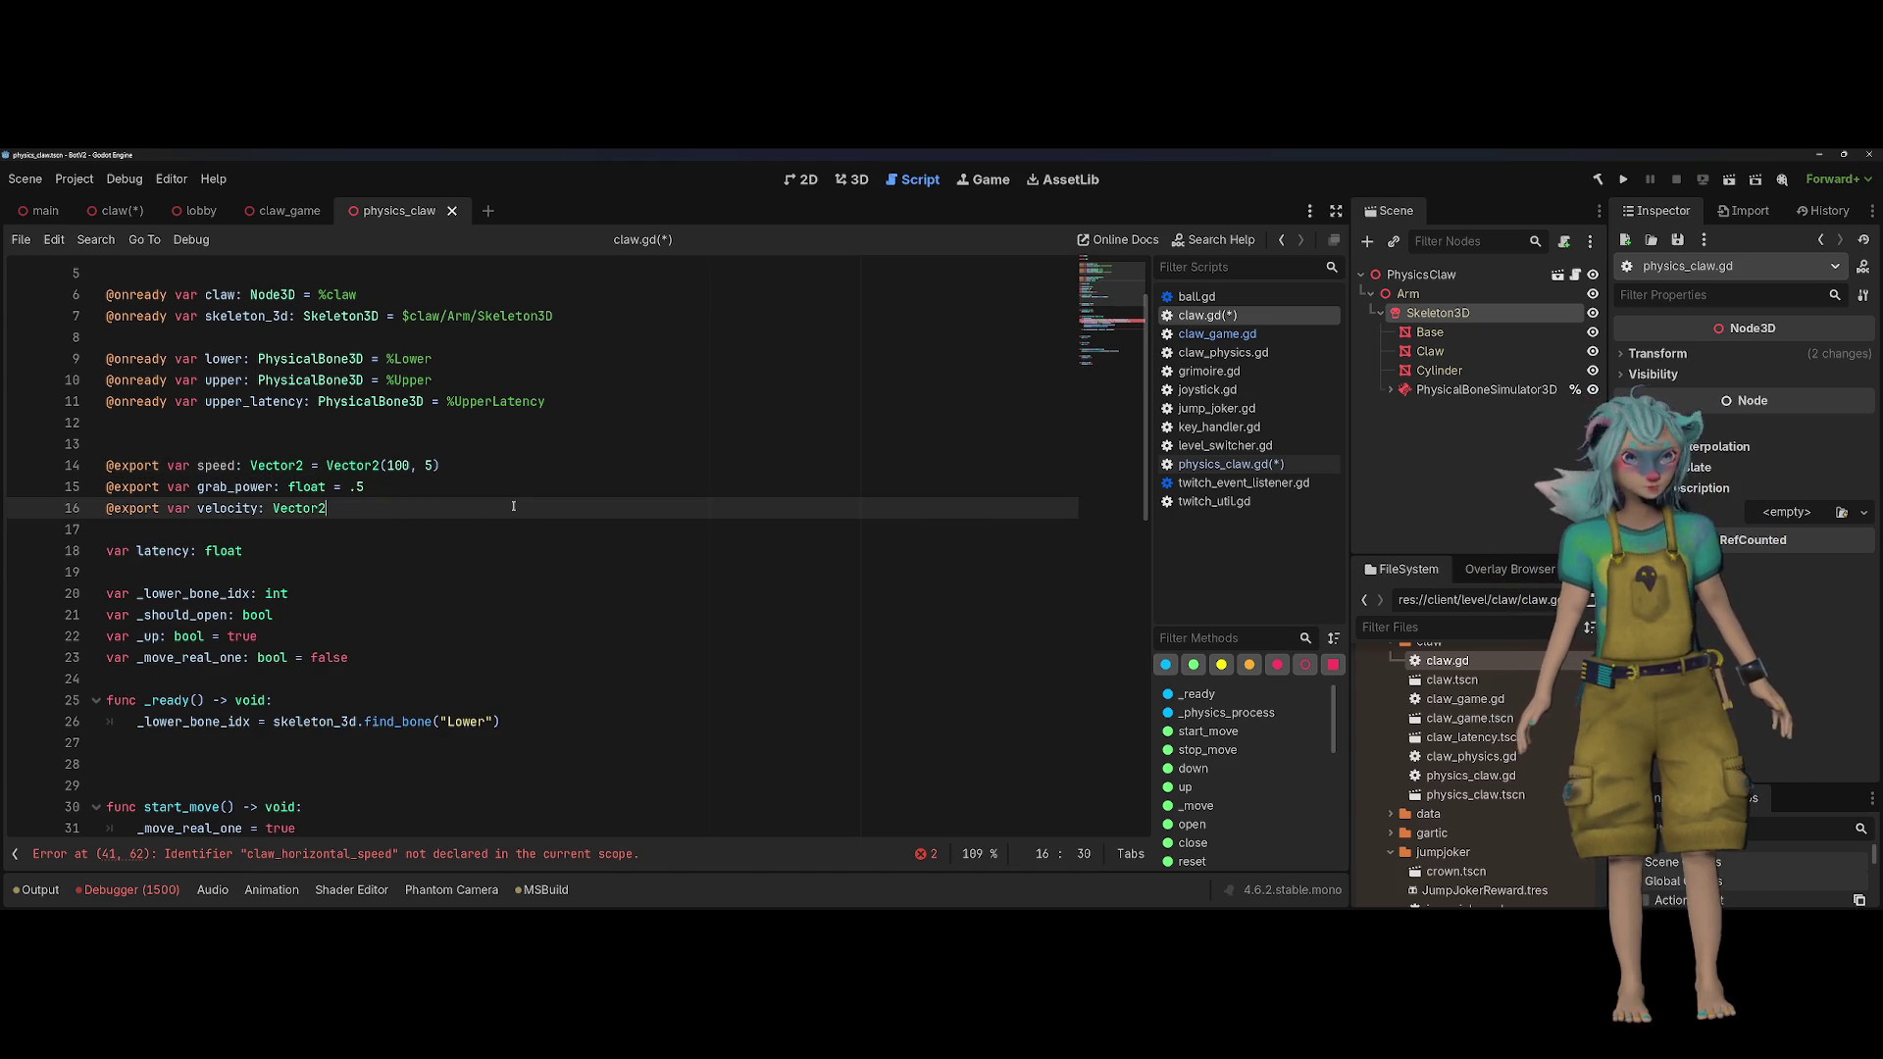
{"action": "key", "text": "shift+Up"}
{"action": "key", "text": "shift+Up"}
{"action": "key", "text": "shift+Home"}
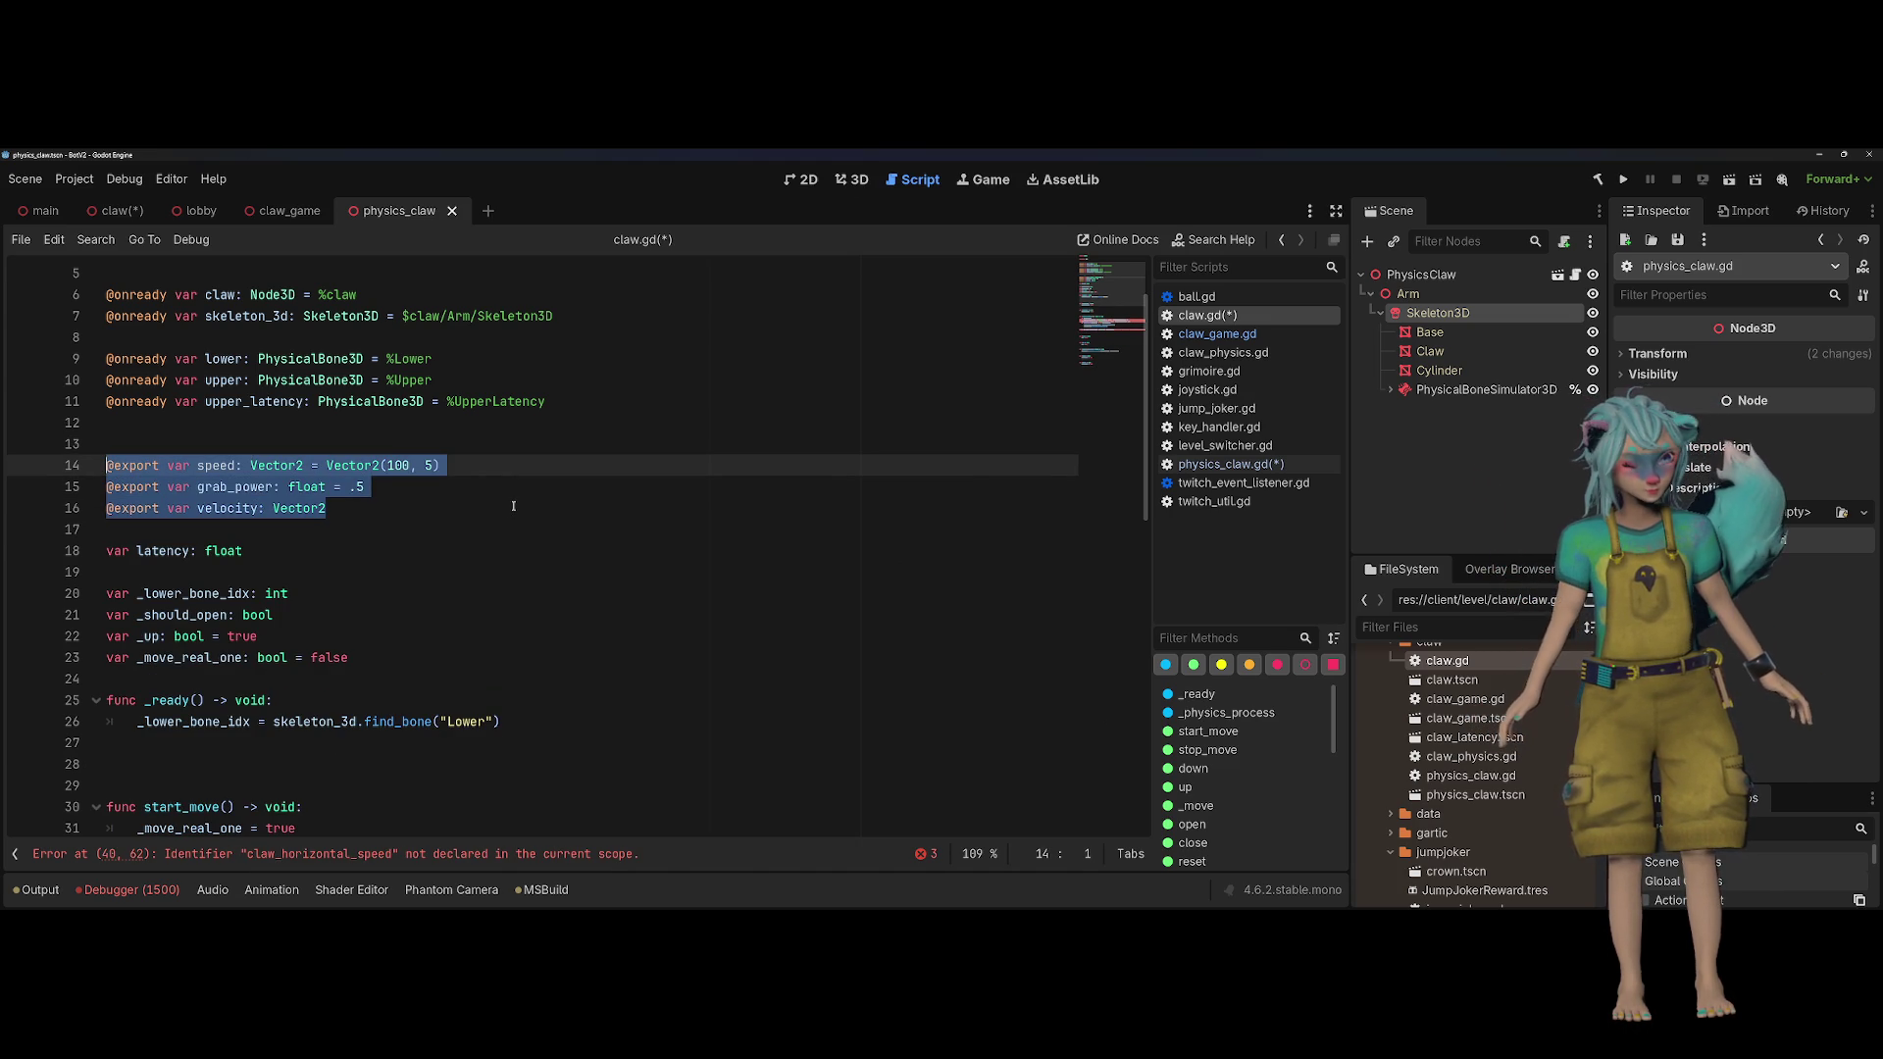
{"action": "left_click", "coordinate": [444, 493]}
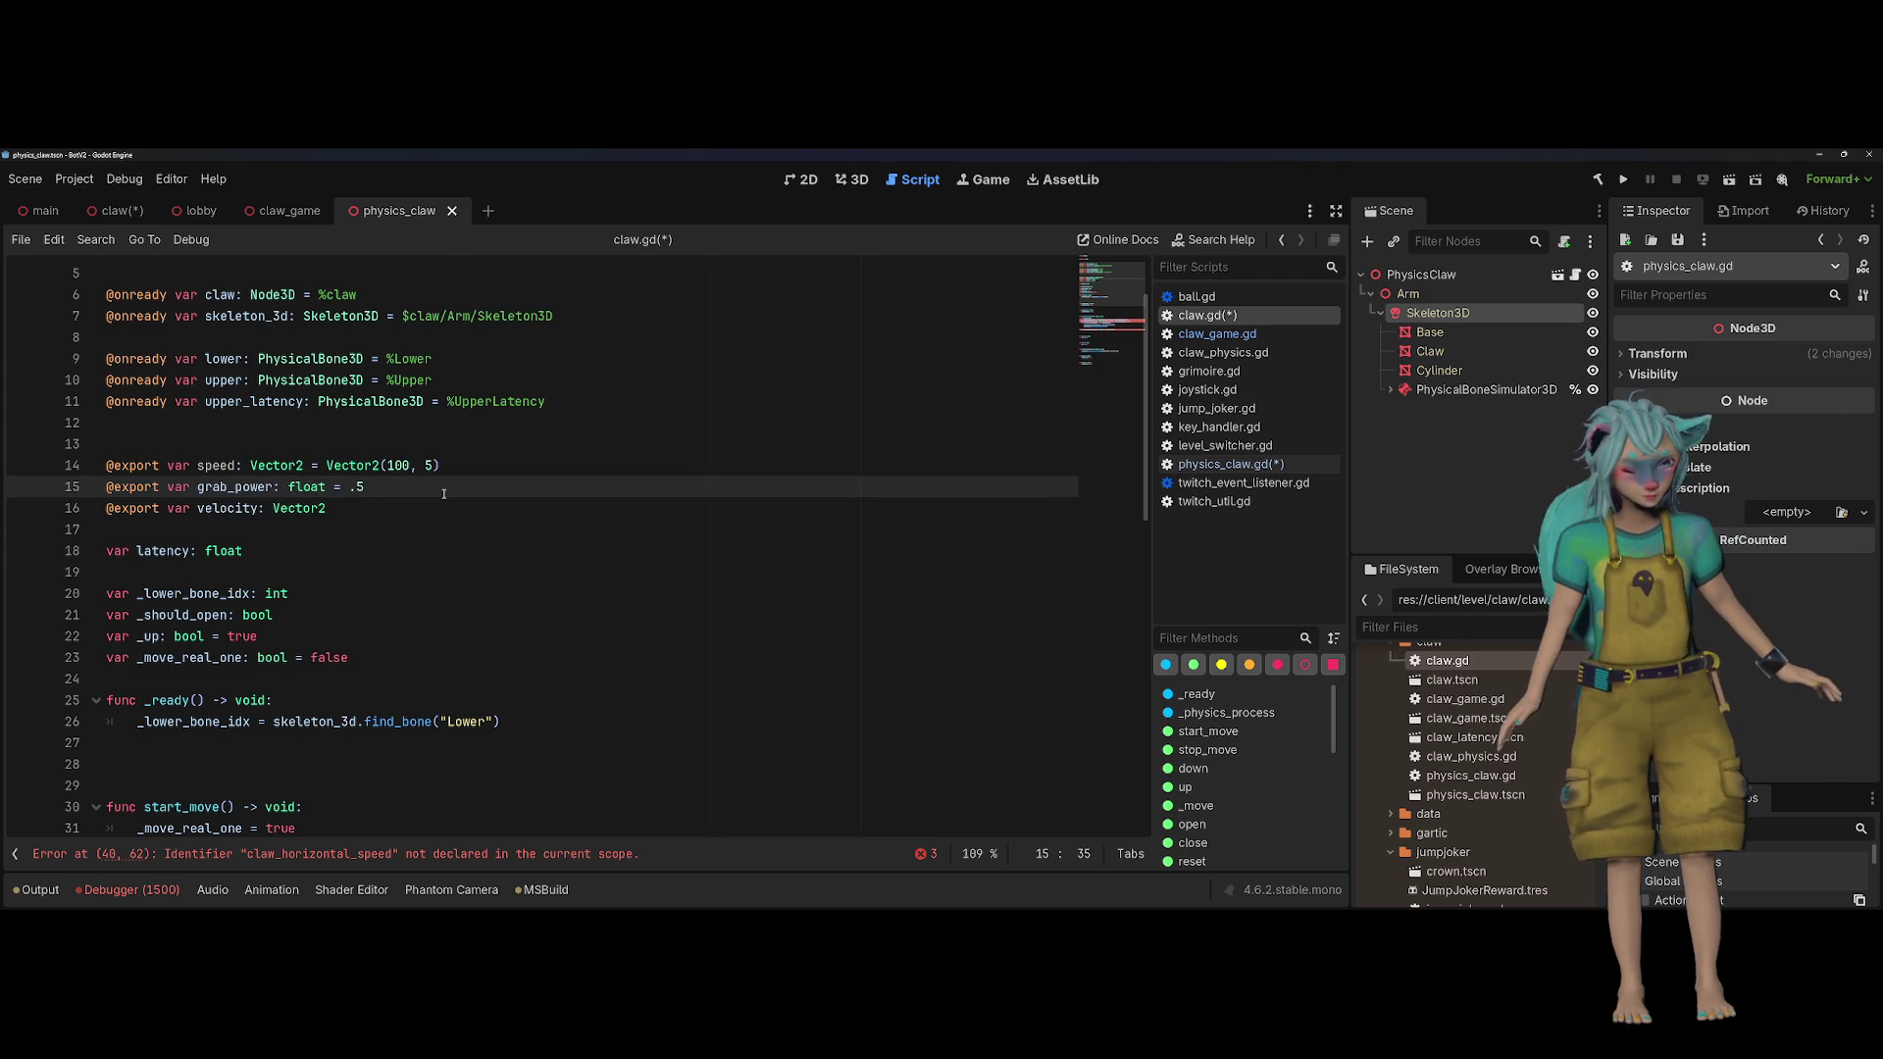
{"action": "key", "text": "shift+Home"}
{"action": "key", "text": "ctrl+x"}
{"action": "key", "text": "Up"}
{"action": "key", "text": "Up"}
{"action": "key", "text": "ctrl+v"}
Step: Remove the blank line between speed and velocity and copy both declarations
{"action": "key", "text": "Down"}
{"action": "key", "text": "Home"}
{"action": "key", "text": "shift+Down"}
{"action": "left_click", "coordinate": [444, 494]}
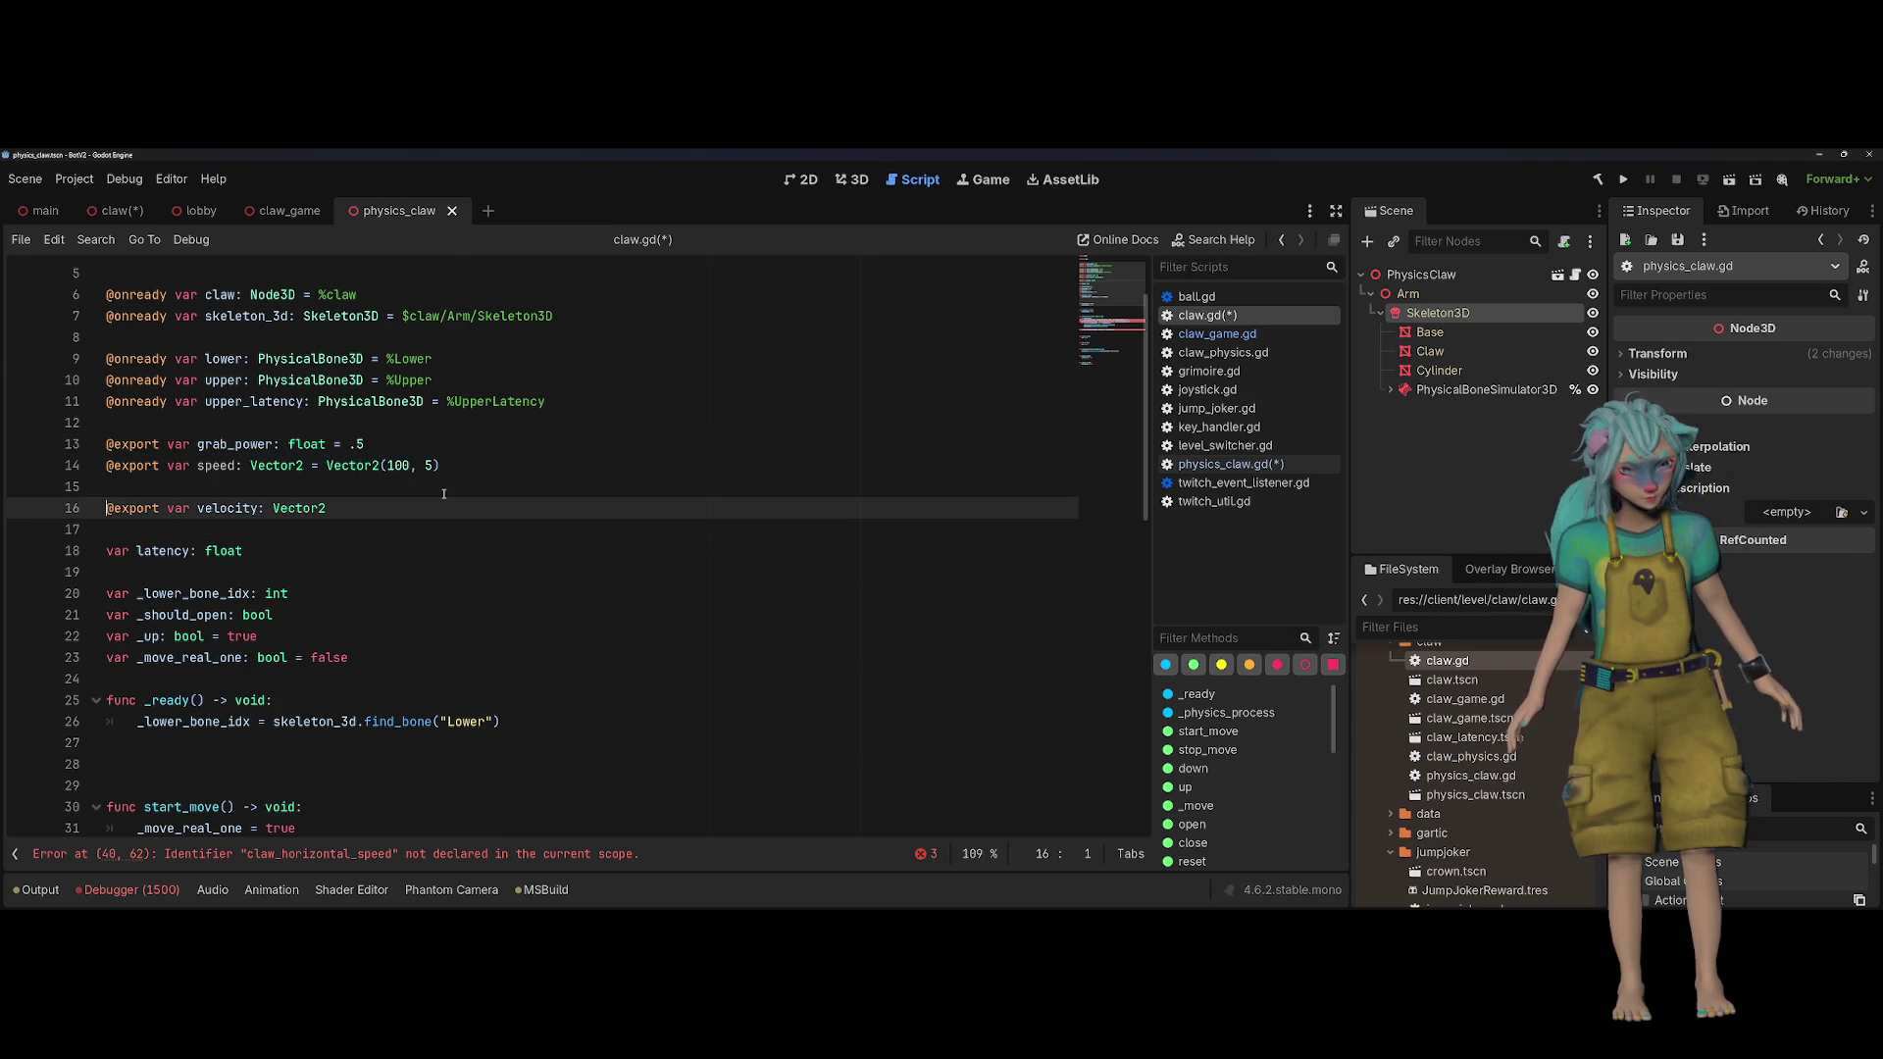
{"action": "key", "text": "Delete"}
{"action": "key", "text": "Up"}
{"action": "key", "text": "shift+Down"}
{"action": "key", "text": "shift+Down"}
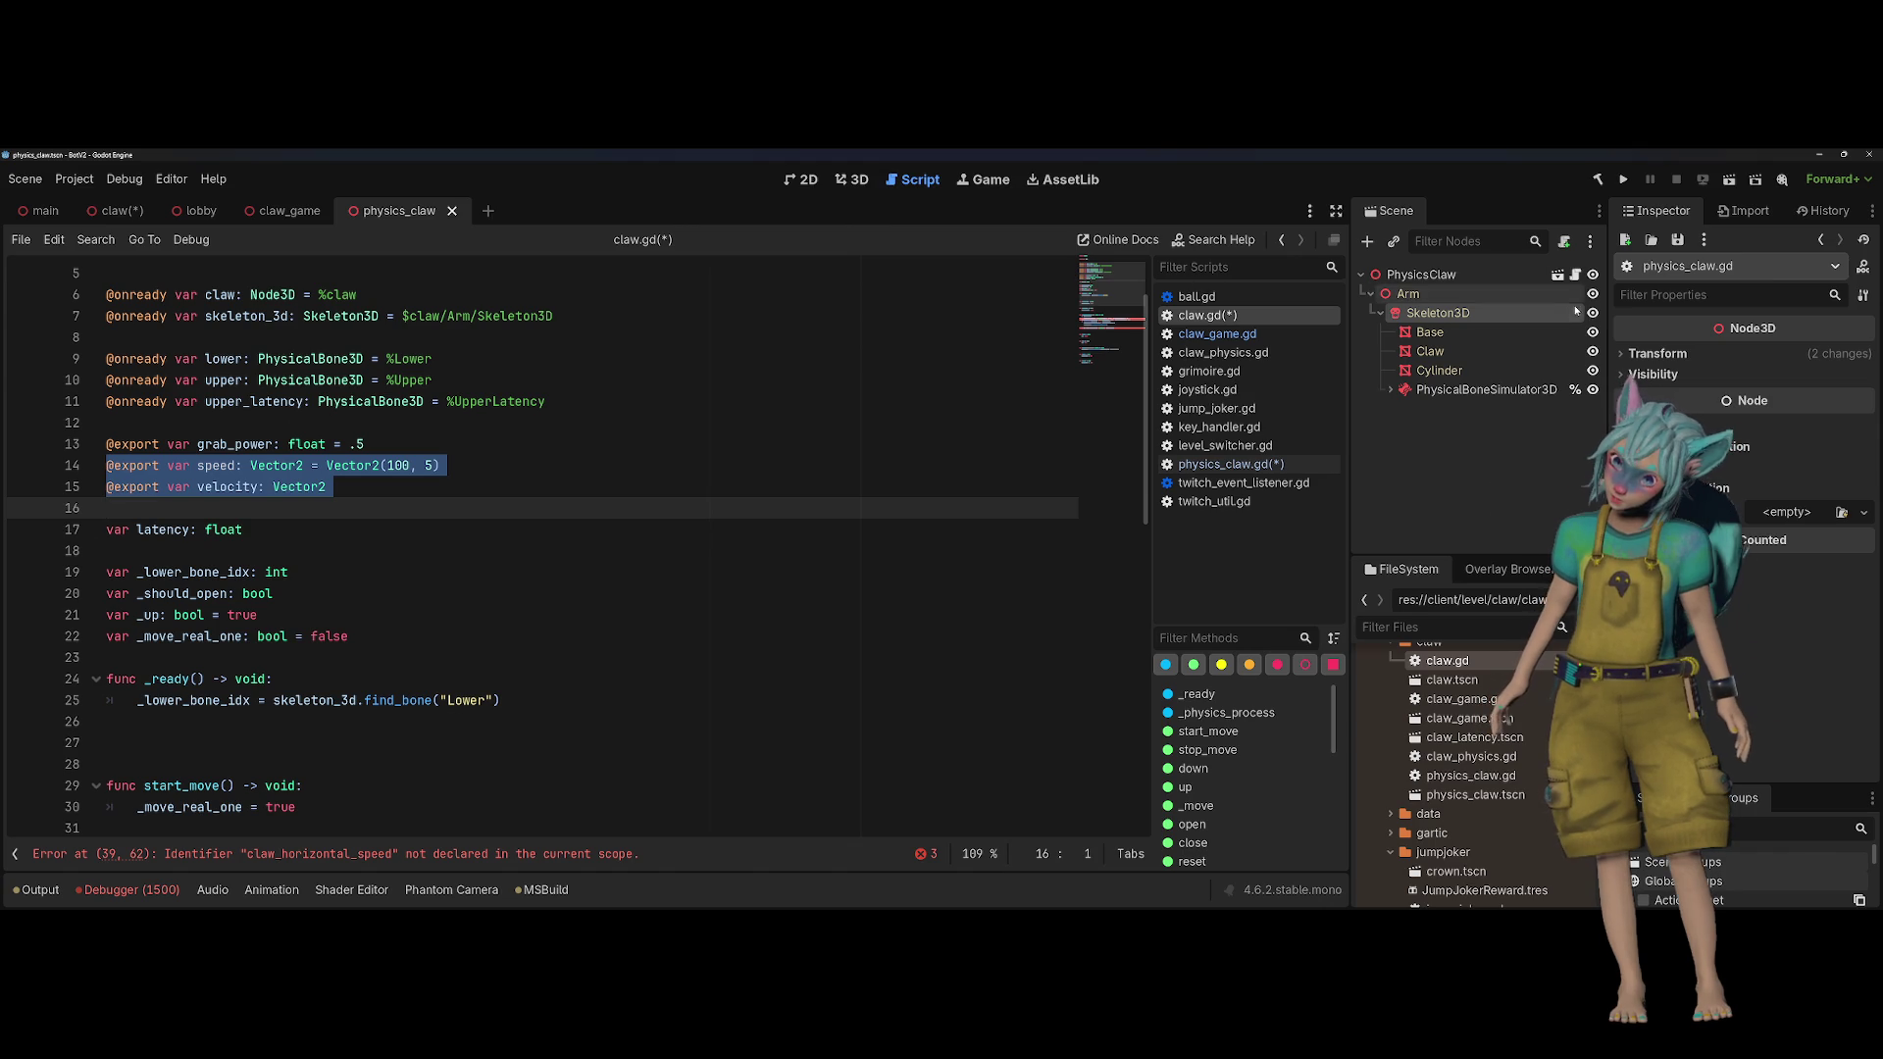
Step: In physics_claw.gd, paste speed and velocity below grab_power and default grab_power to 0.3
{"action": "left_click", "coordinate": [1575, 275]}
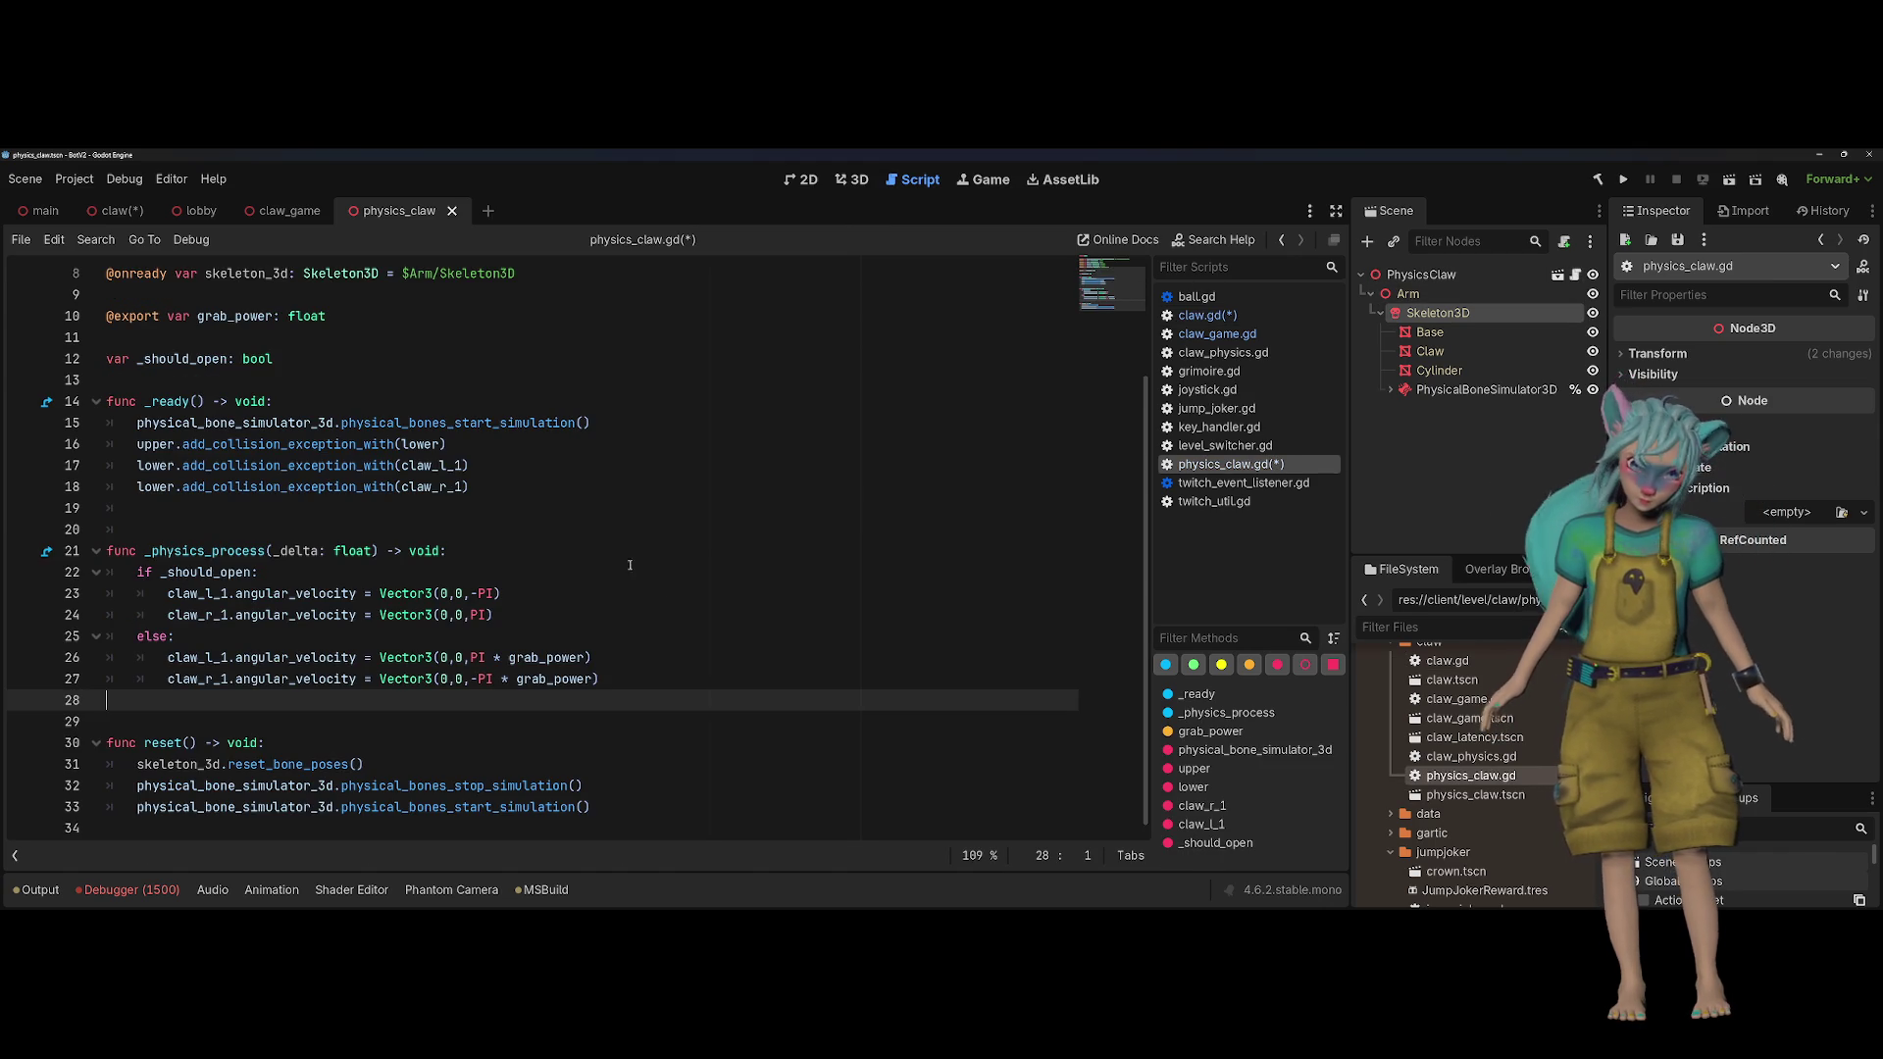
{"action": "scroll", "coordinate": [420, 416], "scroll_direction": "up", "scroll_amount": 2}
{"action": "left_click", "coordinate": [278, 467]}
{"action": "key", "text": "ctrl+v"}
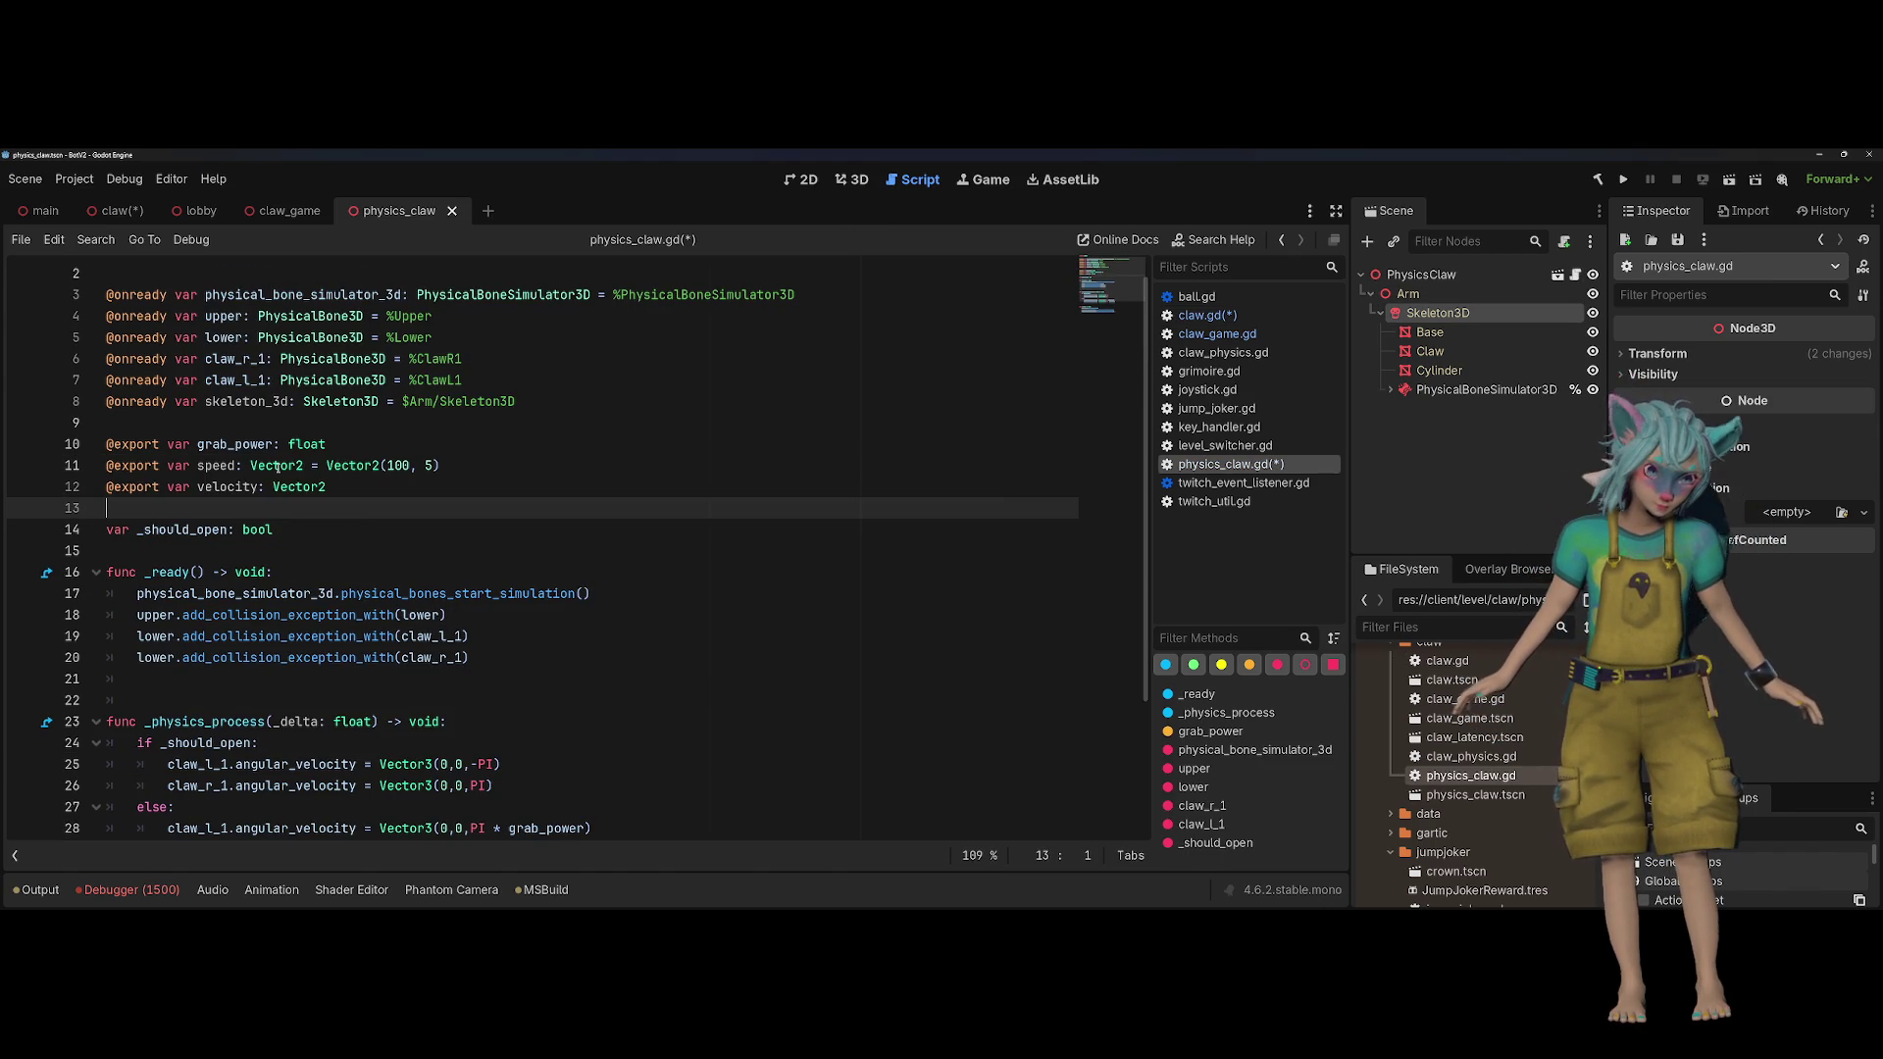
{"action": "key", "text": "Up"}
{"action": "key", "text": "Up"}
{"action": "key", "text": "Up"}
{"action": "key", "text": "End"}
{"action": "type", "text": "="}
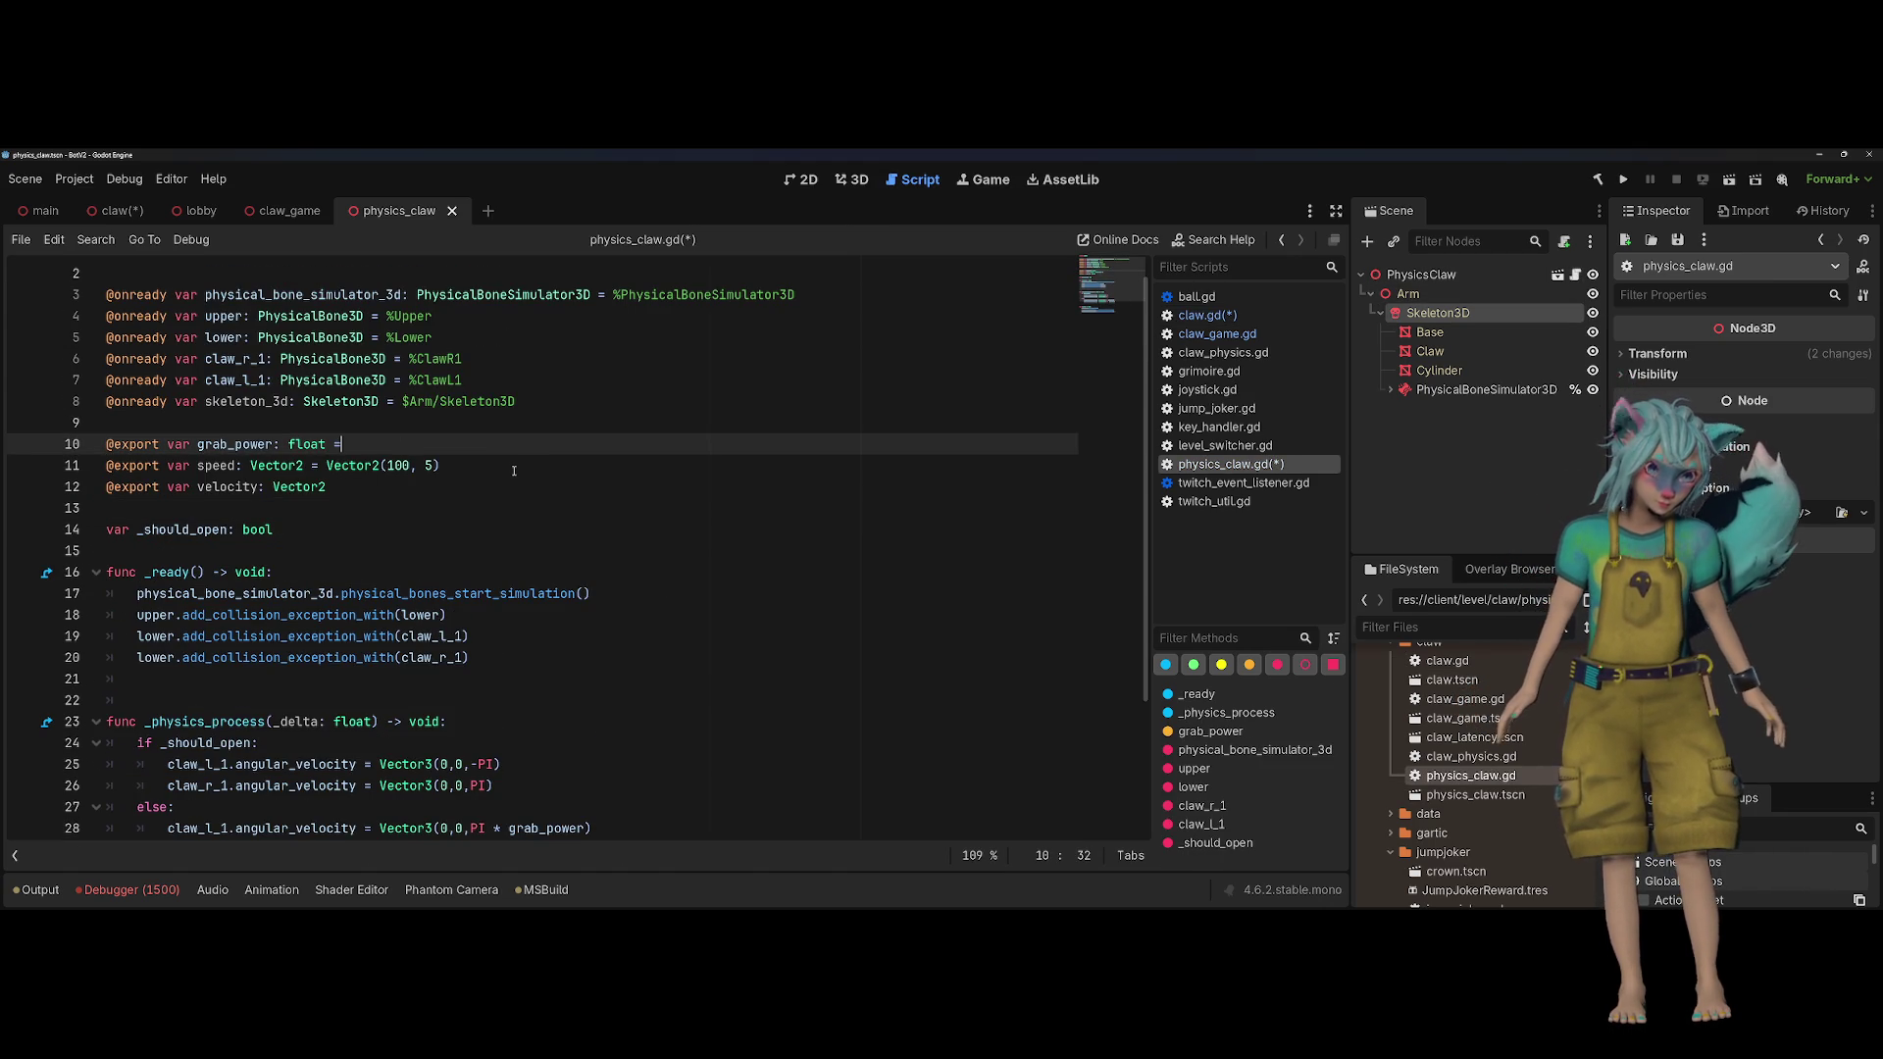
{"action": "type", "text": " 0.3"}
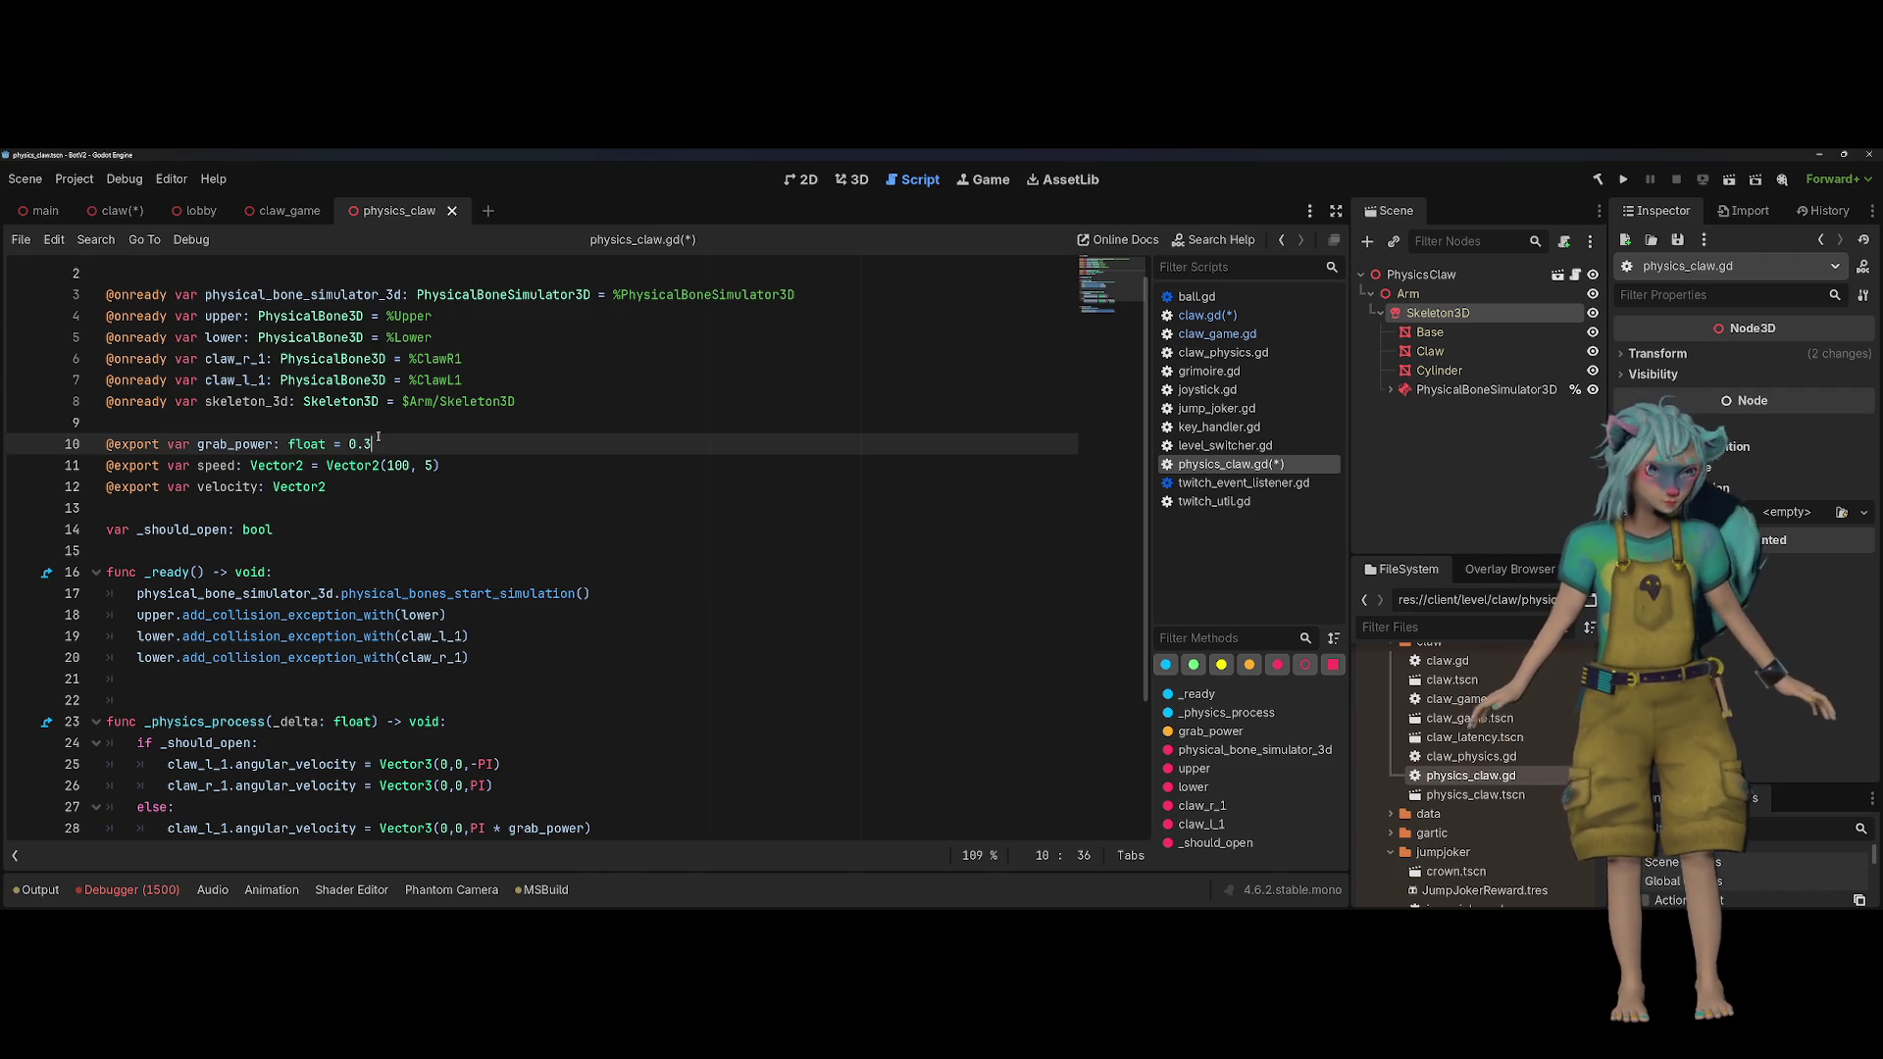
{"action": "left_click", "coordinate": [514, 471]}
{"action": "key", "text": "Return"}
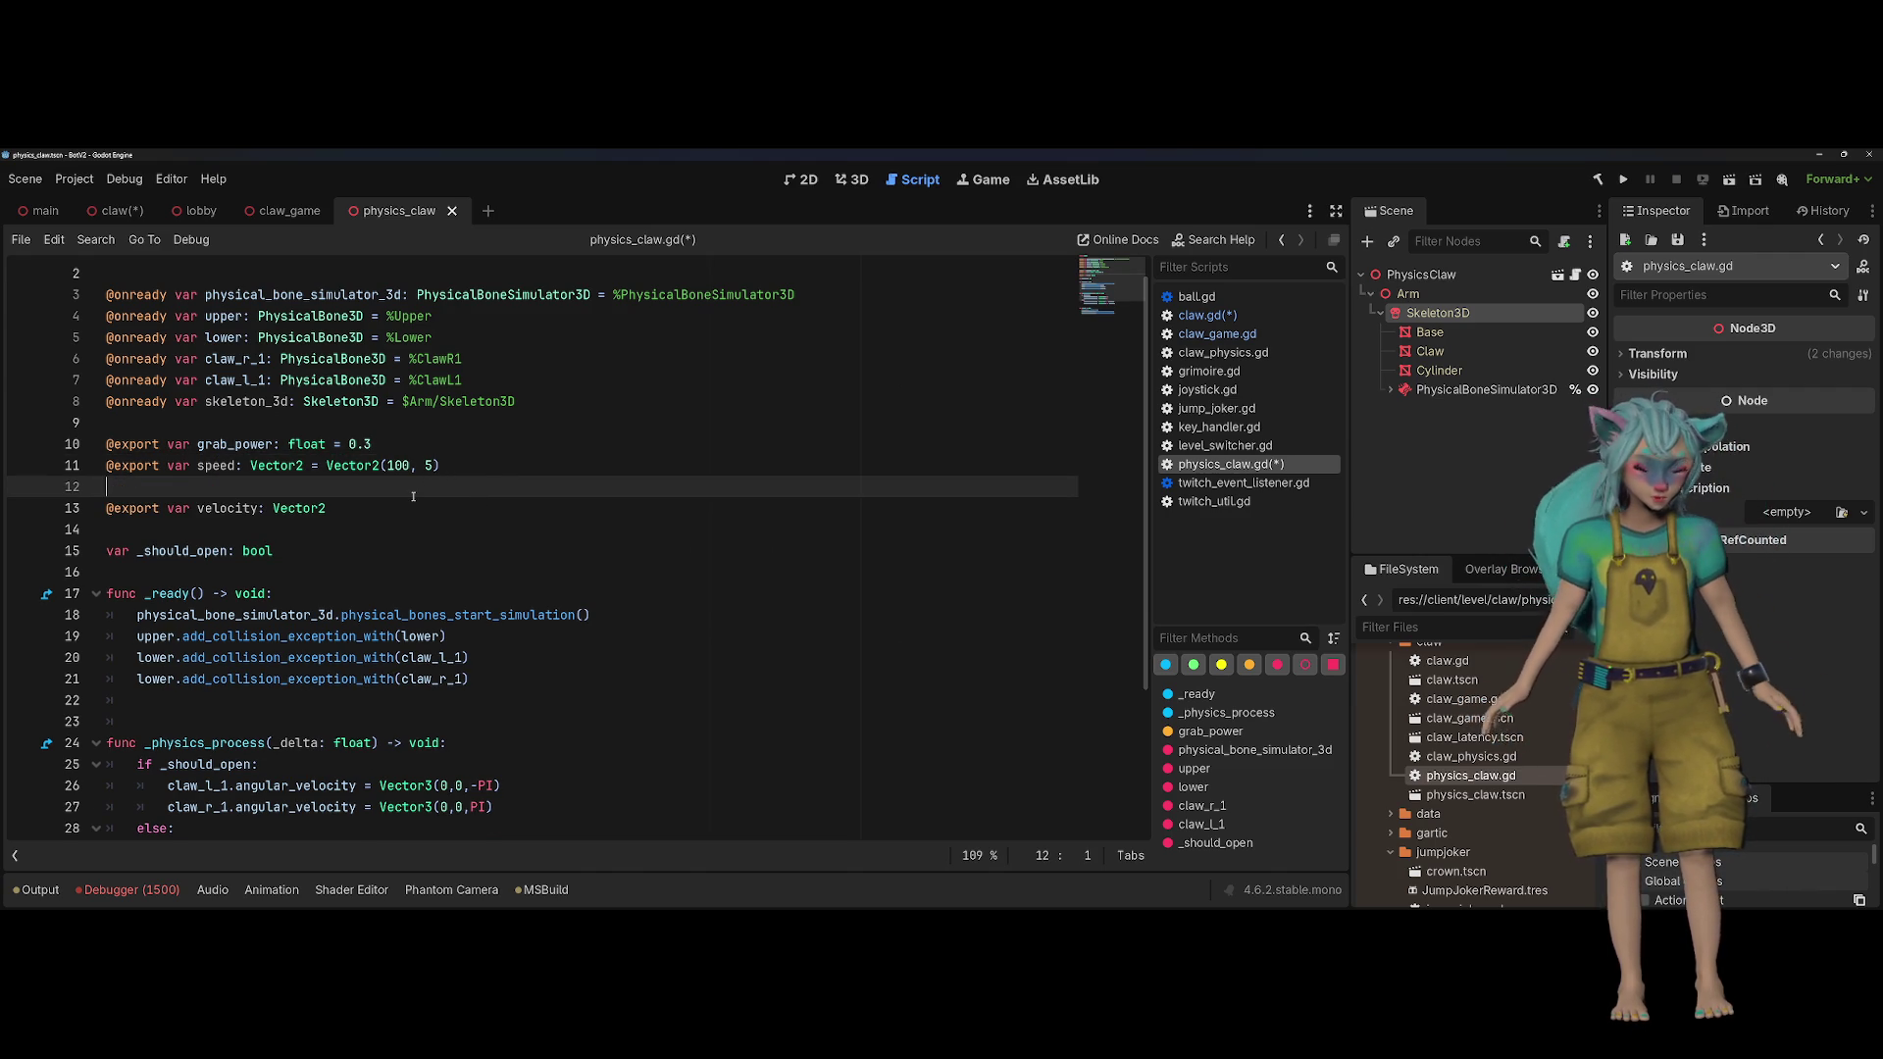
{"action": "key", "text": "Down"}
{"action": "key", "text": "ctrl+shift+Right"}
{"action": "key", "text": "Delete"}
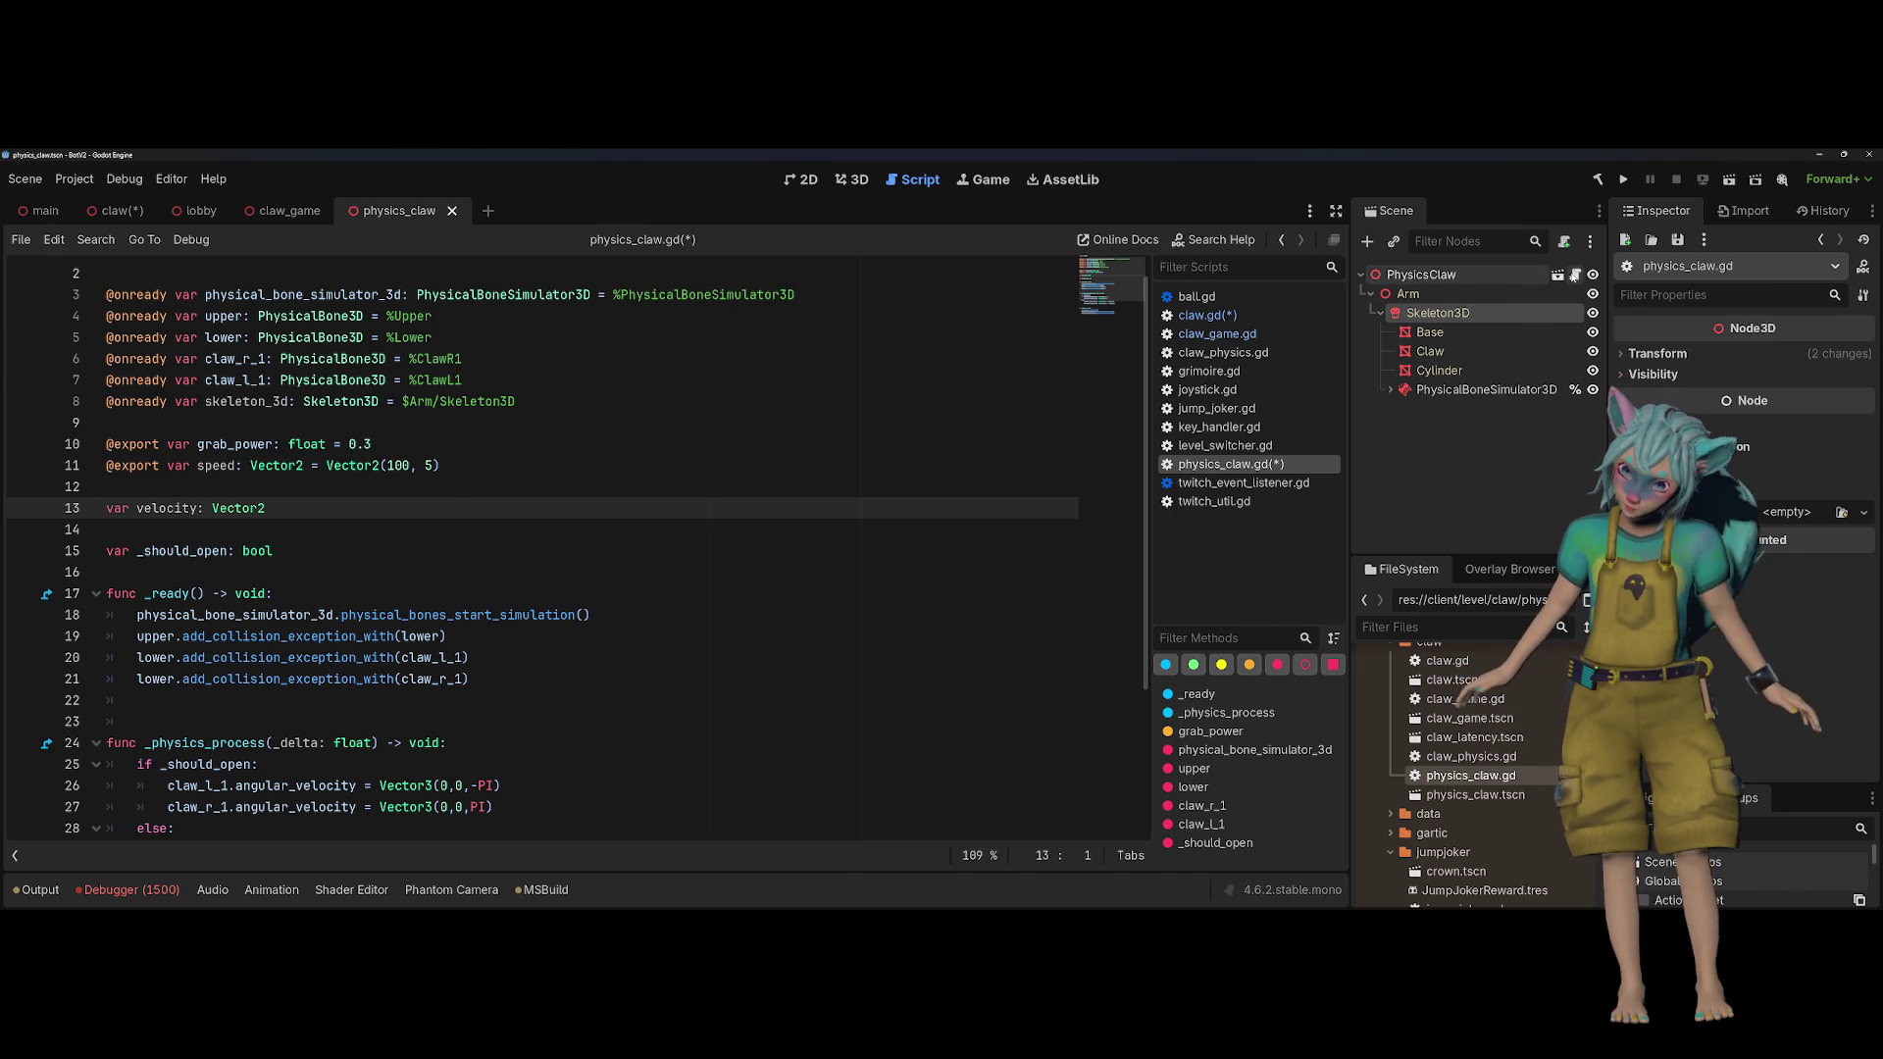
{"action": "scroll", "coordinate": [472, 498], "scroll_direction": "down", "scroll_amount": 3}
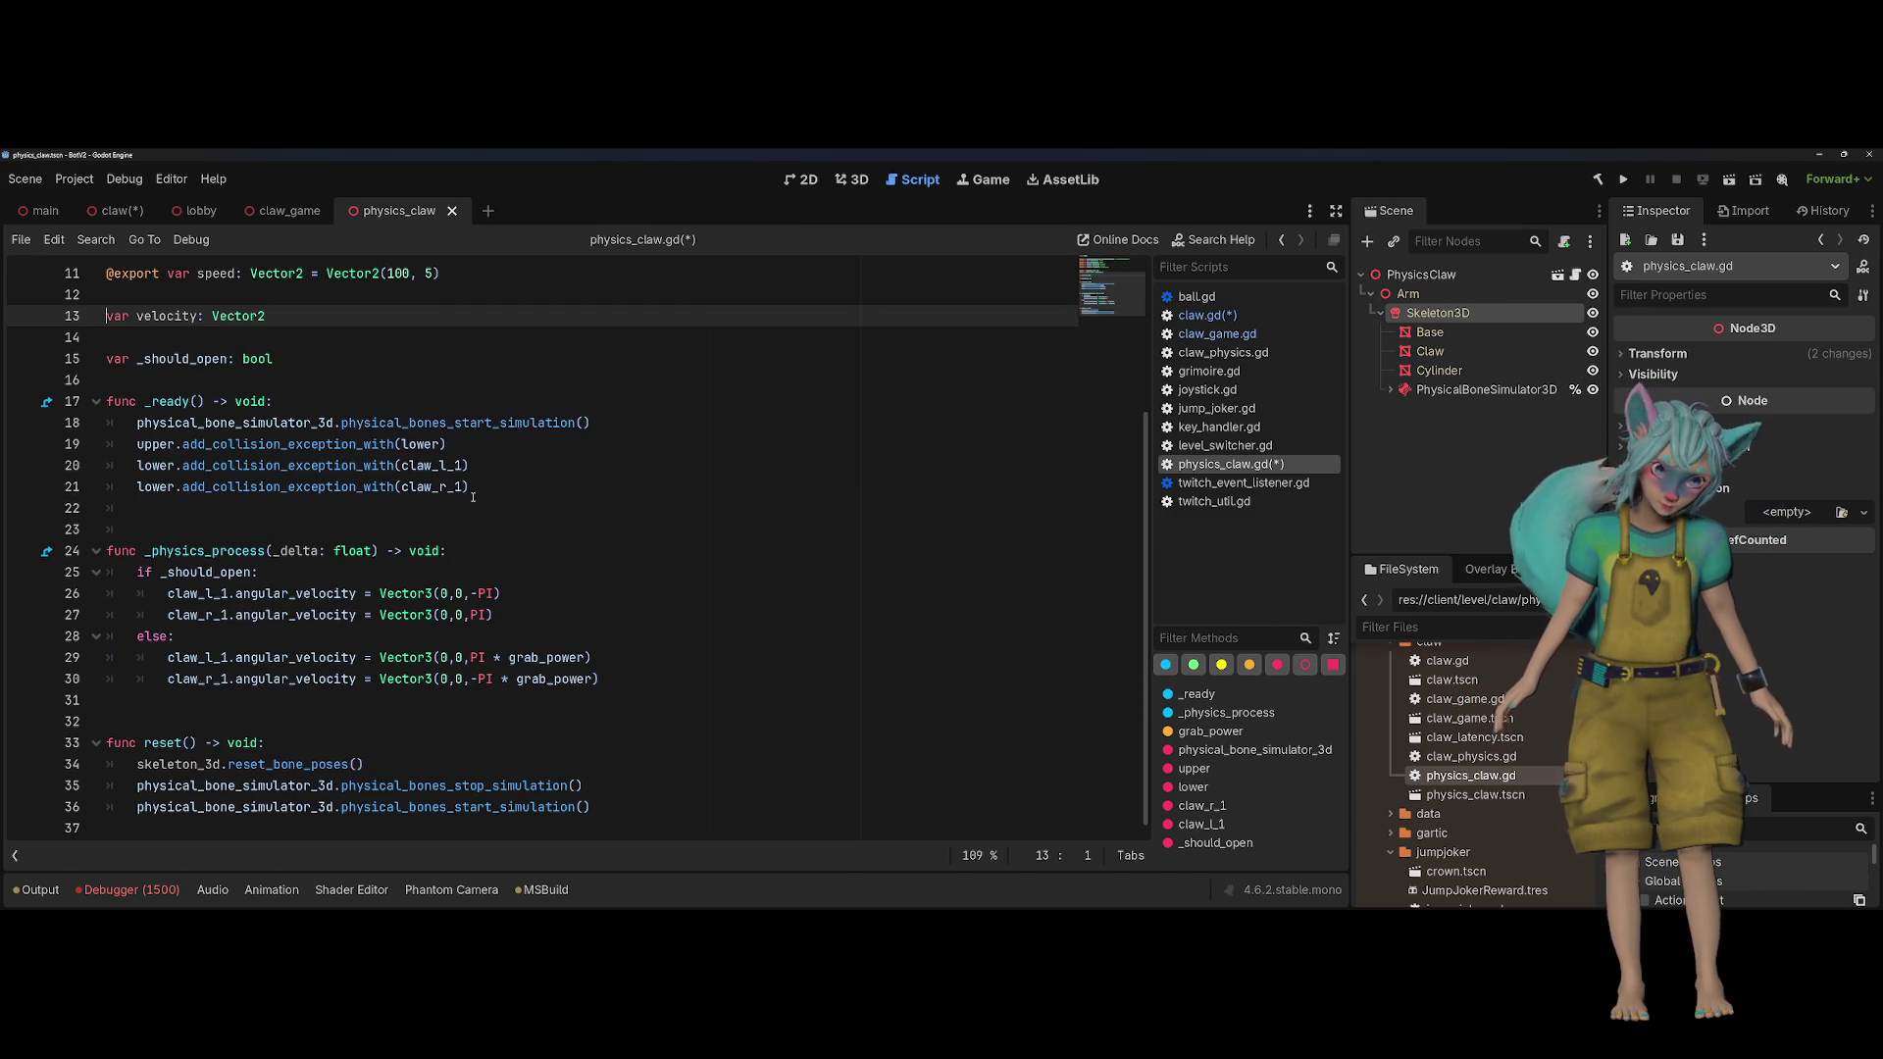
{"action": "left_click", "coordinate": [205, 552]}
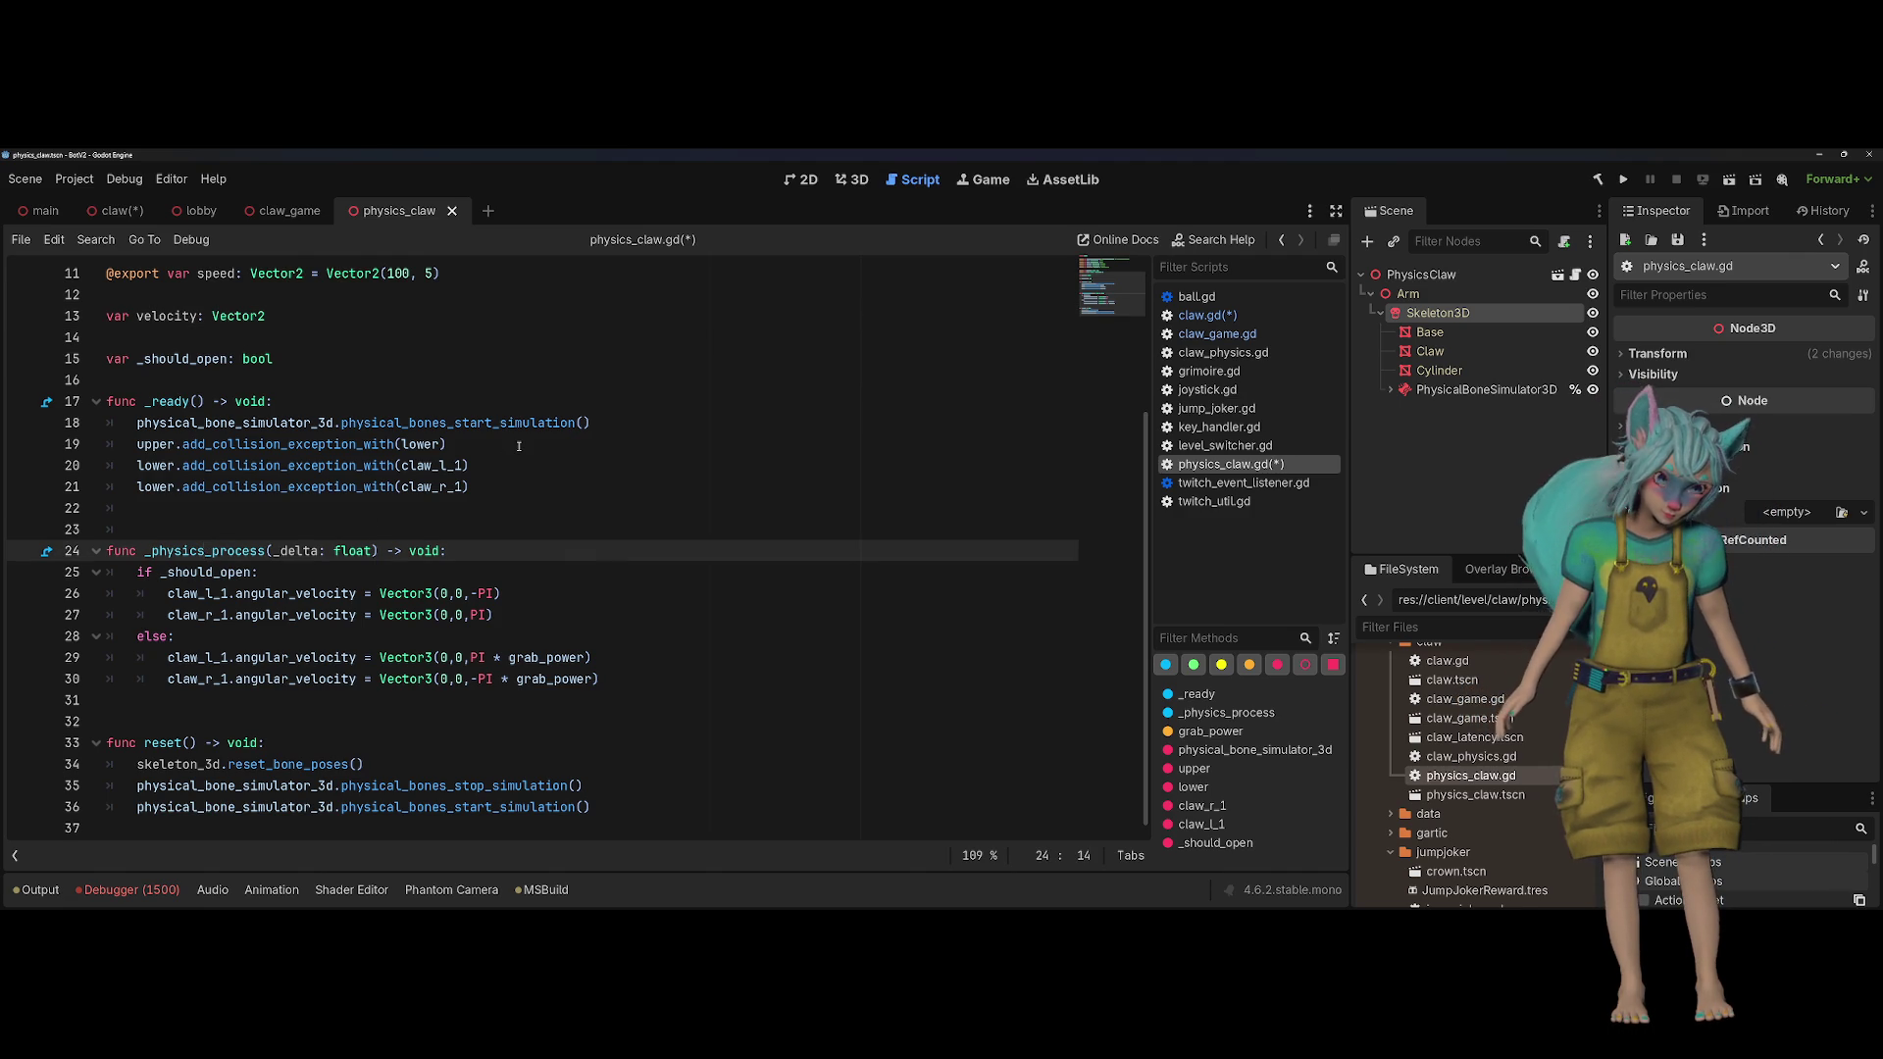
Step: Add open() and close() function headers returning void above _physics_process
{"action": "left_click", "coordinate": [503, 518]}
{"action": "key", "text": "Return"}
{"action": "key", "text": "Return"}
{"action": "type", "text": "func open() -> vbo"}
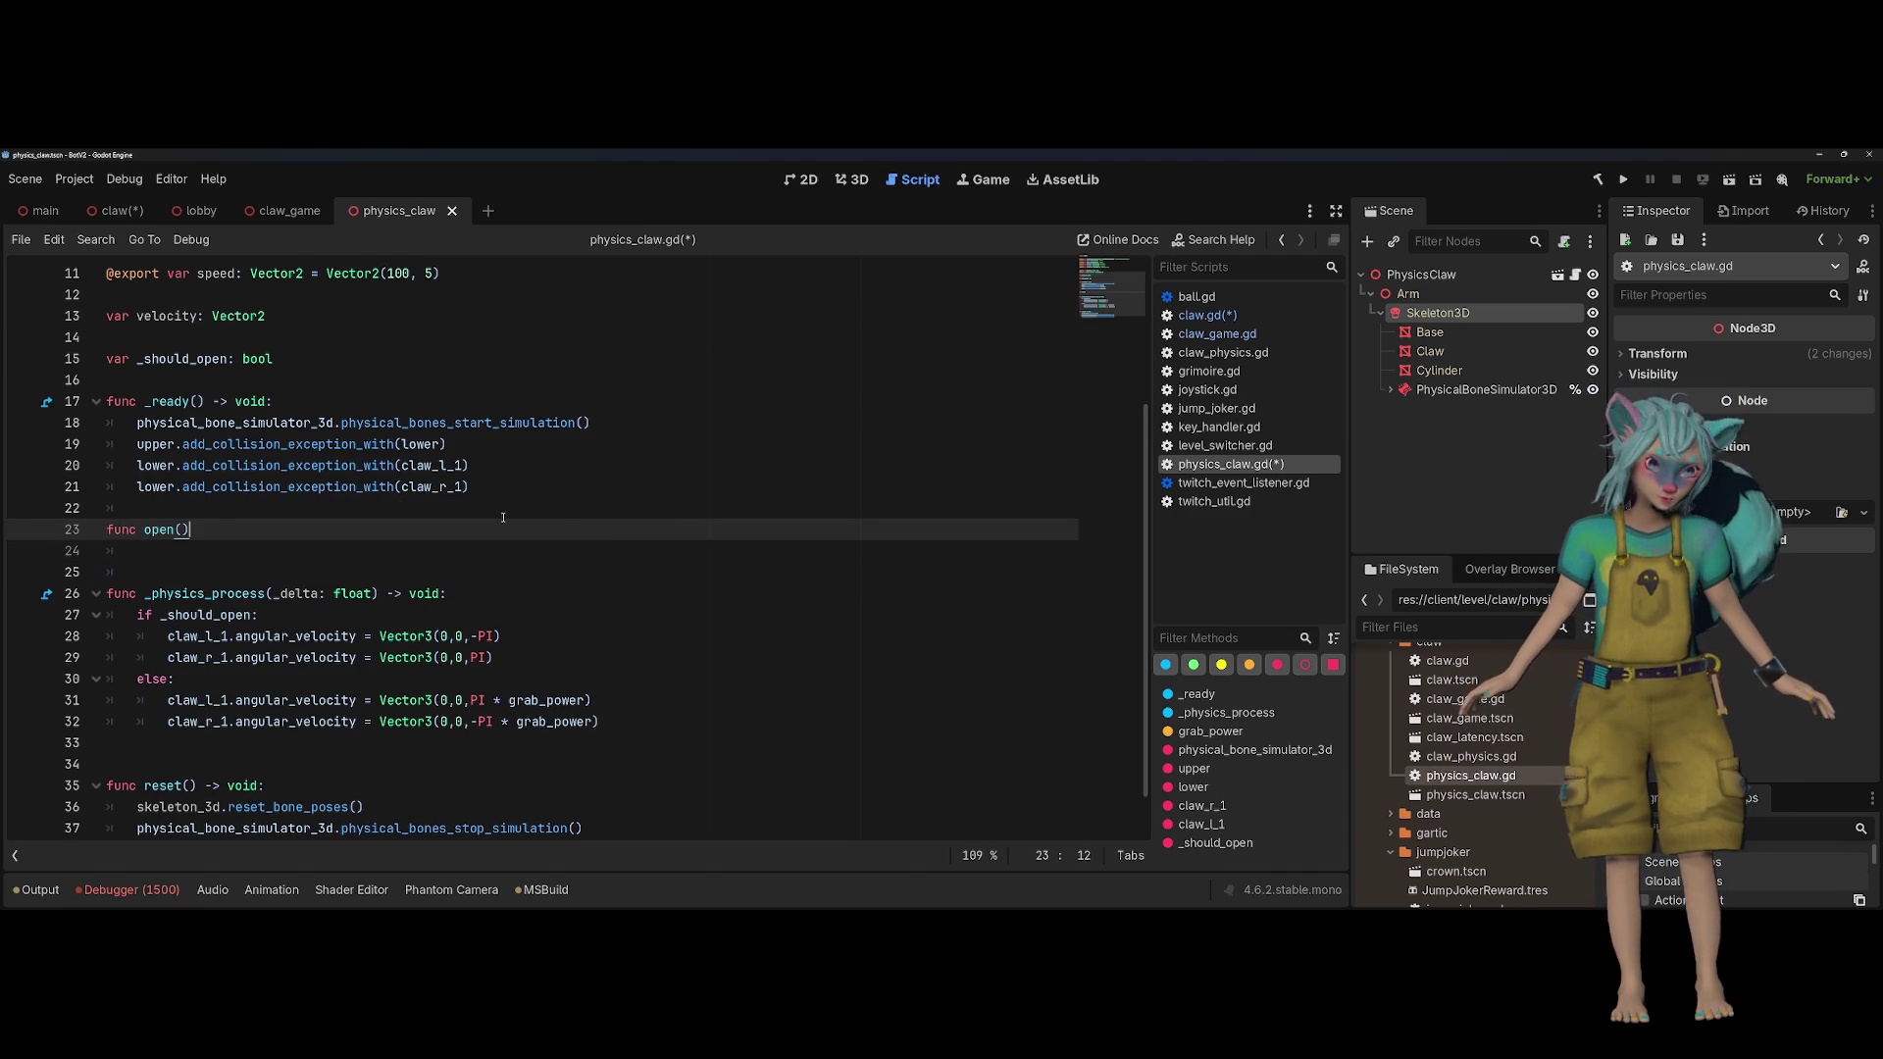
{"action": "key", "text": "BackSpace"}
{"action": "key", "text": "BackSpace"}
{"action": "type", "text": "oid:"}
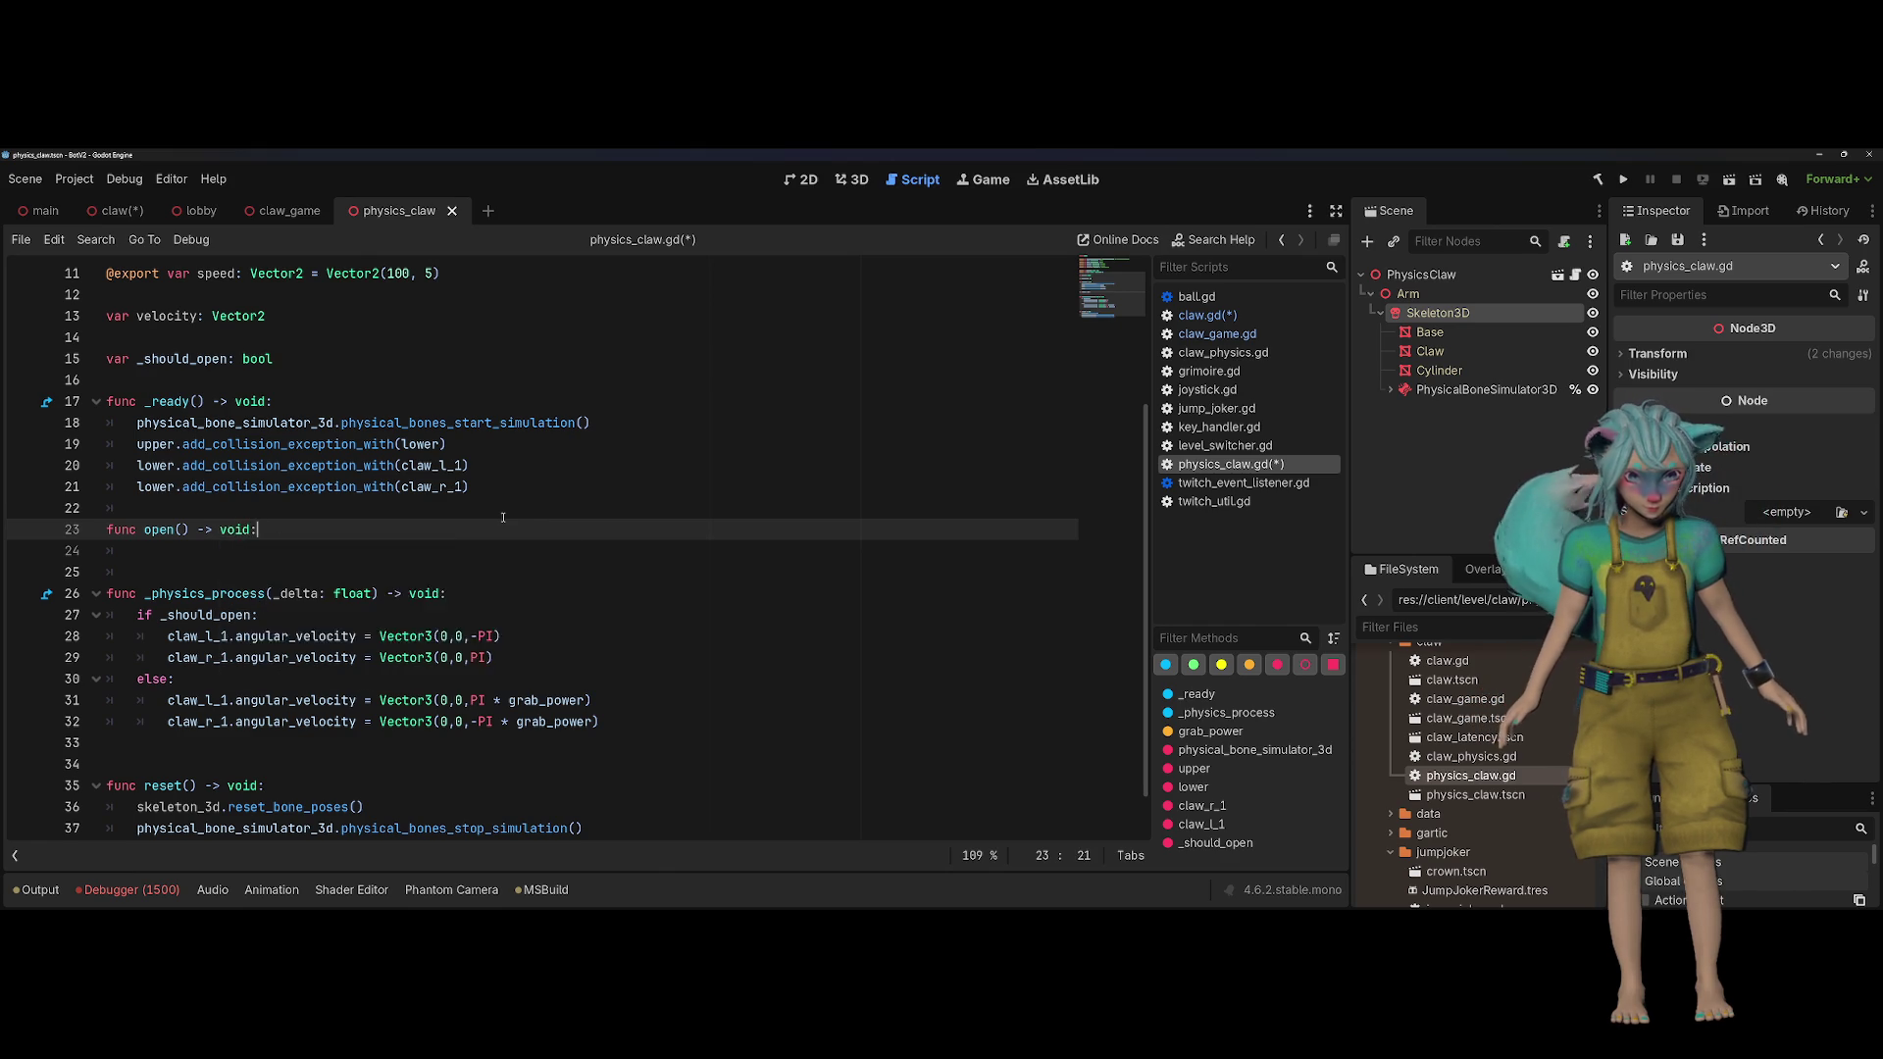
{"action": "key", "text": "Return"}
{"action": "key", "text": "Up"}
{"action": "key", "text": "ctrl+shift+d"}
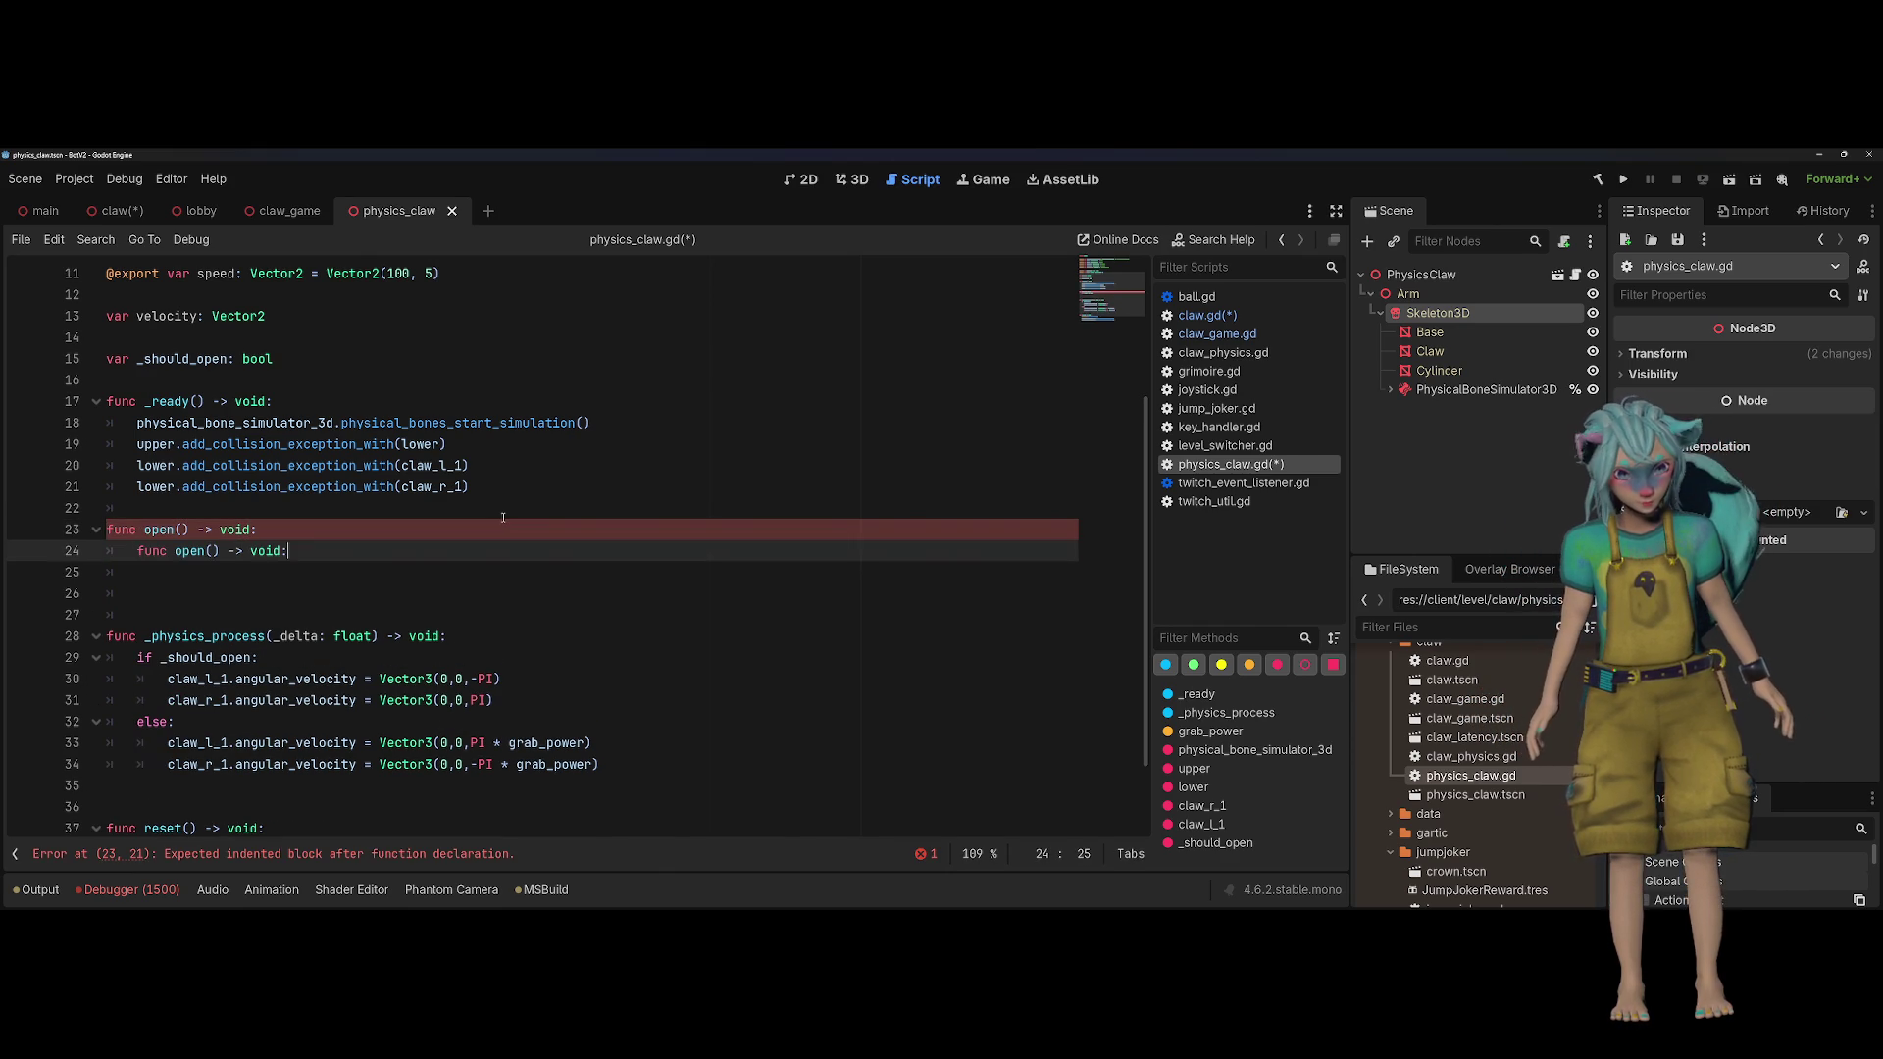
{"action": "key", "text": "ctrl+shift+Right"}
{"action": "type", "text": "clsoe"}
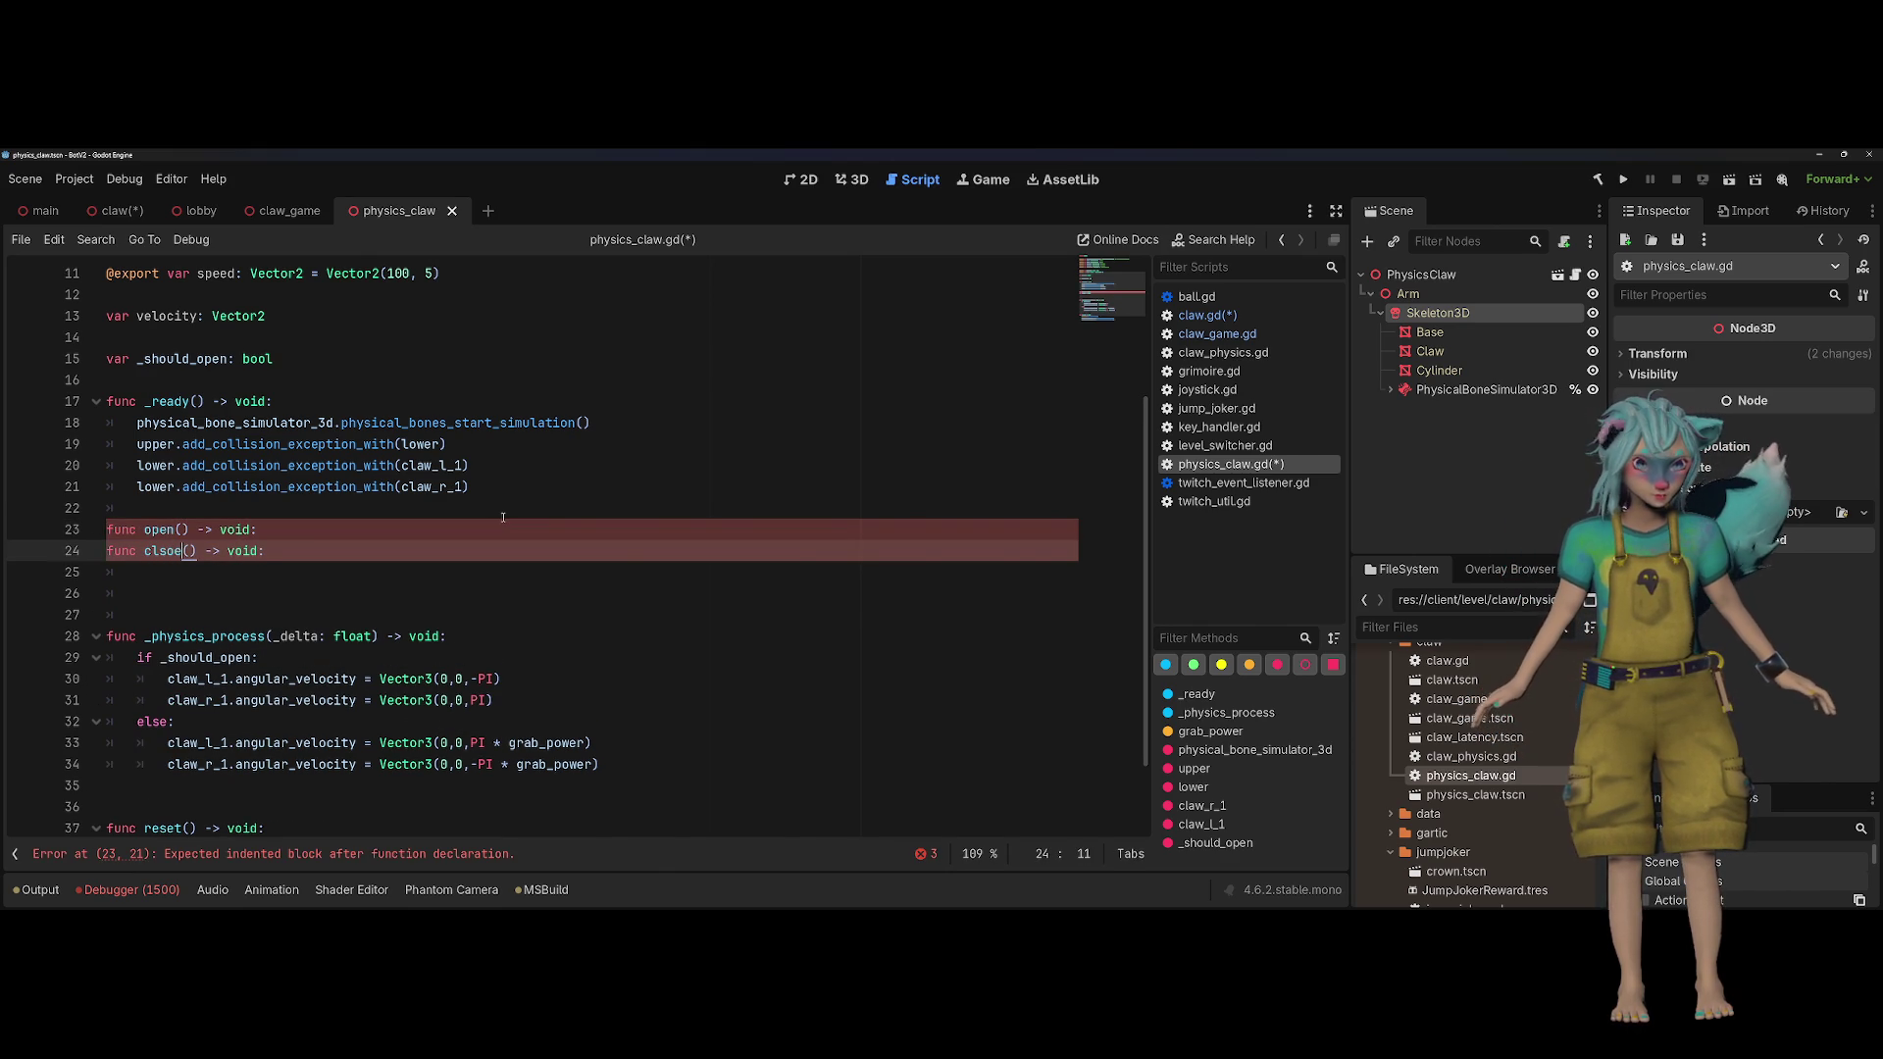
{"action": "key", "text": "BackSpace"}
{"action": "key", "text": "BackSpace"}
{"action": "key", "text": "BackSpace"}
{"action": "type", "text": "ose"}
Step: Make open() set _should_open to true and close() set it to false
{"action": "key", "text": "Up"}
{"action": "key", "text": "End"}
{"action": "key", "text": "Return"}
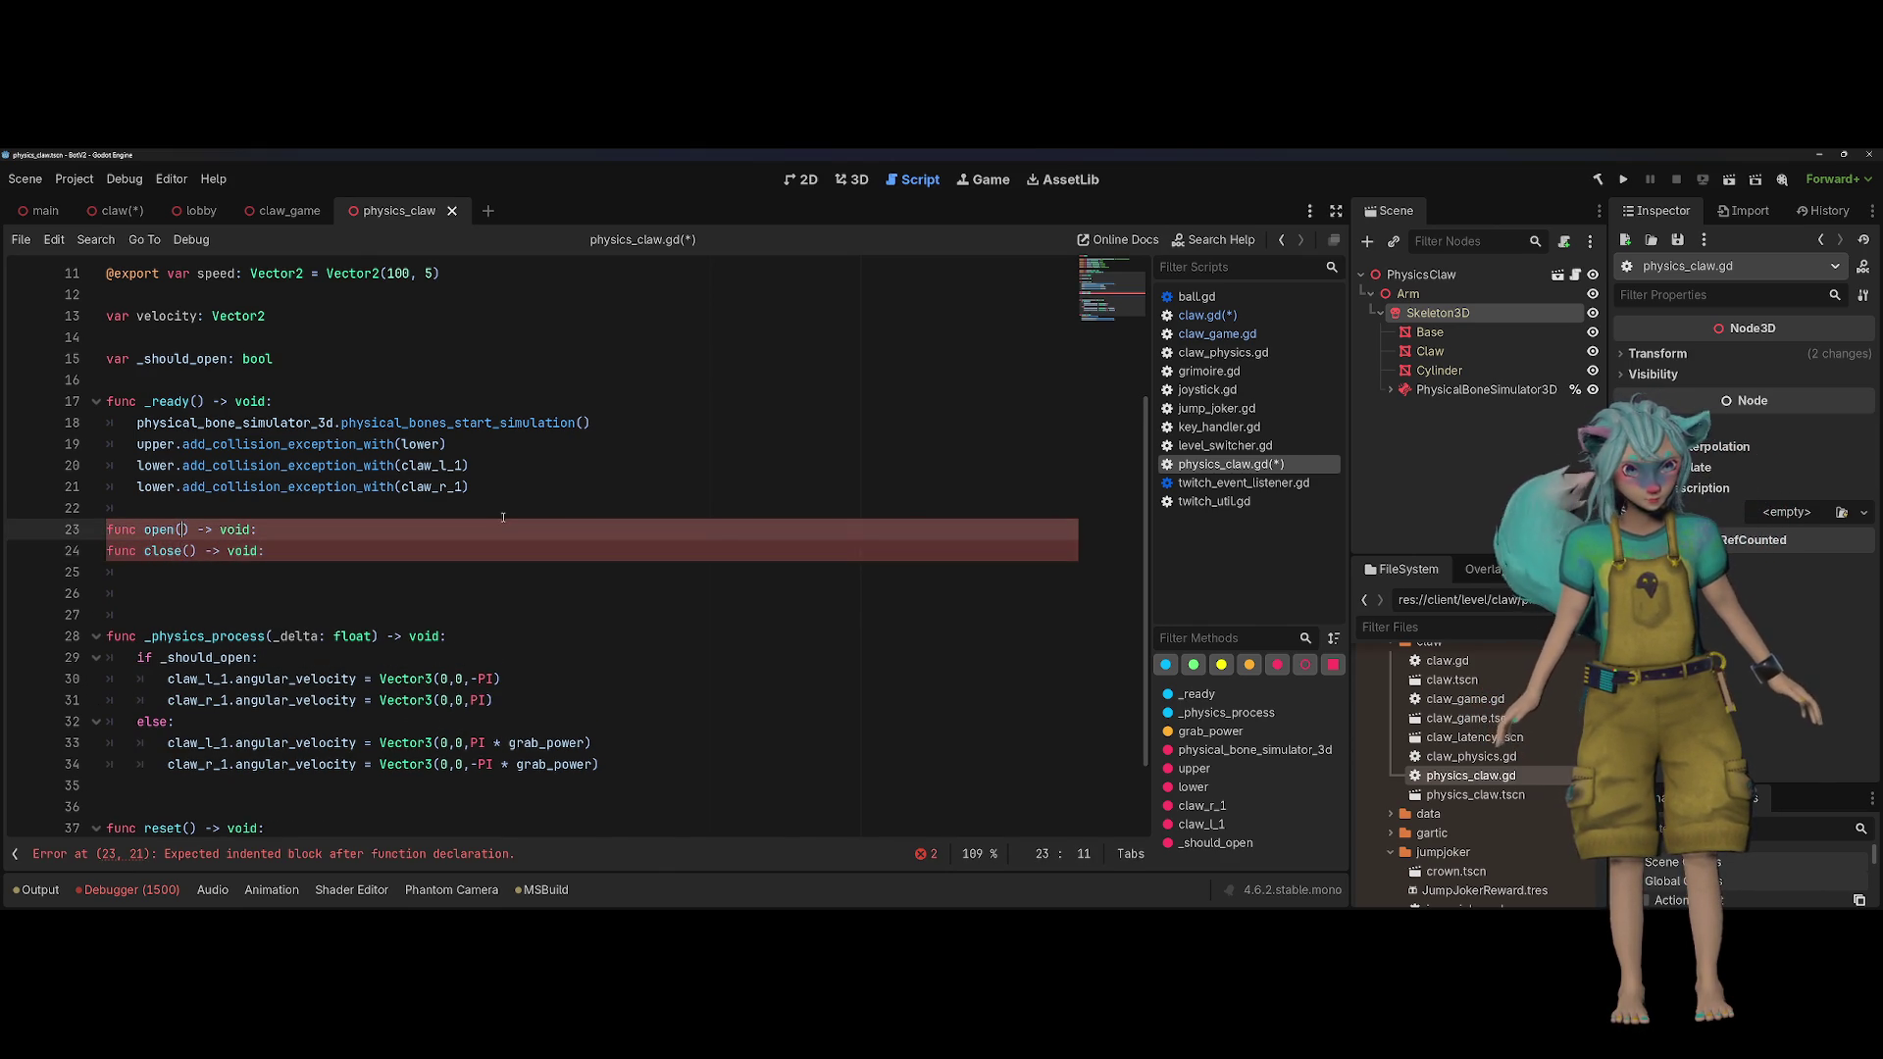
{"action": "type", "text": "_should_open"}
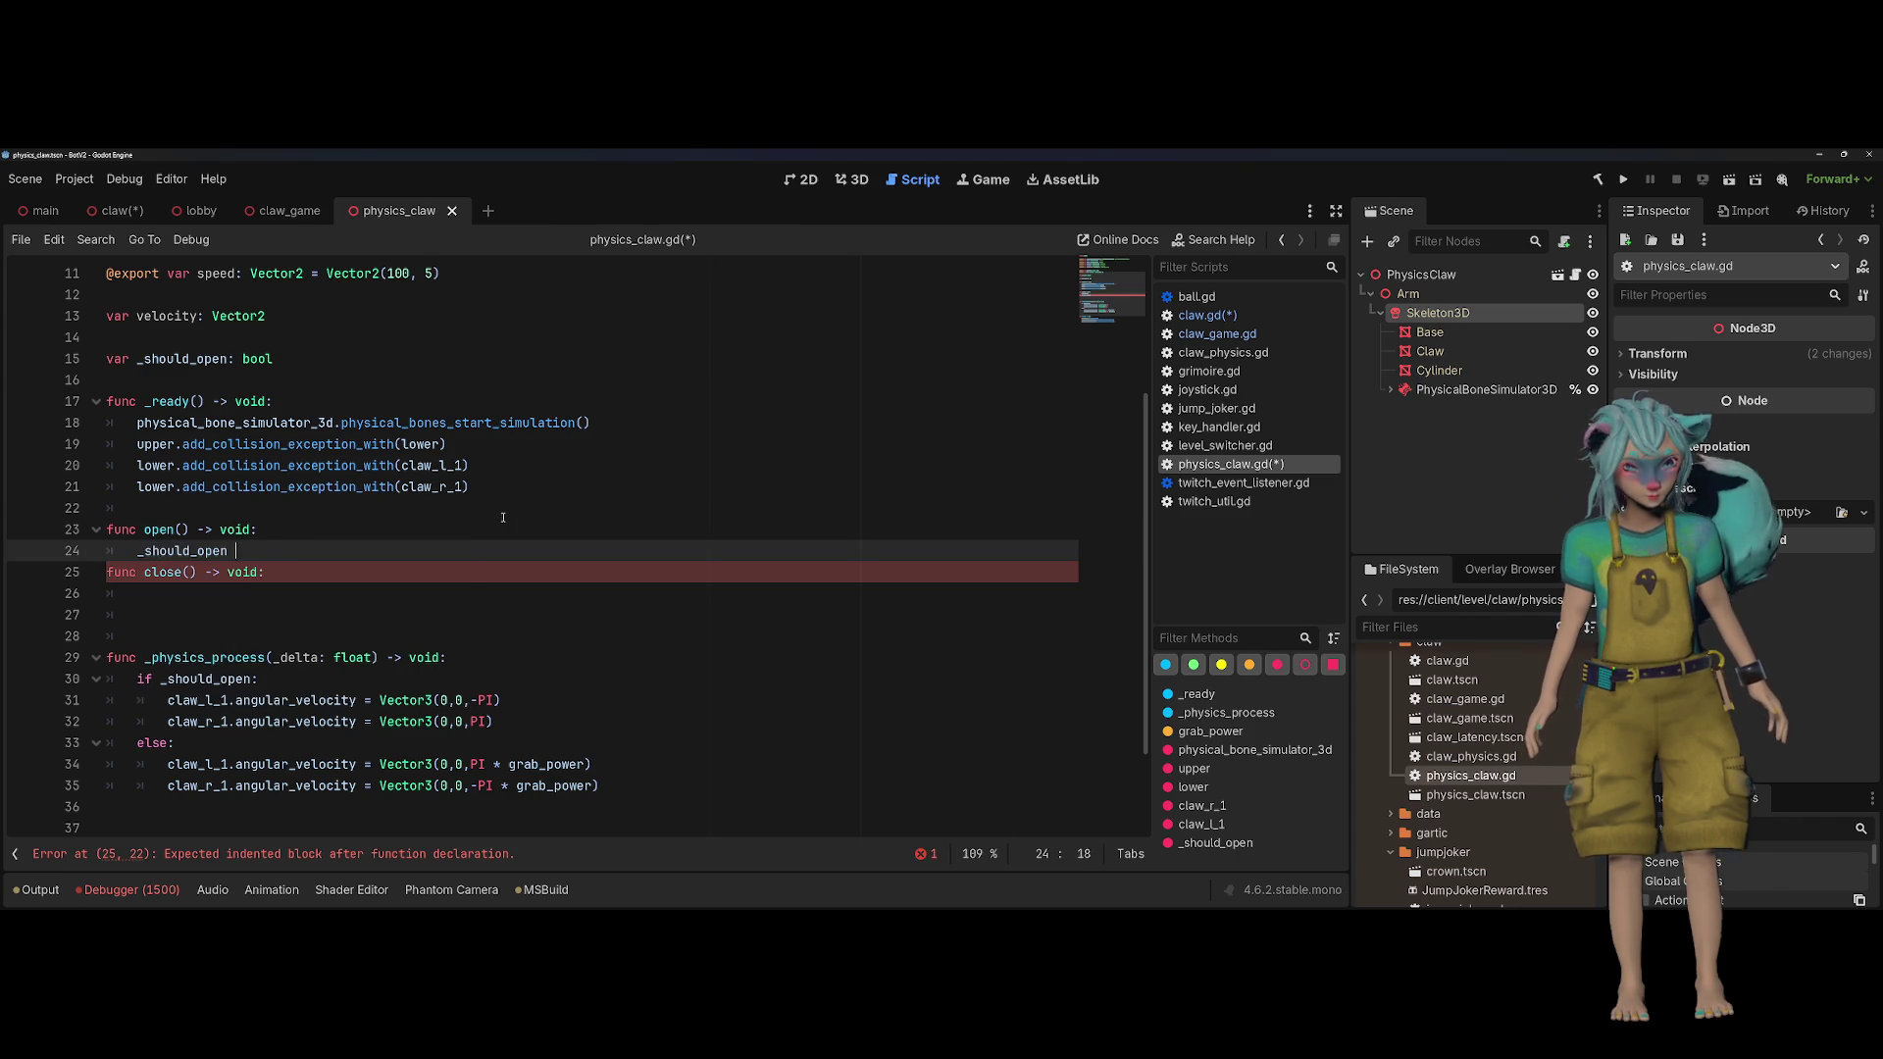
{"action": "key", "text": "shift+Home"}
{"action": "key", "text": "ctrl+c"}
{"action": "key", "text": "Down"}
{"action": "key", "text": "Down"}
{"action": "key", "text": "ctrl+v"}
{"action": "key", "text": "ctrl+shift+Left"}
{"action": "type", "text": "false"}
Step: Space out the new functions with blank lines, save physics_claw.gd, and view claw_game.gd
{"action": "key", "text": "Up"}
{"action": "key", "text": "Up"}
{"action": "key", "text": "Return"}
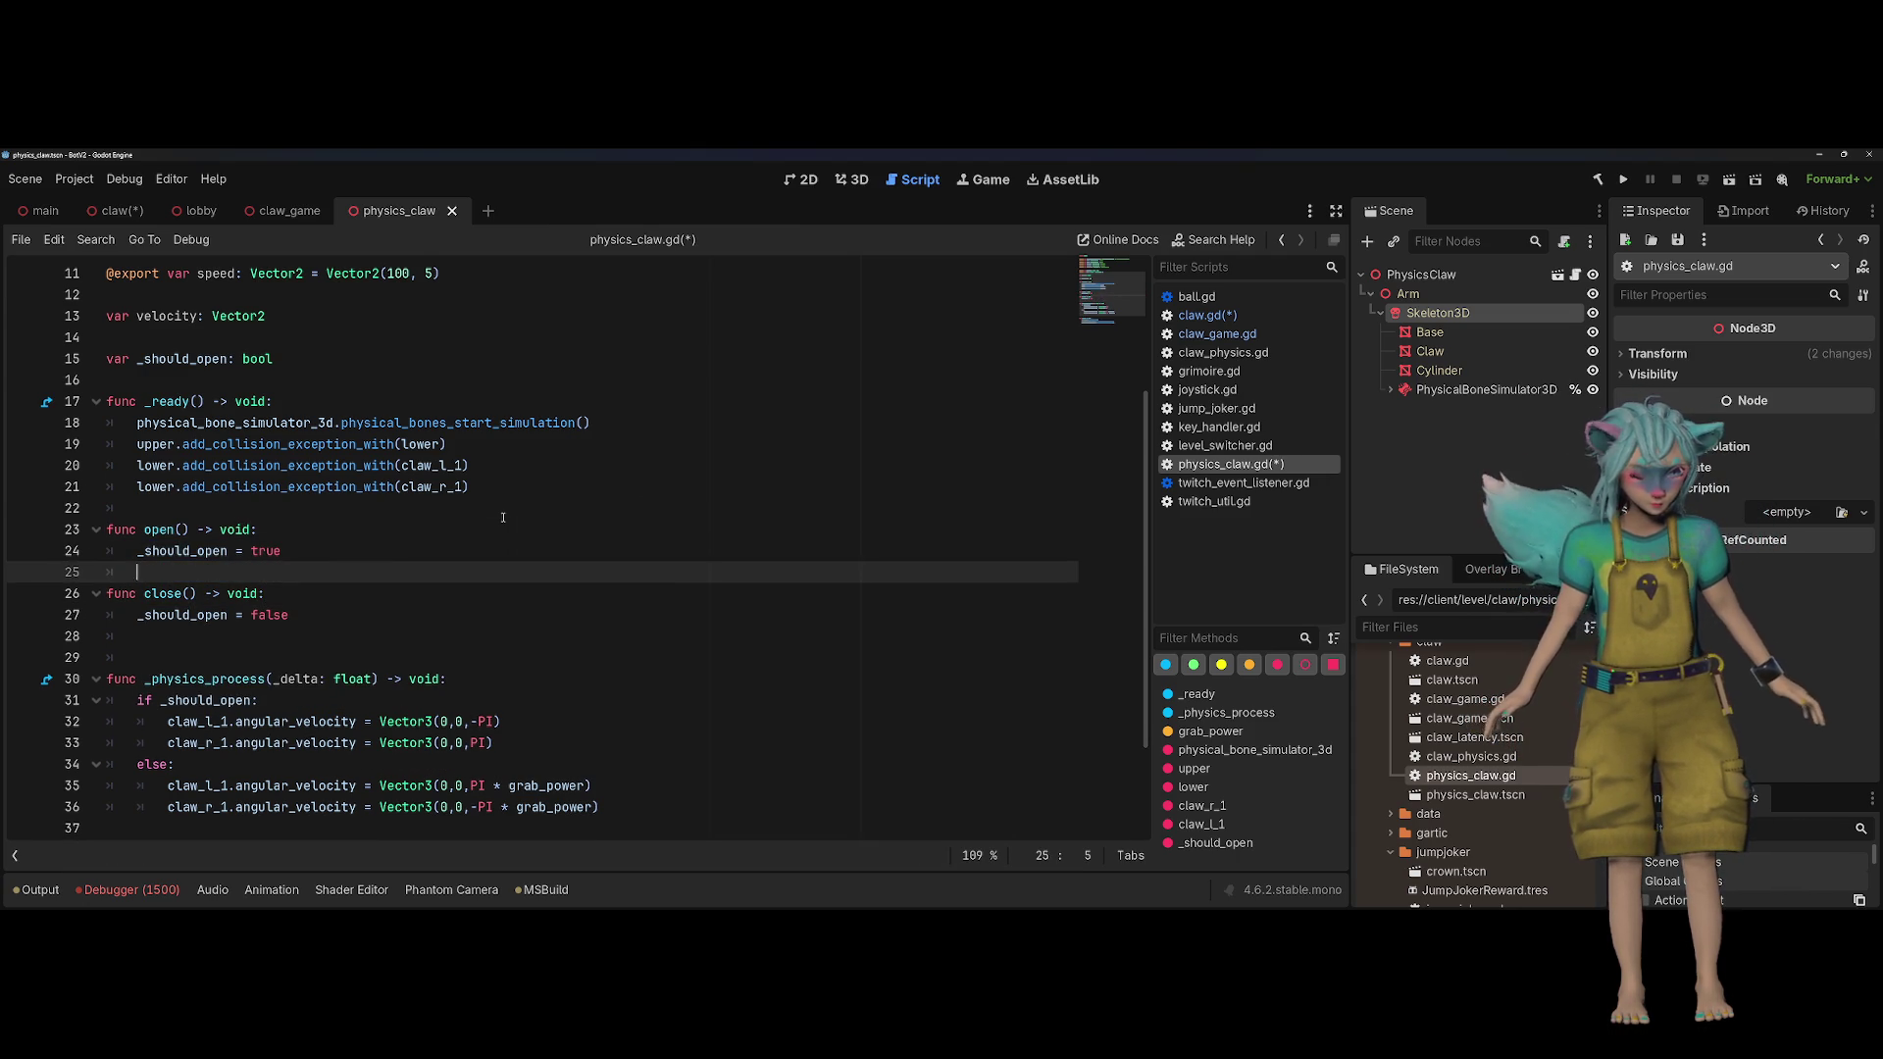
{"action": "key", "text": "Return"}
{"action": "key", "text": "Up"}
{"action": "key", "text": "Up"}
{"action": "key", "text": "Up"}
{"action": "key", "text": "Up"}
{"action": "key", "text": "Return"}
{"action": "key", "text": "ctrl+s"}
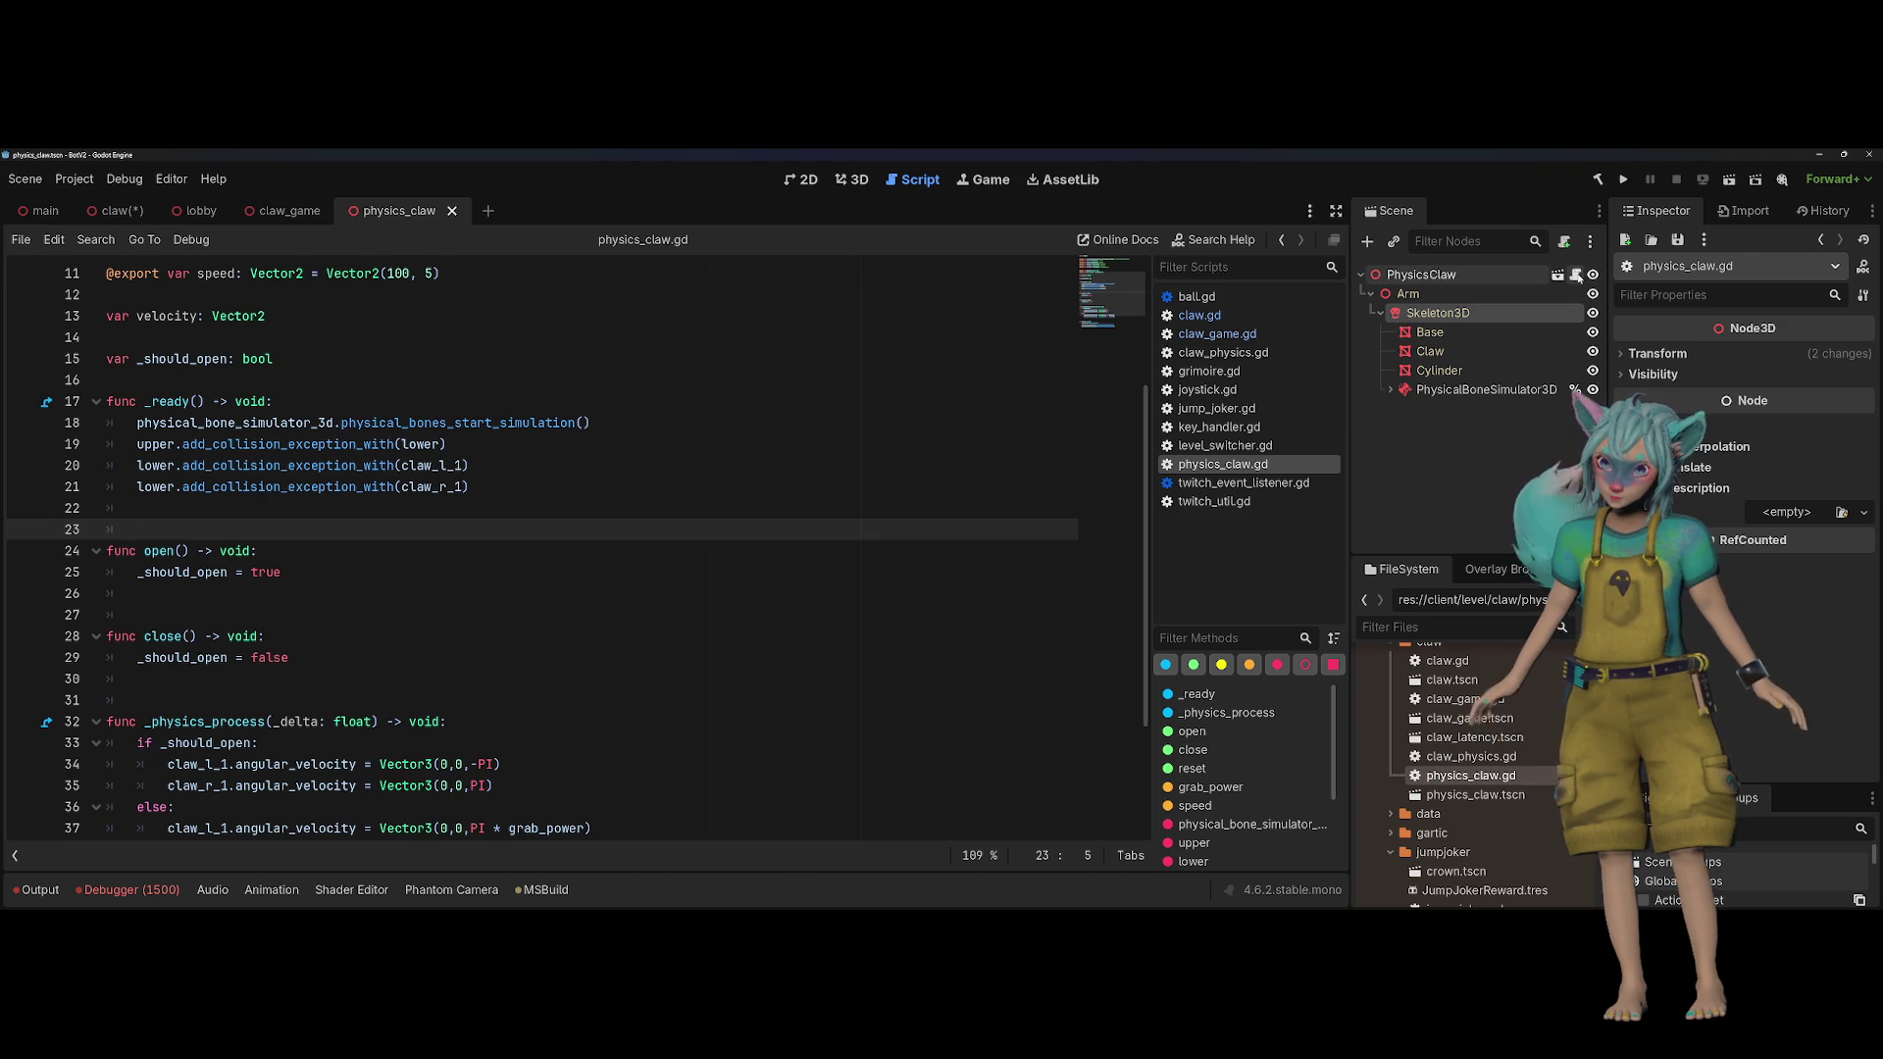
{"action": "scroll", "coordinate": [358, 496], "scroll_direction": "down", "scroll_amount": 3}
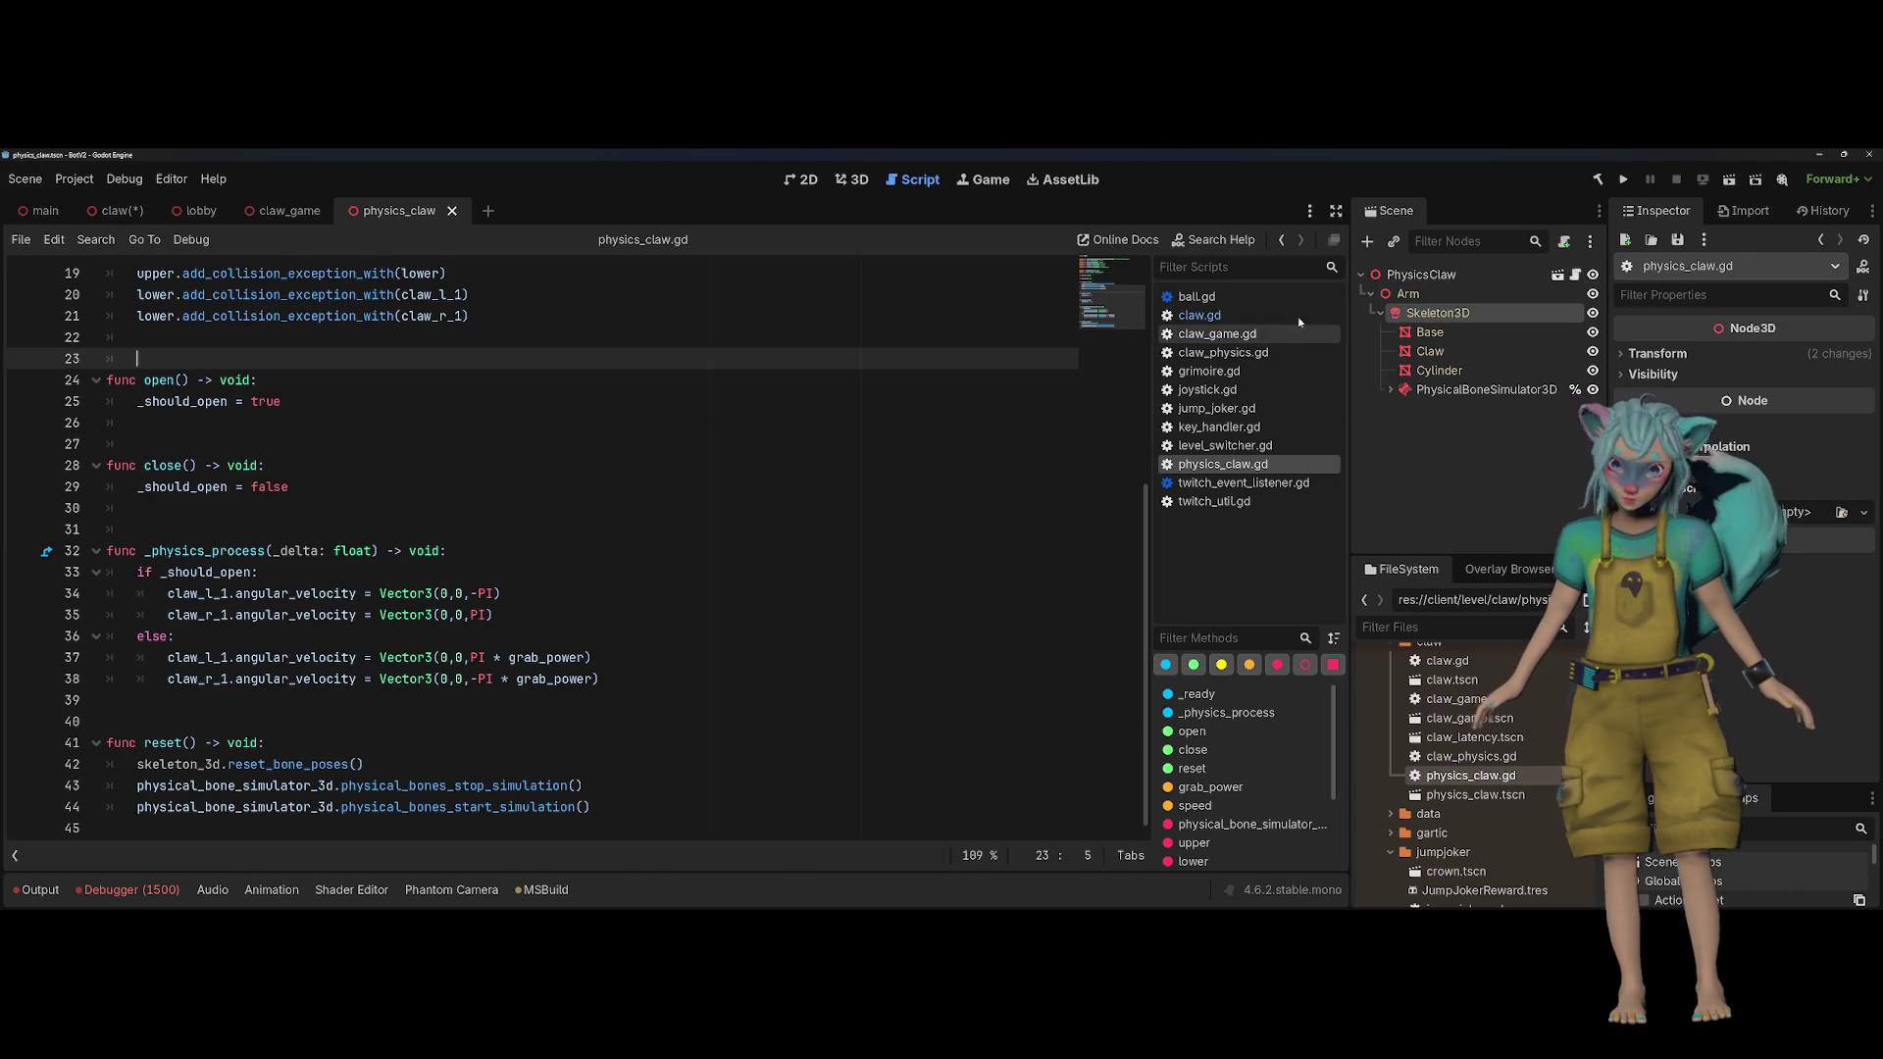
{"action": "scroll", "coordinate": [1103, 457], "scroll_direction": "up", "scroll_amount": 3}
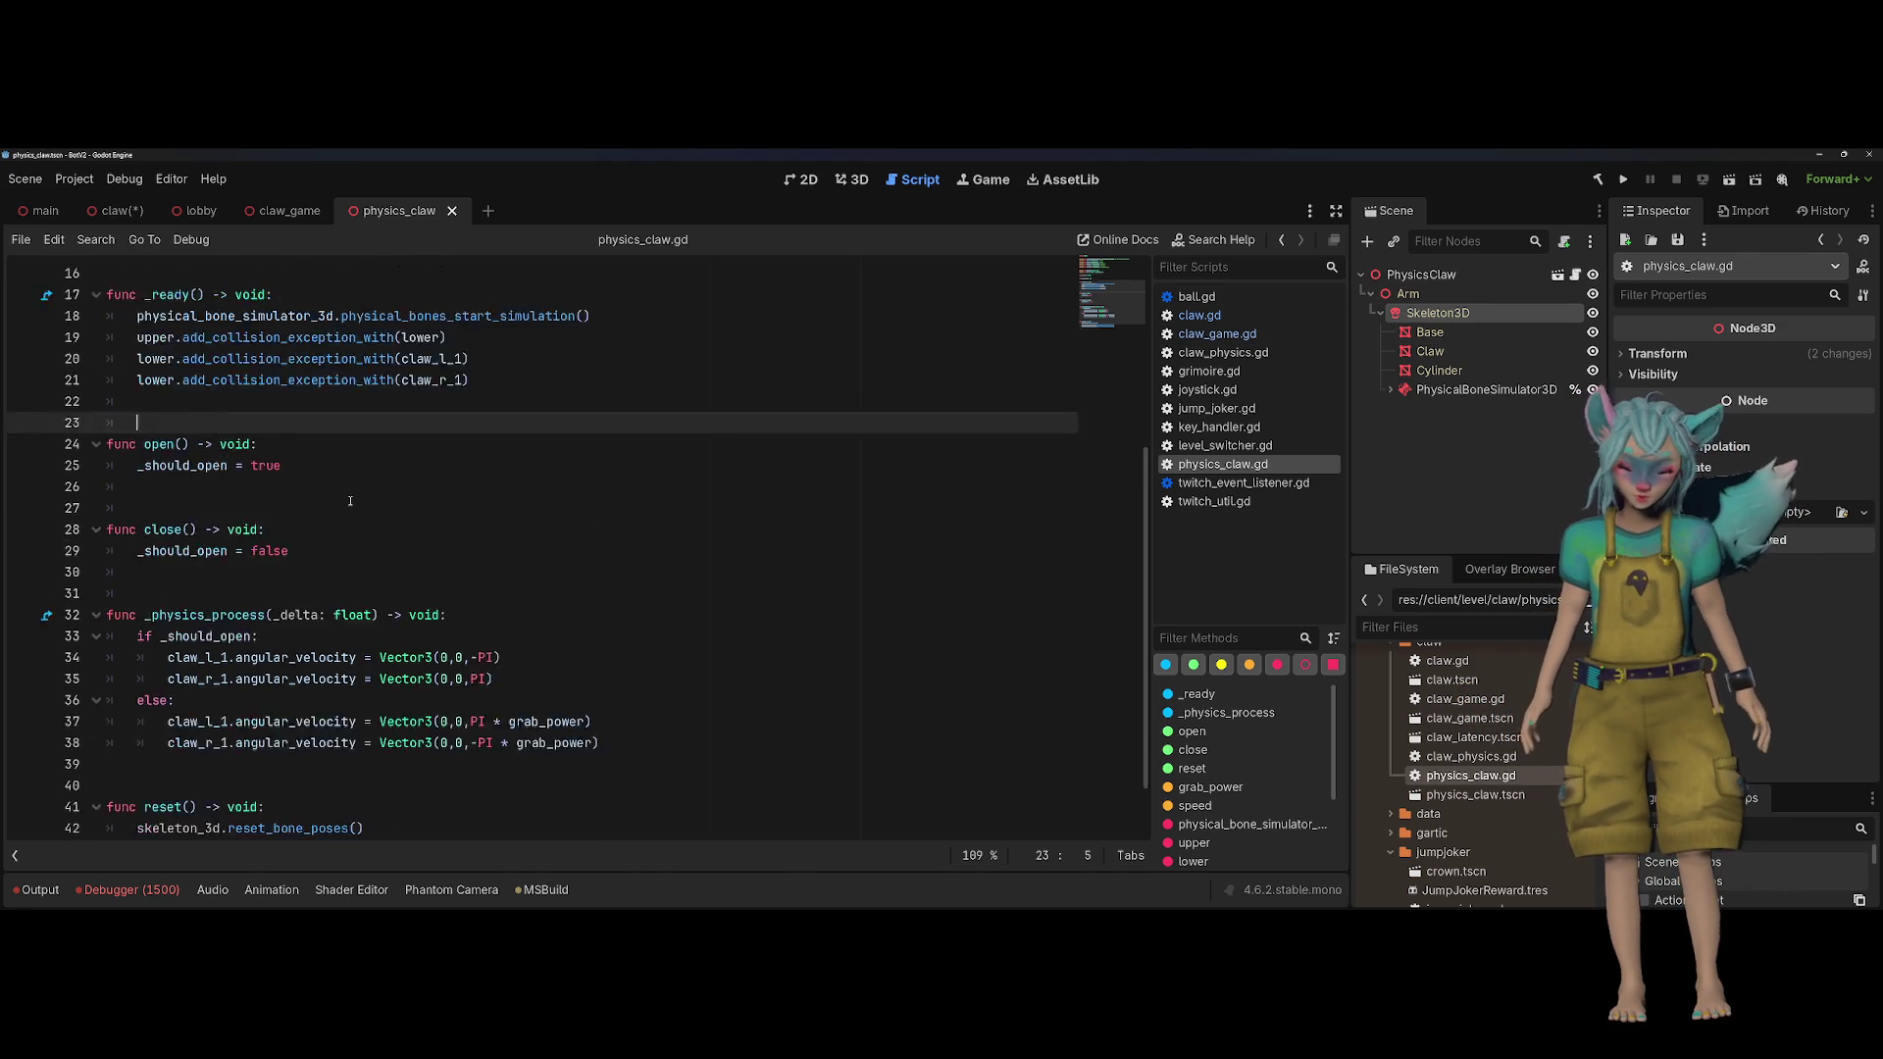
{"action": "left_click", "coordinate": [1221, 334]}
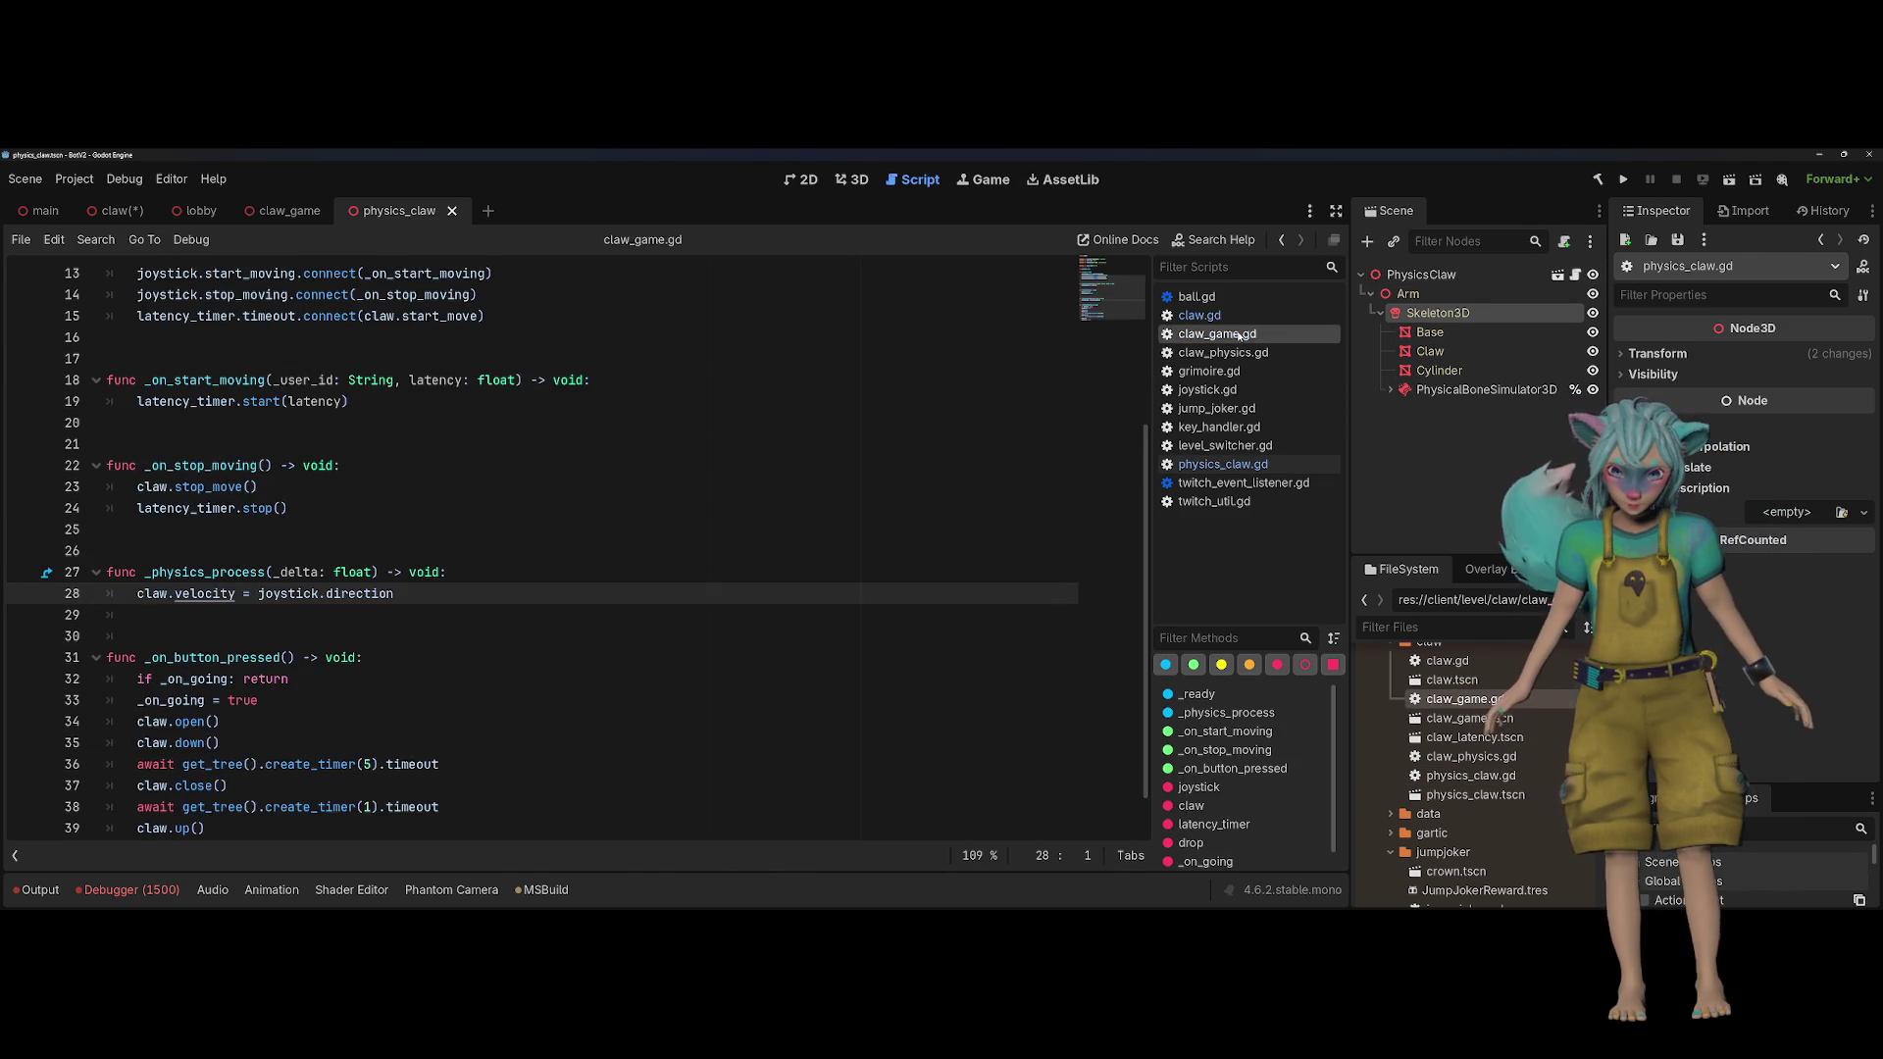
{"action": "left_click", "coordinate": [1217, 315]}
{"action": "left_click", "coordinate": [485, 472]}
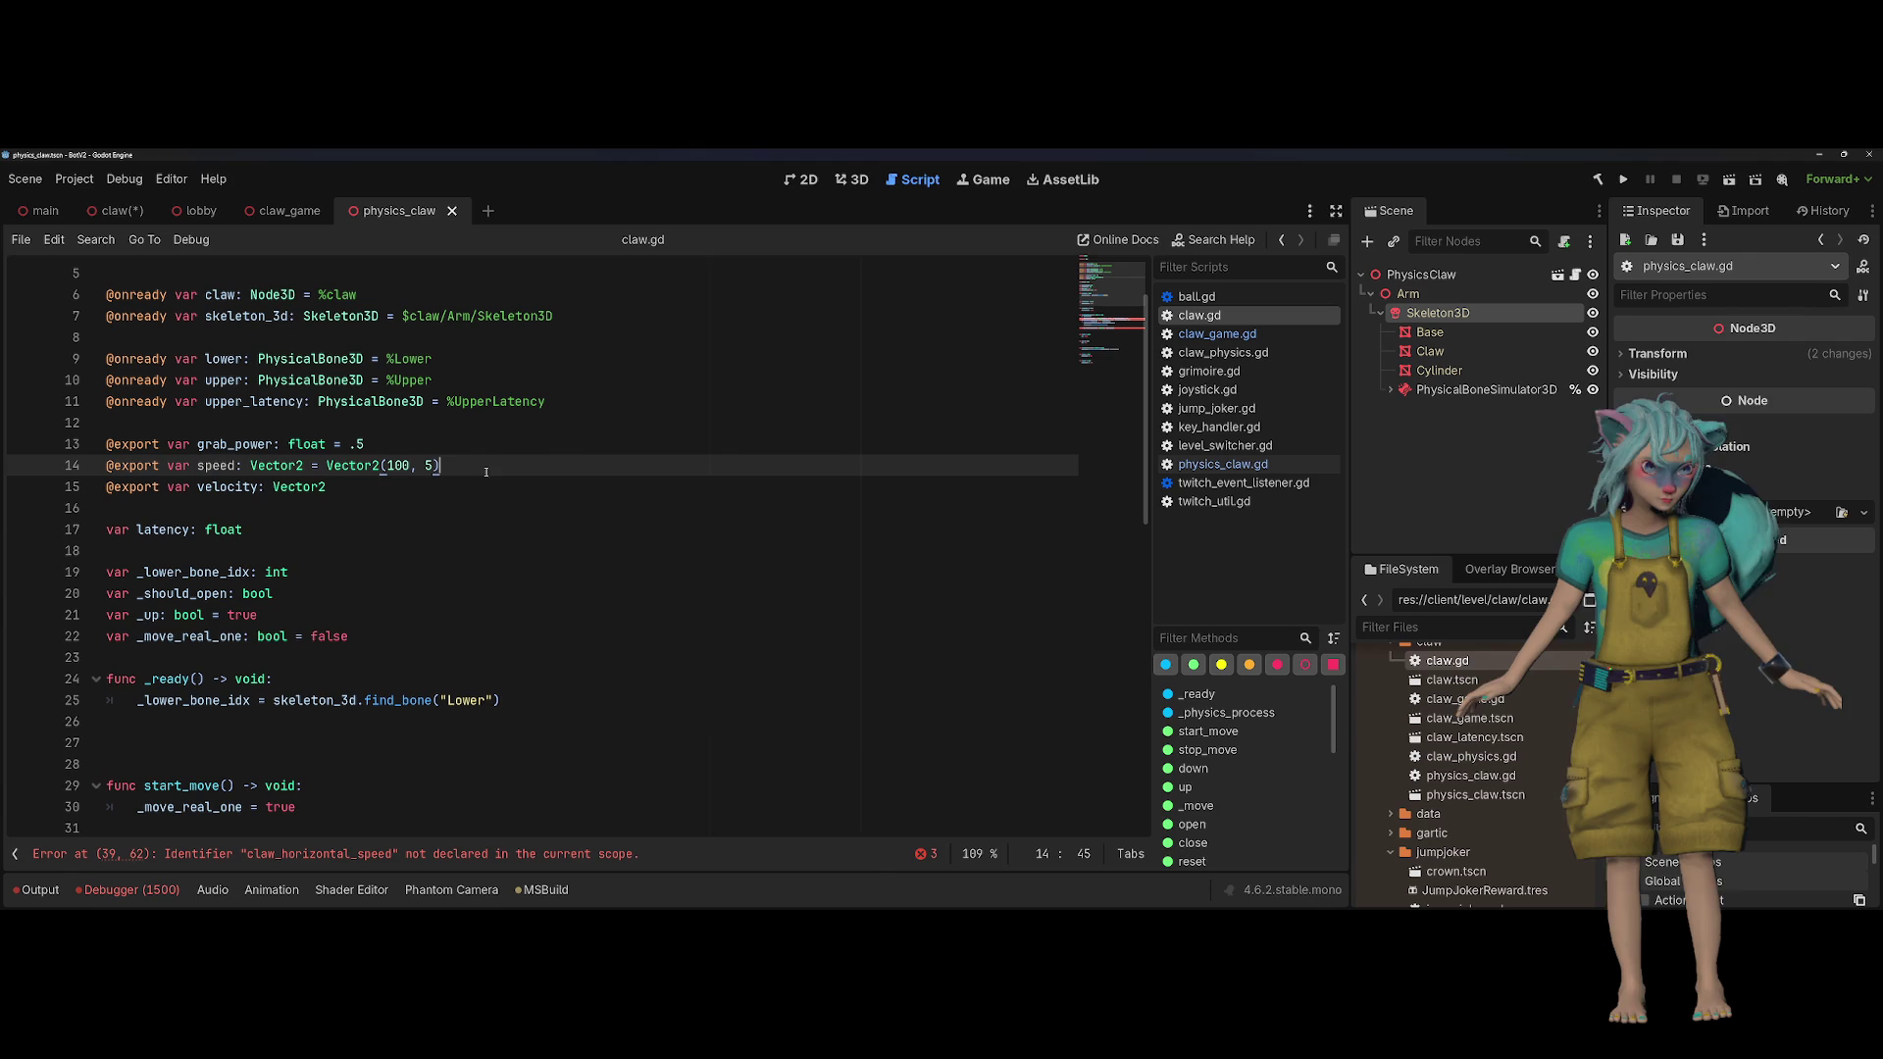
{"action": "left_click", "coordinate": [405, 488]}
{"action": "scroll", "coordinate": [405, 489], "scroll_direction": "down", "scroll_amount": 3}
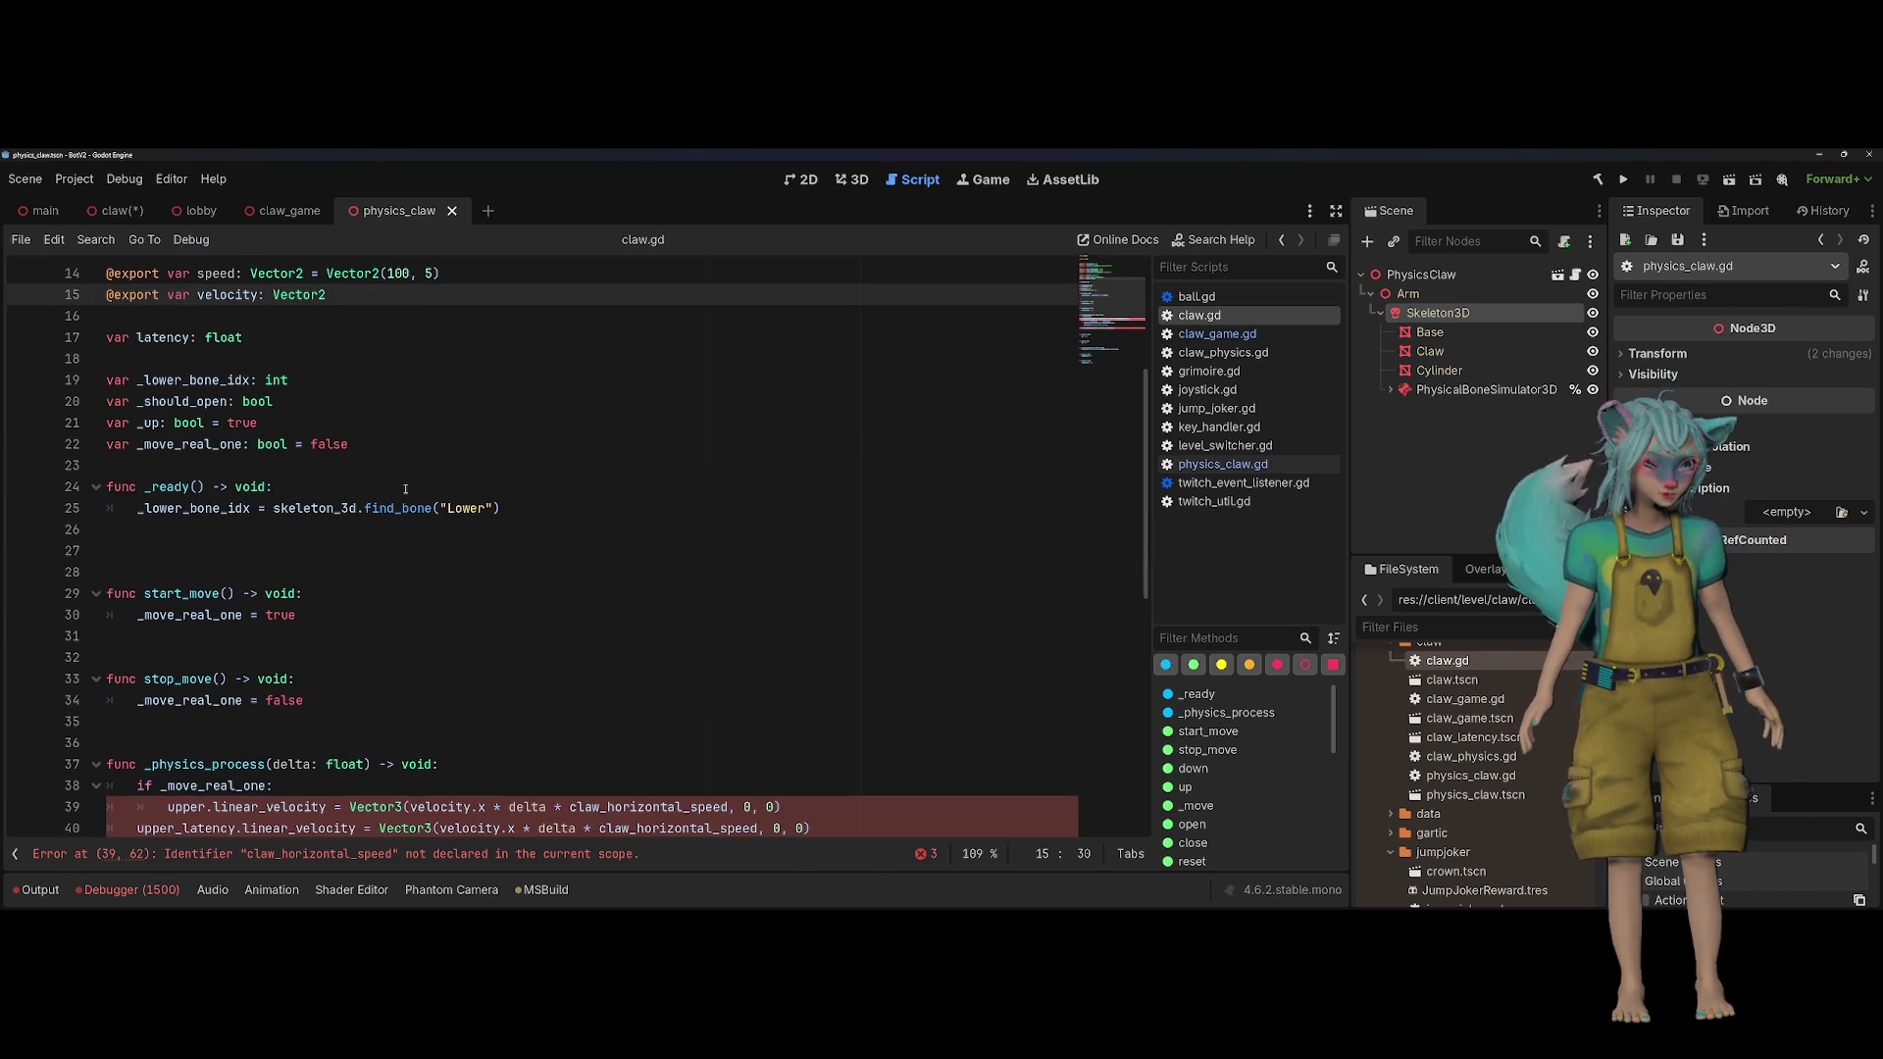
{"action": "scroll", "coordinate": [537, 452], "scroll_direction": "down", "scroll_amount": 1}
{"action": "left_click", "coordinate": [549, 446]}
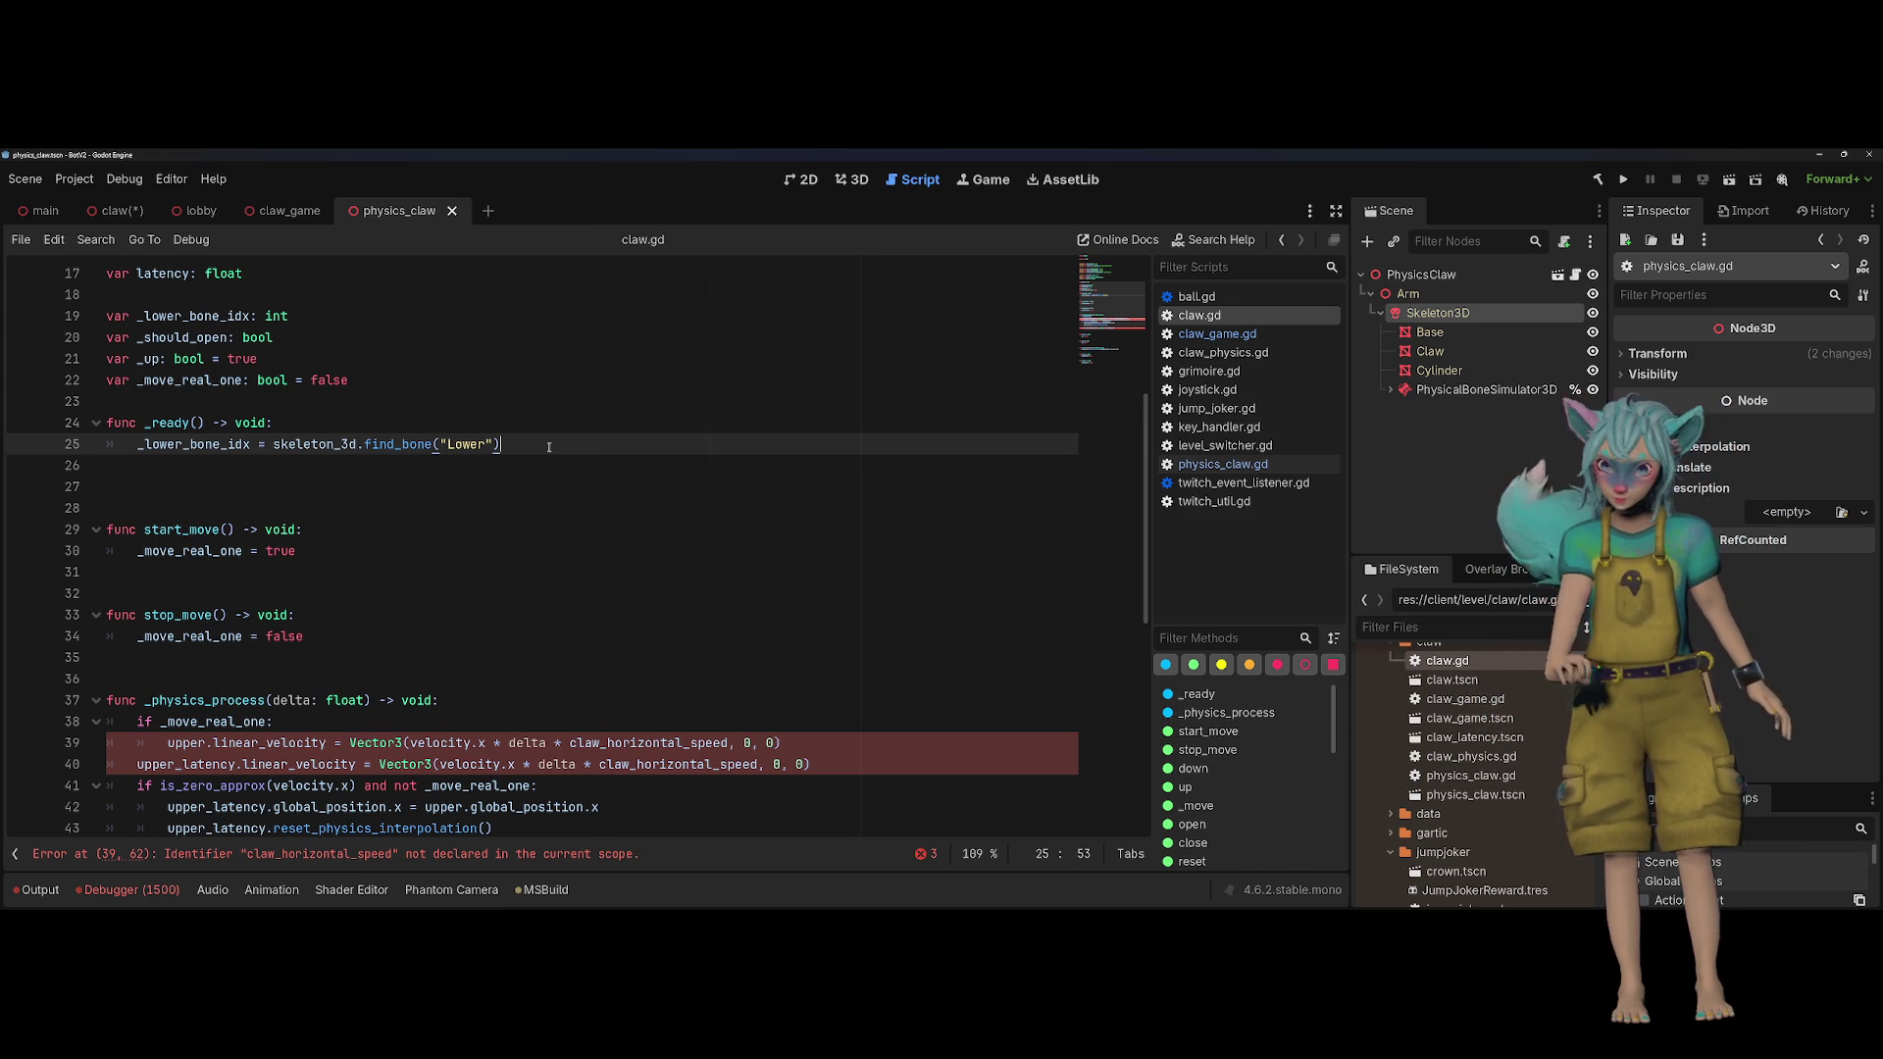
{"action": "key", "text": "Return"}
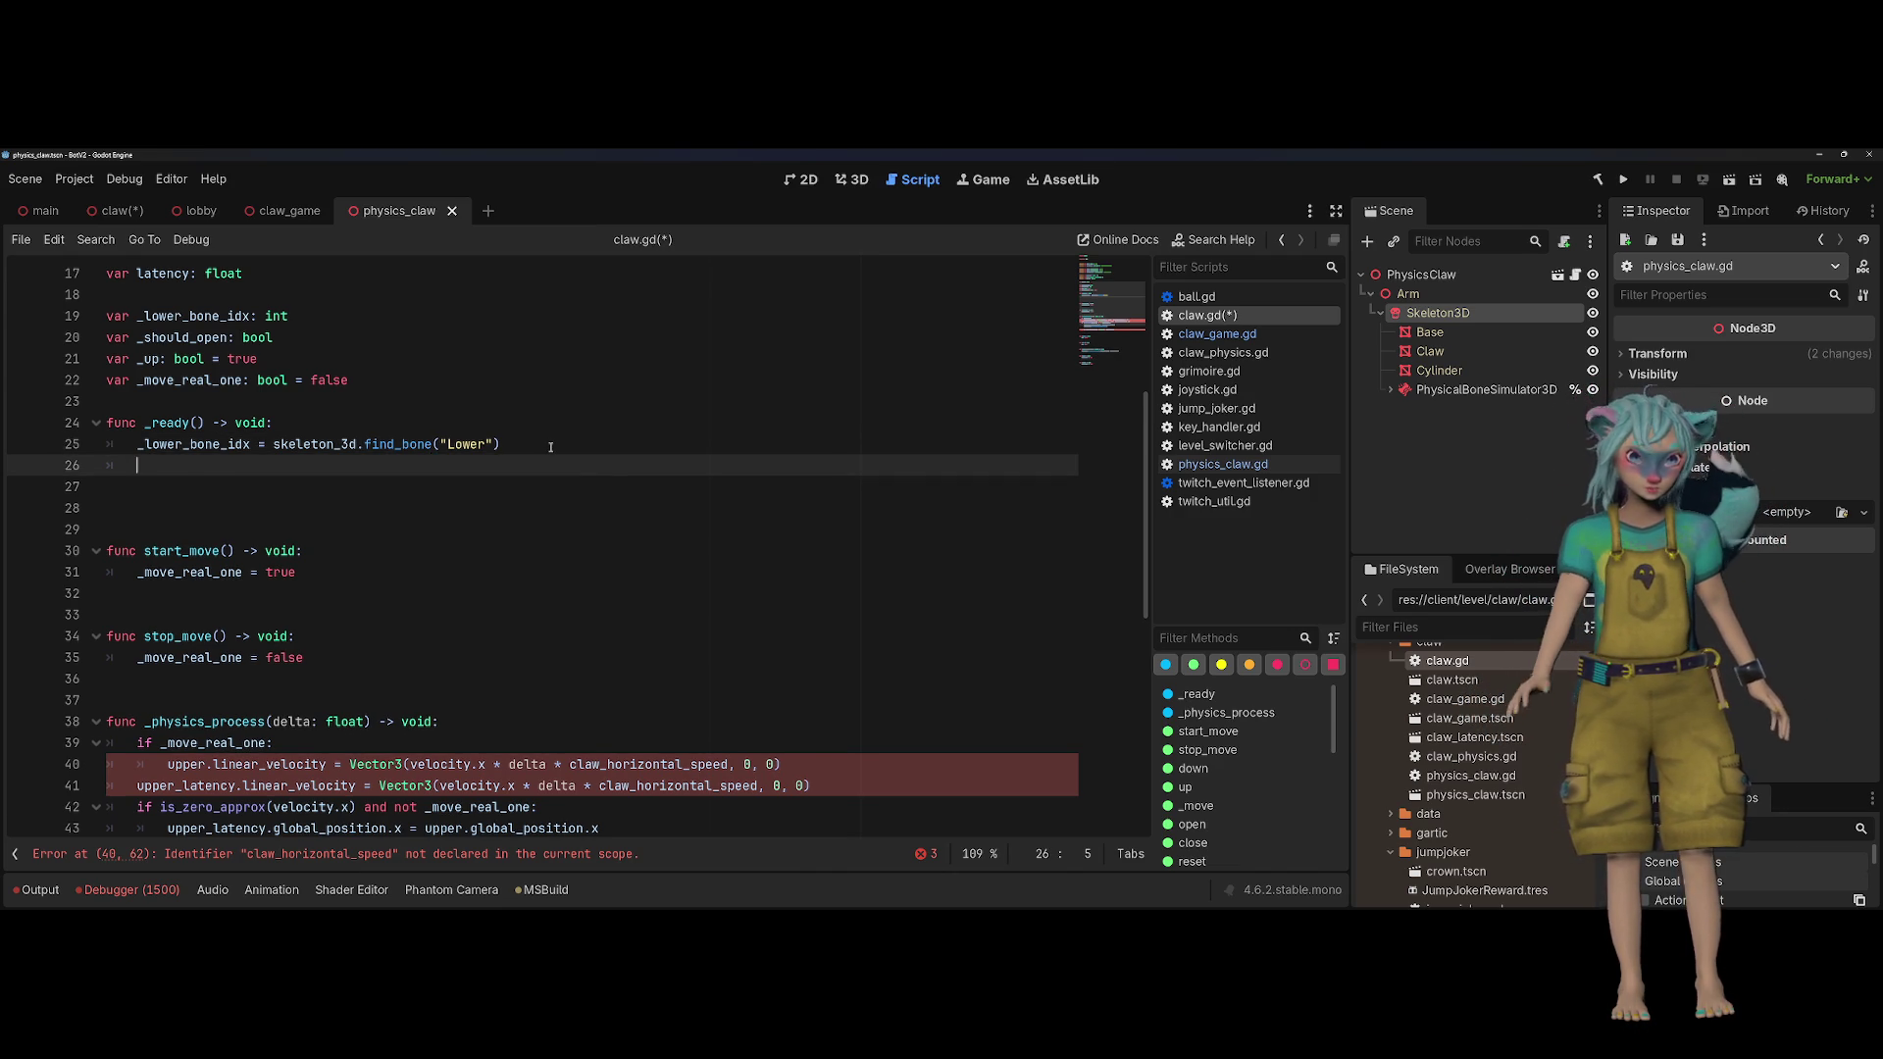
{"action": "scroll", "coordinate": [551, 448], "scroll_direction": "up", "scroll_amount": 5}
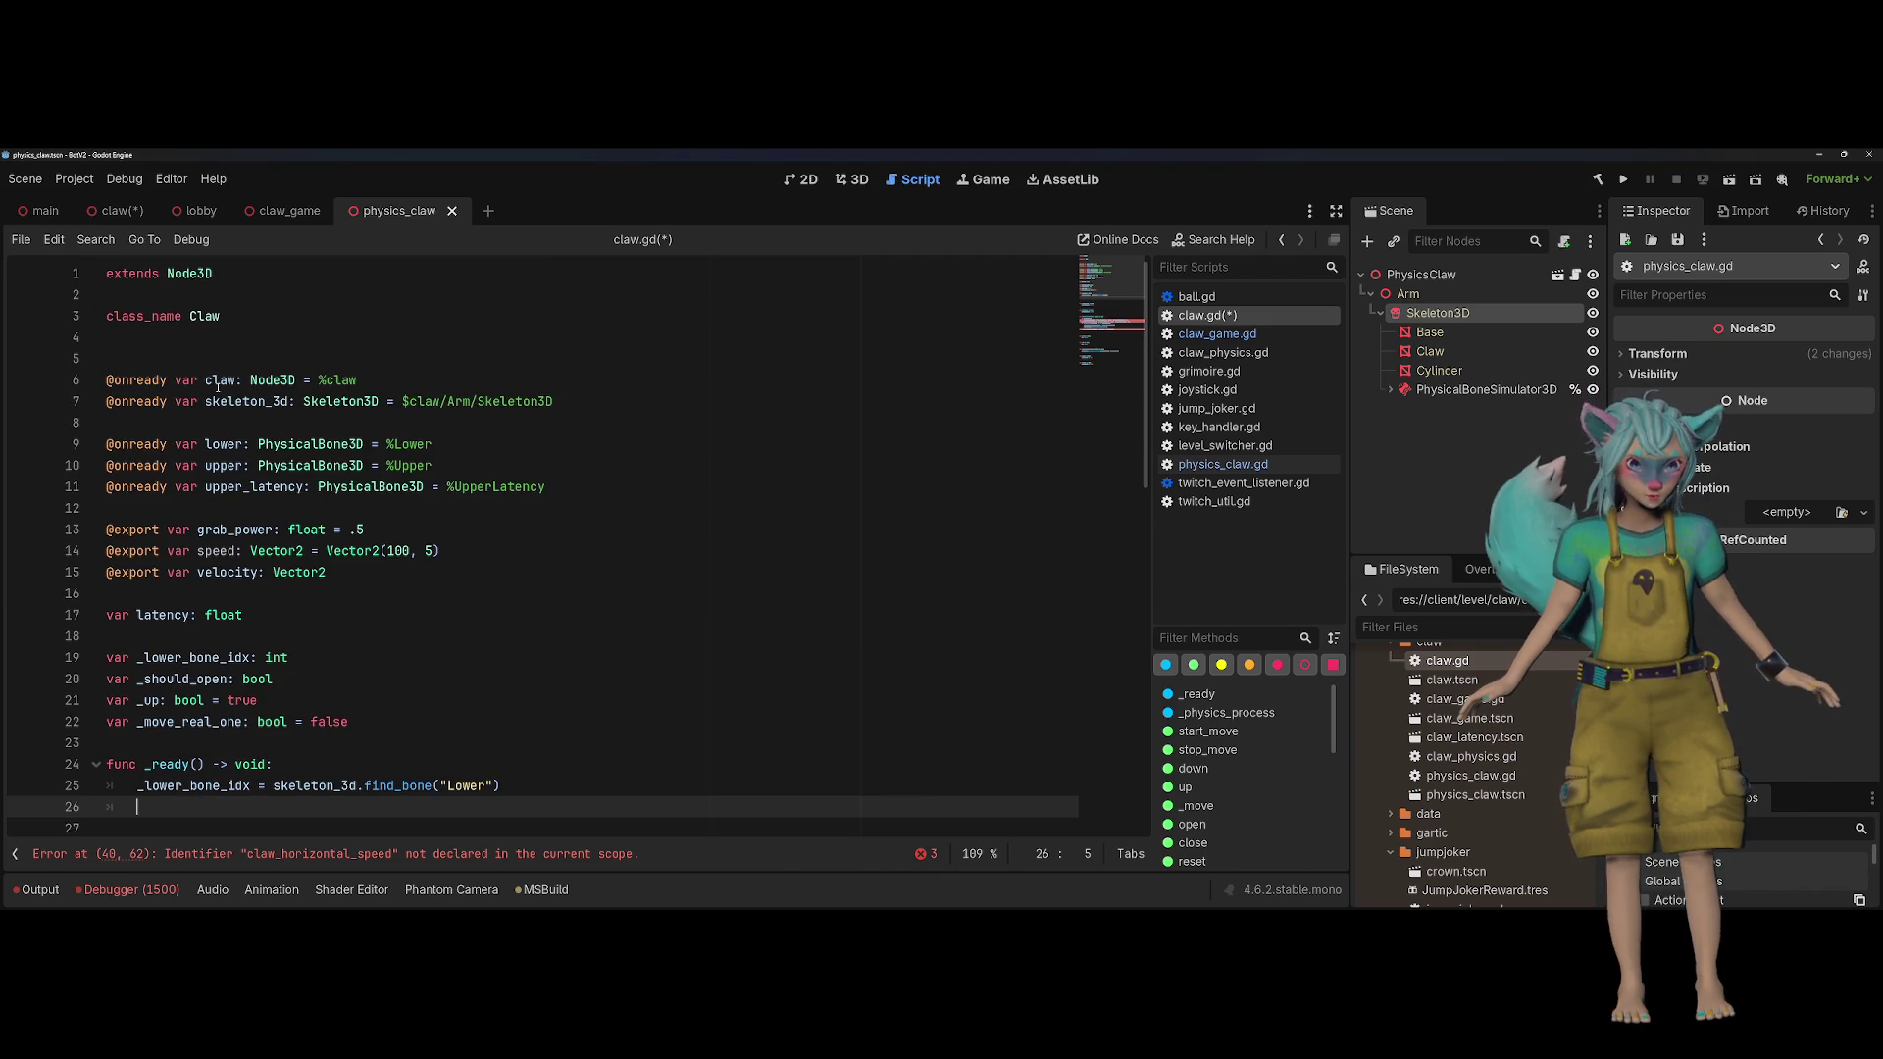
{"action": "left_click_drag", "start_coordinate": [389, 388], "coordinate": [315, 359]}
{"action": "key", "text": "Delete"}
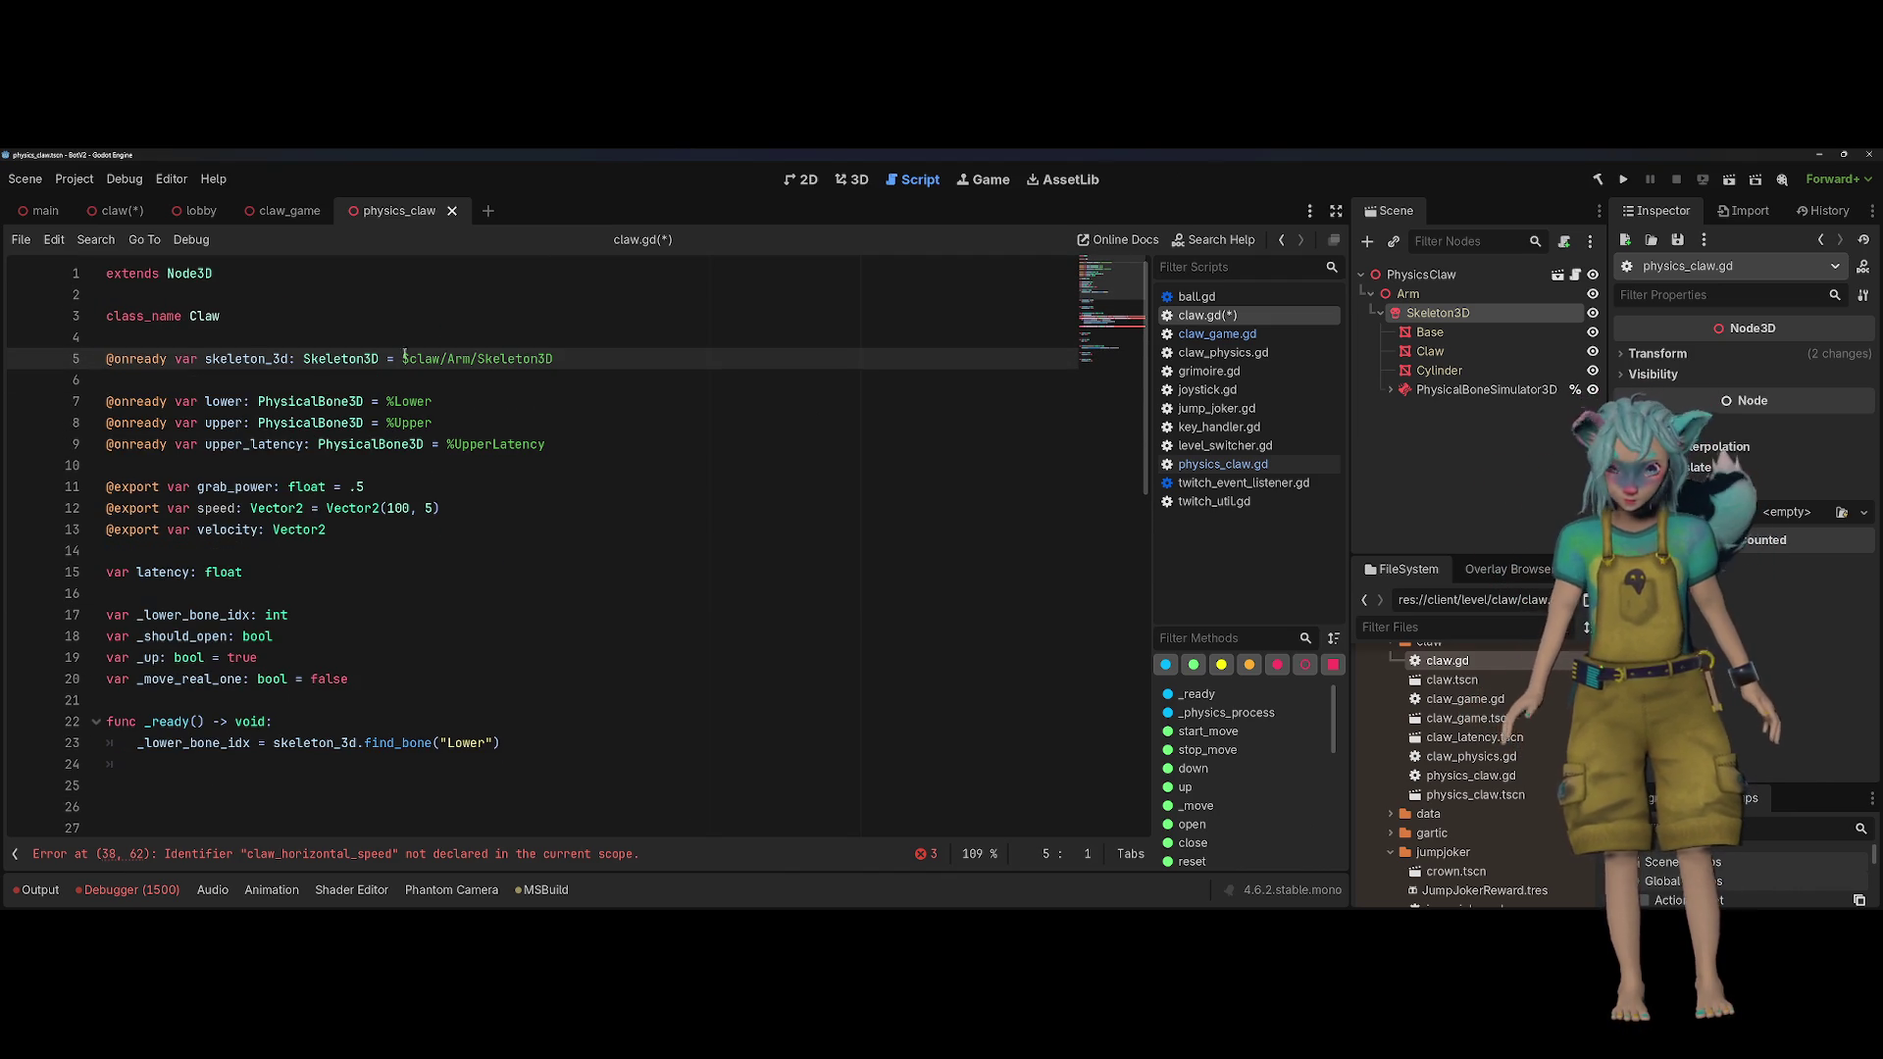
Step: Open physics_claw.gd from the claw scene and add 'class_name PhysicsClaw' below extends Node3D
{"action": "left_click", "coordinate": [114, 210]}
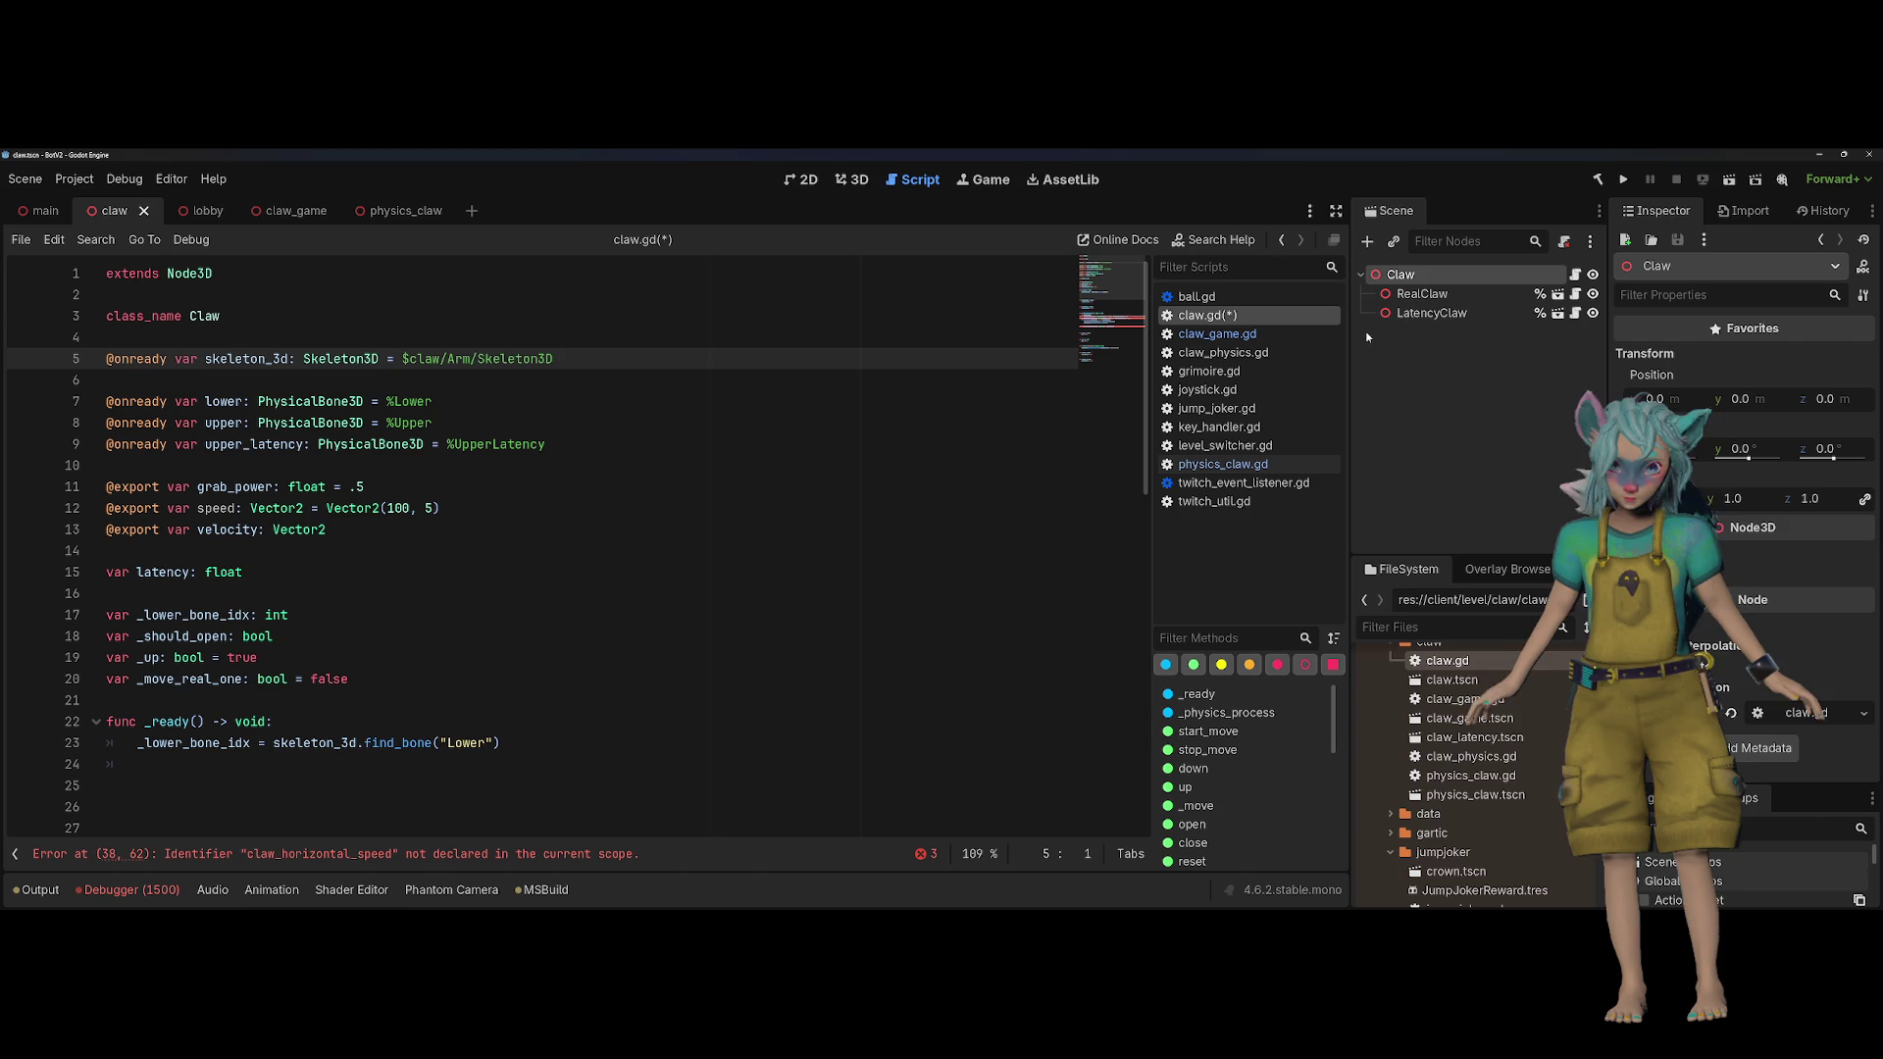
{"action": "left_click", "coordinate": [1429, 313], "text": "shift"}
{"action": "left_click", "coordinate": [642, 410]}
{"action": "key", "text": "ctrl+Home"}
{"action": "key", "text": "End"}
{"action": "key", "text": "Return"}
{"action": "key", "text": "Return"}
{"action": "type", "text": "class_name Ph"}
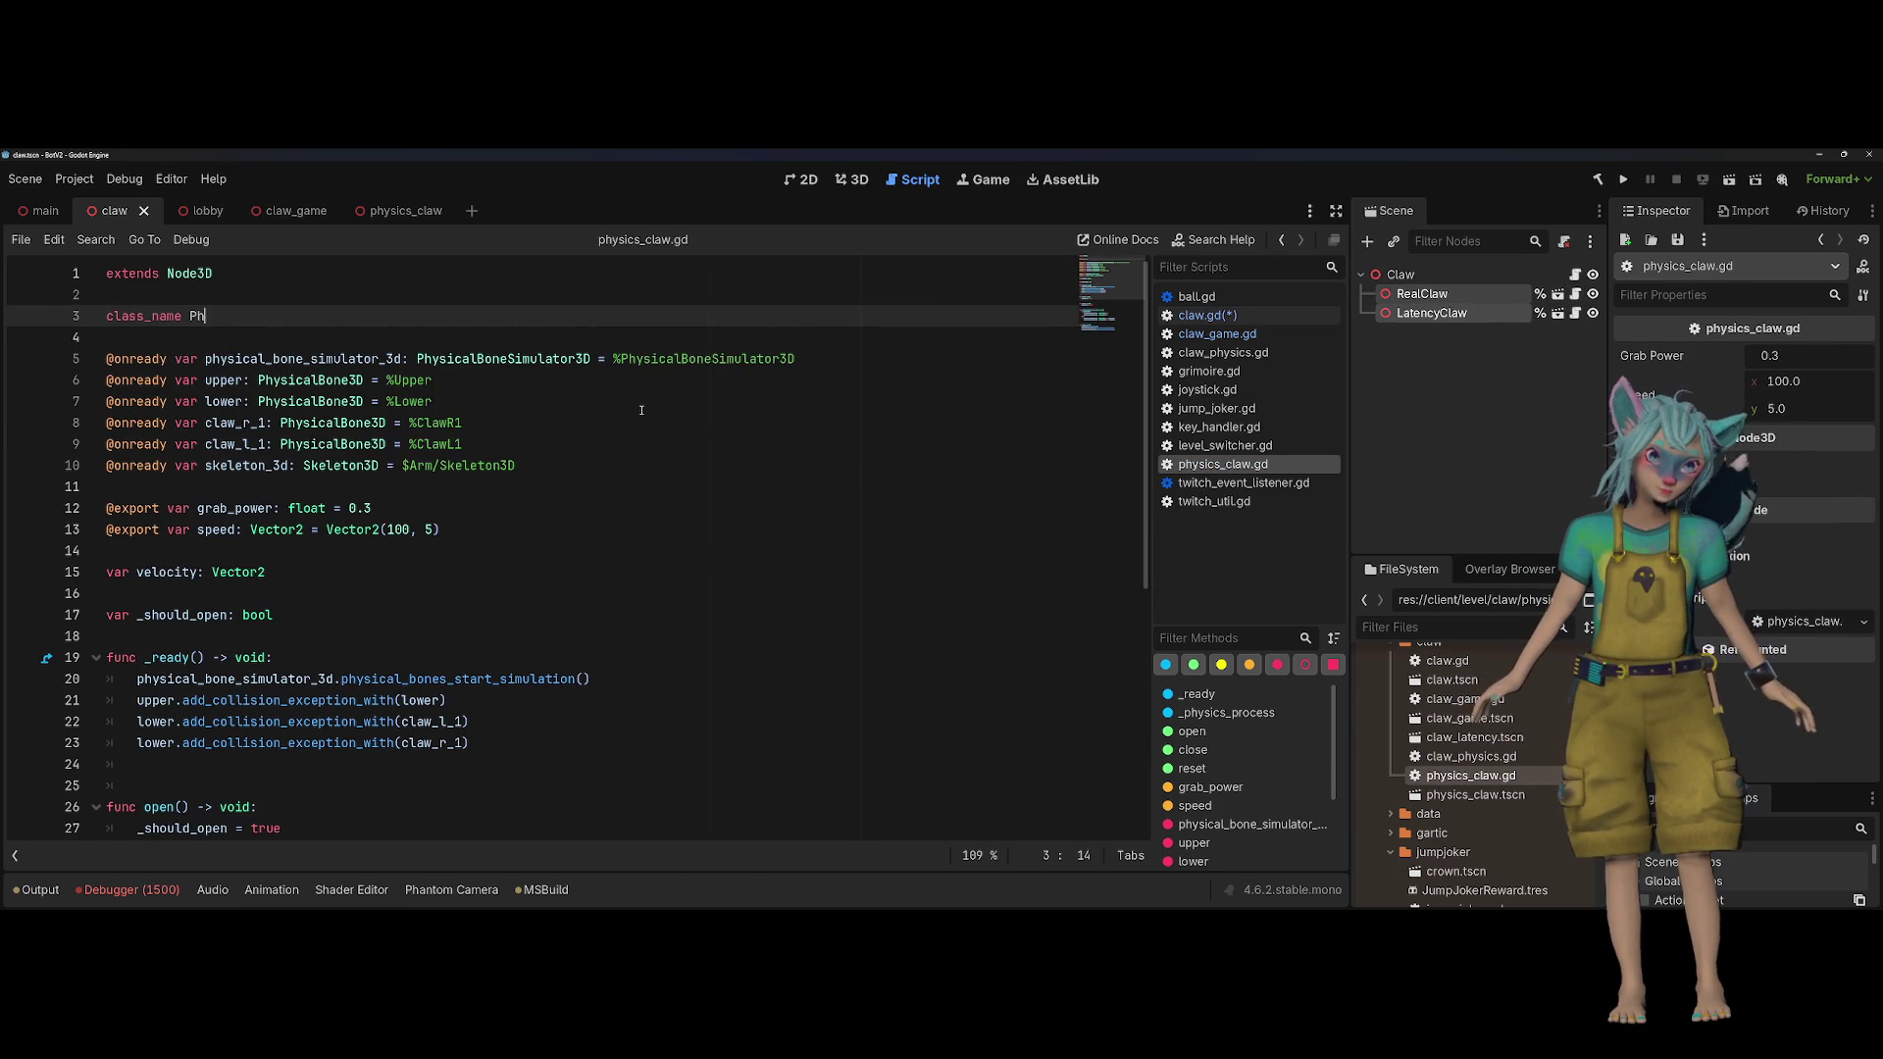
{"action": "type", "text": "ysicsClaw"}
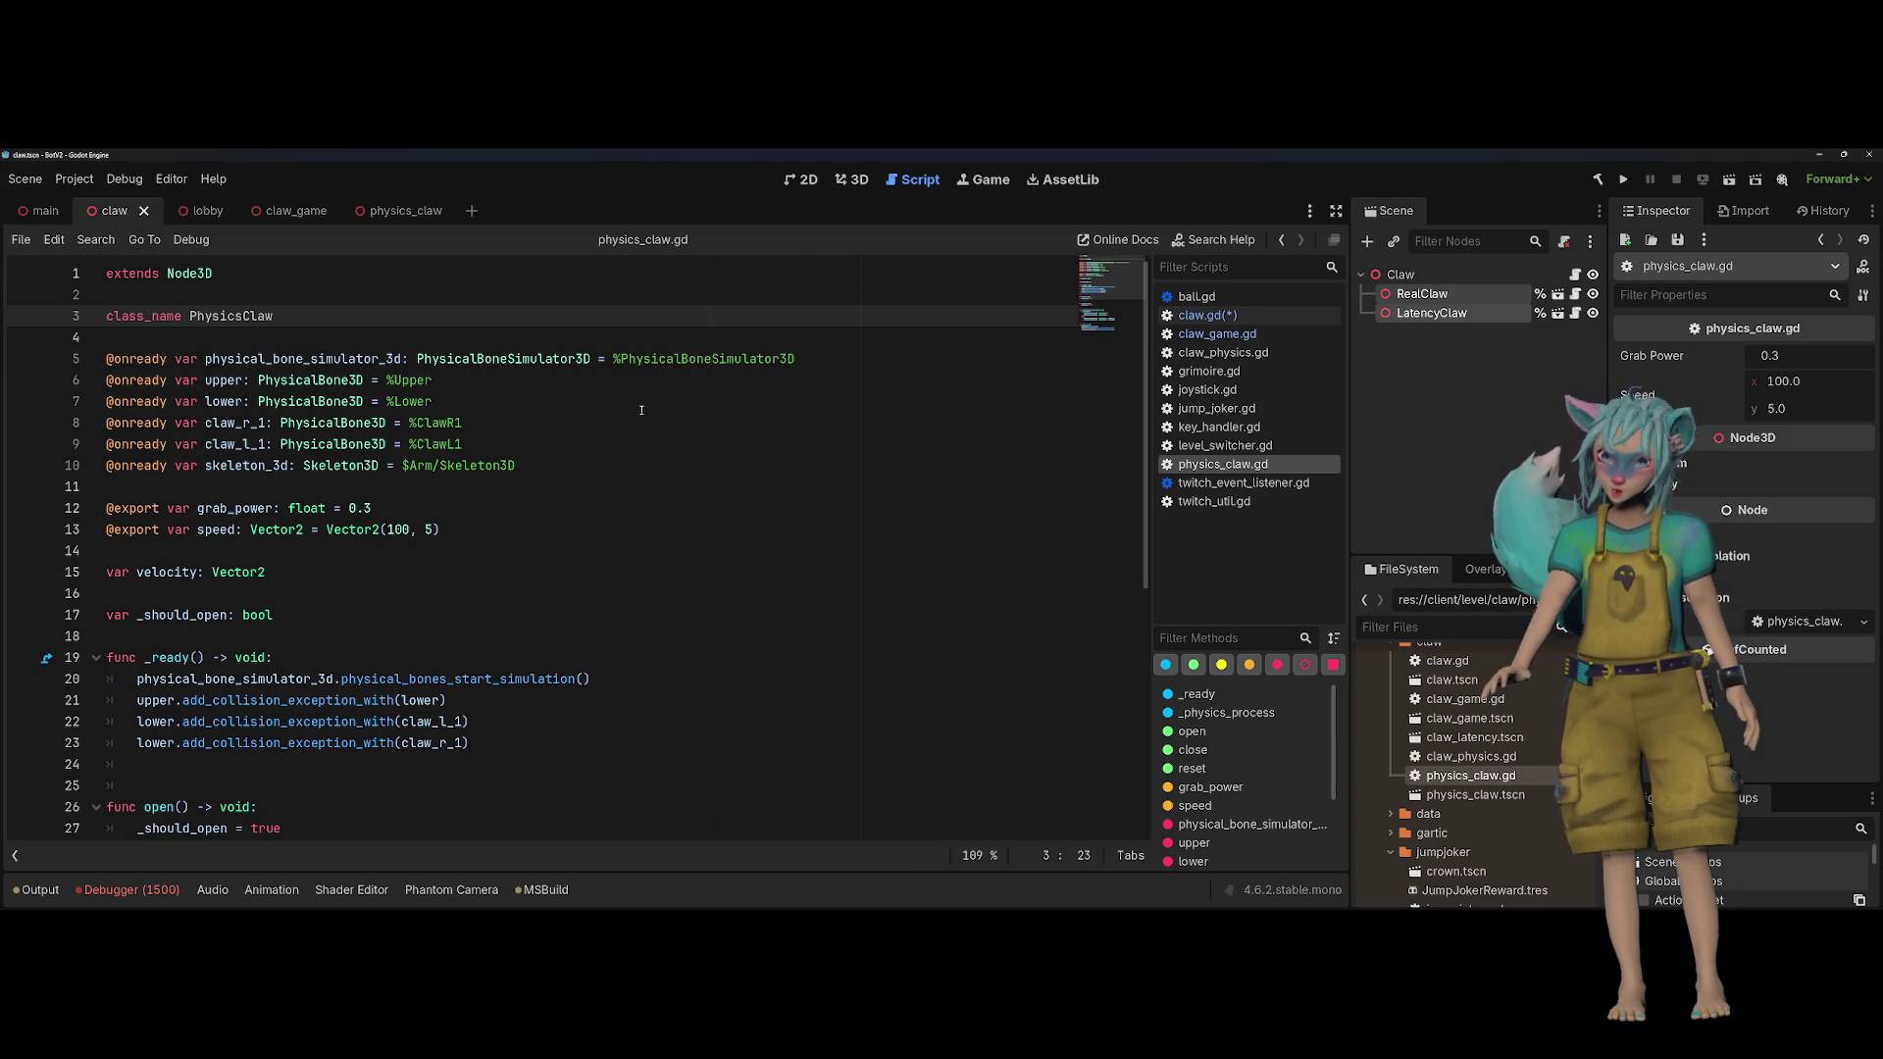
Step: Save, then drag RealClaw and LatencyClaw into claw.gd to create real_claw and latency_claw references
{"action": "key", "text": "ctrl+s"}
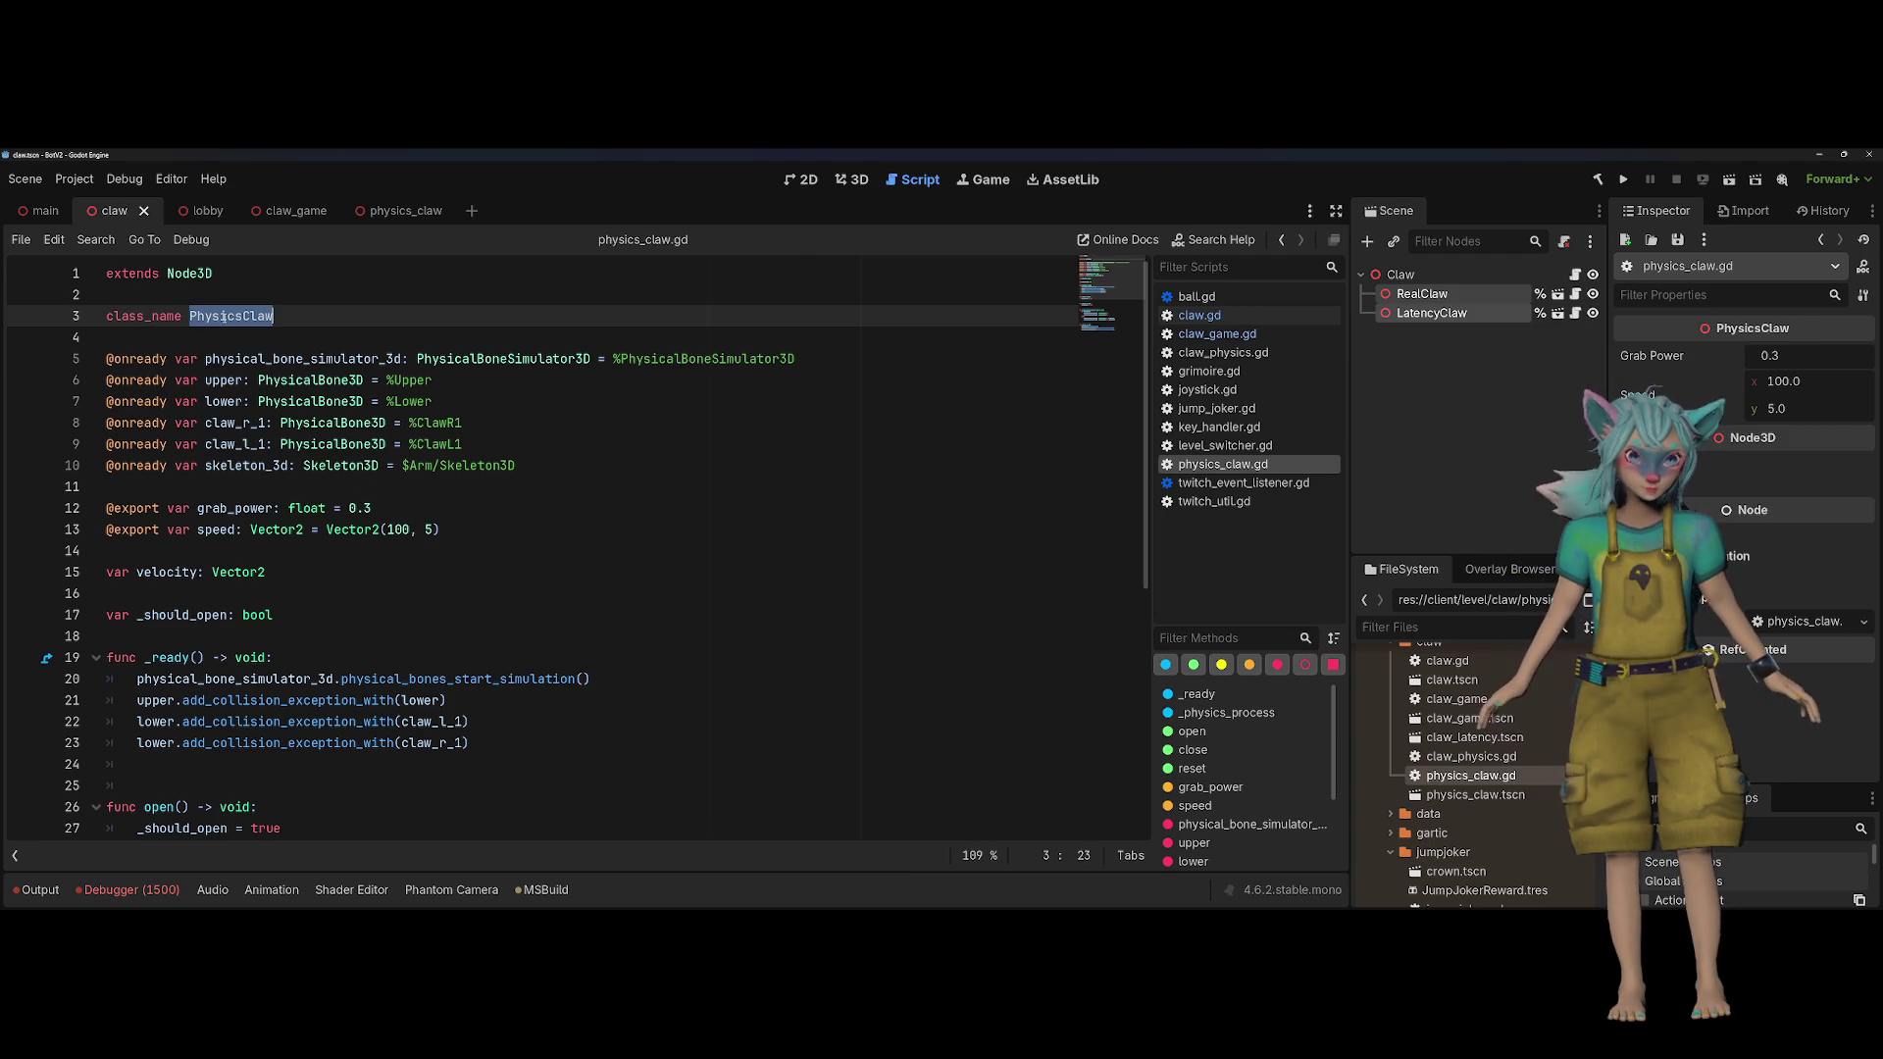
{"action": "key", "text": "alt+Left"}
{"action": "left_click", "coordinate": [1422, 294]}
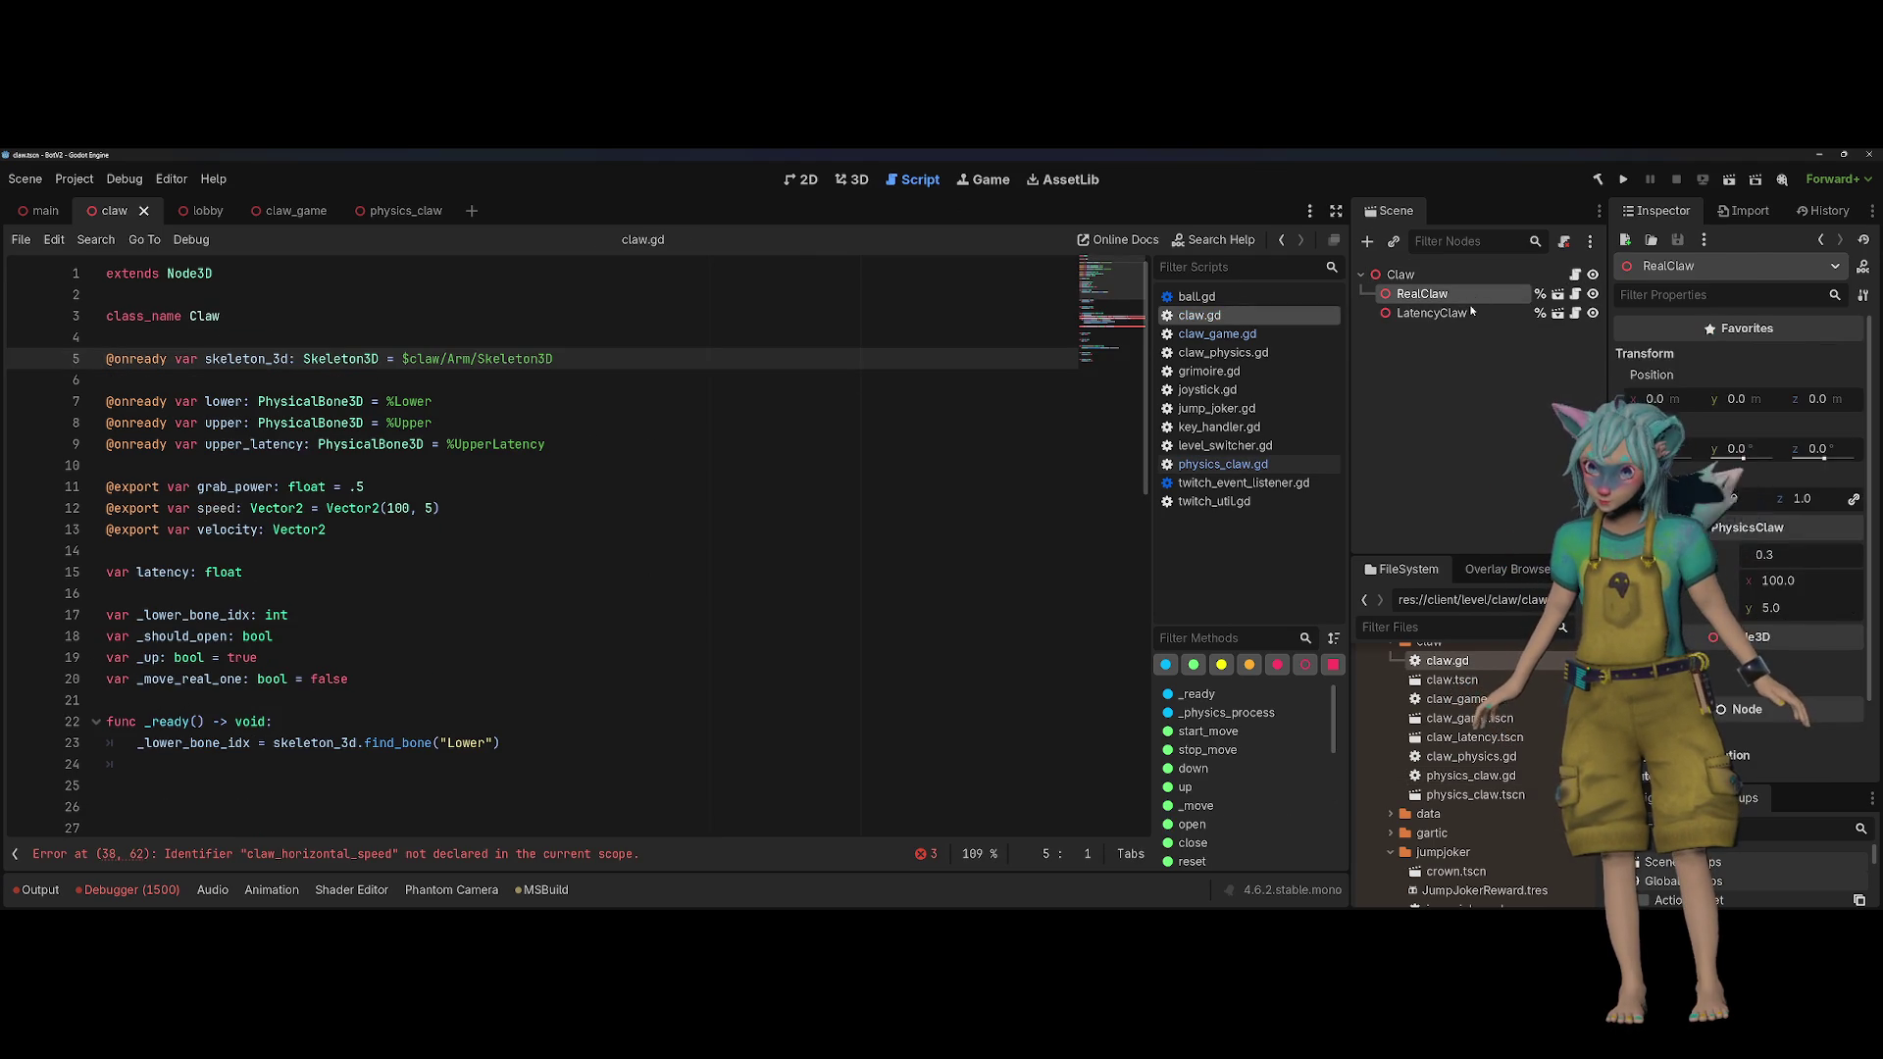
{"action": "left_click", "coordinate": [1432, 312], "text": "shift"}
{"action": "mouse_move", "coordinate": [1432, 313]}
{"action": "left_mouse_down"}
{"action": "mouse_move", "coordinate": [451, 353]}
{"action": "mouse_move", "coordinate": [424, 339]}
{"action": "left_mouse_up"}
{"action": "left_click", "coordinate": [425, 316]}
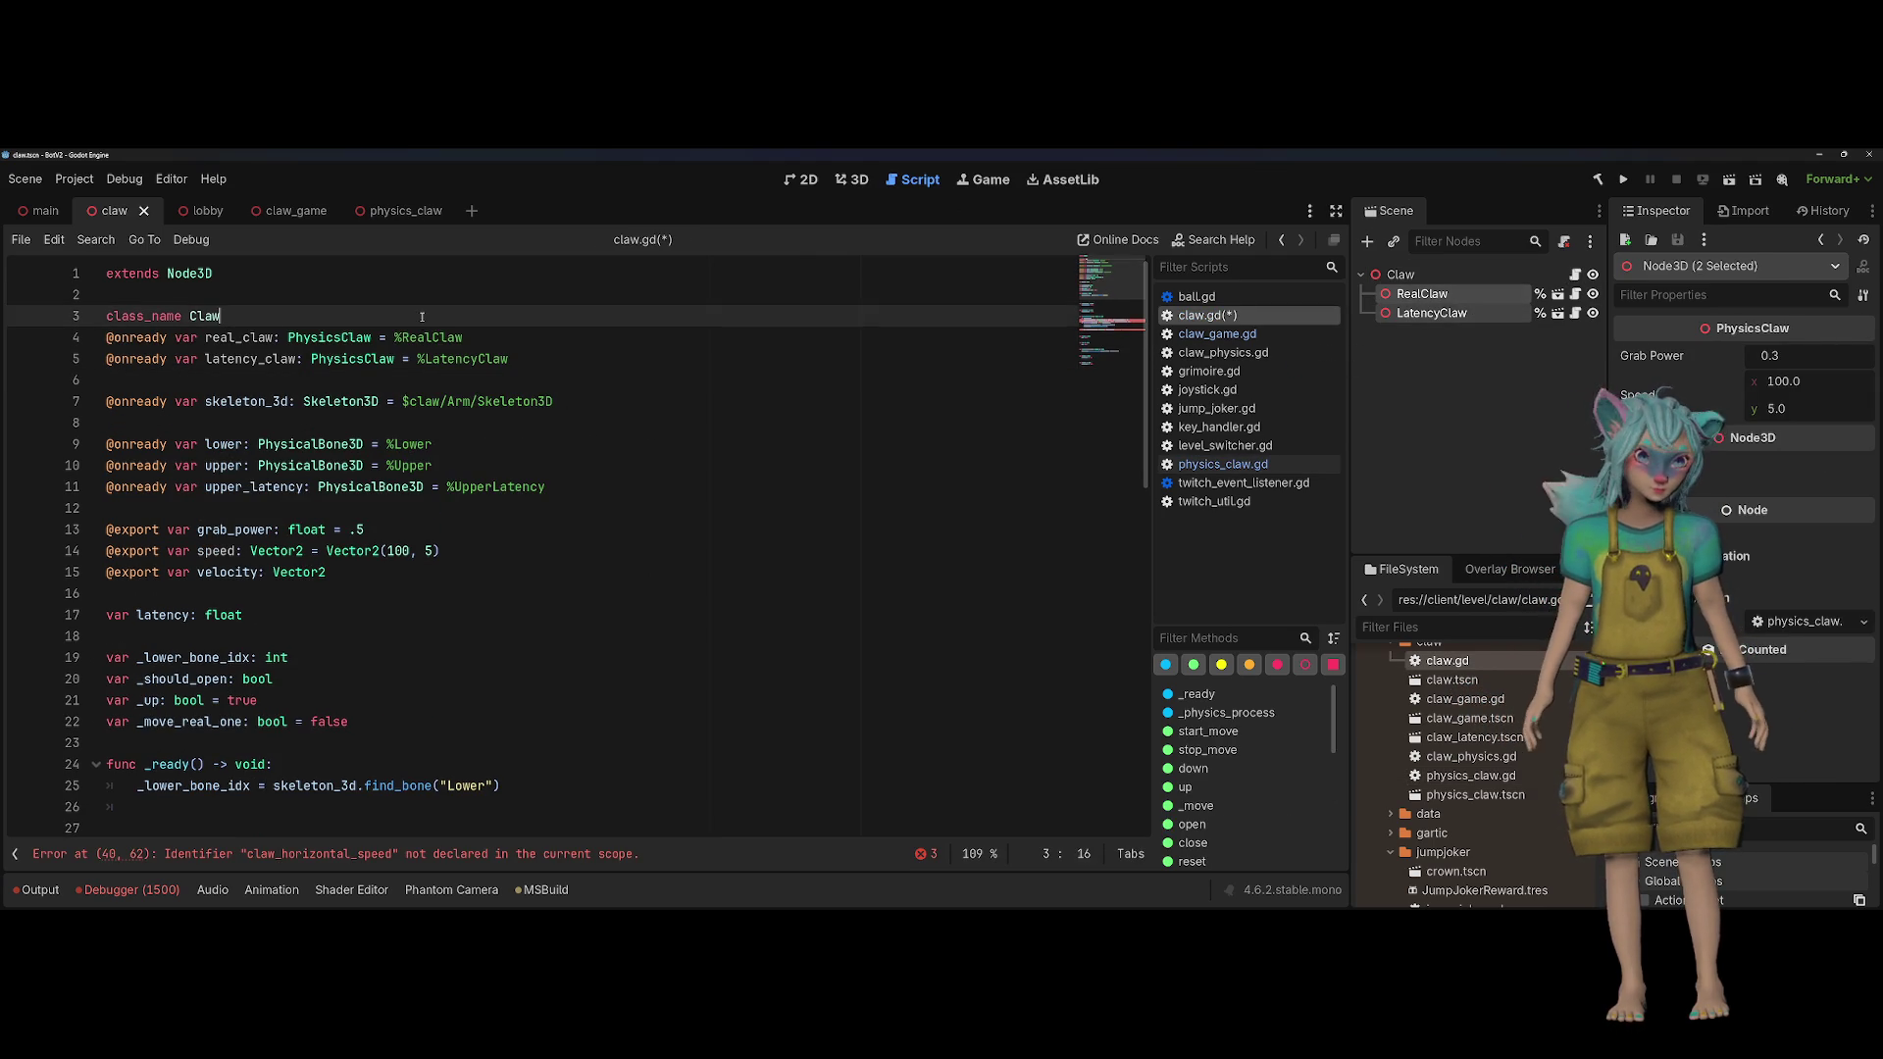
{"action": "key", "text": "Return"}
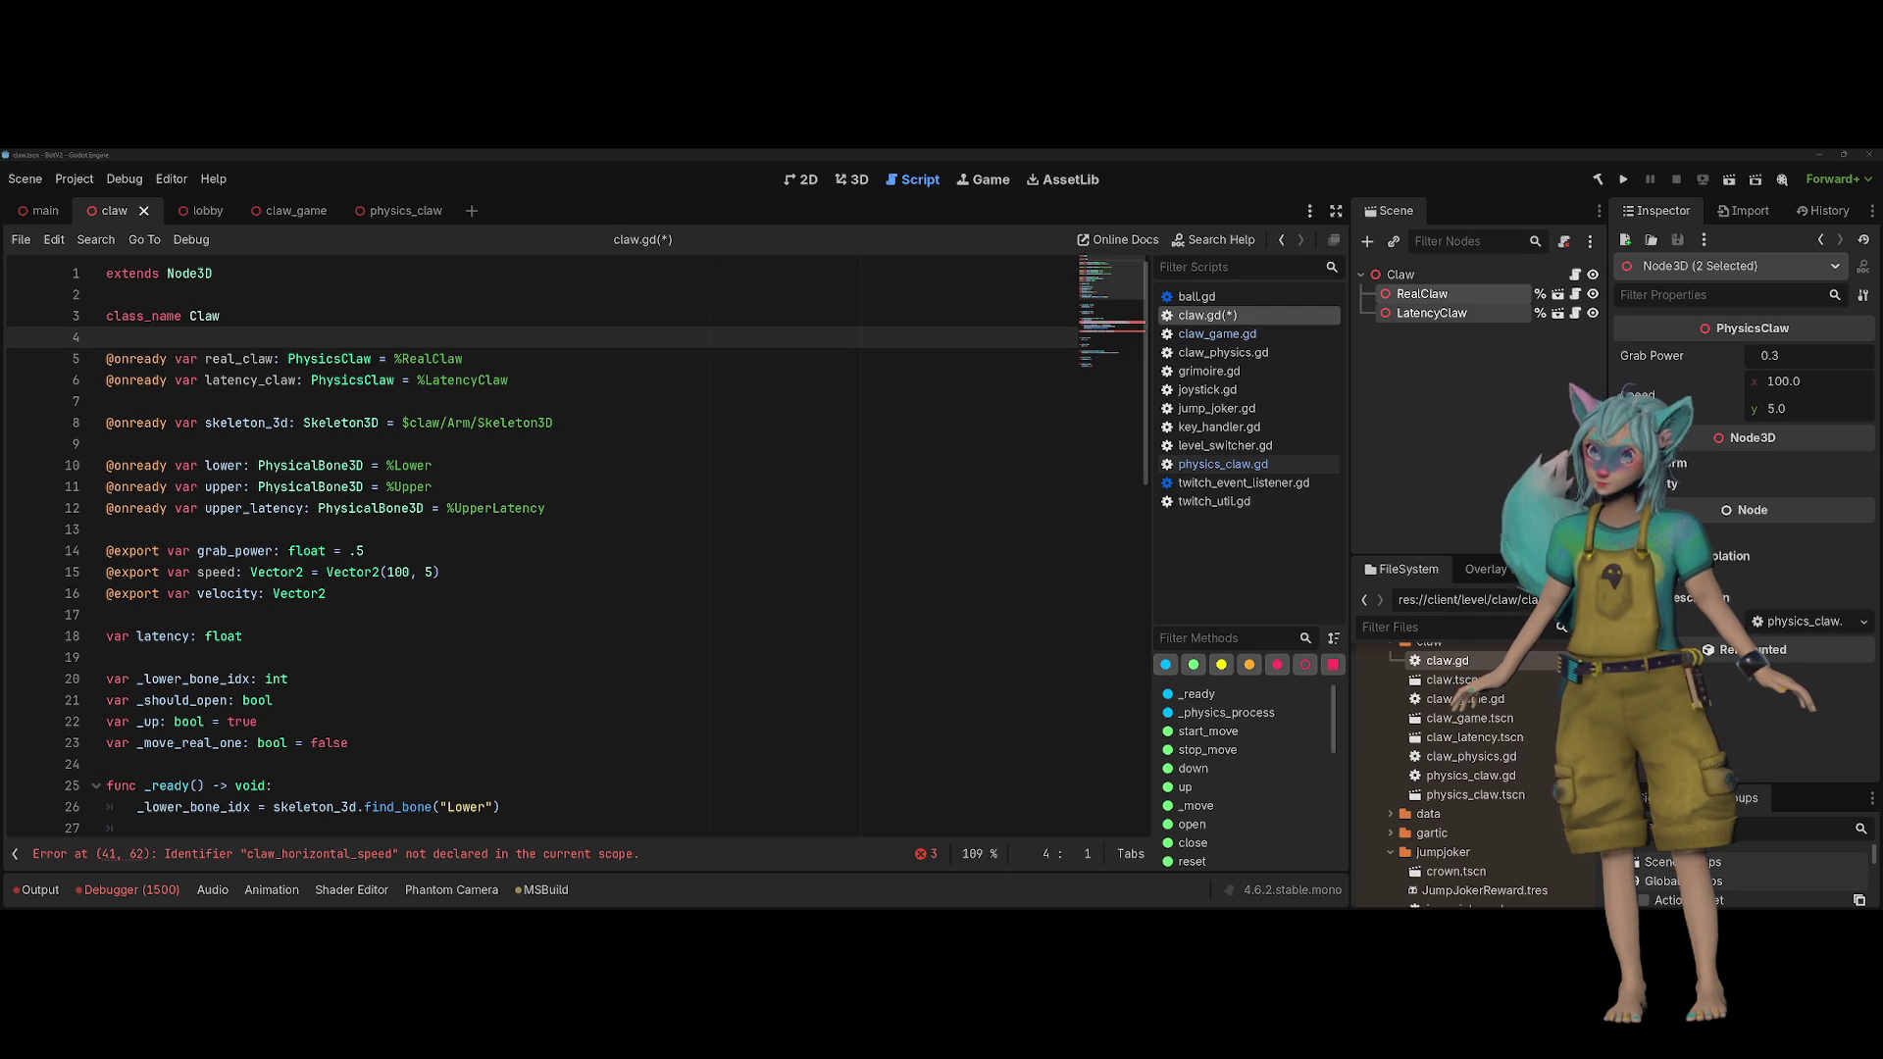
{"action": "key", "text": "Down"}
{"action": "key", "text": "Down"}
{"action": "key", "text": "Down"}
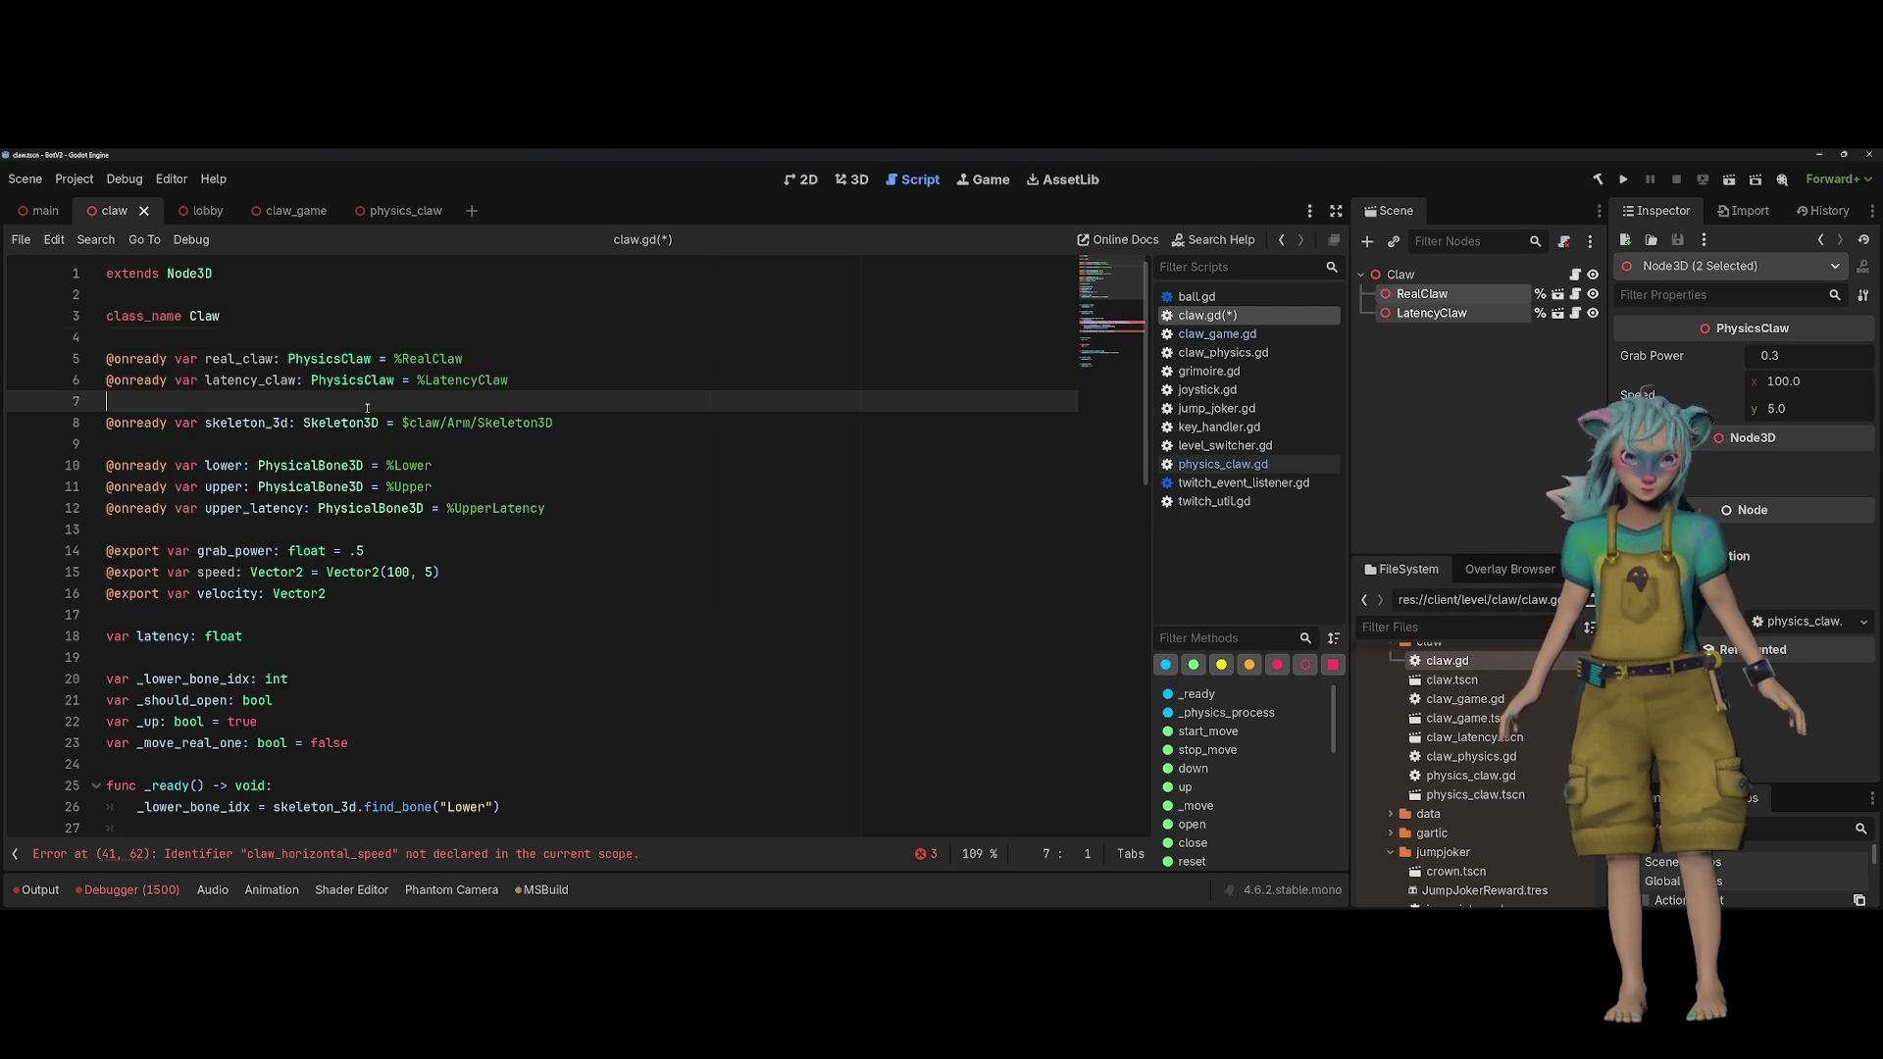
Step: Select only the RealClaw node and open its attached script
{"action": "scroll", "coordinate": [501, 792], "scroll_direction": "down", "scroll_amount": 2}
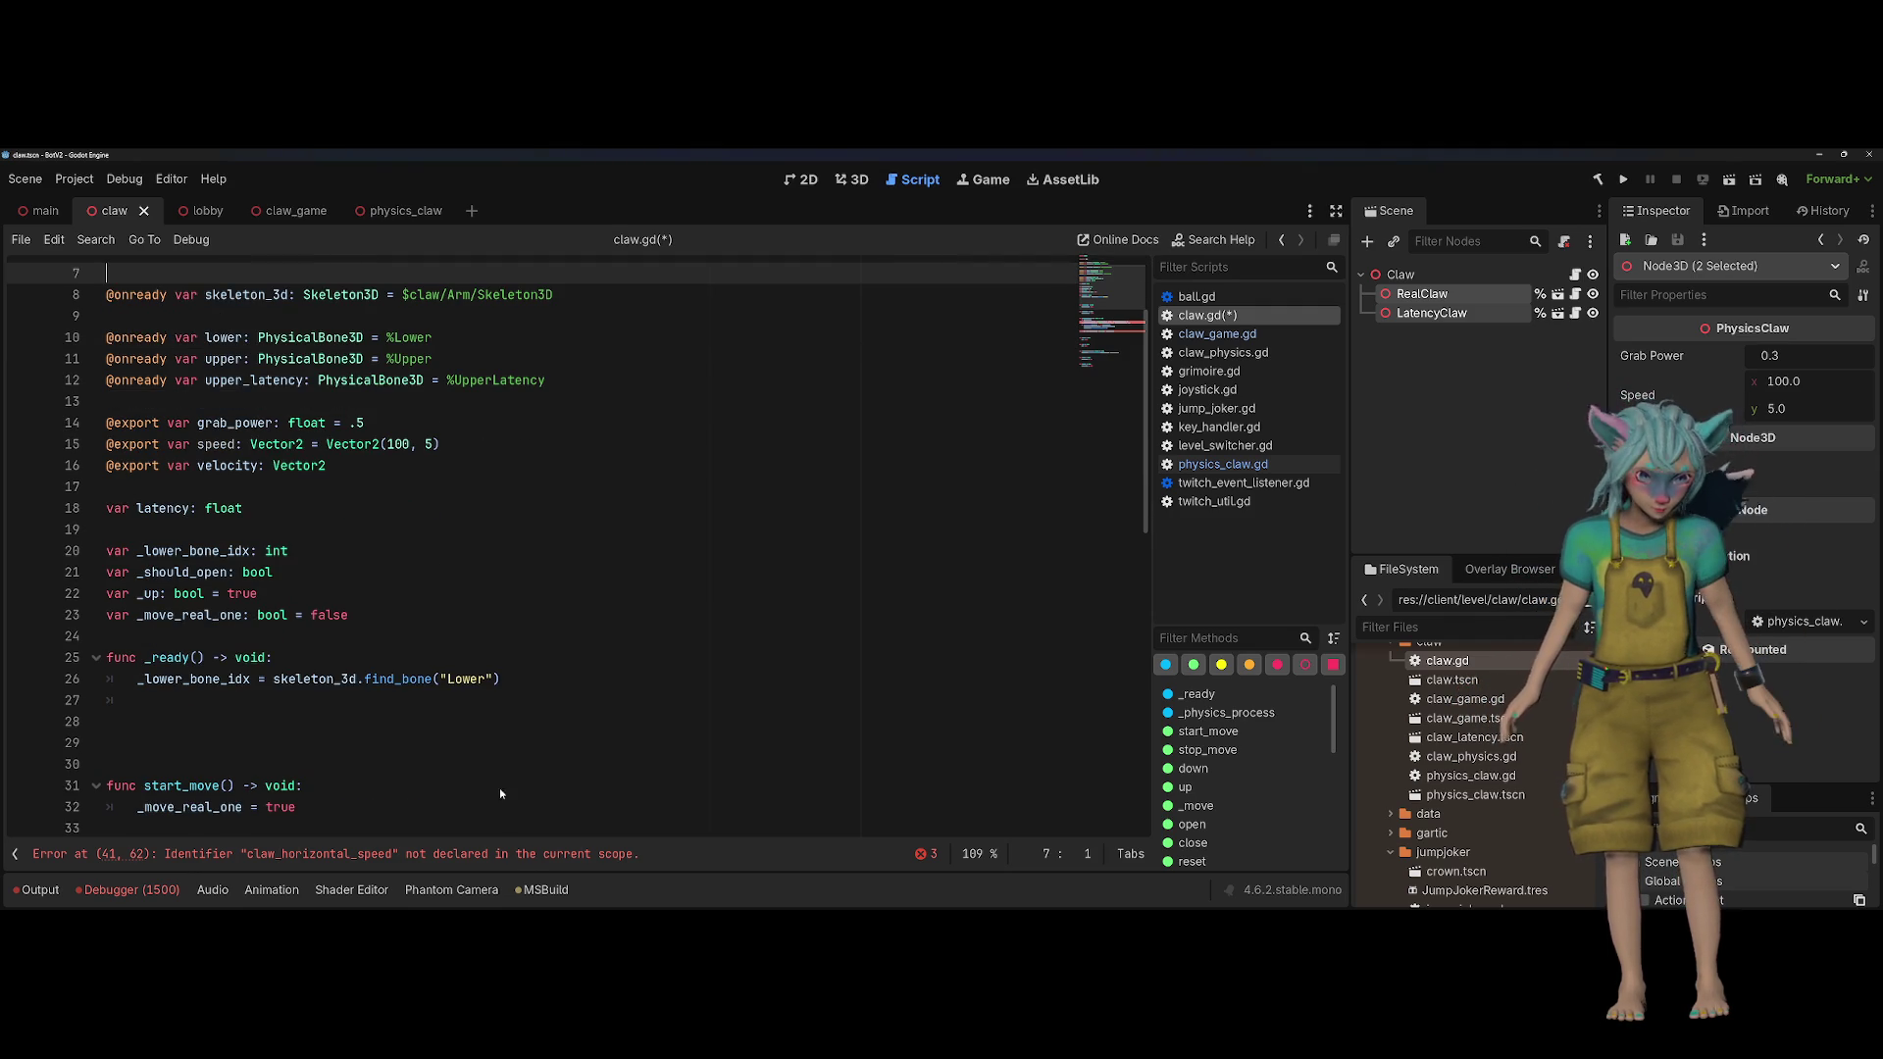
{"action": "scroll", "coordinate": [496, 679], "scroll_direction": "down", "scroll_amount": 6}
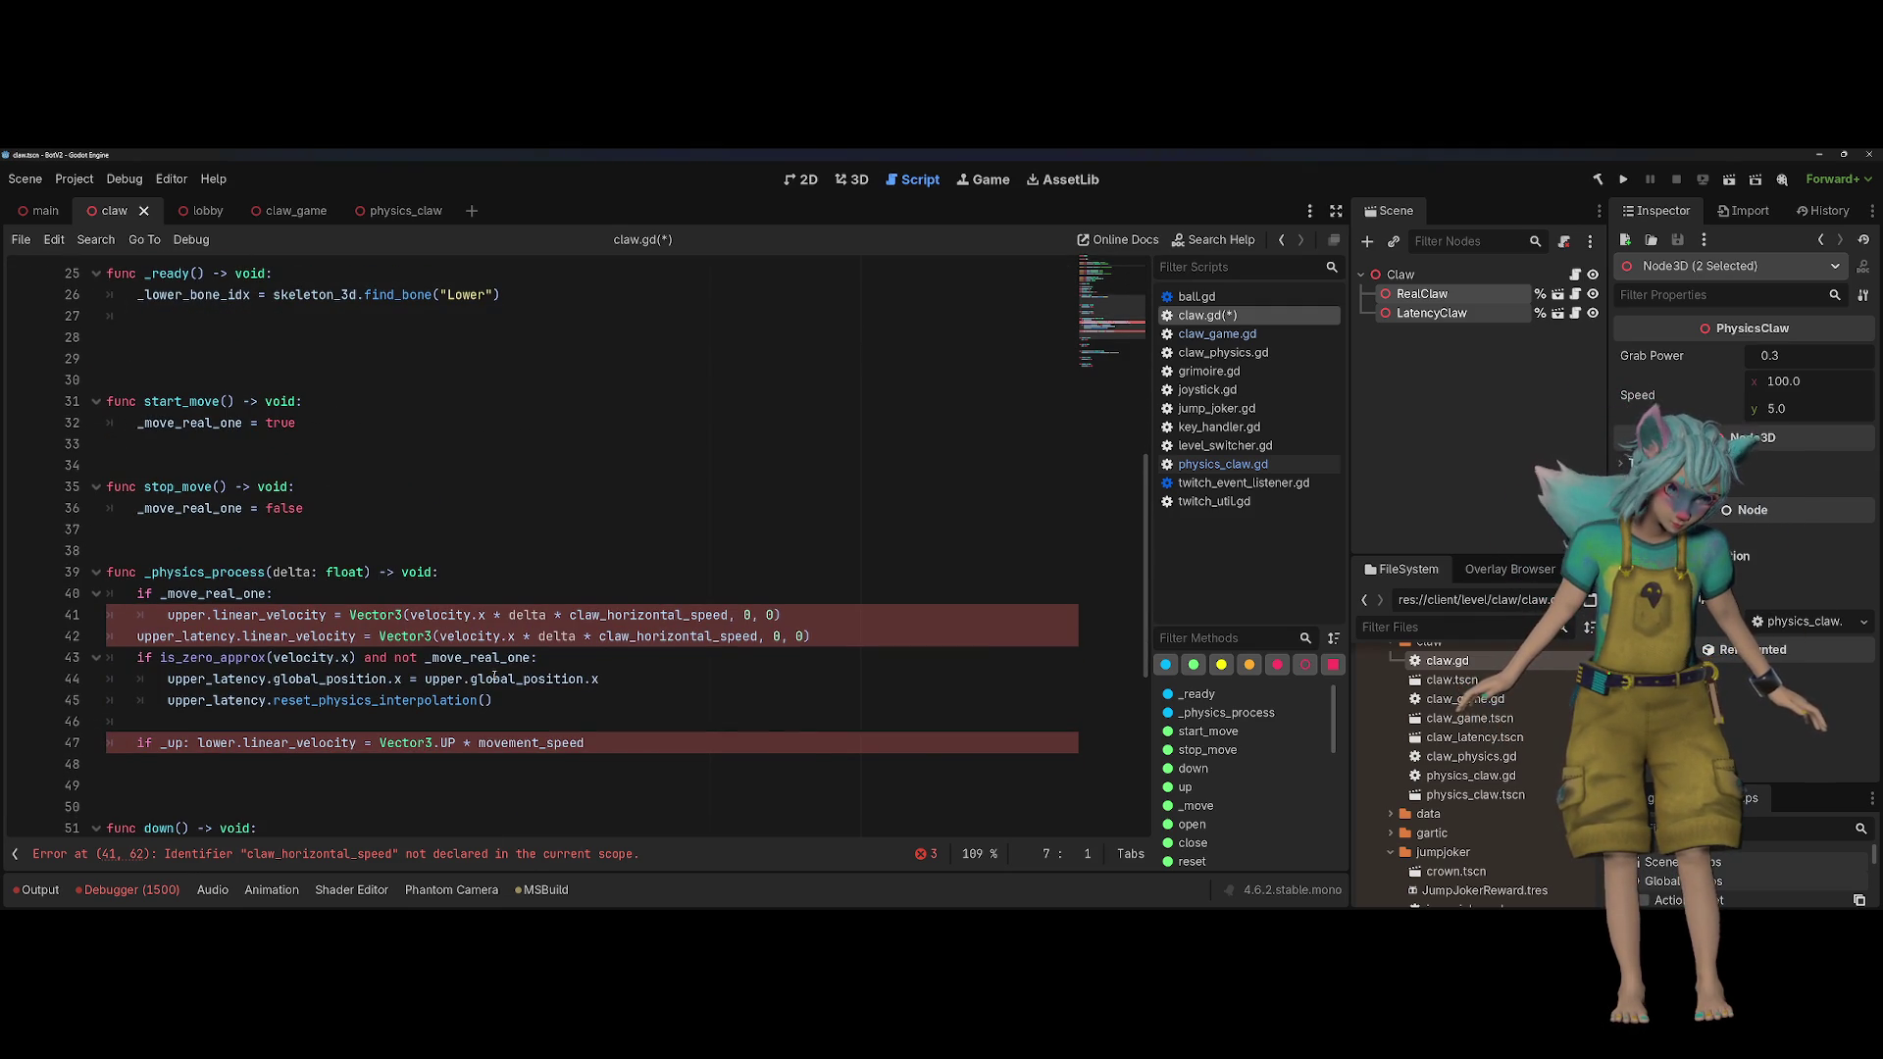
{"action": "scroll", "coordinate": [600, 556], "scroll_direction": "up", "scroll_amount": 5}
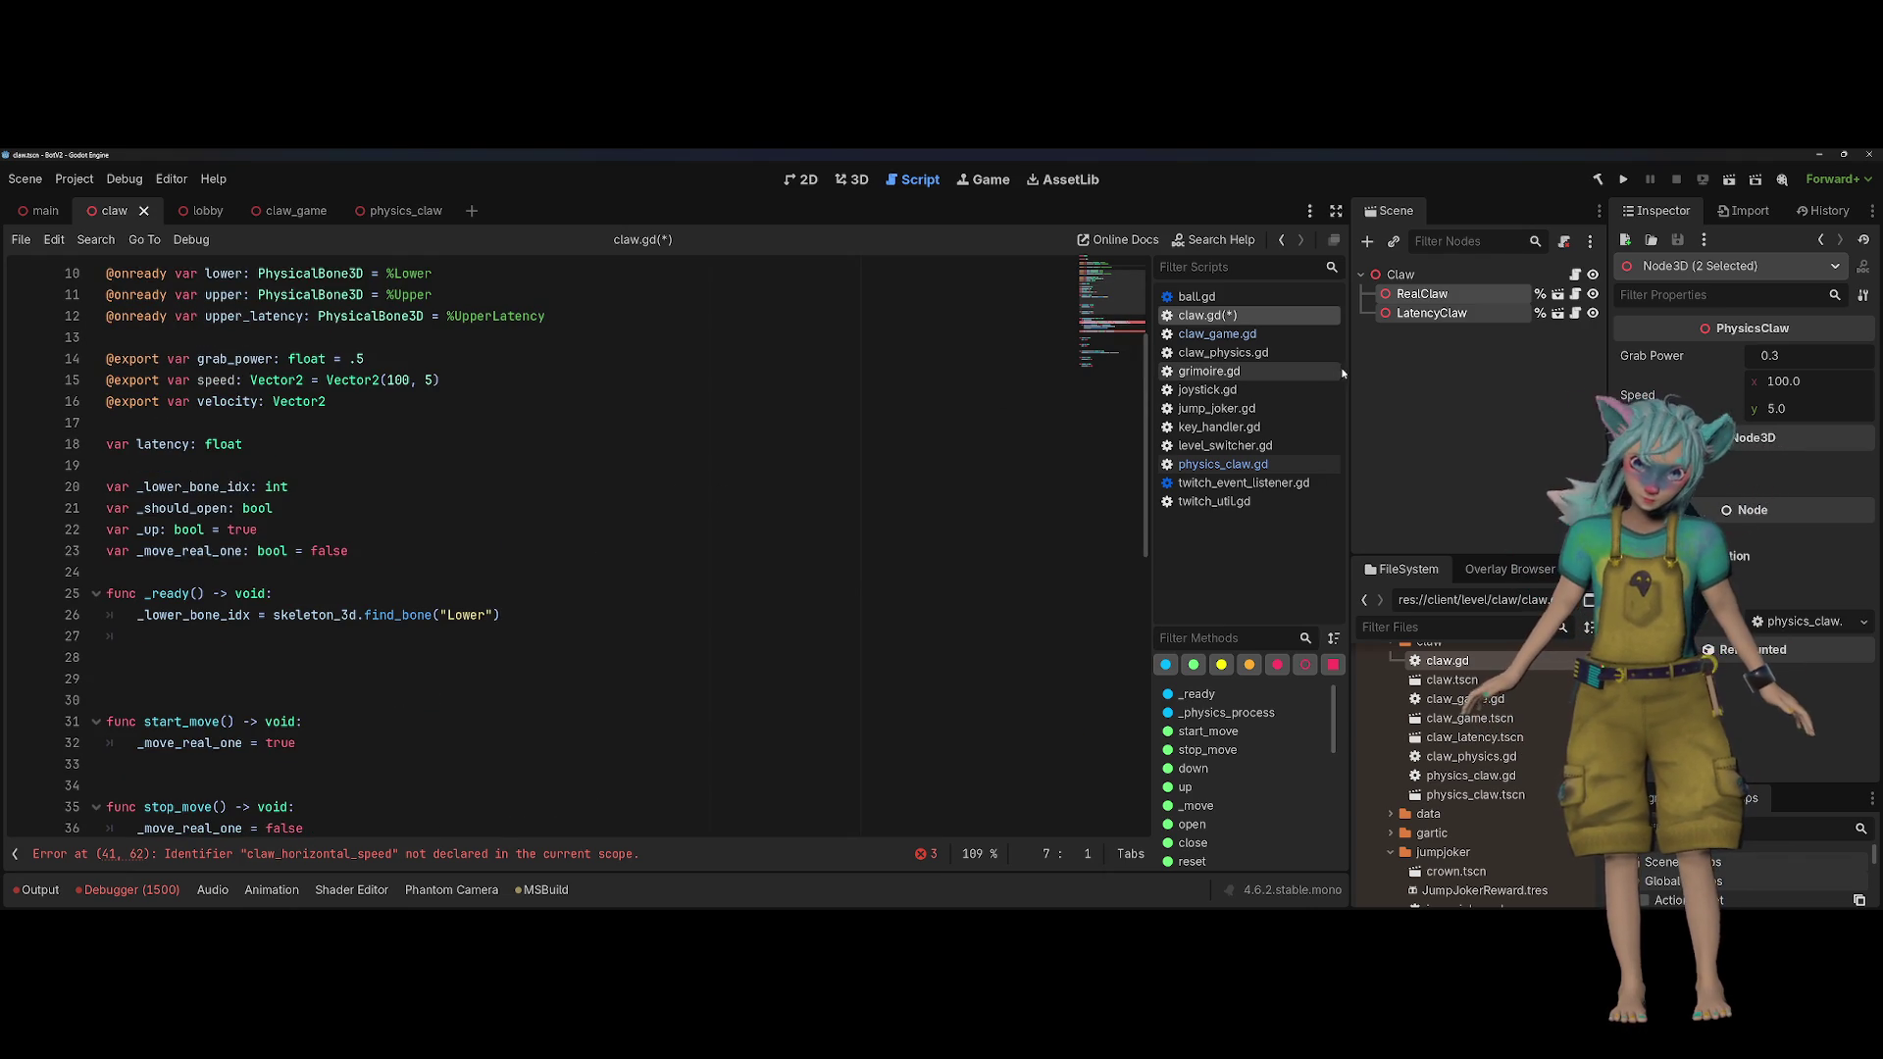
{"action": "left_click", "coordinate": [1463, 357]}
{"action": "left_click", "coordinate": [1462, 294]}
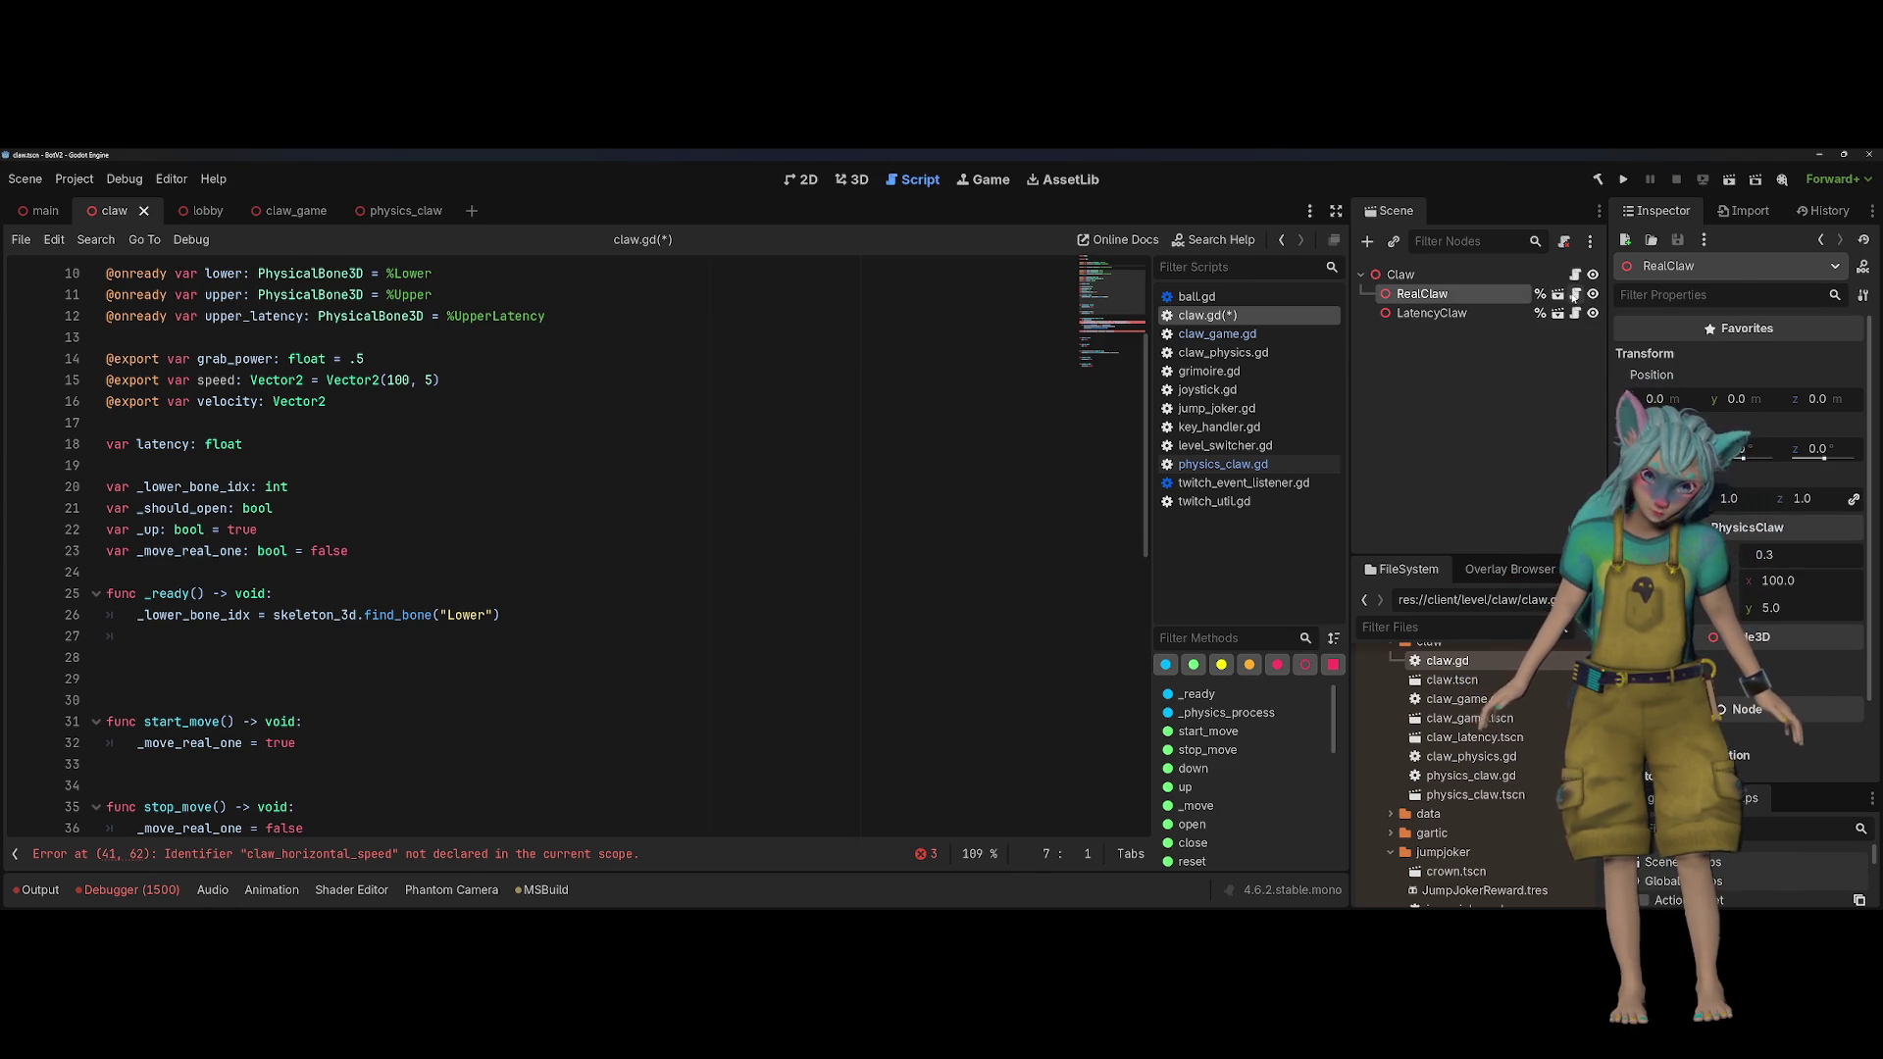
{"action": "left_click", "coordinate": [1575, 294]}
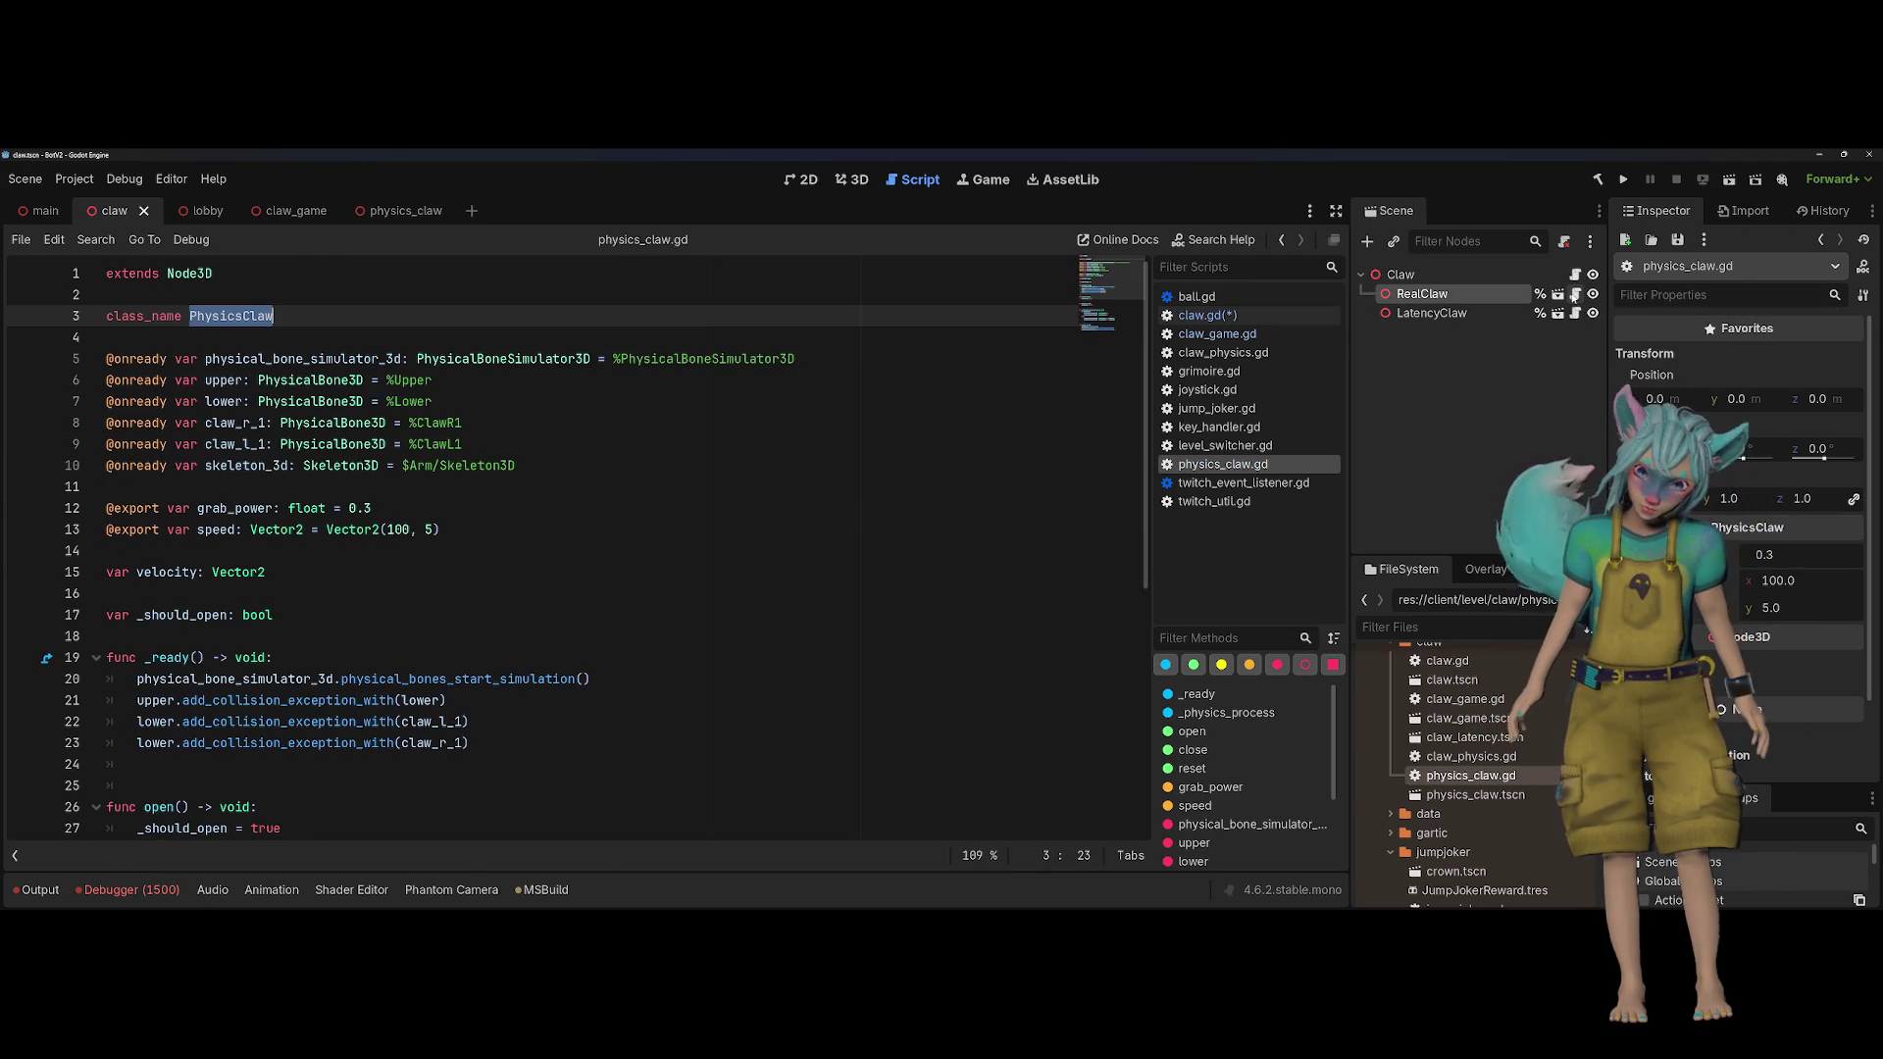
Step: Copy the two linear velocity lines from claw.gd
{"action": "left_click", "coordinate": [484, 554]}
{"action": "left_click", "coordinate": [518, 534]}
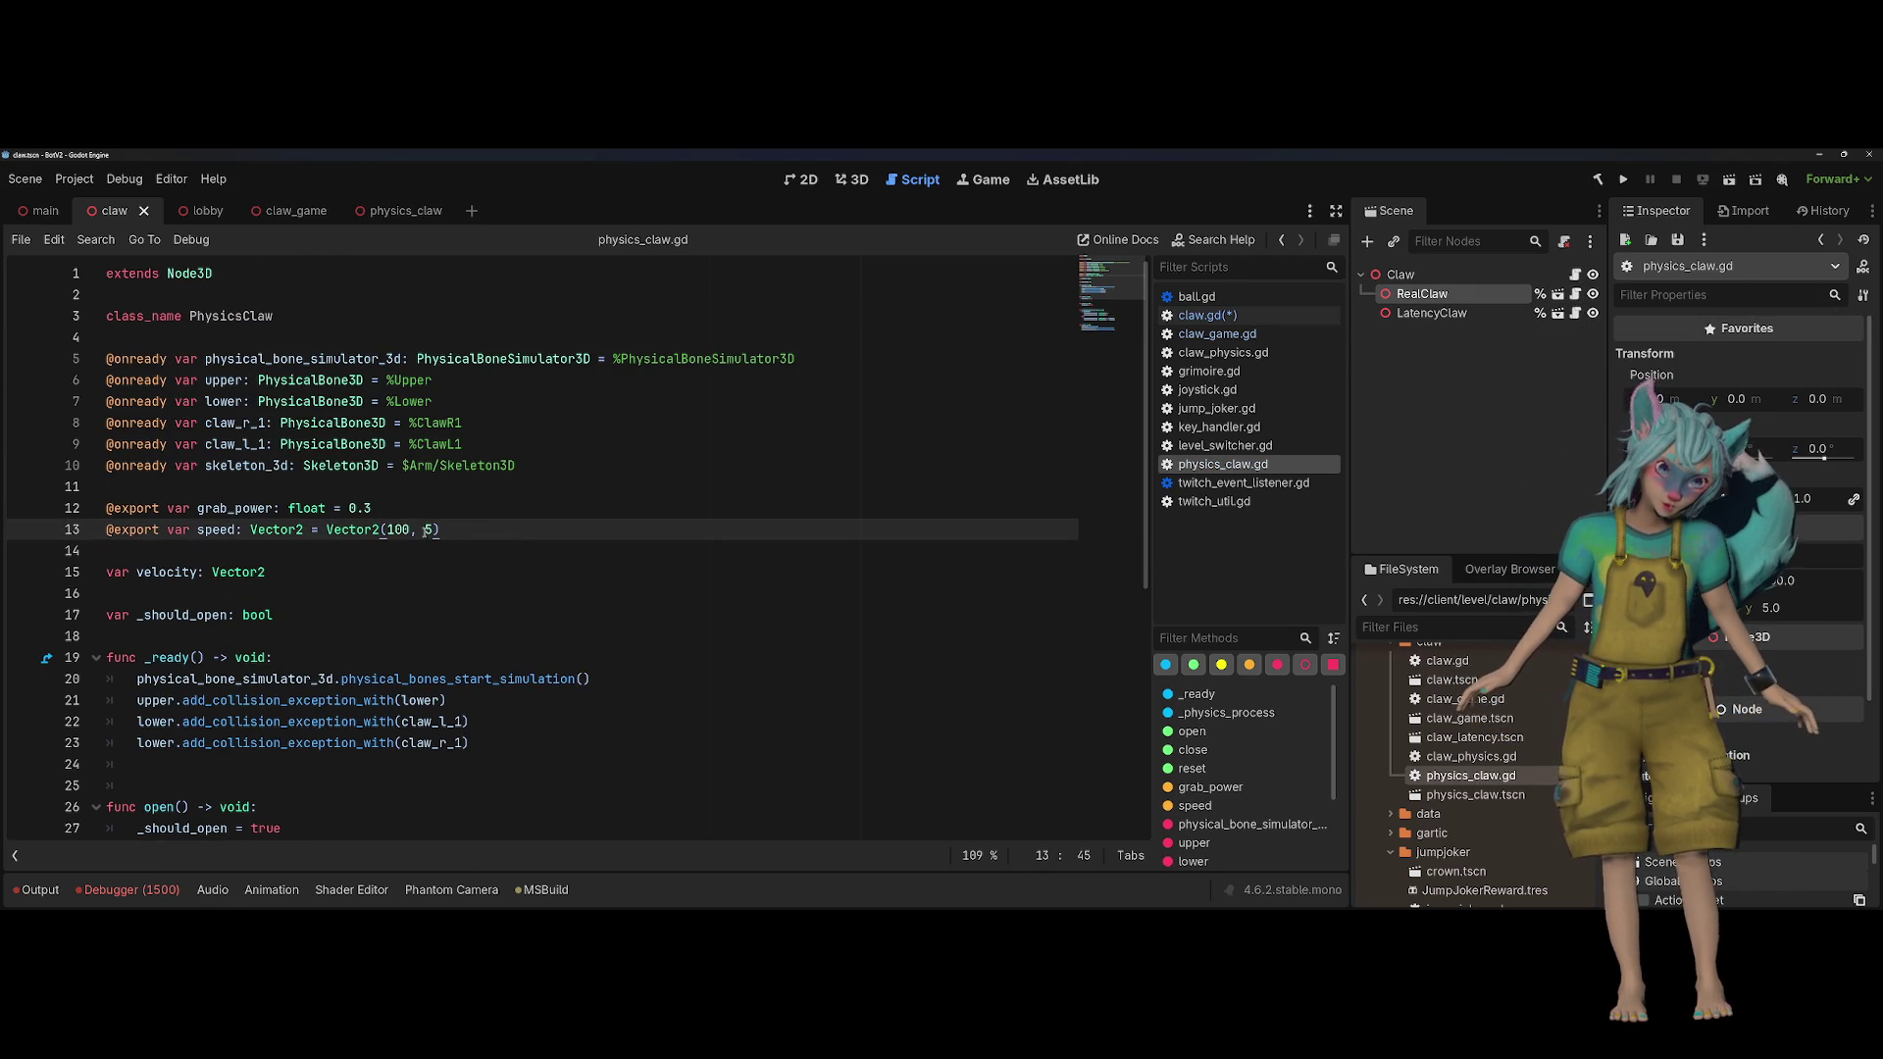
{"action": "scroll", "coordinate": [653, 667], "scroll_direction": "down", "scroll_amount": 5}
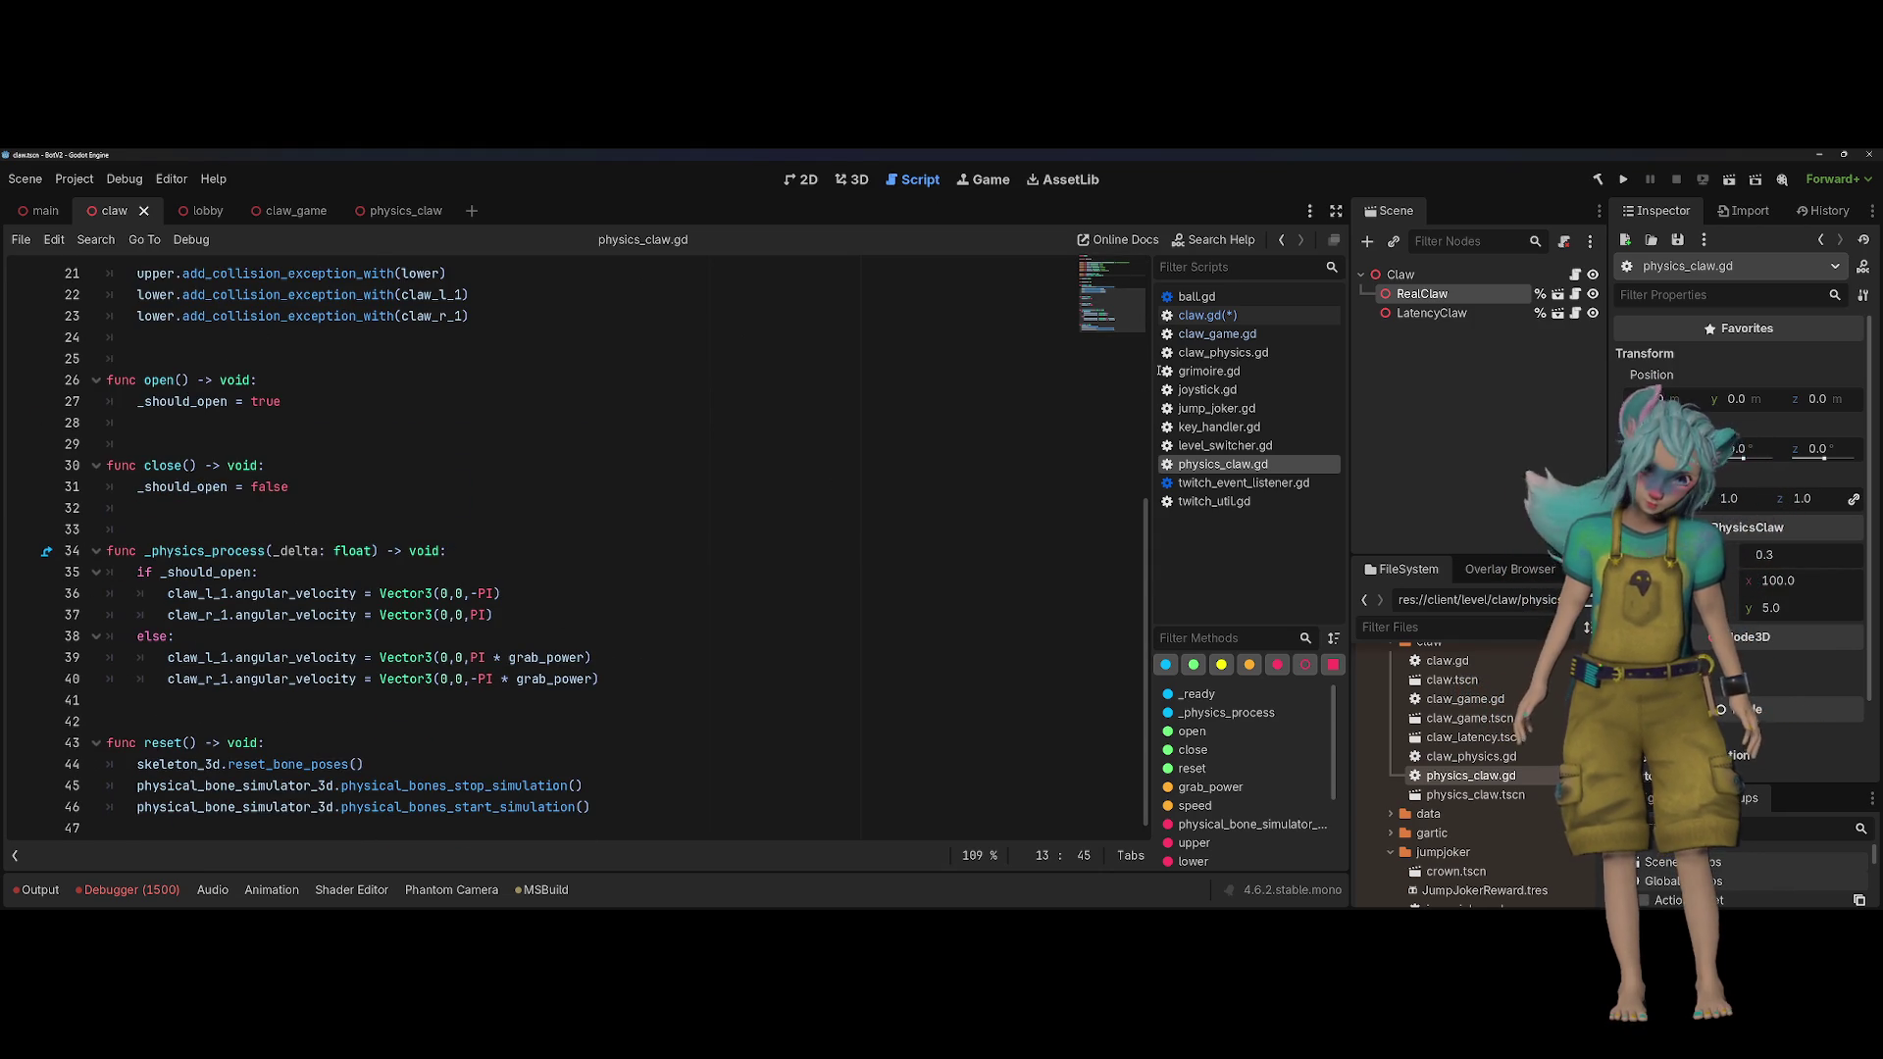
{"action": "left_click", "coordinate": [1207, 315]}
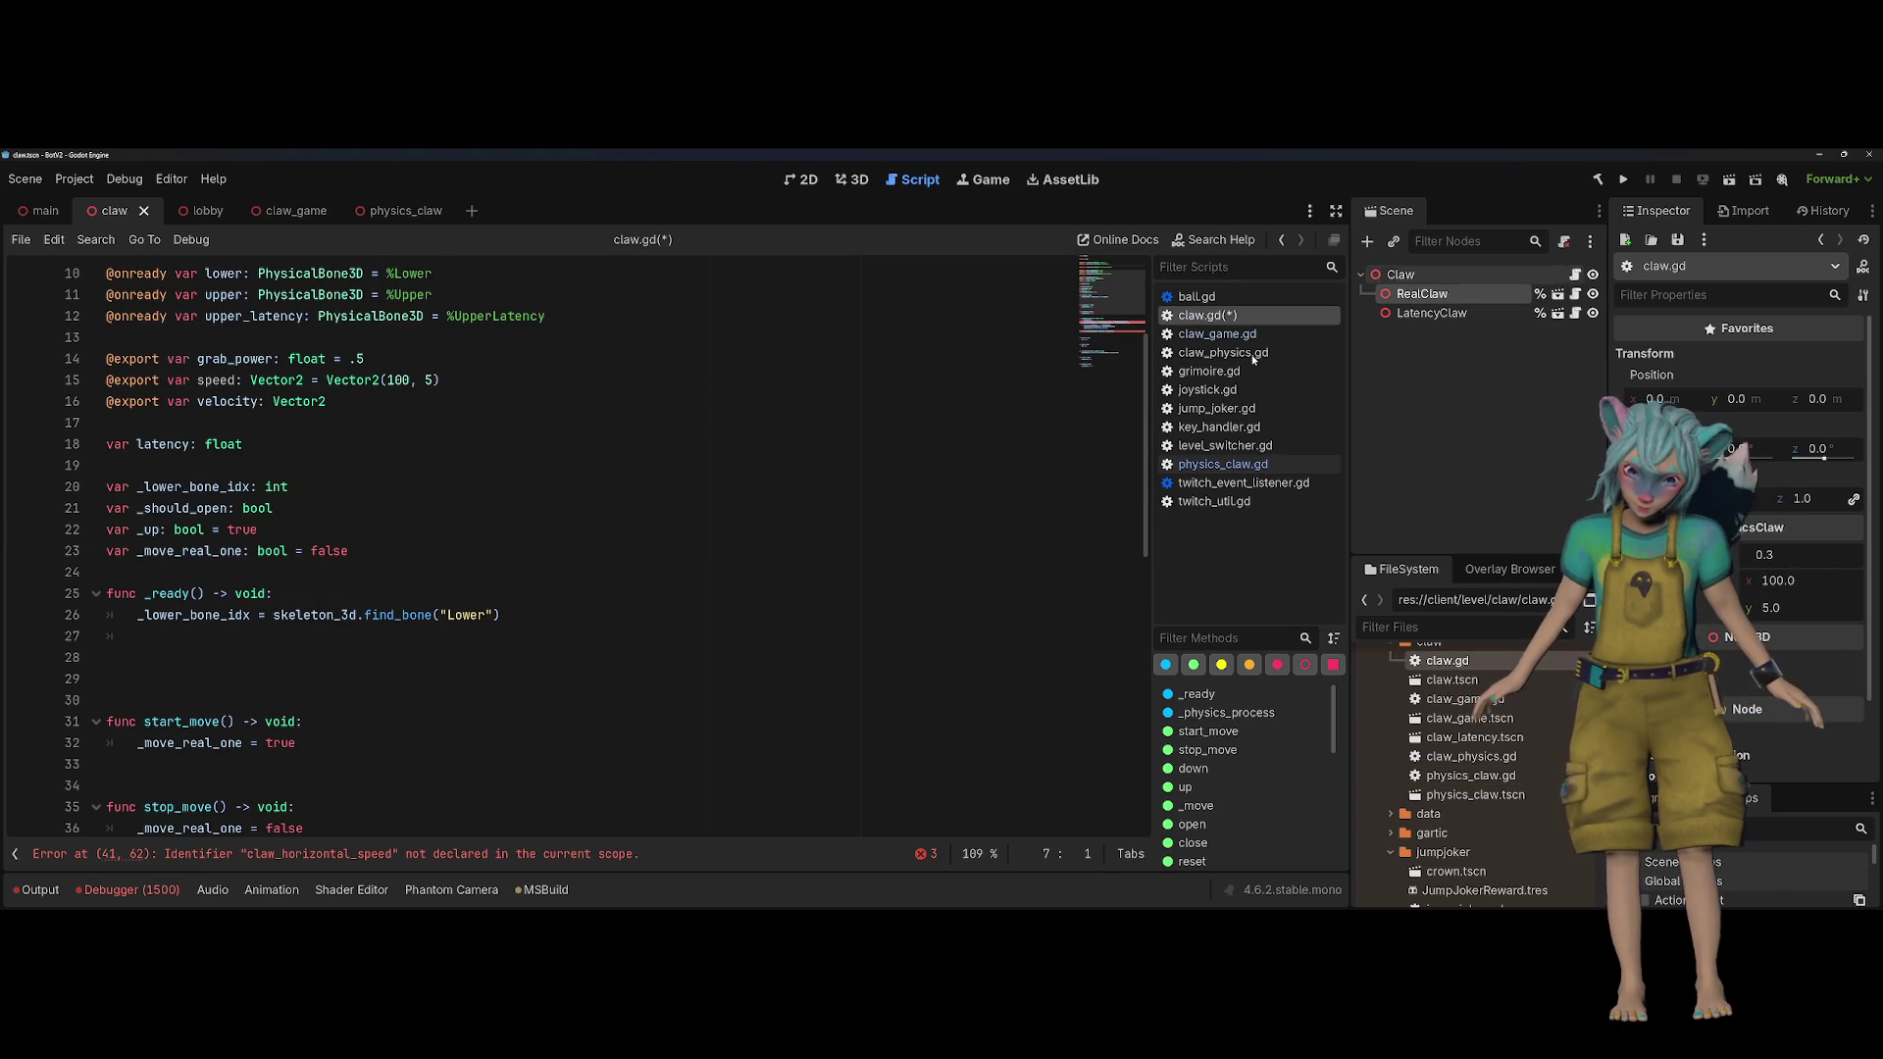
{"action": "scroll", "coordinate": [566, 456], "scroll_direction": "down", "scroll_amount": 6}
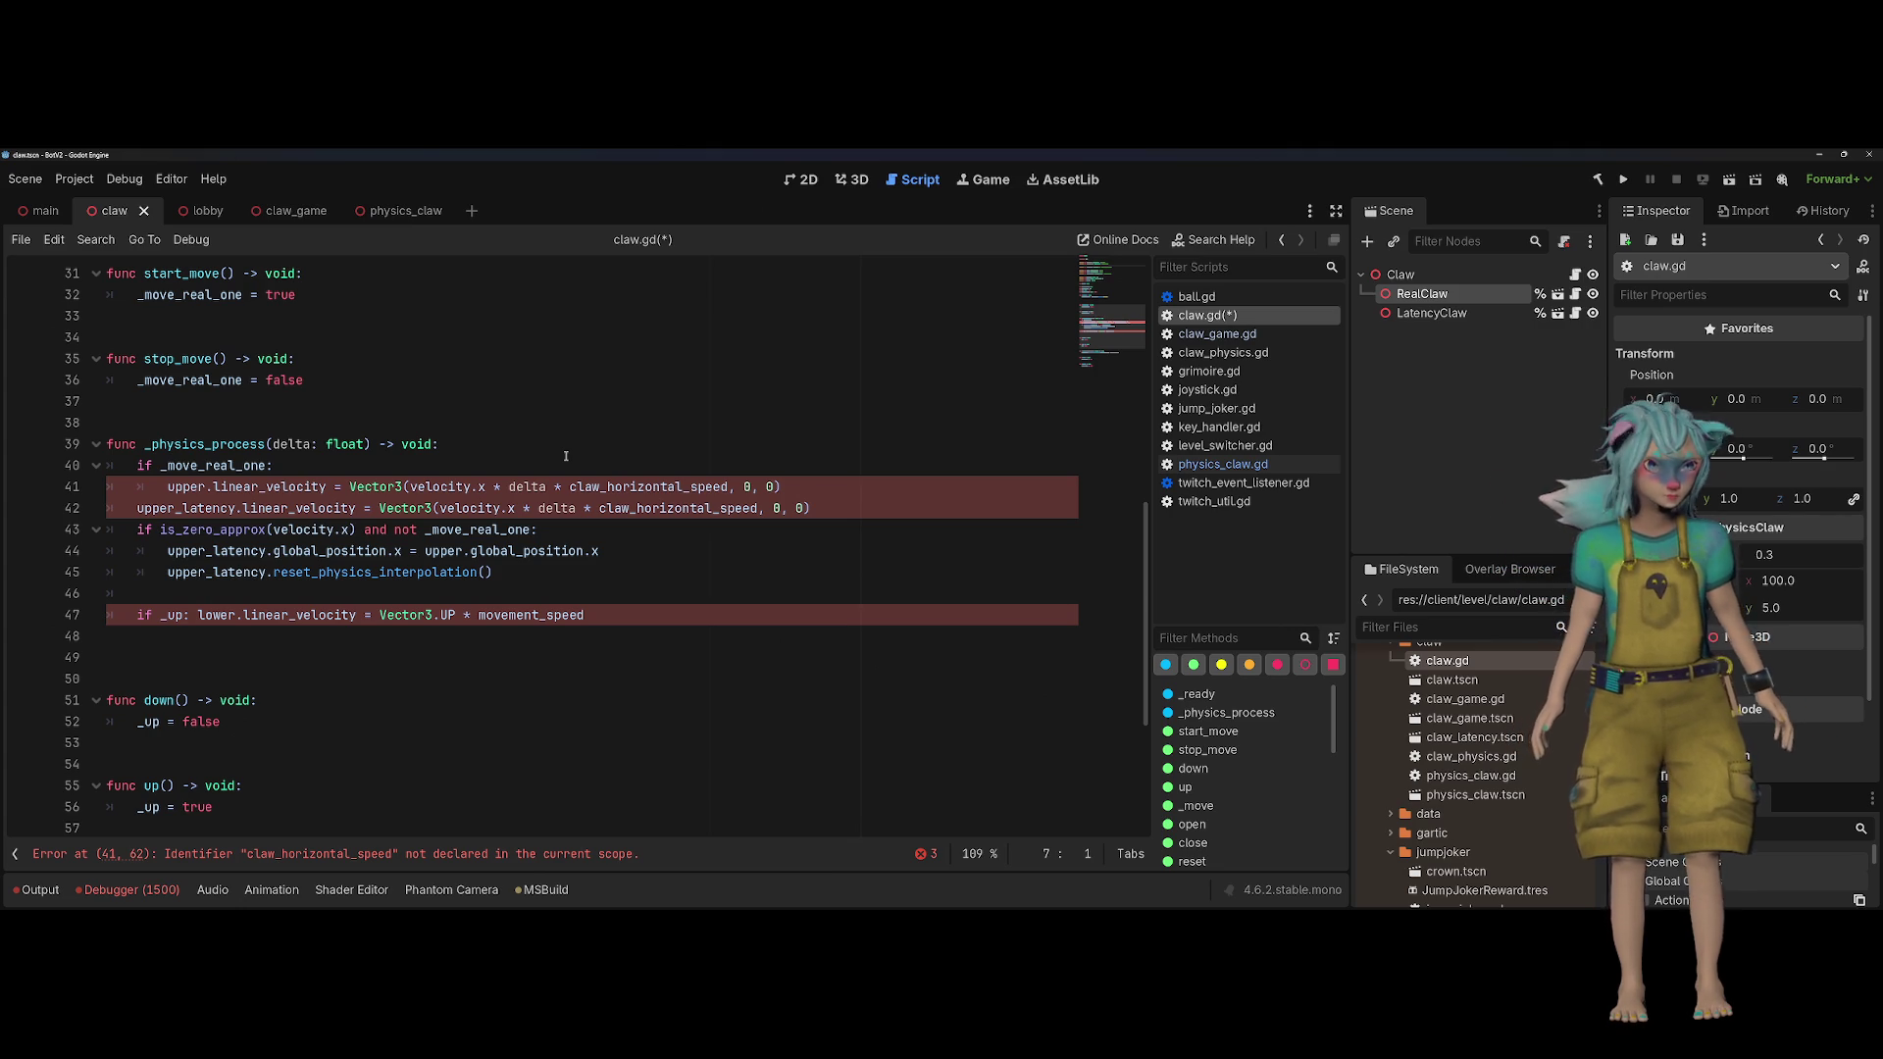
{"action": "left_click", "coordinate": [893, 515]}
{"action": "key", "text": "shift+Up"}
{"action": "key", "text": "shift+Home"}
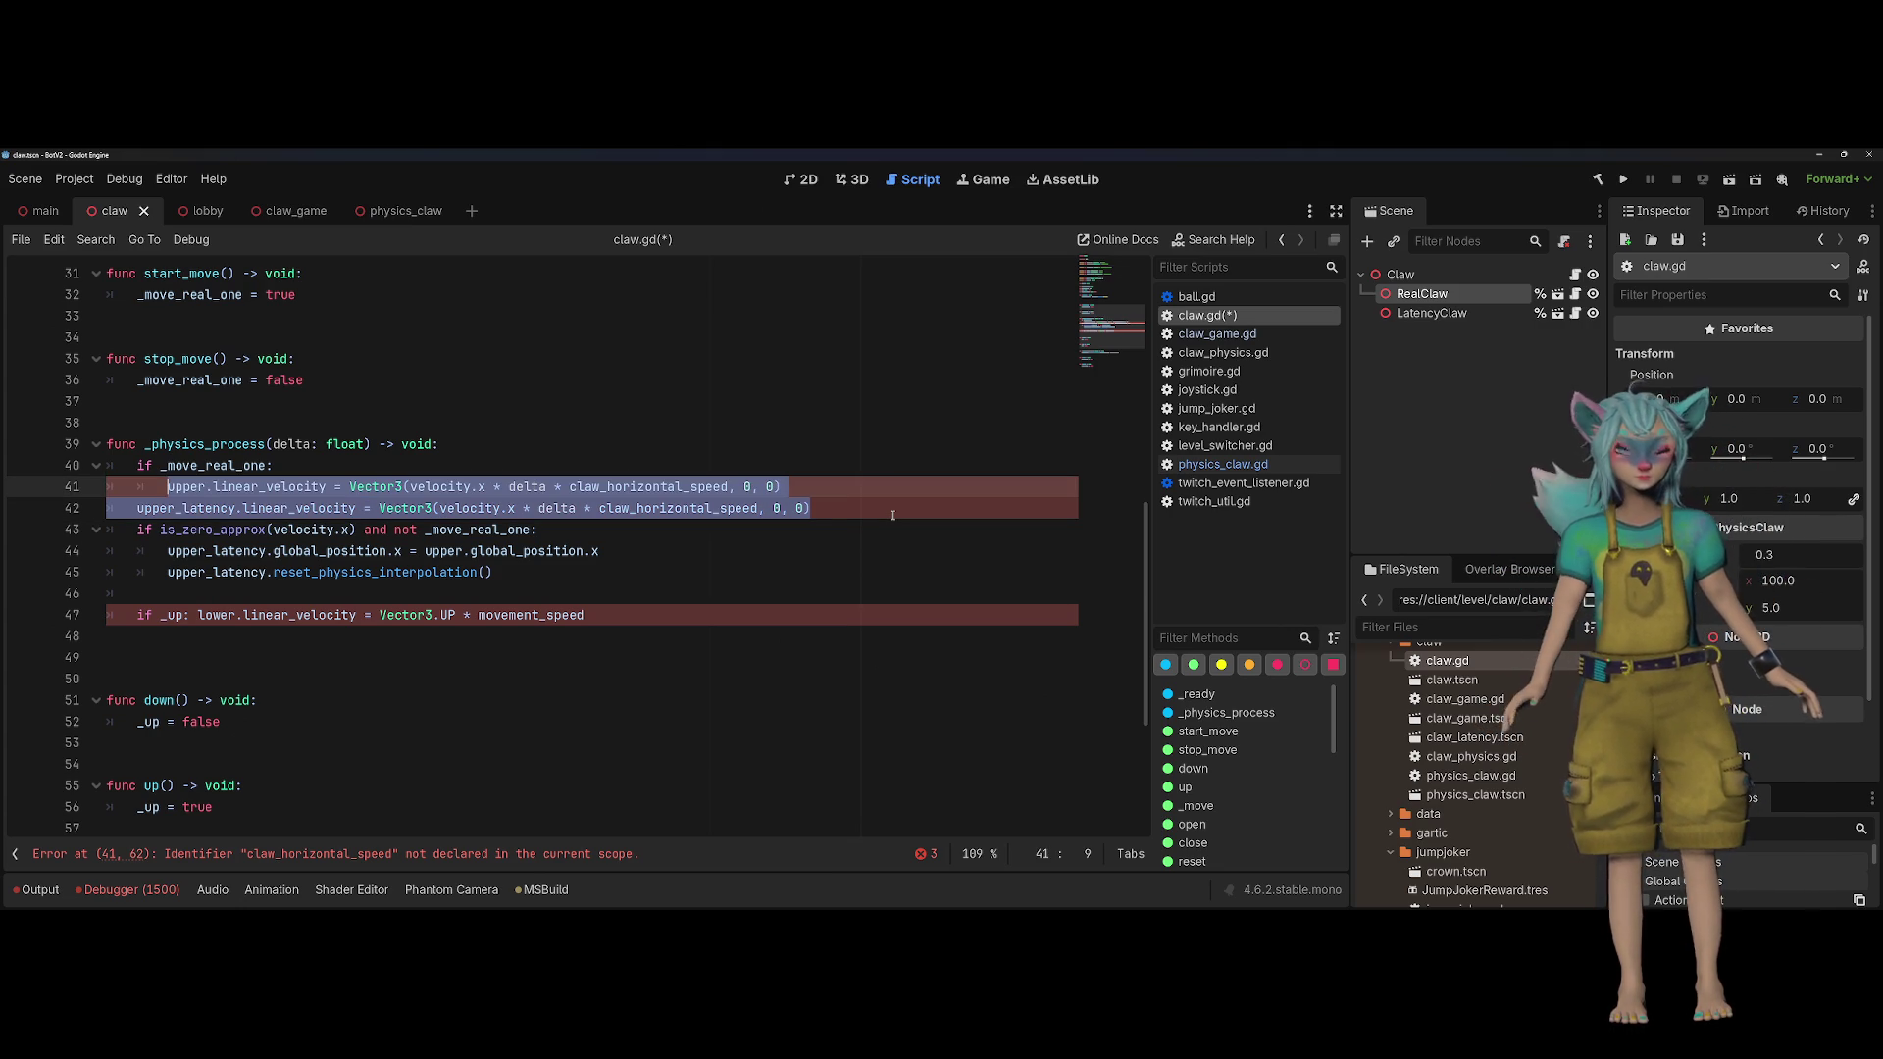
Step: Paste the velocity lines into physics_claw.gd's _physics_process and delete the upper_latency line
{"action": "left_click", "coordinate": [1575, 313]}
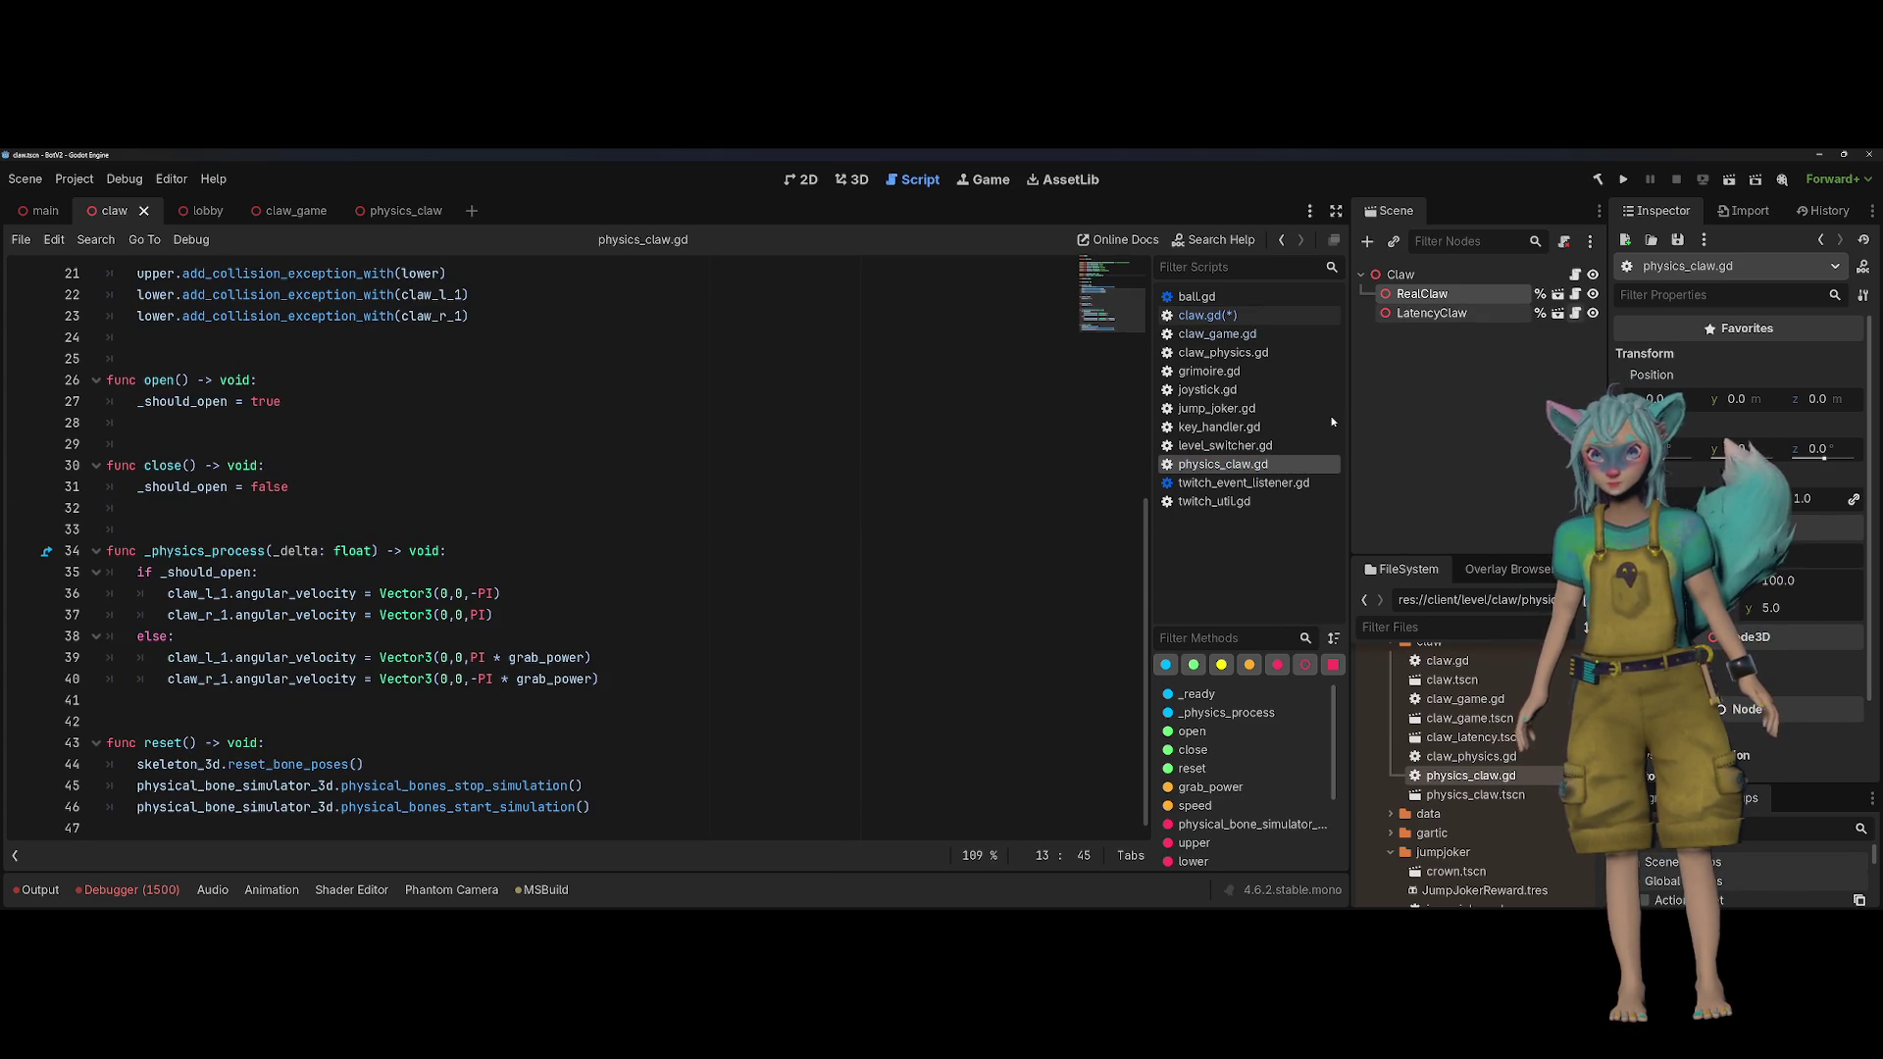
{"action": "left_click", "coordinate": [529, 544]}
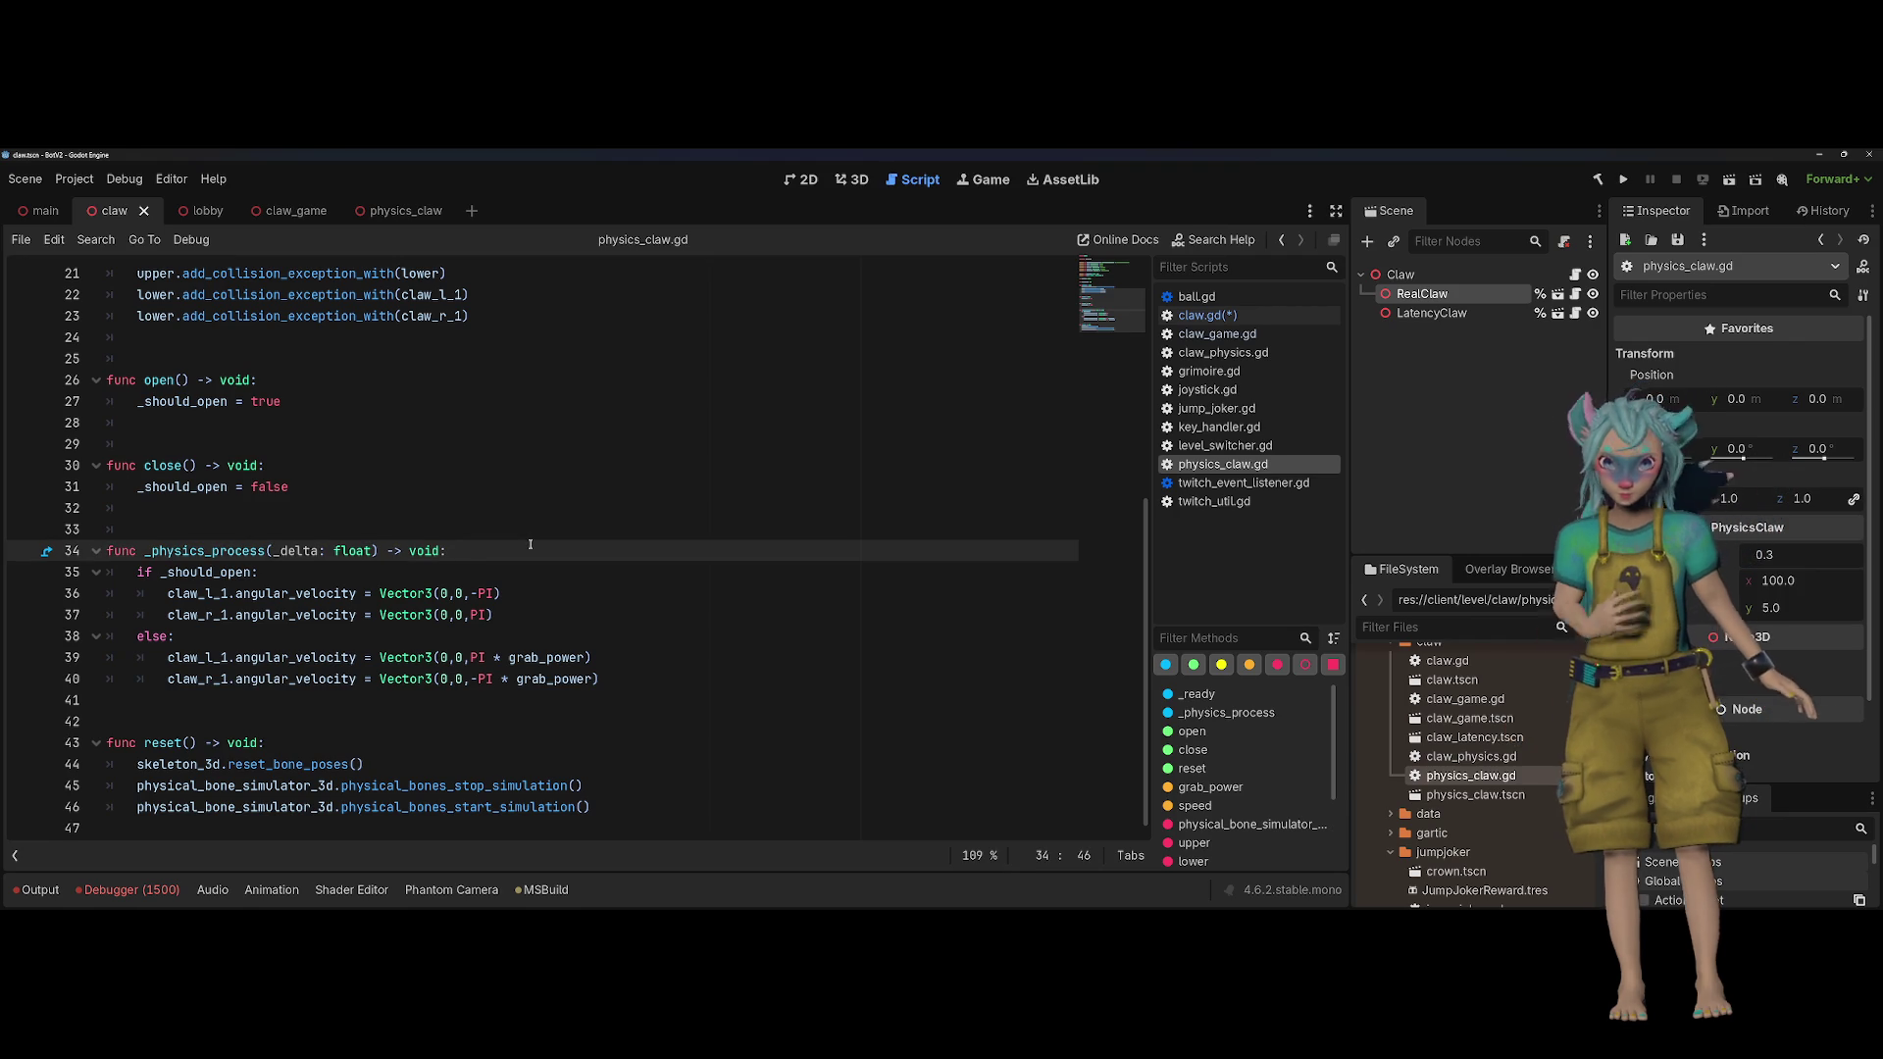
{"action": "key", "text": "Return"}
{"action": "key", "text": "Return"}
{"action": "key", "text": "Up"}
{"action": "type", "text": "upper.linear_velocity = Vector3(velocity.x * delta * claw_horizontal_speed, 0, 0) \tupper_latency.linear_velocity = Vector3(velocity.x * delta * claw_horizontal_speed, 0, 0)"}
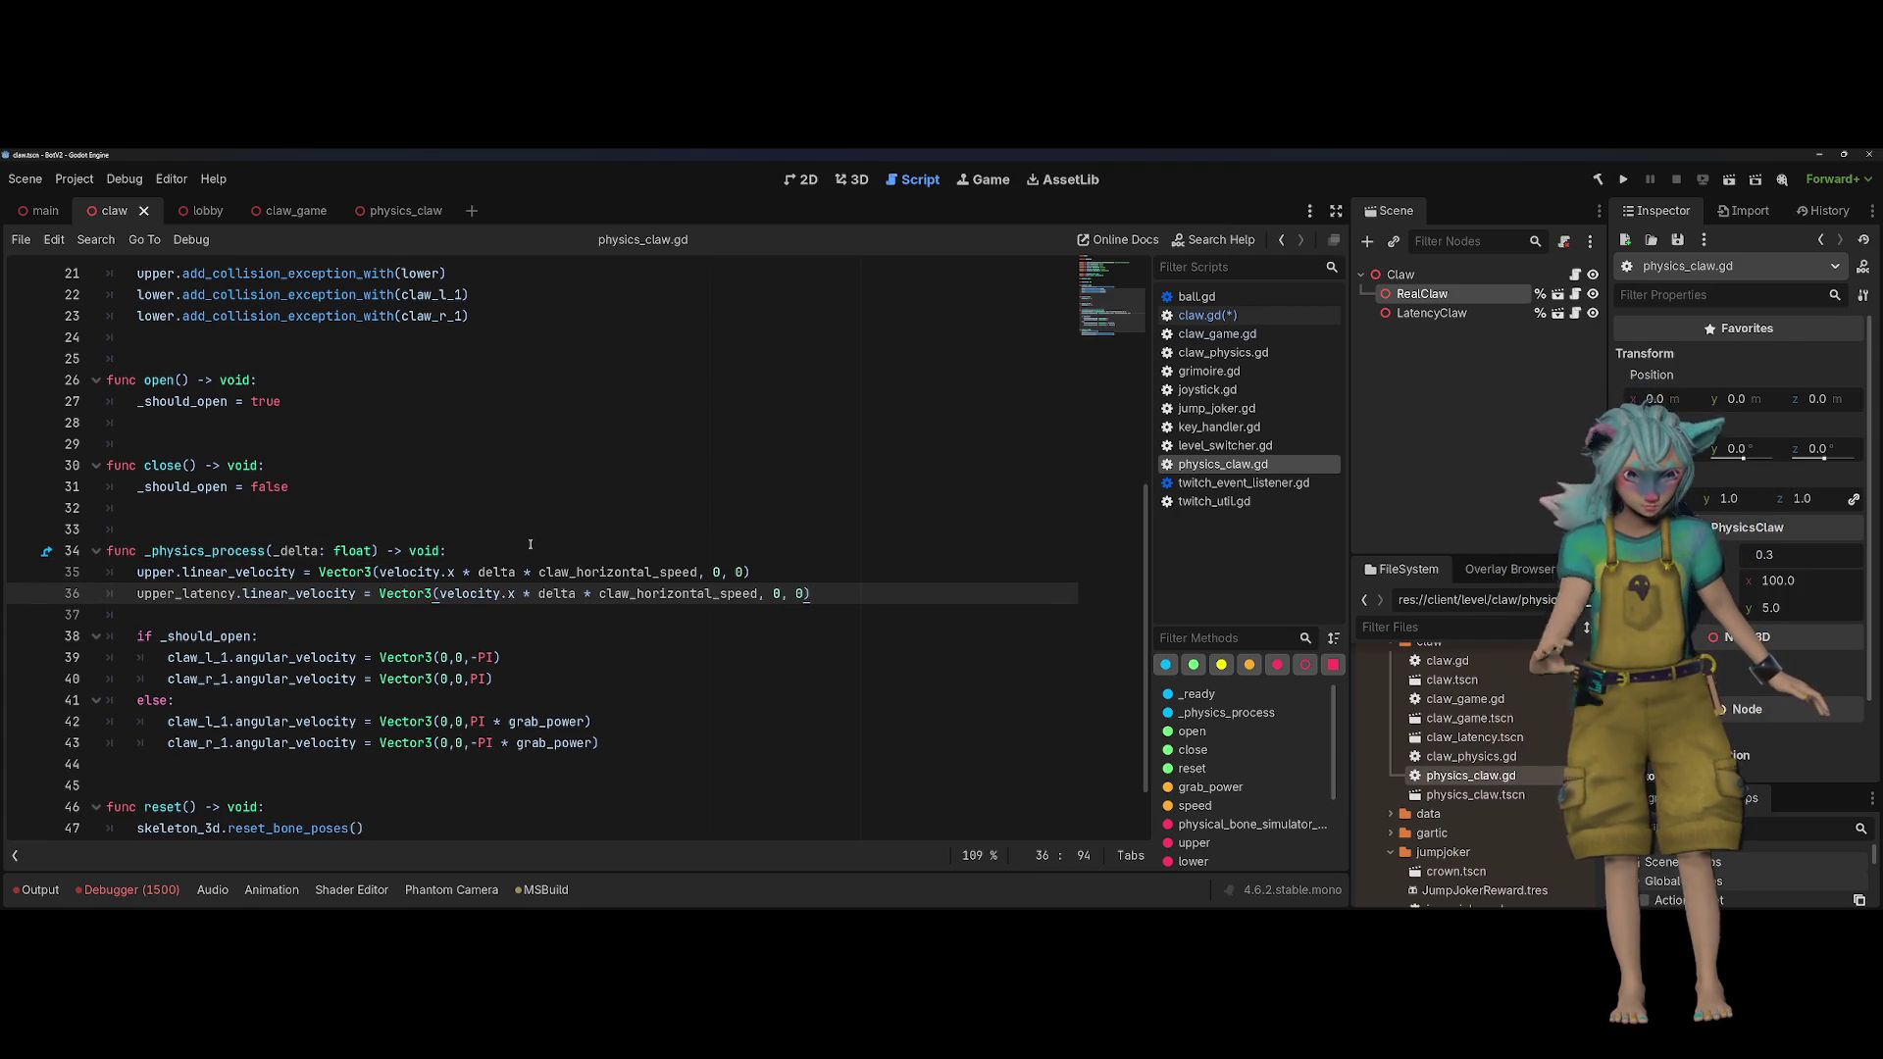
{"action": "key", "text": "shift+Home"}
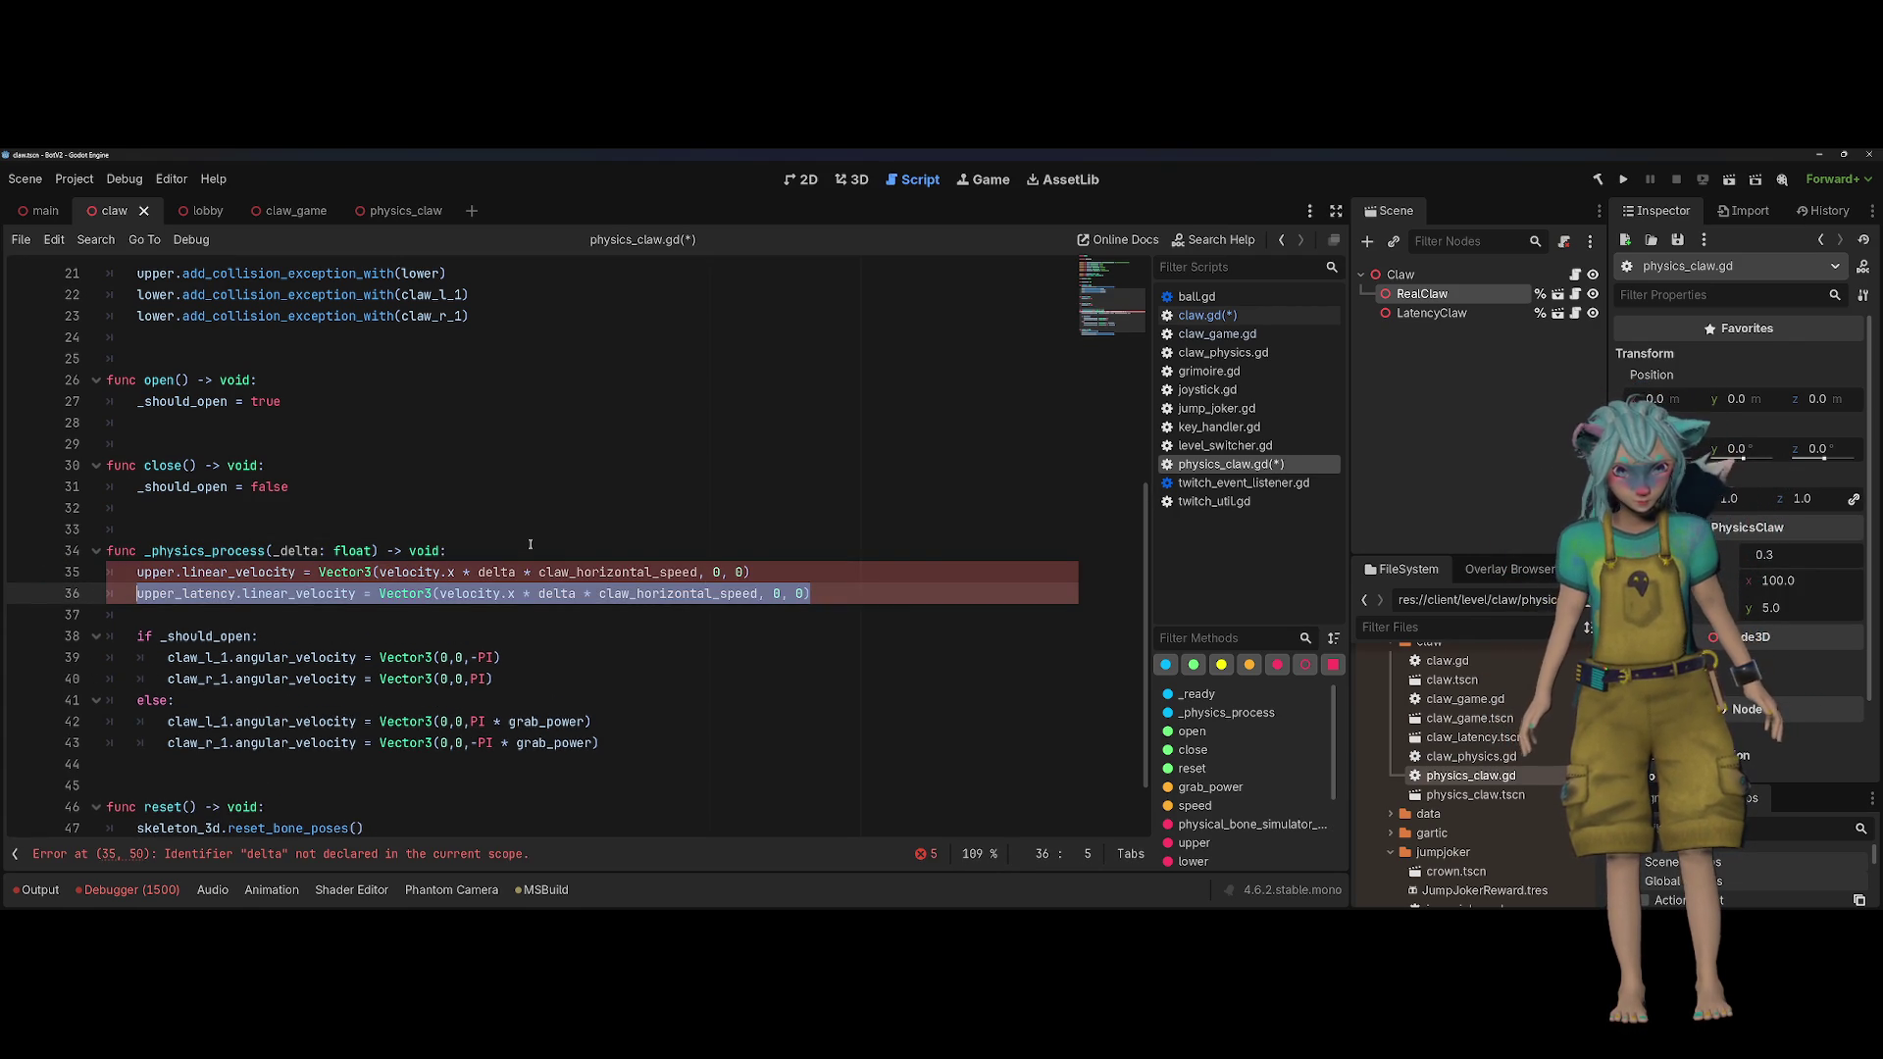
{"action": "key", "text": "BackSpace"}
{"action": "key", "text": "BackSpace"}
{"action": "key", "text": "BackSpace"}
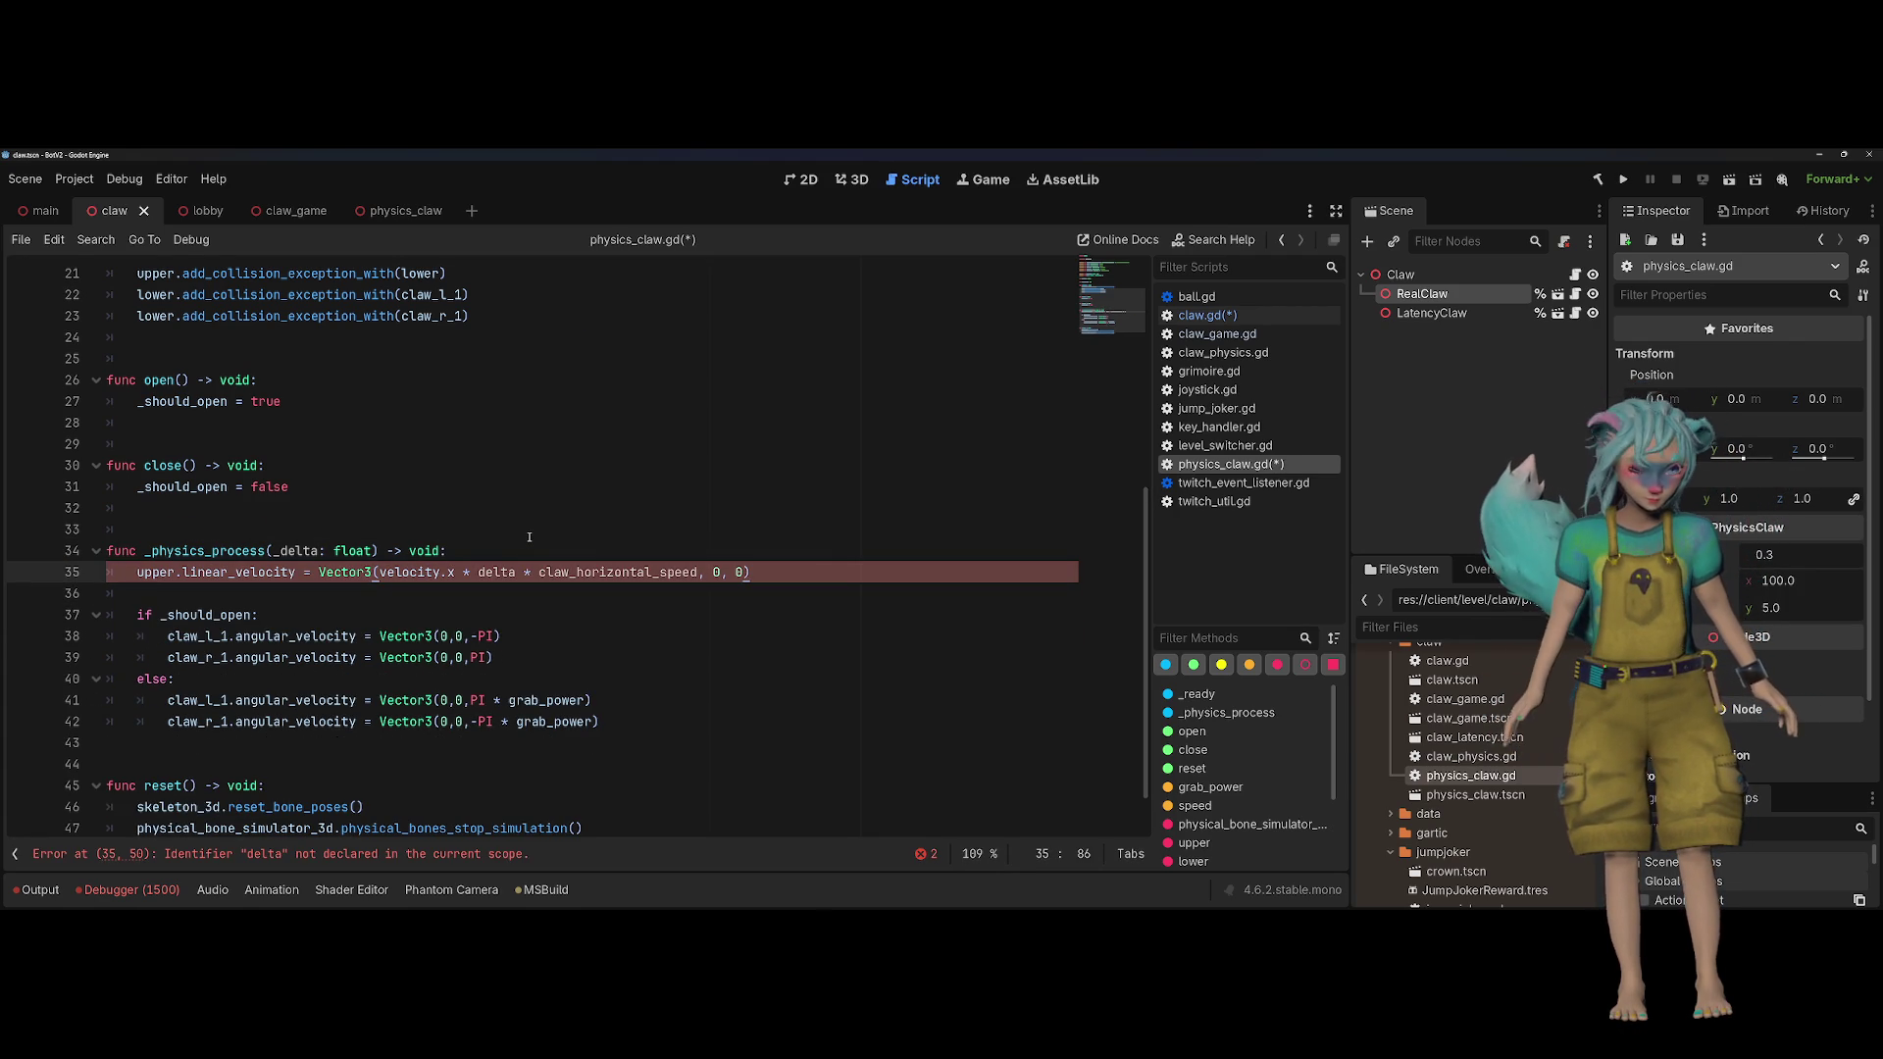
Step: Replace claw_horizontal_speed with speed.x in the upper velocity line
{"action": "scroll", "coordinate": [529, 545], "scroll_direction": "up", "scroll_amount": 6}
{"action": "double_click", "coordinate": [215, 486]}
{"action": "key", "text": "ctrl+c"}
{"action": "scroll", "coordinate": [490, 569], "scroll_direction": "down", "scroll_amount": 5}
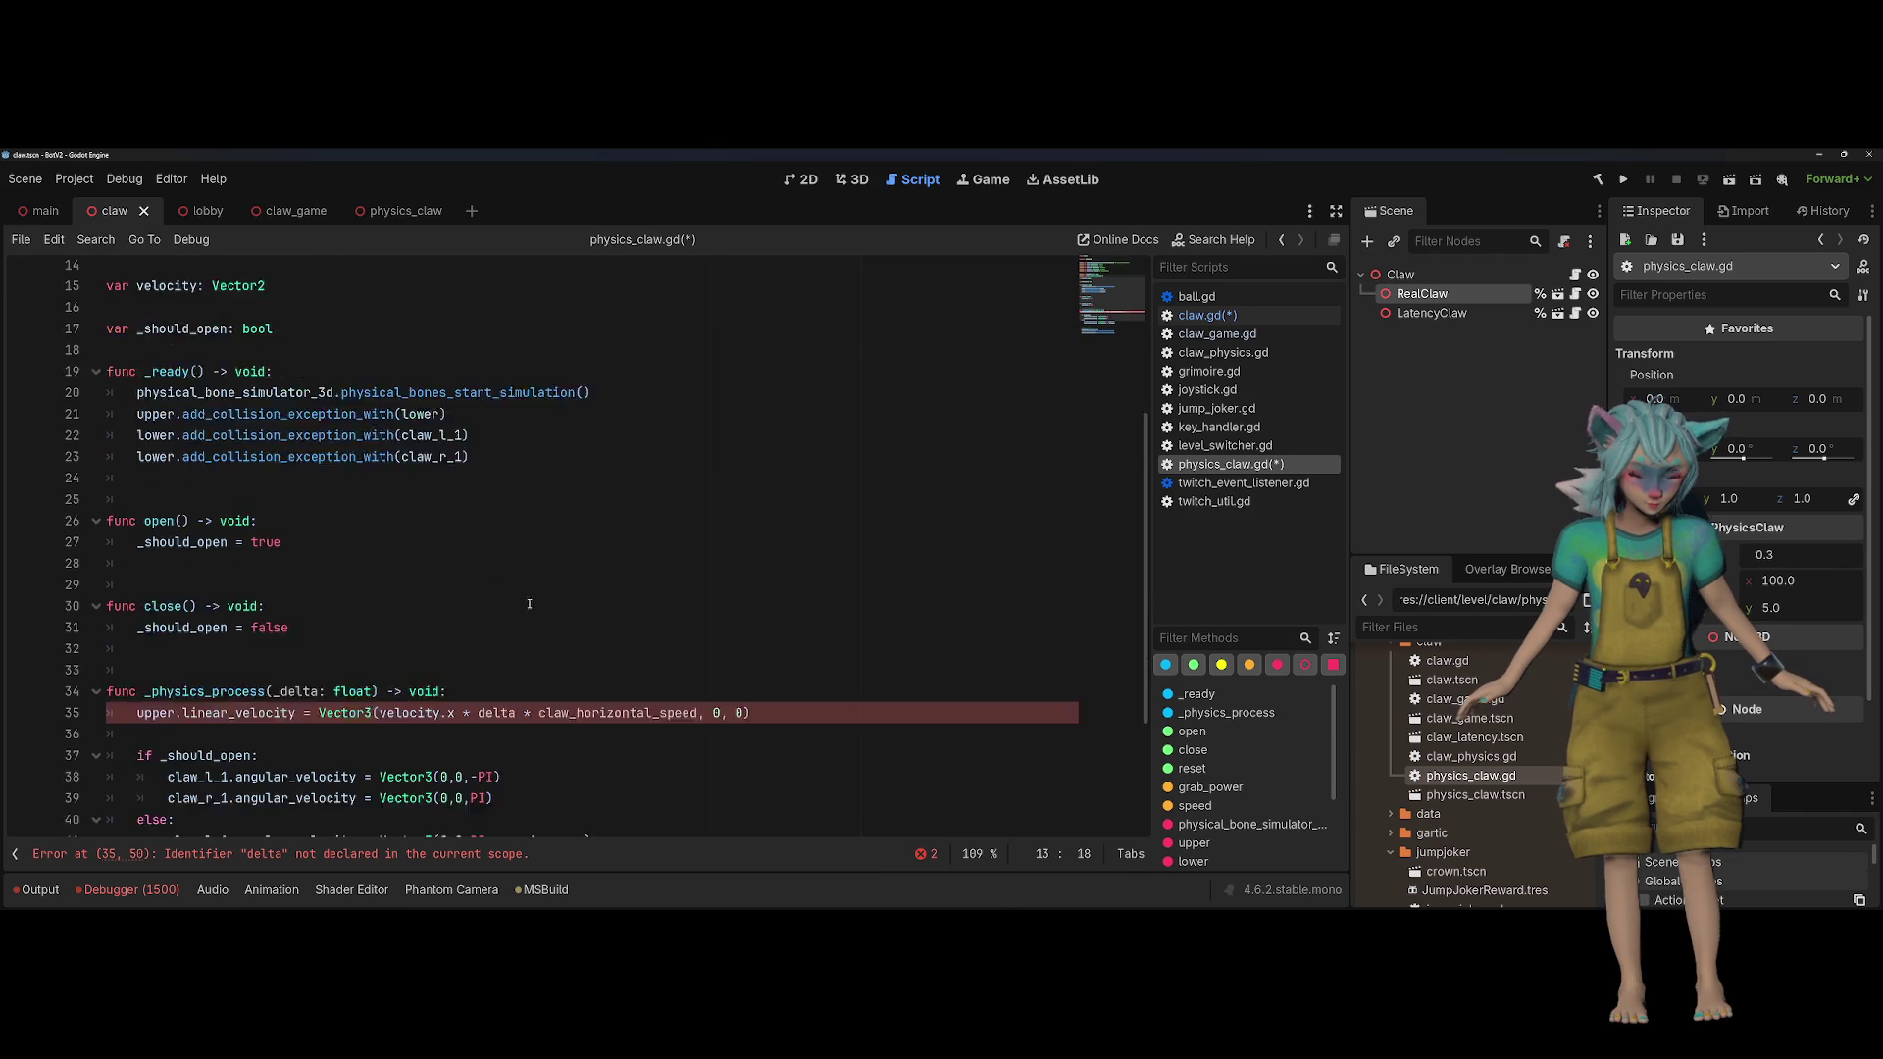
{"action": "double_click", "coordinate": [621, 635]}
{"action": "key", "text": "ctrl+v"}
{"action": "type", "text": ".x"}
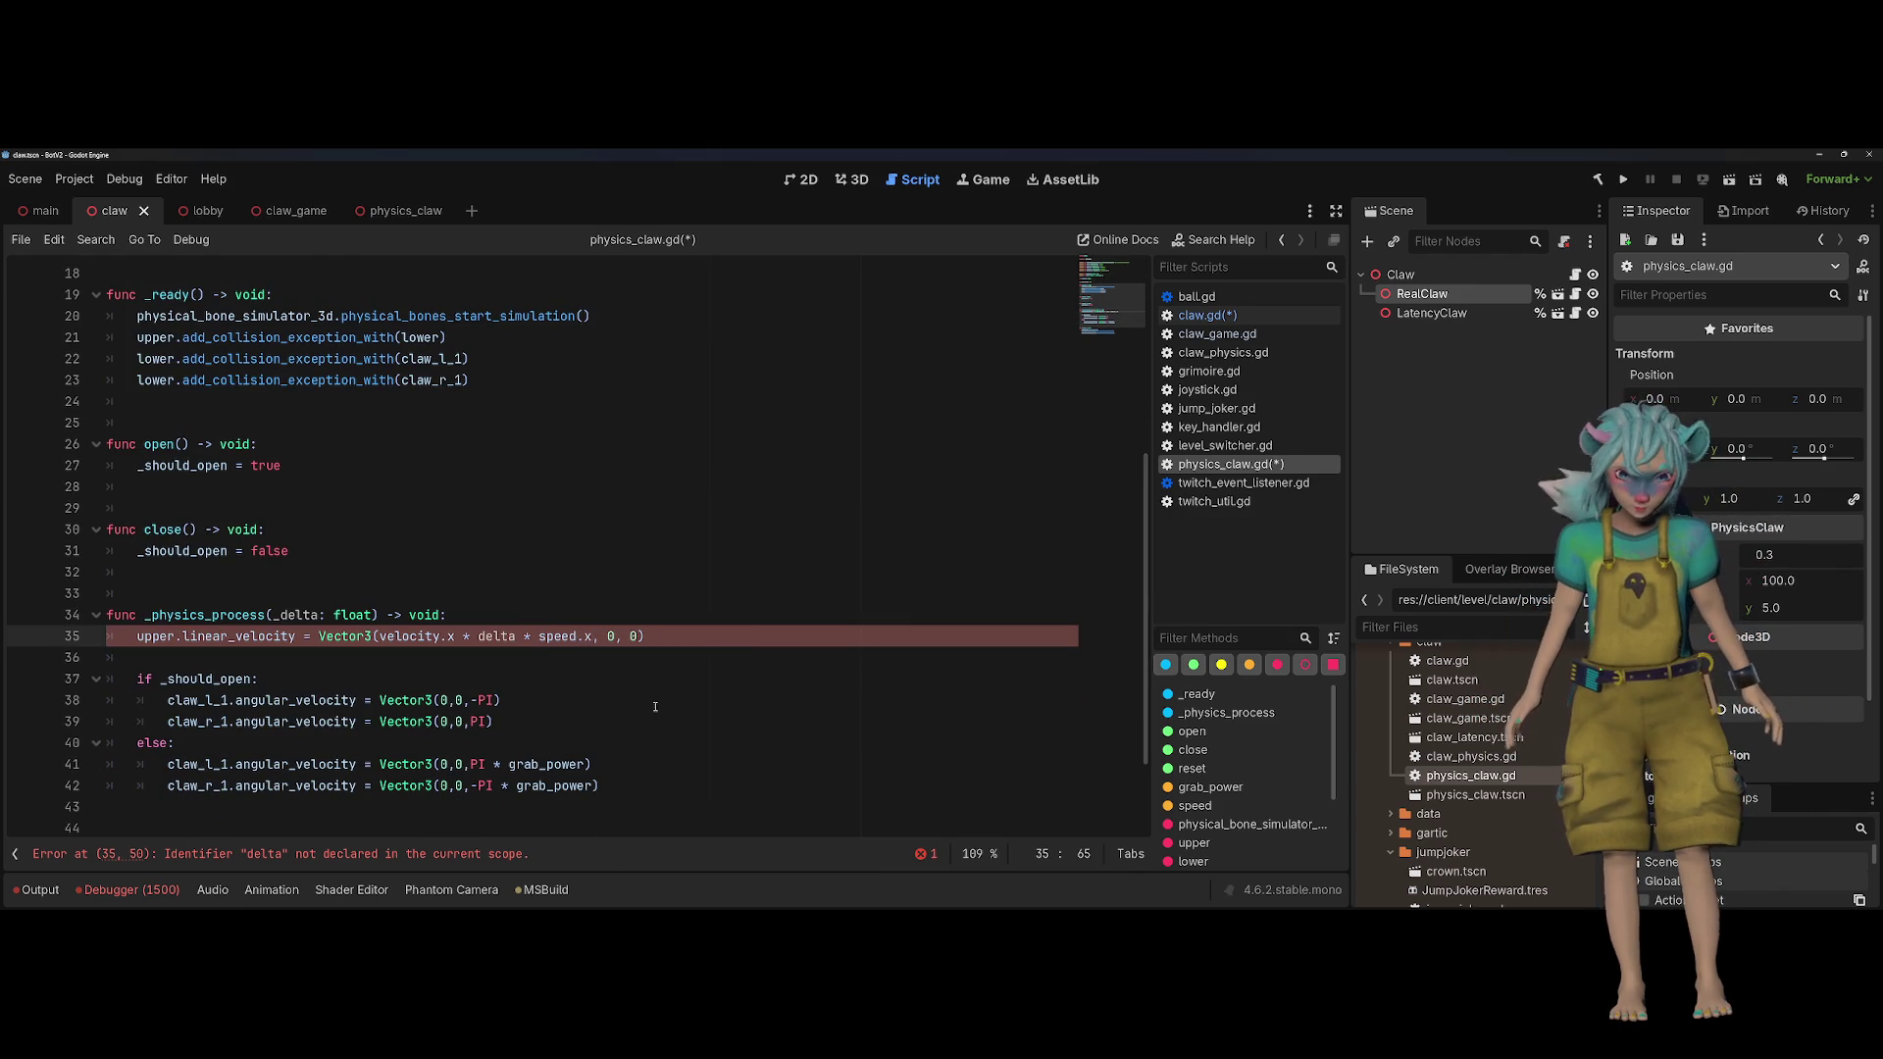
{"action": "left_click", "coordinate": [502, 699]}
{"action": "double_click", "coordinate": [410, 635]}
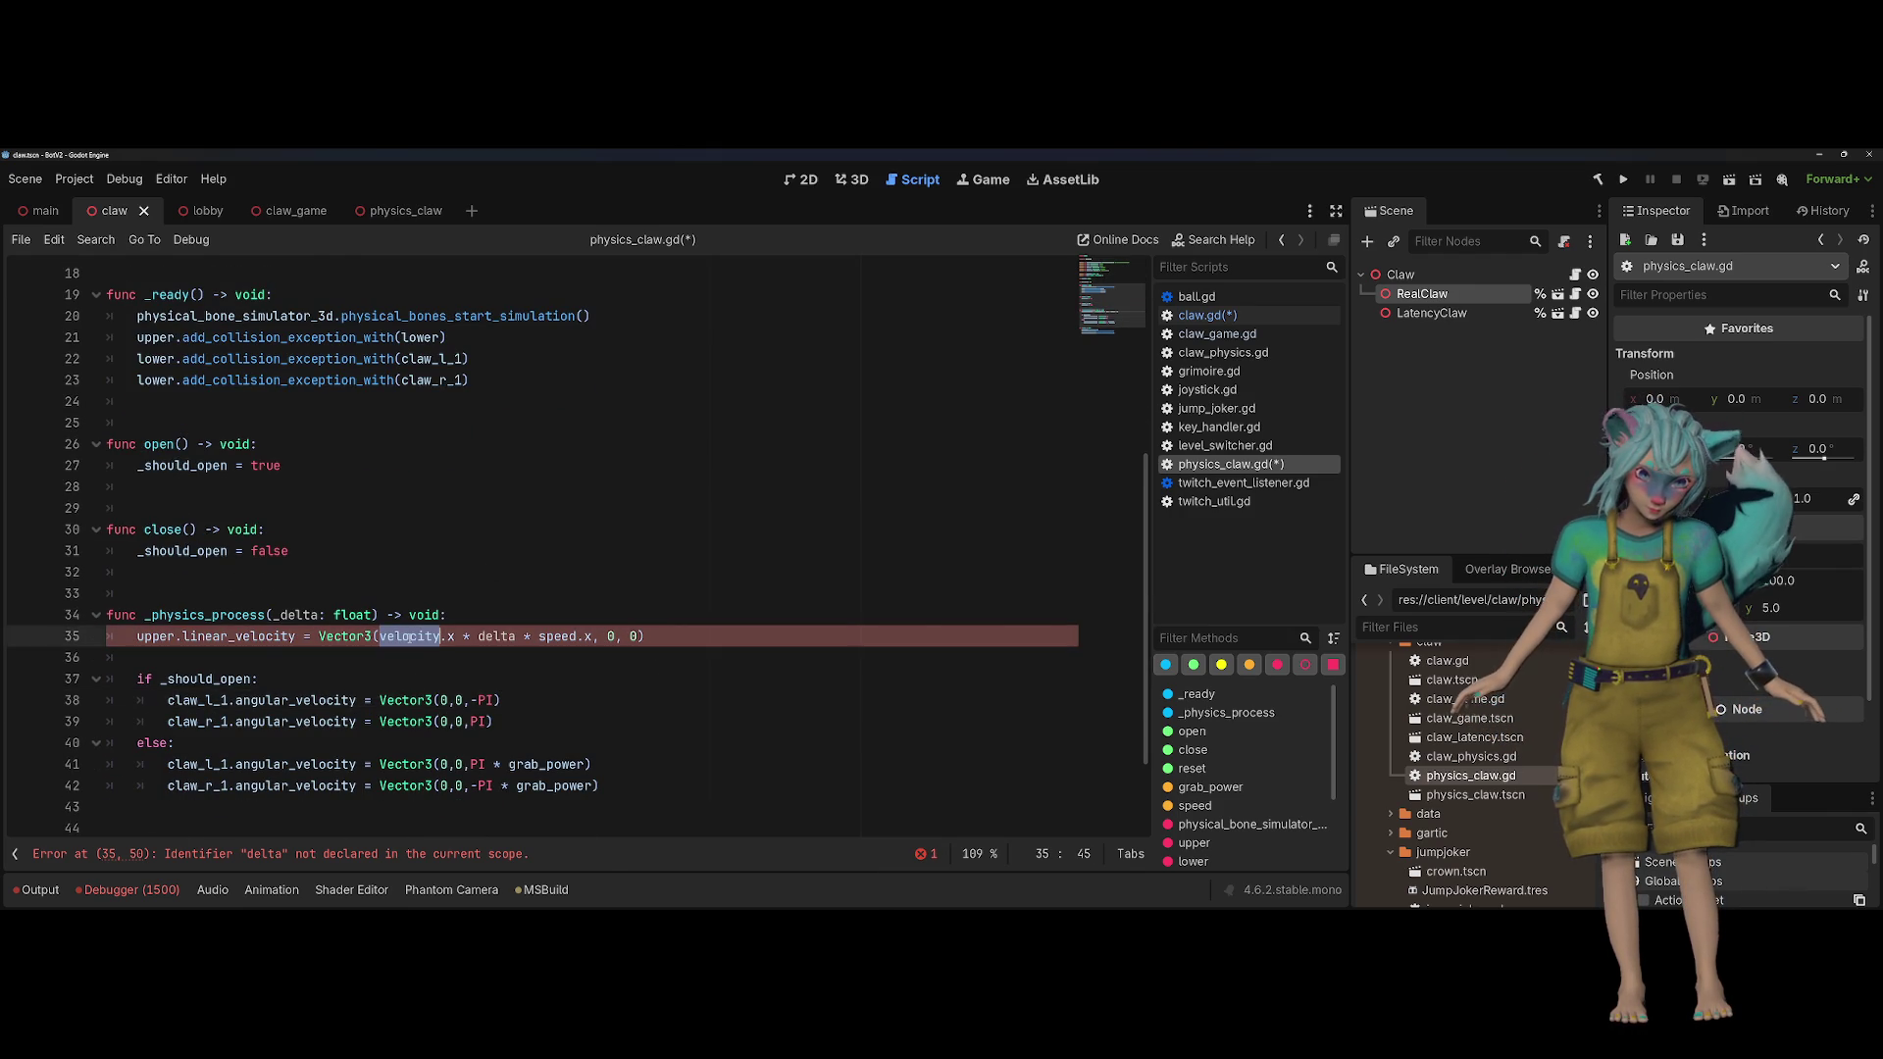
Step: Rename the _physics_process parameter from _delta to delta
{"action": "scroll", "coordinate": [435, 540], "scroll_direction": "up", "scroll_amount": 3}
{"action": "scroll", "coordinate": [435, 539], "scroll_direction": "down", "scroll_amount": 2}
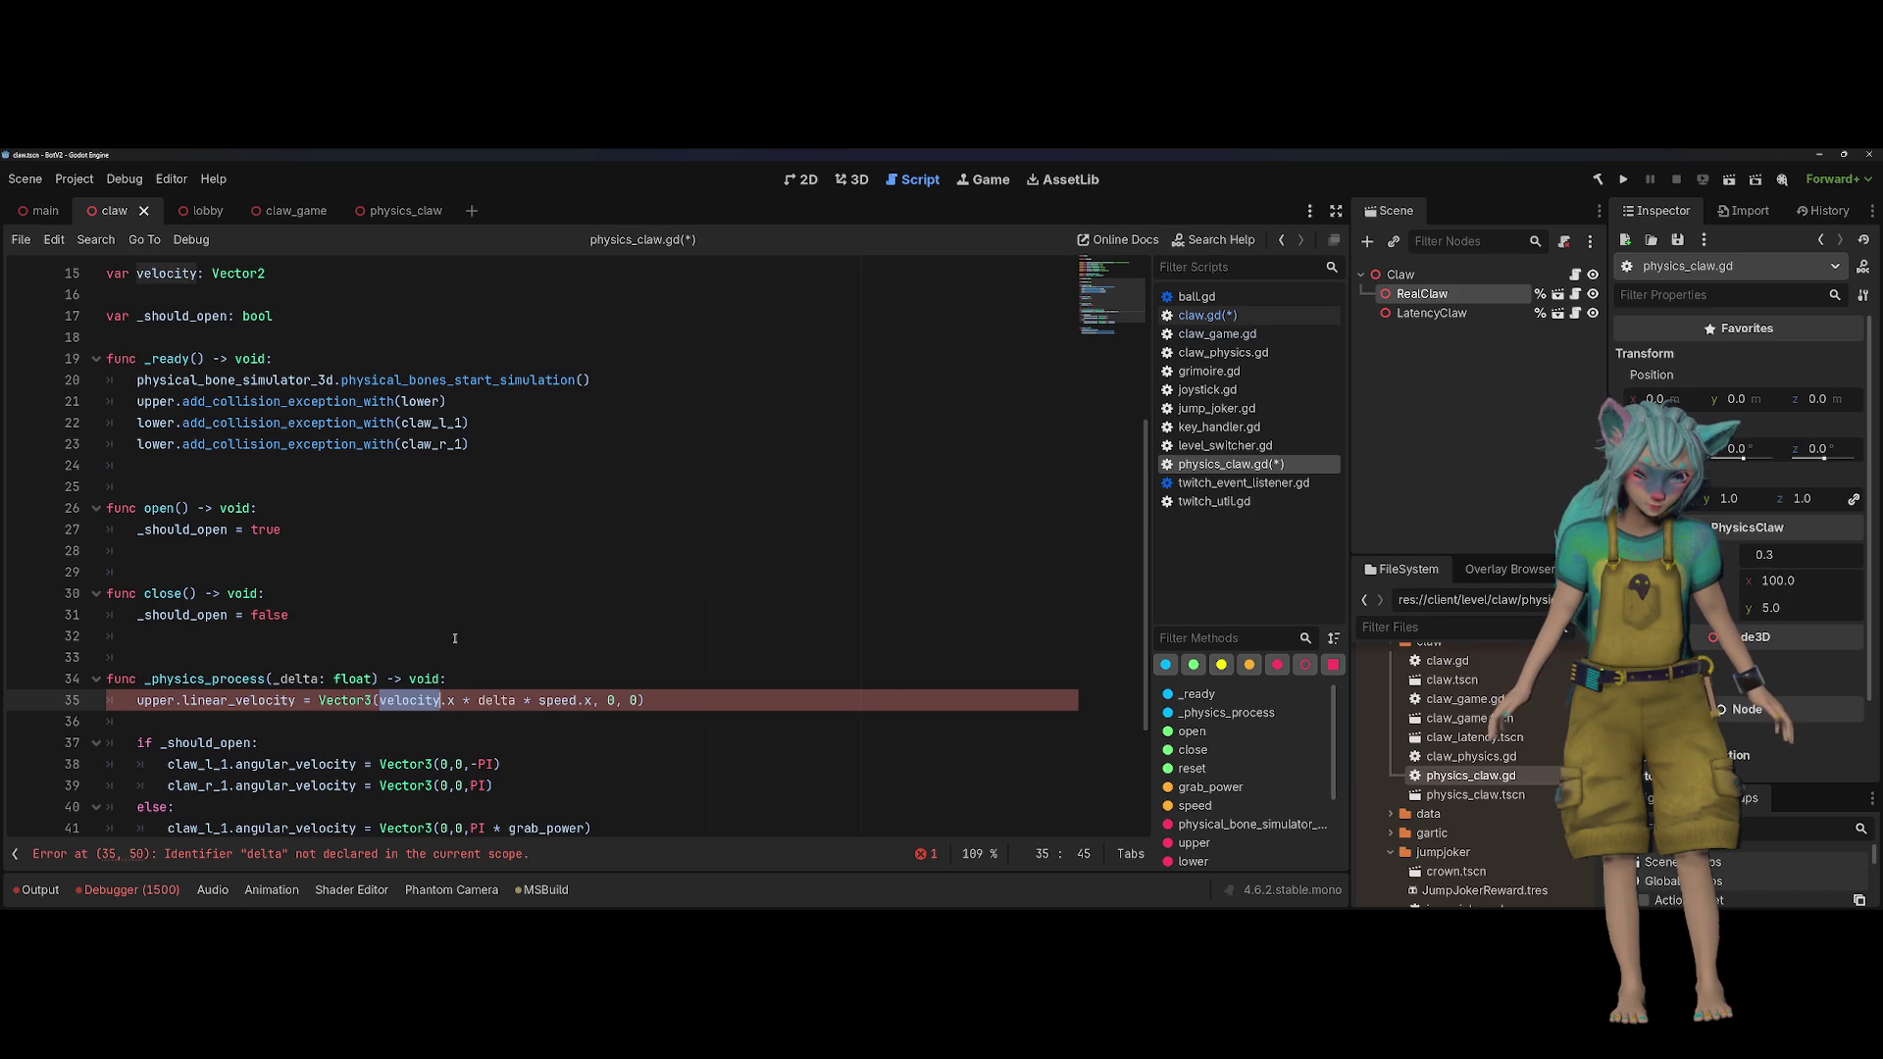
{"action": "scroll", "coordinate": [569, 589], "scroll_direction": "up", "scroll_amount": 2}
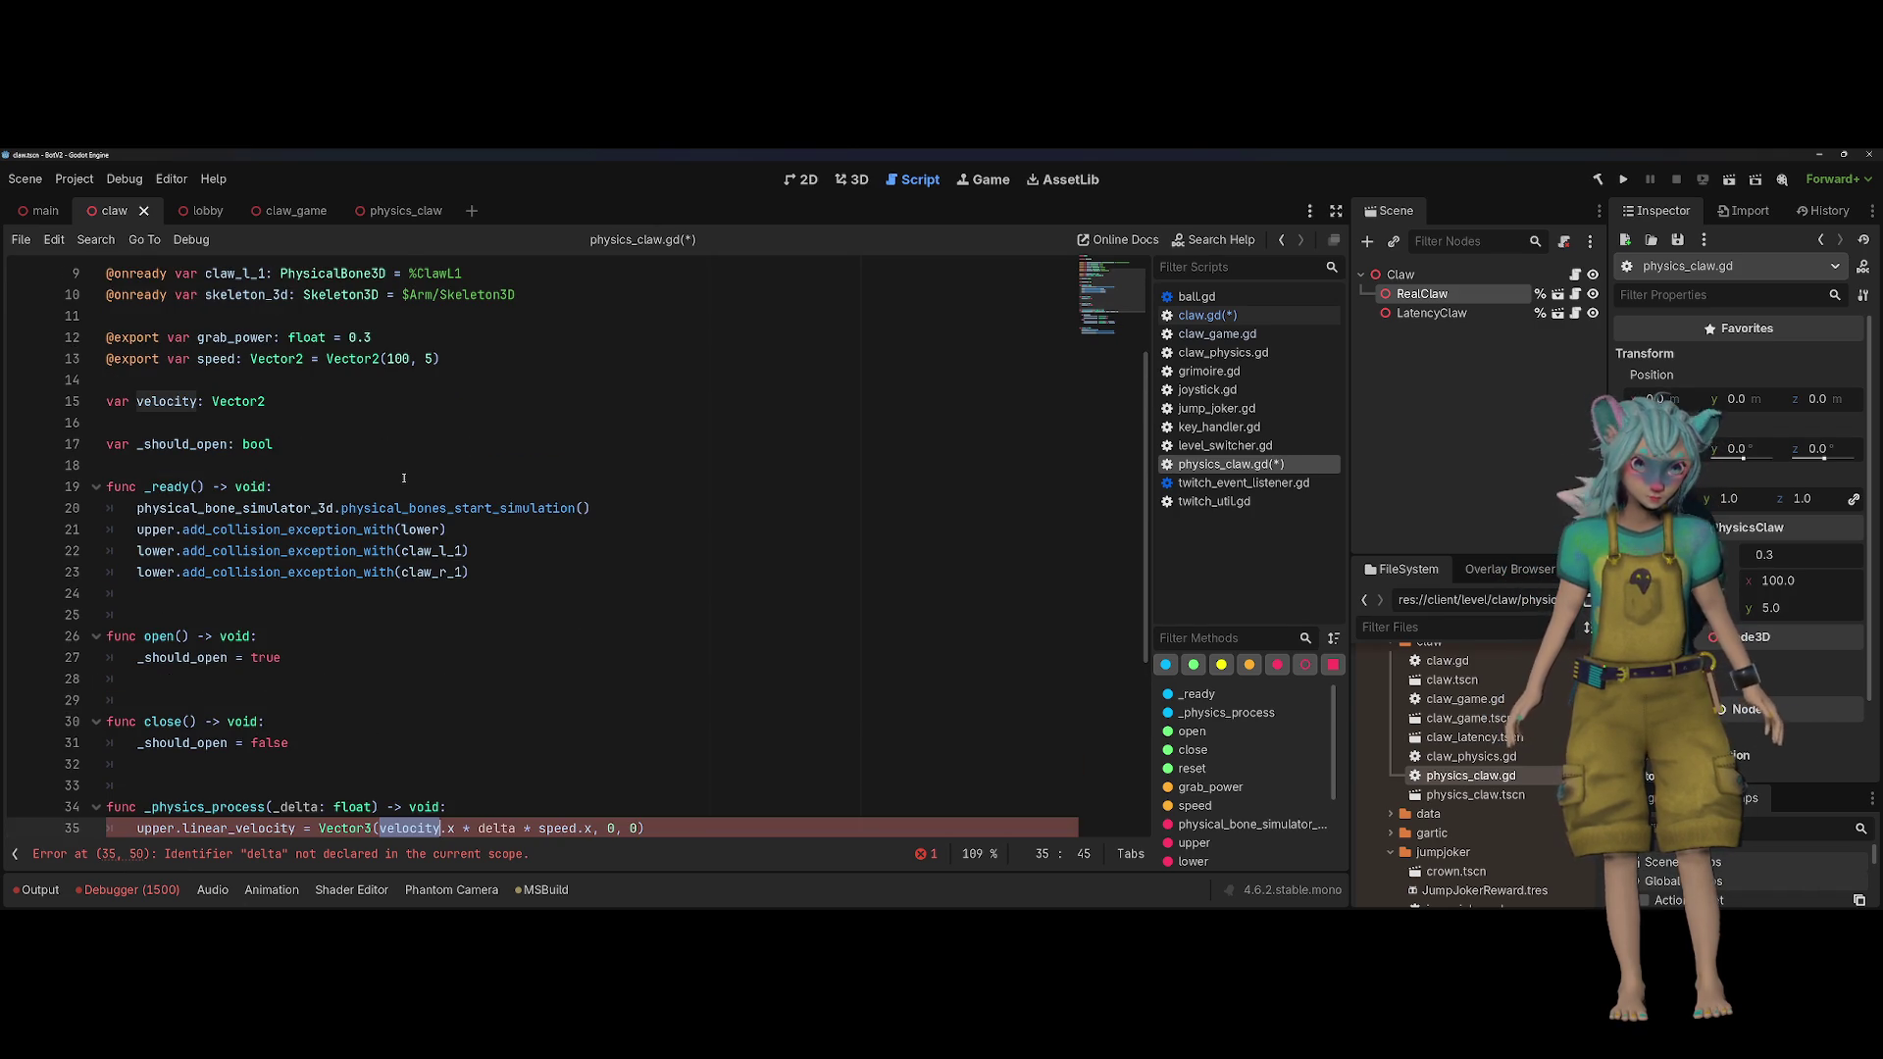
{"action": "scroll", "coordinate": [403, 477], "scroll_direction": "down", "scroll_amount": 1}
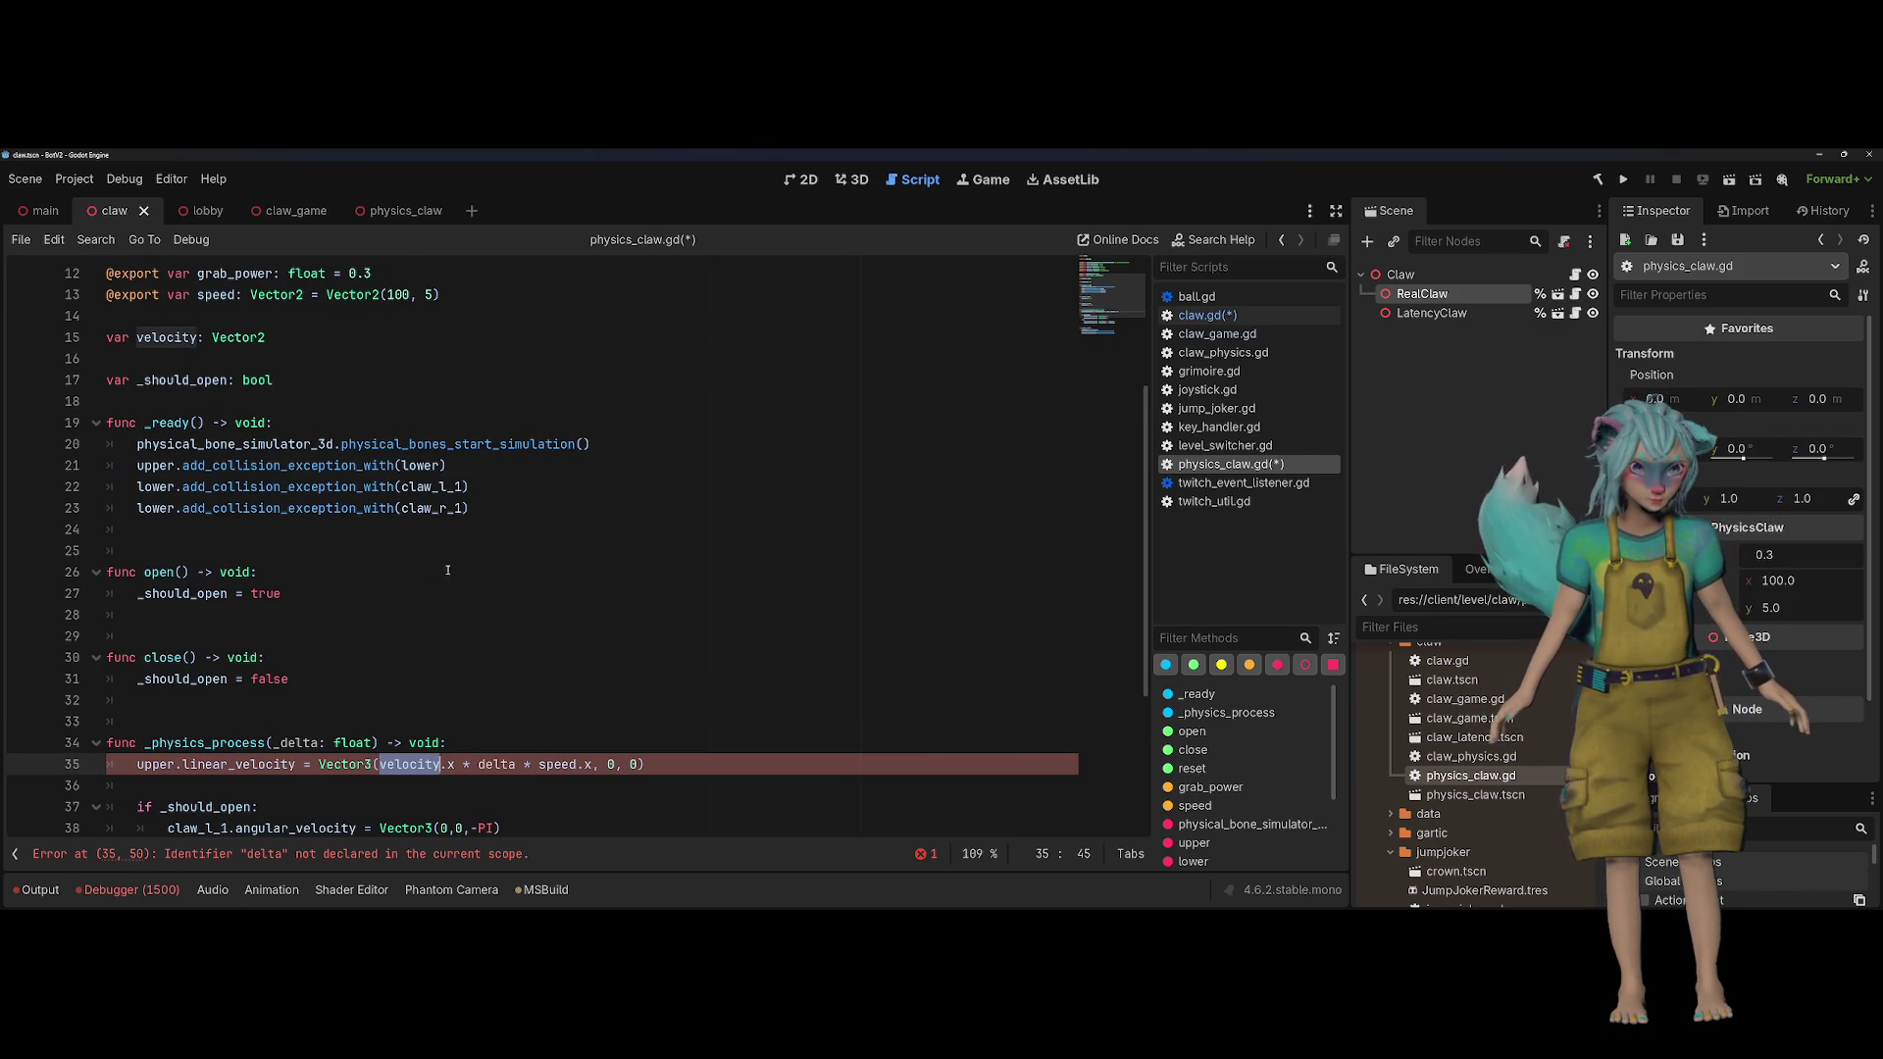
{"action": "scroll", "coordinate": [393, 628], "scroll_direction": "down", "scroll_amount": 1}
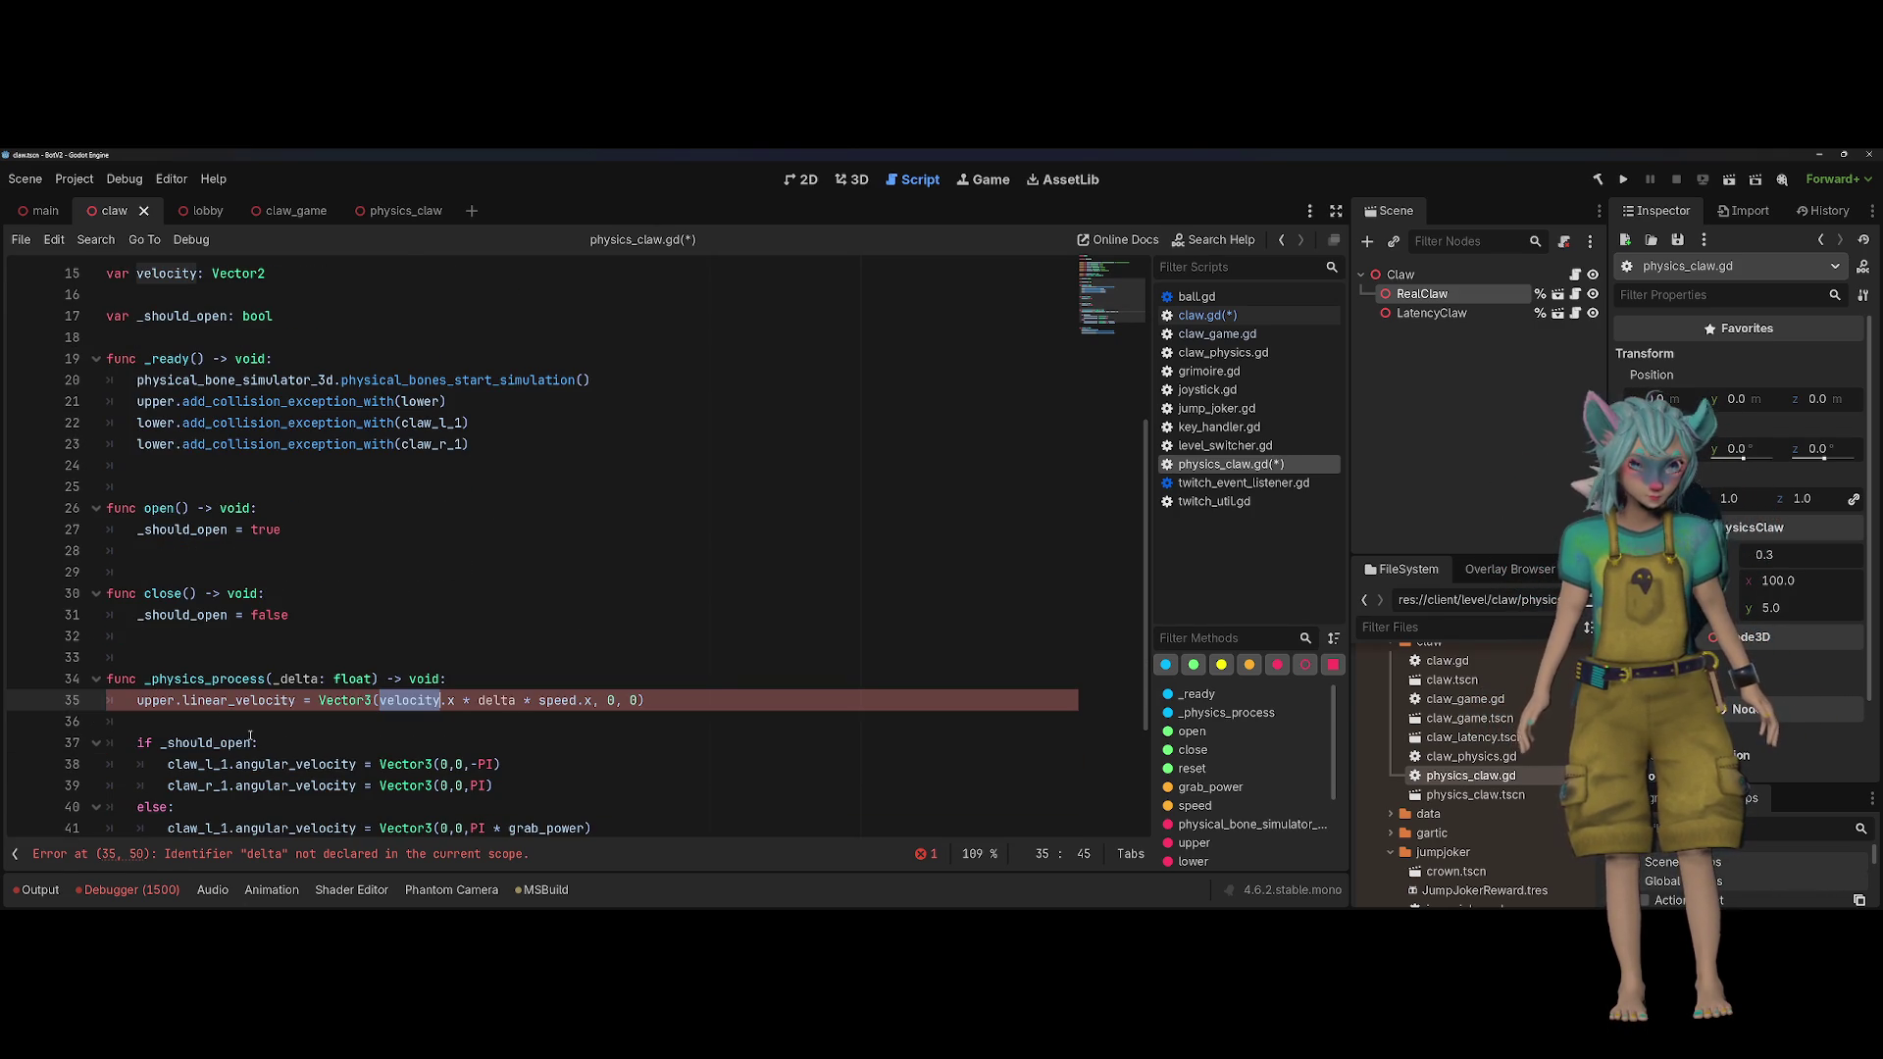
{"action": "left_click", "coordinate": [283, 686]}
{"action": "key", "text": "BackSpace"}
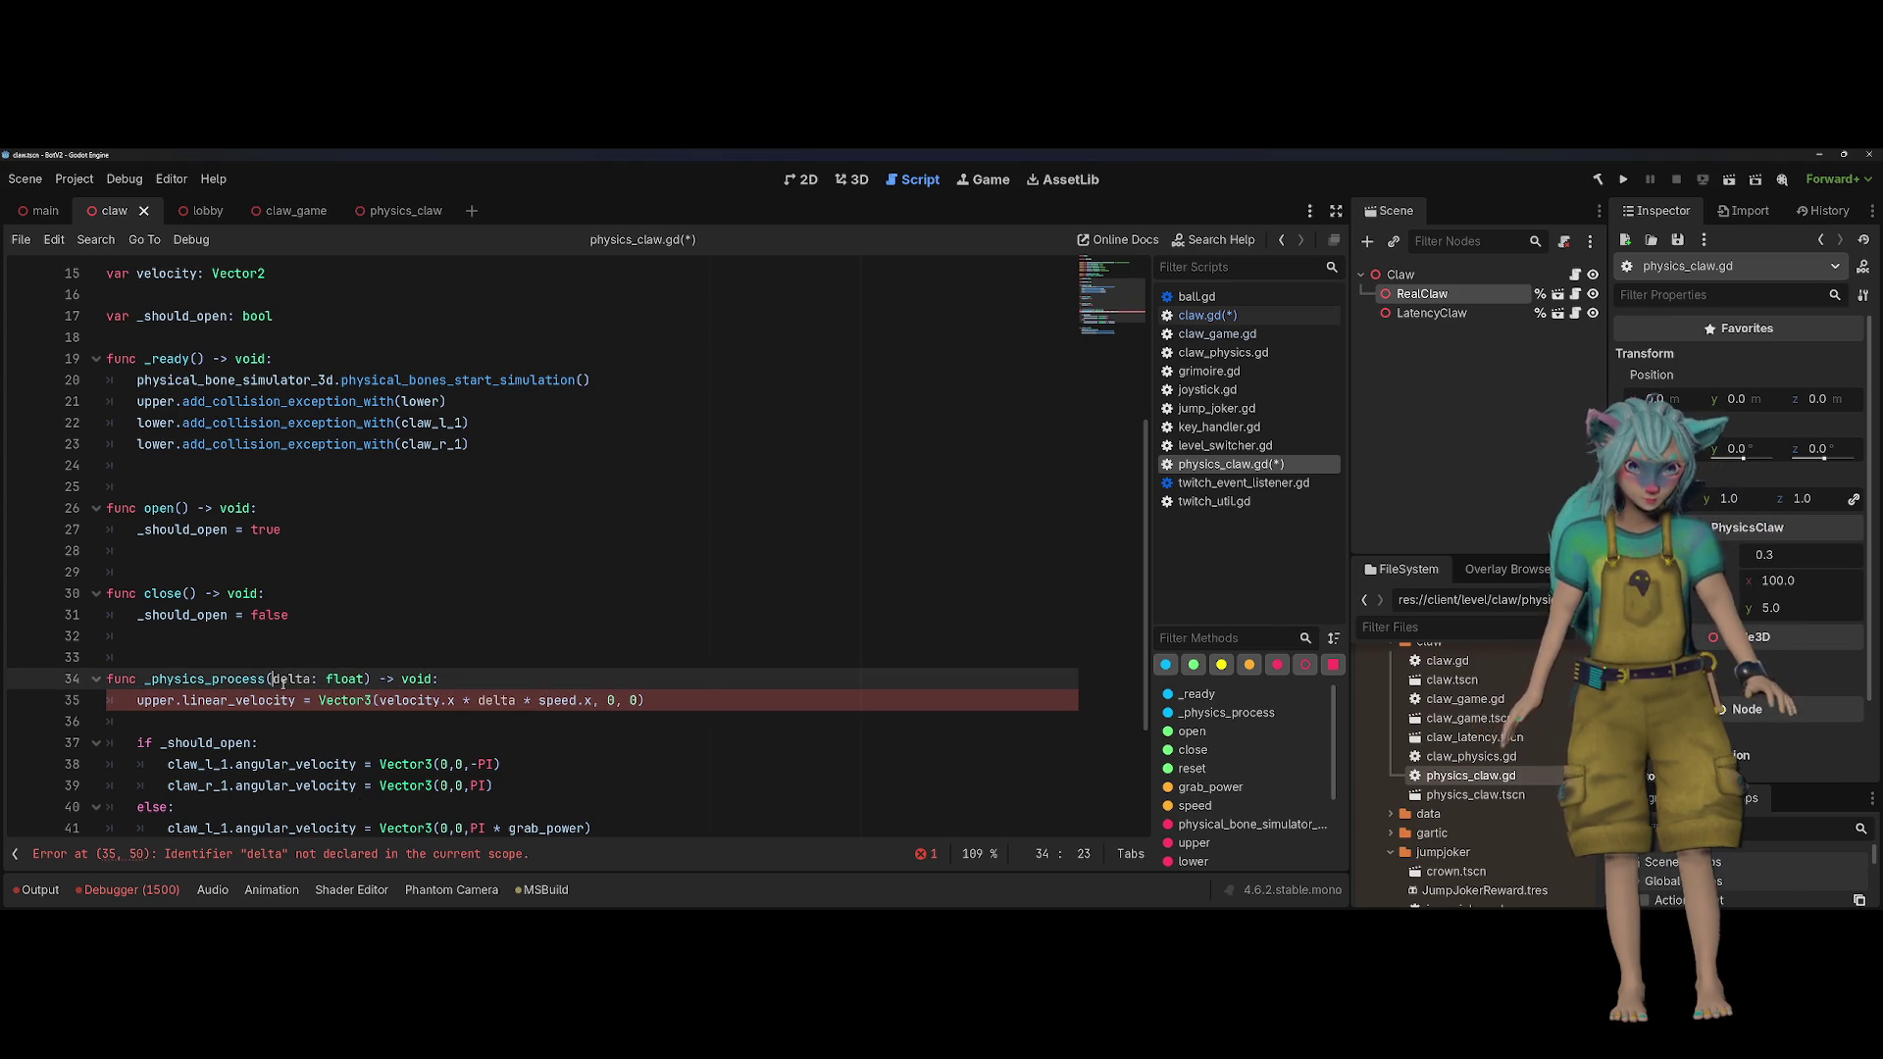
{"action": "key", "text": "Up"}
{"action": "left_click", "coordinate": [581, 679]}
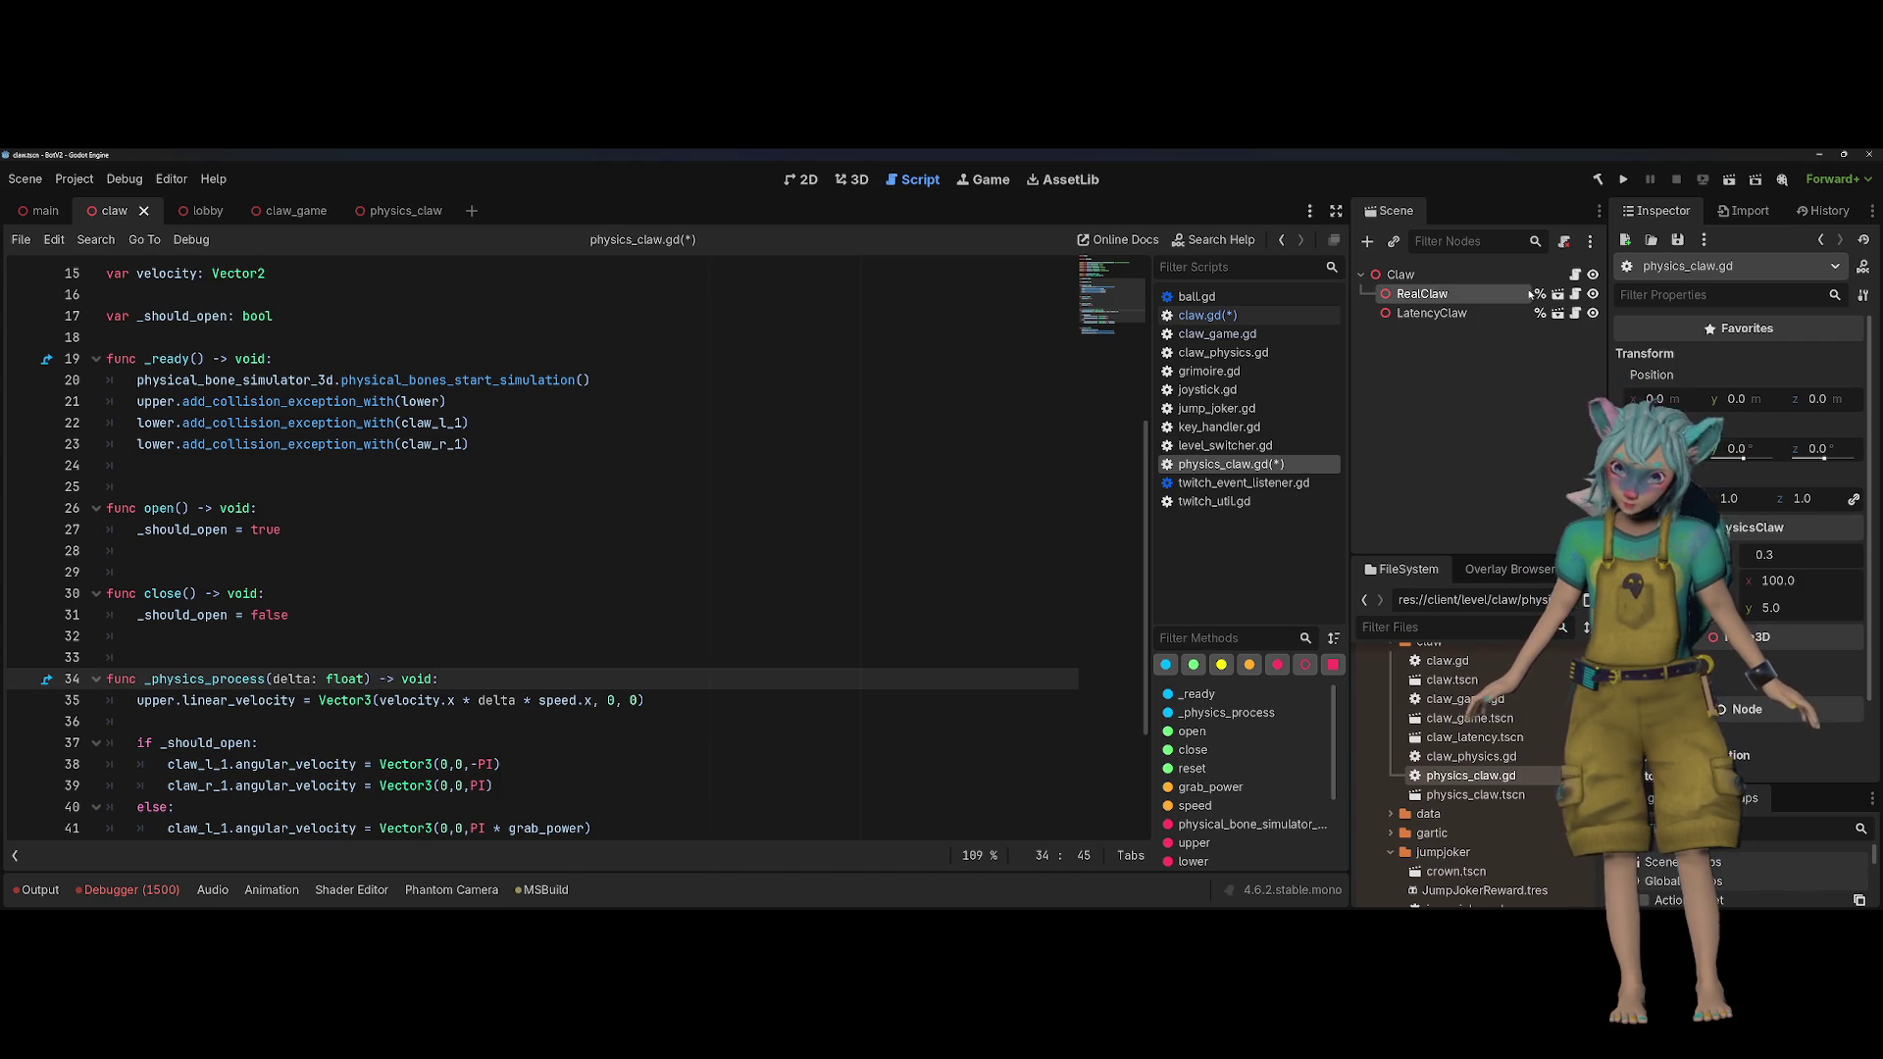
Step: Paste claw.gd's 'if _up' lower-bone line below the else block in physics_claw.gd
{"action": "left_click", "coordinate": [1575, 275]}
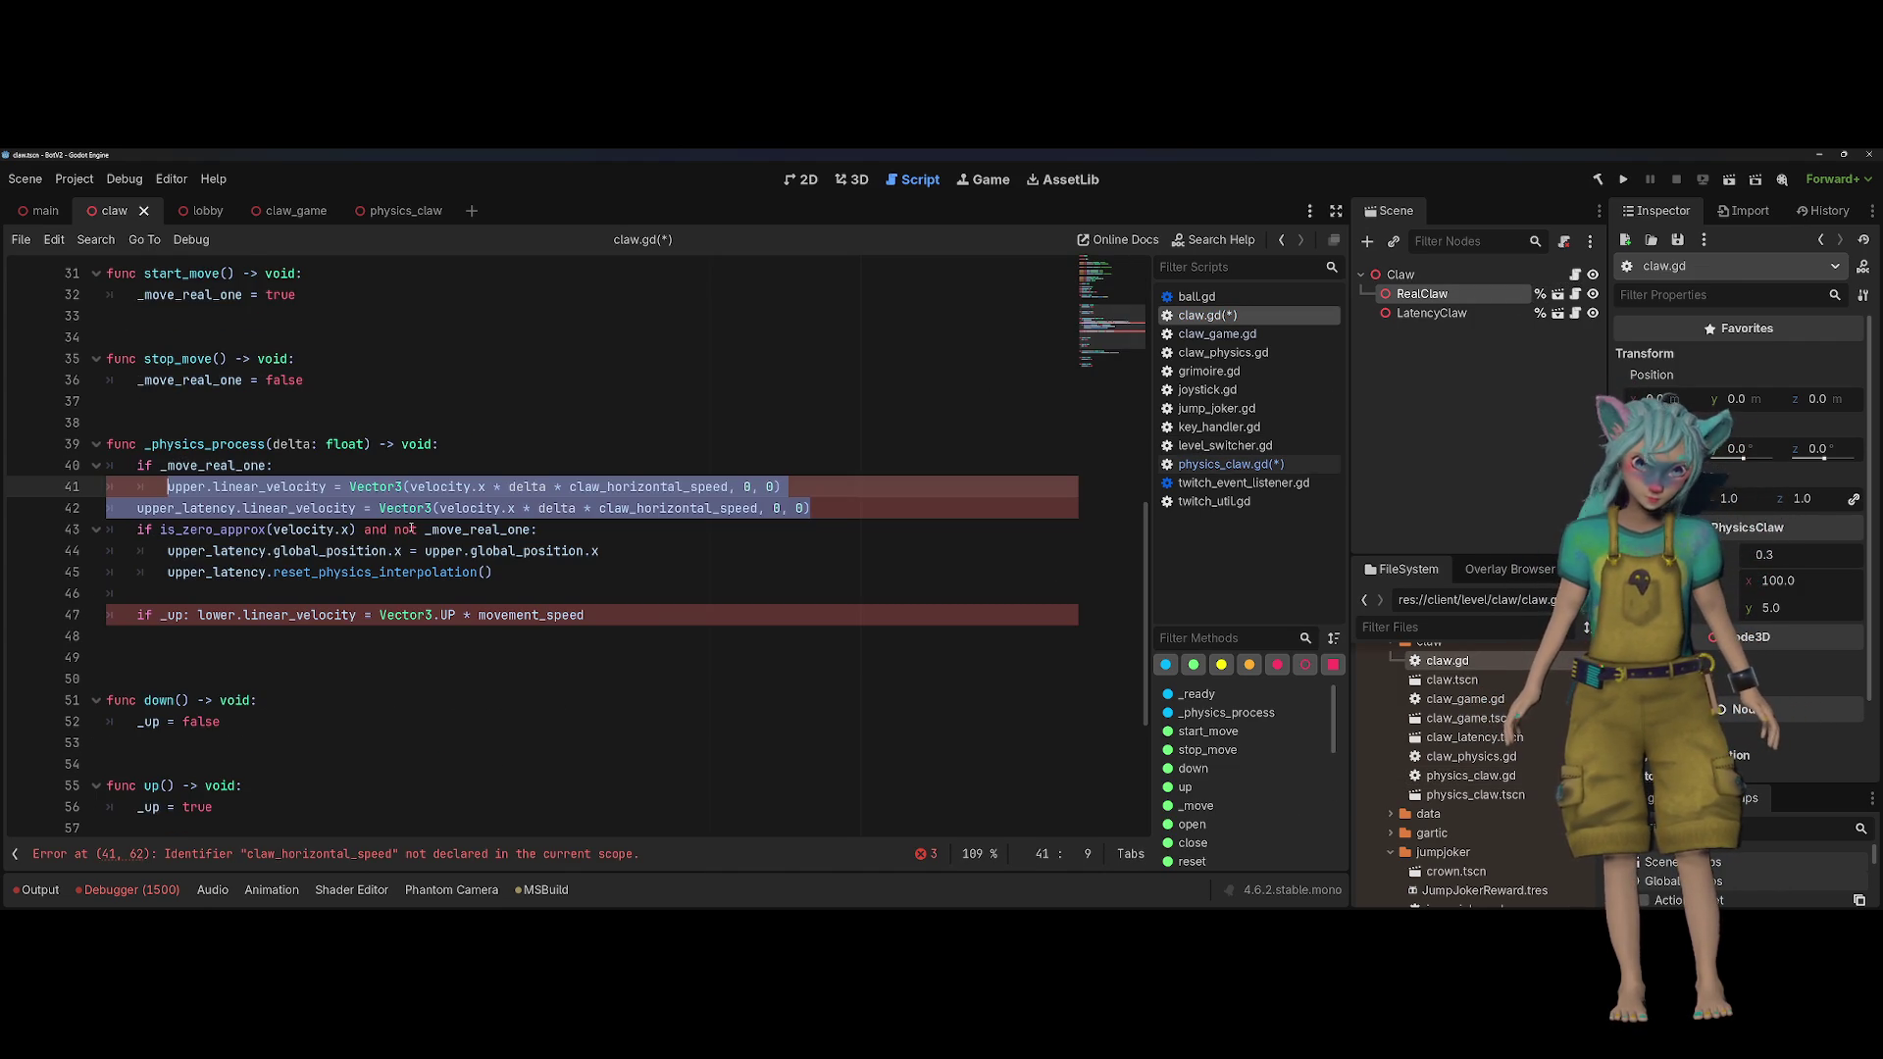
{"action": "left_click", "coordinate": [644, 623]}
{"action": "key", "text": "shift+Home"}
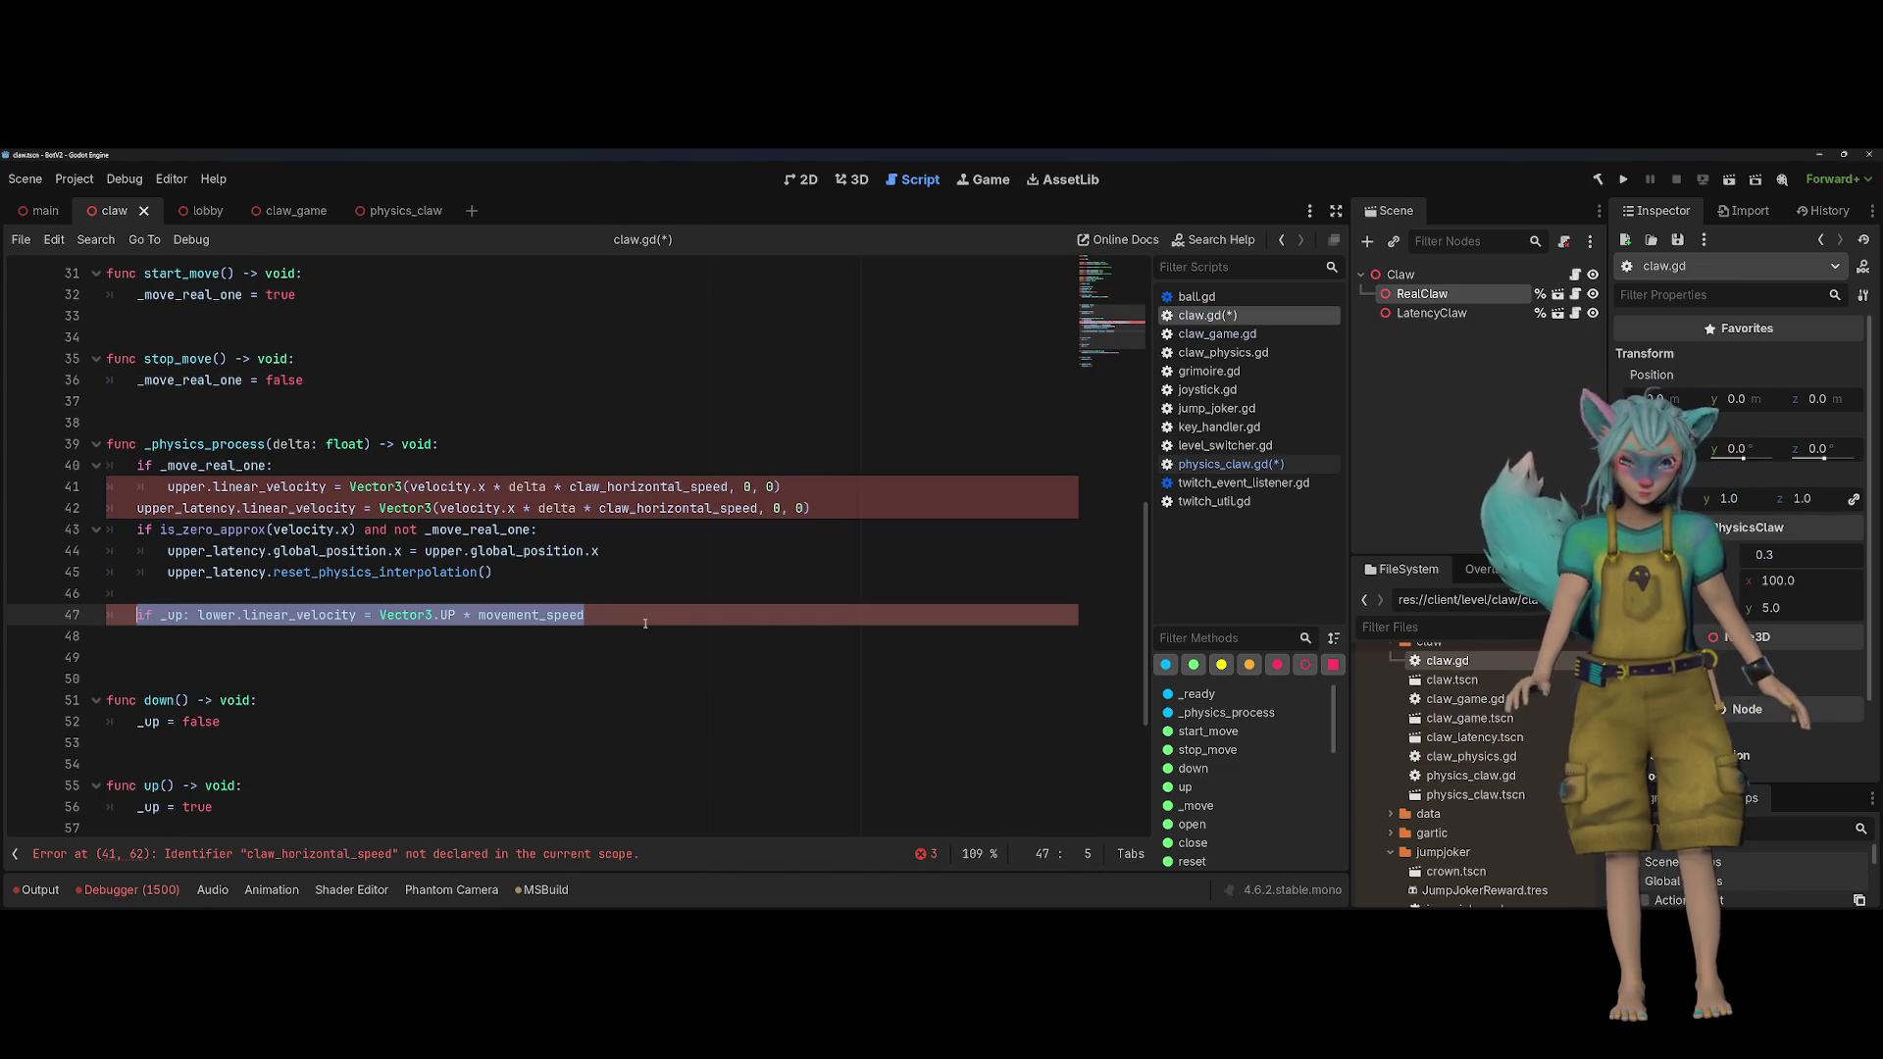
{"action": "left_click", "coordinate": [1226, 464]}
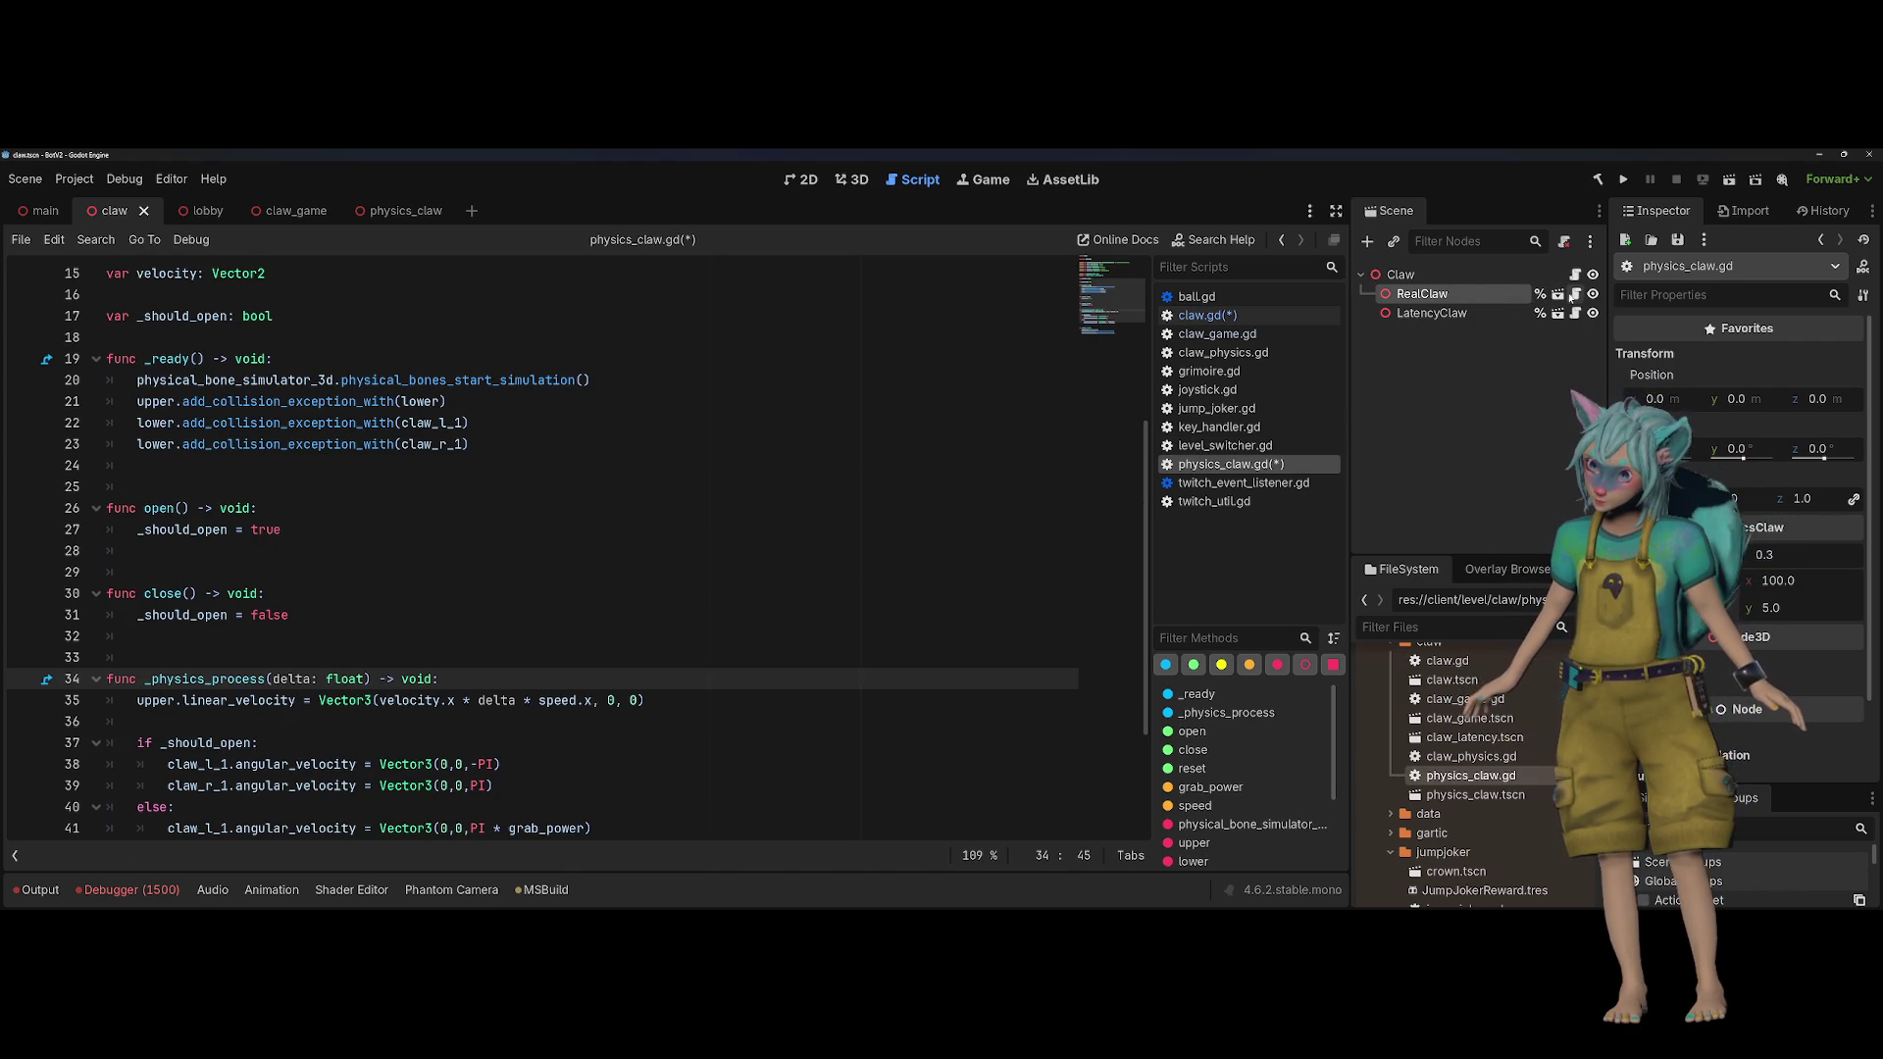
{"action": "scroll", "coordinate": [752, 588], "scroll_direction": "down", "scroll_amount": 3}
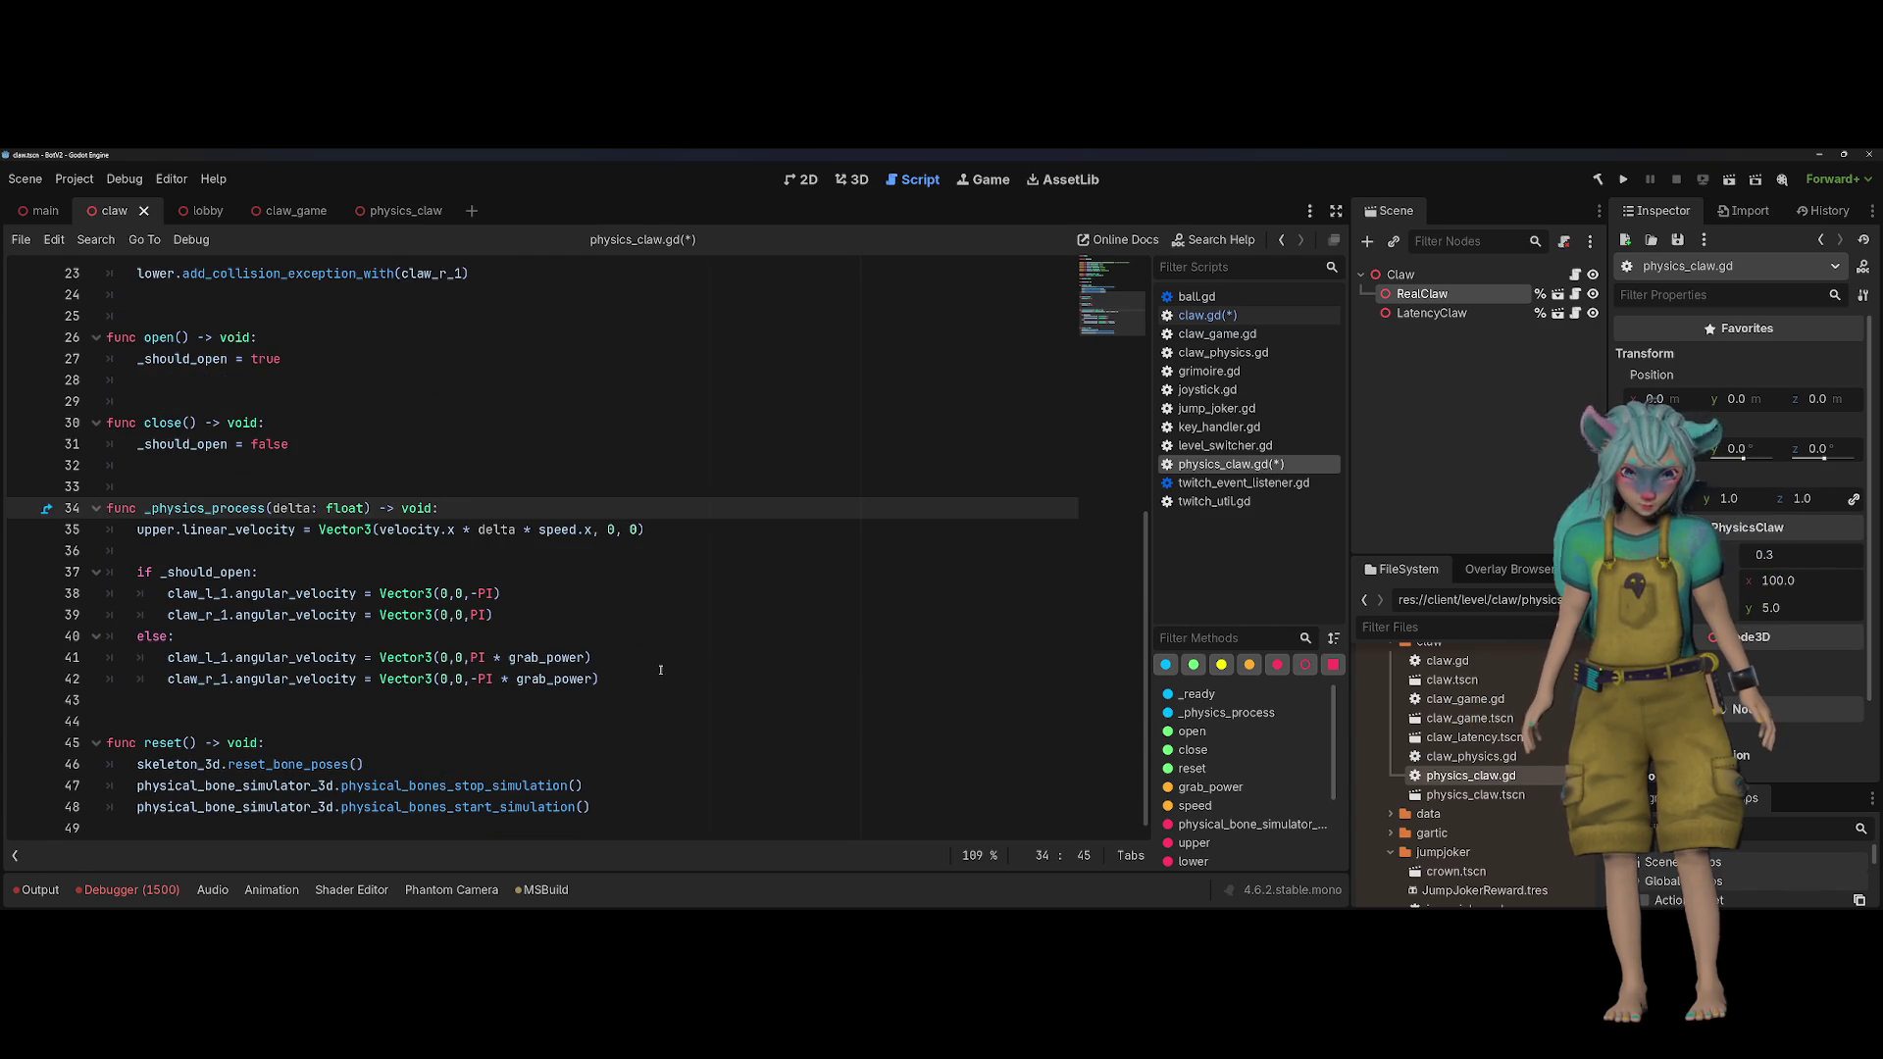
{"action": "left_click", "coordinate": [687, 699]}
{"action": "key", "text": "ctrl+v"}
{"action": "key", "text": "Return"}
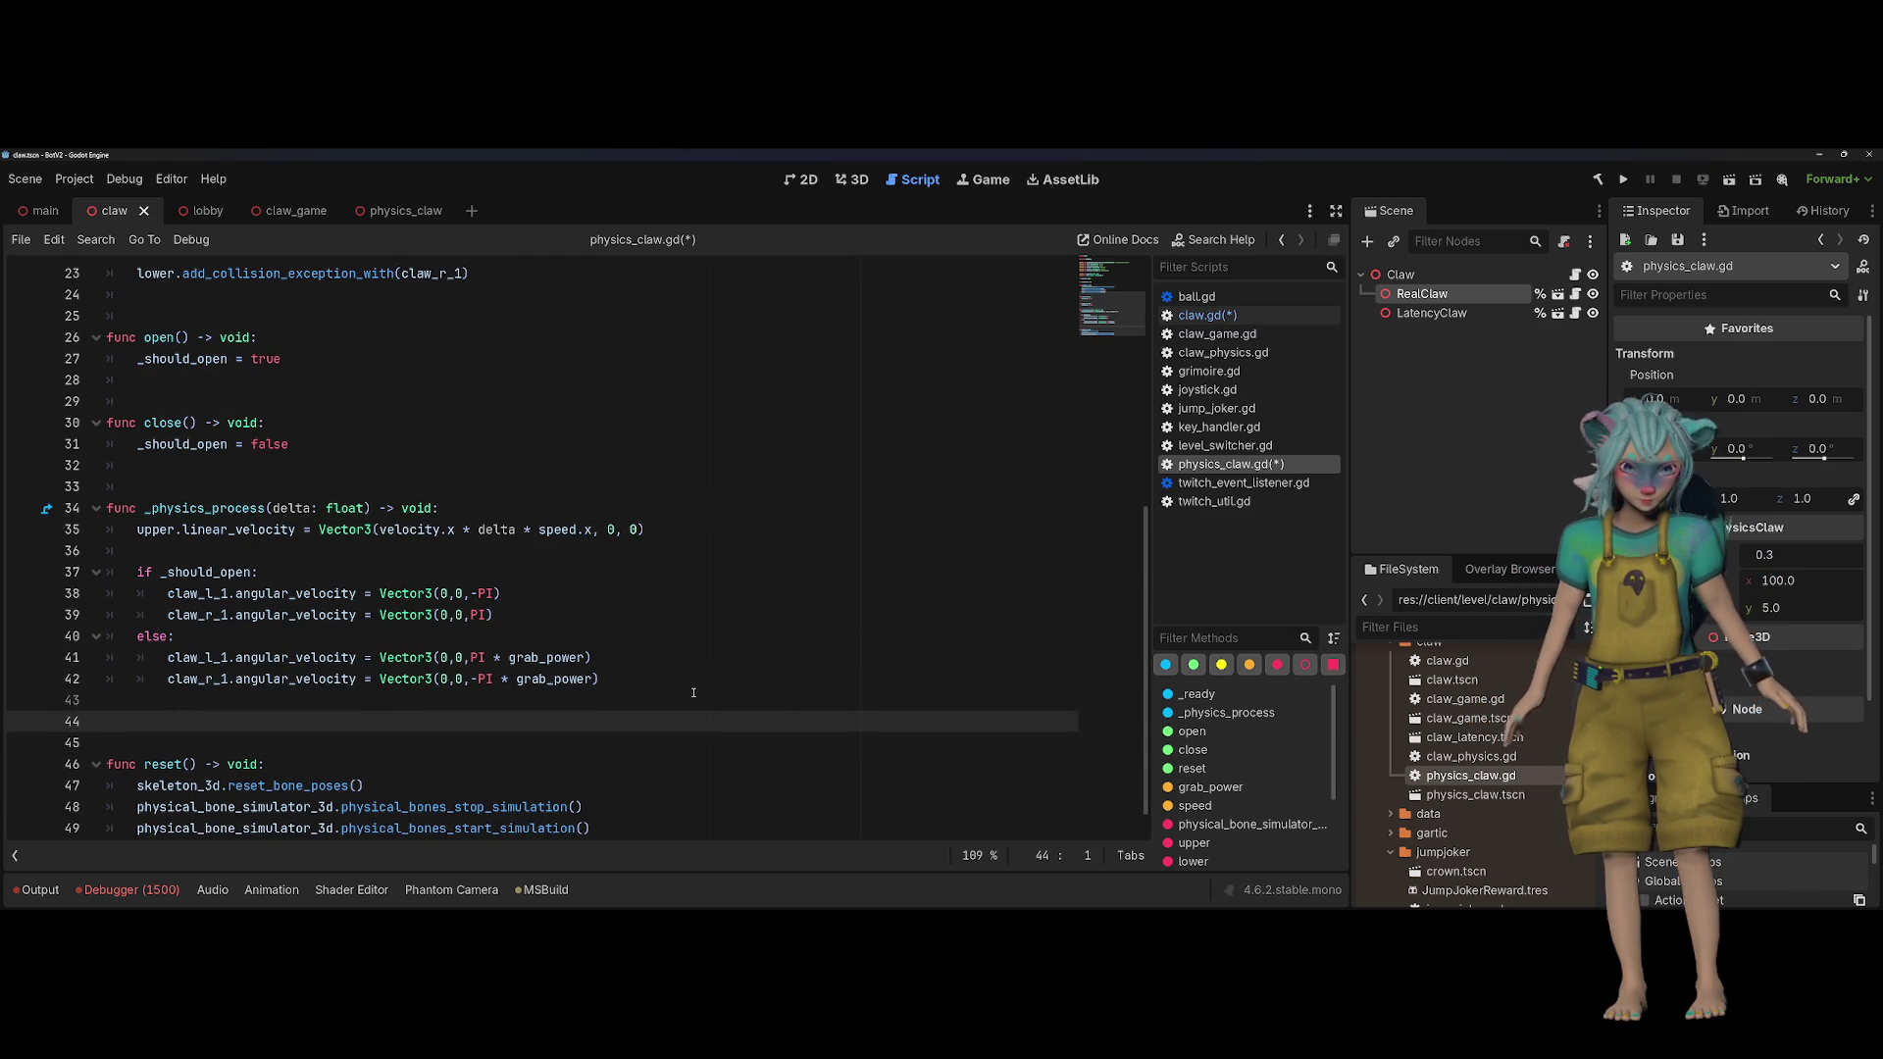
{"action": "left_click", "coordinate": [694, 696]}
{"action": "key", "text": "ctrl+shift+Return"}
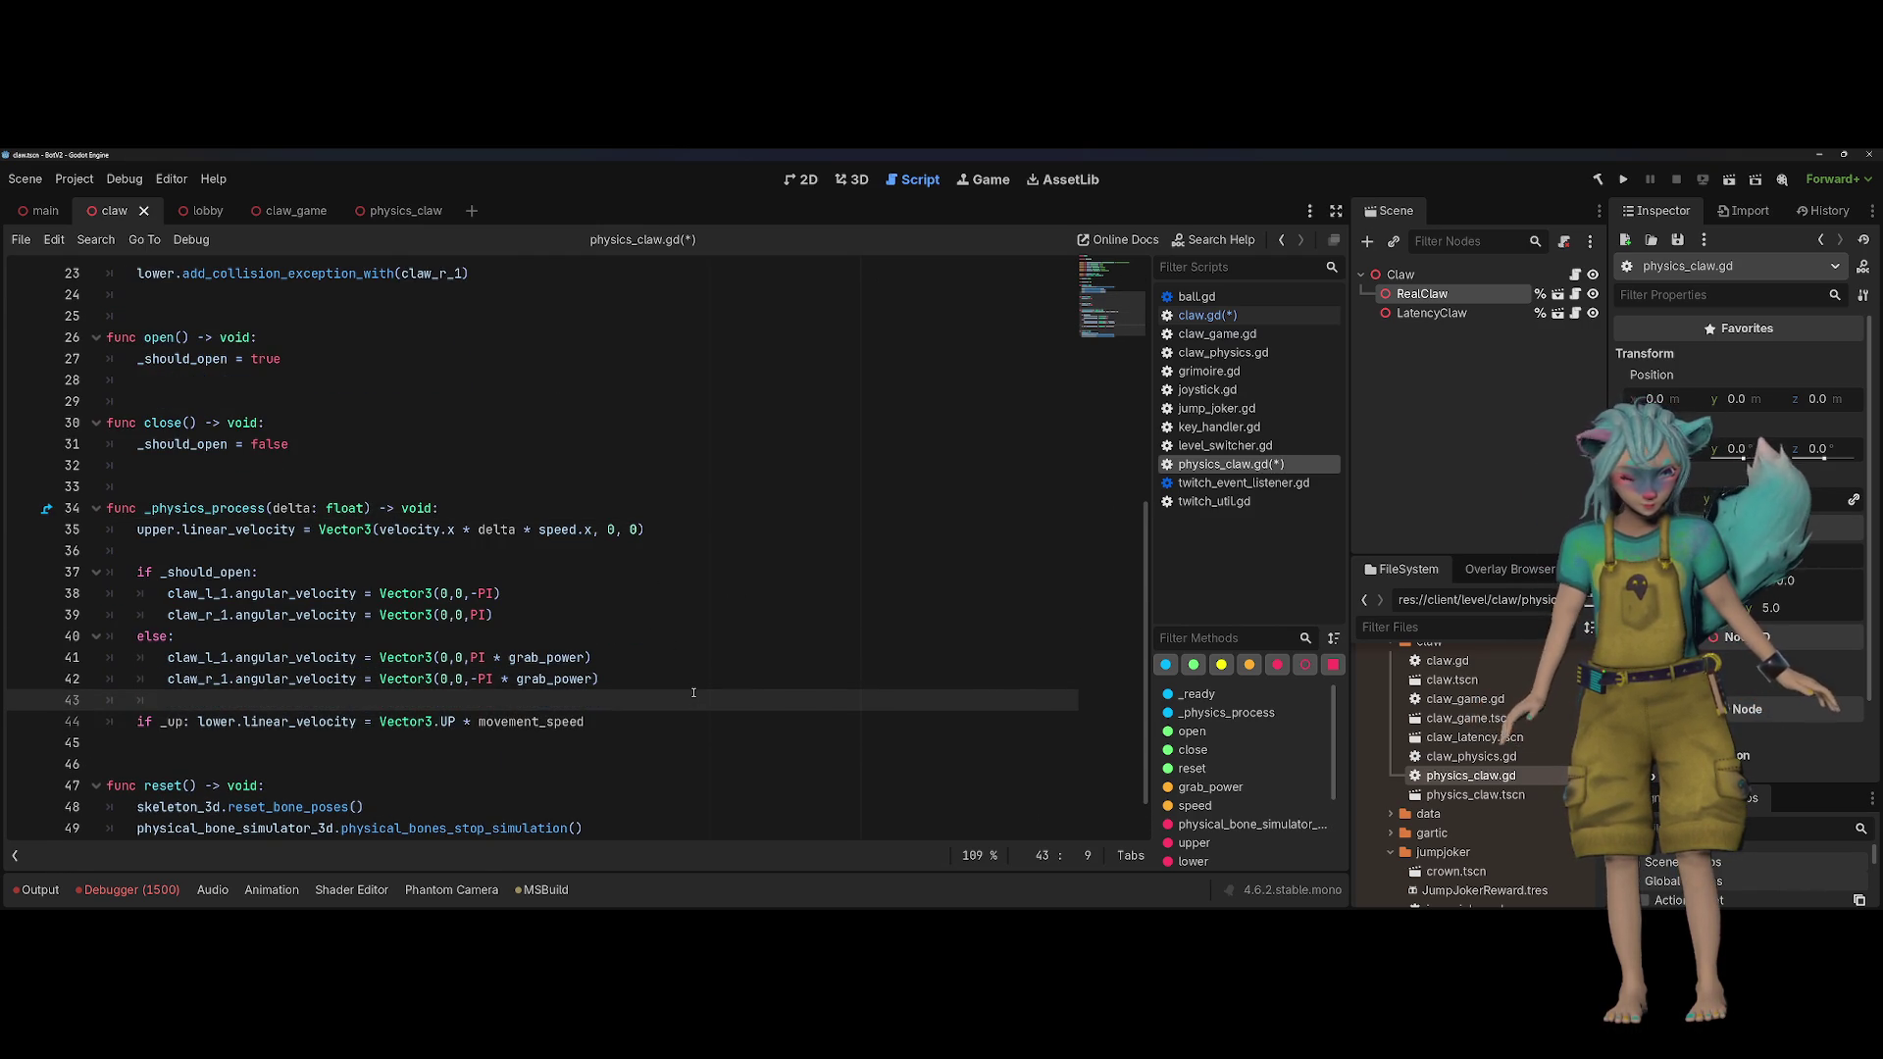
Step: Change movement_speed to speed.y in the pasted 'if _up' line
{"action": "double_click", "coordinate": [514, 721]}
{"action": "double_click", "coordinate": [555, 530]}
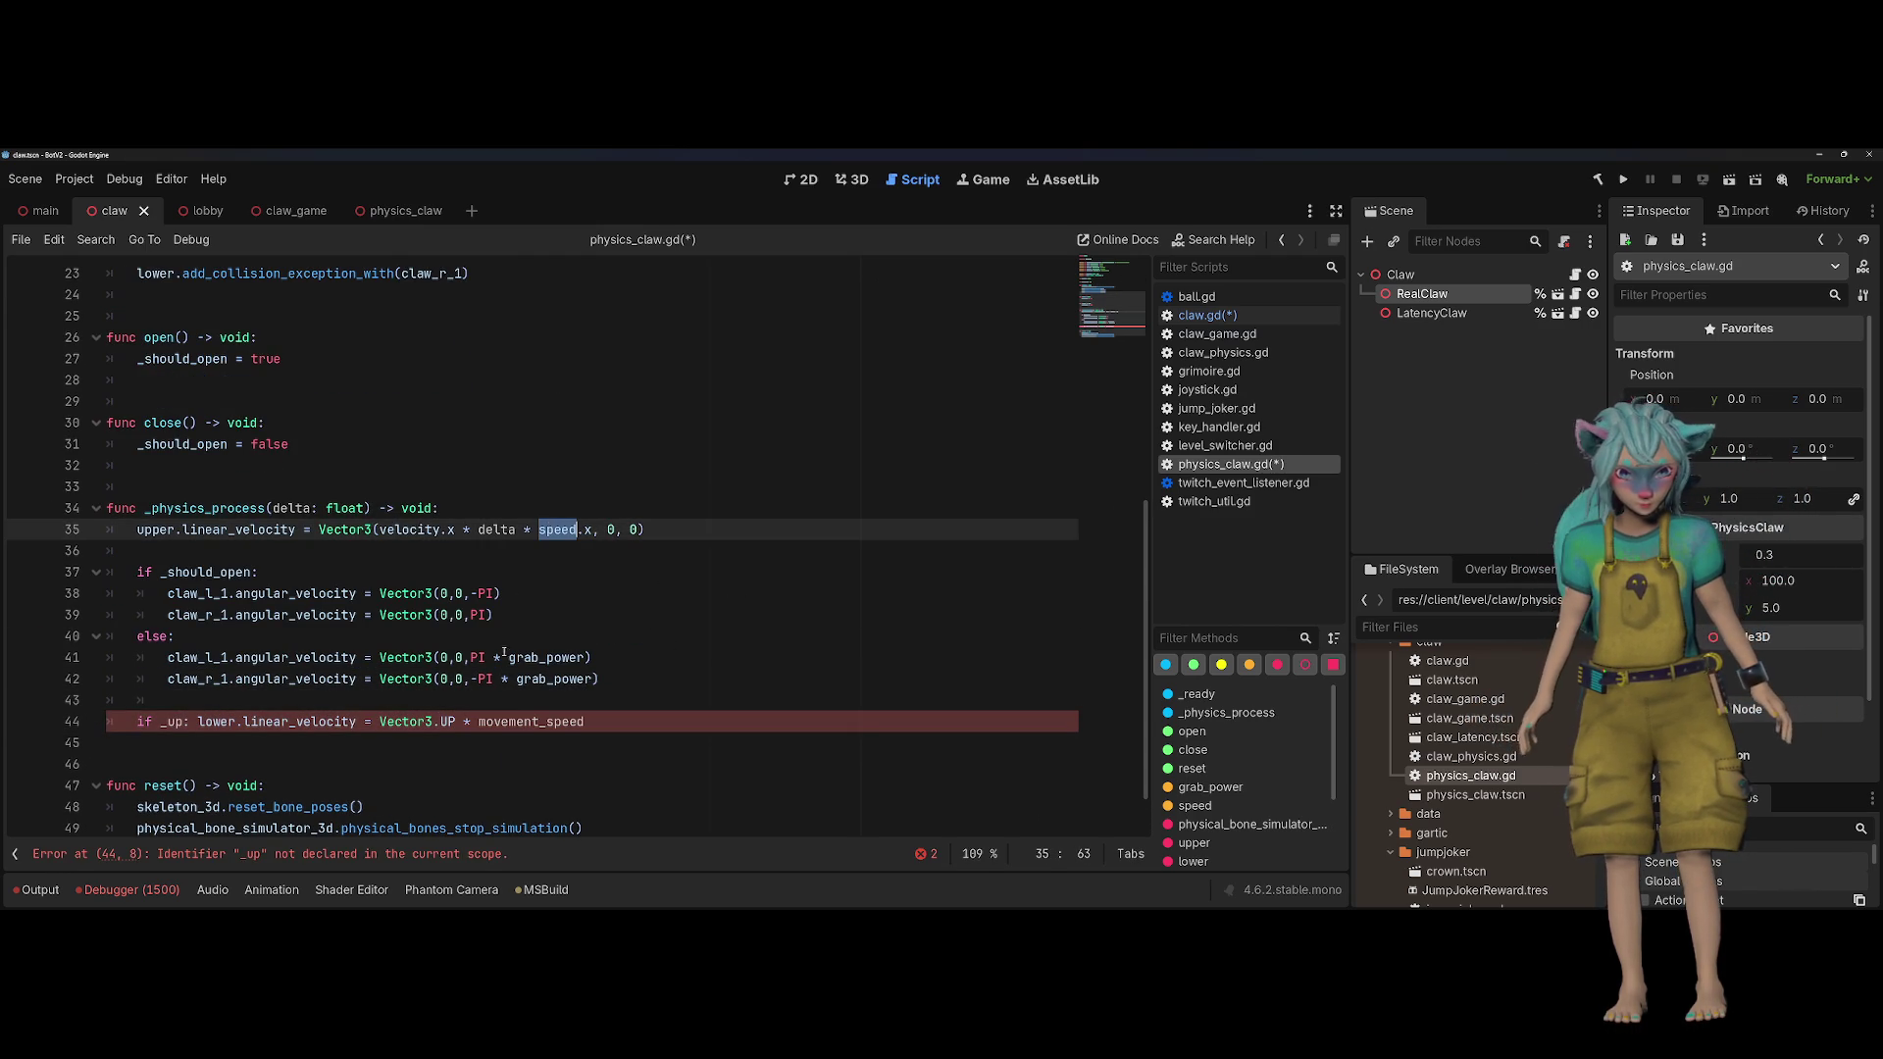
{"action": "key", "text": "ctrl+c"}
{"action": "double_click", "coordinate": [525, 721]}
{"action": "key", "text": "ctrl+v"}
{"action": "type", "text": ".y"}
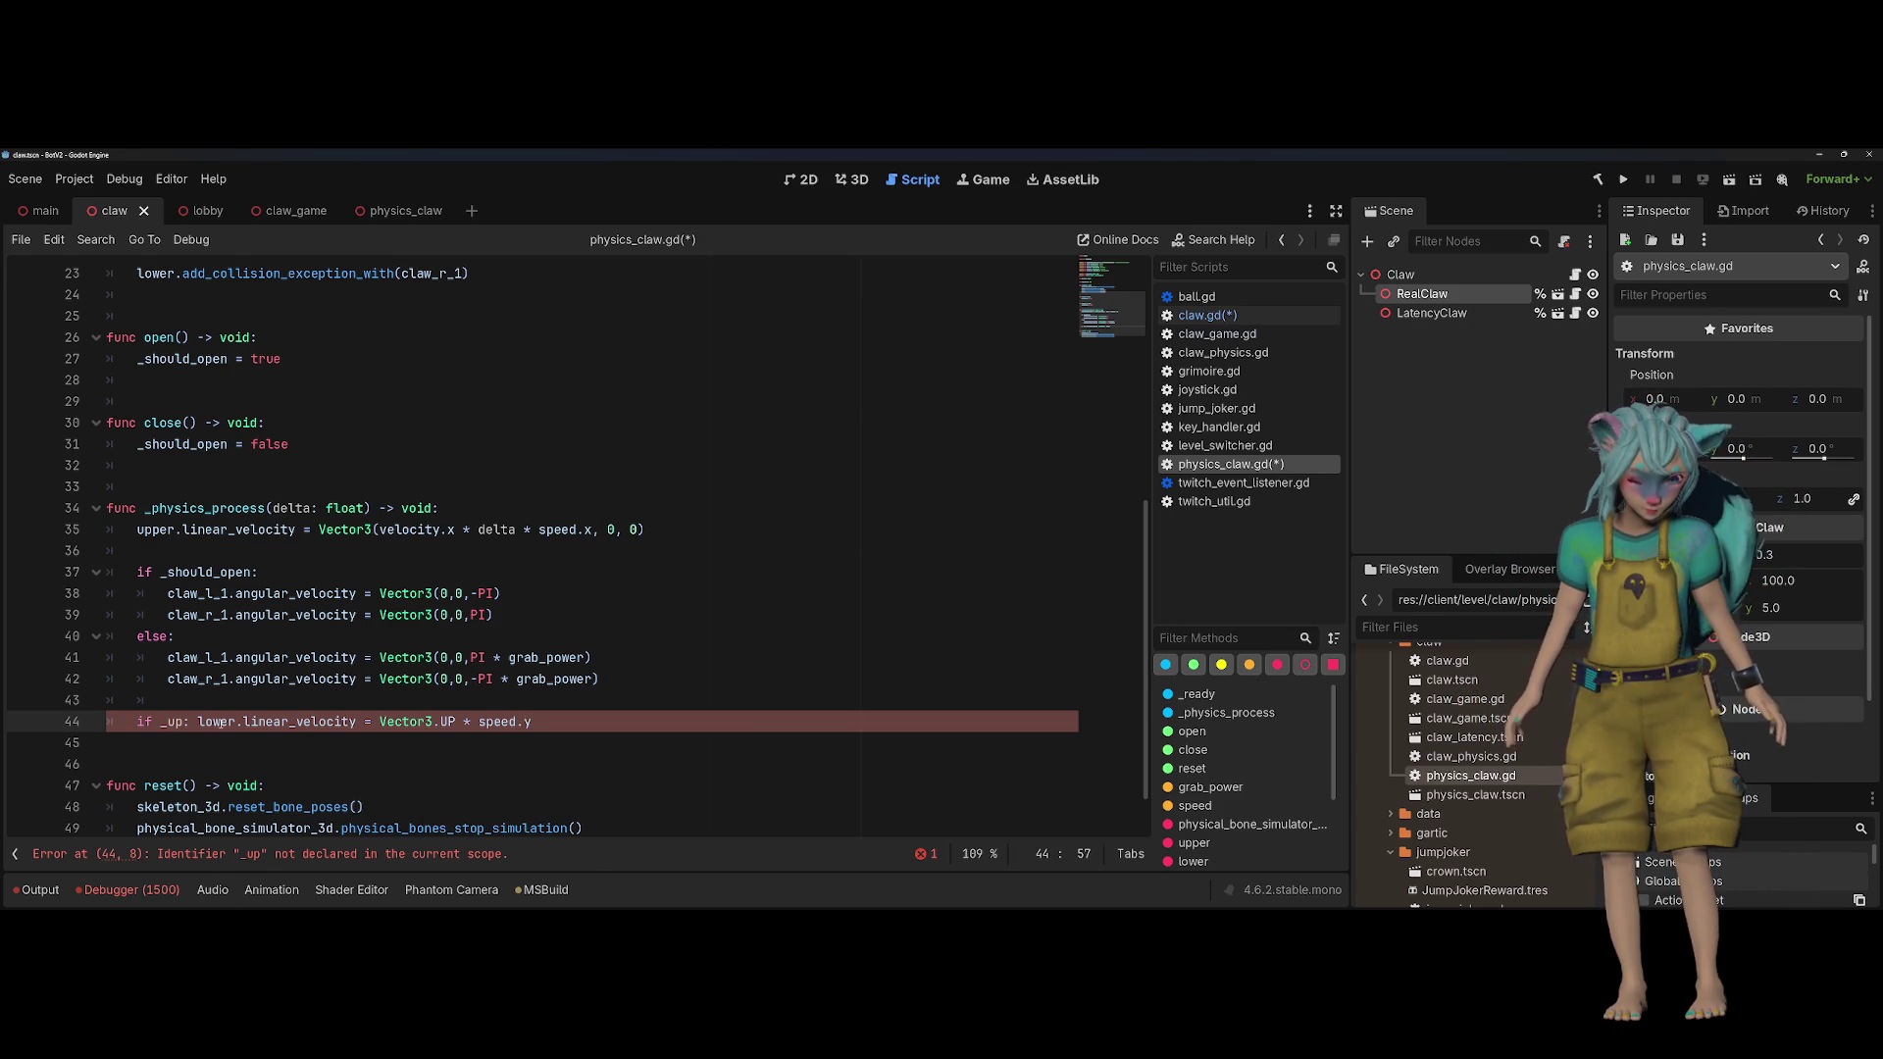
Step: Declare 'var _up: bool' below the _should_open declaration
{"action": "double_click", "coordinate": [221, 722]}
{"action": "double_click", "coordinate": [167, 722]}
{"action": "scroll", "coordinate": [346, 537], "scroll_direction": "up", "scroll_amount": 7}
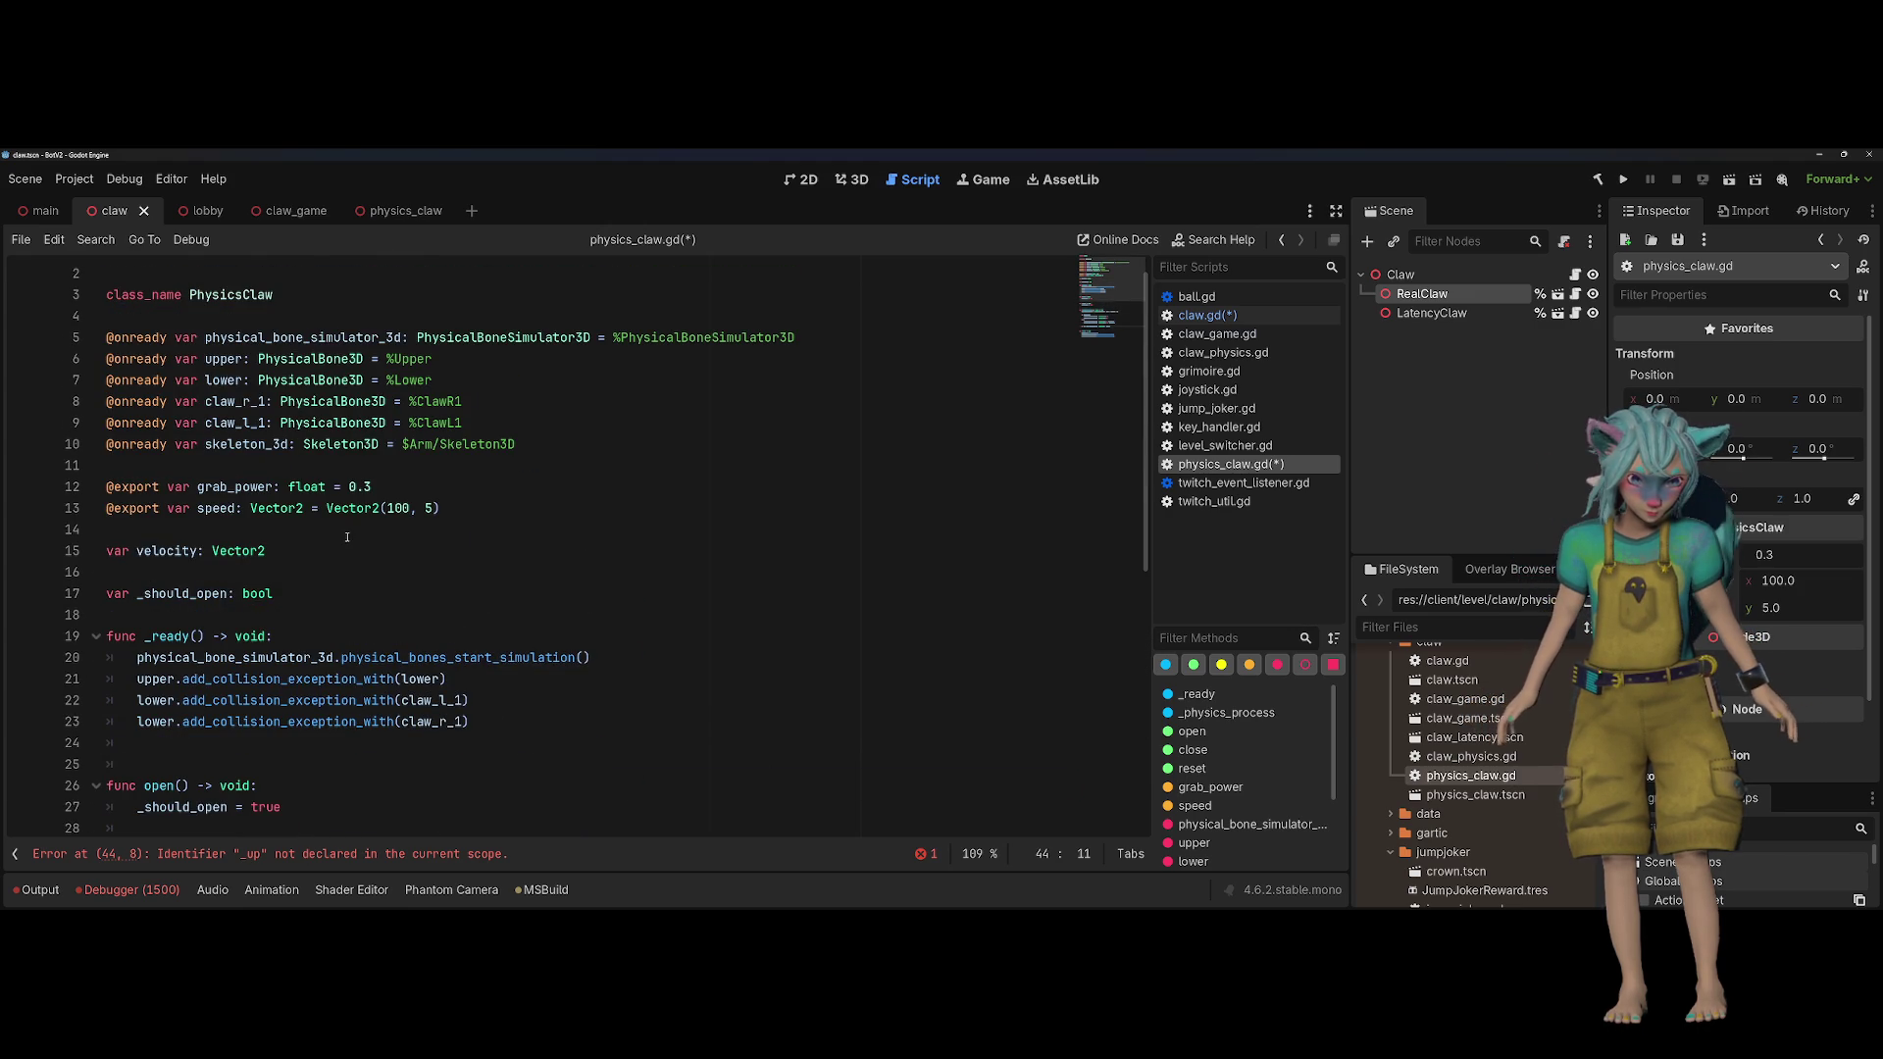
{"action": "left_click", "coordinate": [341, 594]}
{"action": "key", "text": "Return"}
{"action": "type", "text": "var _up: bool"}
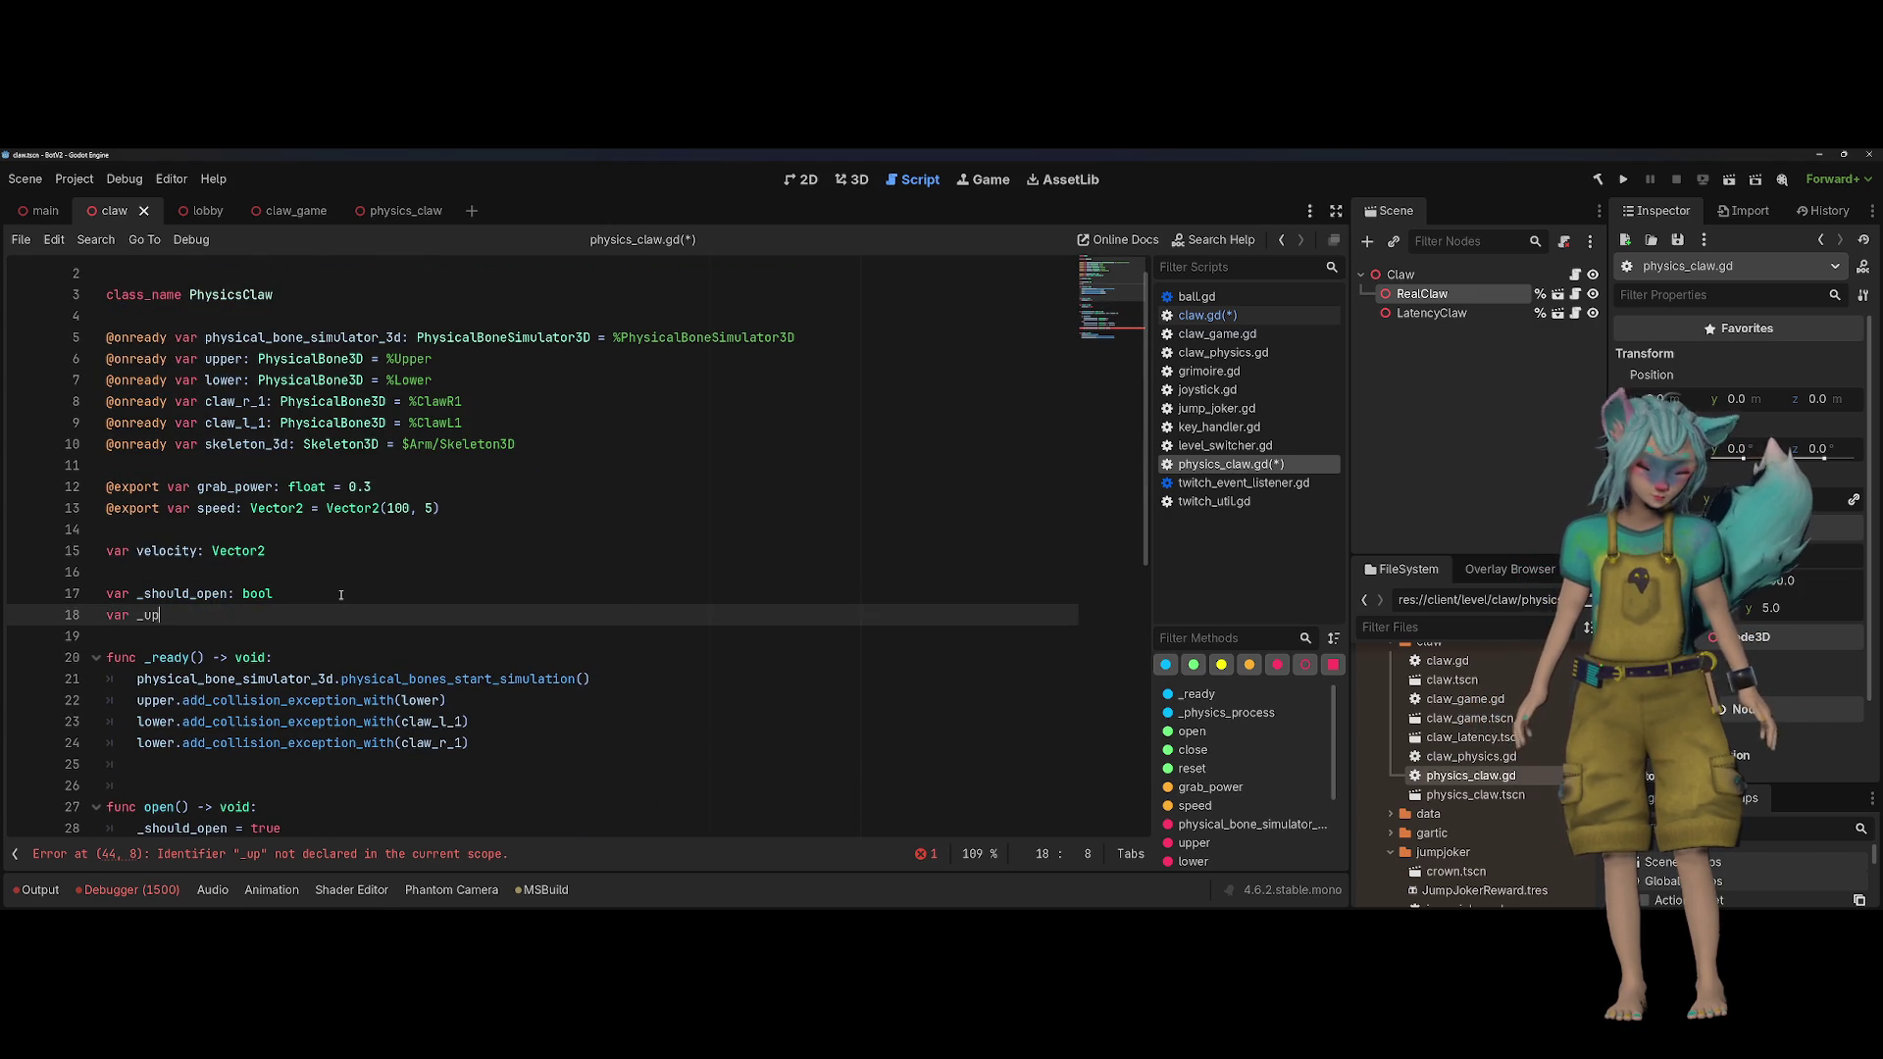